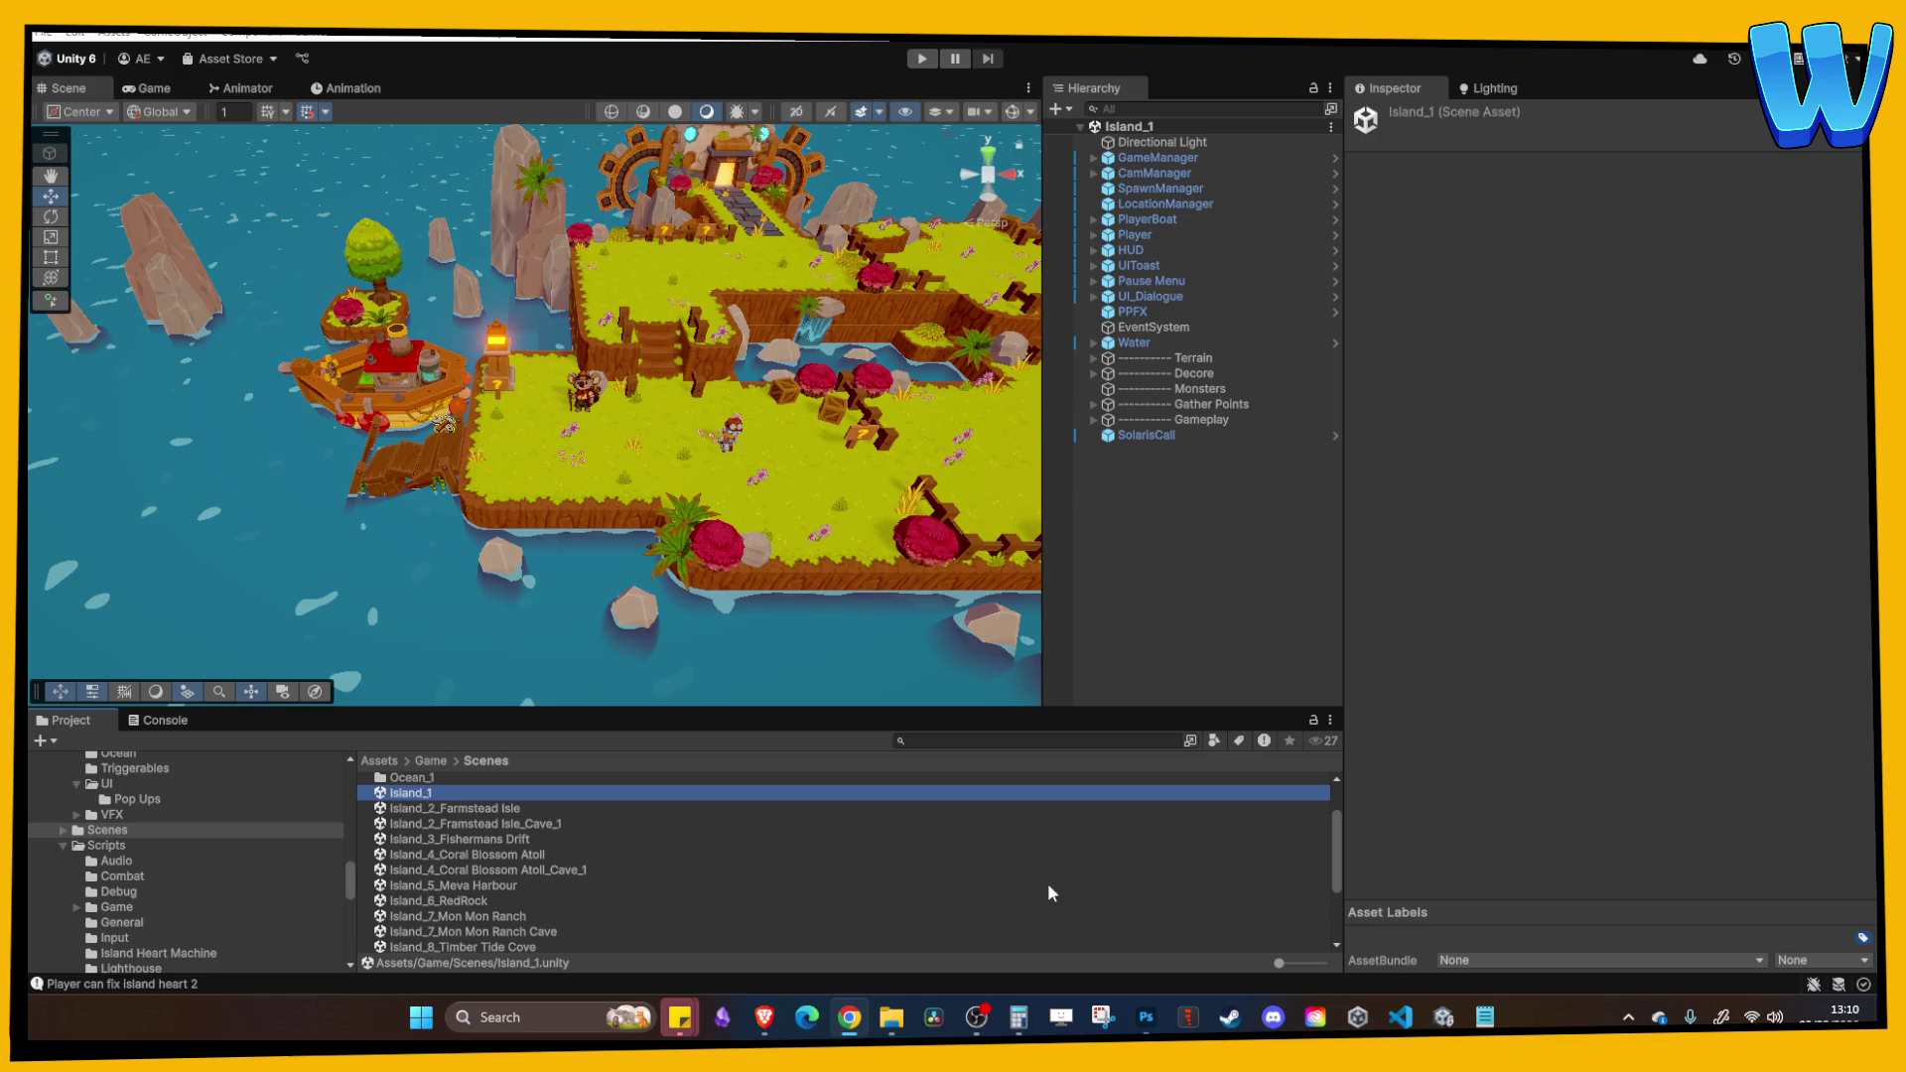
Step: Playtest the island scene, walking right through the Solaris phone call dialogue, then stop
click(1184, 610)
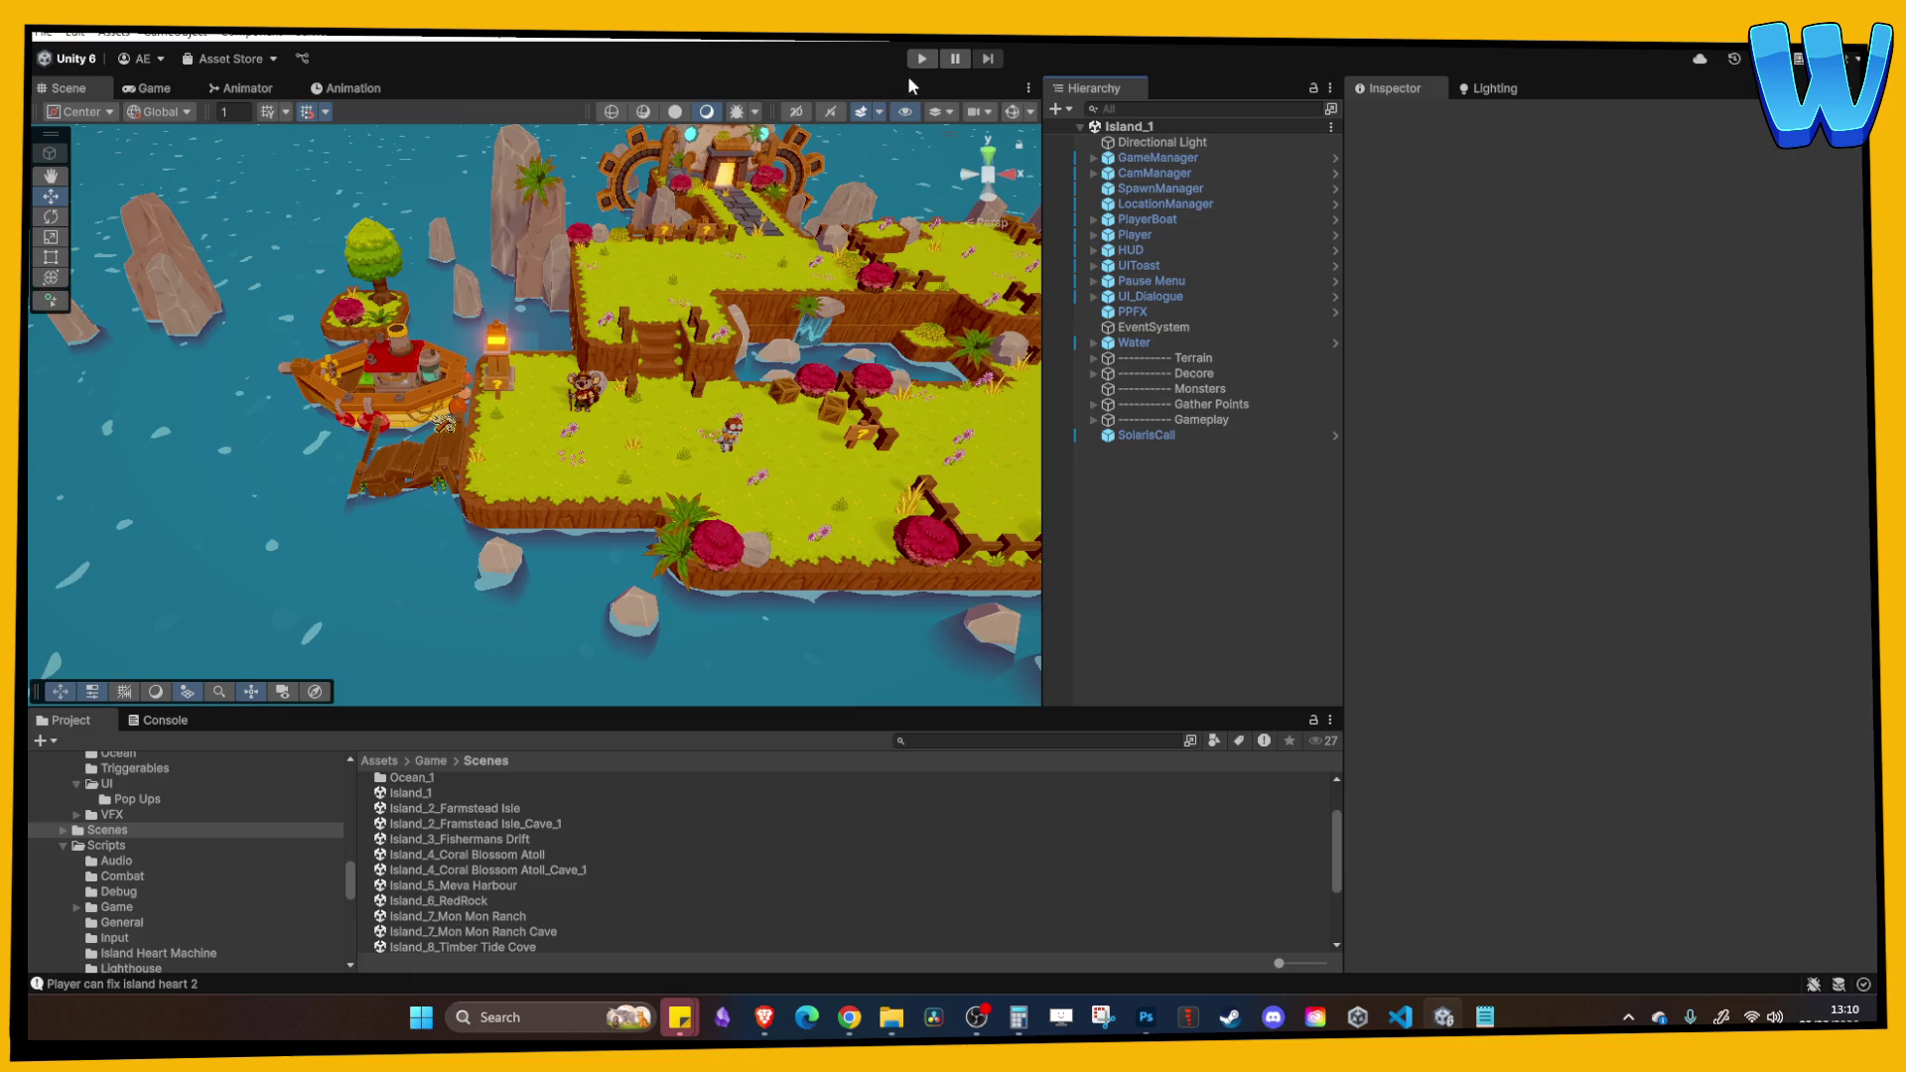
click(921, 59)
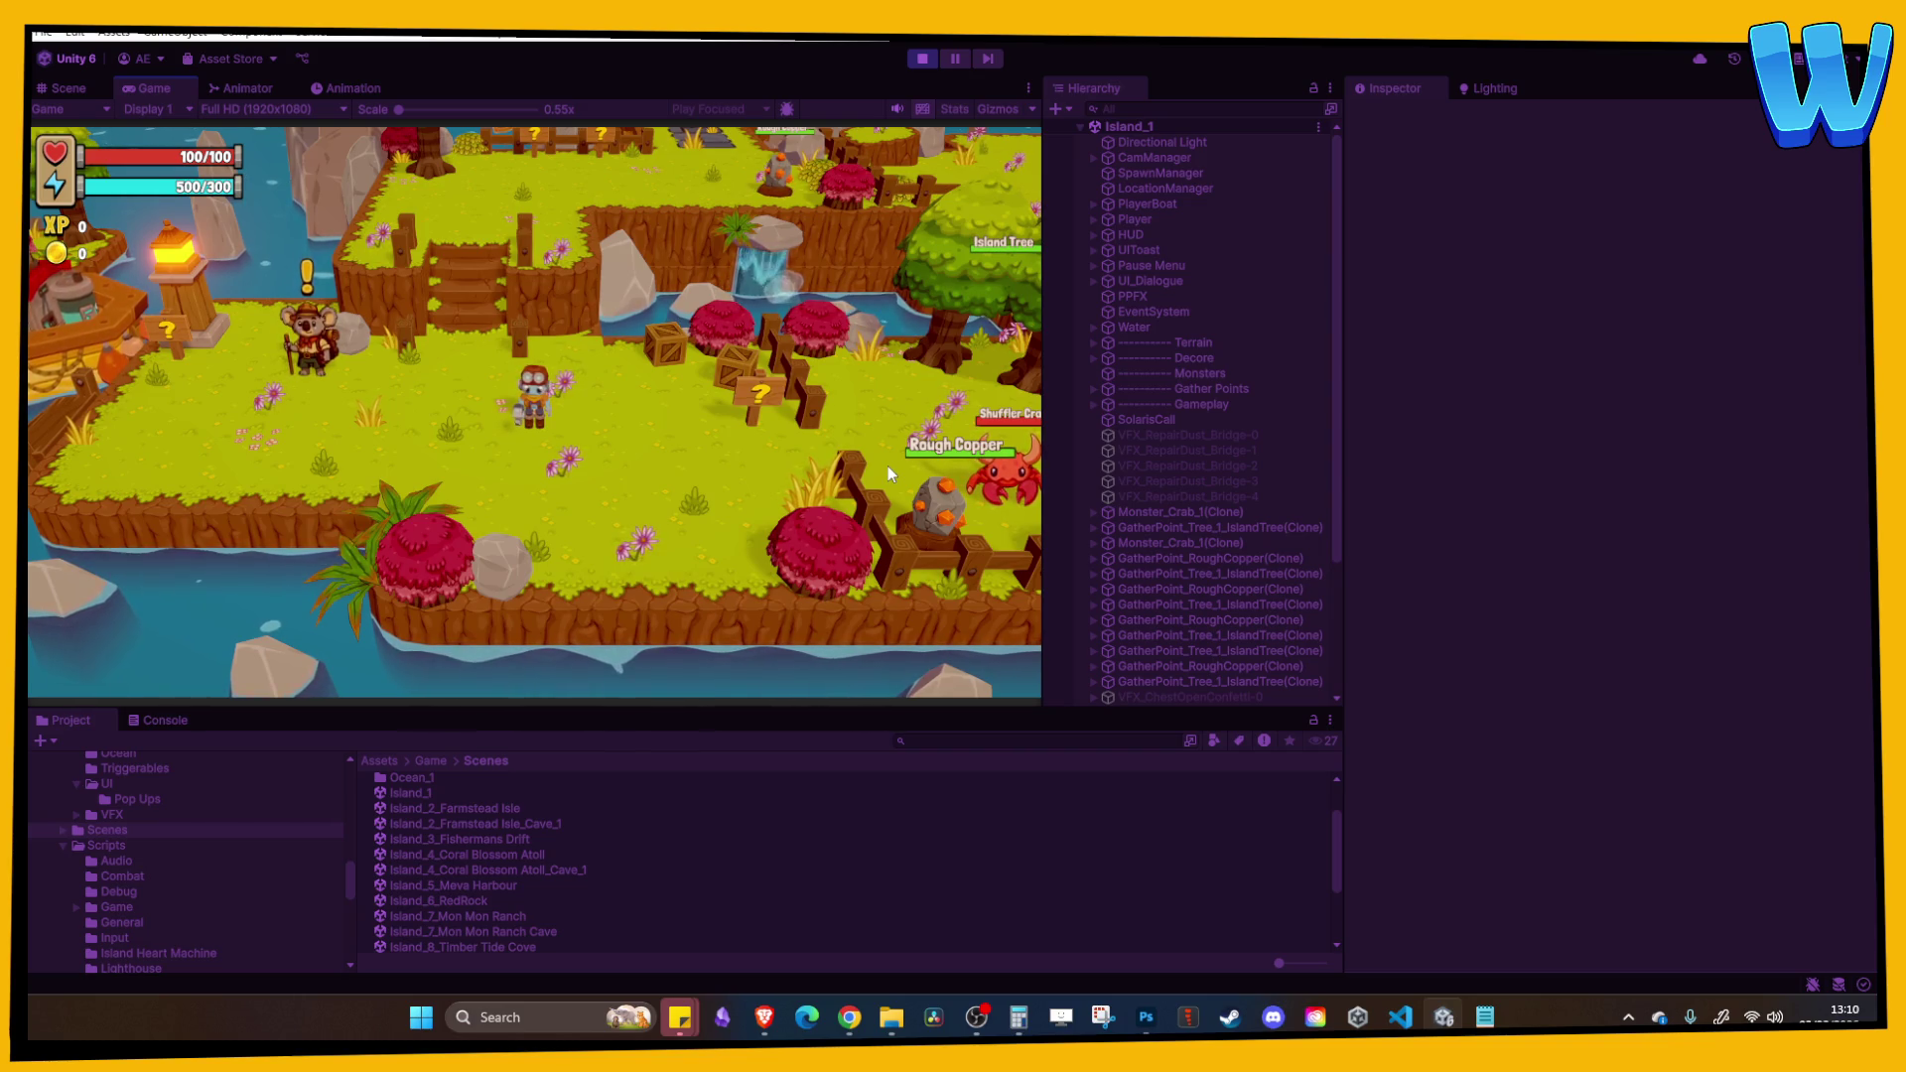
key(d)
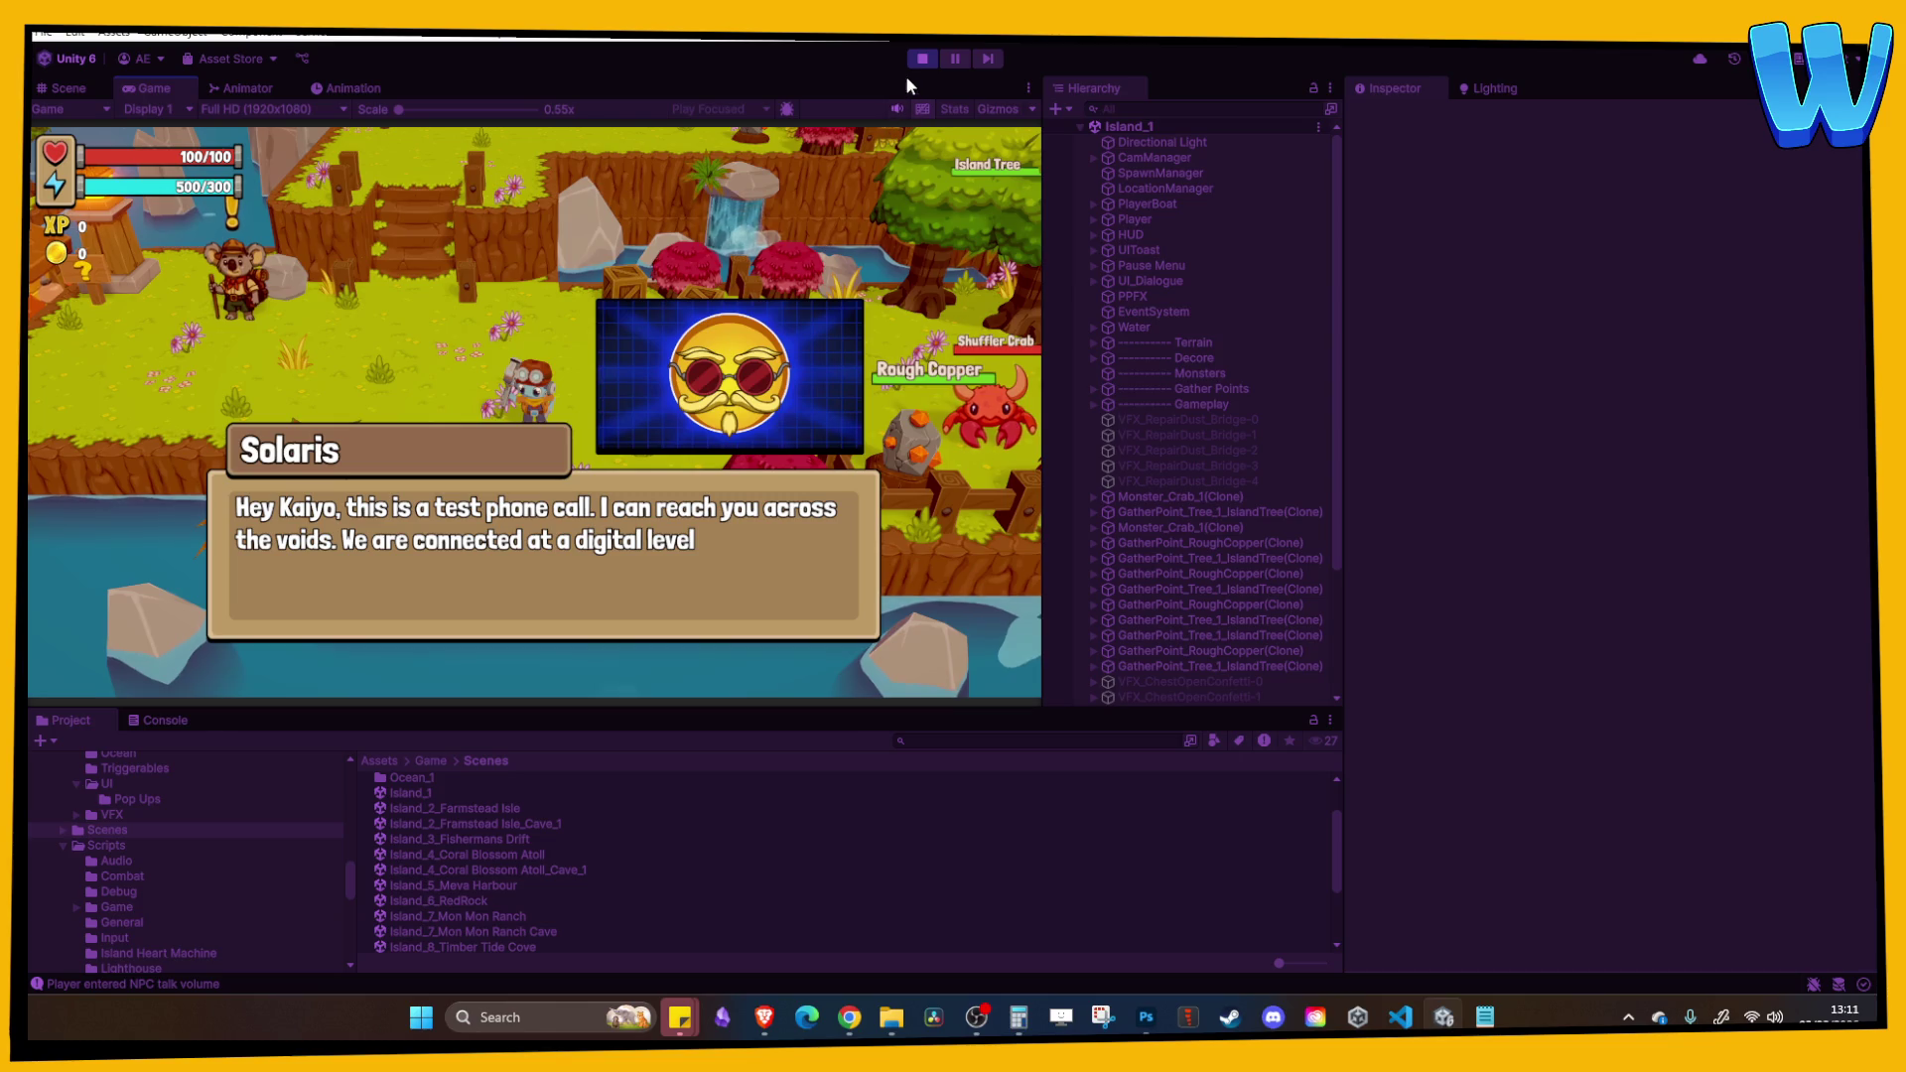
key(space)
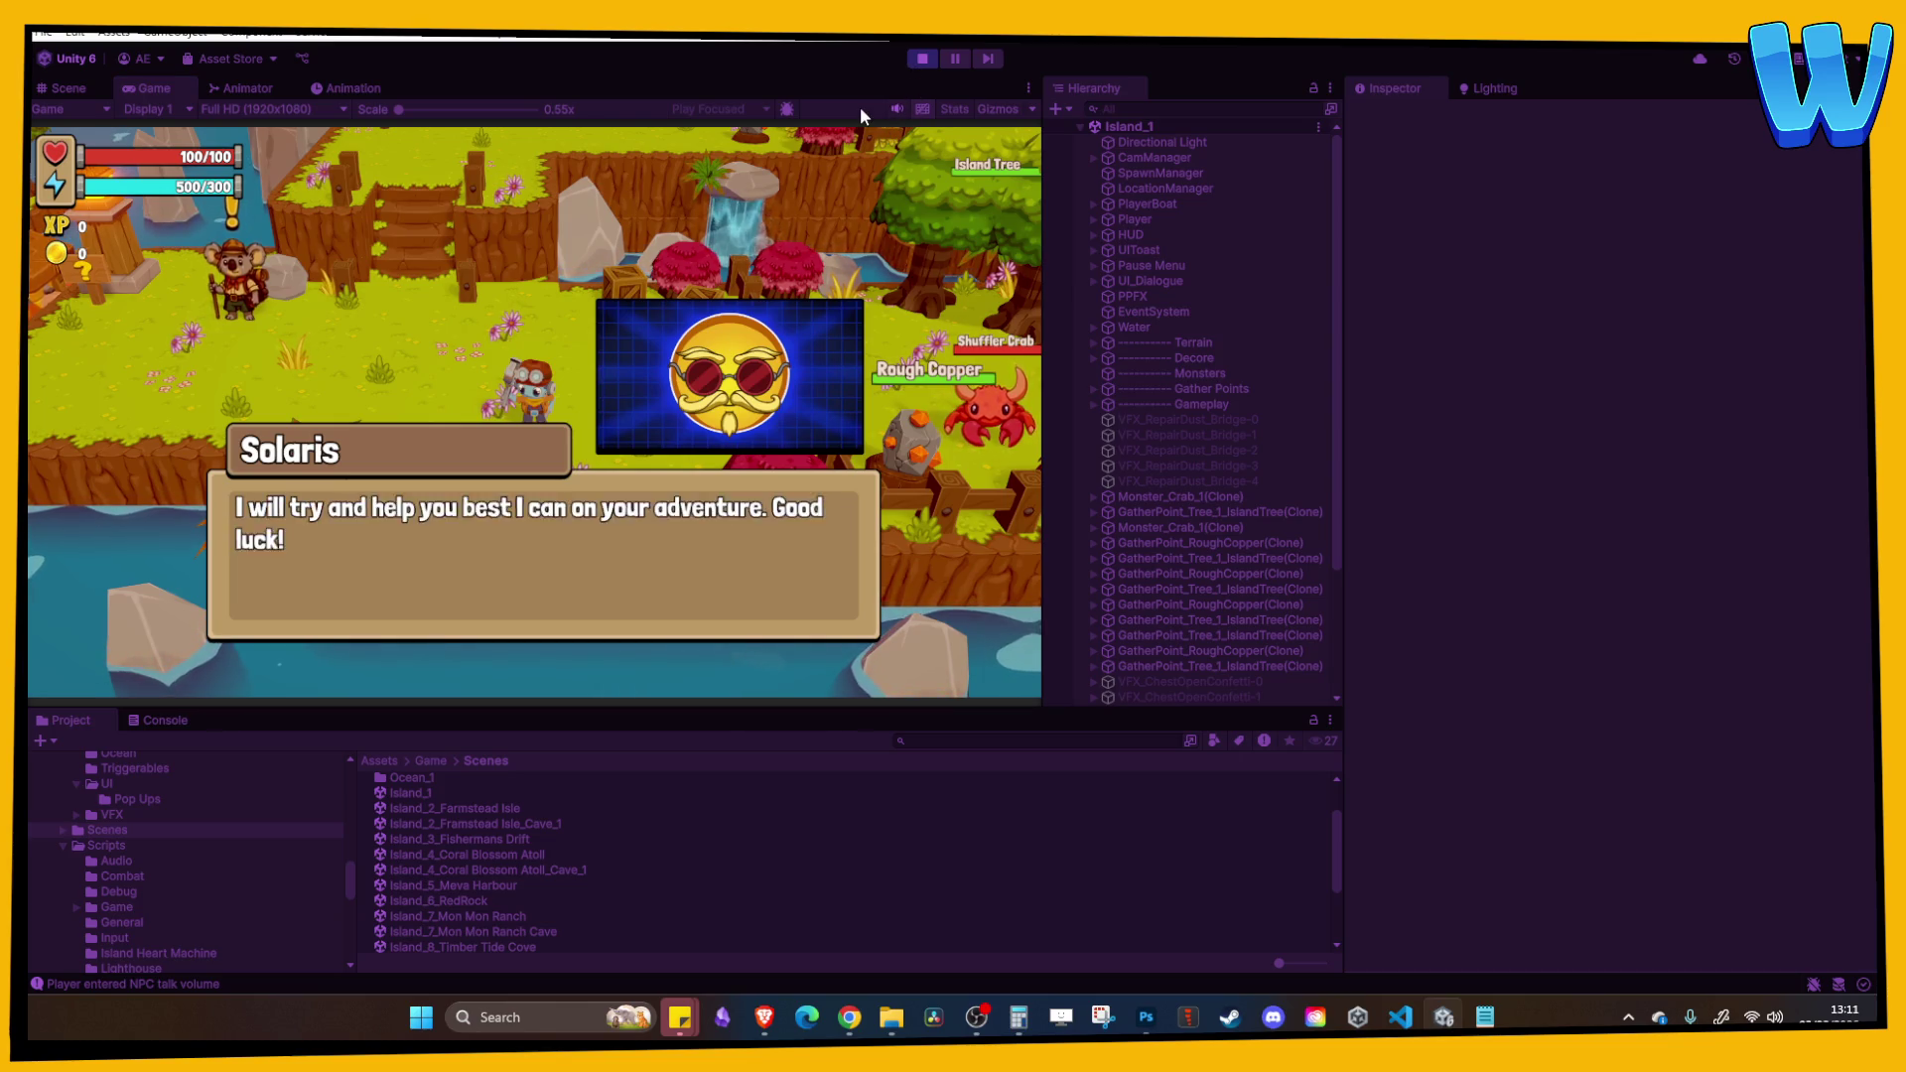
key(space)
key(w)
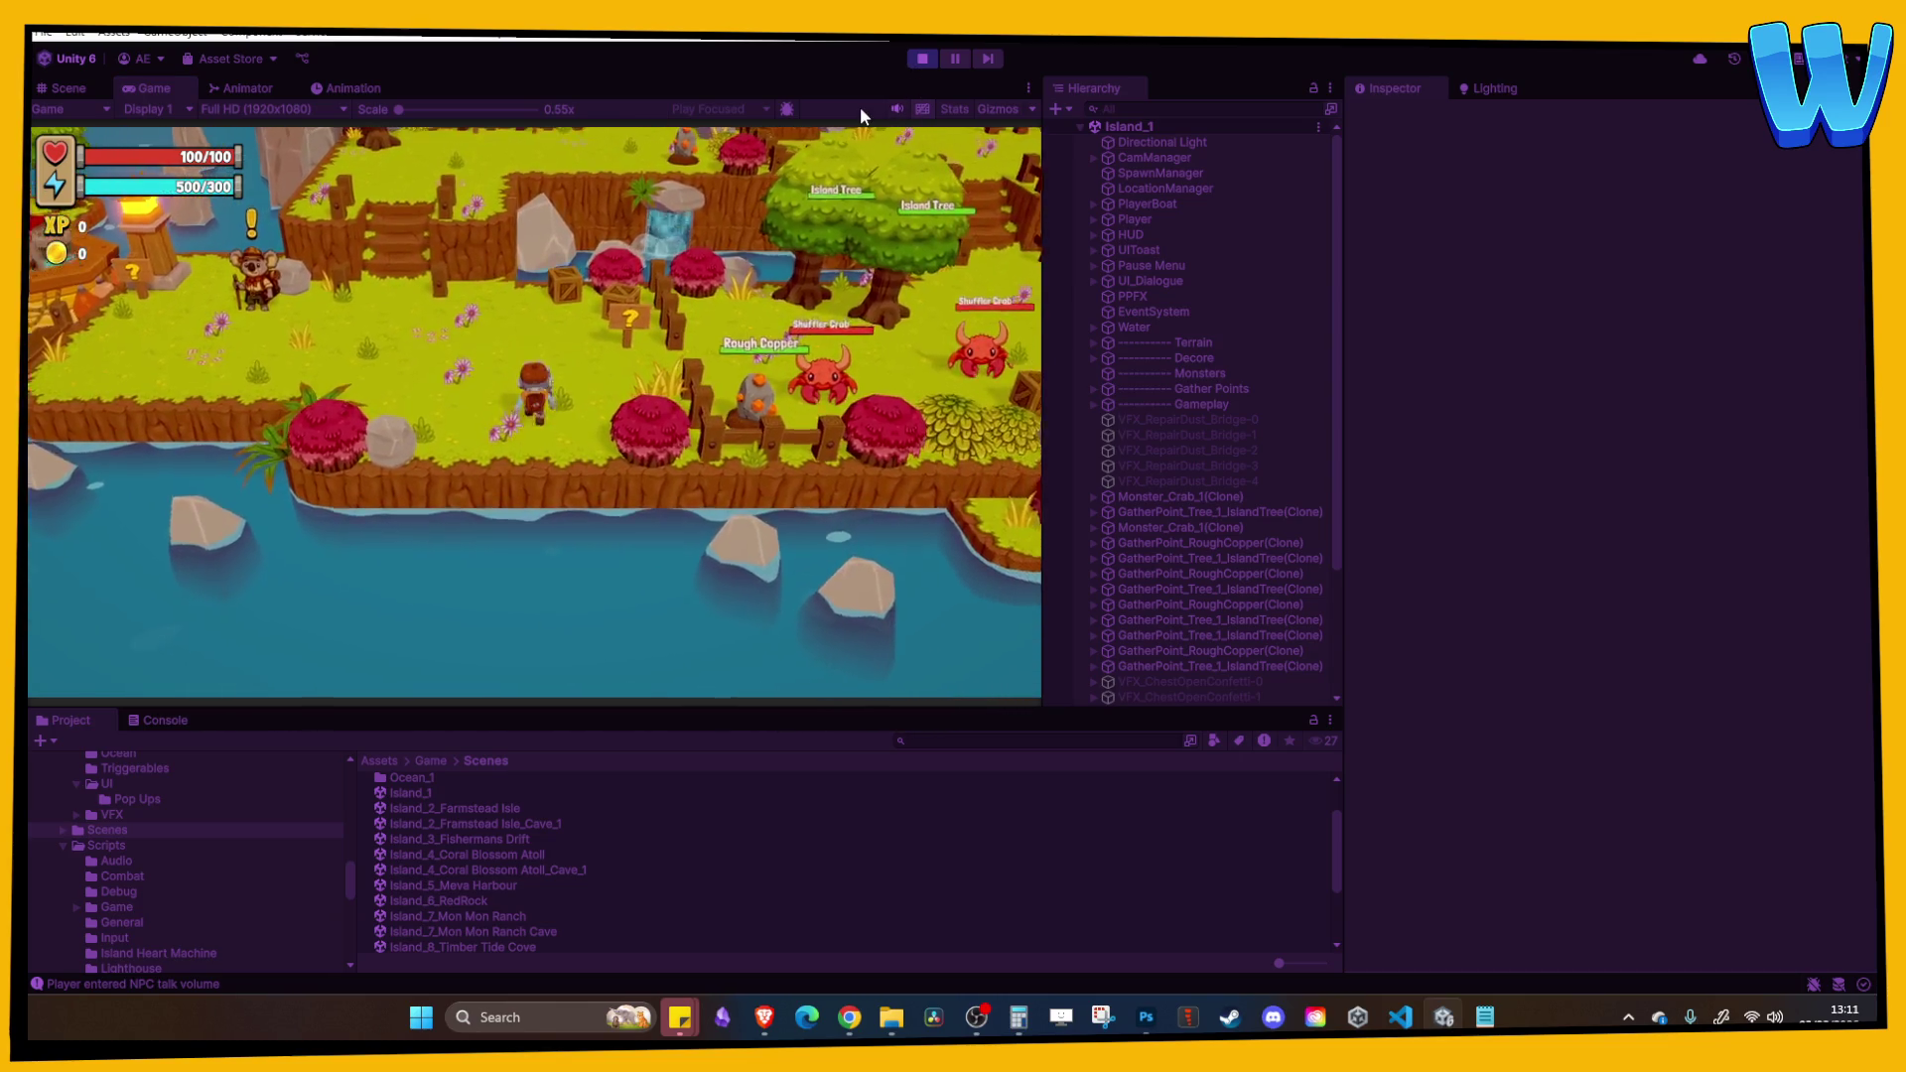
click(918, 59)
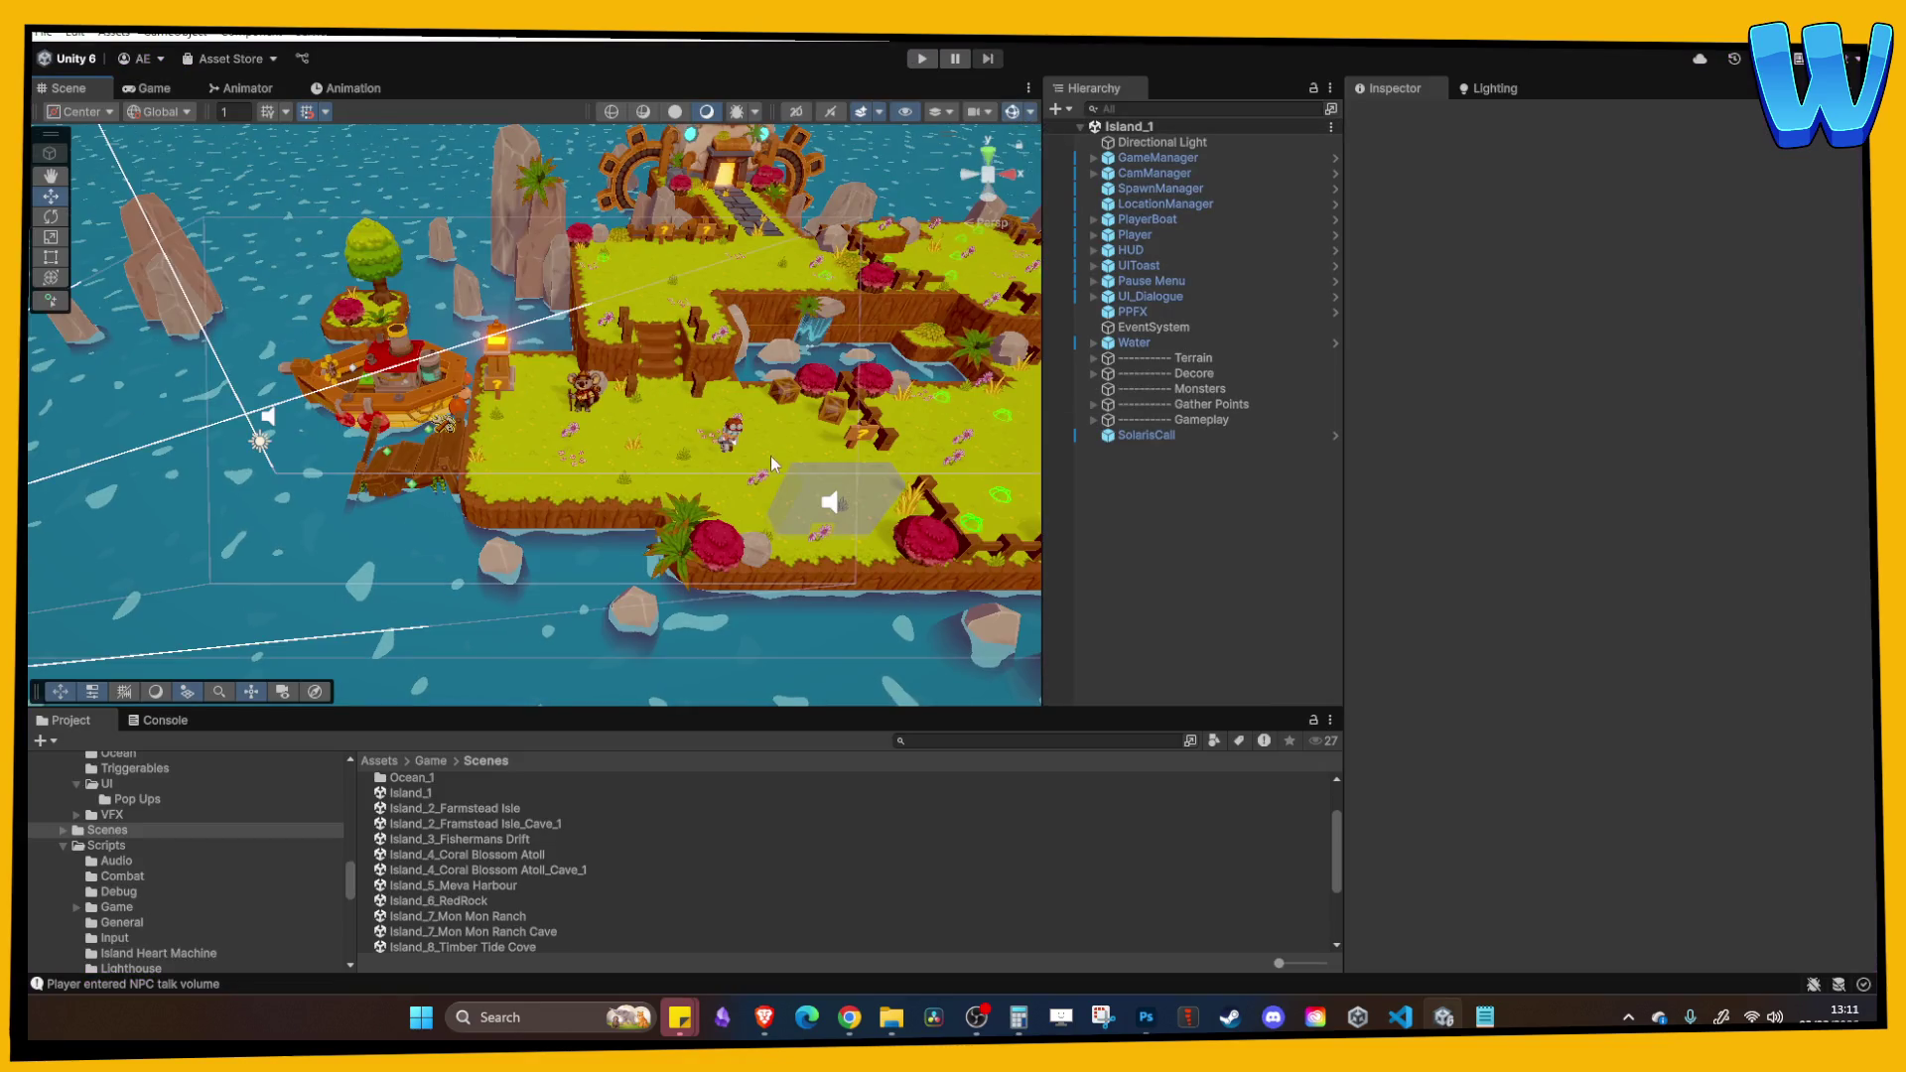
Step: Playtest again, reading the sign post dialogue and walking toward the NPC, then stop
click(921, 59)
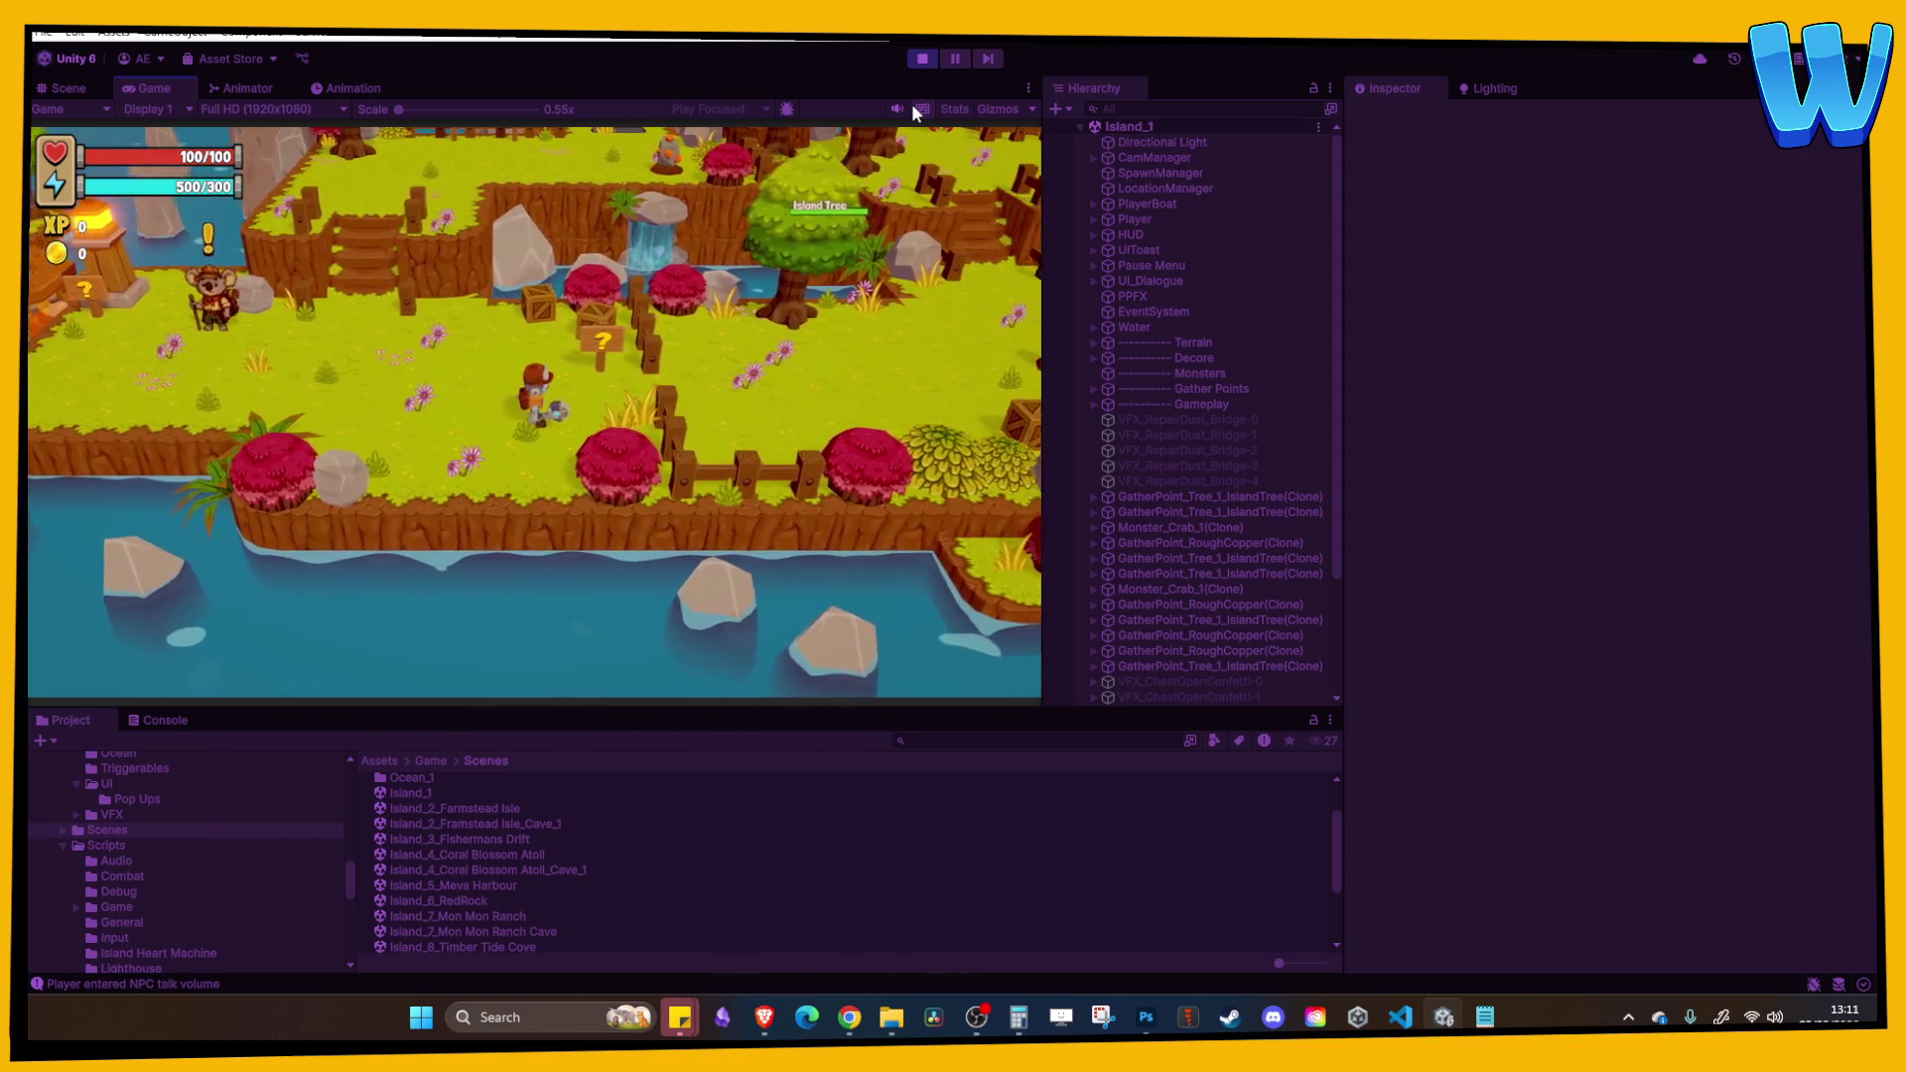
key(w)
key(space)
key(space)
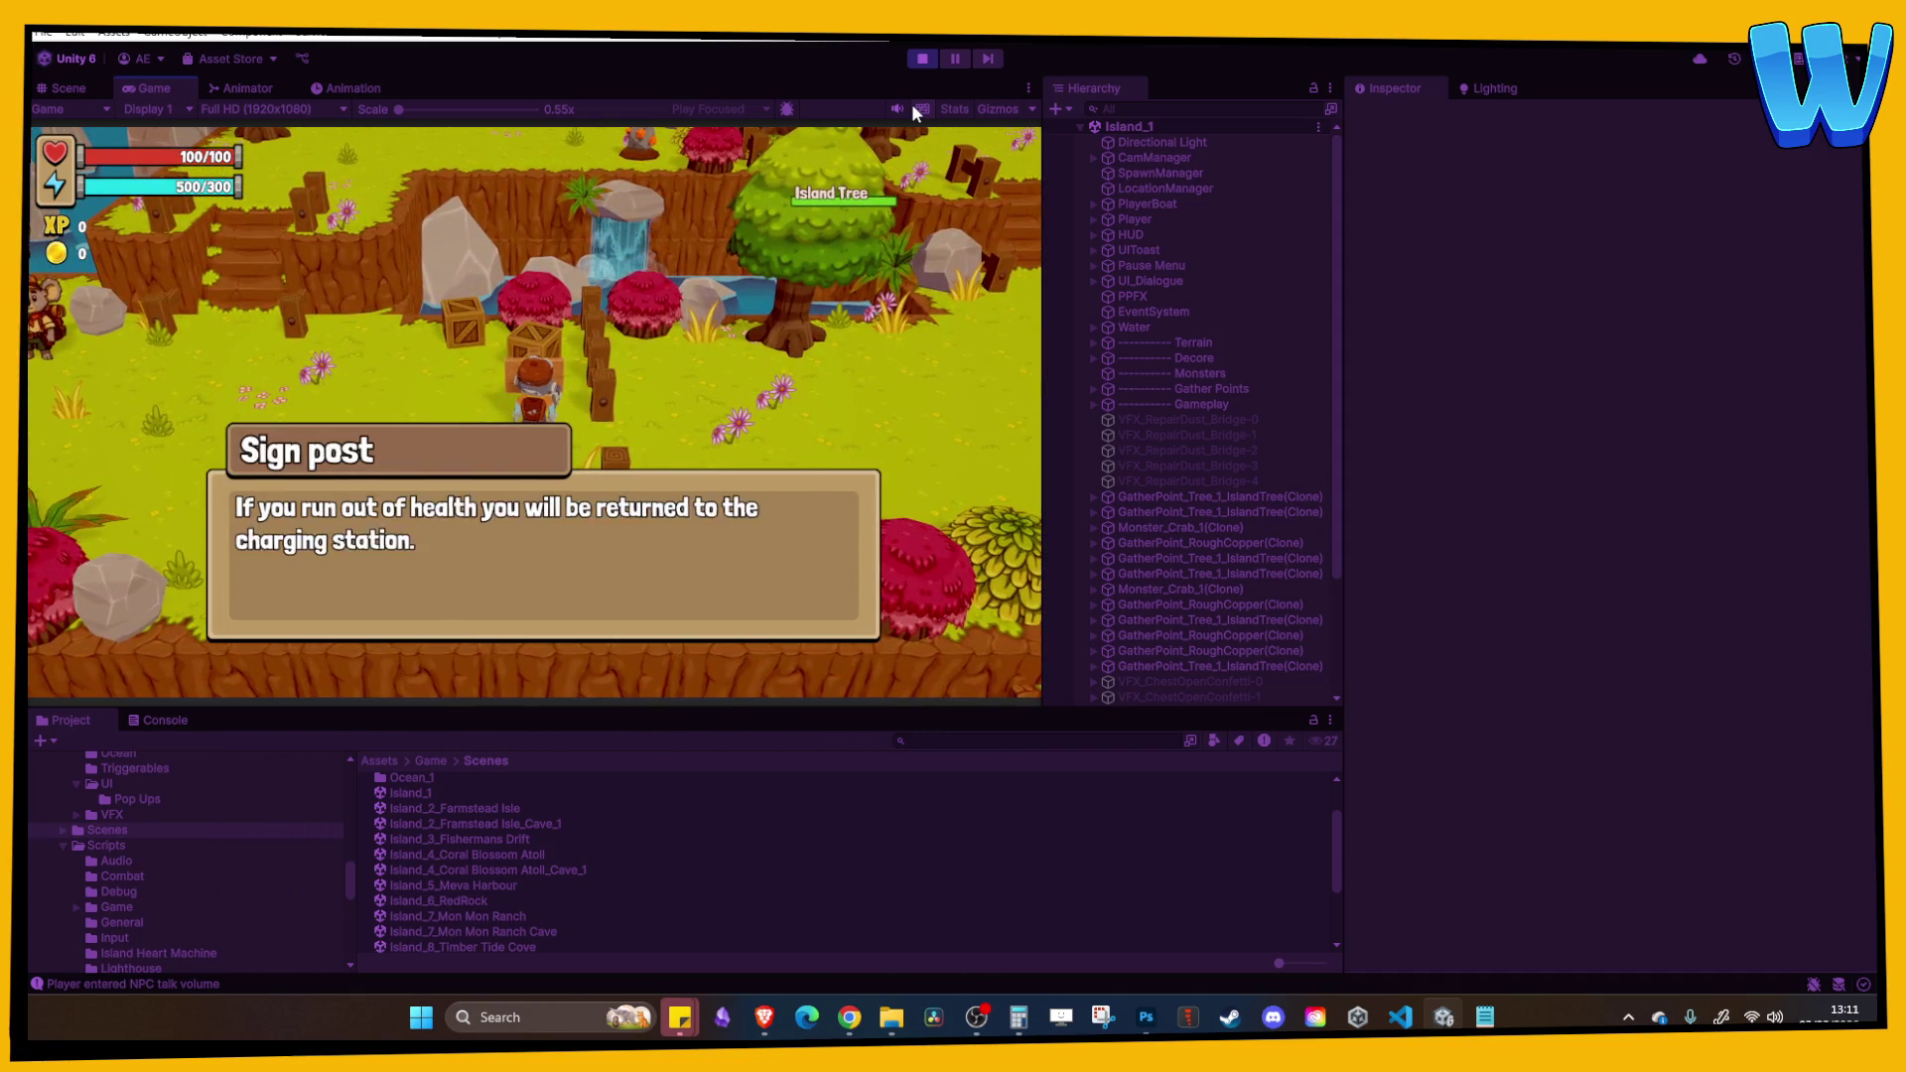
key(space)
key(a)
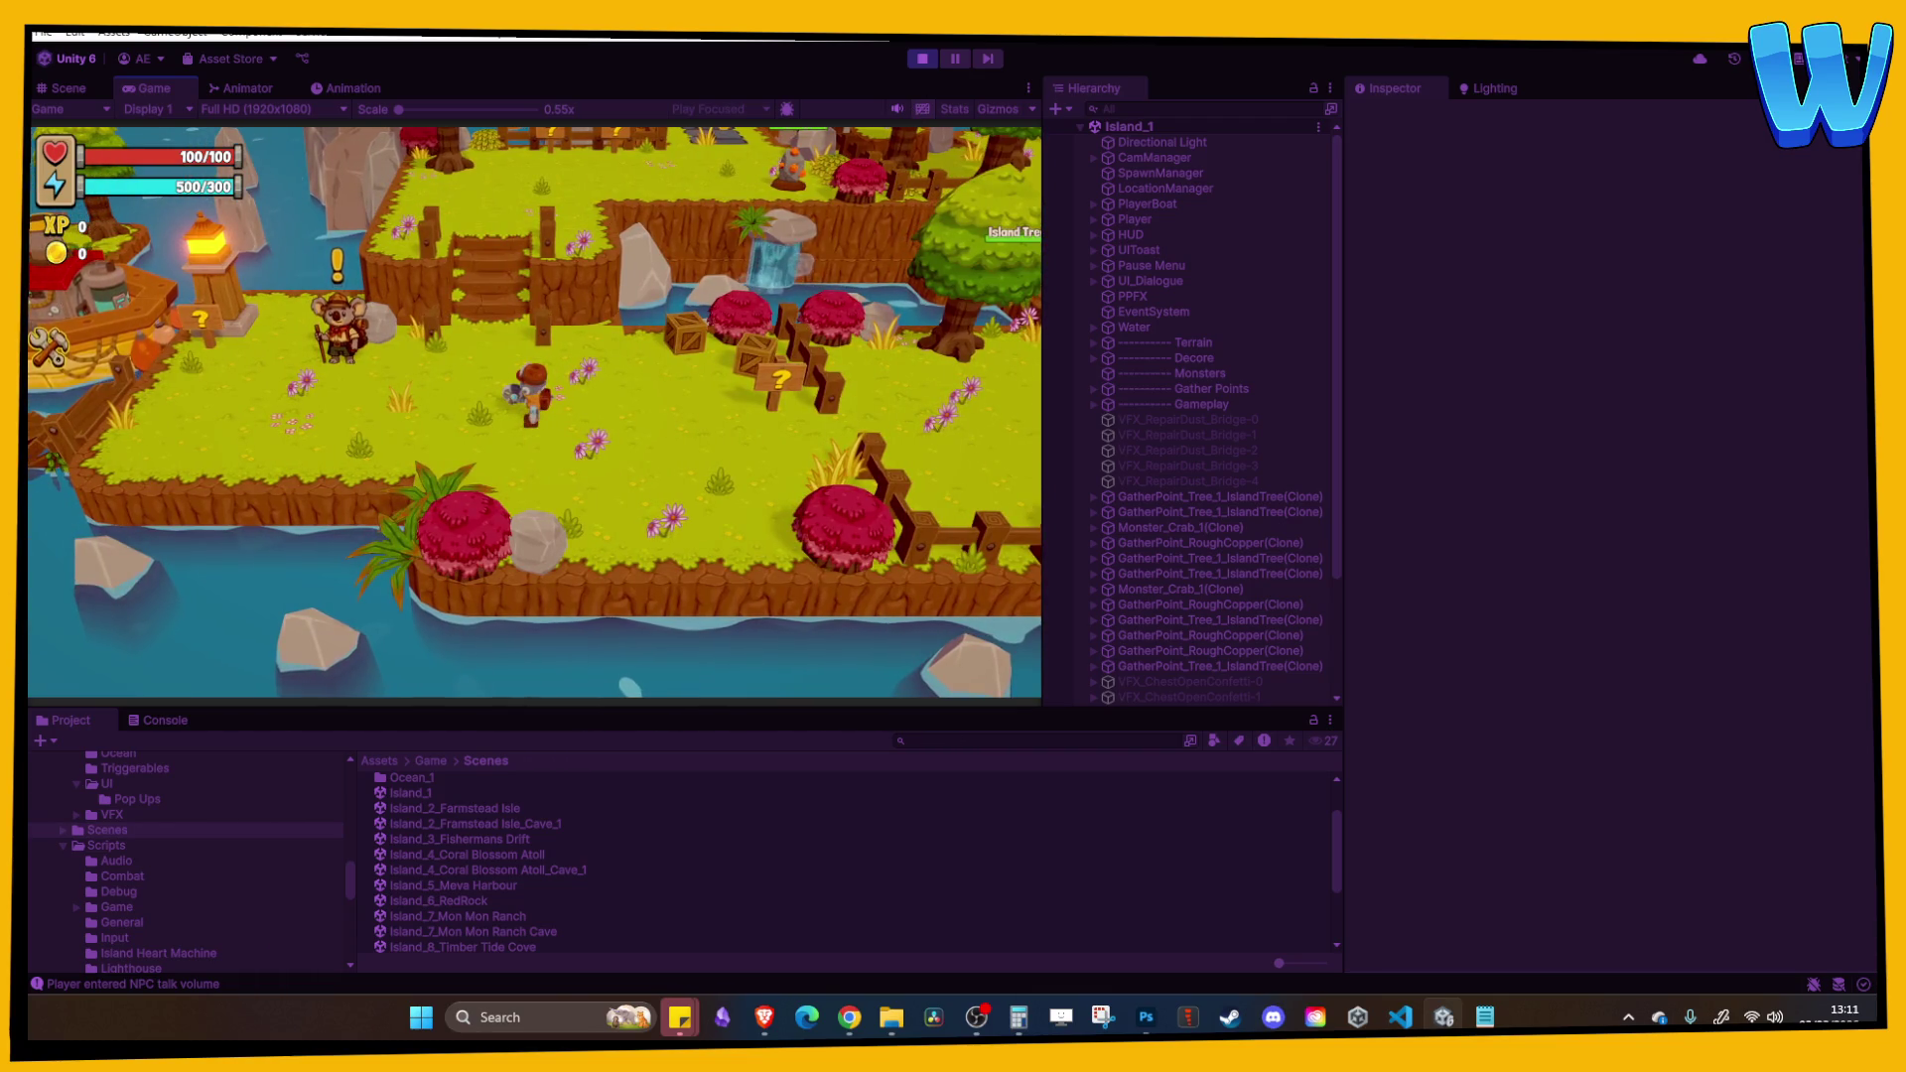
click(922, 58)
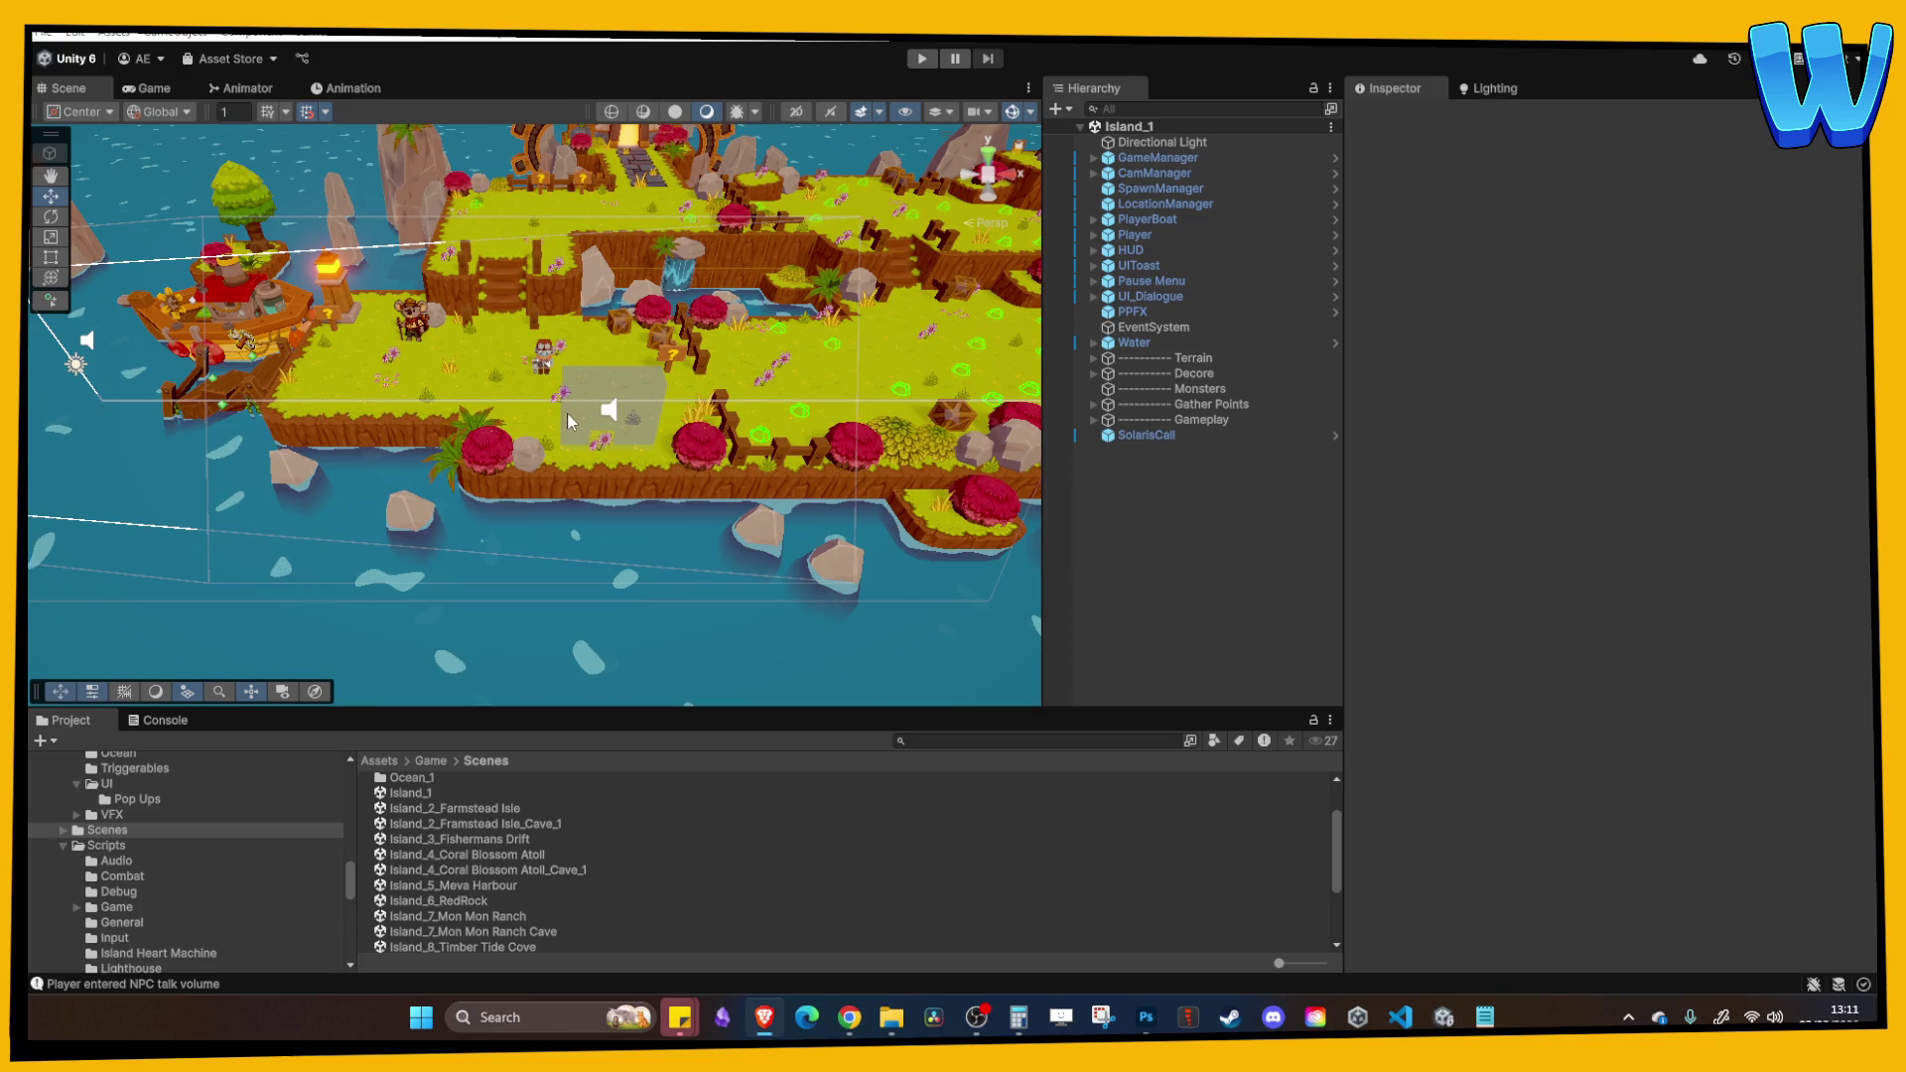
Step: Inspect the SolarisCall trigger volume on the island, deselect it, and bring Chrome forward
mouse_move(578, 326)
mouse_down()
mouse_move(348, 402)
mouse_move(646, 379)
mouse_up()
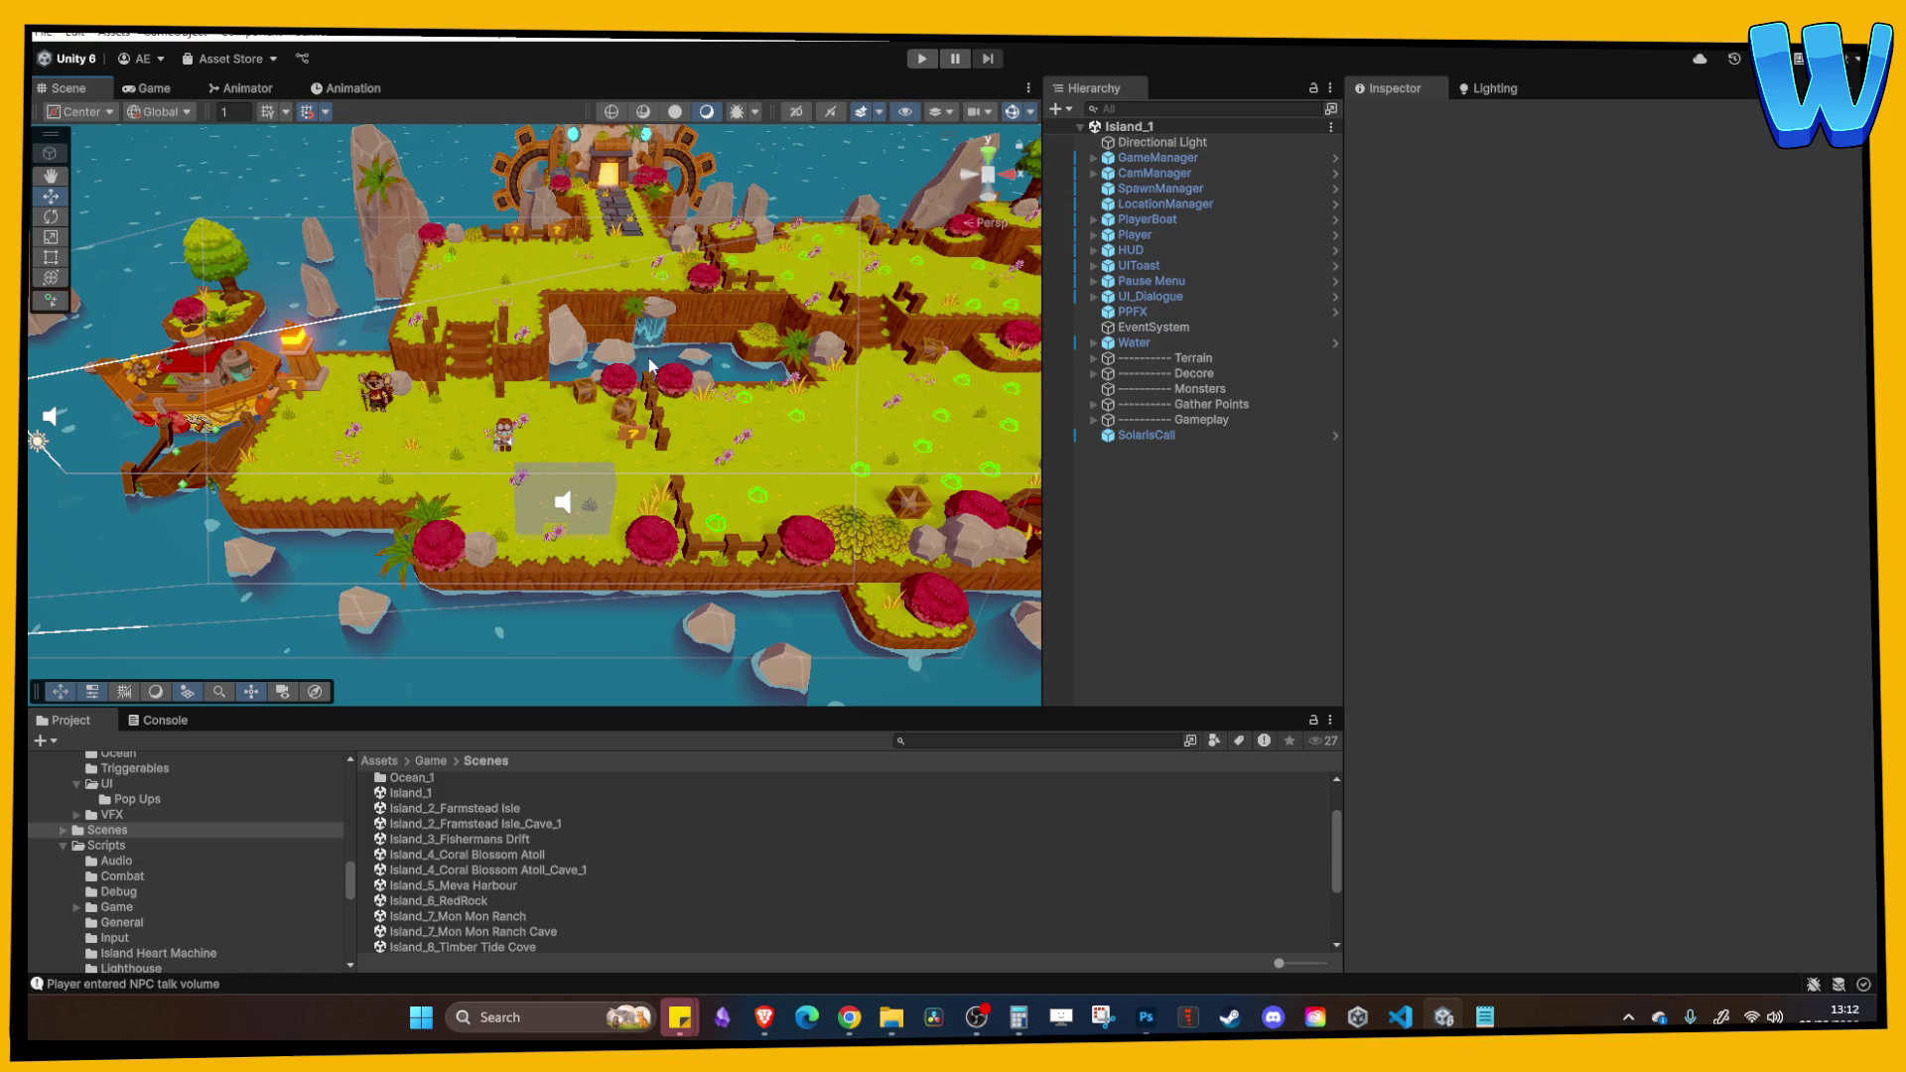
mouse_move(467, 431)
mouse_down()
mouse_move(598, 536)
mouse_move(647, 463)
mouse_up()
scroll(614, 497, up, 2)
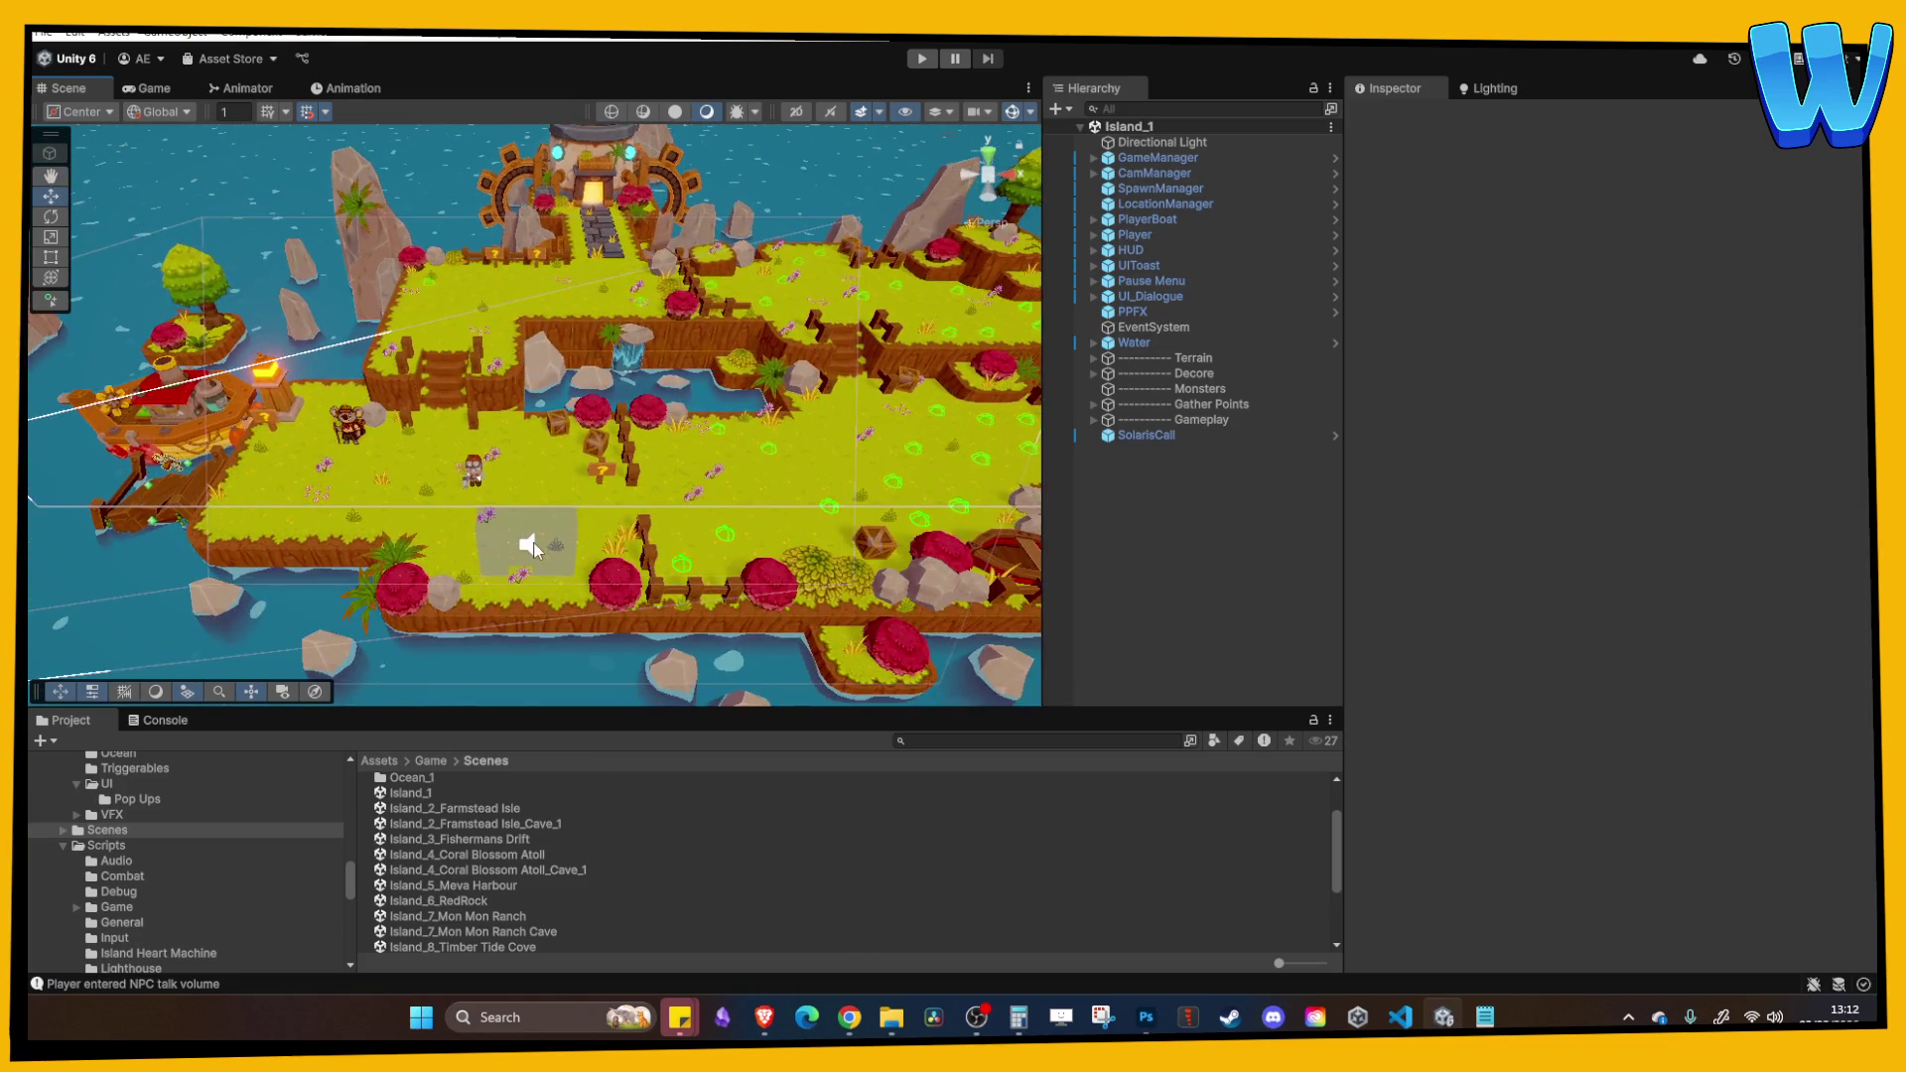
click(532, 540)
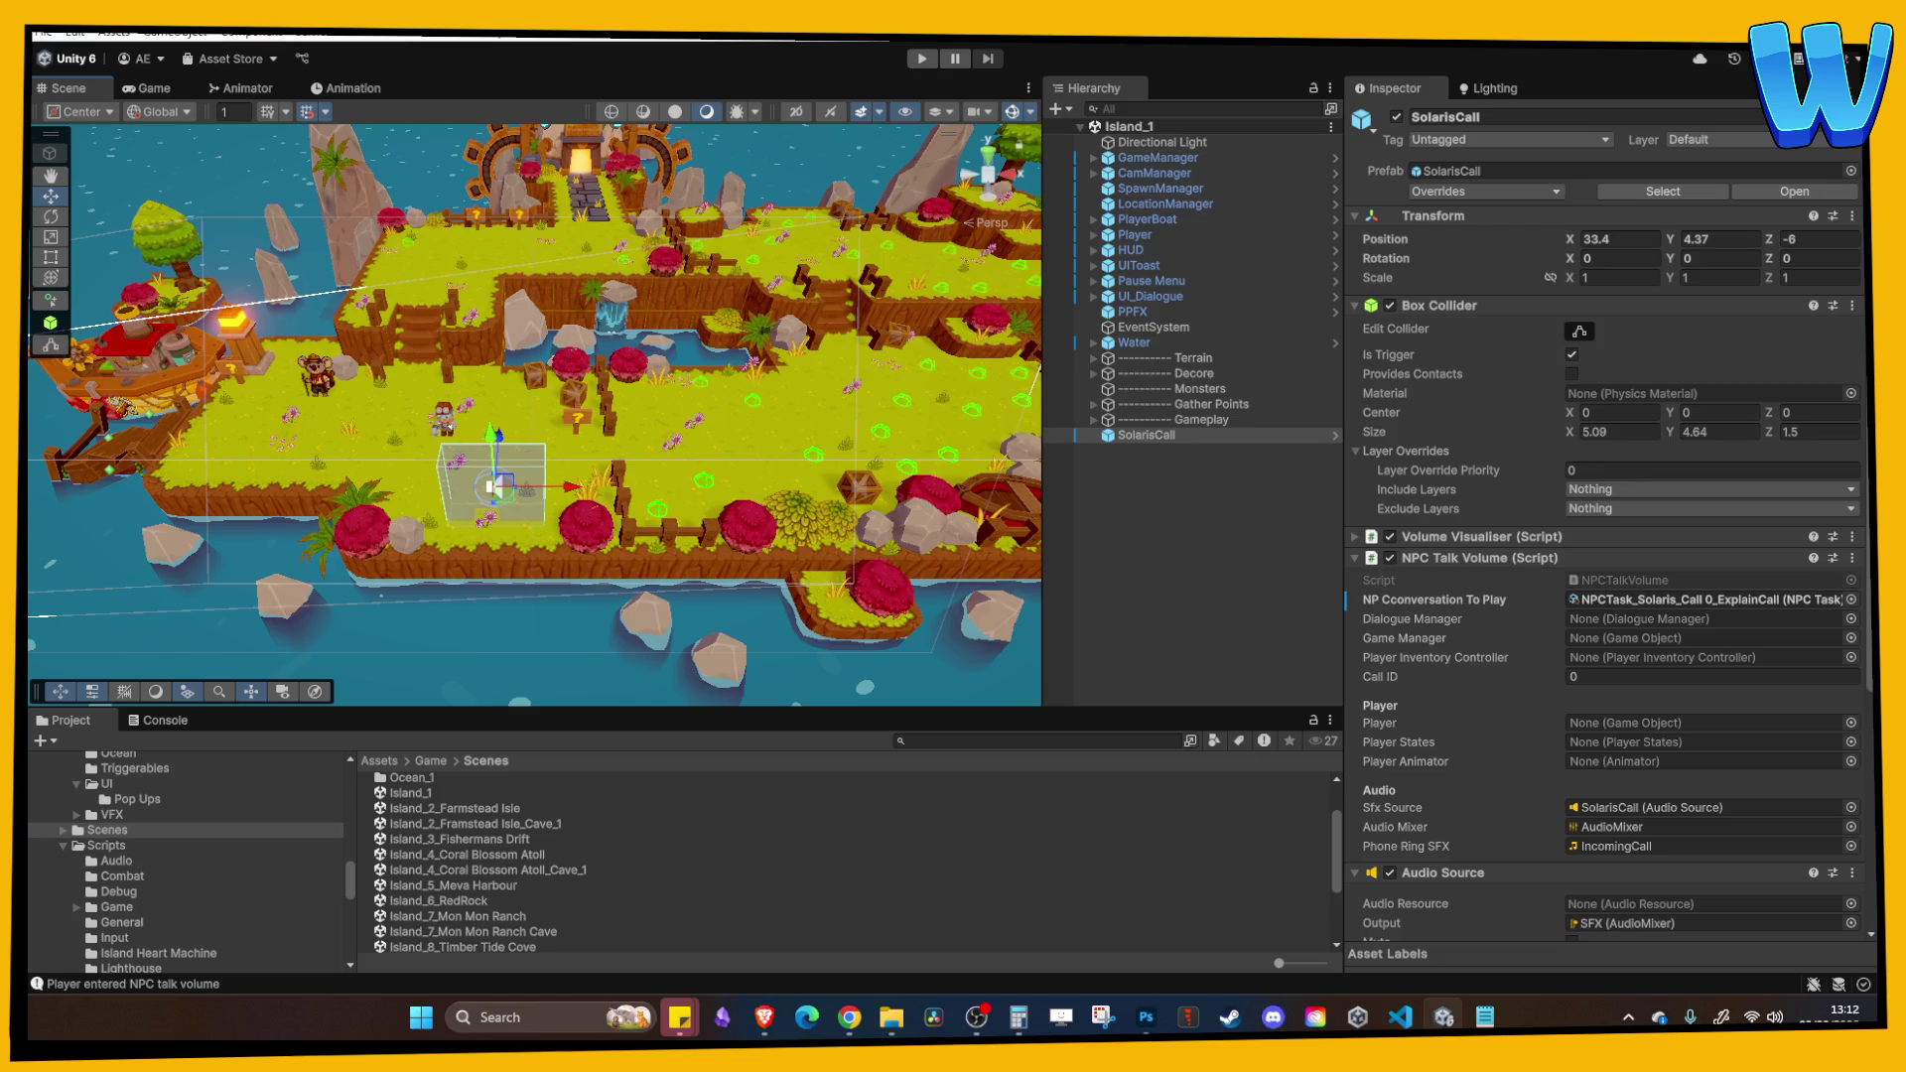
click(849, 1016)
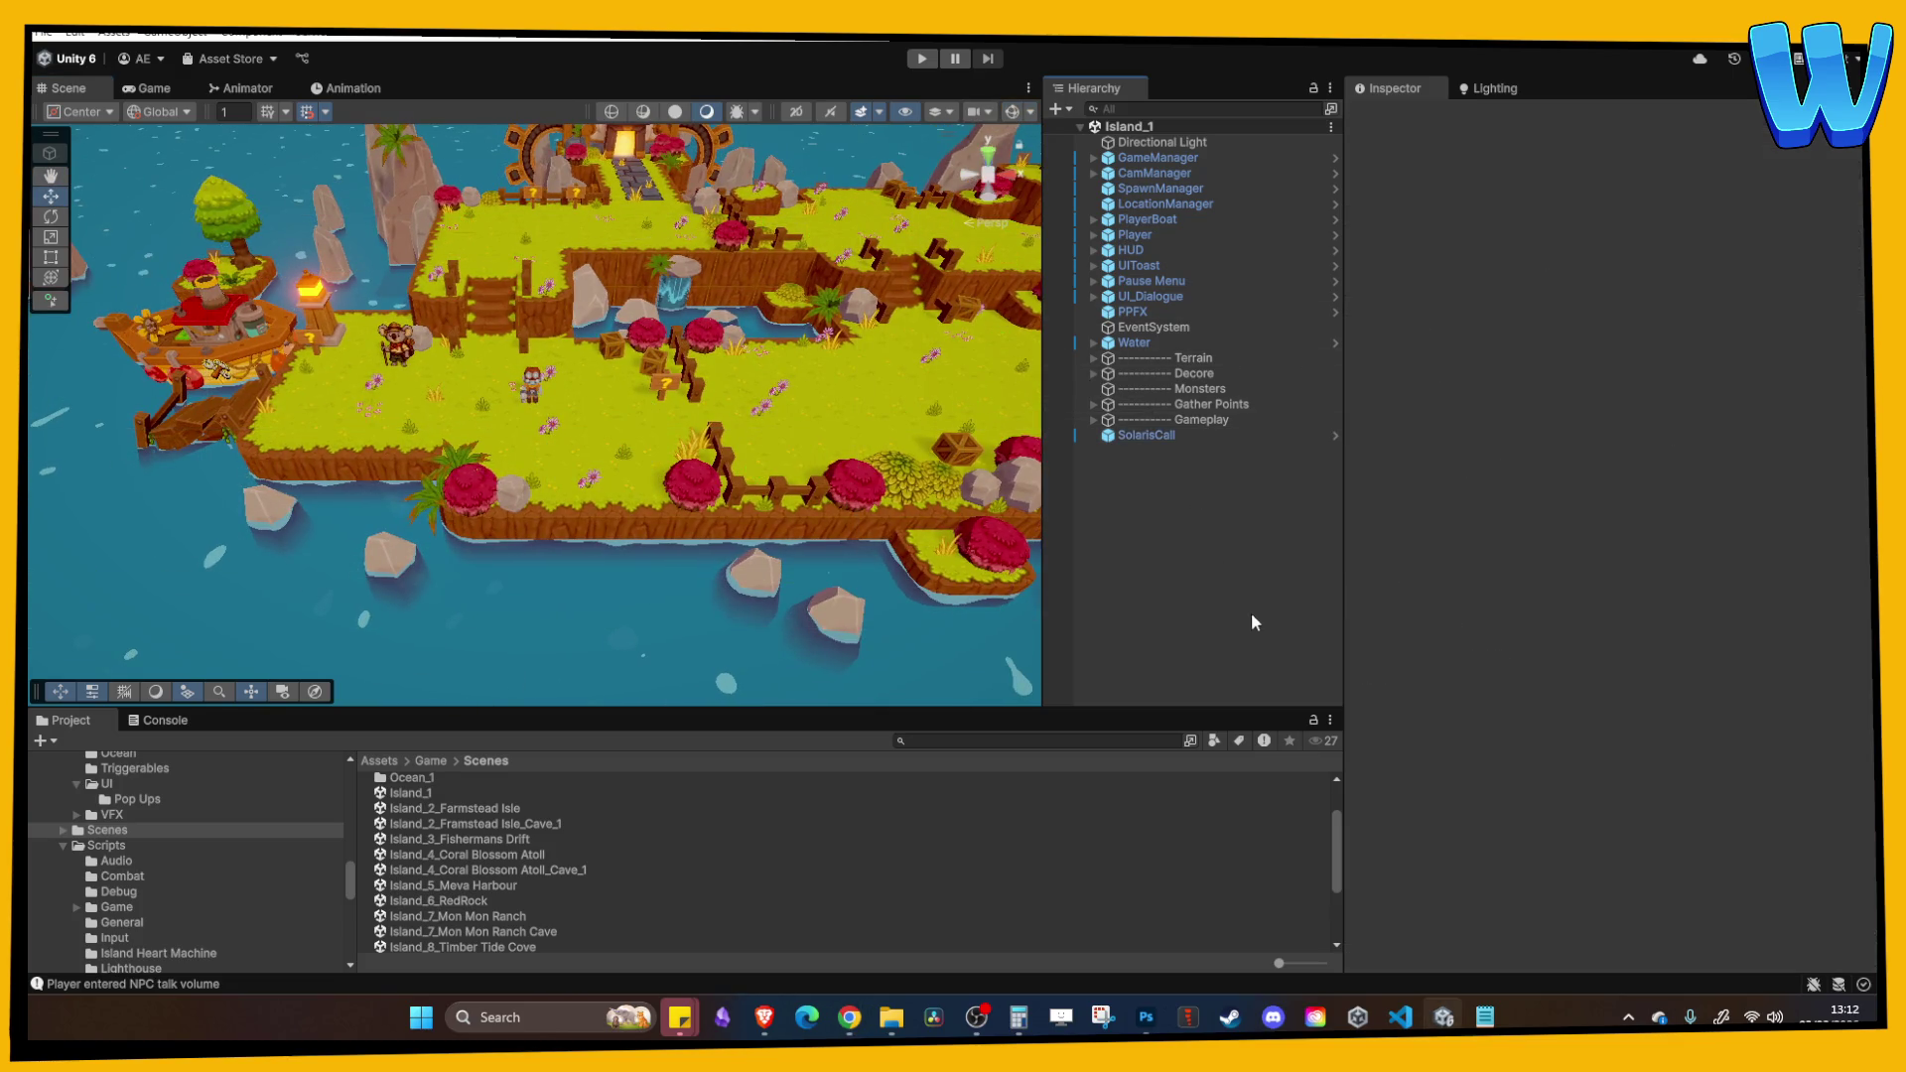
click(849, 1017)
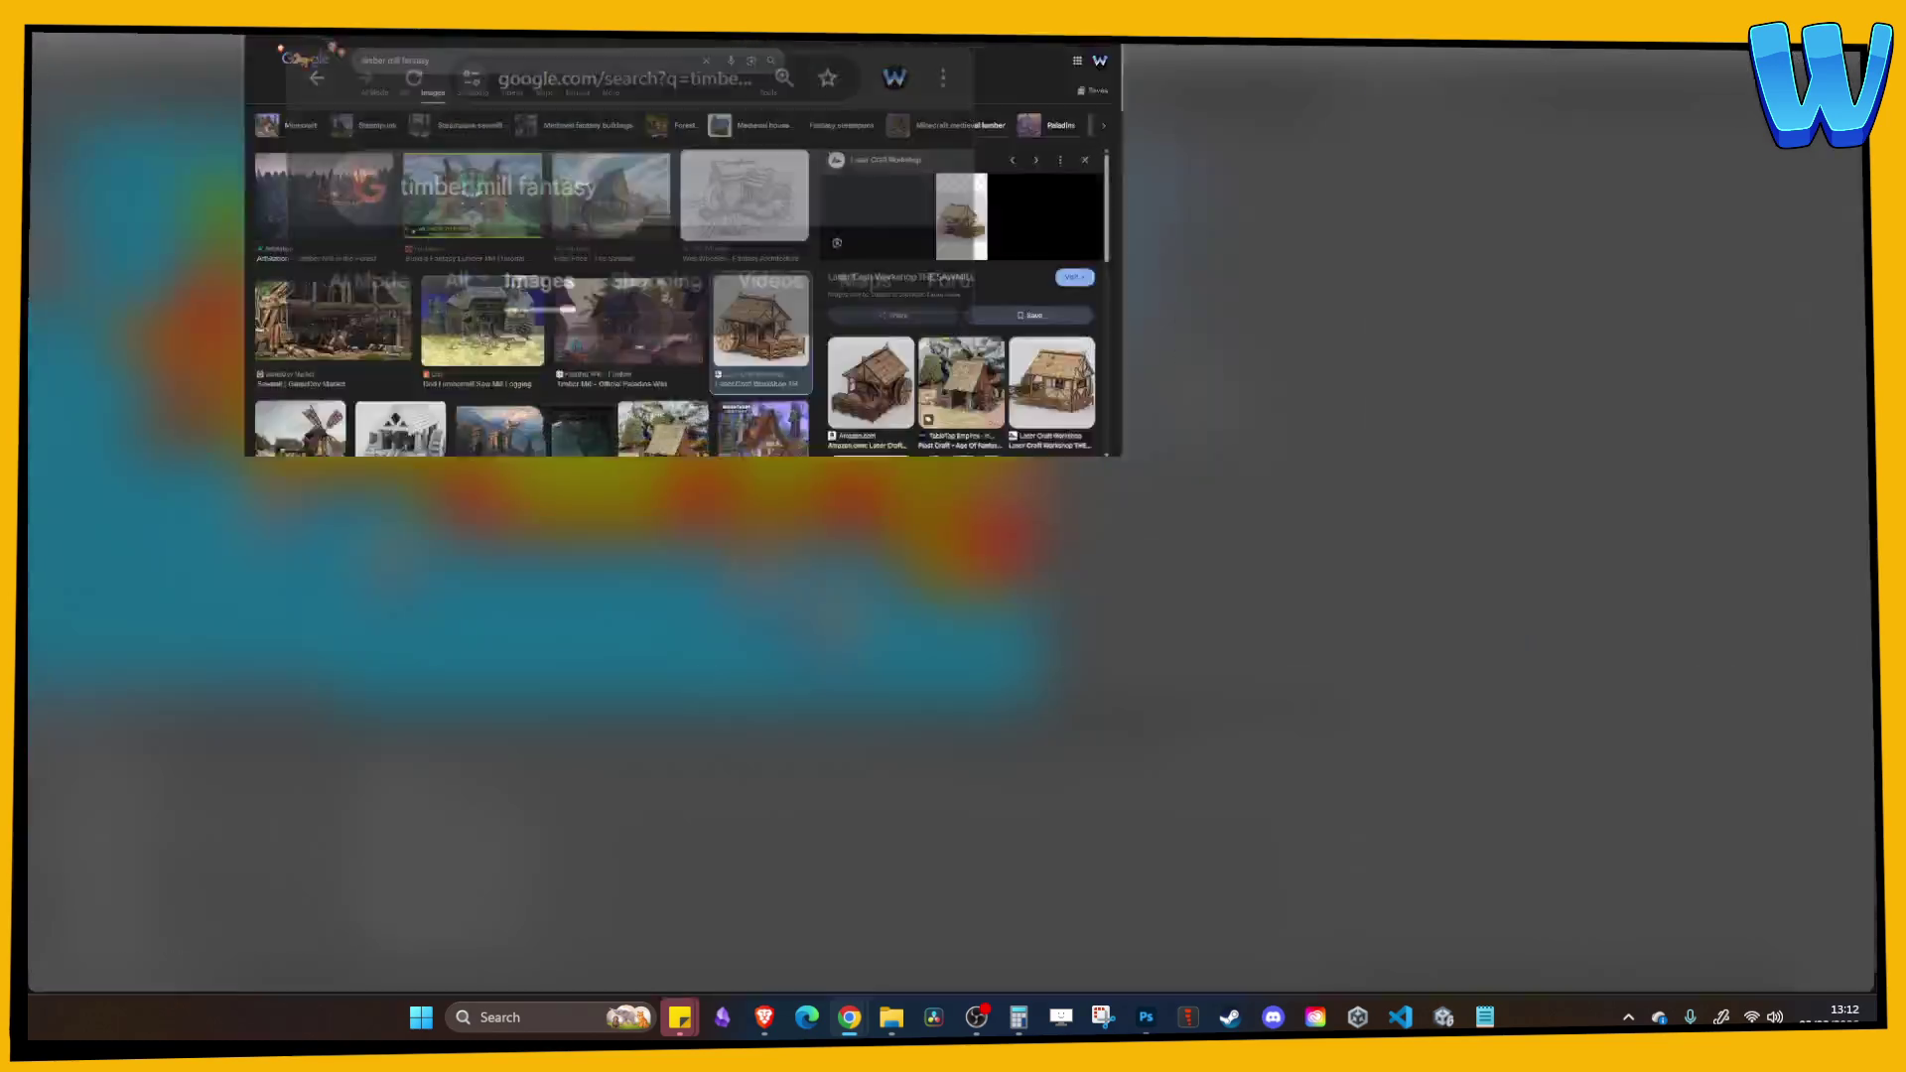
Step: Browse the 'timber mill fantasy' image results, return to the top, and move Chrome off screen
scroll(1093, 447, down, 1)
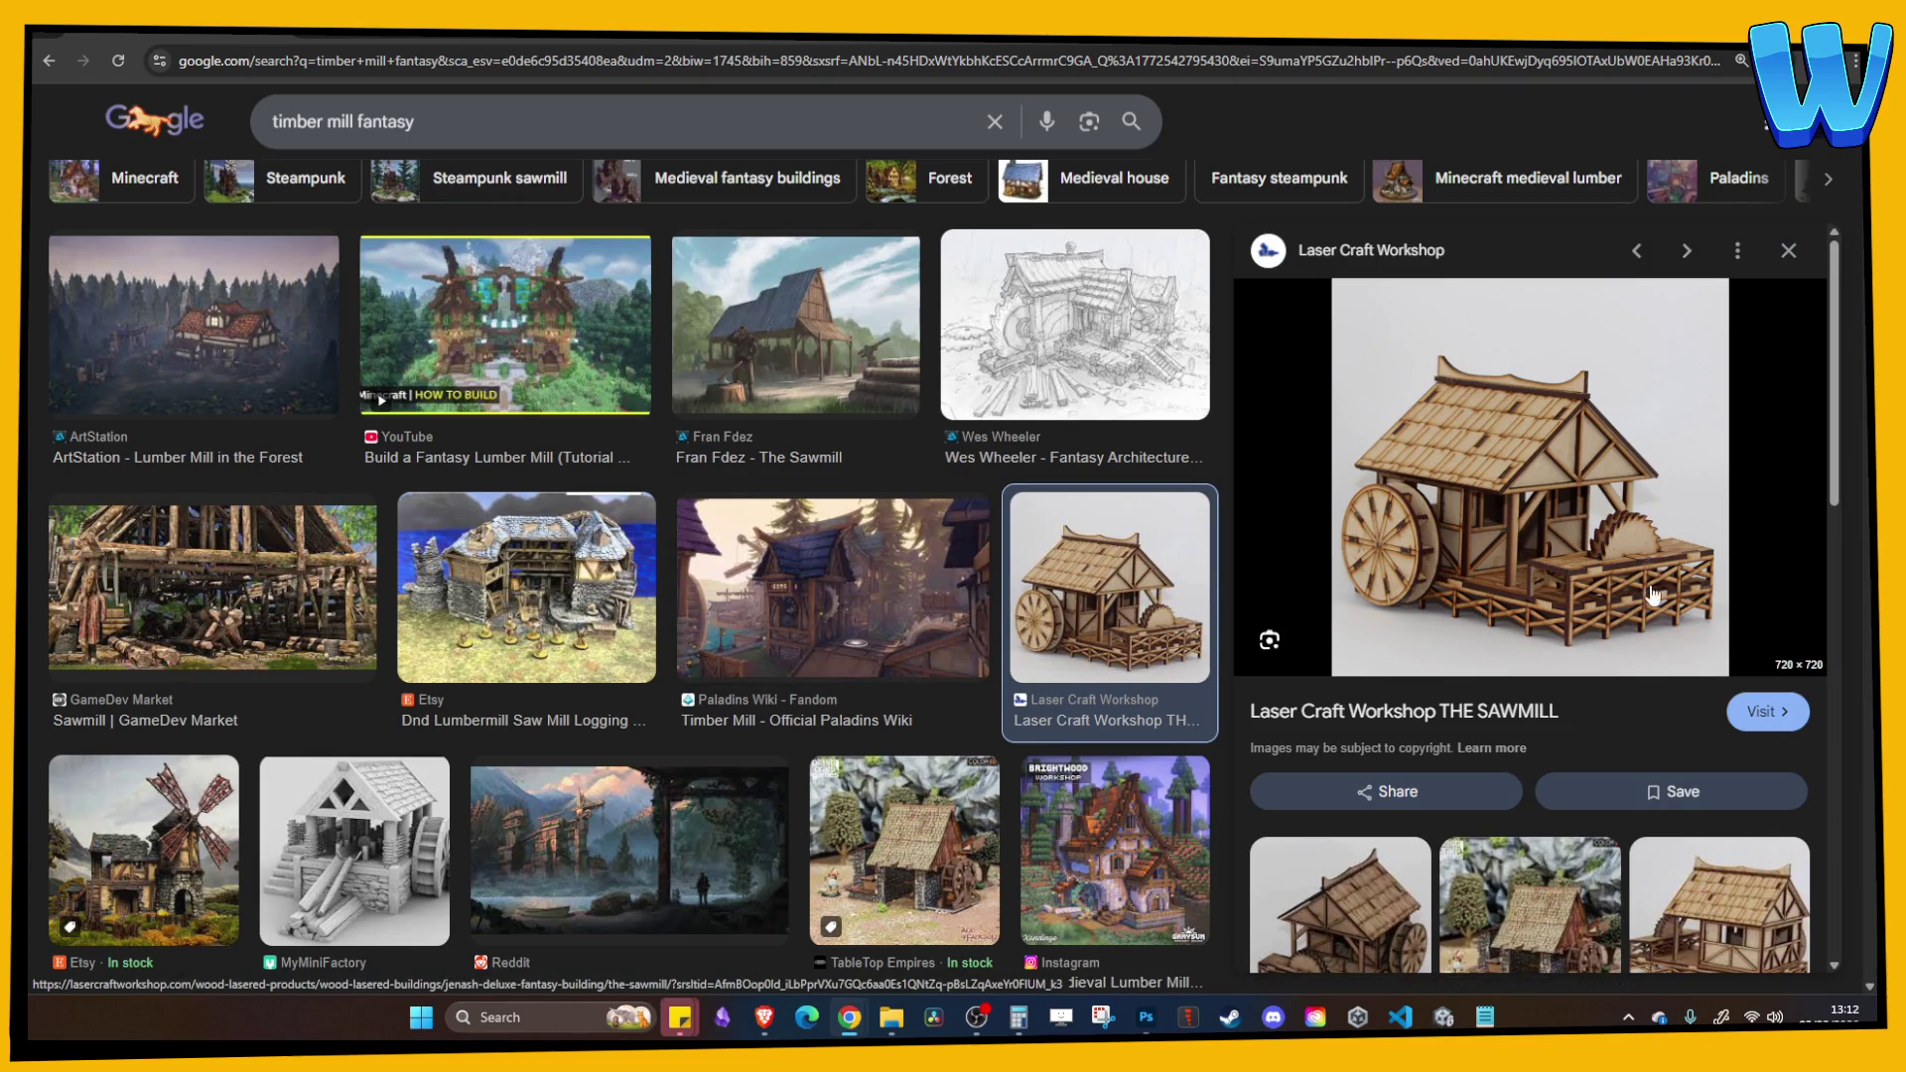
scroll(914, 594, down, 2)
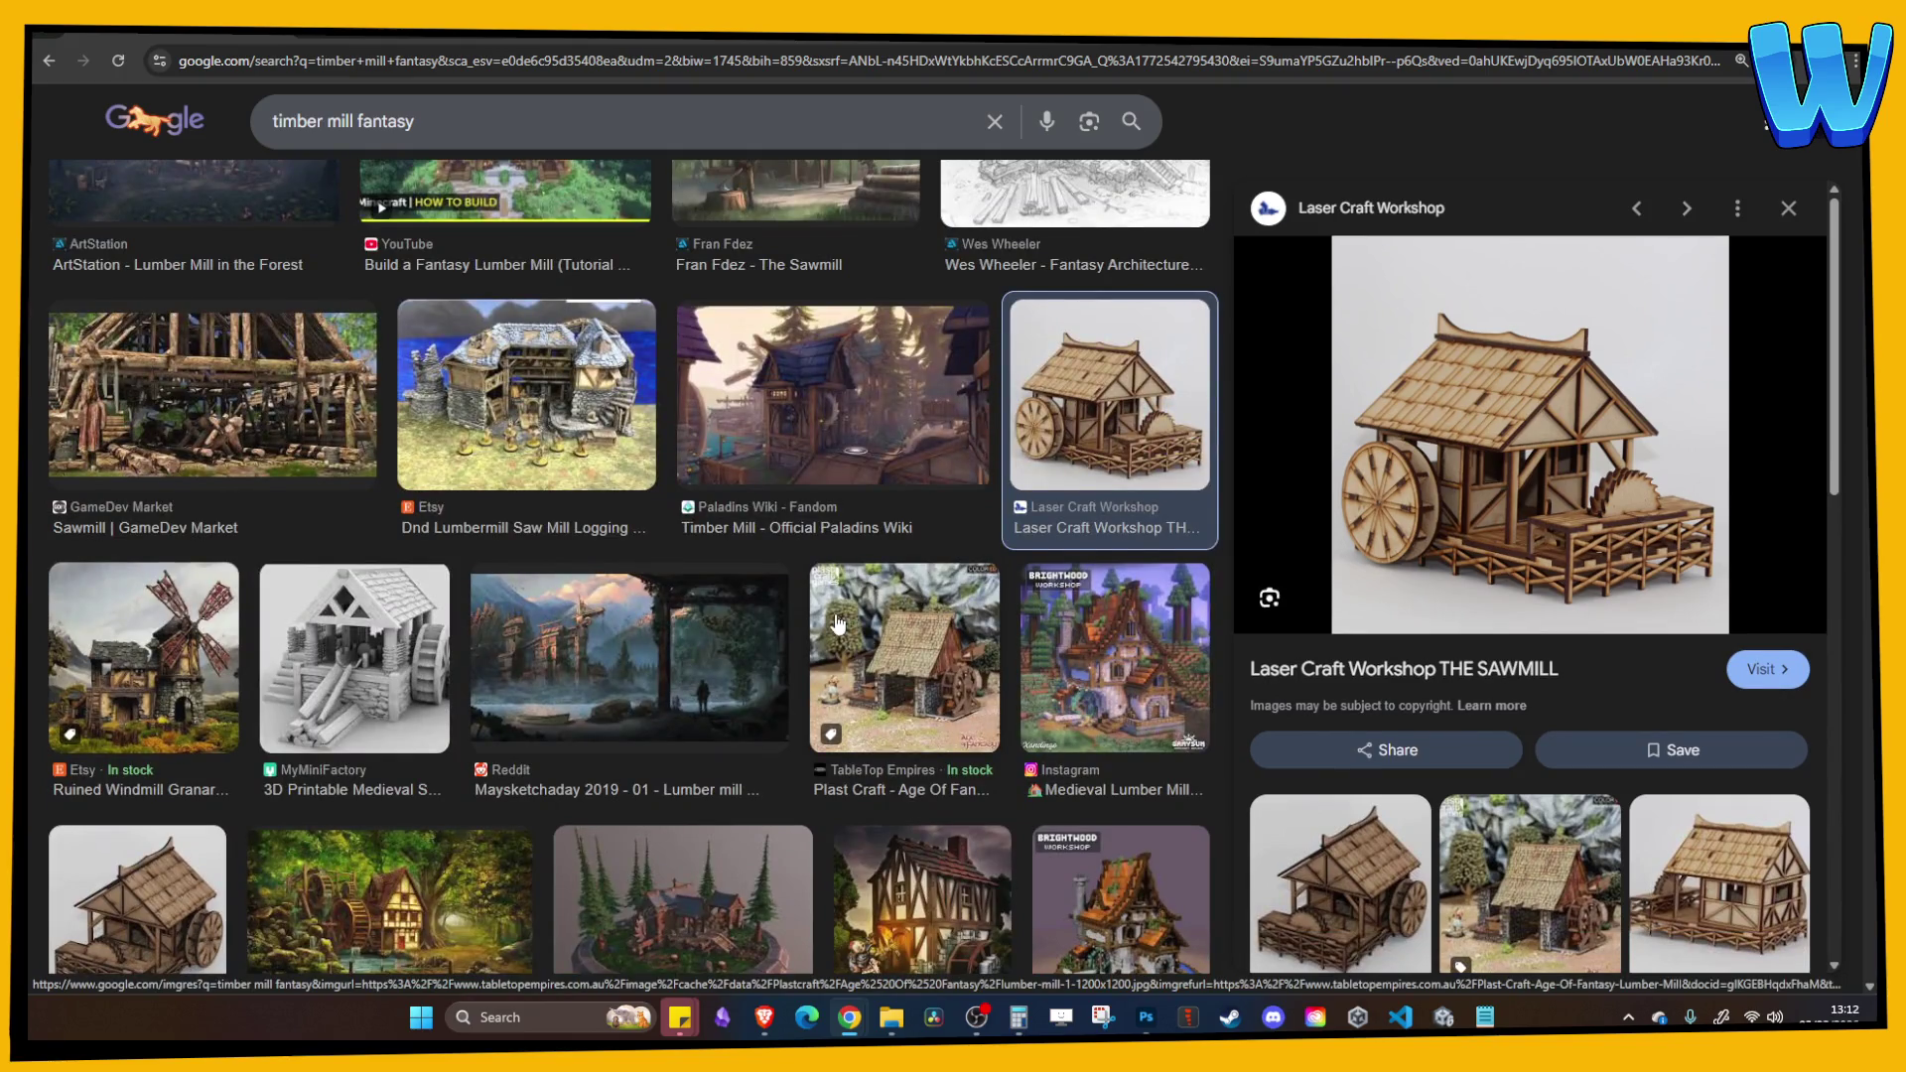
scroll(844, 621, down, 3)
scroll(859, 510, down, 6)
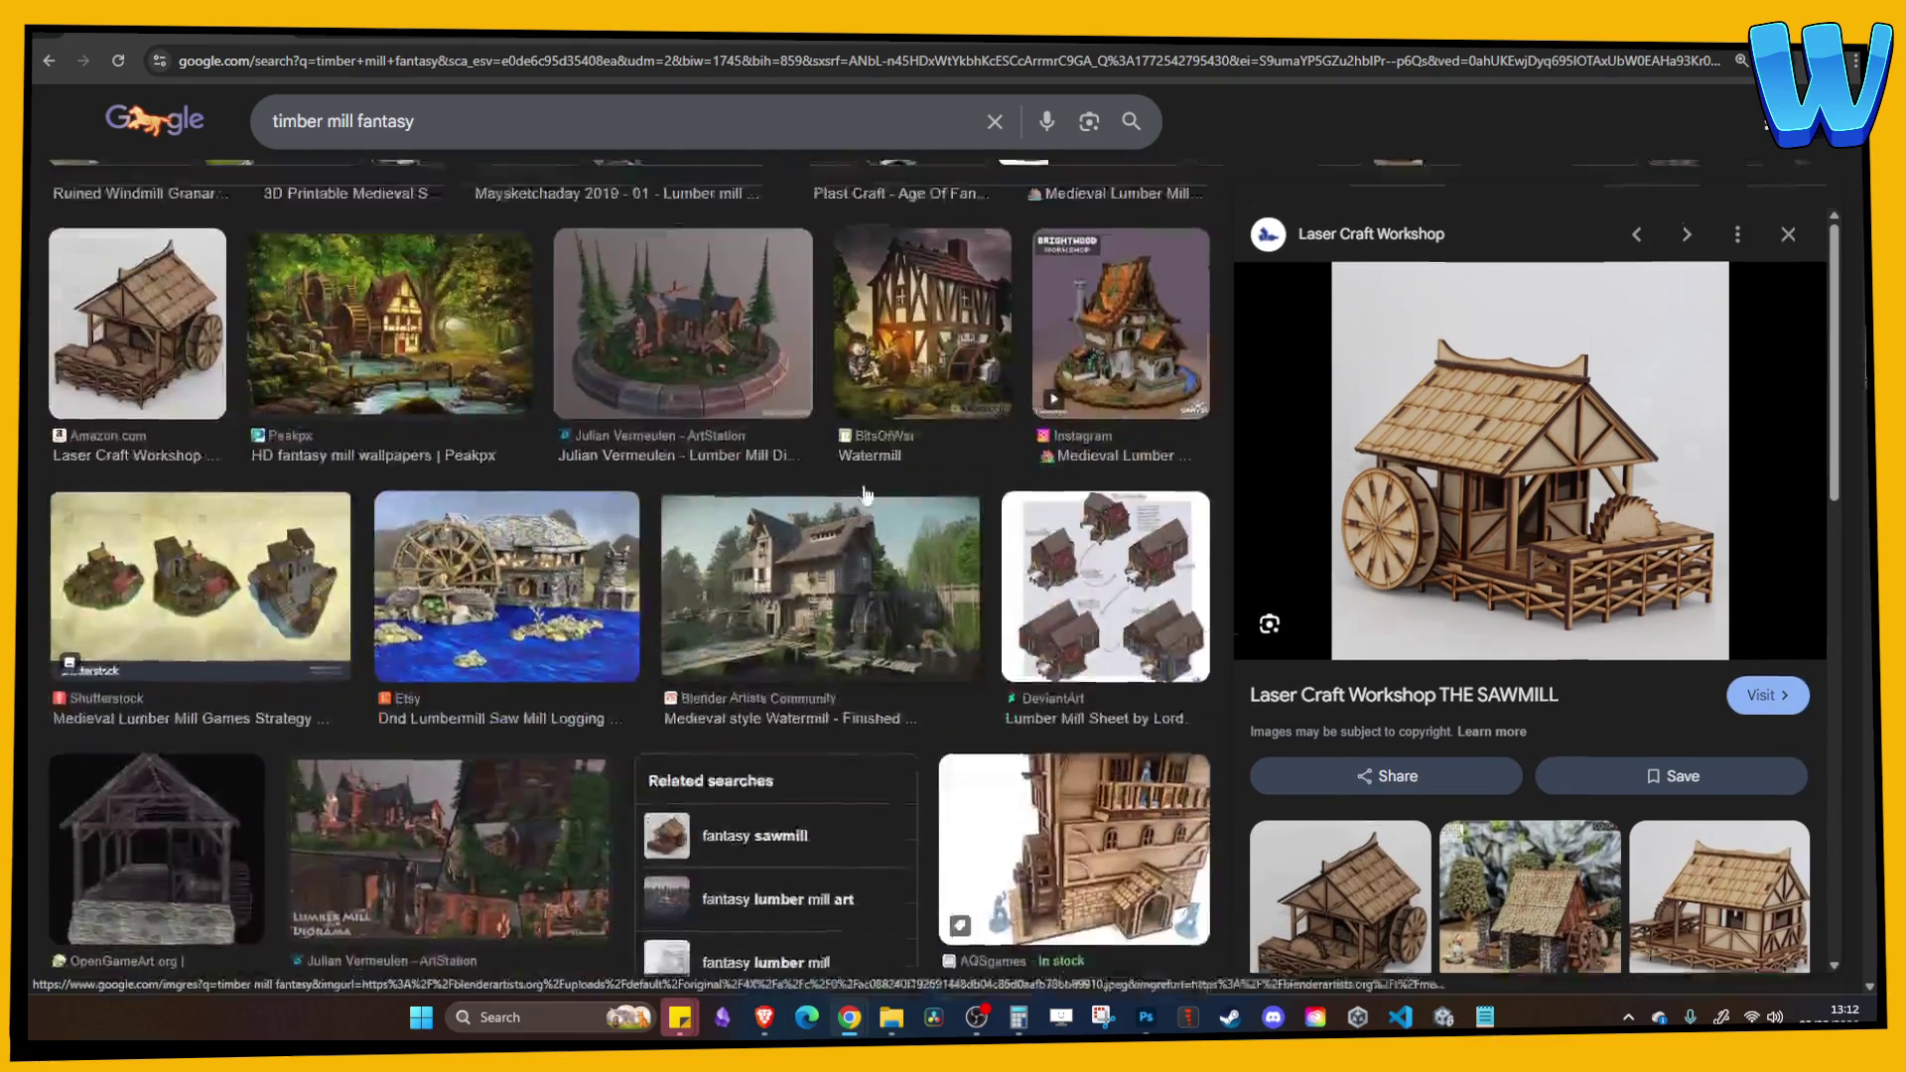
scroll(859, 509, down, 8)
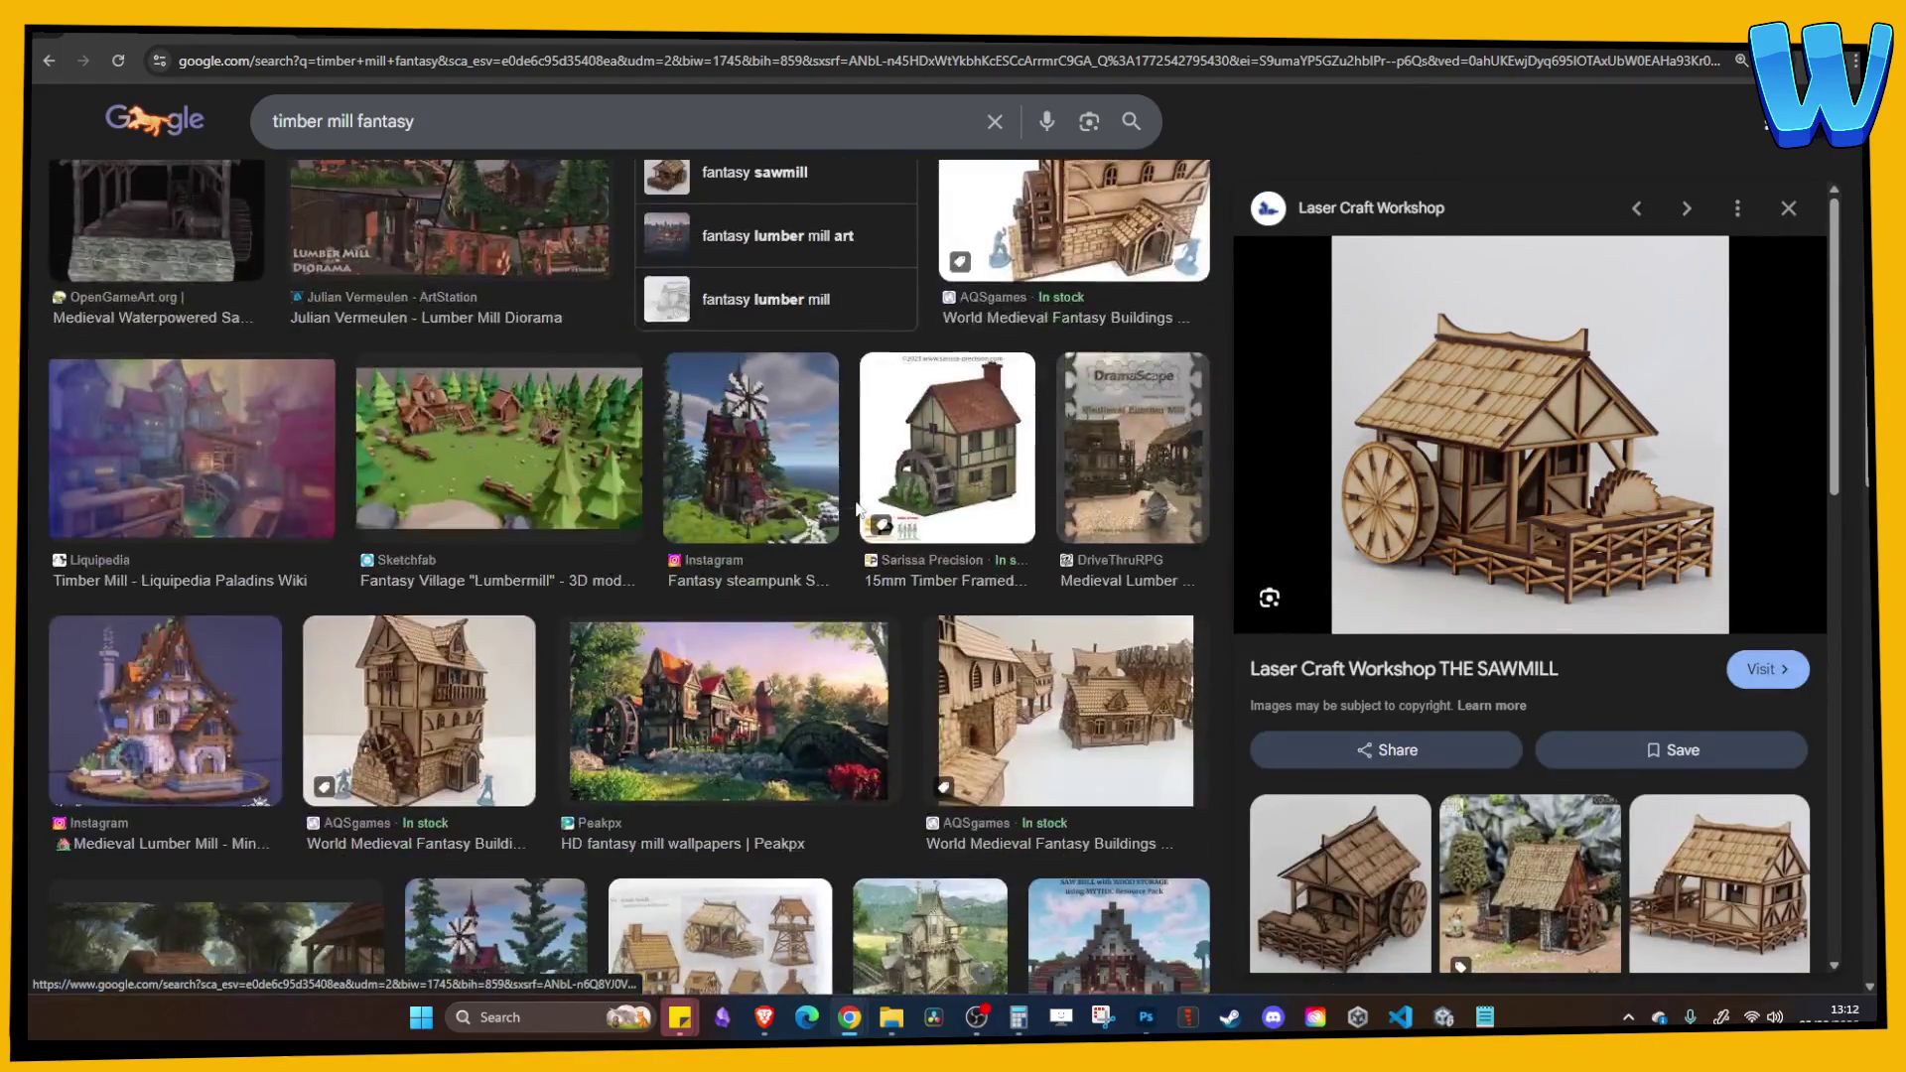
scroll(859, 509, down, 3)
scroll(862, 507, up, 5)
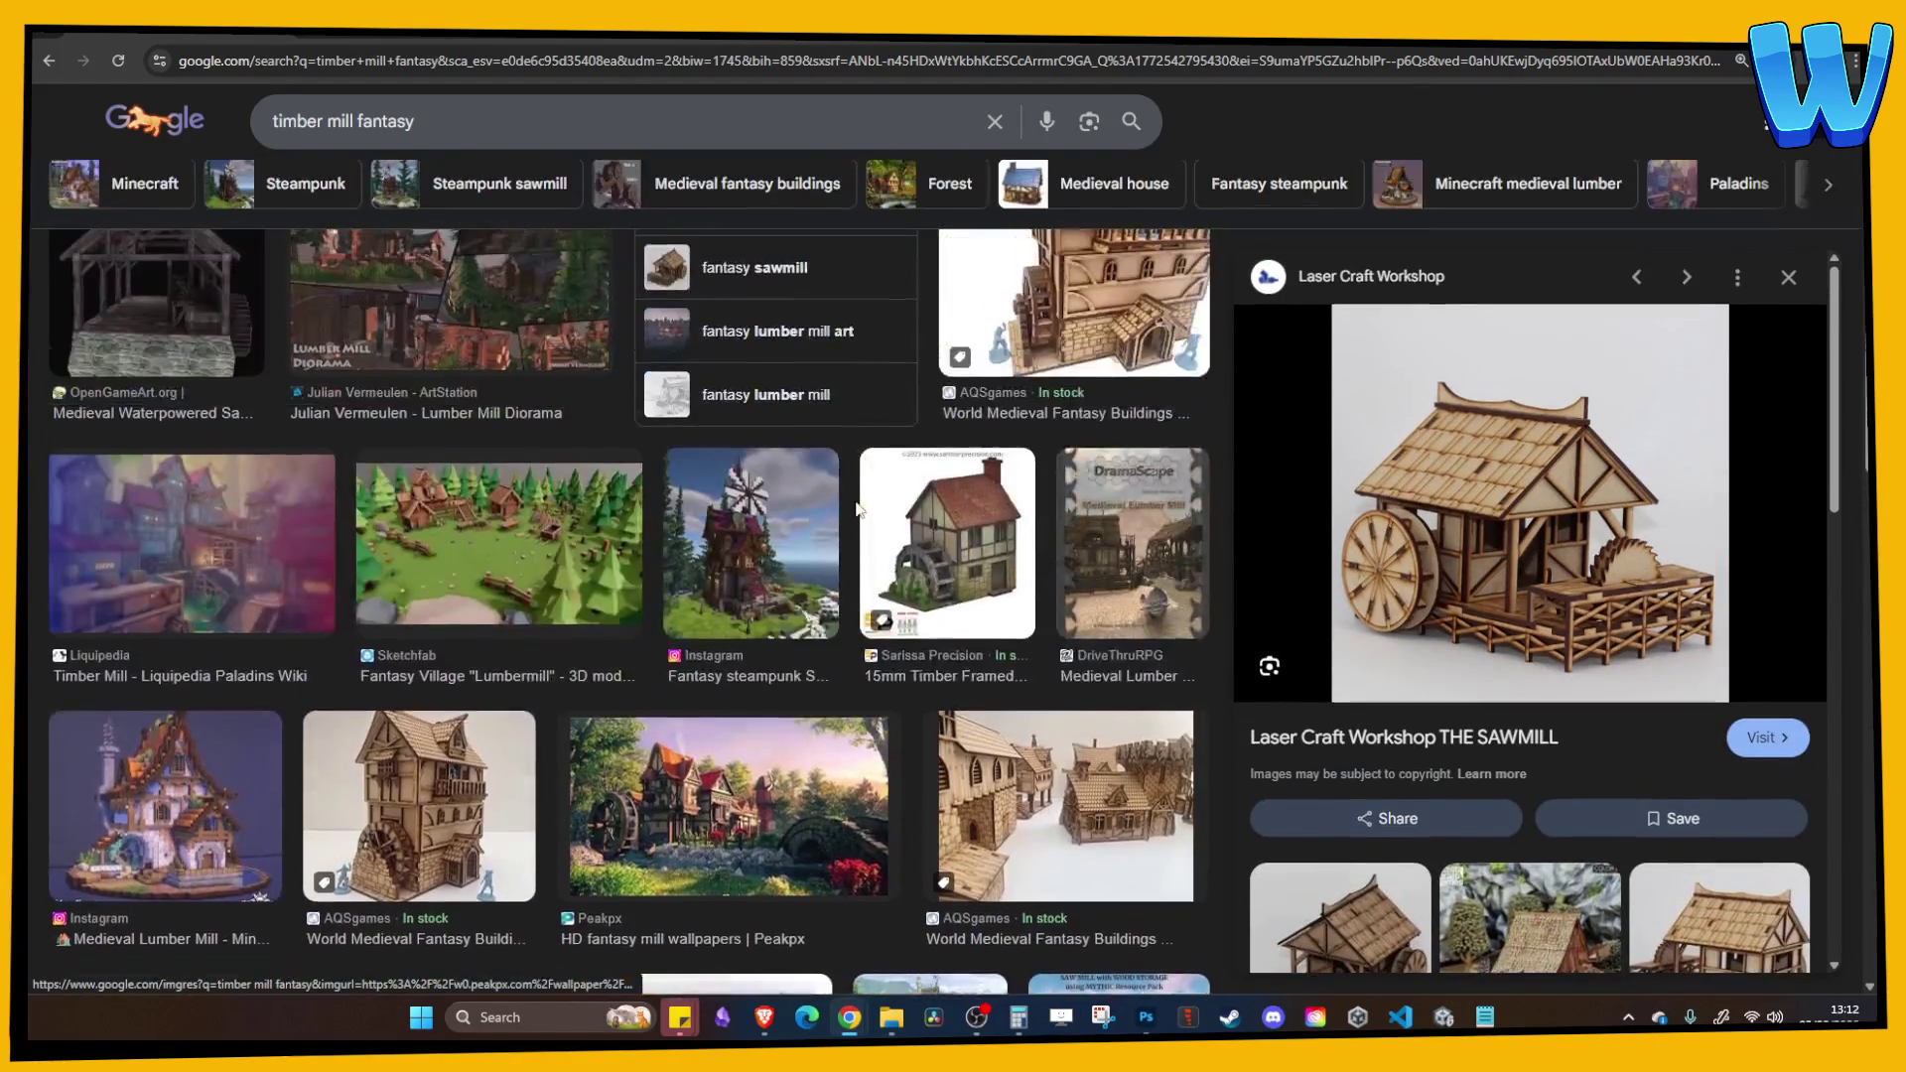
scroll(865, 505, up, 6)
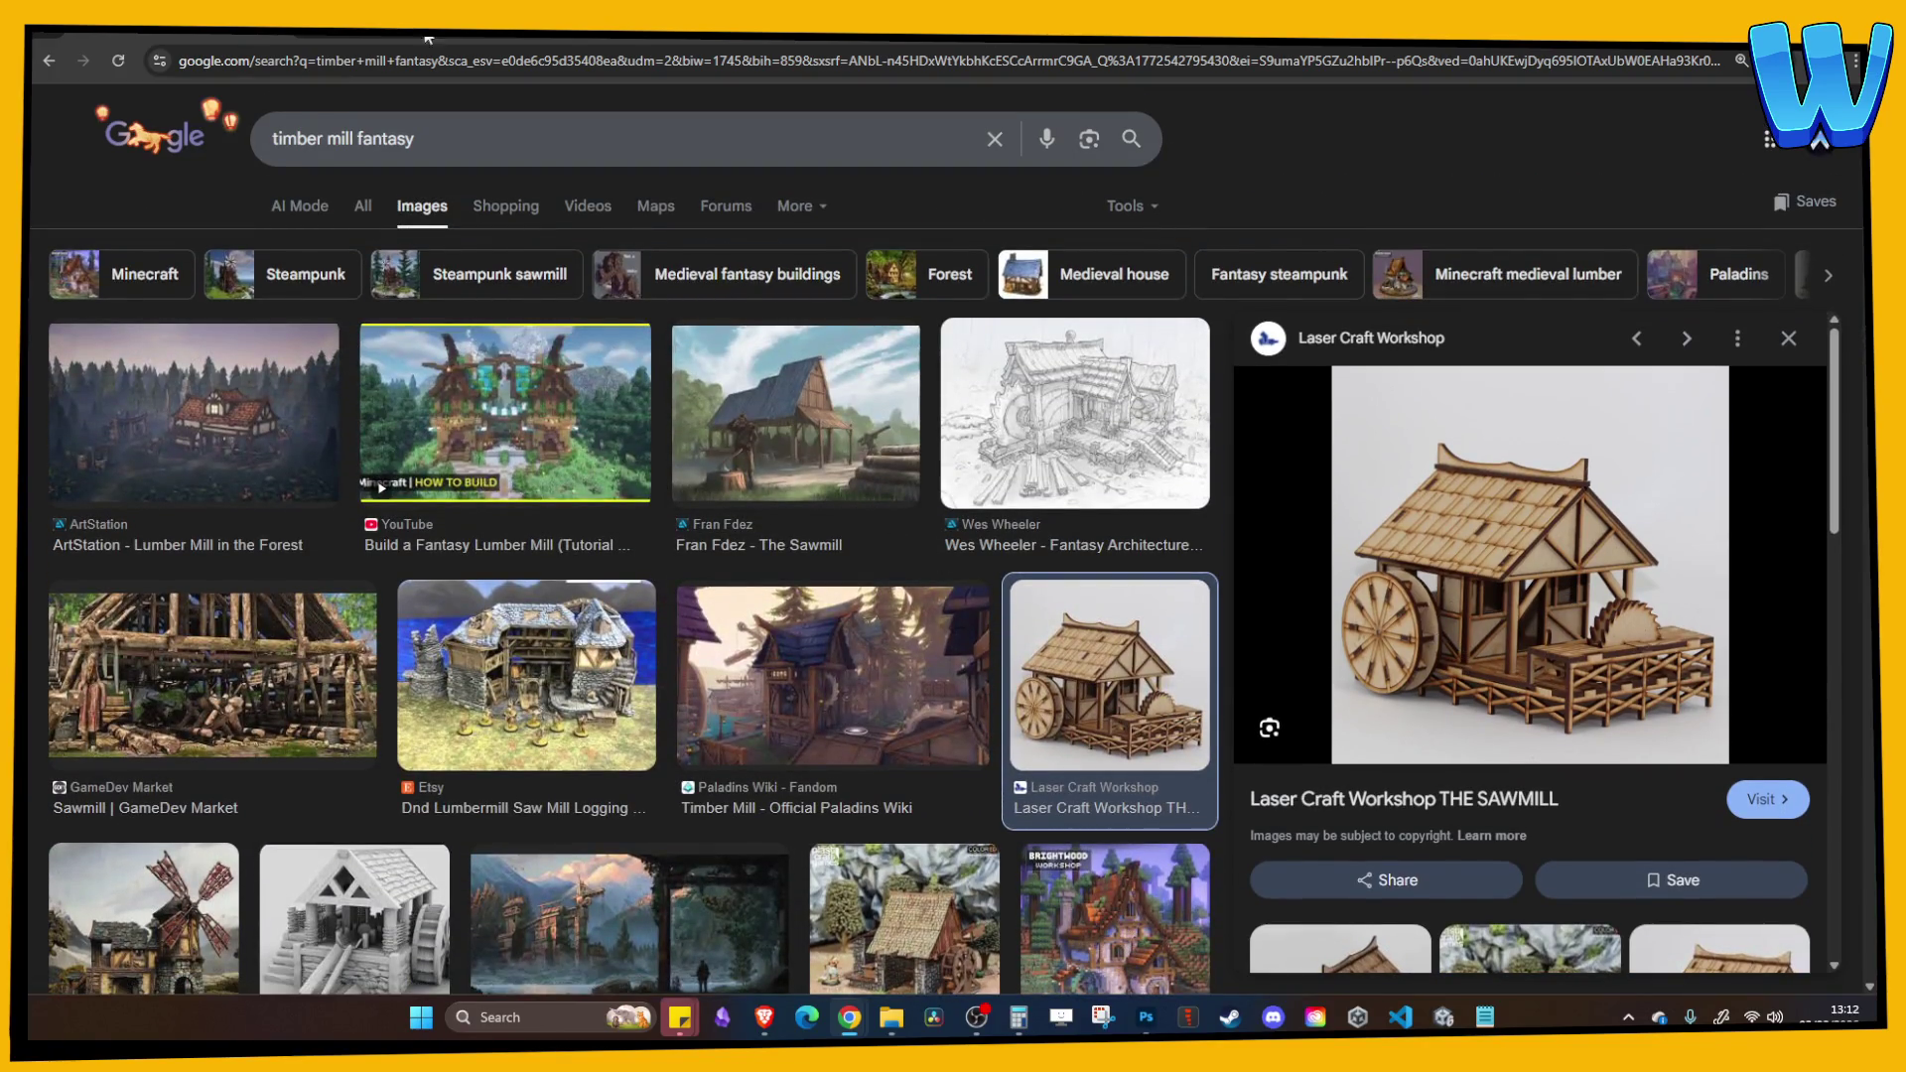
mouse_move(182, 33)
mouse_down()
mouse_move(1433, 93)
mouse_move(1901, 89)
mouse_up()
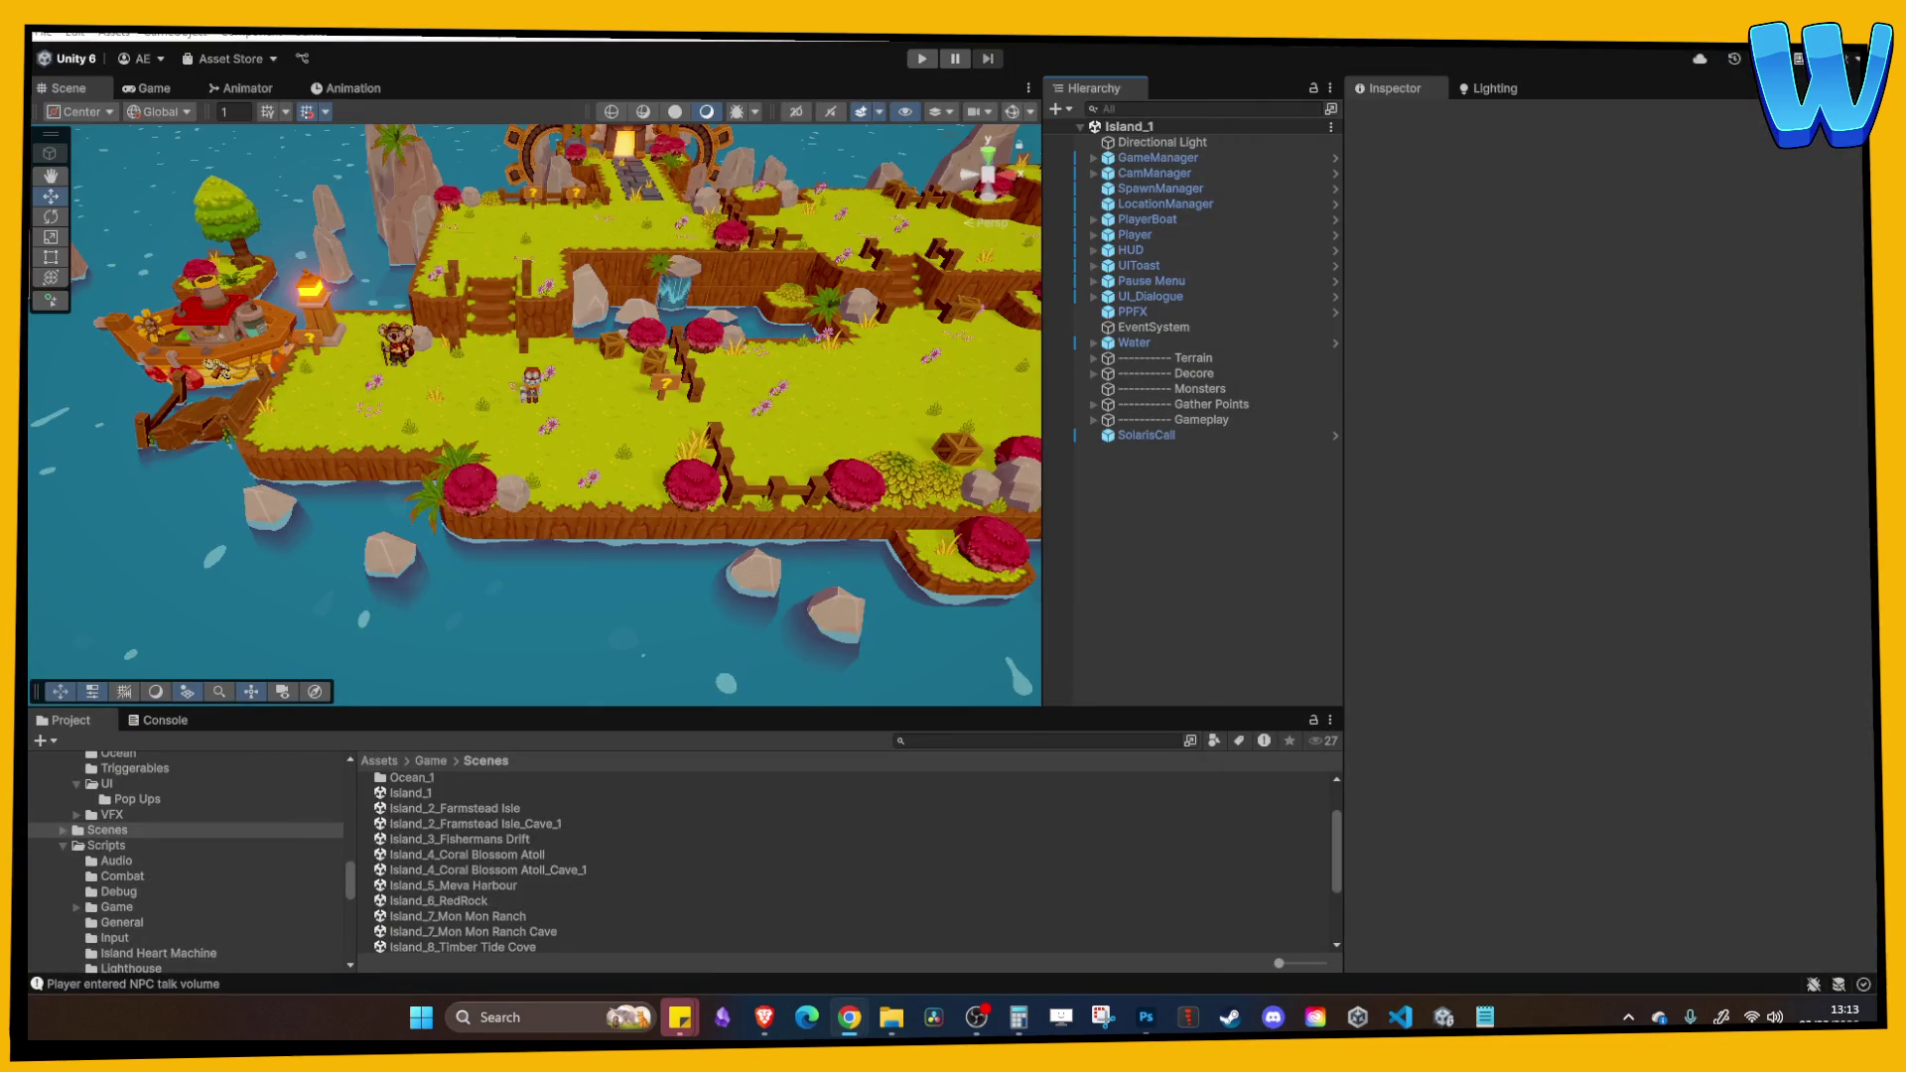
Step: Check the size of a grass floor tile in the Island_8_Timber Tide Cove scene
scroll(482, 819, down, 3)
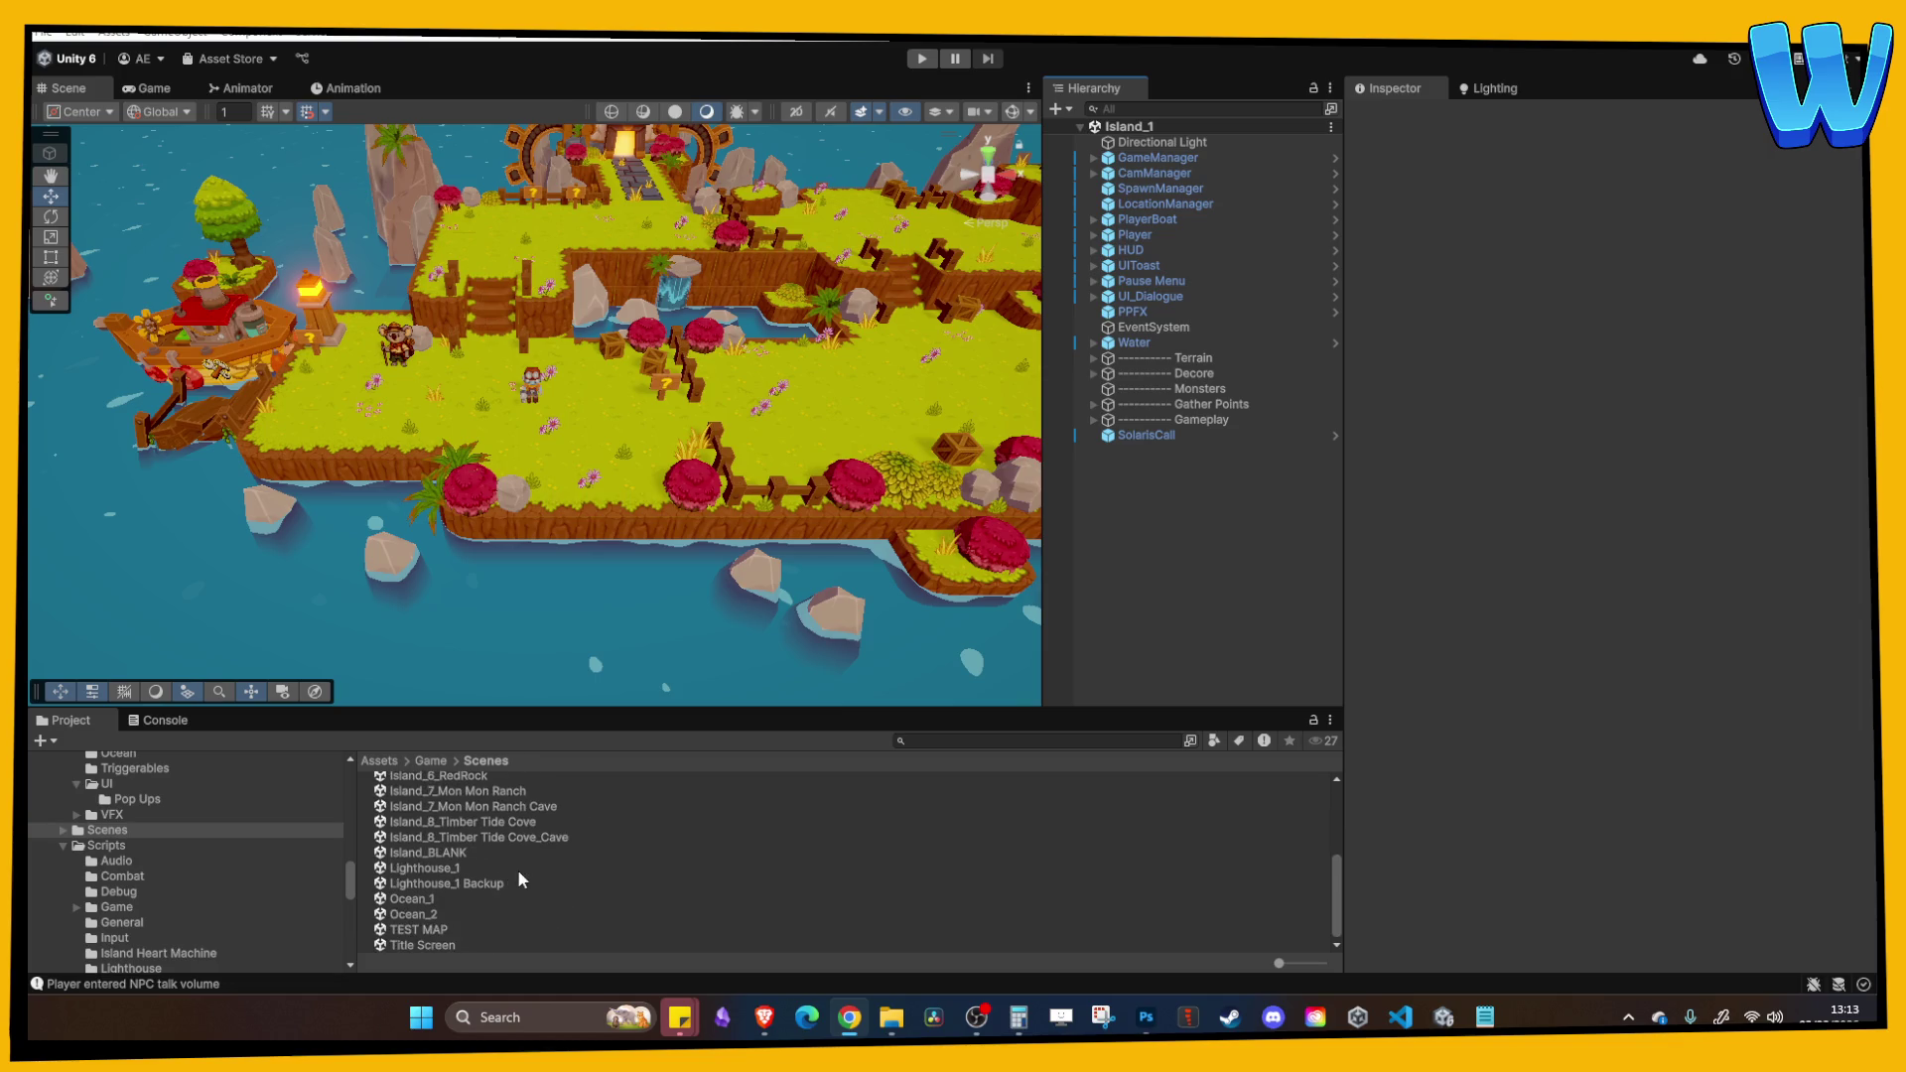
click(460, 824)
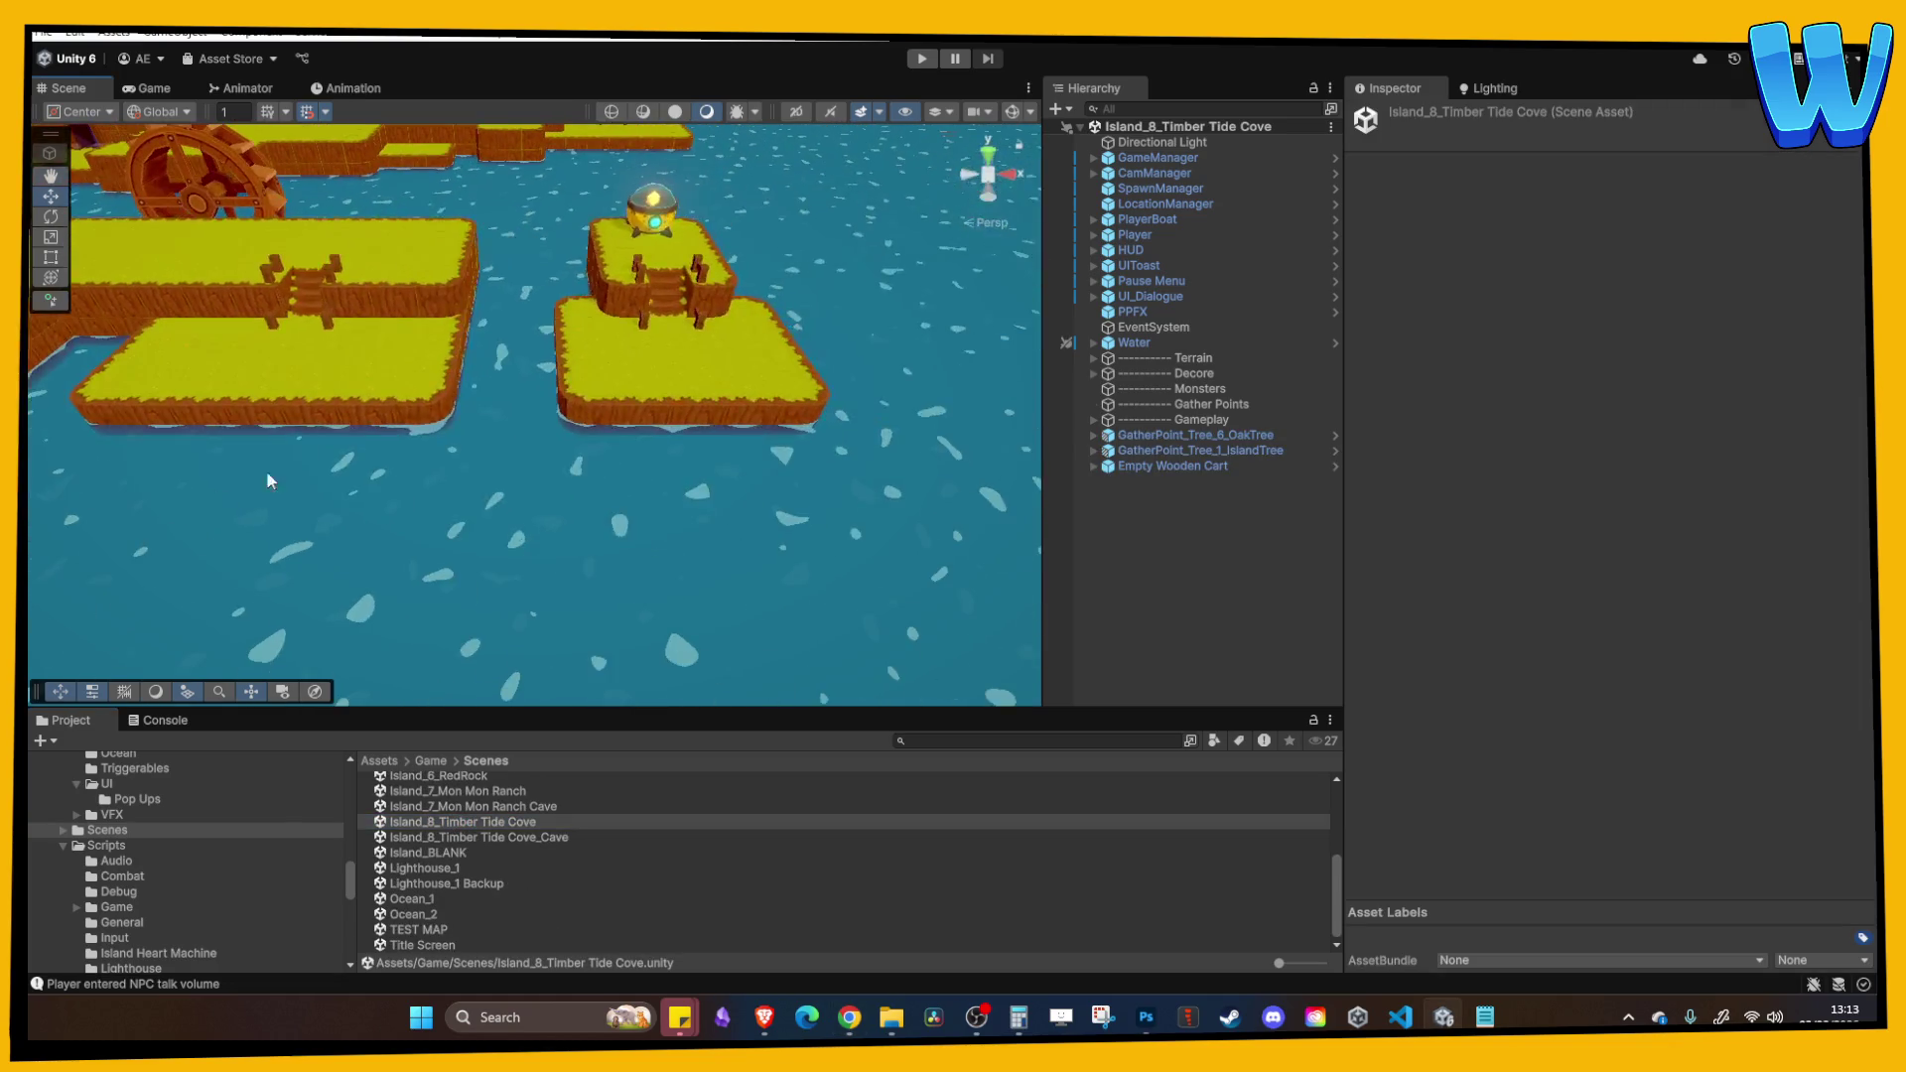
click(499, 369)
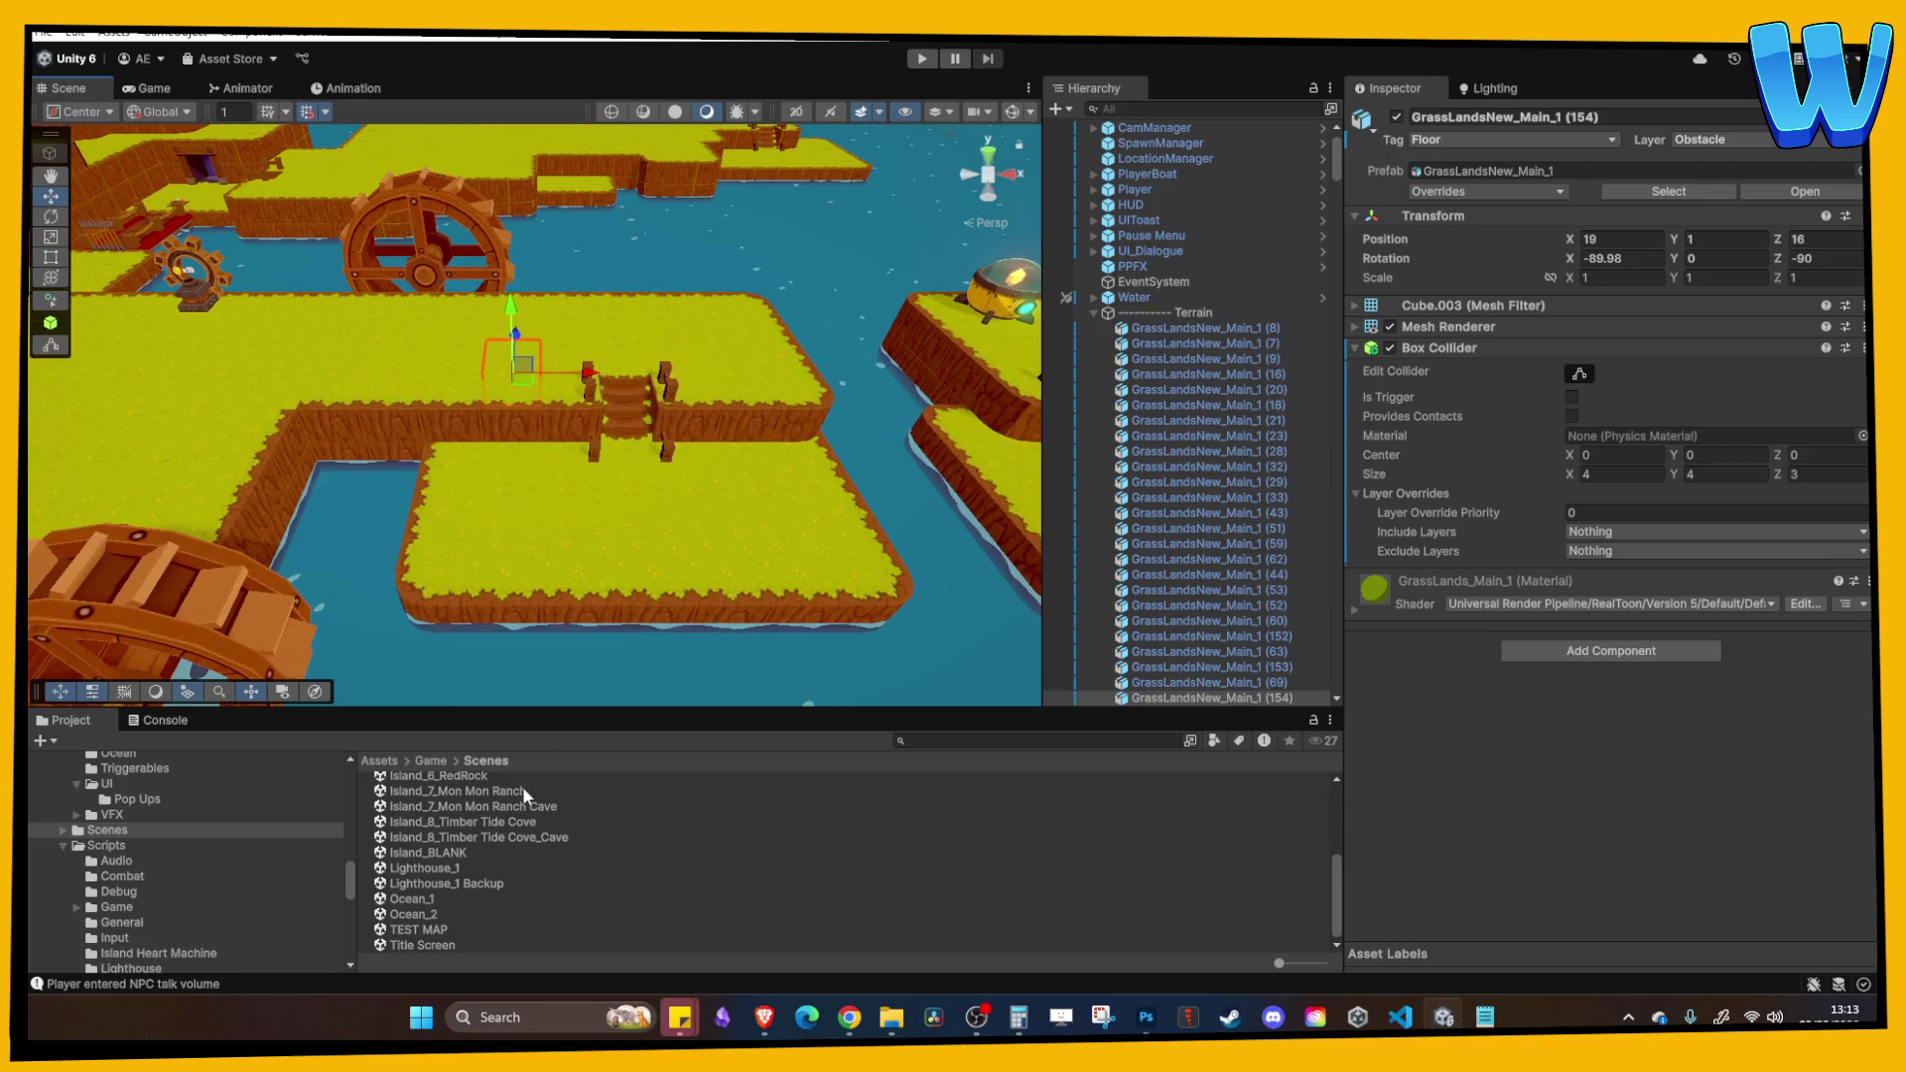
scroll(522, 844, up, 3)
Step: Open Island_3_Fishermans Drift and look over its dock
double_click(503, 830)
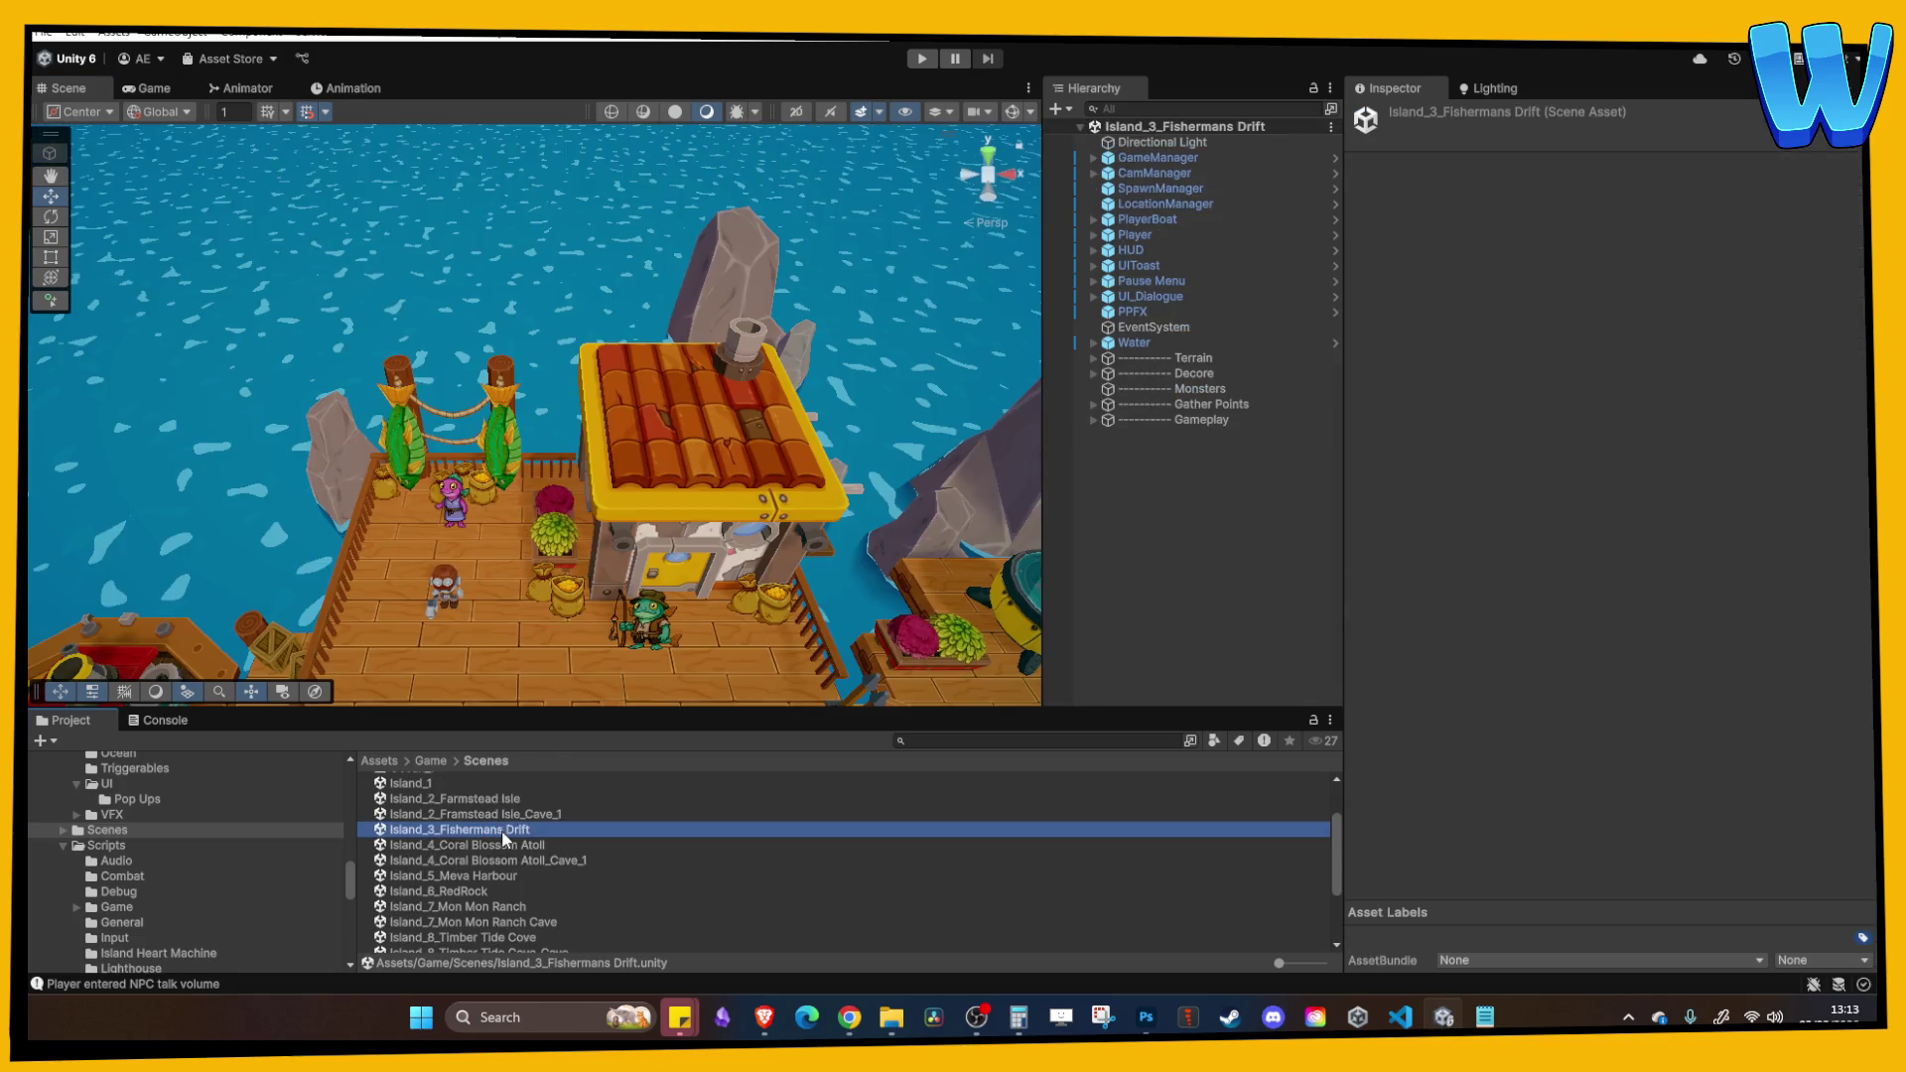
scroll(461, 427, down, 2)
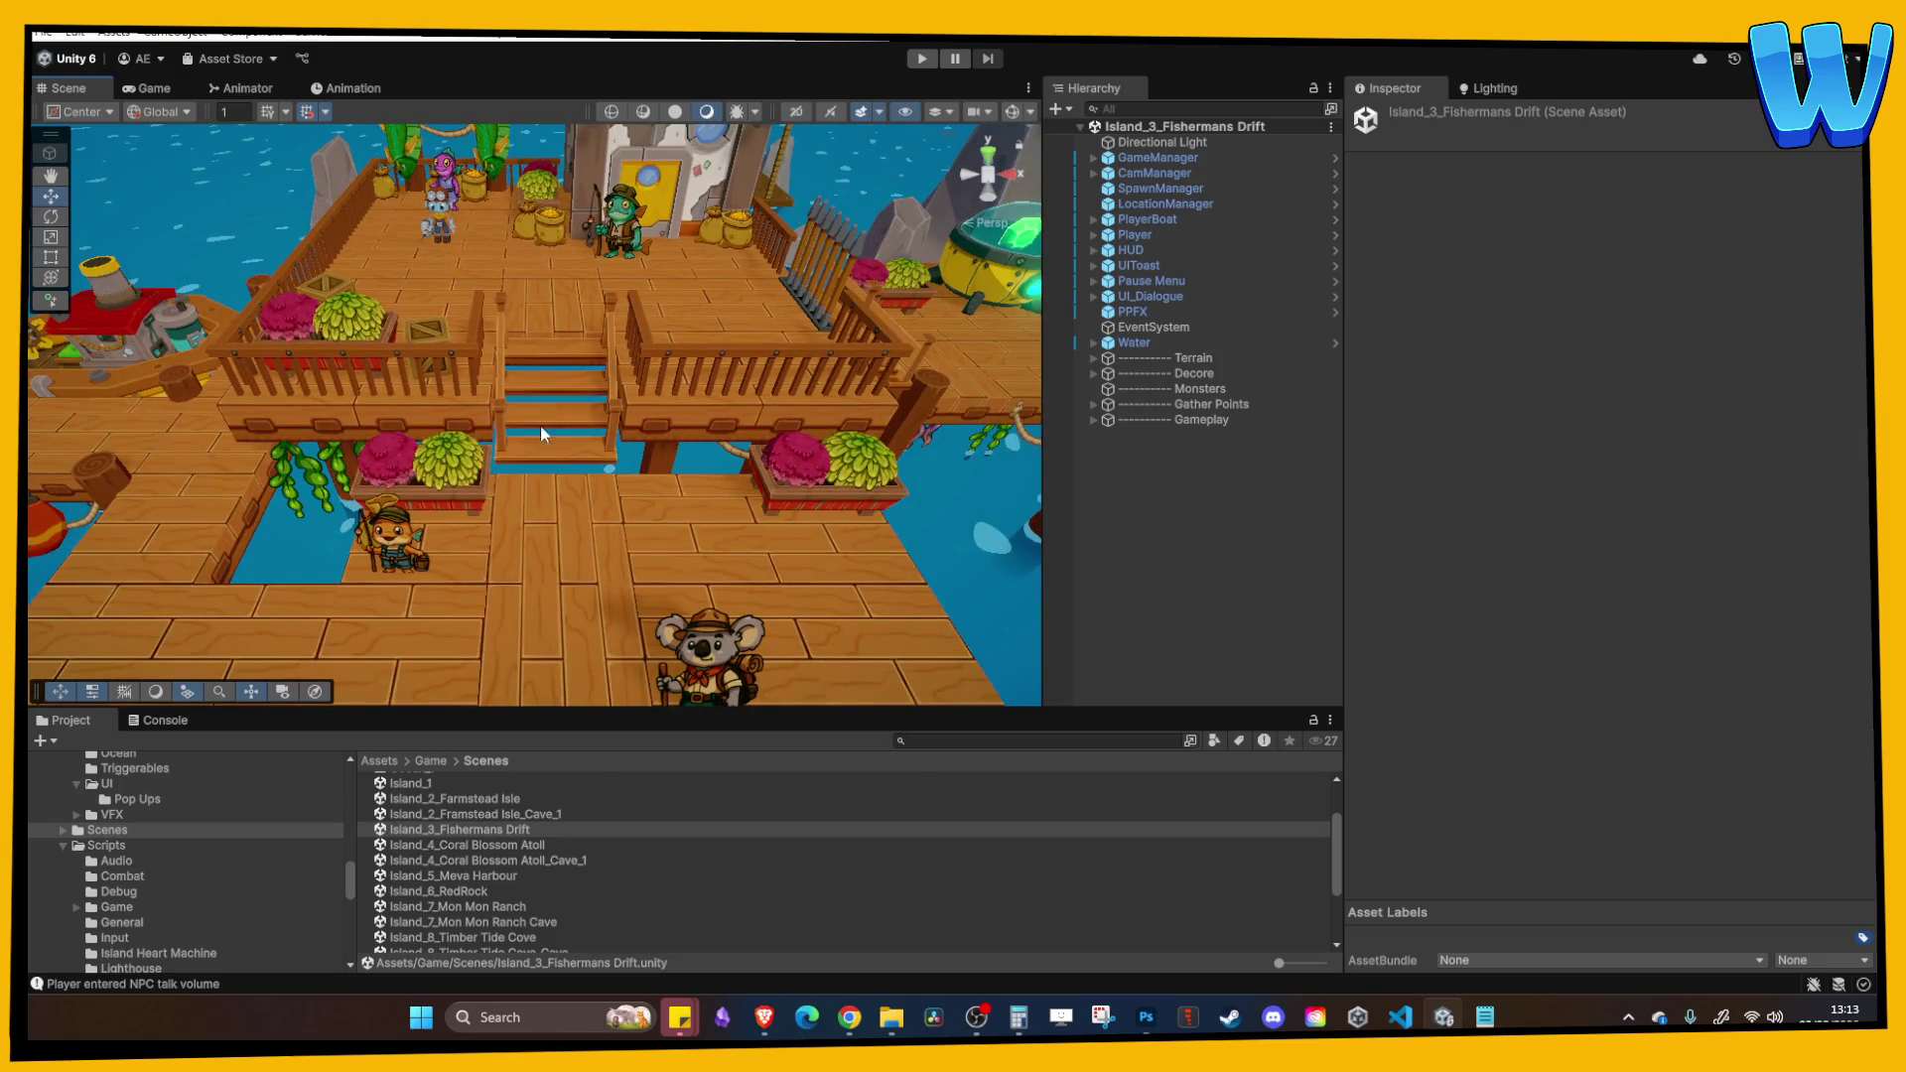
scroll(626, 426, down, 2)
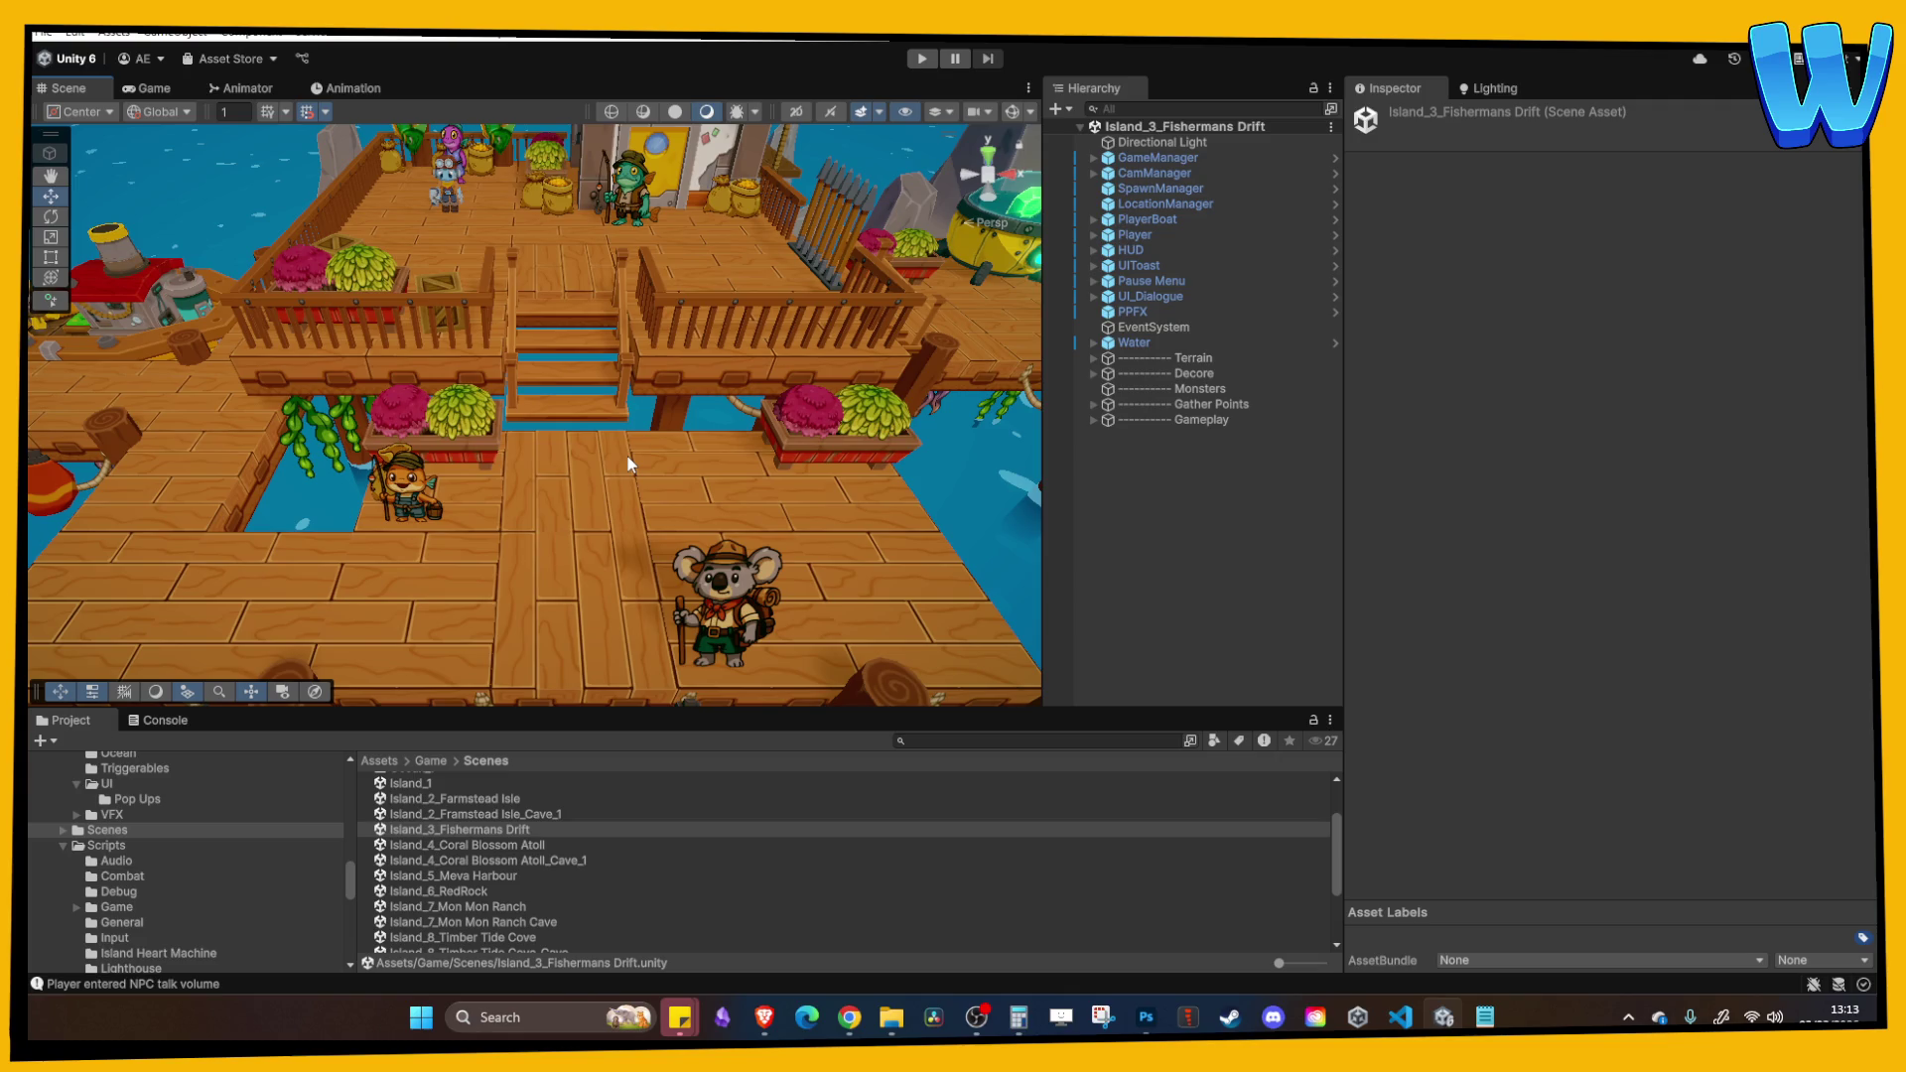
scroll(690, 412, down, 4)
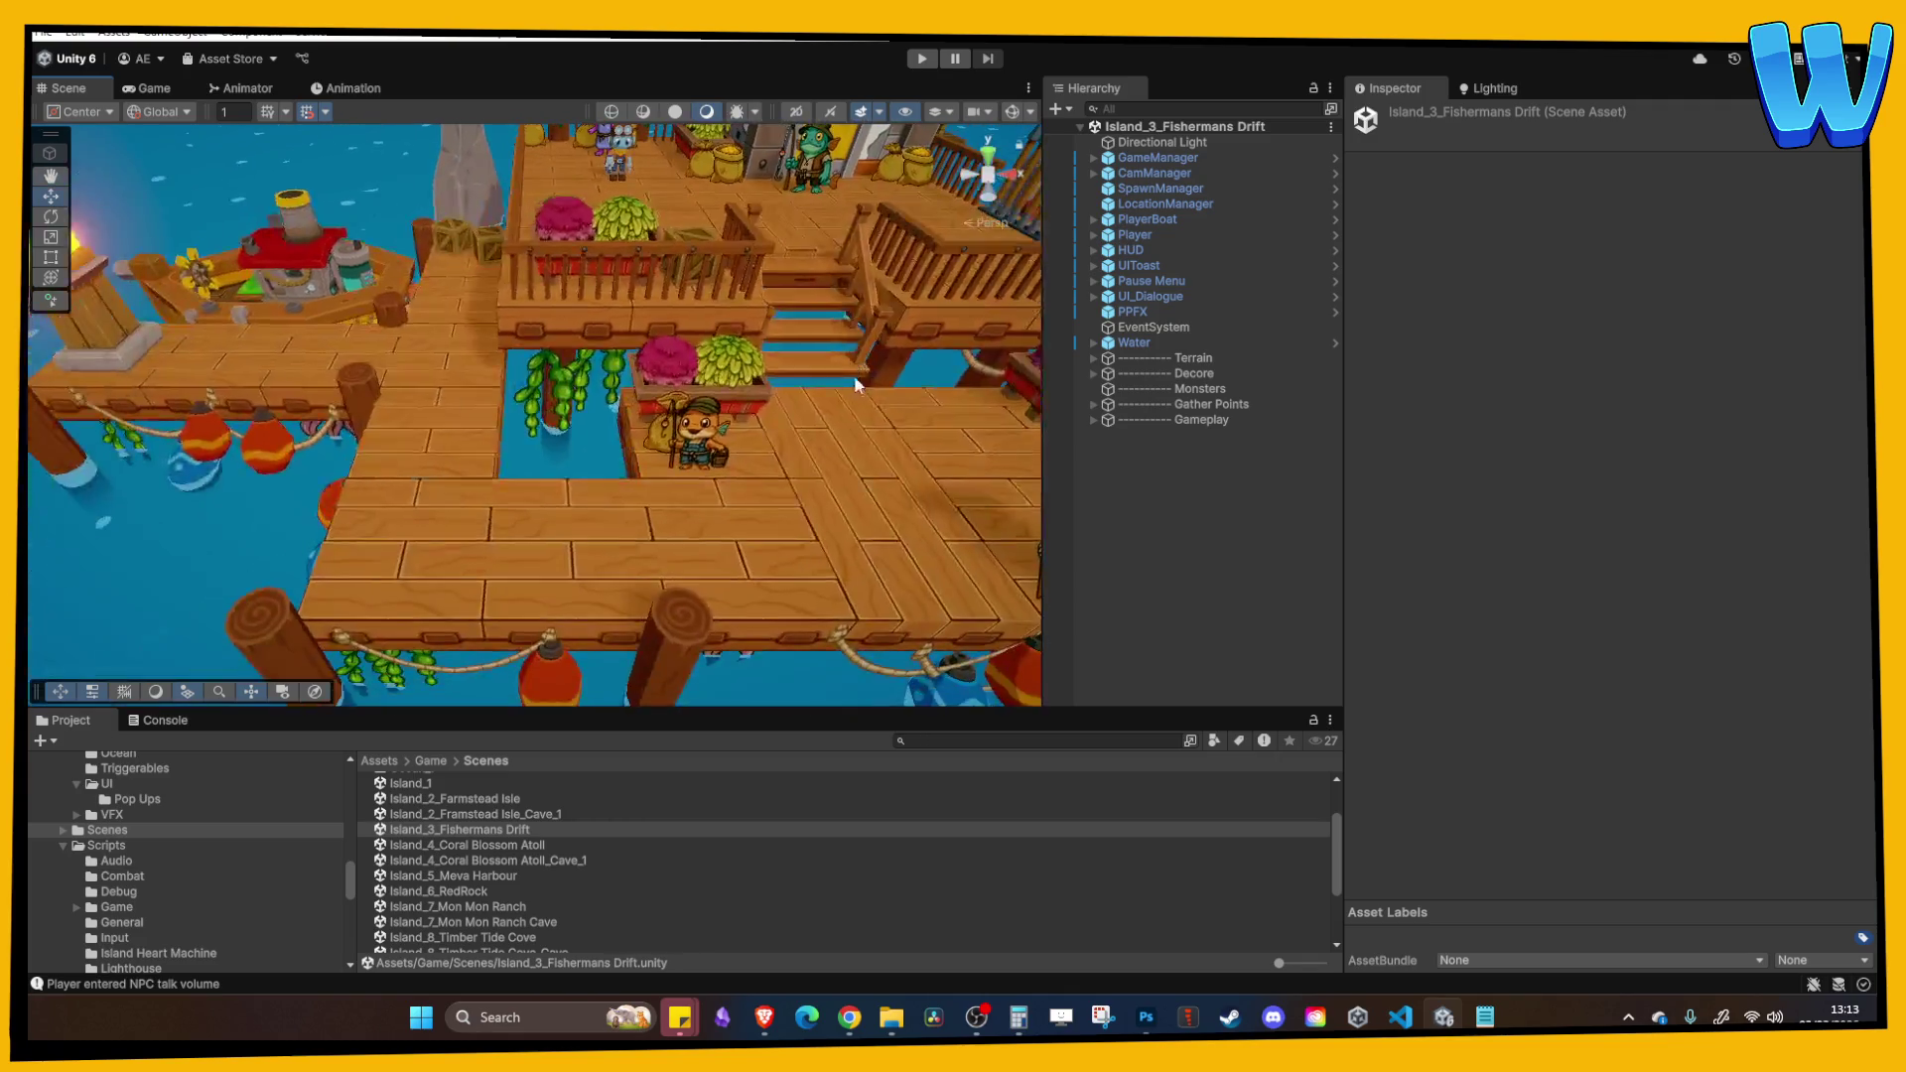
scroll(743, 419, up, 2)
scroll(544, 485, up, 2)
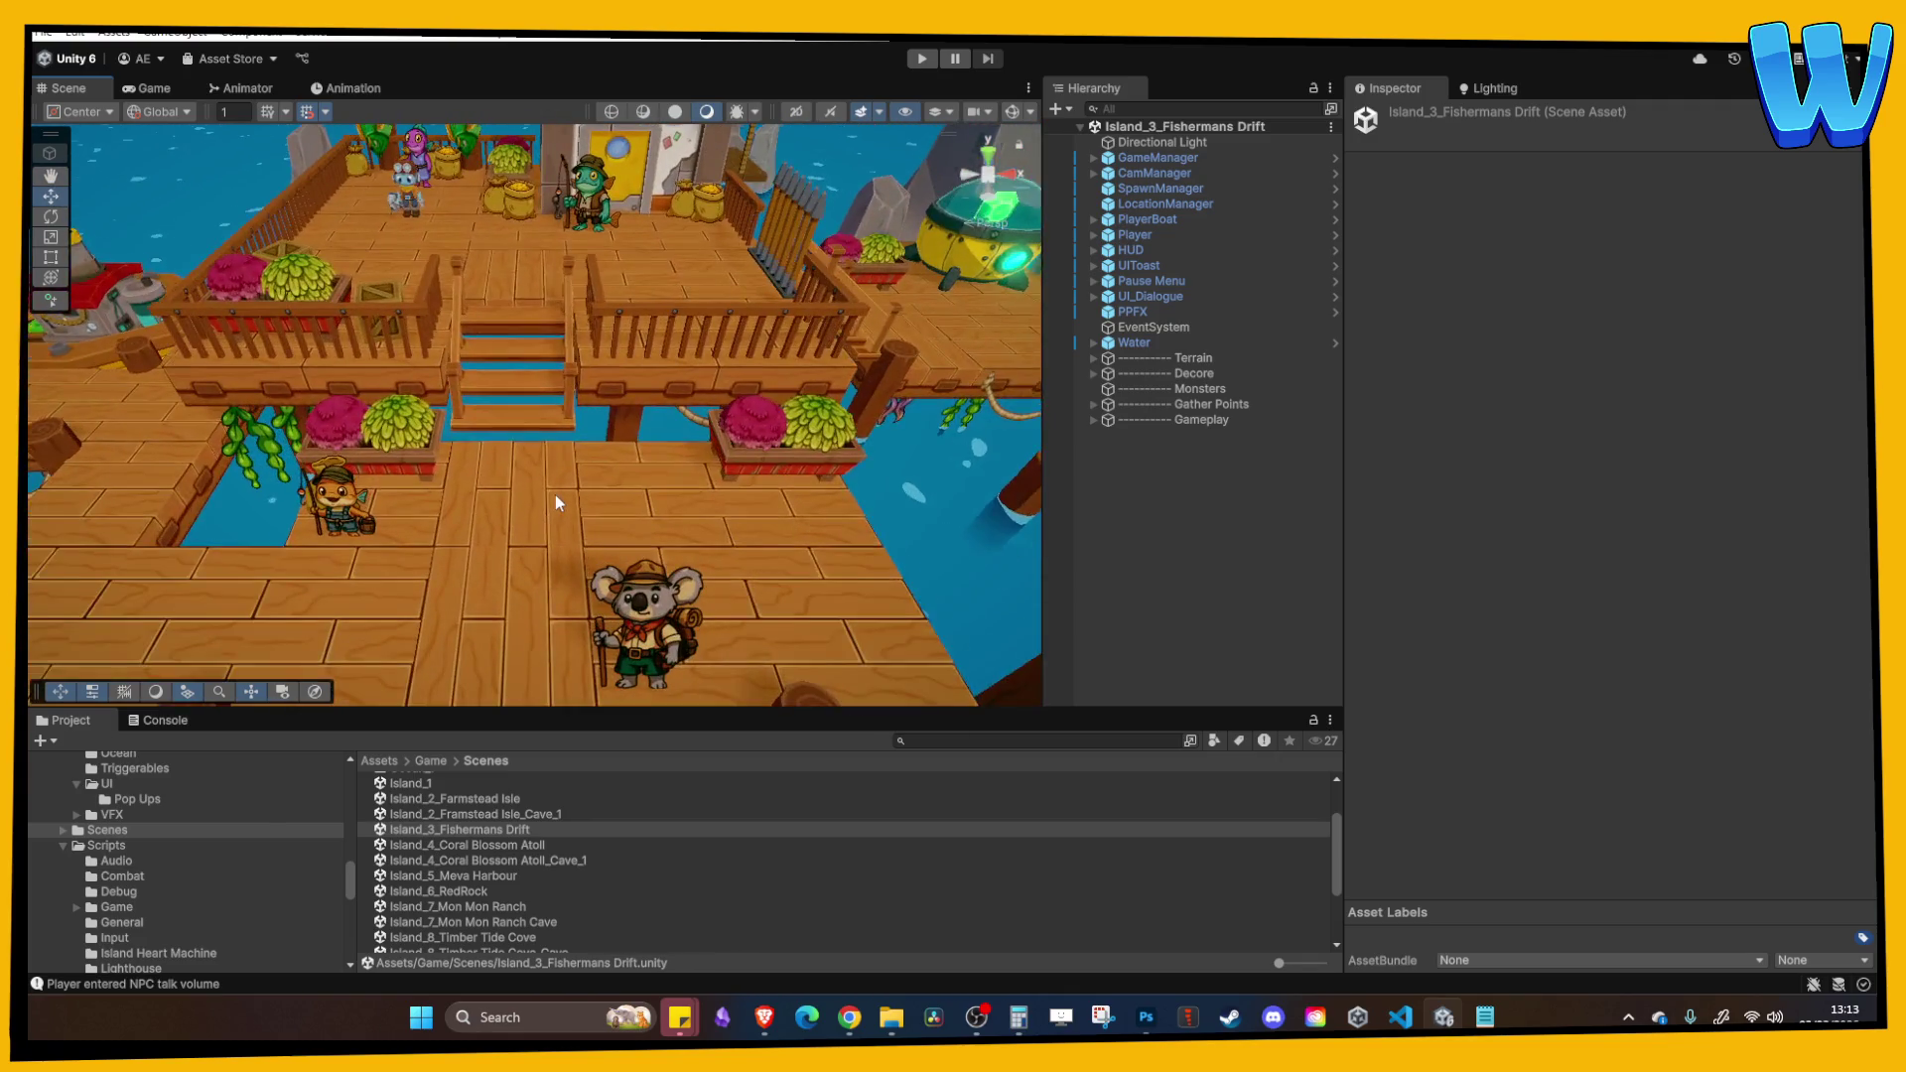
scroll(556, 495, up, 1)
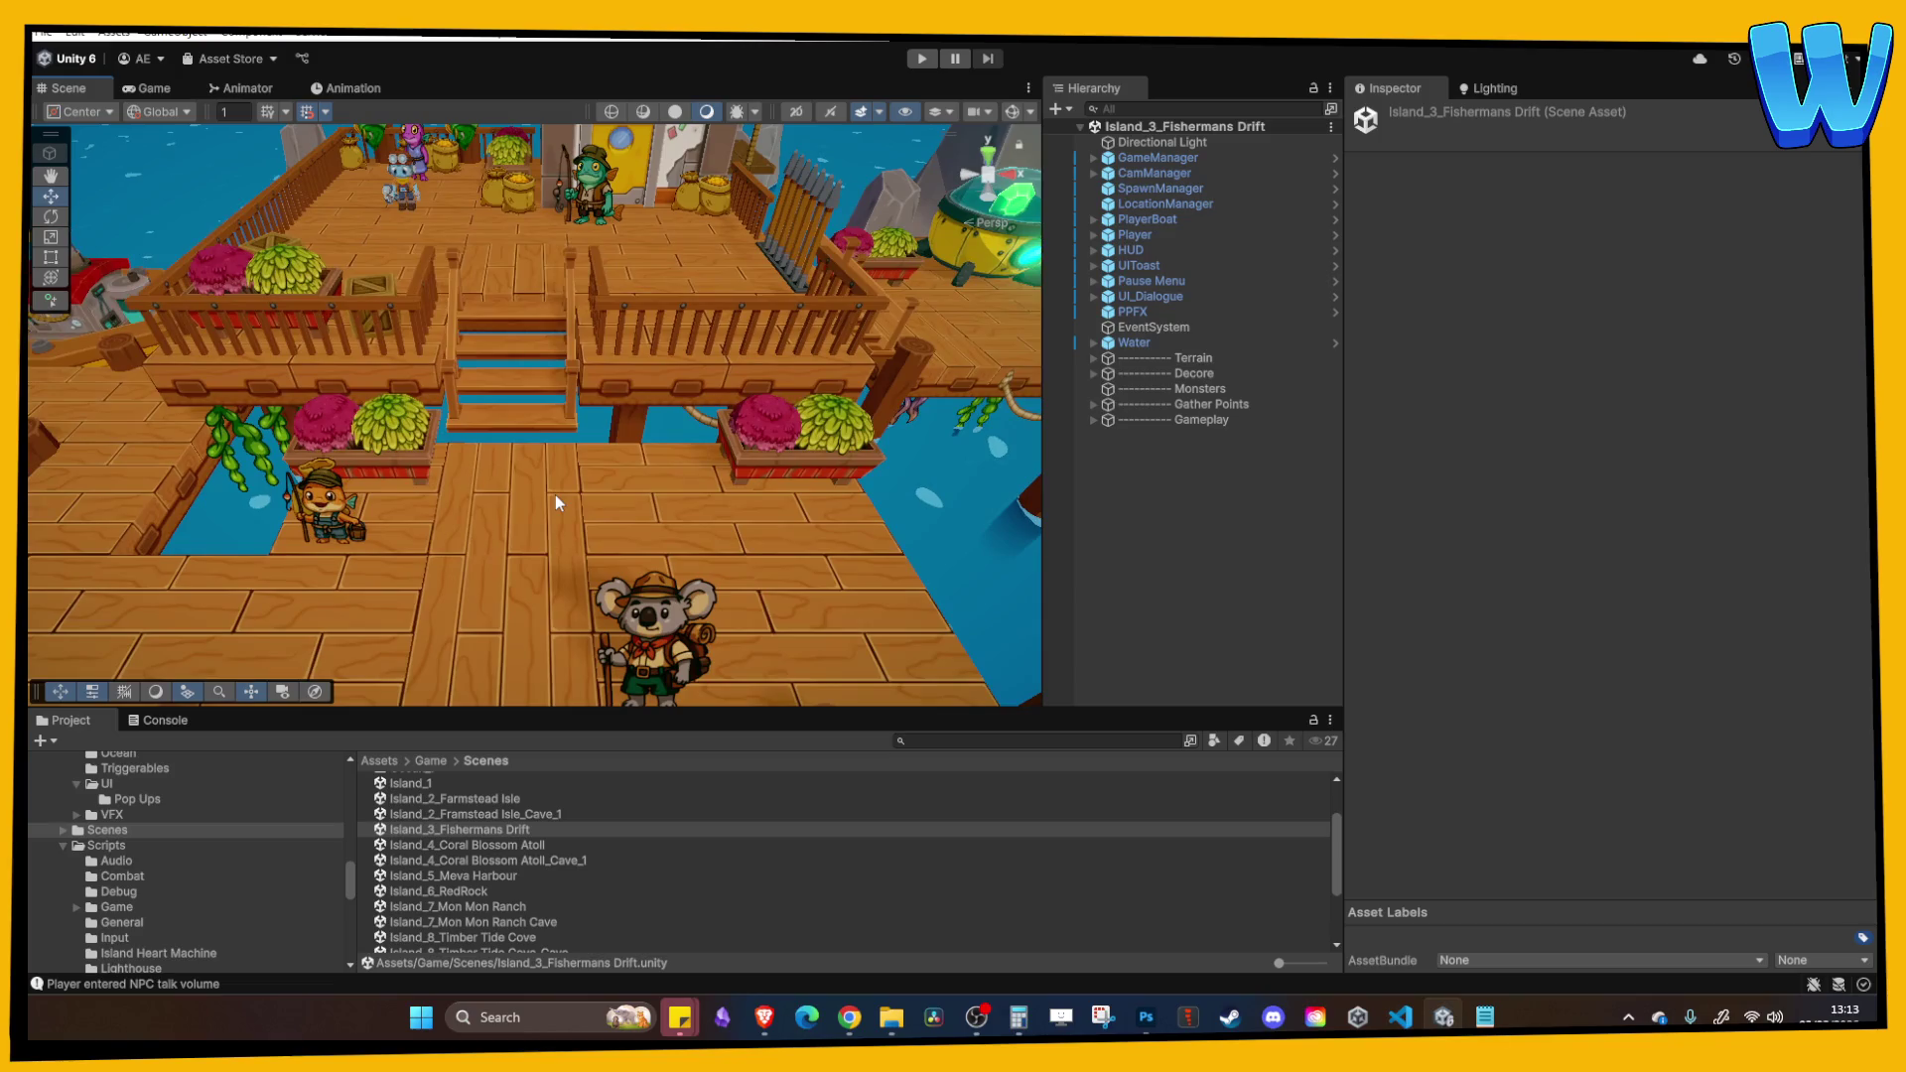
drag(556, 495, 700, 413)
scroll(486, 874, down, 2)
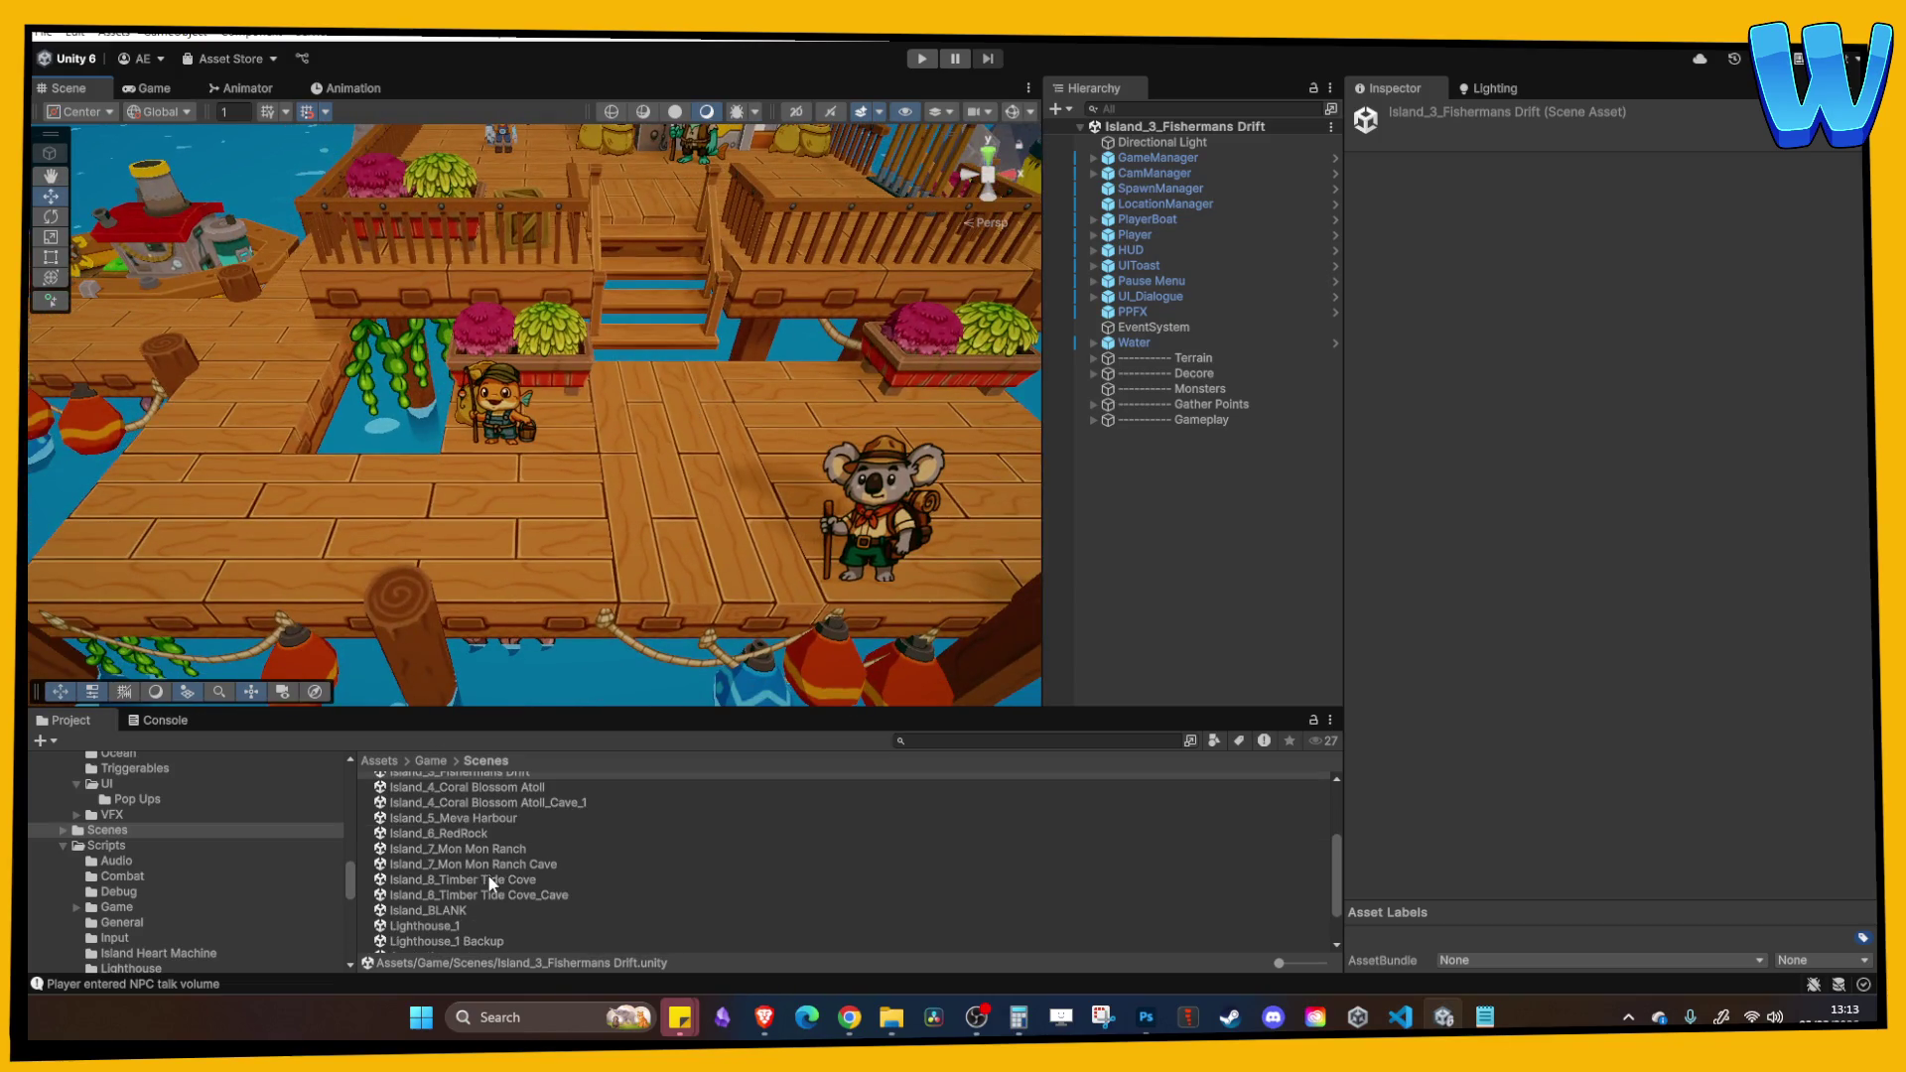
Step: Open Island_8_Timber Tide Cove and survey its platforms and stairs
double_click(497, 877)
scroll(564, 516, down, 4)
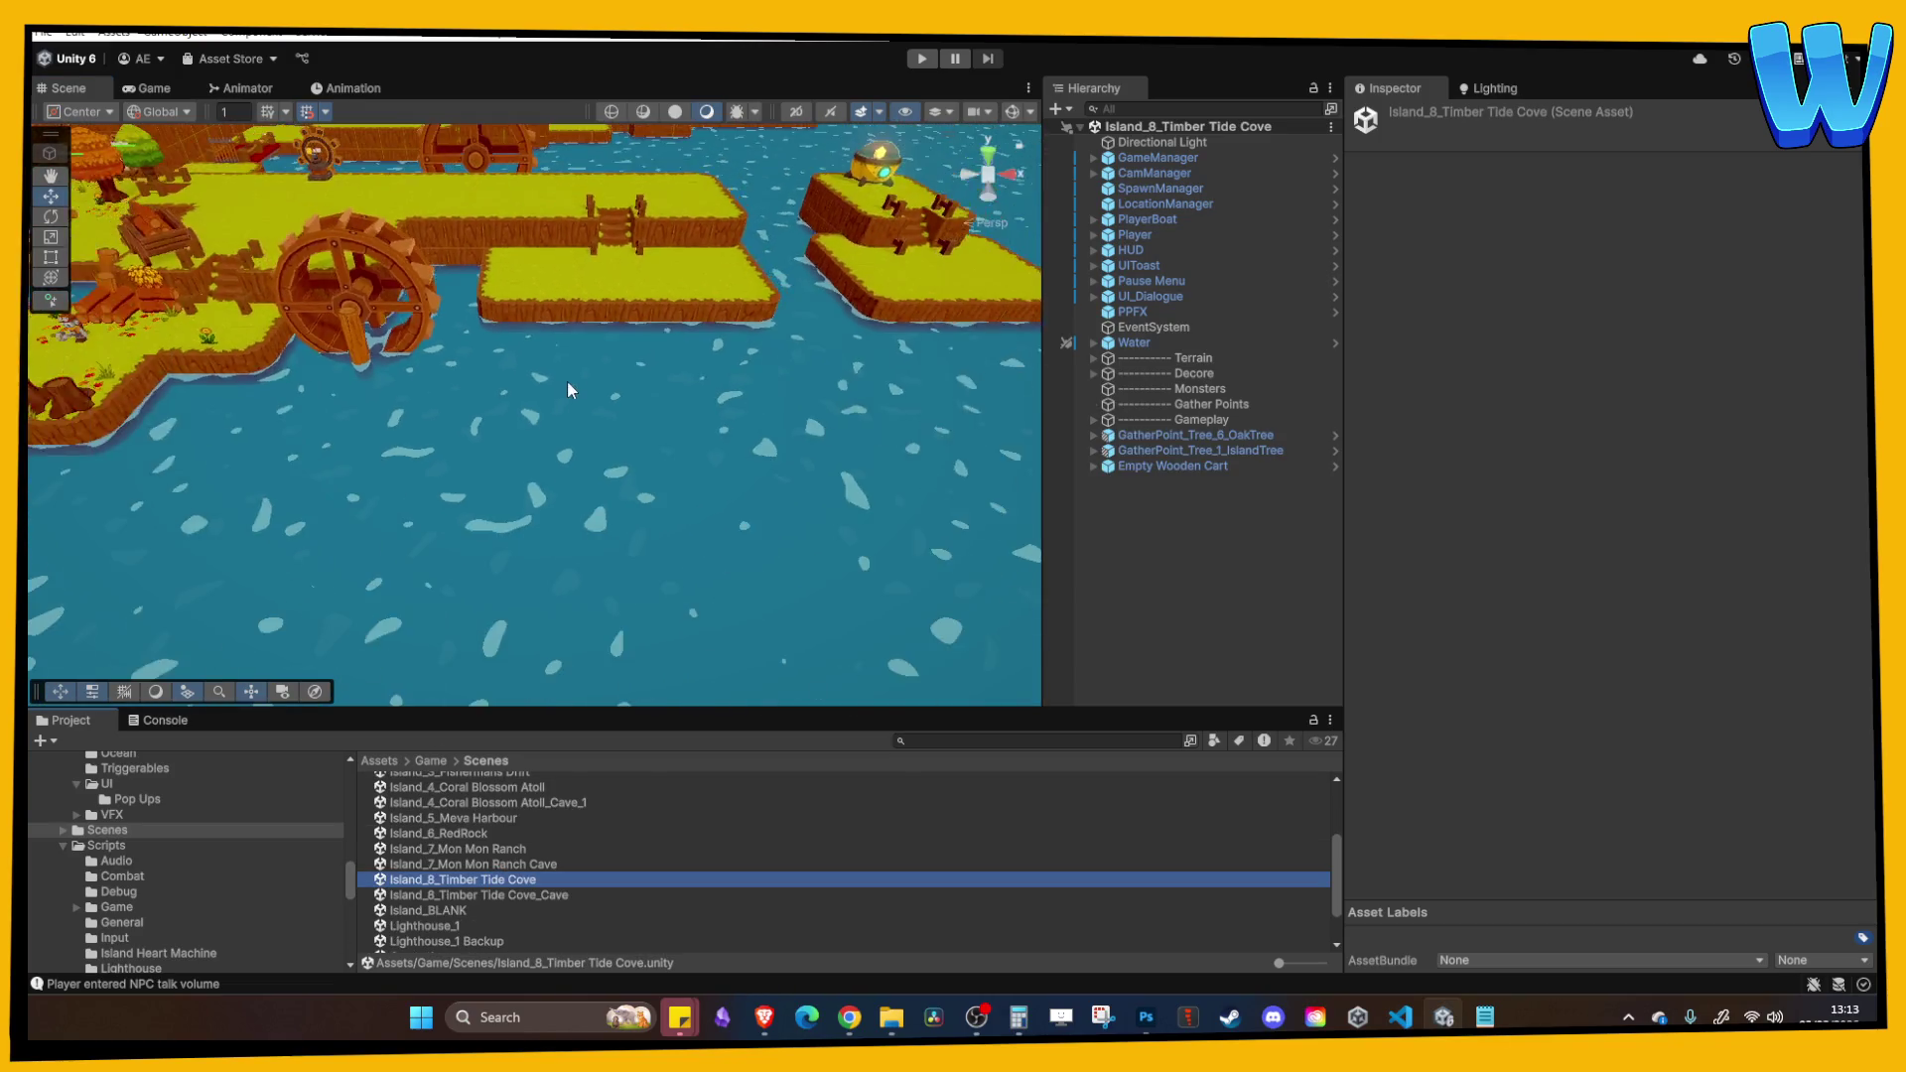
drag(276, 359, 690, 587)
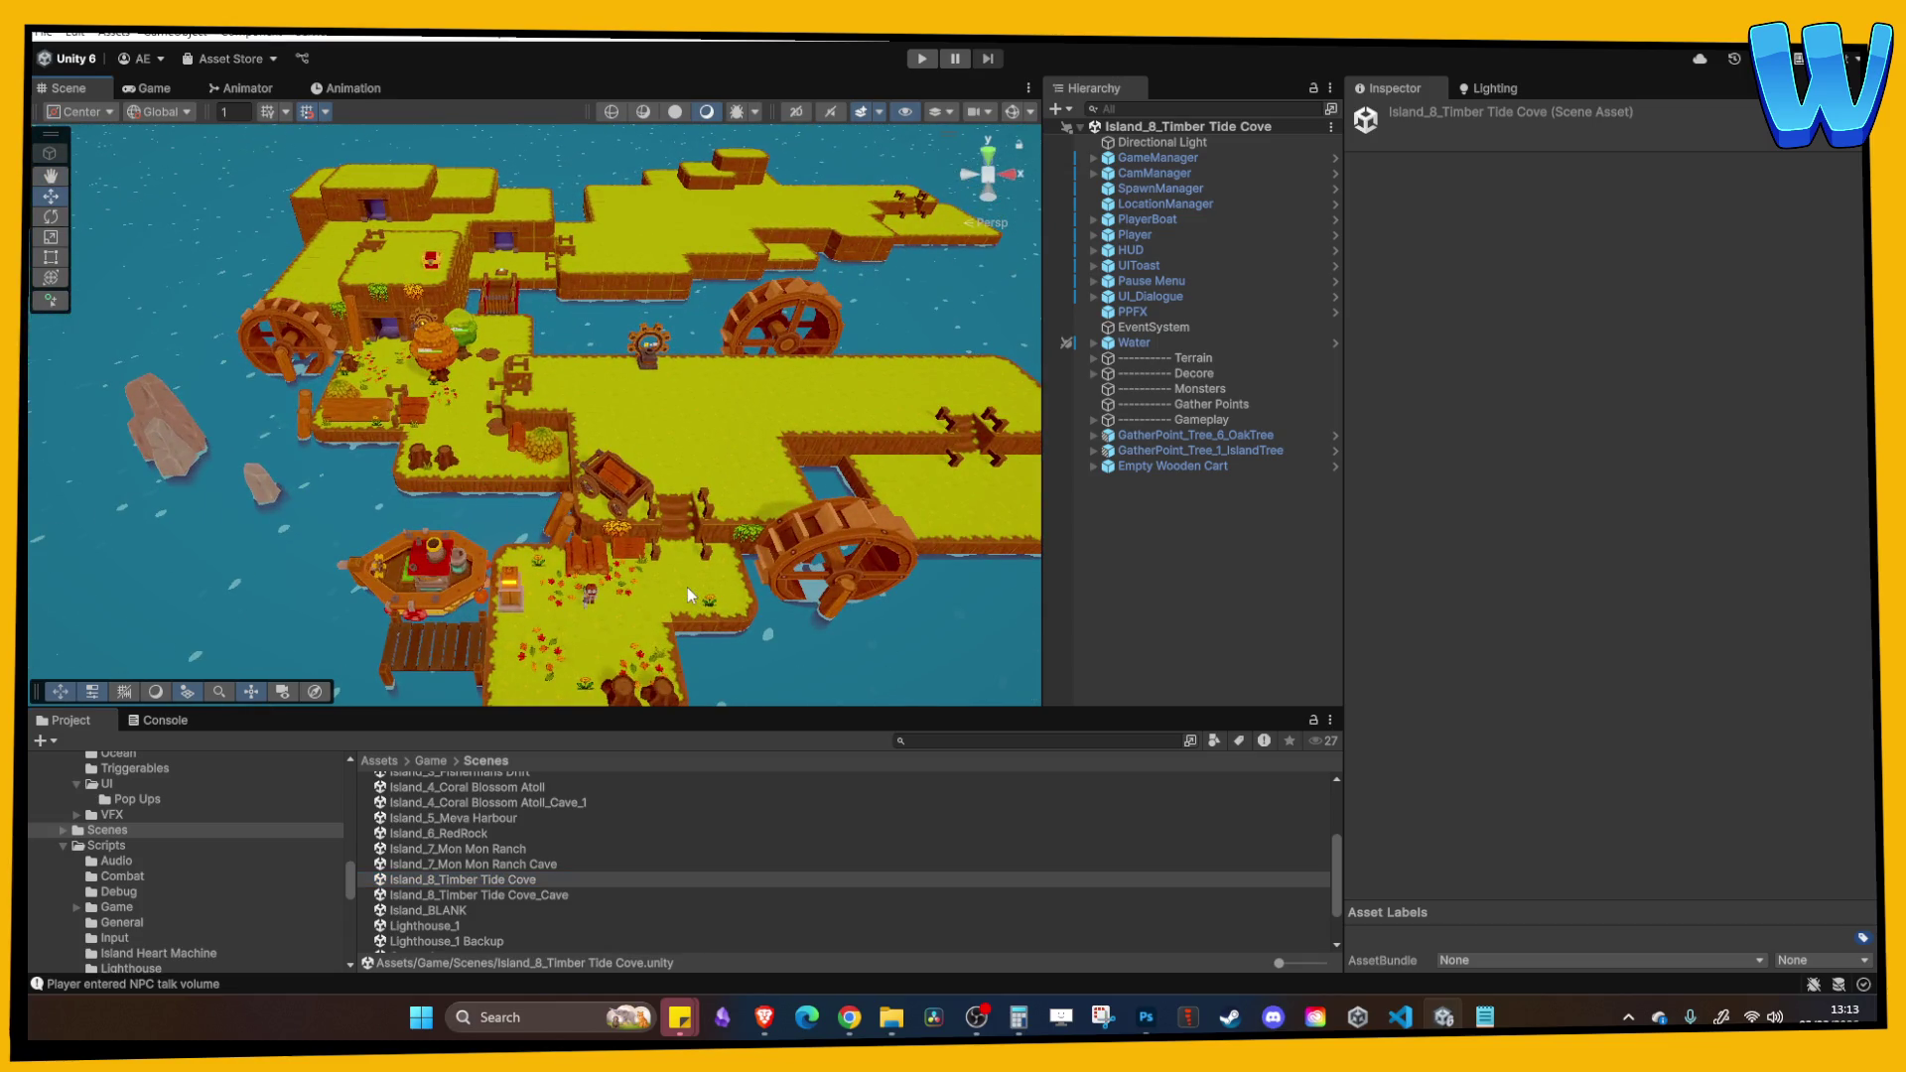
scroll(687, 586, up, 5)
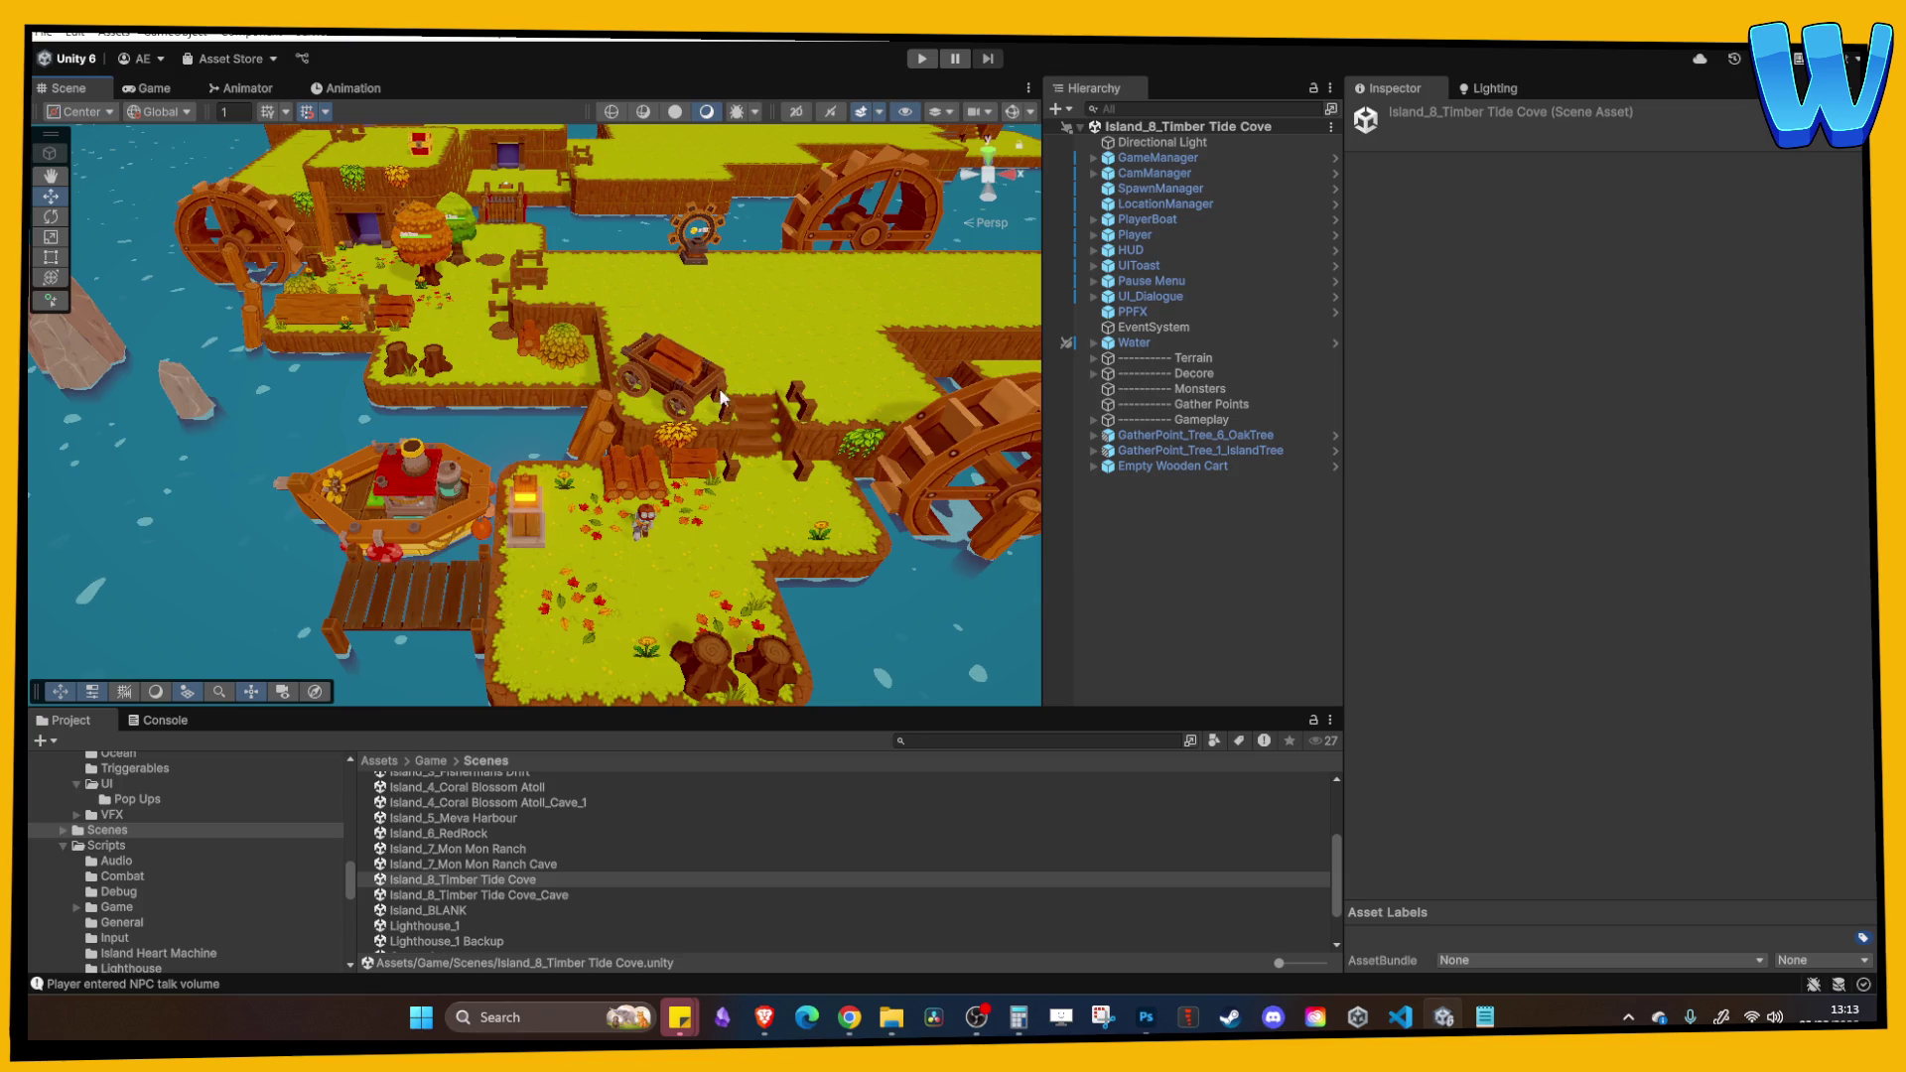
drag(730, 409, 325, 468)
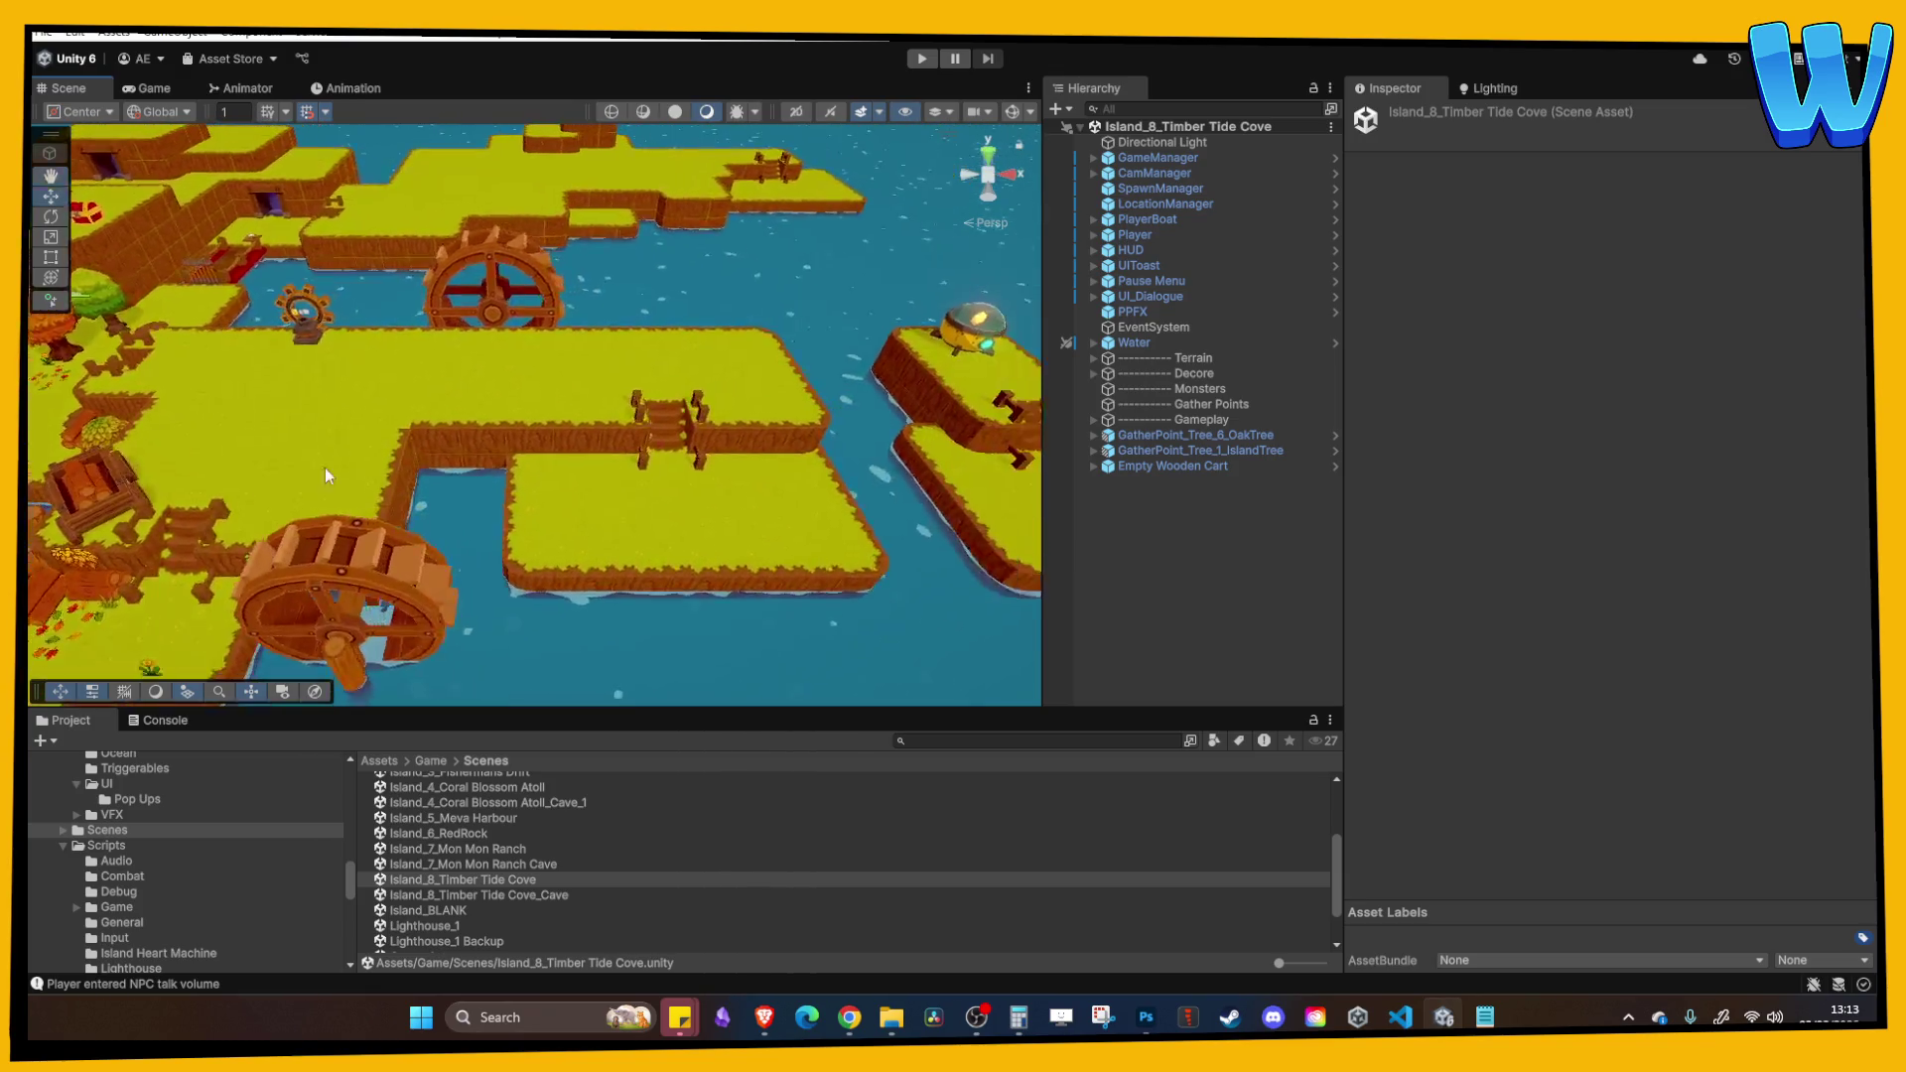
scroll(584, 455, up, 4)
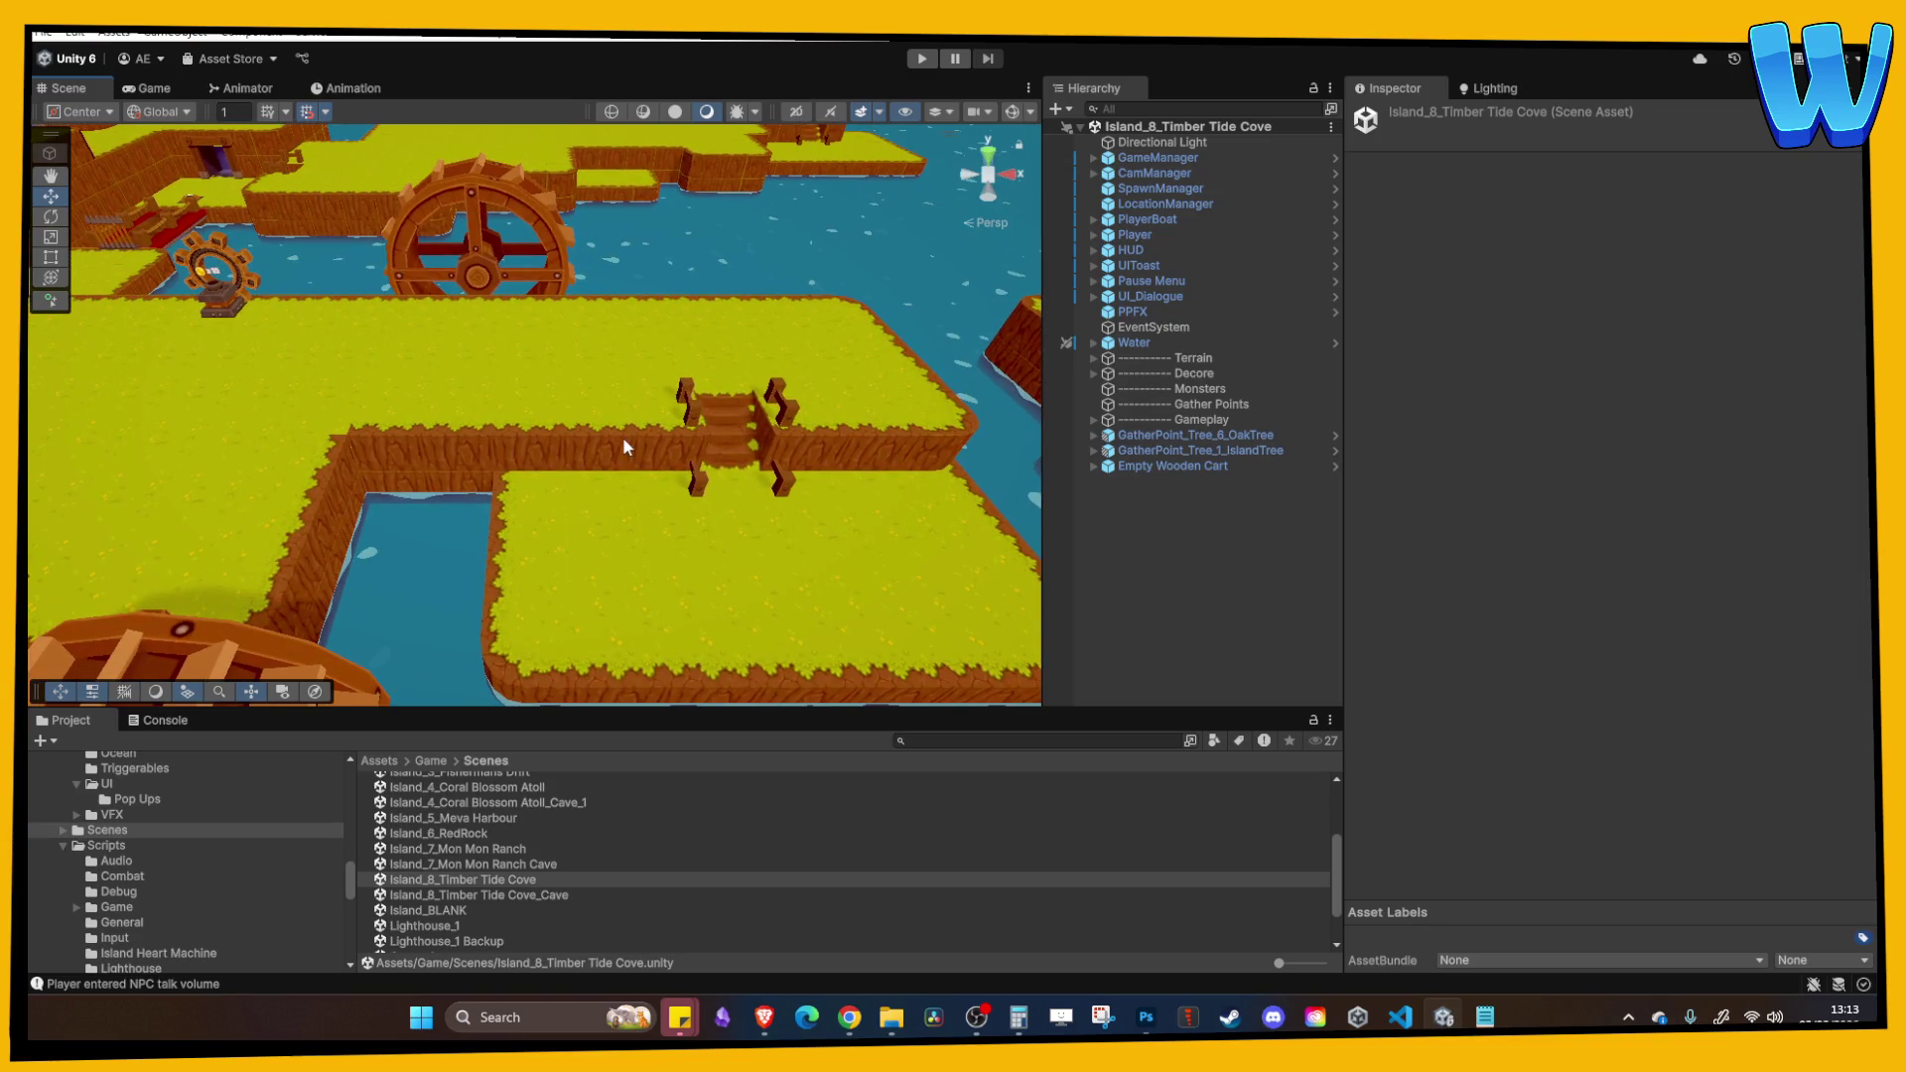
drag(625, 446, 516, 498)
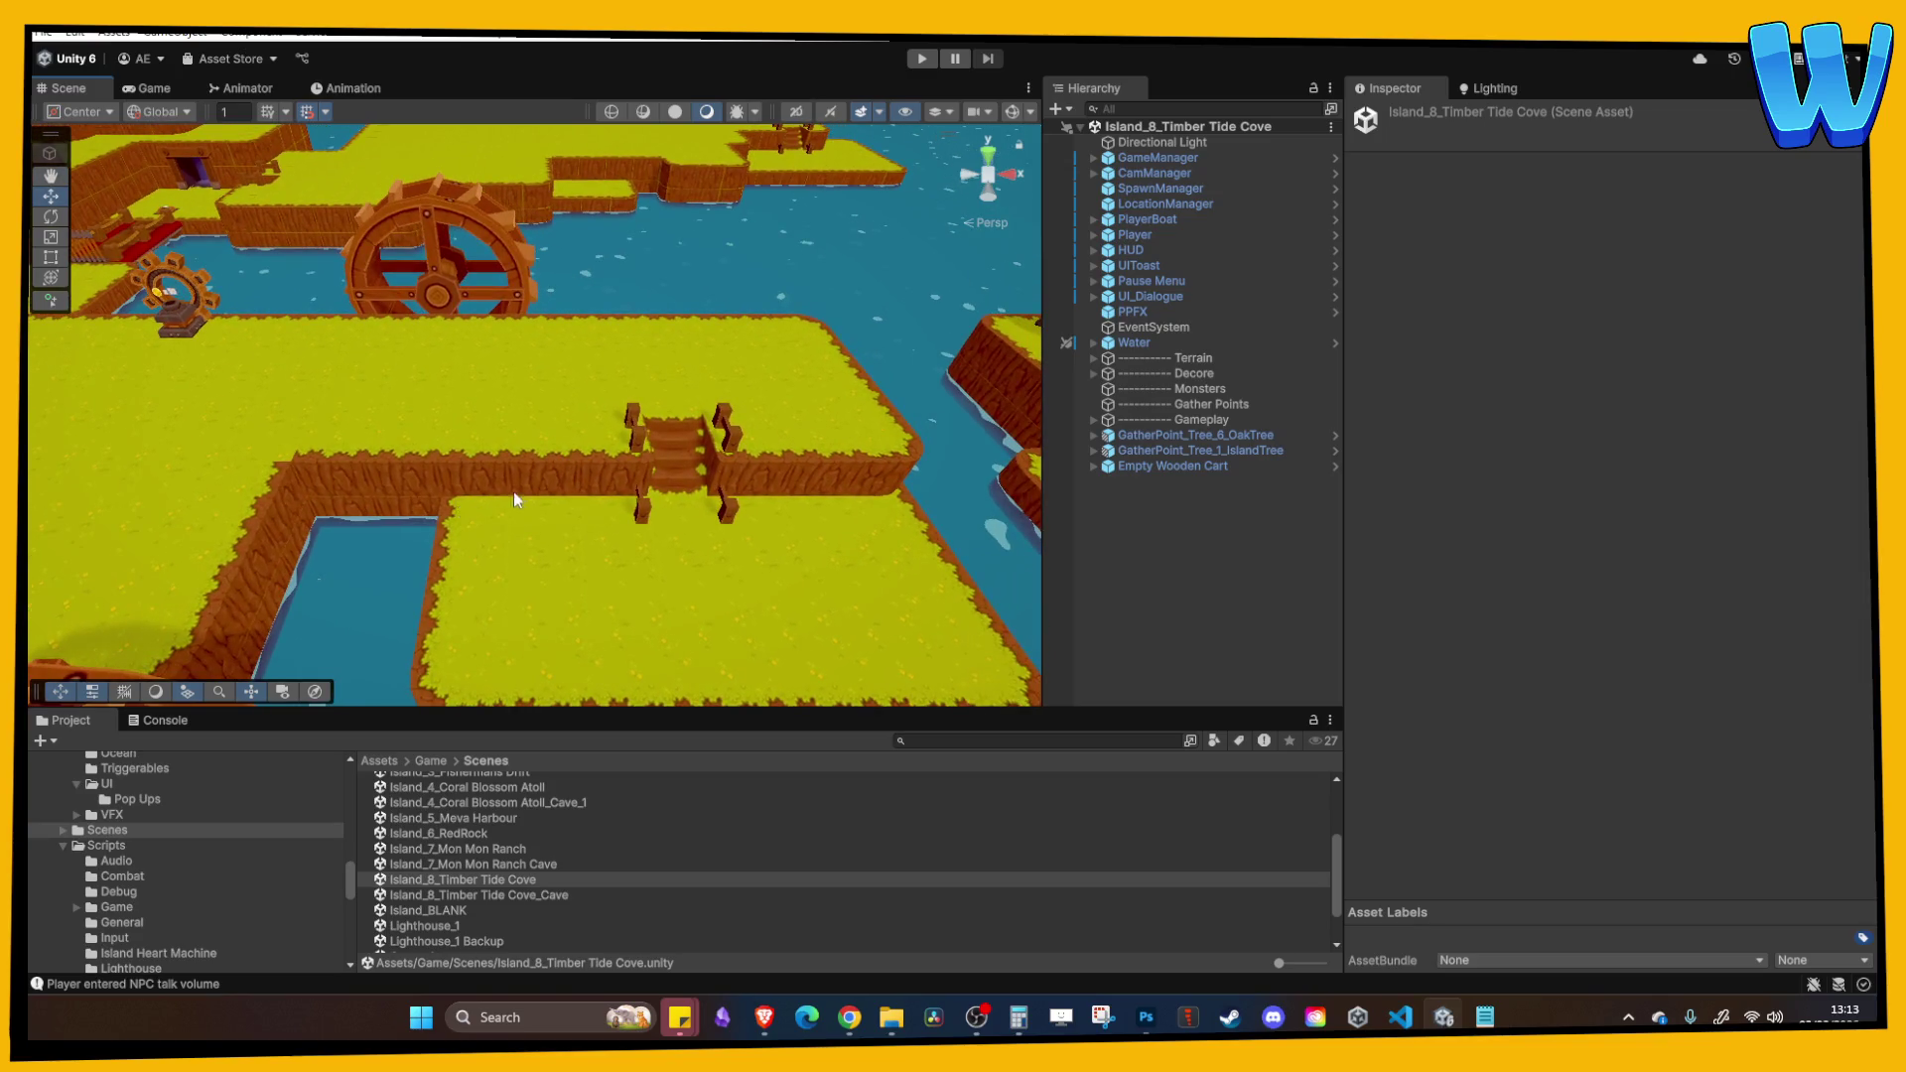
scroll(490, 829, up, 2)
Step: Copy Fishermans Drift's floor tile, stairs and banister and paste them into Timber Tide Cove
double_click(476, 829)
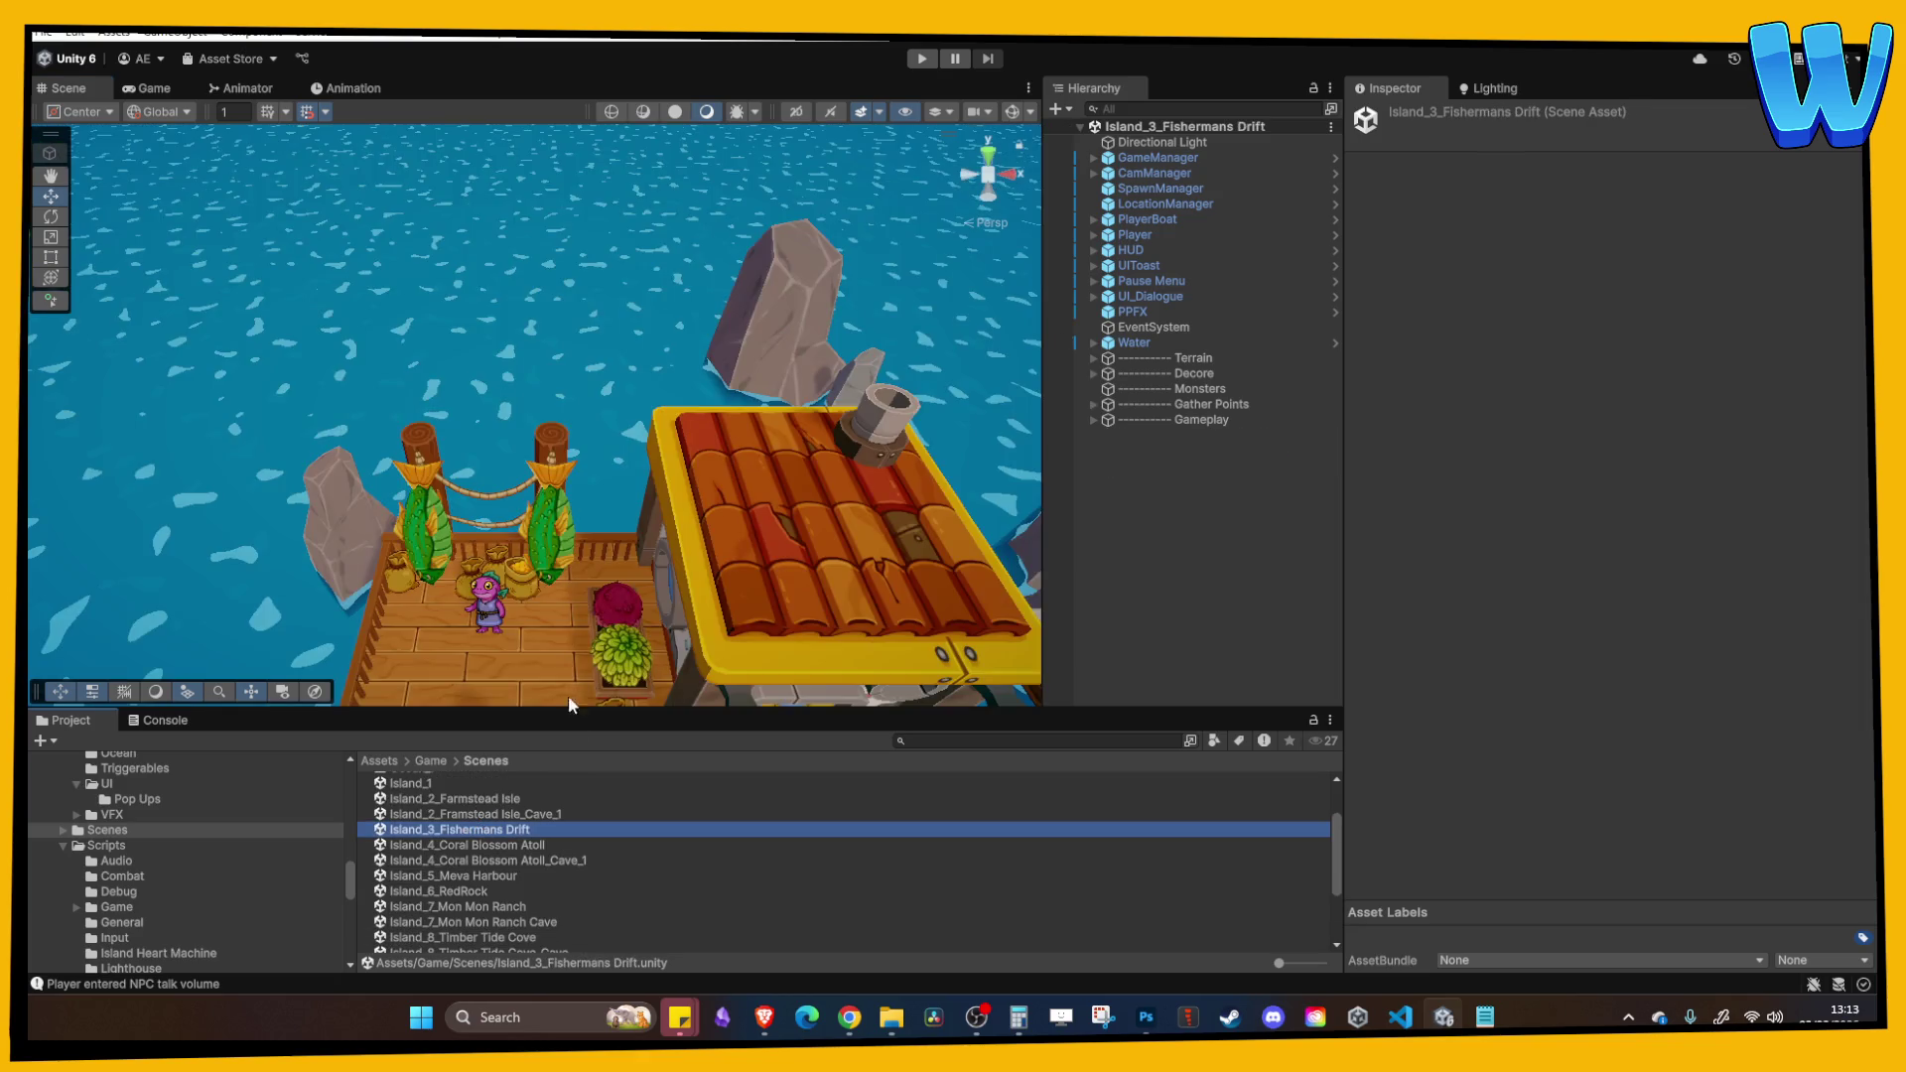
mouse_move(546, 520)
mouse_down()
mouse_move(596, 469)
mouse_move(597, 372)
mouse_up()
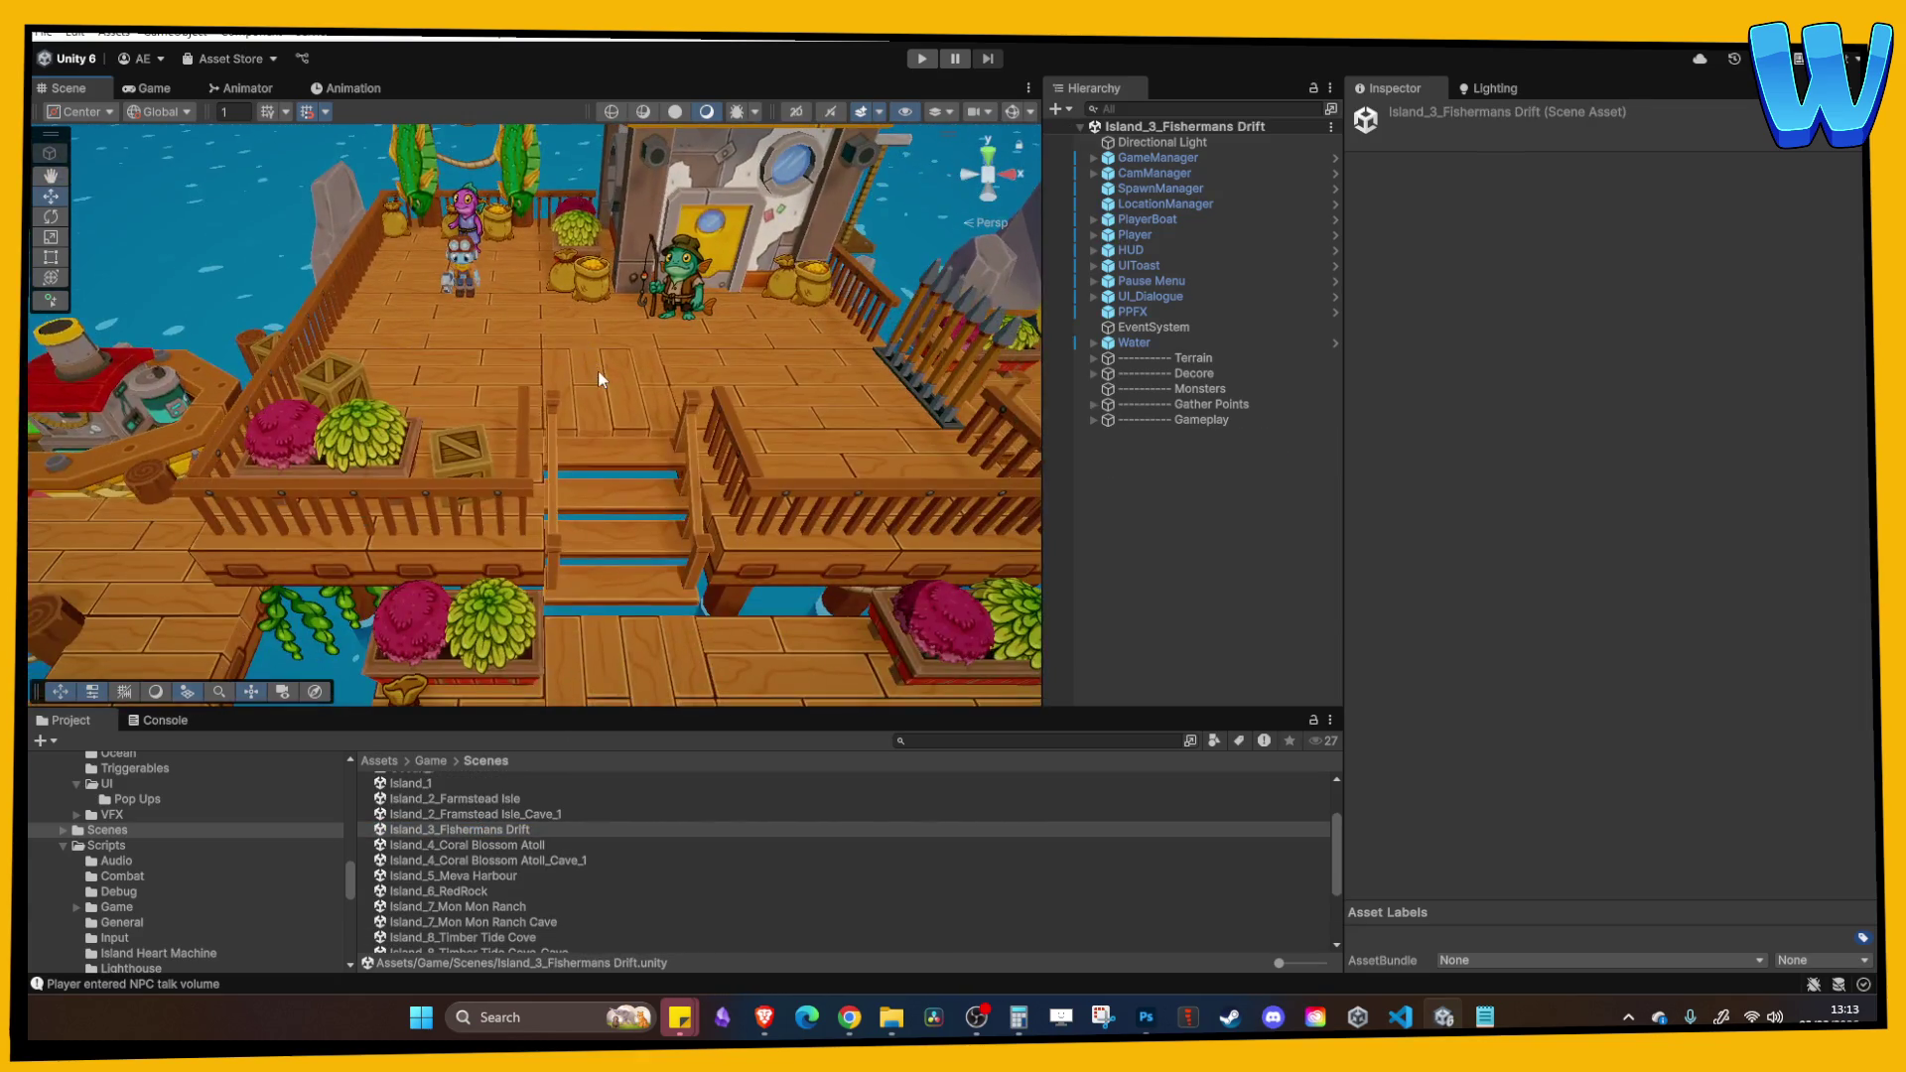
click(598, 377)
shift+click(603, 537)
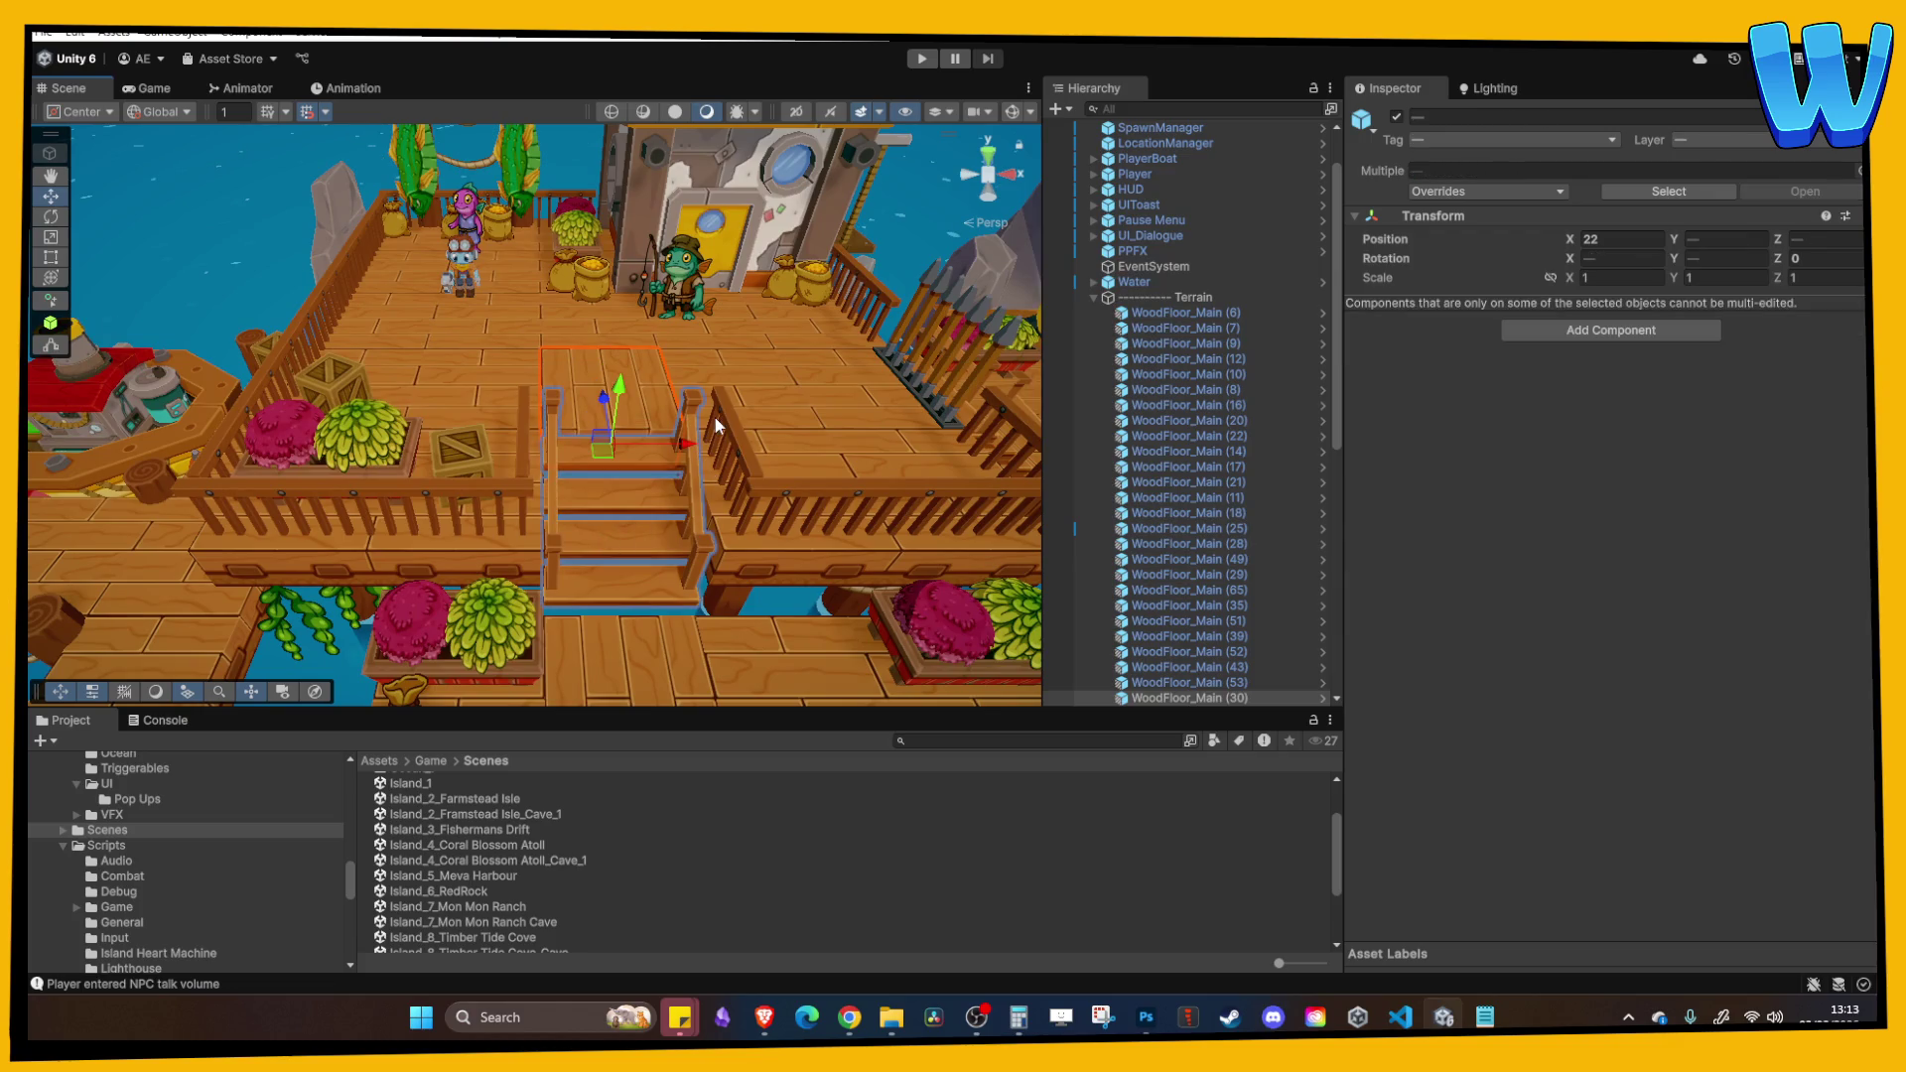
shift+click(741, 607)
shift+click(740, 607)
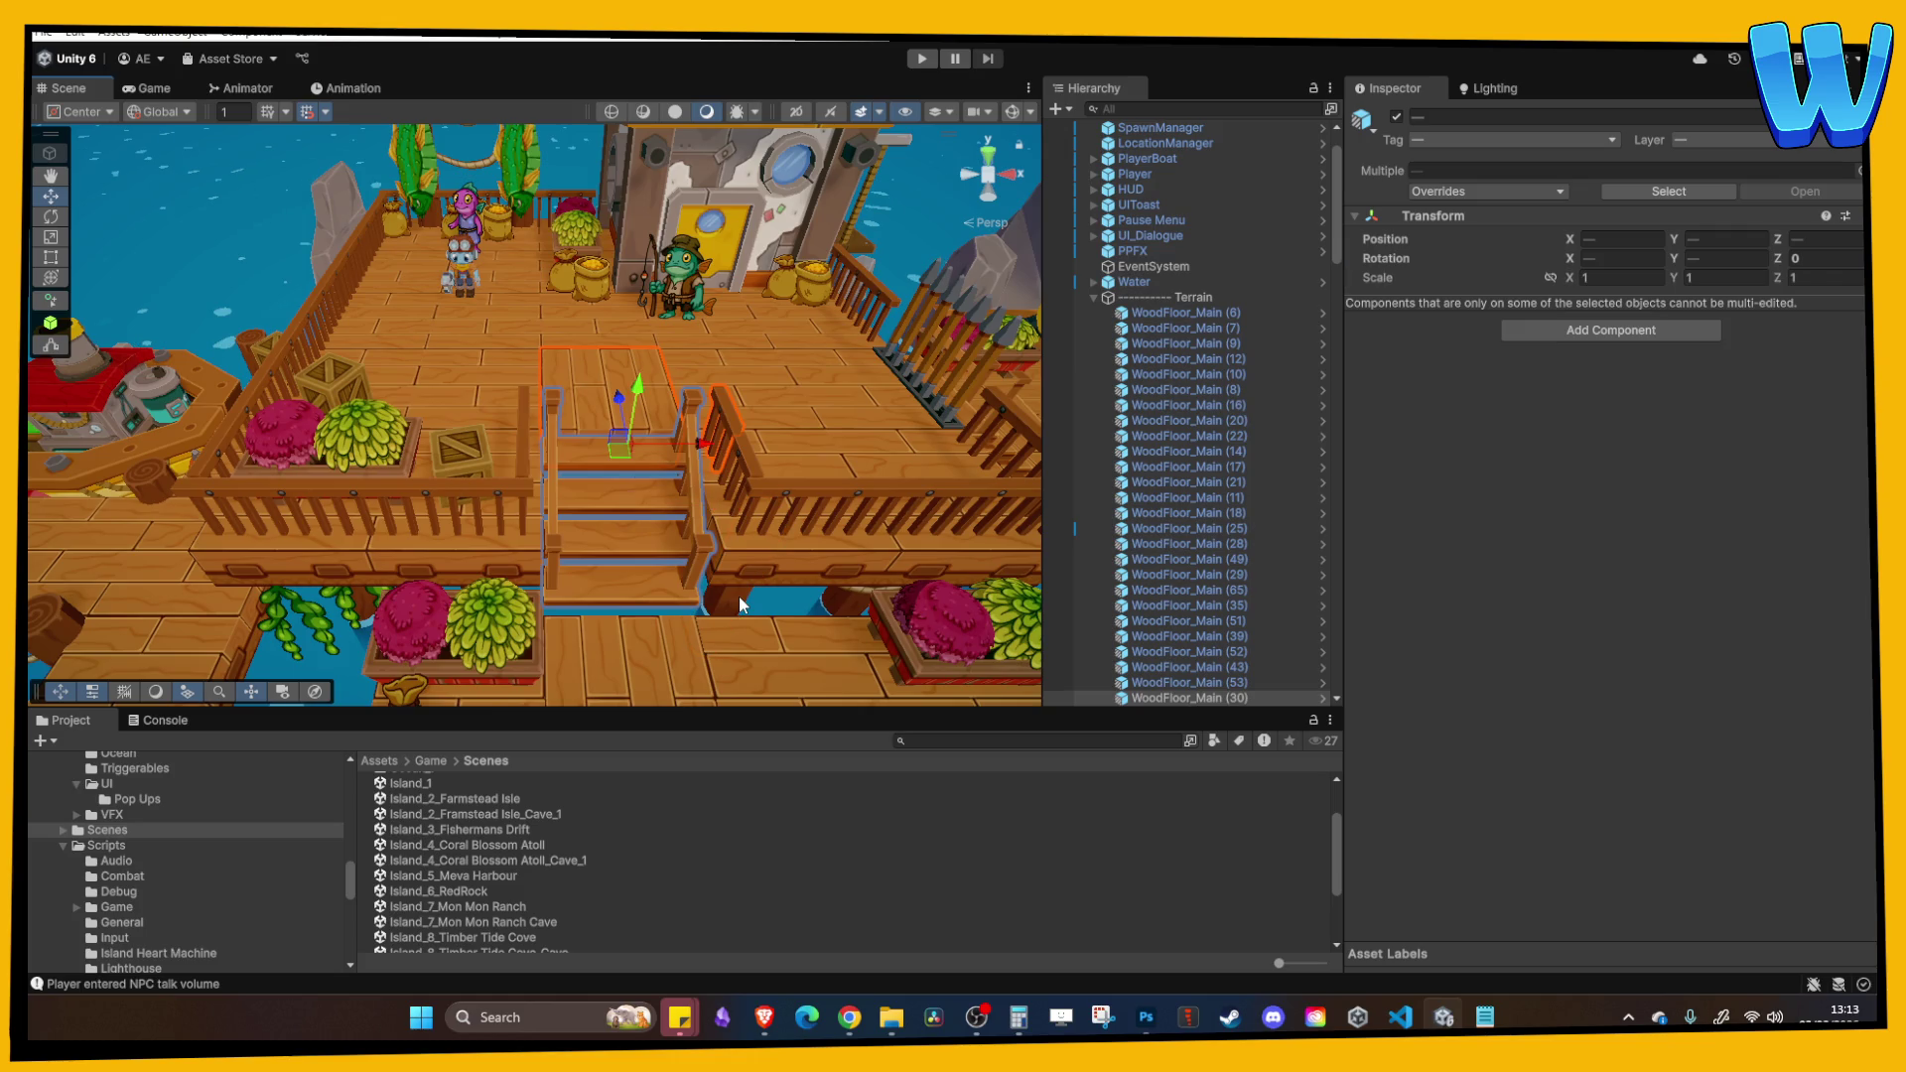
scroll(539, 879, down, 2)
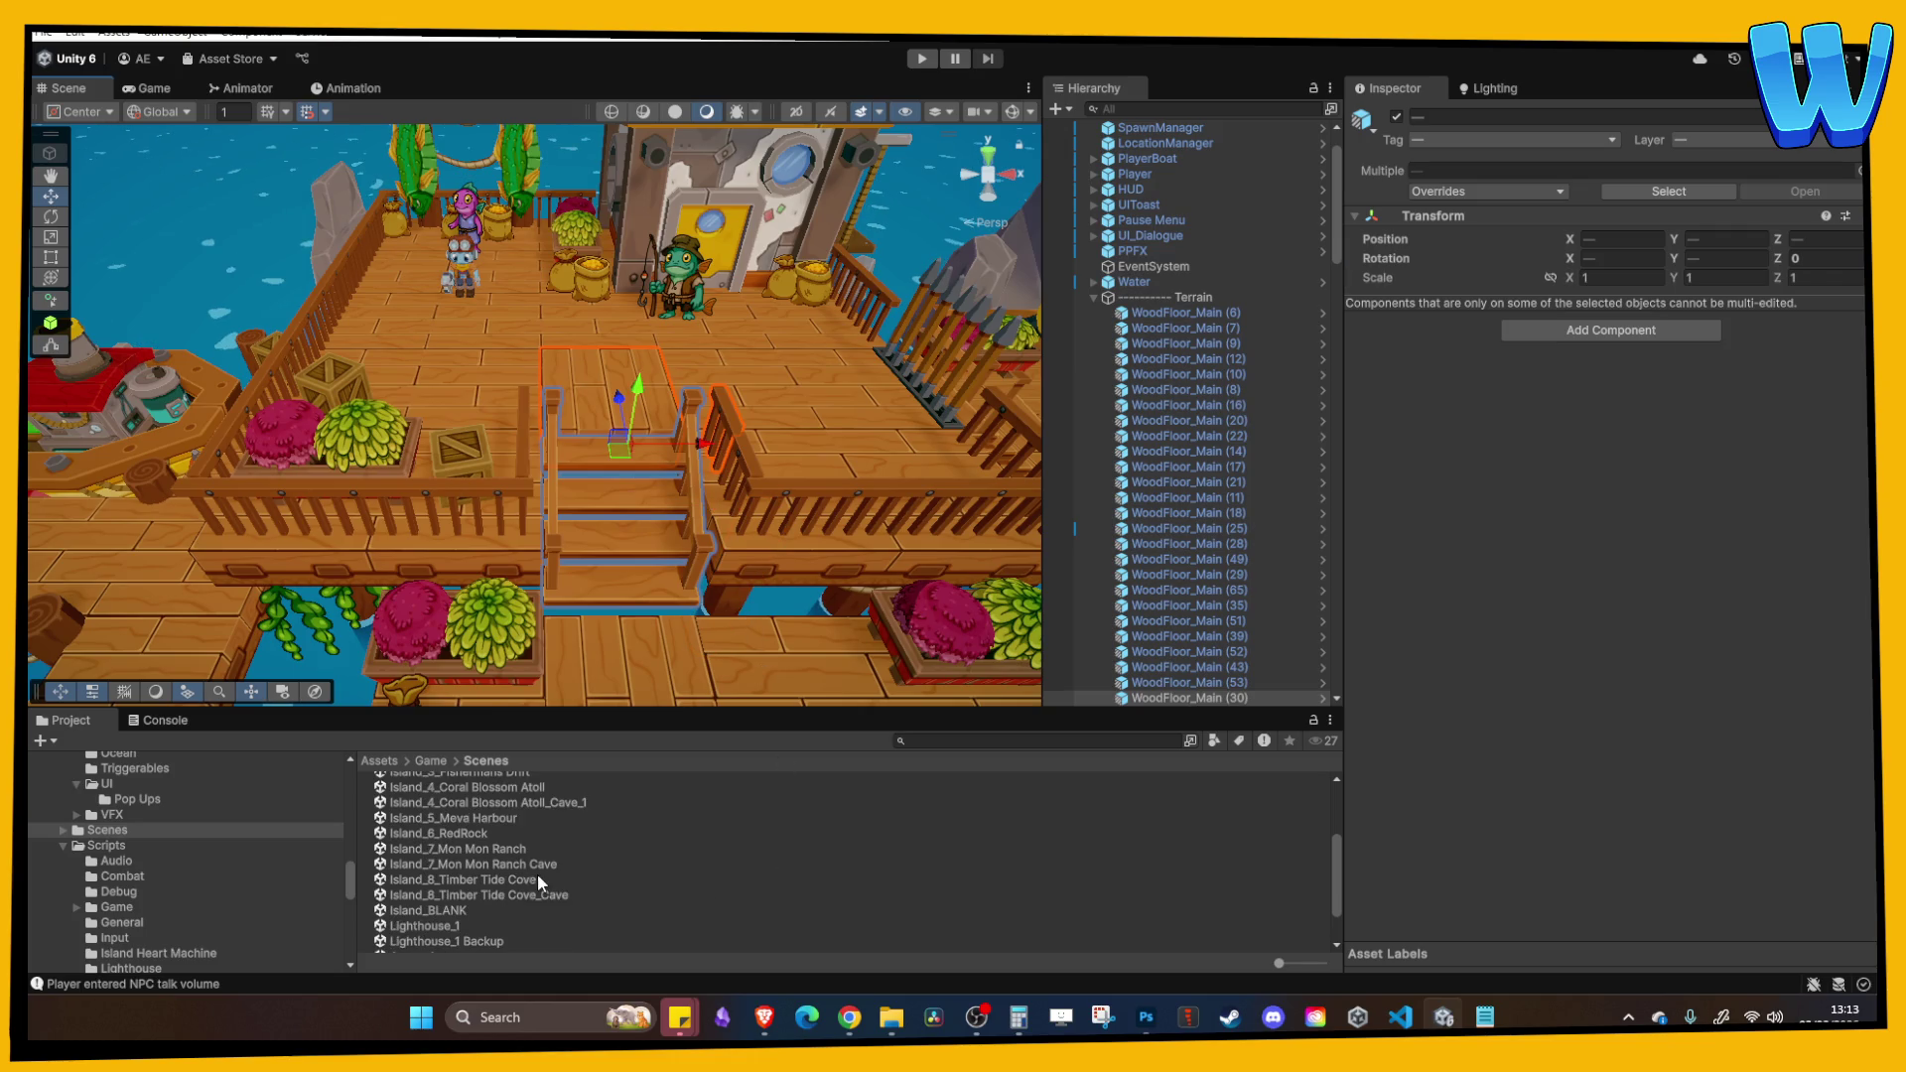
double_click(512, 878)
key(ctrl+v)
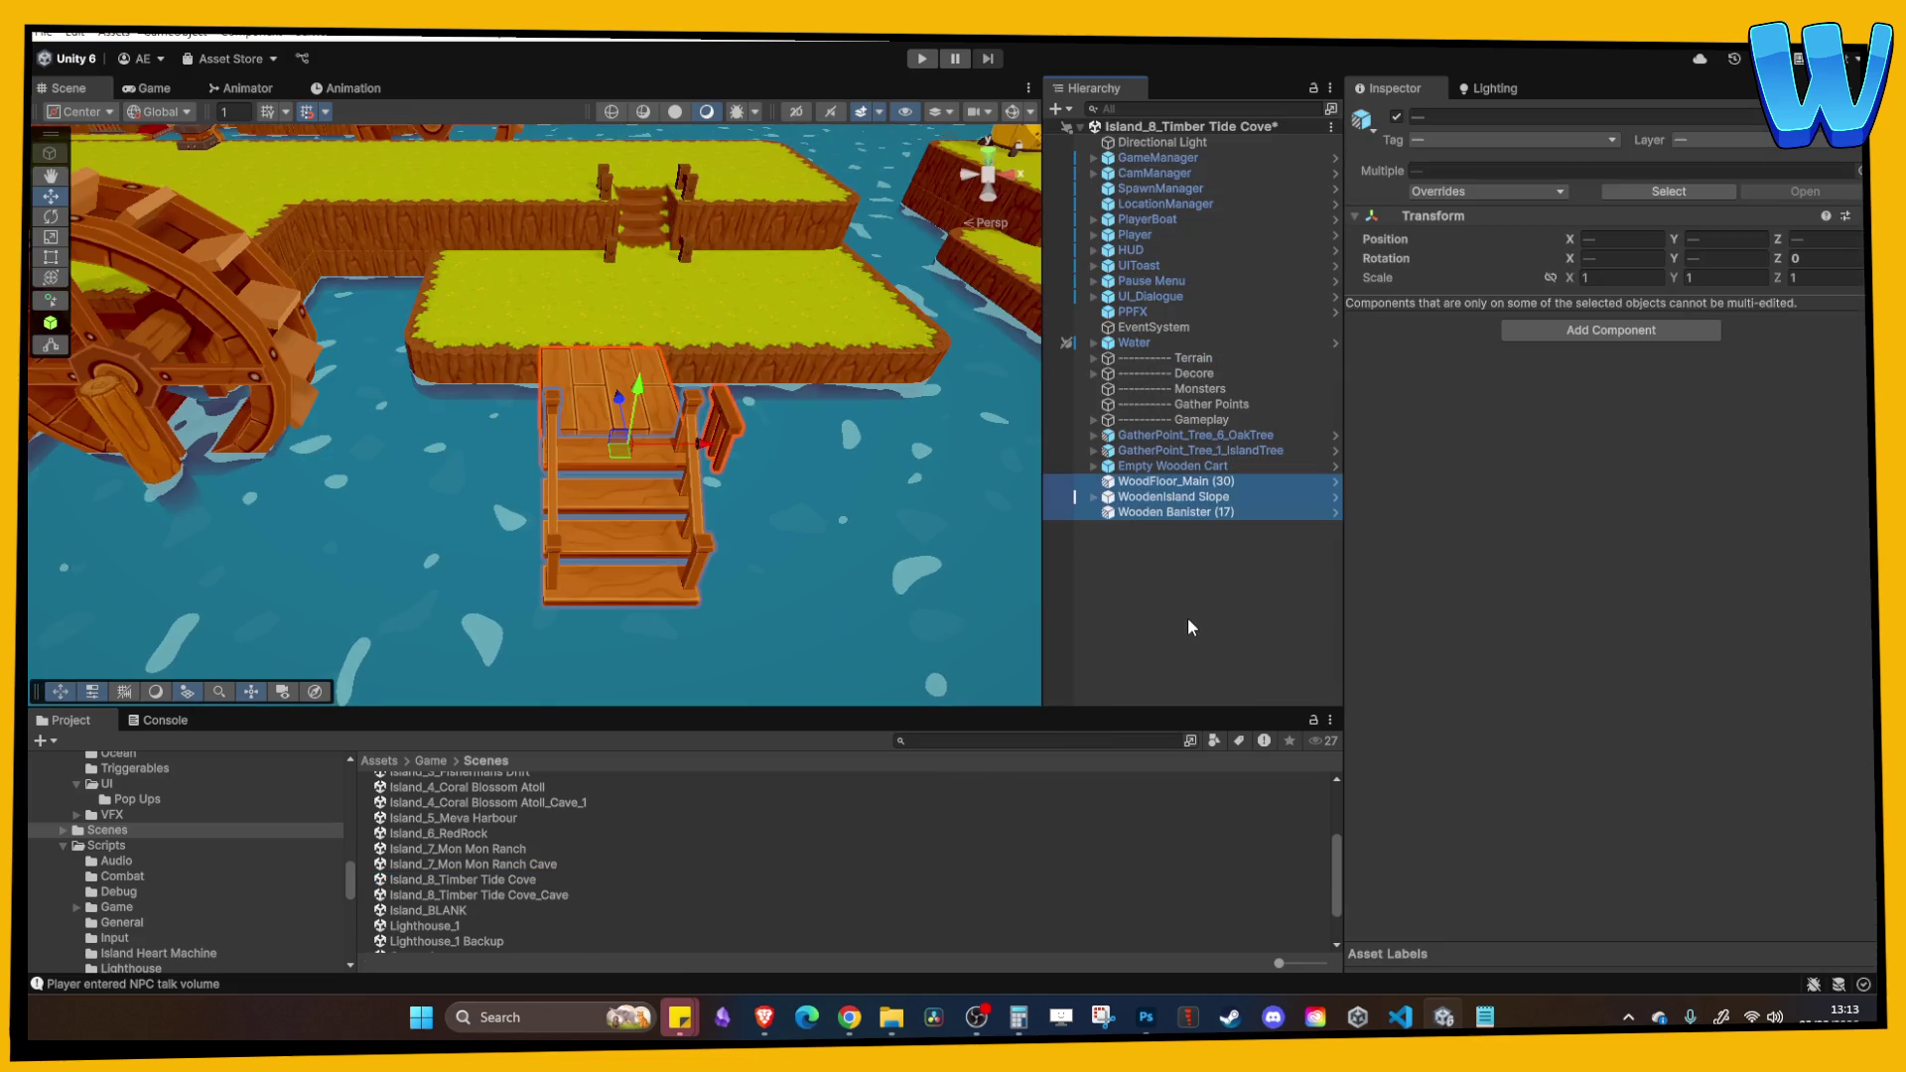
Step: Move the pasted stairs set from the water onto the island and frame a nearby grass tile
drag(553, 497, 526, 177)
scroll(933, 357, up, 10)
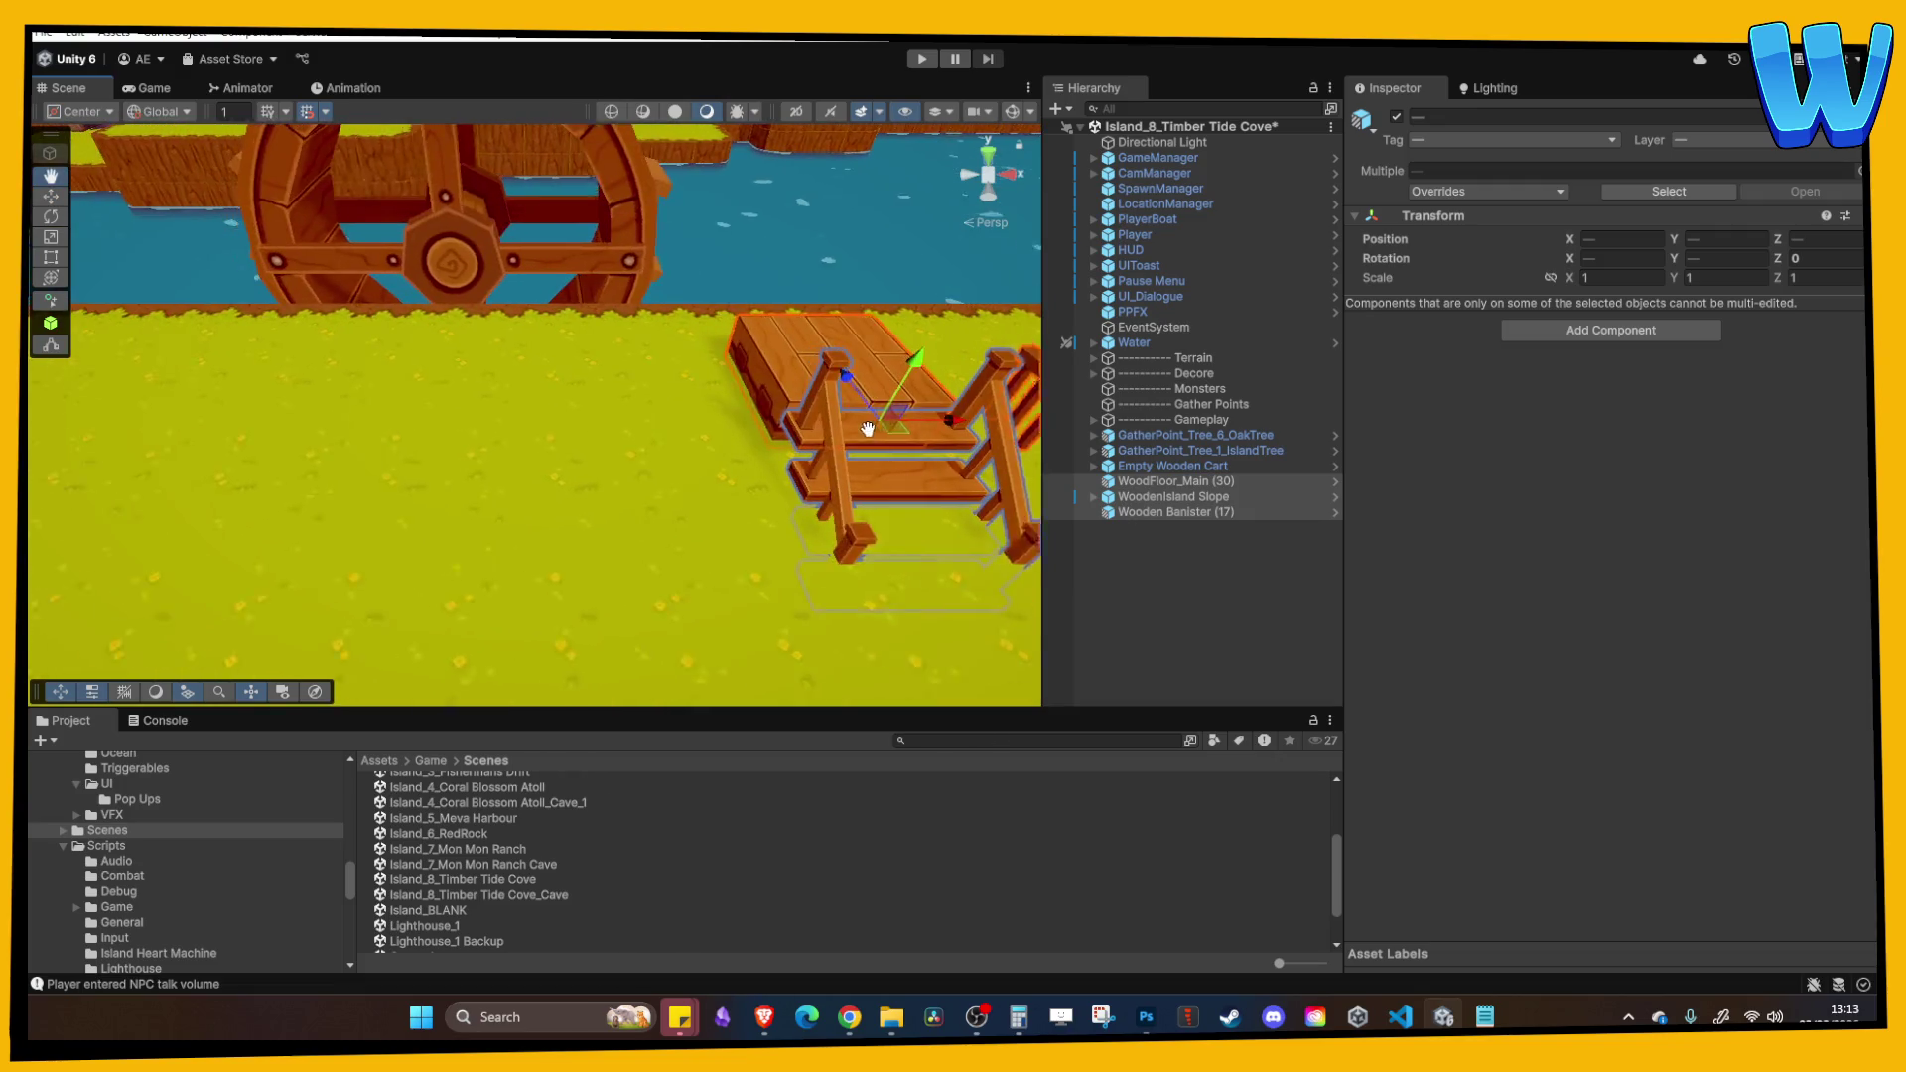
key(f)
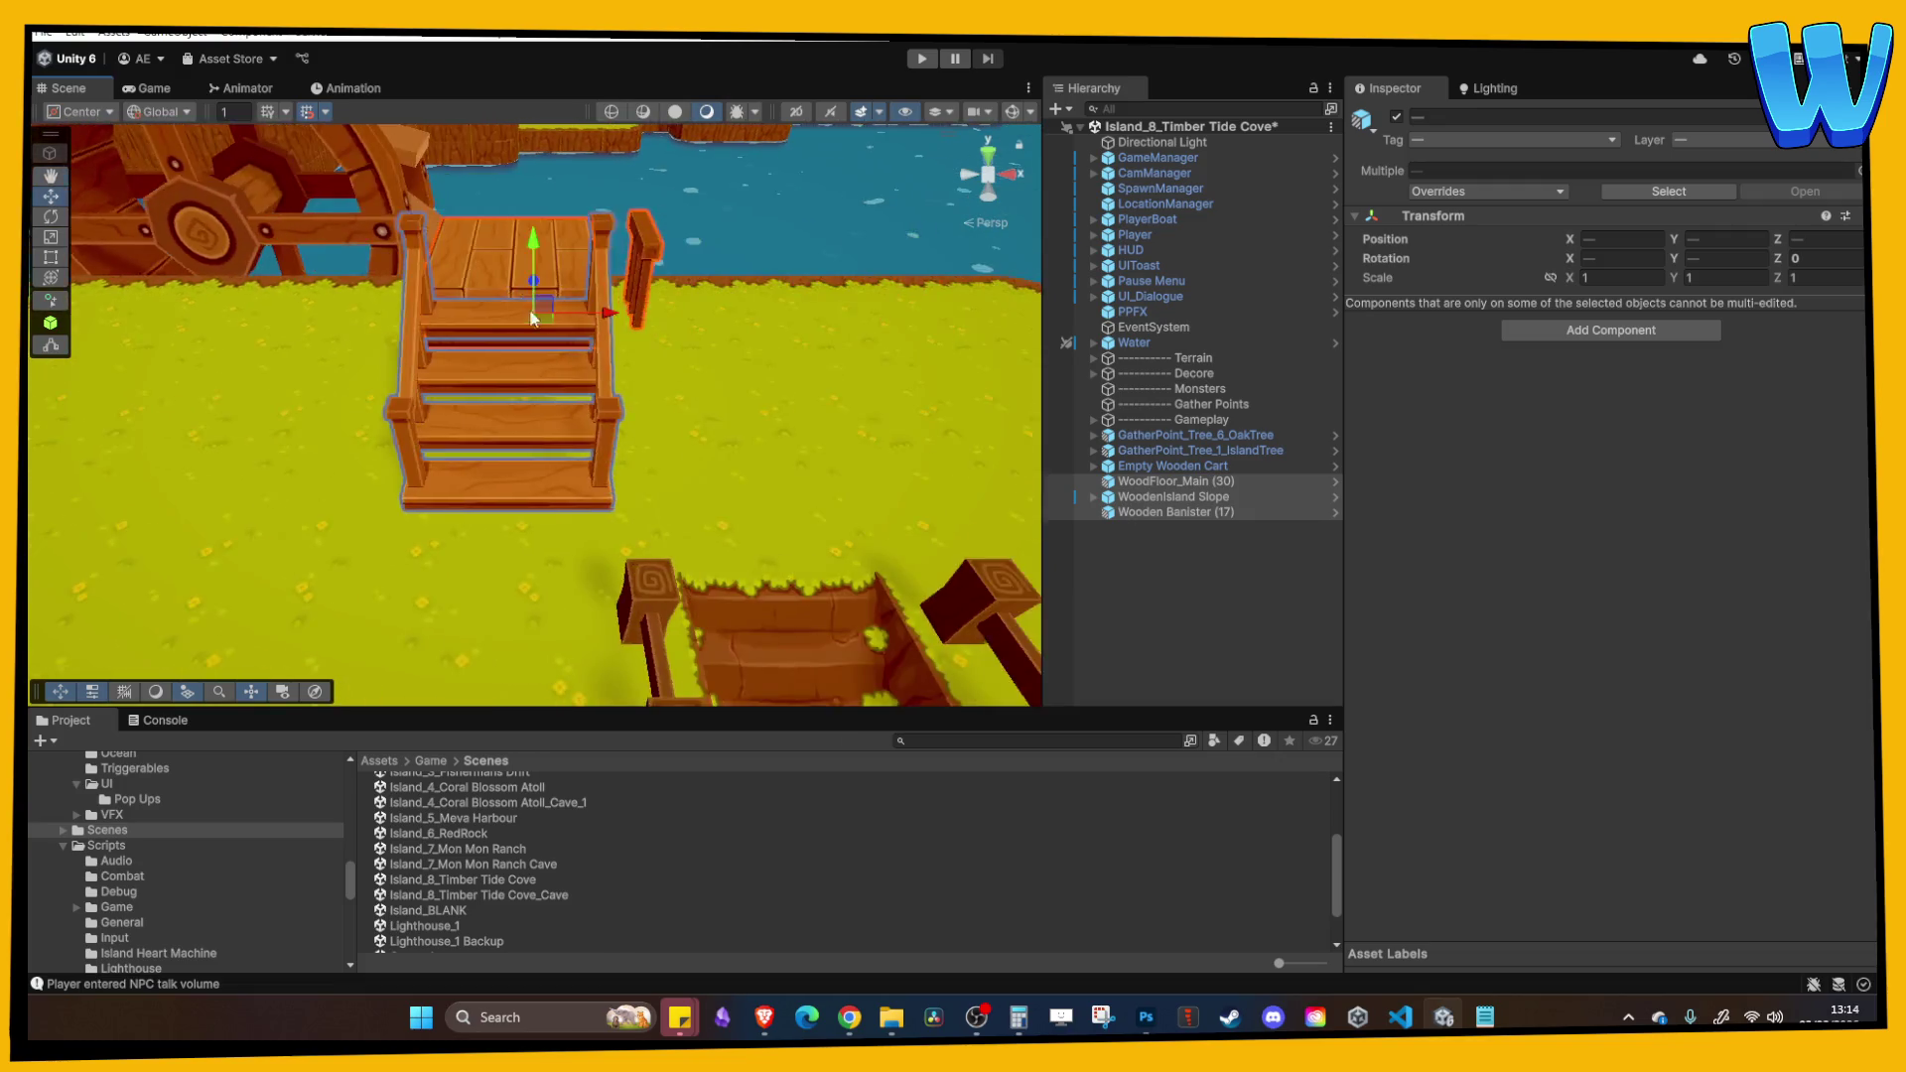
scroll(630, 371, down, 6)
mouse_move(630, 371)
mouse_down()
mouse_move(778, 373)
mouse_move(907, 269)
mouse_up()
scroll(907, 269, down, 3)
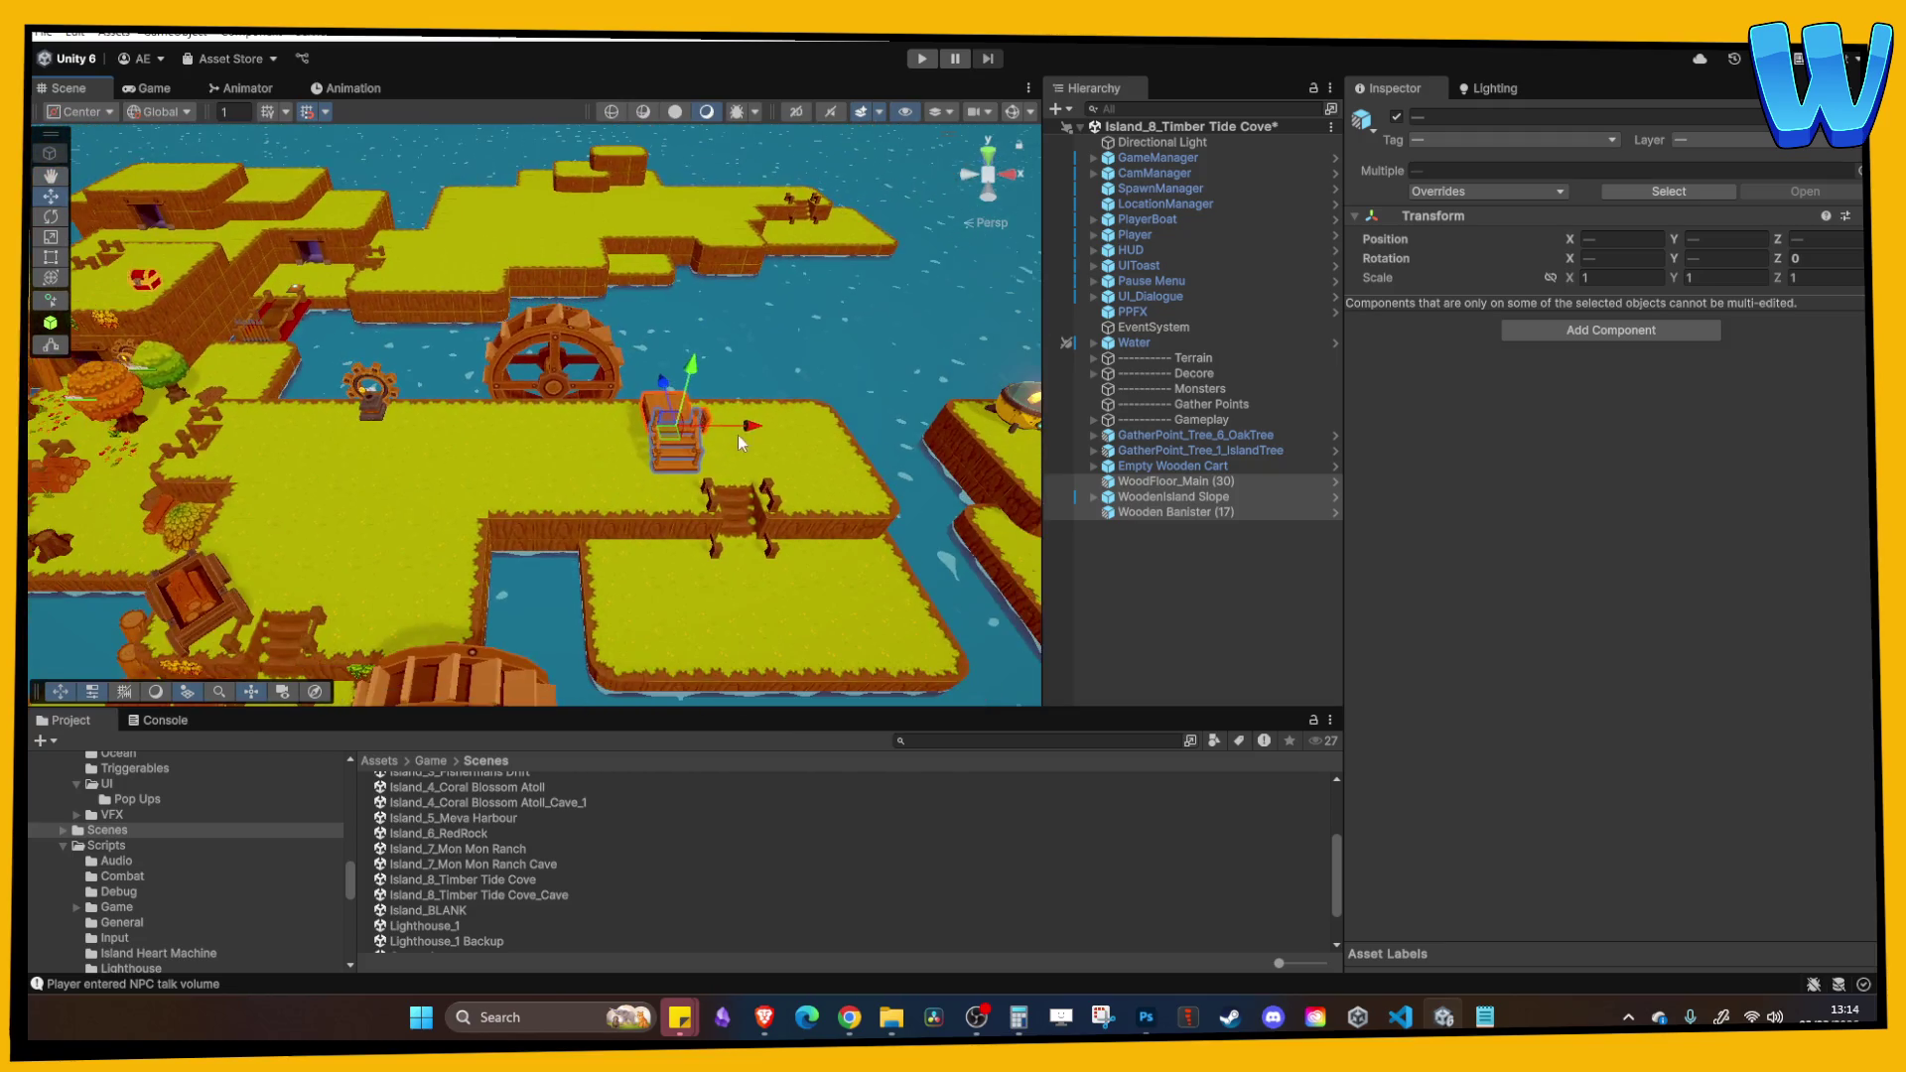
click(668, 407)
key(f)
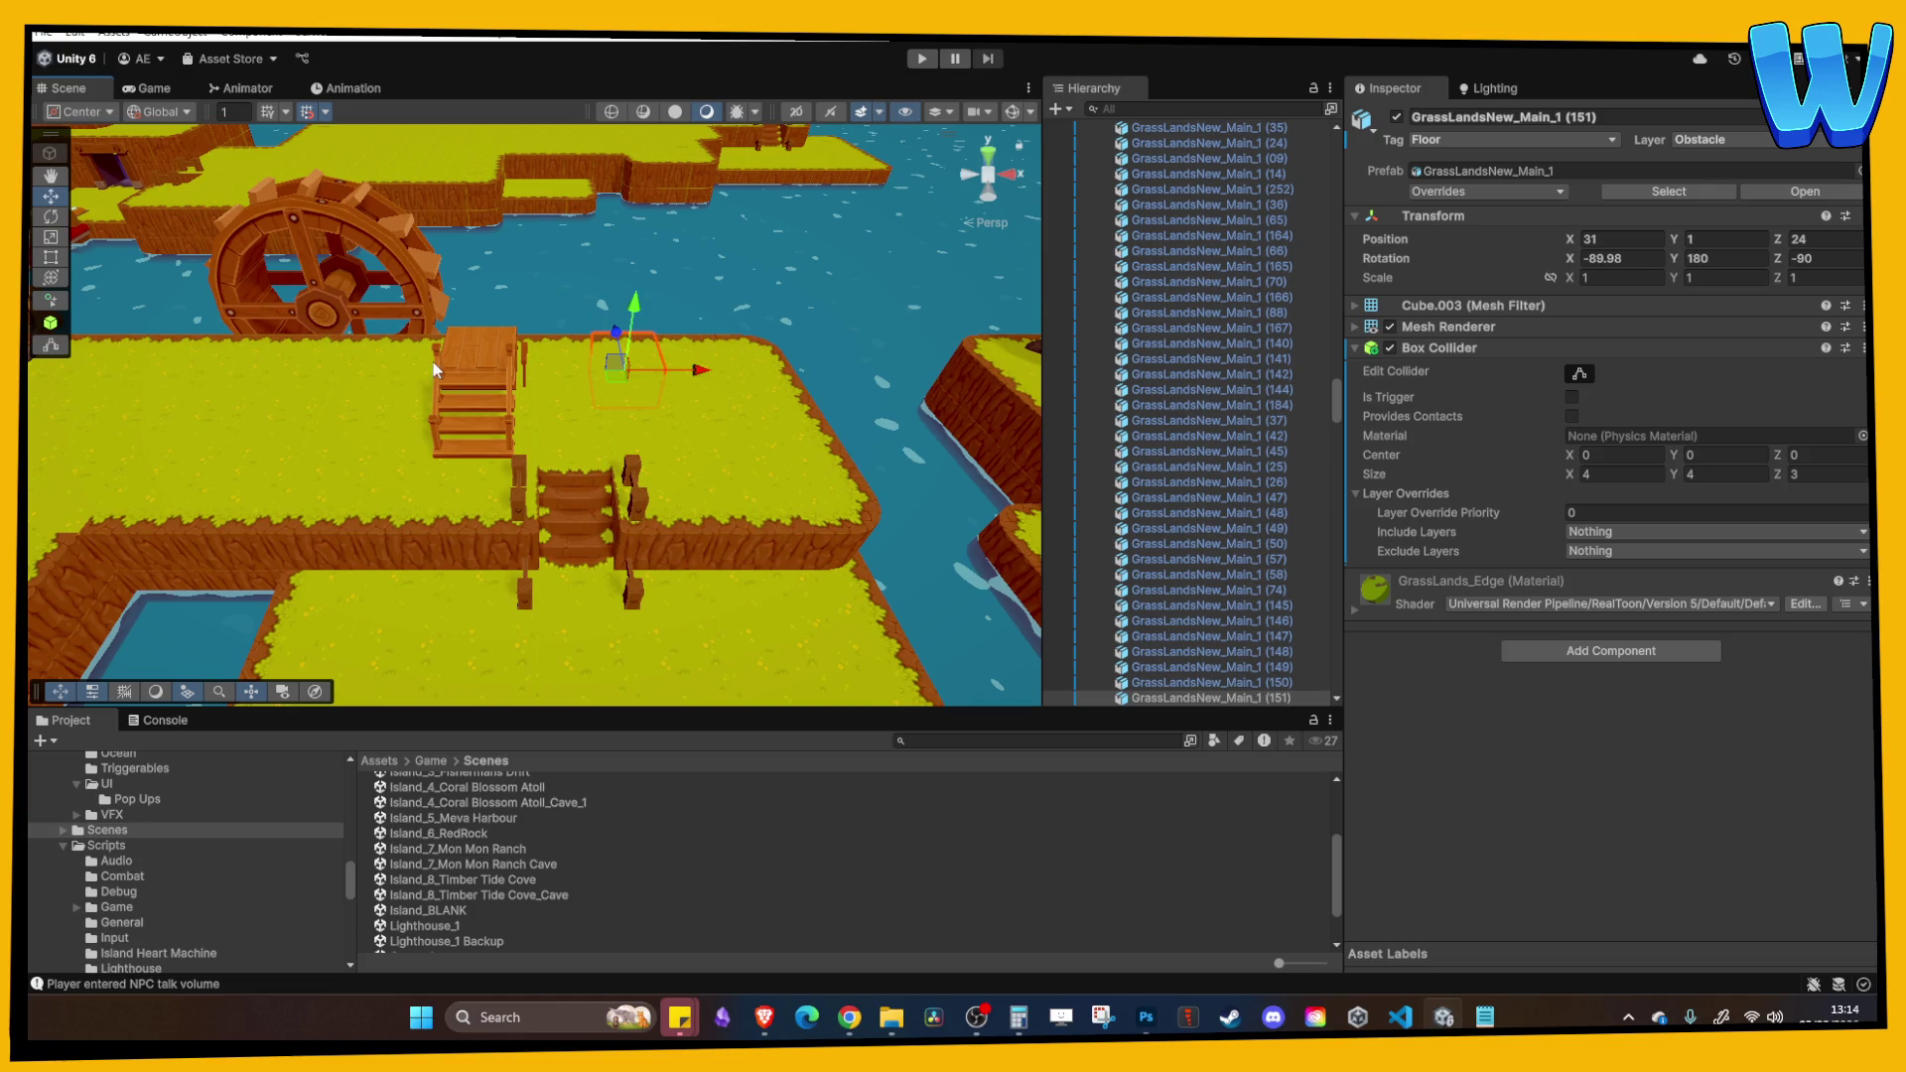
scroll(598, 449, up, 3)
mouse_move(641, 377)
mouse_down()
mouse_move(745, 379)
mouse_move(474, 372)
mouse_up()
scroll(486, 377, down, 3)
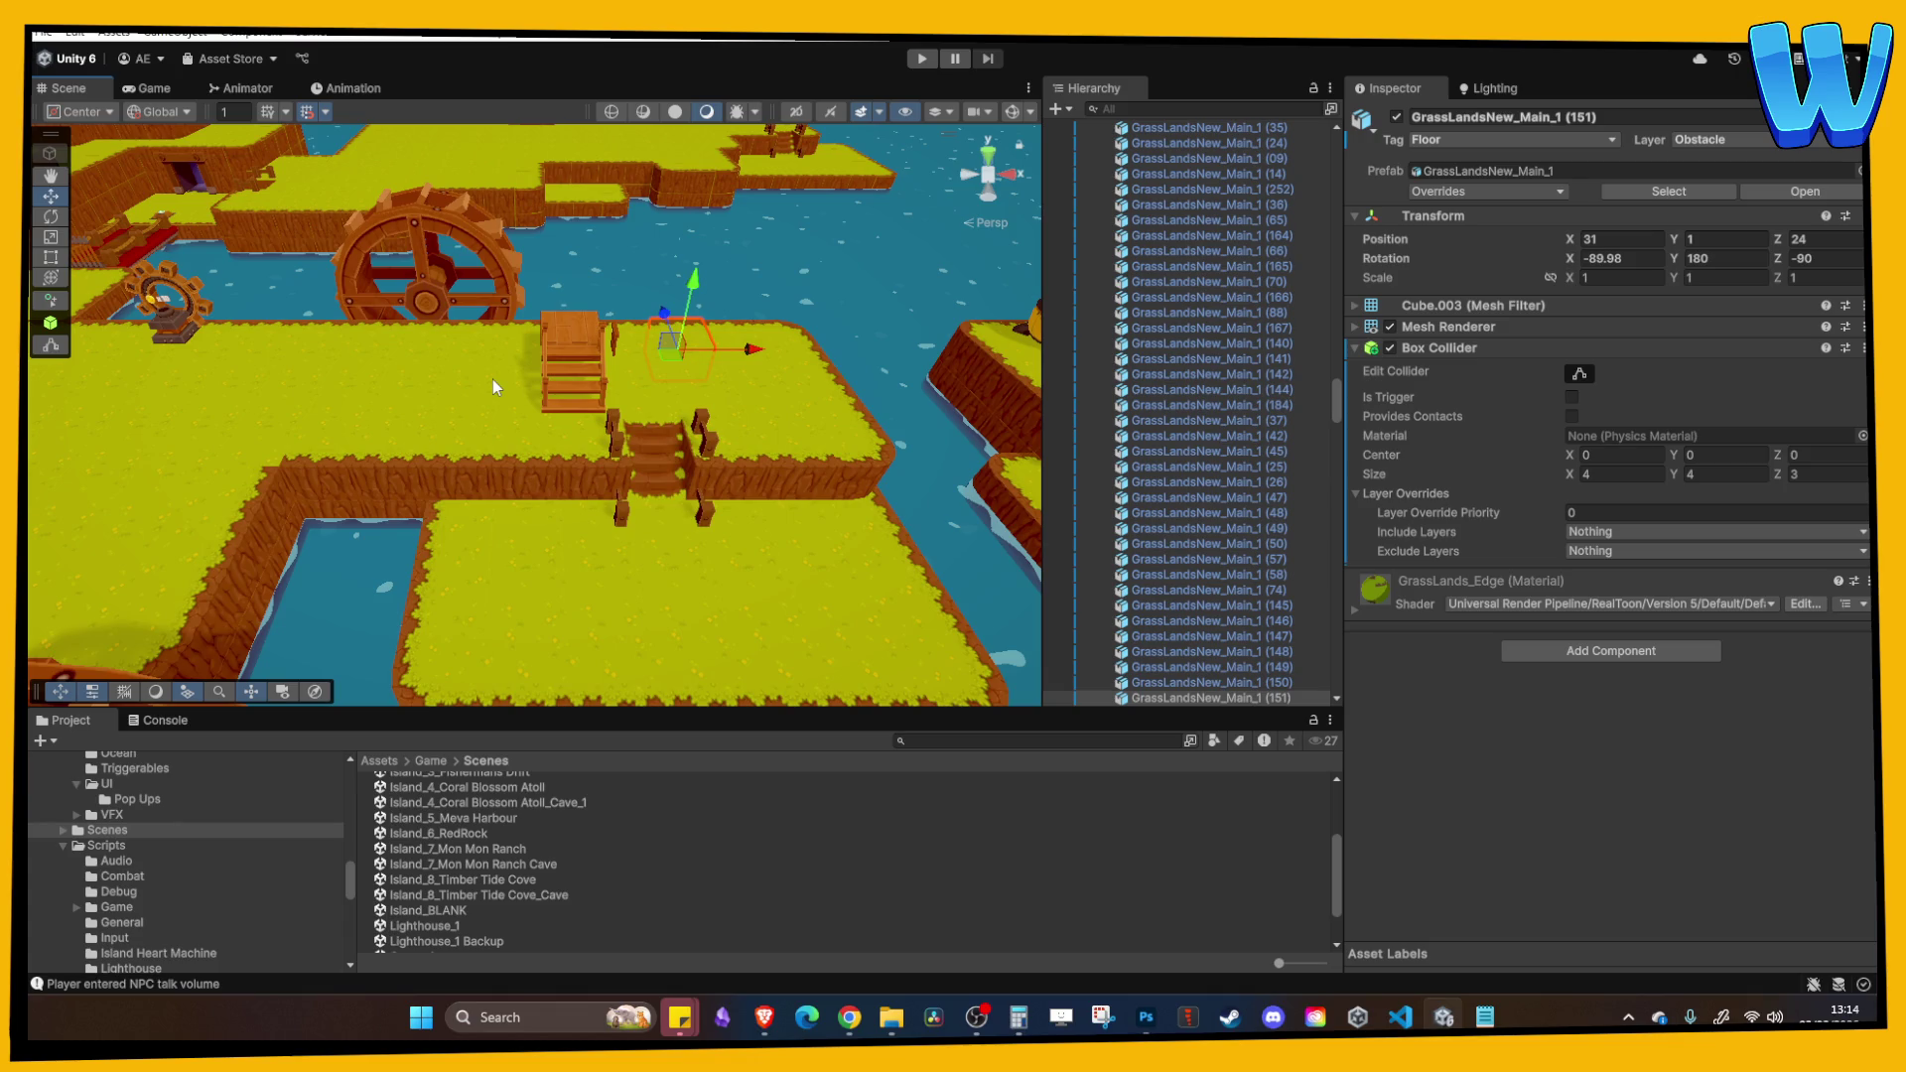
mouse_move(478, 377)
mouse_down()
mouse_move(724, 381)
mouse_move(574, 379)
mouse_move(661, 423)
mouse_move(574, 469)
mouse_move(695, 425)
mouse_move(648, 491)
mouse_move(717, 414)
mouse_up()
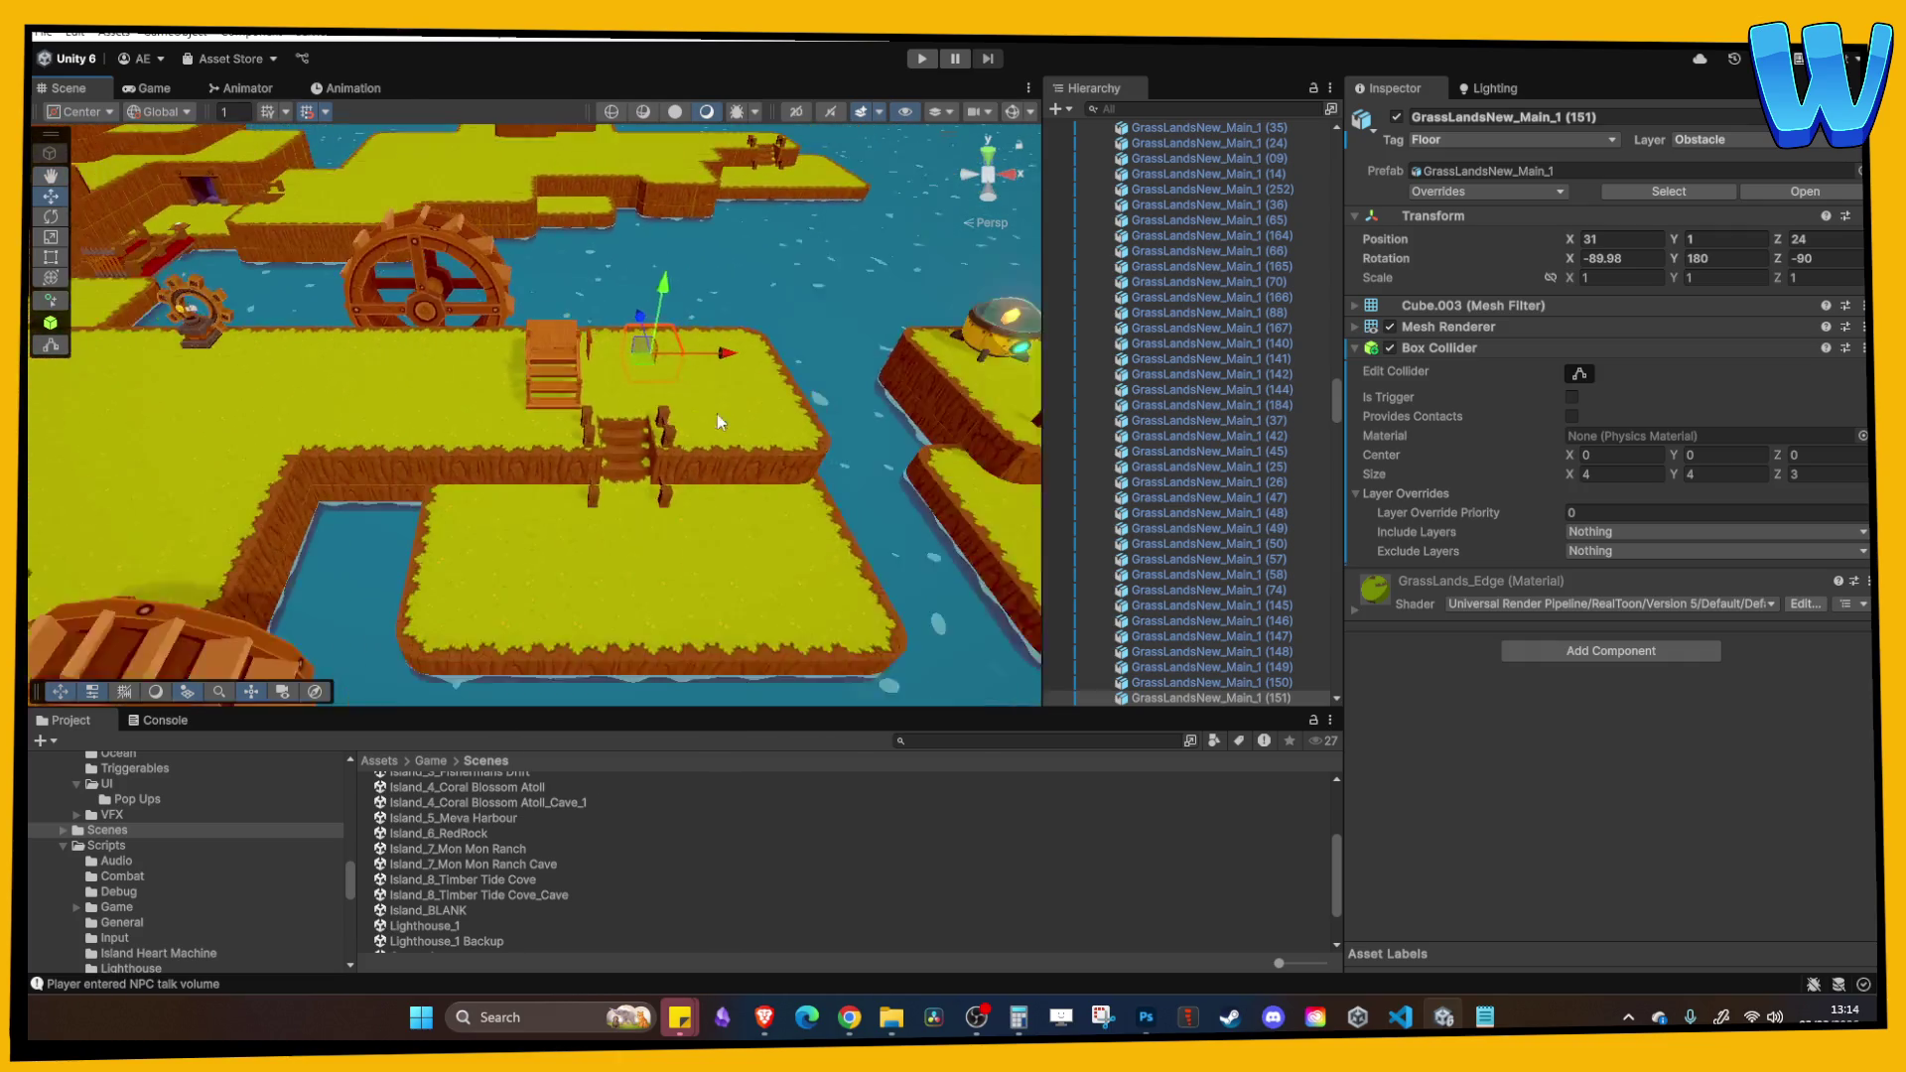
scroll(645, 446, up, 2)
click(594, 467)
scroll(608, 507, up, 1)
scroll(608, 509, down, 6)
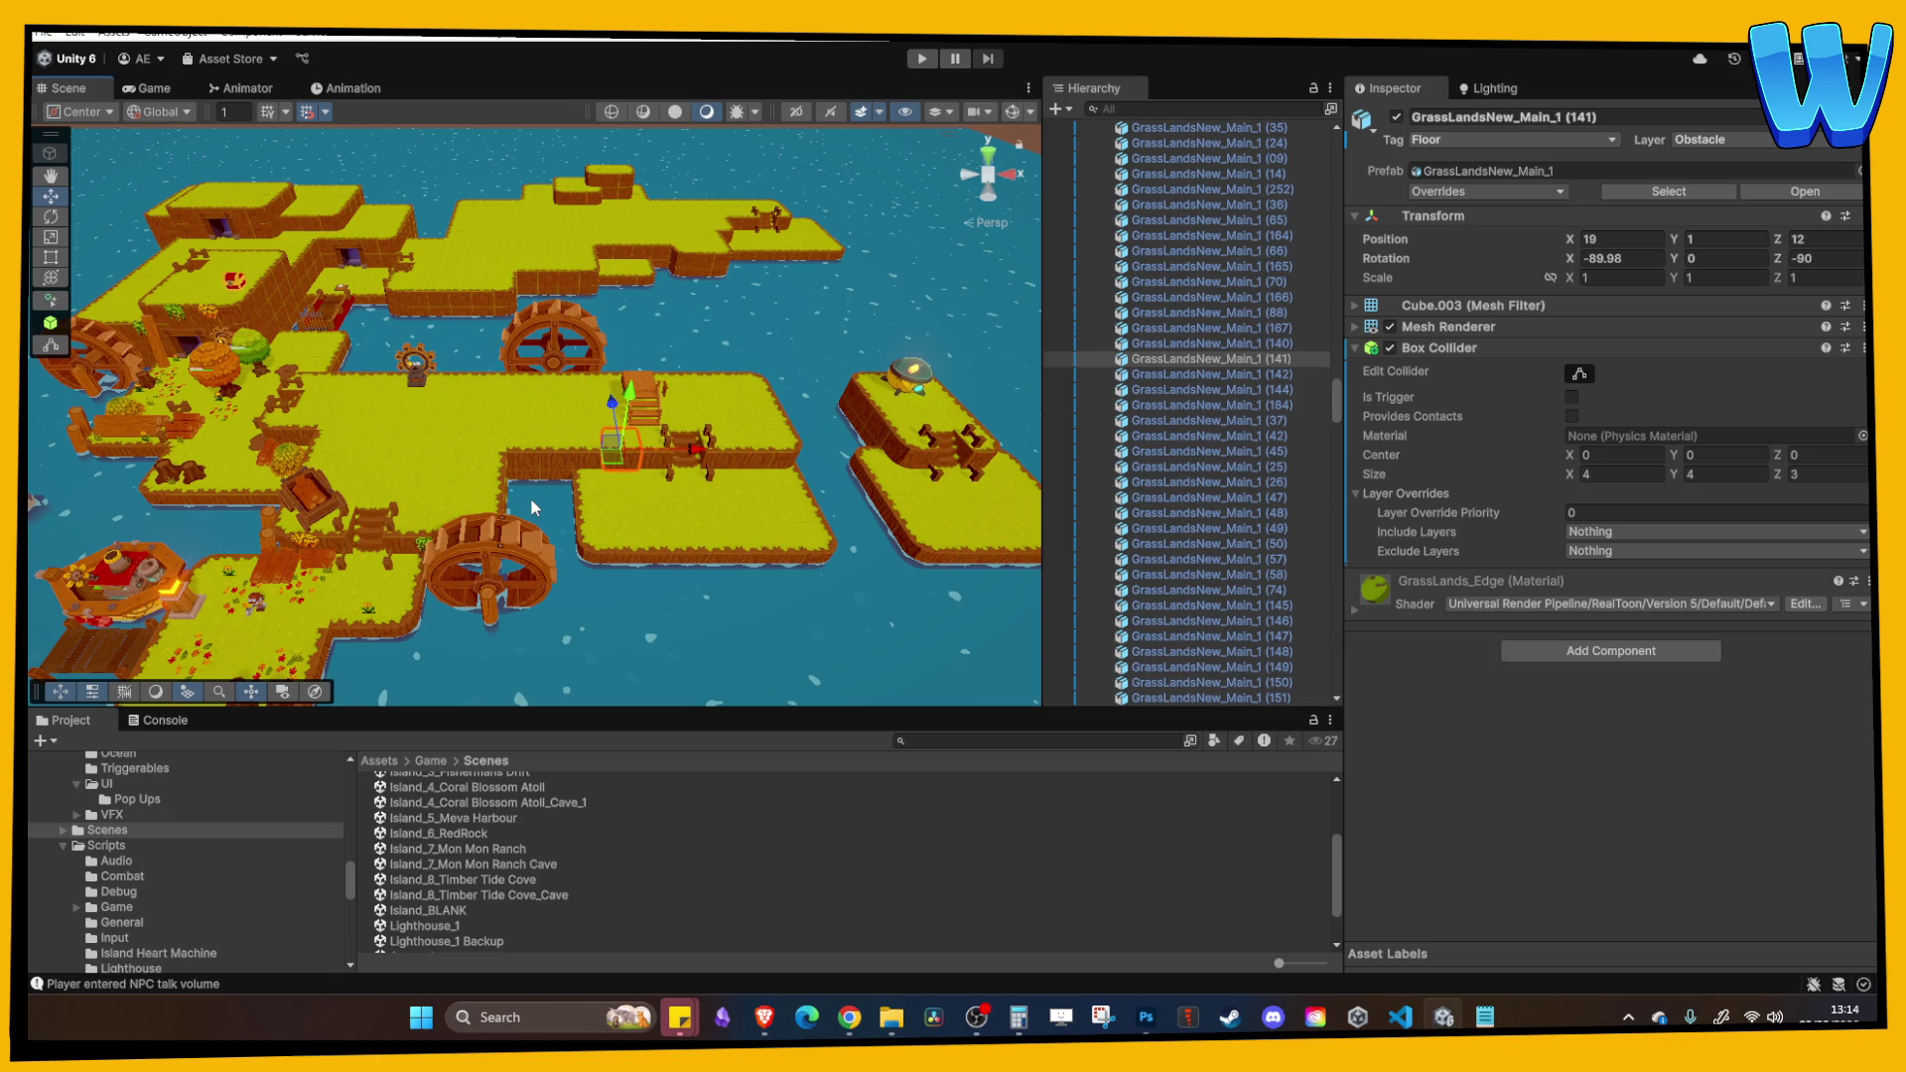
scroll(530, 508, up, 5)
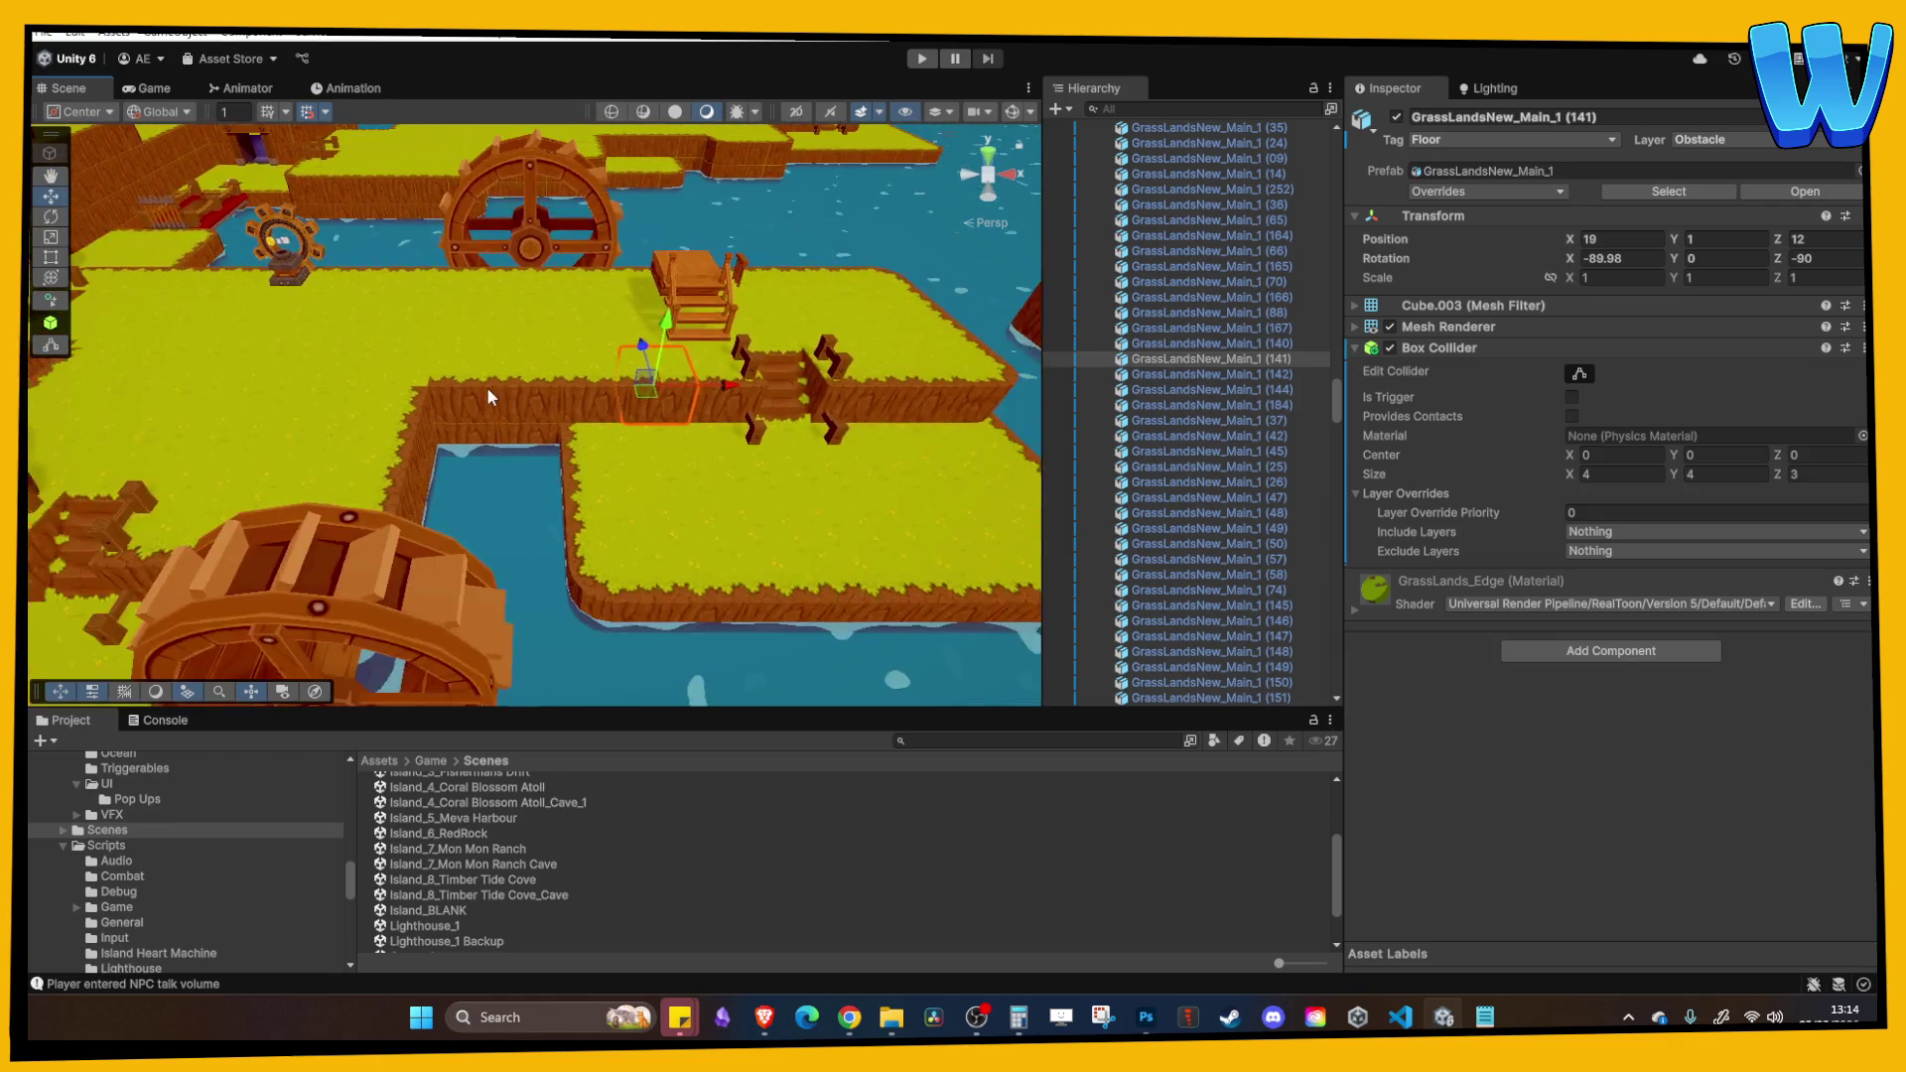
scroll(761, 411, down, 4)
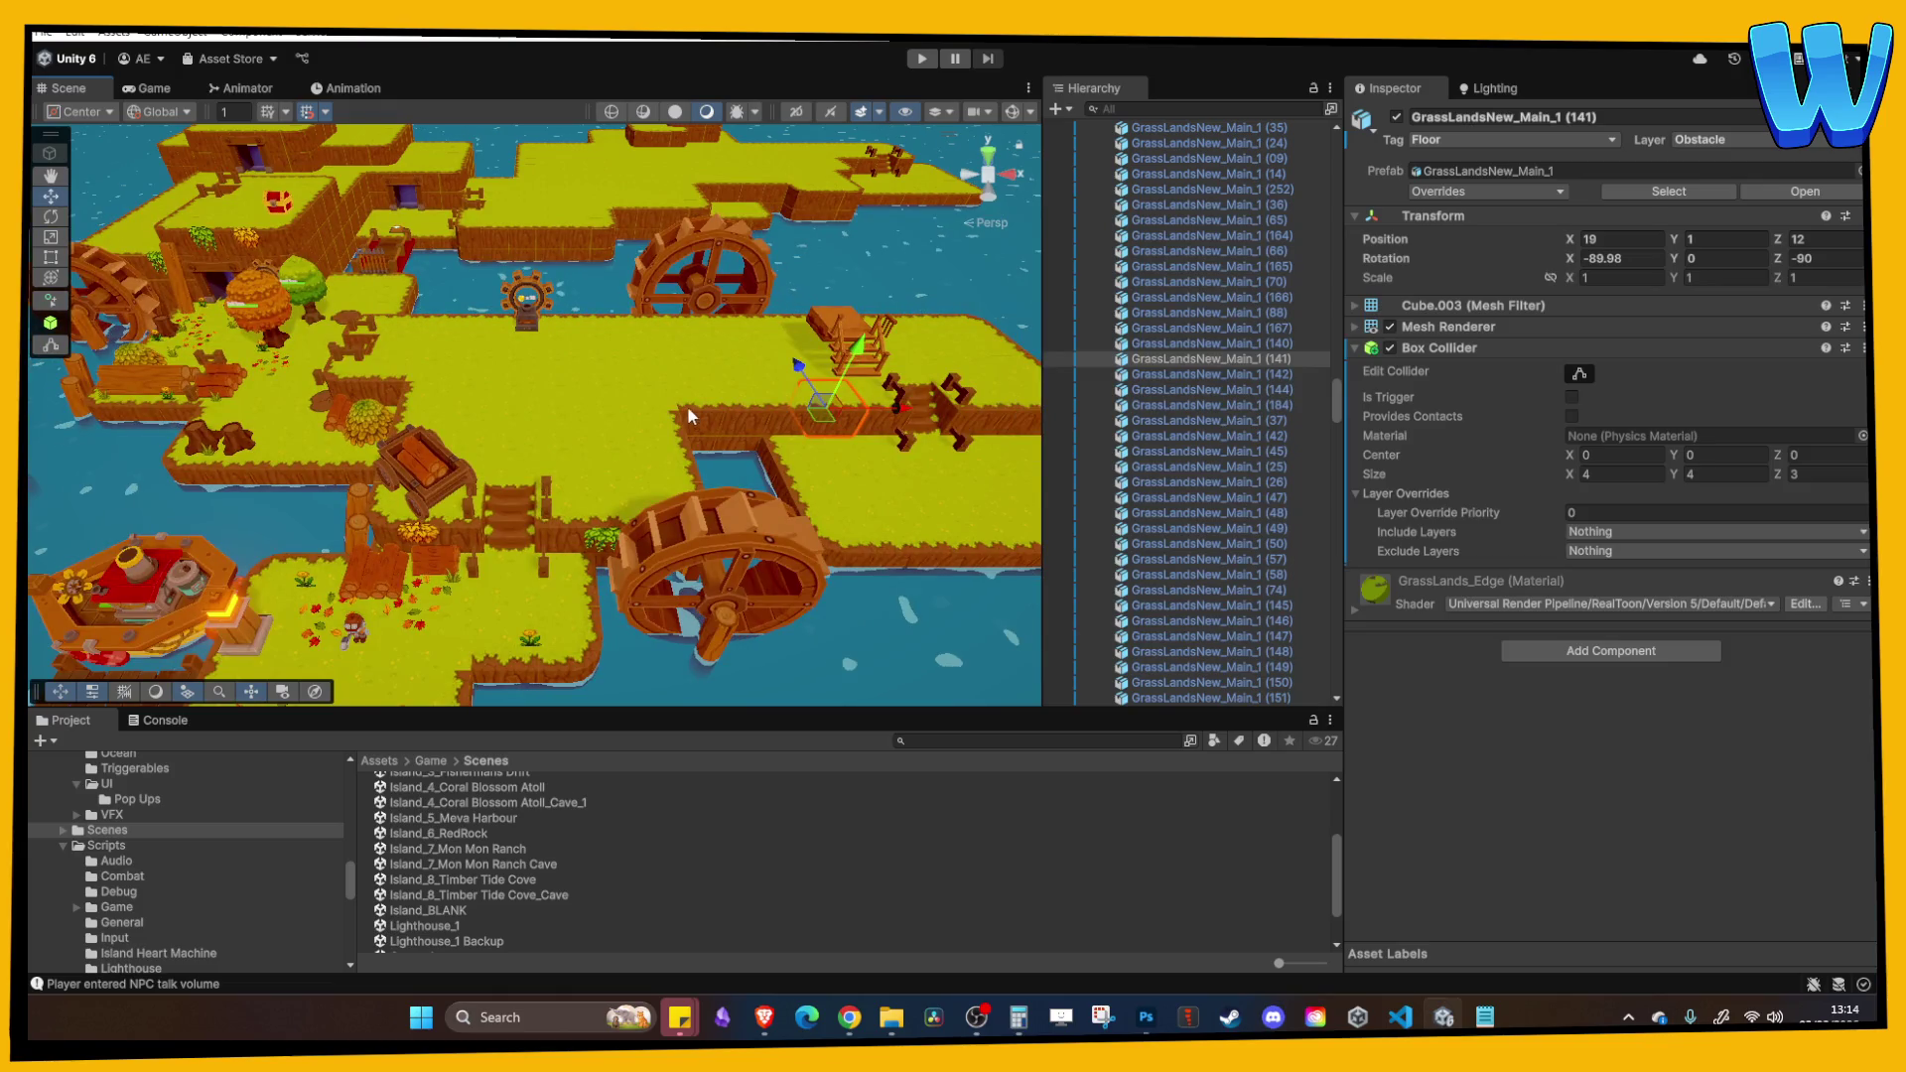
scroll(557, 421, up, 2)
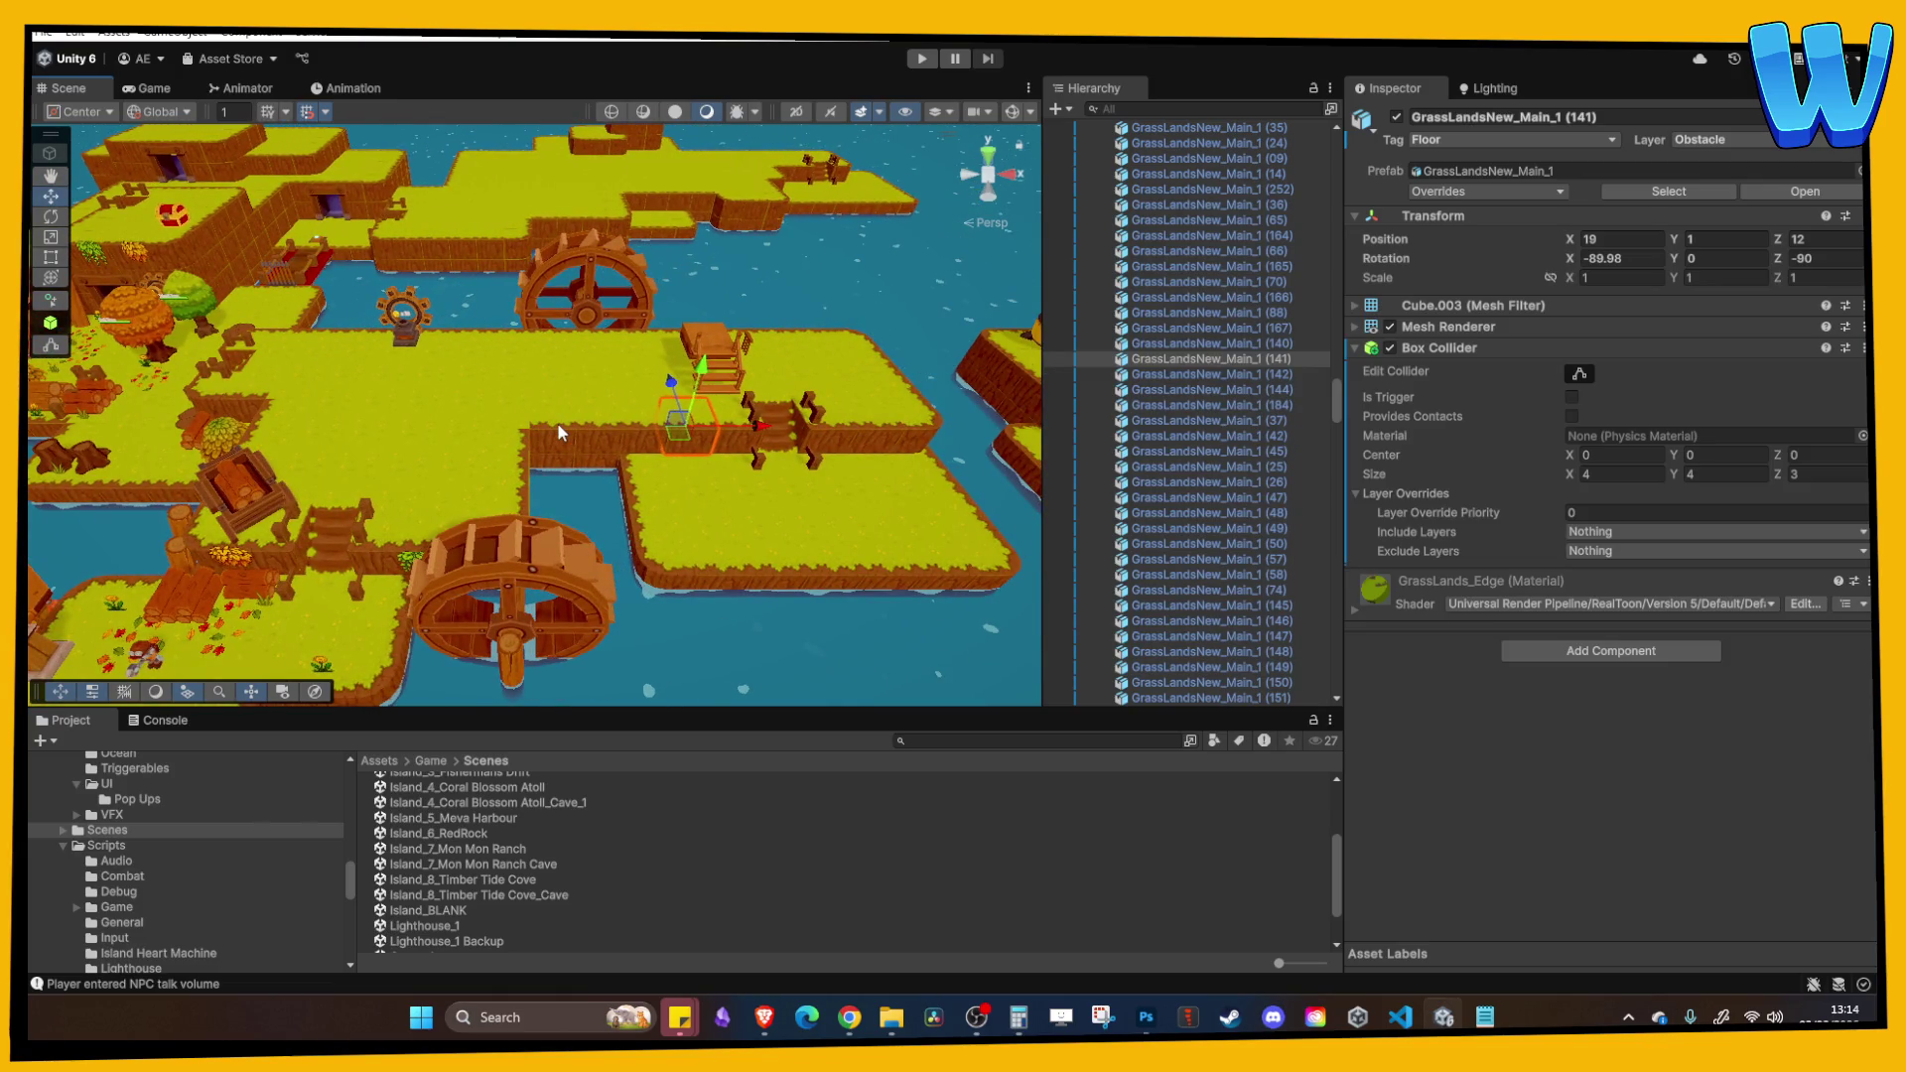
scroll(580, 423, up, 3)
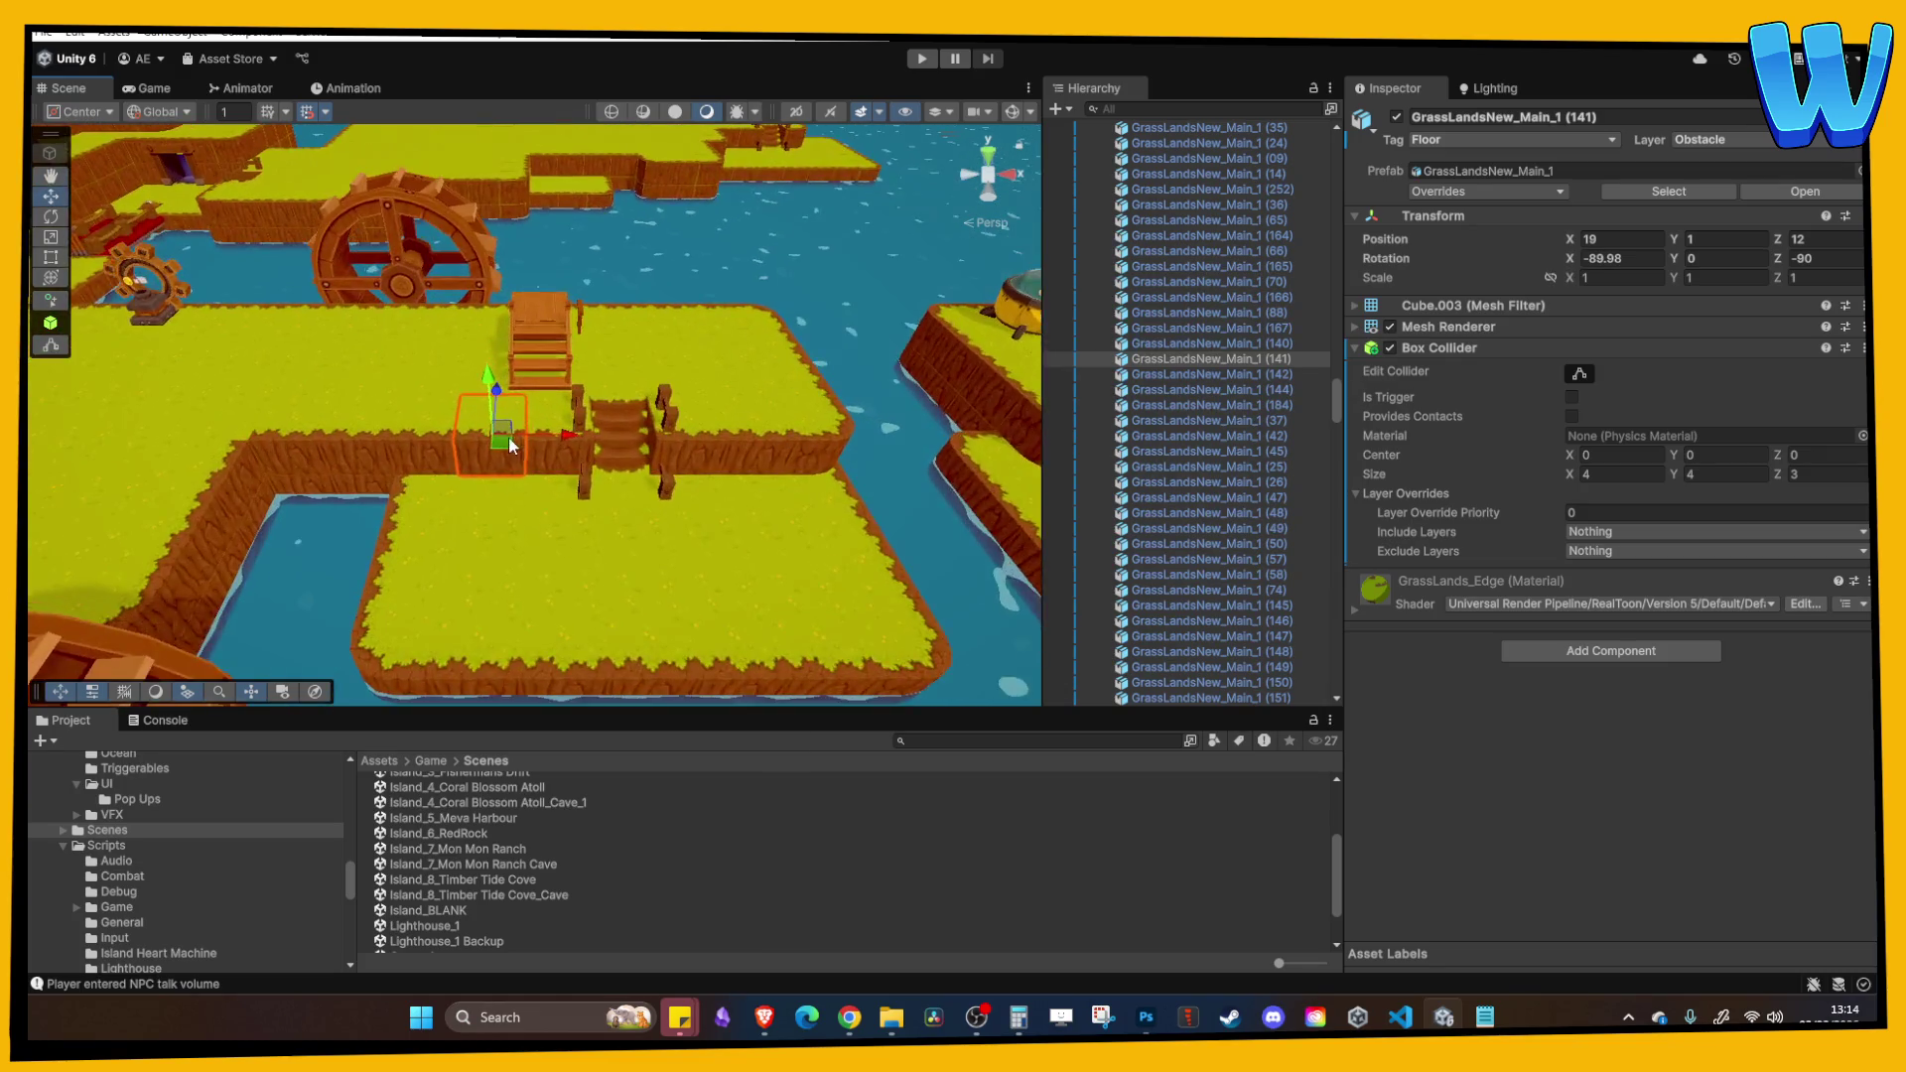
drag(447, 431, 563, 462)
scroll(563, 462, down, 3)
scroll(699, 486, up, 3)
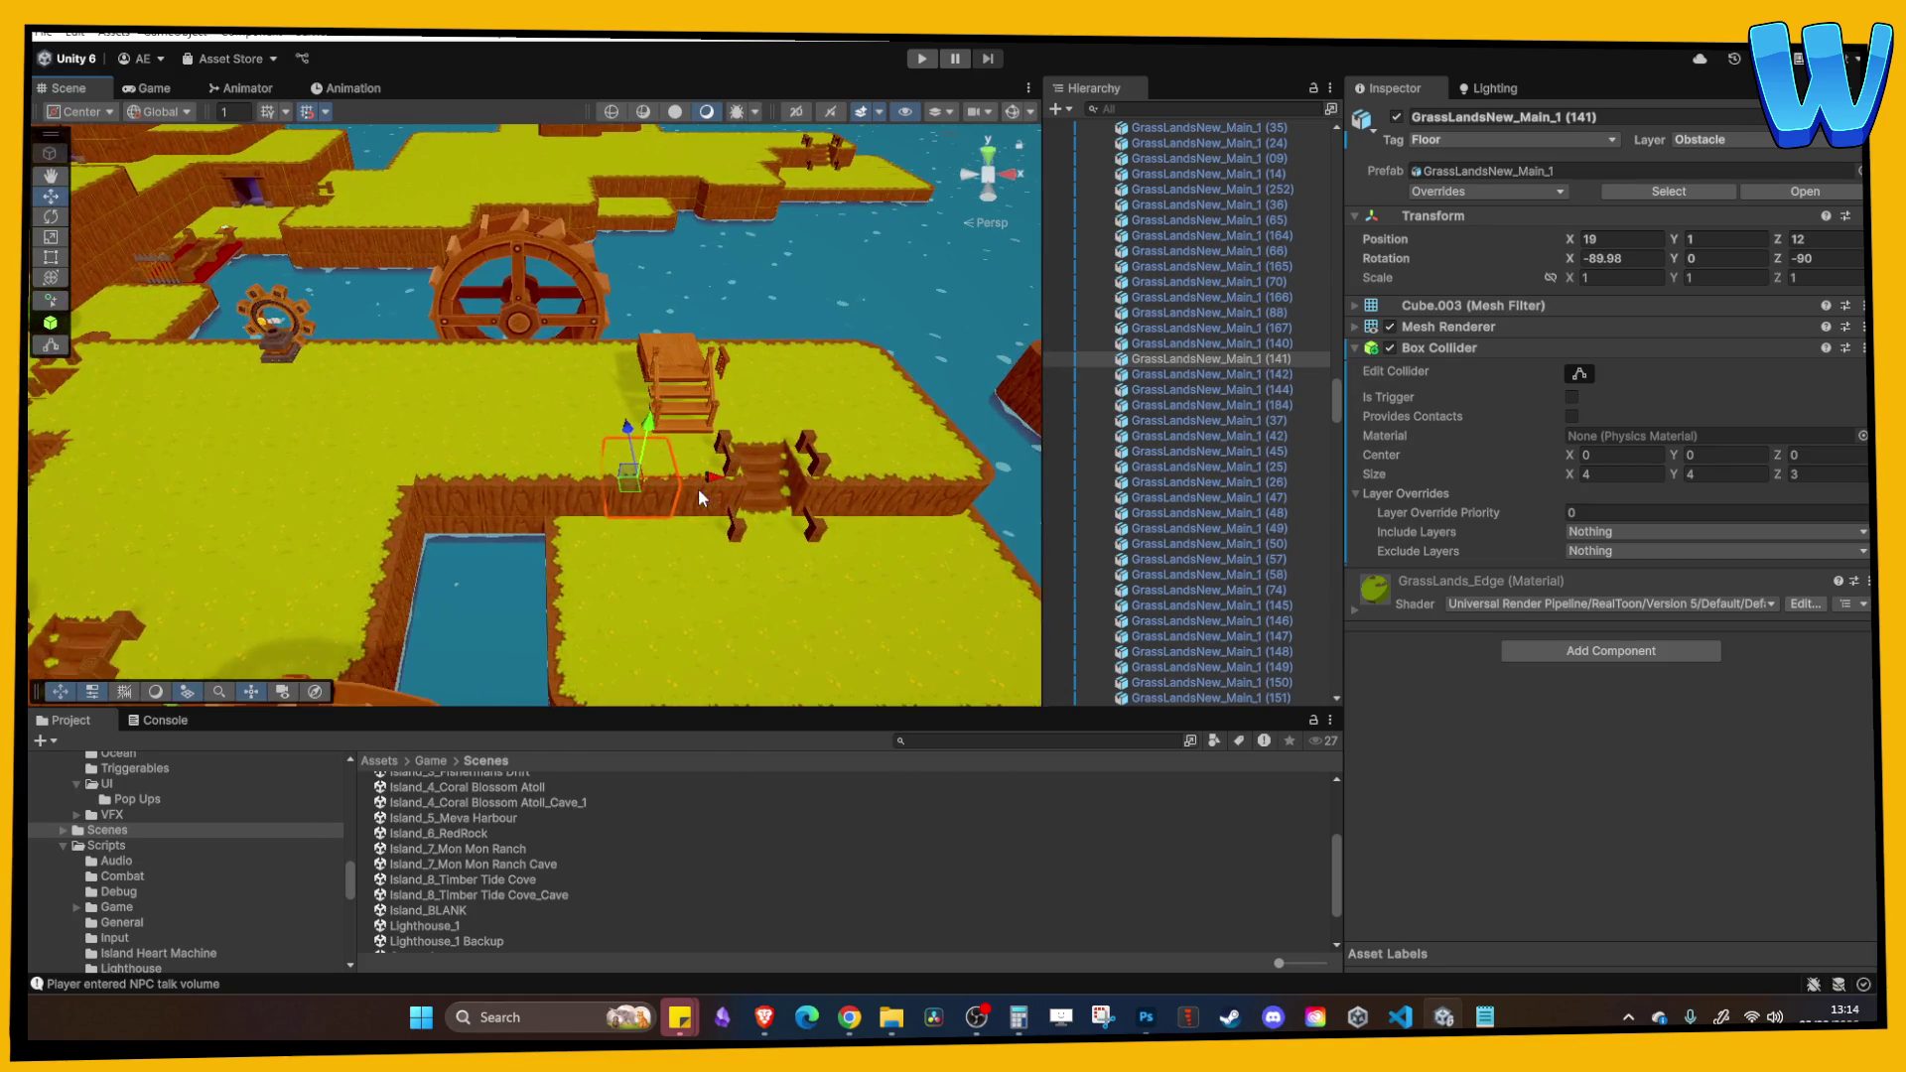
drag(699, 487, 498, 503)
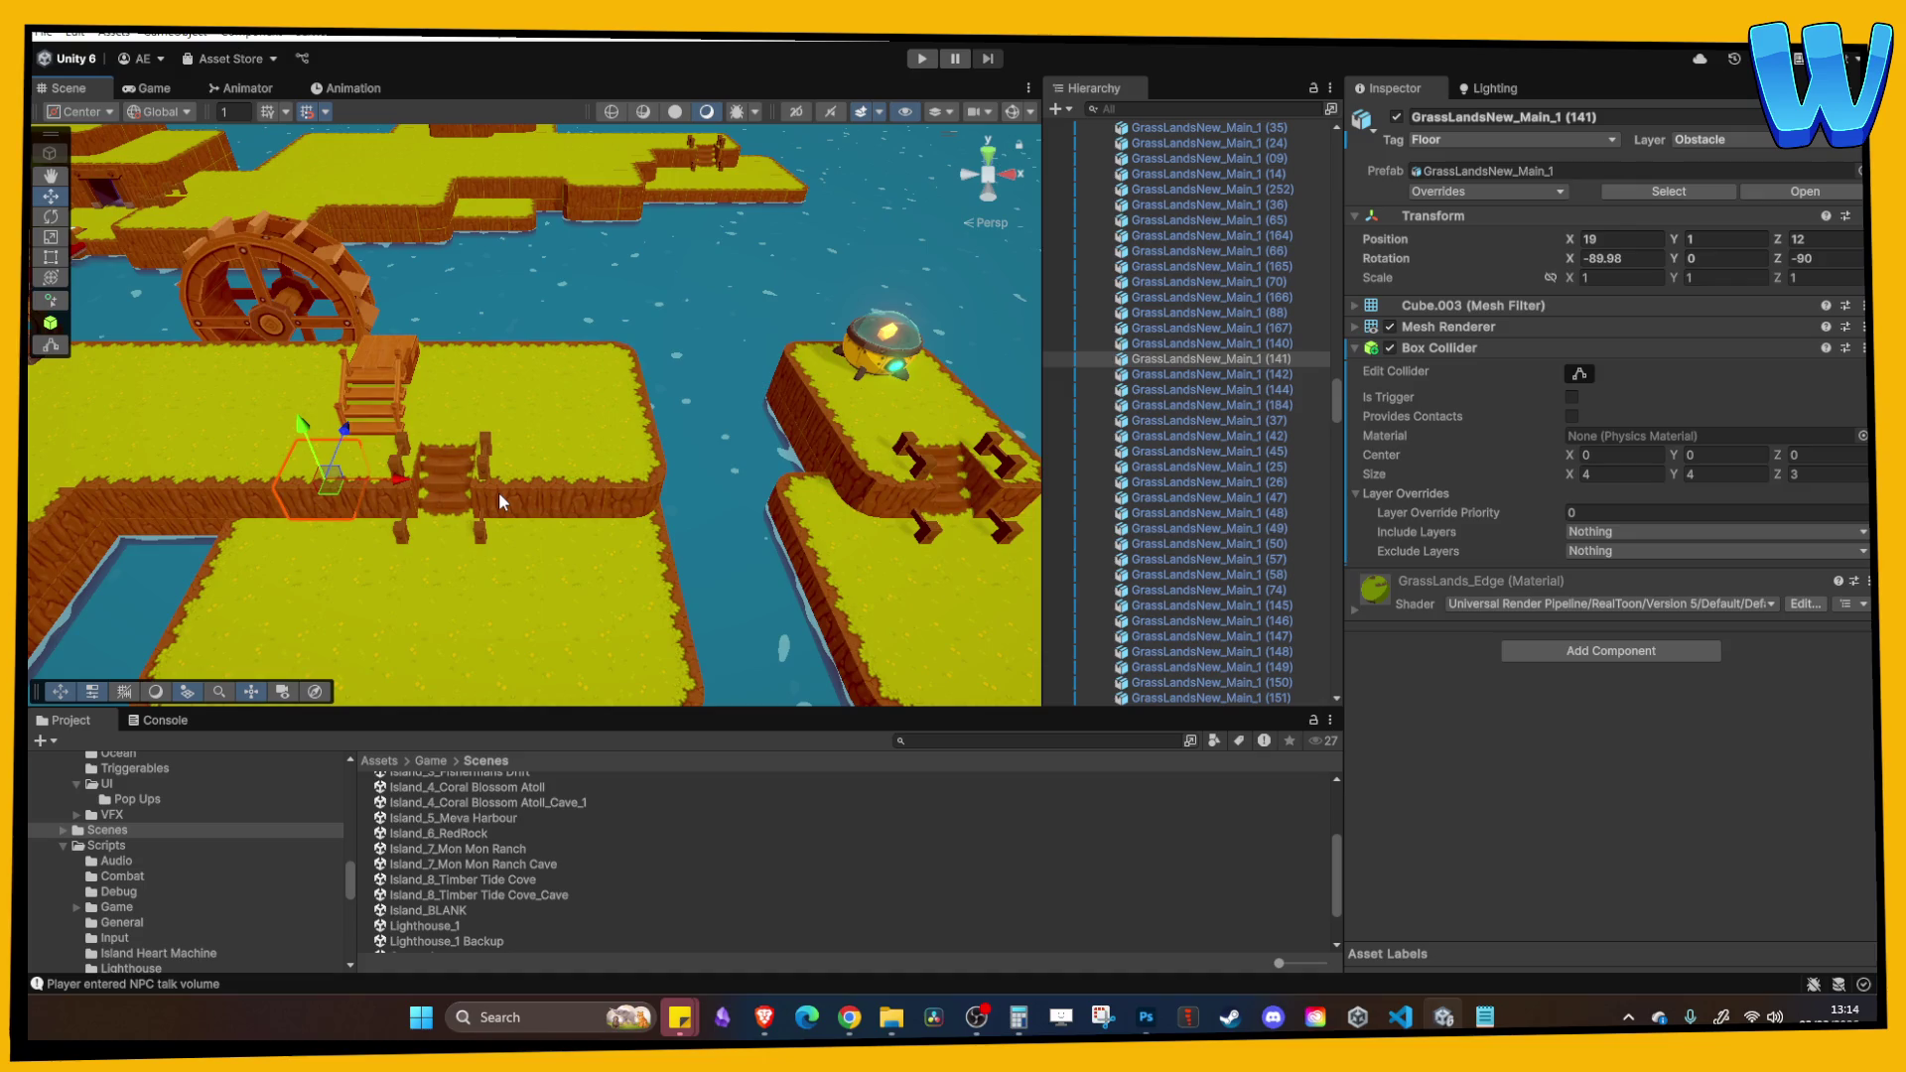
mouse_move(498, 492)
mouse_down()
mouse_move(596, 437)
mouse_move(665, 475)
mouse_move(793, 429)
mouse_up()
click(800, 437)
shift+click(824, 473)
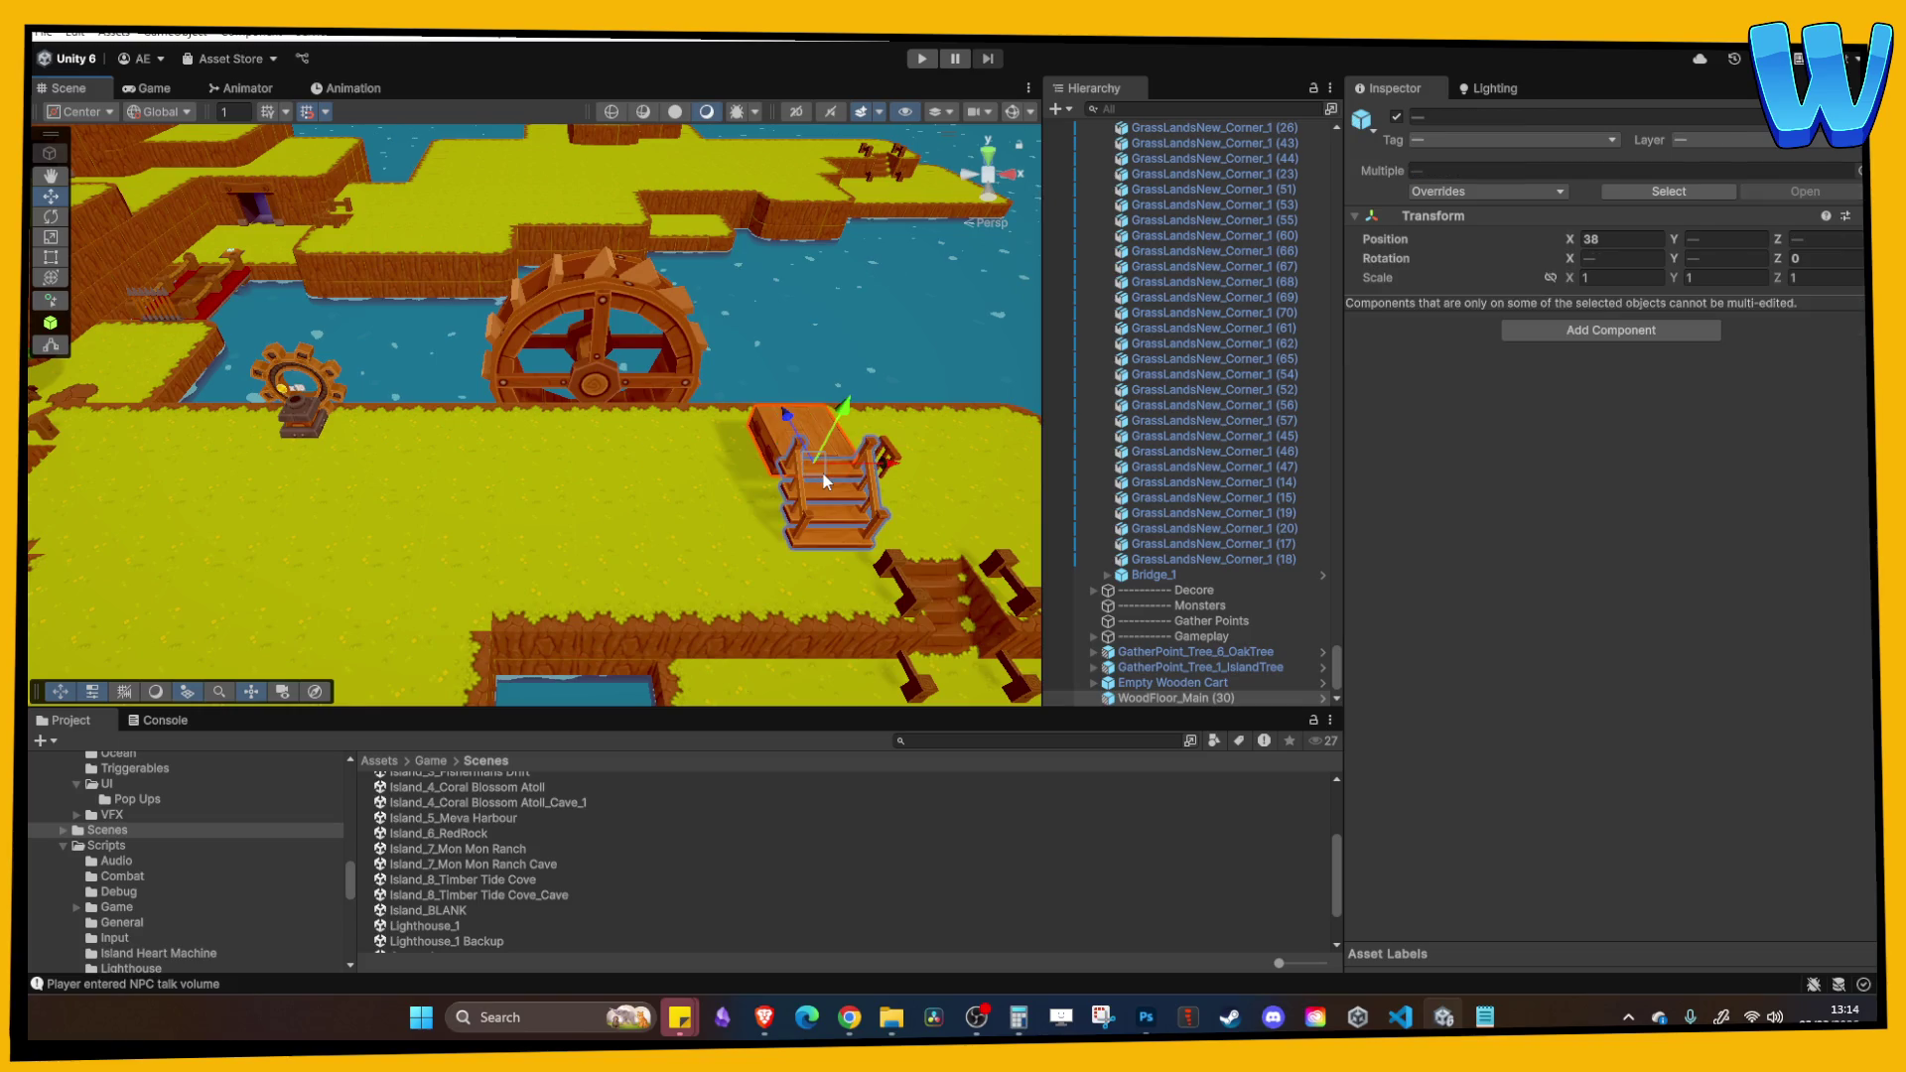
Step: Slide the platform and stairs along the shore in Top view and duplicate the wooden floor tile
mouse_move(786, 410)
mouse_down()
mouse_move(672, 235)
mouse_move(617, 223)
mouse_up()
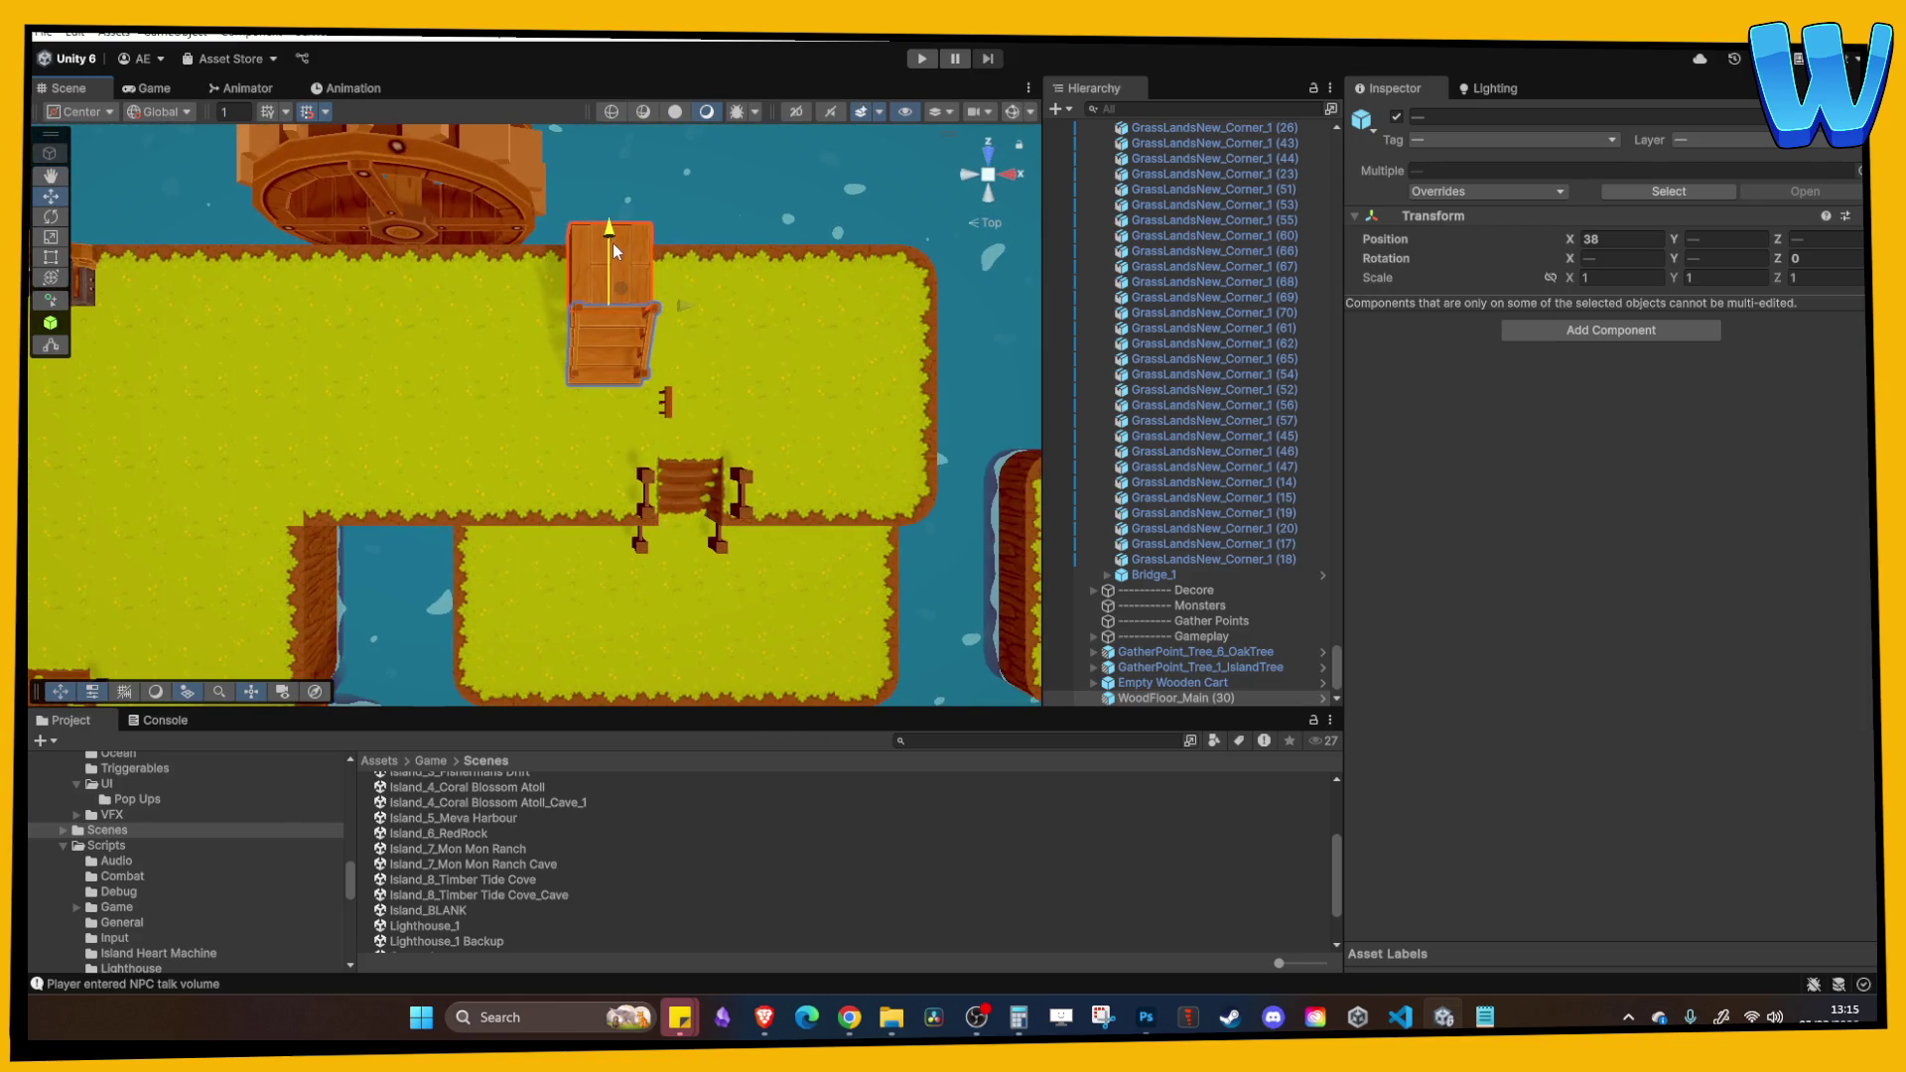
click(989, 175)
mouse_move(634, 276)
mouse_down()
mouse_move(473, 280)
mouse_move(645, 228)
mouse_move(812, 229)
mouse_move(477, 229)
mouse_move(687, 218)
mouse_move(575, 199)
mouse_move(596, 198)
mouse_move(658, 381)
mouse_move(659, 199)
mouse_up()
click(533, 230)
key(ctrl+d)
key(ctrl+d)
key(ctrl+d)
key(ctrl+d)
key(ctrl+d)
click(623, 284)
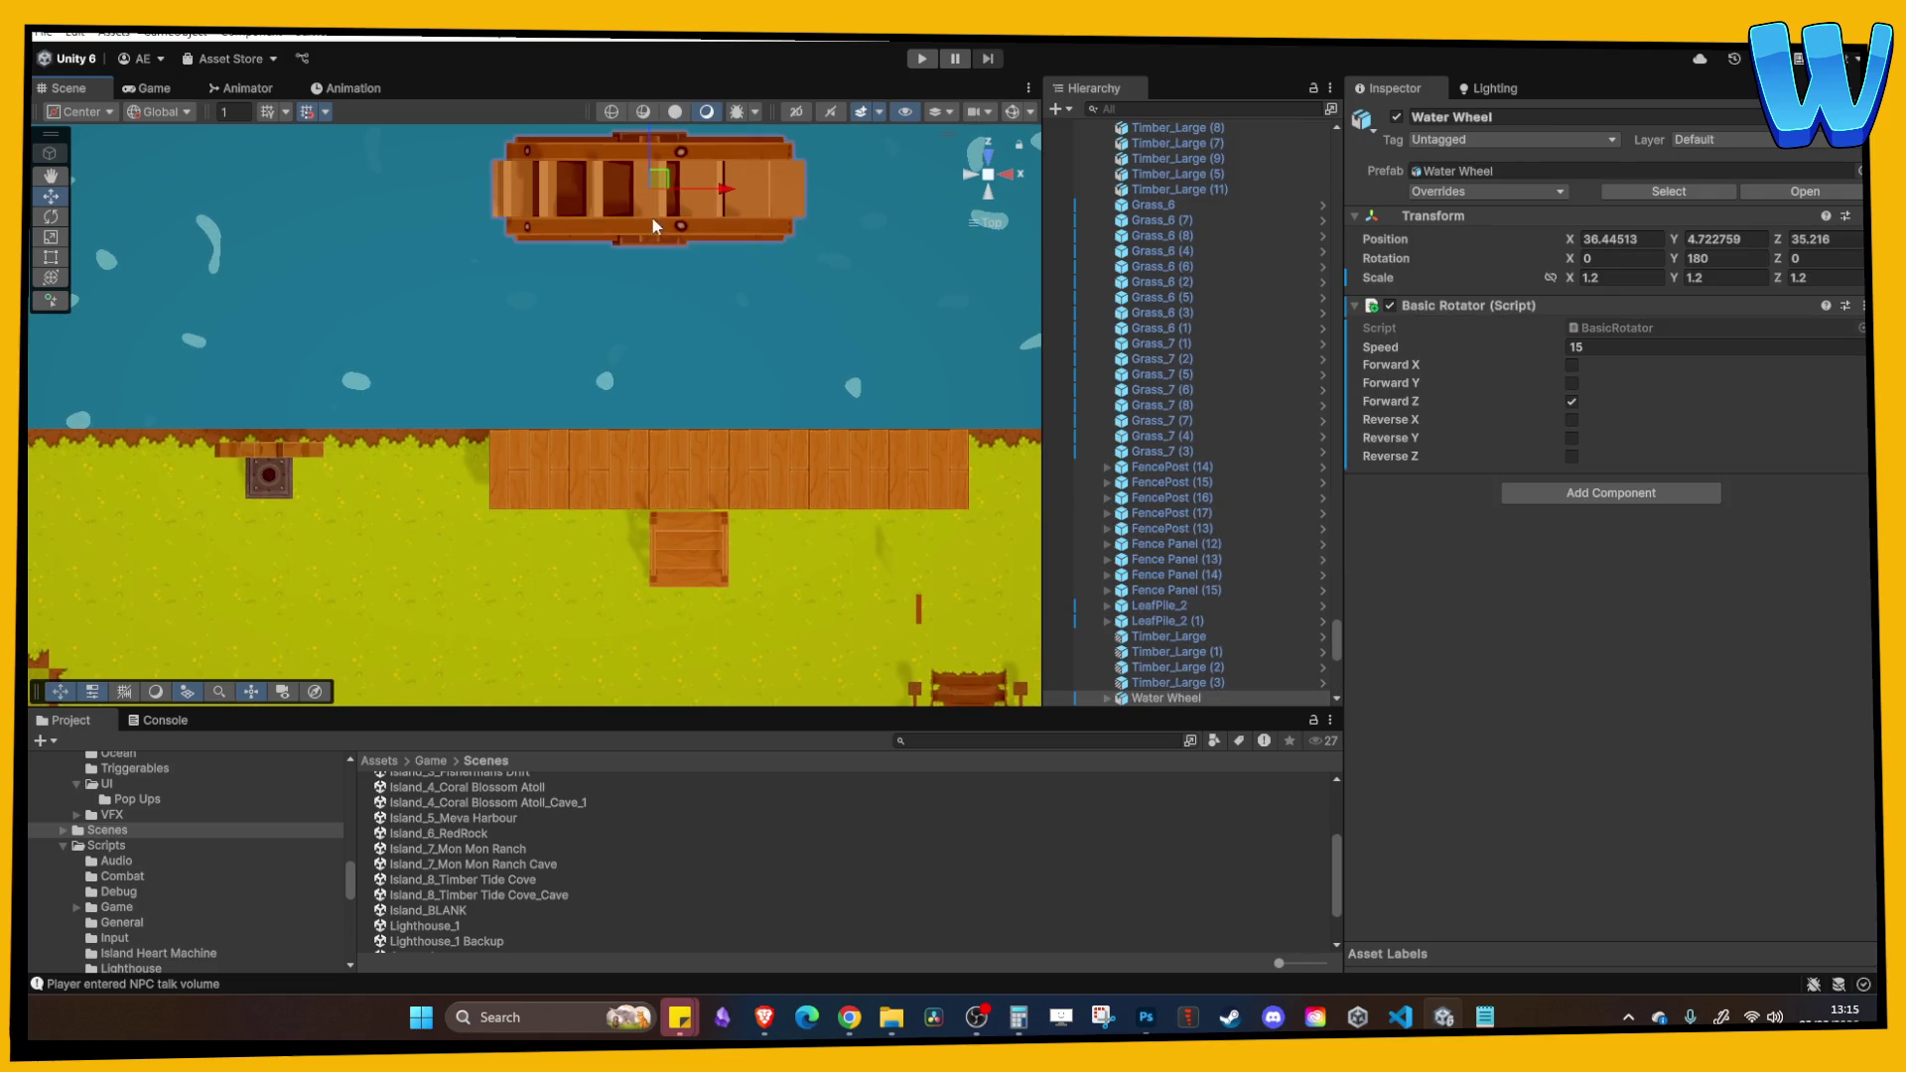
Step: Duplicate the row of five dock floor tiles and move the copy up behind the first row
click(548, 445)
shift+click(690, 457)
shift+click(770, 452)
shift+click(927, 456)
shift+click(846, 458)
key(ctrl+d)
mouse_move(729, 407)
mouse_down()
mouse_move(732, 298)
mouse_move(746, 308)
mouse_up()
scroll(1072, 460, down, 3)
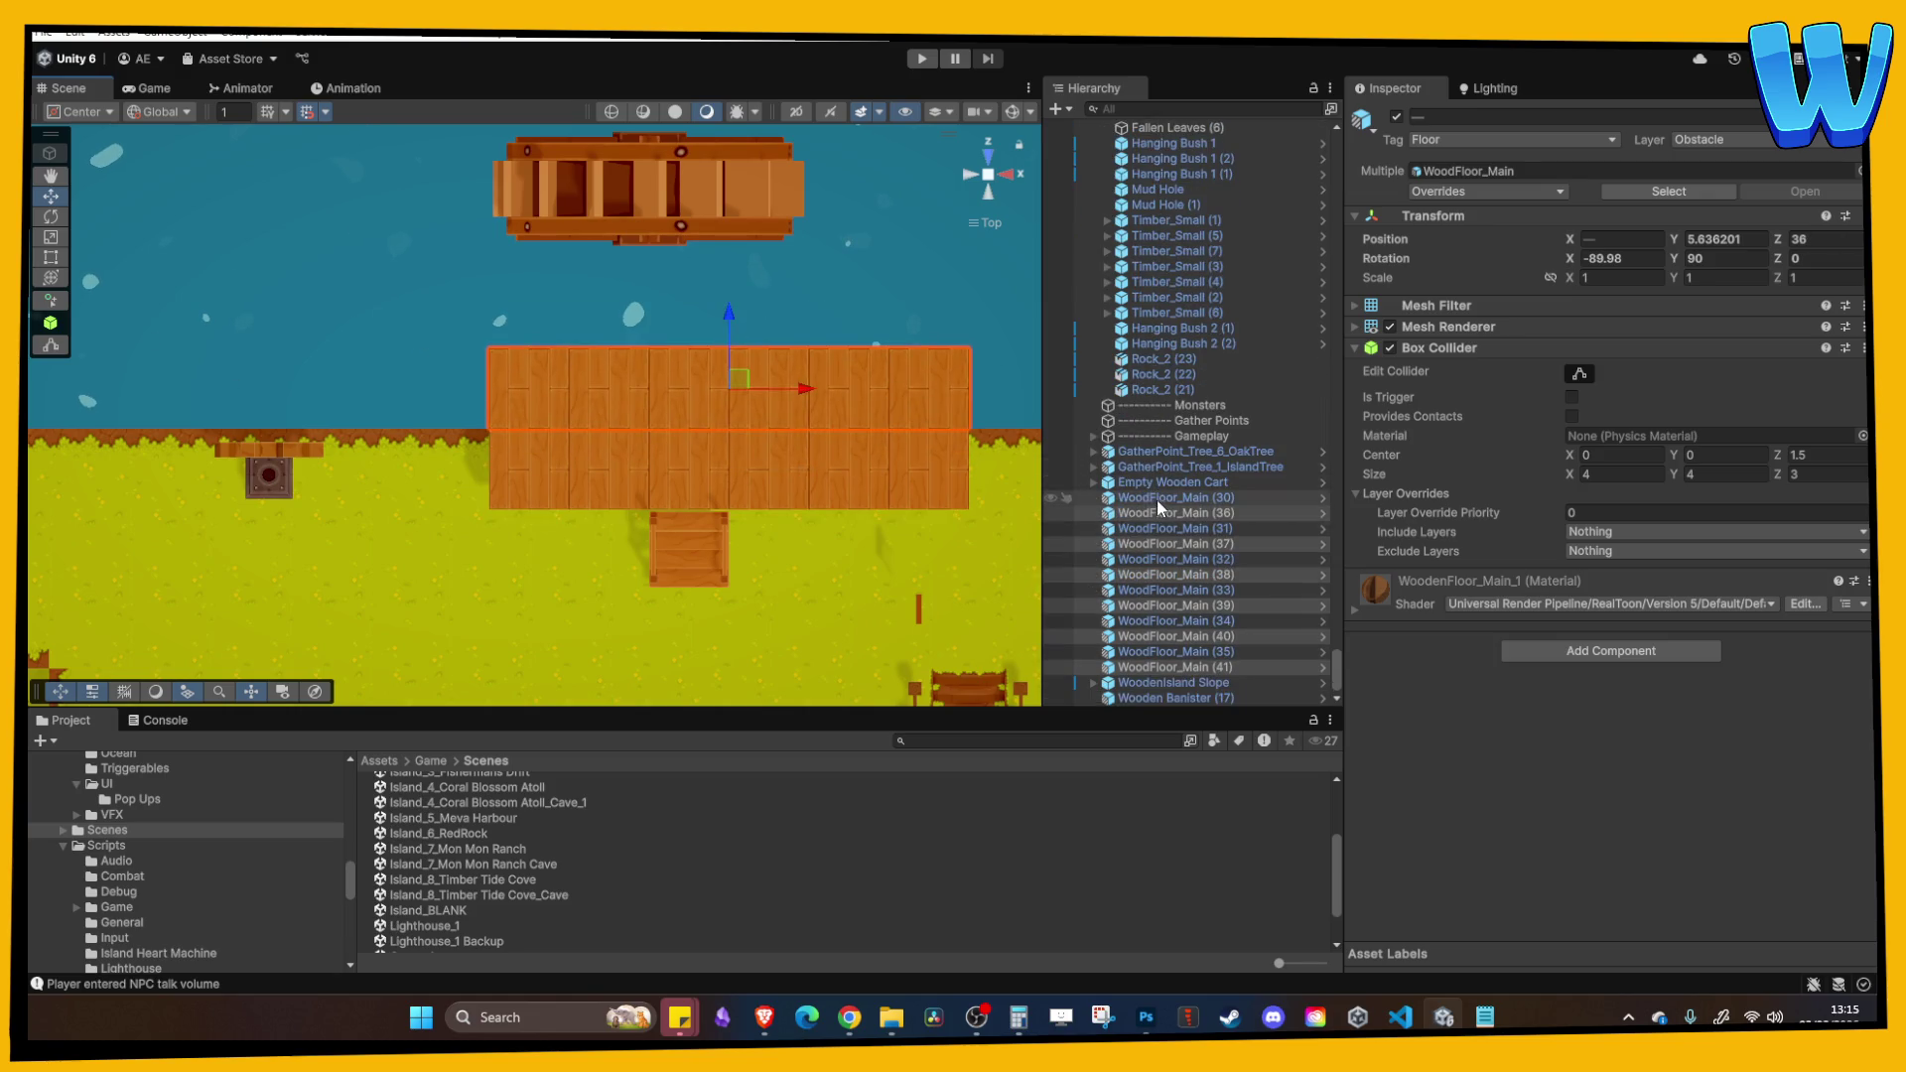
Step: Group the floor tiles from WoodFloor_Main (30) through the stairs above Bridge_1 in the Hierarchy
click(1157, 485)
click(1181, 667)
click(1177, 698)
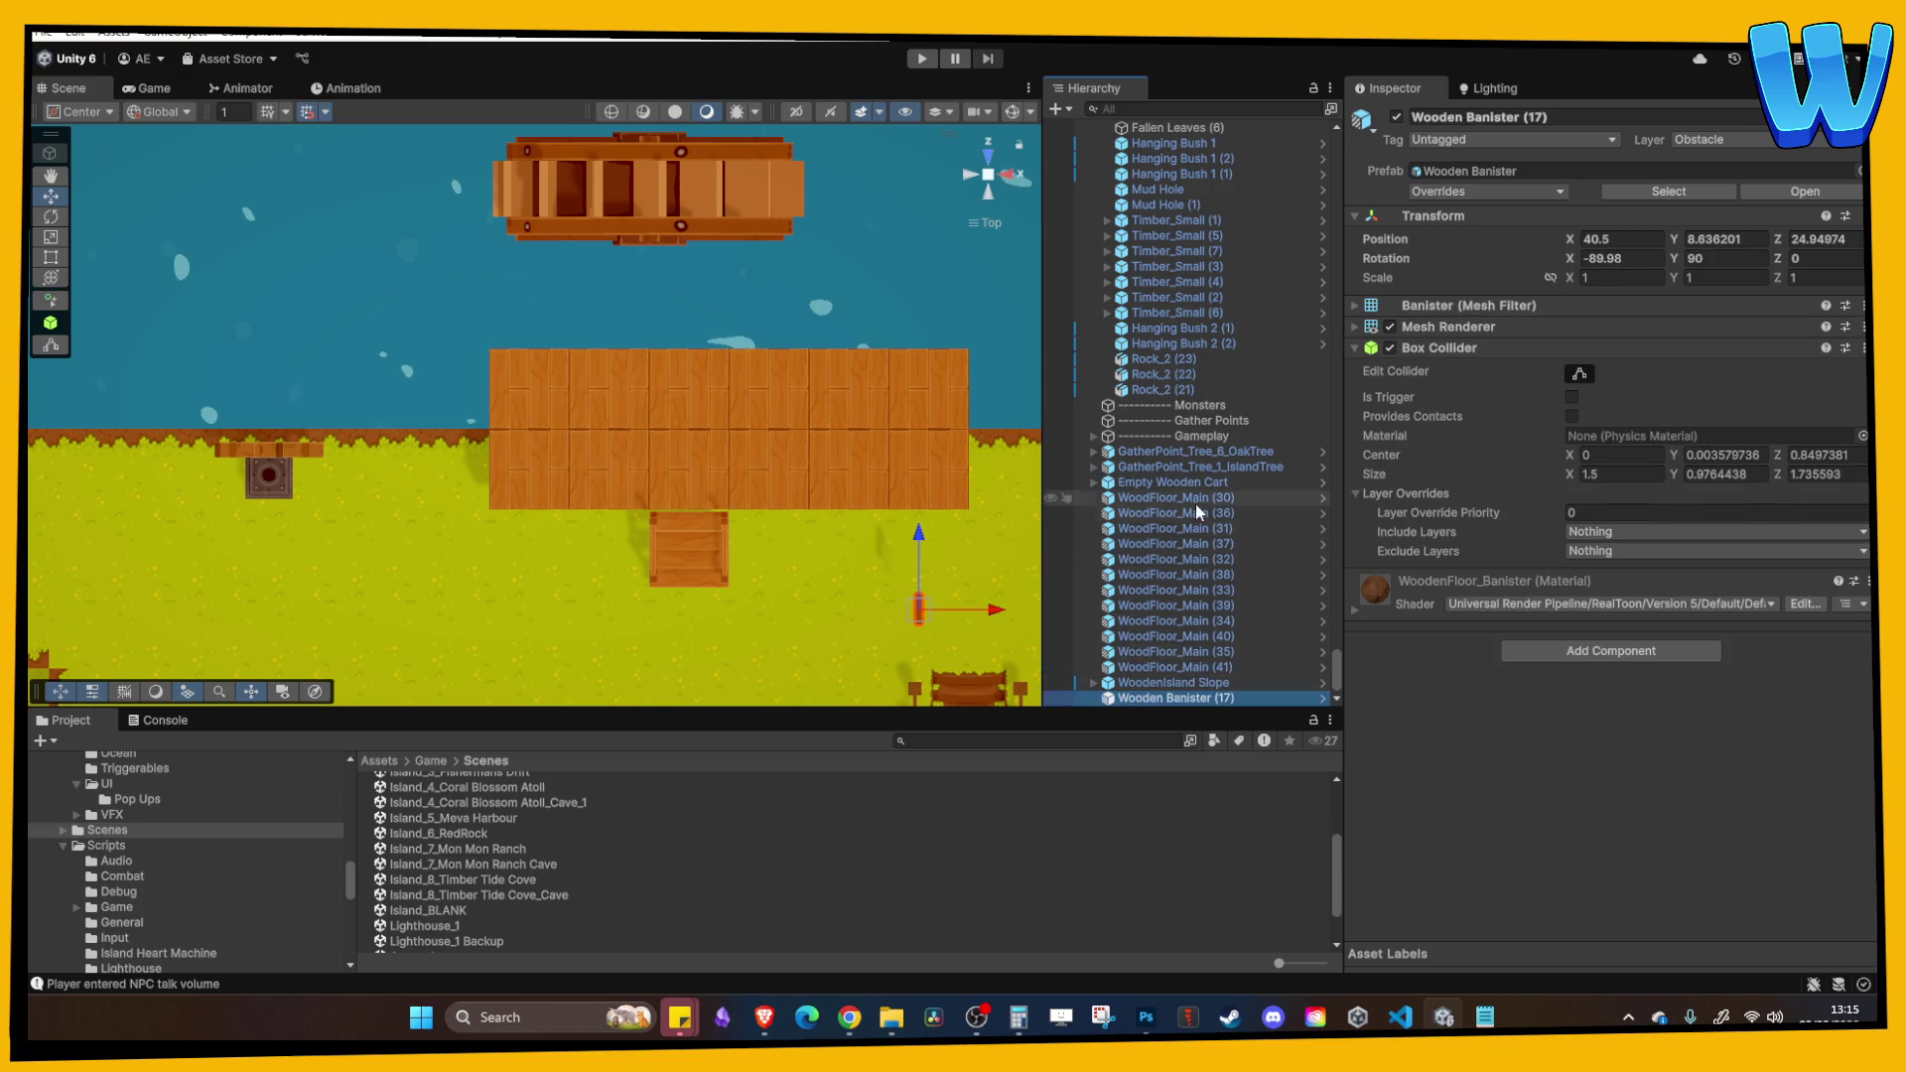
shift+click(1196, 501)
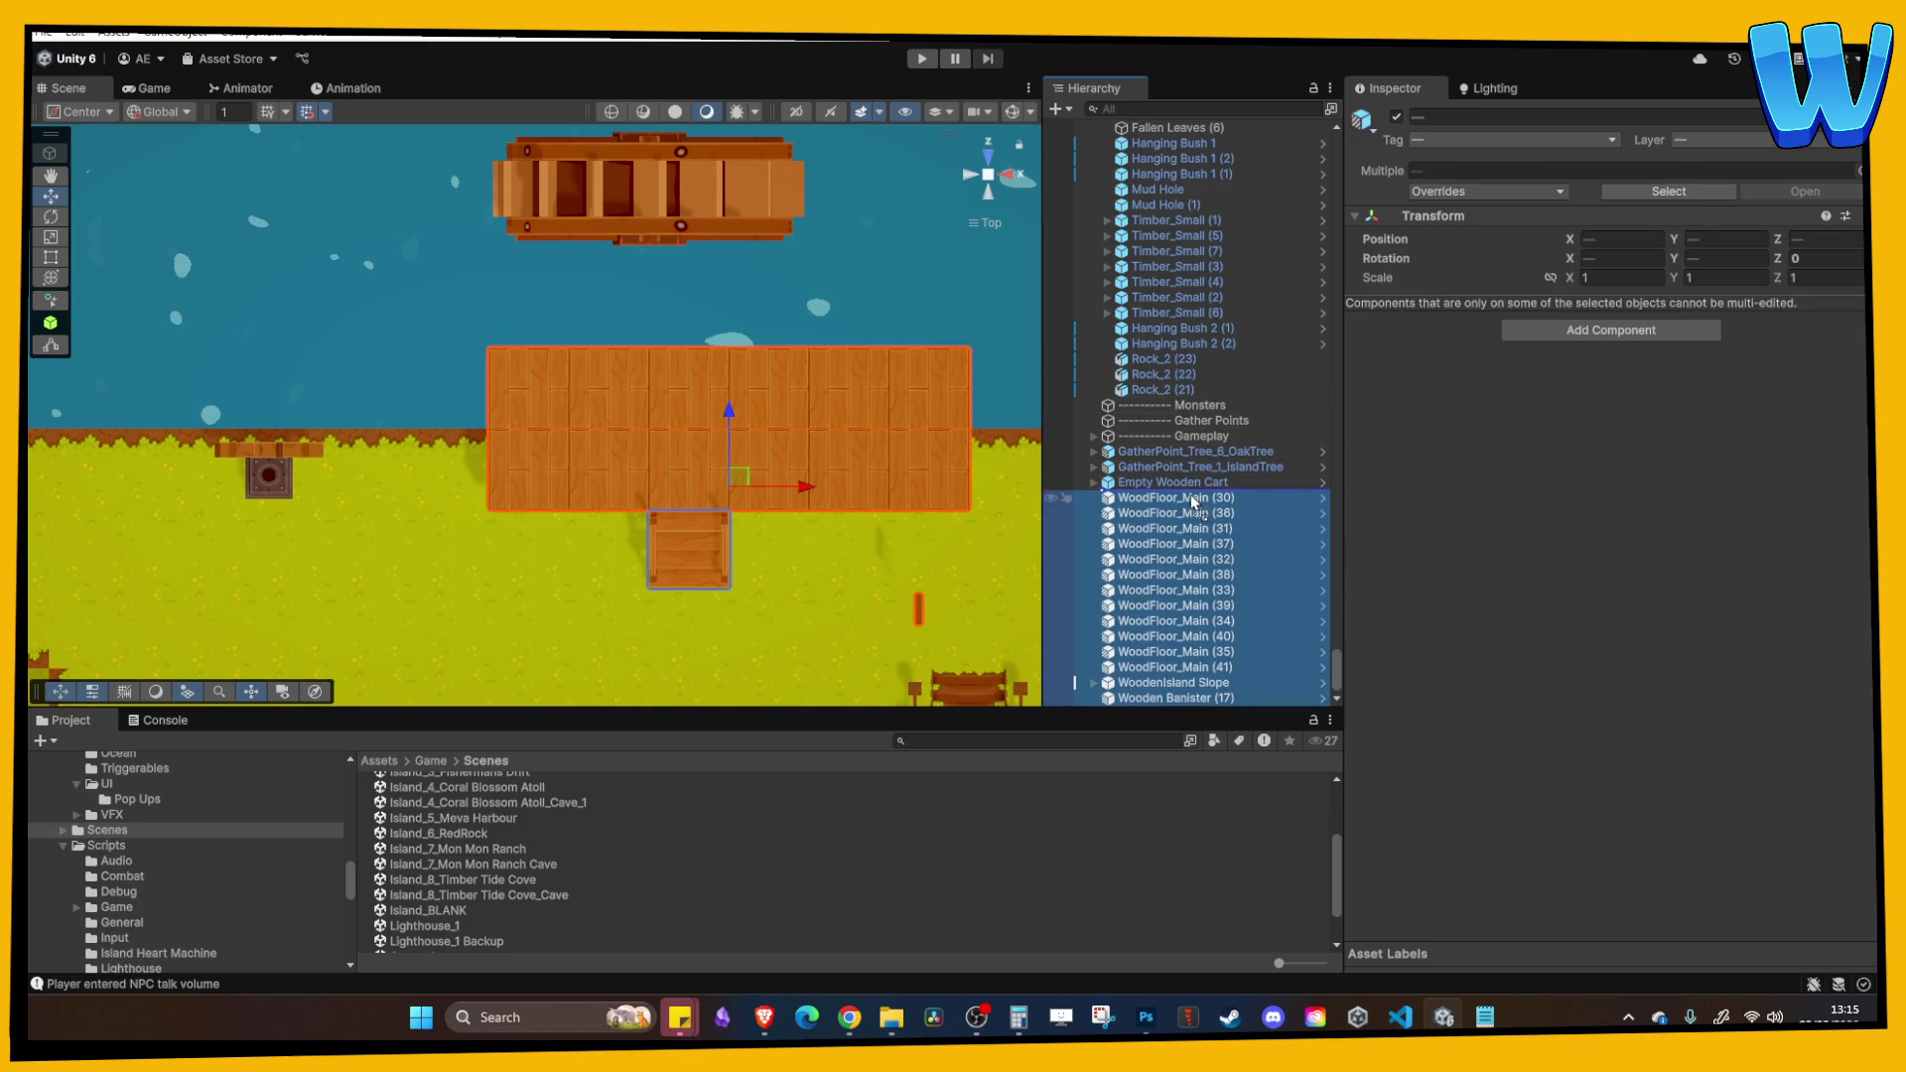
click(1189, 498)
shift+click(1199, 679)
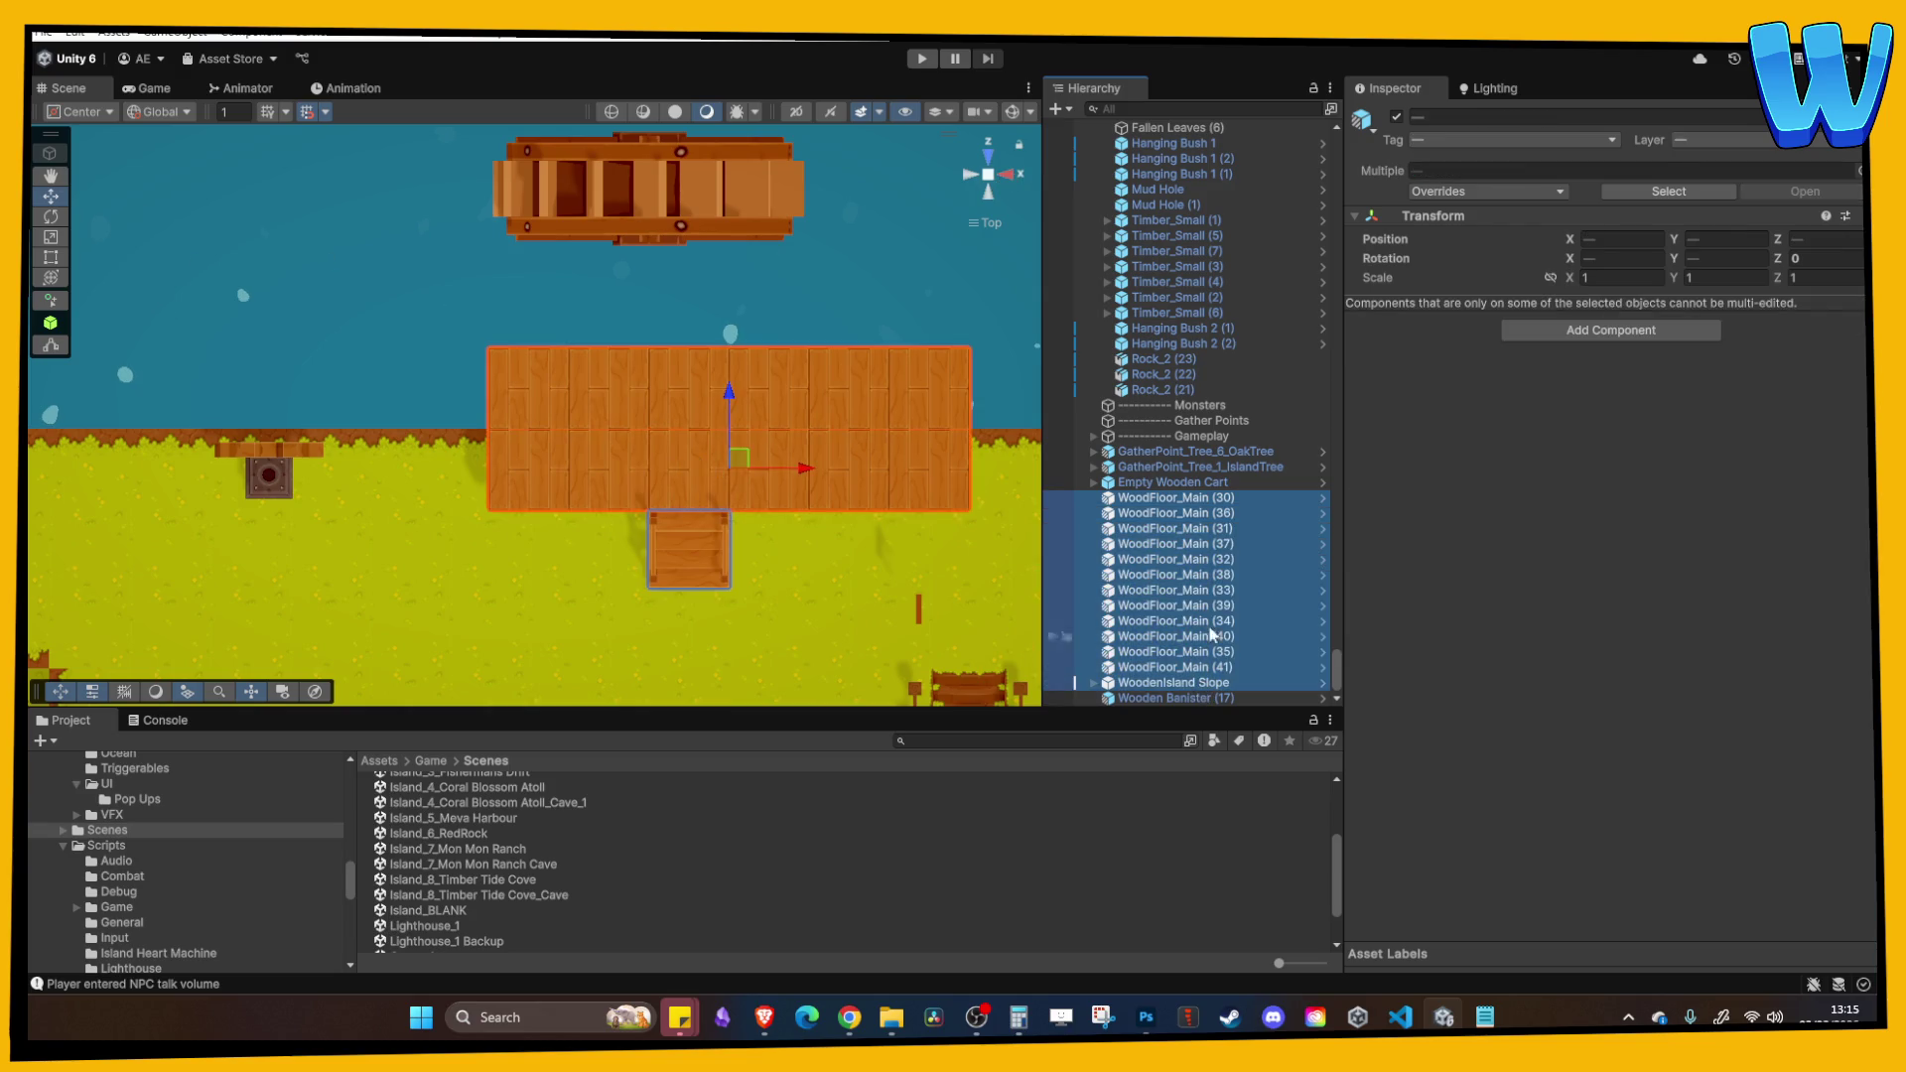
scroll(1216, 595, up, 5)
click(1205, 518)
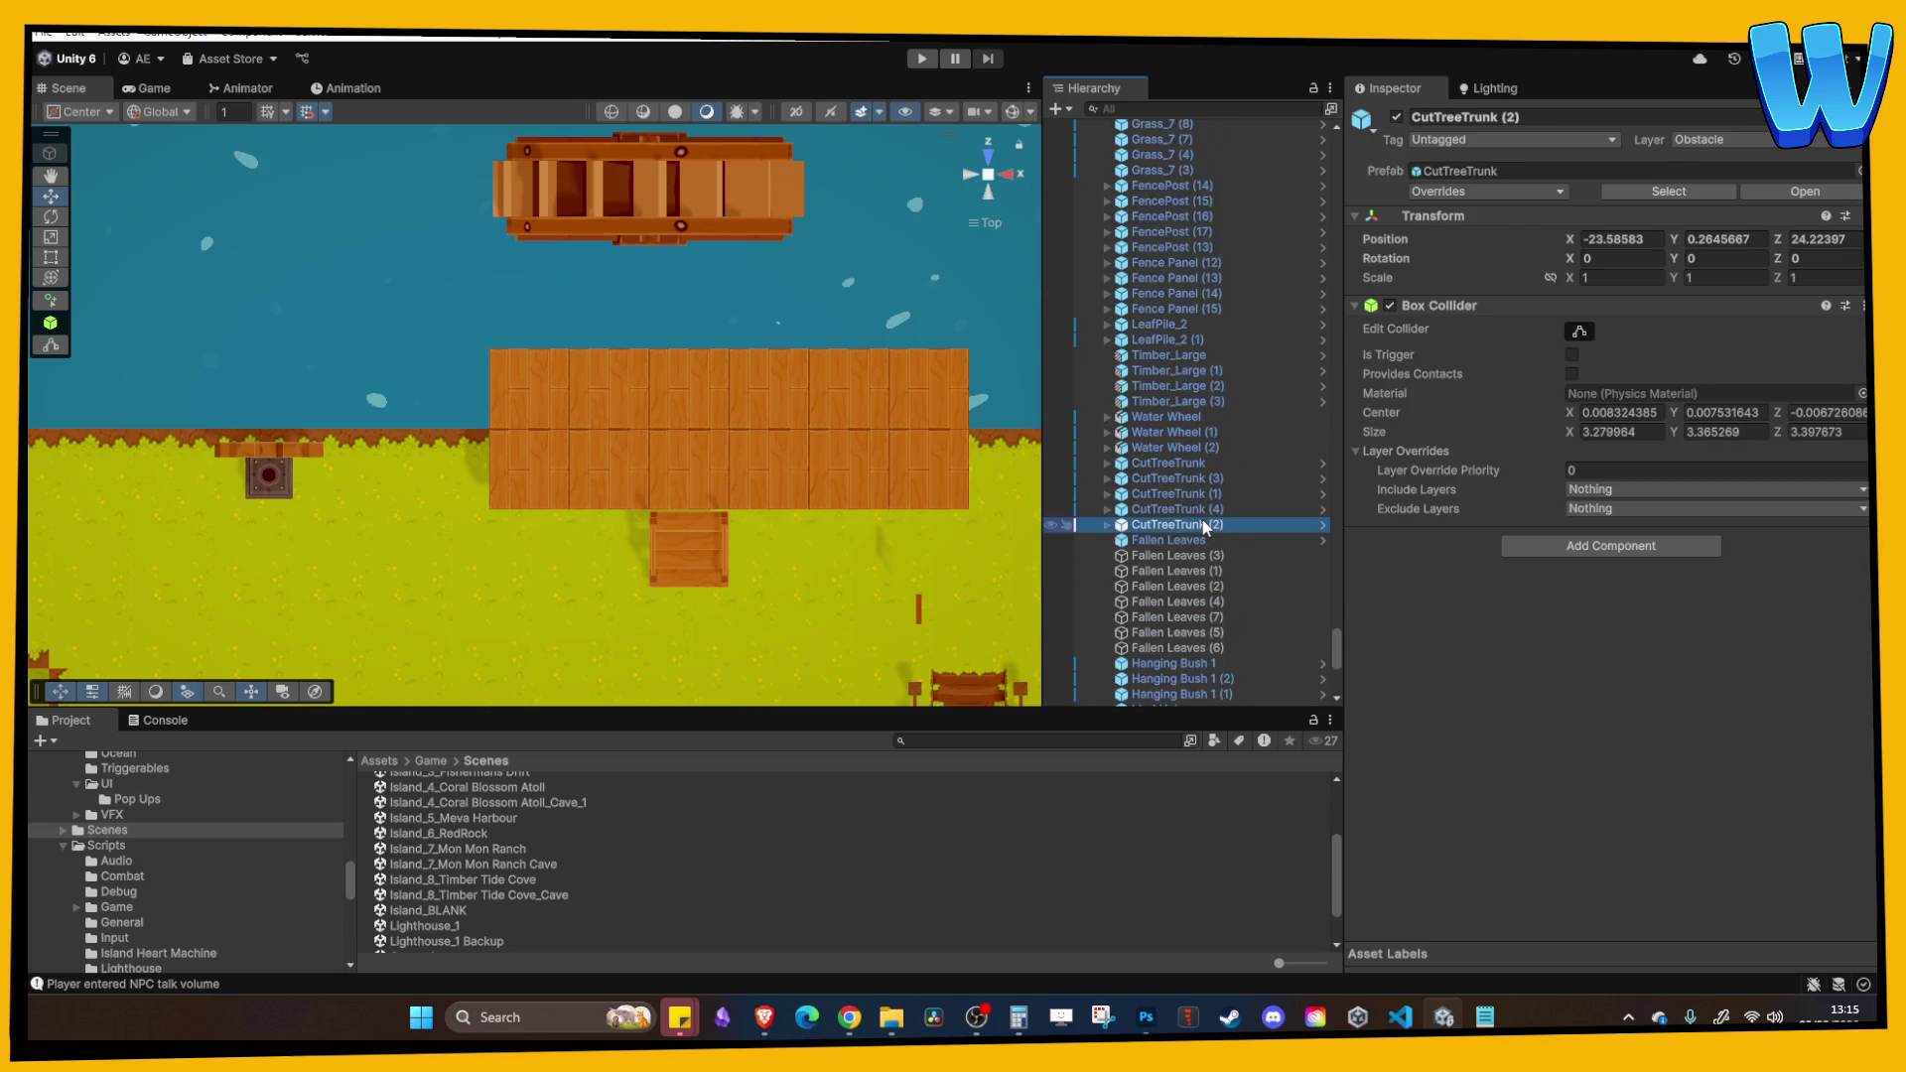
key(Left)
key(Left)
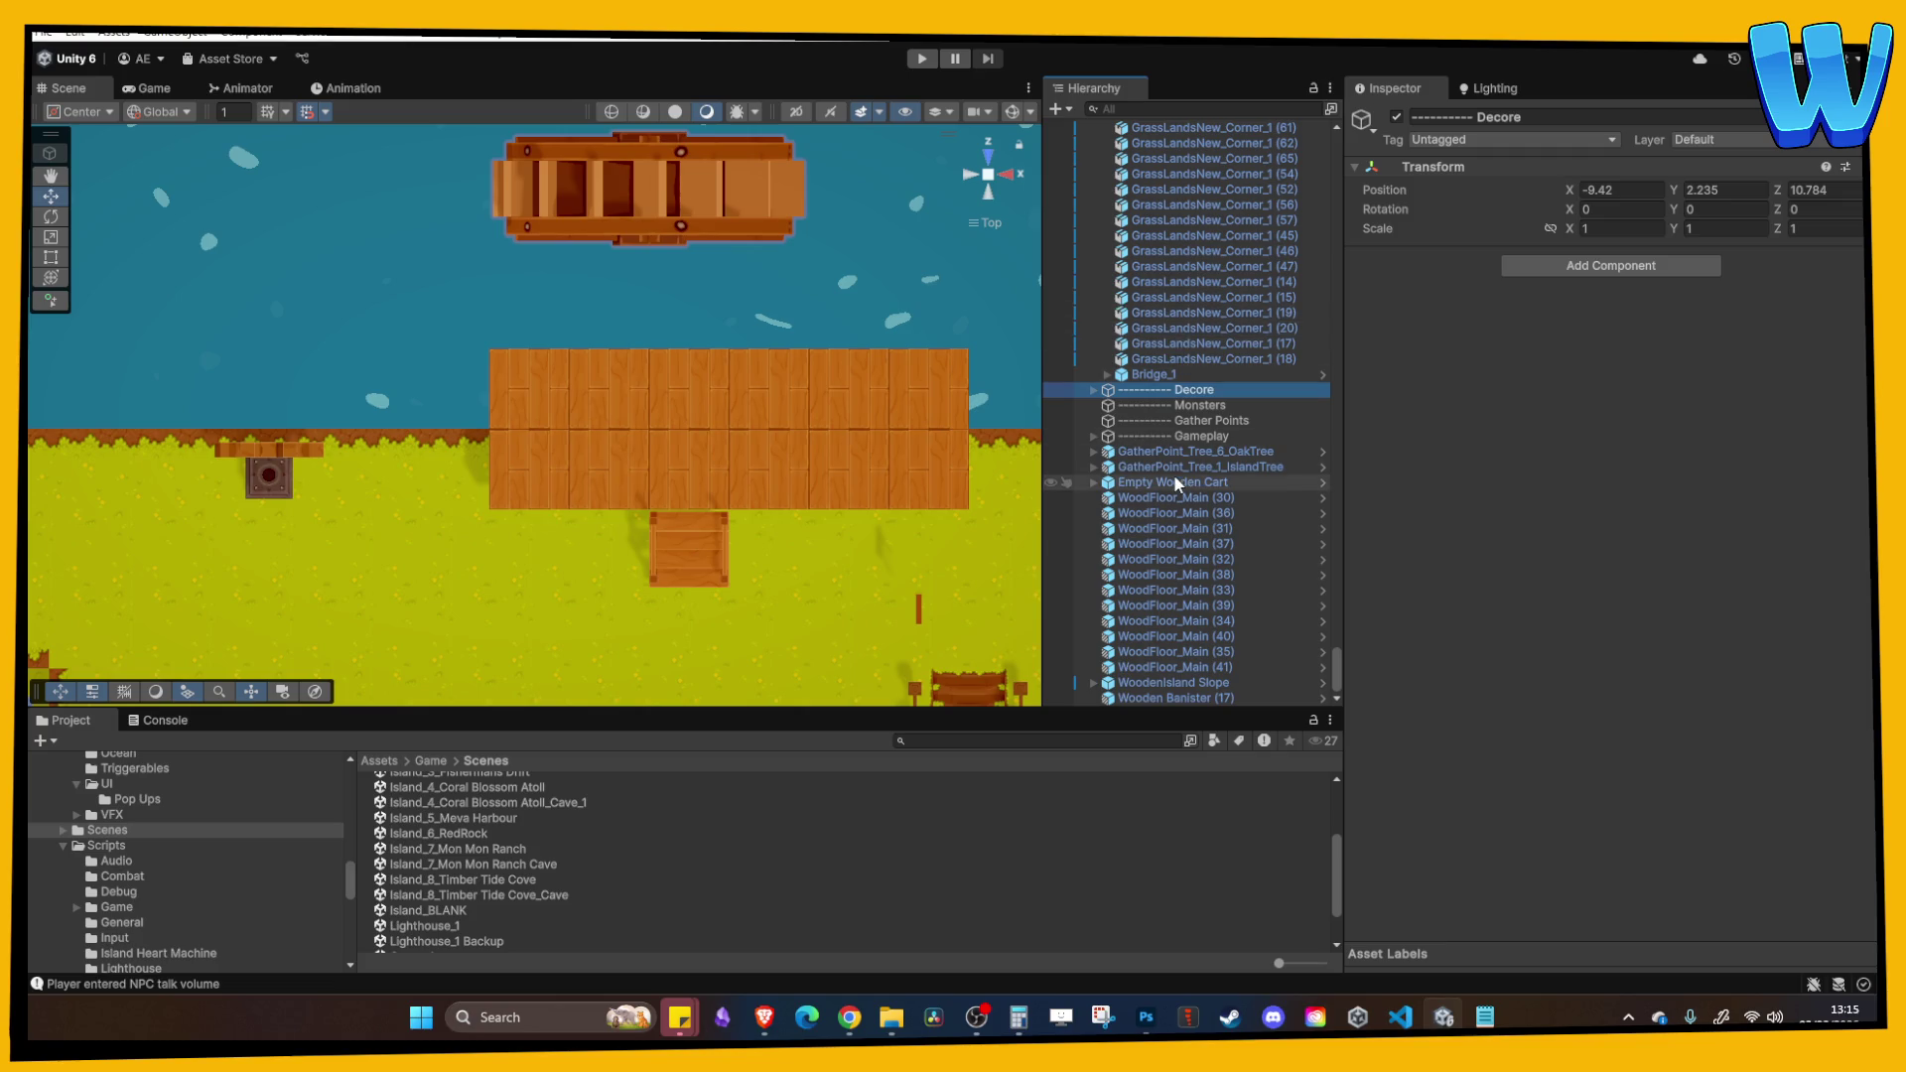
click(1177, 497)
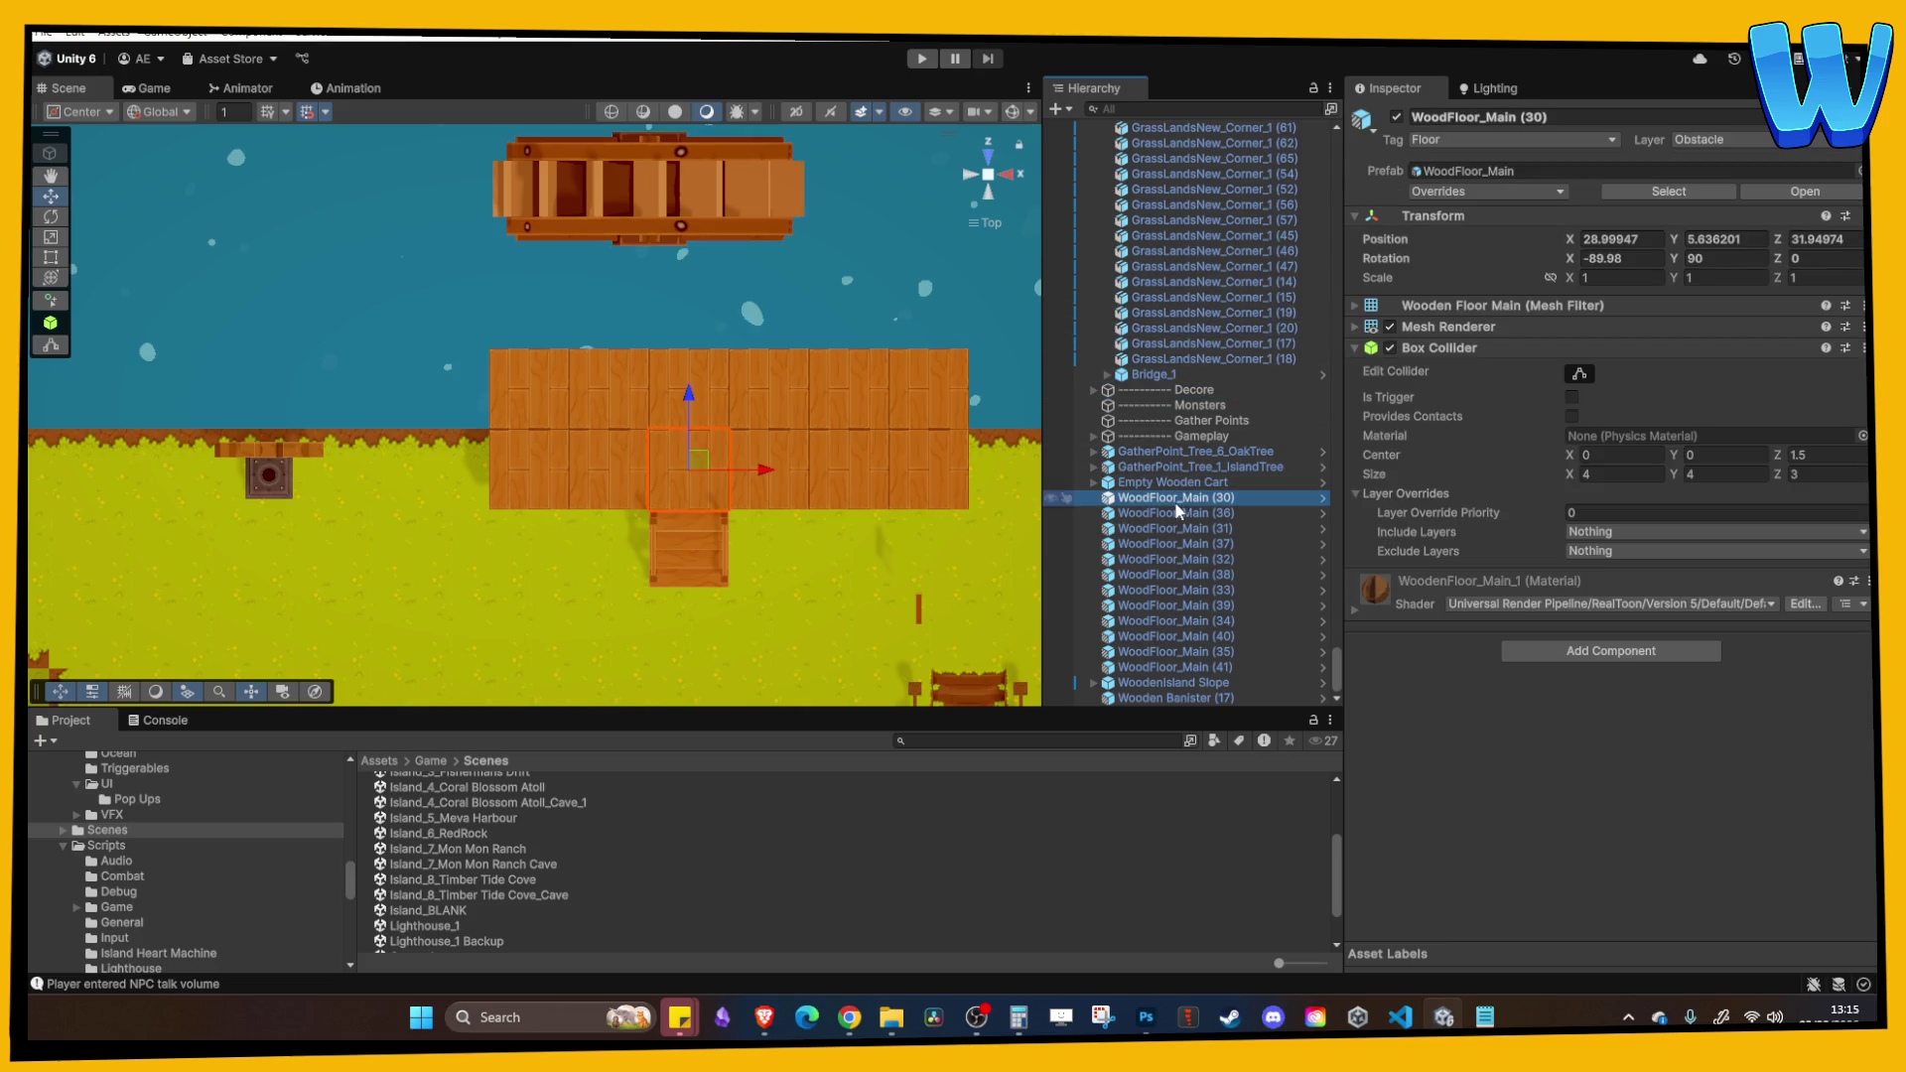
shift+click(1188, 685)
drag(1238, 442, 1185, 367)
Step: Move the Empty Wooden Cart and Wooden Banister into Decore and save the scene
click(1176, 653)
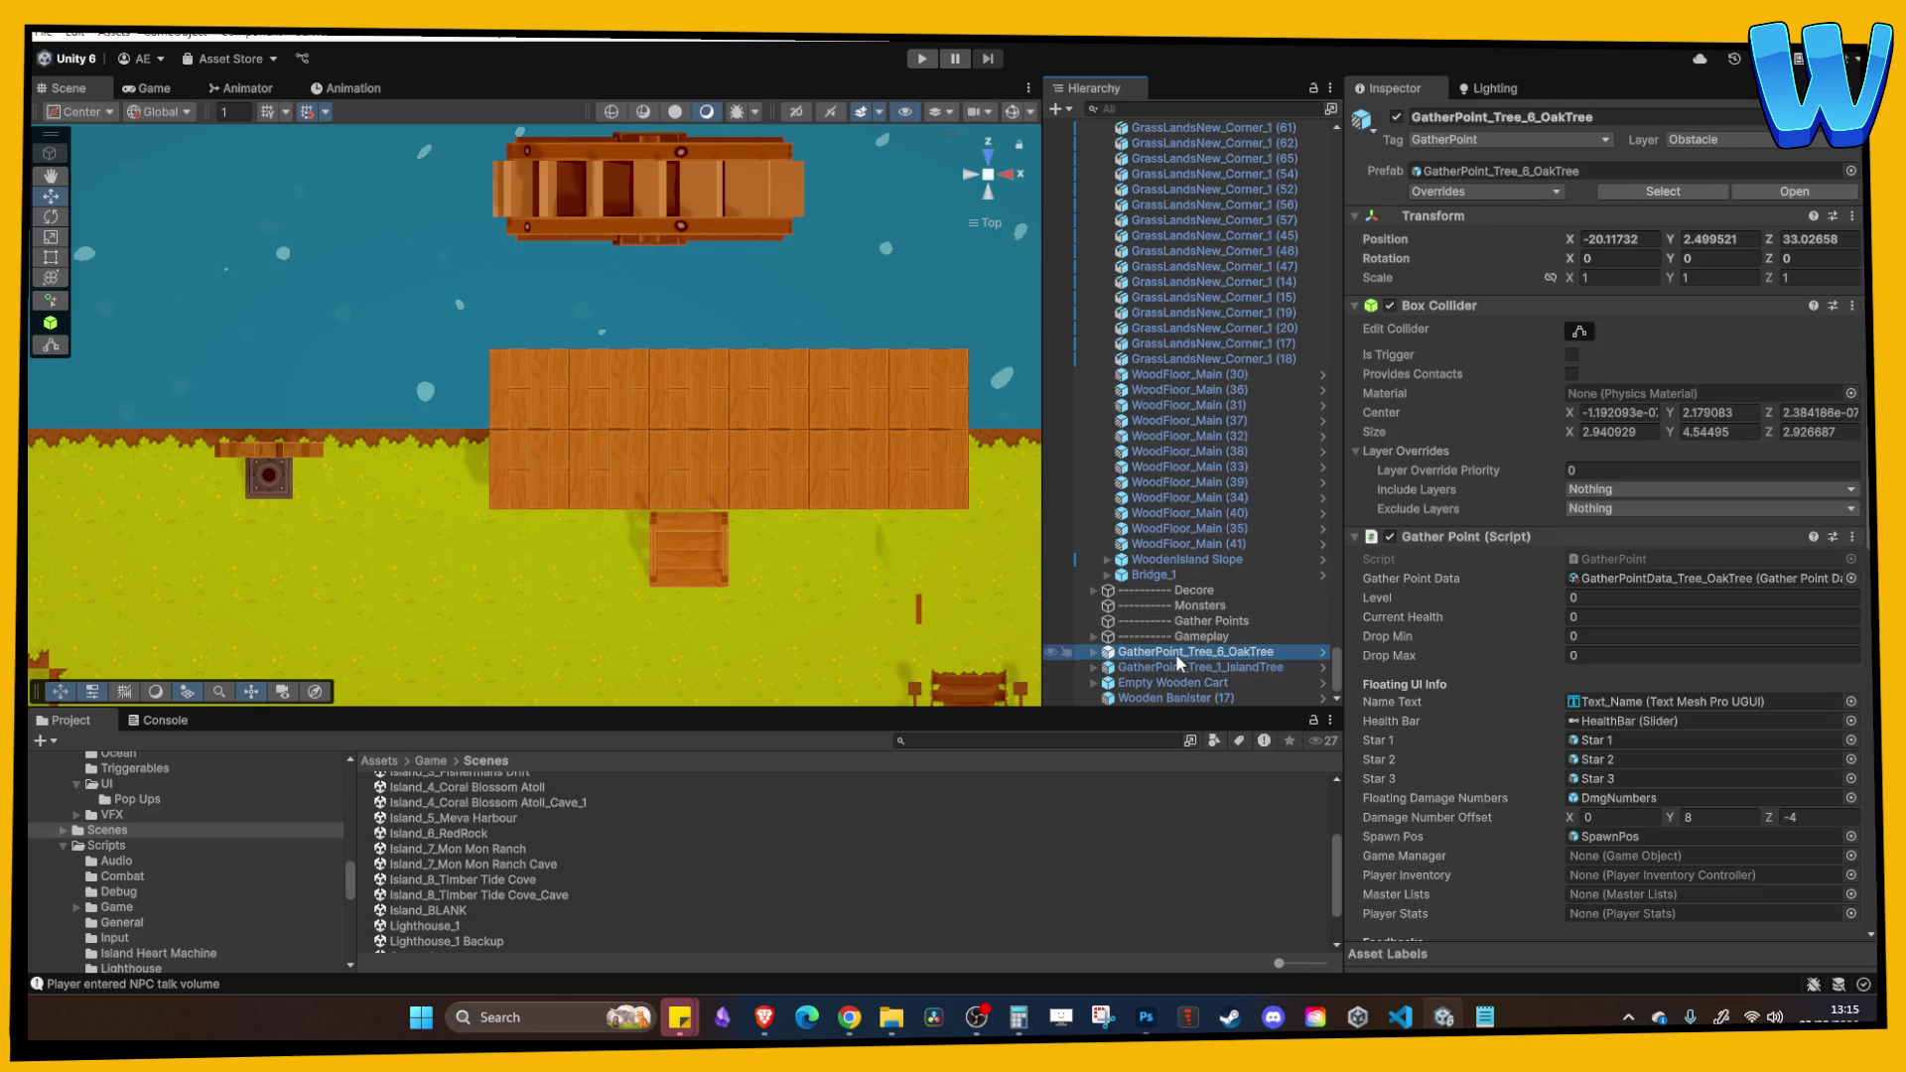
click(1182, 684)
shift+click(1185, 699)
drag(1185, 699, 1174, 435)
scroll(1169, 417, up, 10)
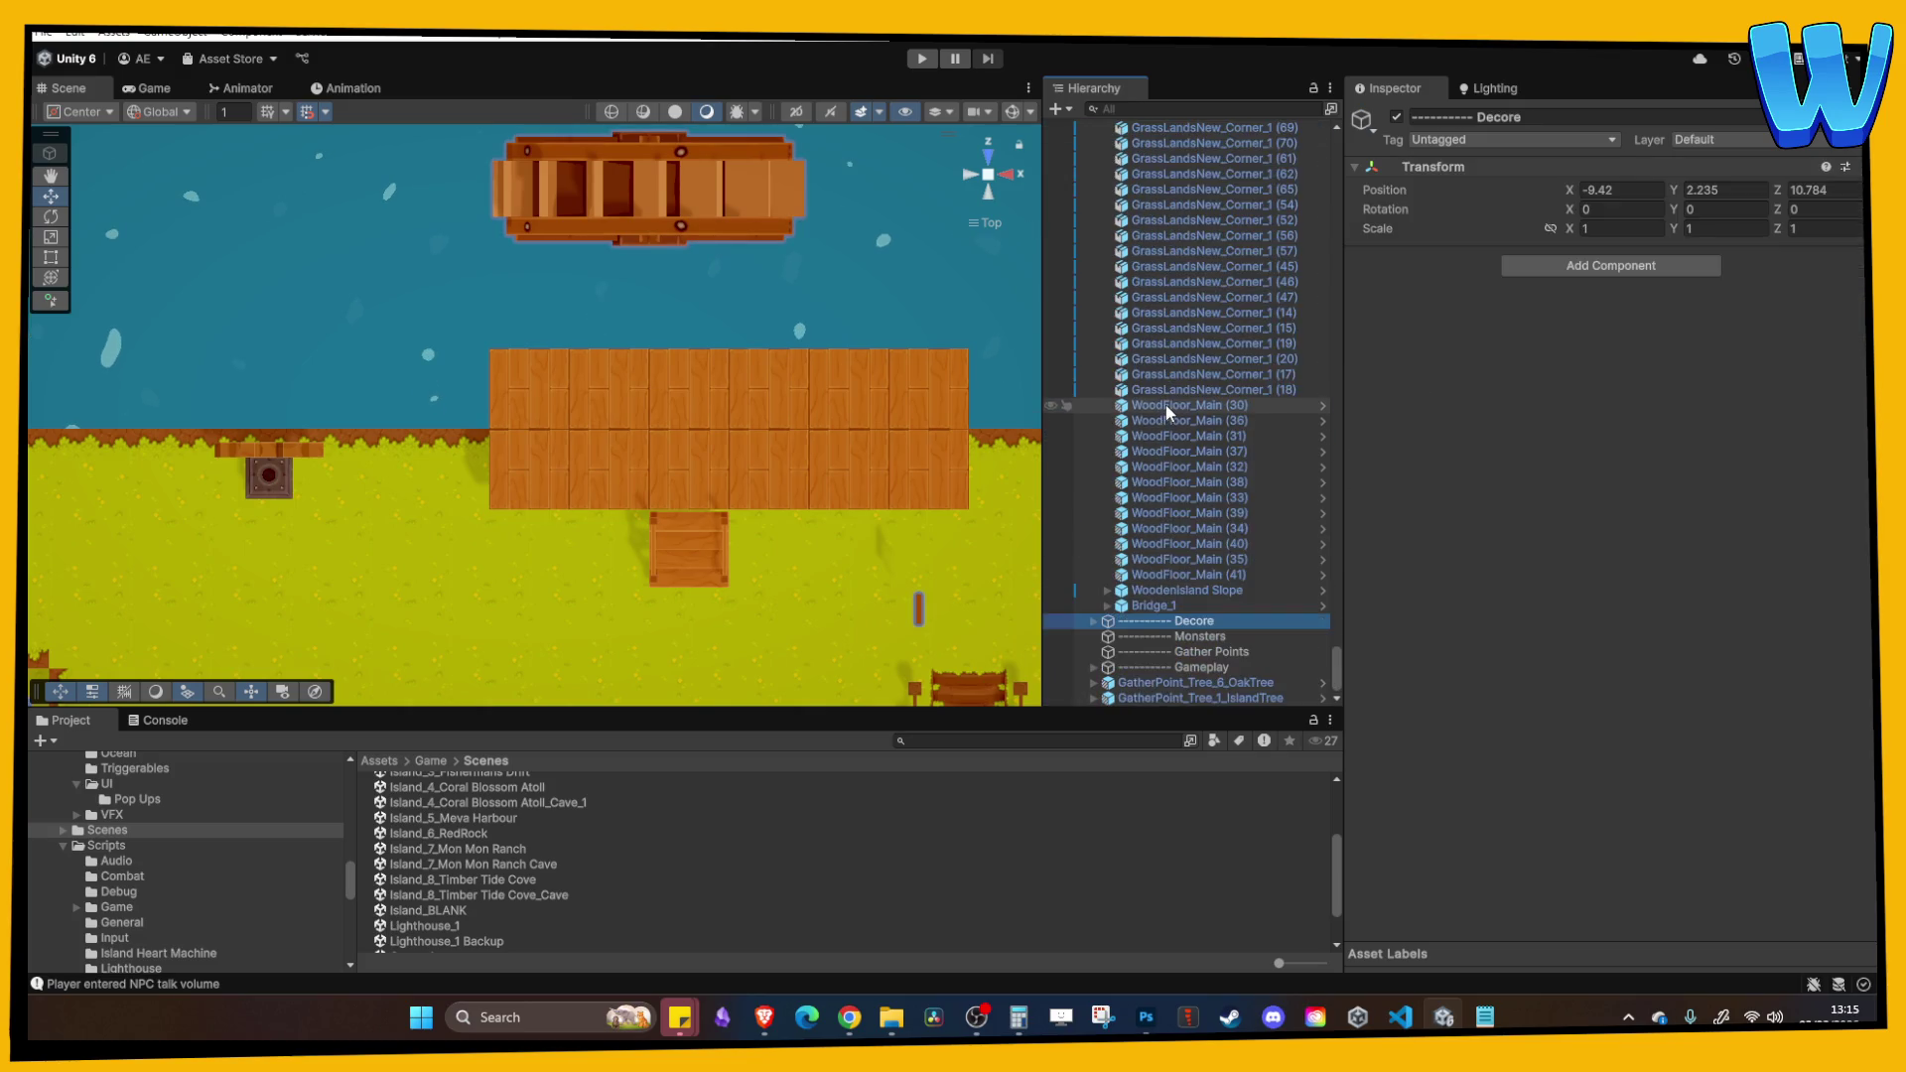
key(Left)
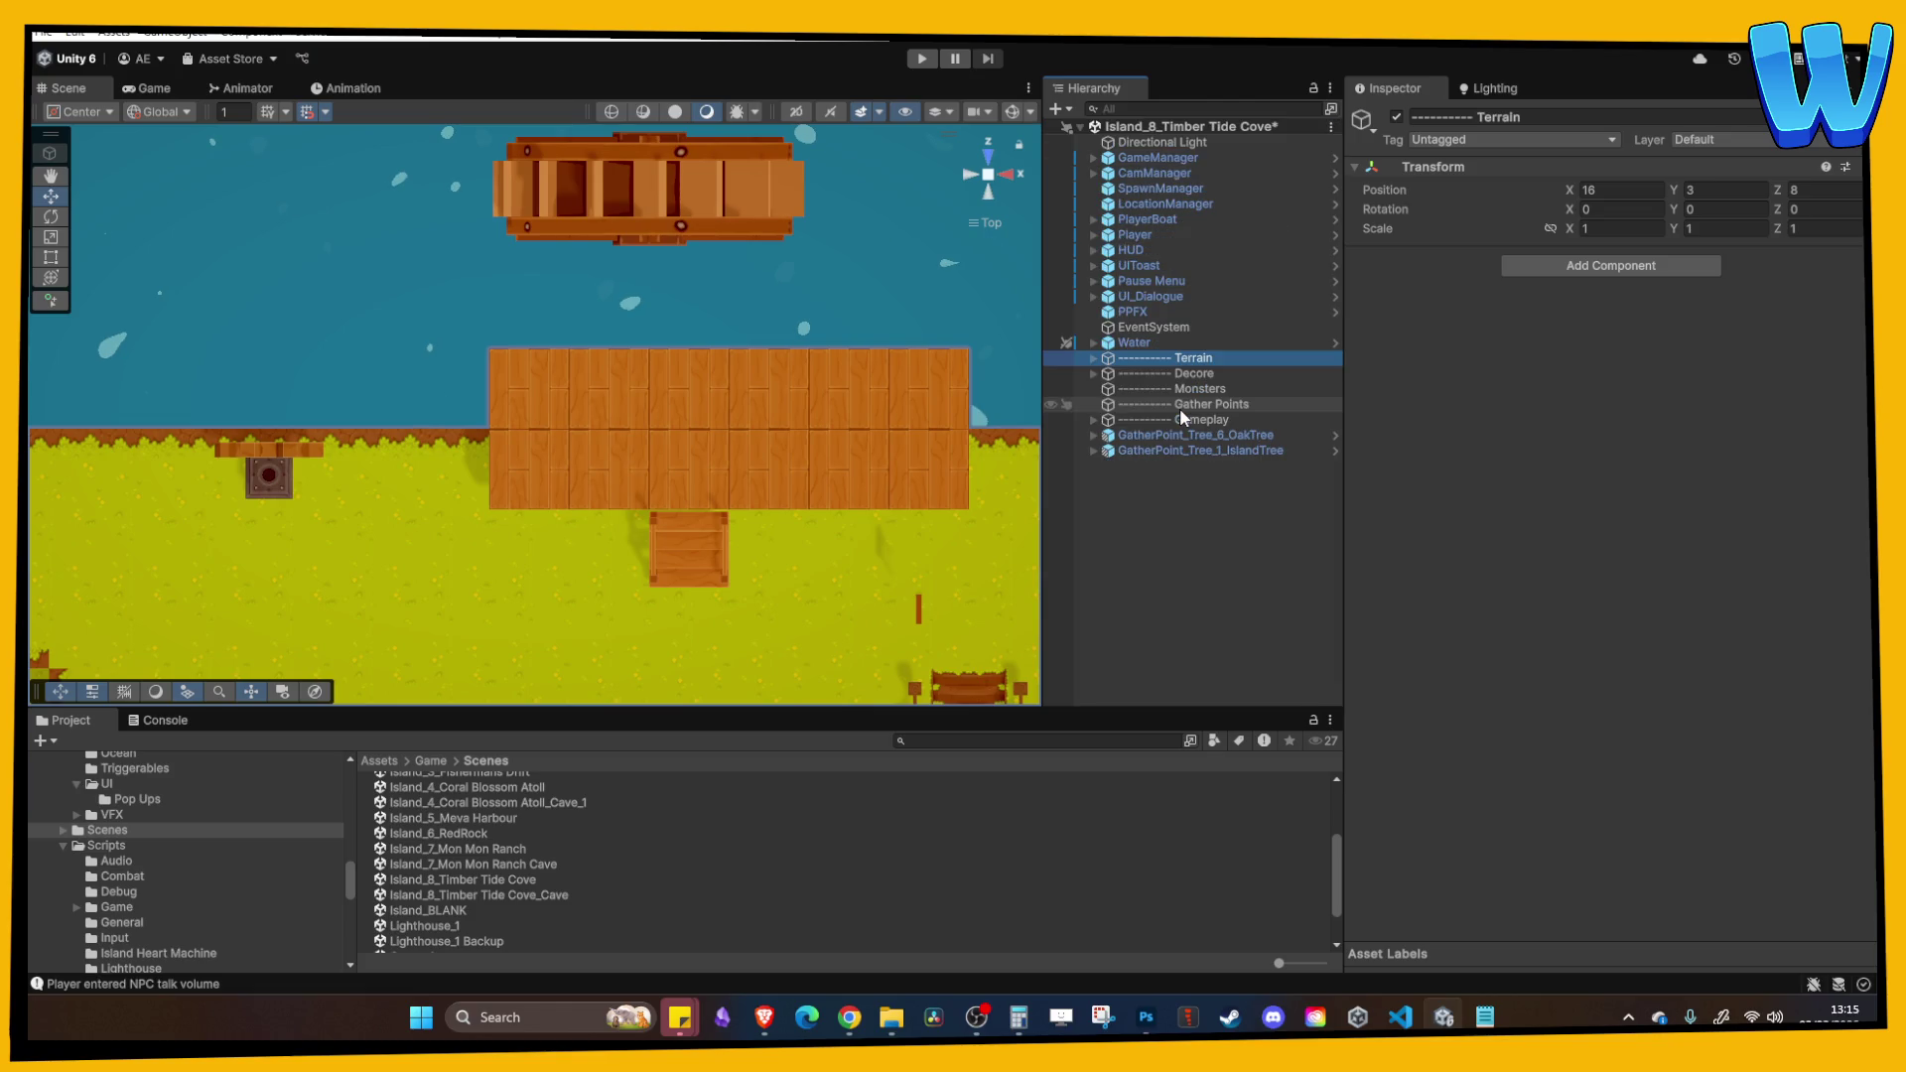
mouse_move(697, 490)
mouse_down()
mouse_move(712, 309)
mouse_move(673, 473)
mouse_move(617, 424)
mouse_up()
key(ctrl+s)
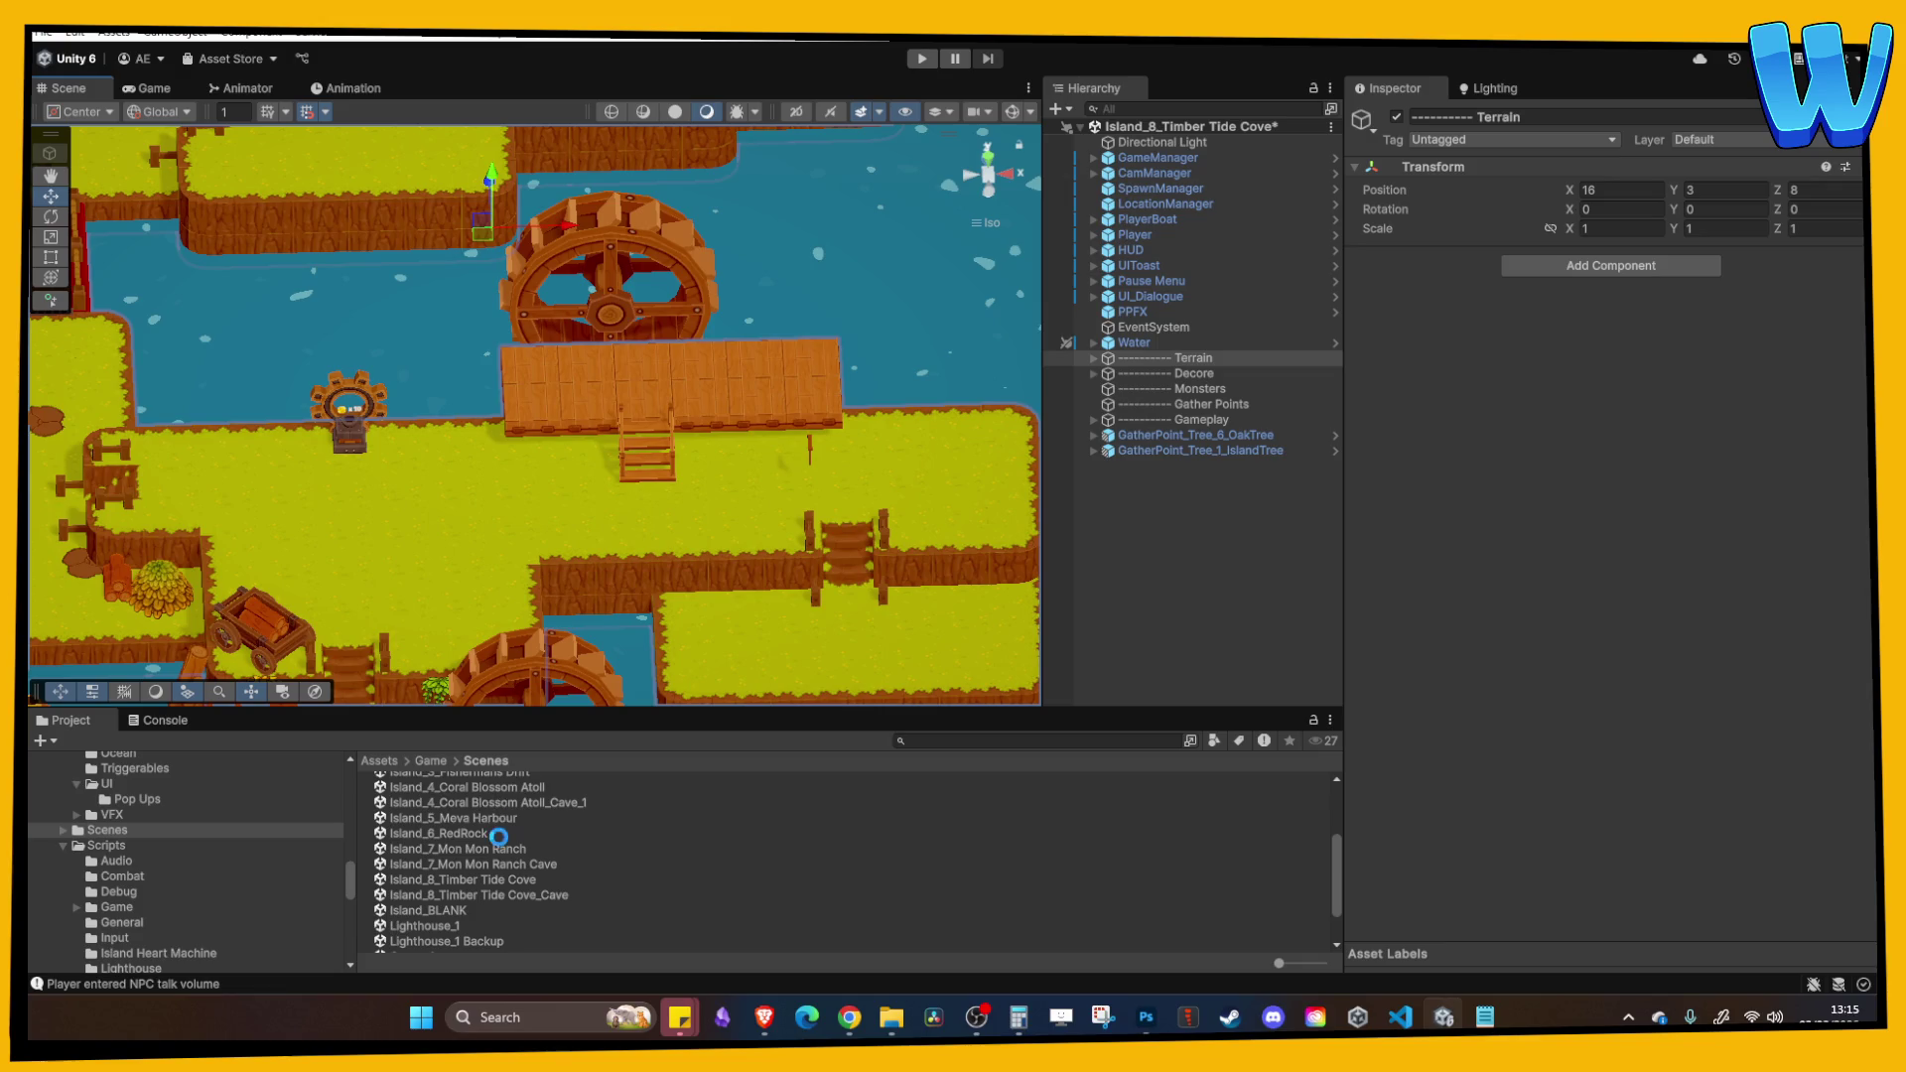
scroll(483, 820, up, 5)
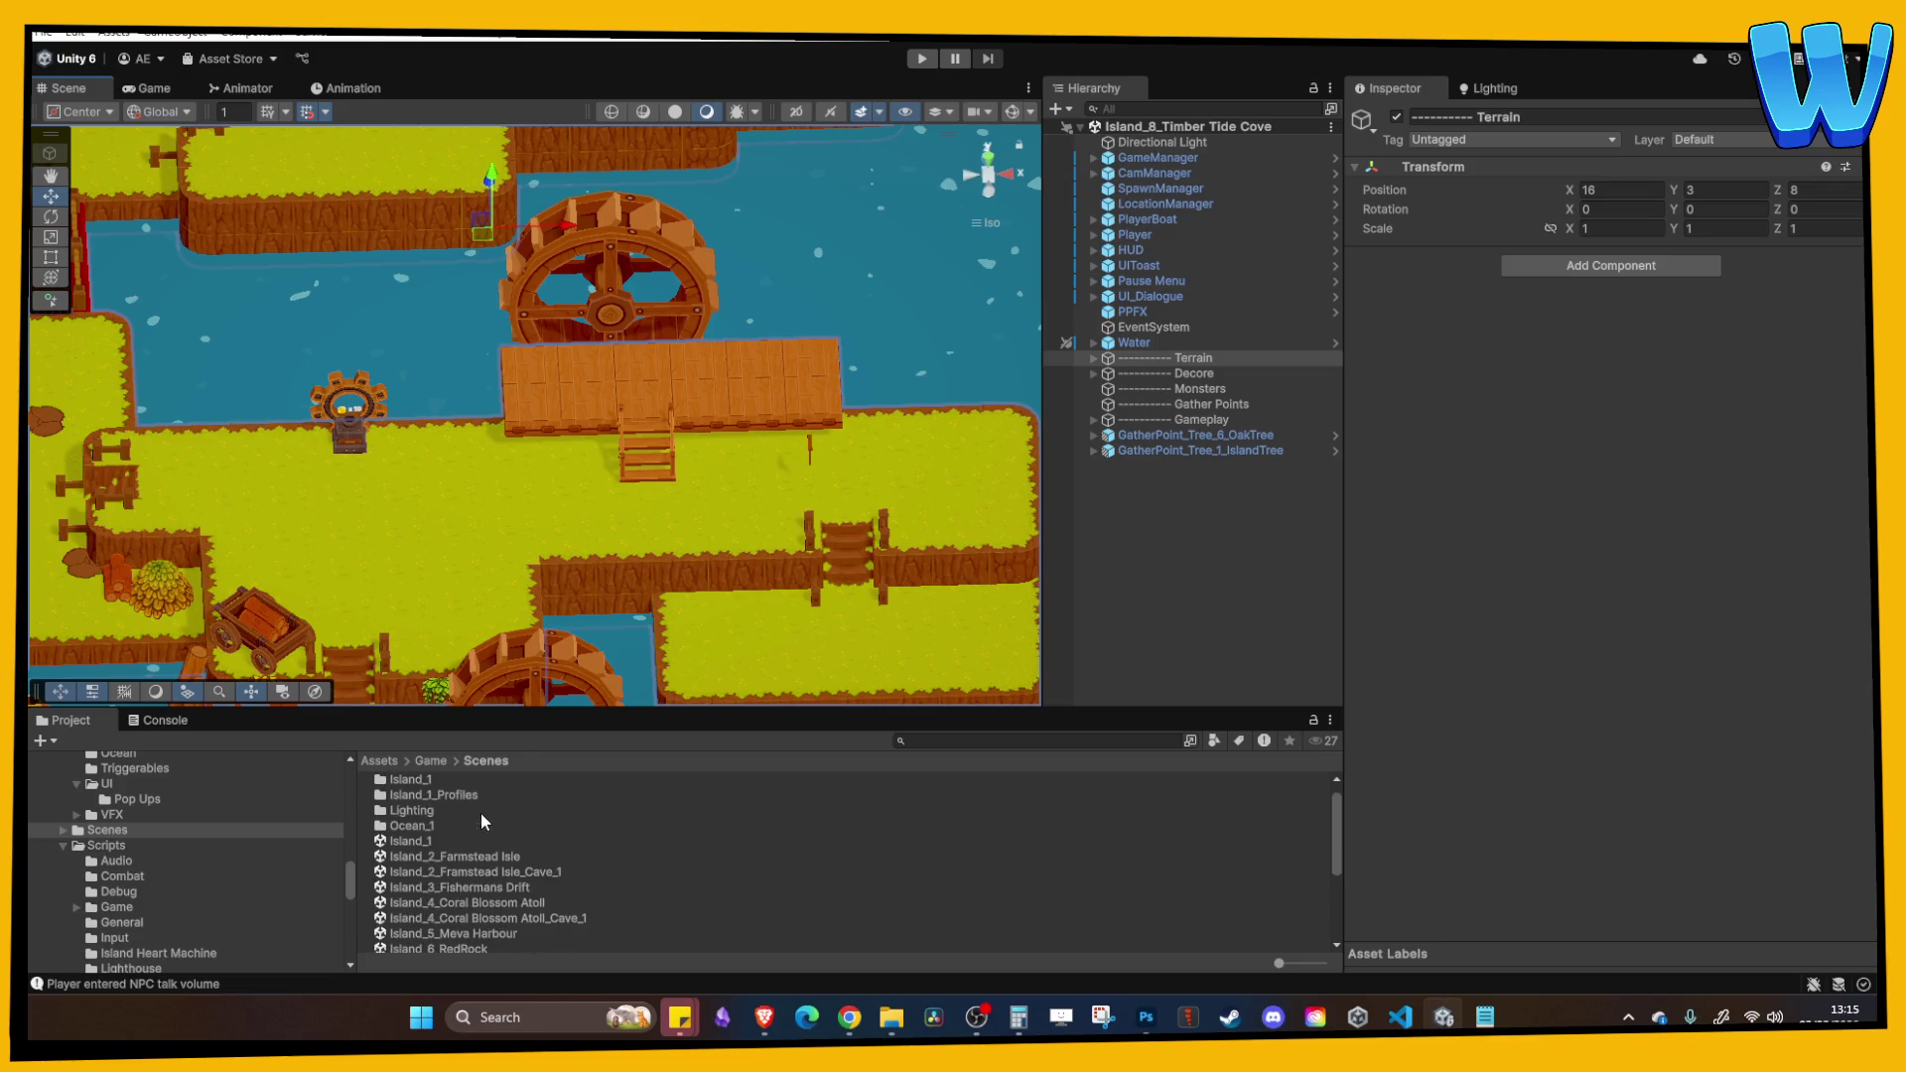
double_click(494, 887)
mouse_move(671, 477)
mouse_down()
mouse_move(665, 431)
mouse_move(592, 424)
mouse_move(584, 395)
mouse_move(574, 419)
mouse_up()
scroll(573, 419, down, 3)
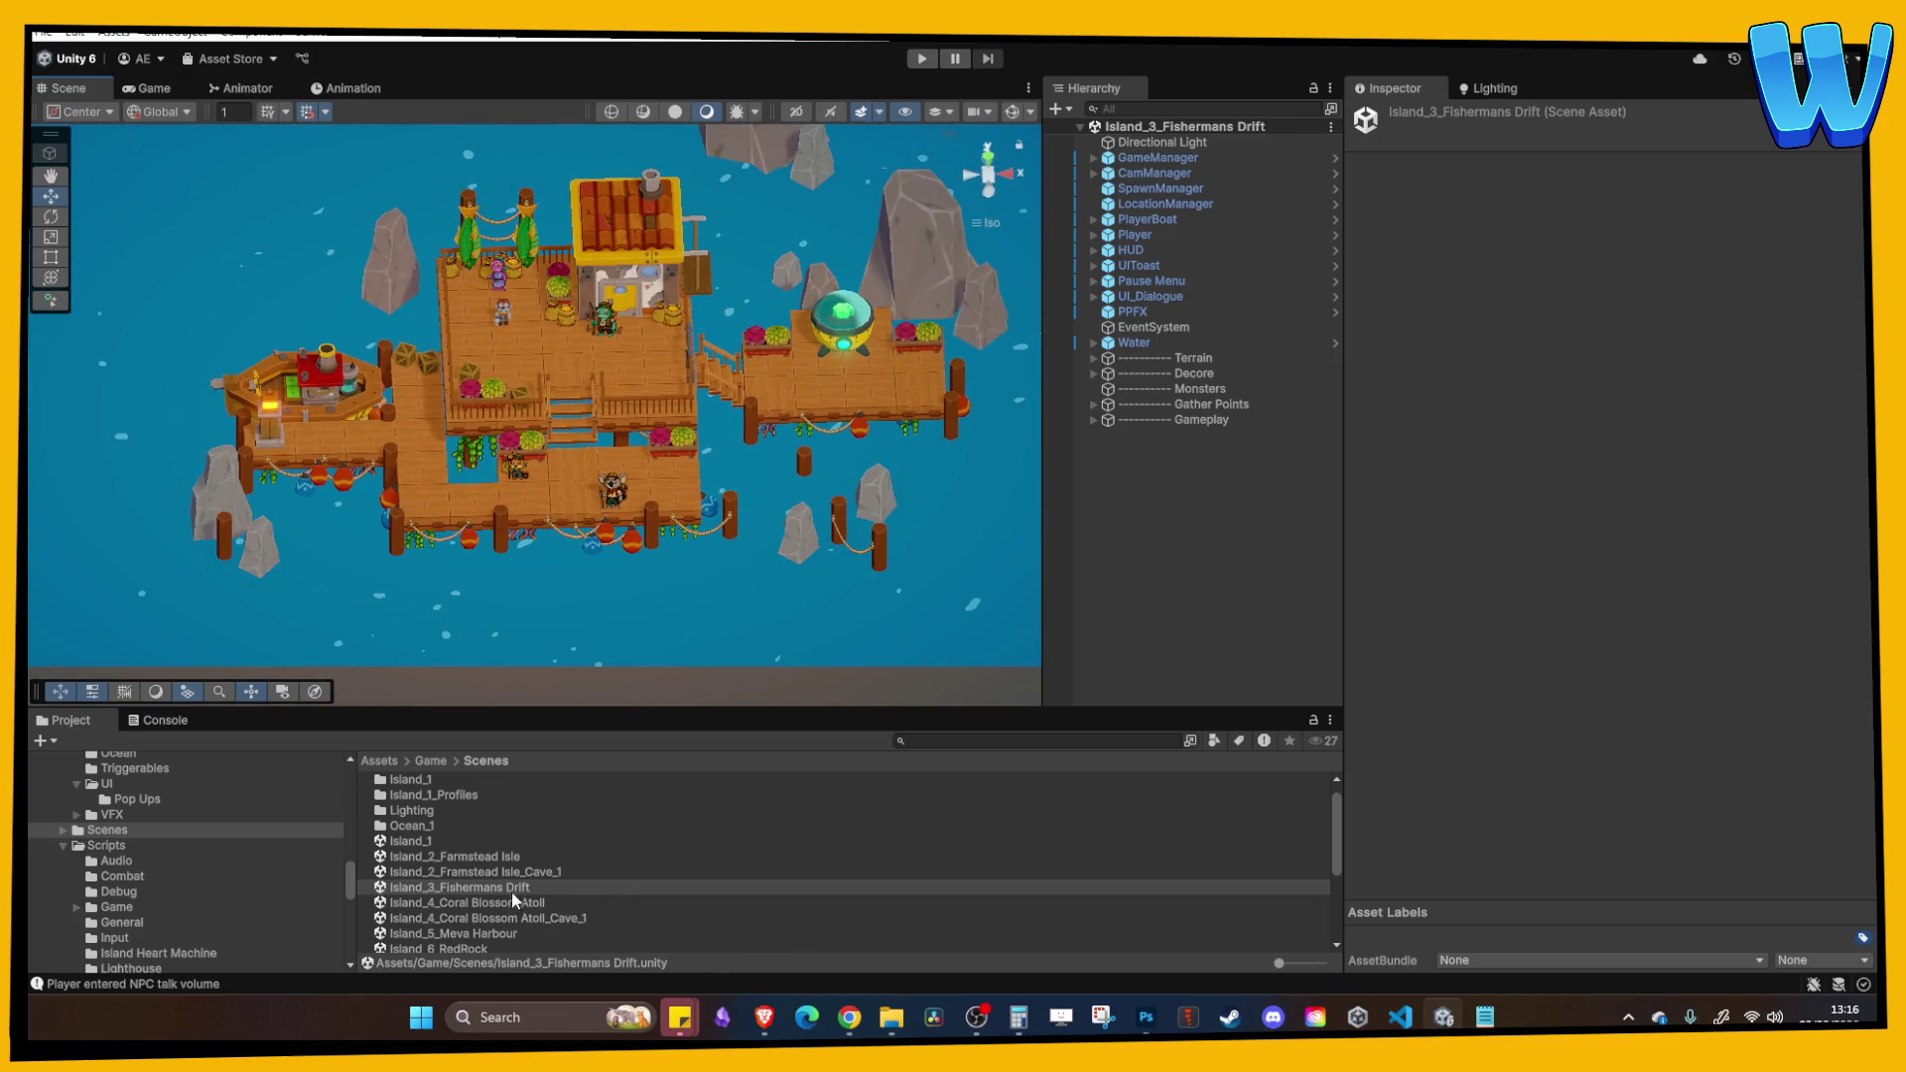
scroll(514, 903, down, 3)
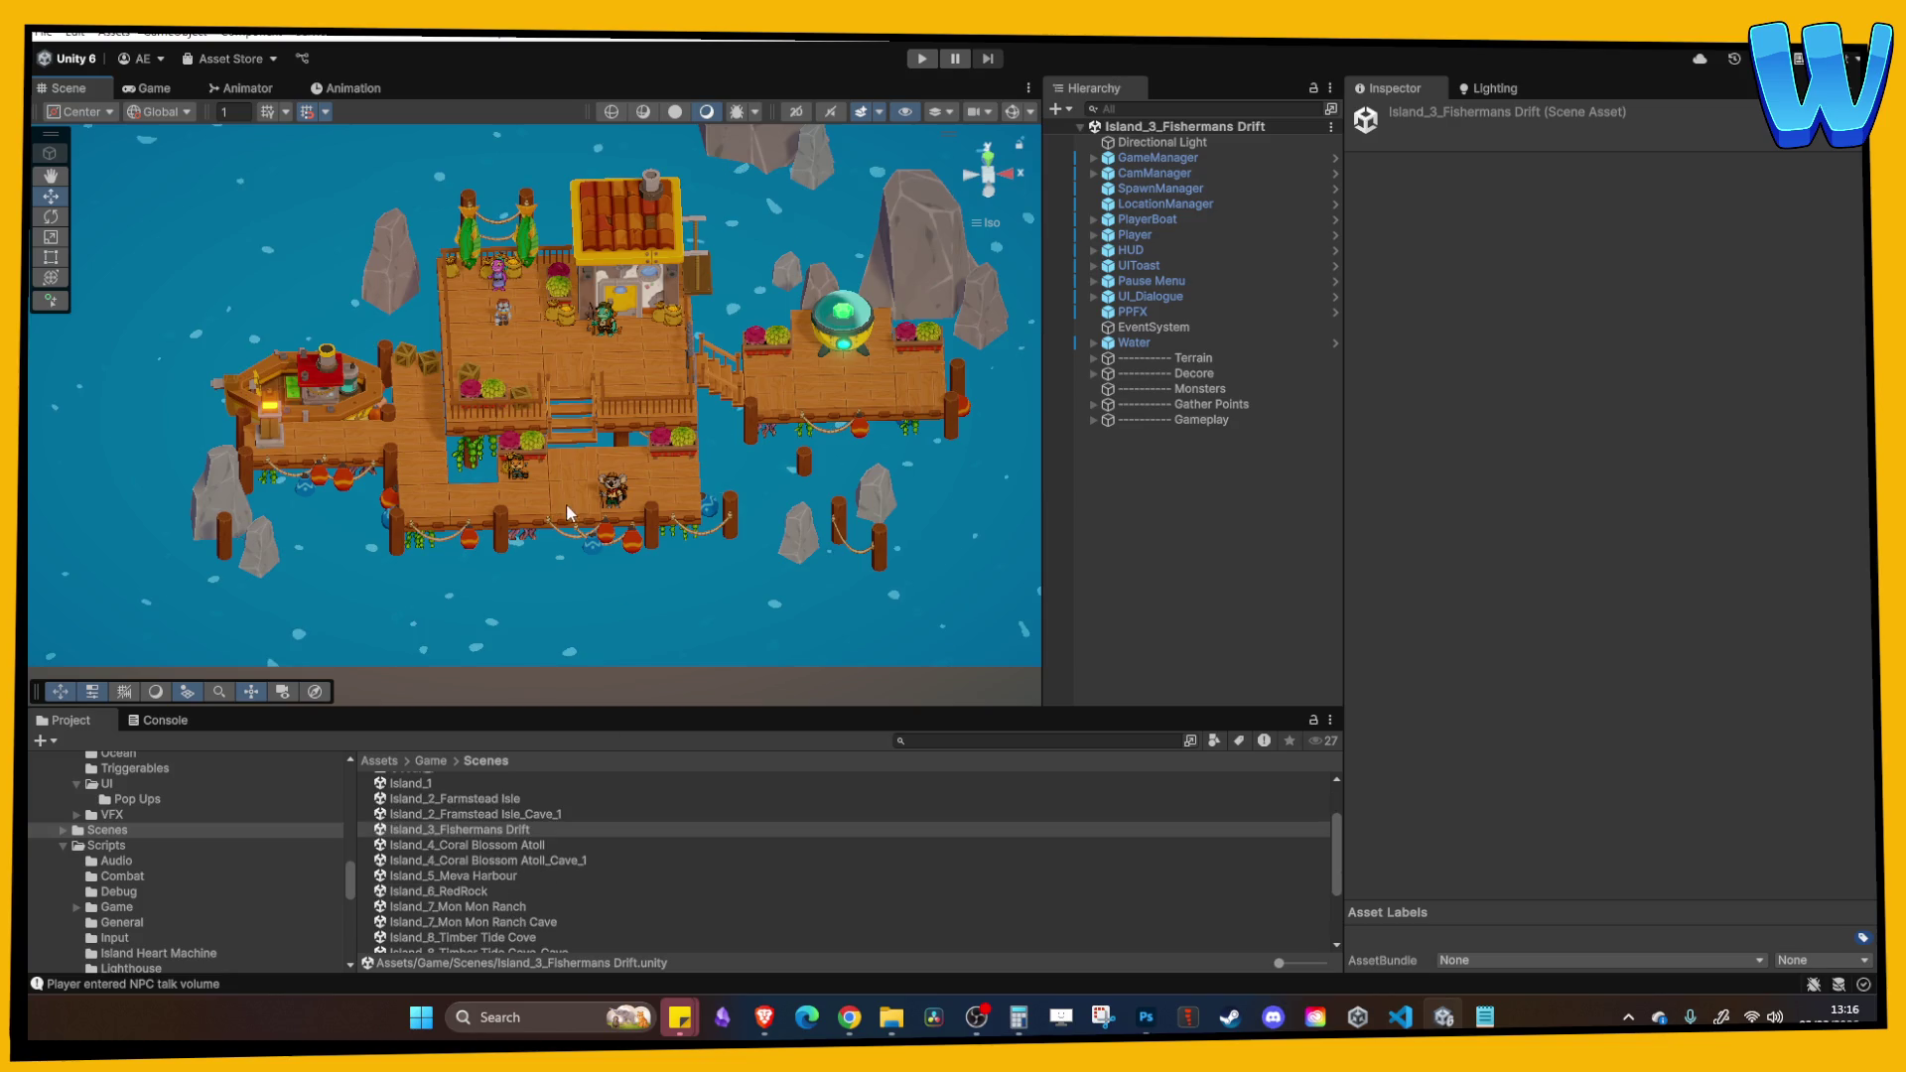
key(Down)
key(Right)
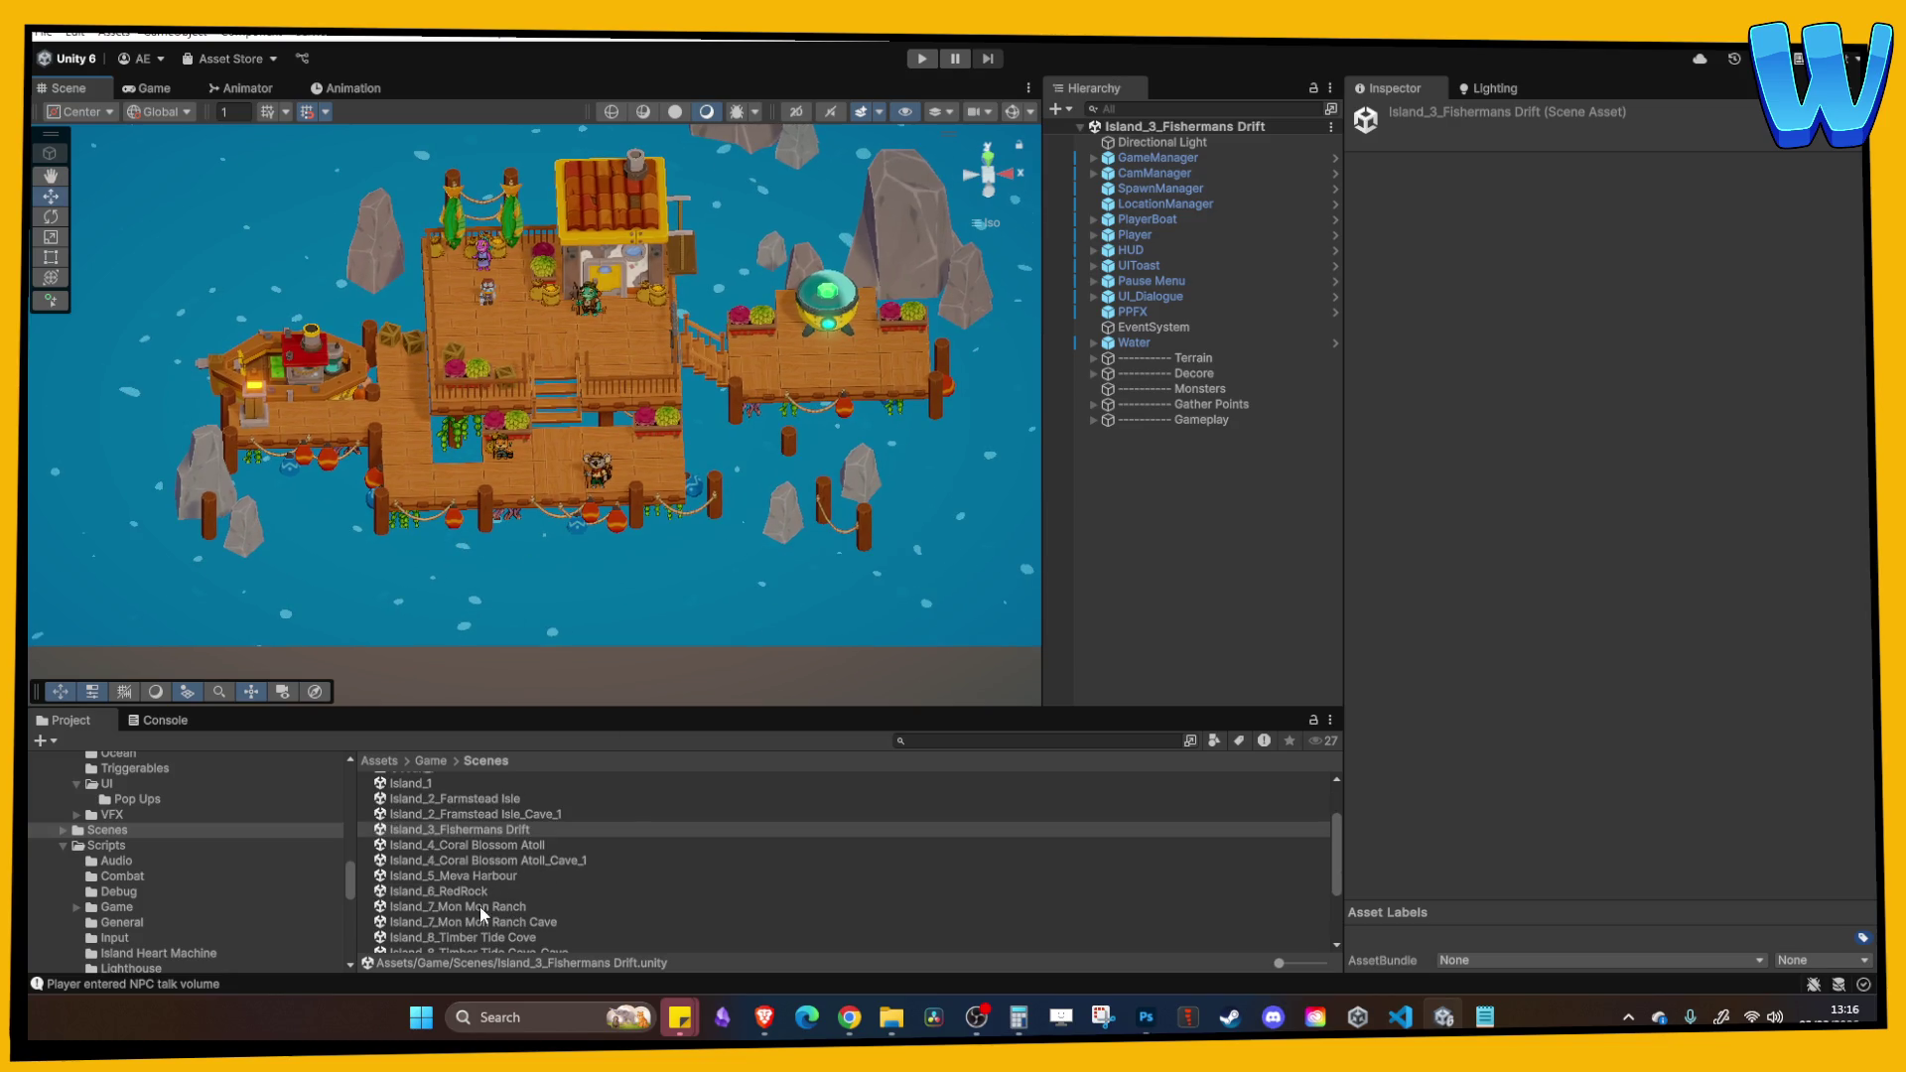
scroll(476, 898, down, 2)
double_click(476, 880)
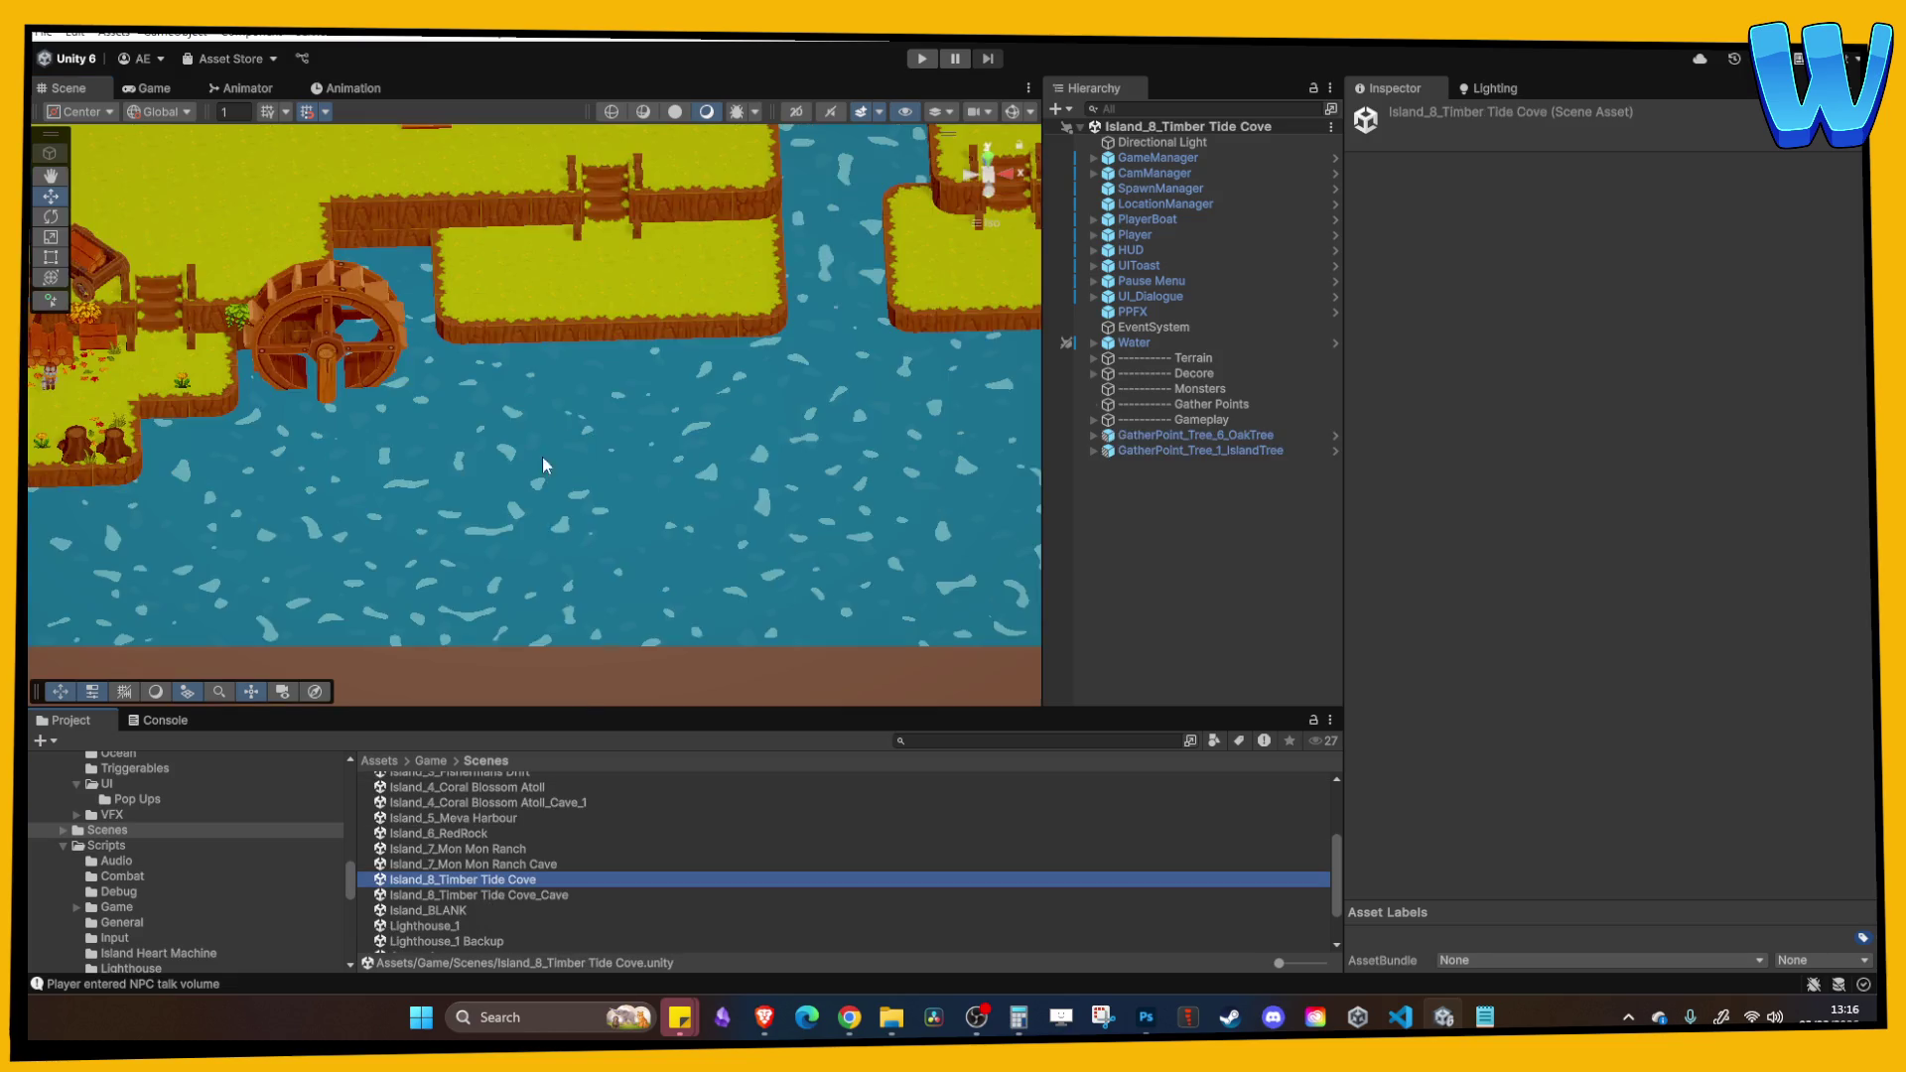
Step: Frame the wooden stairs and move them left against the dock
click(467, 413)
key(f)
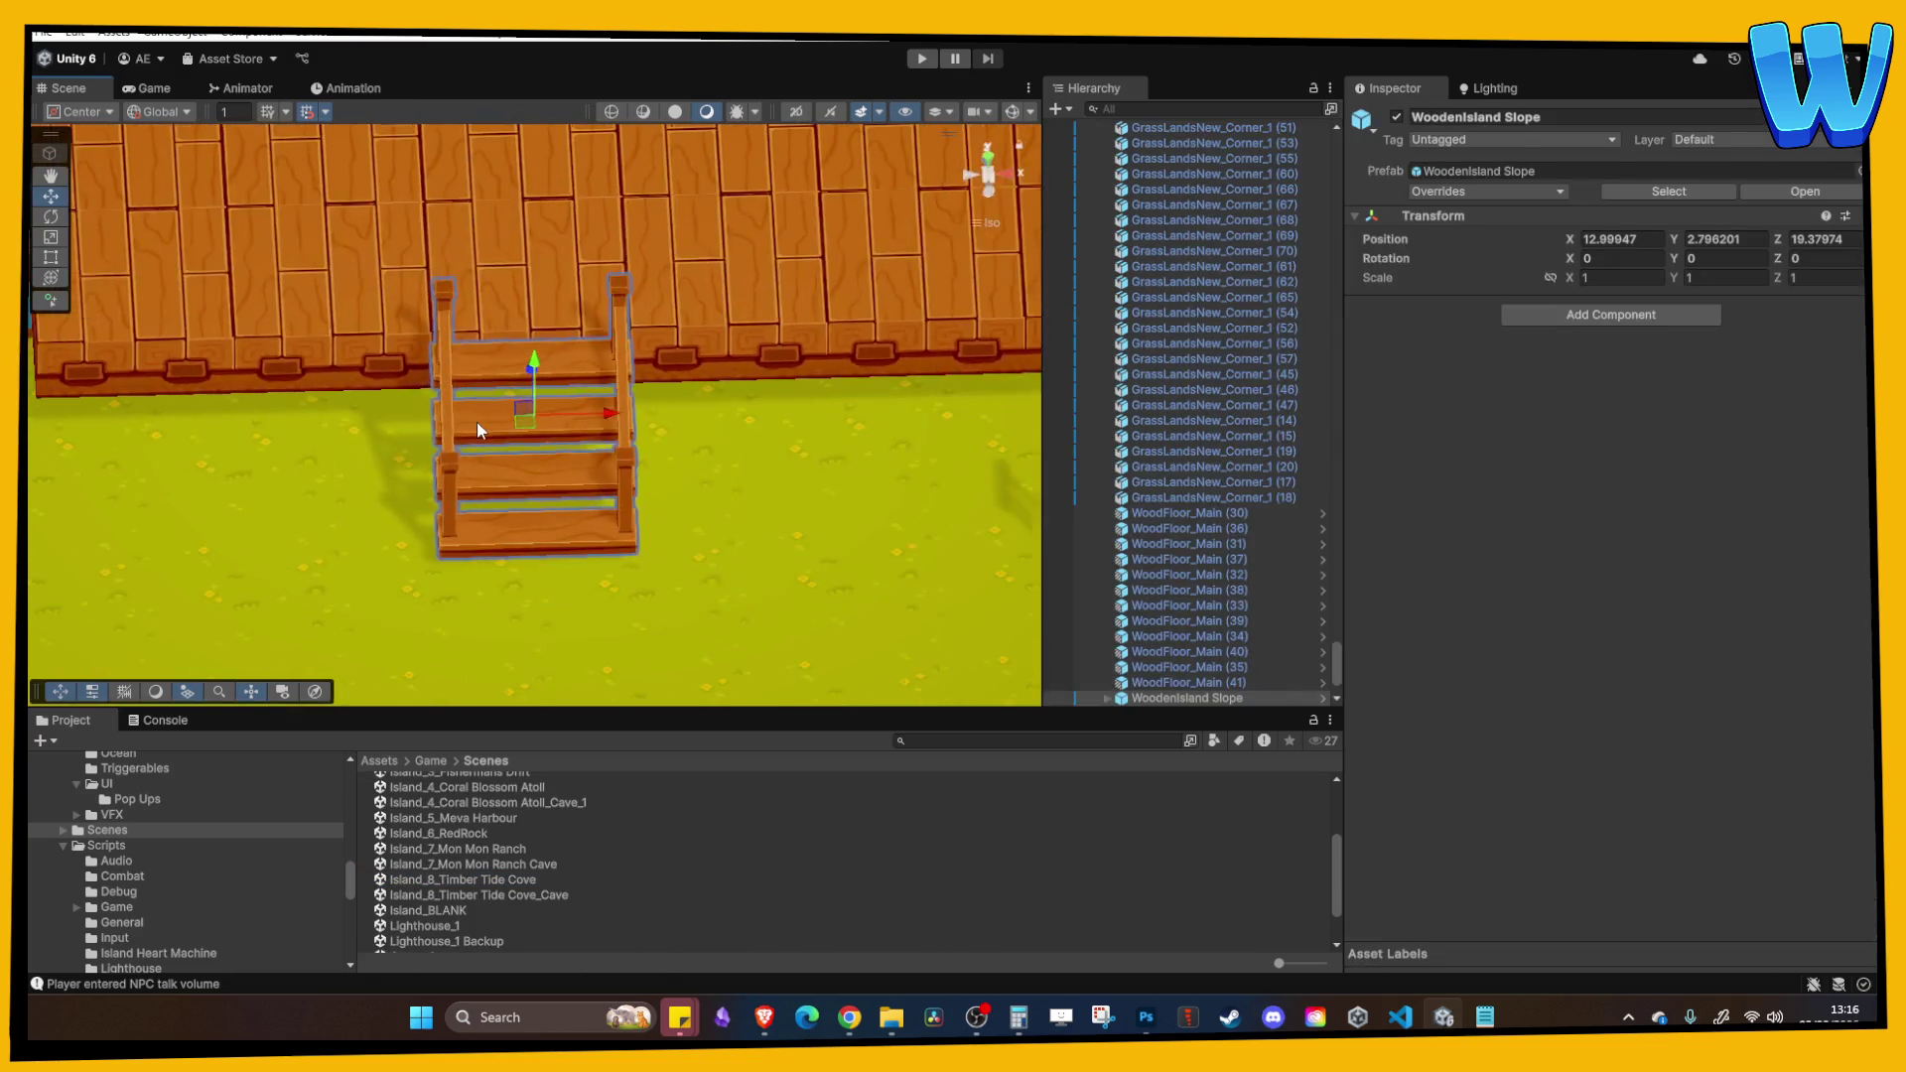
scroll(477, 421, down, 5)
click(587, 402)
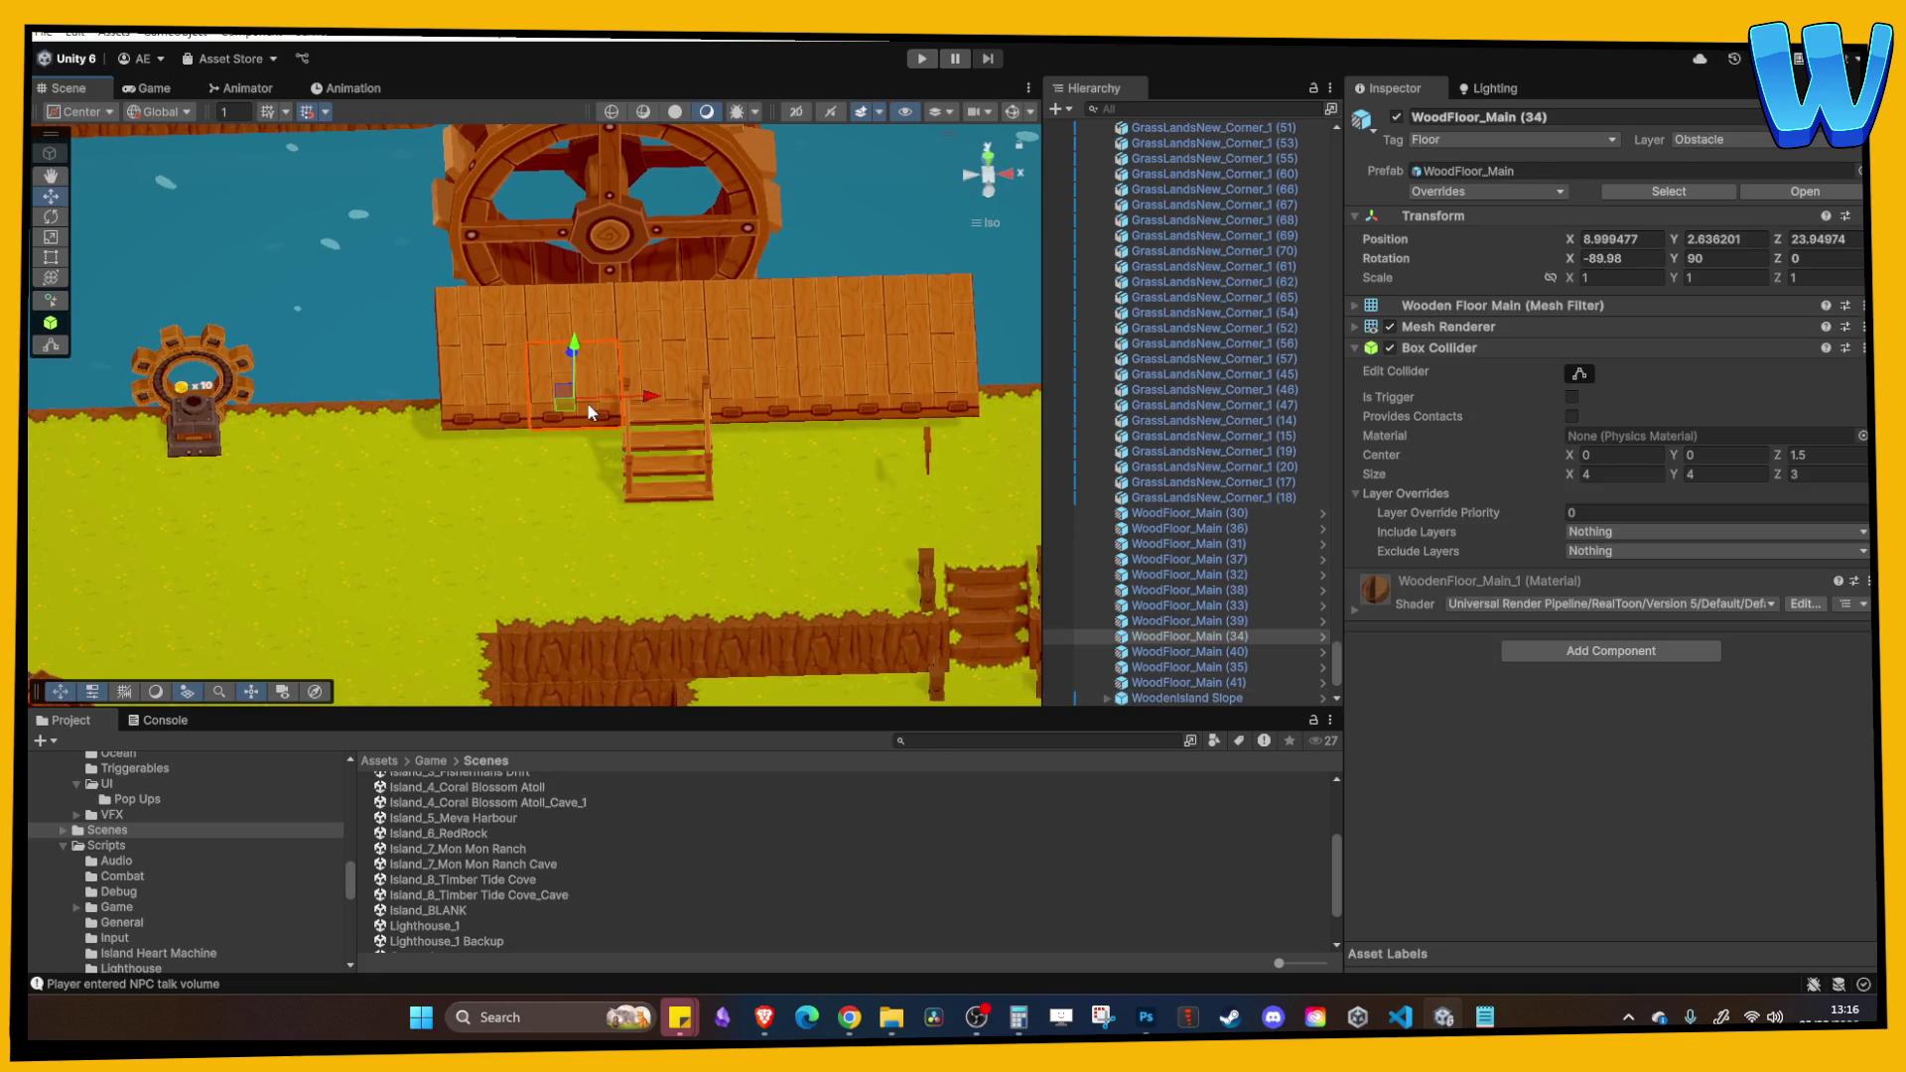
scroll(653, 490, up, 2)
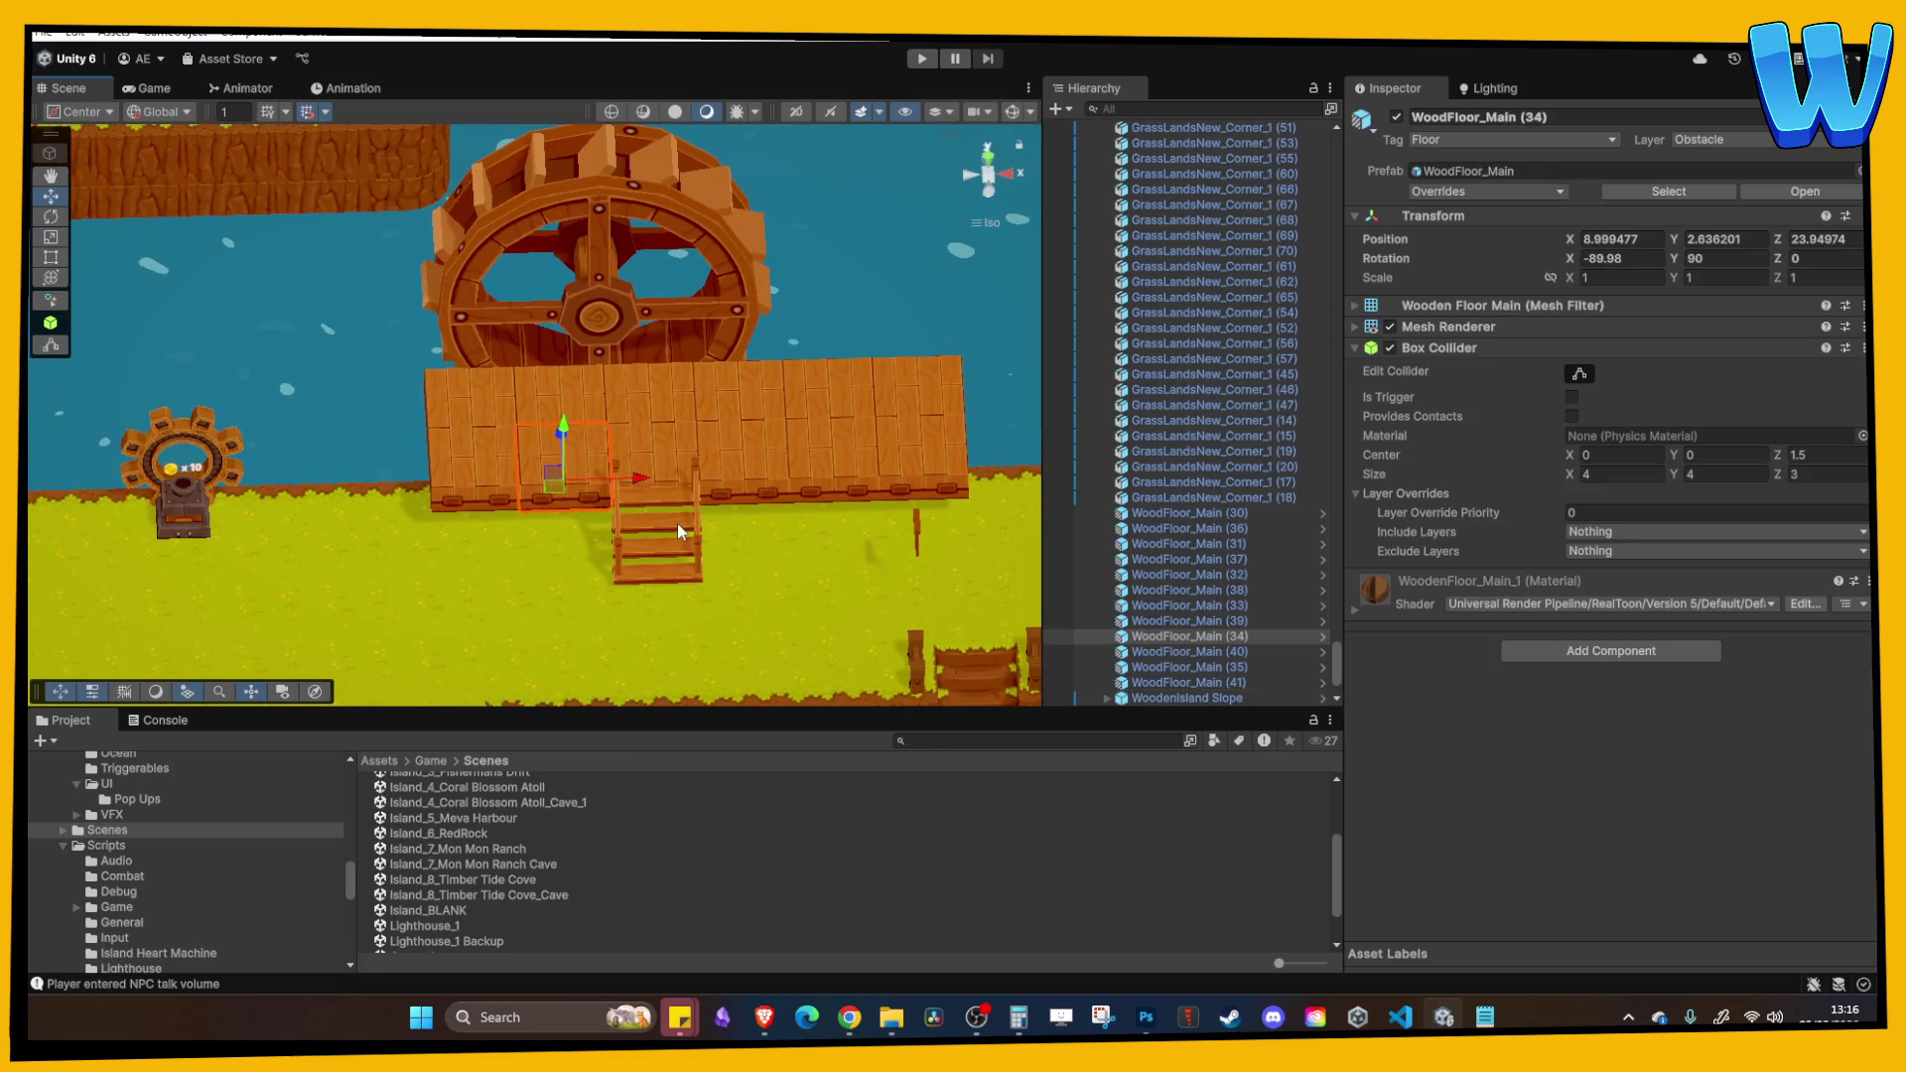
click(677, 522)
drag(724, 528, 630, 521)
Step: Delete the floor tile above the stairs and raise the stairs into the gap
click(575, 455)
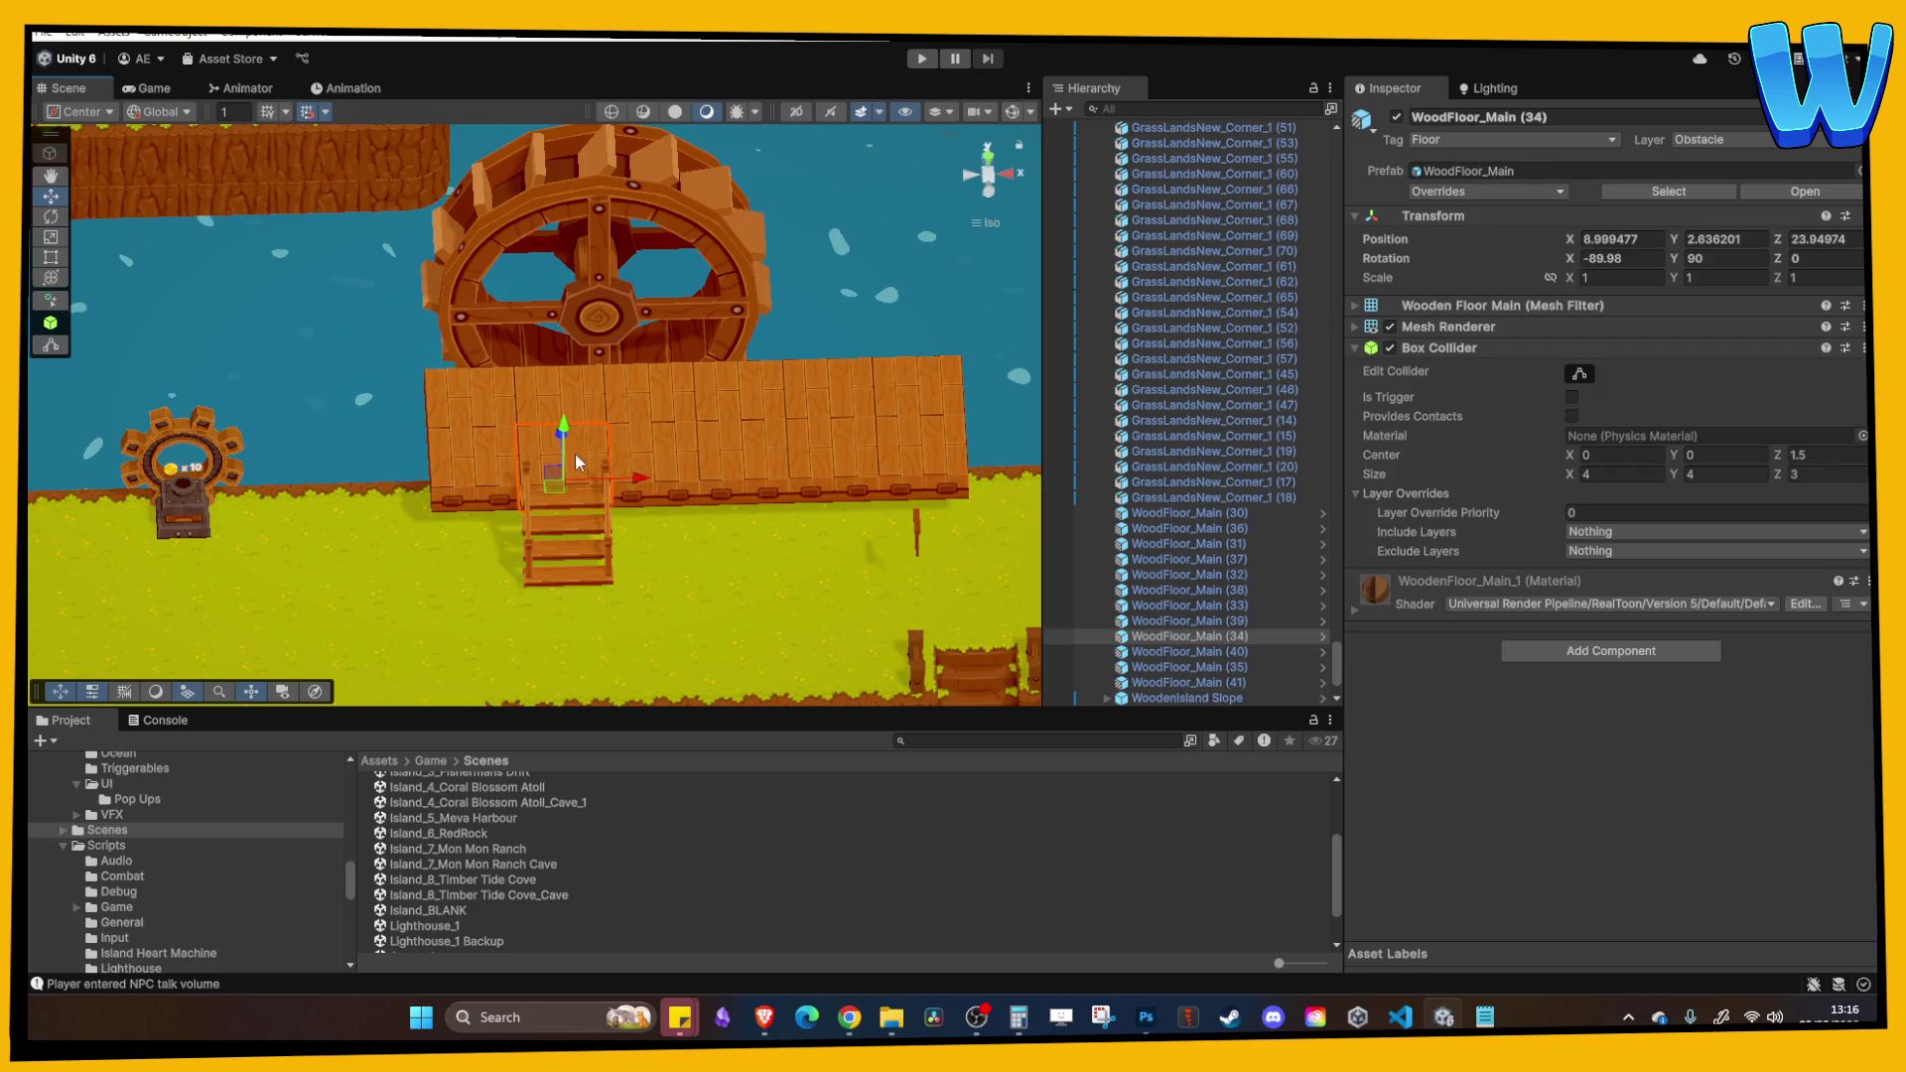
key(Delete)
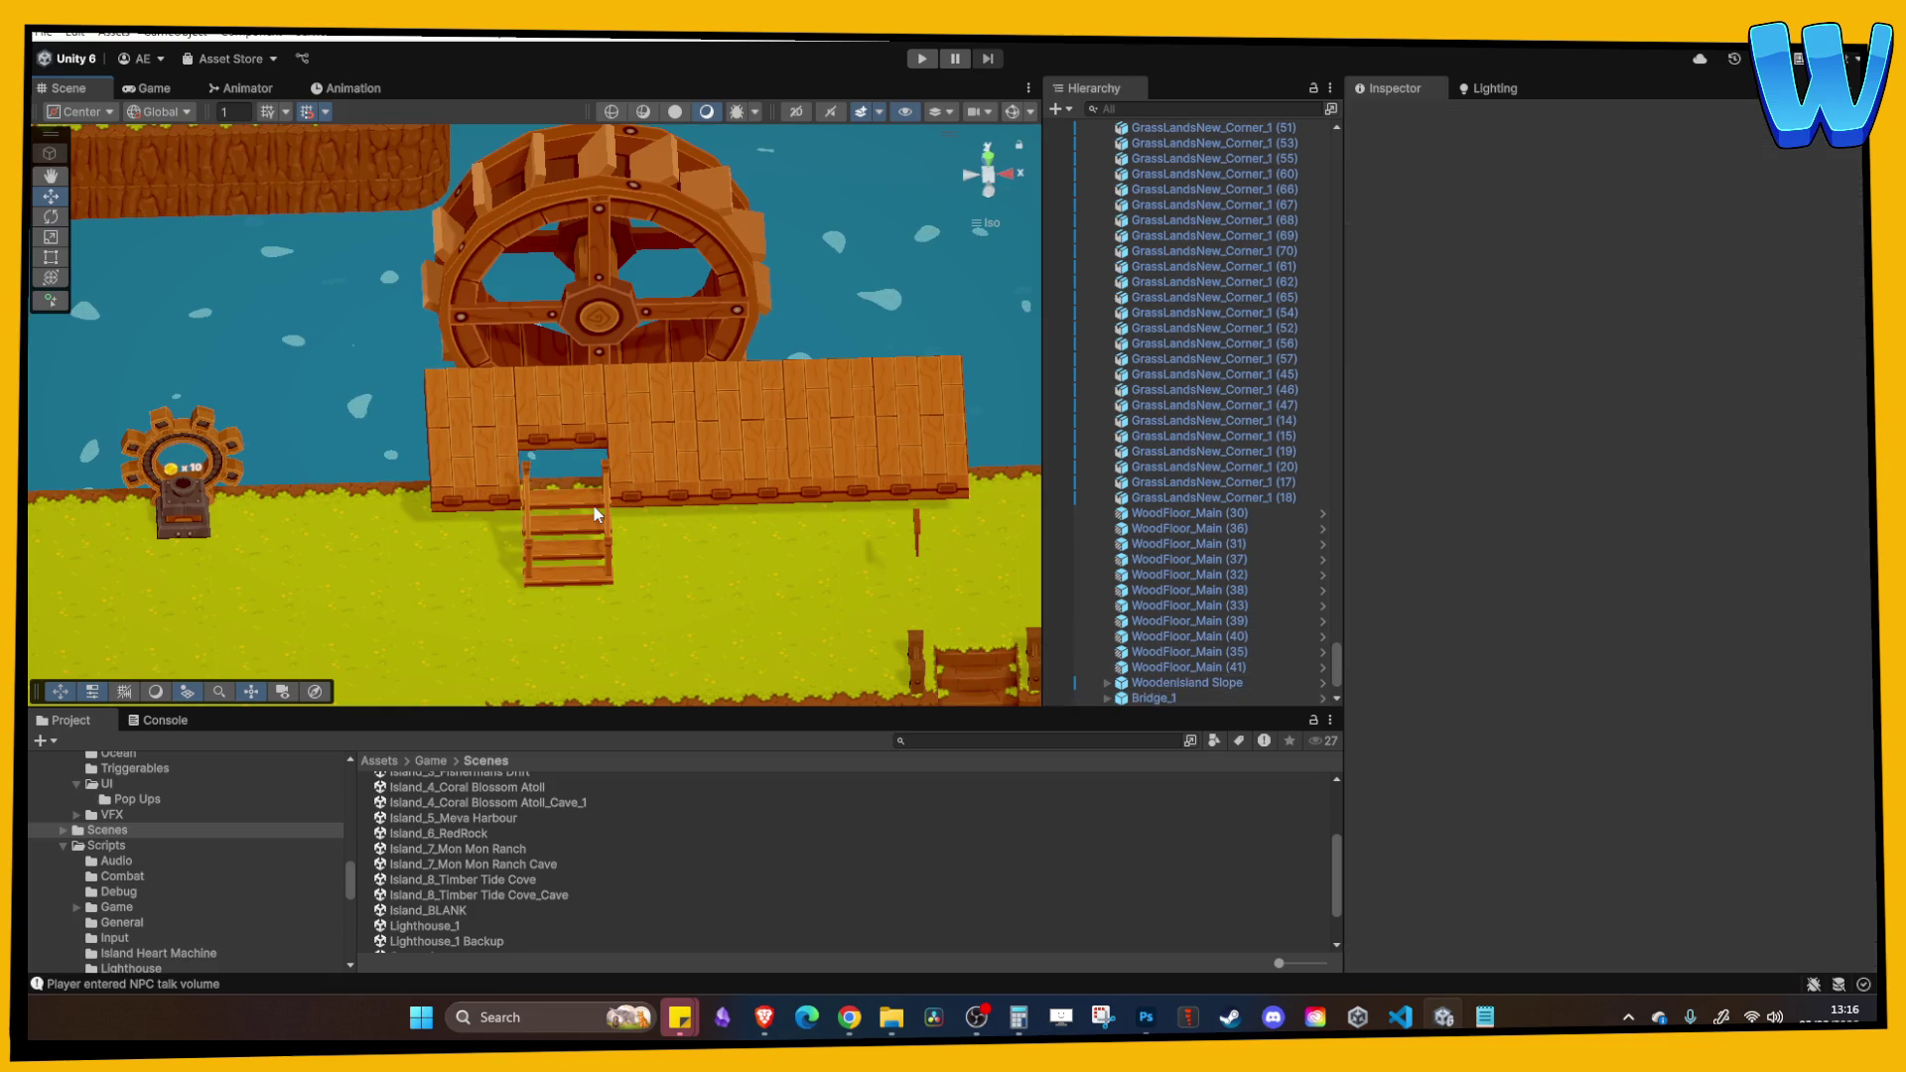
click(594, 509)
mouse_move(566, 492)
mouse_down()
mouse_move(557, 437)
mouse_move(580, 449)
mouse_up()
Step: In Top view, select the dock's floor tiles across both rows
click(848, 466)
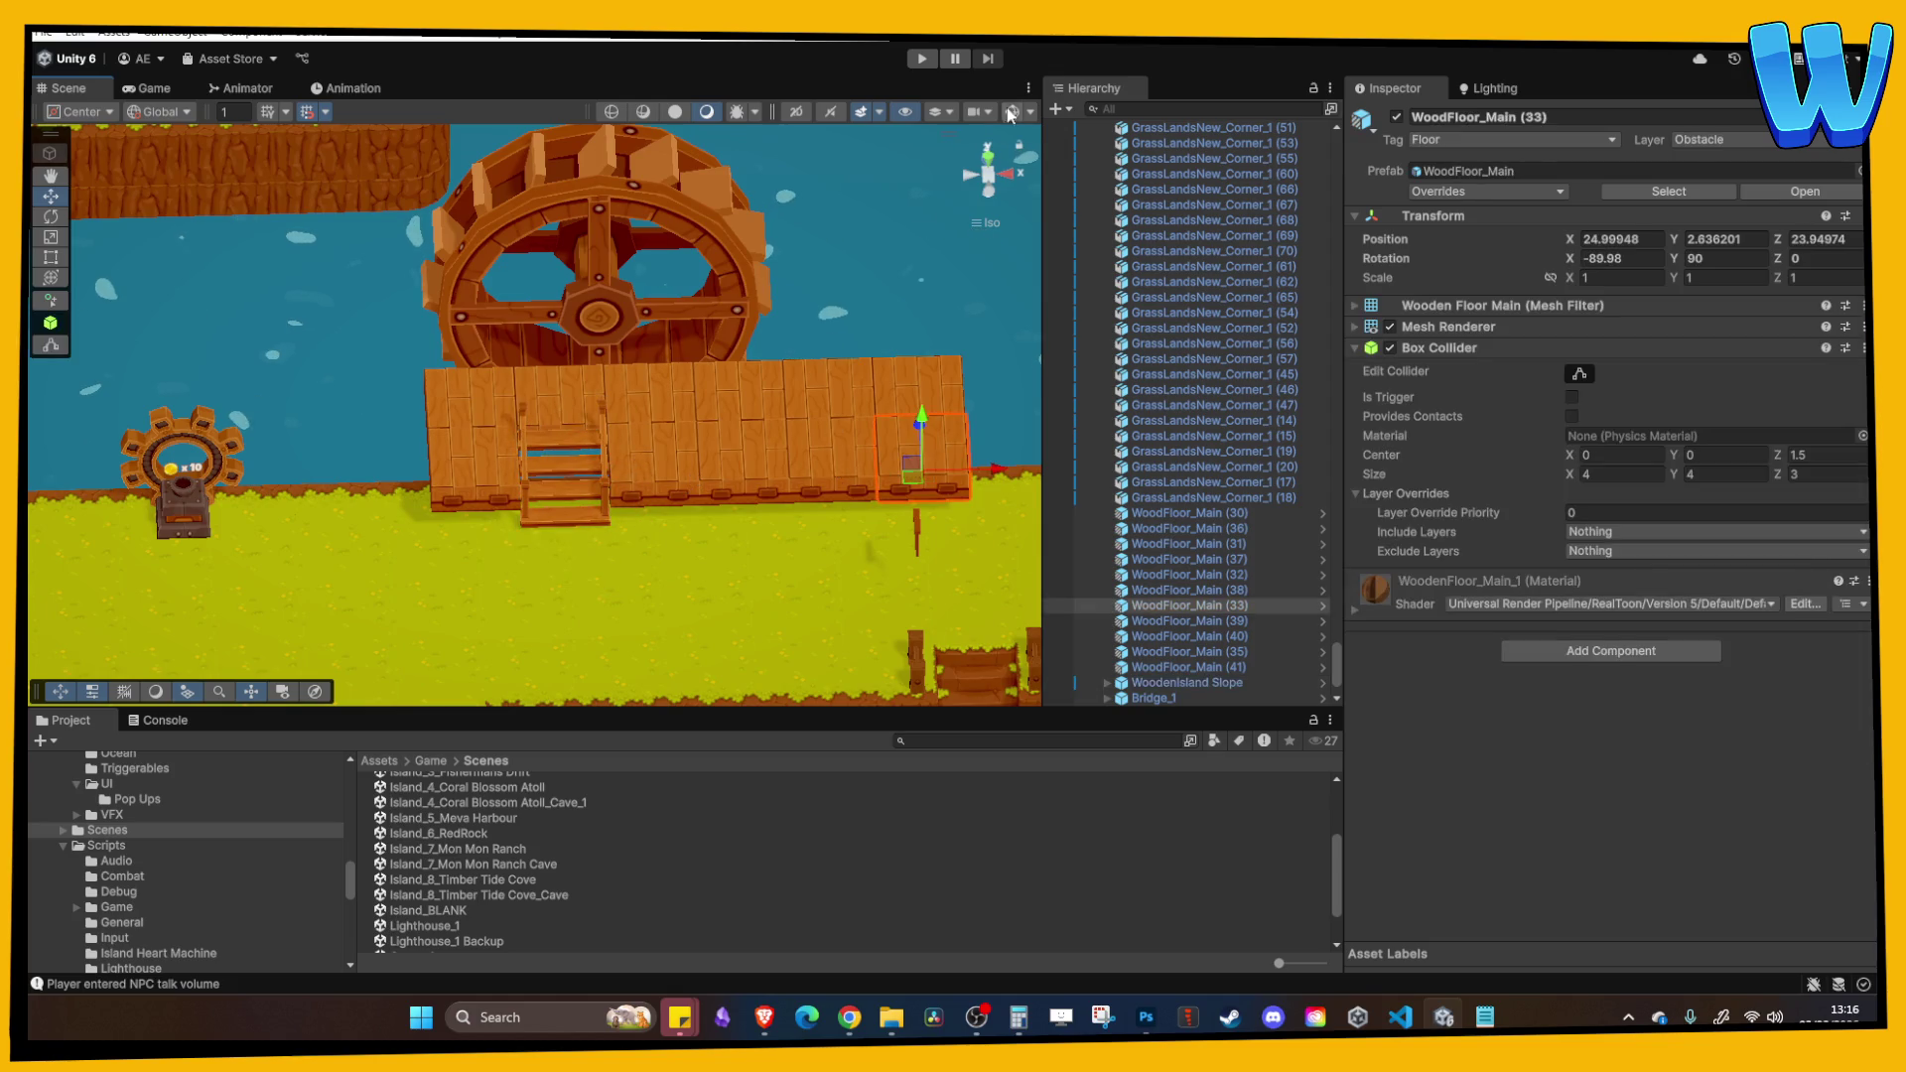
click(987, 154)
shift+click(753, 431)
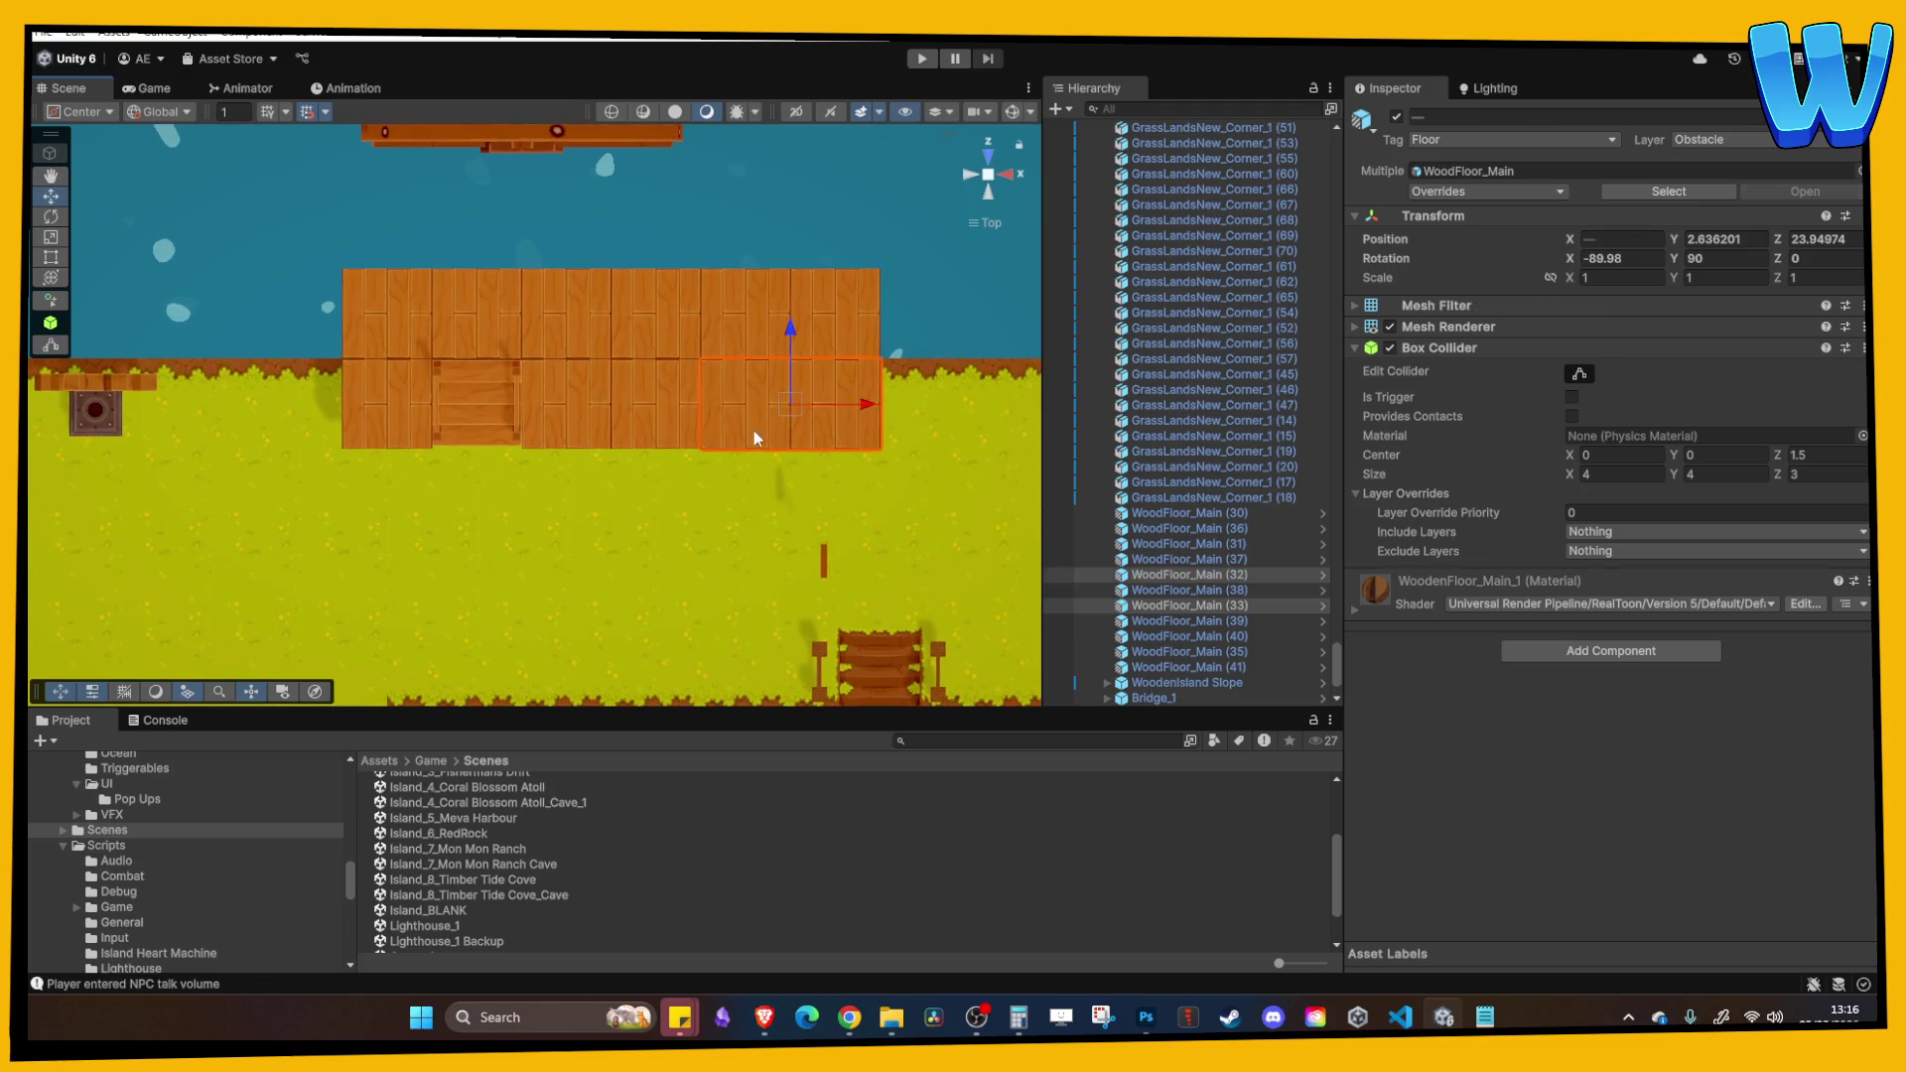
shift+click(655, 426)
shift+click(563, 421)
shift+click(417, 432)
shift+click(423, 335)
shift+click(487, 313)
shift+click(544, 308)
shift+click(663, 308)
shift+click(744, 308)
shift+click(820, 307)
Step: Move the selected floor tiles toward the shore, then frame the Wooden Banister from above
mouse_move(610, 290)
mouse_down()
mouse_move(610, 372)
mouse_move(610, 335)
mouse_move(846, 474)
mouse_move(731, 486)
mouse_move(862, 471)
mouse_move(832, 443)
mouse_move(655, 442)
mouse_move(640, 494)
mouse_move(552, 469)
mouse_up()
click(611, 367)
click(818, 387)
key(f)
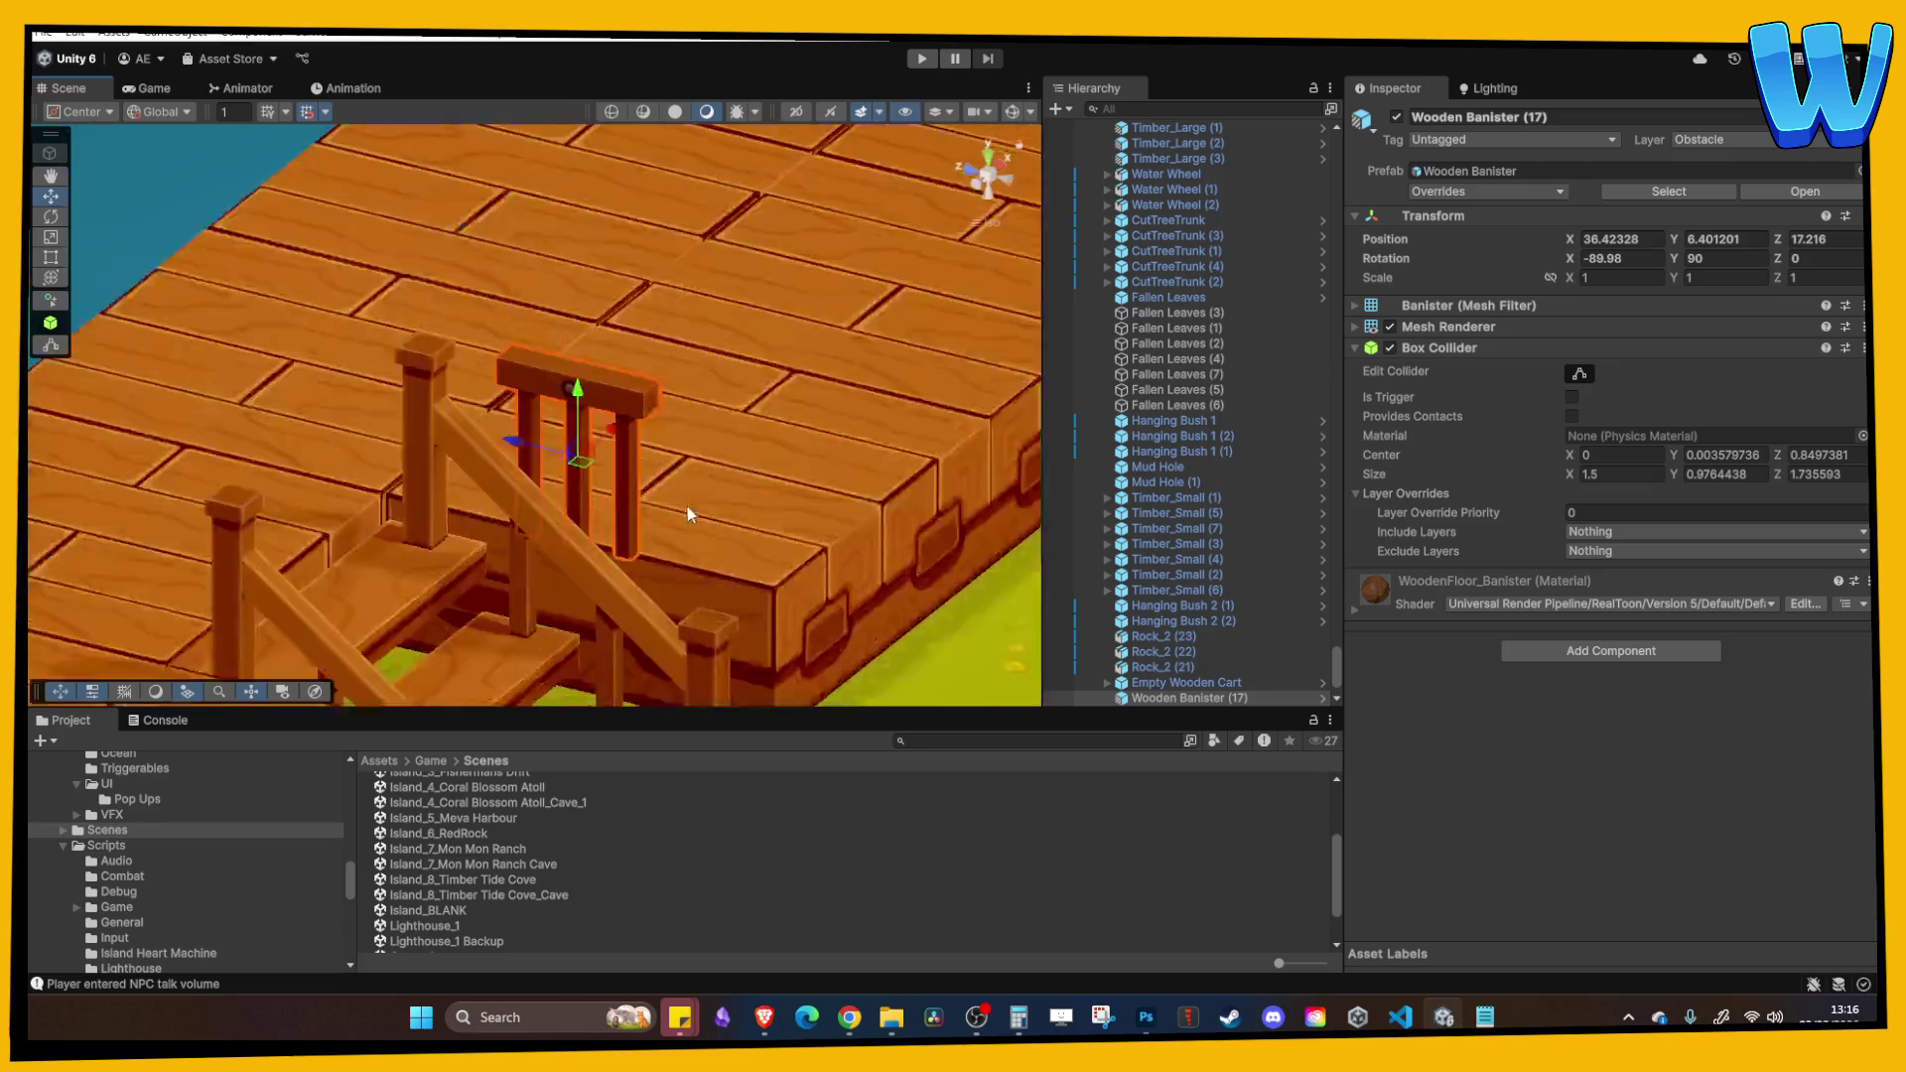
click(988, 169)
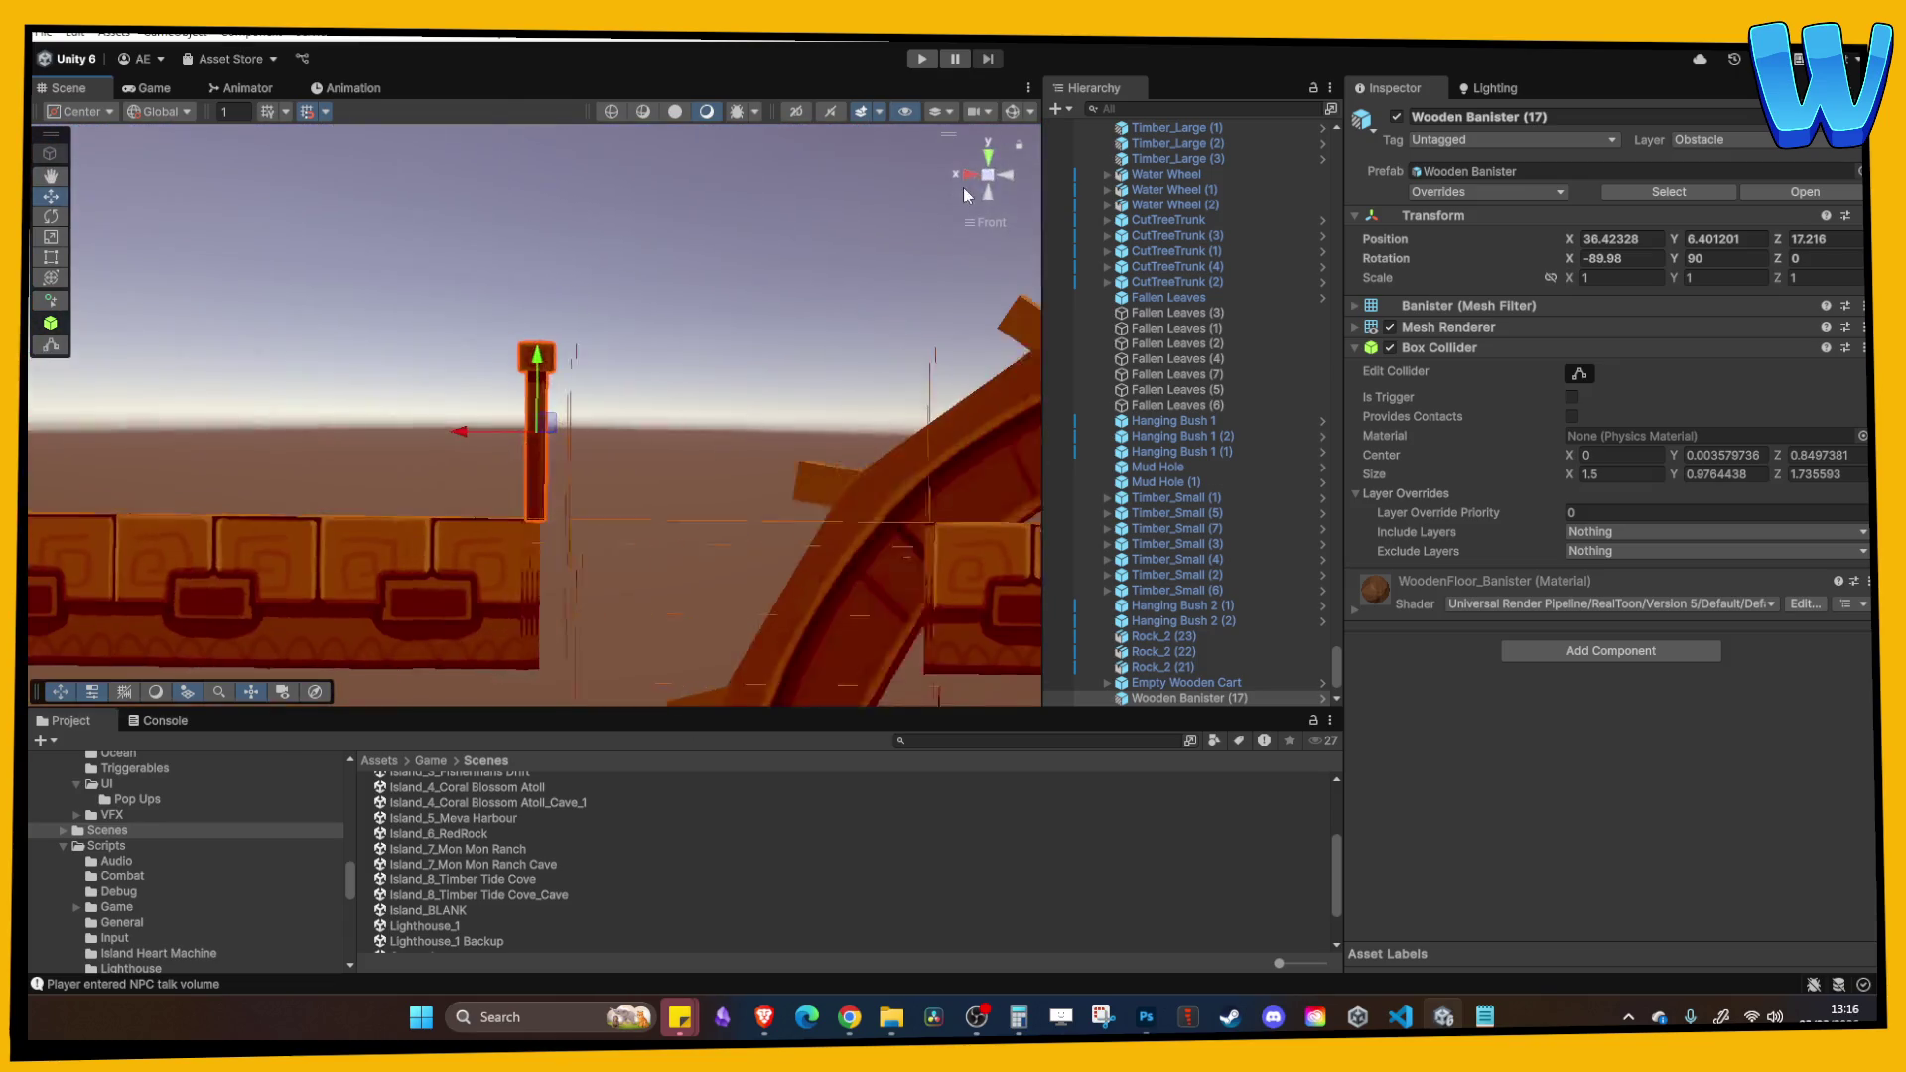
click(991, 155)
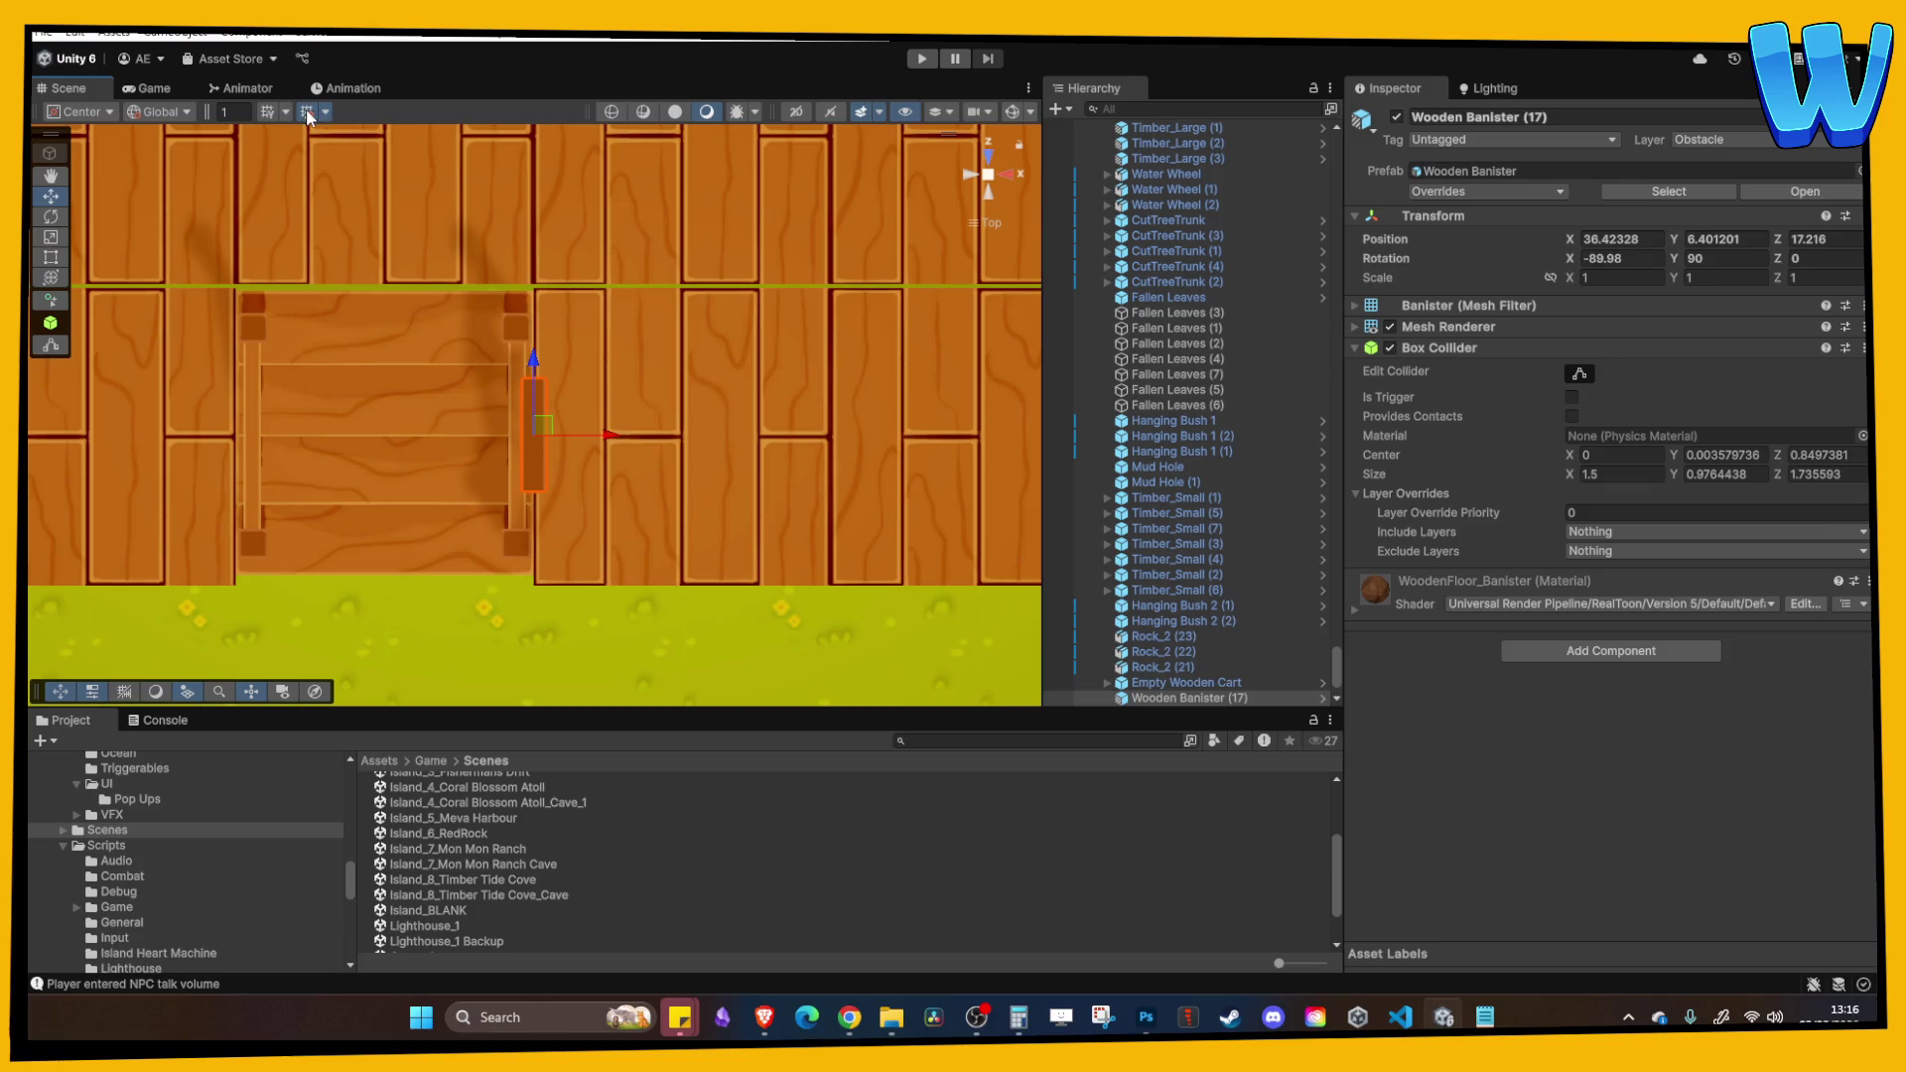
Step: Reposition the Wooden Banister one unit along Z
drag(561, 434, 655, 439)
drag(608, 355, 620, 229)
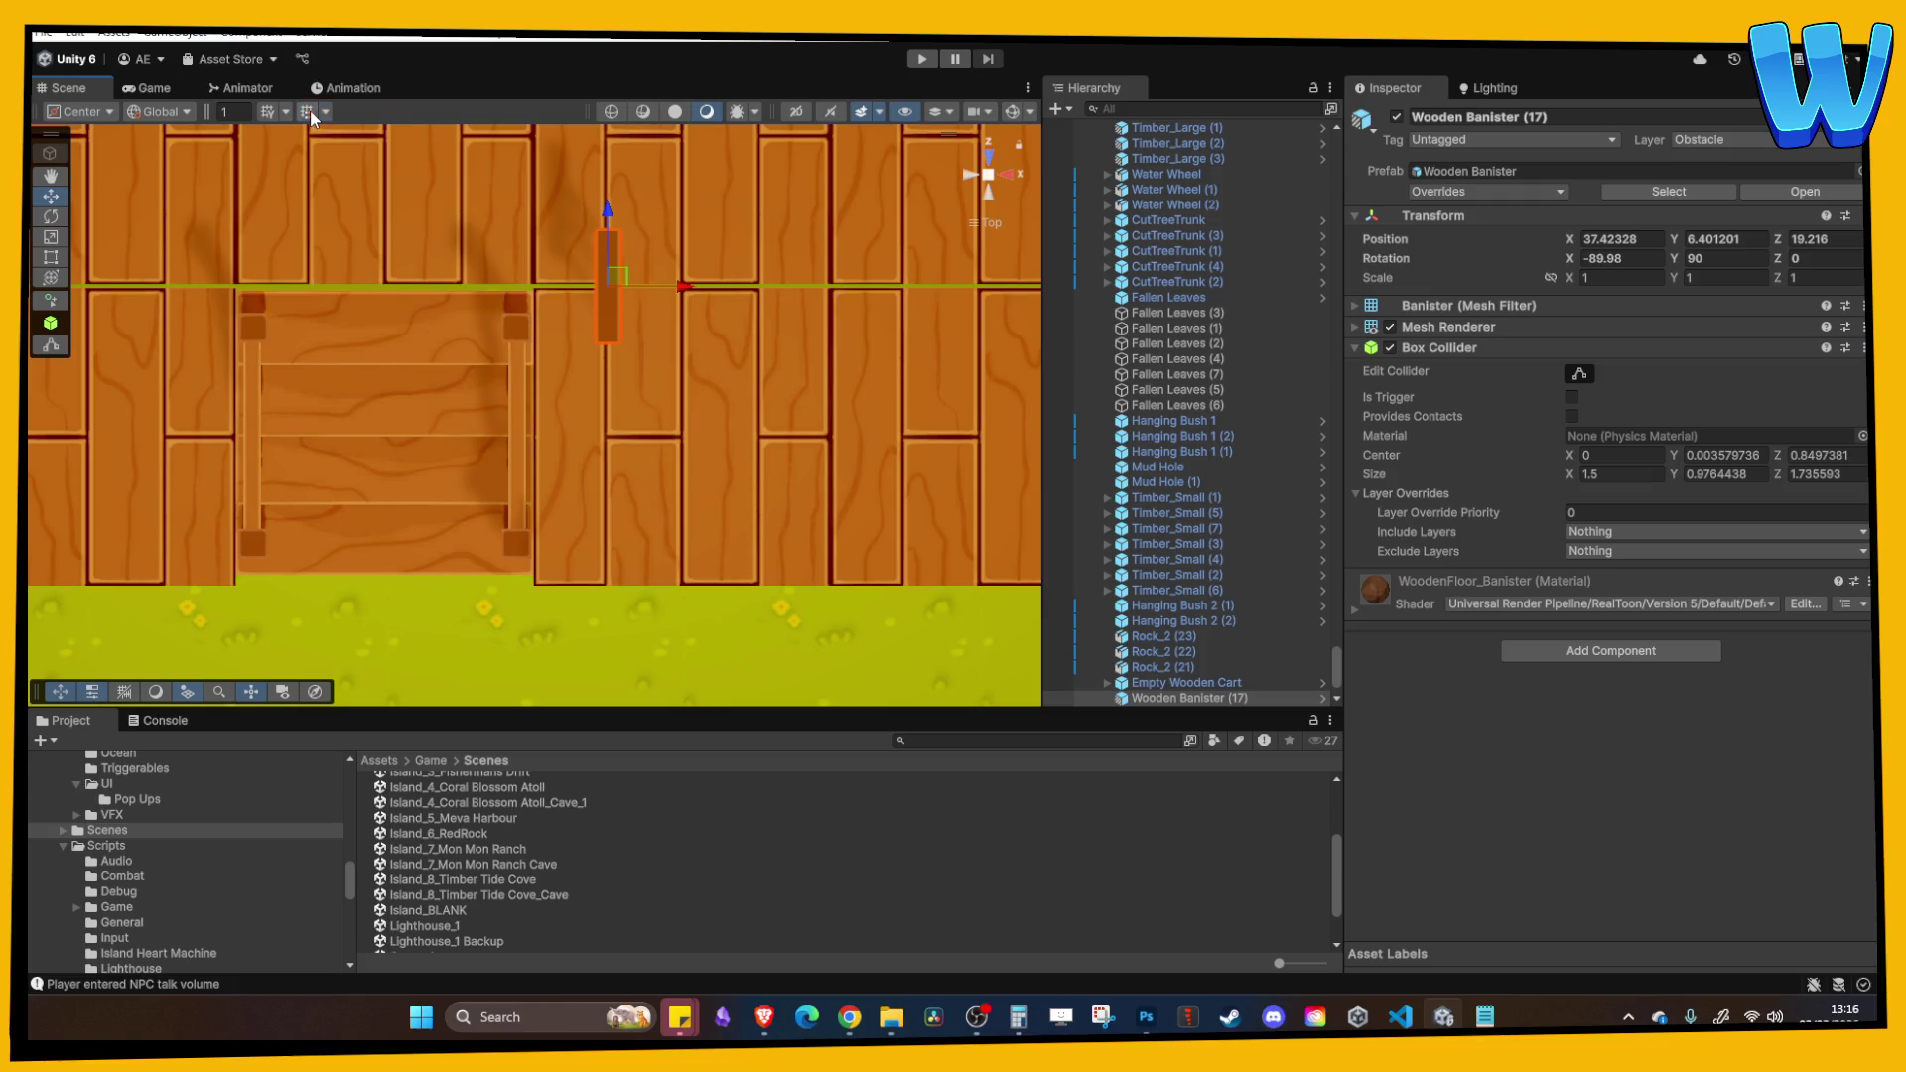
key(ctrl+z)
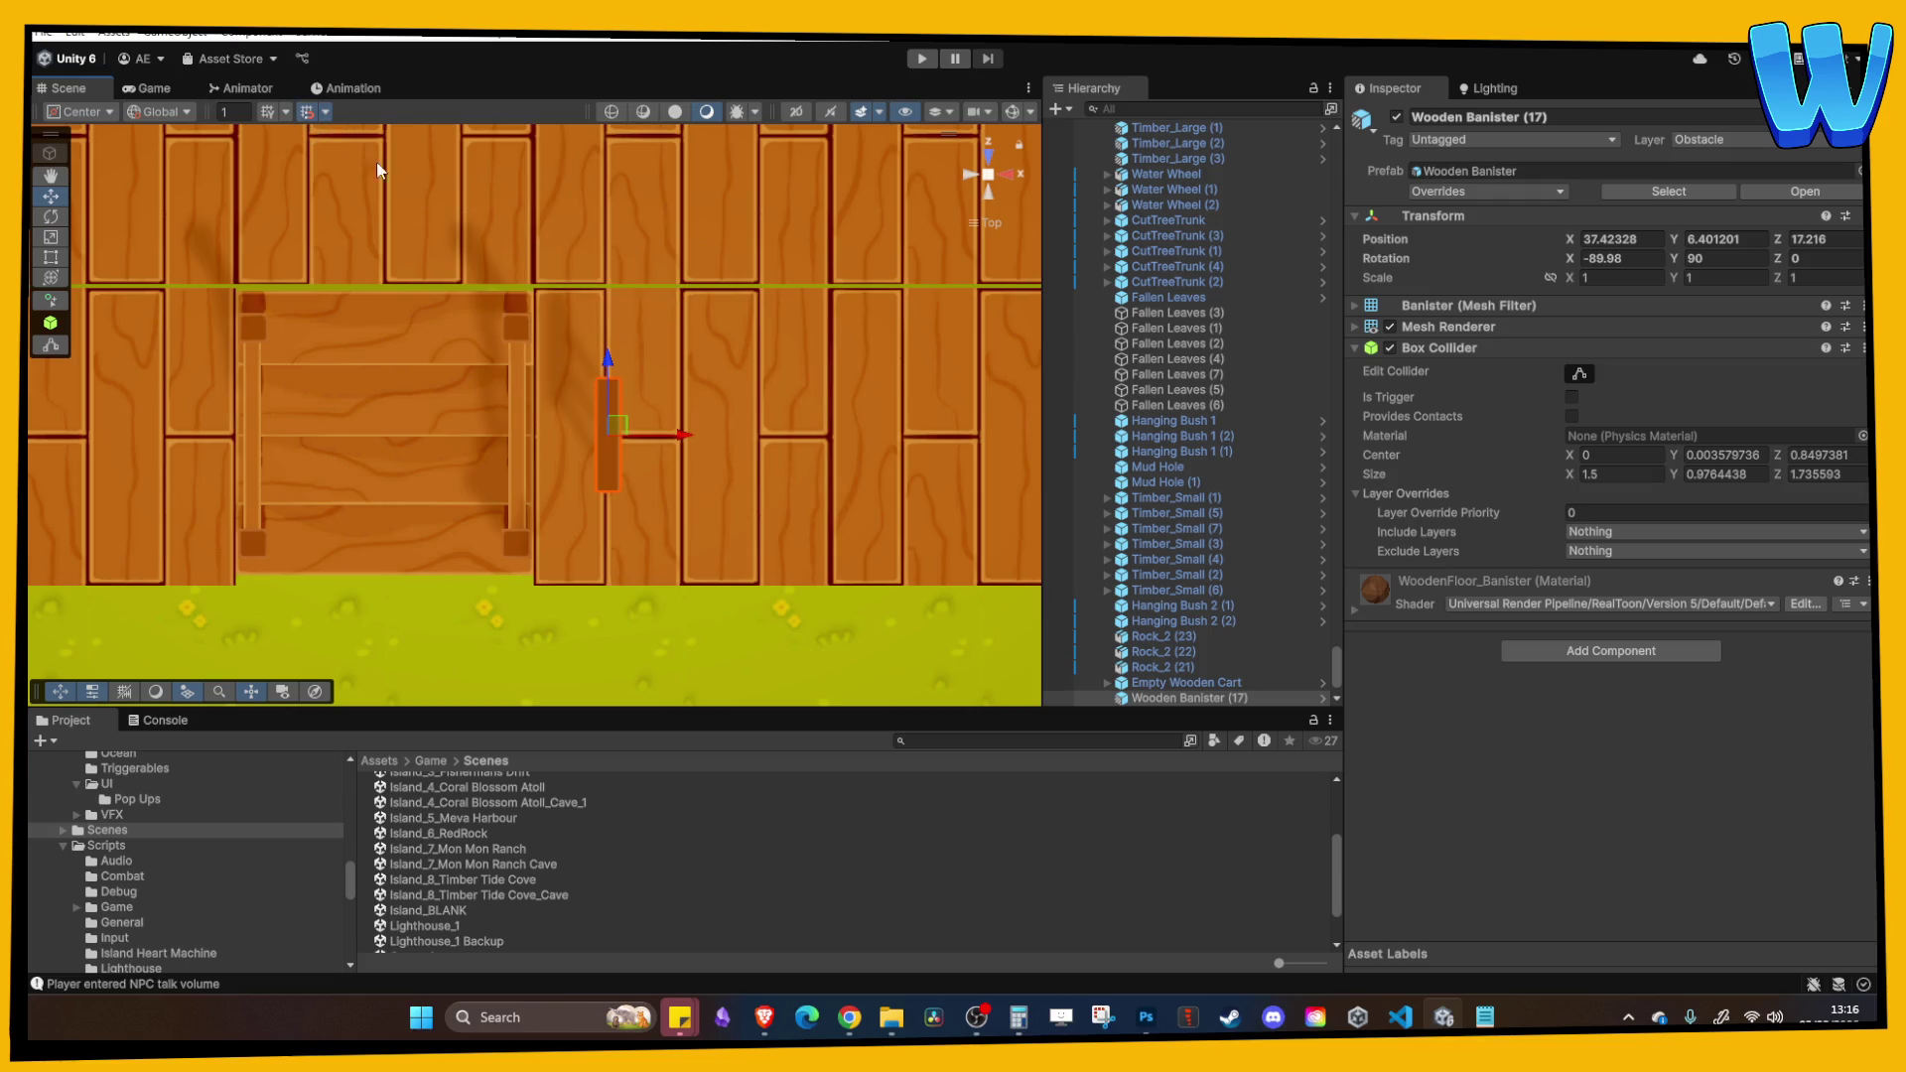
drag(608, 360, 616, 278)
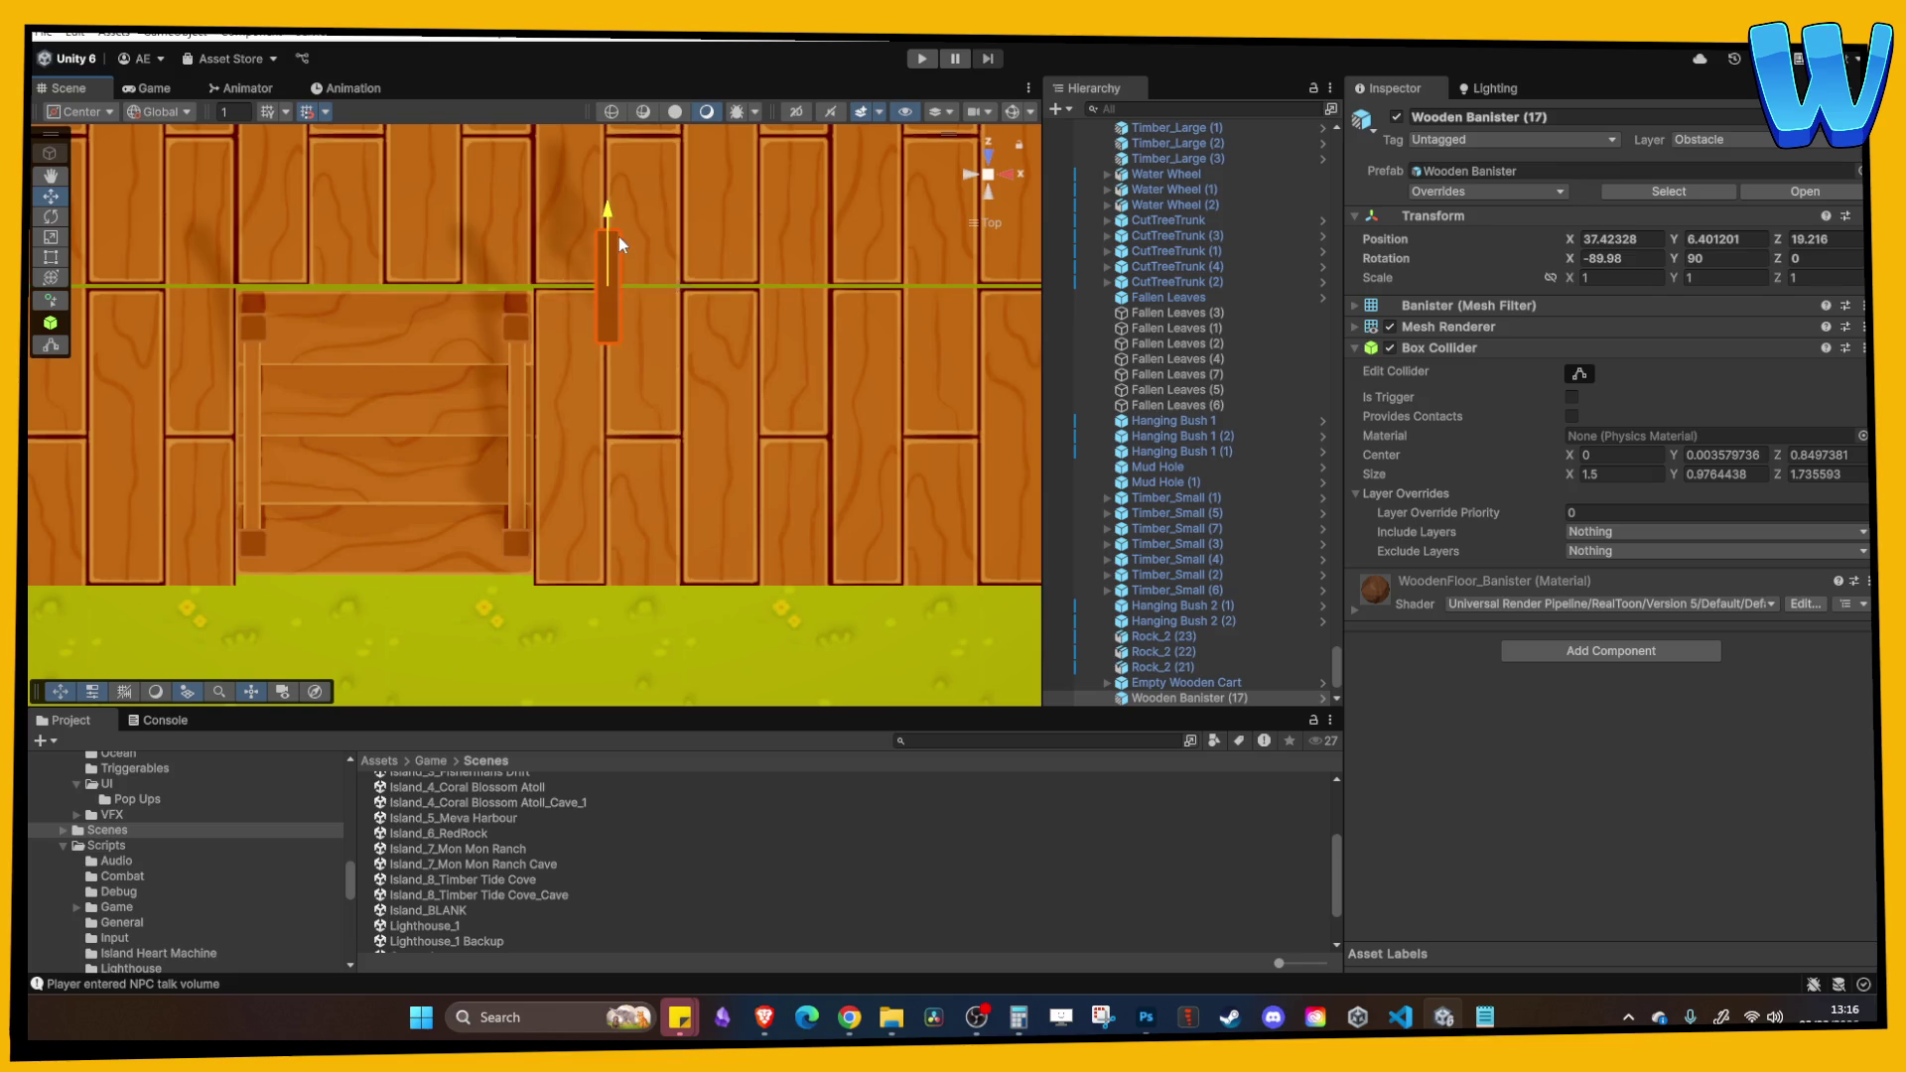
mouse_move(669, 284)
mouse_down()
mouse_move(636, 286)
mouse_move(567, 367)
mouse_up()
Step: Duplicate the banister, place the copies, and set one copy's Rotation Y to 0
key(ctrl+d)
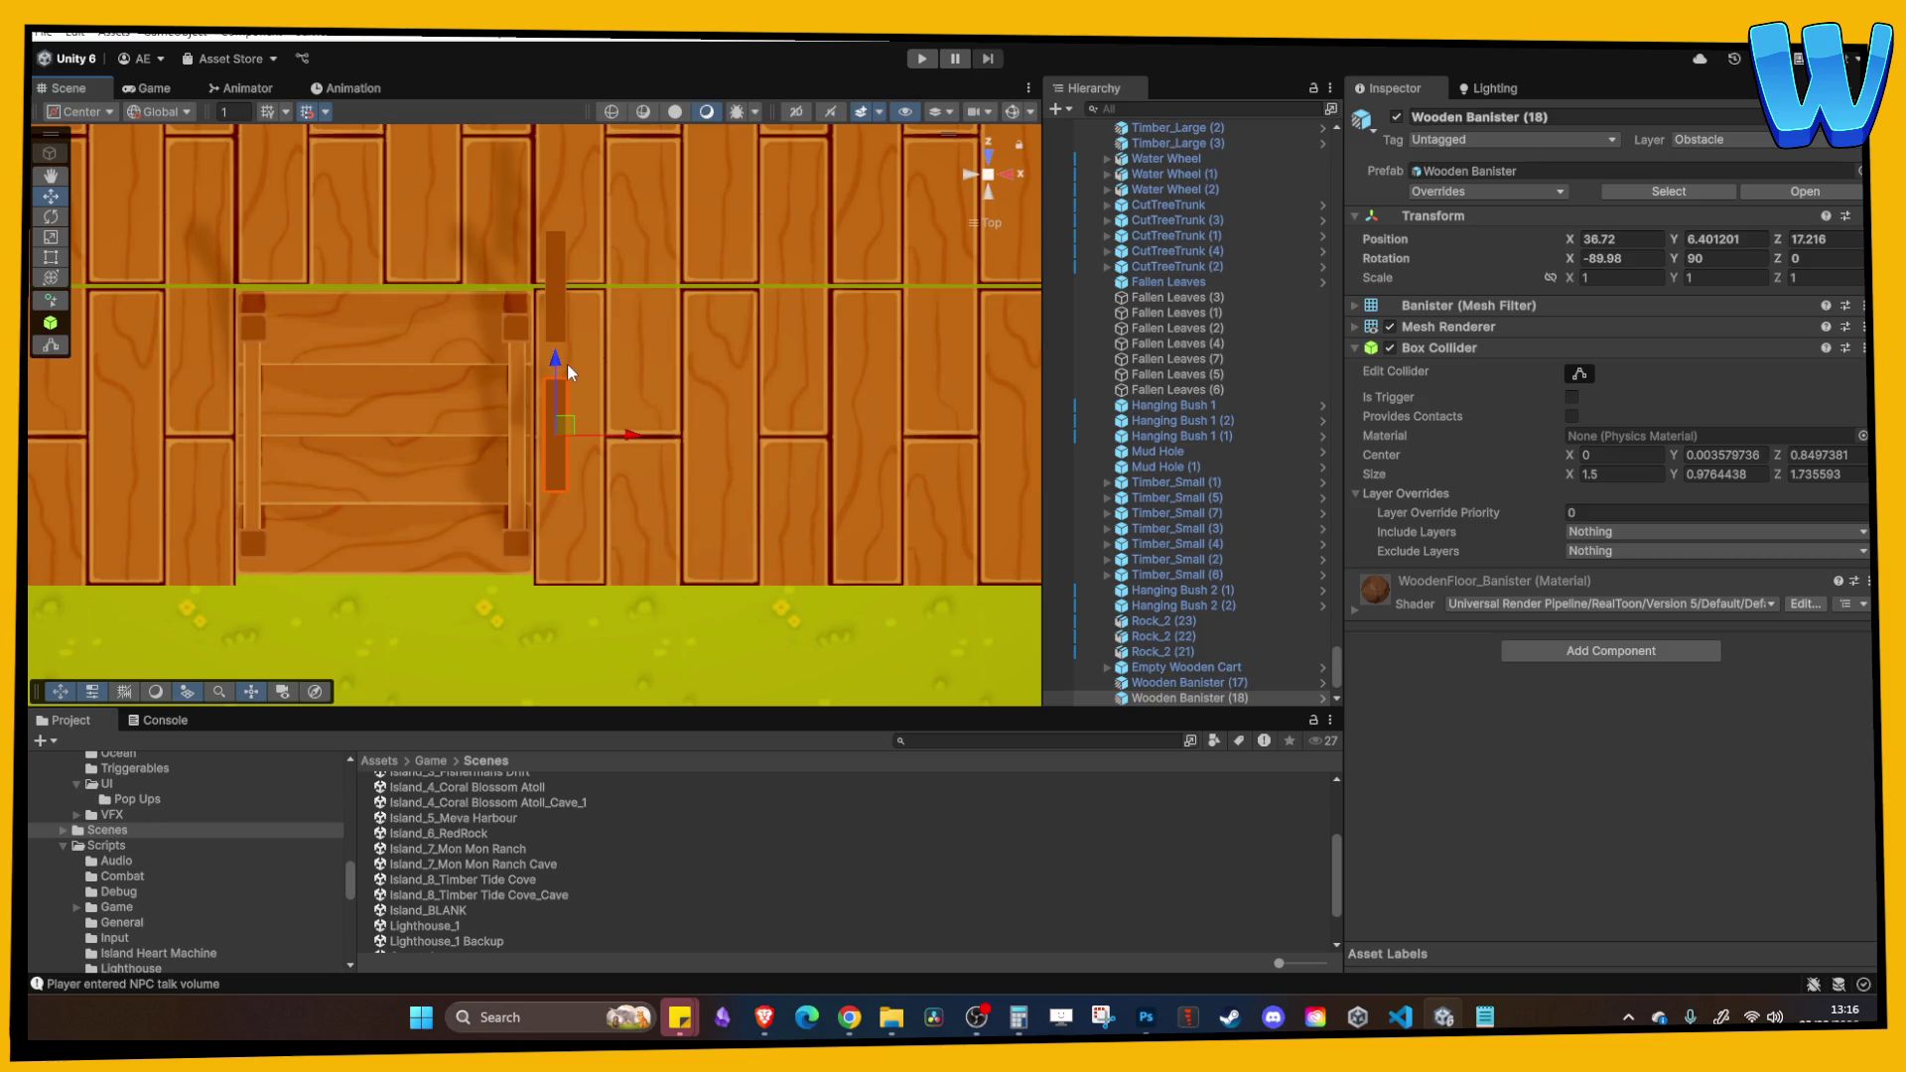
mouse_move(566, 377)
mouse_down()
mouse_move(568, 347)
mouse_move(564, 423)
mouse_up()
key(ctrl+d)
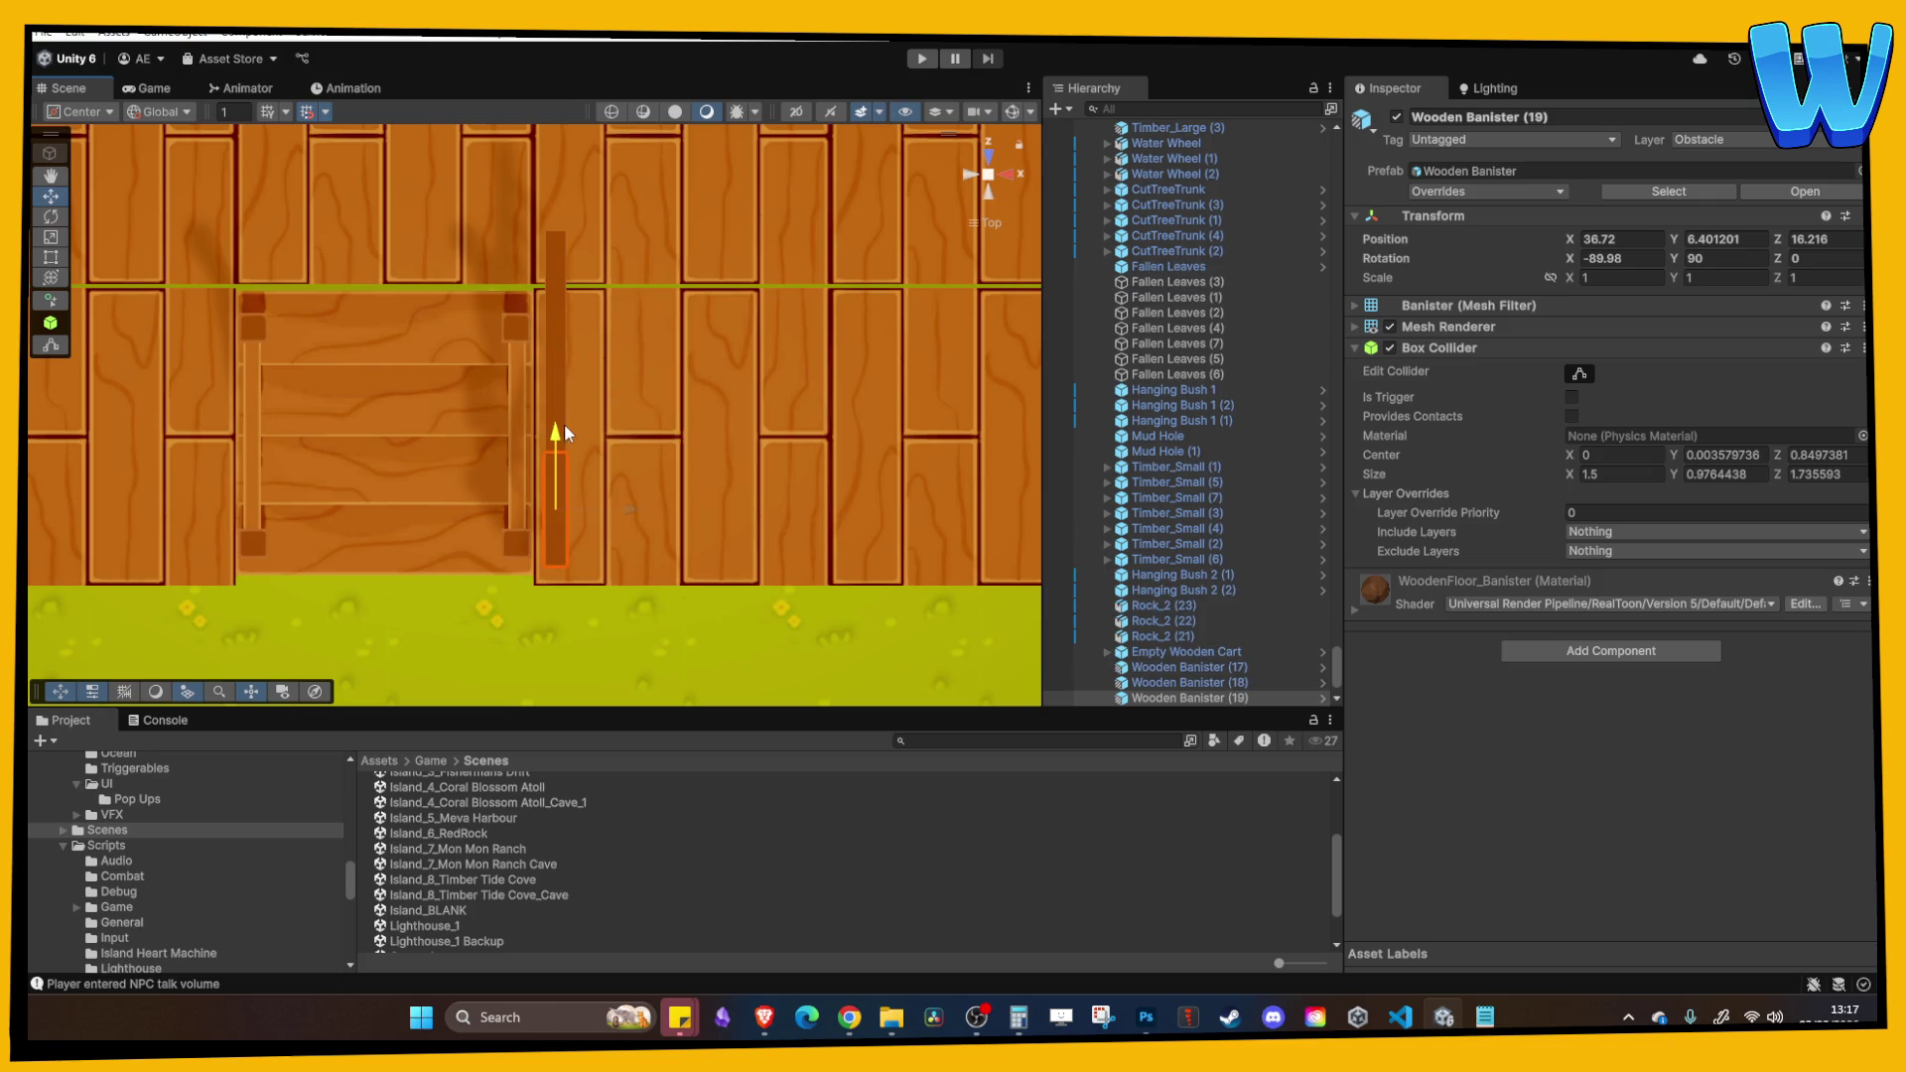
key(ctrl+d)
drag(610, 509, 661, 509)
click(1716, 260)
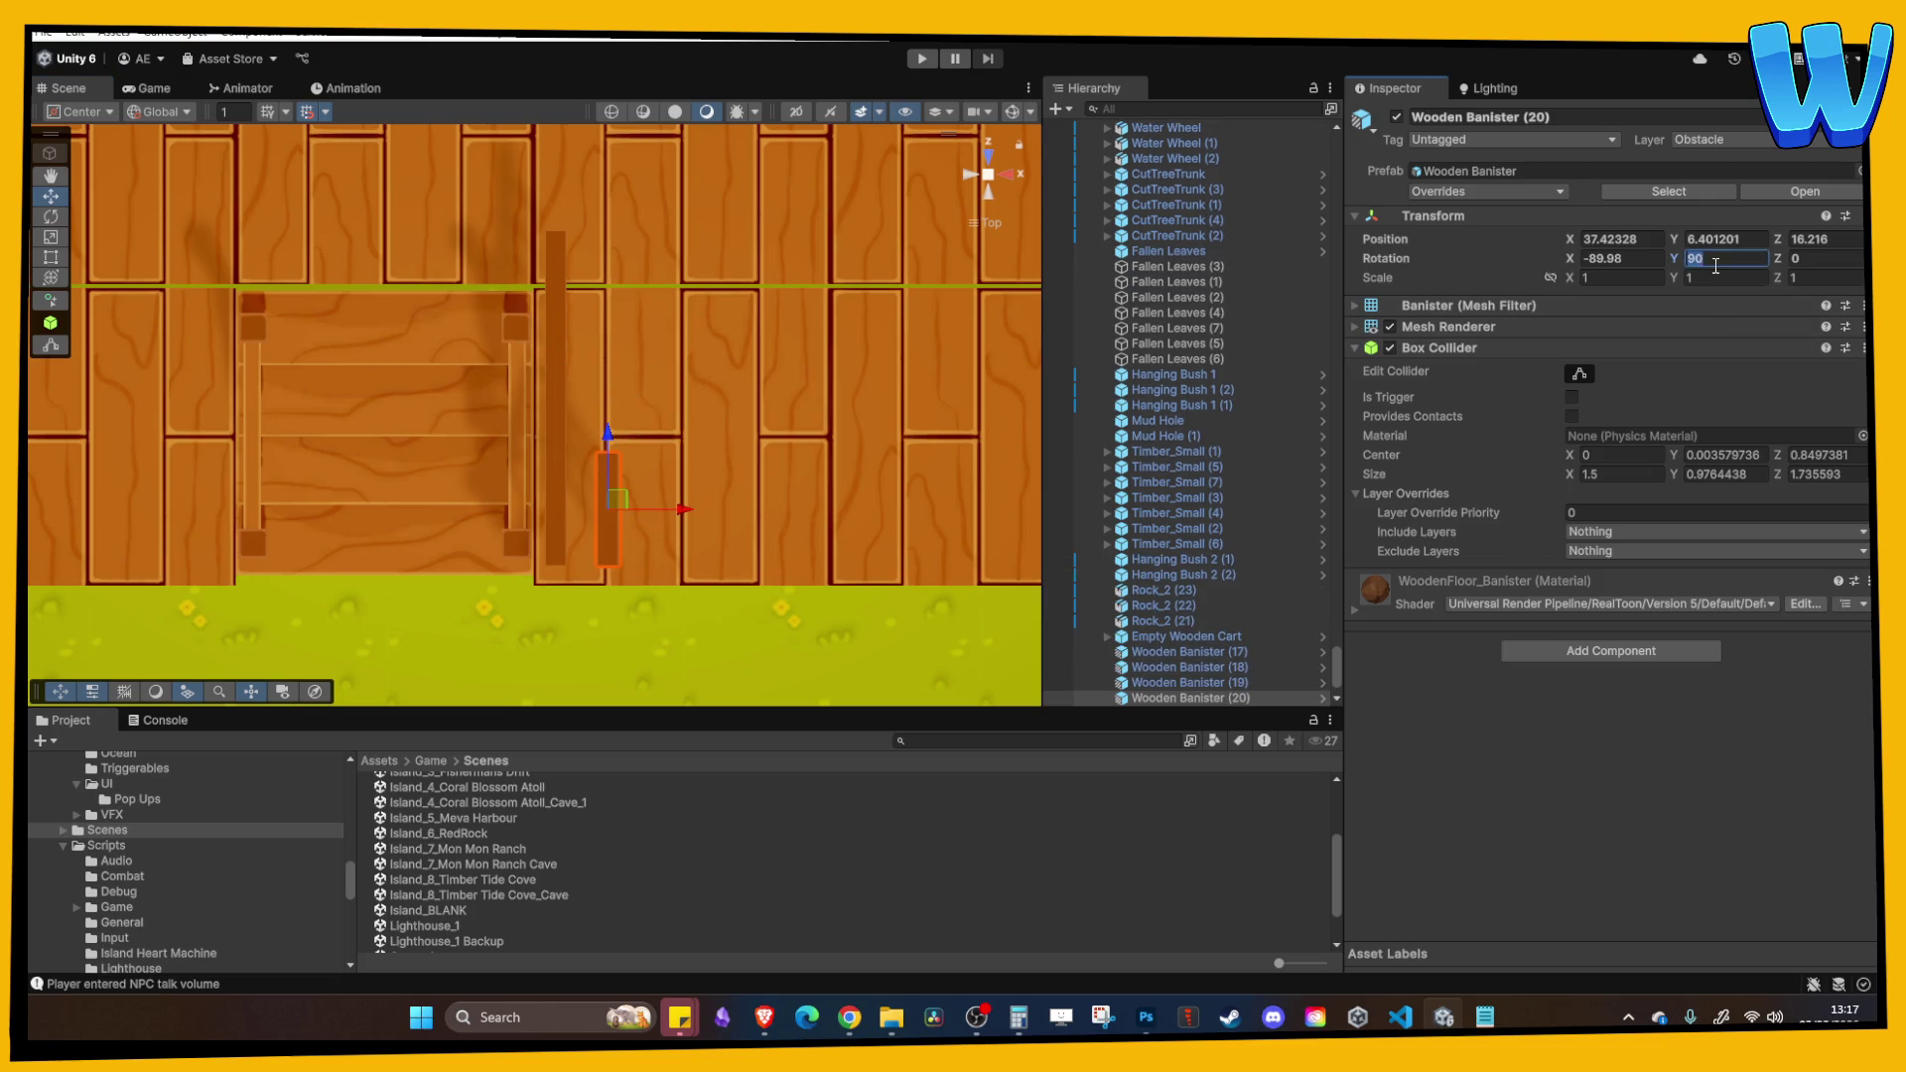
text(0)
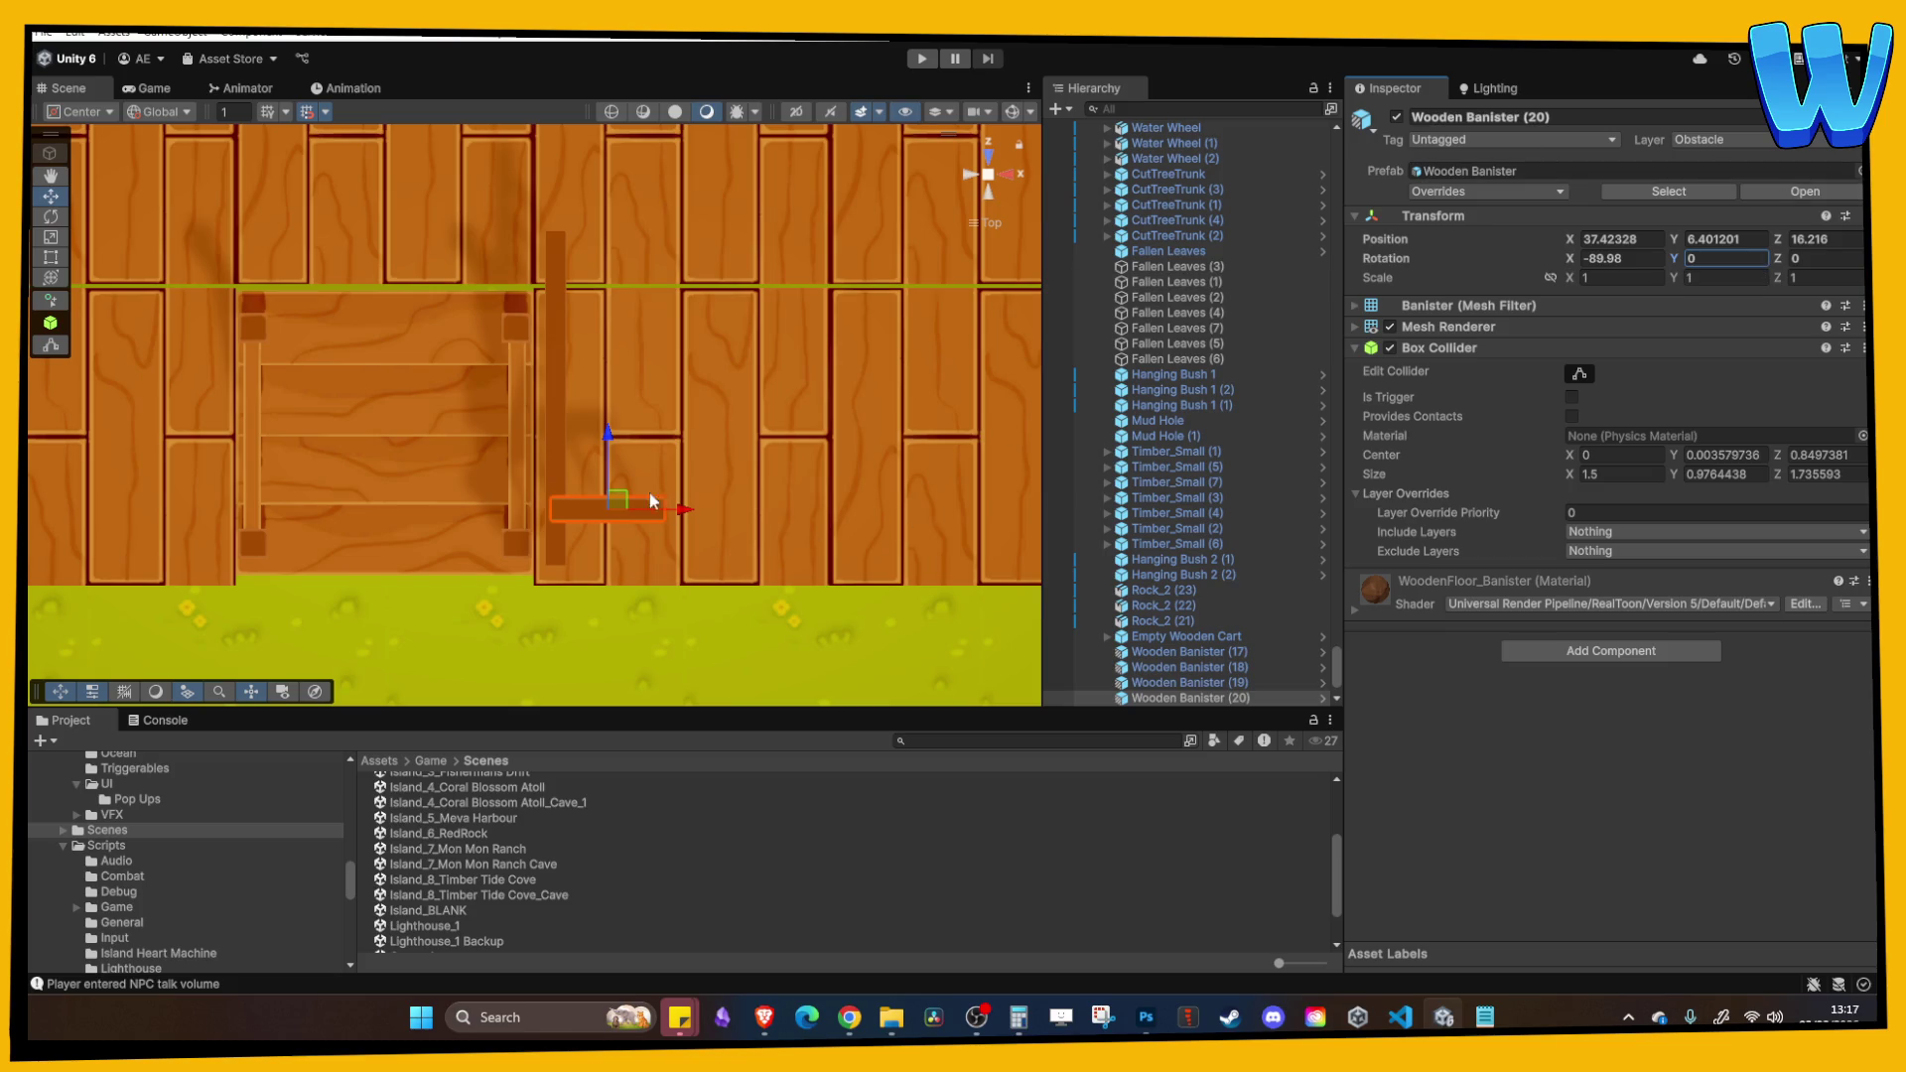
text(f)
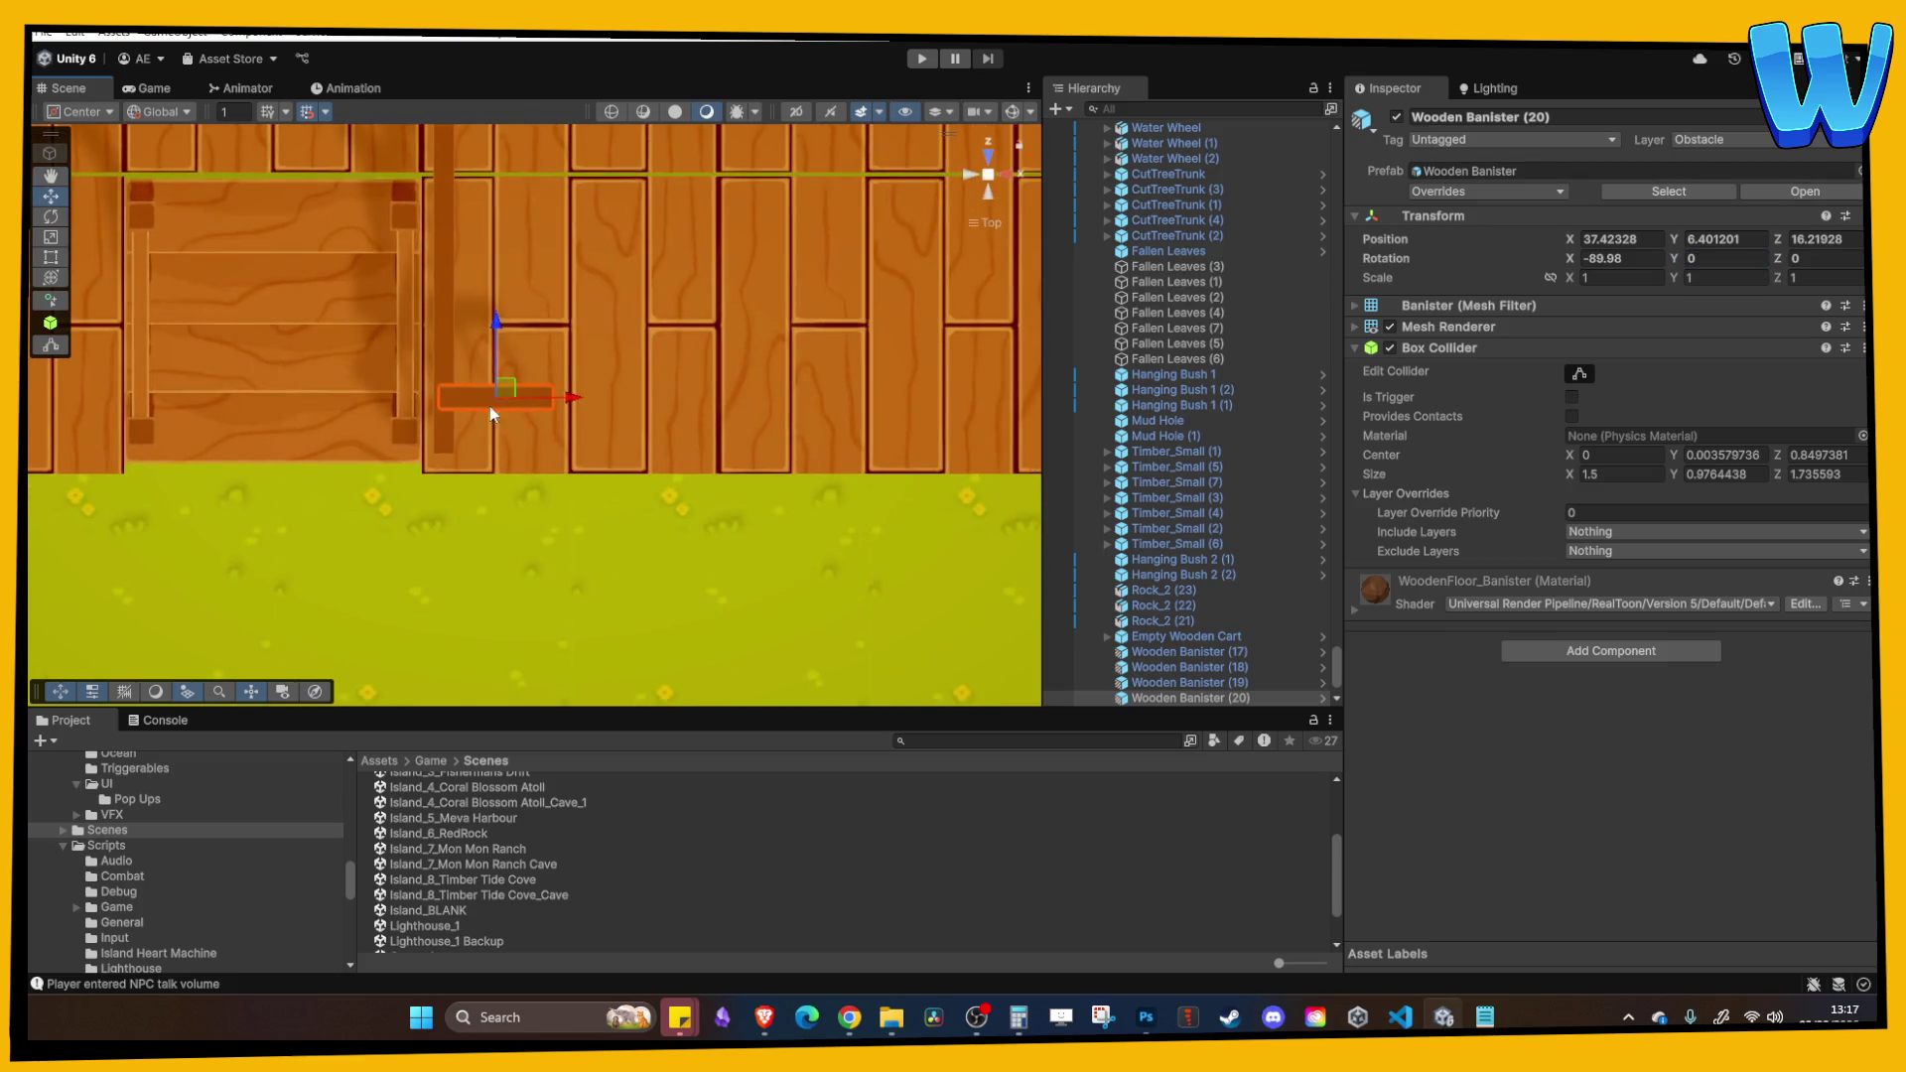
Step: Place the horizontal bar at the post's base and line up a duplicate beside it
drag(437, 406, 465, 442)
key(ctrl+d)
drag(595, 445, 705, 447)
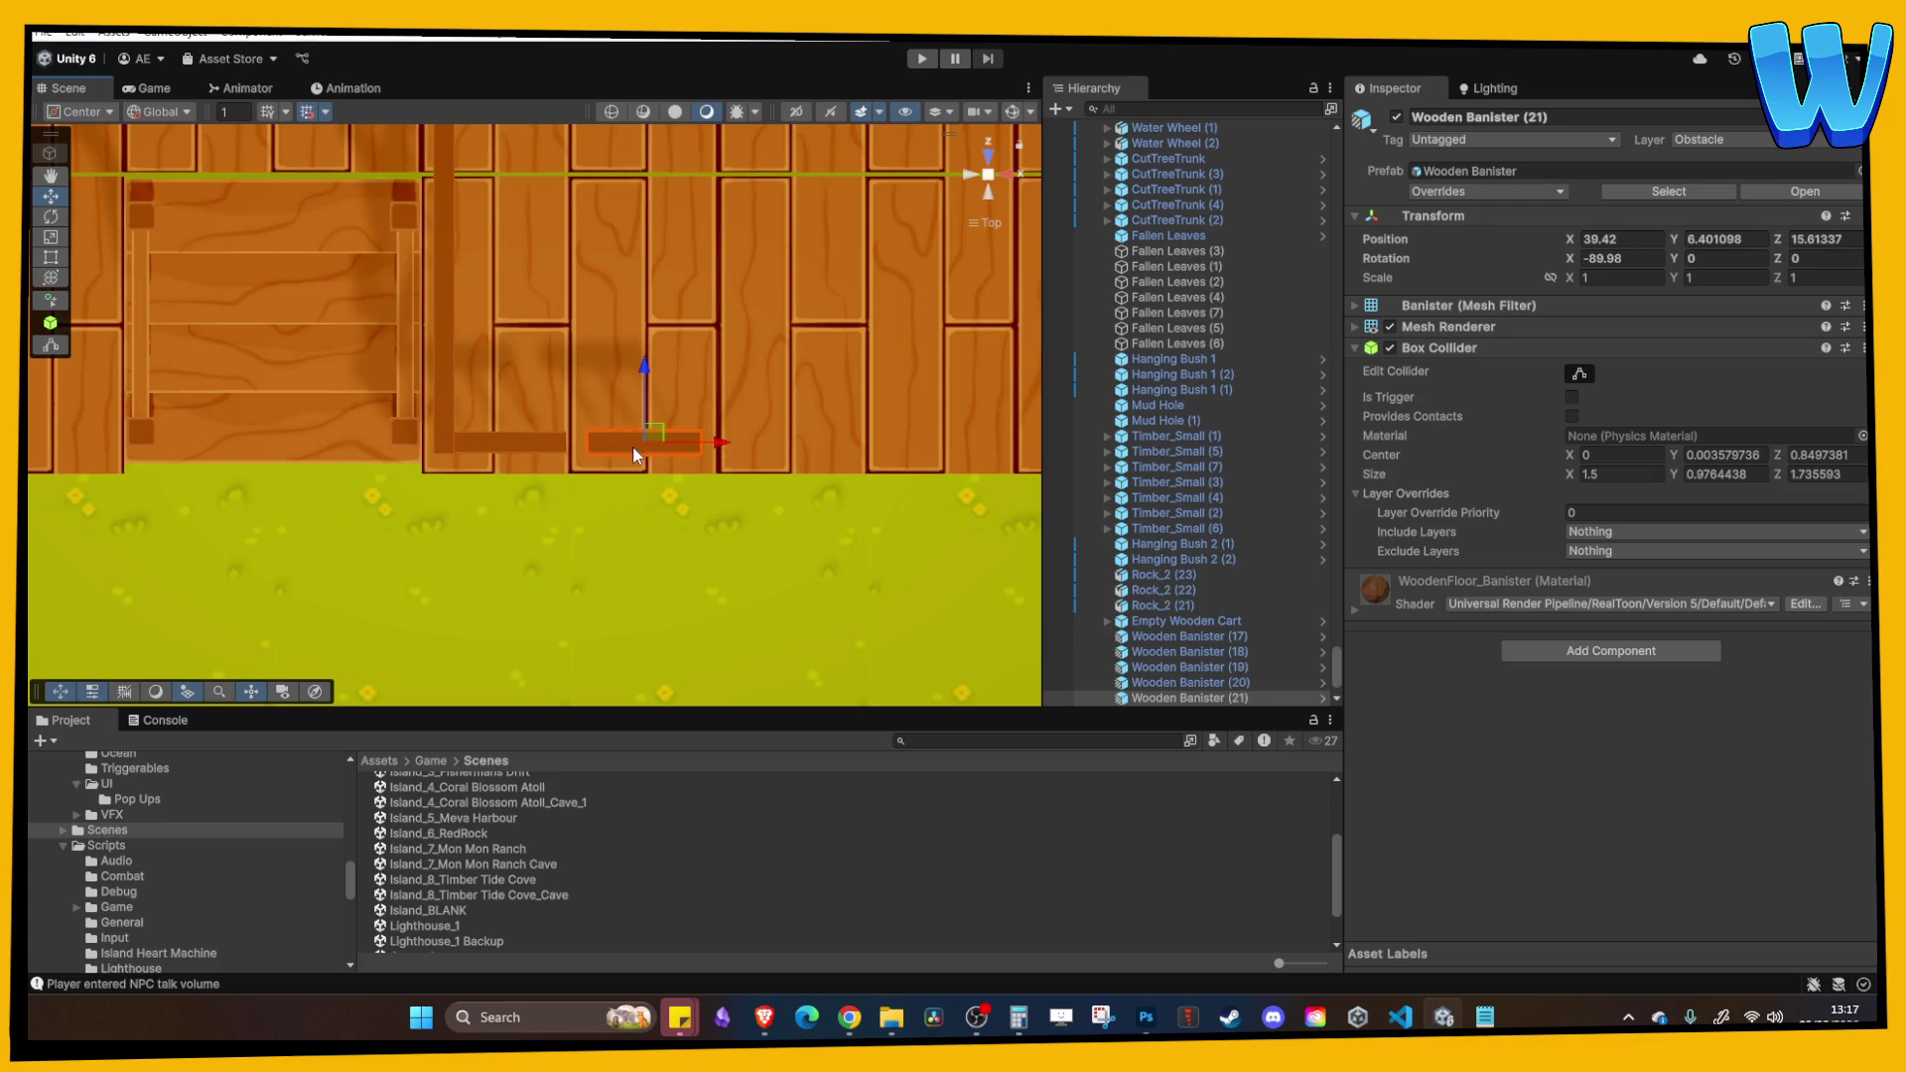
drag(581, 452, 459, 437)
Step: Duplicate the vertical banister bar and move the copy to the stairs' left side
scroll(665, 427, down, 2)
shift+click(635, 375)
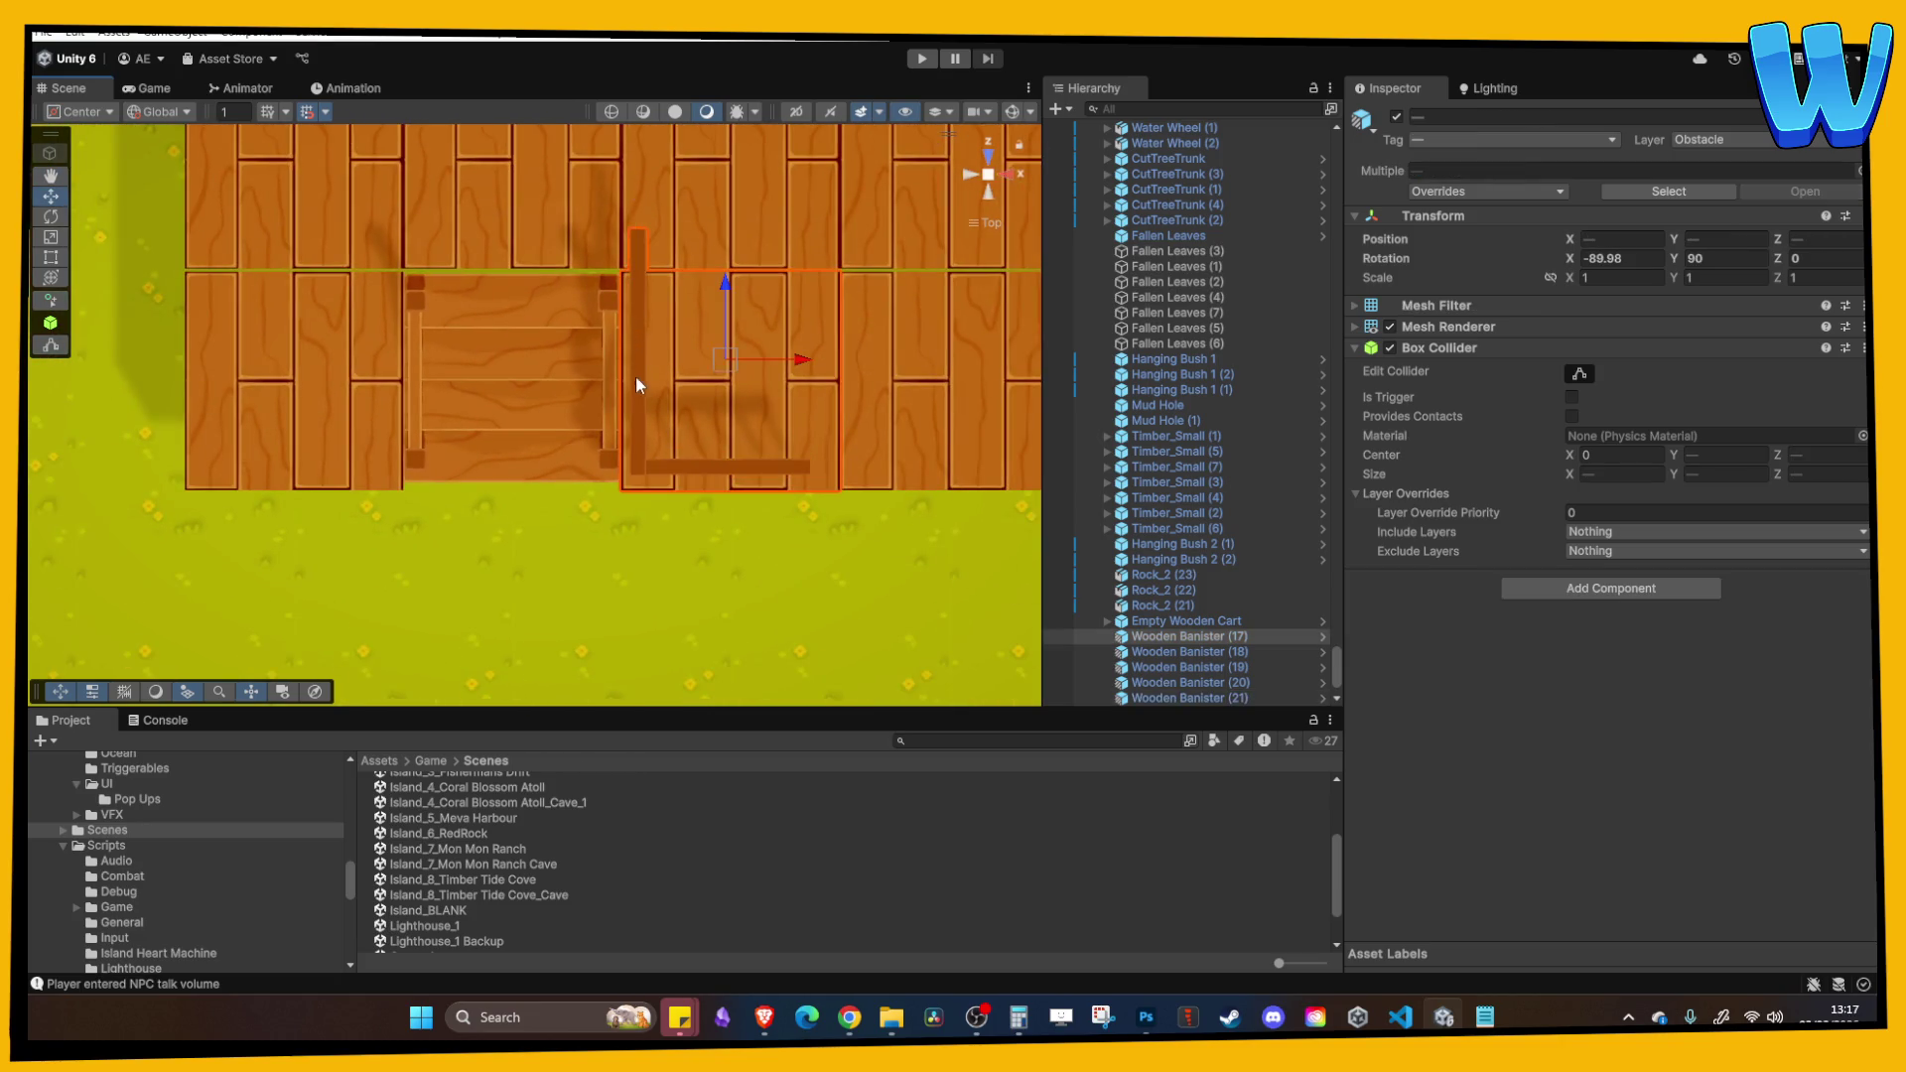
click(636, 368)
key(ctrl+d)
key(ctrl+d)
key(ctrl+d)
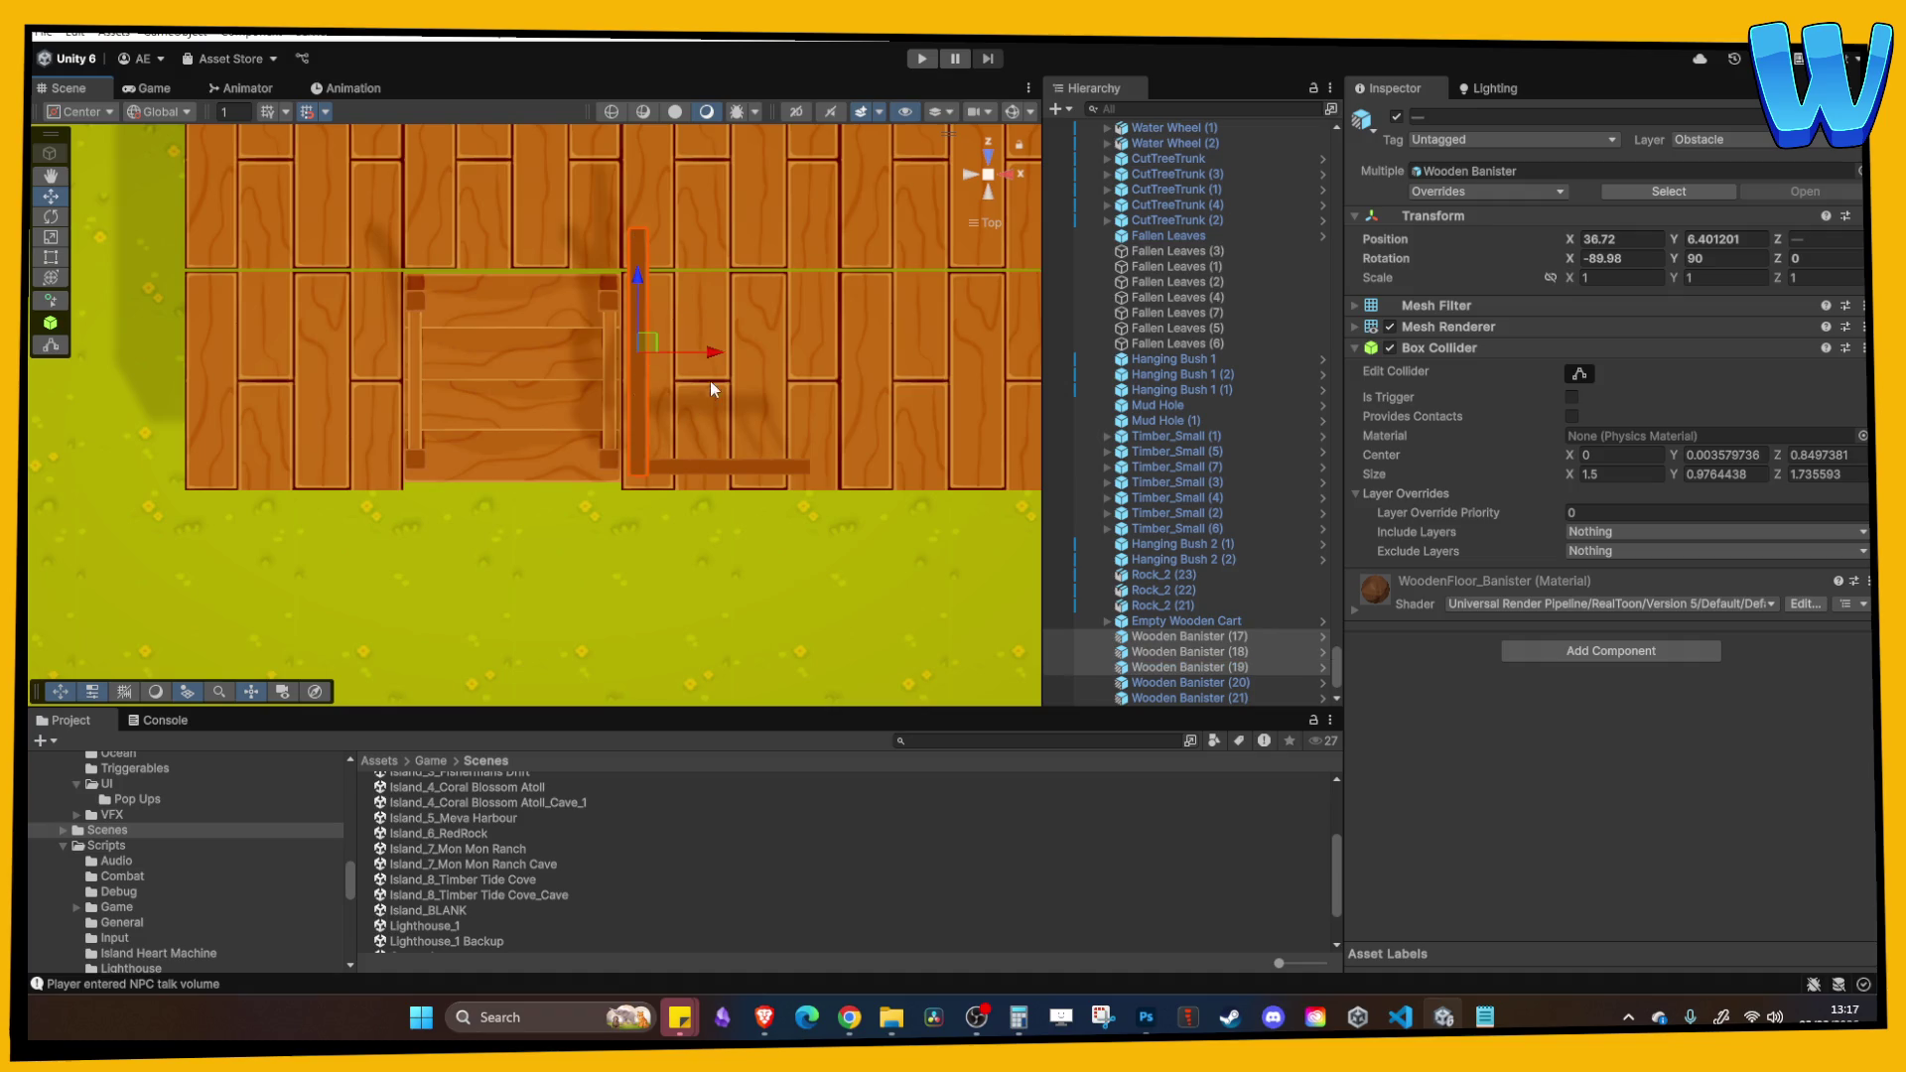
drag(668, 355, 426, 349)
scroll(402, 278, up, 1)
scroll(472, 331, down, 5)
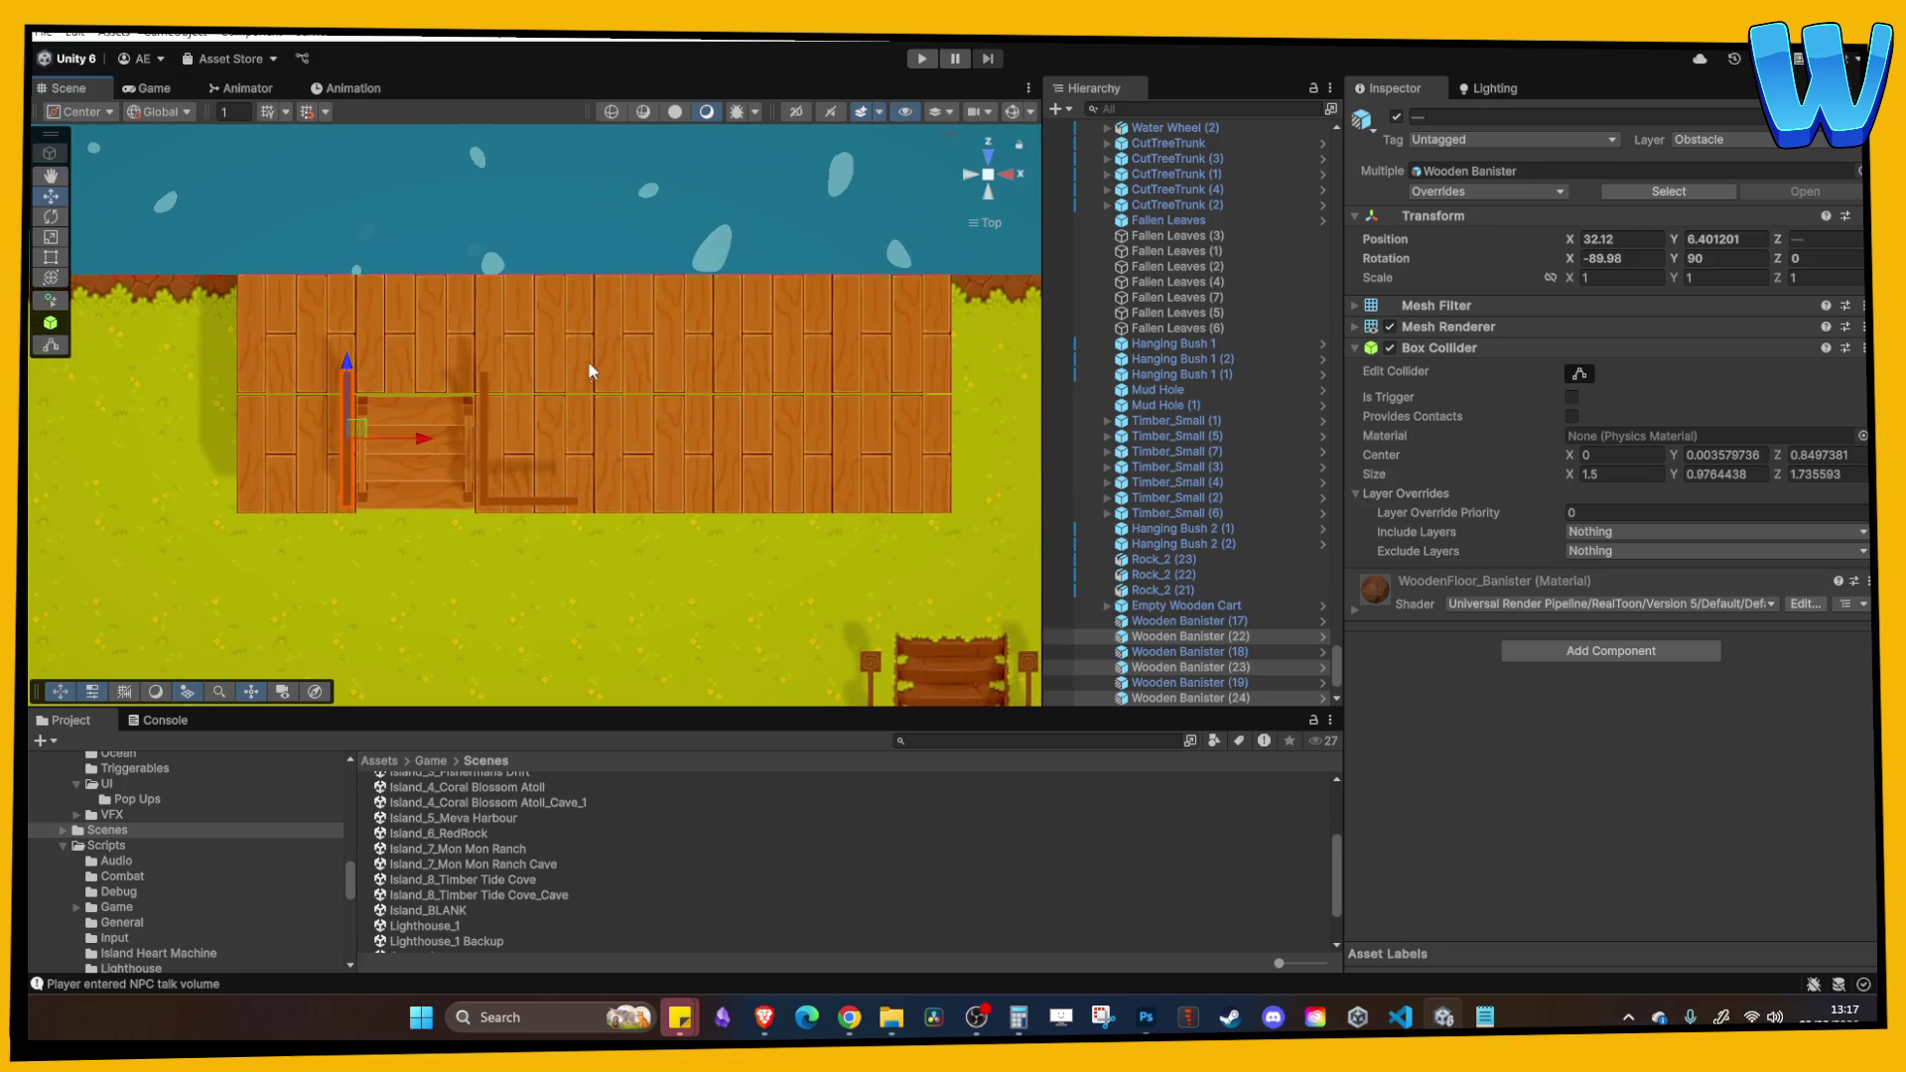
Step: Snap the upper-left floor tile to Z 24 and the lower-left tile to Z 20
click(587, 361)
scroll(365, 369, up, 3)
click(224, 354)
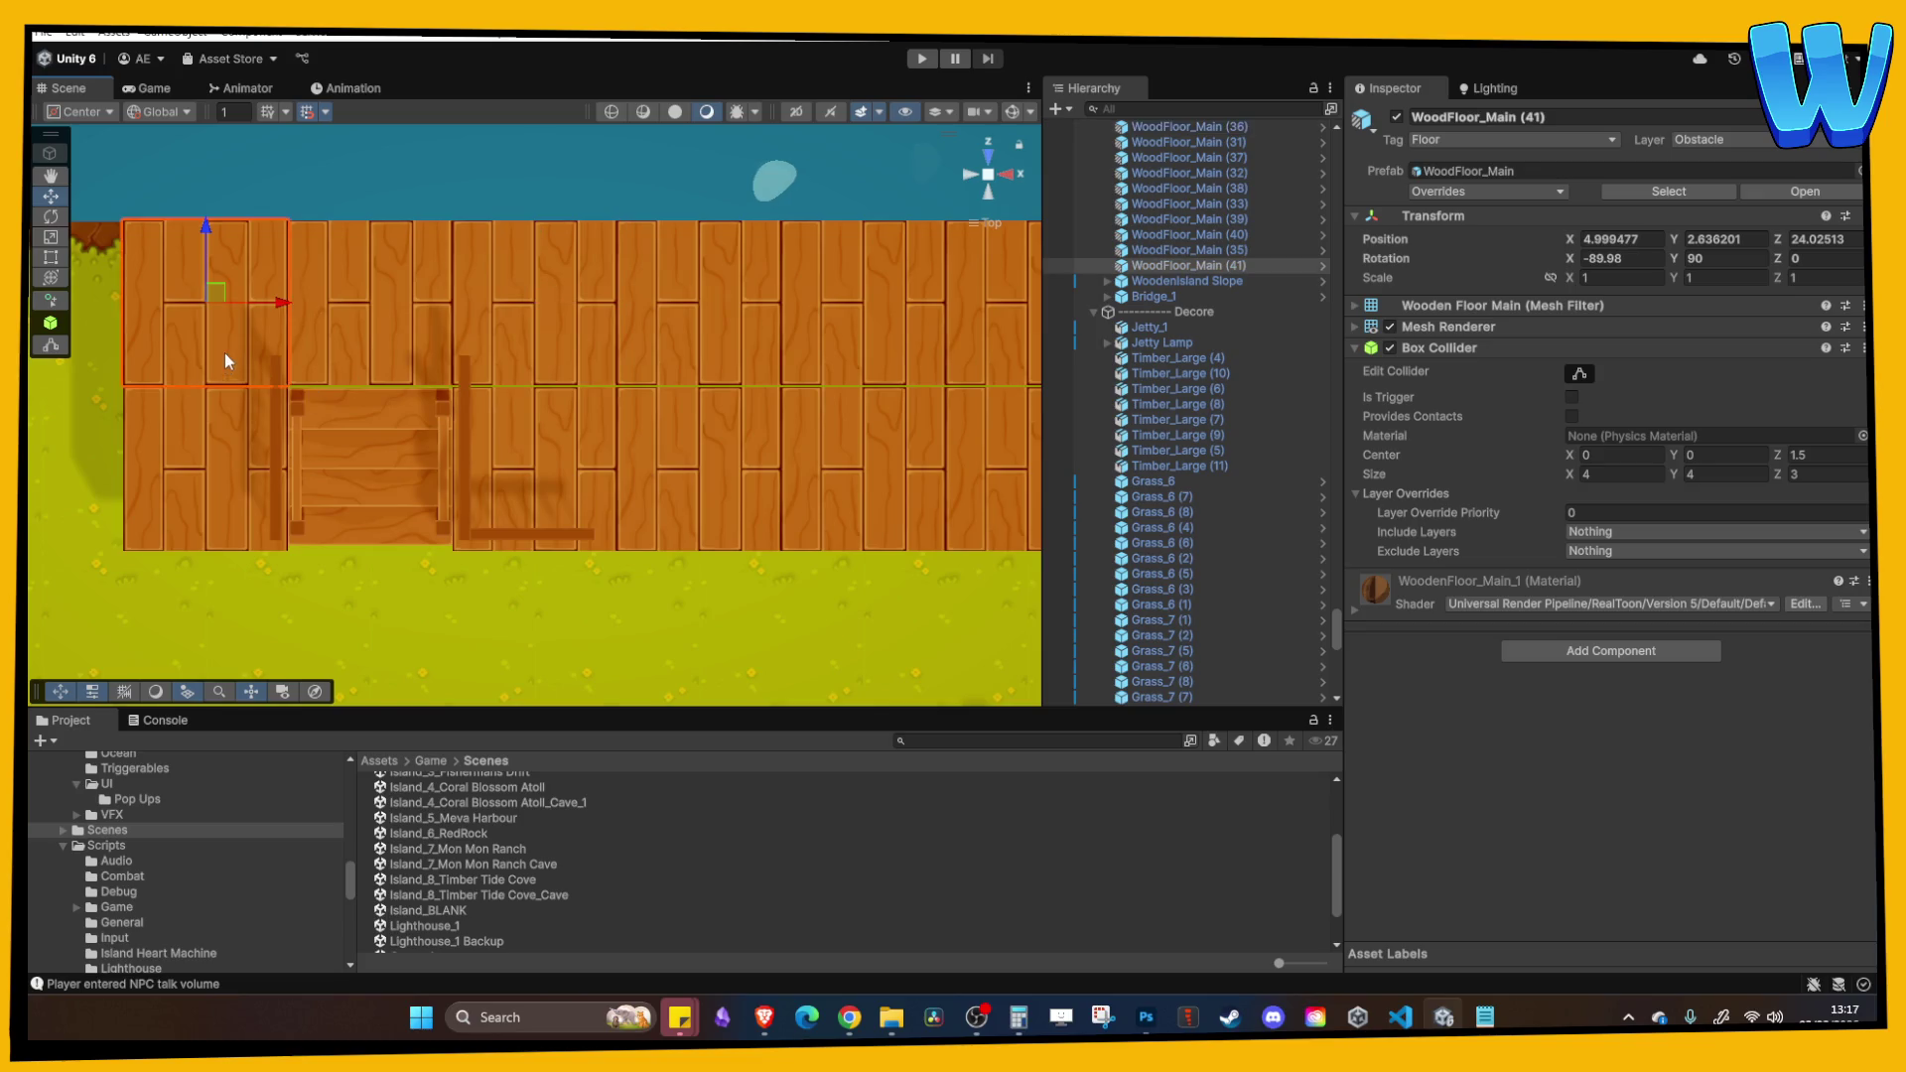
drag(212, 237, 212, 254)
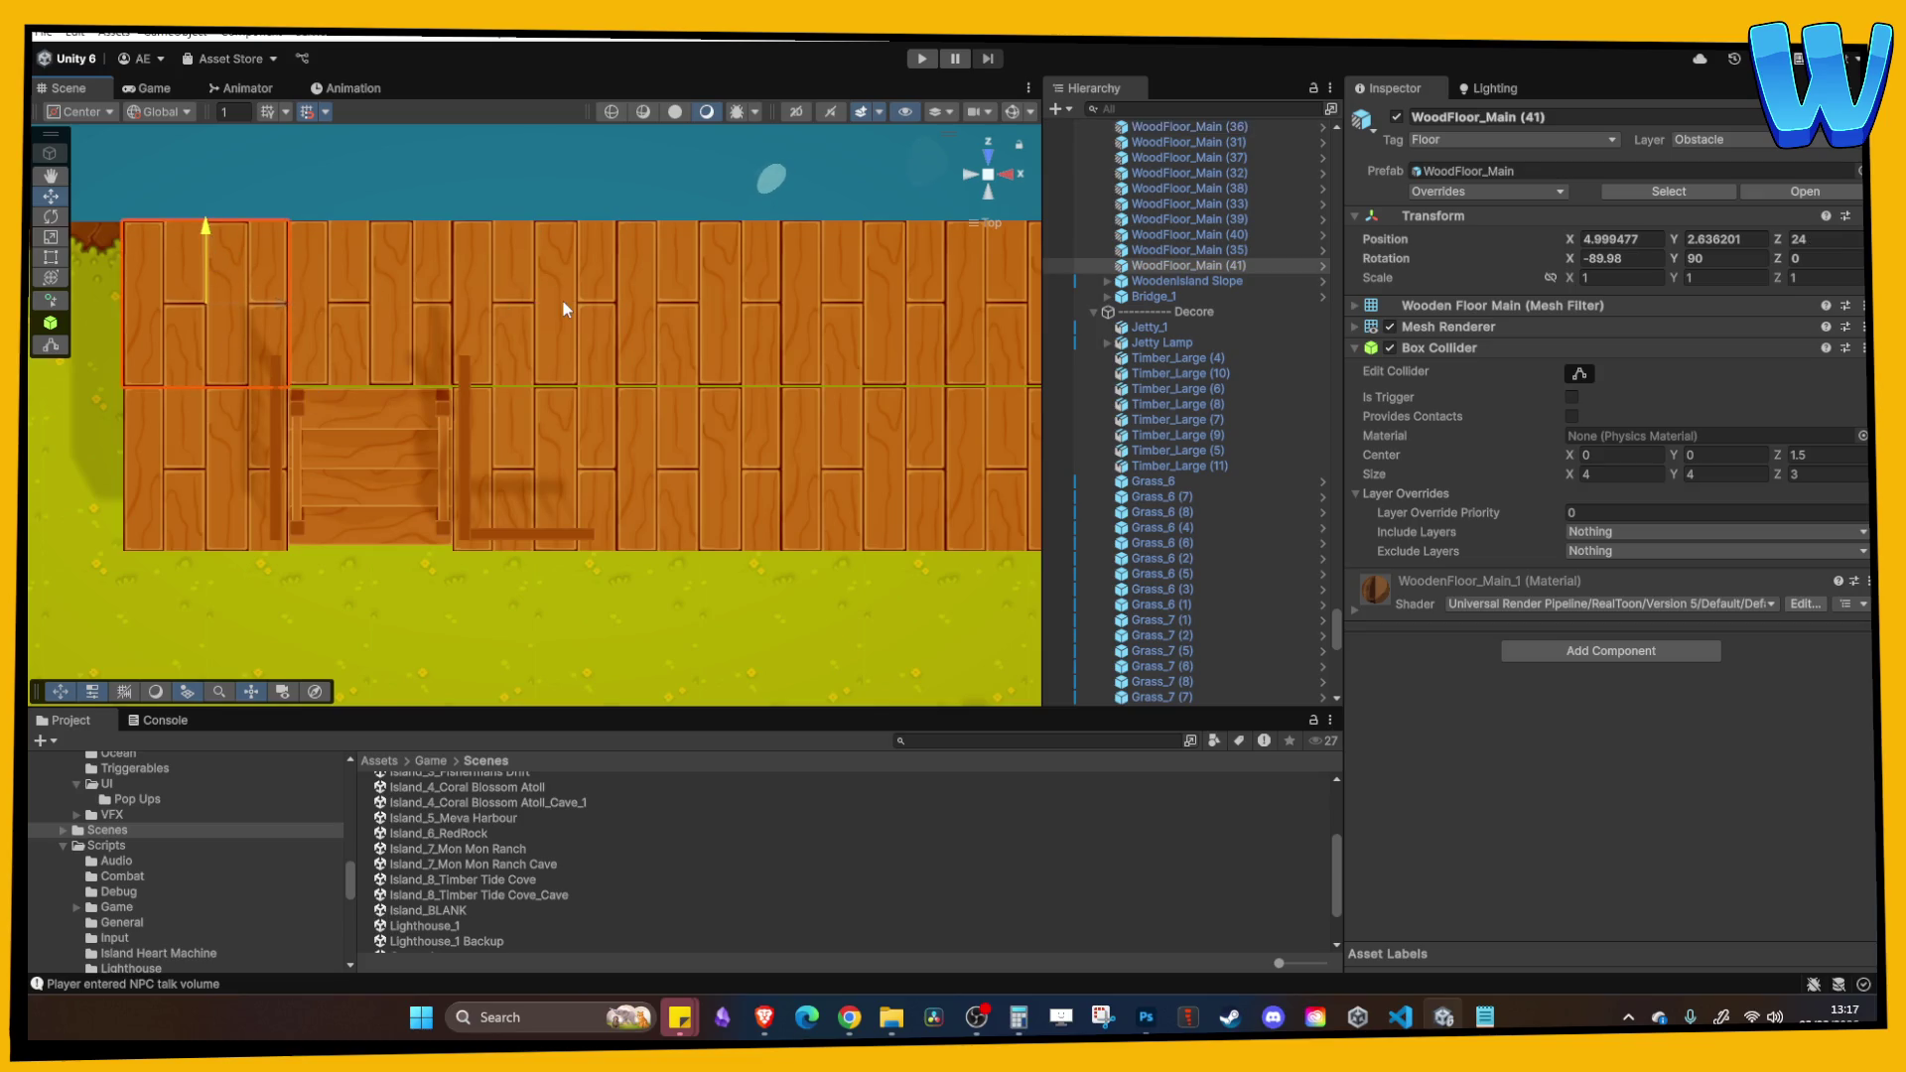
click(563, 301)
click(563, 301)
click(243, 395)
drag(205, 391, 207, 391)
Step: Adjust the upper-left tile and upper row, then select several lower-row floor tiles
click(254, 276)
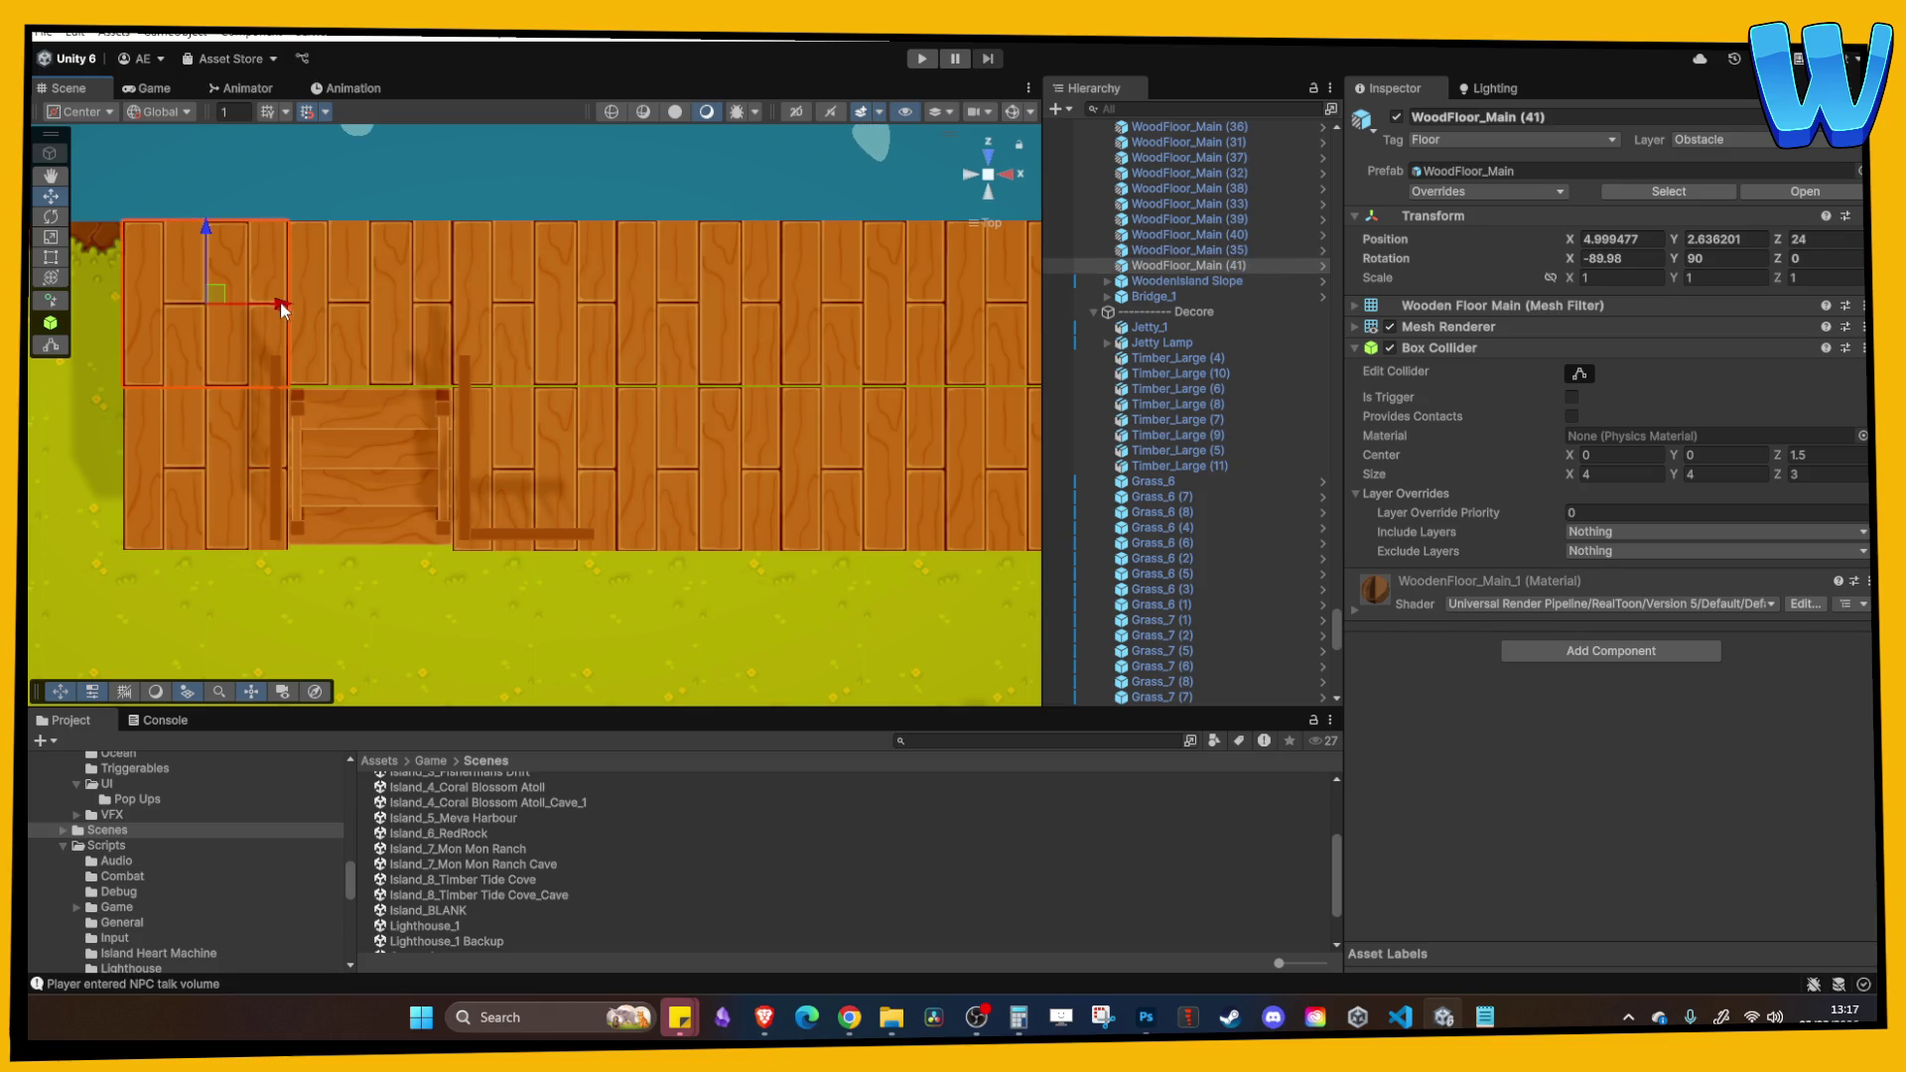
drag(280, 305, 958, 320)
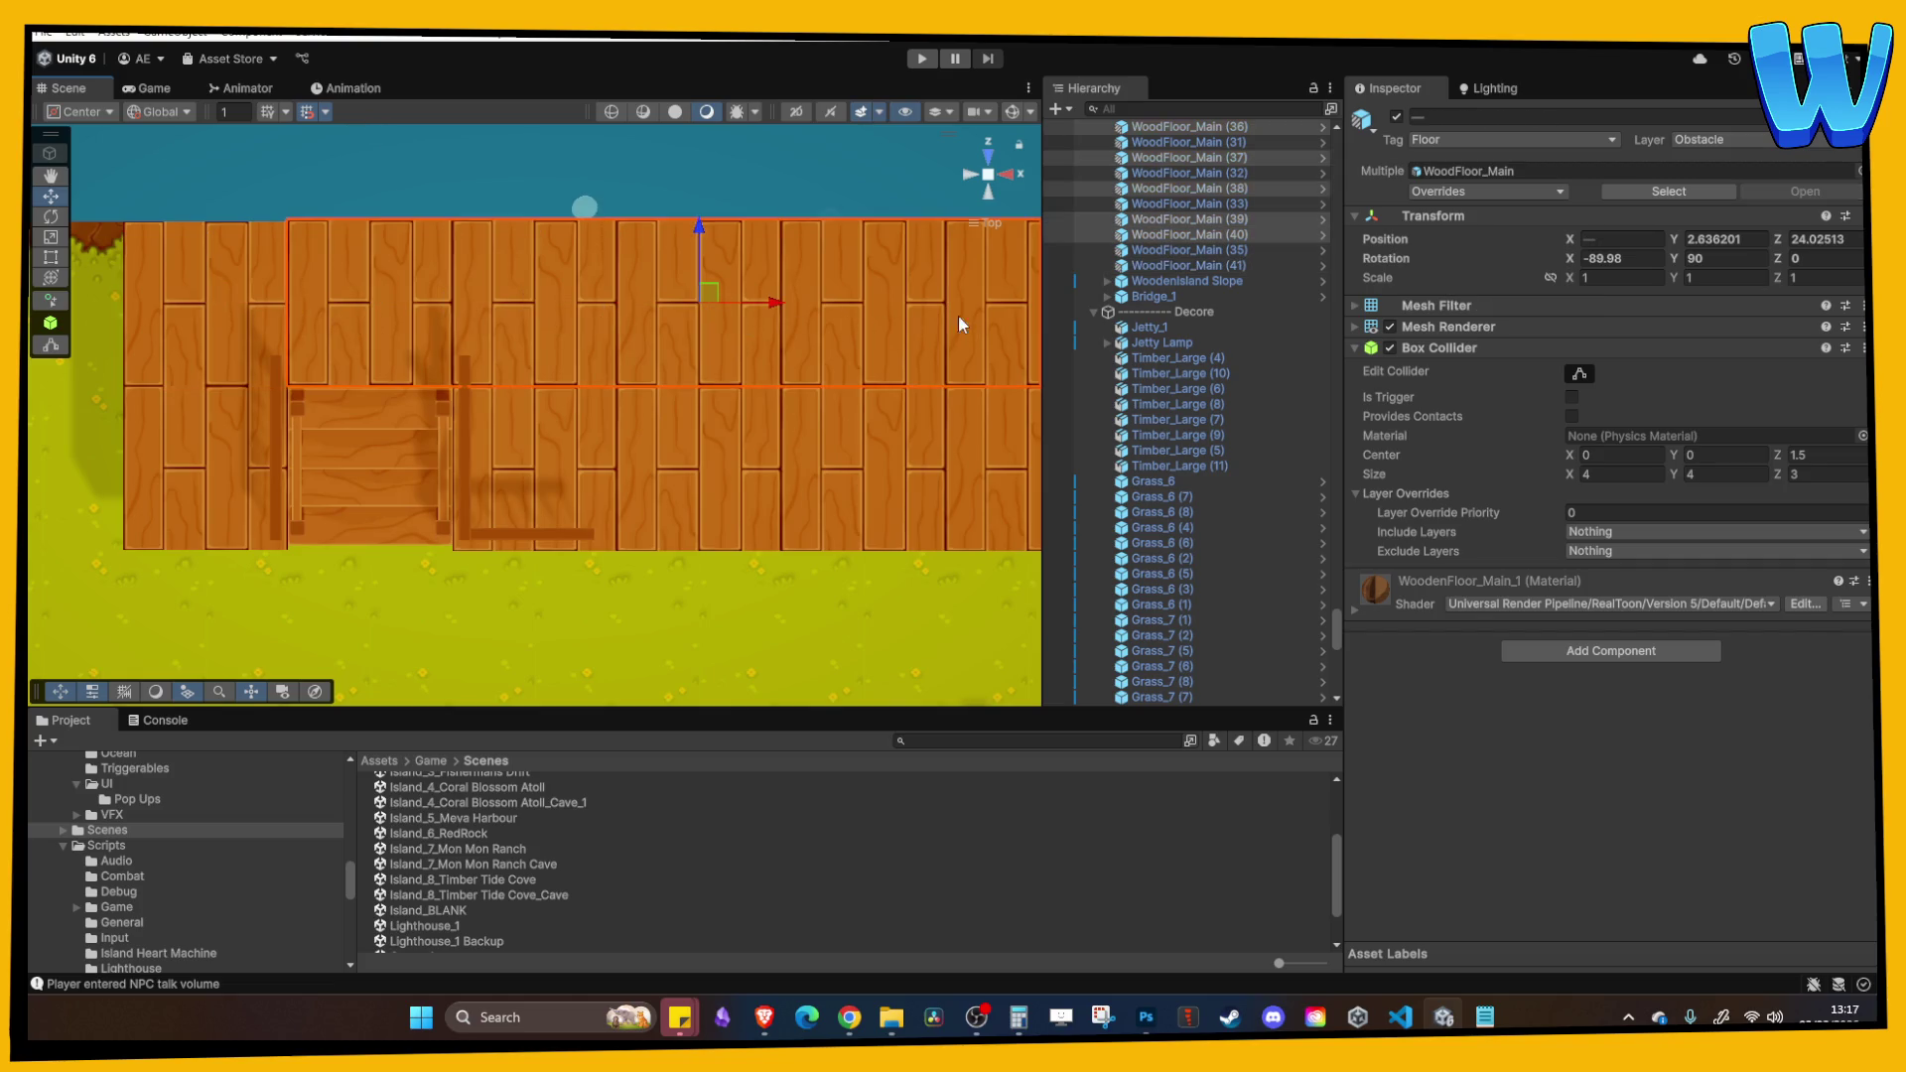
drag(701, 242, 701, 233)
click(614, 446)
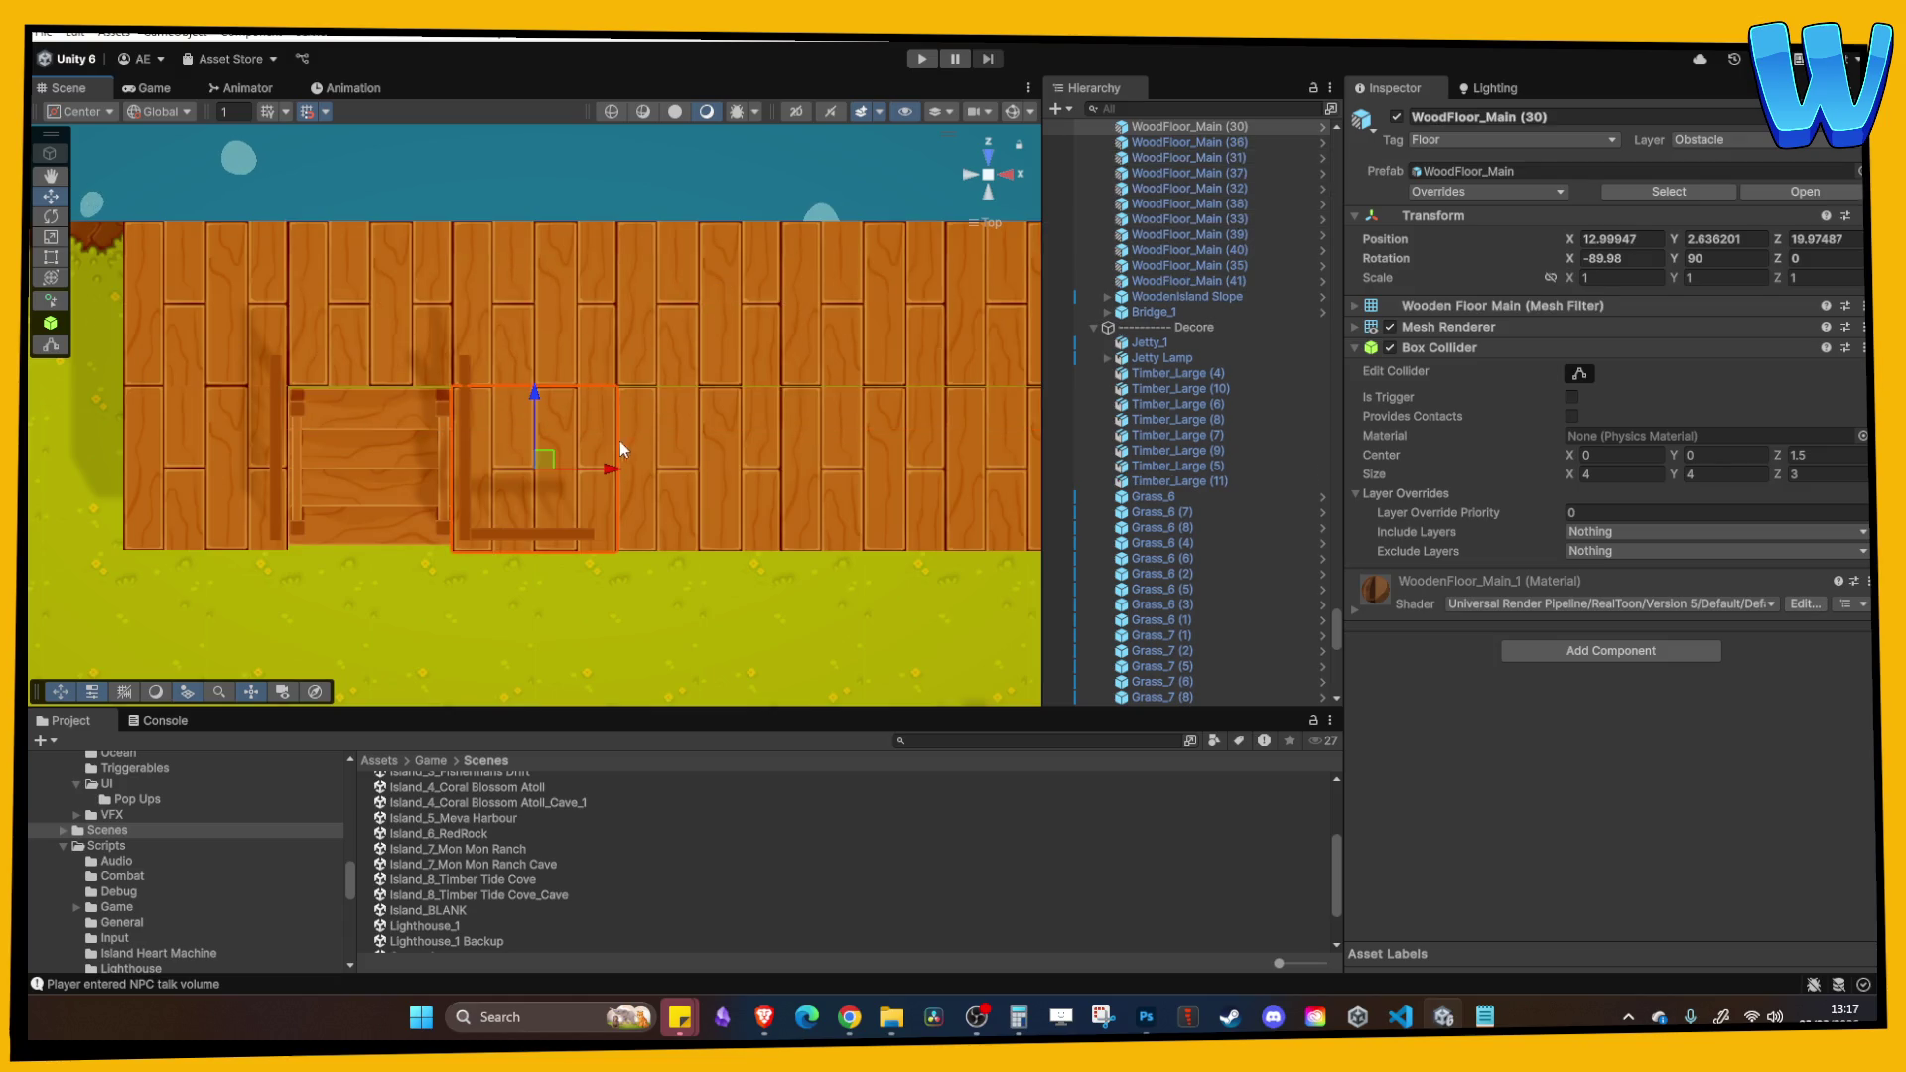
shift+click(718, 443)
shift+click(871, 456)
shift+click(914, 446)
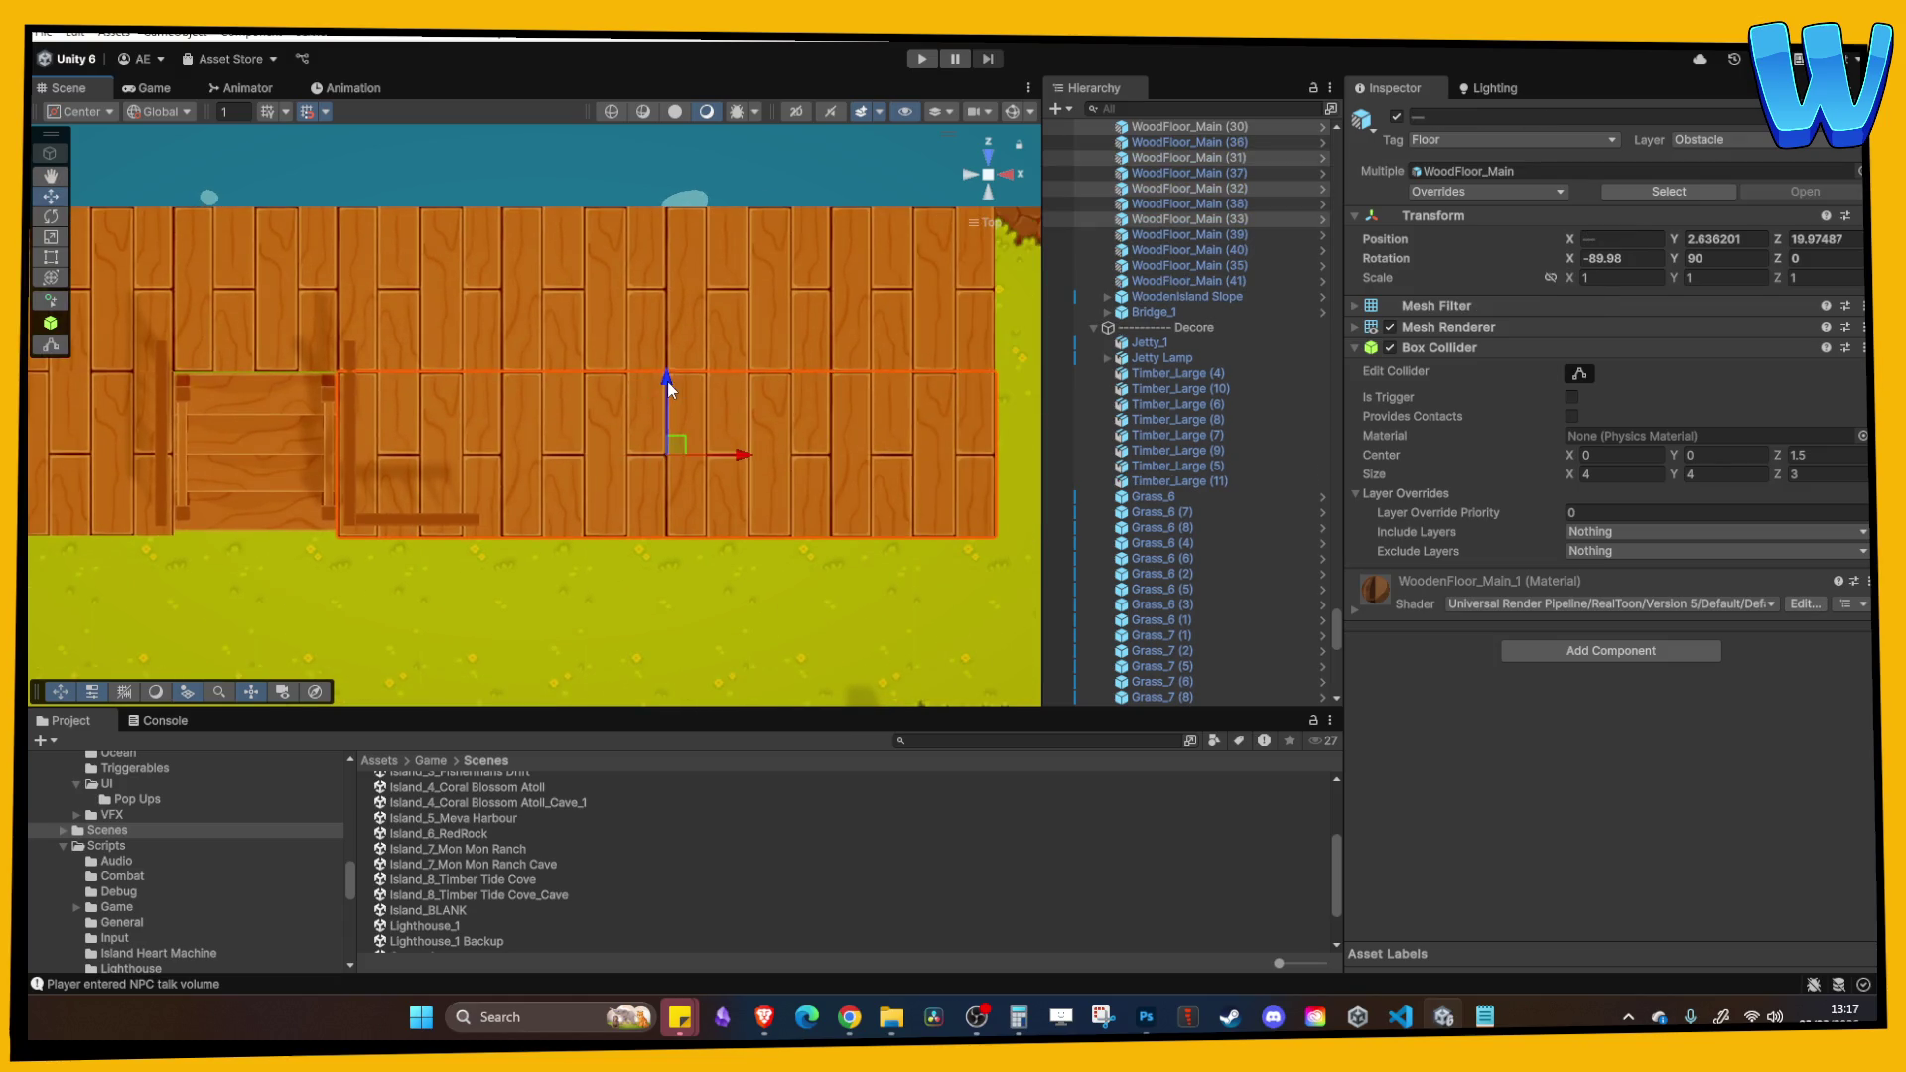
Step: Orbit to an angled view of the dock and start Play mode to test it
click(751, 401)
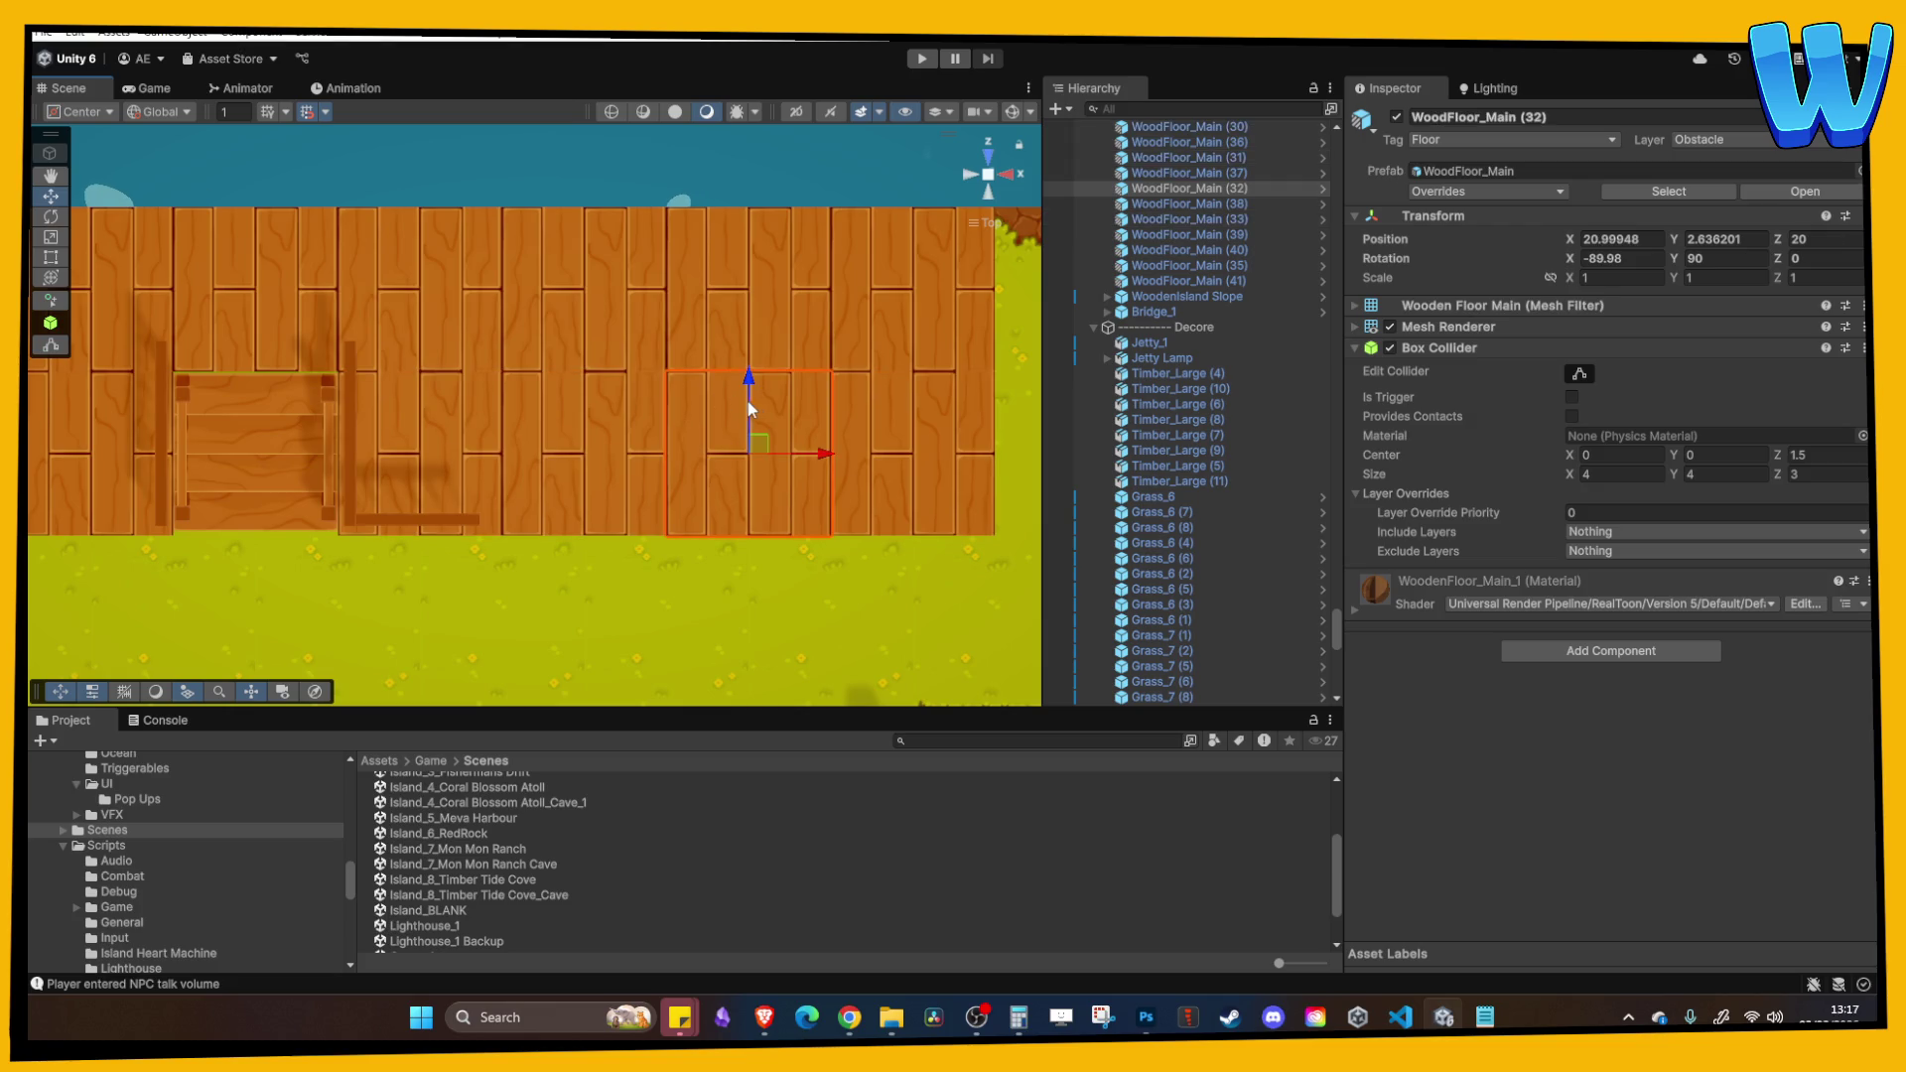
click(326, 409)
mouse_move(253, 383)
mouse_down()
mouse_move(301, 397)
mouse_move(584, 314)
mouse_up()
click(618, 264)
scroll(618, 264, up, 3)
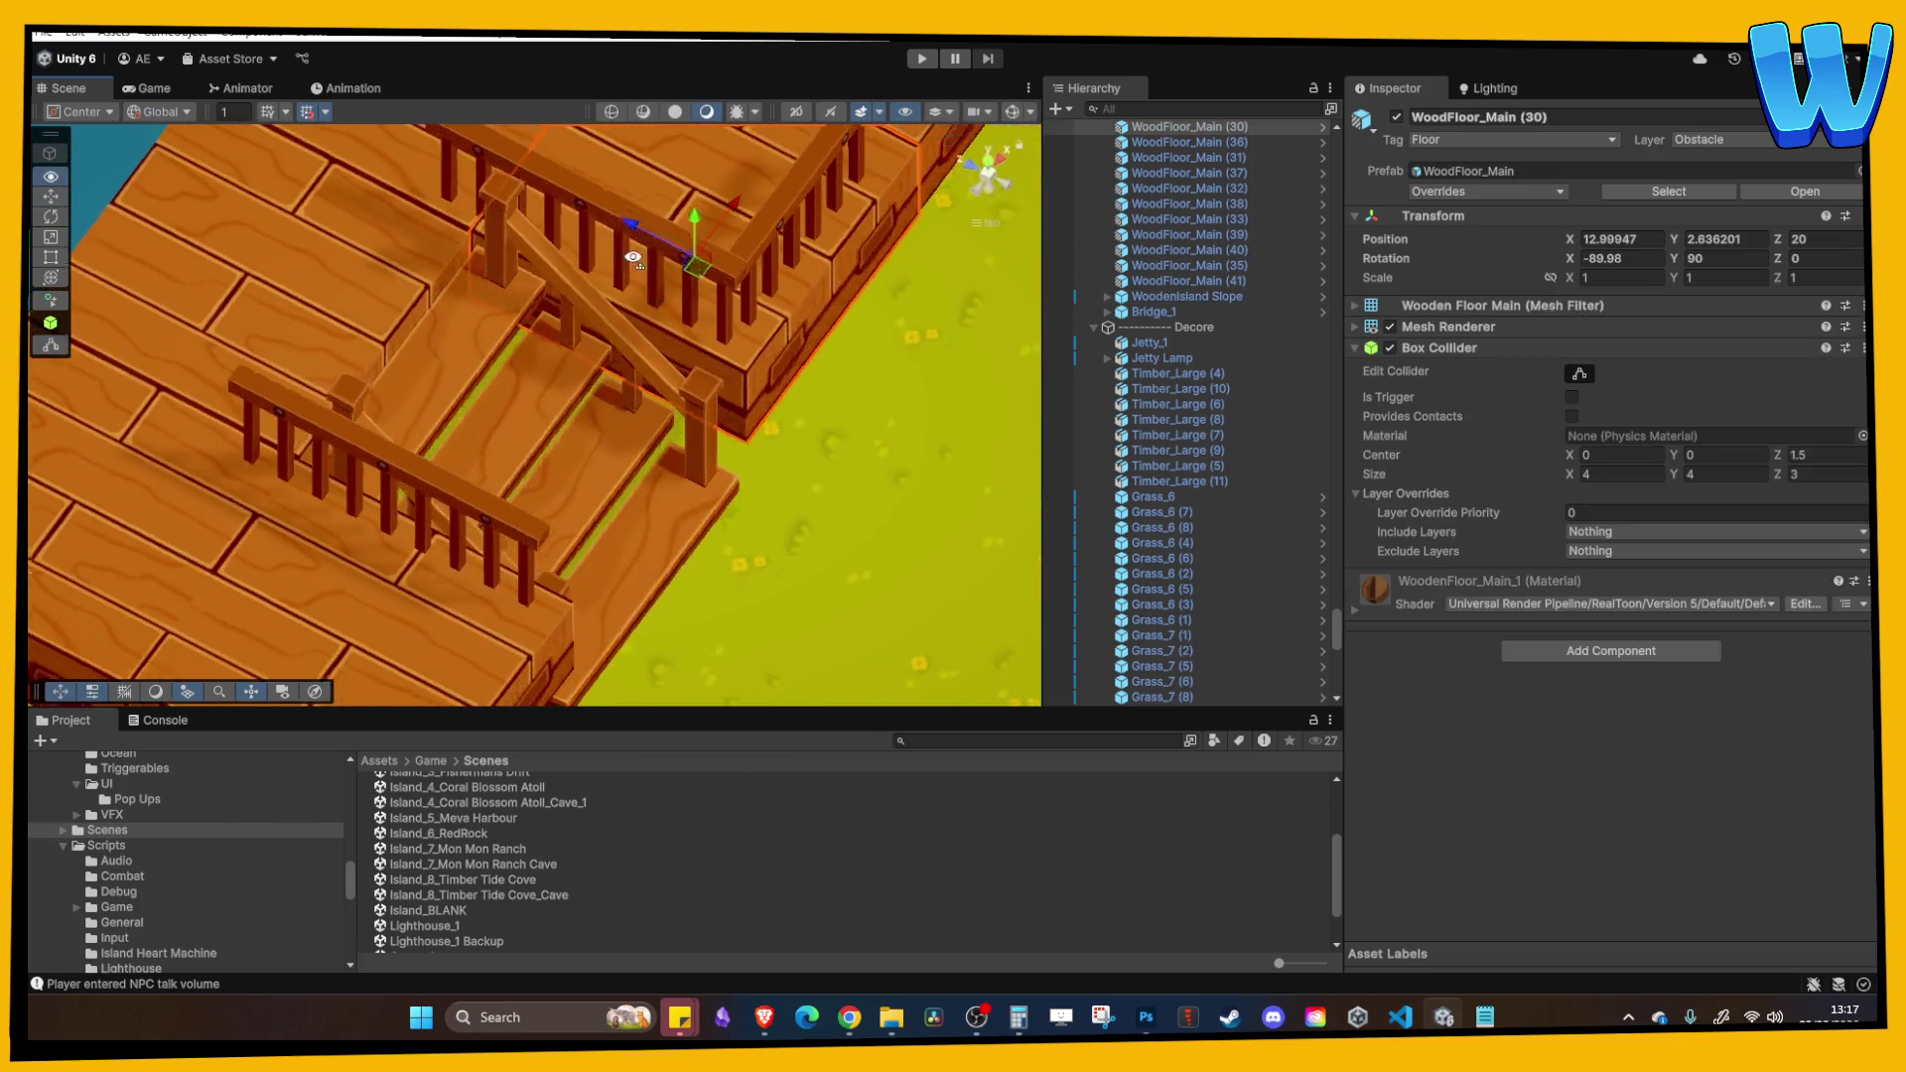
click(922, 59)
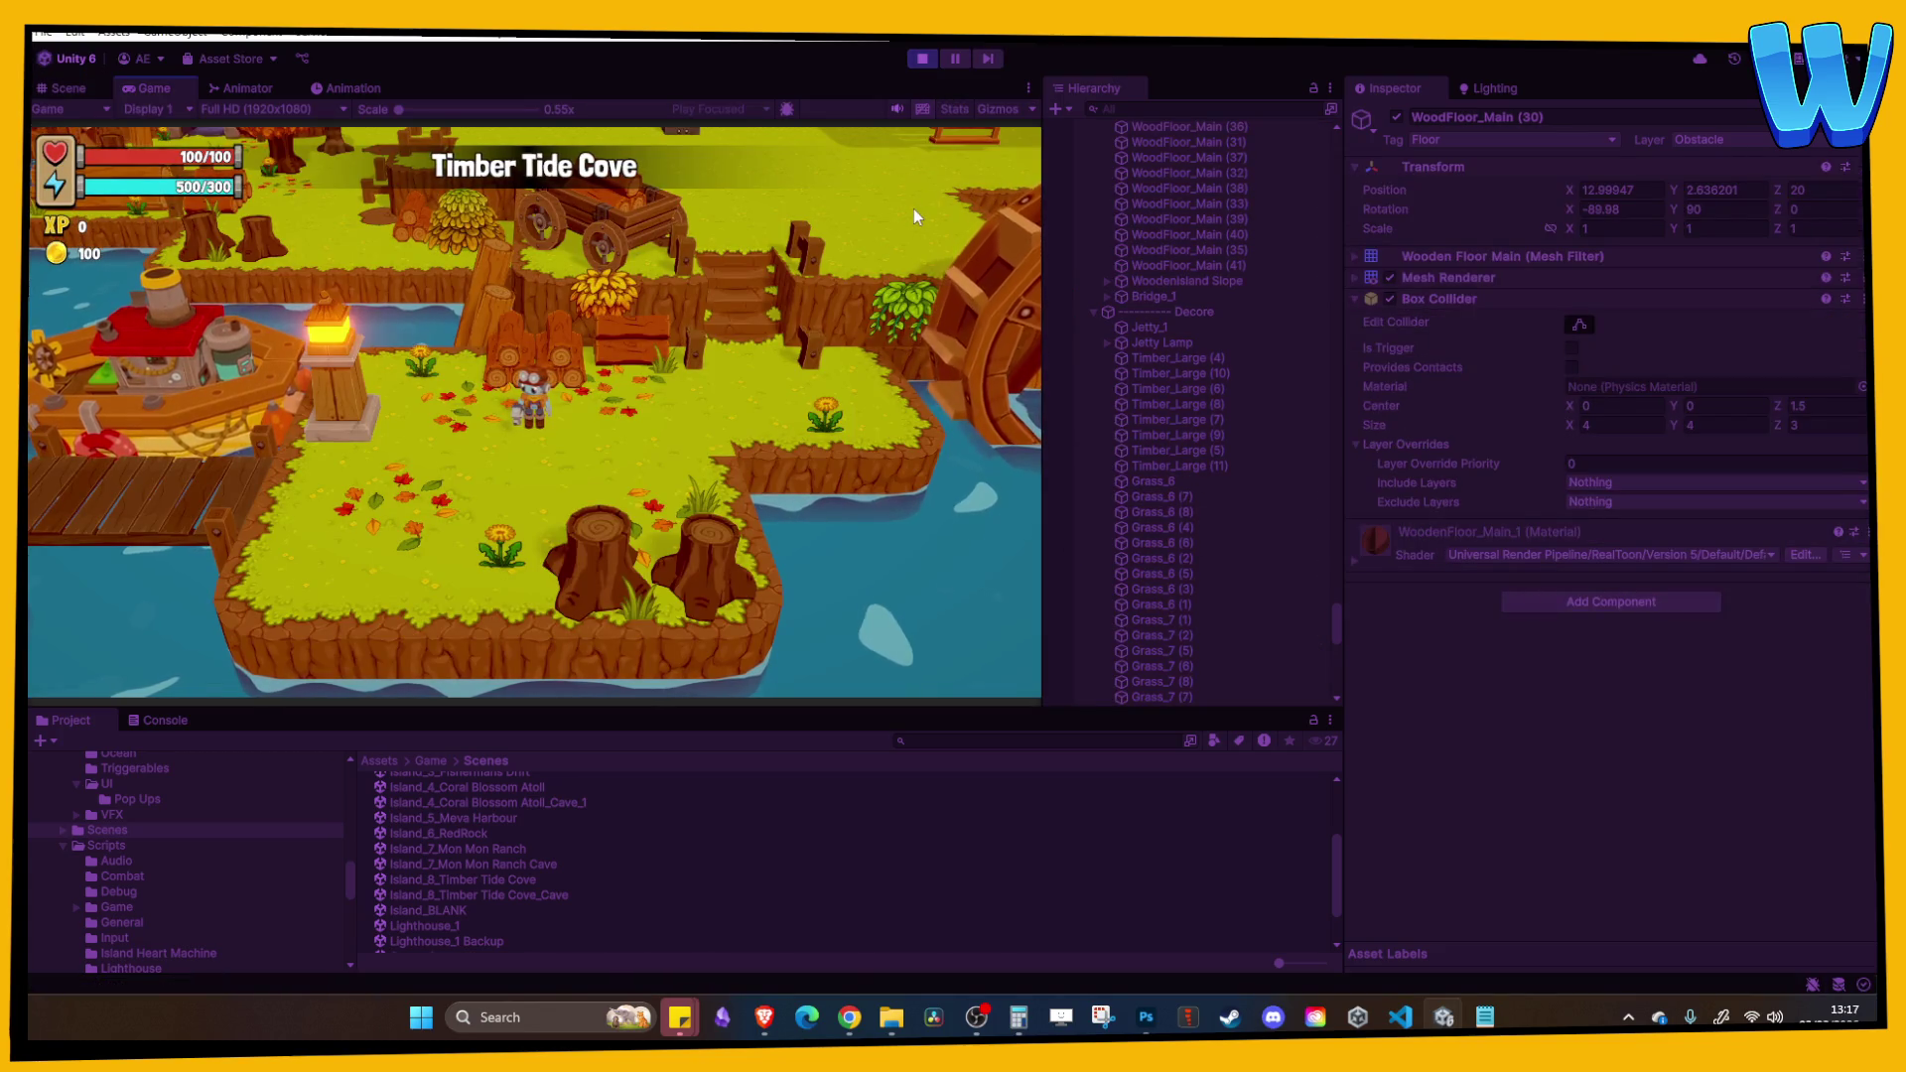
Step: Walk the character with W, A and D up the stairs and along the dock, then stop the game
key(d)
key(w)
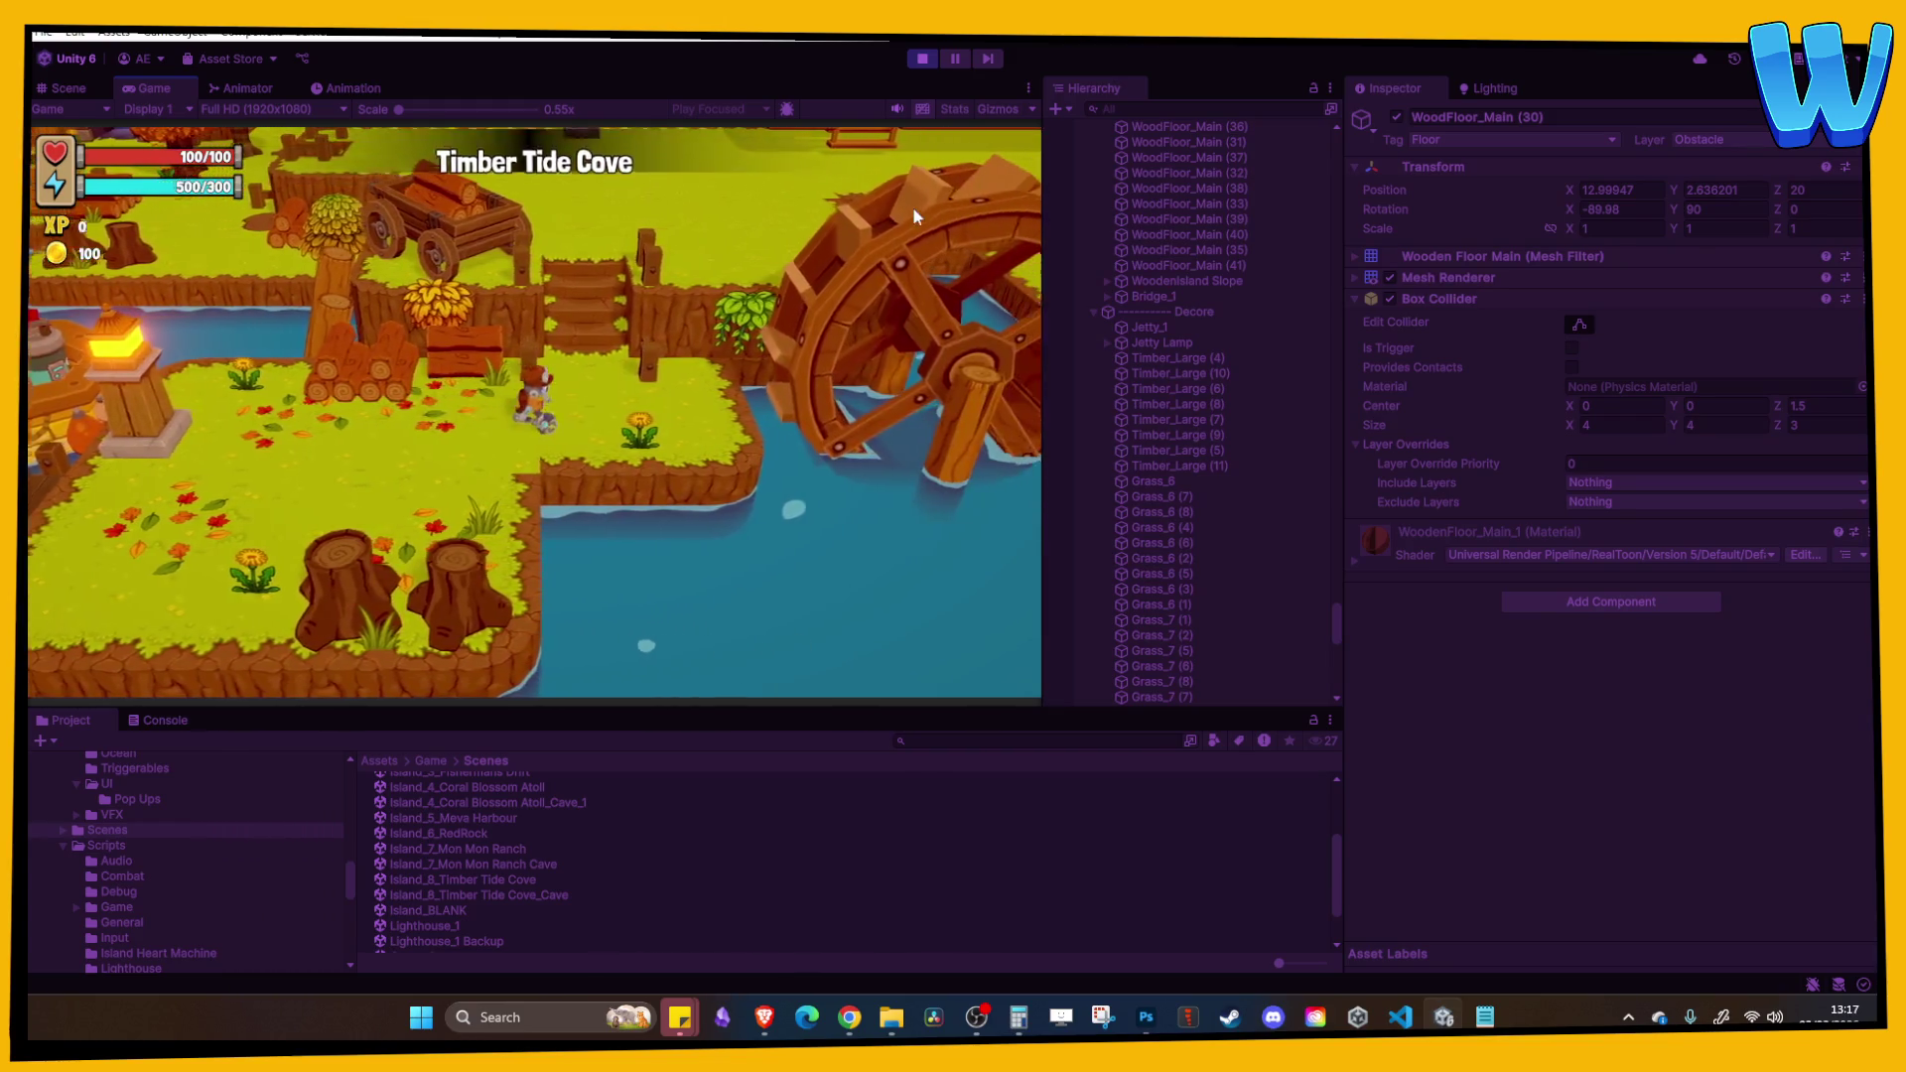
key(d)
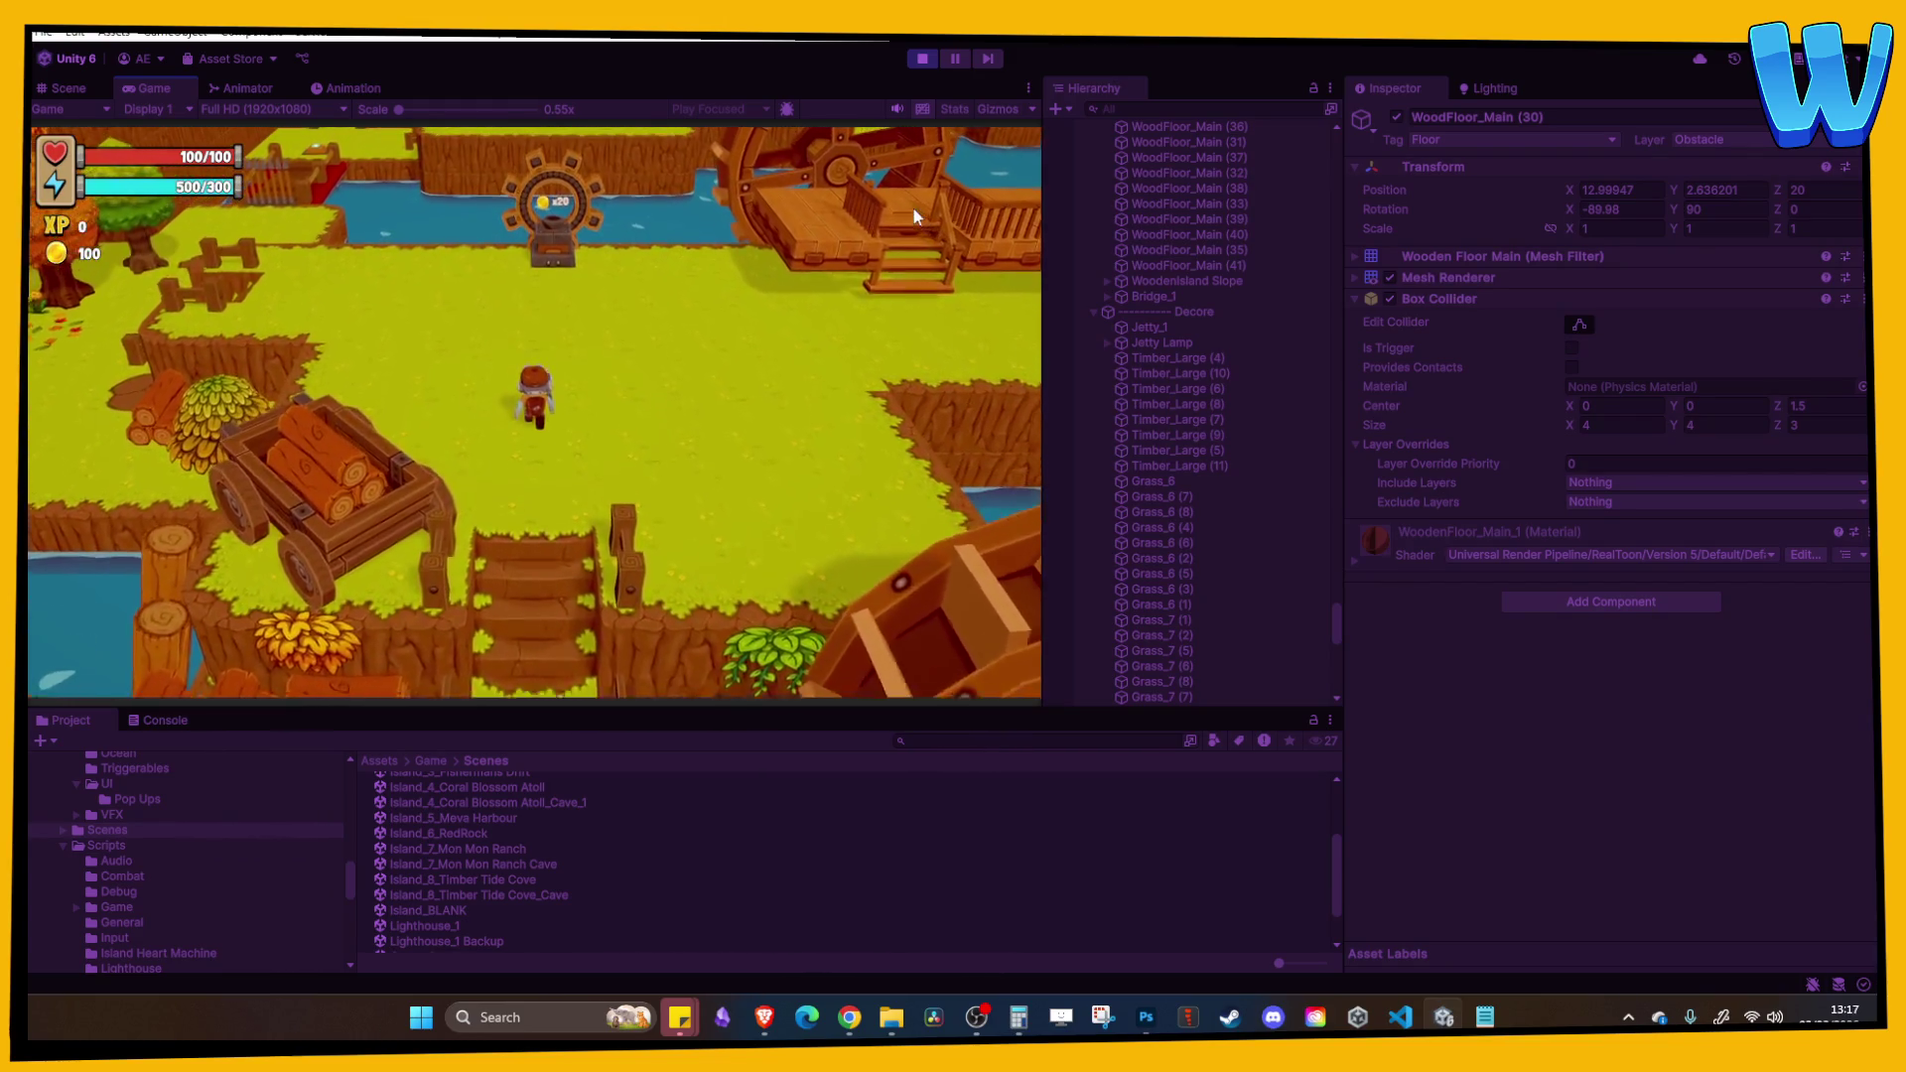
key(d)
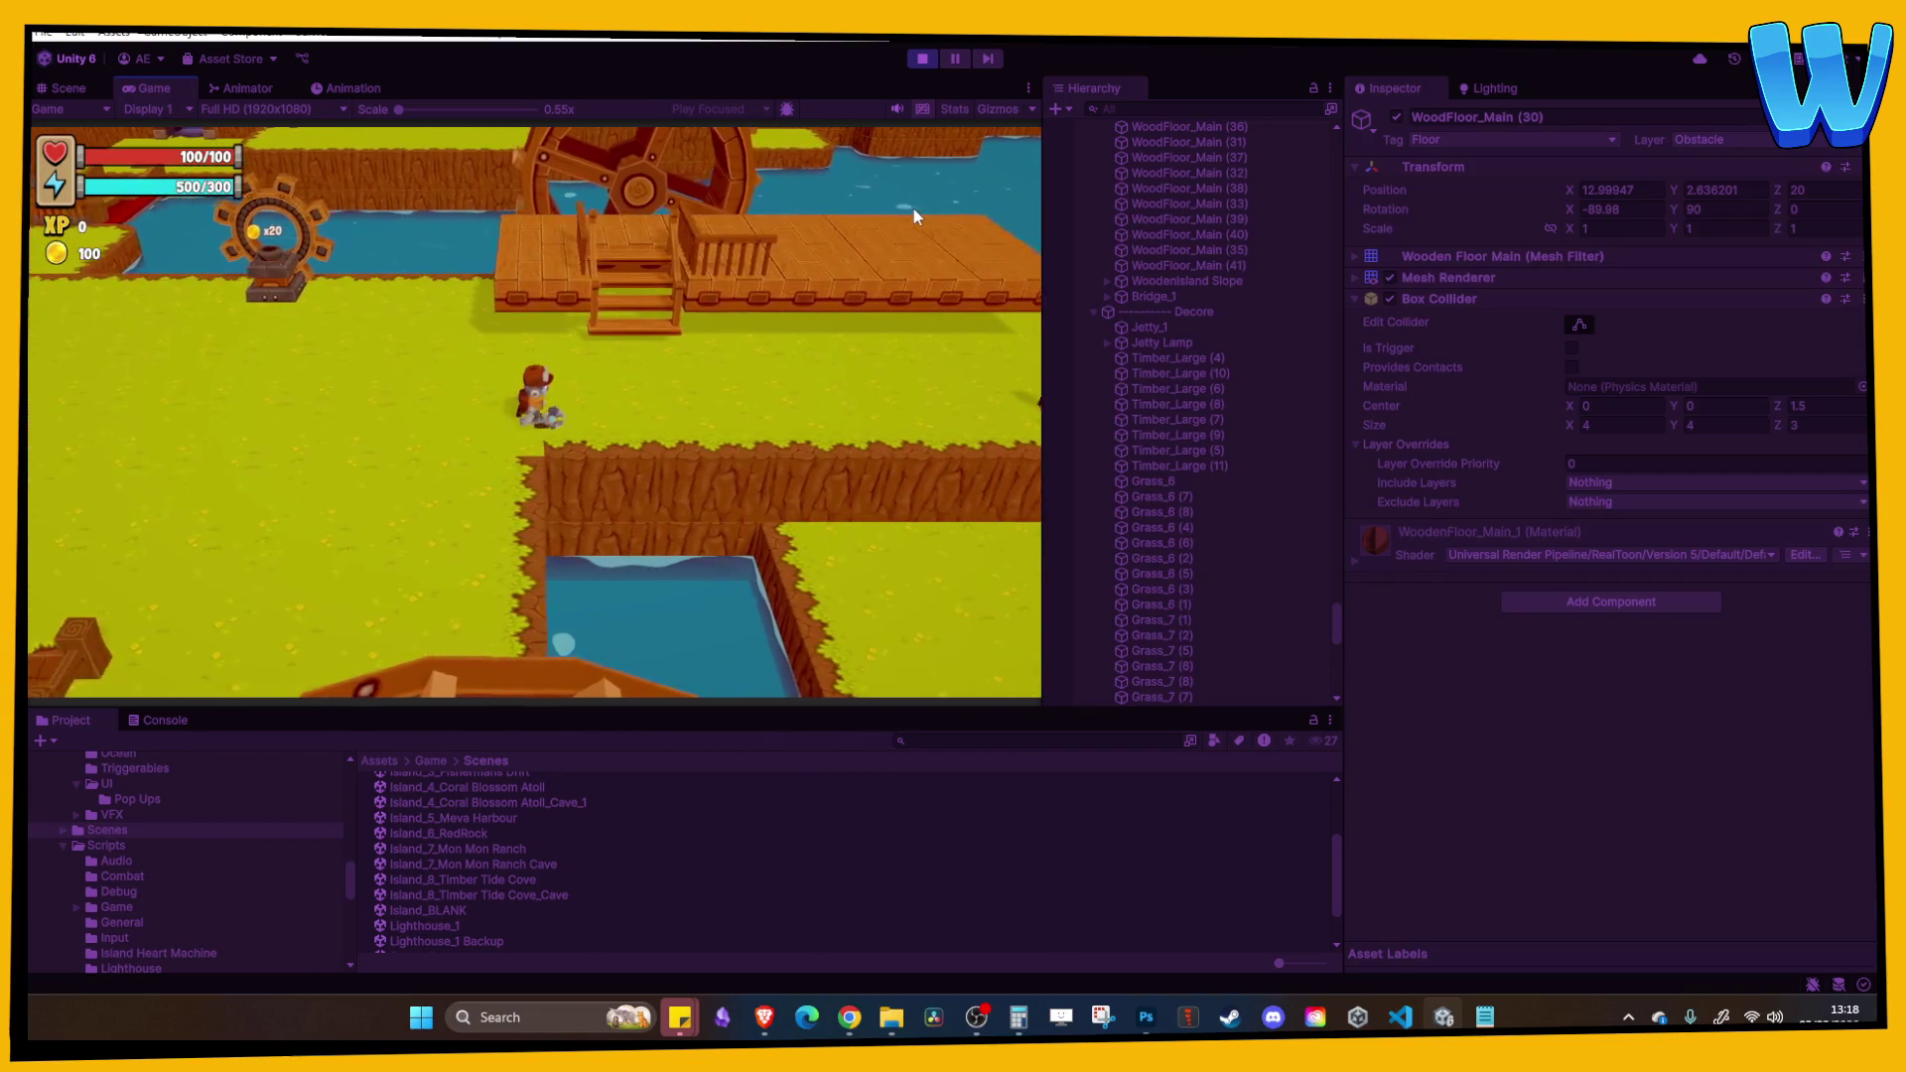
key(w)
key(a)
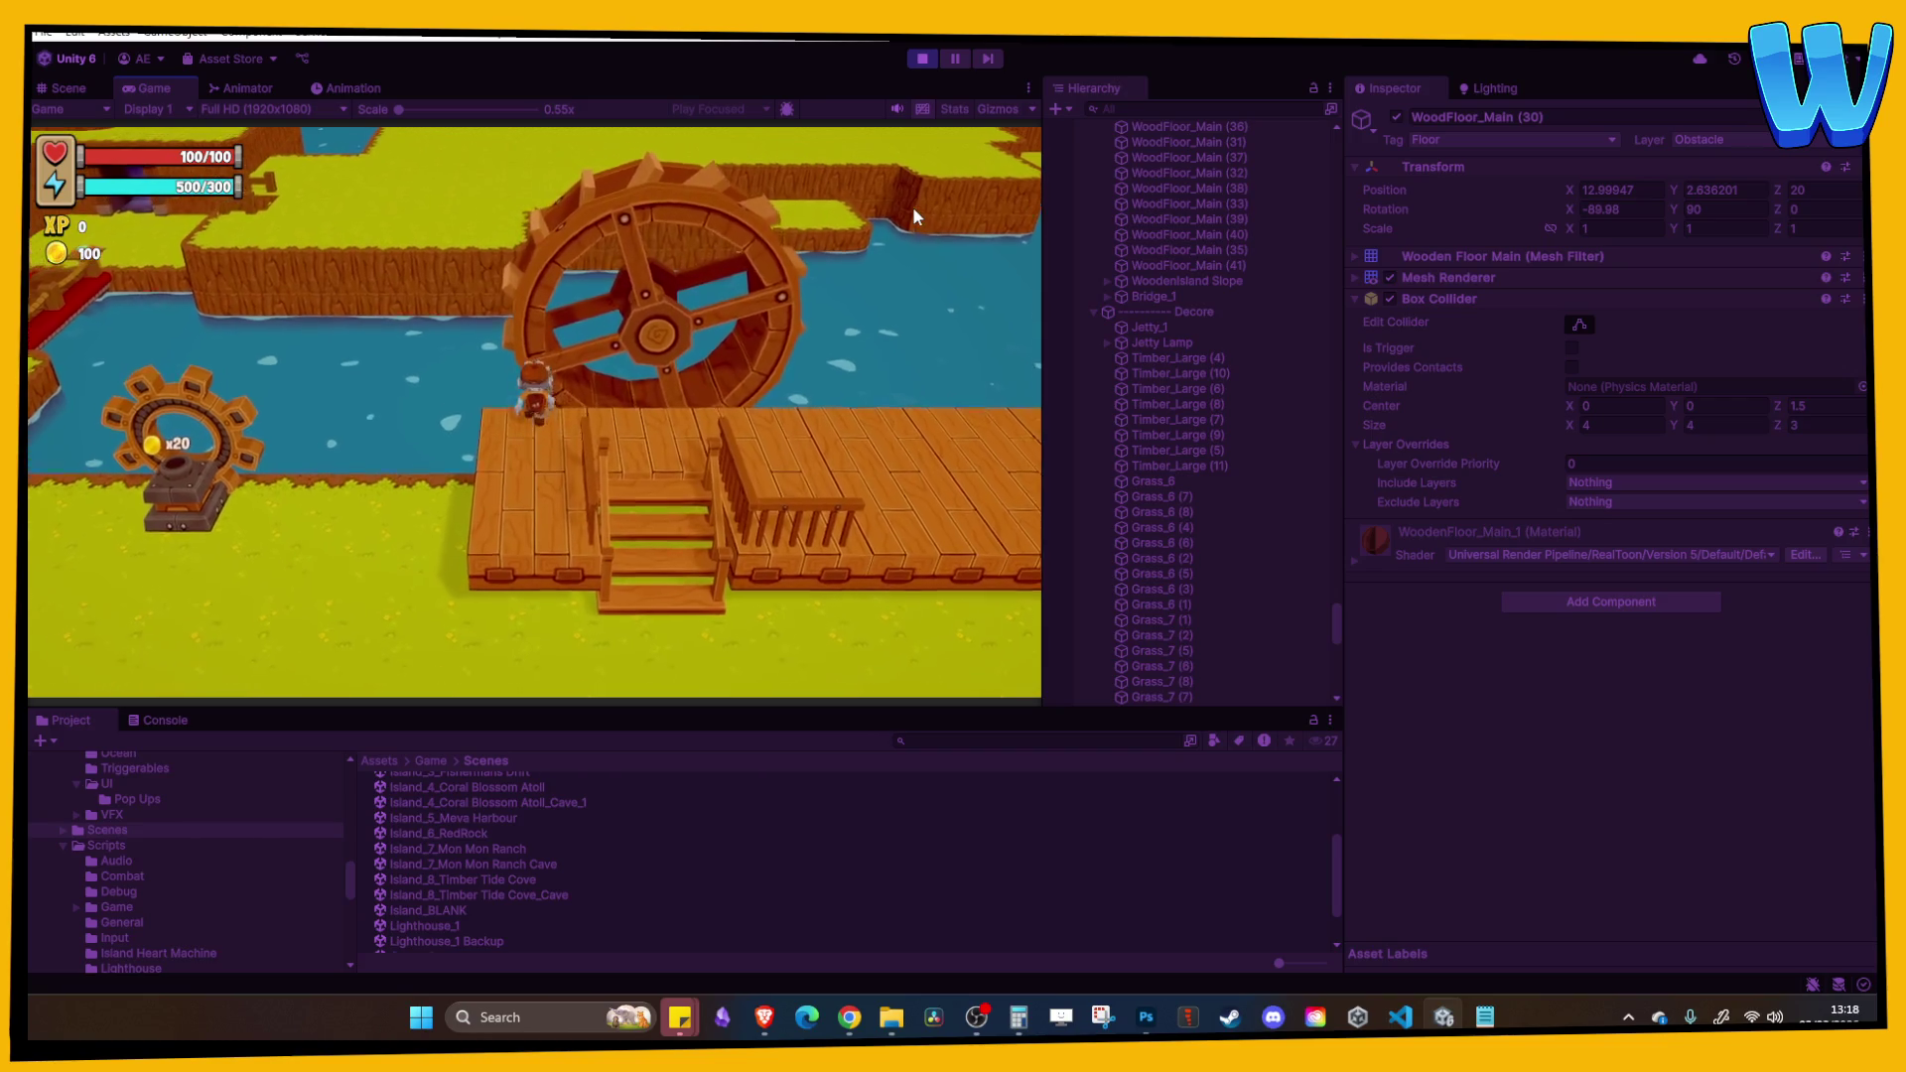
key(d)
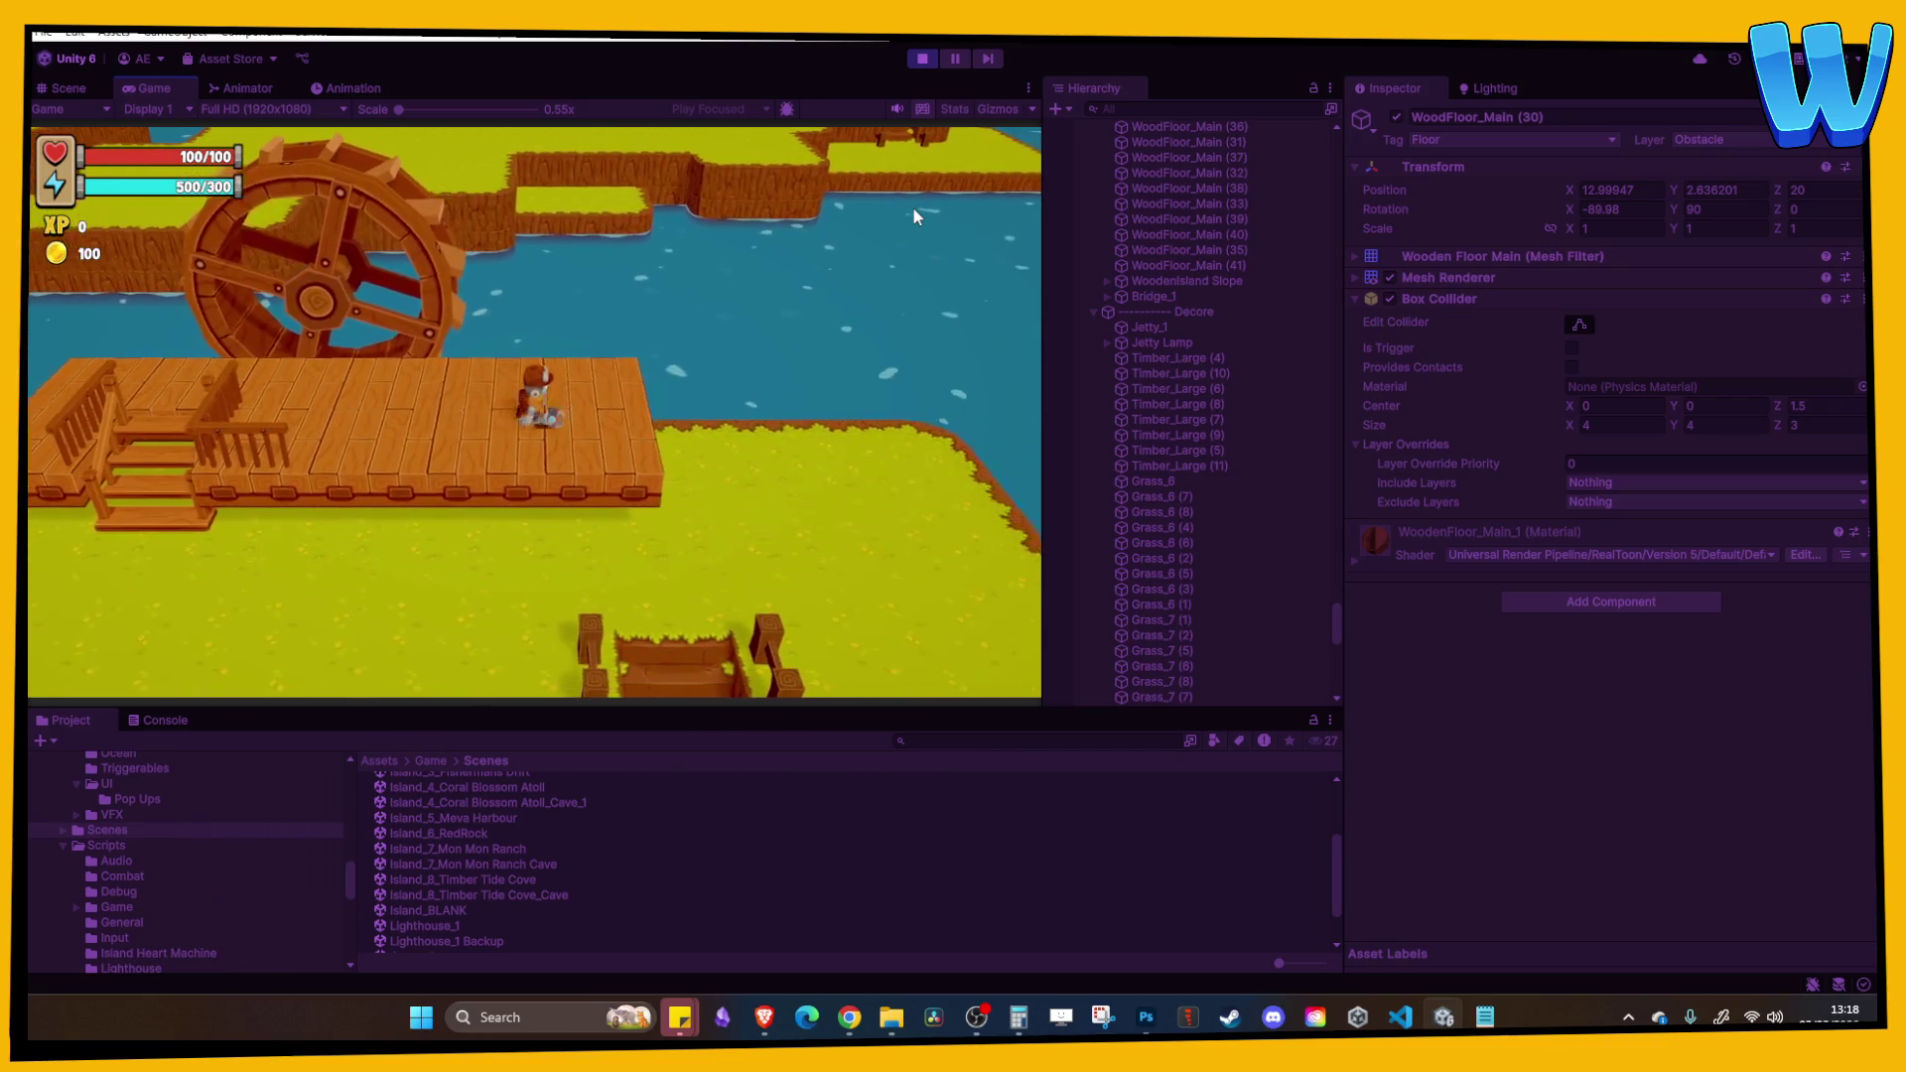
click(922, 60)
scroll(646, 310, down, 10)
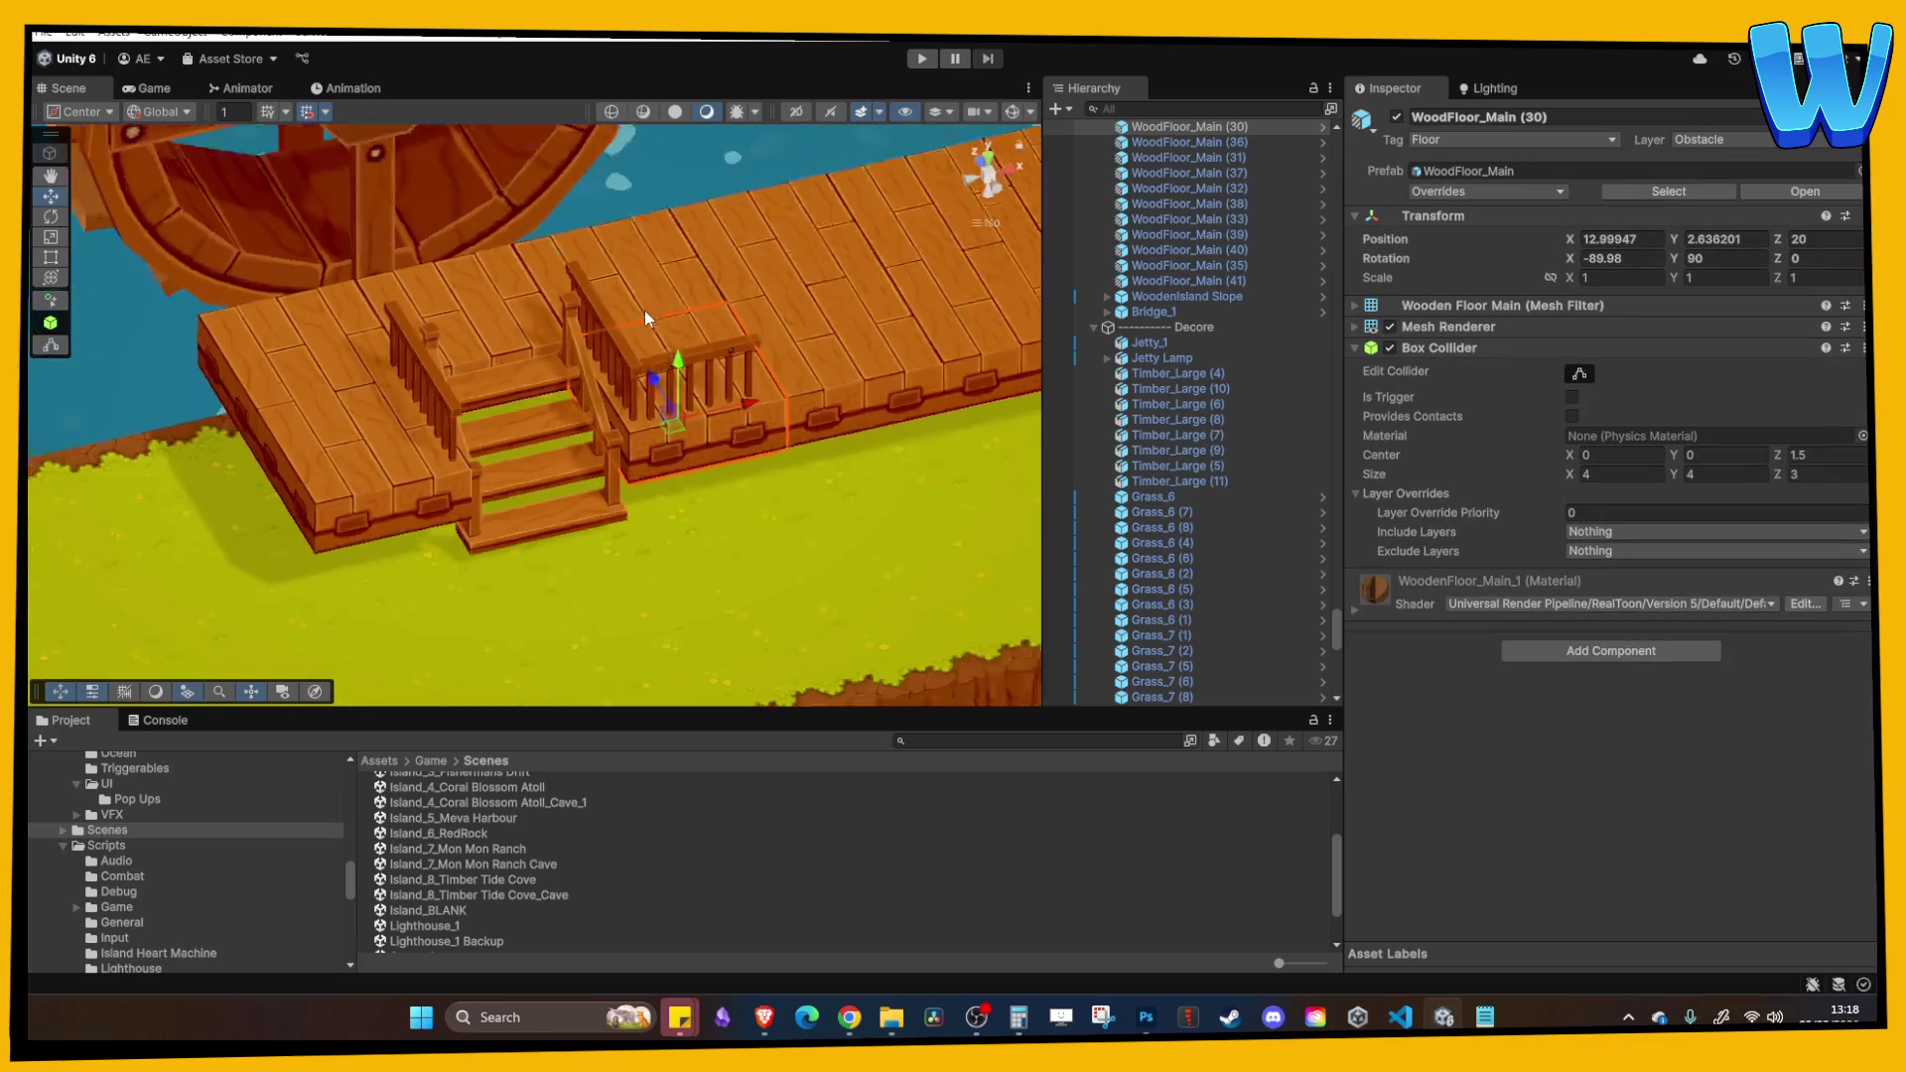
click(507, 356)
drag(507, 355, 732, 255)
mouse_move(752, 348)
mouse_down()
mouse_move(762, 365)
mouse_move(498, 402)
mouse_move(563, 414)
mouse_move(782, 537)
mouse_move(783, 399)
mouse_move(695, 457)
mouse_up()
drag(541, 397, 549, 318)
click(749, 293)
mouse_move(749, 293)
alt+mouse_down()
mouse_move(783, 367)
mouse_move(545, 423)
mouse_move(482, 397)
mouse_move(490, 351)
mouse_move(533, 325)
mouse_move(511, 347)
mouse_move(676, 350)
alt+mouse_up()
click(507, 350)
click(510, 330)
click(513, 304)
click(558, 349)
click(752, 345)
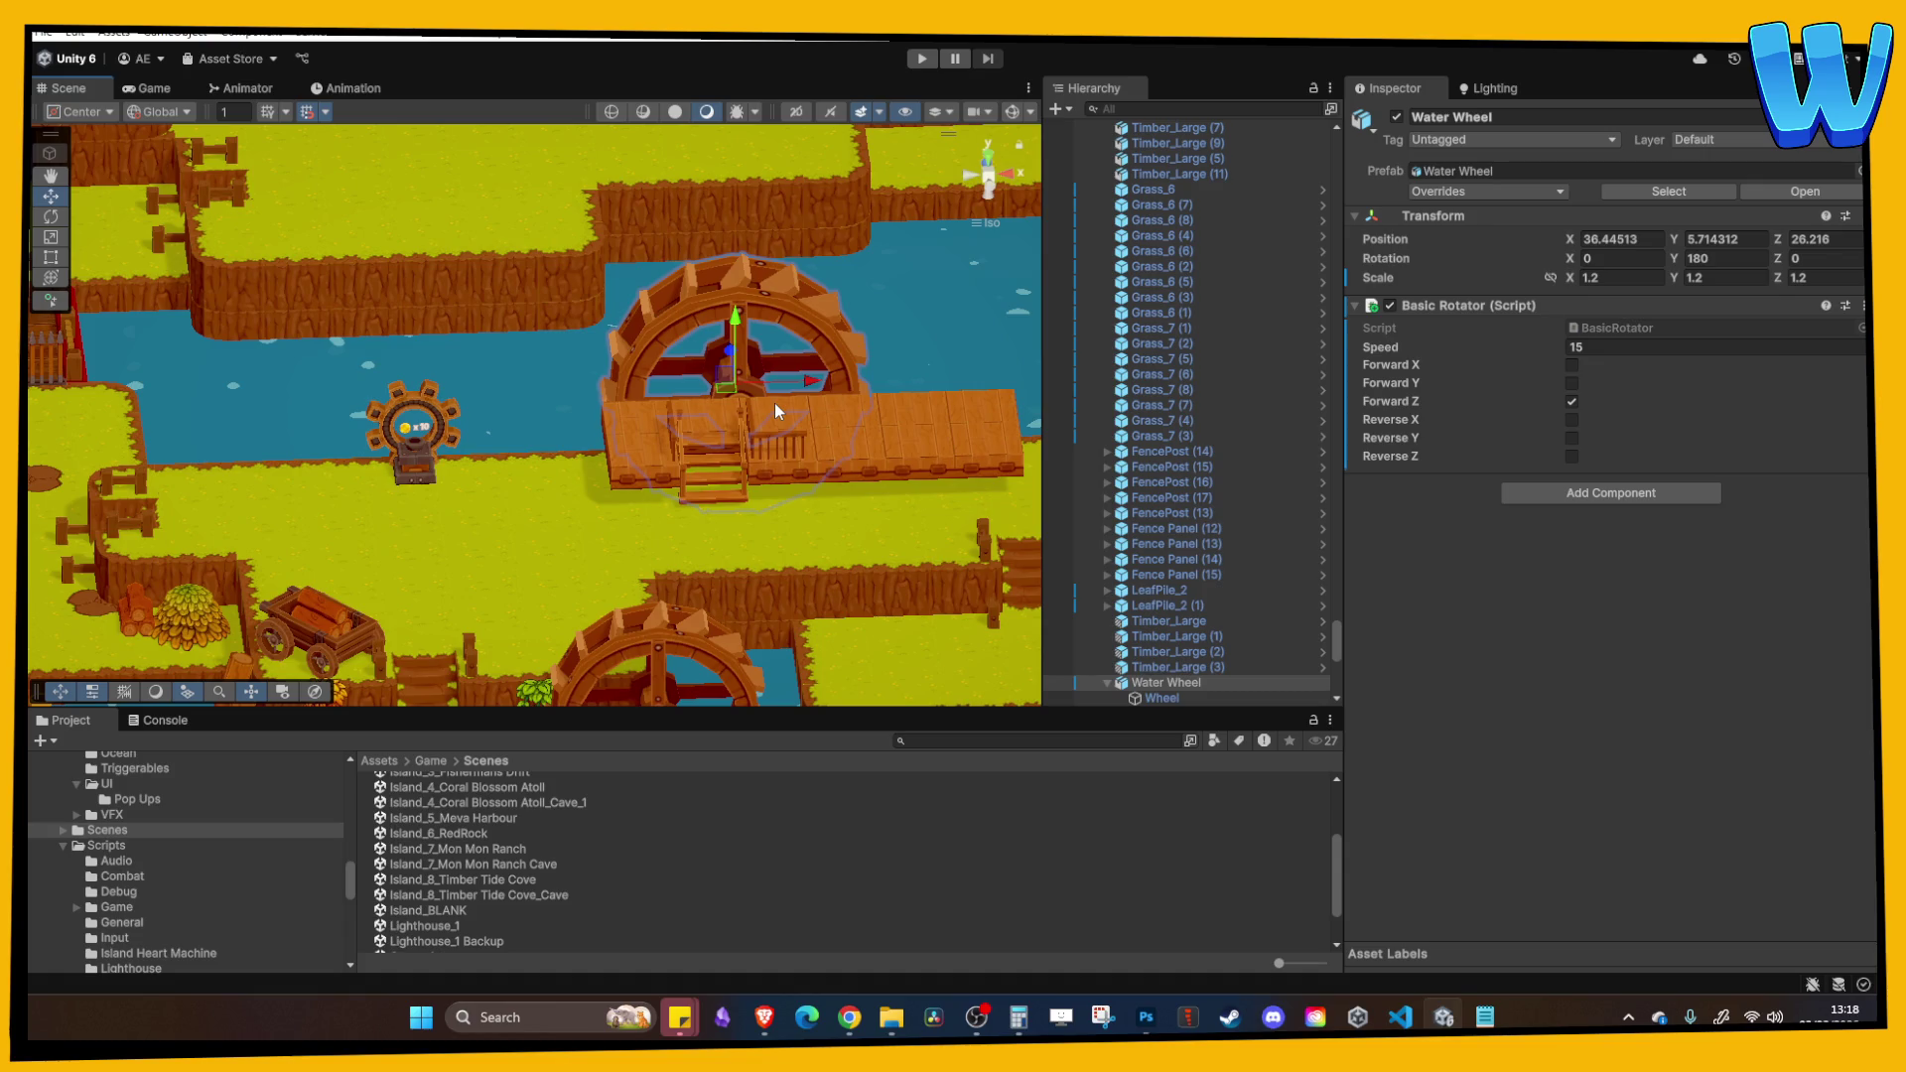
scroll(699, 397, down, 5)
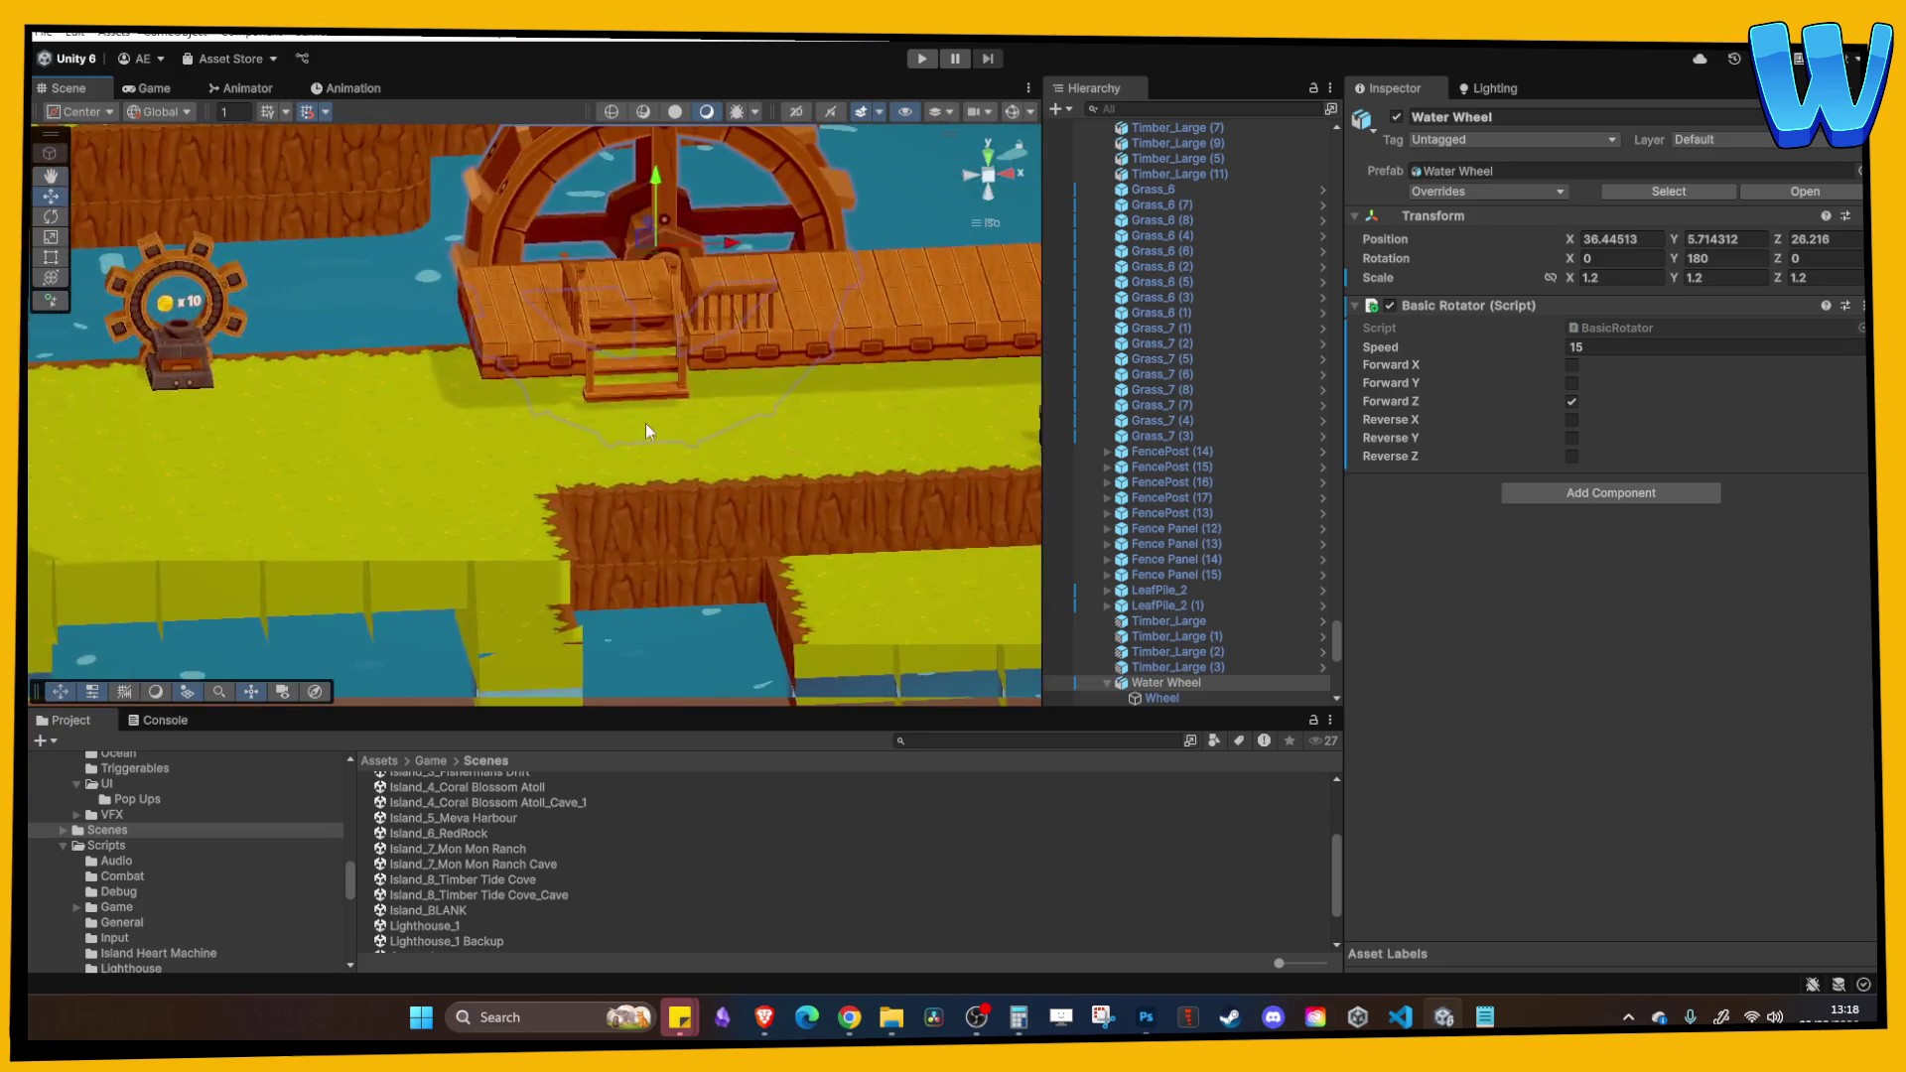
scroll(646, 423, up, 5)
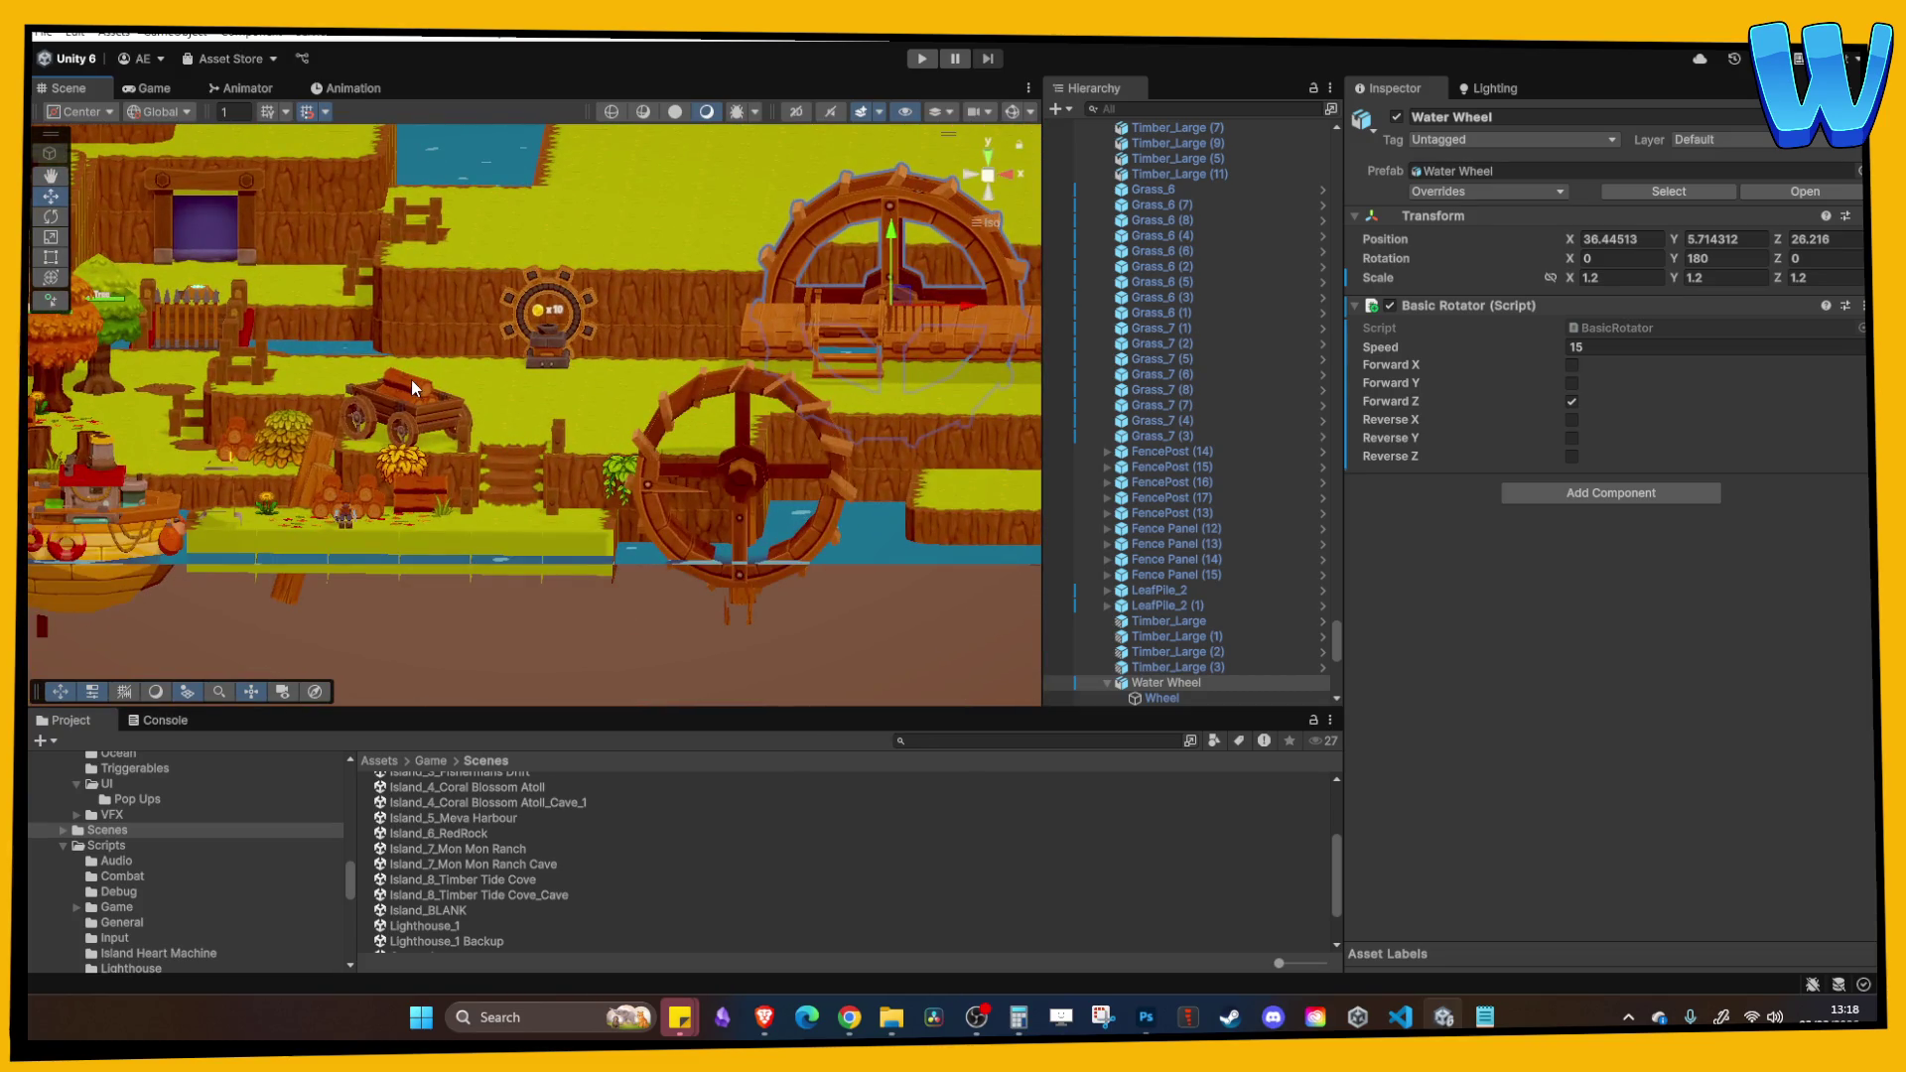
Step: Locate the Timber_Small prefab via Select Asset and drag a log into the scene
click(411, 383)
right_click(1192, 698)
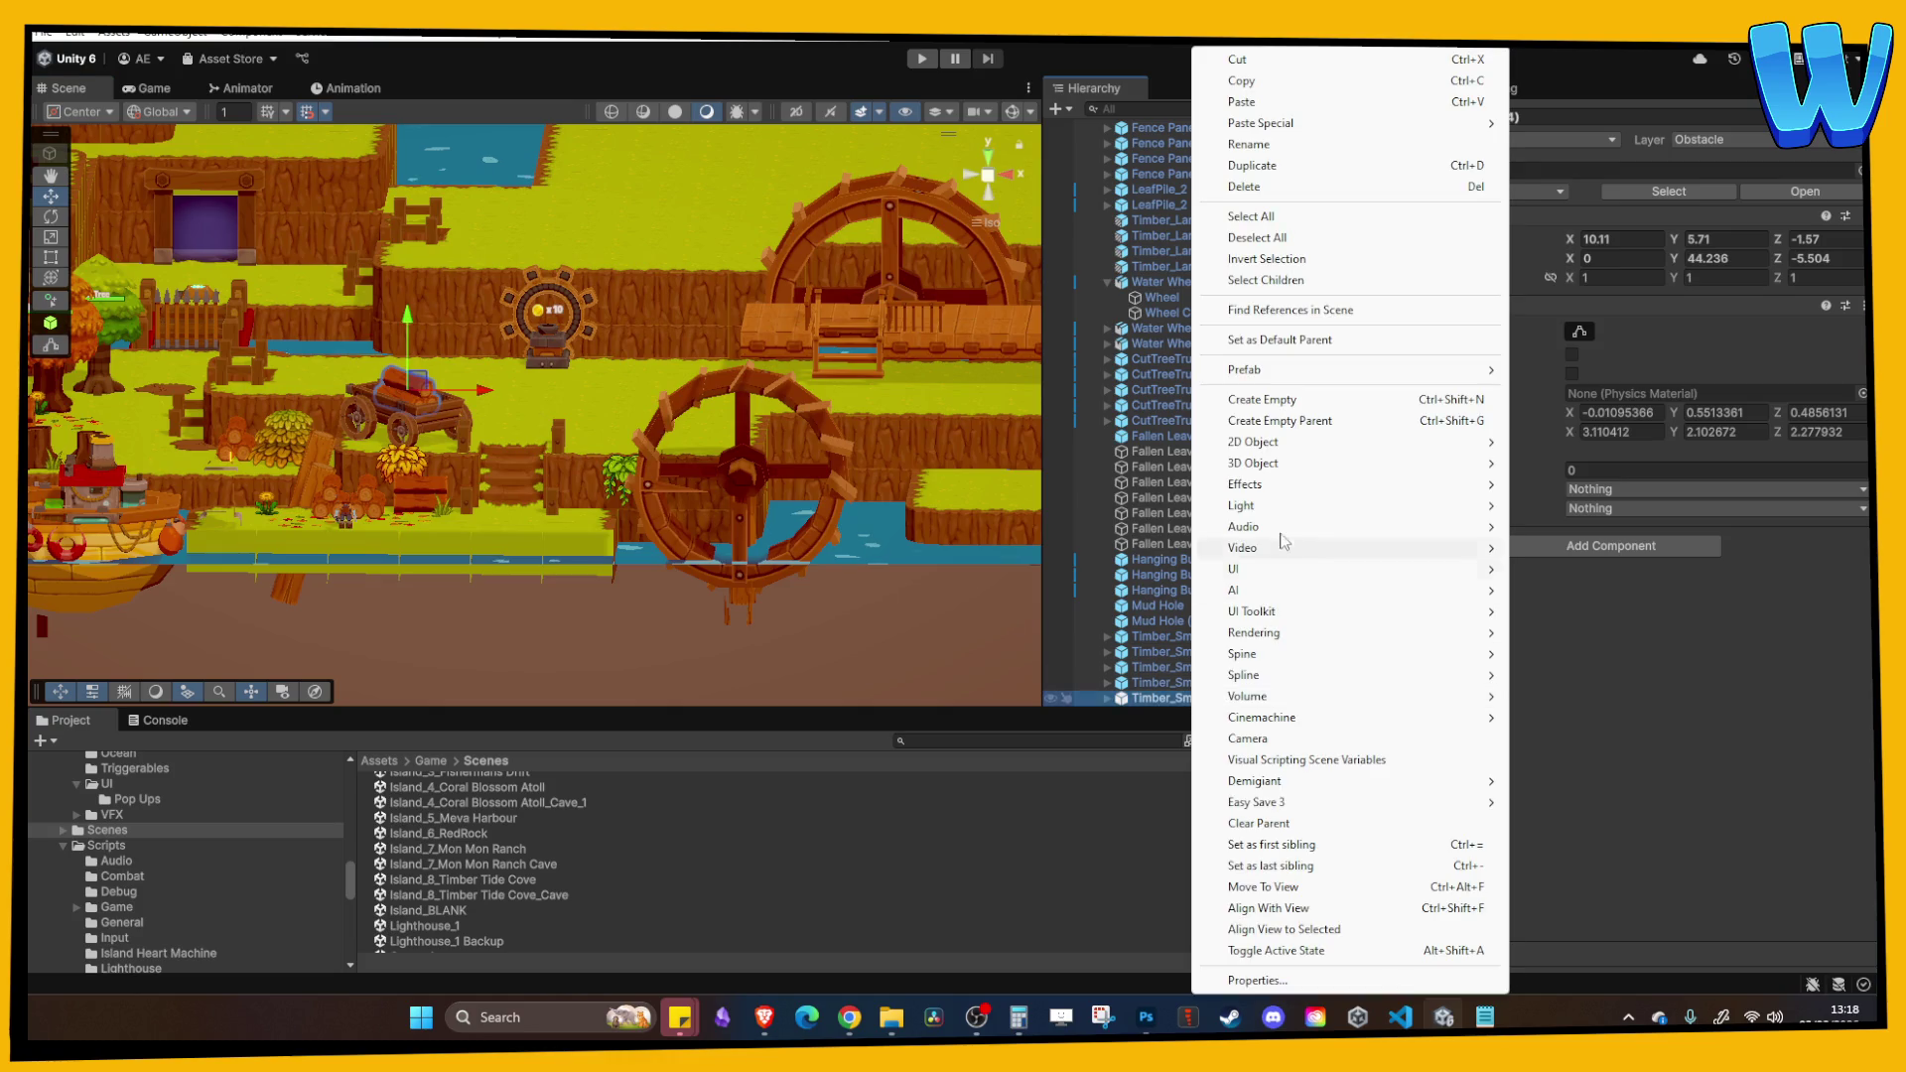
click(1140, 699)
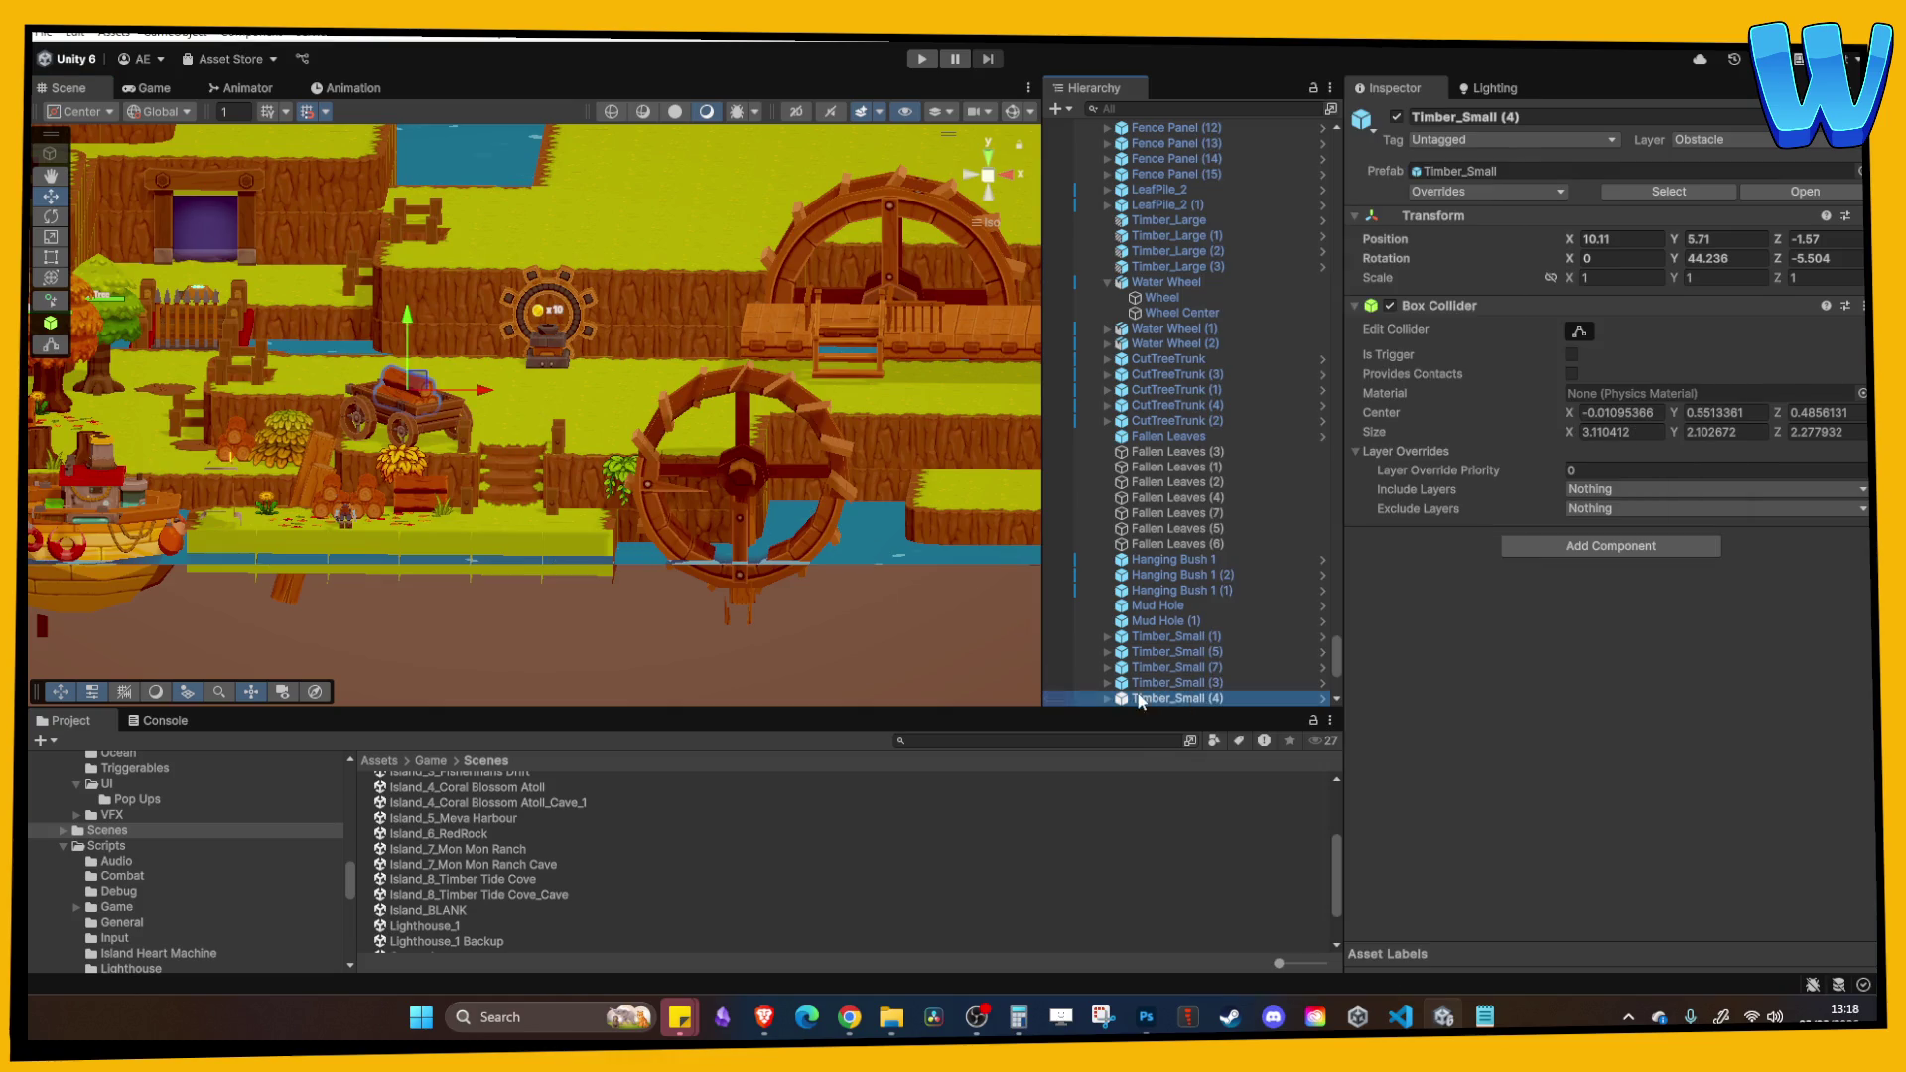
click(1109, 699)
click(1172, 484)
right_click(1172, 484)
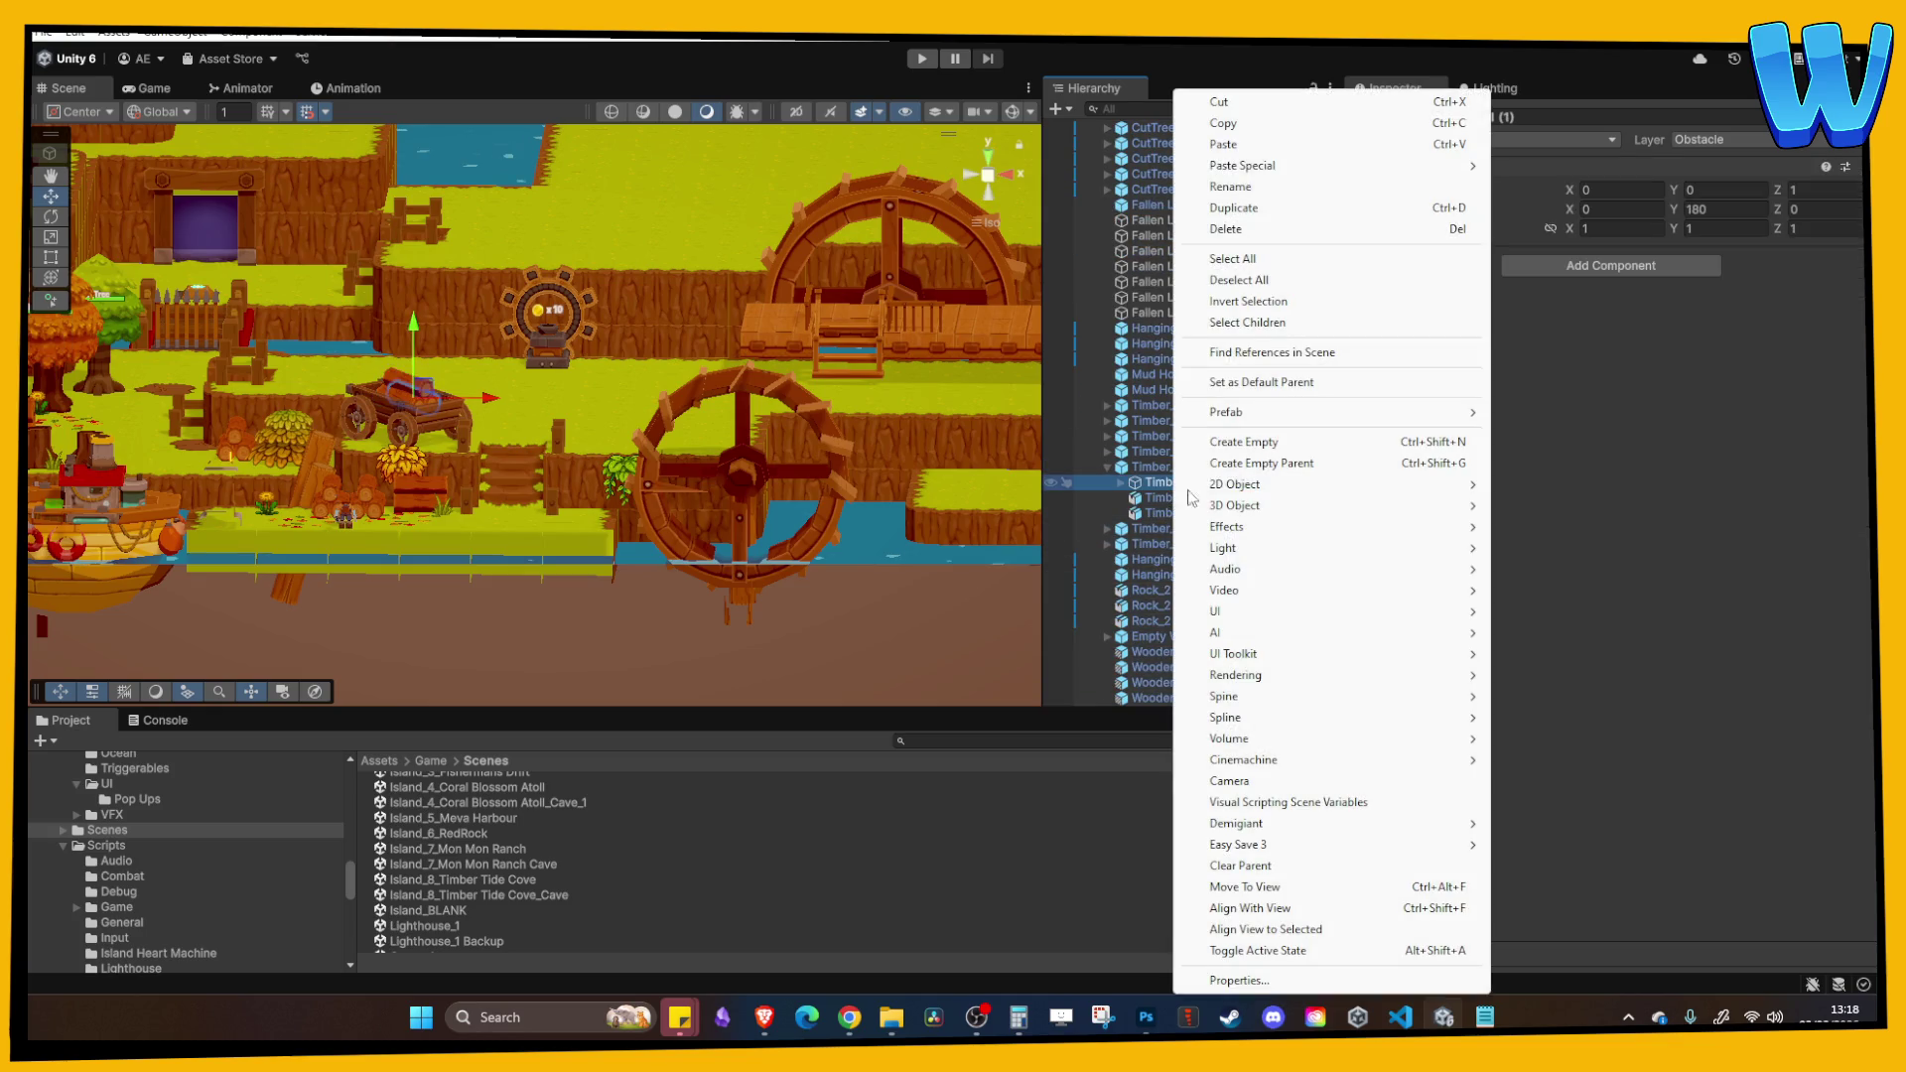
mouse_move(1287, 412)
click(1545, 462)
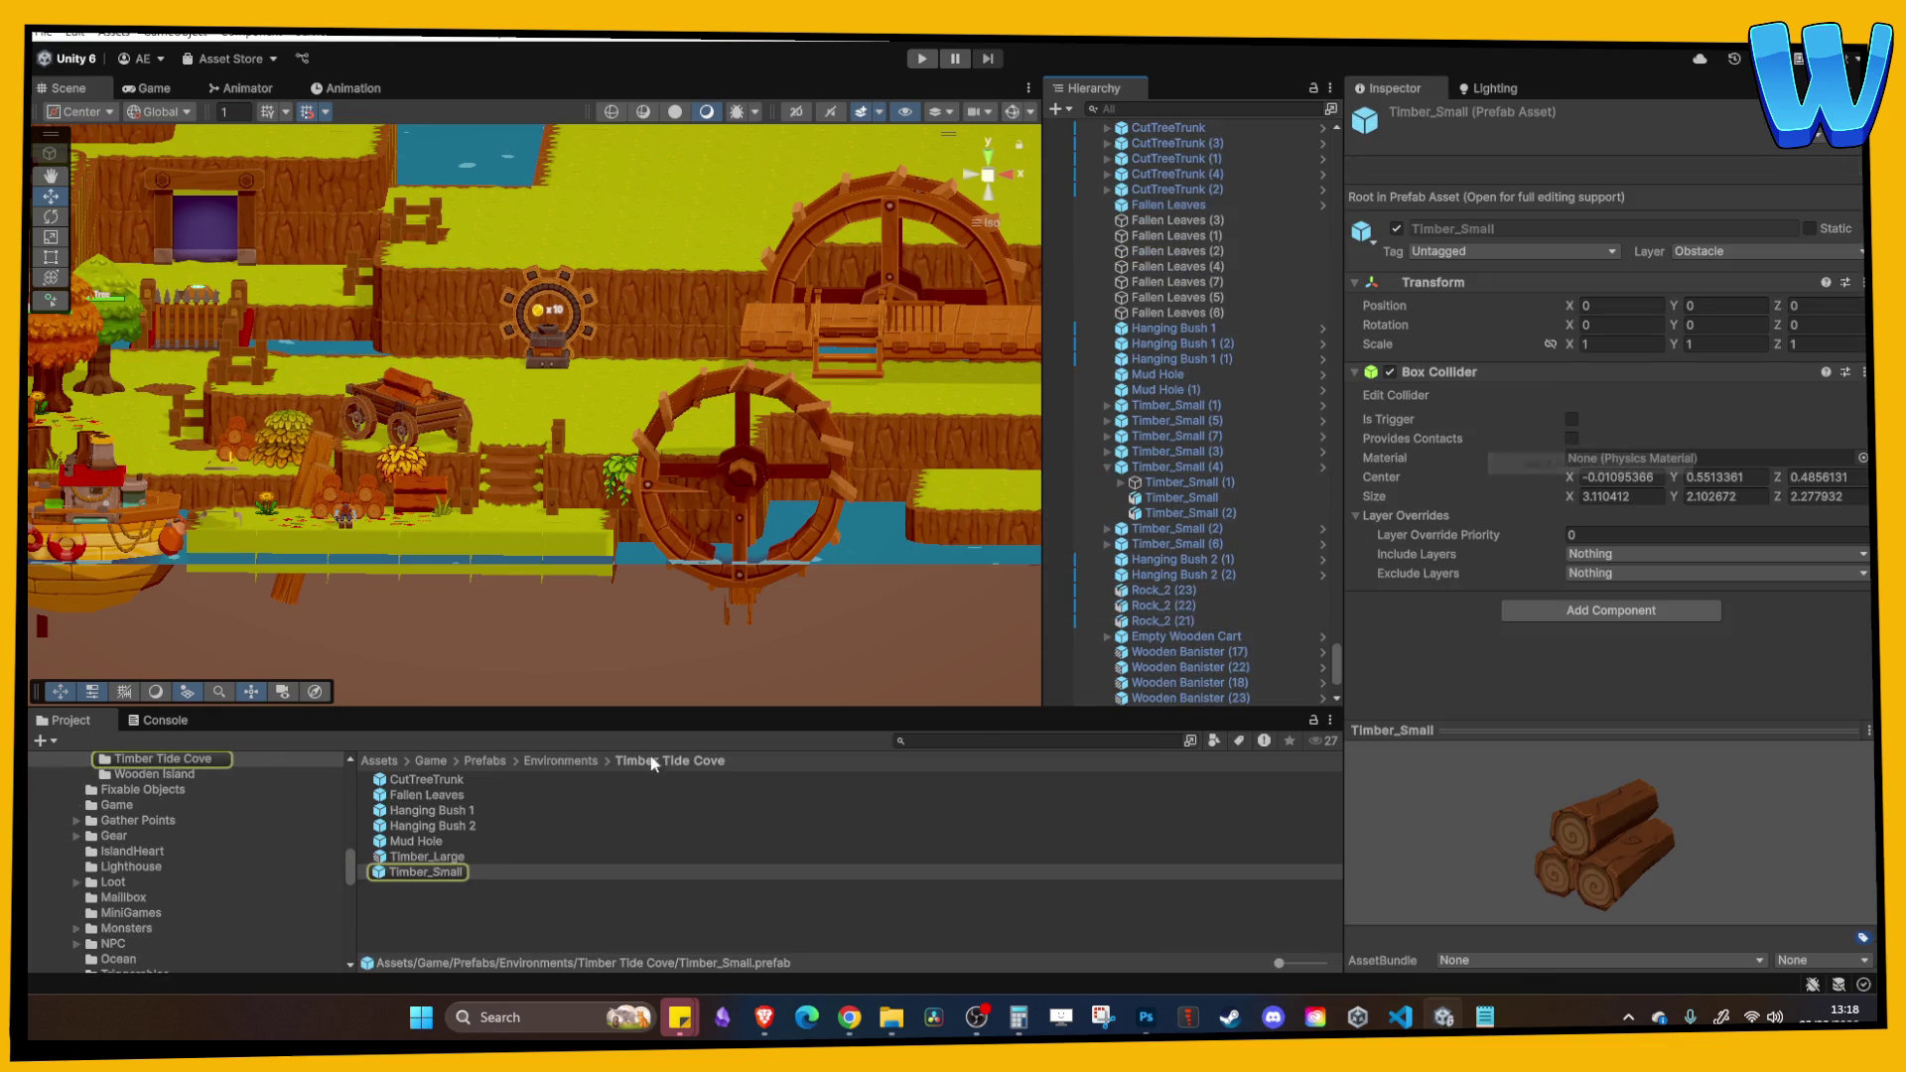
mouse_move(455, 867)
mouse_down()
mouse_move(651, 659)
mouse_move(851, 399)
mouse_move(581, 927)
mouse_up()
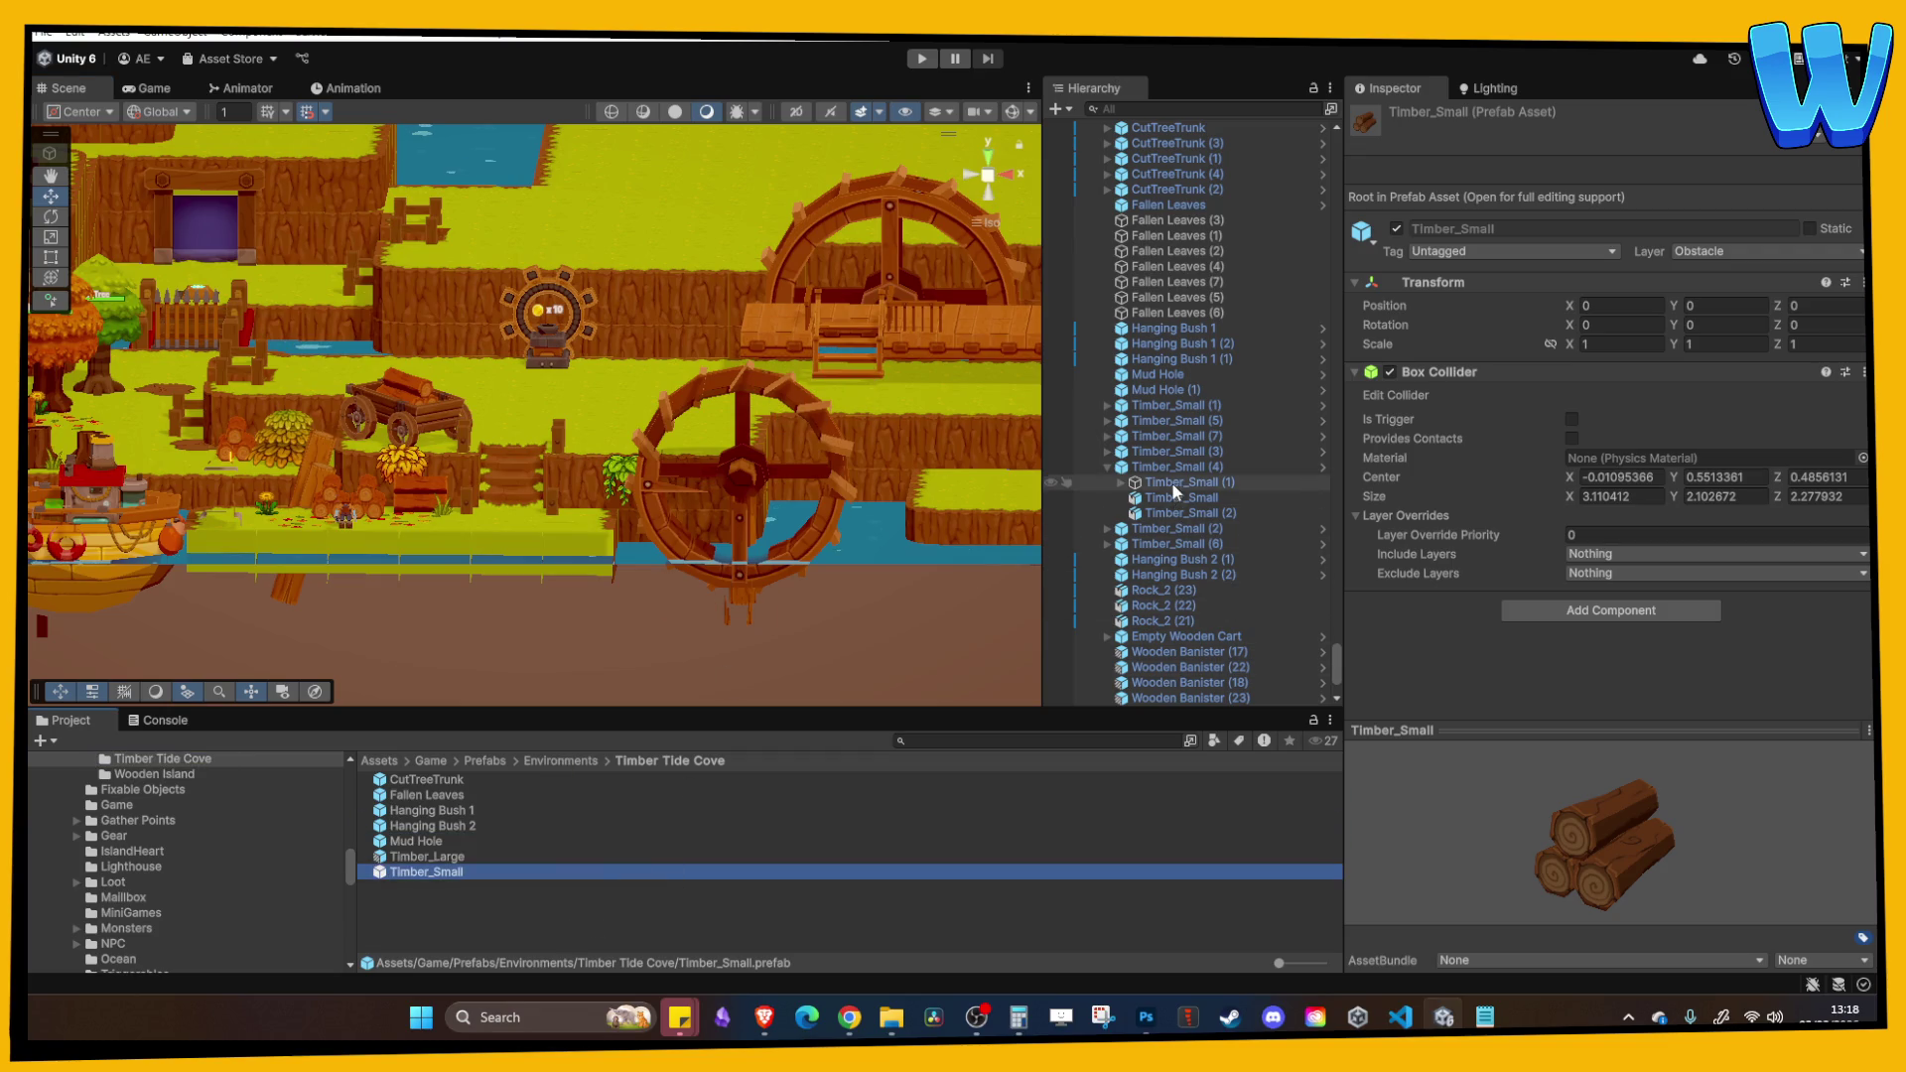
Step: Locate the Timber_Small model file in the Project from the cart's log mesh
click(1178, 483)
click(1170, 497)
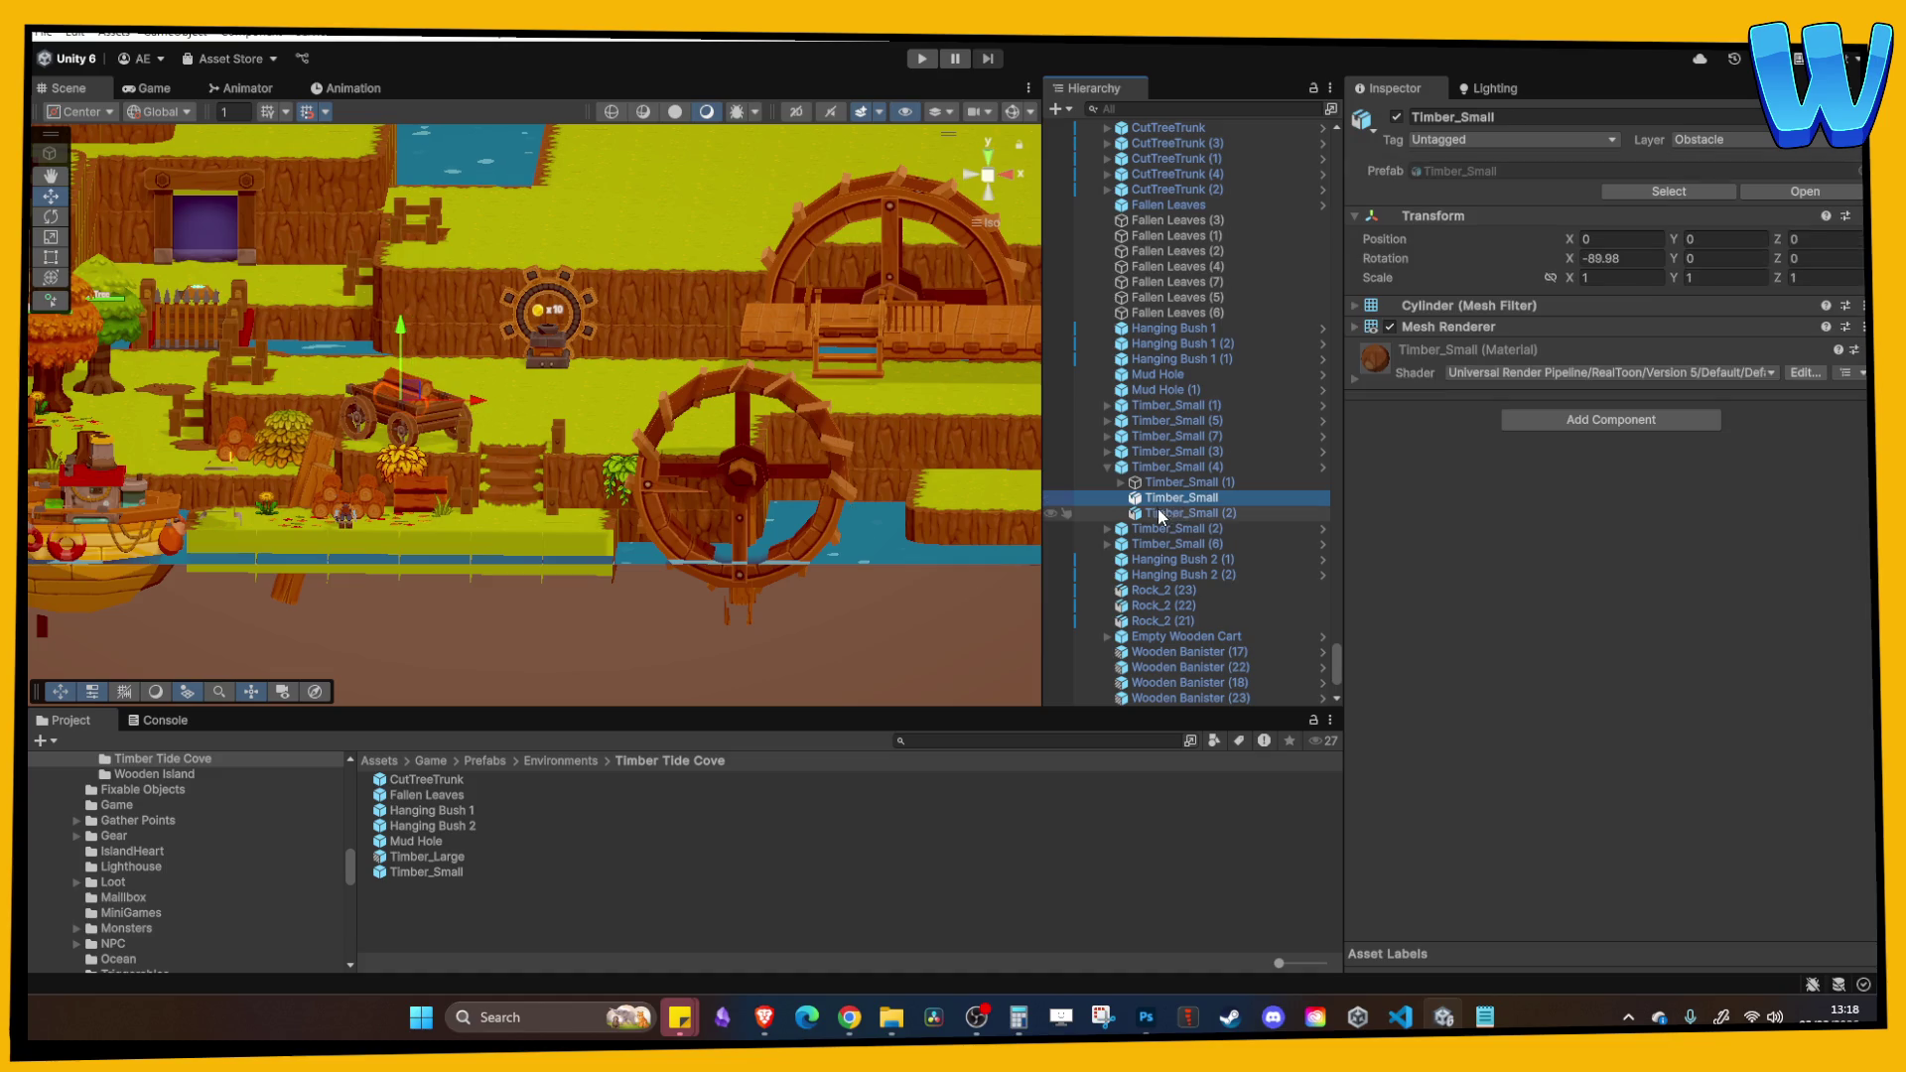
double_click(1162, 496)
right_click(1187, 497)
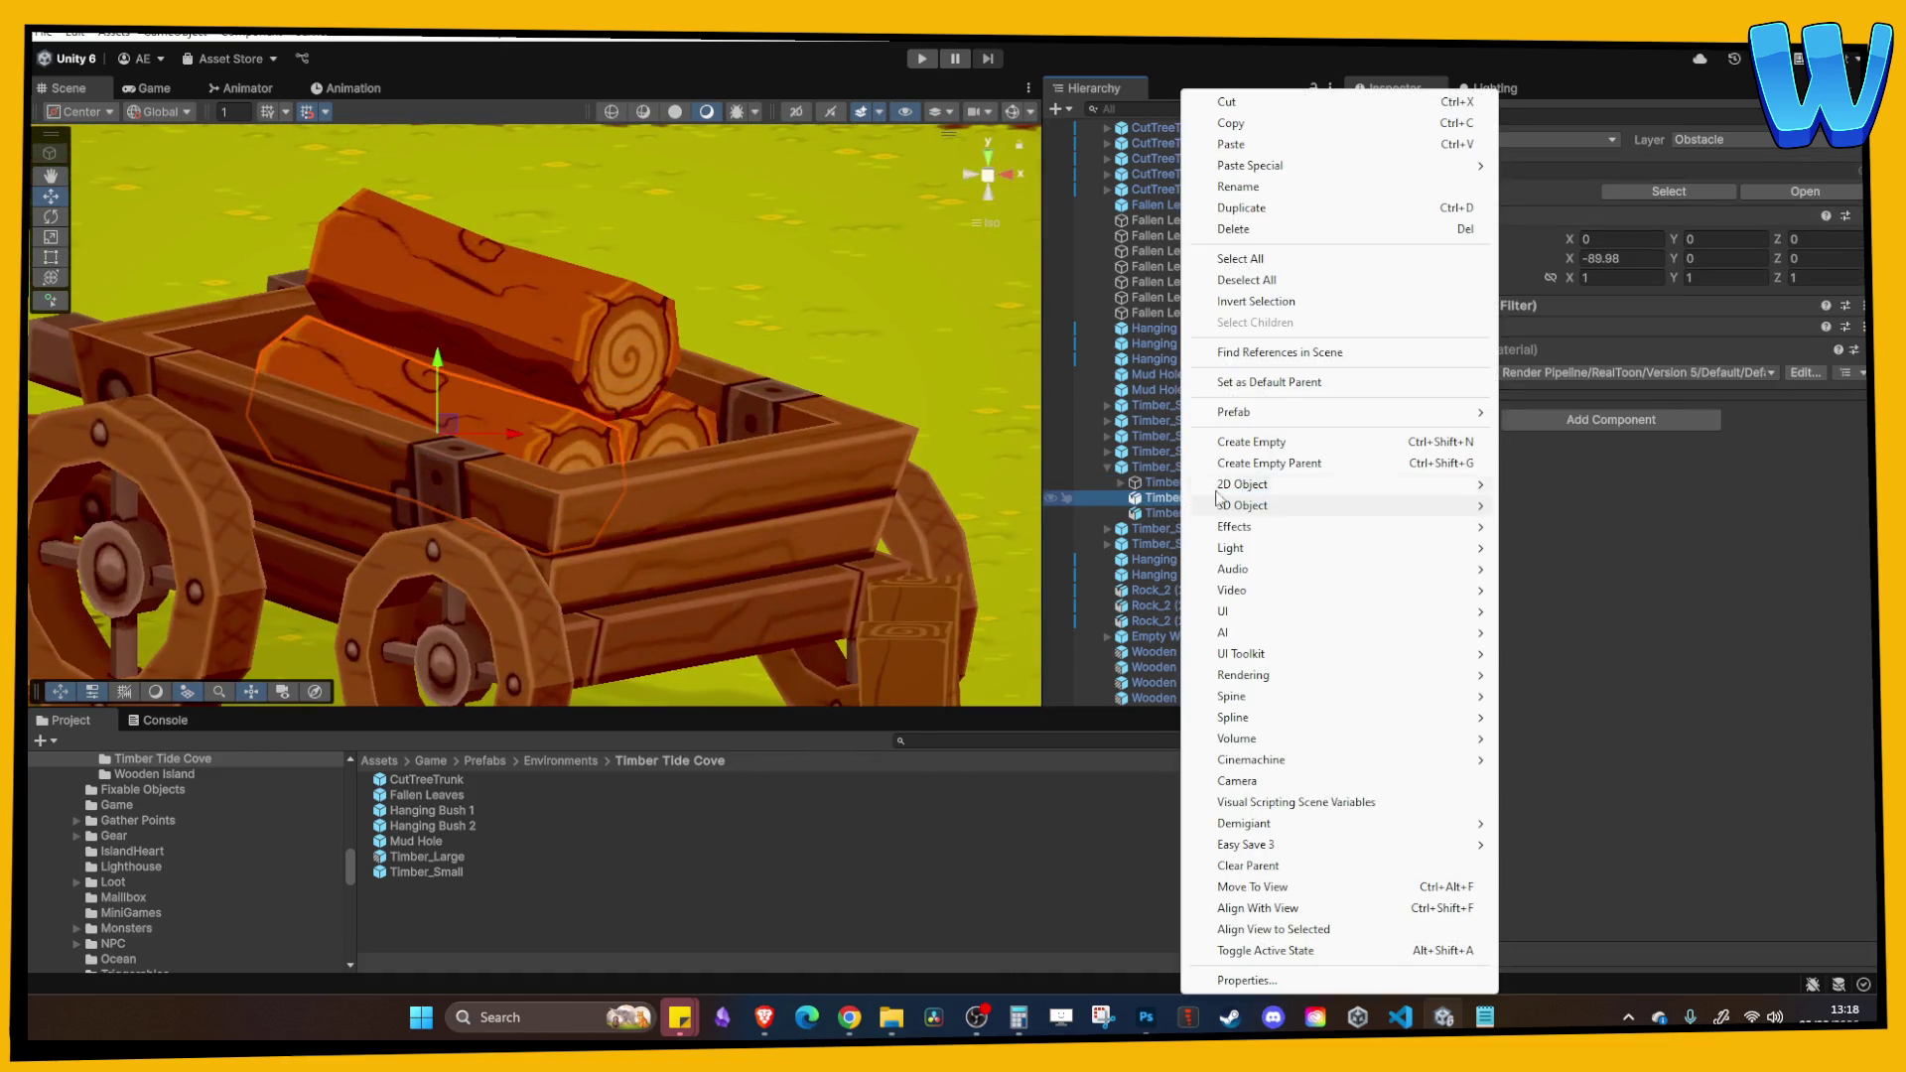
mouse_move(1420, 413)
click(1524, 459)
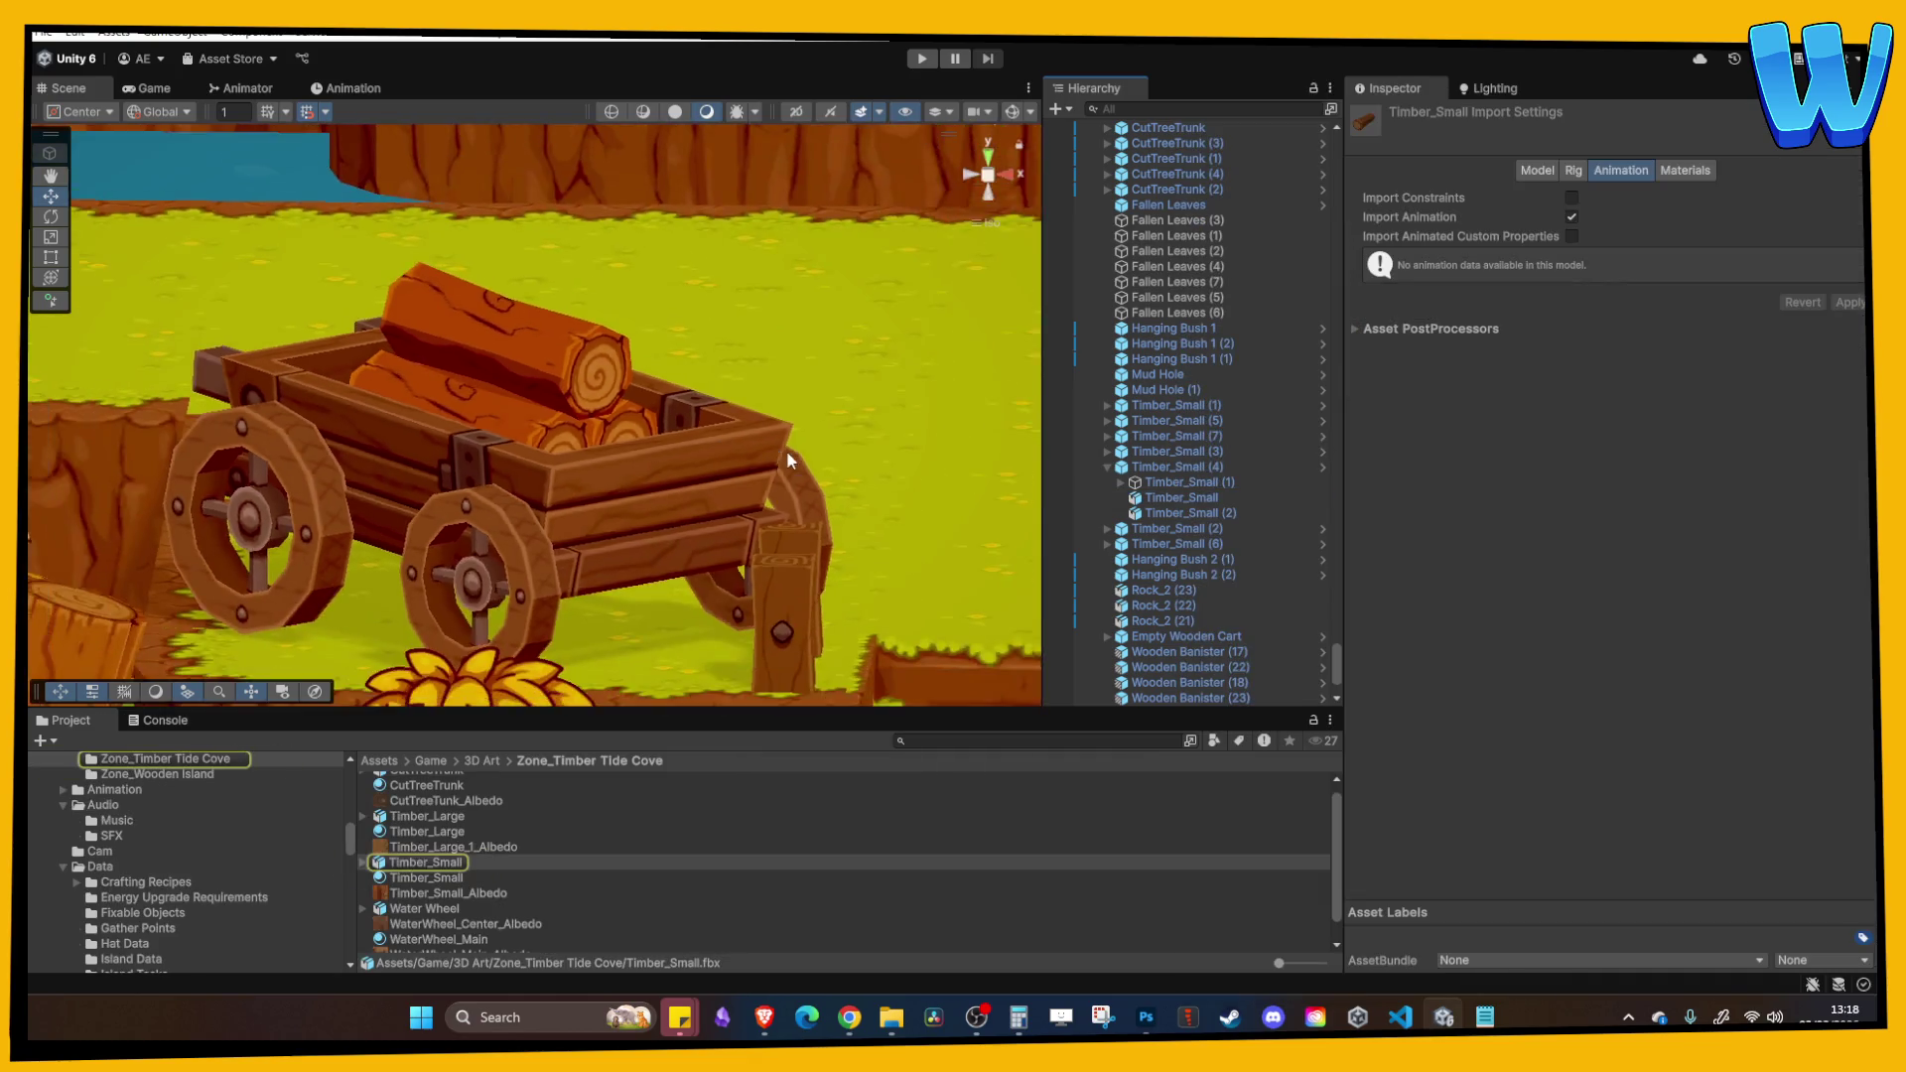
scroll(787, 450, down, 5)
scroll(687, 425, up, 3)
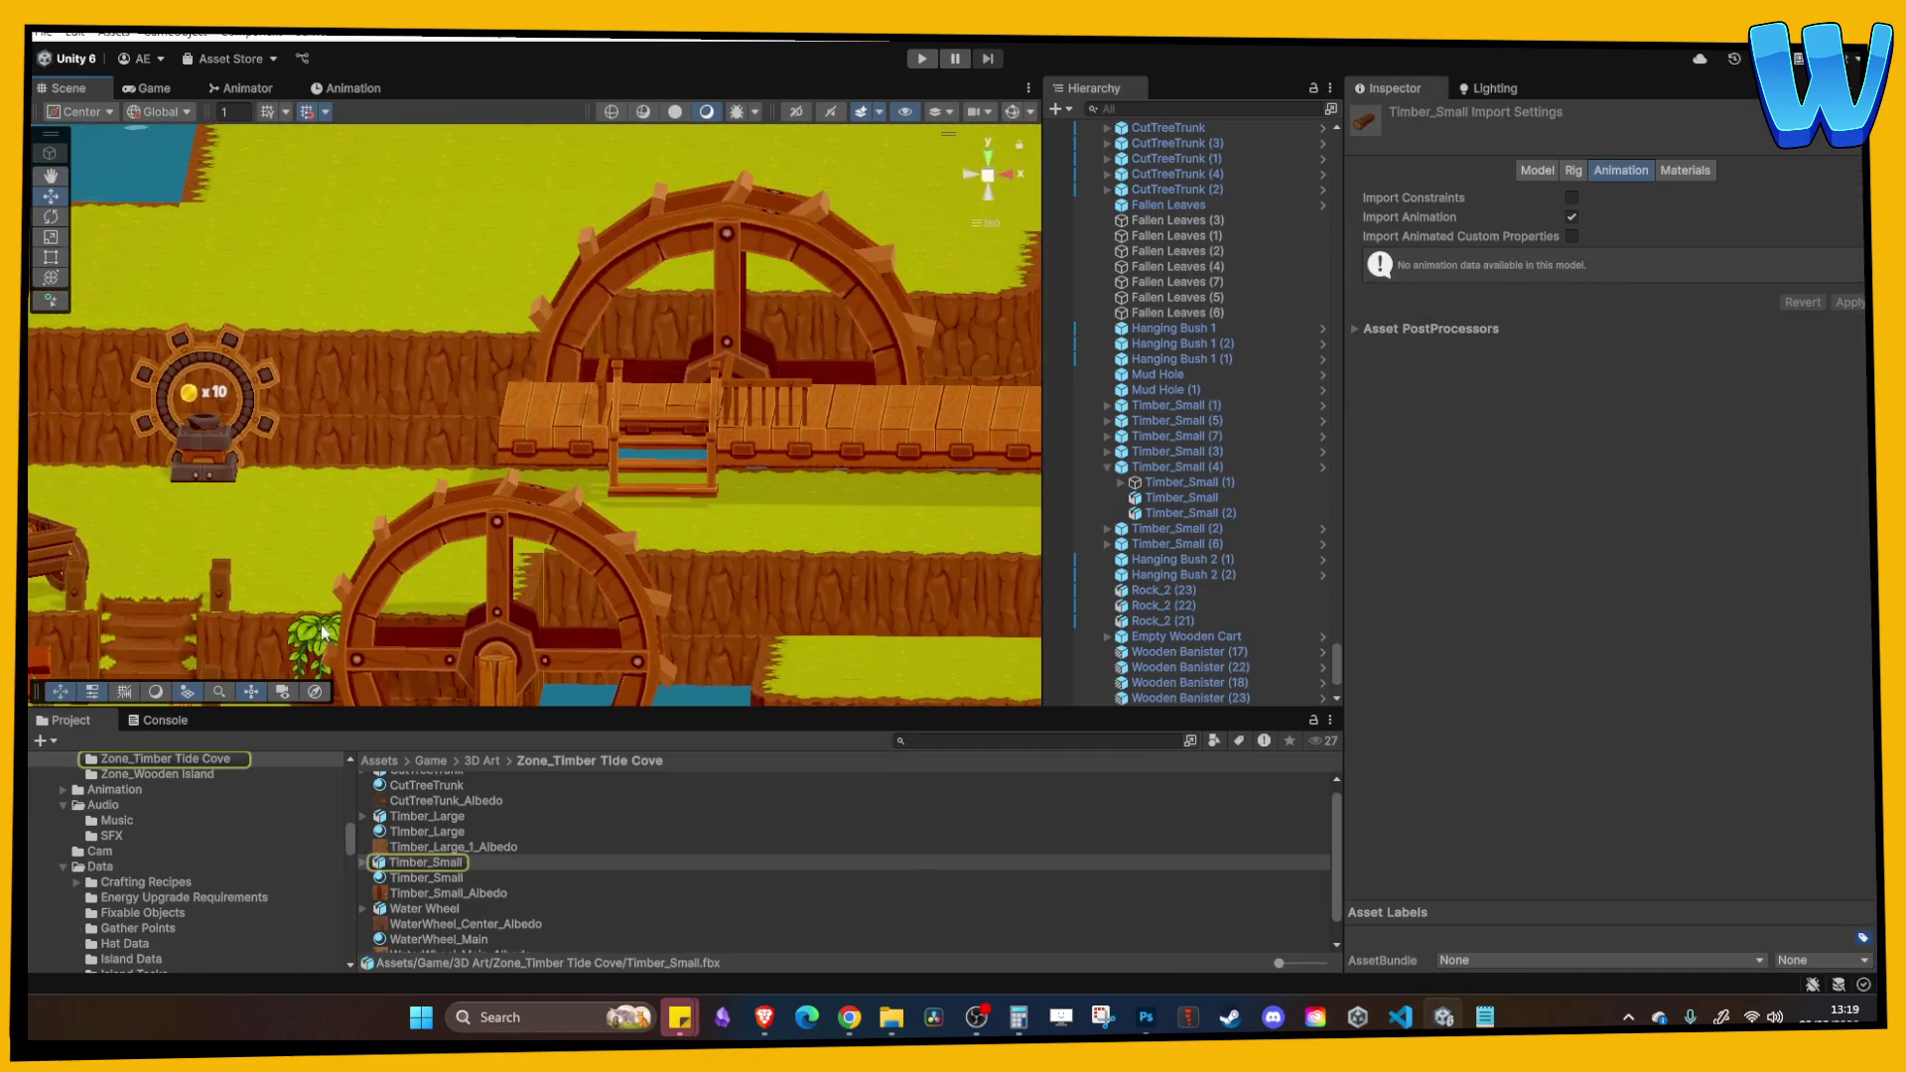
Step: Drag a Timber_Small log beside the boardwalk and frame it
mouse_move(402, 852)
mouse_down()
mouse_move(585, 497)
mouse_move(494, 461)
mouse_up()
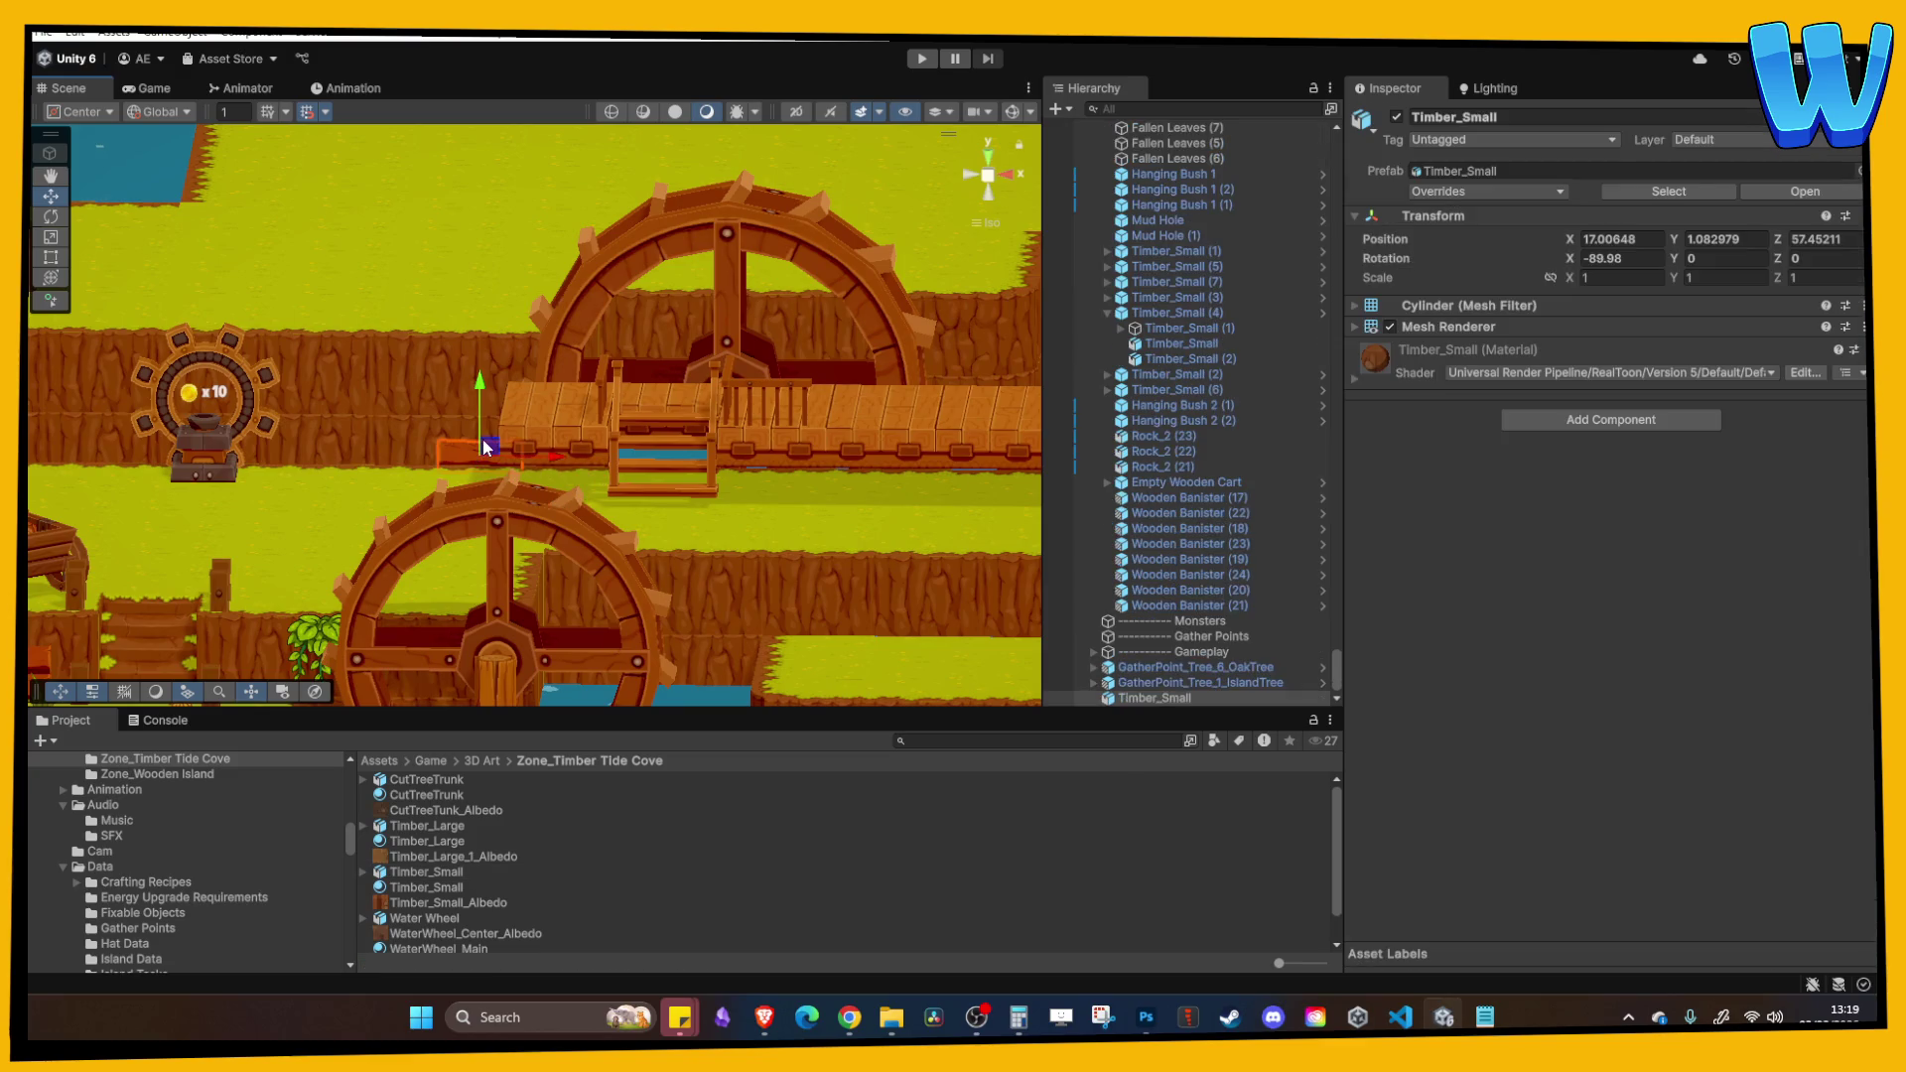
scroll(495, 460, up, 2)
key(f)
scroll(776, 331, down, 5)
Step: Set the log's Rotation Z to 90, reverting stray Y and X edits
click(1719, 257)
text(900)
key(BackSpace)
key(BackSpace)
key(BackSpace)
key(Tab)
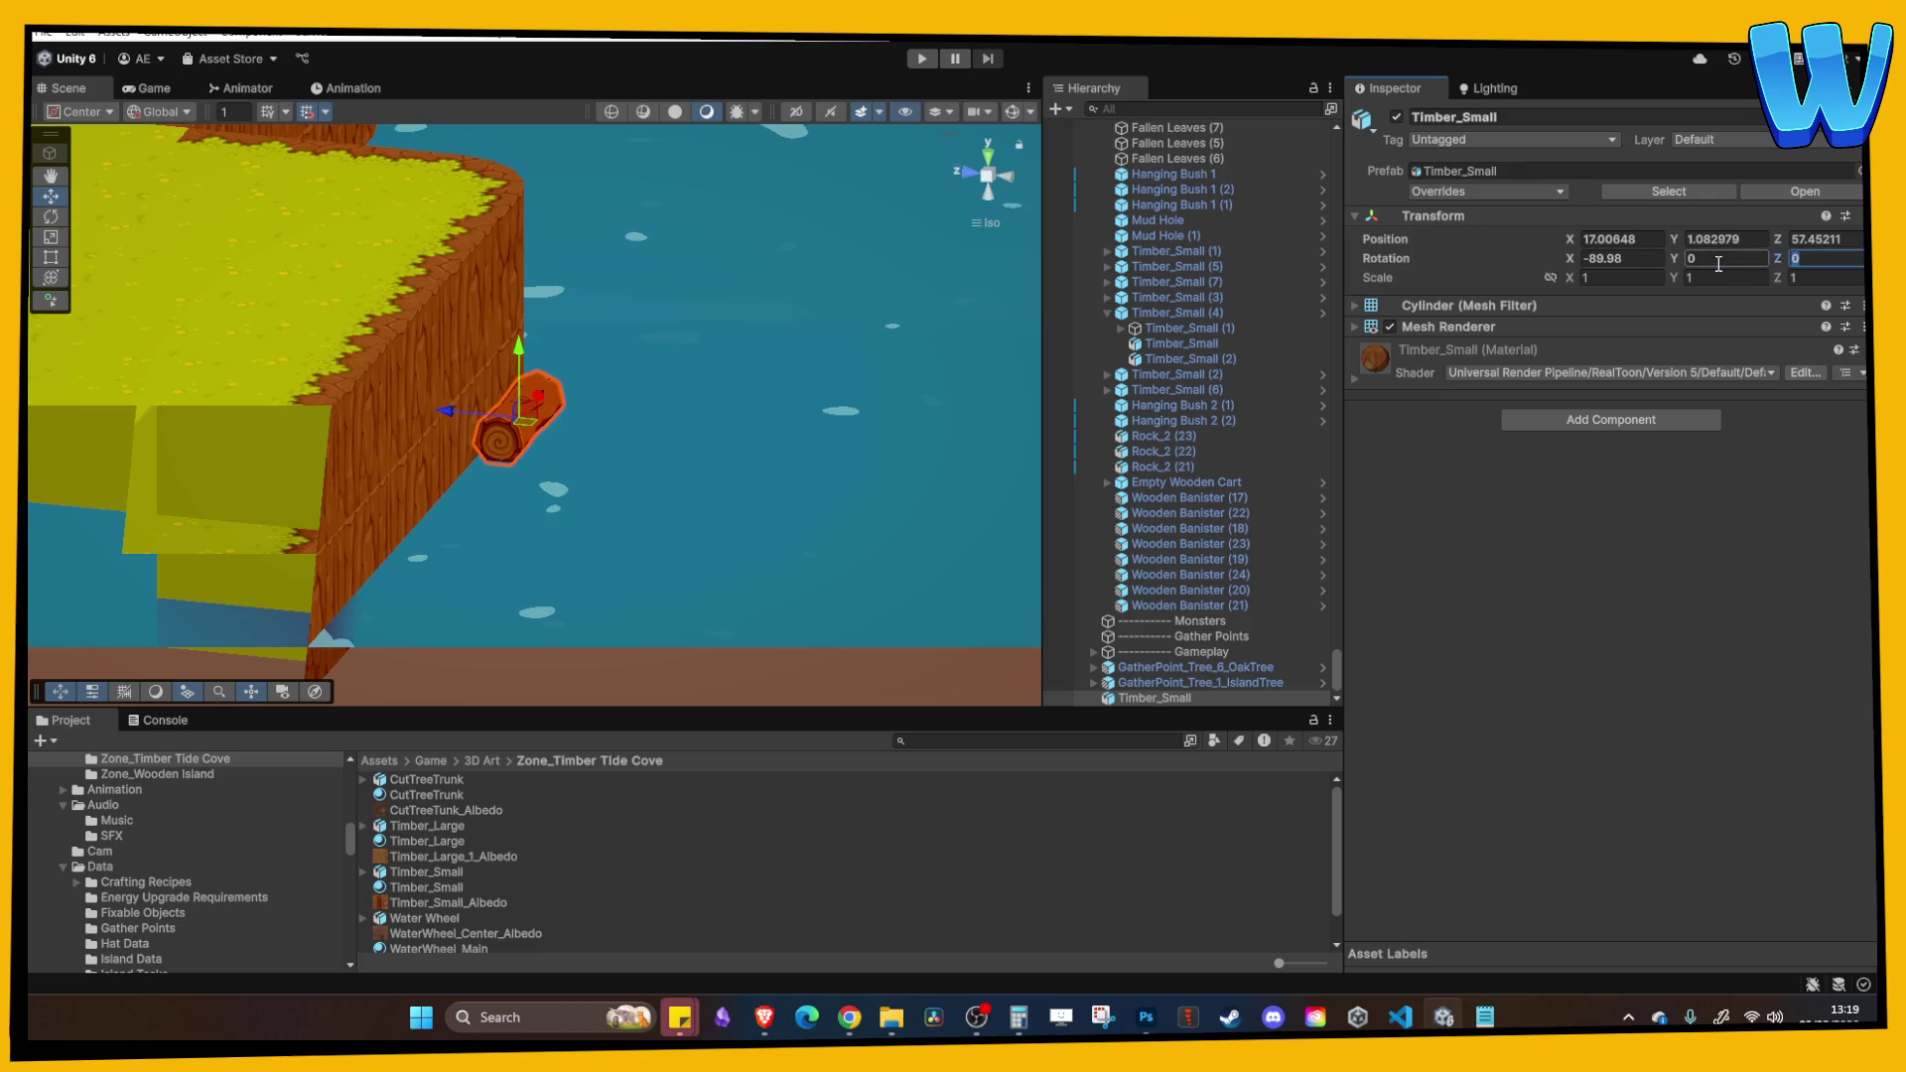
click(1460, 171)
click(1627, 257)
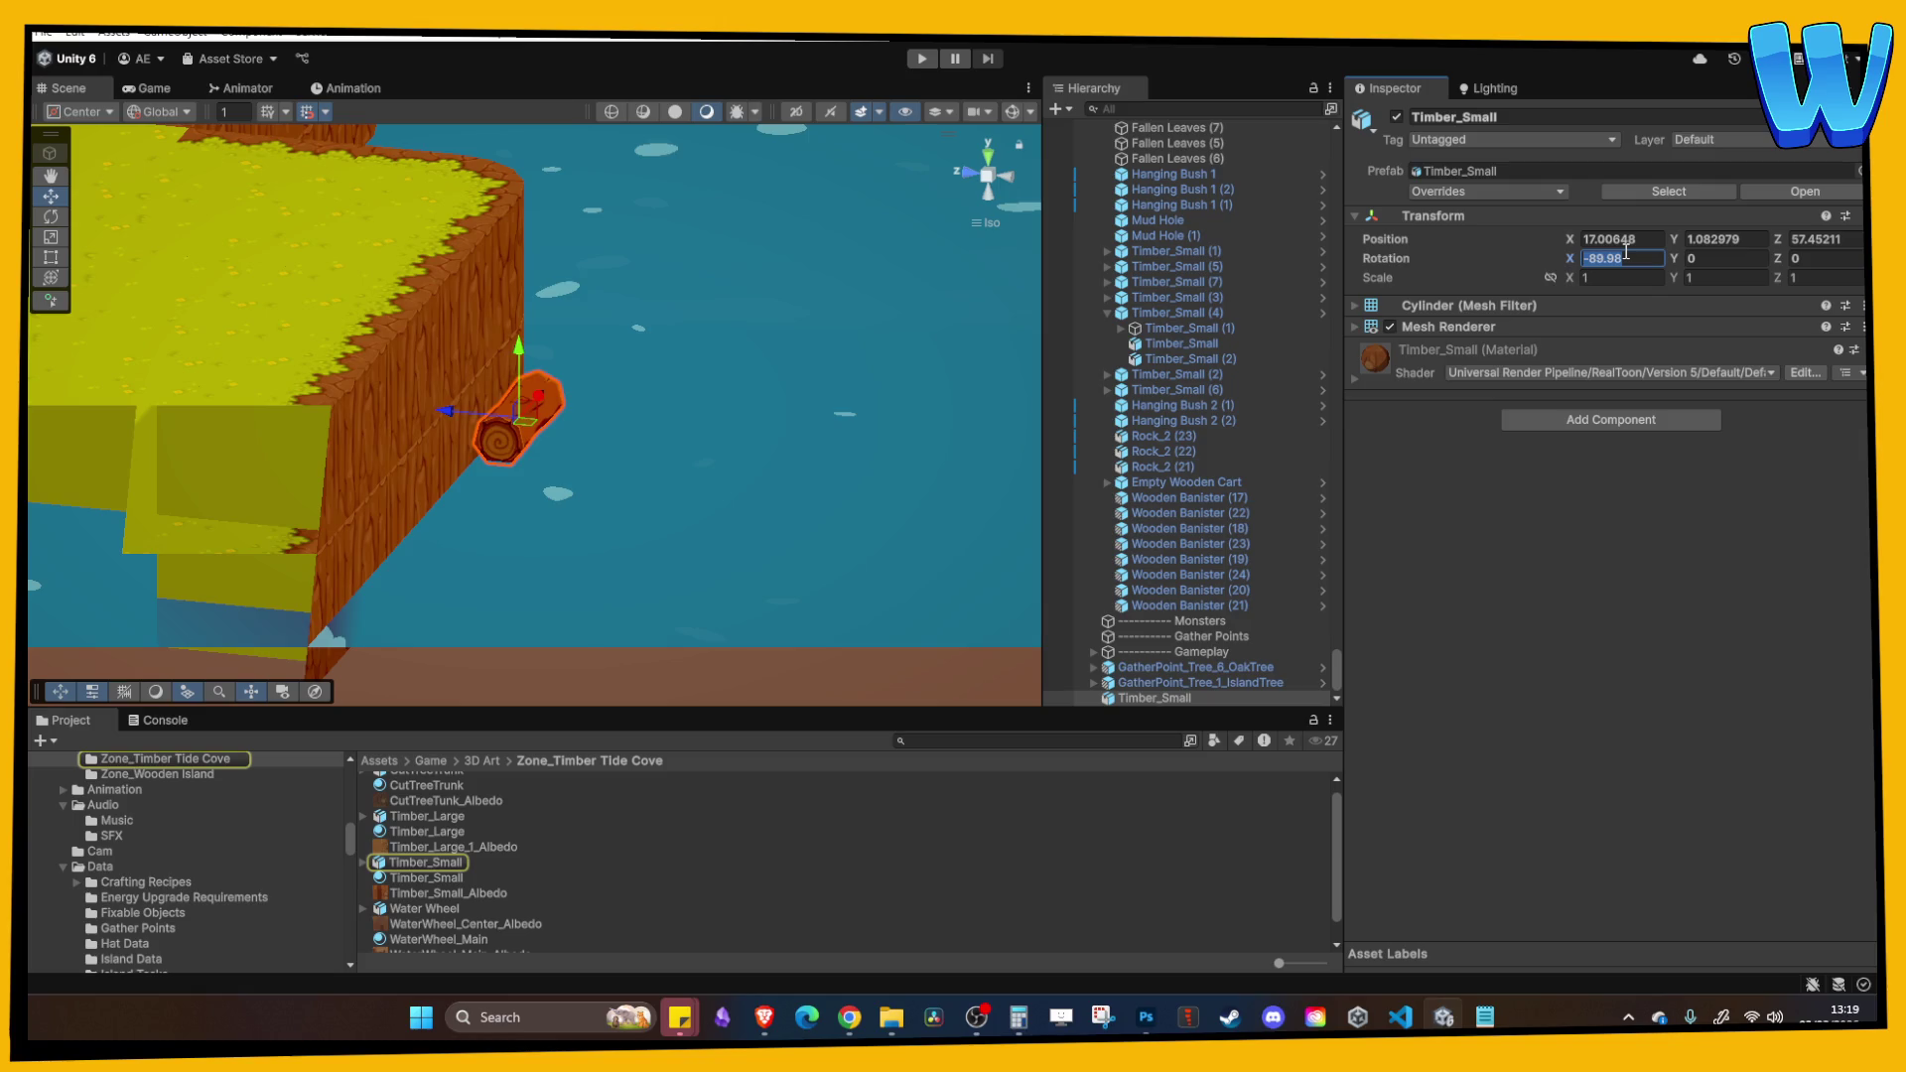
text(0)
key(Escape)
click(1800, 258)
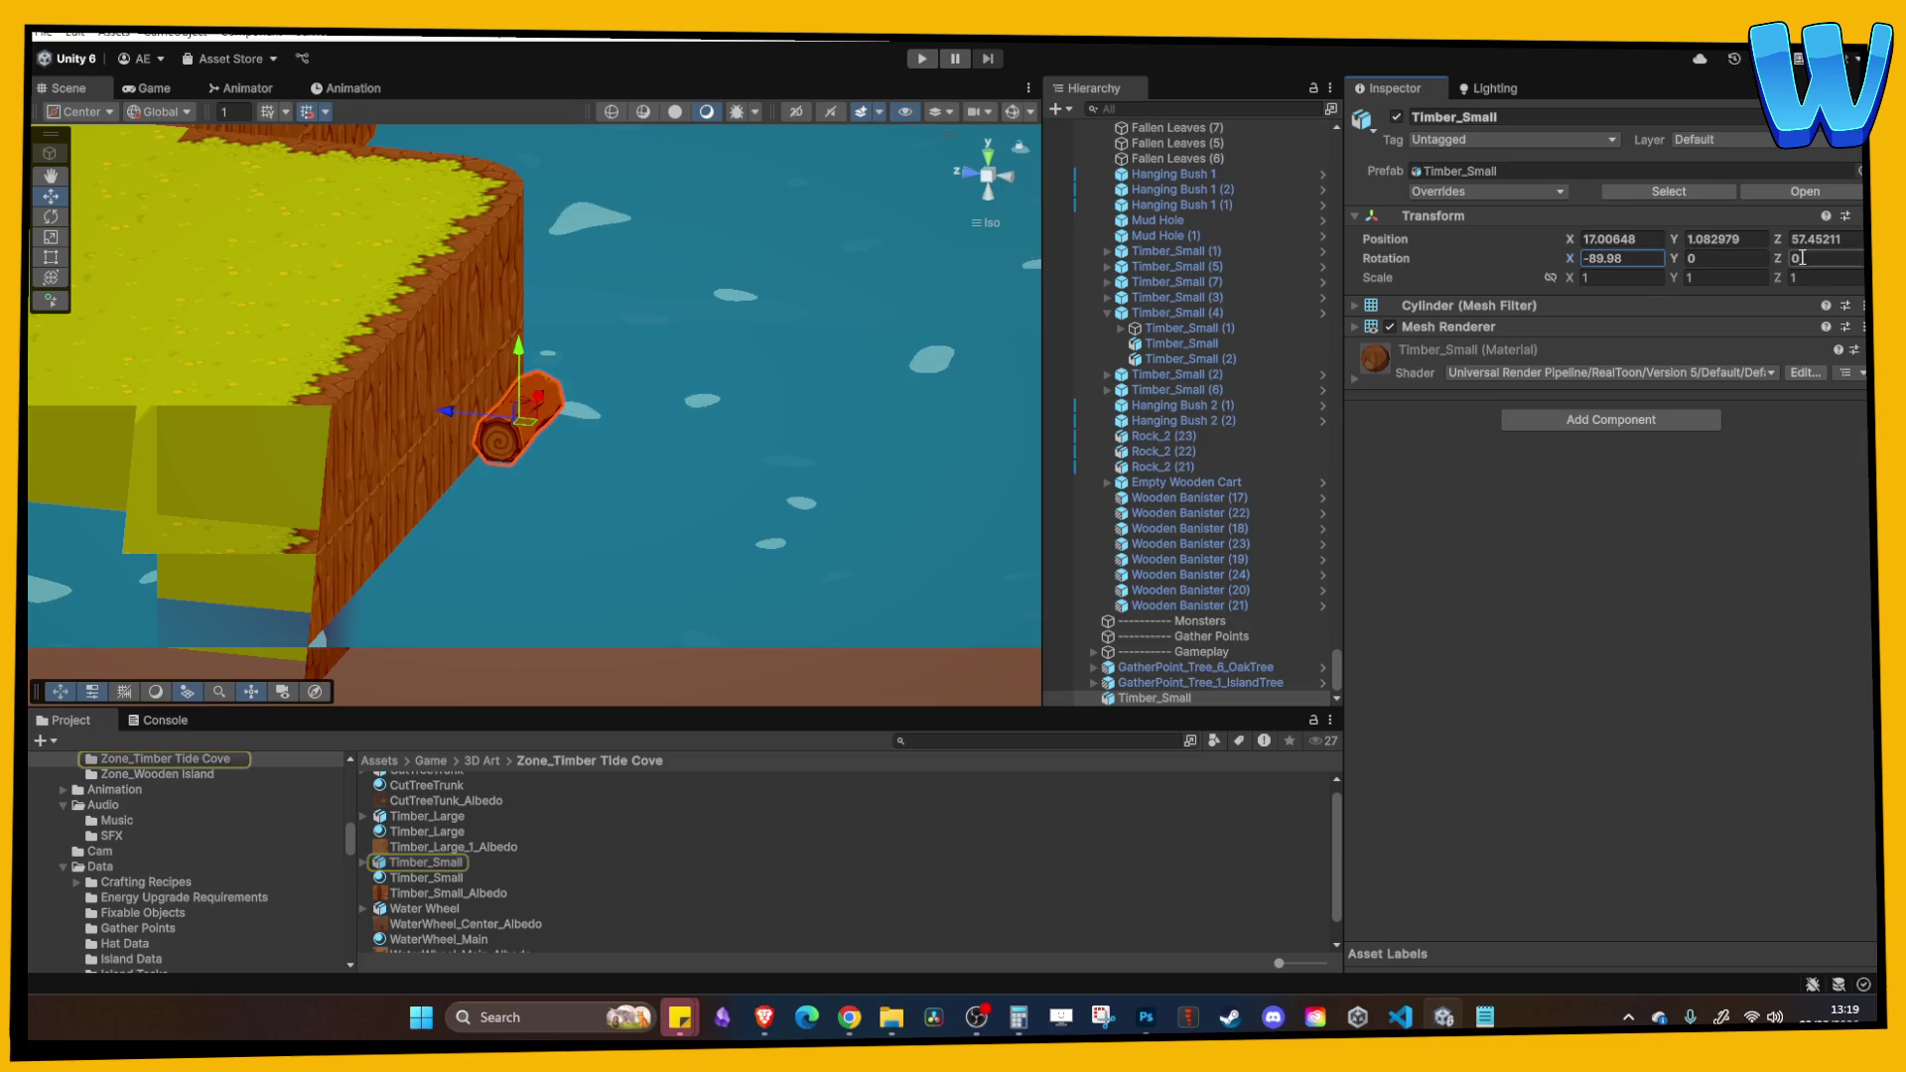
text(90)
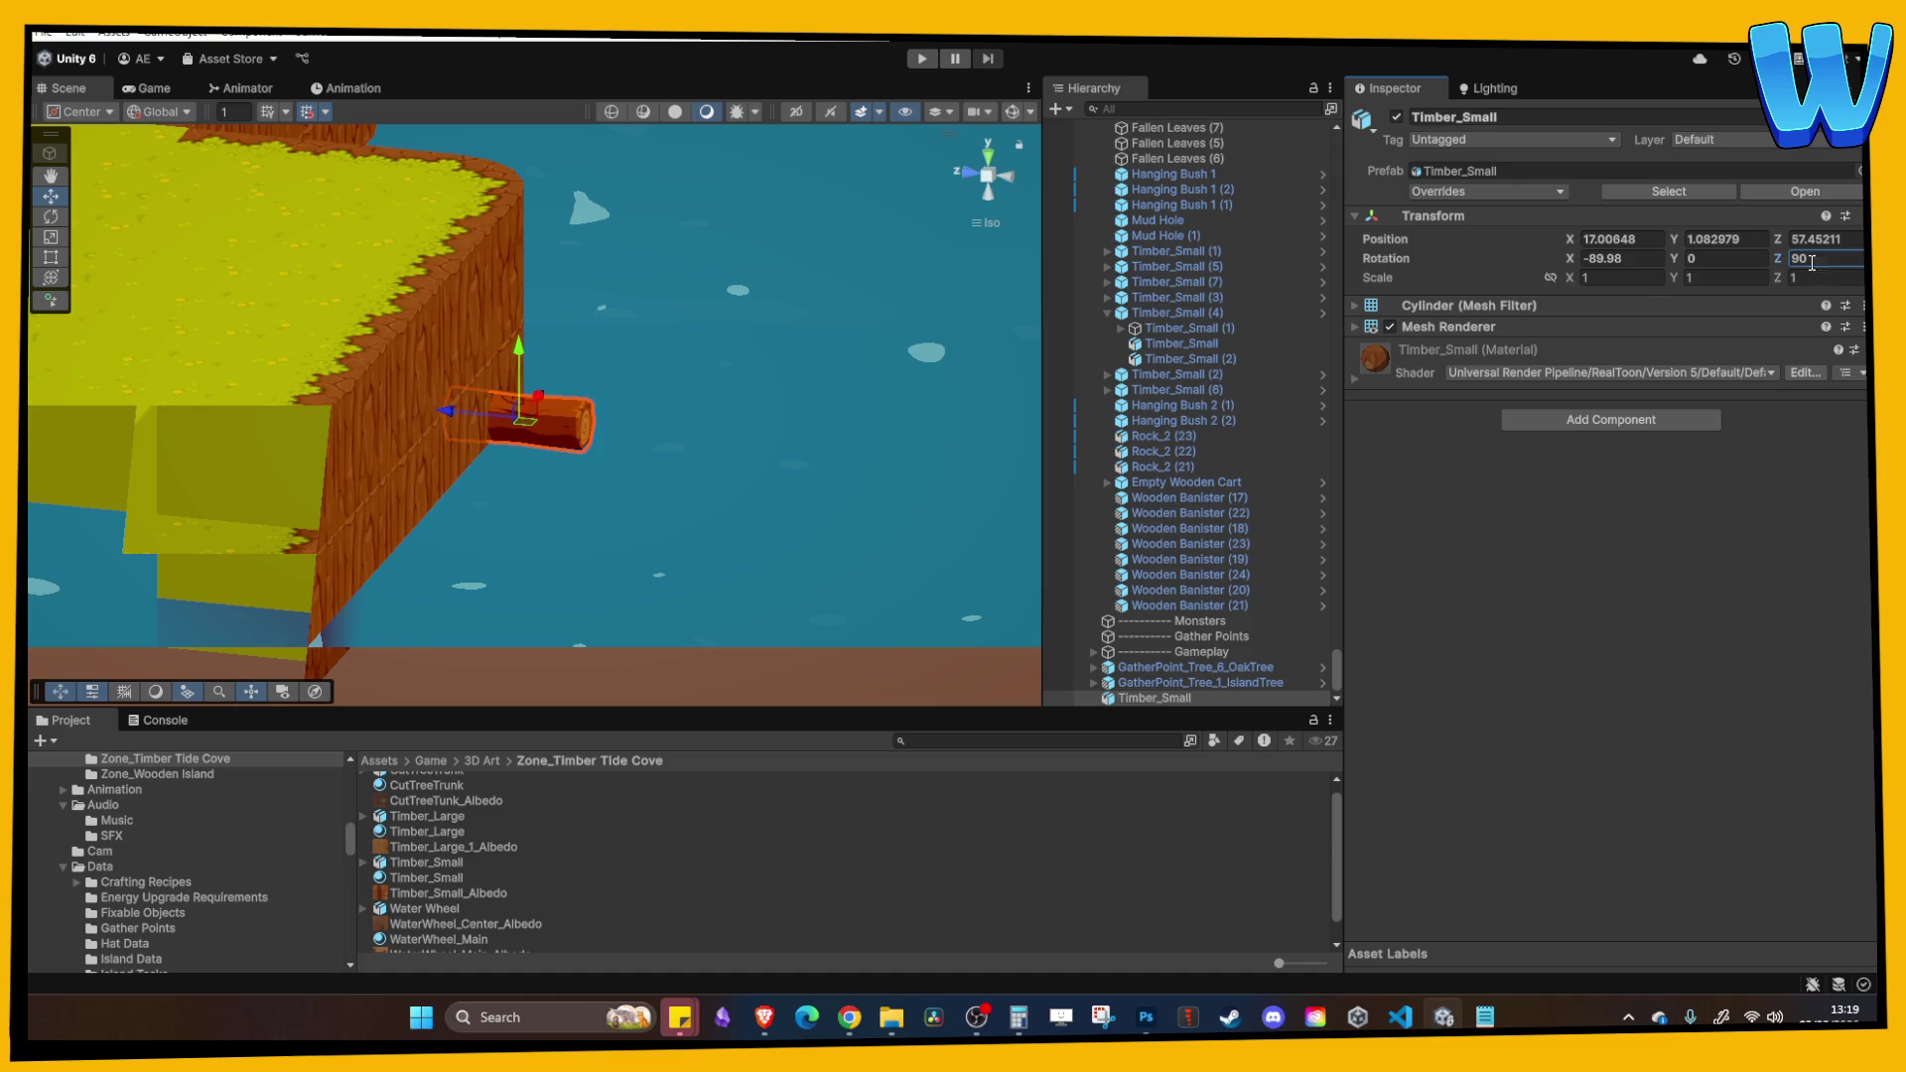
key(BackSpace)
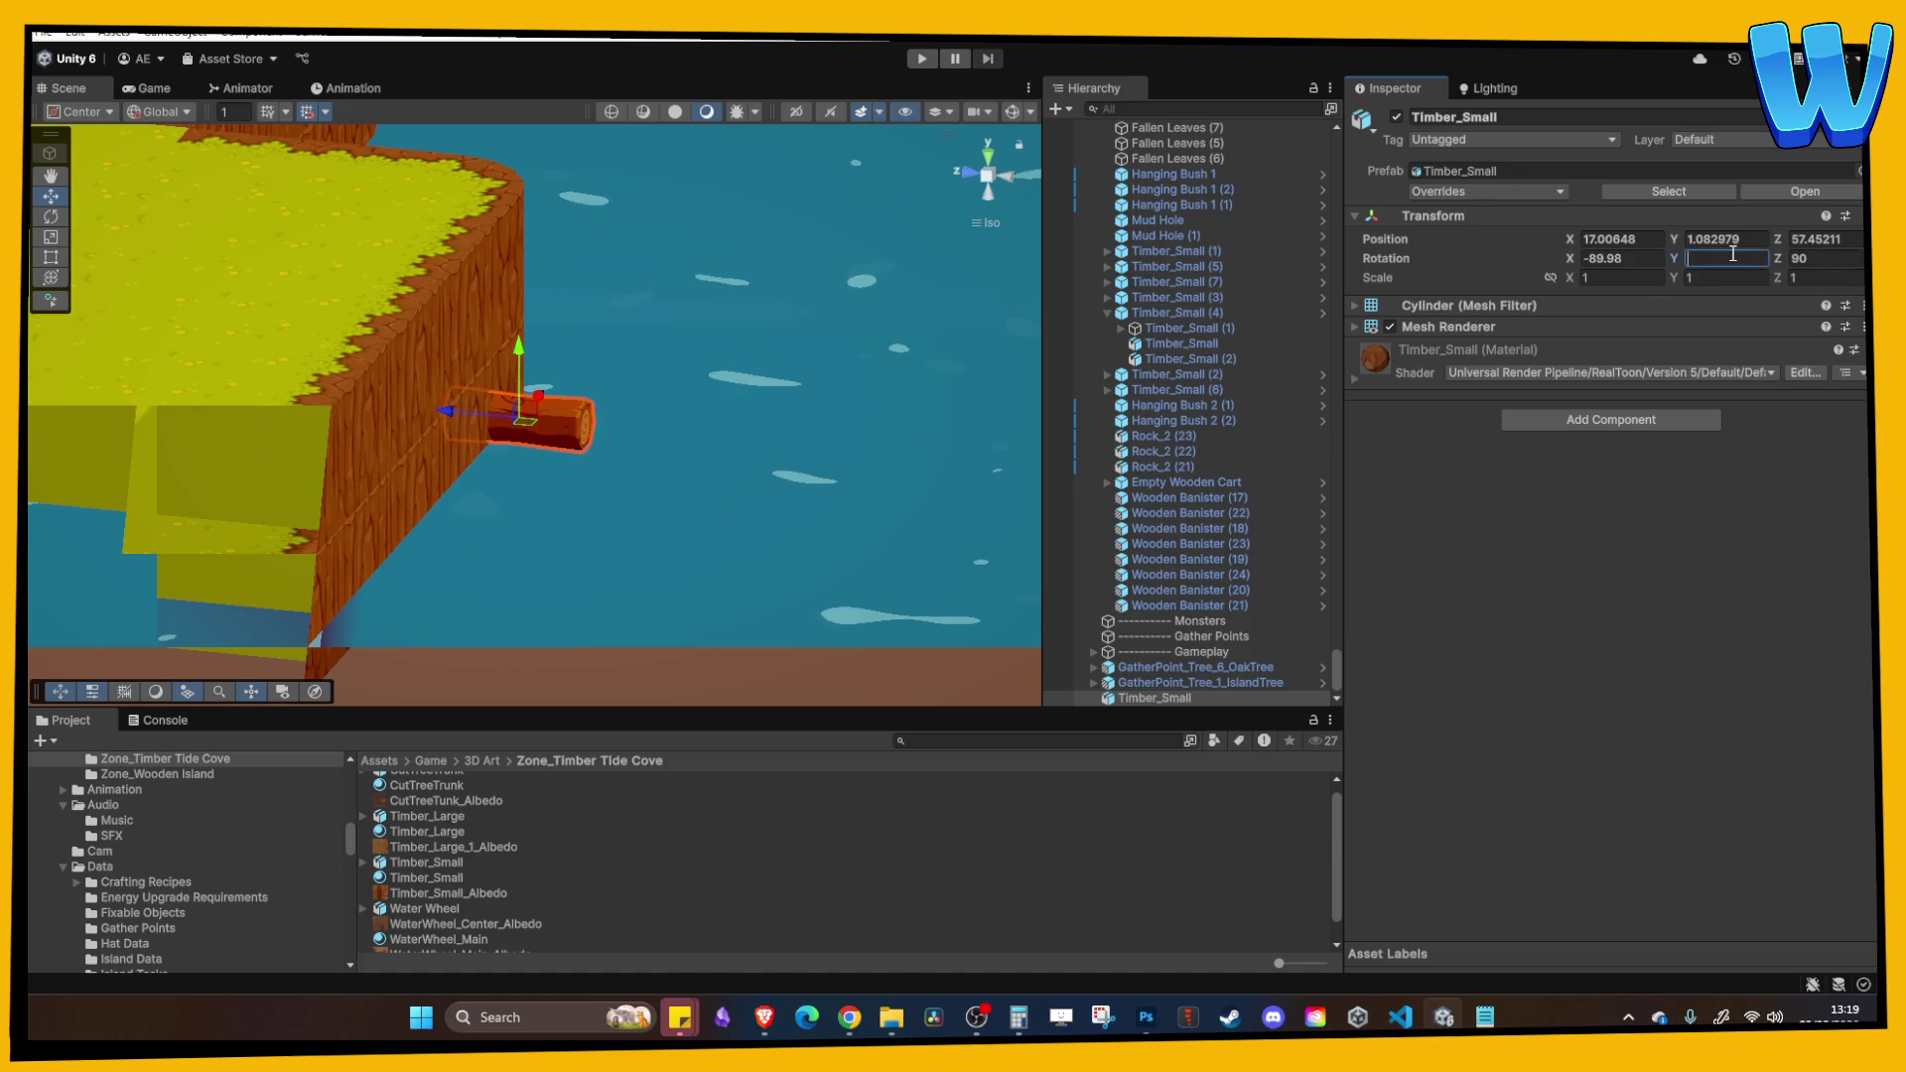
Step: Tilt the log upright, raise it, and move it along the dock edge
click(51, 217)
mouse_move(560, 371)
mouse_down()
mouse_move(605, 437)
mouse_move(622, 546)
mouse_move(587, 611)
mouse_move(492, 651)
mouse_move(661, 693)
mouse_move(640, 655)
mouse_move(691, 556)
mouse_move(389, 471)
mouse_move(385, 393)
mouse_move(171, 347)
mouse_up()
click(52, 196)
drag(610, 479, 602, 417)
key(f)
scroll(509, 392, down, 2)
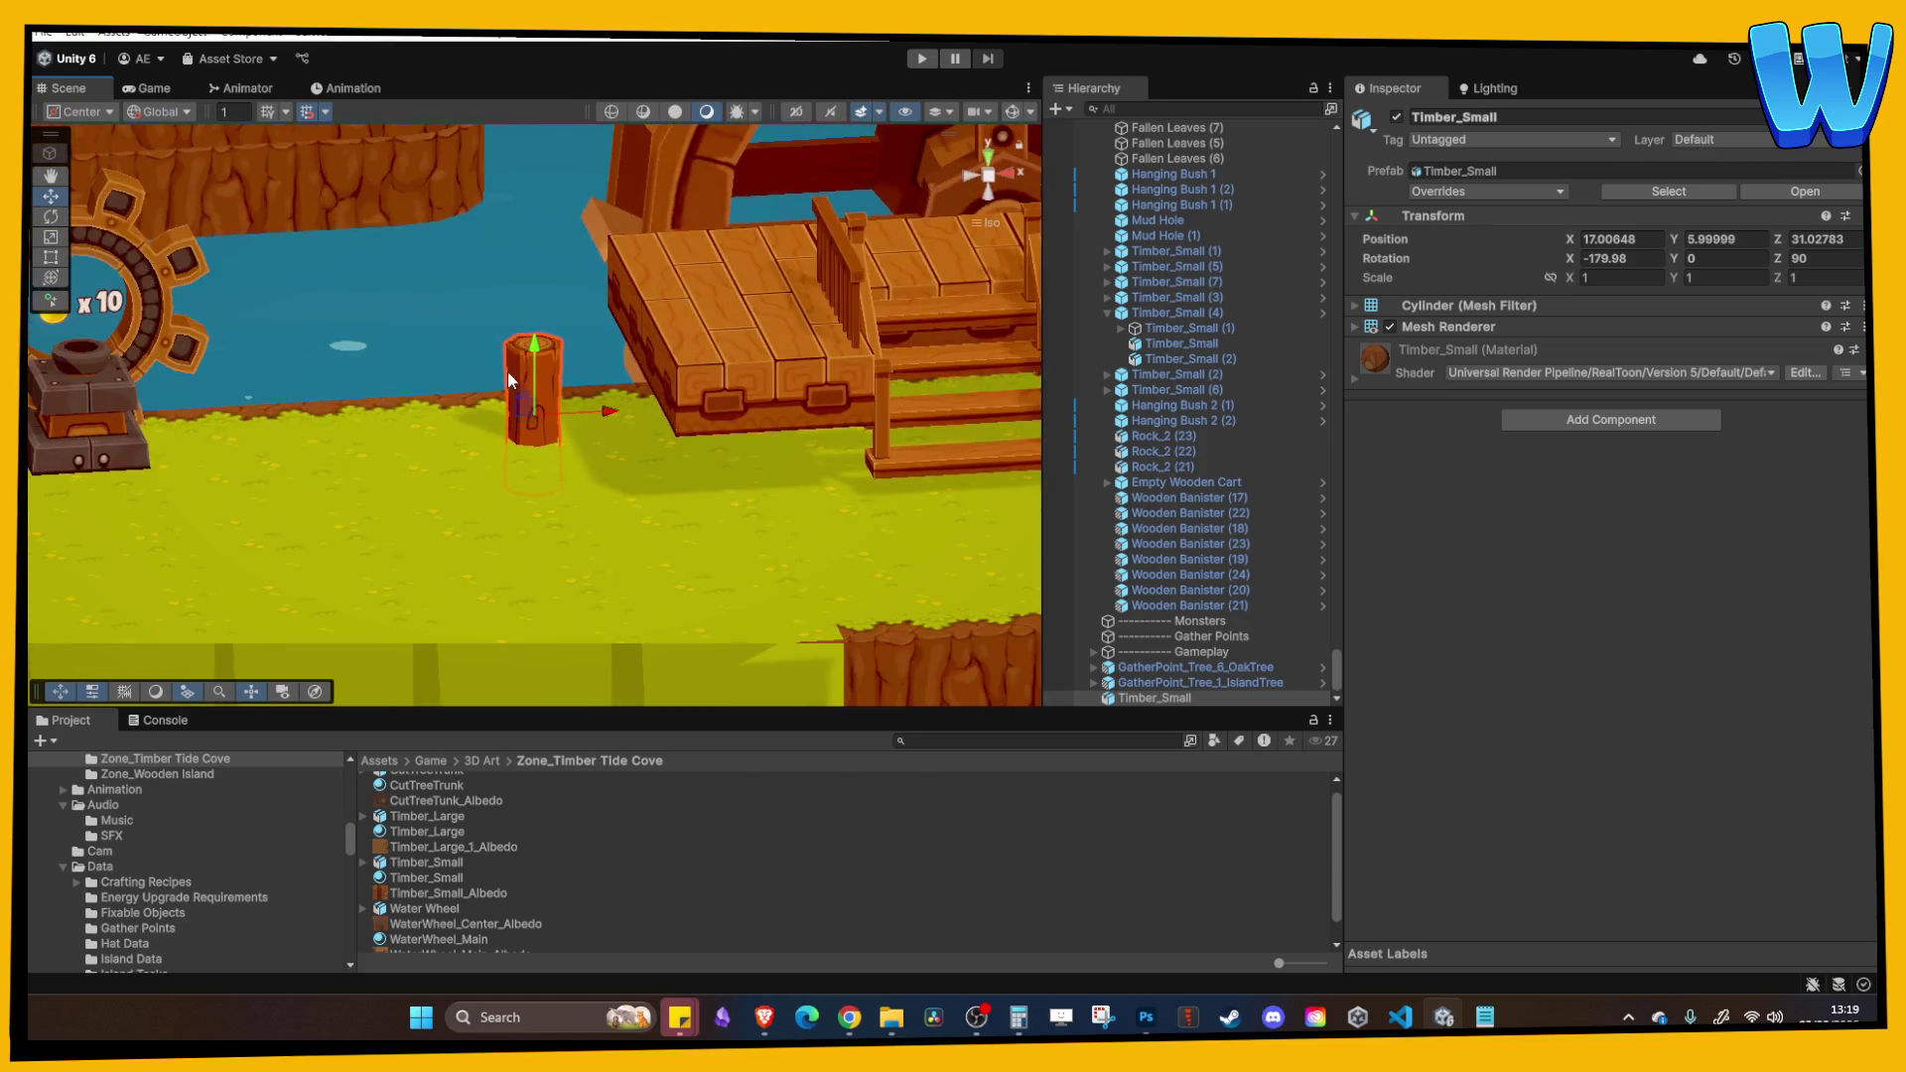
mouse_move(510, 392)
mouse_down()
mouse_move(584, 469)
mouse_move(782, 455)
mouse_move(868, 481)
mouse_move(760, 486)
mouse_move(825, 458)
mouse_move(623, 468)
mouse_move(927, 455)
mouse_move(482, 377)
mouse_move(528, 397)
mouse_move(934, 409)
mouse_up()
Step: Duplicate the log twice and slide the copies along the dock edge
key(ctrl+d)
key(ctrl+d)
mouse_move(767, 401)
mouse_down()
mouse_move(754, 489)
mouse_move(569, 398)
mouse_up()
Step: Duplicate more Timber_Small posts along the dock, orbiting to check placement
key(ctrl+d)
mouse_move(695, 328)
mouse_down()
mouse_move(558, 354)
mouse_move(512, 336)
mouse_move(566, 303)
mouse_up()
click(575, 295)
scroll(633, 371, down, 3)
mouse_move(574, 368)
mouse_down()
mouse_move(438, 467)
mouse_move(284, 439)
mouse_up()
click(429, 487)
key(ctrl+d)
scroll(576, 431, down, 2)
mouse_move(576, 430)
mouse_down()
mouse_move(551, 385)
mouse_move(478, 402)
mouse_move(478, 432)
mouse_move(574, 377)
mouse_move(754, 387)
mouse_move(587, 396)
mouse_move(665, 348)
mouse_up()
click(551, 386)
scroll(511, 408, up, 5)
click(475, 372)
key(ctrl+d)
key(ctrl+d)
key(ctrl+d)
key(ctrl+d)
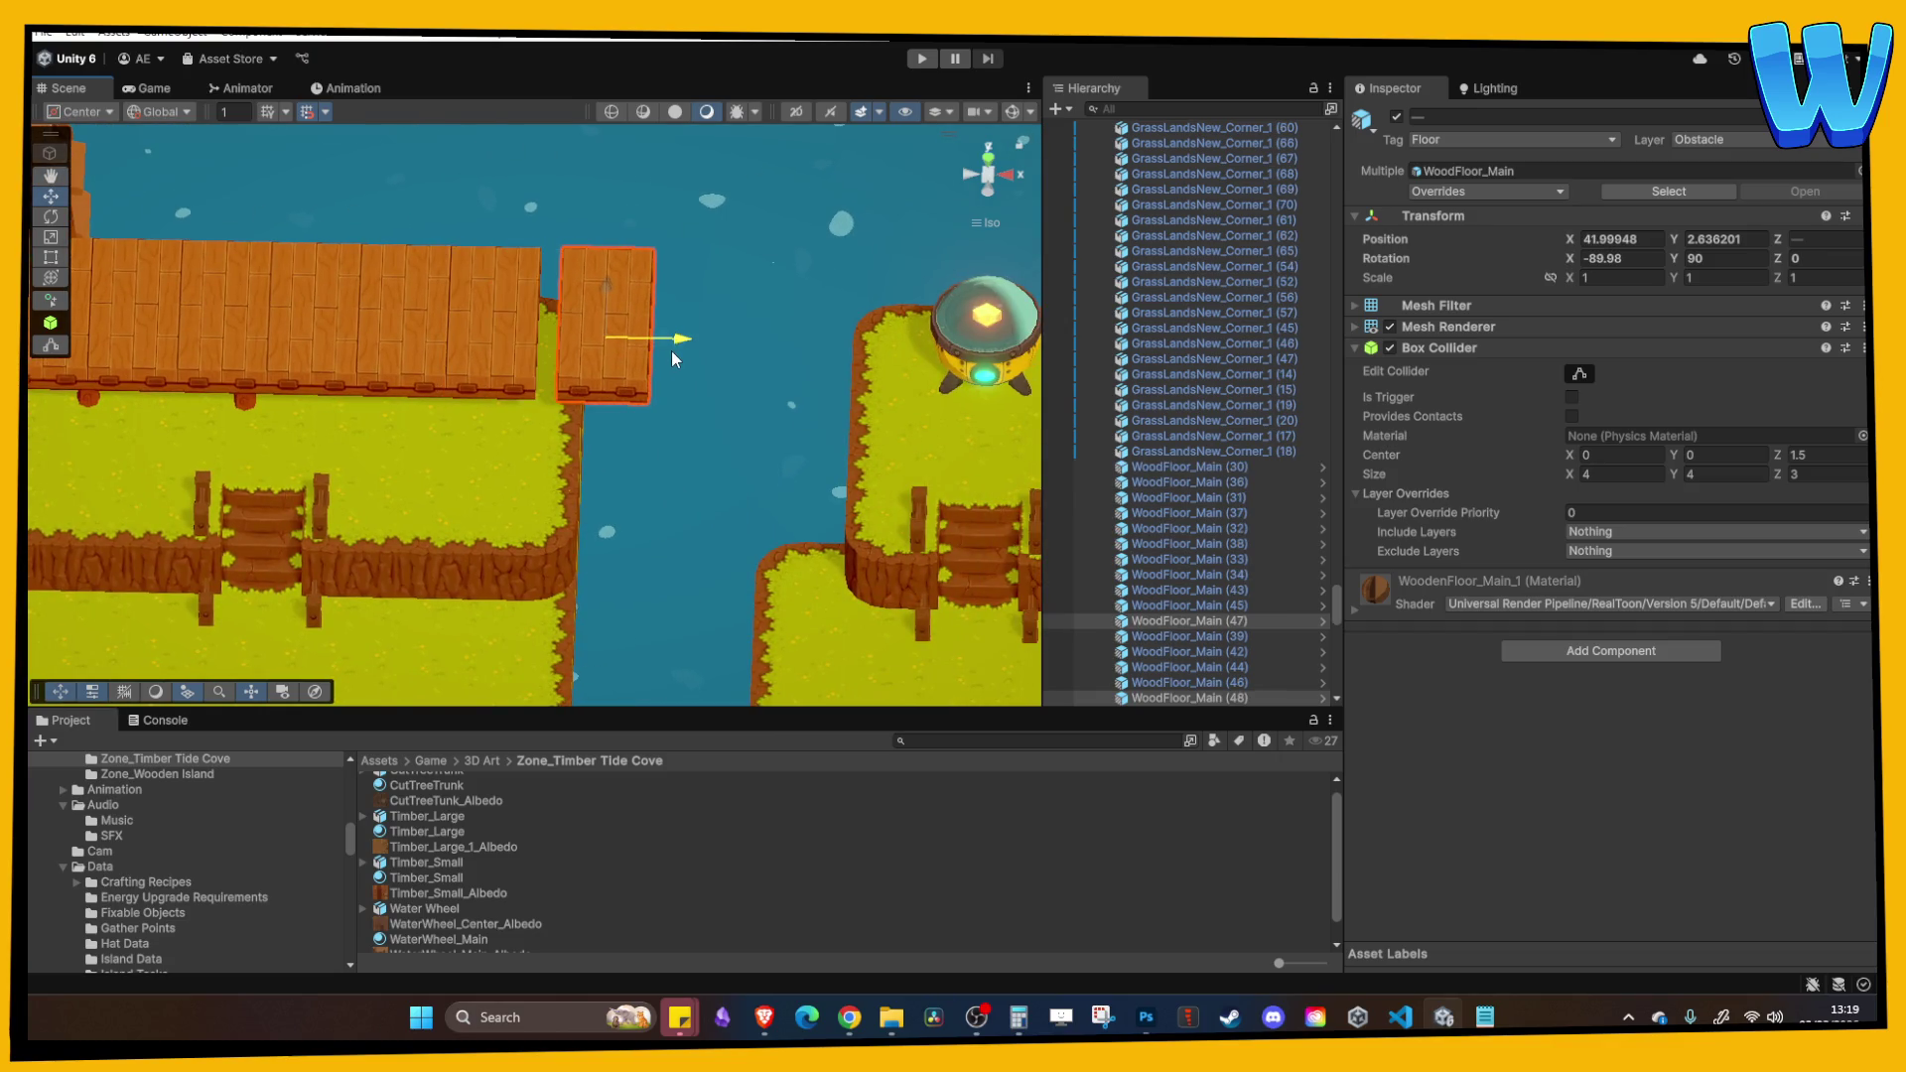
Step: Delete the extra WoodFloor_Main (47) tile jutting past the dock end
click(588, 338)
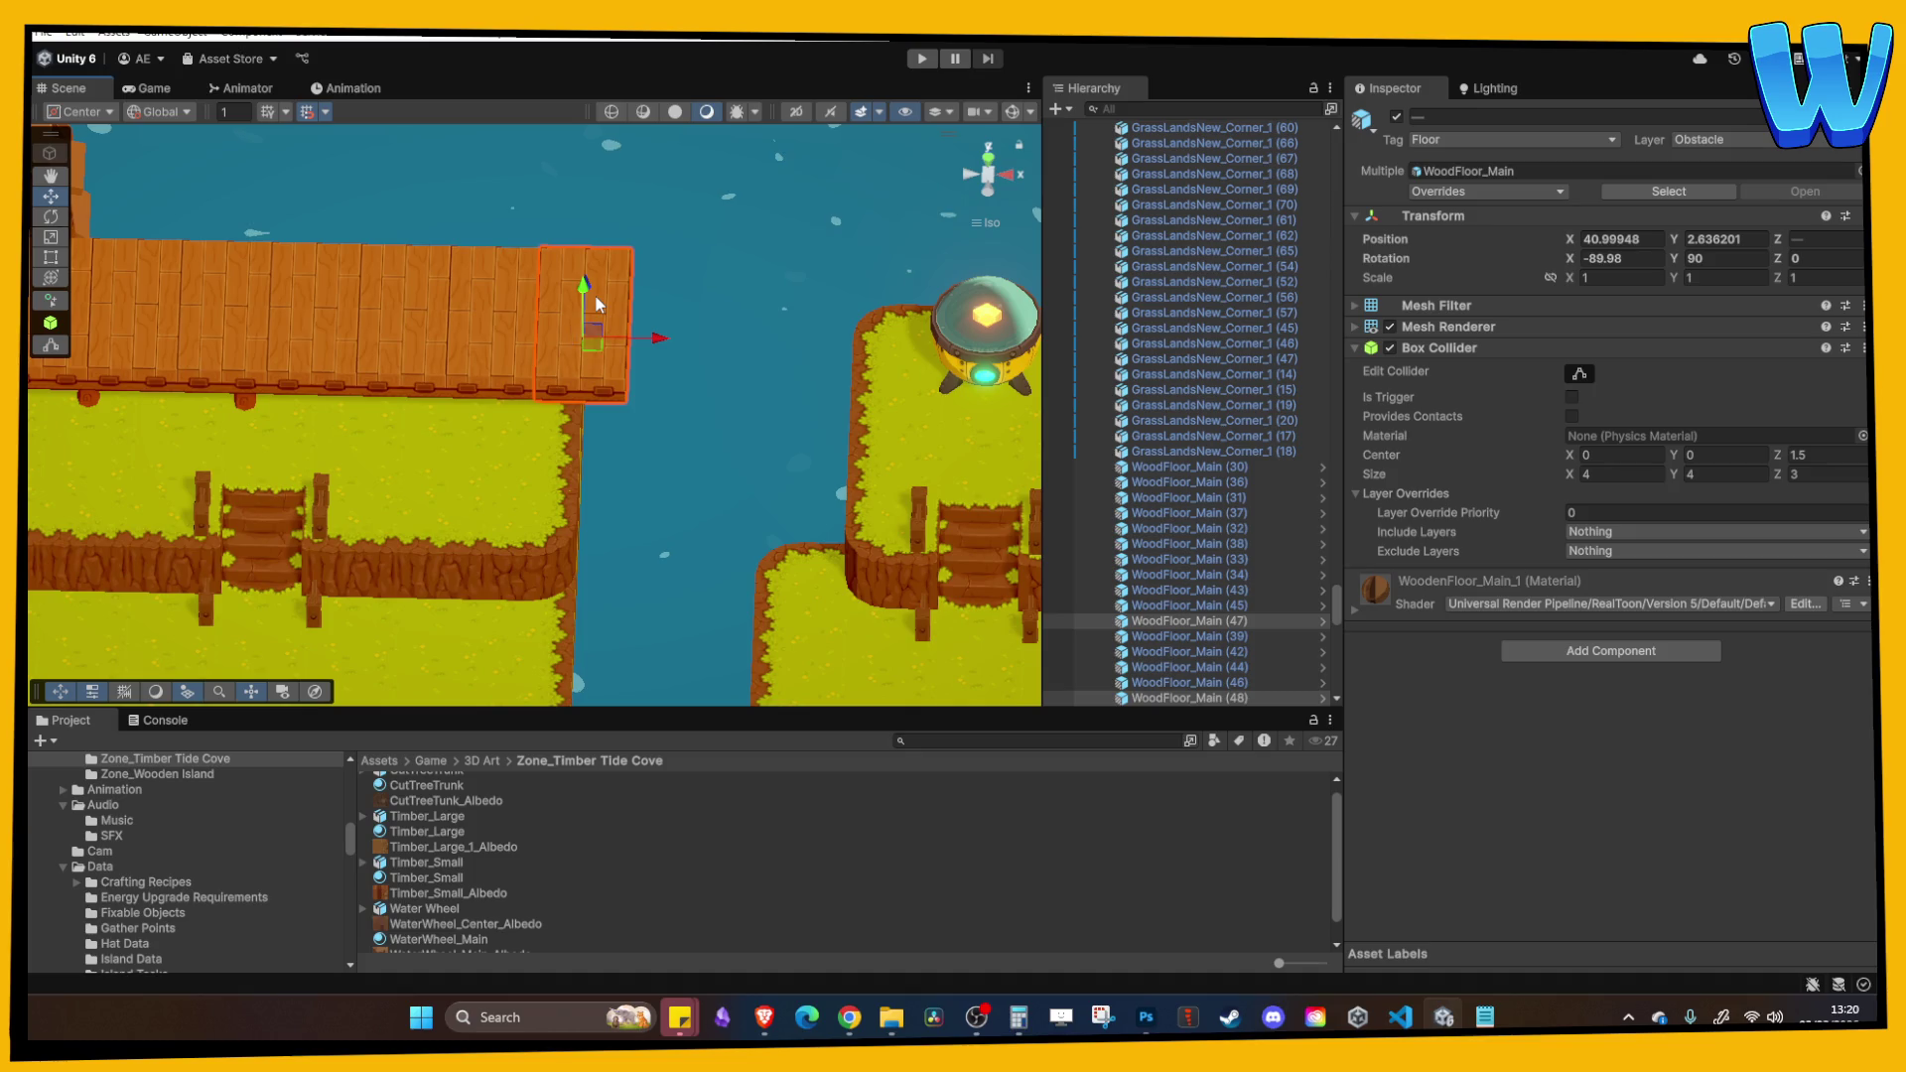
key(Delete)
scroll(594, 293, up, 2)
scroll(564, 576, down, 2)
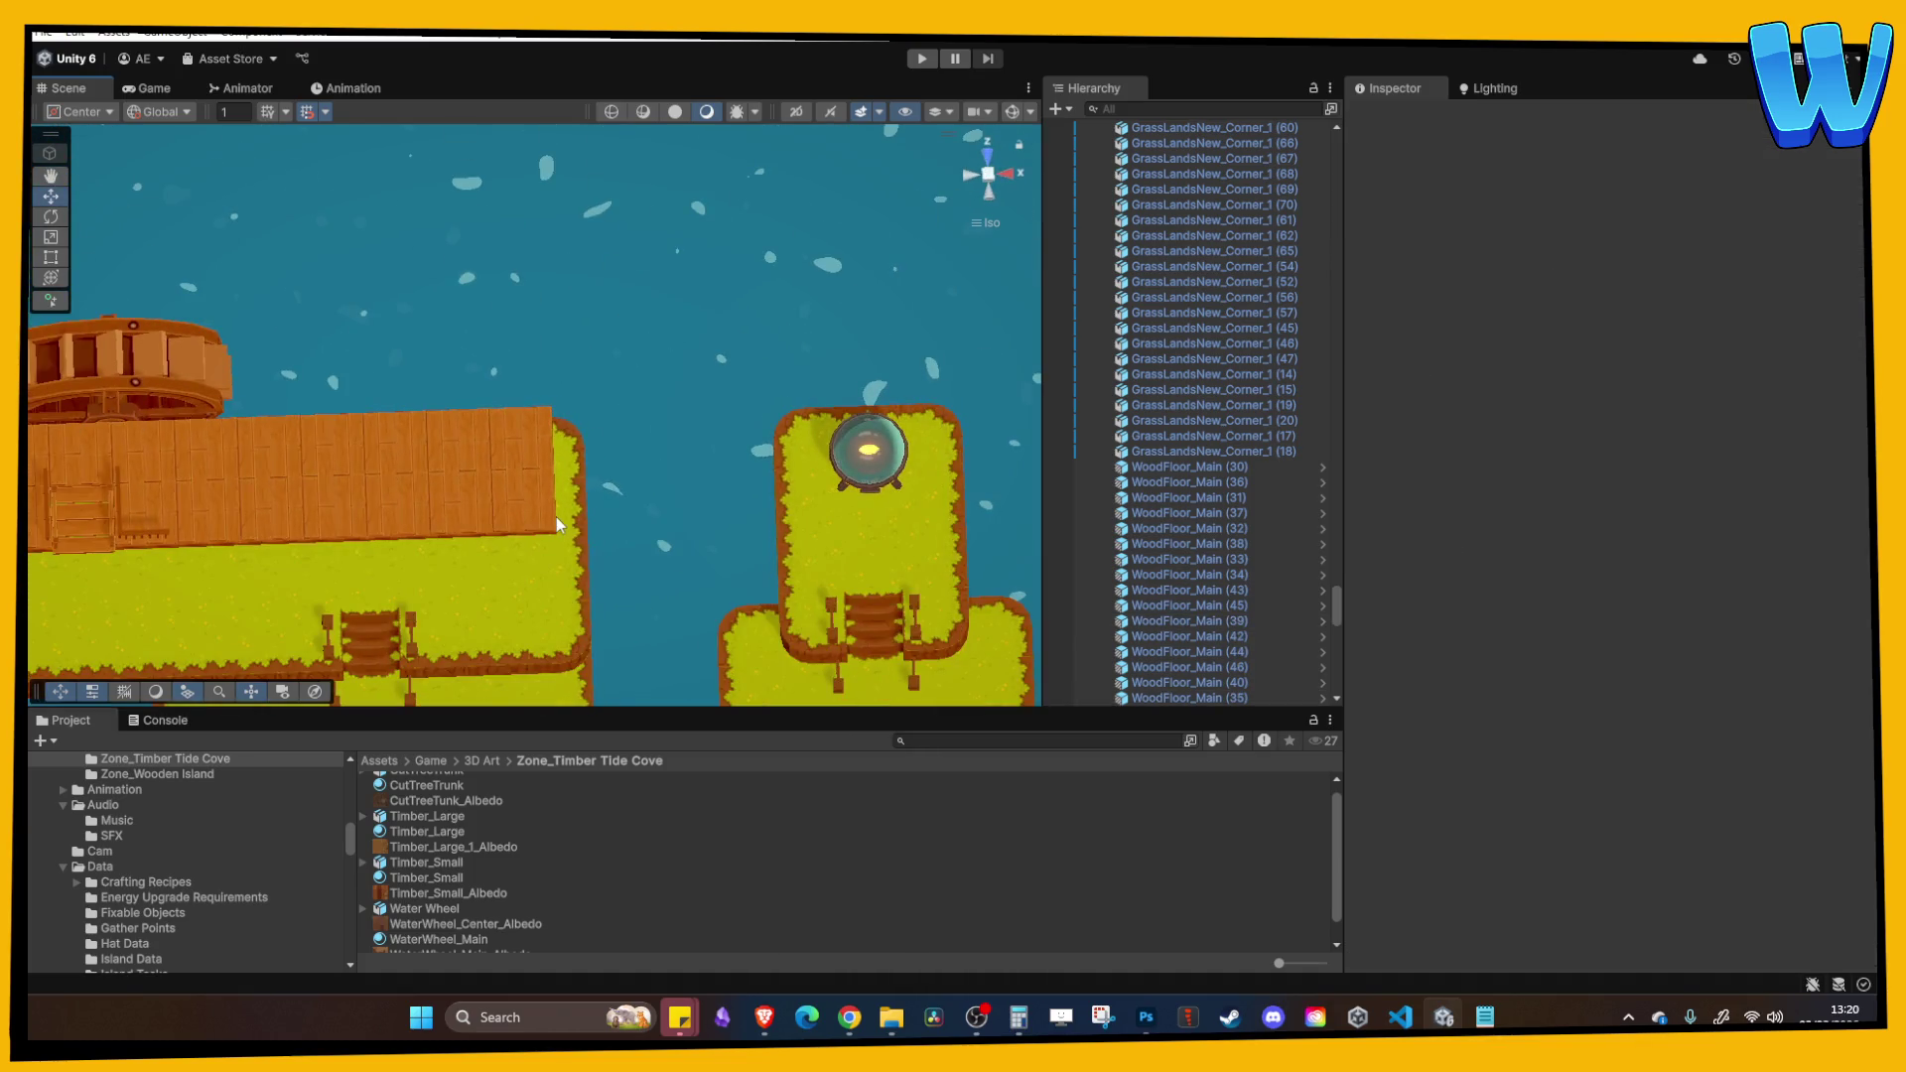
click(581, 518)
click(581, 518)
scroll(471, 484, up, 2)
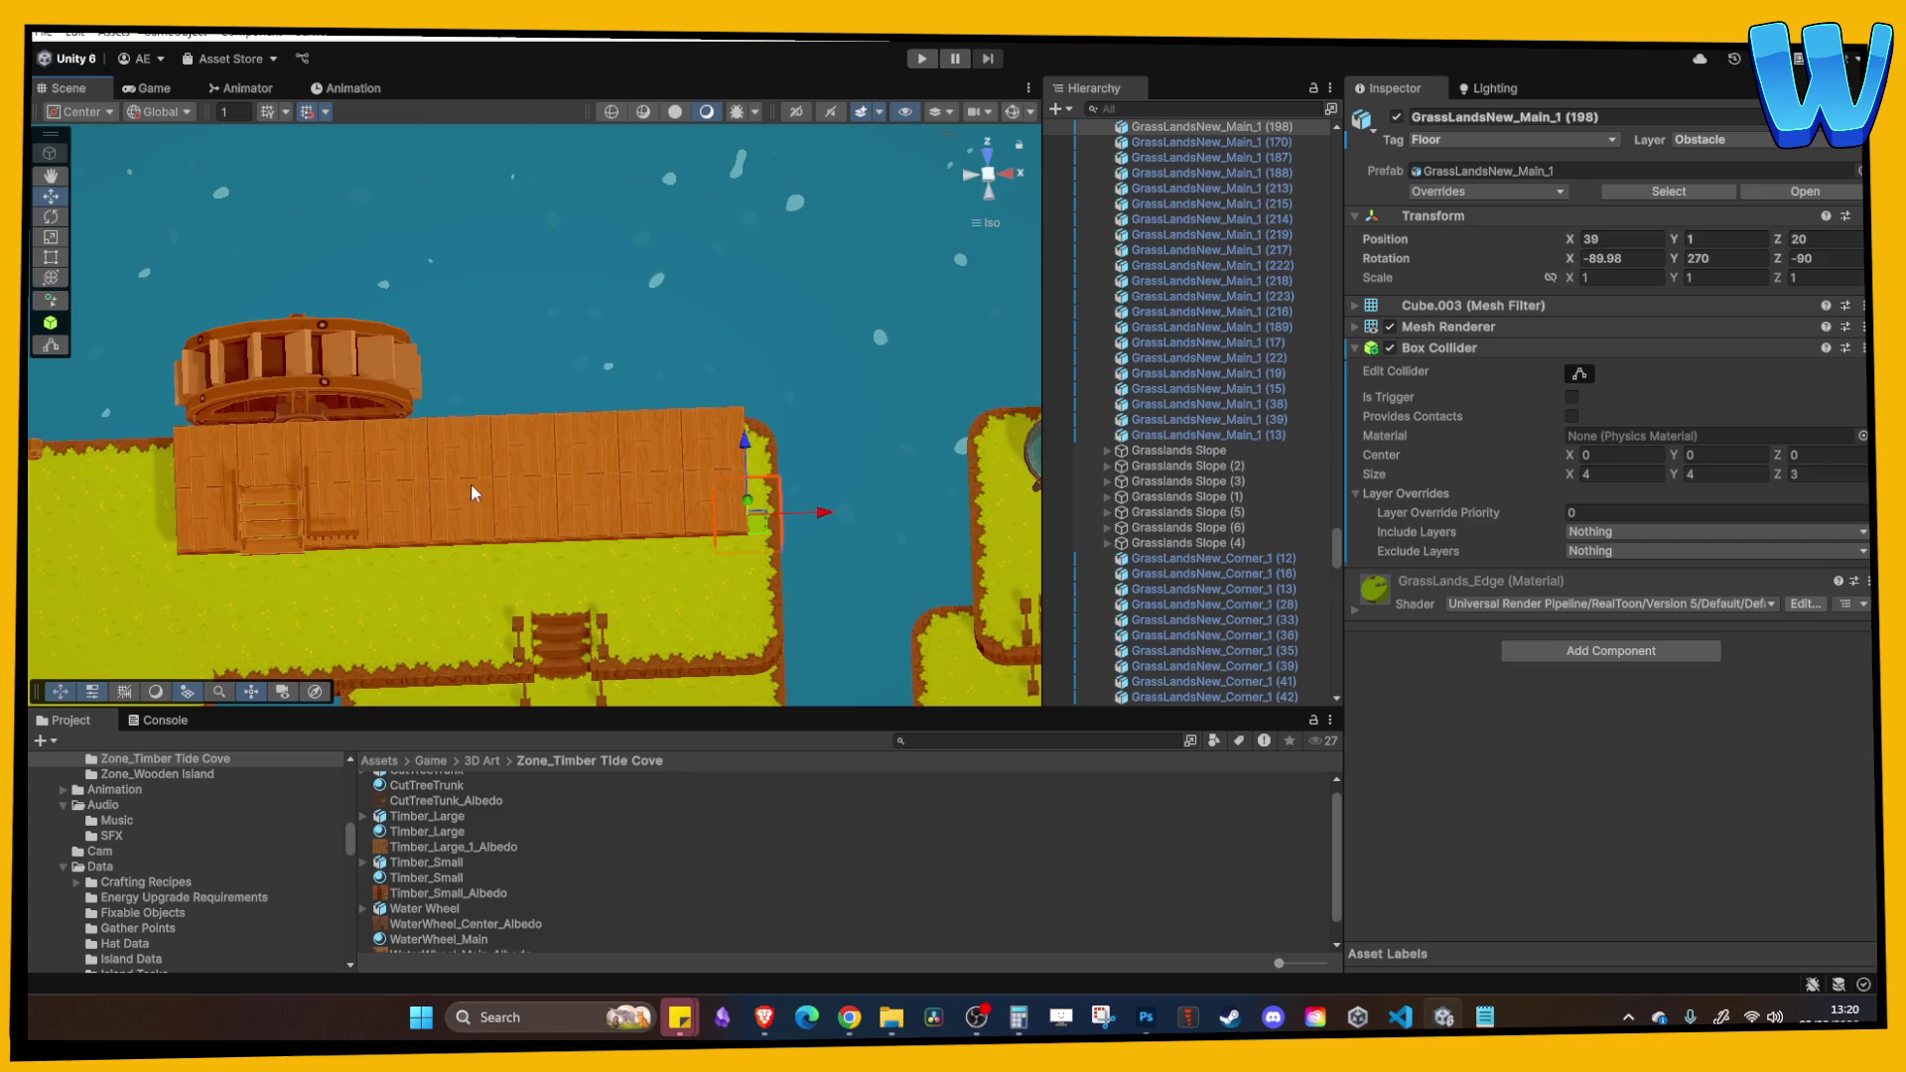
Step: Shift-select the first group of dock floor tiles
click(326, 439)
click(361, 477)
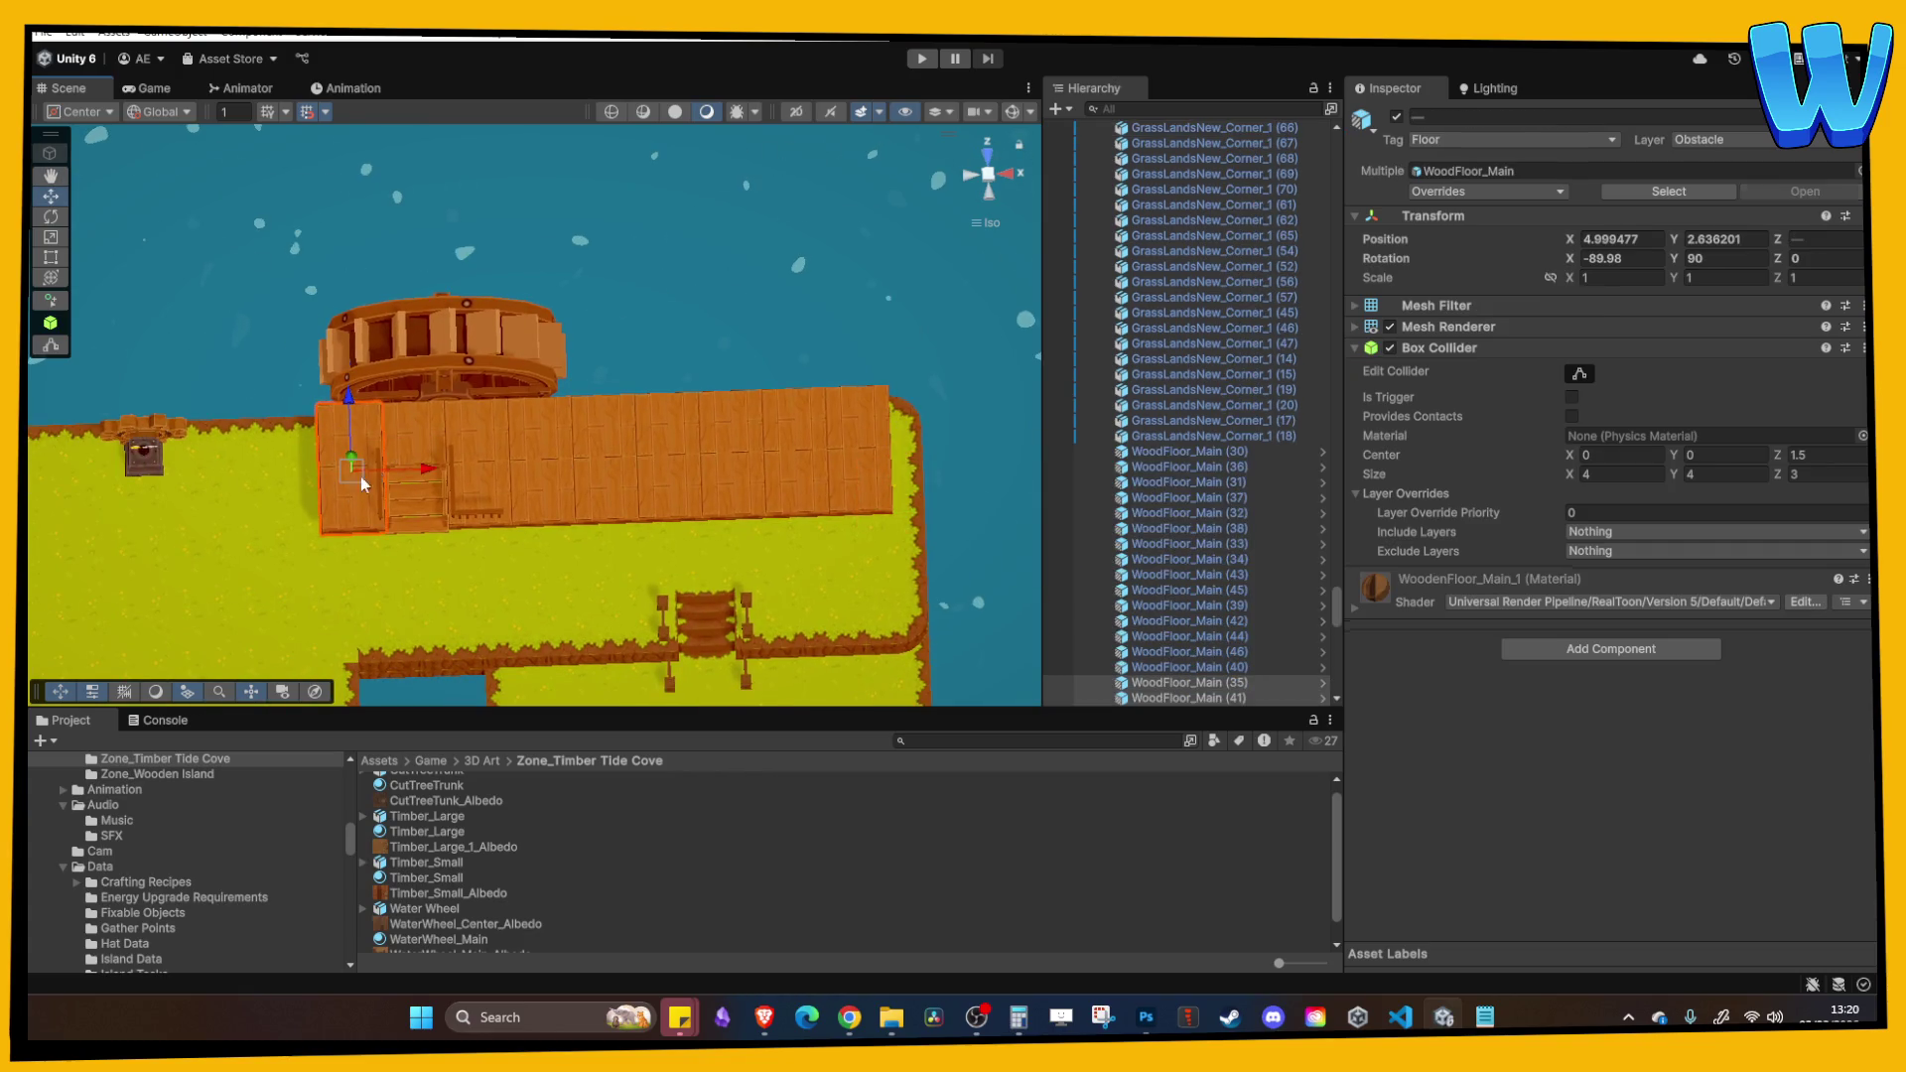
ctrl+click(478, 437)
ctrl+click(474, 486)
scroll(487, 517, up, 2)
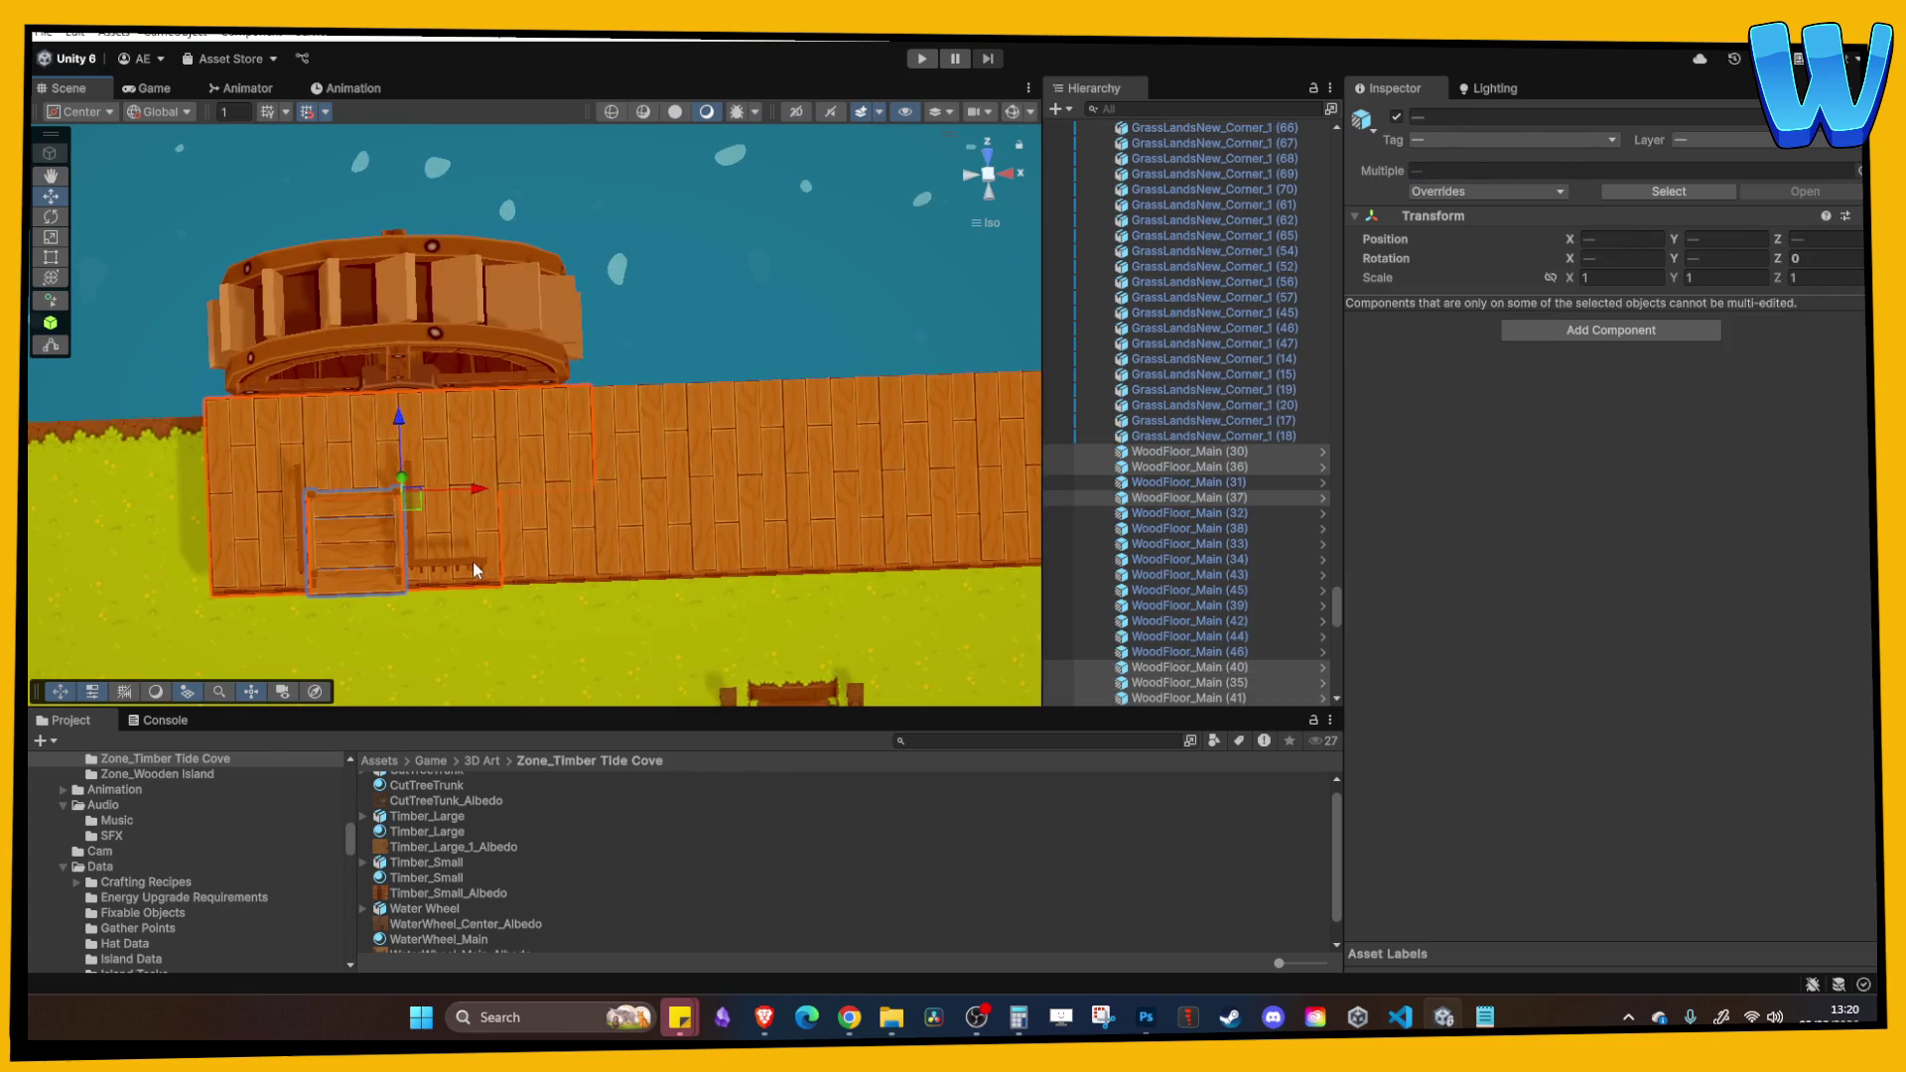
mouse_move(467, 560)
mouse_down()
mouse_move(474, 269)
mouse_move(553, 434)
mouse_move(382, 437)
mouse_move(389, 467)
mouse_move(204, 379)
mouse_move(522, 467)
mouse_move(623, 463)
mouse_up()
scroll(389, 467, up, 3)
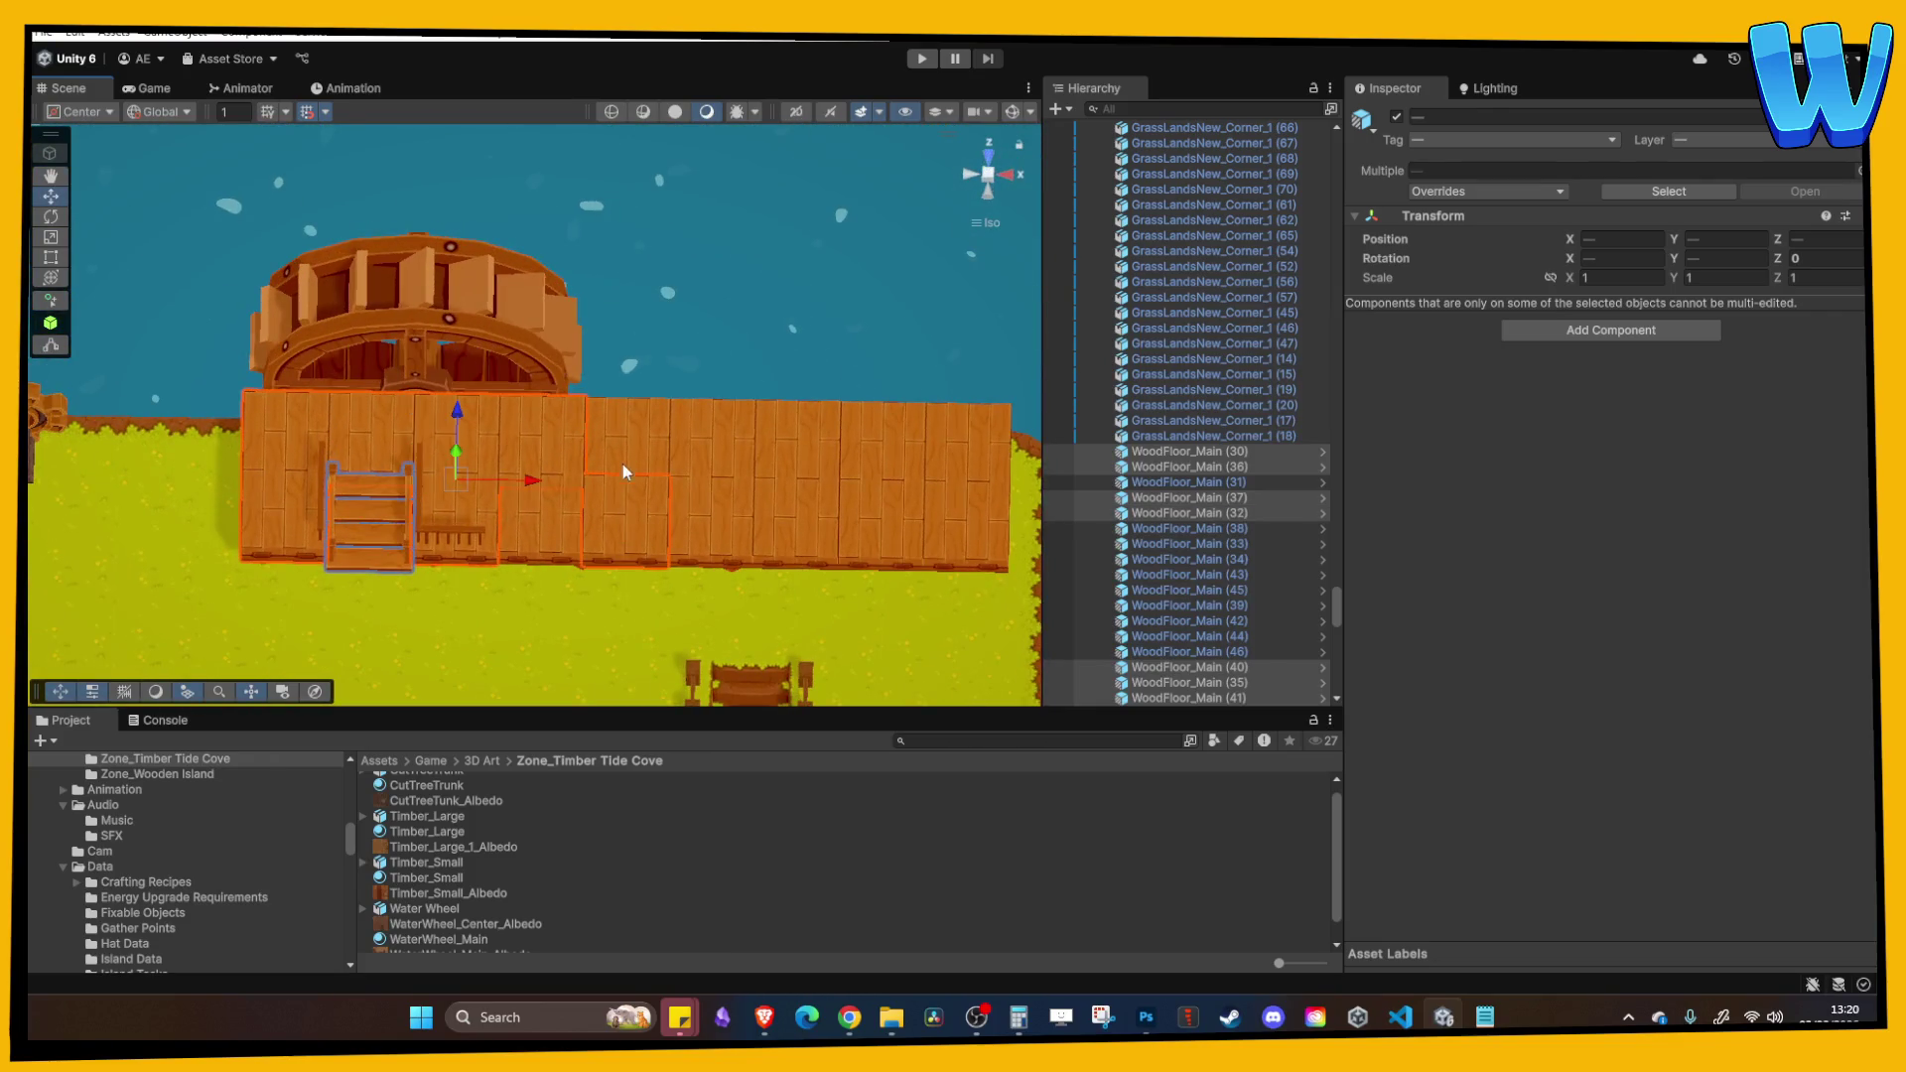
Step: Add the remaining dock floor pieces to the selection and switch to Top view
shift+click(700, 514)
shift+click(784, 467)
shift+click(834, 477)
shift+click(879, 502)
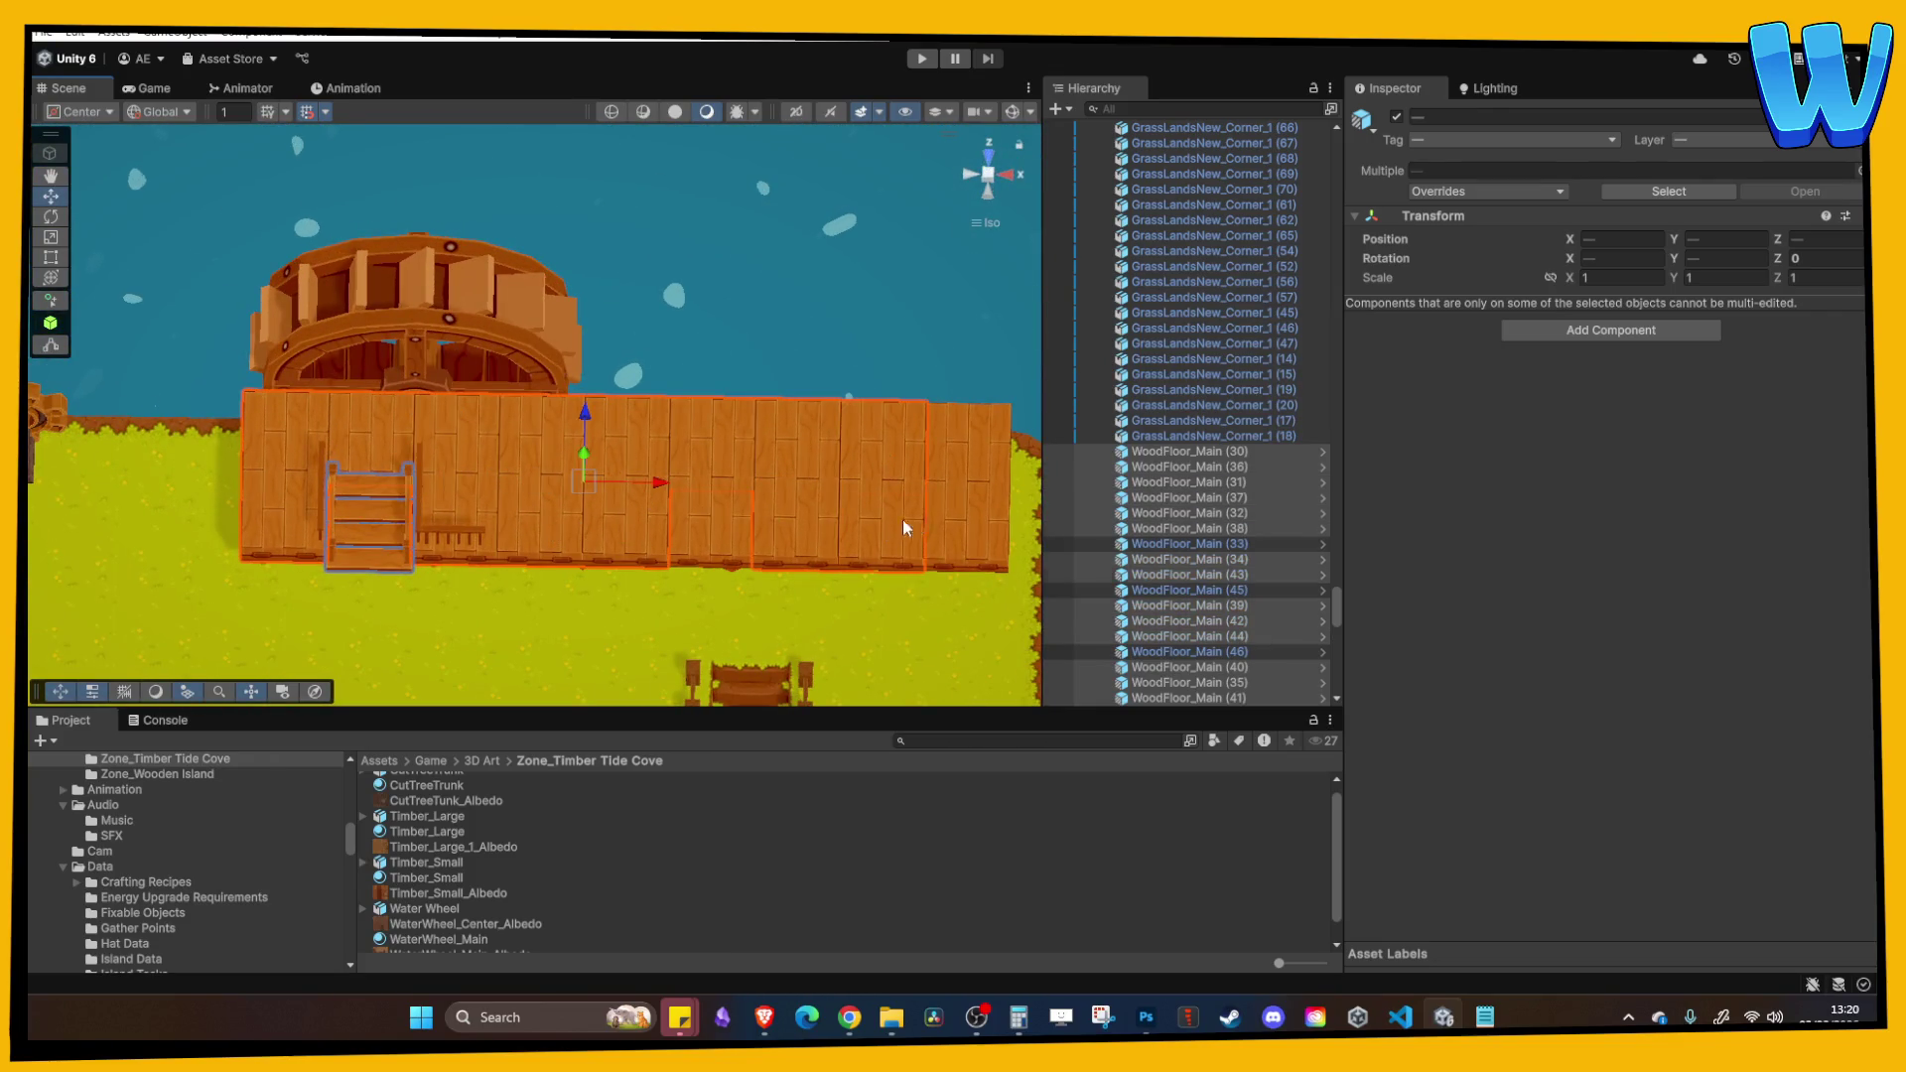
shift+click(913, 506)
shift+click(951, 464)
click(988, 161)
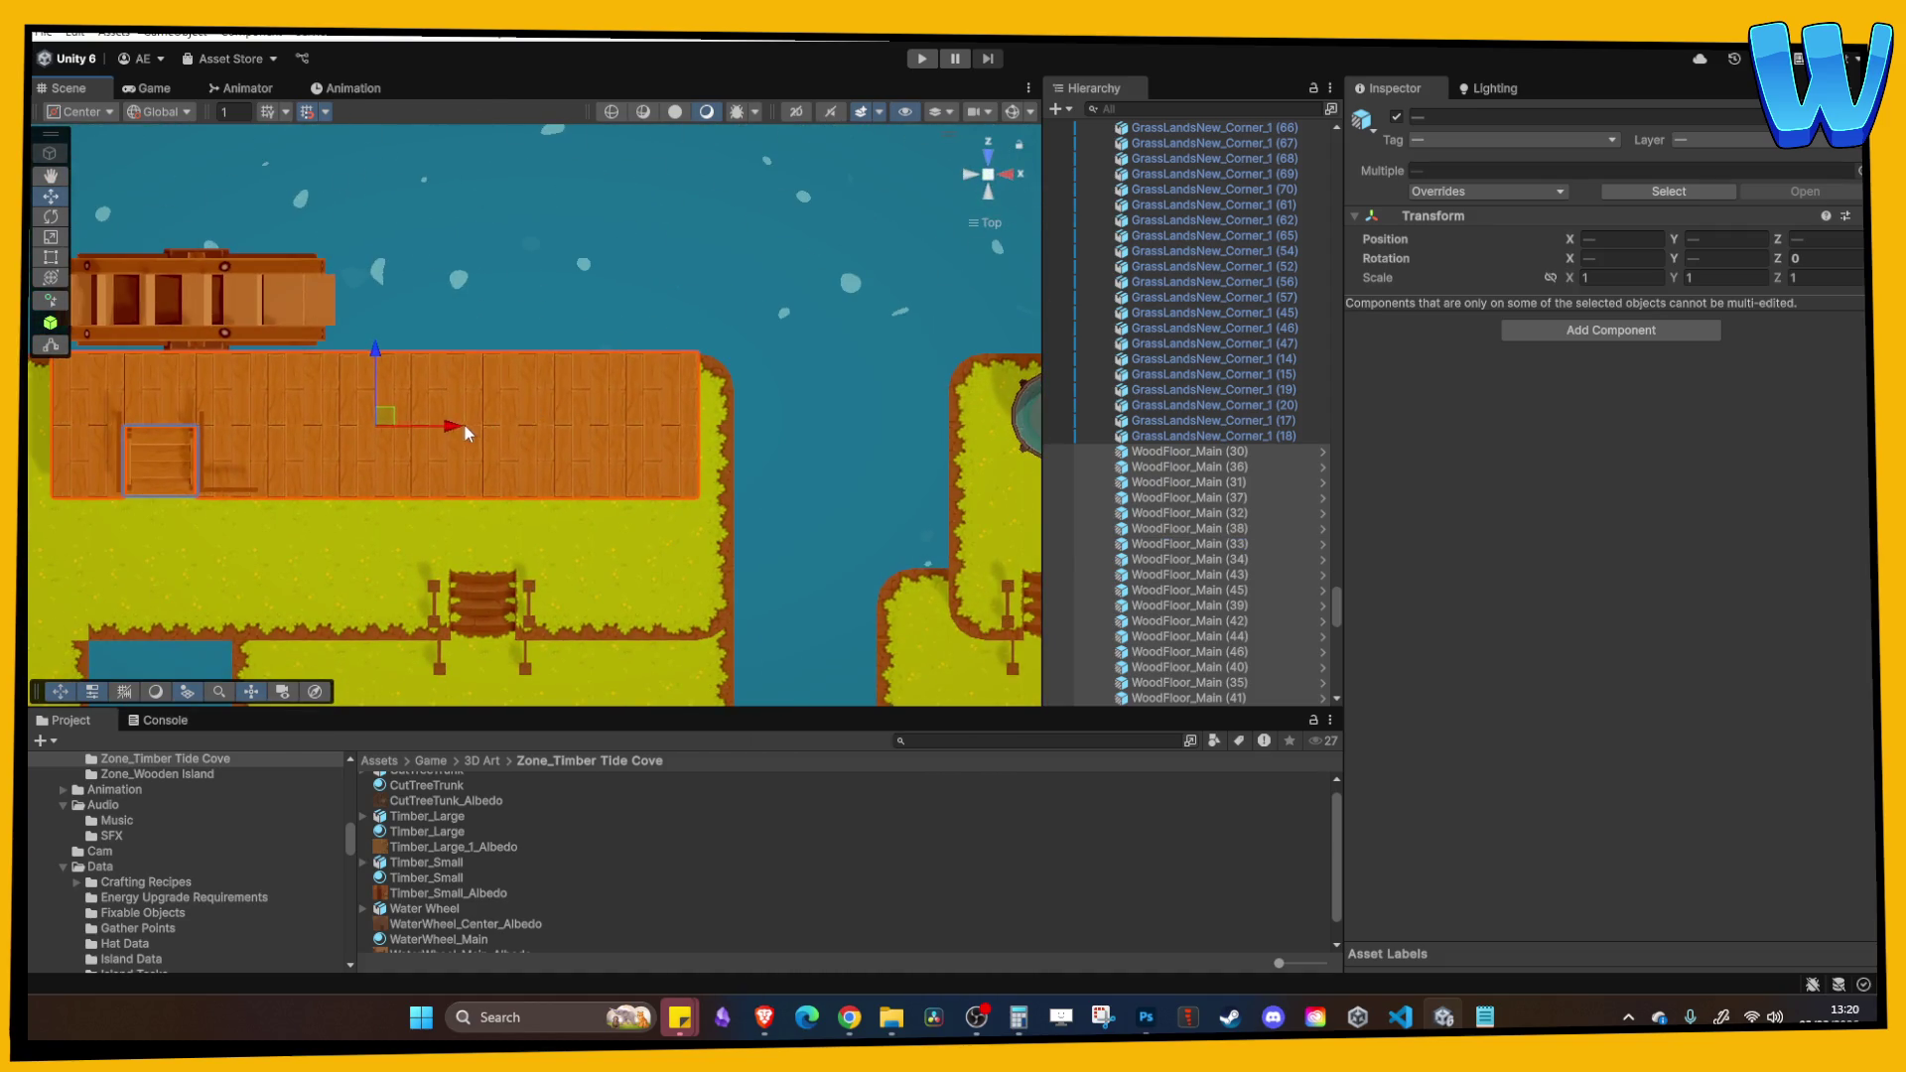
mouse_move(486, 431)
alt+mouse_down()
mouse_move(372, 469)
mouse_move(391, 505)
mouse_move(414, 385)
mouse_move(475, 550)
alt+mouse_up()
click(466, 526)
Step: Select four Timber_Small support posts and shift them right along the dock
shift+click(258, 481)
shift+click(648, 508)
shift+click(832, 501)
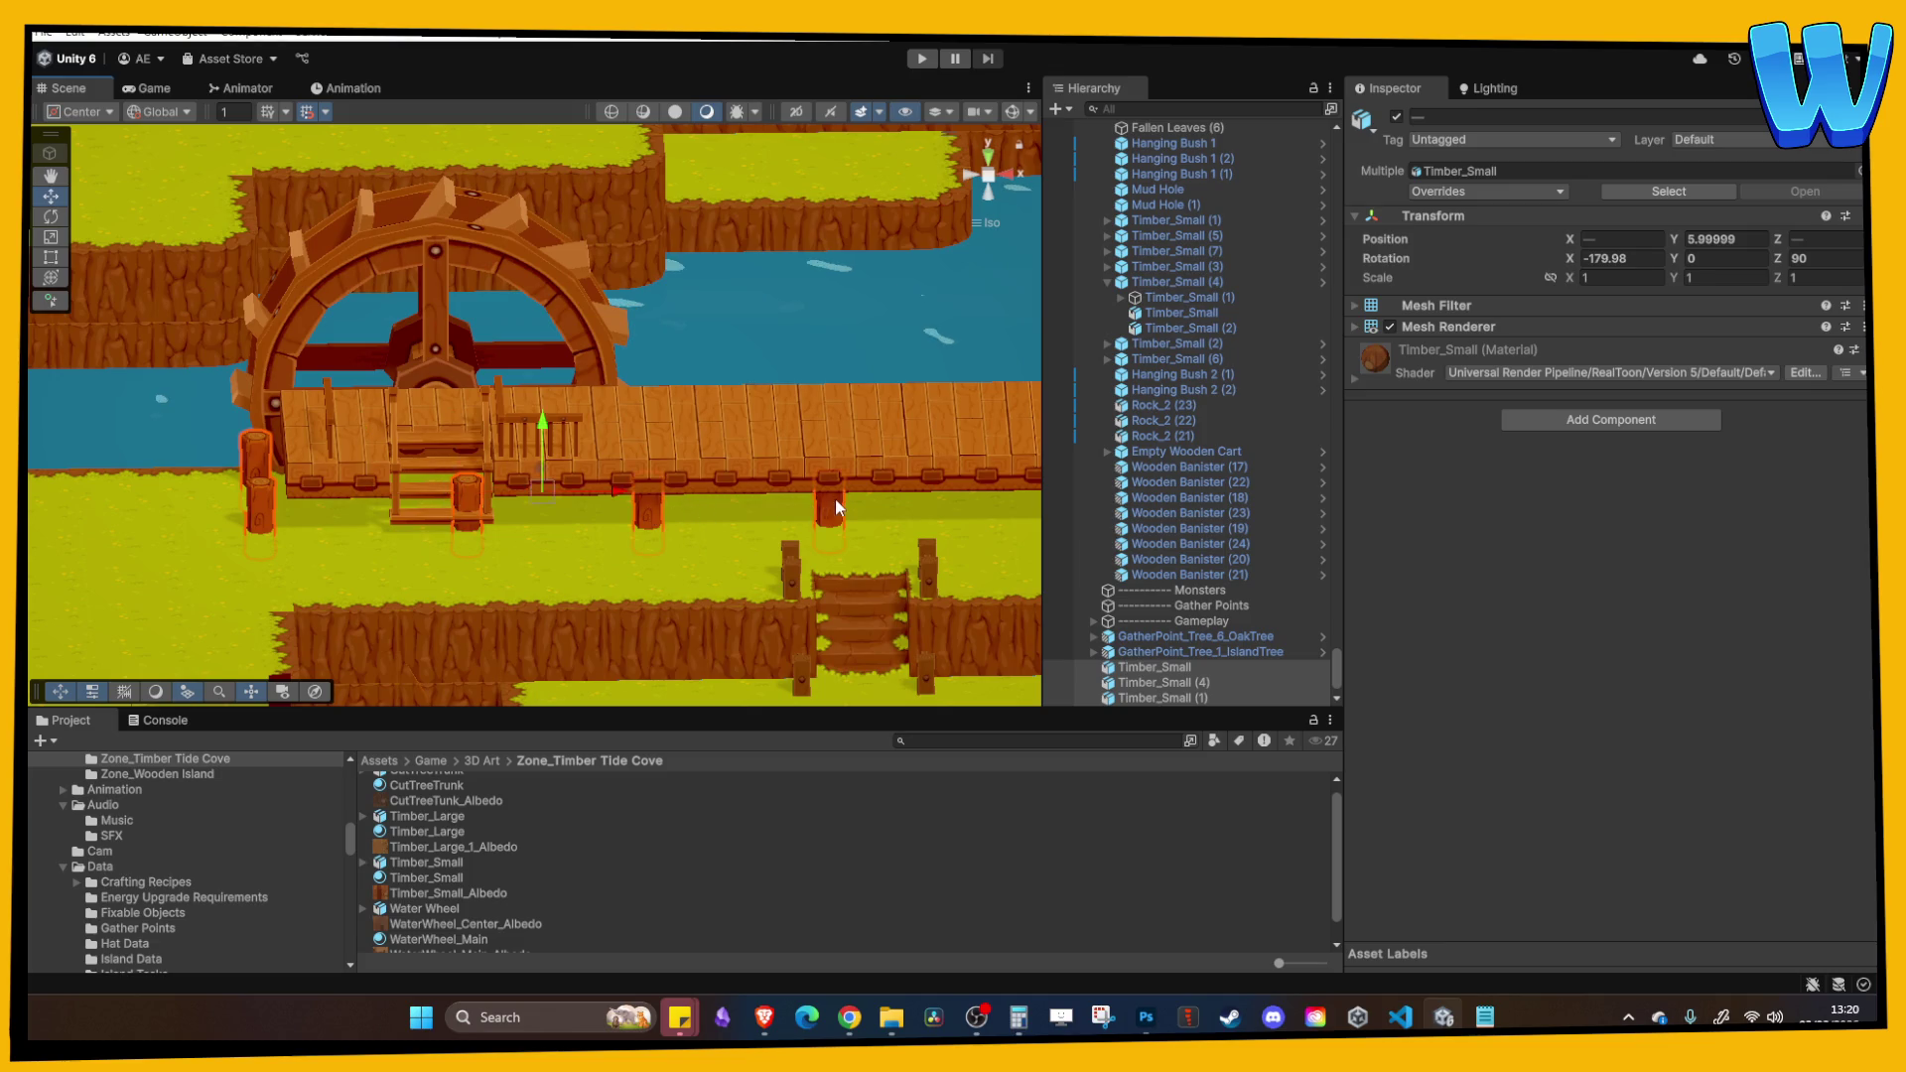
drag(836, 498, 677, 492)
drag(445, 480, 509, 480)
Step: Duplicate a support post and move Timber_Small (2) right to X 47
click(711, 496)
mouse_move(711, 496)
mouse_down()
mouse_move(555, 496)
mouse_move(932, 510)
mouse_up()
key(ctrl+d)
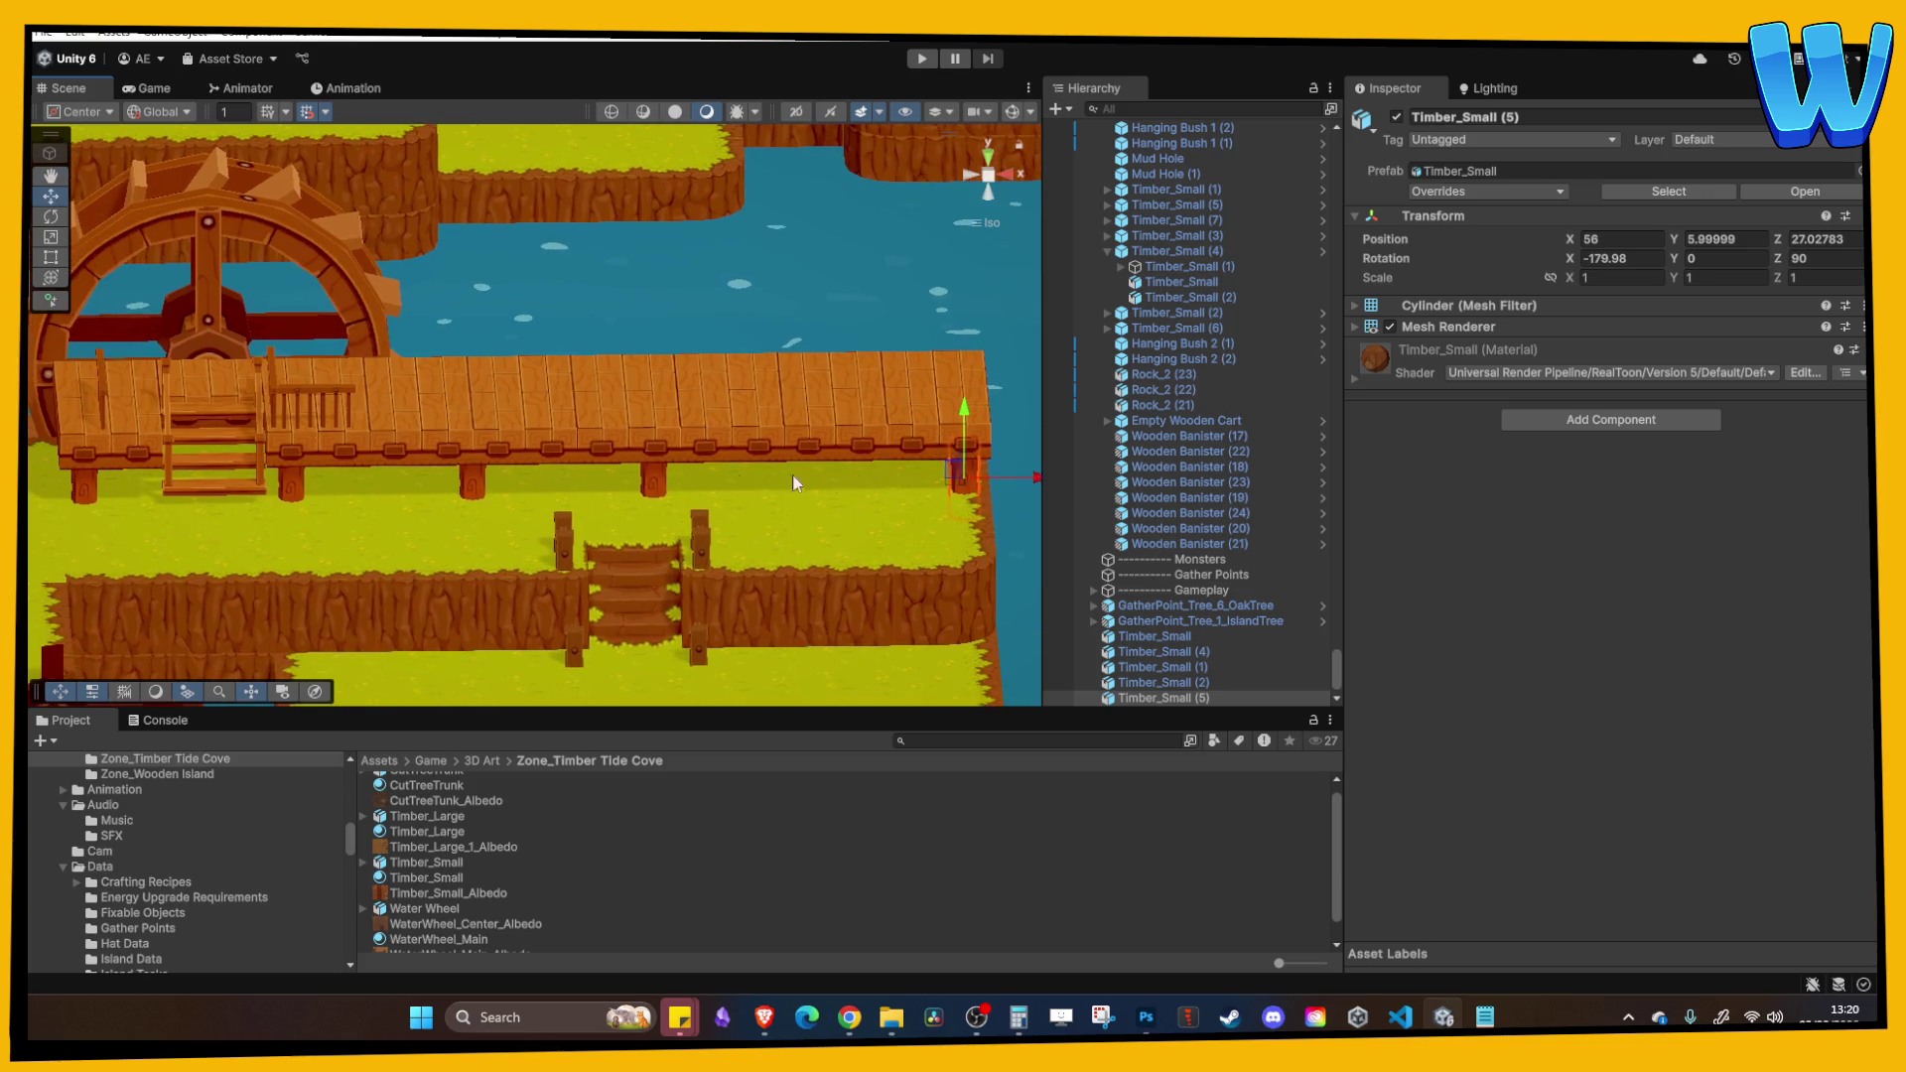
click(660, 486)
mouse_move(736, 484)
mouse_down()
mouse_move(838, 487)
mouse_move(612, 557)
mouse_move(532, 510)
mouse_move(641, 474)
mouse_move(455, 461)
mouse_move(611, 443)
mouse_move(496, 342)
mouse_up()
Step: Add Timber_Small (3) at X 39 and another post copy for the dock's far end
key(ctrl+d)
drag(489, 411, 496, 409)
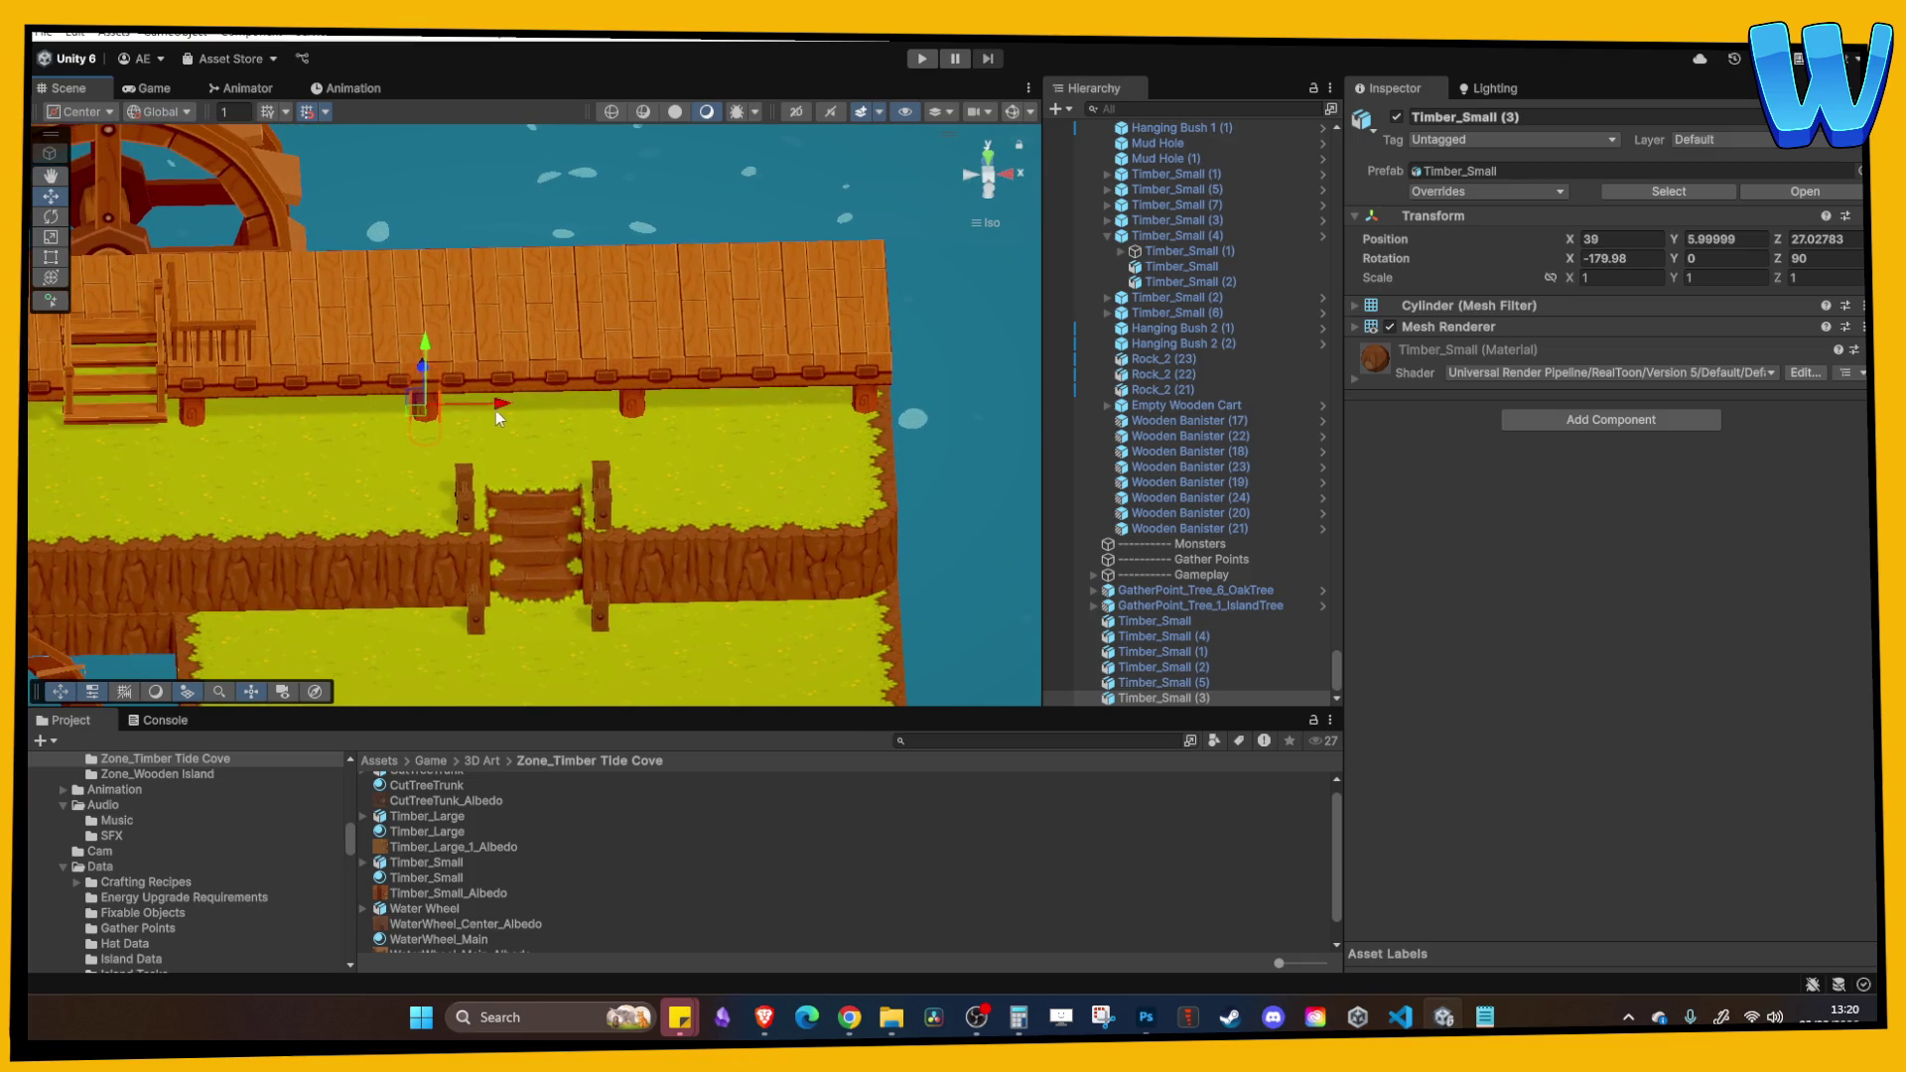
click(636, 407)
mouse_move(636, 407)
mouse_down()
mouse_move(638, 443)
mouse_move(761, 457)
mouse_move(775, 492)
mouse_move(844, 480)
mouse_move(875, 417)
mouse_move(862, 303)
mouse_move(778, 467)
mouse_up()
key(ctrl+d)
click(879, 469)
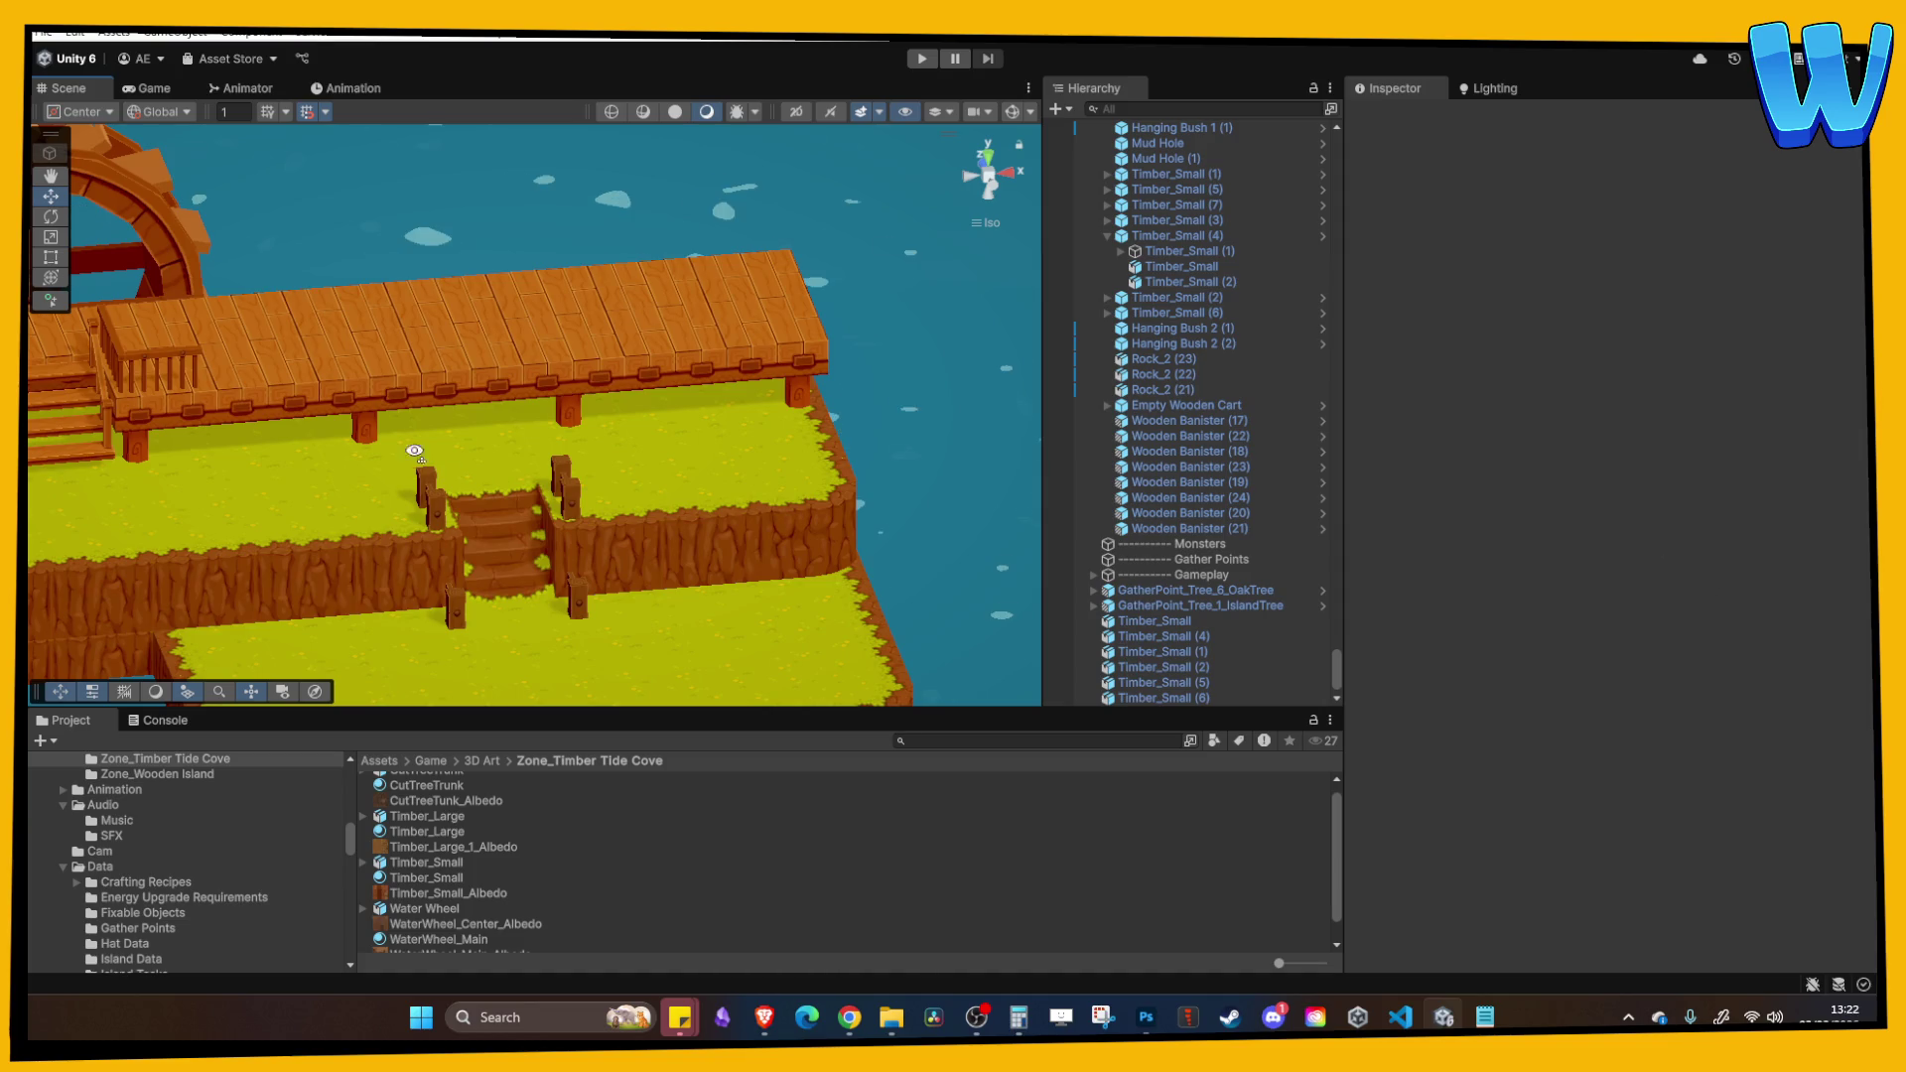
scroll(387, 464, up, 5)
scroll(689, 488, down, 5)
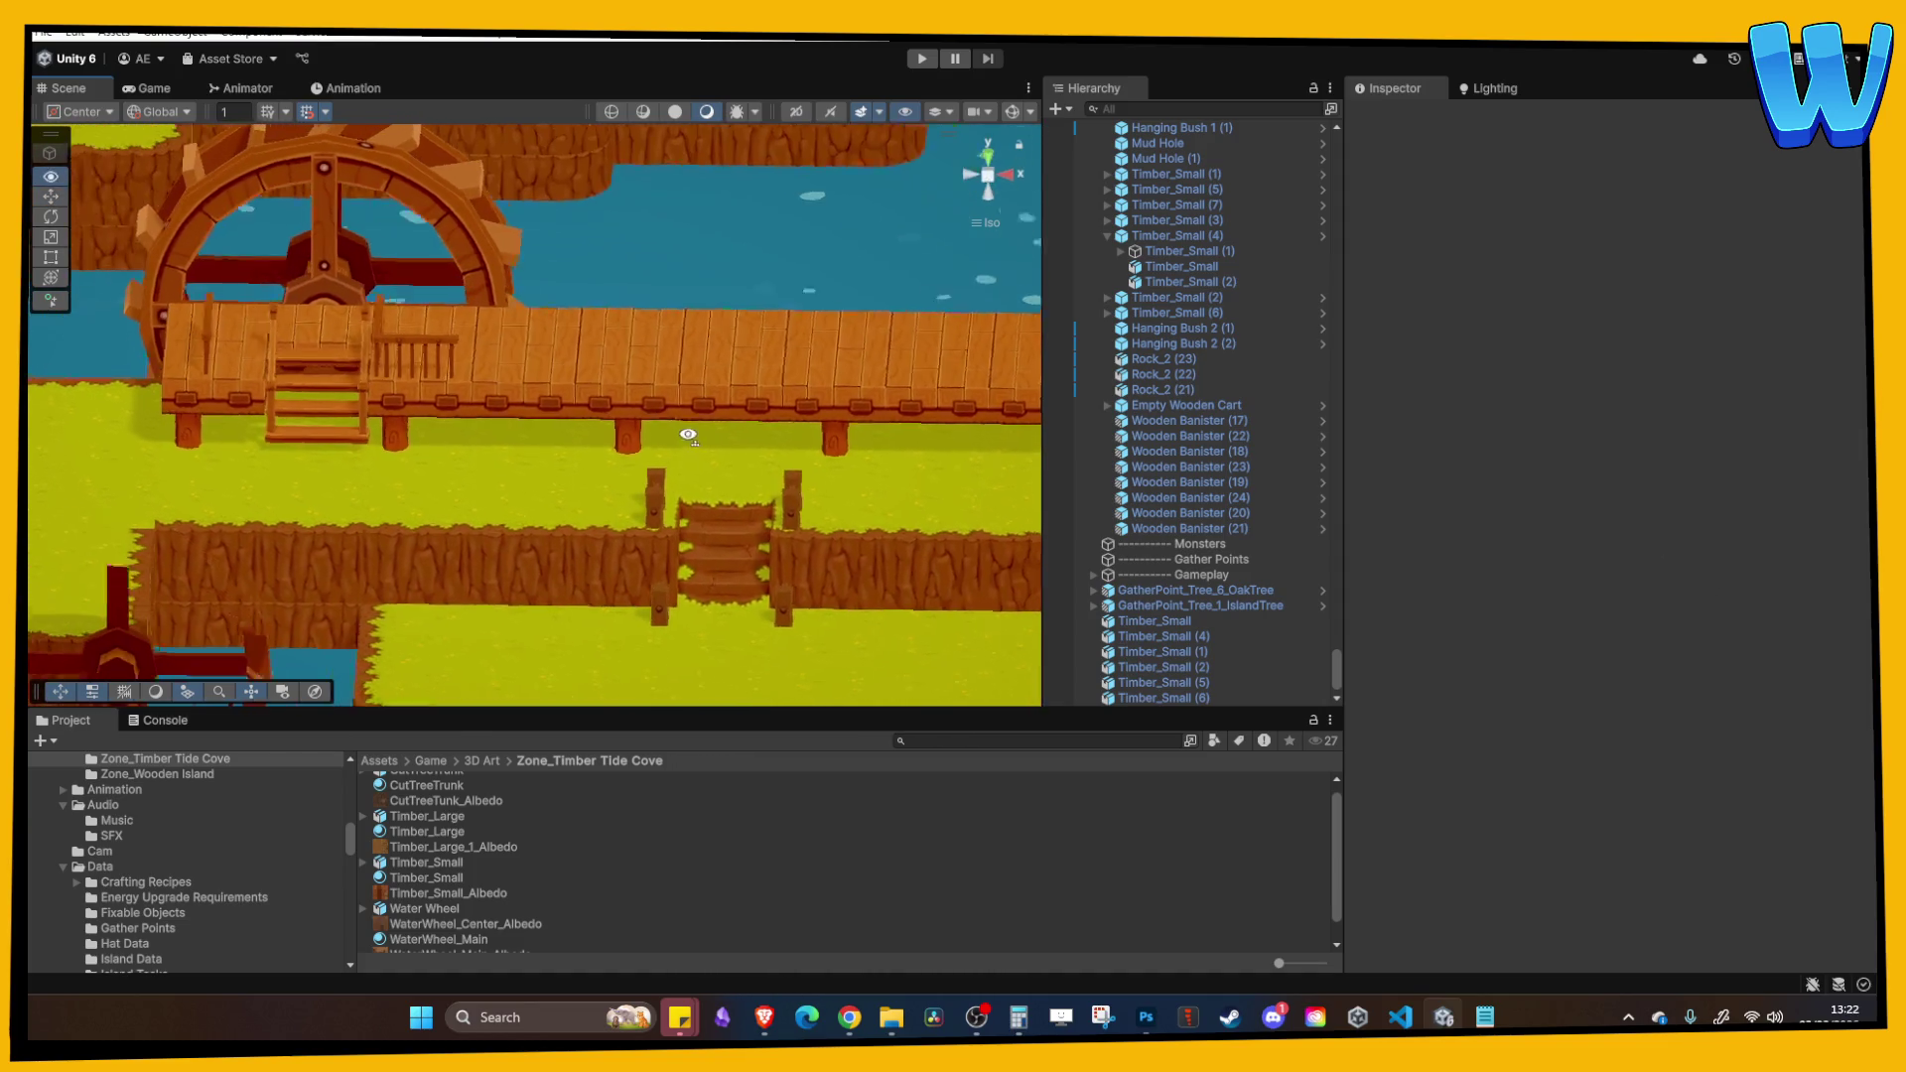
mouse_move(678, 450)
mouse_down()
mouse_move(718, 443)
mouse_move(473, 480)
mouse_move(438, 290)
mouse_move(867, 342)
mouse_move(831, 347)
mouse_up()
click(443, 289)
click(834, 346)
mouse_move(586, 355)
mouse_down()
mouse_move(677, 427)
mouse_move(713, 317)
mouse_move(546, 342)
mouse_up()
scroll(534, 330, up, 5)
mouse_move(635, 265)
mouse_down()
mouse_move(648, 321)
mouse_move(397, 431)
mouse_up()
click(399, 434)
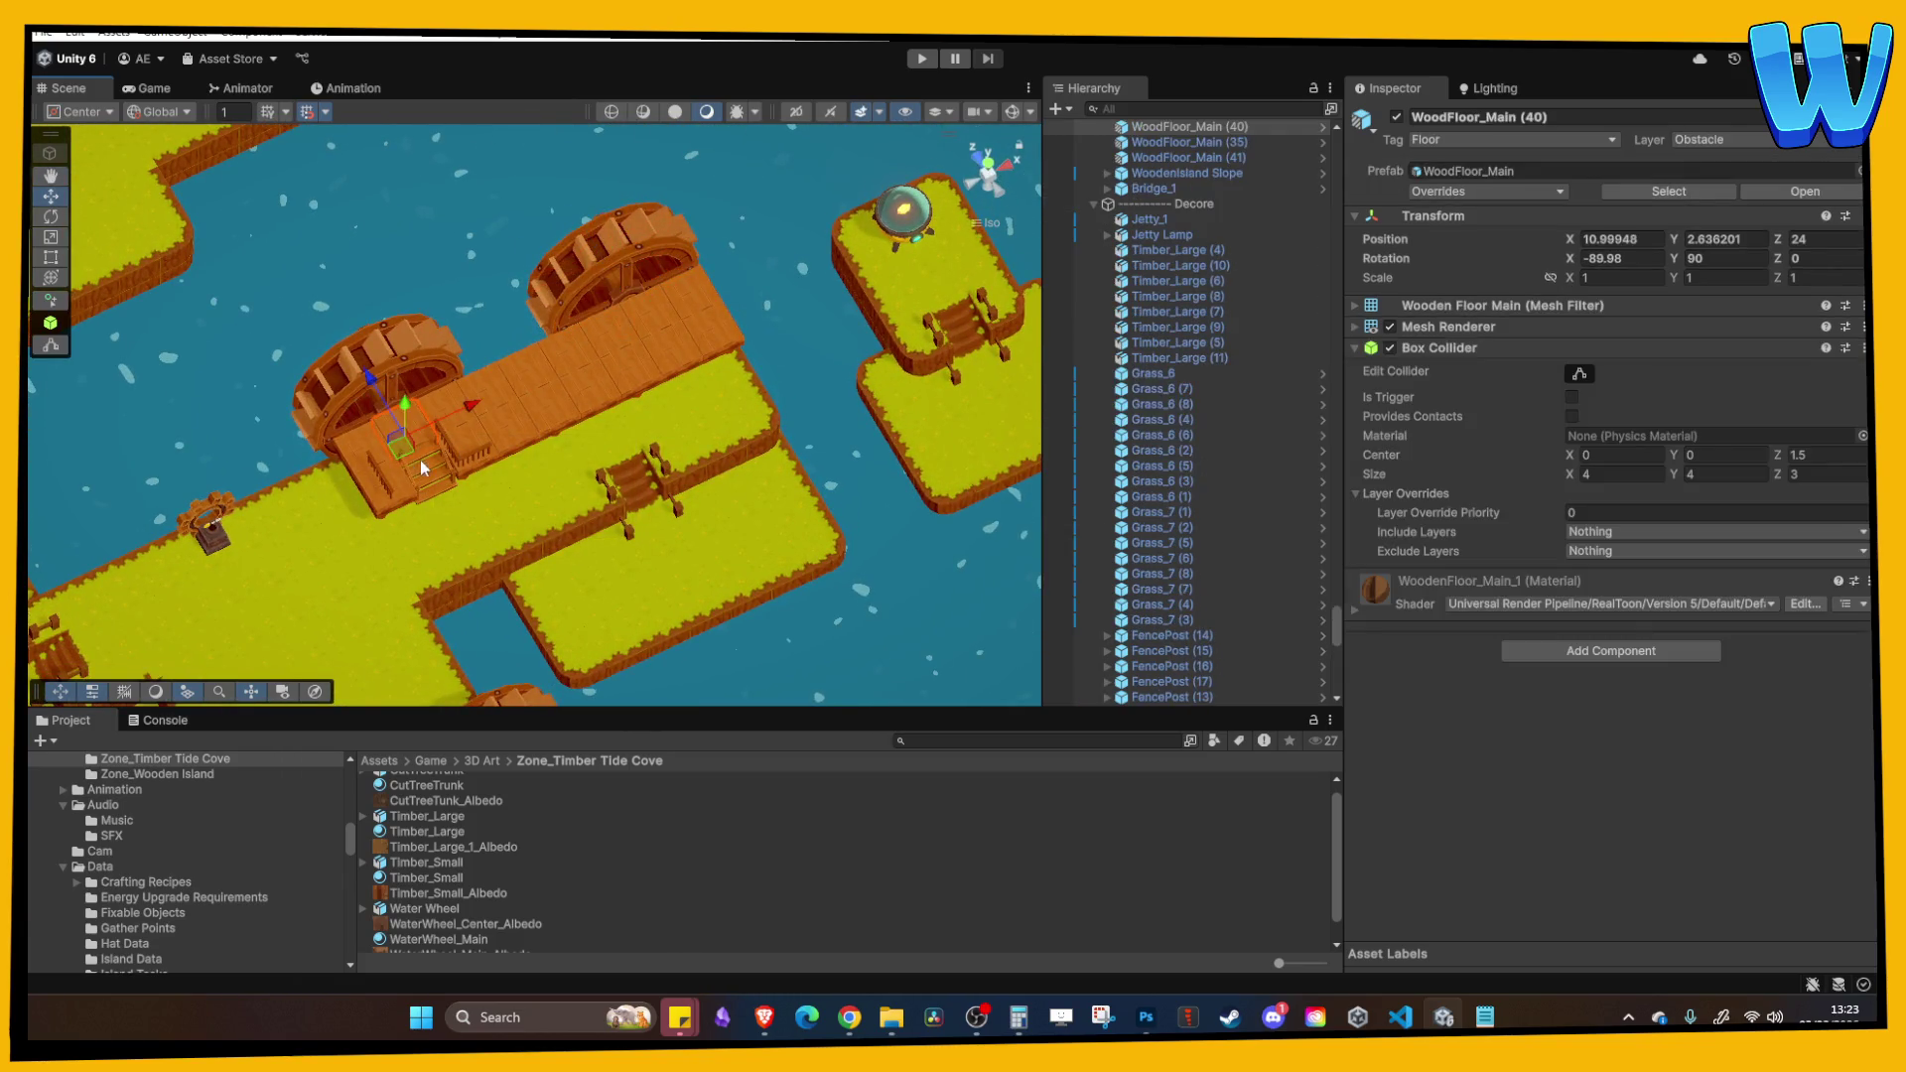
scroll(510, 450, up, 5)
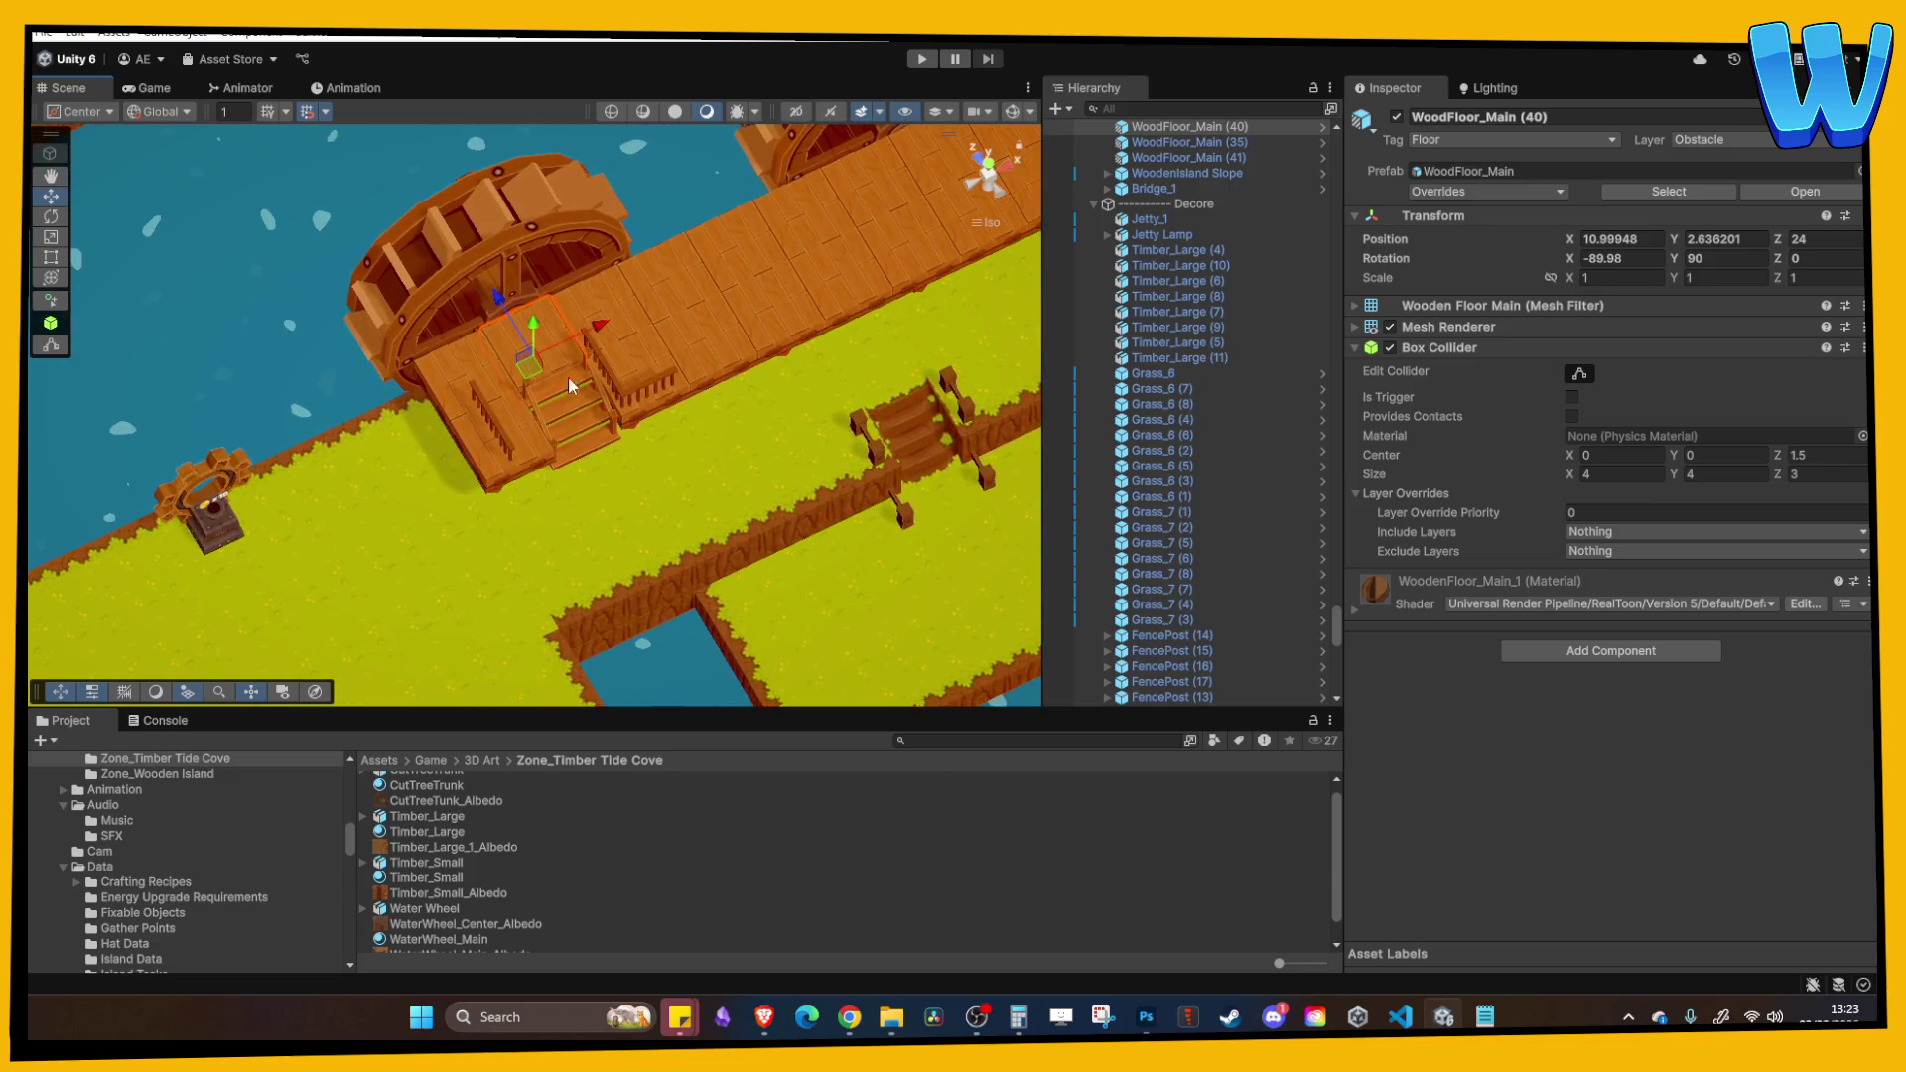
scroll(540, 403, down, 3)
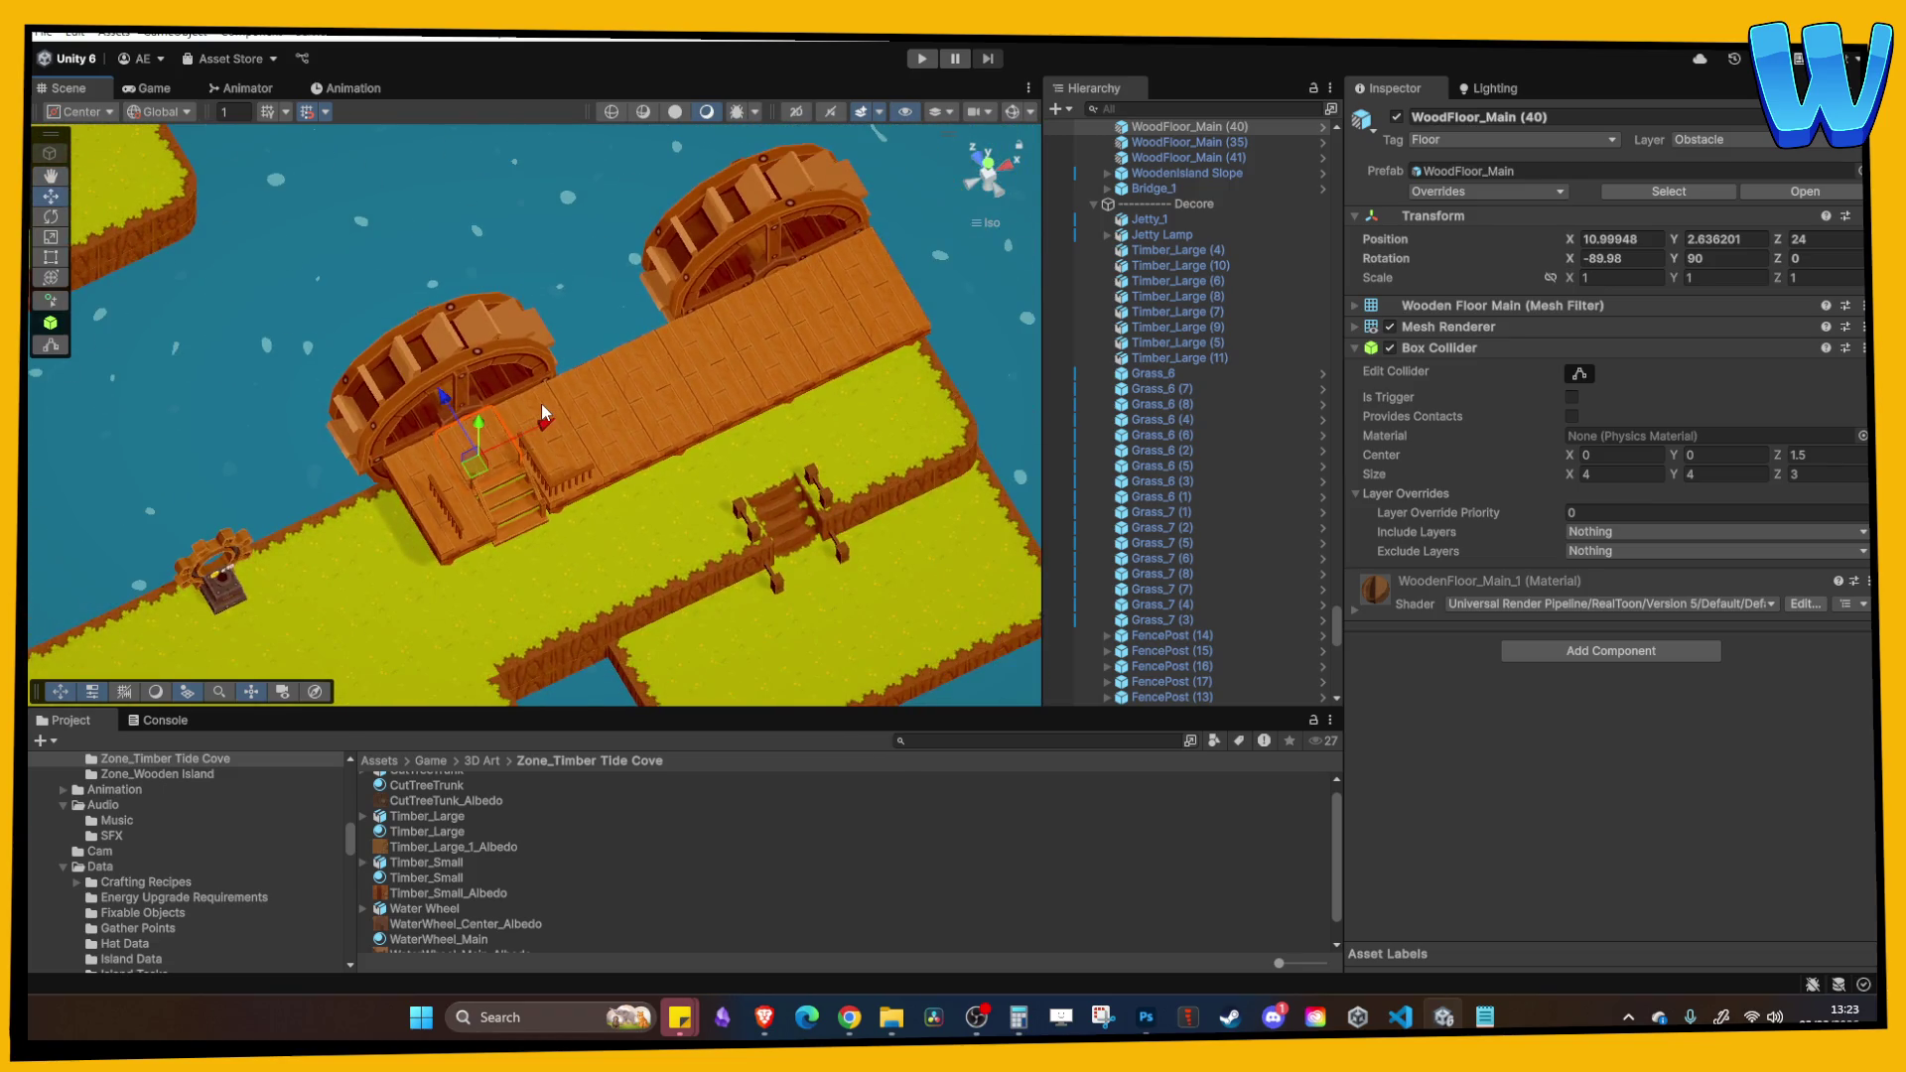
click(498, 349)
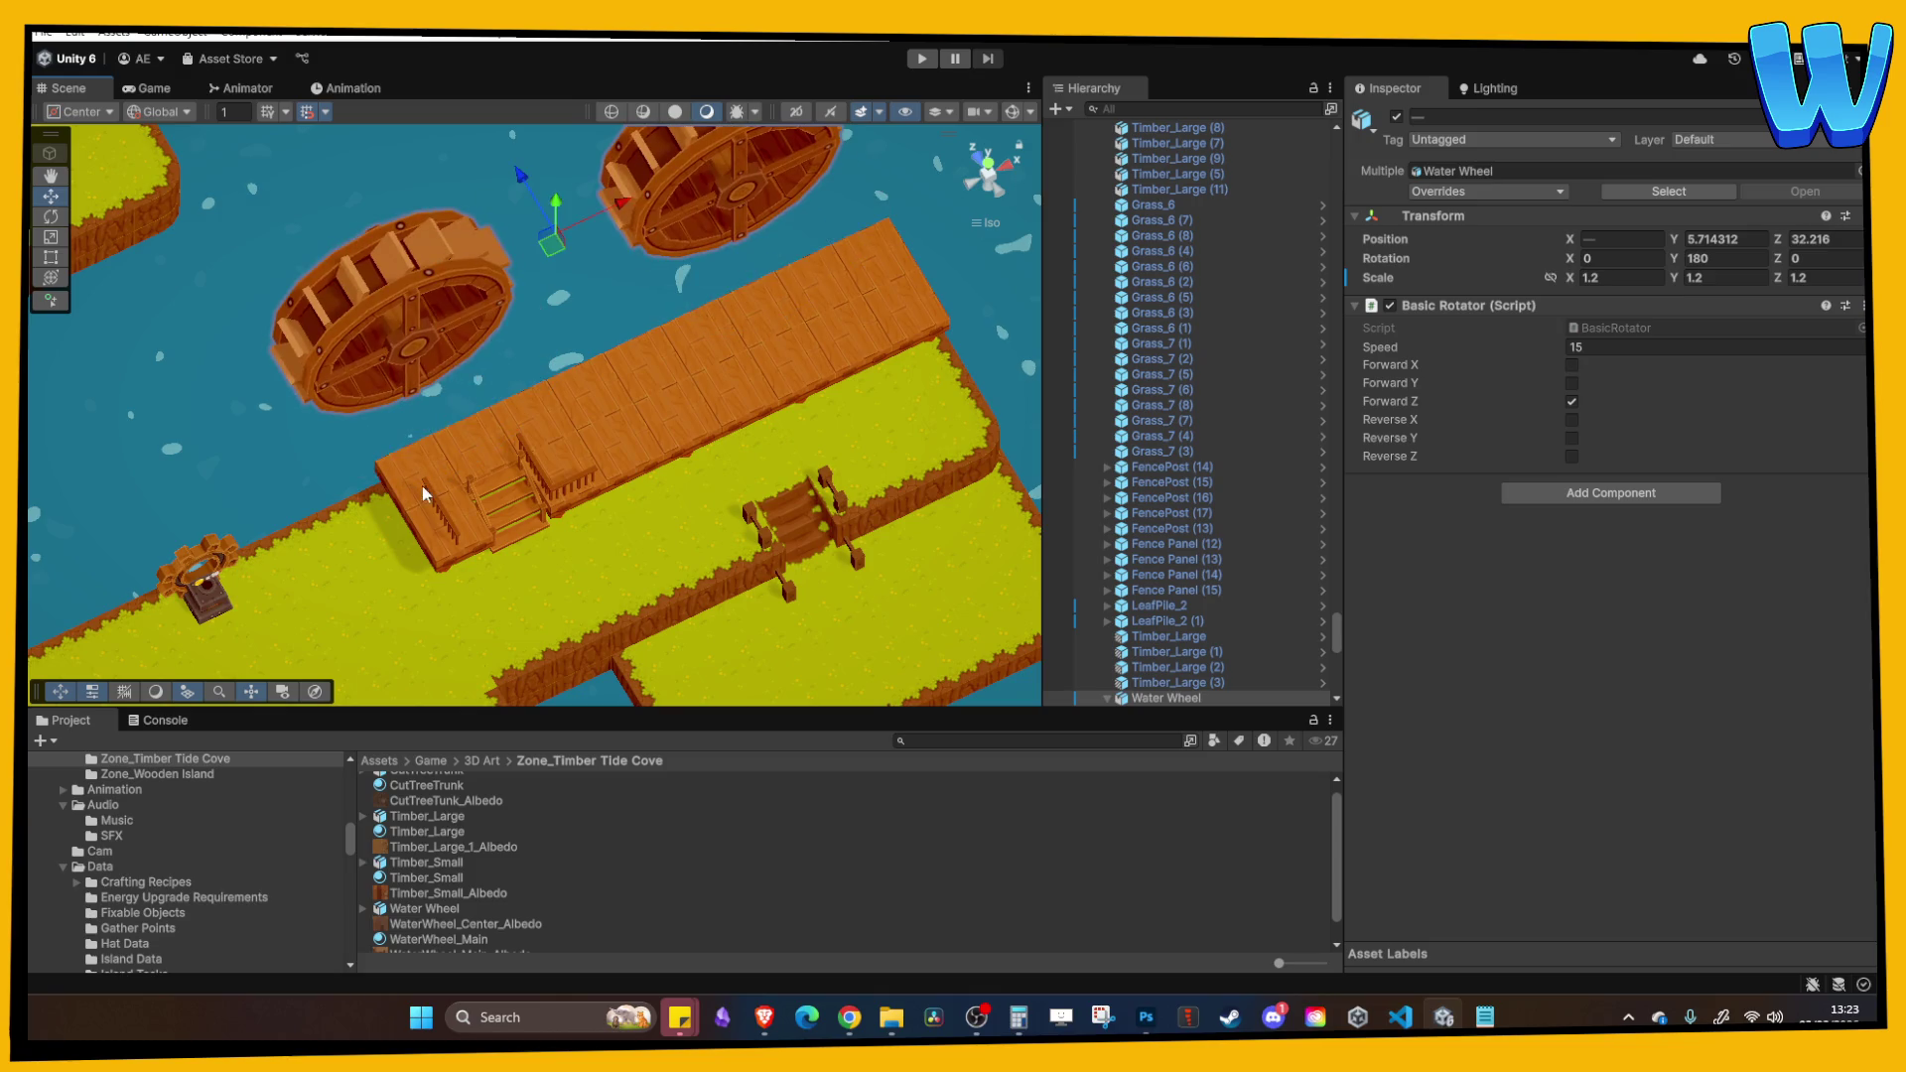
click(455, 447)
shift+click(487, 435)
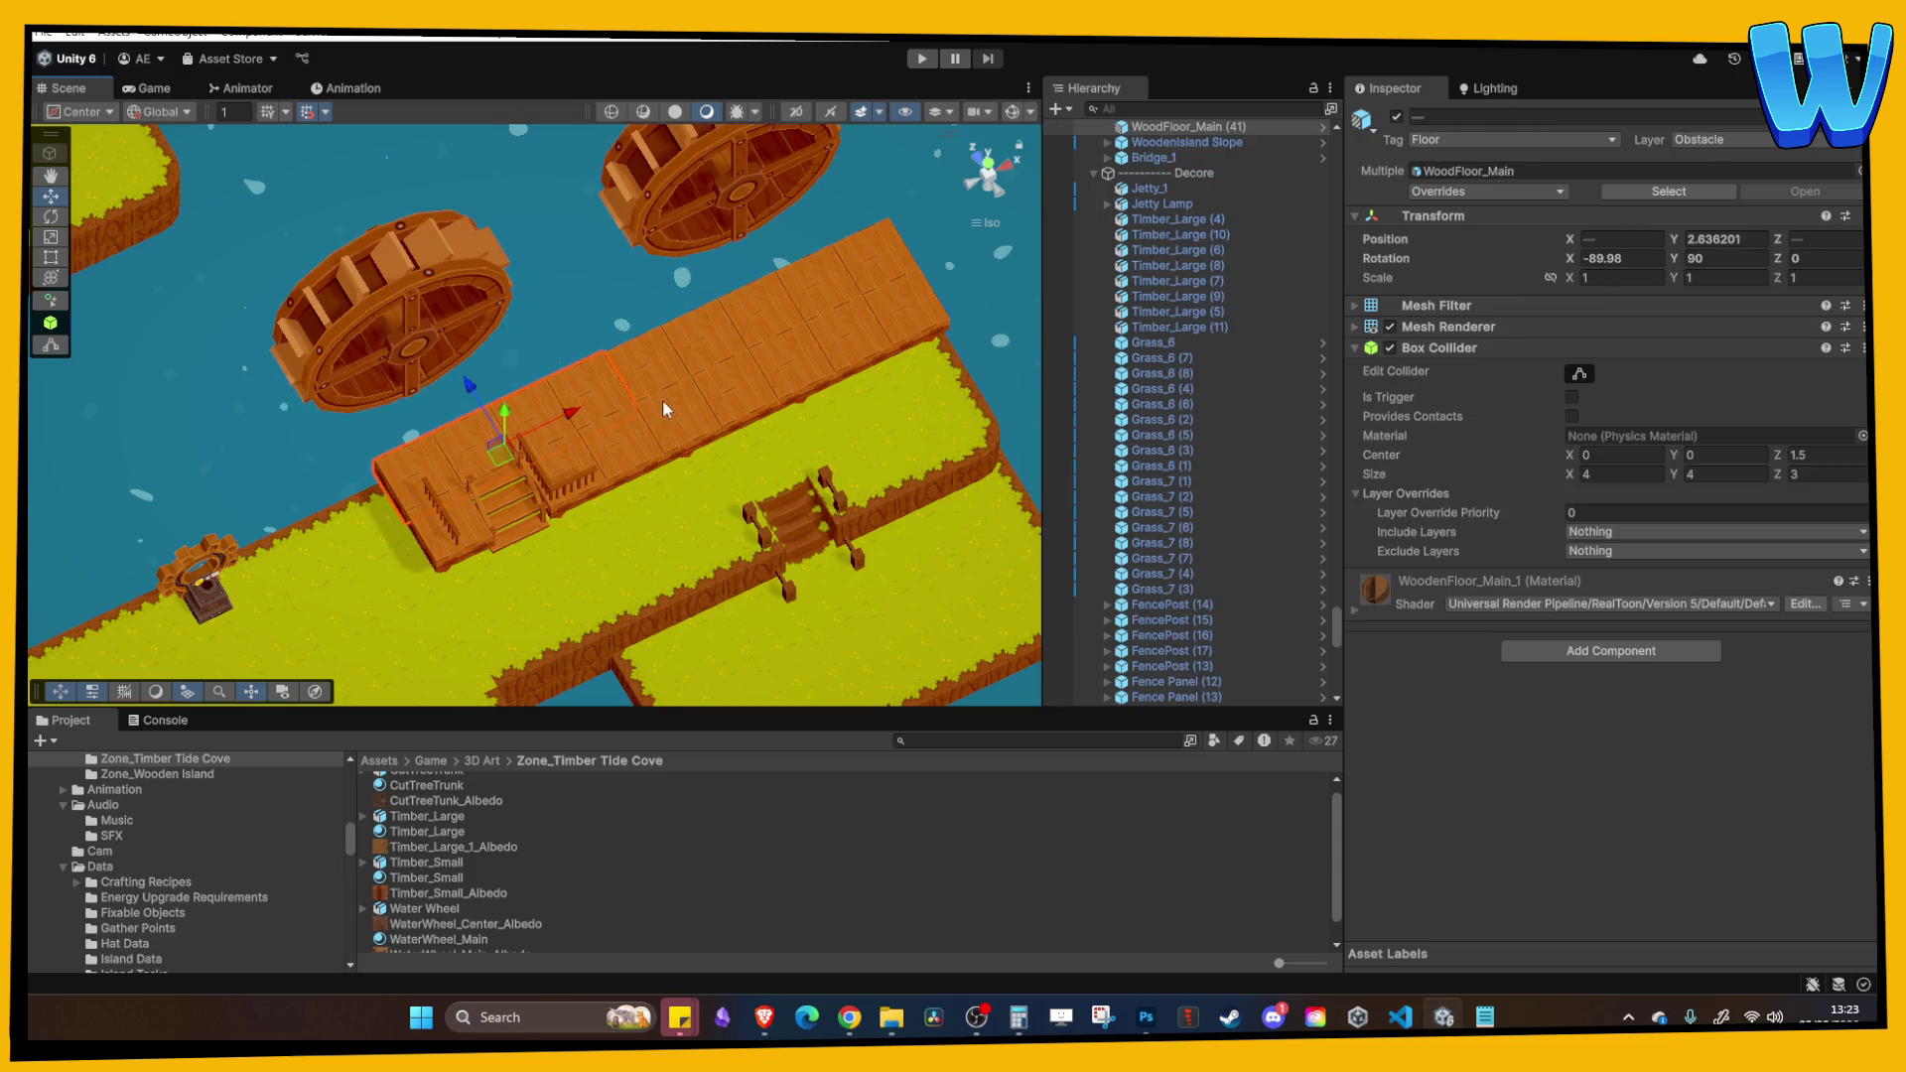
key(ctrl+z)
key(ctrl+z)
key(ctrl+z)
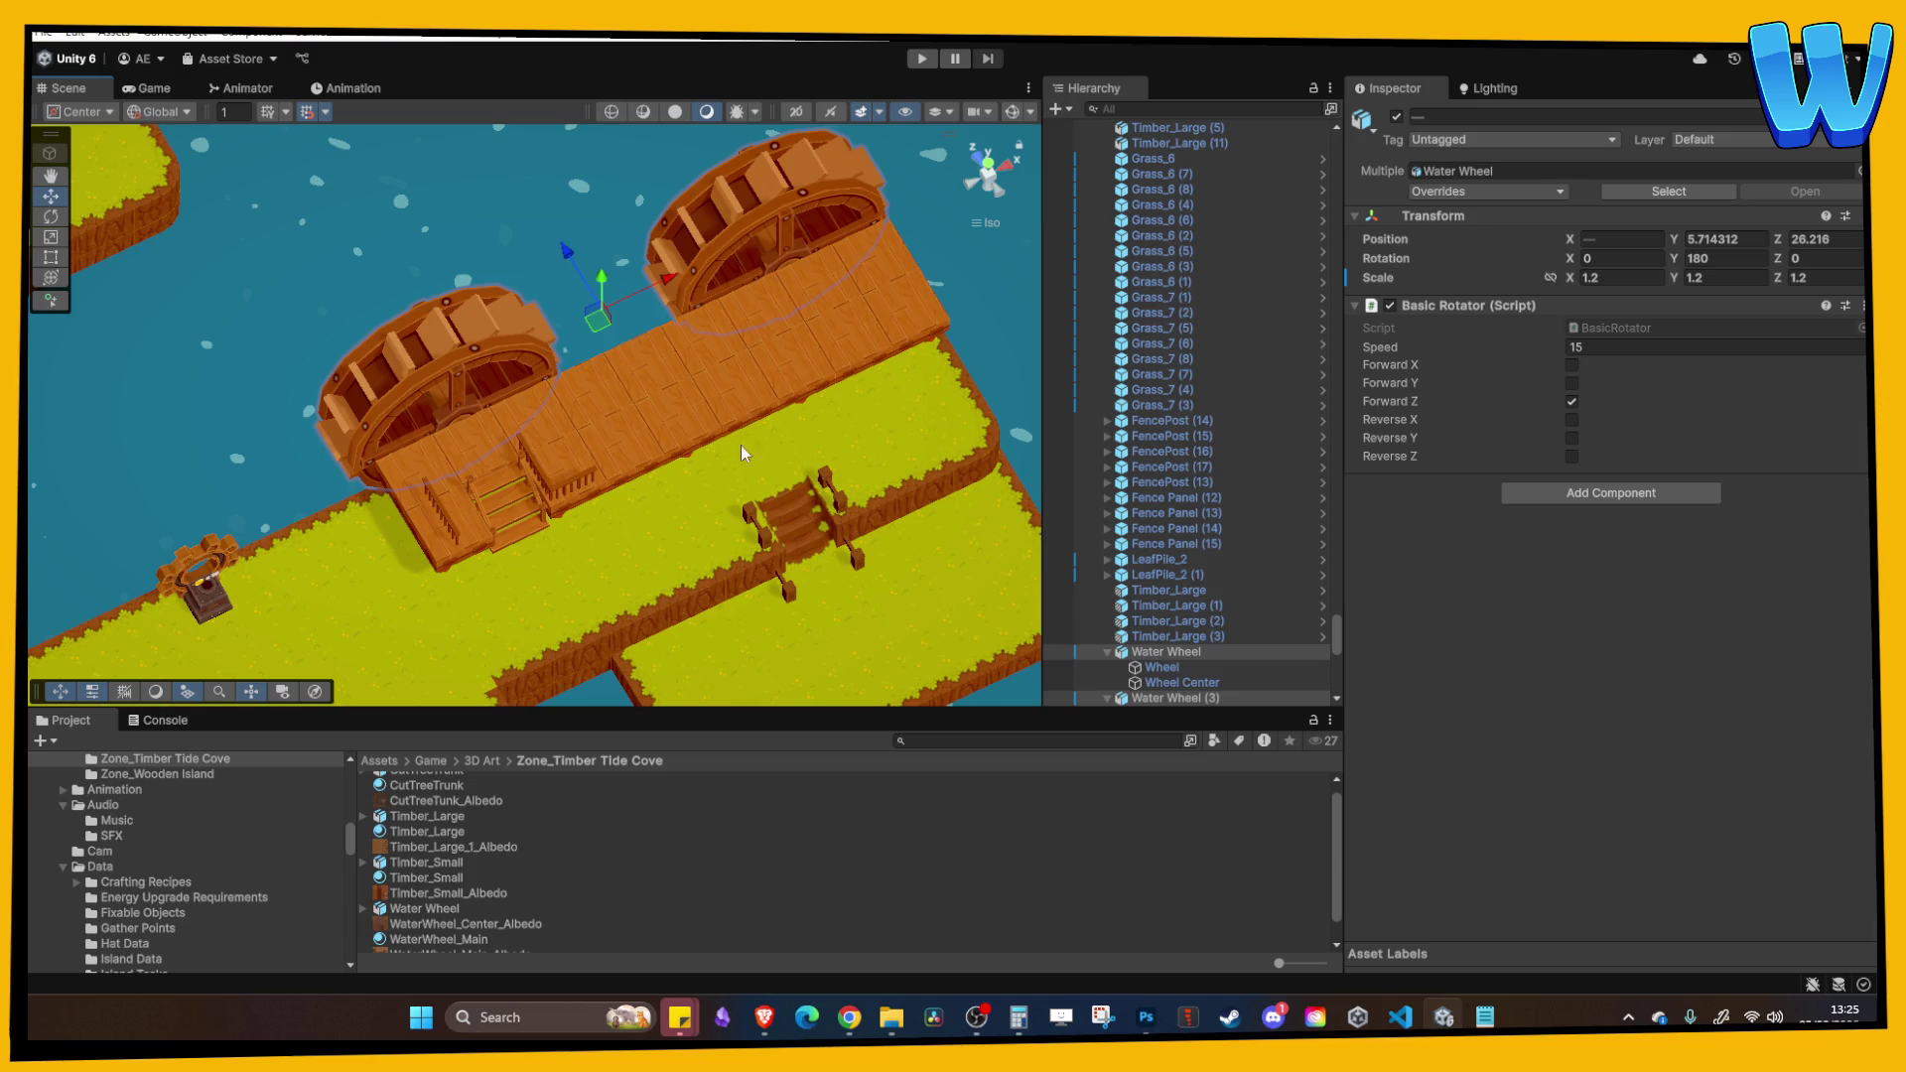
mouse_move(749, 582)
mouse_down()
mouse_move(628, 415)
mouse_move(630, 449)
mouse_move(557, 533)
mouse_move(609, 402)
mouse_up()
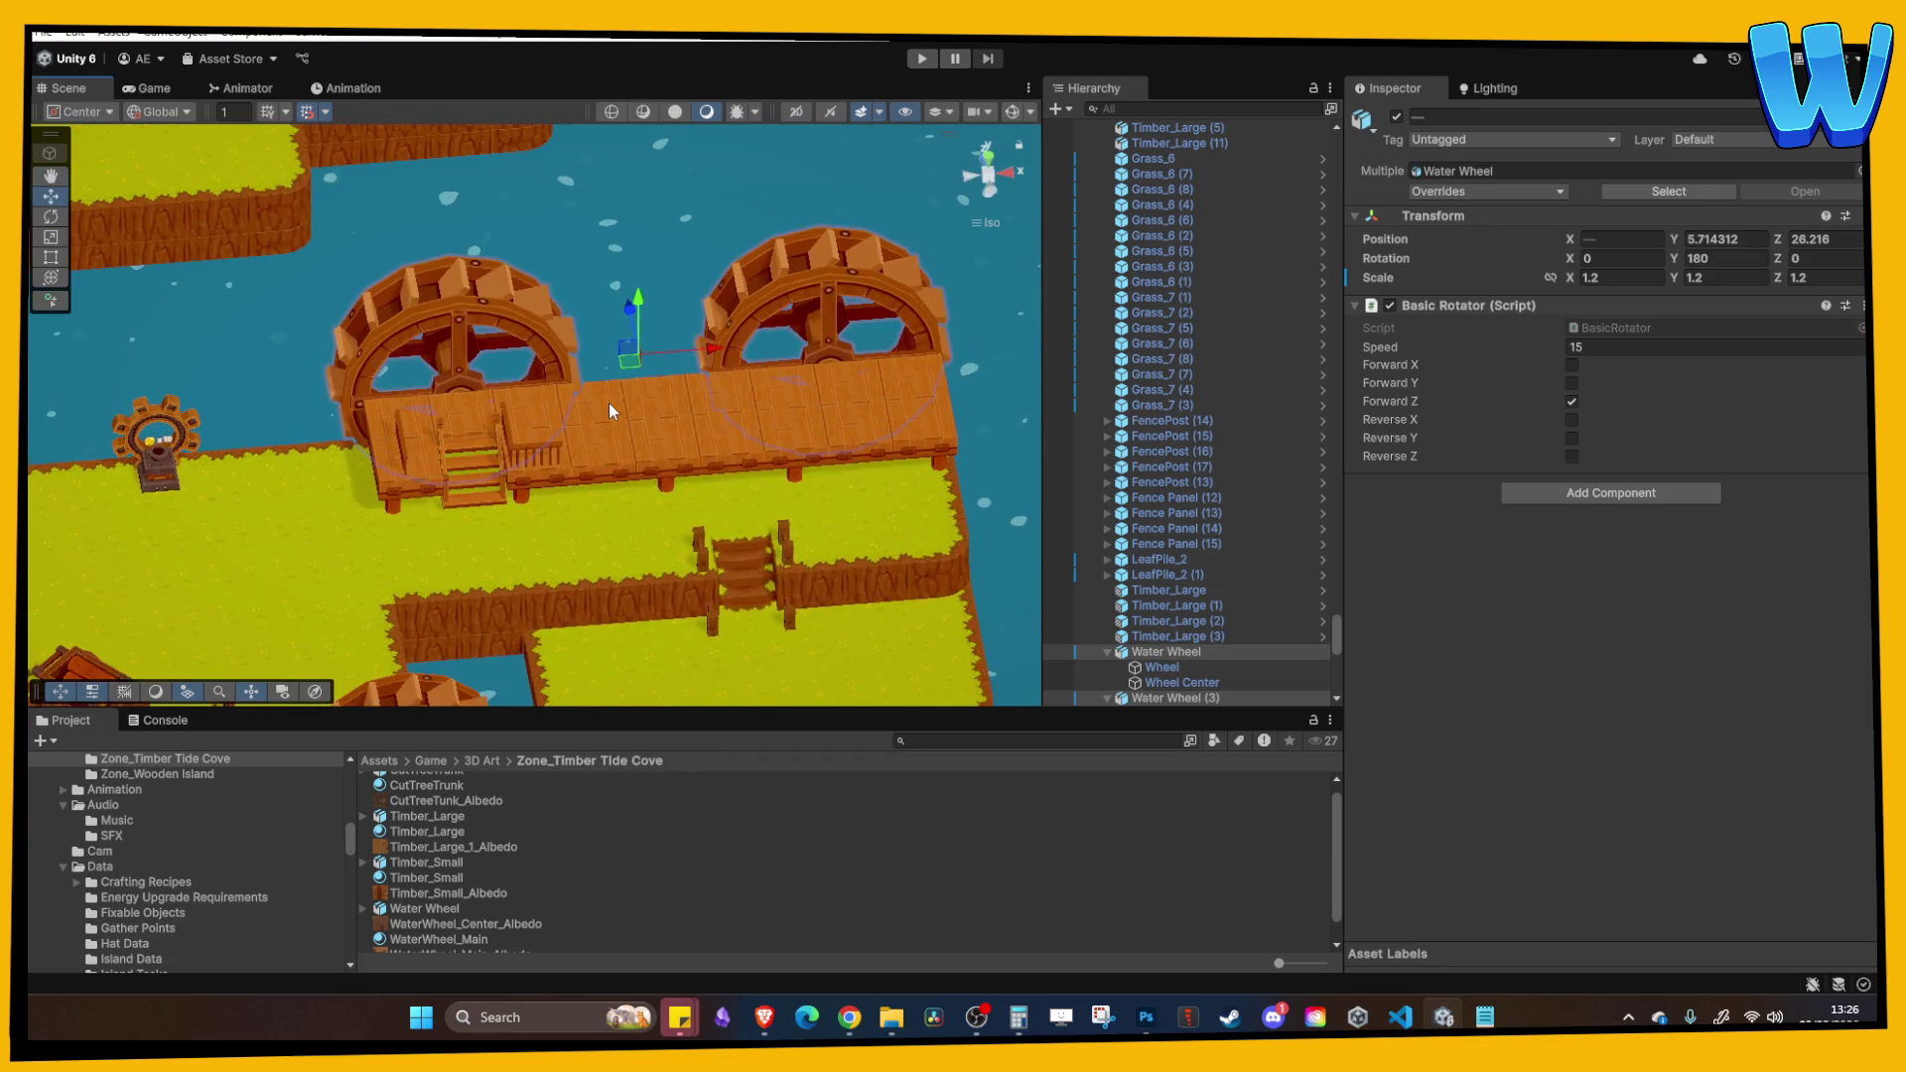
Step: Pick floor tile WoodFloor_Main (36) from the scene context menu and orbit around it
right_click(610, 402)
click(529, 415)
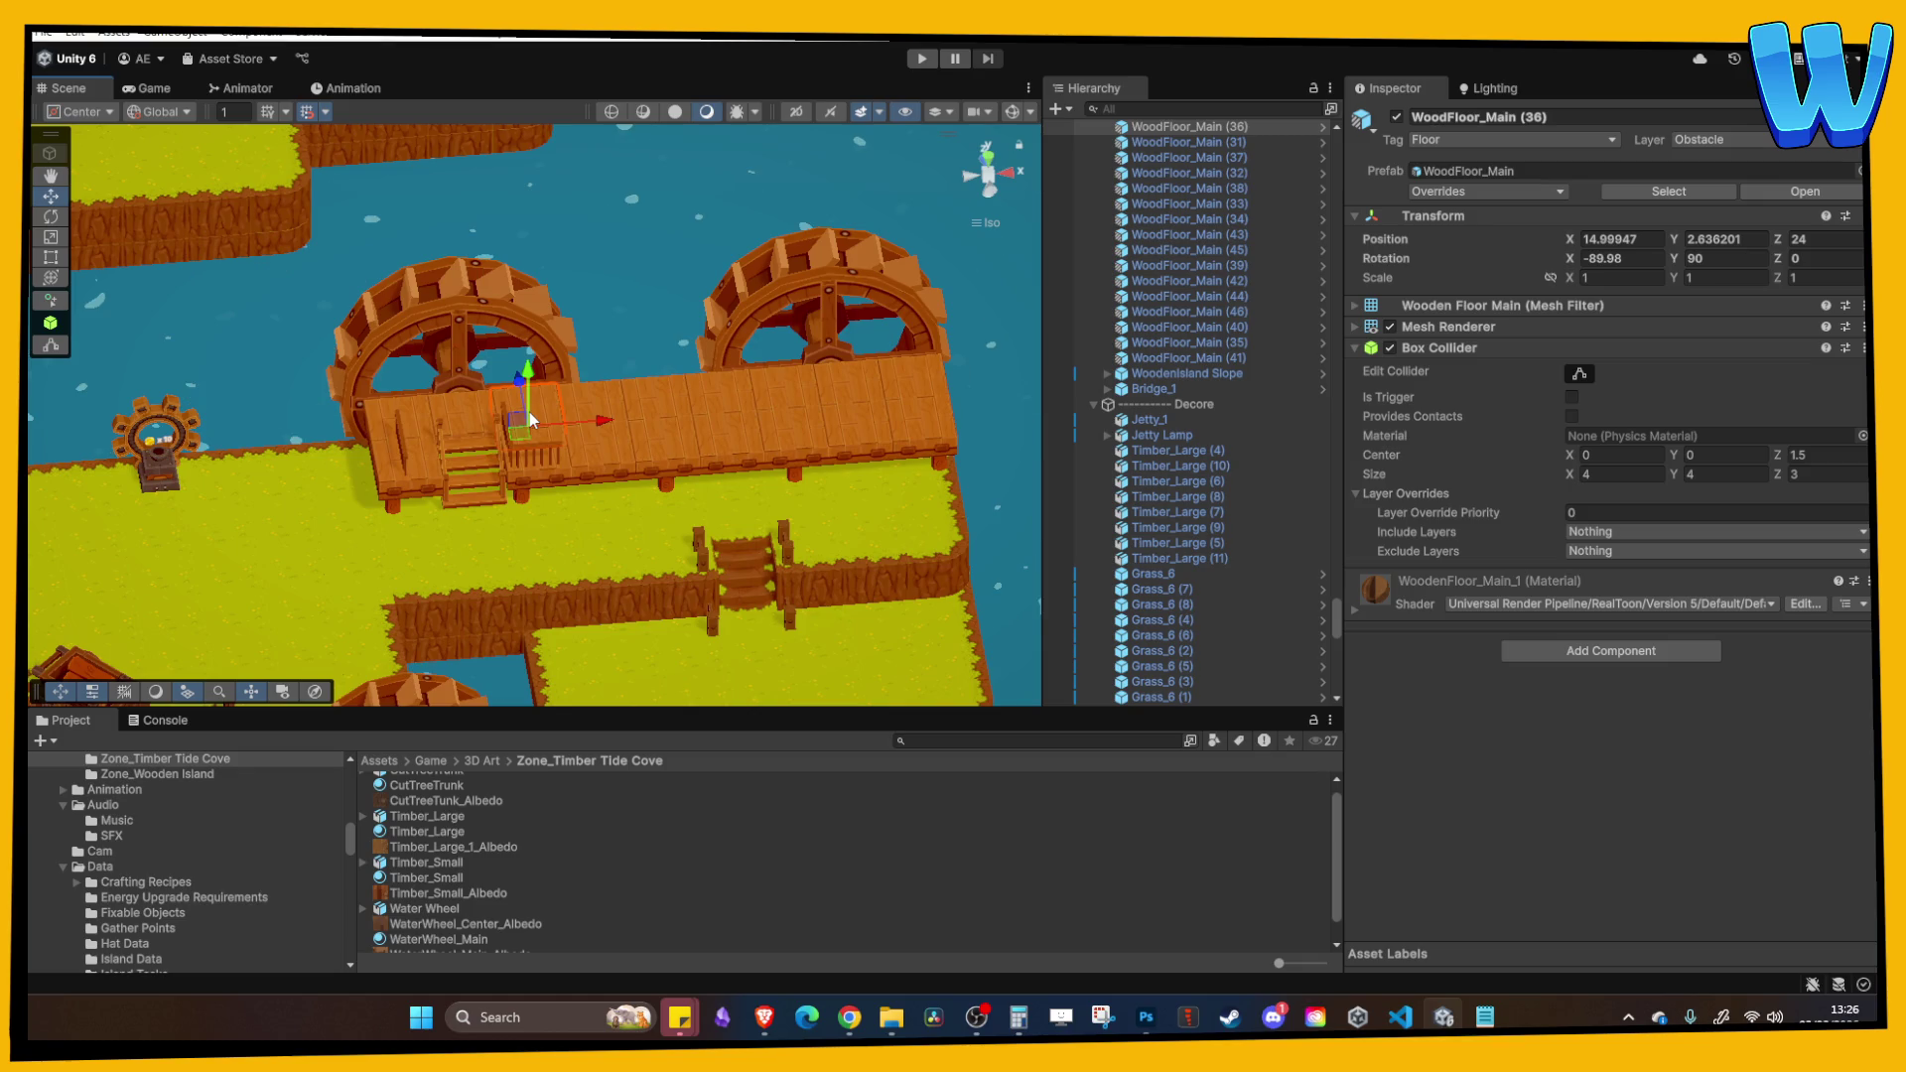
mouse_move(528, 413)
mouse_down()
mouse_move(762, 408)
mouse_move(695, 452)
mouse_move(640, 433)
mouse_move(575, 479)
mouse_move(667, 485)
mouse_move(605, 429)
mouse_move(643, 409)
mouse_move(663, 425)
mouse_up()
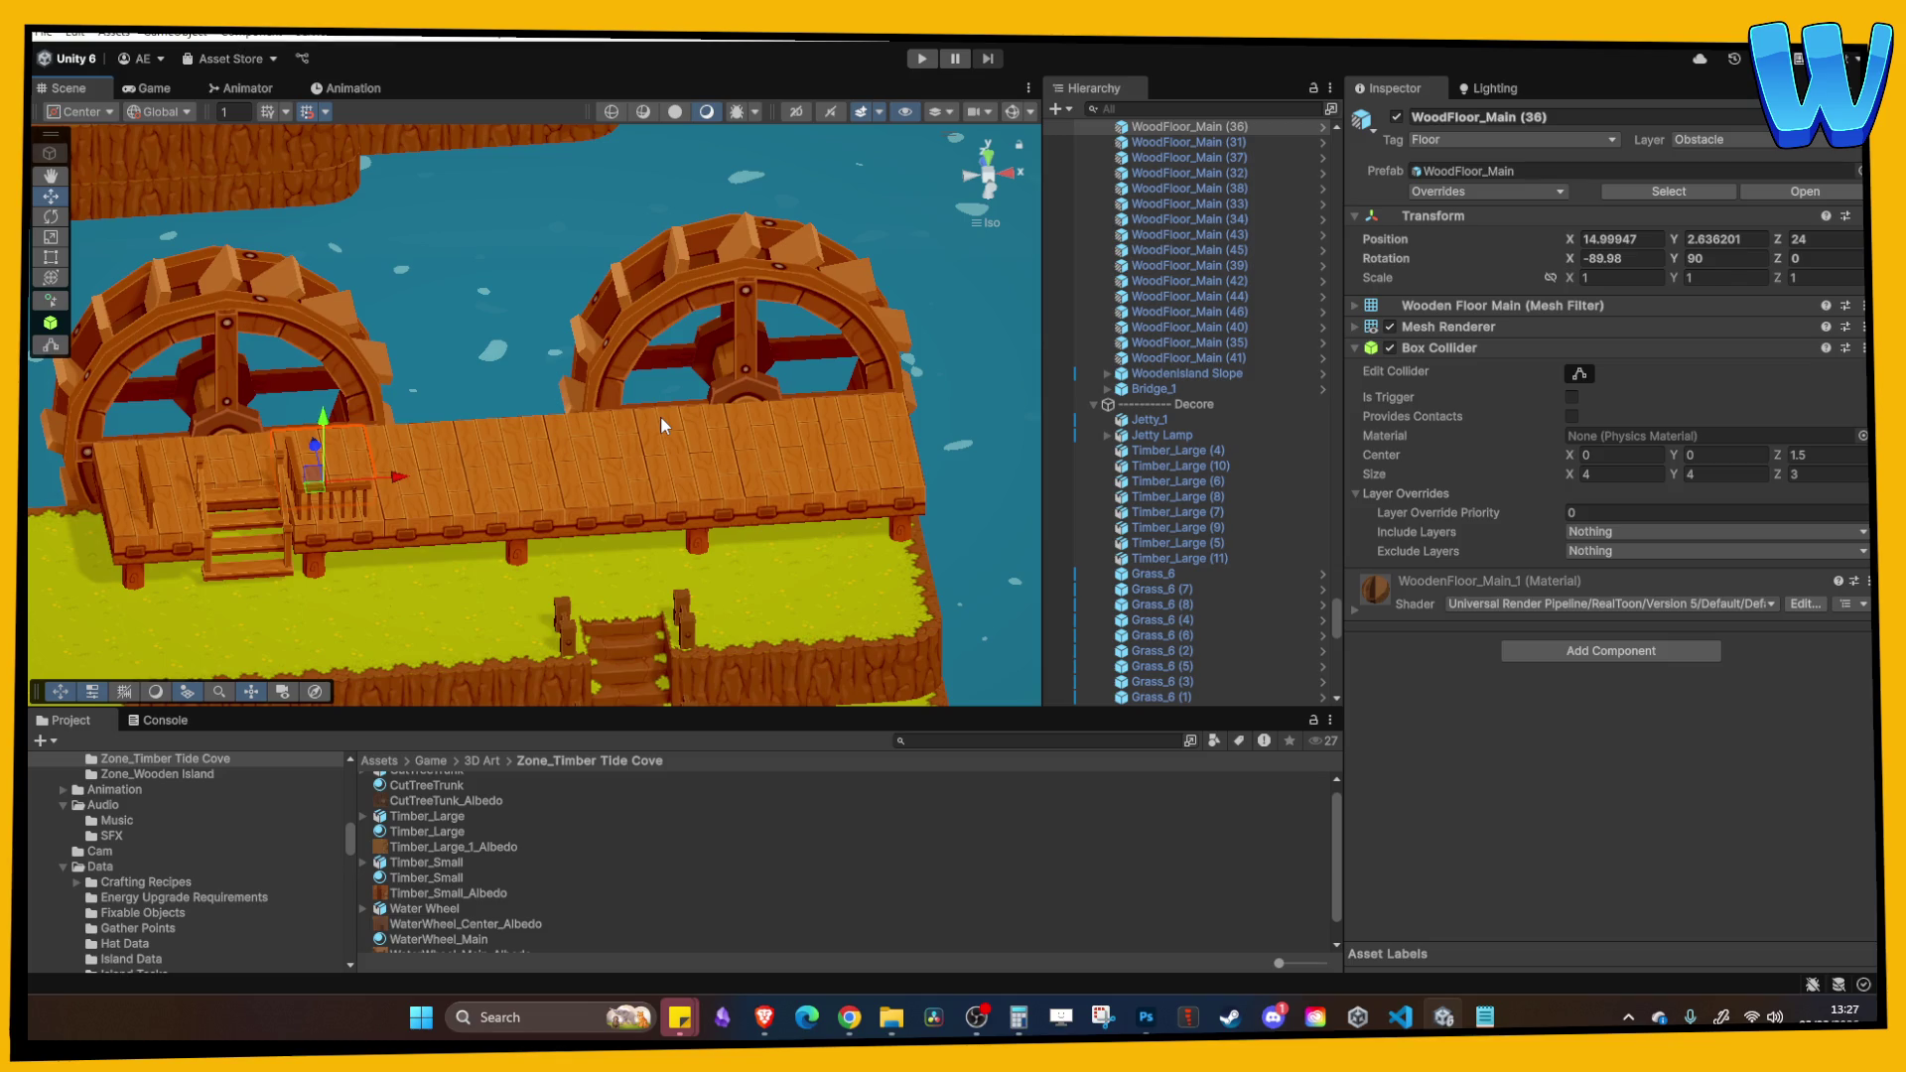
scroll(623, 391, up, 3)
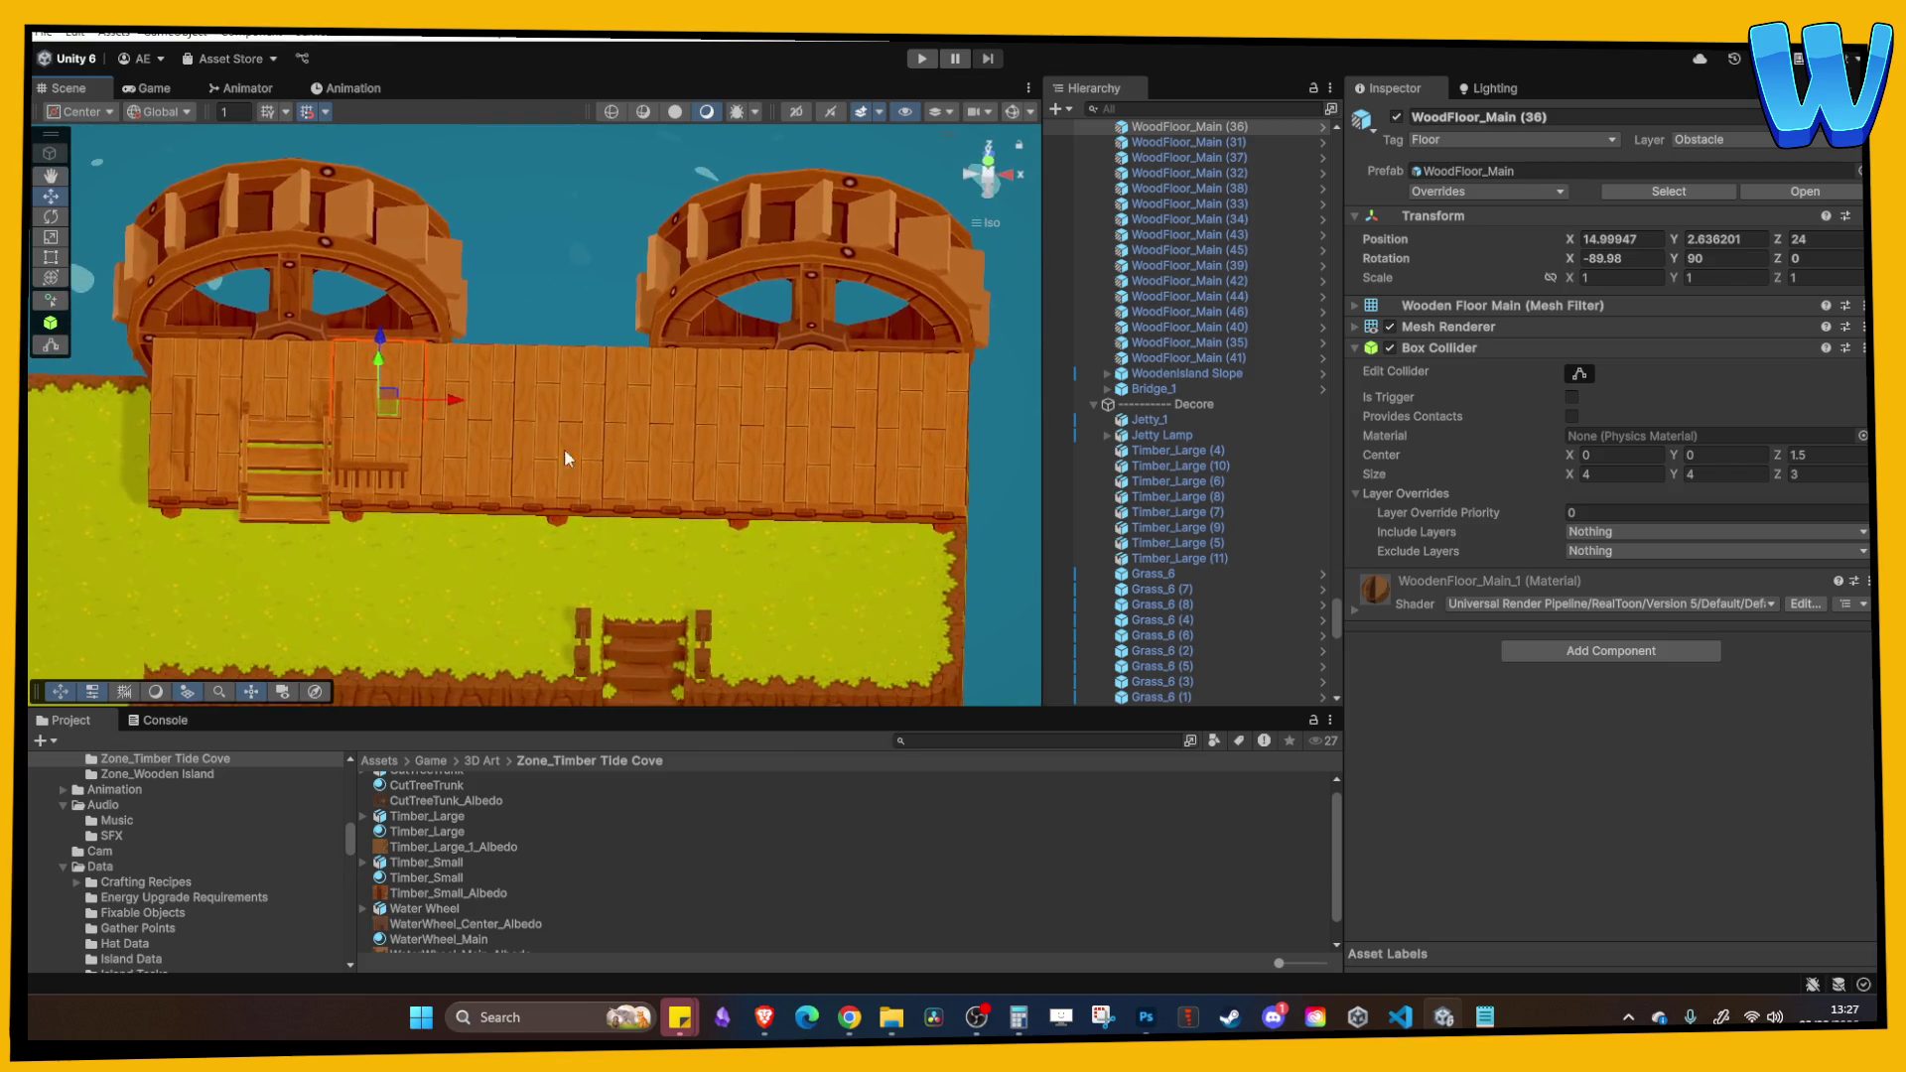
scroll(582, 478, down, 1)
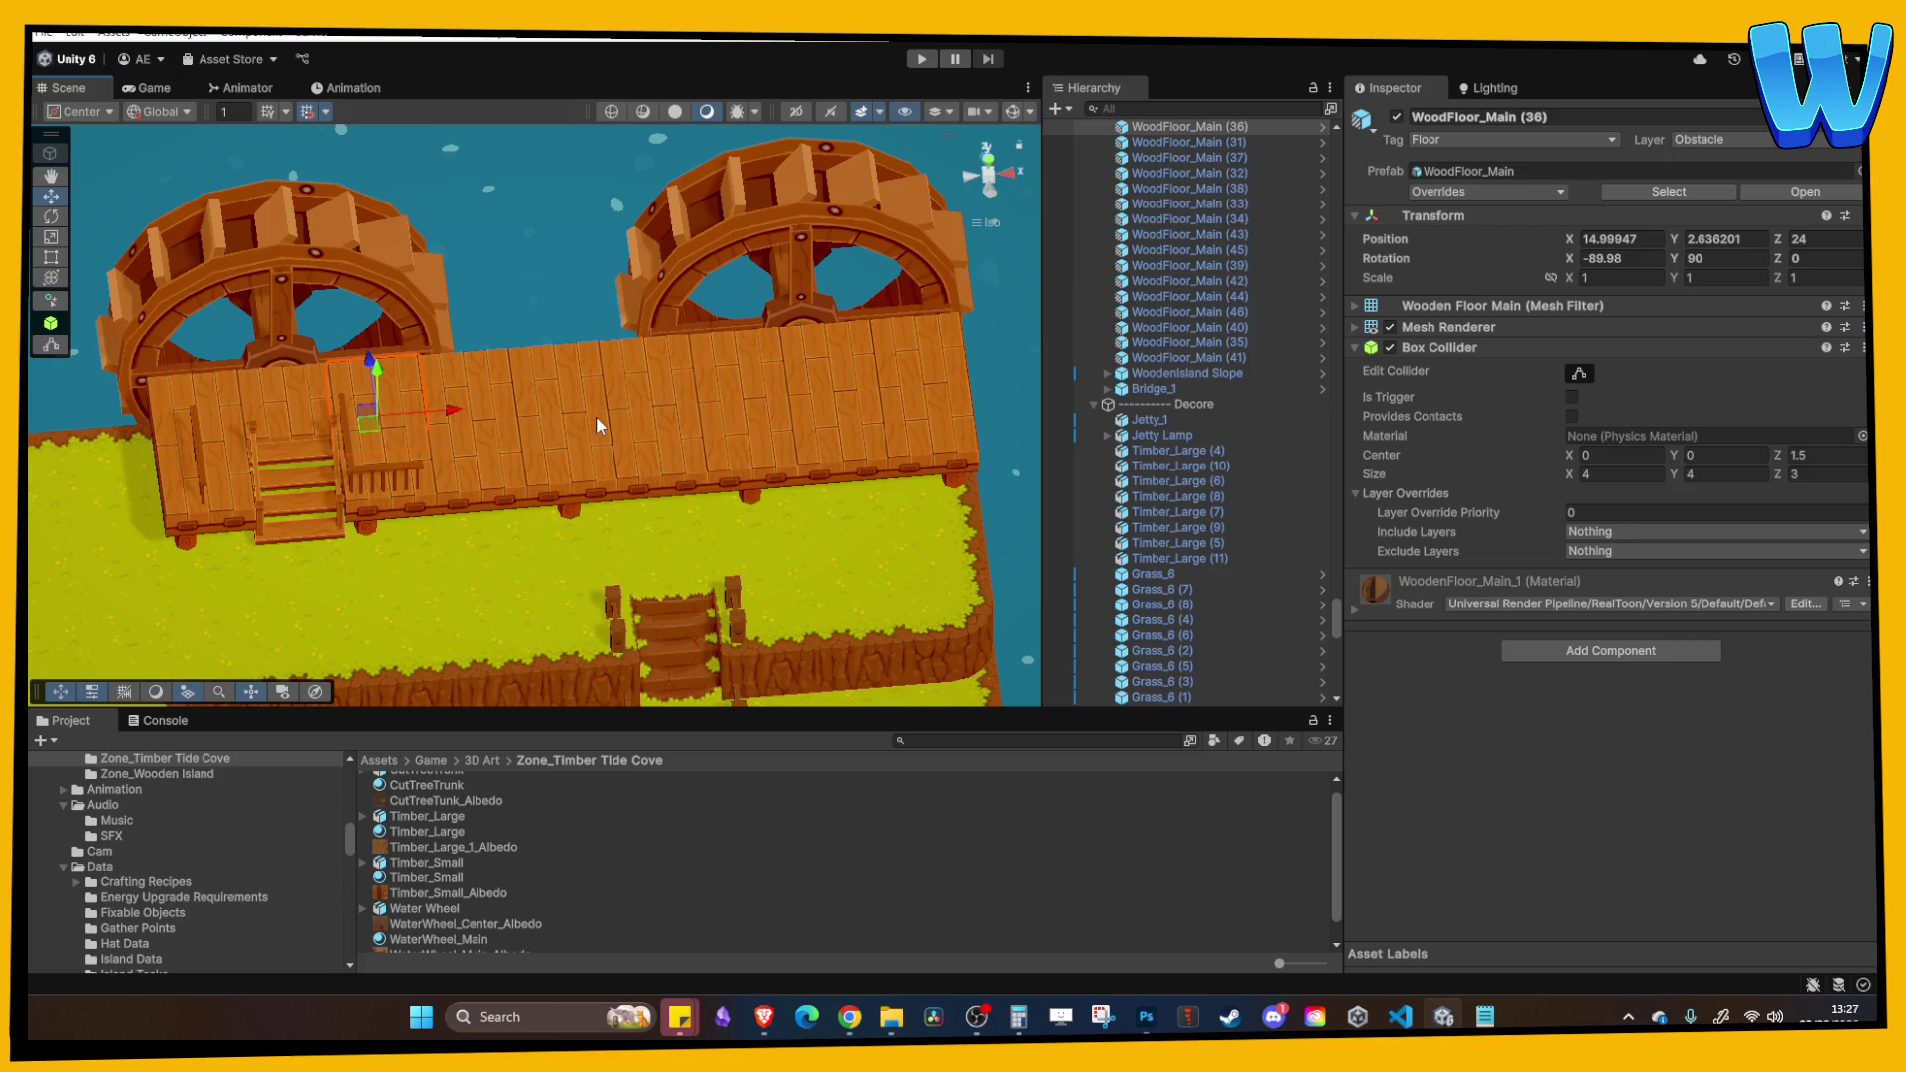
scroll(595, 415, down, 5)
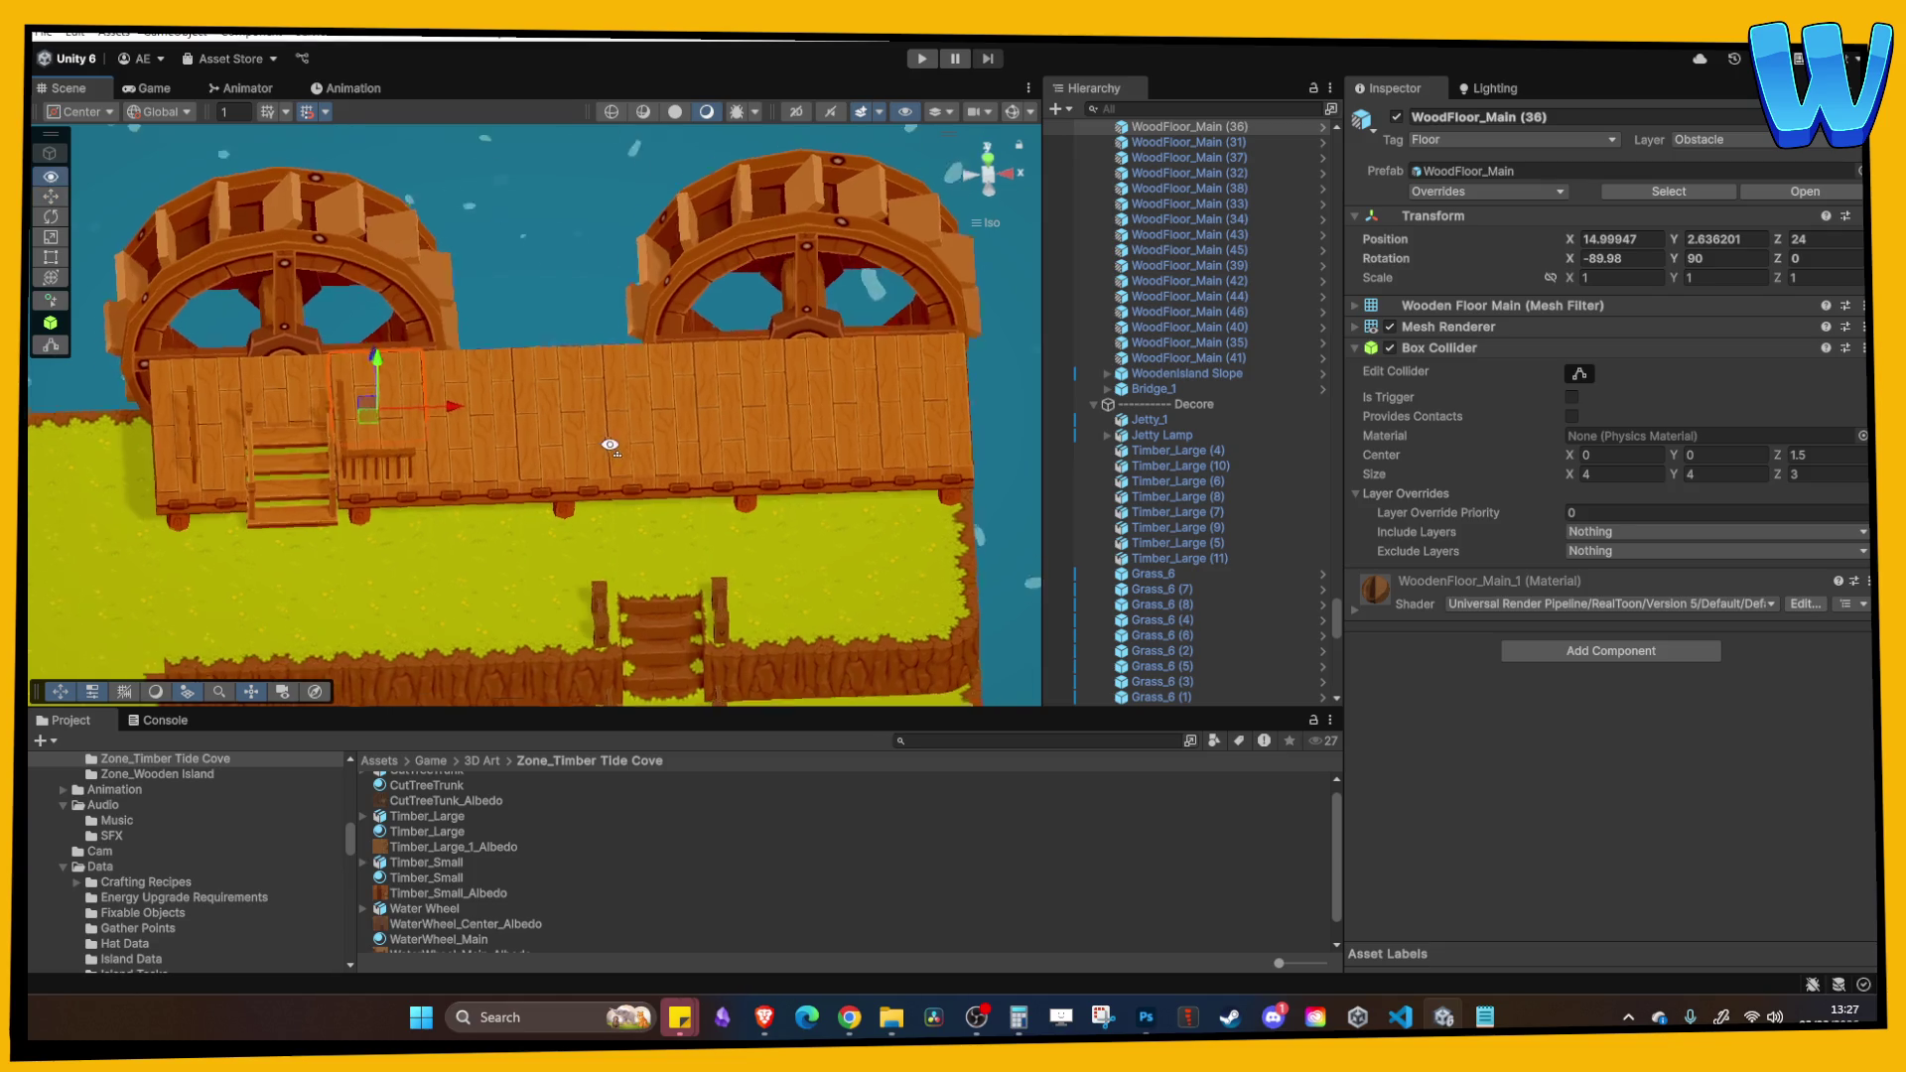
scroll(521, 490, up, 3)
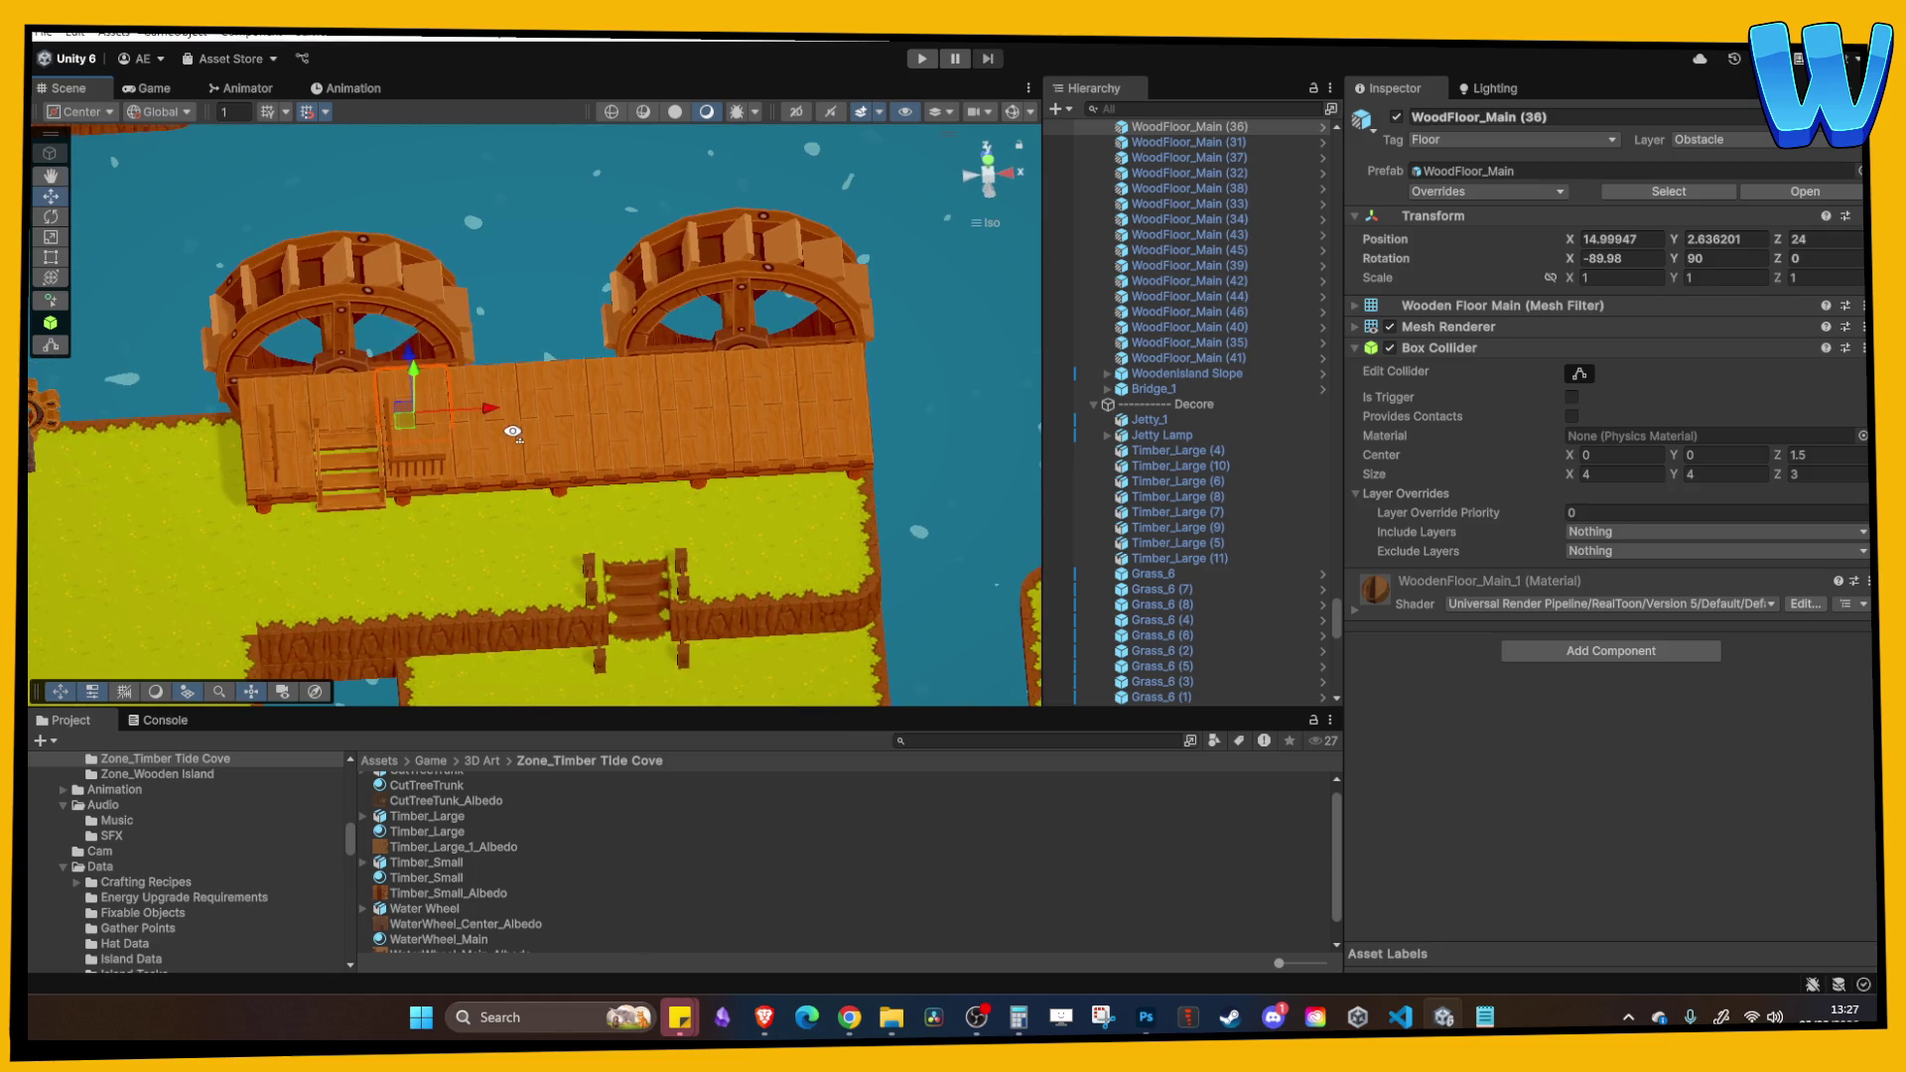
scroll(534, 447, up, 1)
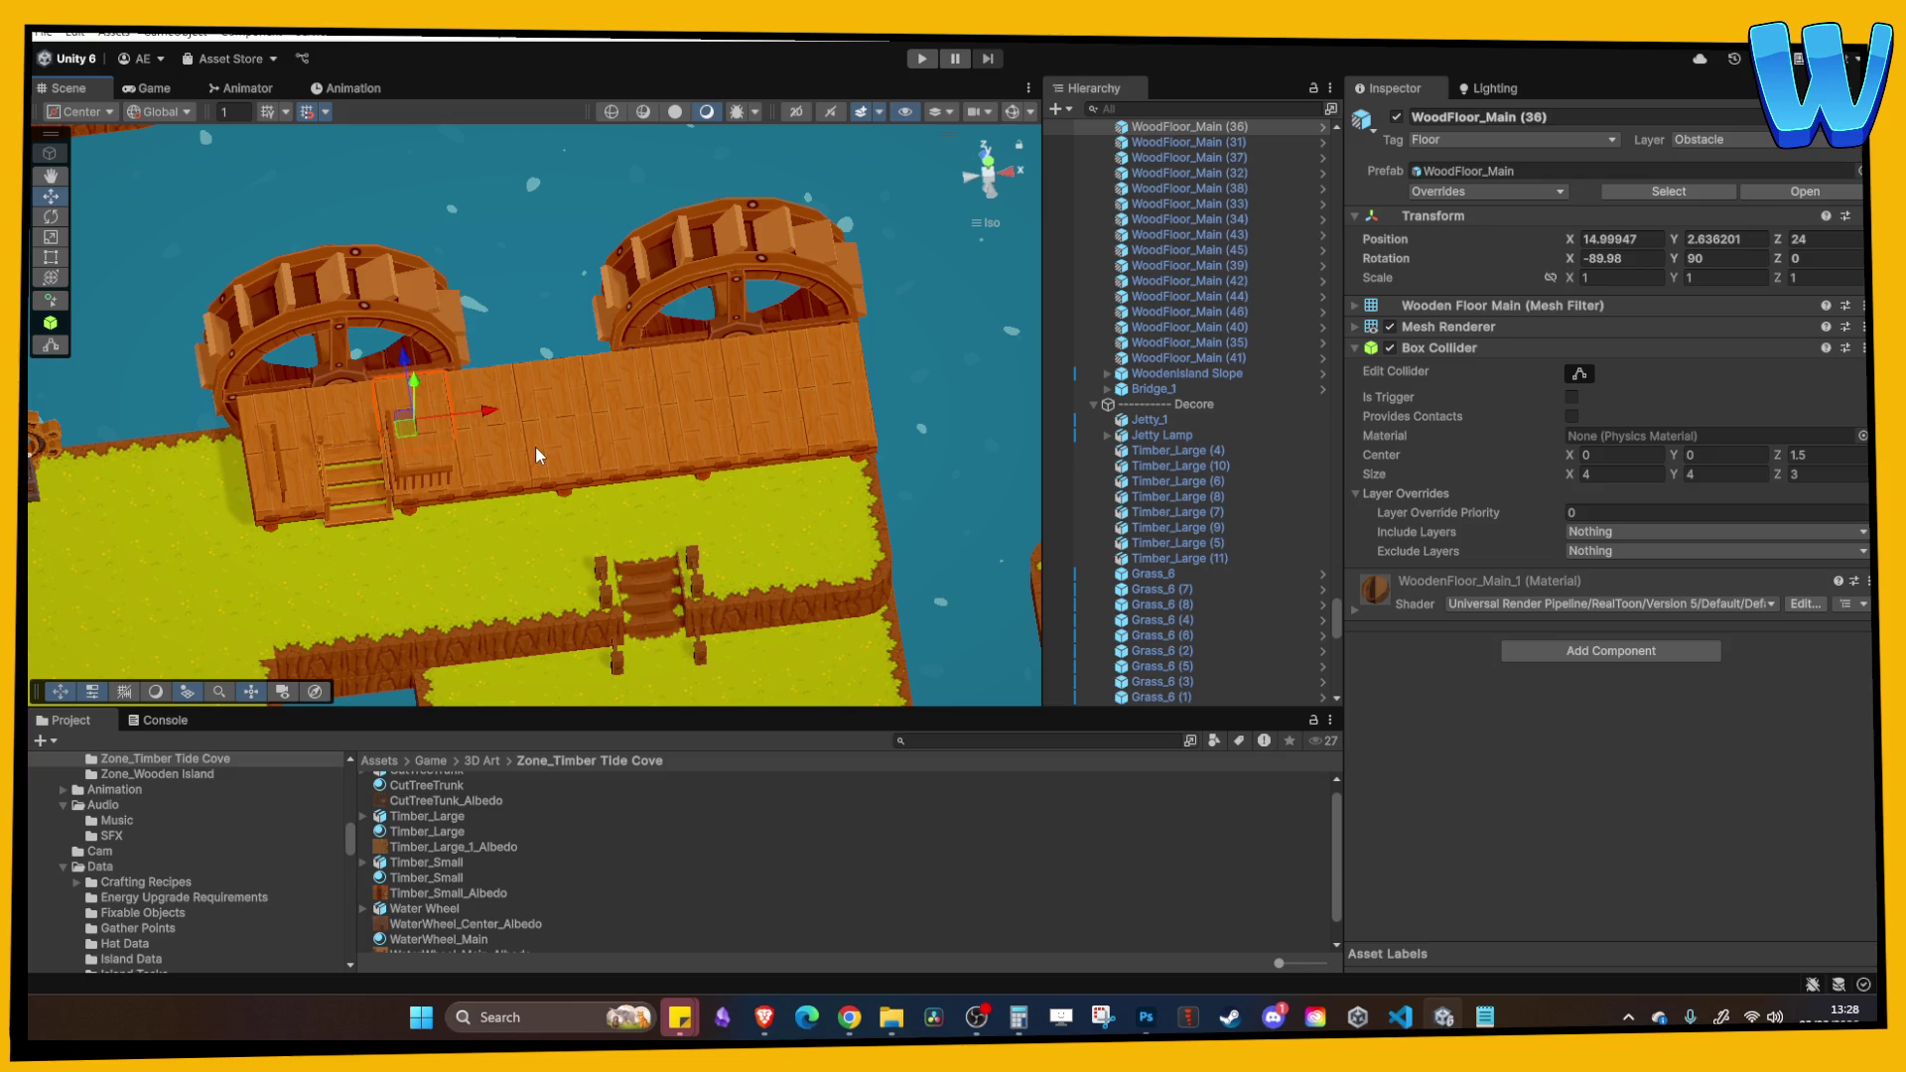
mouse_move(551, 452)
mouse_down()
mouse_move(512, 390)
mouse_move(736, 447)
mouse_up()
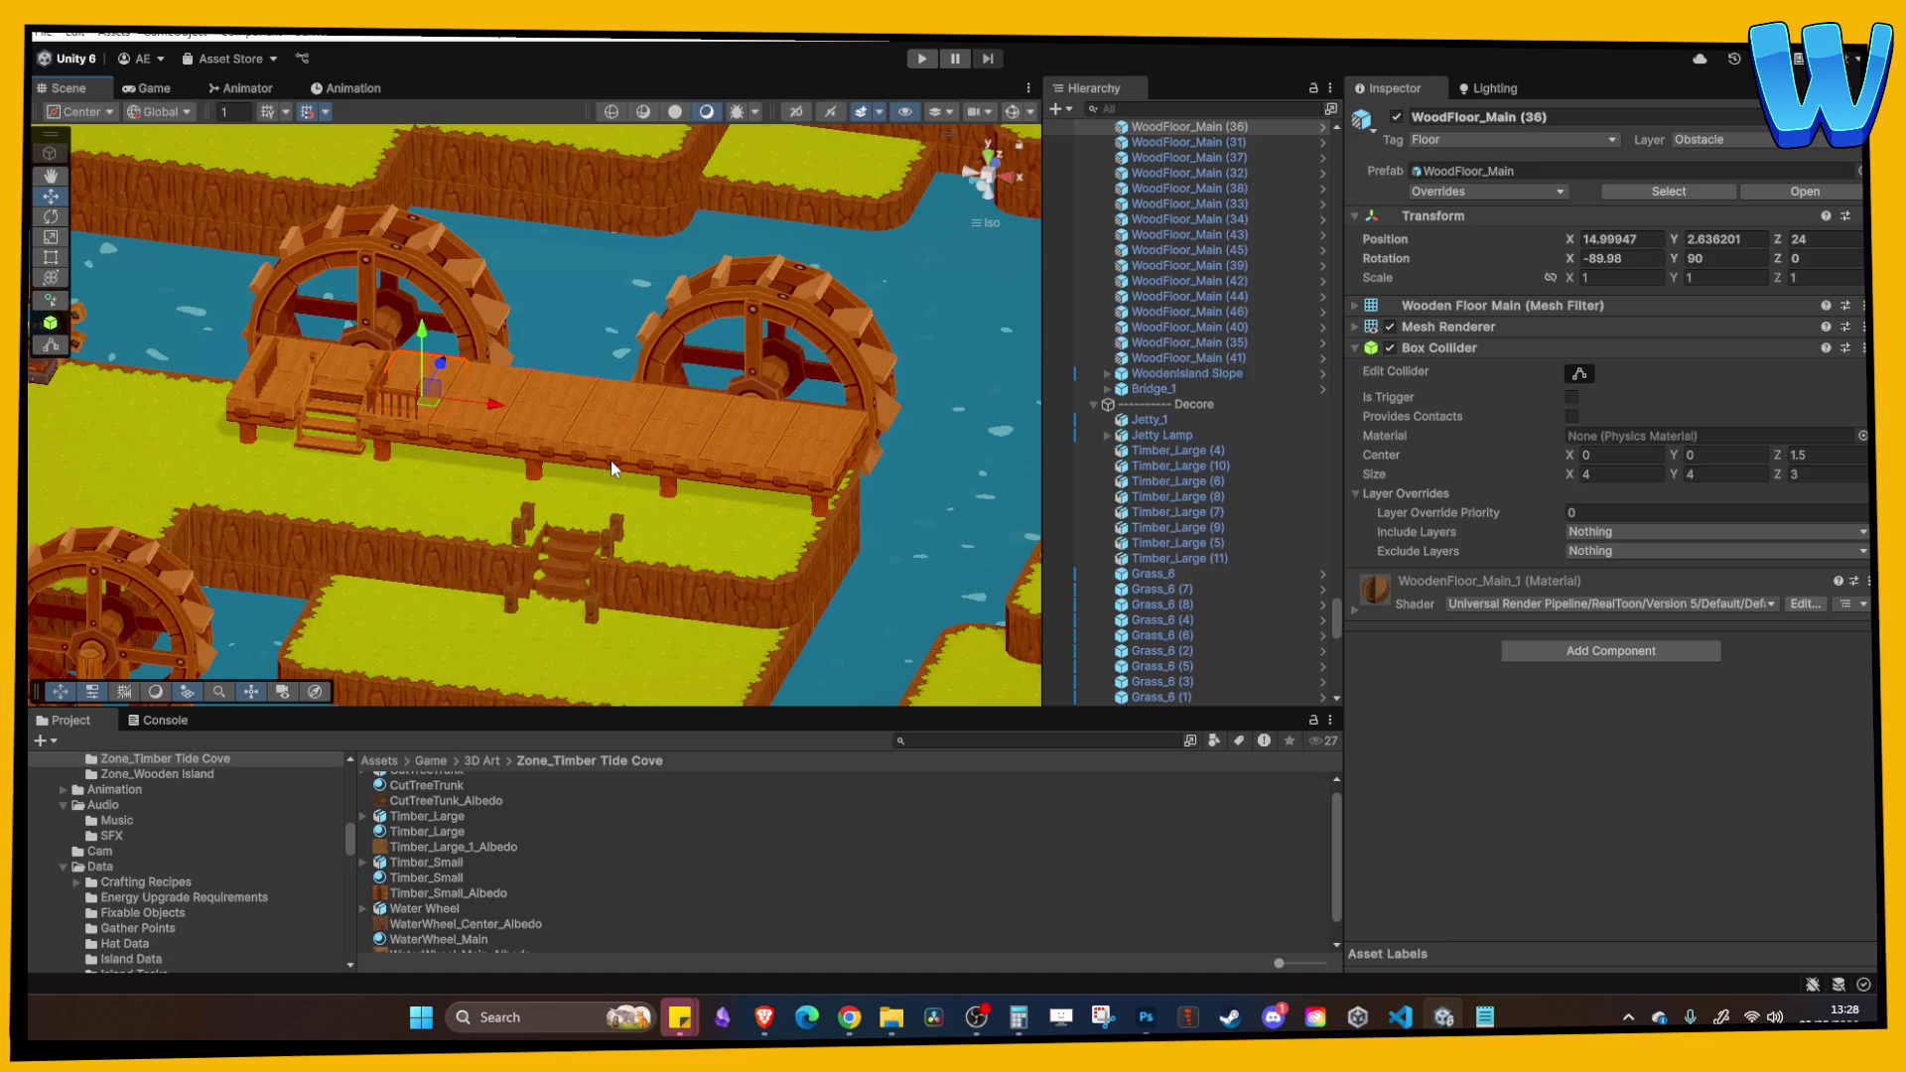
mouse_move(593, 444)
mouse_down()
mouse_move(628, 474)
mouse_move(427, 417)
mouse_move(326, 429)
mouse_move(621, 452)
mouse_move(544, 425)
mouse_move(454, 353)
mouse_up()
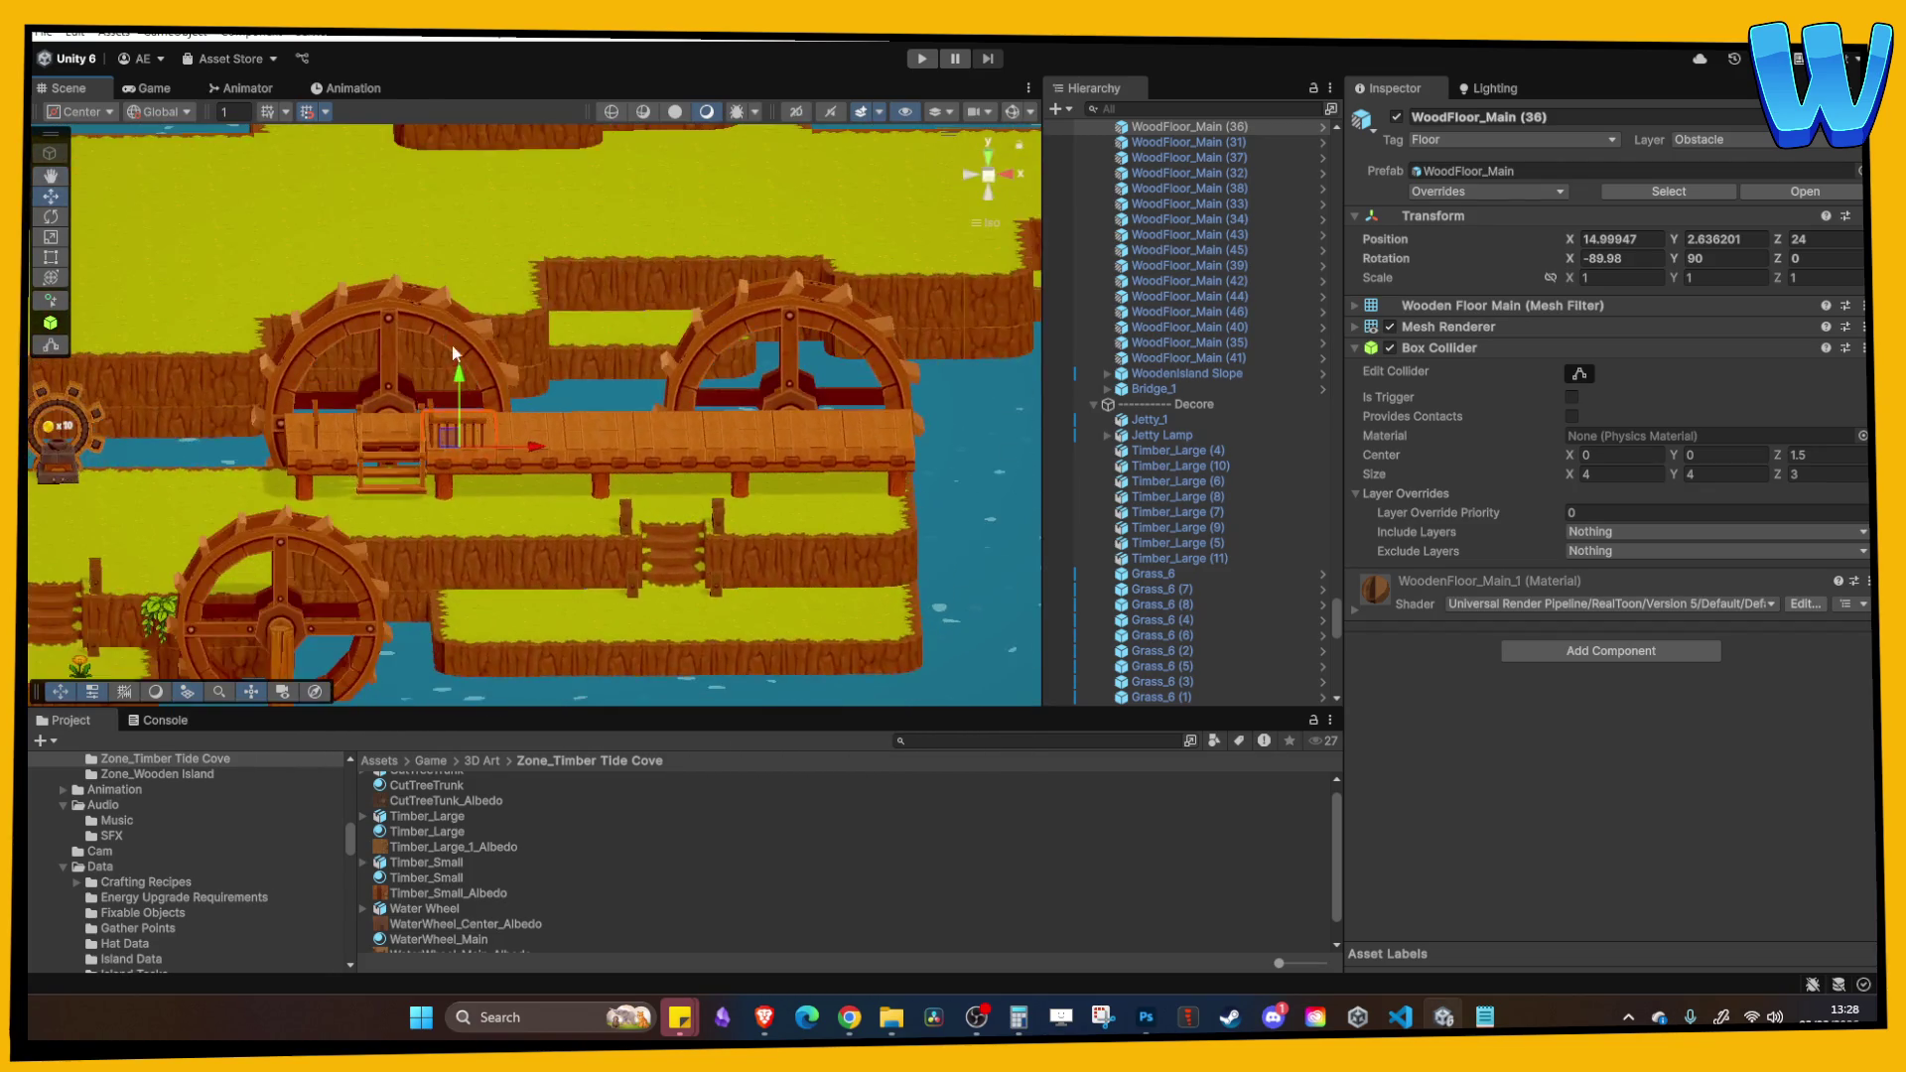
Step: Enter Play mode and walk the character right, past the log cart and up the stairs onto the dock
click(922, 58)
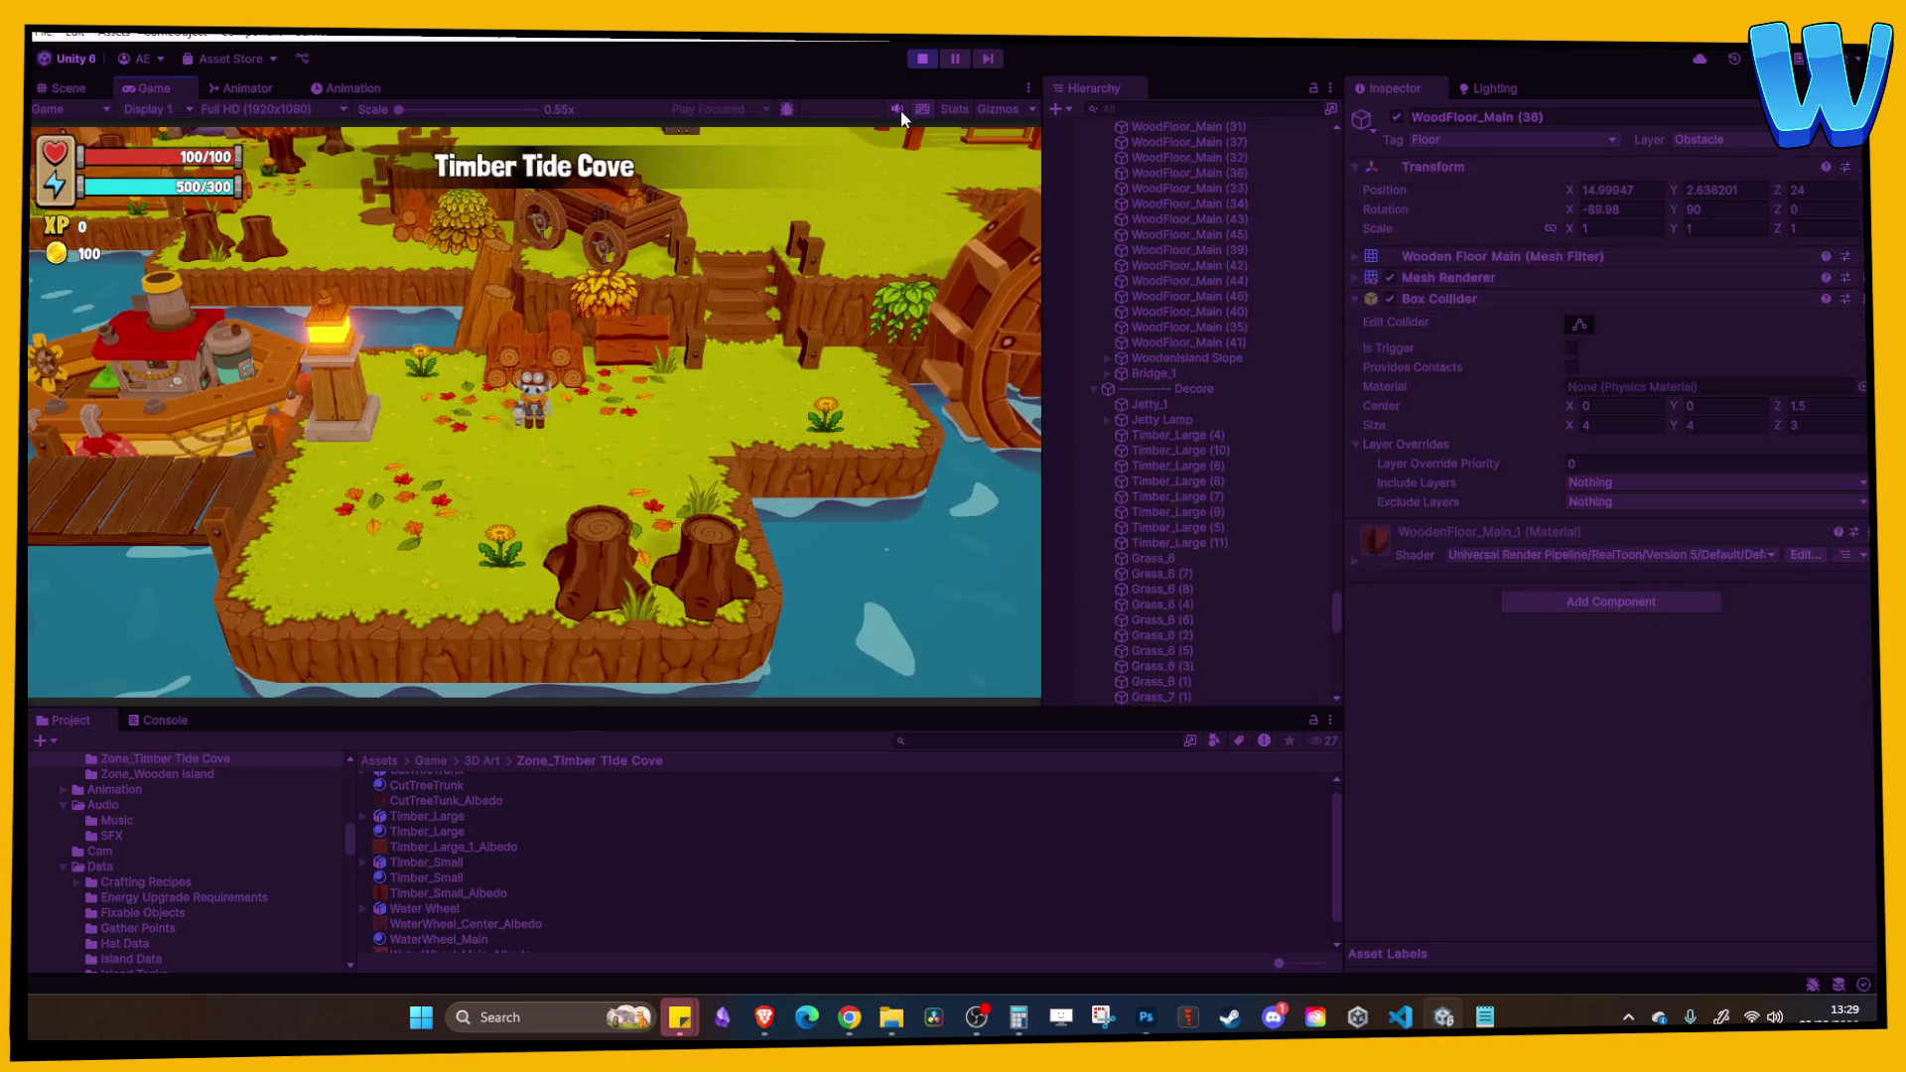
key(d)
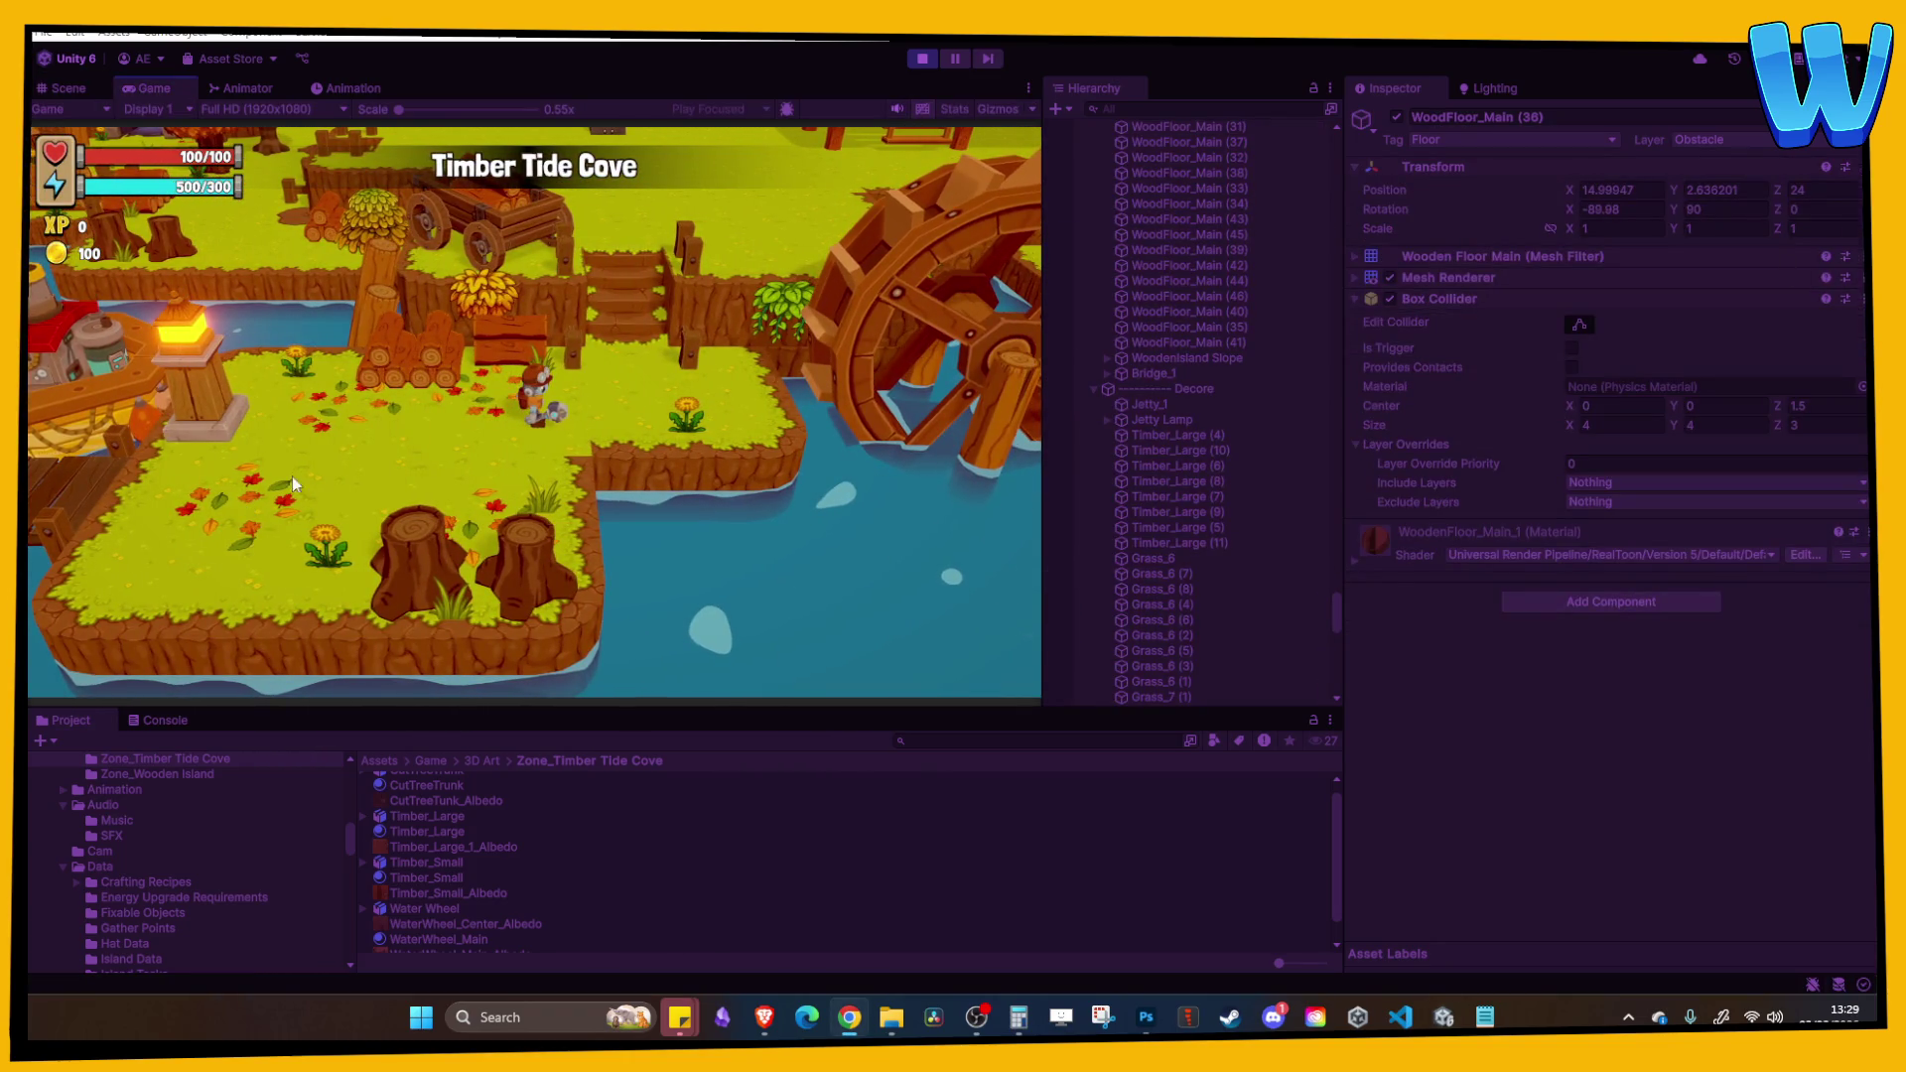
key(w)
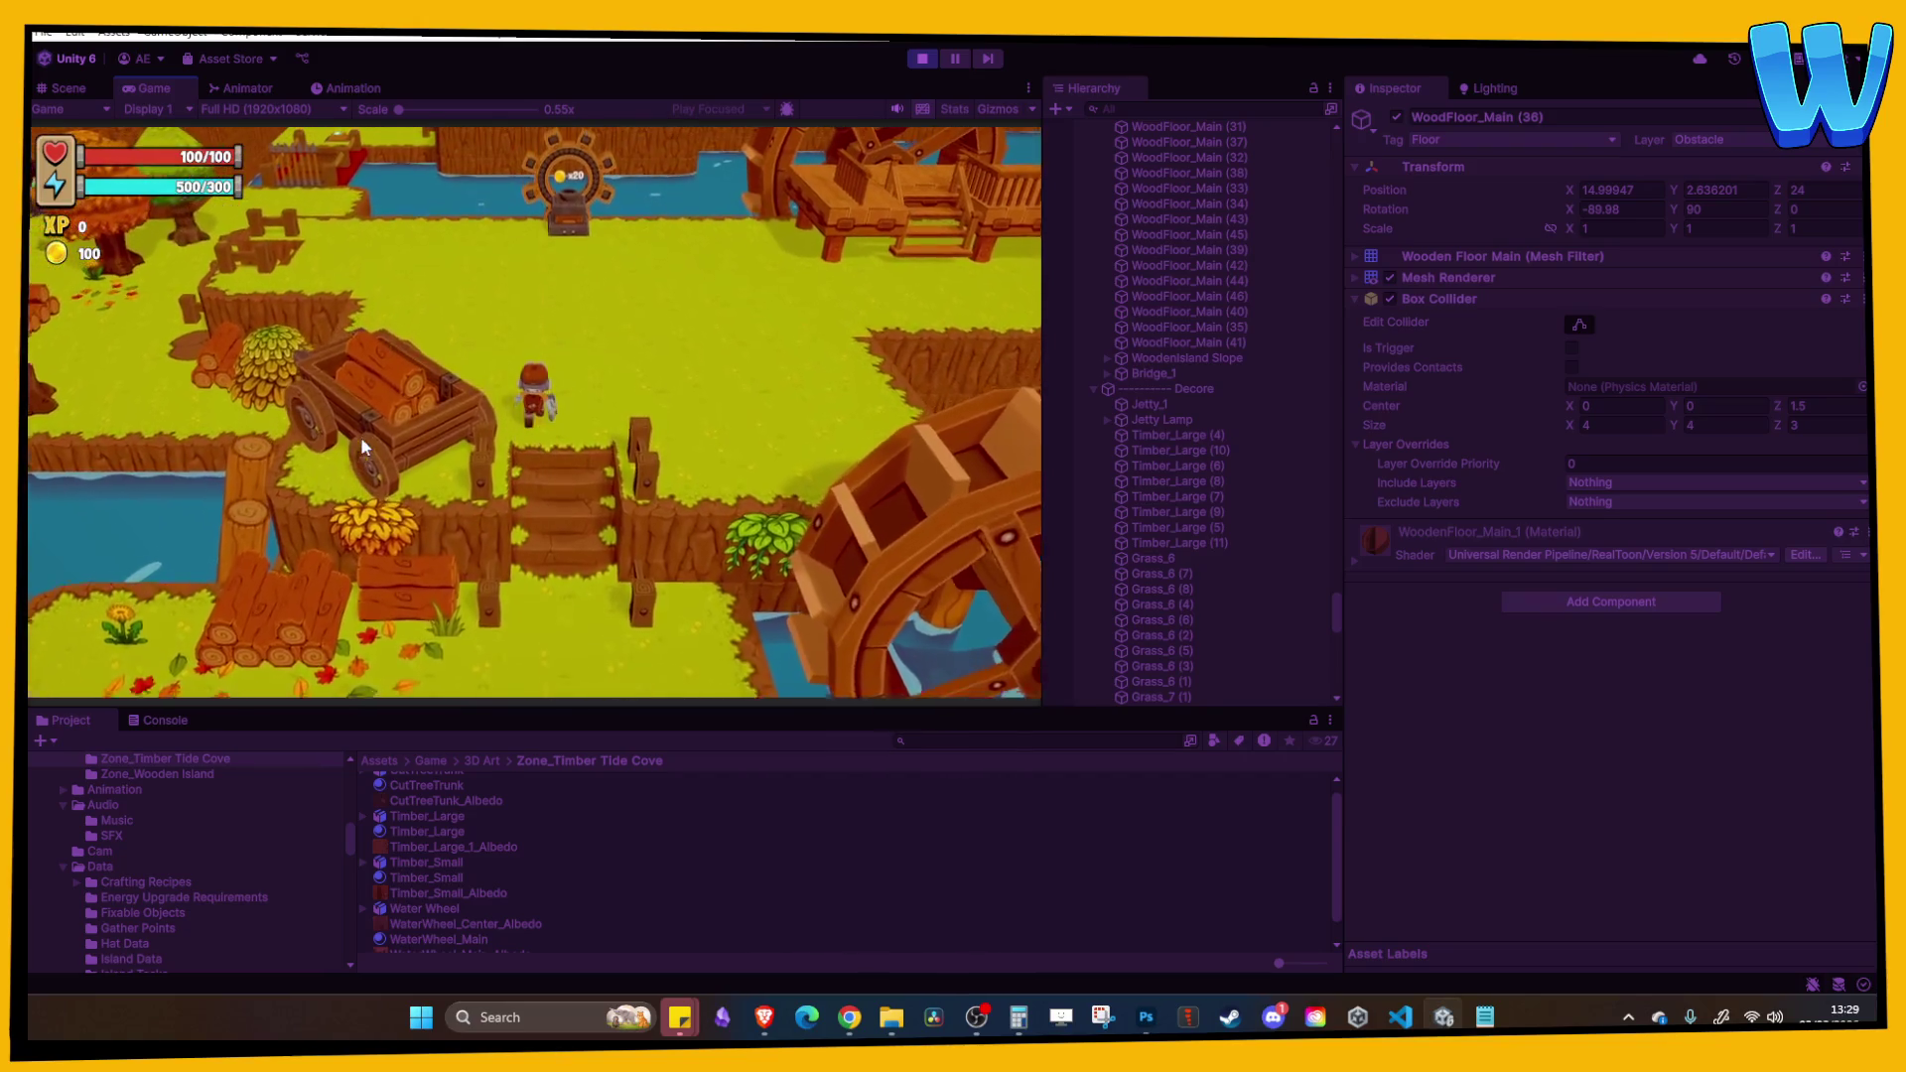
key(d)
key(w)
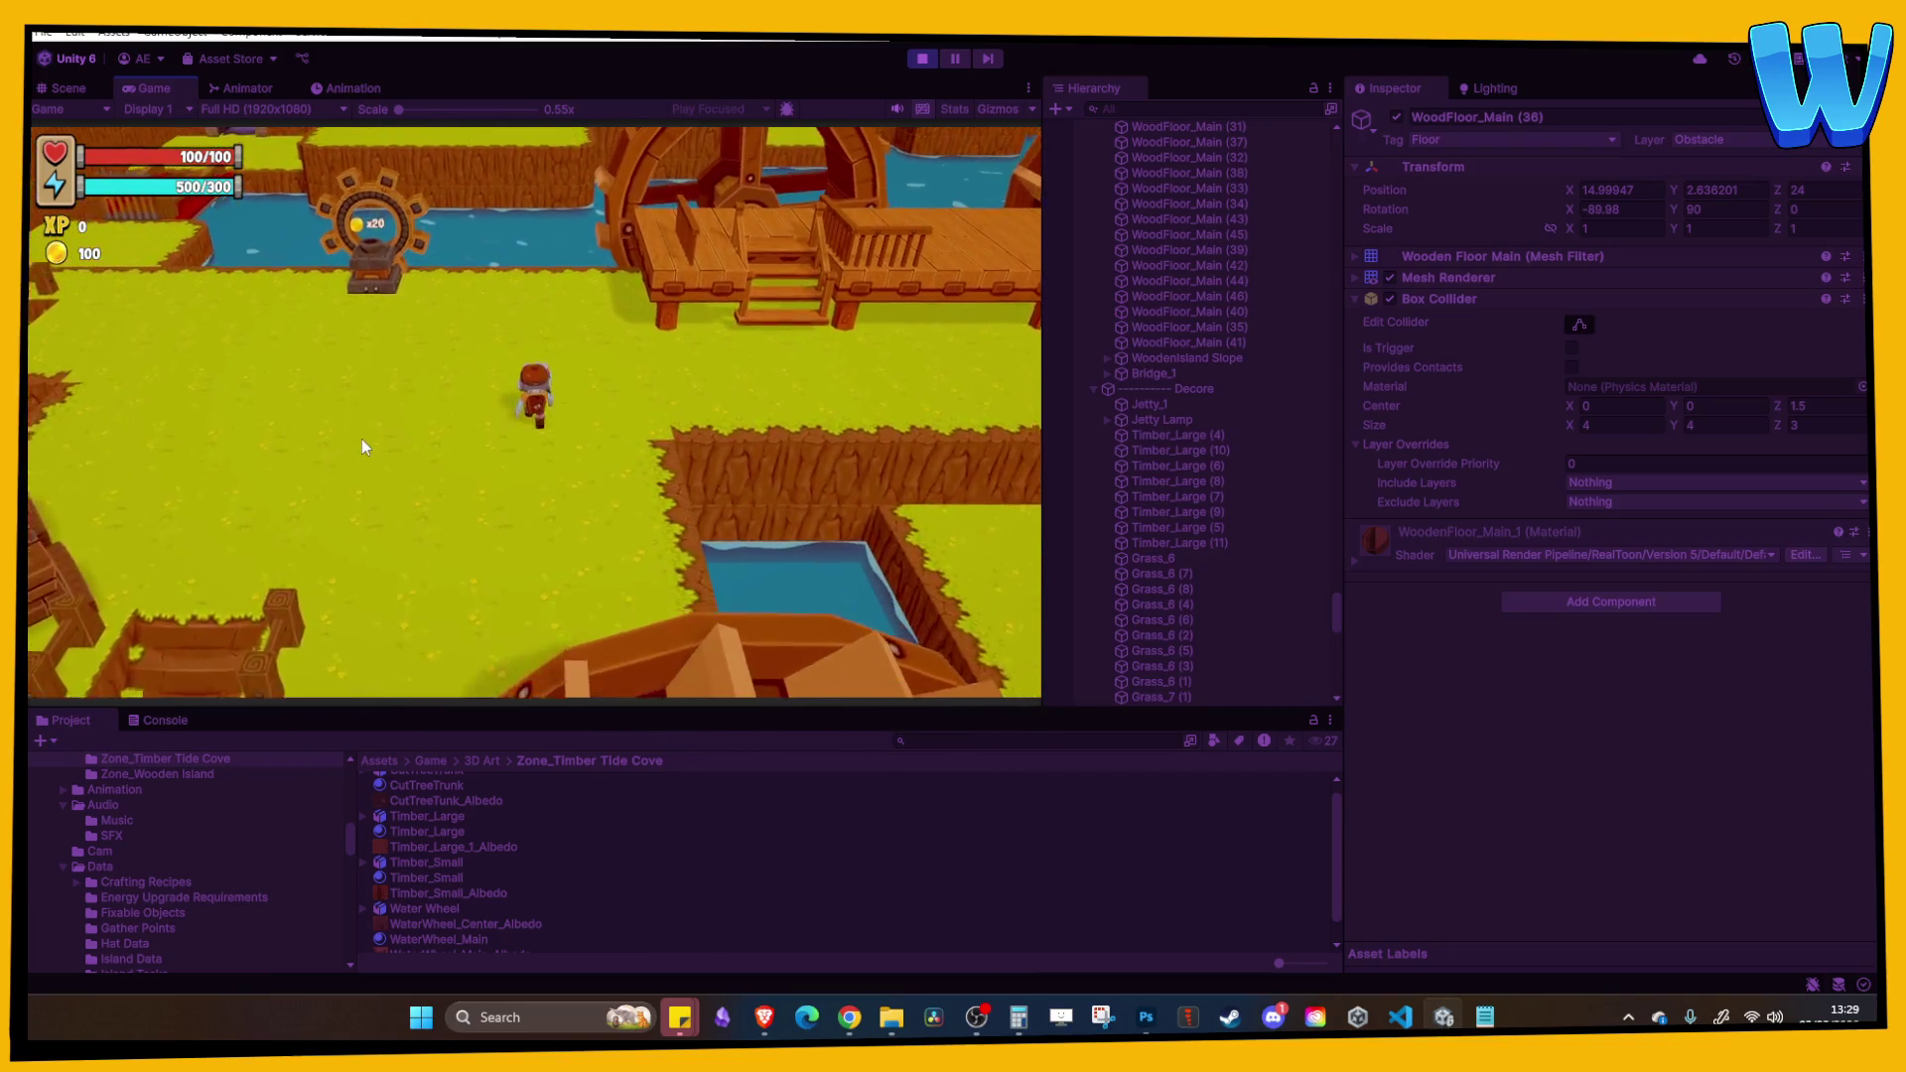
key(d)
key(w)
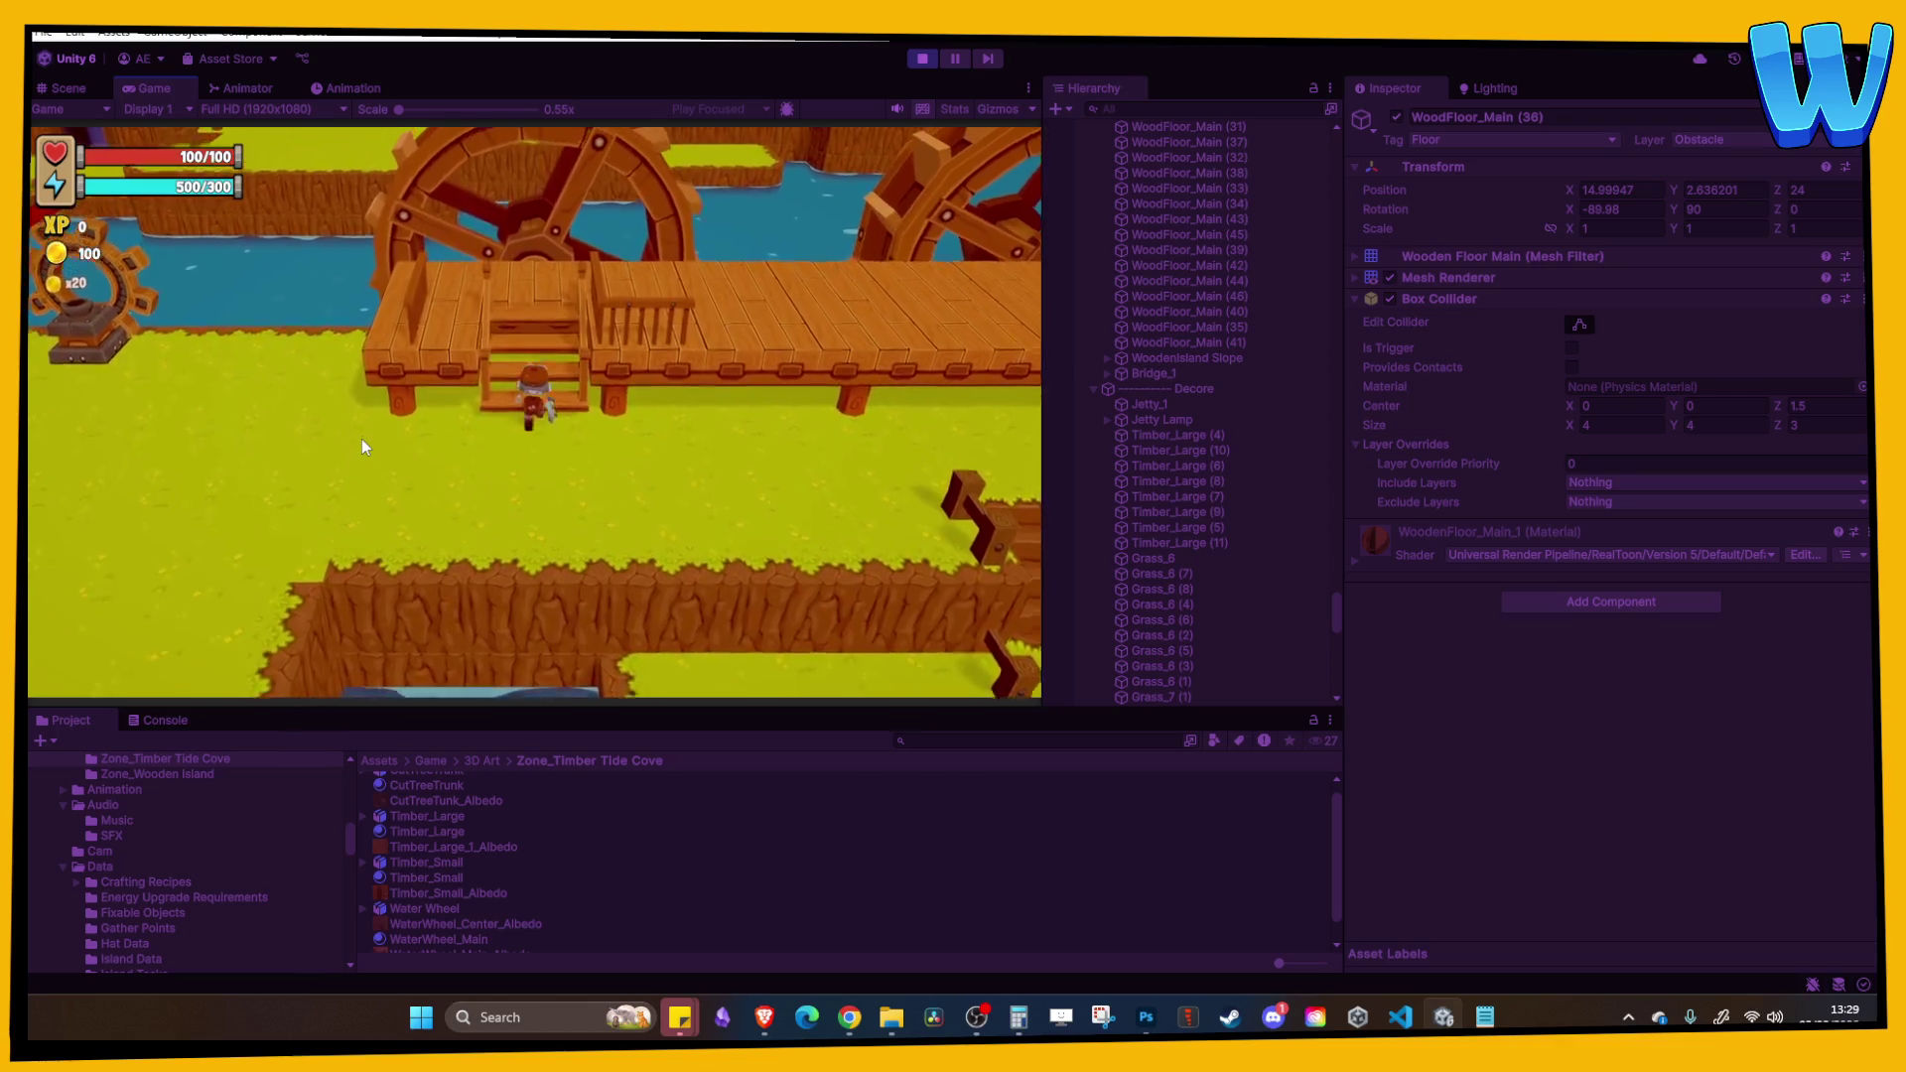
key(w)
Step: Walk the character right and left along the dock, then down onto the grass
key(d)
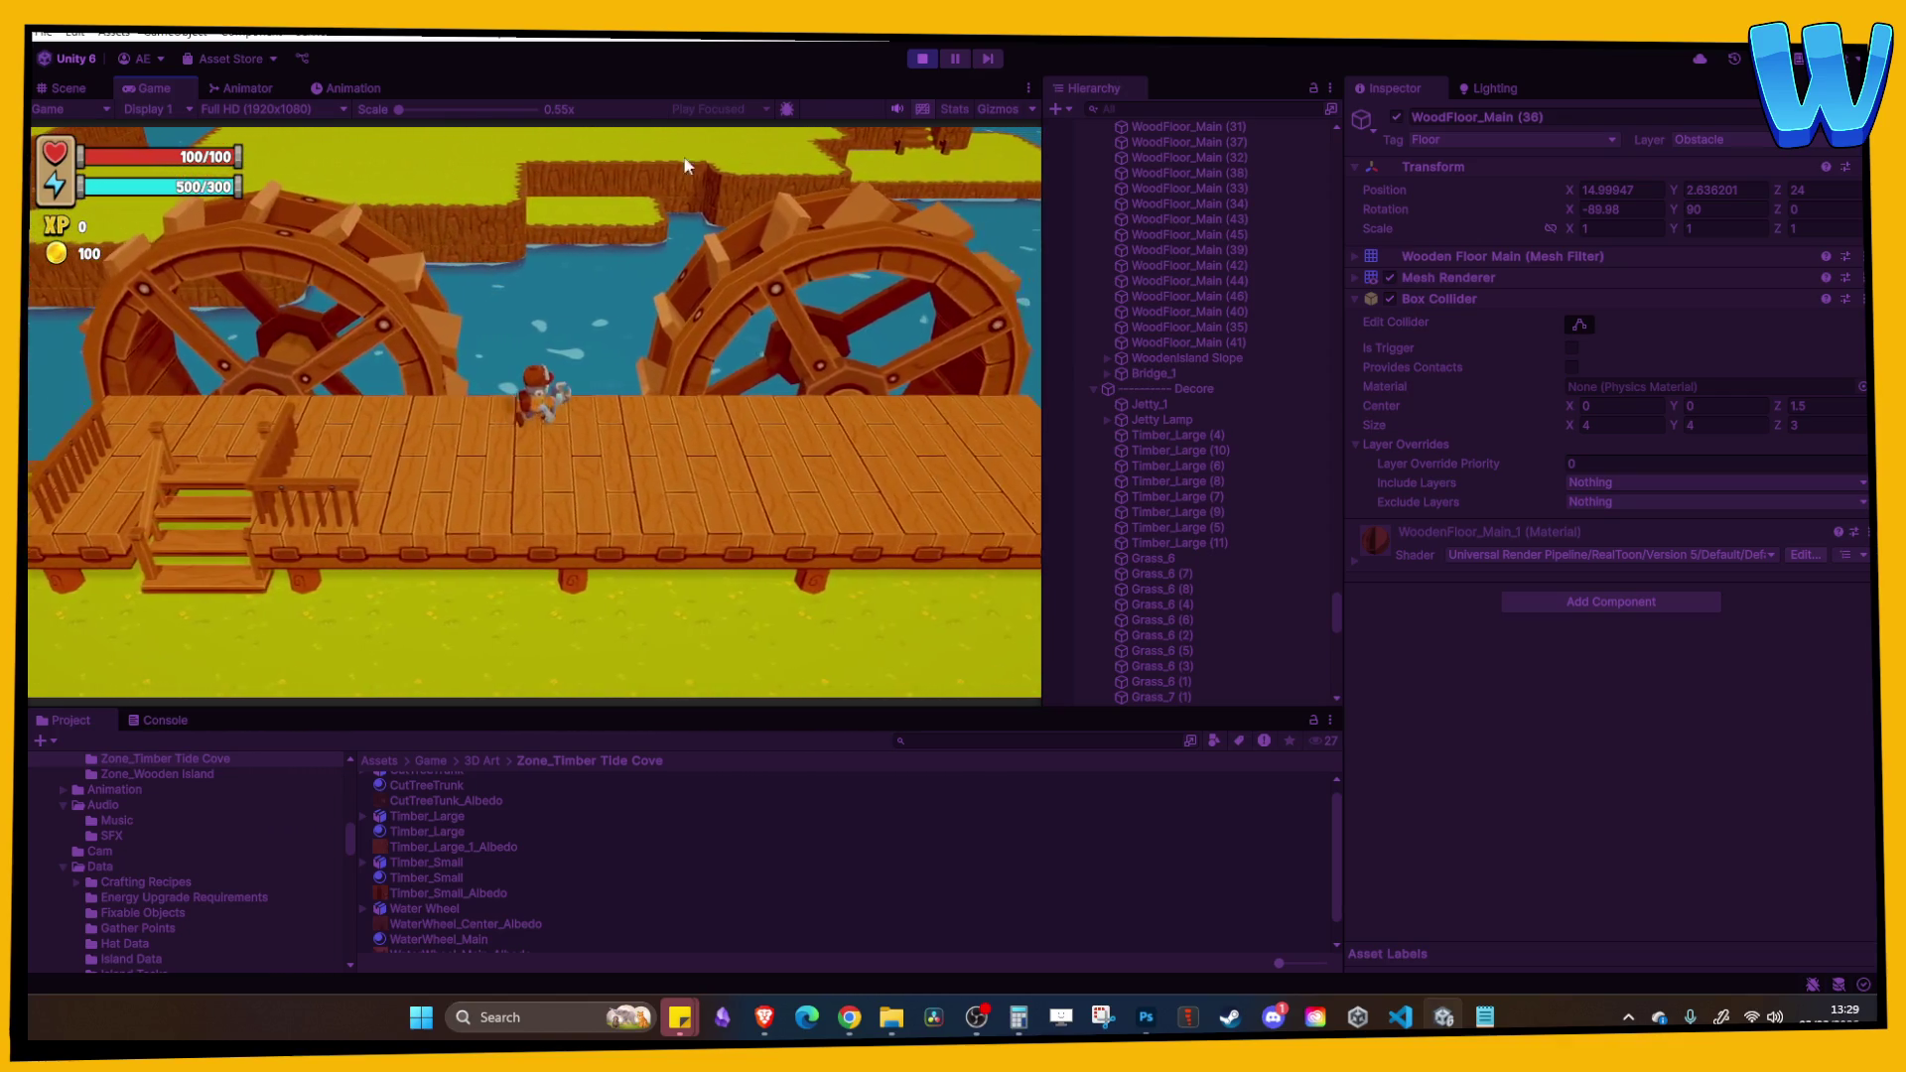
key(d)
key(s)
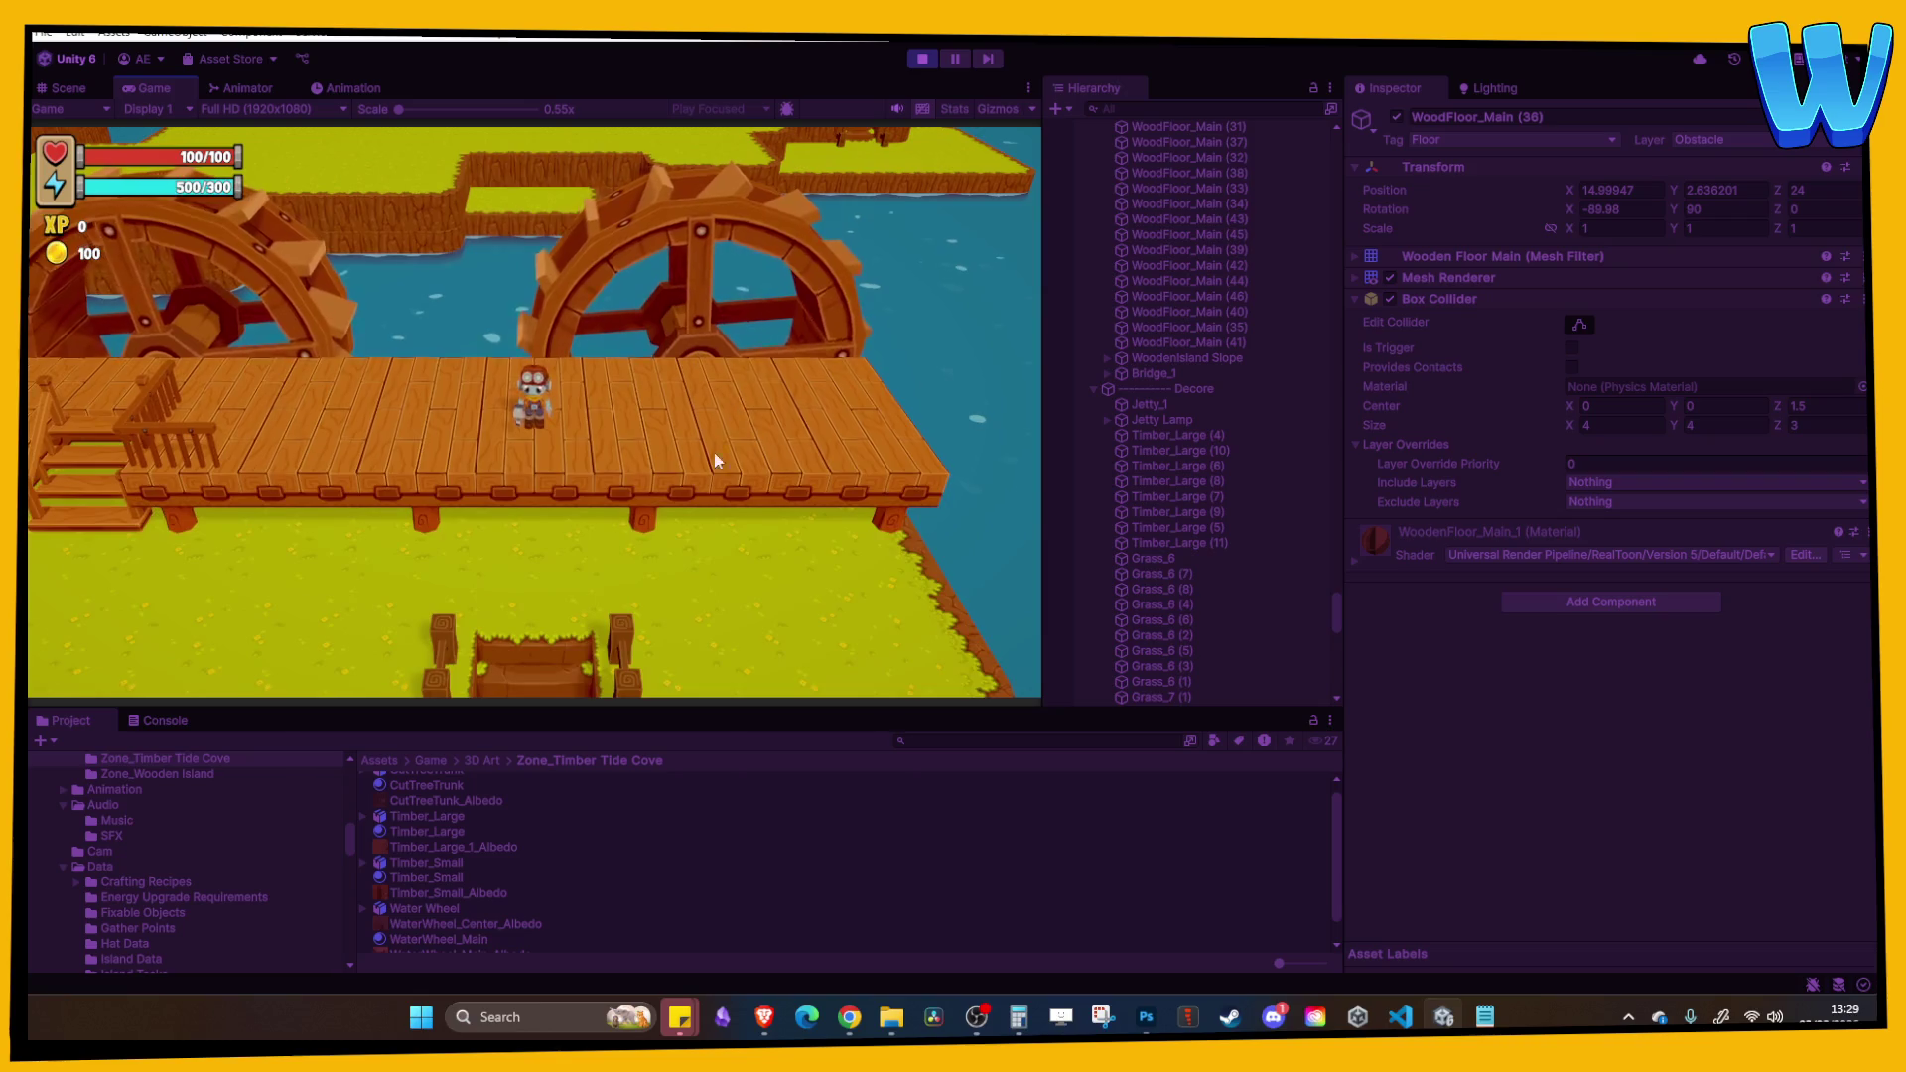
key(d)
key(a)
key(d)
key(d)
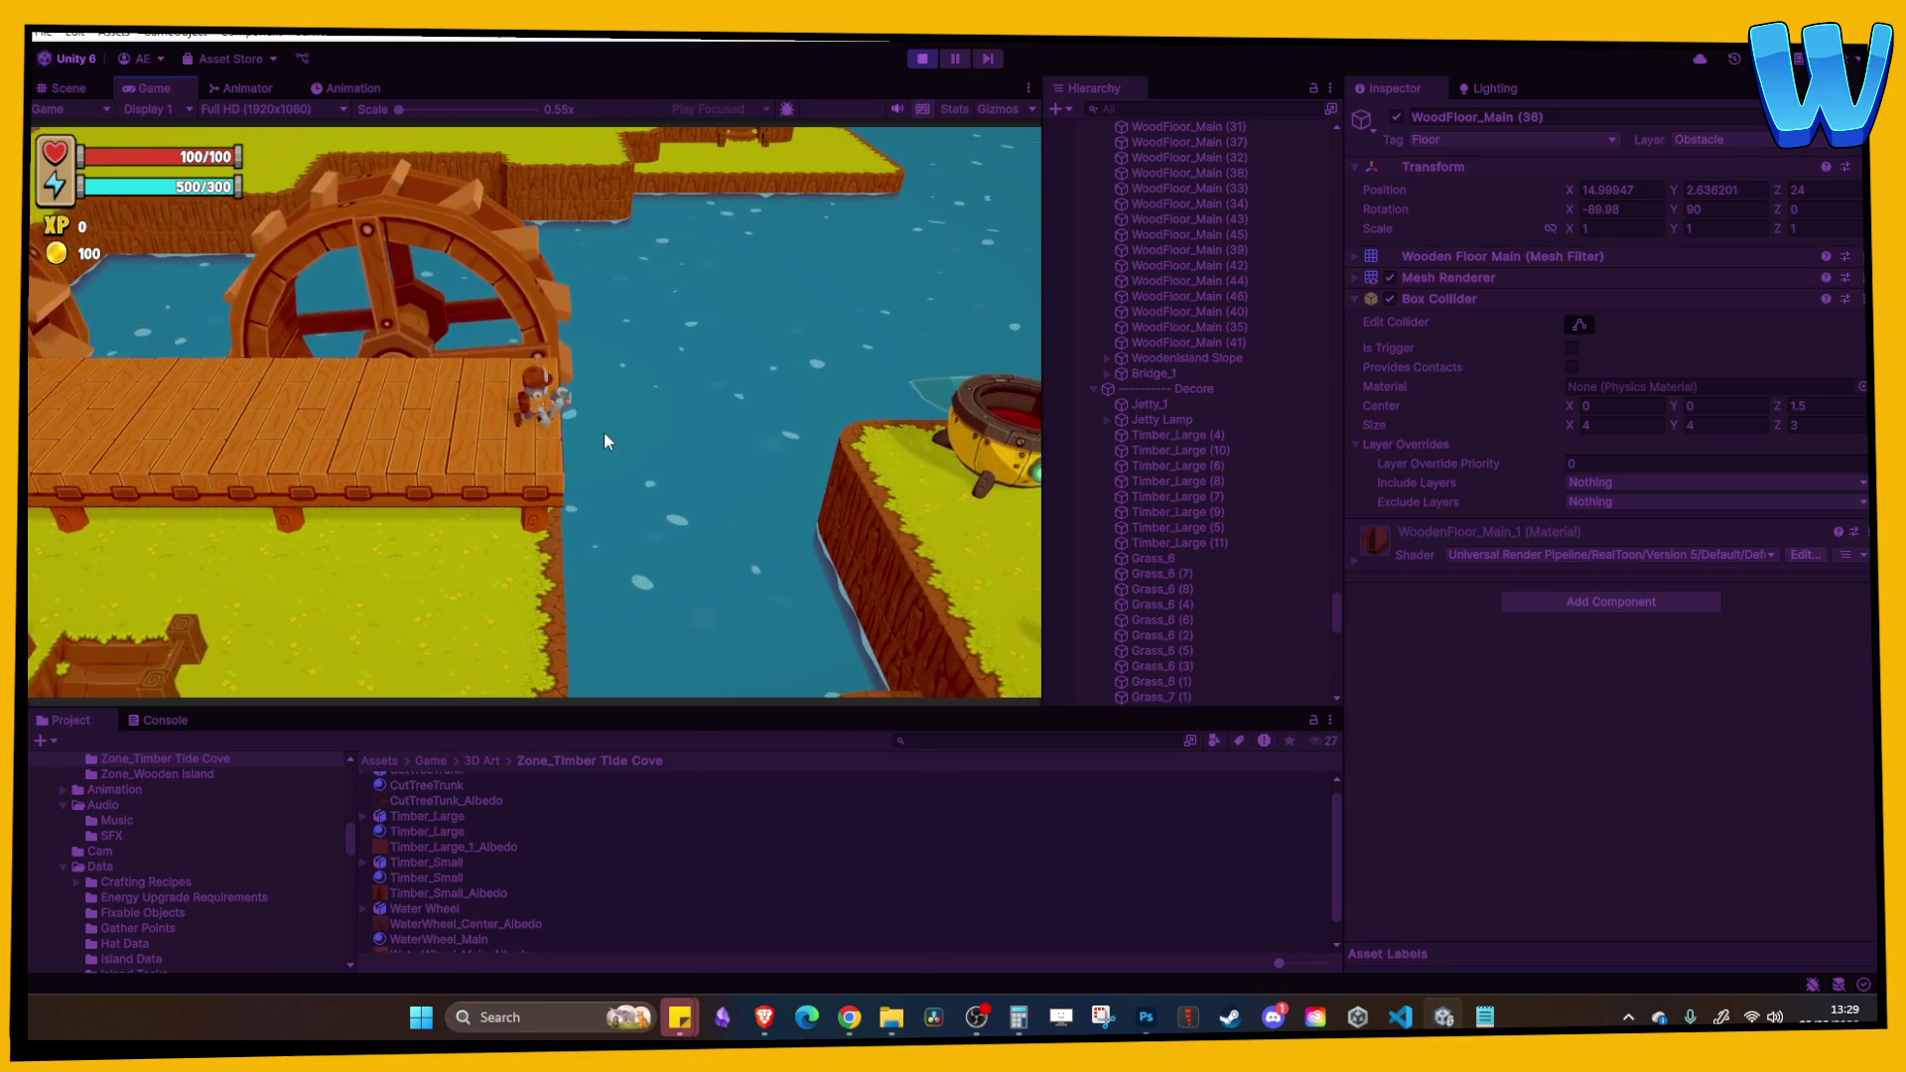
key(a)
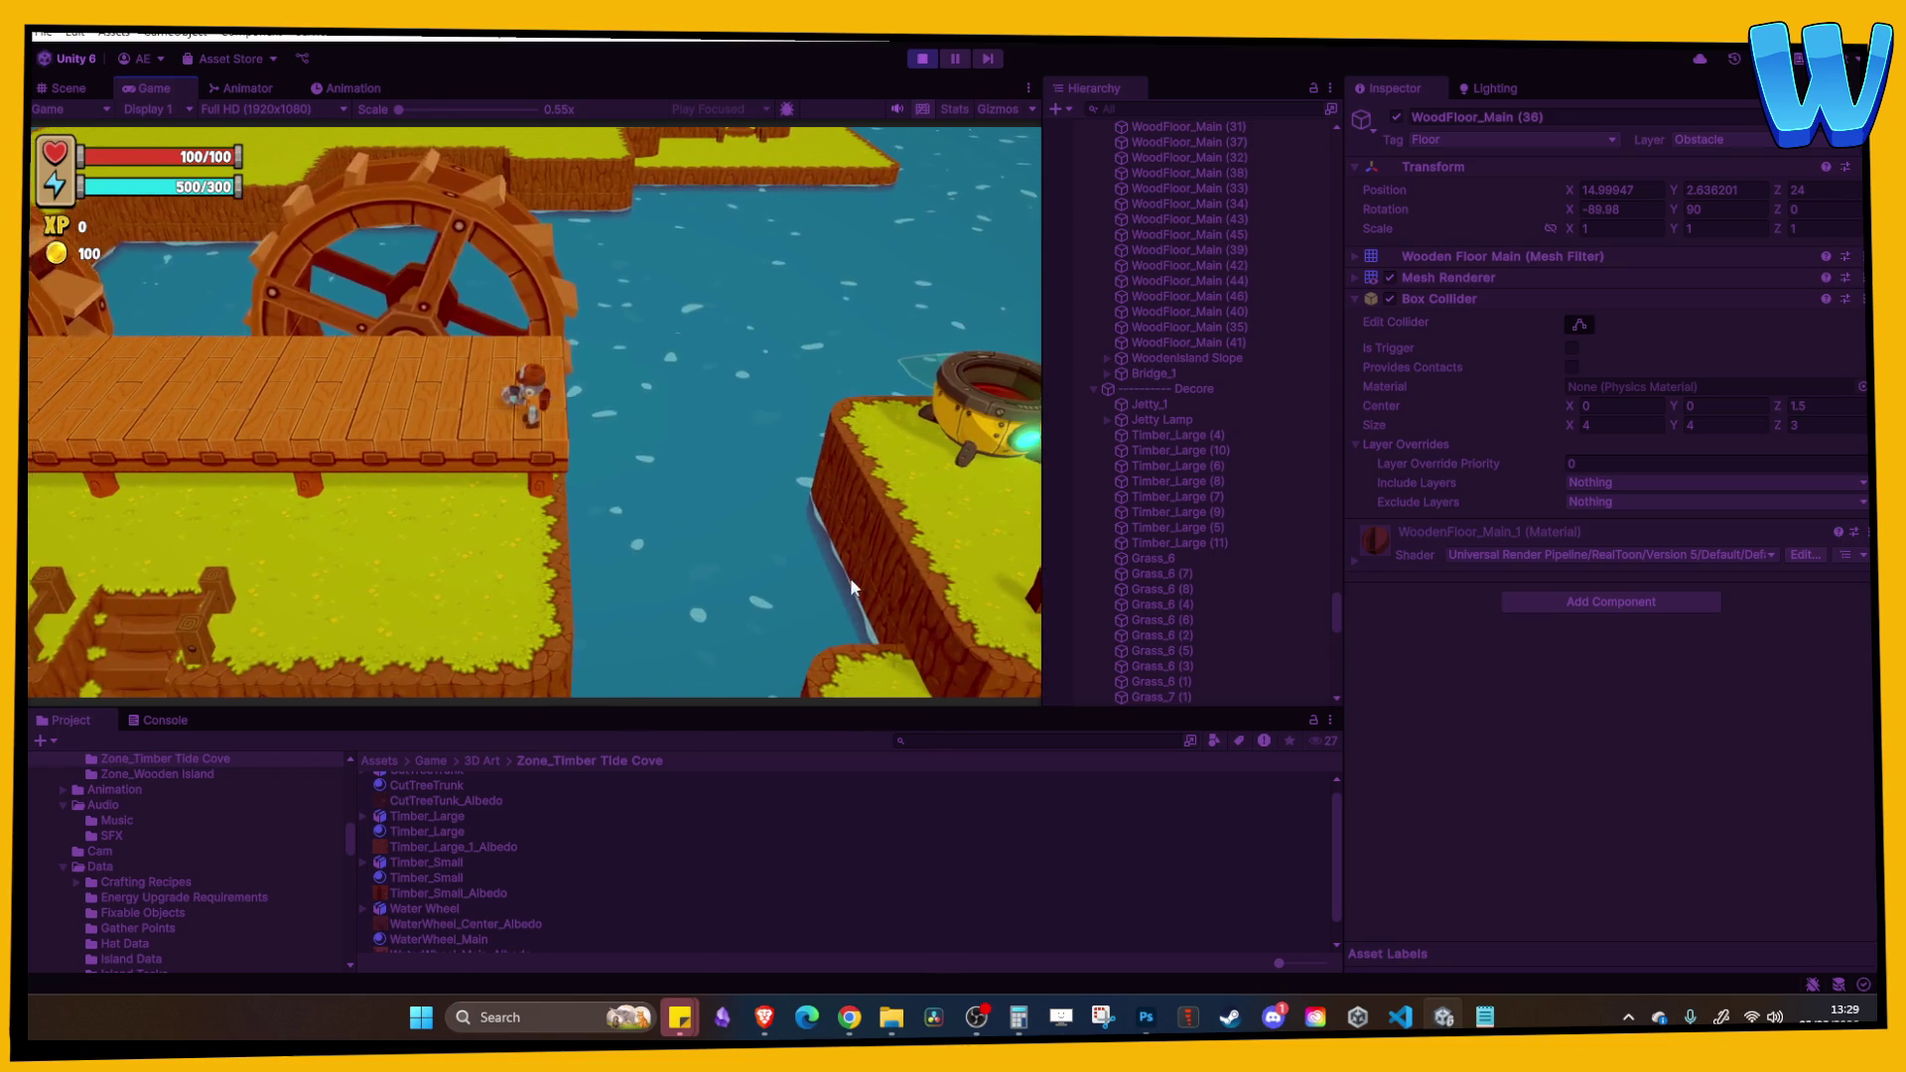
key(a)
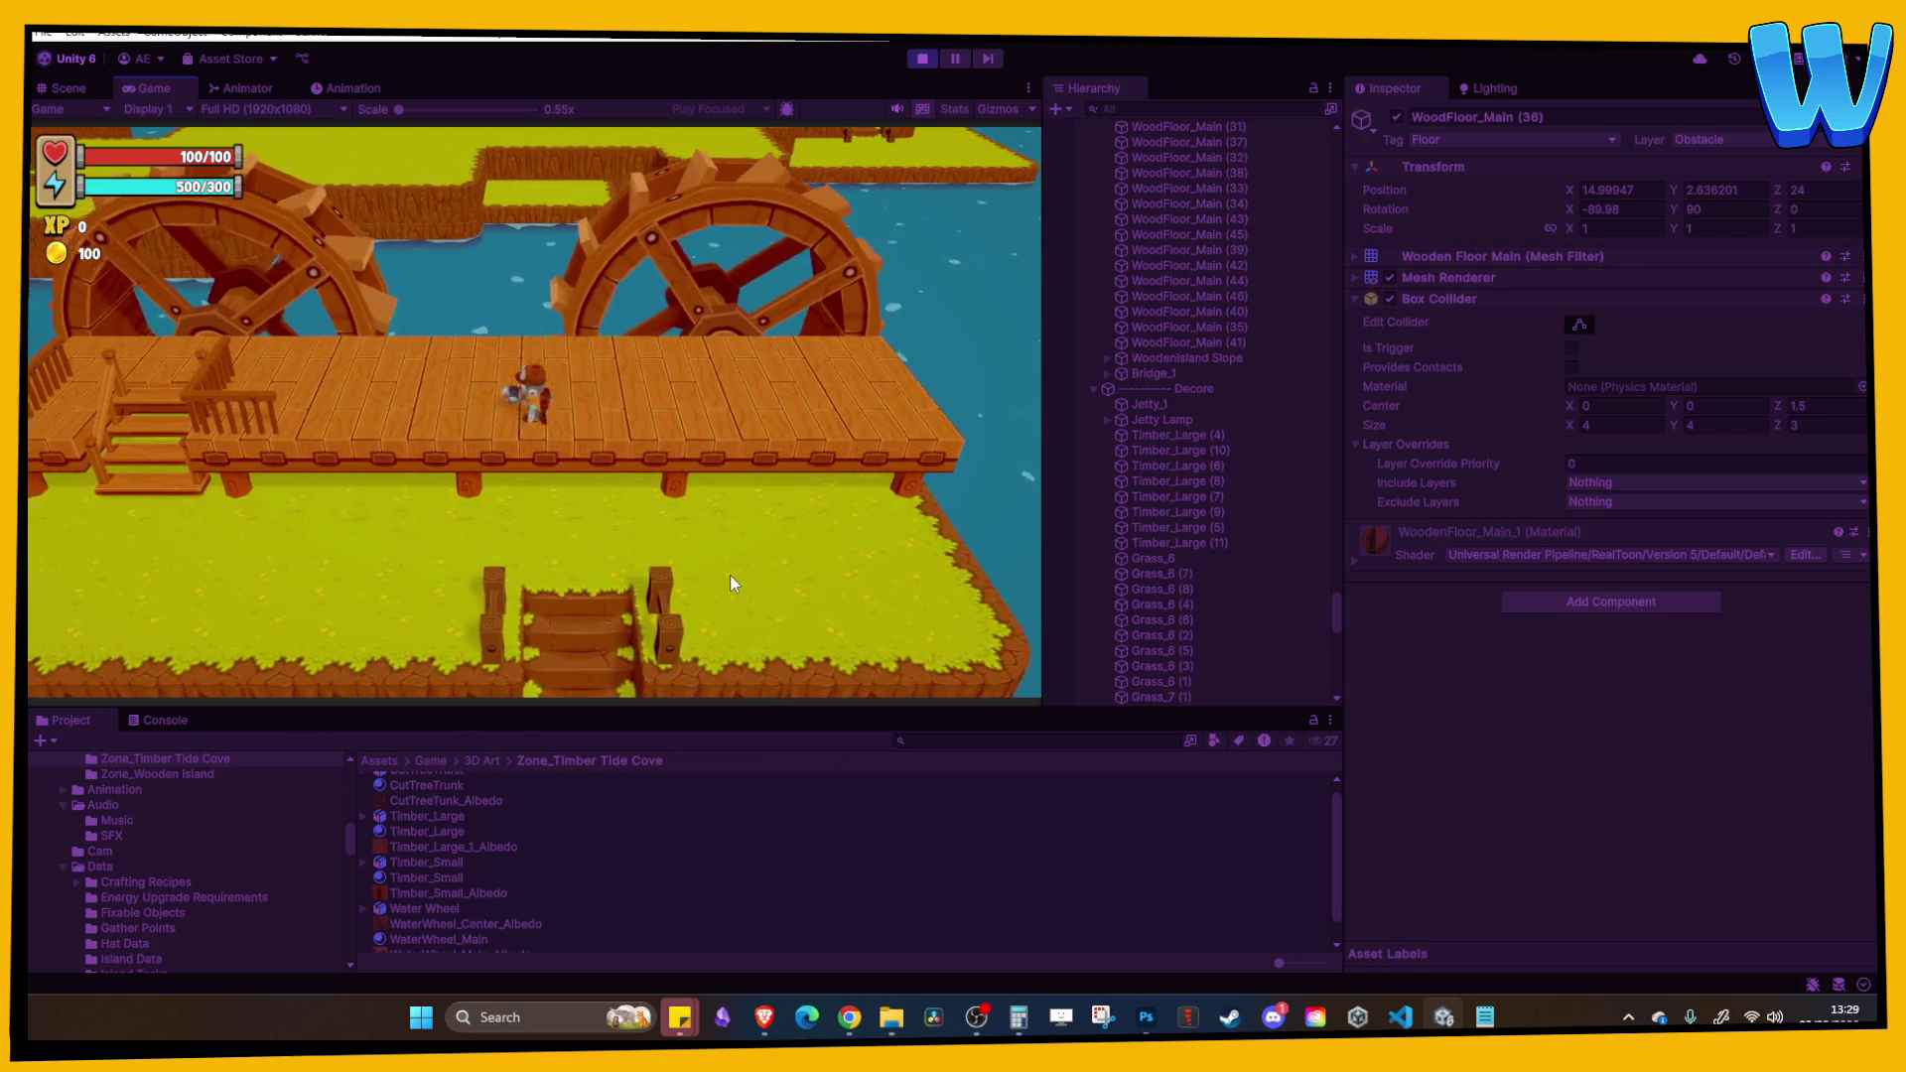
key(a)
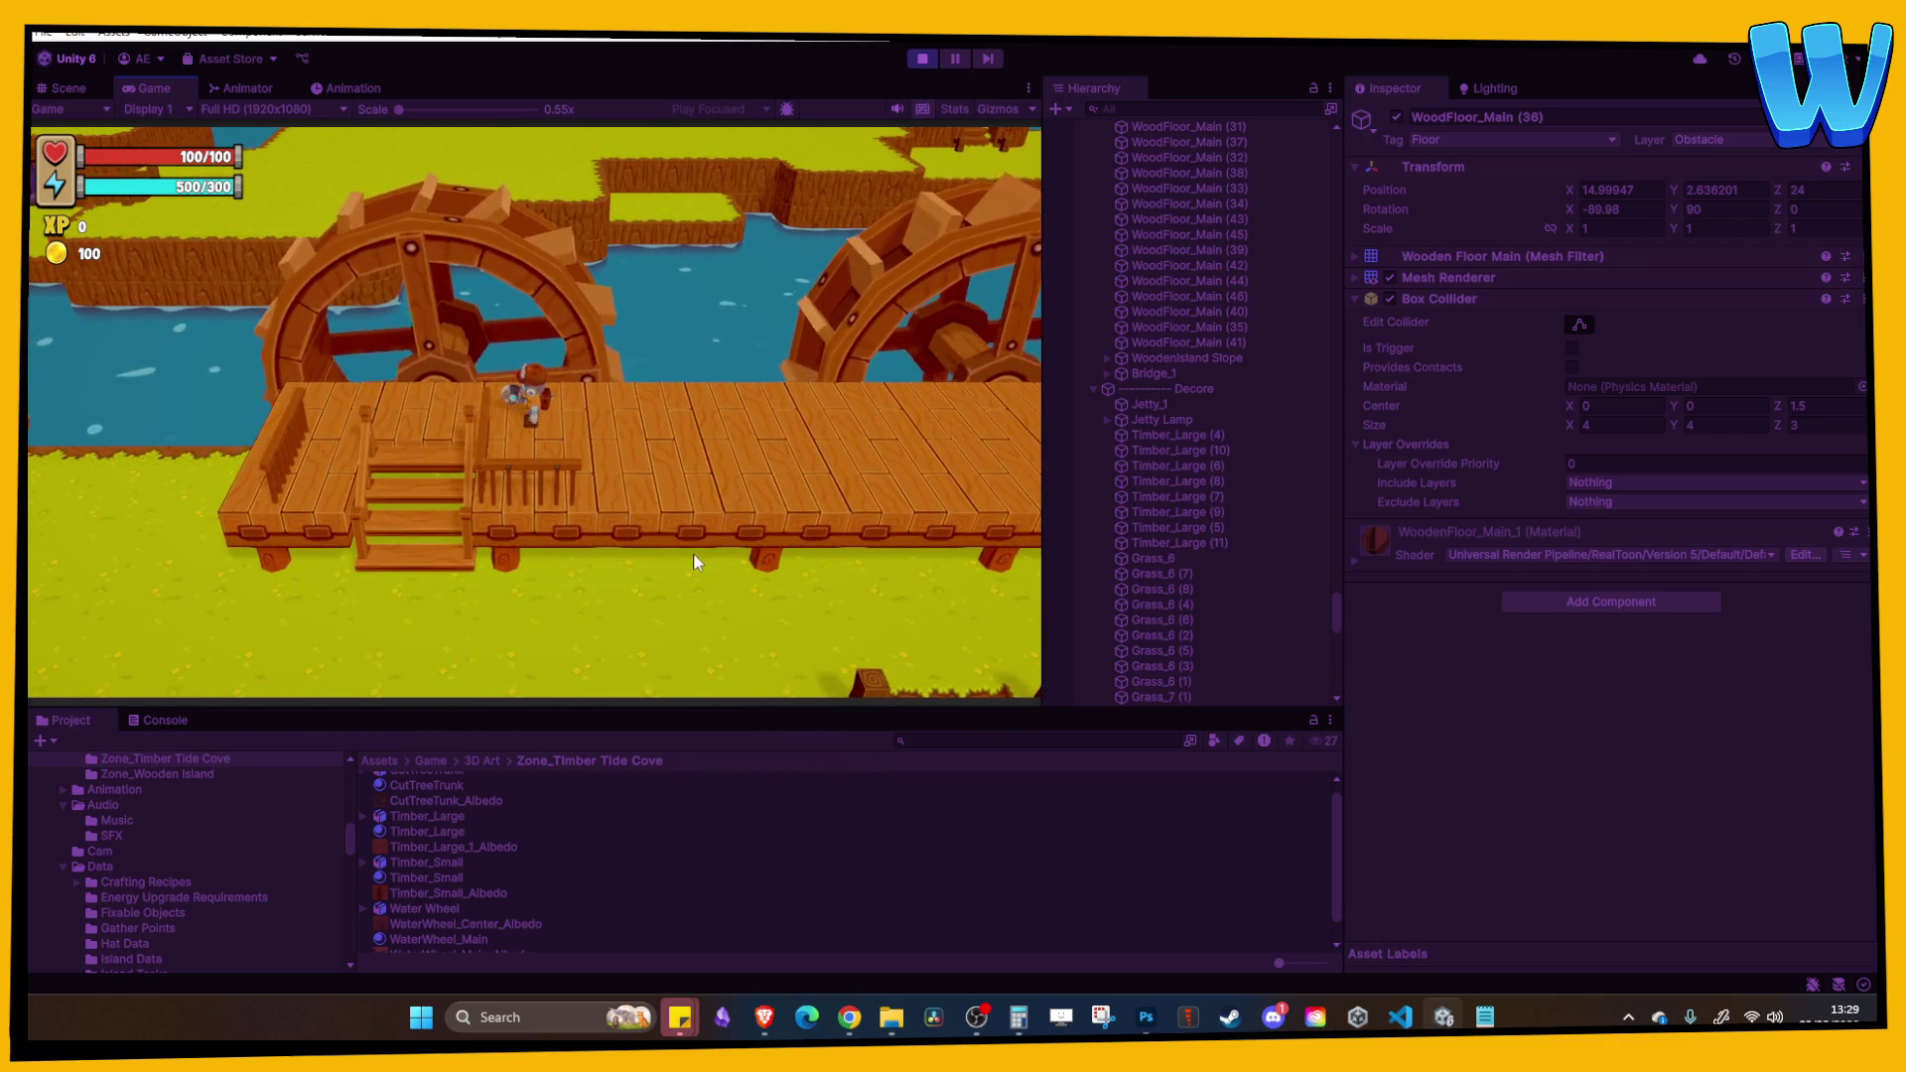
key(s)
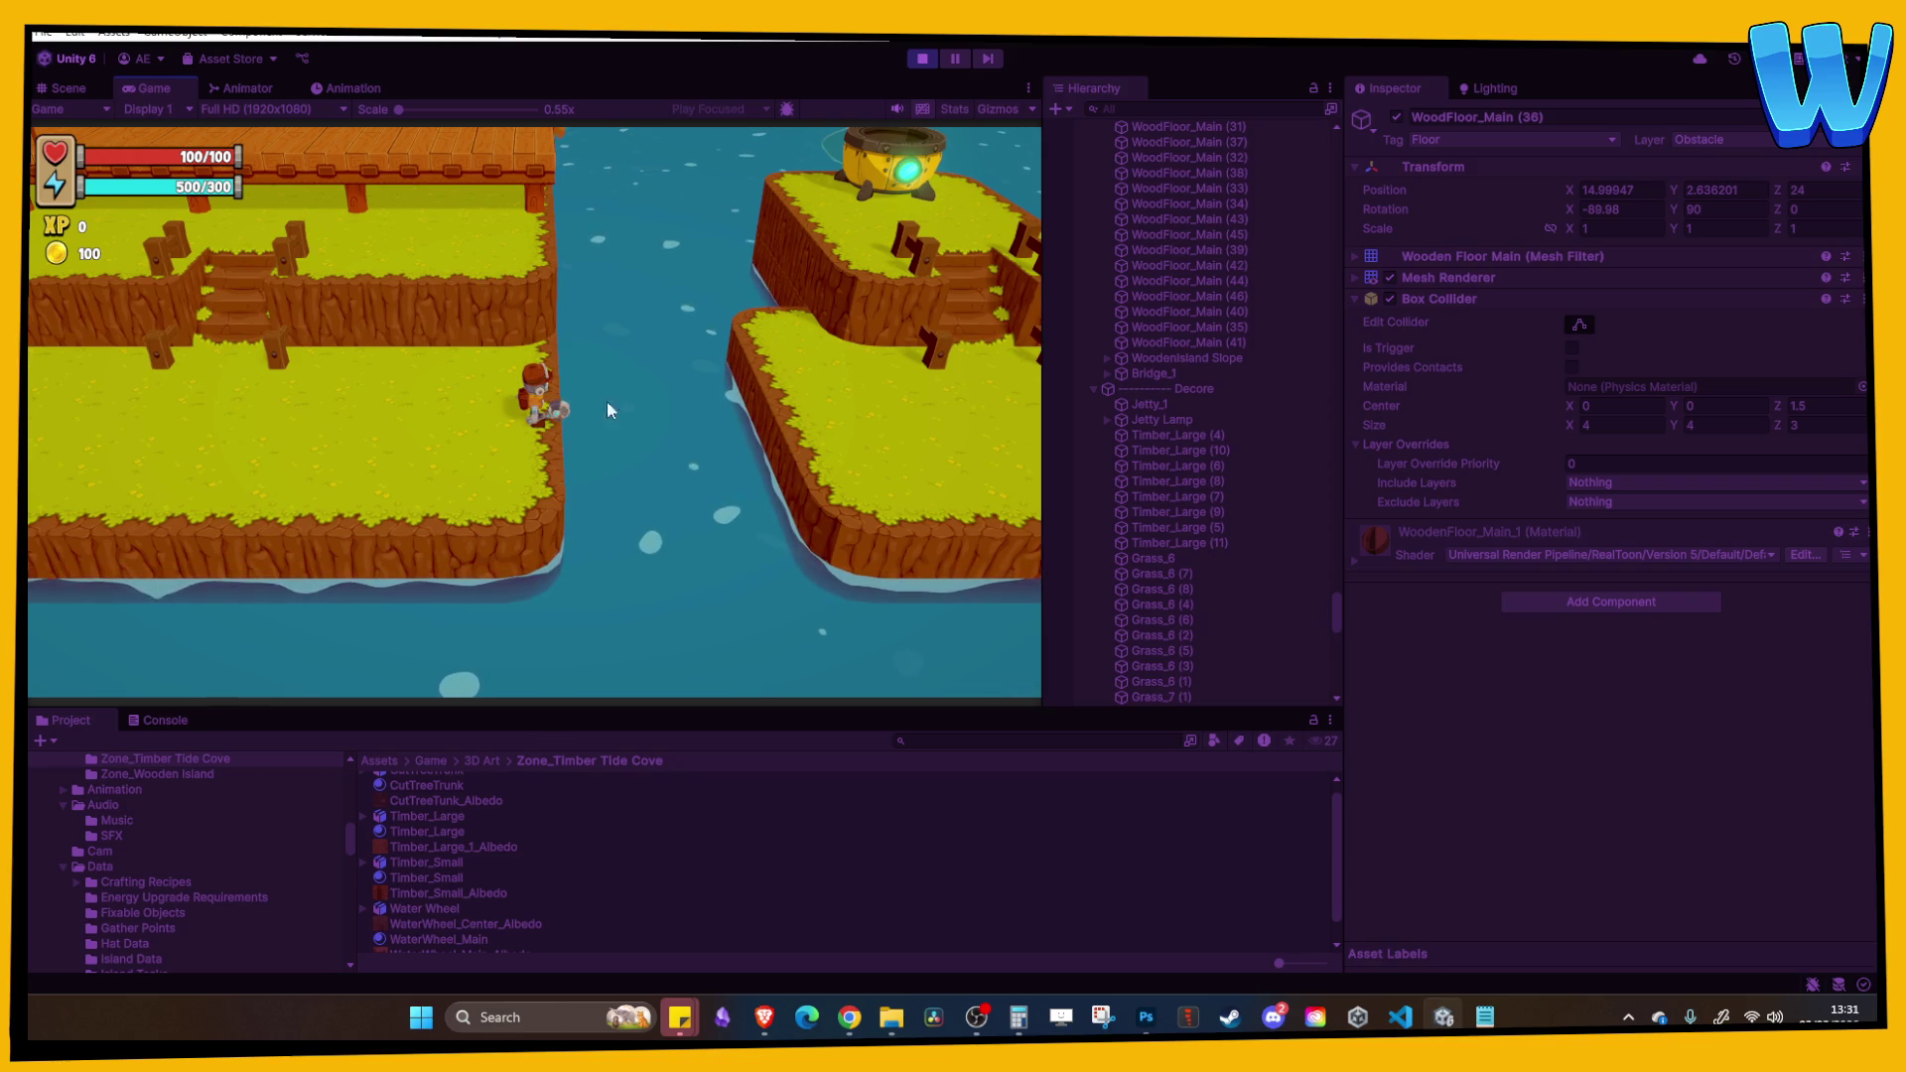
Step: Walk left across the grass and up the stairs toward the bridge, briefly checking Steam's Blender page
key(a)
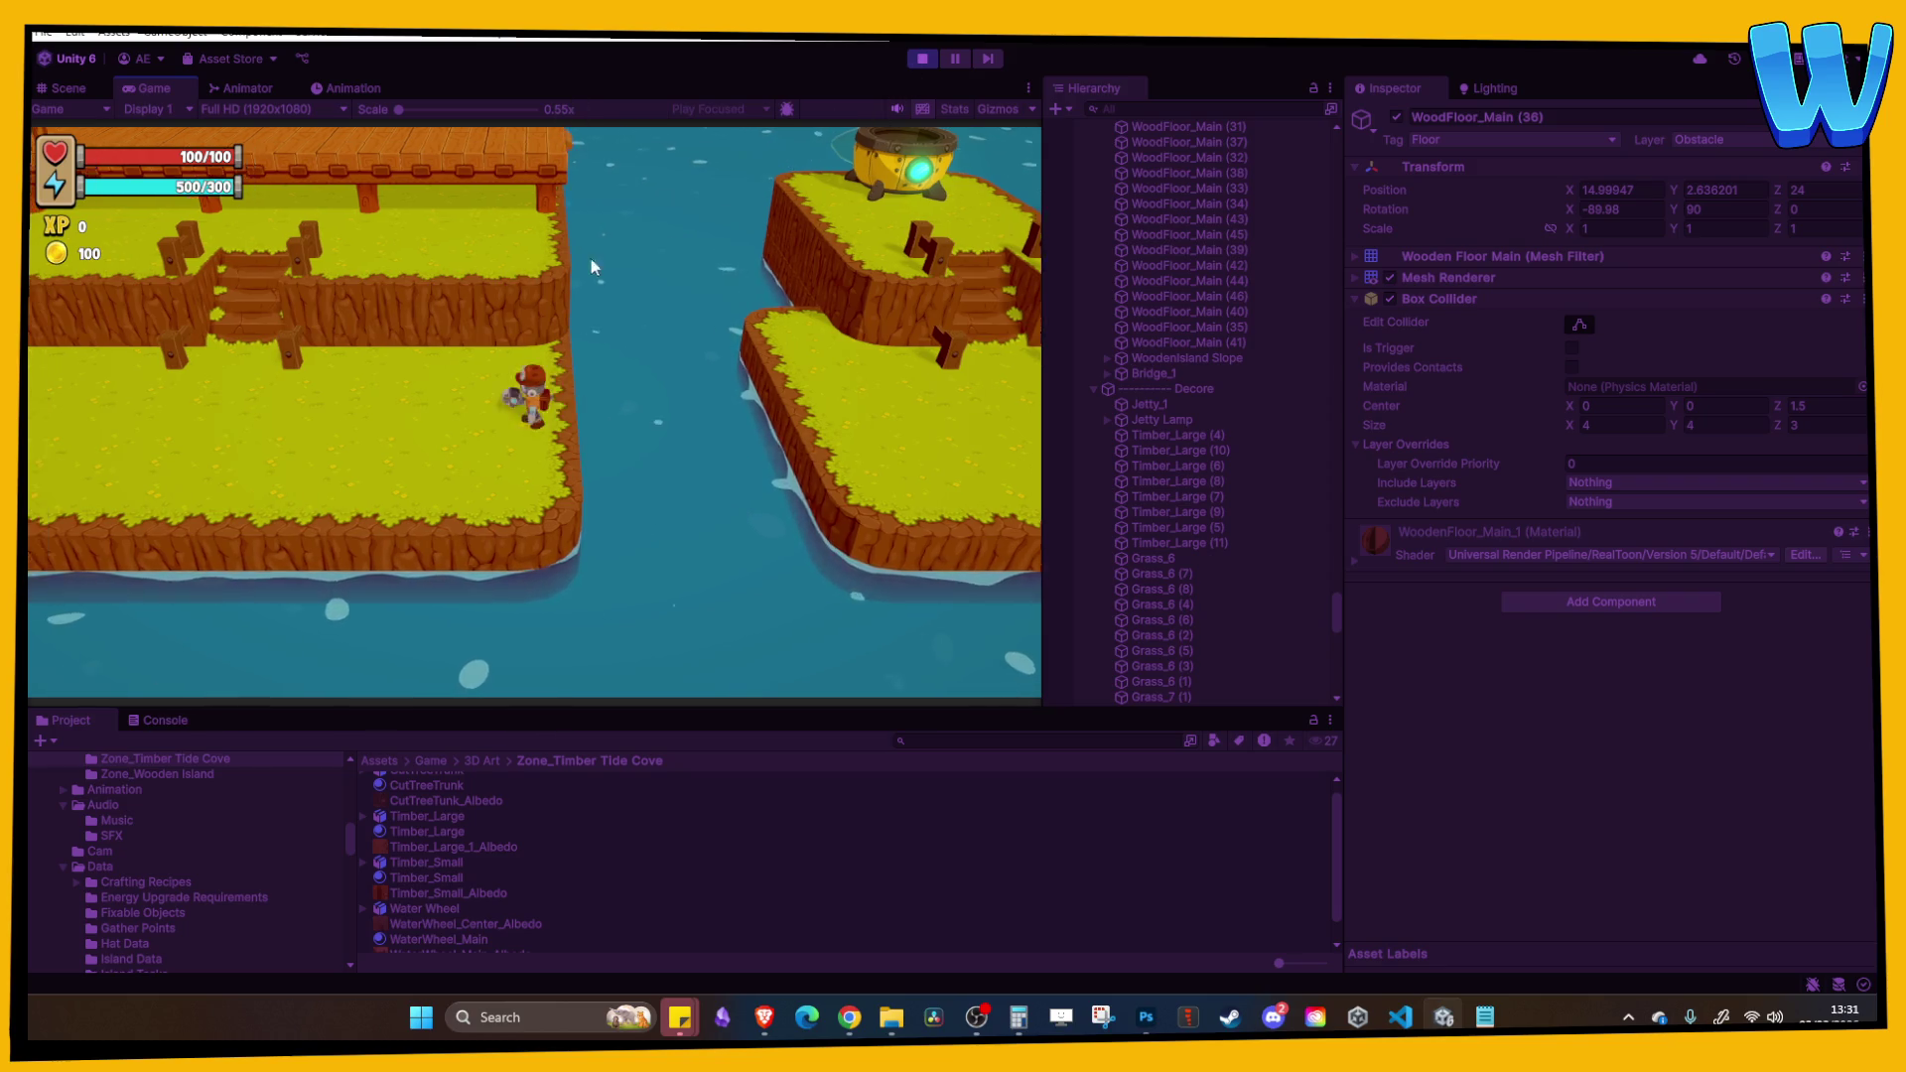
key(w)
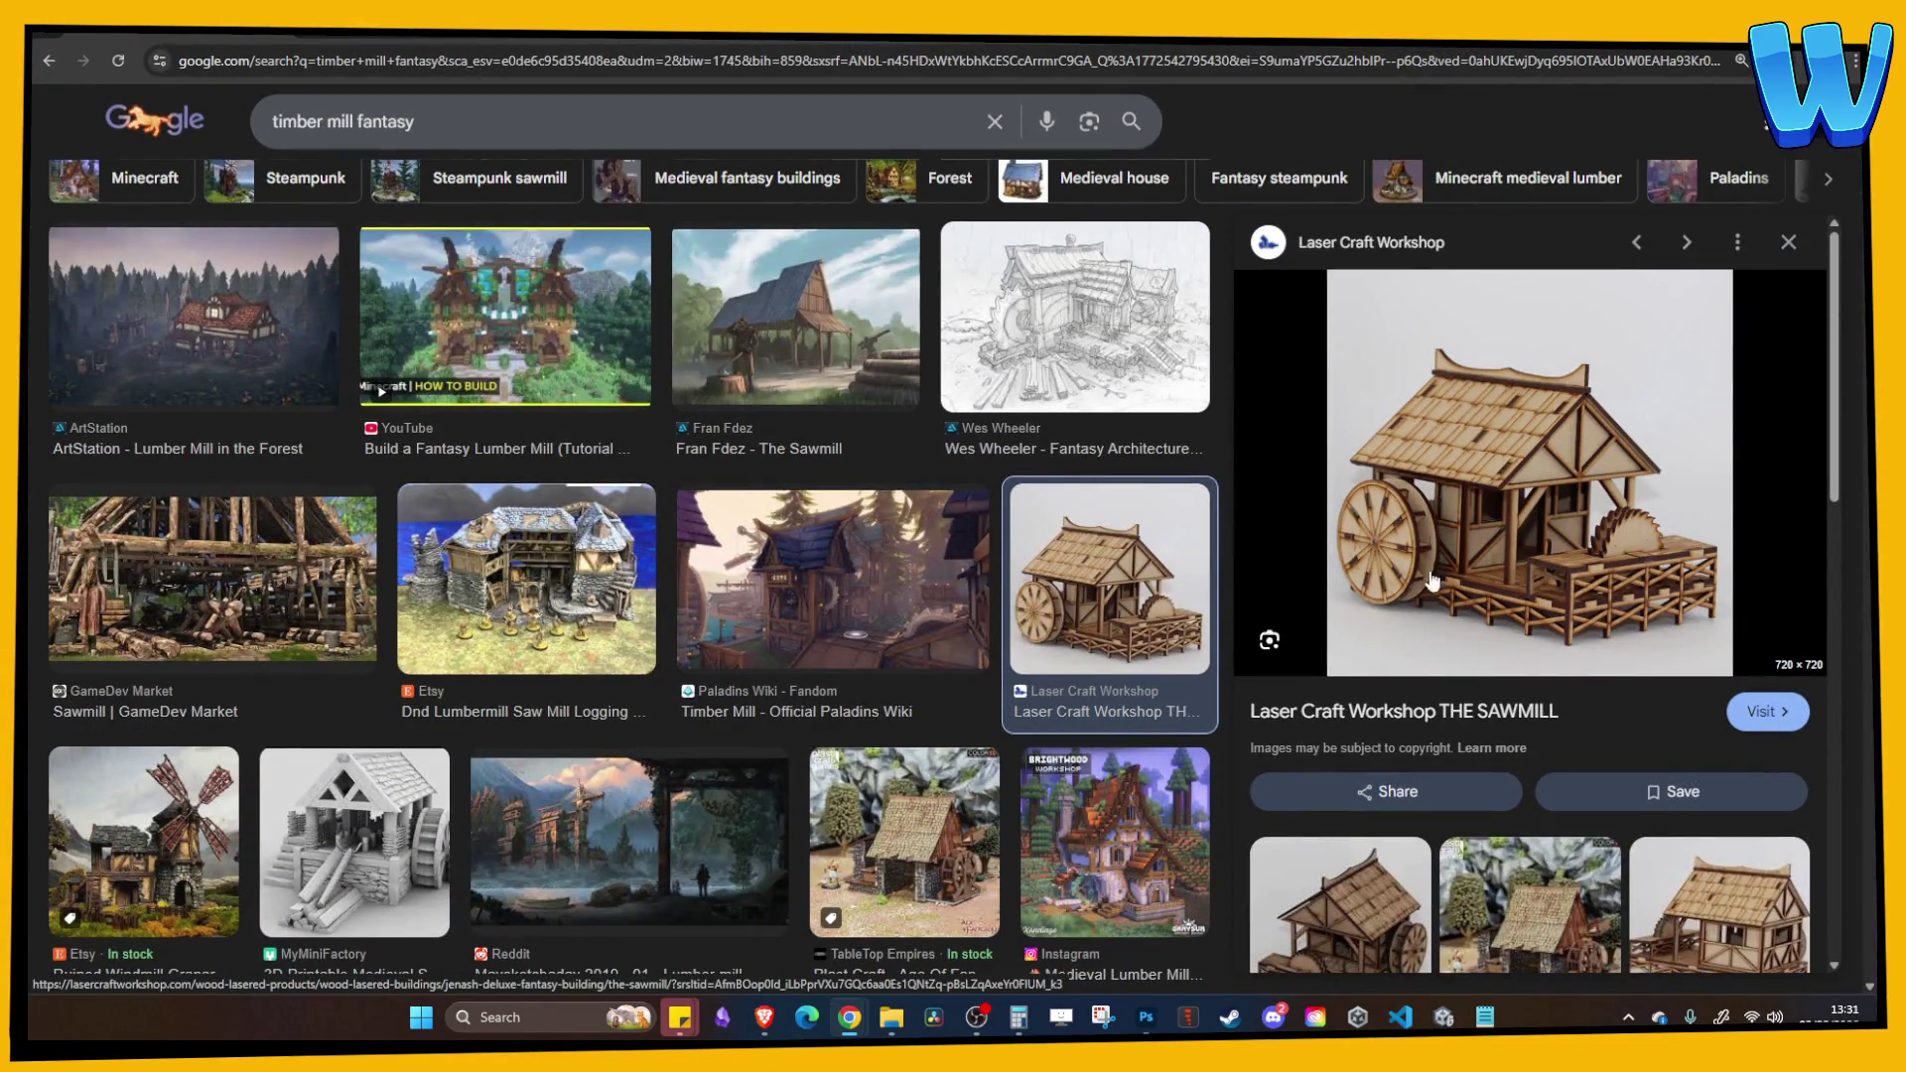
click(1229, 1018)
click(1229, 1021)
click(1443, 1018)
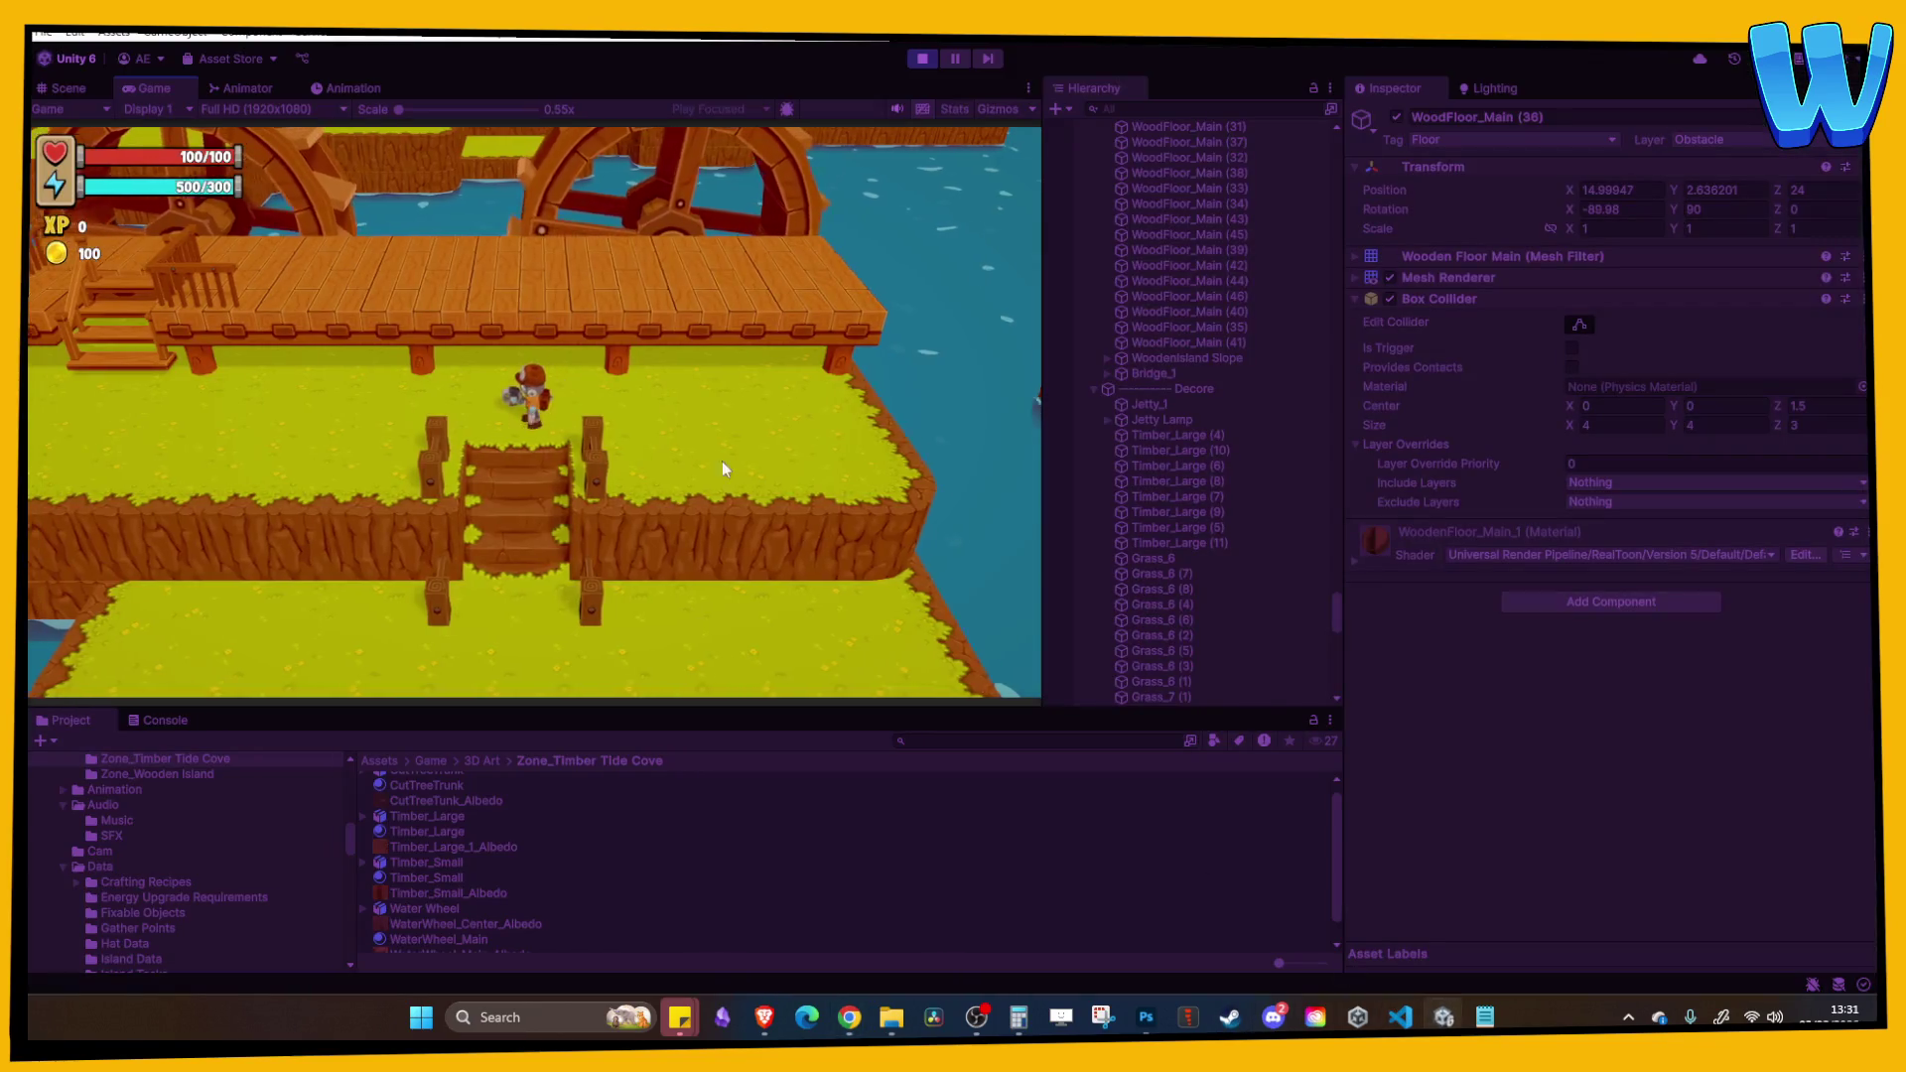
Step: Walk the character off the dock, left around the gear, and back up the stairs
key(w)
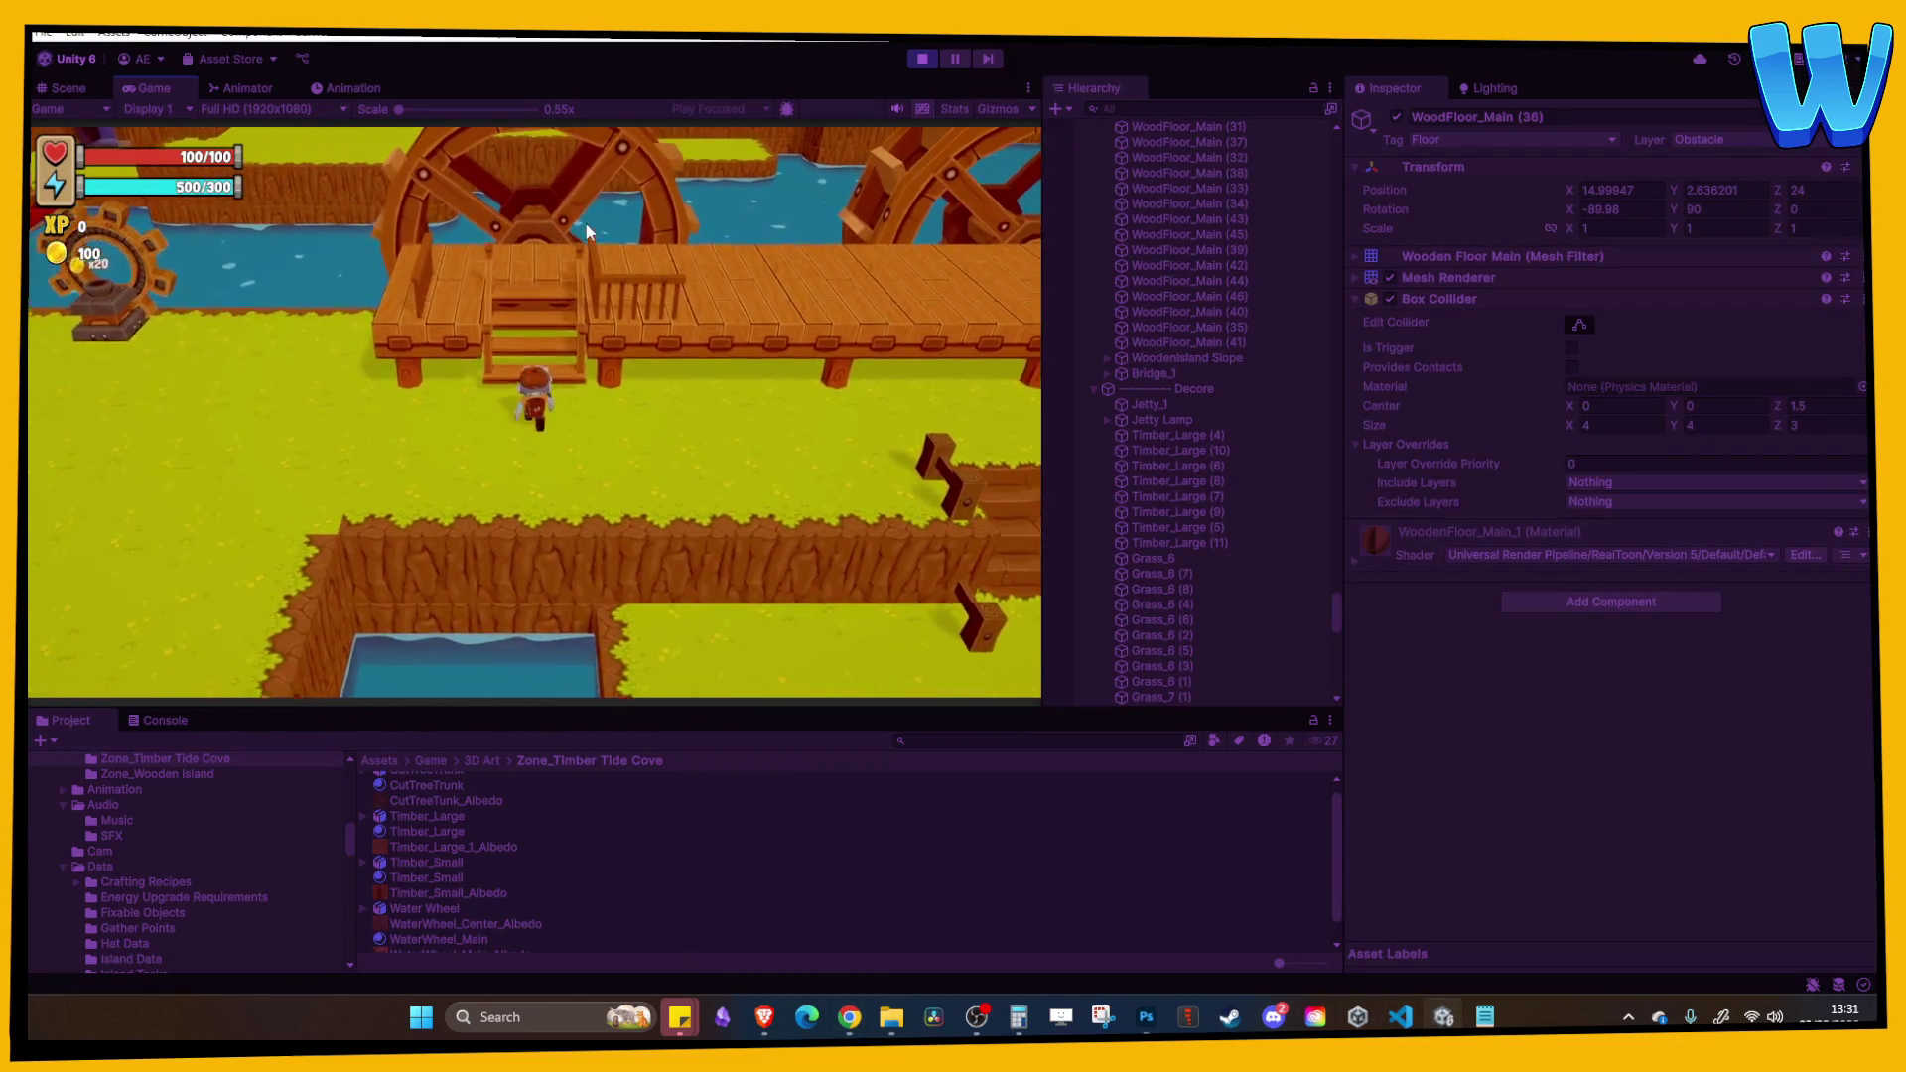
key(s)
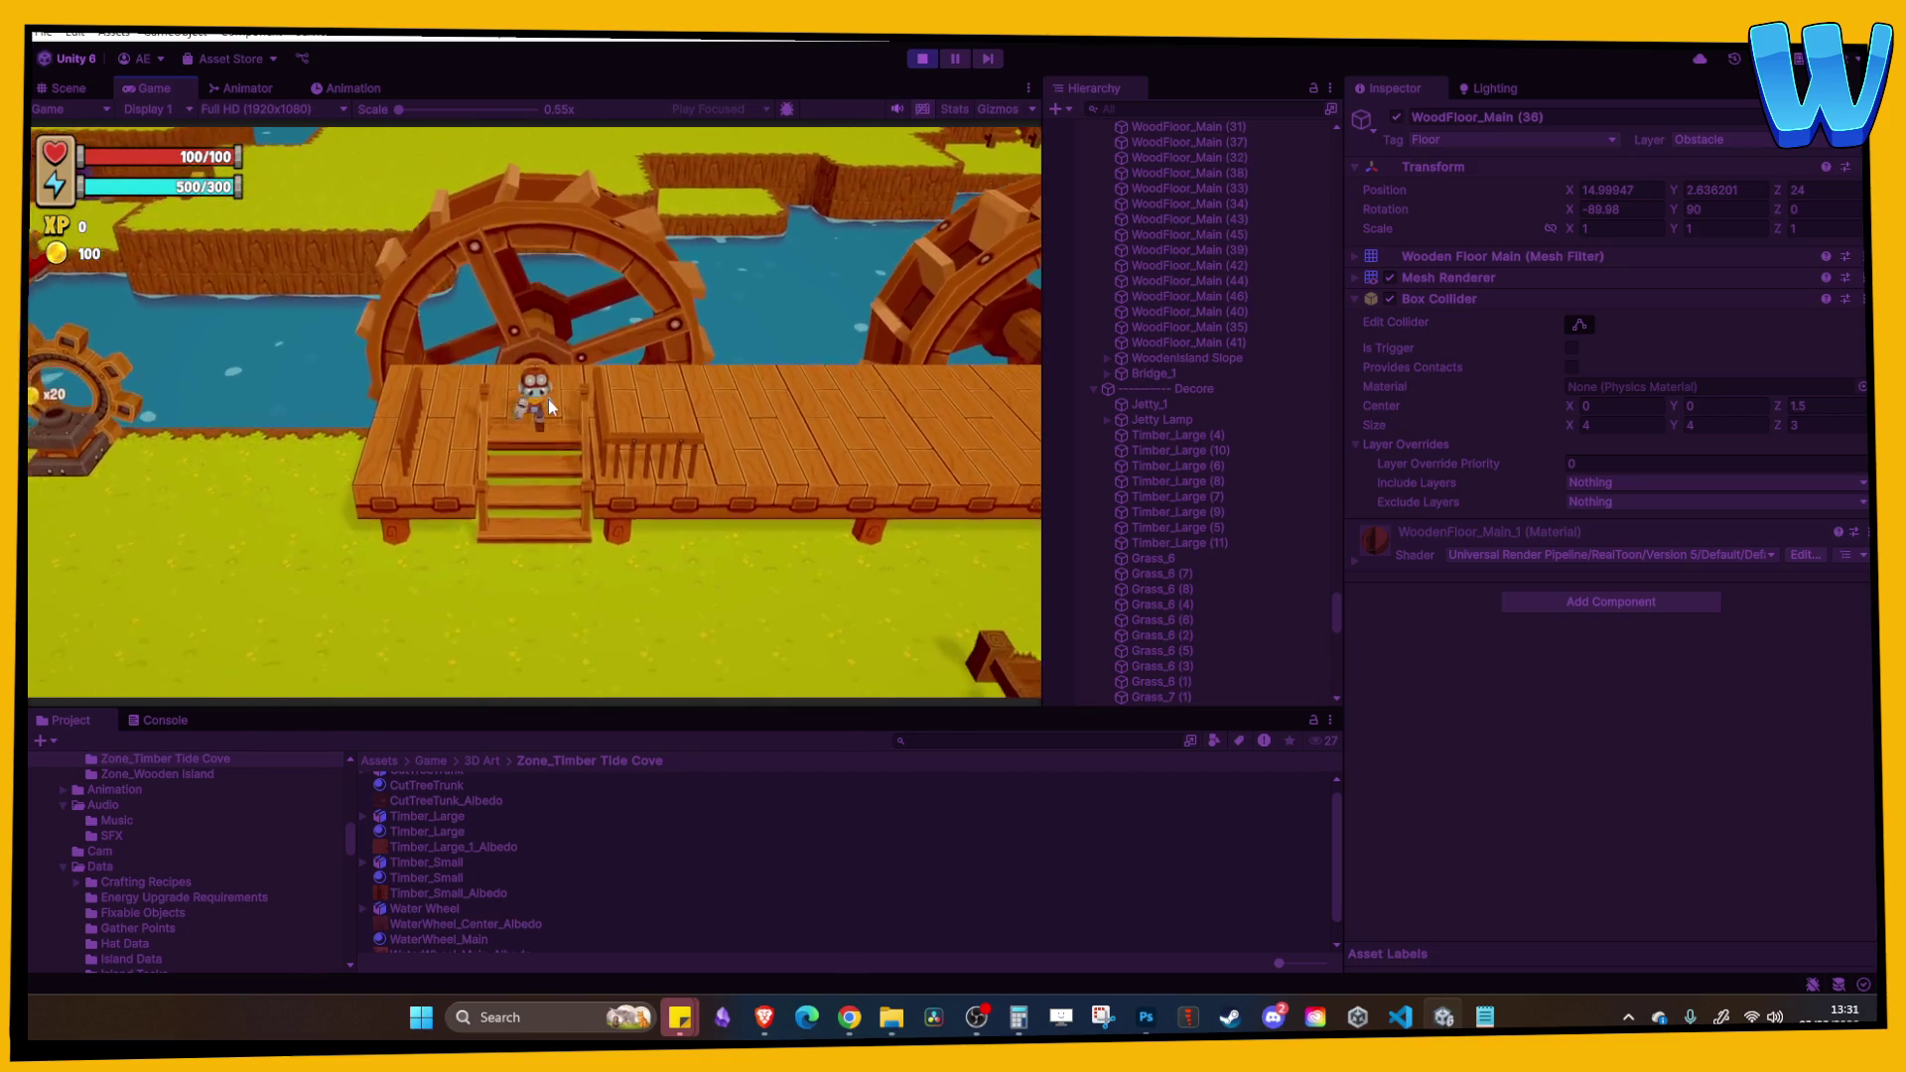
key(a)
key(a)
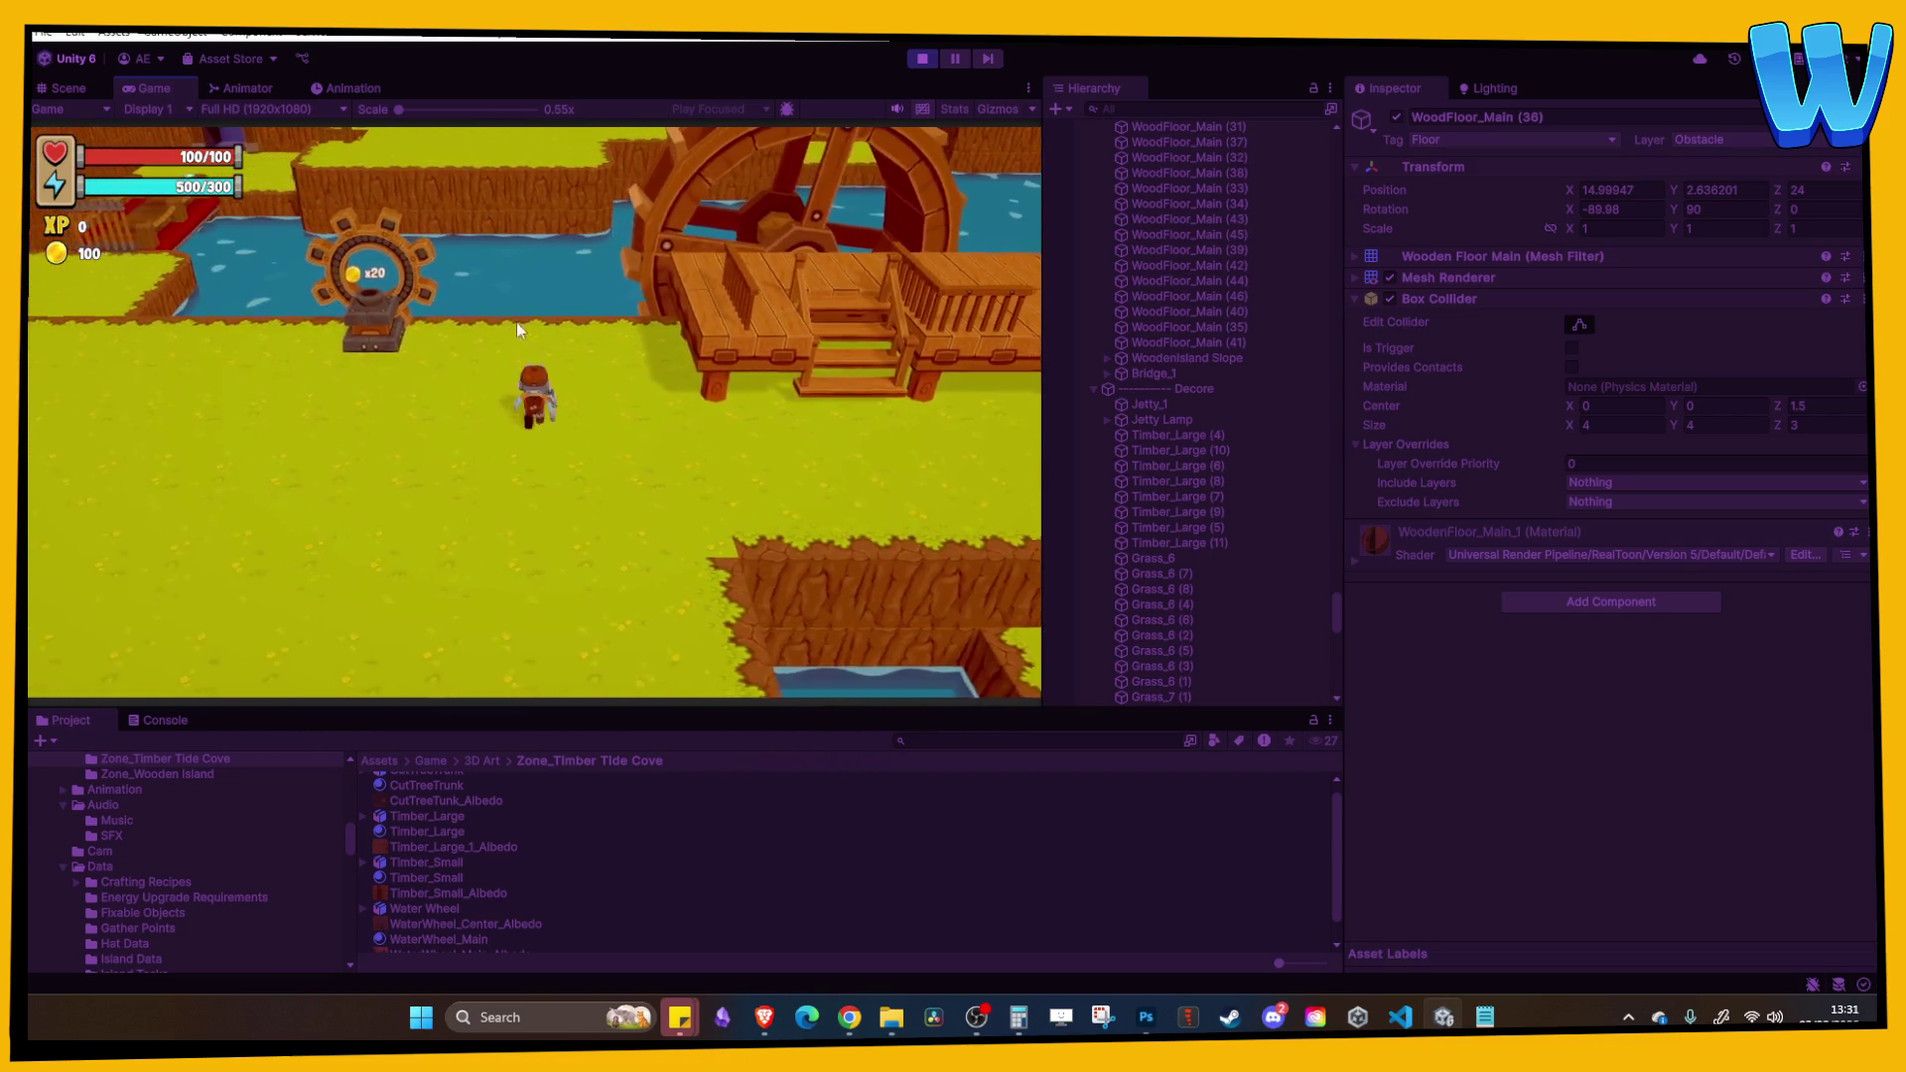
key(a)
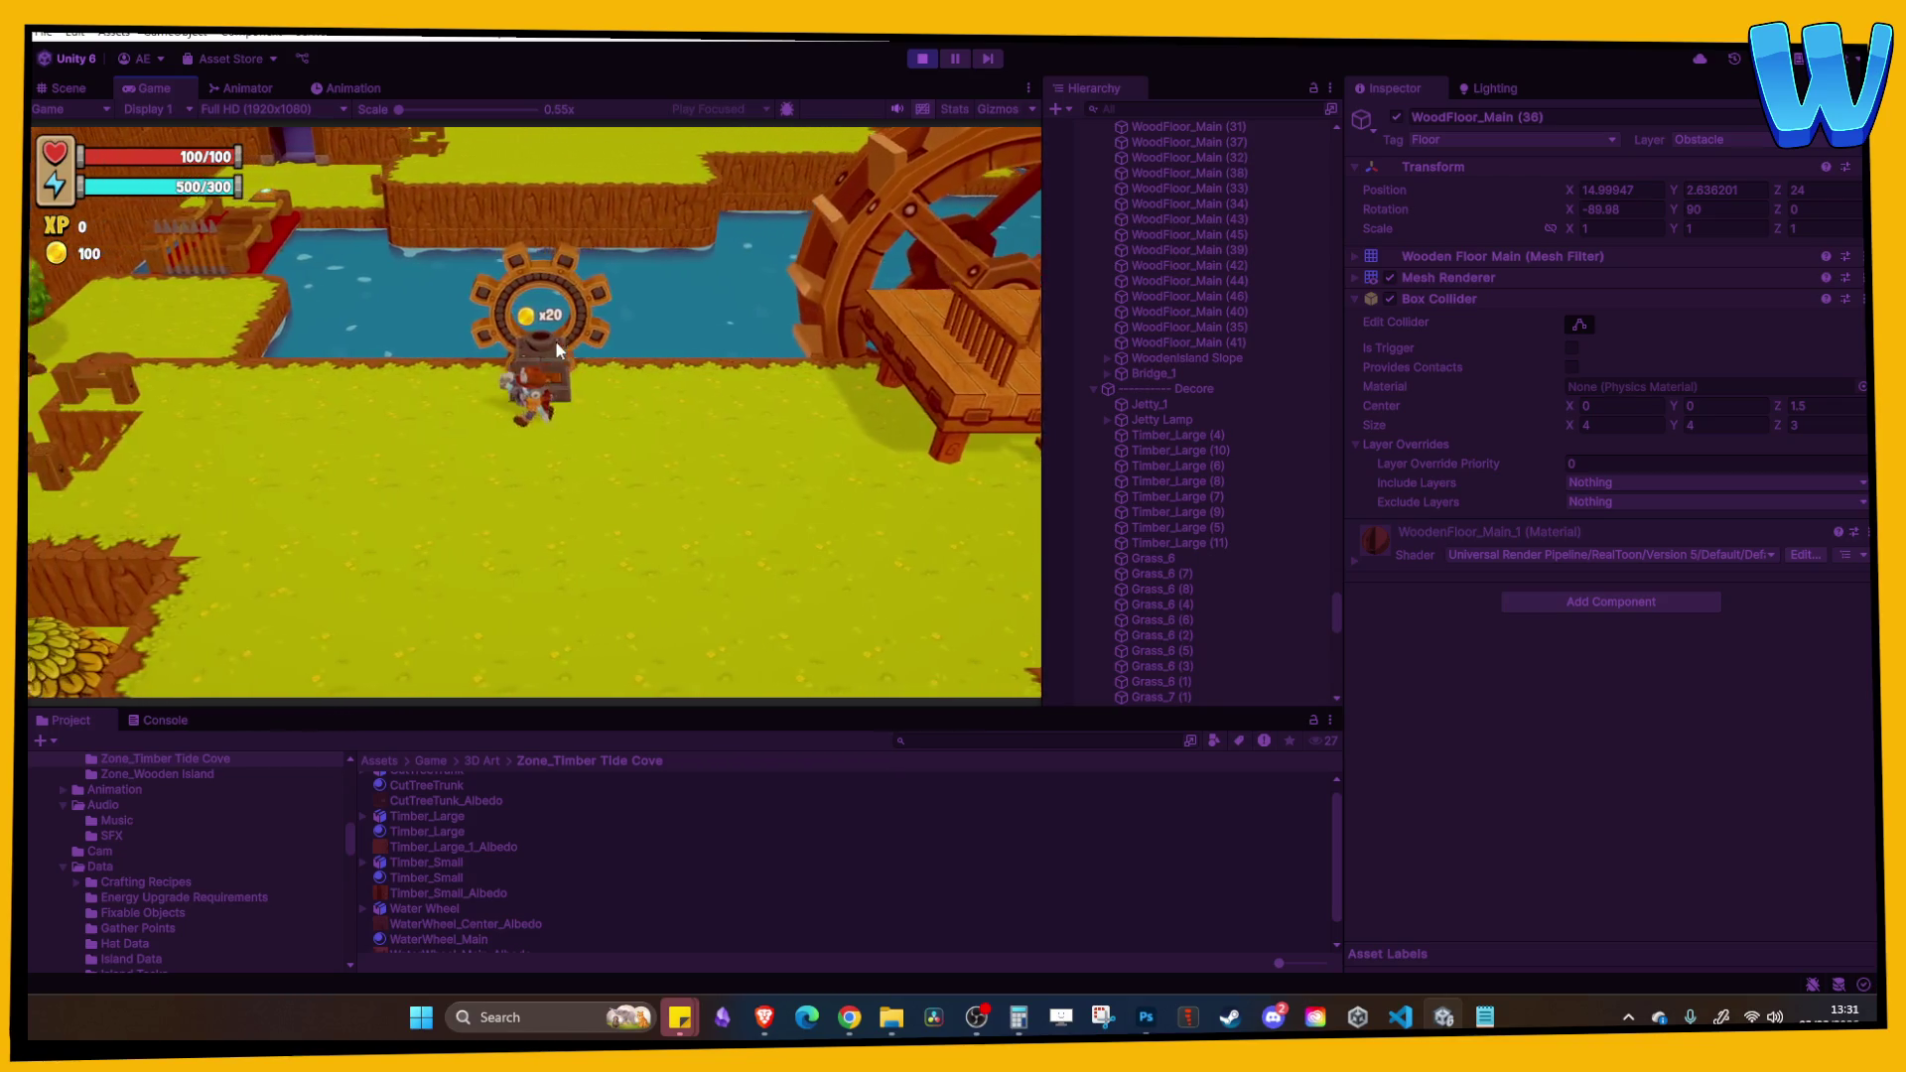
key(w)
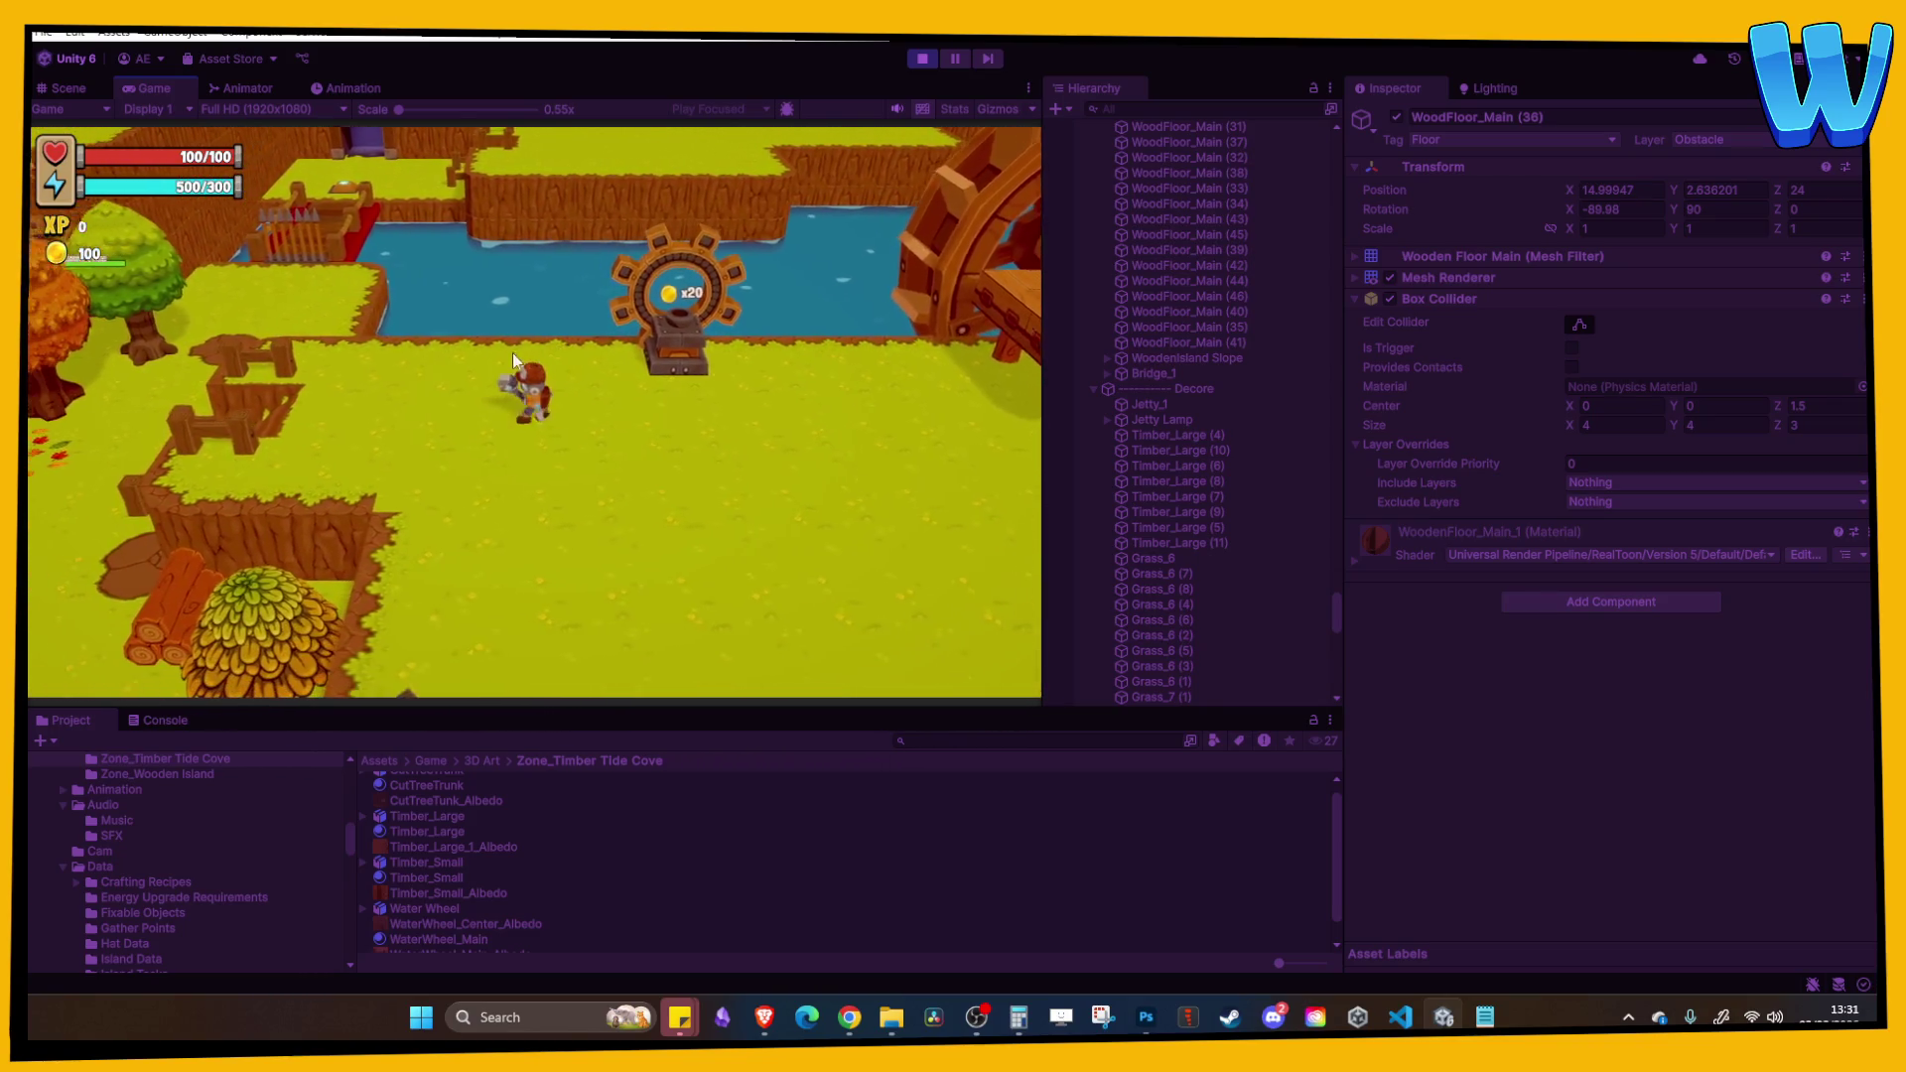
key(a)
key(d)
key(d)
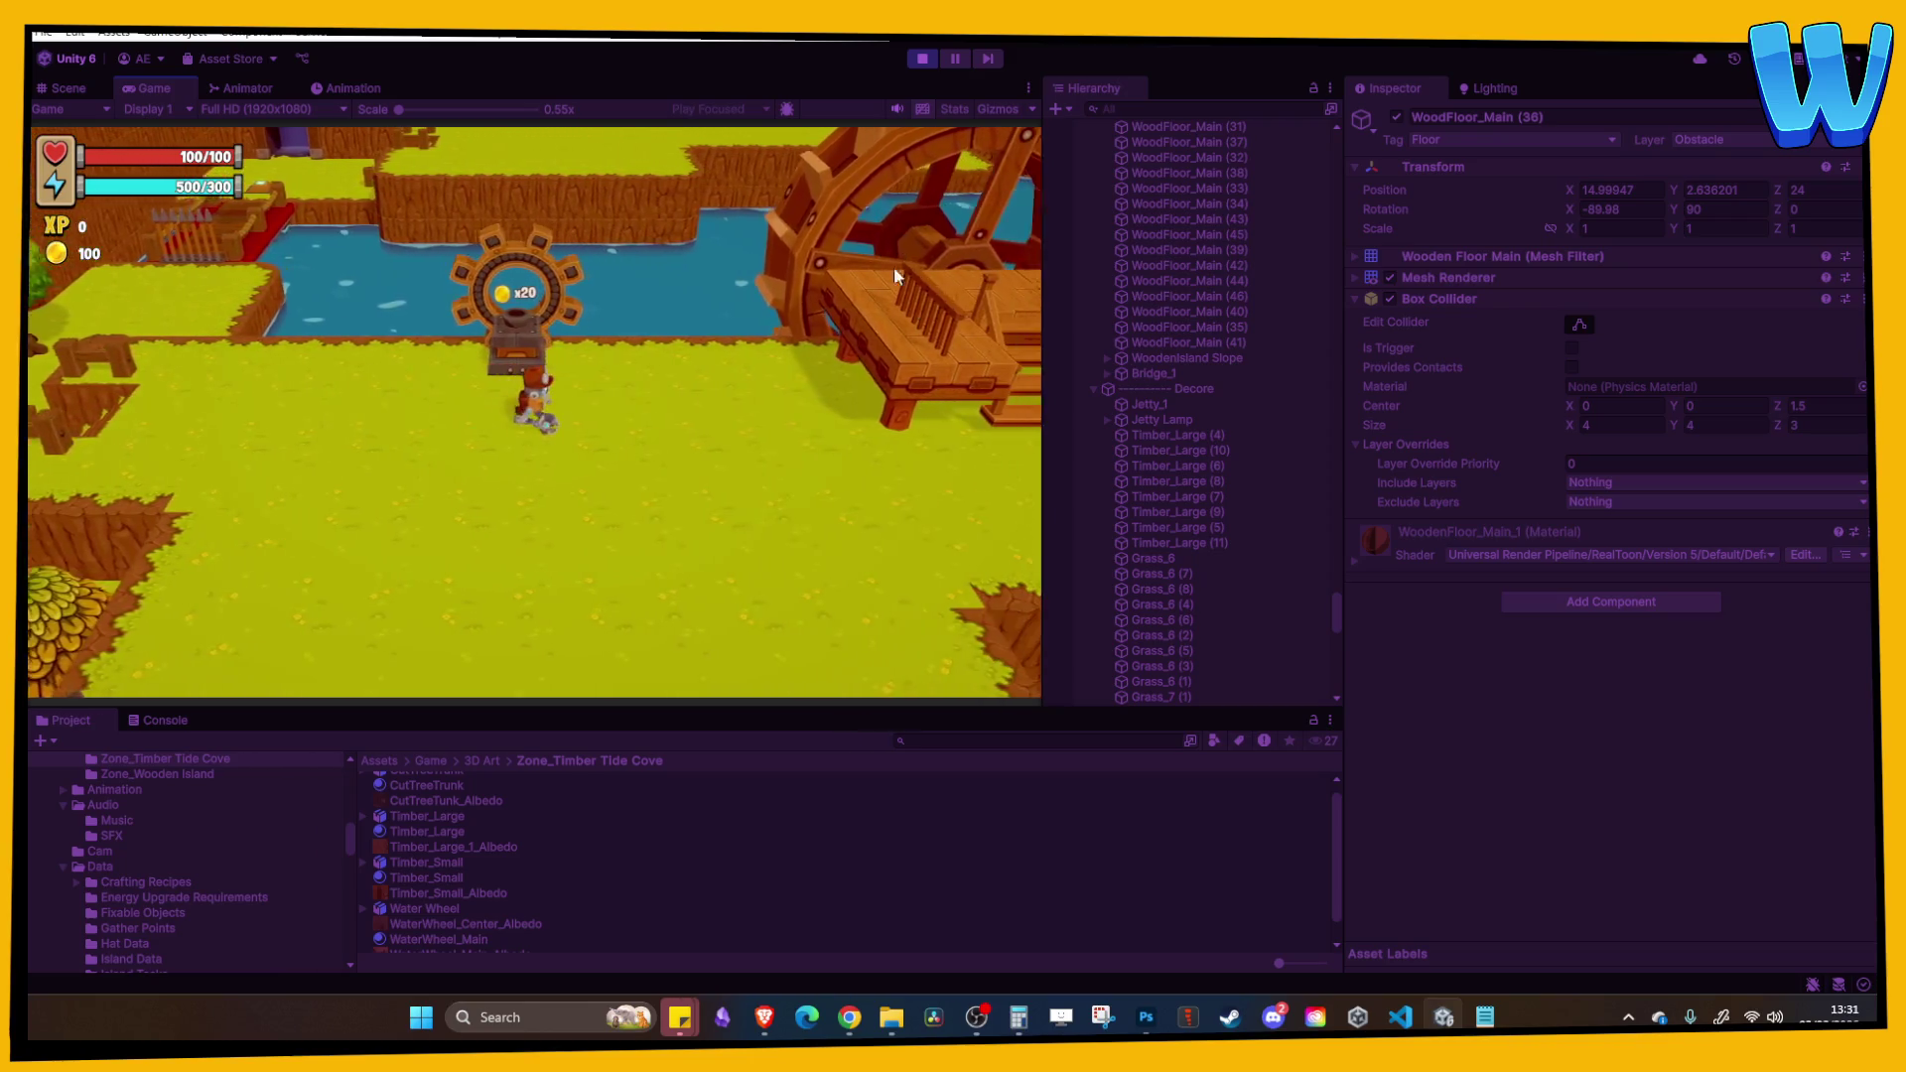
key(w)
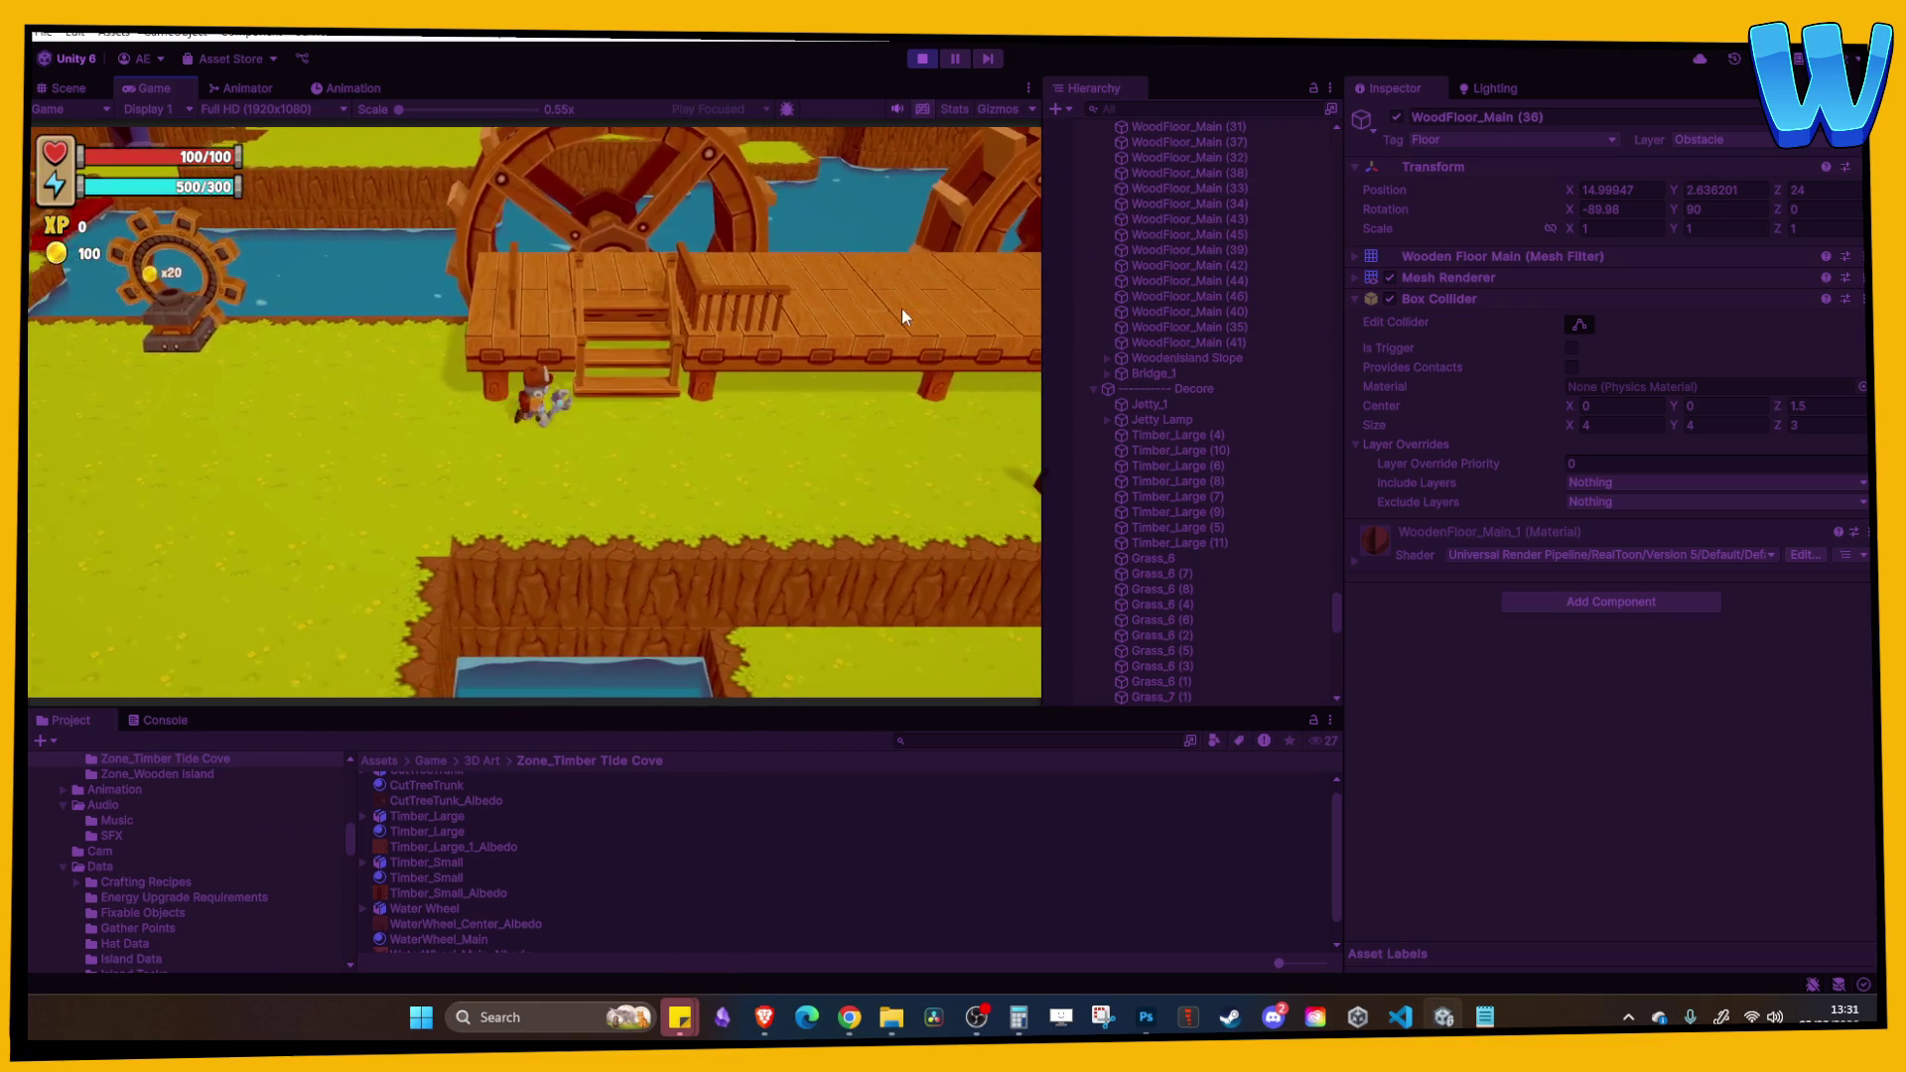
Step: Walk right to the dock's end and back left along it, then stop Play mode
key(d)
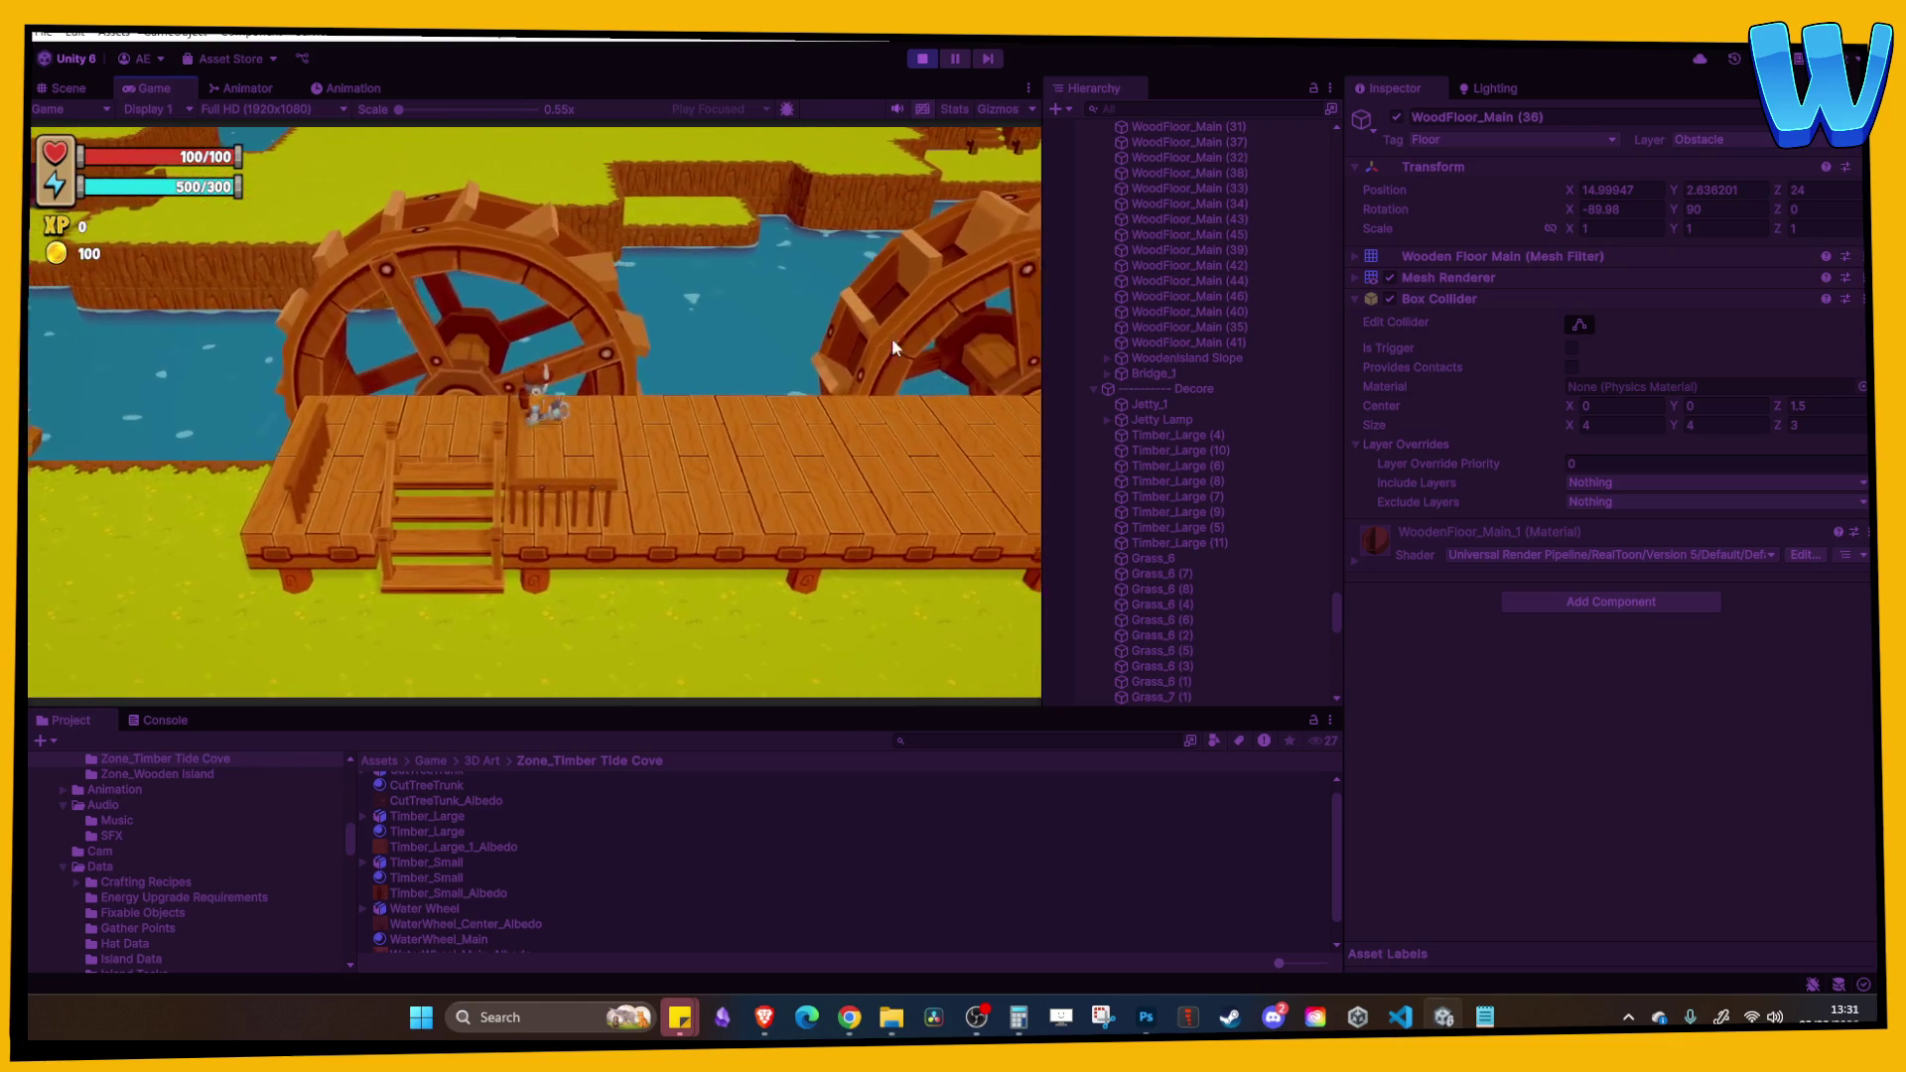
key(d)
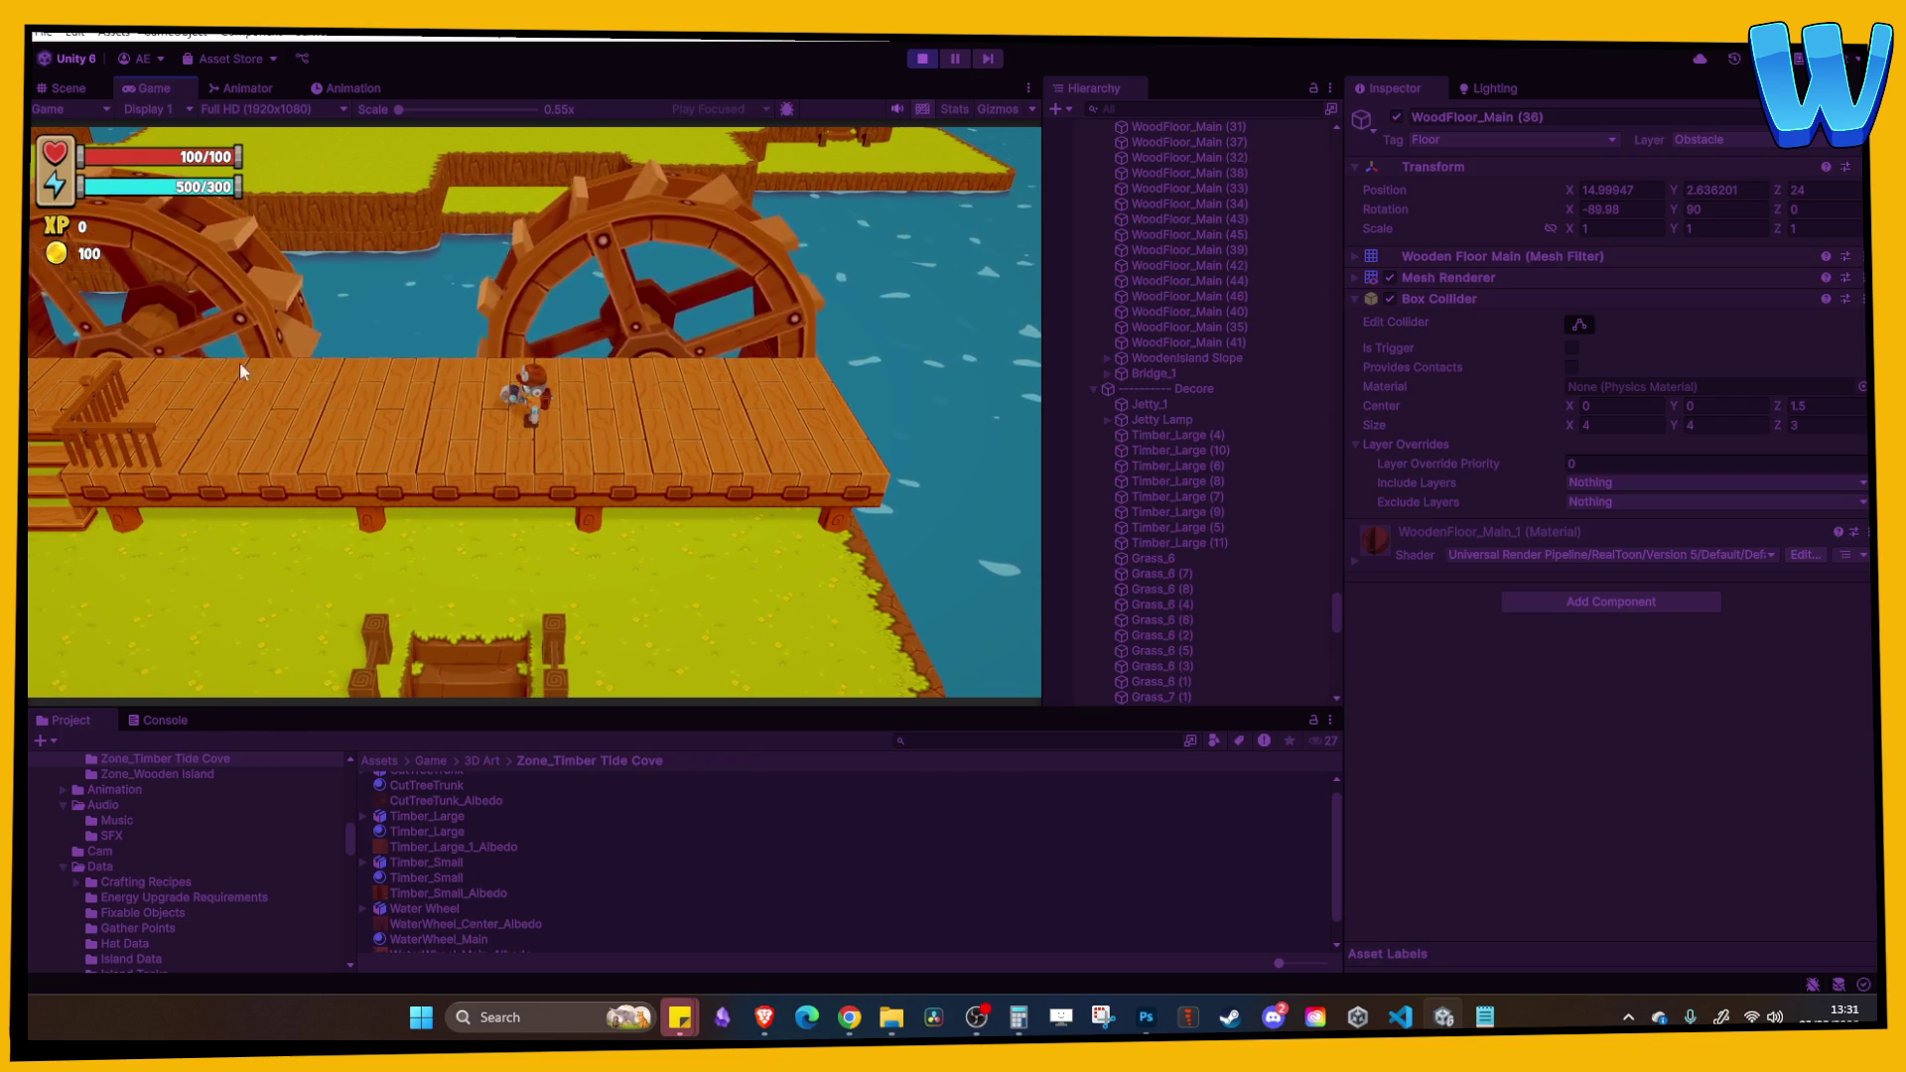
key(d)
key(d)
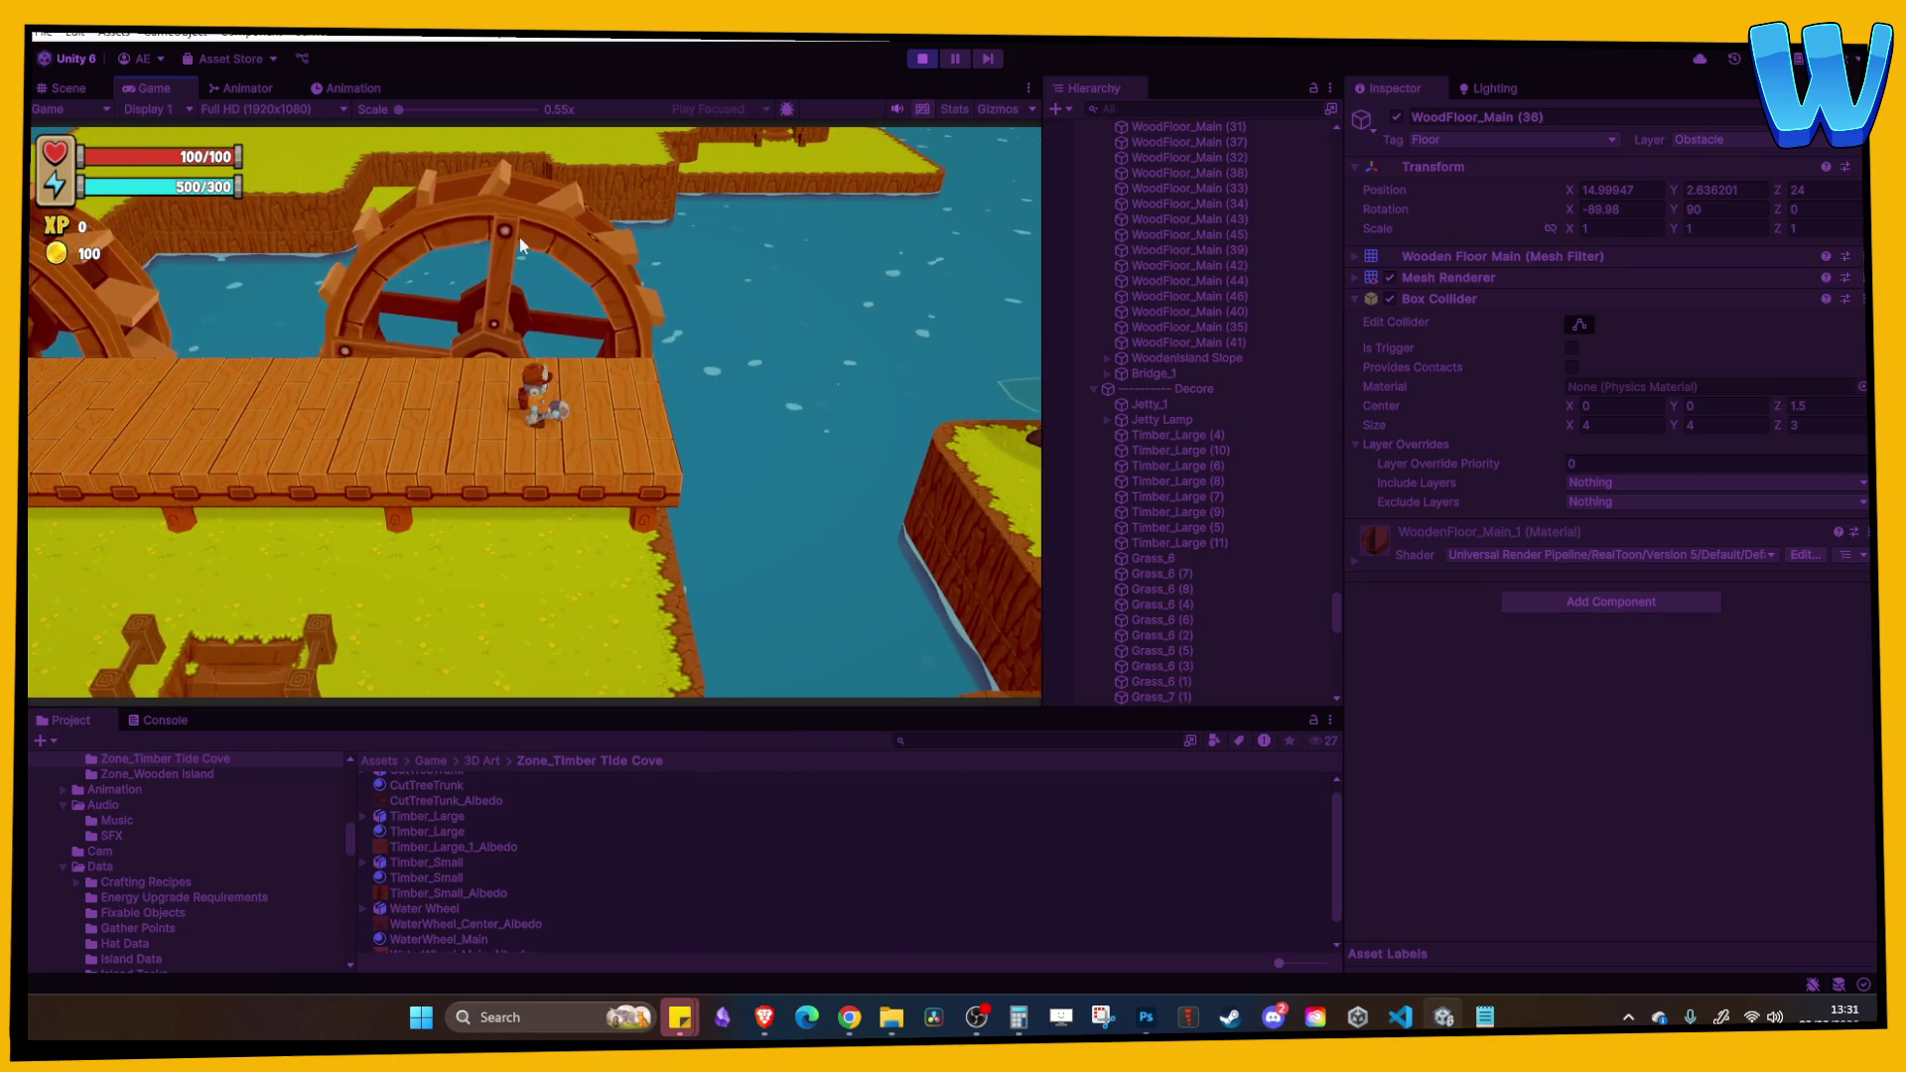
key(s)
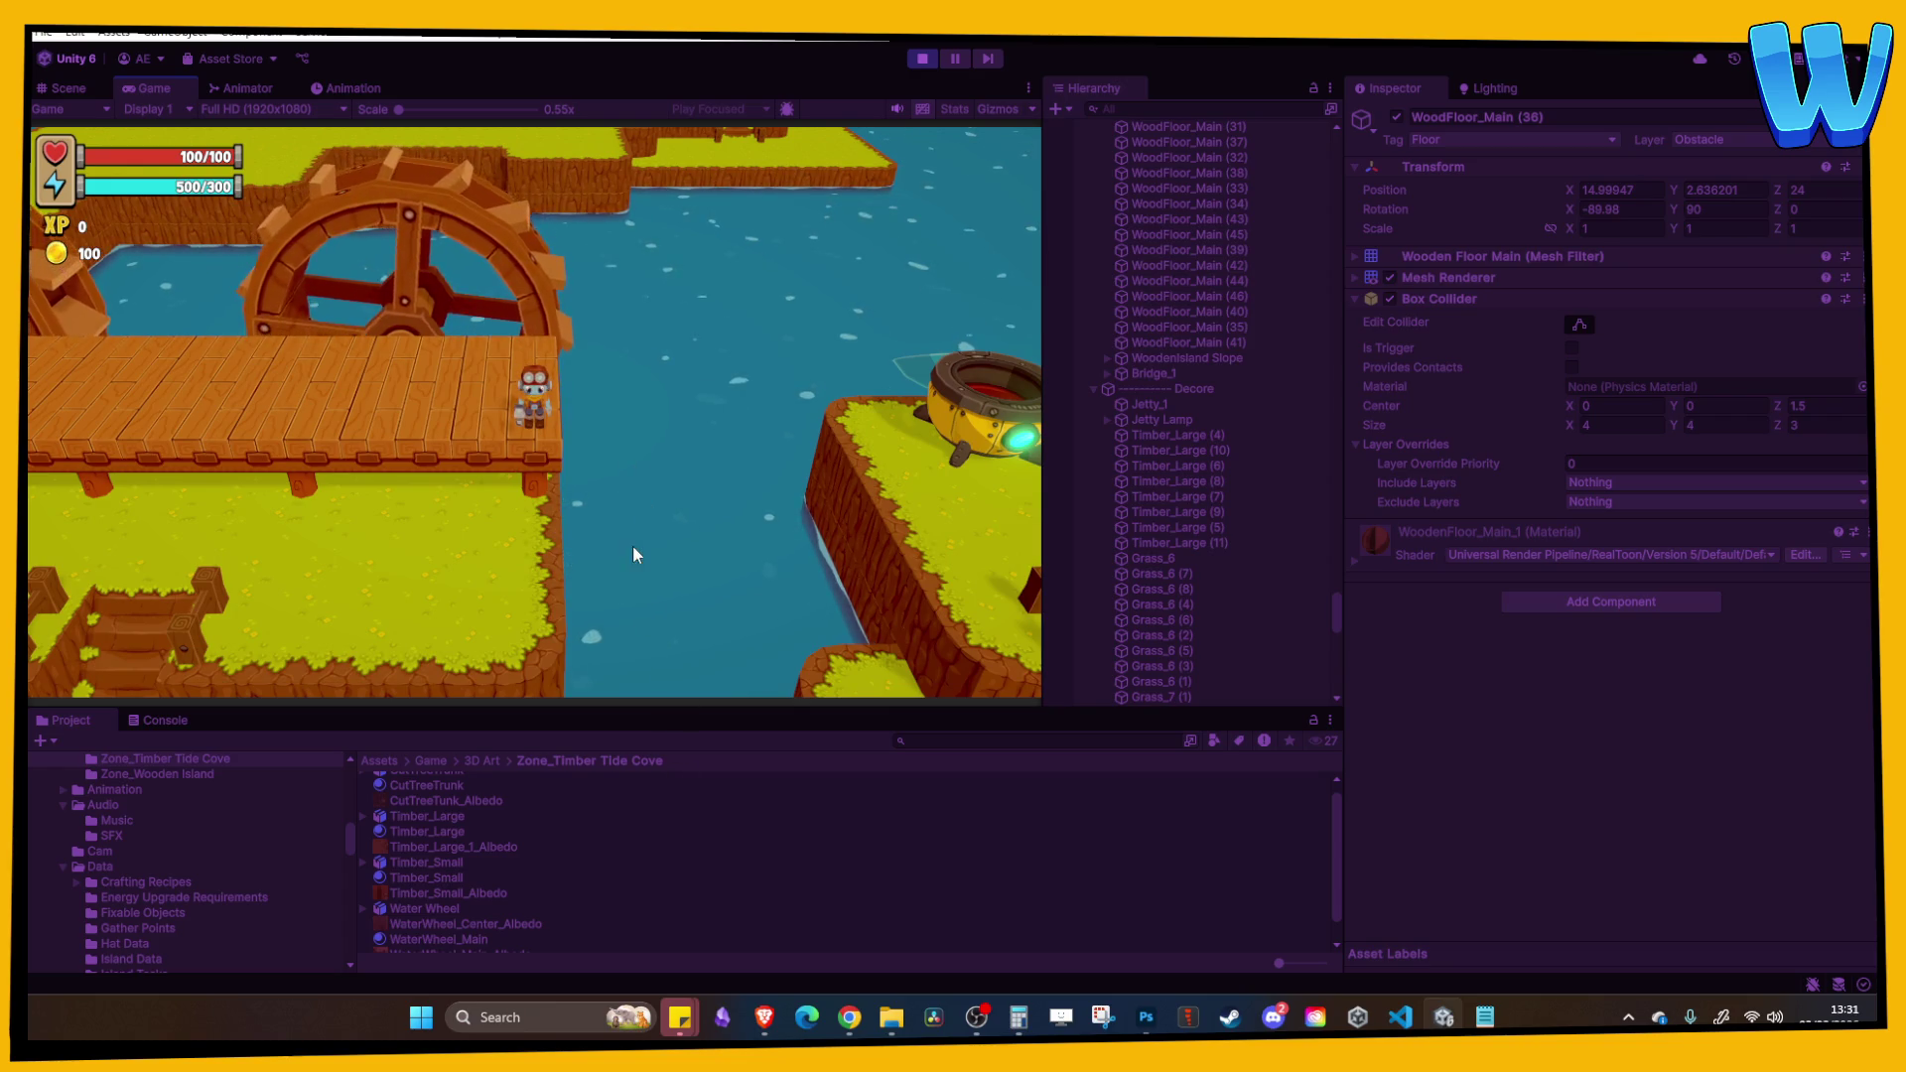
key(a)
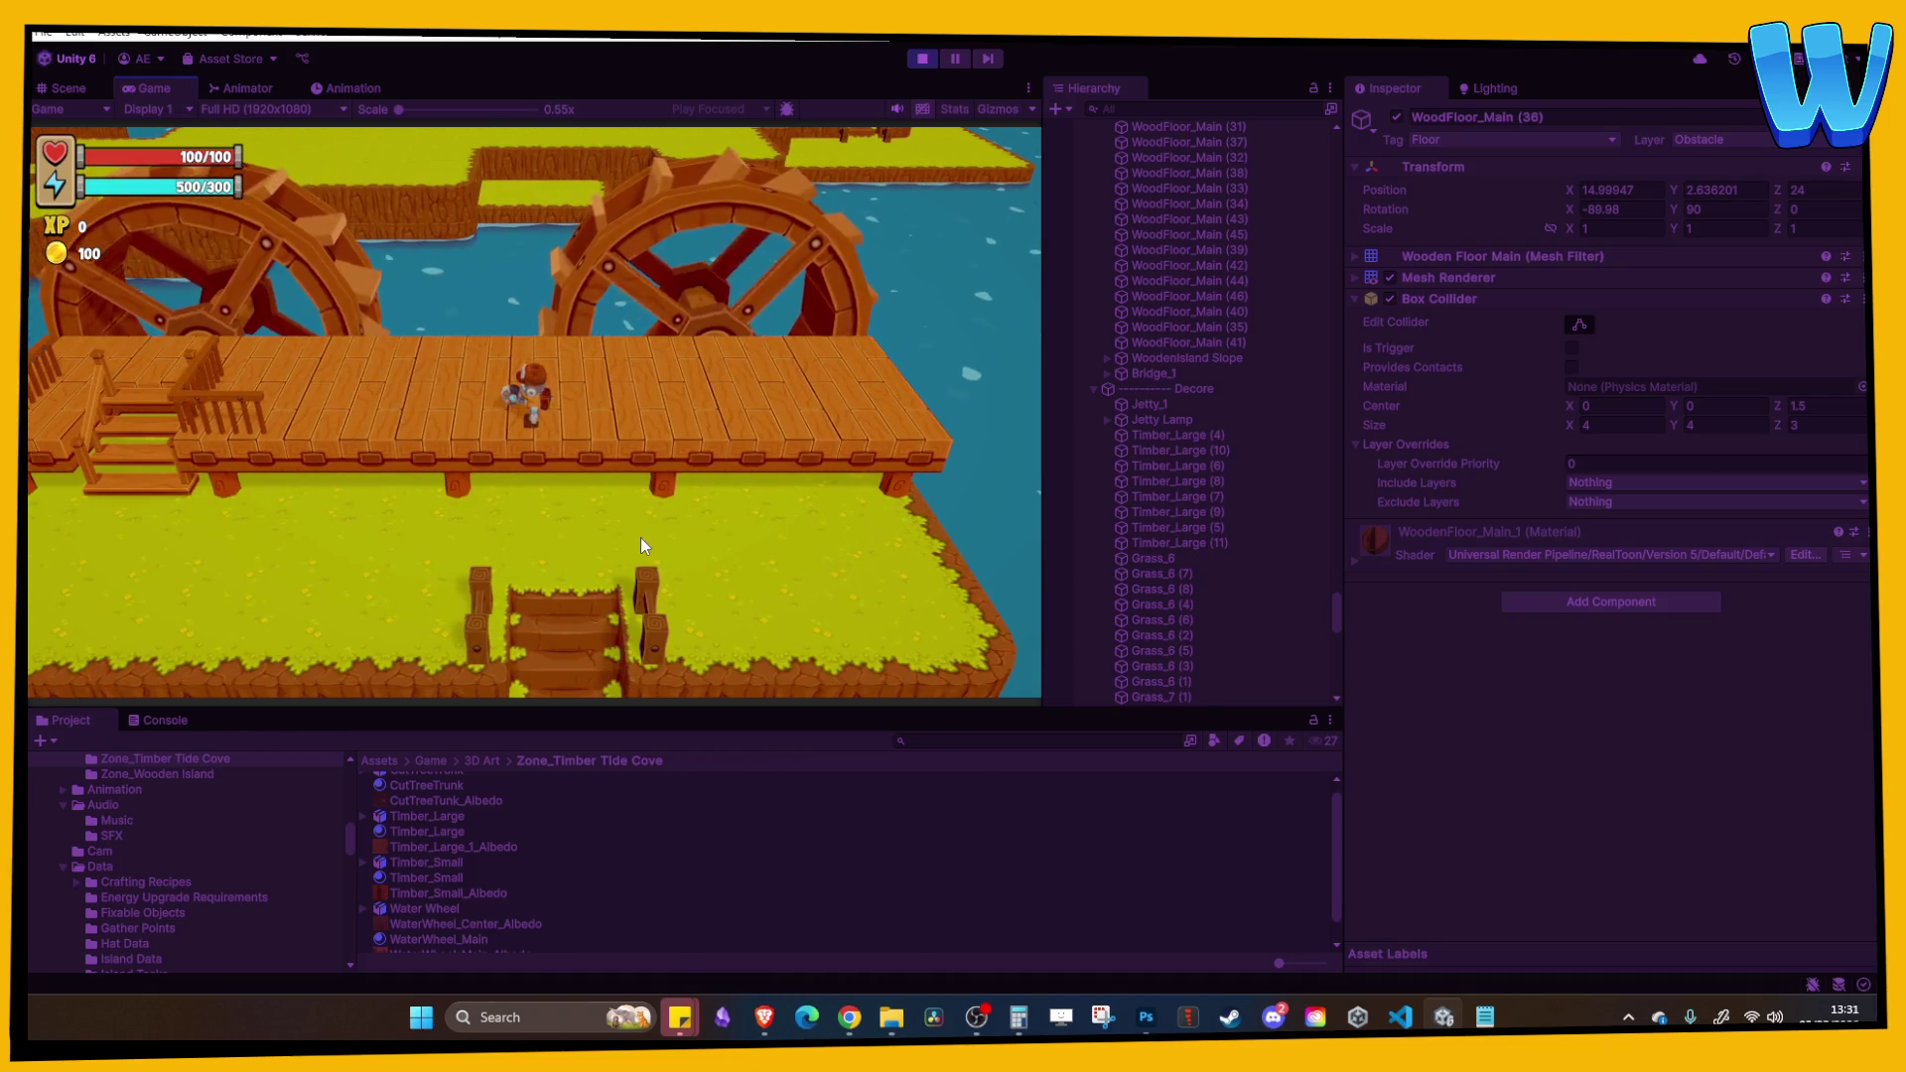
key(a)
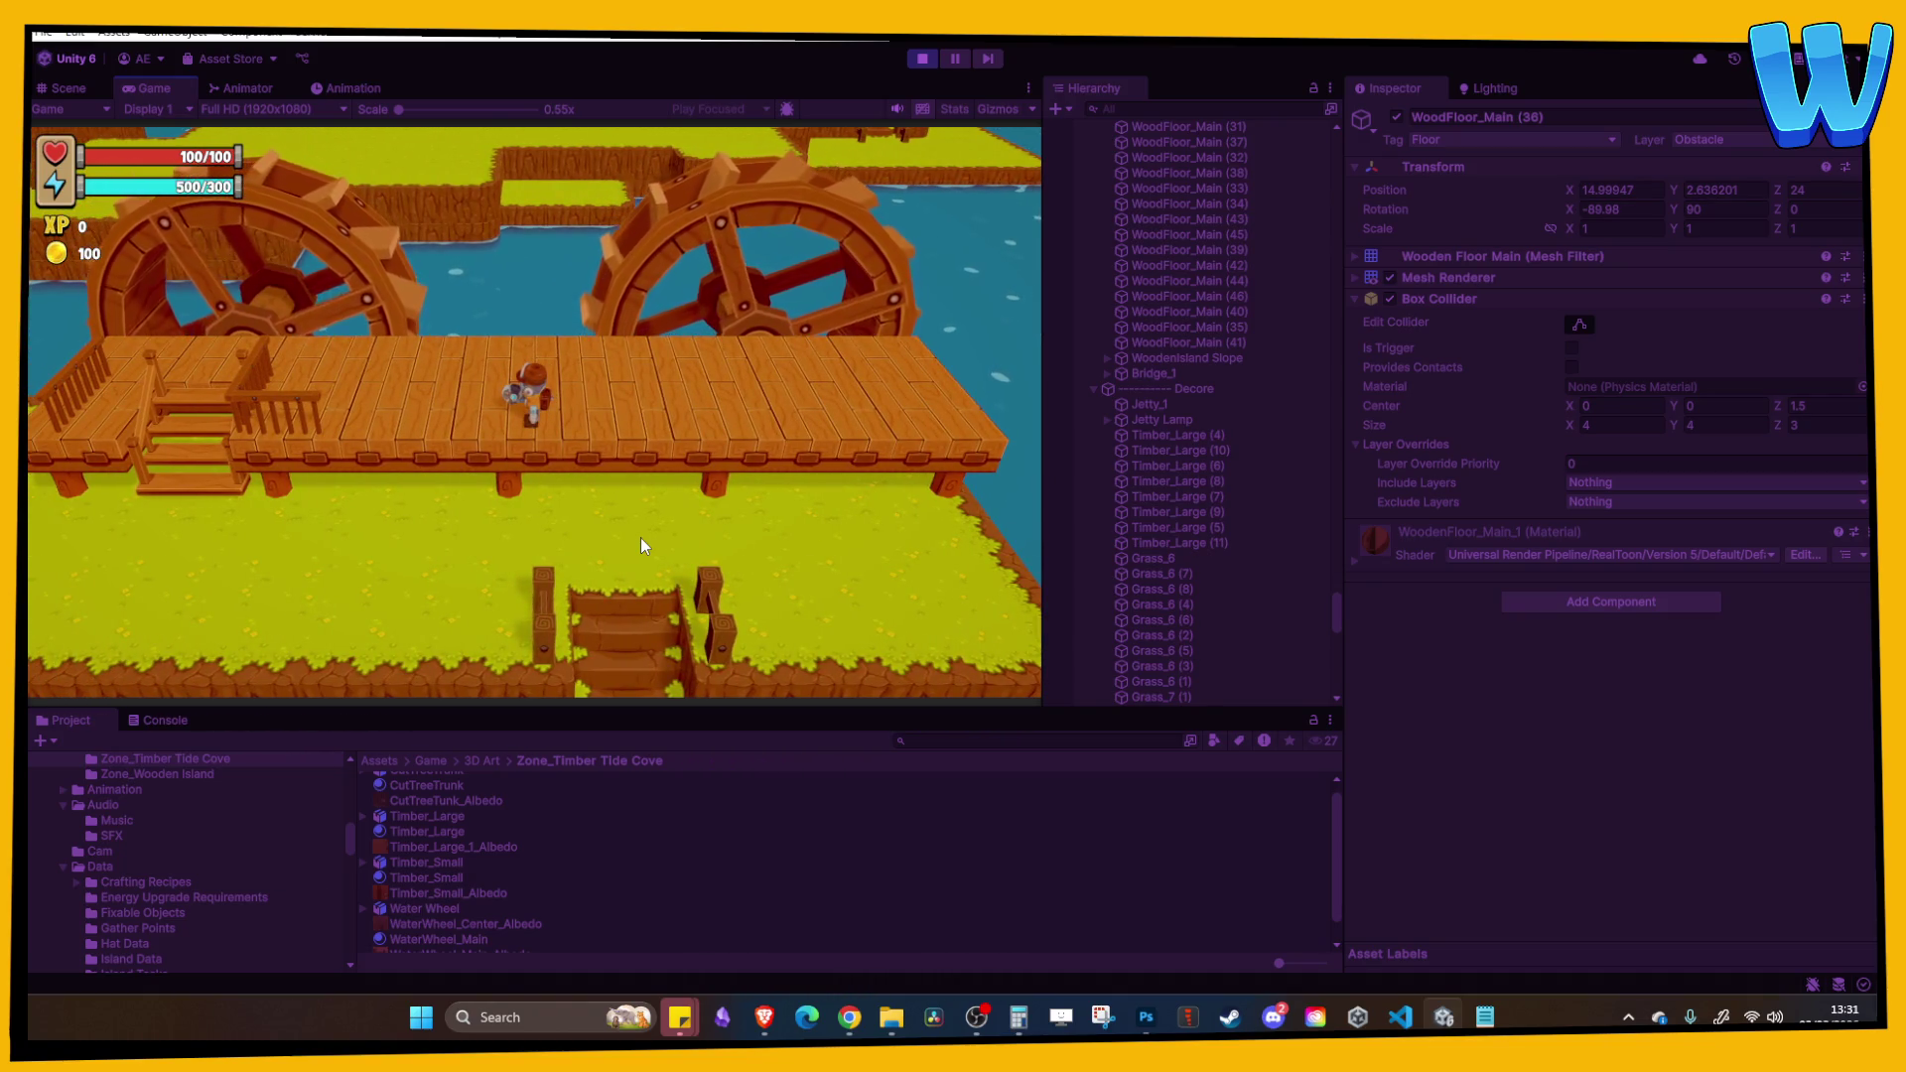
key(a)
key(a)
key(w)
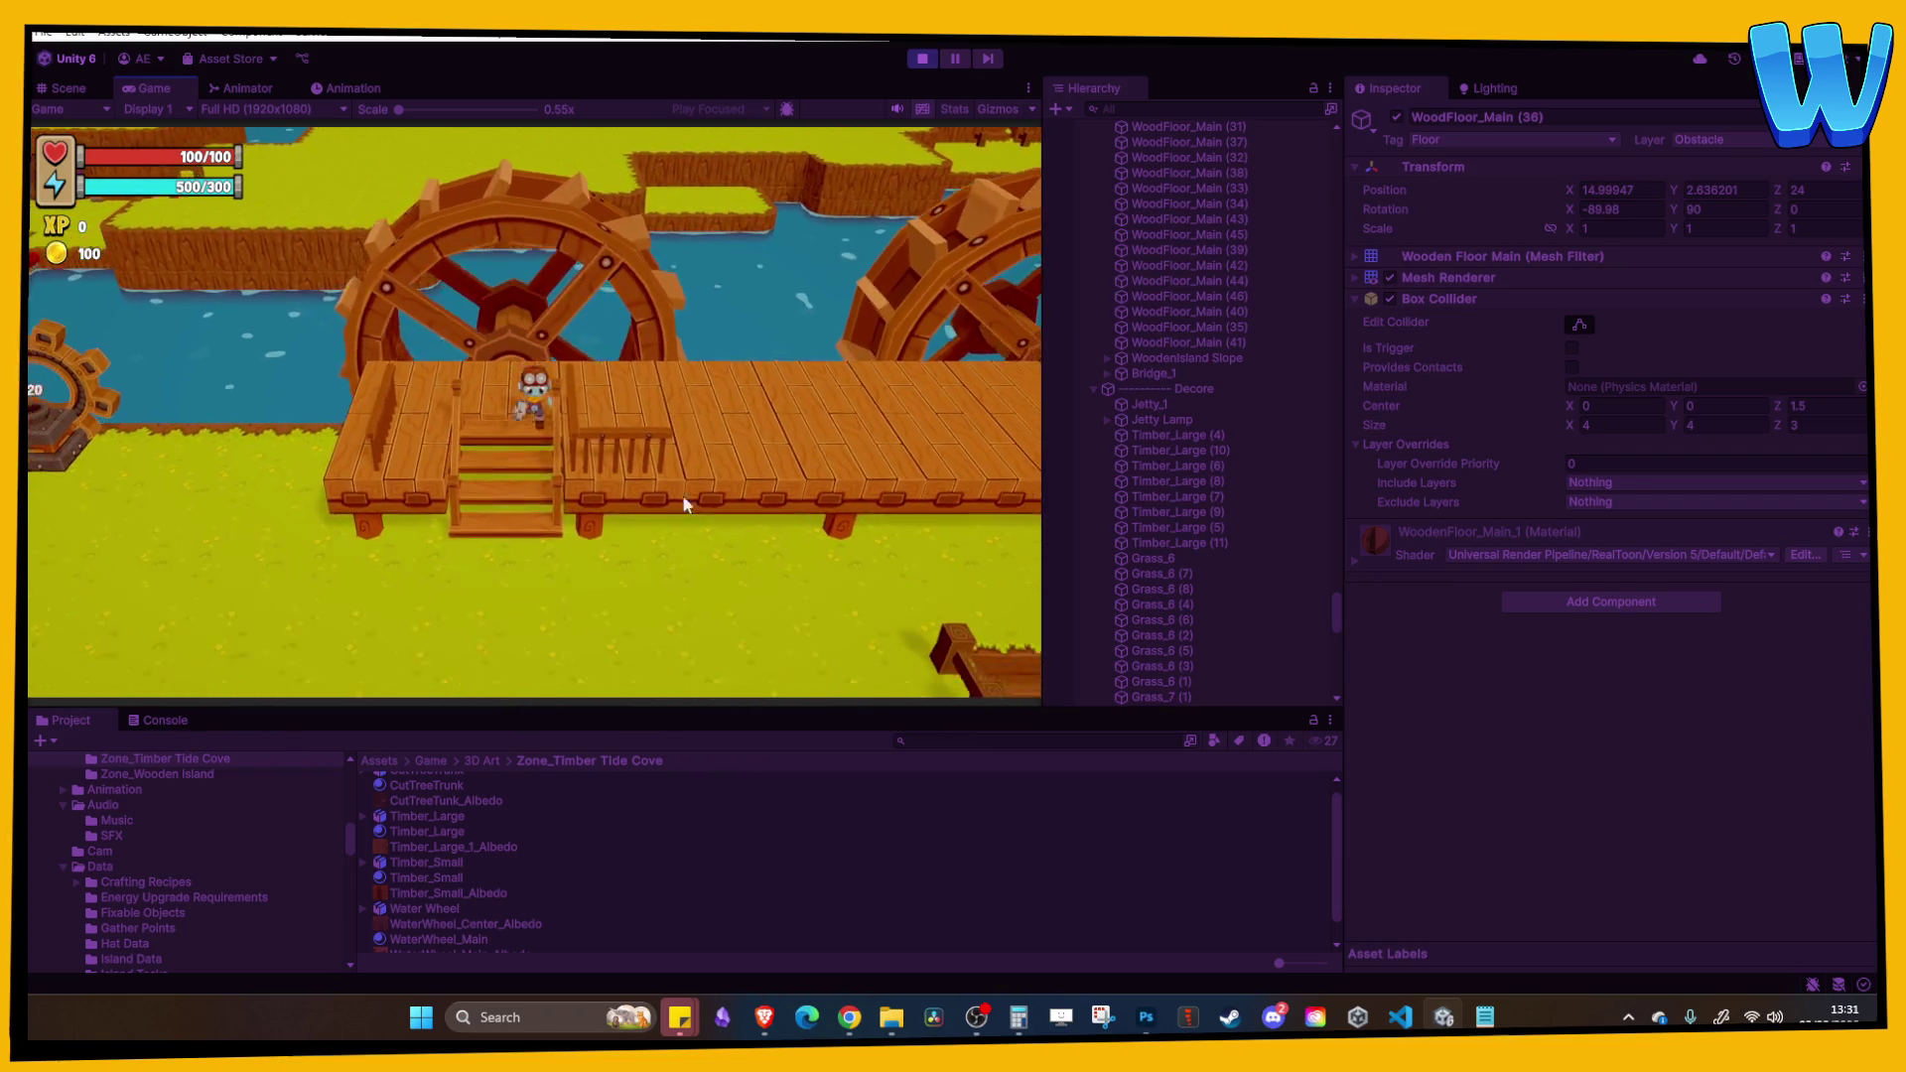
click(922, 59)
Step: Frame the wooden banisters beside the stairs and delete one of them
scroll(508, 457, up, 10)
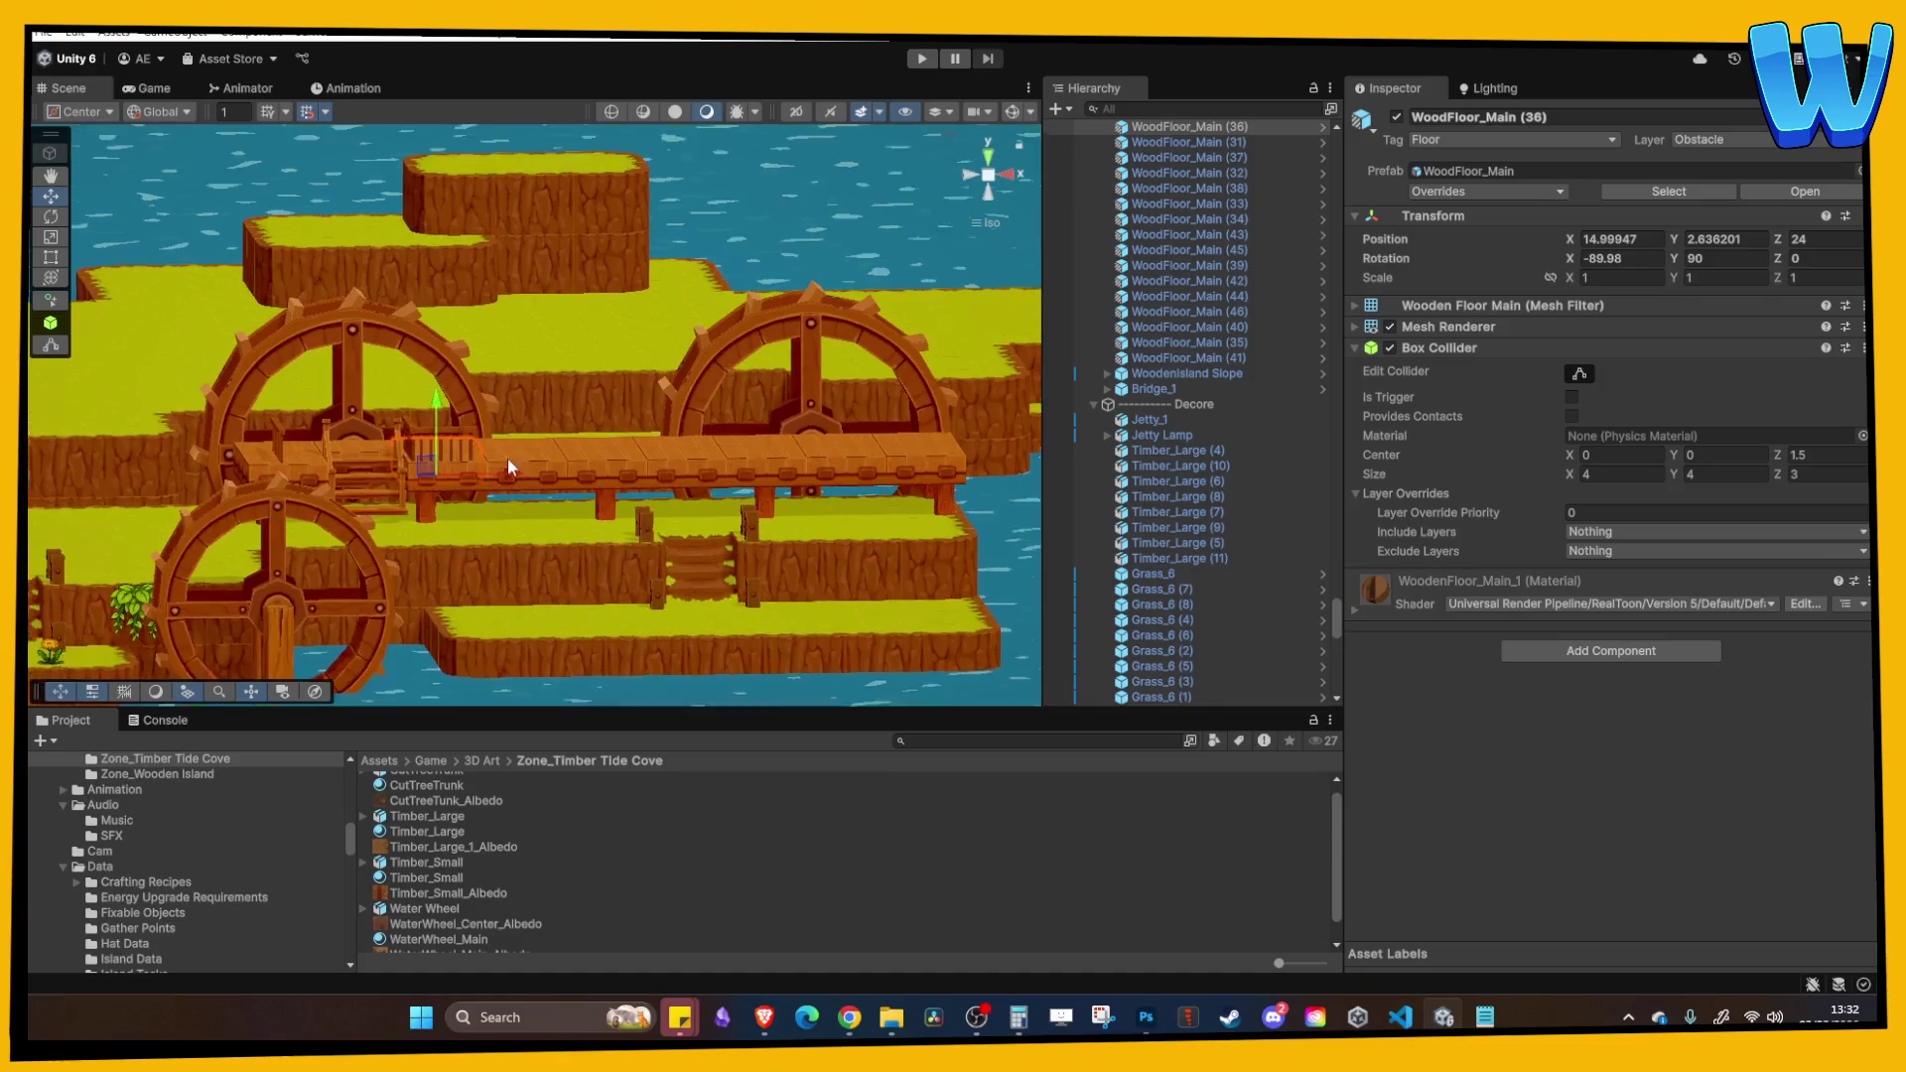
click(386, 381)
click(378, 379)
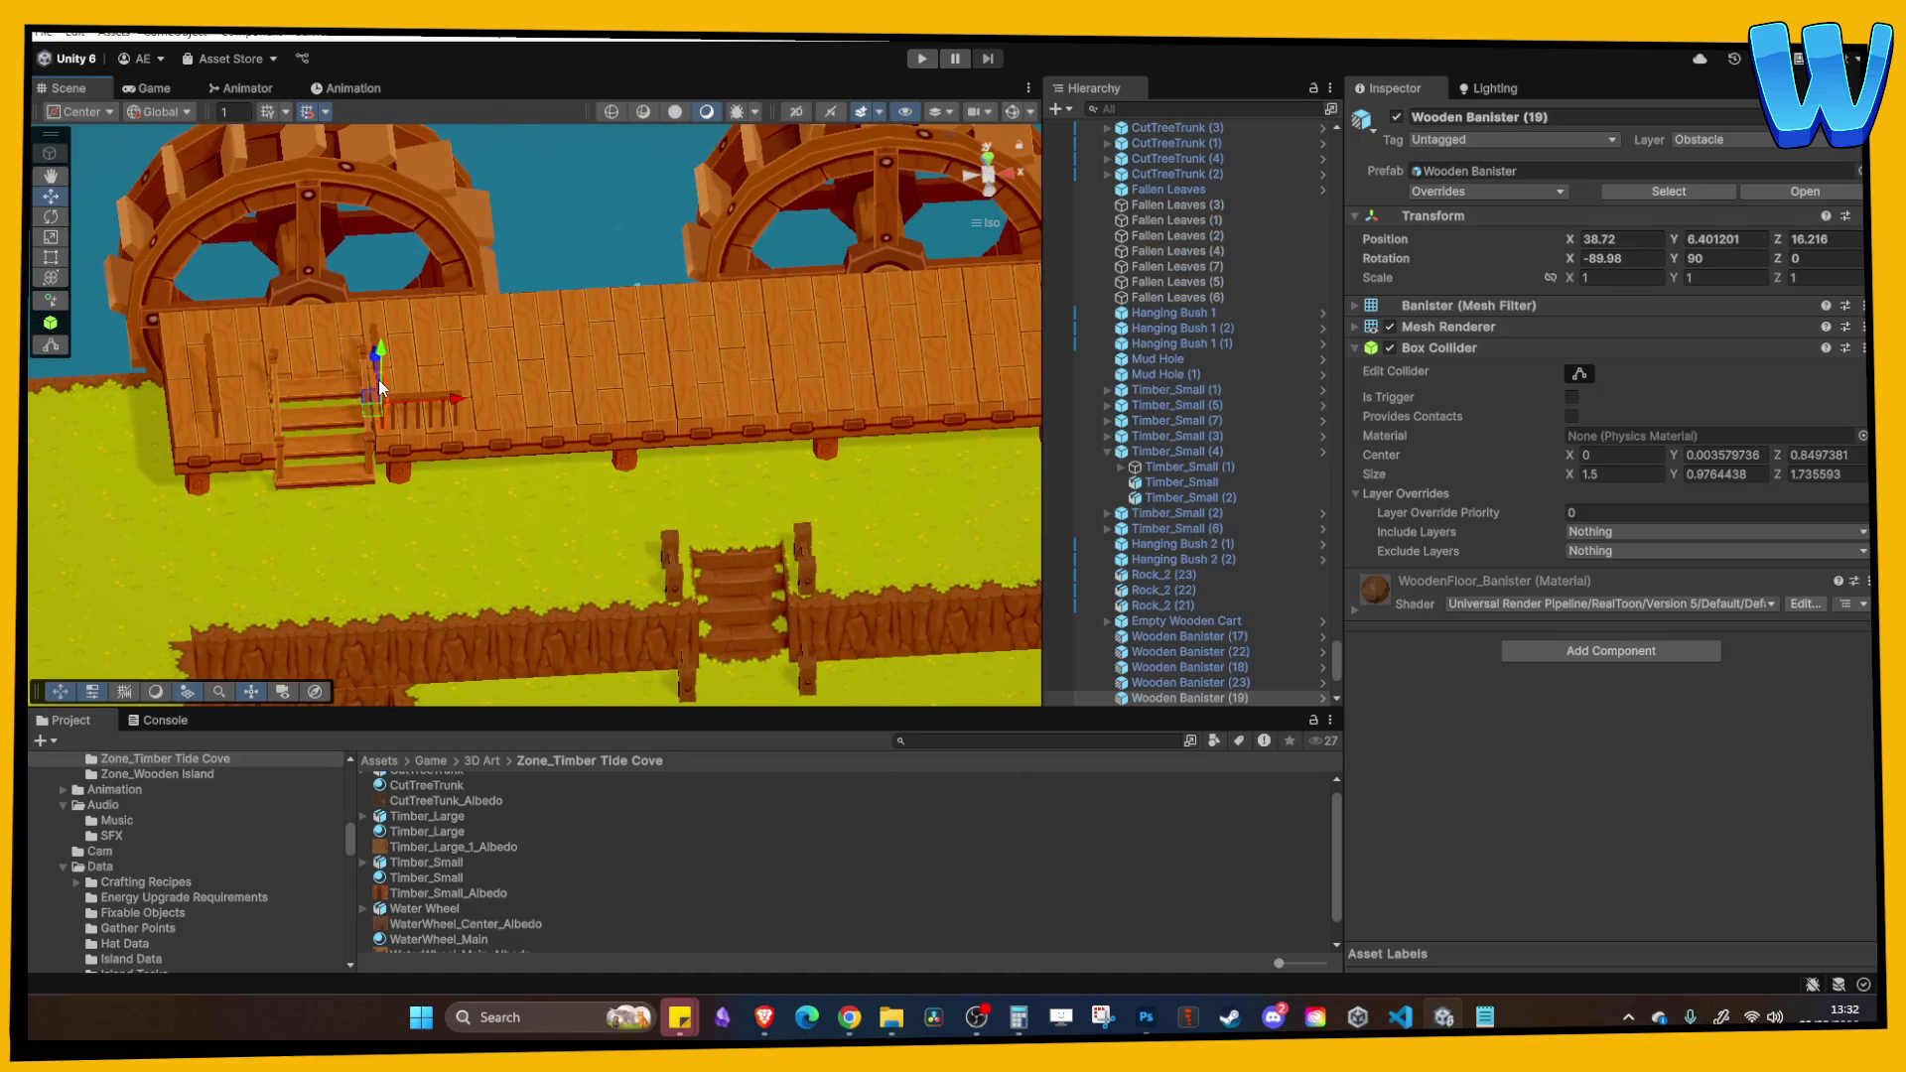
key(f)
click(503, 336)
key(f)
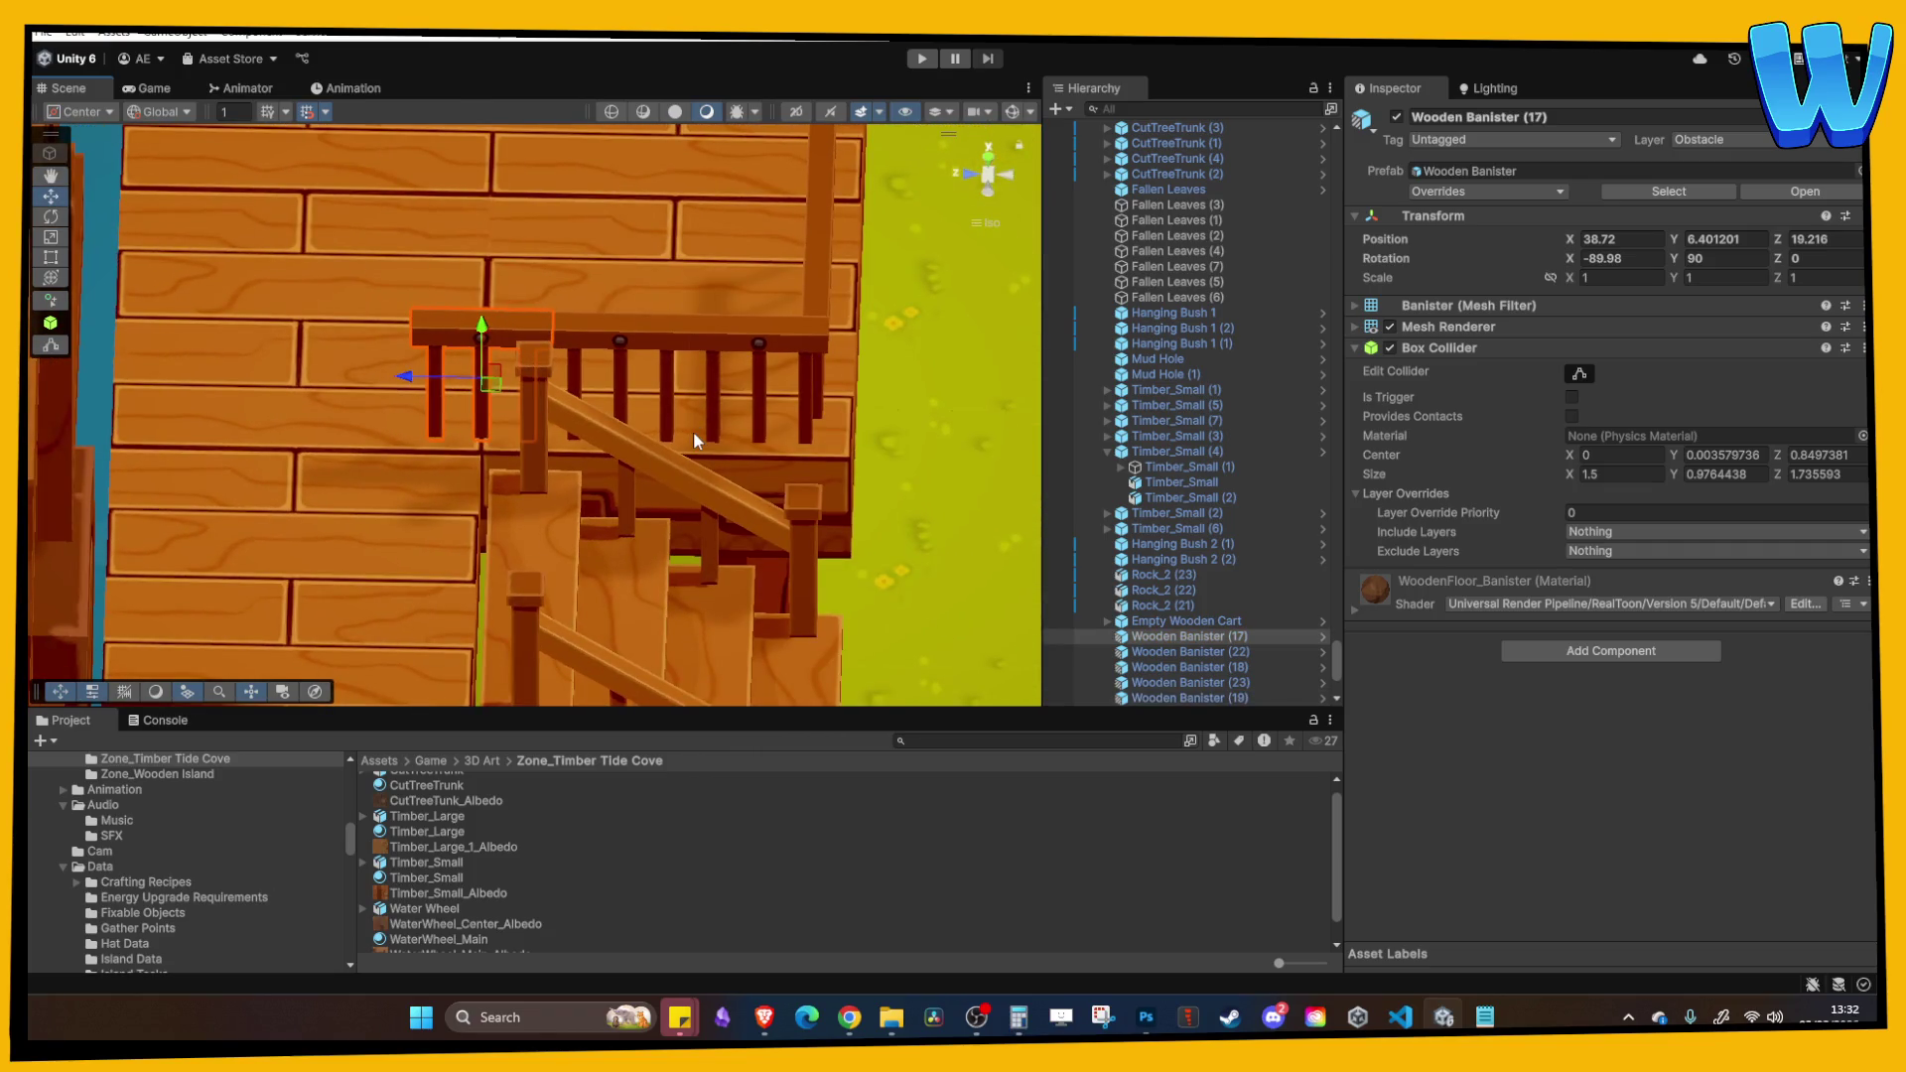
key(Delete)
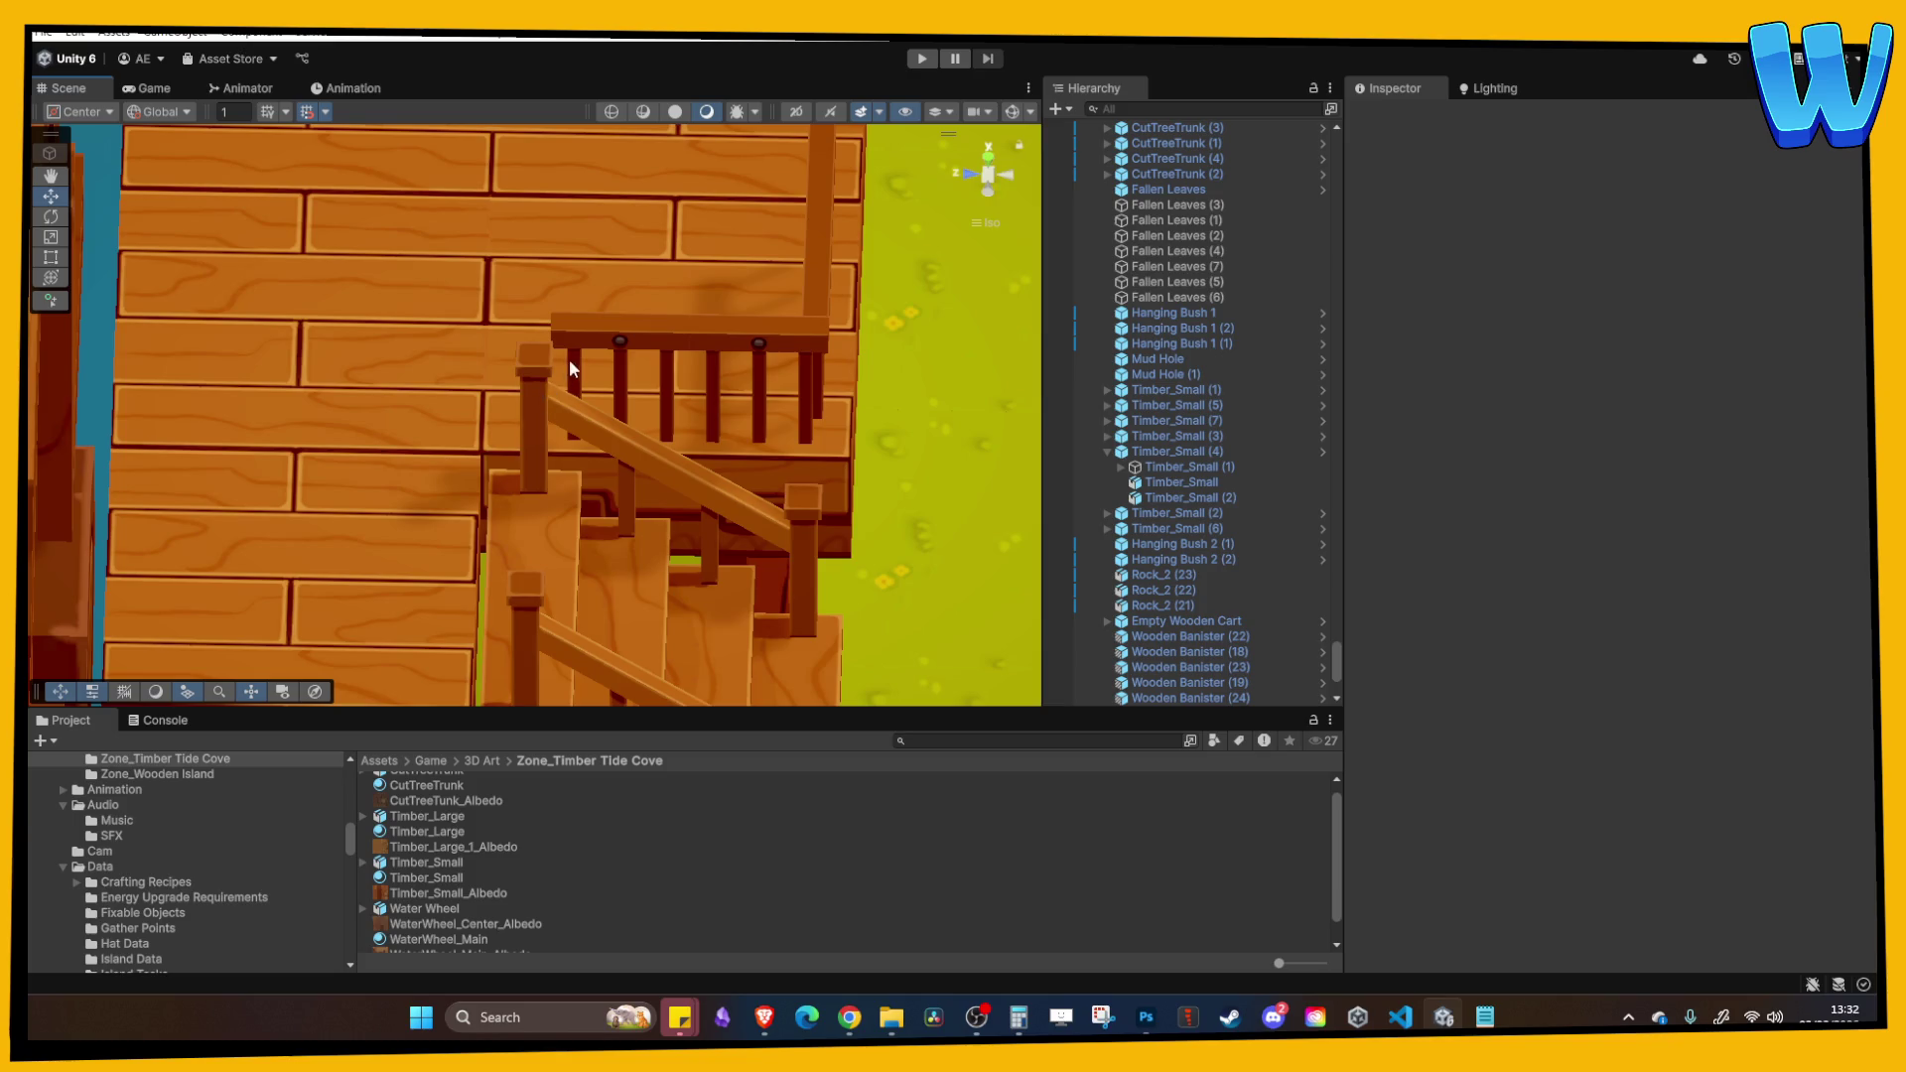
Step: Slide a stair railing left along the dock and delete Wooden Banister (22)
click(570, 335)
shift+click(627, 376)
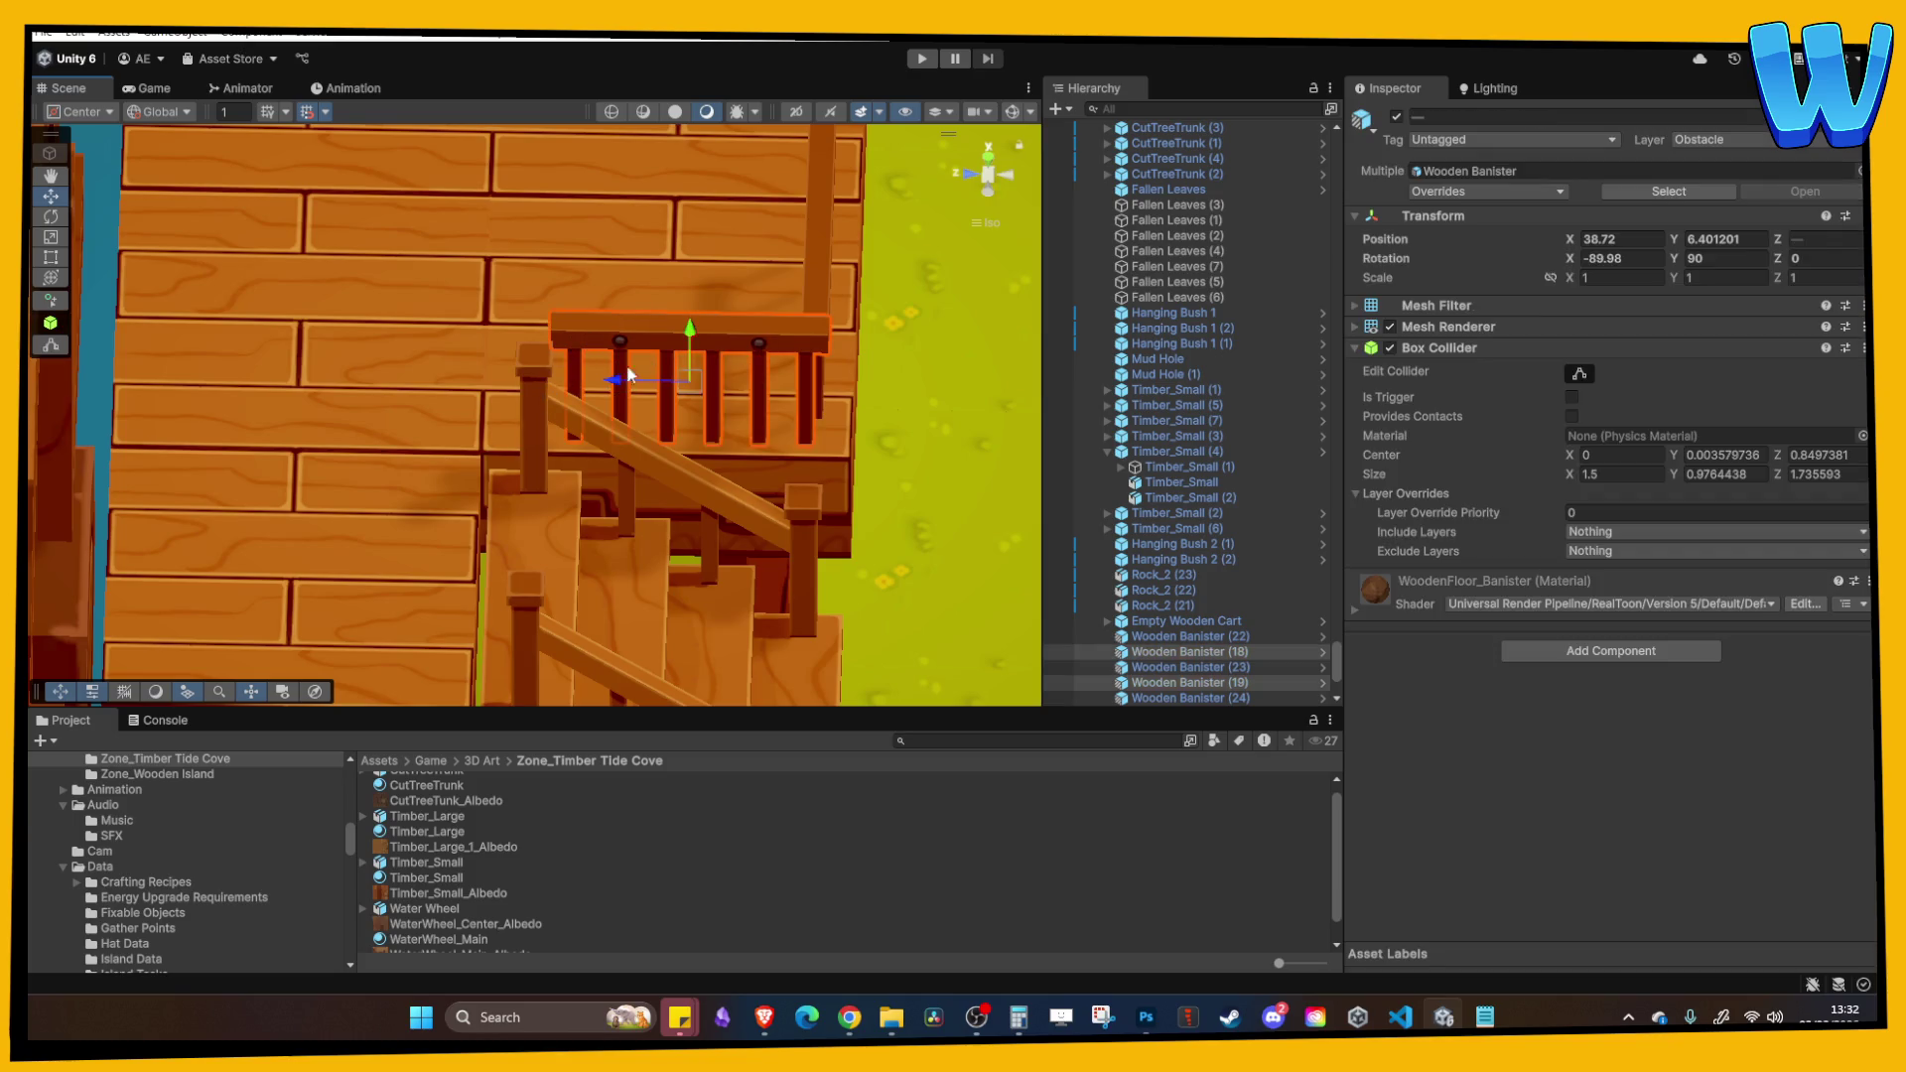
drag(616, 389, 594, 390)
click(902, 319)
mouse_move(902, 319)
mouse_down()
mouse_move(568, 360)
mouse_move(641, 456)
mouse_up()
click(722, 564)
shift+click(784, 558)
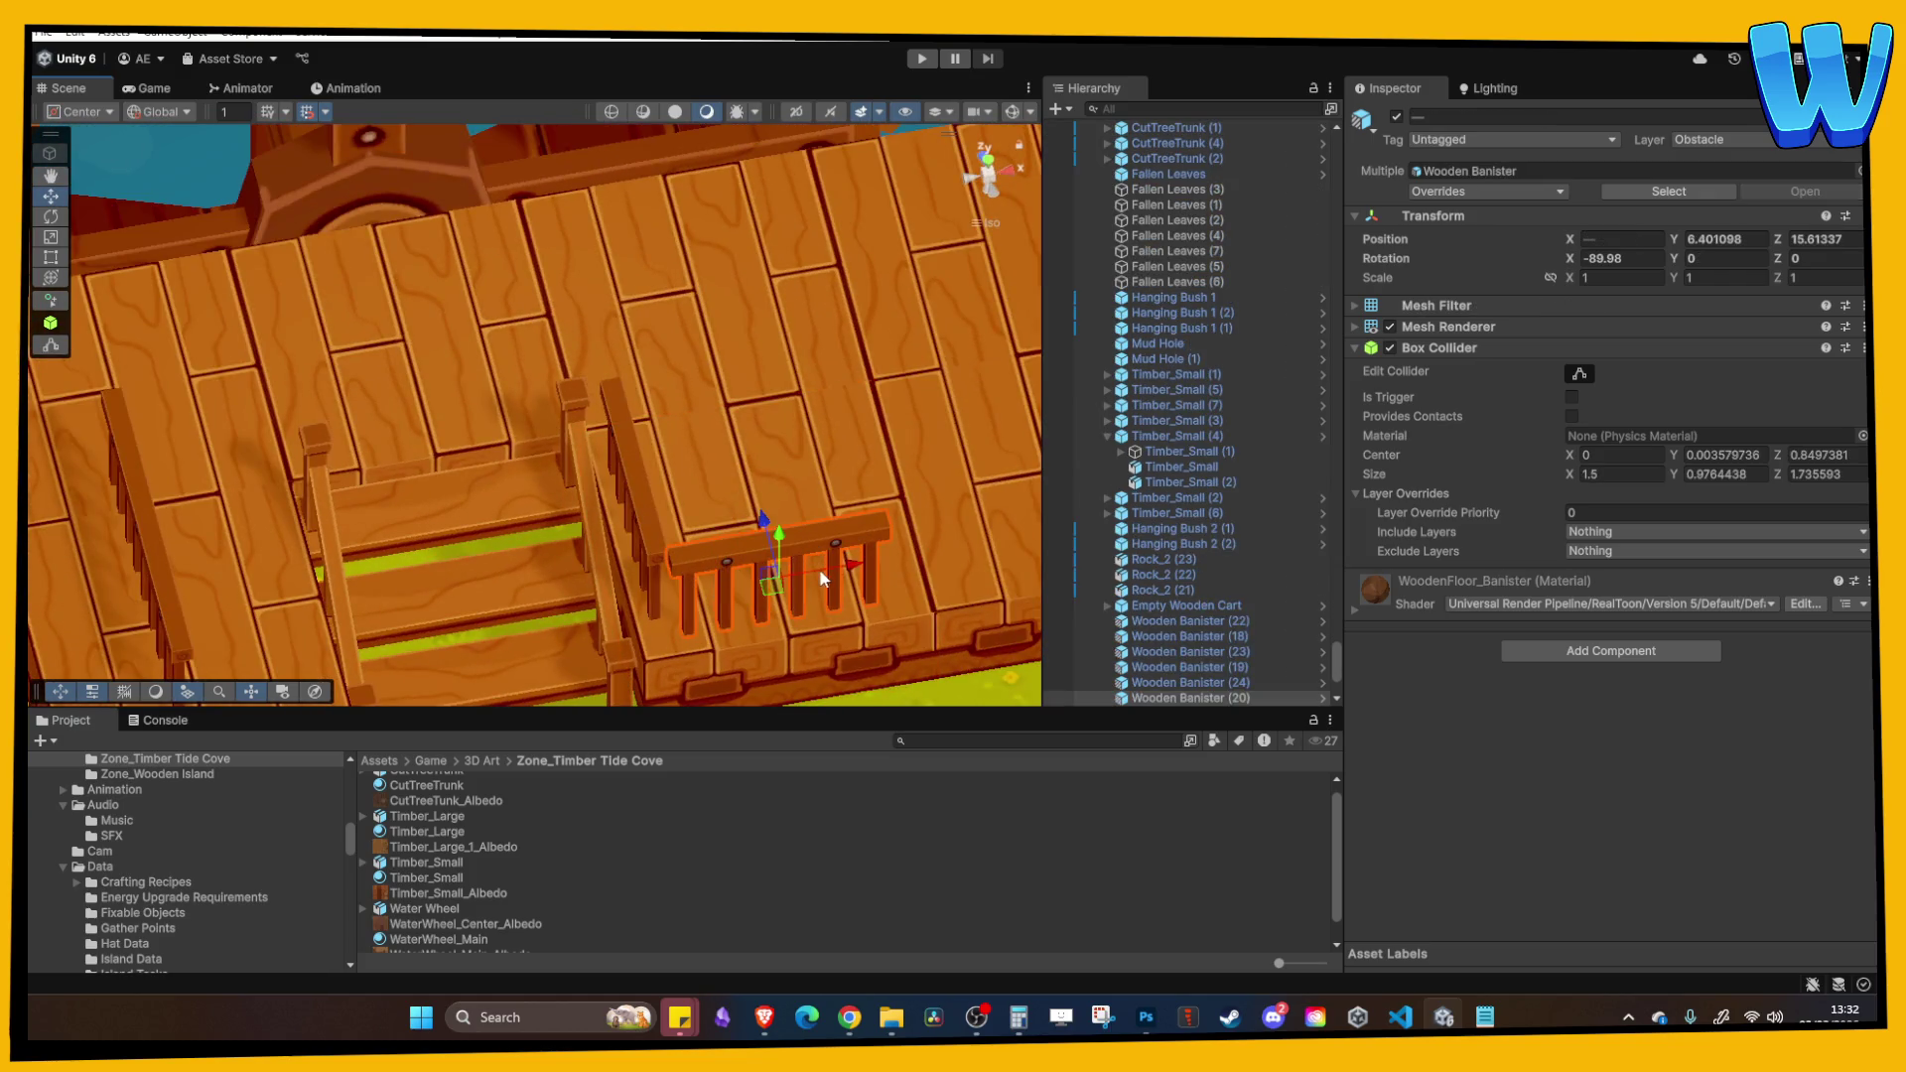
drag(841, 571, 786, 474)
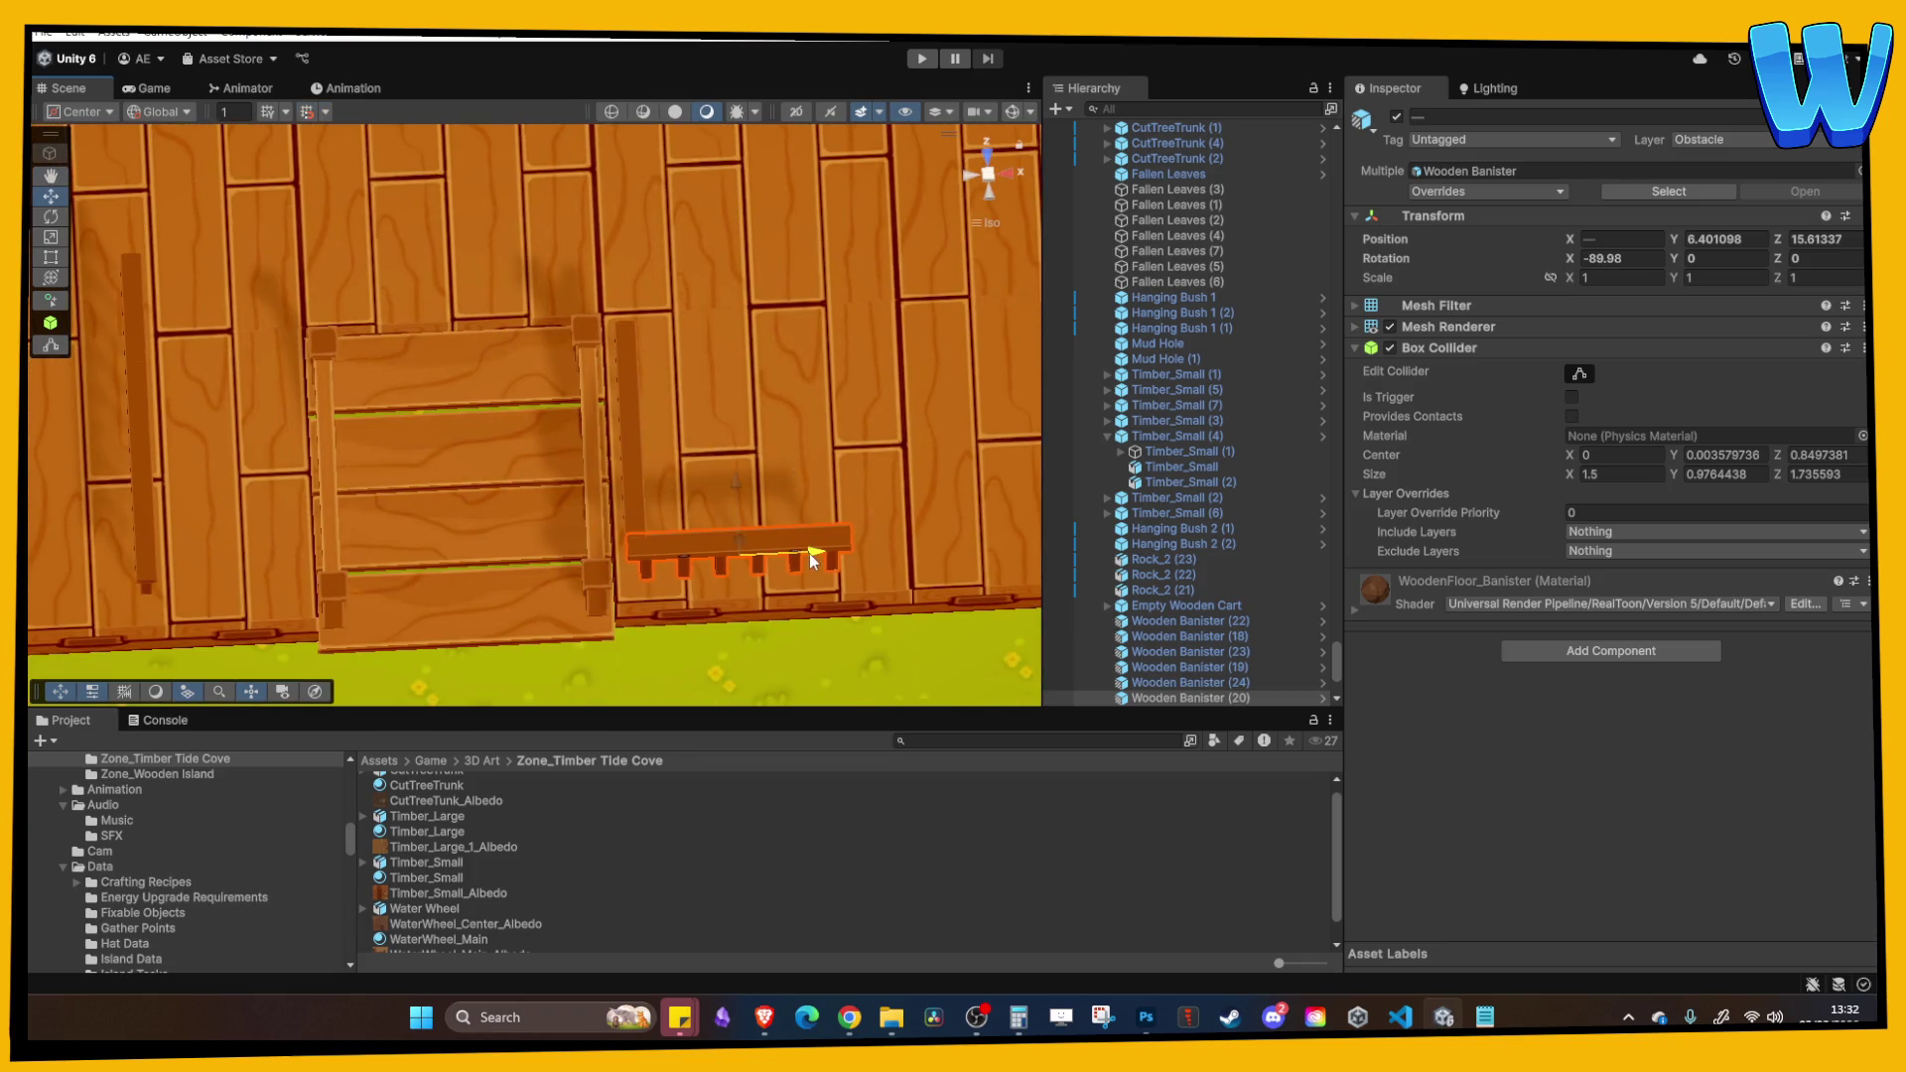
mouse_move(165, 295)
mouse_down()
mouse_move(379, 231)
mouse_move(536, 322)
mouse_move(581, 295)
mouse_up()
key(Delete)
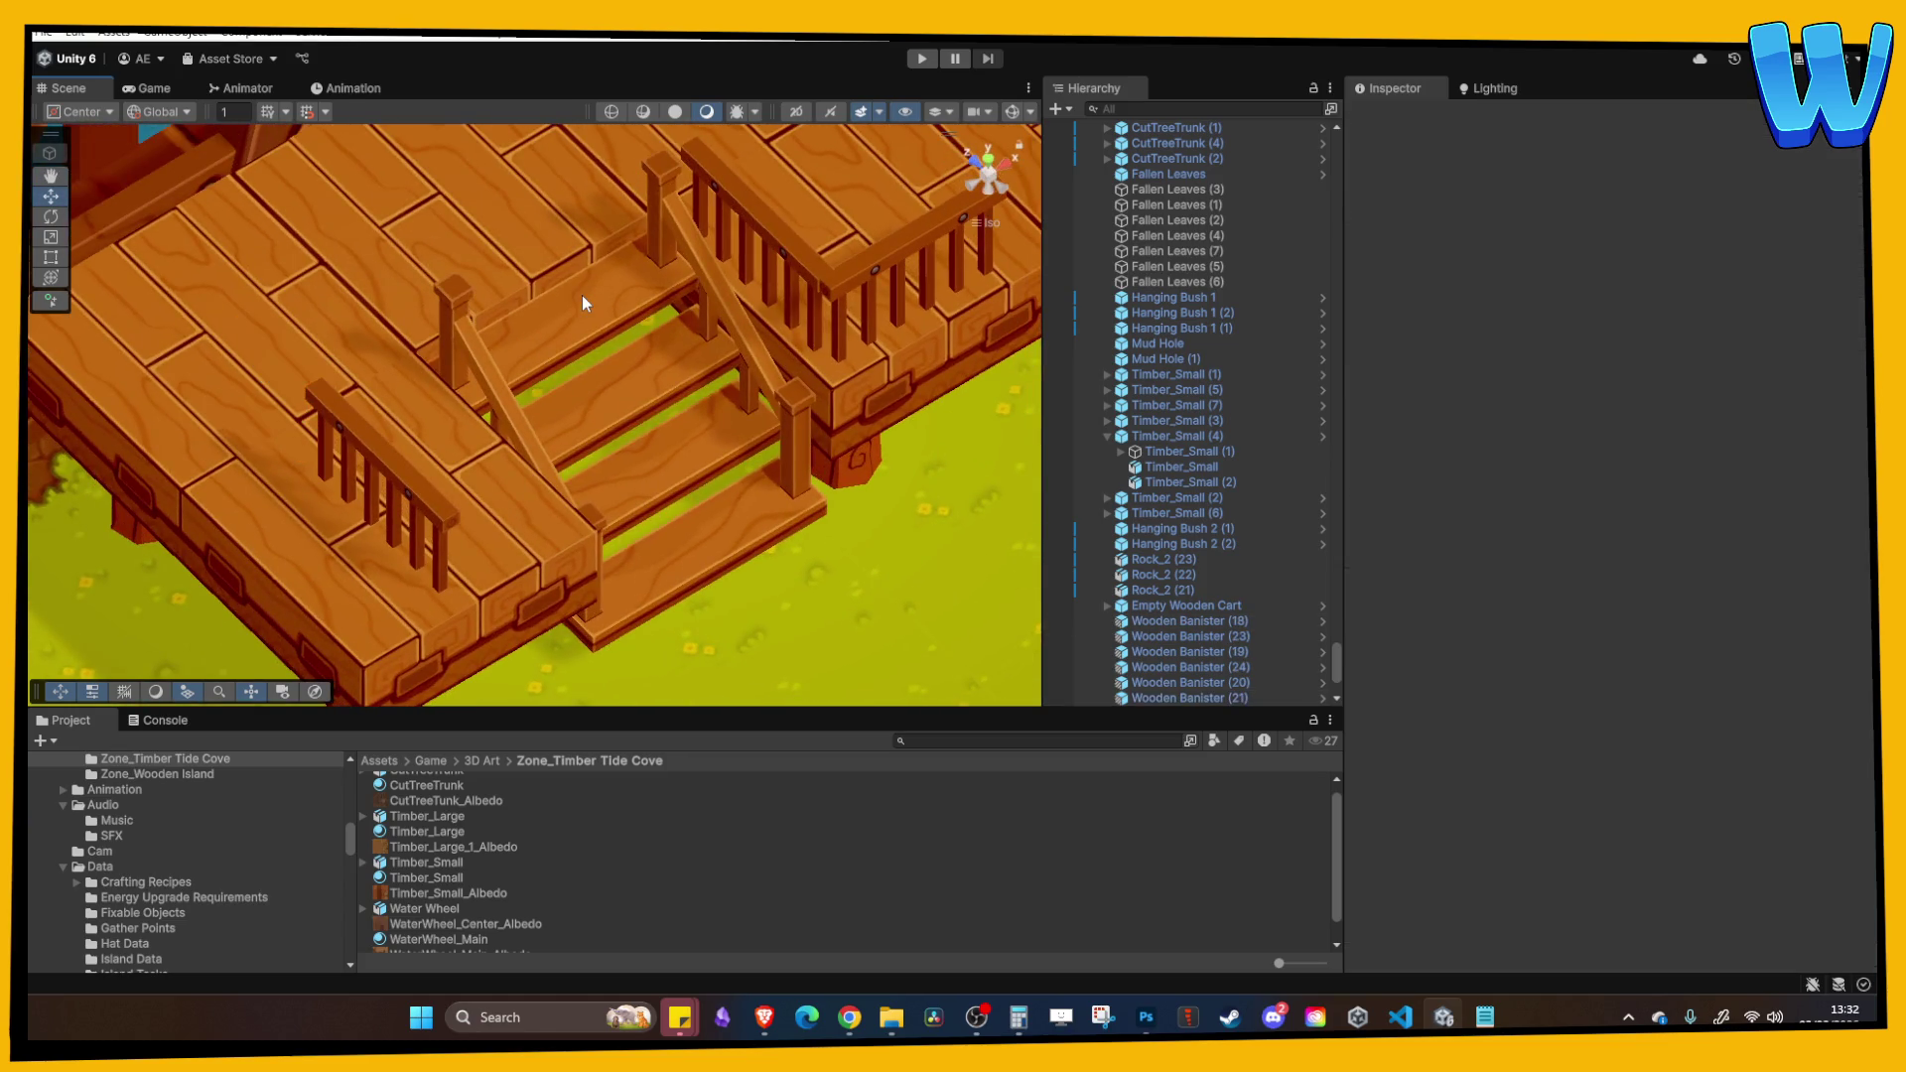
Step: Move the deck banister along X to Position X 34.42, then bring back the timber mill image search
scroll(374, 503, up, 2)
click(499, 540)
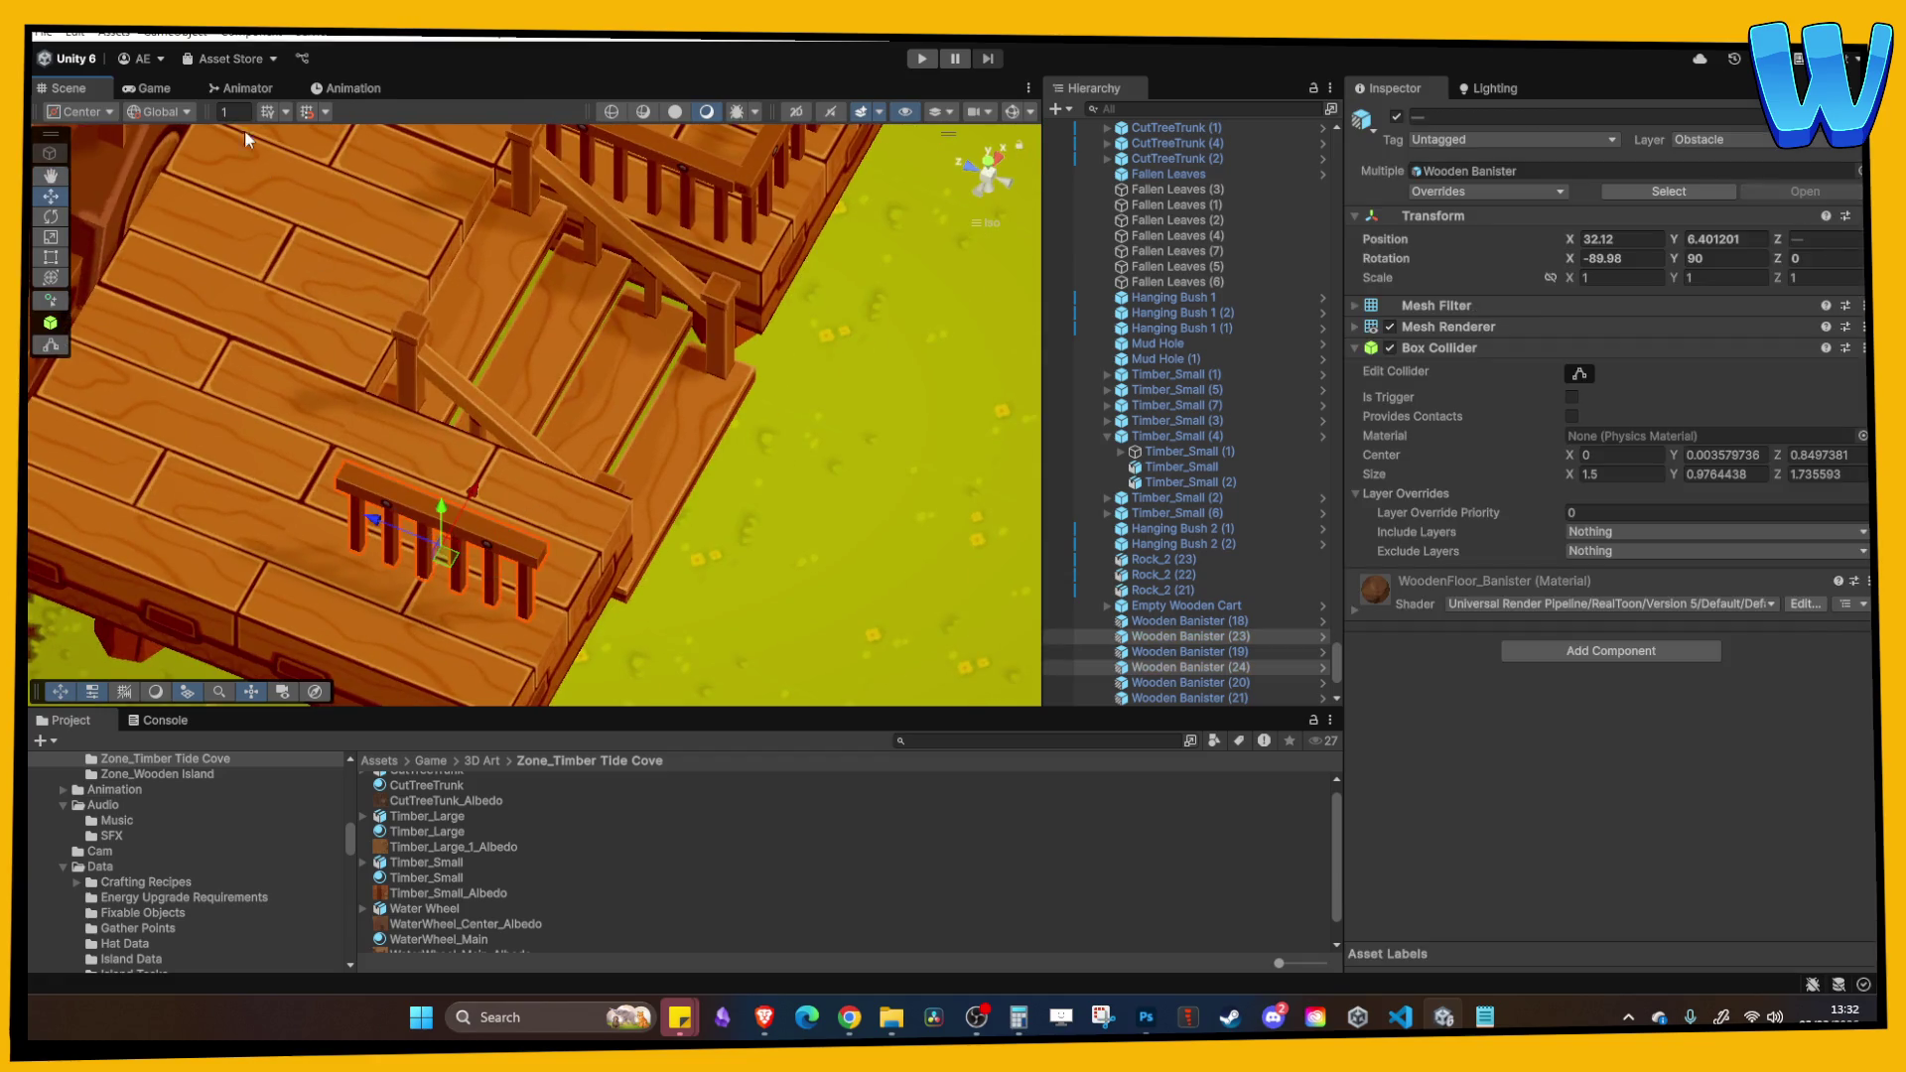
drag(326, 151, 528, 443)
drag(512, 516, 531, 397)
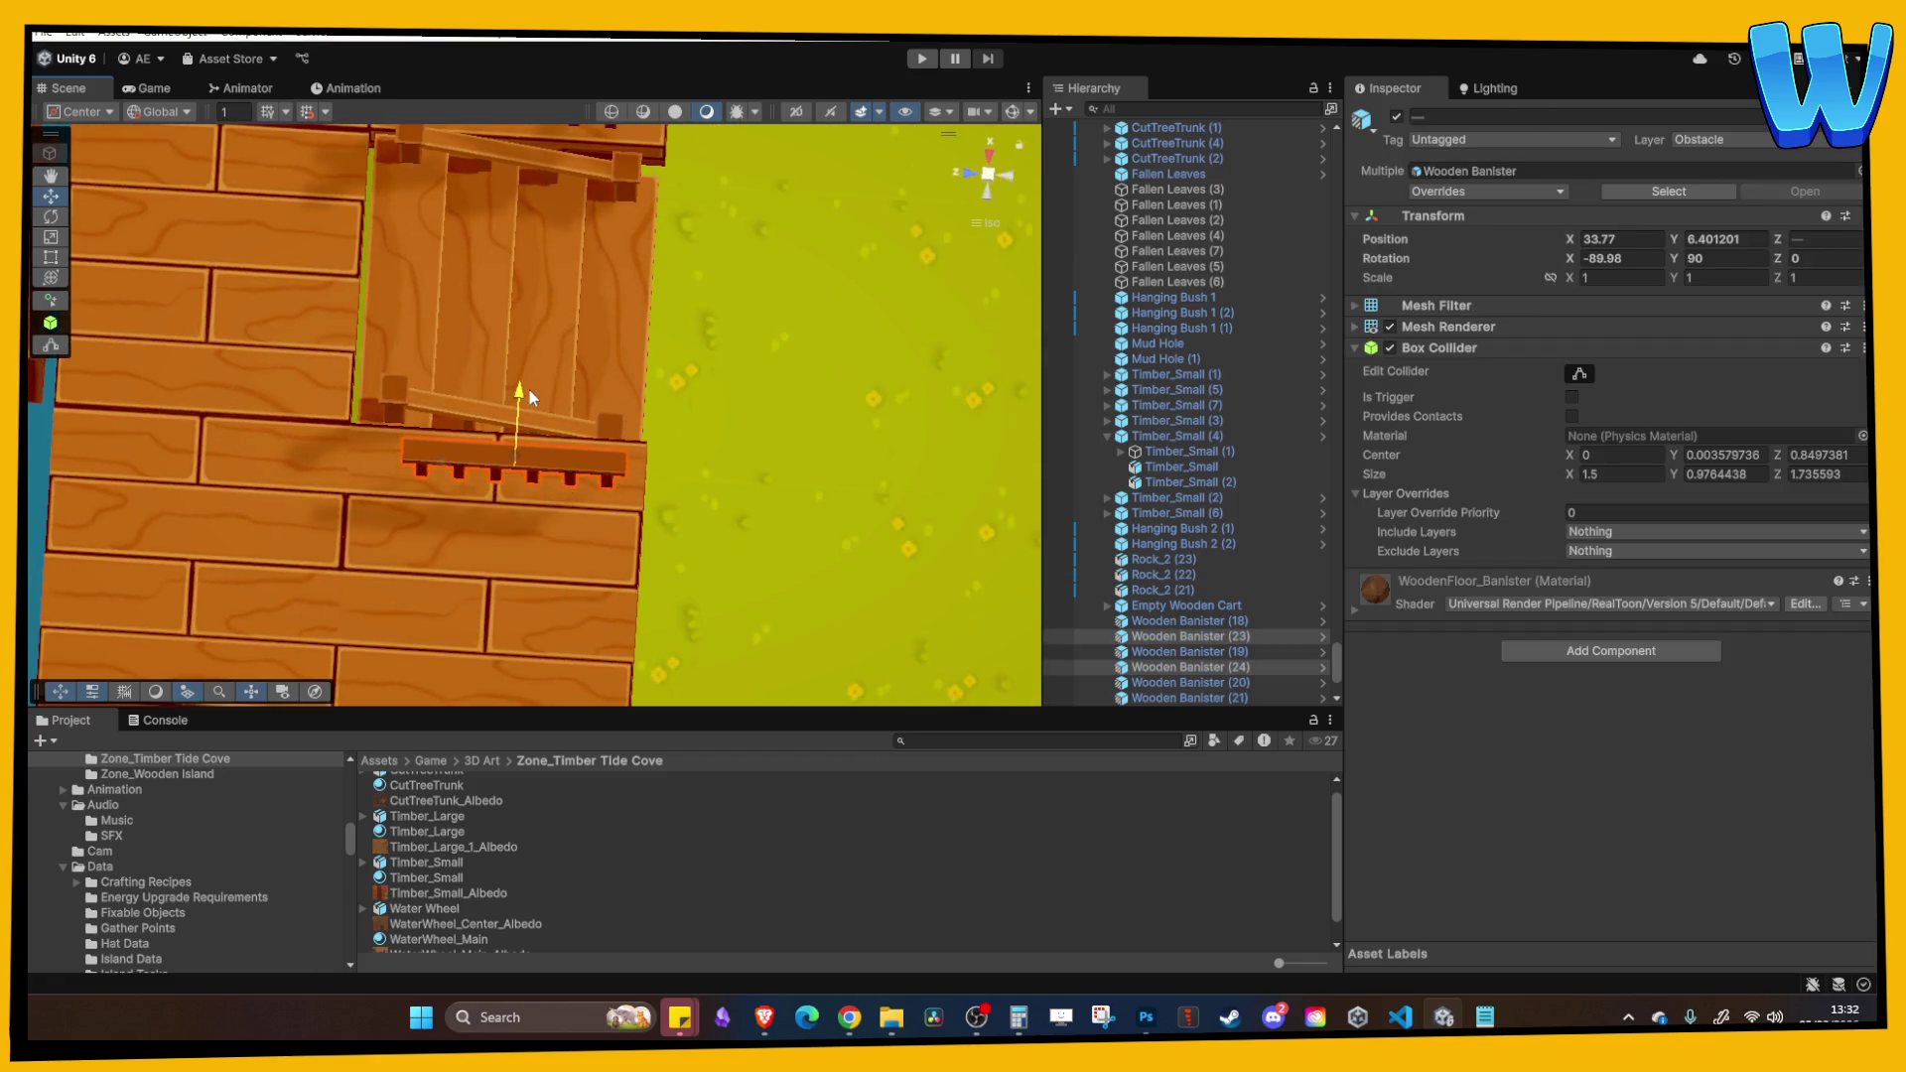
key(ctrl+z)
mouse_move(508, 533)
mouse_down()
mouse_move(526, 338)
mouse_move(418, 222)
mouse_move(510, 348)
mouse_move(514, 425)
mouse_move(604, 452)
mouse_move(571, 409)
mouse_move(677, 409)
mouse_move(719, 296)
mouse_move(874, 314)
mouse_move(630, 413)
mouse_move(533, 375)
mouse_move(759, 314)
mouse_move(461, 389)
mouse_move(503, 419)
mouse_up()
click(636, 413)
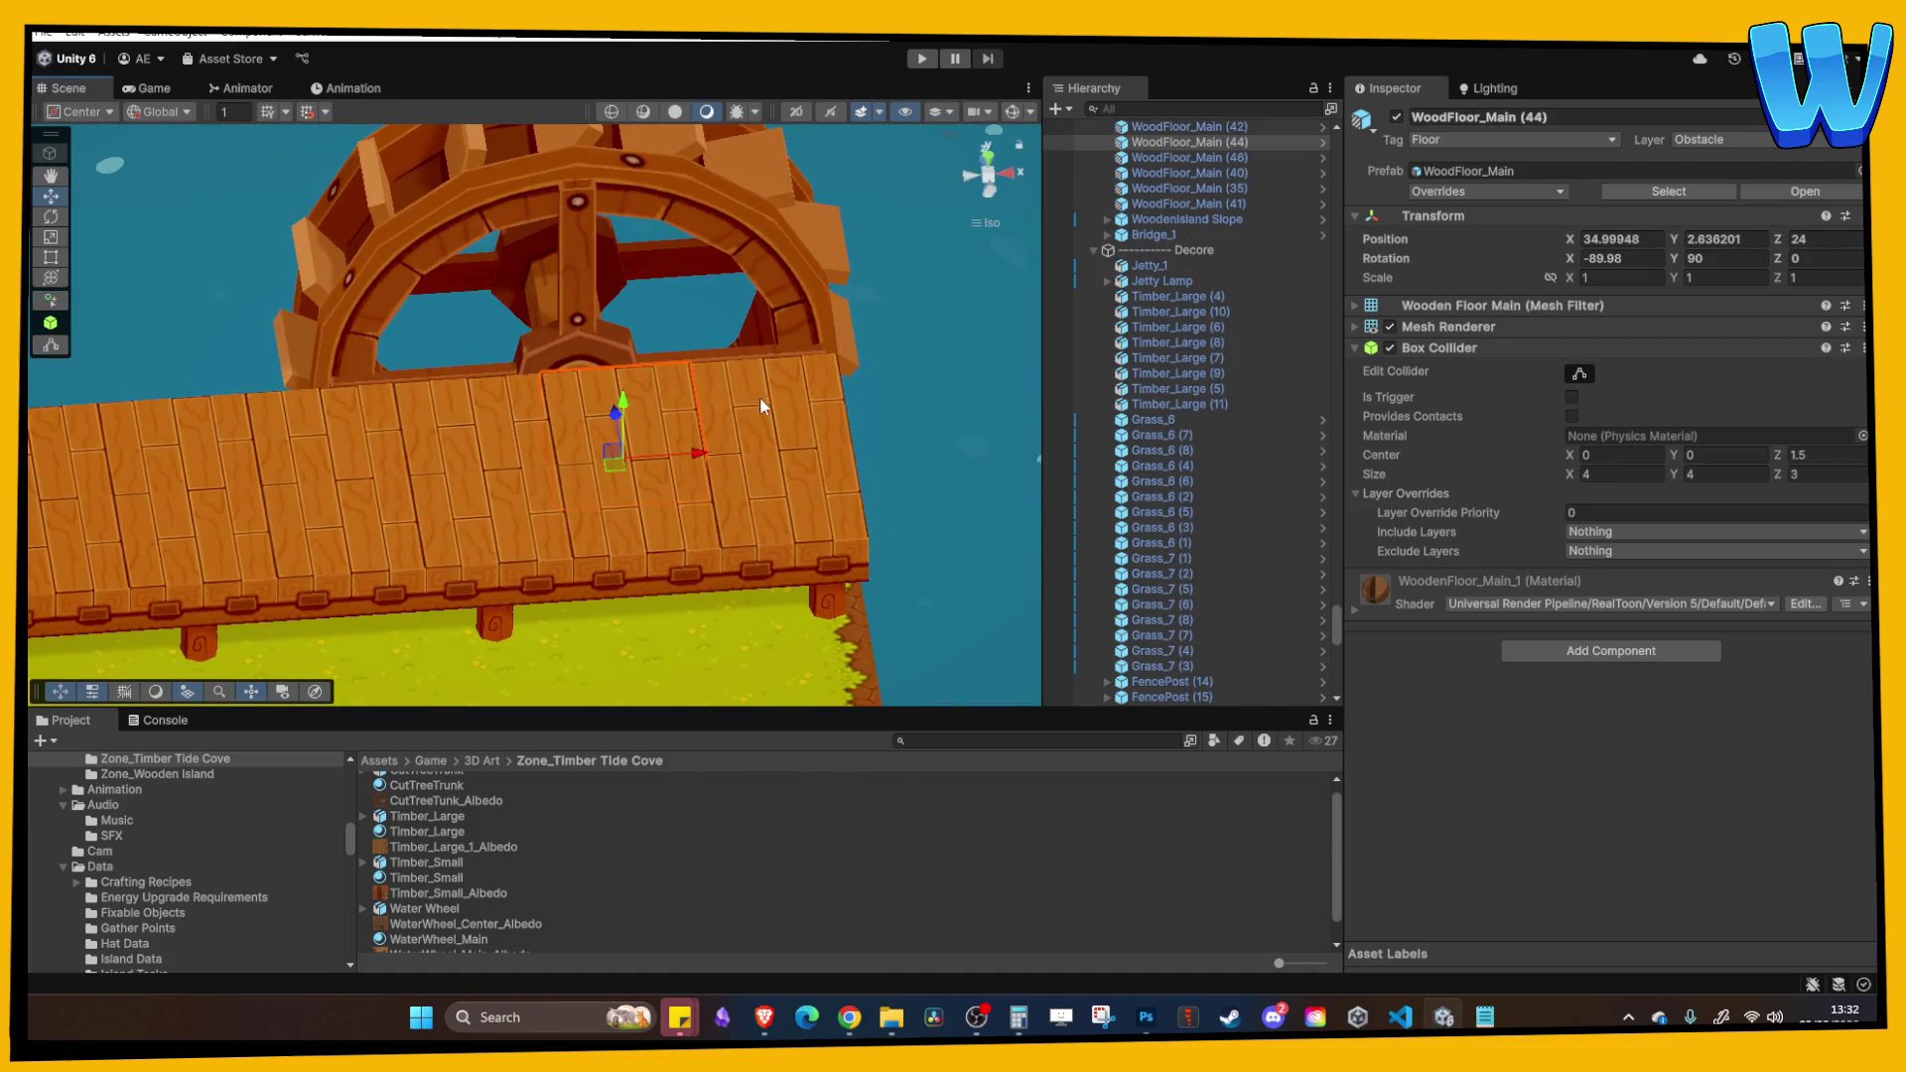
mouse_move(854, 1022)
click(932, 967)
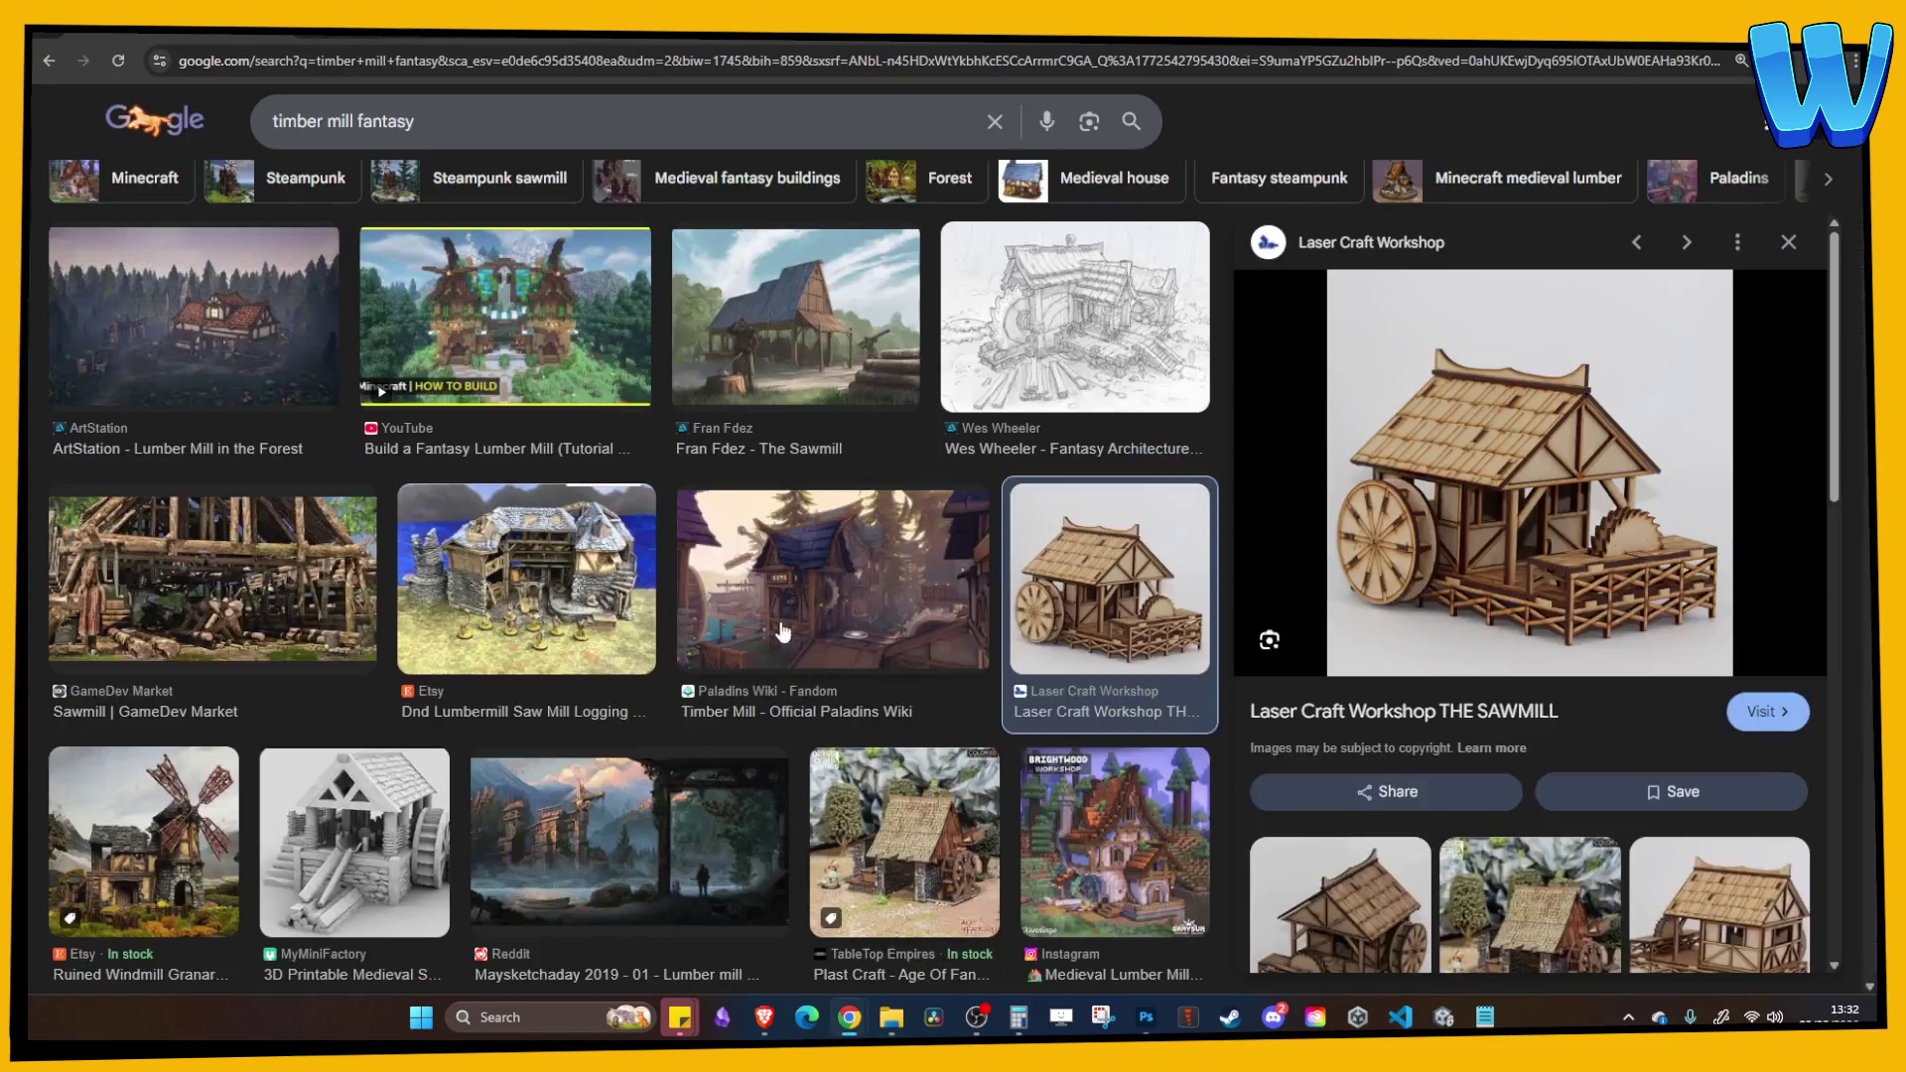
Step: Preview the pencil lumbermill sketch, then return to the Unity scene
click(1110, 409)
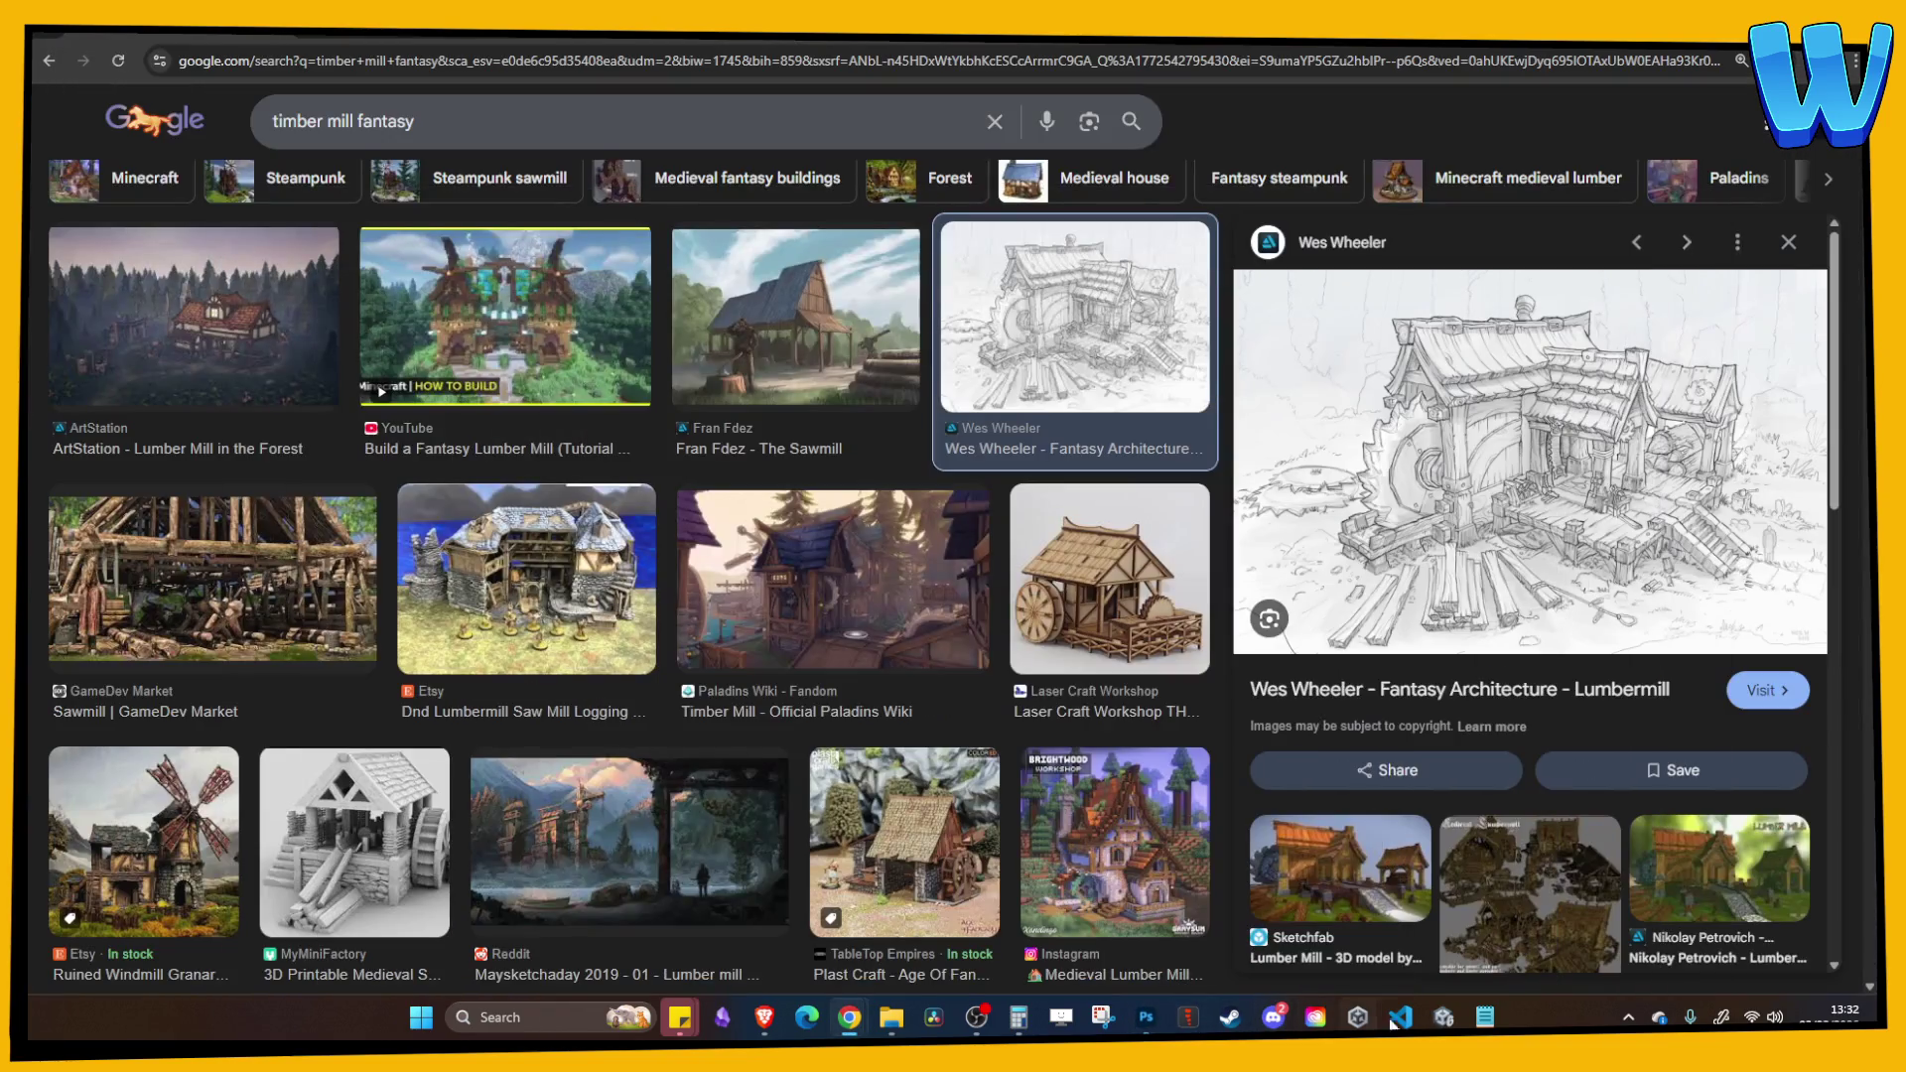
click(1442, 1018)
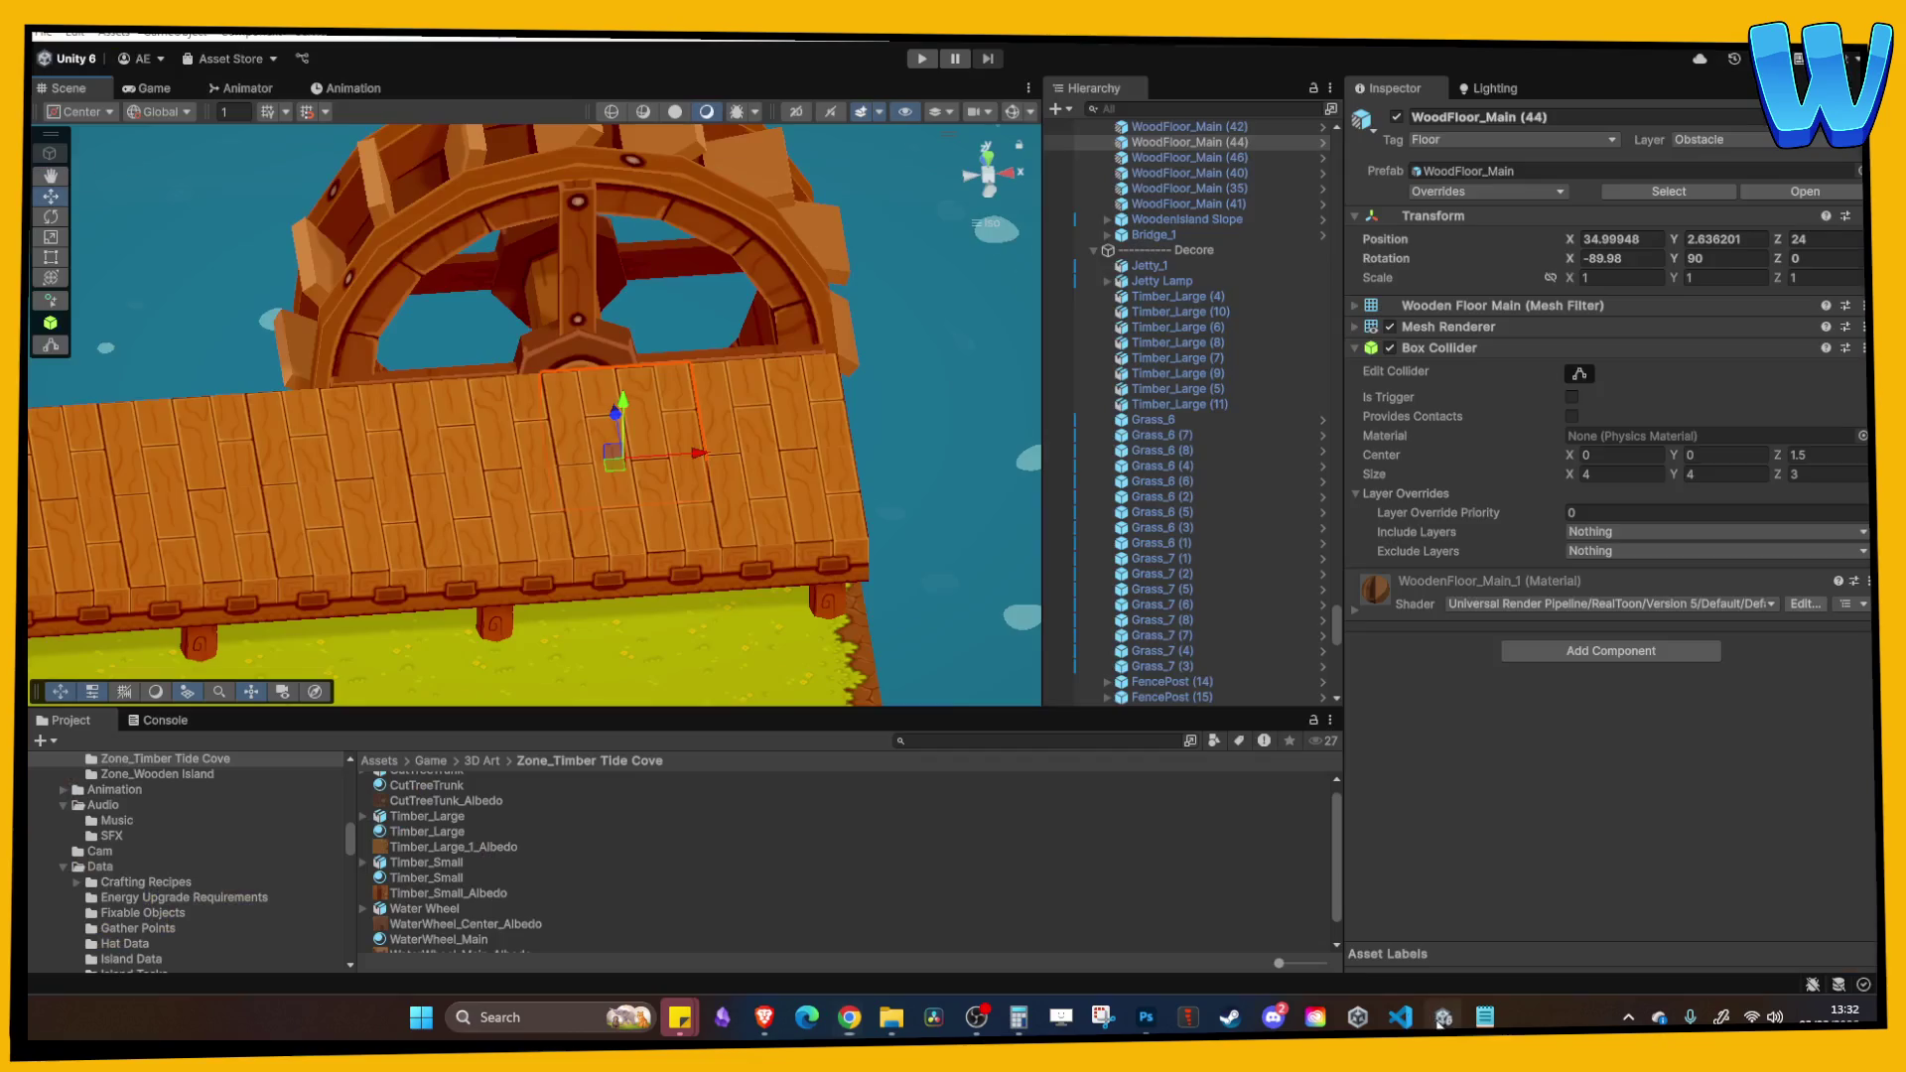
Step: Delete Water Wheel (3) from behind the dock, then bring back the timber mill image results
mouse_move(778, 512)
mouse_down()
mouse_move(836, 419)
mouse_move(646, 426)
mouse_move(592, 586)
mouse_move(610, 379)
mouse_up()
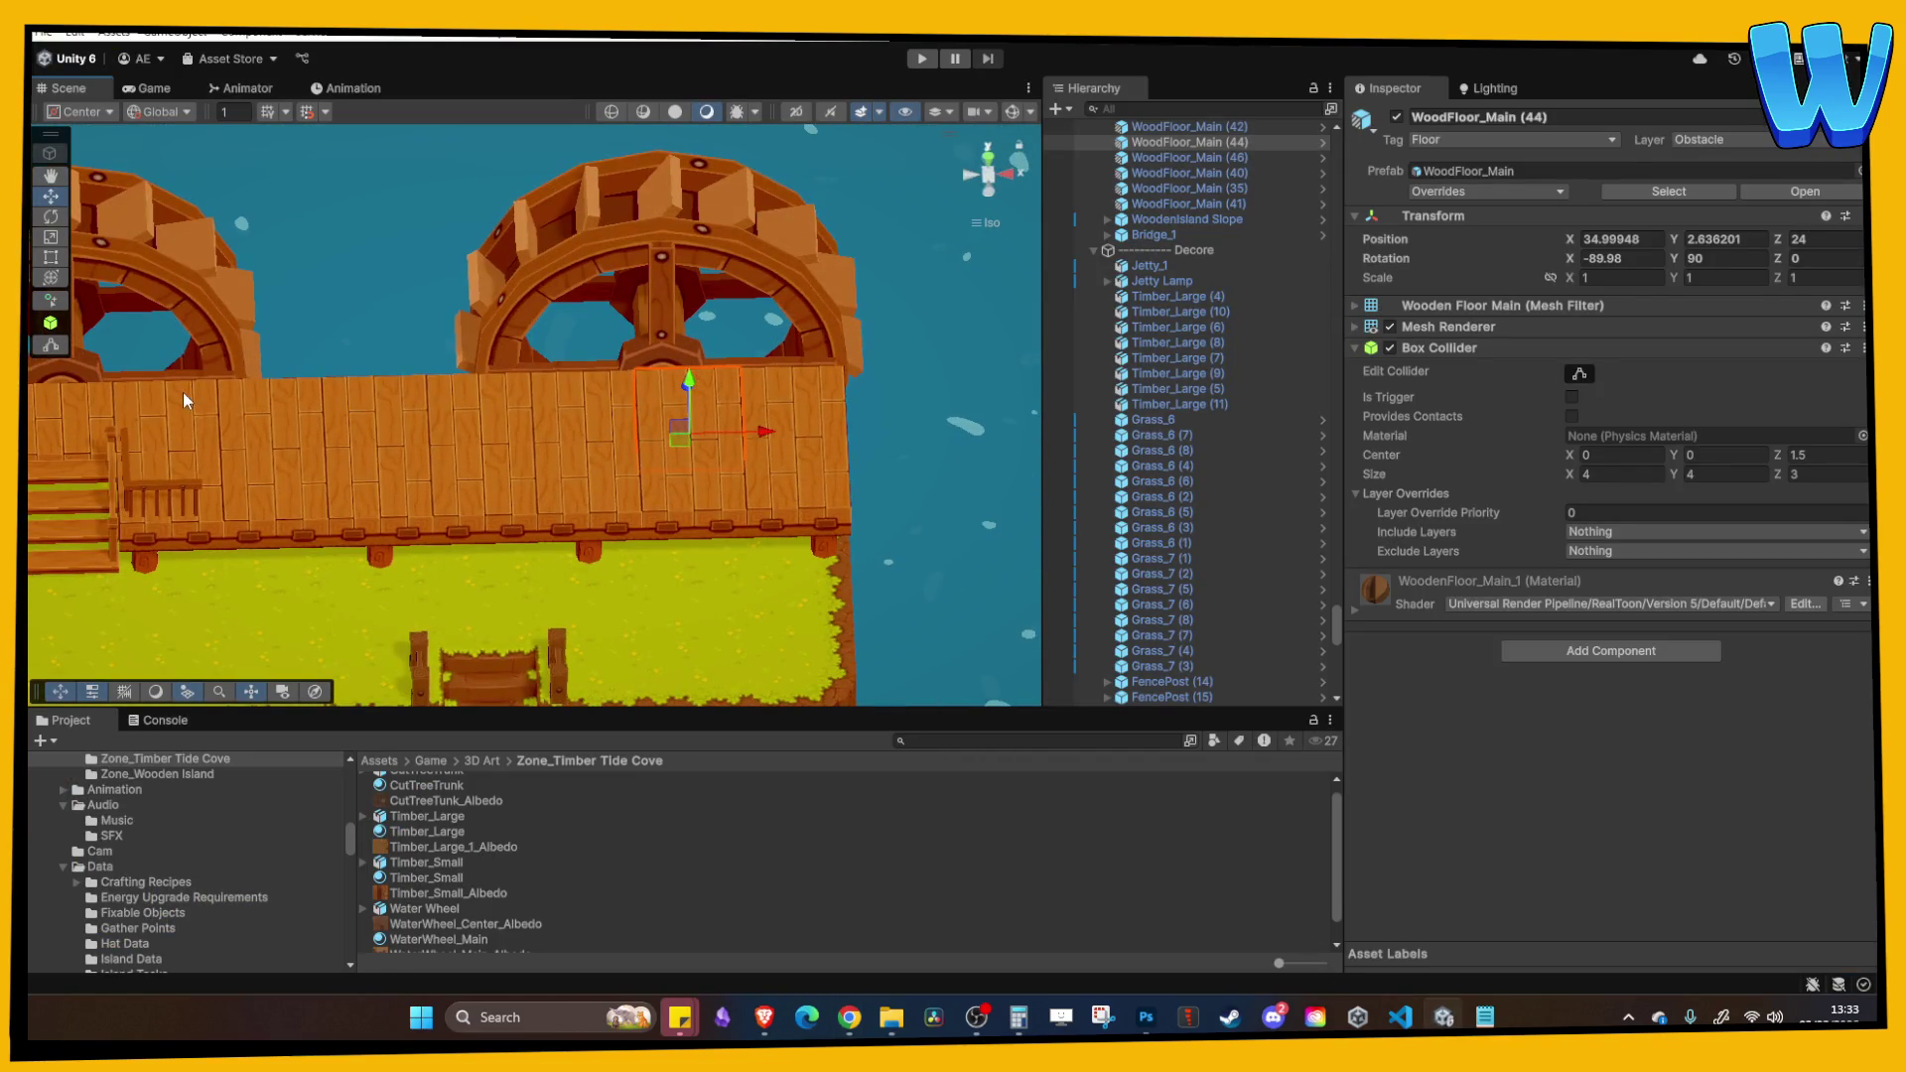
key(Right)
key(Down)
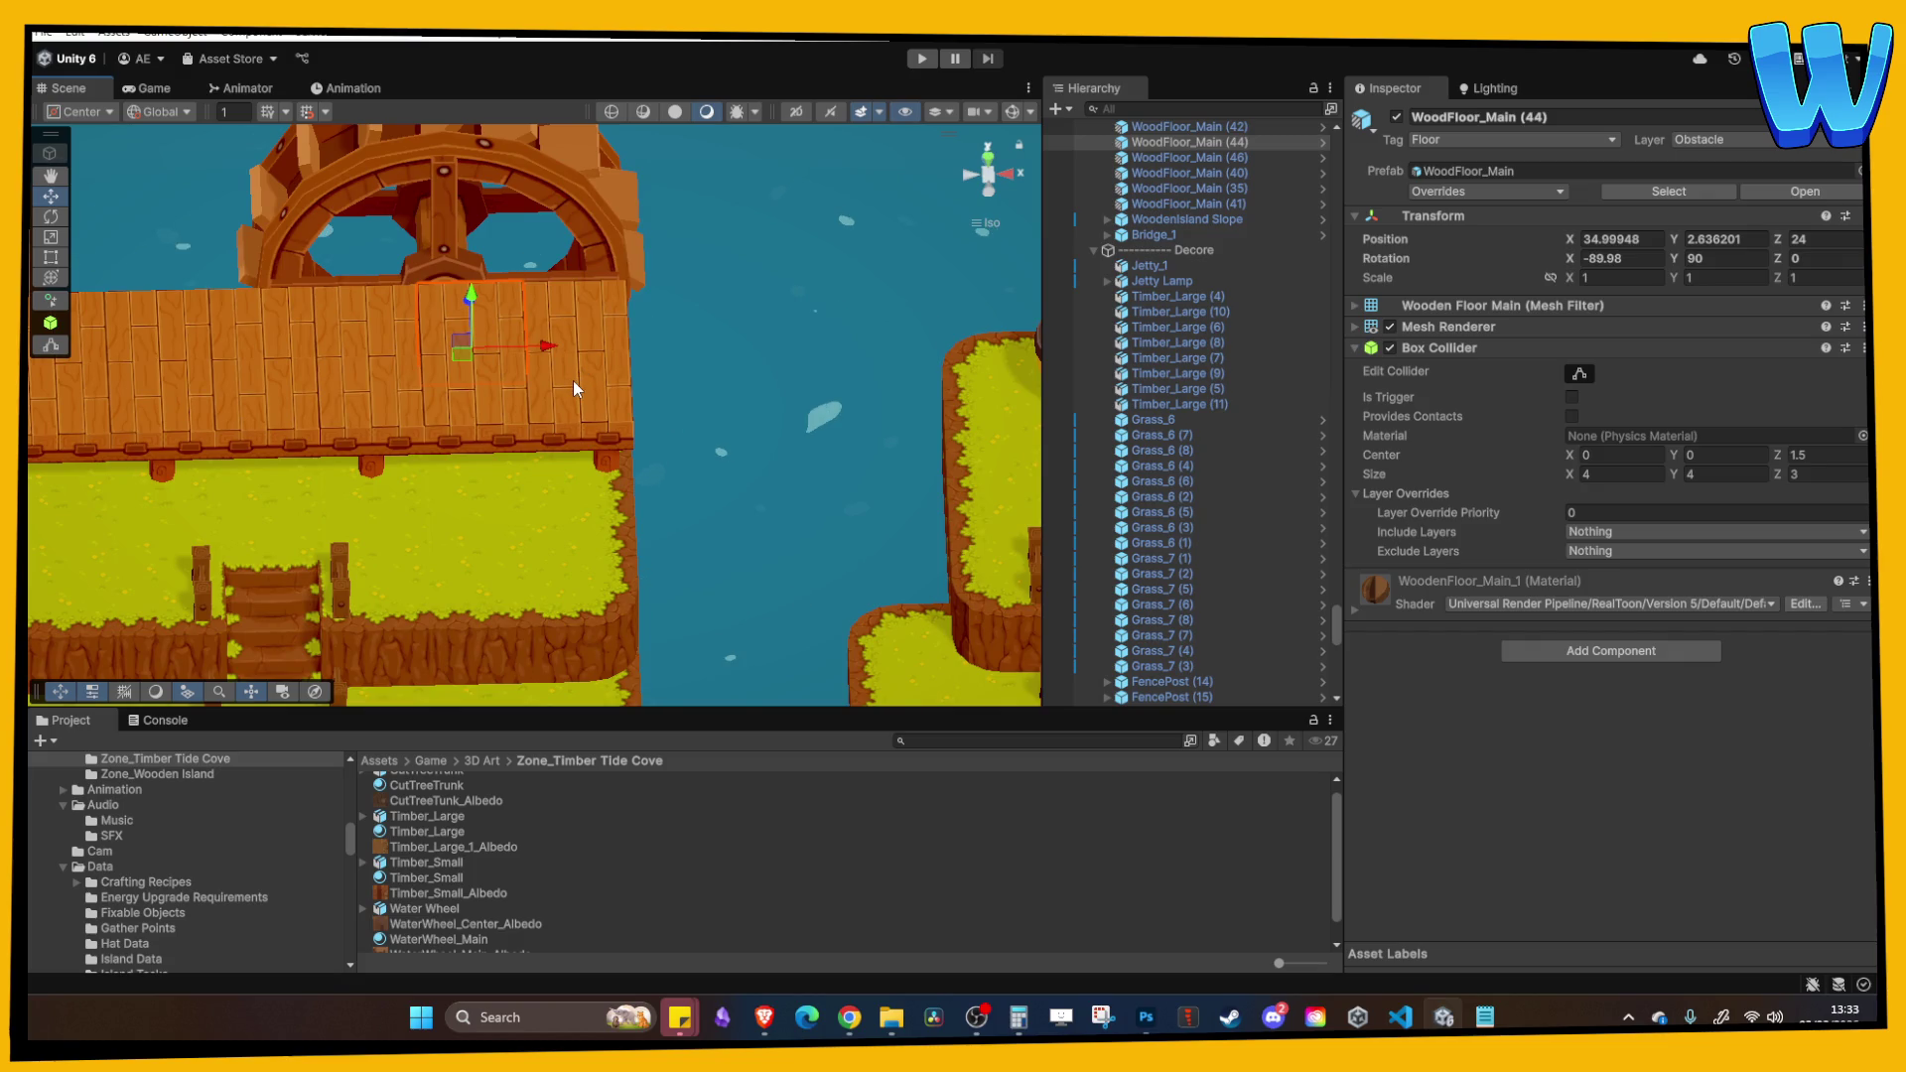
mouse_move(573, 379)
alt+mouse_down()
mouse_move(553, 426)
mouse_move(668, 314)
mouse_move(753, 414)
mouse_move(657, 207)
mouse_move(630, 331)
mouse_move(731, 426)
mouse_move(735, 514)
alt+mouse_up()
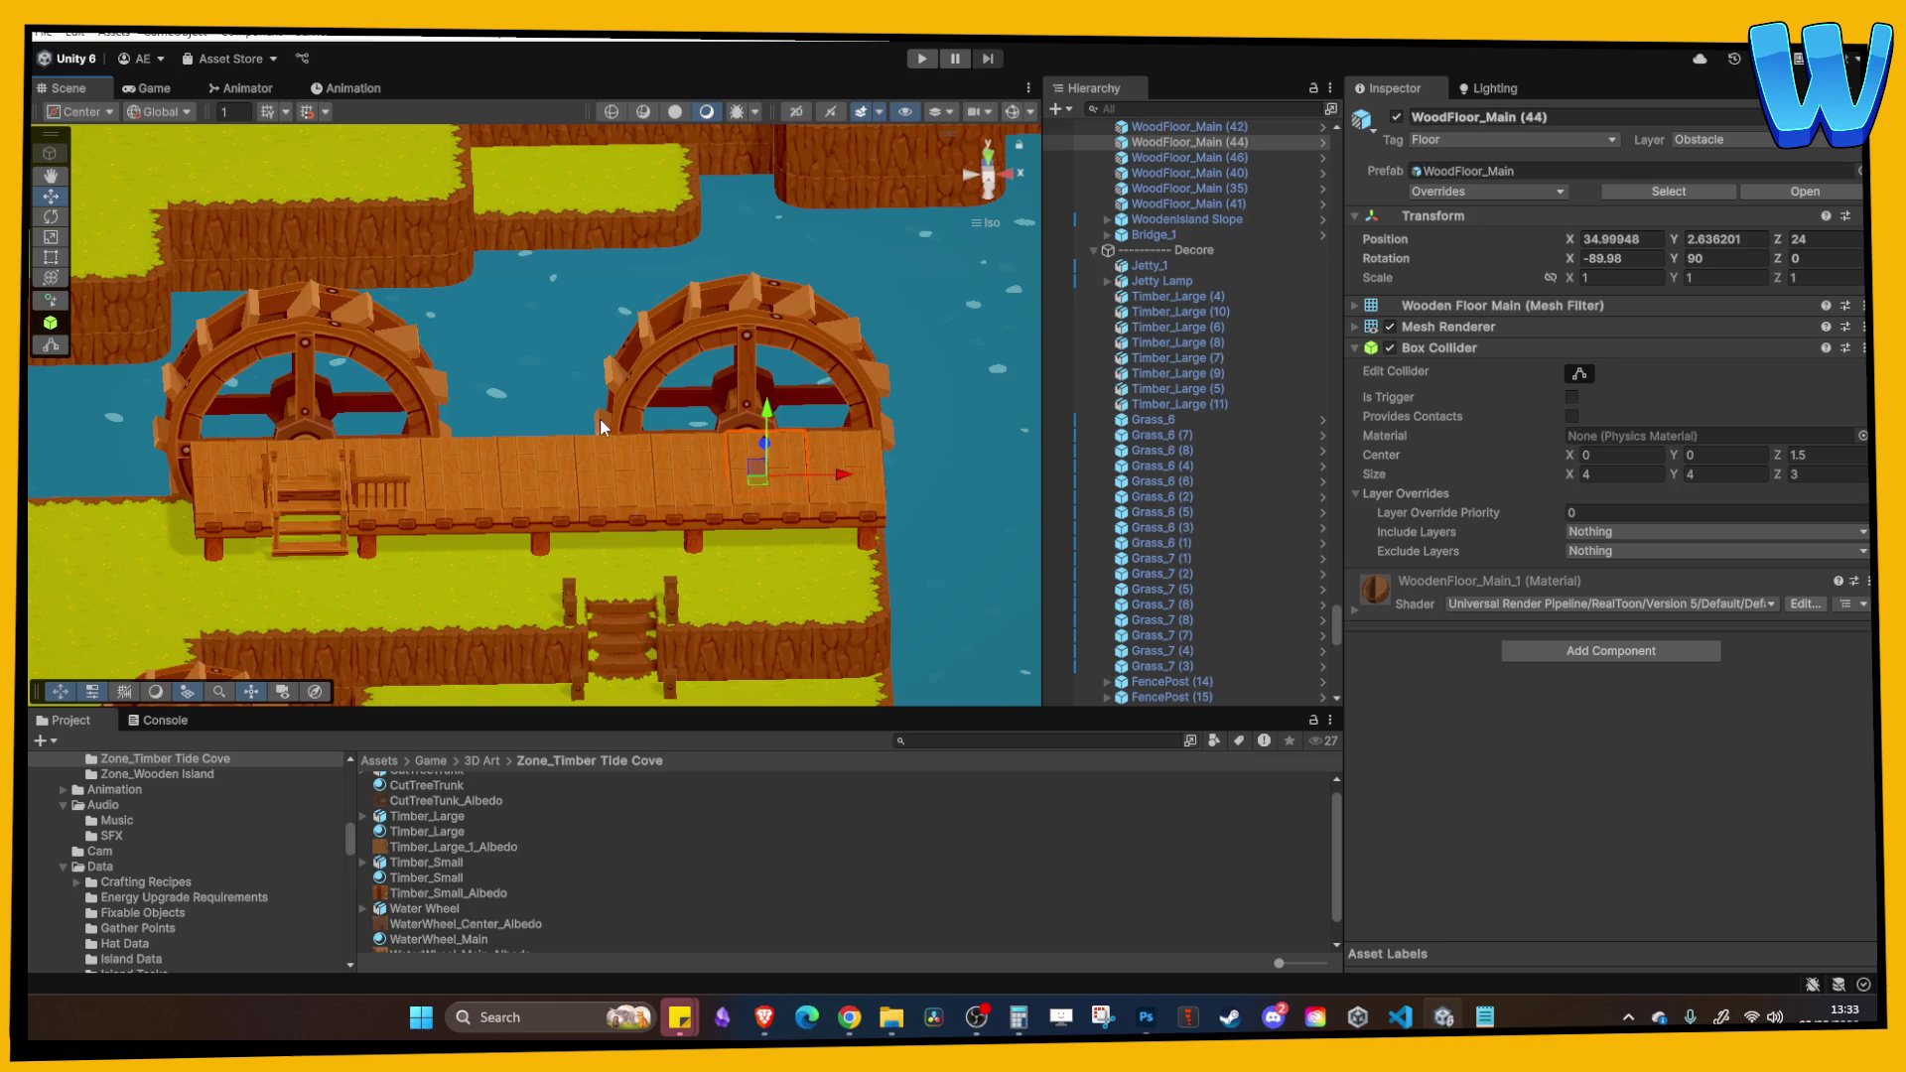
click(682, 351)
key(Delete)
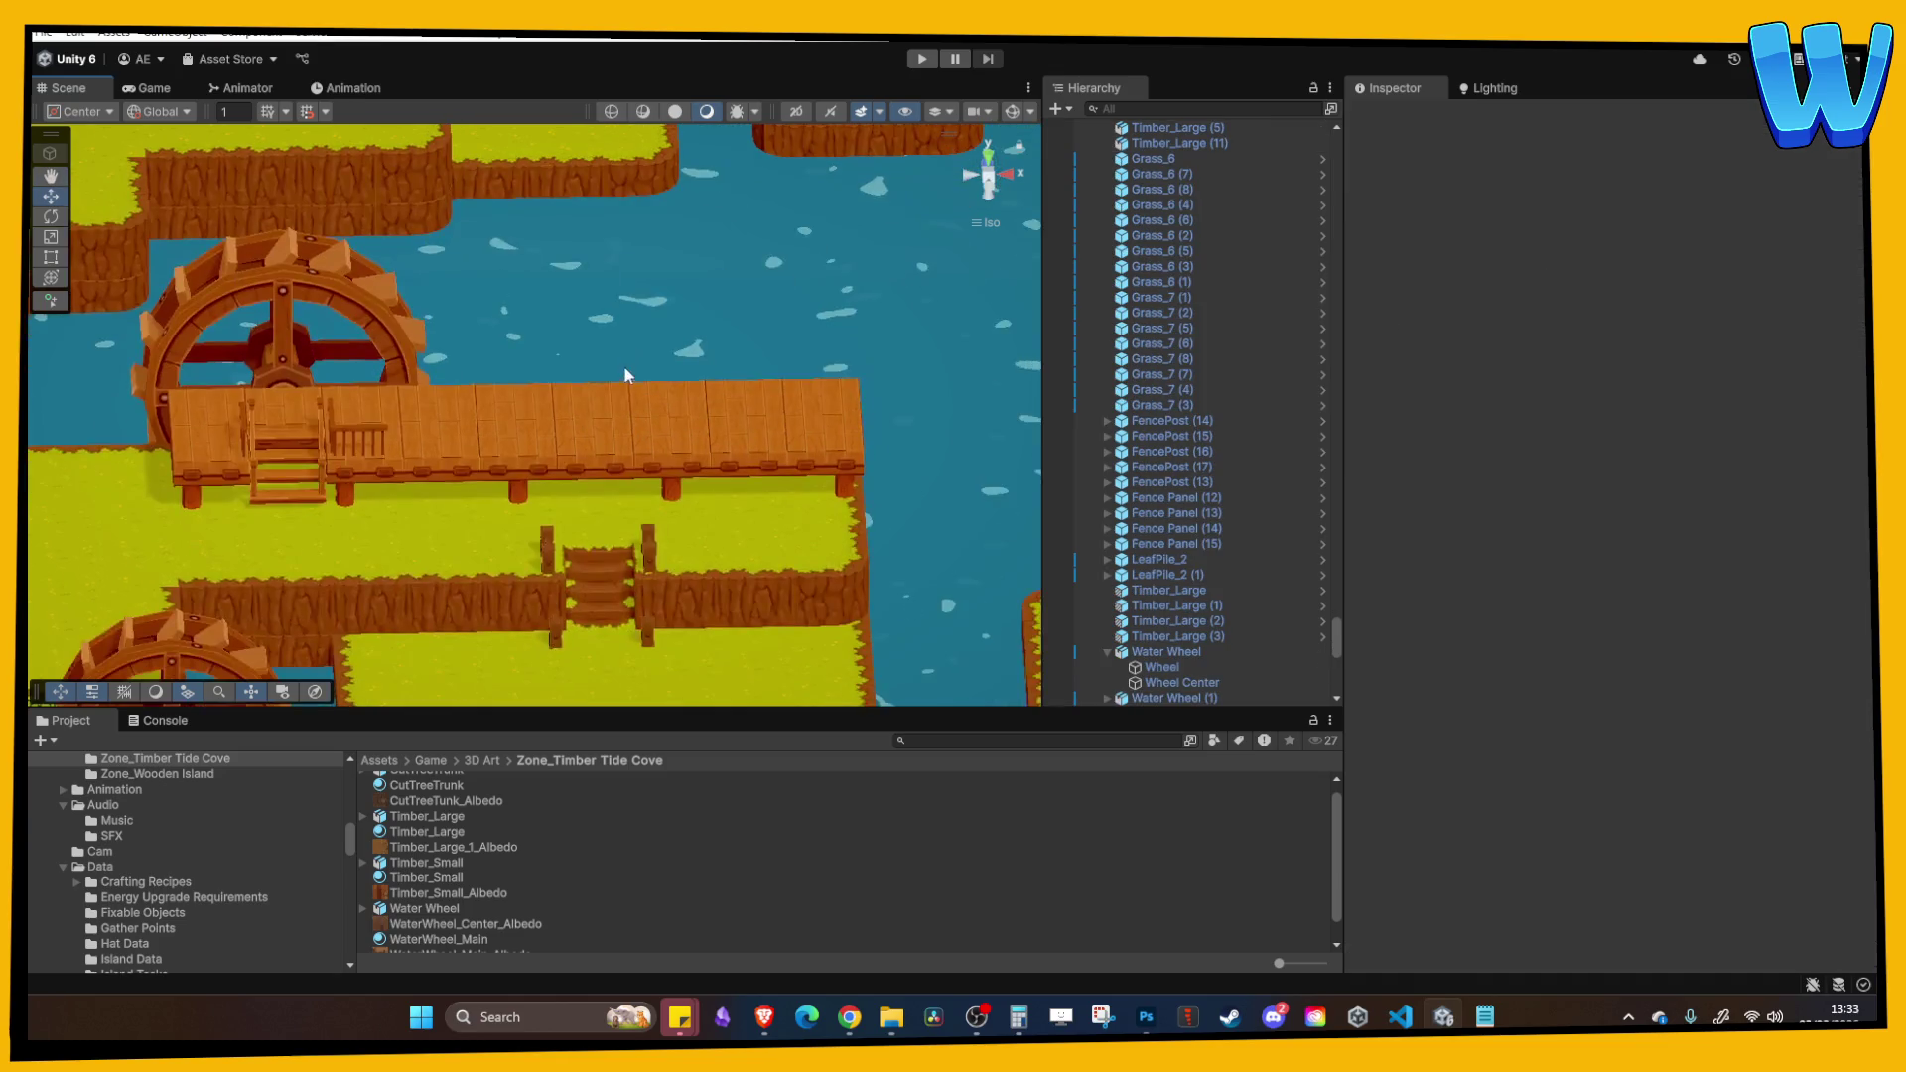
key(Left)
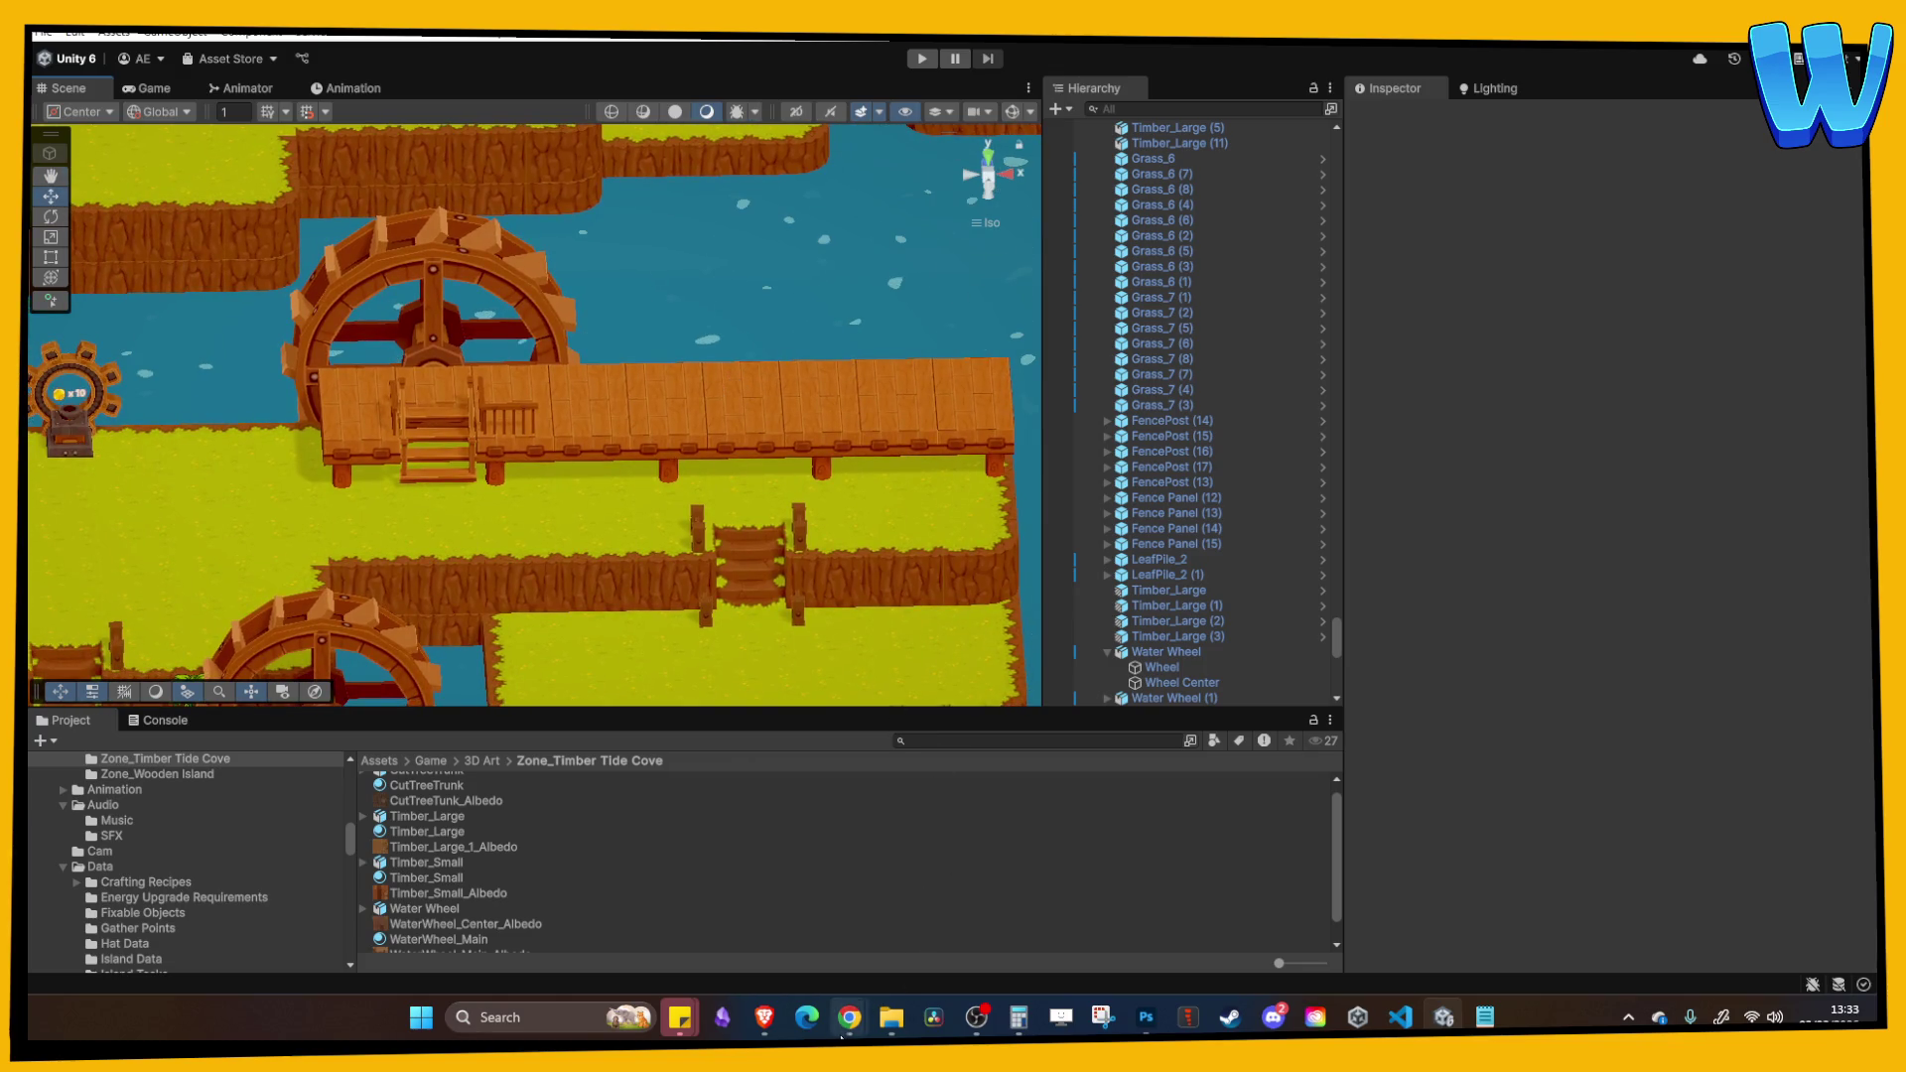
mouse_move(844, 1028)
click(894, 874)
scroll(637, 668, down, 4)
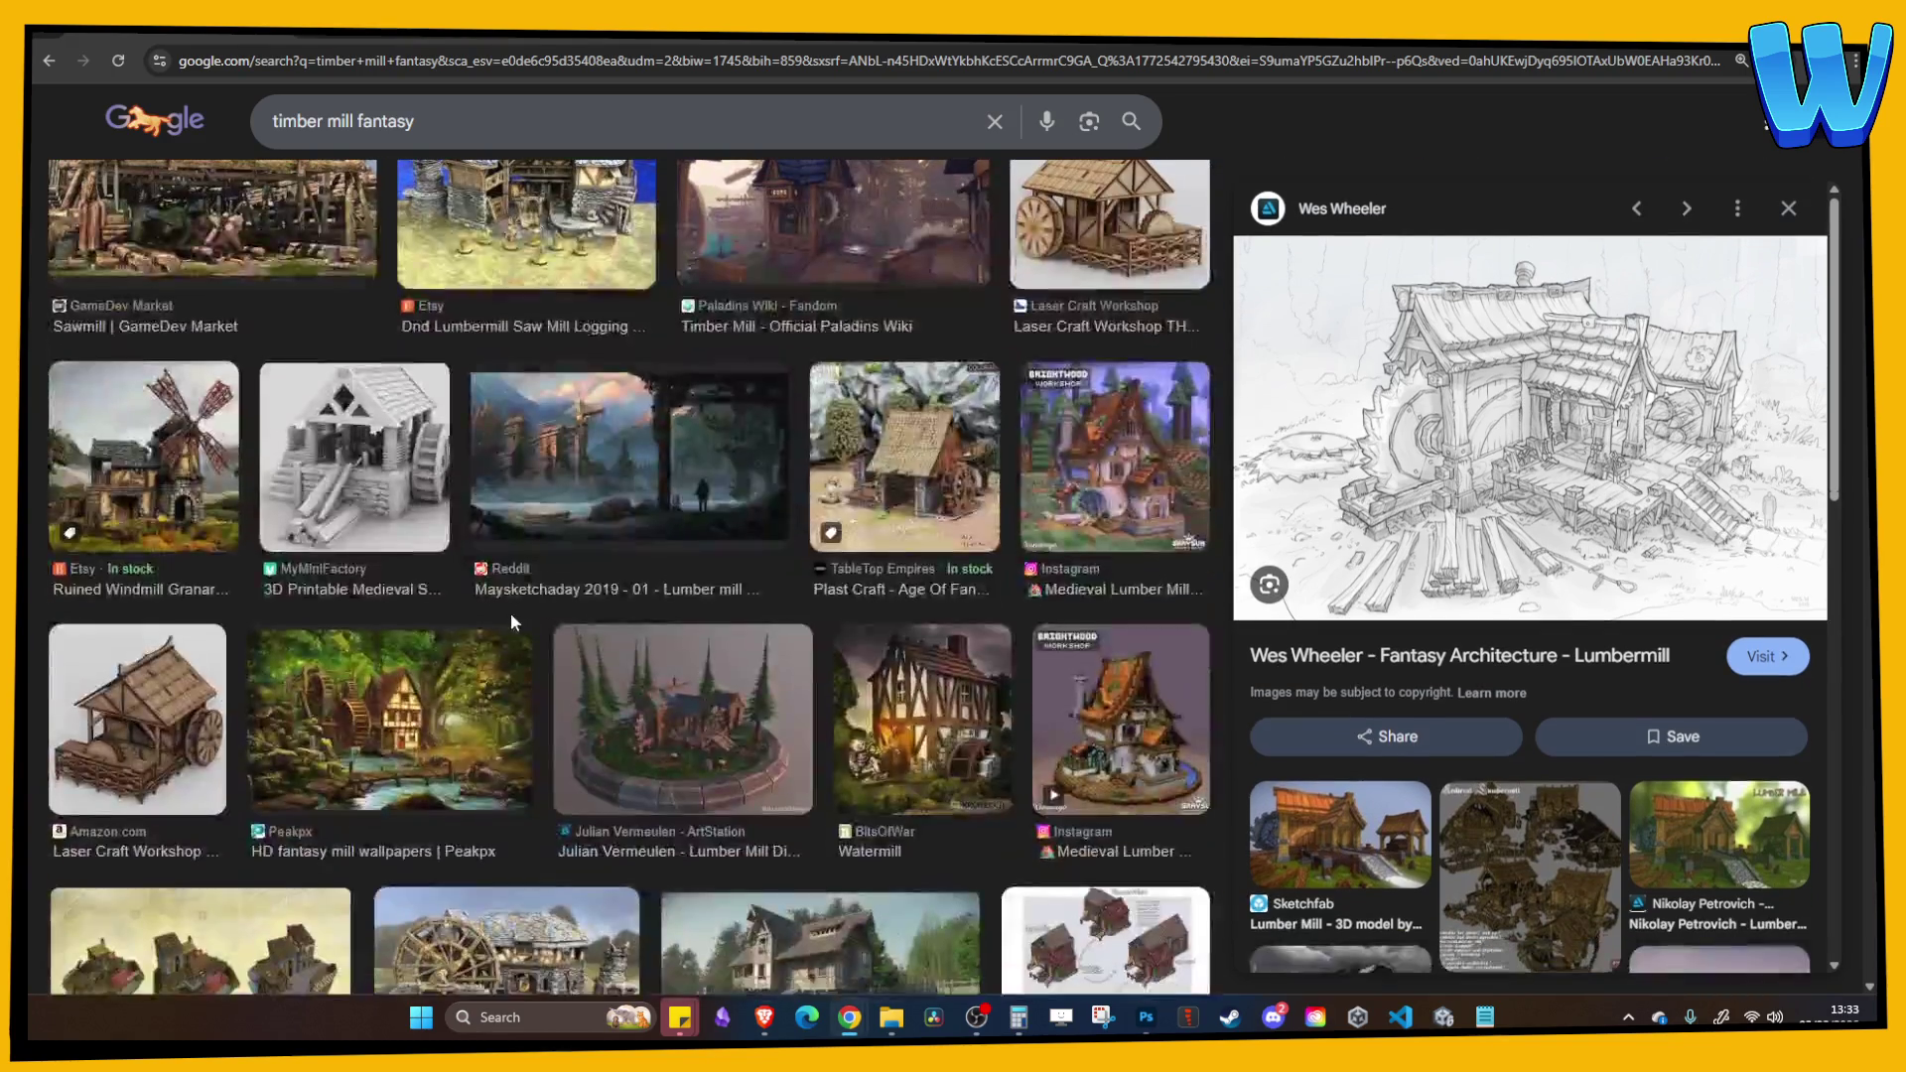
scroll(427, 601, down, 2)
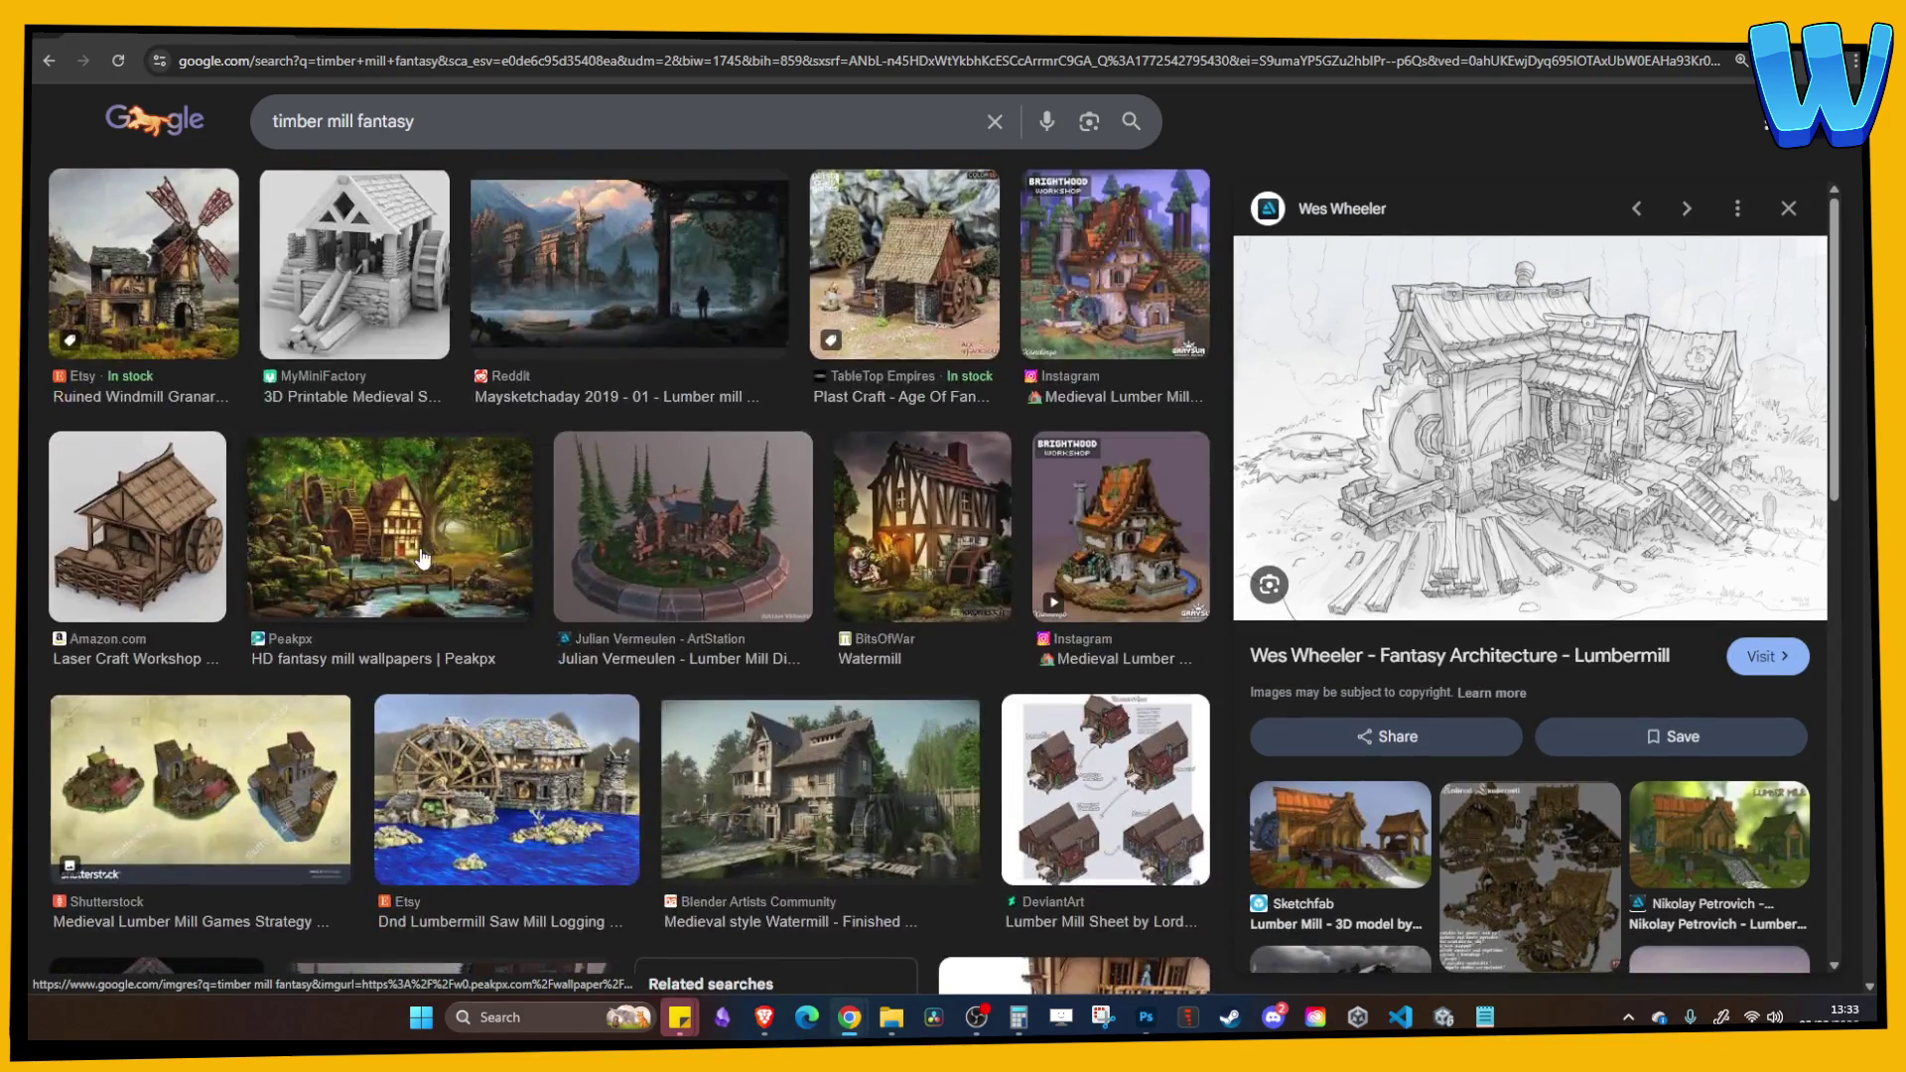
scroll(837, 493, down, 4)
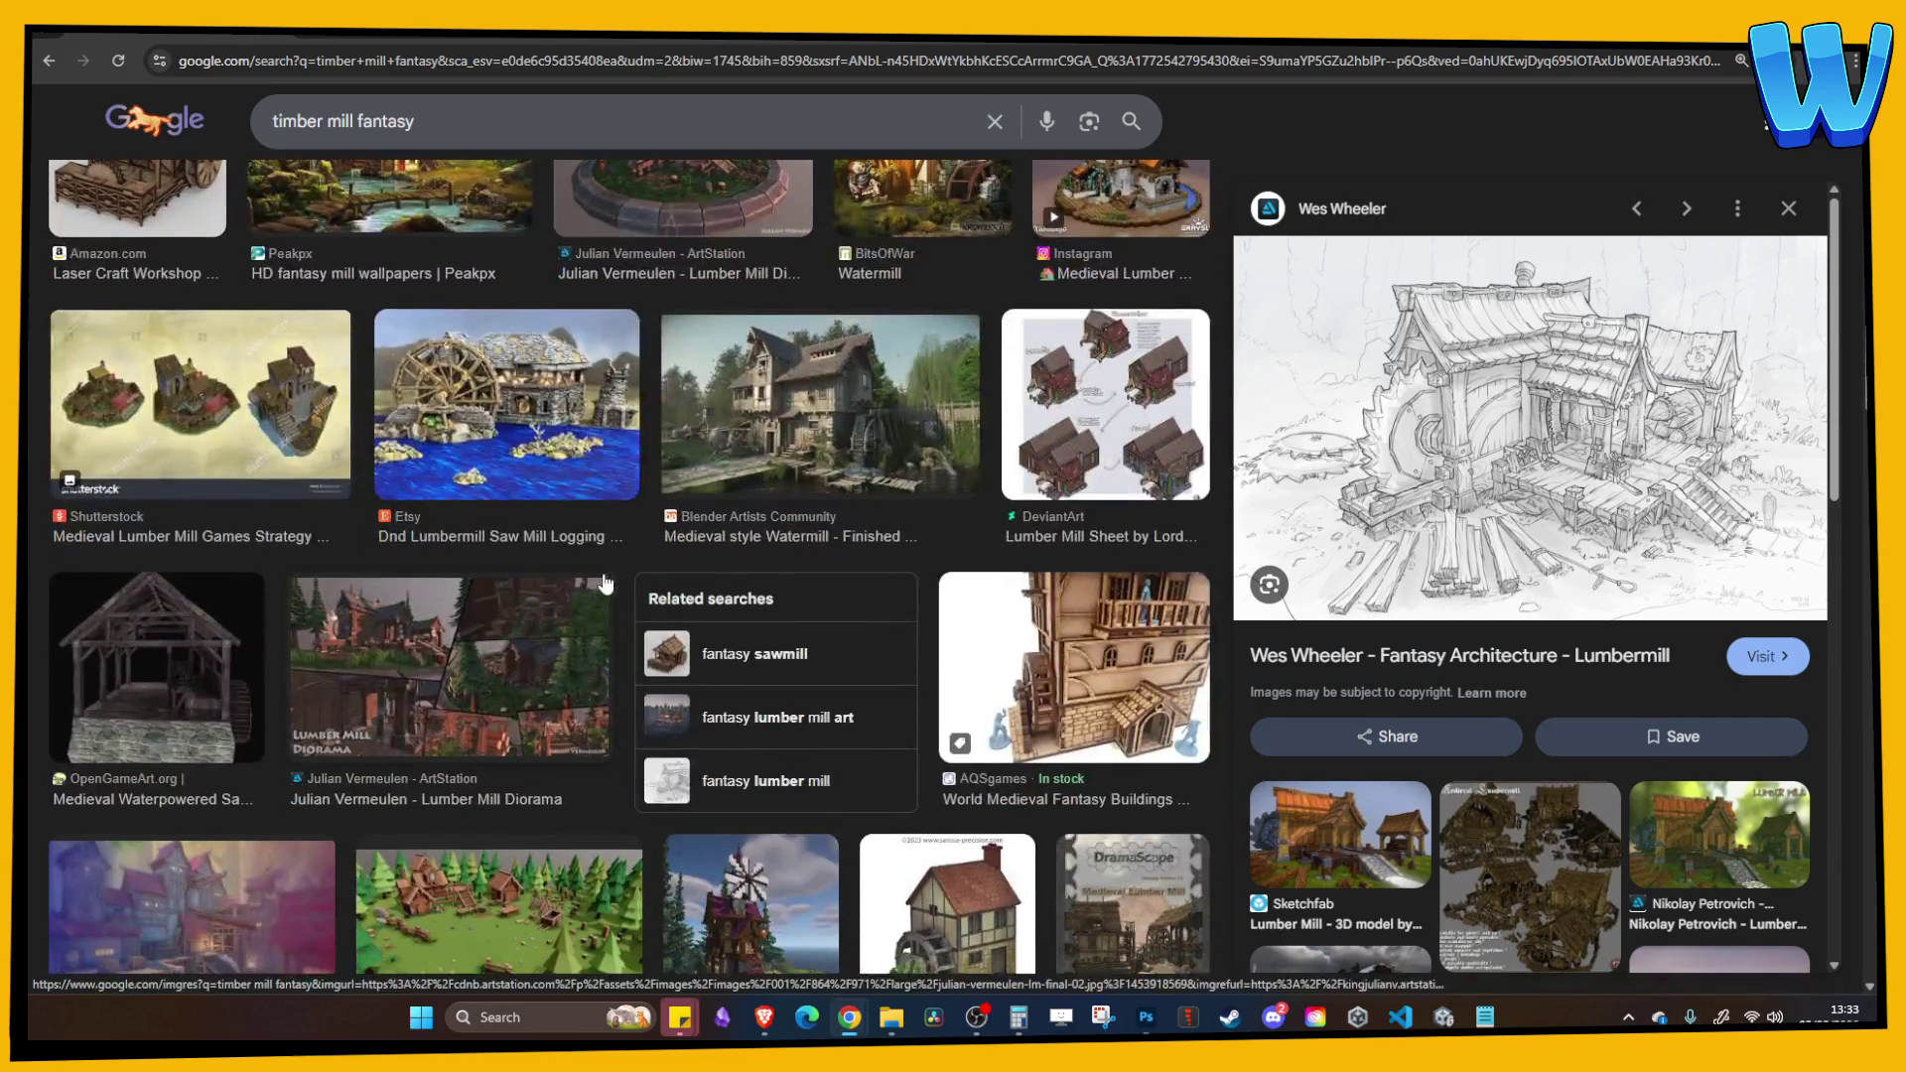
scroll(837, 488, down, 5)
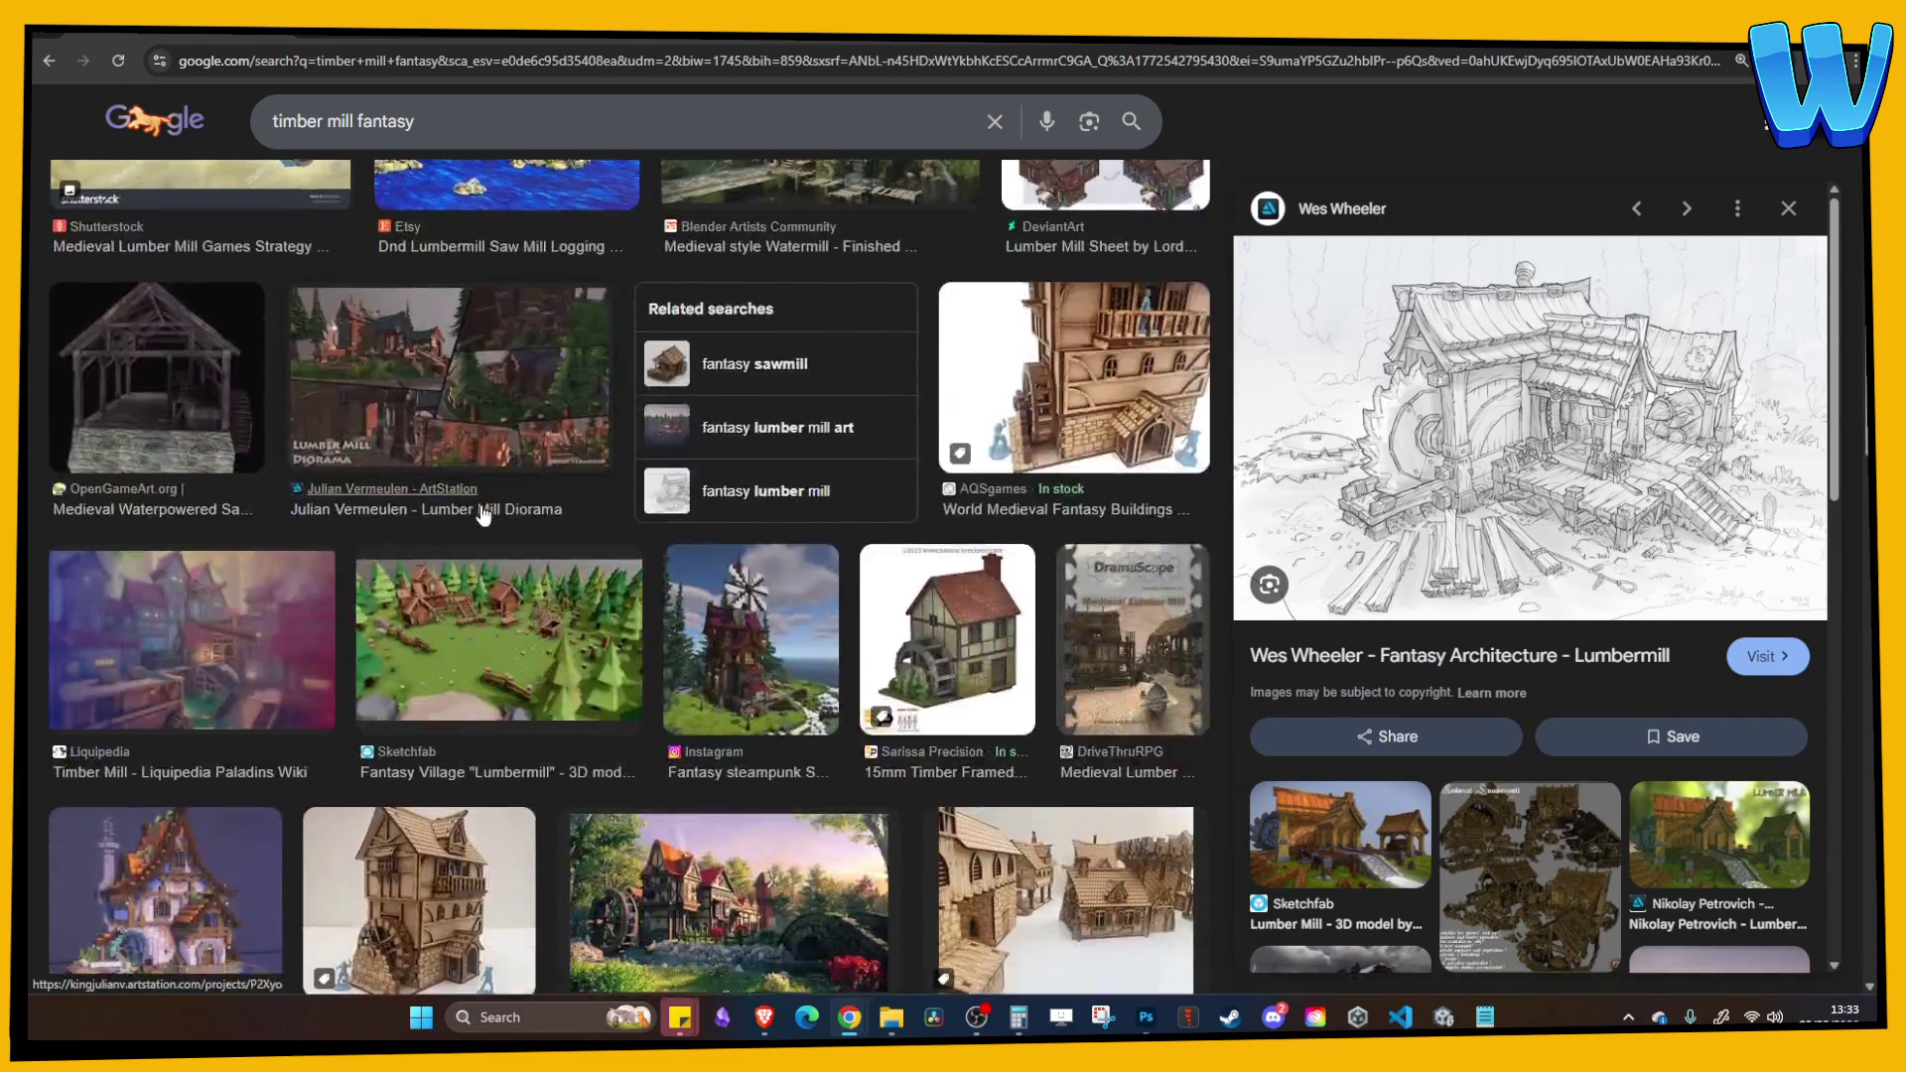
scroll(481, 518, down, 7)
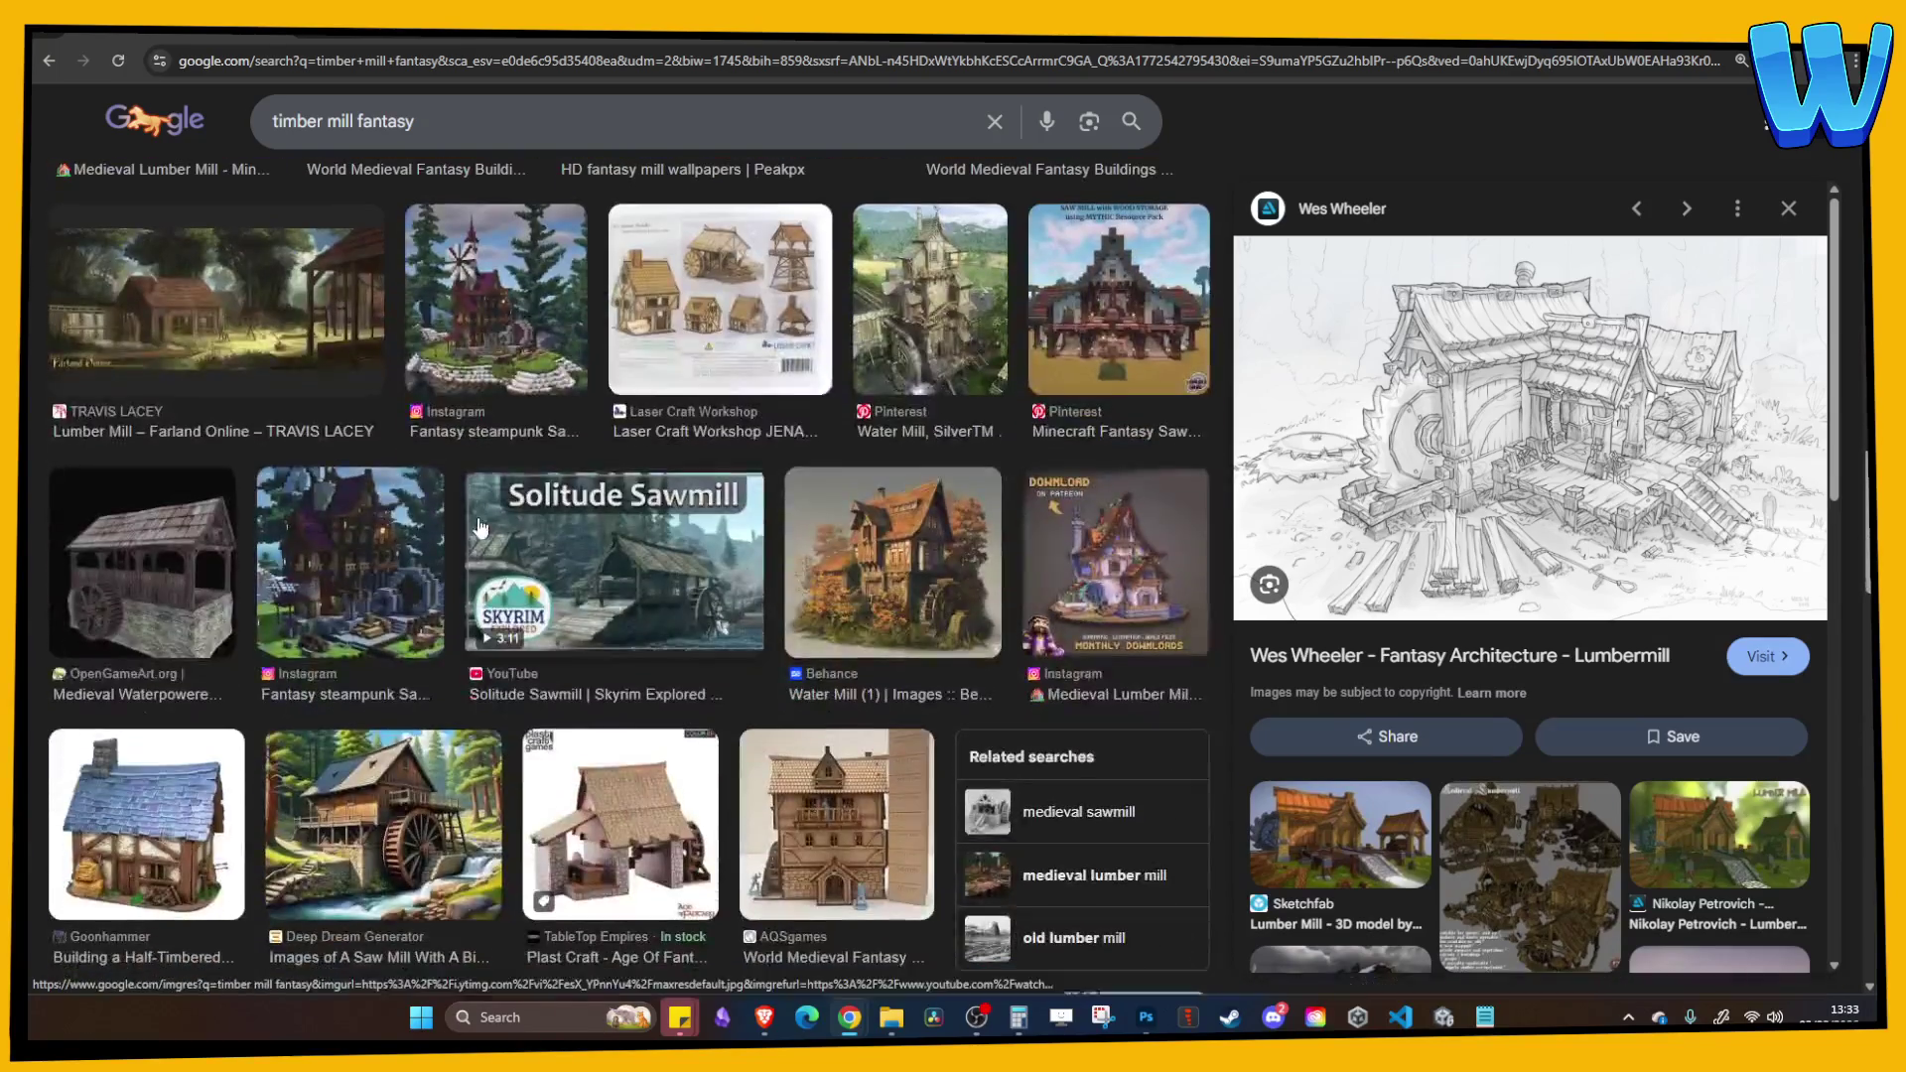
scroll(237, 594, down, 1)
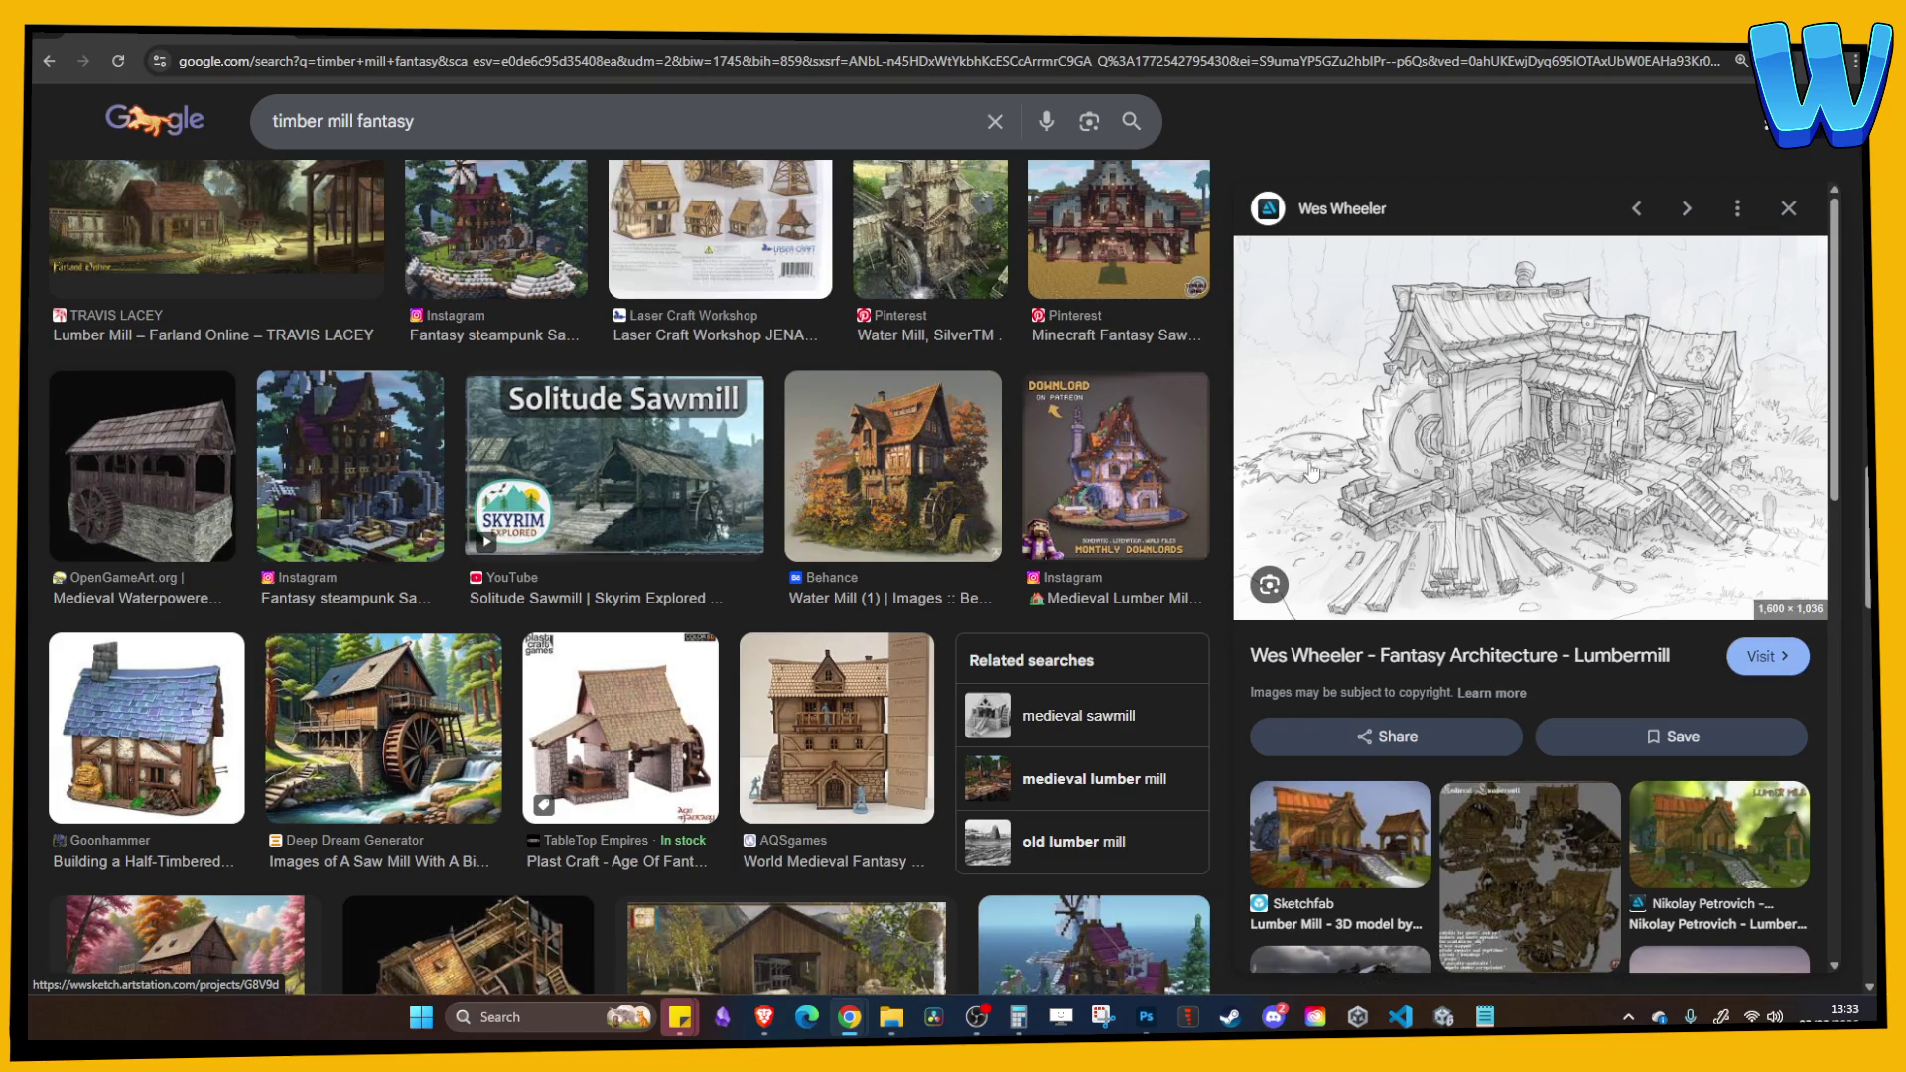
scroll(1391, 559, down, 2)
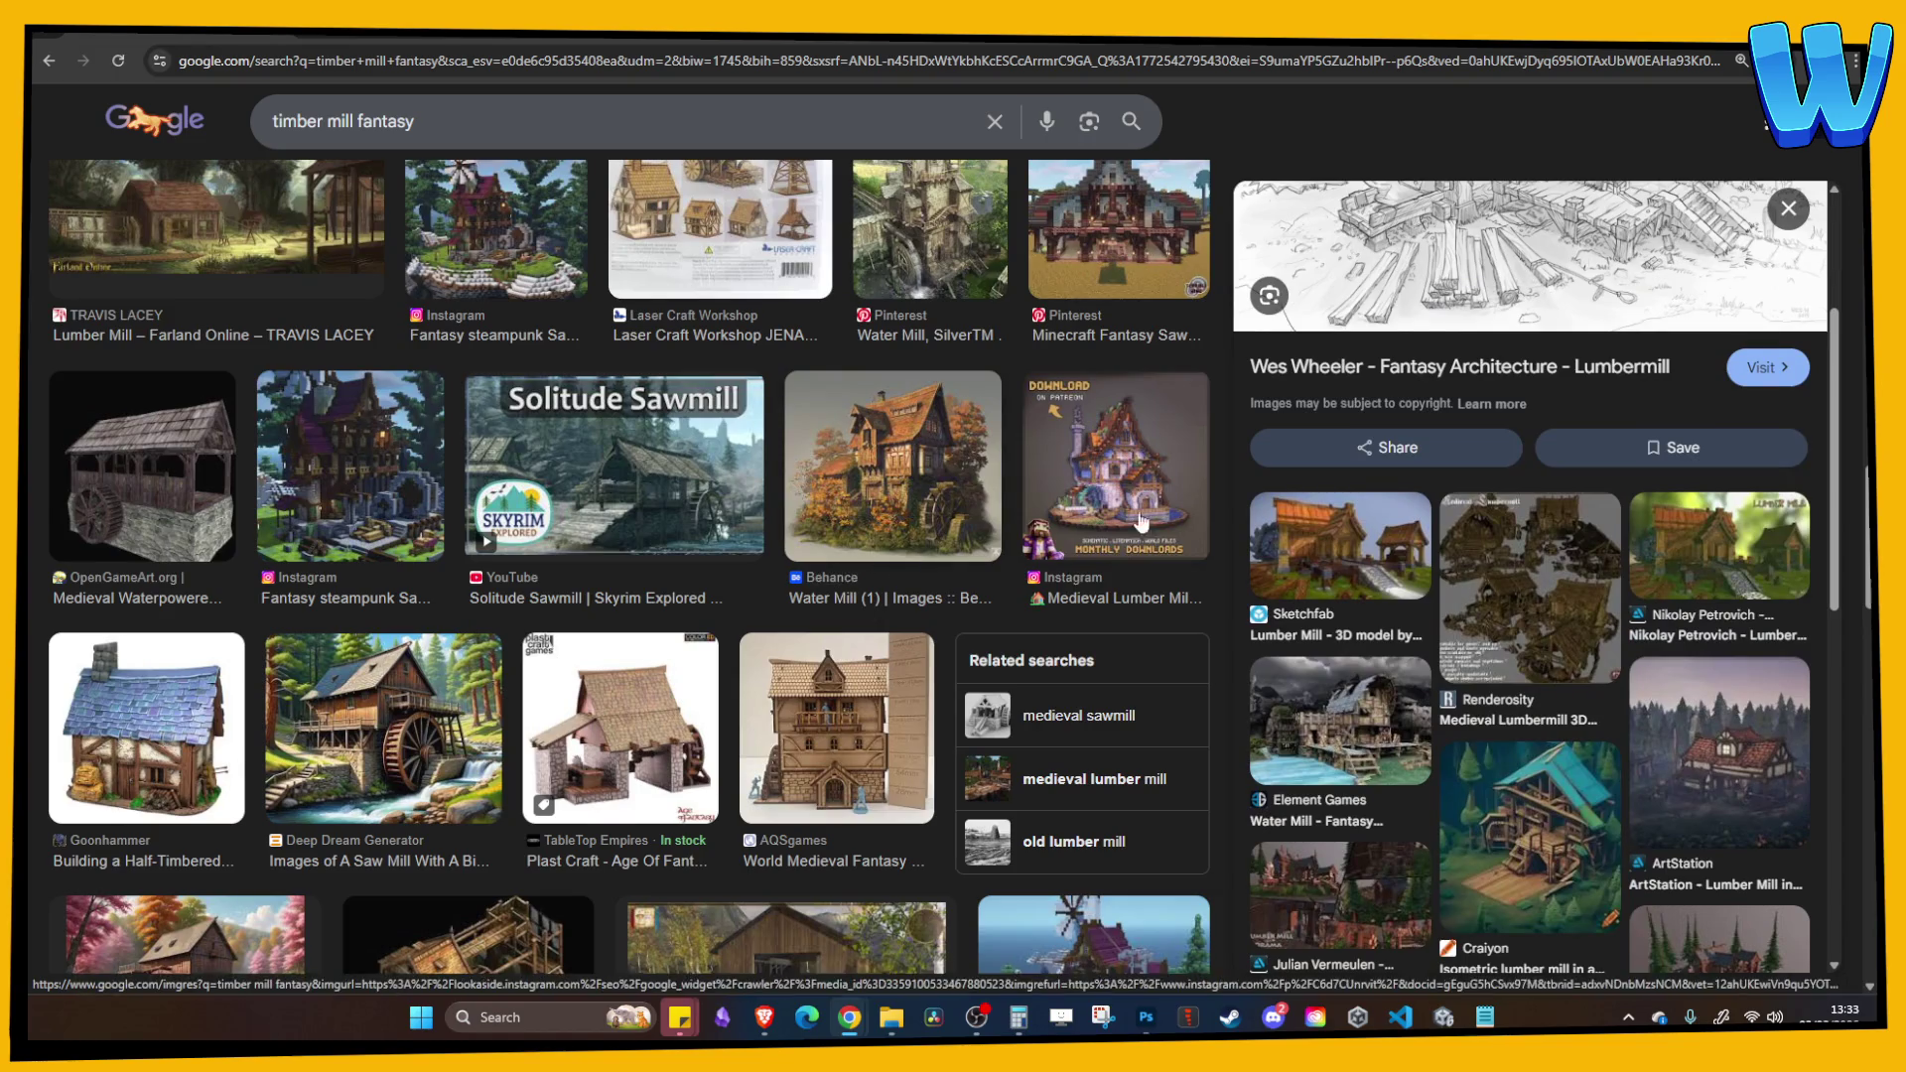
scroll(1206, 493, up, 3)
scroll(1475, 507, up, 3)
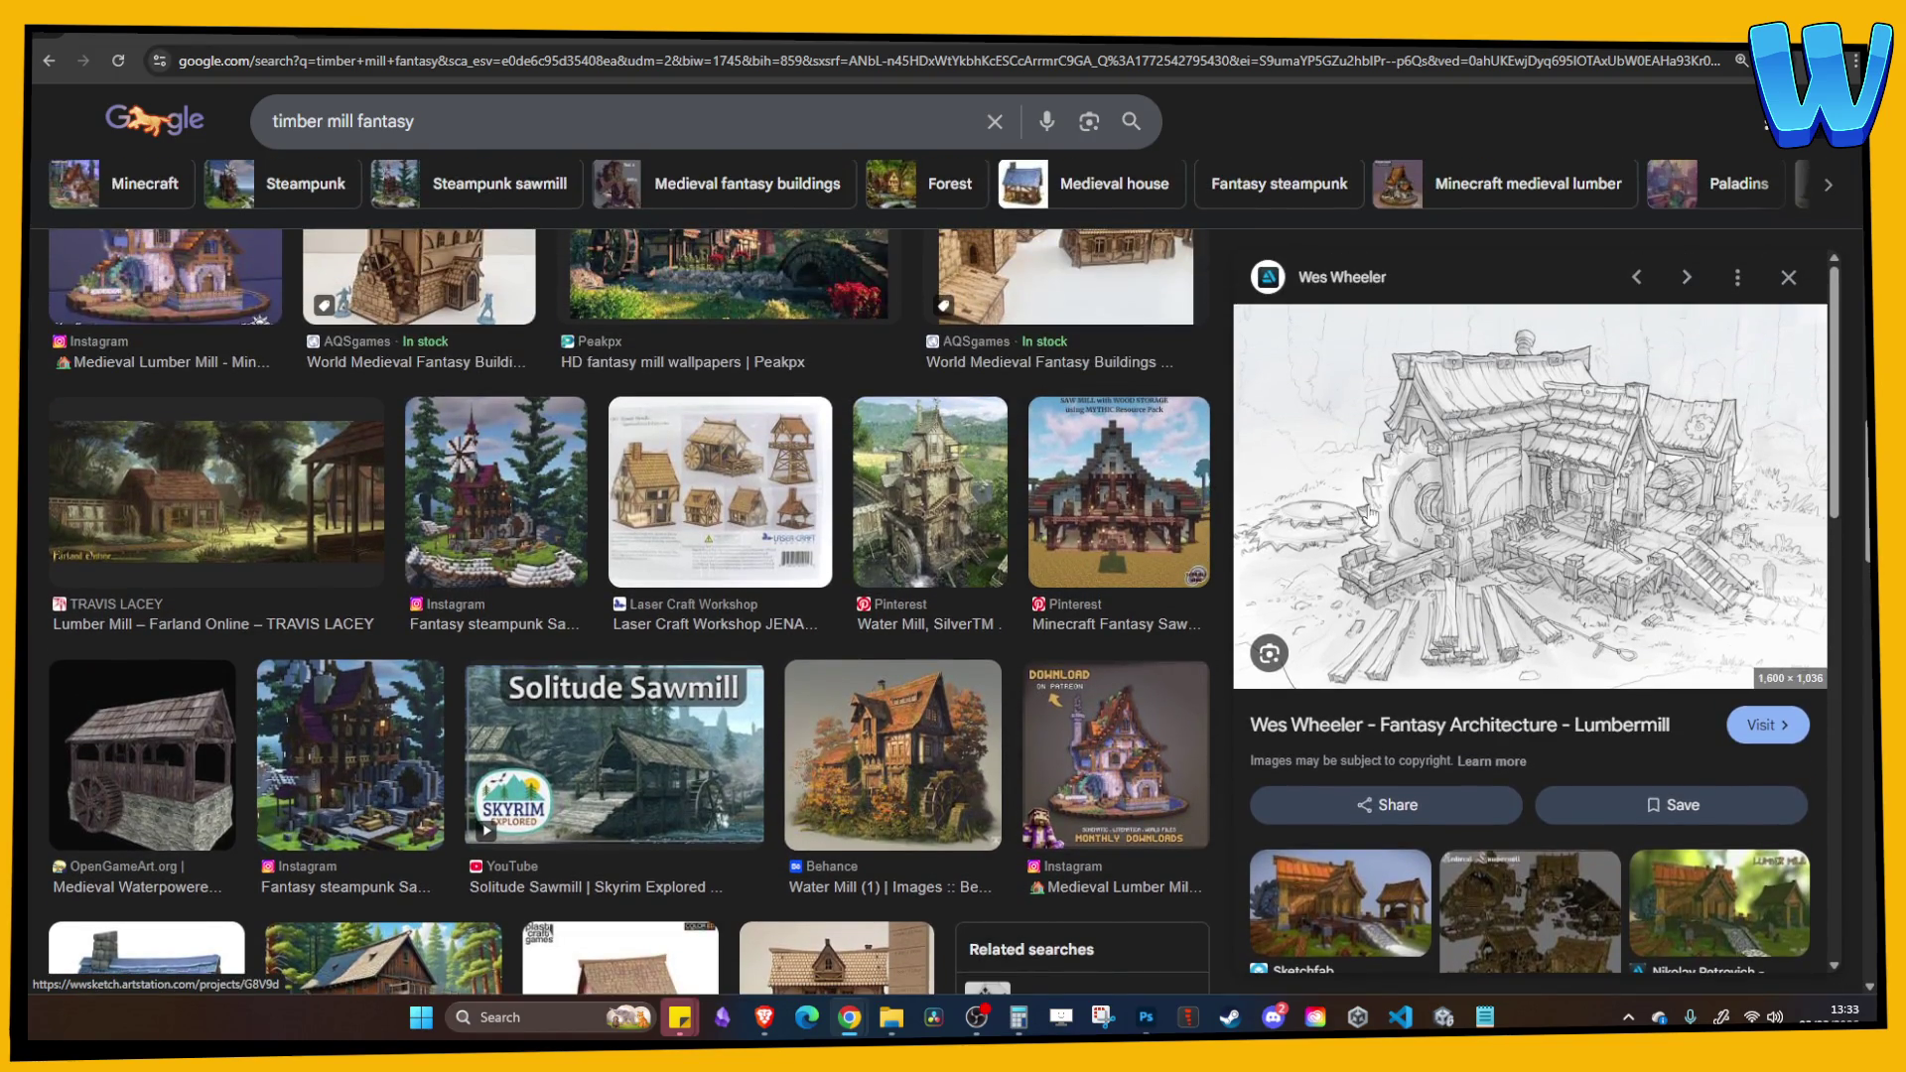
scroll(711, 552, down, 6)
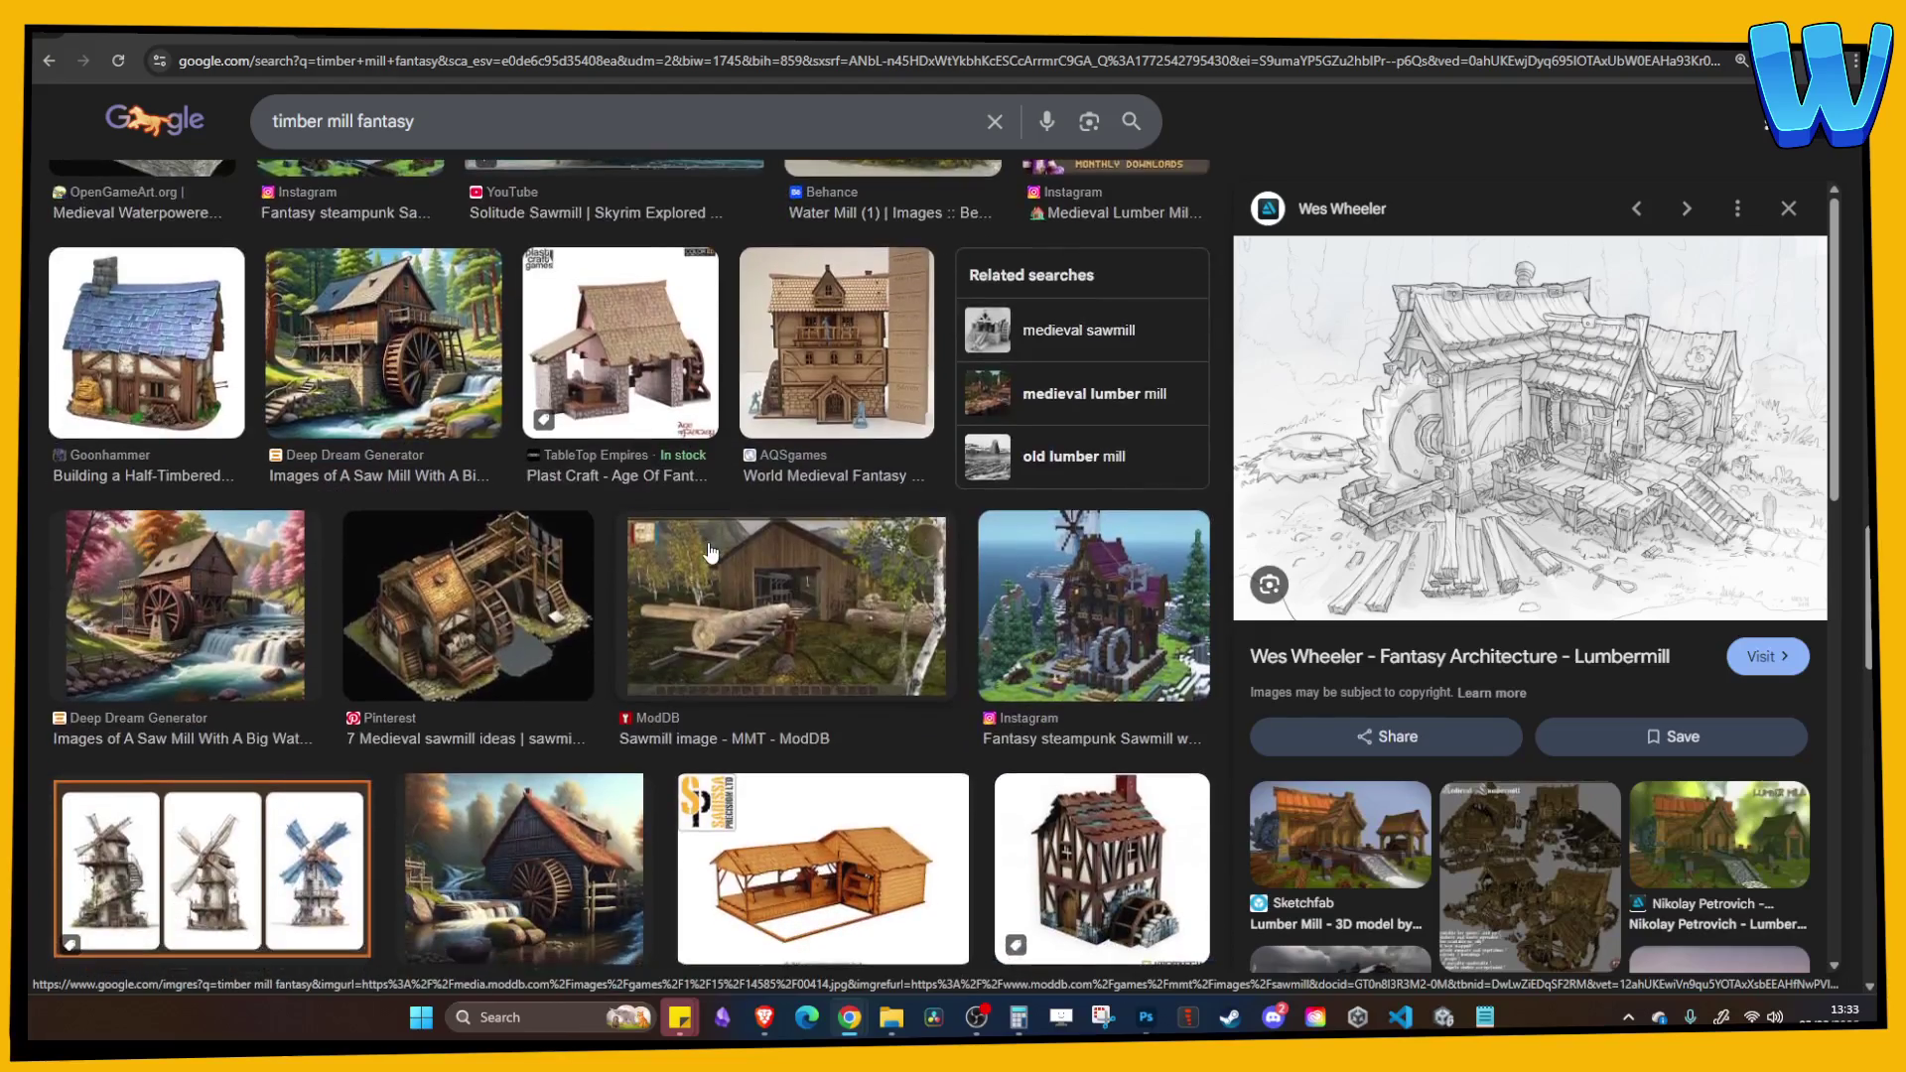
scroll(710, 552, down, 6)
scroll(736, 537, down, 5)
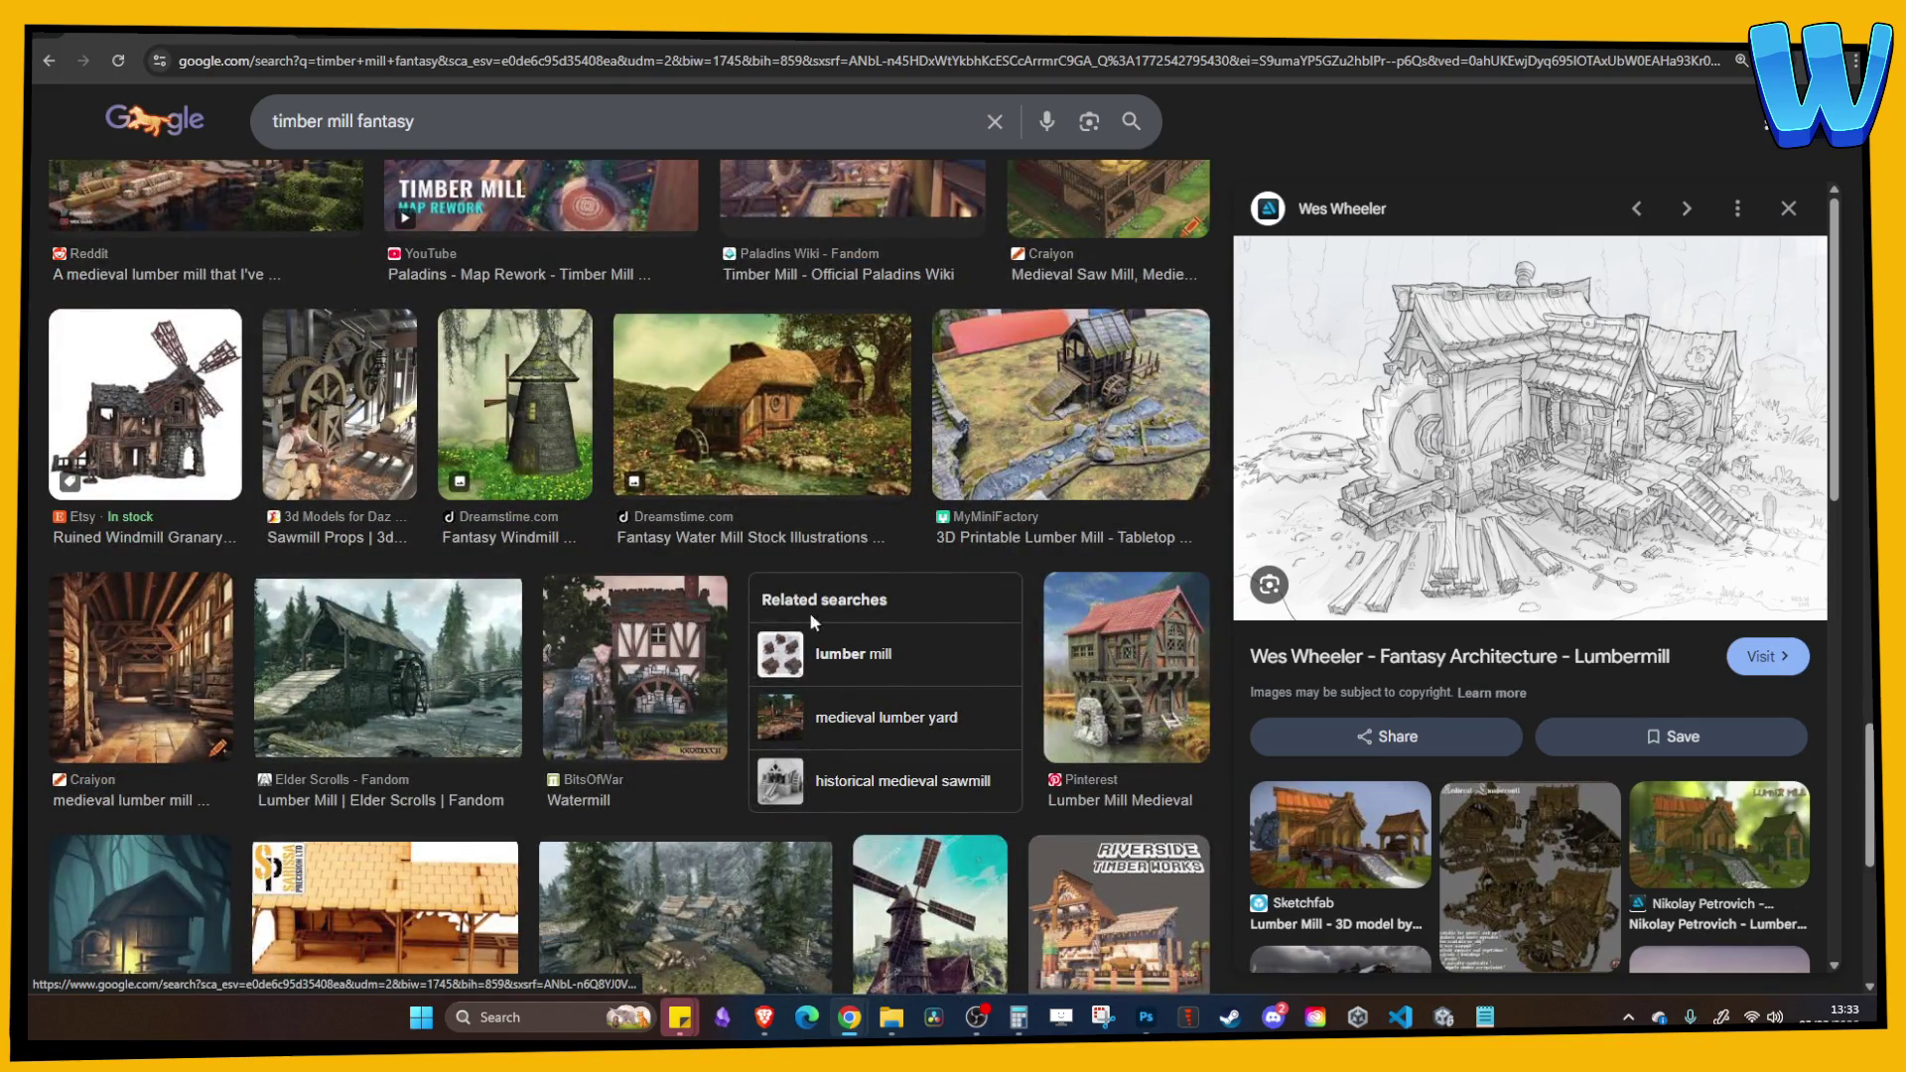
scroll(795, 620, down, 3)
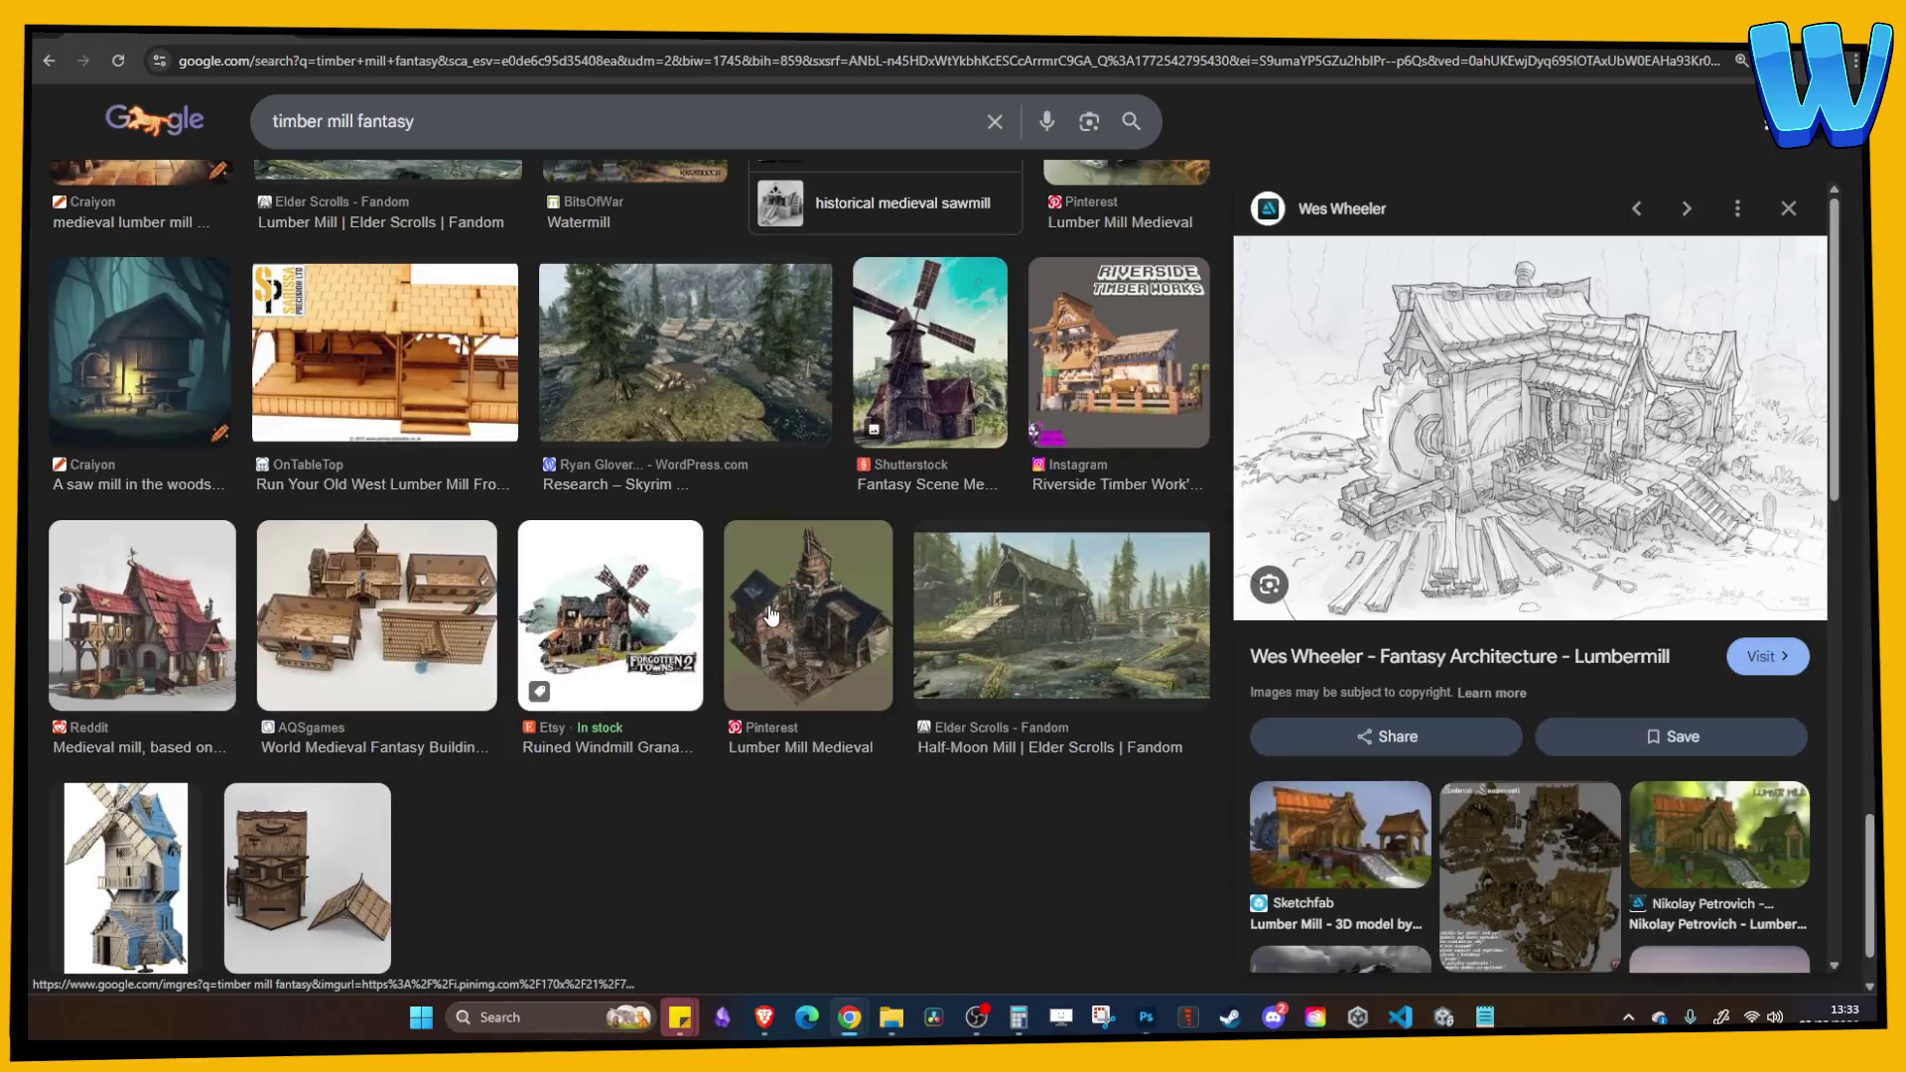
scroll(767, 603, up, 10)
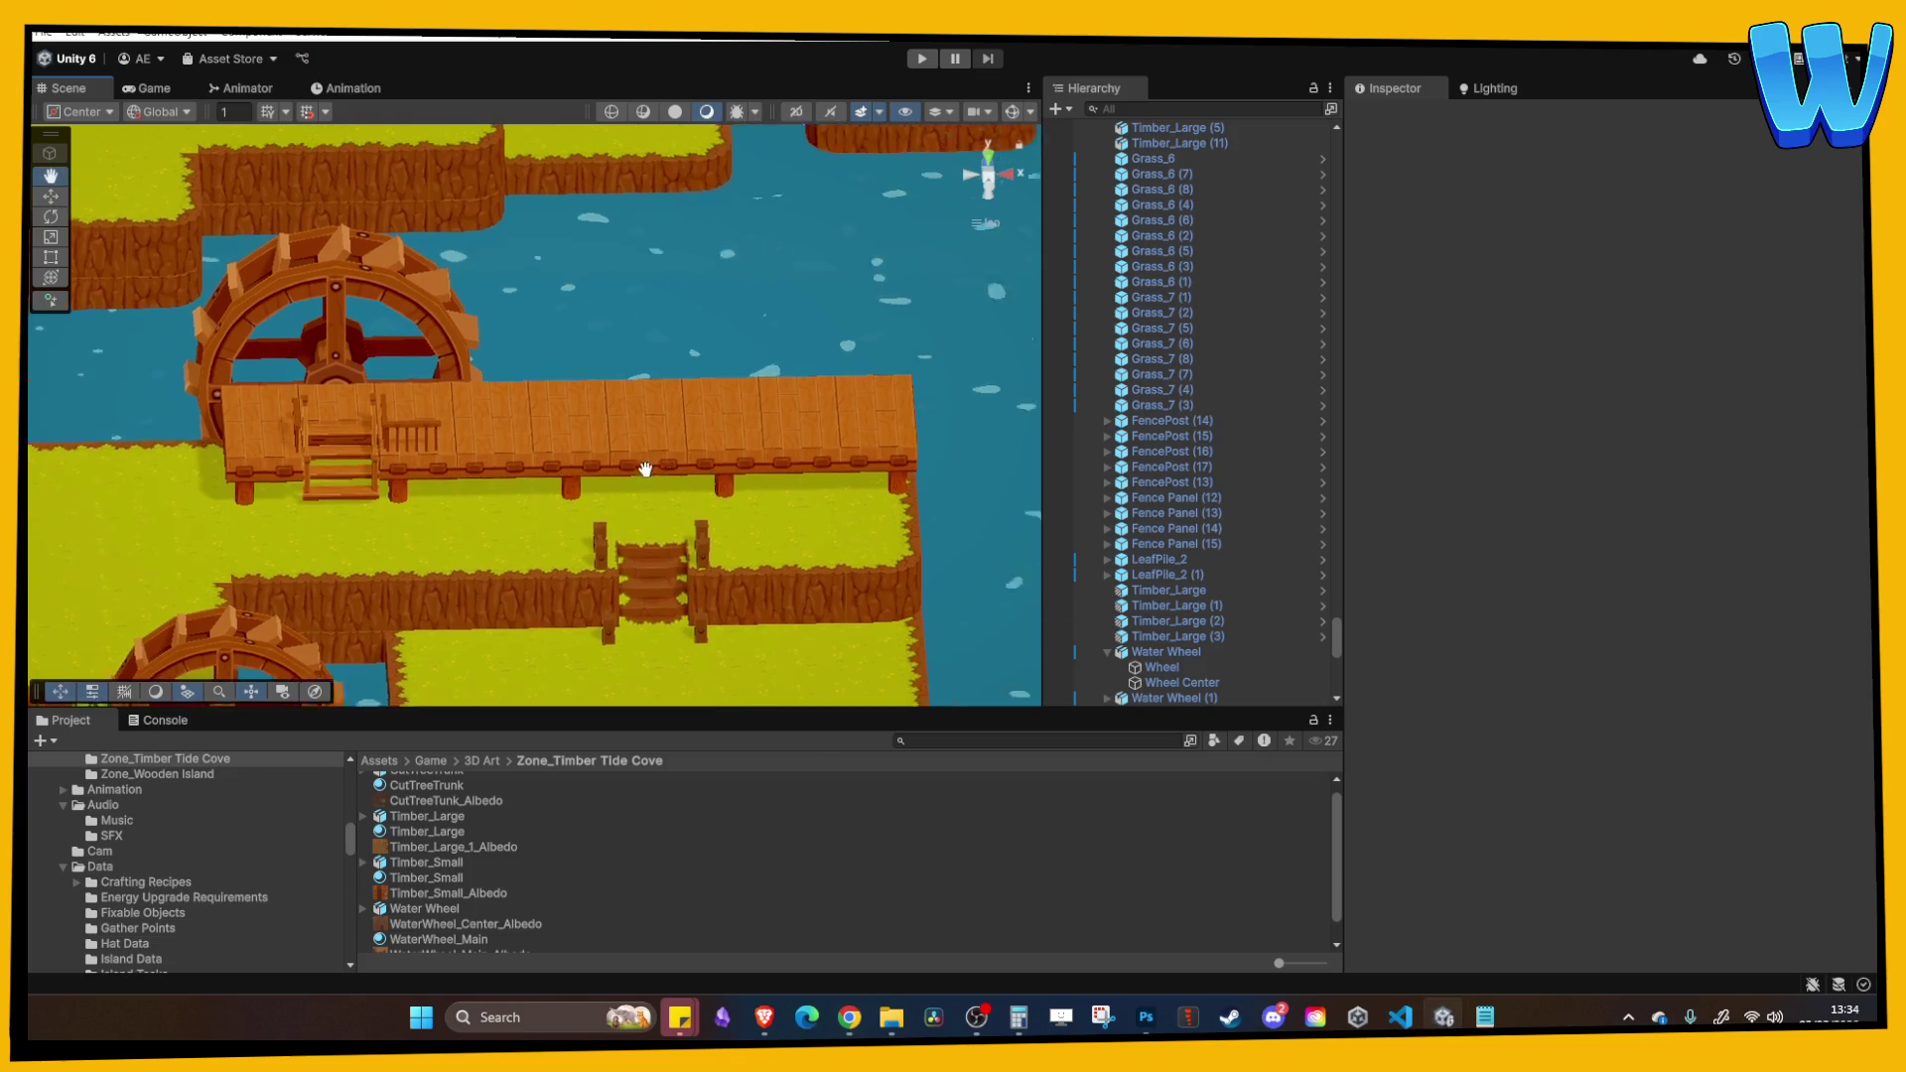
drag(645, 469, 581, 476)
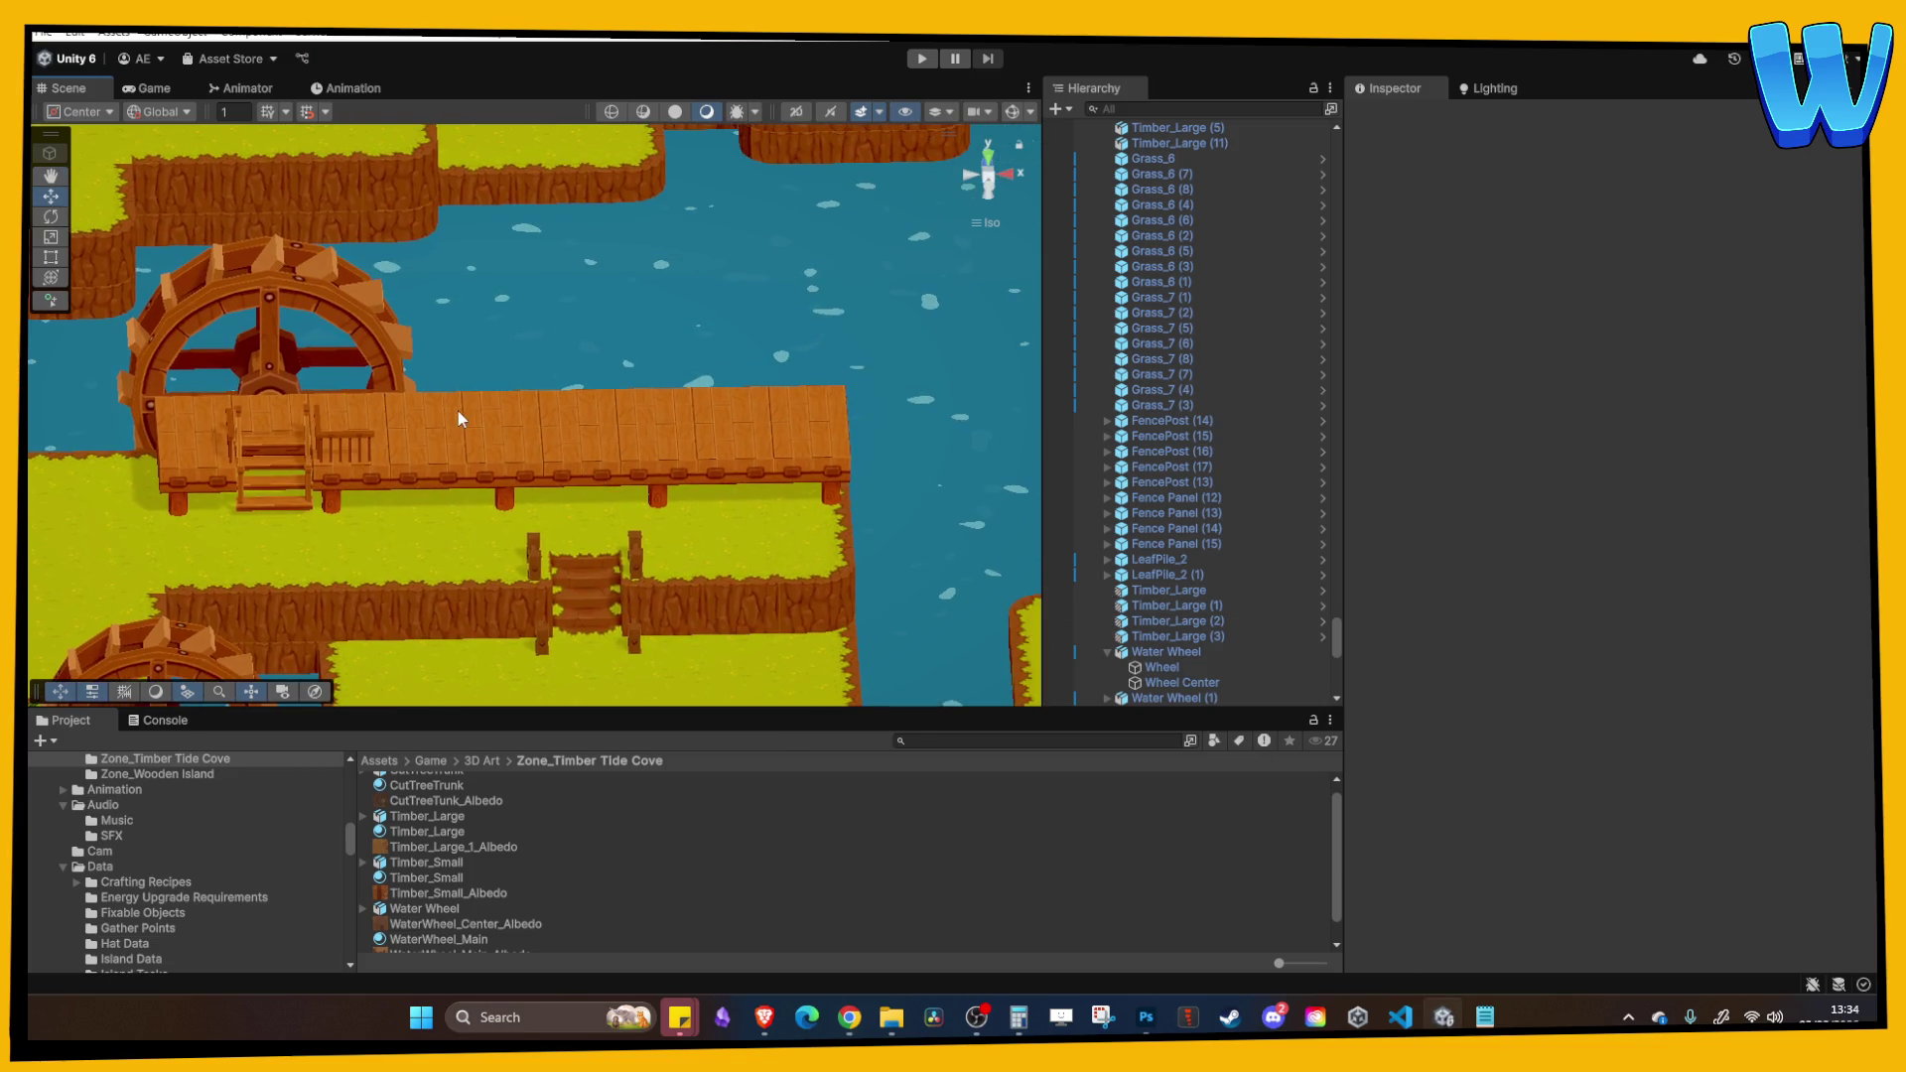
Step: Look over the glowing-pod island and the dock, then glance at the timber mill image results
drag(594, 401, 419, 389)
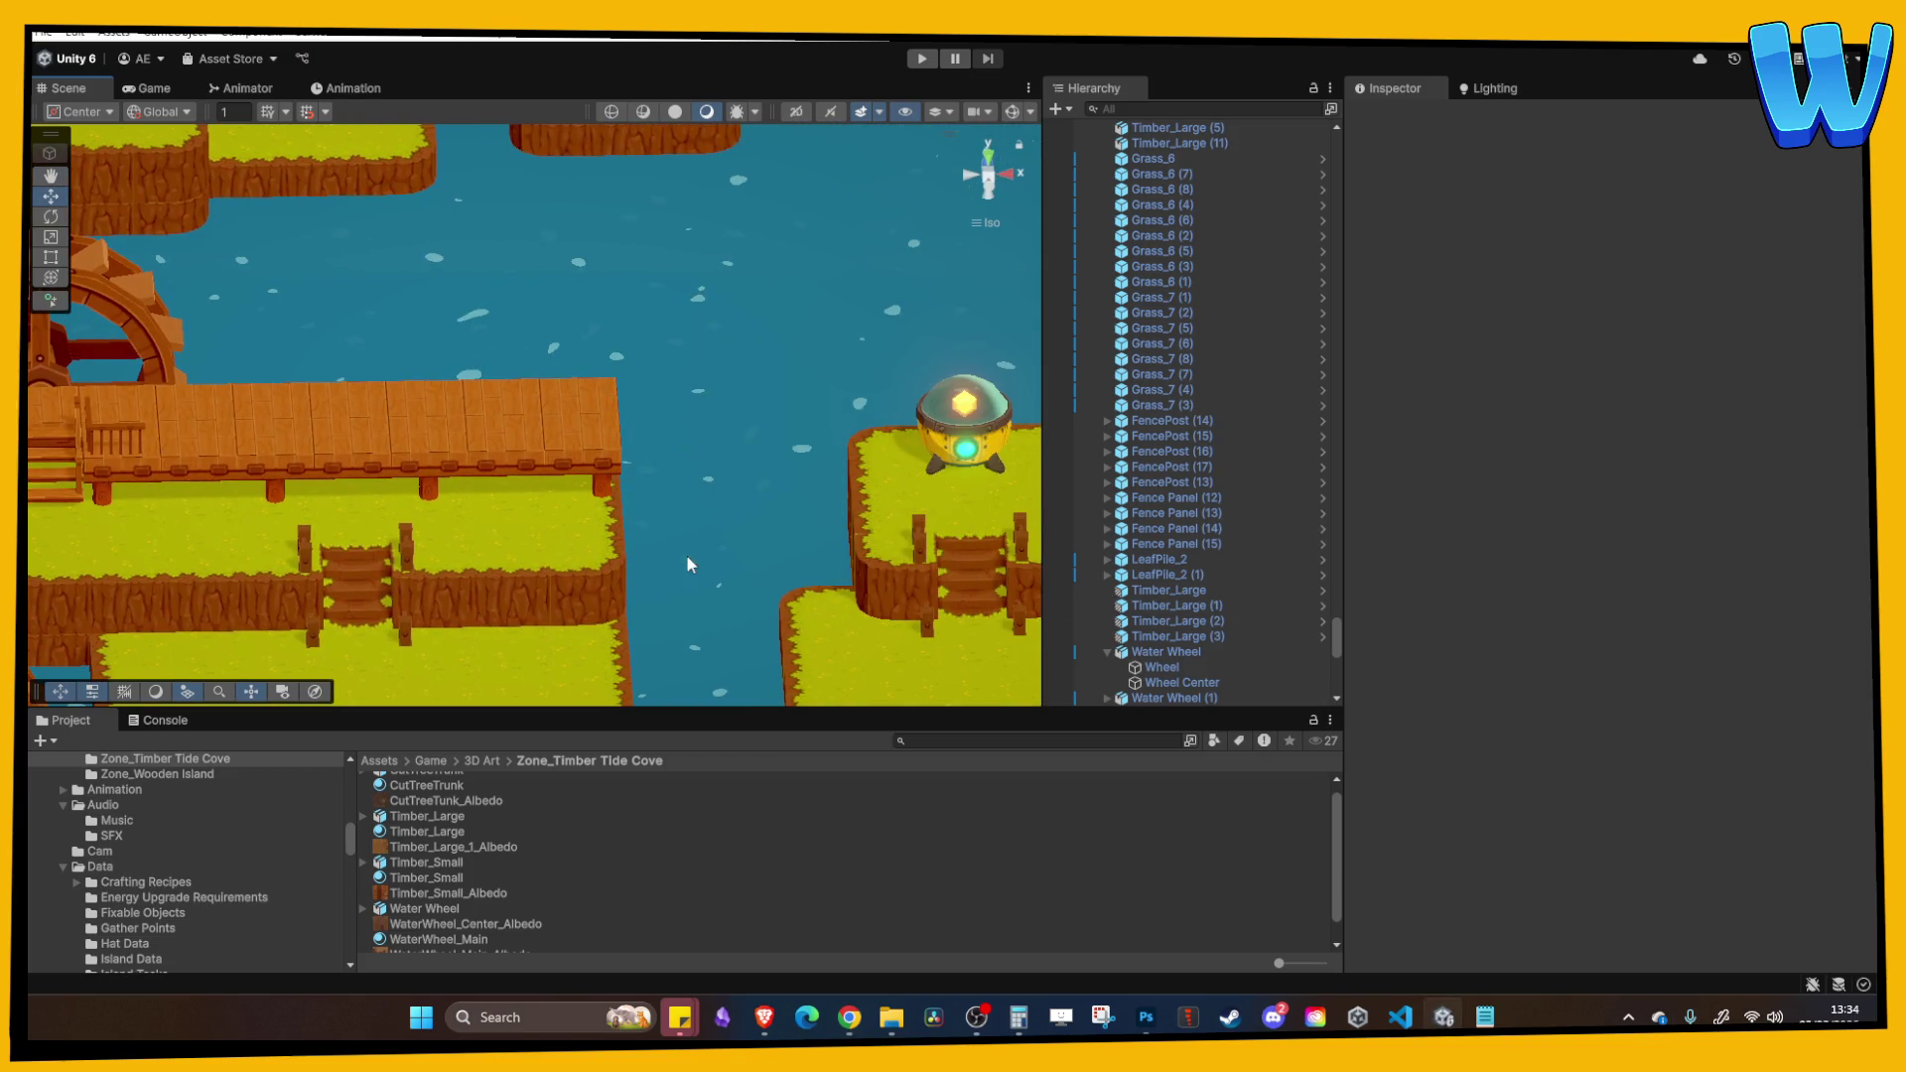
drag(688, 558, 590, 374)
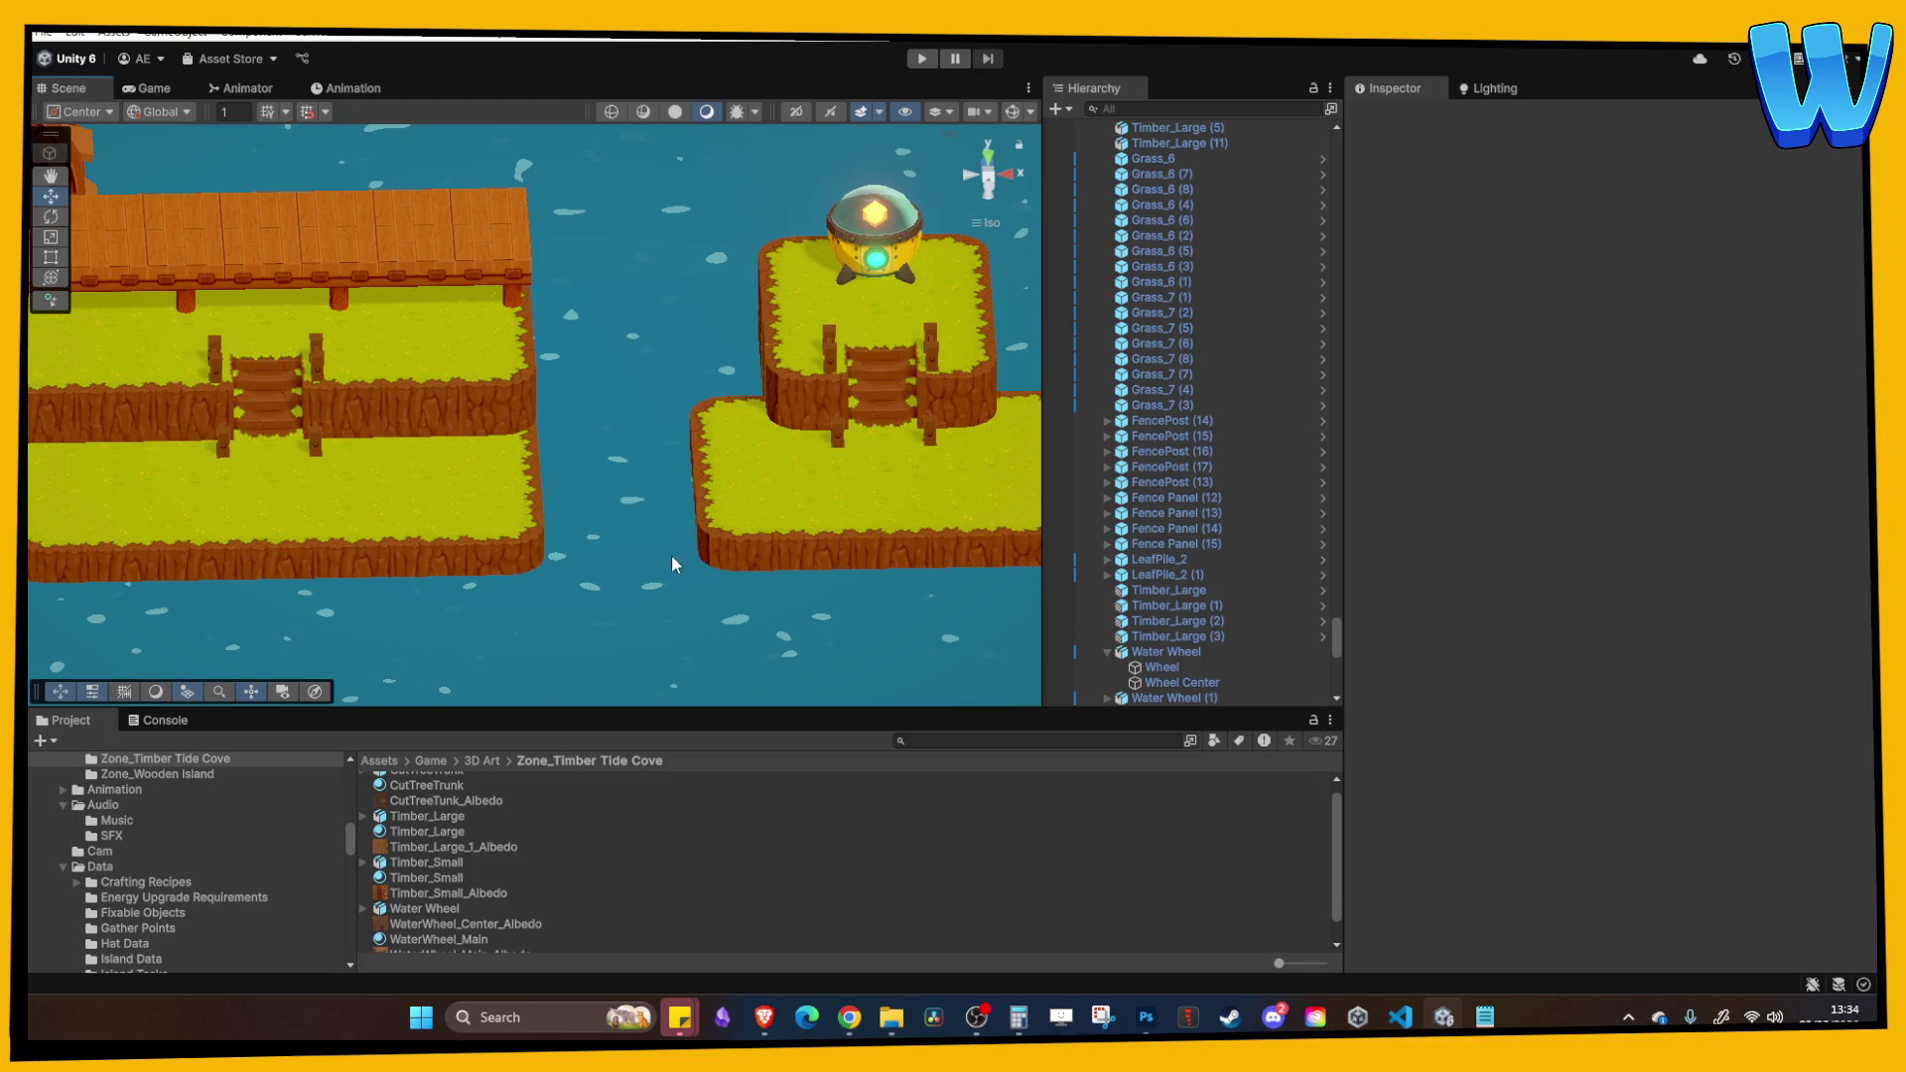
mouse_move(439, 417)
mouse_down()
mouse_move(594, 487)
mouse_move(669, 486)
mouse_up()
mouse_move(849, 1018)
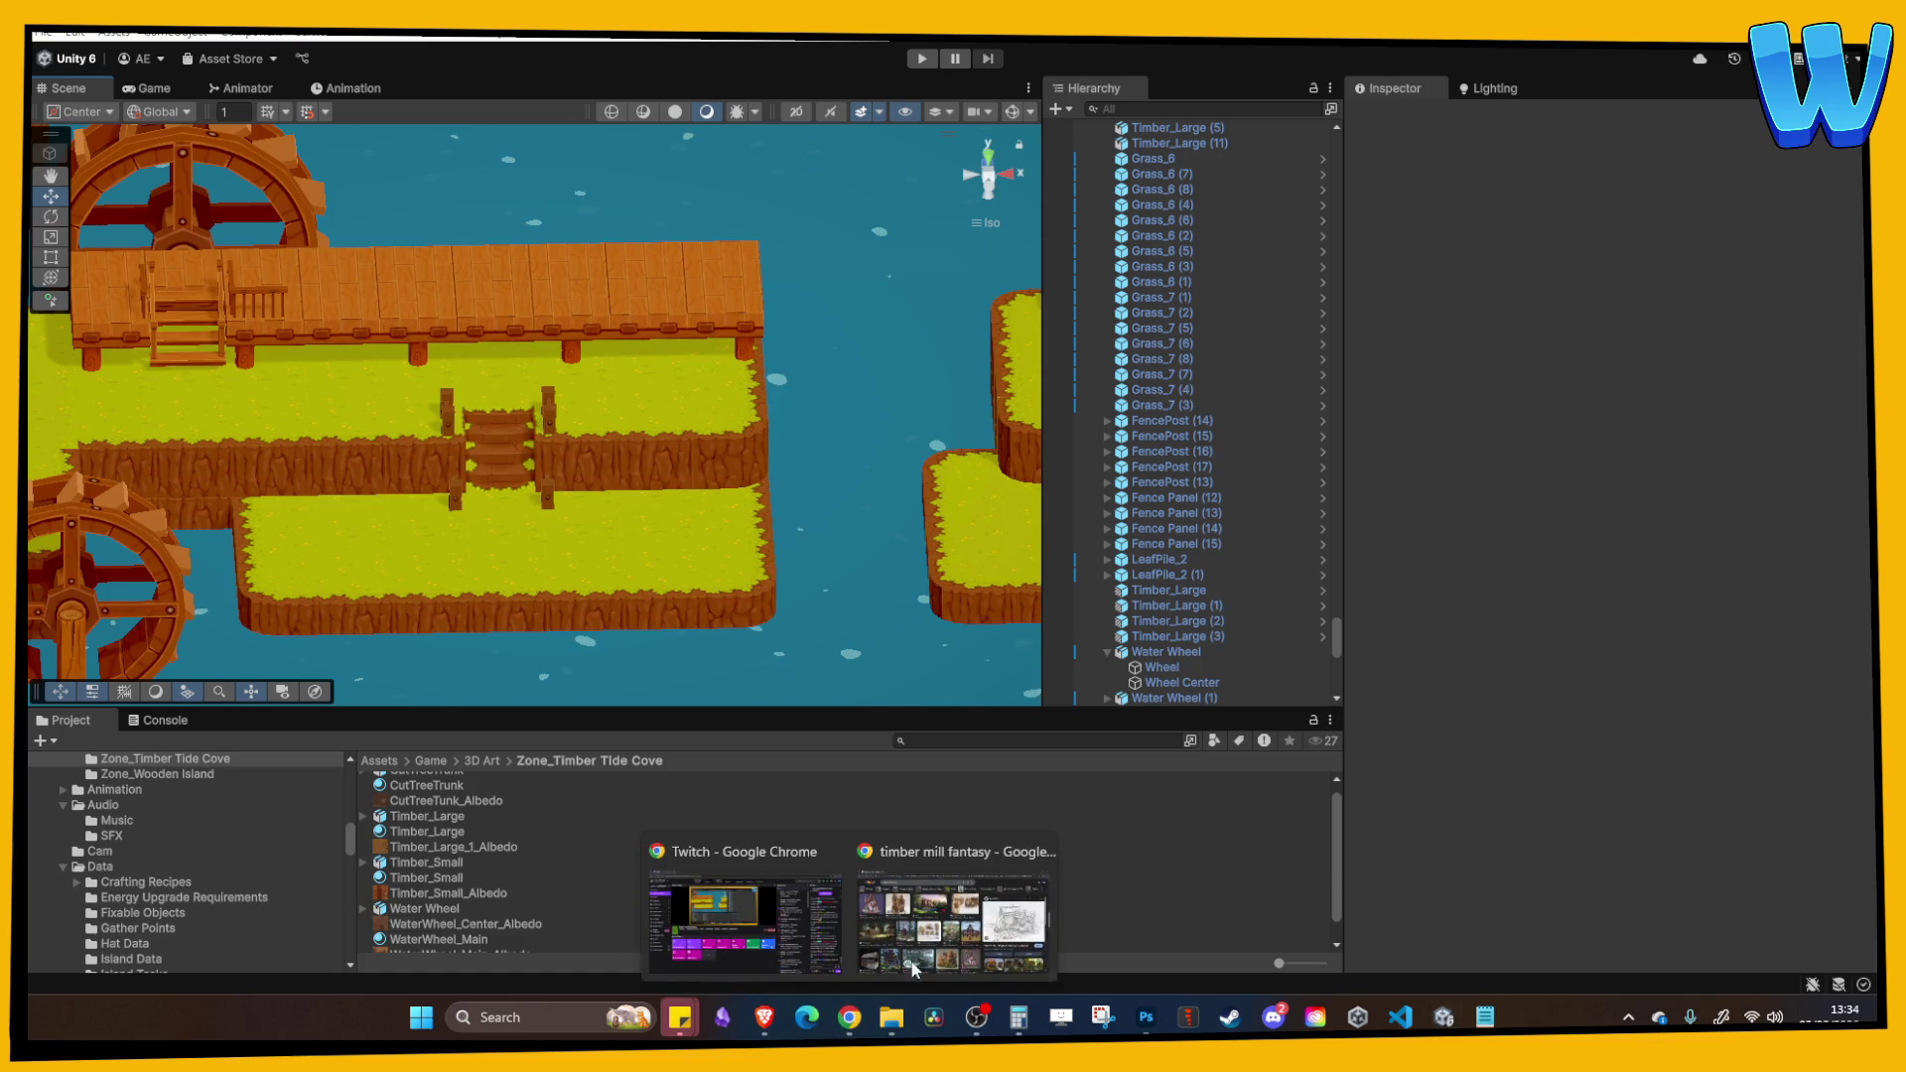
click(924, 918)
scroll(866, 613, up, 2)
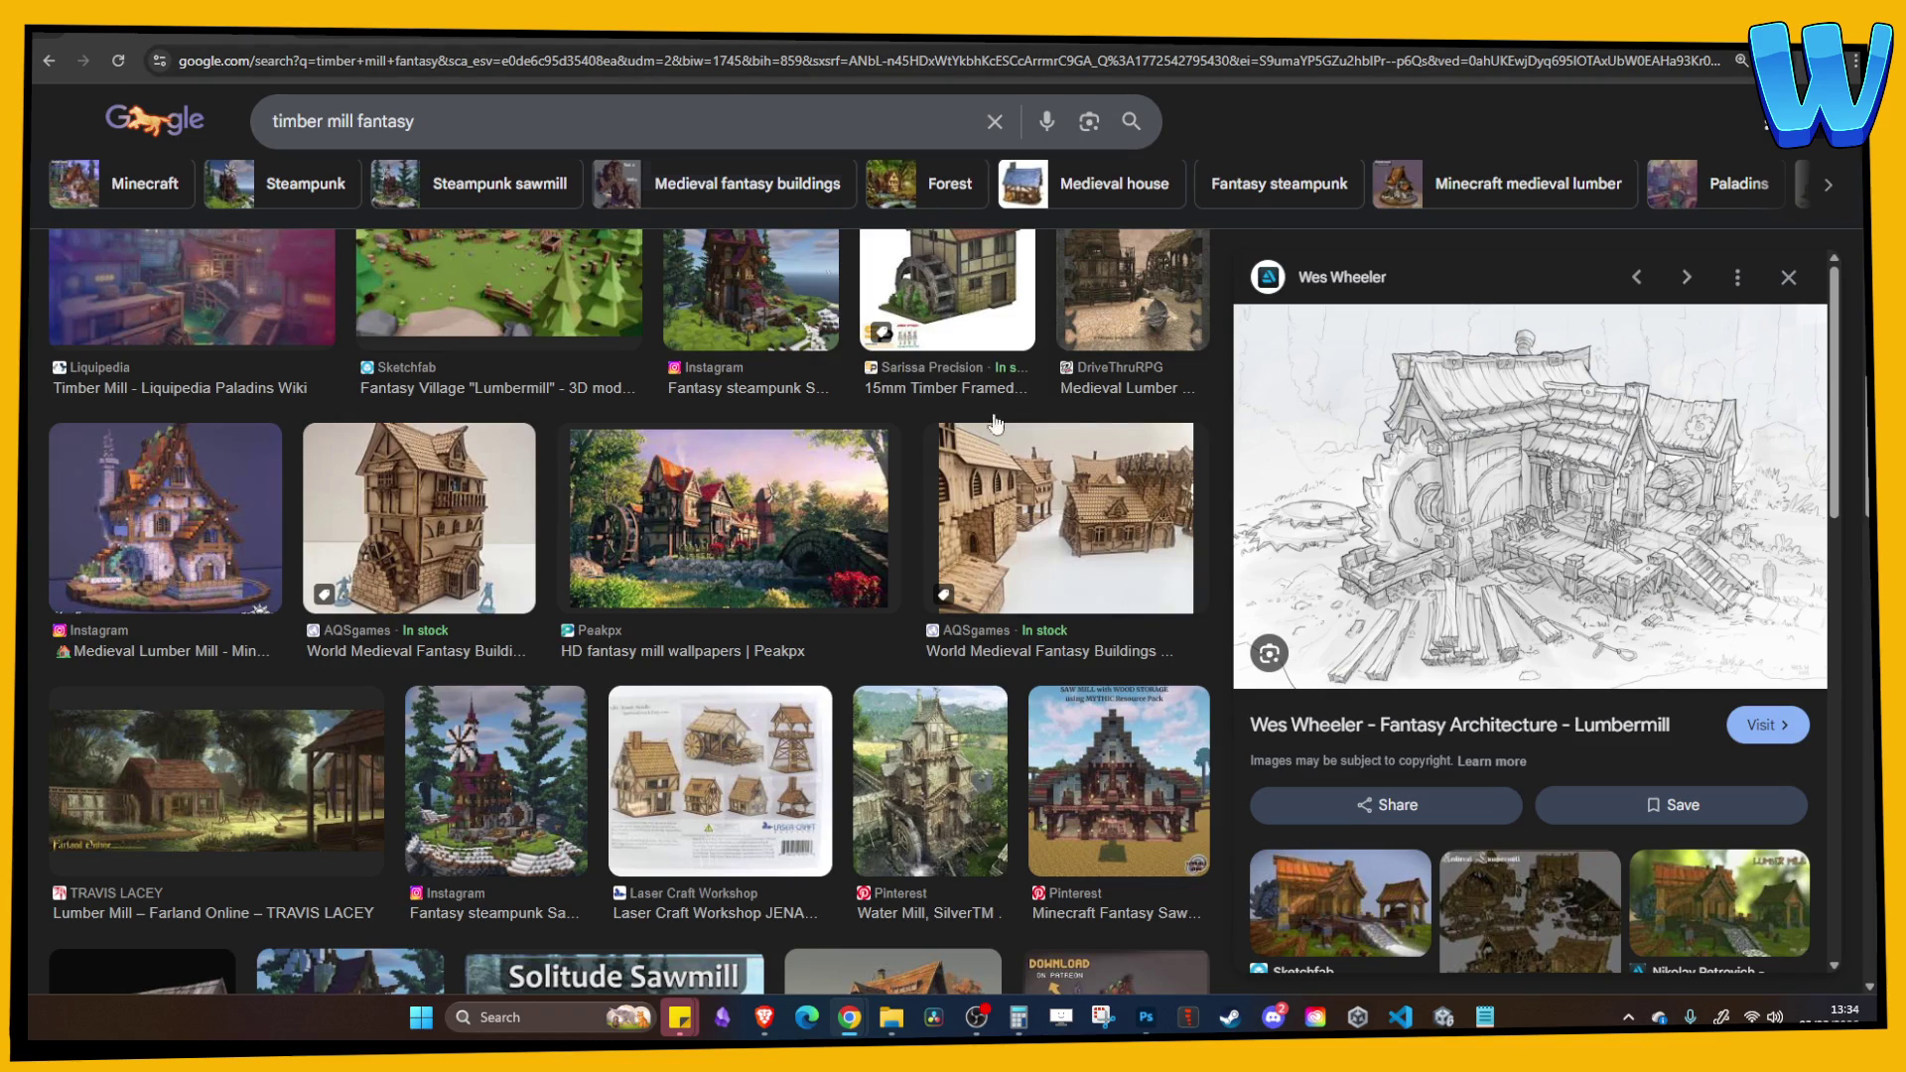
mouse_move(1231, 1023)
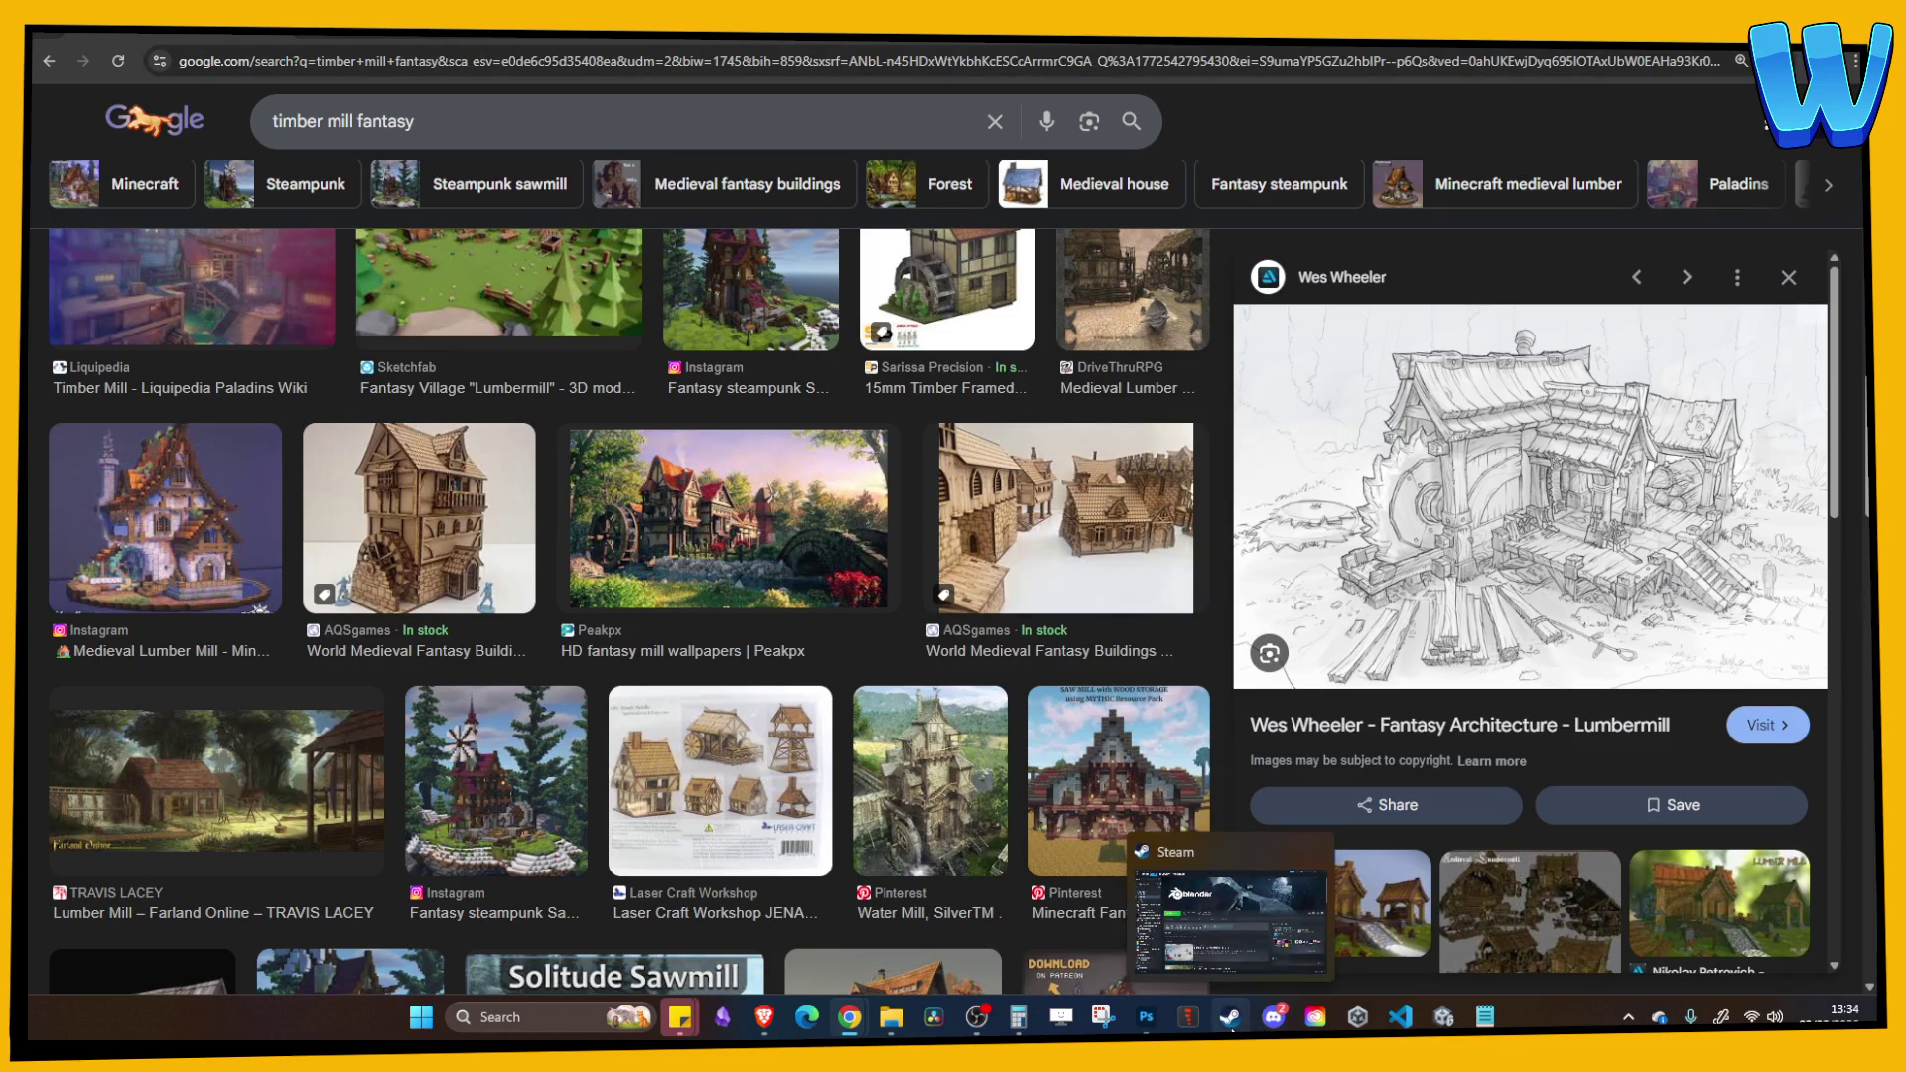
Step: Back in Unity, view the dock from above and select a WoodFloor_Main tile to inspect
click(1446, 1019)
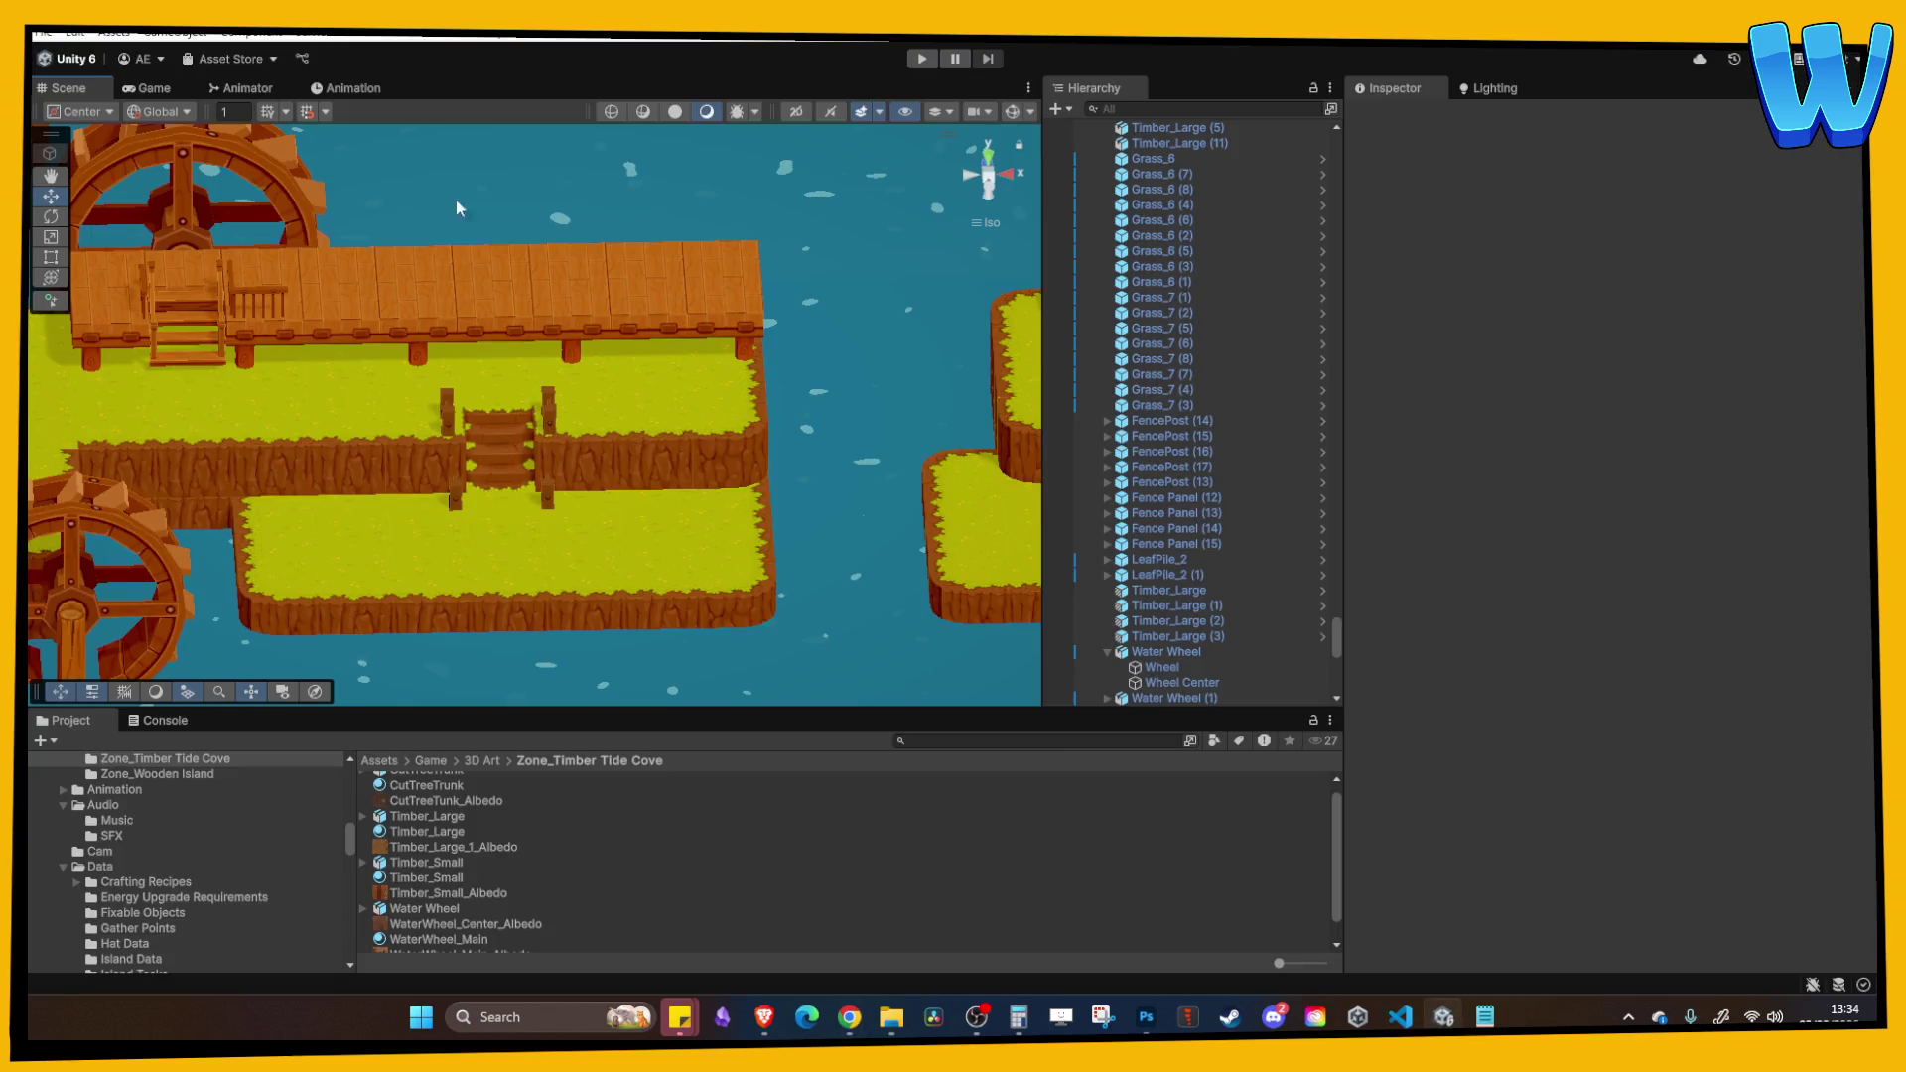
drag(456, 207, 433, 239)
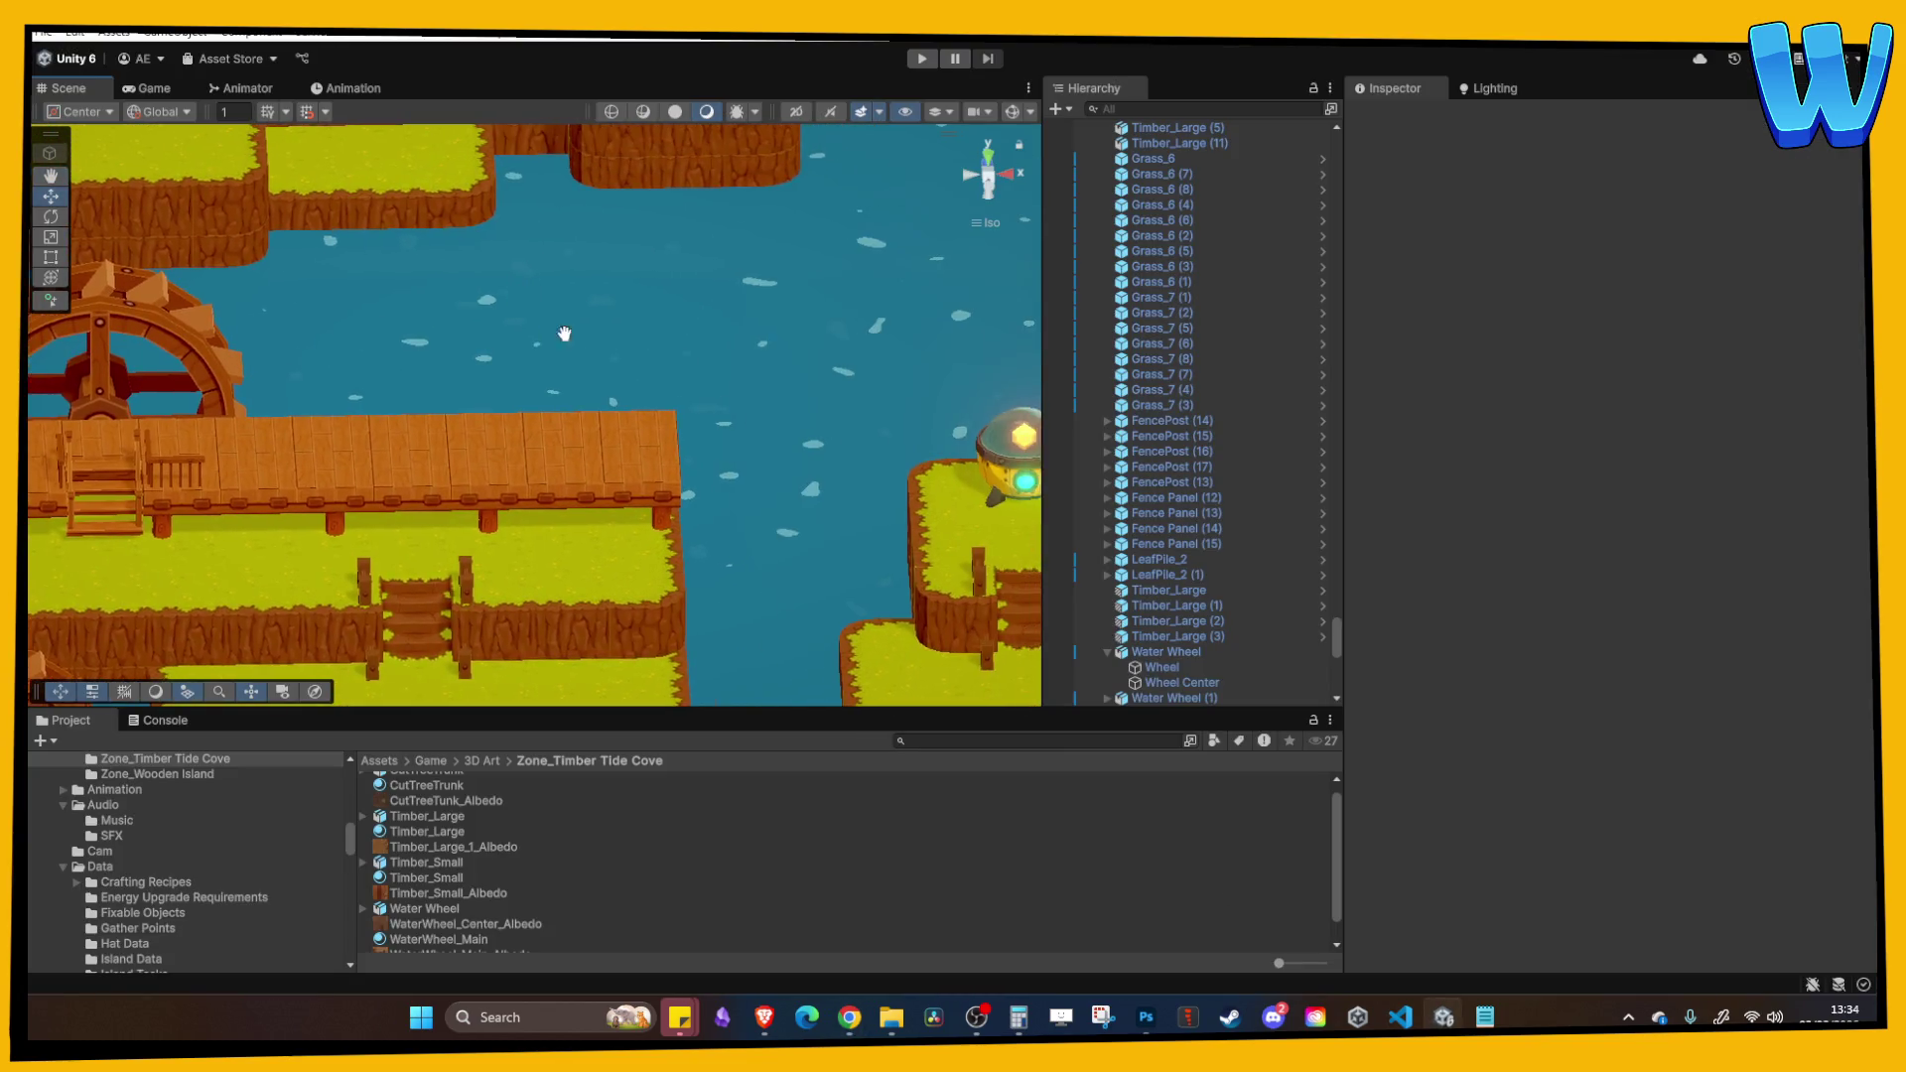
scroll(729, 333, up, 5)
scroll(739, 290, down, 5)
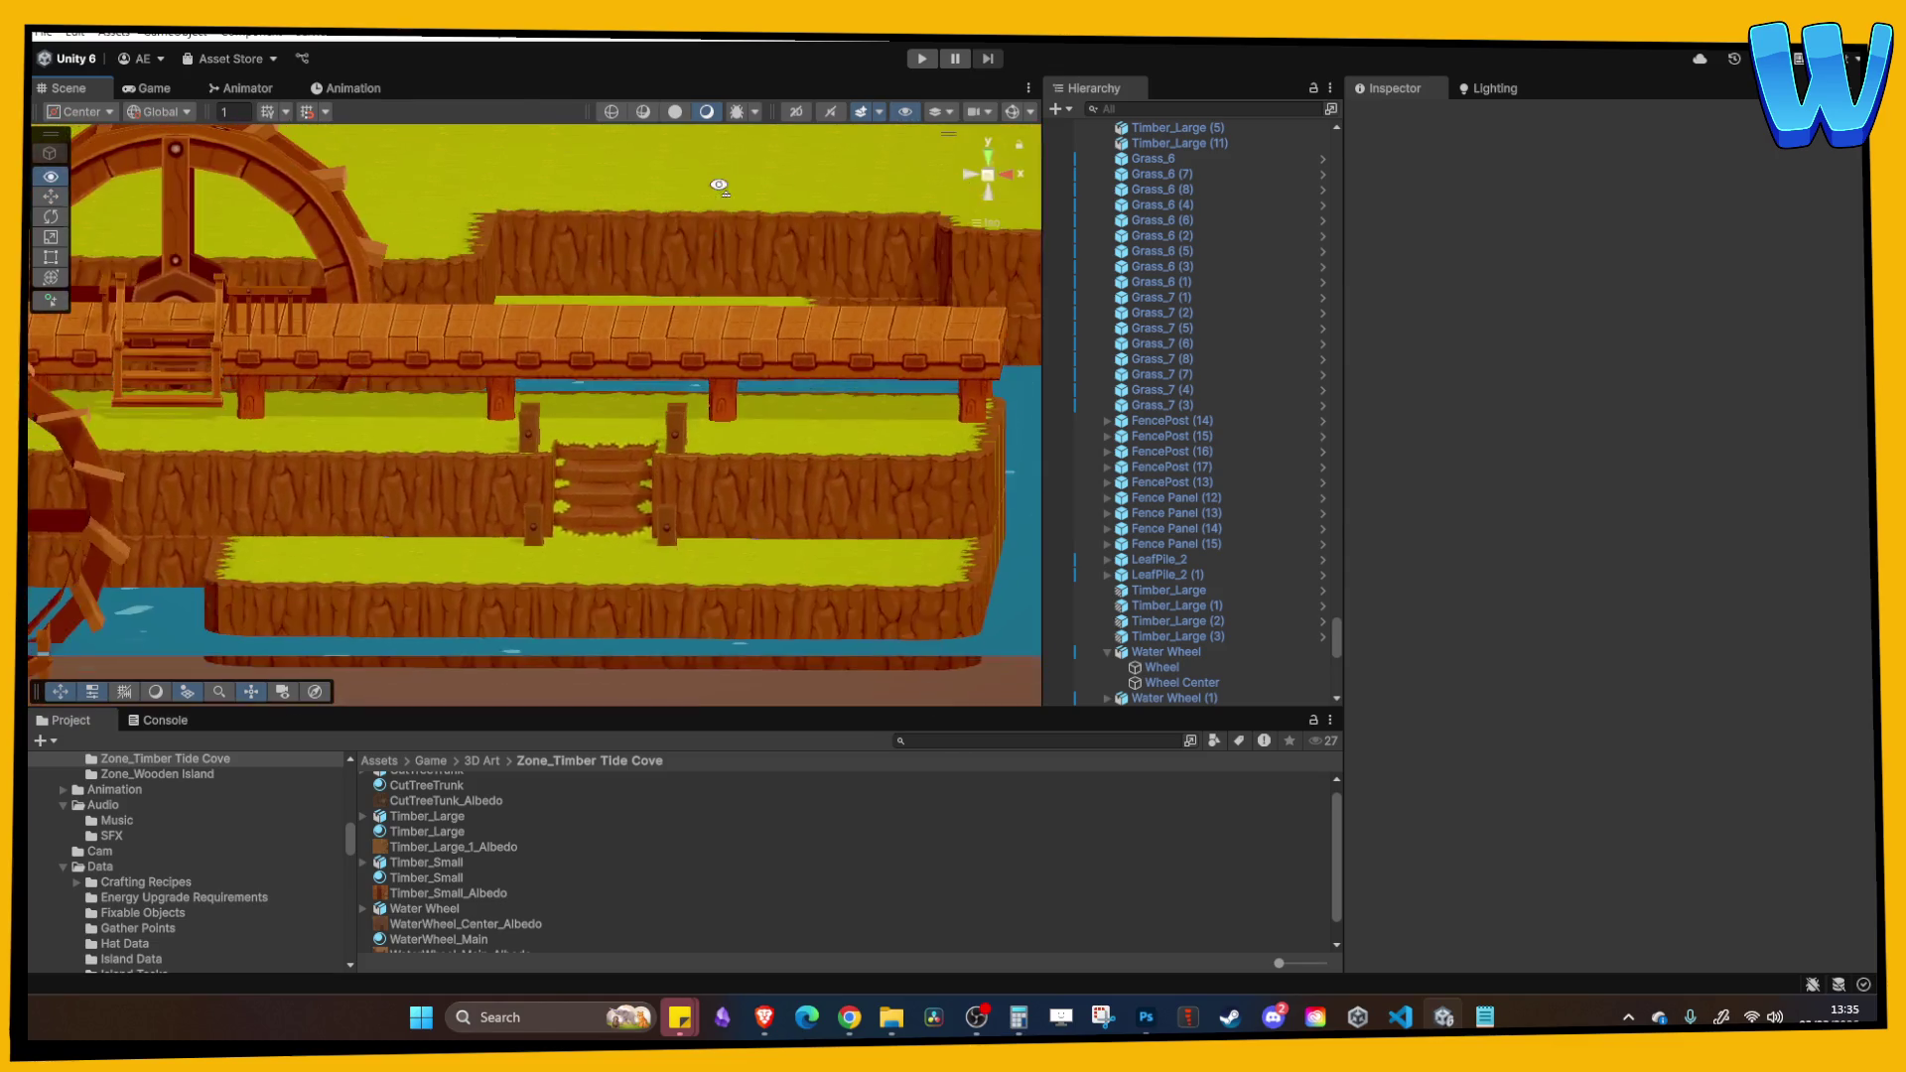
mouse_move(721, 415)
mouse_down()
mouse_move(705, 446)
mouse_move(597, 385)
mouse_move(671, 368)
mouse_up()
click(673, 371)
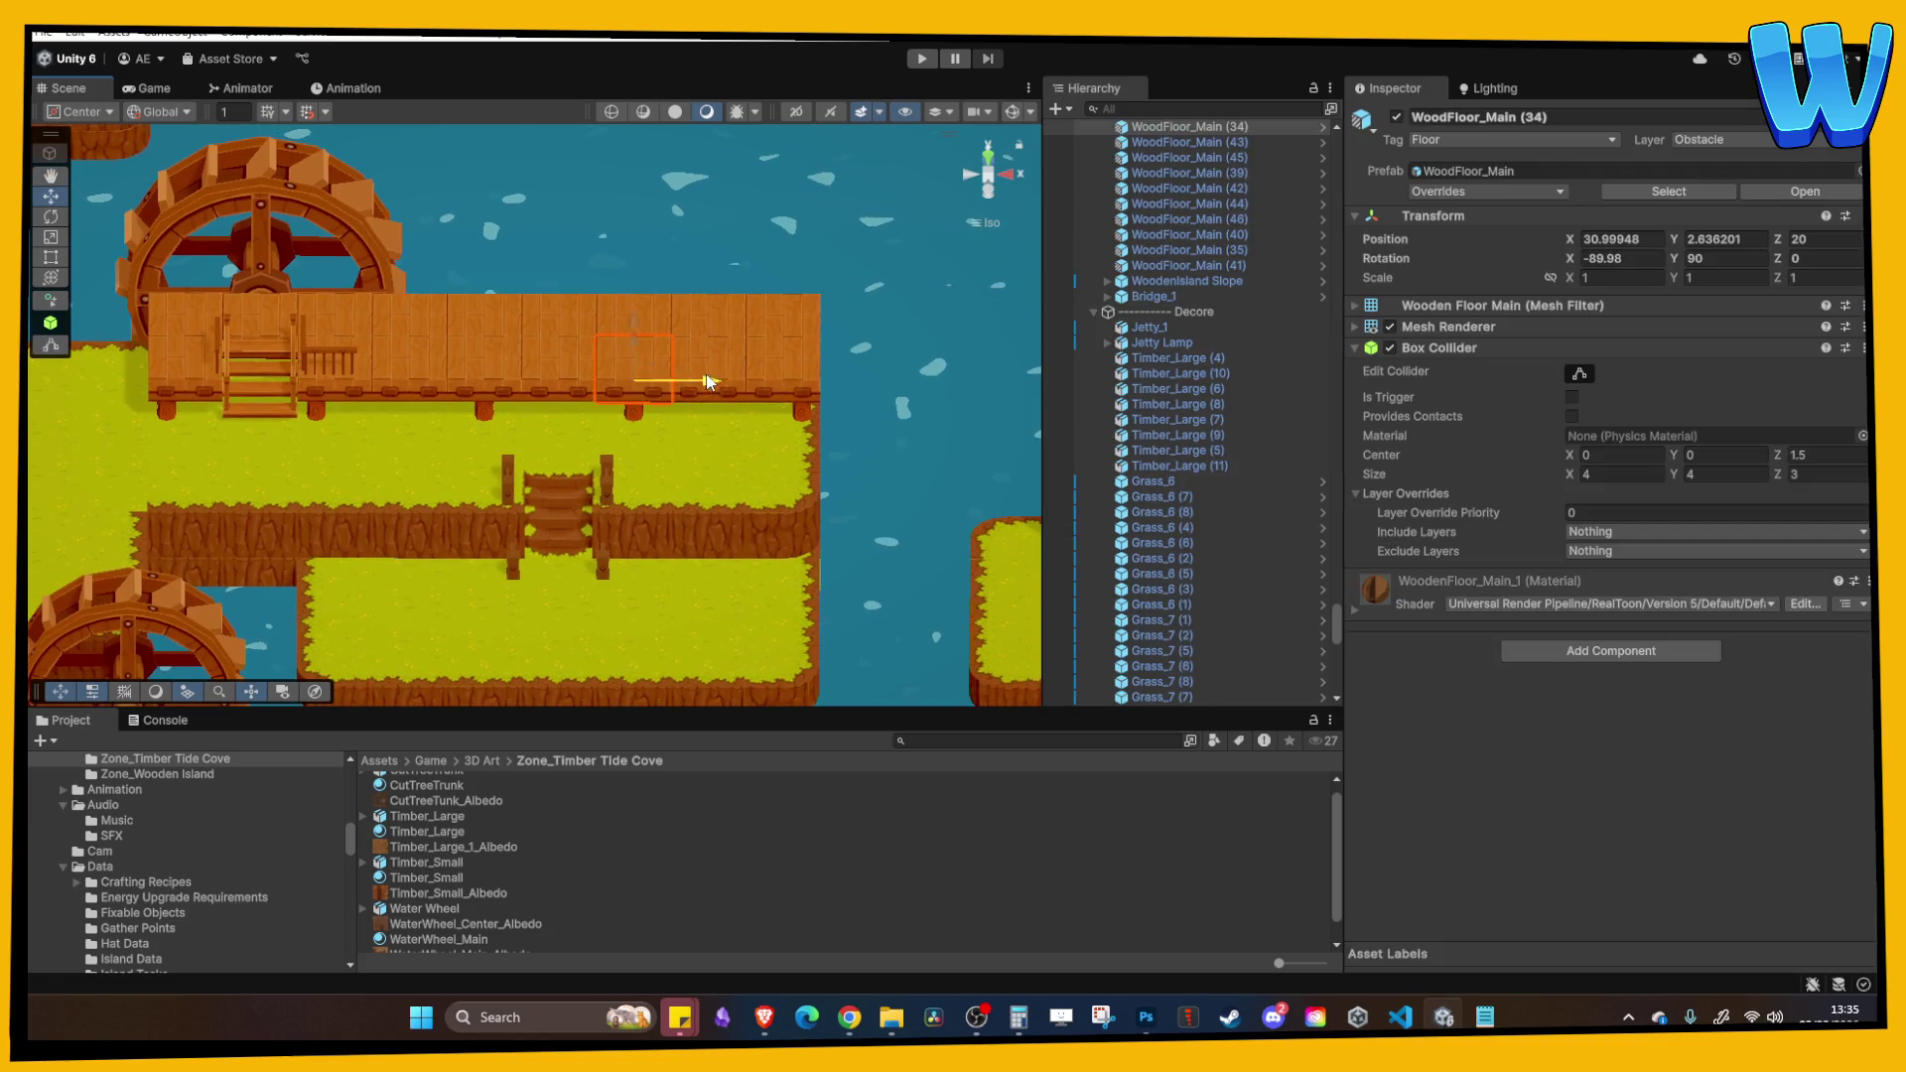
Step: Pan over the lamp island and back to the dock, then bring up Steam's Blender page
mouse_move(707, 382)
mouse_down()
mouse_move(598, 339)
mouse_move(566, 429)
mouse_move(496, 432)
mouse_up()
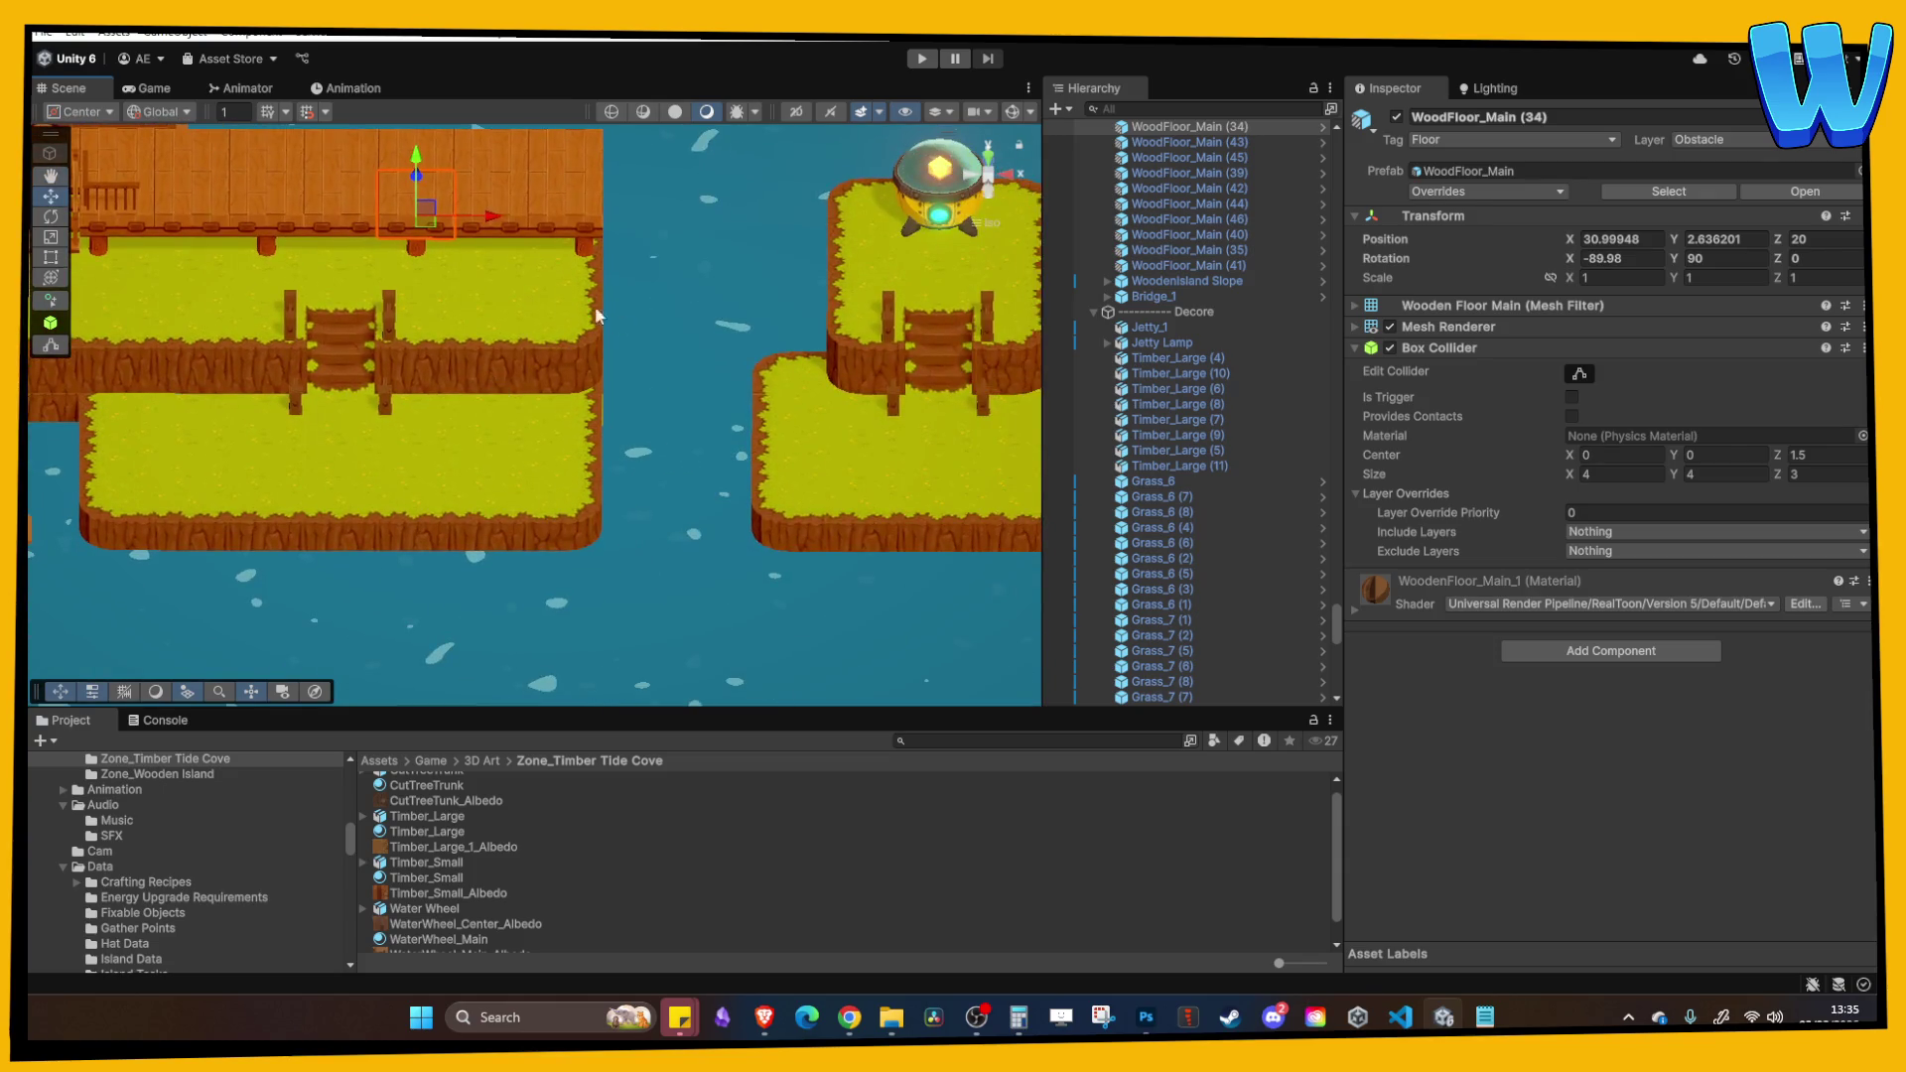
mouse_move(638, 428)
mouse_down()
mouse_move(334, 459)
mouse_move(642, 431)
mouse_move(556, 467)
mouse_move(635, 419)
mouse_up()
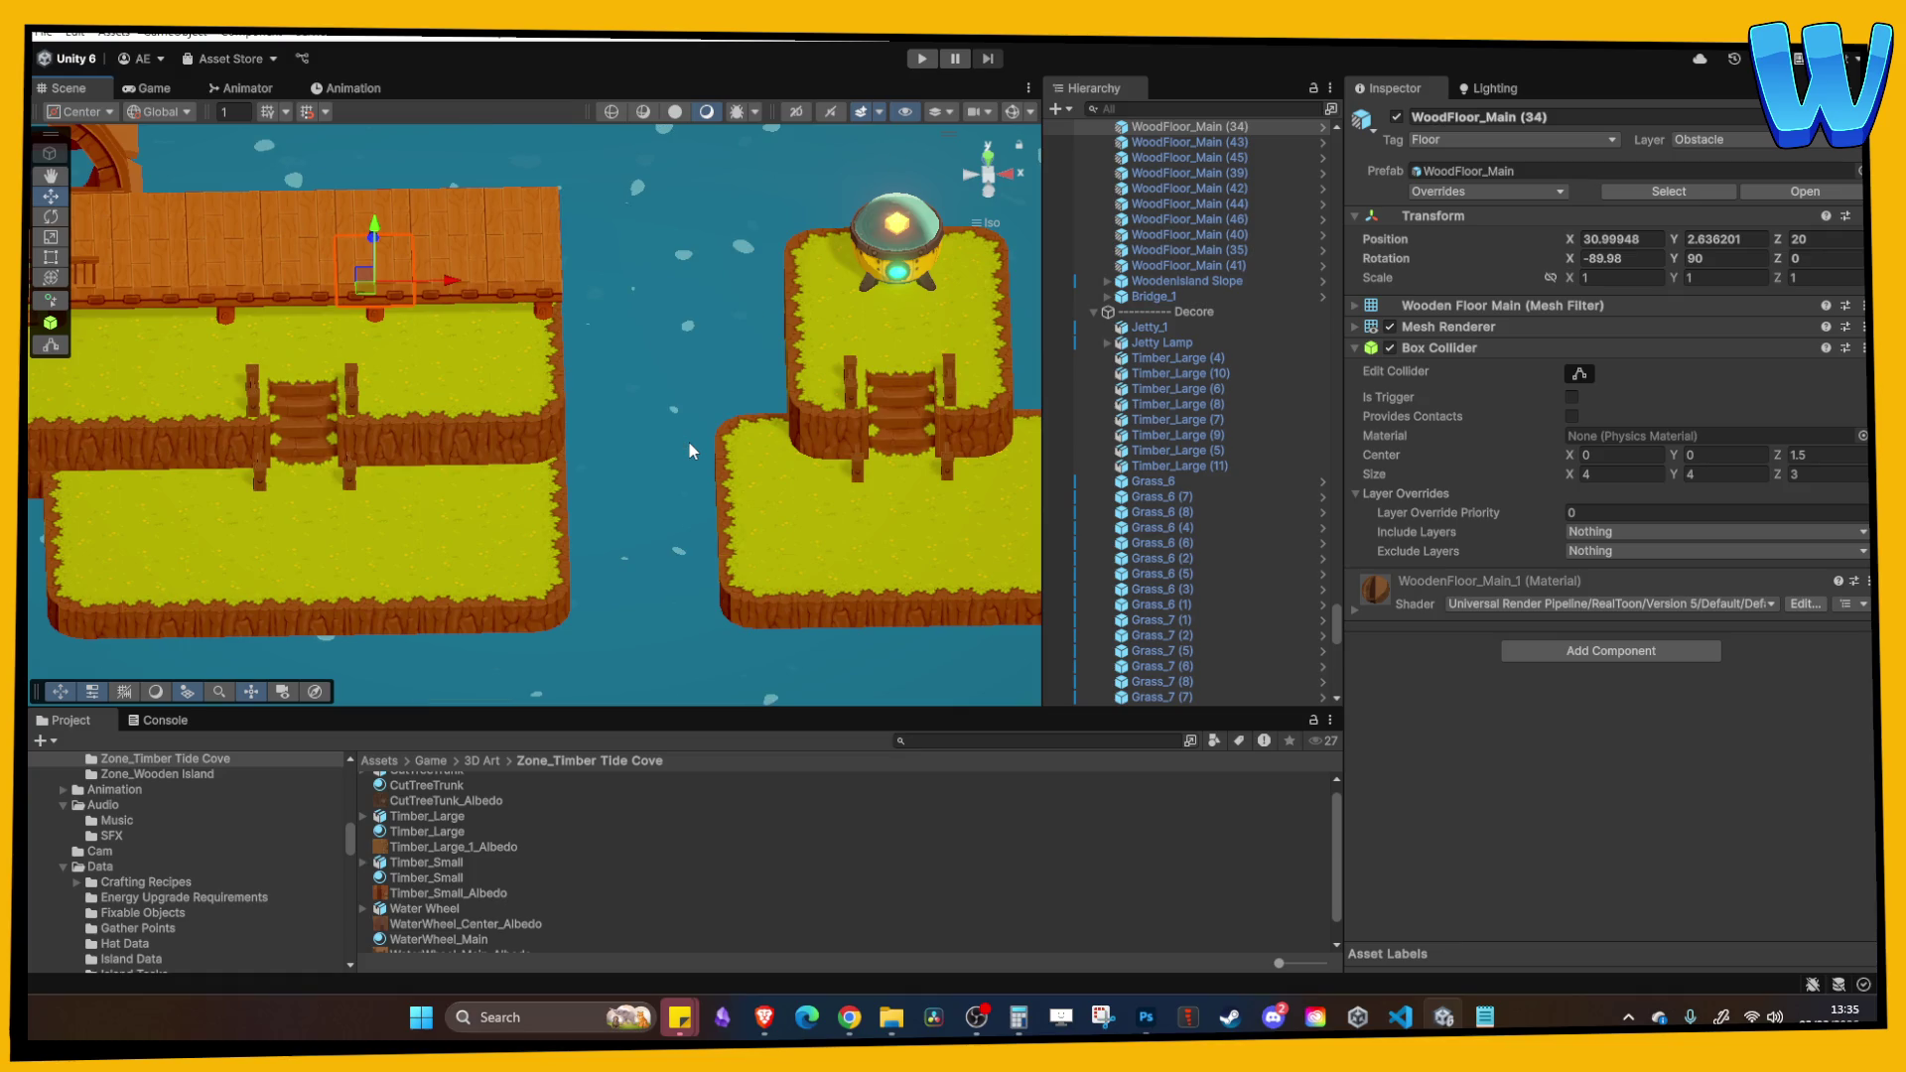
mouse_move(641, 435)
mouse_down()
mouse_move(828, 441)
mouse_move(852, 504)
mouse_up()
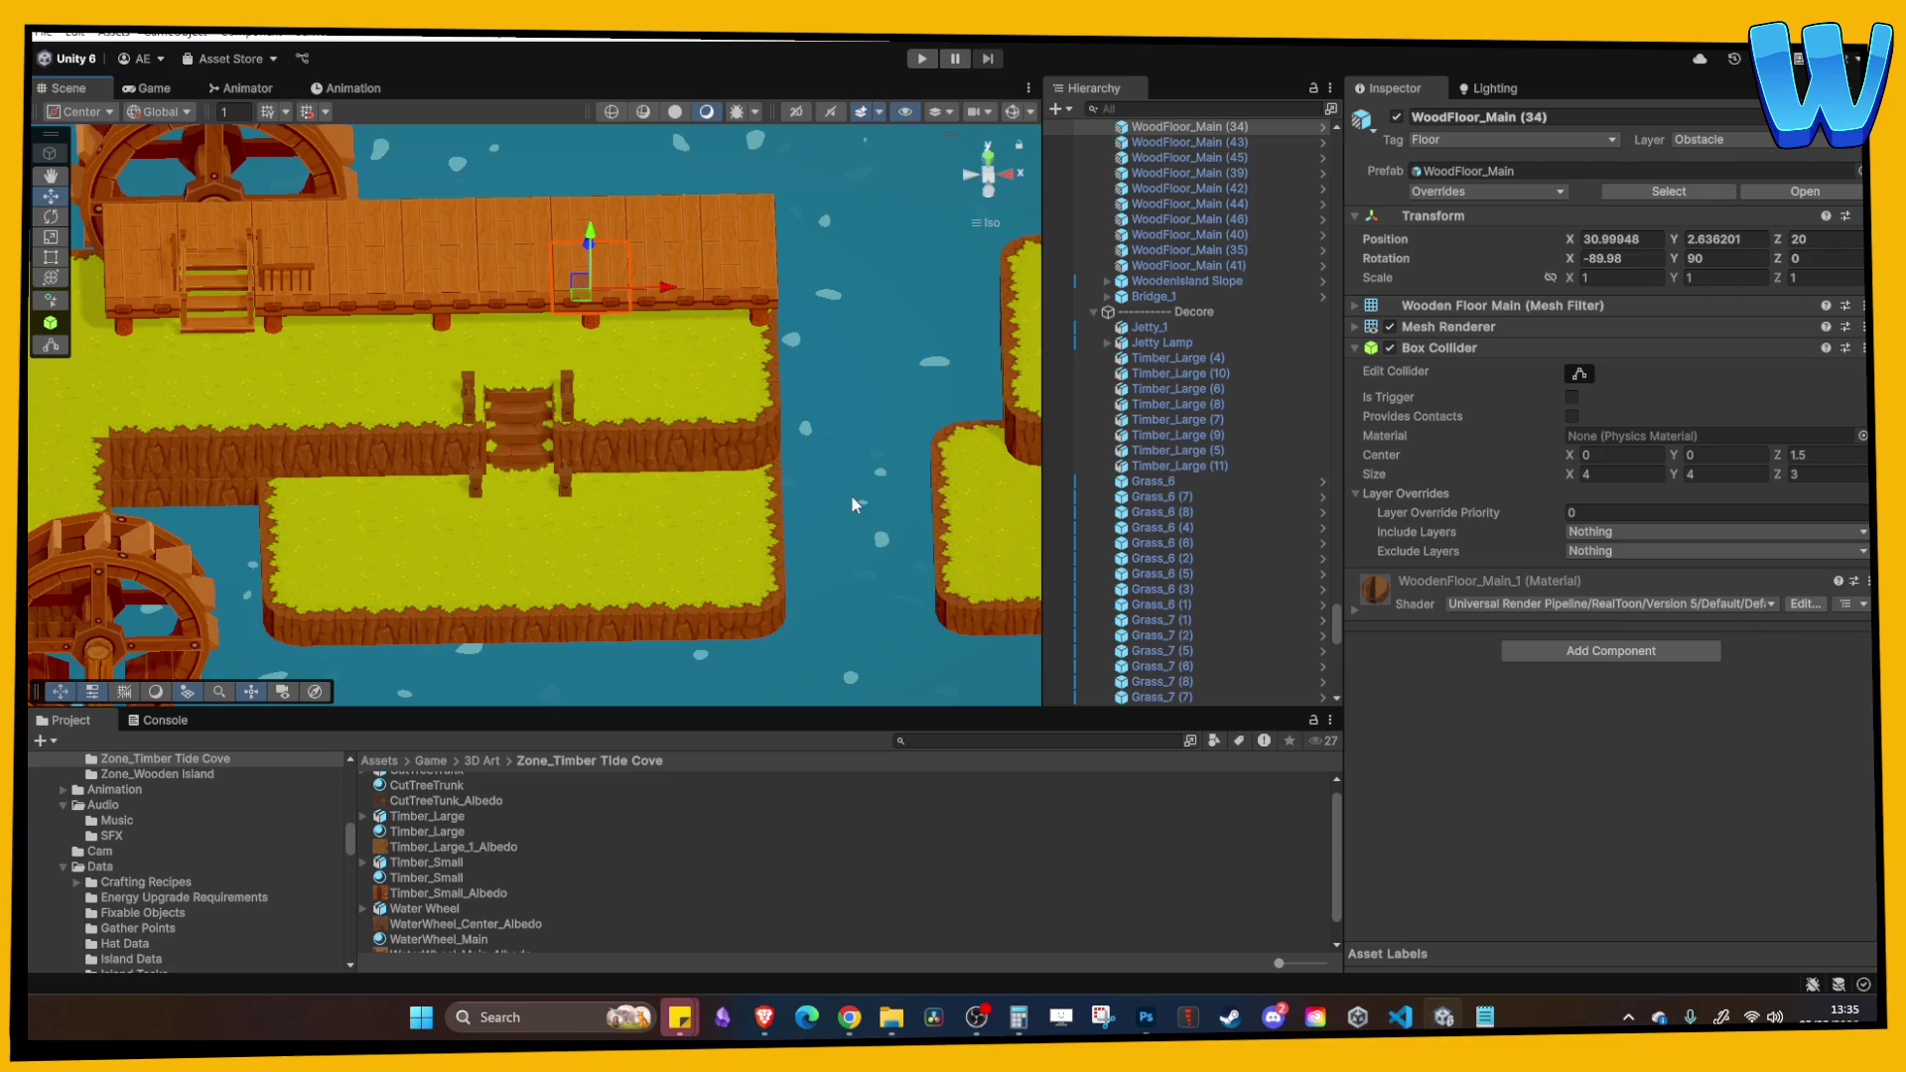
click(1229, 1017)
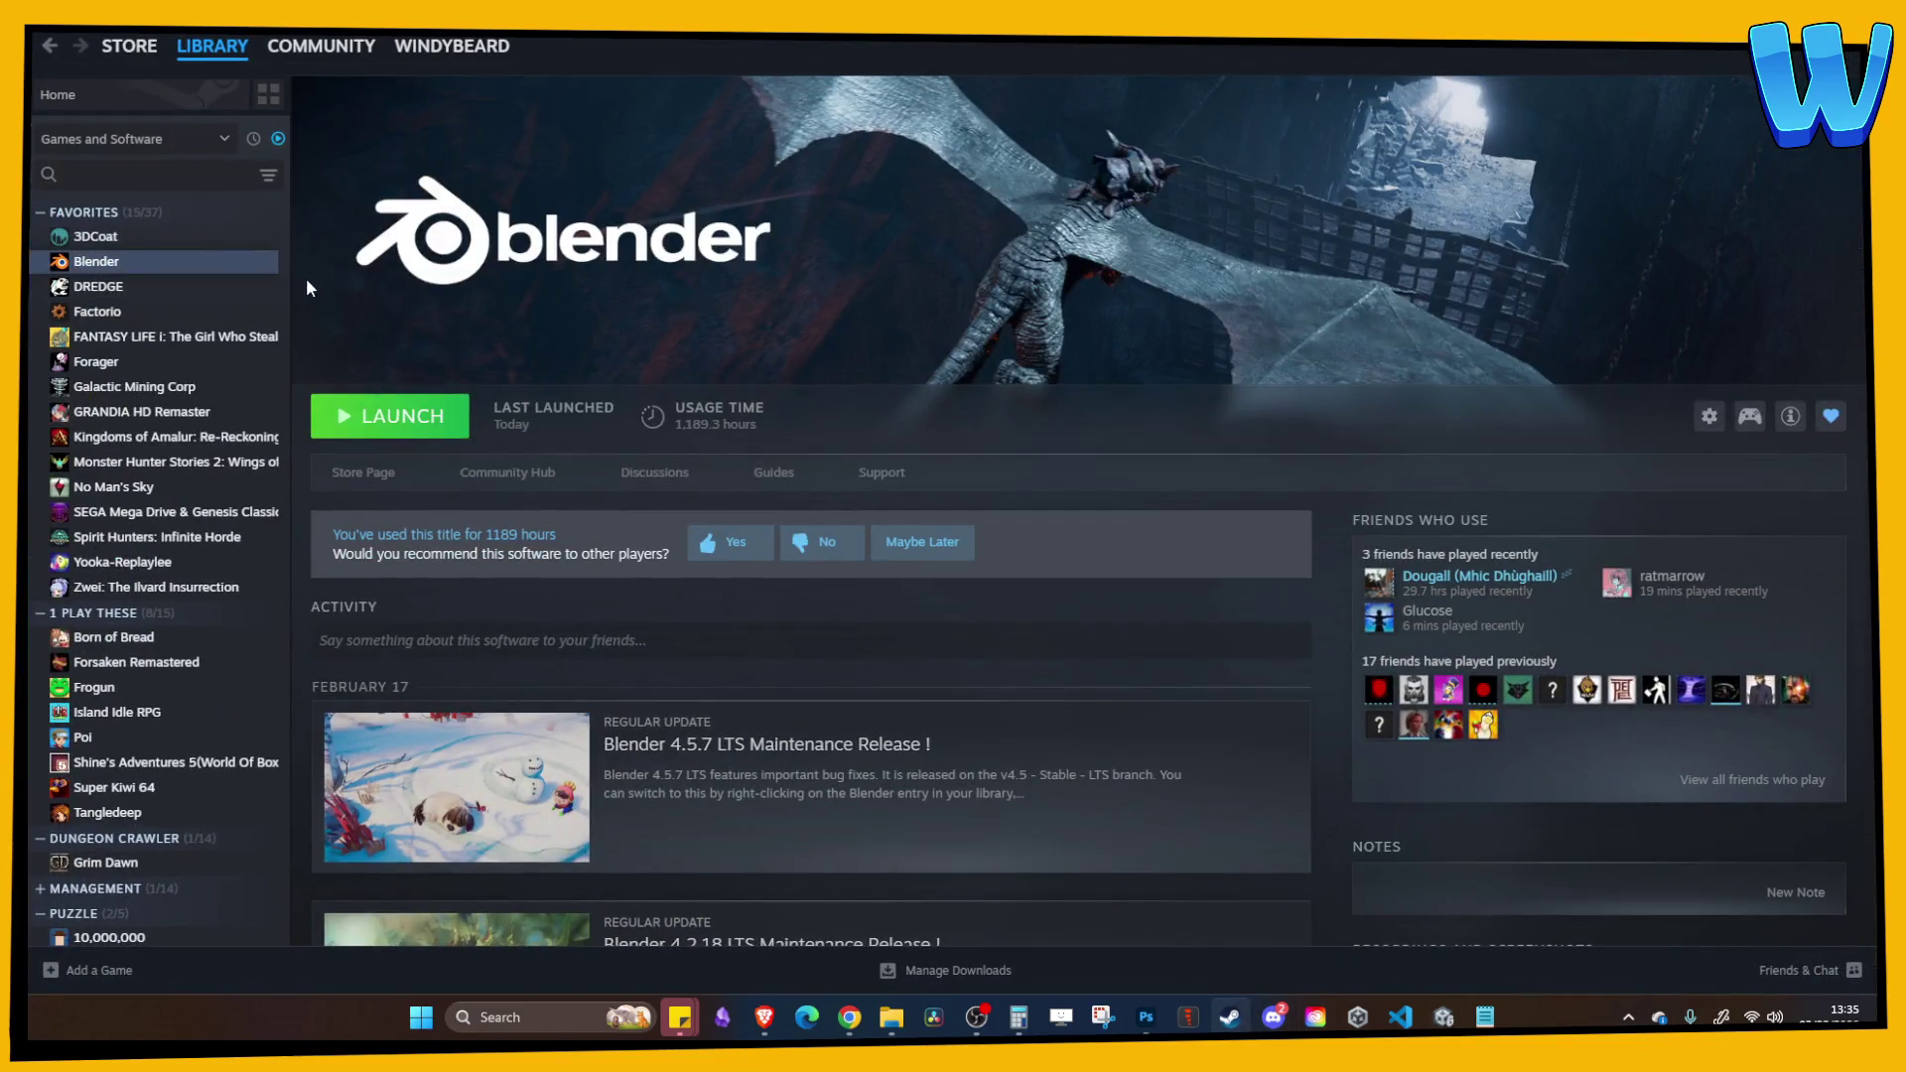
Step: Launch Blender 5.0.1 from Steam, close its splash screen, and return to Unity
click(387, 417)
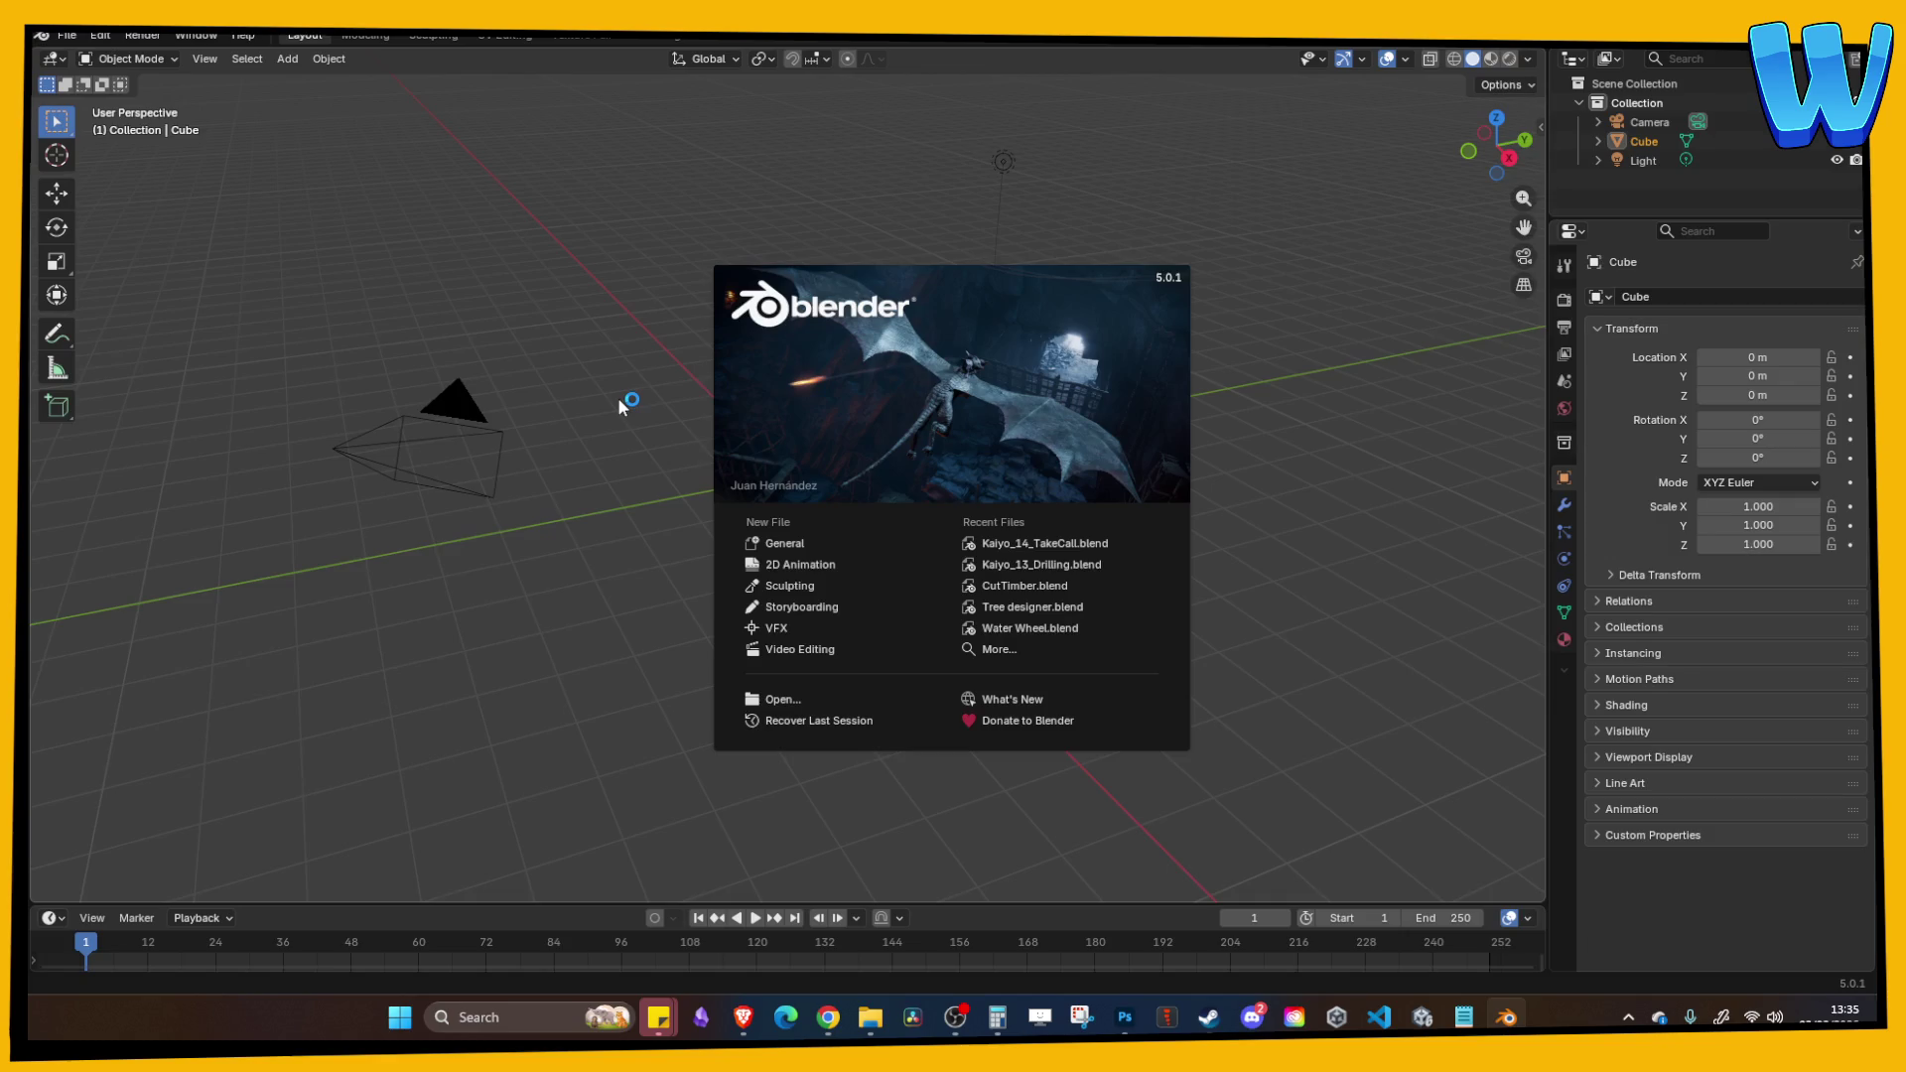
click(542, 278)
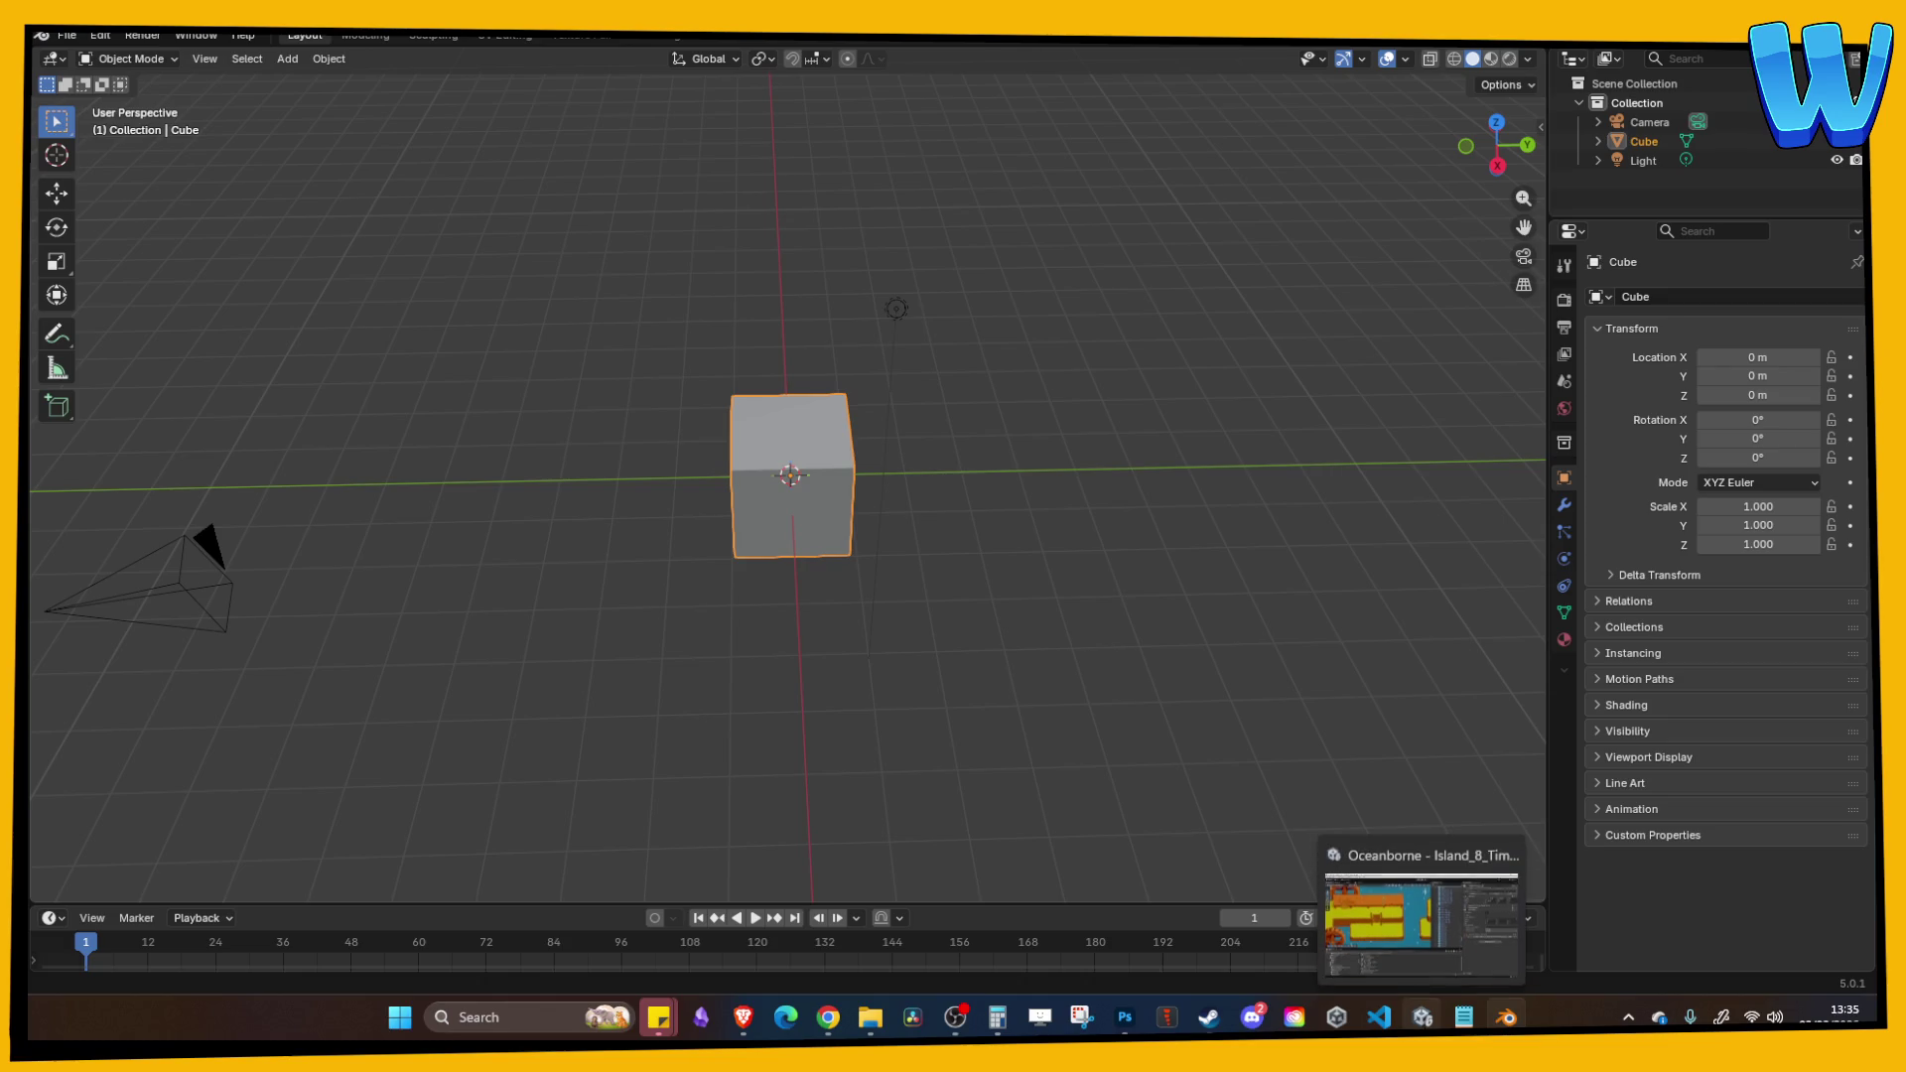
click(1423, 1016)
scroll(536, 417, up, 3)
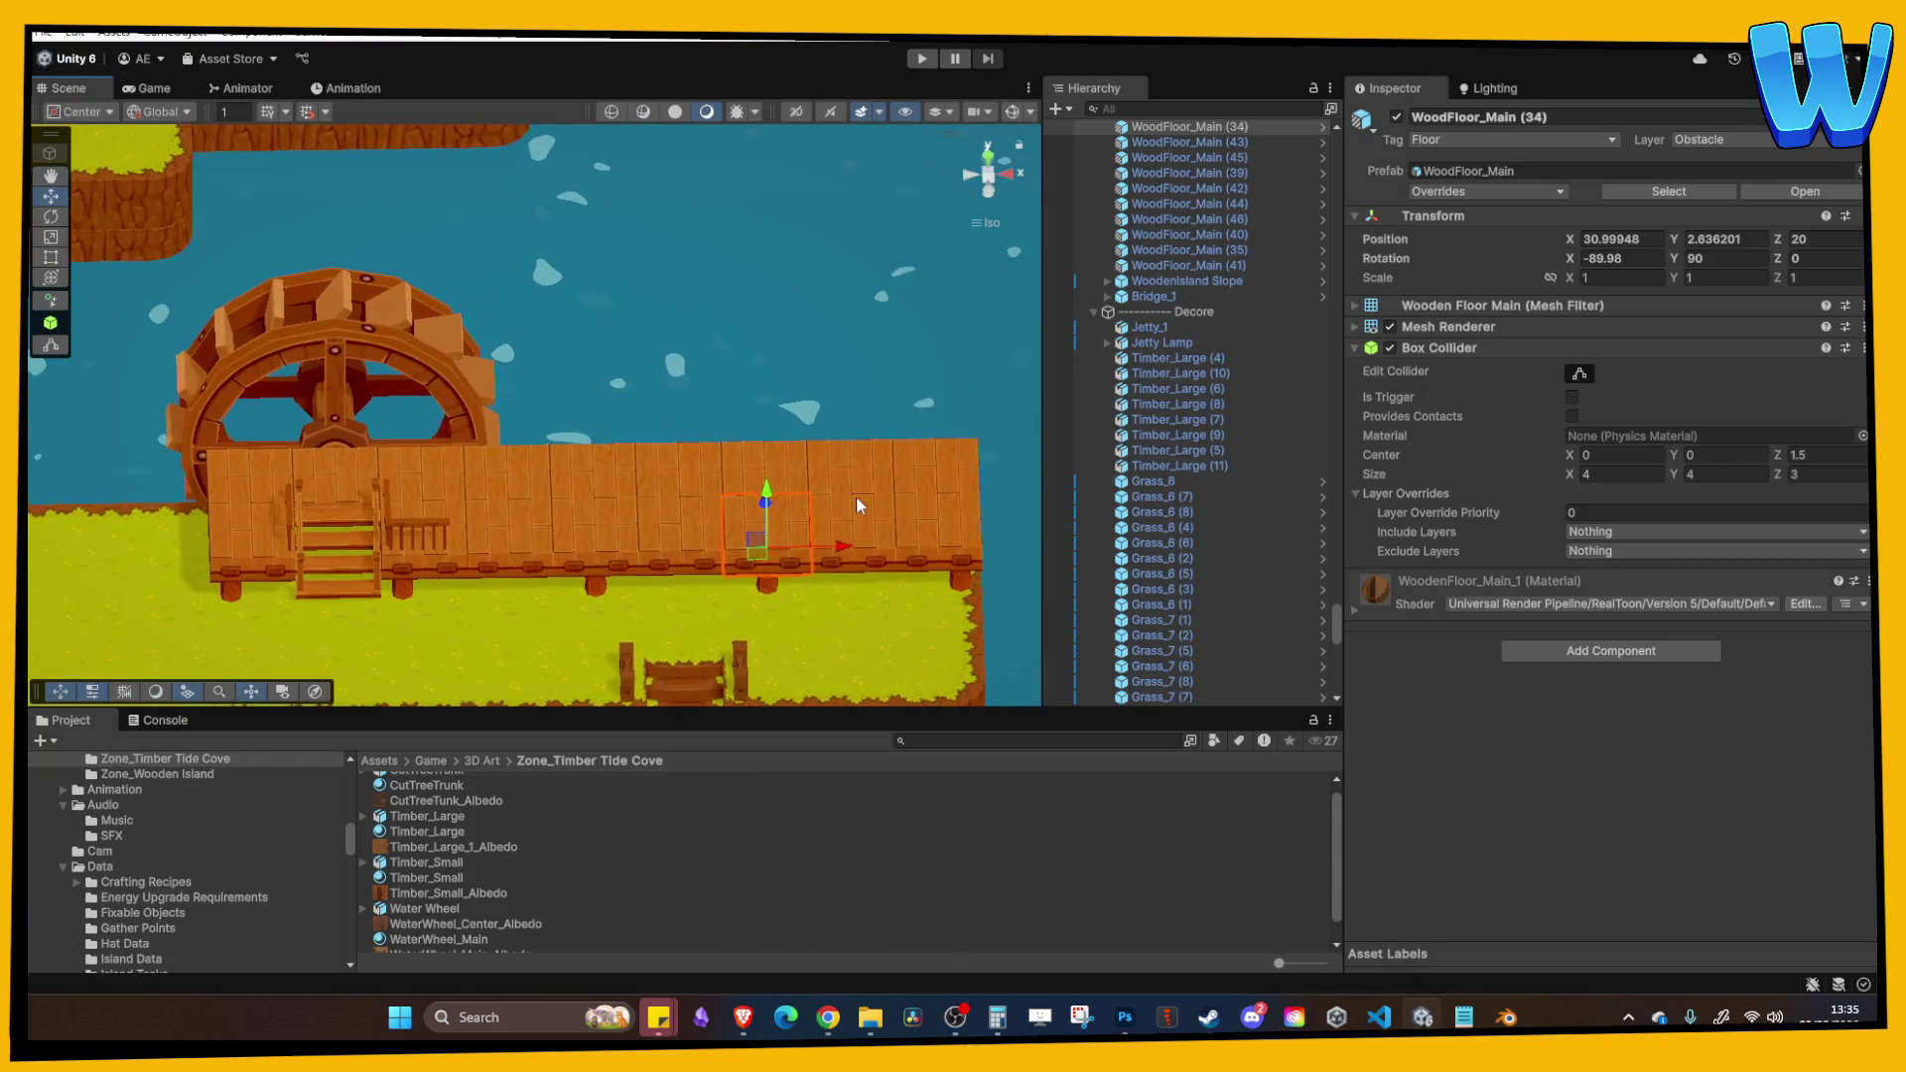
Step: Compare the positions of neighbouring WoodFloor_Main tiles (44, 46 and those to the left), then return to Blender
click(664, 407)
click(771, 388)
click(665, 395)
click(588, 393)
click(503, 395)
click(411, 399)
mouse_move(460, 414)
mouse_down()
mouse_move(494, 437)
mouse_move(557, 429)
mouse_move(549, 407)
mouse_up()
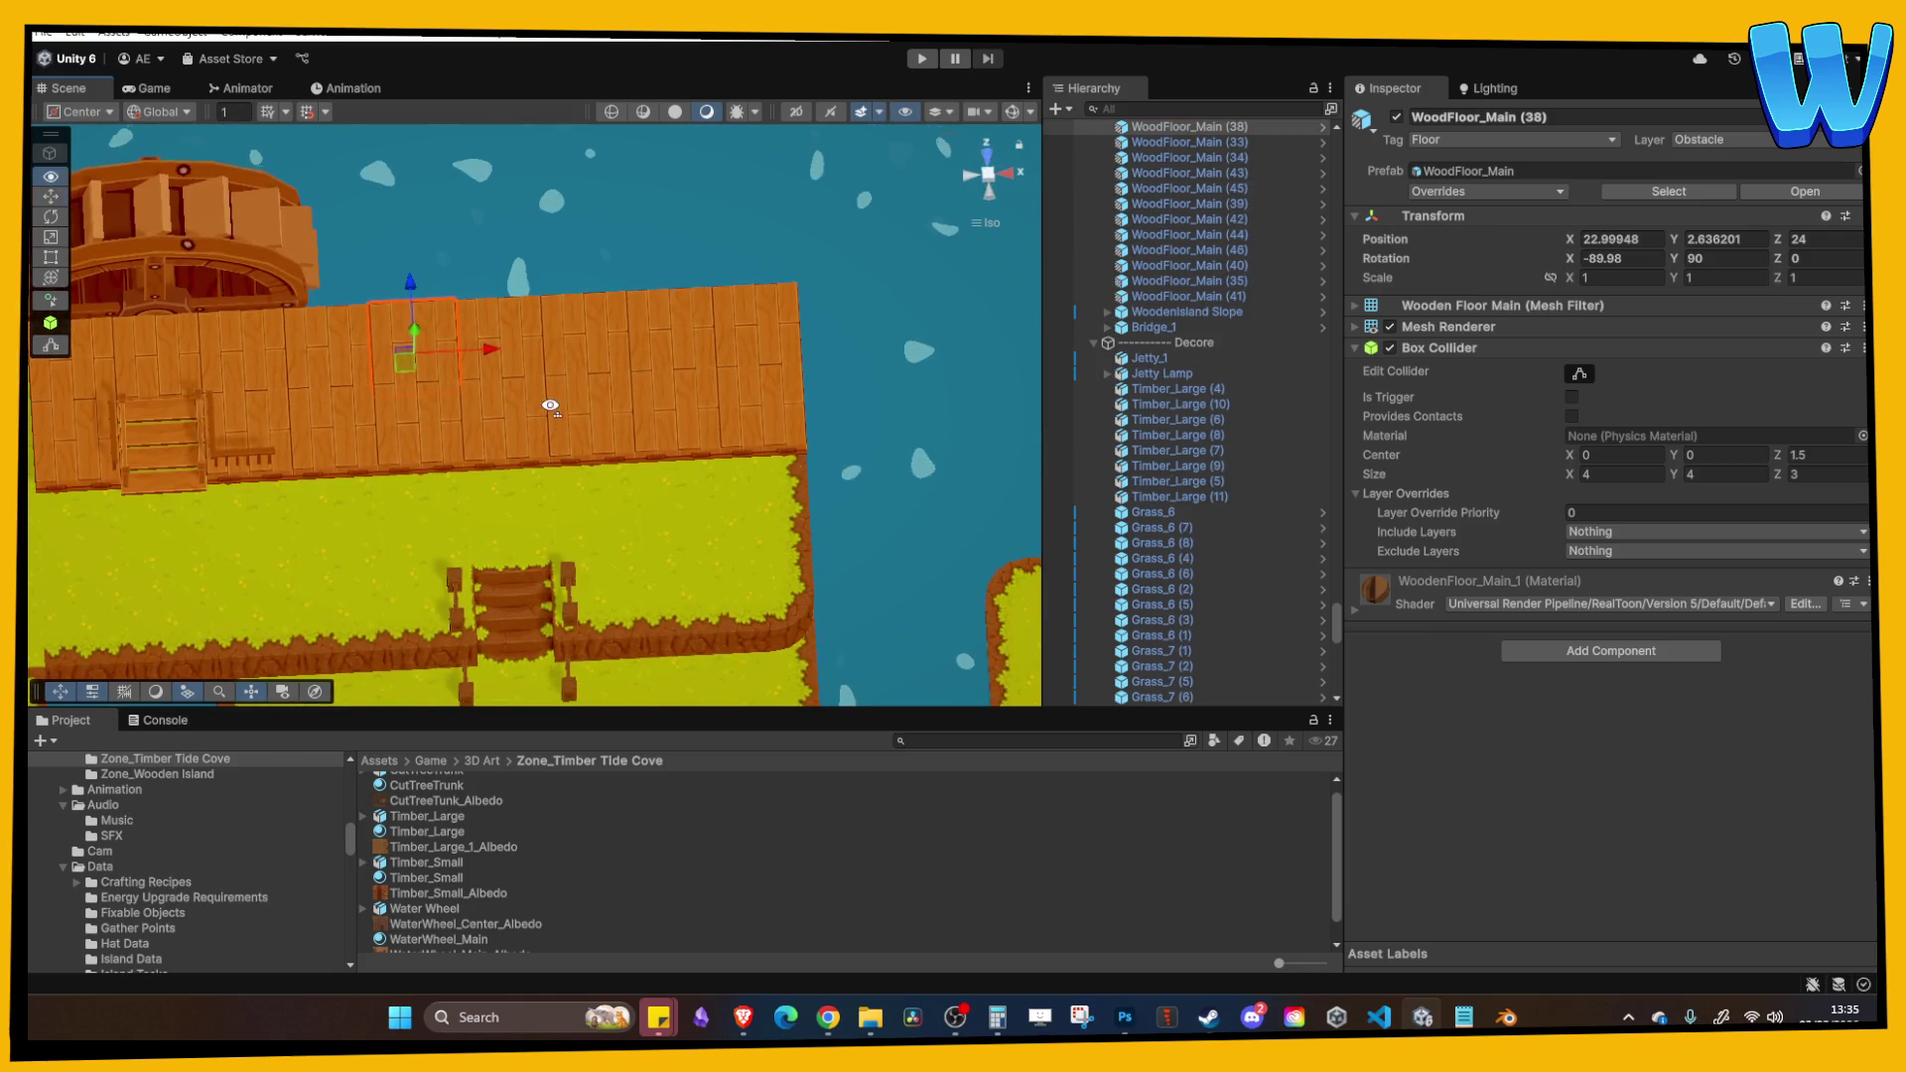
click(1507, 1017)
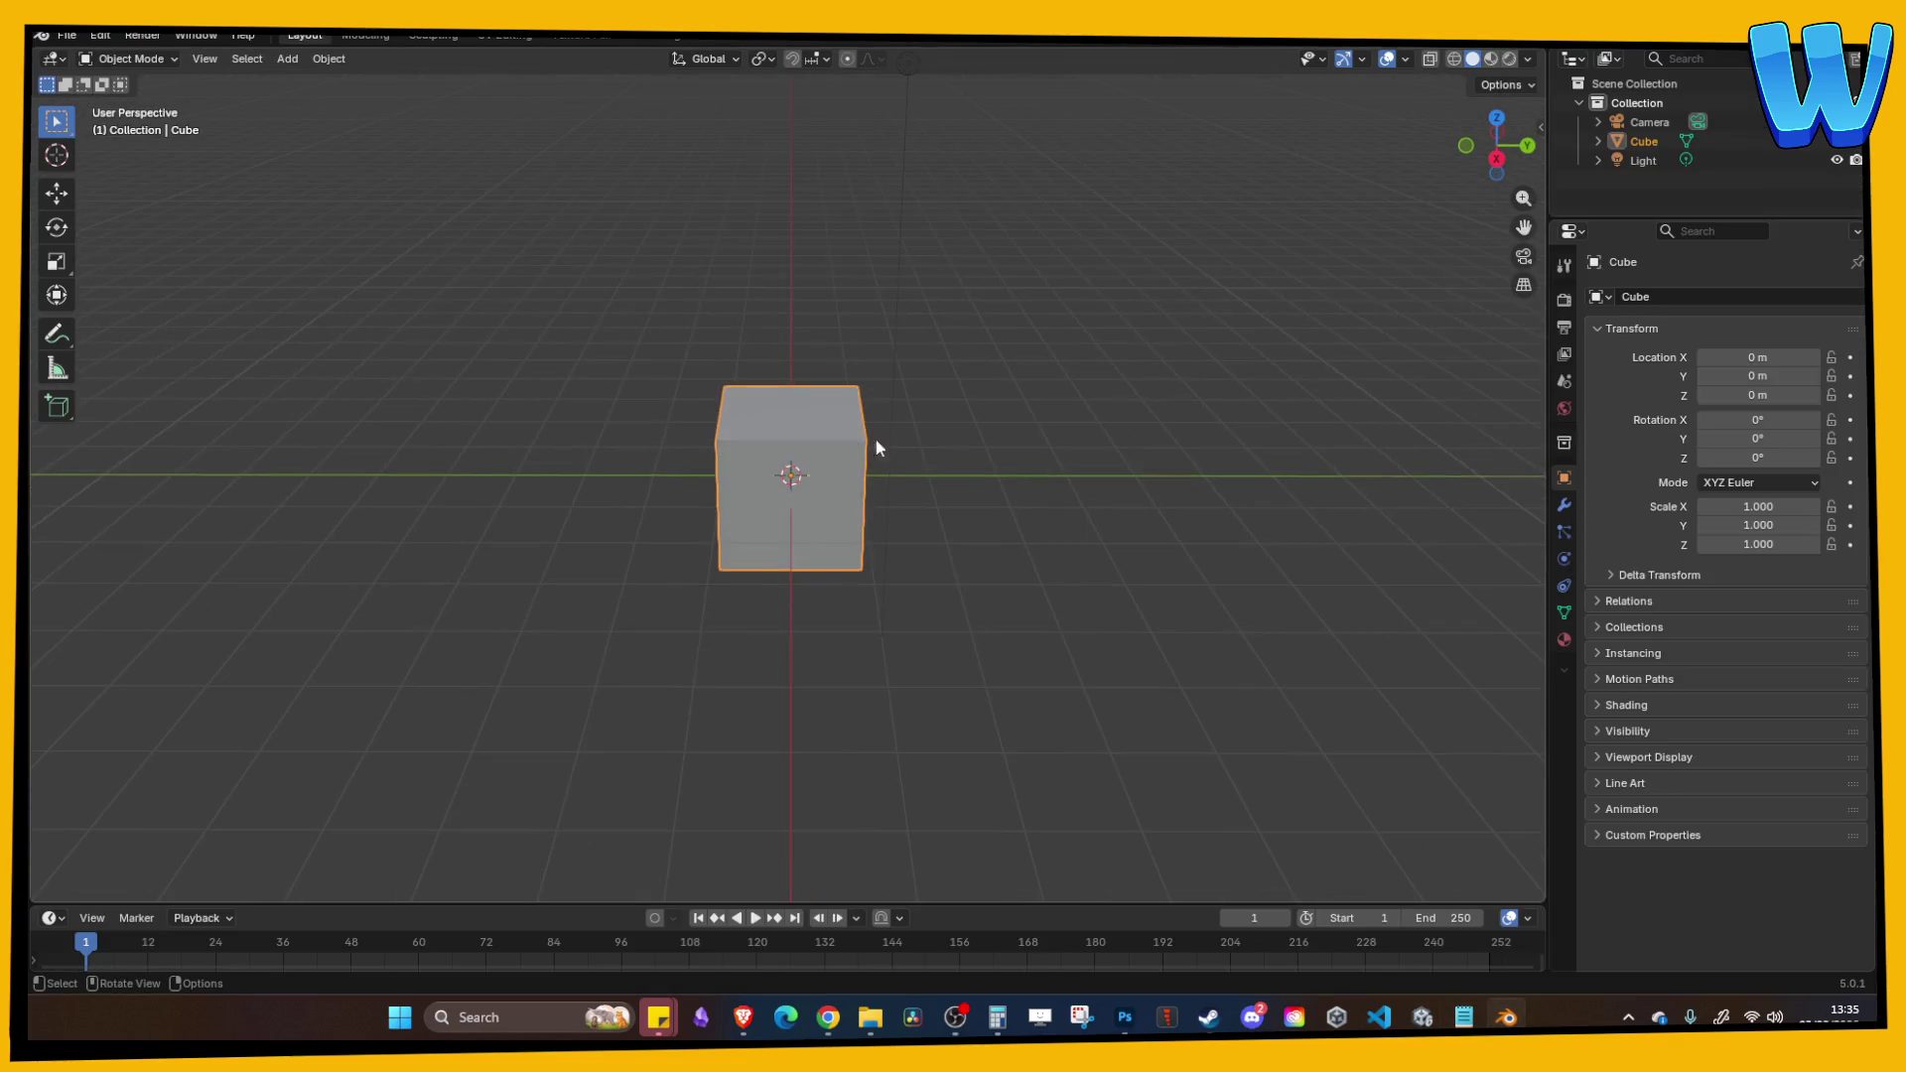
Step: Set the cube's dimensions to 4 m × 4 m × 3 m in the Item panel
click(1541, 126)
click(1461, 409)
text(4)
key(Tab)
text(4)
key(Tab)
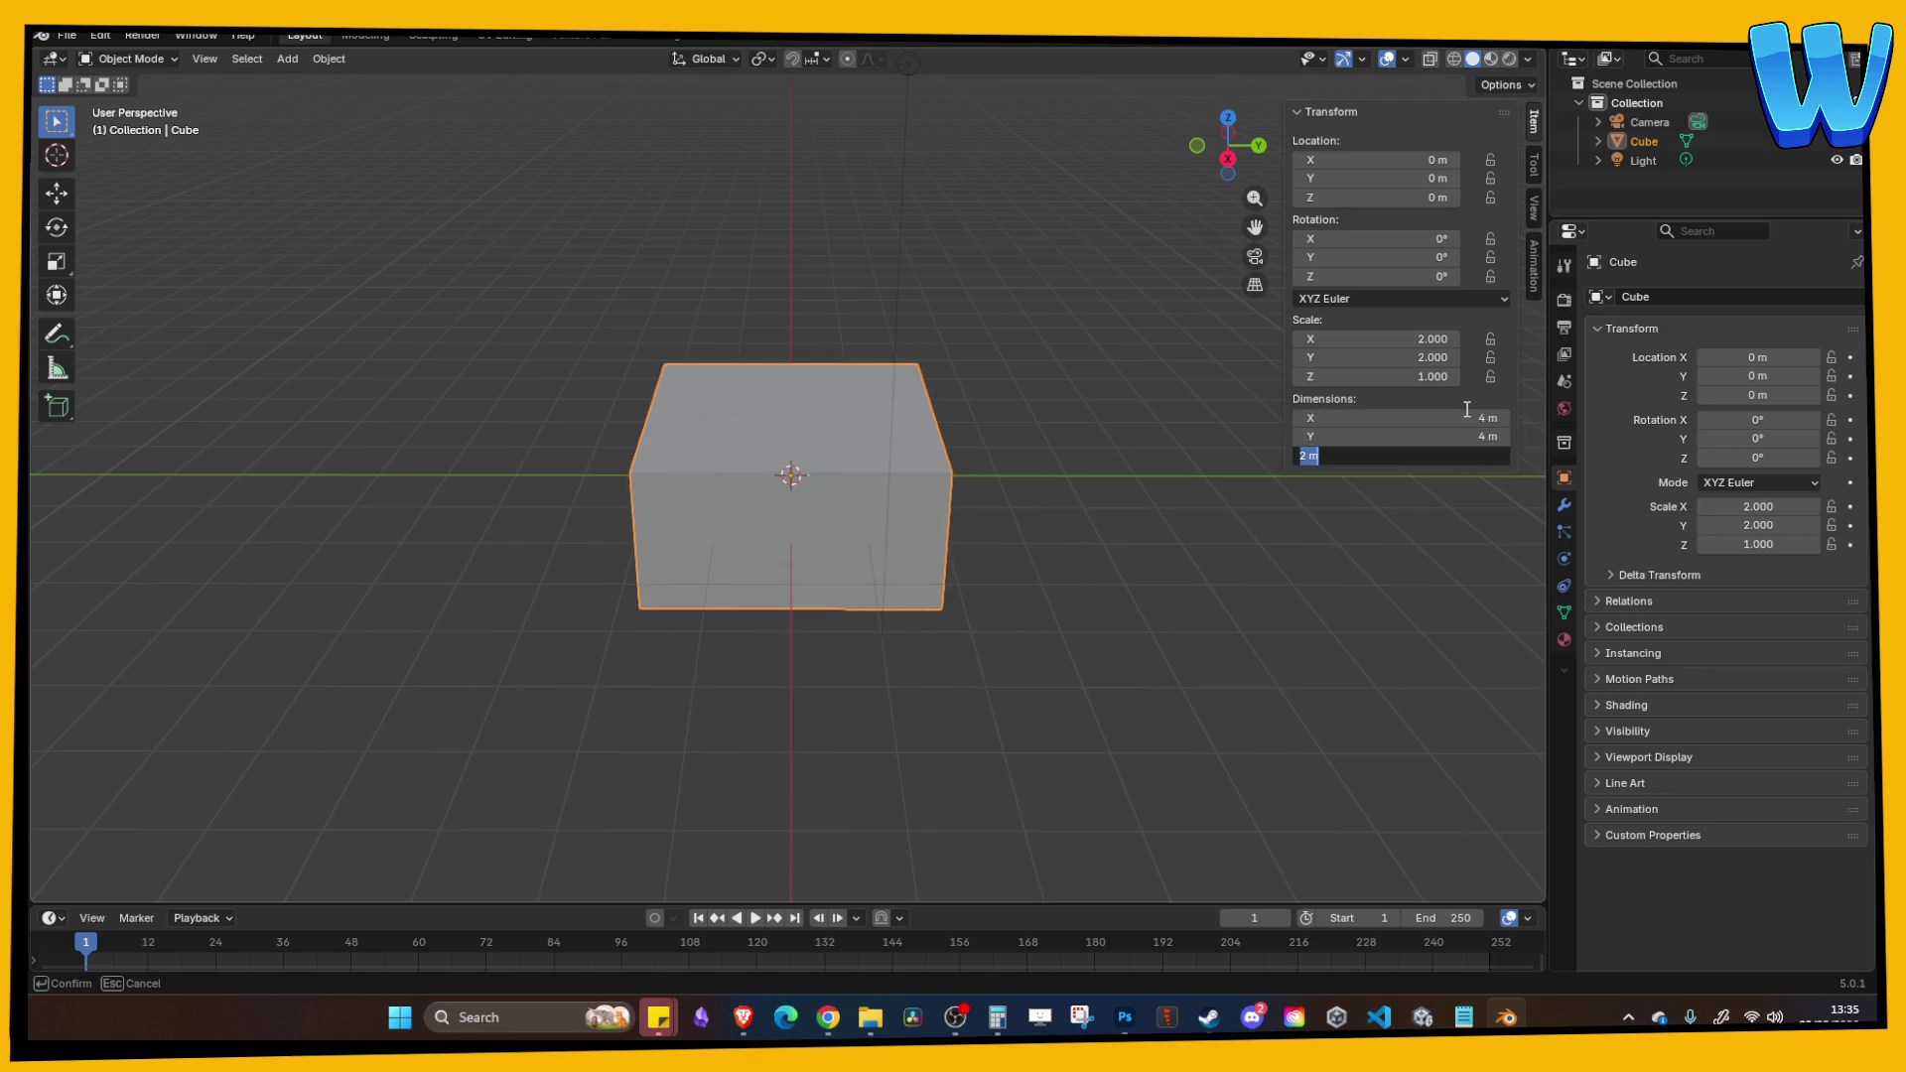
text(3)
key(Return)
Step: Change the cube's X dimension to 12 m, then widen it to 16 m
mouse_move(1280, 337)
mouse_down()
mouse_move(1177, 290)
mouse_move(1088, 431)
mouse_up()
scroll(1089, 431, down, 4)
click(1380, 418)
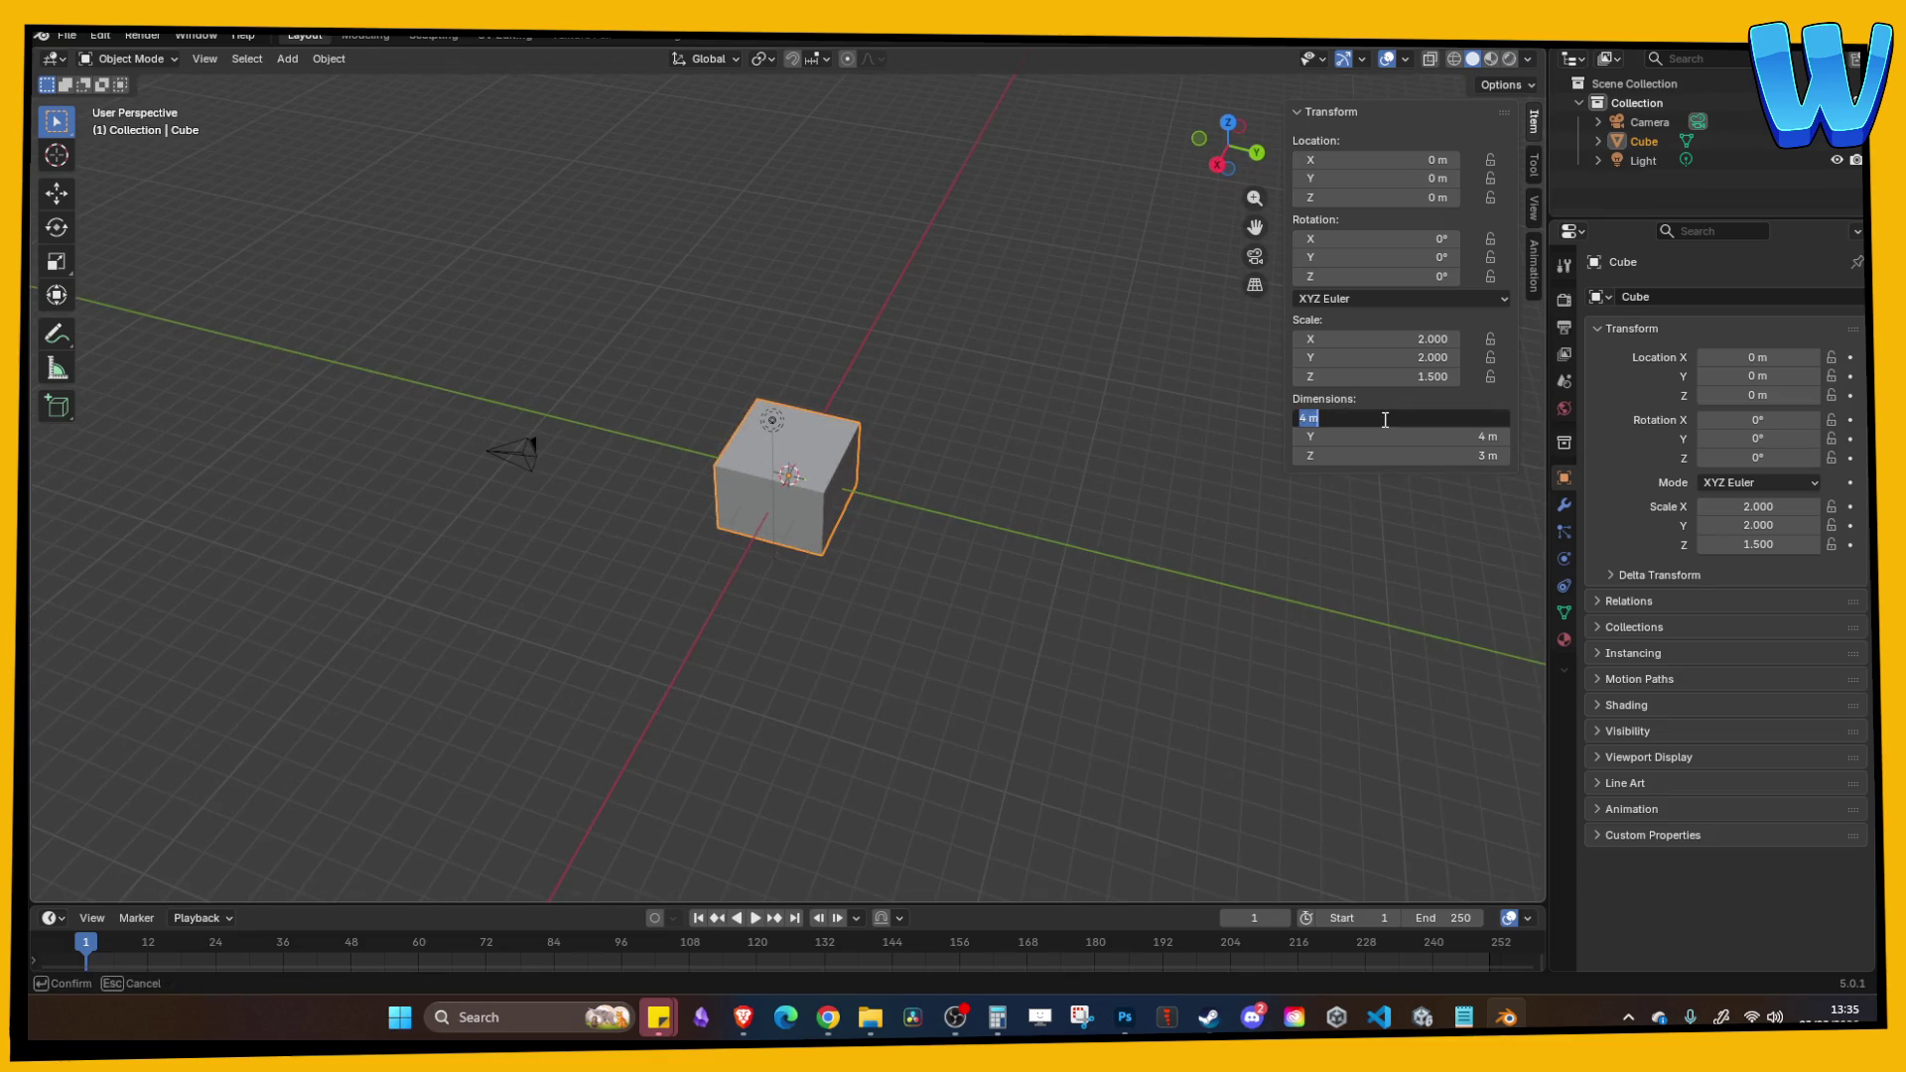
key(Return)
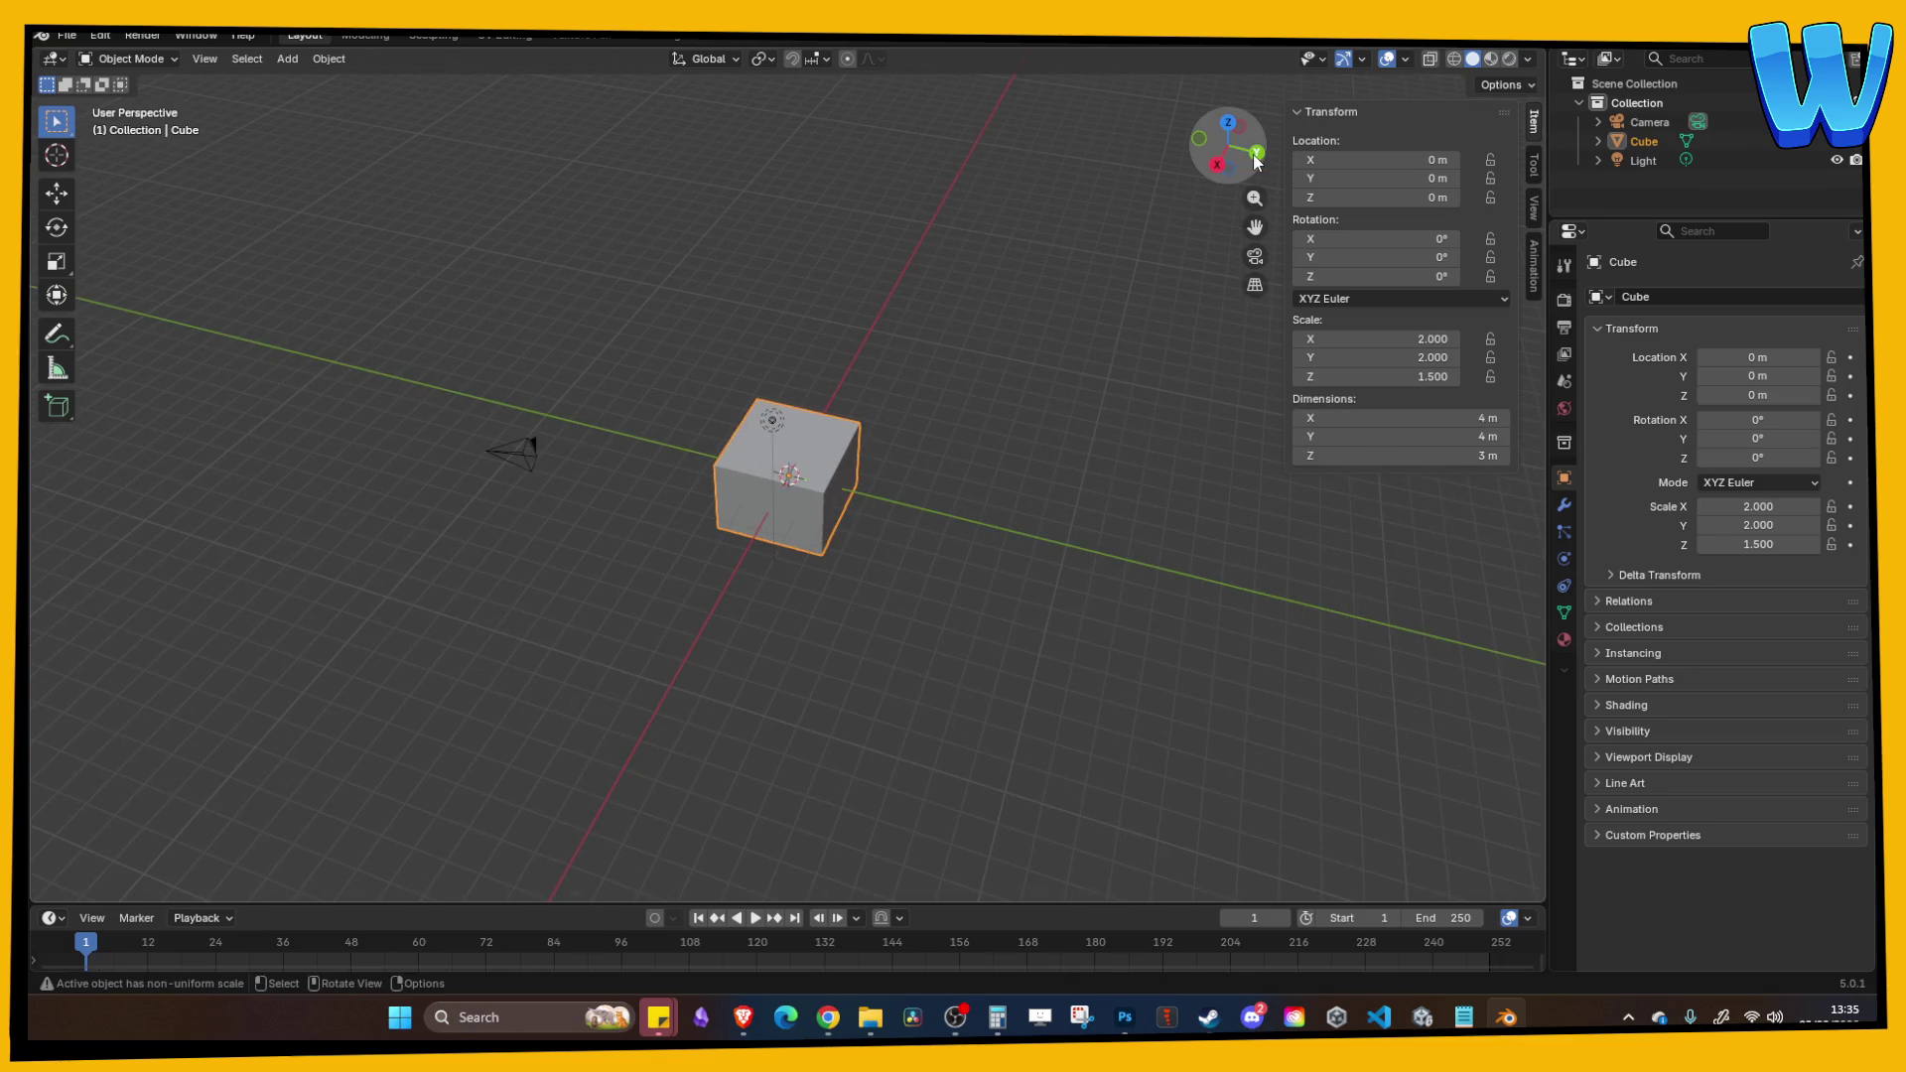
click(1256, 153)
mouse_move(1228, 146)
mouse_down()
mouse_move(956, 364)
mouse_move(1100, 360)
mouse_up()
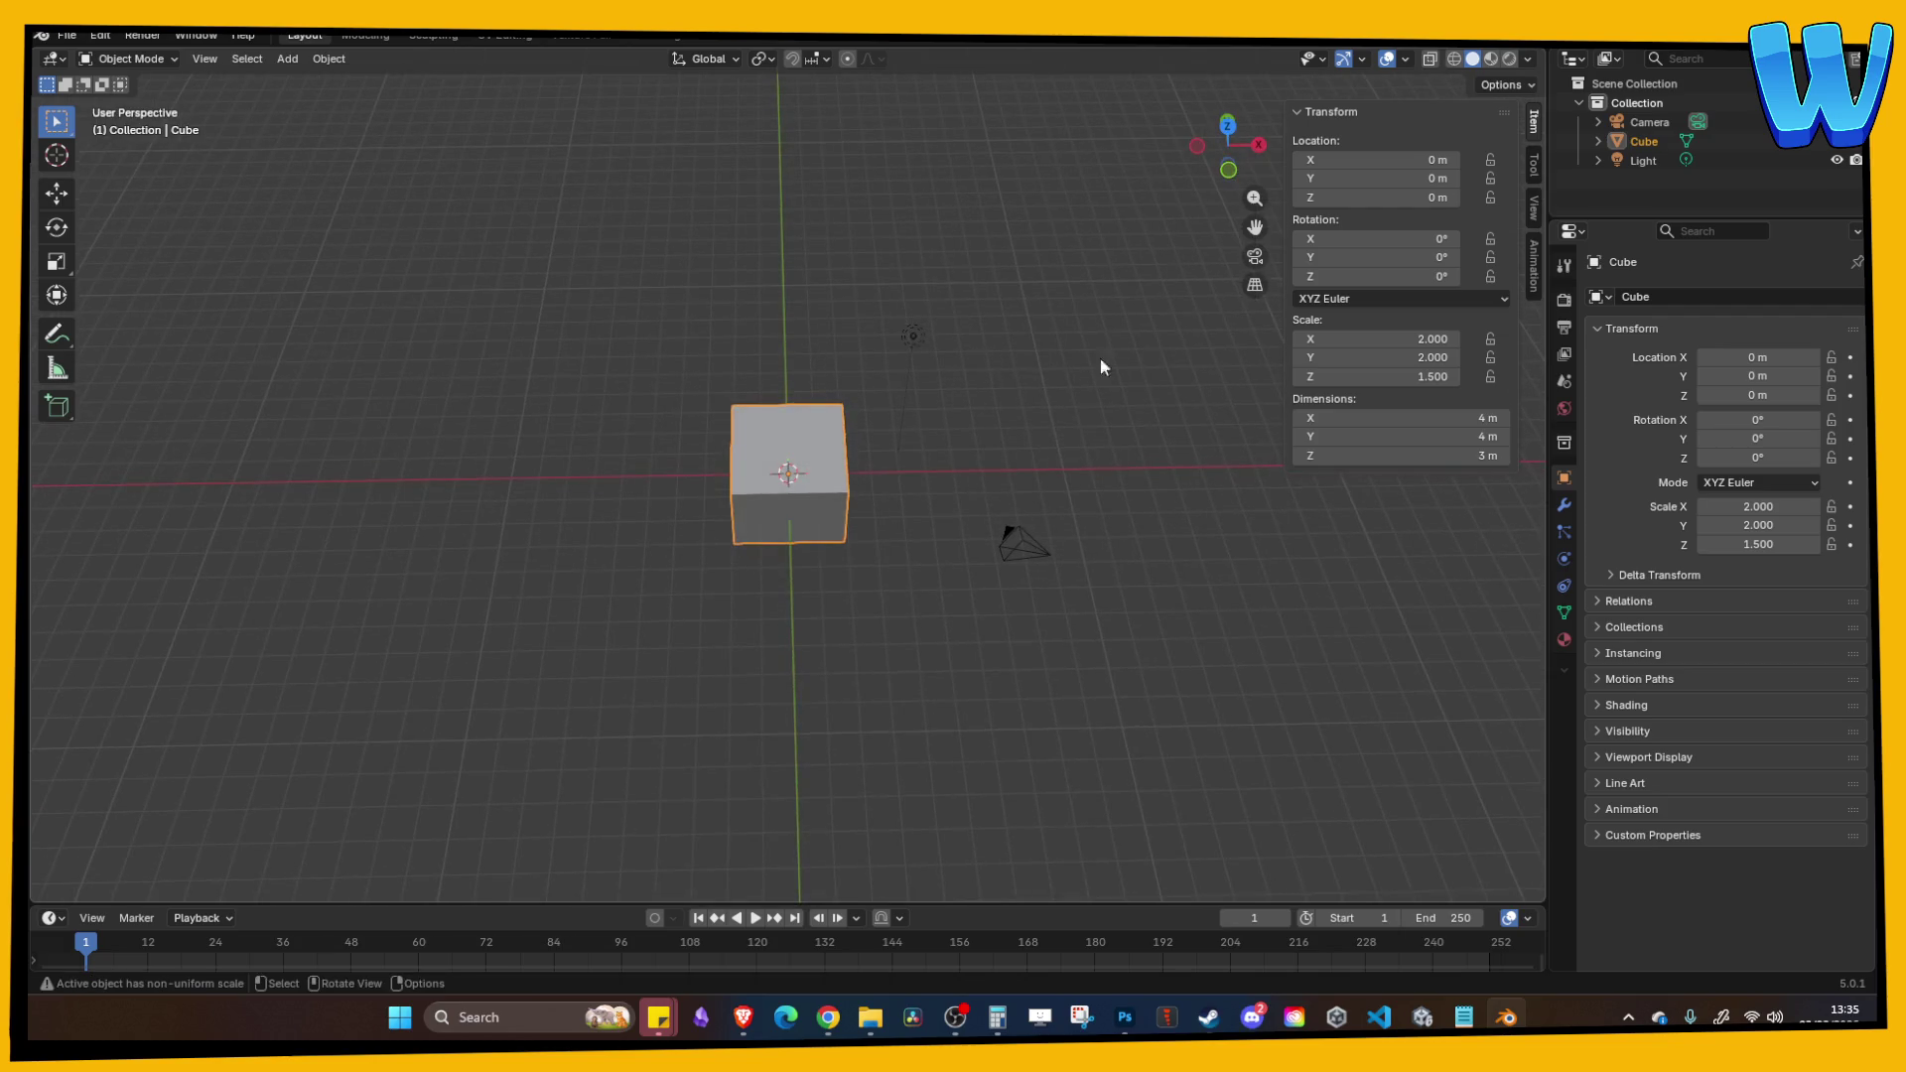
click(1435, 424)
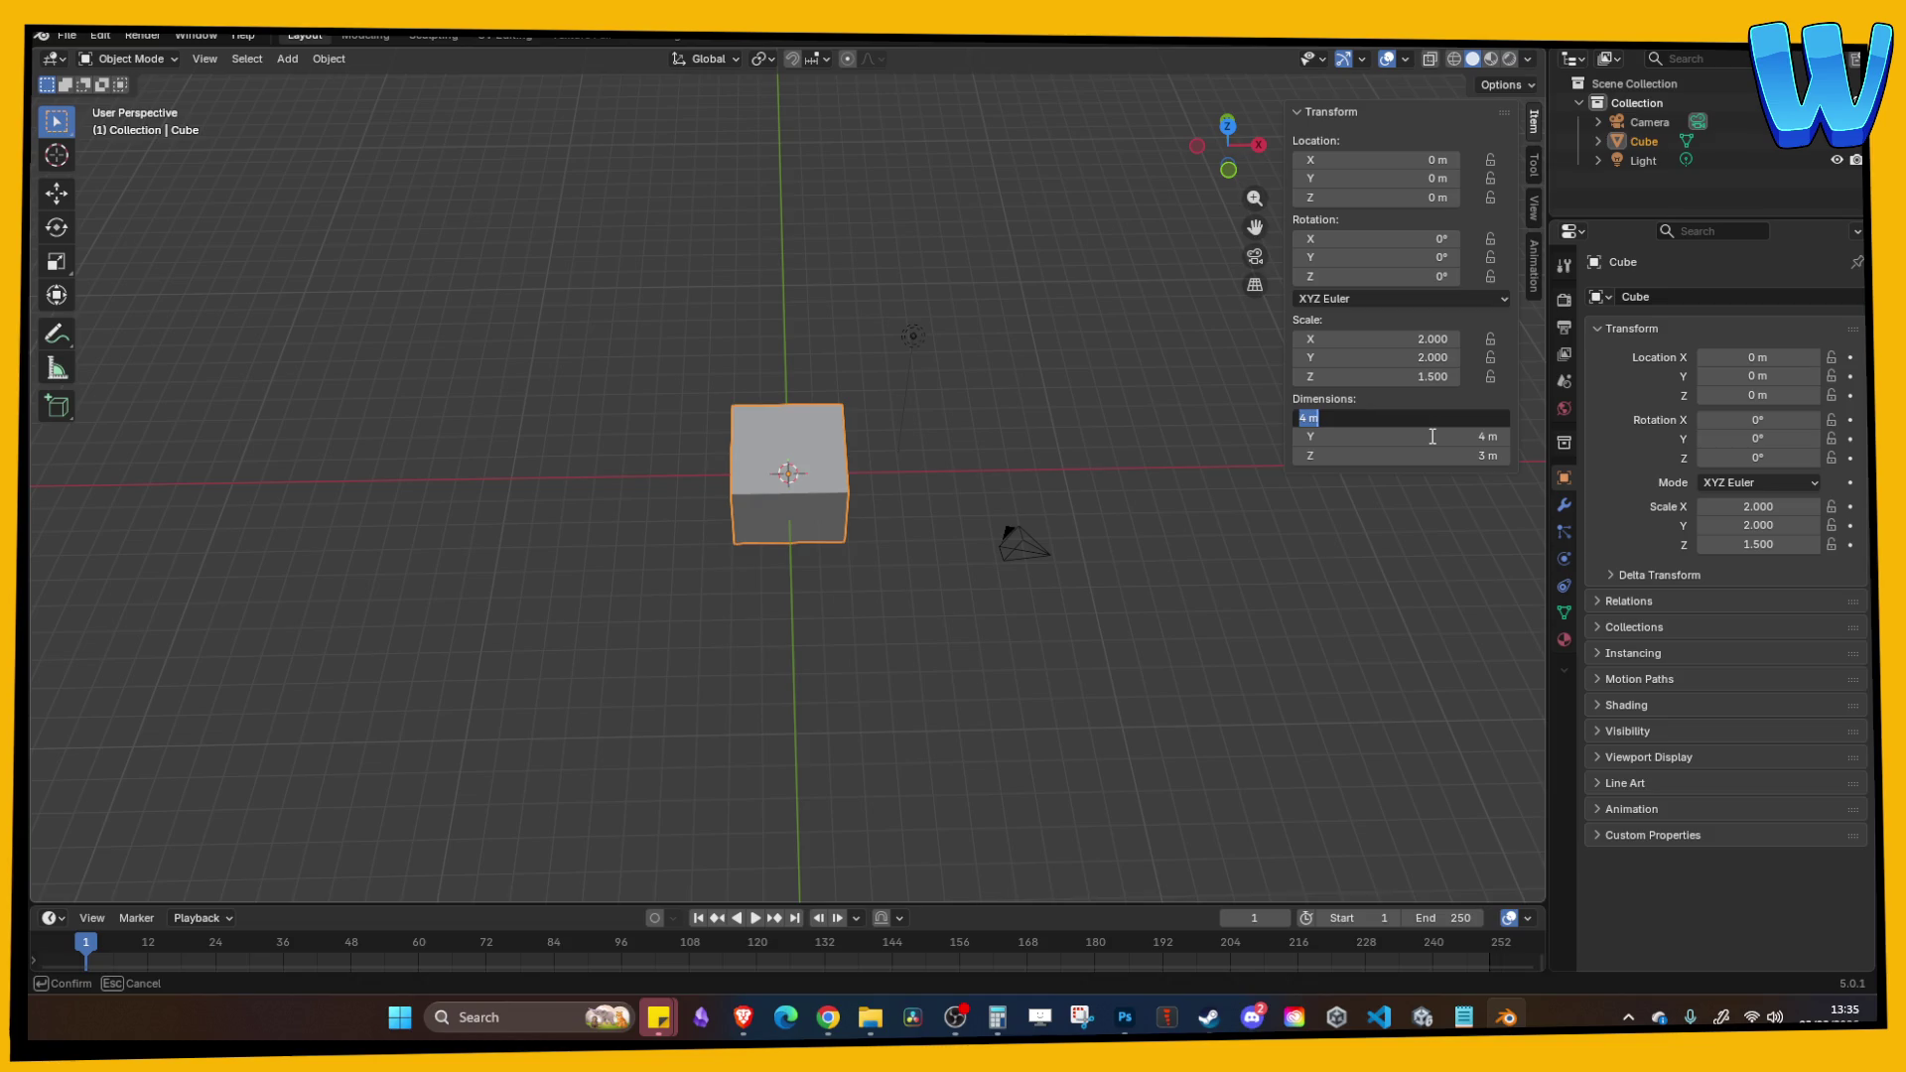
text(12)
key(Return)
click(1132, 407)
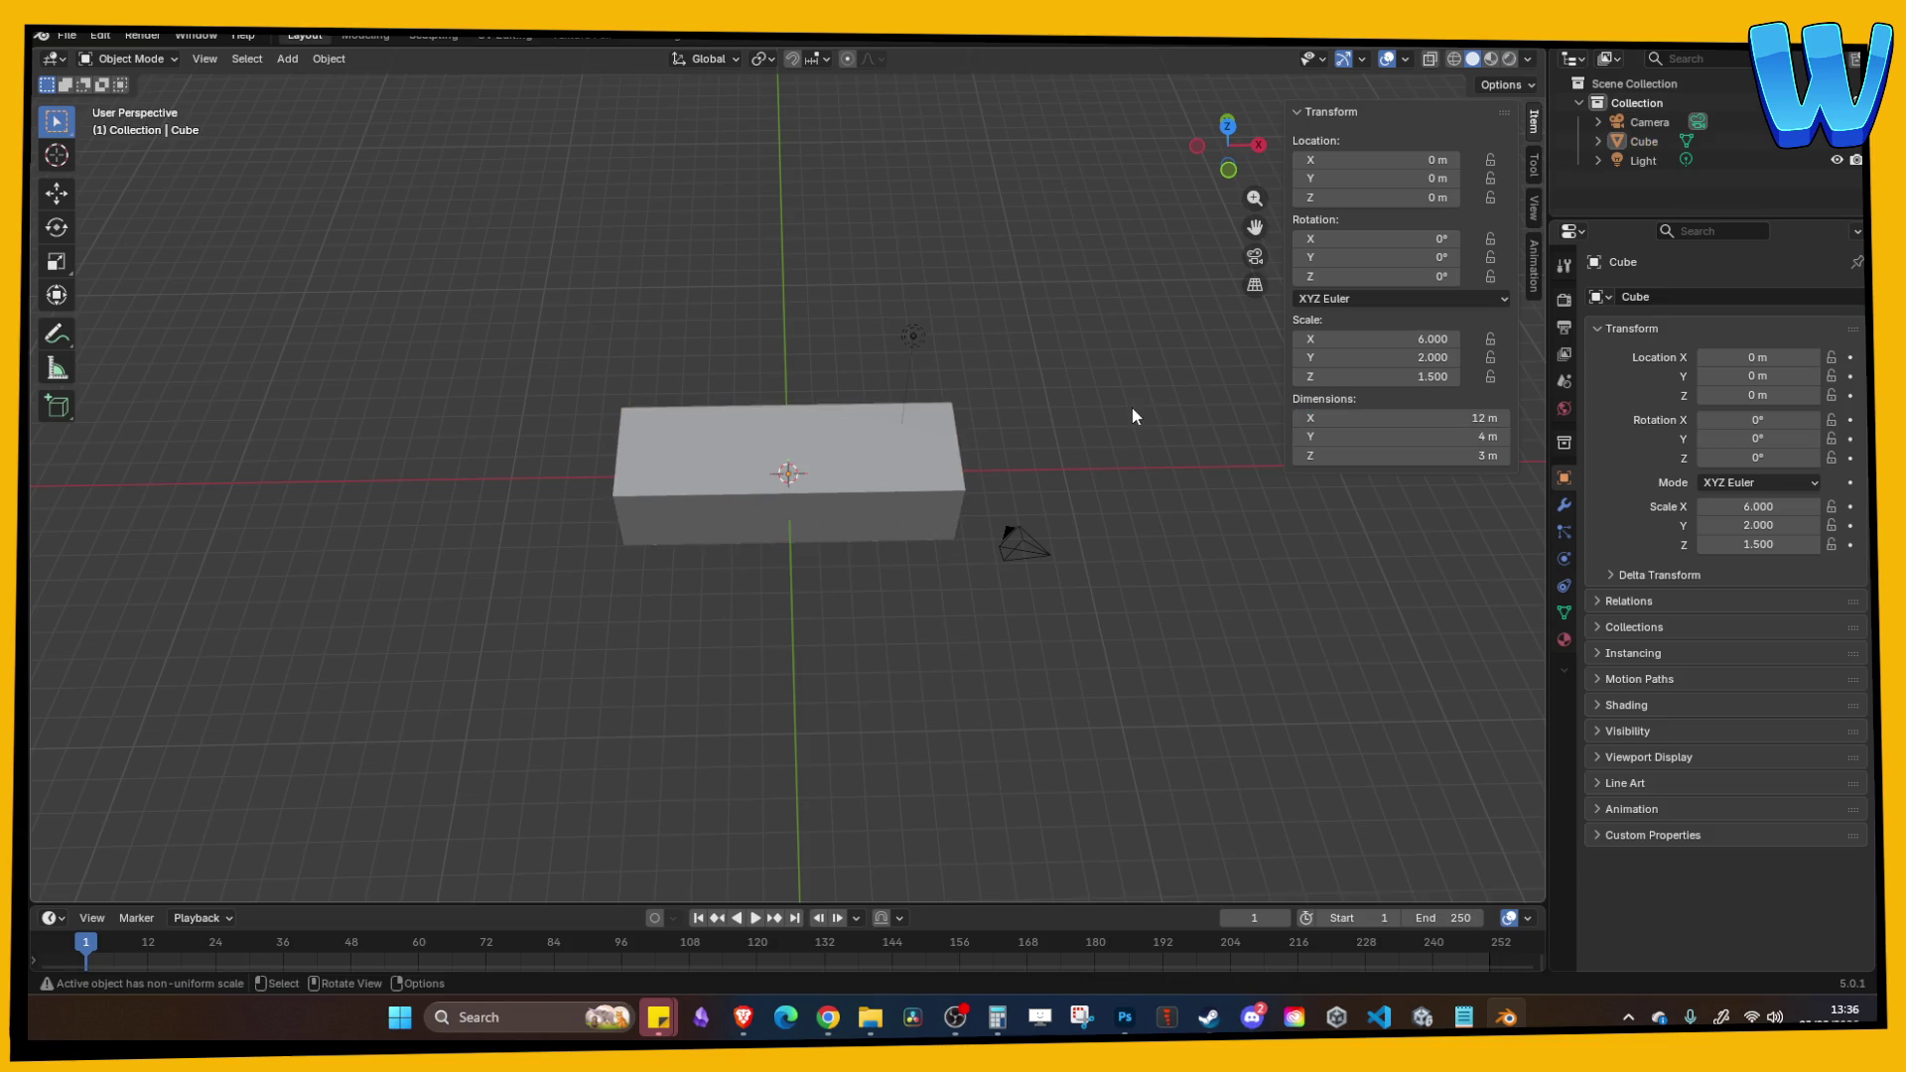
click(1375, 417)
text(16)
key(Return)
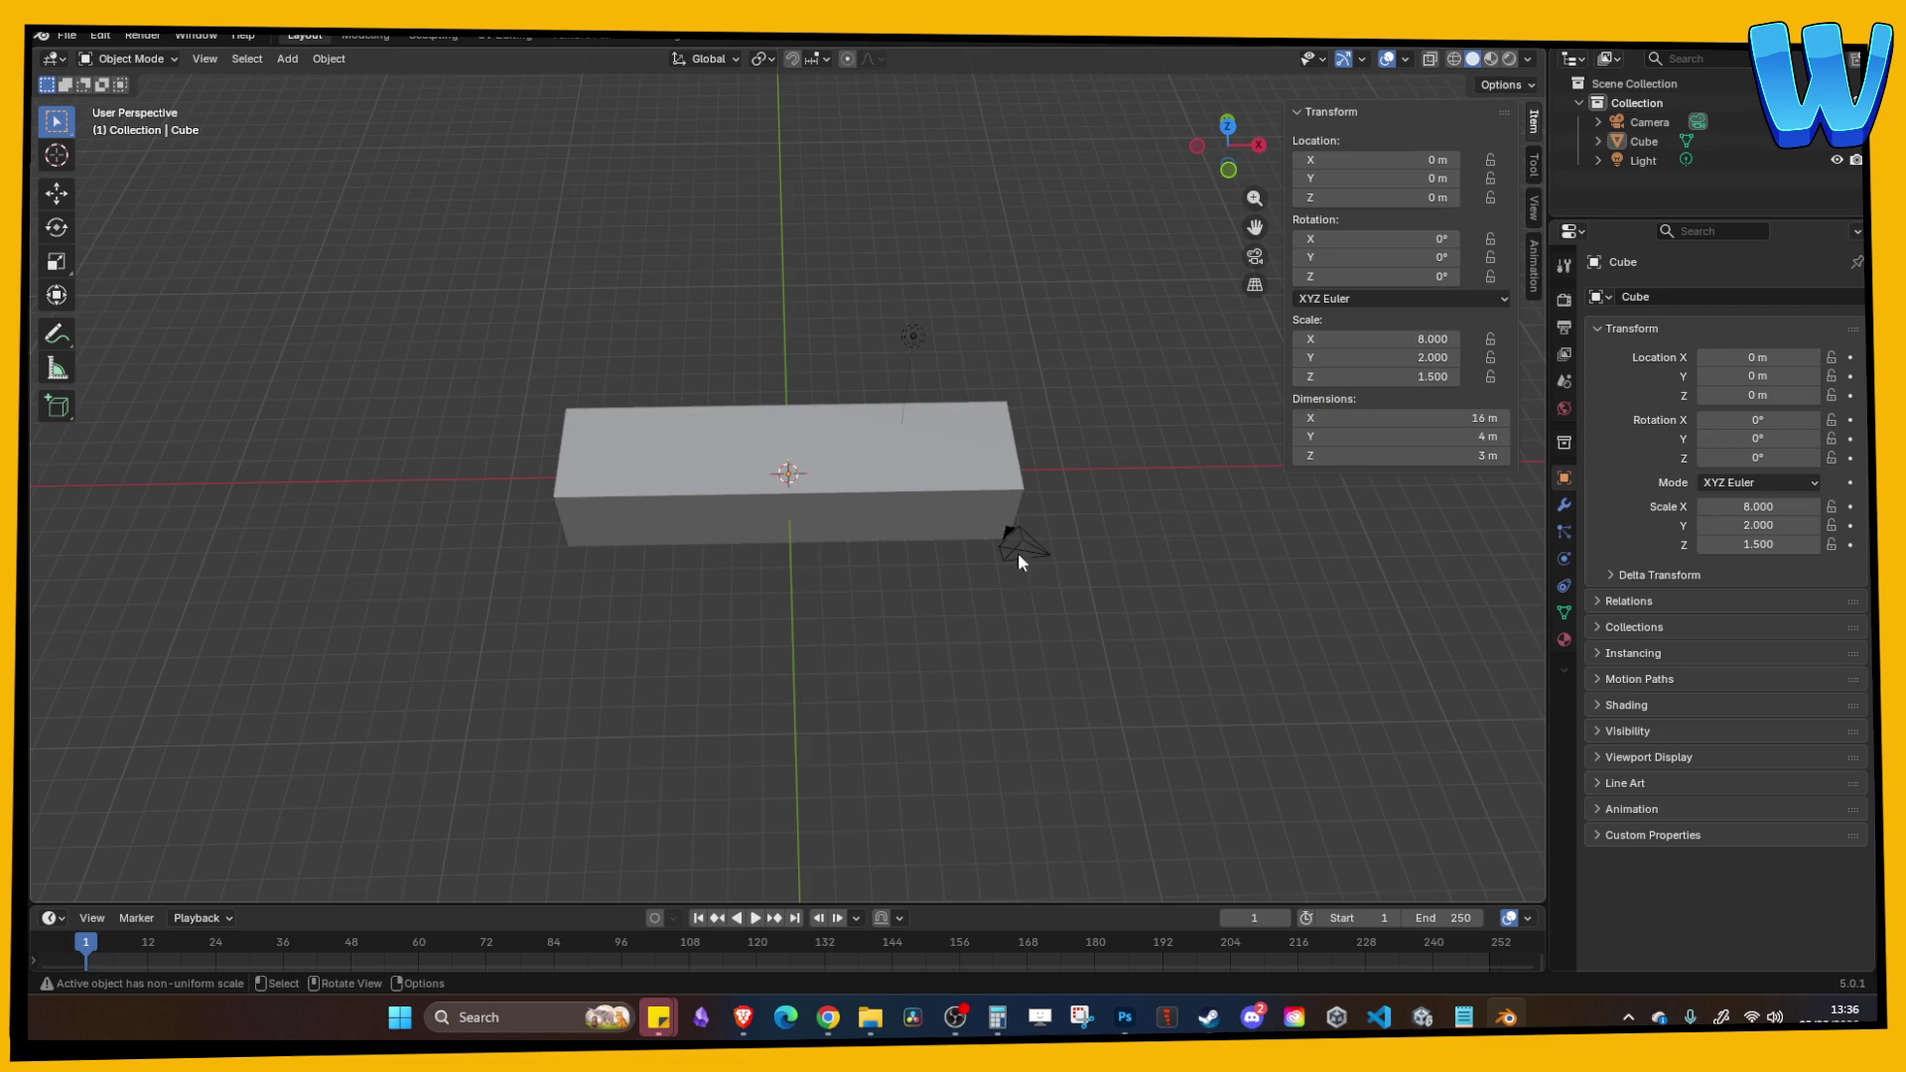
Step: Delete the camera and light, leaving only the cube
click(1016, 542)
shift+click(909, 337)
key(Delete)
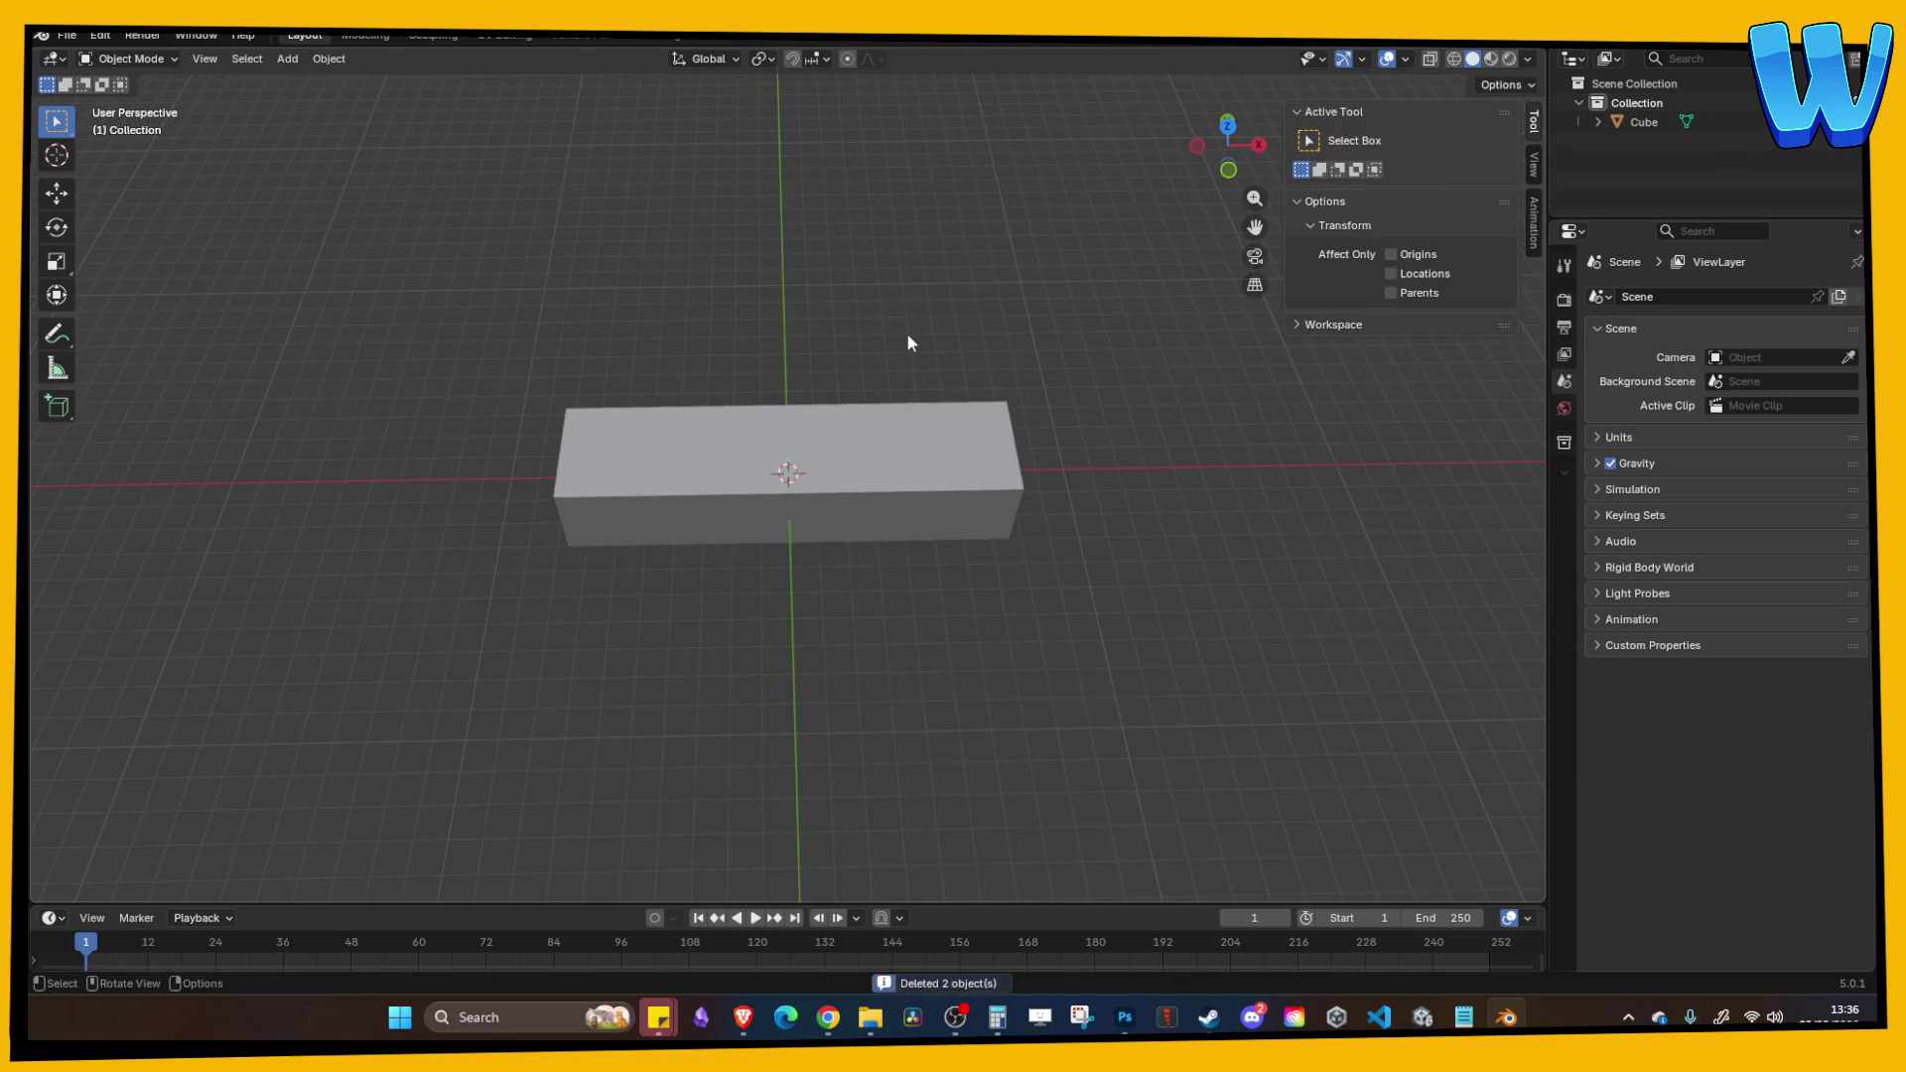
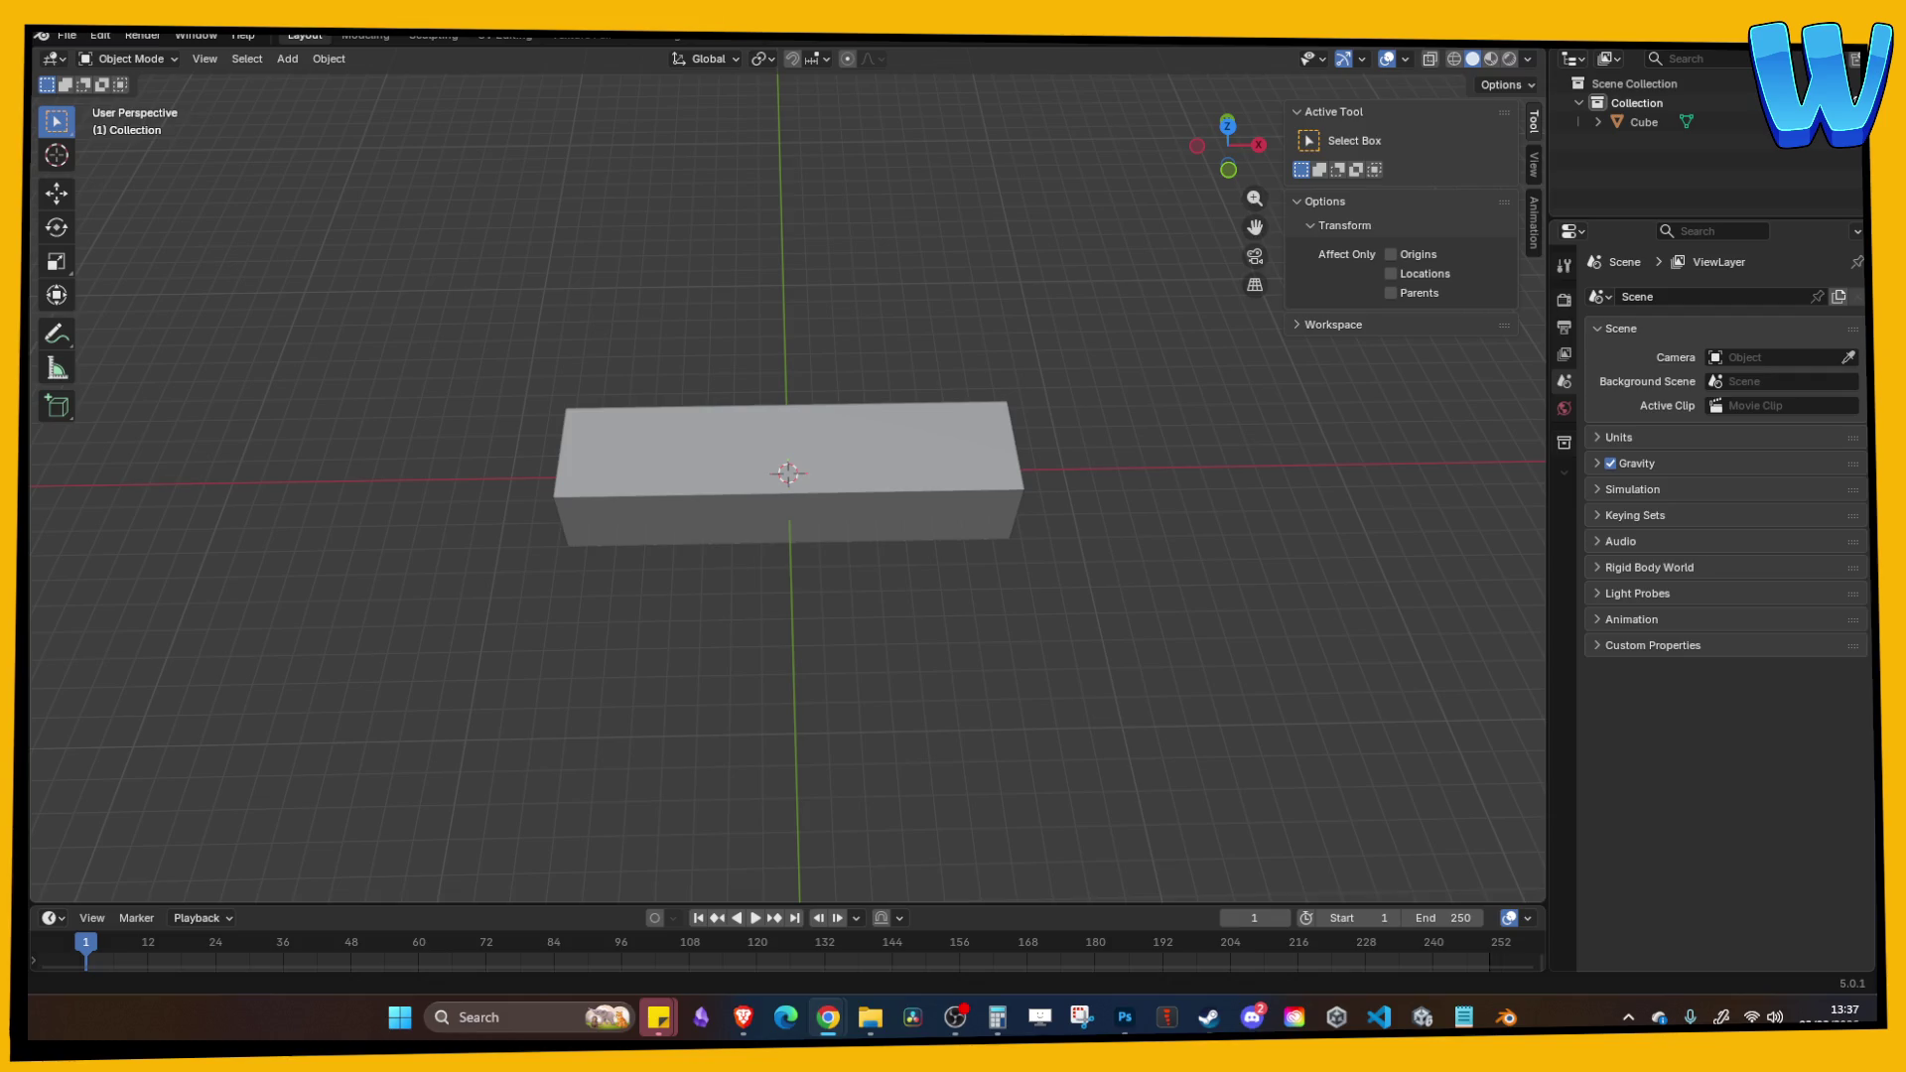
Step: Set the box's Y dimension to 8 m so it measures 16 × 8 × 3 m, then switch to Unity
right_click(939, 700)
middle_click(1082, 530)
mouse_move(1080, 521)
mouse_down()
mouse_move(1062, 469)
mouse_move(1079, 620)
mouse_move(1160, 516)
mouse_move(1094, 493)
mouse_up()
mouse_move(1054, 596)
mouse_down()
mouse_move(983, 604)
mouse_move(933, 510)
mouse_move(1027, 537)
mouse_up()
click(933, 510)
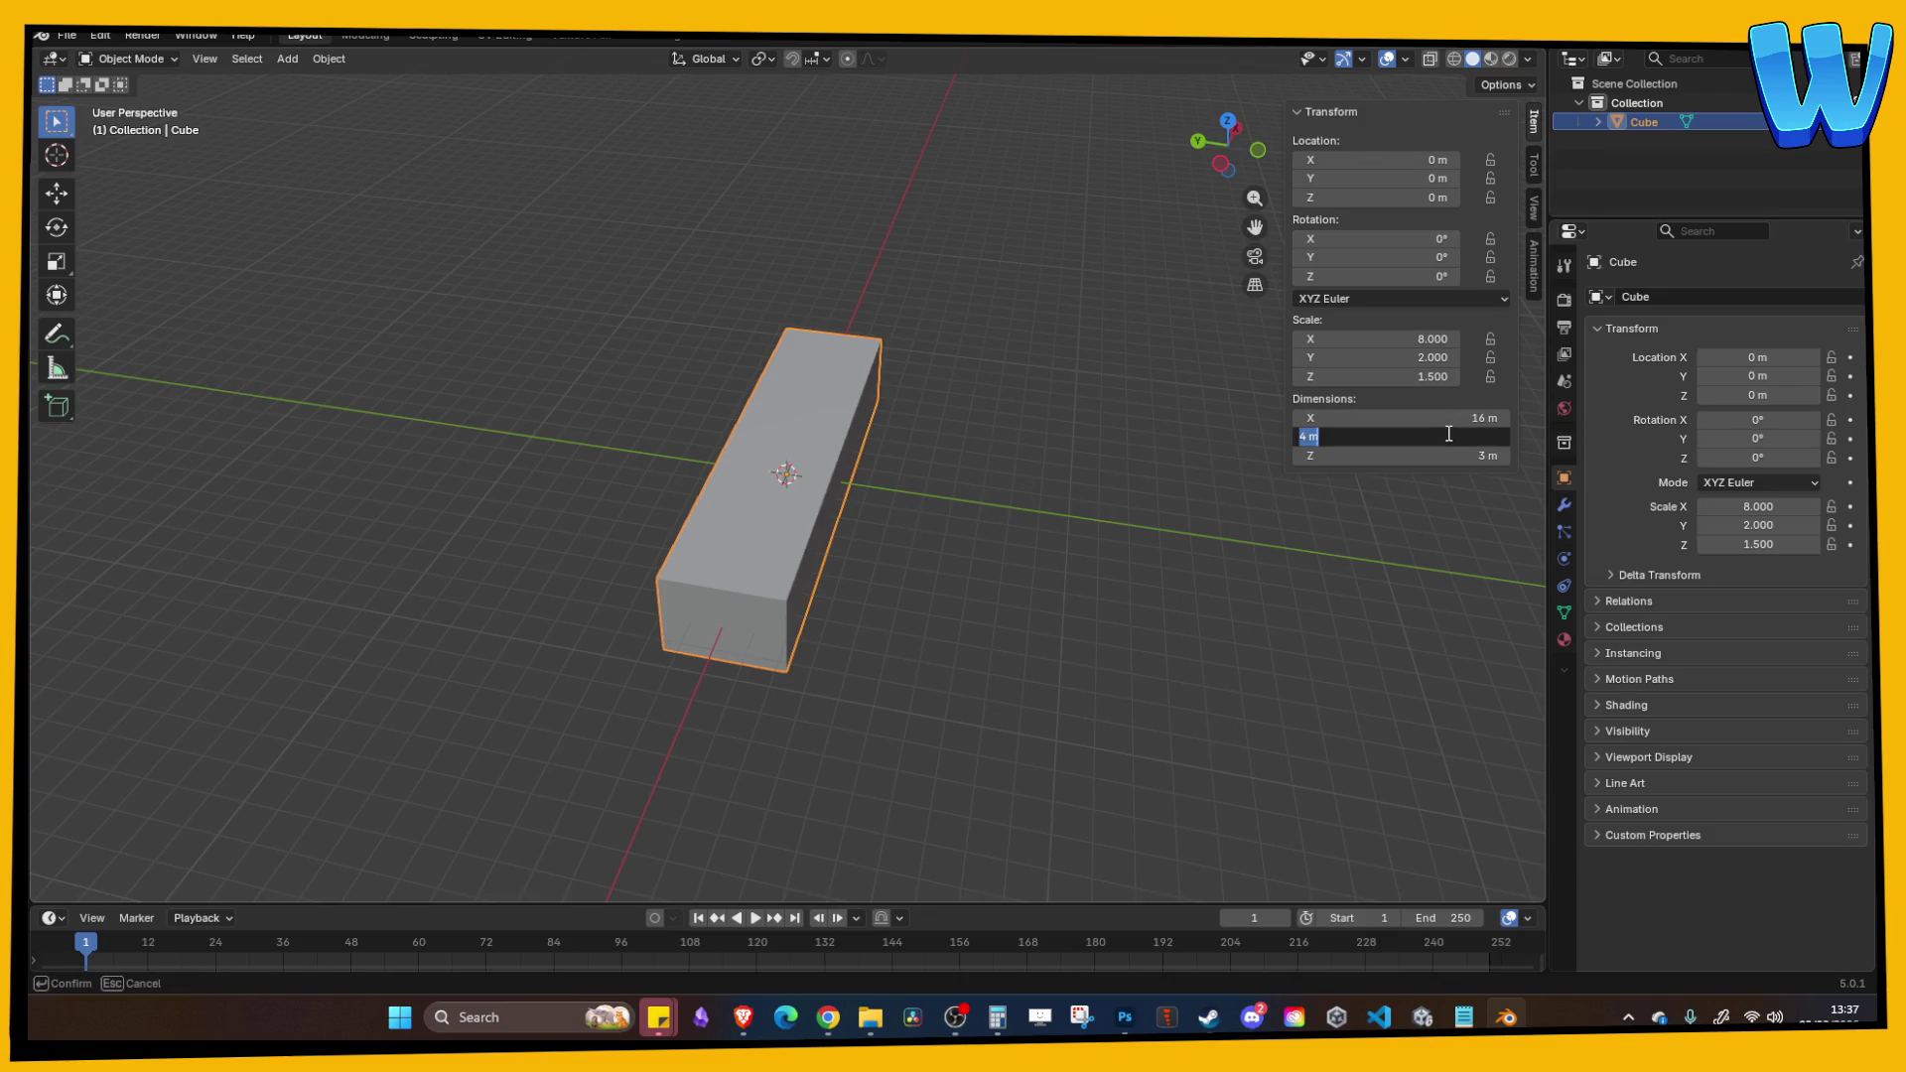
text(8)
key(Return)
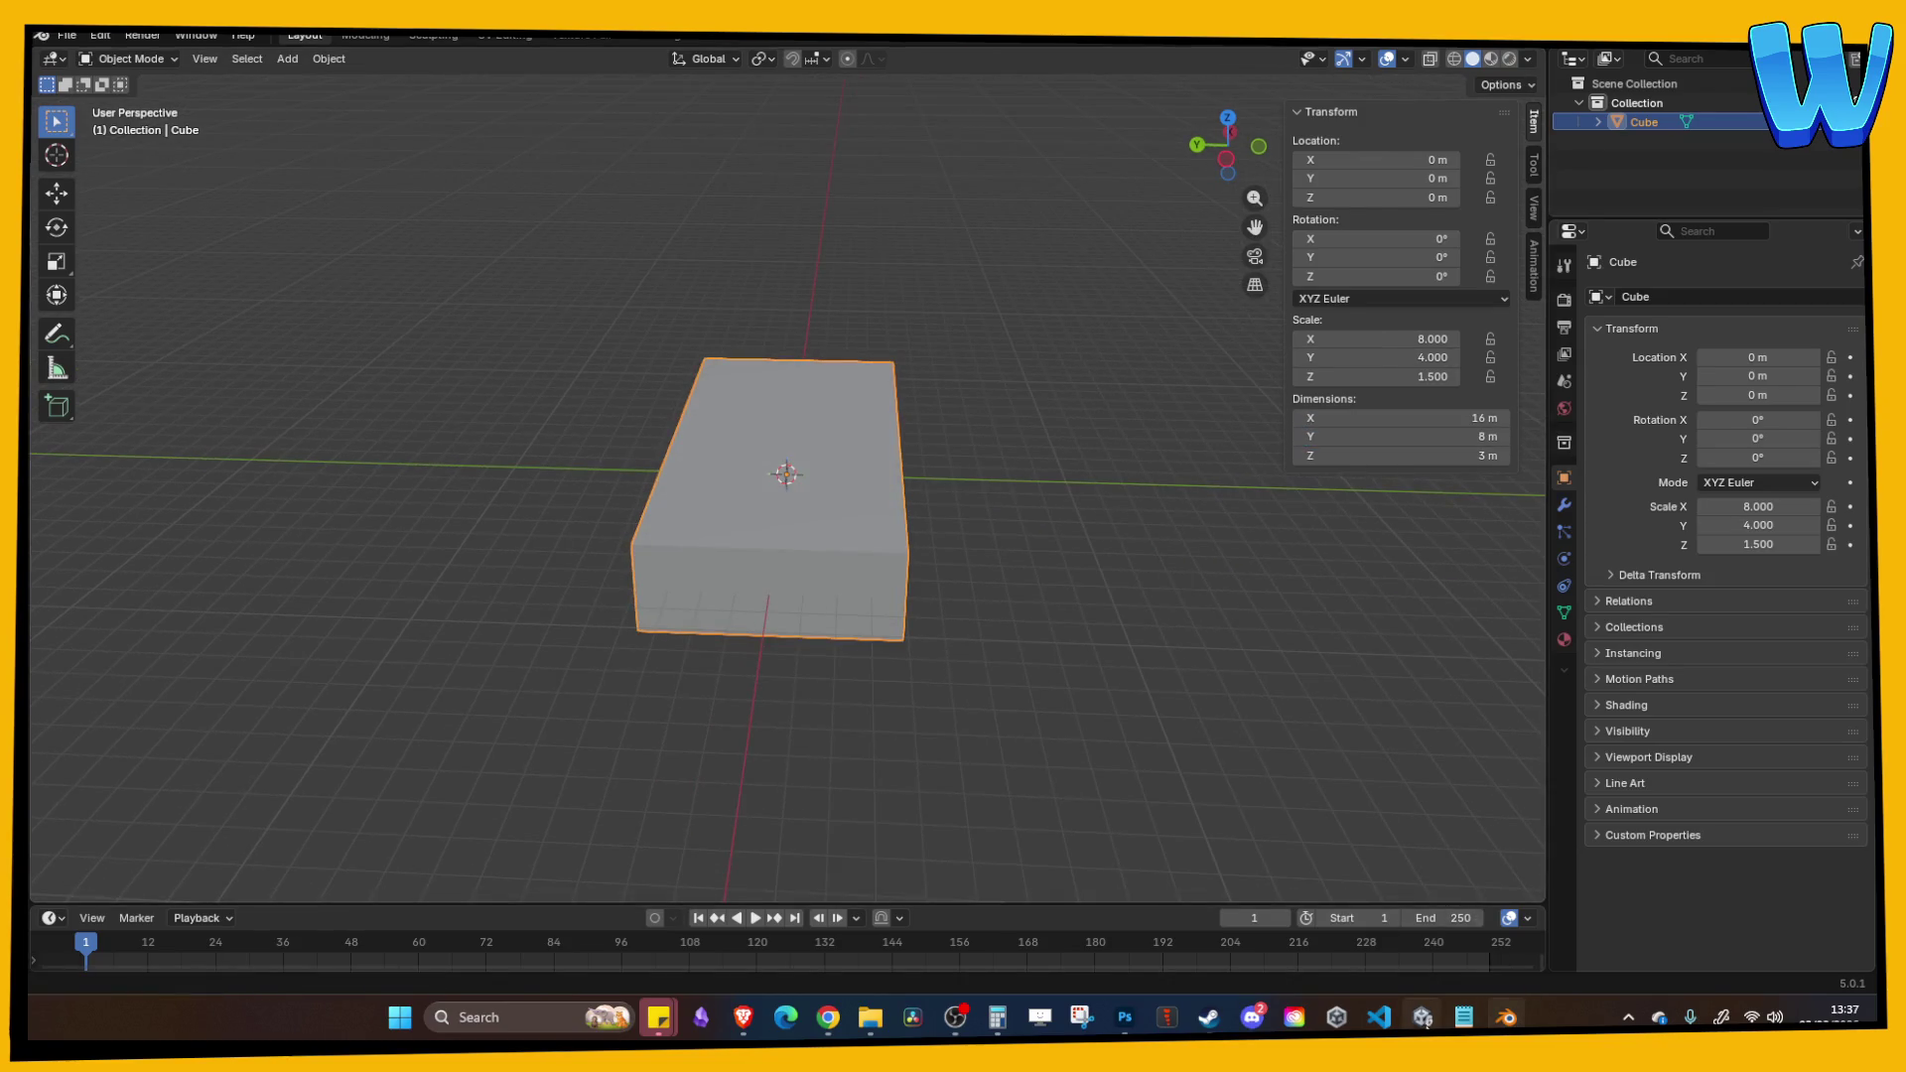
click(1422, 1017)
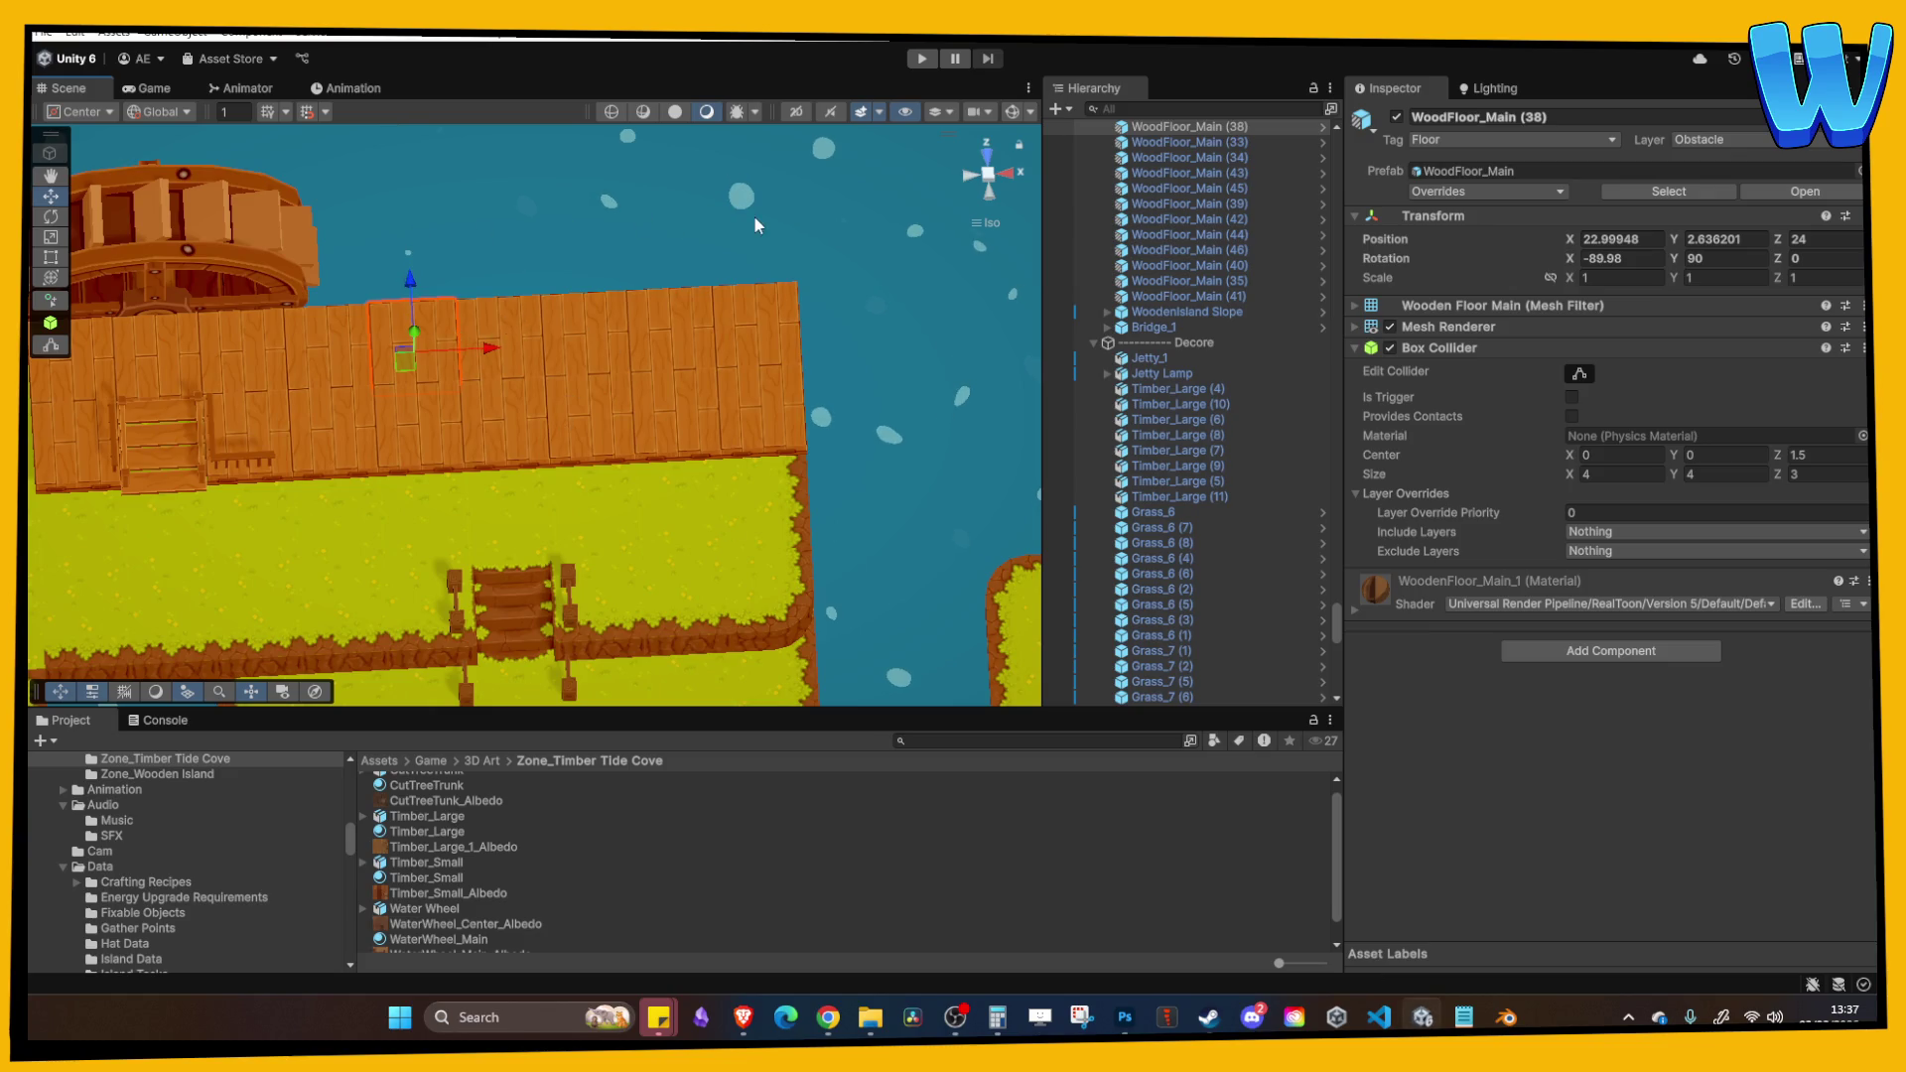
Step: Return to Blender after reviewing the Unity dock scene
click(1507, 1016)
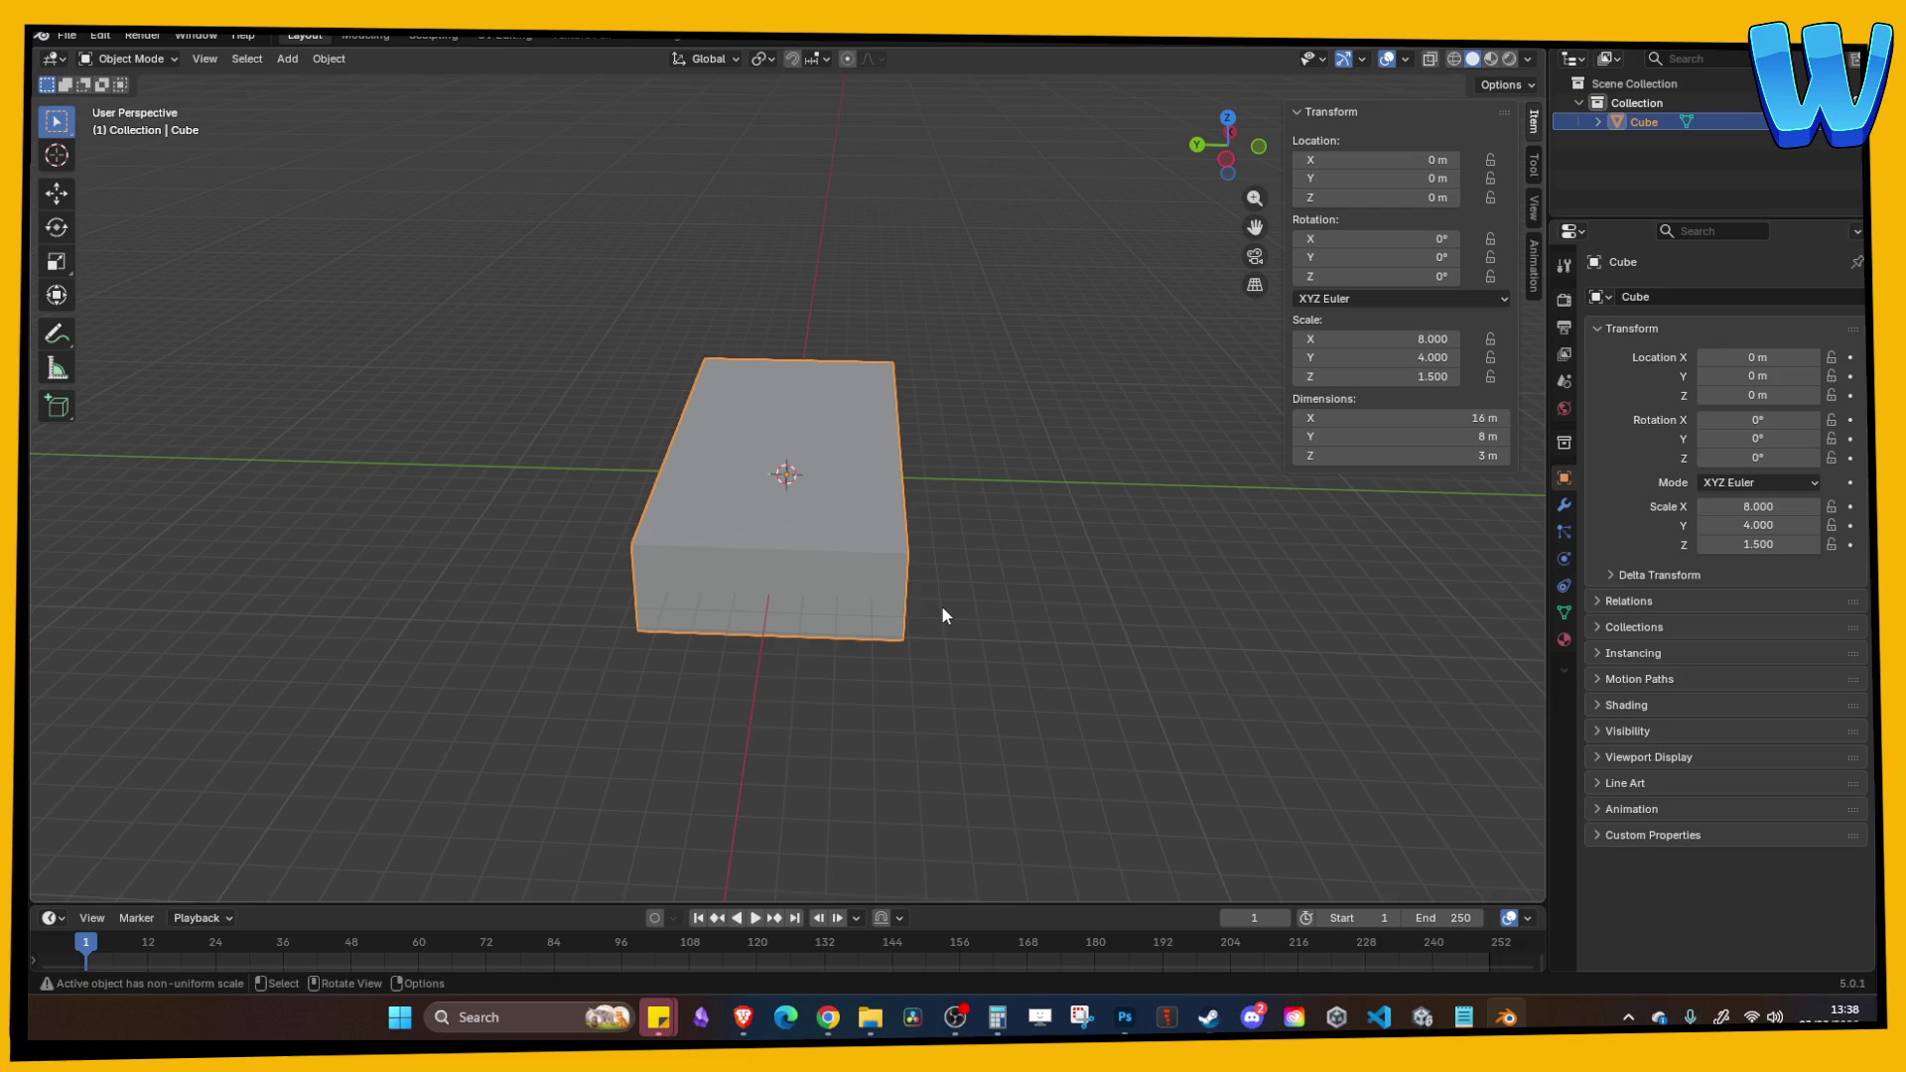
Step: Lower the box along Z to about −1.6 m
mouse_move(974, 583)
mouse_down()
mouse_move(825, 497)
mouse_move(854, 508)
mouse_up()
key(g)
key(z)
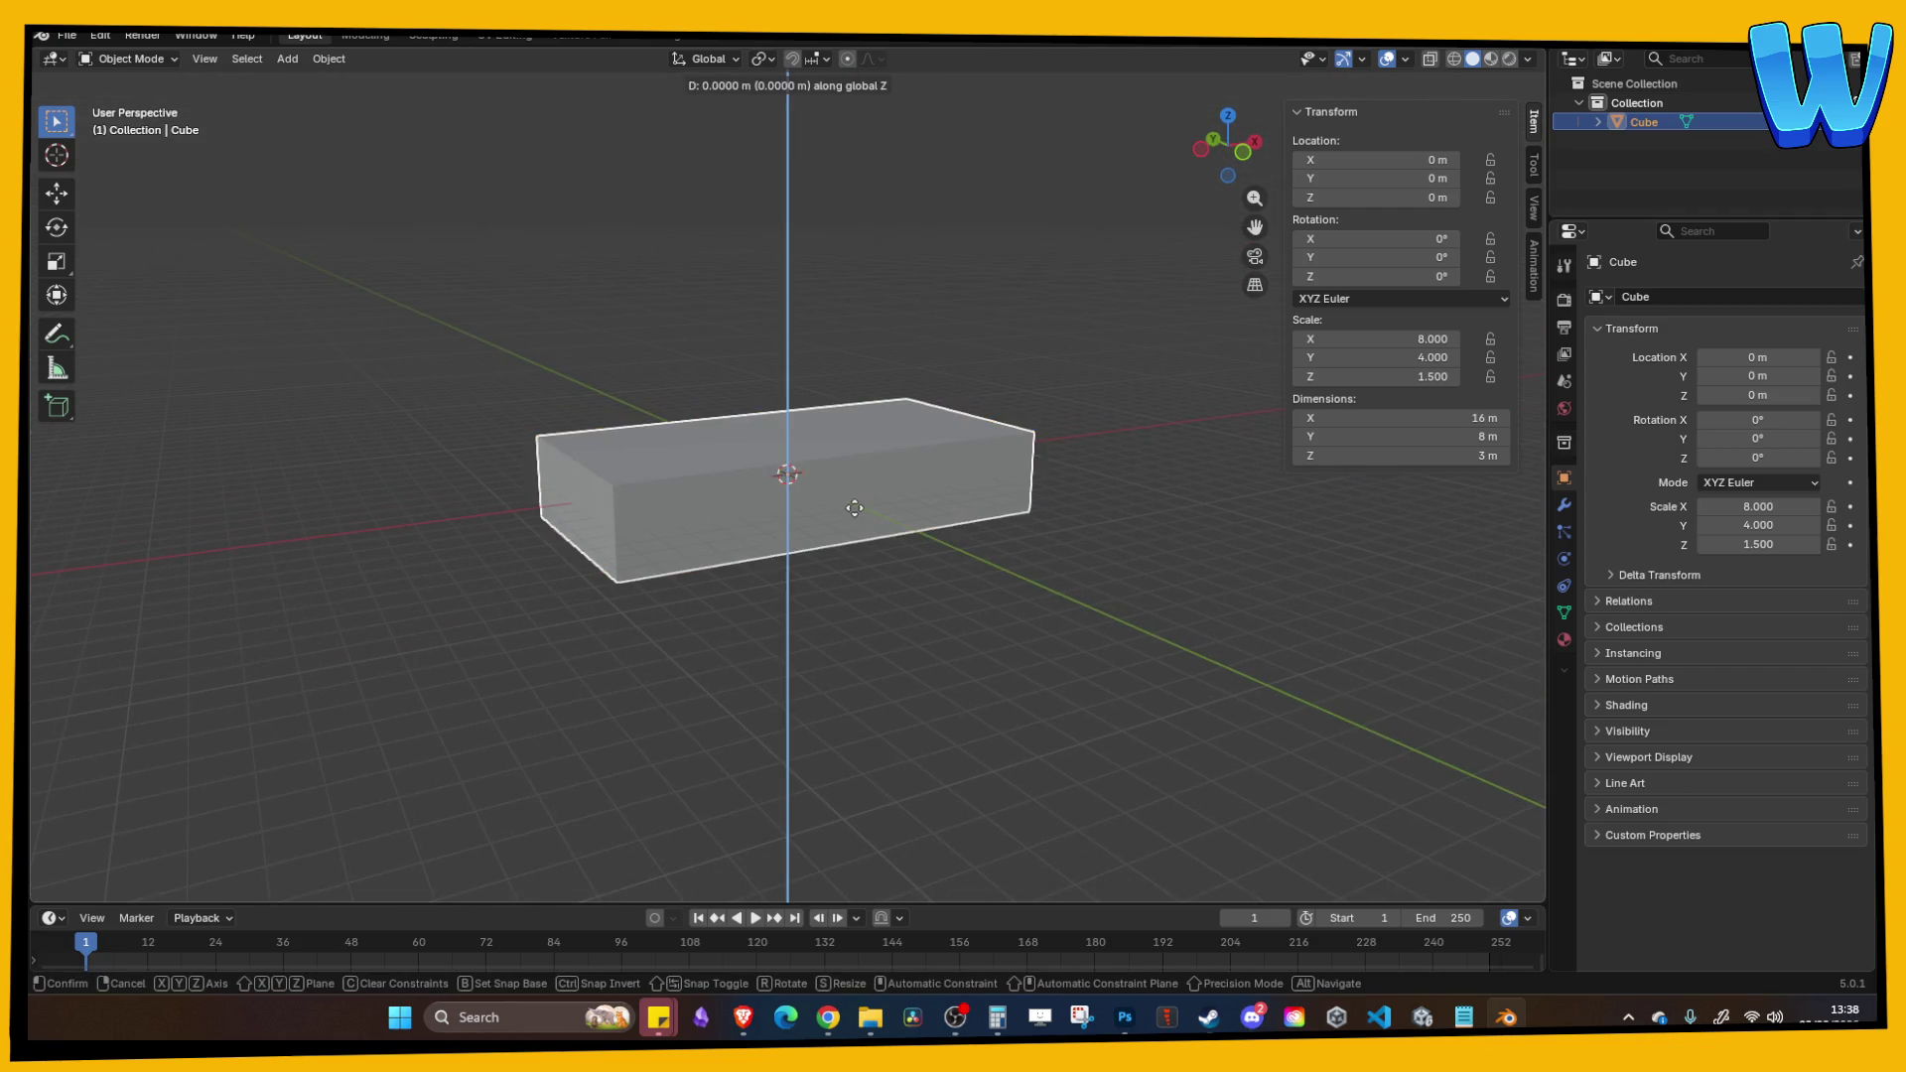
click(866, 427)
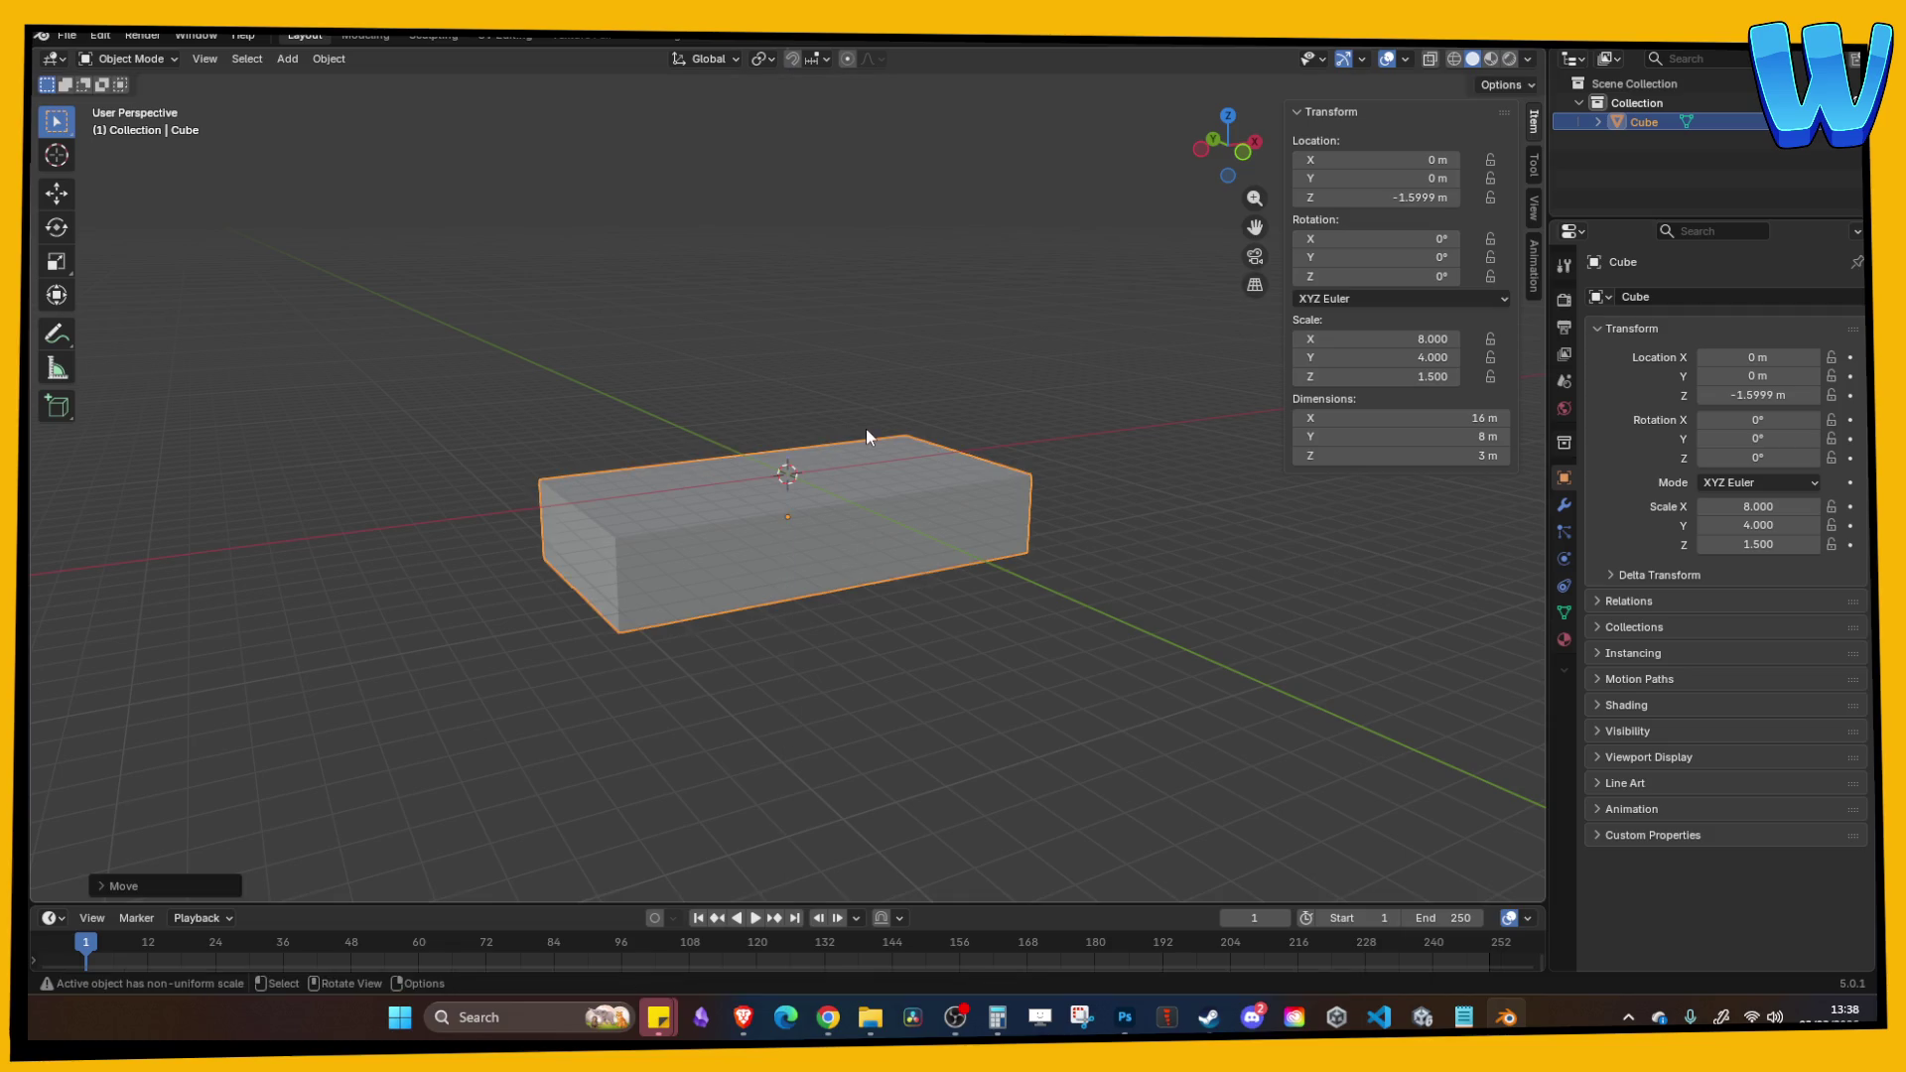
drag(866, 426, 890, 449)
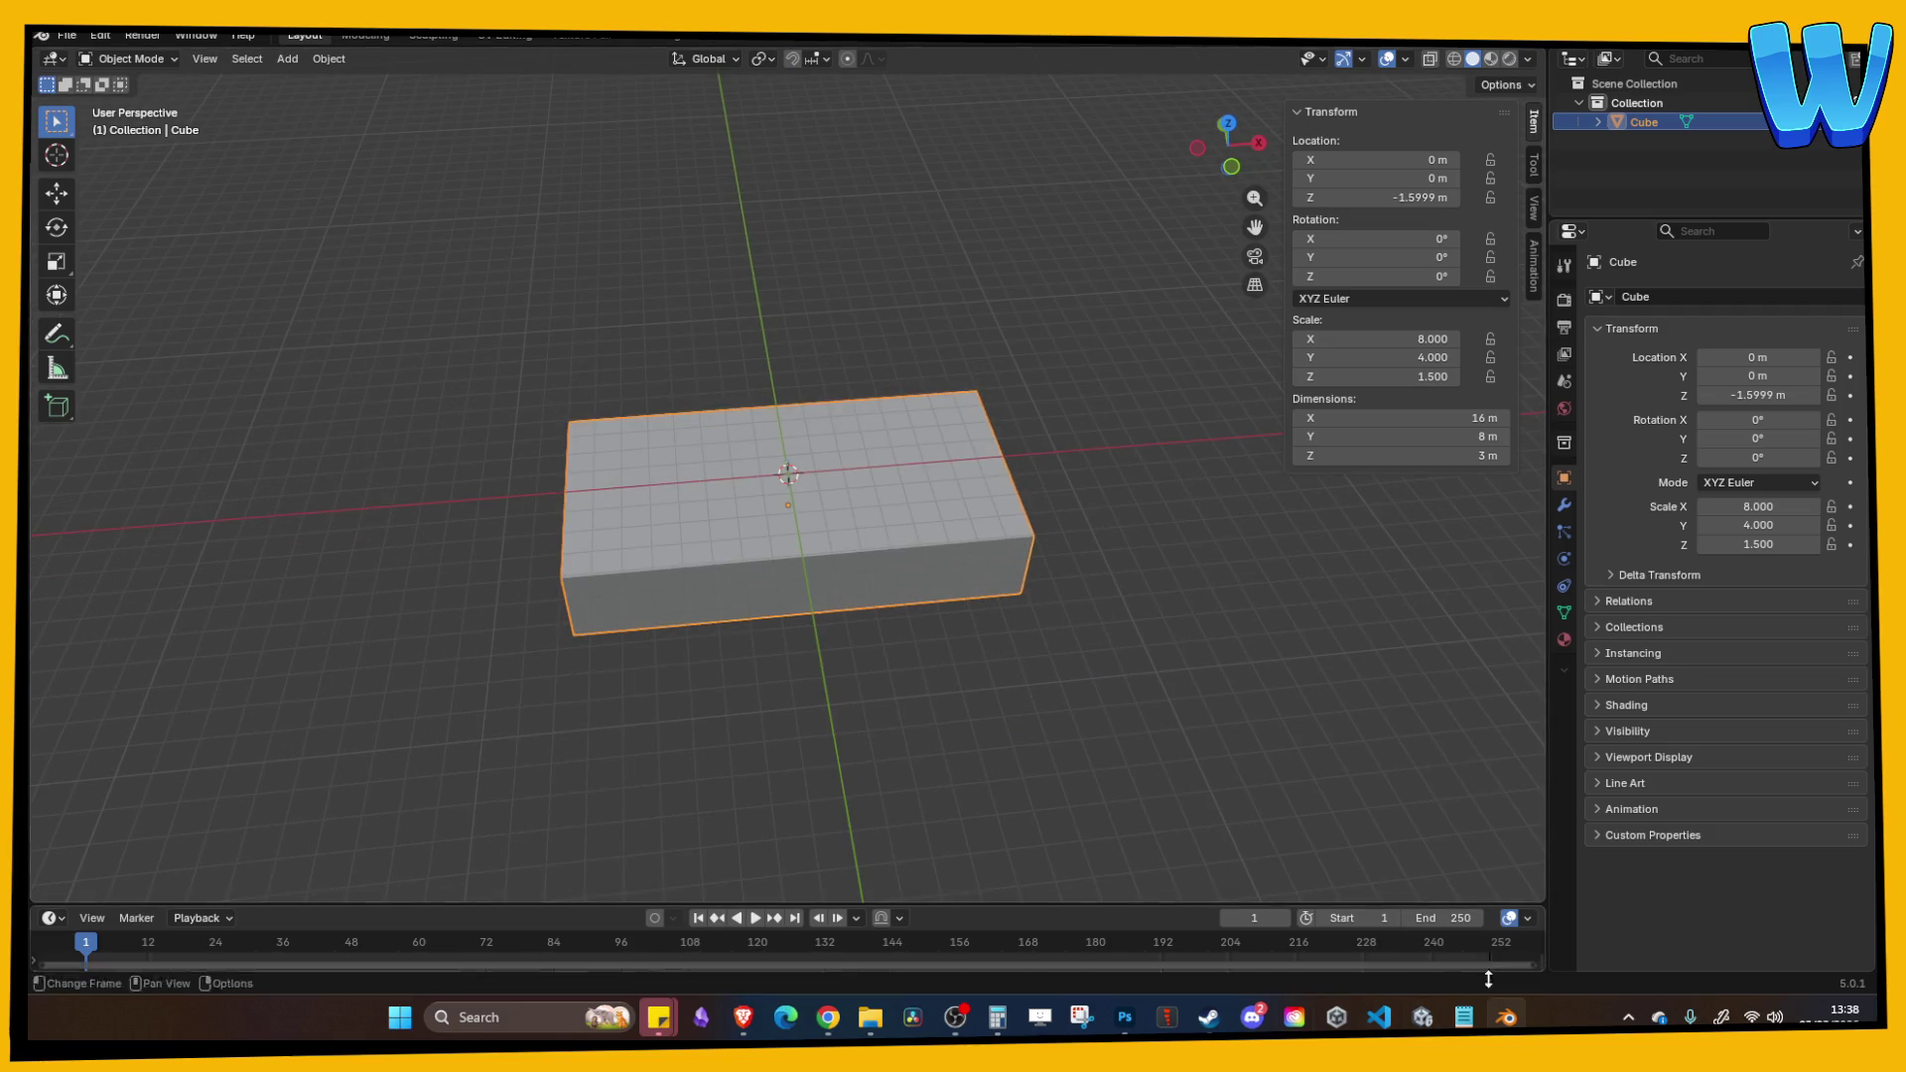
drag(1072, 702, 1087, 695)
Step: Rename the box to 'Floor' in the Outliner
click(287, 58)
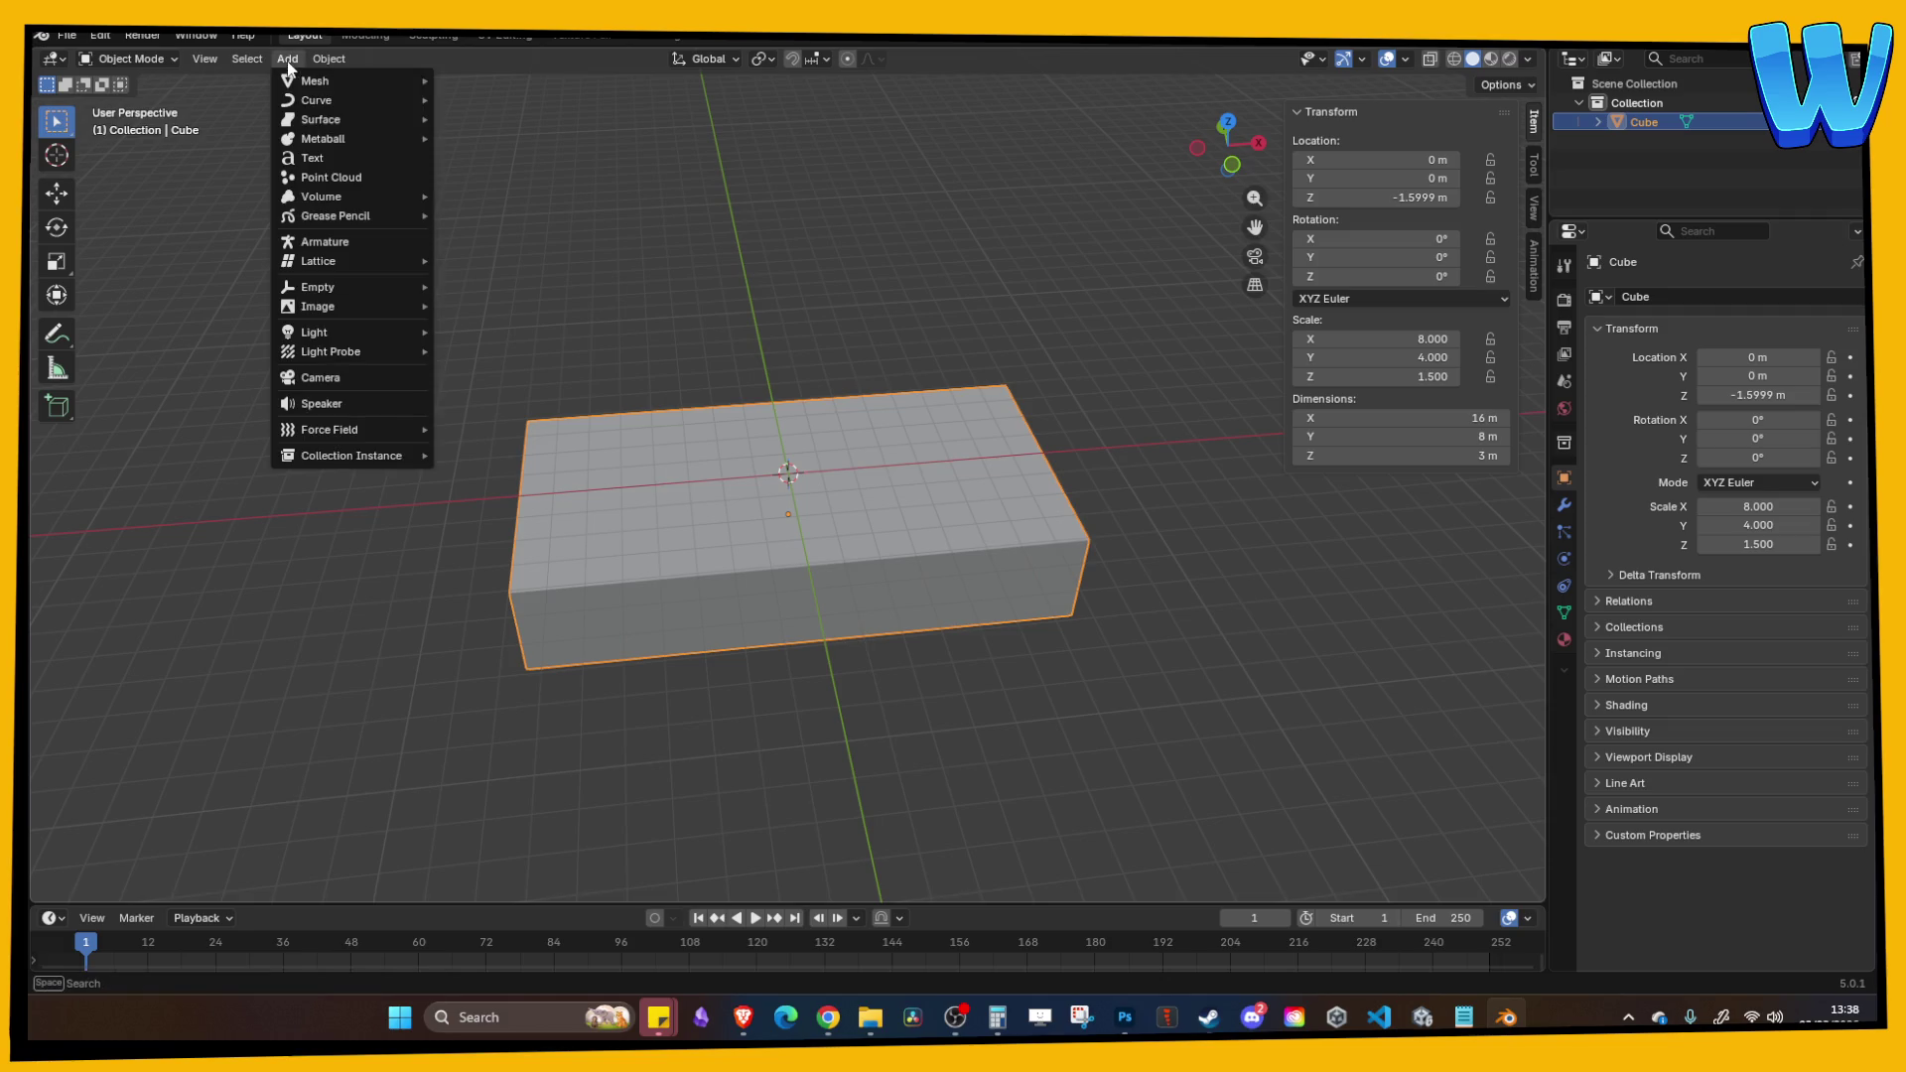
mouse_move(327, 81)
double_click(1643, 121)
text(Floor)
key(Return)
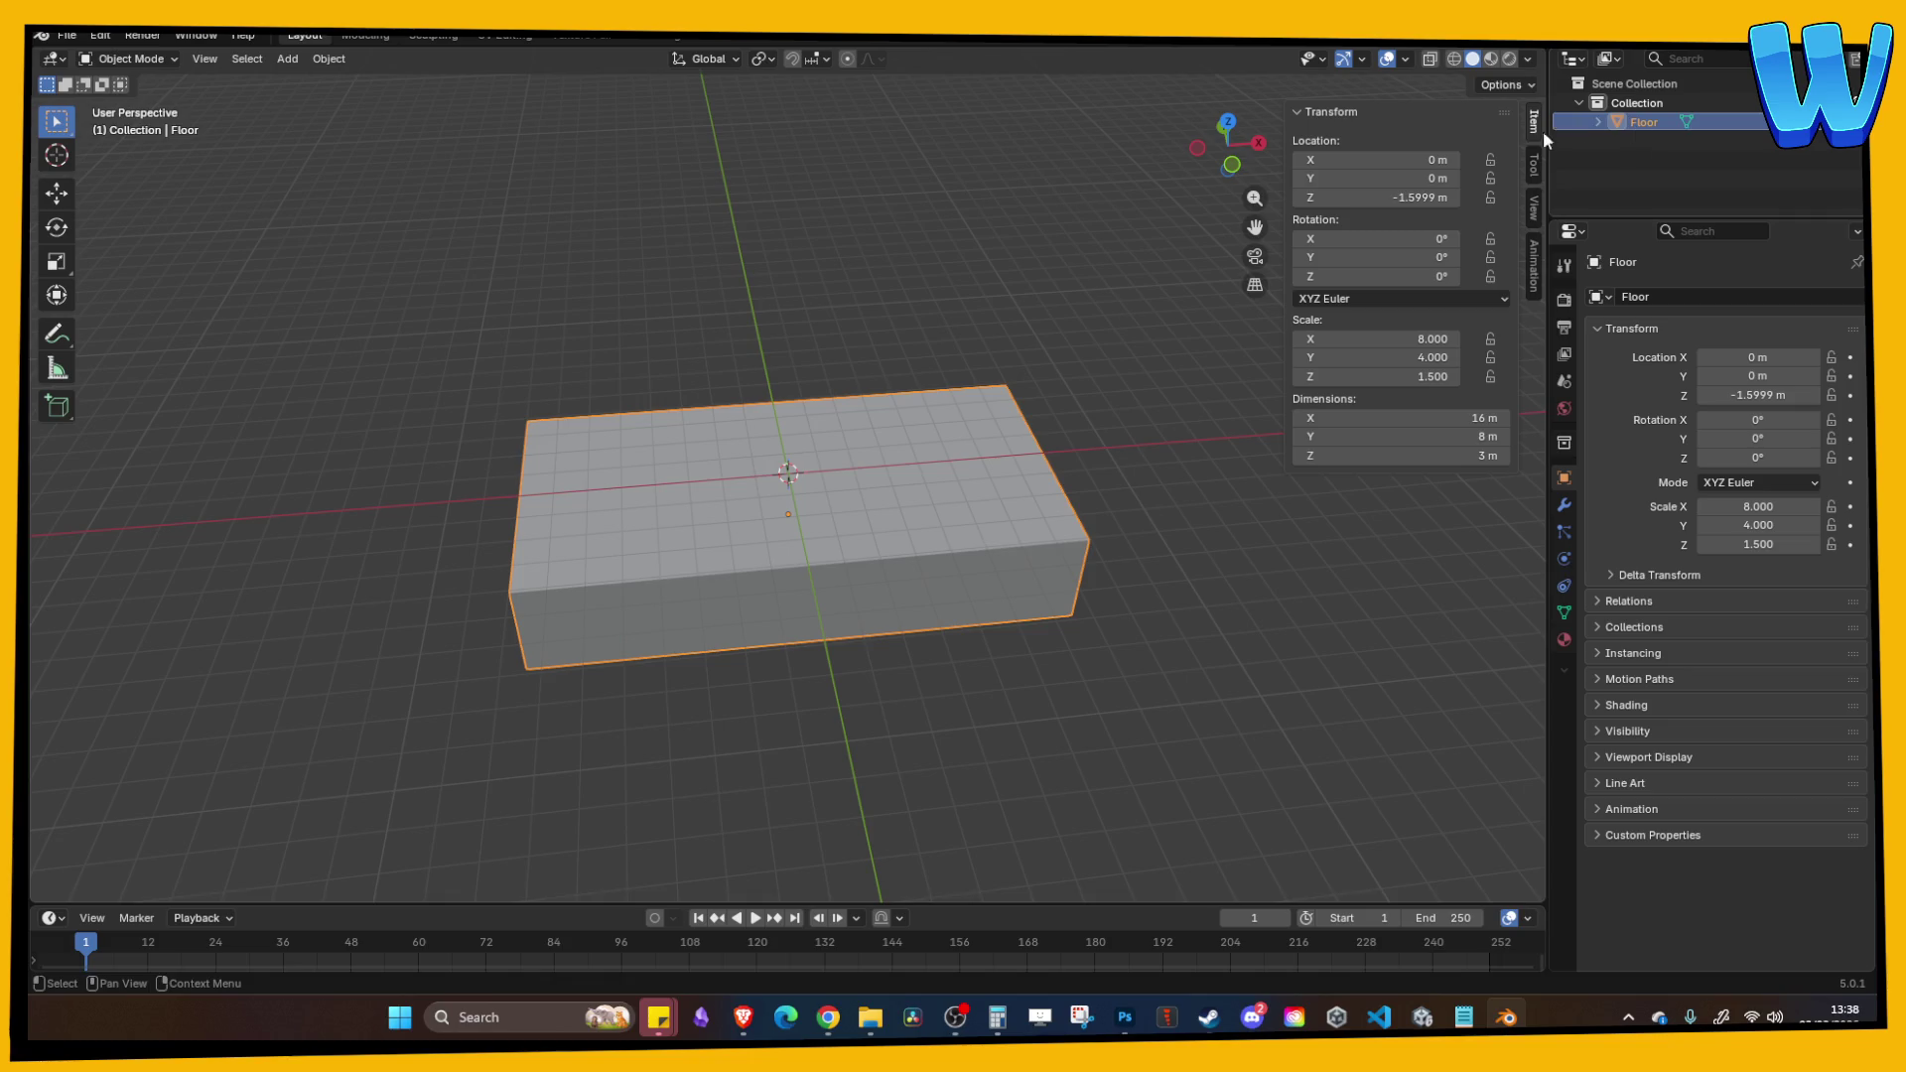
click(1092, 214)
Step: Switch viewport shading lighting to MatCap with cavity enabled
click(287, 59)
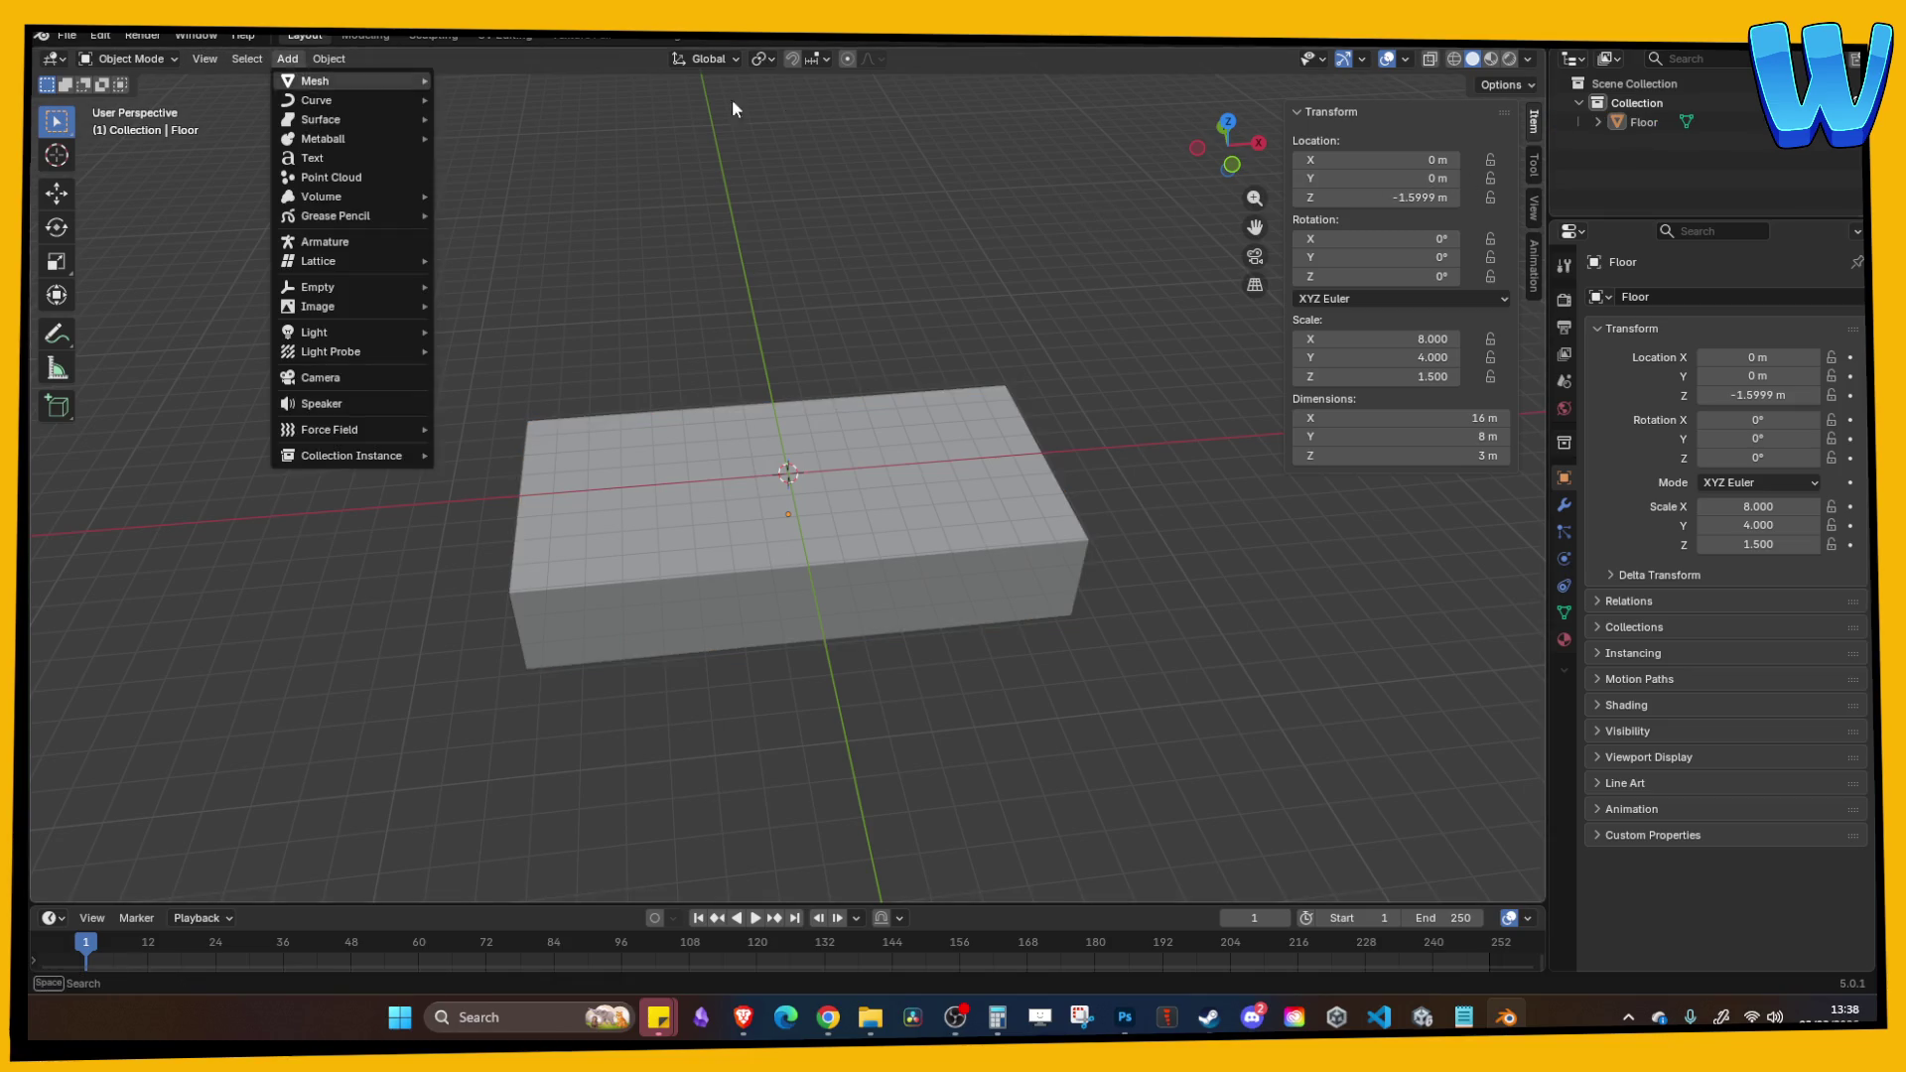
click(1525, 60)
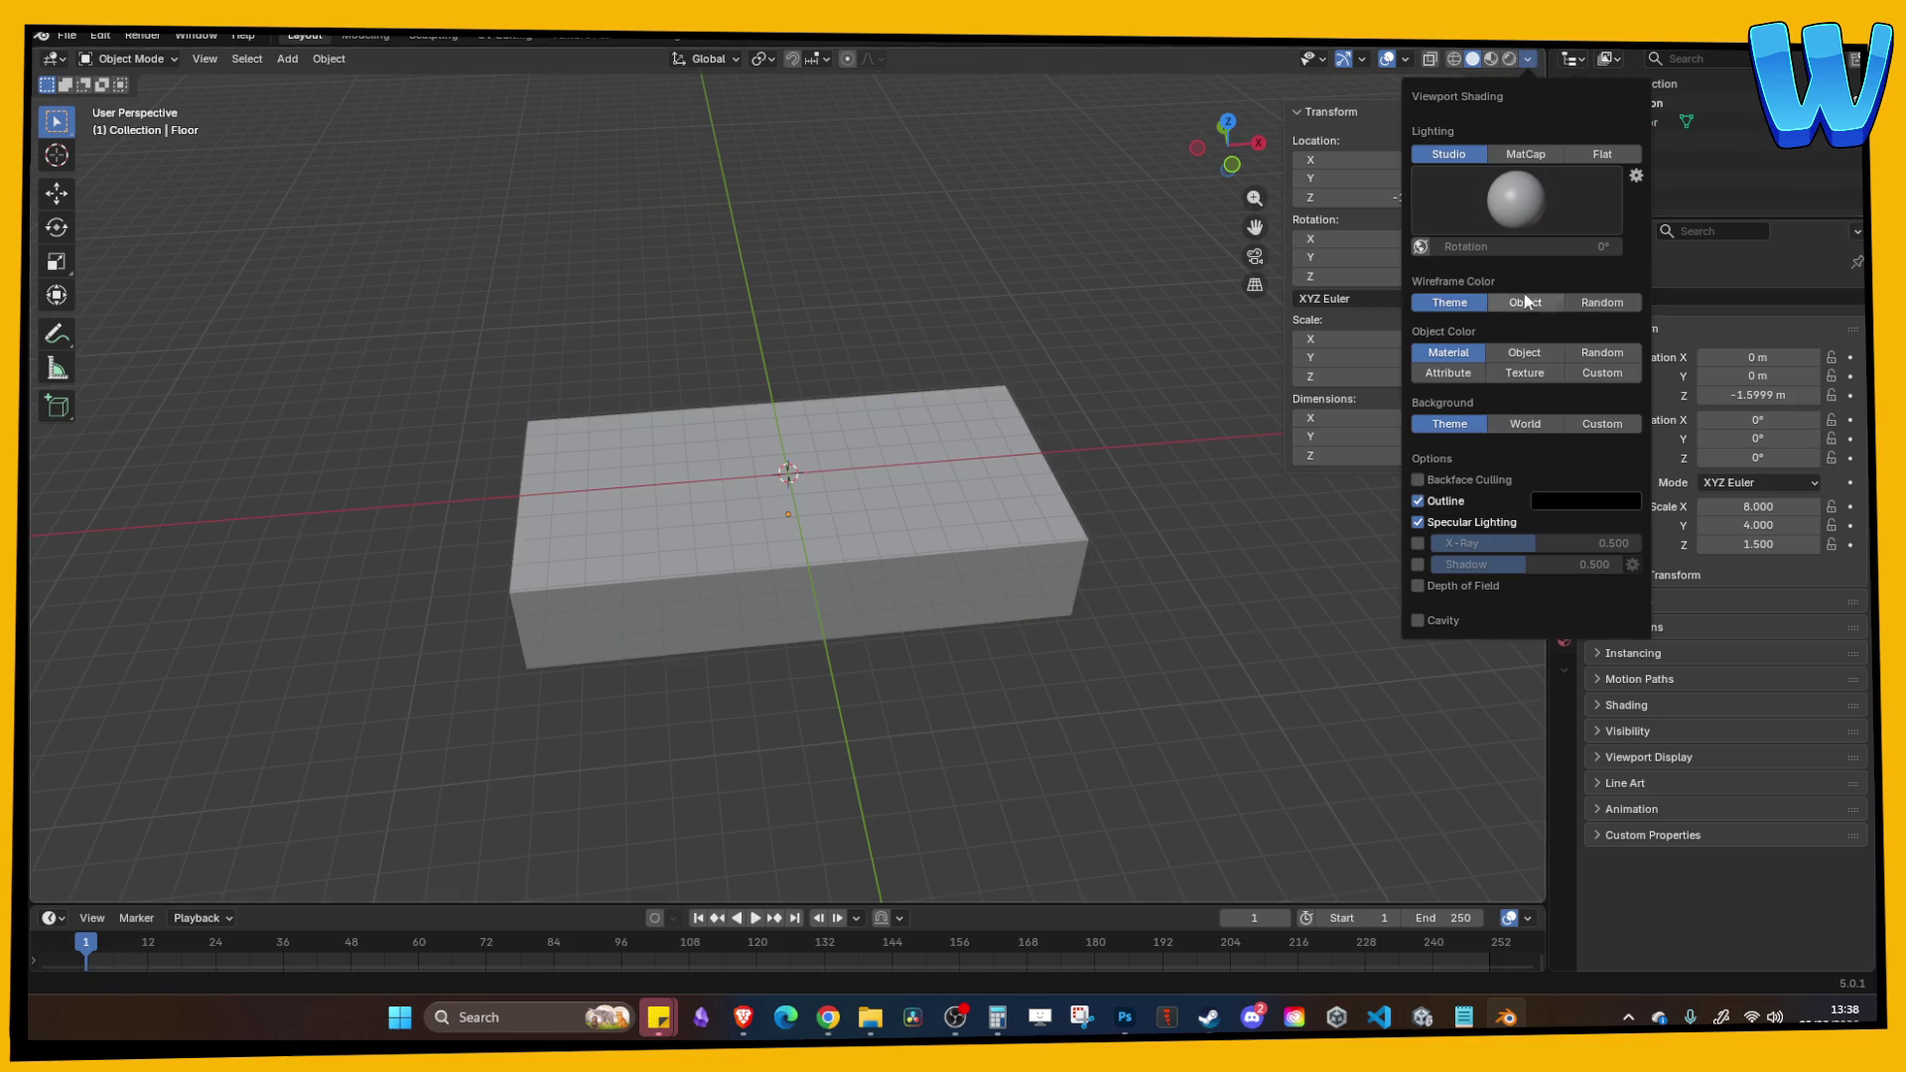
click(1526, 154)
click(1426, 596)
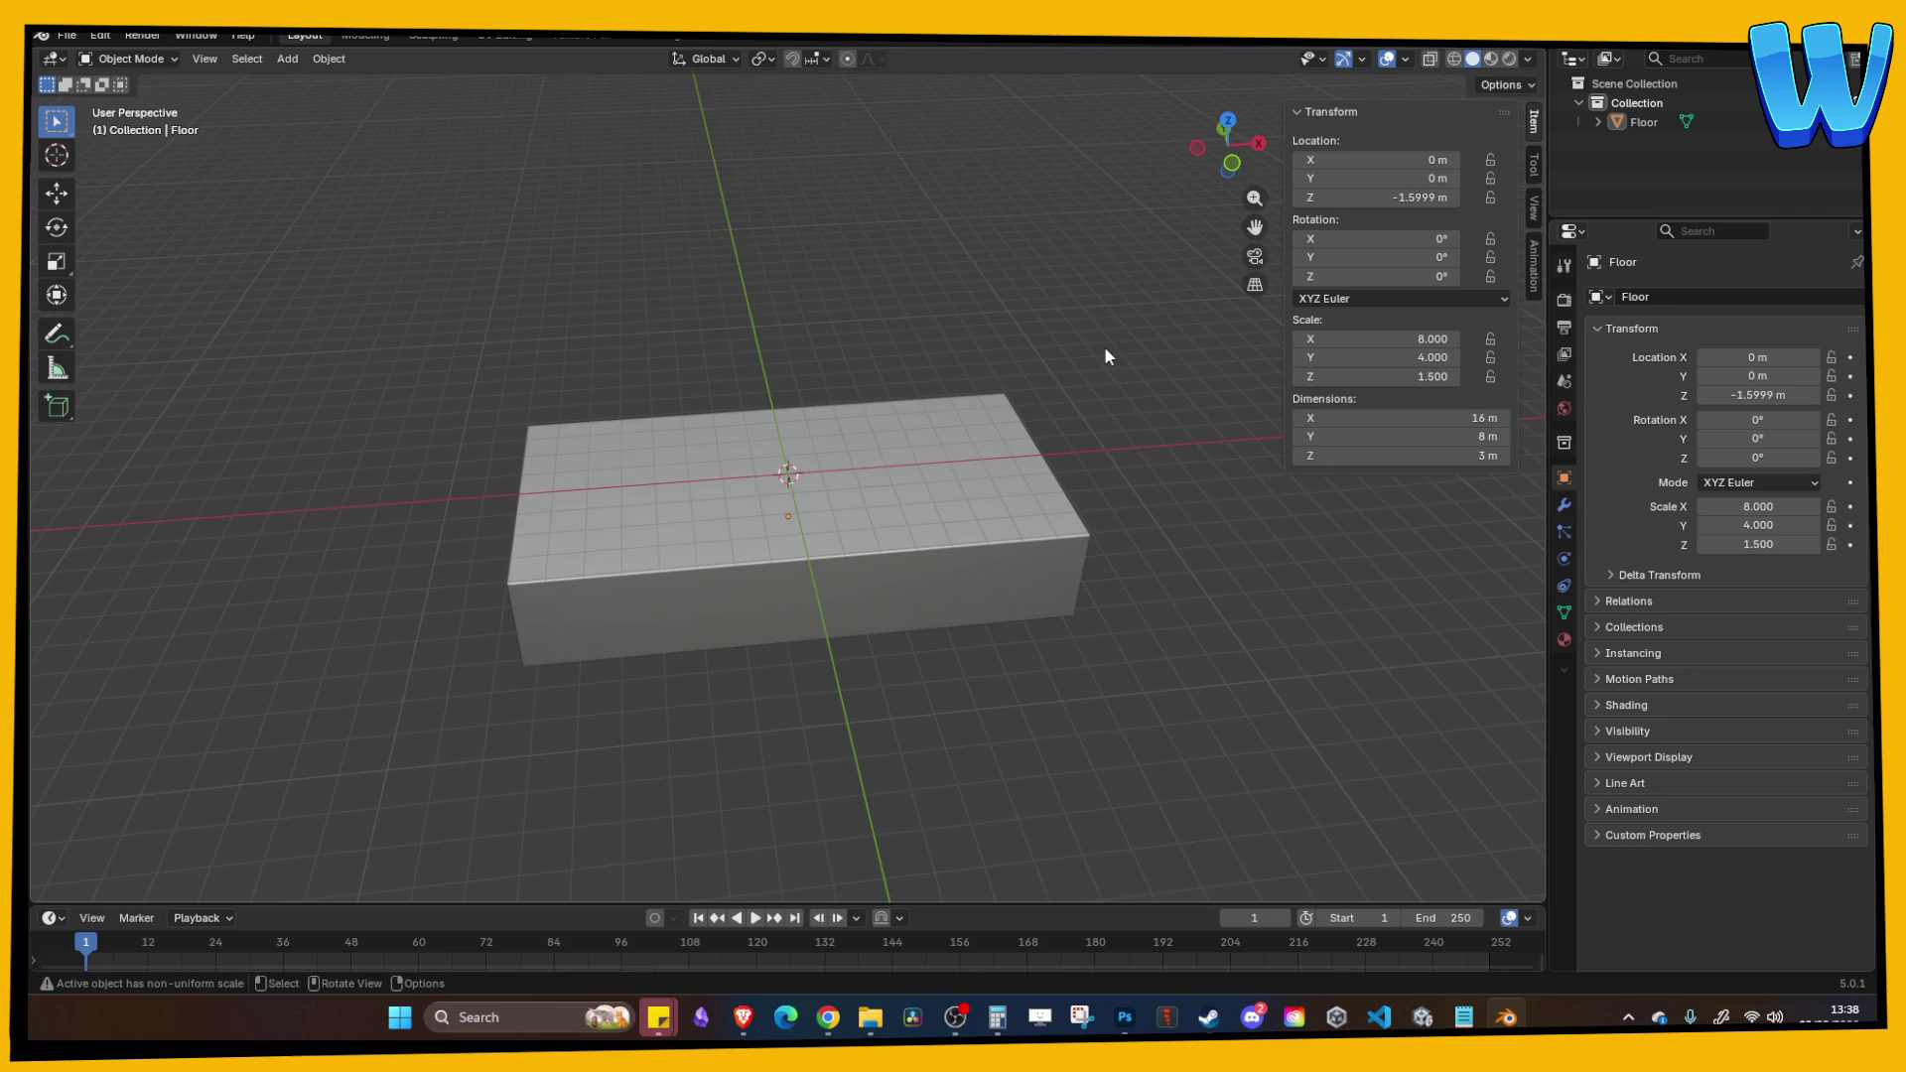
mouse_move(1003, 426)
mouse_down()
mouse_move(921, 504)
mouse_move(934, 479)
mouse_up()
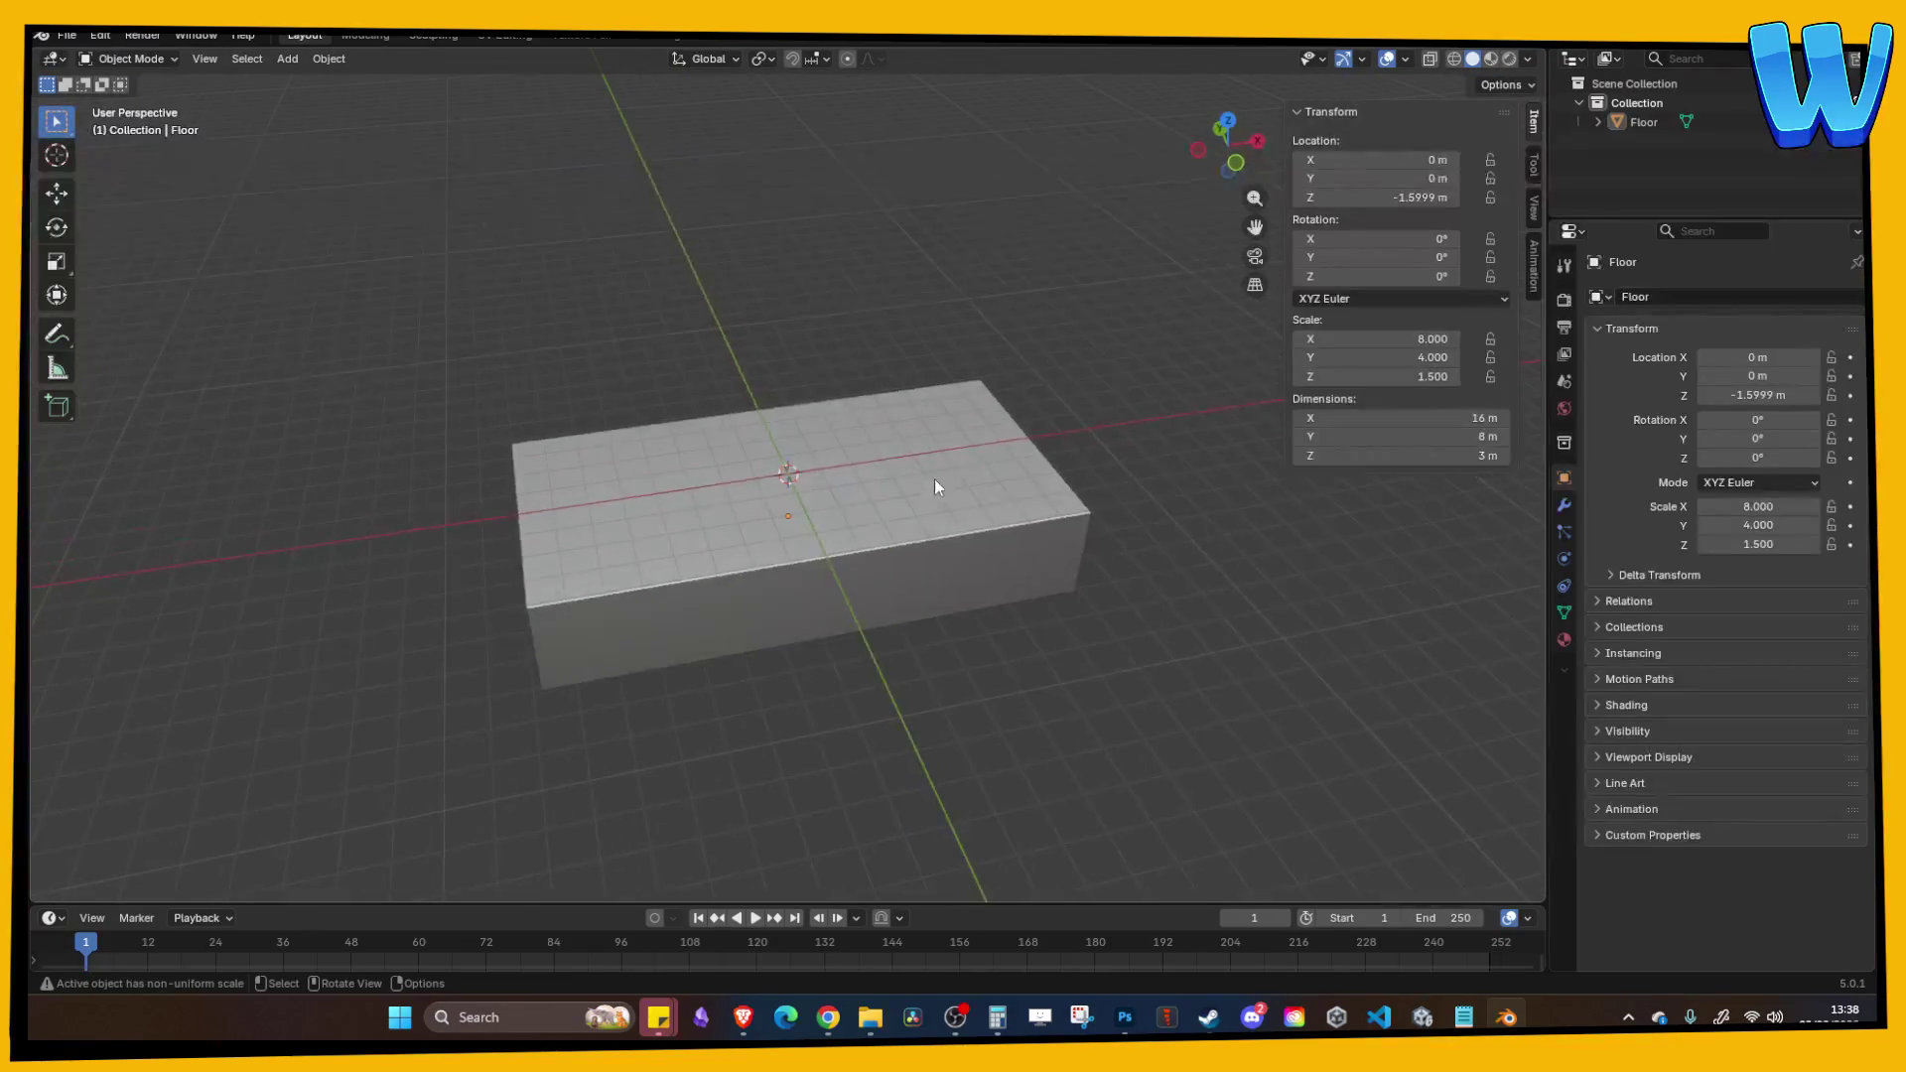
scroll(1011, 534, up, 1)
click(287, 59)
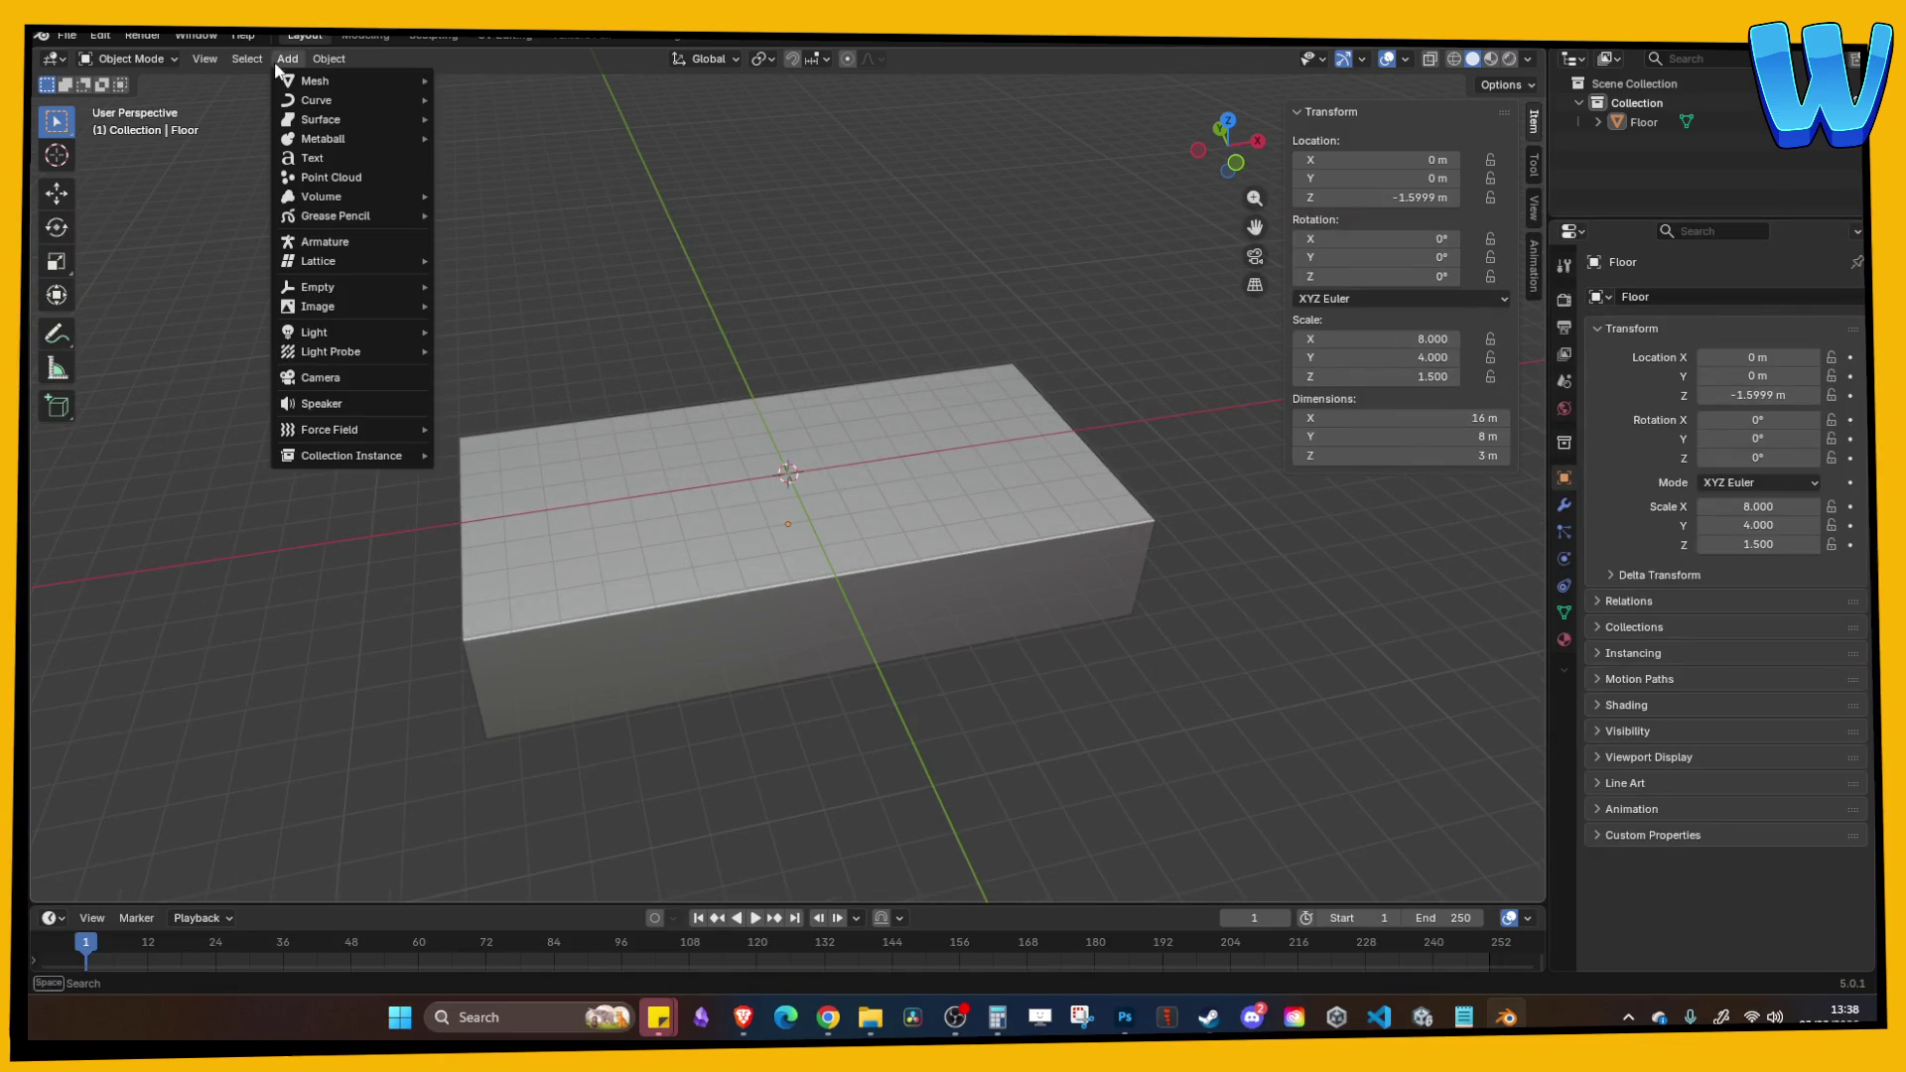
Step: Add a new cube at the origin and set its X dimension to 10 m
mouse_move(320, 83)
click(481, 100)
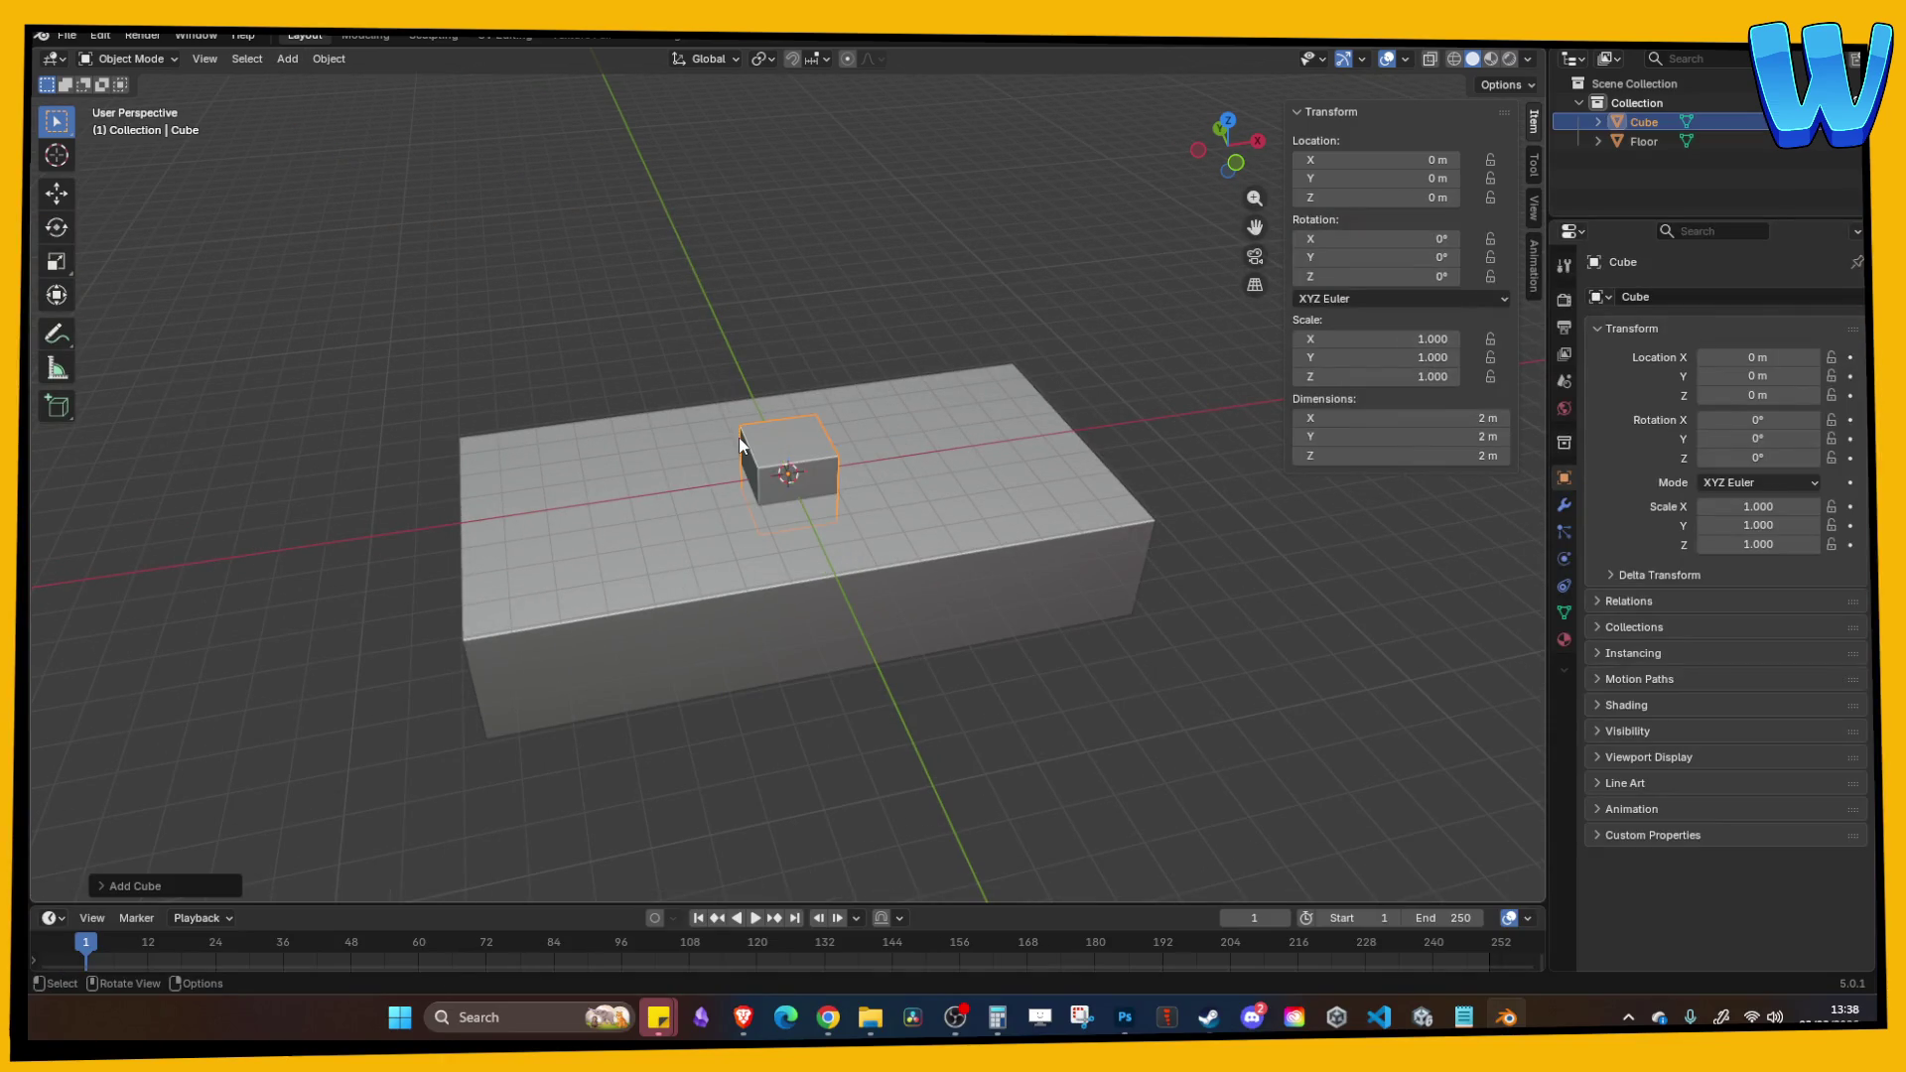
key(s)
key(x)
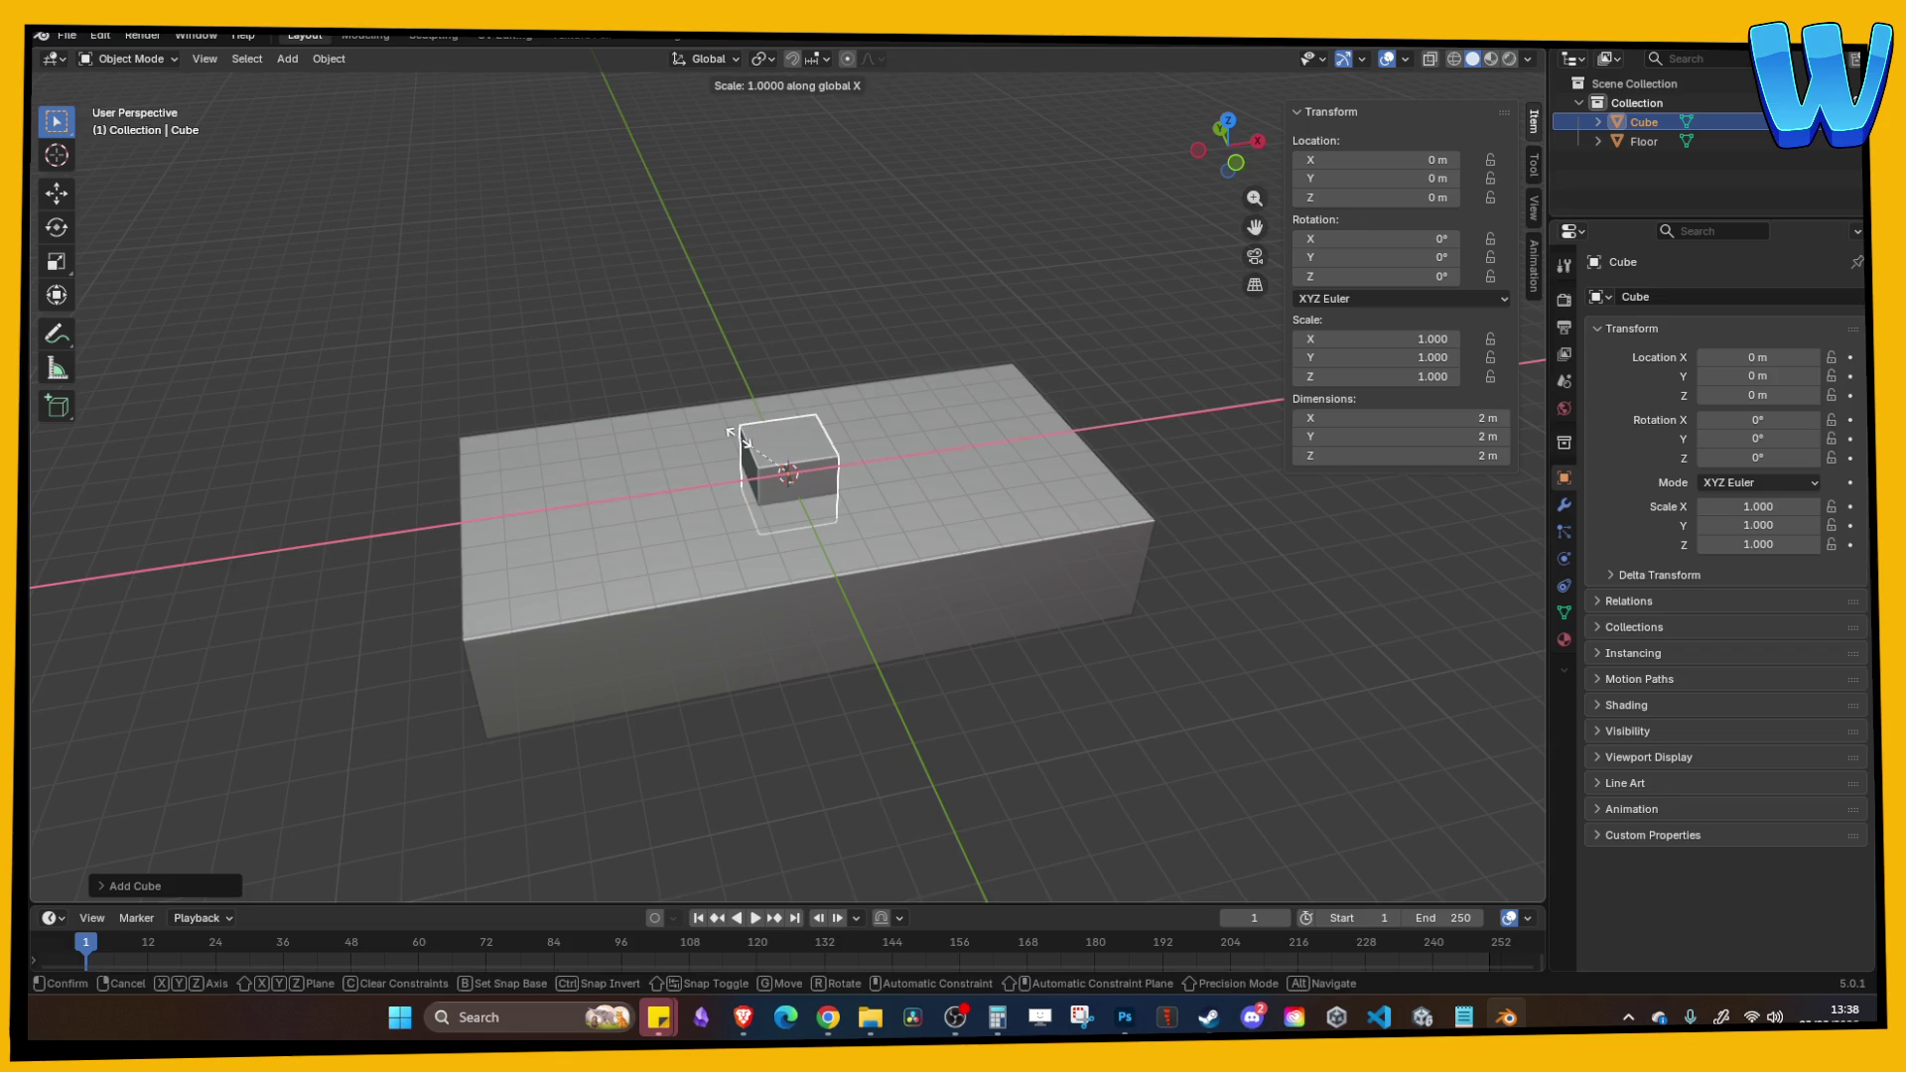
key(Escape)
click(1410, 423)
text(10)
key(Return)
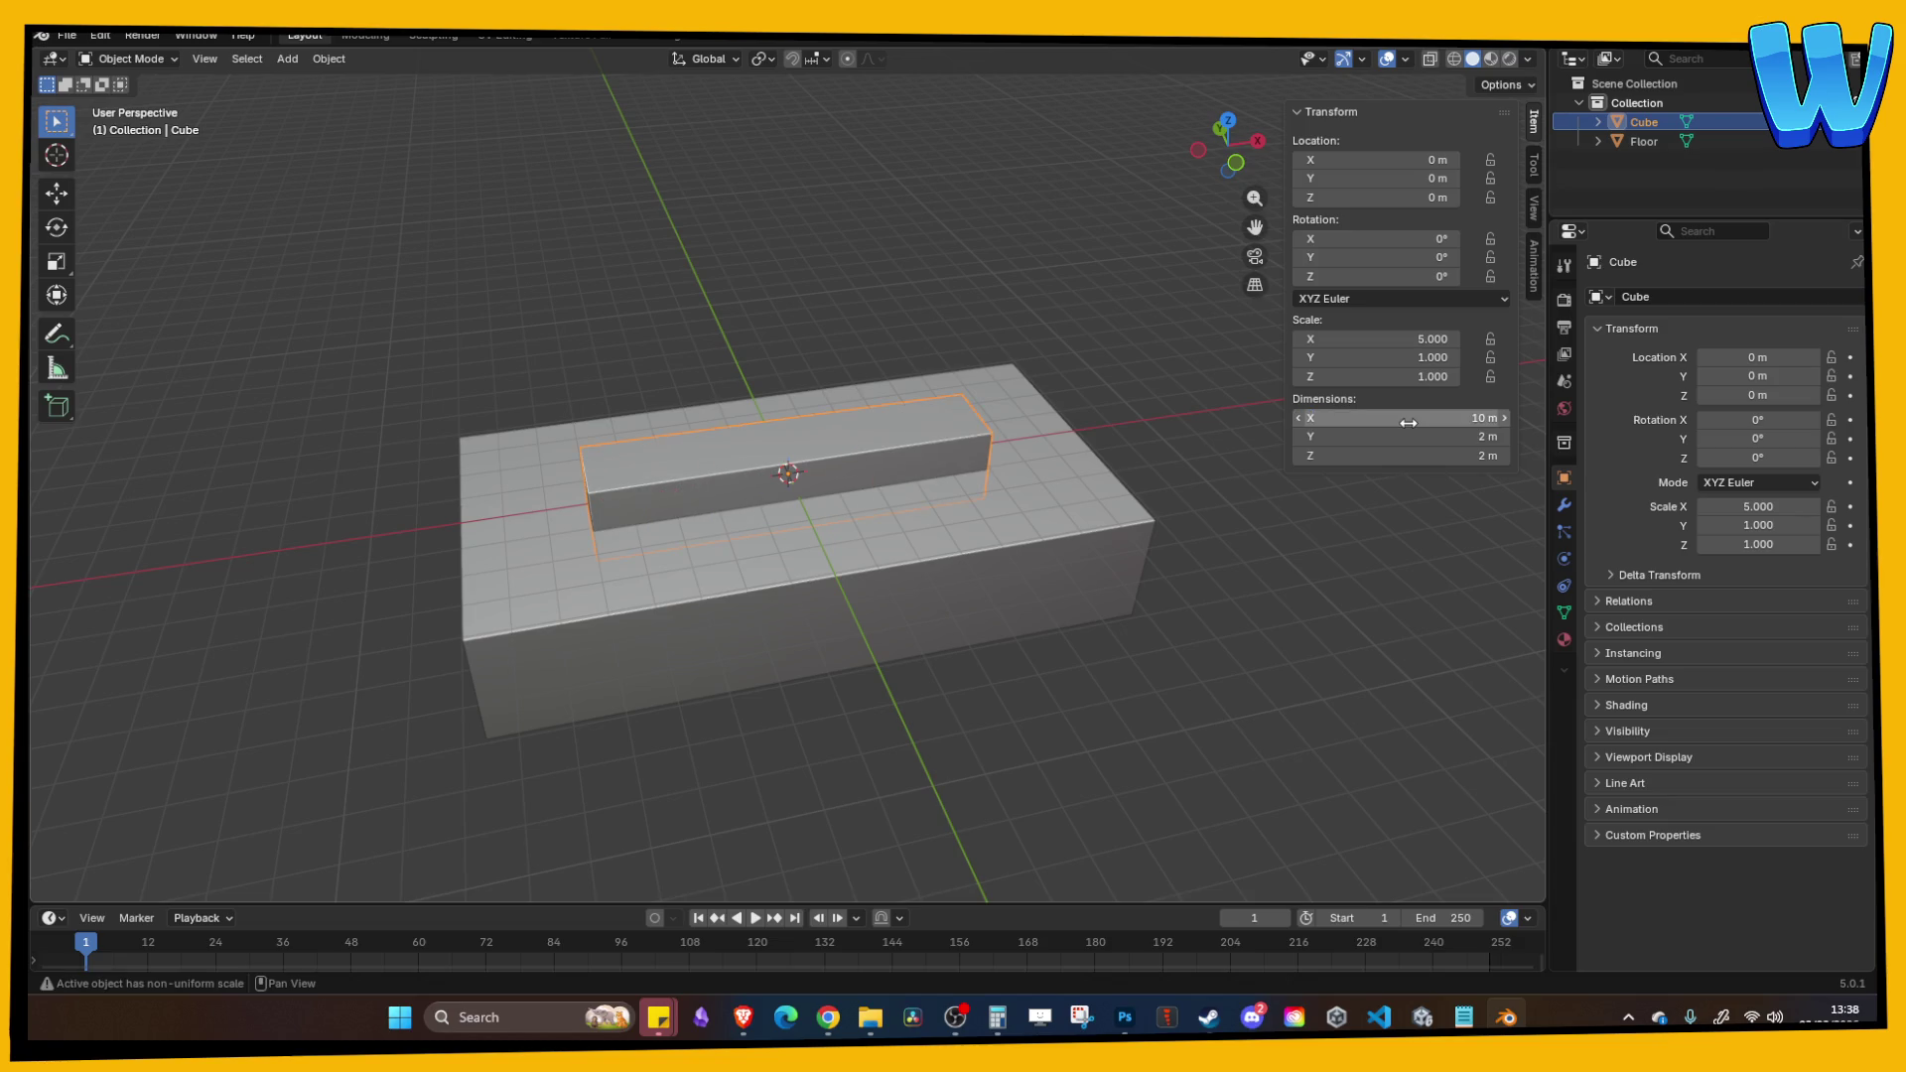
Step: Adjust the cube's X length through 11 and 15 m, settling on 14 m
click(1409, 423)
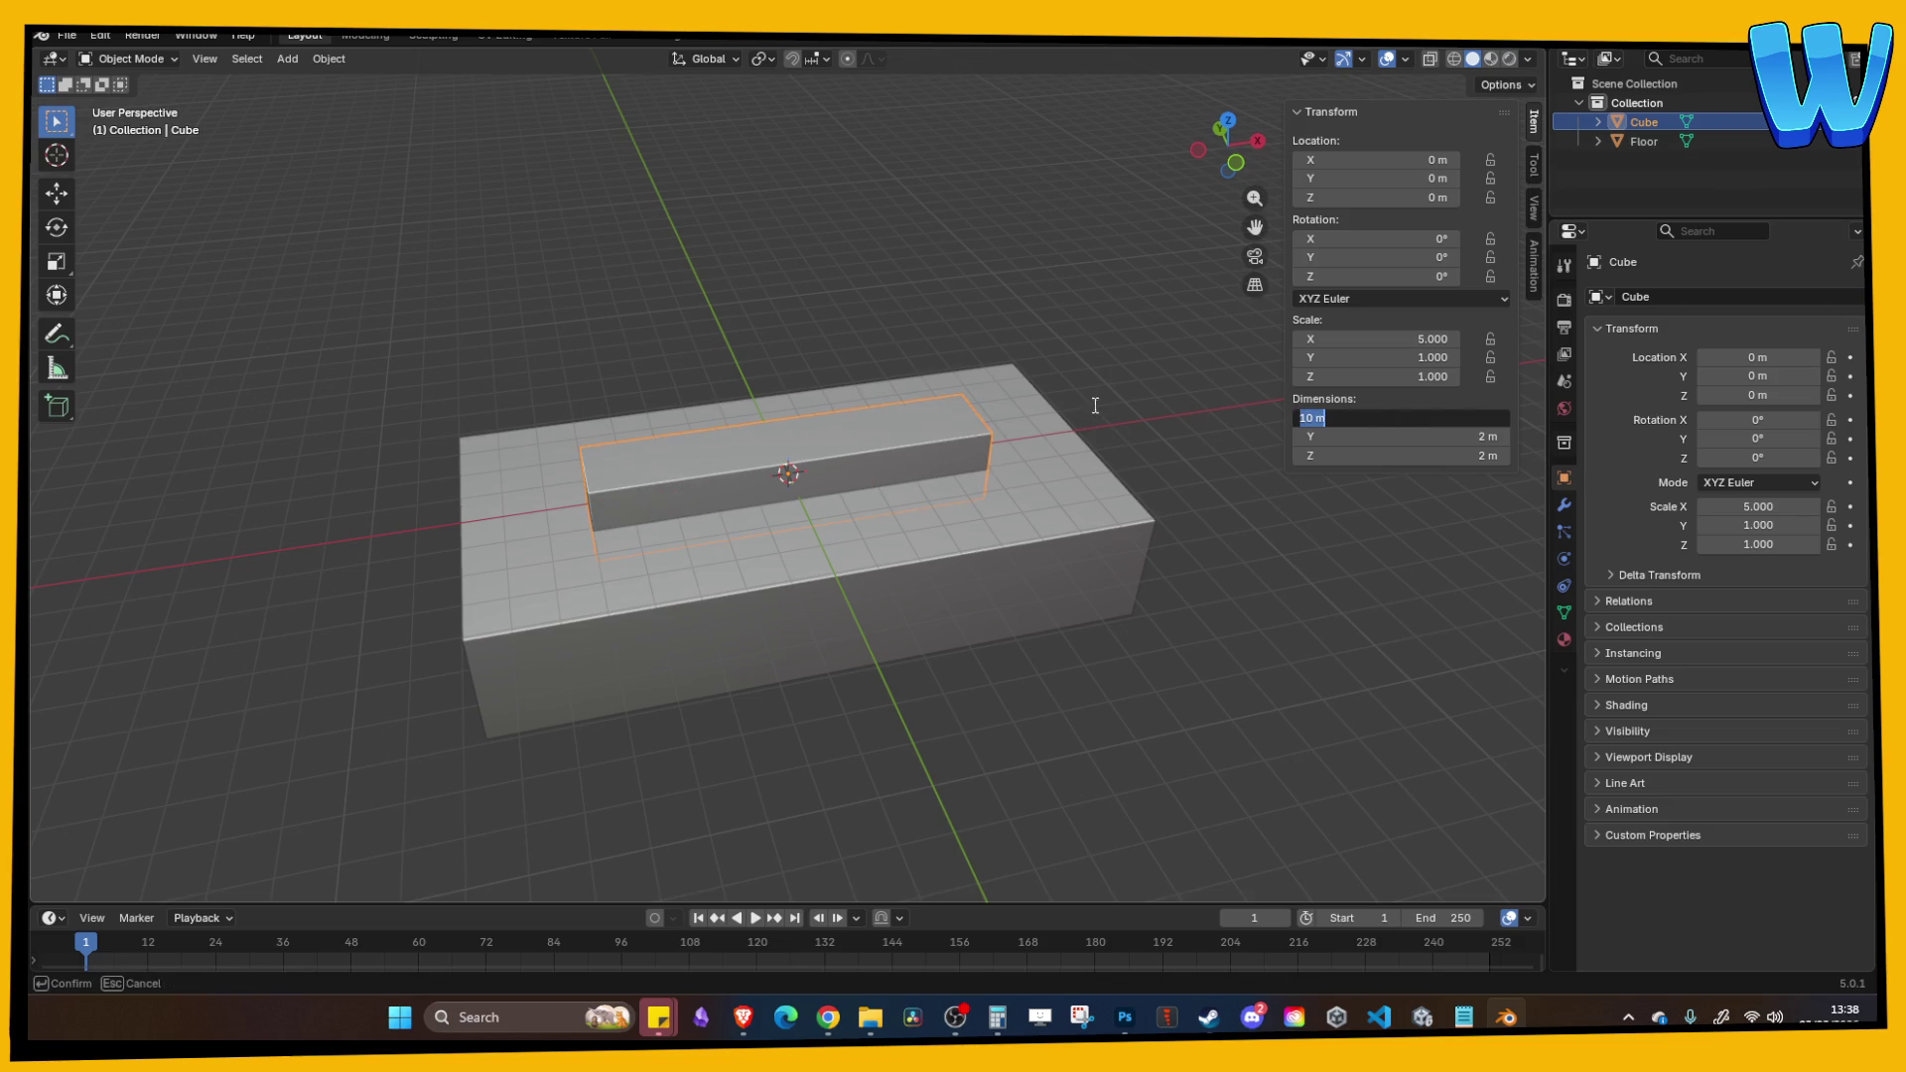
text(11)
key(Return)
mouse_move(1106, 436)
mouse_down()
mouse_move(973, 427)
mouse_move(957, 461)
mouse_up()
click(1391, 412)
text(15)
key(Return)
click(1436, 415)
text(14)
key(Return)
Step: Set the cube's Y dimension to 6 m
mouse_move(1224, 569)
mouse_down()
mouse_move(1170, 534)
mouse_move(1268, 510)
mouse_move(1017, 450)
mouse_move(1089, 486)
mouse_move(1215, 467)
mouse_up()
click(1471, 442)
text(6)
key(Return)
Step: Raise the 14 × 6 × 2 m box along Z so it rests on Floor
drag(1251, 437, 901, 437)
key(g)
key(z)
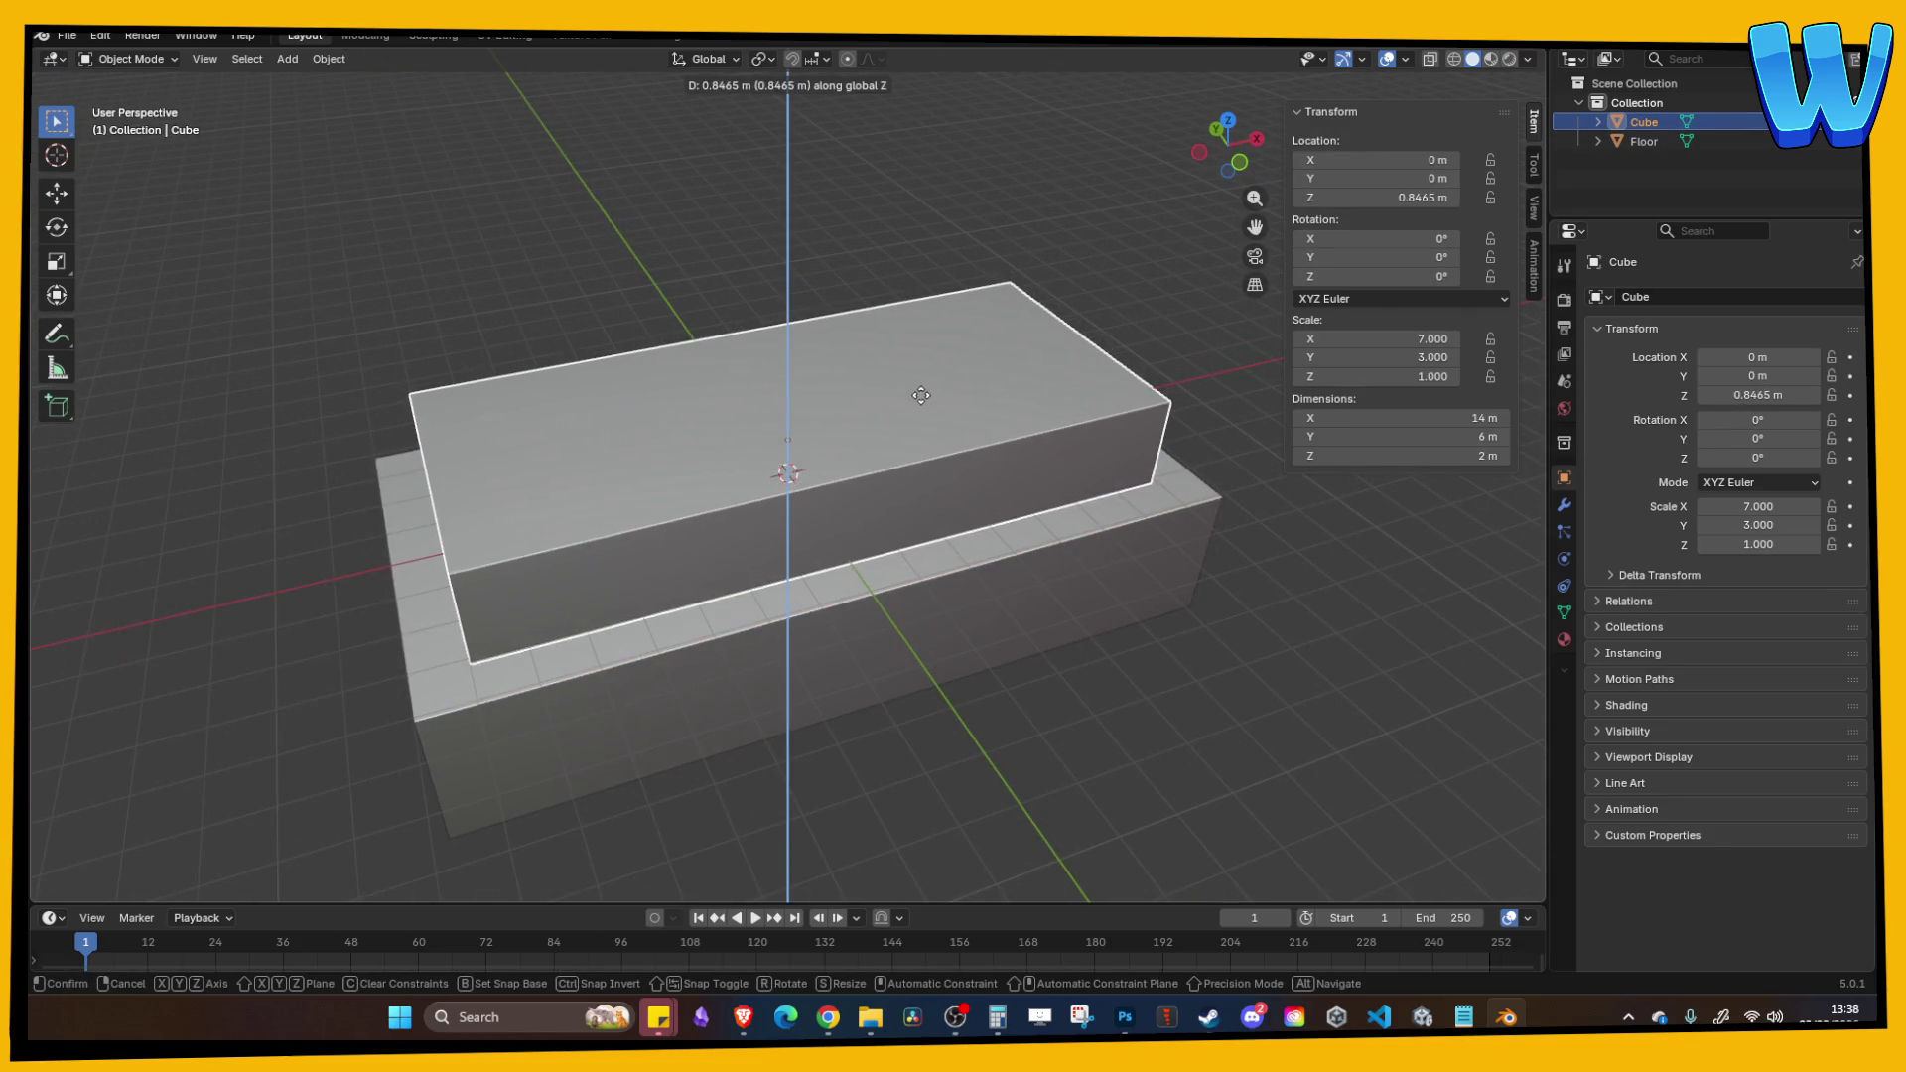
click(923, 394)
mouse_move(881, 344)
mouse_down()
mouse_move(1007, 305)
mouse_move(1003, 337)
mouse_up()
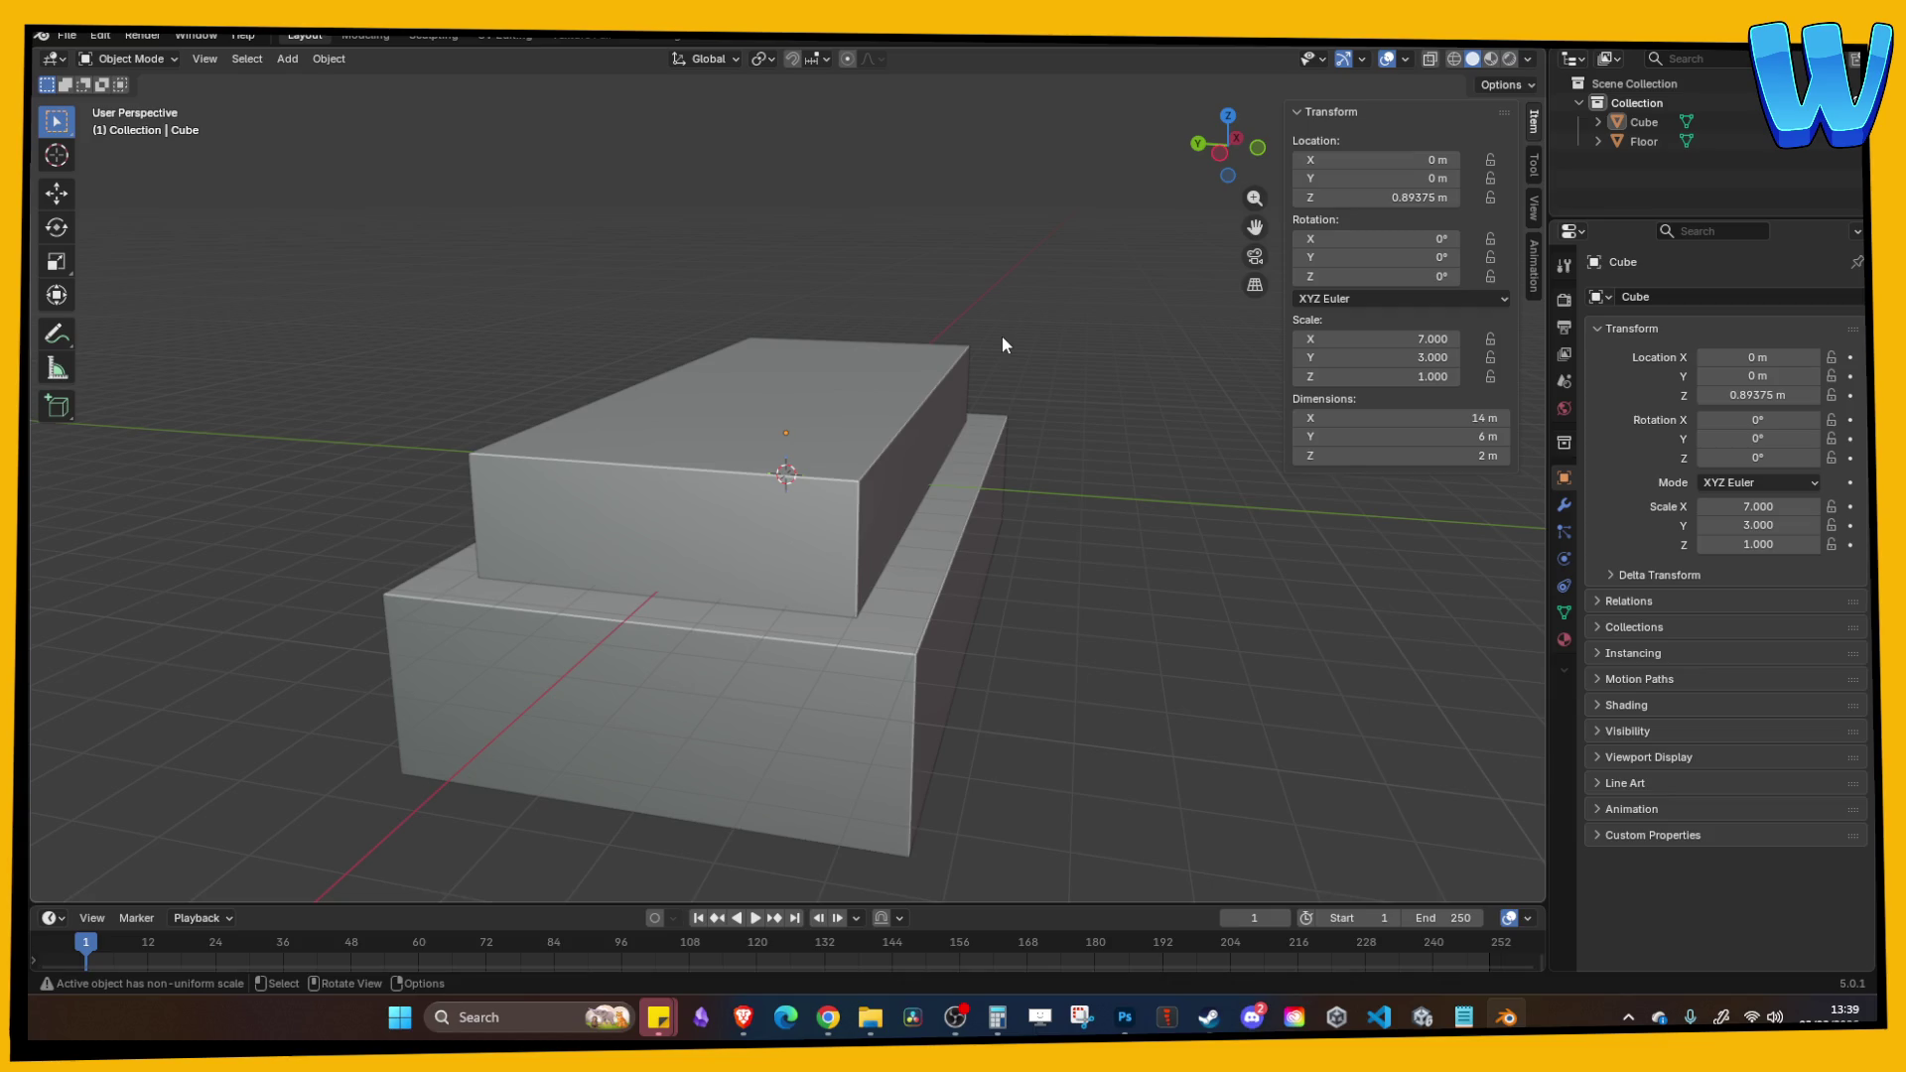
mouse_move(1002, 345)
mouse_down()
mouse_move(885, 434)
mouse_move(907, 468)
mouse_up()
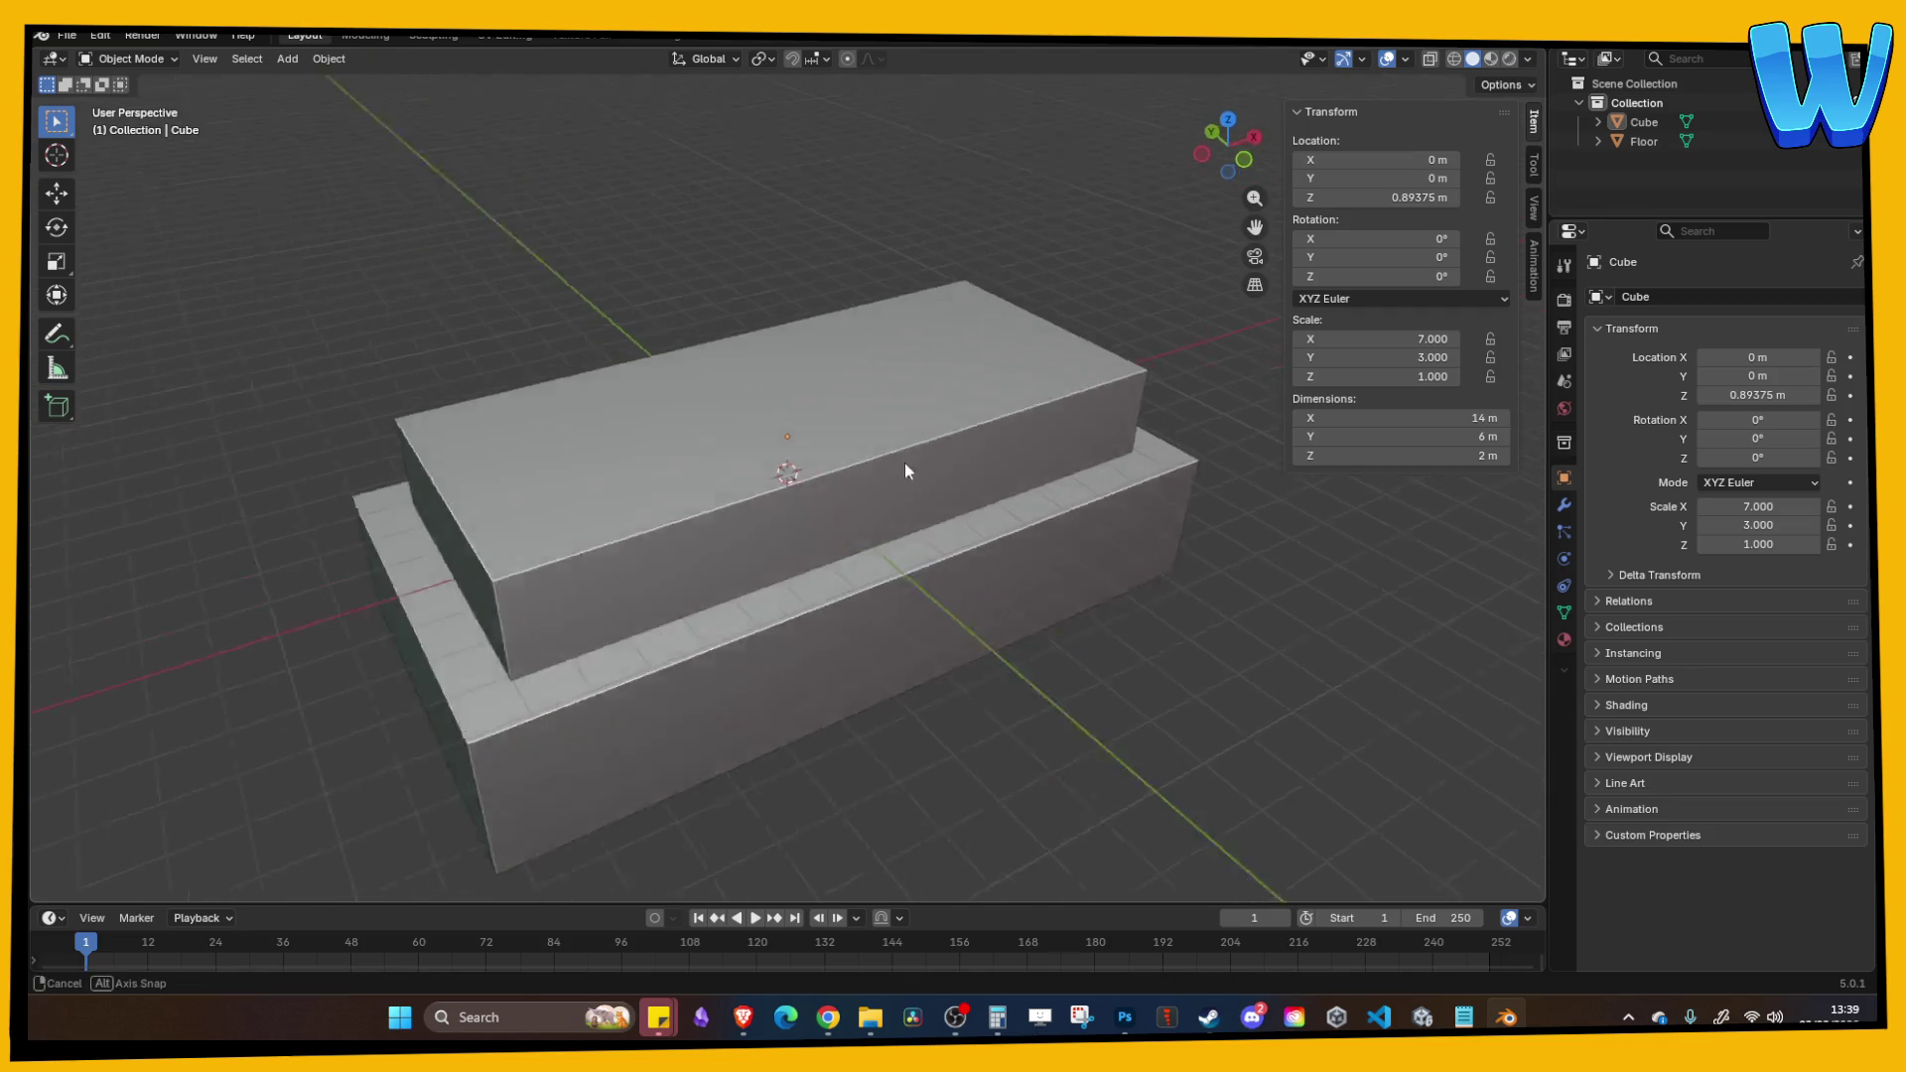
Step: Hide the Floor box and select the upper box
click(919, 559)
click(1847, 141)
mouse_move(1171, 287)
mouse_down()
mouse_move(1090, 256)
mouse_move(896, 359)
mouse_up()
click(896, 367)
mouse_move(828, 1017)
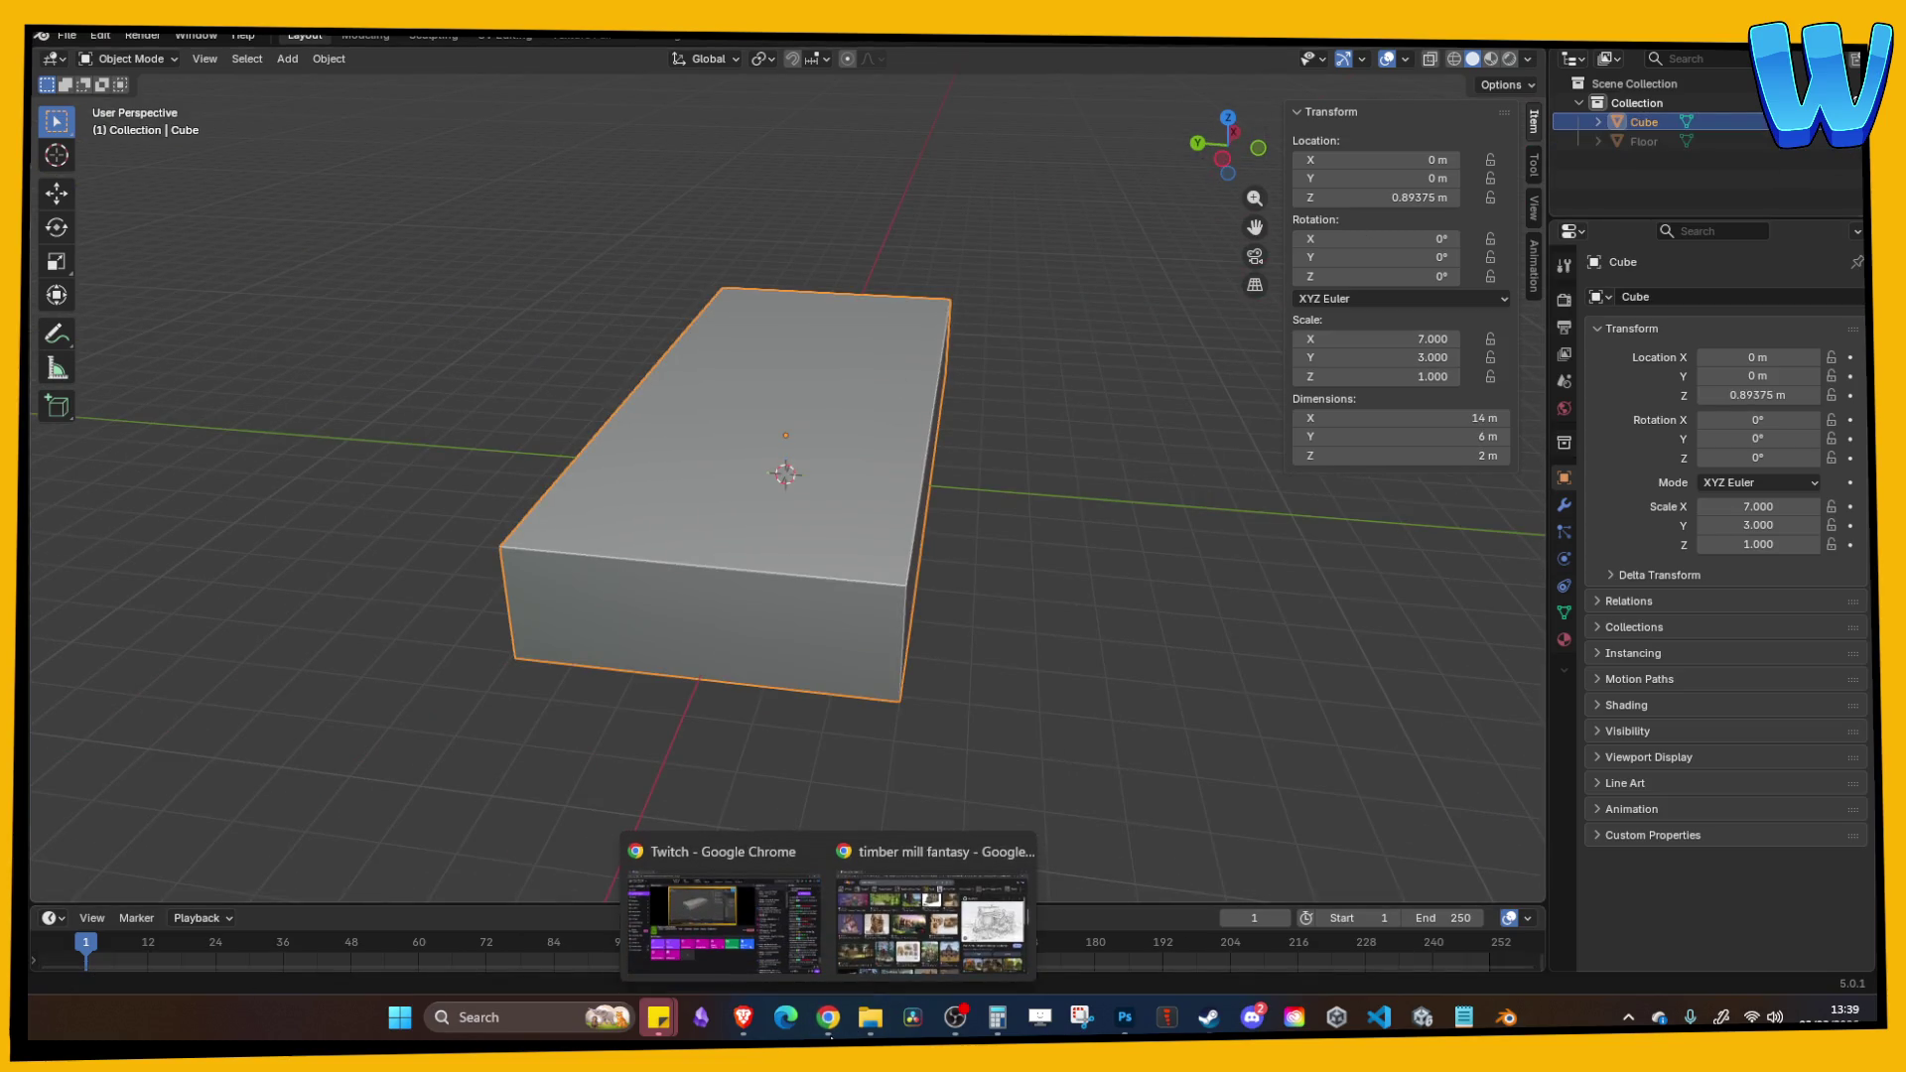
click(920, 937)
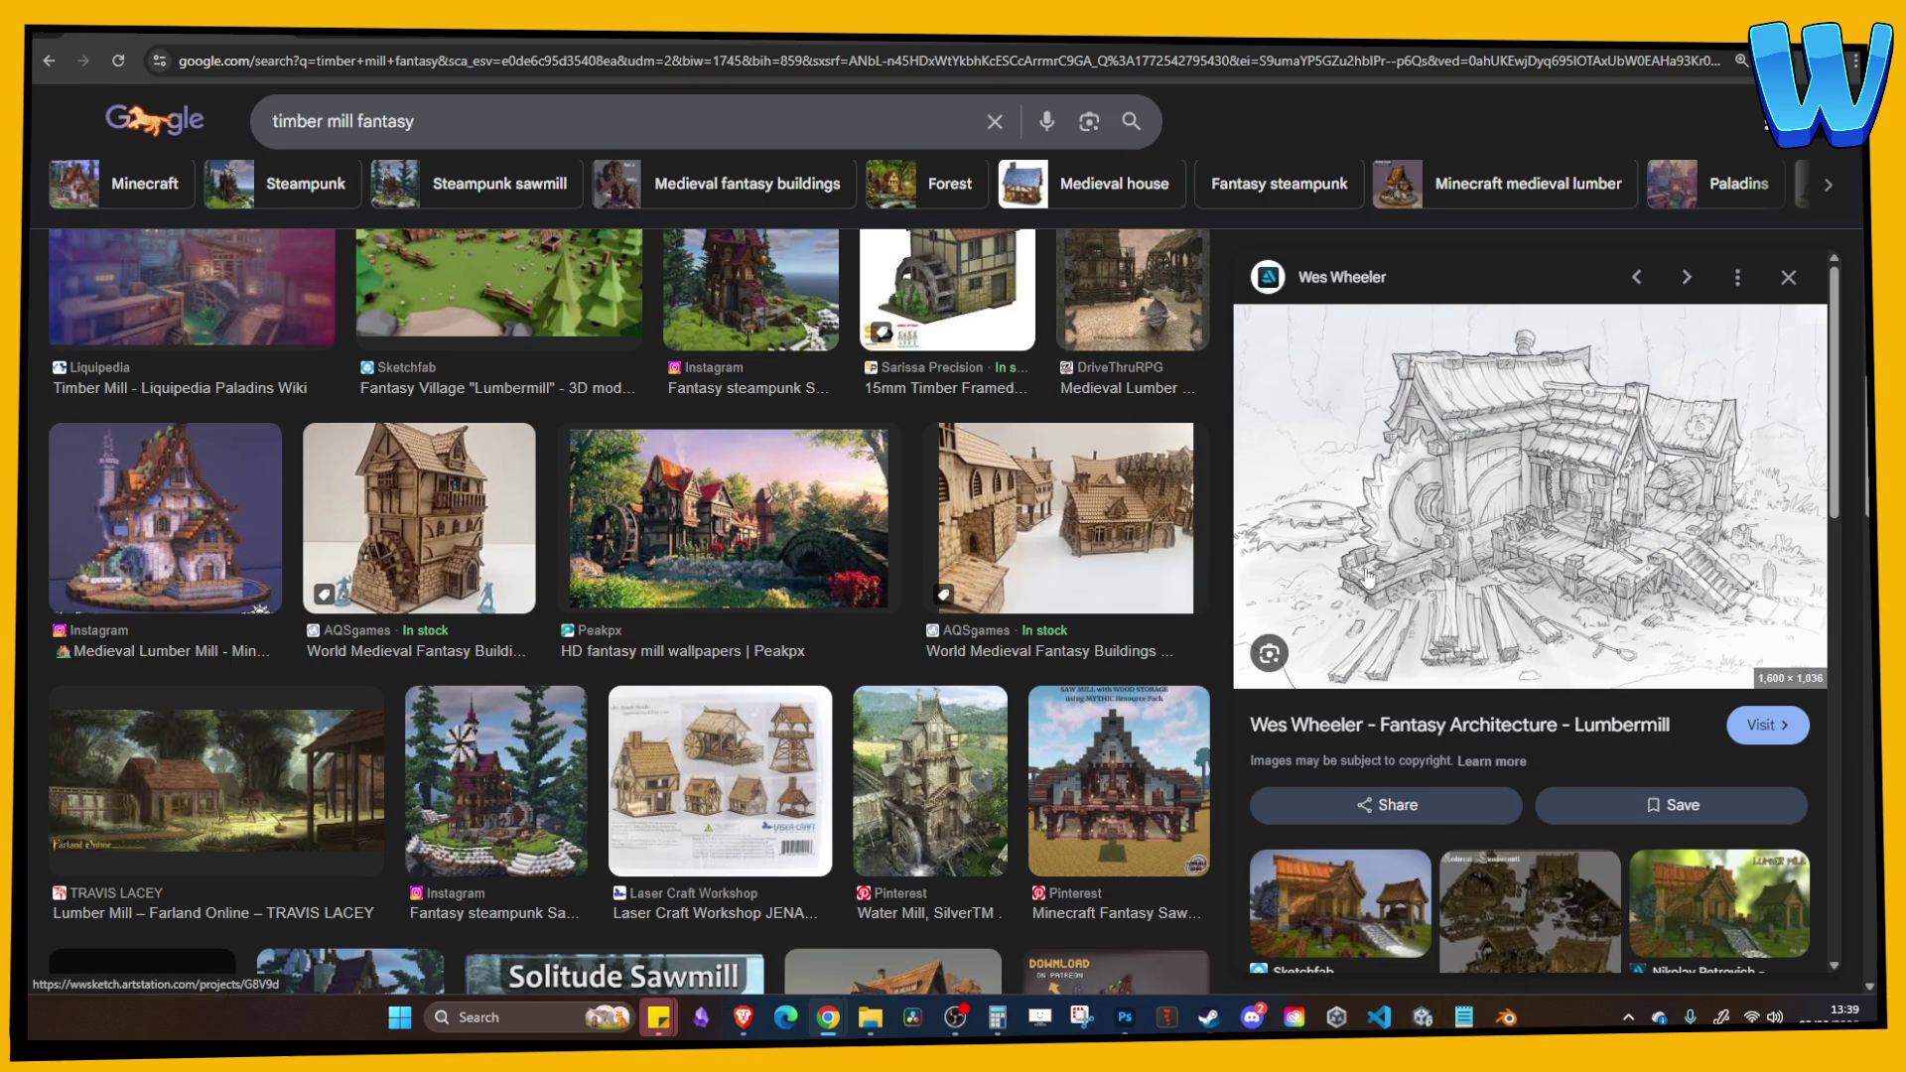
Step: Return to Blender after browsing the timber mill fantasy reference images
mouse_move(1506, 1016)
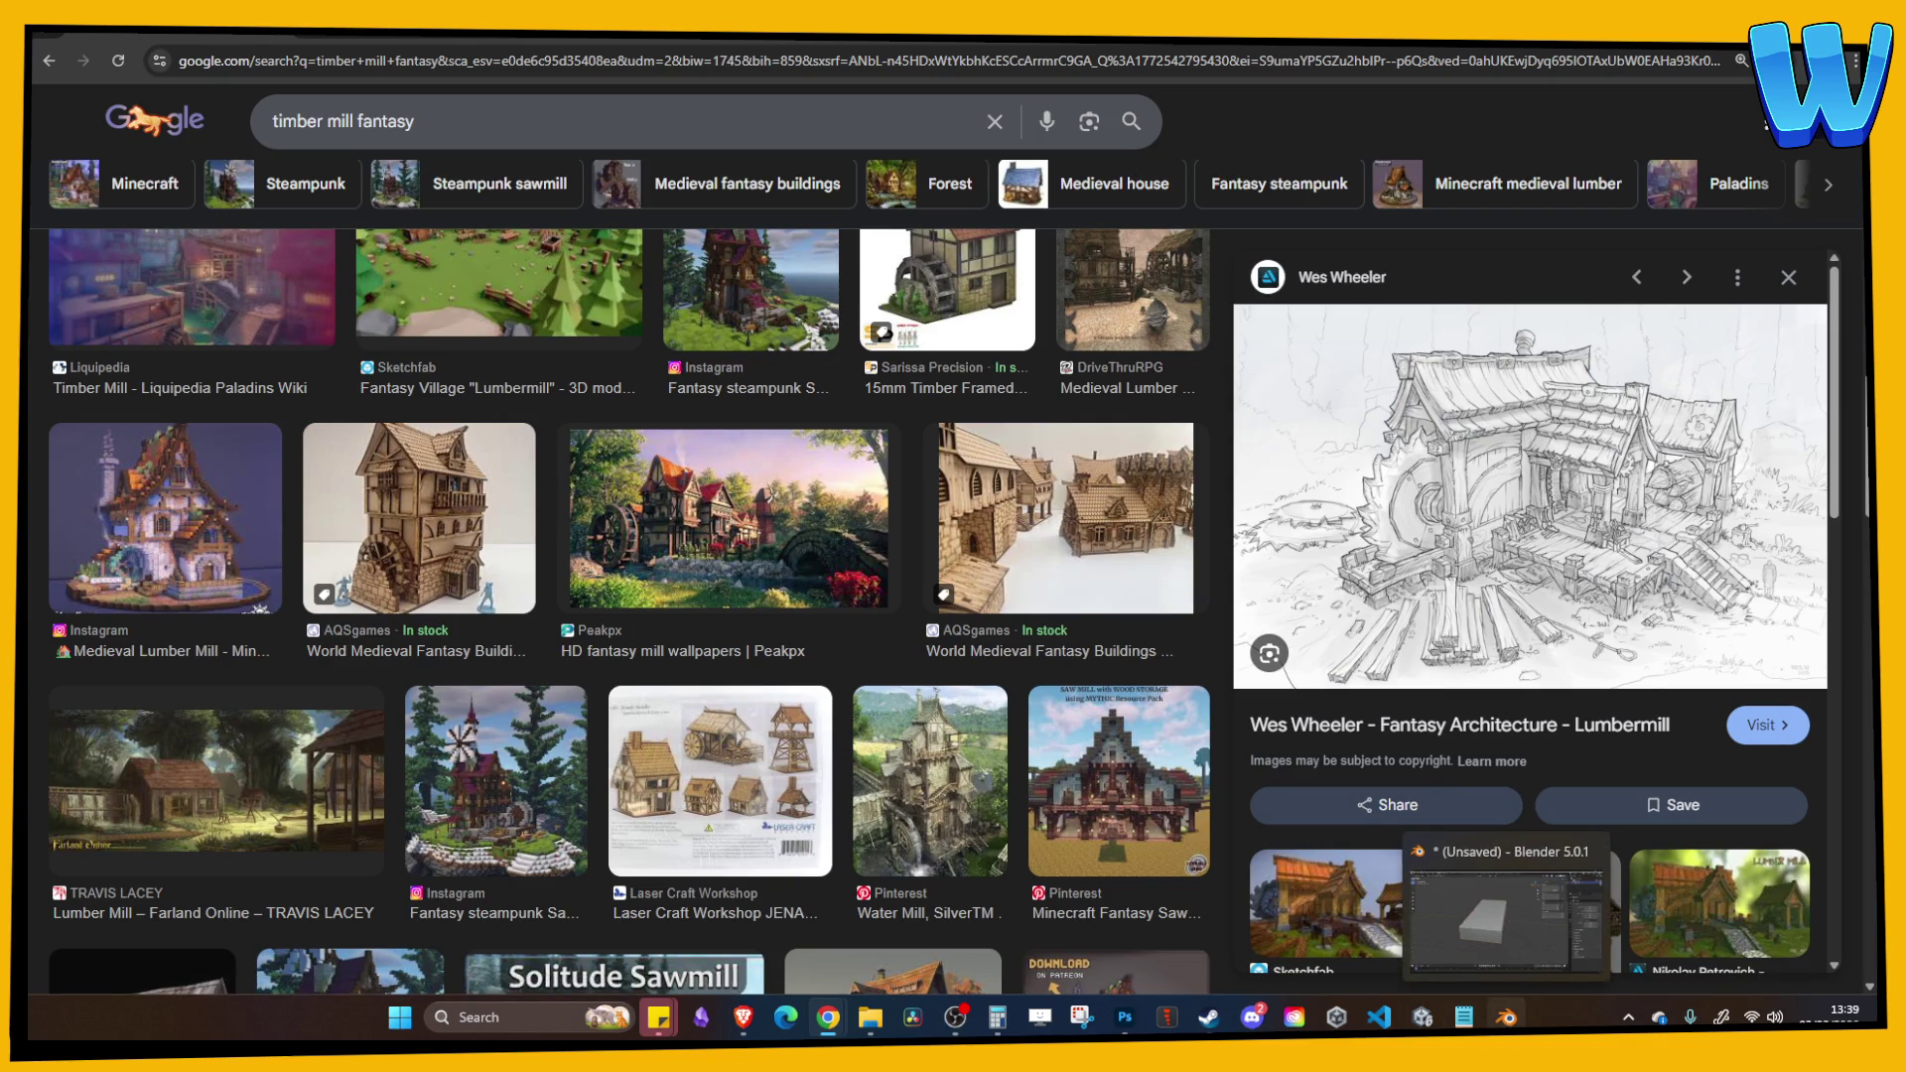
click(1504, 908)
Step: Try scaling the upper box along X, then cancel, leaving it unchanged
key(s)
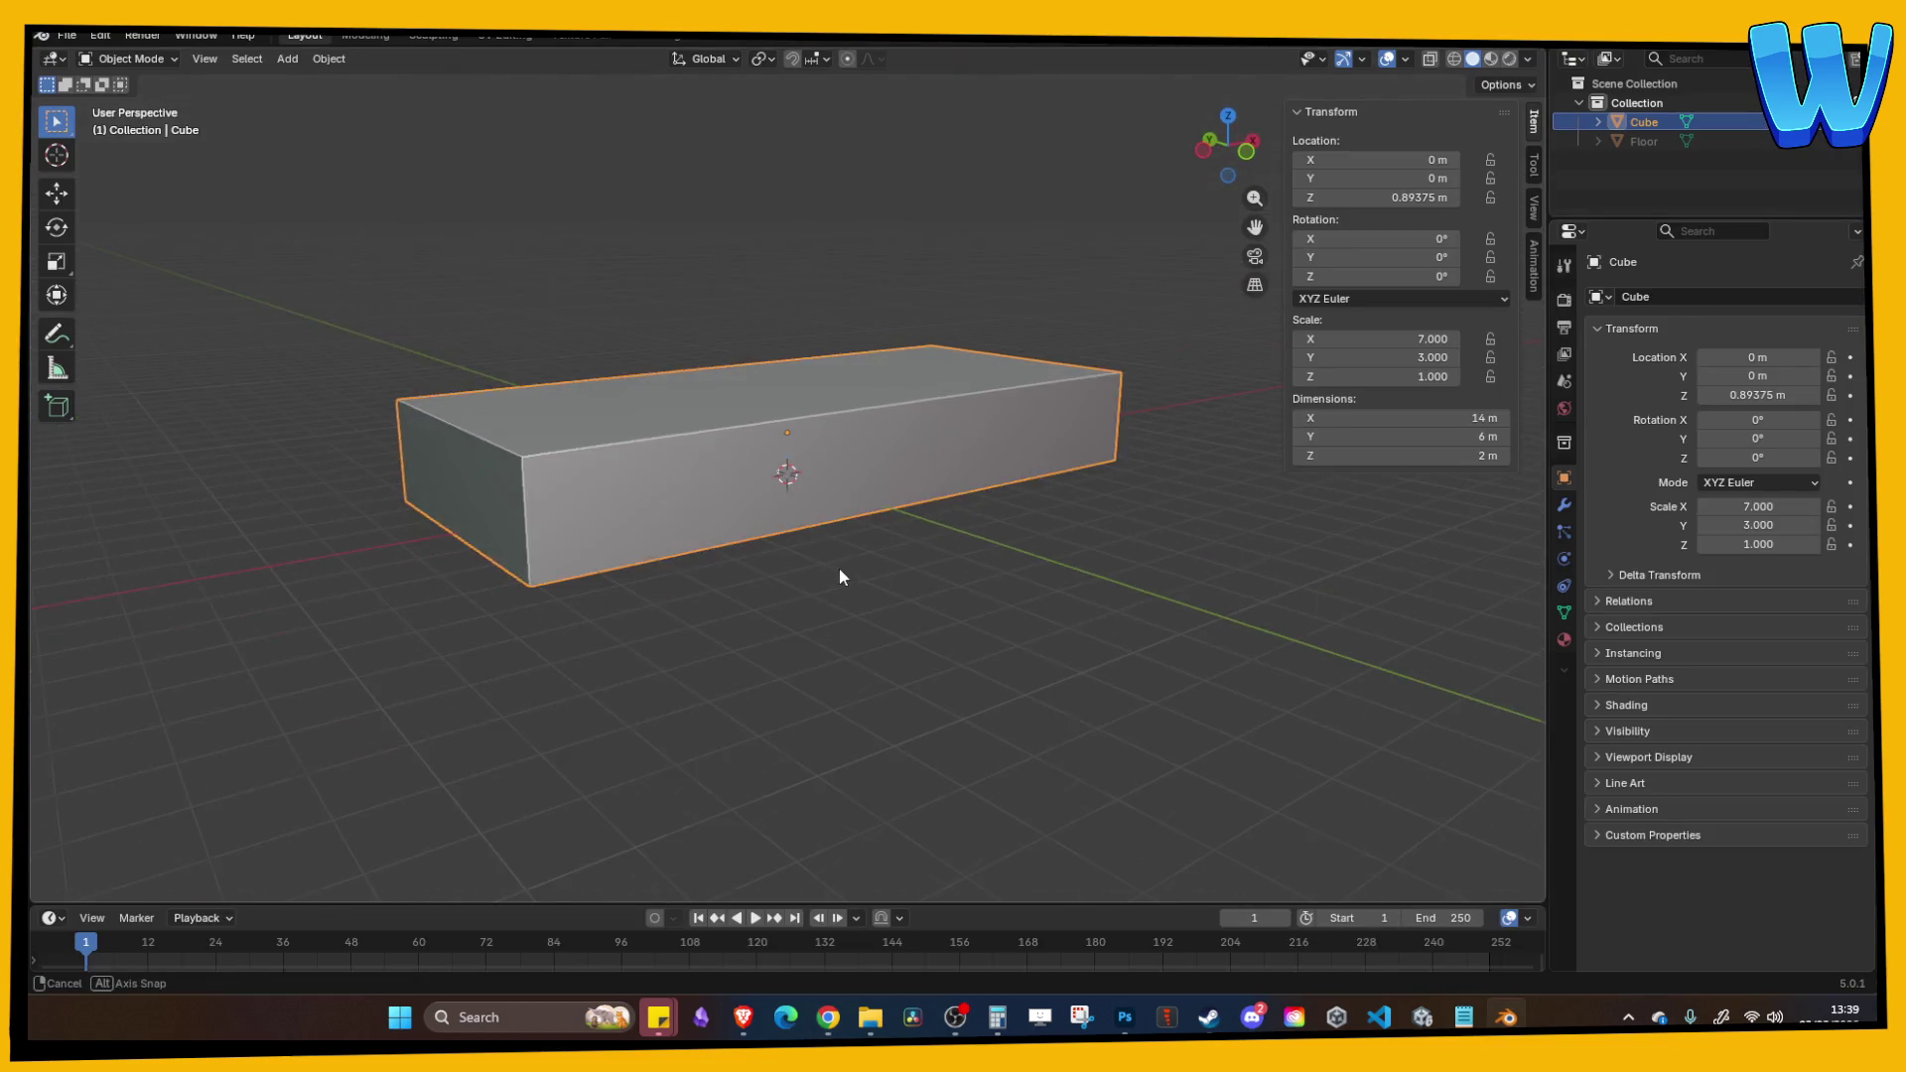
key(x)
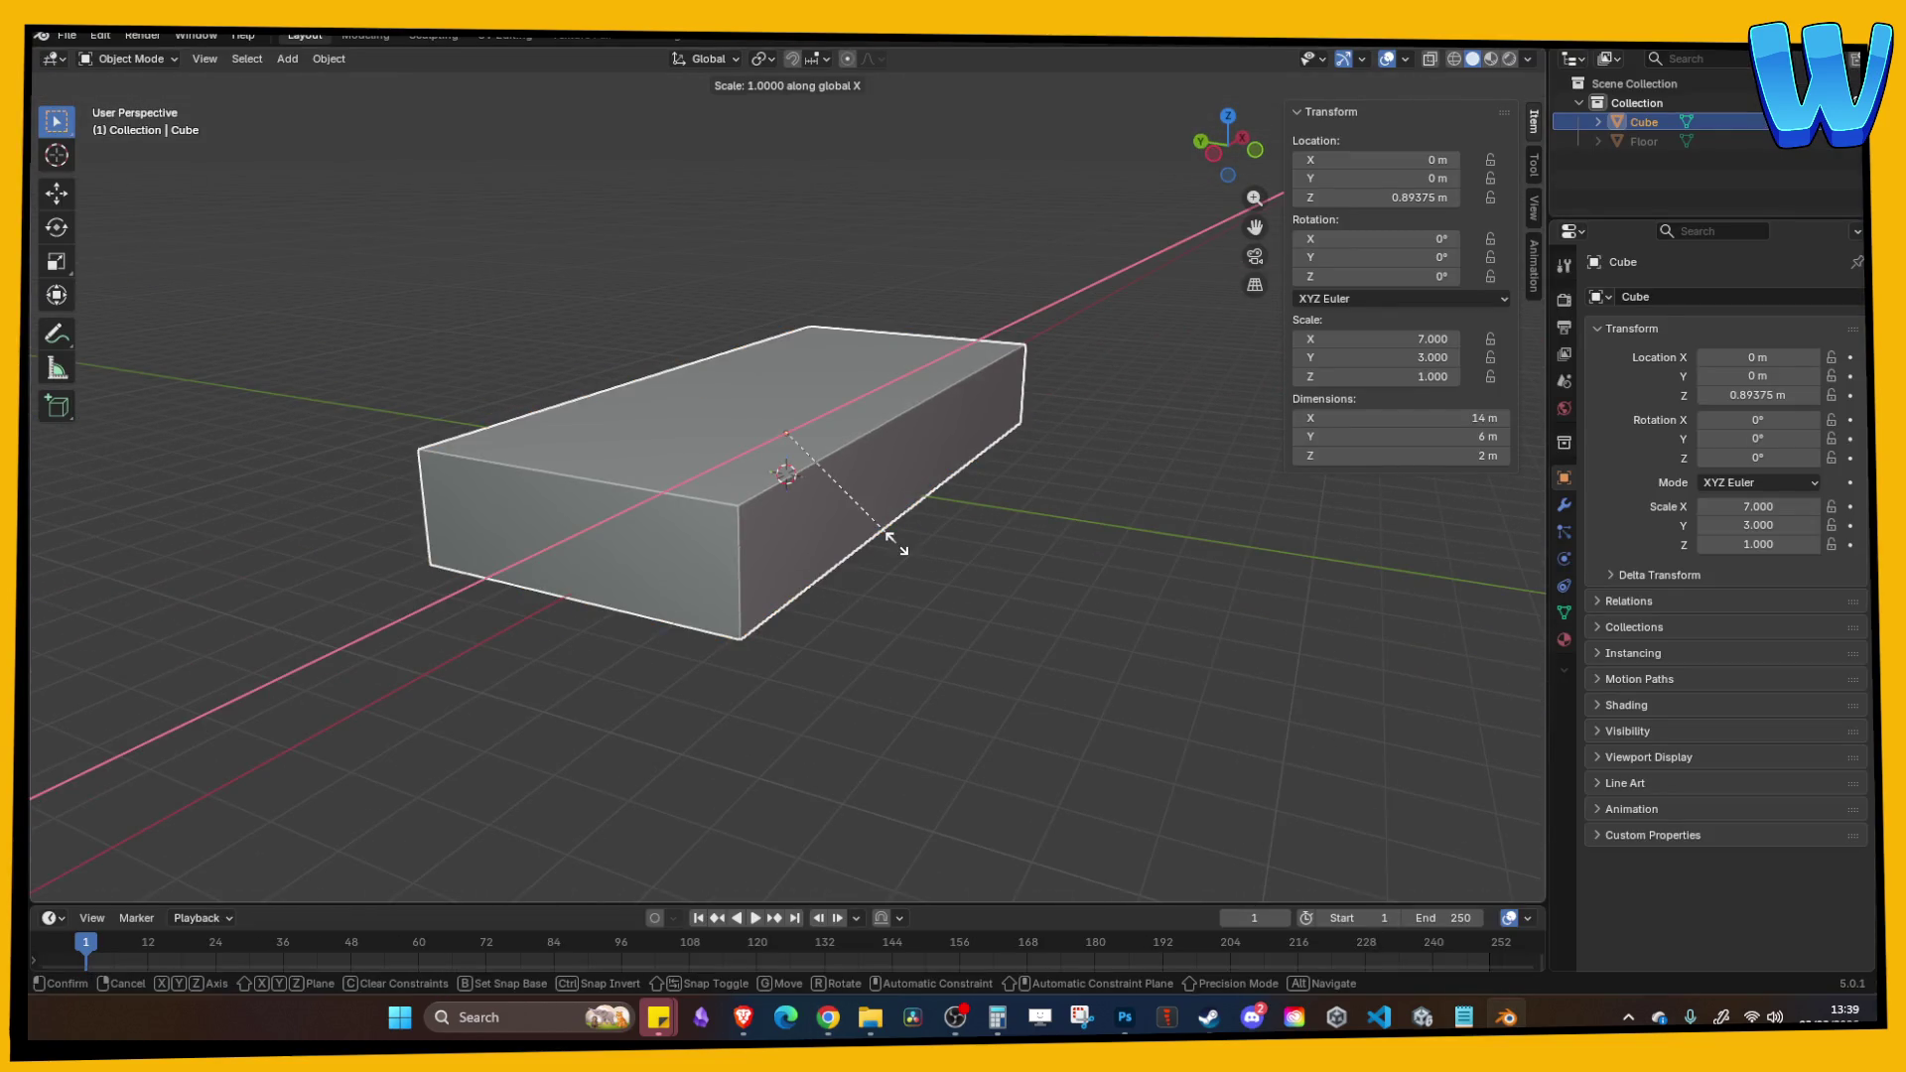
click(897, 542)
key(KP_4)
key(KP_4)
key(s)
key(x)
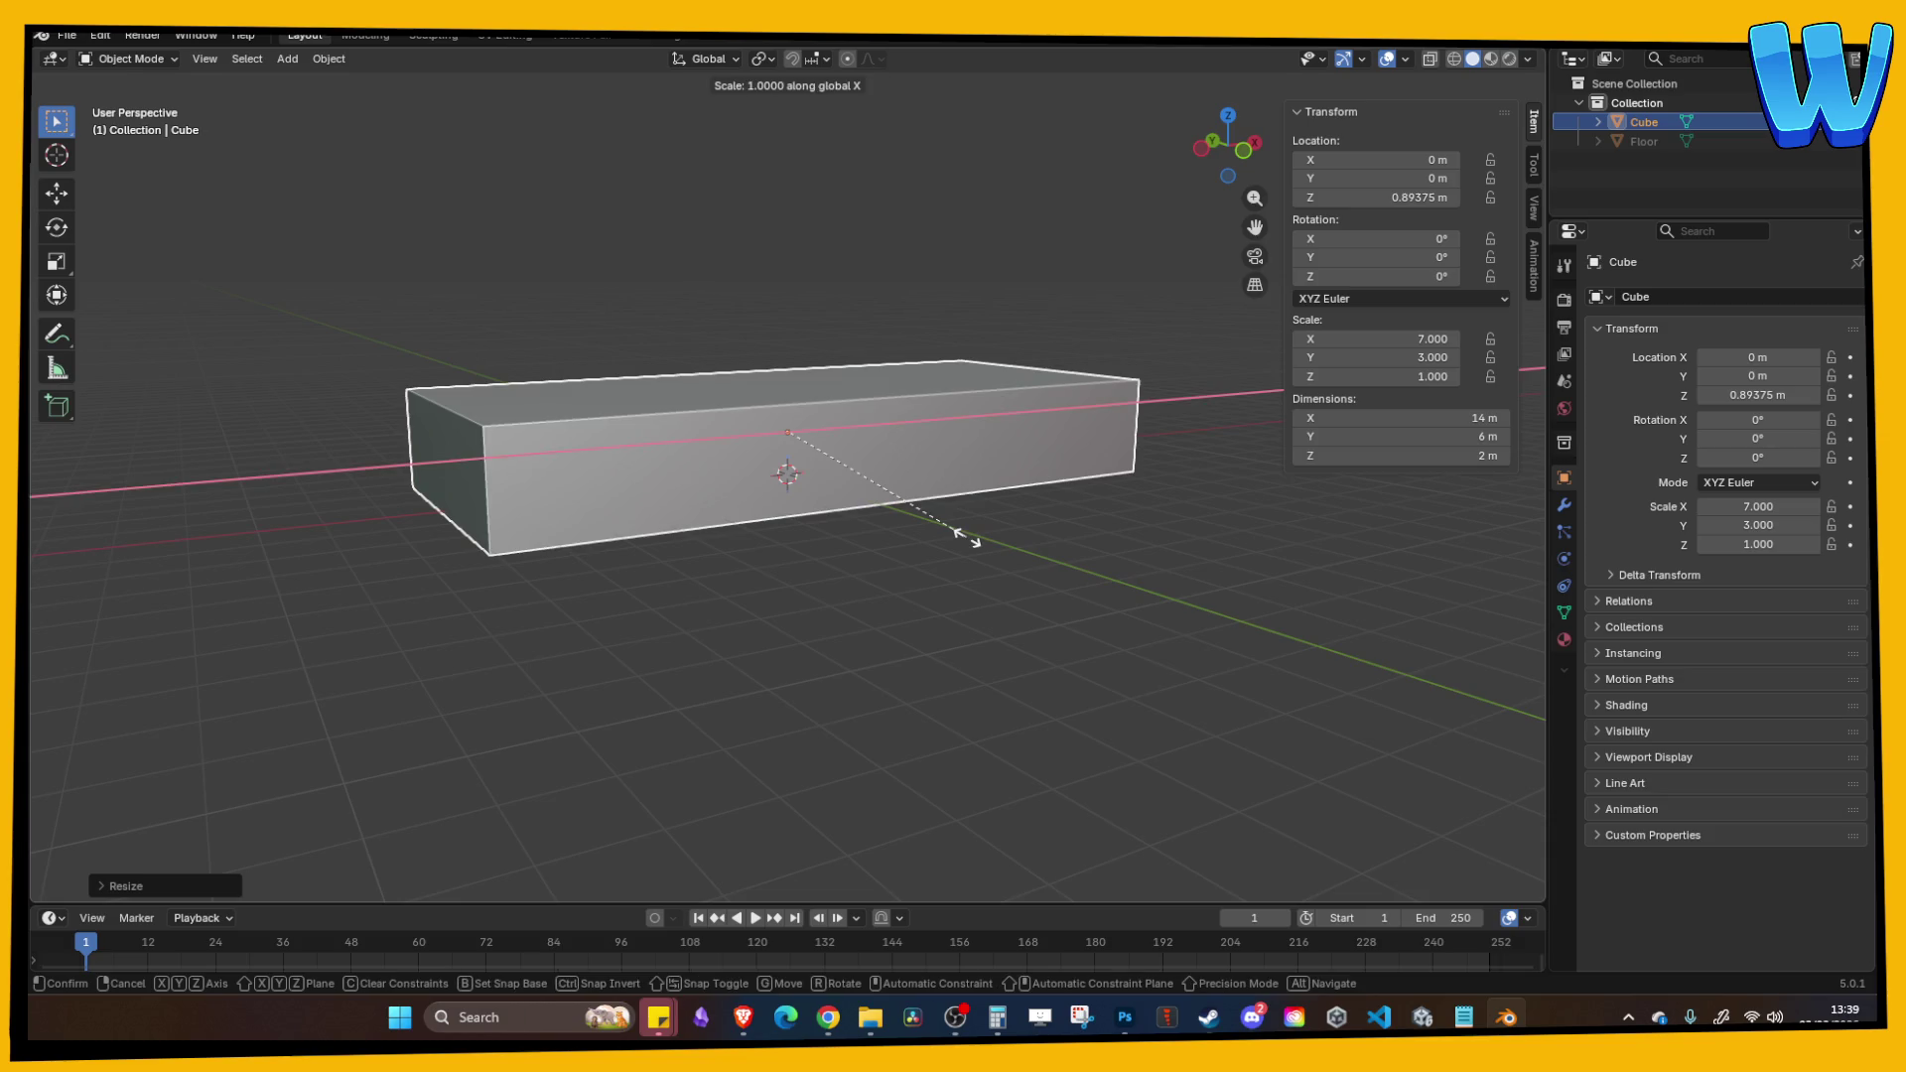
key(Escape)
Step: Set the box's Z dimension to 1 m, making a 14 × 6 × 1 m slab
click(1391, 455)
text(1)
key(Return)
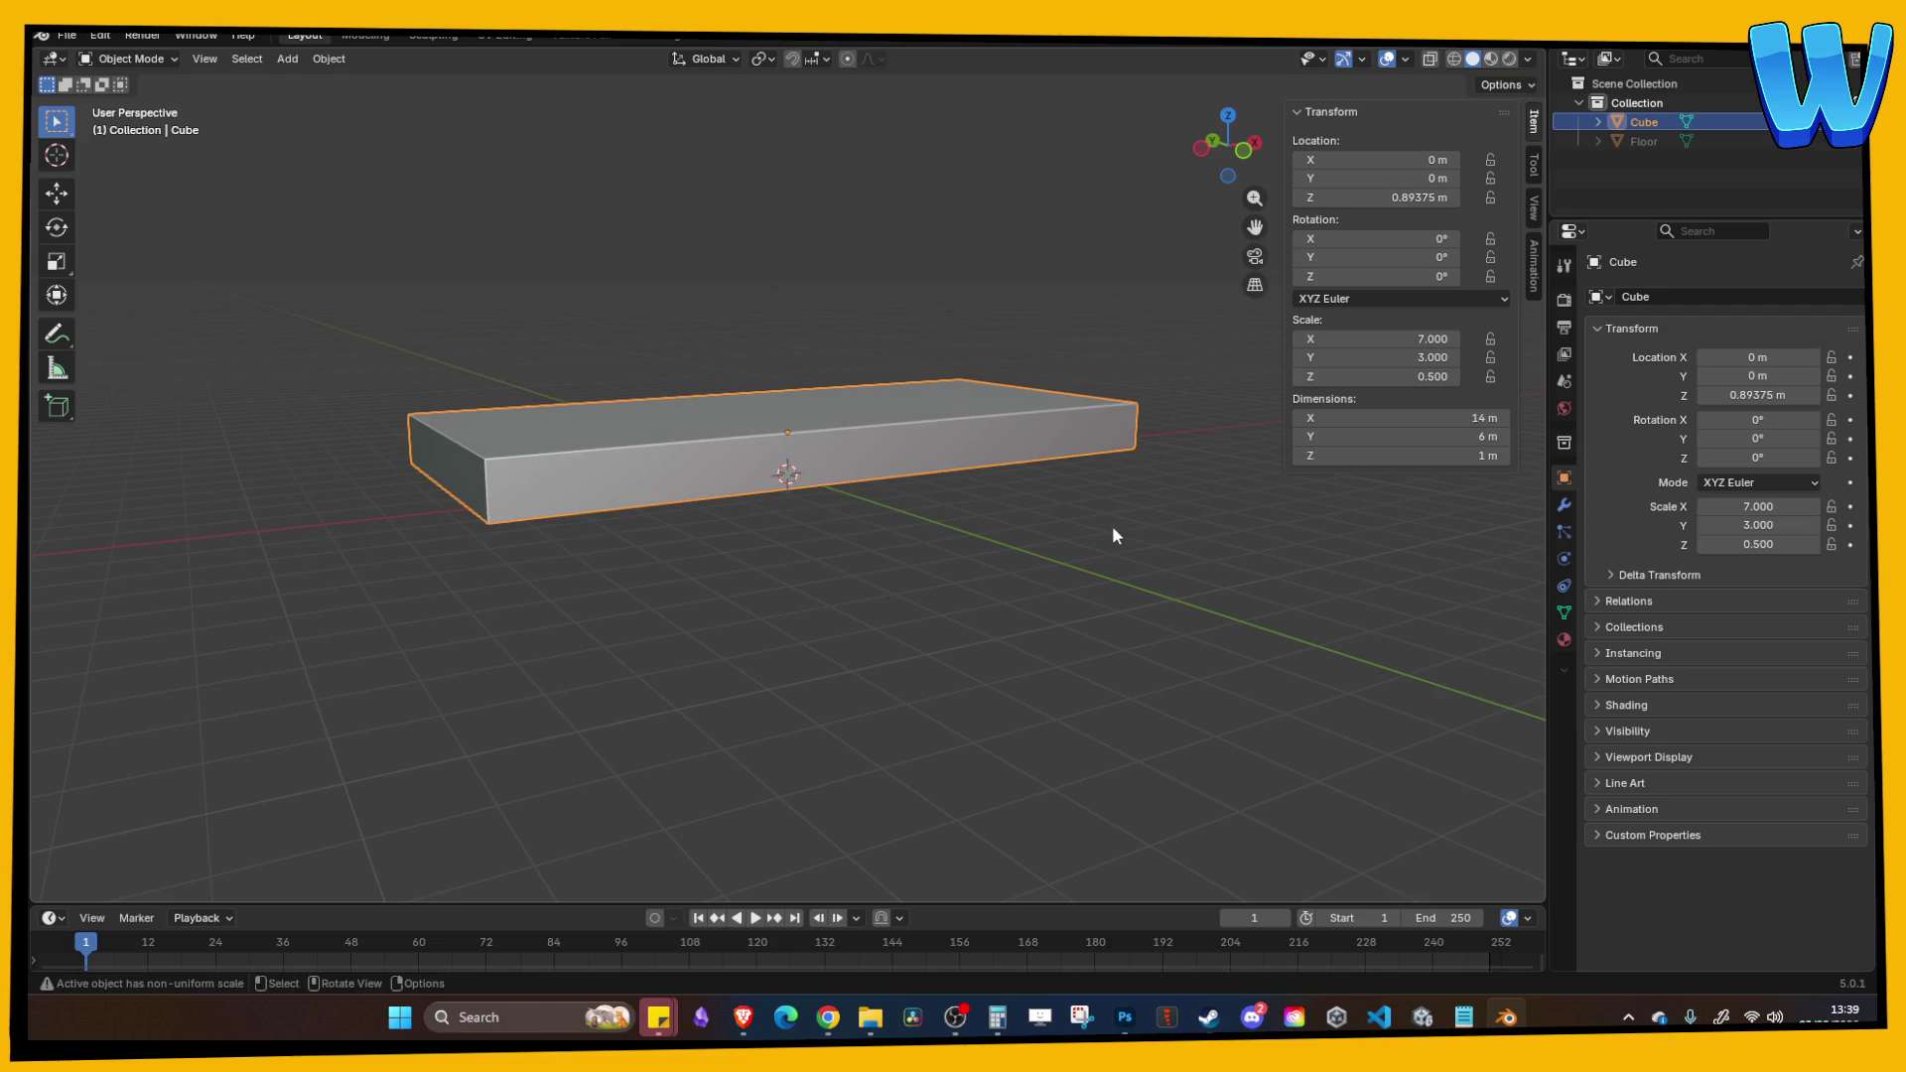
key(KP_4)
key(KP_4)
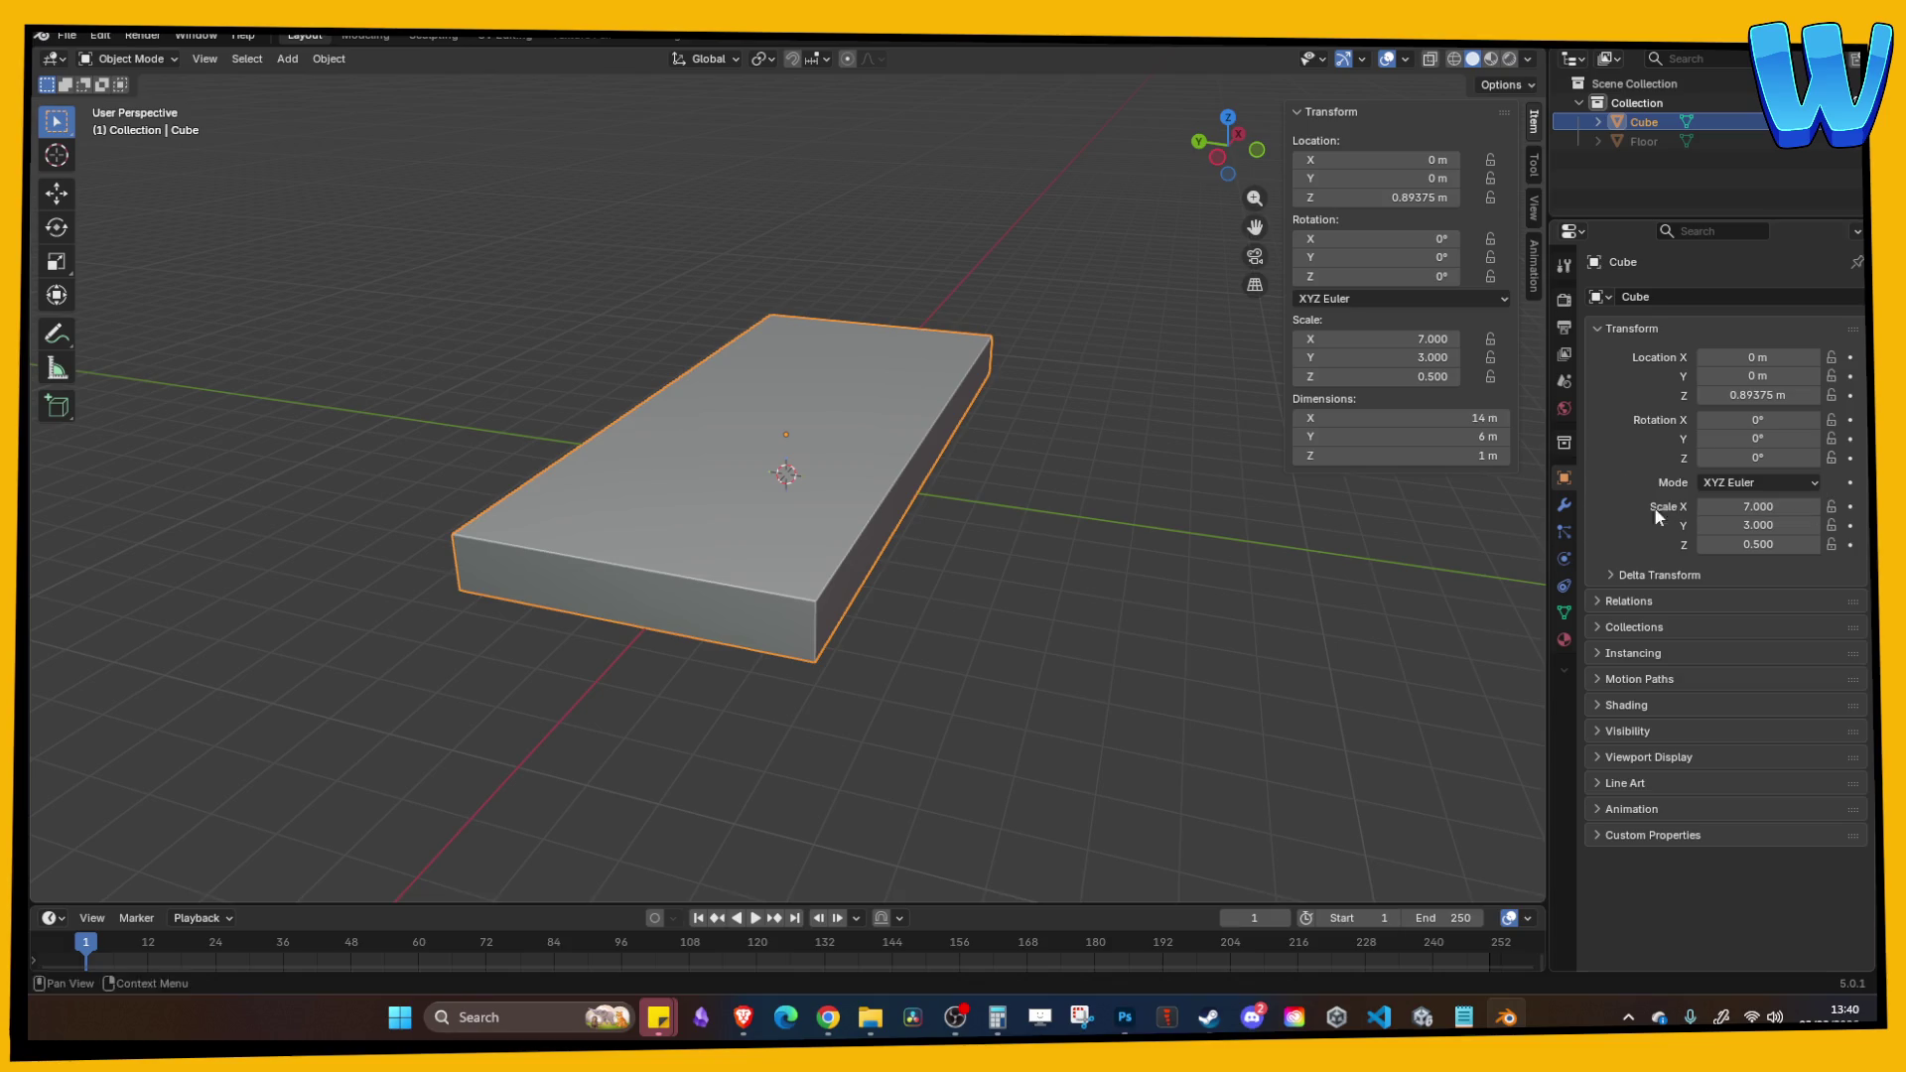
click(946, 633)
mouse_move(946, 633)
mouse_down()
mouse_move(1039, 652)
mouse_move(887, 579)
mouse_up()
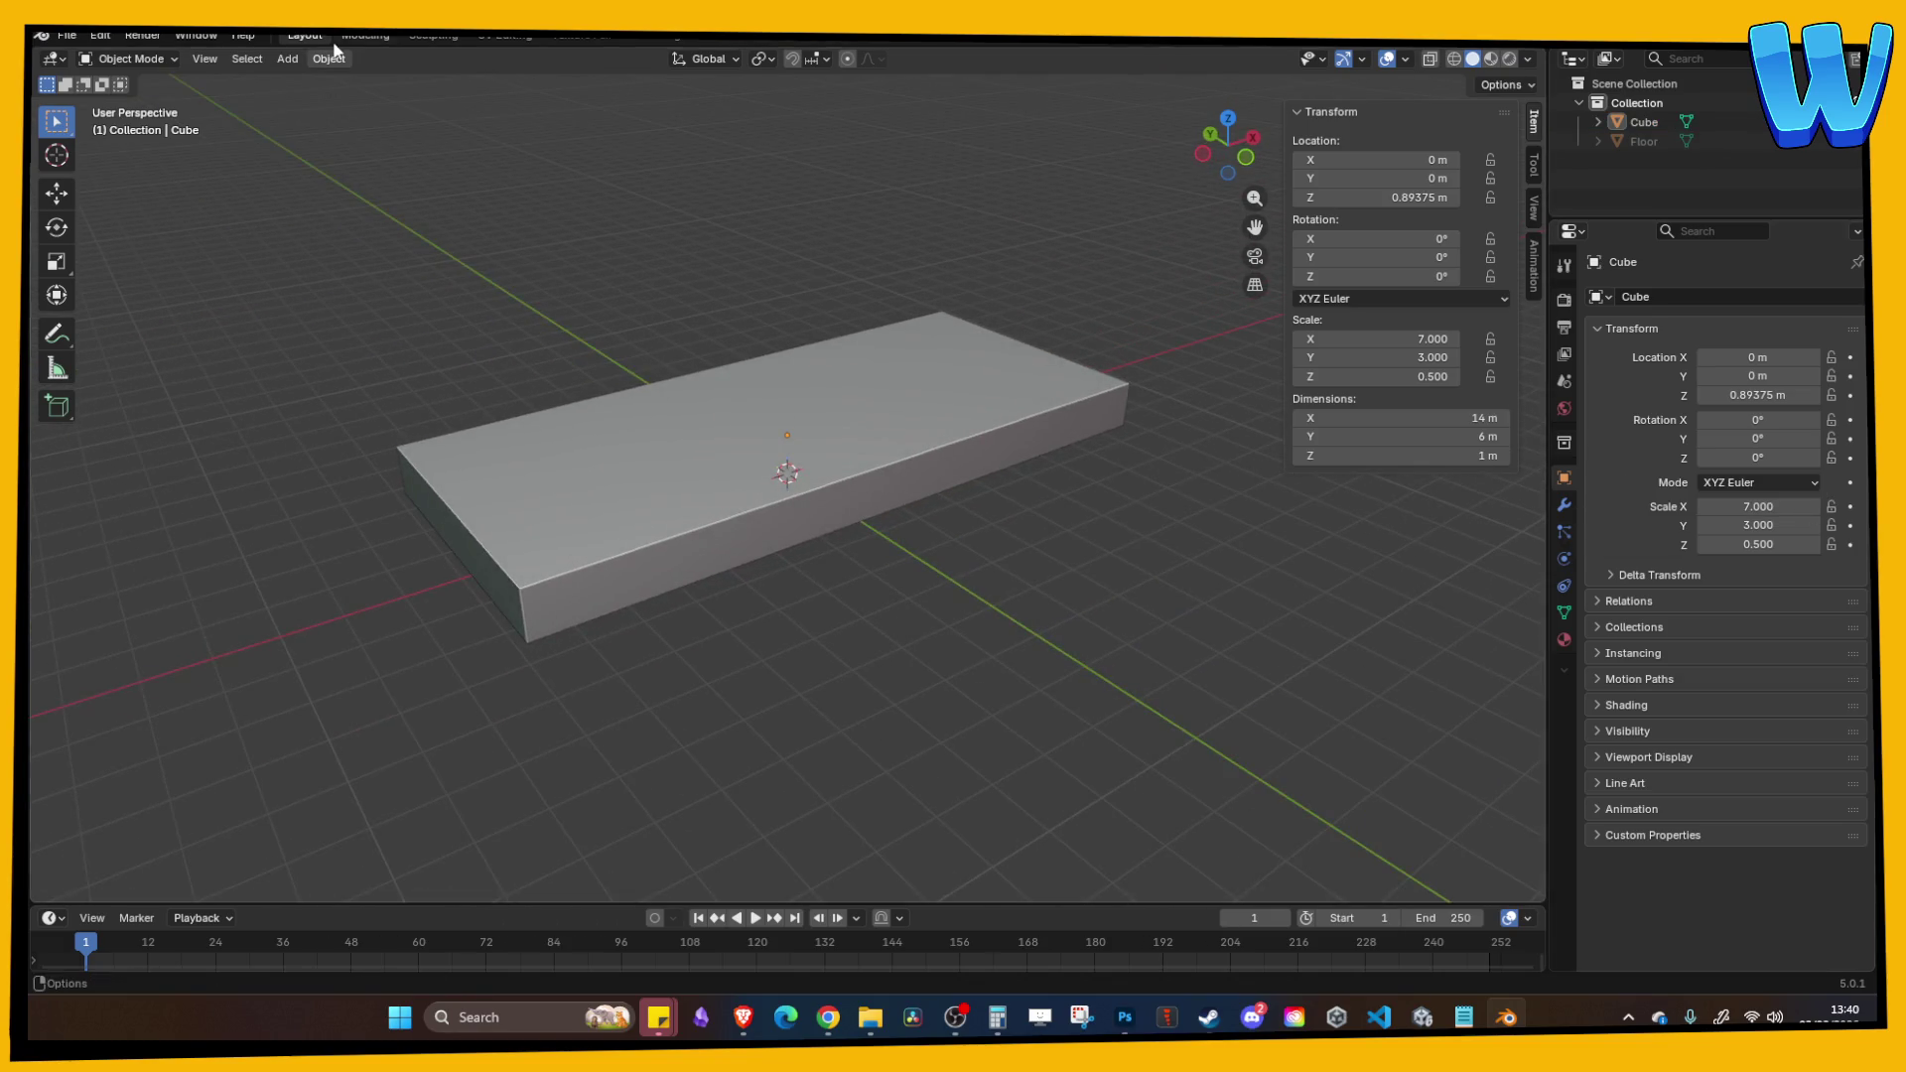
Step: Add a new cube and raise it above the slab along Z
click(287, 58)
mouse_move(314, 81)
click(494, 99)
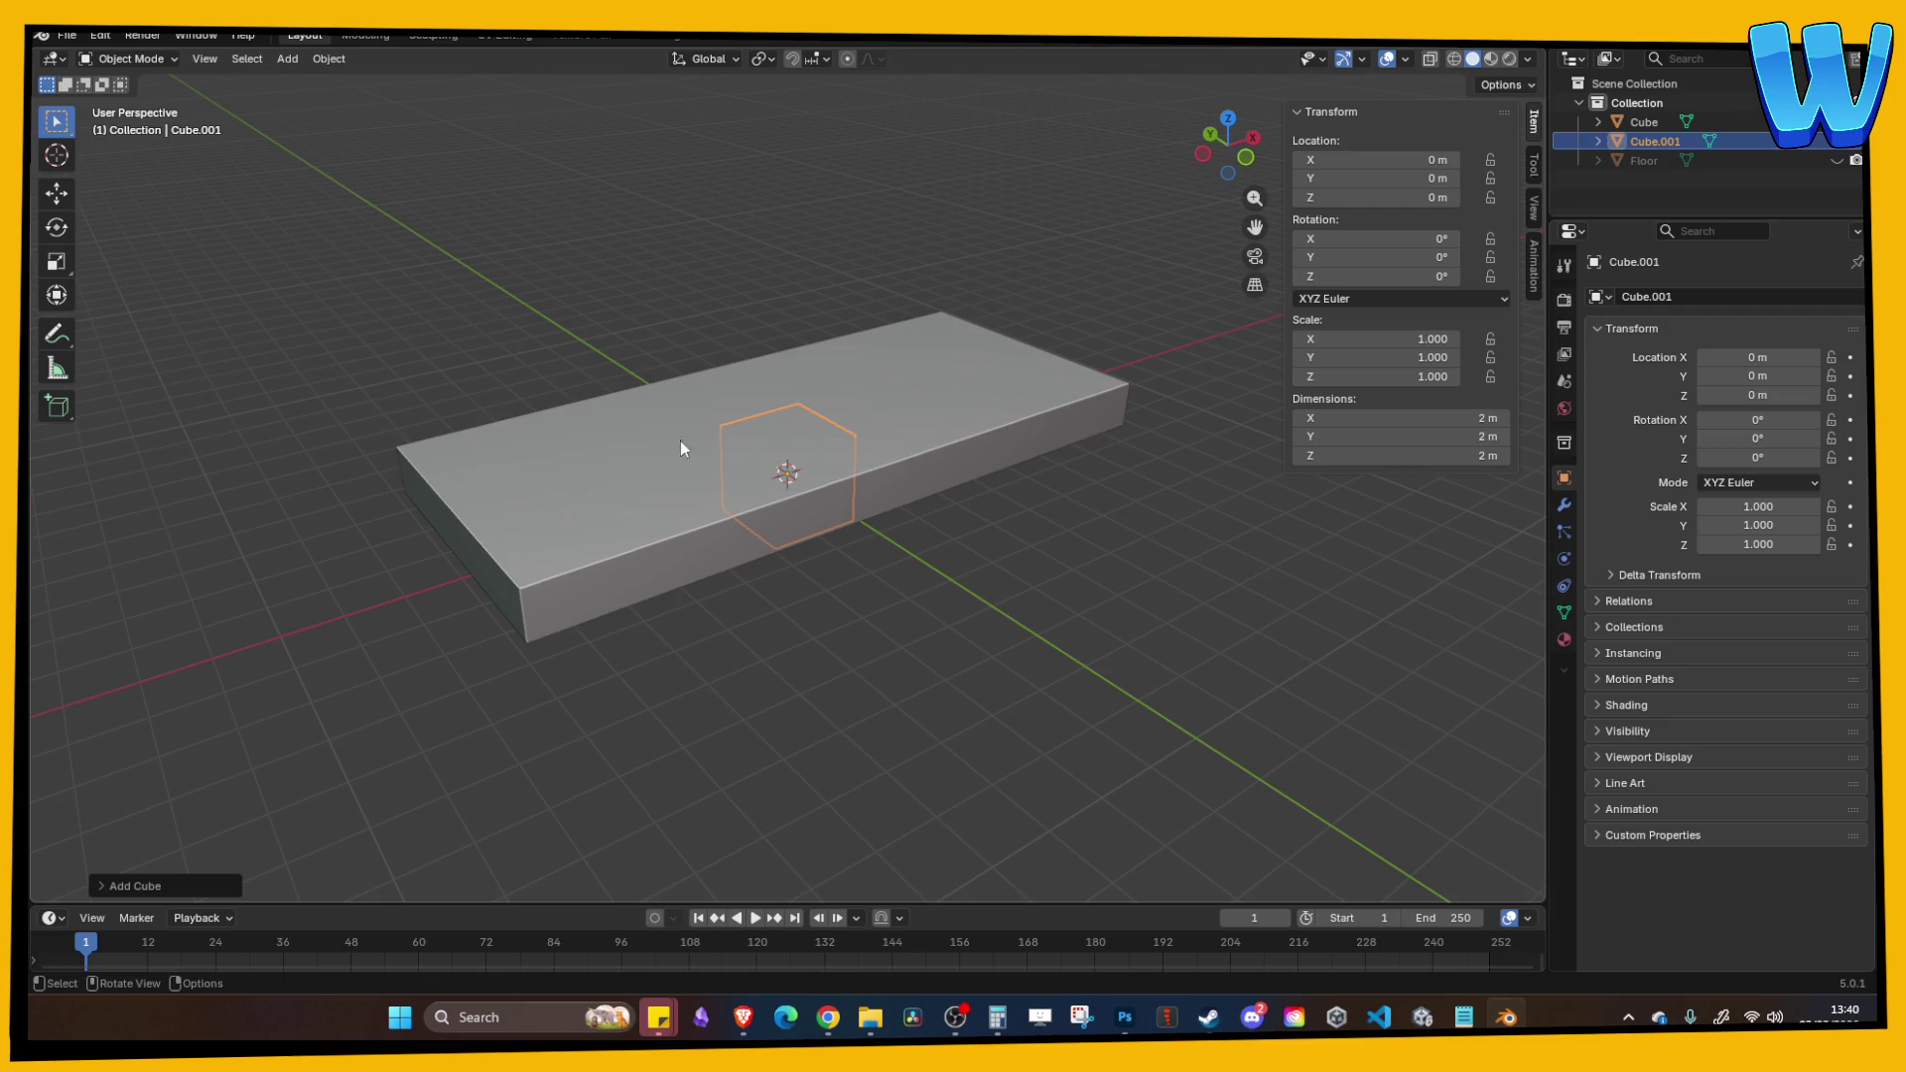
key(g)
key(z)
click(714, 367)
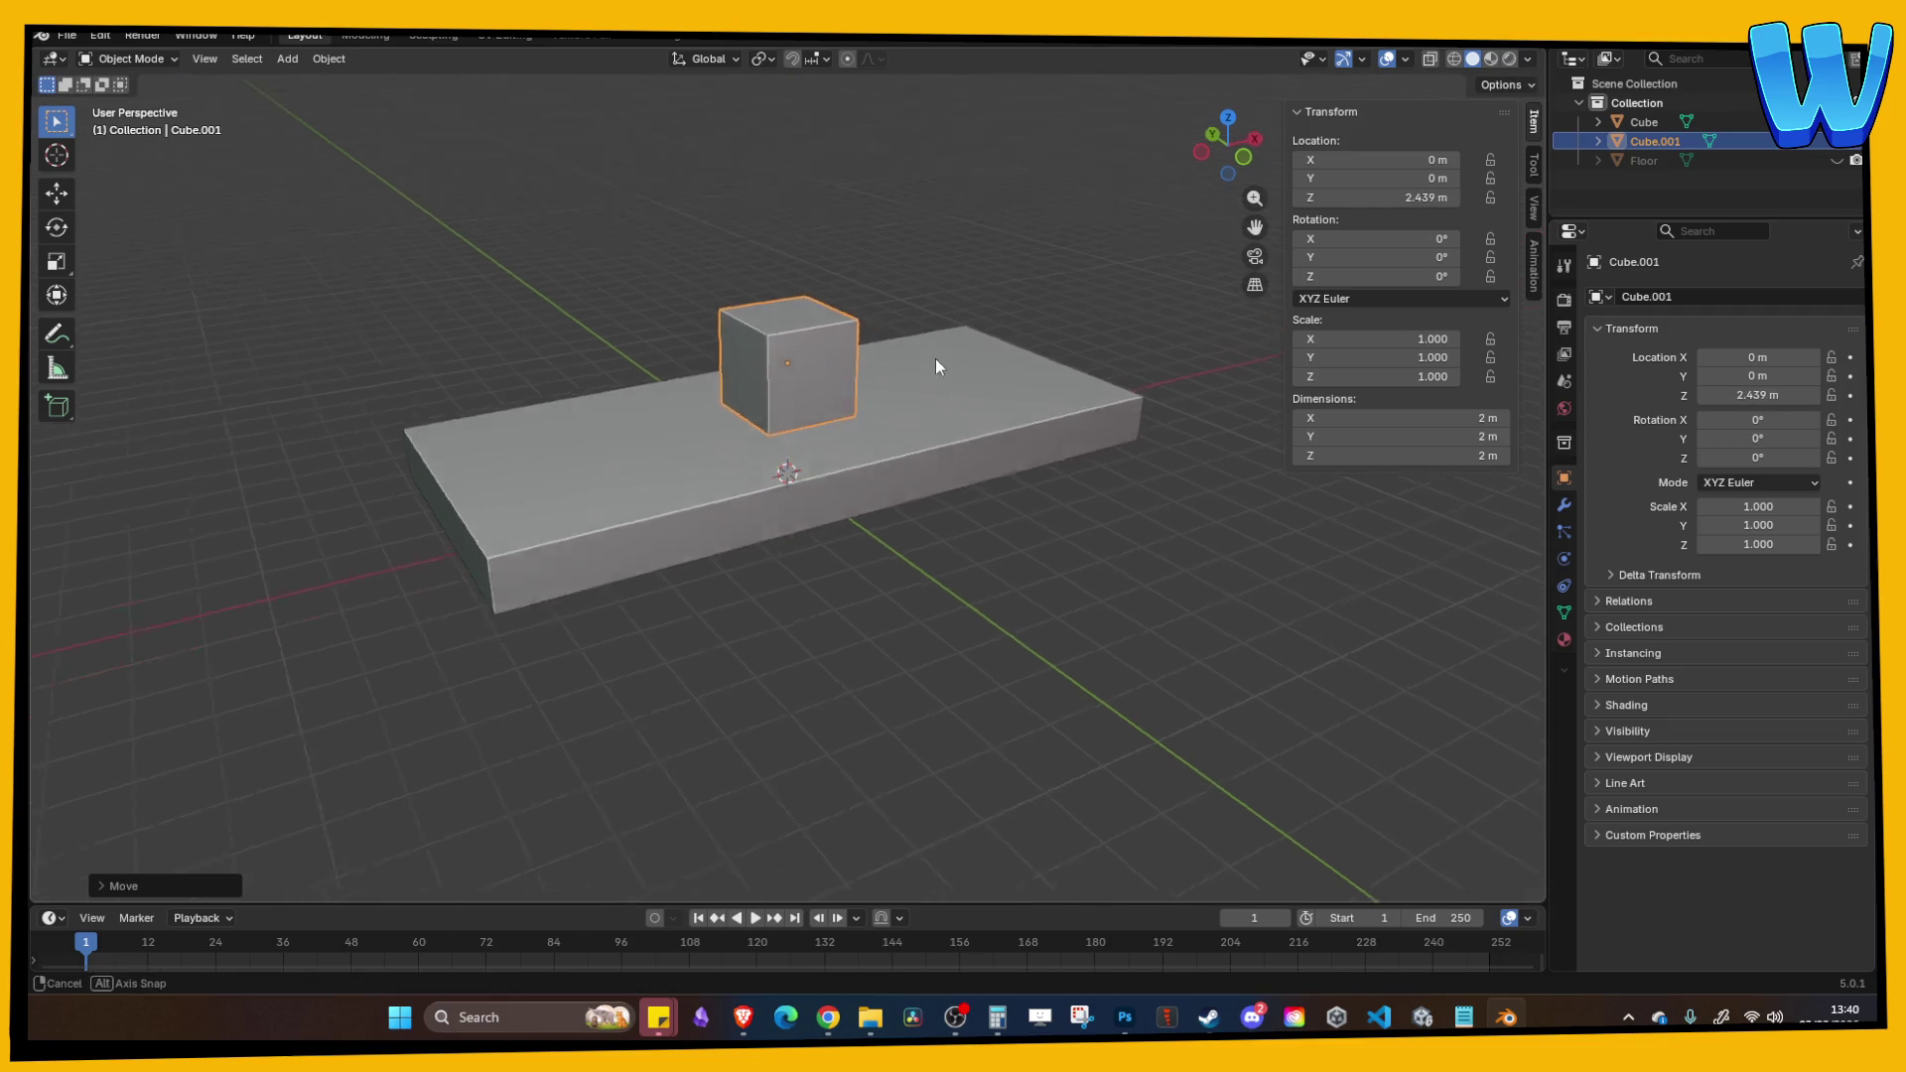
Step: Stretch the new cube to 14 m along X
mouse_move(936, 359)
mouse_down()
mouse_move(923, 258)
mouse_move(933, 282)
mouse_up()
key(s)
key(x)
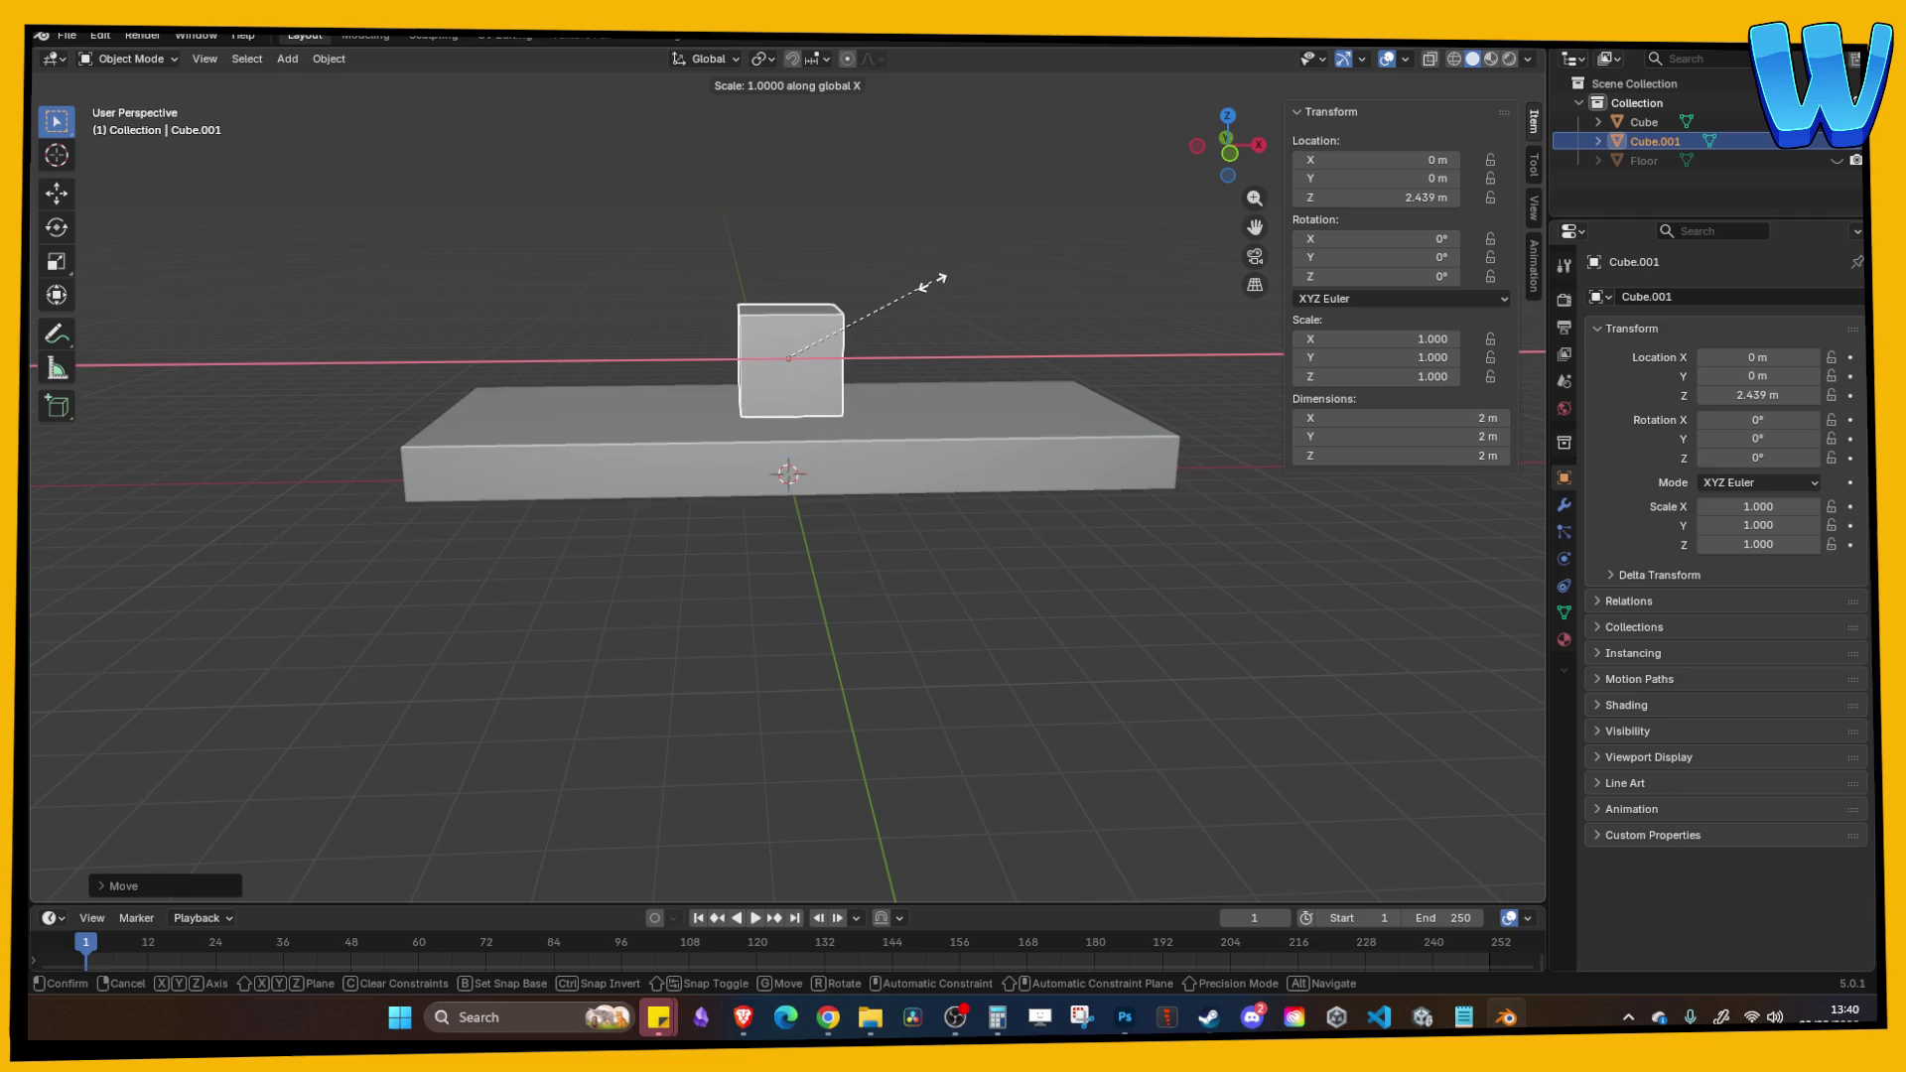
text(10)
key(BackSpace)
key(BackSpace)
text(12)
key(BackSpace)
key(BackSpace)
key(Return)
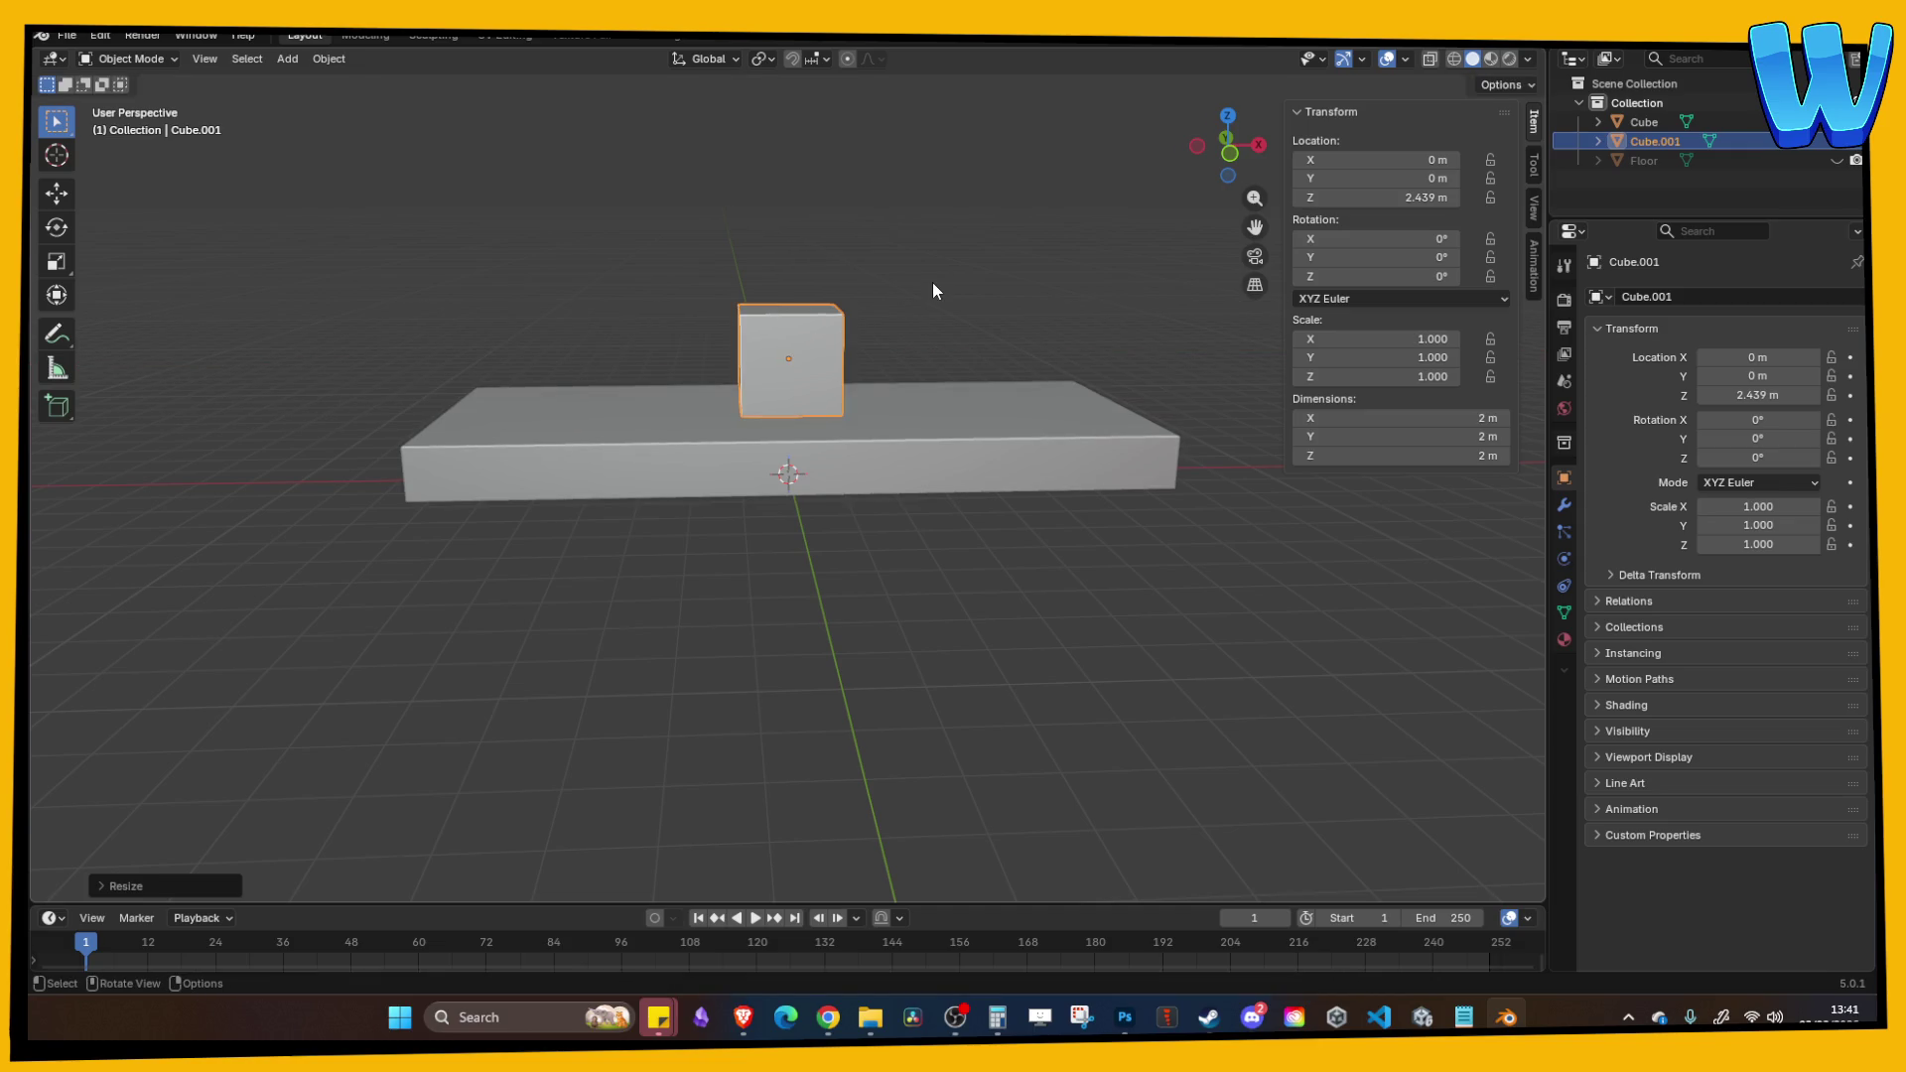
double_click(1348, 417)
text(14)
key(Return)
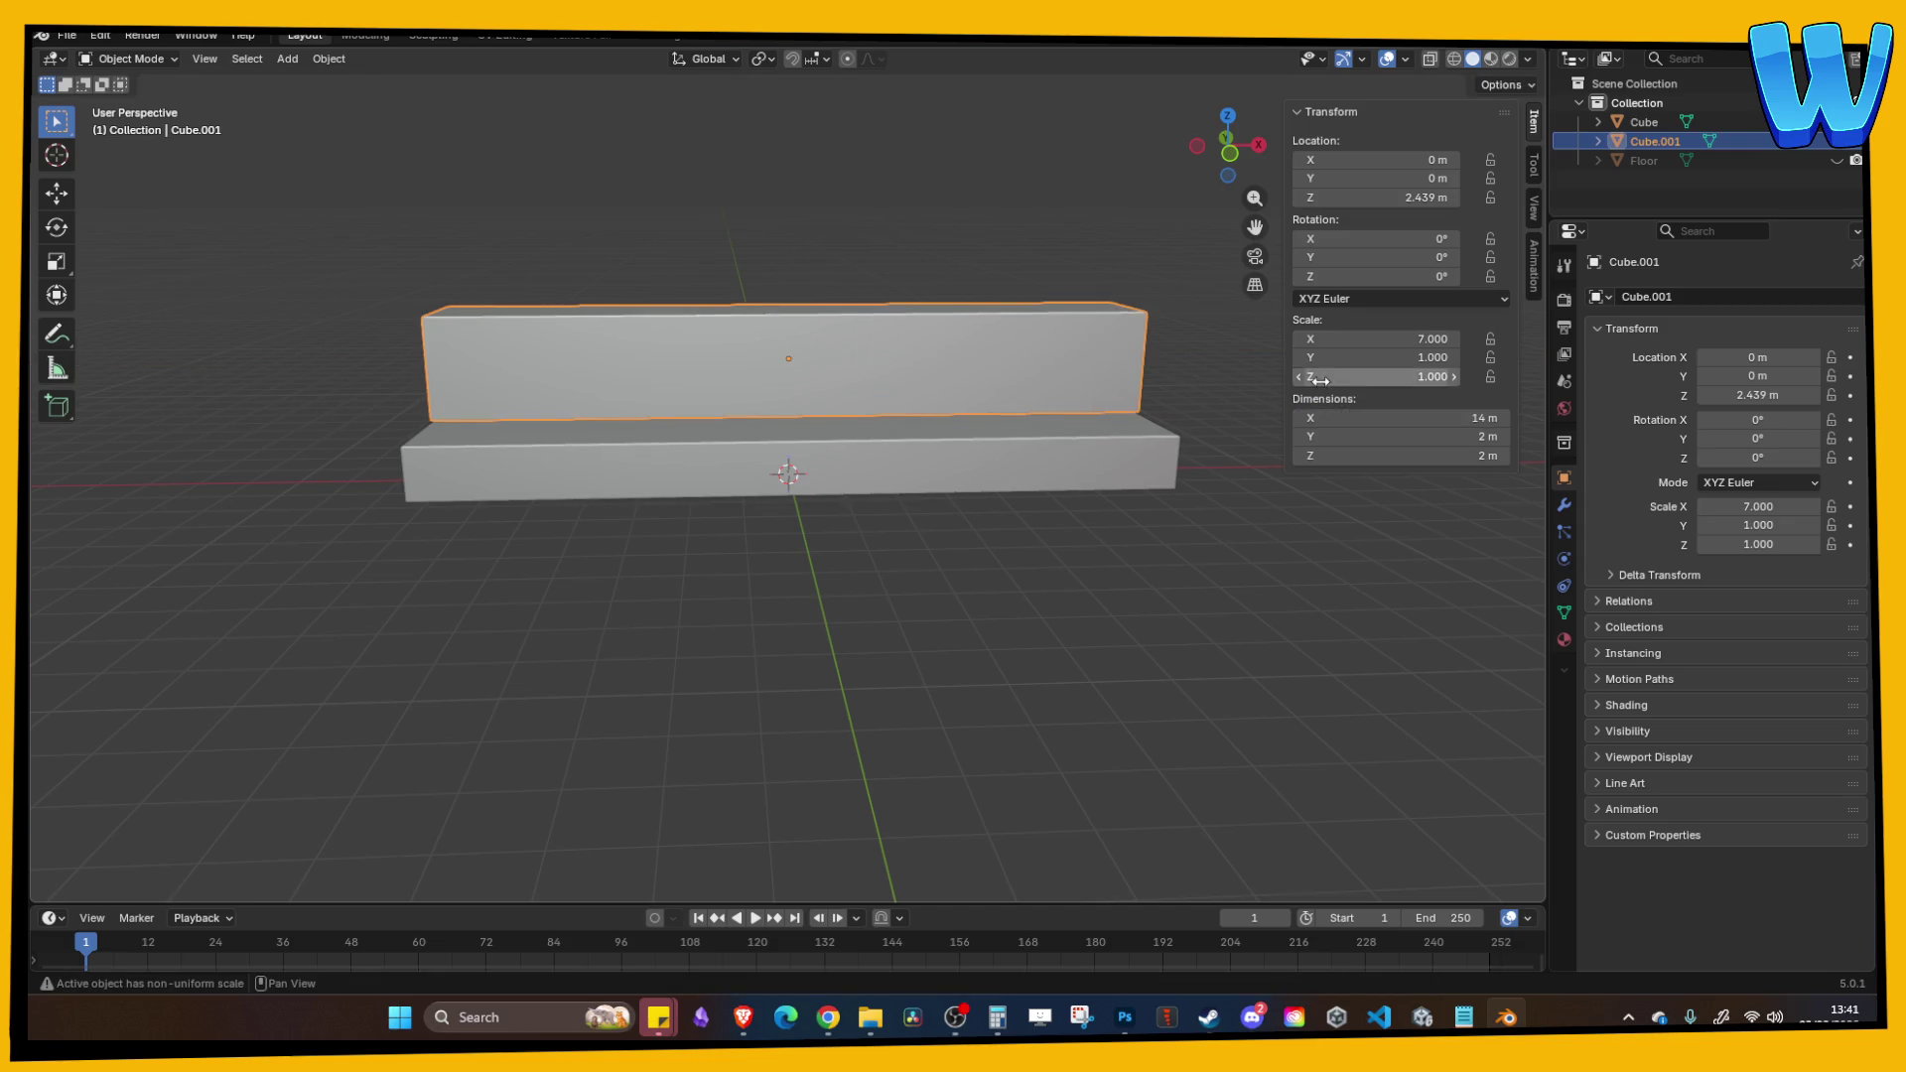
Step: Set the cube's Z and Y dimensions to 1 m, forming a bar
drag(962, 483, 1146, 482)
double_click(1428, 455)
text(1)
key(Return)
double_click(1428, 435)
text(1)
key(Return)
Step: Move the bar along Y to the slab's edge, around Y −2.24 m
mouse_move(1392, 522)
mouse_down()
mouse_move(842, 578)
mouse_move(739, 469)
mouse_up()
key(g)
key(y)
key(x)
key(y)
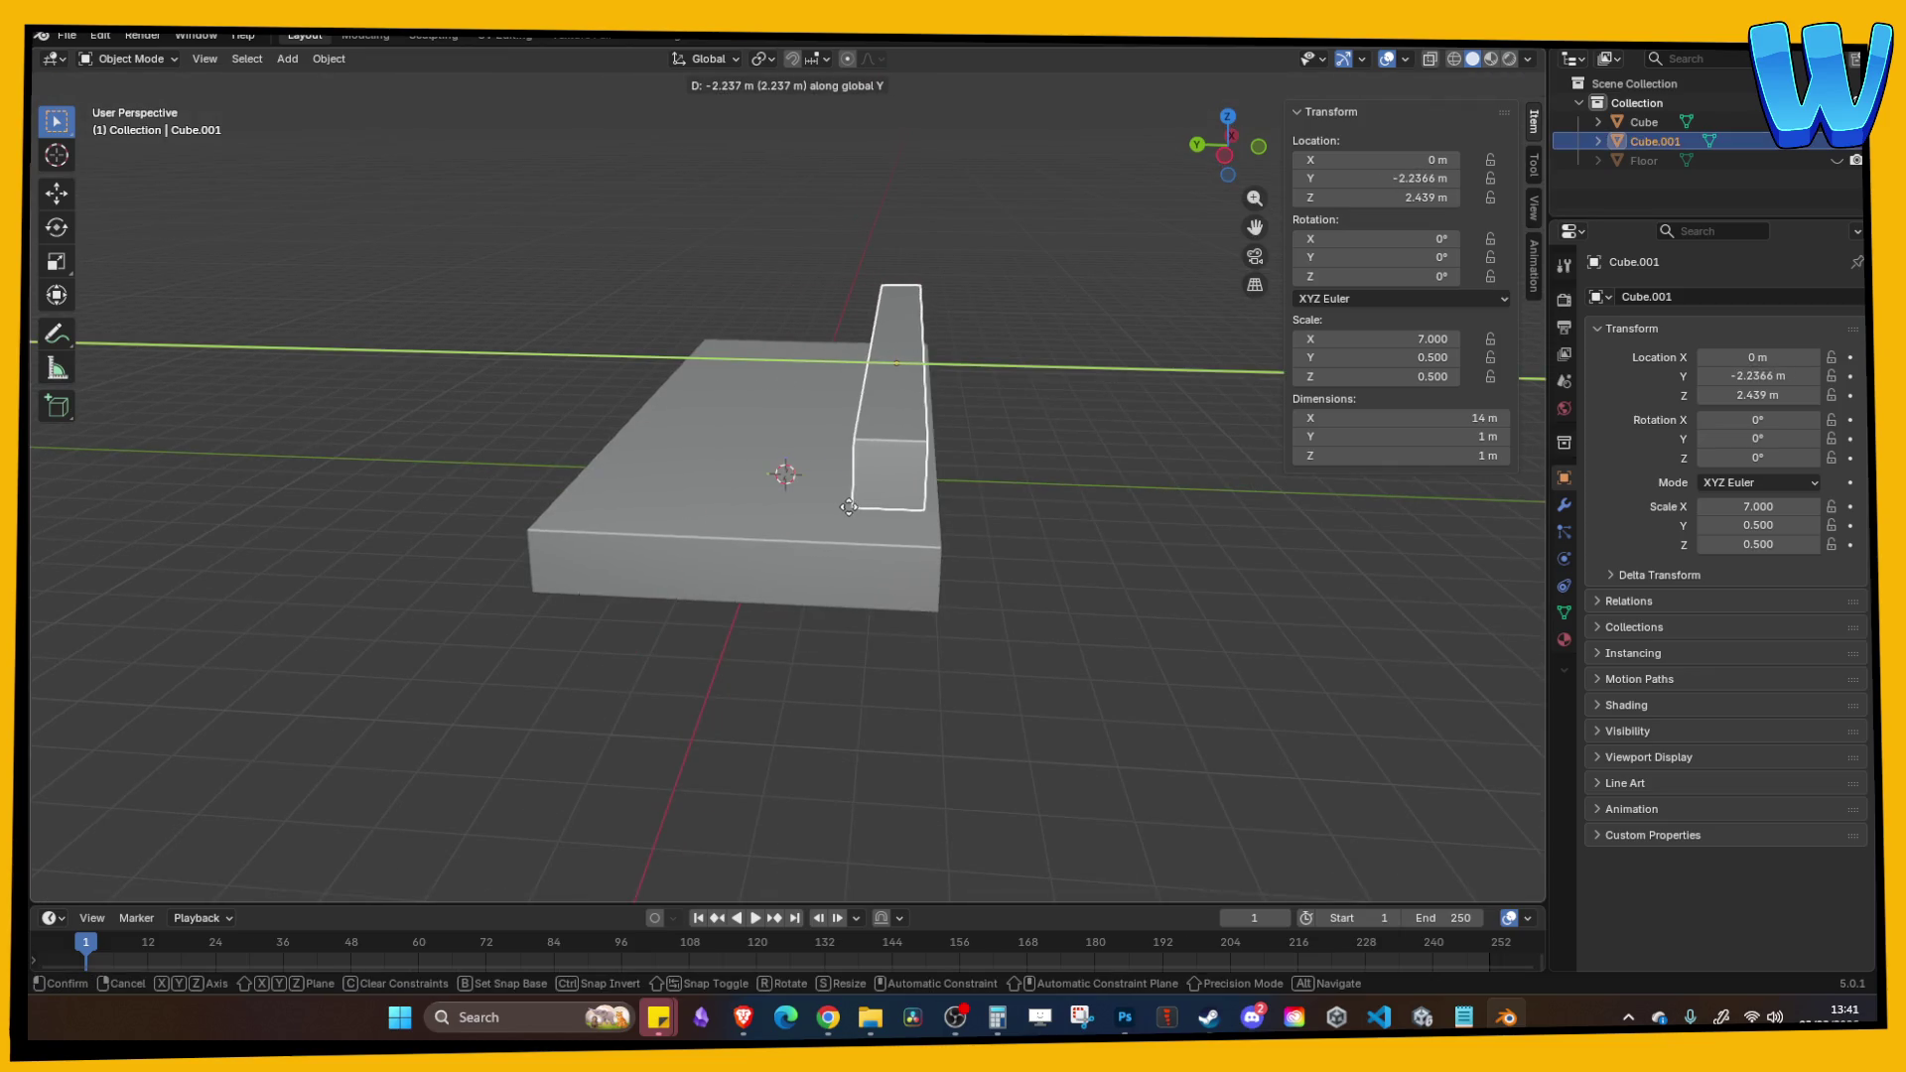
click(1009, 532)
Step: Slim the bar along Y to about 0.593 m thick
mouse_move(1009, 532)
mouse_down()
mouse_move(816, 554)
mouse_move(808, 504)
mouse_move(922, 532)
mouse_move(898, 481)
mouse_up()
key(s)
key(y)
click(874, 462)
click(1423, 1017)
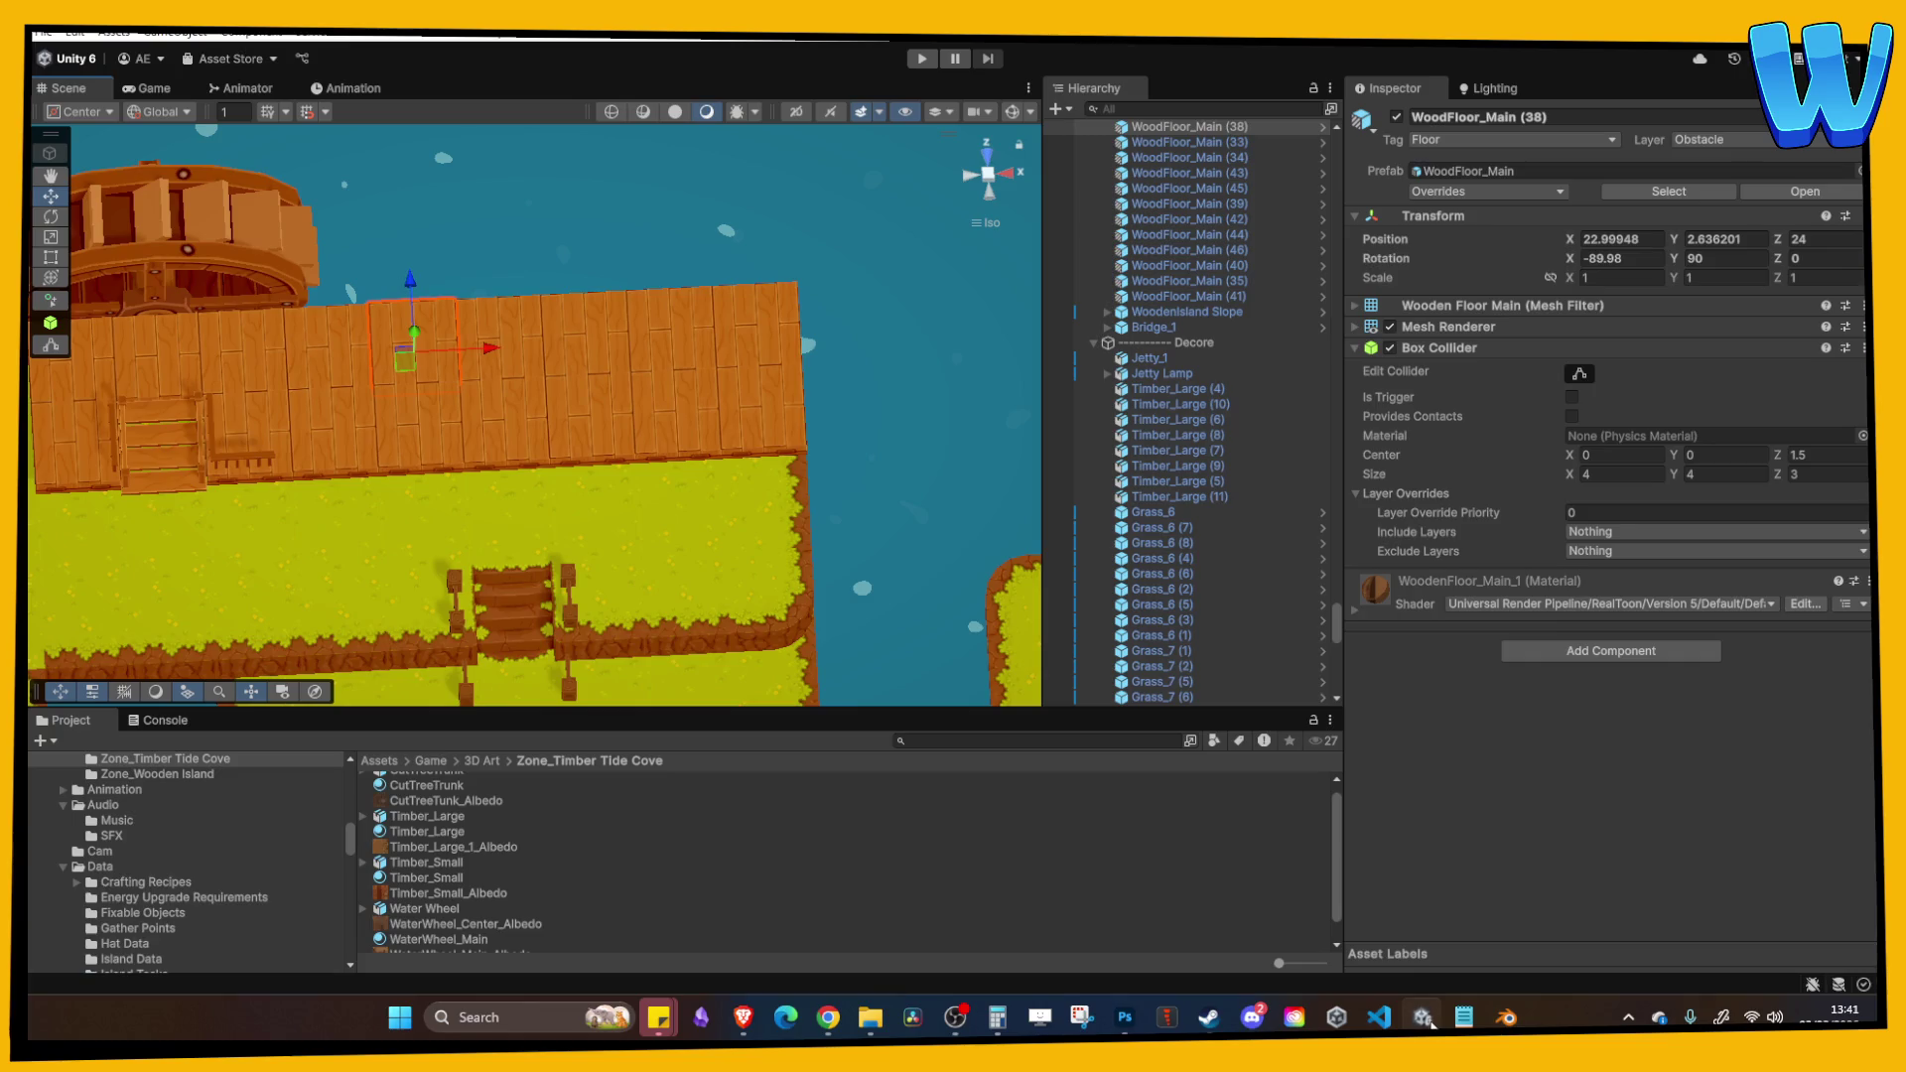
Step: Orbit the Unity jetty scene to an oblique view, then return to Blender's rail
mouse_move(824, 695)
mouse_down()
mouse_move(659, 467)
mouse_move(466, 425)
mouse_up()
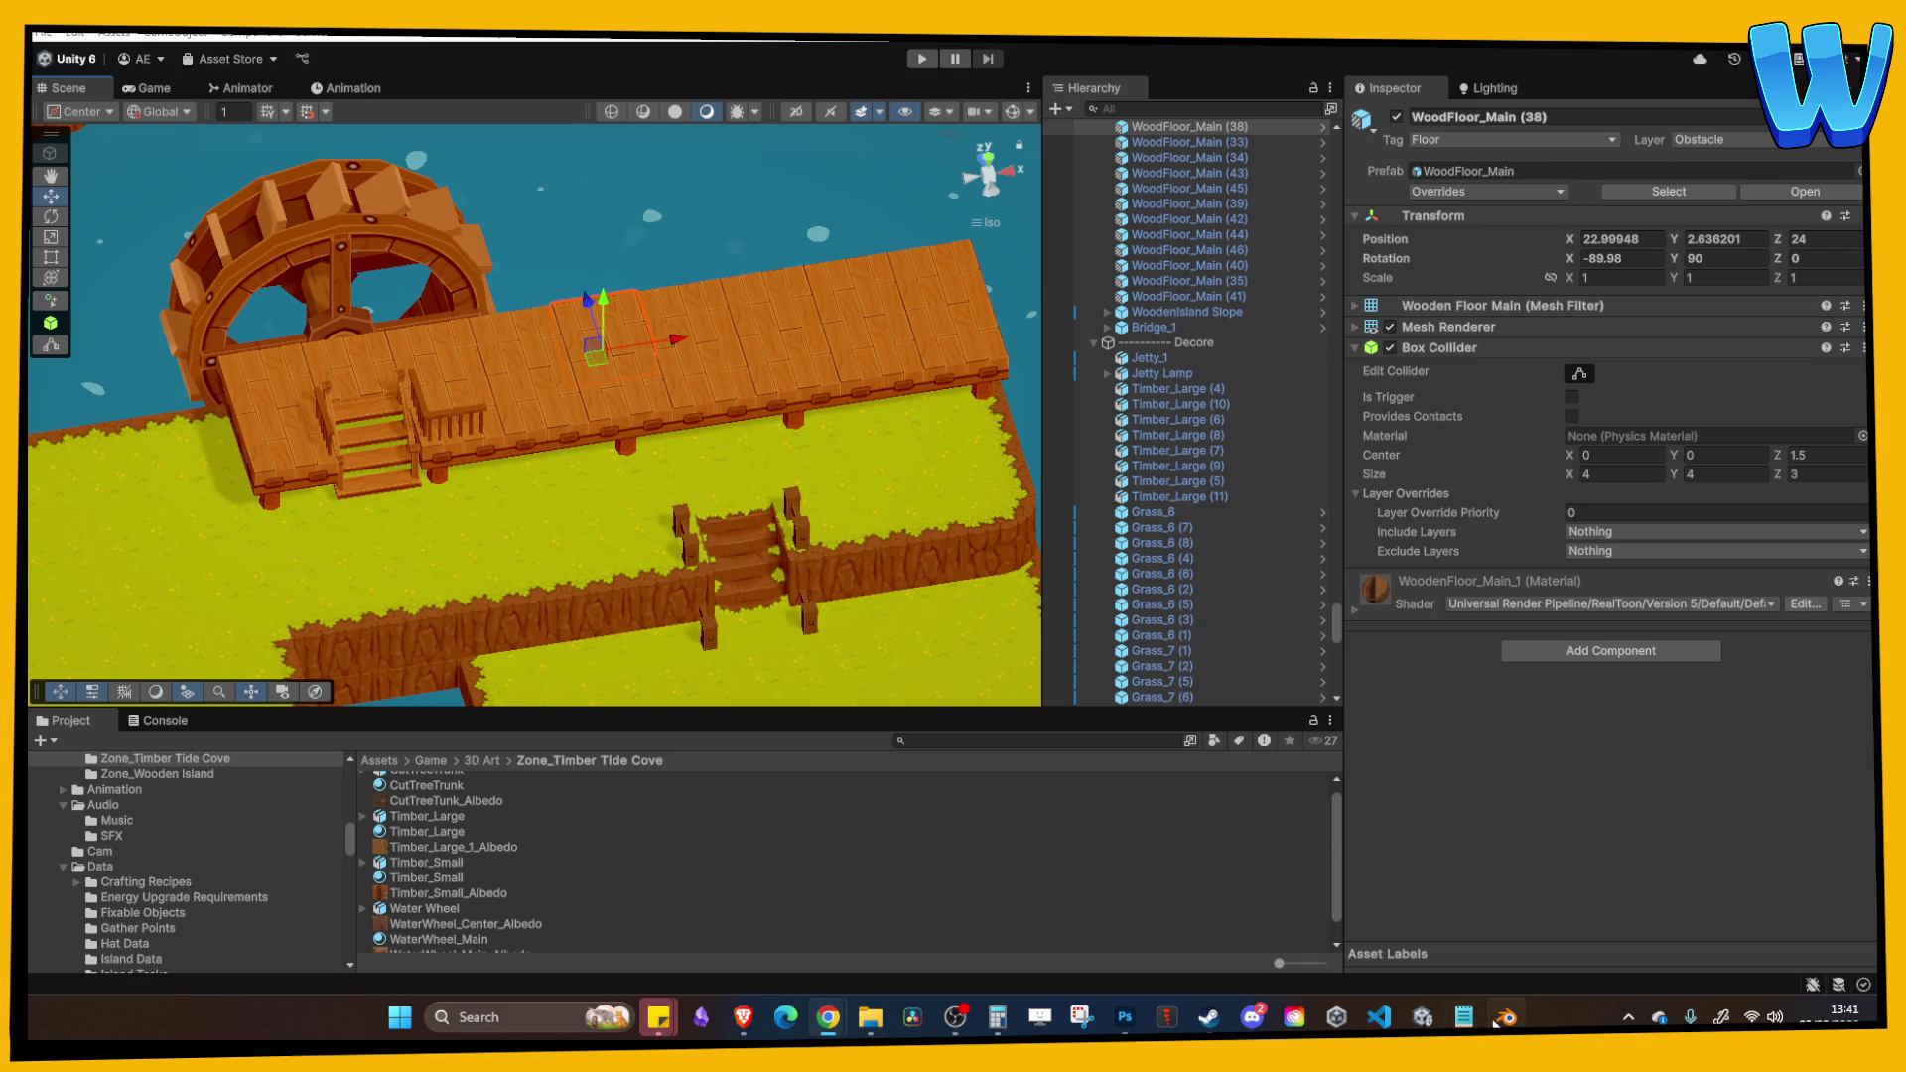
click(1506, 1018)
mouse_move(795, 570)
mouse_down()
mouse_move(728, 557)
mouse_move(842, 473)
mouse_up()
Step: Lower the rail Cube.001 vertically onto the slab and scale it along X
key(g)
key(z)
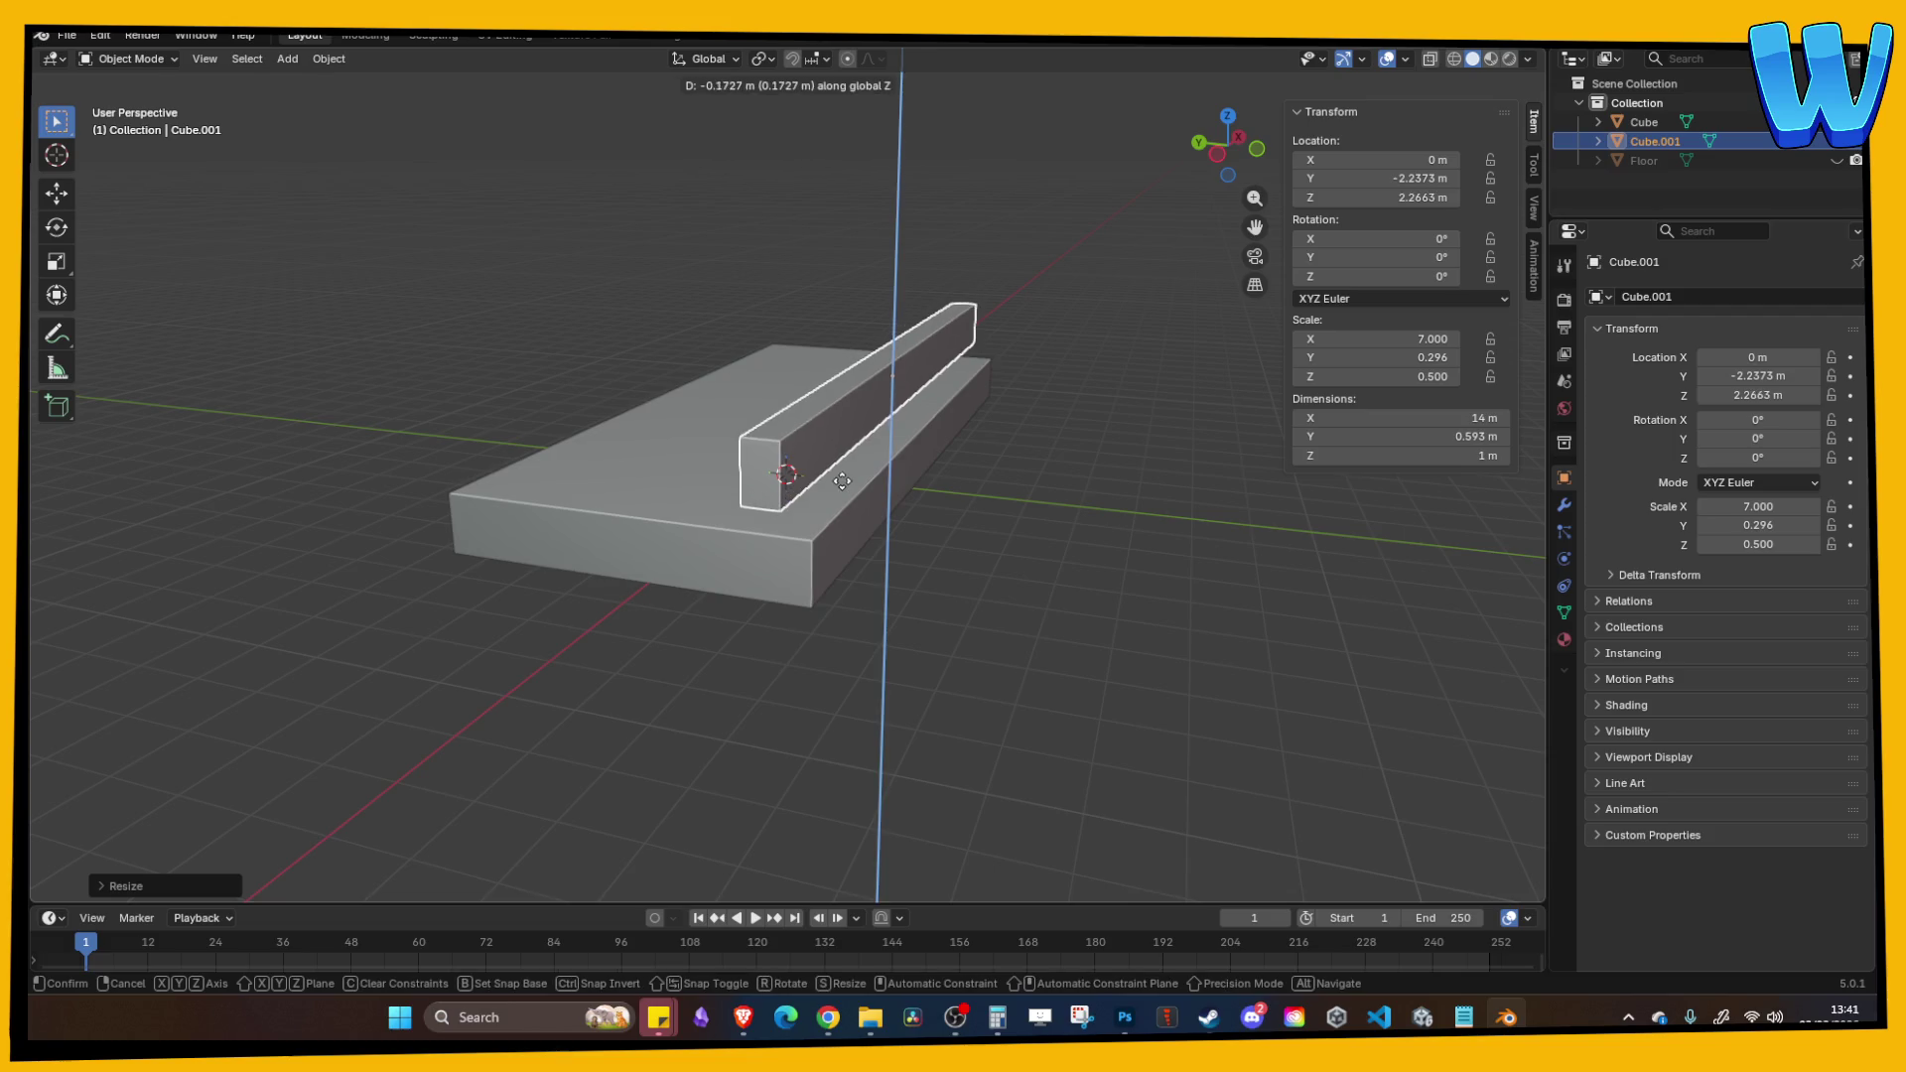
click(845, 511)
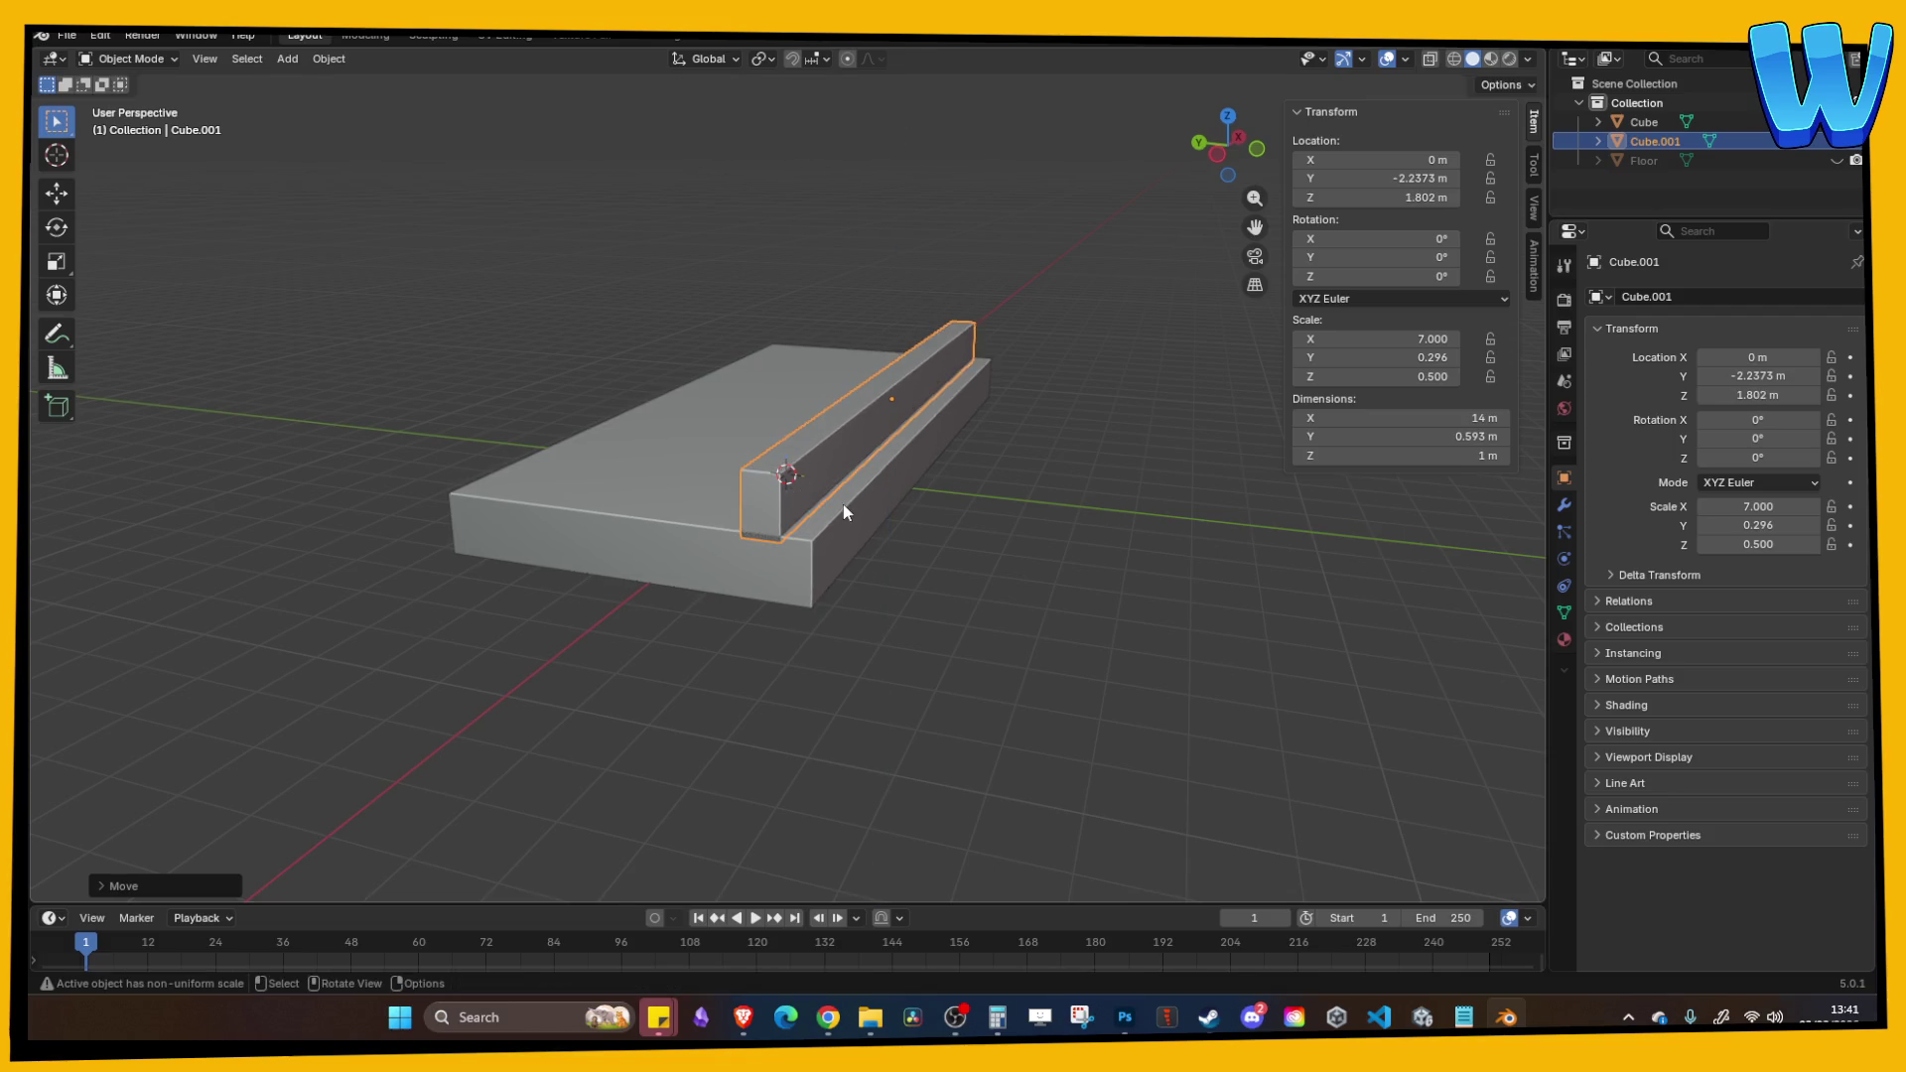
key(s)
key(x)
click(842, 504)
Step: Set the rail's dimensions to Z 0.5 m and Y 1 m
click(1380, 454)
text(0.5)
key(Return)
click(1405, 437)
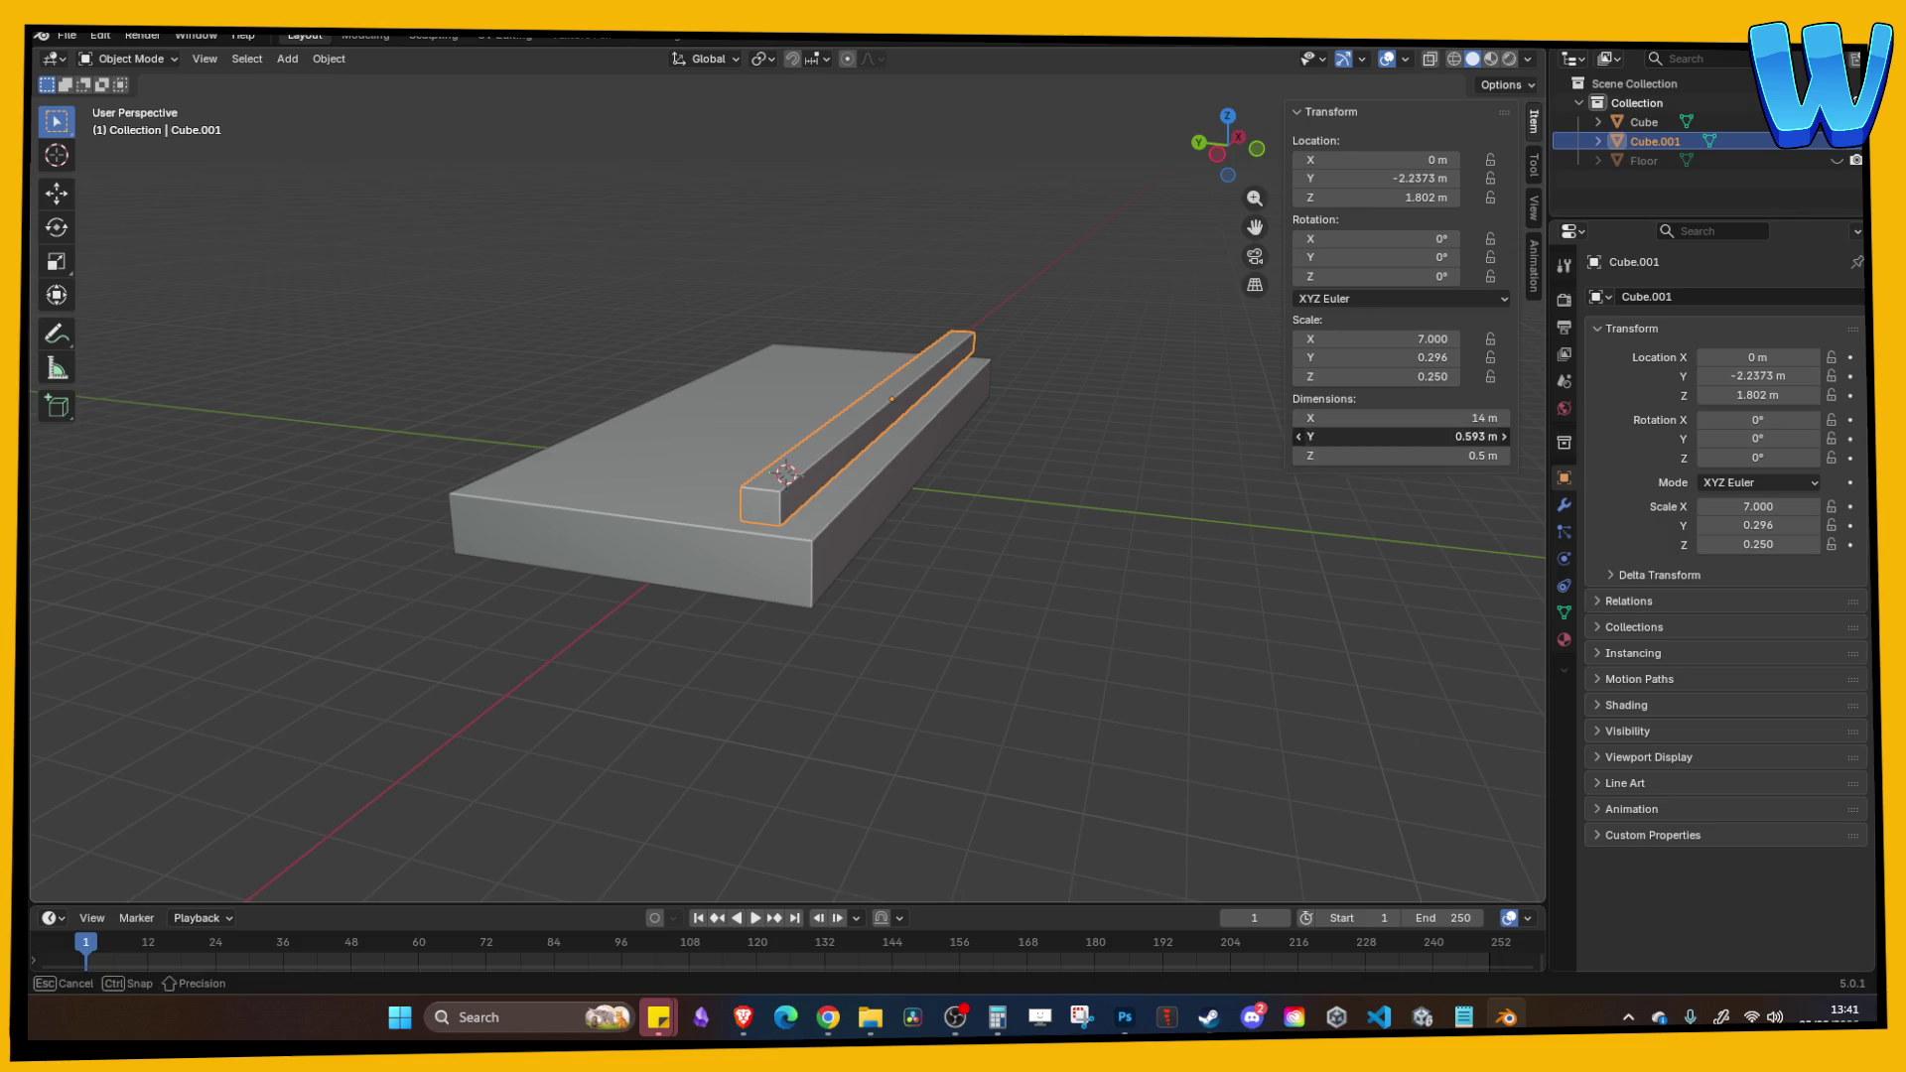
text(0.7)
key(Return)
drag(953, 433, 1020, 444)
click(1405, 436)
text(1)
key(Return)
Step: Reposition the rail along Y and seat it lower on the slab
key(g)
key(y)
click(944, 471)
key(g)
key(z)
click(948, 485)
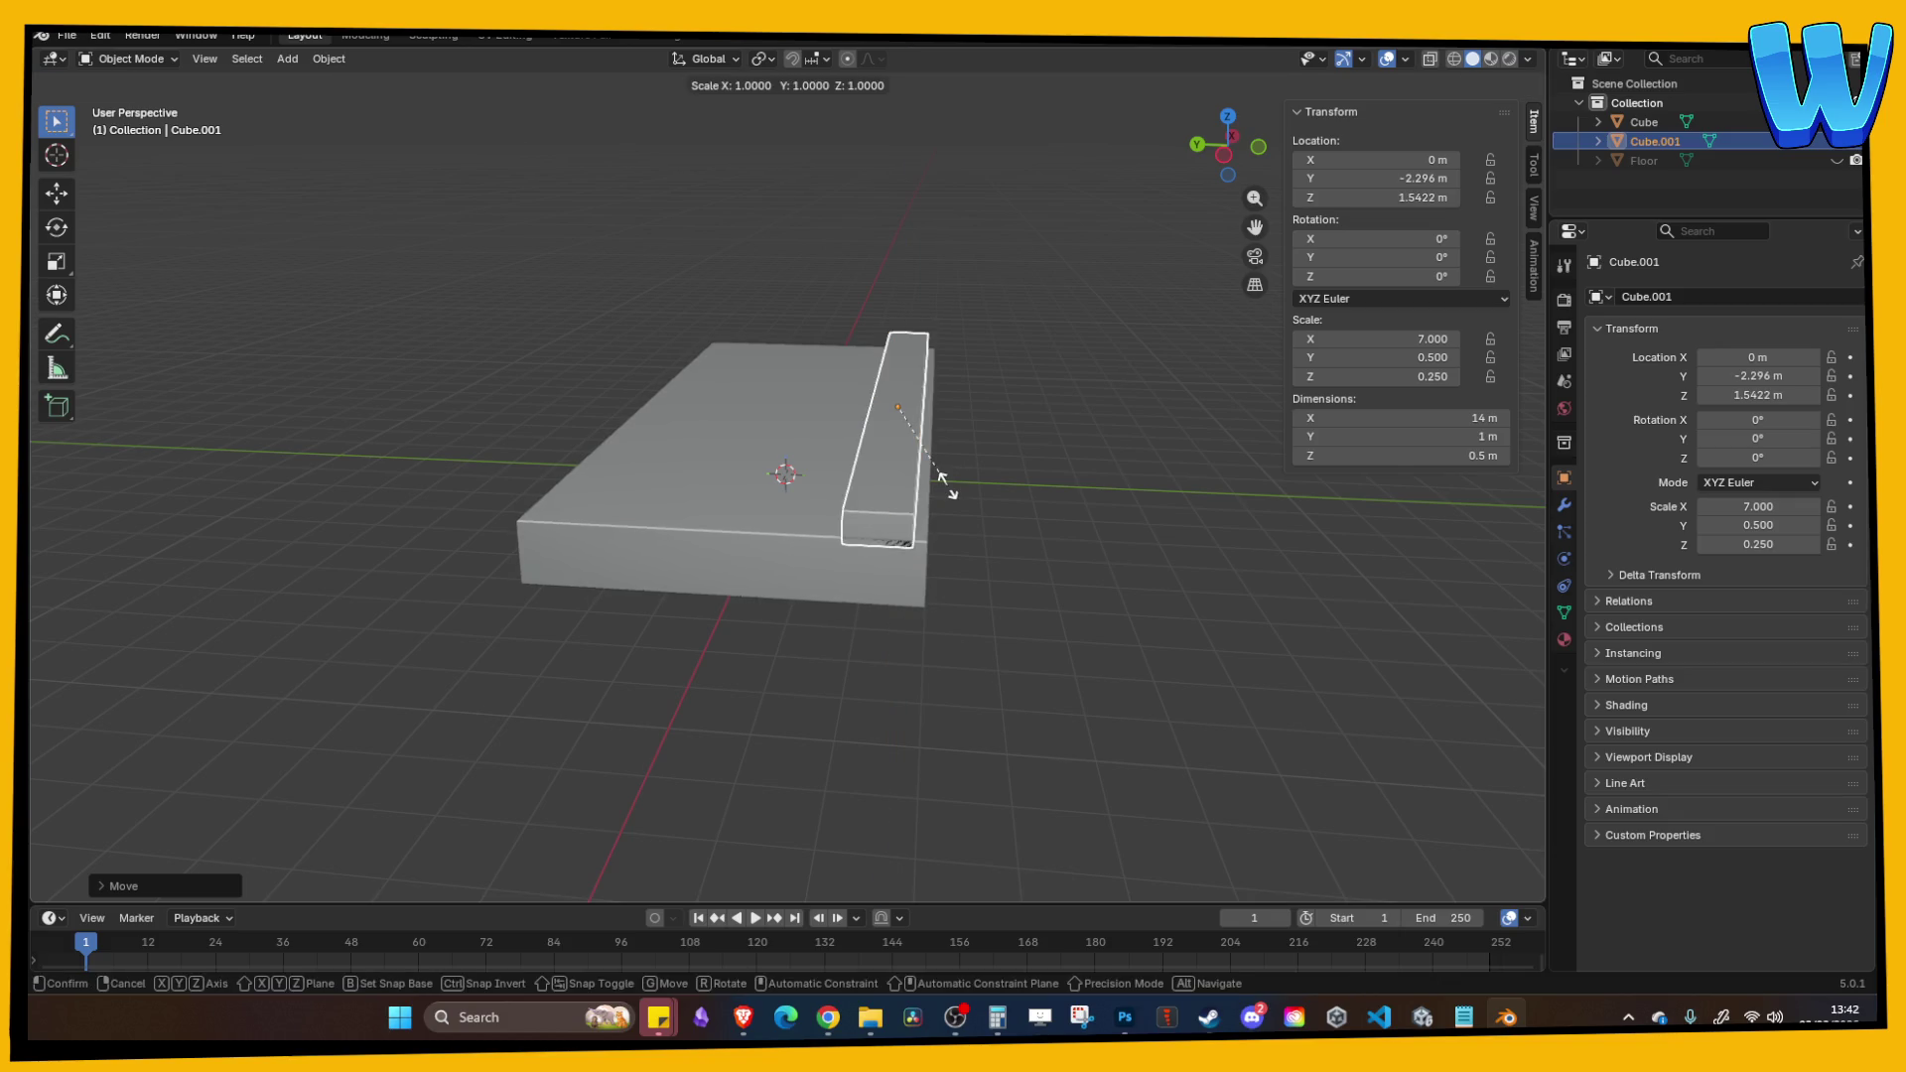
key(s)
click(955, 483)
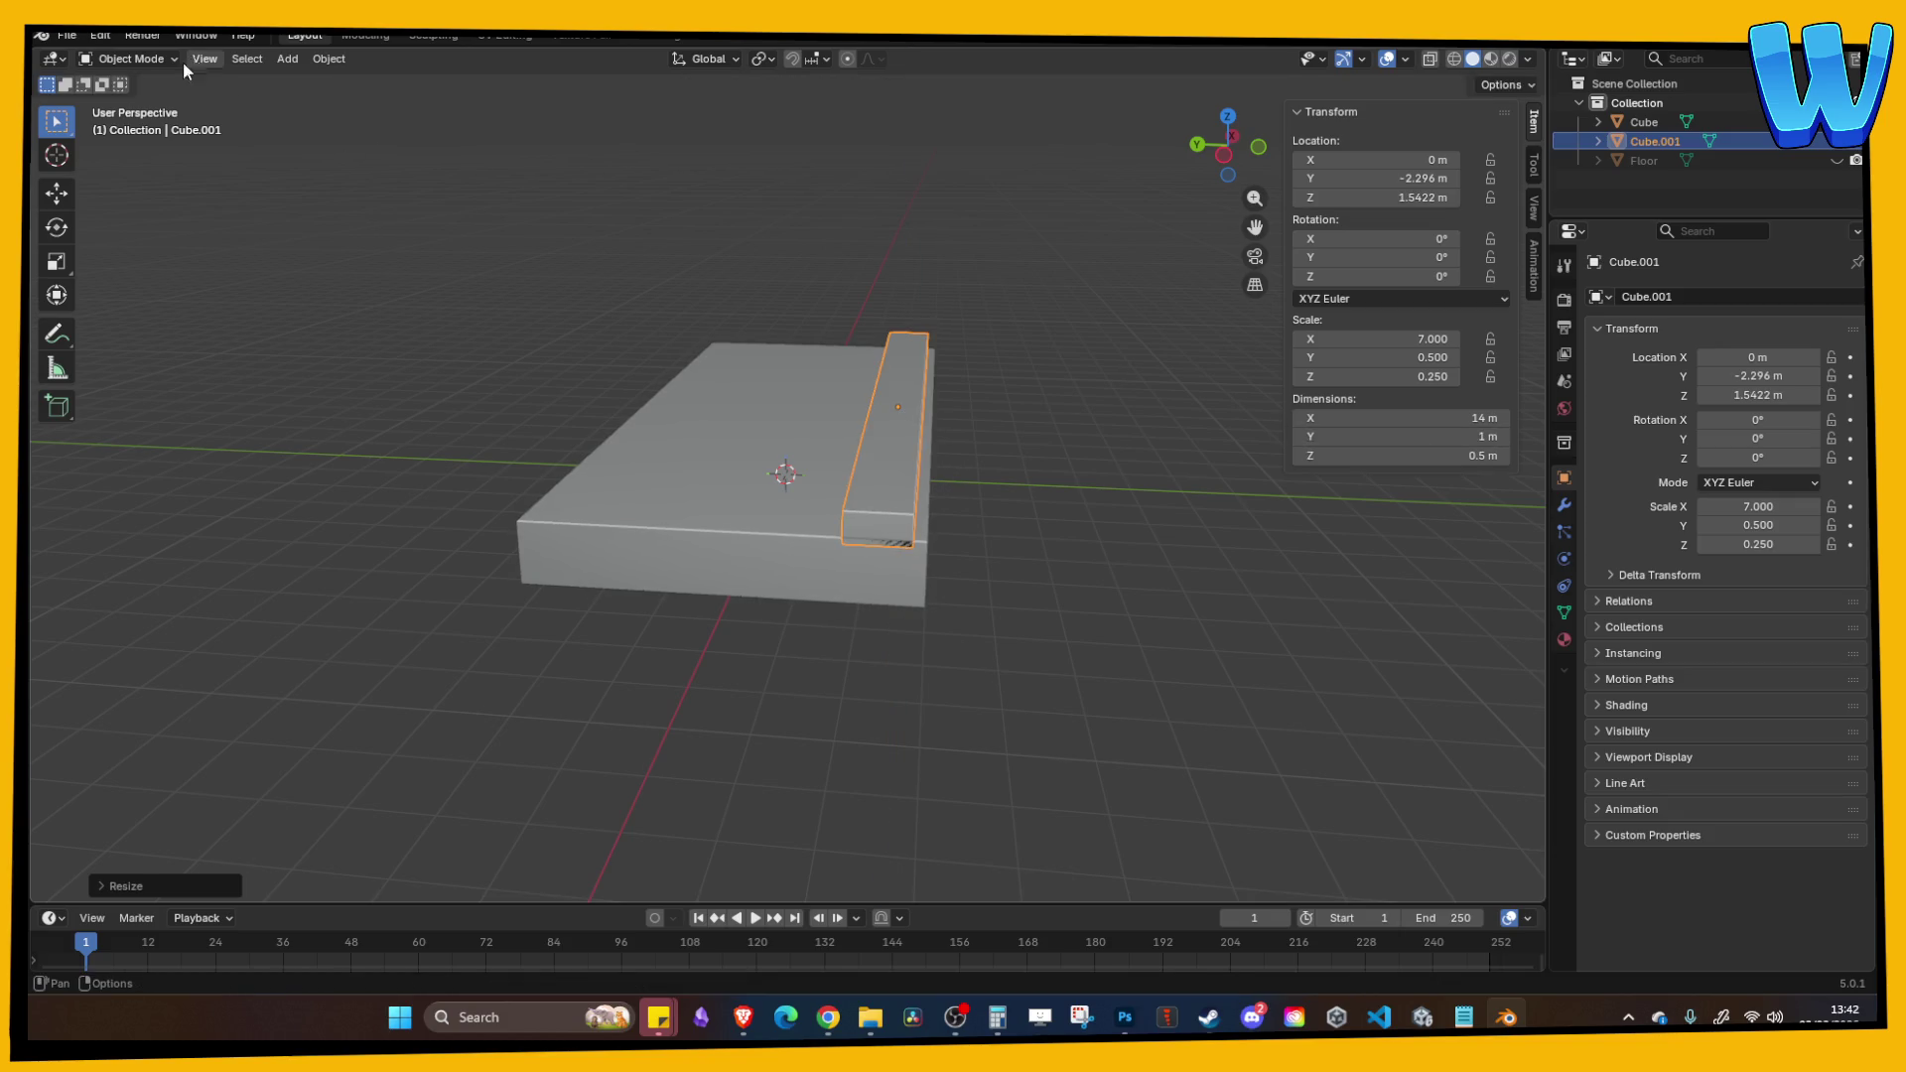
Step: In Edit Mode, raise the rail's top face and scale it along X
key(Tab)
click(220, 60)
click(898, 437)
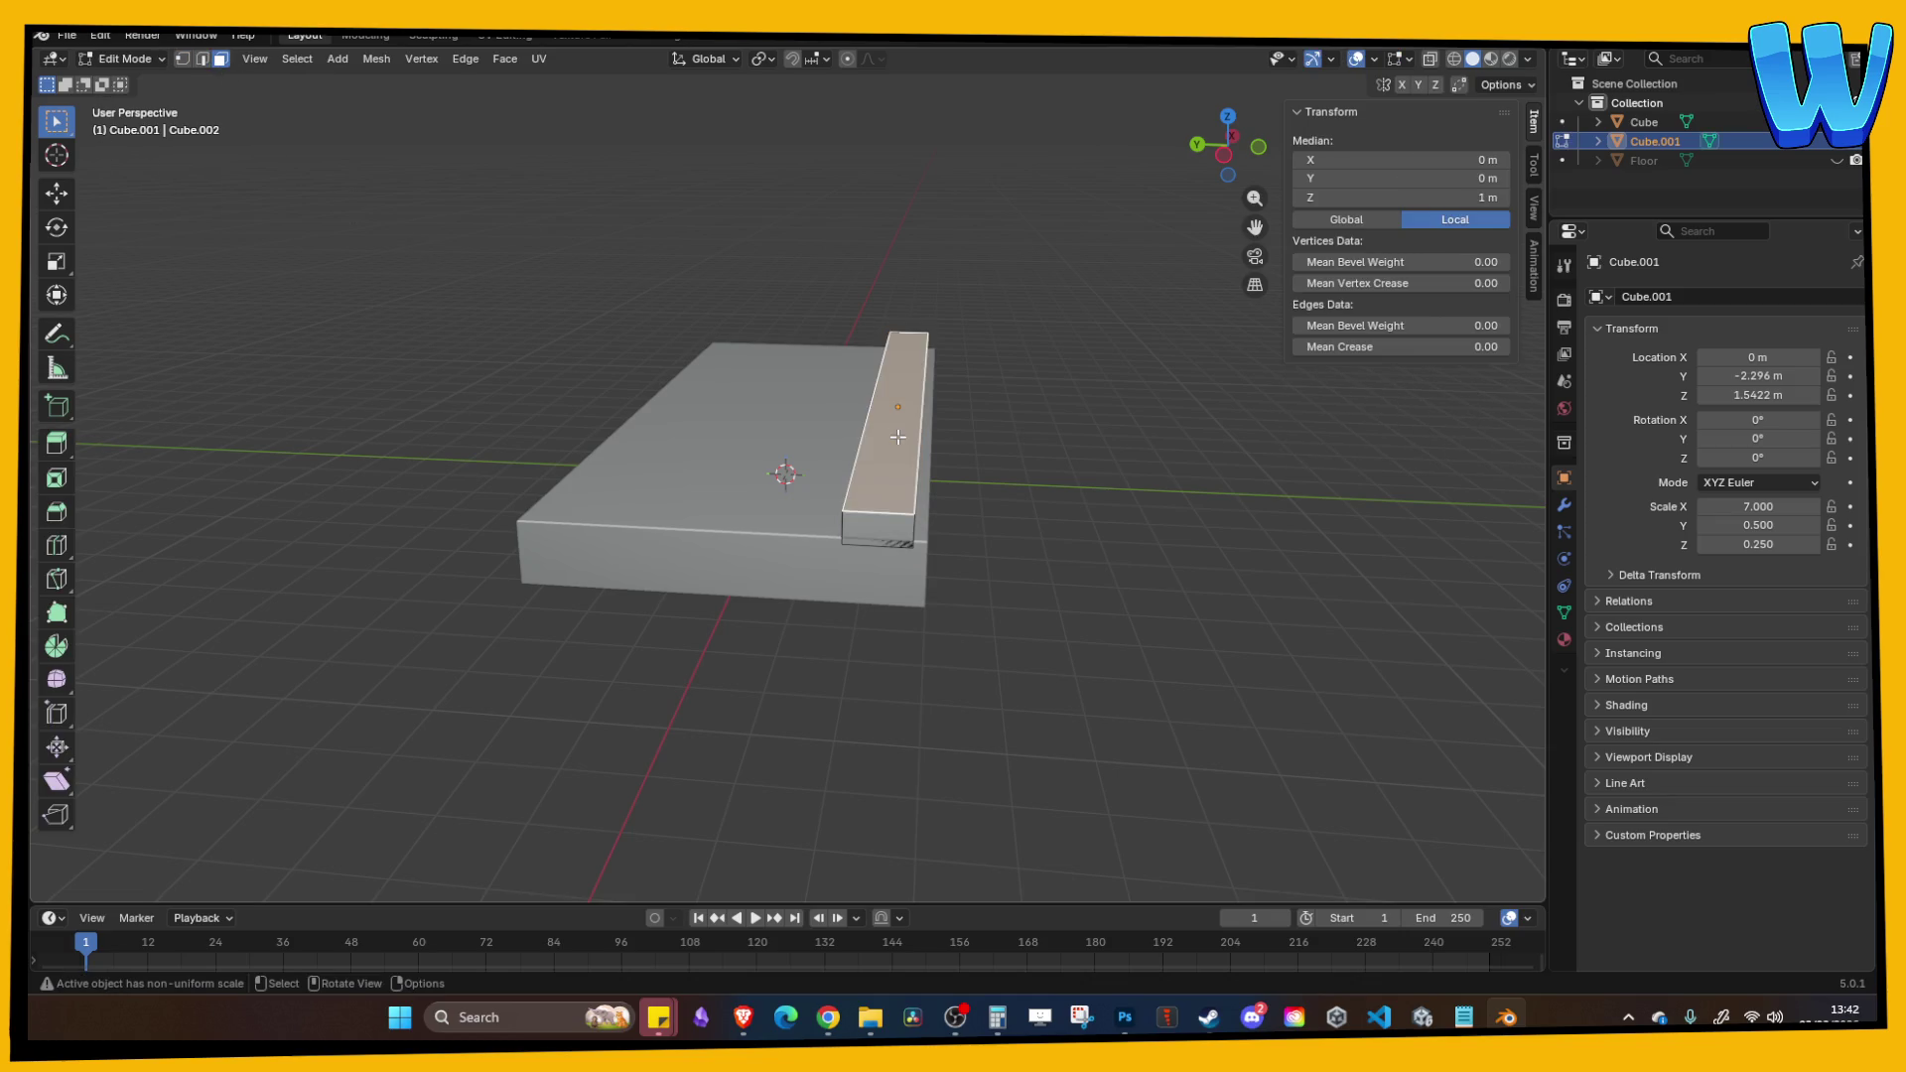
key(g)
key(z)
click(897, 422)
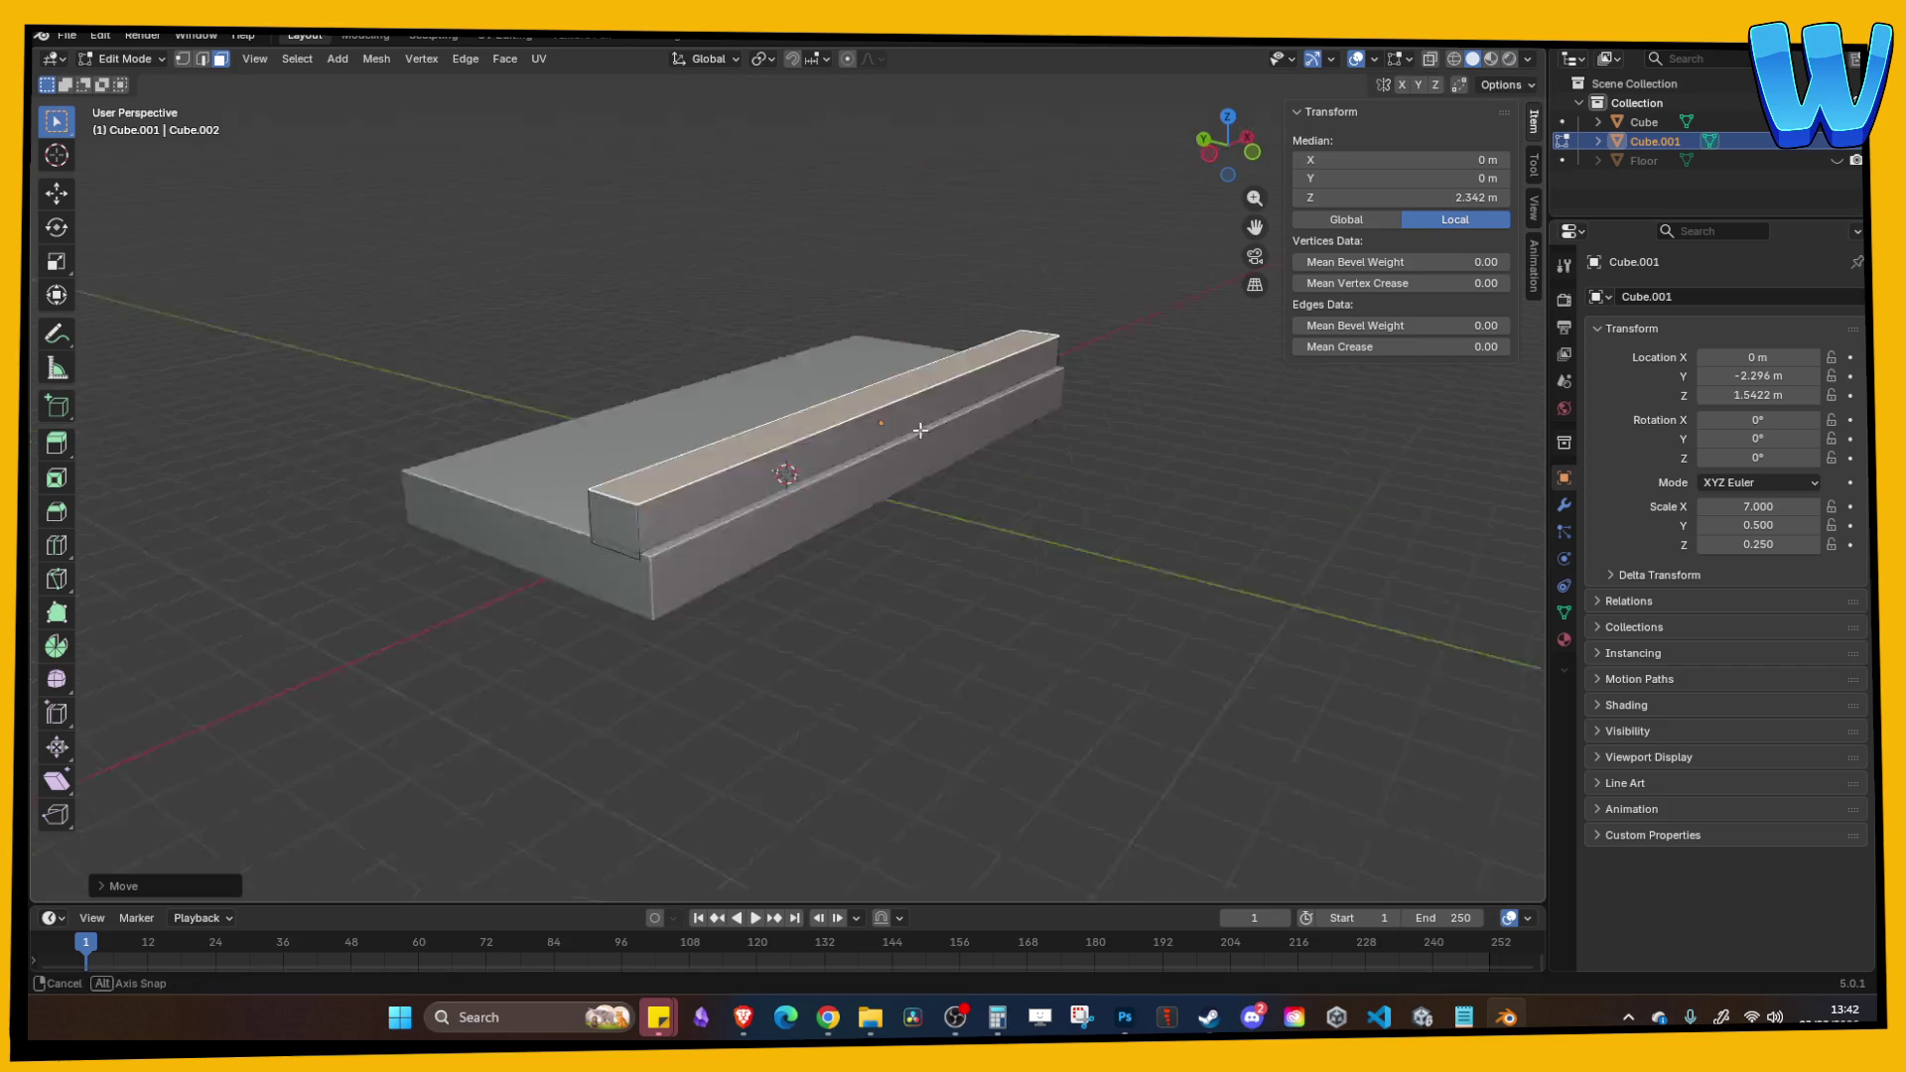
key(s)
key(x)
click(889, 430)
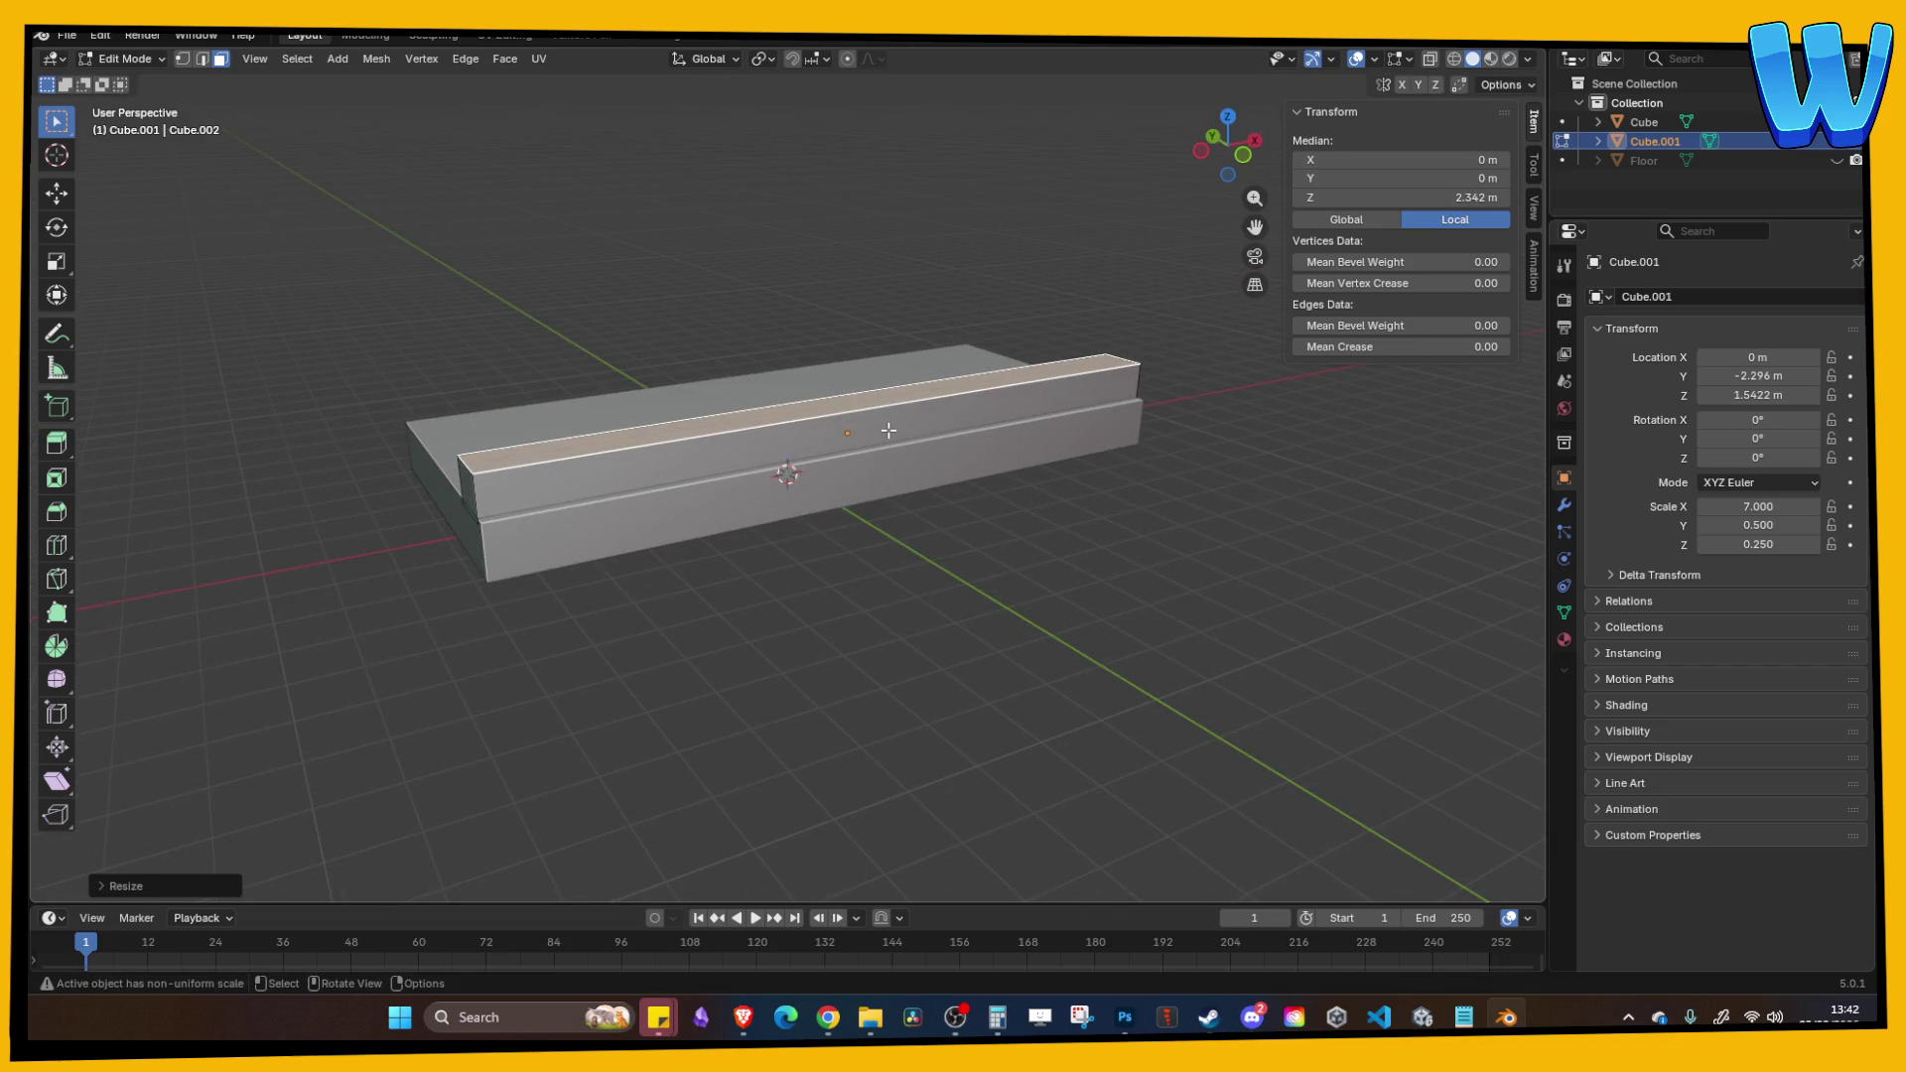
key(Tab)
Step: Scale the whole rail along X to shorten it to 13.5 m
key(s)
key(x)
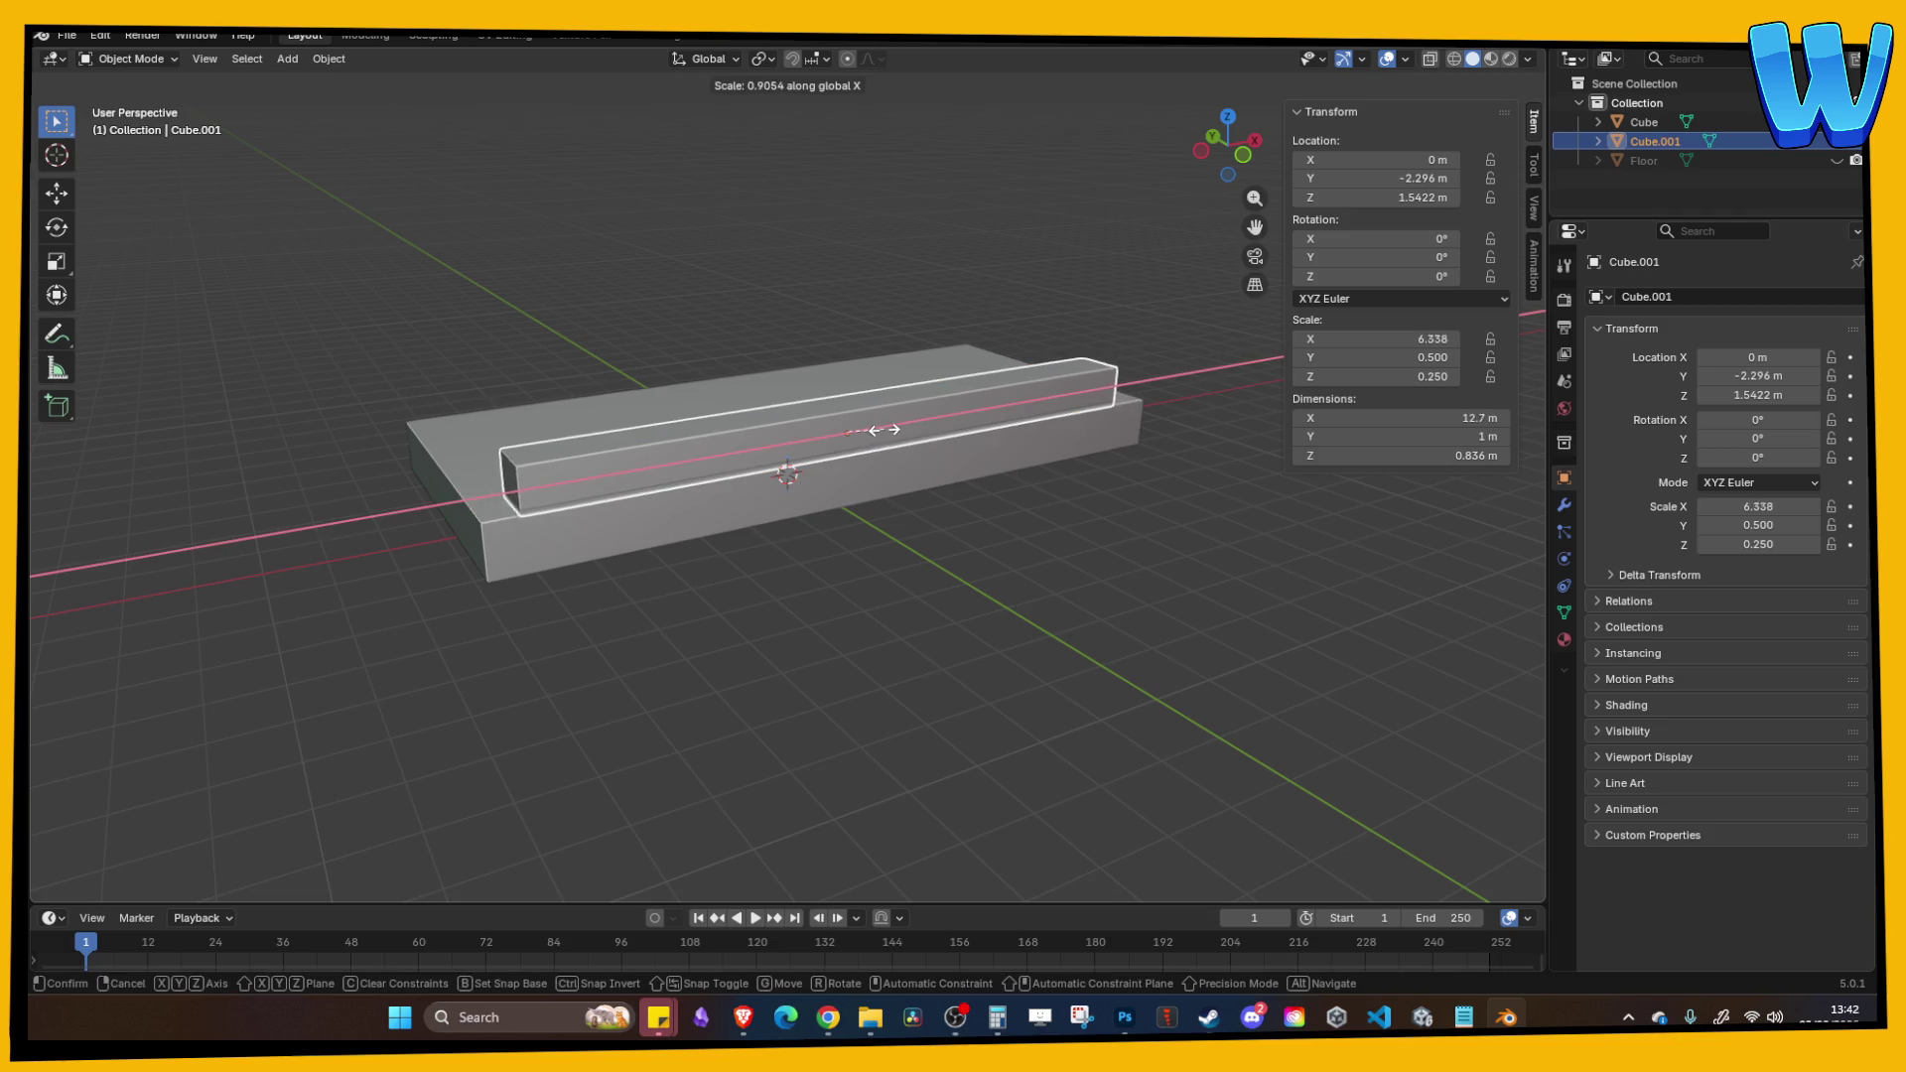
click(886, 425)
mouse_move(886, 425)
mouse_down()
mouse_move(1031, 569)
mouse_move(909, 516)
mouse_move(836, 550)
mouse_up()
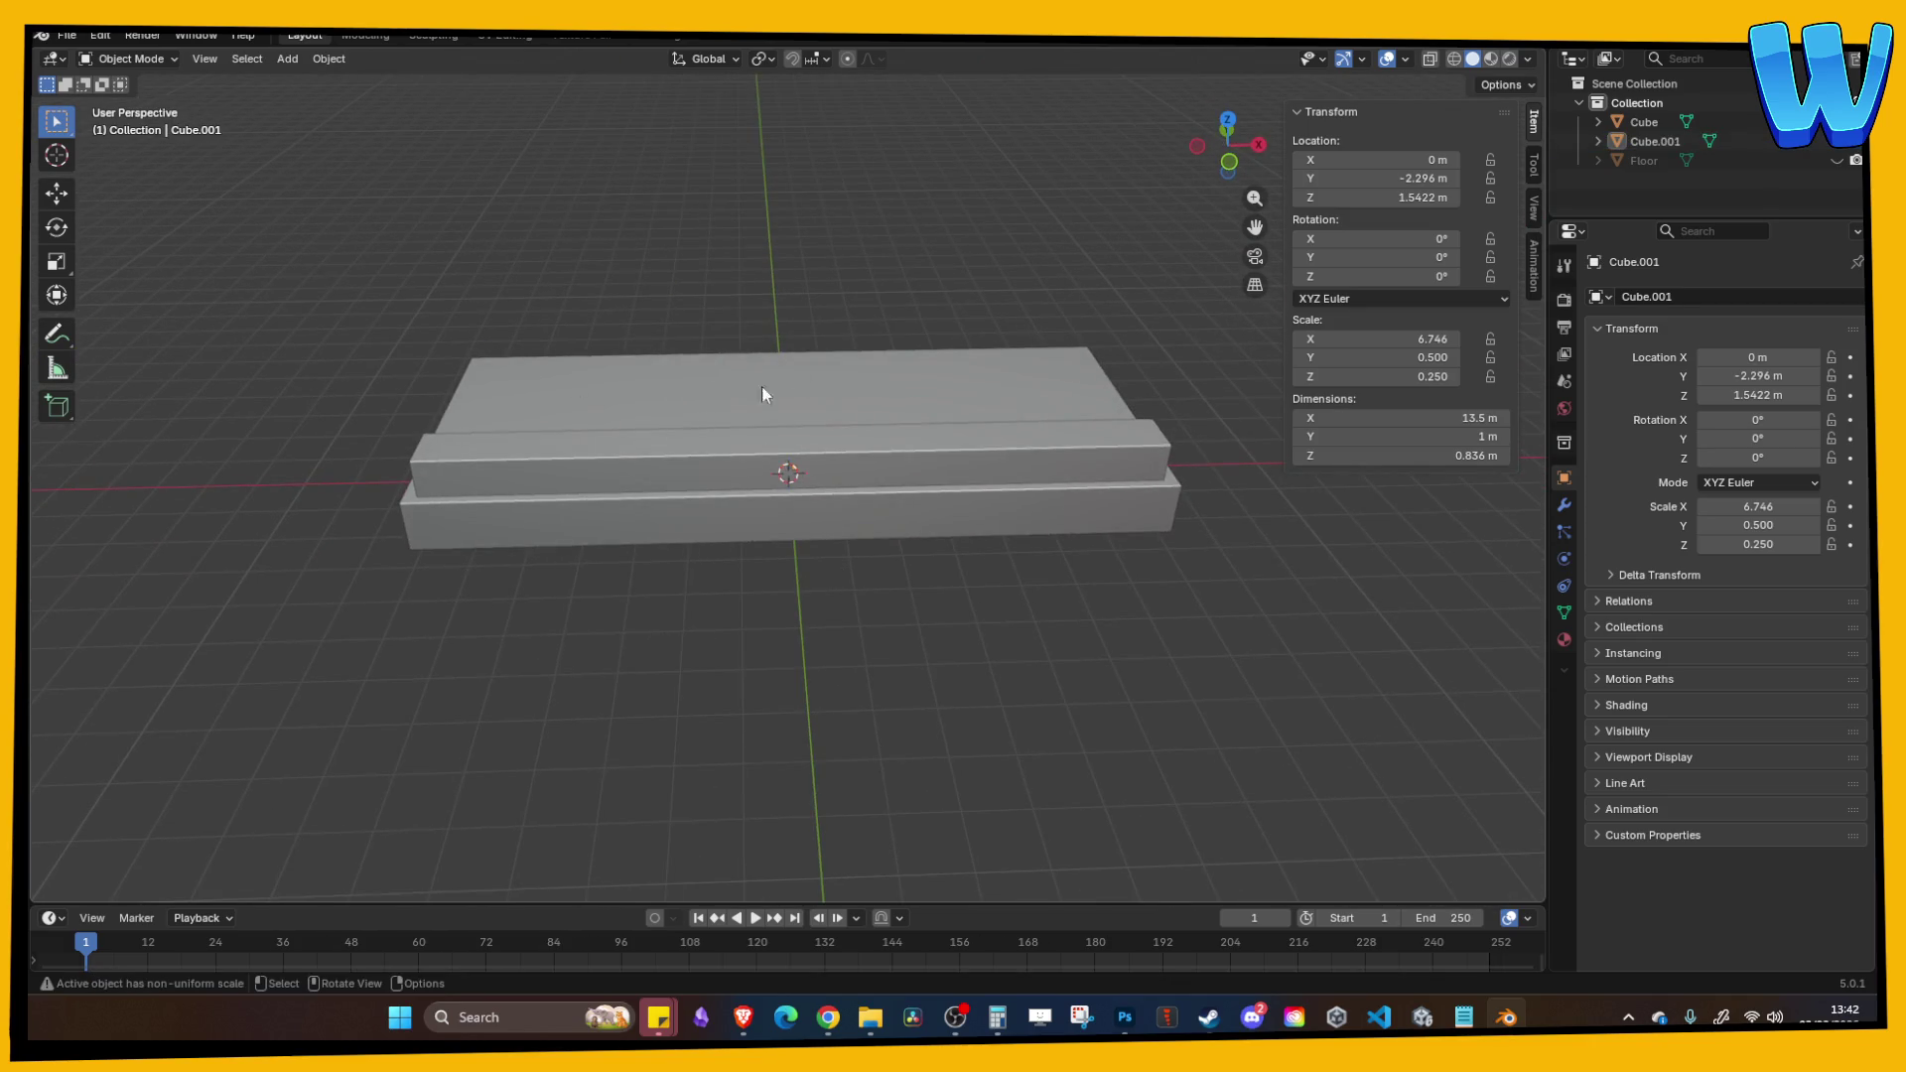
Step: Copy and paste the rail, moving the duplicate along Y to the opposite edge
click(627, 460)
key(ctrl+c)
key(ctrl+v)
key(g)
key(y)
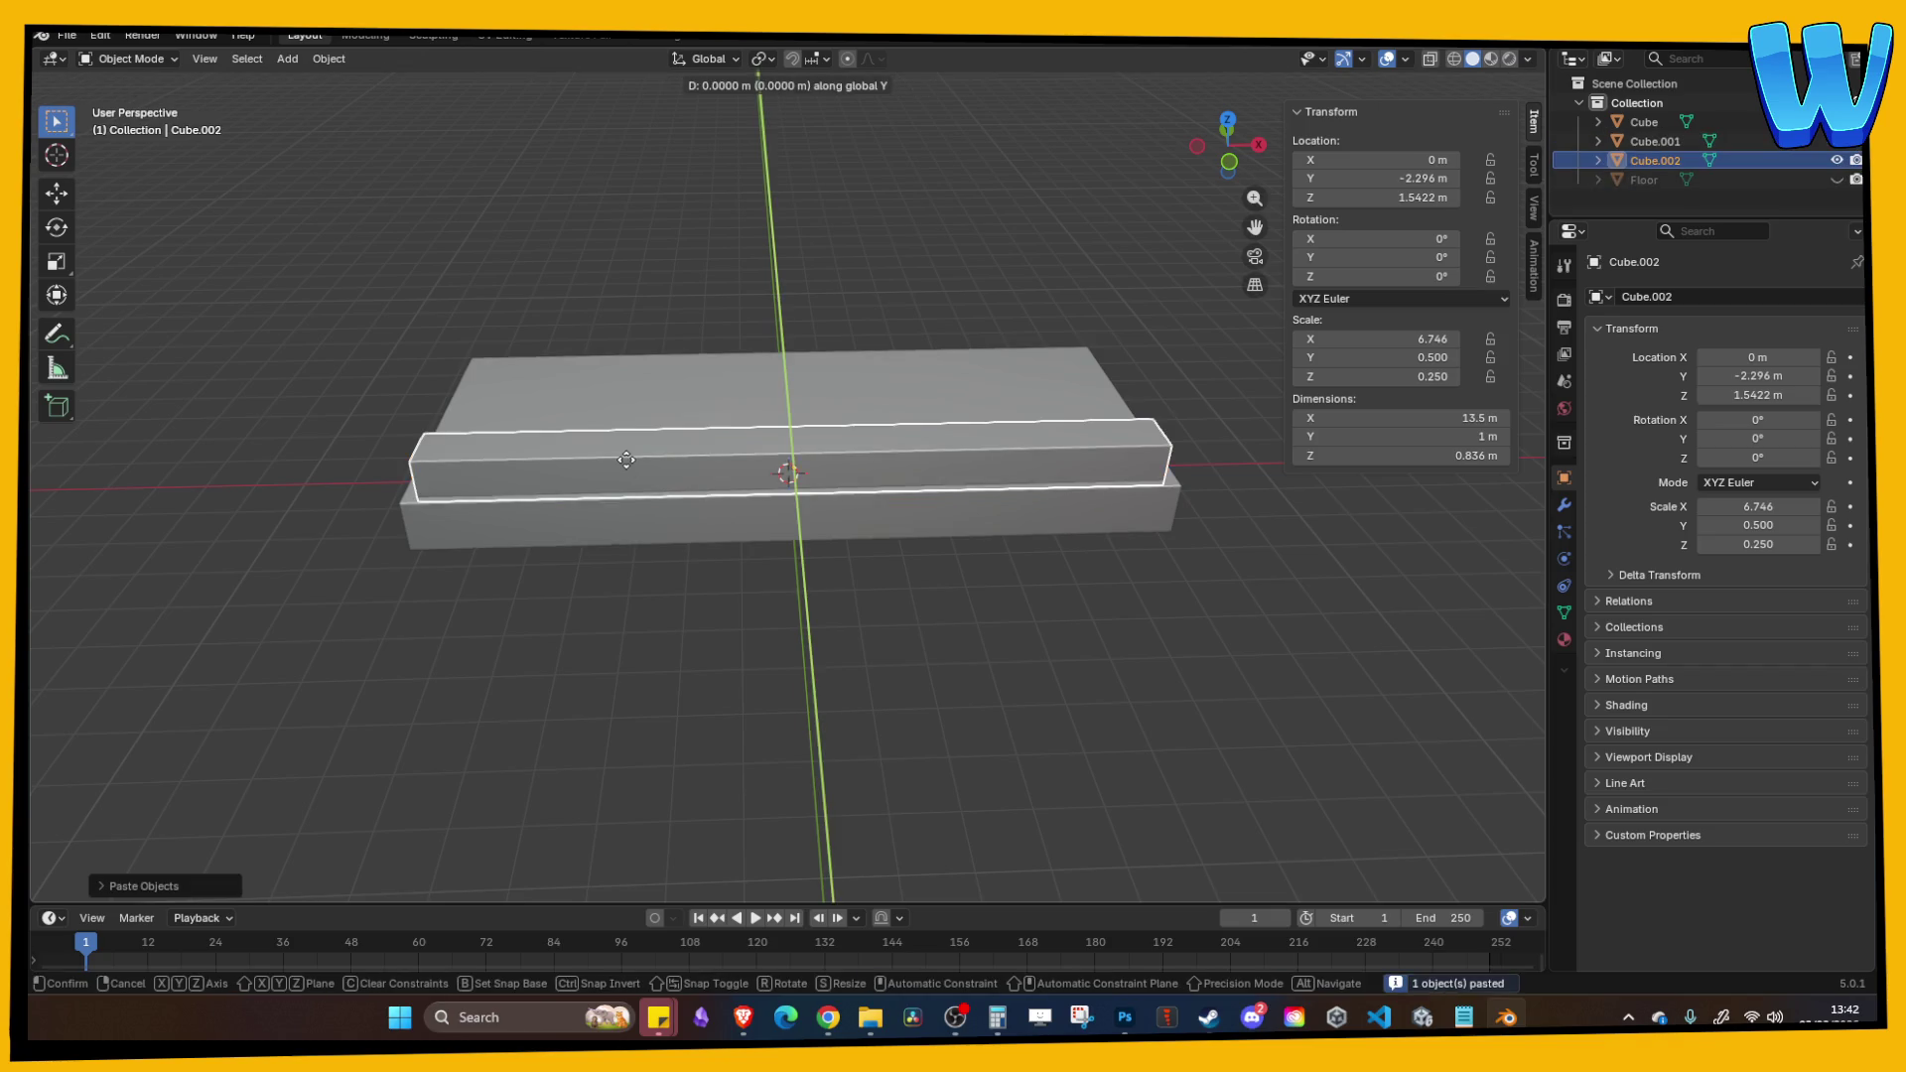
click(601, 425)
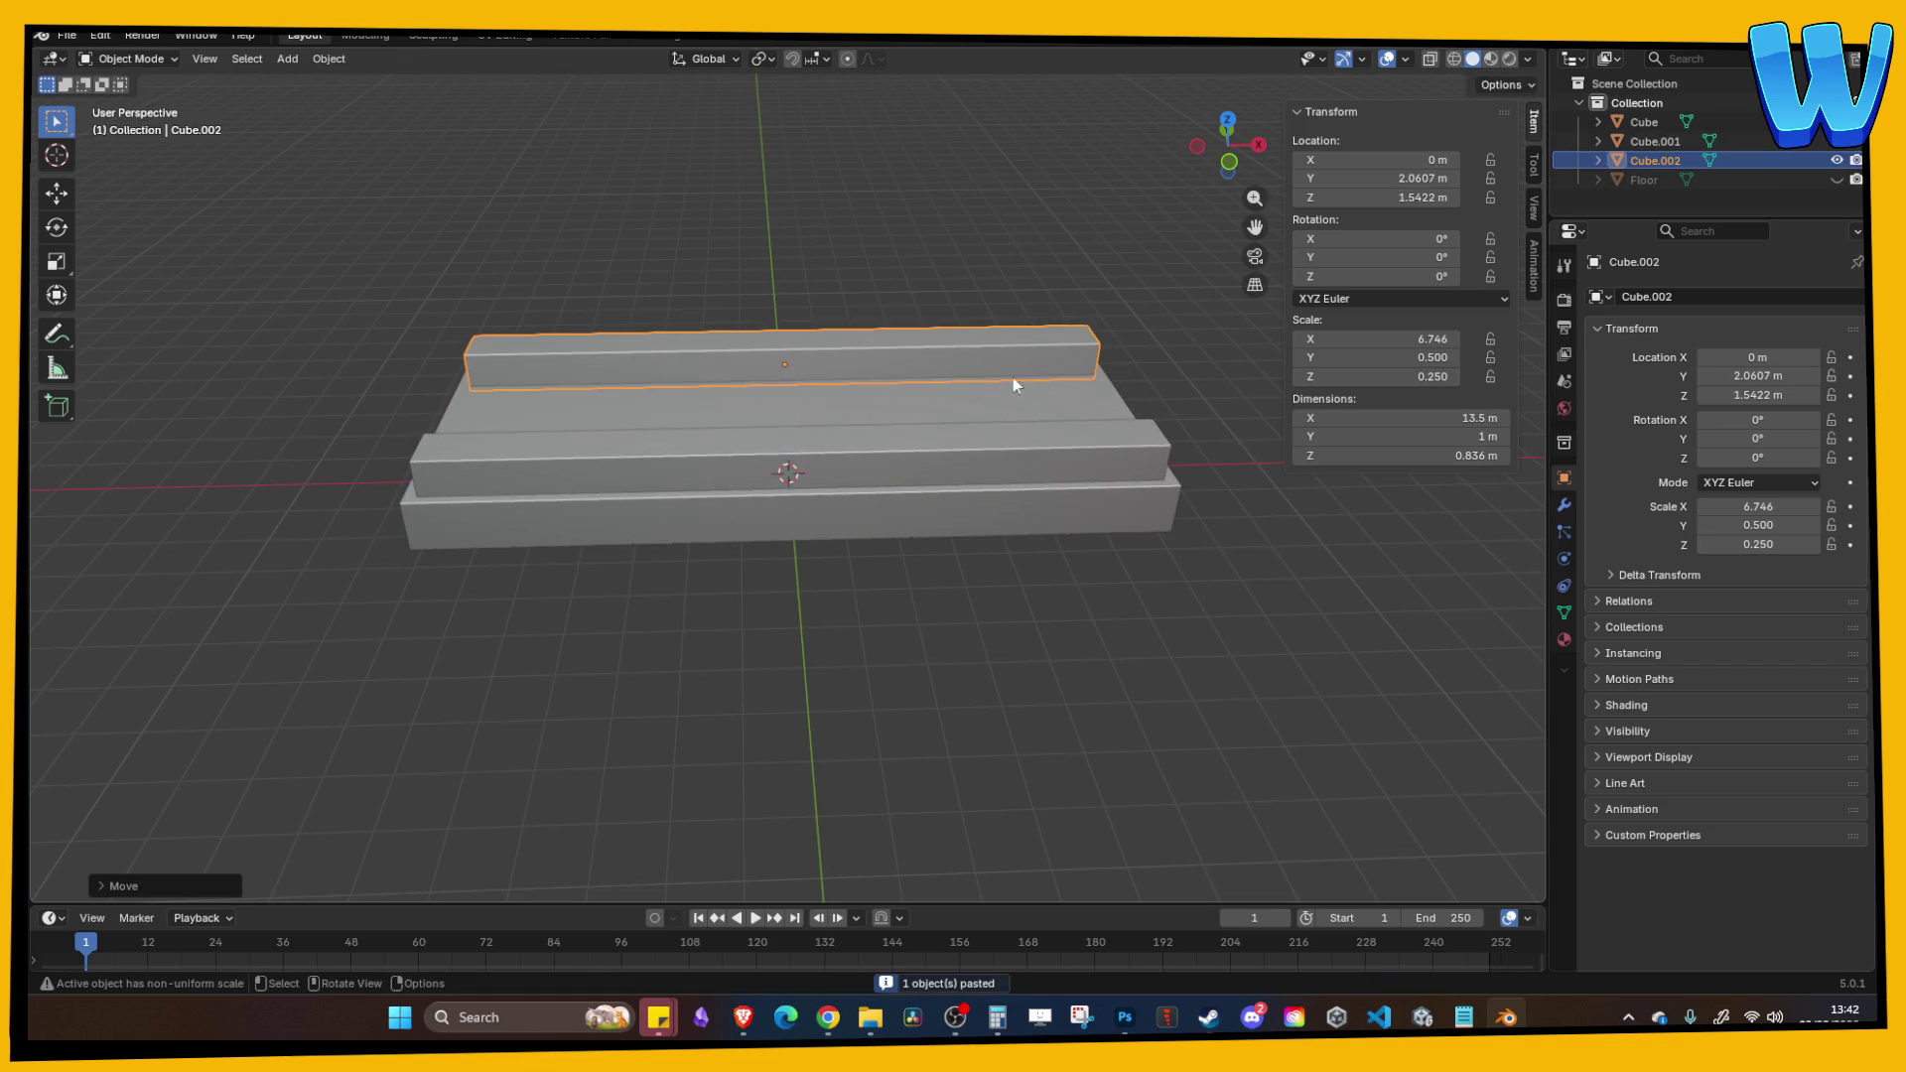
Step: Delete the duplicate rail on the opposite edge, leaving one rail
drag(1013, 378, 820, 240)
click(766, 339)
drag(766, 340, 922, 218)
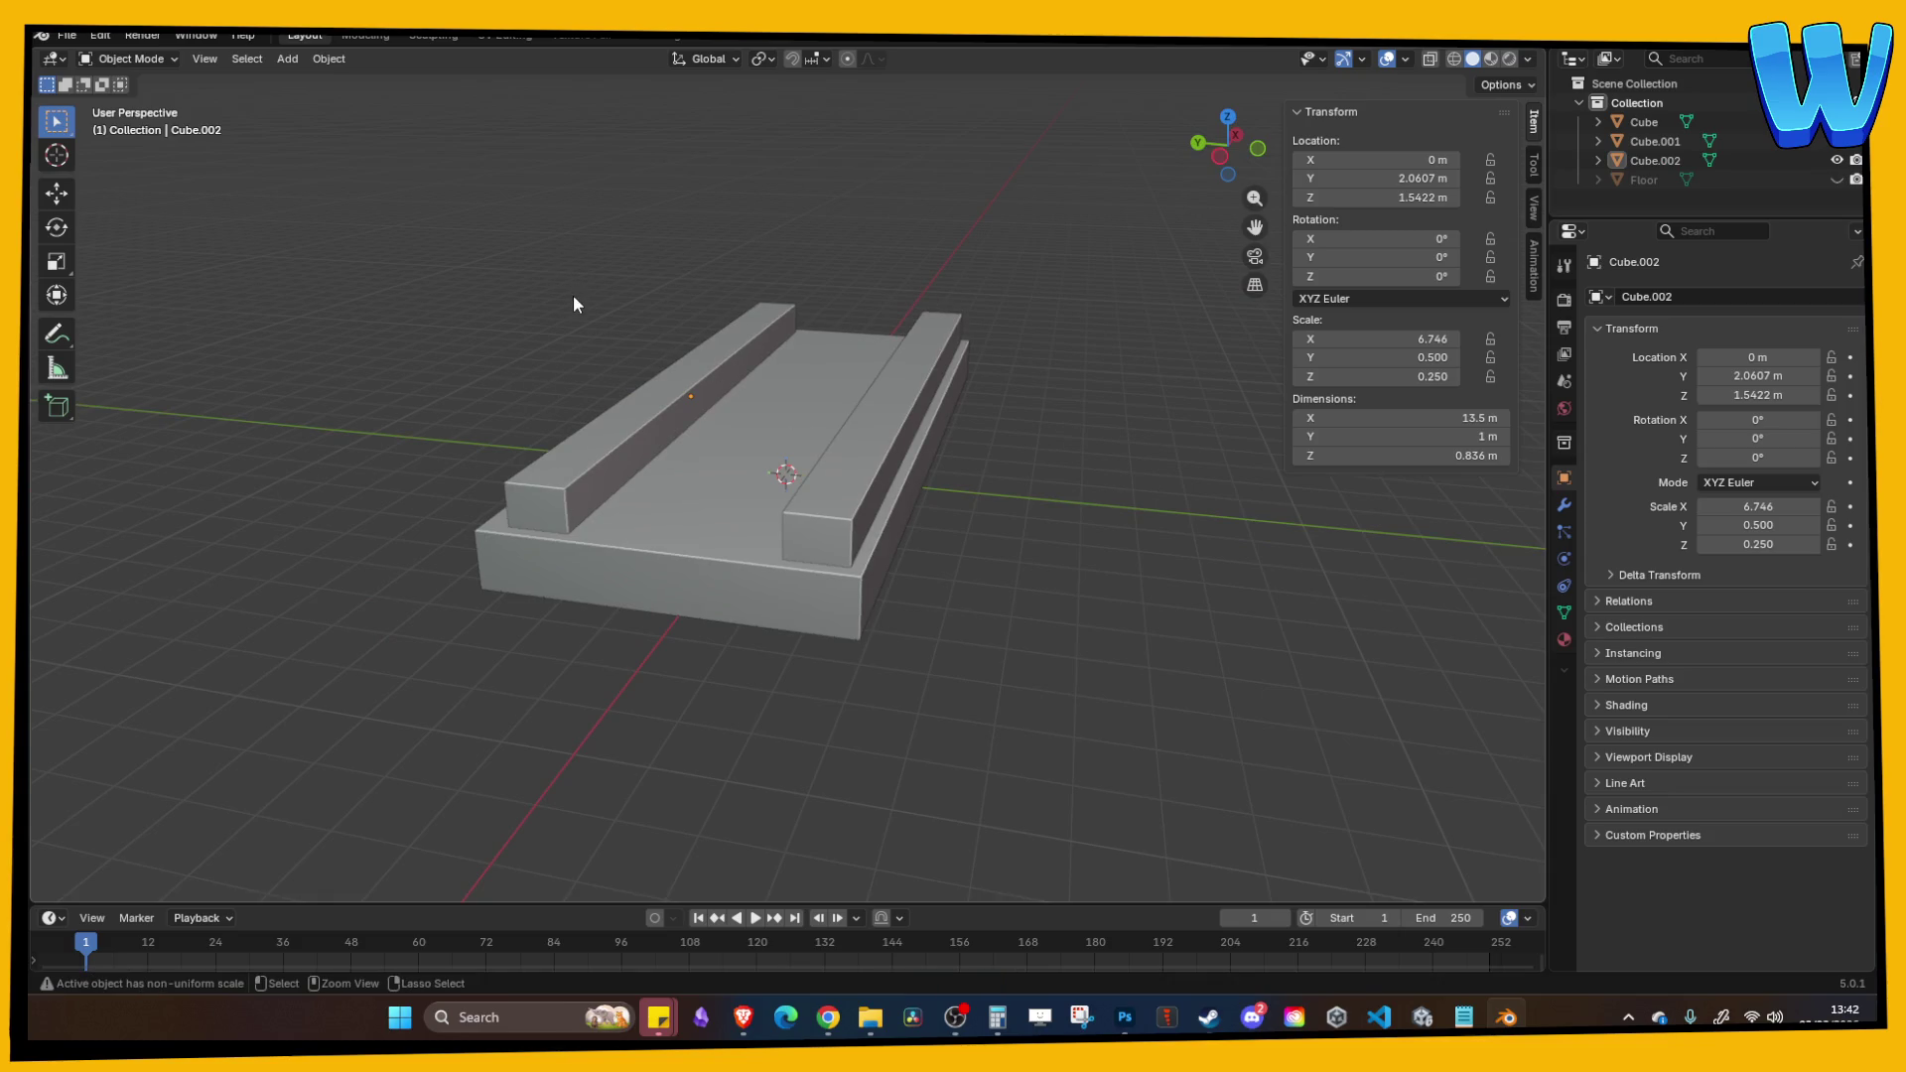
click(623, 462)
key(Delete)
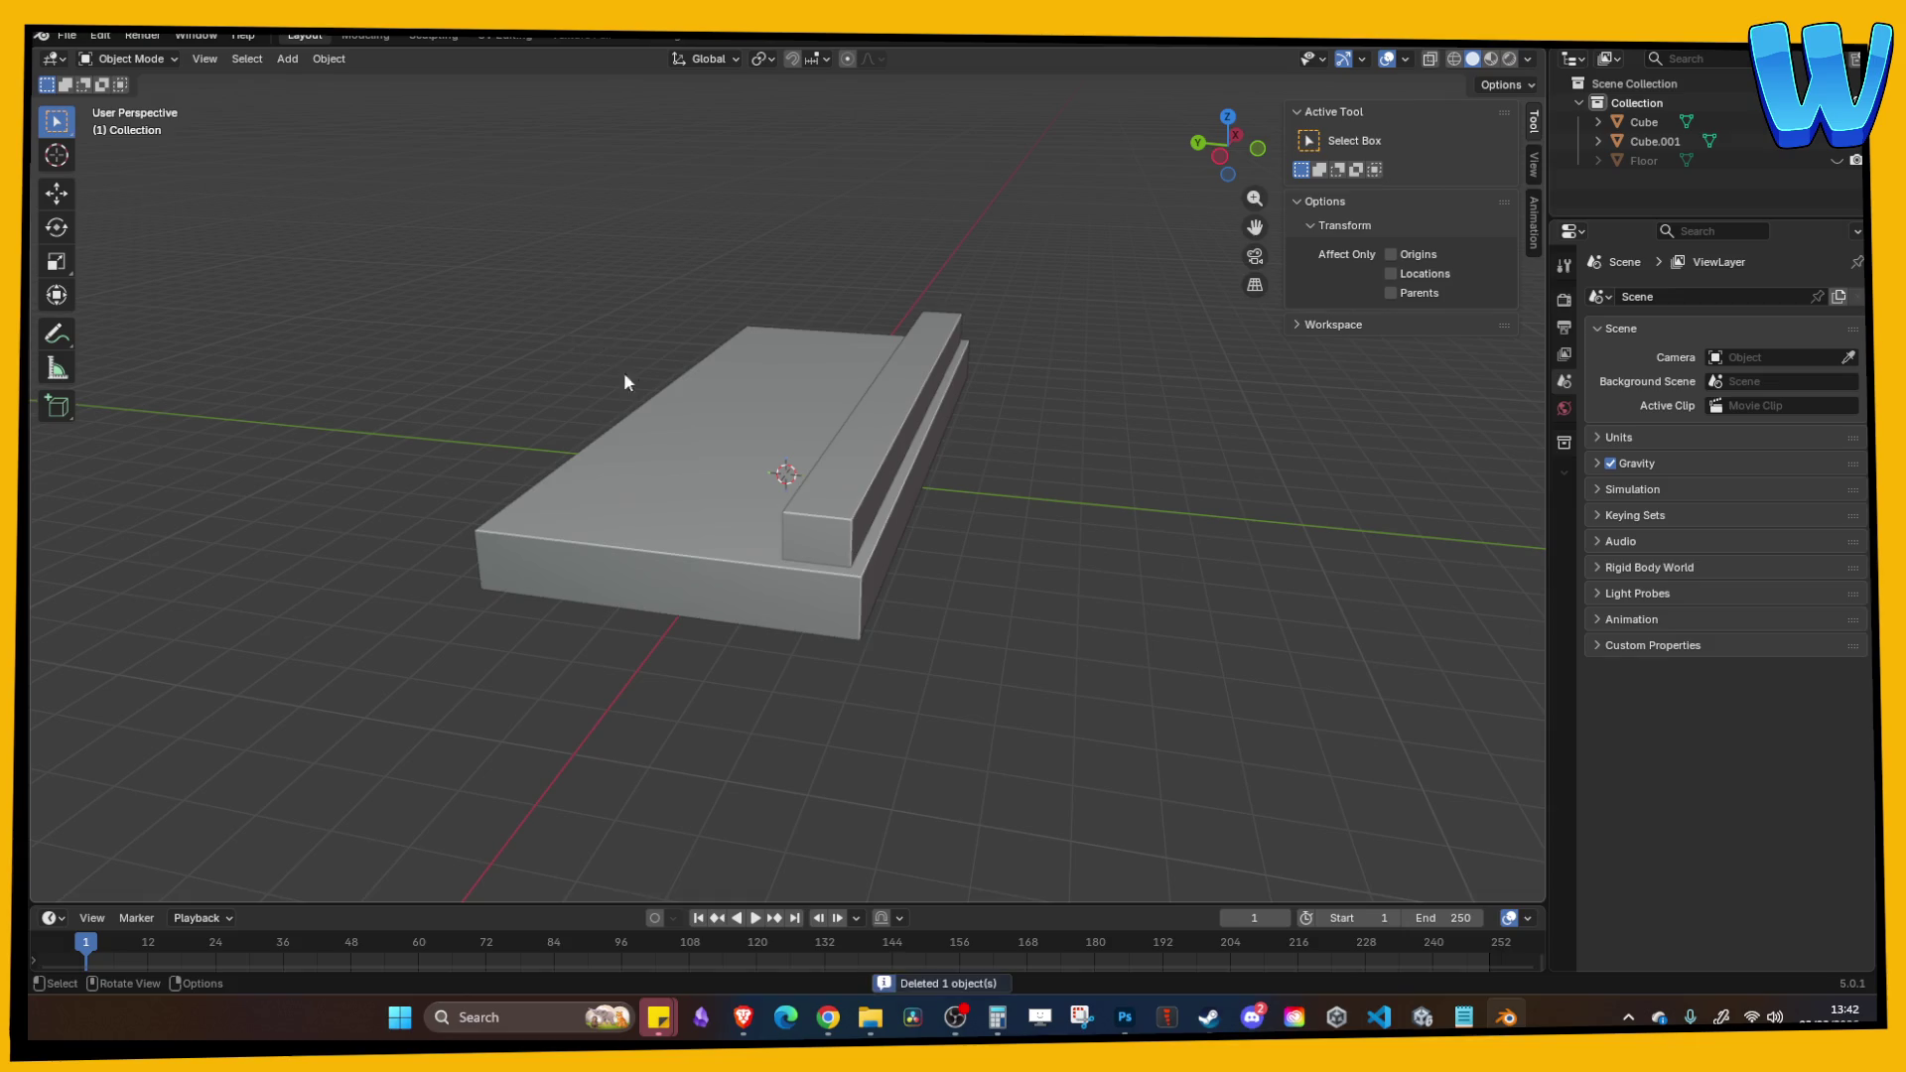
drag(626, 383, 479, 426)
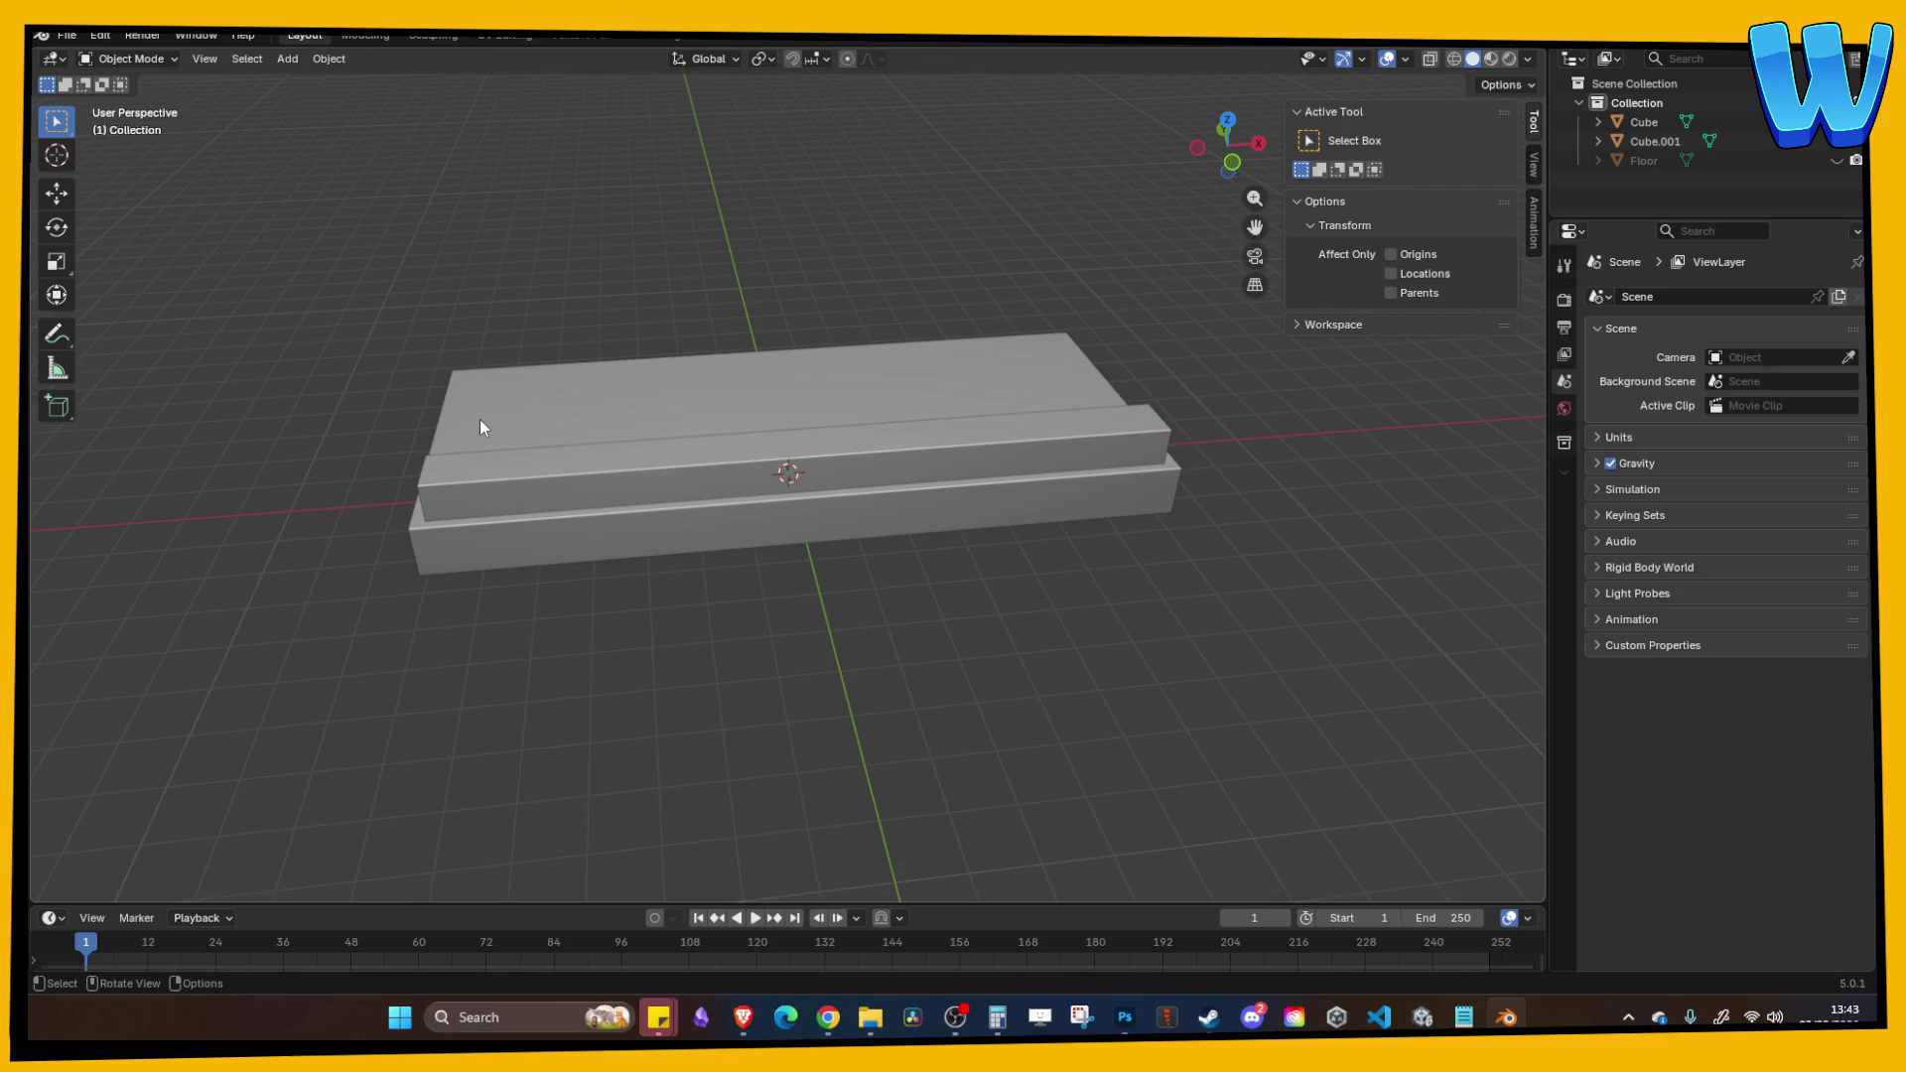
Step: Select the base slab, start a Ctrl+S save, then cancel it
mouse_move(479, 419)
mouse_down()
mouse_move(451, 357)
mouse_move(569, 325)
mouse_up()
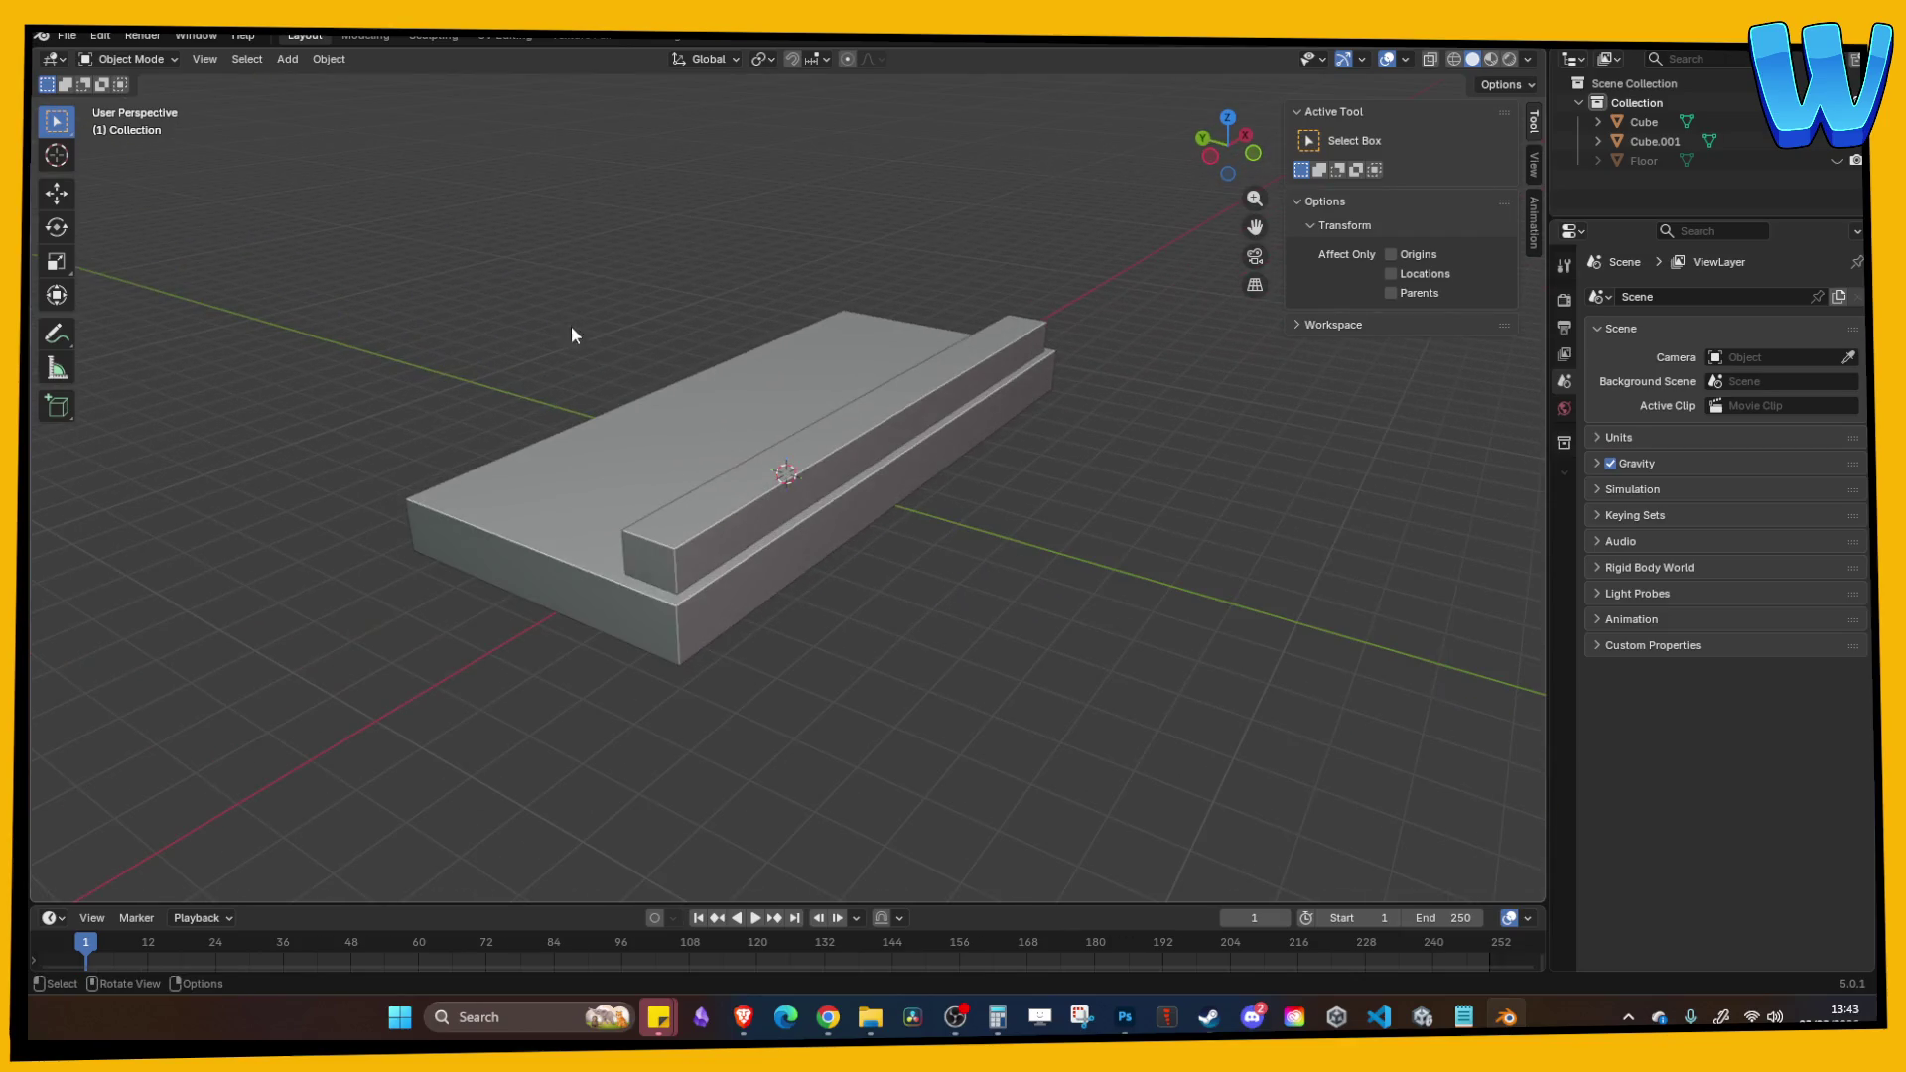
mouse_move(1087, 713)
mouse_down()
mouse_move(893, 488)
mouse_move(761, 587)
mouse_move(771, 552)
mouse_move(838, 534)
mouse_move(894, 554)
mouse_move(927, 595)
mouse_move(923, 676)
mouse_move(943, 670)
mouse_up()
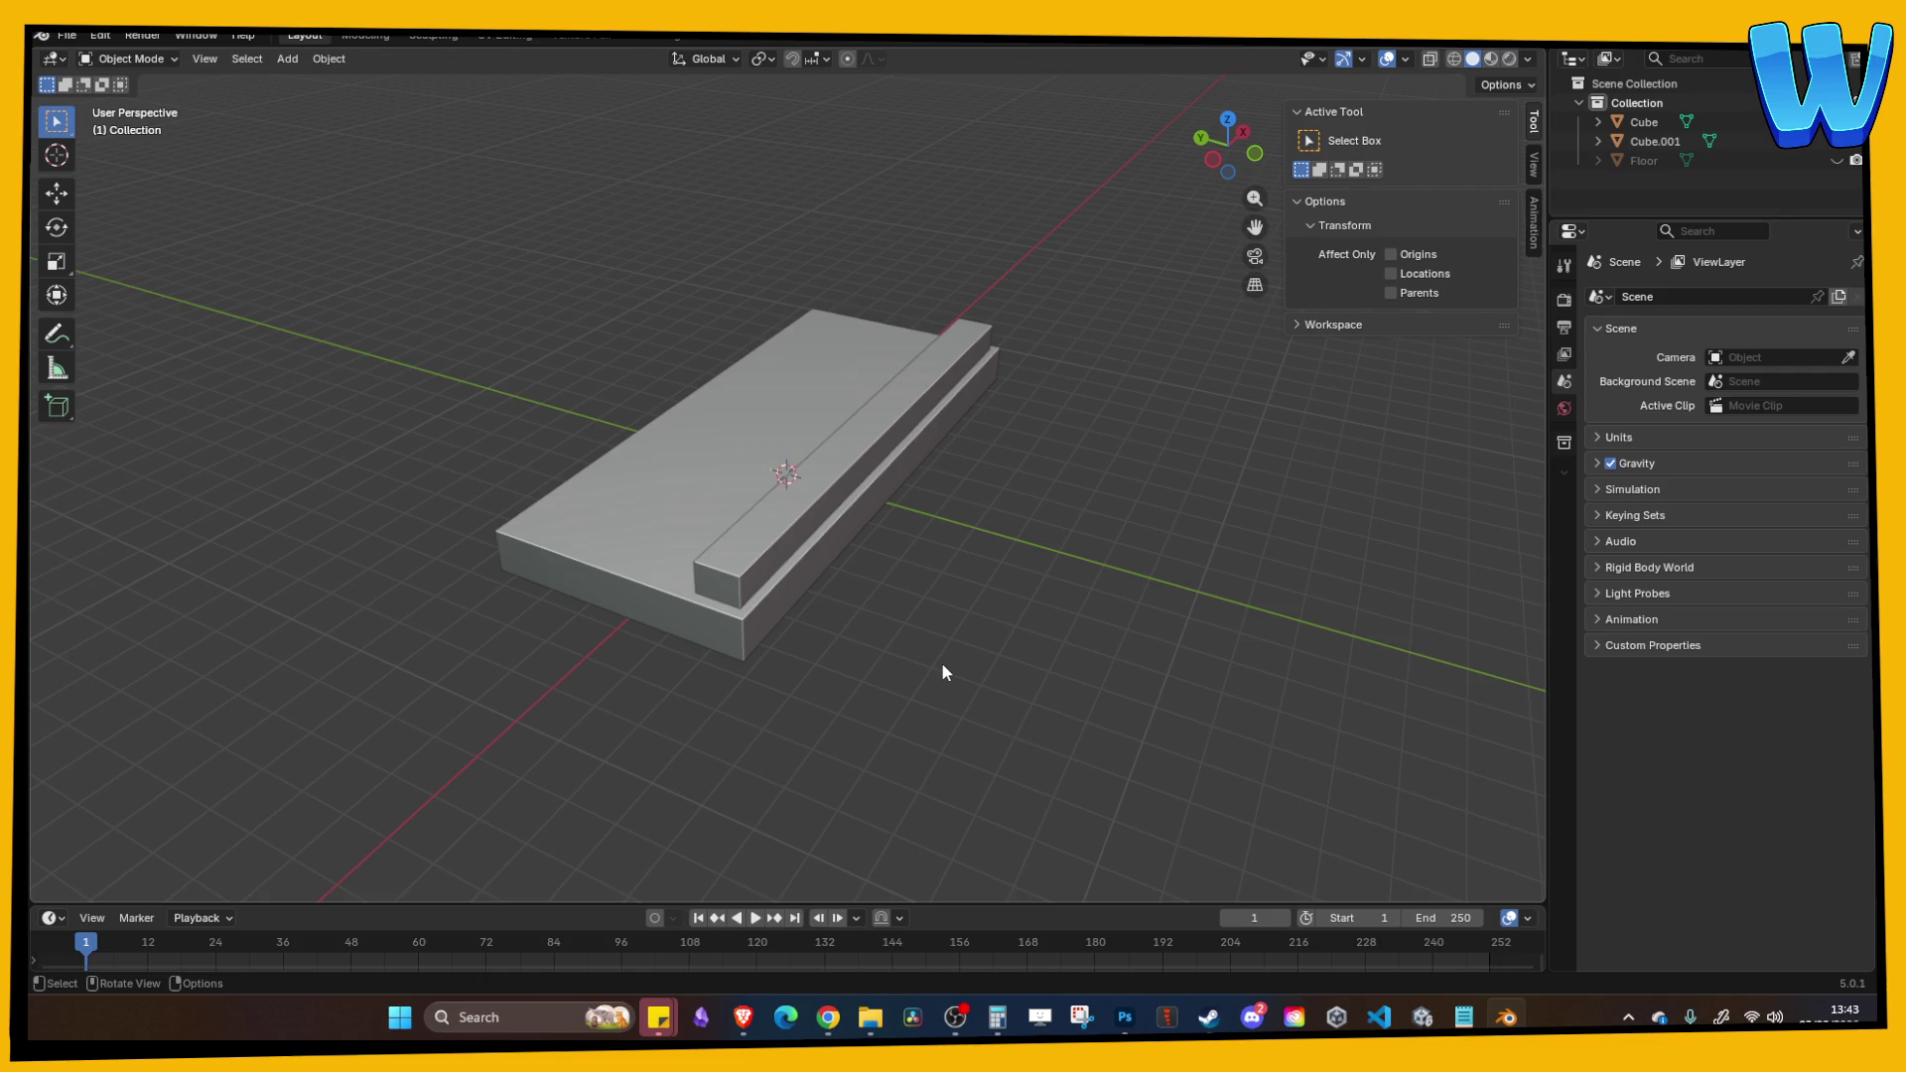
mouse_move(886, 481)
mouse_down()
mouse_move(840, 493)
mouse_move(852, 531)
mouse_up()
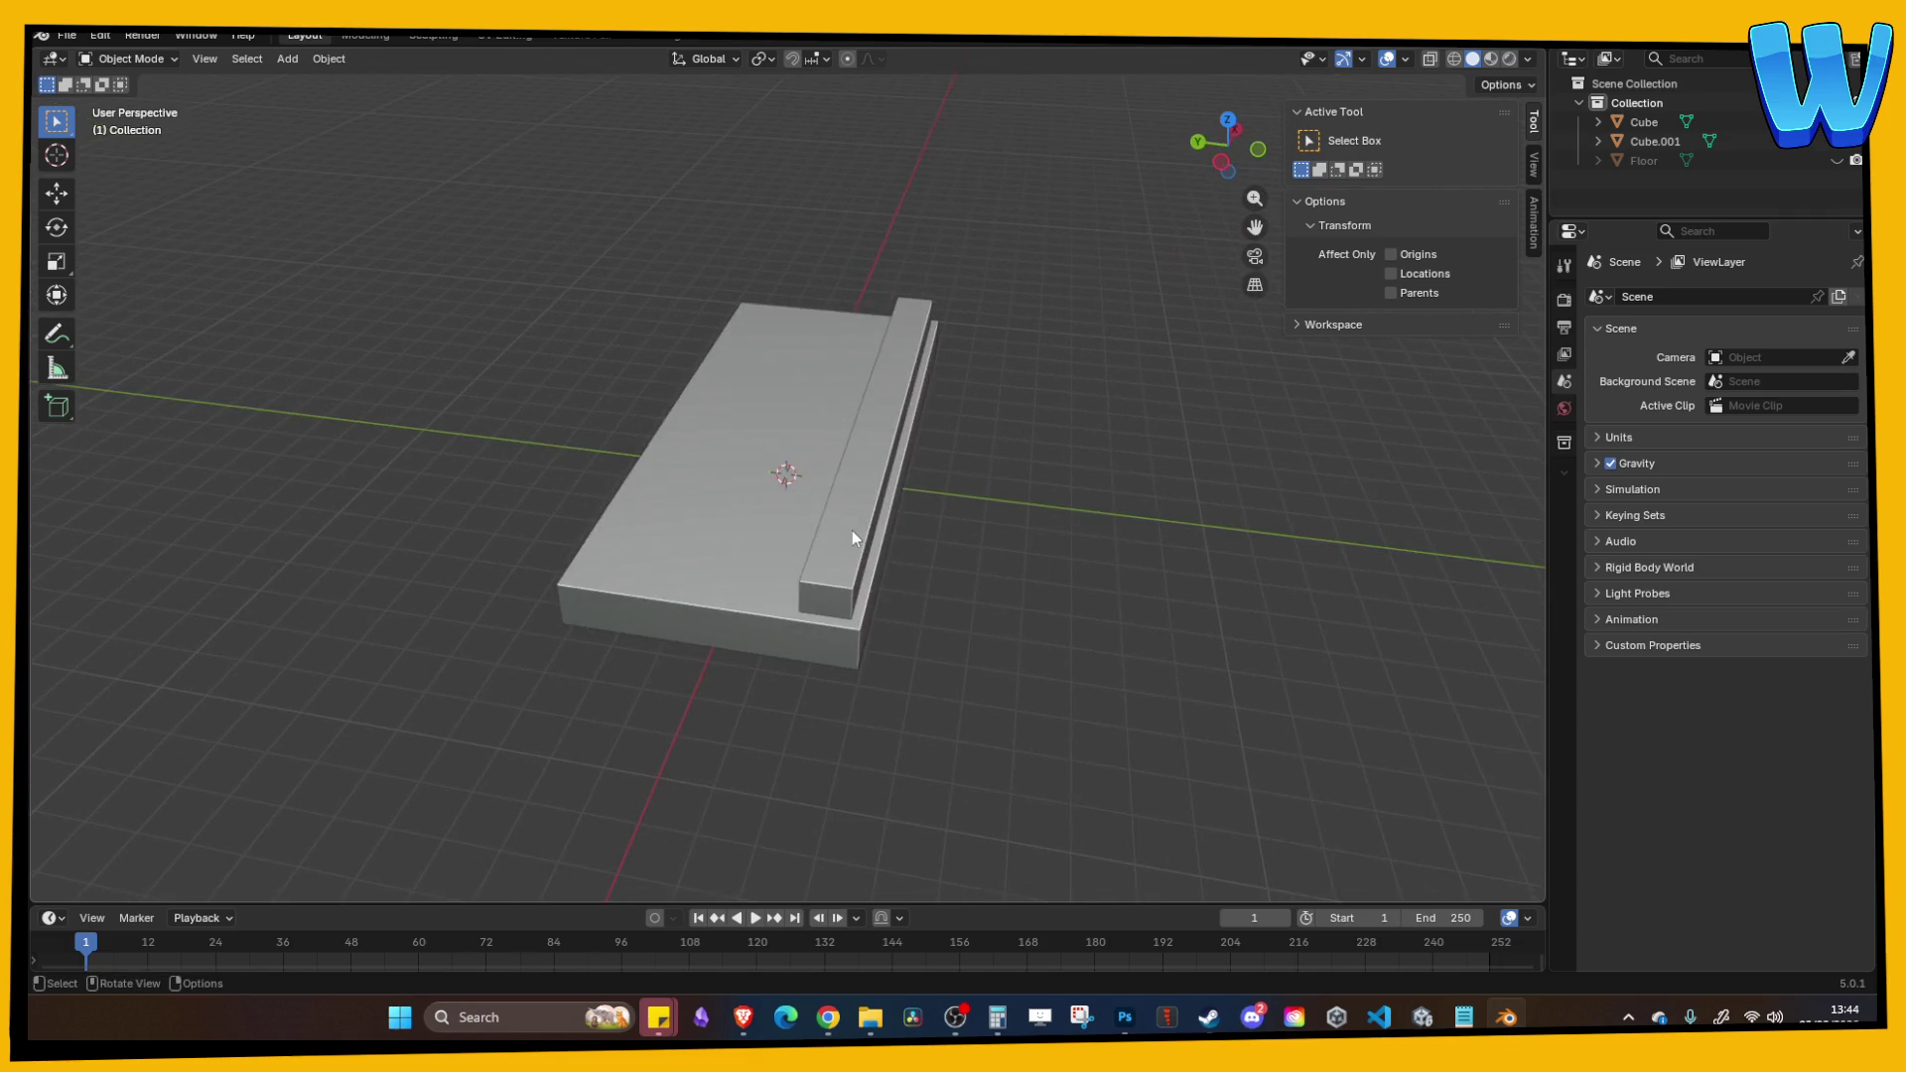
click(872, 580)
drag(886, 600, 707, 539)
click(576, 540)
mouse_move(580, 546)
mouse_down()
mouse_move(671, 579)
mouse_move(941, 571)
mouse_up()
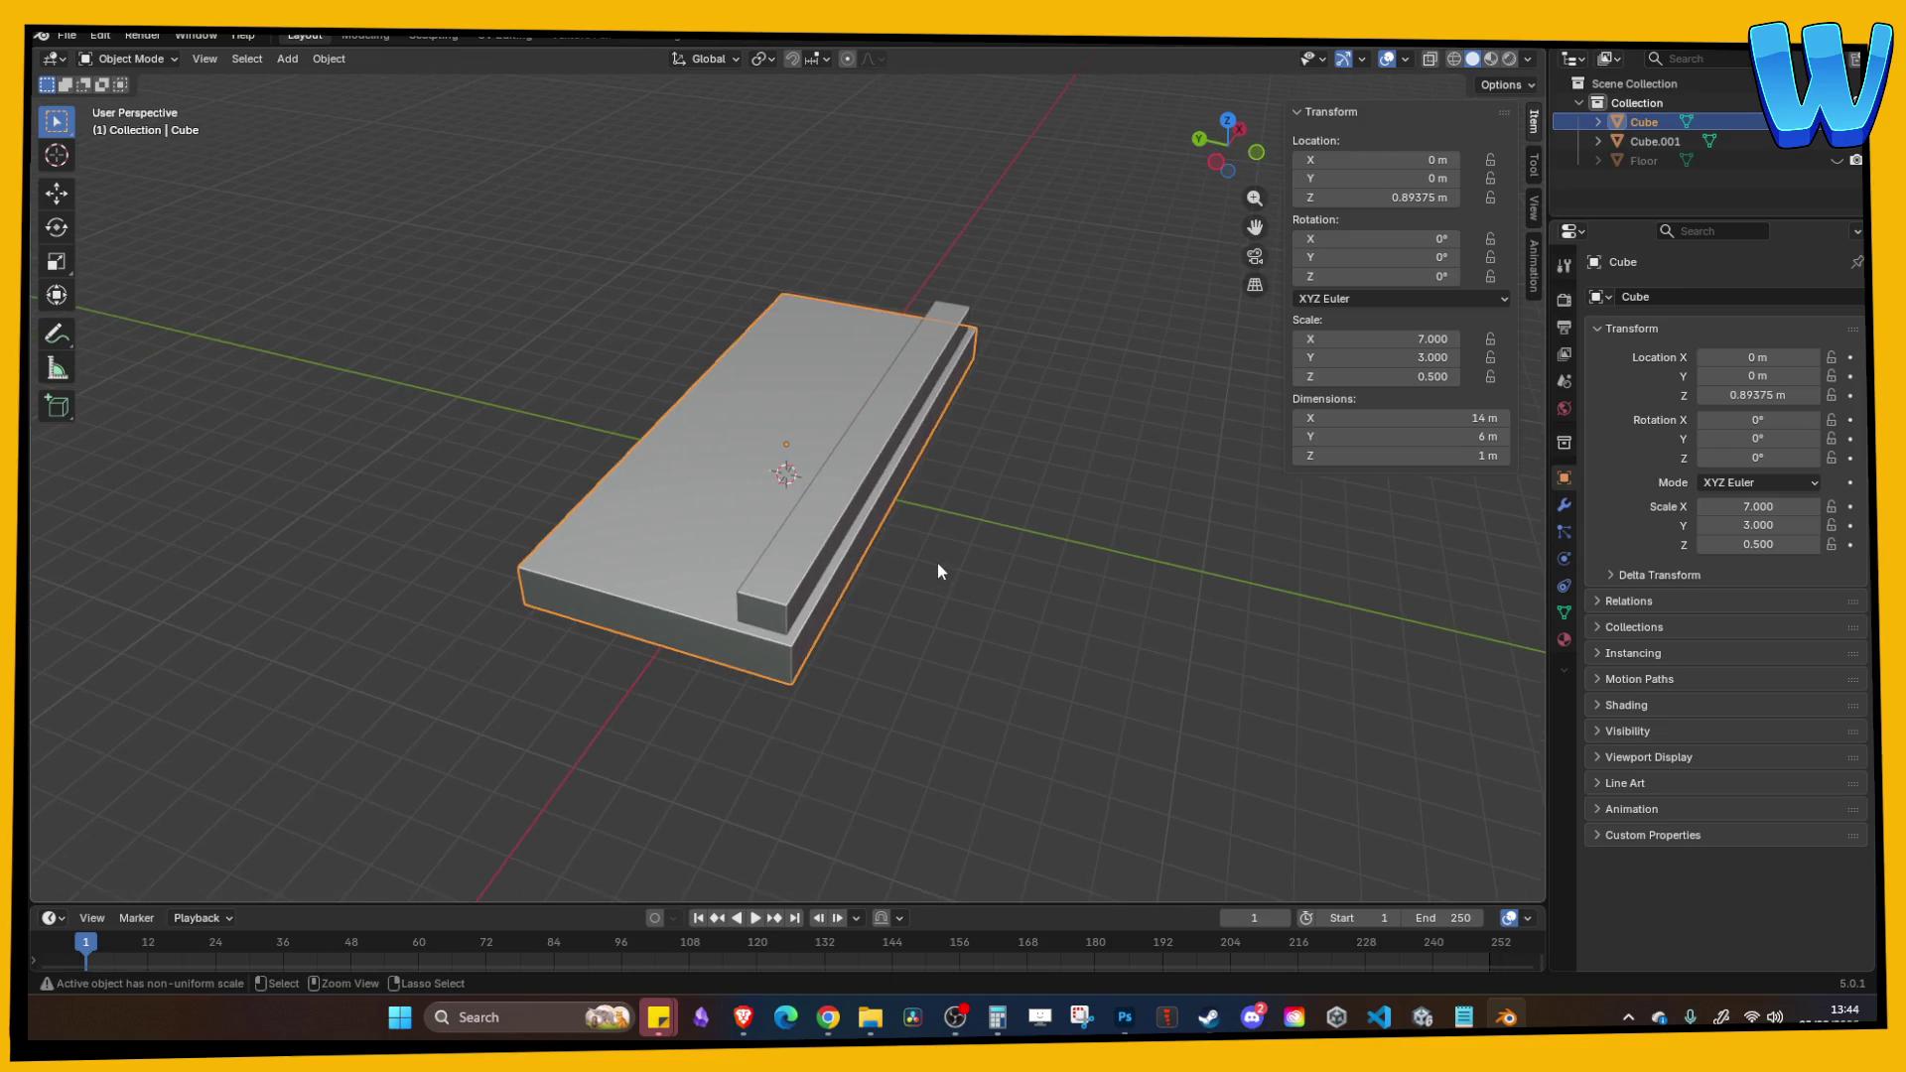
key(ctrl+s)
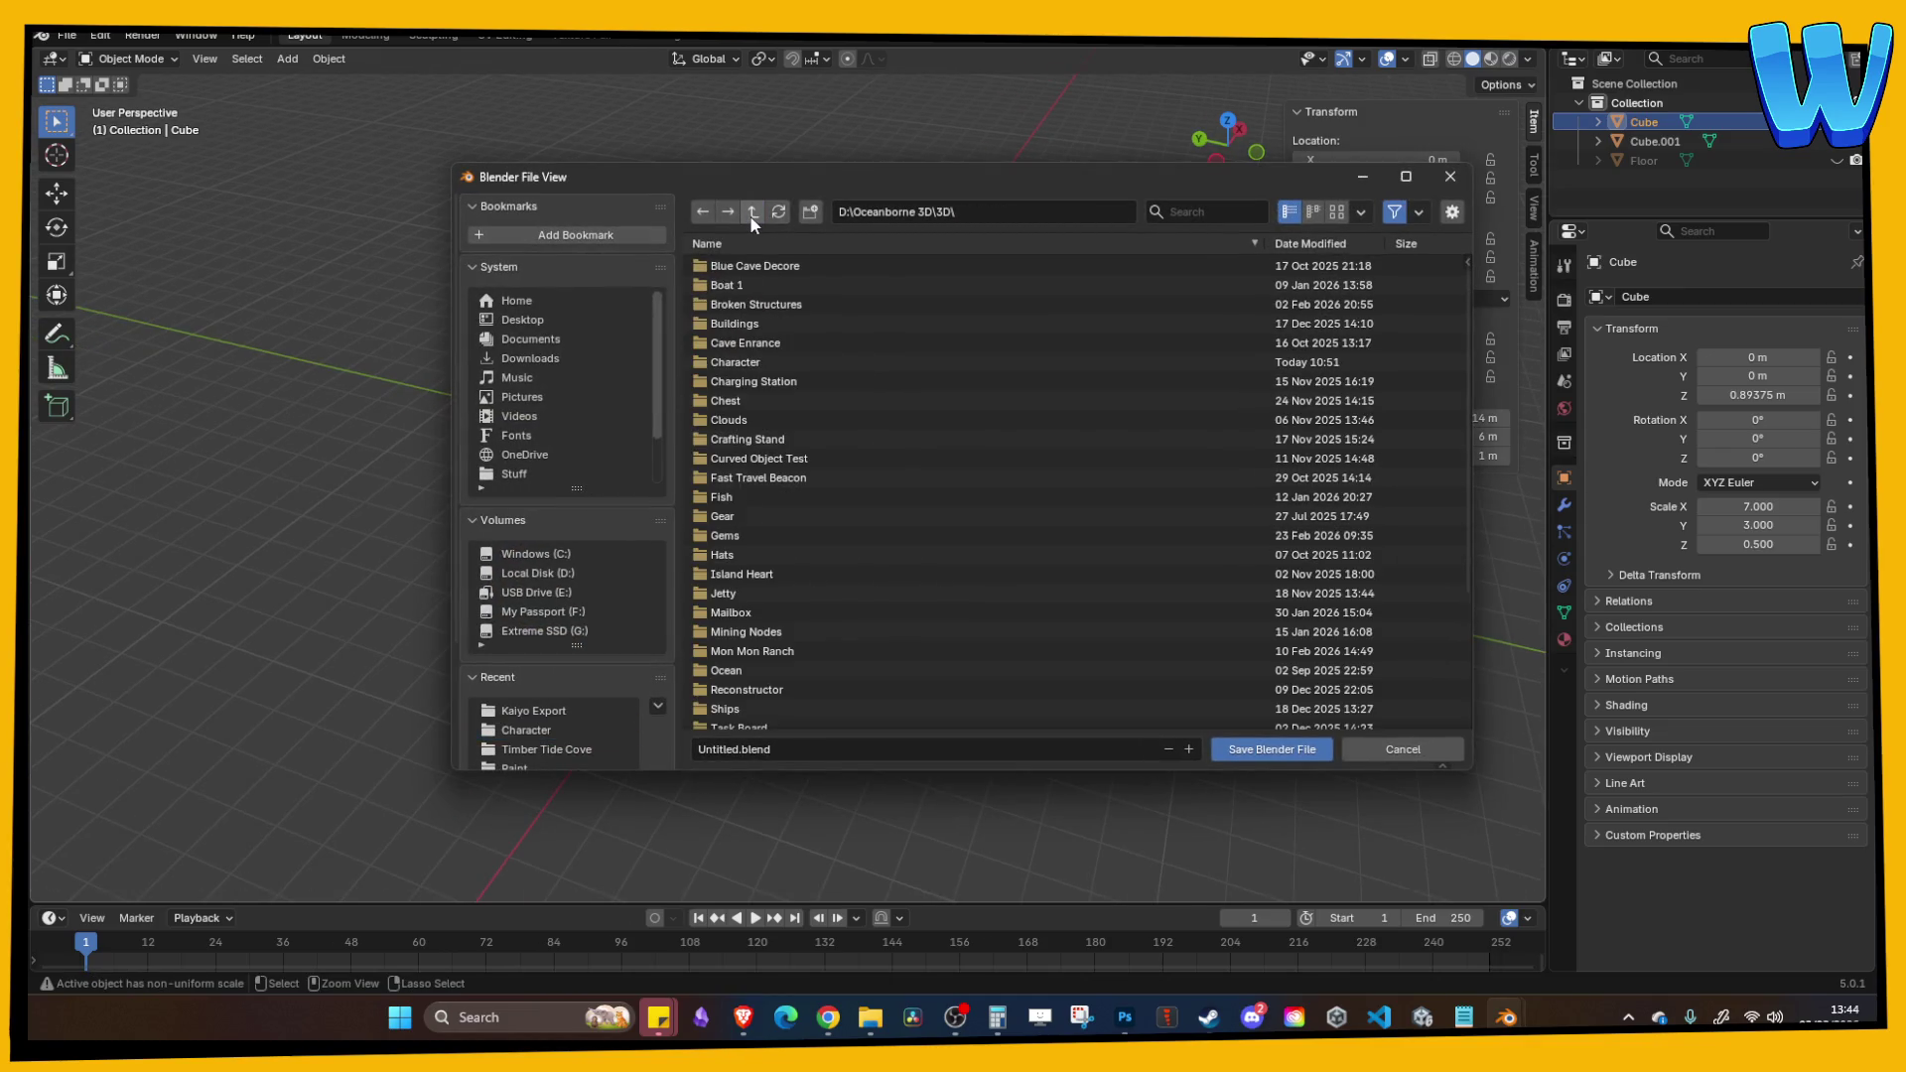
key(Escape)
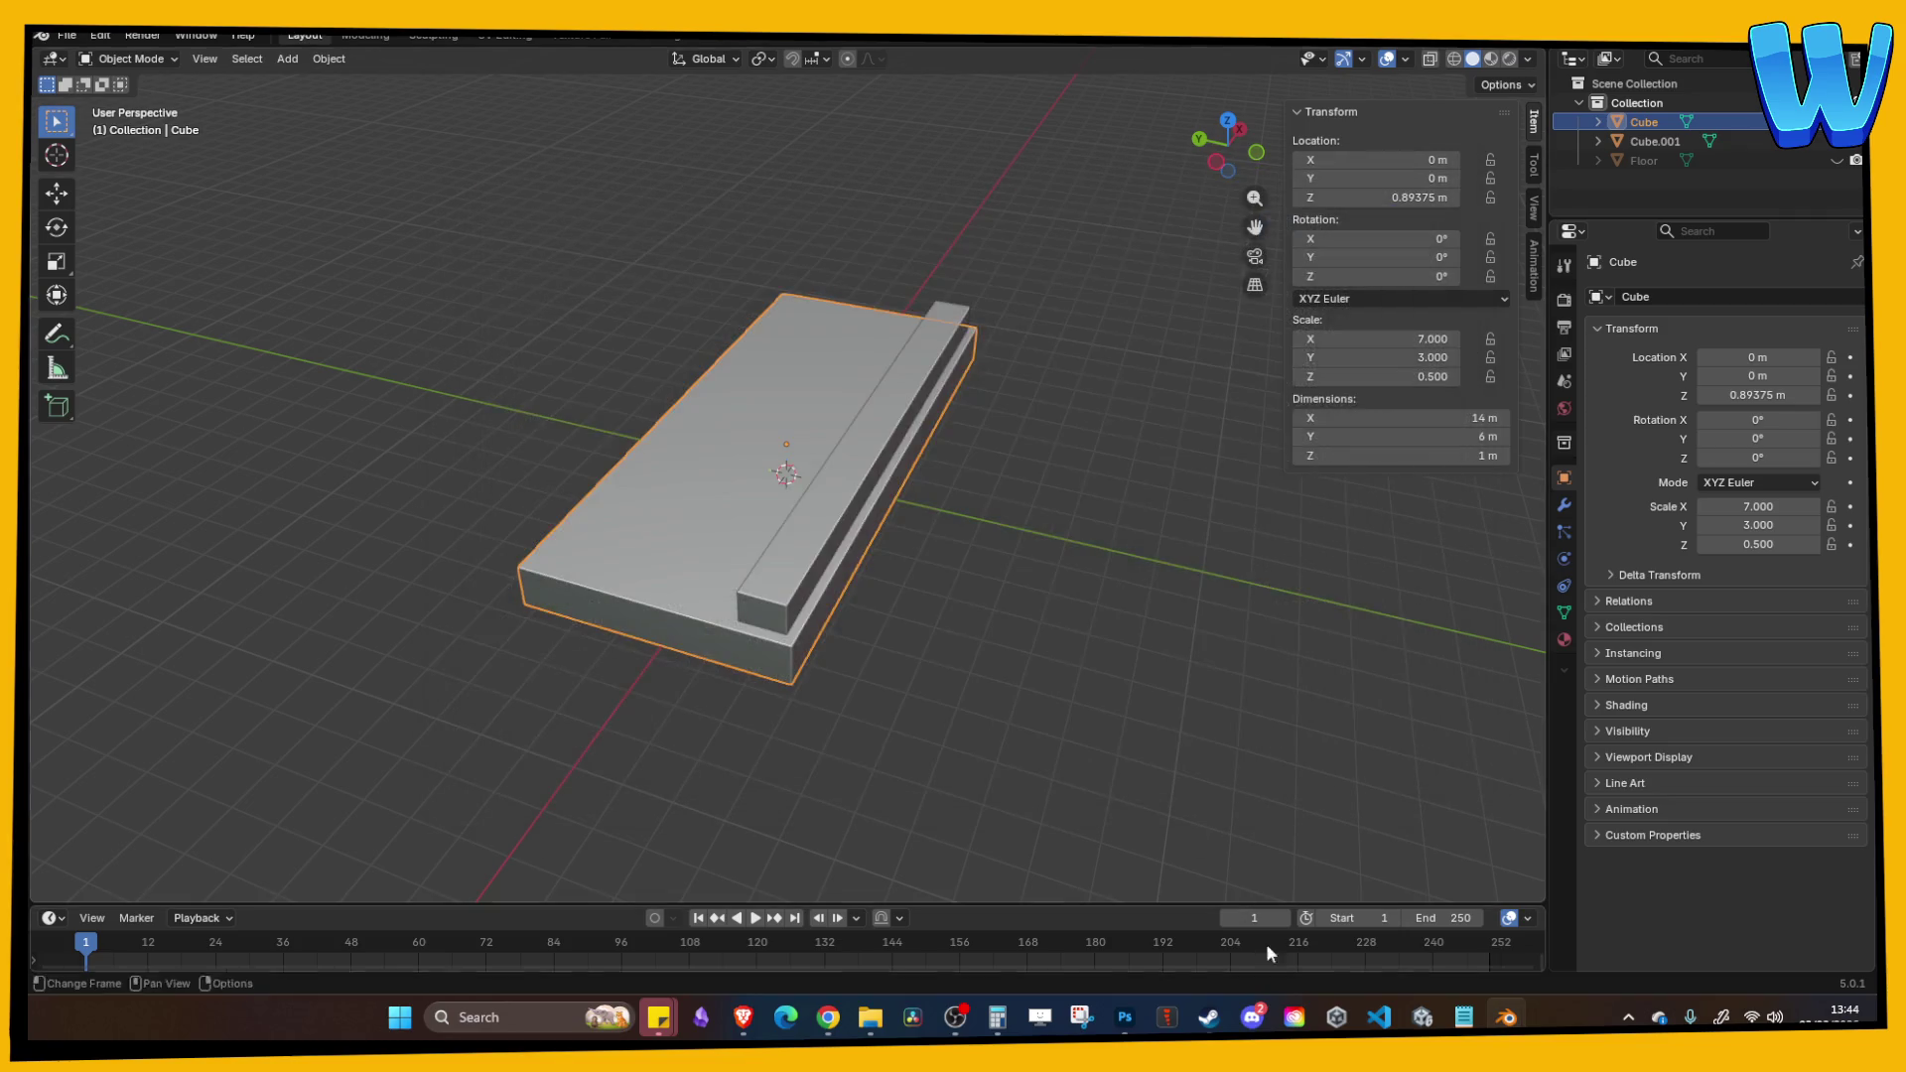
Step: Open and close Unity Hub, then bring up the Unity editor
click(1336, 1018)
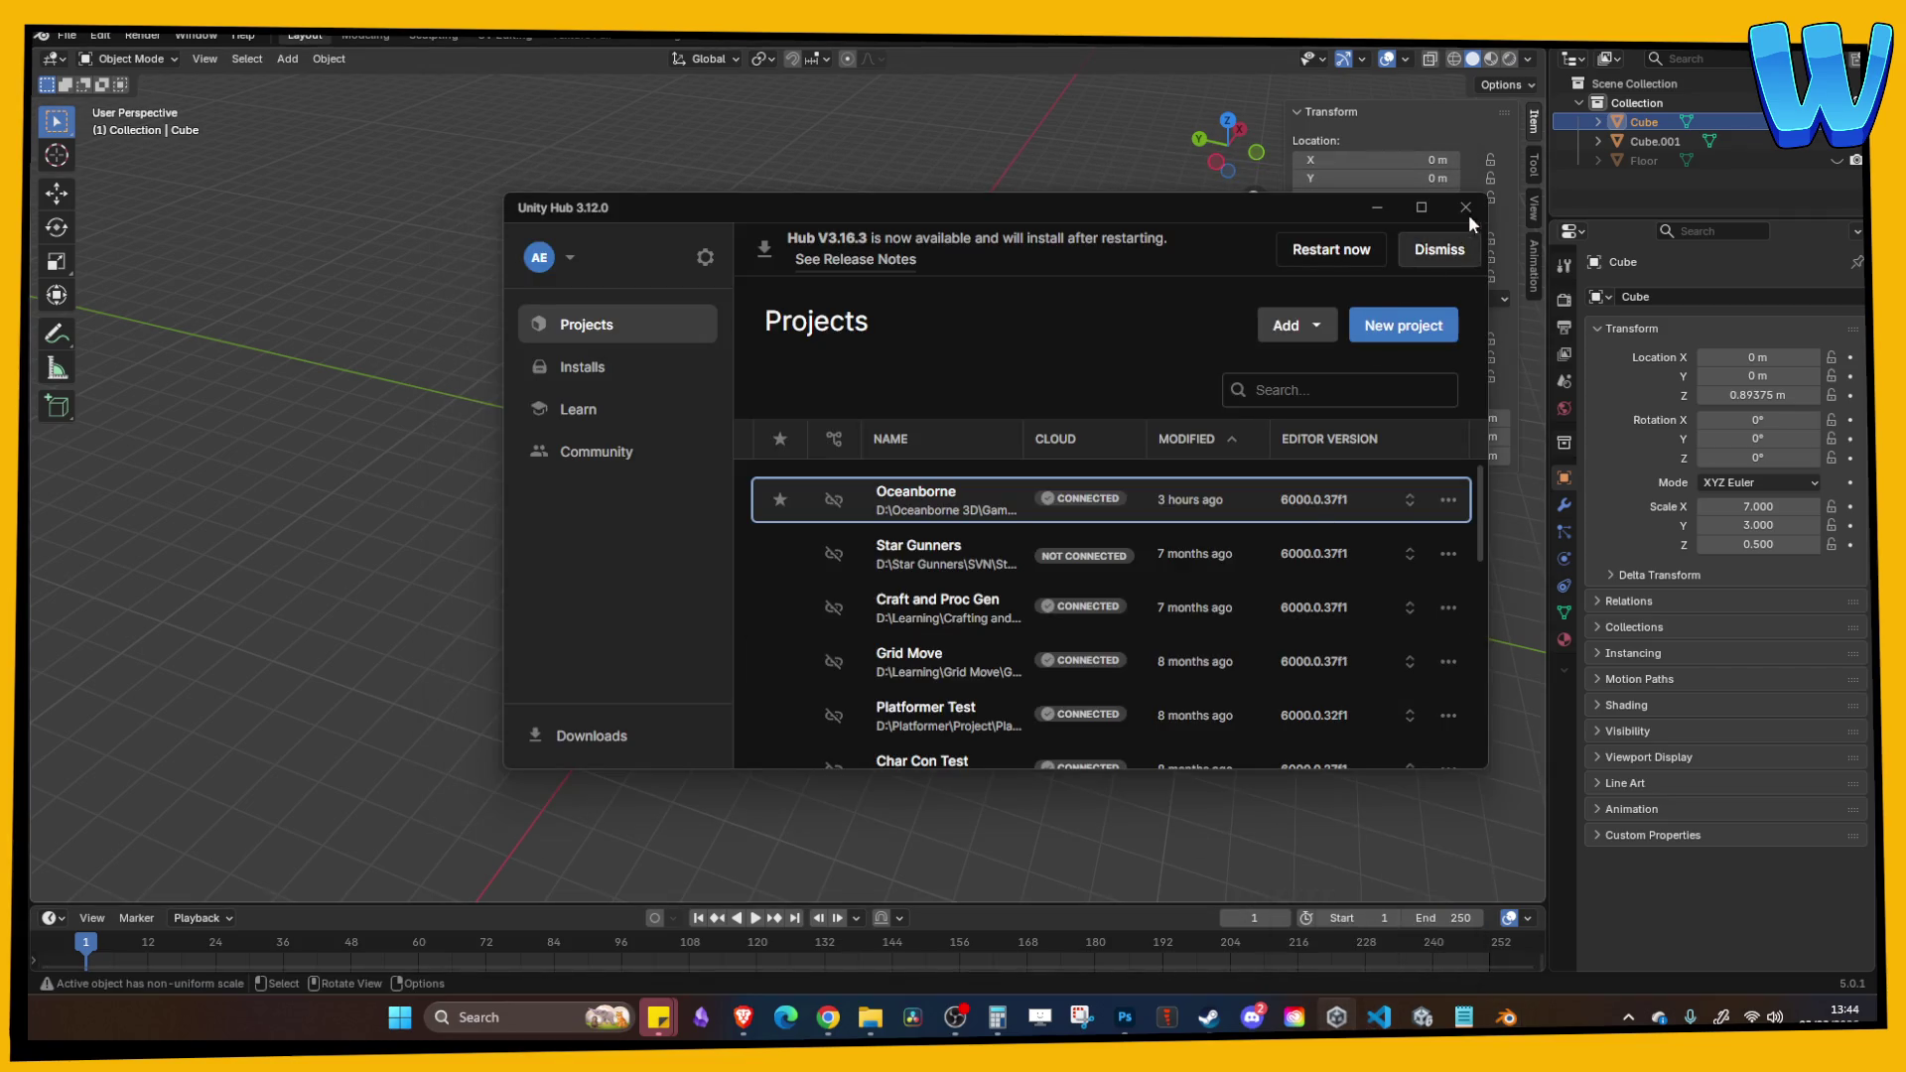
click(1441, 220)
click(1423, 1018)
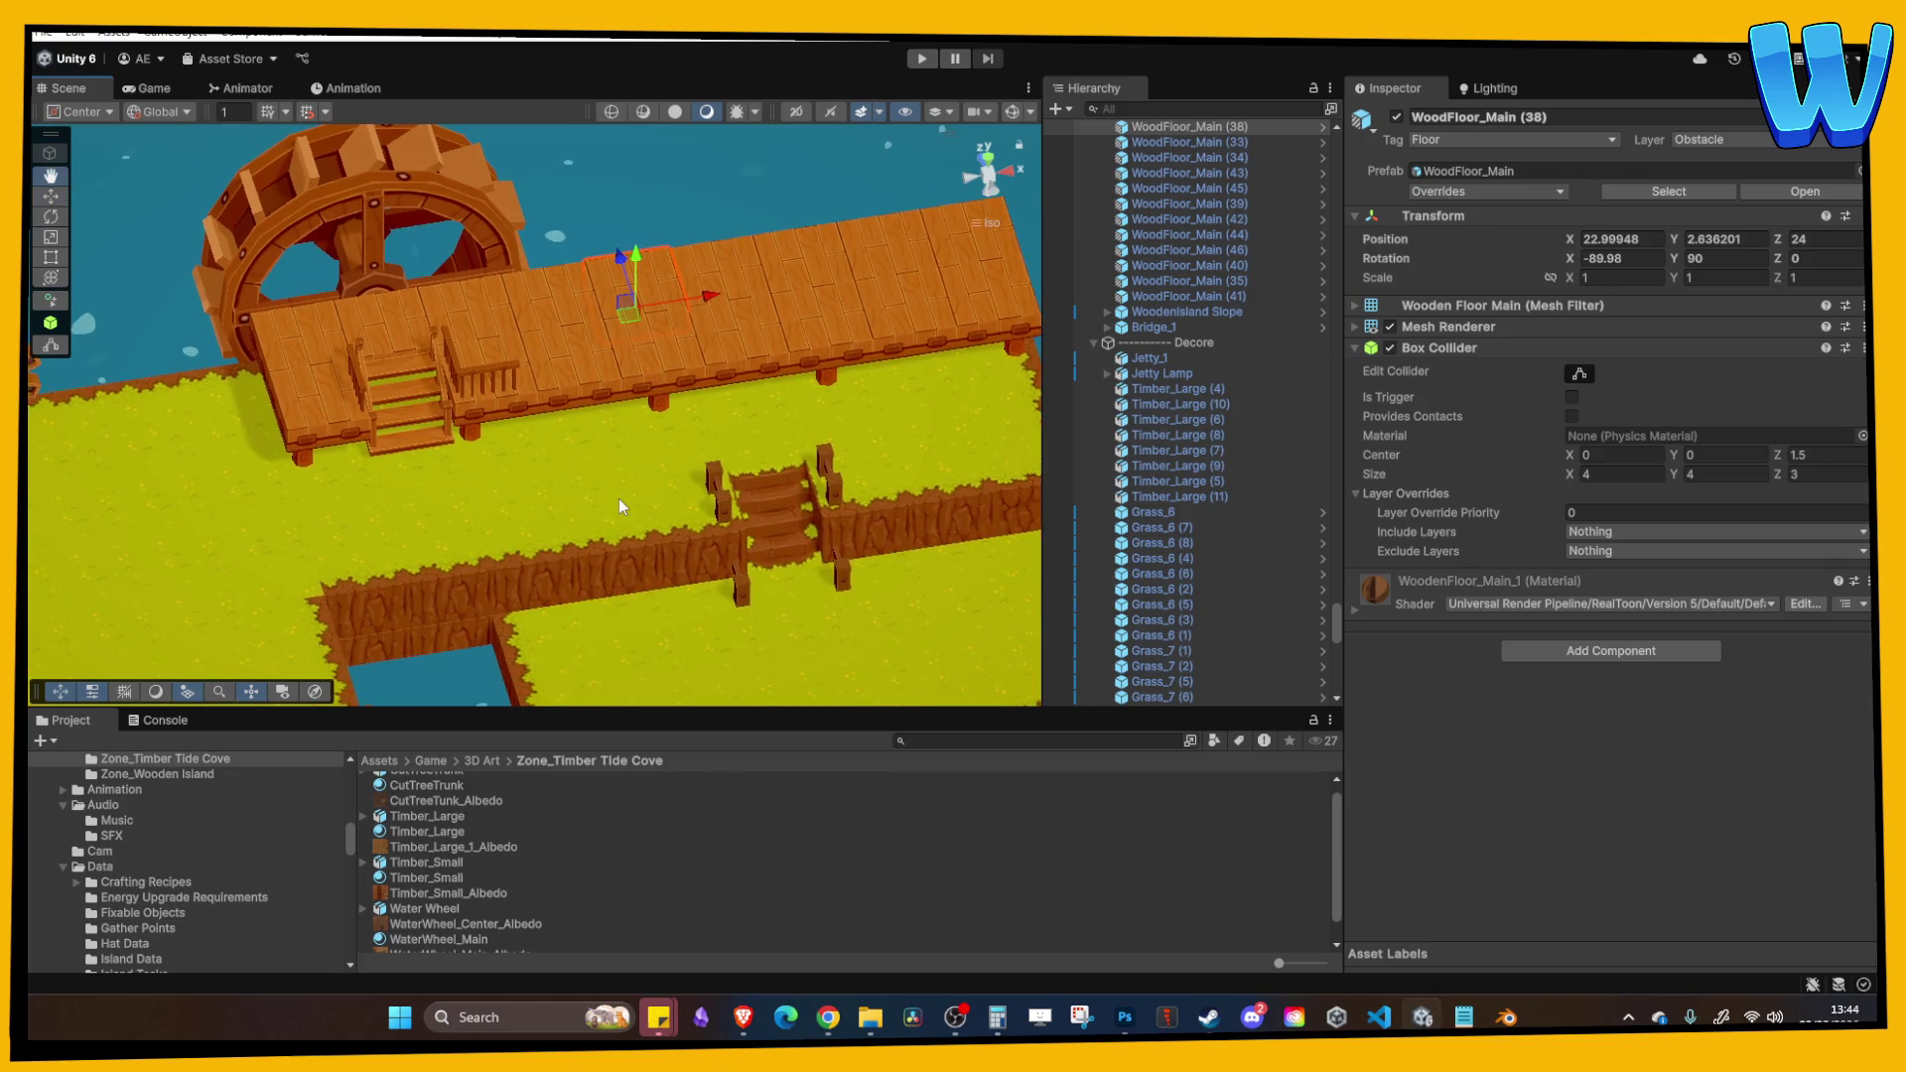
Step: Collapse the Data folder and show the Scenes folder in the Project panel
scroll(210, 834, down, 10)
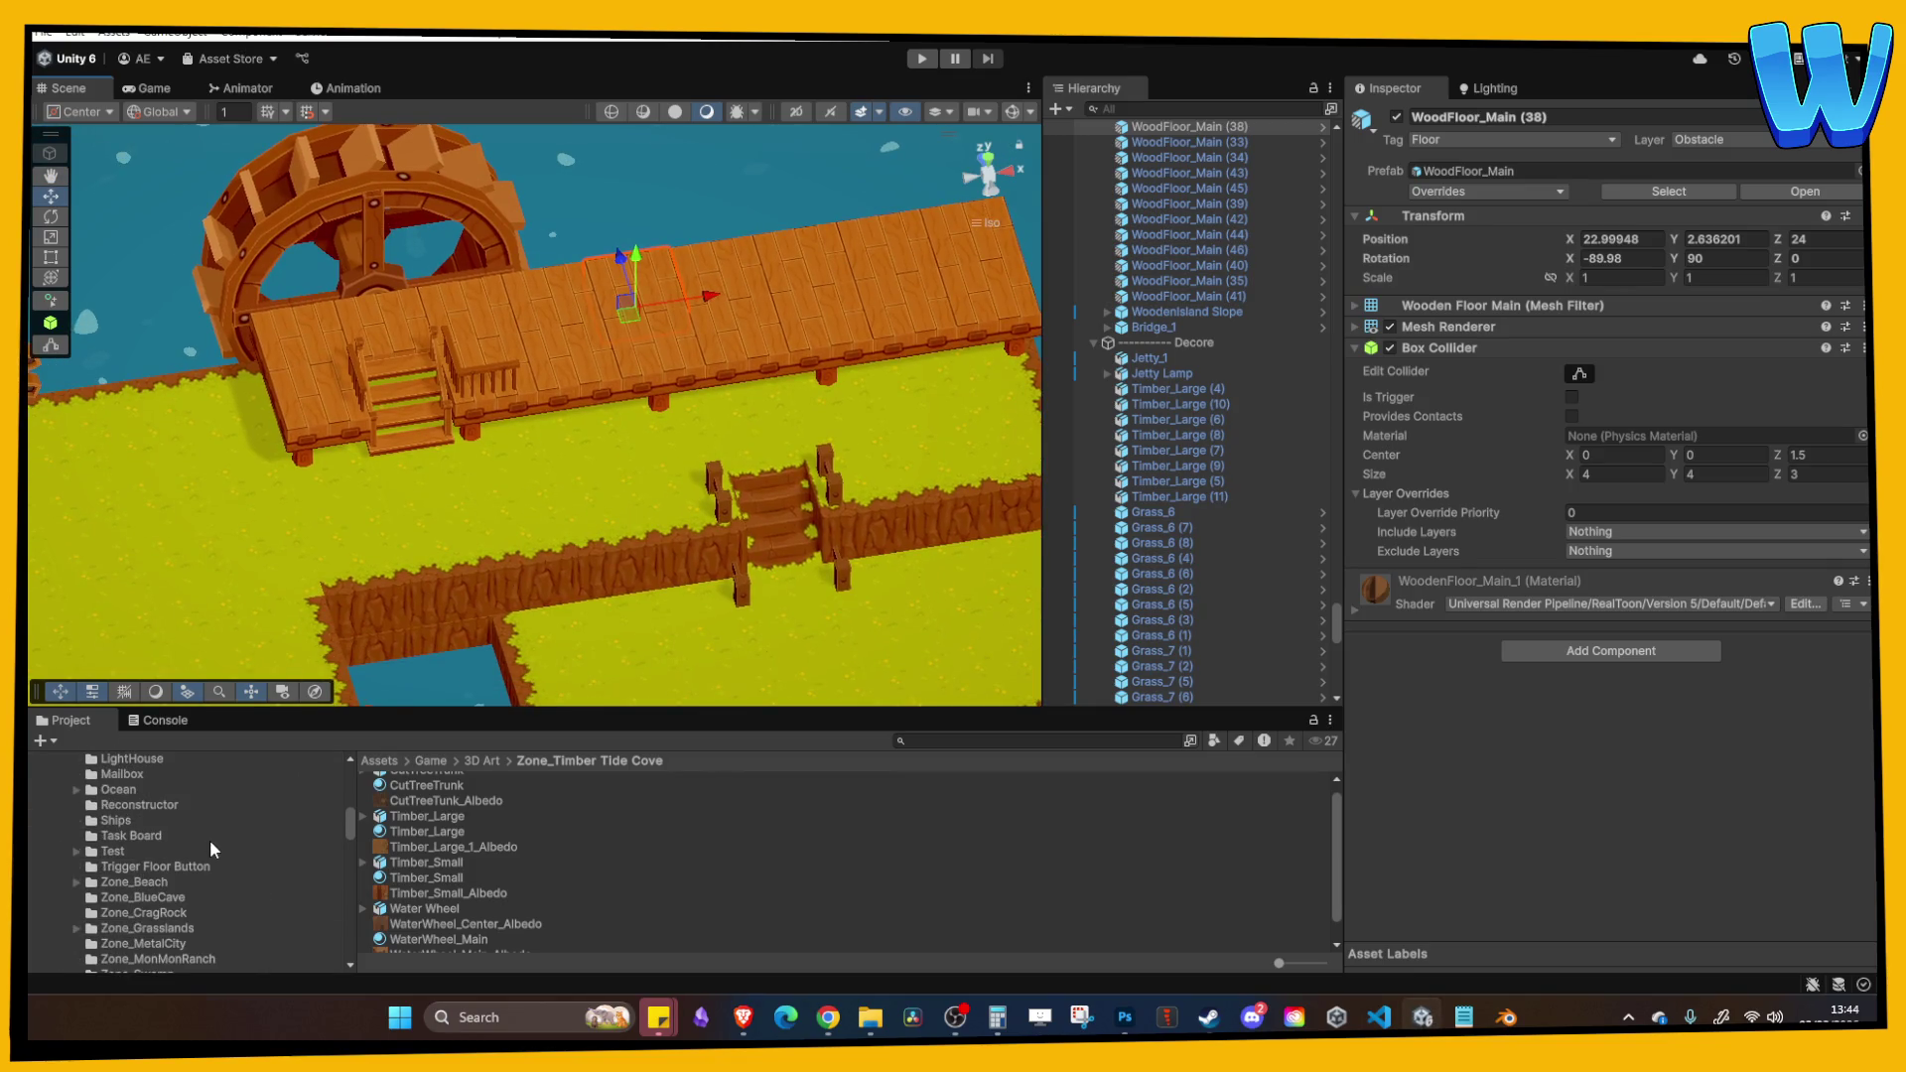
scroll(153, 824, down, 5)
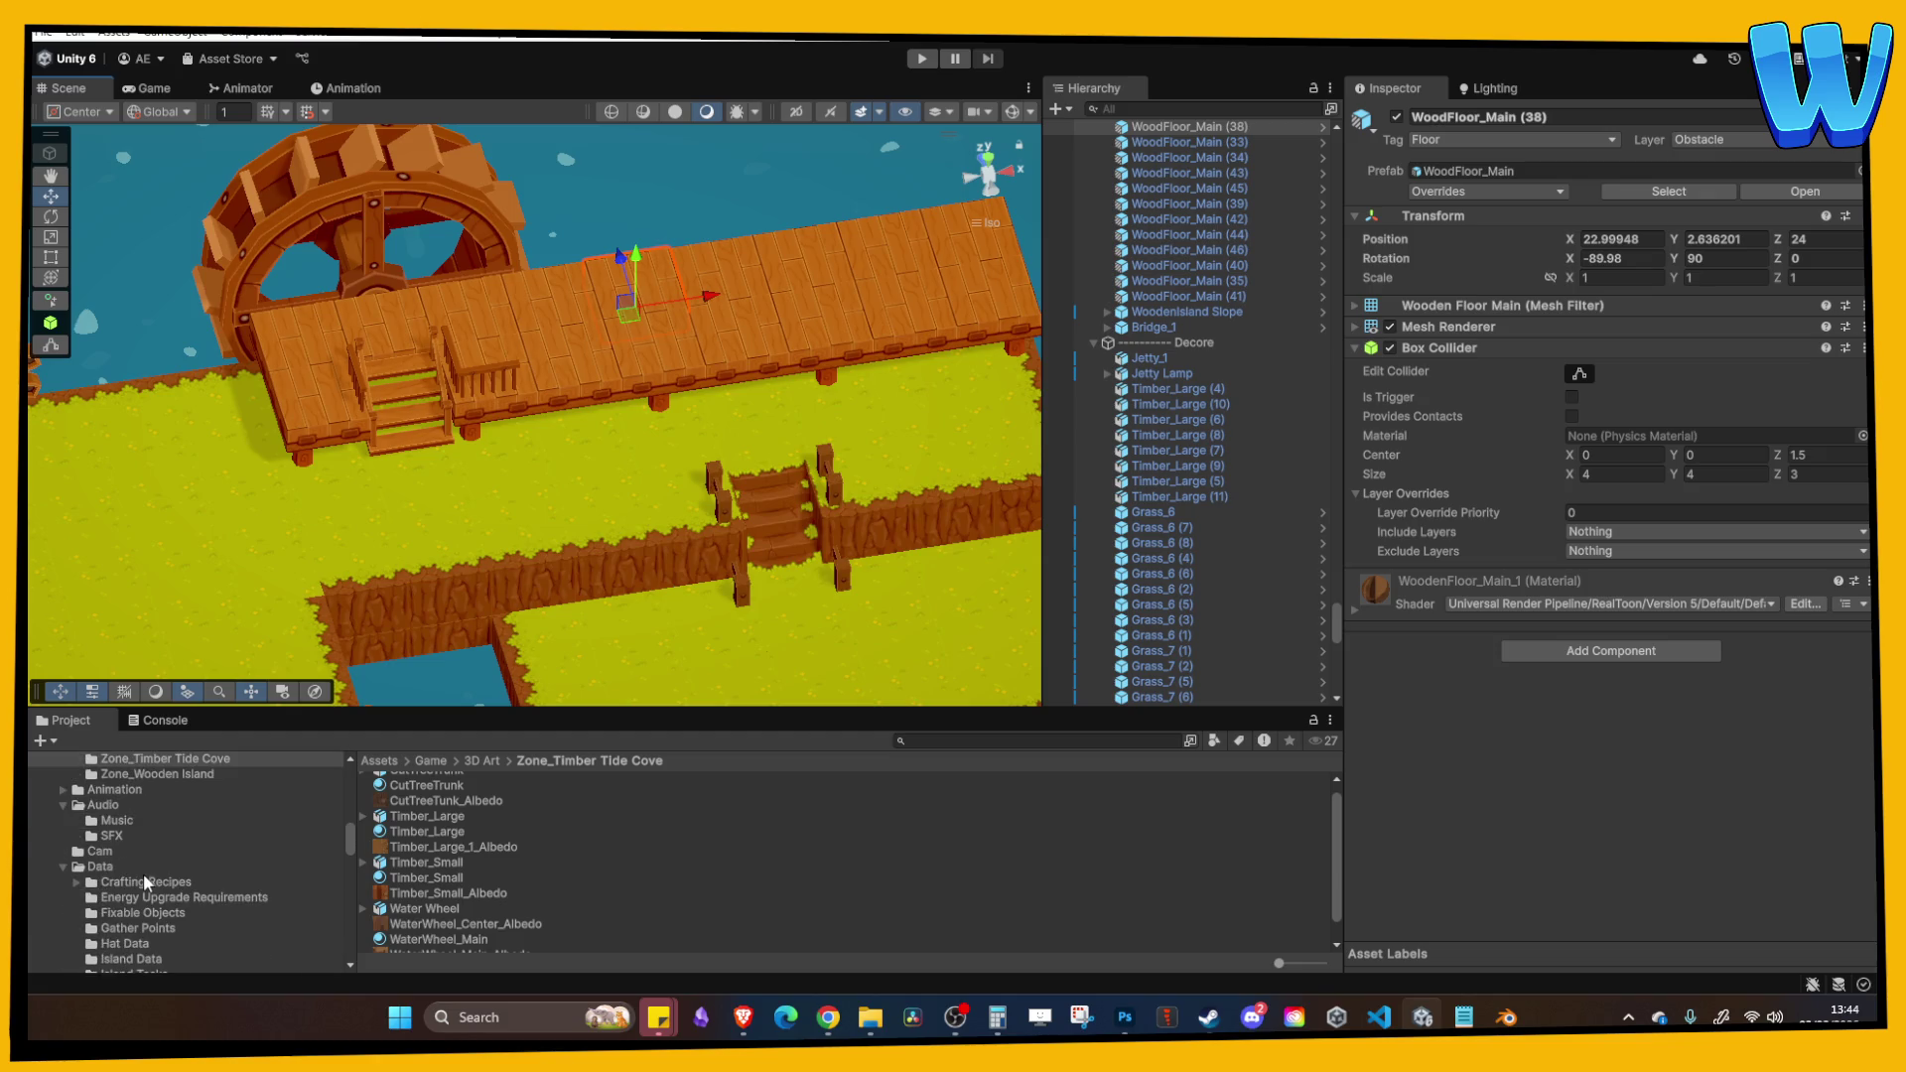
scroll(123, 866, up, 12)
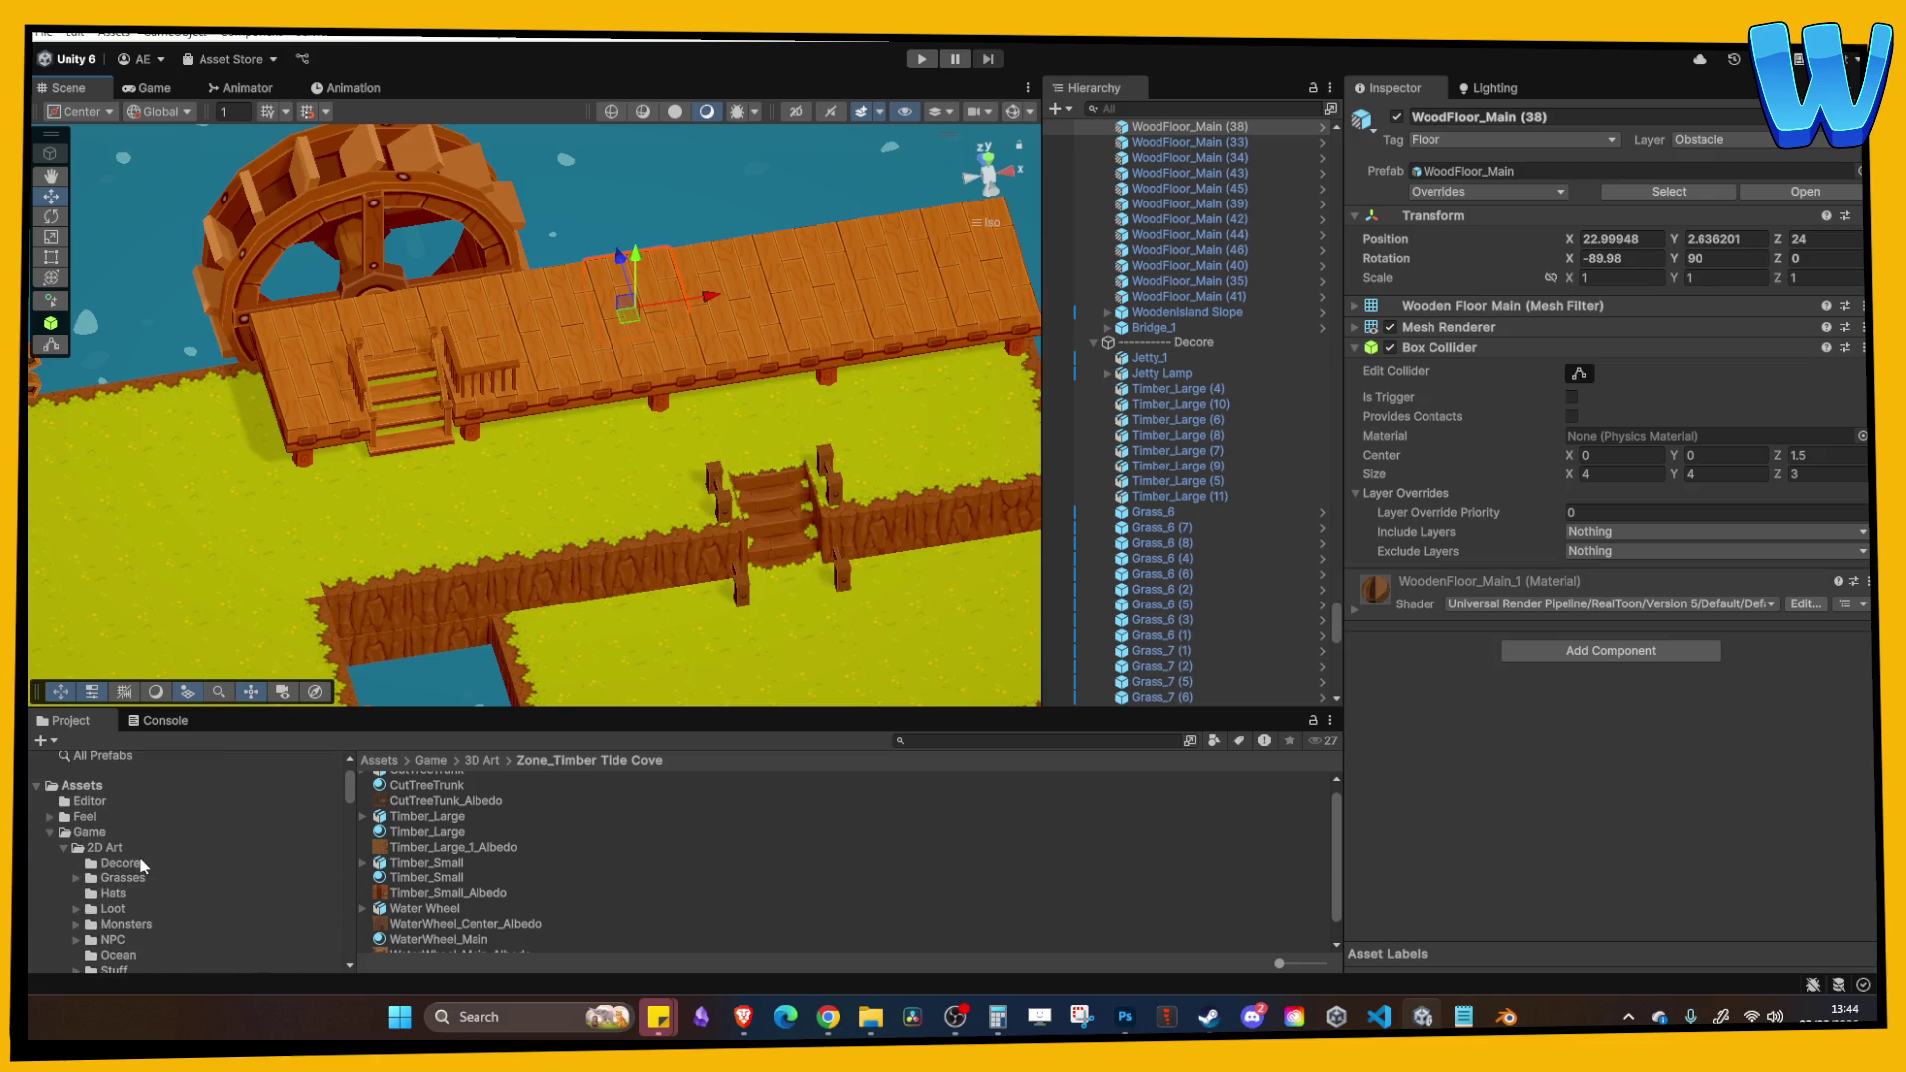
scroll(122, 854, down, 10)
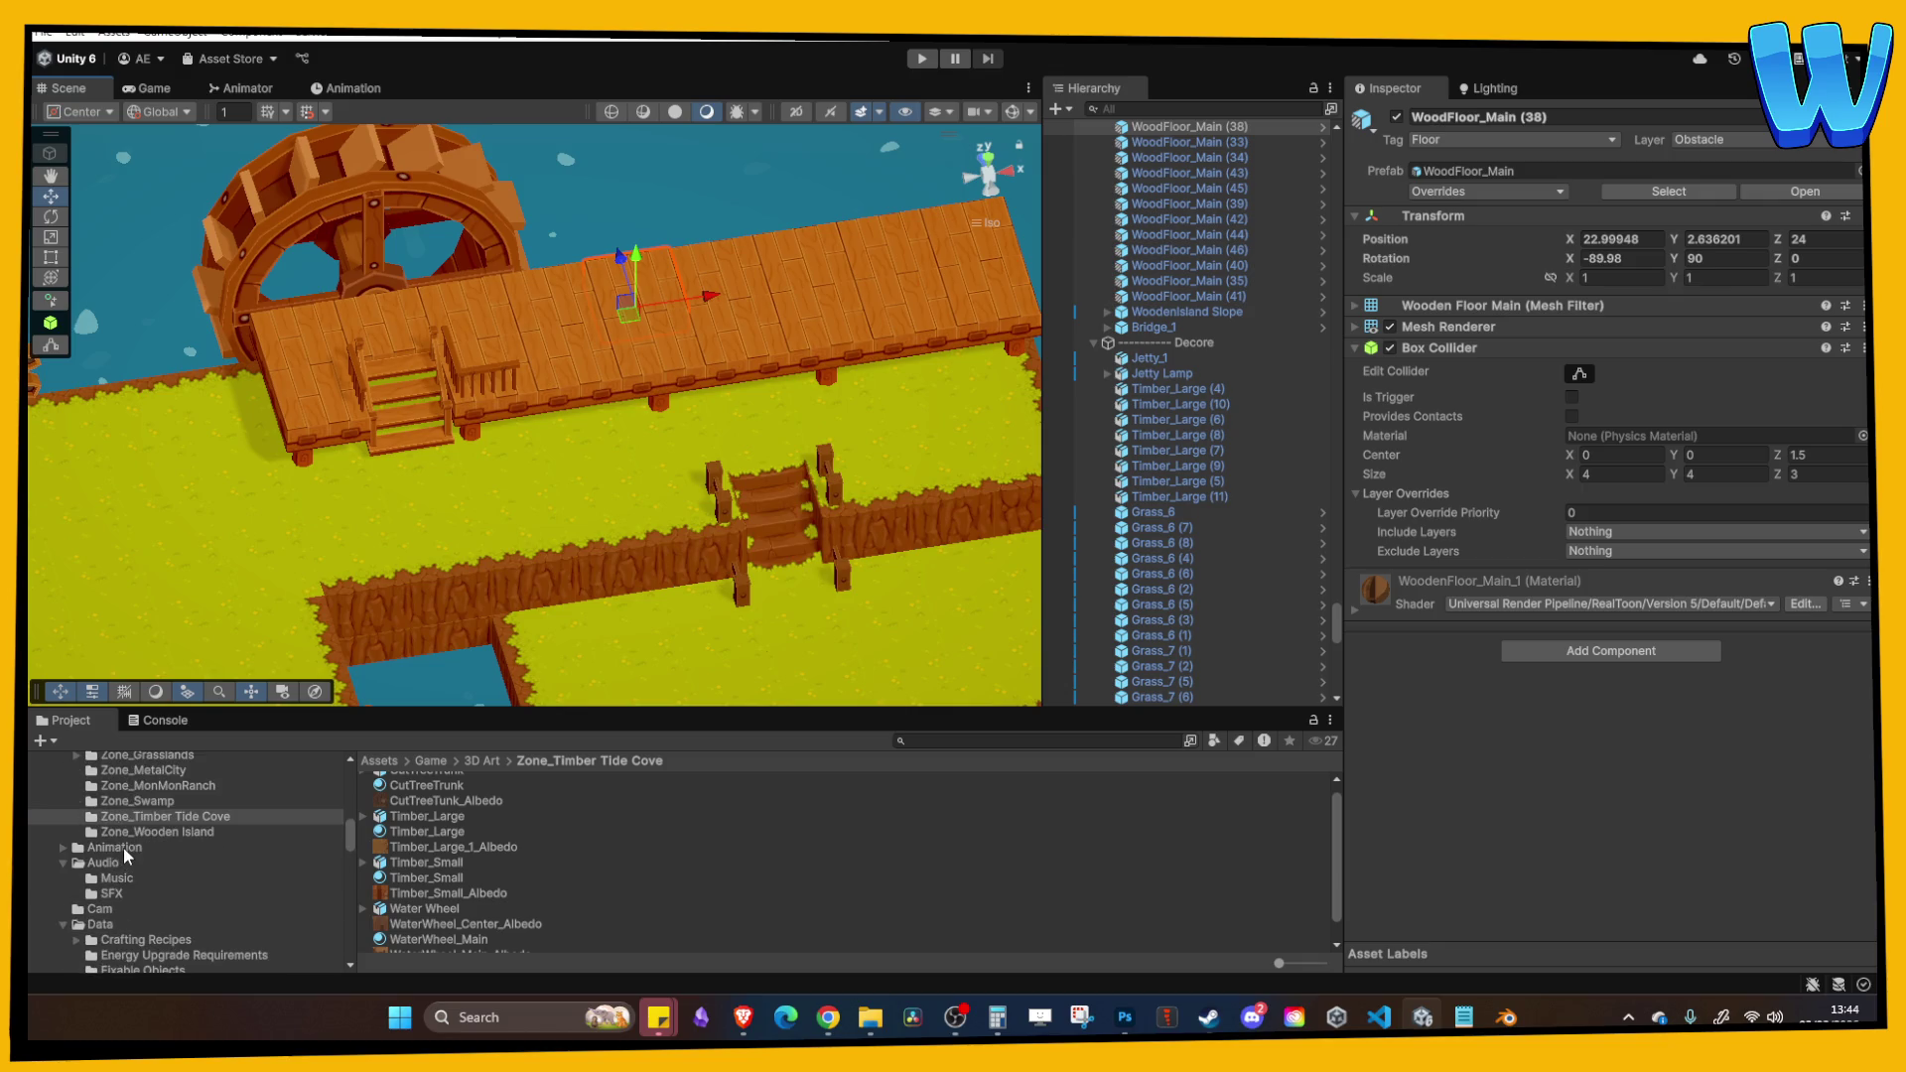
click(66, 866)
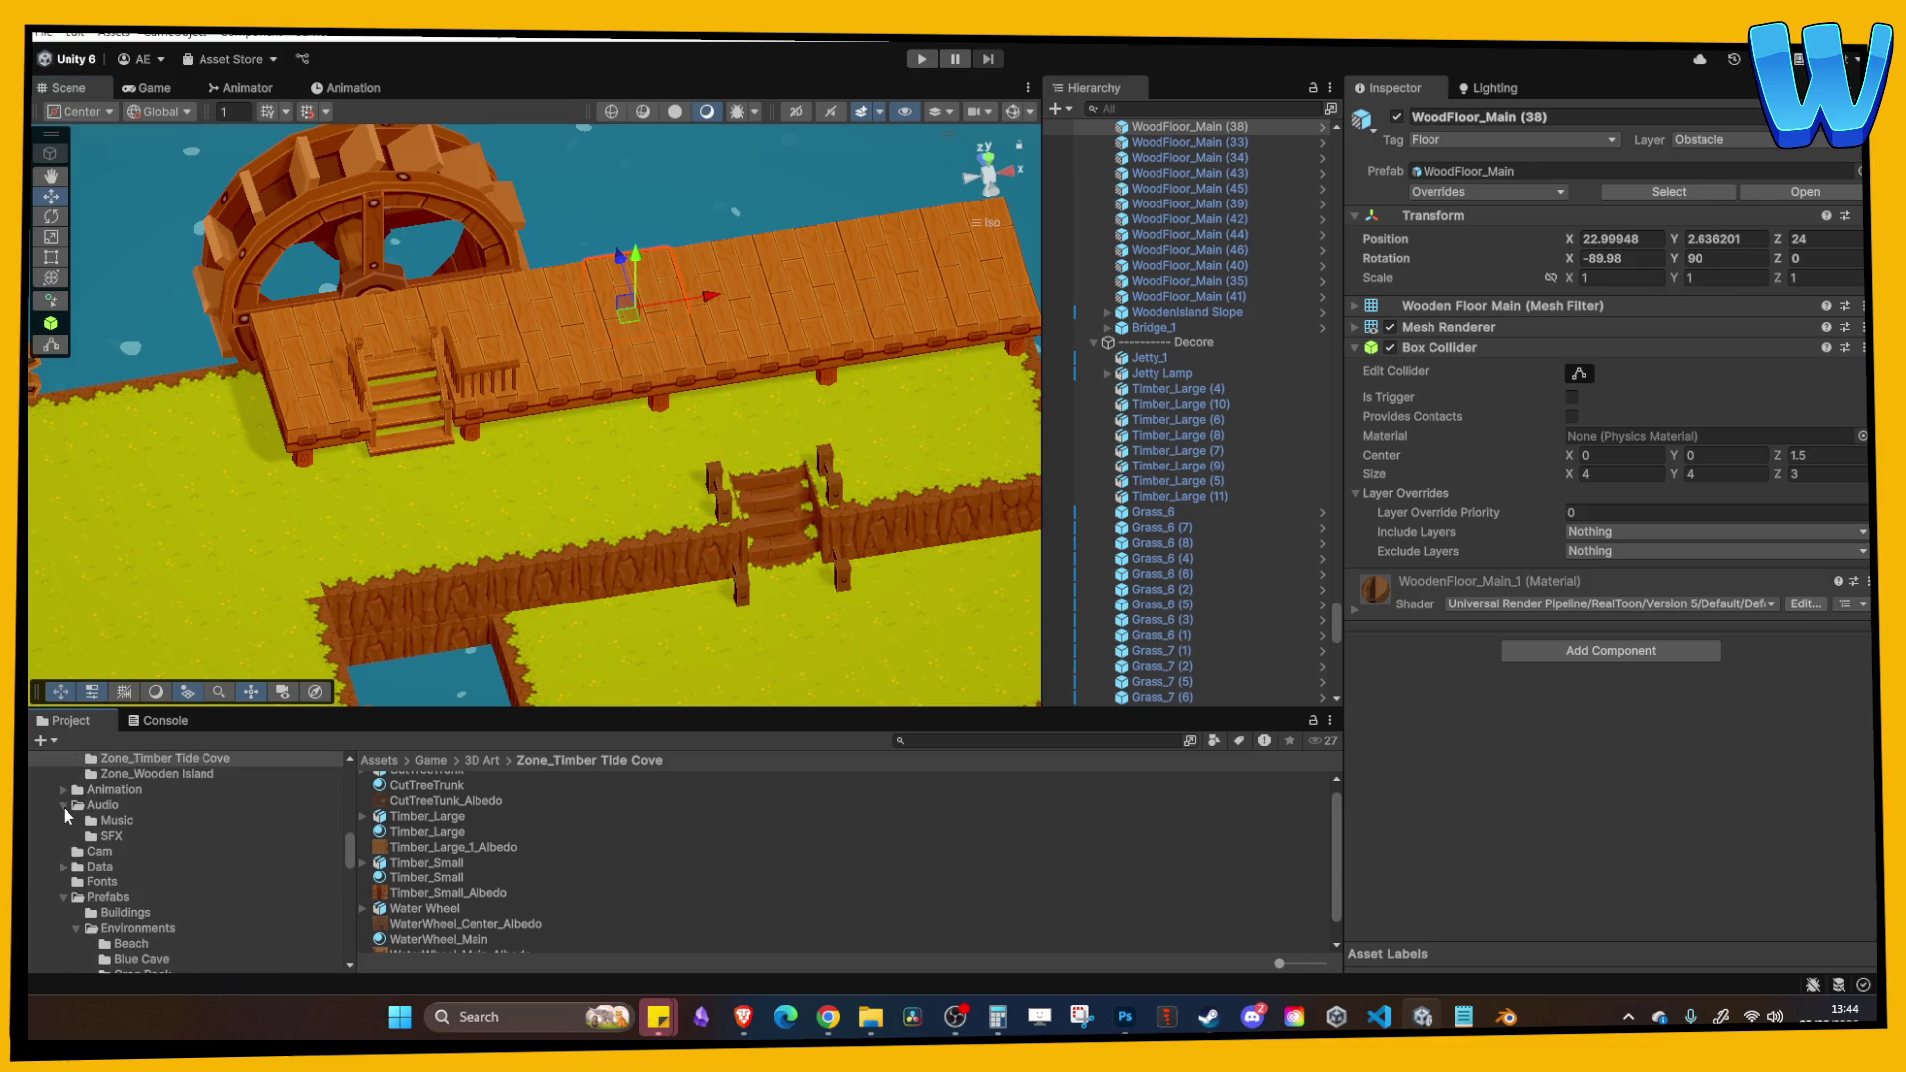
scroll(97, 850, down, 2)
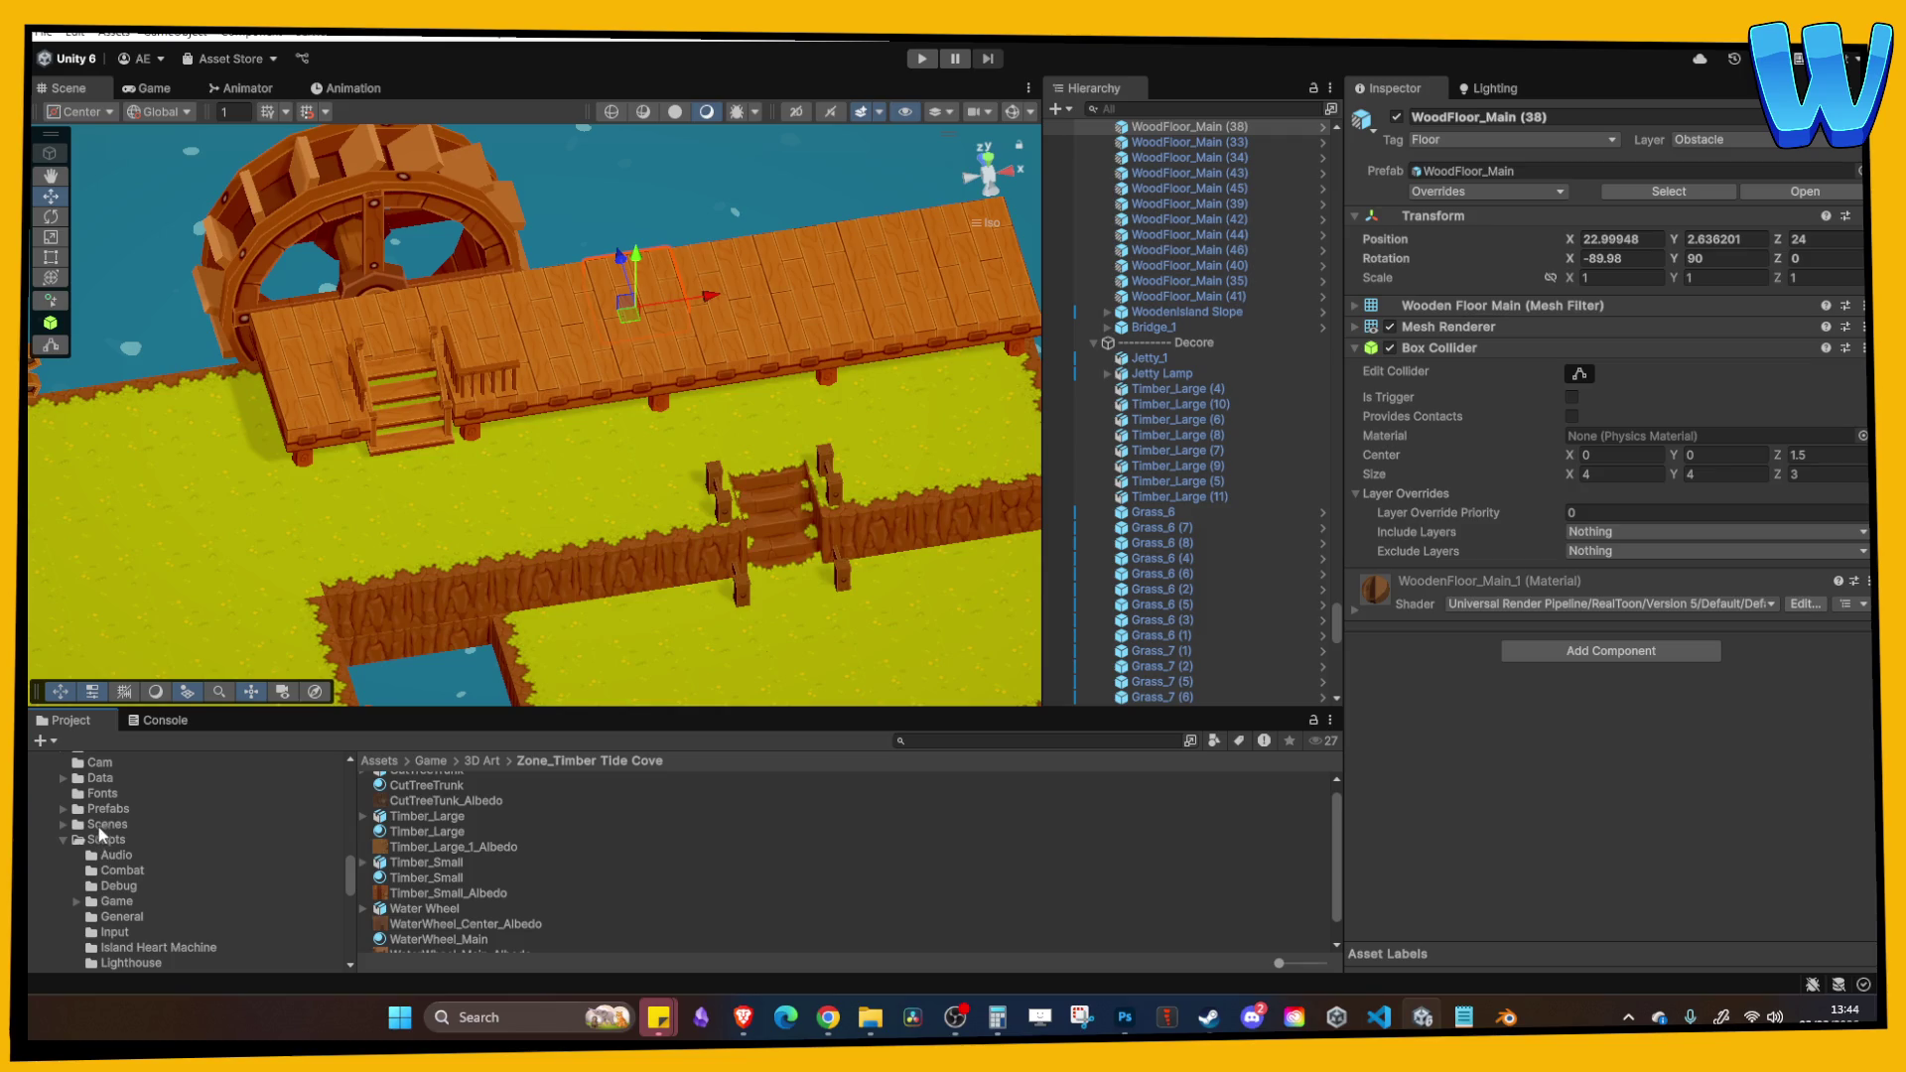
click(104, 825)
Step: Open the Island_1 scene and start Play mode
scroll(476, 842, down, 5)
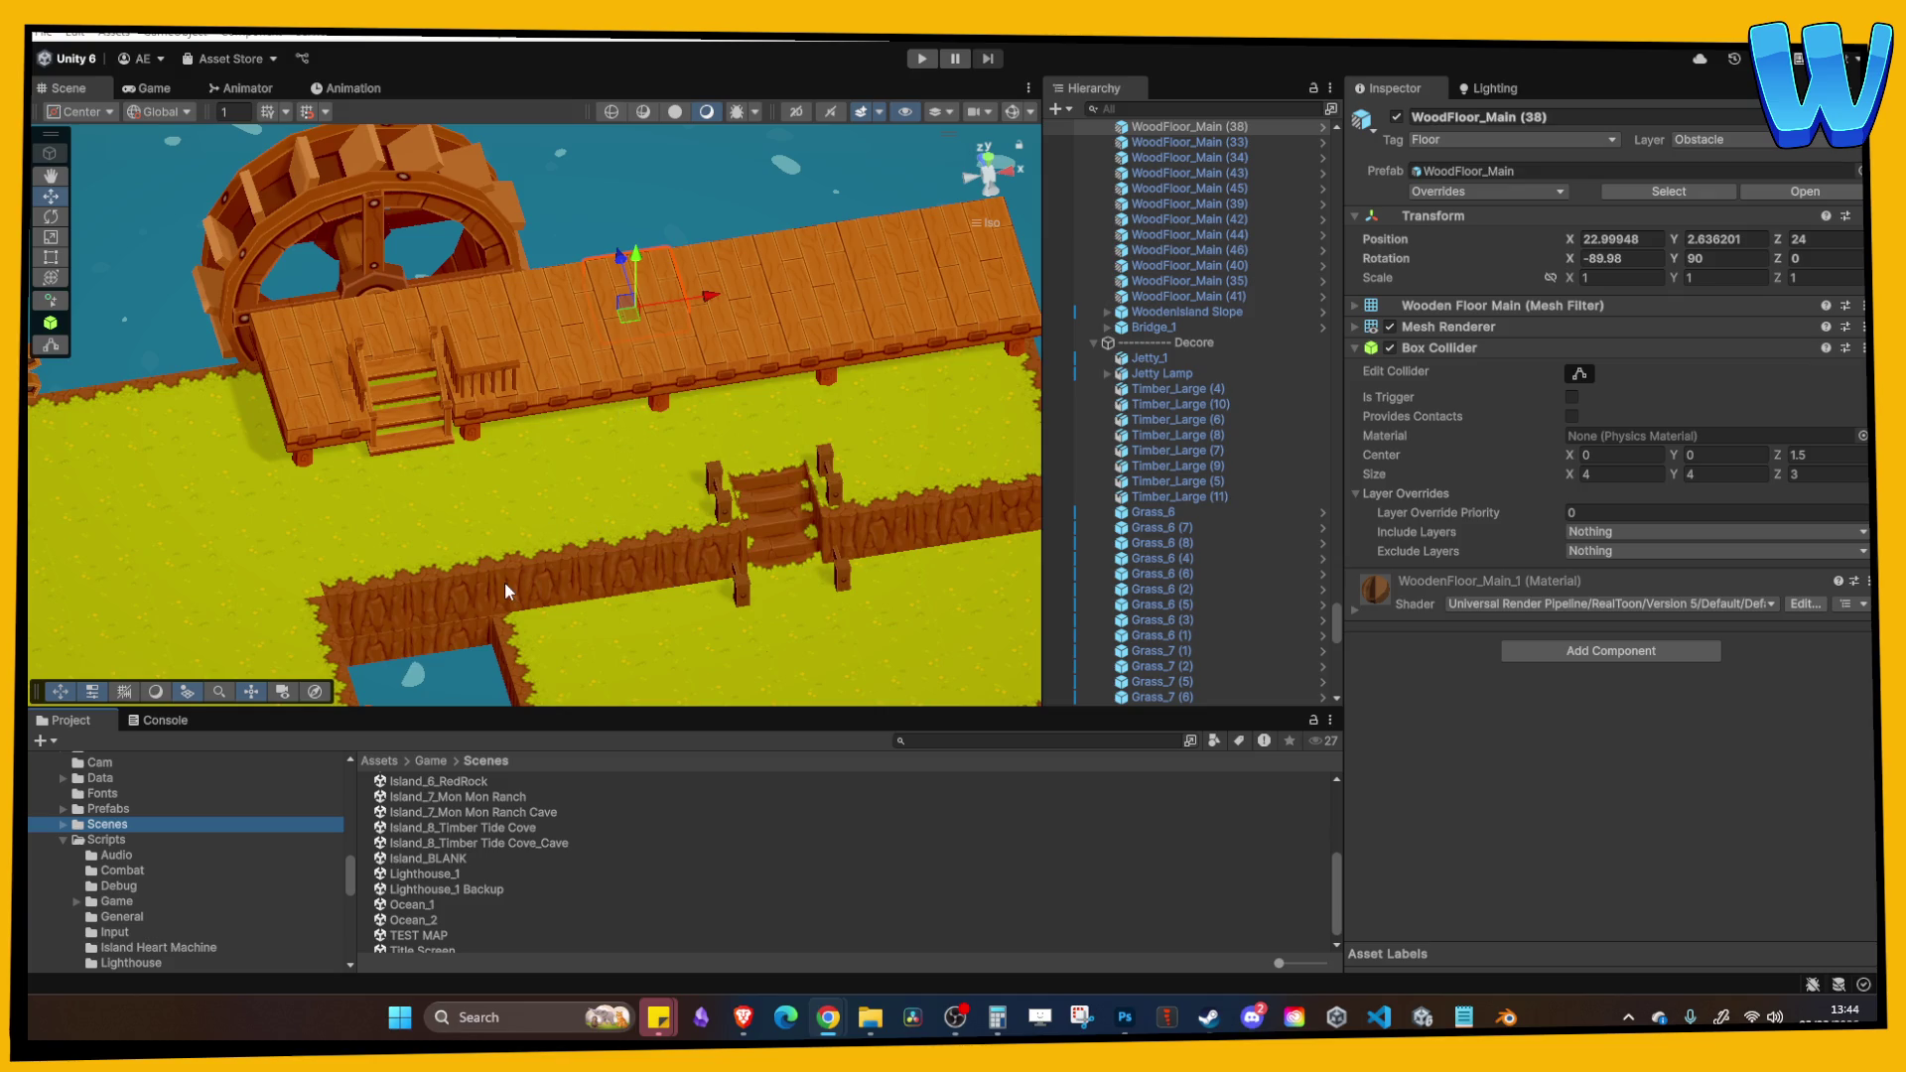
scroll(439, 862, up, 3)
click(433, 791)
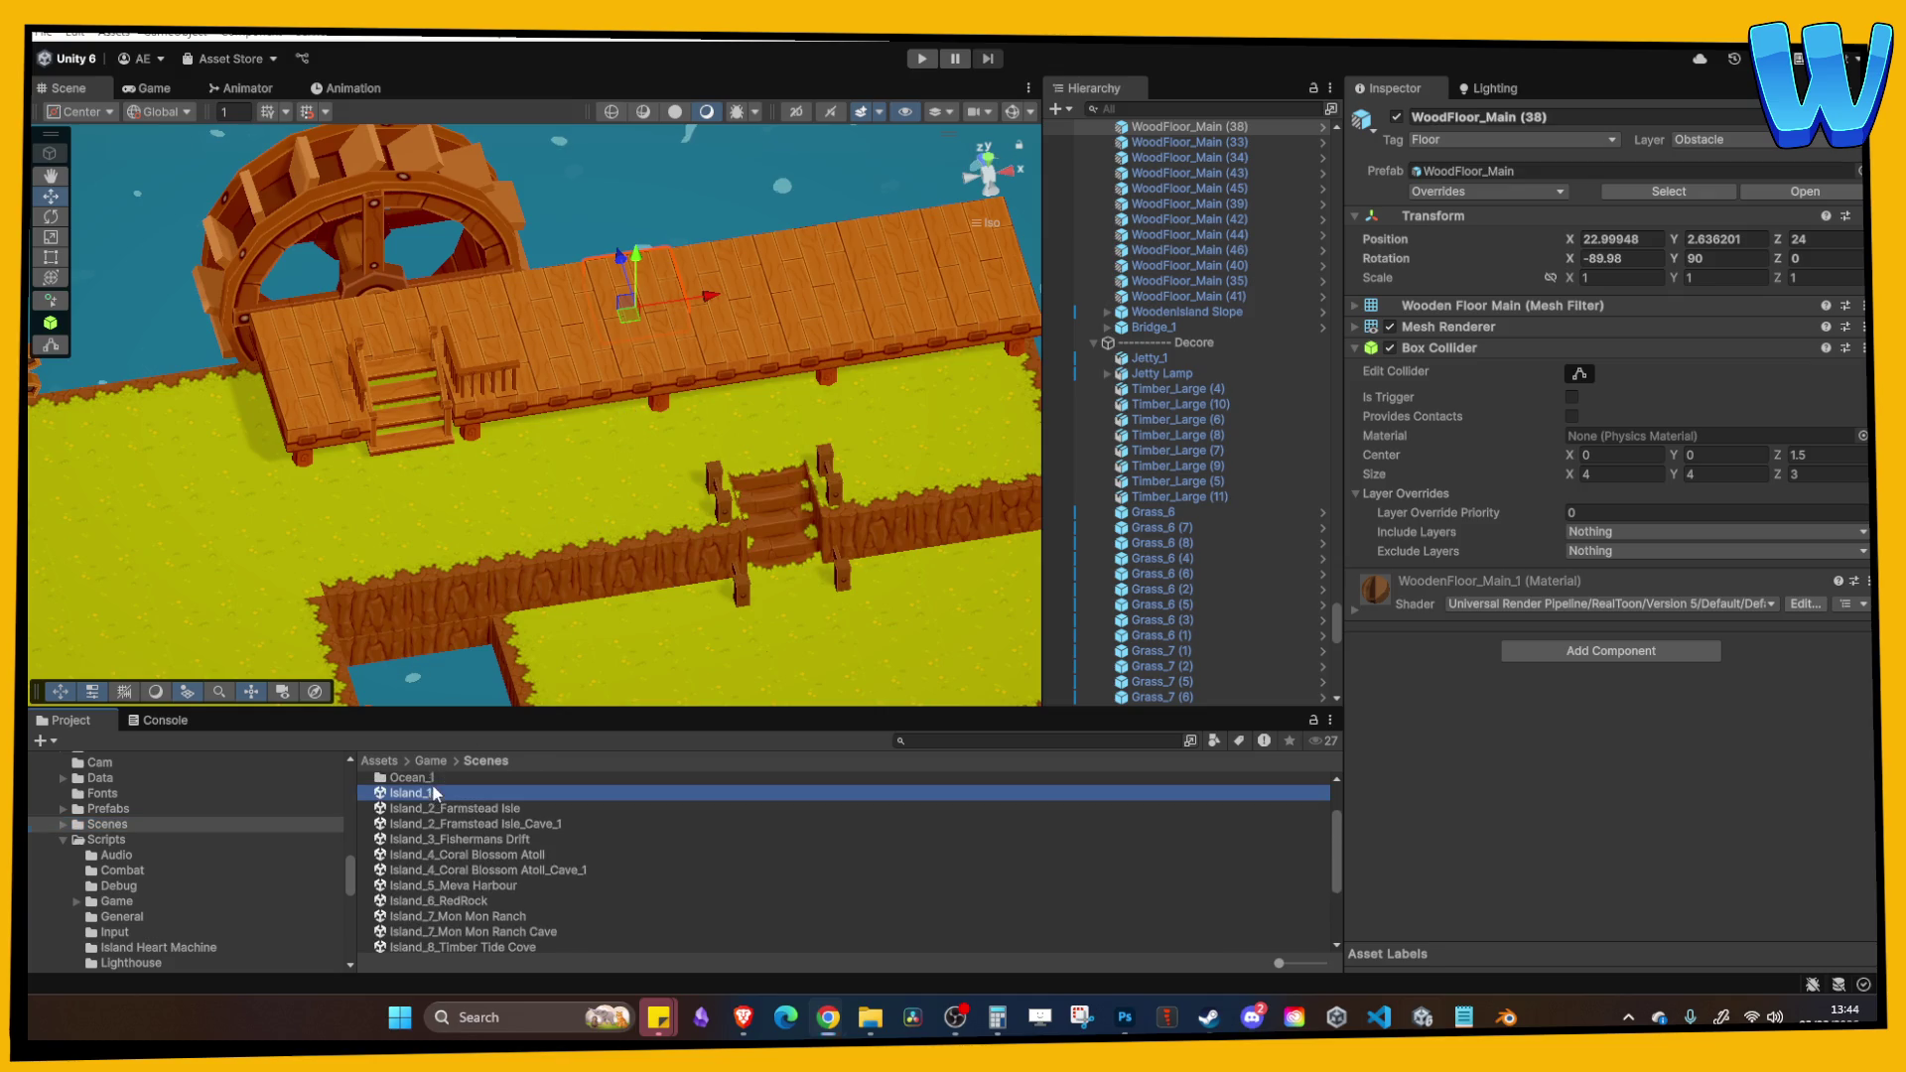
double_click(432, 792)
key(ctrl+p)
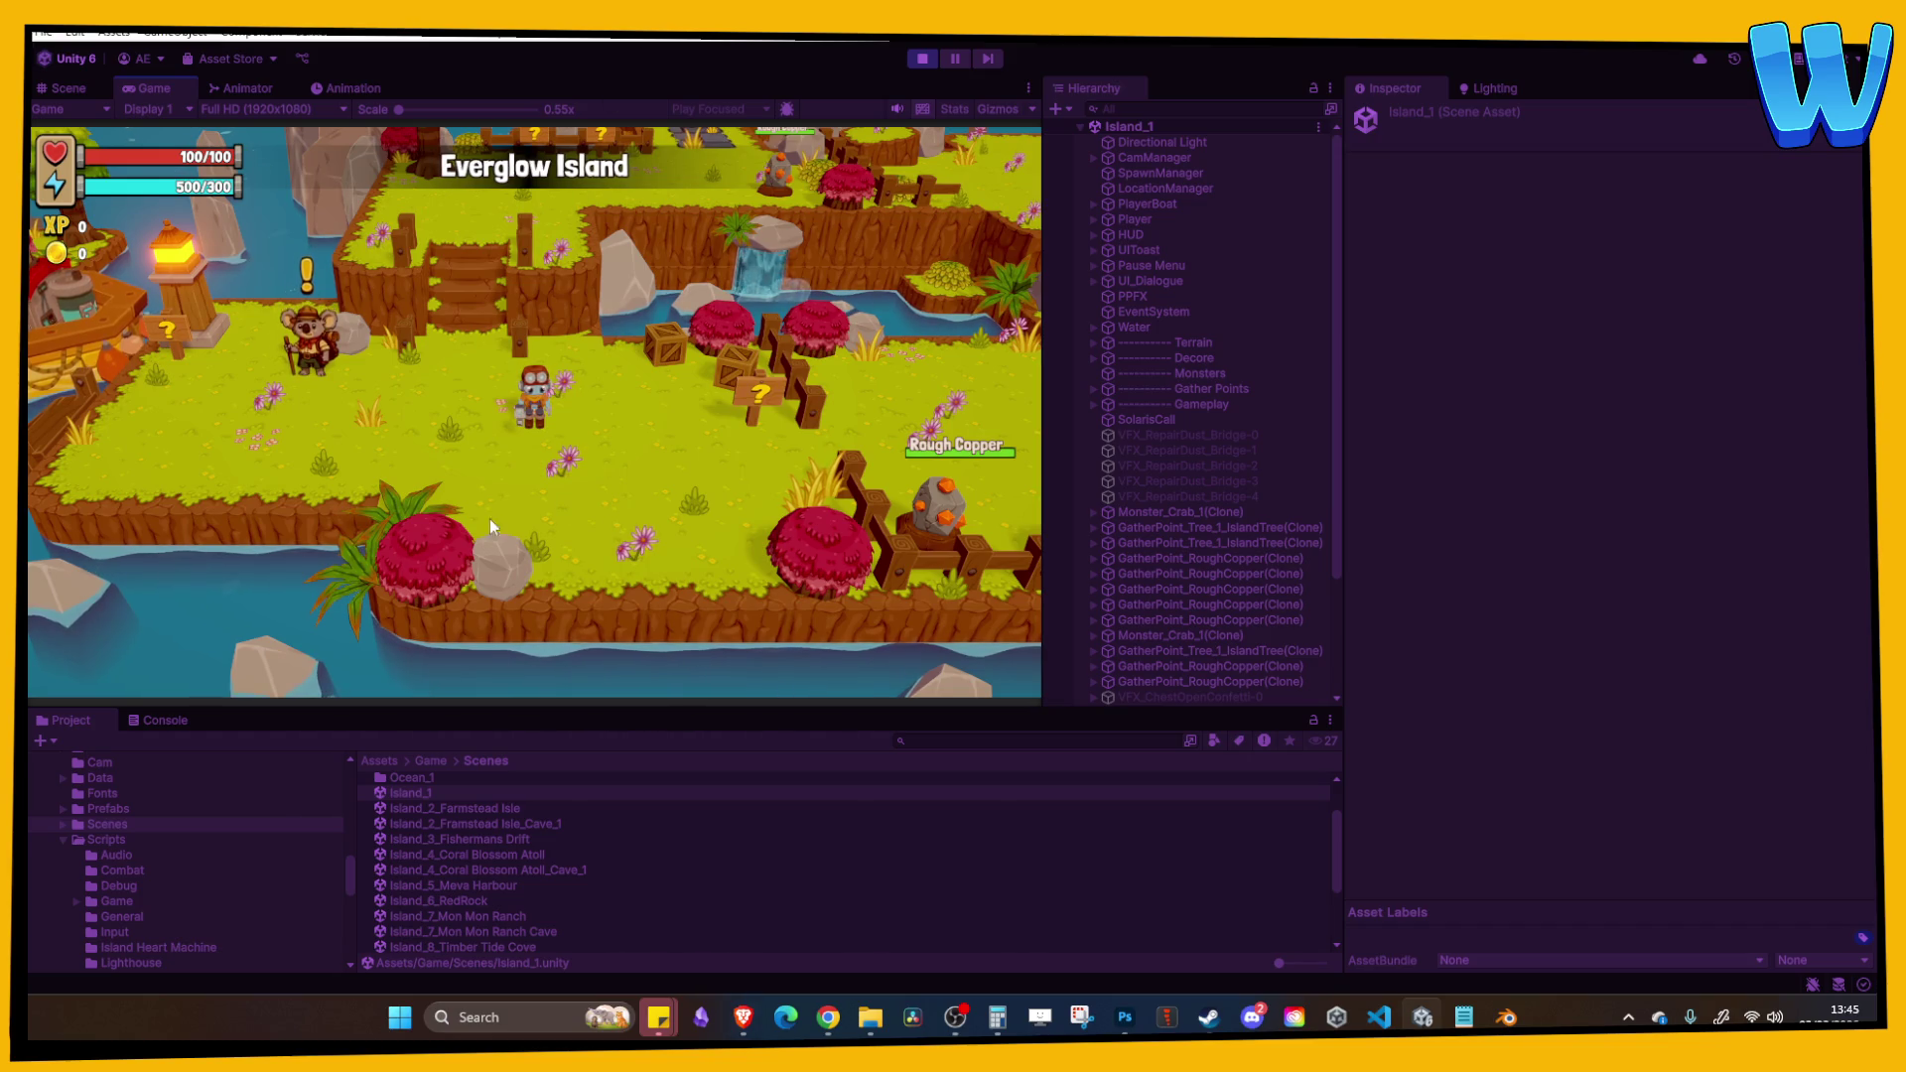
Step: Walk the player to the NPC and click through the Solaris dialogue
key(d)
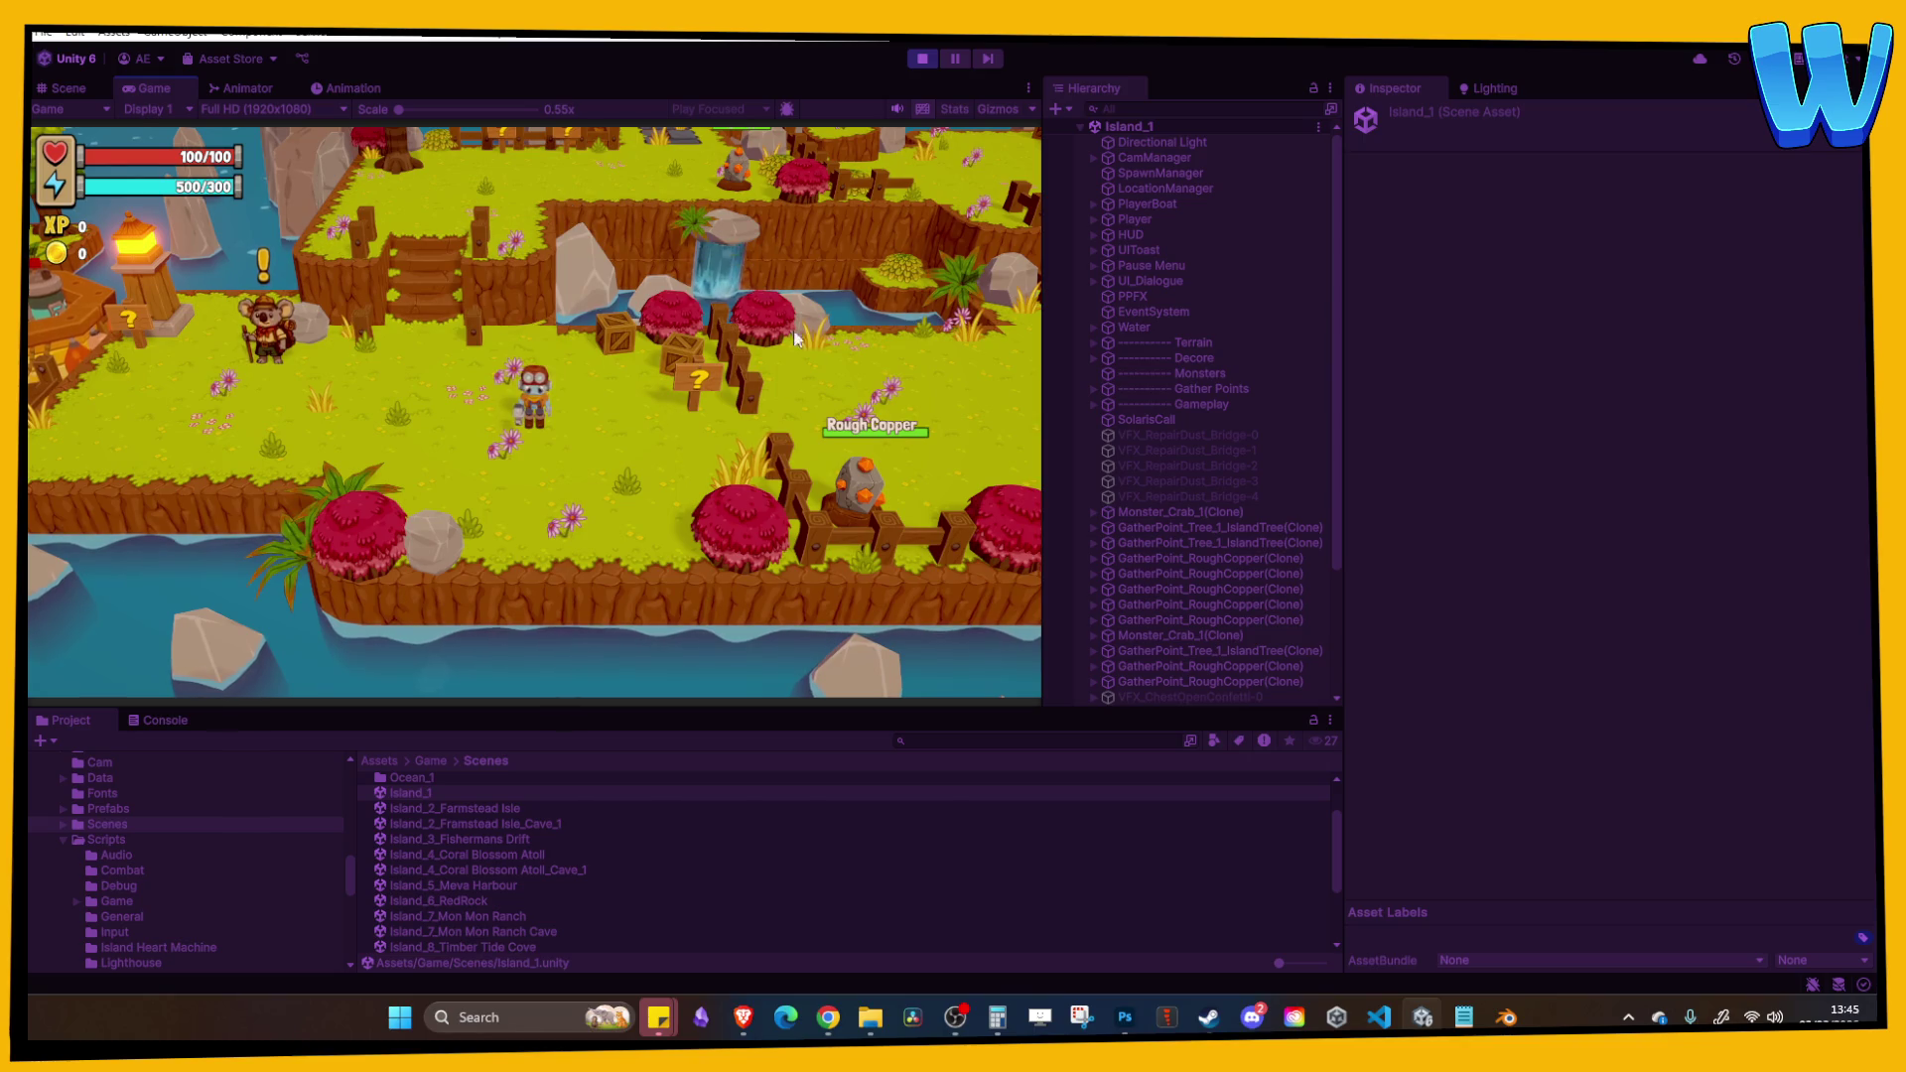
key(s)
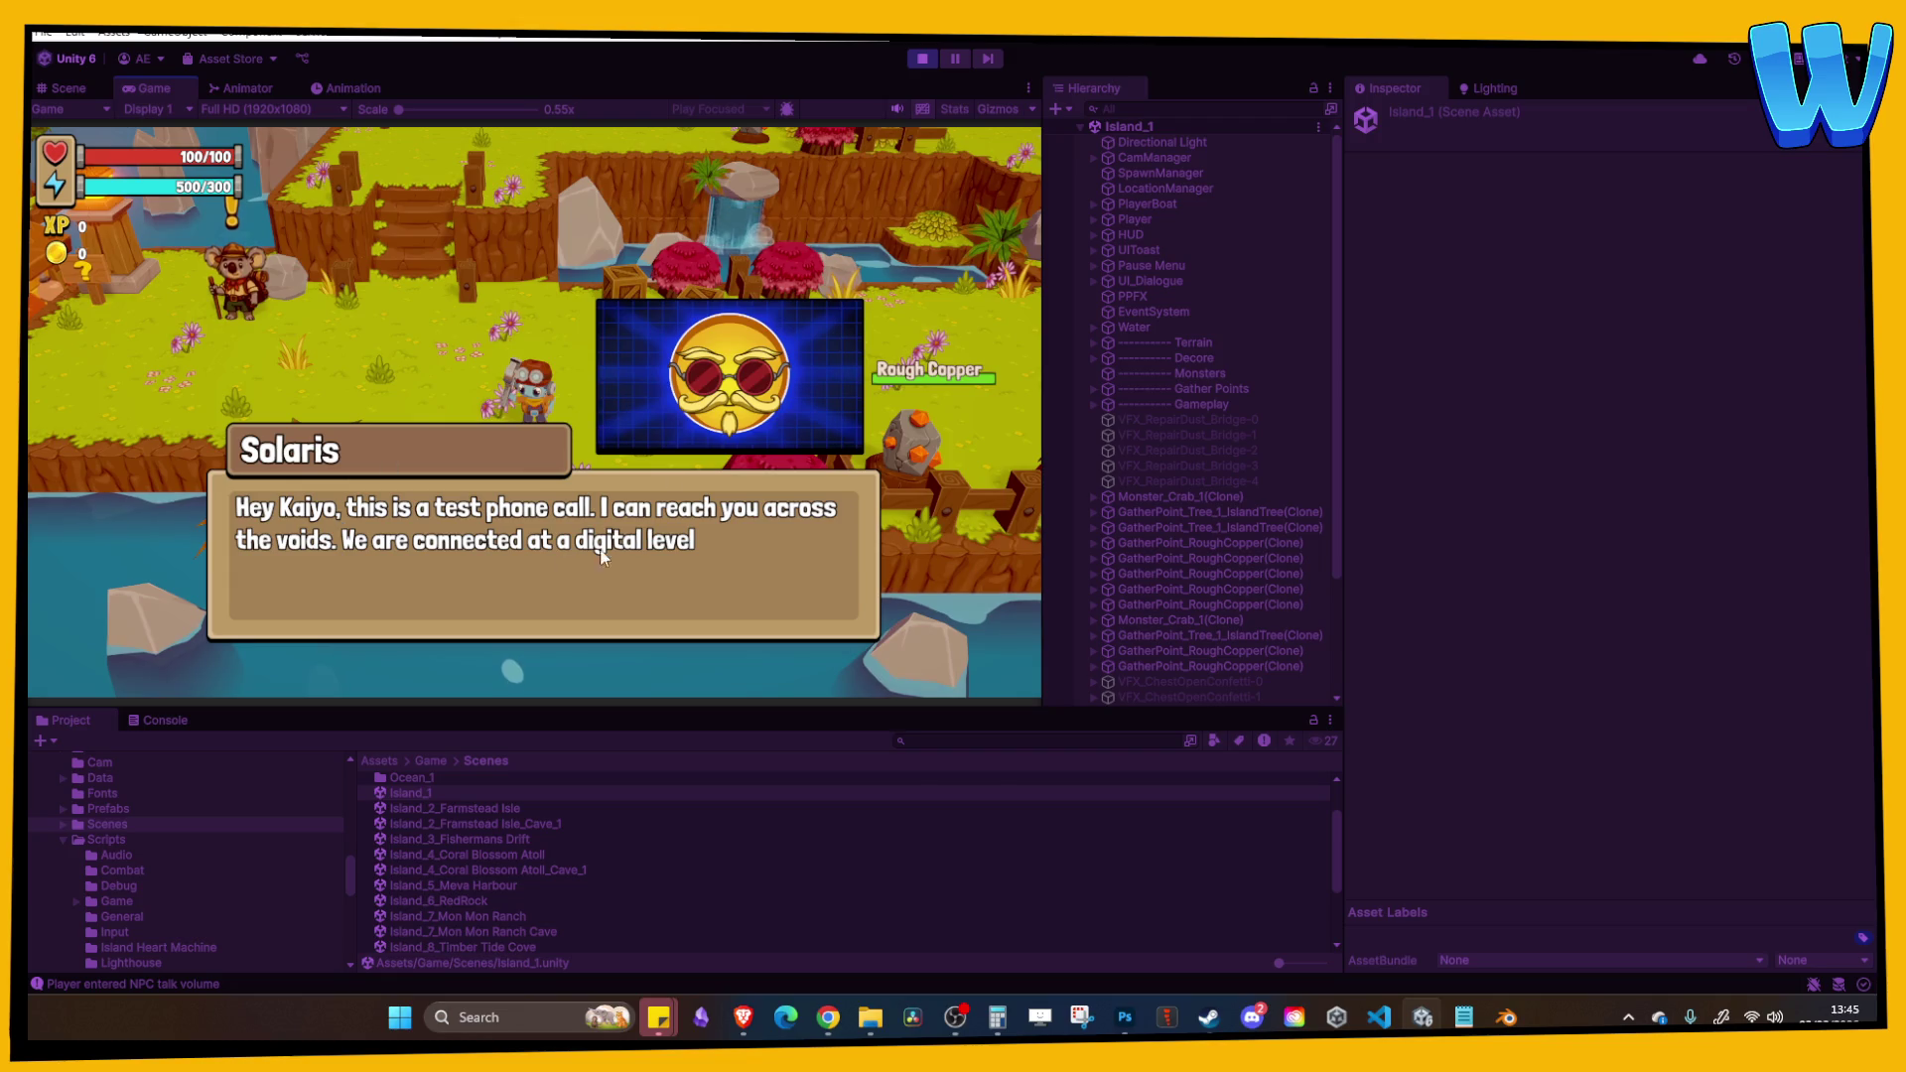
click(933, 174)
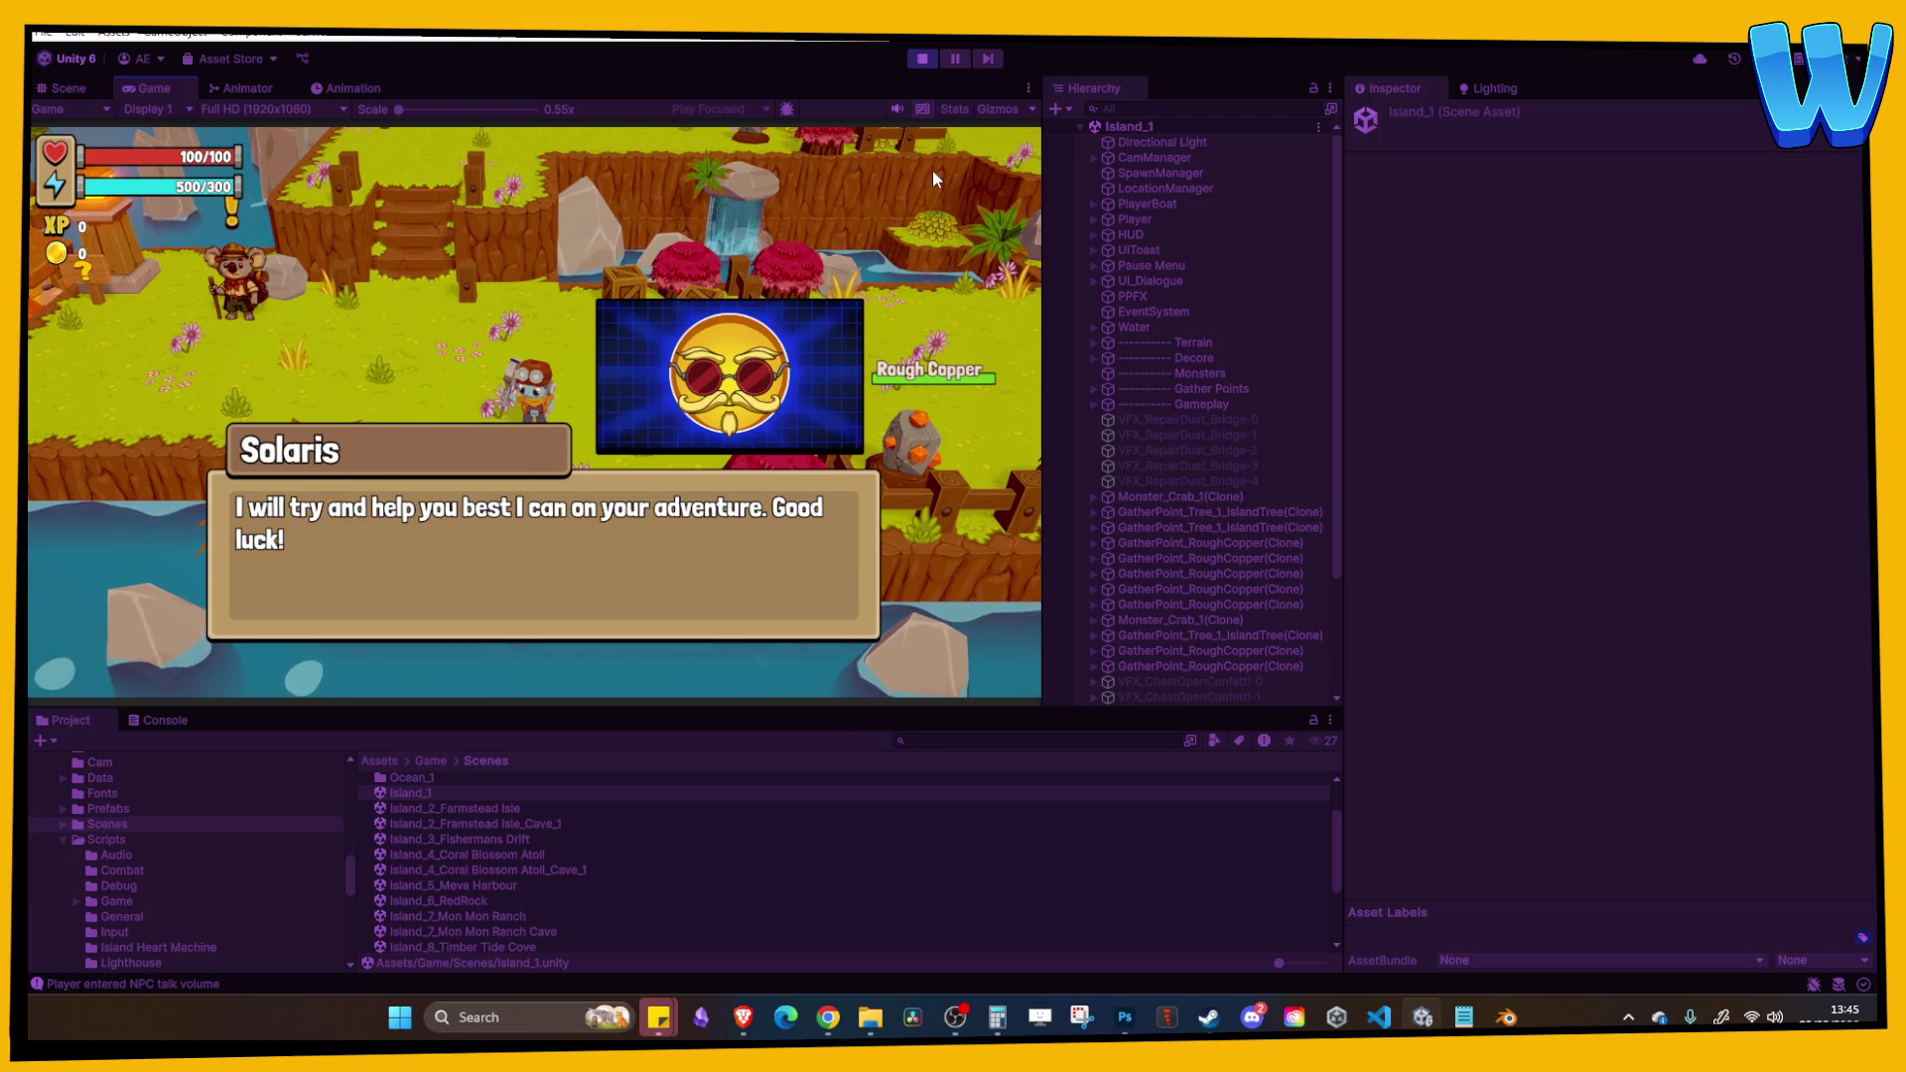
click(932, 170)
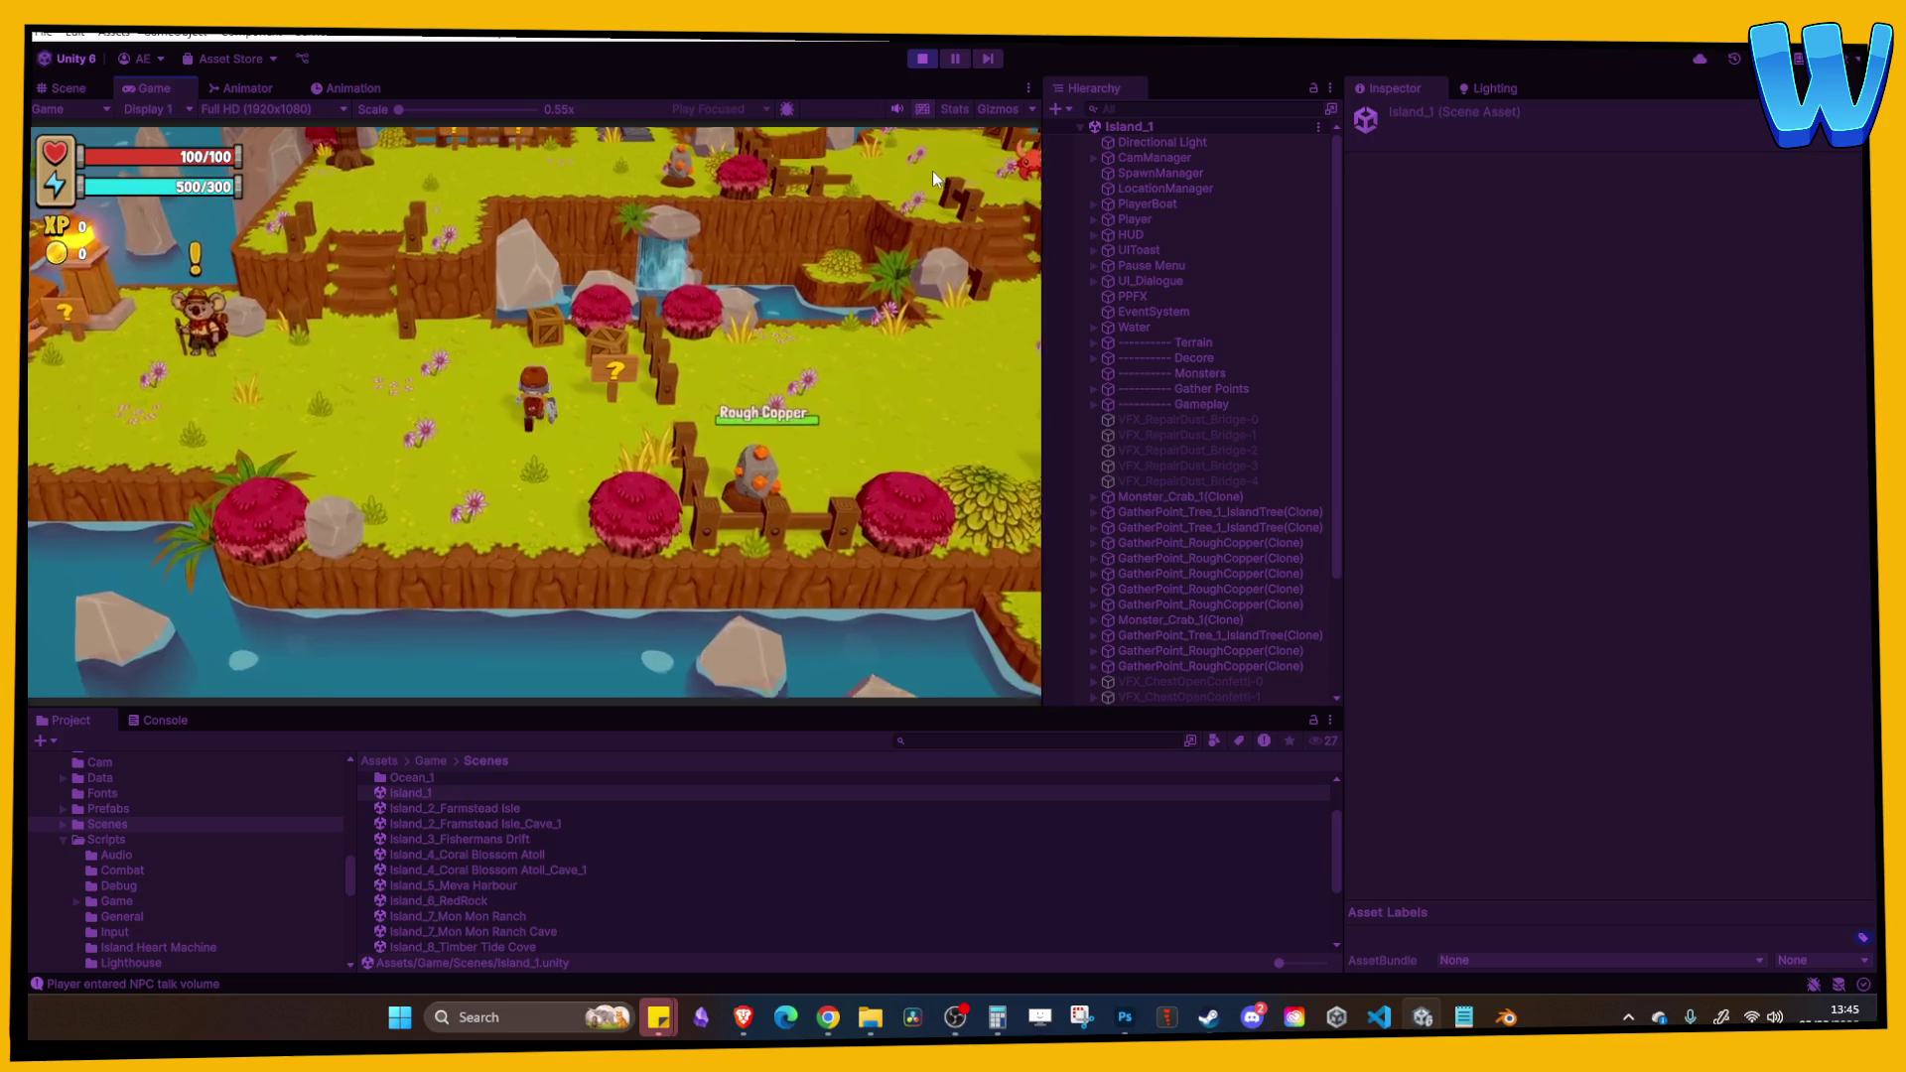
Step: Walk toward the Rough Copper node, then stop, restart and stop Play mode
key(s)
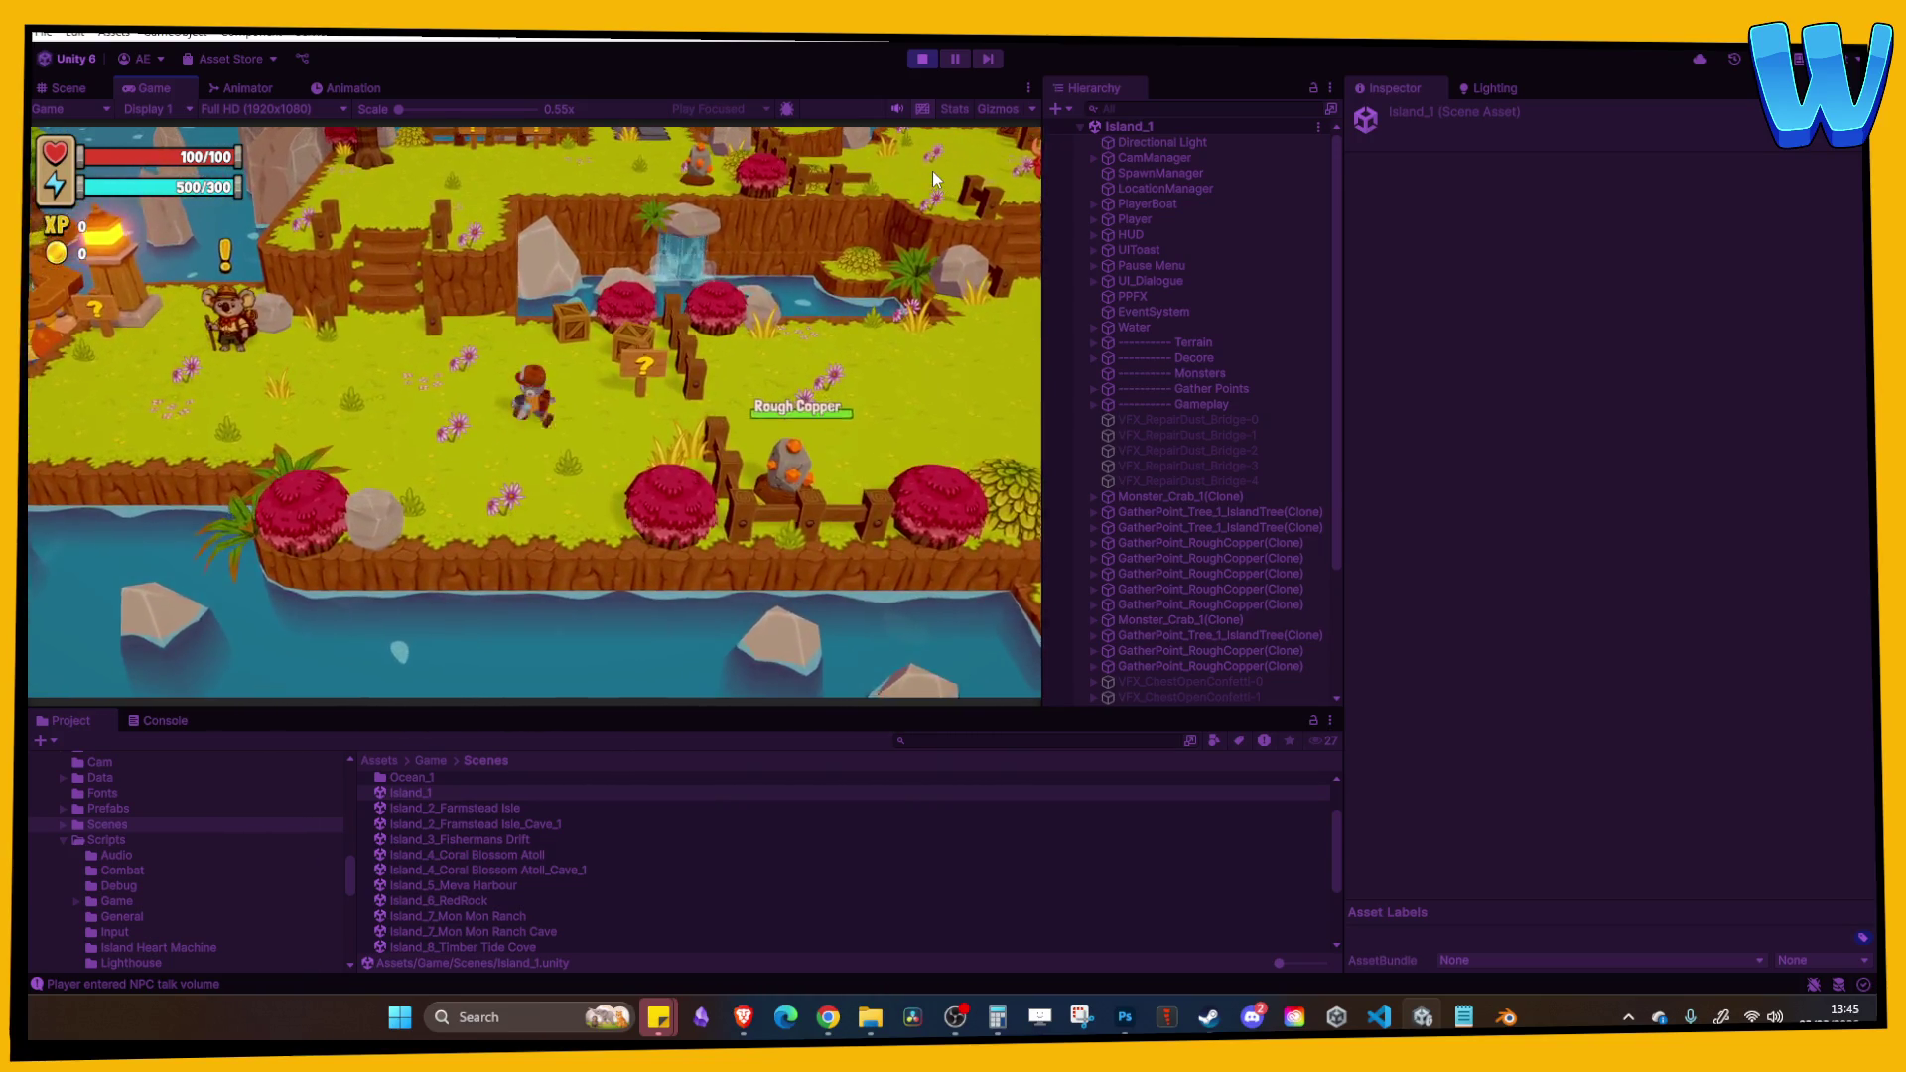
key(d)
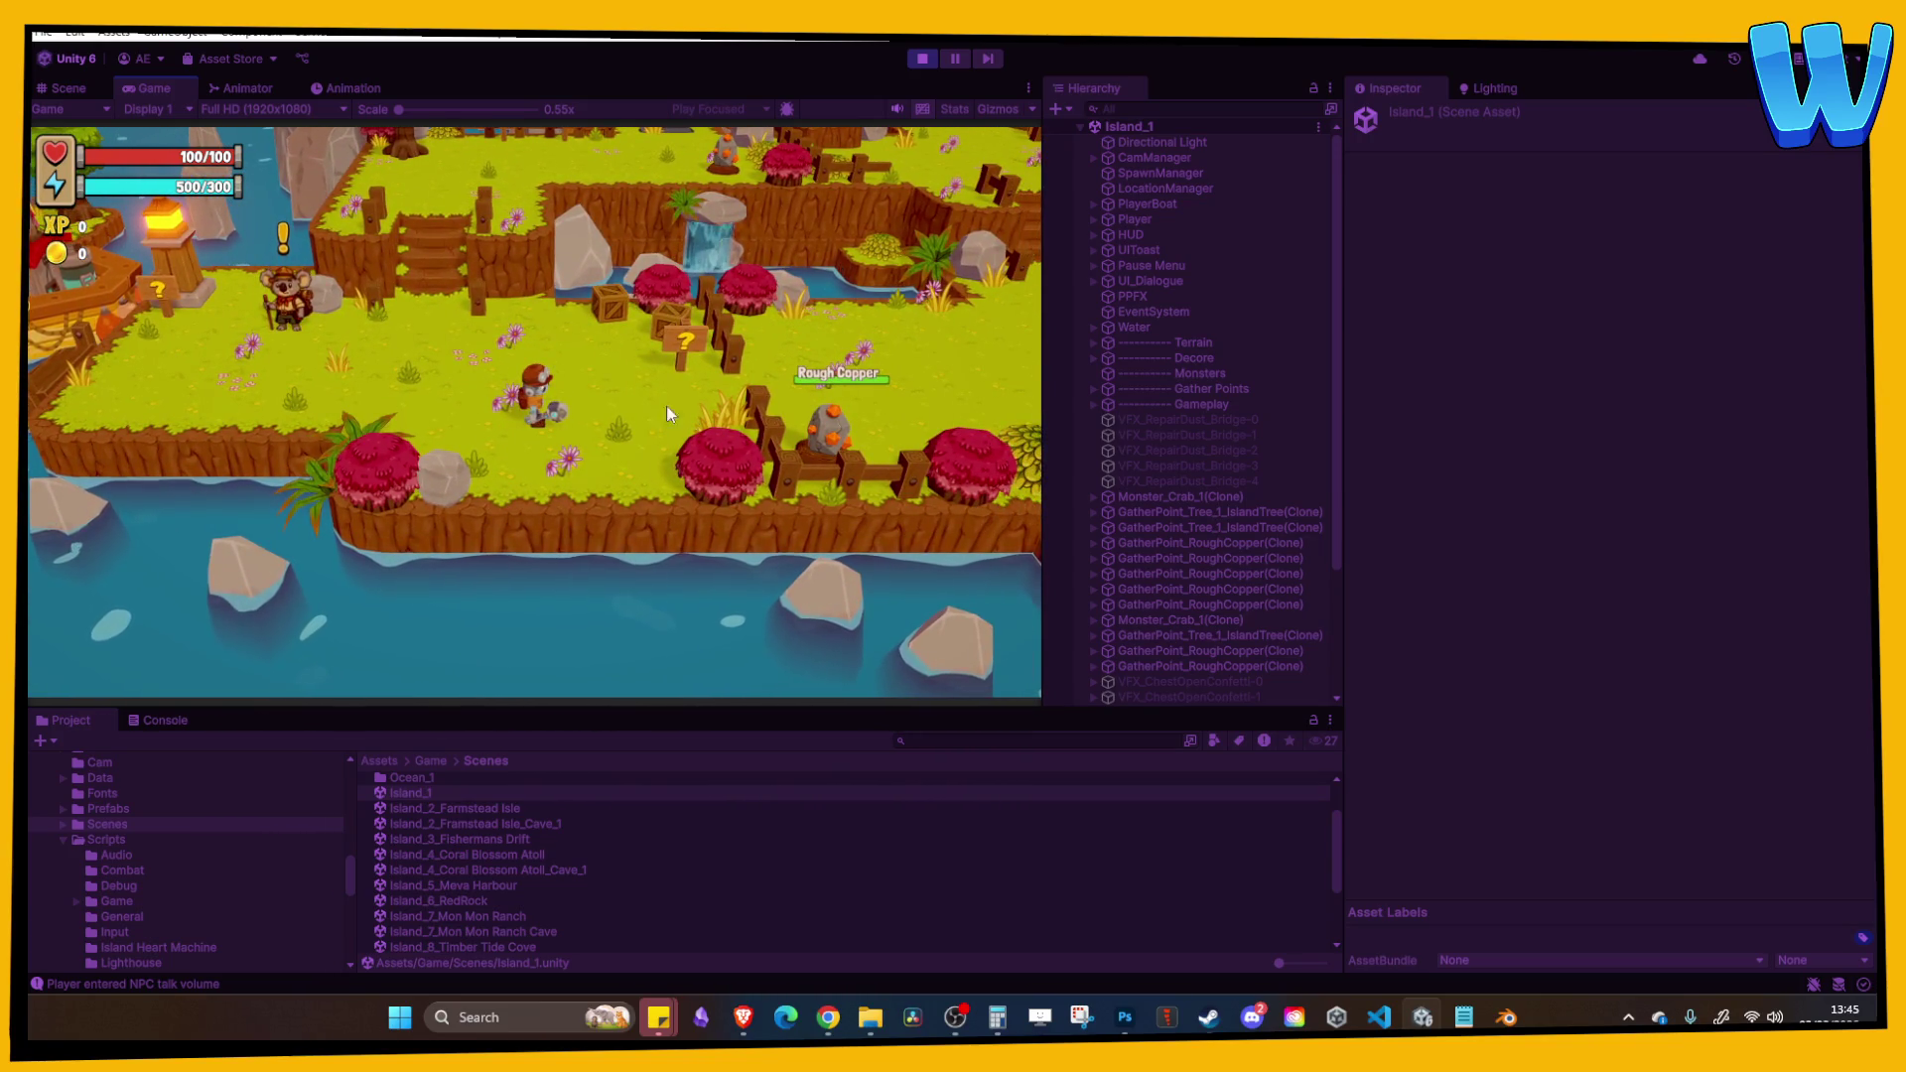
key(w)
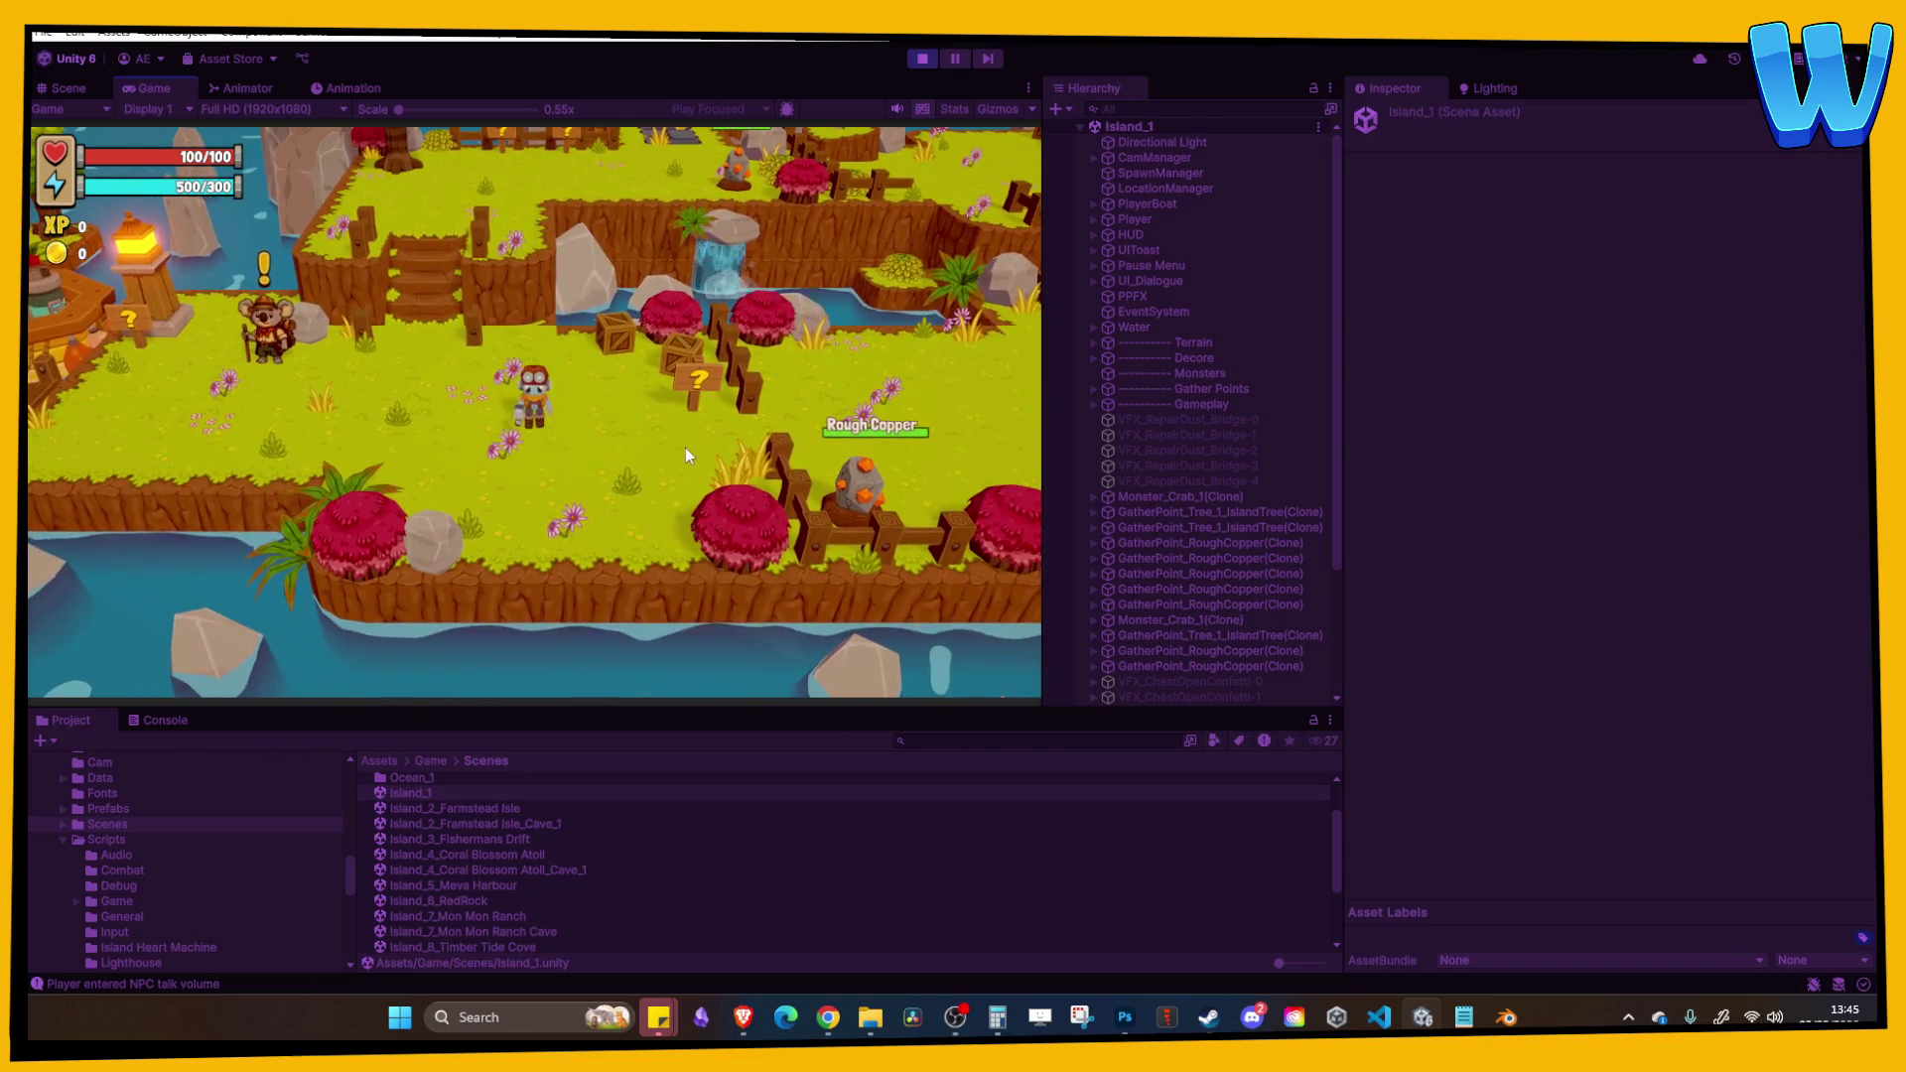
key(d)
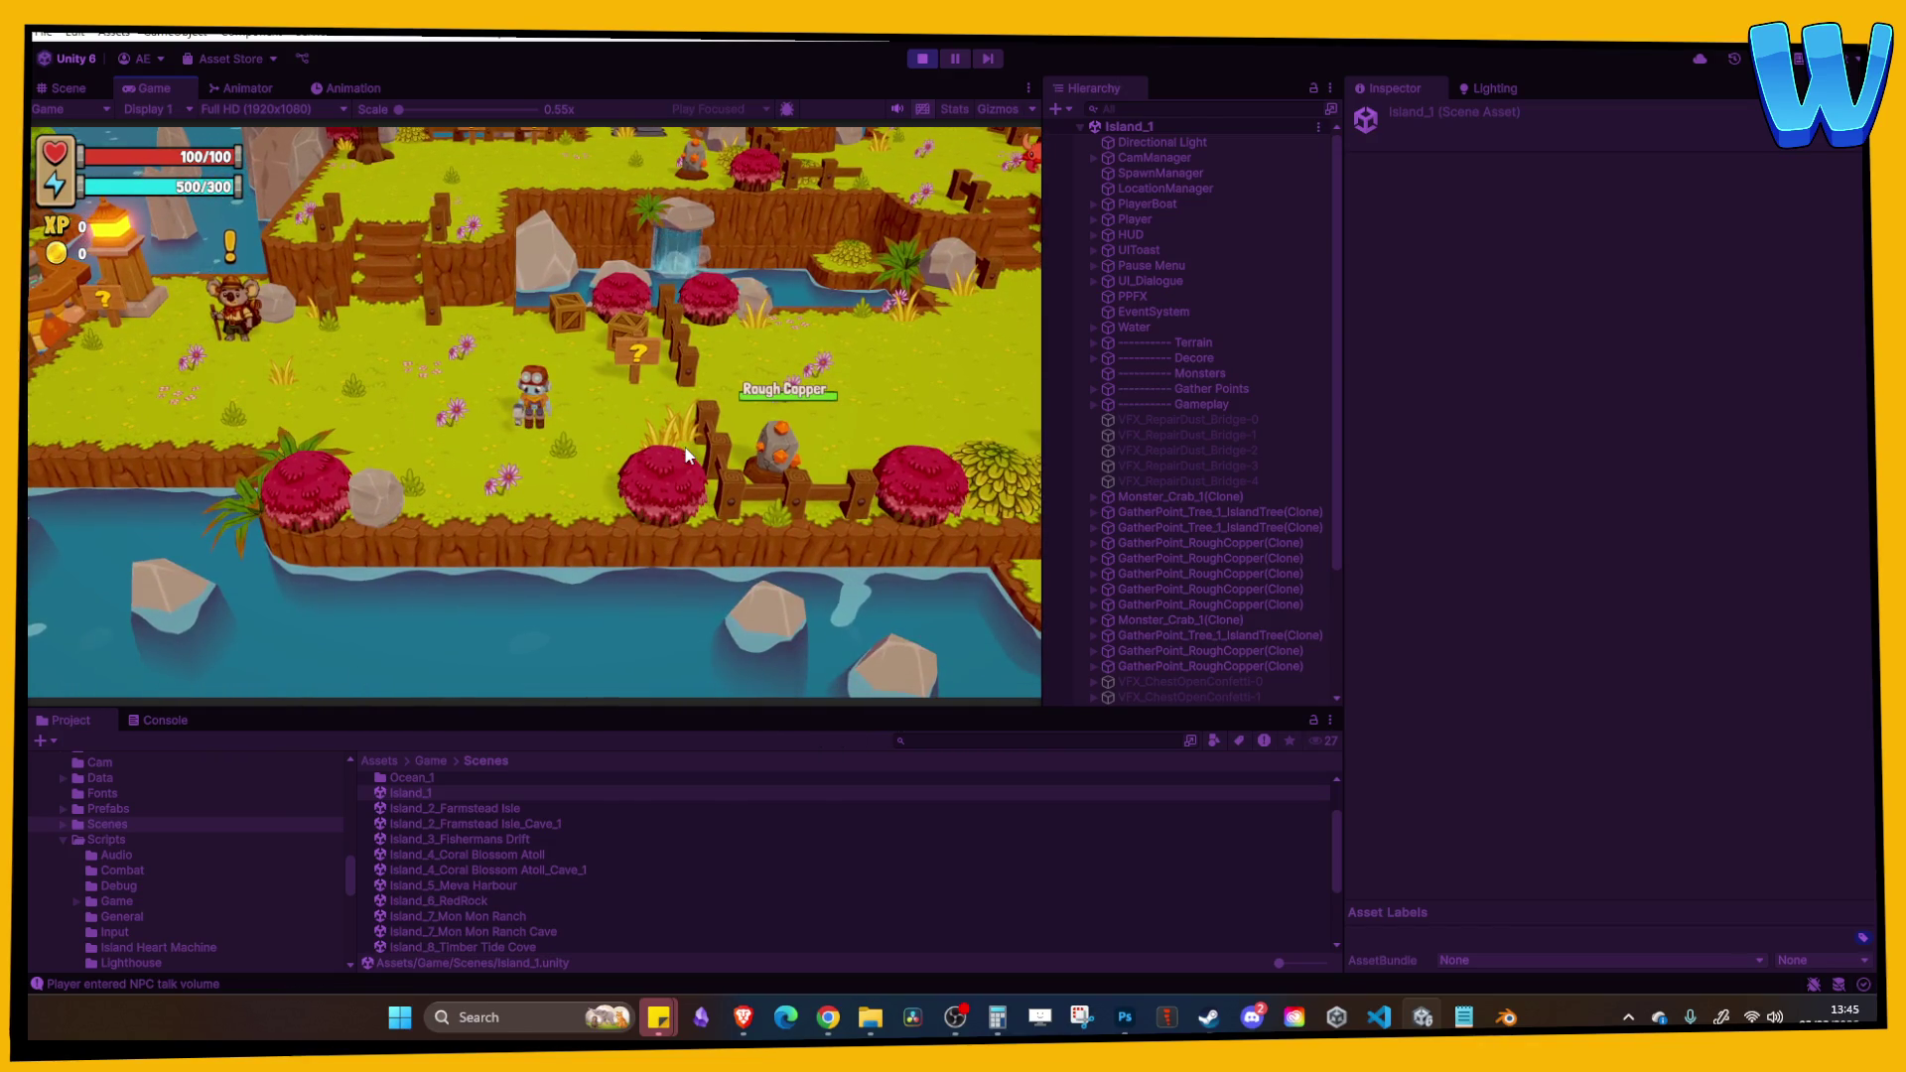
click(923, 58)
click(923, 58)
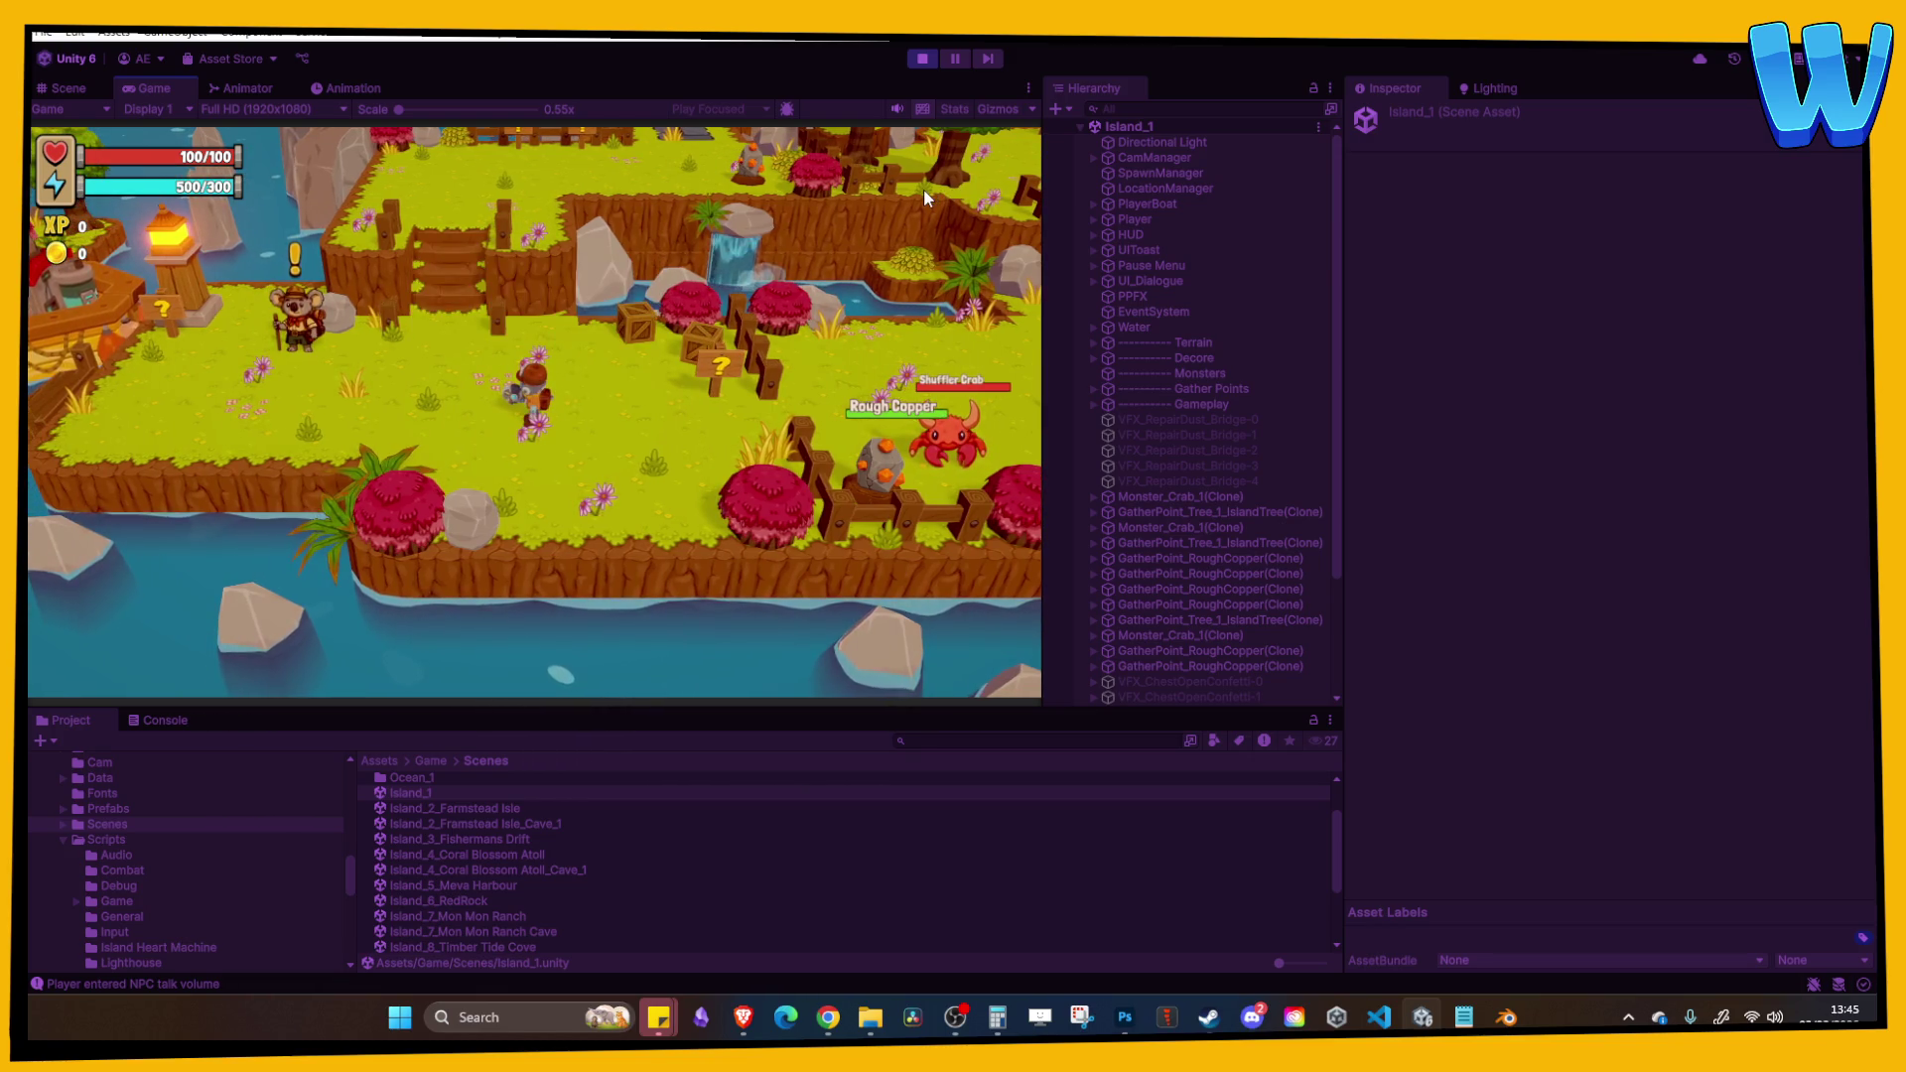
click(923, 58)
Step: Select GameManager and expand its Fast Travel Beacon Activated list in the Inspector
click(1158, 157)
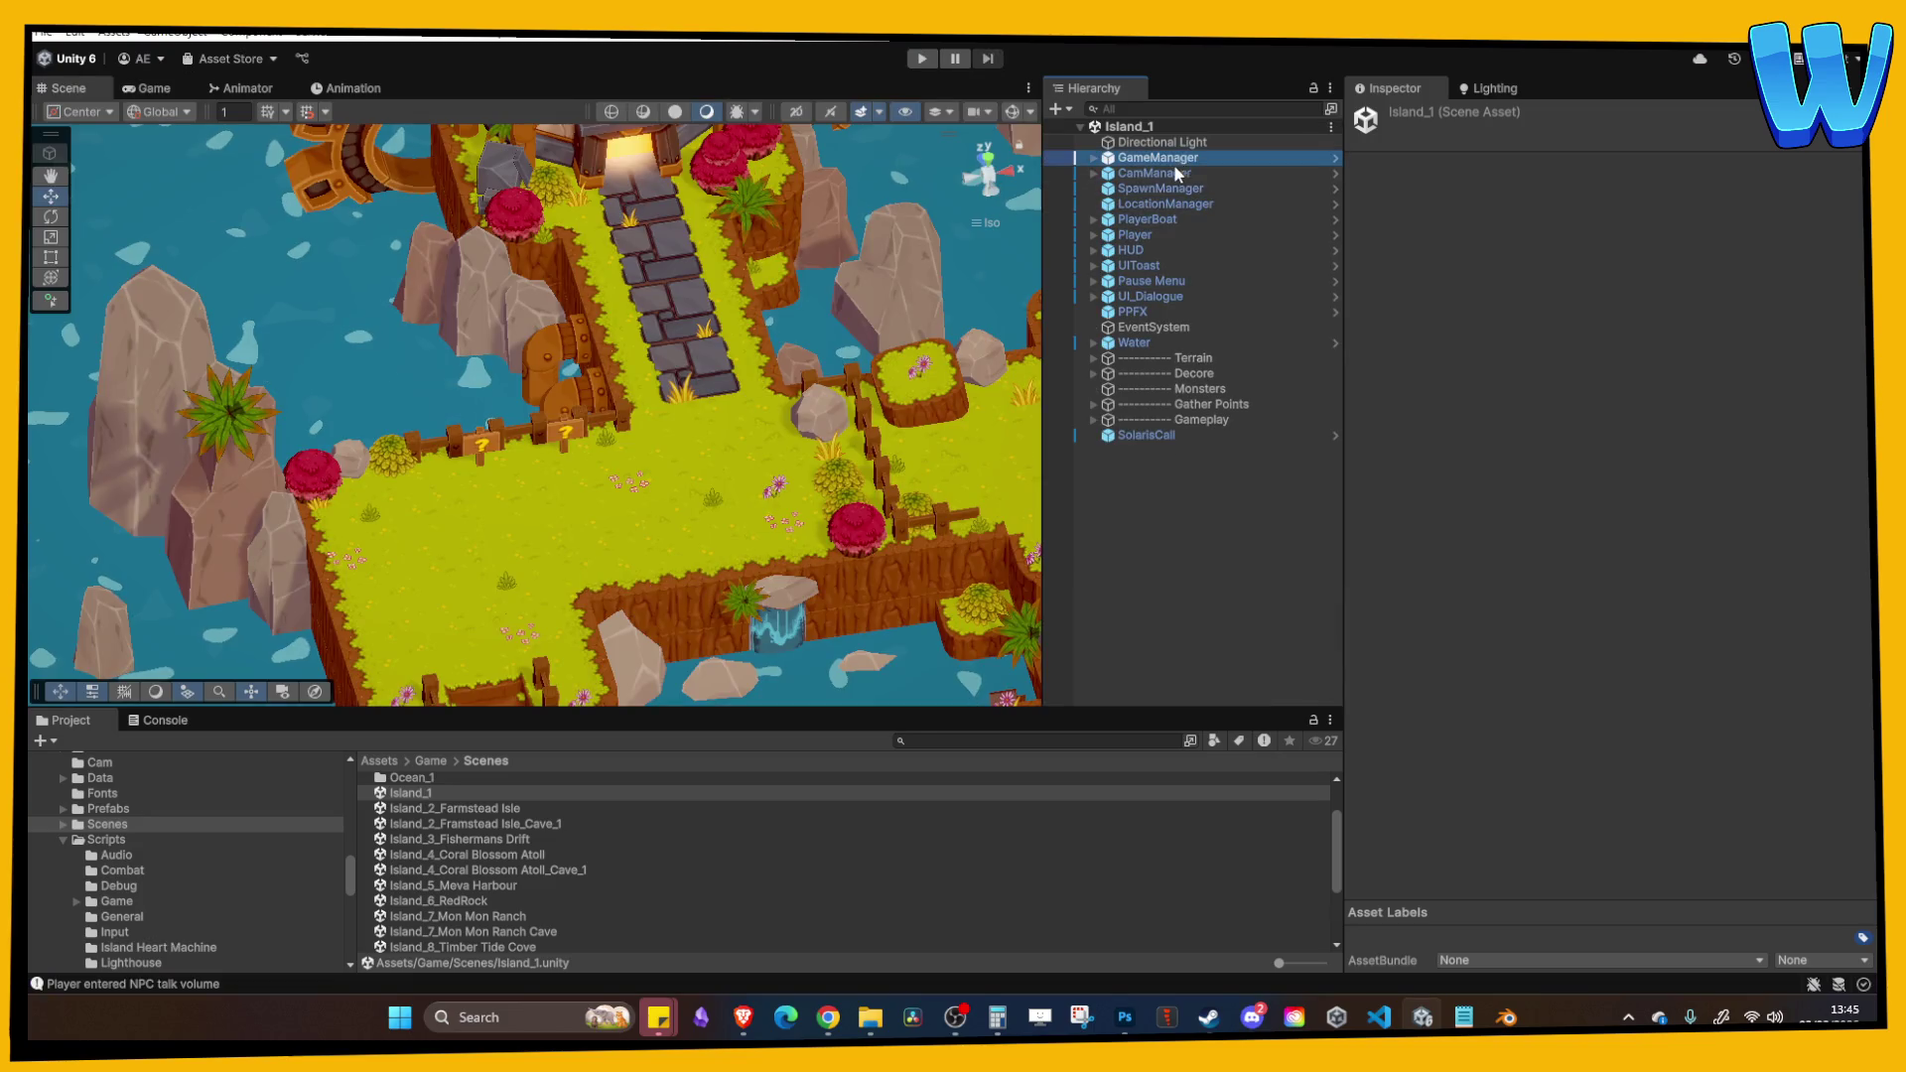
click(1469, 347)
click(1468, 348)
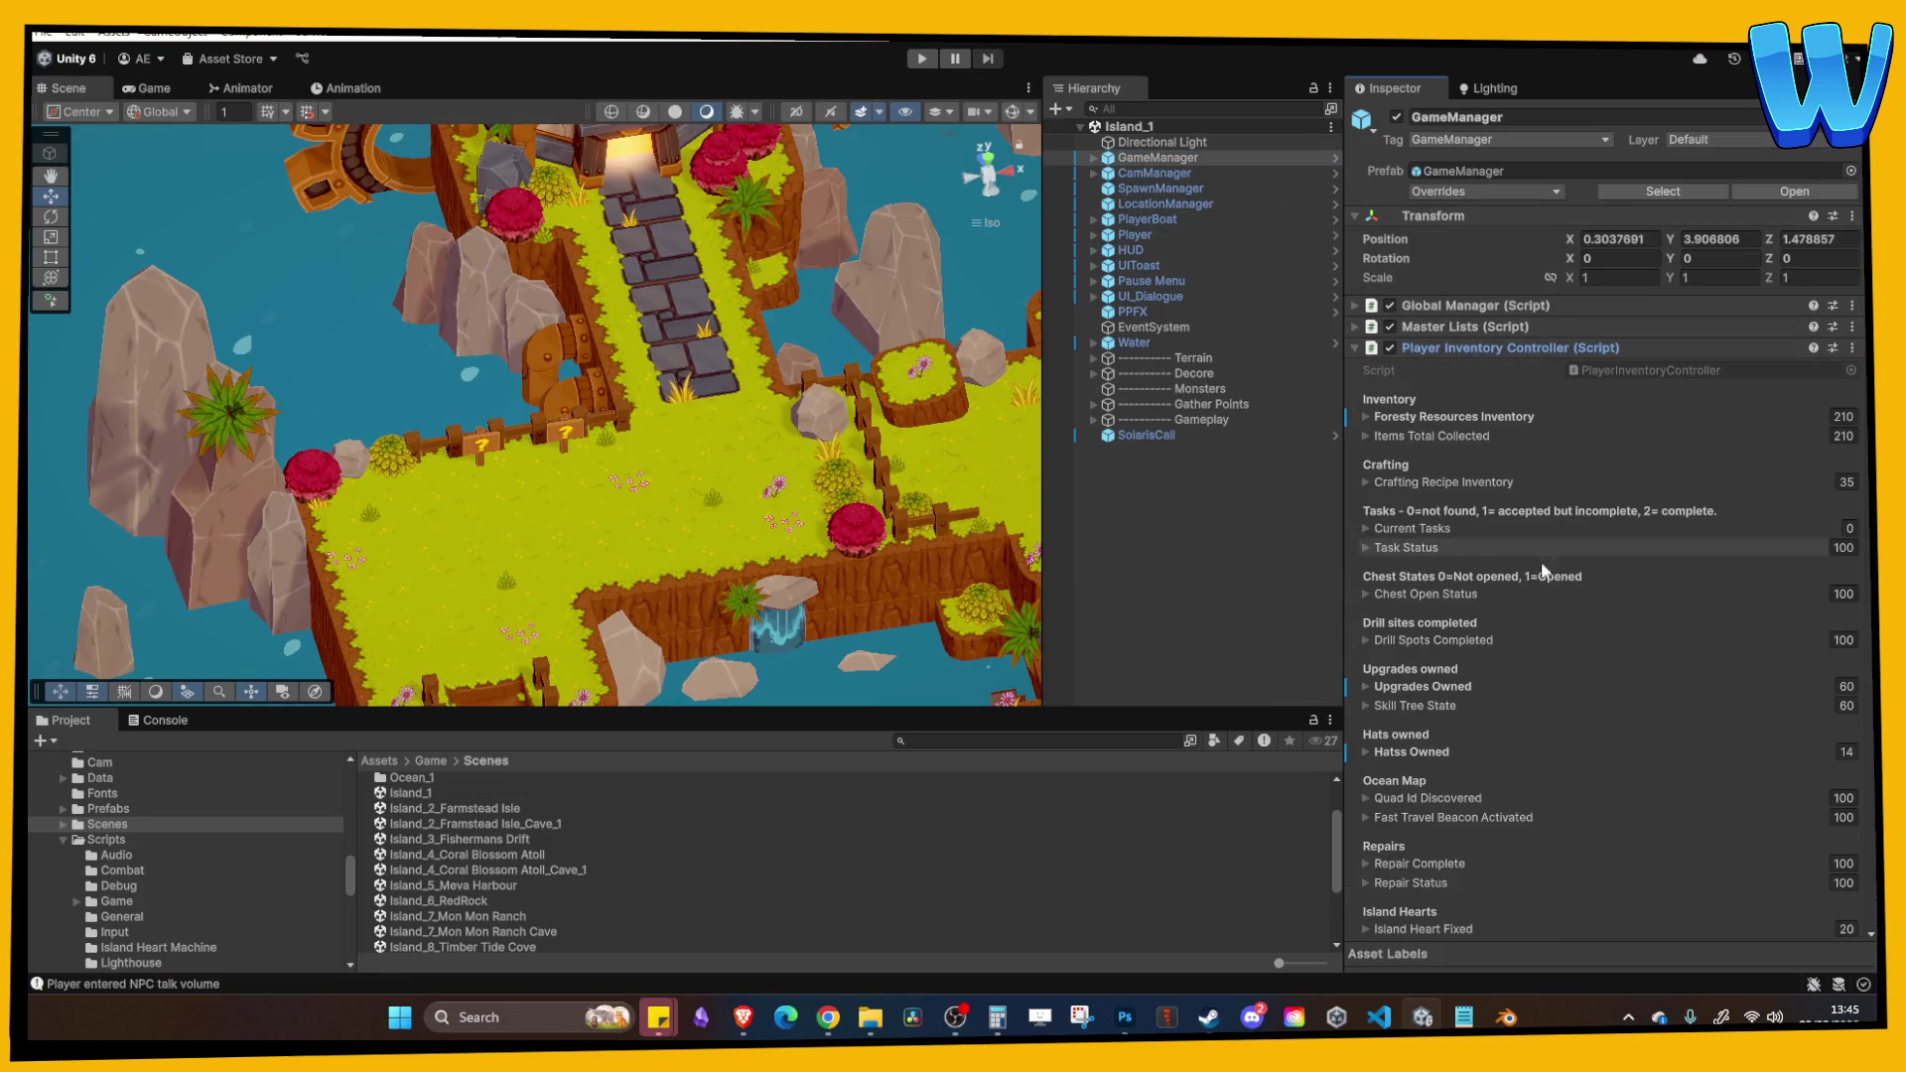
scroll(1475, 708, down, 3)
scroll(1476, 708, down, 4)
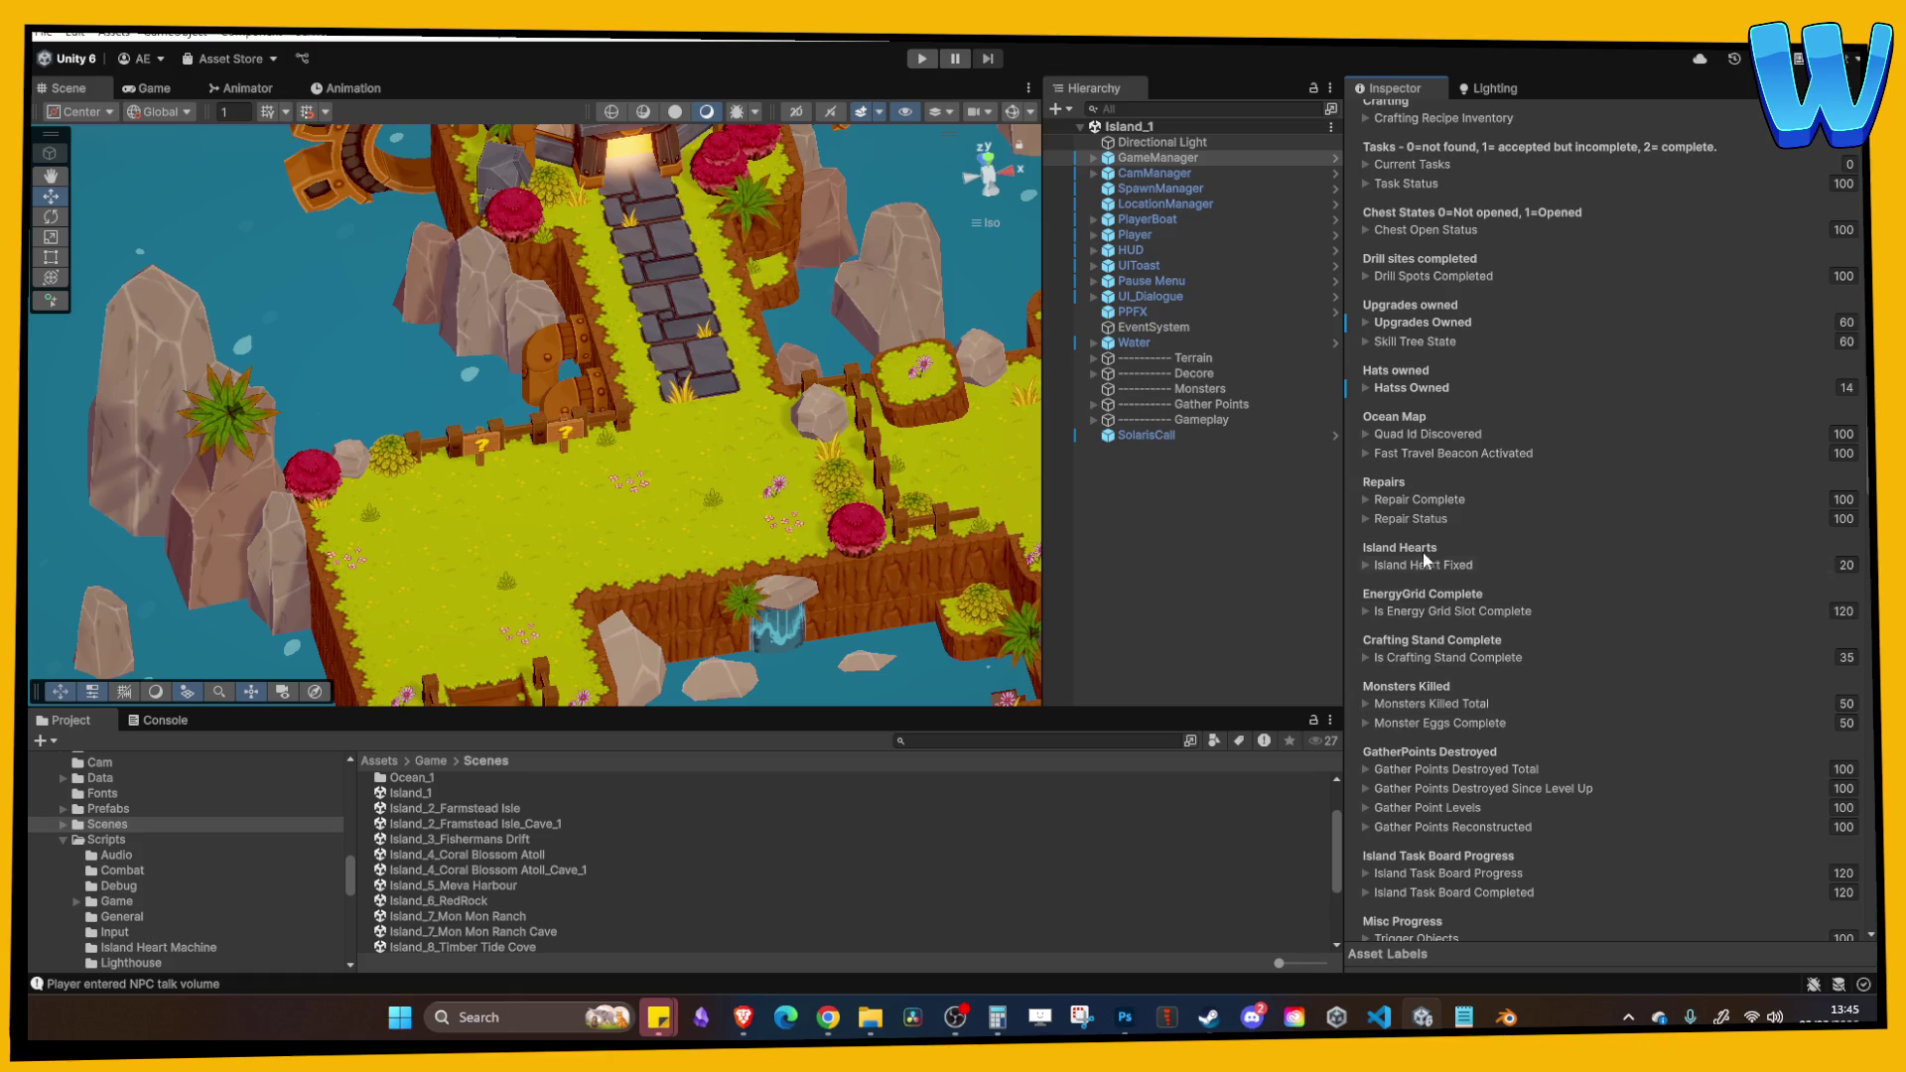
click(1429, 453)
scroll(1454, 277, up, 10)
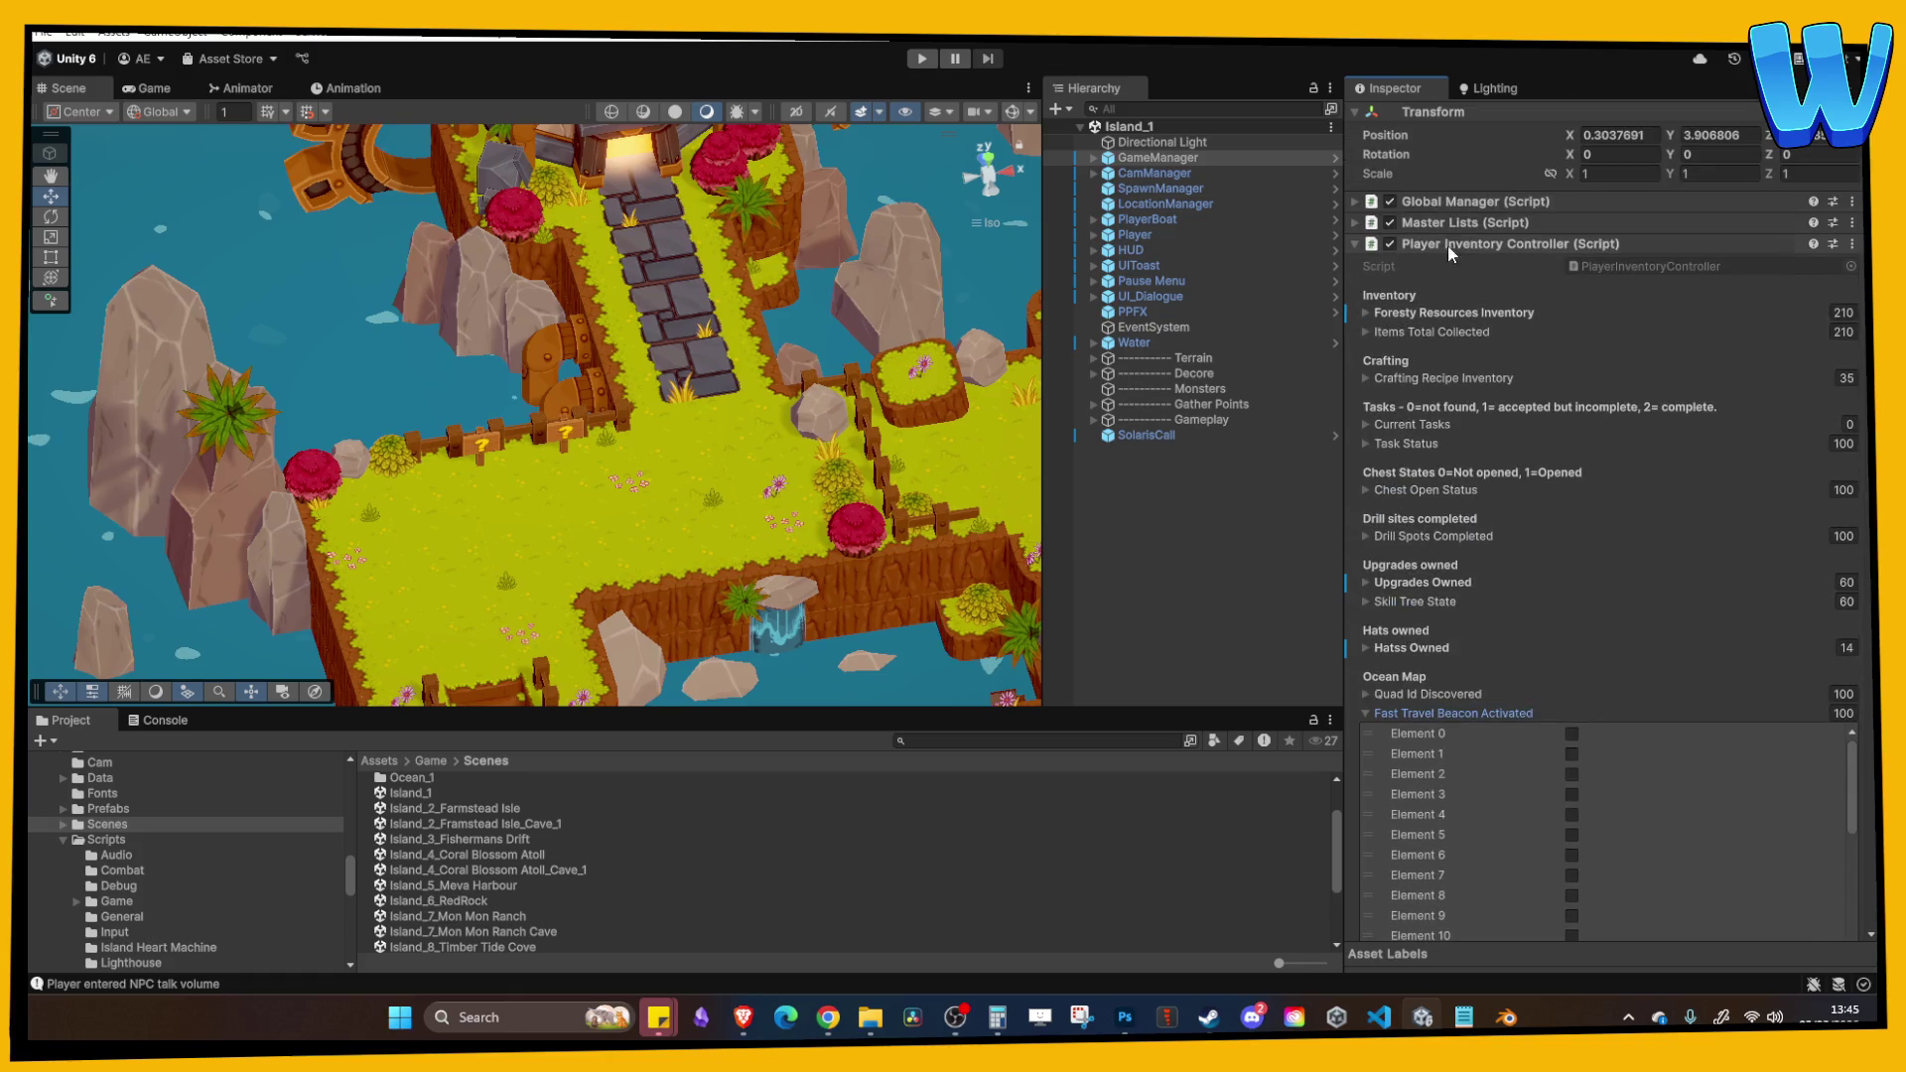
click(1450, 188)
scroll(1445, 708, down, 2)
scroll(1446, 707, down, 3)
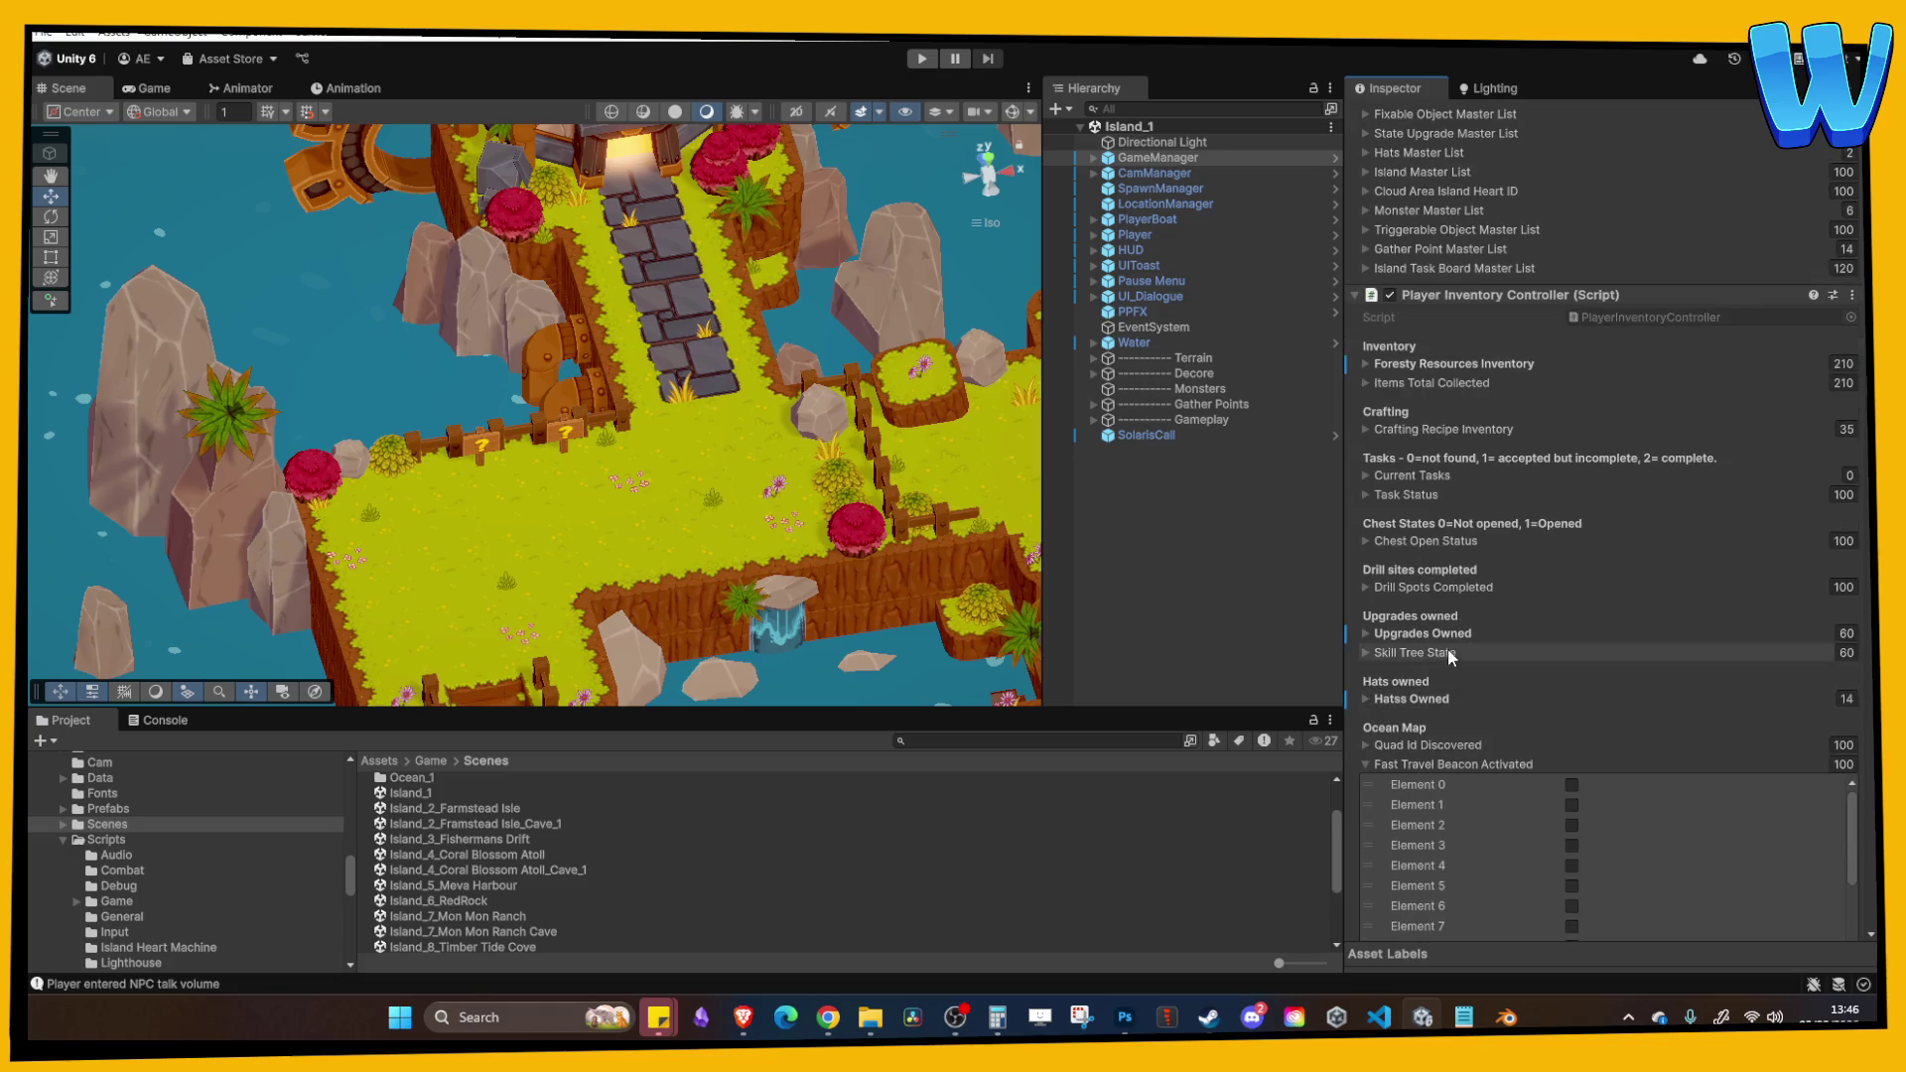
scroll(1497, 547, up, 5)
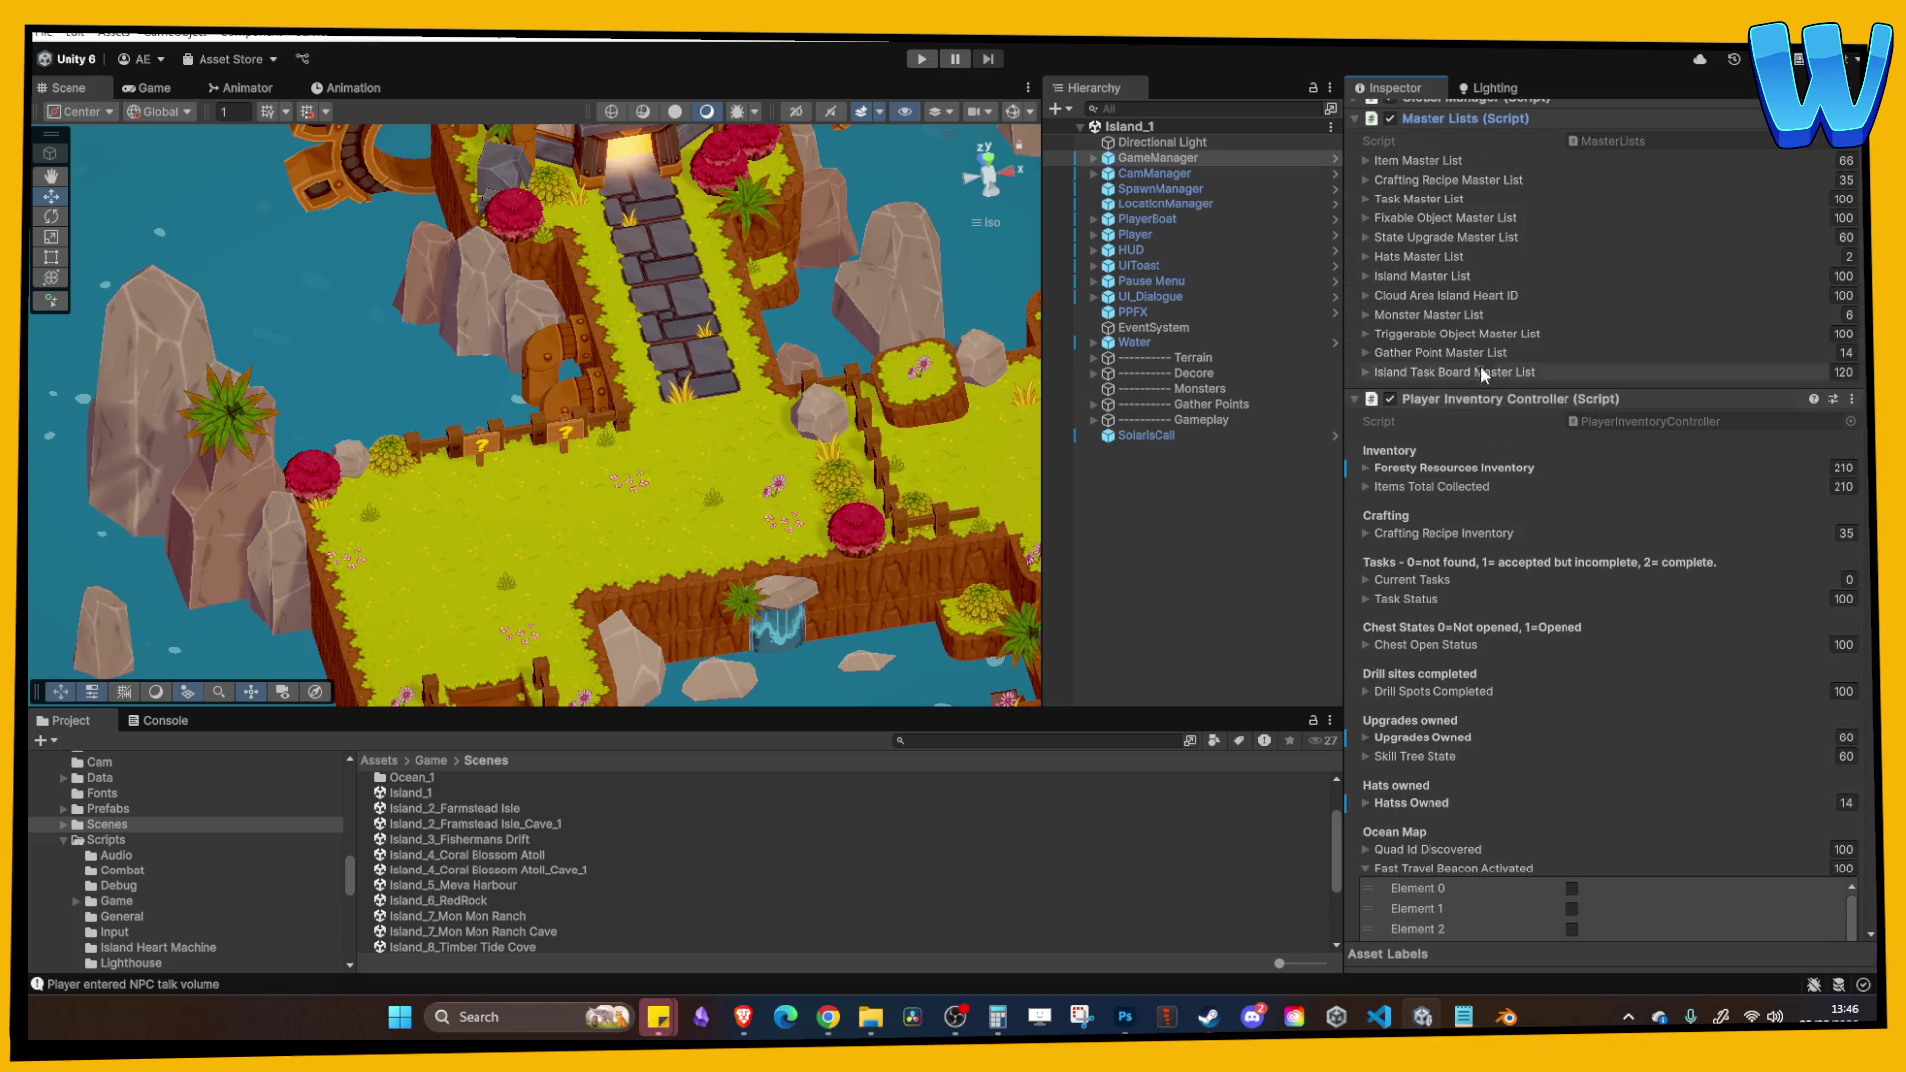
Step: Tick Fast Travel Beacon Activated Element 51 and start Play mode
click(1430, 276)
scroll(1505, 496, down, 10)
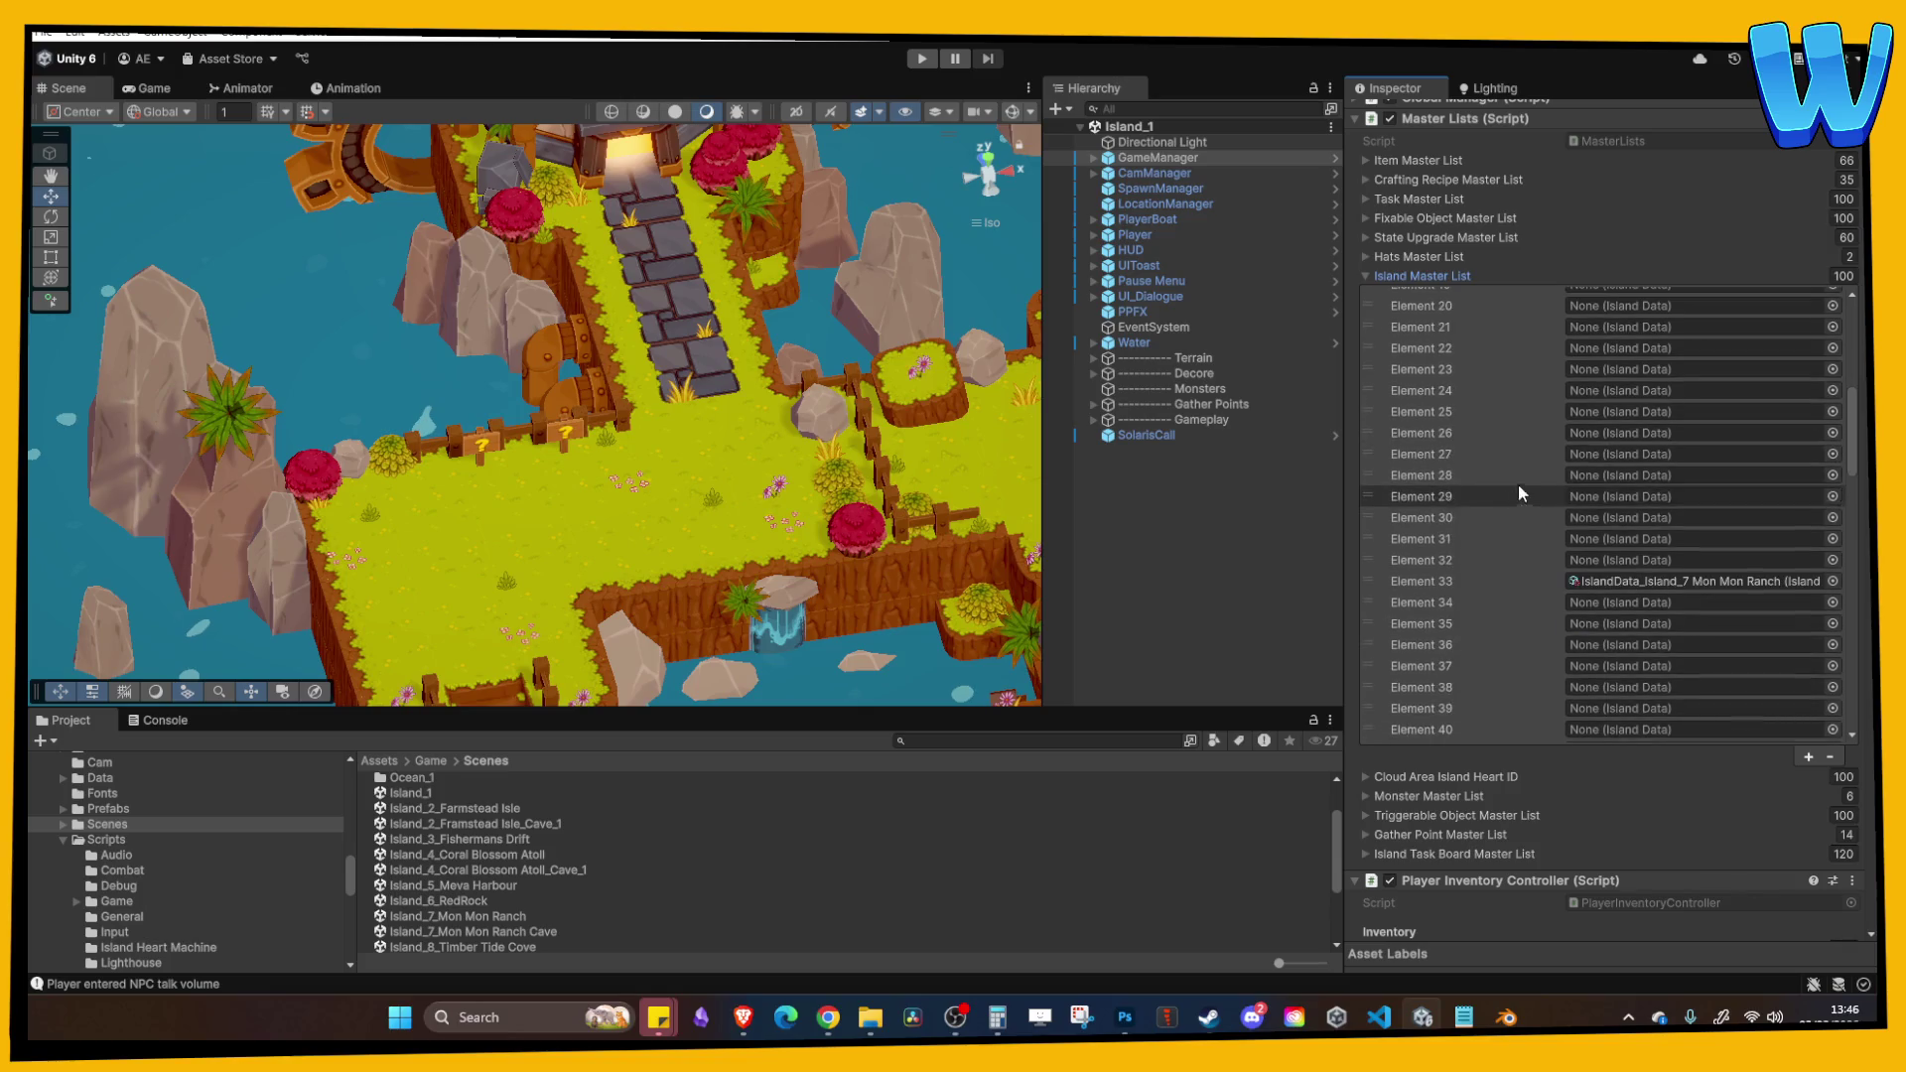
scroll(1534, 496, down, 1)
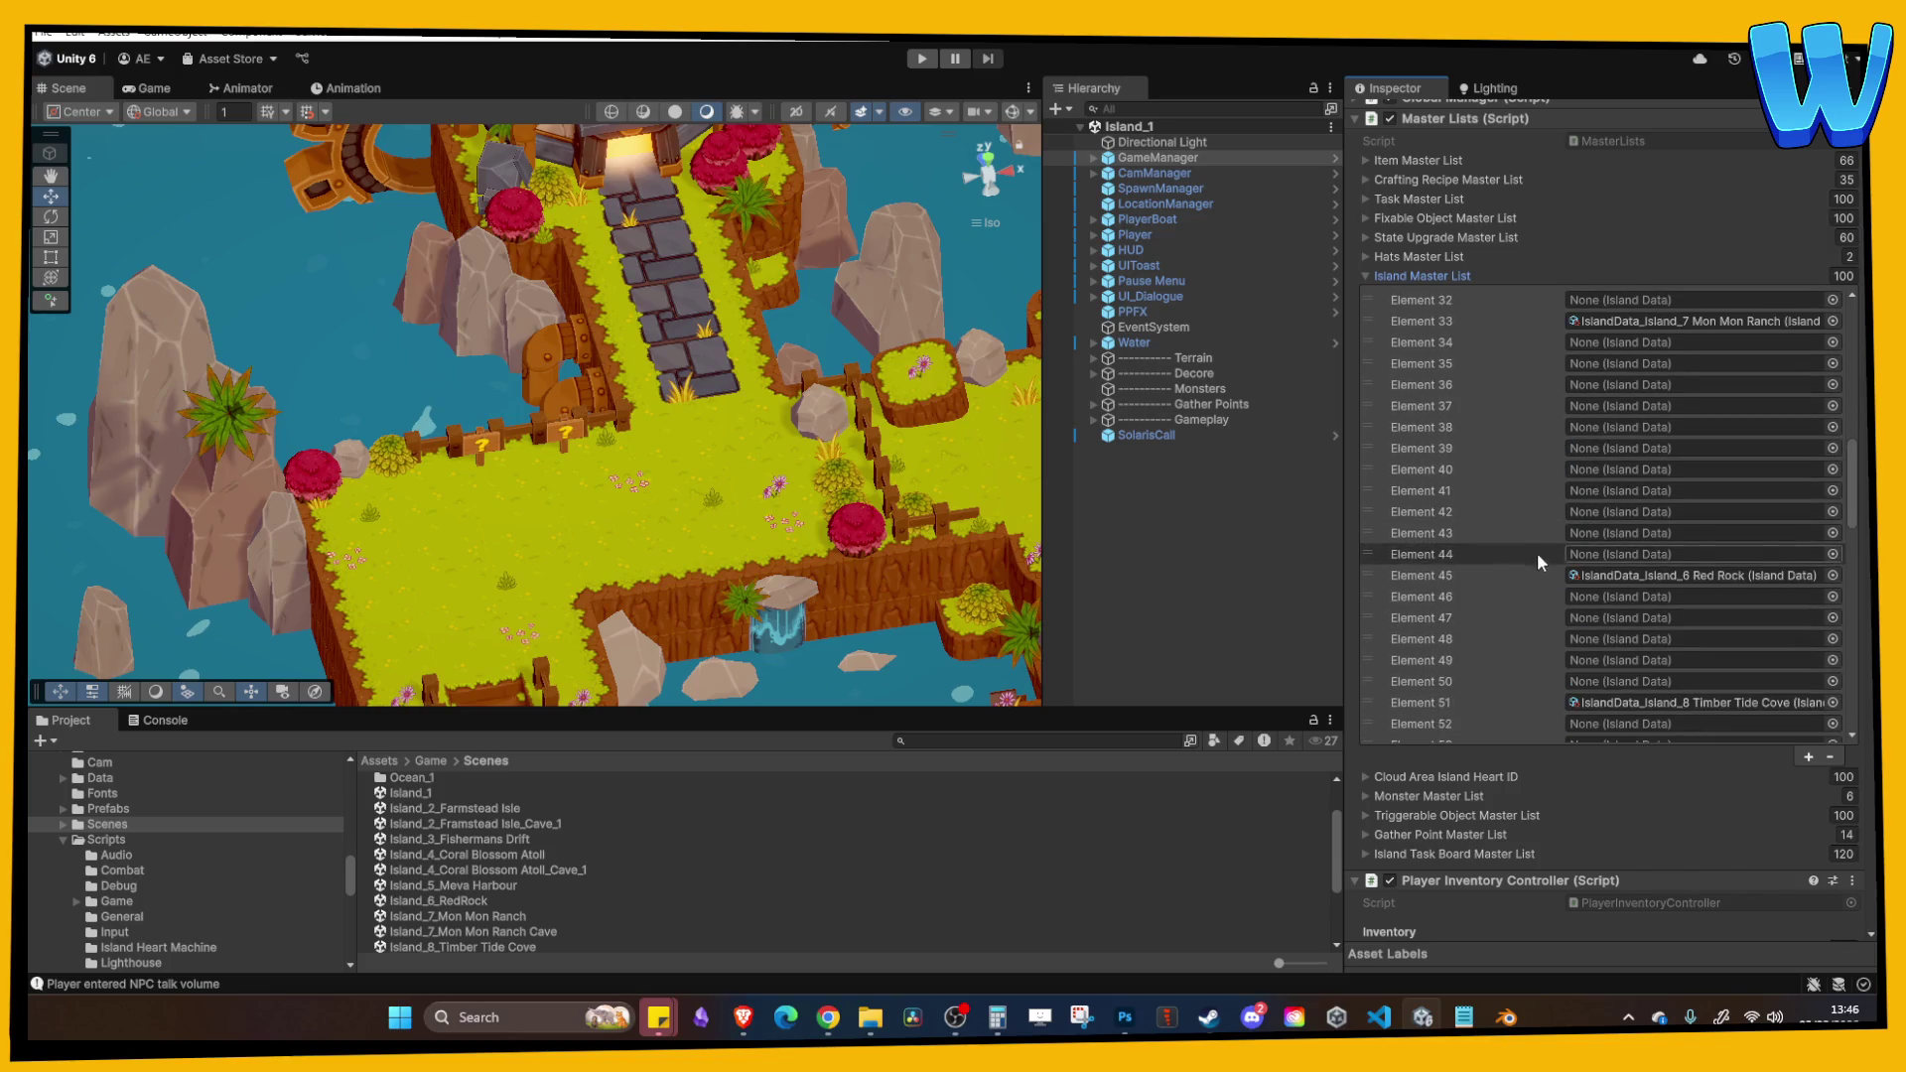
scroll(1499, 606, down, 2)
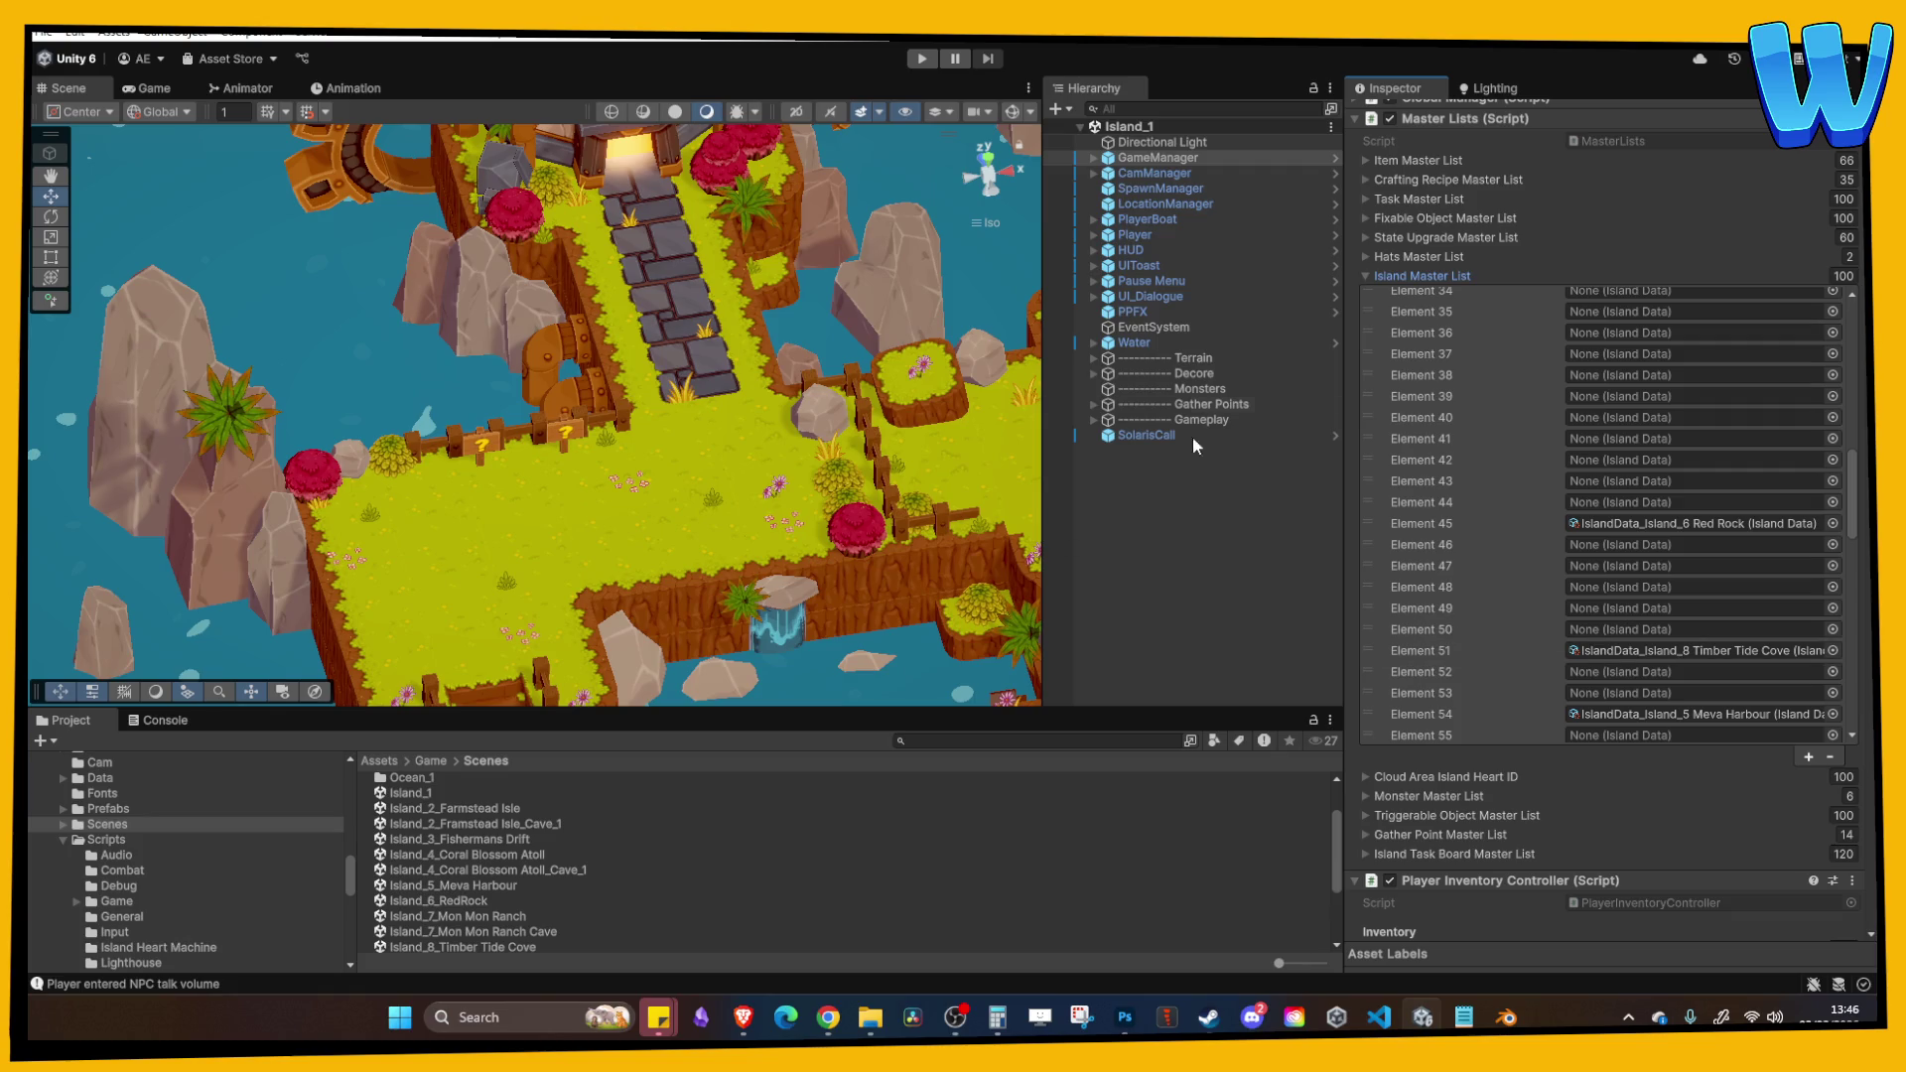
click(1422, 276)
scroll(1486, 700, down, 8)
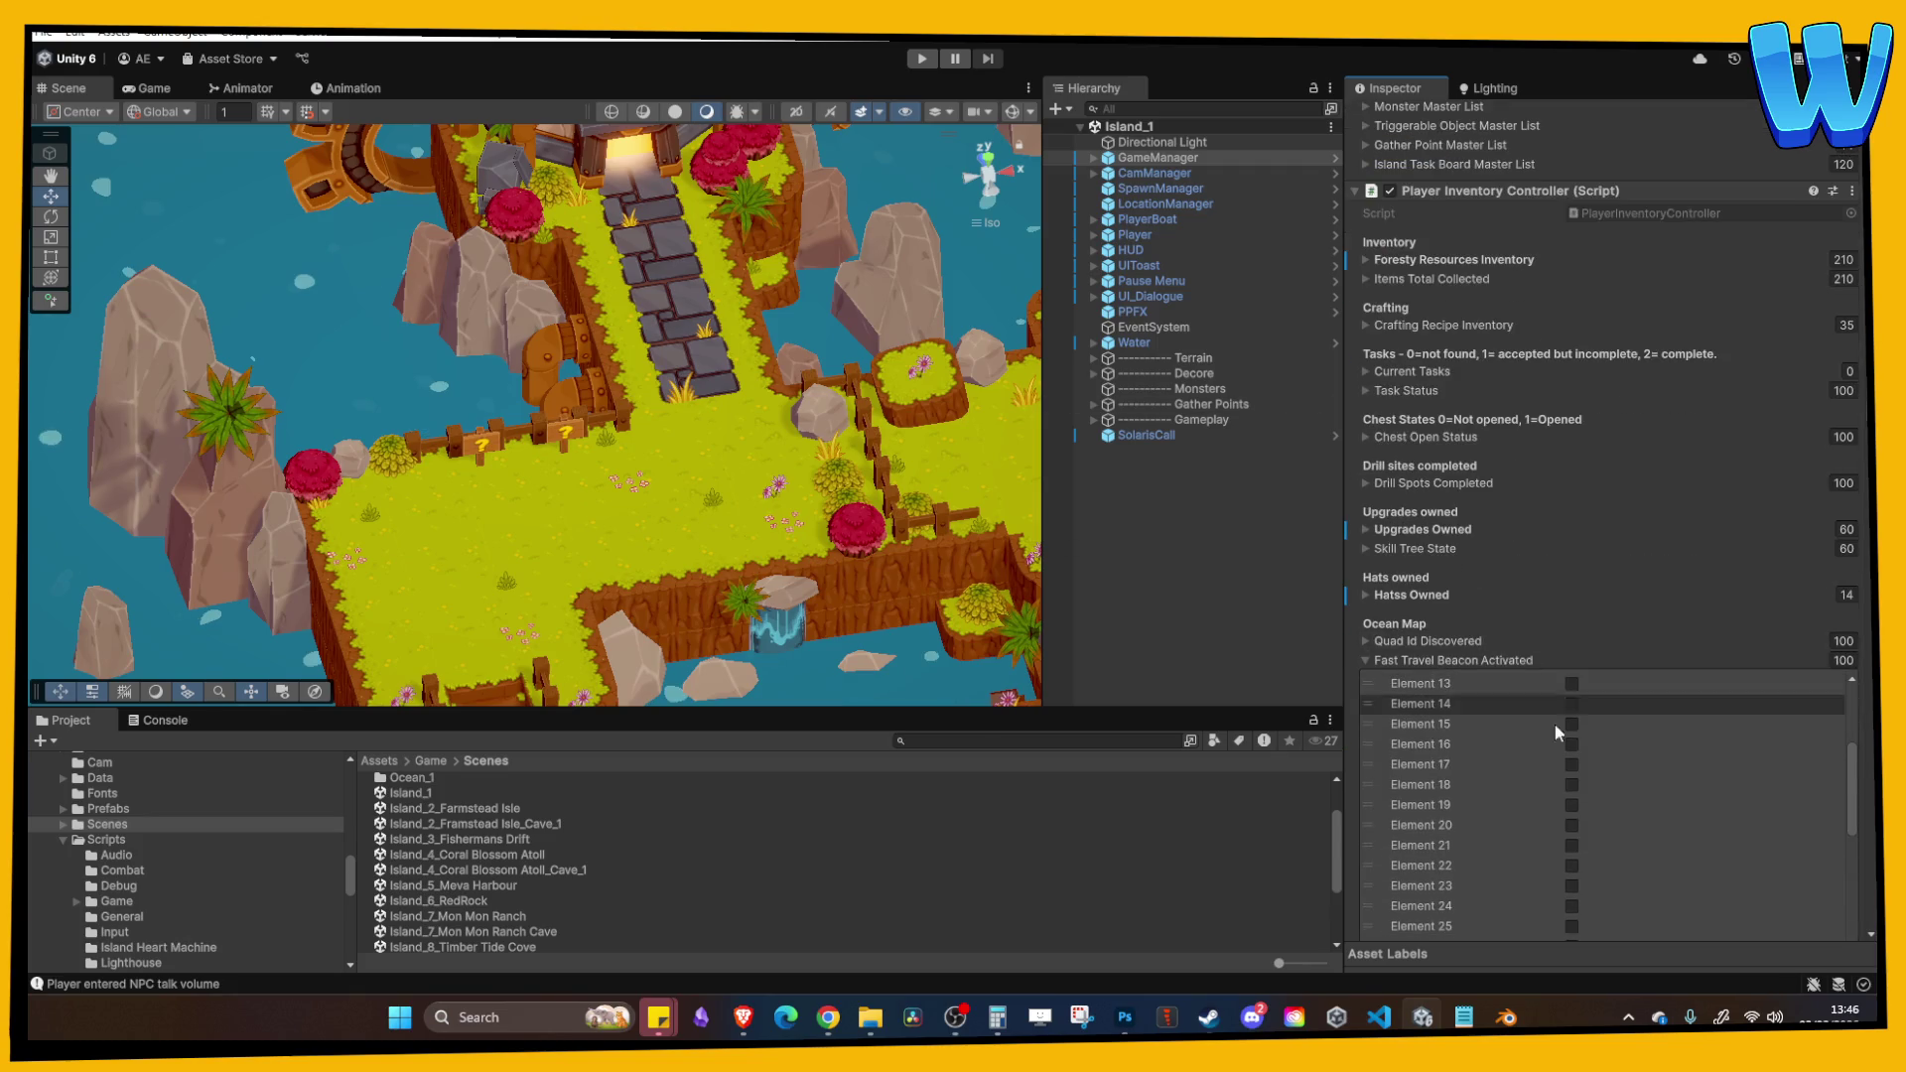
scroll(1578, 814, down, 4)
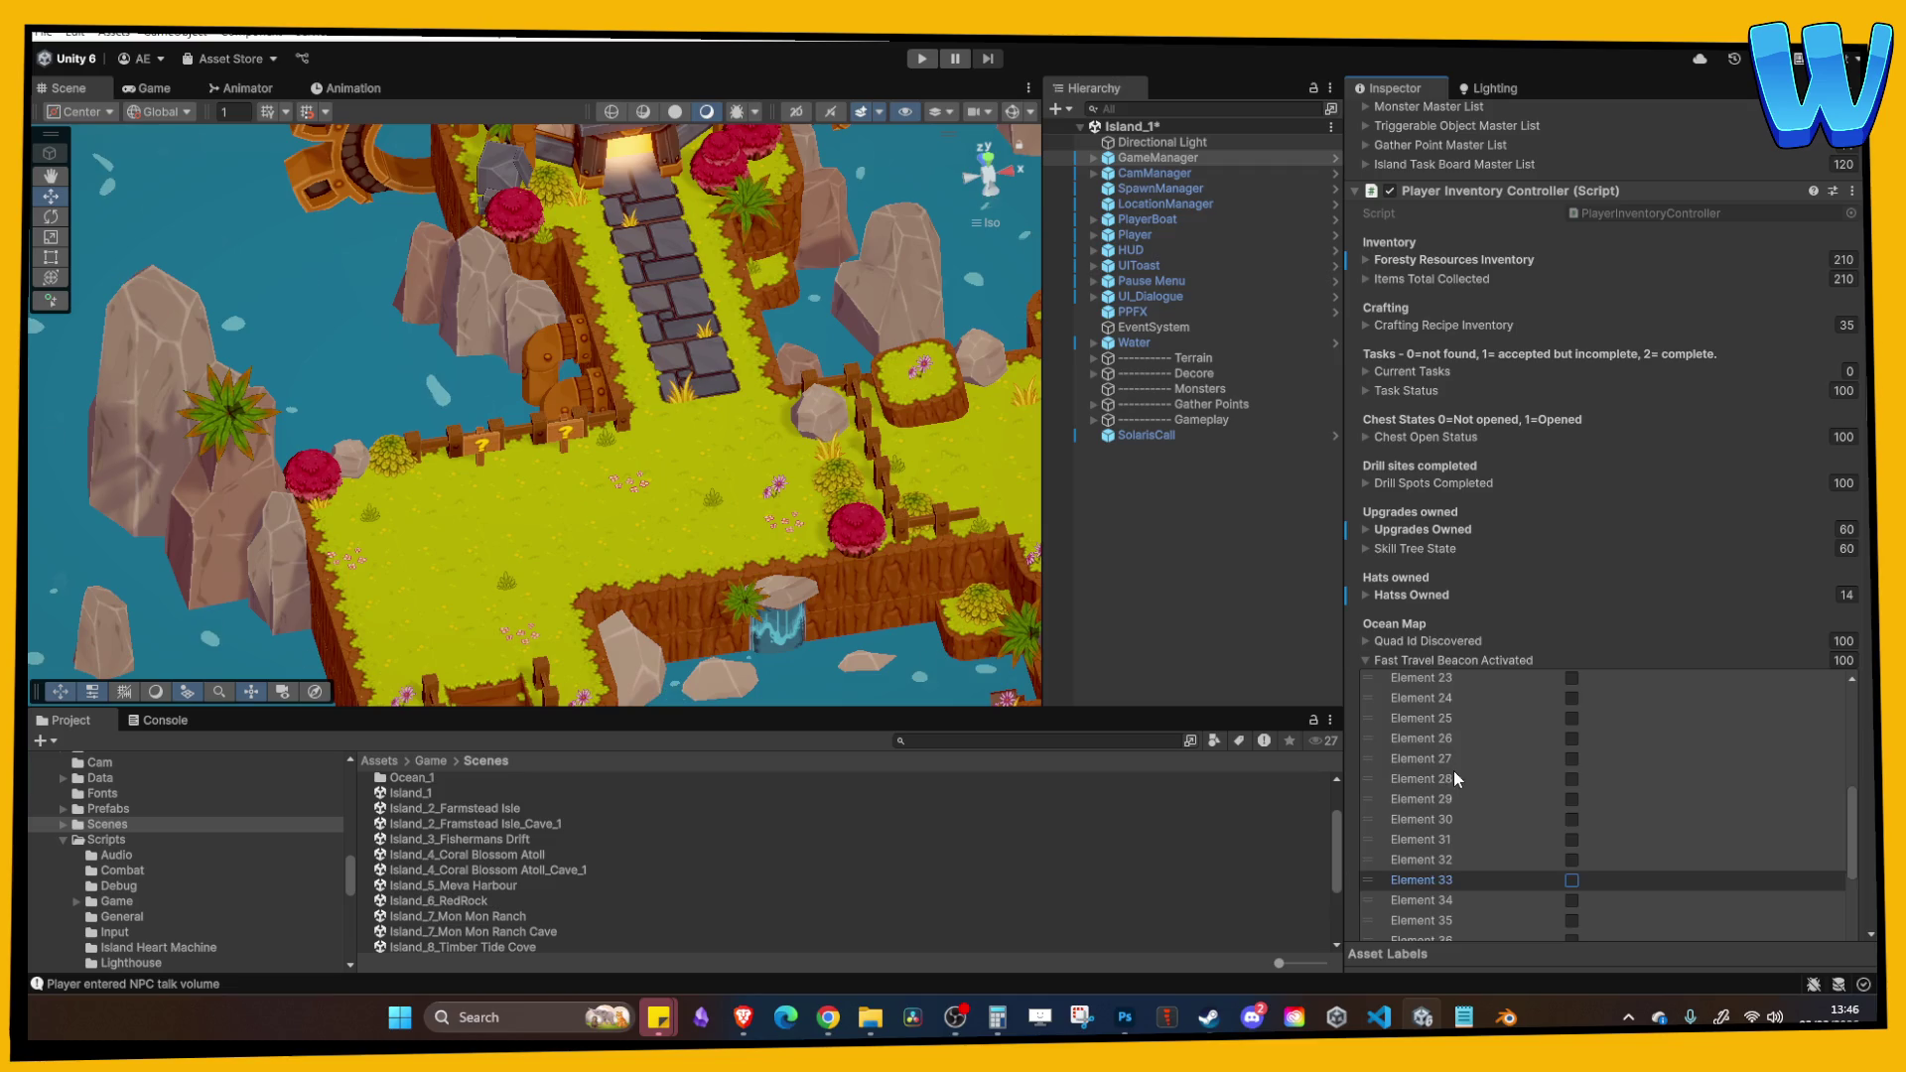
scroll(1453, 771, down, 10)
click(1572, 724)
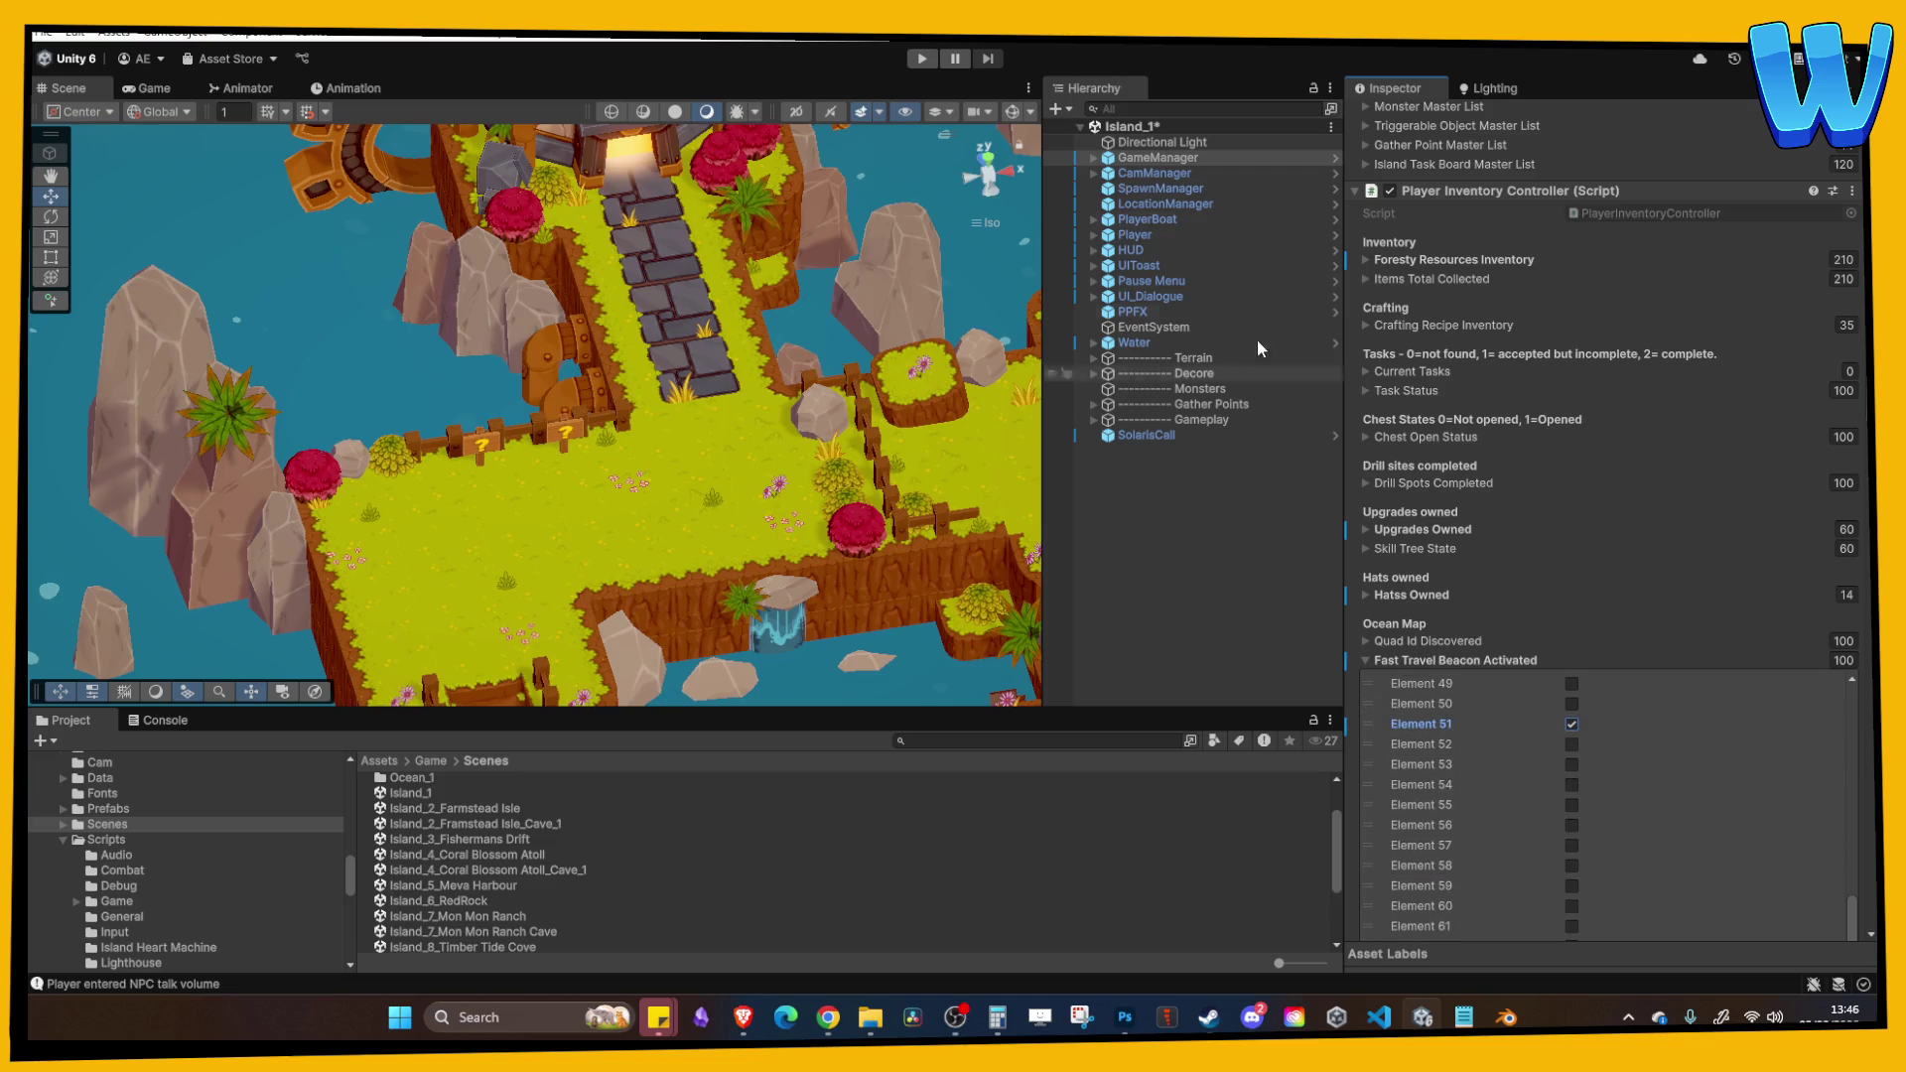
click(923, 60)
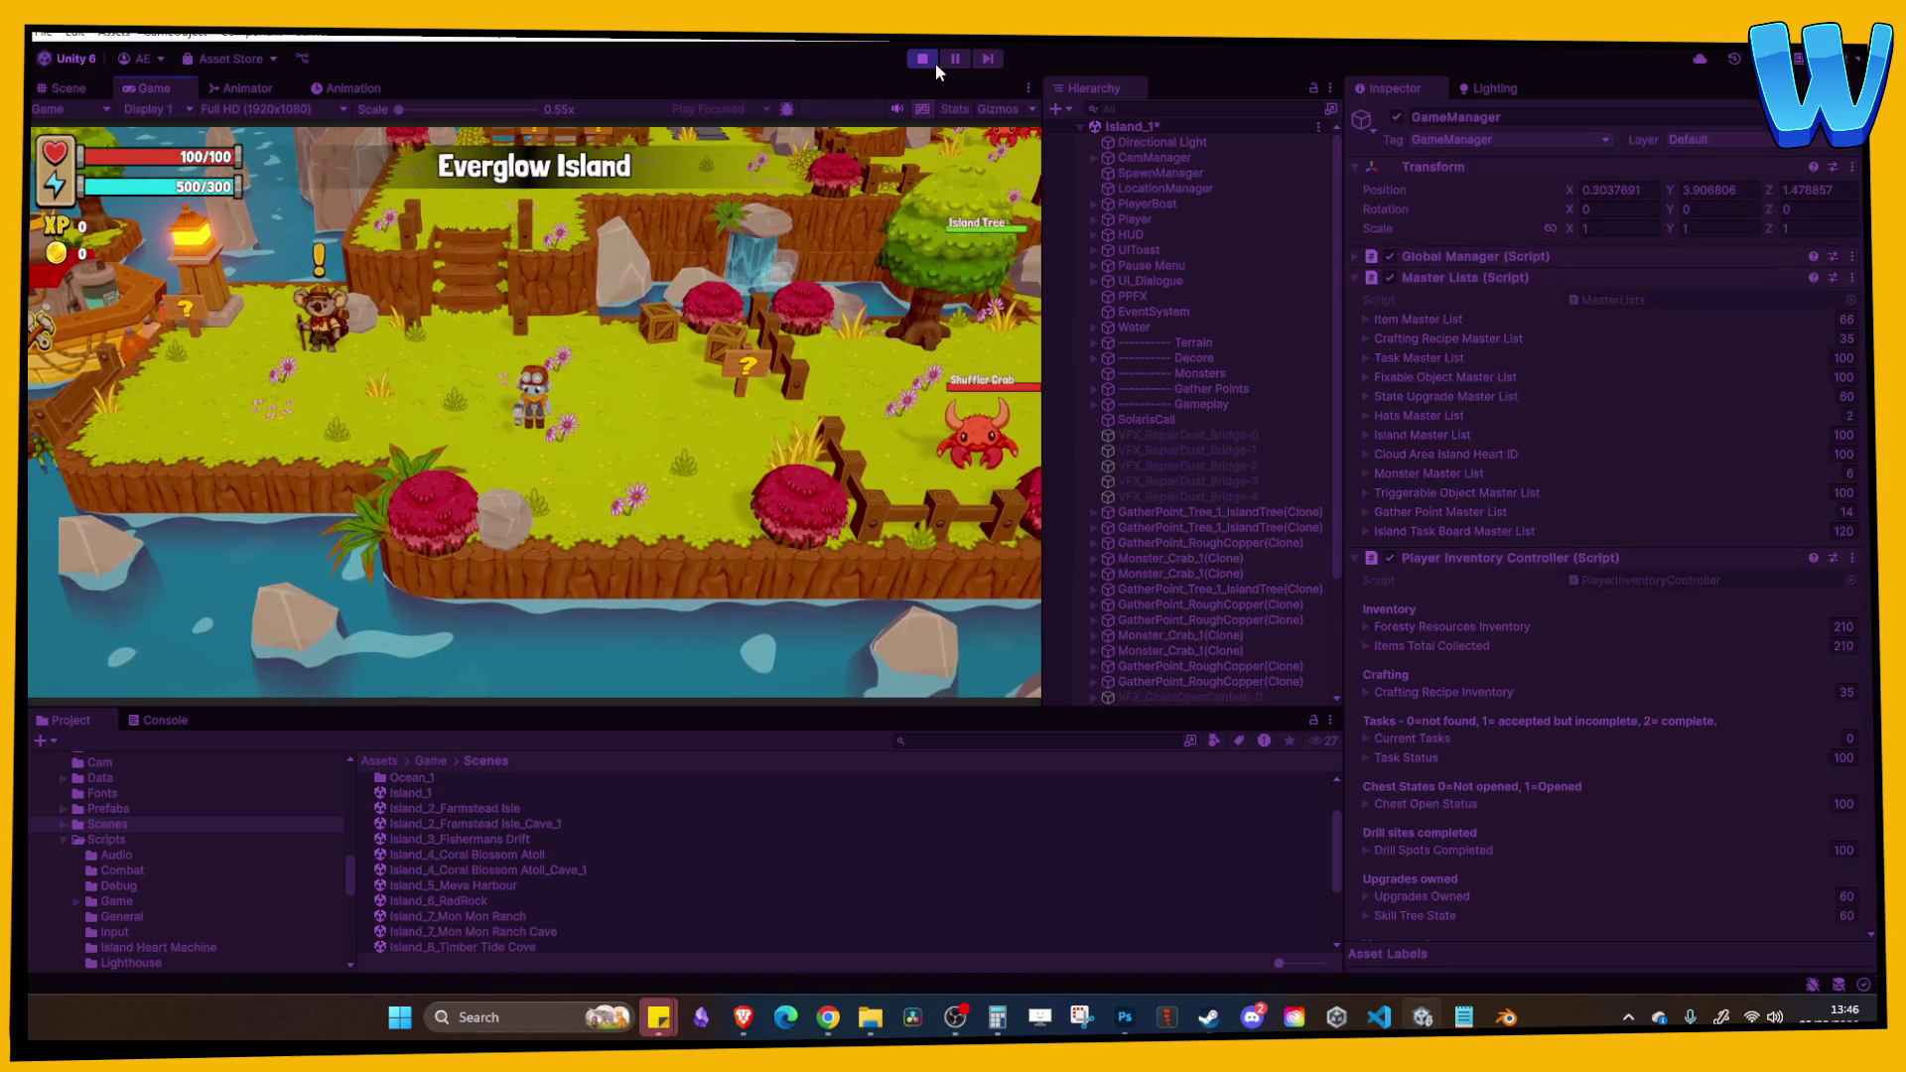
Step: Fast travel the player to Mon Mon Ranch and walk onto the grass
key(f)
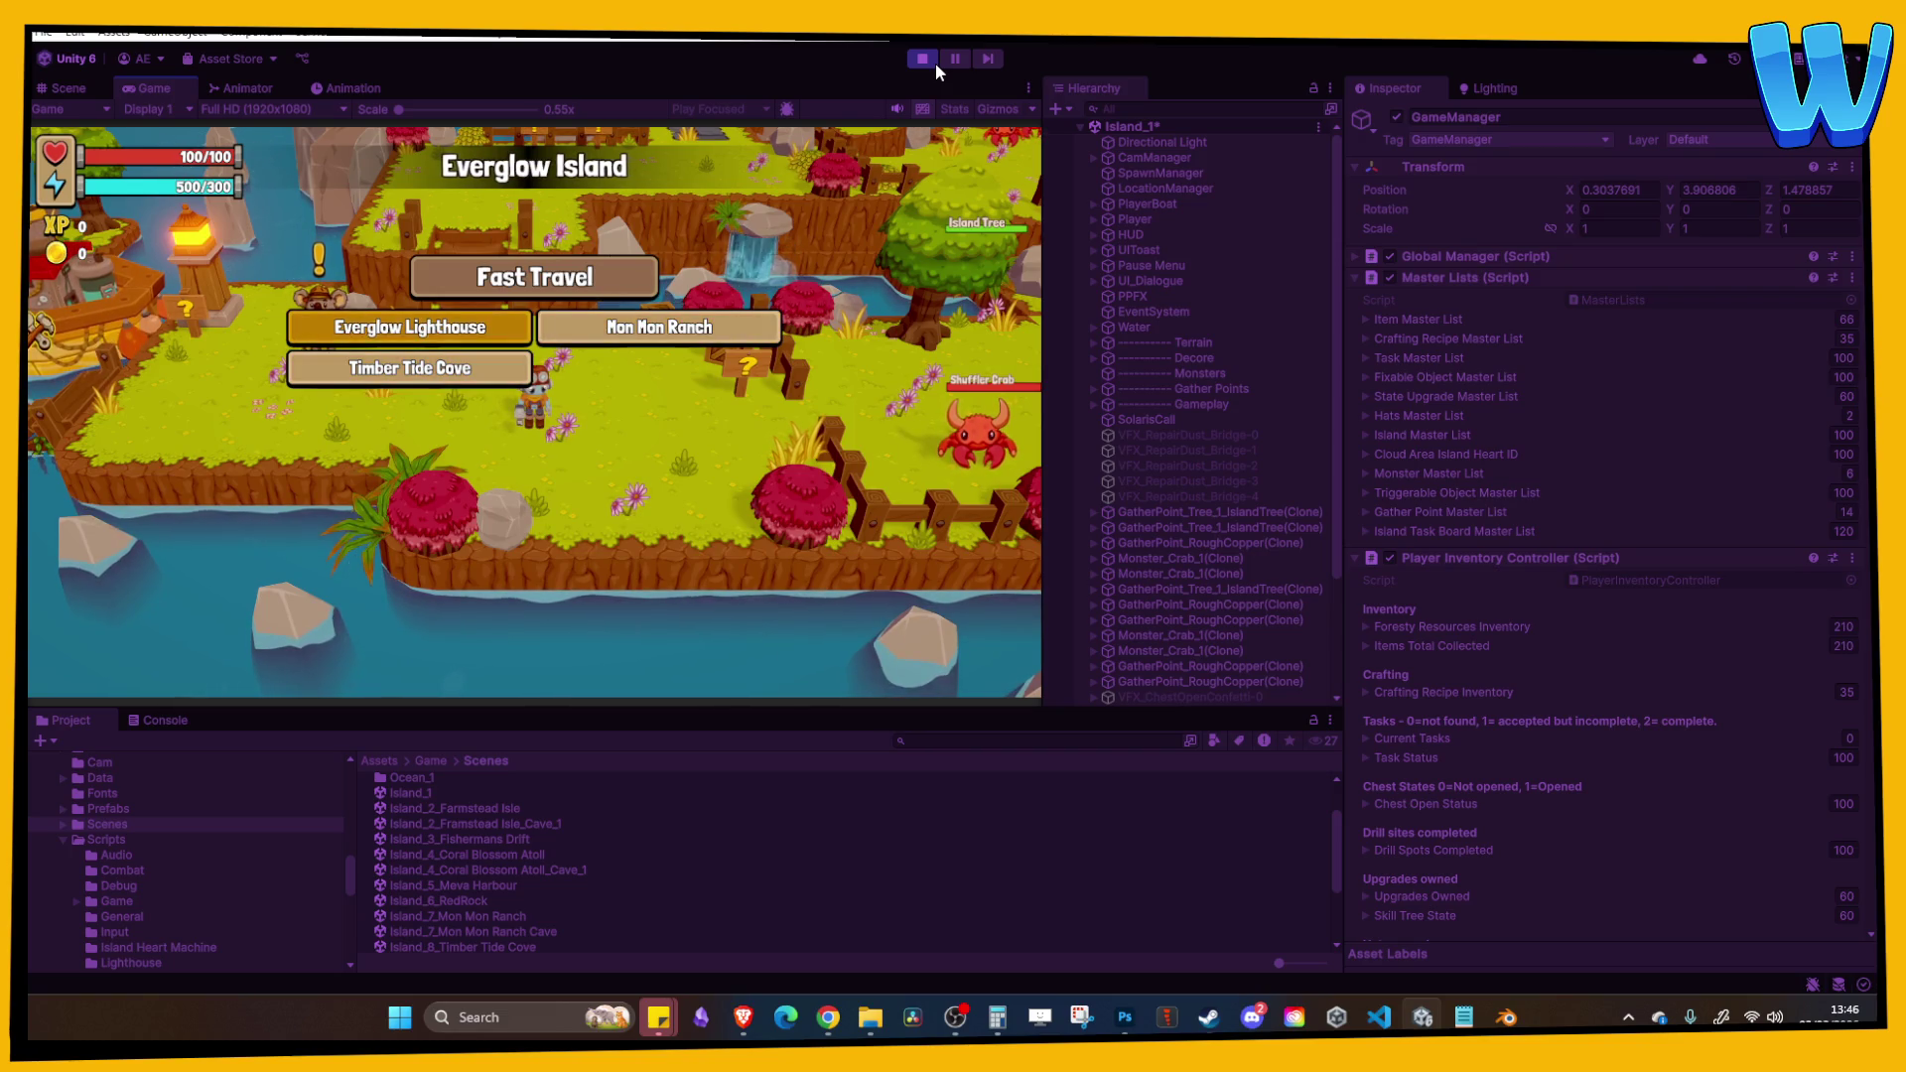
key(d)
key(f)
key(Right)
key(Return)
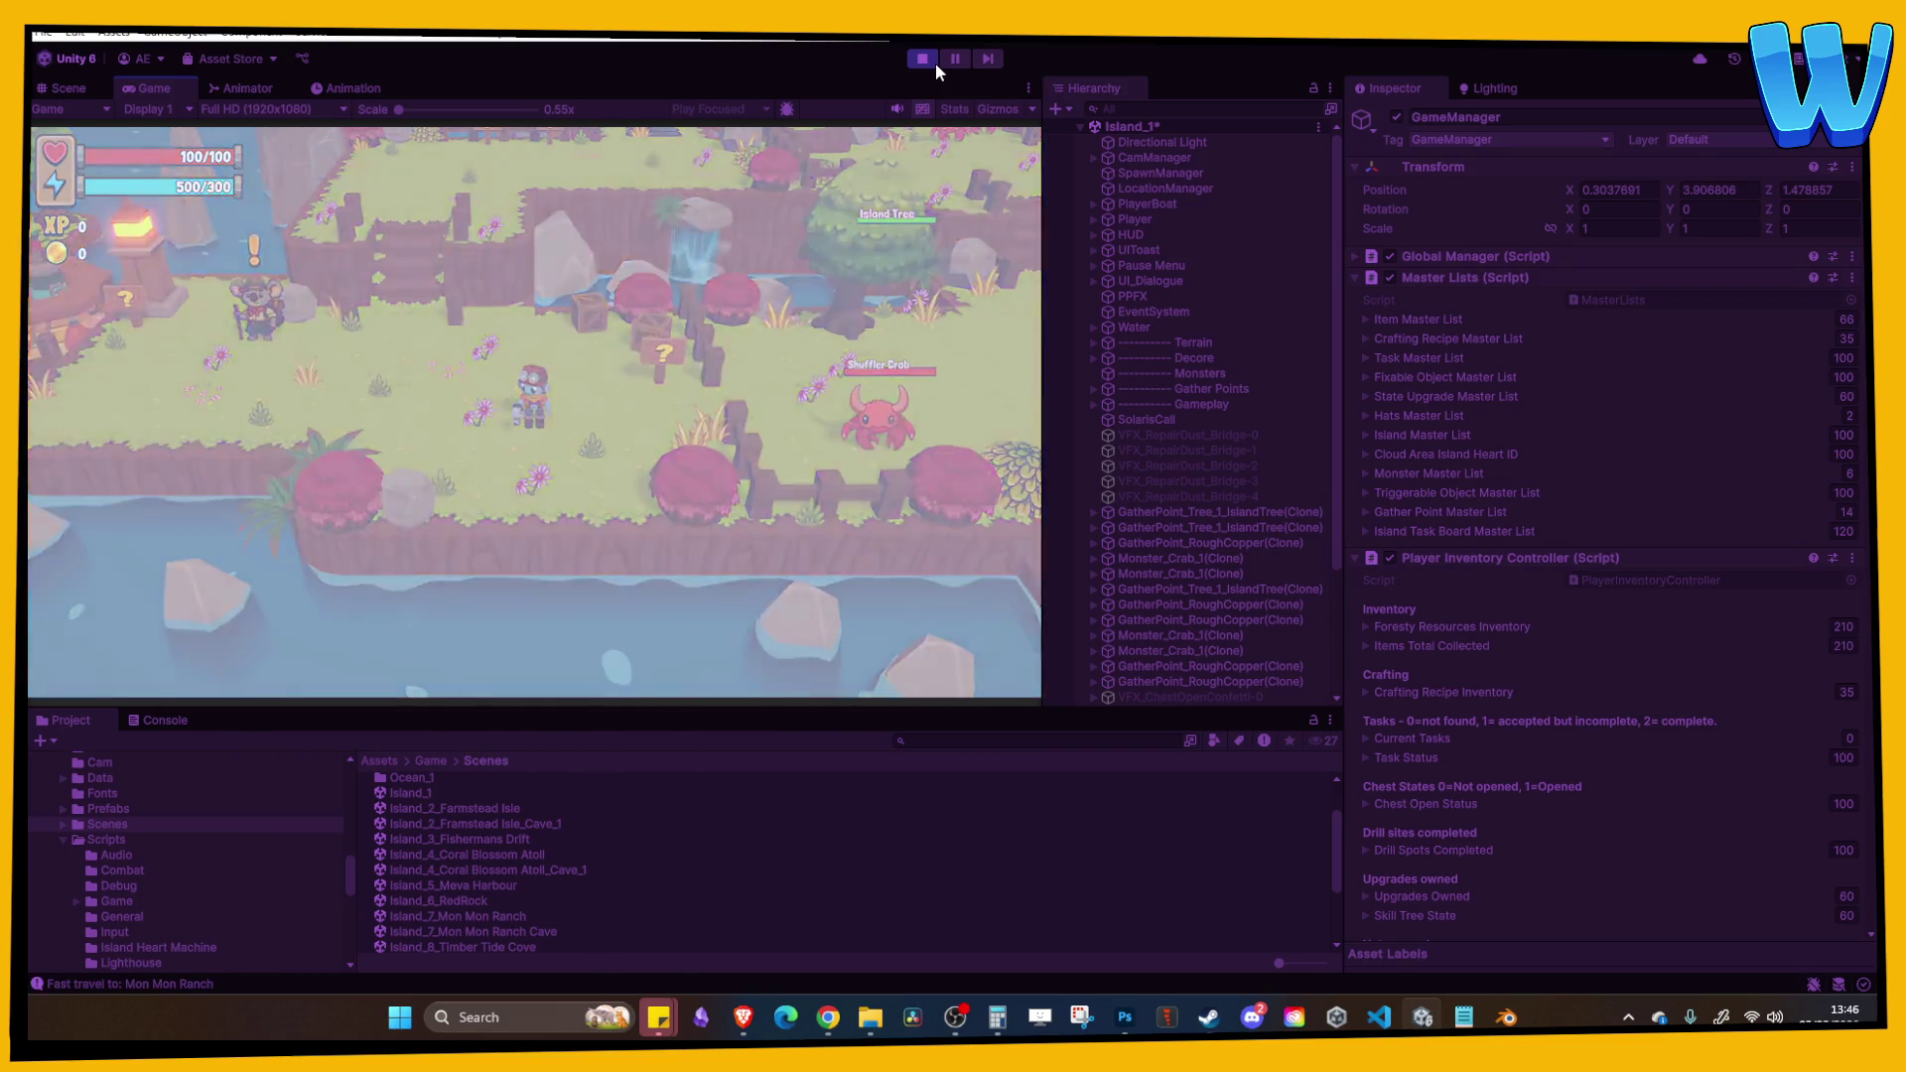
key(a)
Step: Fast travel to Timber Tide Cove and walk toward the water wheel
key(f)
key(Down)
key(Return)
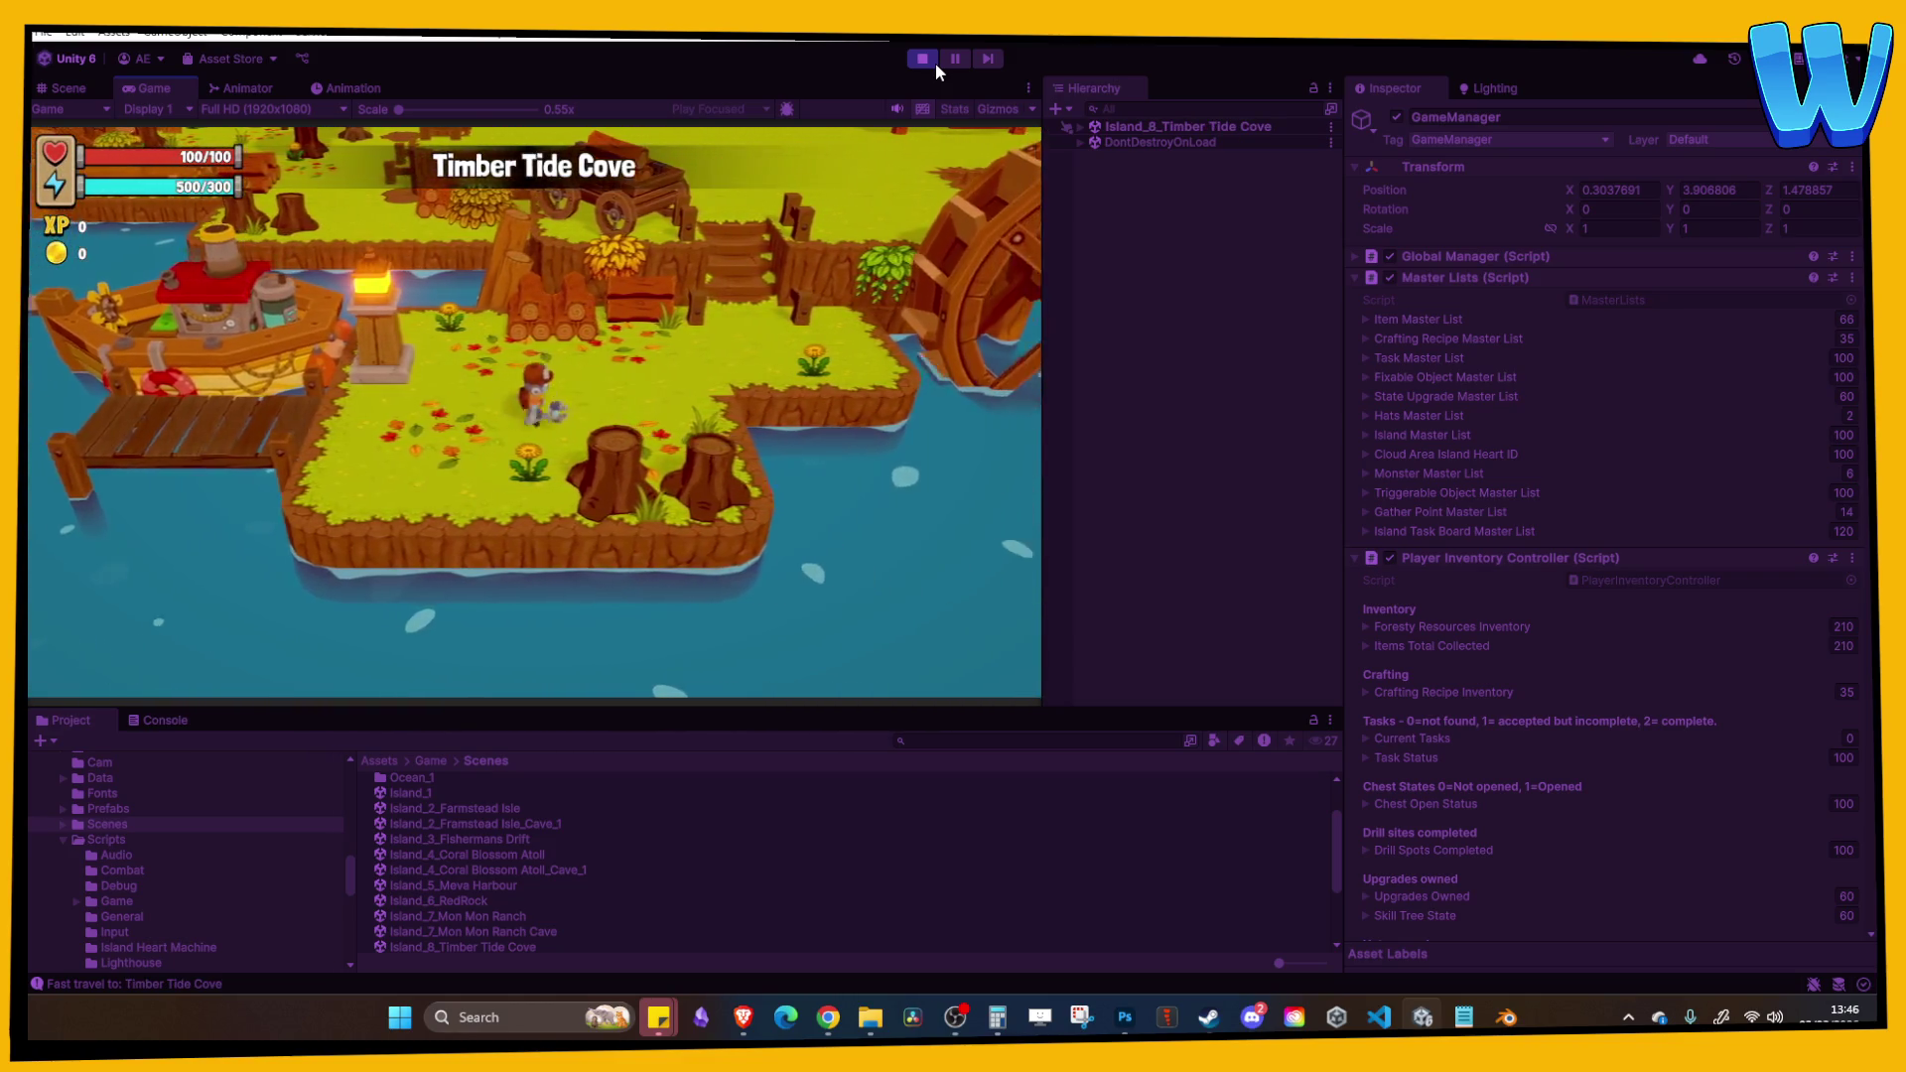
key(d)
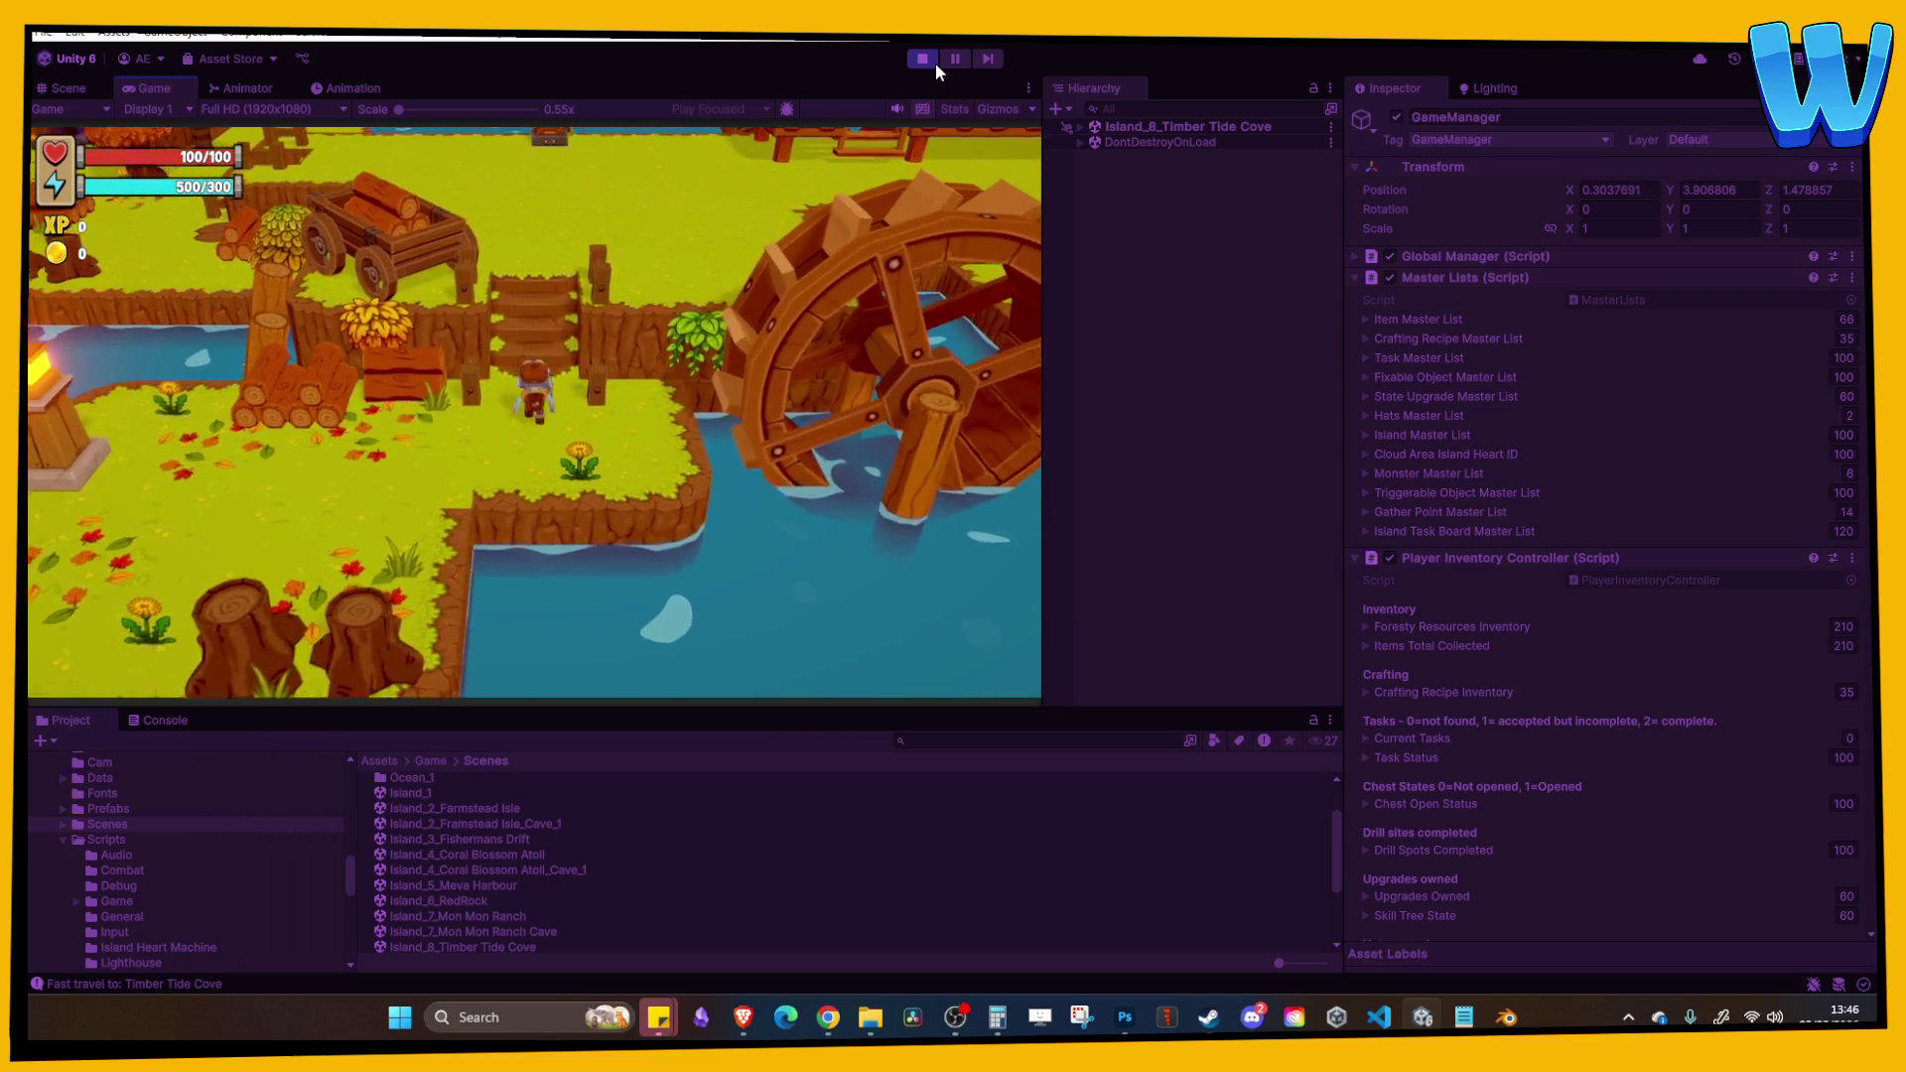
Step: Travel to Everglow Lighthouse from the Map menu and advance the Solaris dialogue
key(w)
key(i)
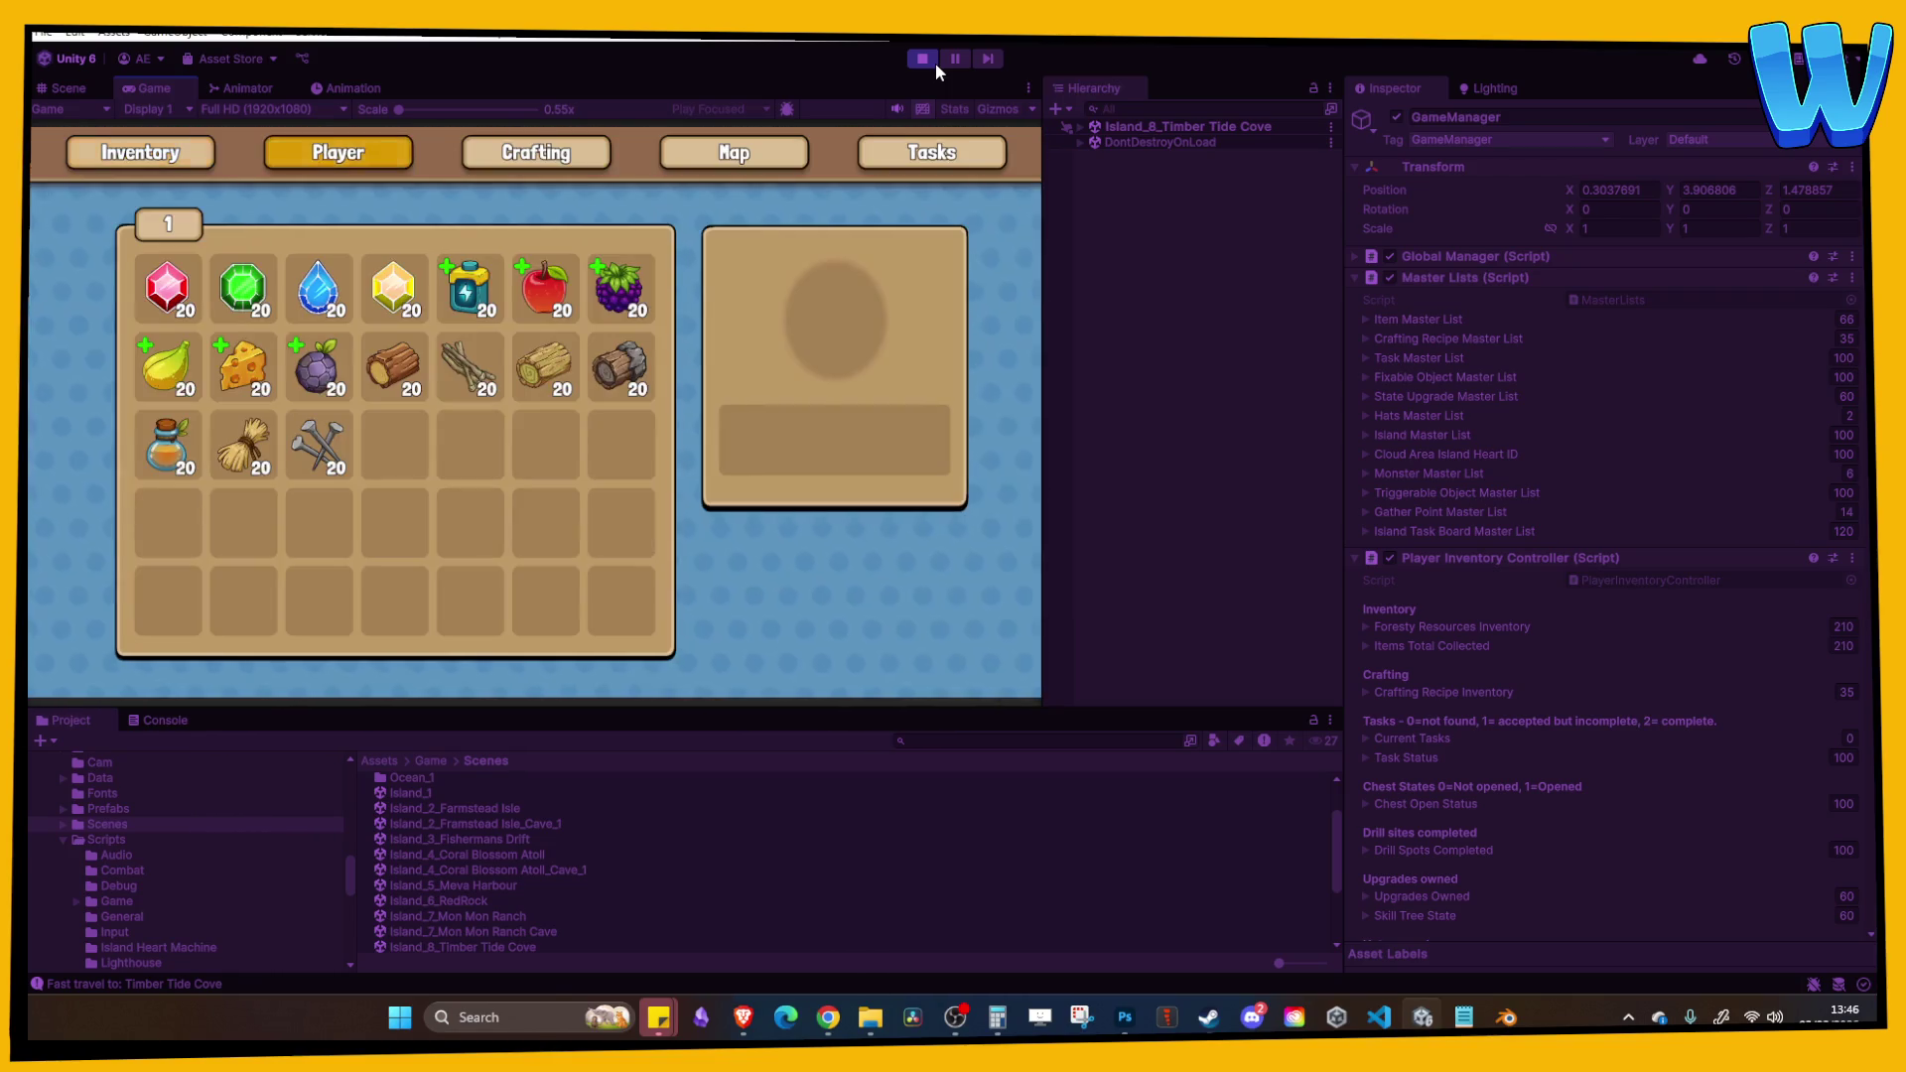
key(m)
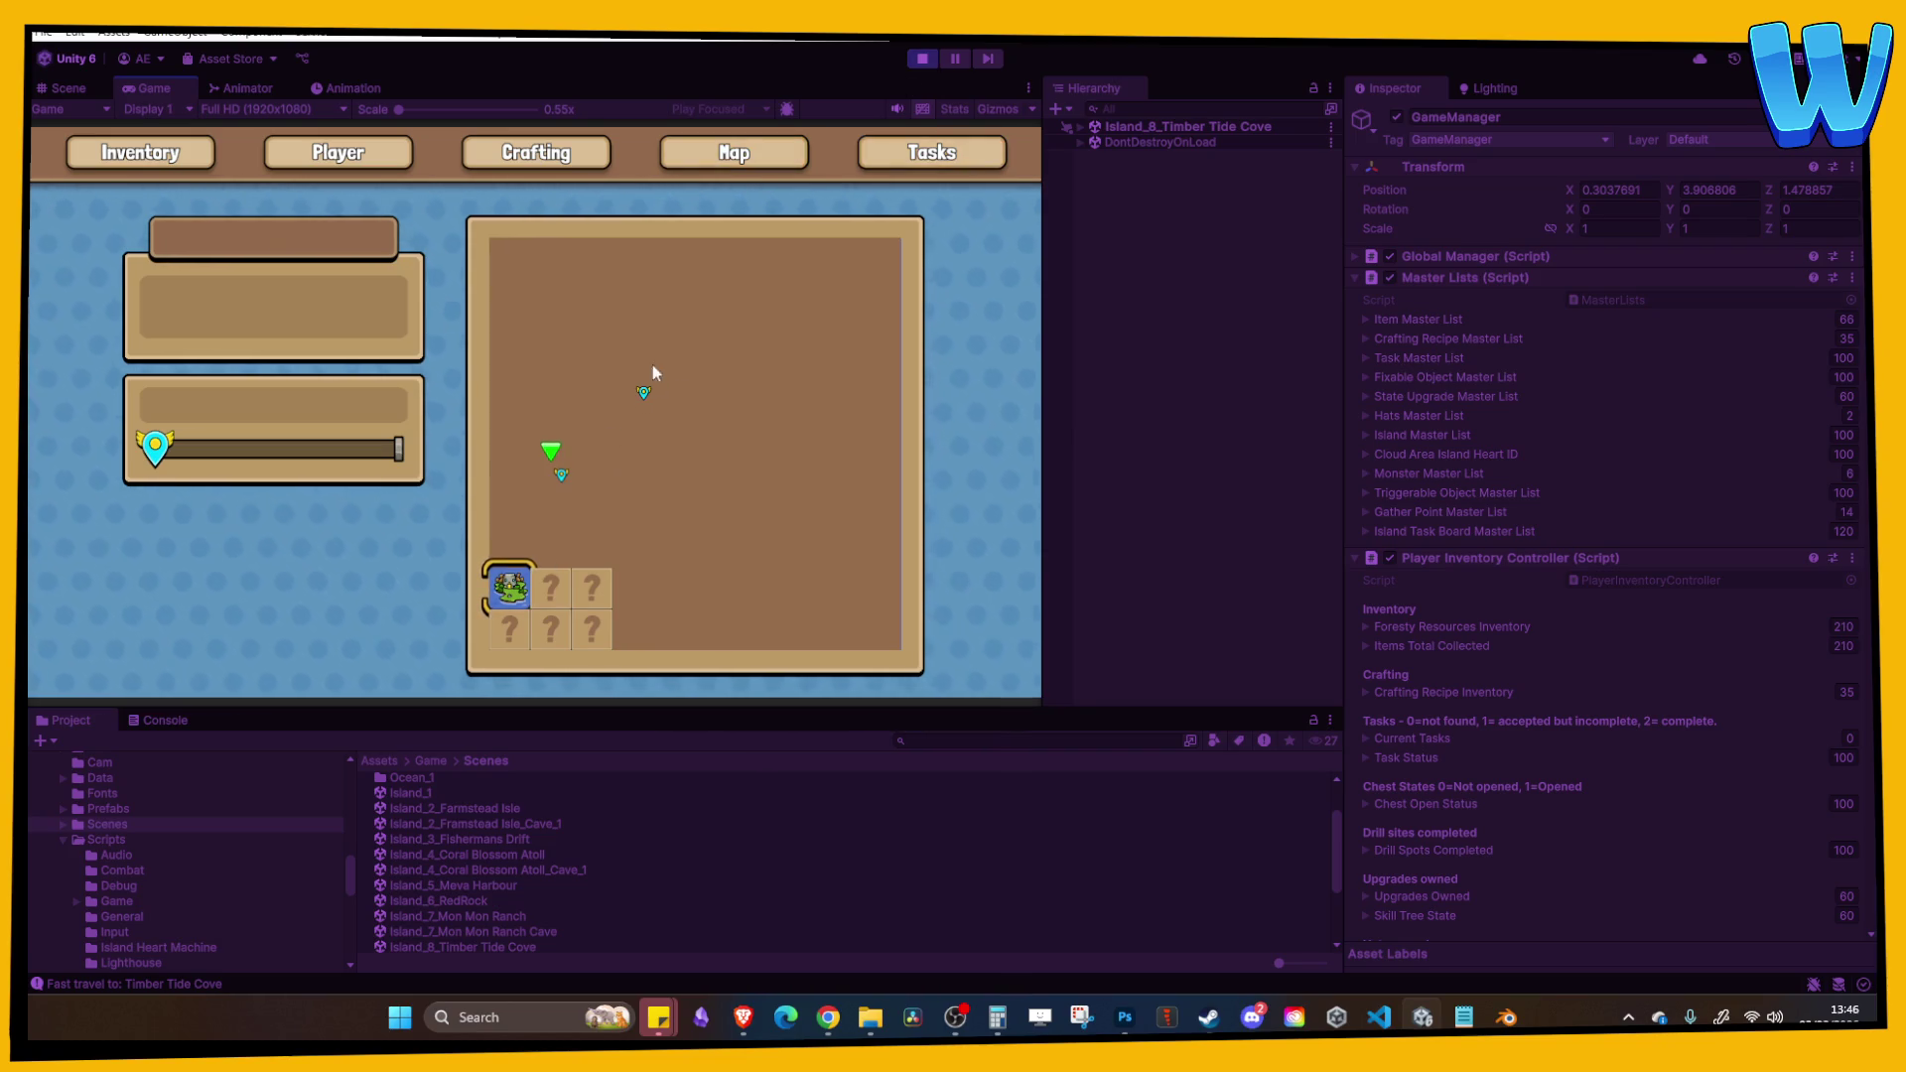
key(m)
key(Return)
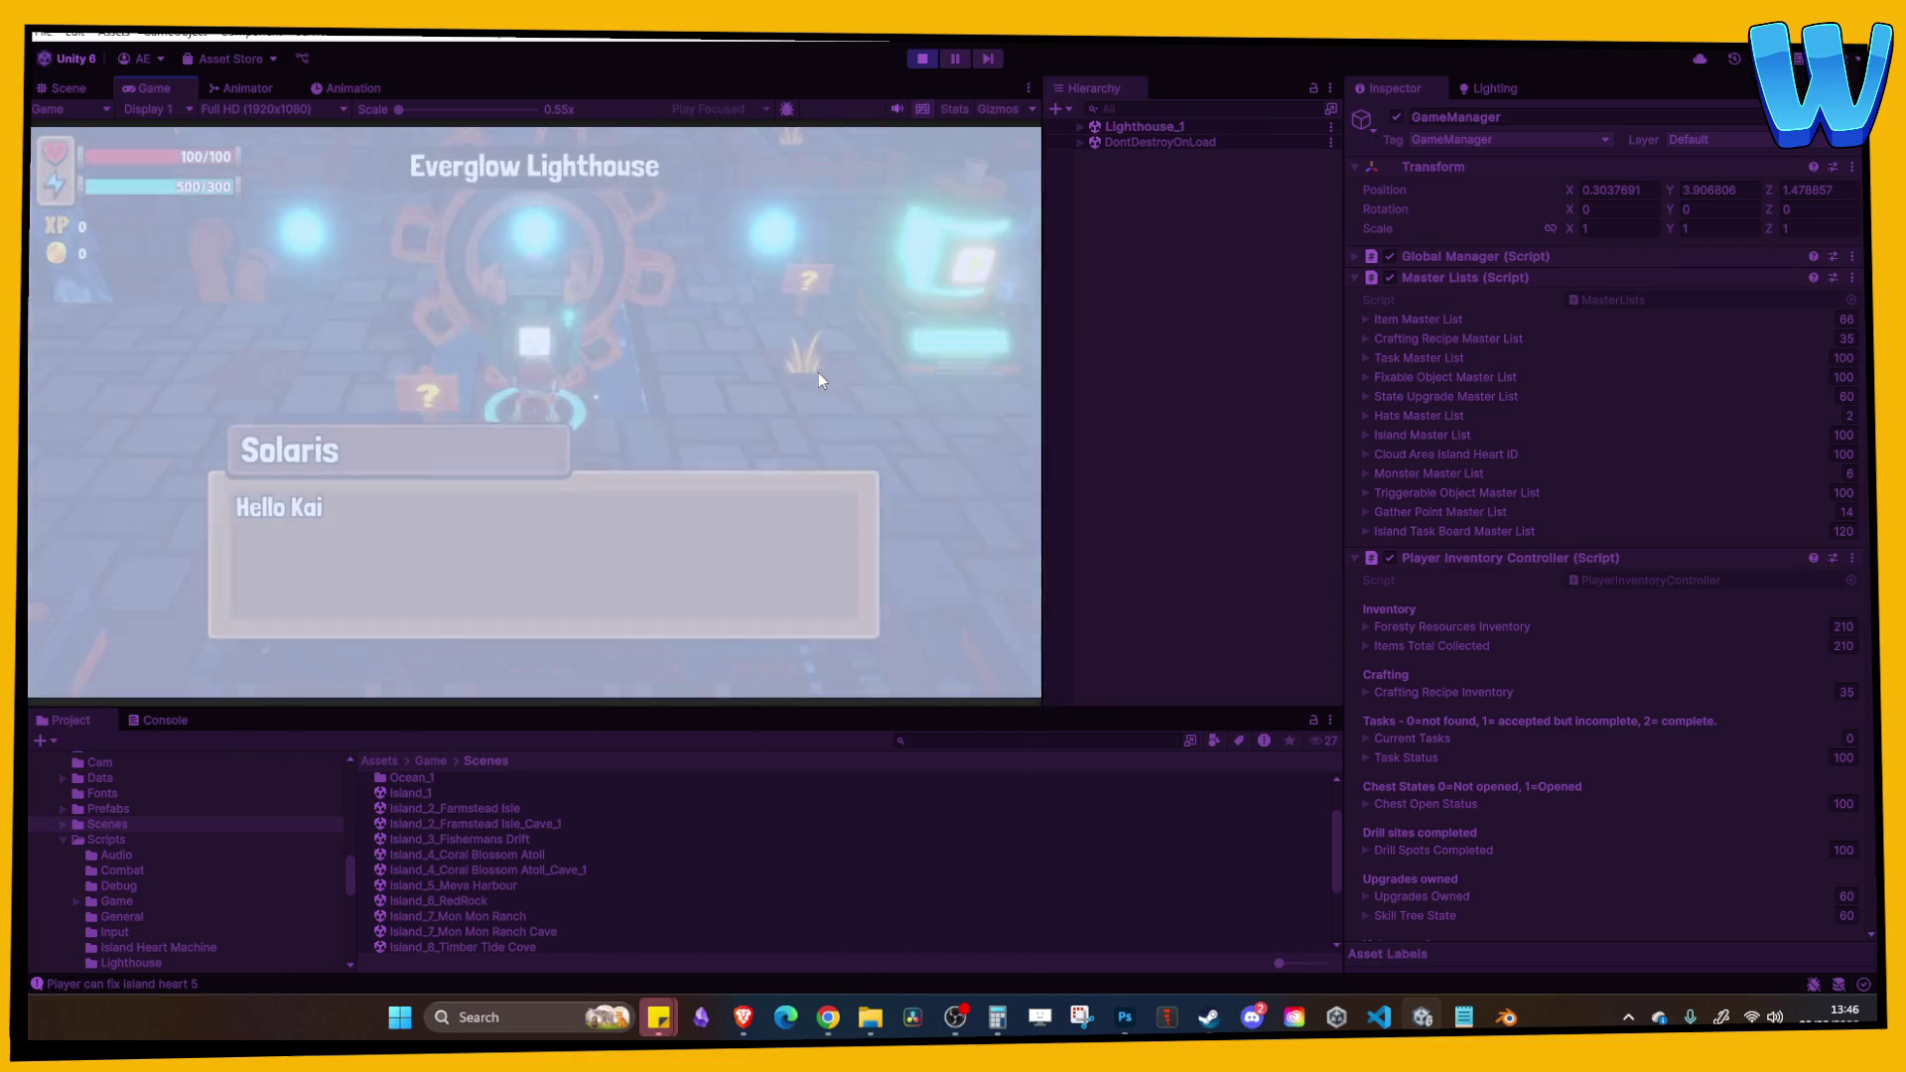
key(Return)
key(Return)
key(Return)
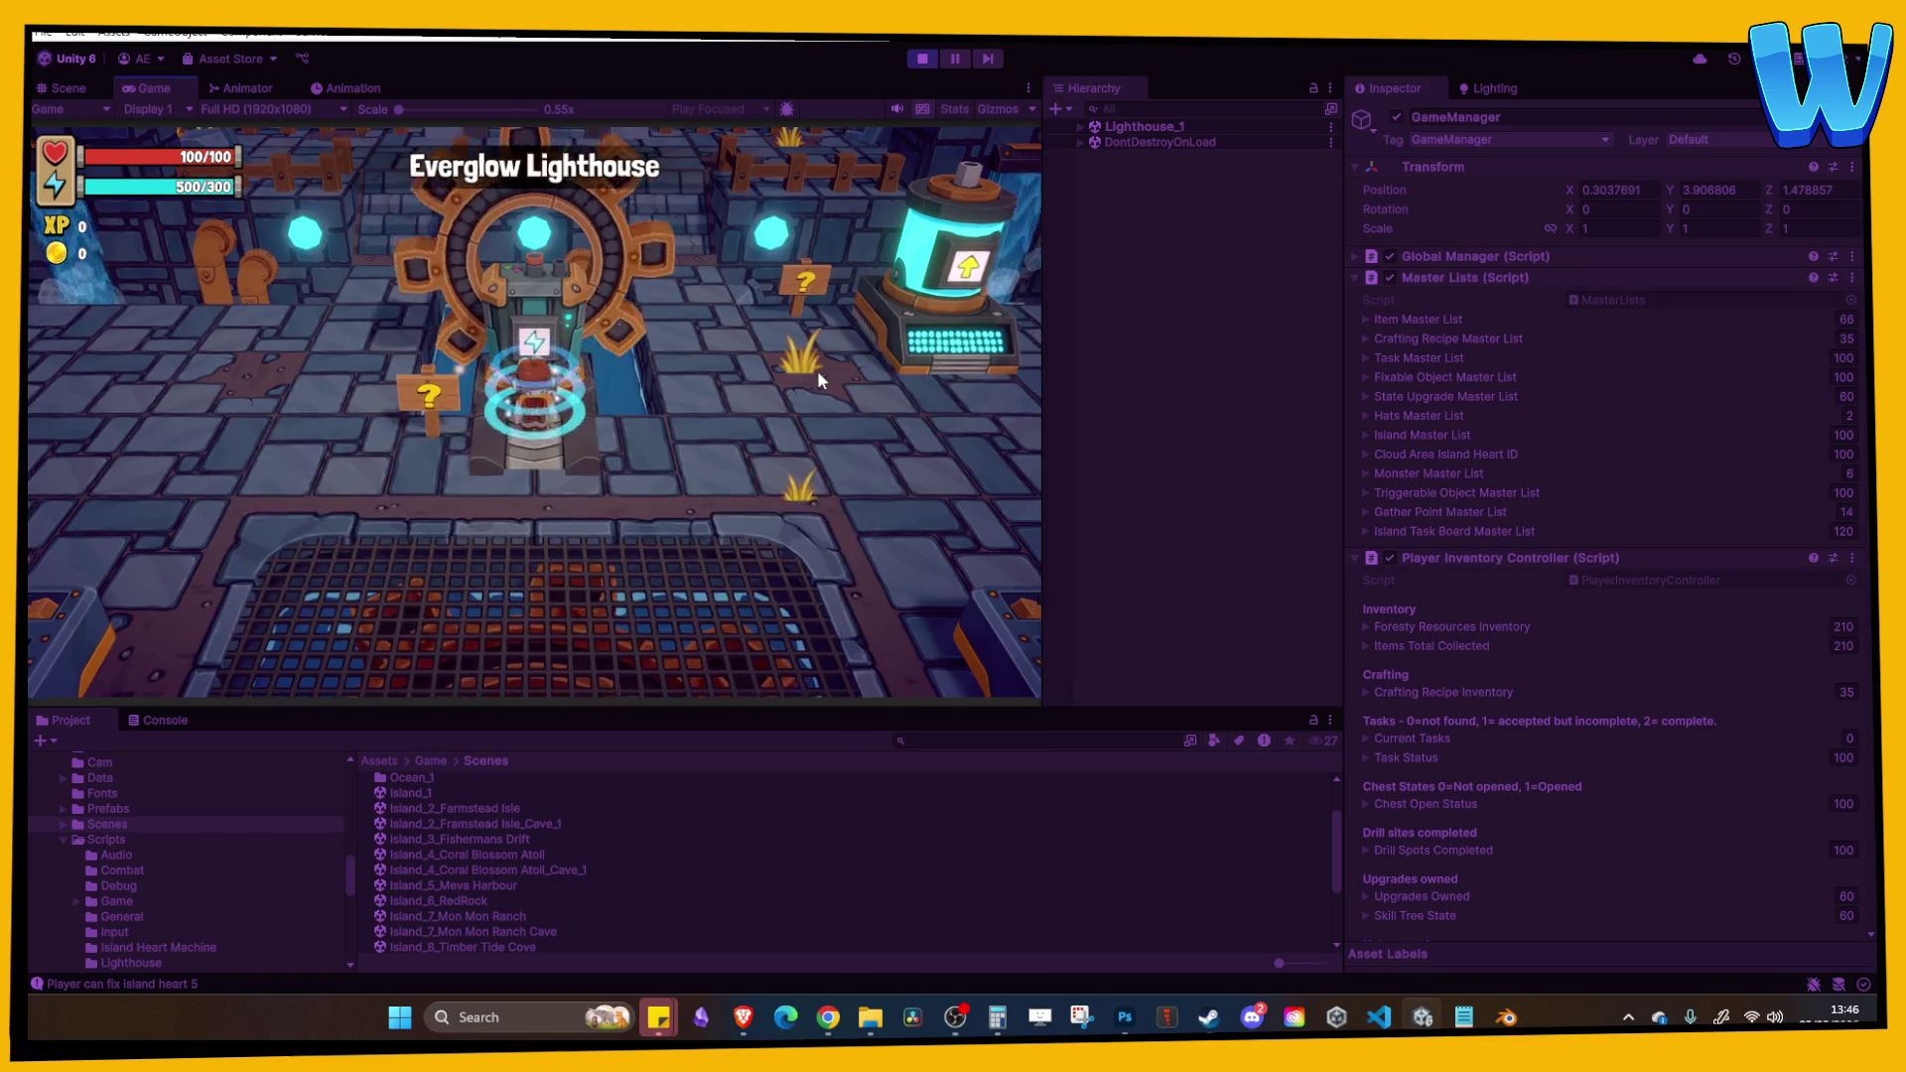
key(s)
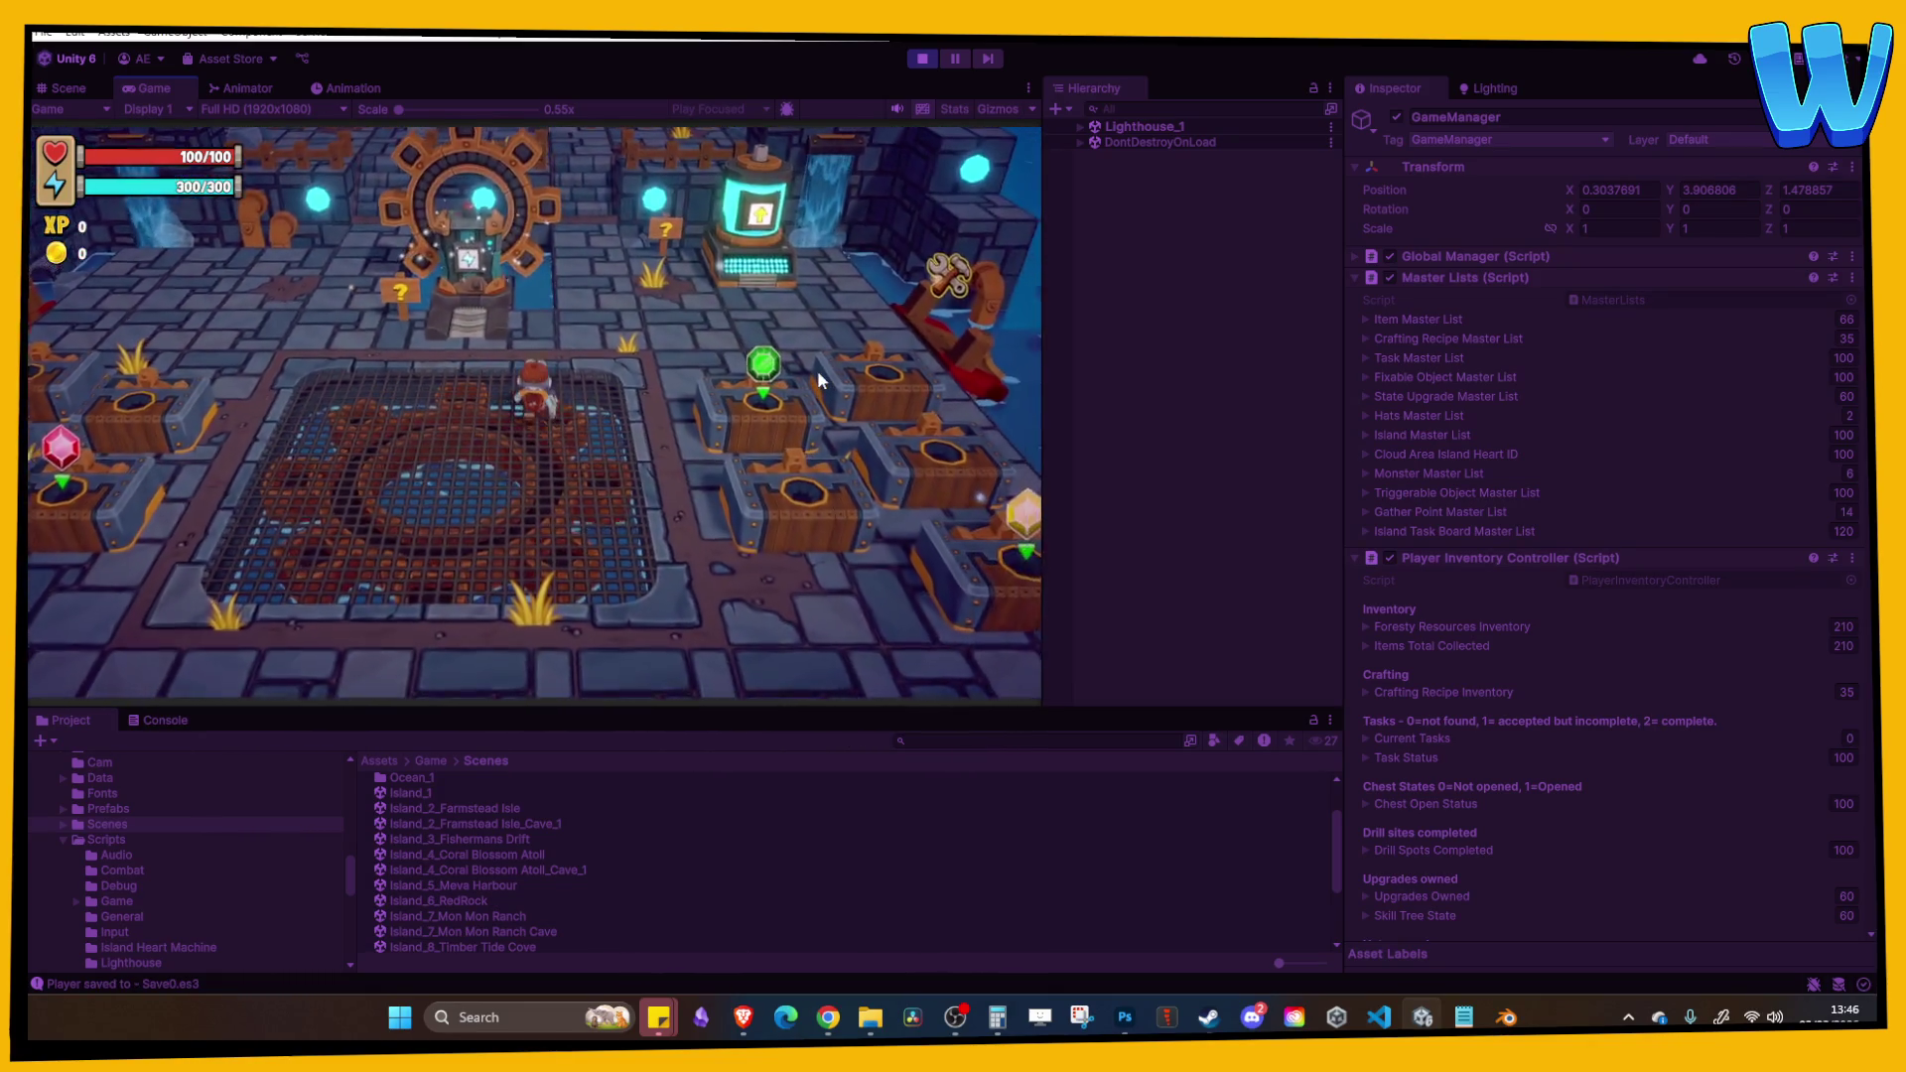
Step: Check Adventurer Irwin's task in the Tasks menu, then stop and restart Play
key(d)
key(a)
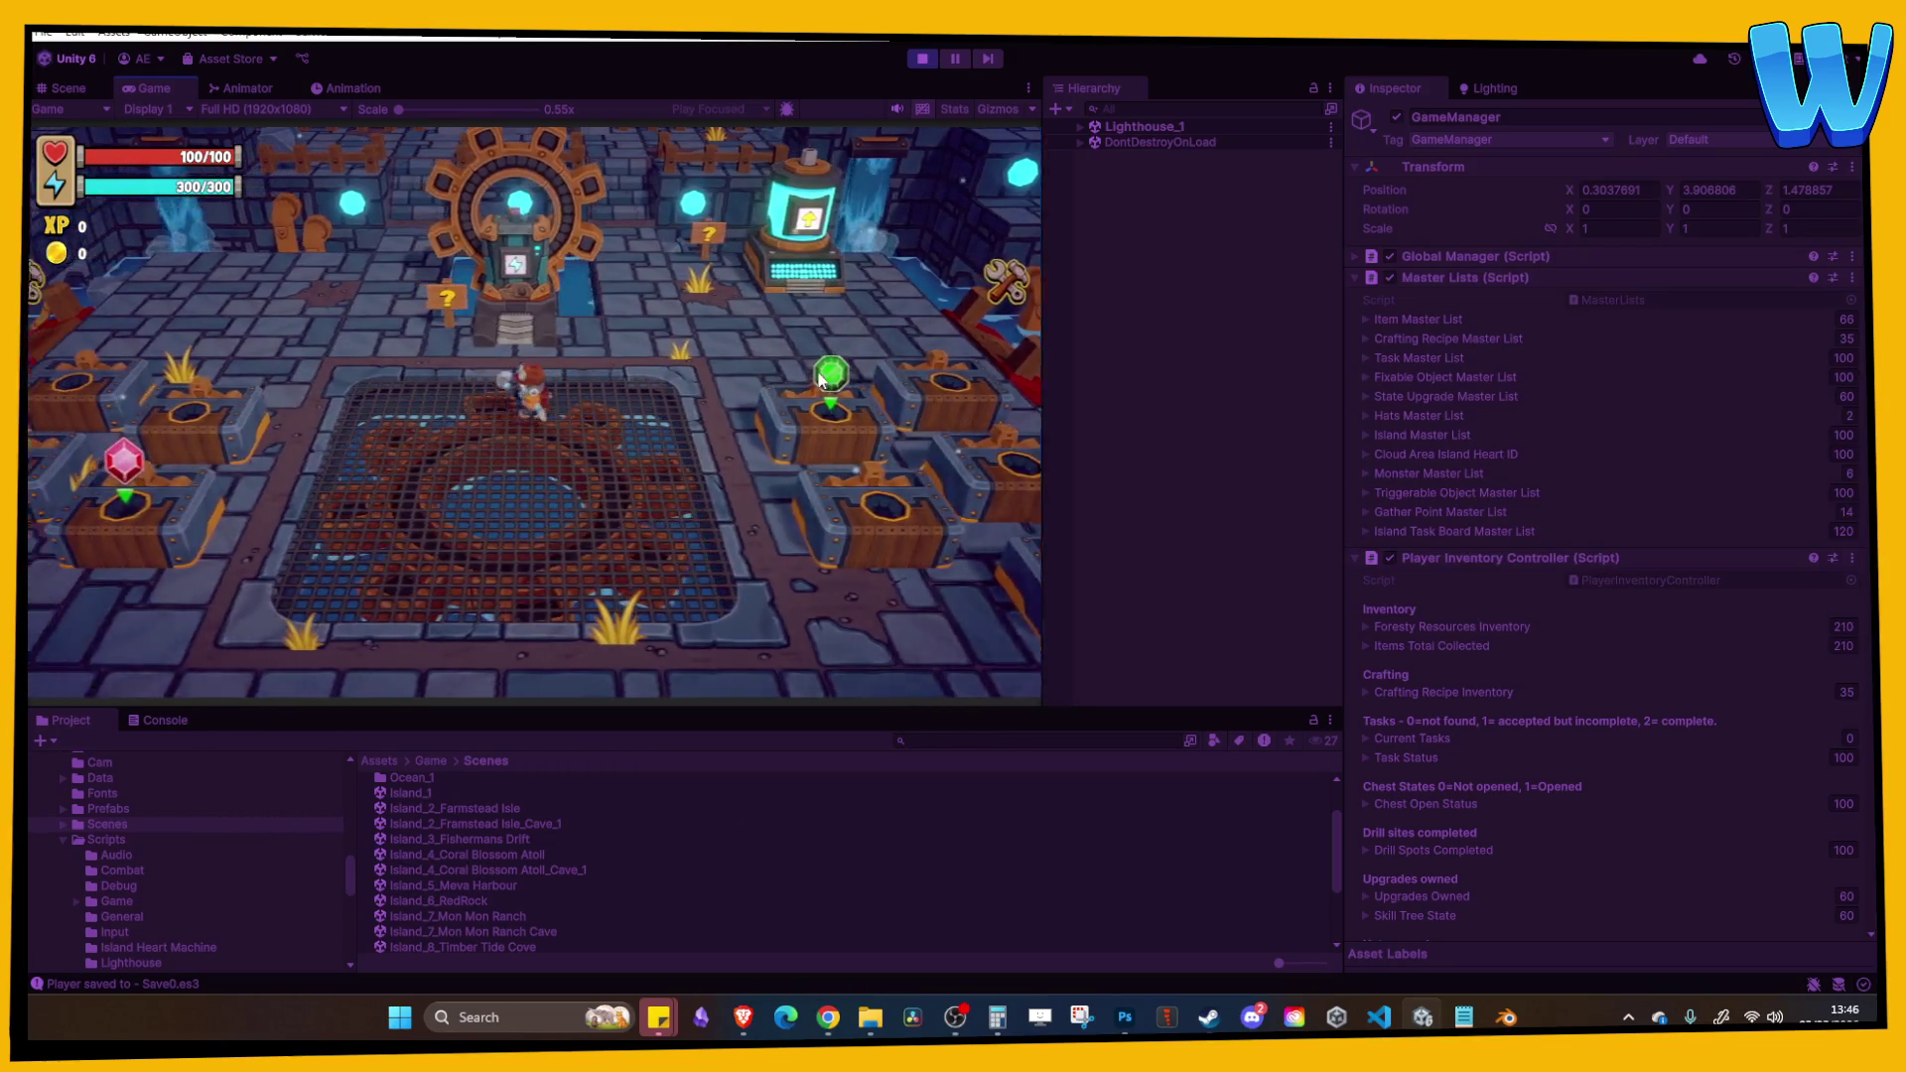
key(i)
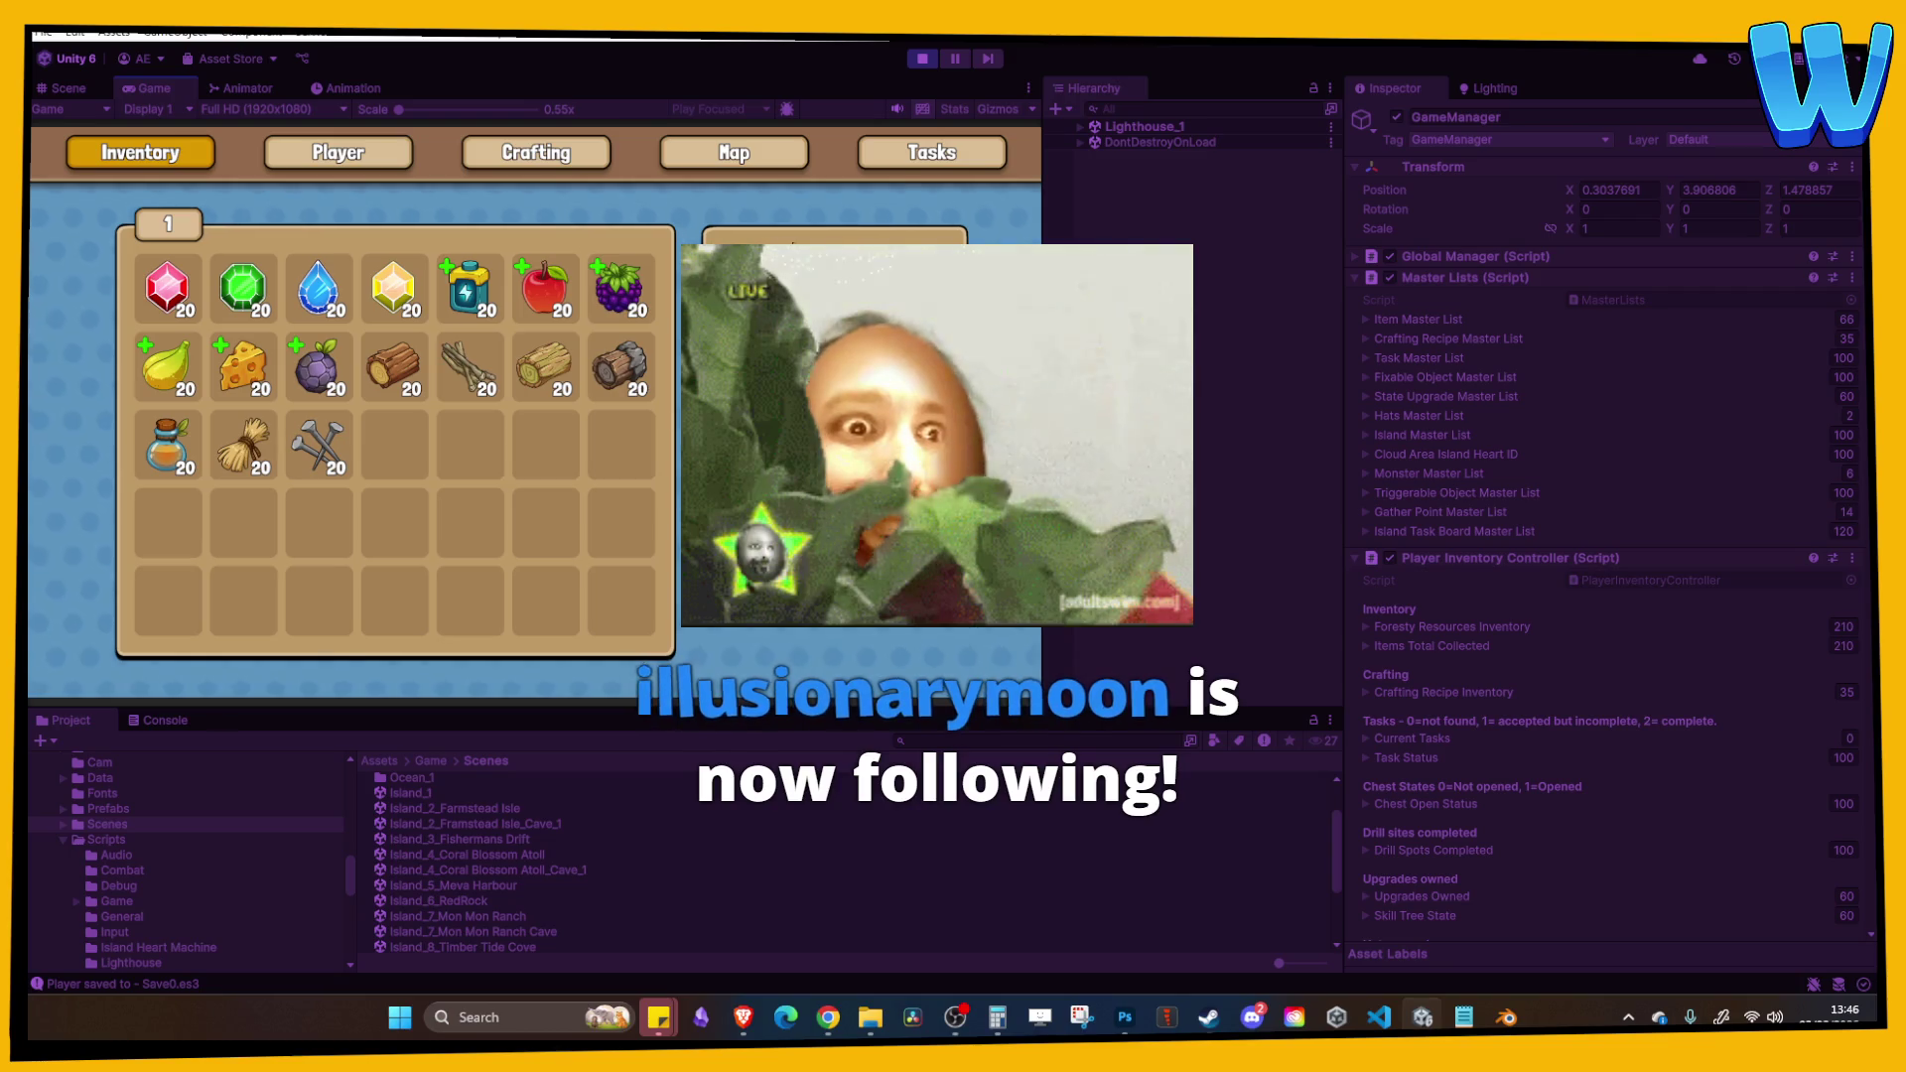
key(e)
key(e)
key(e)
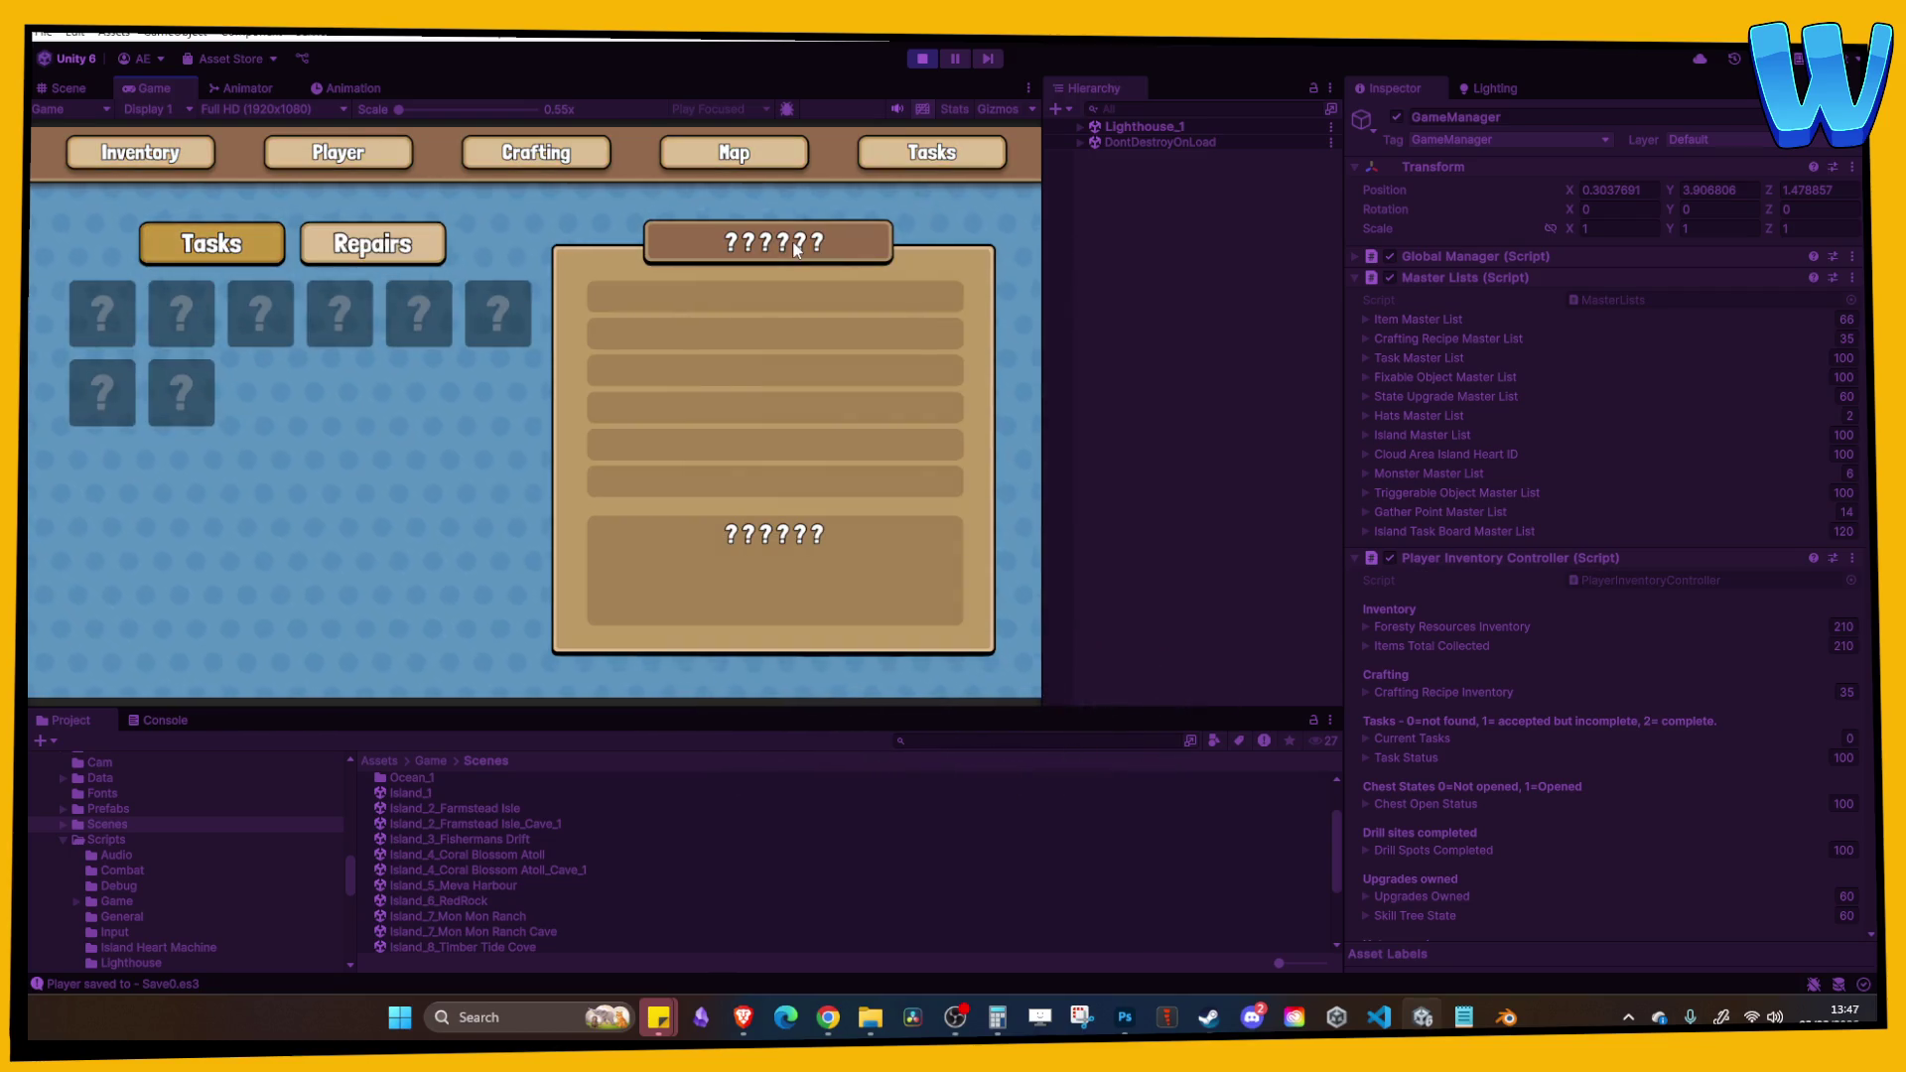
key(Escape)
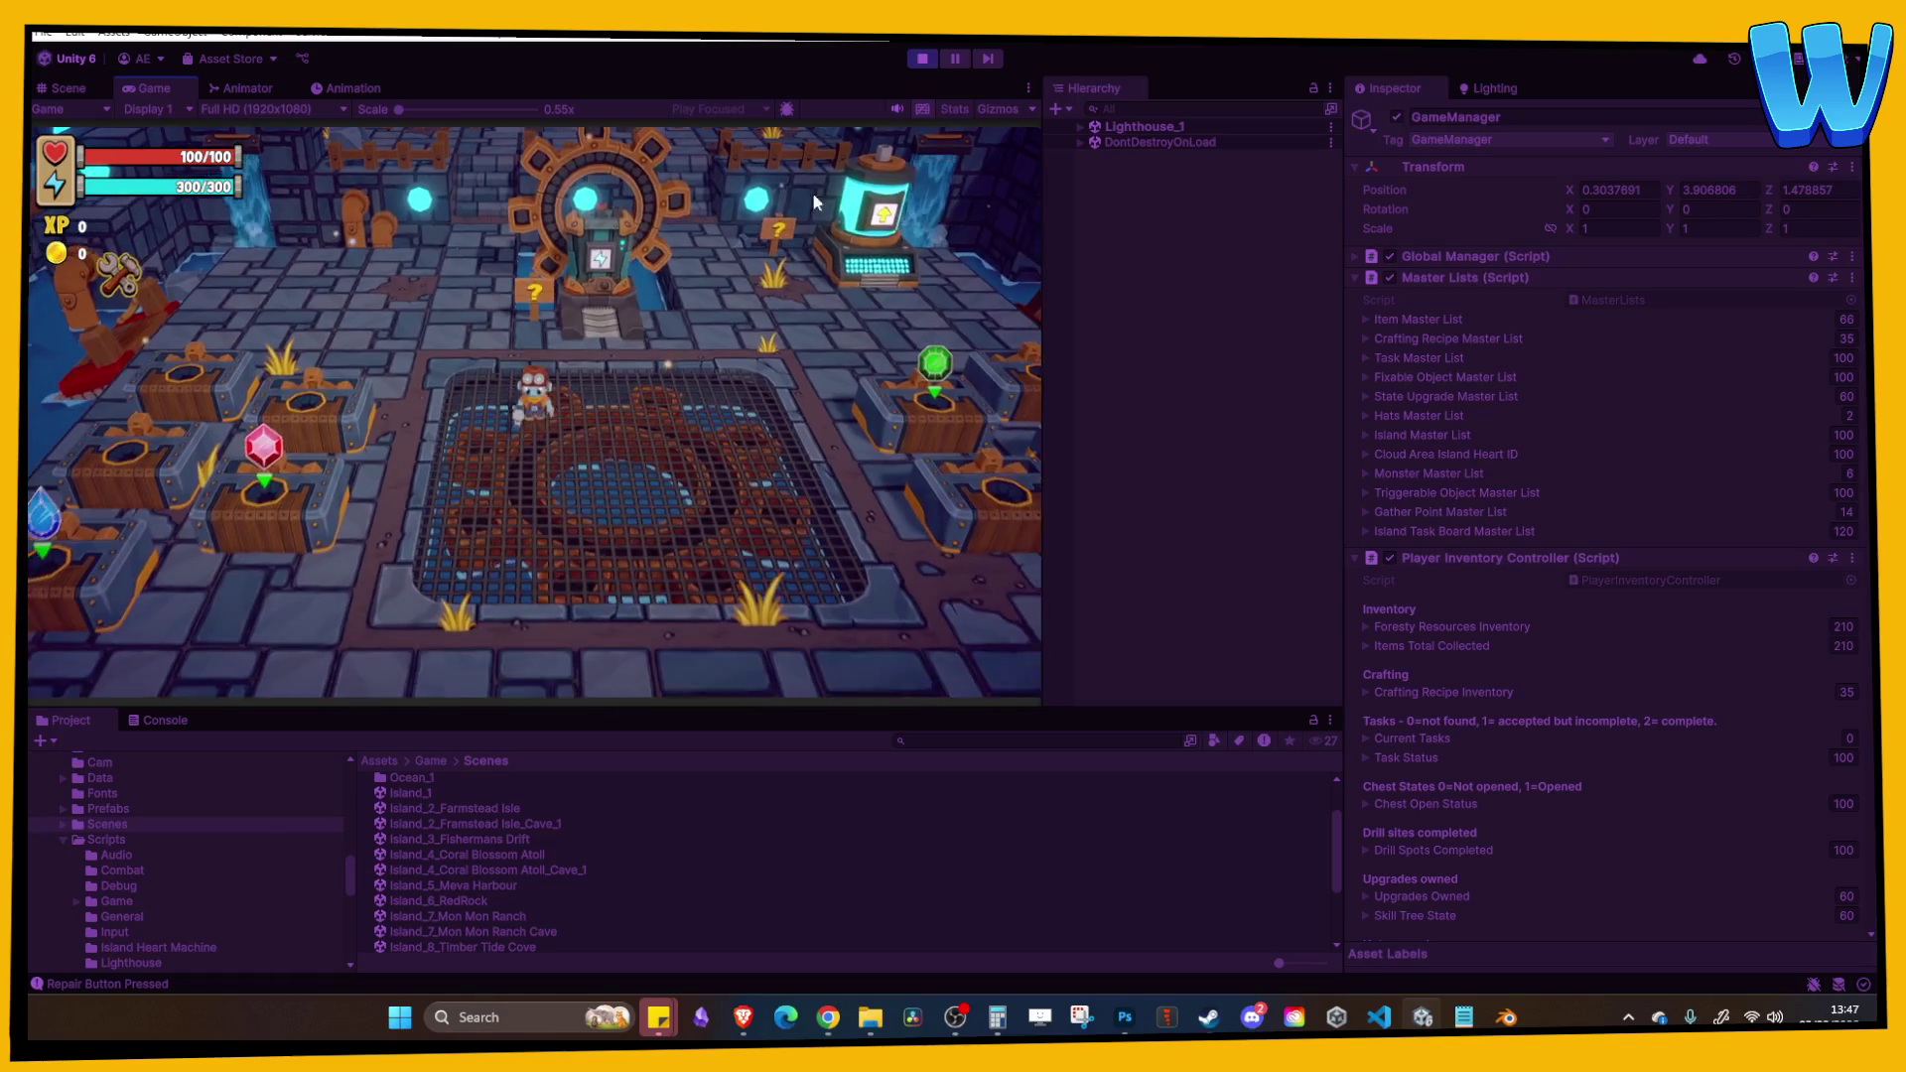
click(927, 64)
click(928, 64)
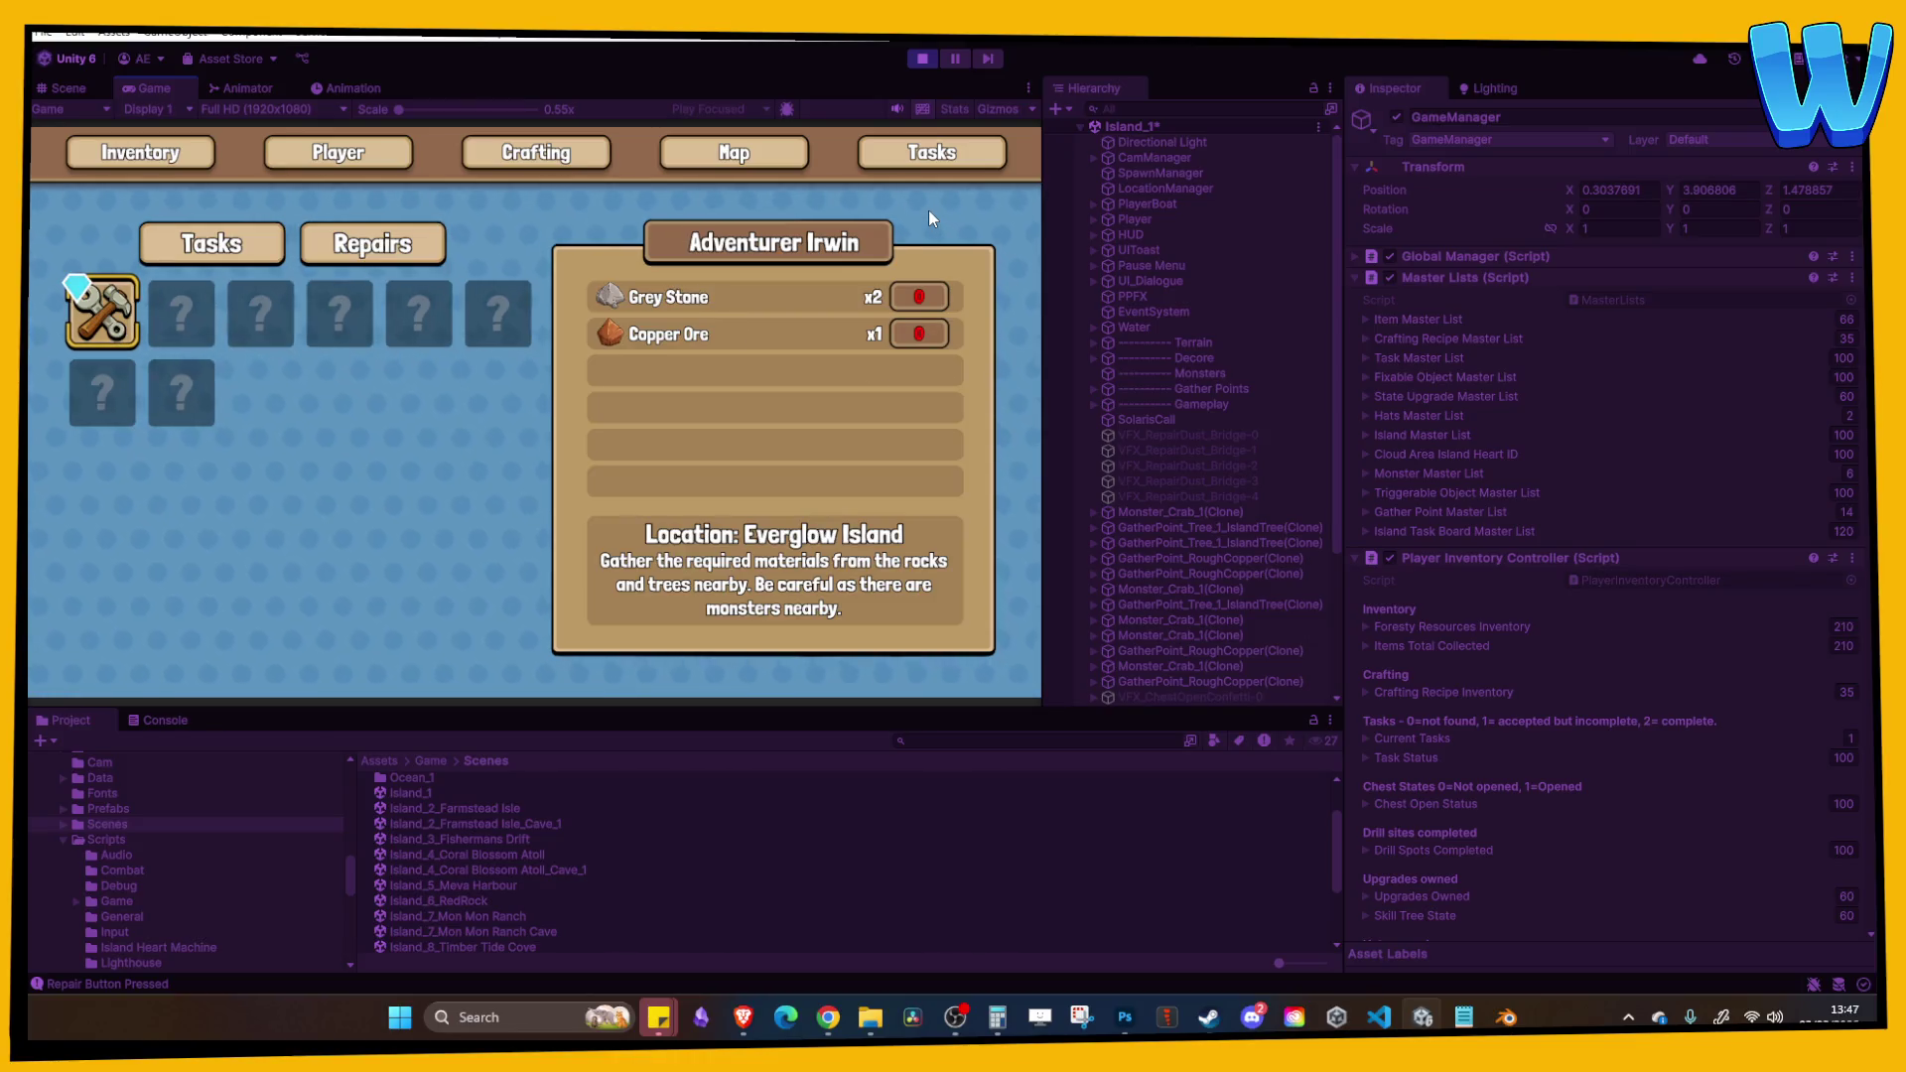
Step: Review the Busted Jetty repair in the Tasks > Repairs menu, then return to play
key(Escape)
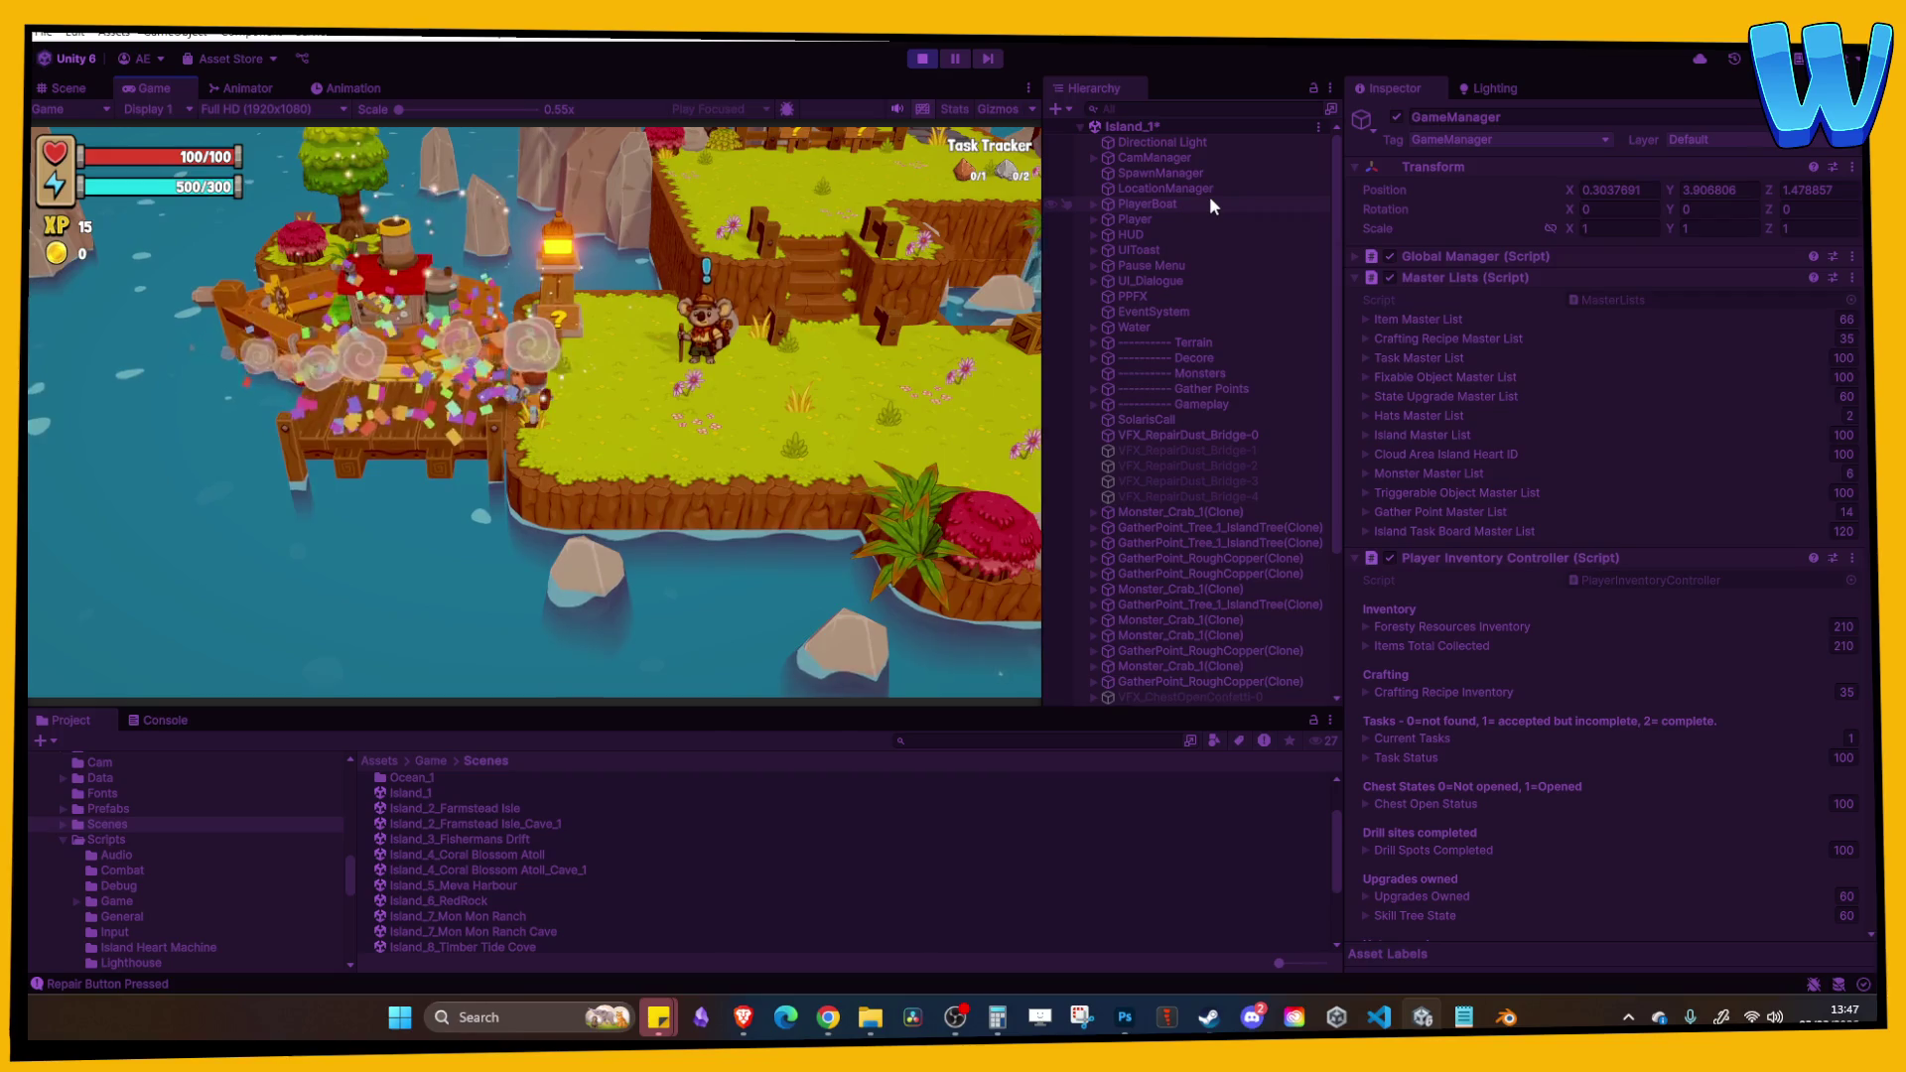
key(Tab)
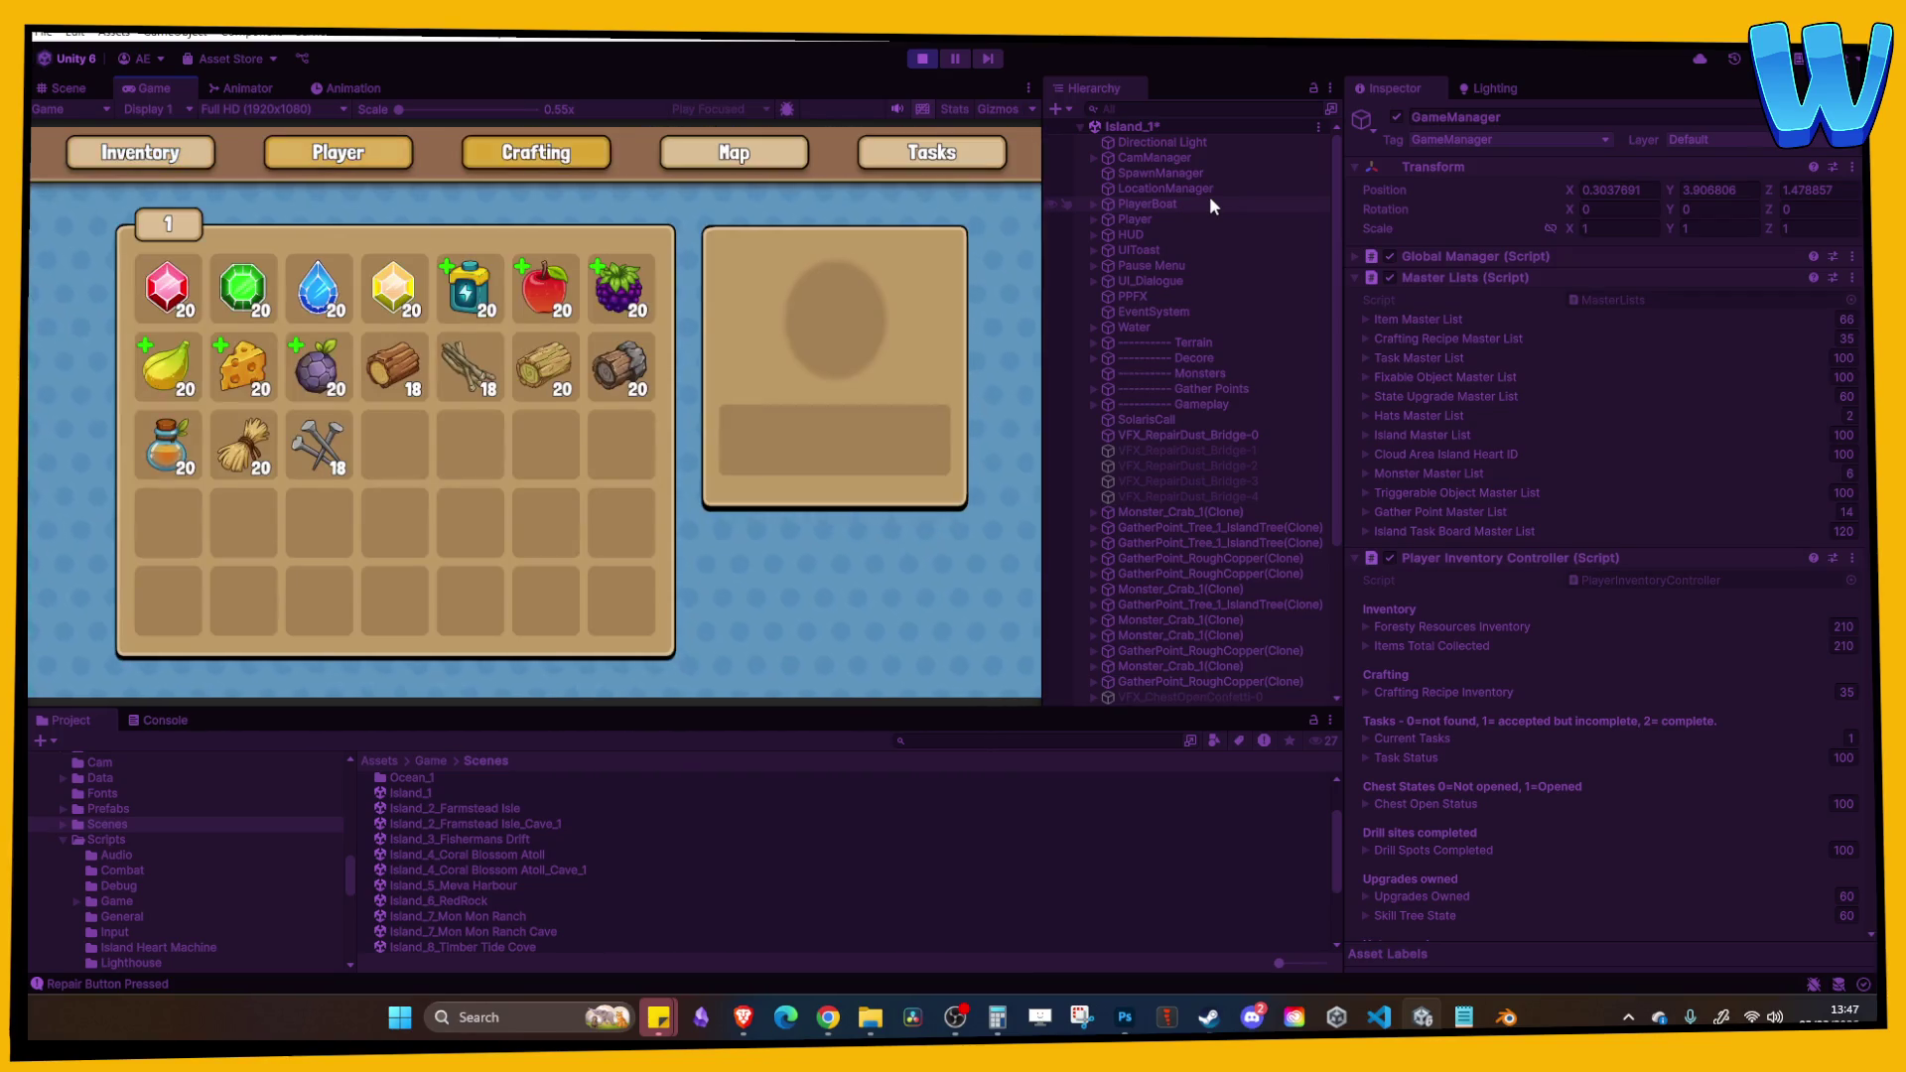
key(q)
key(Down)
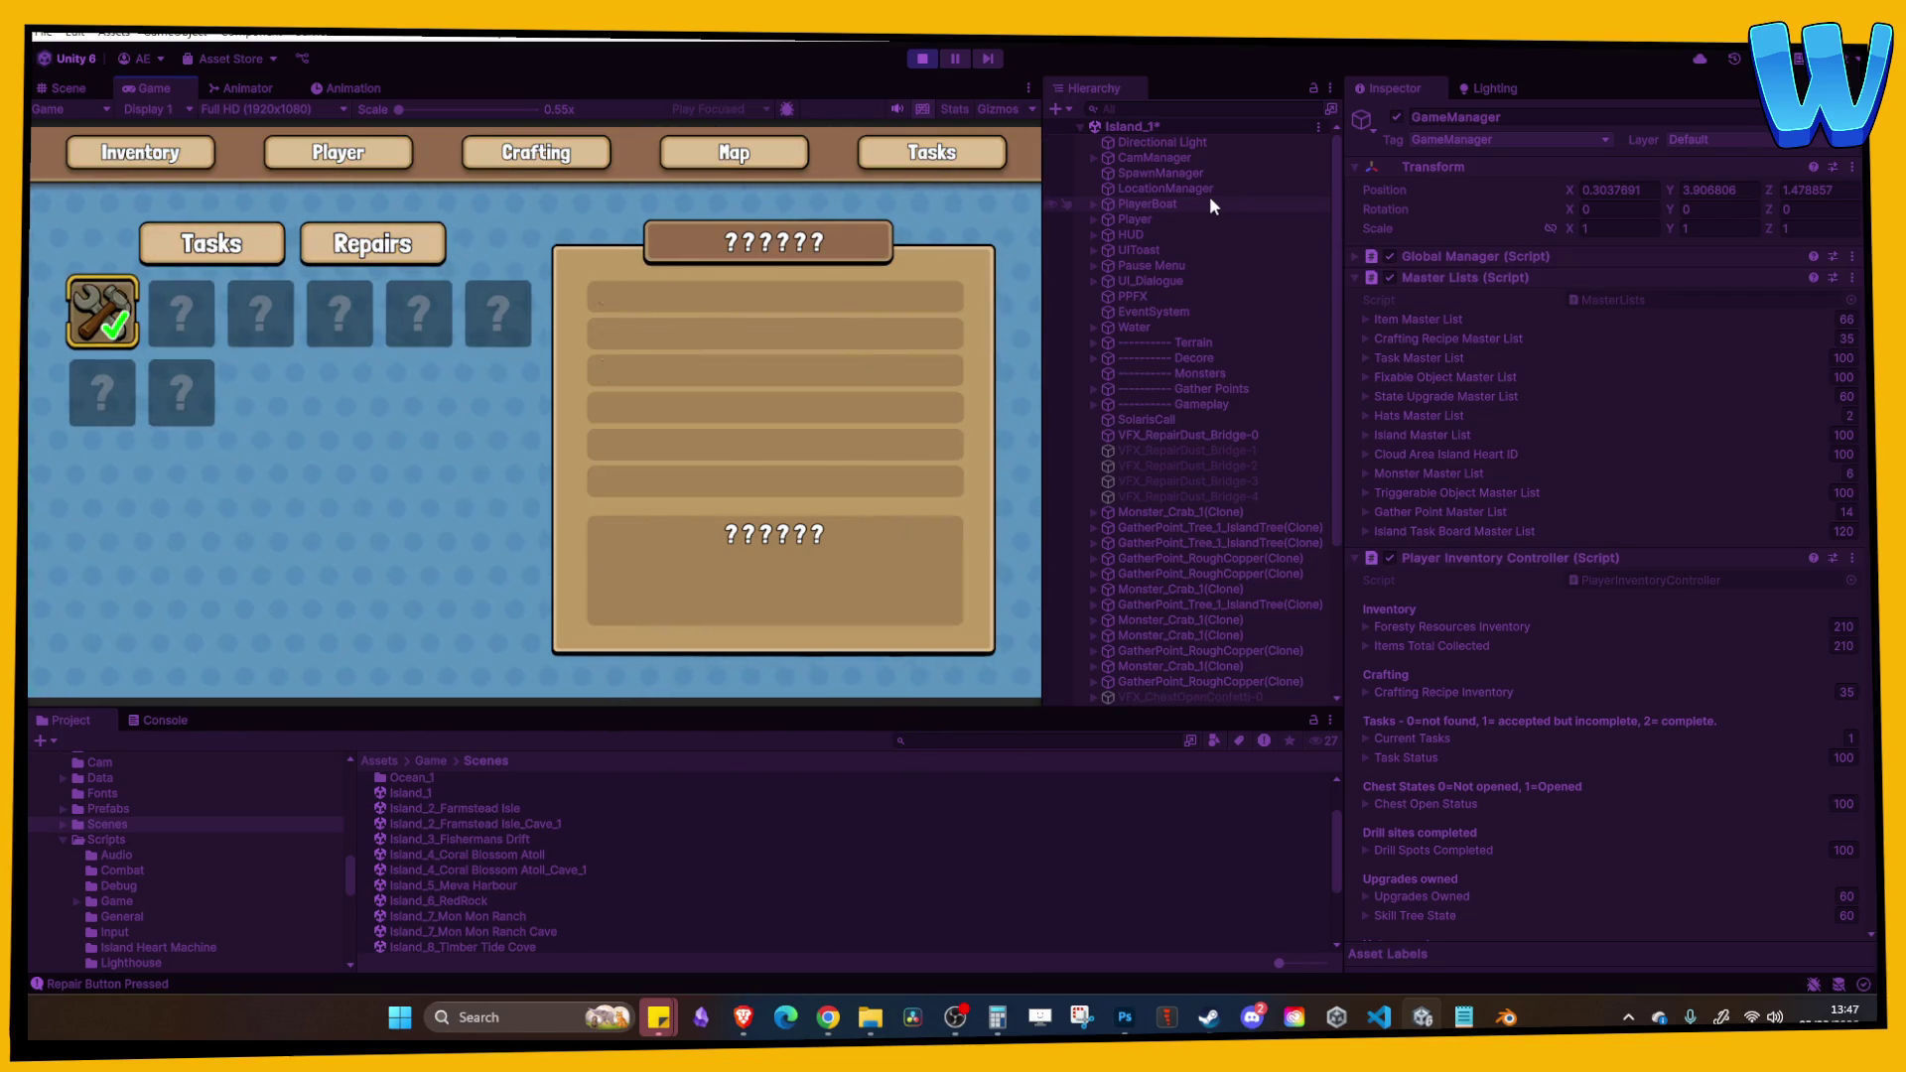
key(Left)
key(Left)
key(Up)
key(Right)
key(Escape)
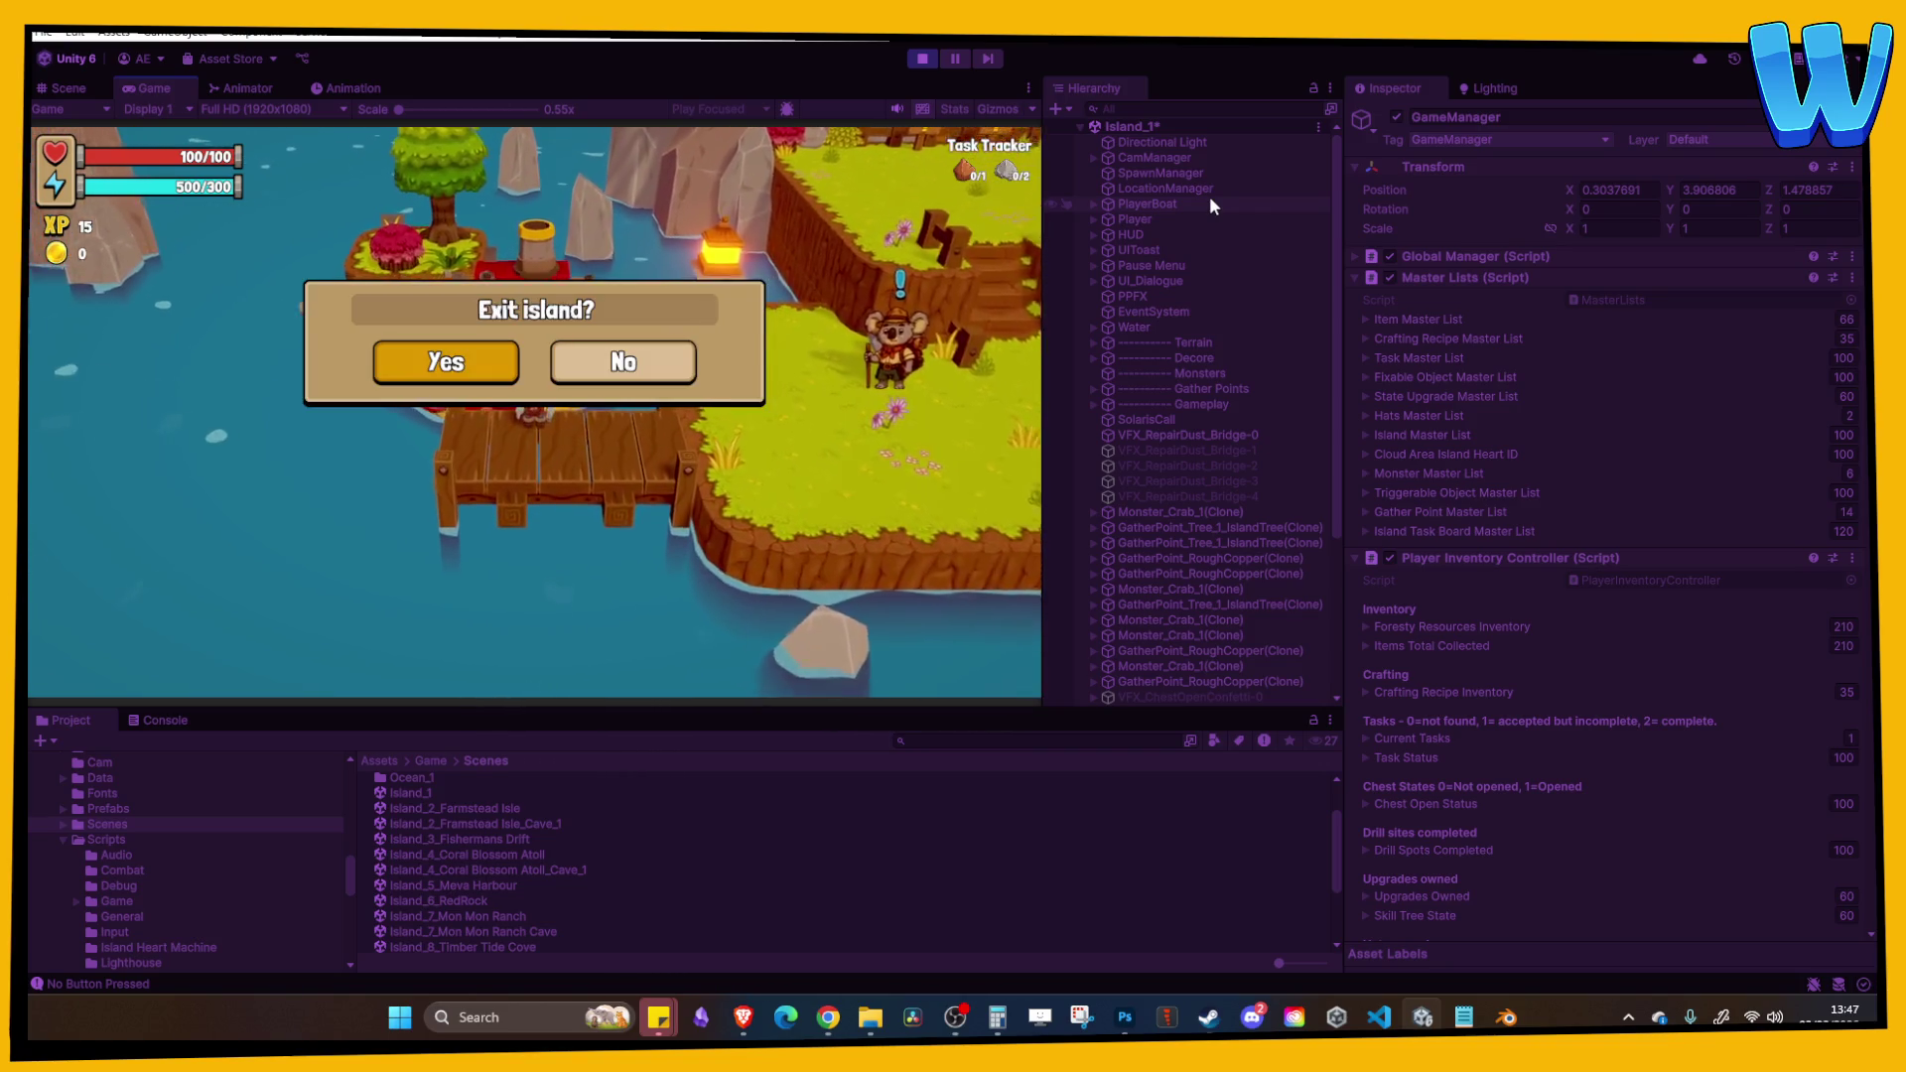
Step: Confirm leaving the island, sail the boat away, and stop Play mode
key(Return)
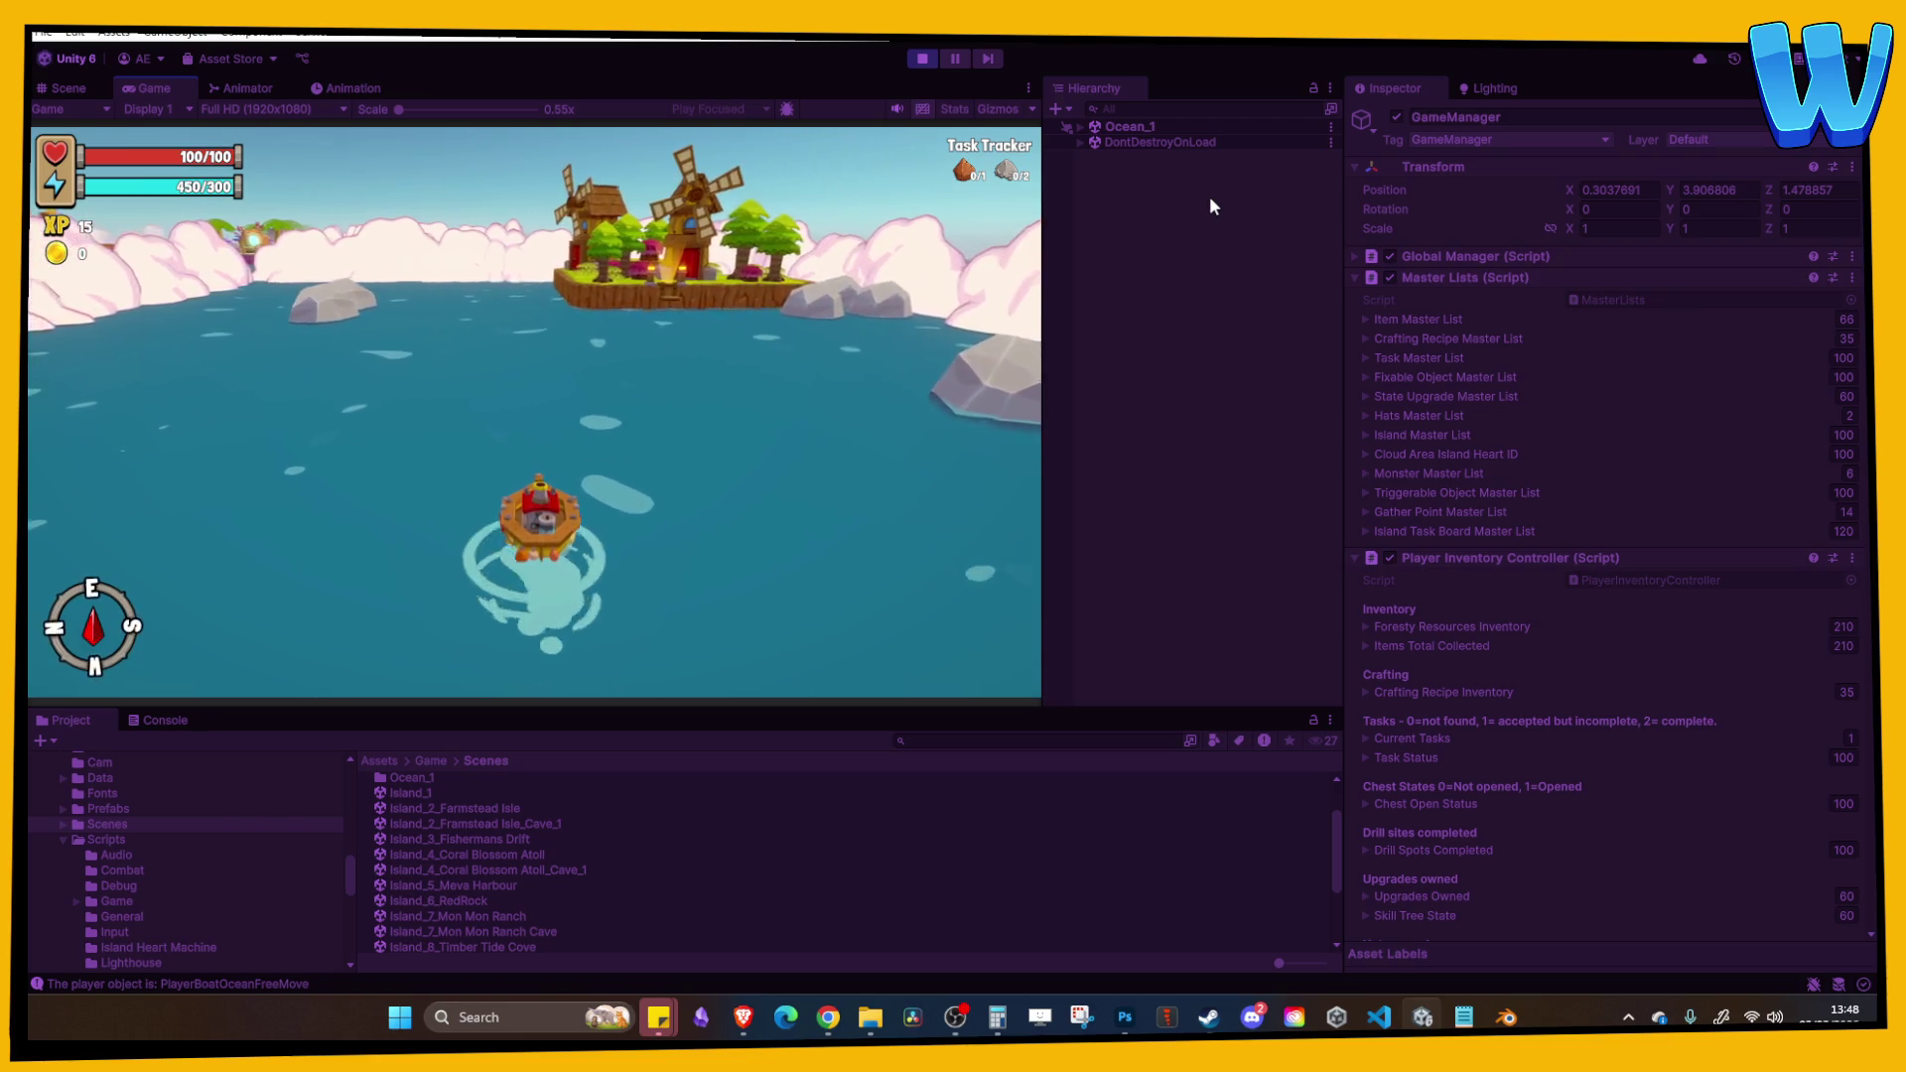
key(i)
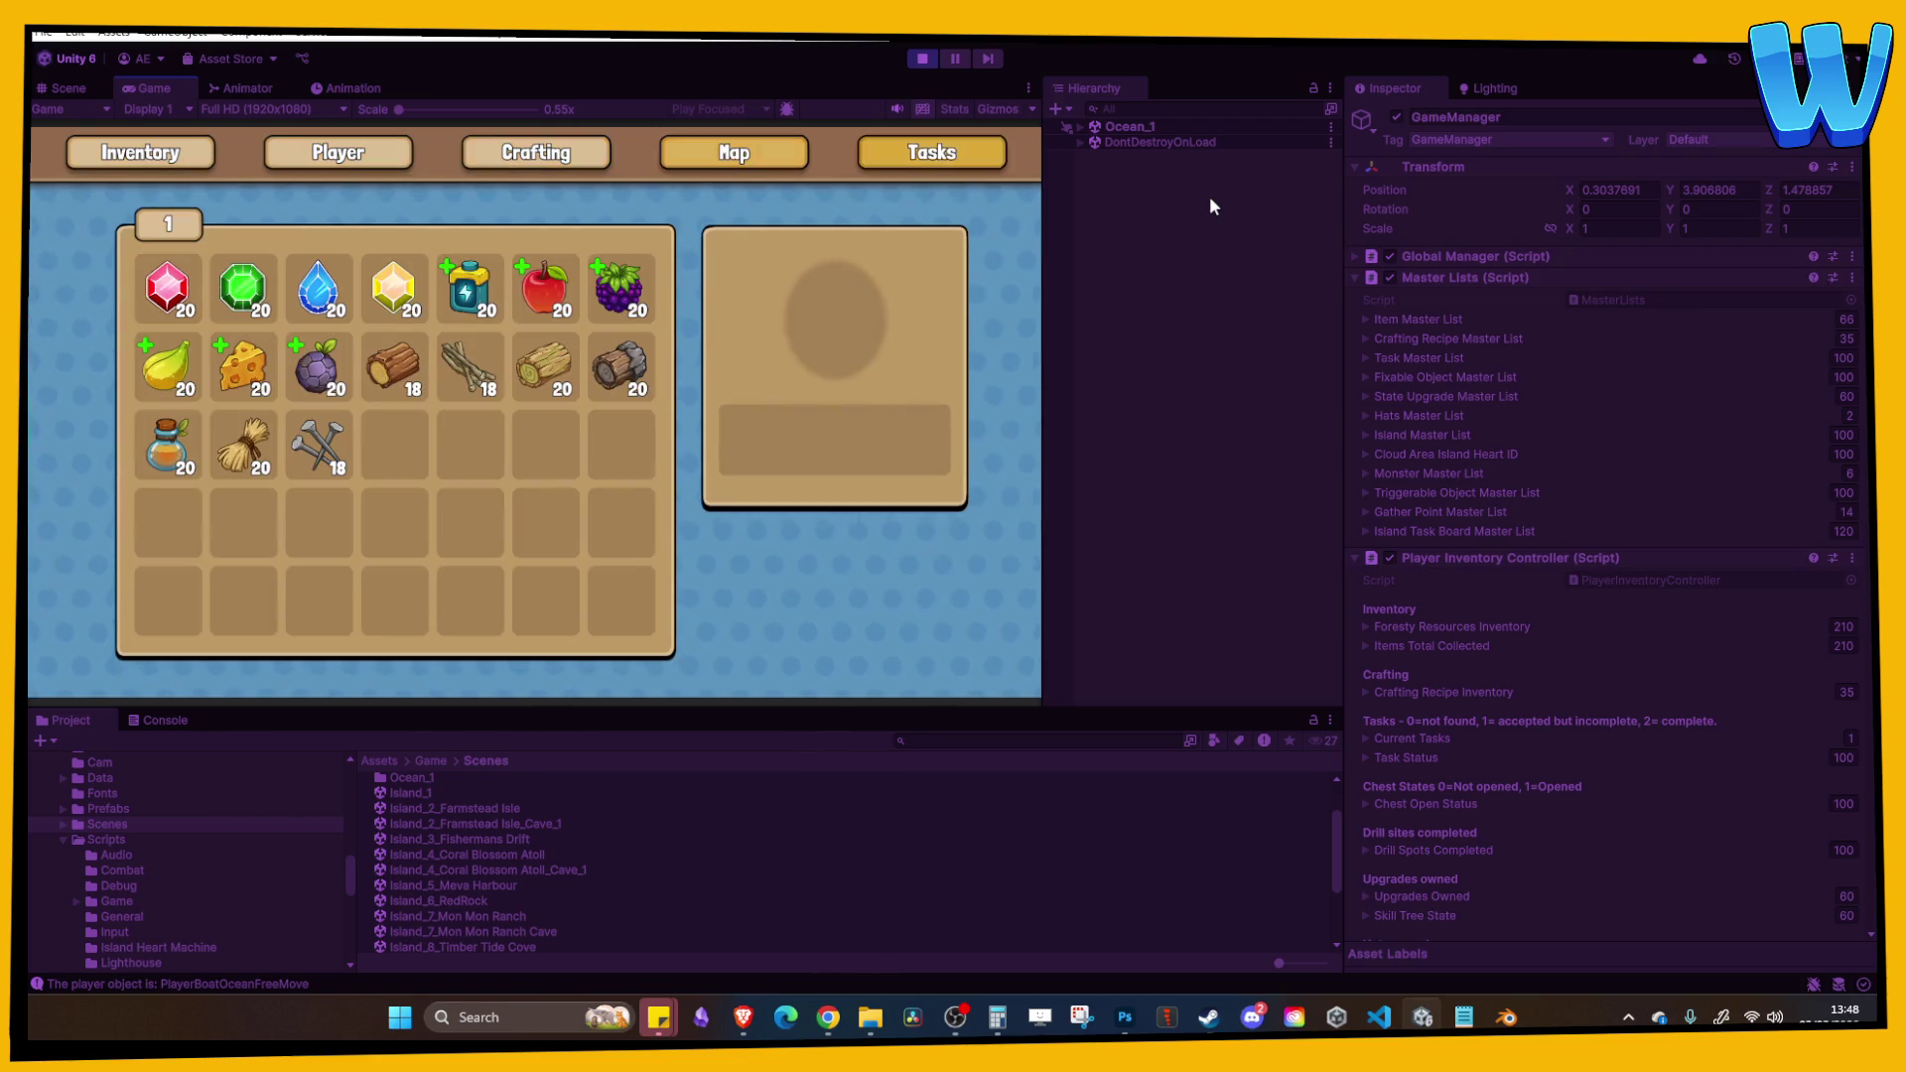
key(i)
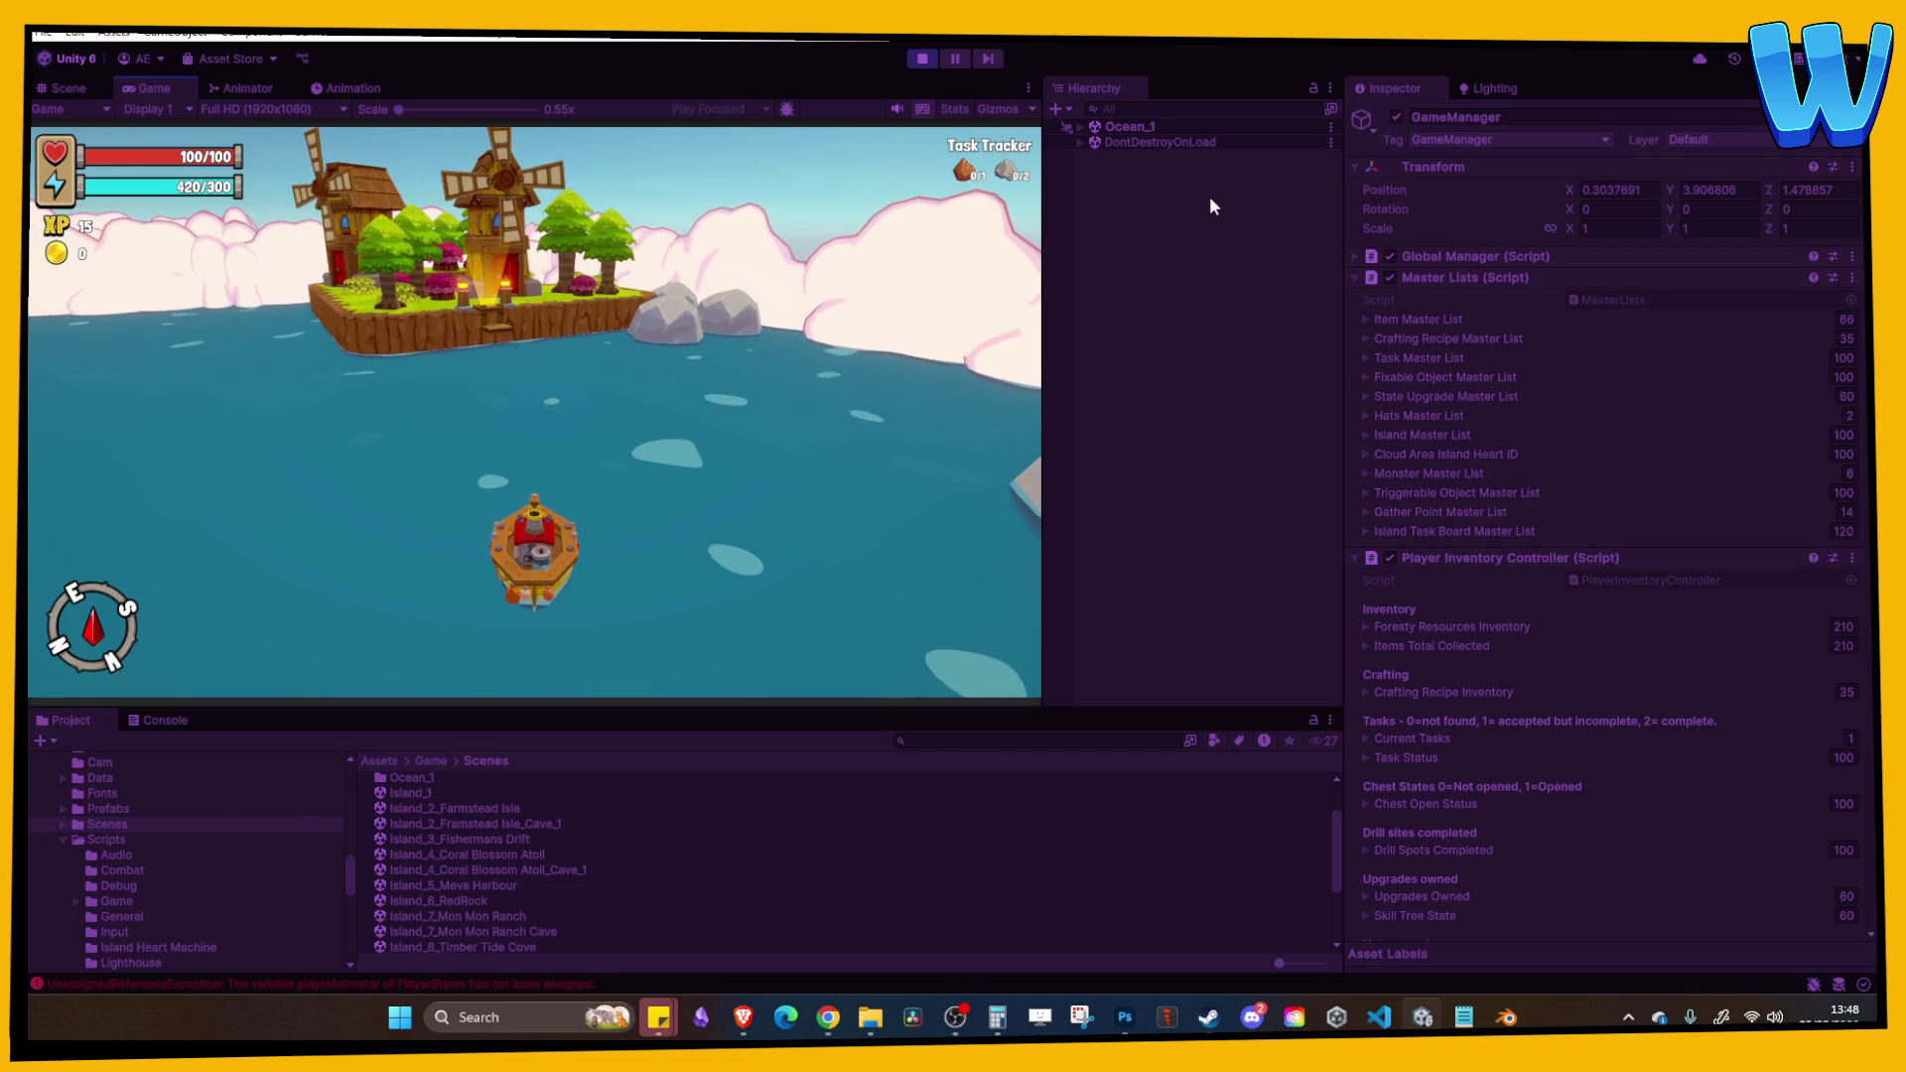
click(921, 59)
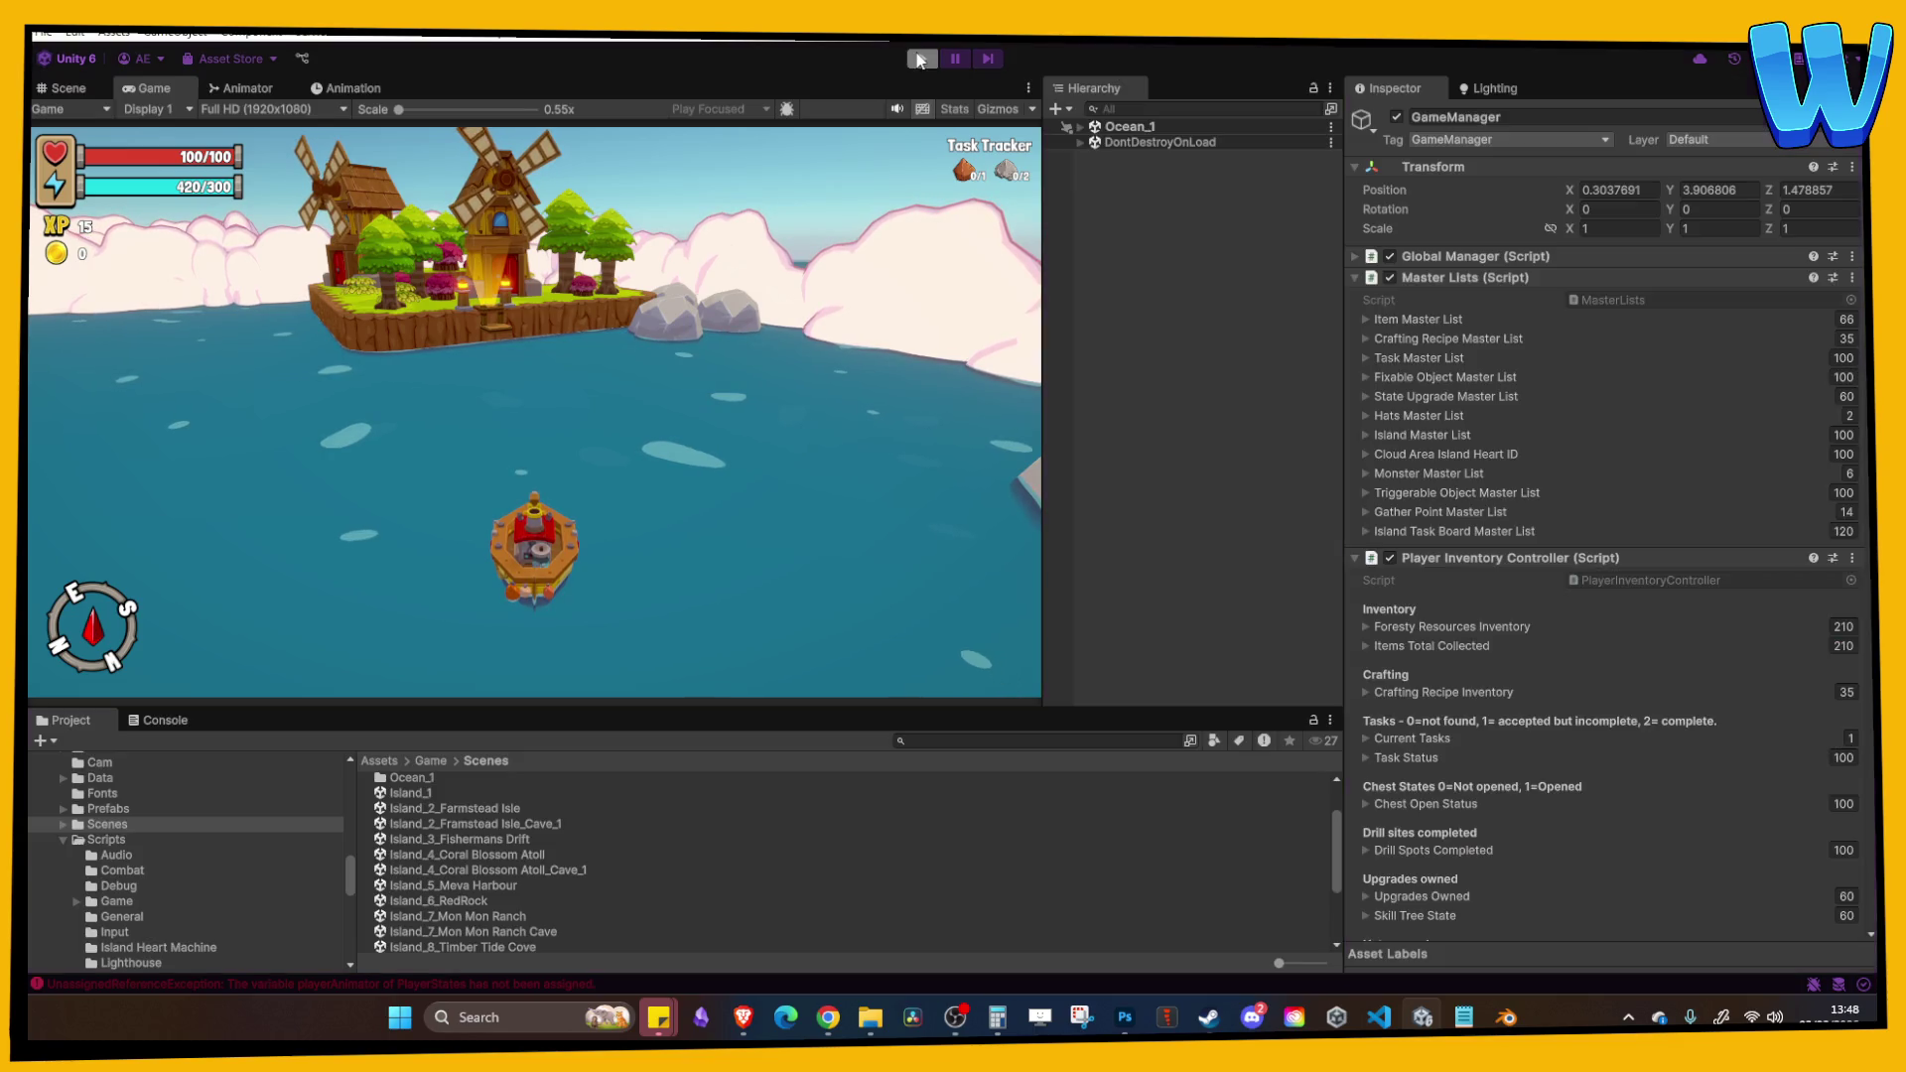
Step: Save Island_1 and open the Island_8_Timber Tide Cove scene from Scenes
key(ctrl+s)
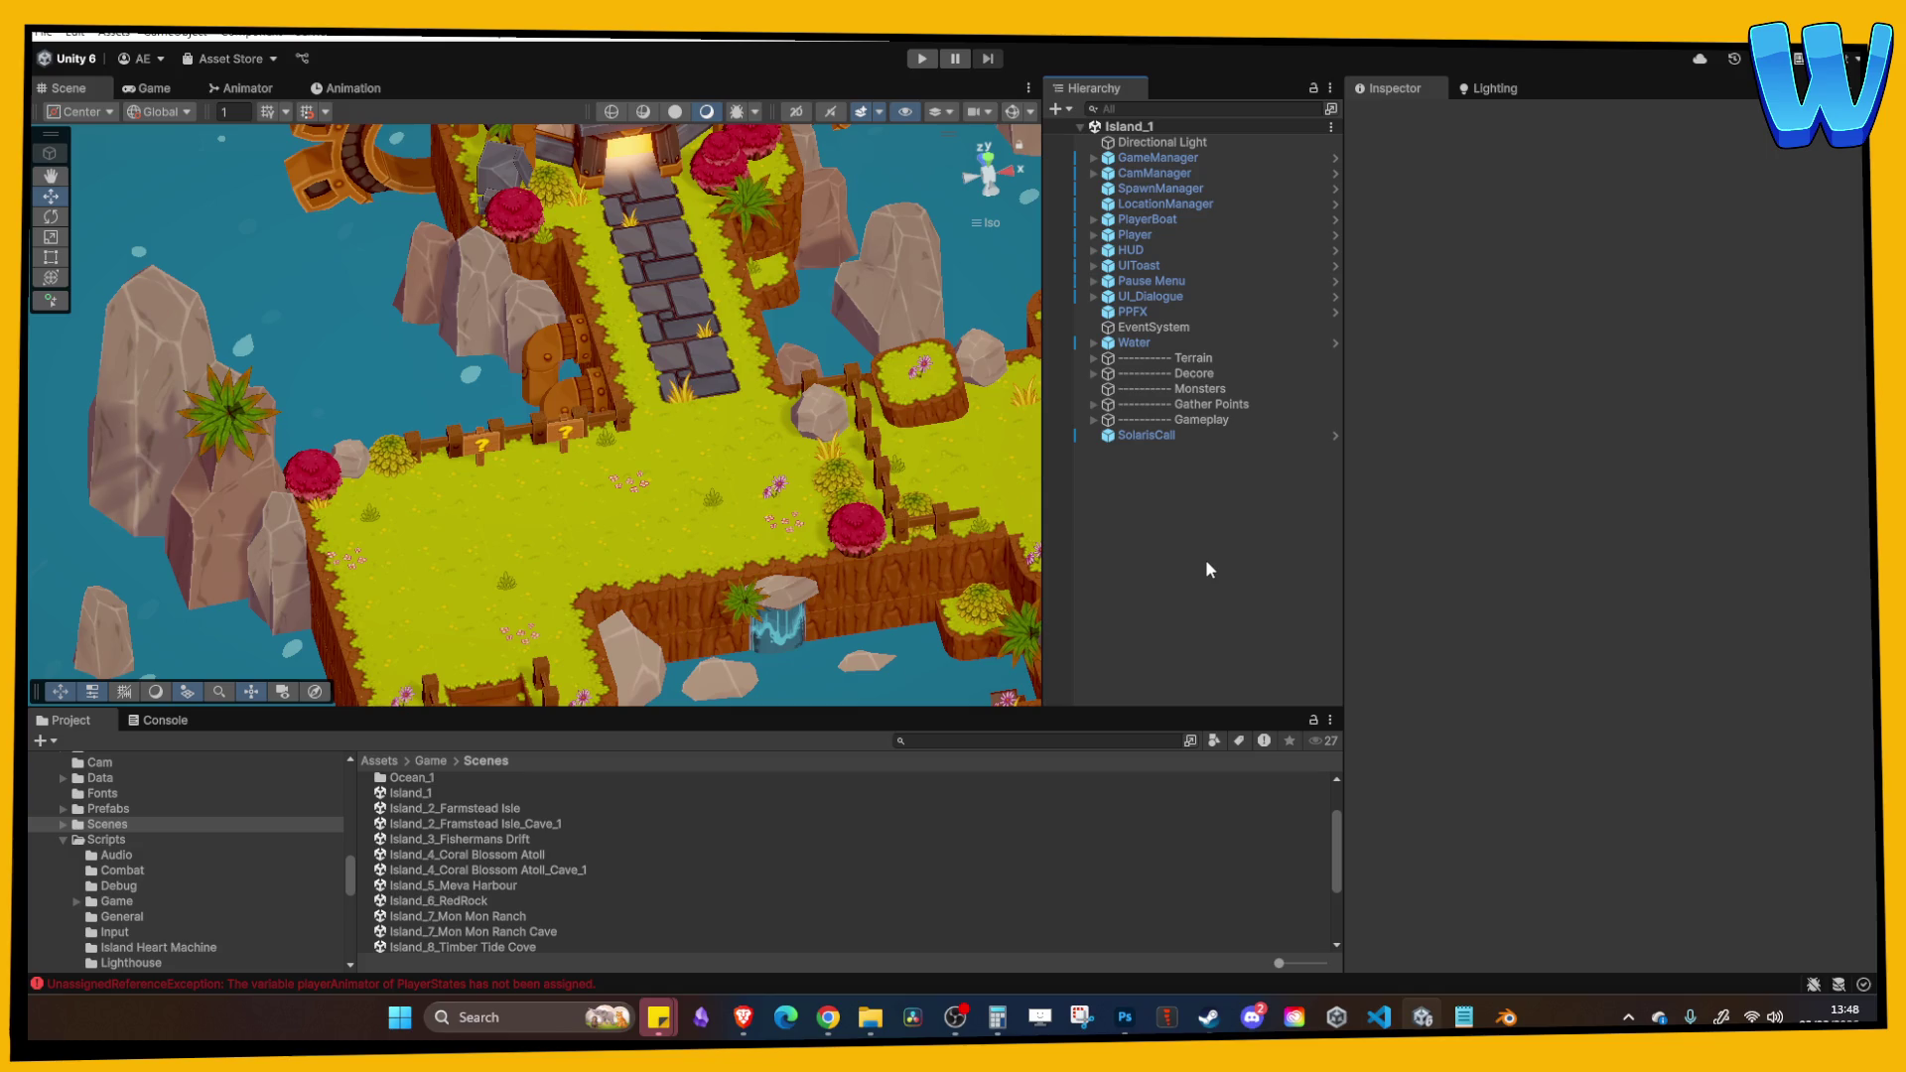
scroll(475, 921, down, 3)
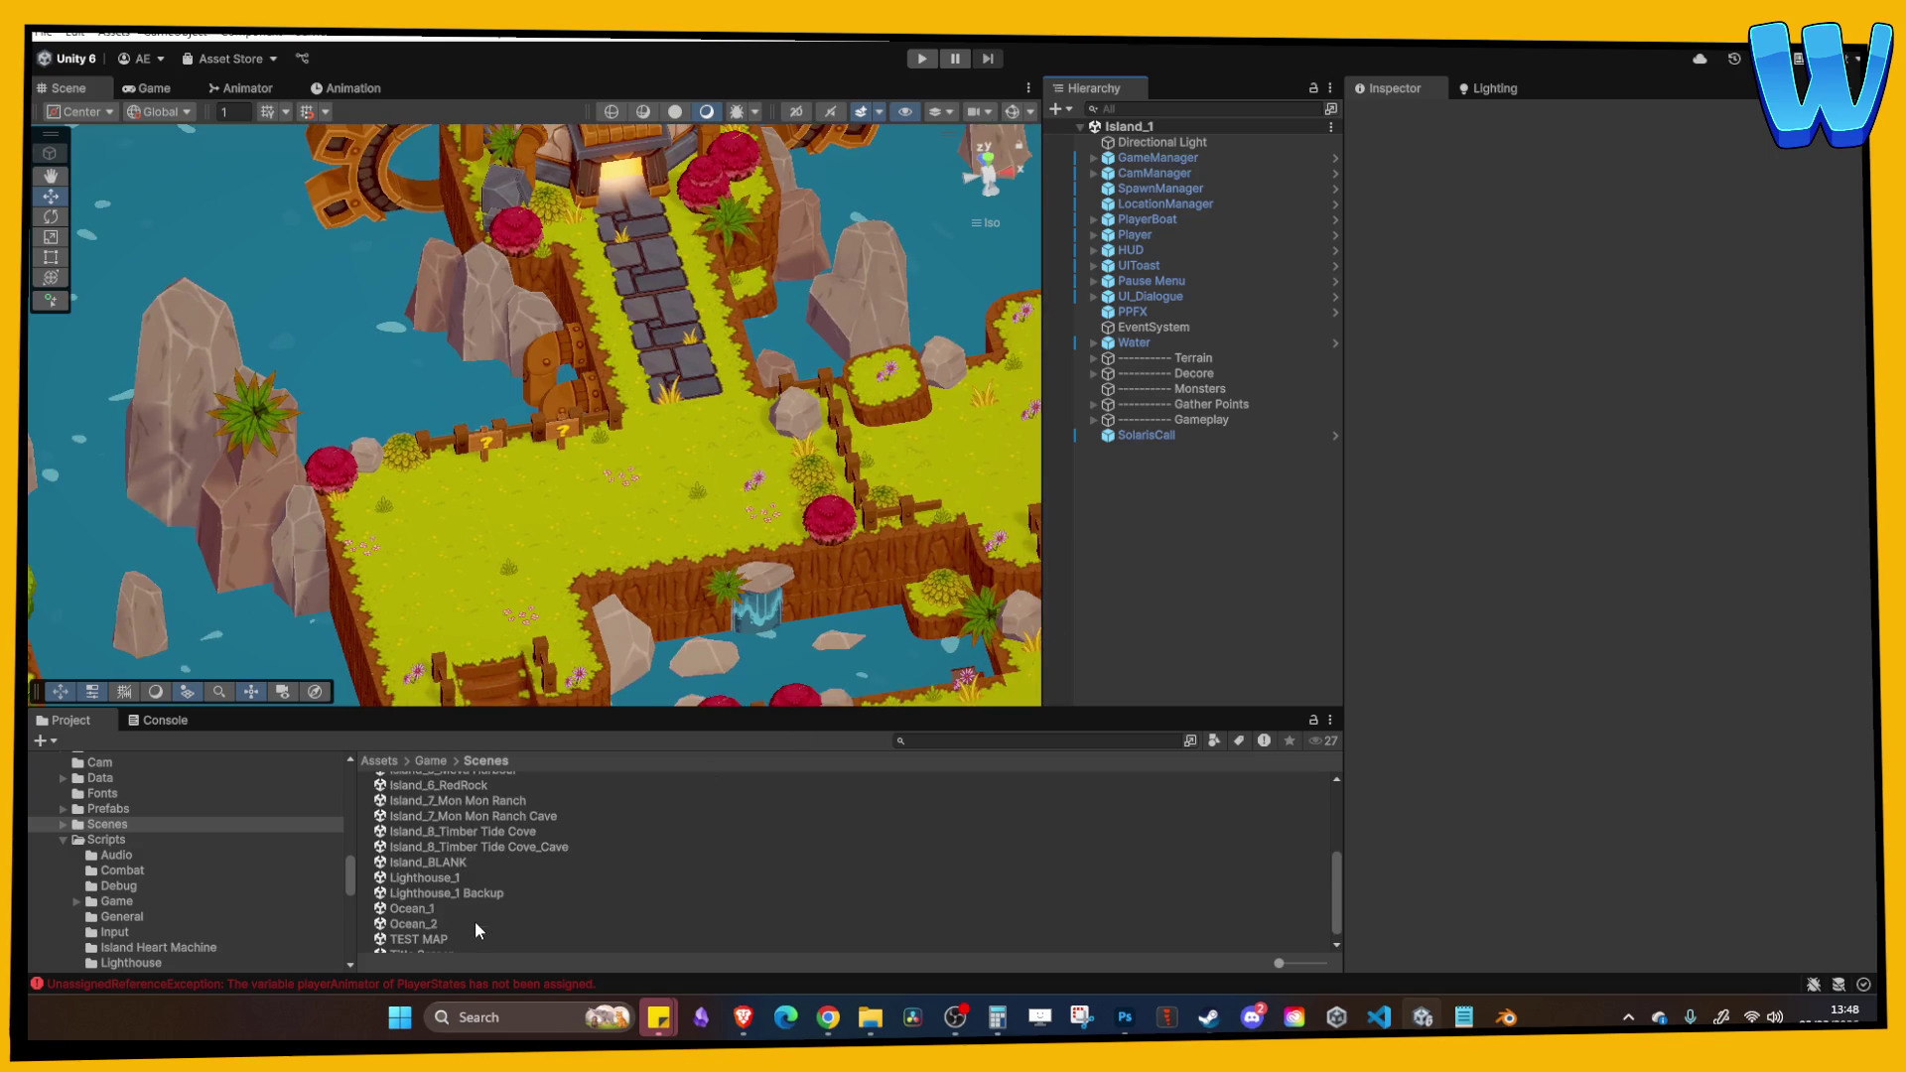
double_click(486, 835)
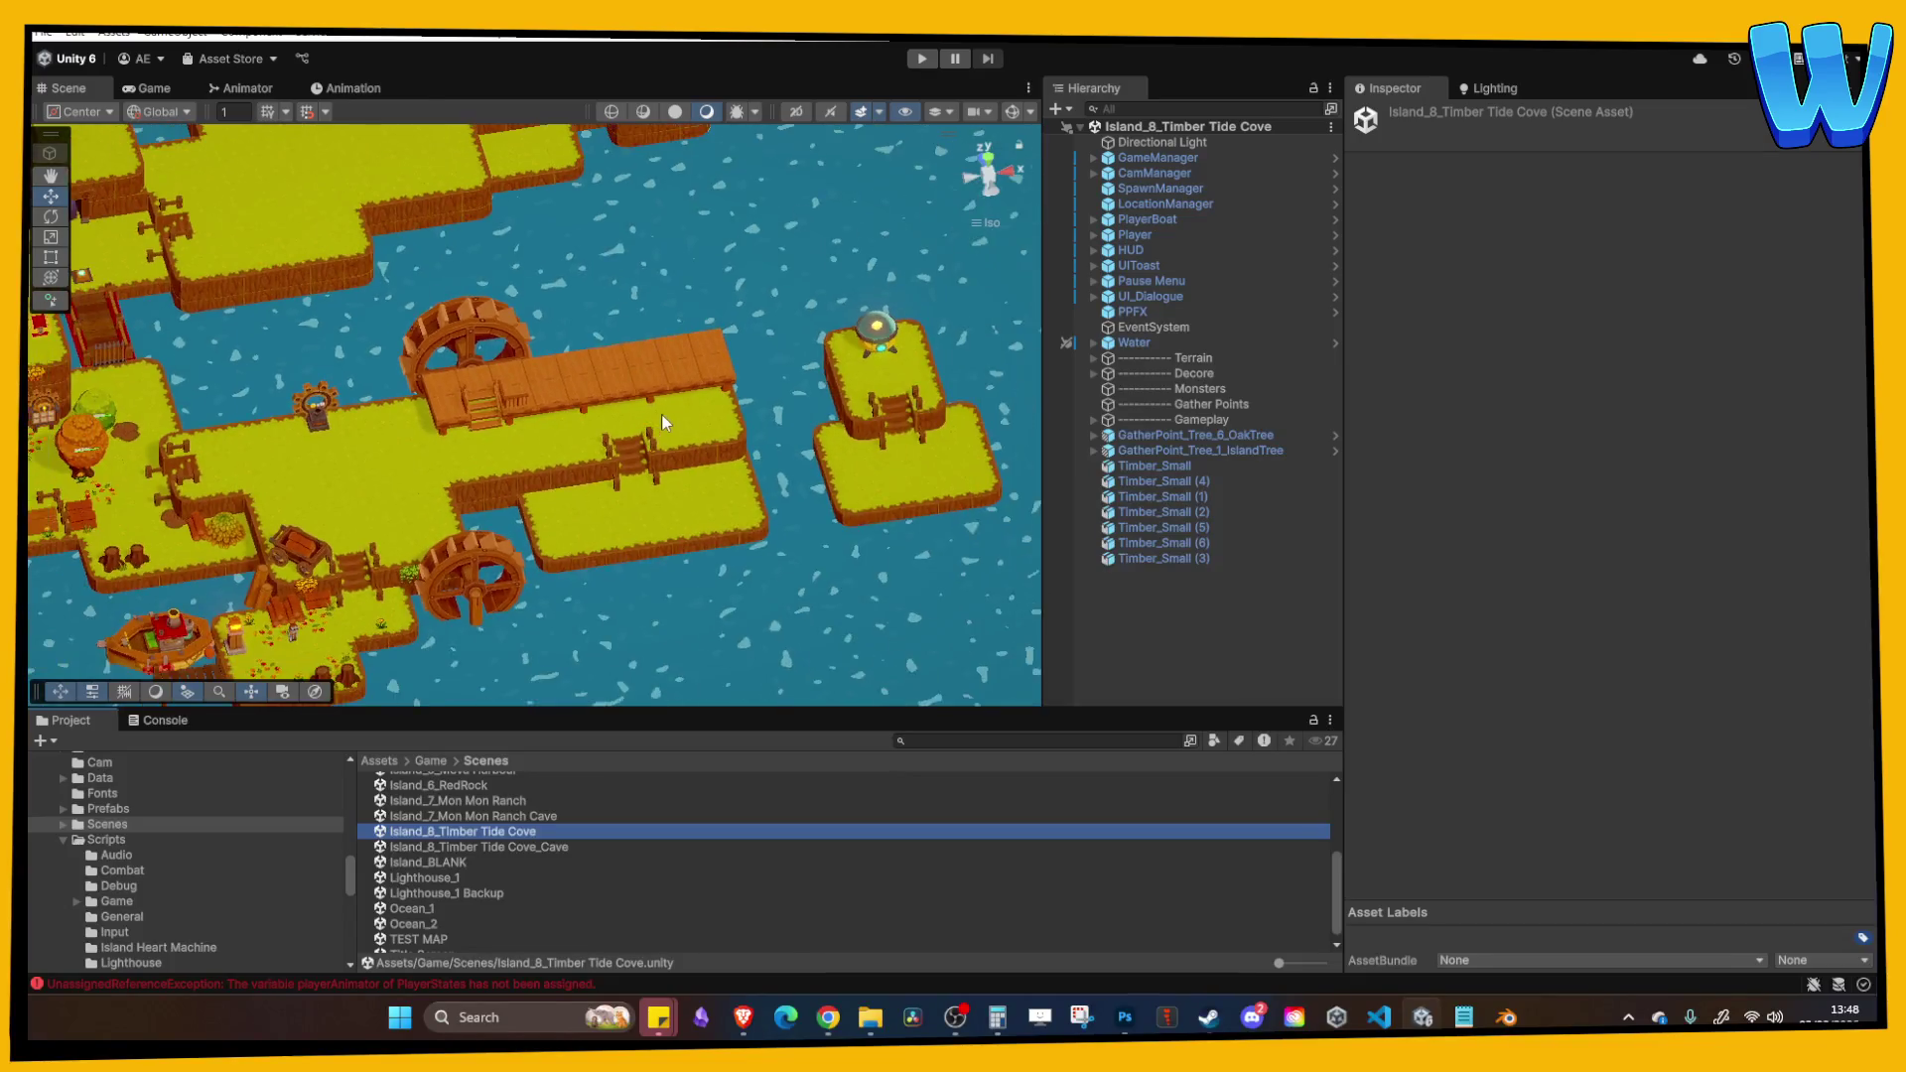
Step: Pan across the Timber Tide Cove island to inspect its layout
drag(566, 424, 745, 508)
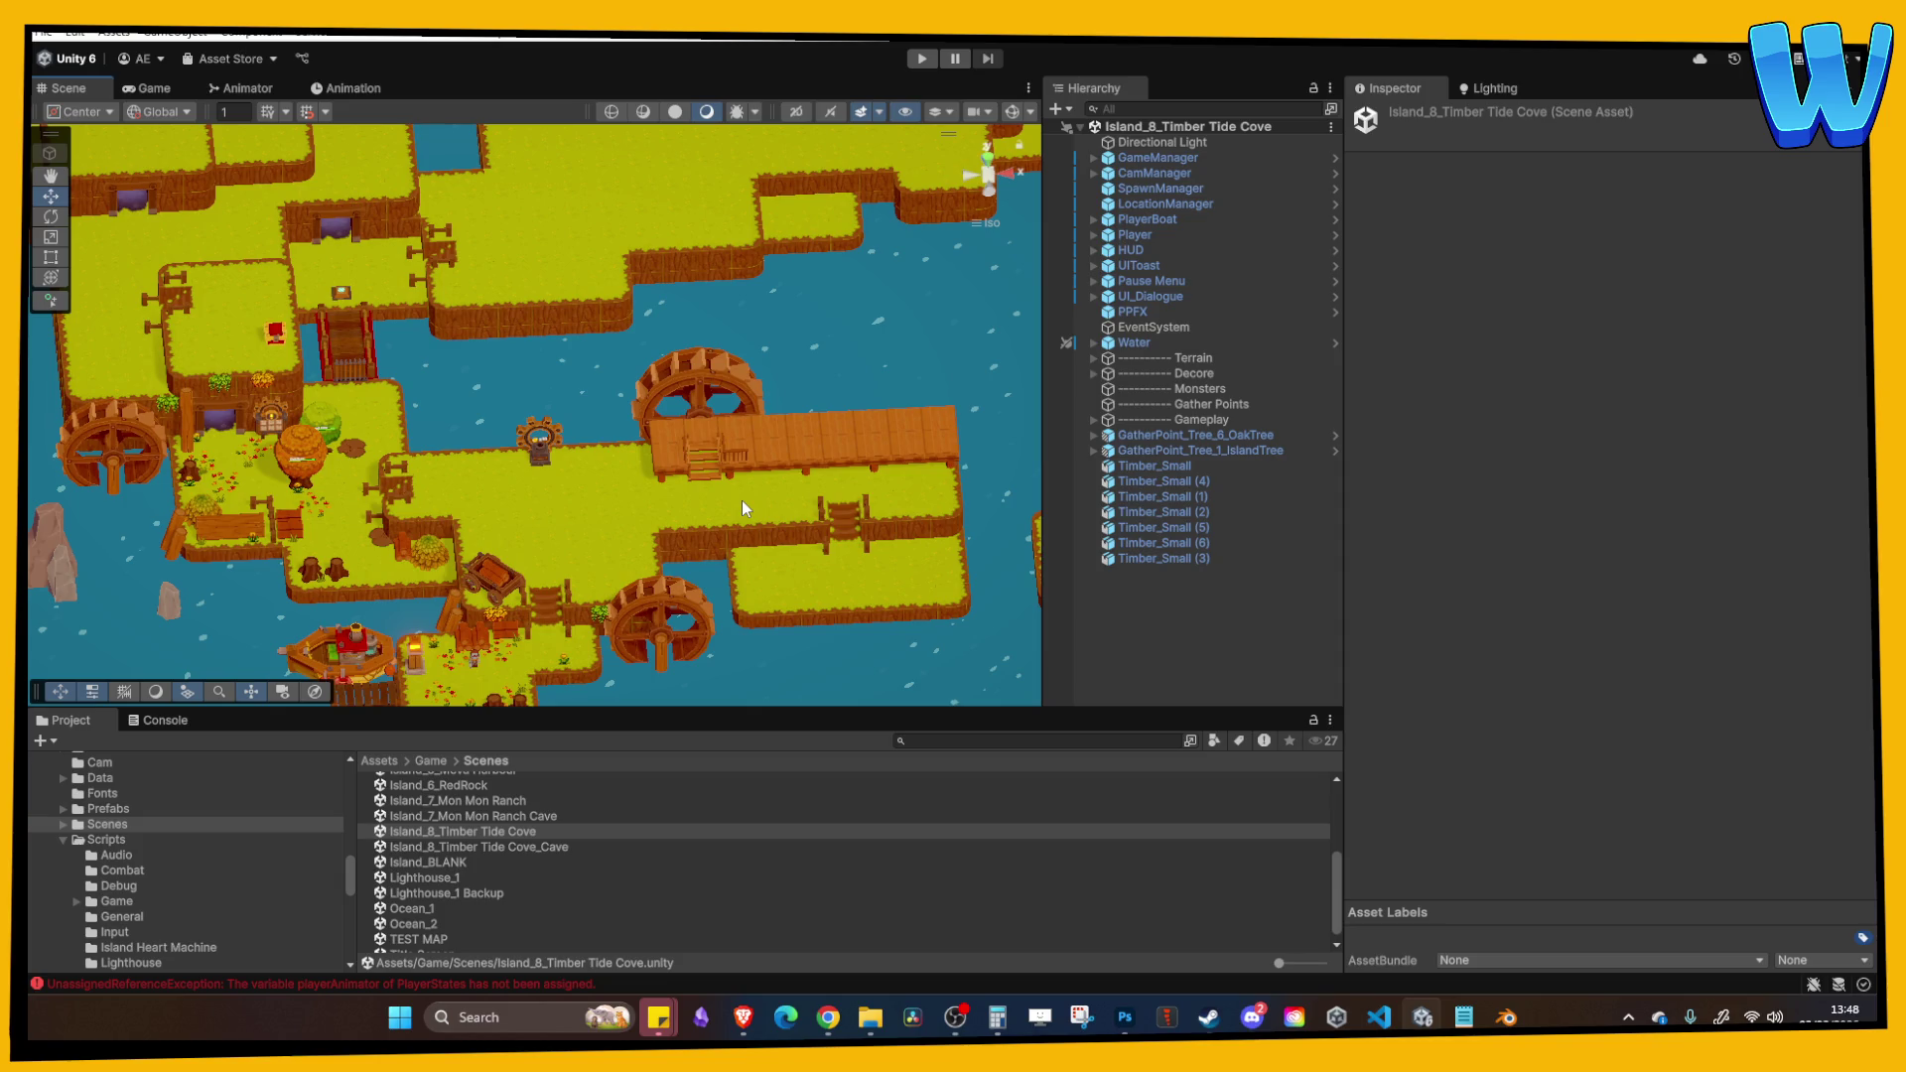
key(alt+Tab)
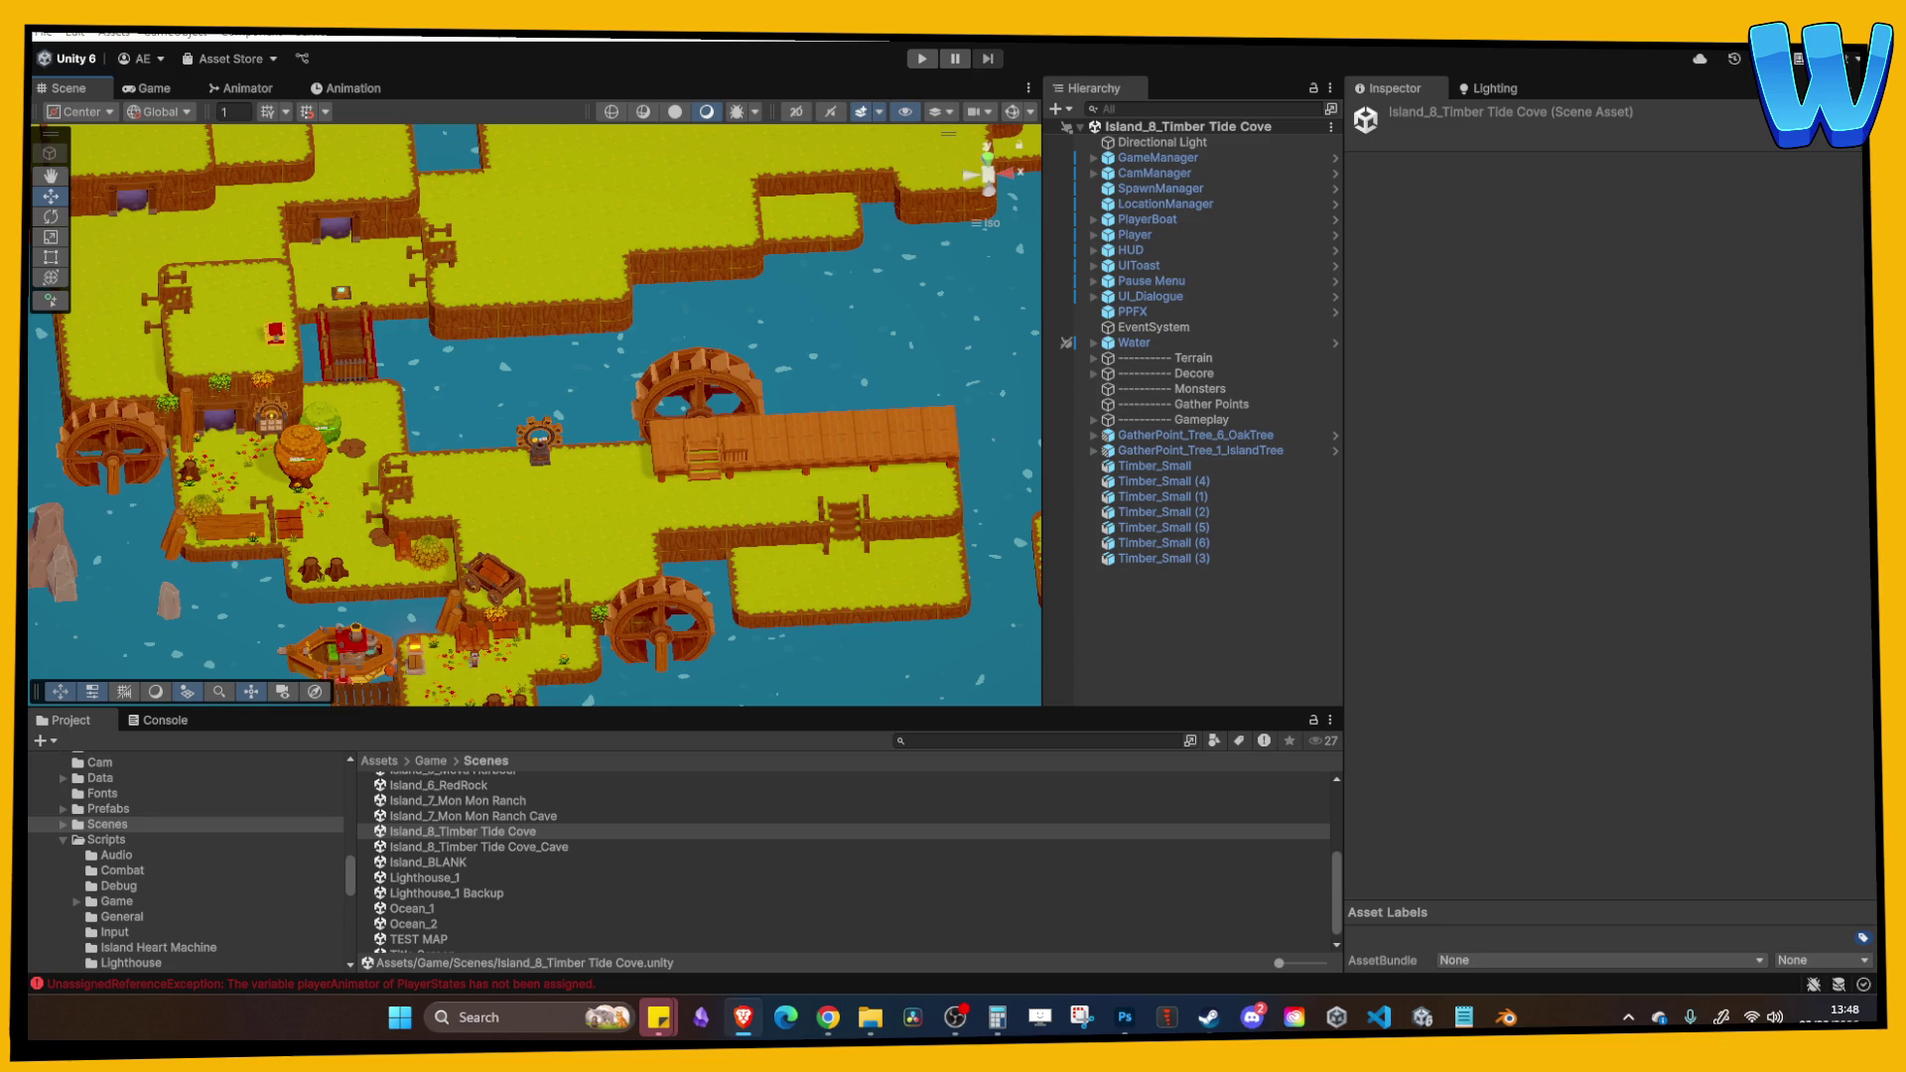
scroll(781, 373, up, 5)
scroll(753, 521, down, 5)
scroll(724, 527, up, 4)
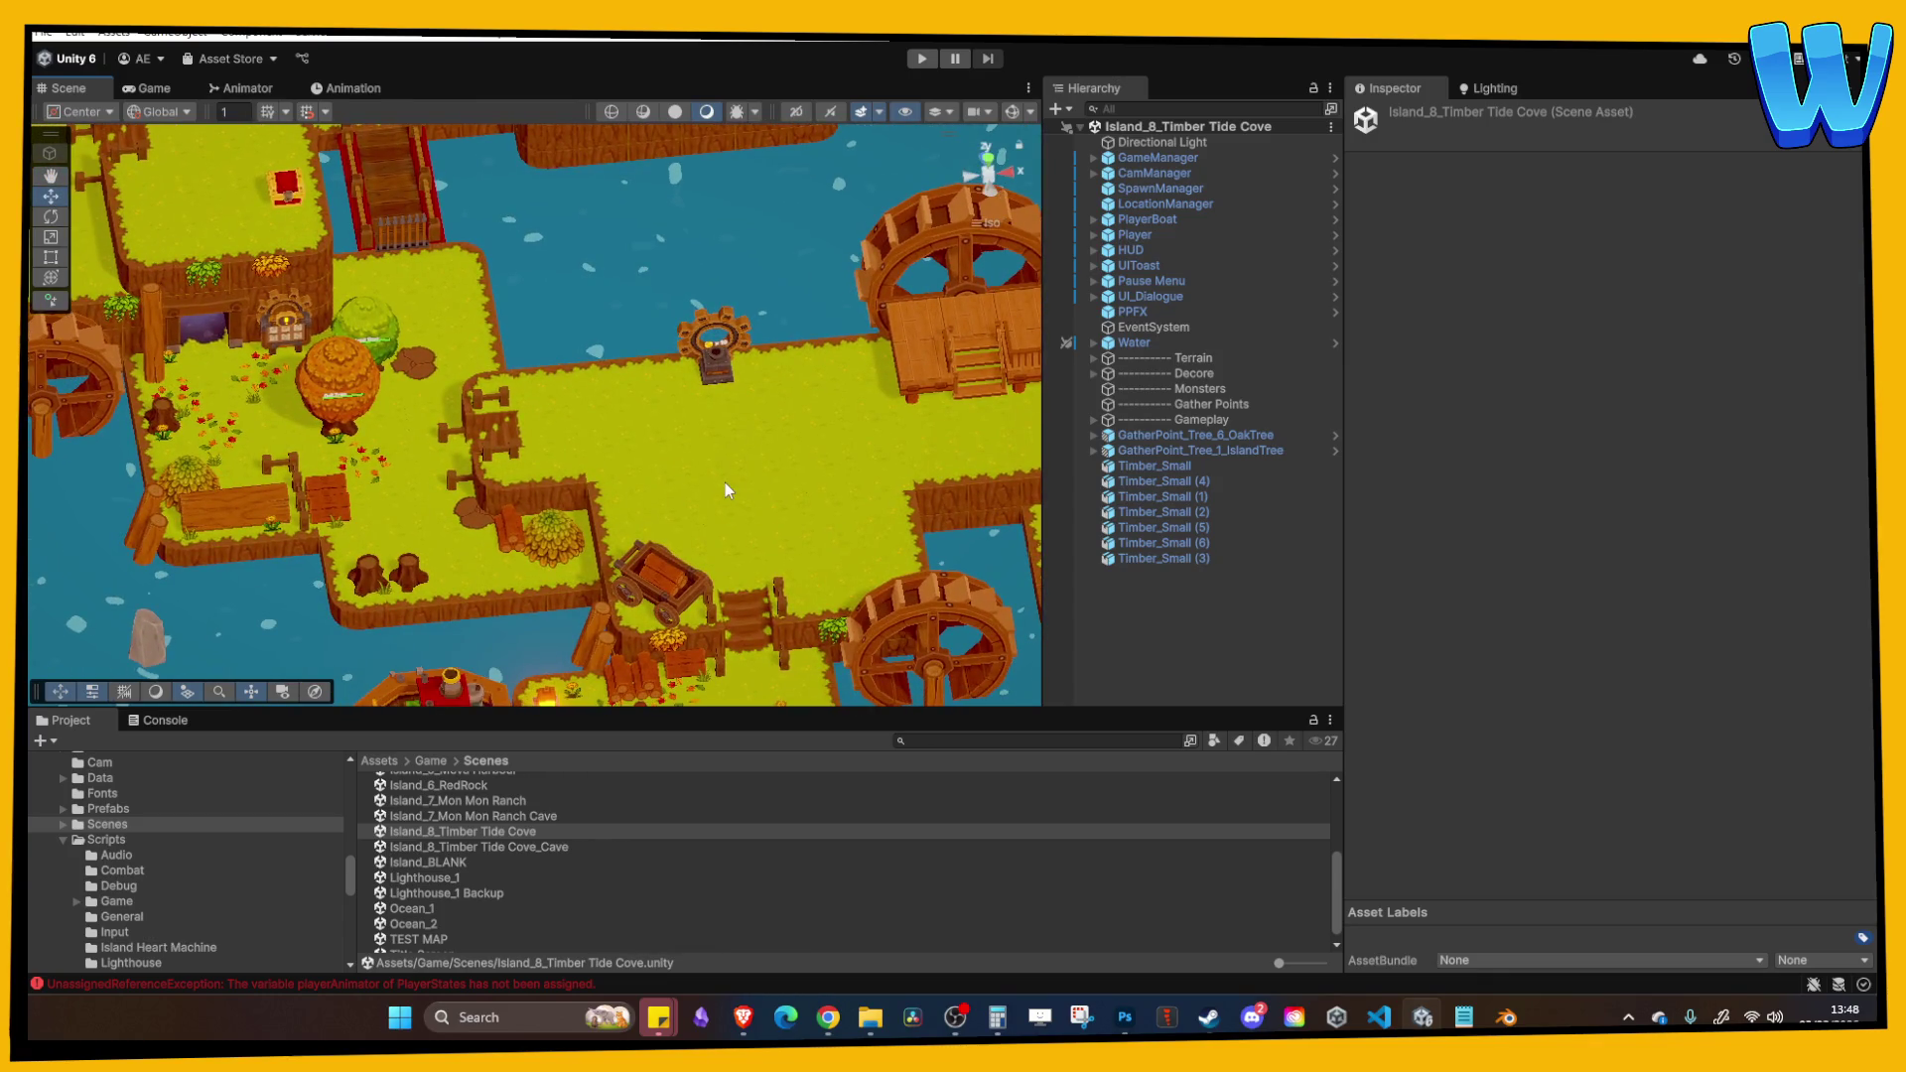
mouse_move(711, 496)
mouse_down()
mouse_move(727, 419)
mouse_move(766, 492)
mouse_move(654, 374)
mouse_move(695, 426)
mouse_up()
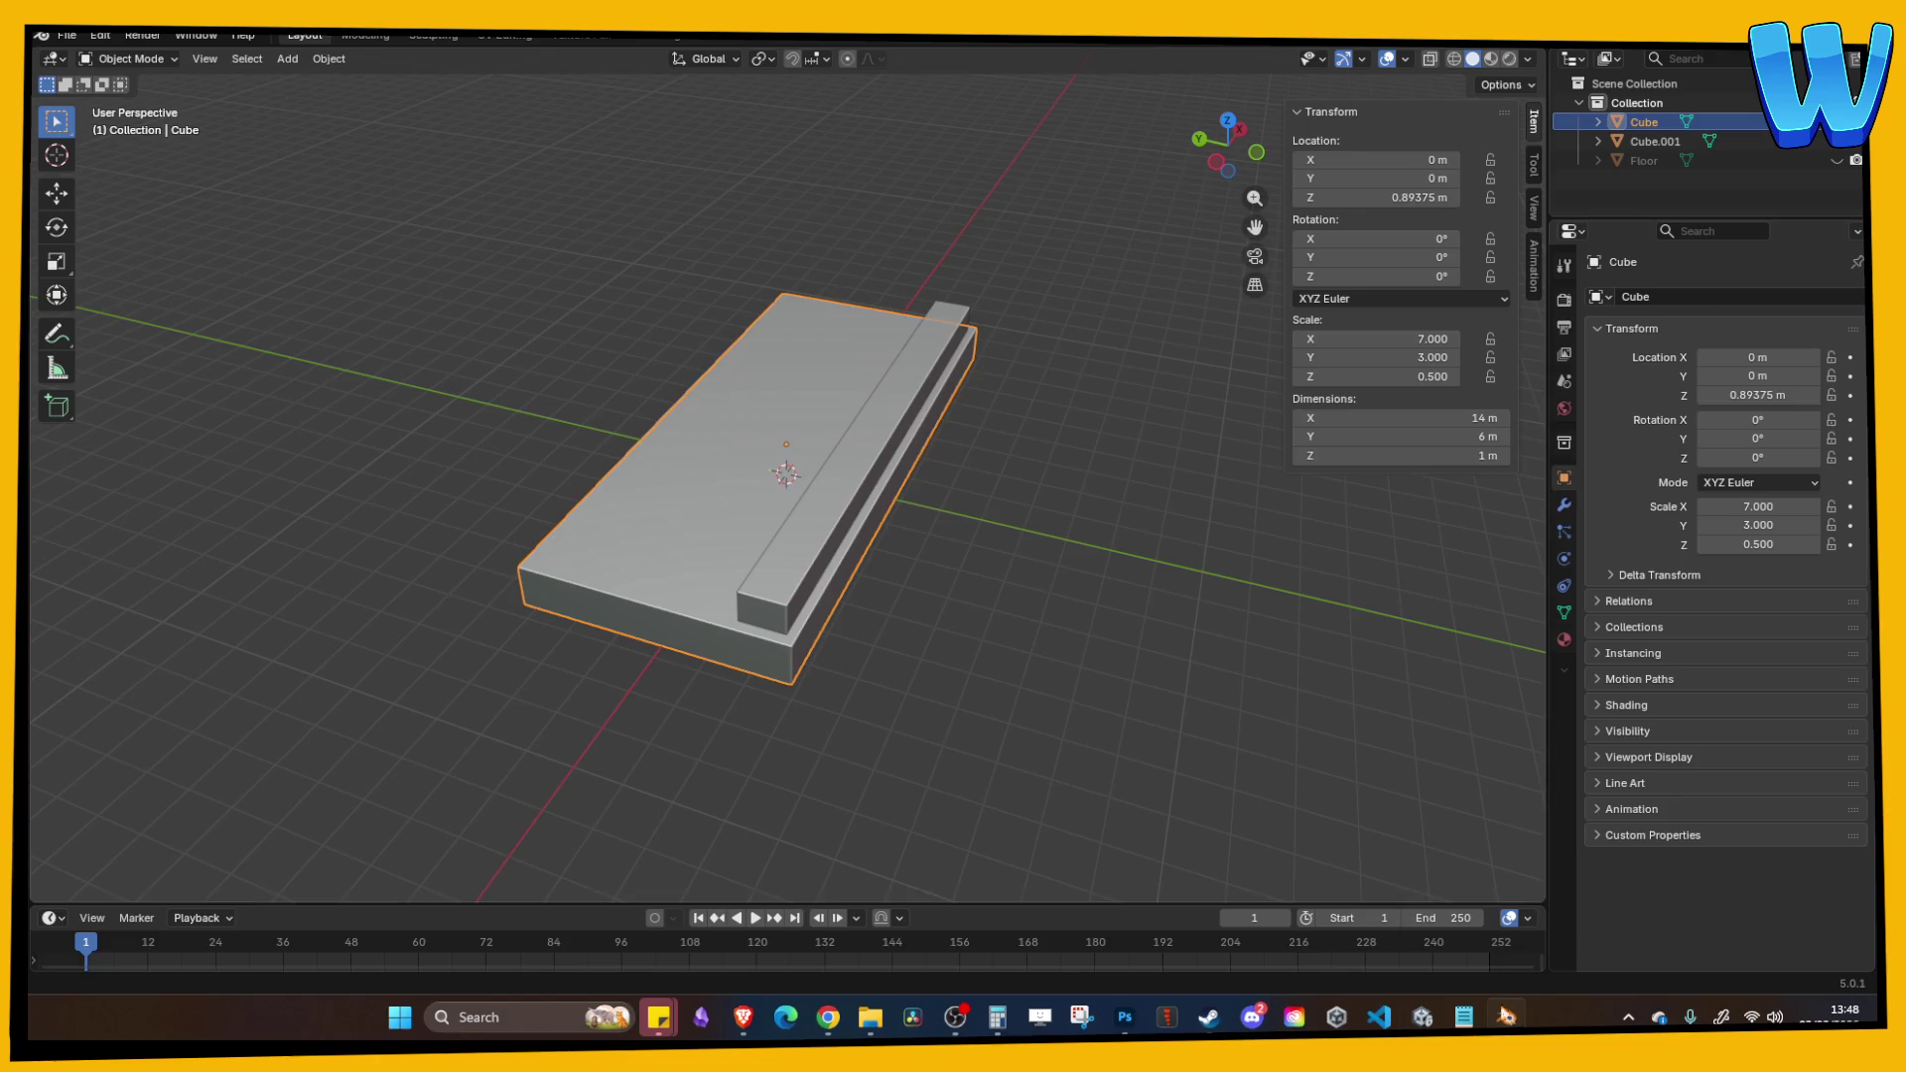
right_click(983, 531)
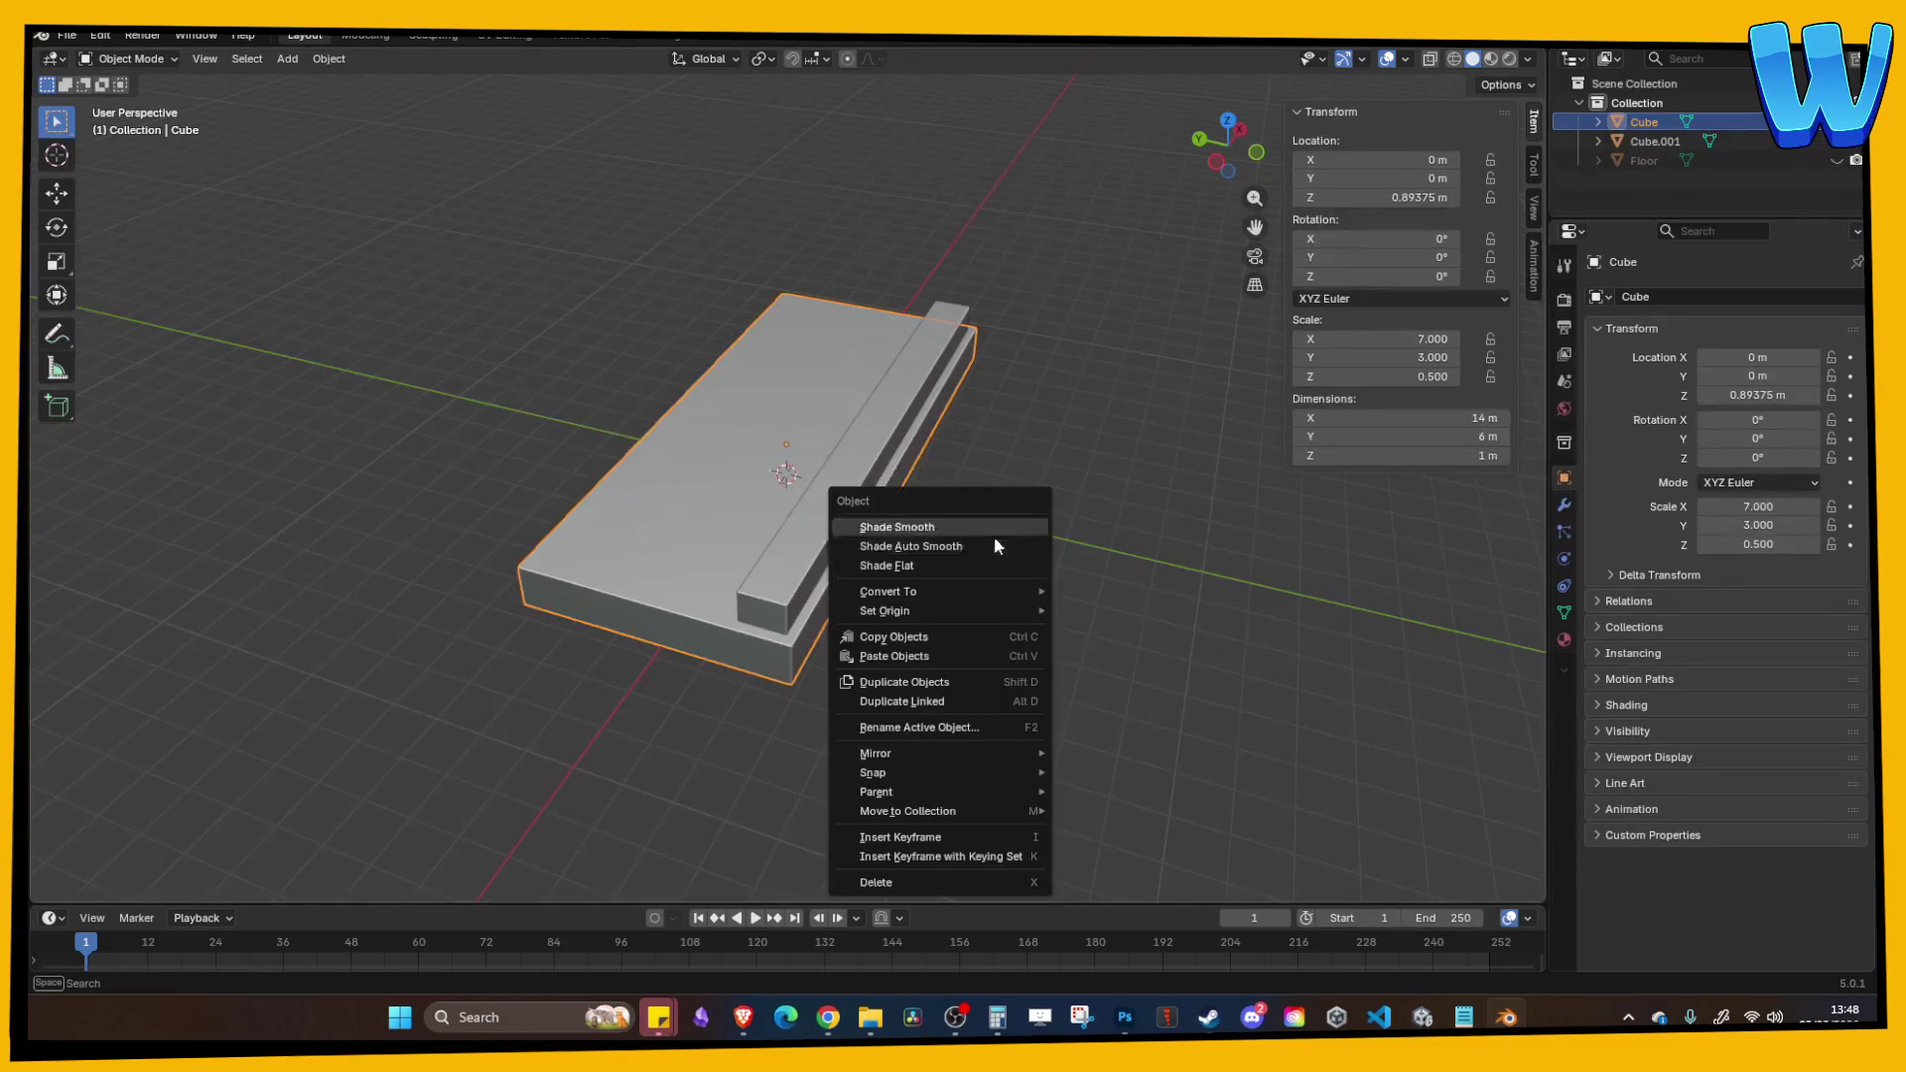
Step: Apply all transforms to the Cube deck block so its scale reads 1.000
mouse_move(927, 318)
mouse_down()
mouse_move(929, 206)
mouse_move(878, 211)
mouse_move(773, 329)
mouse_move(738, 408)
mouse_up()
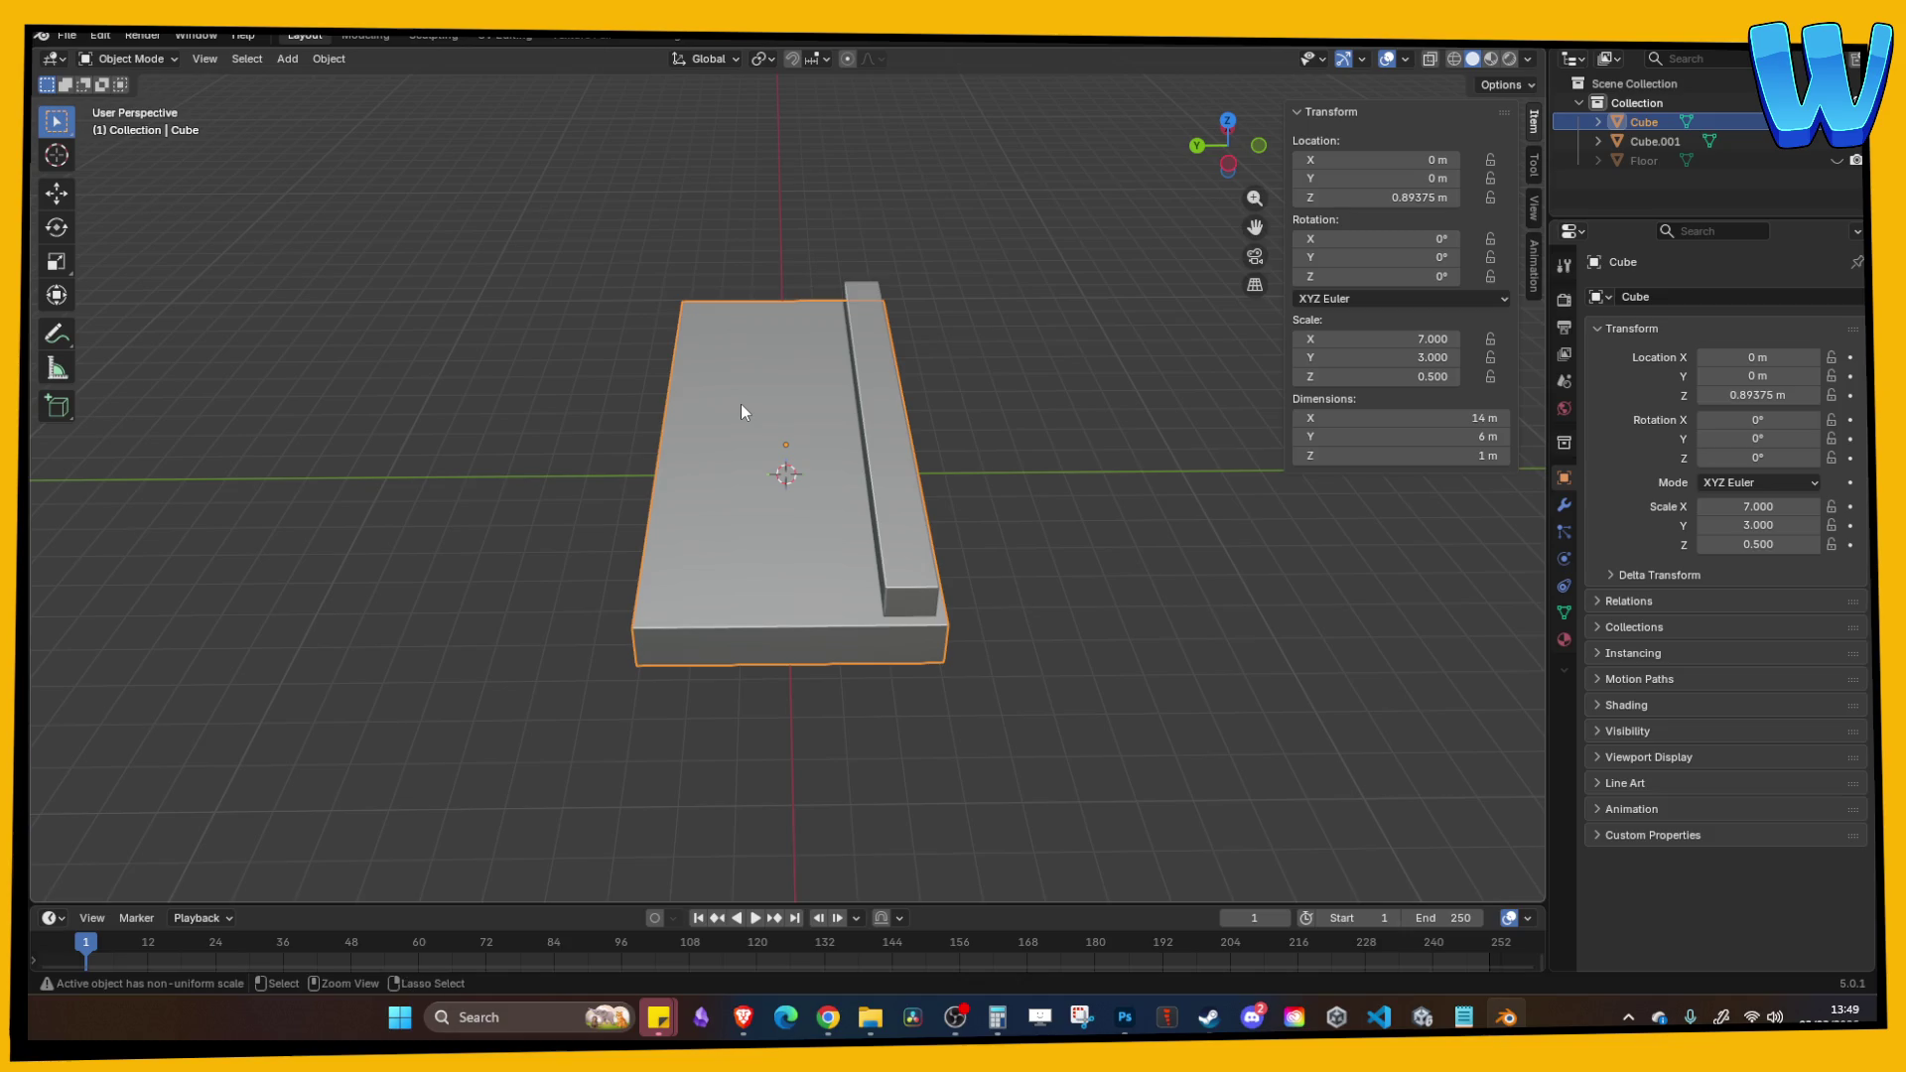
key(ctrl+a)
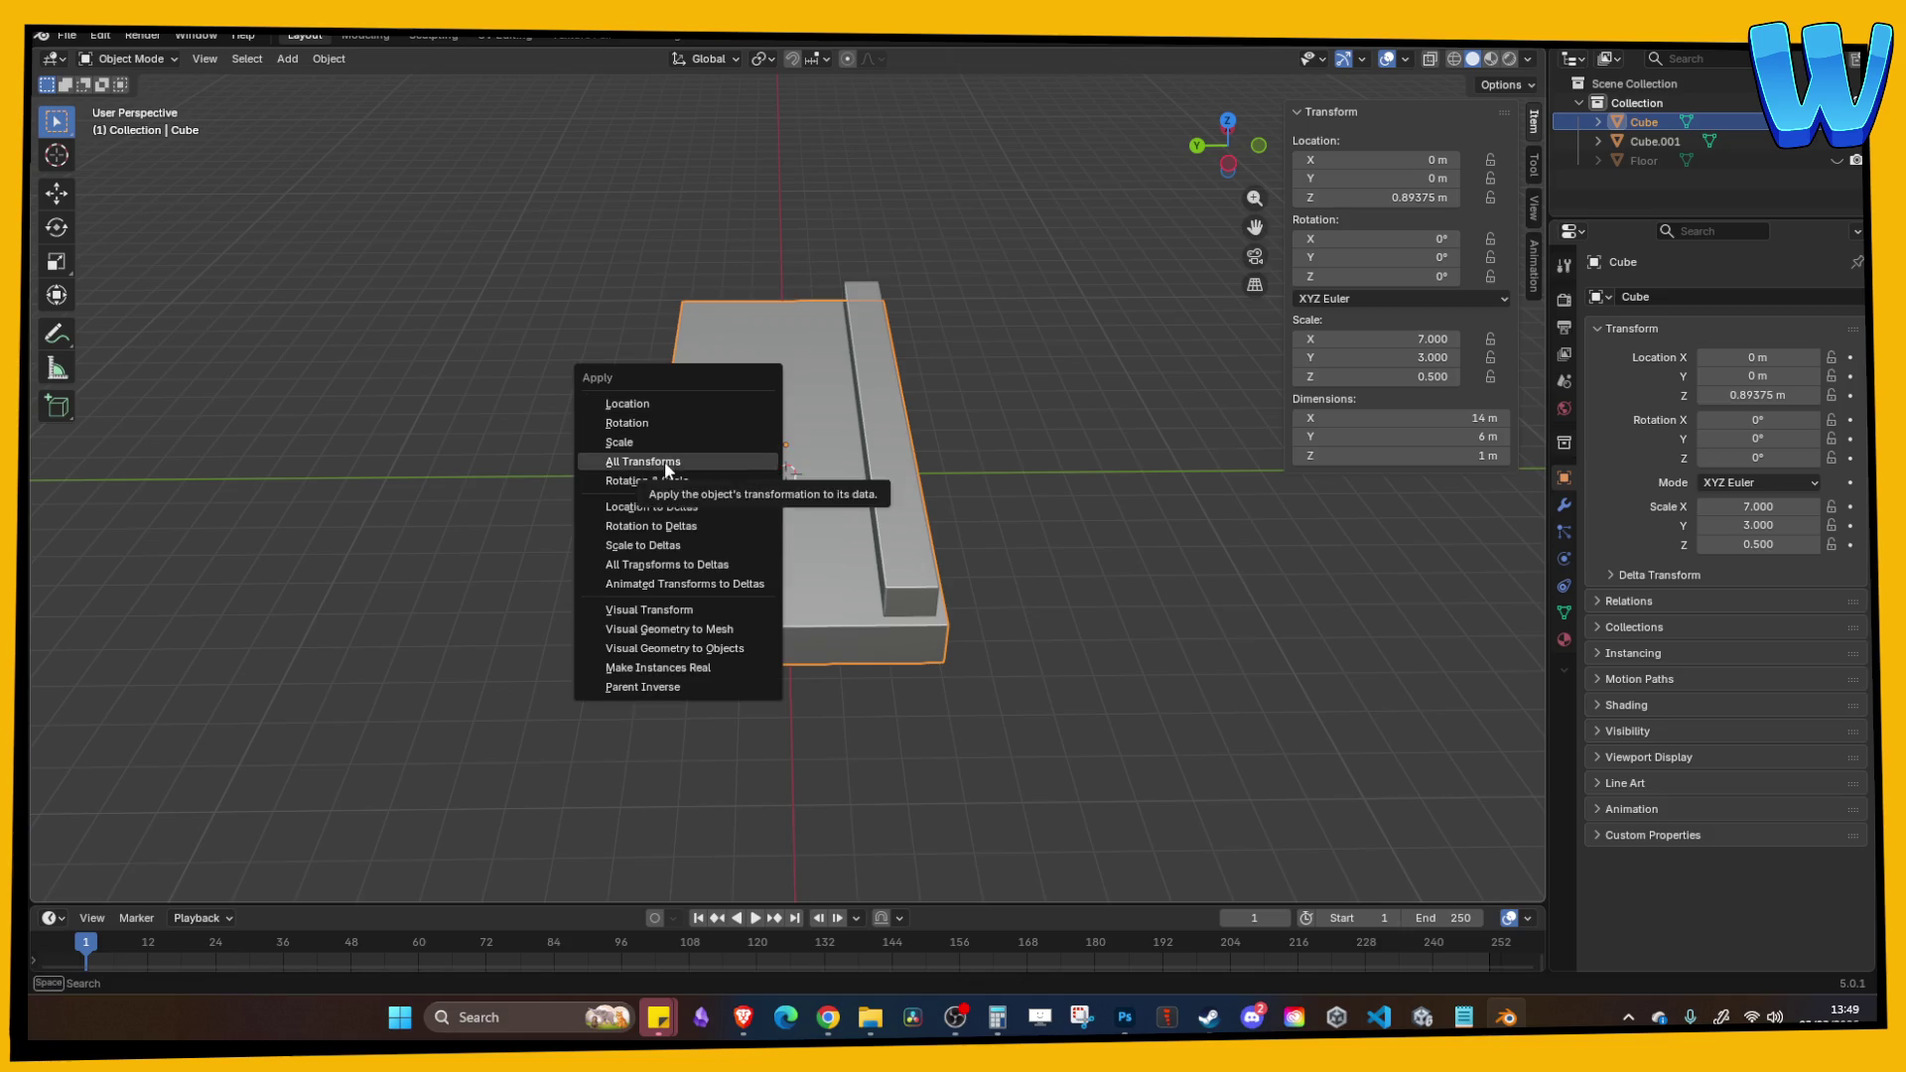
click(664, 461)
mouse_move(1046, 397)
mouse_down()
mouse_move(849, 368)
mouse_move(794, 477)
mouse_up()
Step: Rename the Cube to SawMill_Base in the Outliner
click(1645, 121)
double_click(1644, 121)
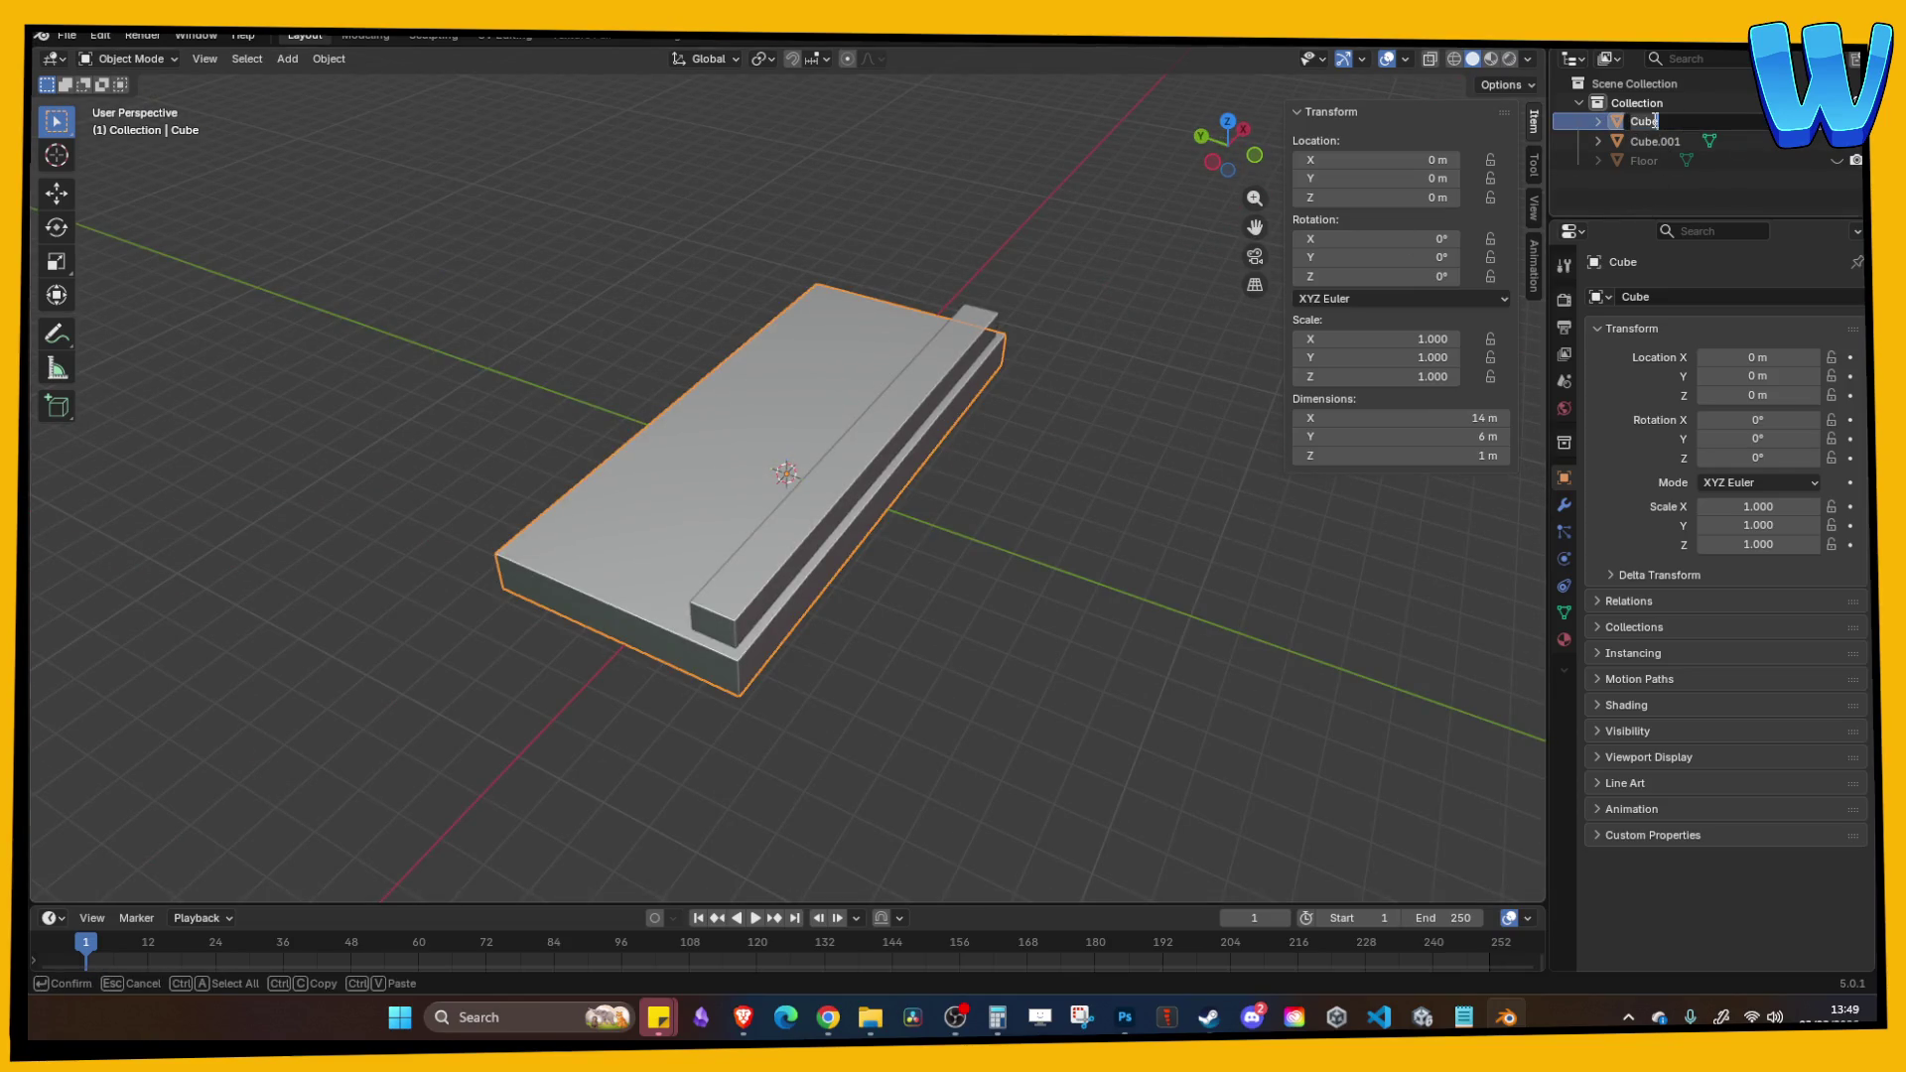
text(SawMill)
text(_Bas)
text(e)
Step: Confirm the SawMill_Base name and rename Cube.001 to SawMill_Edge
key(Return)
double_click(1653, 121)
text(S)
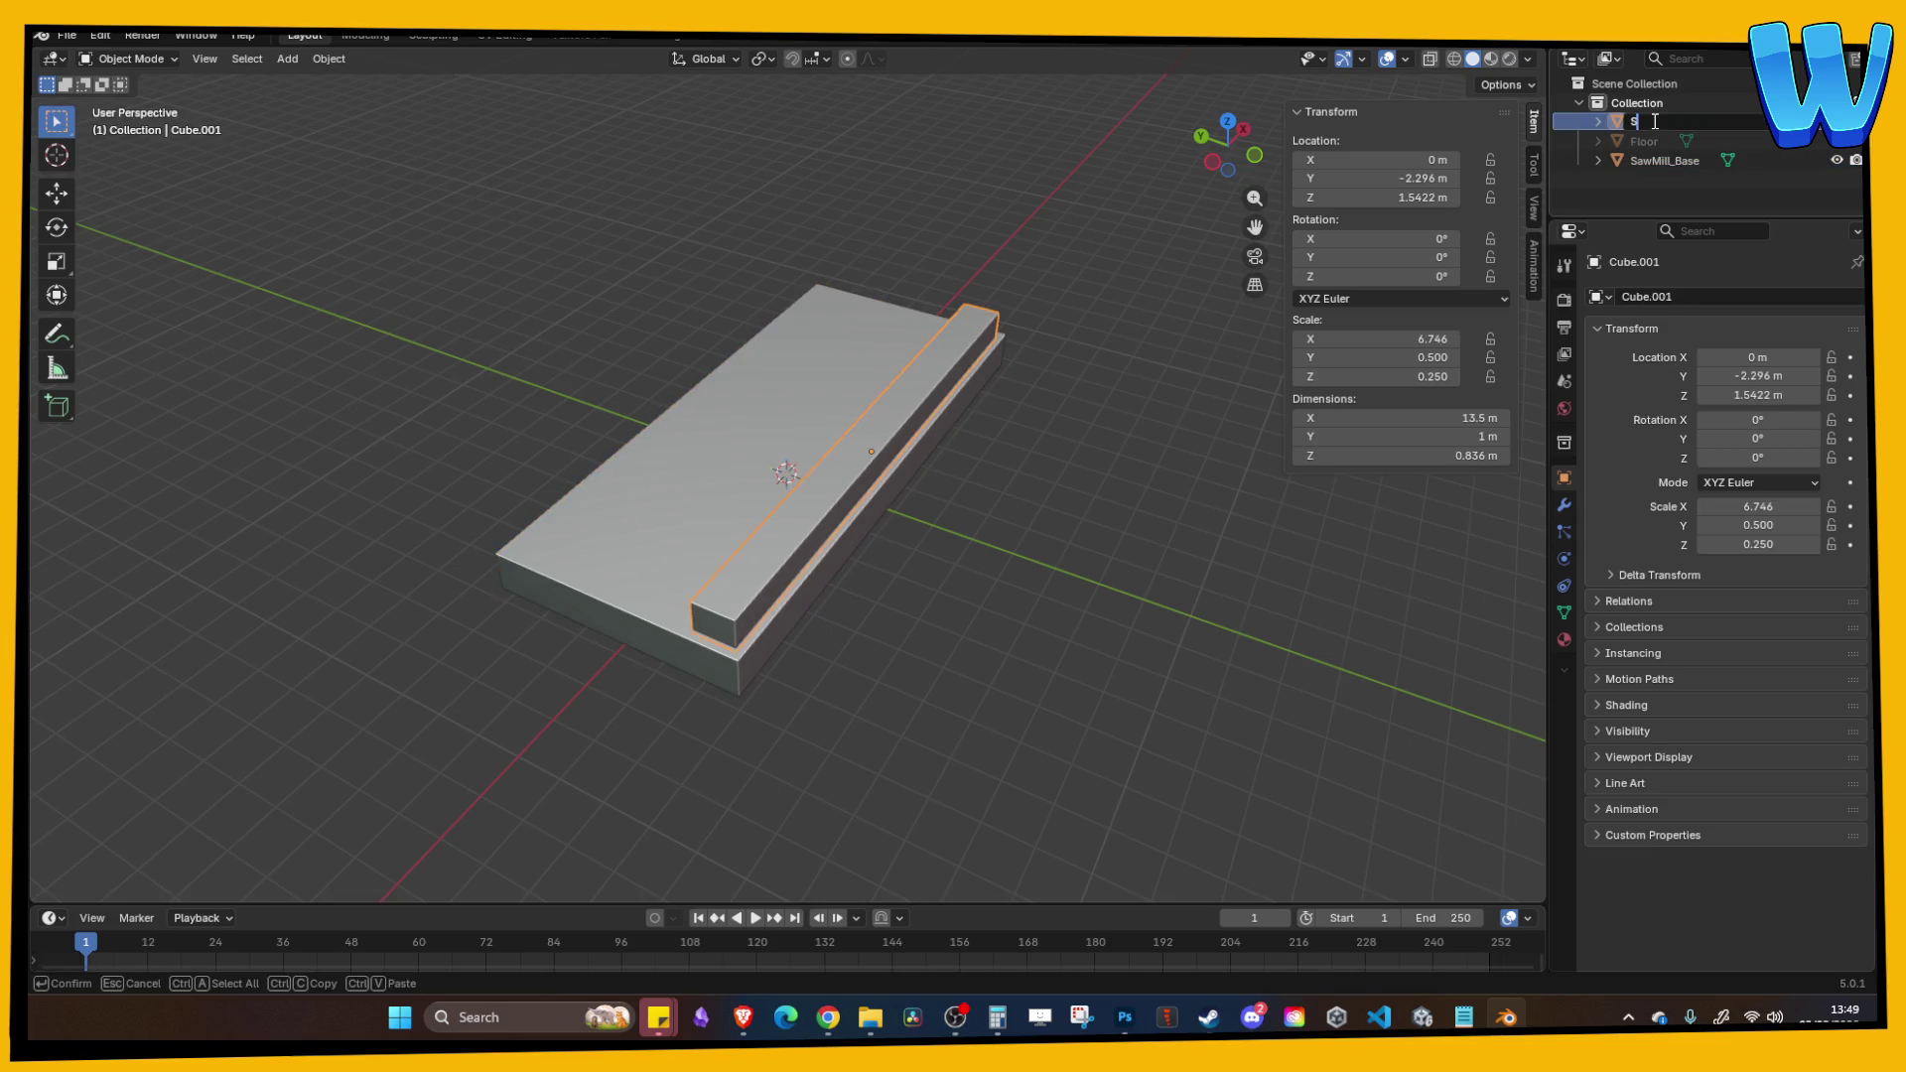
text(awMill_)
text(Edge)
key(Return)
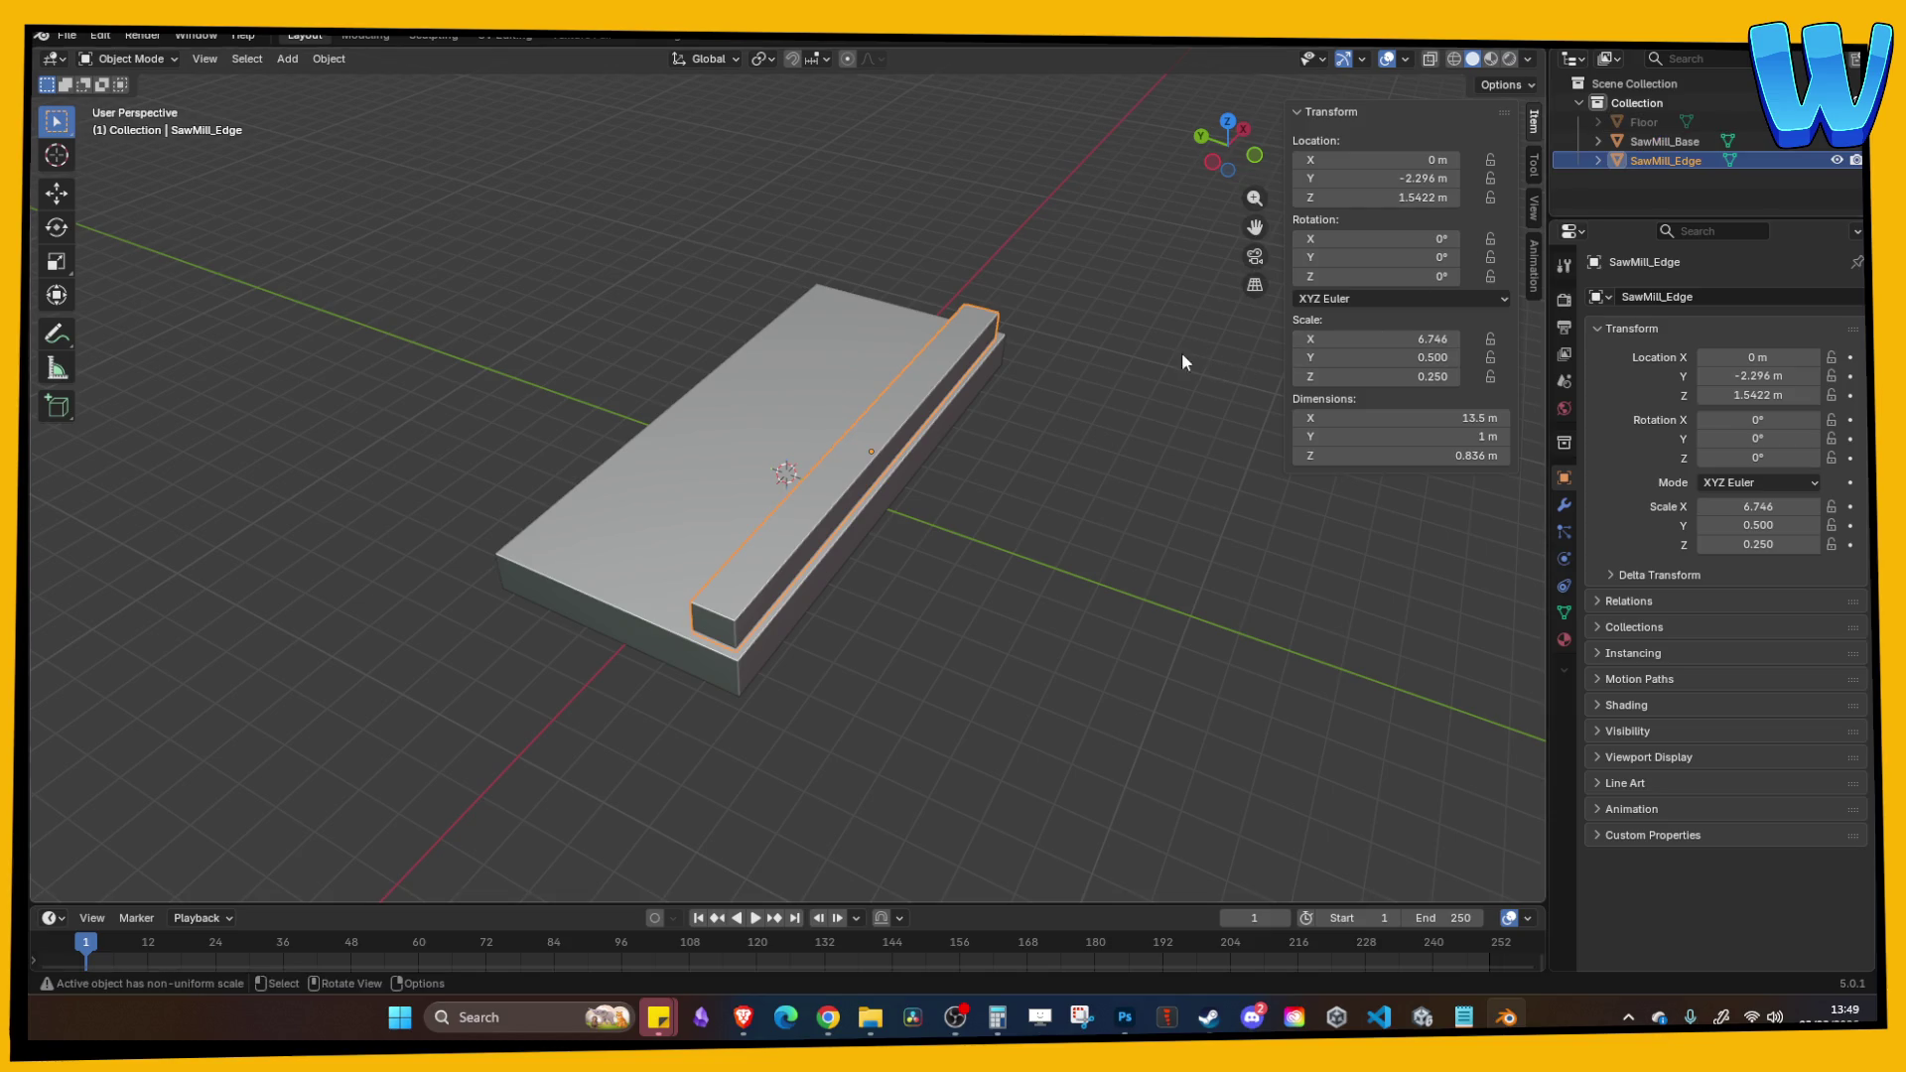
Step: Deselect the beam and reorient the view so the deck lies horizontally
click(999, 270)
key(ctrl+o)
key(Escape)
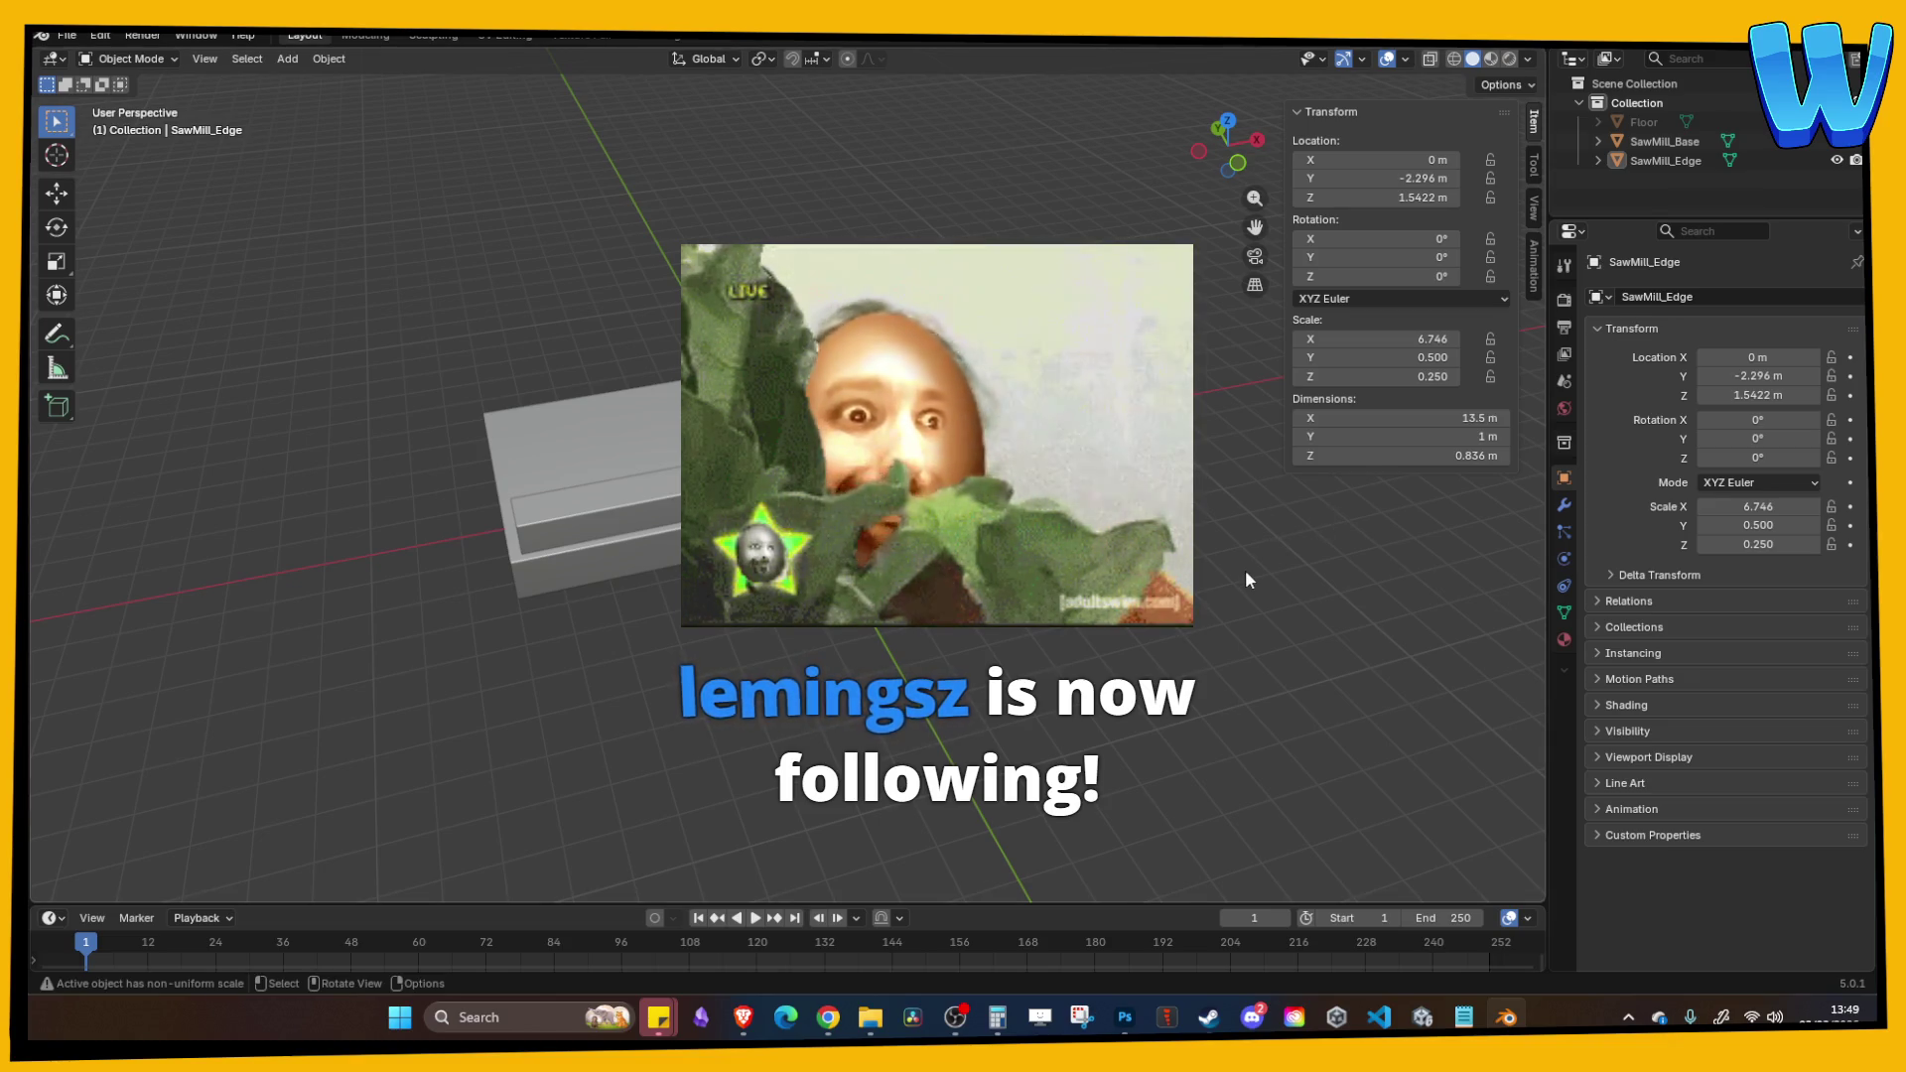
drag(821, 715, 955, 697)
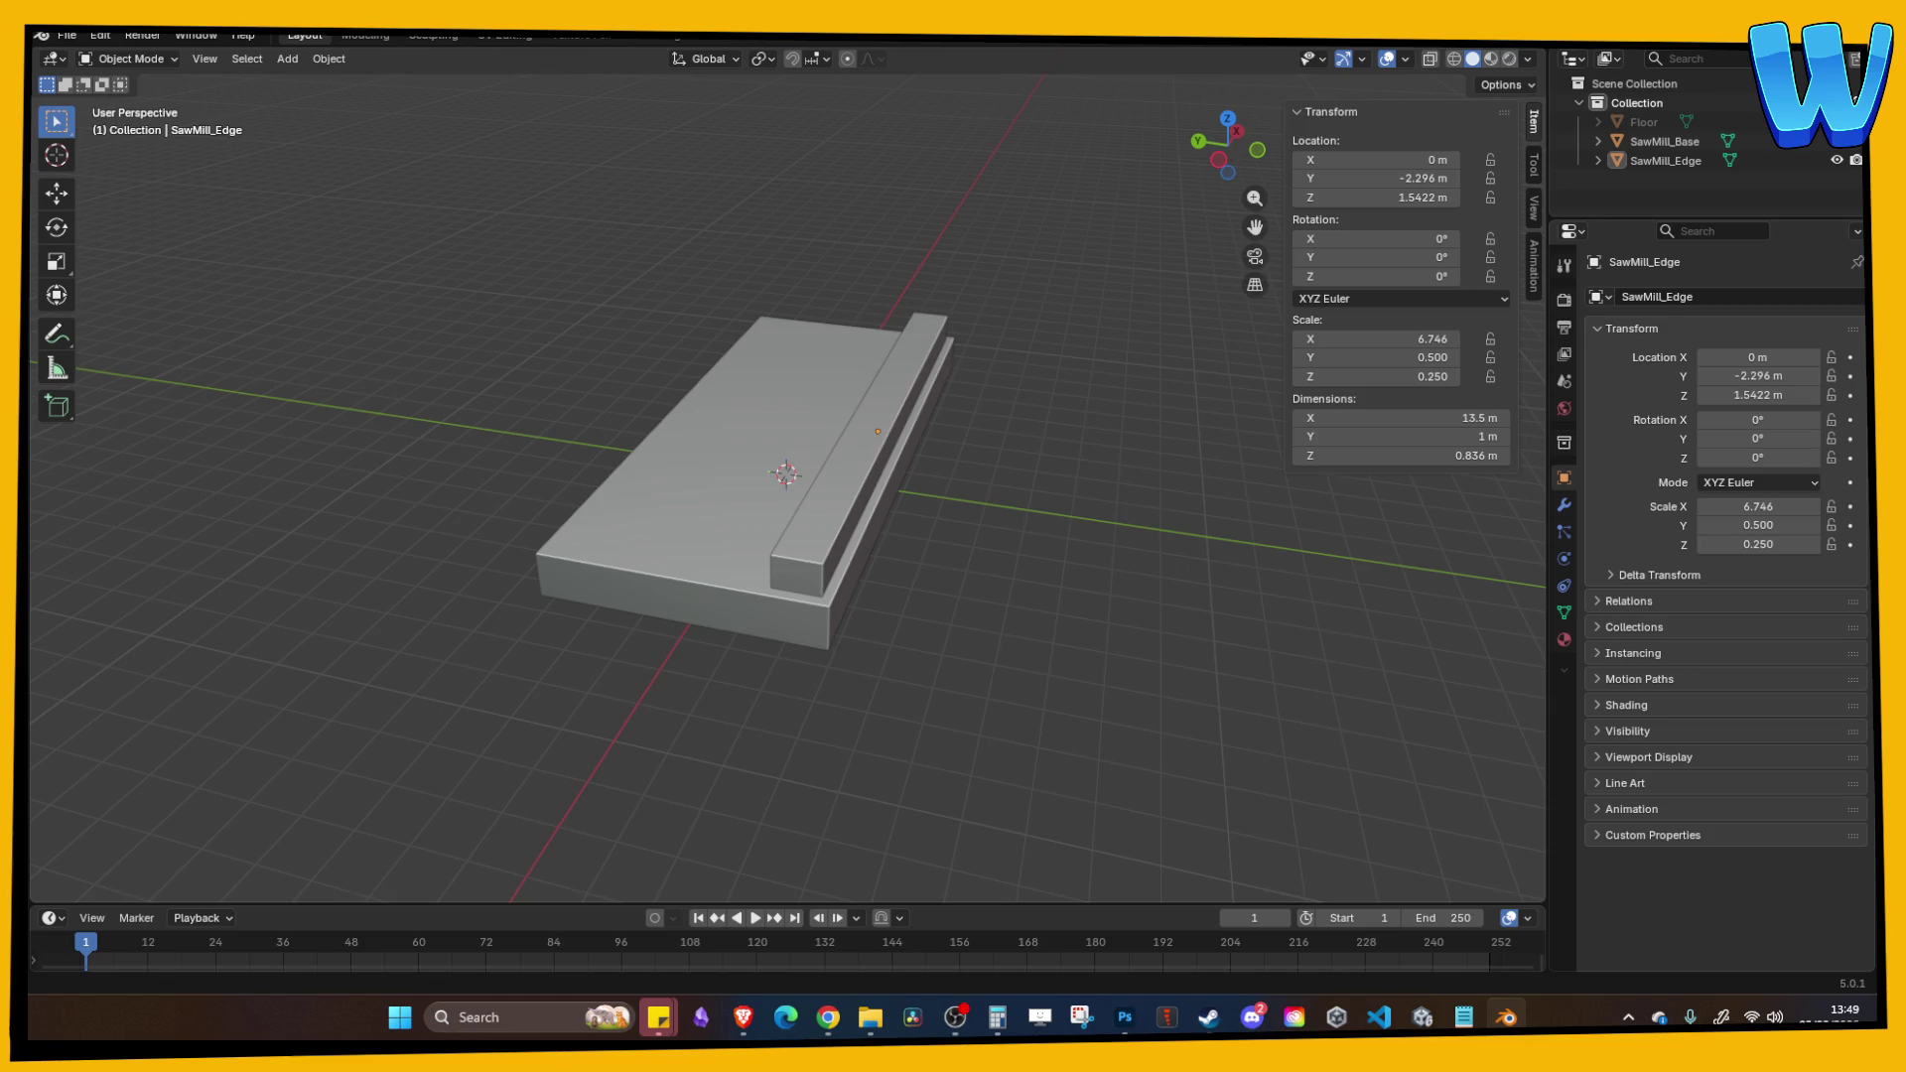
mouse_move(534, 629)
mouse_down()
mouse_move(860, 558)
mouse_move(837, 546)
mouse_move(915, 595)
mouse_move(1056, 576)
mouse_move(1035, 626)
mouse_move(832, 529)
mouse_move(943, 545)
mouse_up()
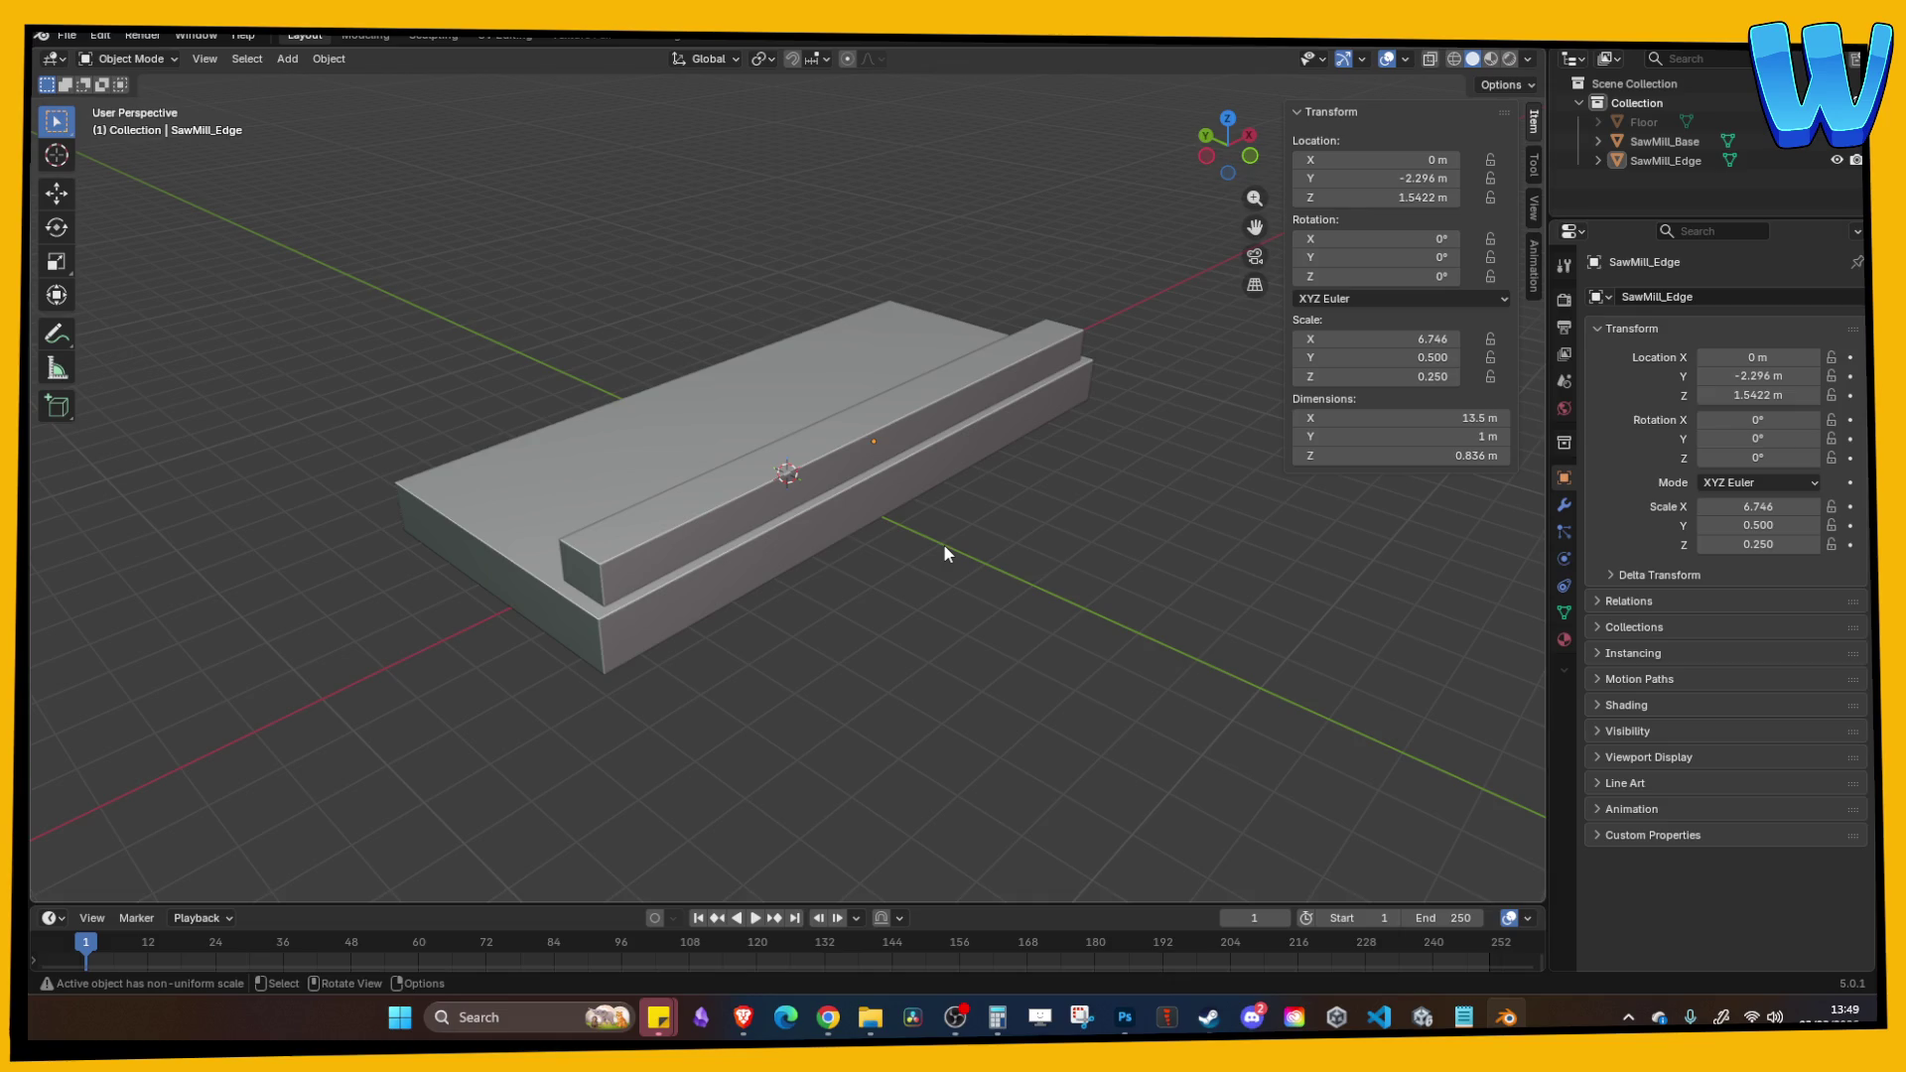
mouse_move(917, 557)
mouse_down()
mouse_move(880, 616)
mouse_move(850, 508)
mouse_up()
Step: Select SawMill_Edge and enter Edit Mode on its mesh
click(849, 511)
click(834, 474)
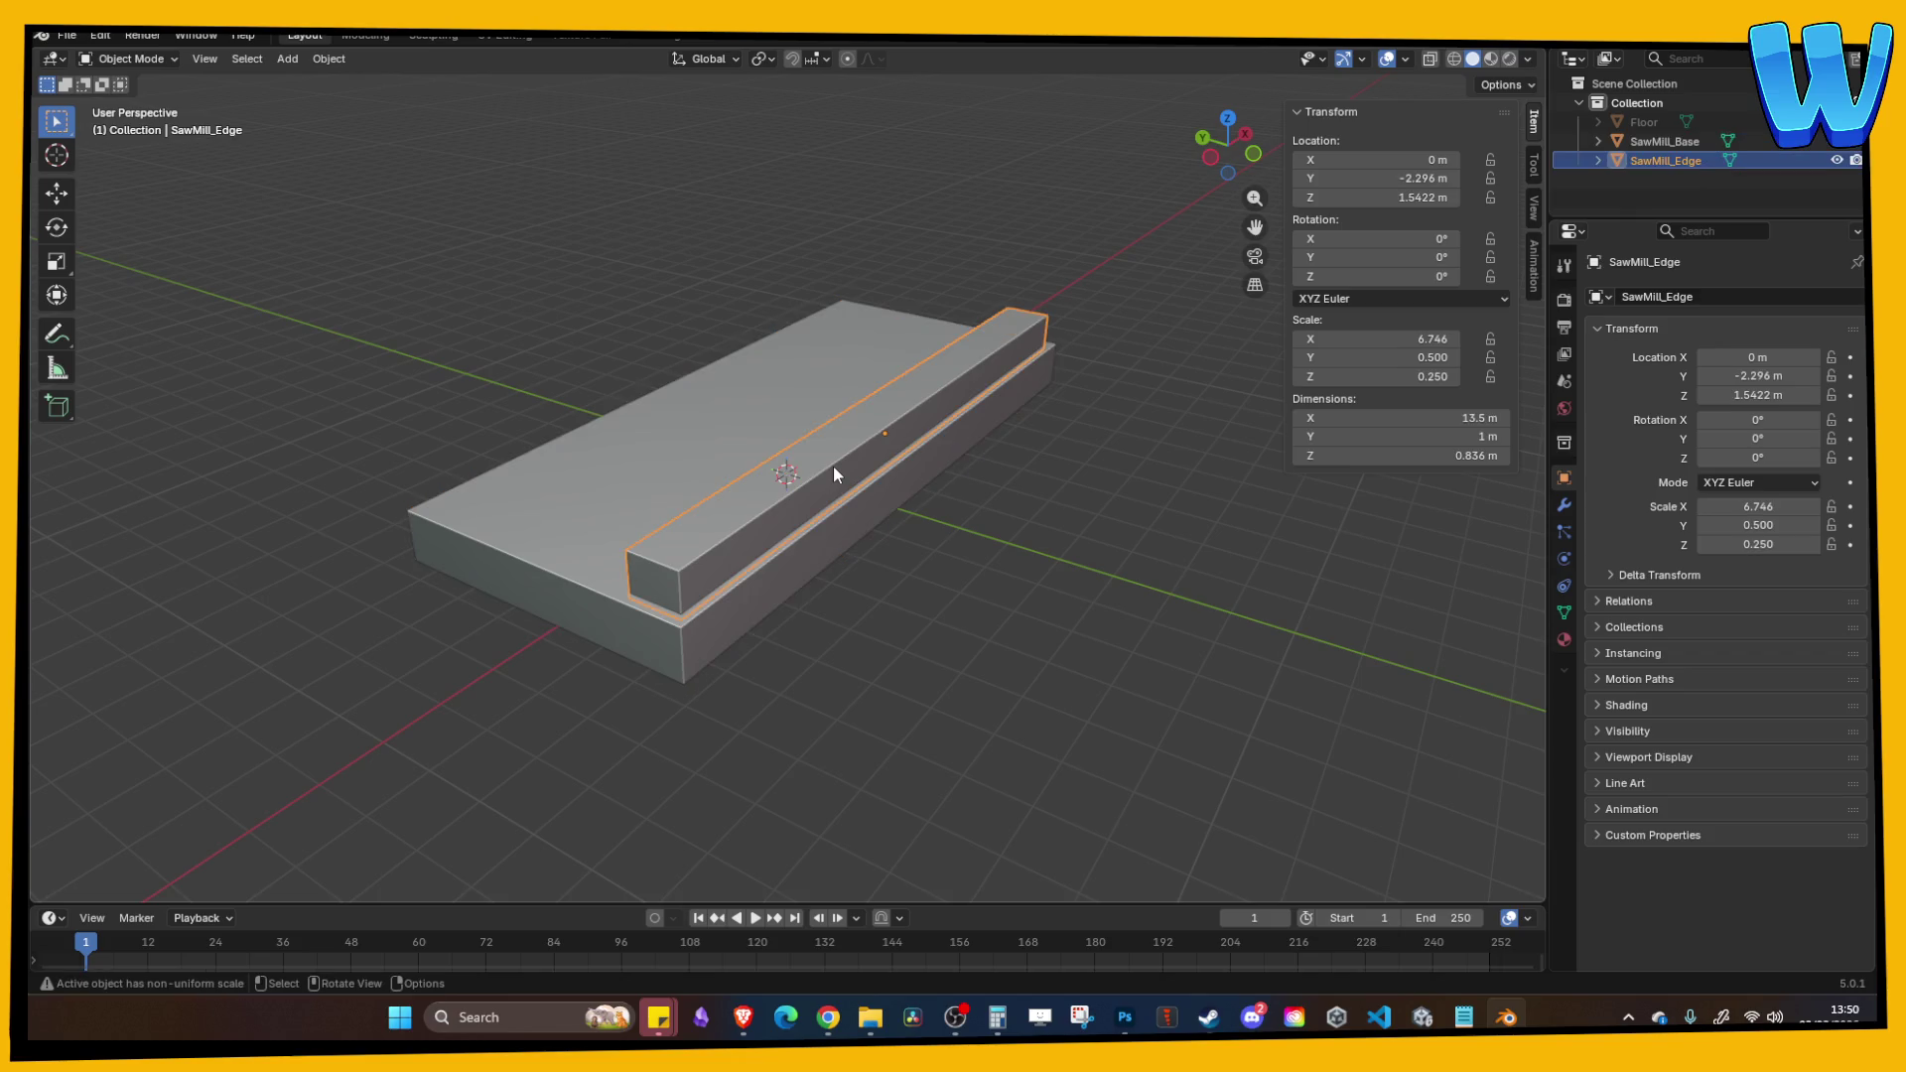
key(ctrl)
click(974, 546)
drag(974, 545, 872, 552)
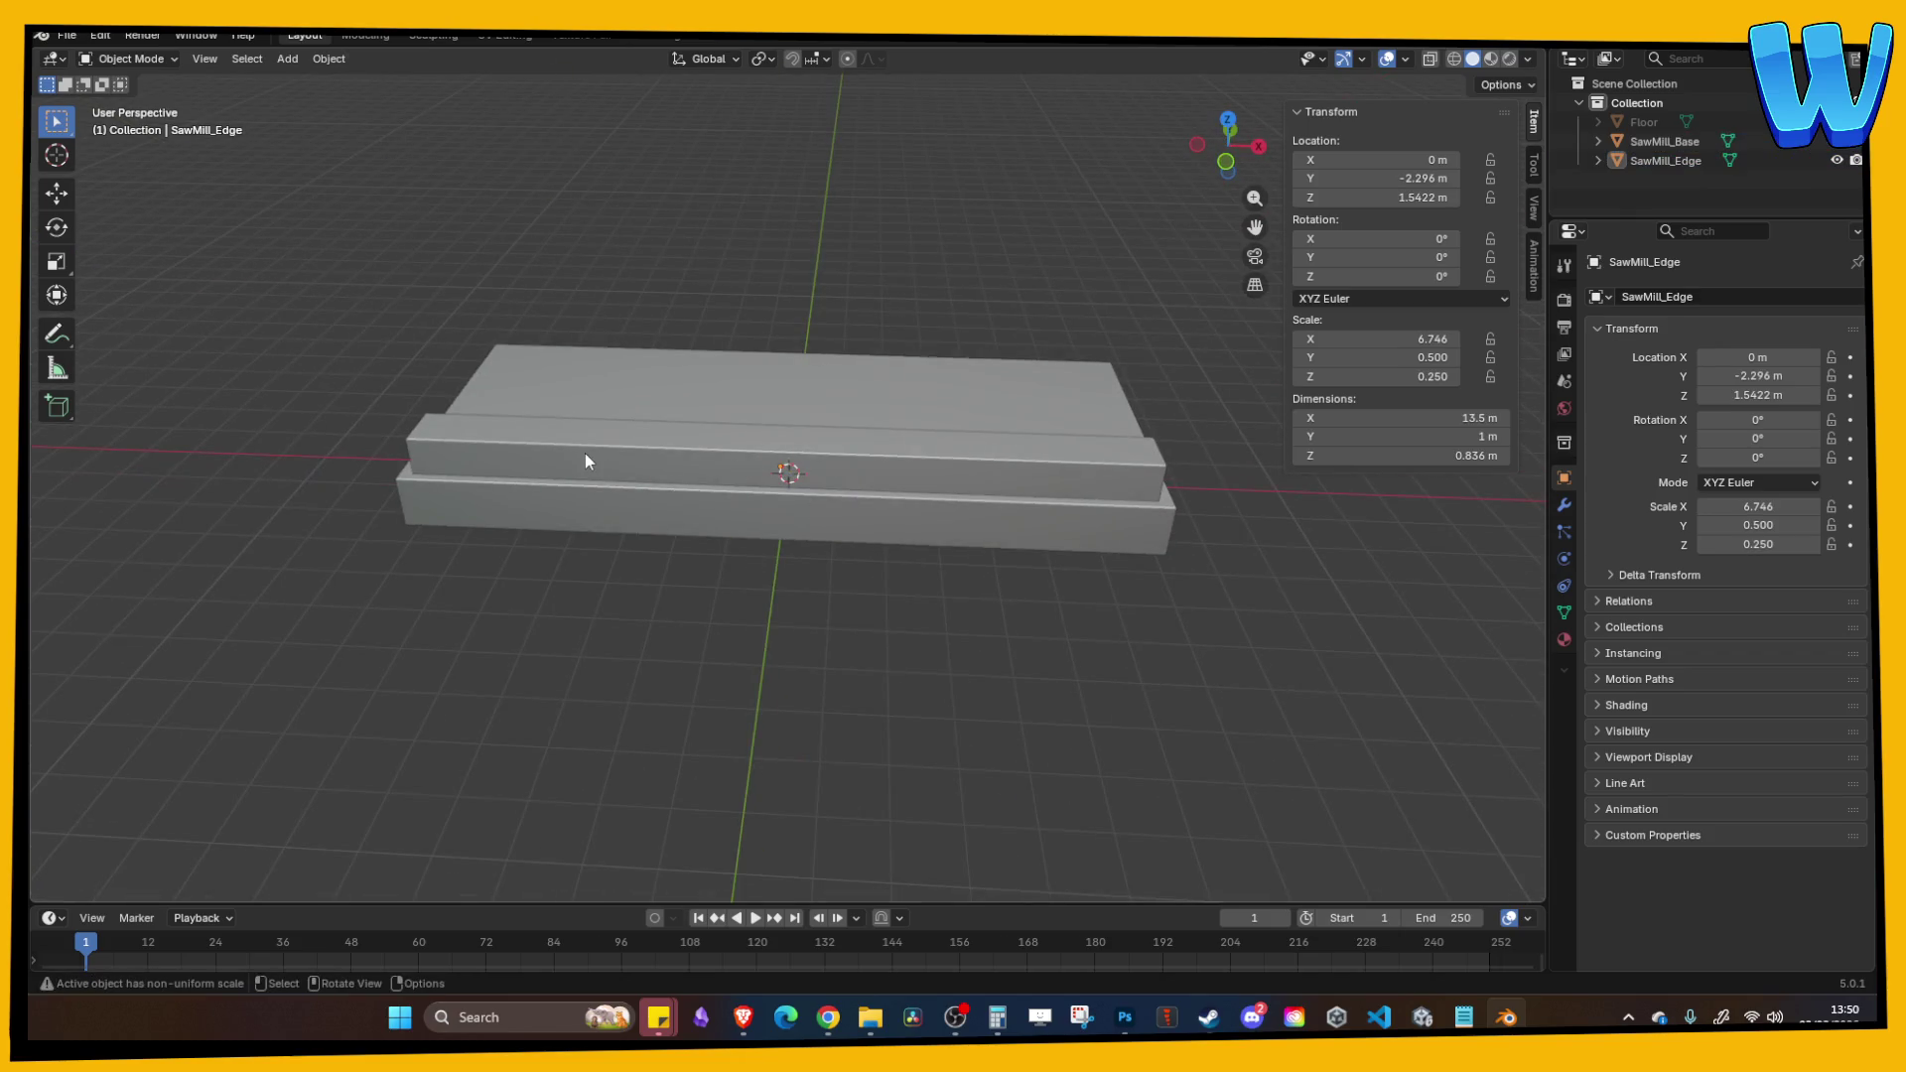
click(484, 457)
mouse_move(413, 412)
mouse_down()
mouse_move(433, 313)
mouse_move(270, 281)
mouse_up()
key(Tab)
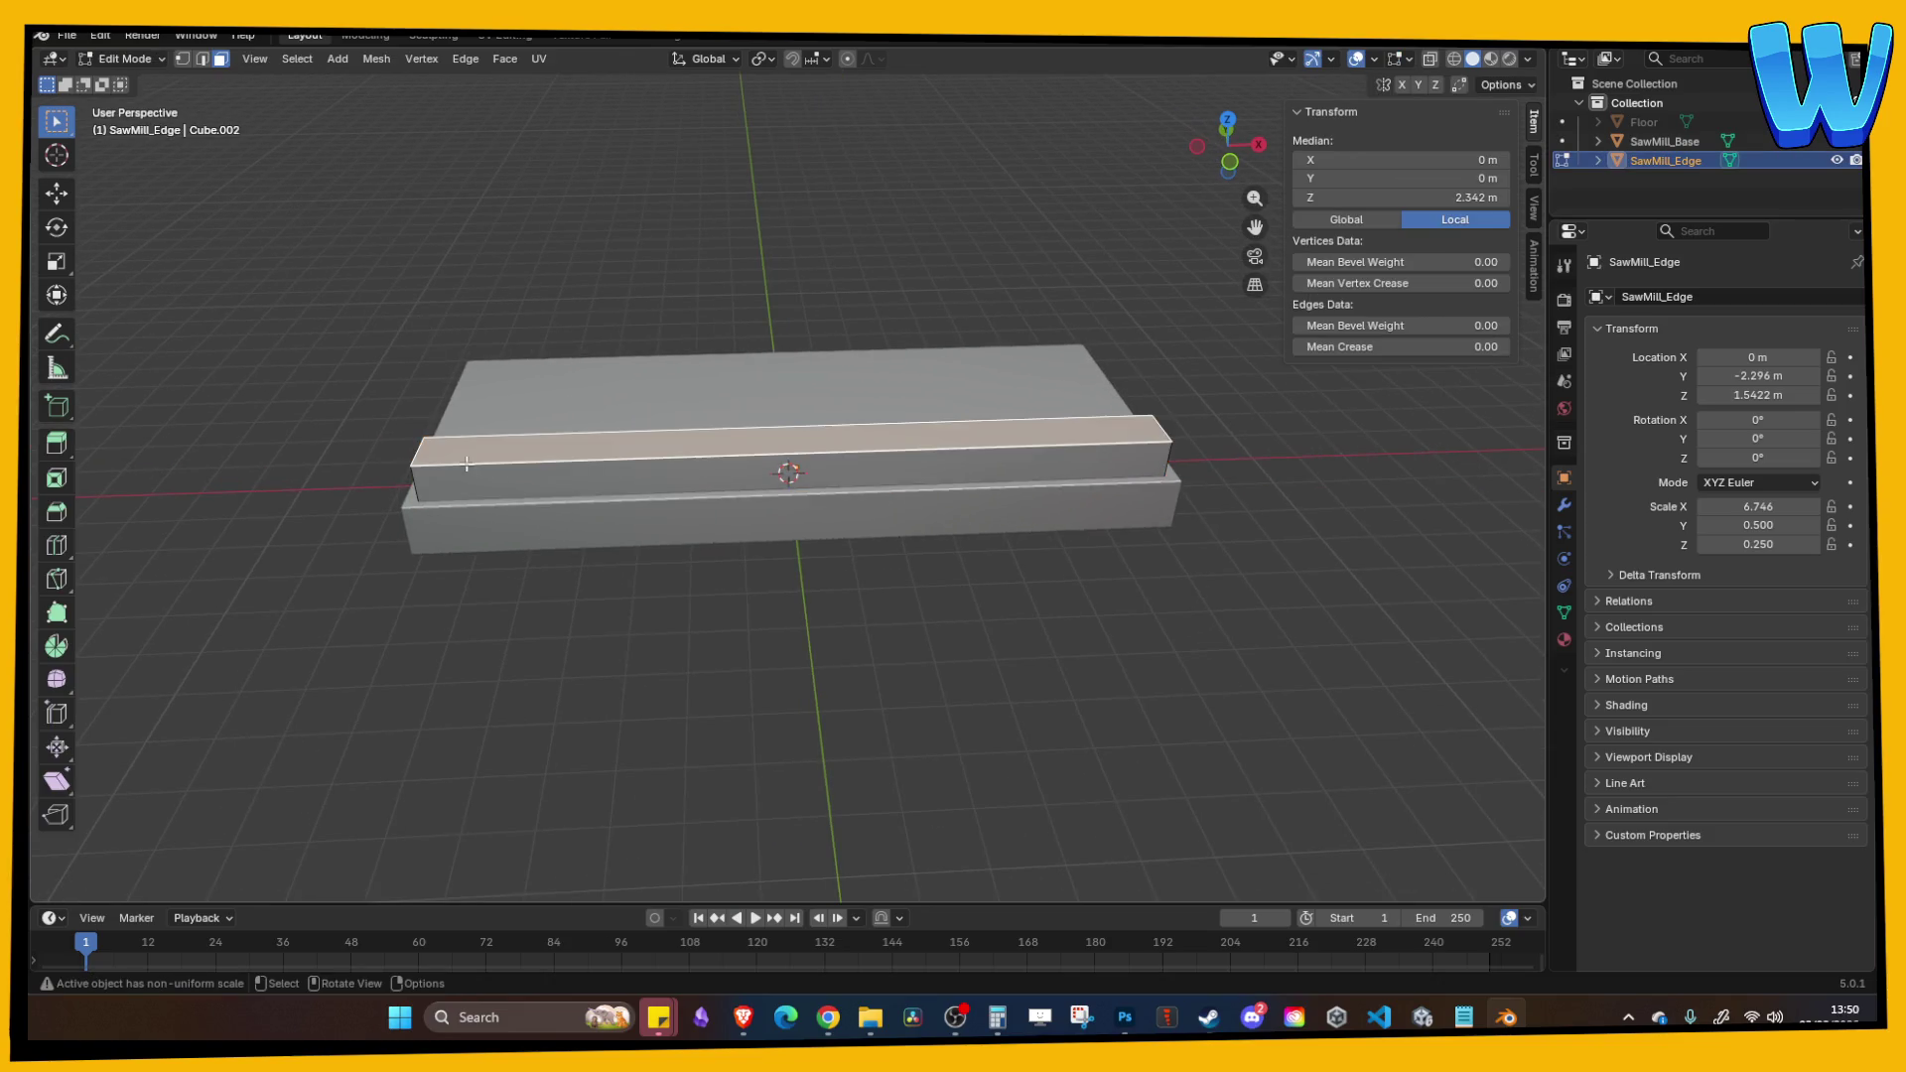
Step: Add a loop cut across the middle of the edge beam
click(63, 552)
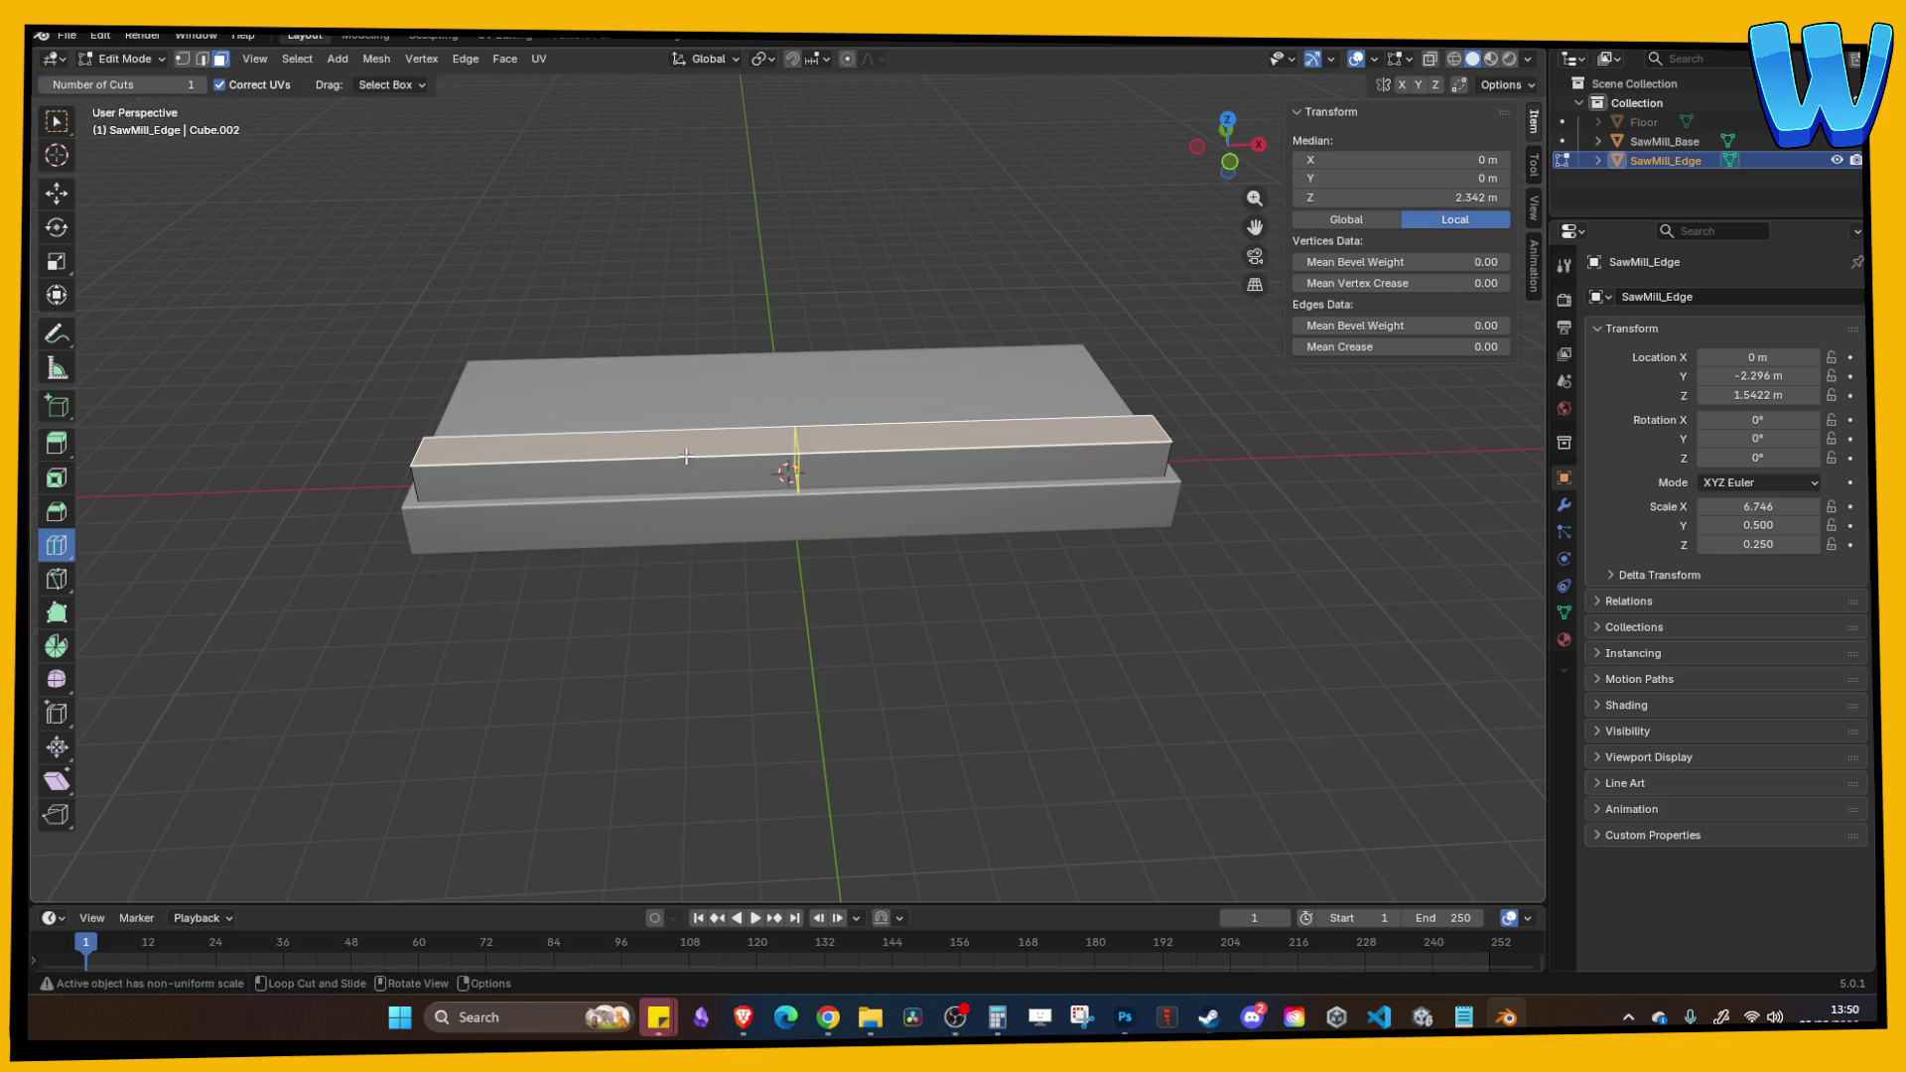
key(Tab)
key(Tab)
click(695, 451)
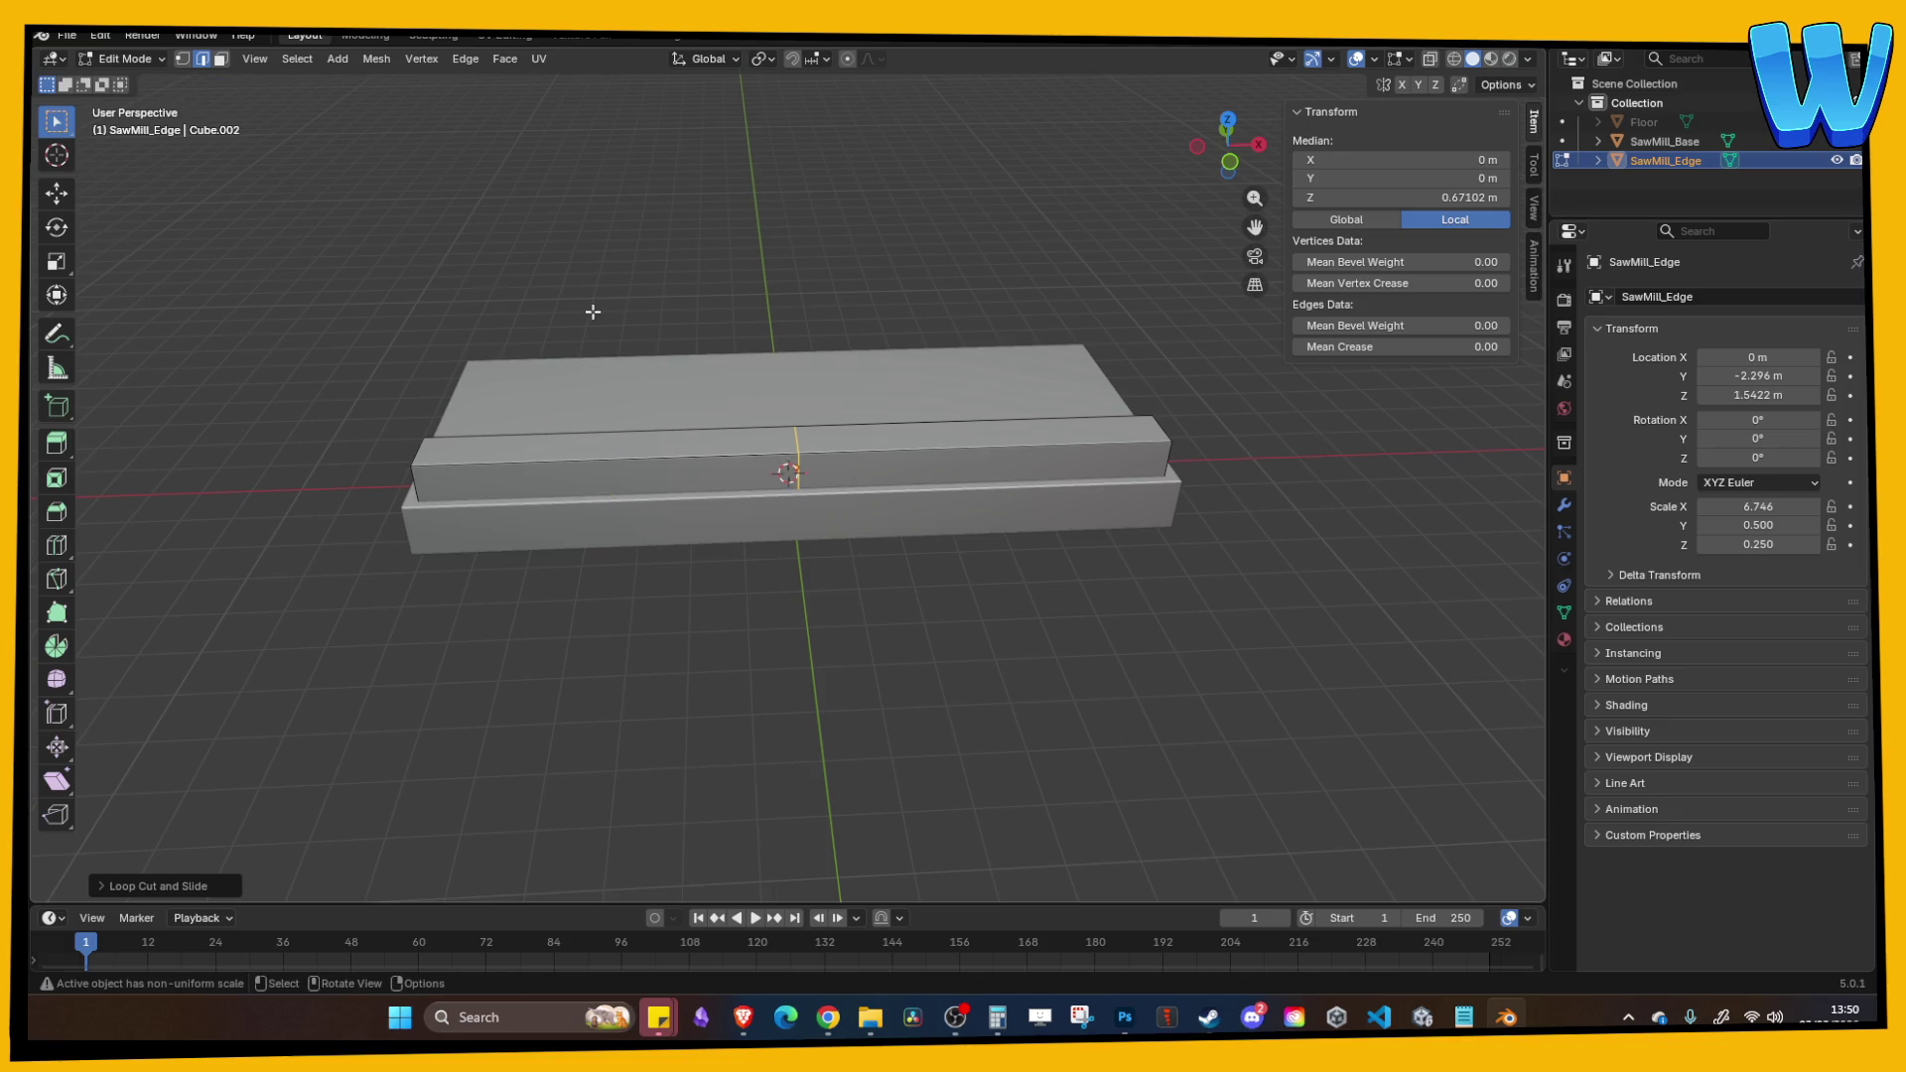
Step: Delete the right half's faces, including the leftover end face, and return to Object Mode
key(Tab)
key(Tab)
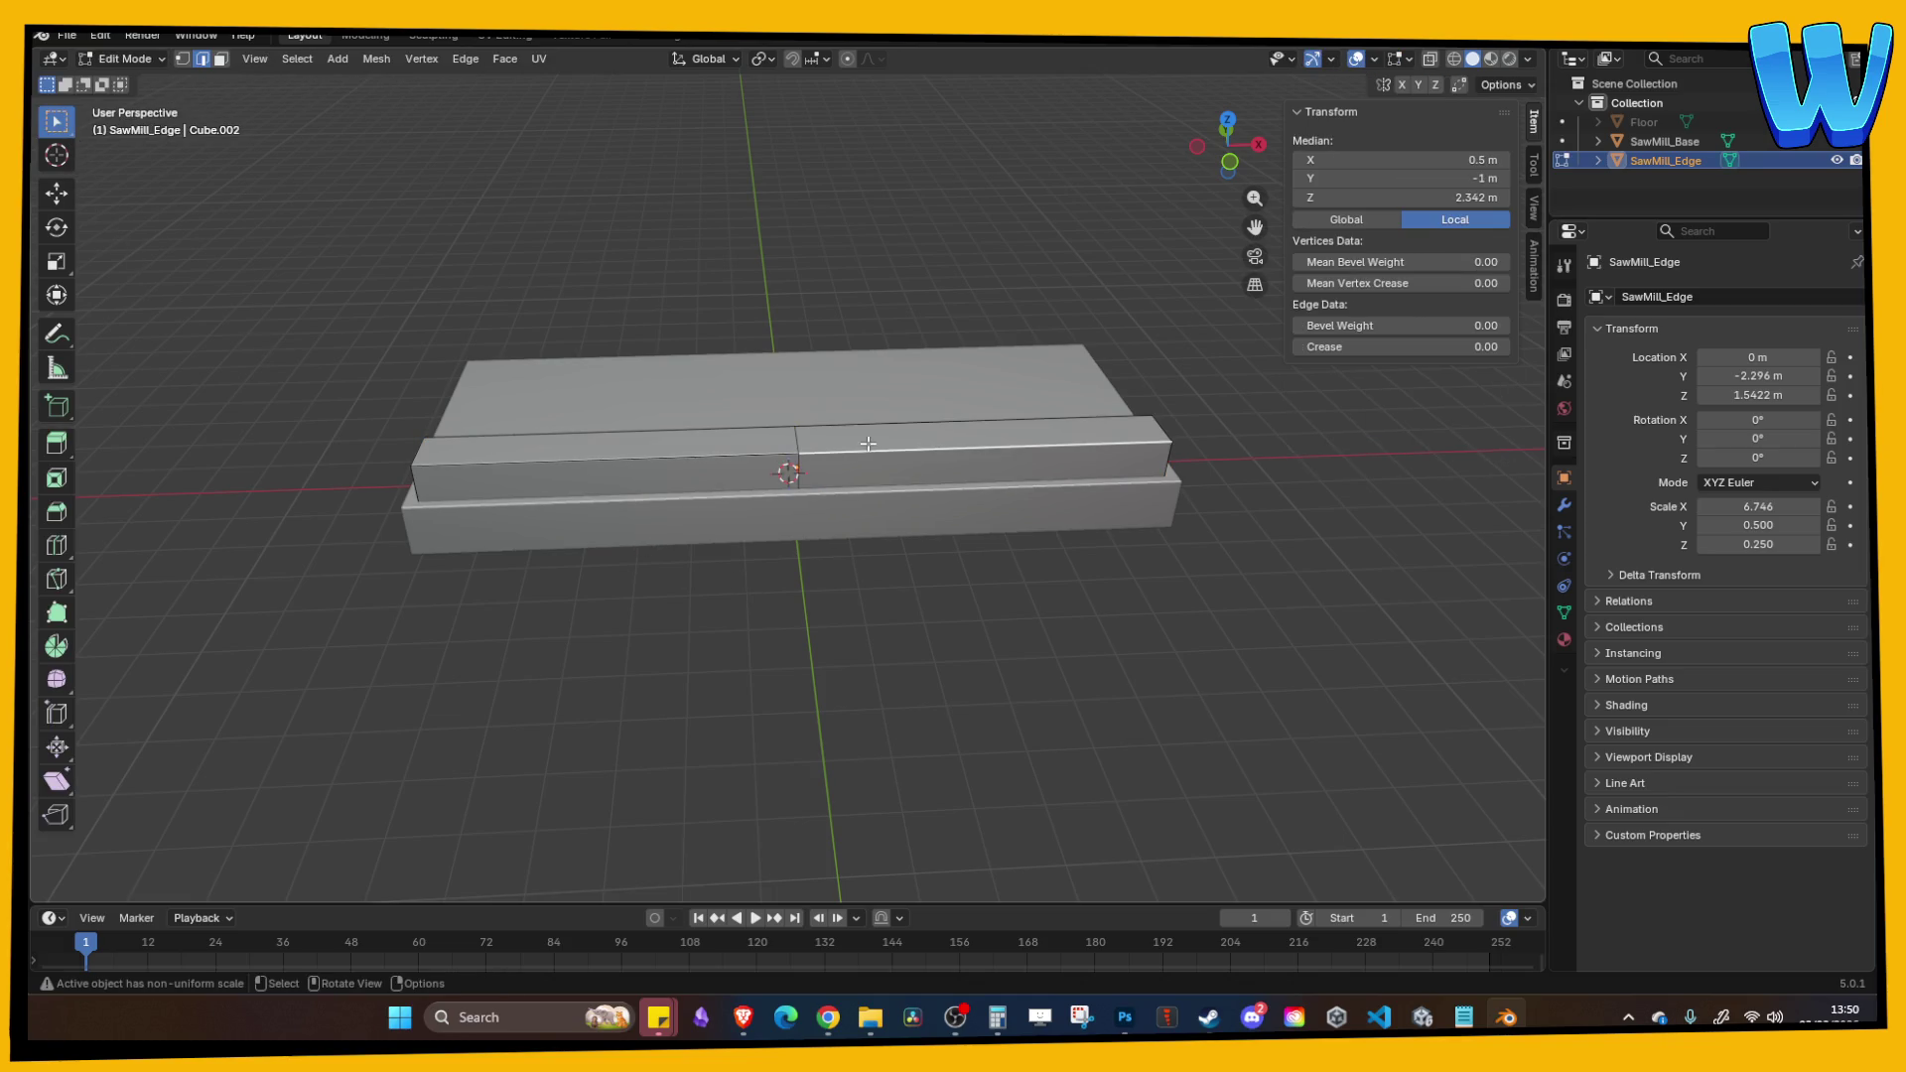
click(220, 60)
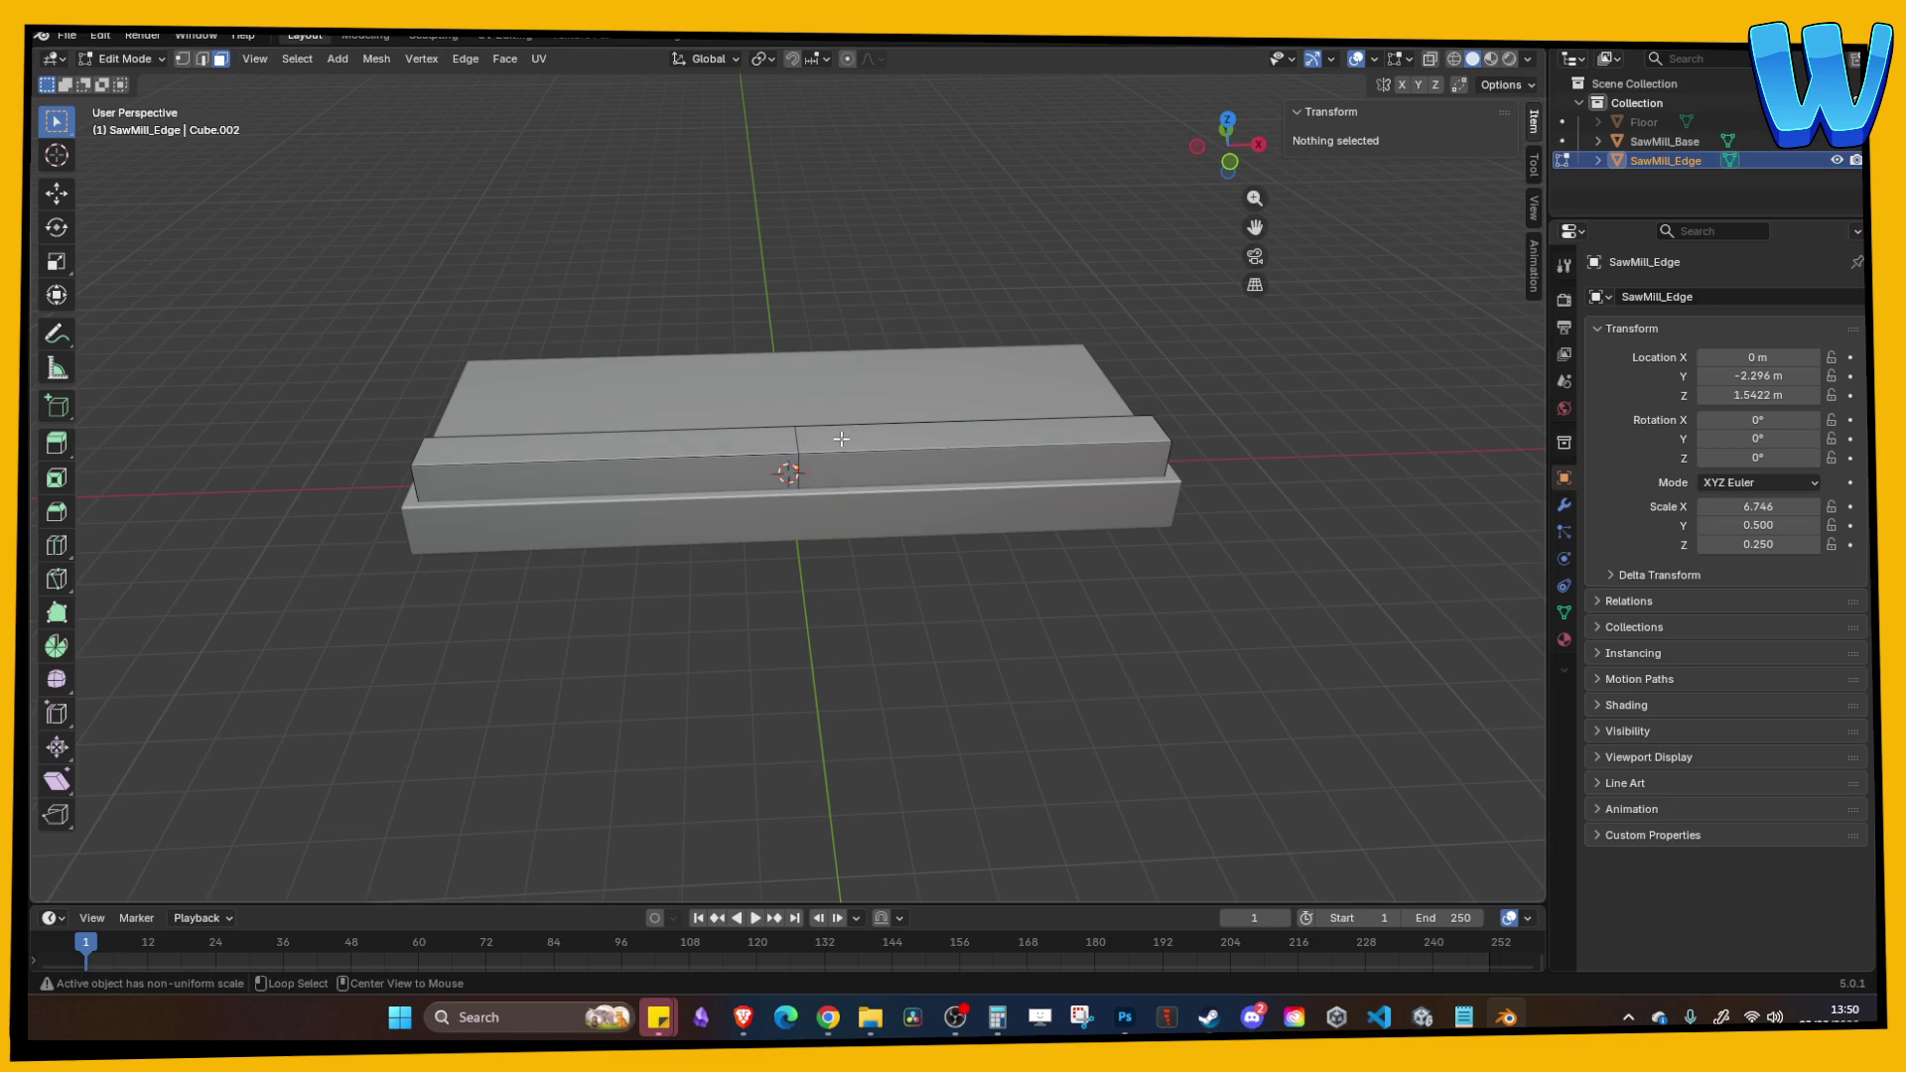
click(882, 438)
key(x)
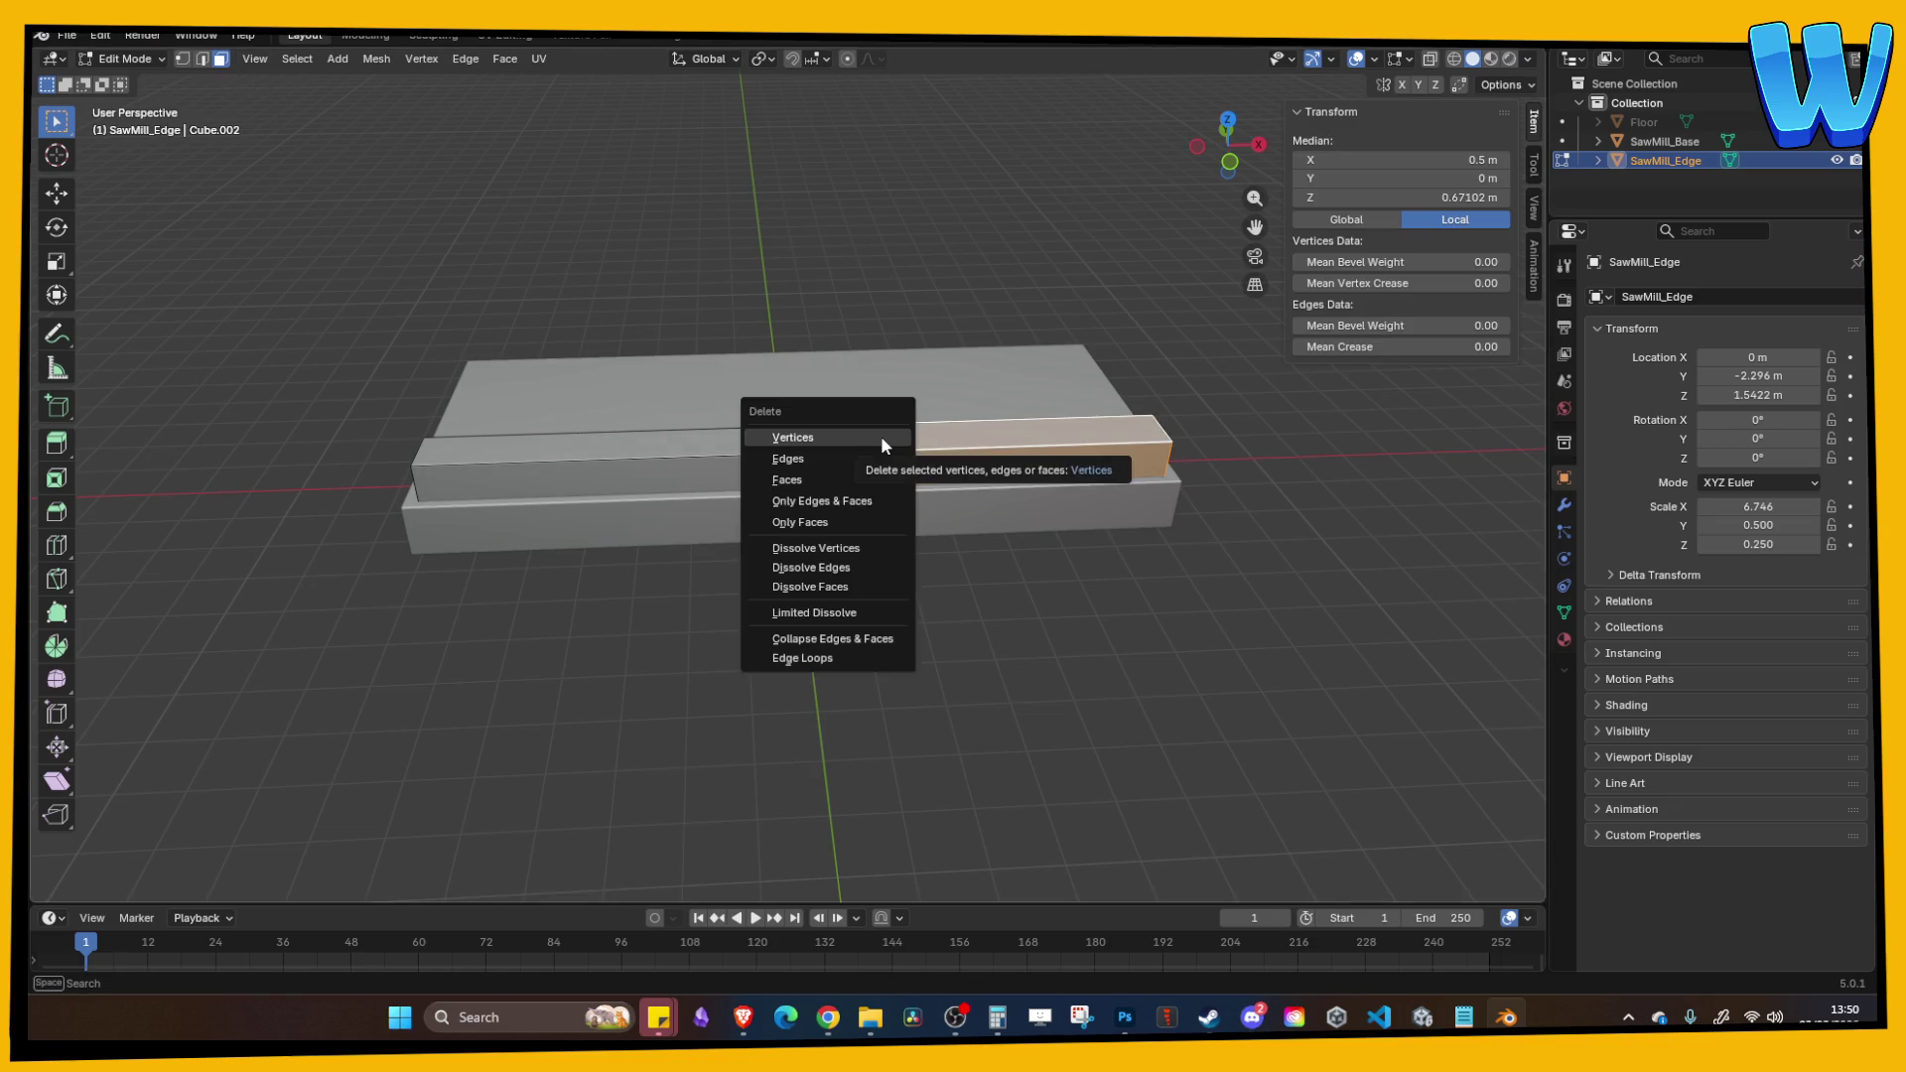
click(834, 483)
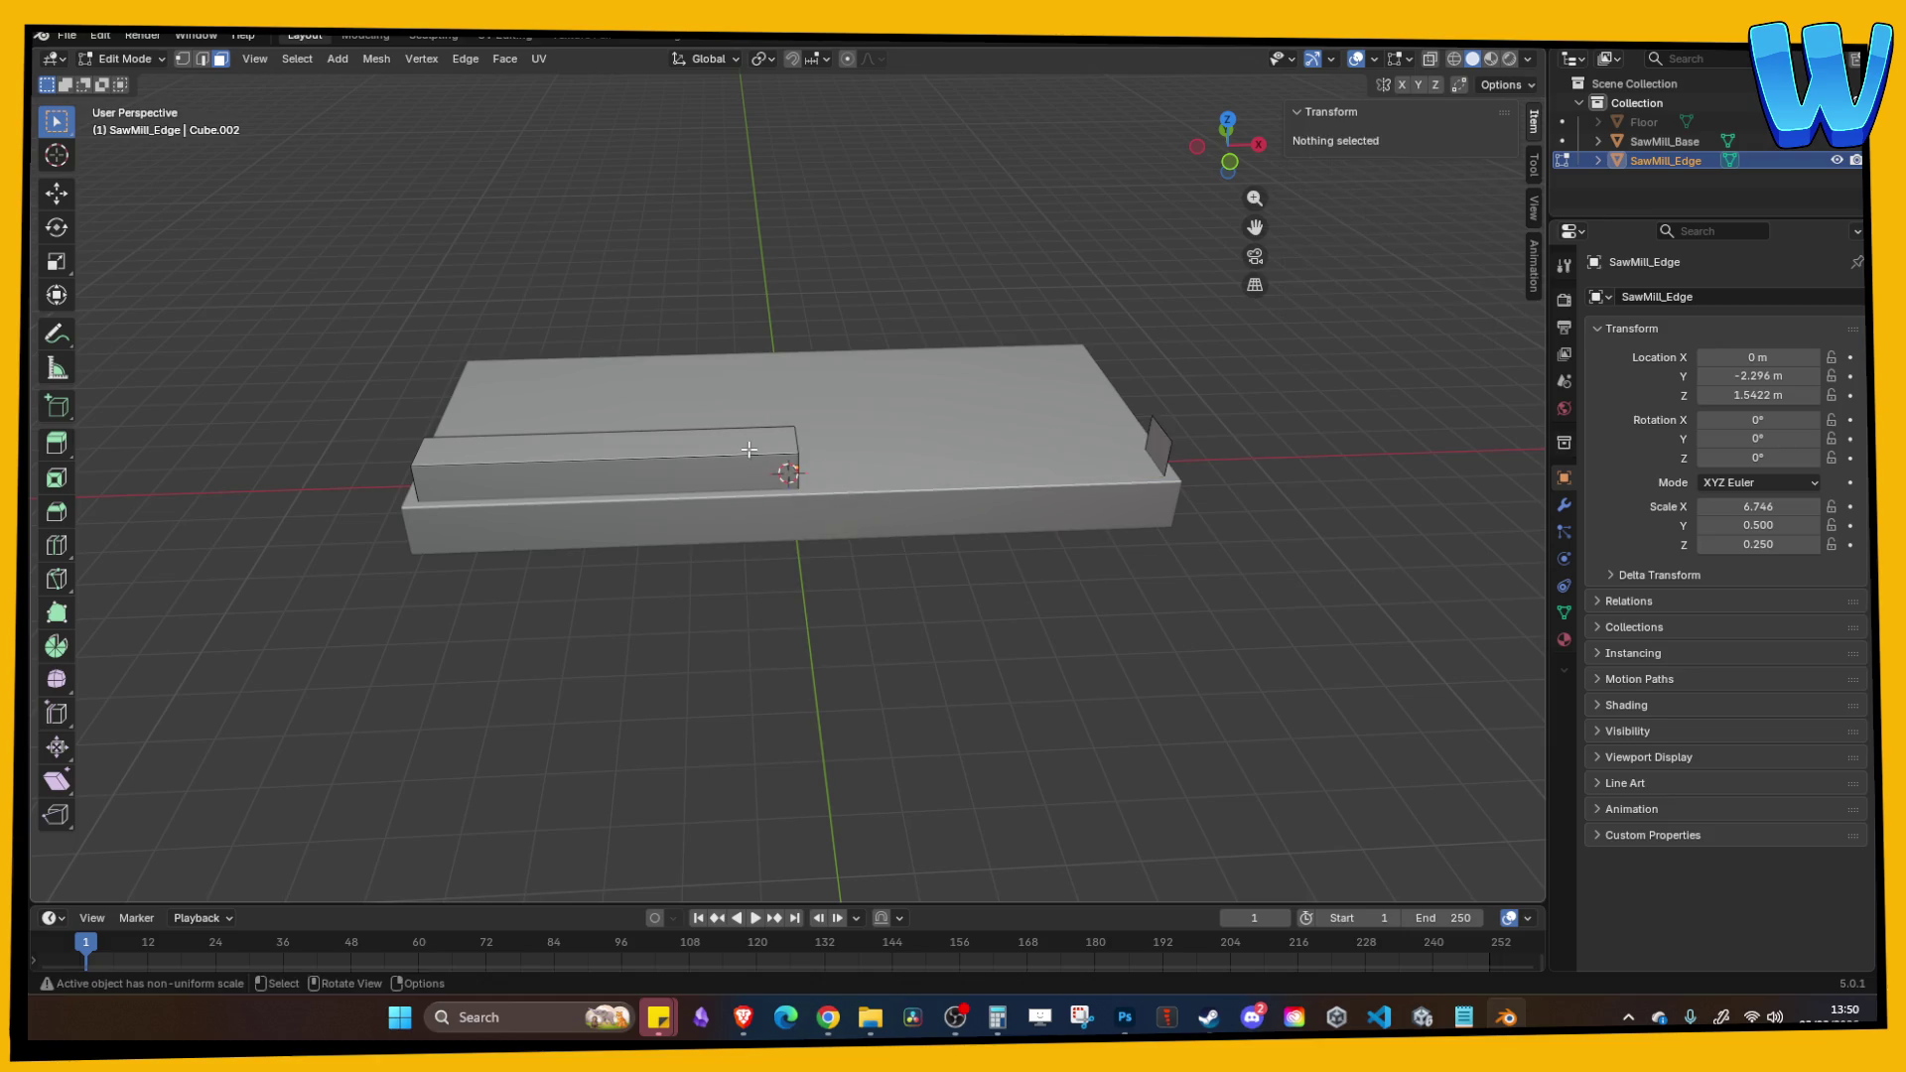
click(1169, 446)
key(x)
click(1168, 443)
click(676, 457)
key(Tab)
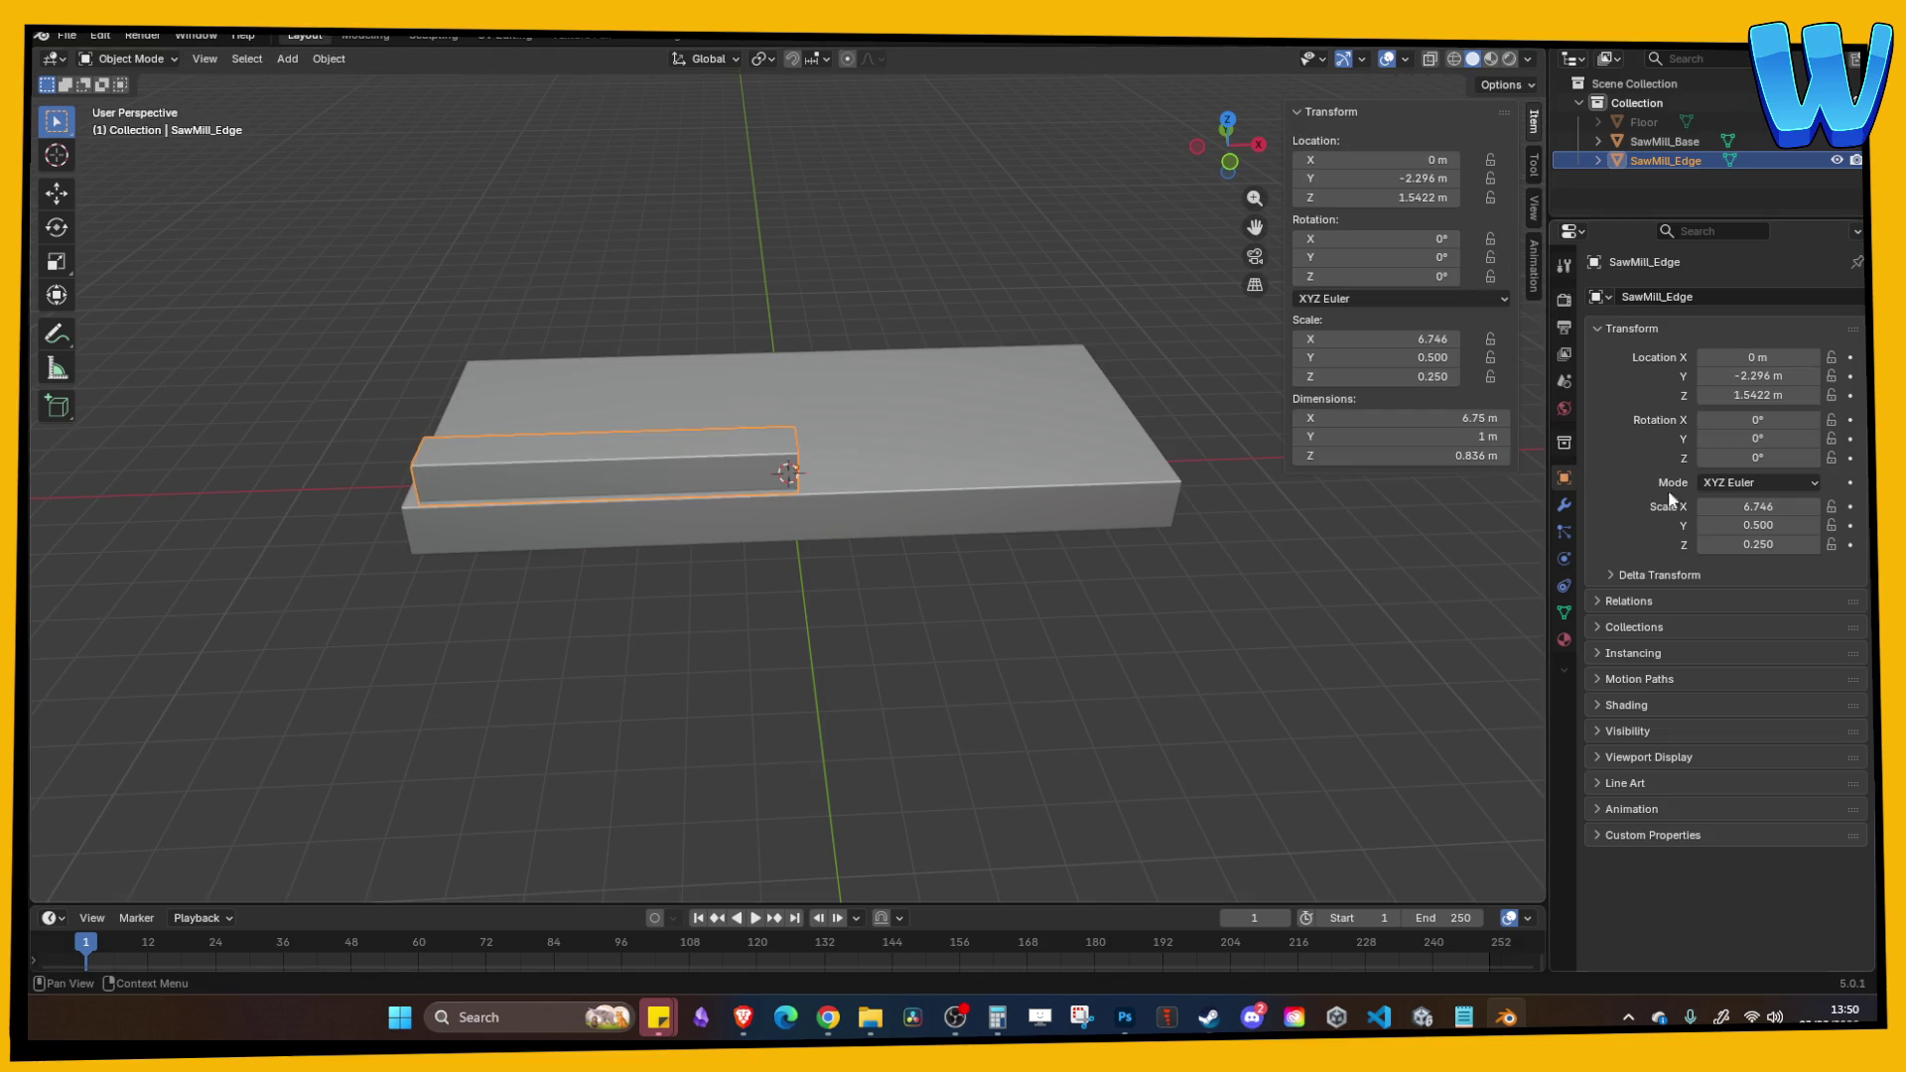
click(1616, 328)
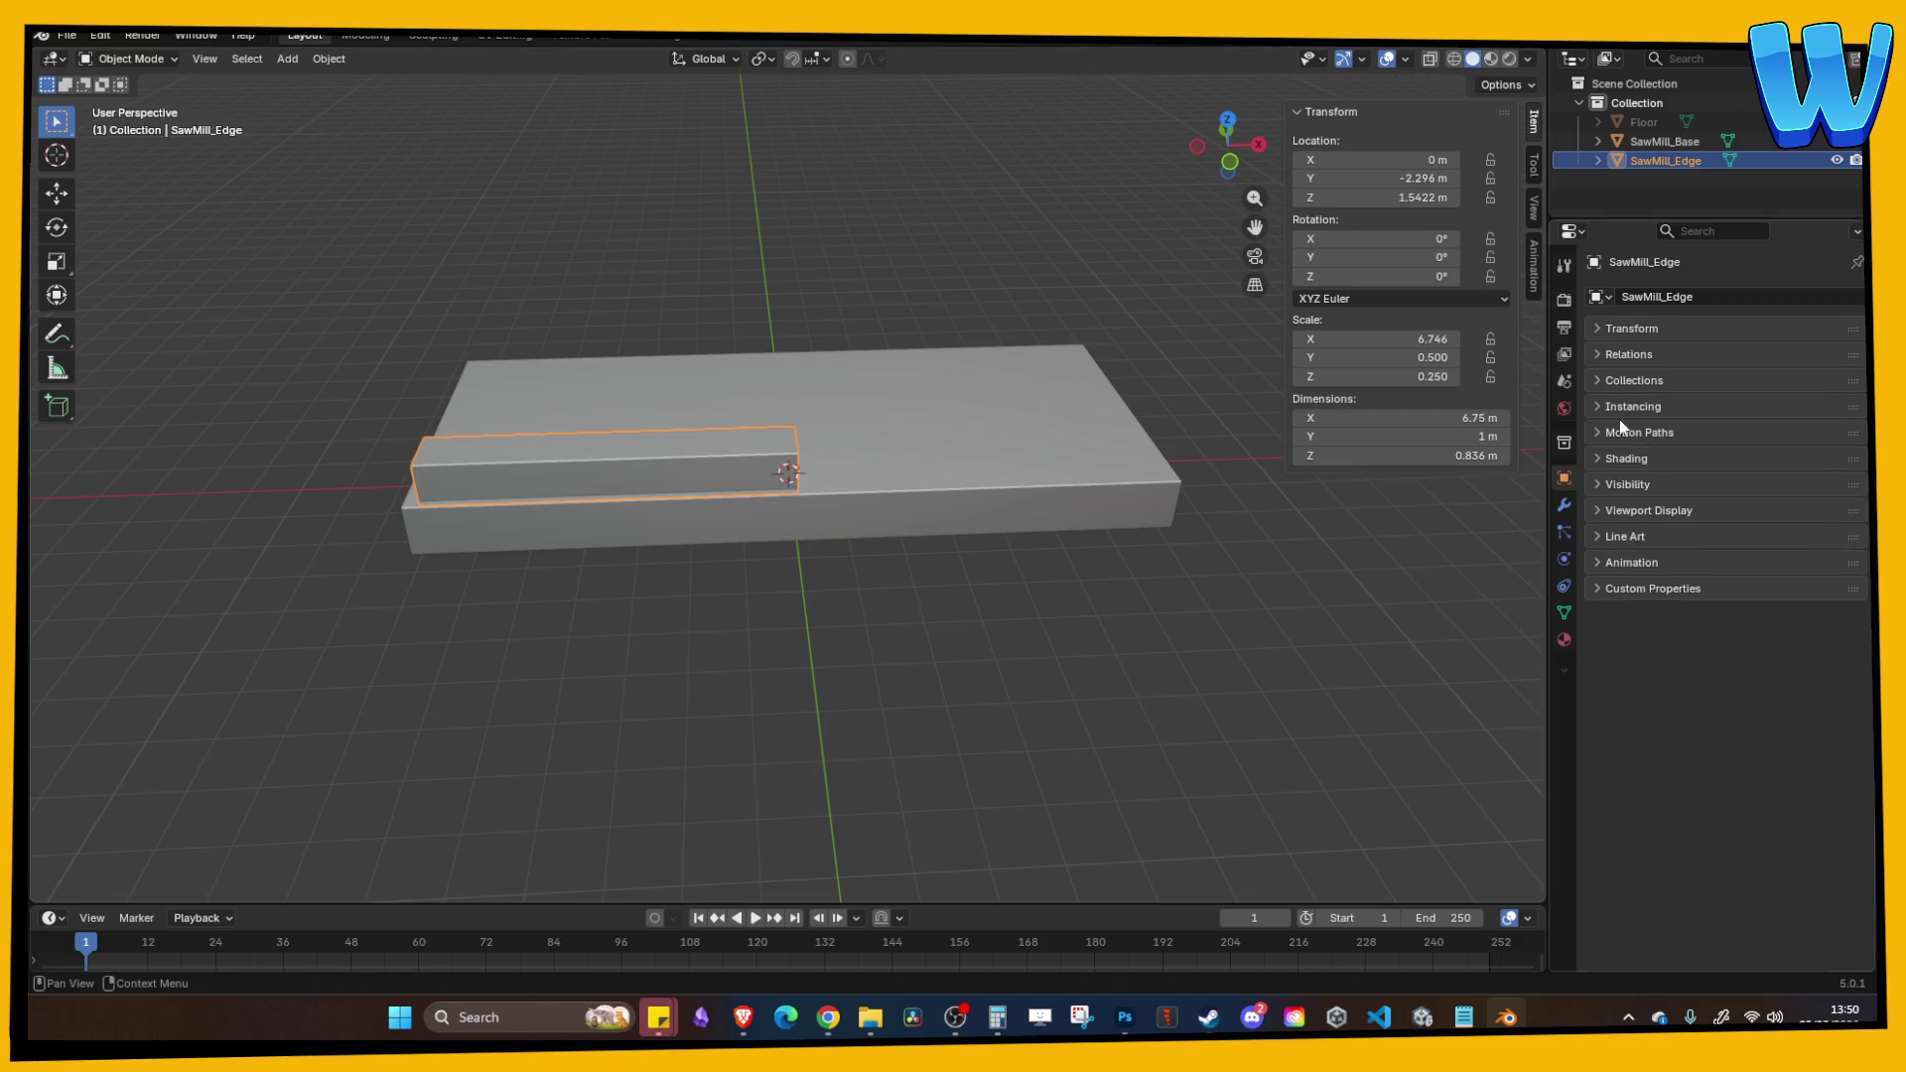
Step: Add a Mirror modifier to SawMill_Edge with Clipping enabled
click(1565, 505)
click(1653, 296)
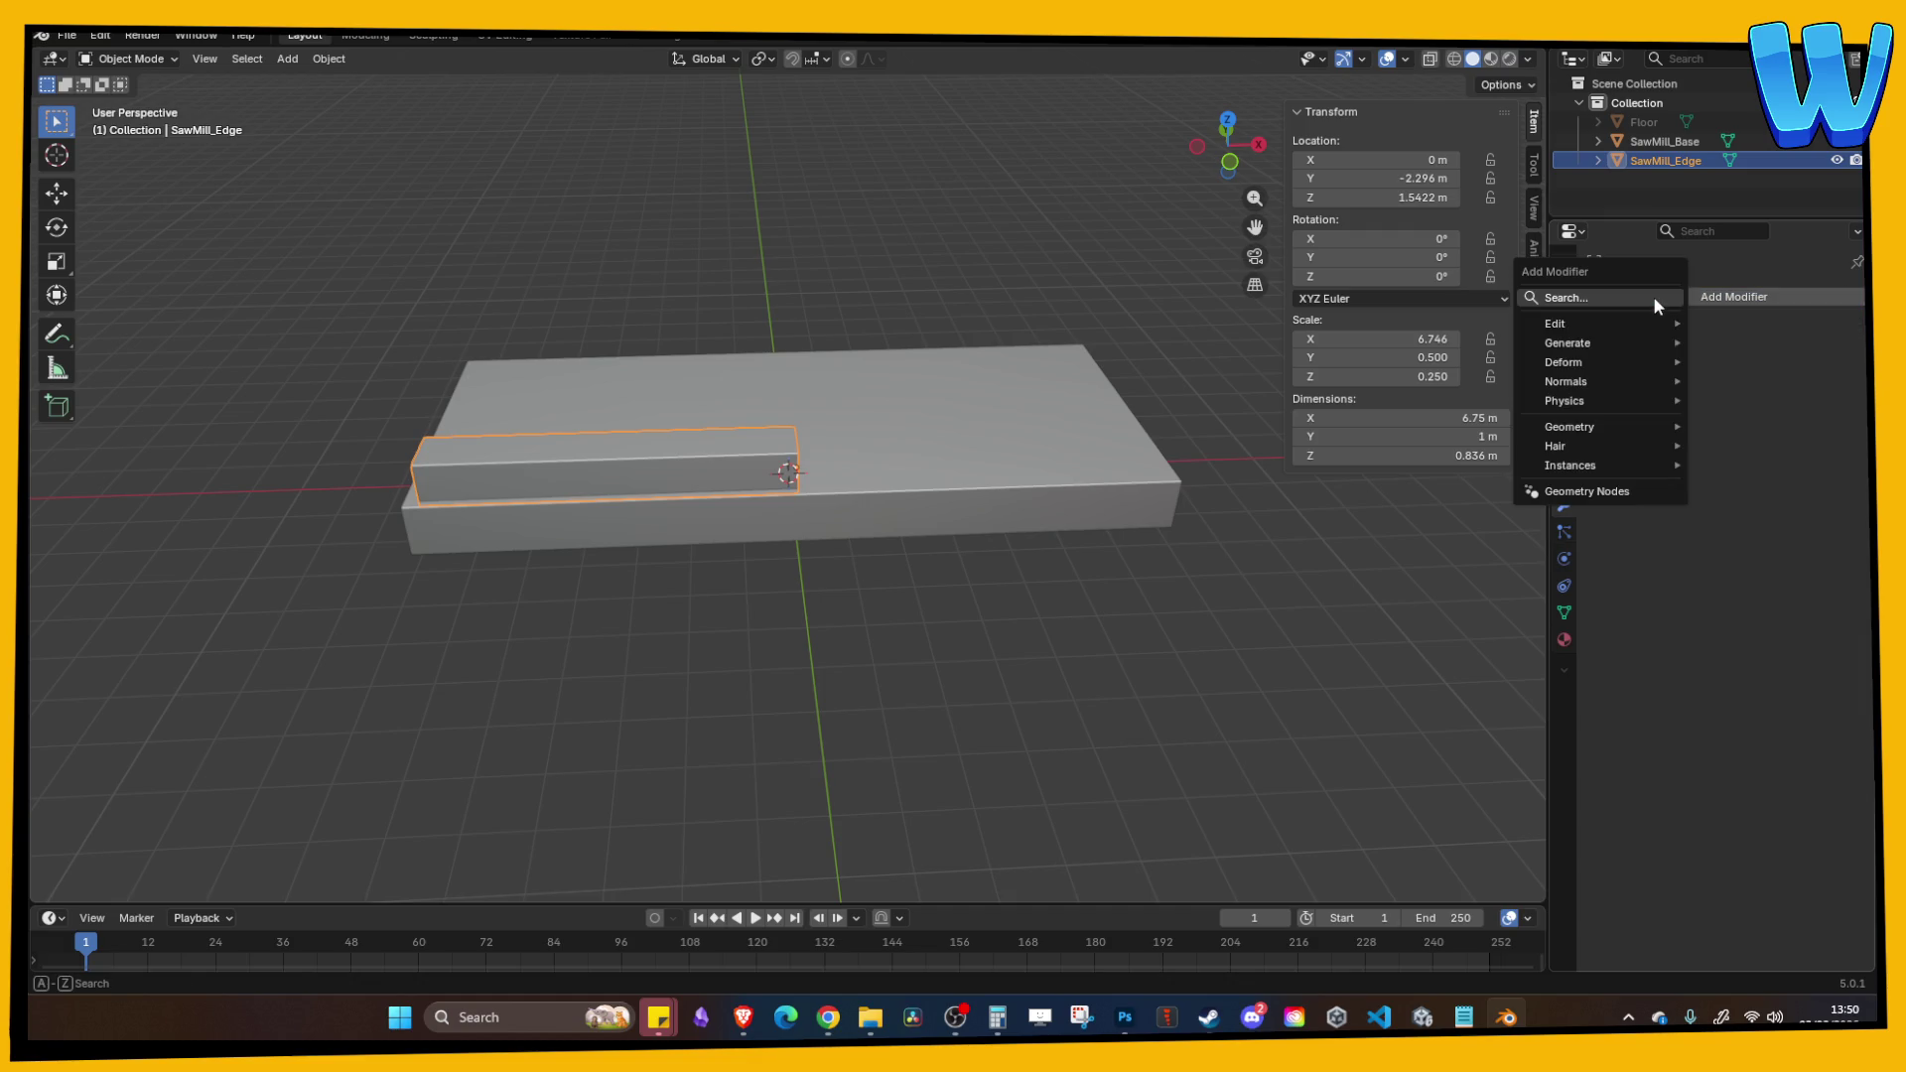
text(mirror)
key(Return)
click(1704, 450)
Step: Add a loop cut near the beam's left end in Edit Mode
key(Tab)
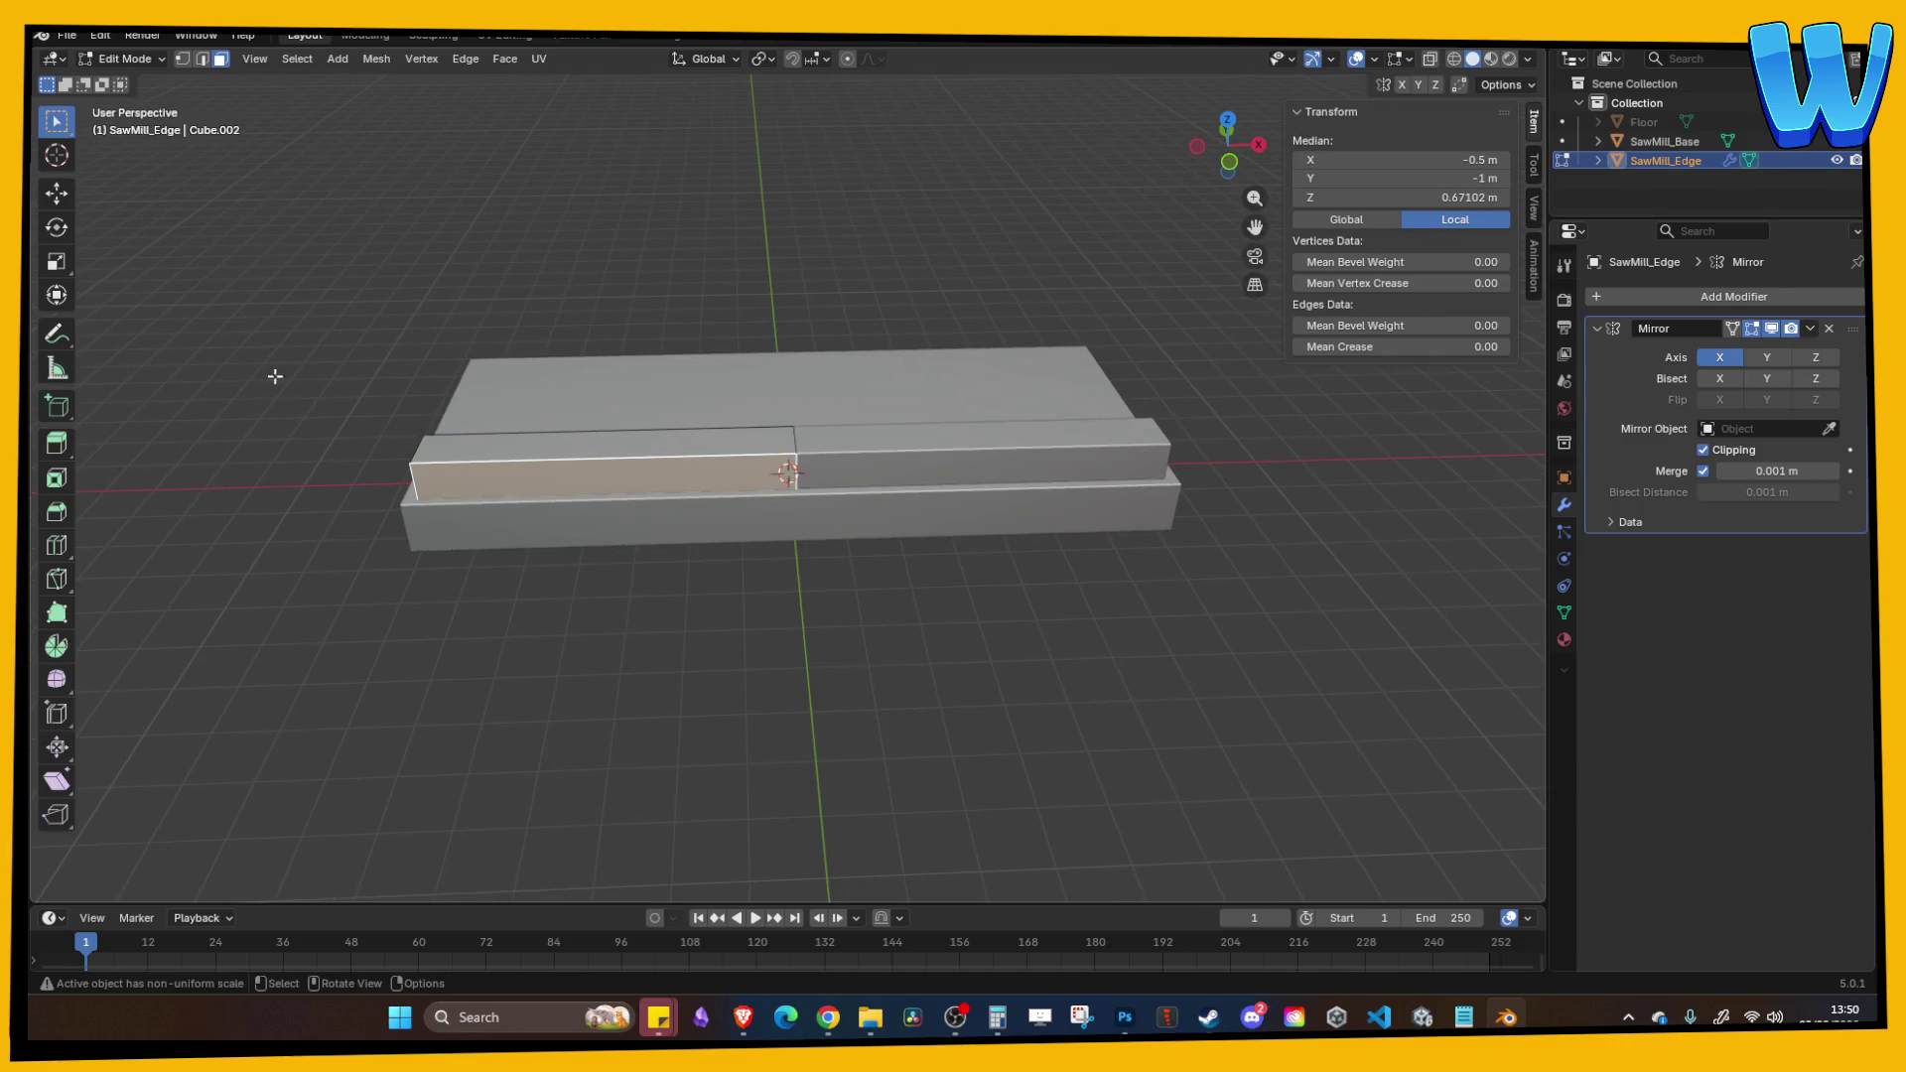
click(57, 545)
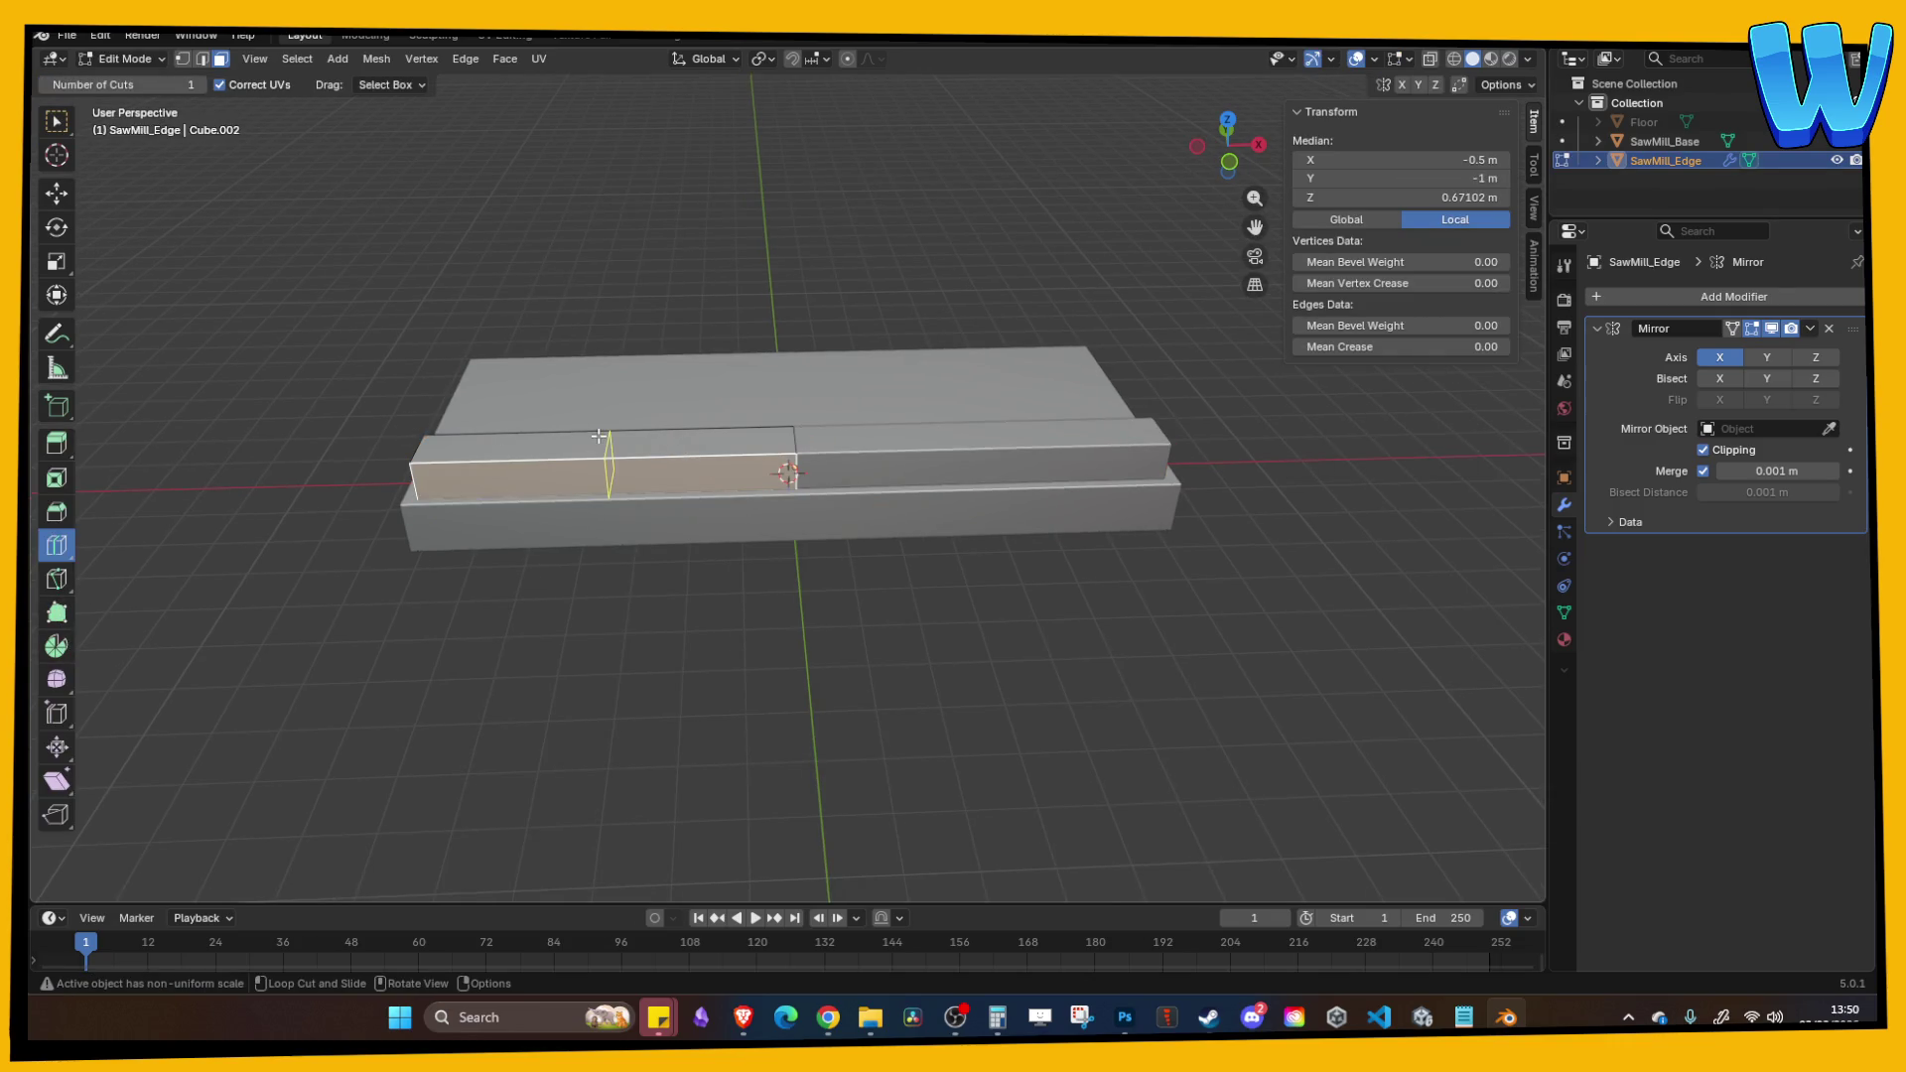
drag(598, 436, 467, 437)
key(Tab)
key(Tab)
Step: Extrude the end face band and scale it on Y/Z into a thicker collar block
click(56, 121)
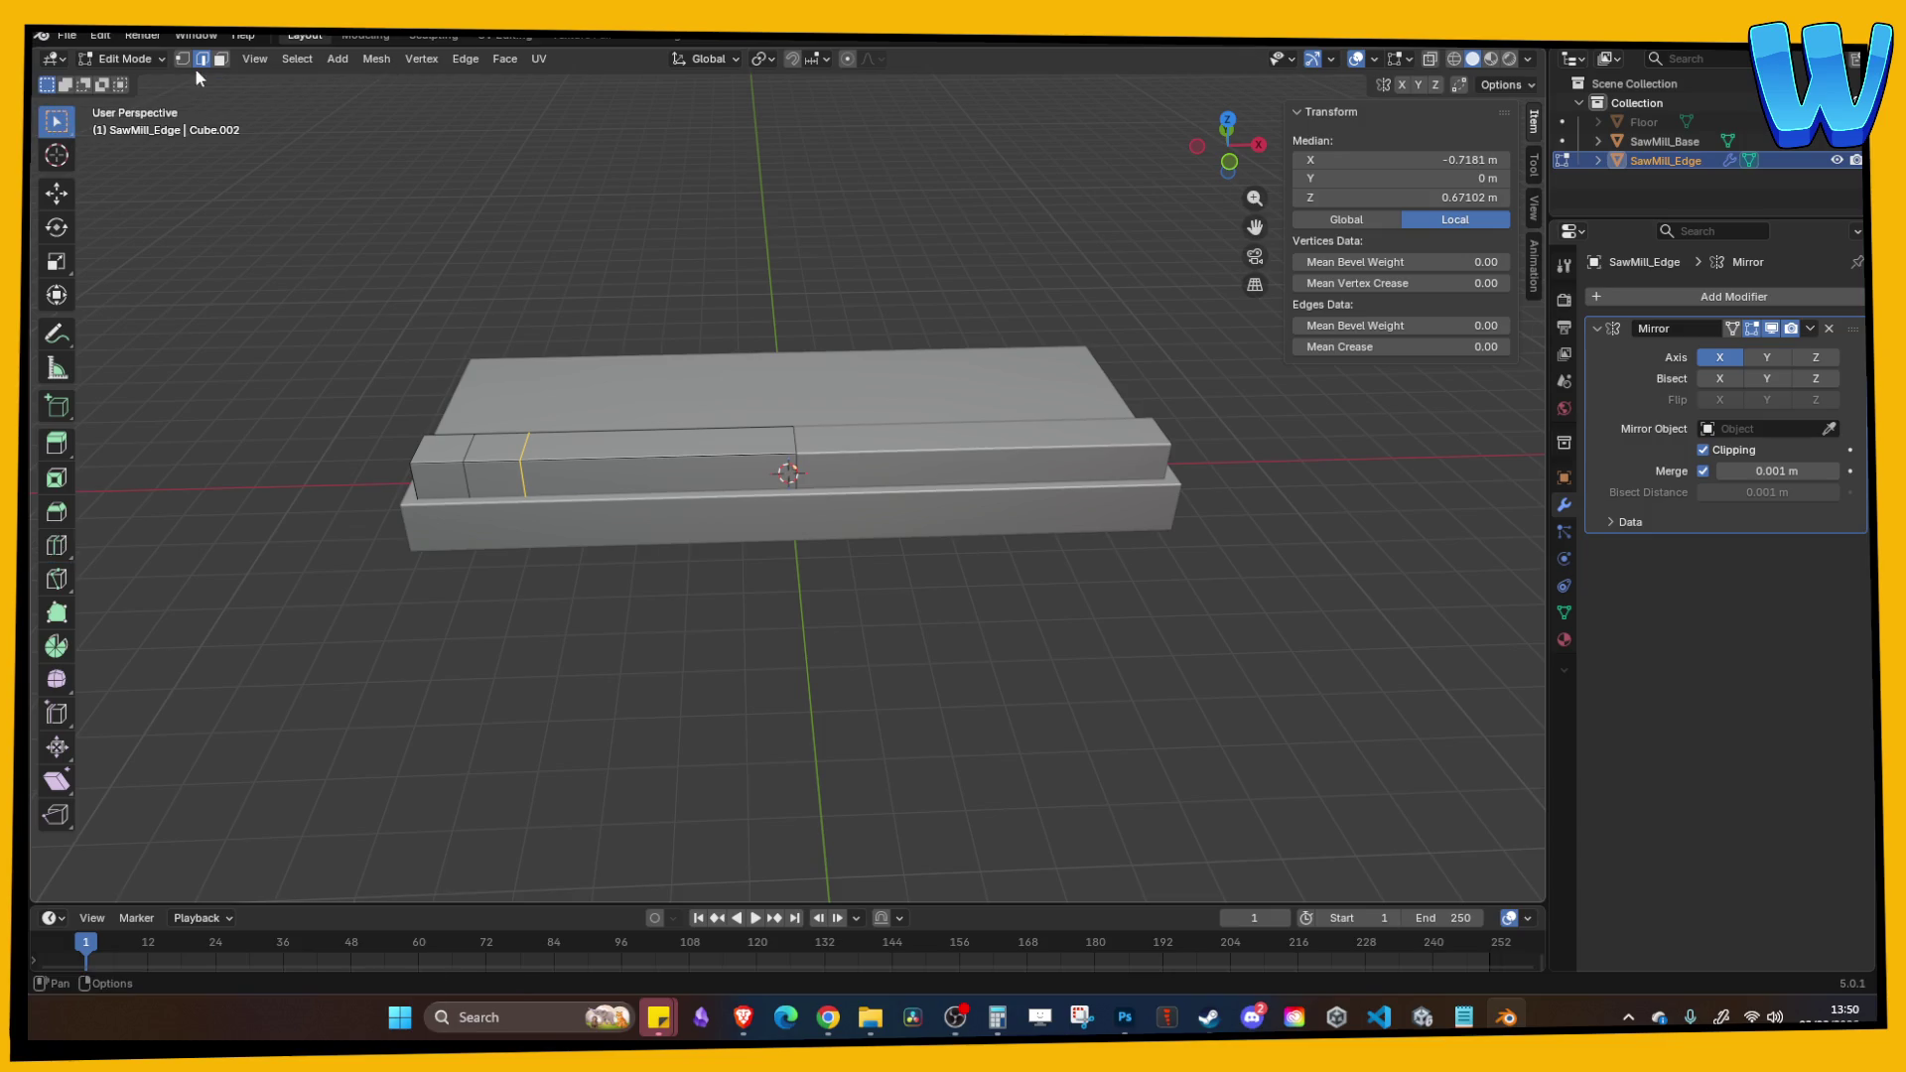
click(220, 59)
click(499, 453)
key(e)
right_click(499, 452)
key(s)
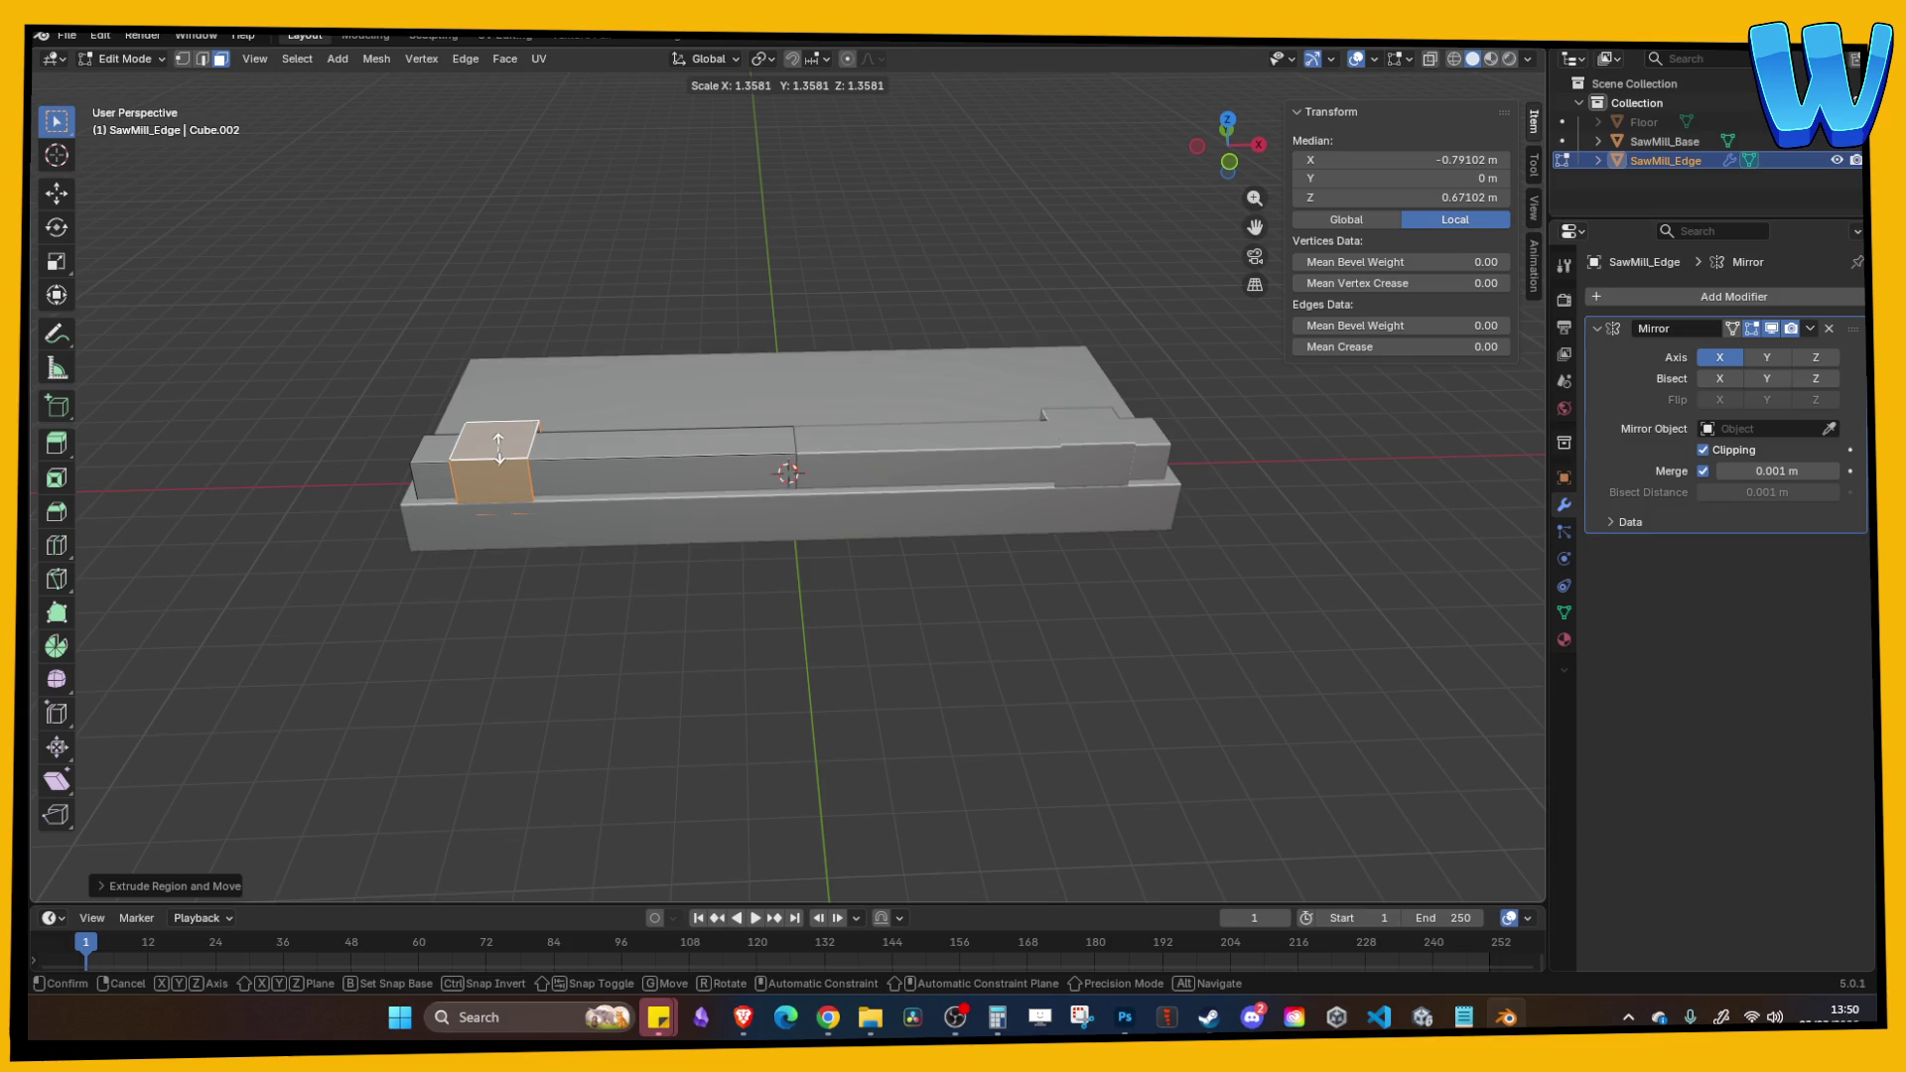
key(shift+x)
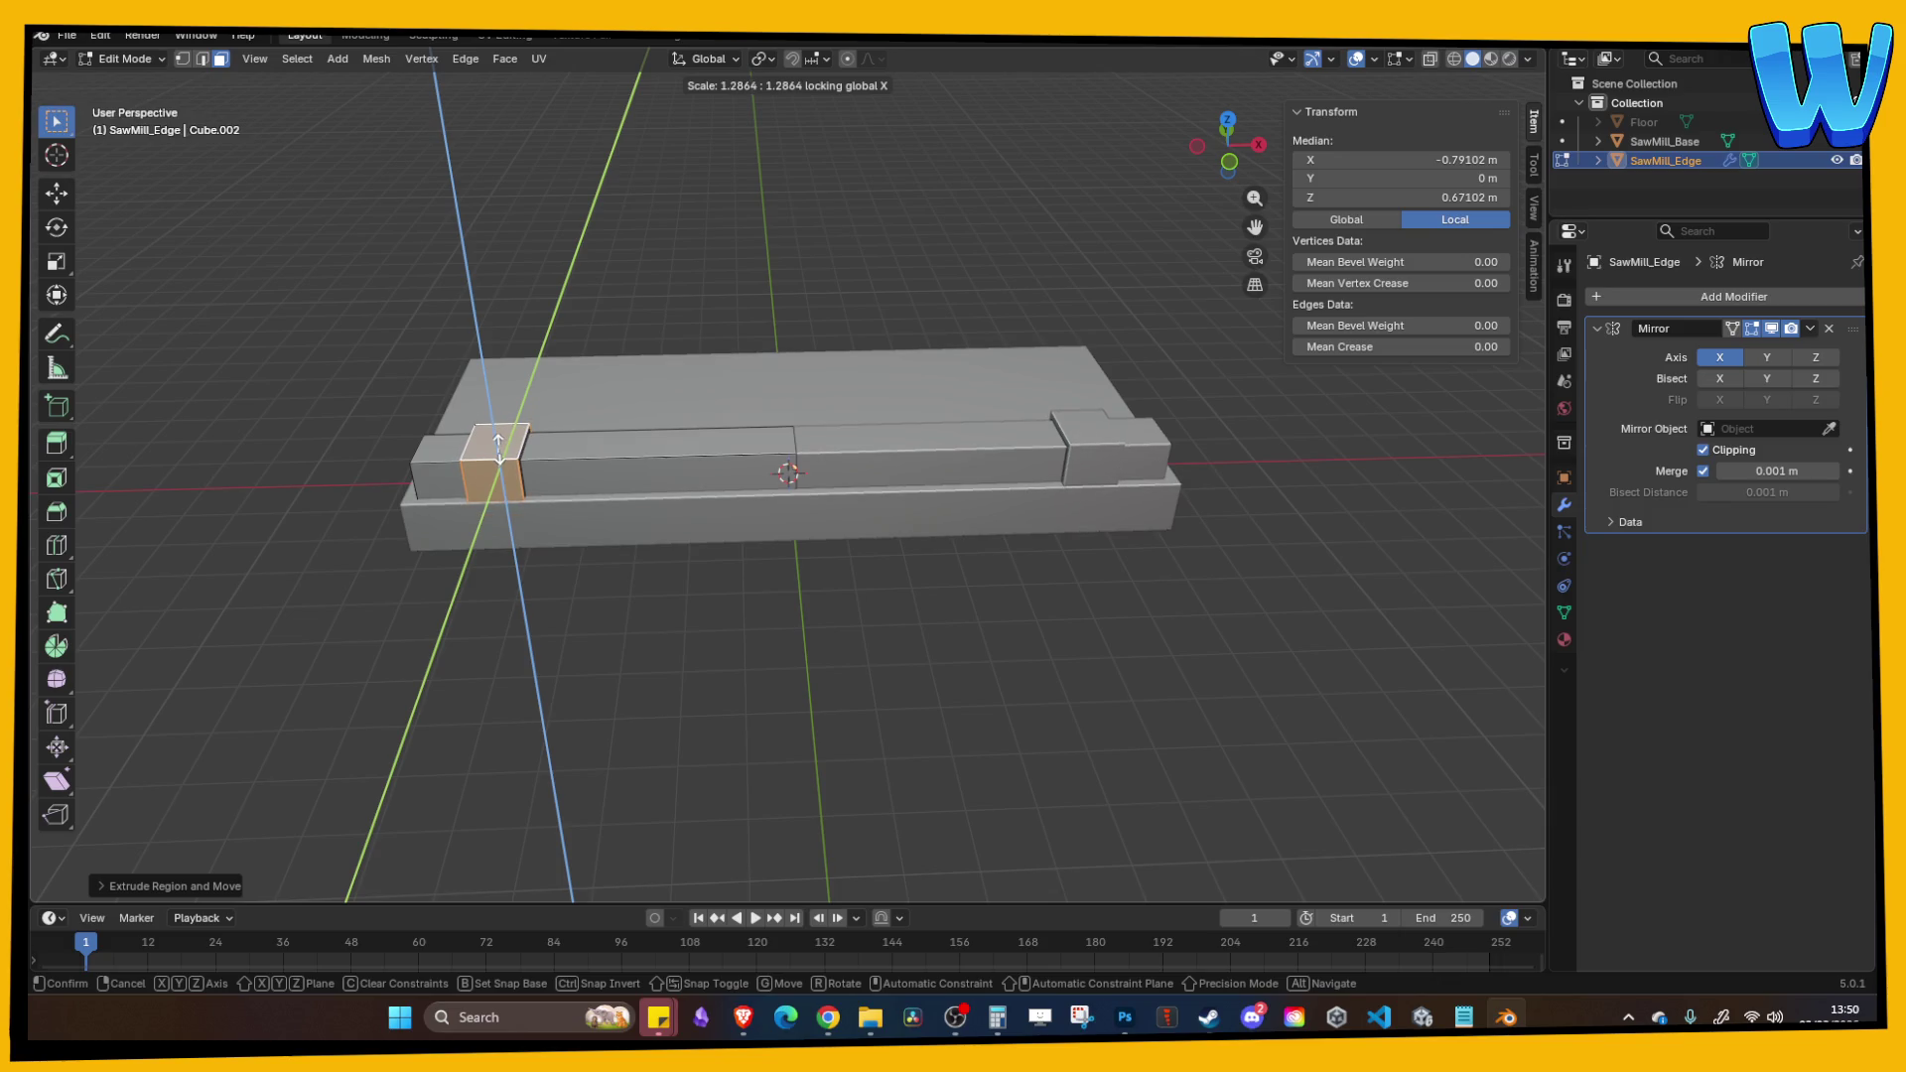
click(498, 447)
drag(604, 631, 1004, 548)
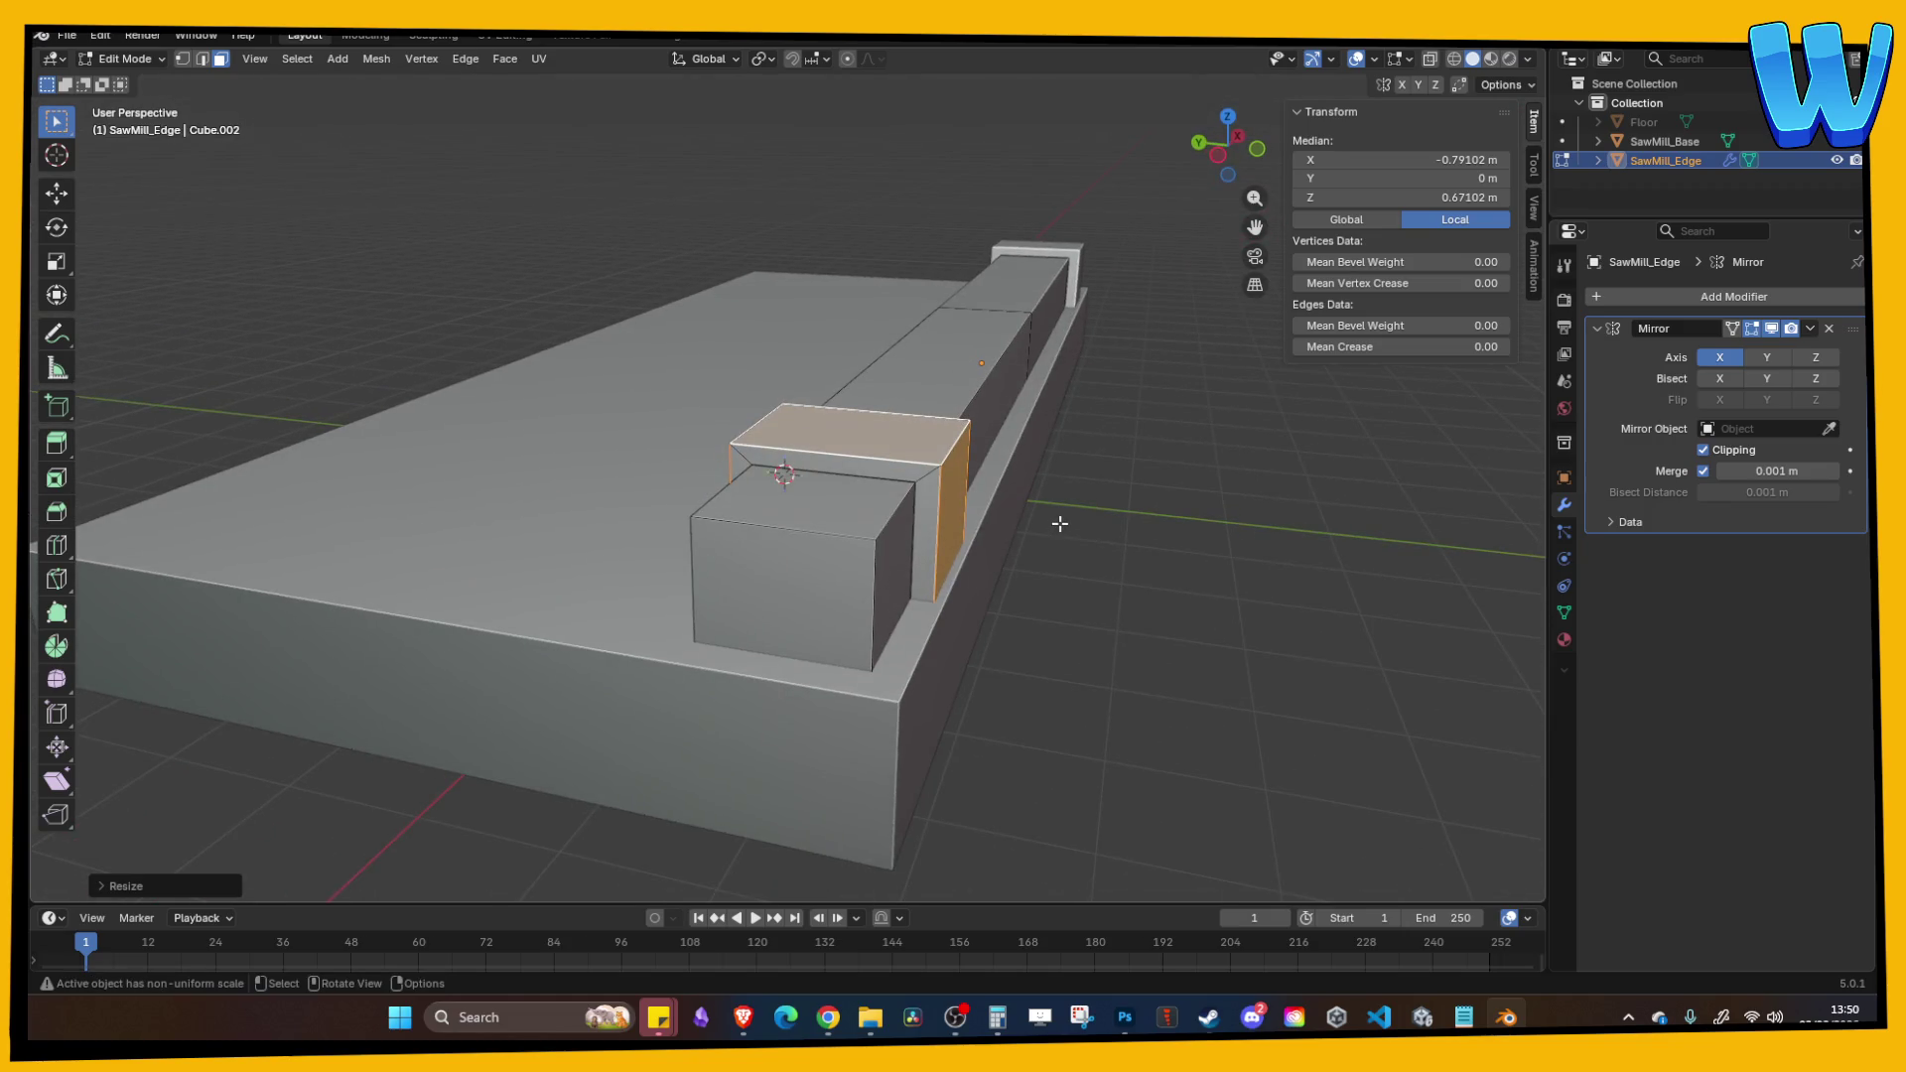
key(Tab)
mouse_move(1064, 549)
mouse_down()
mouse_move(659, 519)
mouse_move(873, 512)
mouse_up()
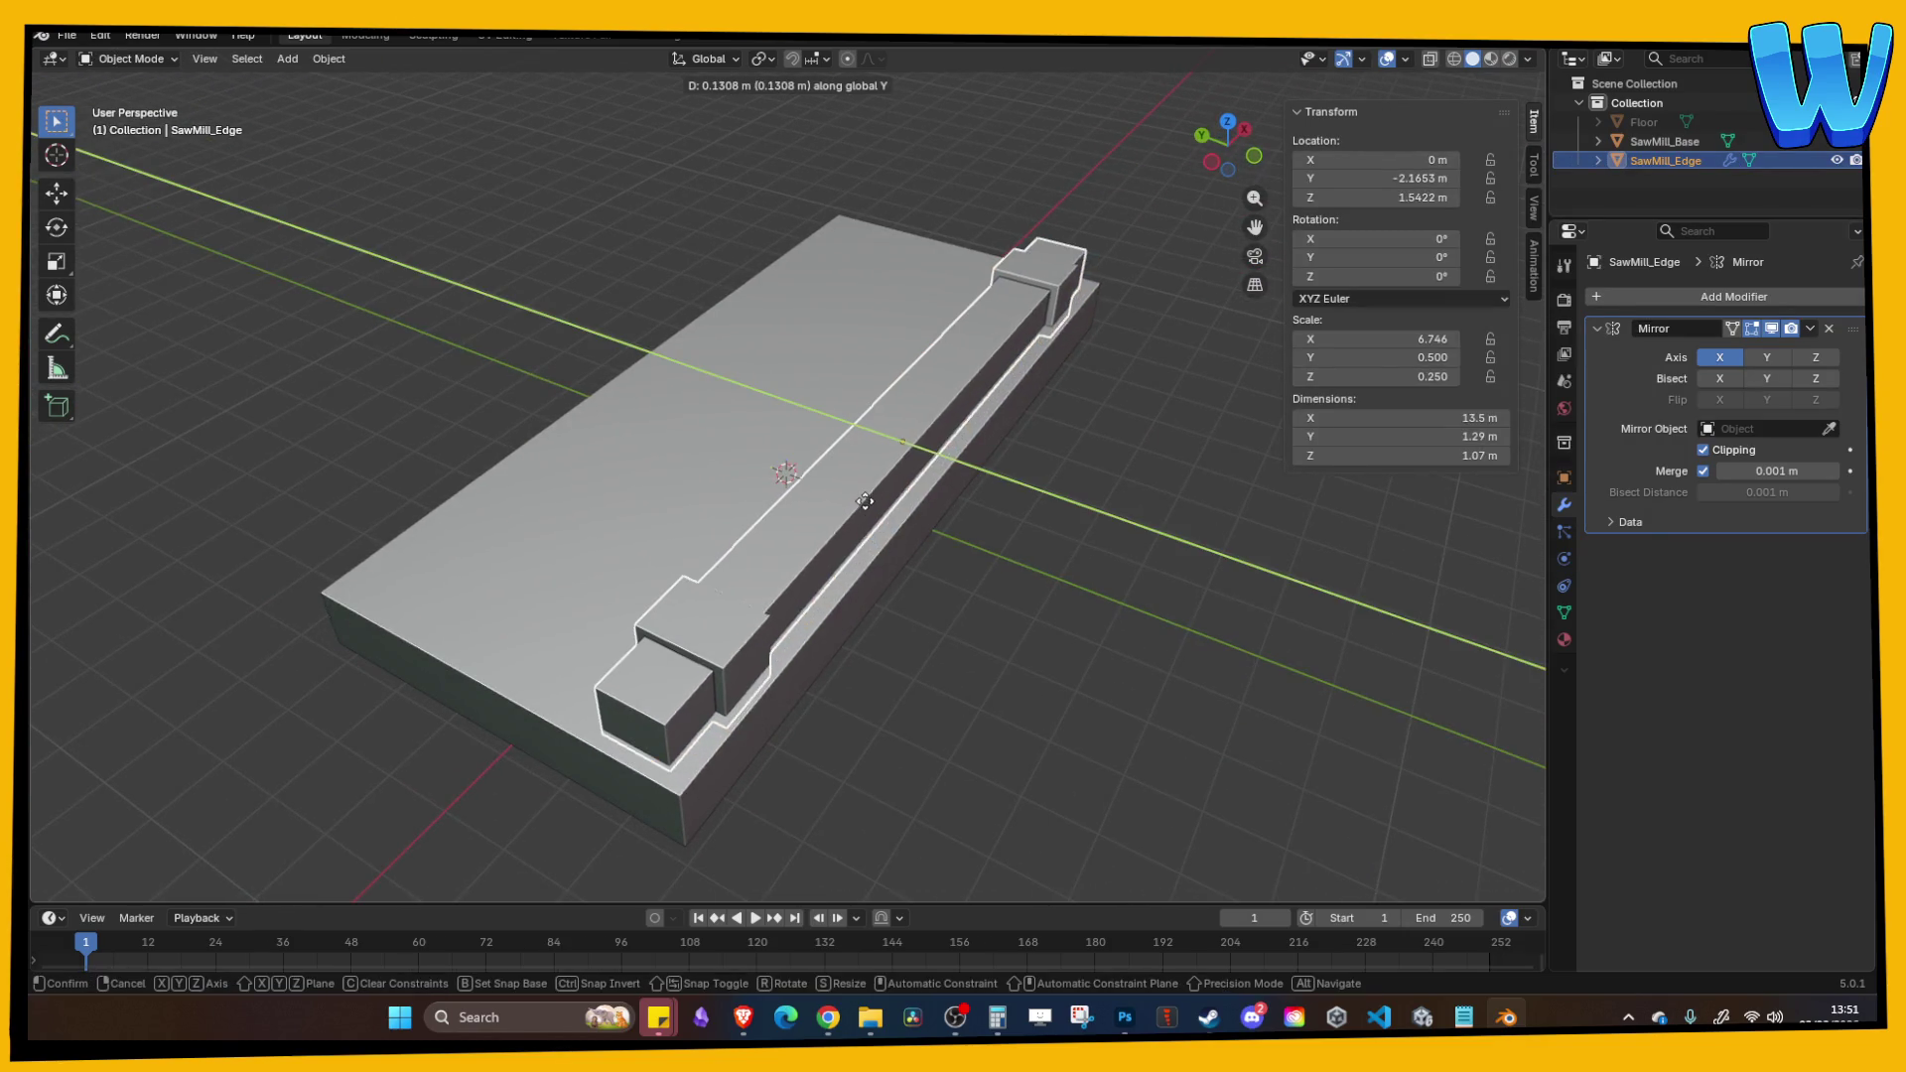
Step: Confirm the beam's shift along Y and orbit to a steeper top-down view
click(1035, 566)
click(1035, 566)
mouse_move(1034, 566)
mouse_down()
mouse_move(1089, 596)
mouse_move(997, 615)
mouse_up()
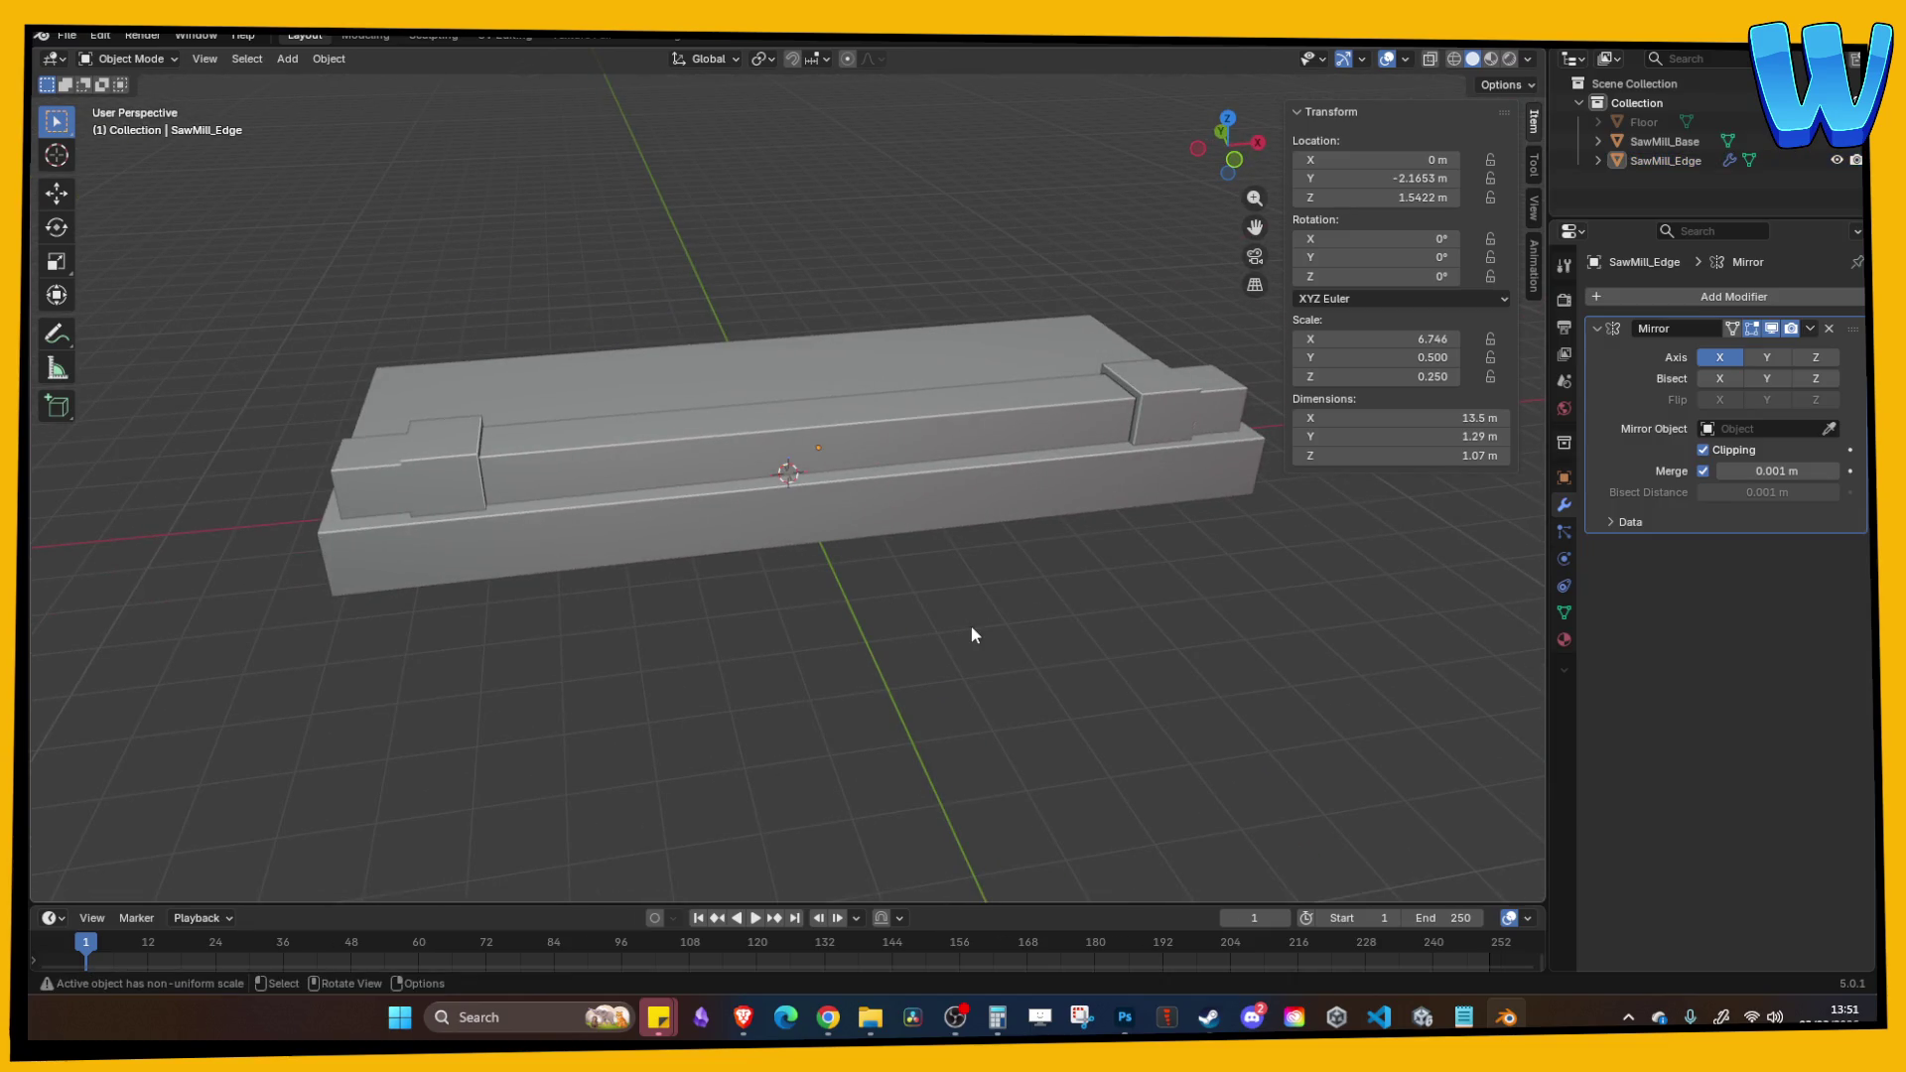
mouse_move(972, 628)
mouse_down()
mouse_move(860, 627)
mouse_move(907, 627)
mouse_move(892, 616)
mouse_up()
Step: Lift SawMill_Edge vertically above the base, undoing an accidental move of SawMill_Base
click(776, 490)
key(Tab)
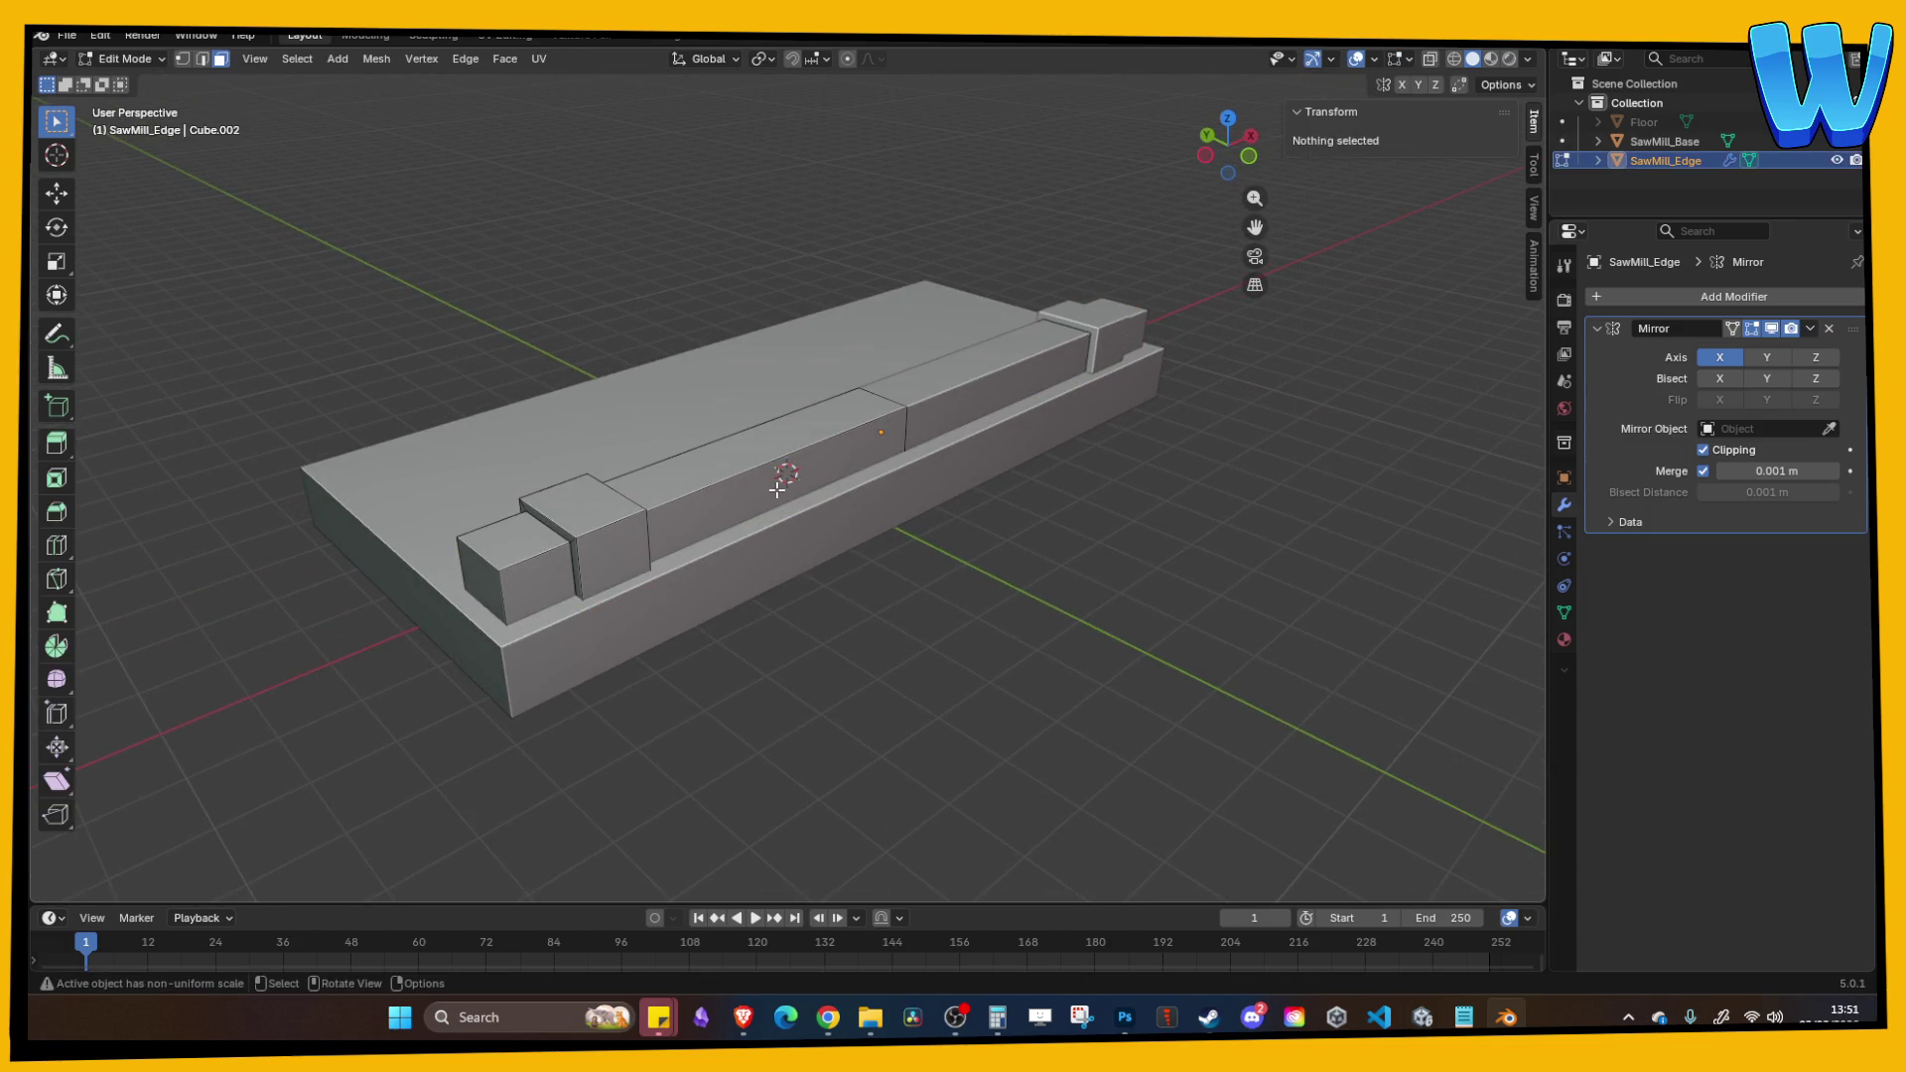
key(ctrl+Tab)
key(Tab)
click(776, 490)
key(g)
key(z)
click(802, 407)
key(ctrl+z)
click(771, 430)
key(g)
key(z)
click(794, 320)
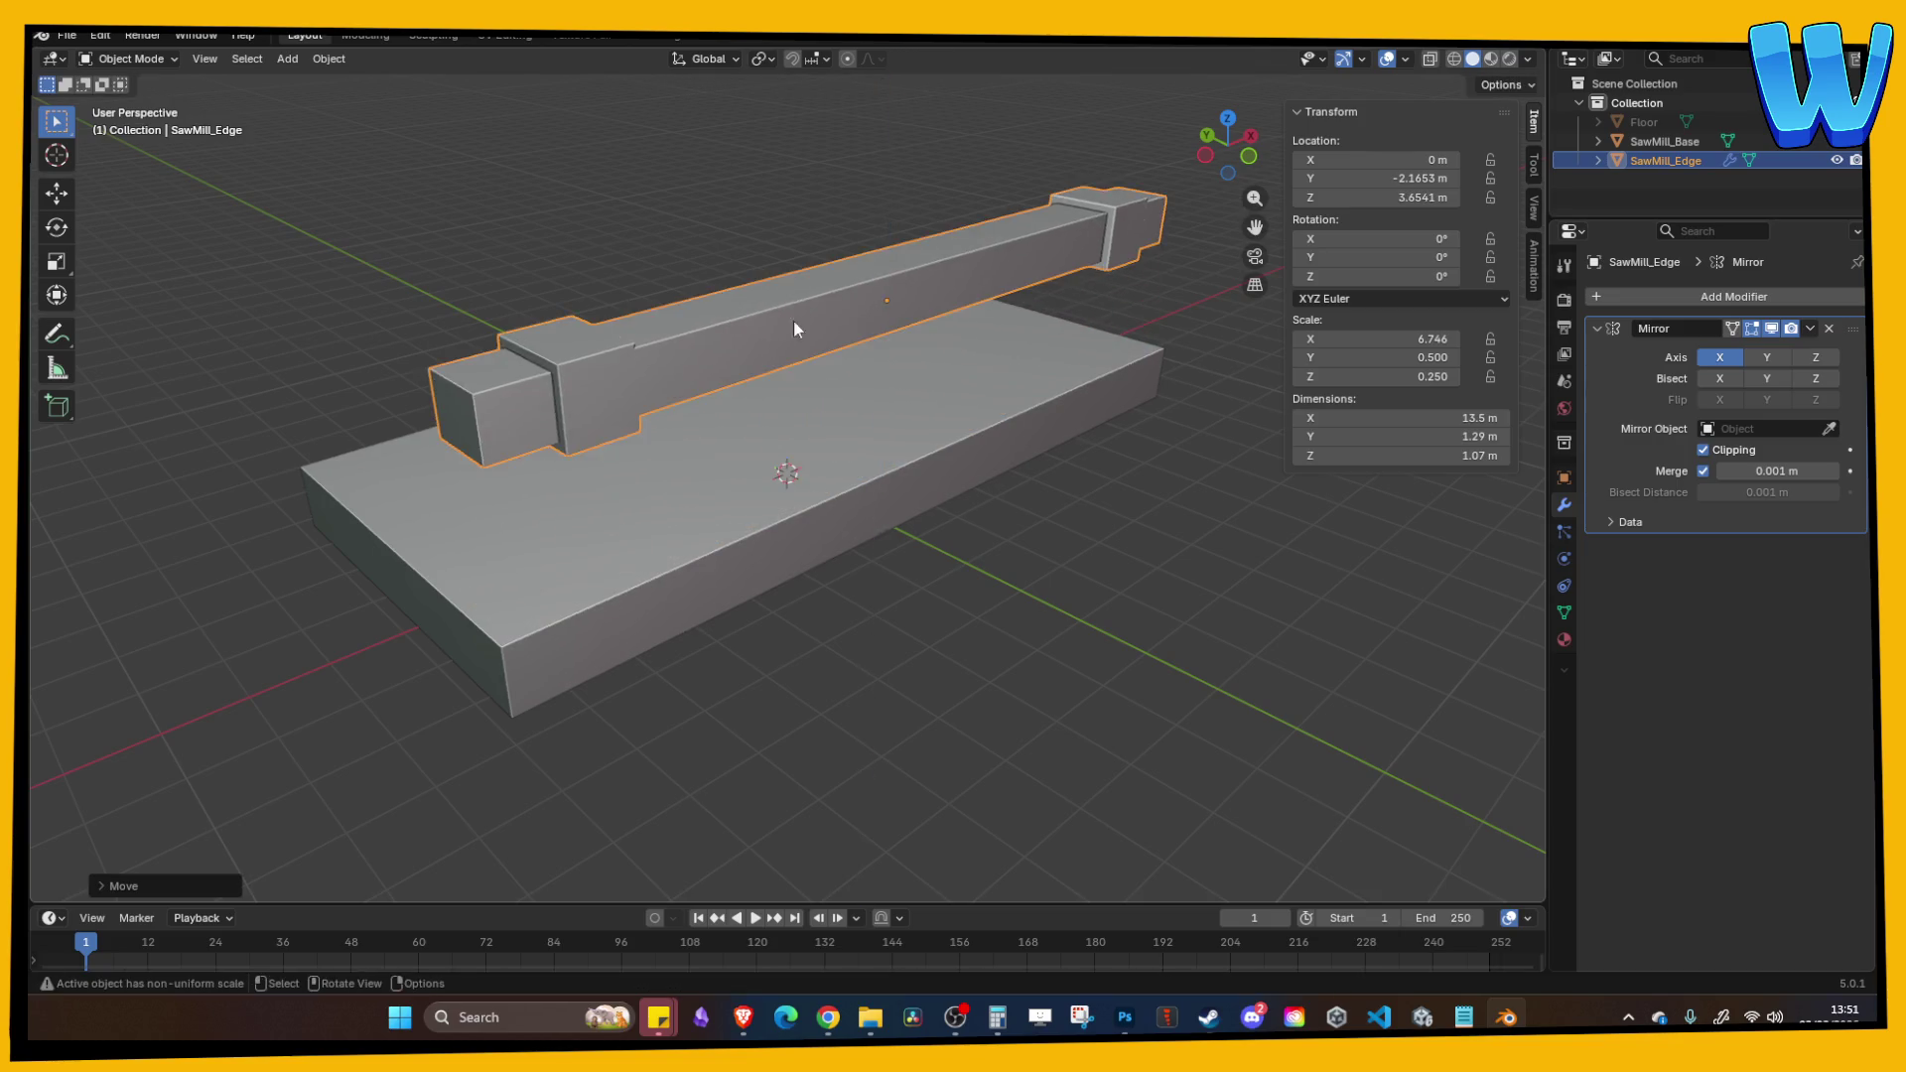
Step: Delete the underside face of the SawMill_Edge beam
key(Tab)
click(700, 260)
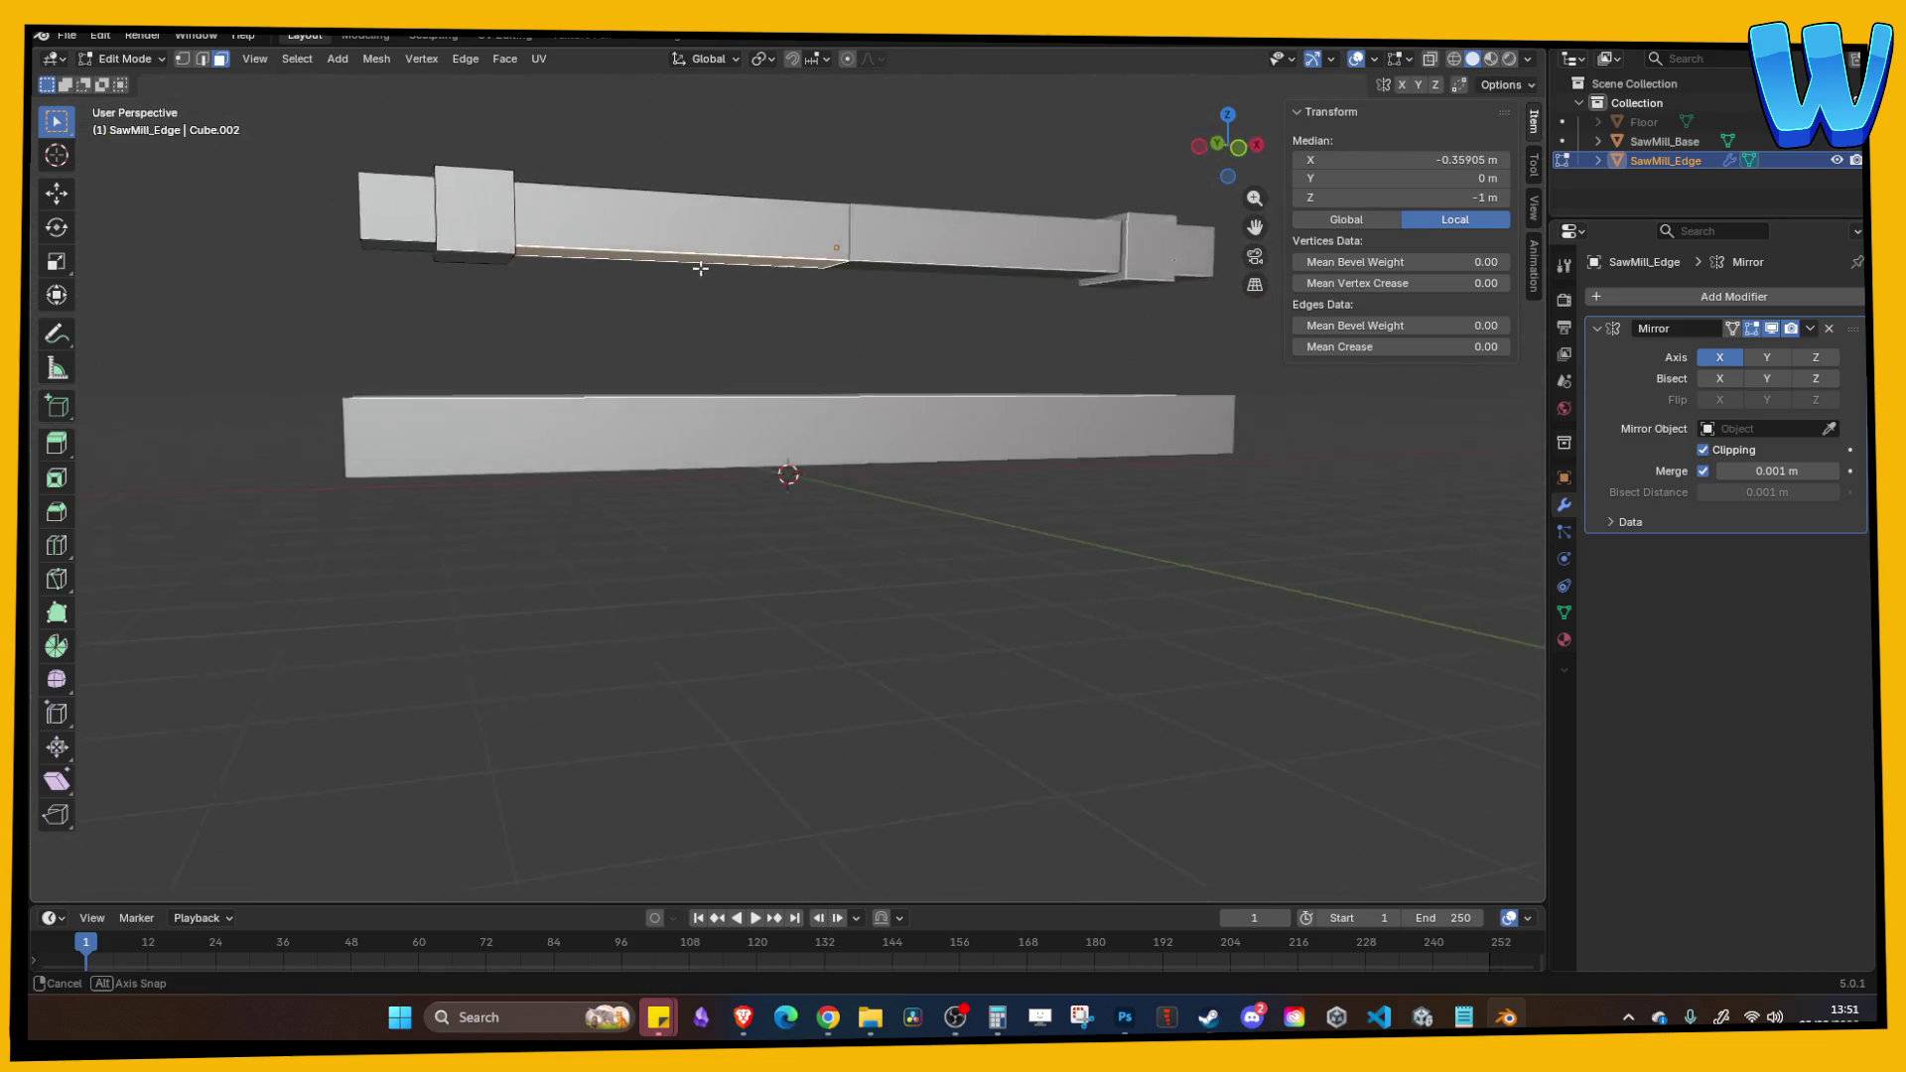
click(494, 249)
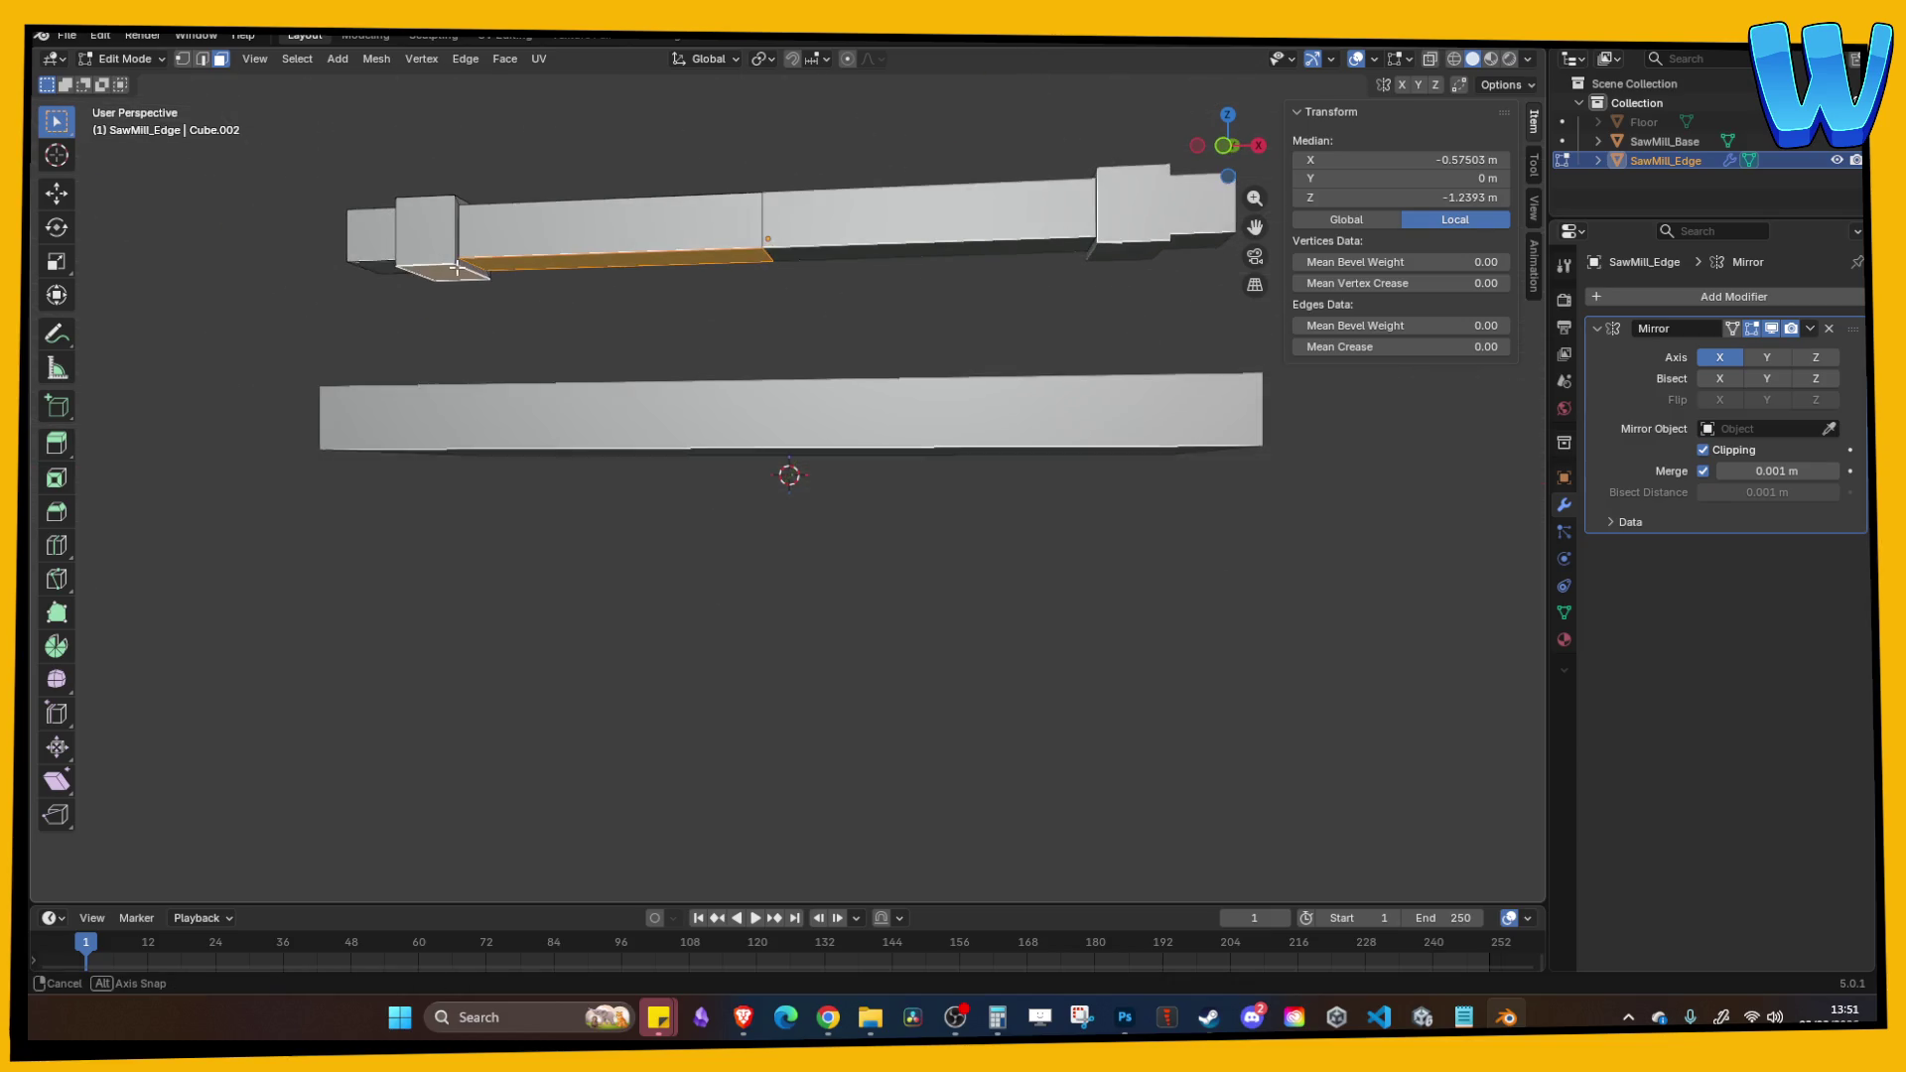
click(652, 238)
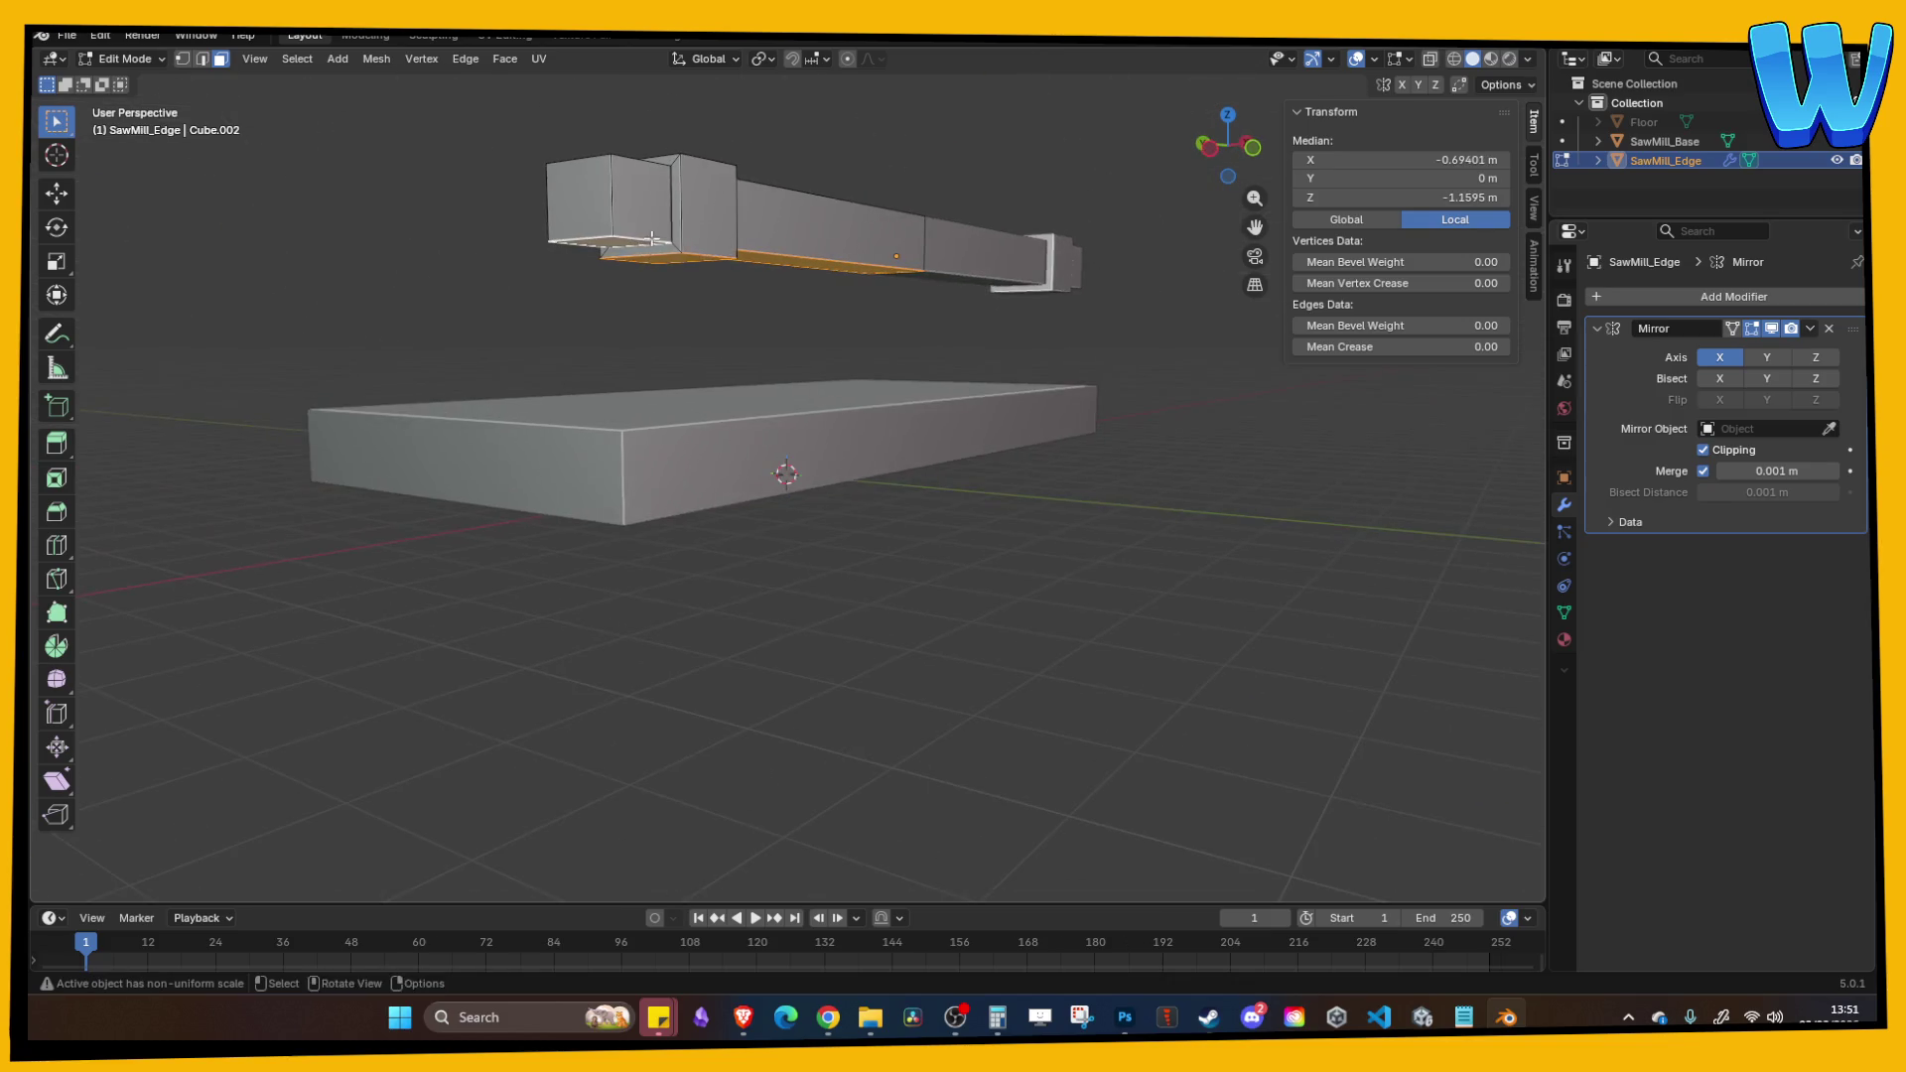
drag(652, 239, 443, 268)
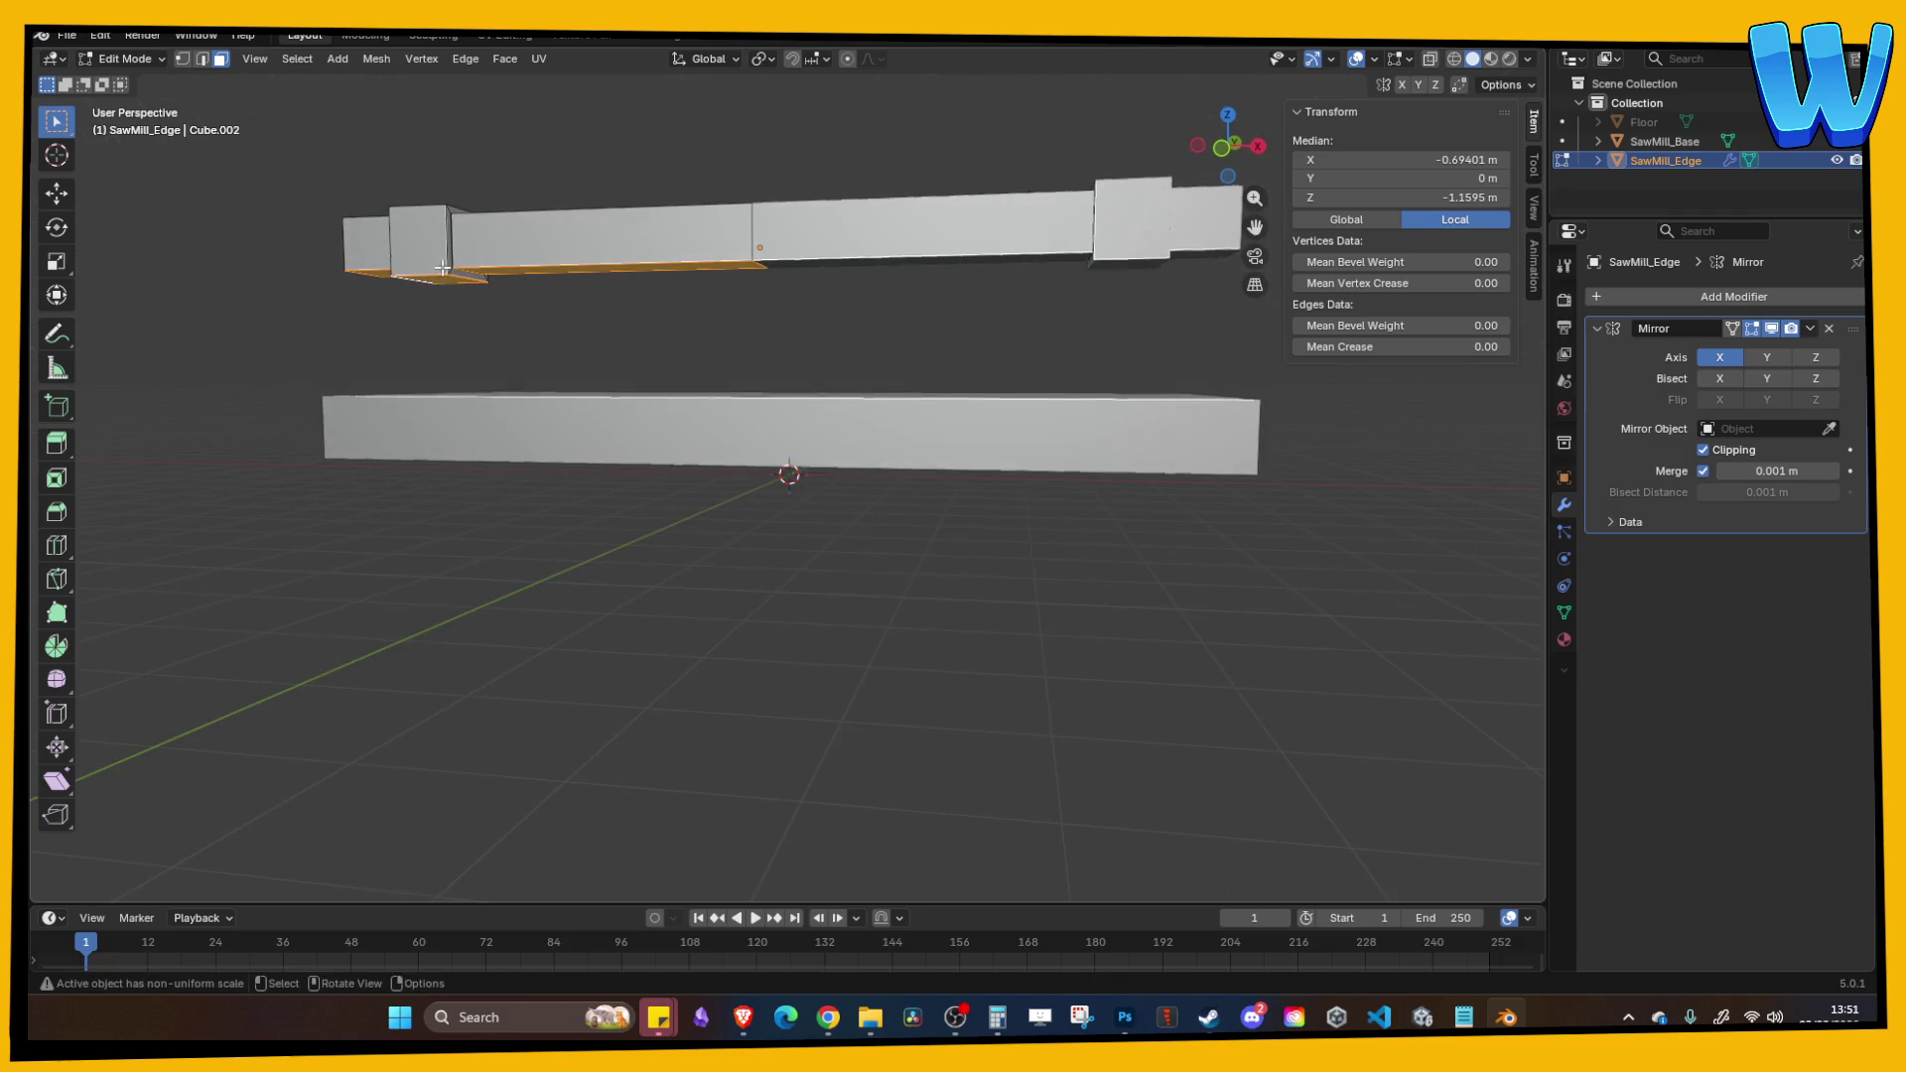
key(x)
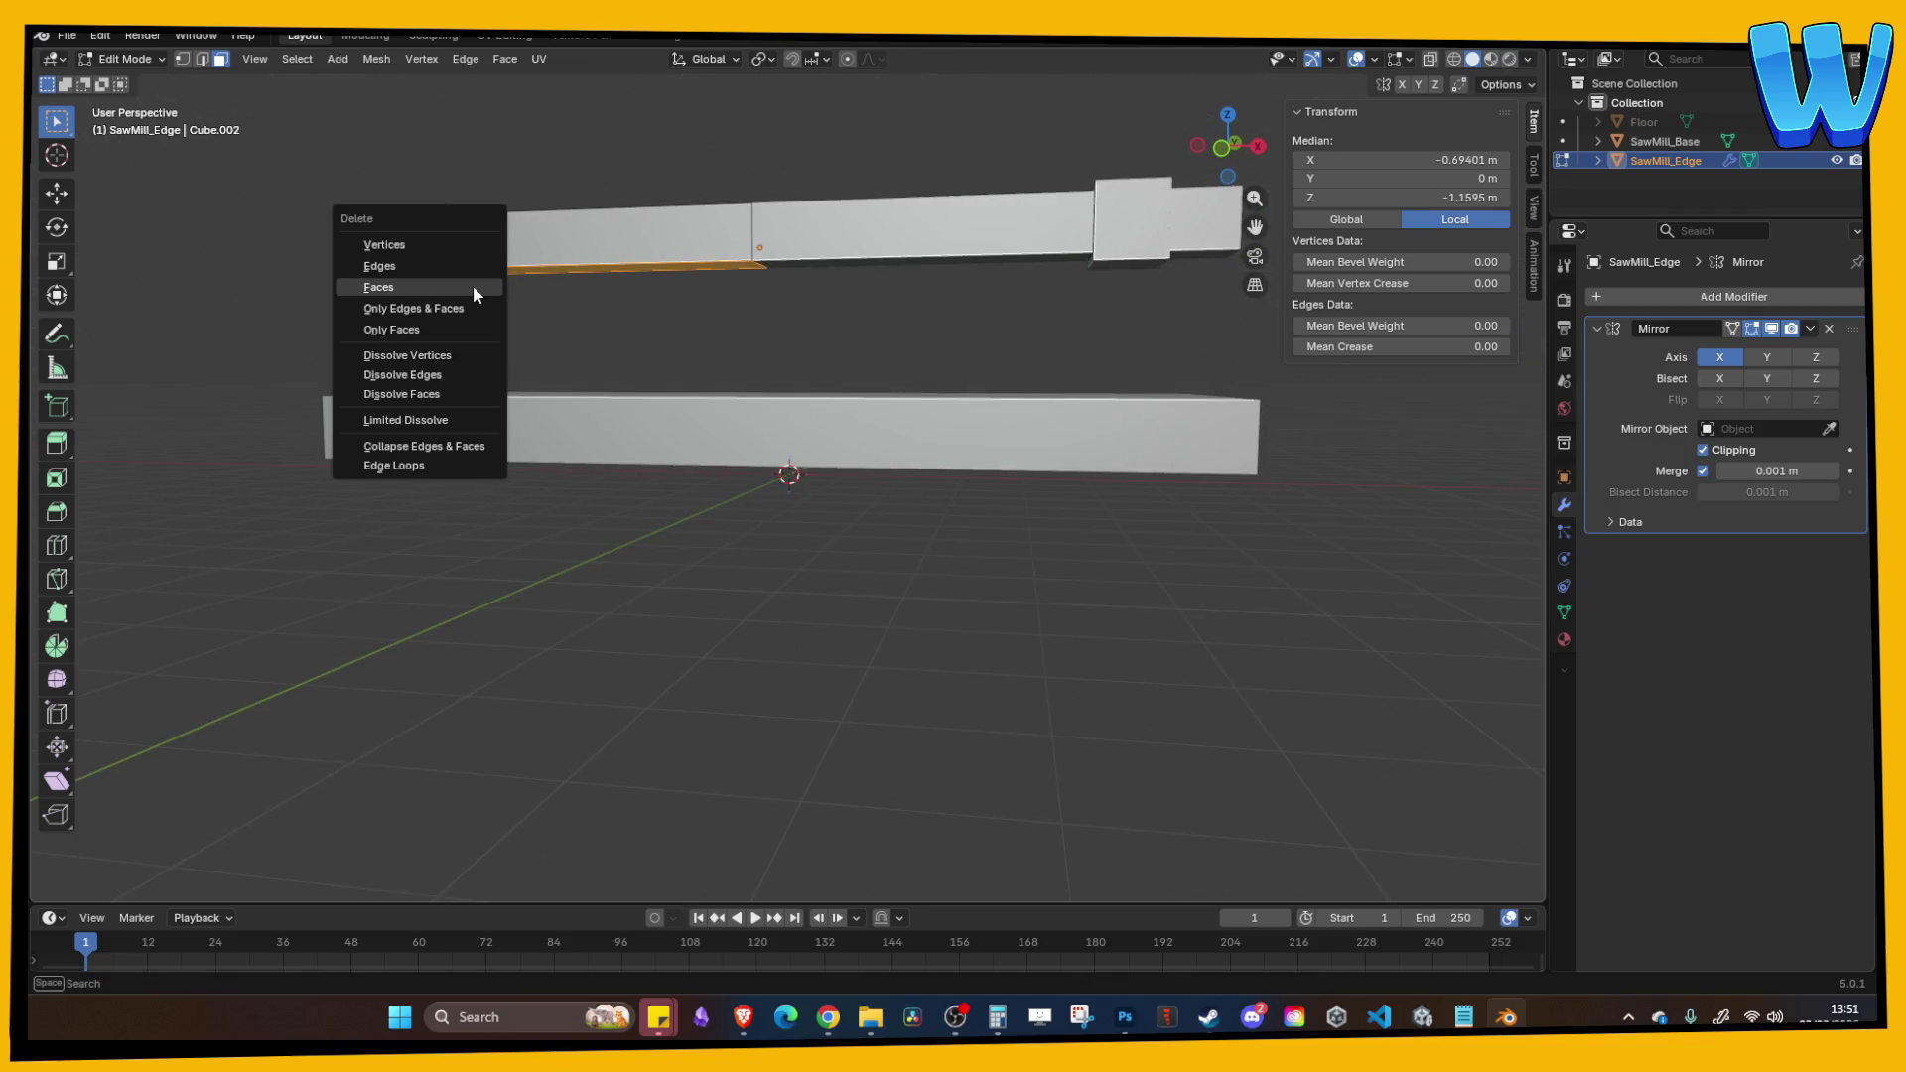
click(473, 284)
key(Tab)
Step: In front orthographic view, lower SawMill_Edge along Z onto the top of SawMill_Base
mouse_move(461, 207)
mouse_down()
mouse_move(733, 235)
mouse_move(682, 167)
mouse_move(604, 244)
mouse_move(591, 319)
mouse_move(634, 367)
mouse_up()
scroll(531, 218, down, 3)
click(584, 216)
click(707, 431)
drag(709, 434, 882, 349)
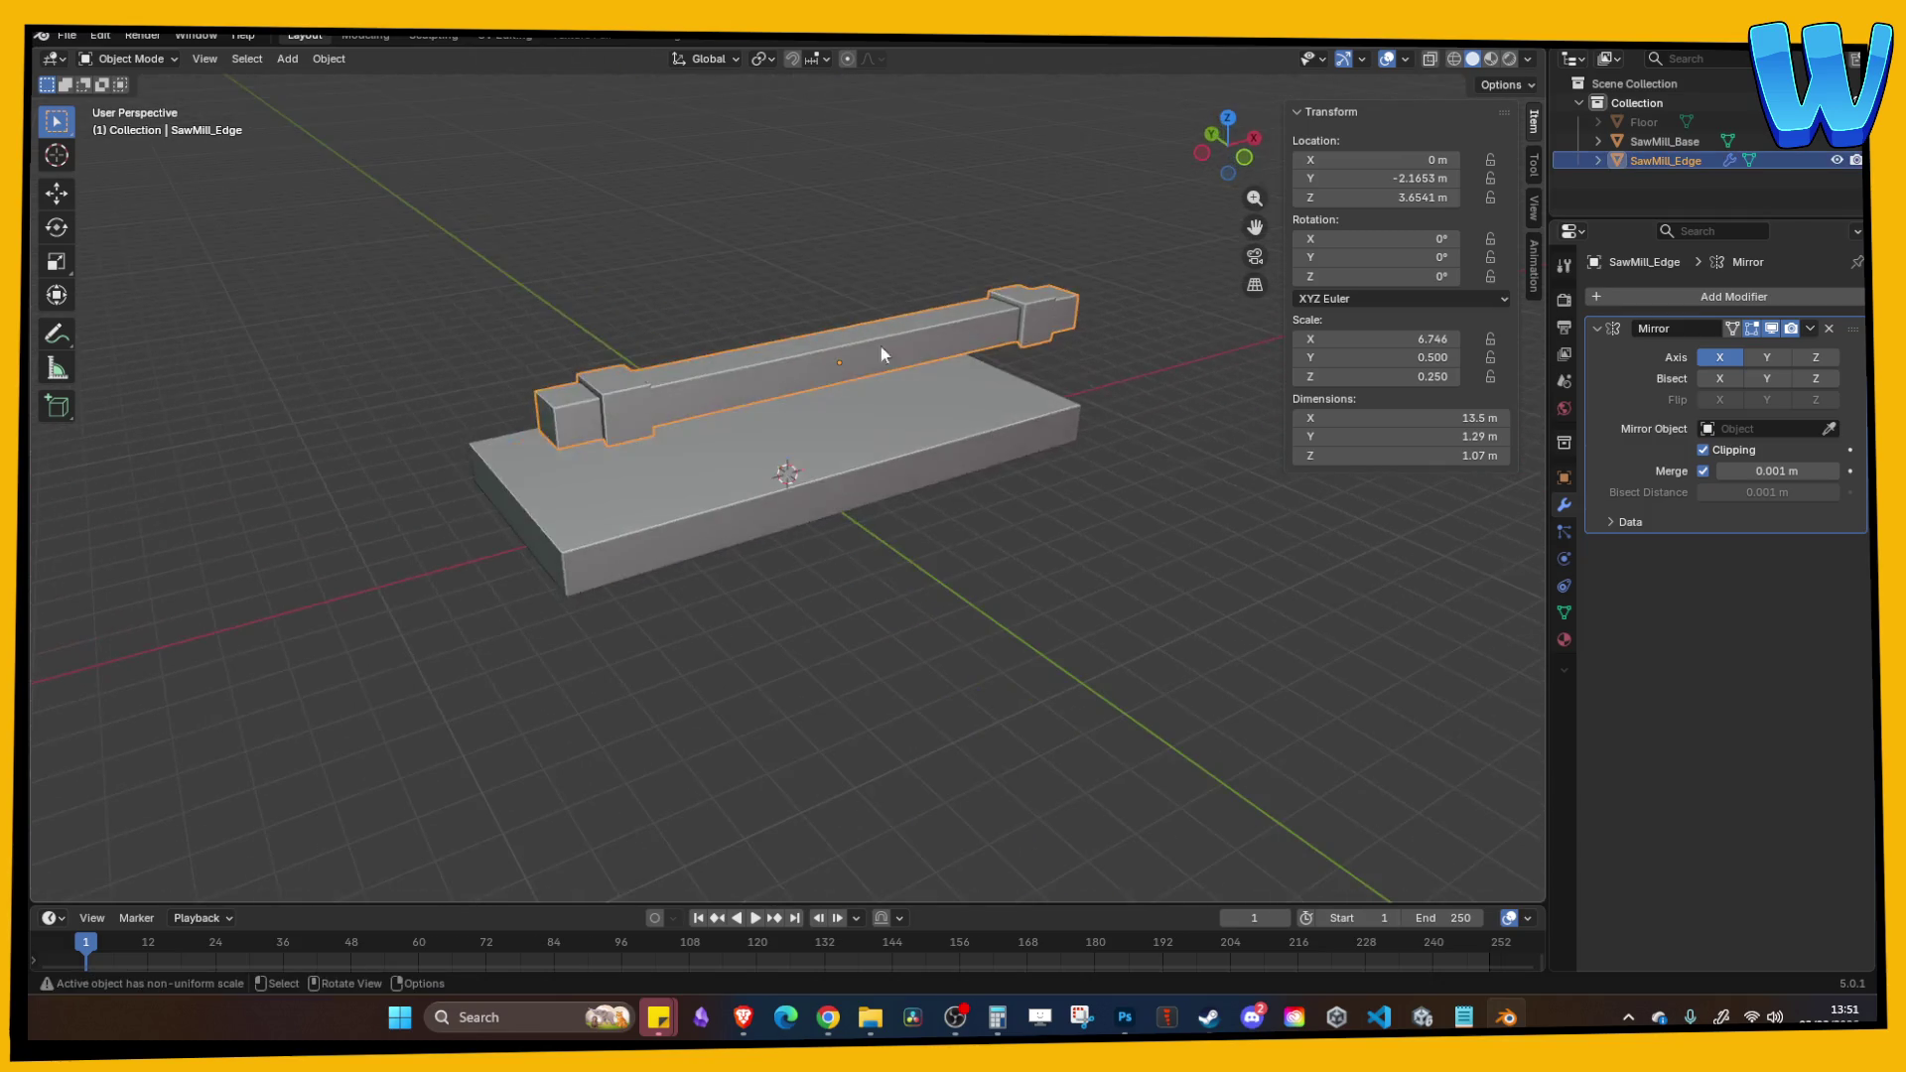
click(1241, 157)
key(g)
key(z)
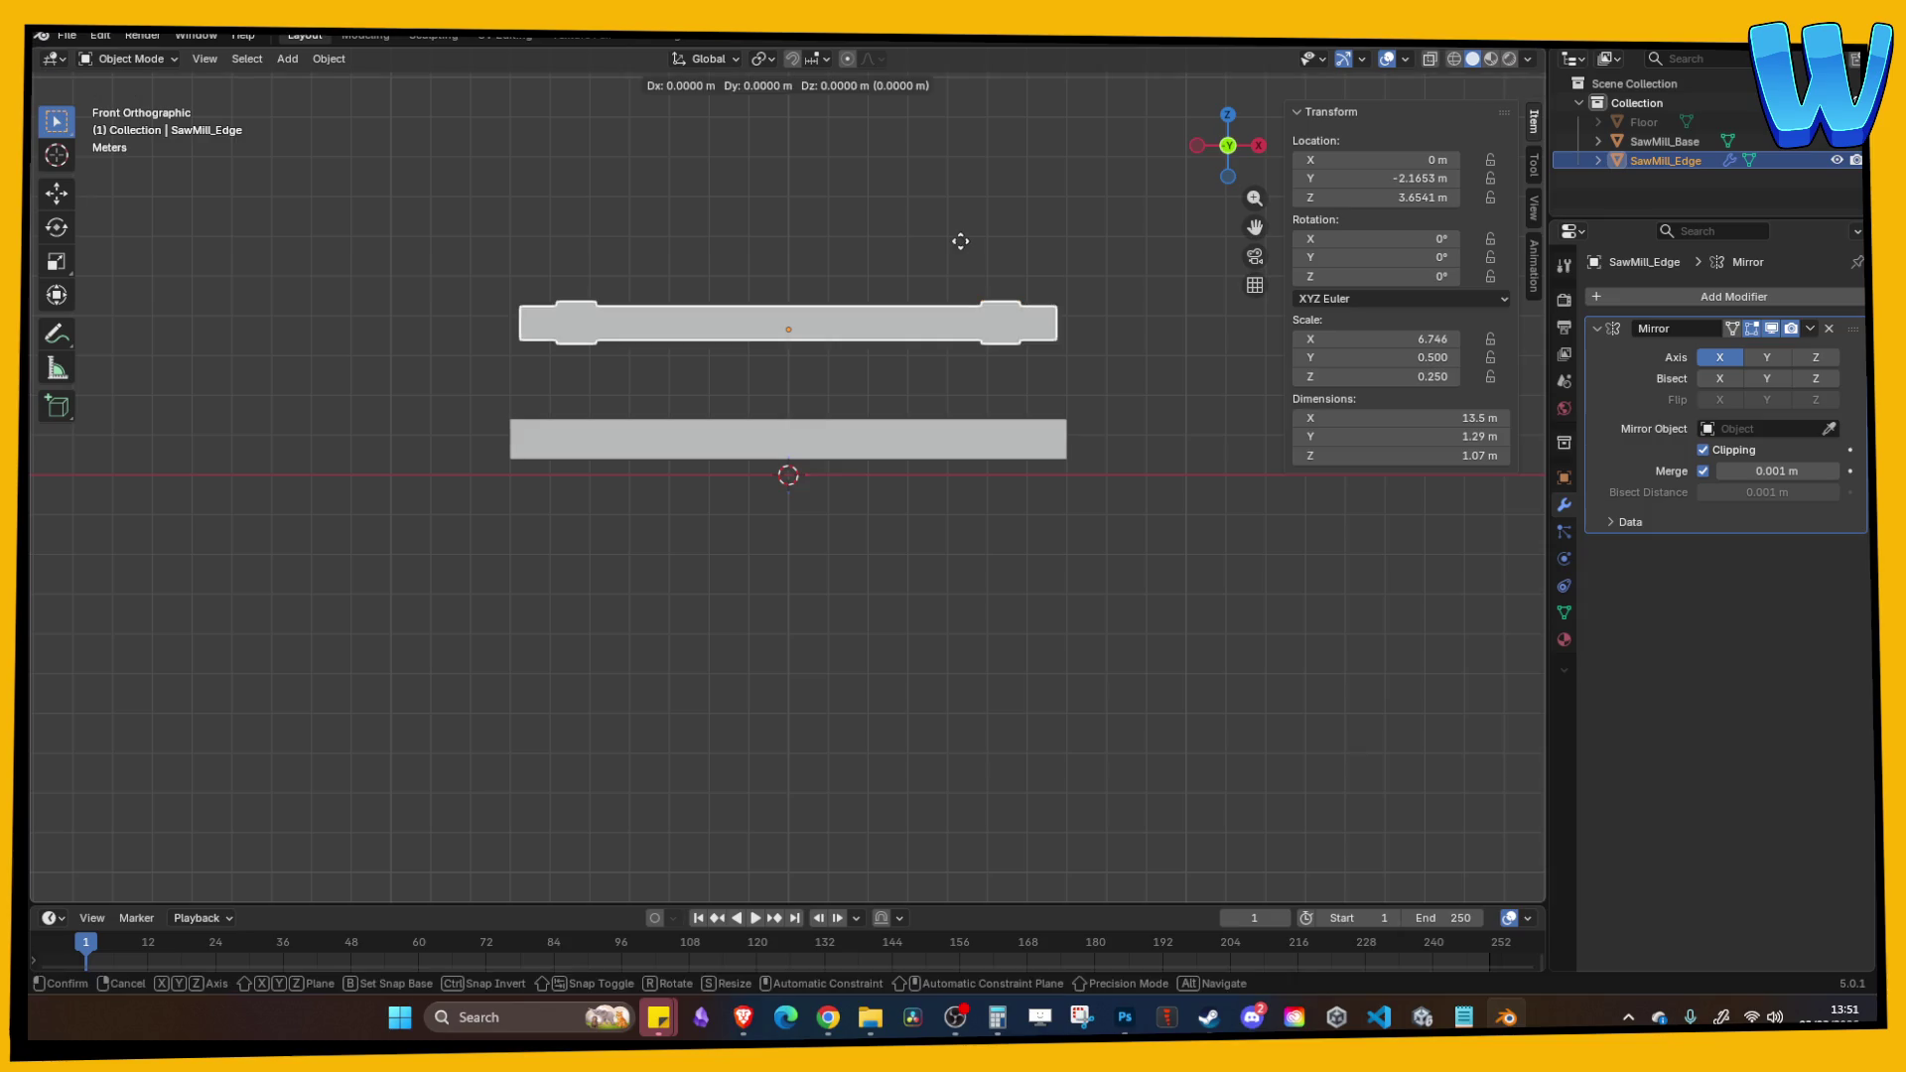
click(928, 298)
click(929, 298)
mouse_move(929, 297)
mouse_down()
mouse_move(817, 312)
mouse_move(1119, 401)
mouse_up()
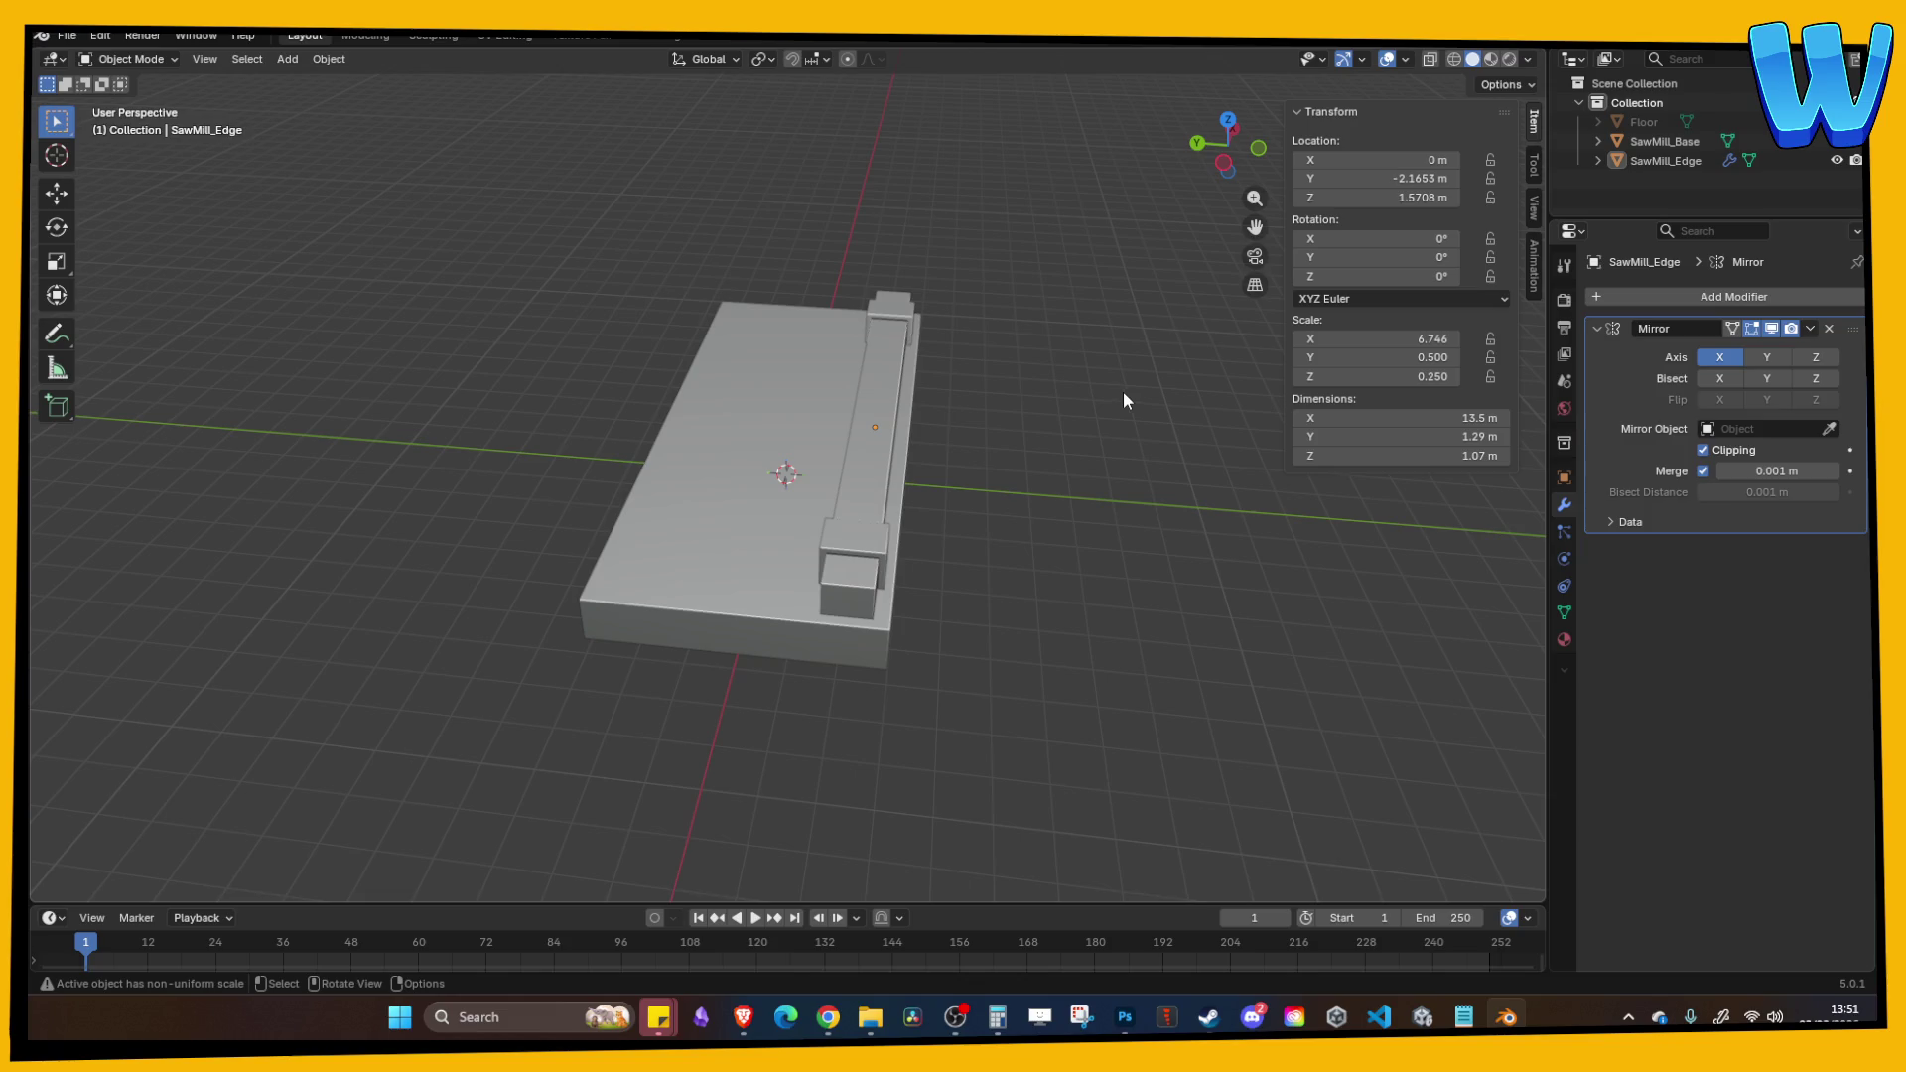
Step: Orbit around the sawmill model to check the fit and select the SawMill_Base slab
mouse_move(826, 355)
mouse_down()
mouse_move(701, 448)
mouse_move(970, 460)
mouse_move(843, 468)
mouse_move(890, 480)
mouse_move(682, 475)
mouse_move(767, 479)
mouse_move(783, 517)
mouse_move(852, 527)
mouse_move(647, 476)
mouse_up()
click(791, 494)
key(Tab)
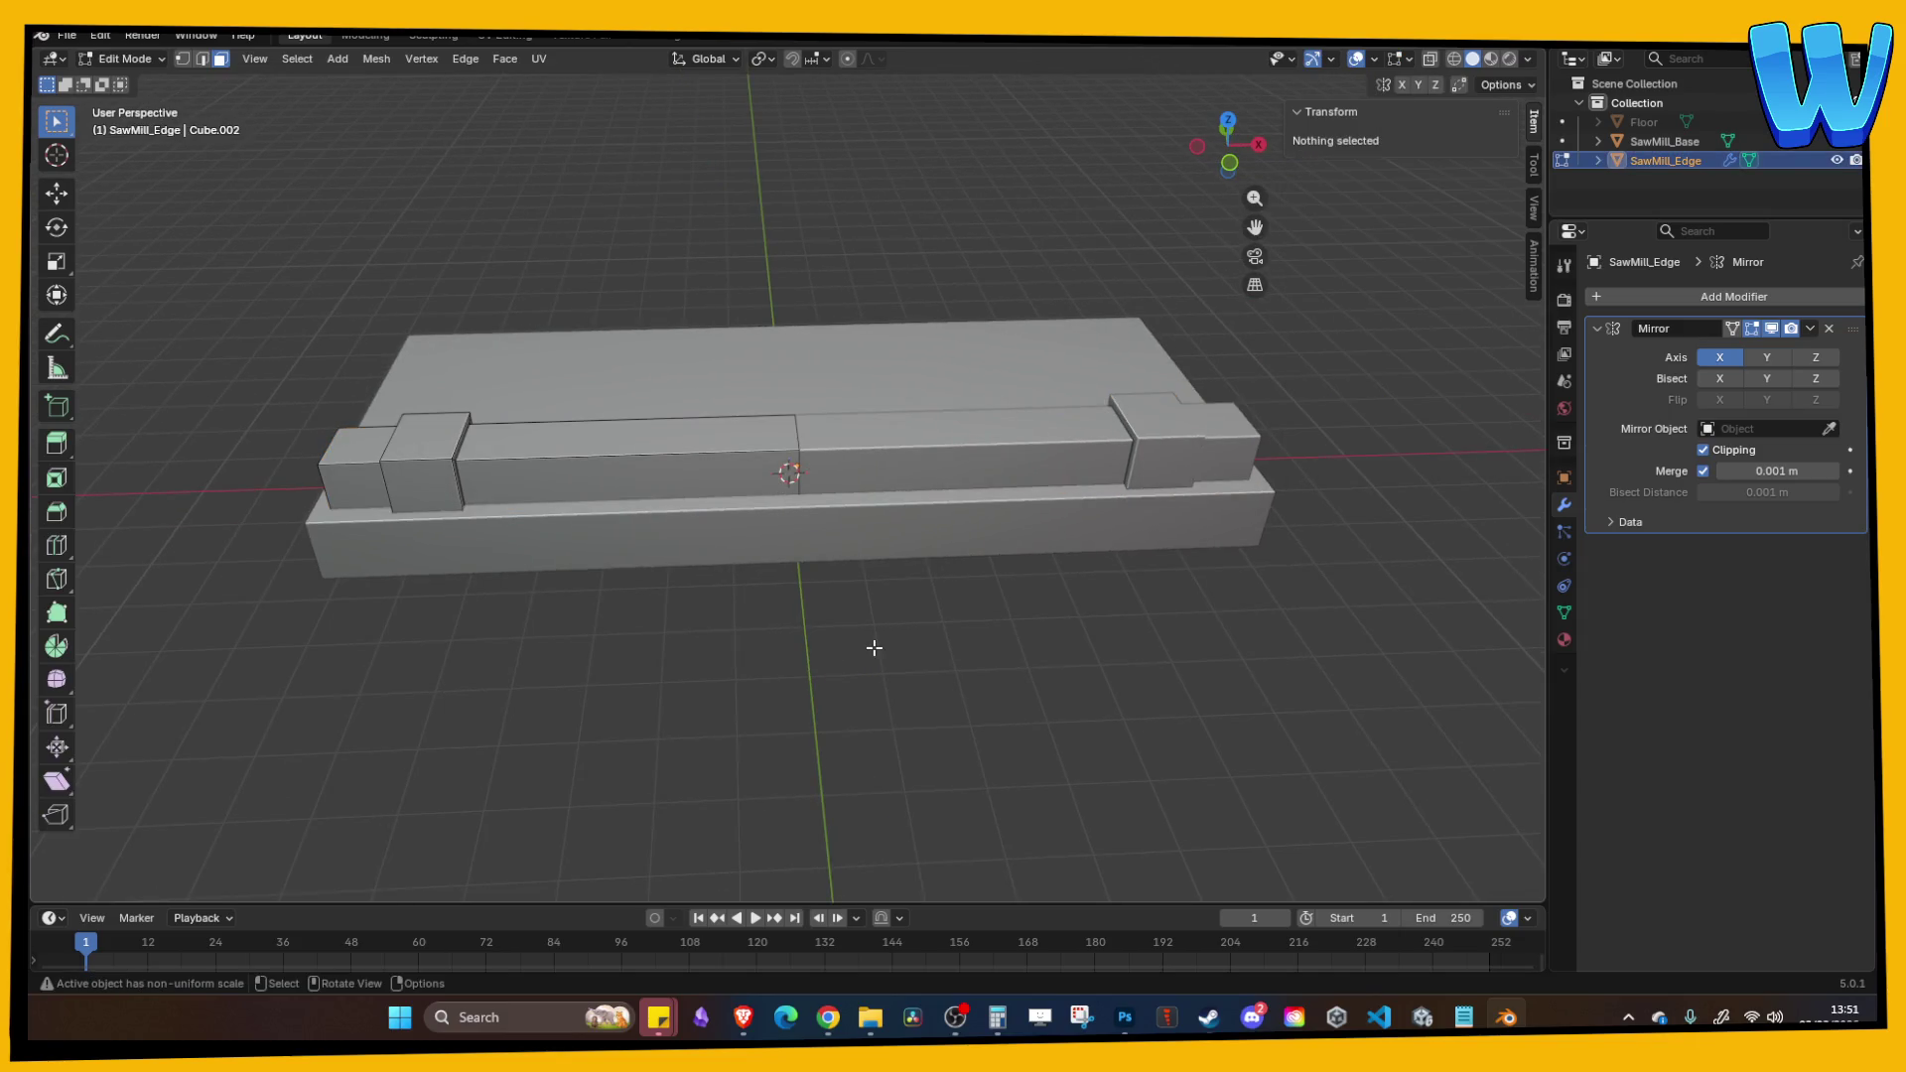
key(Tab)
drag(863, 638, 932, 565)
mouse_move(933, 426)
mouse_down()
mouse_move(824, 548)
mouse_move(989, 679)
mouse_up()
click(791, 558)
click(990, 679)
click(818, 586)
click(1005, 641)
mouse_move(881, 618)
mouse_down()
mouse_move(873, 637)
mouse_move(902, 622)
mouse_up()
click(825, 623)
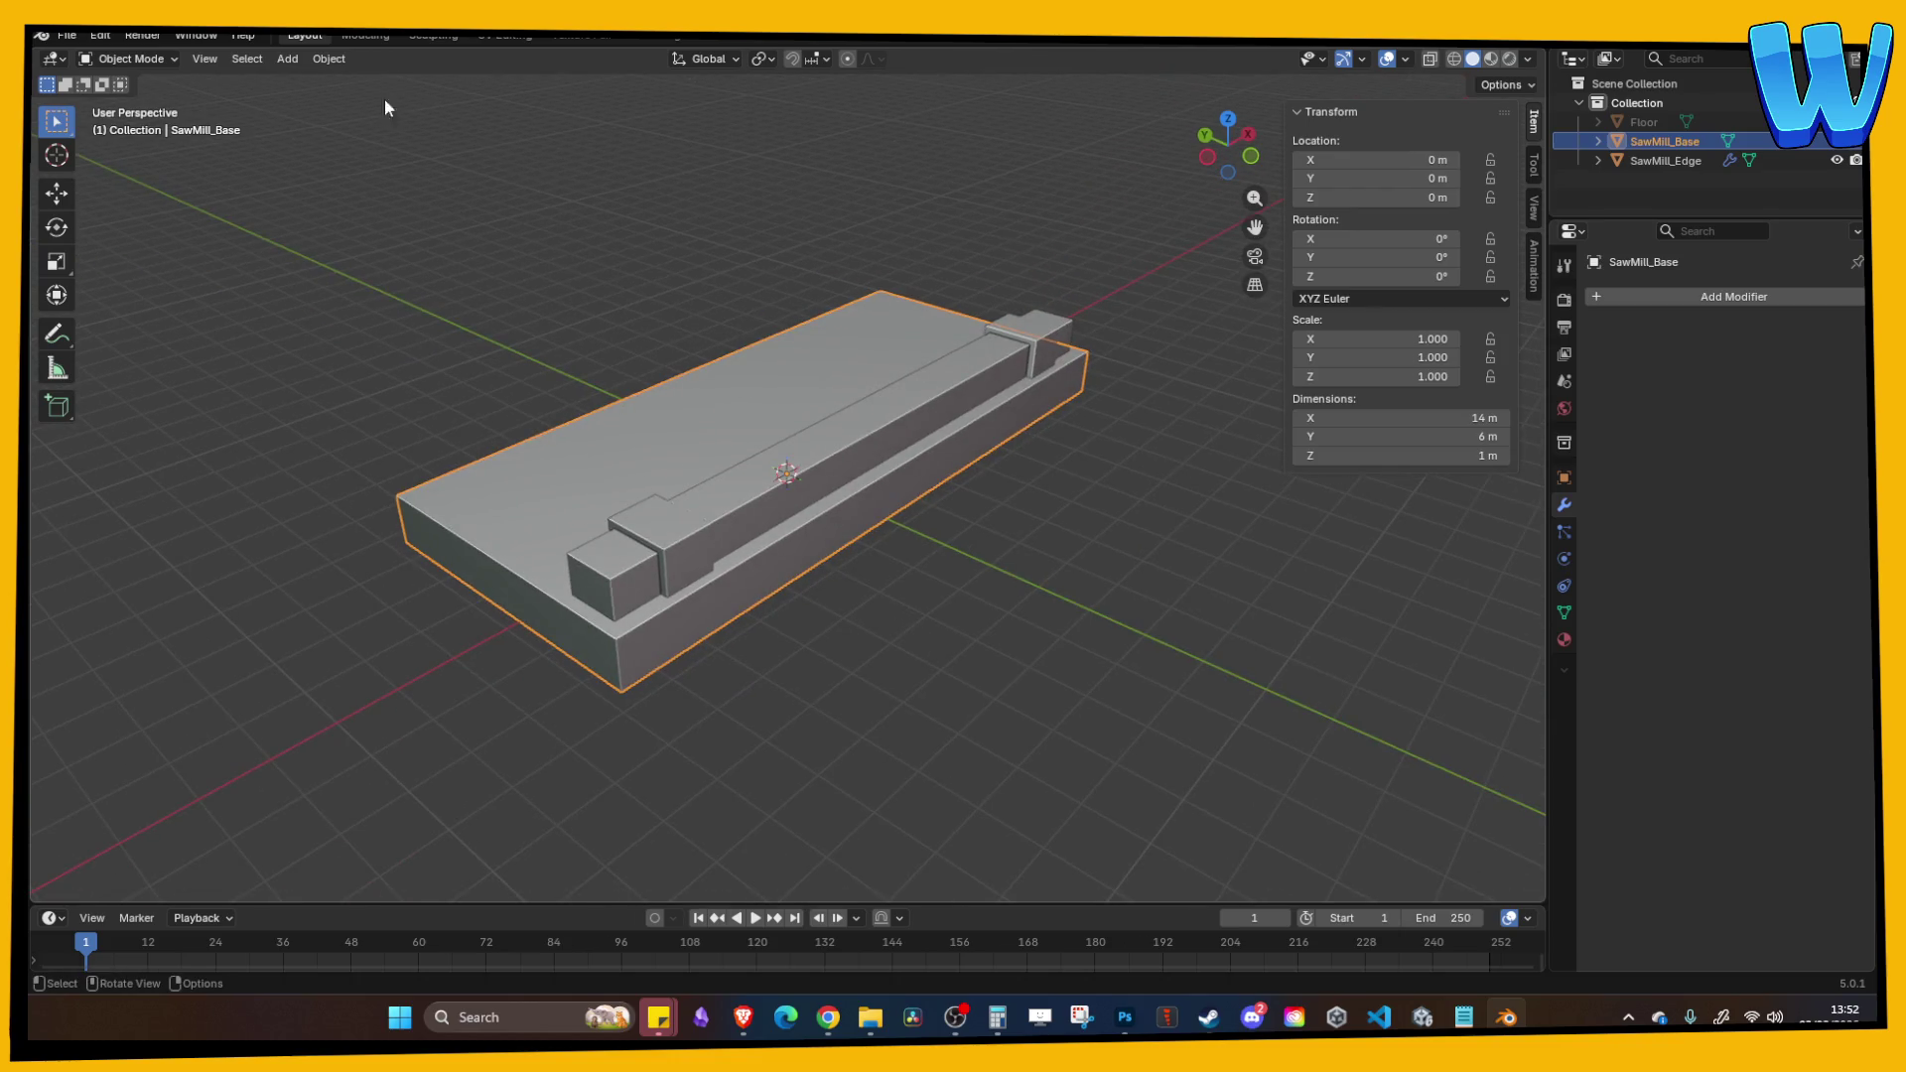
Step: Add a cylinder and set its vertex count to 6
click(287, 59)
mouse_move(323, 86)
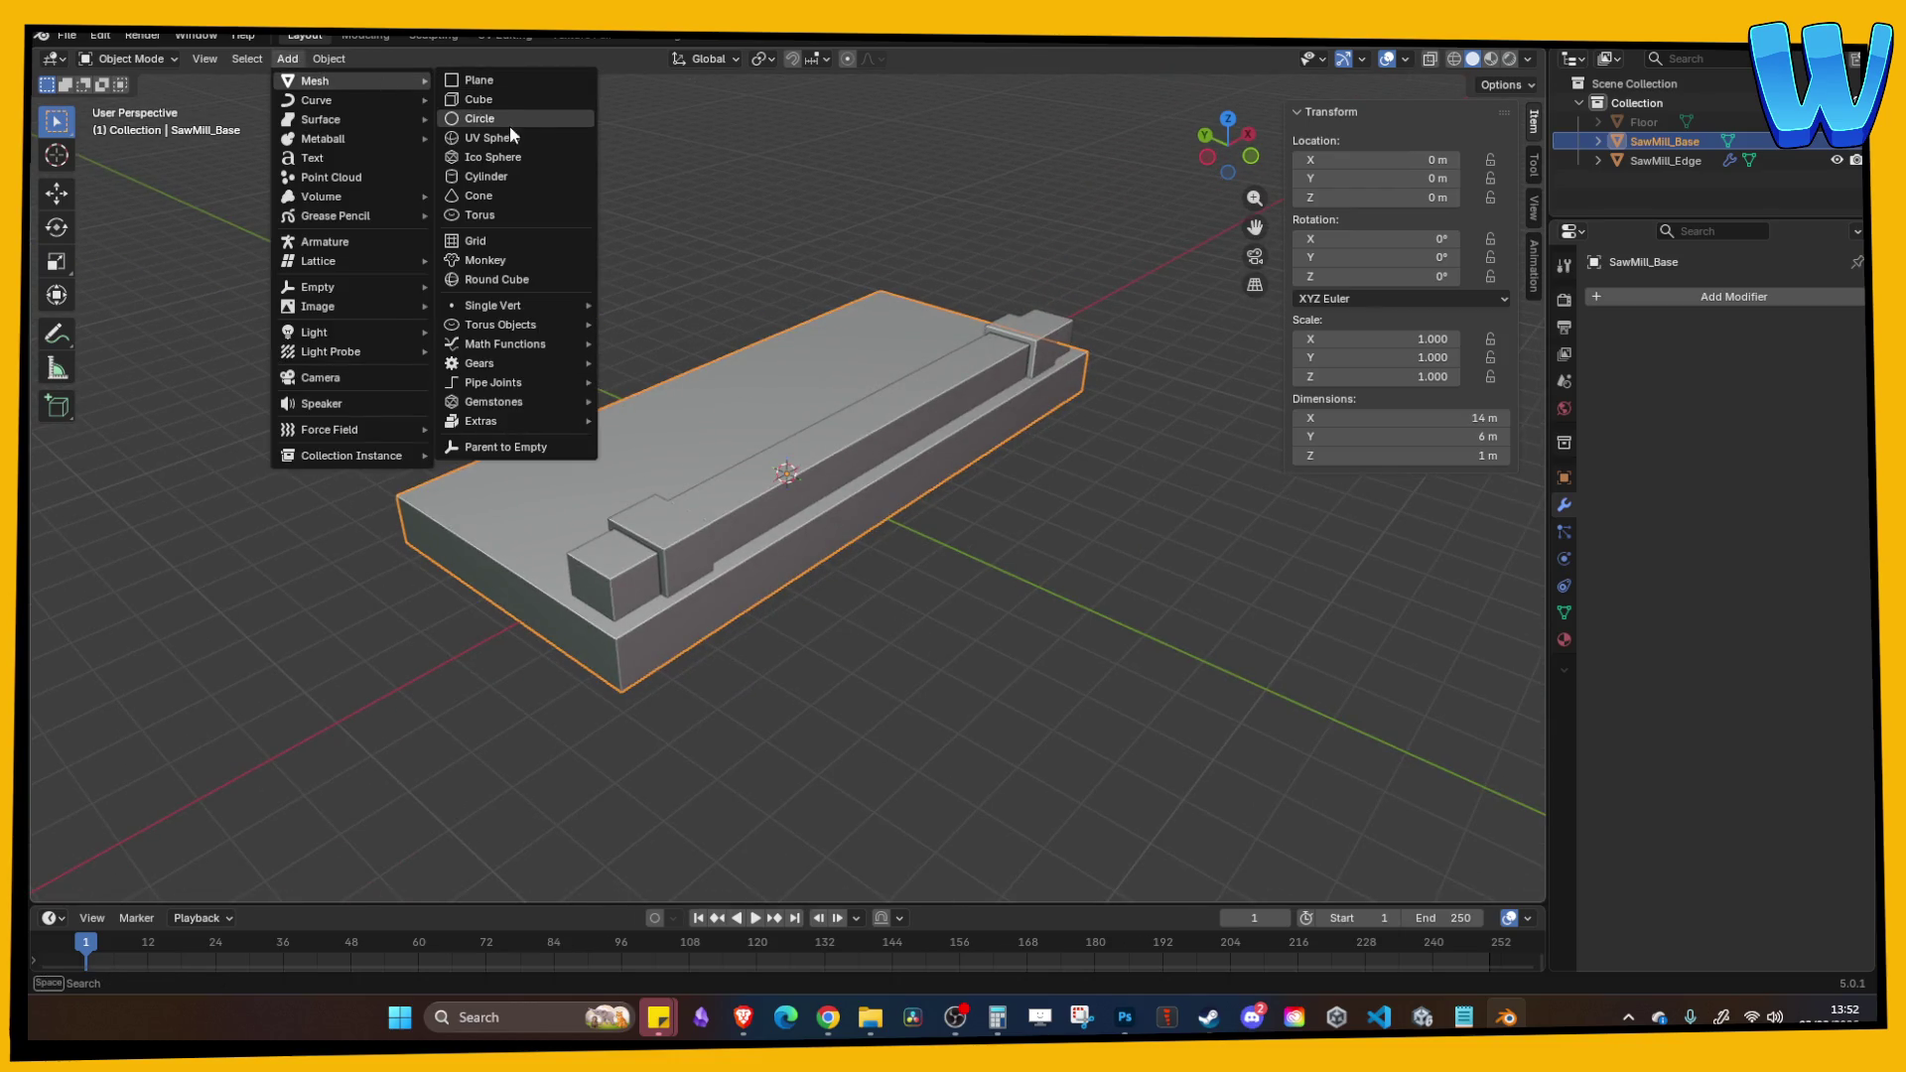
click(494, 177)
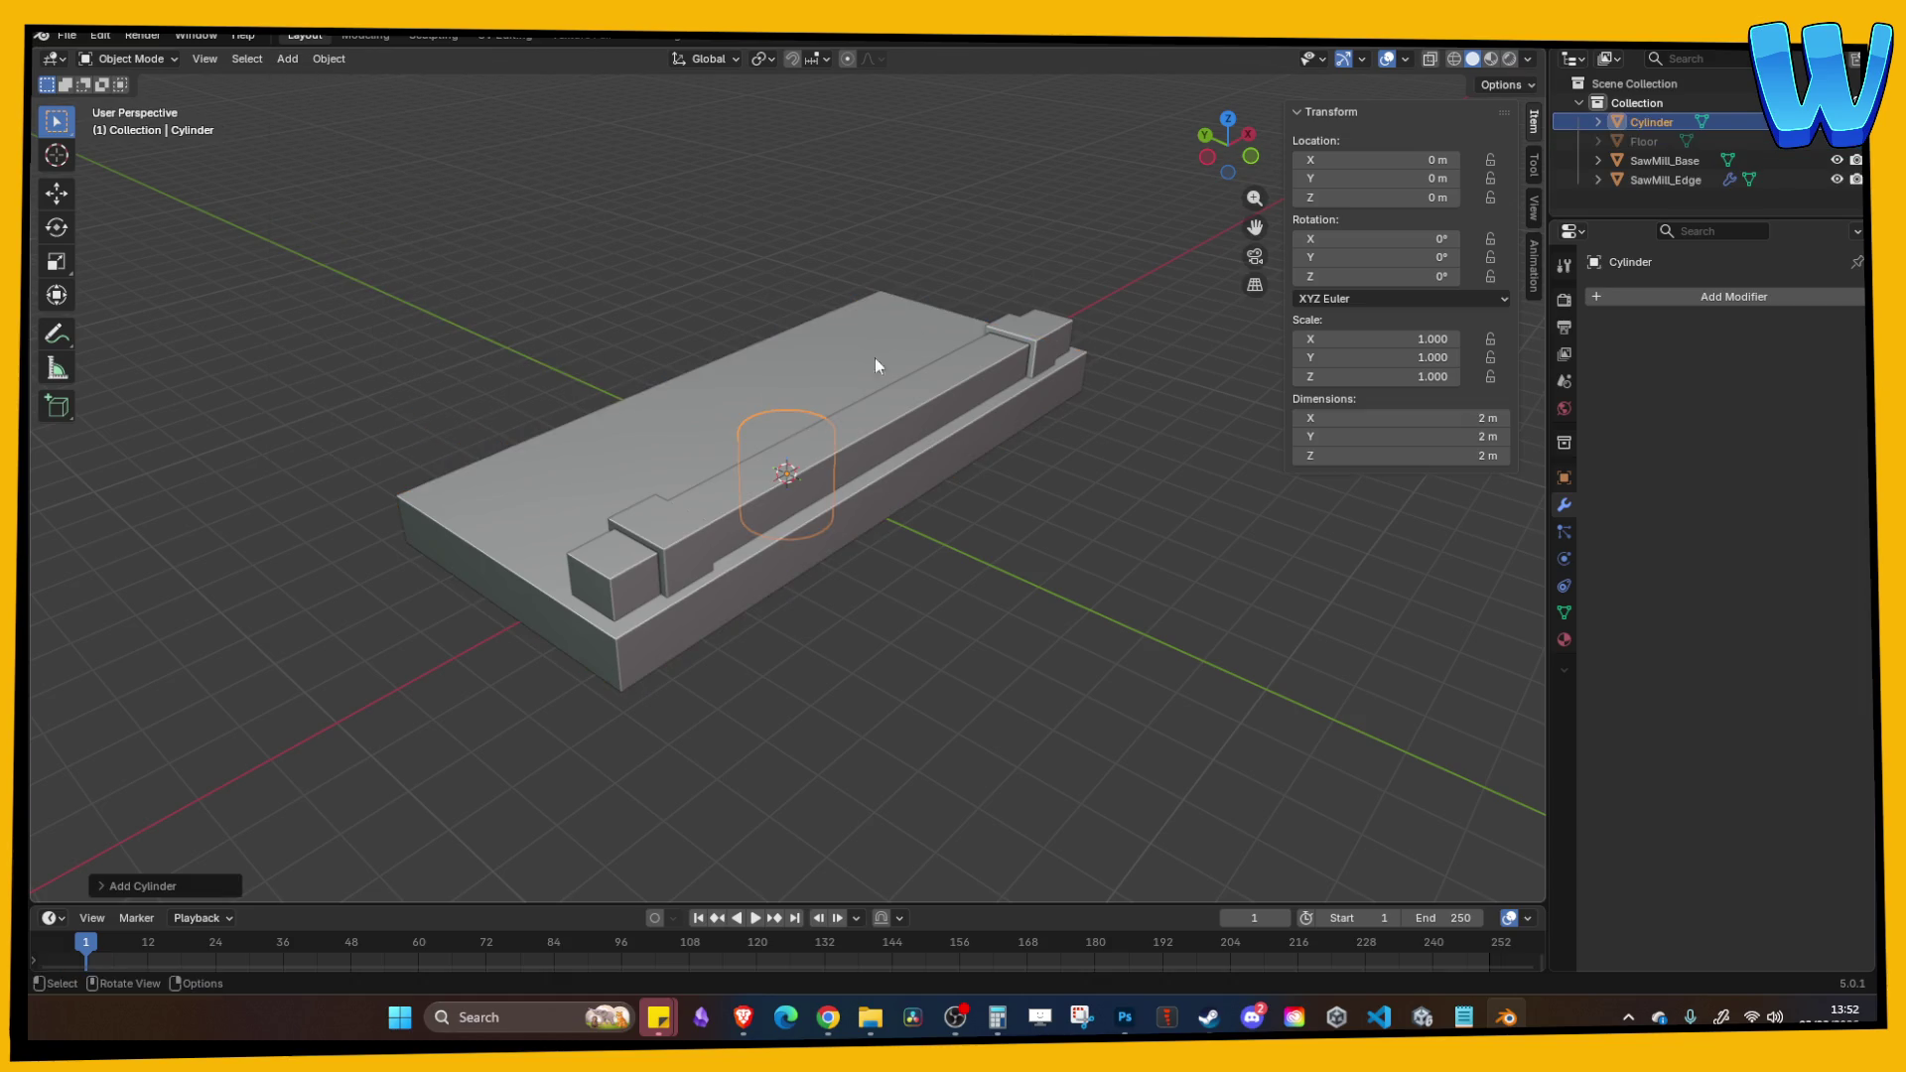
click(172, 878)
click(281, 655)
text(6)
key(Return)
Step: Rotate the cylinder 90° on X, move it along Y, and scale it to 0.317
text(rx90)
key(Return)
key(g)
key(y)
click(1054, 575)
key(s)
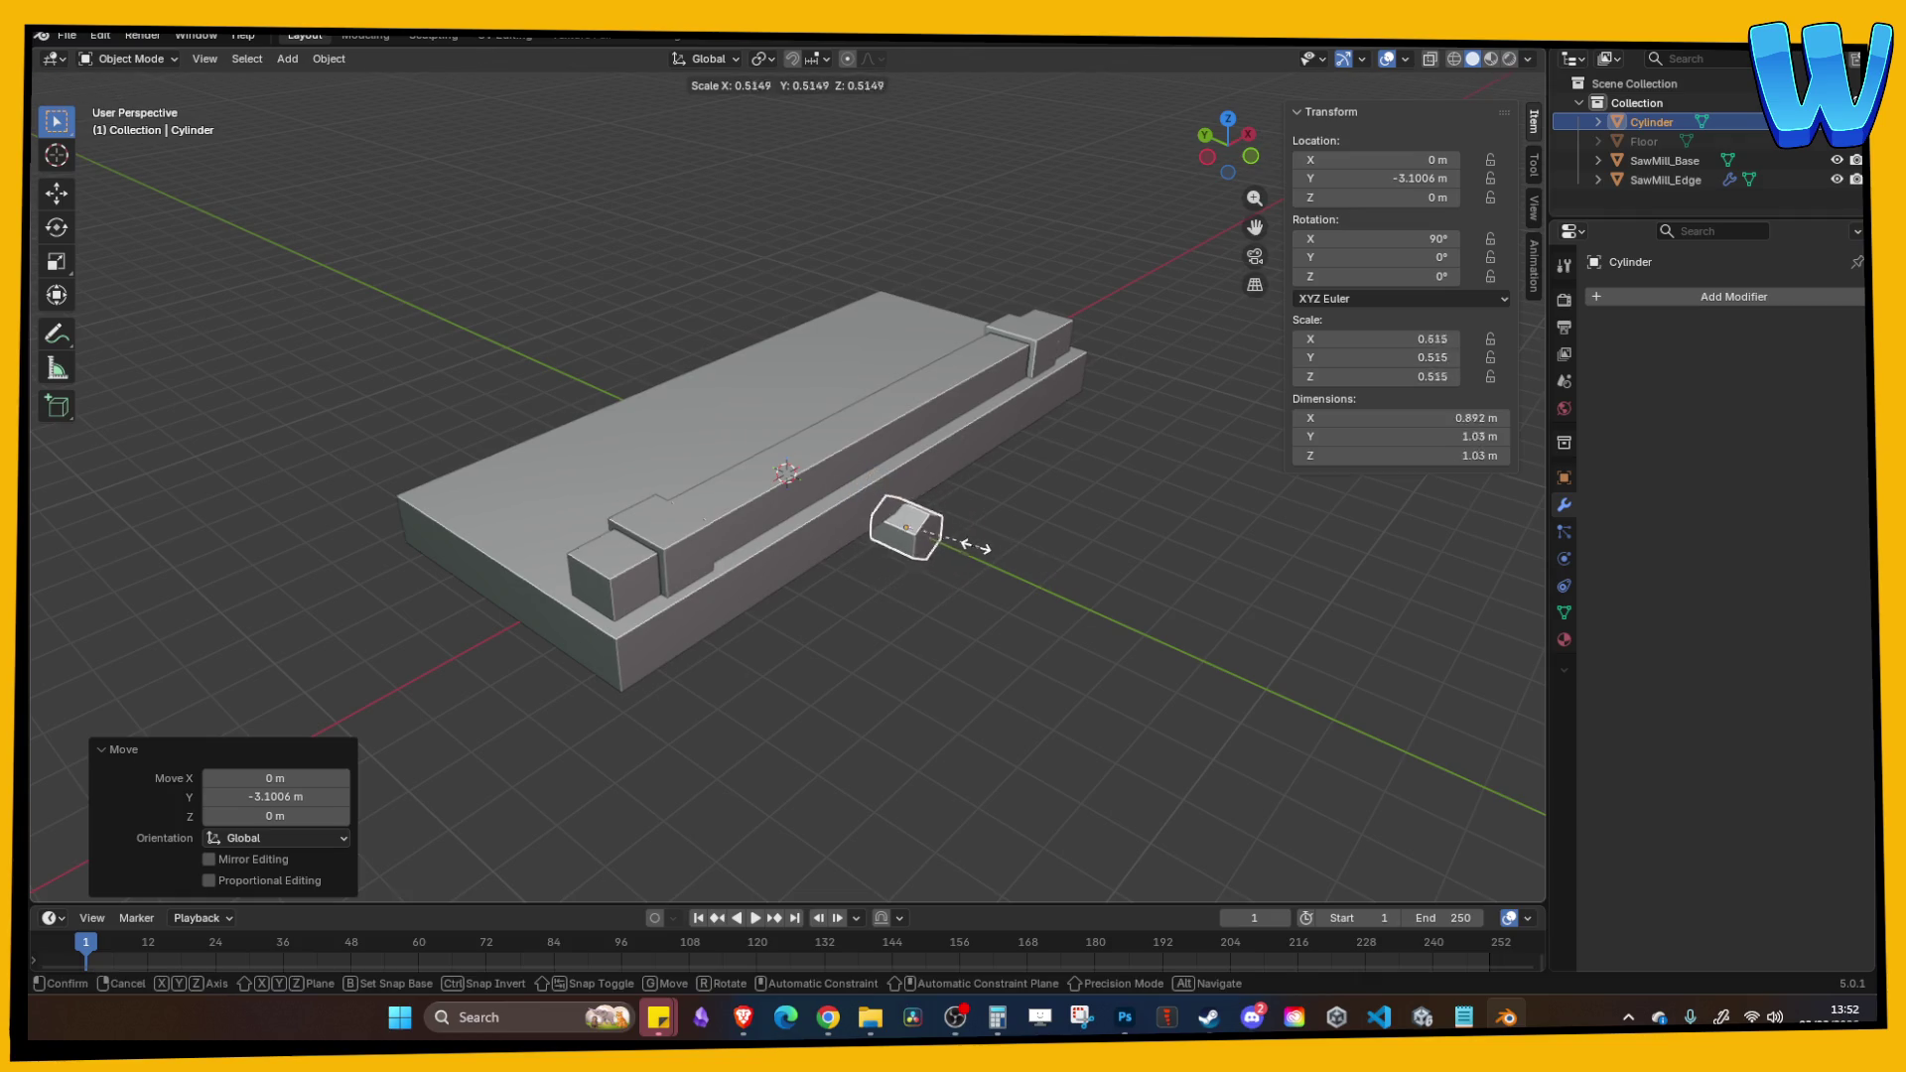
click(980, 547)
Step: In front orthographic view, place the cylinder against the base's front face
drag(1228, 154, 1232, 182)
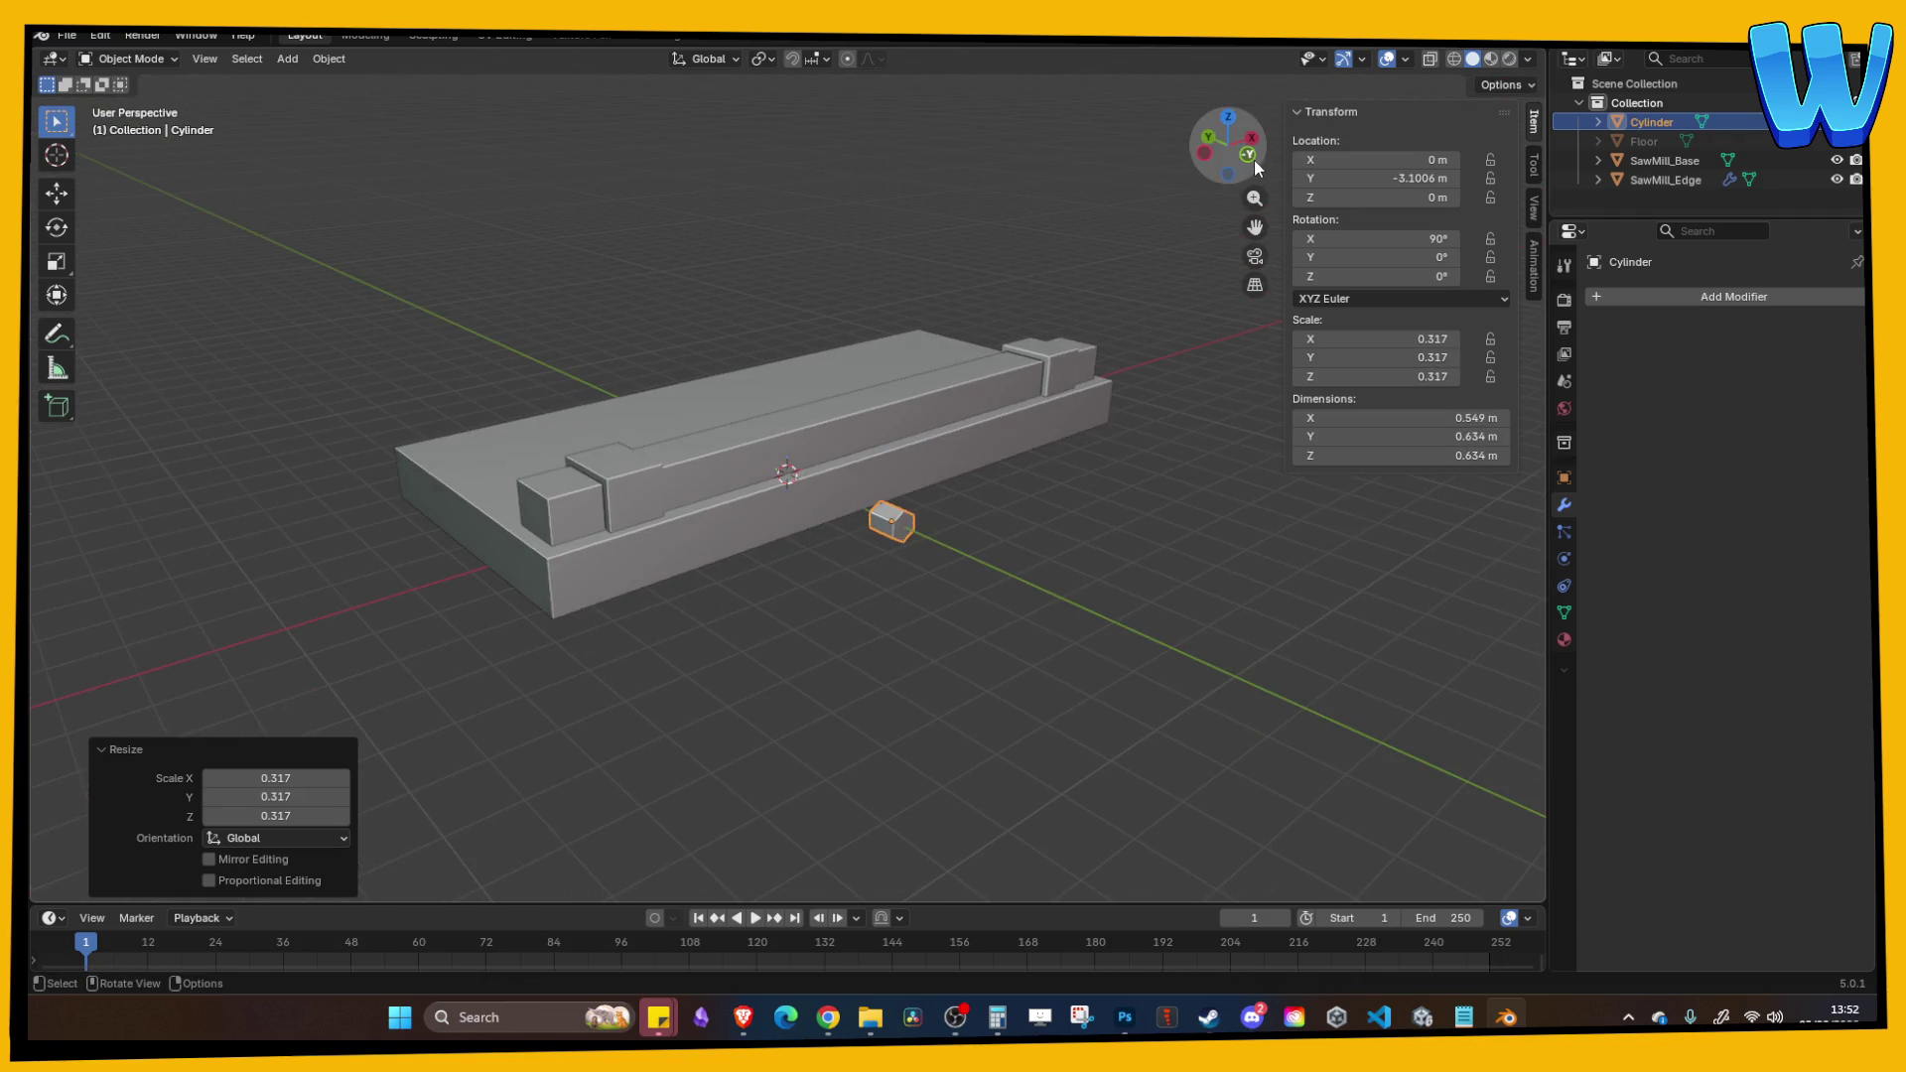
click(1251, 157)
key(g)
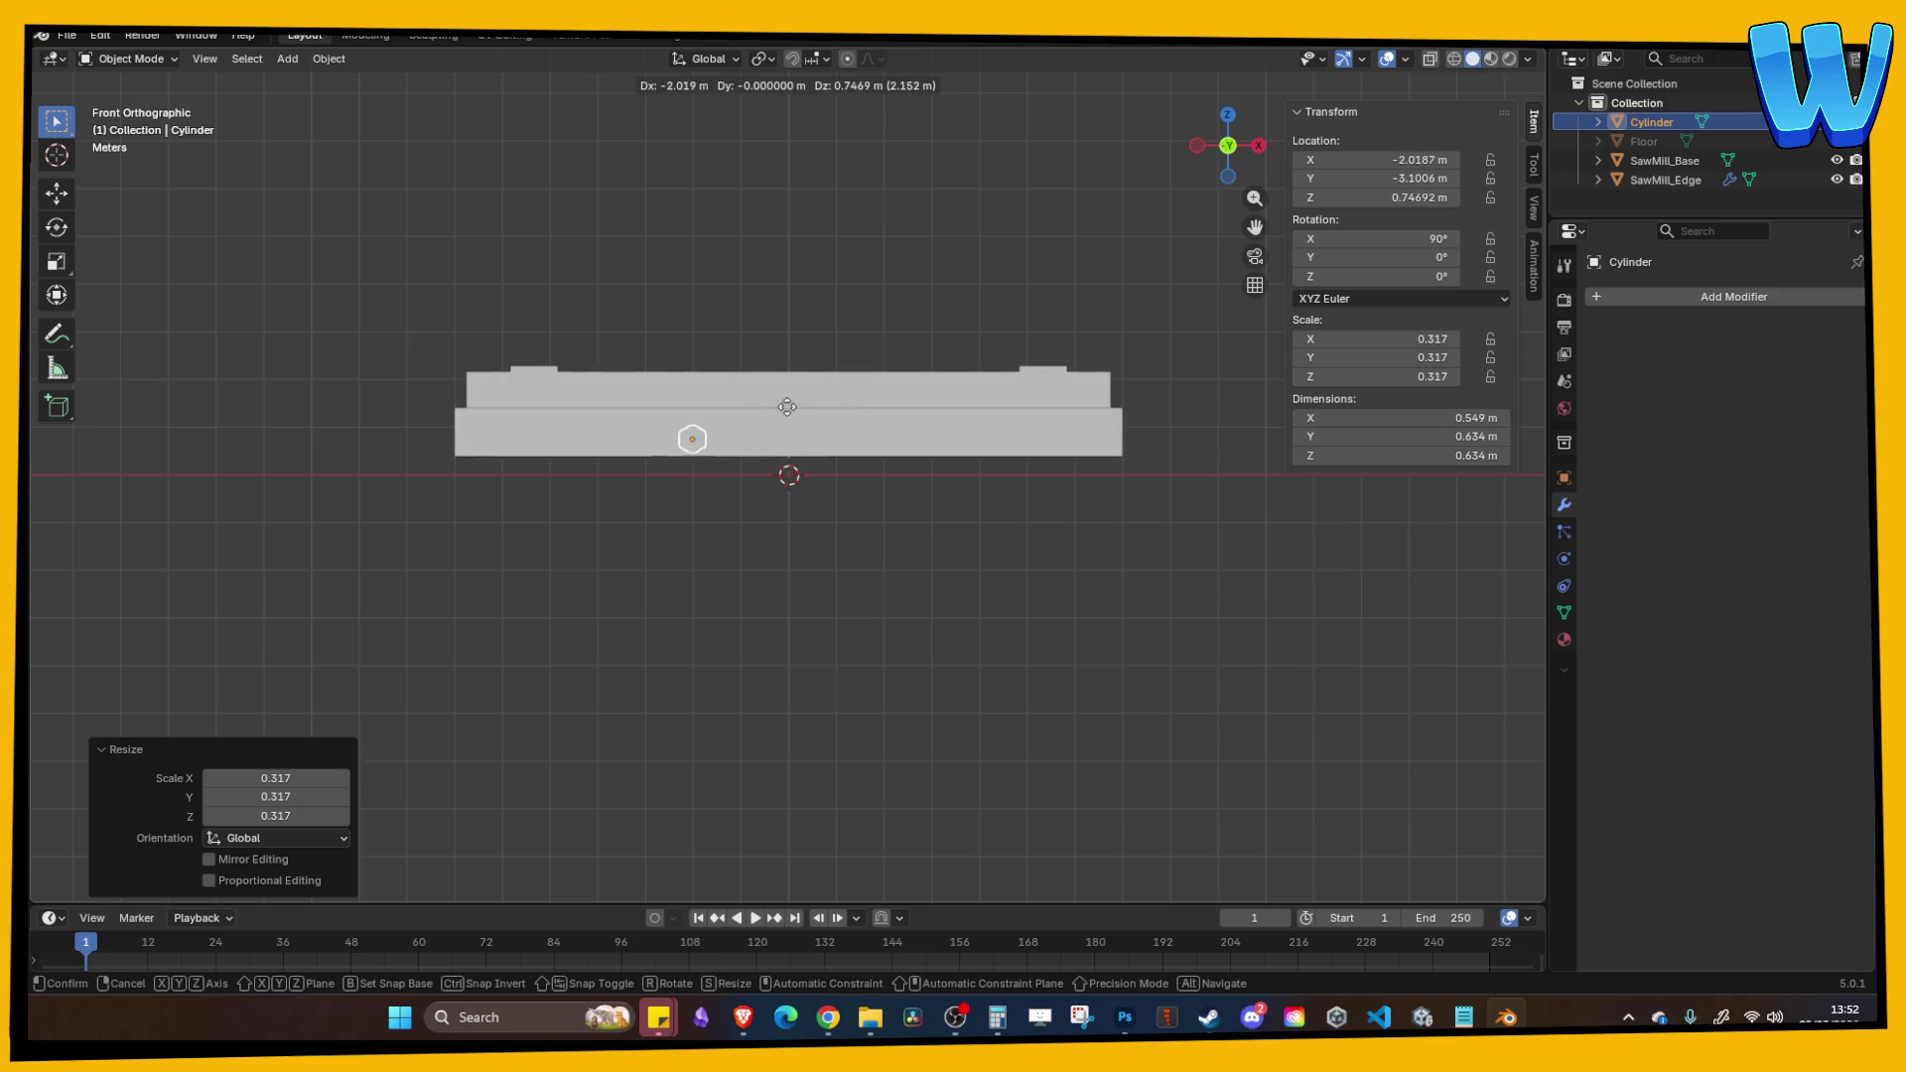
click(594, 403)
drag(486, 280, 723, 328)
Step: Inspect the dock scene in the Unity editor, then return to Blender
click(1423, 1018)
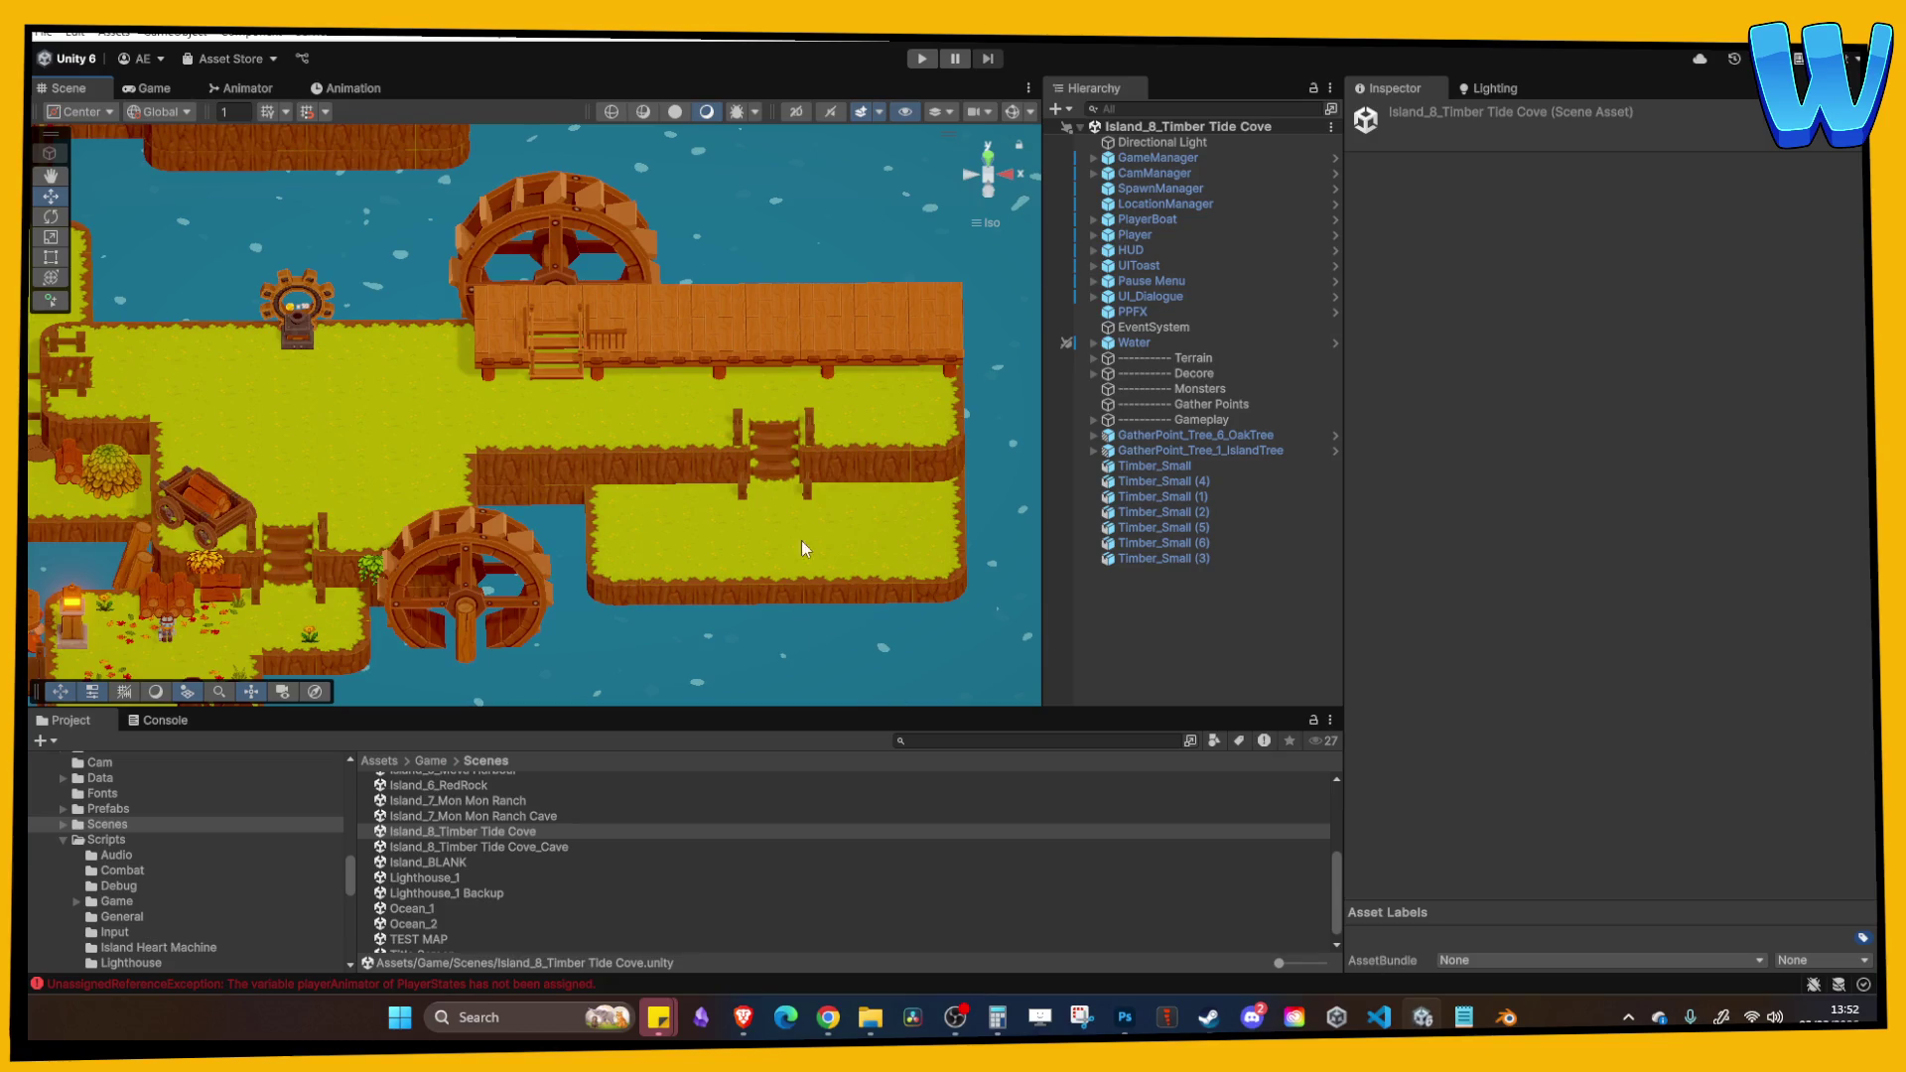
scroll(666, 372, up, 5)
mouse_move(651, 320)
mouse_down()
mouse_move(699, 461)
mouse_move(629, 333)
mouse_move(714, 417)
mouse_up()
click(1506, 1018)
Step: Select the hex cylinder and apply all its transforms
scroll(894, 542, up, 5)
scroll(993, 536, down, 8)
scroll(844, 546, up, 3)
scroll(794, 564, up, 4)
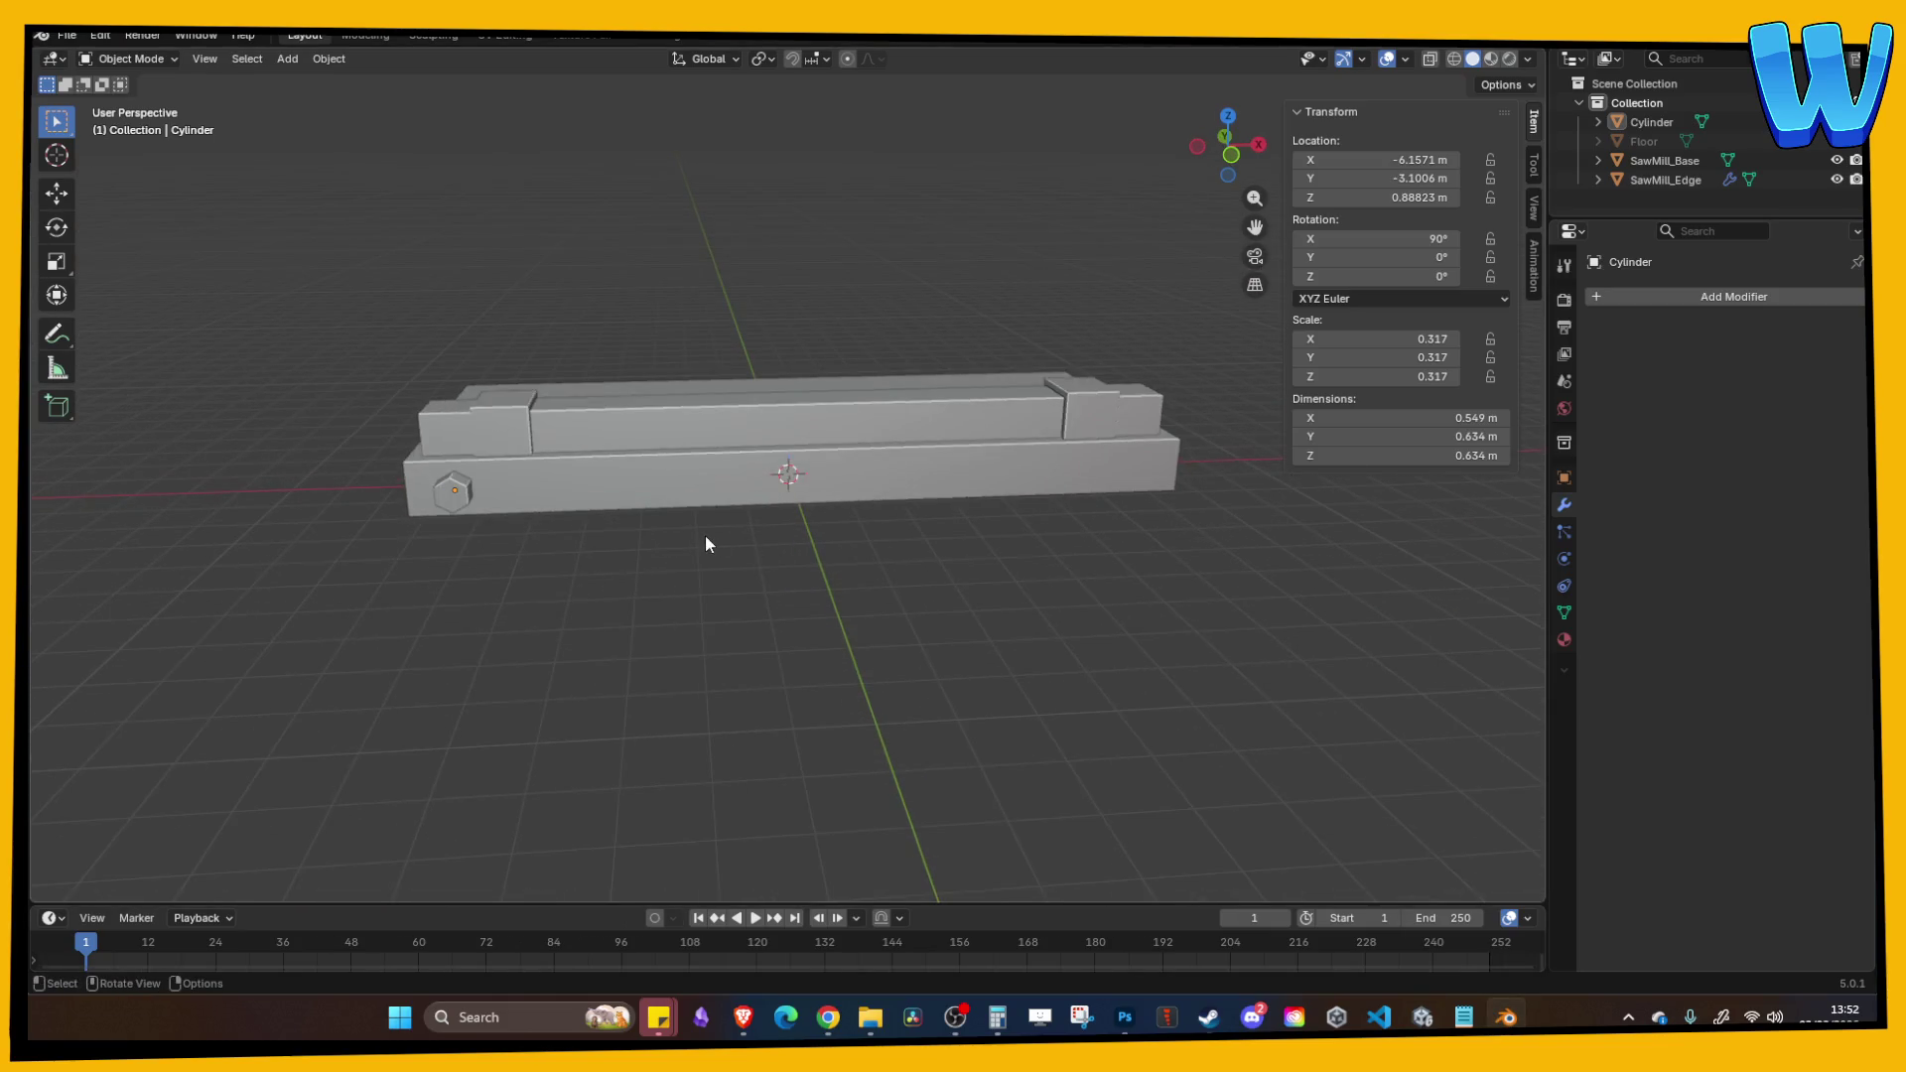
click(443, 493)
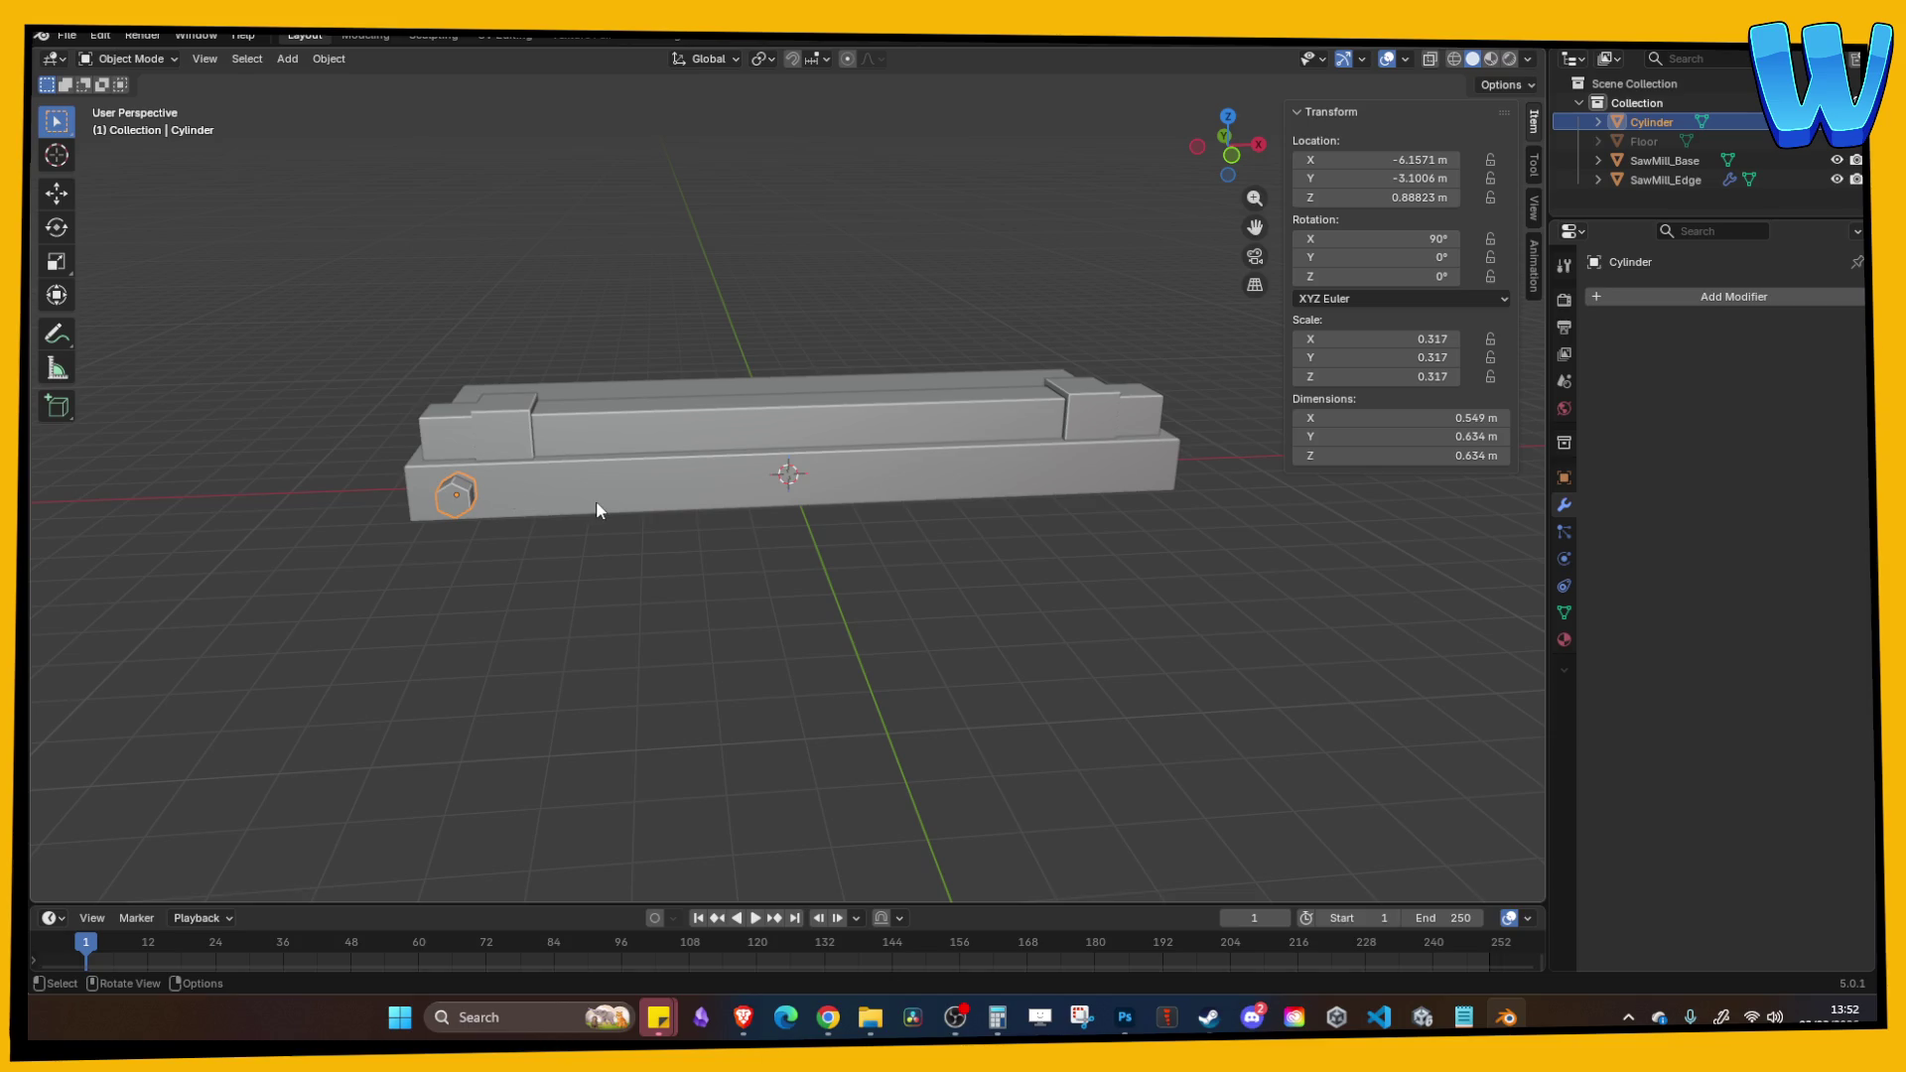
key(ctrl+a)
click(503, 511)
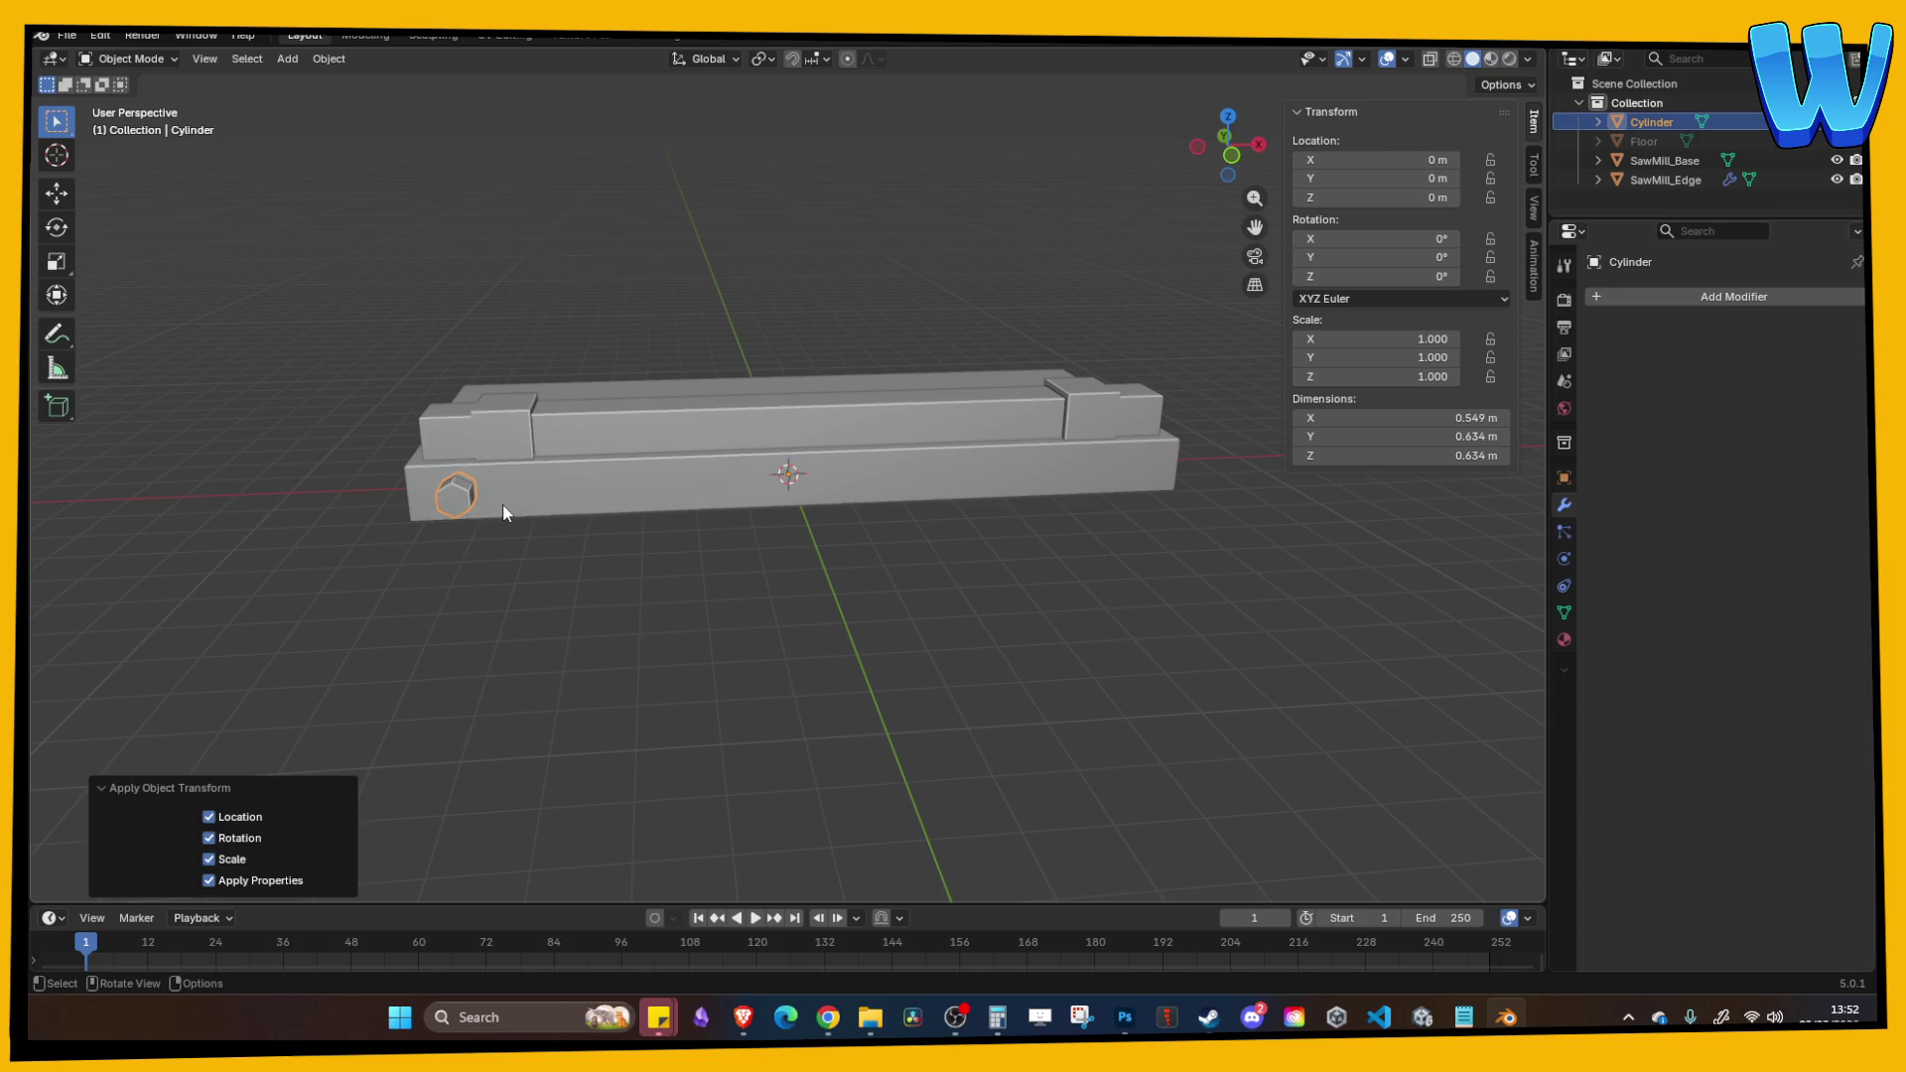
Step: Duplicate the cylinder, mirror the copy across Y, then delete it
key(ctrl+c)
key(ctrl+v)
key(ctrl+m)
key(y)
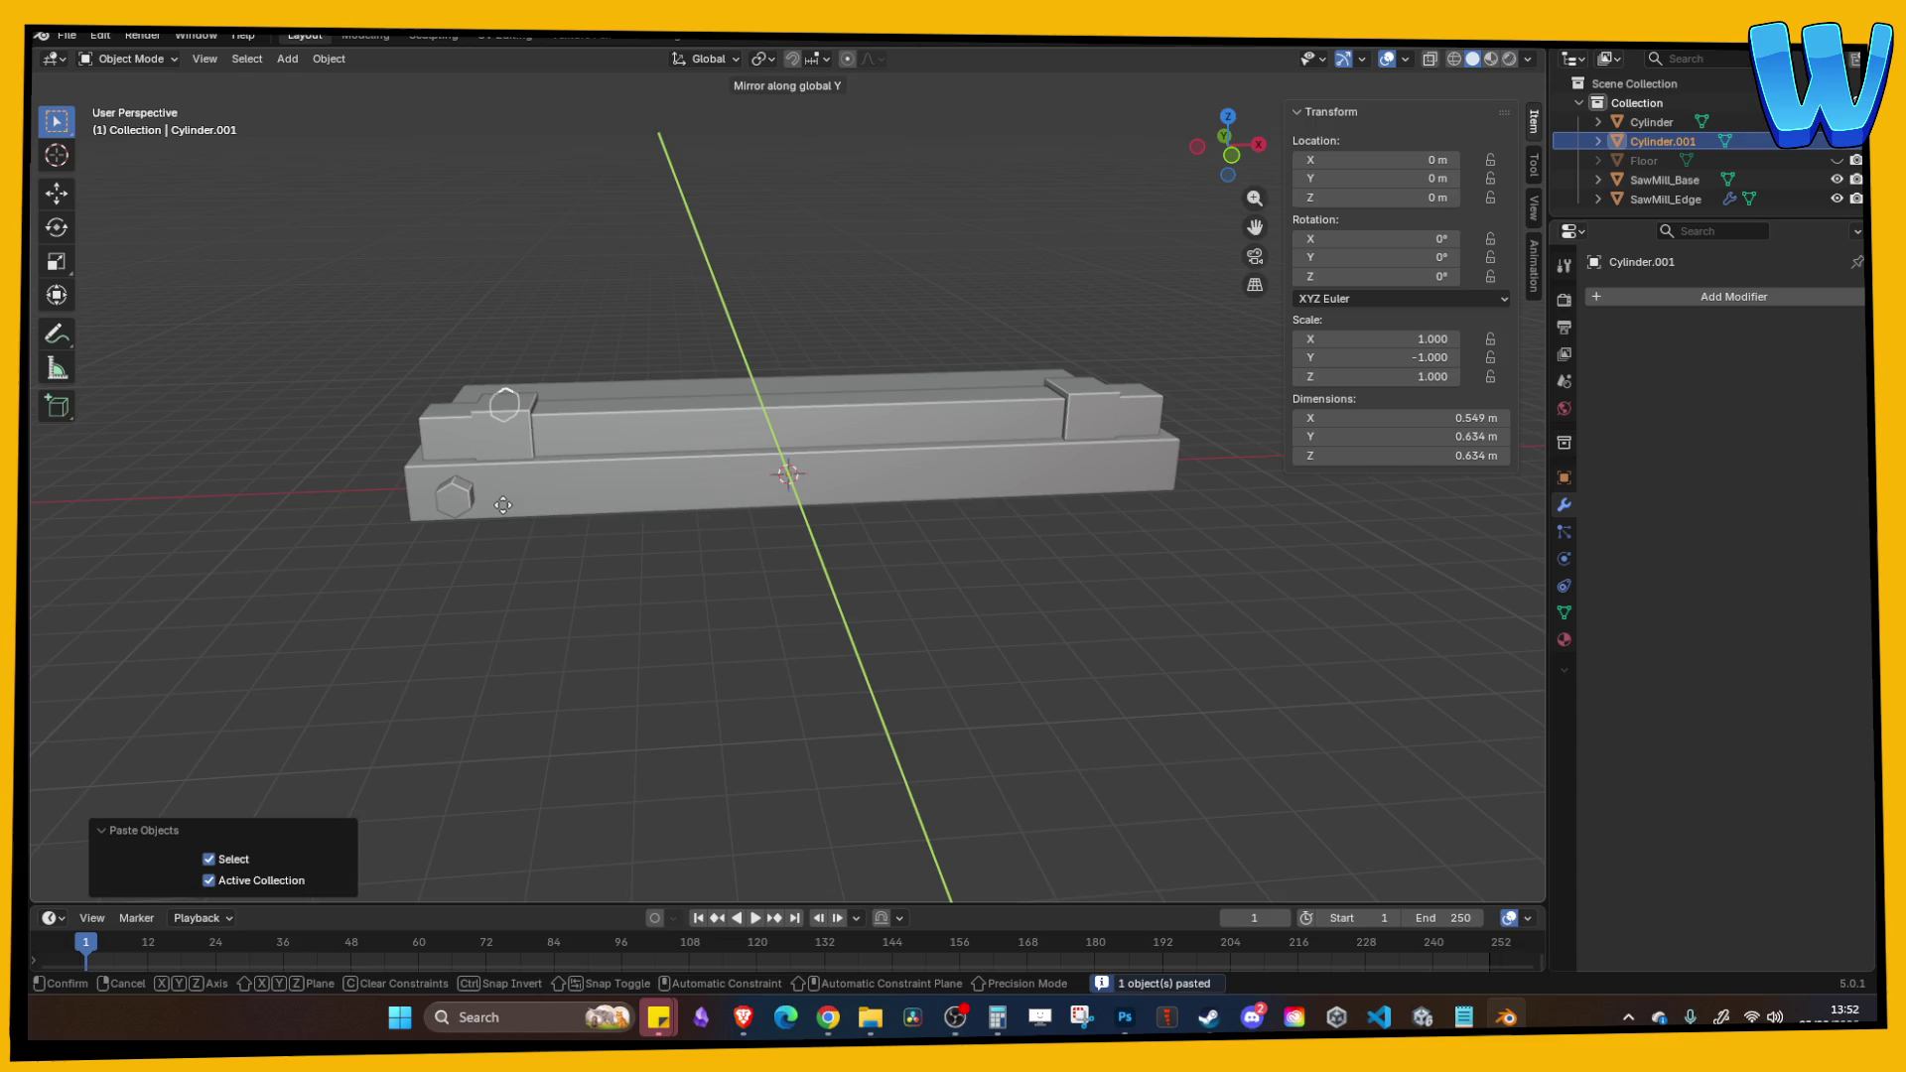
click(503, 504)
key(Delete)
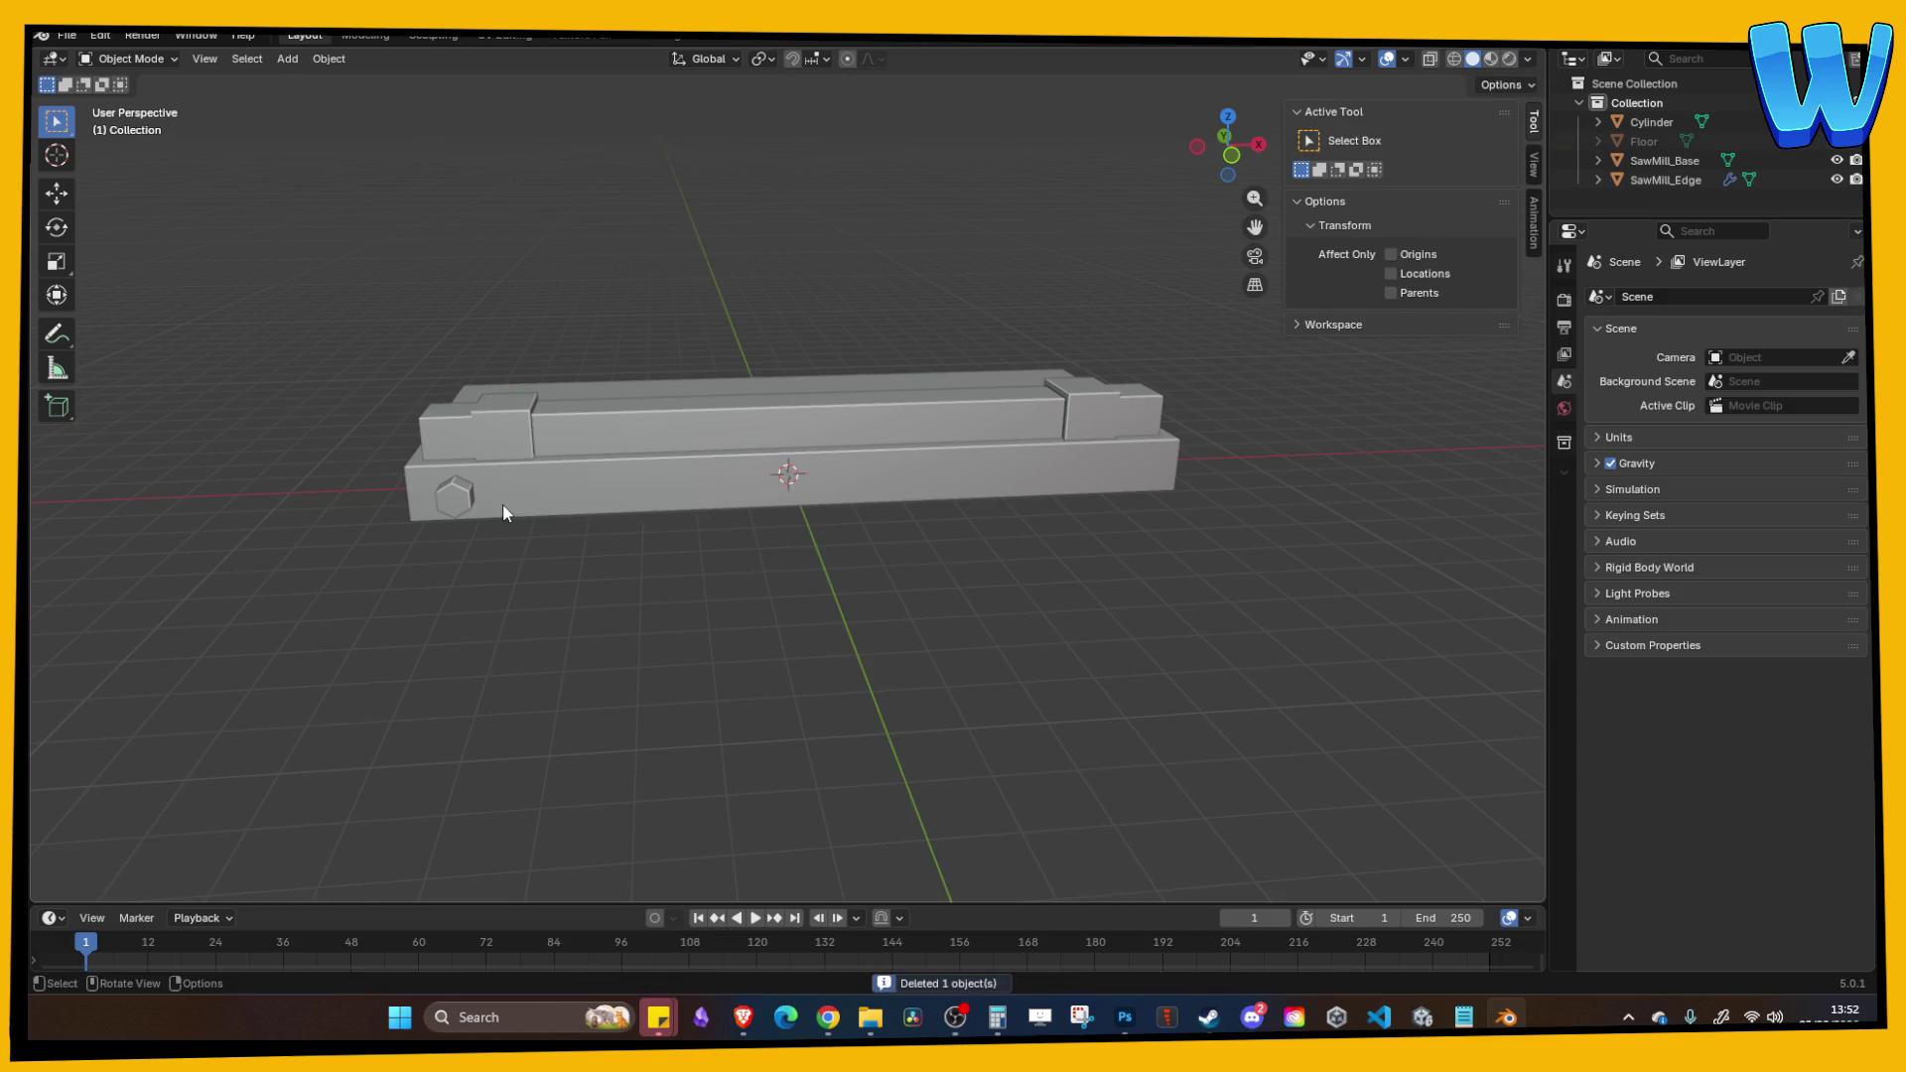
Step: Mirror a duplicate across X to the far end, then delete the extra hex bolt
click(462, 503)
key(ctrl+c)
key(ctrl+v)
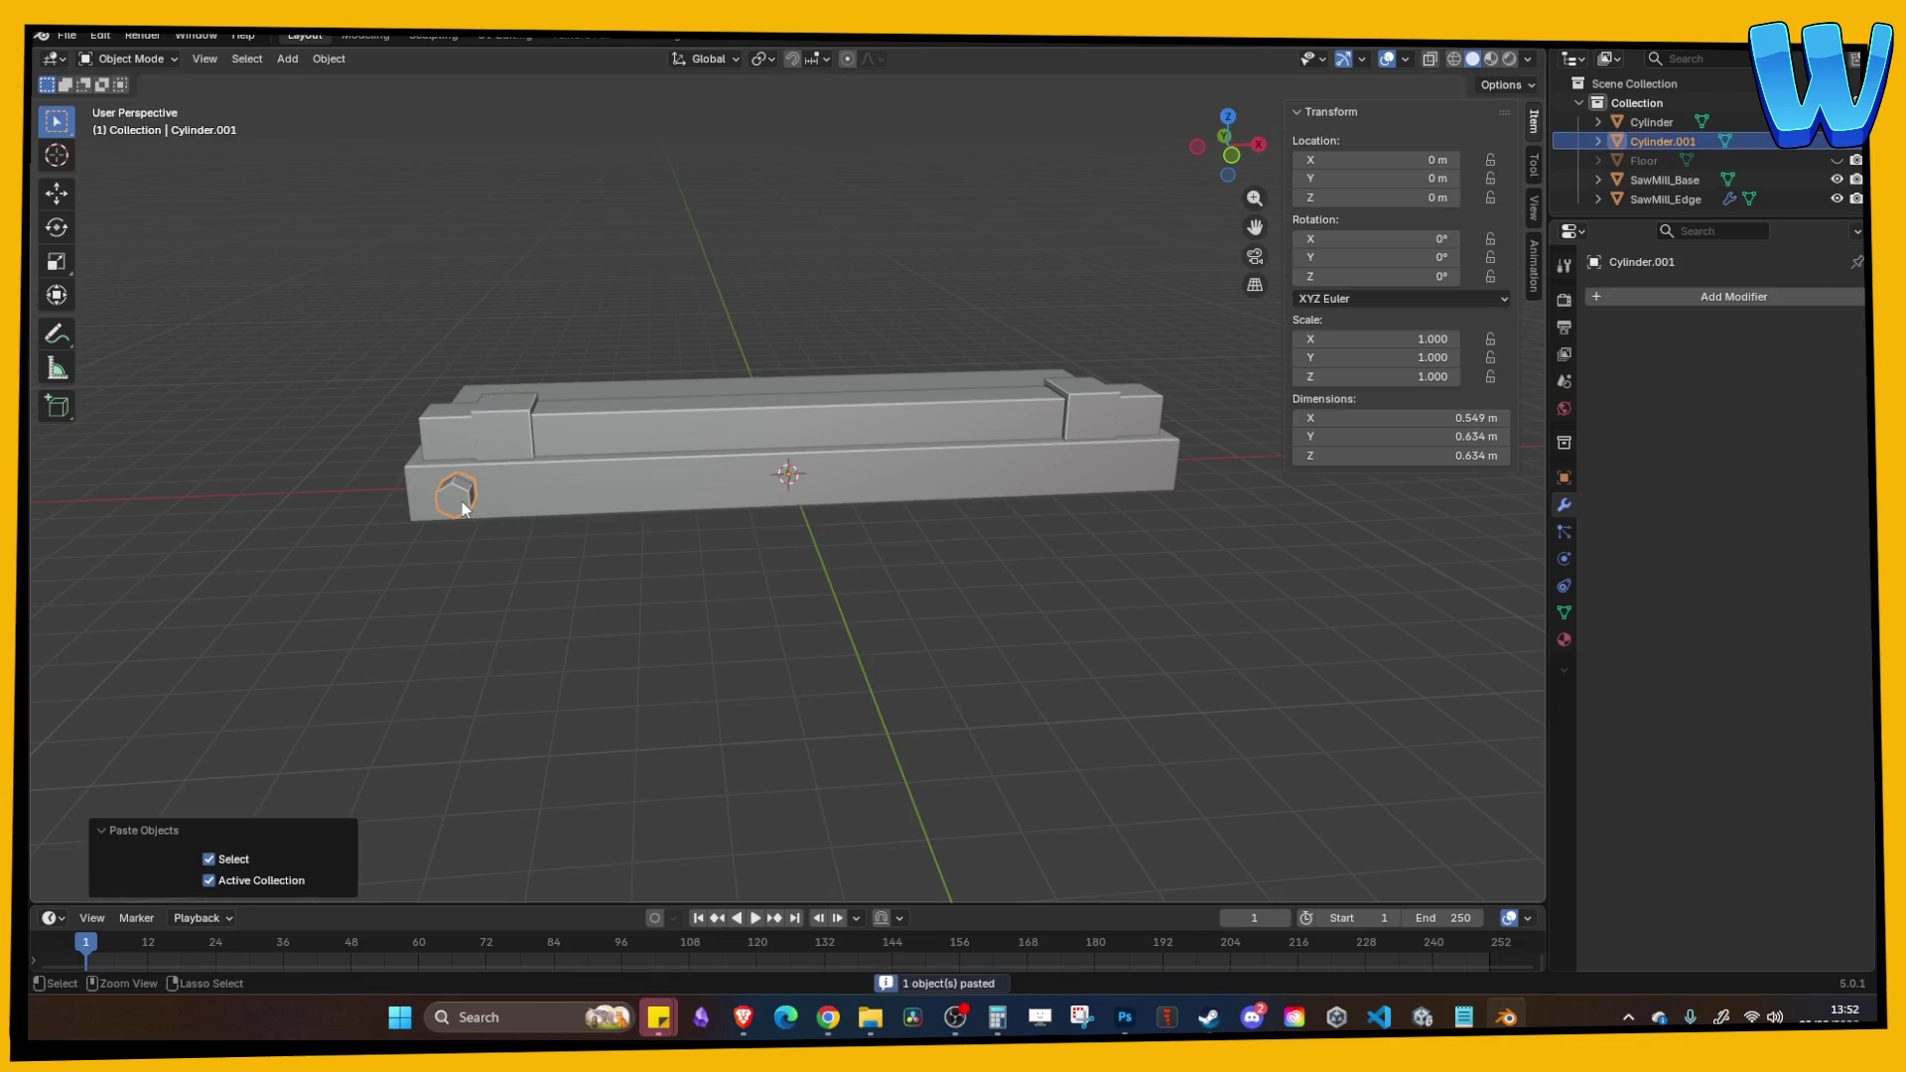
key(ctrl+m)
key(x)
click(462, 502)
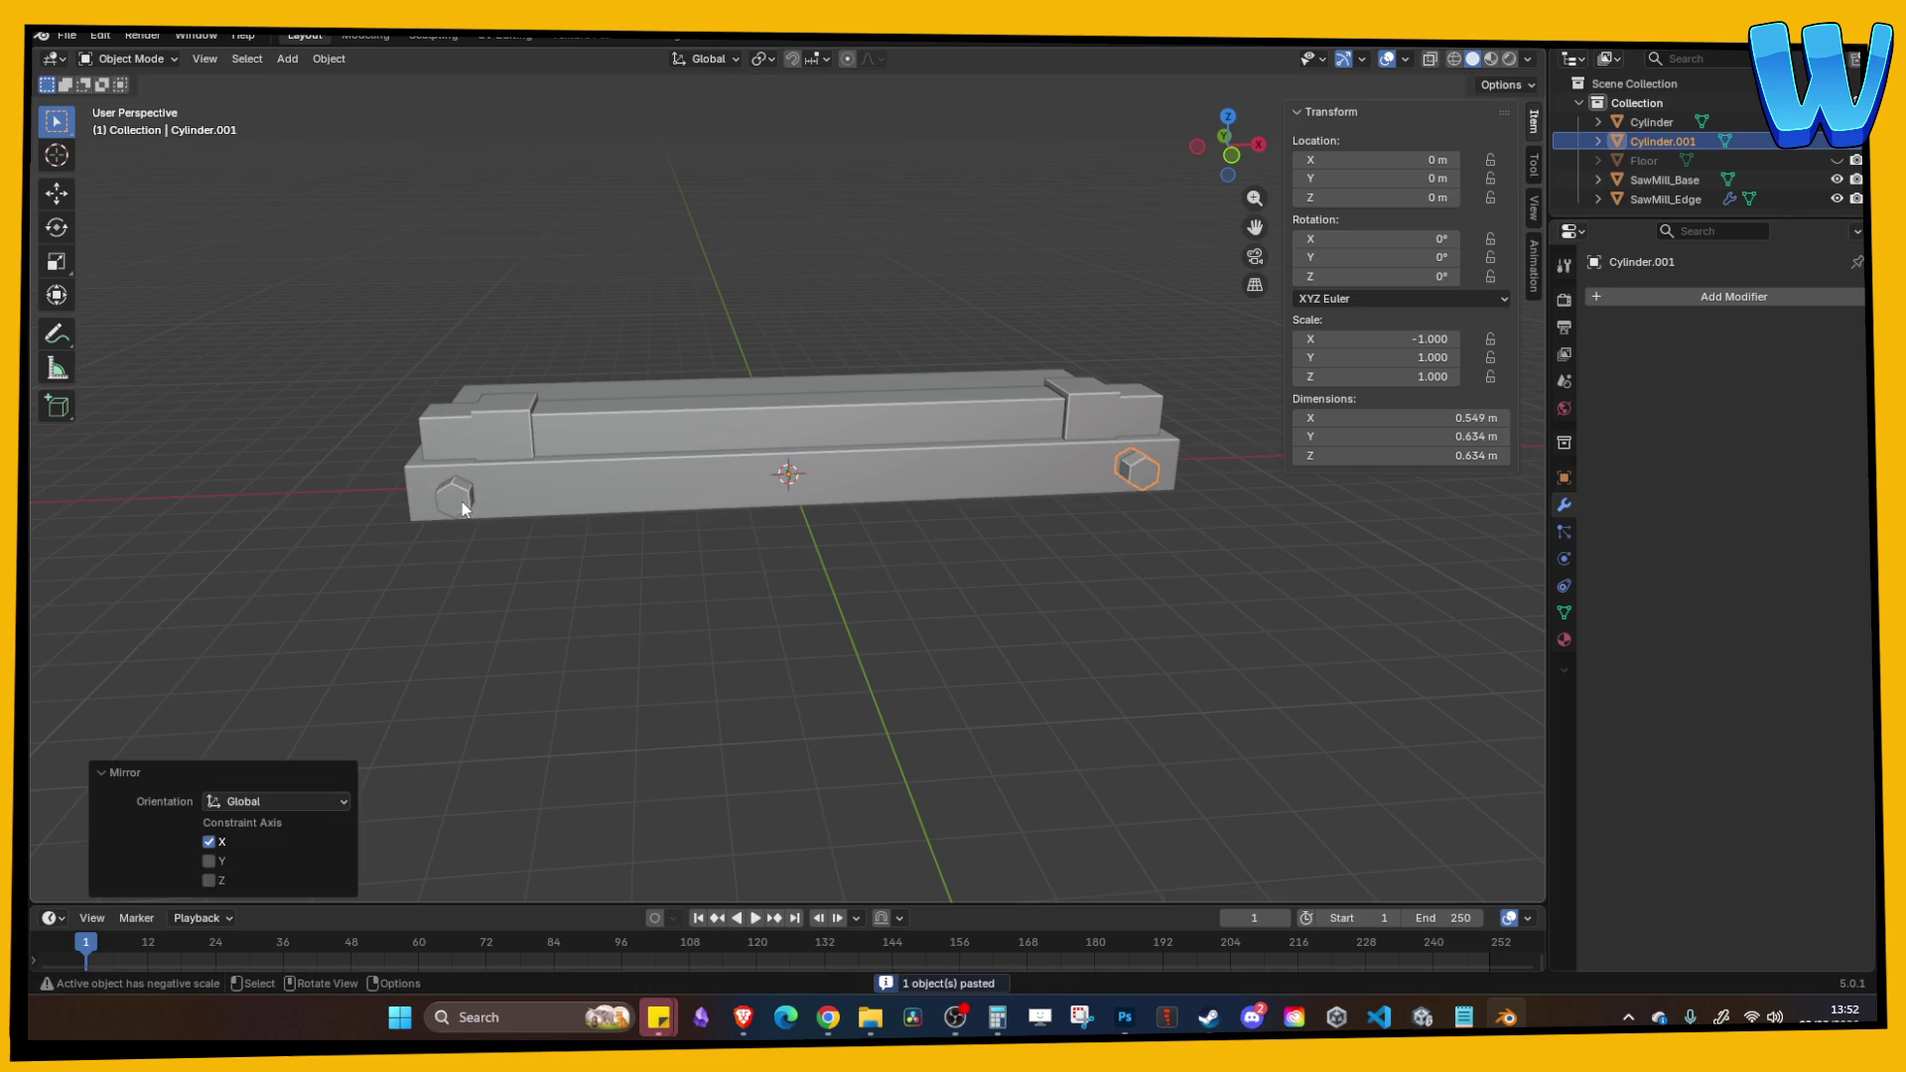
click(526, 592)
click(611, 554)
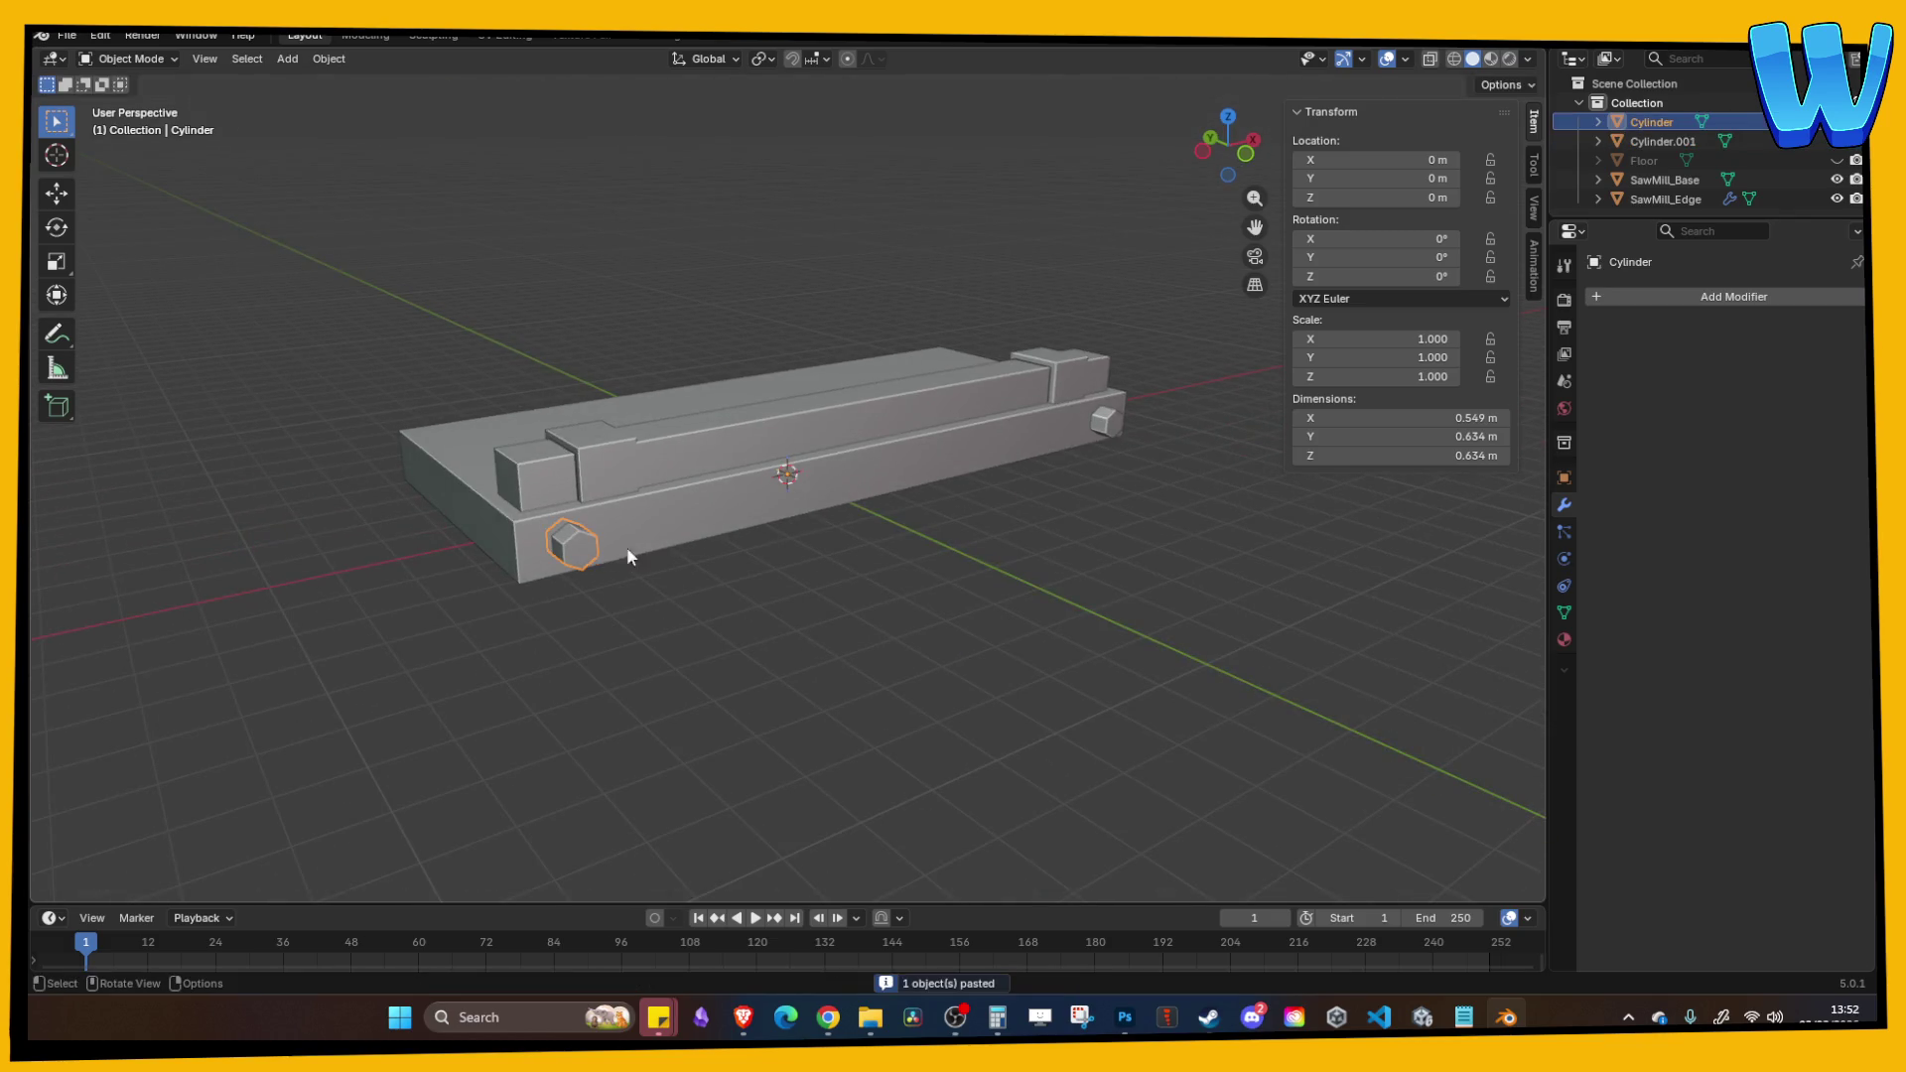
key(Delete)
Step: Select the remaining hex bolt and cancel out a trial scale, leaving it unchanged
scroll(1109, 420, up, 3)
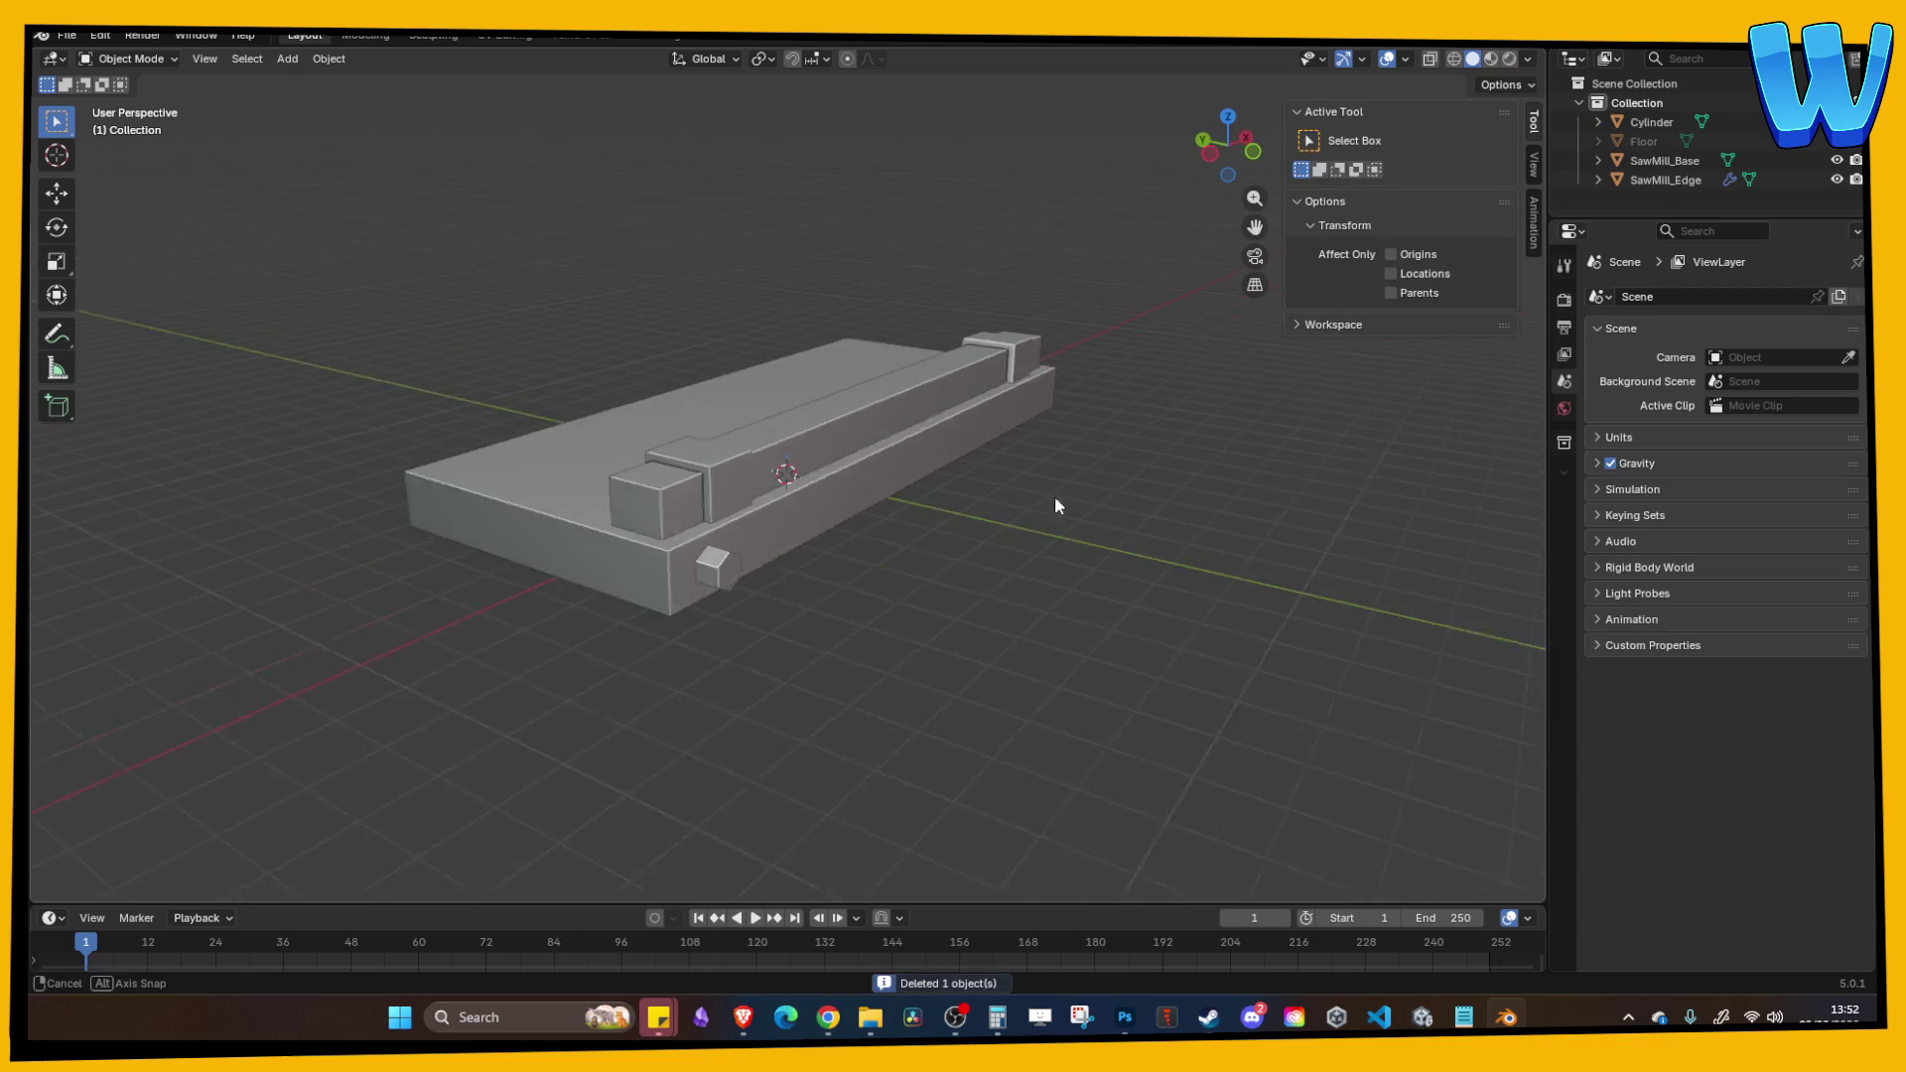
click(696, 639)
key(s)
key(x)
key(y)
click(910, 672)
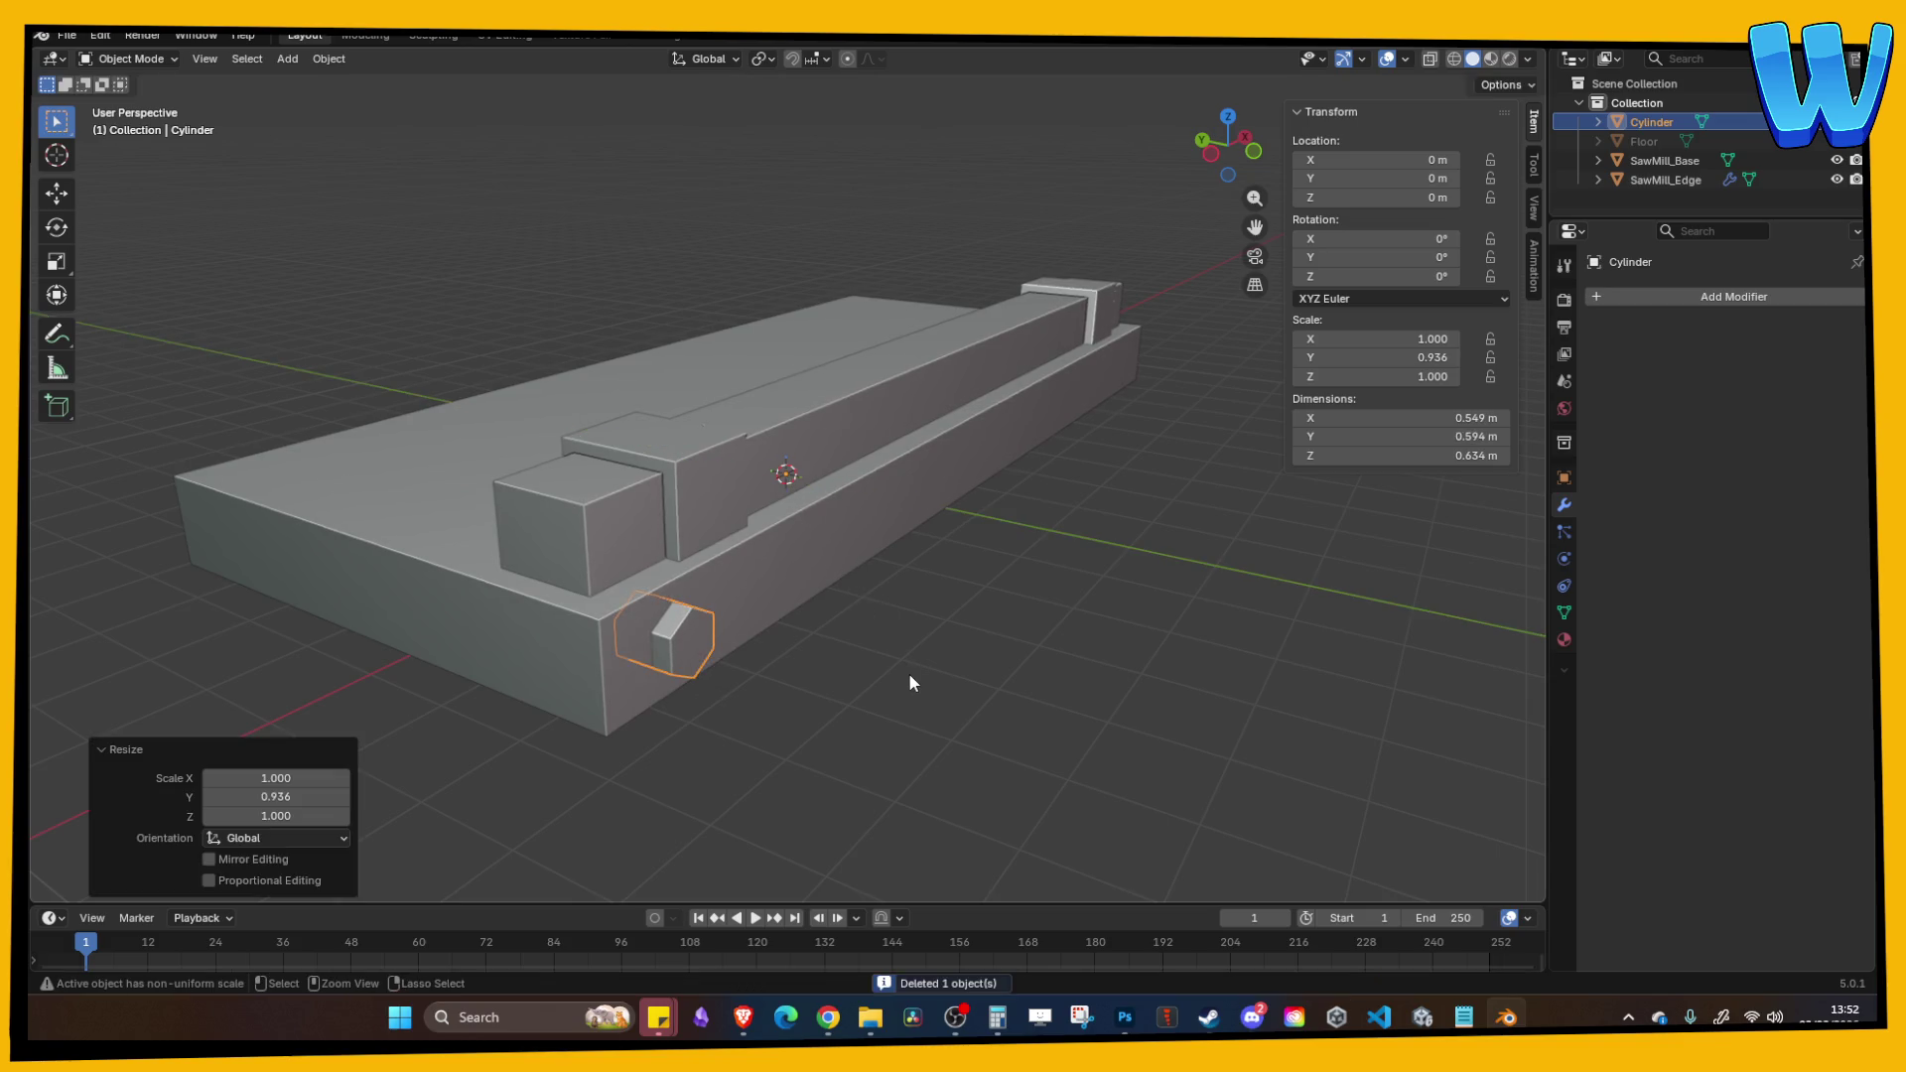
Step: Set the bolt's origin to its geometry
right_click(761, 647)
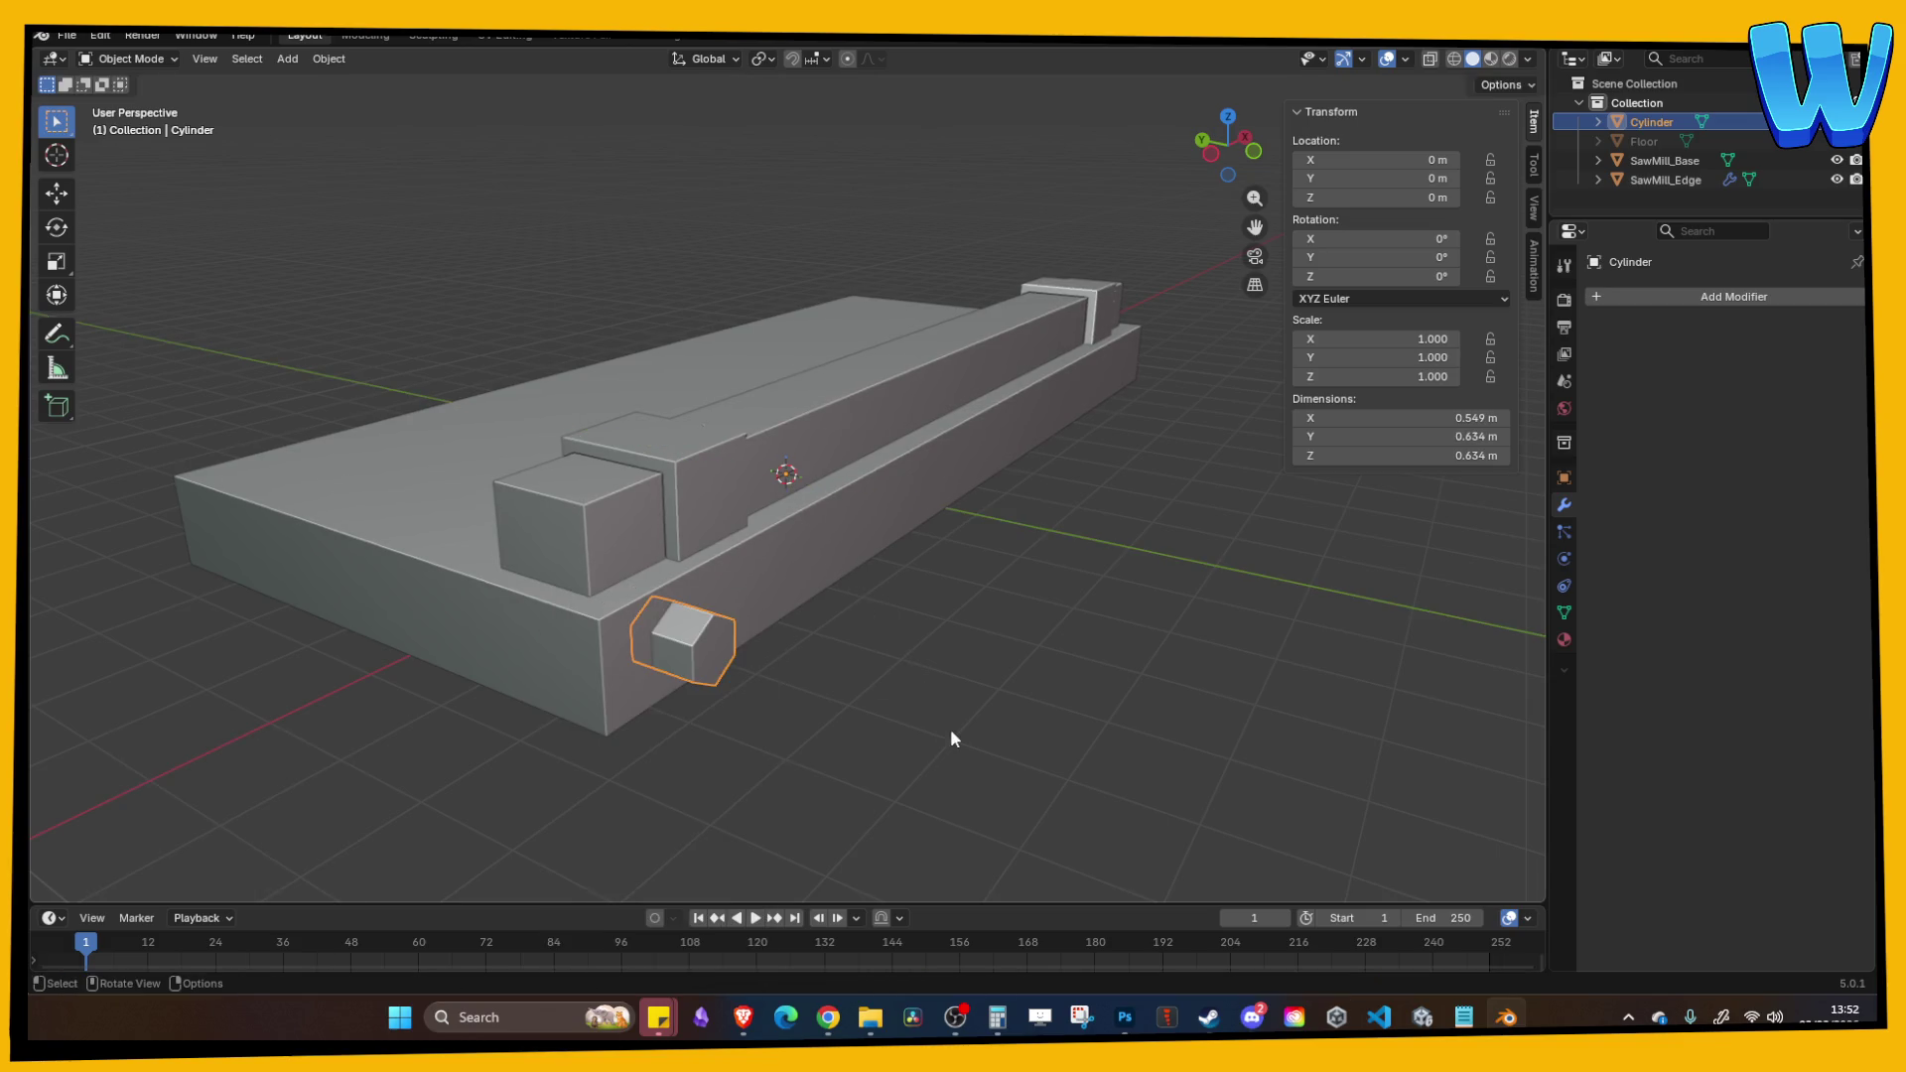
key(Tab)
key(Tab)
right_click(698, 654)
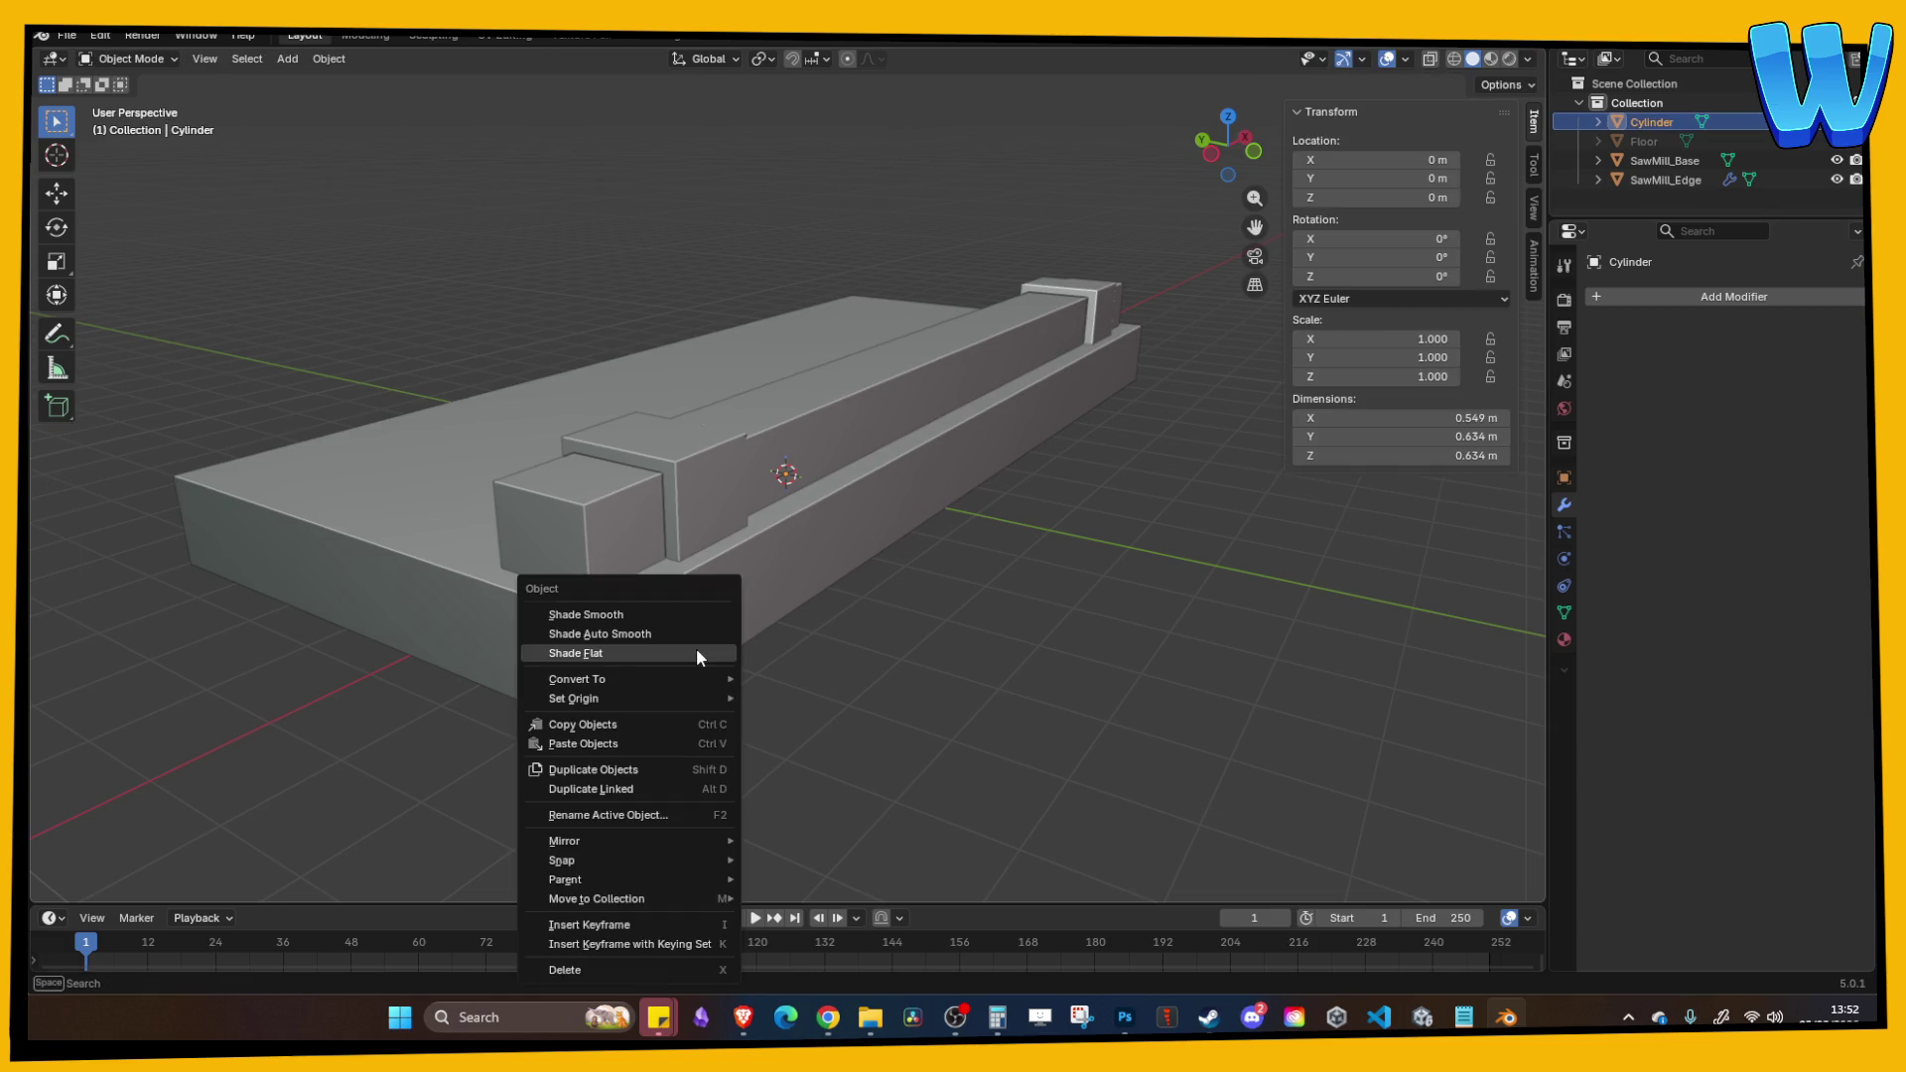
mouse_move(646, 695)
click(843, 715)
Step: Squash the bolt to 0.686 along Y and push it out from the base
key(s)
key(x)
key(y)
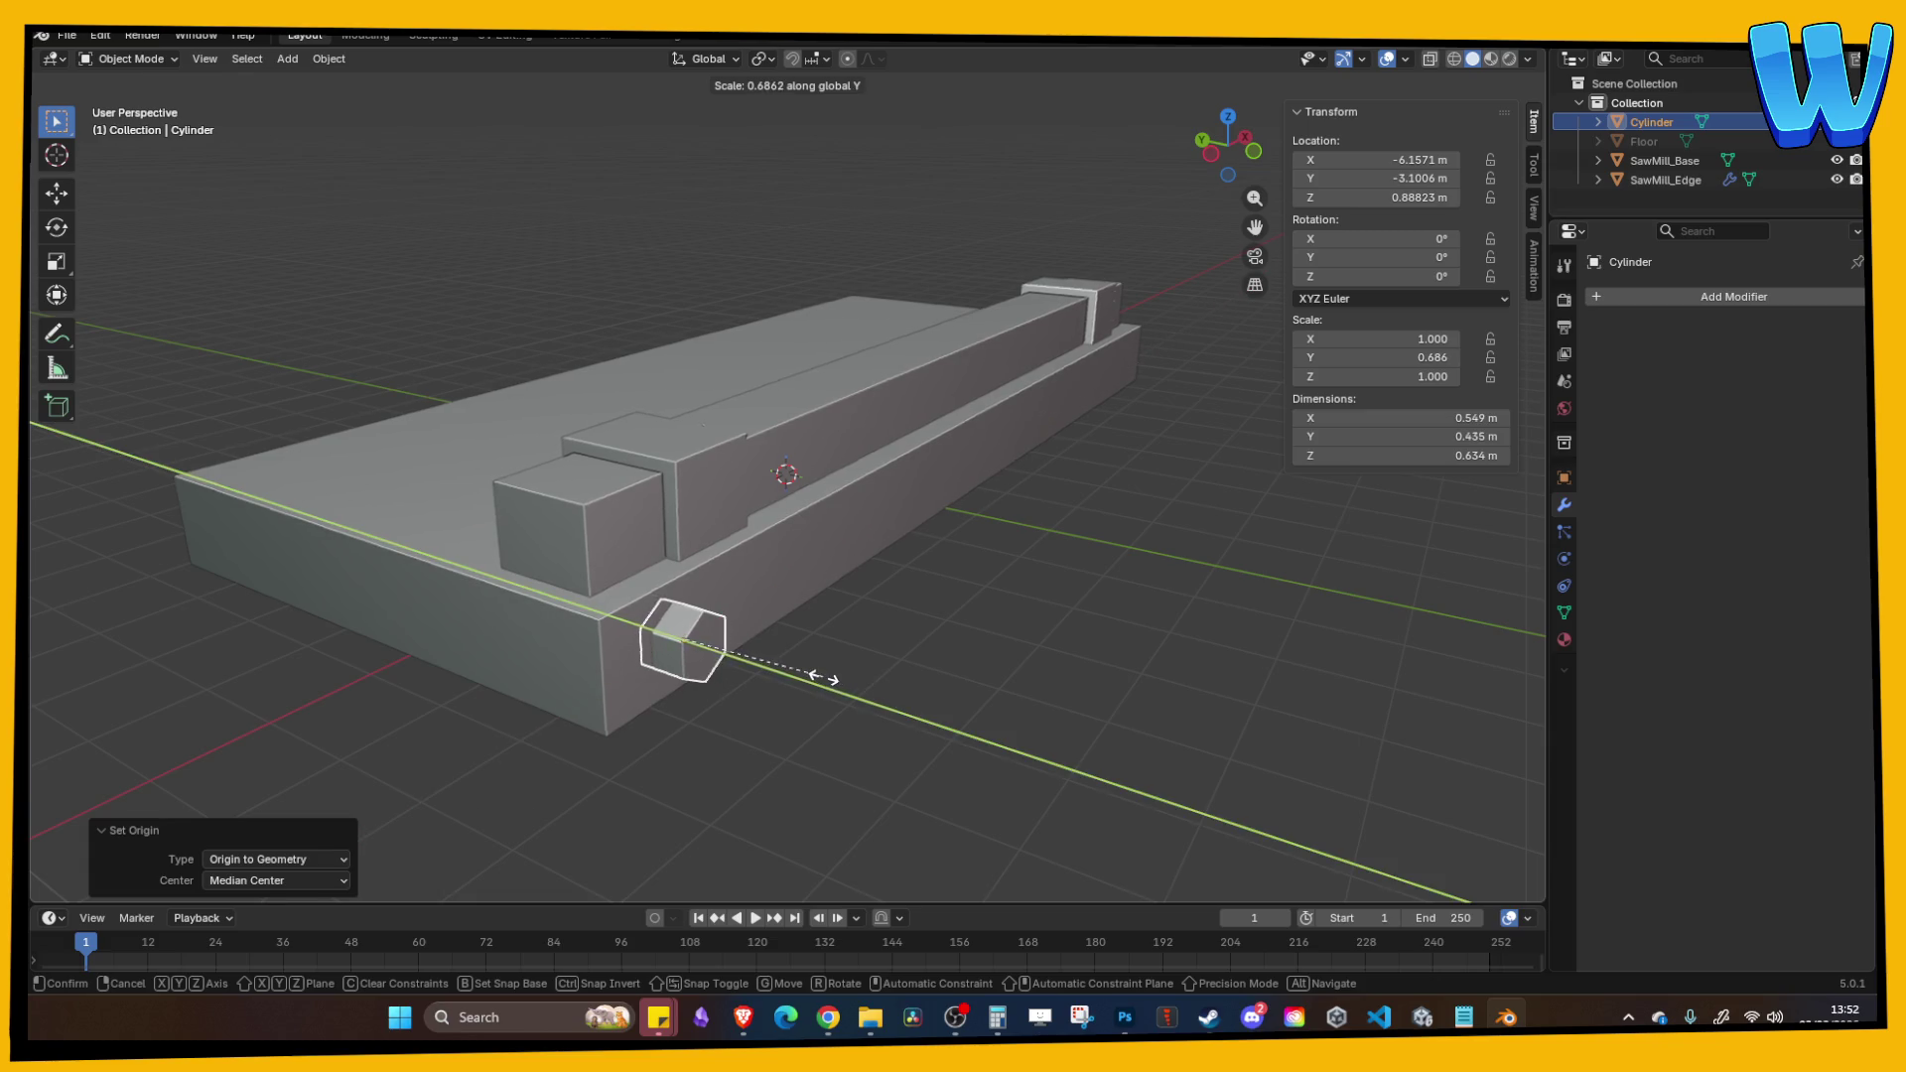
click(812, 676)
key(g)
key(y)
click(1028, 736)
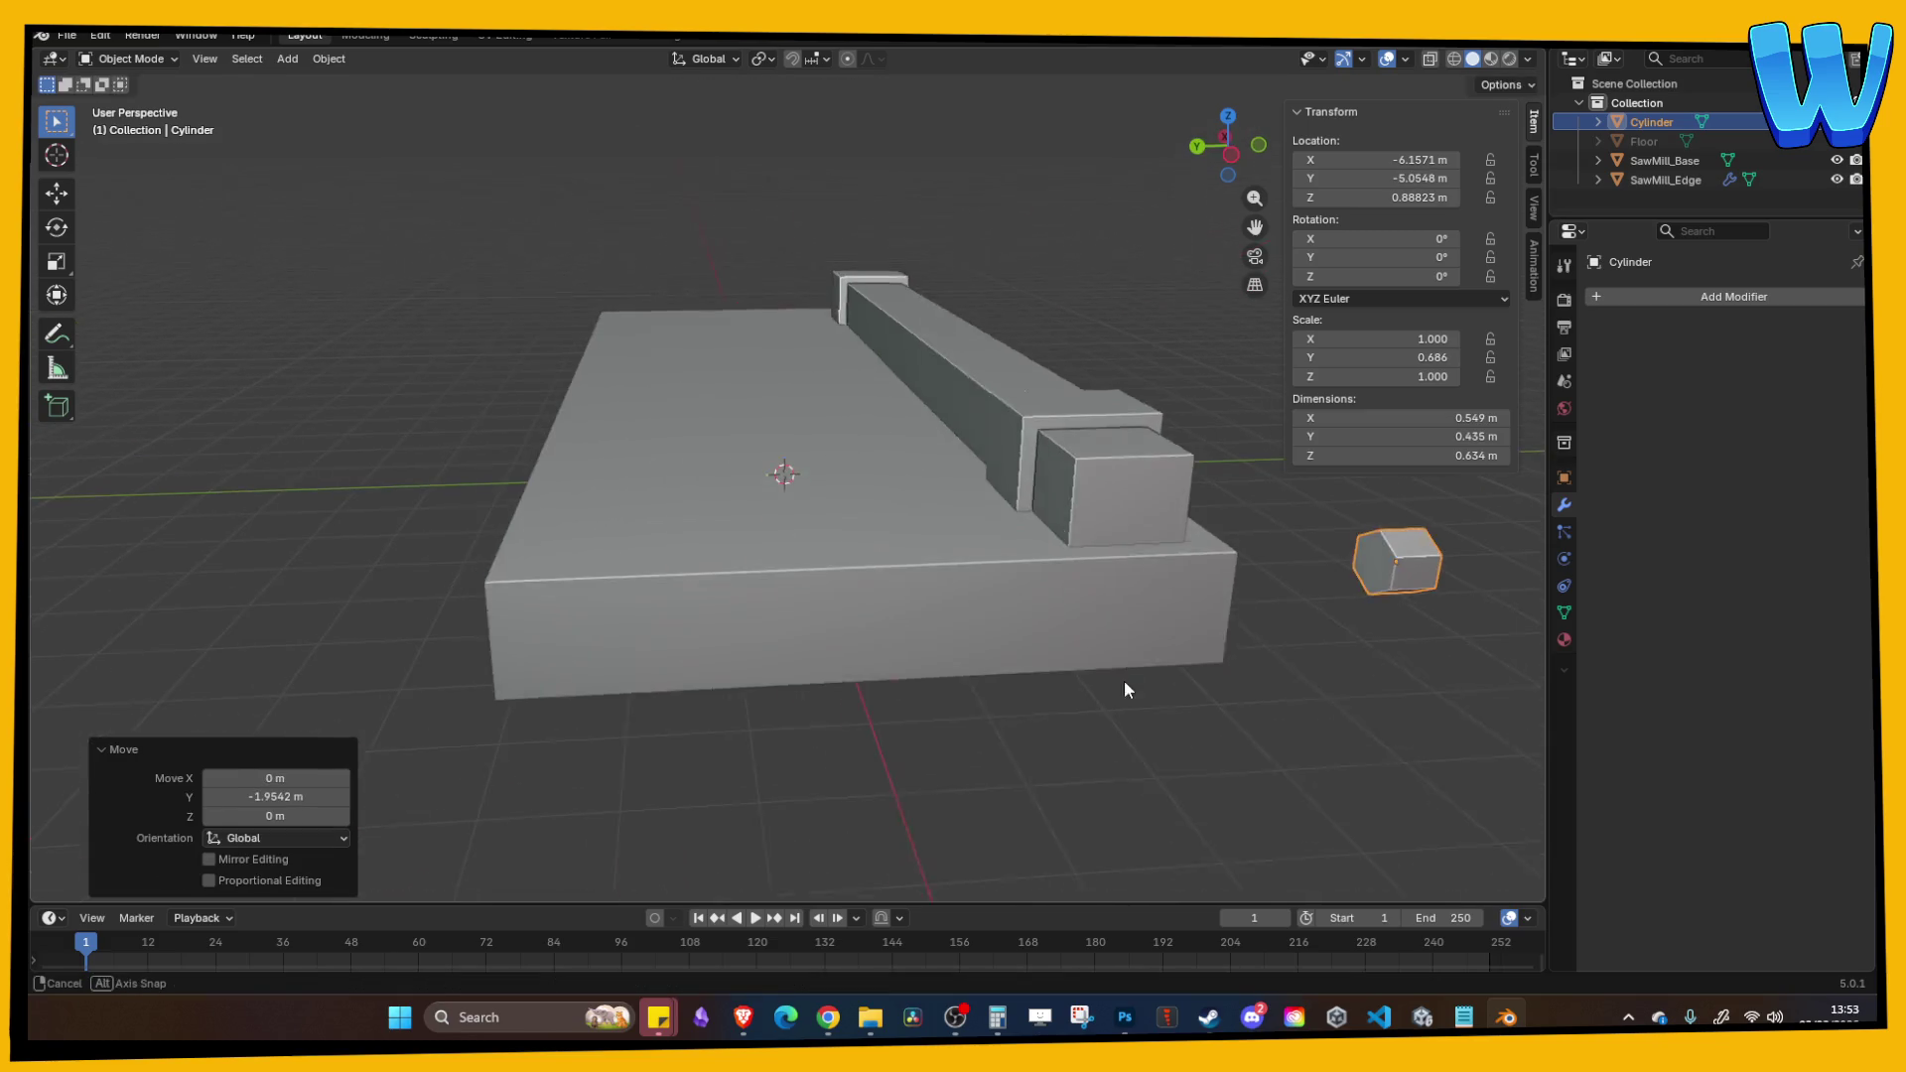
Step: Move the bolt back along Y against the base's front face
key(Tab)
right_click(1390, 540)
key(Escape)
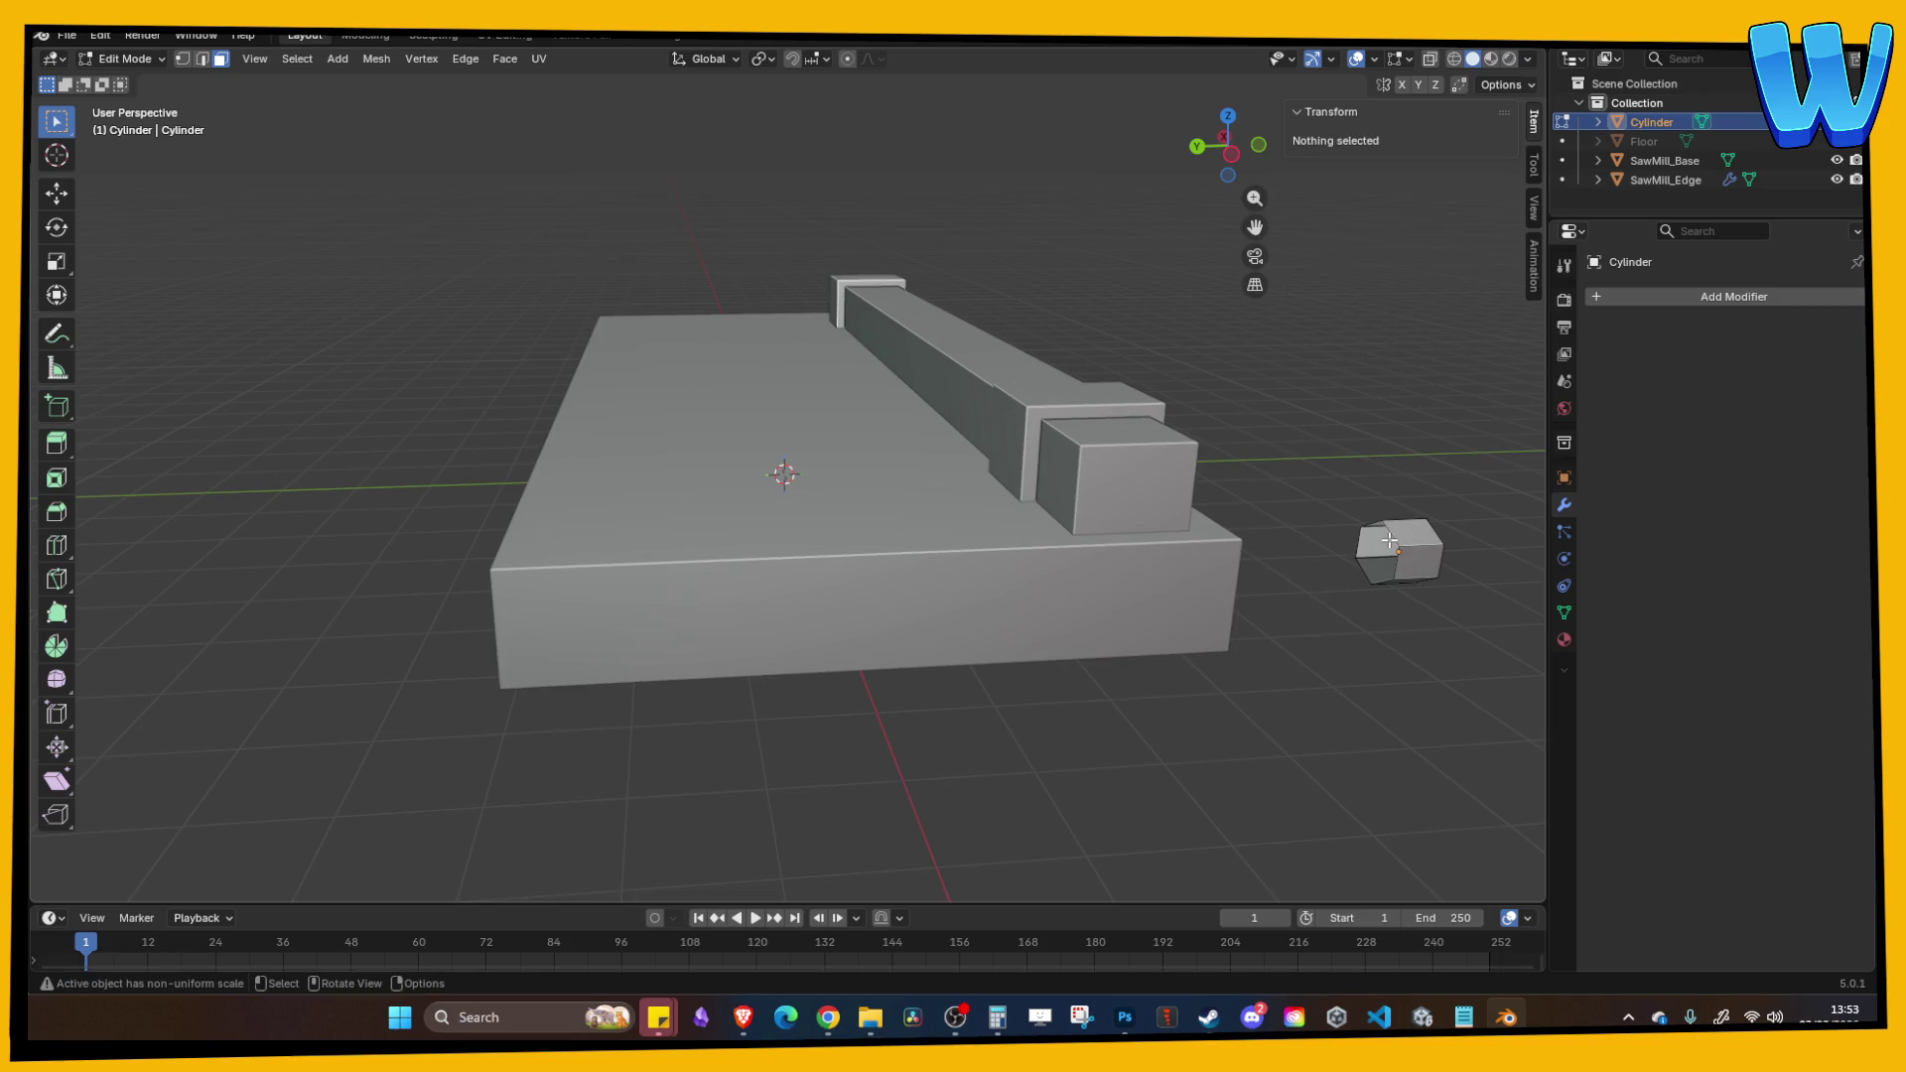
key(Tab)
key(g)
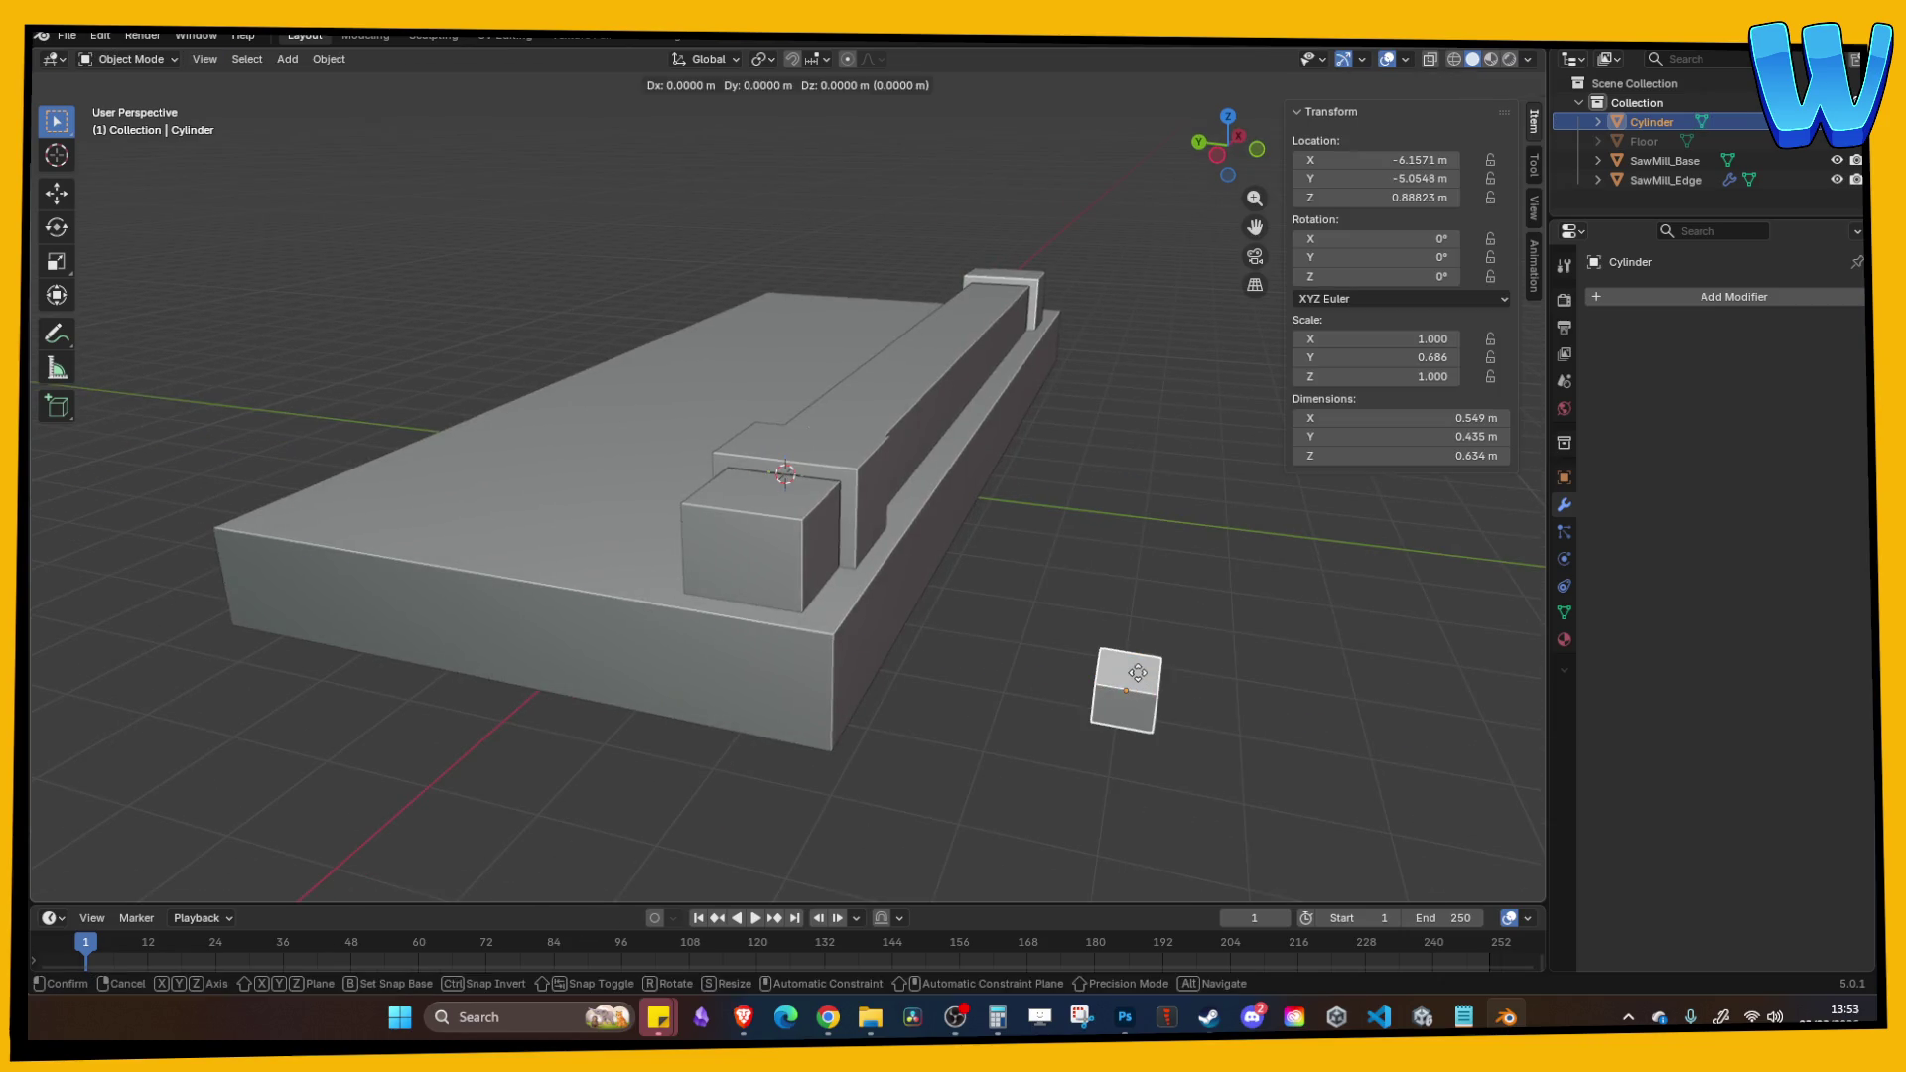
key(y)
click(1068, 655)
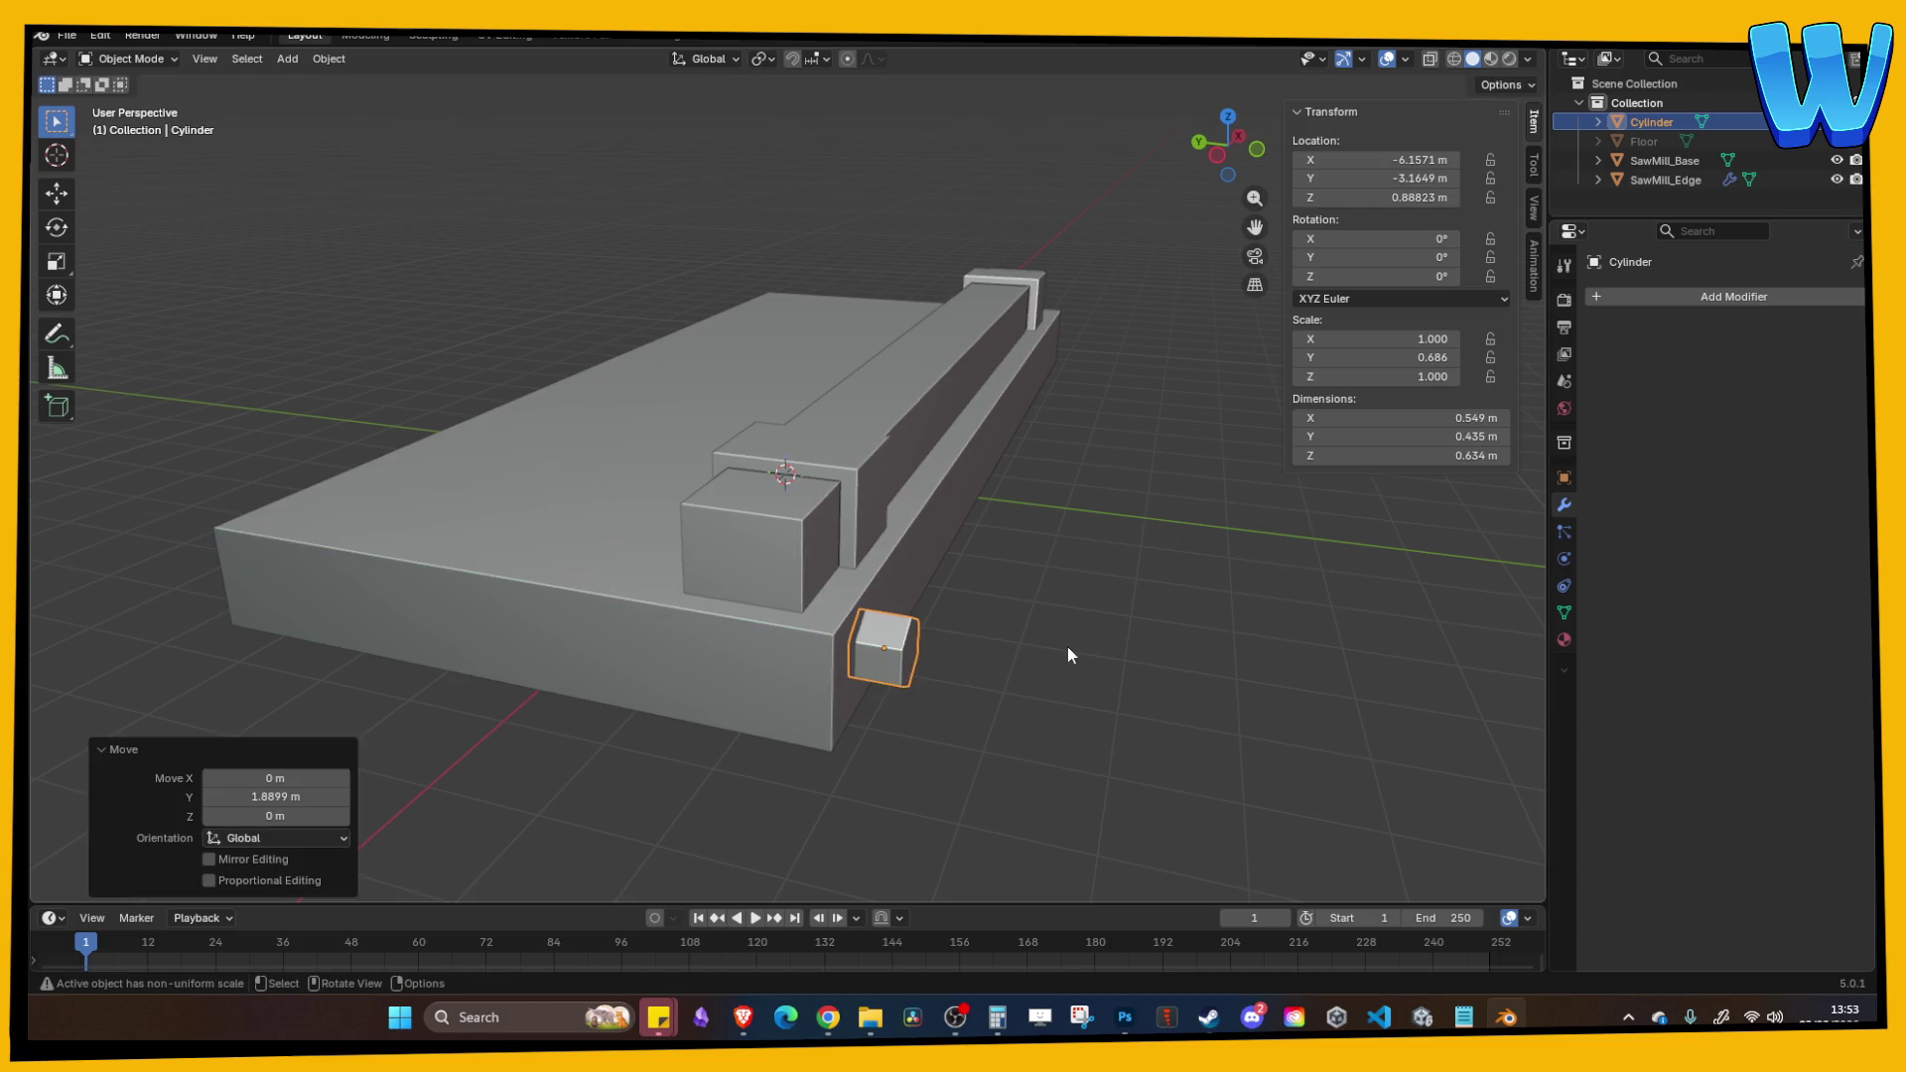
click(1068, 655)
Step: Nudge the bolt slightly along Y and flatten it to 0.467 on Y
click(705, 664)
key(g)
key(y)
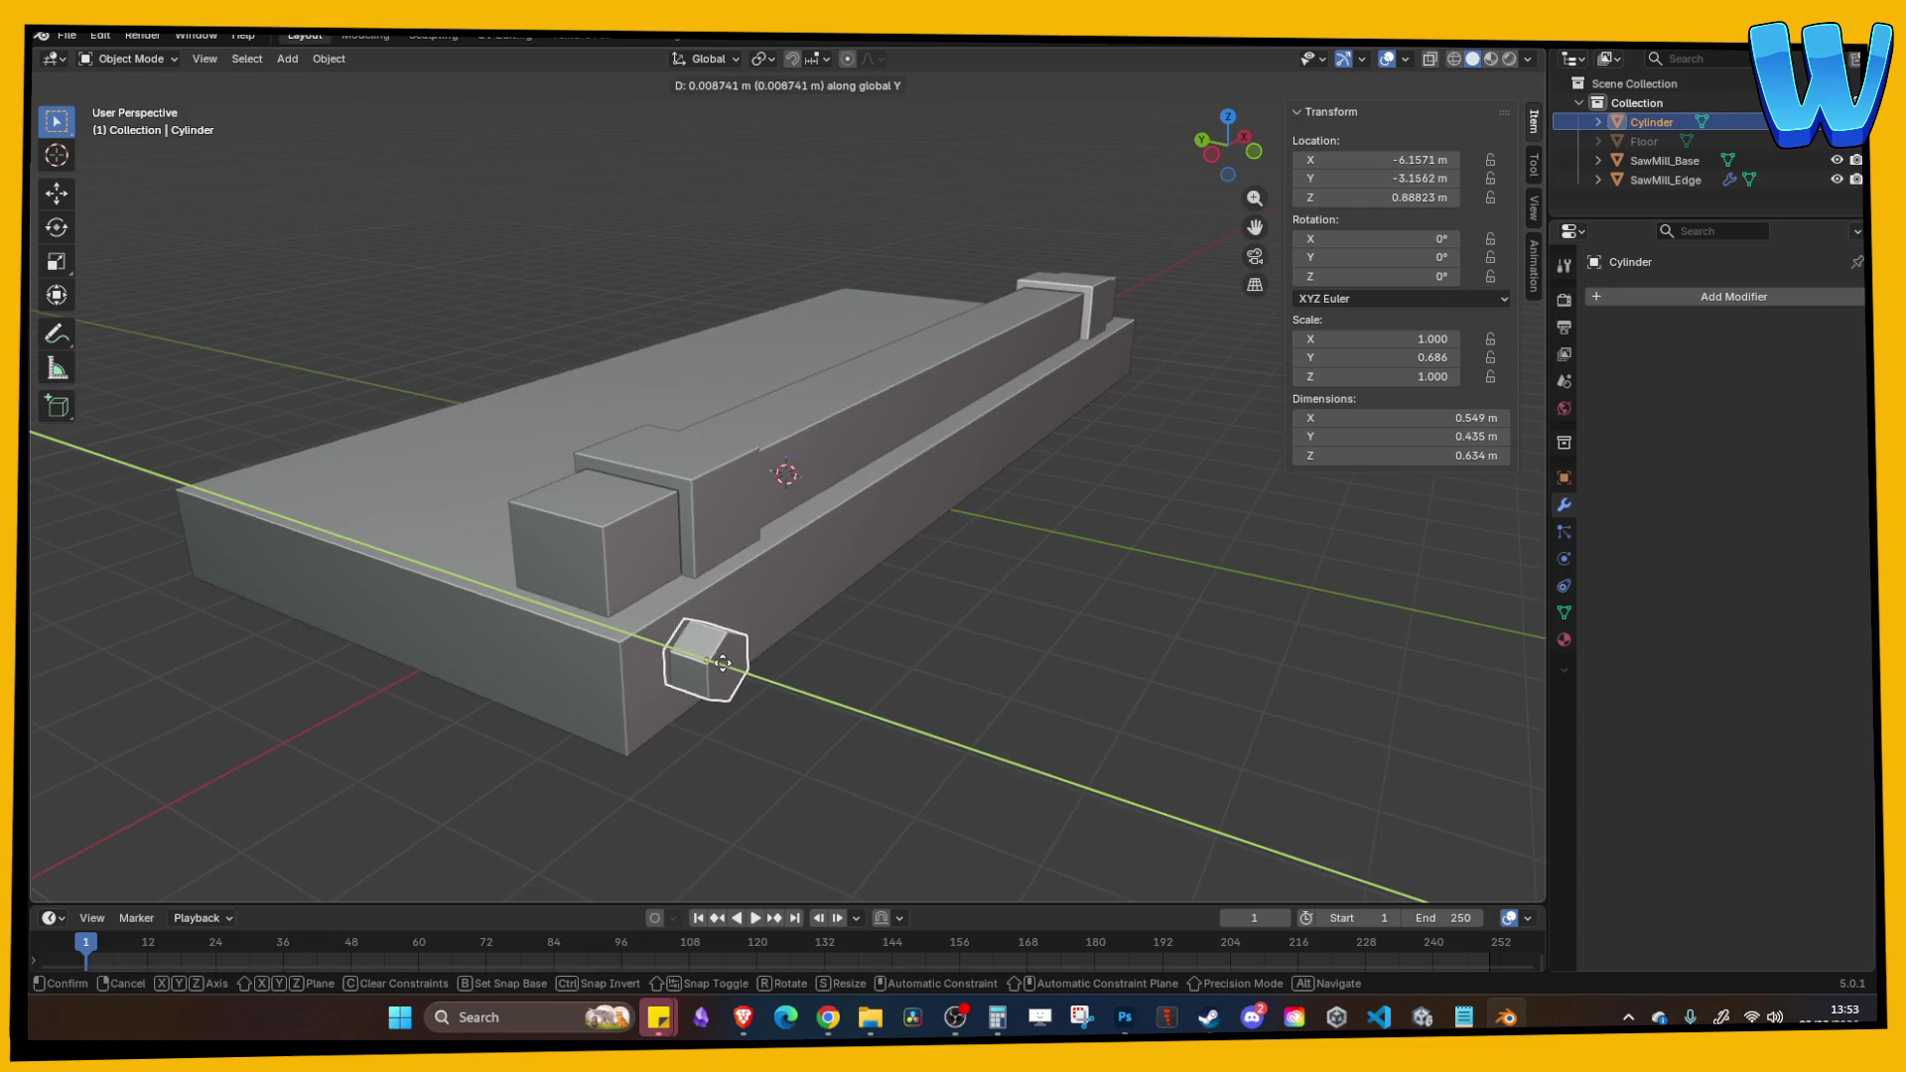
click(717, 661)
key(s)
key(y)
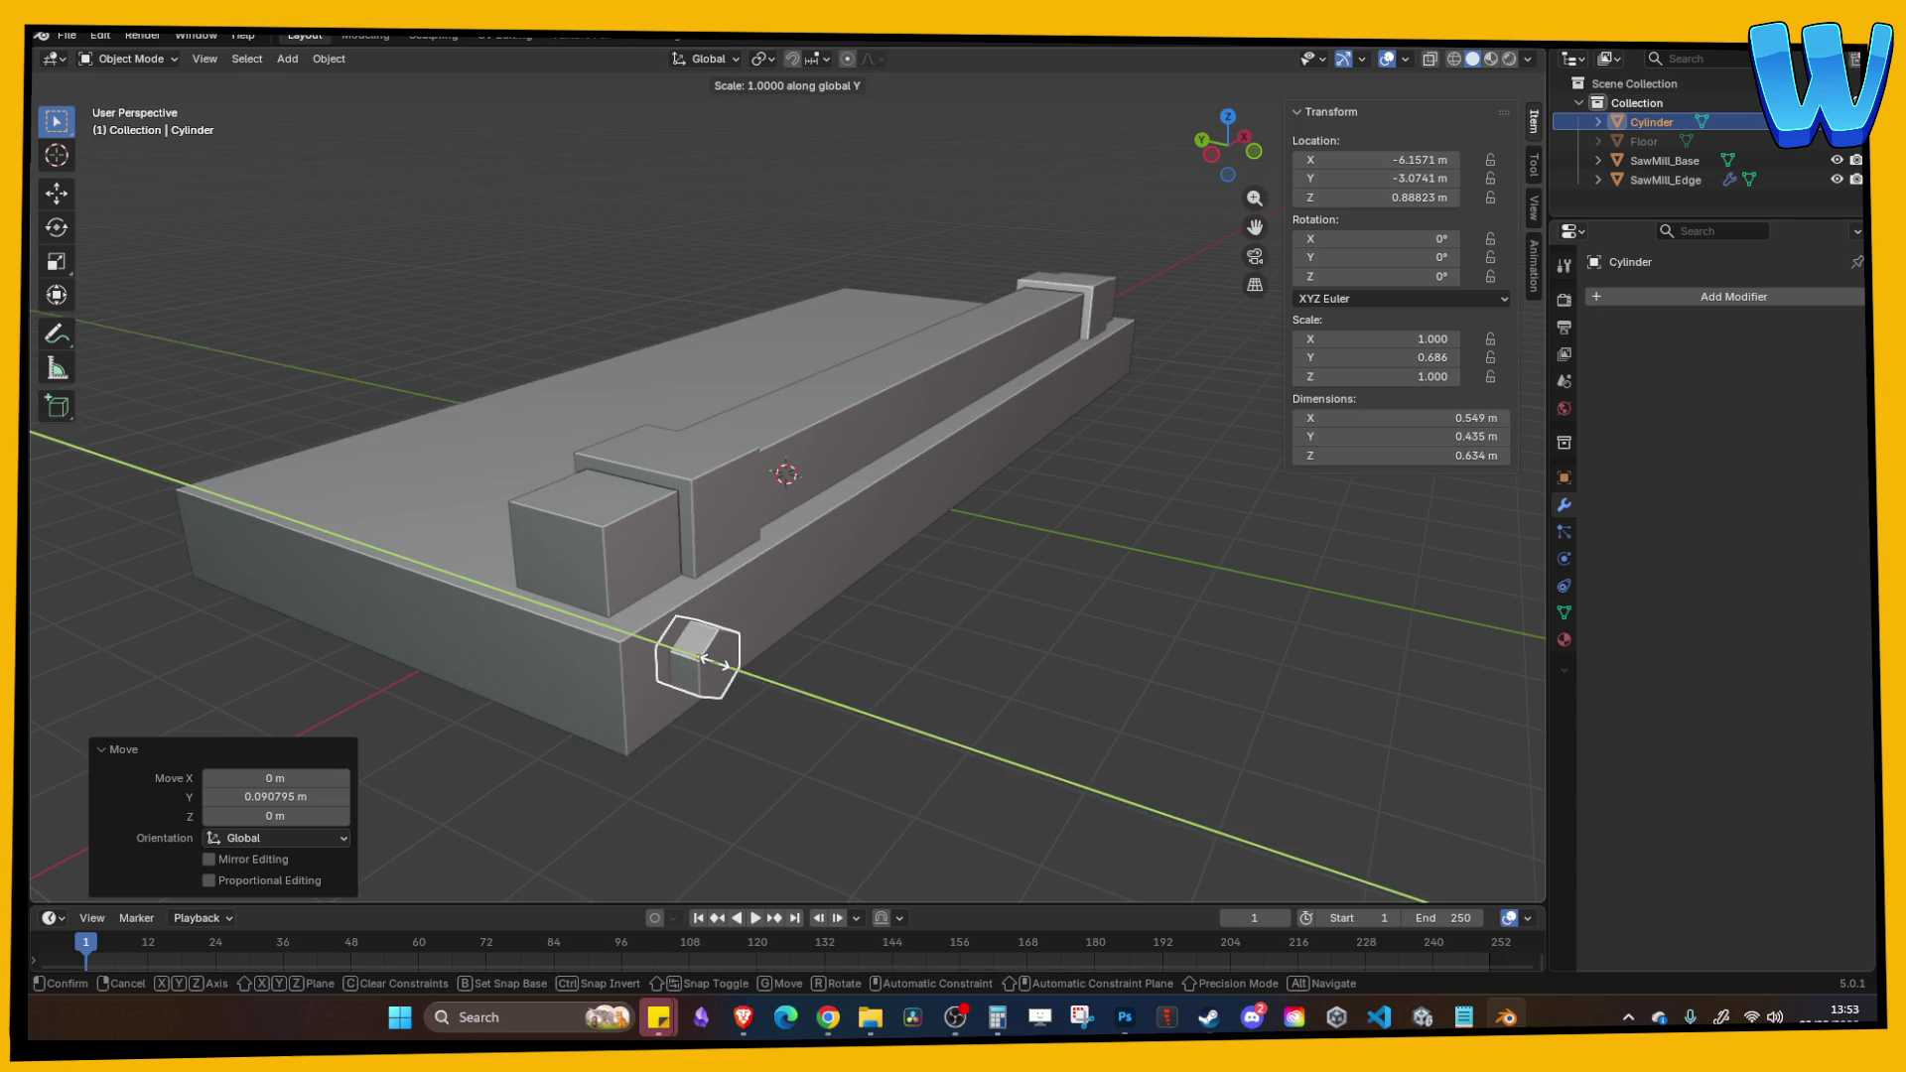
click(694, 660)
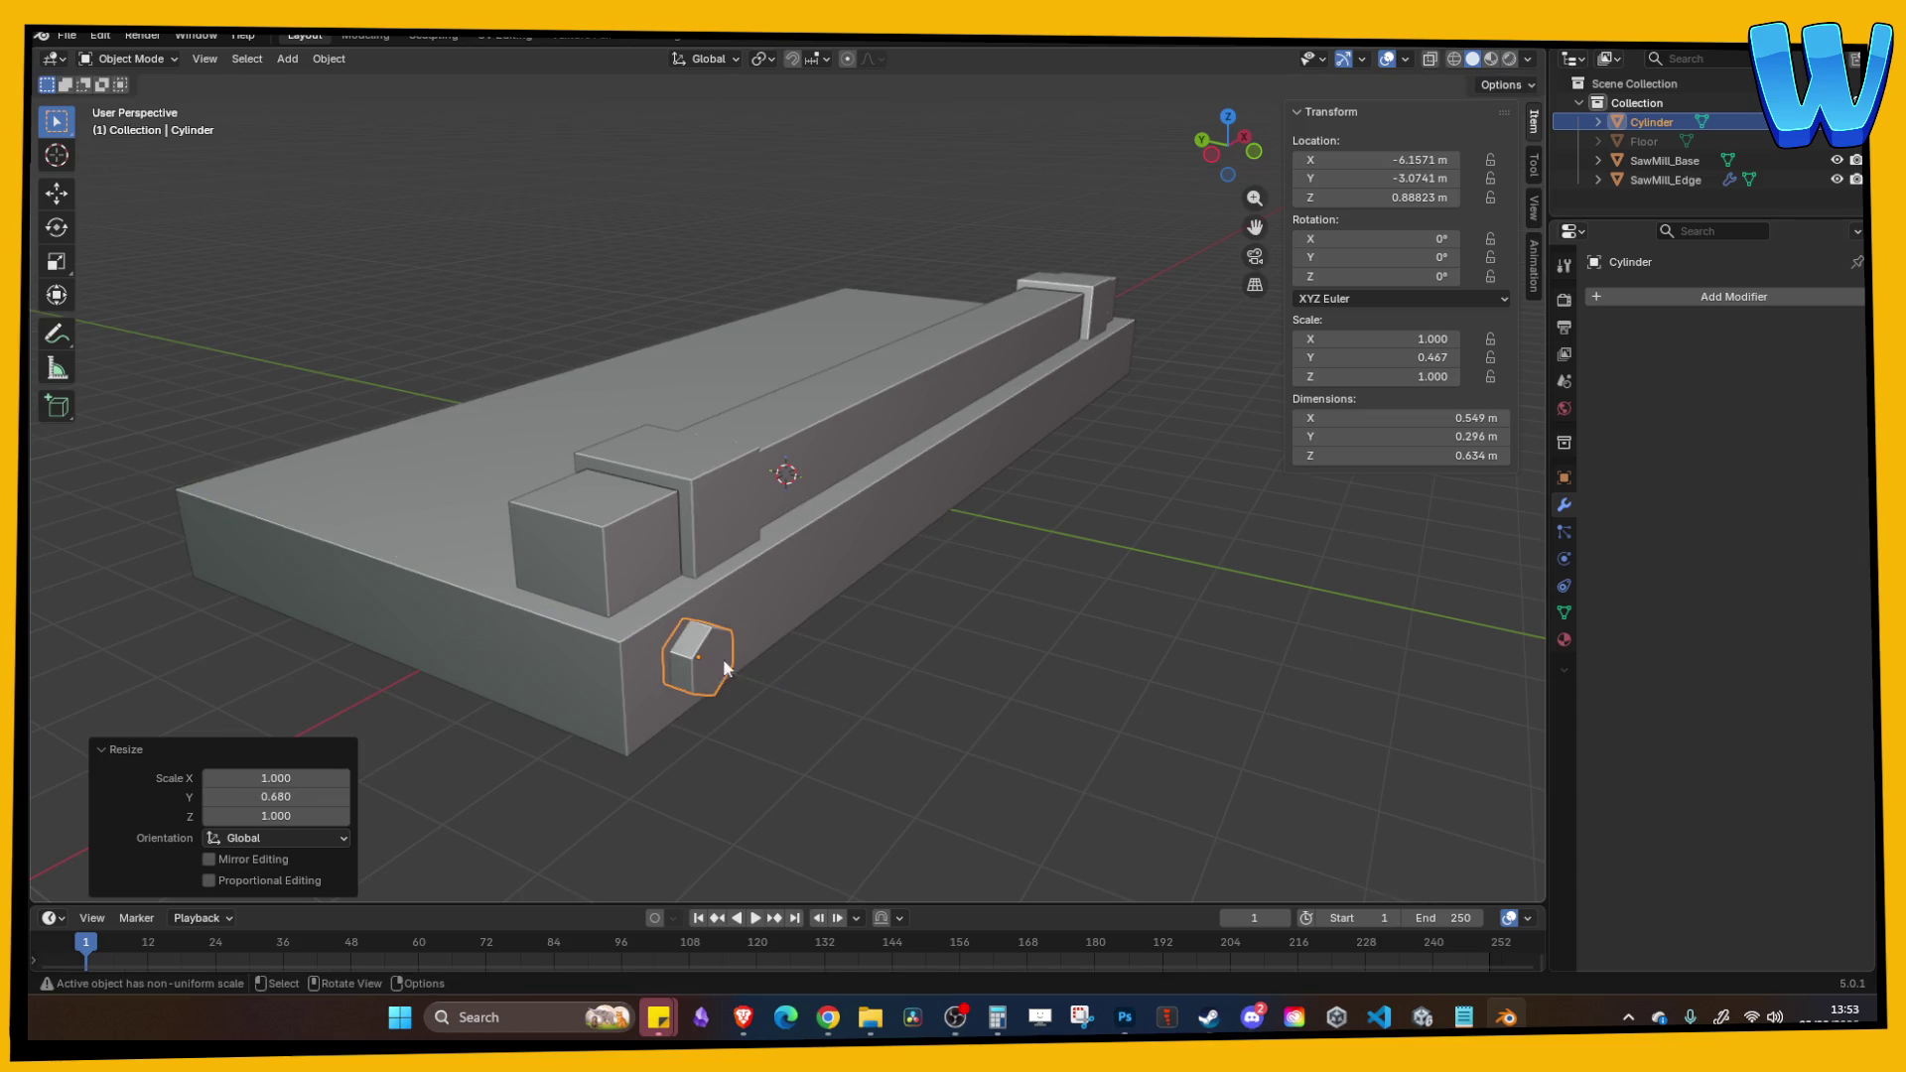
Step: Reselect the hex bolt and bring up the apply-transform options
click(794, 695)
scroll(872, 685, down, 2)
click(411, 504)
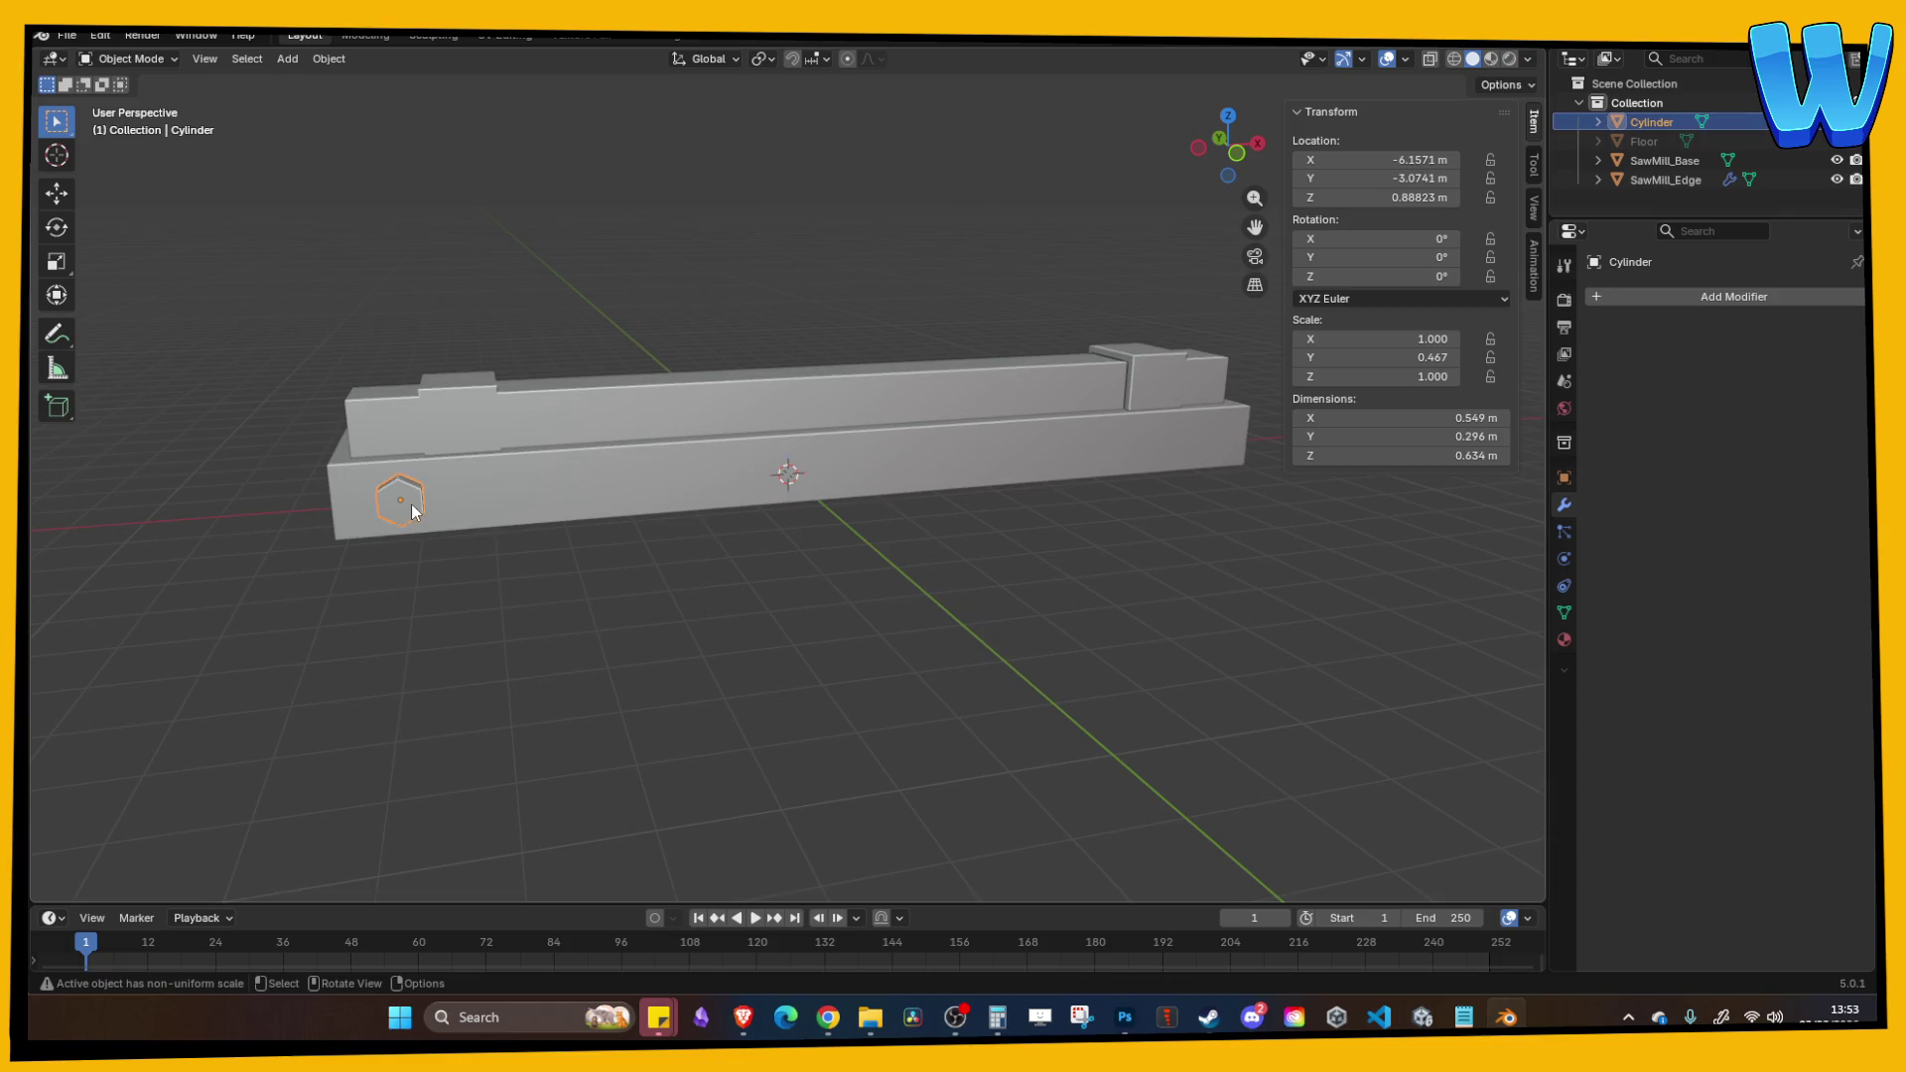
key(ctrl+a)
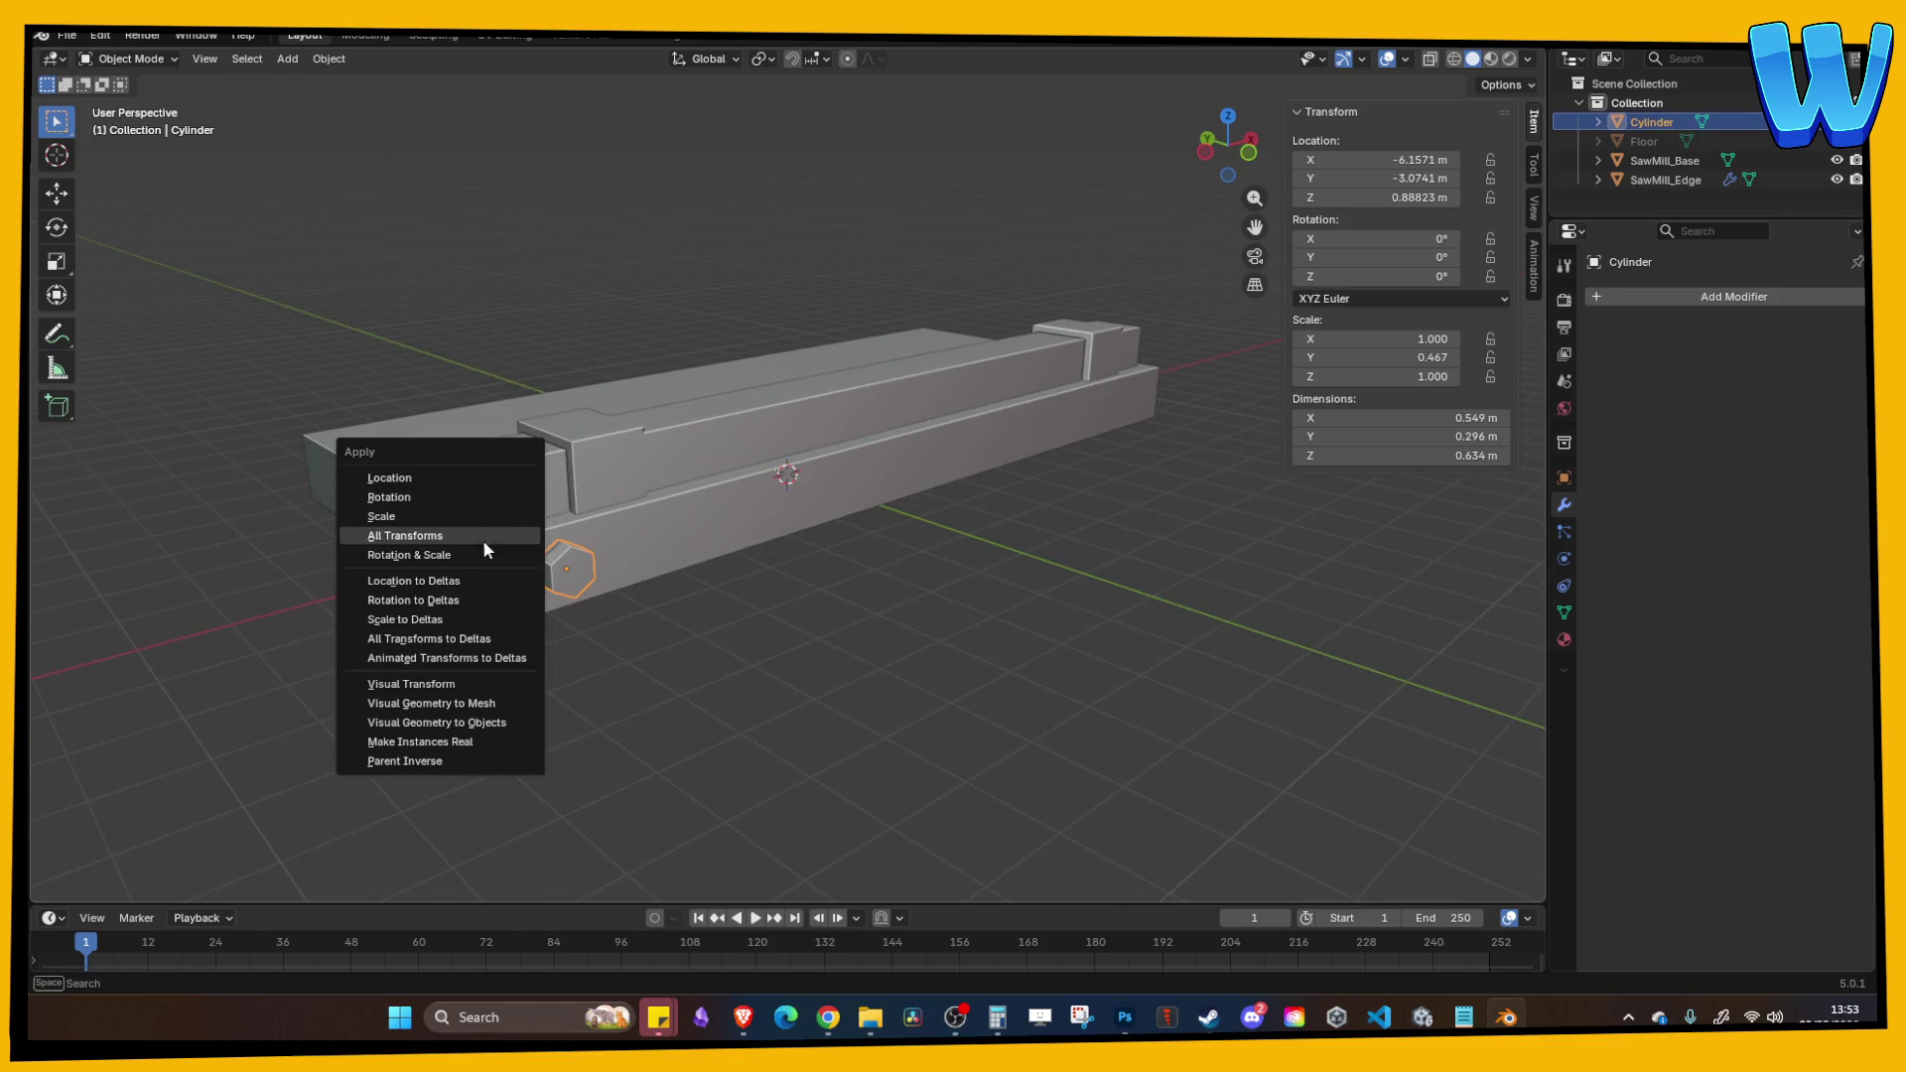
Step: Apply all the bolt's transforms, then discard a copy wrongly mirrored along Y
click(462, 532)
key(ctrl+c)
key(ctrl+v)
key(ctrl+m)
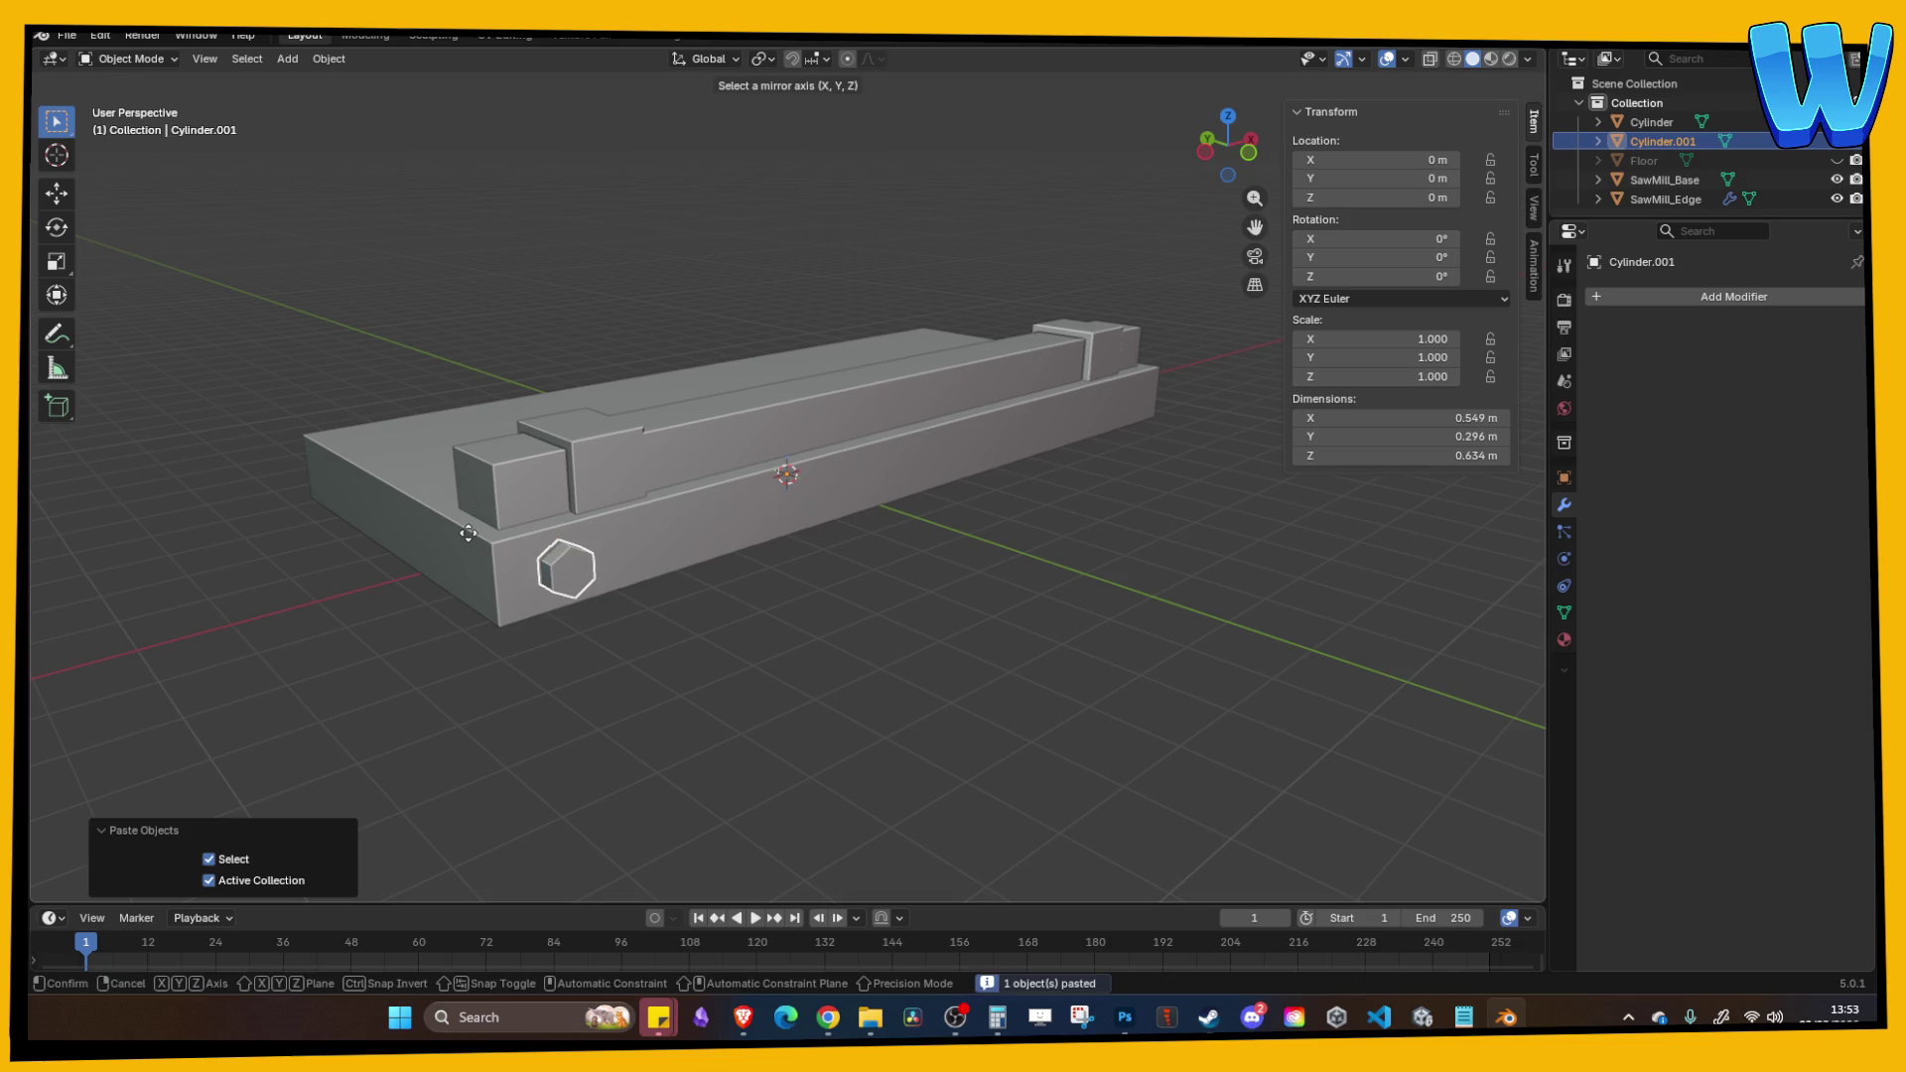
key(y)
key(Return)
key(Delete)
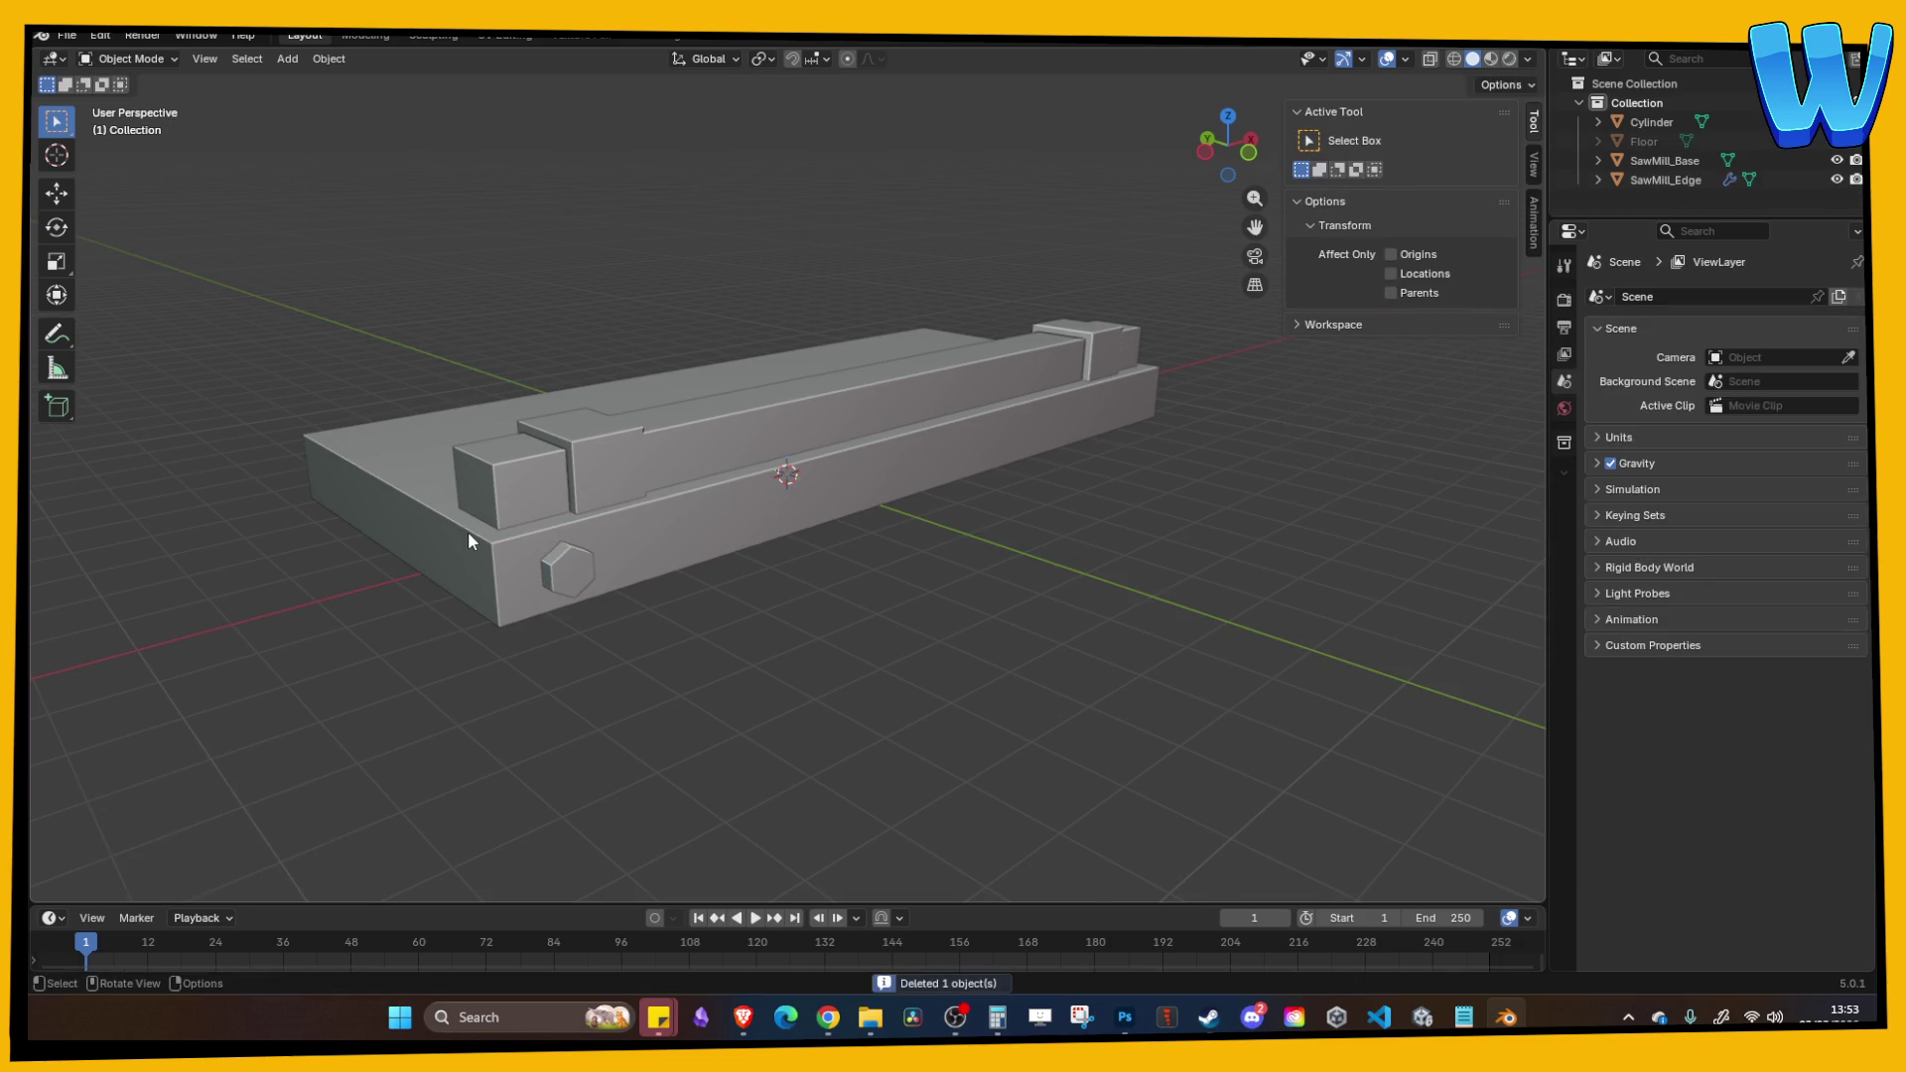
Step: Mirror a copy of the bolt across X to the base's opposite front corner
scroll(468, 532, up, 2)
click(491, 599)
key(ctrl+c)
key(ctrl+v)
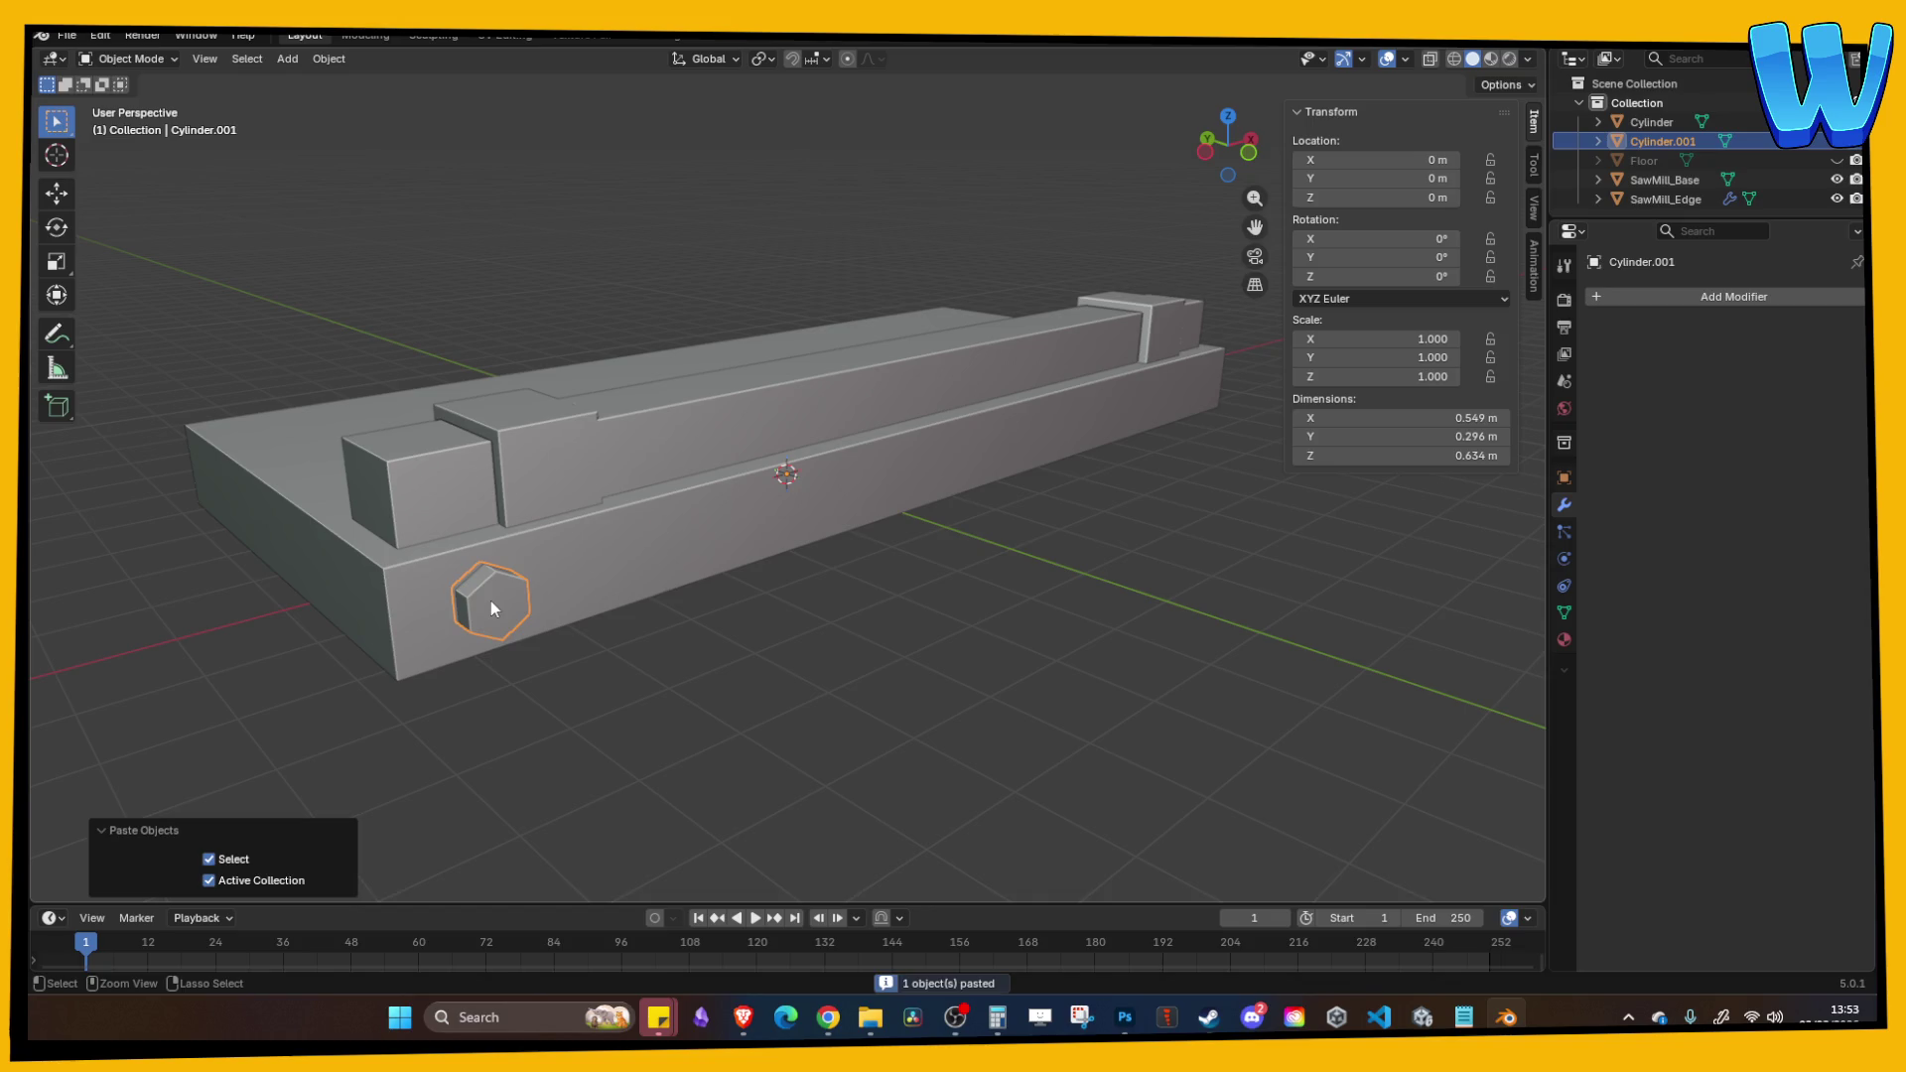
key(ctrl+m)
key(x)
key(Return)
click(1008, 779)
mouse_move(1020, 741)
mouse_down()
mouse_move(967, 647)
mouse_move(895, 630)
mouse_up()
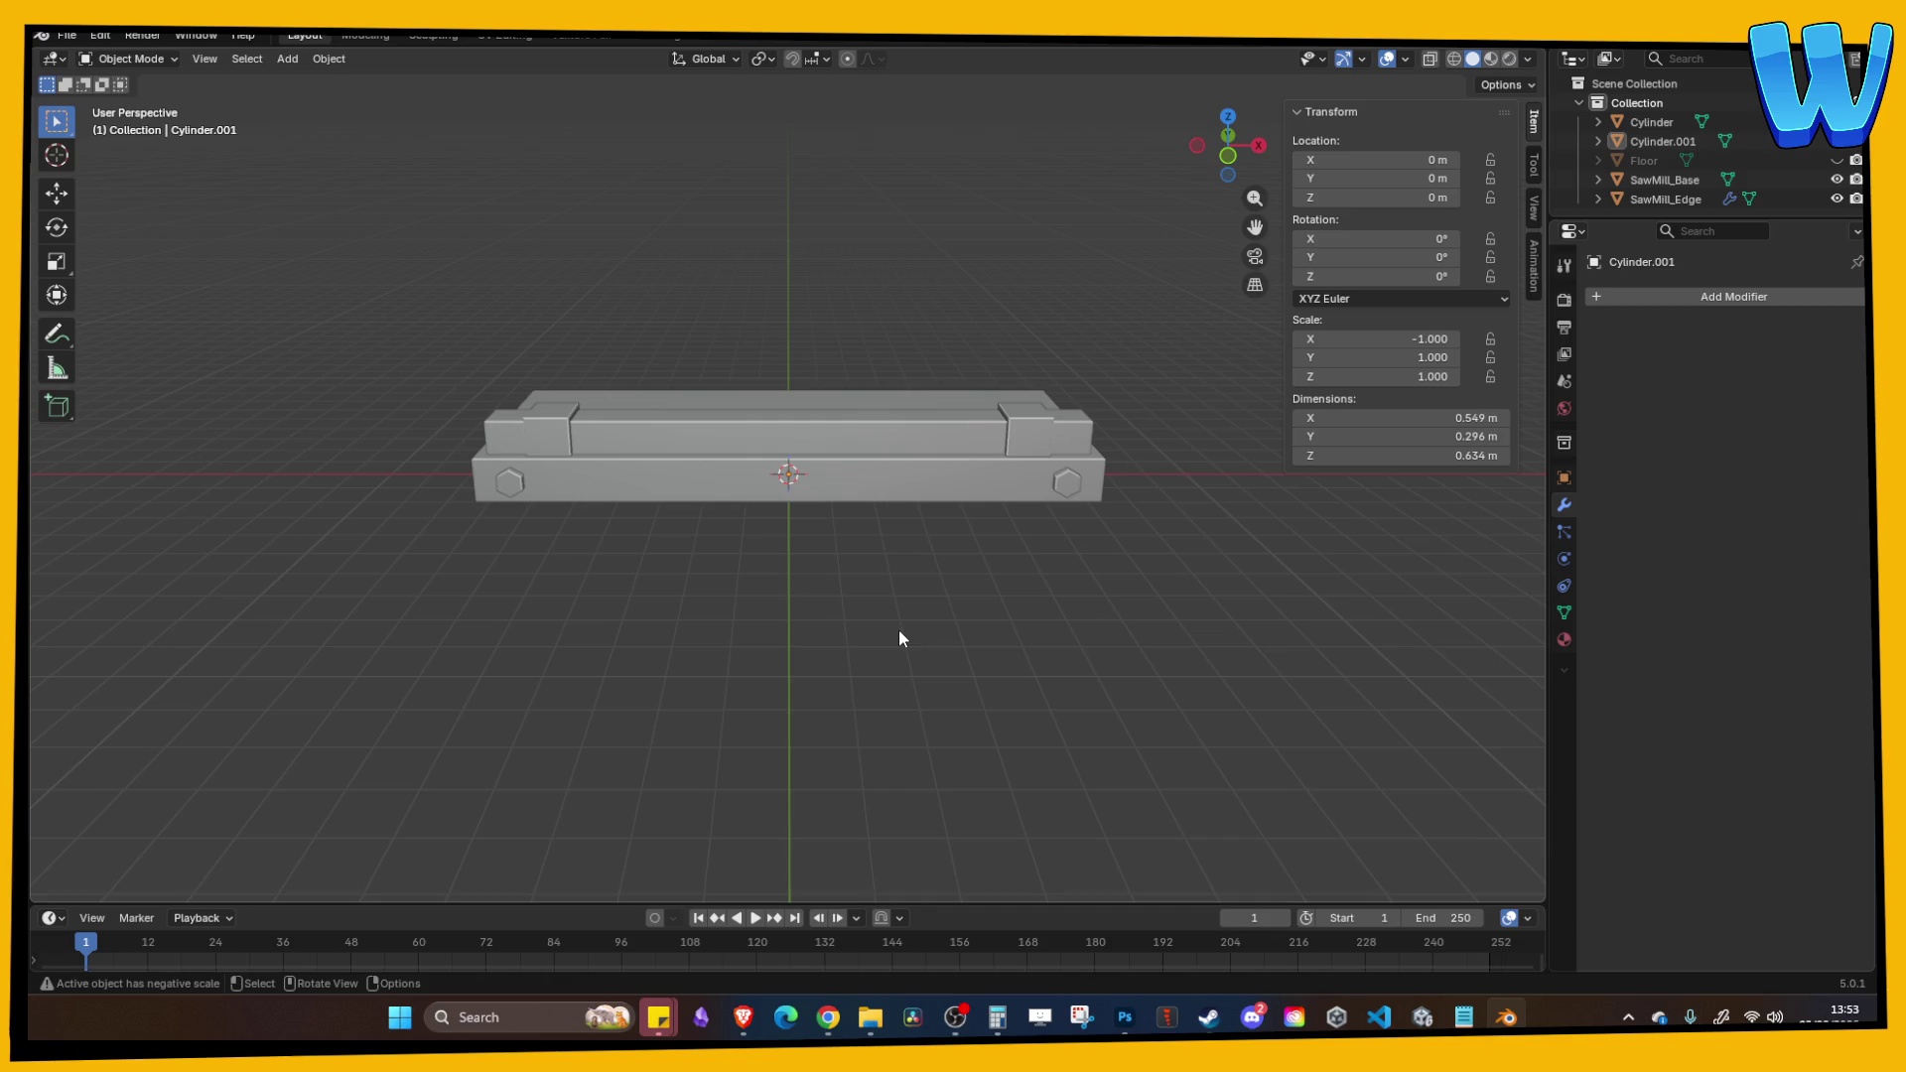
mouse_move(897, 630)
mouse_down()
mouse_move(910, 642)
mouse_move(867, 668)
mouse_move(976, 636)
mouse_move(879, 652)
mouse_move(673, 499)
mouse_move(778, 554)
mouse_move(980, 558)
mouse_up()
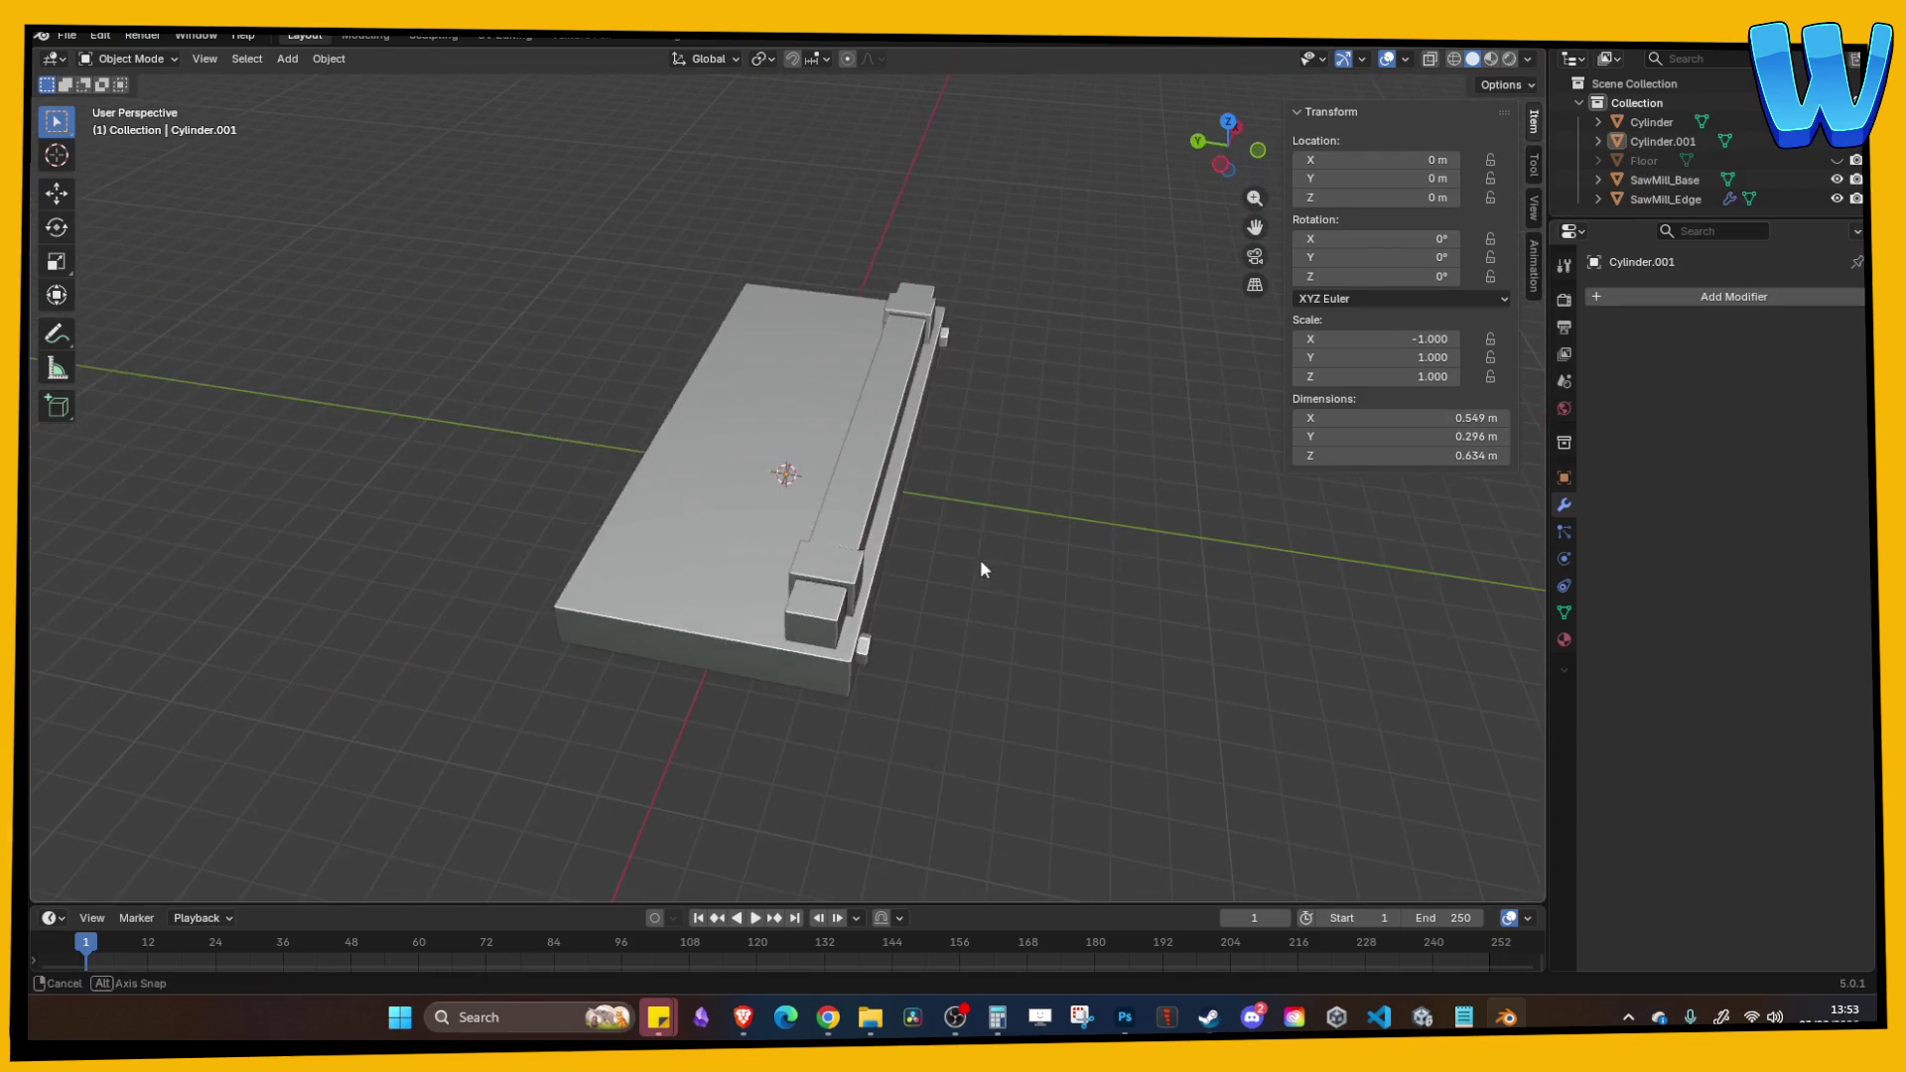
Step: Join both hex bolts and SawMill_Base into a single object
drag(824, 501, 925, 541)
click(741, 474)
drag(741, 481, 818, 529)
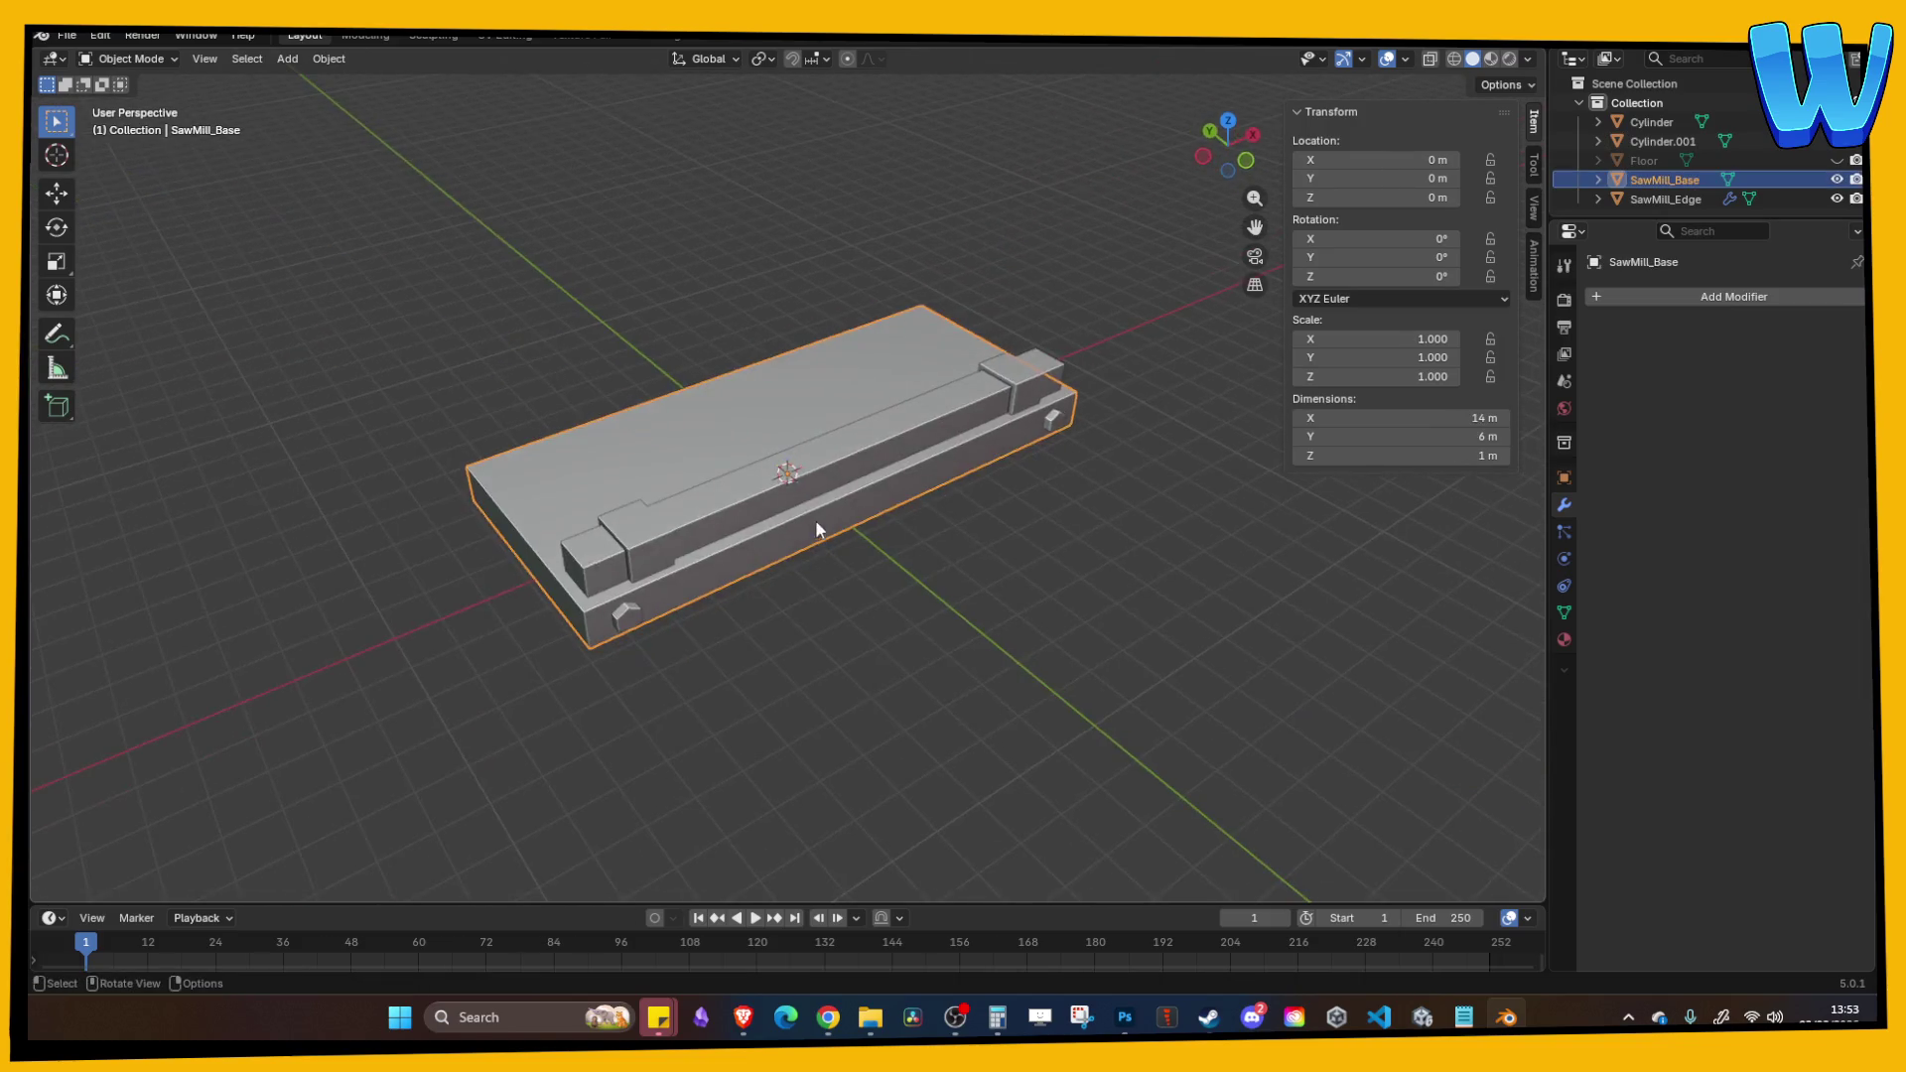
click(878, 693)
mouse_move(877, 693)
mouse_down()
mouse_move(1029, 685)
mouse_move(739, 432)
mouse_up()
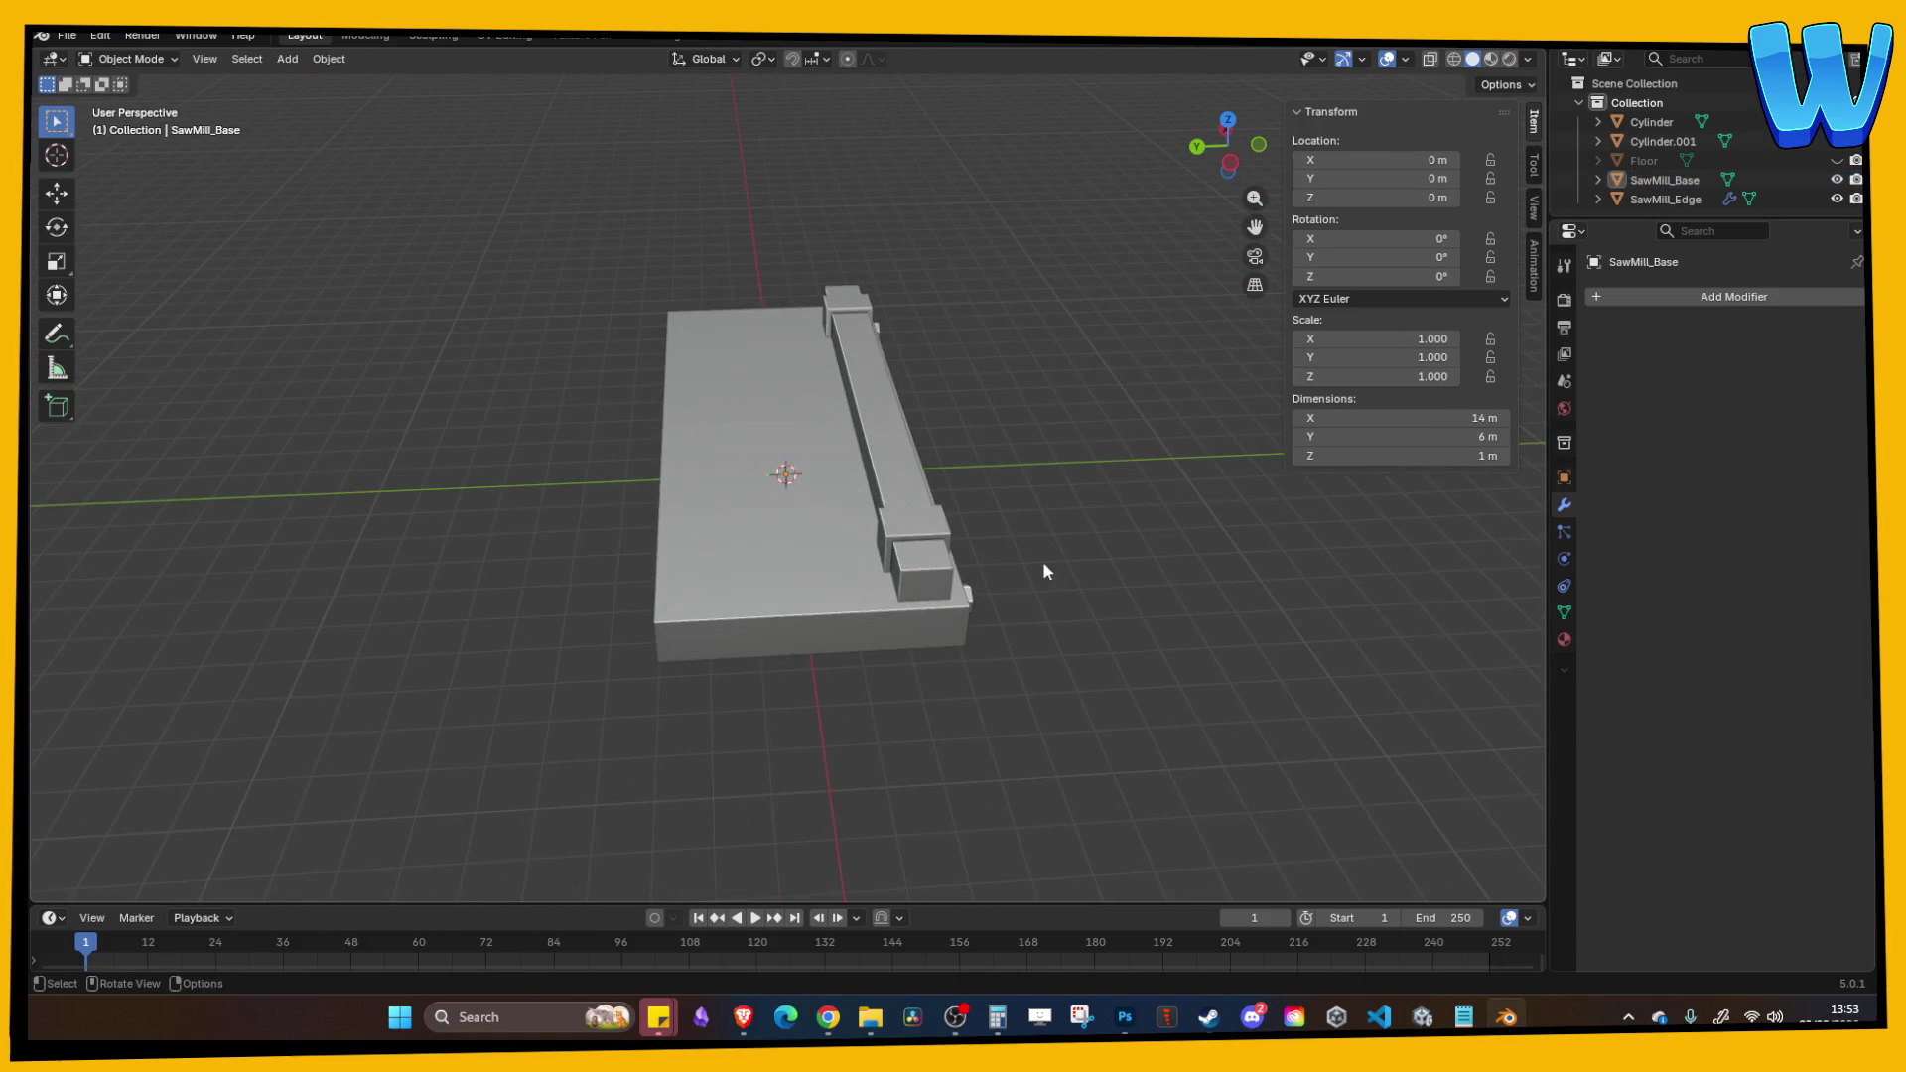
drag(1042, 562, 804, 586)
click(808, 583)
click(1068, 558)
drag(1068, 558, 1015, 560)
click(788, 580)
shift+click(788, 580)
shift+click(987, 379)
key(ctrl+j)
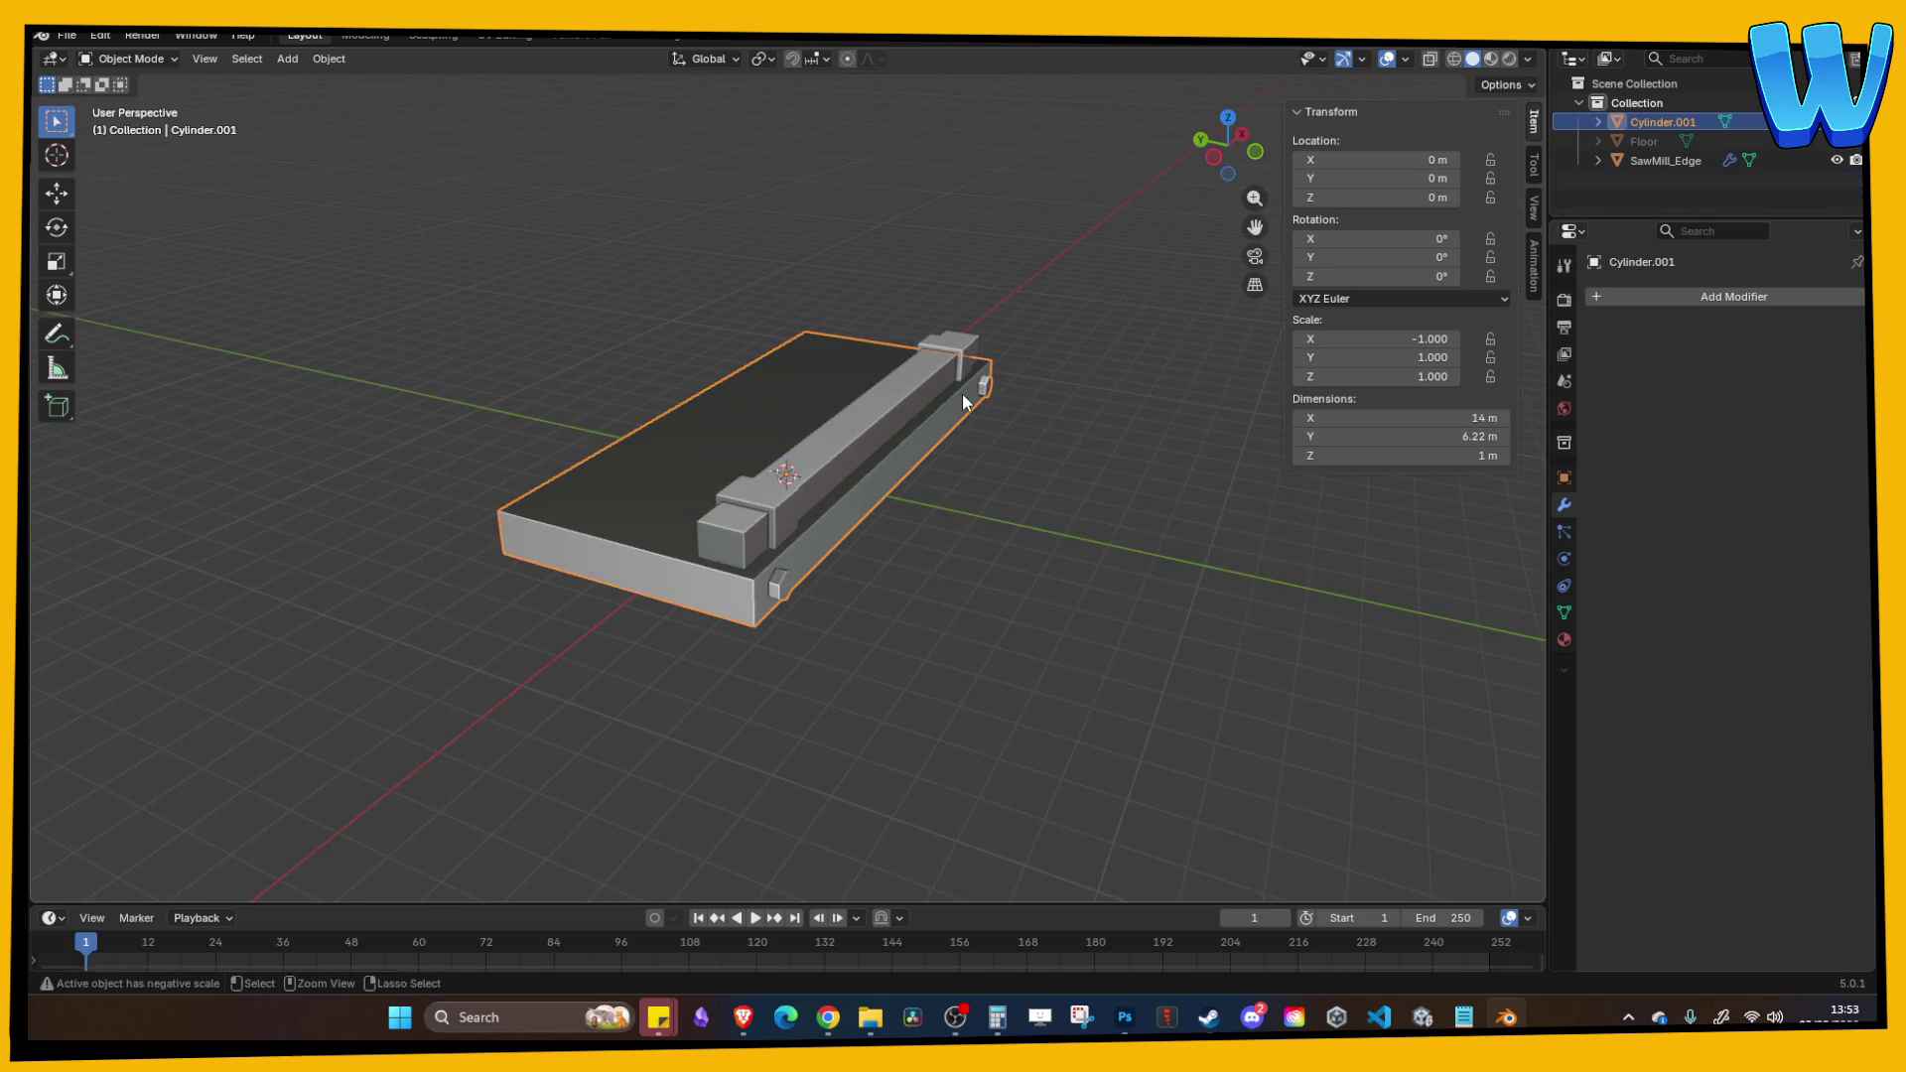
Step: Turn on the Face Orientation overlay and flip the normals of the base's geometry
click(1010, 528)
drag(1010, 528, 1015, 530)
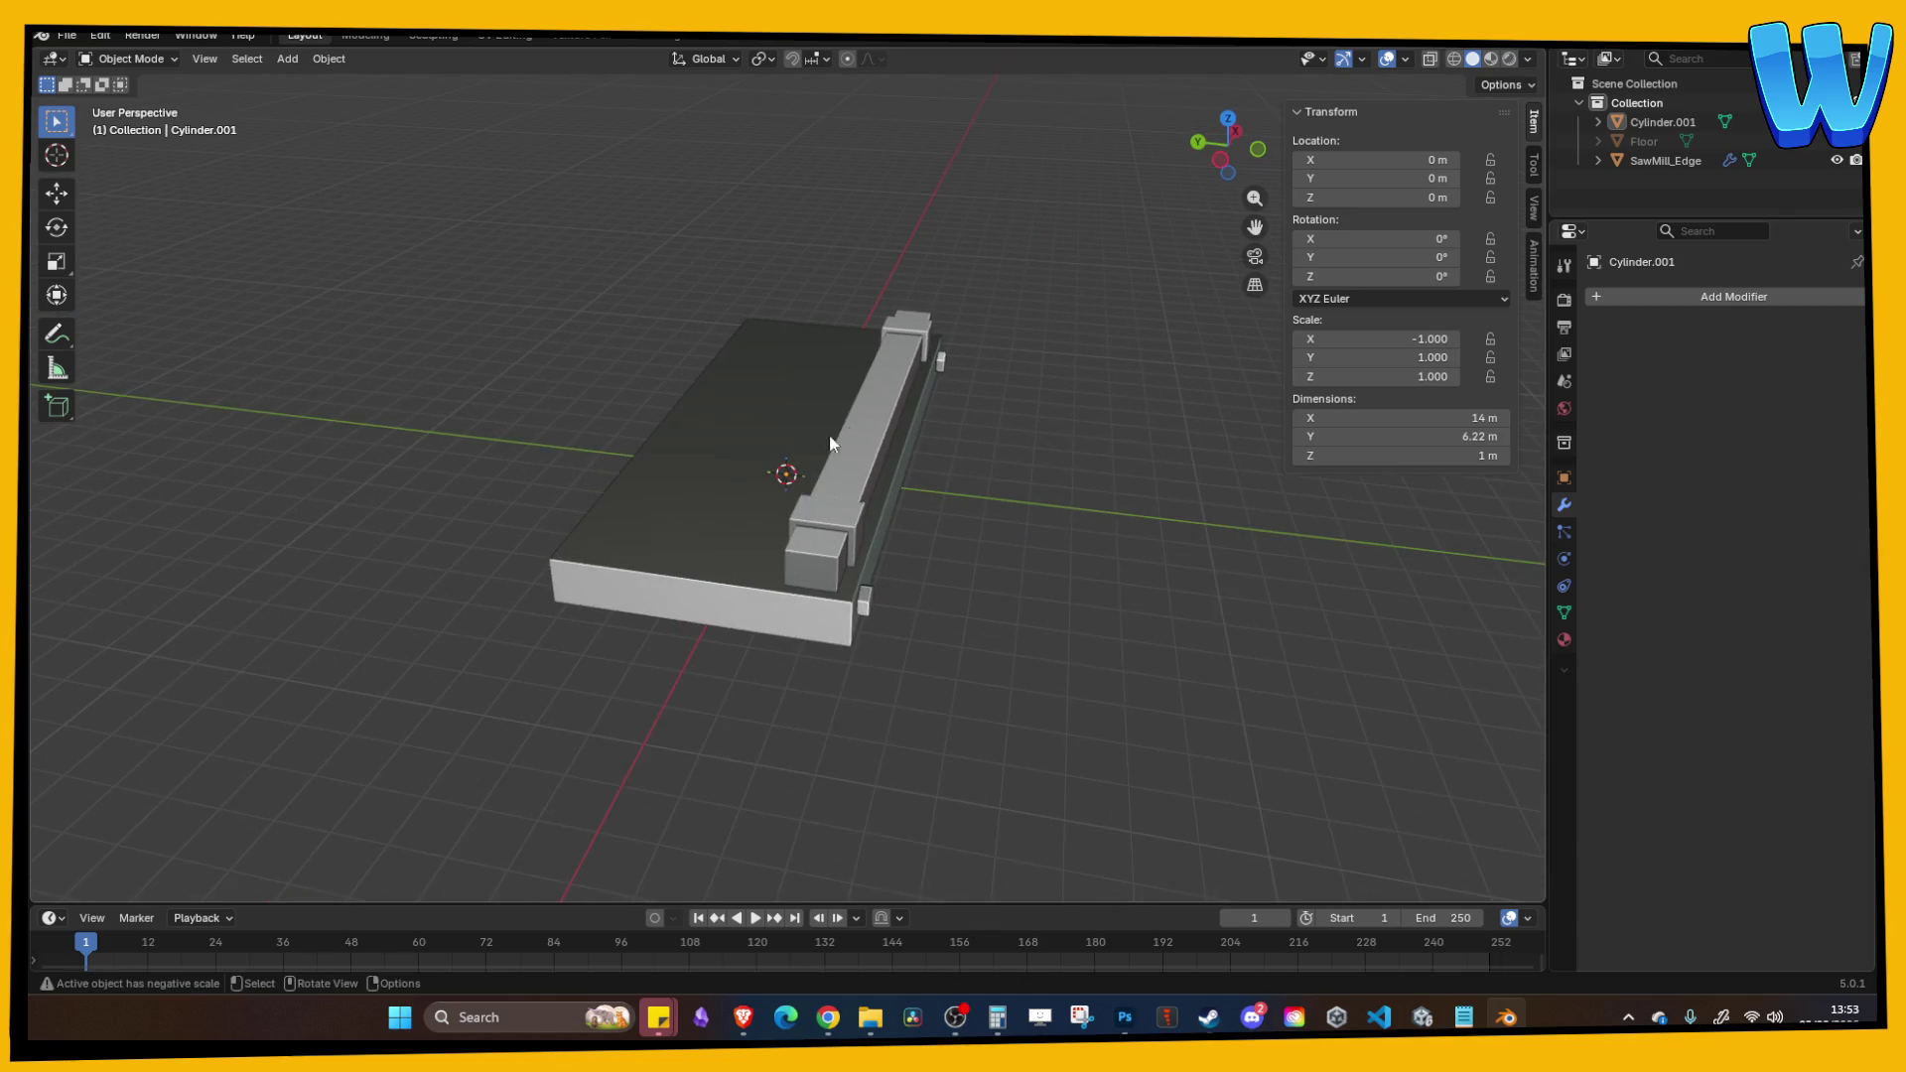
click(1408, 59)
click(1324, 407)
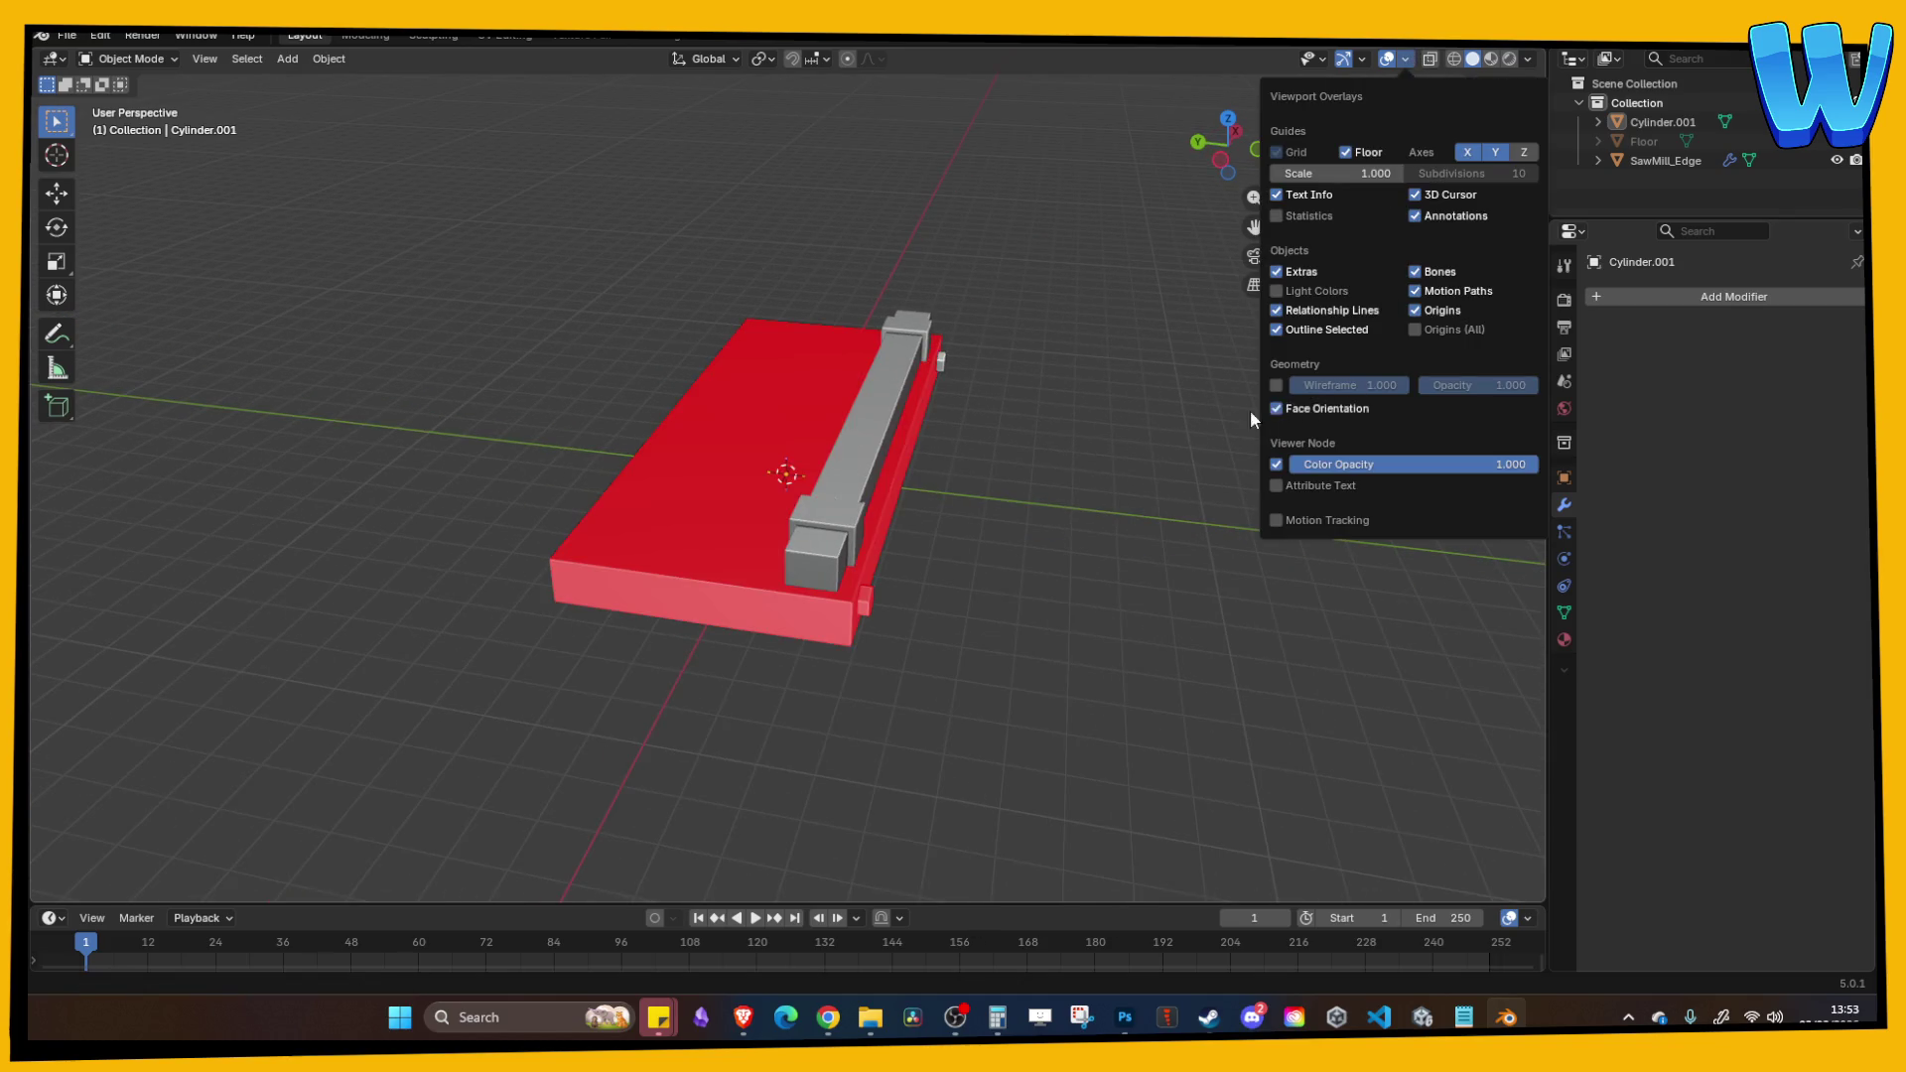
key(n)
key(Tab)
key(l)
key(shift+l)
key(l)
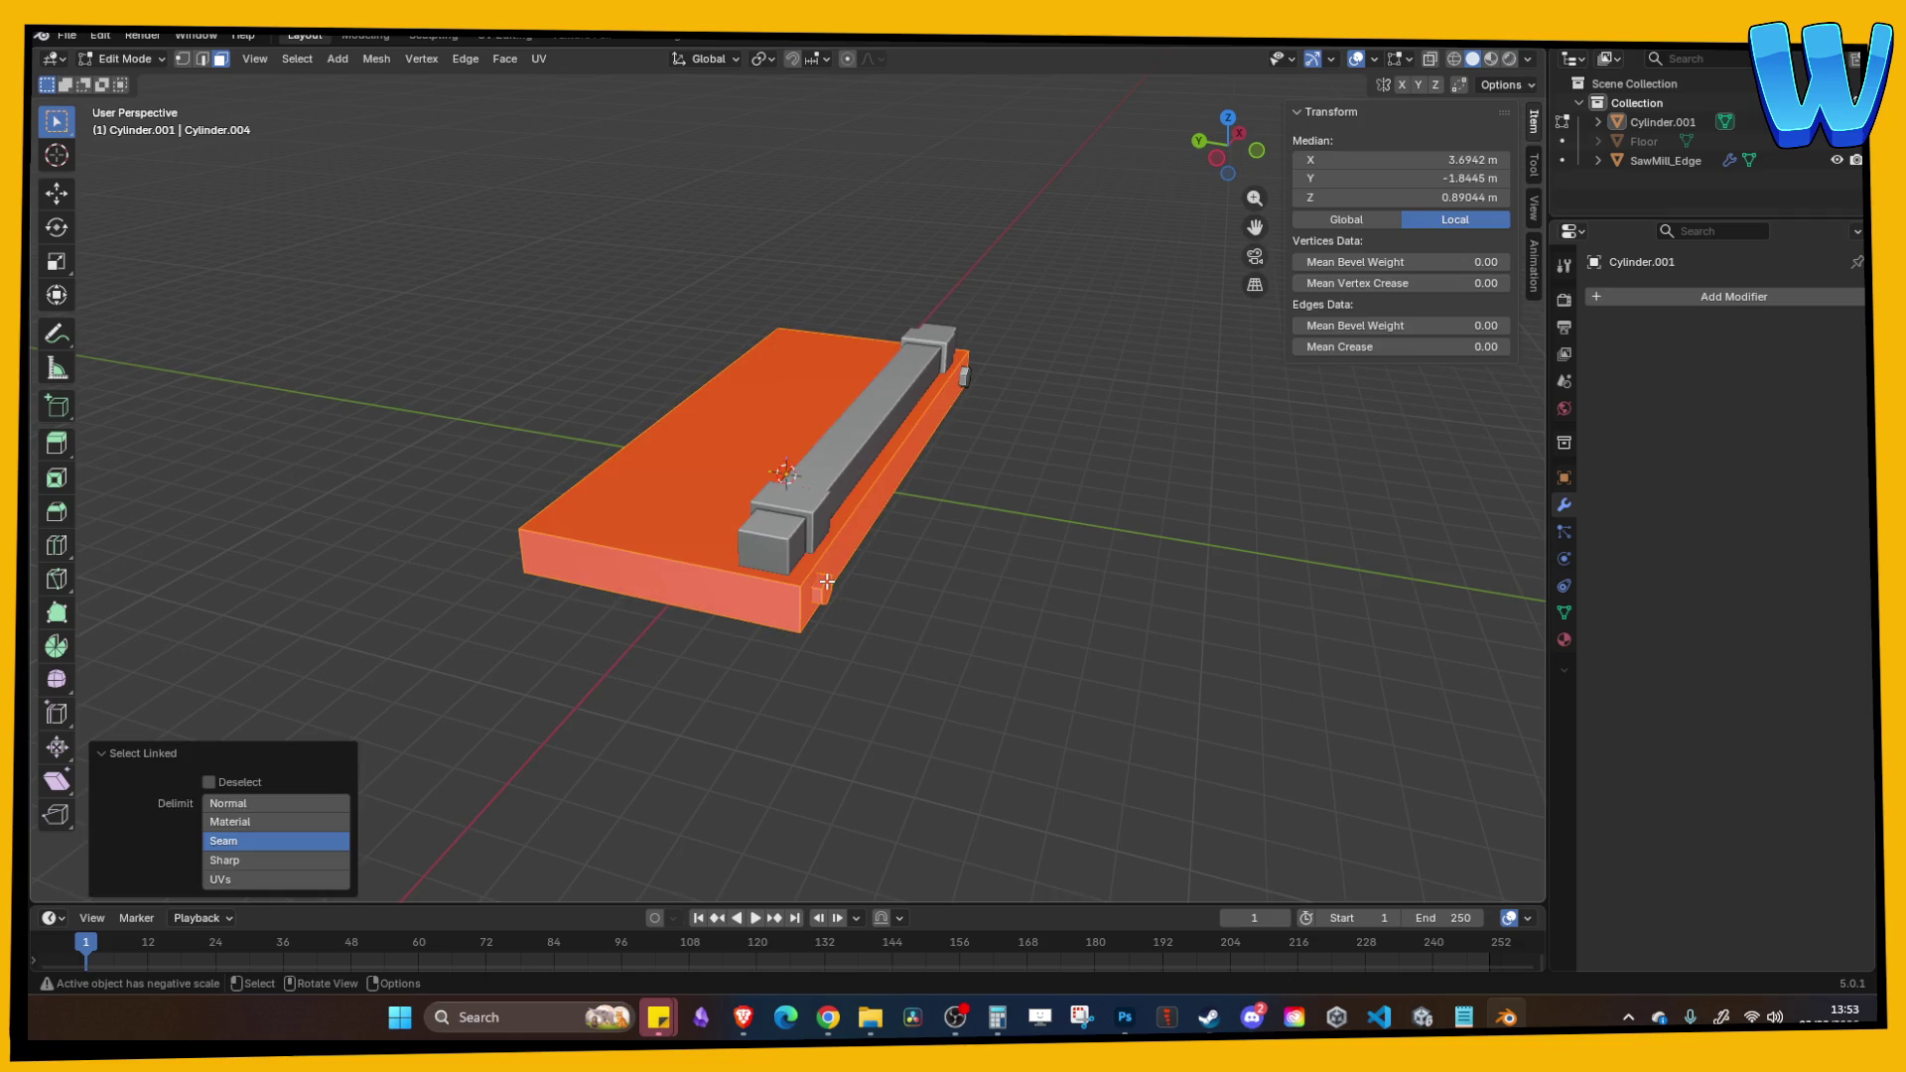
click(393, 63)
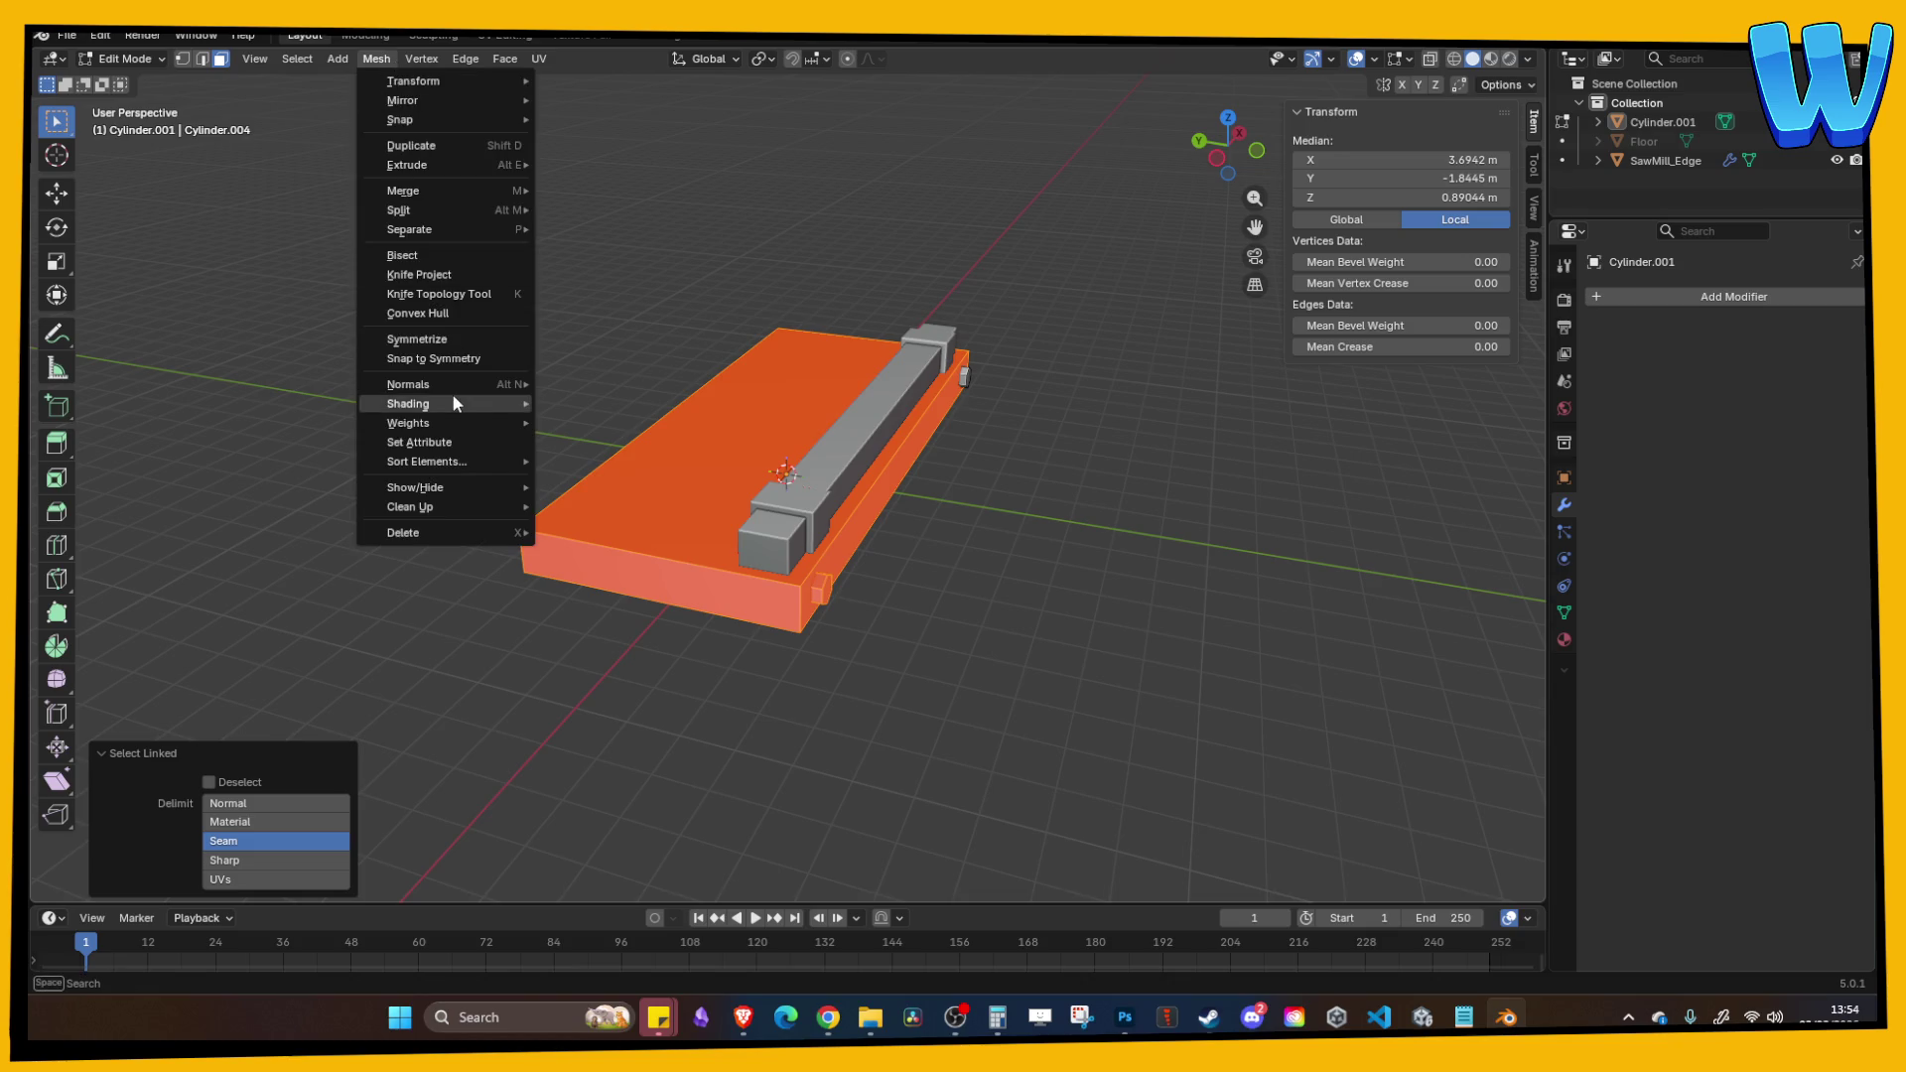
mouse_move(489, 385)
click(715, 383)
key(Tab)
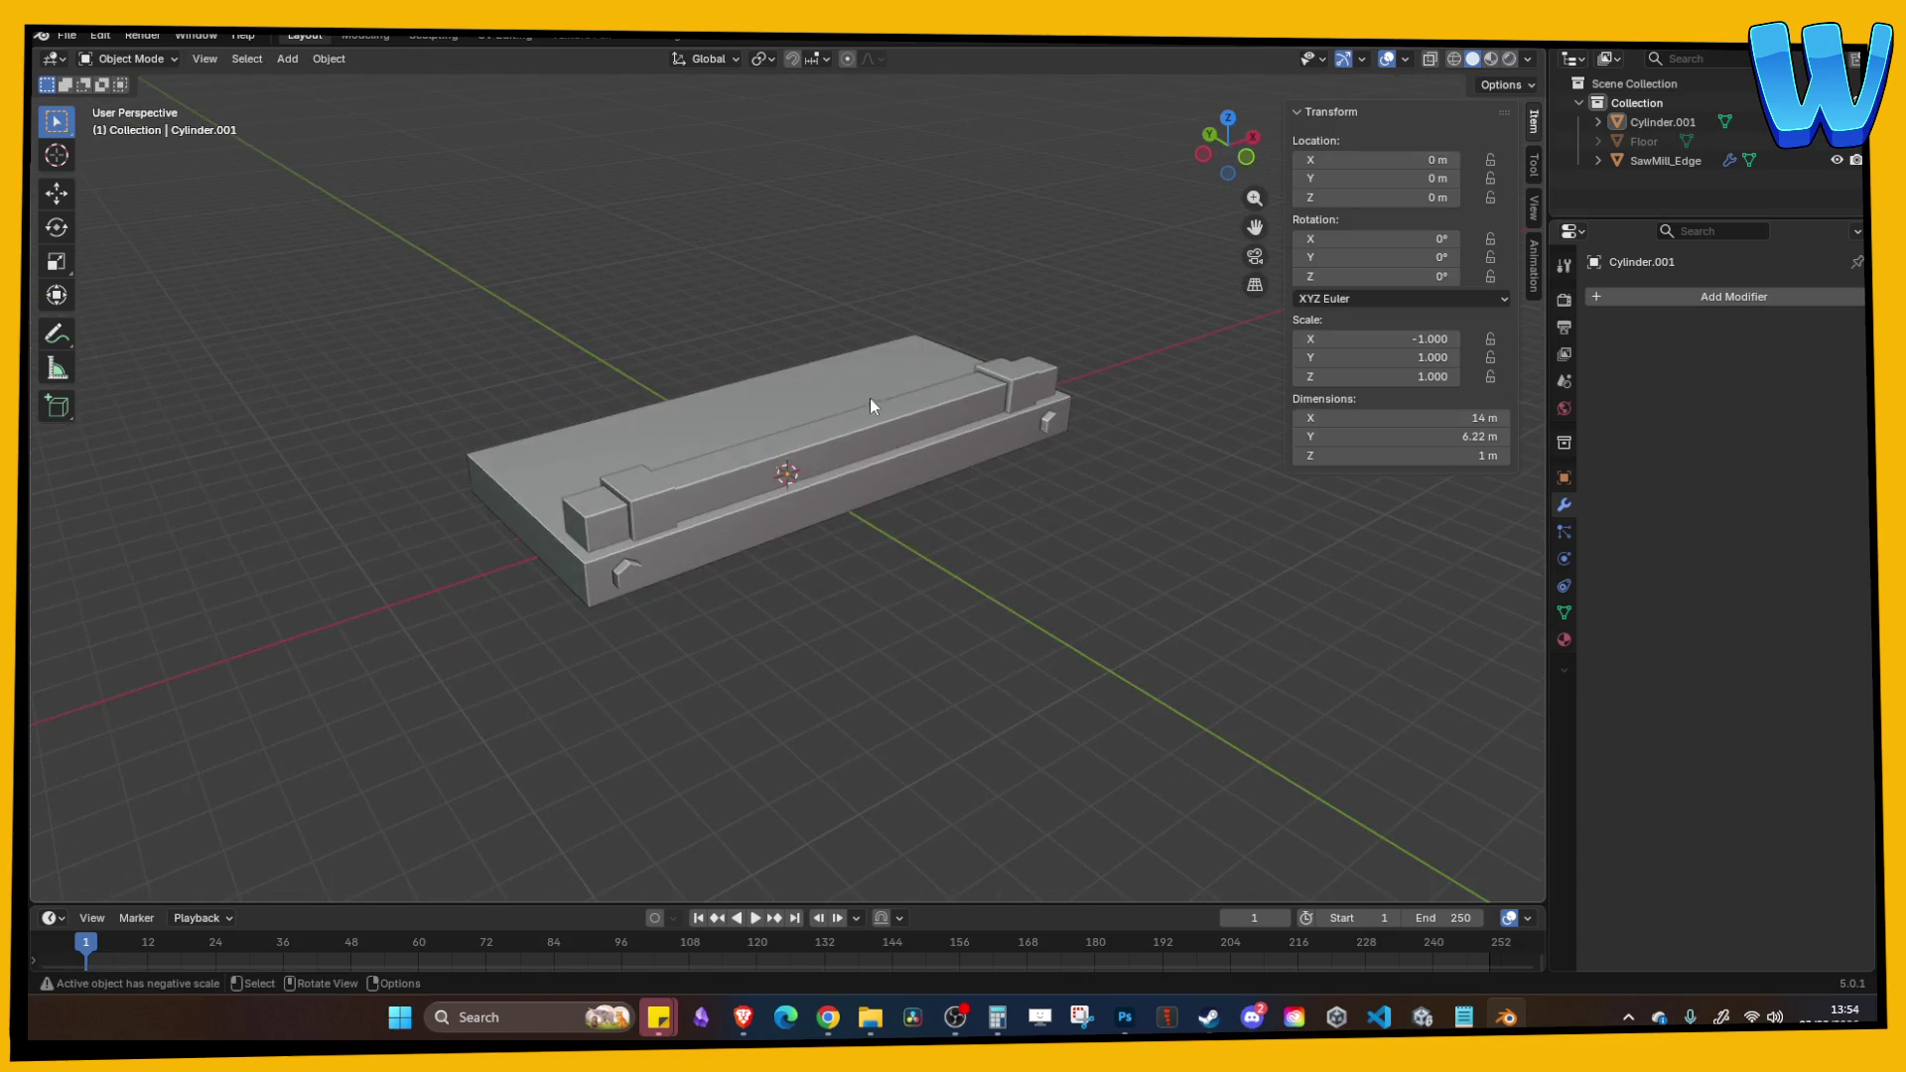
Step: Apply SawMill_Edge's Mirror modifier
click(854, 429)
click(1810, 328)
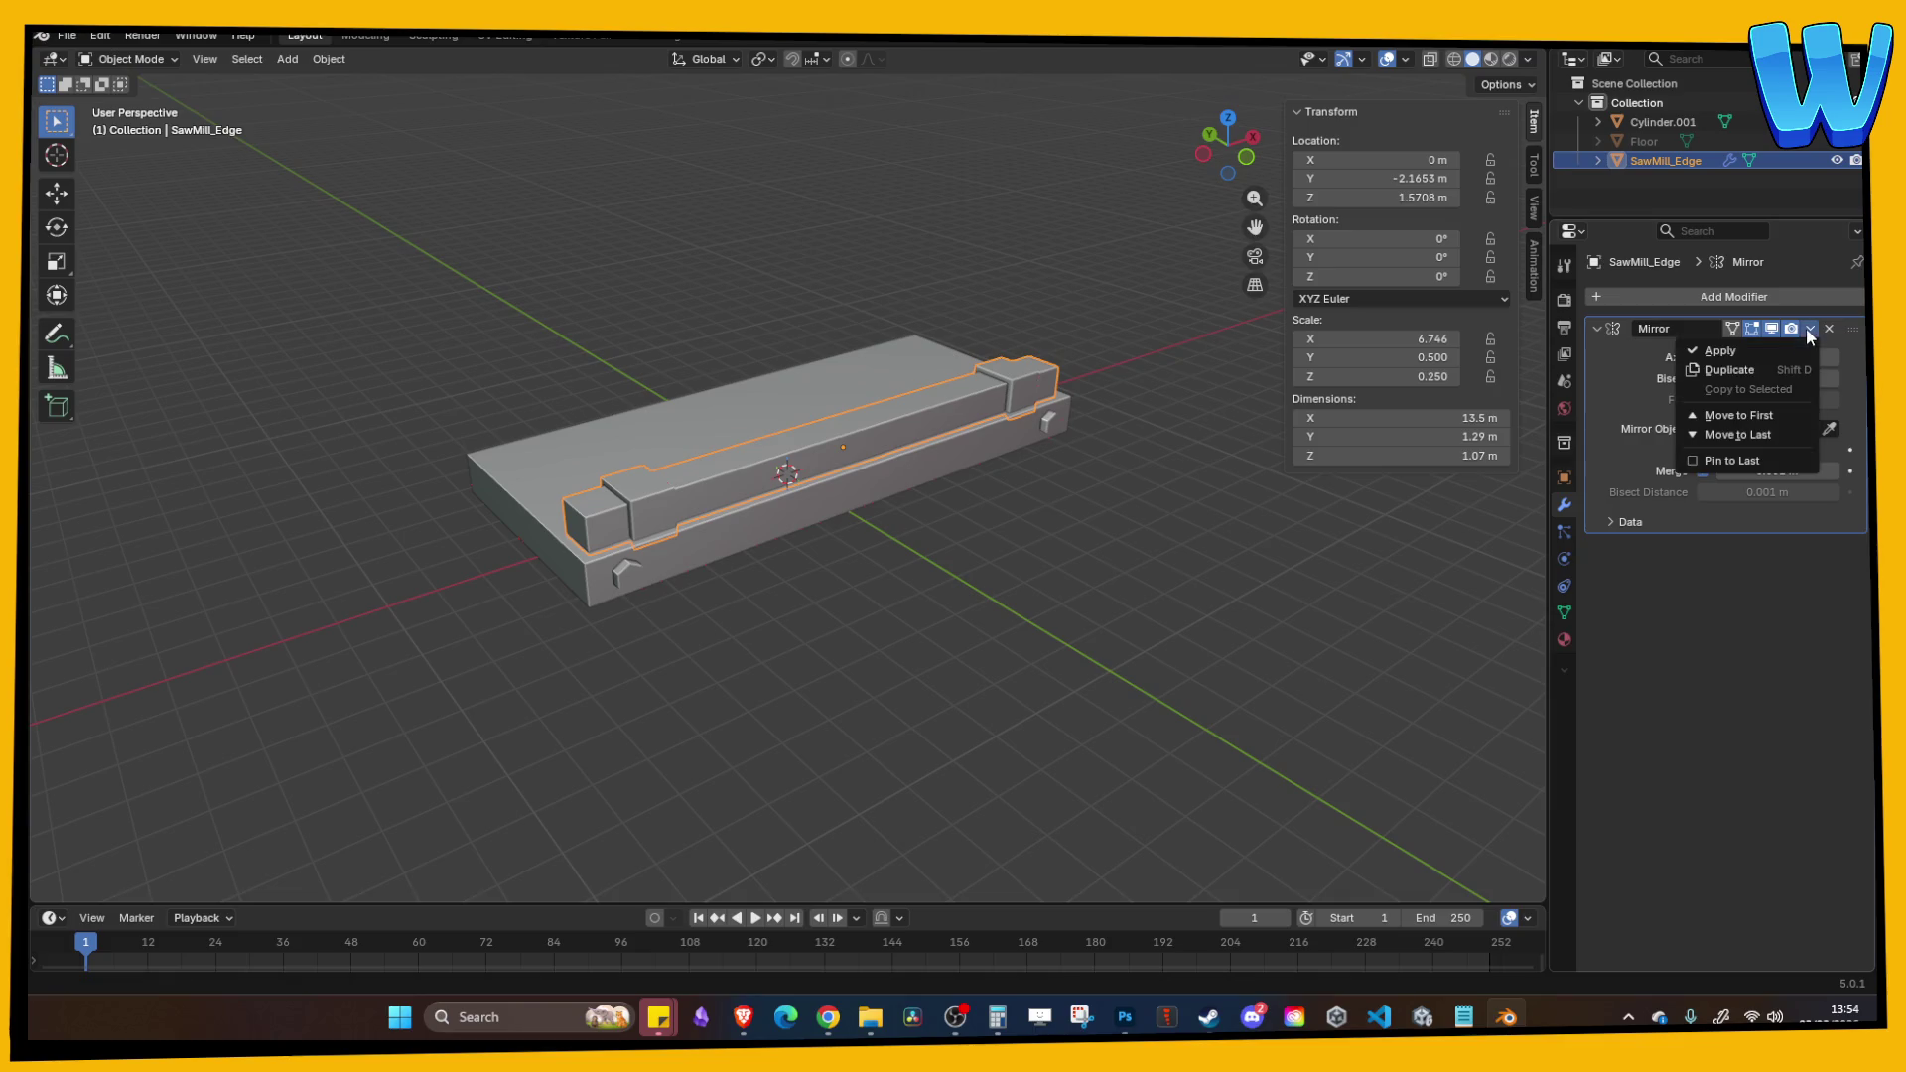
click(1721, 352)
key(Tab)
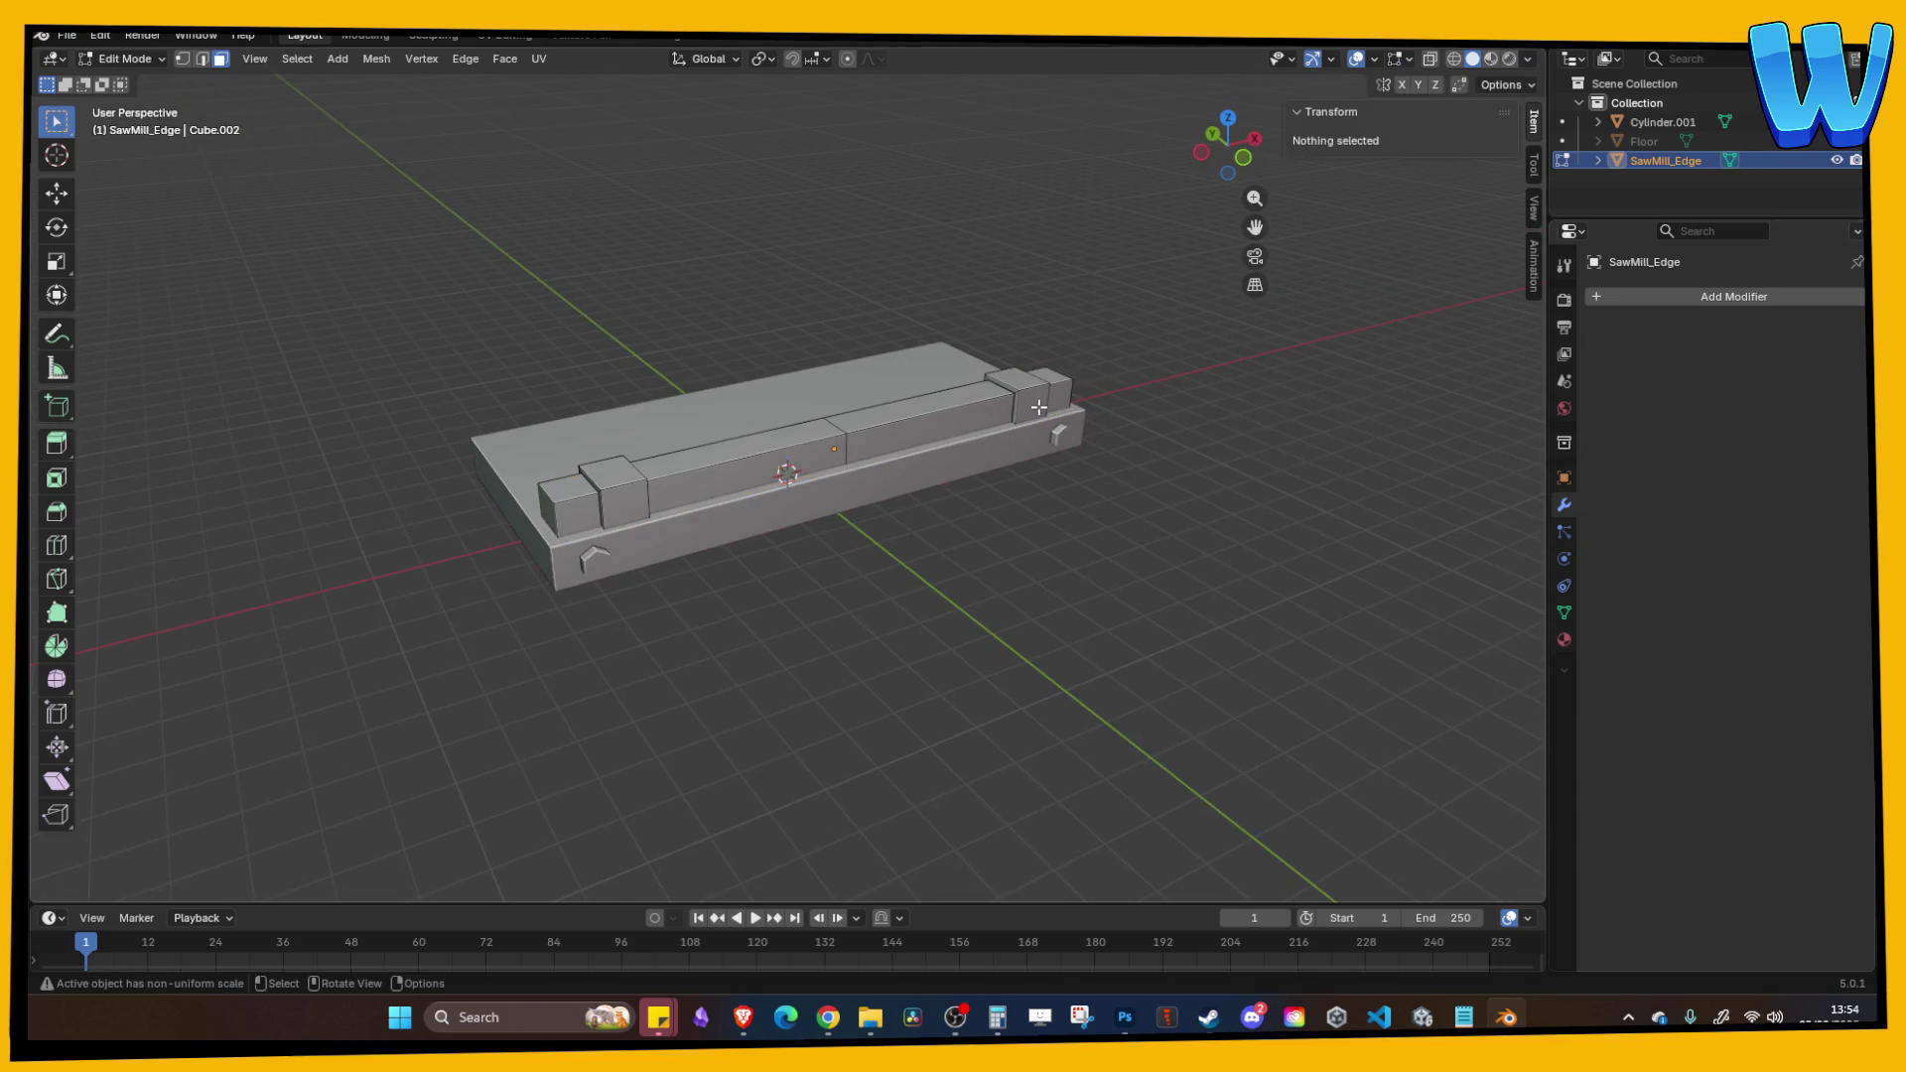
key(Tab)
Step: Delete the joined base's bottom faces and bring up the save window
click(1047, 407)
drag(1028, 514, 854, 469)
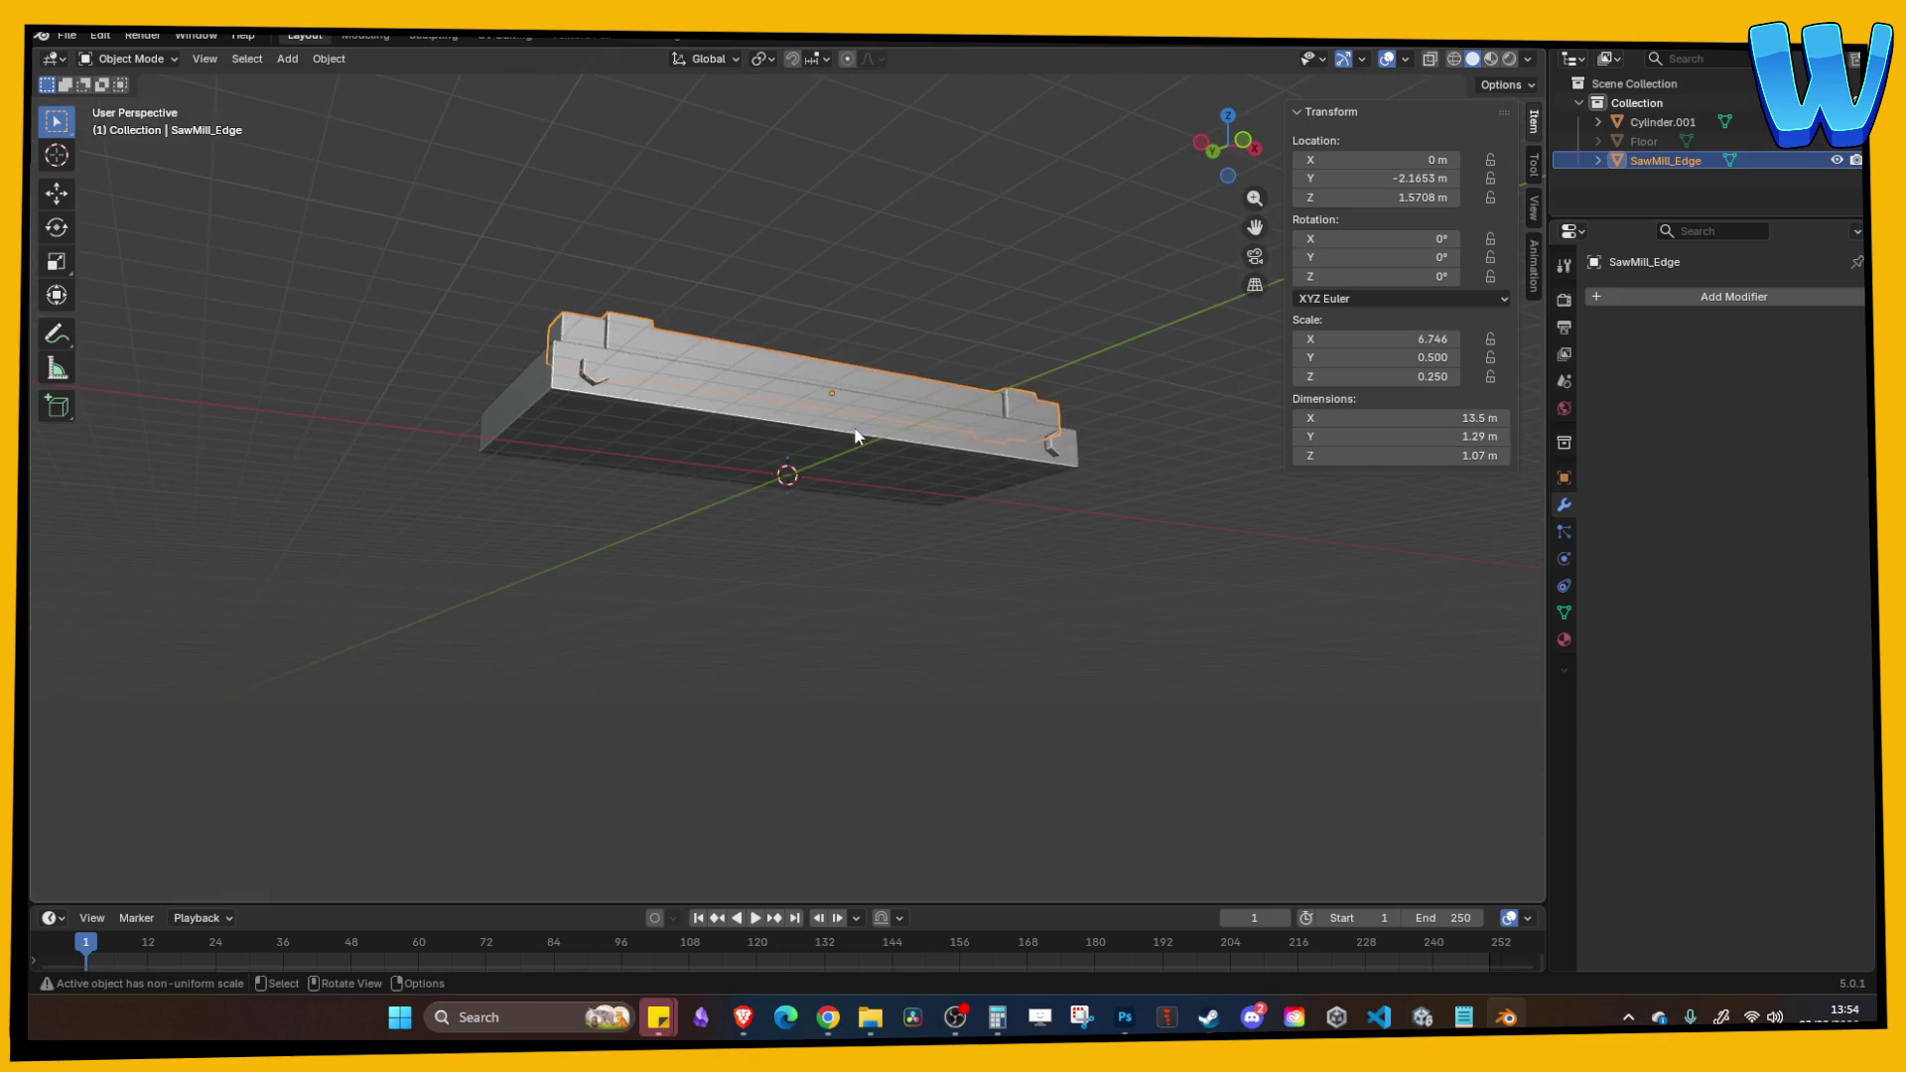
key(Tab)
click(854, 469)
right_click(896, 432)
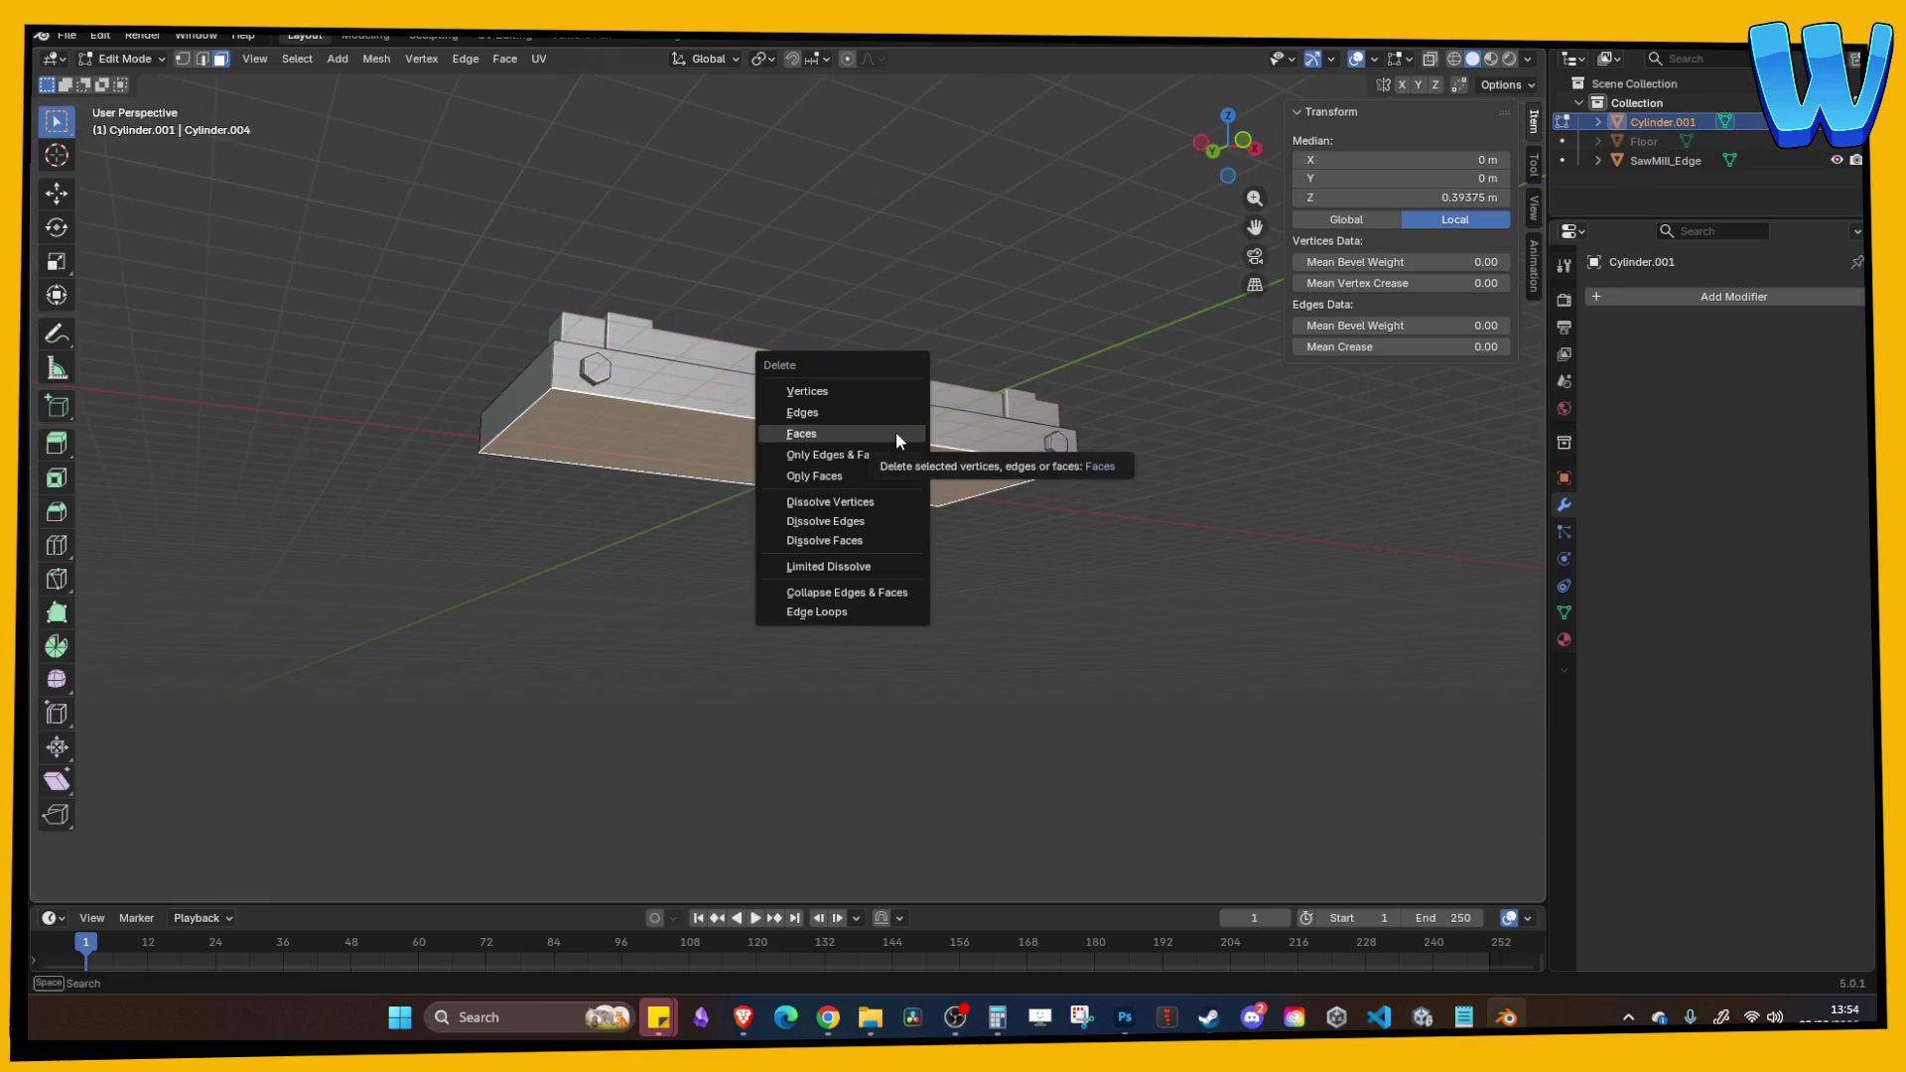
click(897, 431)
mouse_move(855, 281)
mouse_down()
mouse_move(1055, 281)
mouse_move(927, 297)
mouse_move(1002, 298)
mouse_move(953, 318)
mouse_up()
key(ctrl+s)
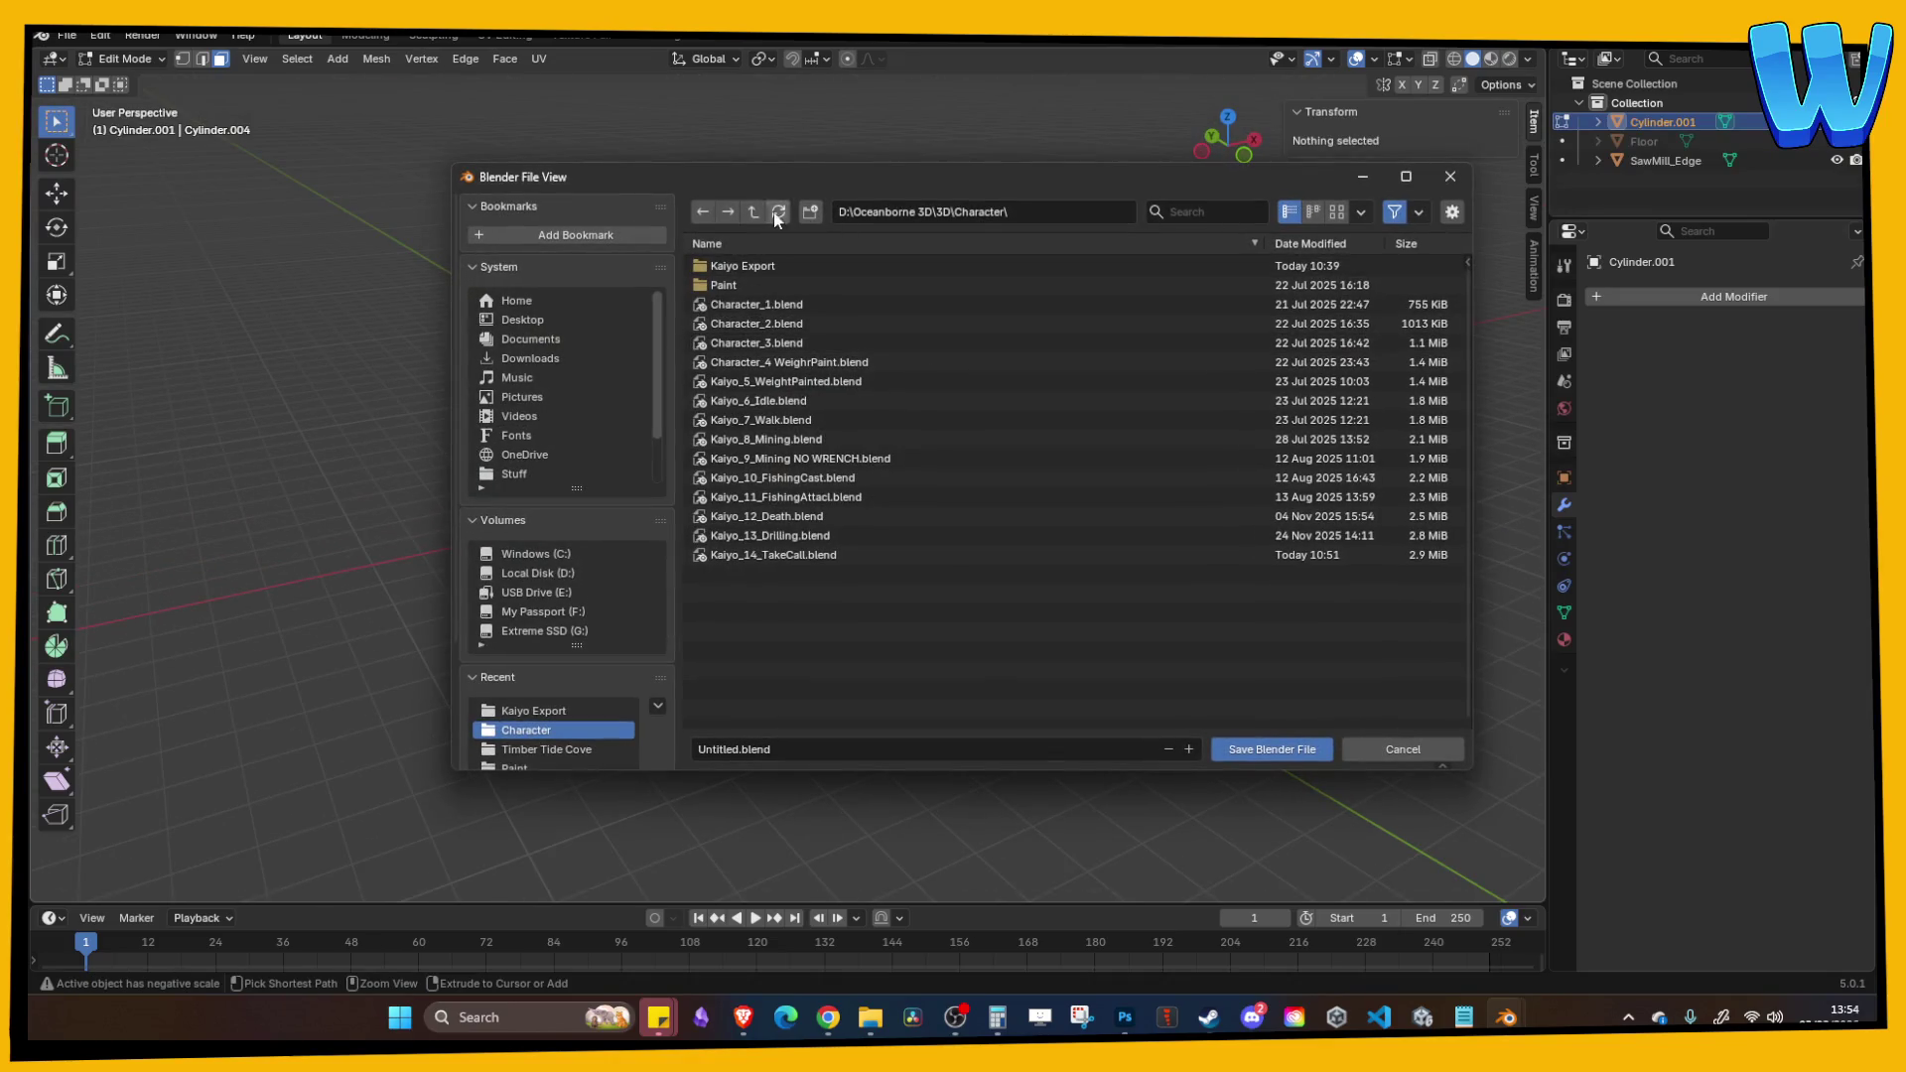
Step: Open the Timber Tide Cove folder in the save dialog
scroll(780, 536, down, 5)
click(785, 602)
double_click(785, 603)
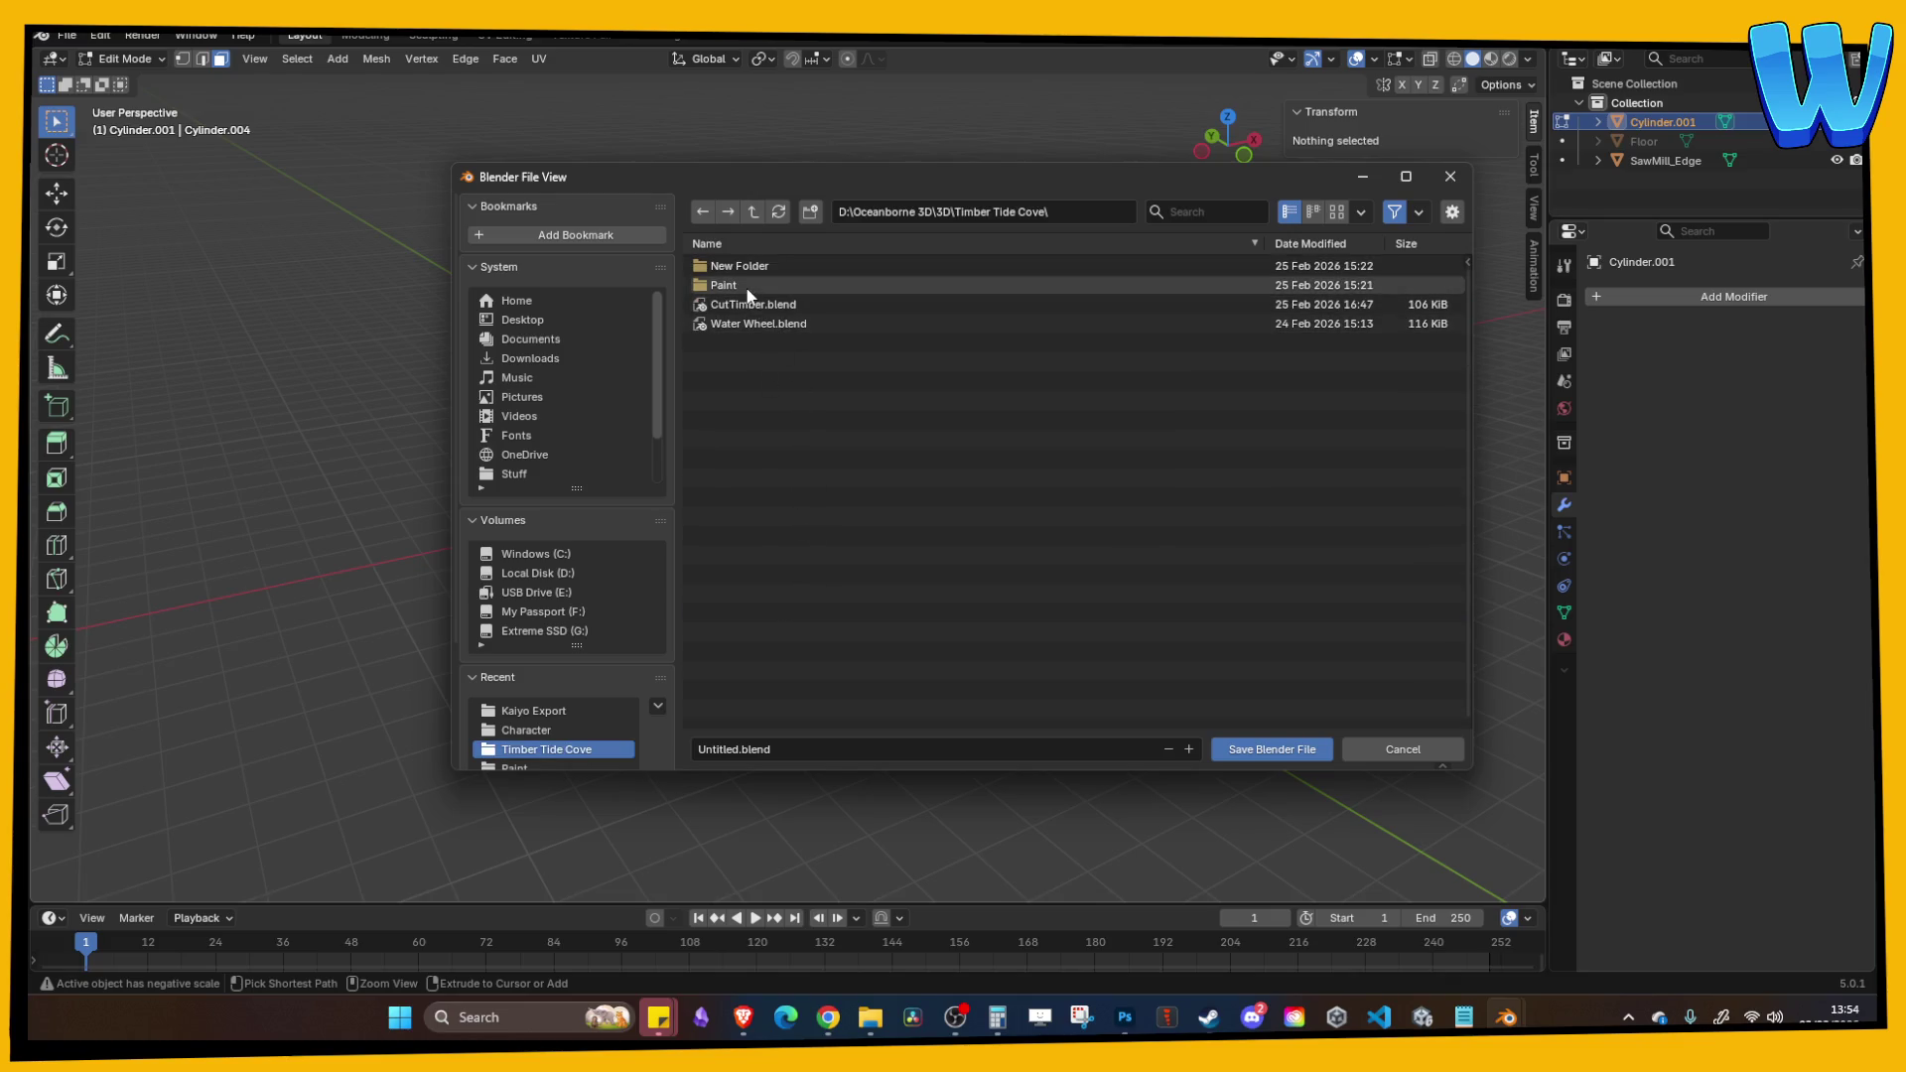
Step: Name the file Mill_Platform.blend, correcting the typos, and save it
click(812, 752)
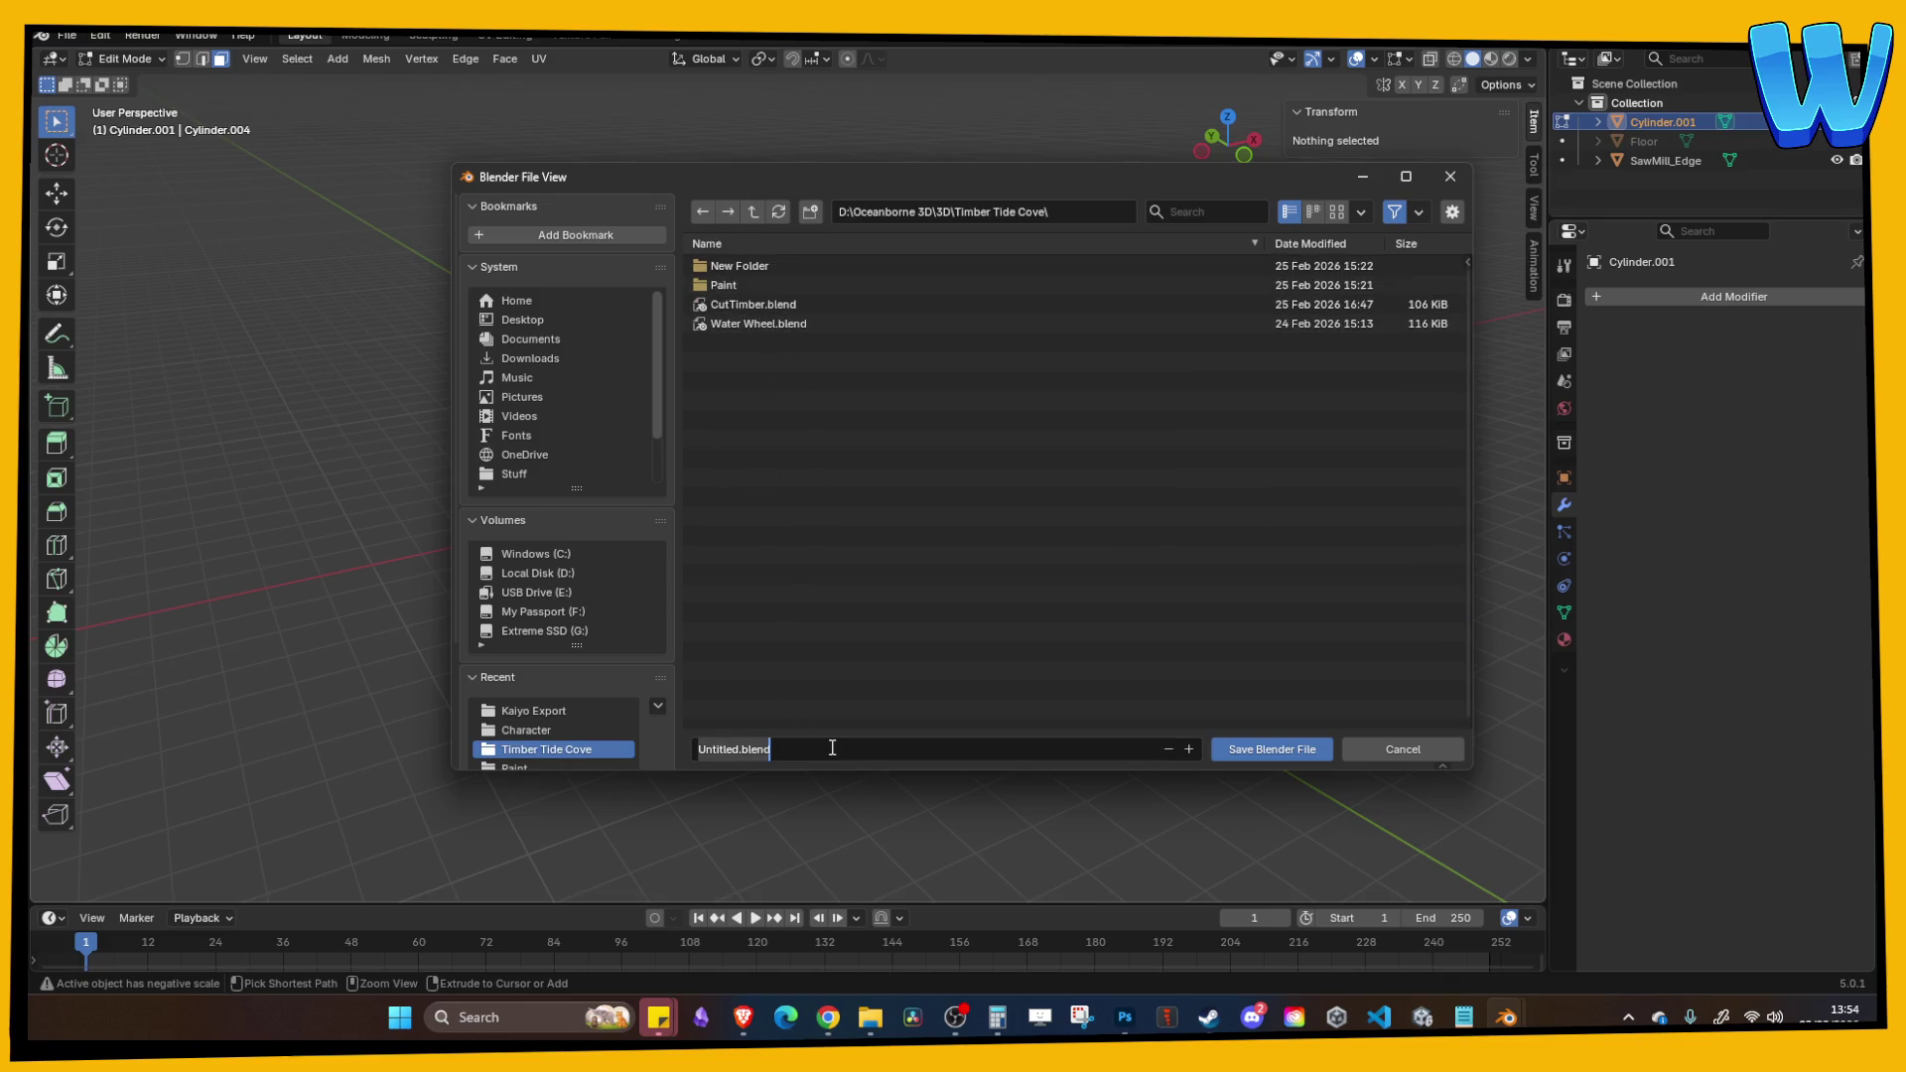
text(M)
text(lPlatform)
key(BackSpace)
key(BackSpace)
key(BackSpace)
text(L)
key(BackSpace)
text(l_Plaatfor)
text(m)
key(Return)
click(830, 747)
click(744, 750)
key(BackSpace)
key(Return)
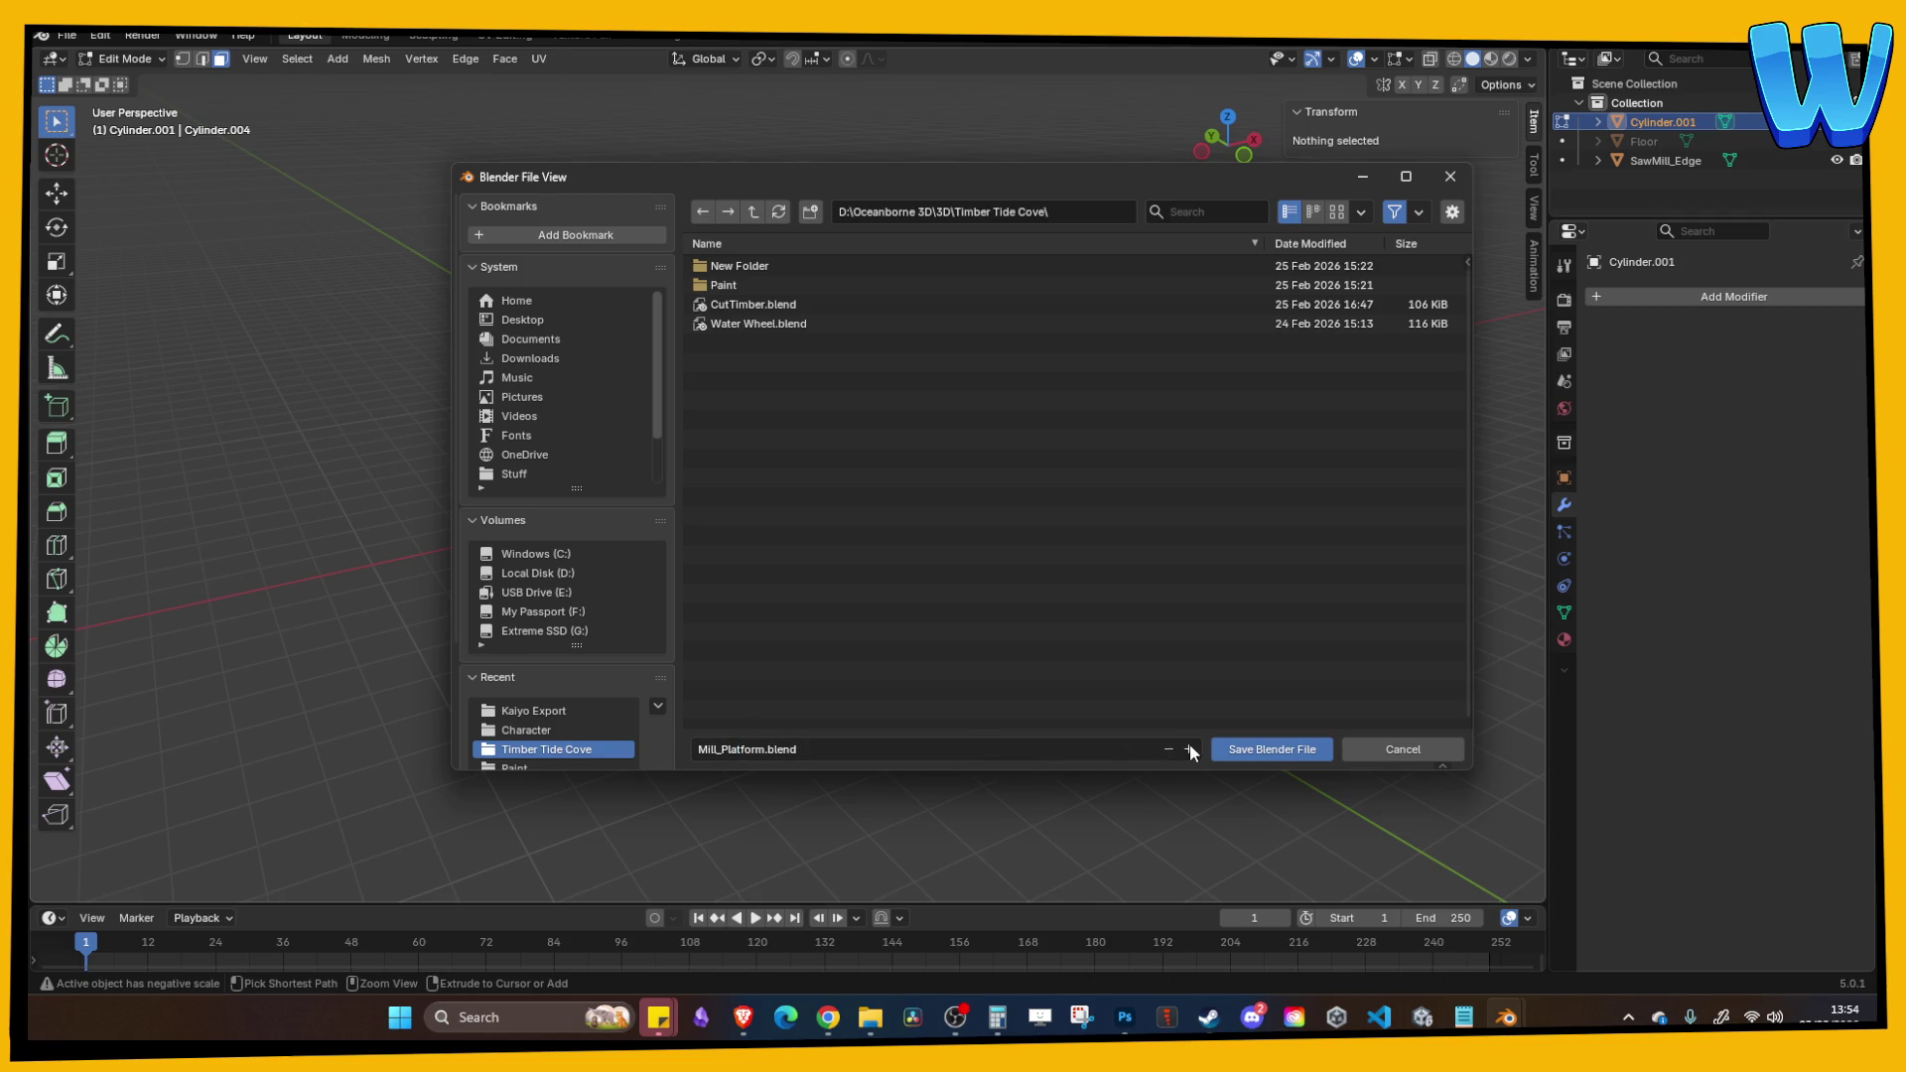
click(1223, 747)
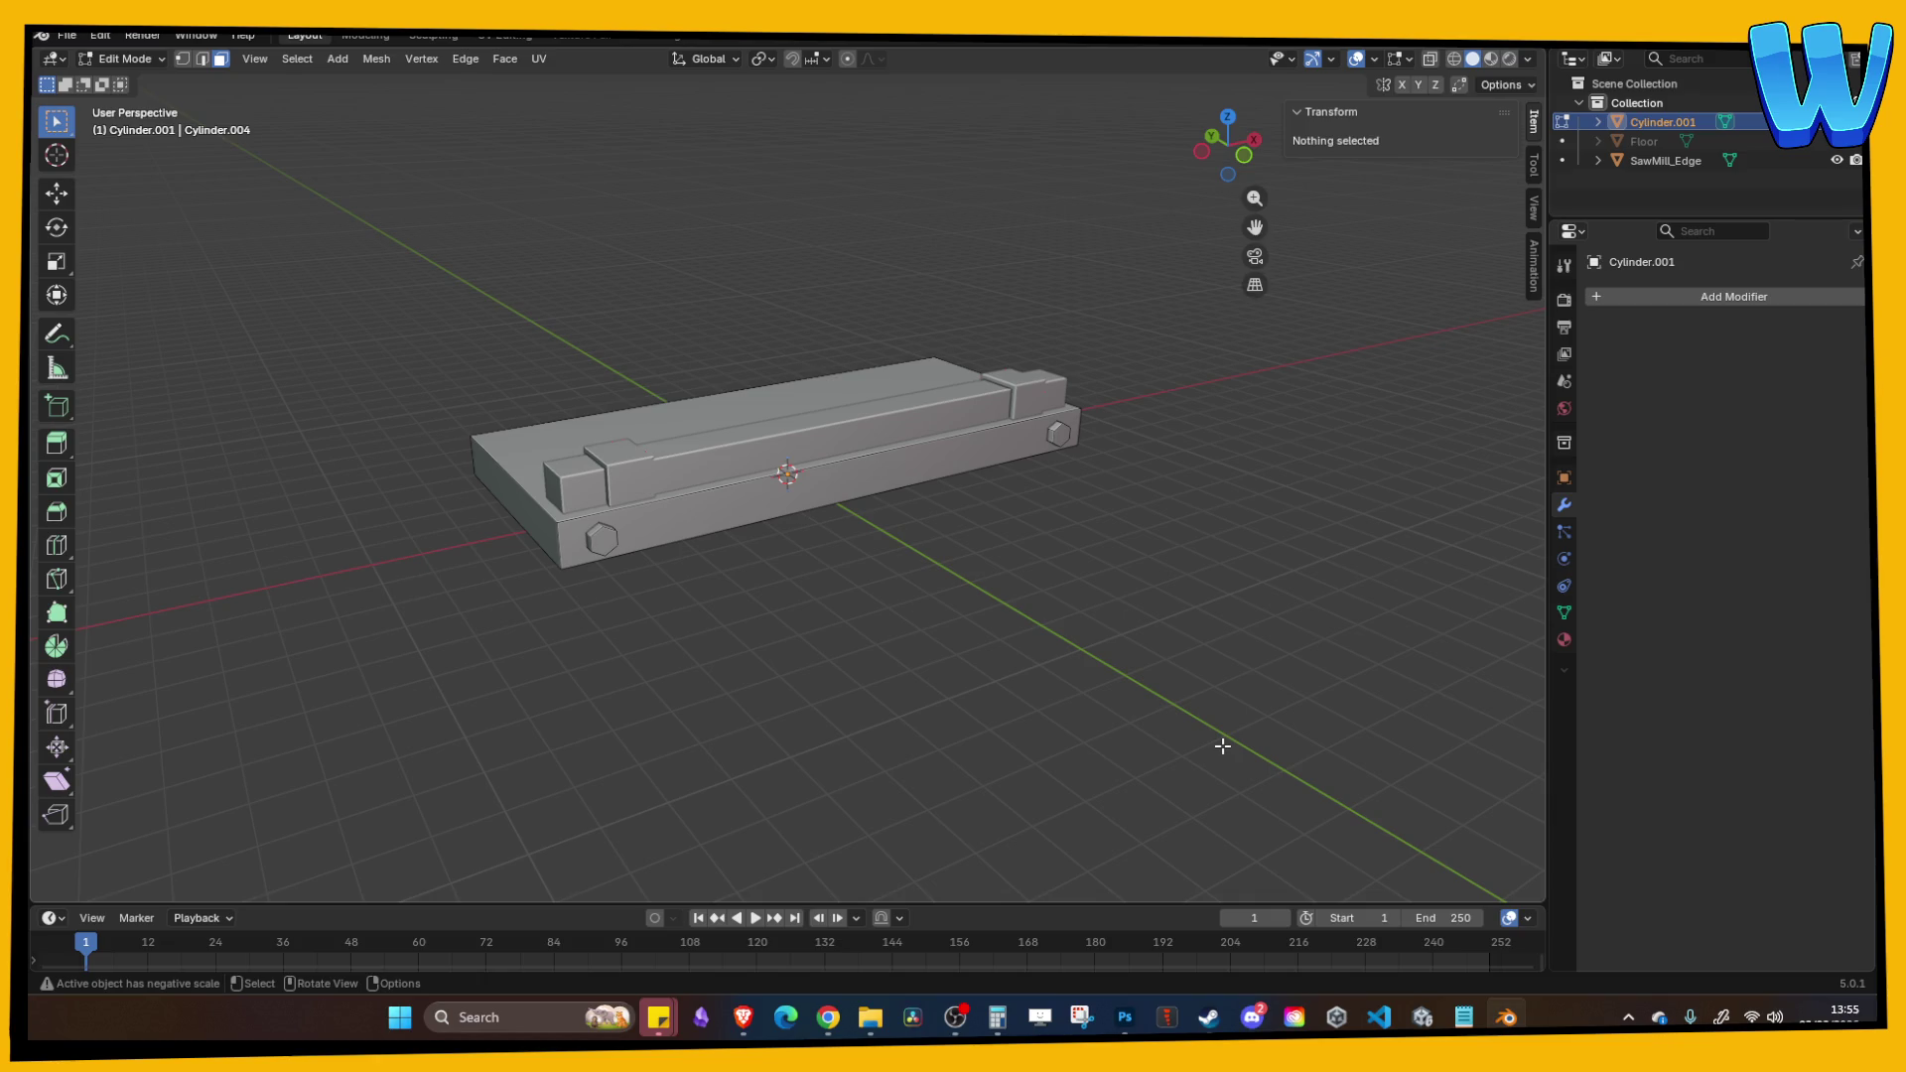
Step: Return to Object Mode and select the joined base object from the overlapping pieces
scroll(931, 724, up, 3)
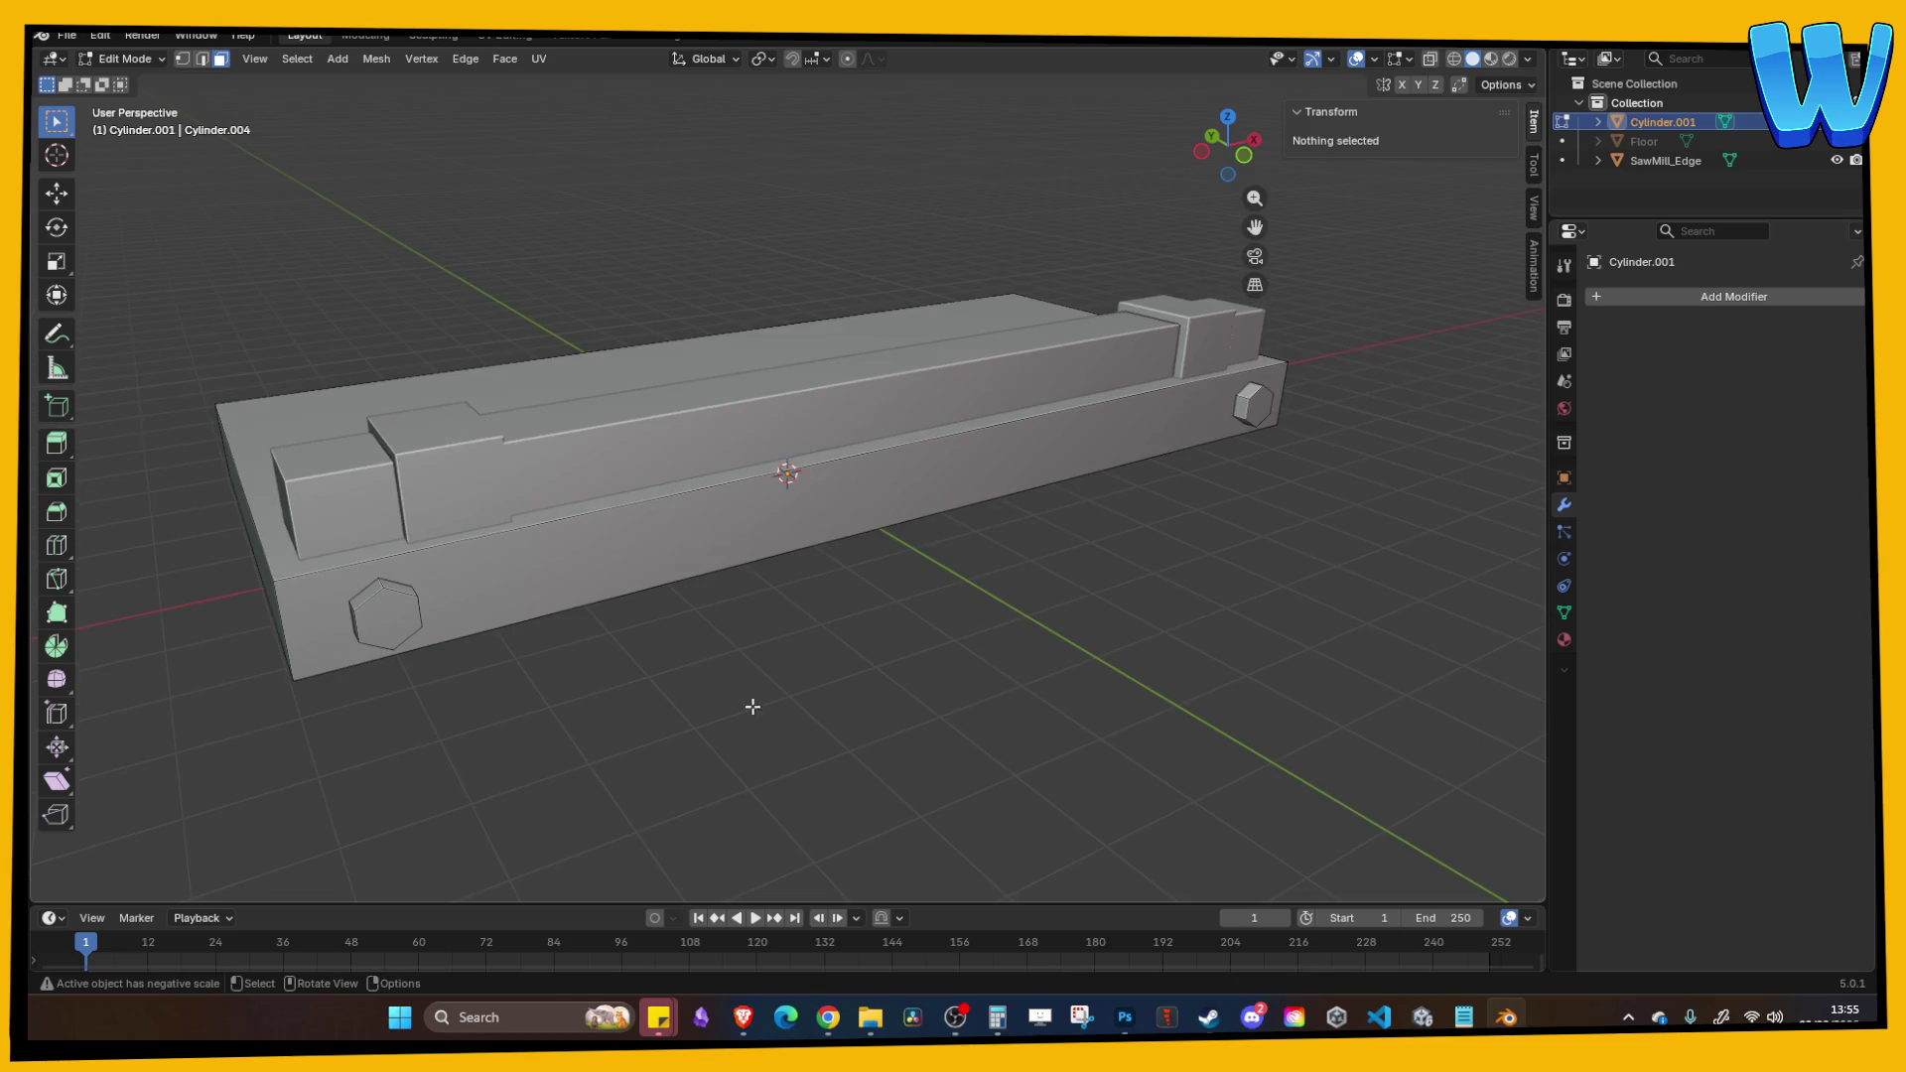
click(516, 602)
key(Tab)
scroll(572, 618, down, 2)
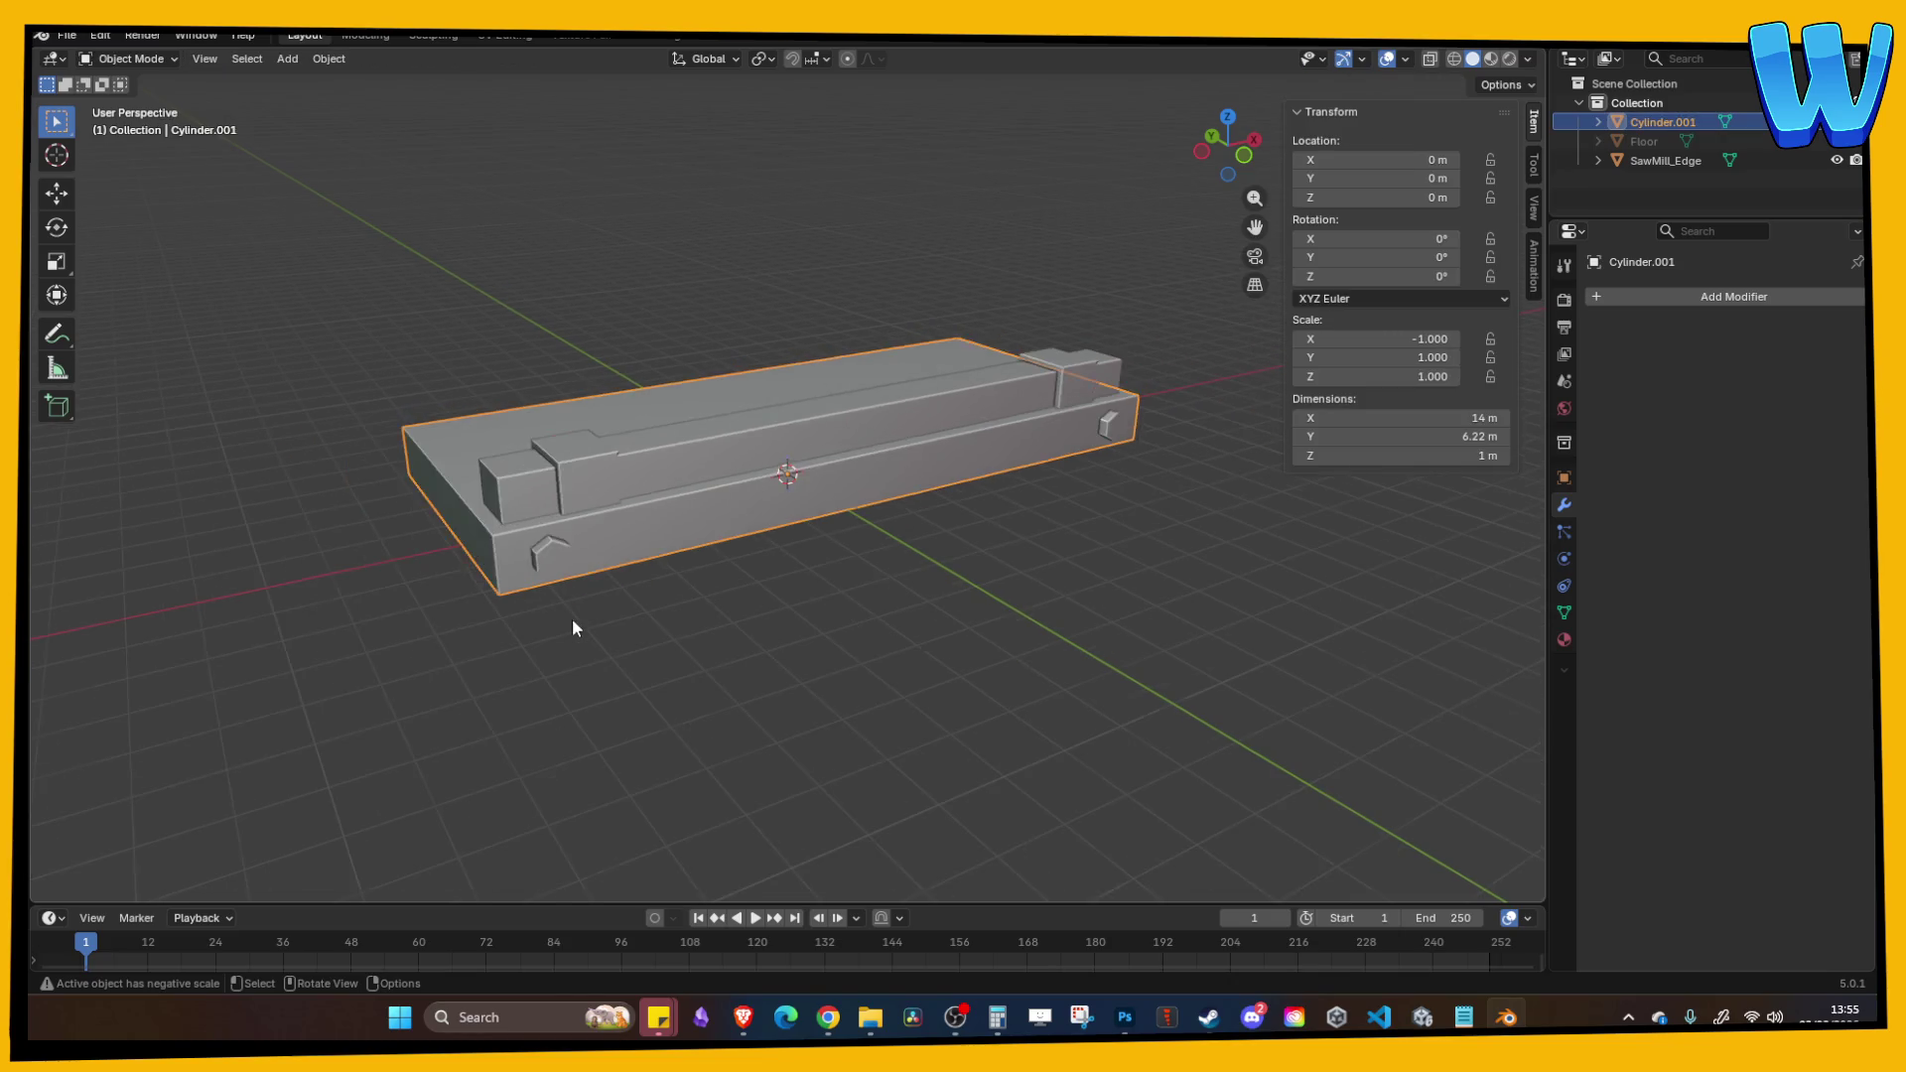
click(592, 494)
click(681, 520)
click(665, 477)
click(693, 522)
Step: Rename Cylinder.001 to Sawmill_Base and save the file
double_click(1668, 121)
text(Sawmill_M)
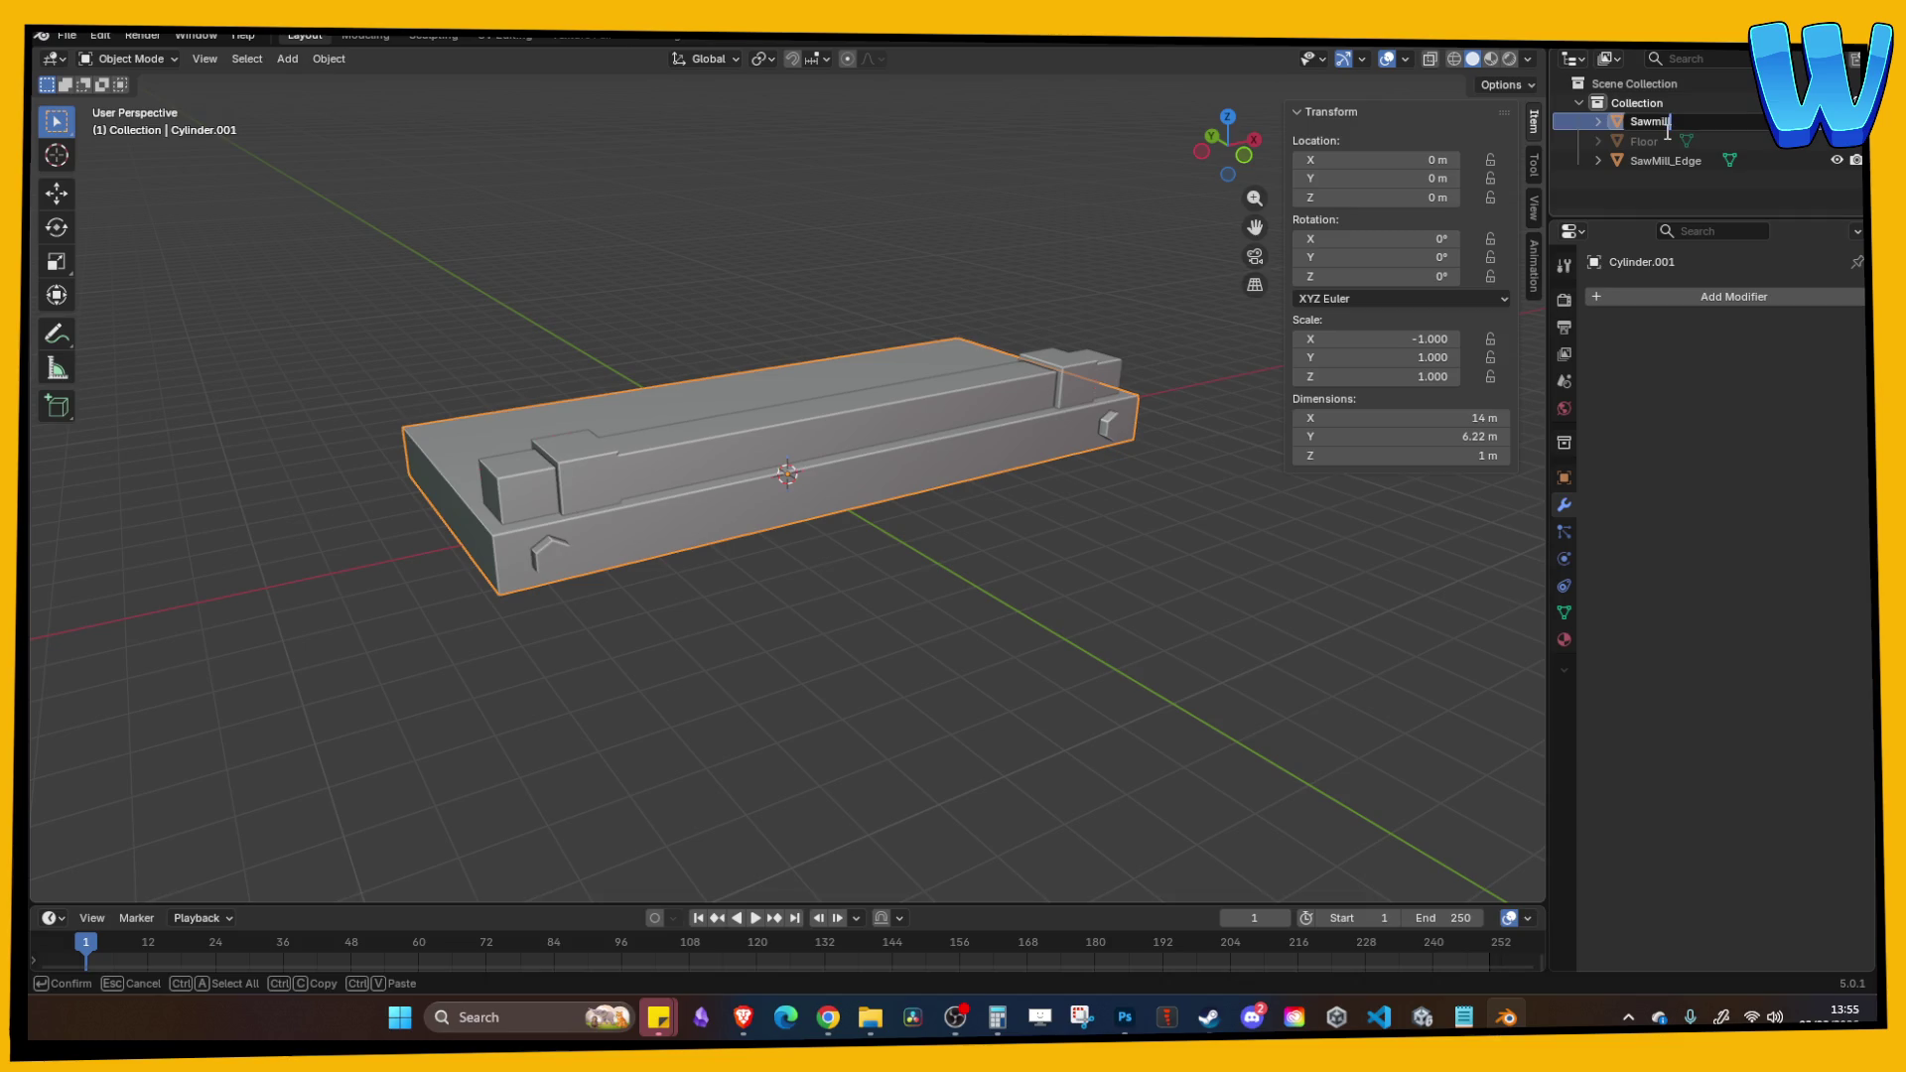
key(BackSpace)
text(Base)
key(Return)
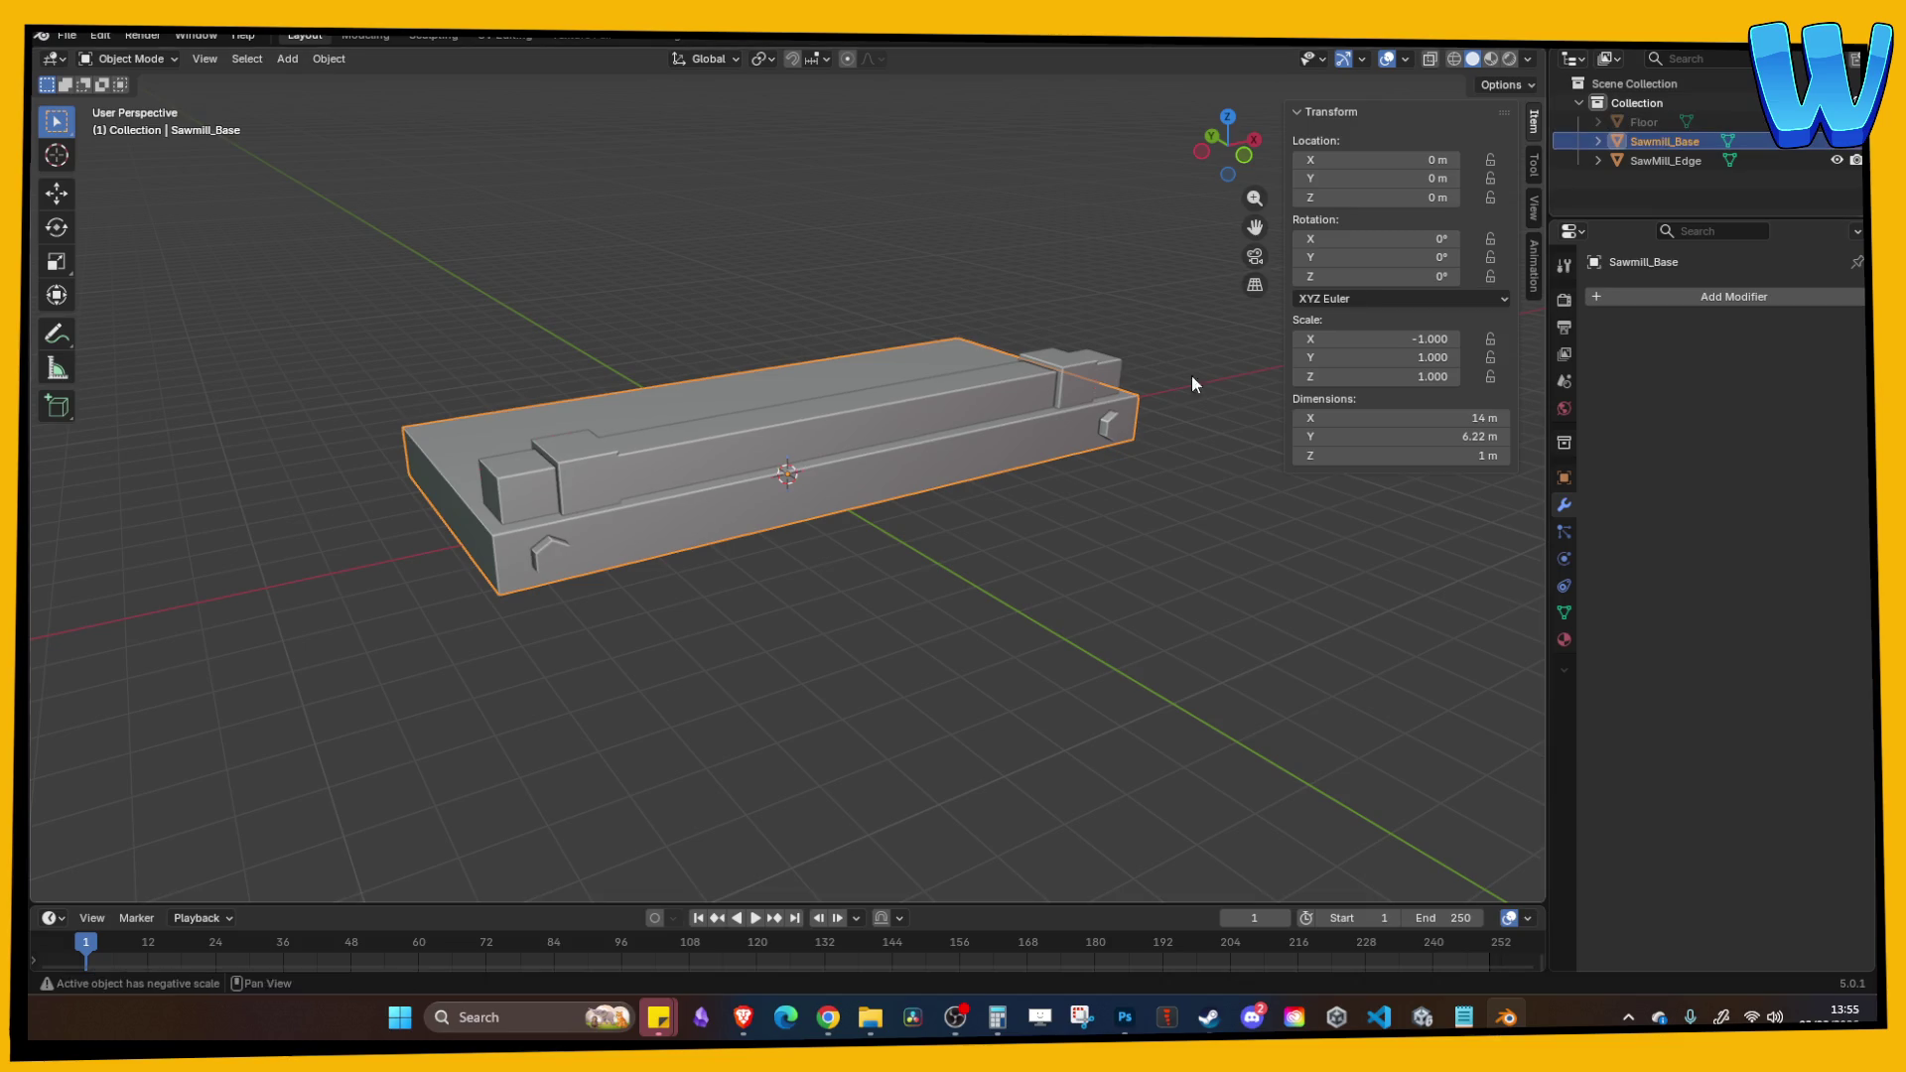
key(ctrl+s)
Step: Apply all transforms to Sawmill_Base, add SawMill_Edge to the selection and join with Ctrl+J
key(ctrl+a)
click(870, 471)
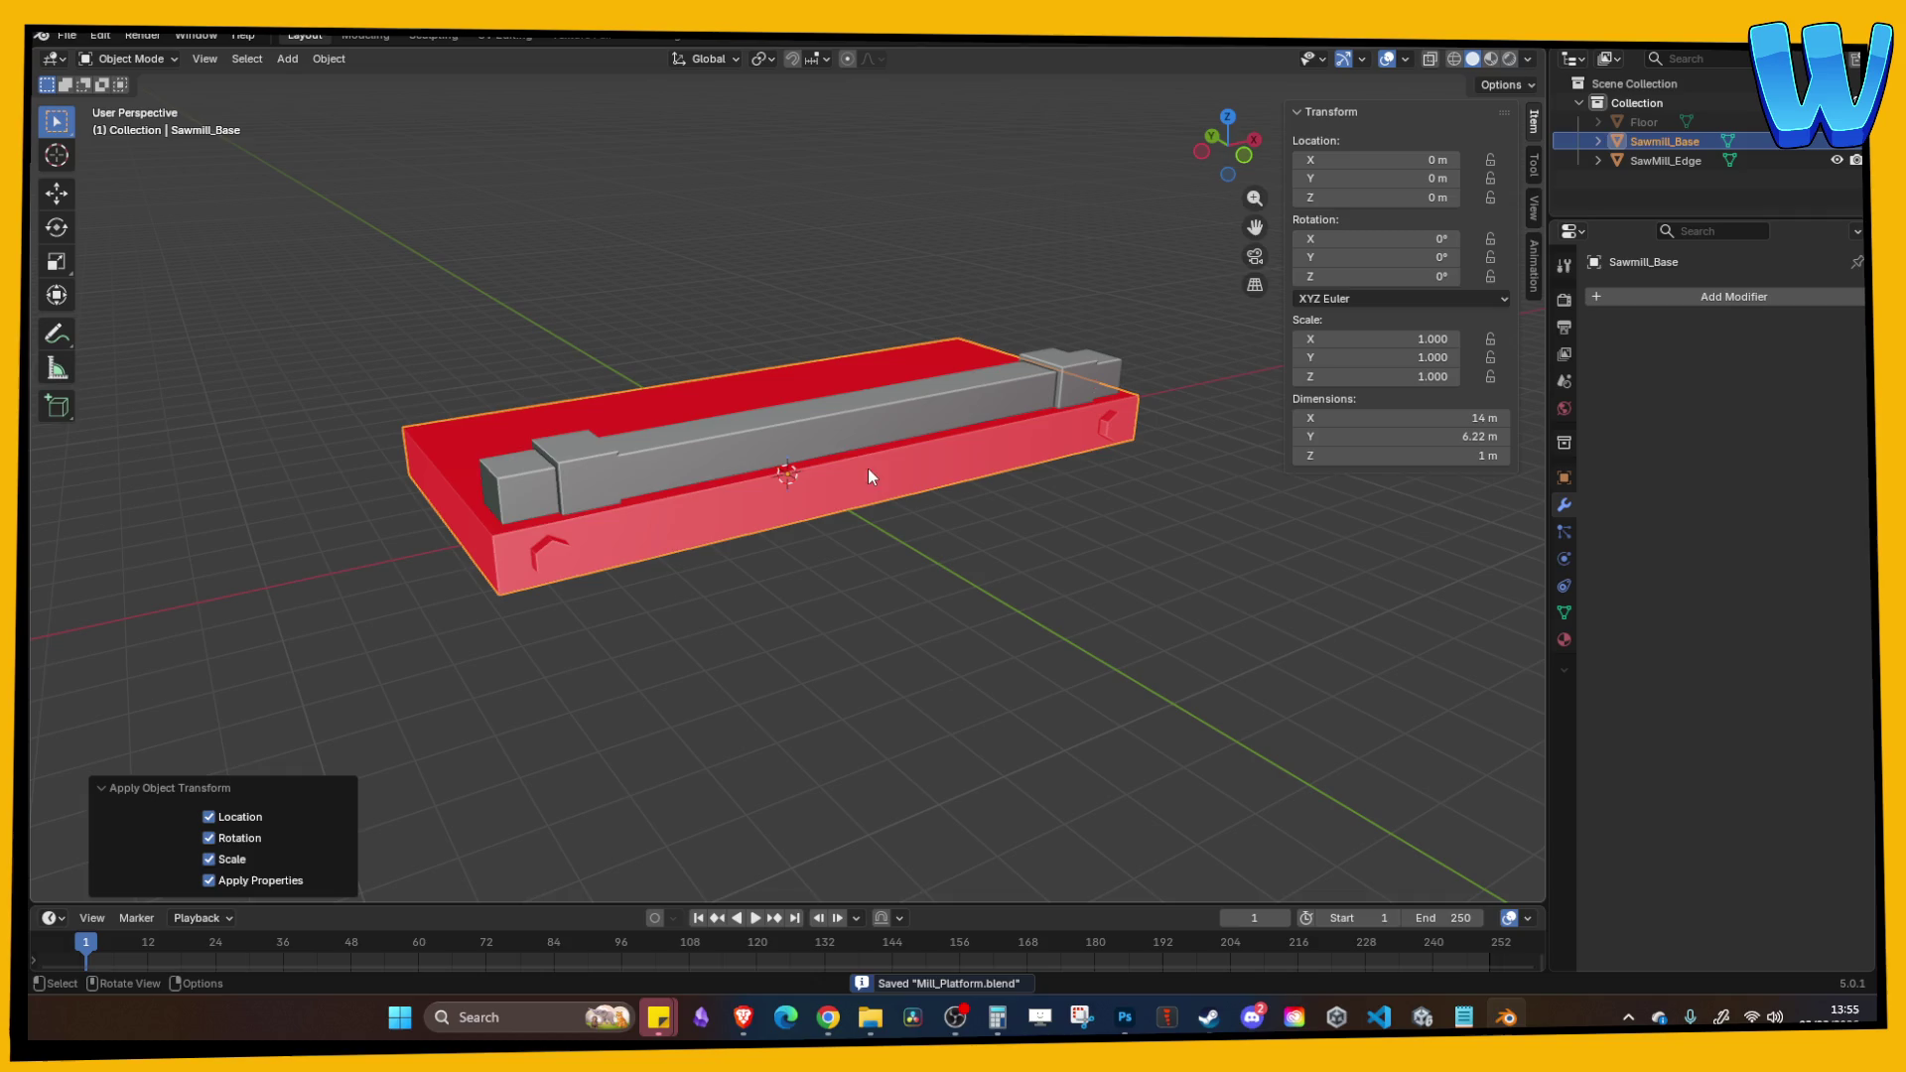
shift+click(925, 486)
shift+click(917, 487)
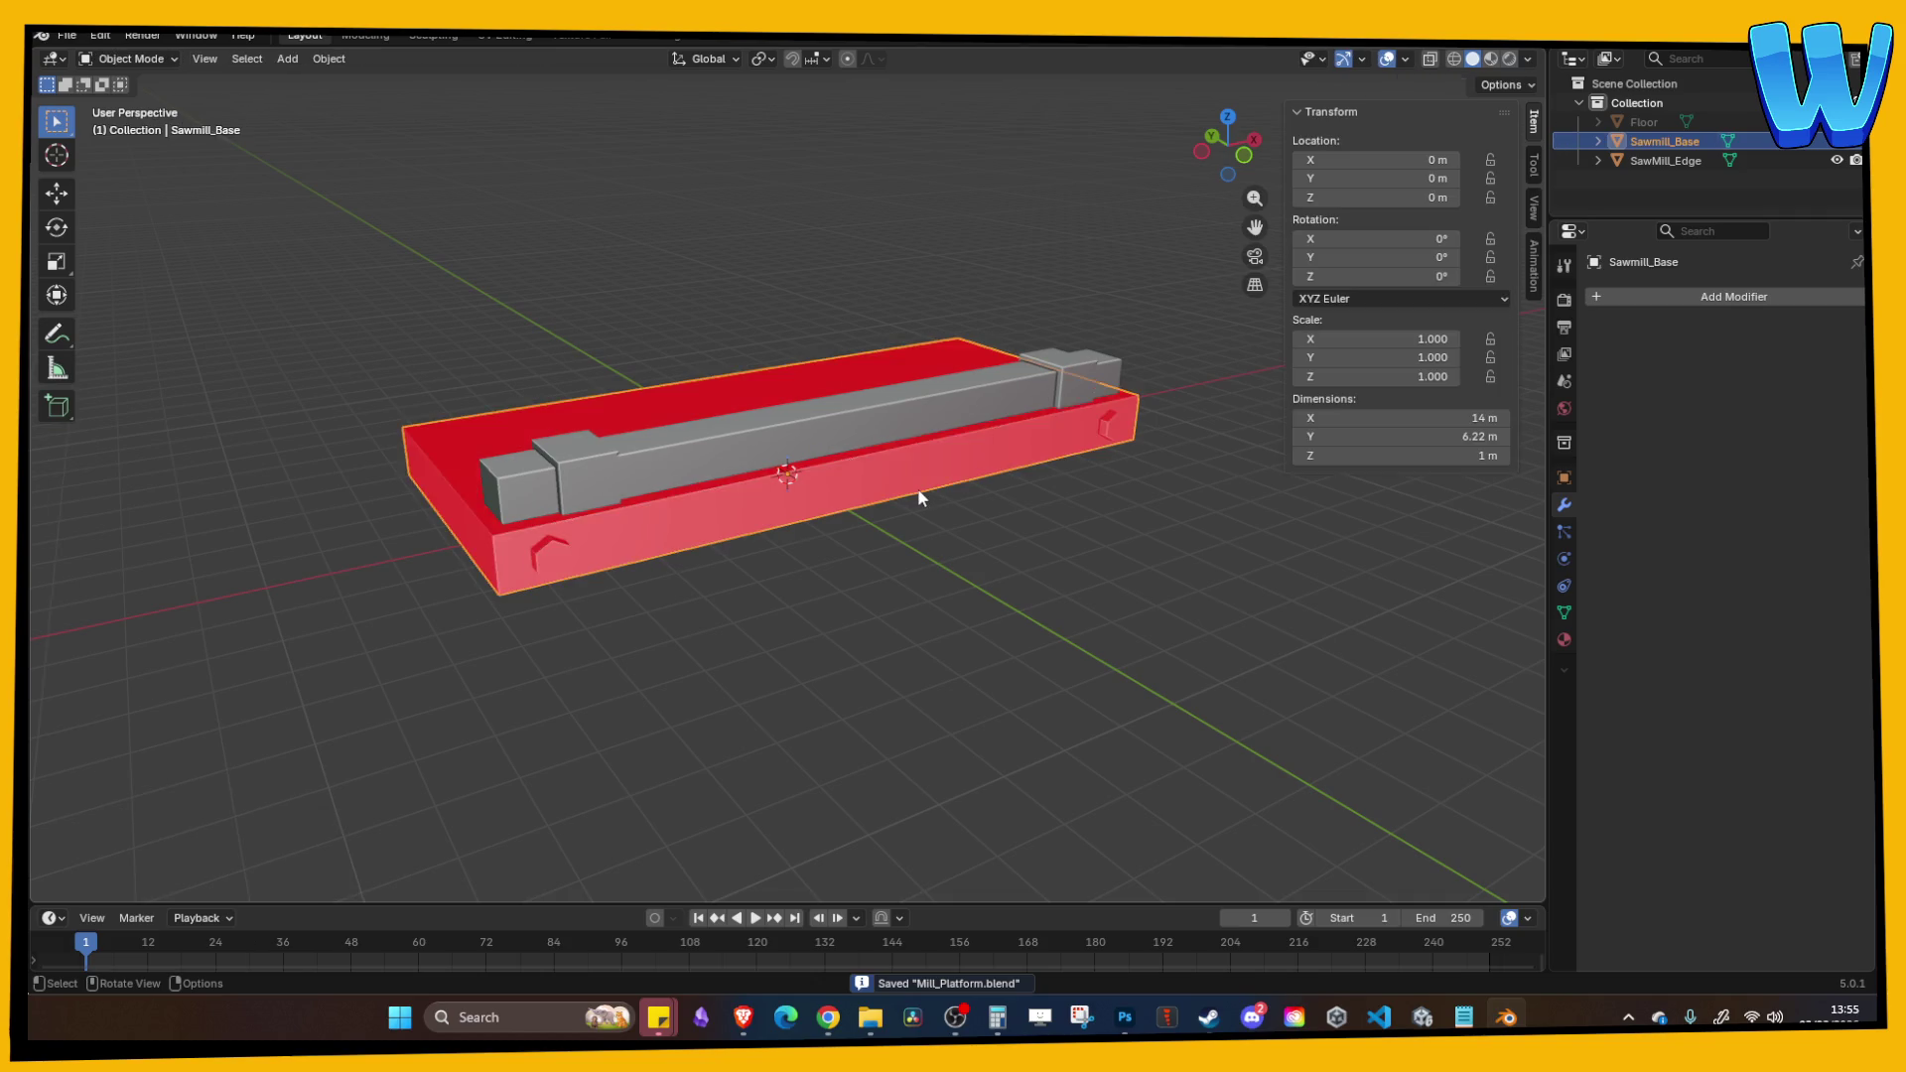
key(ctrl+j)
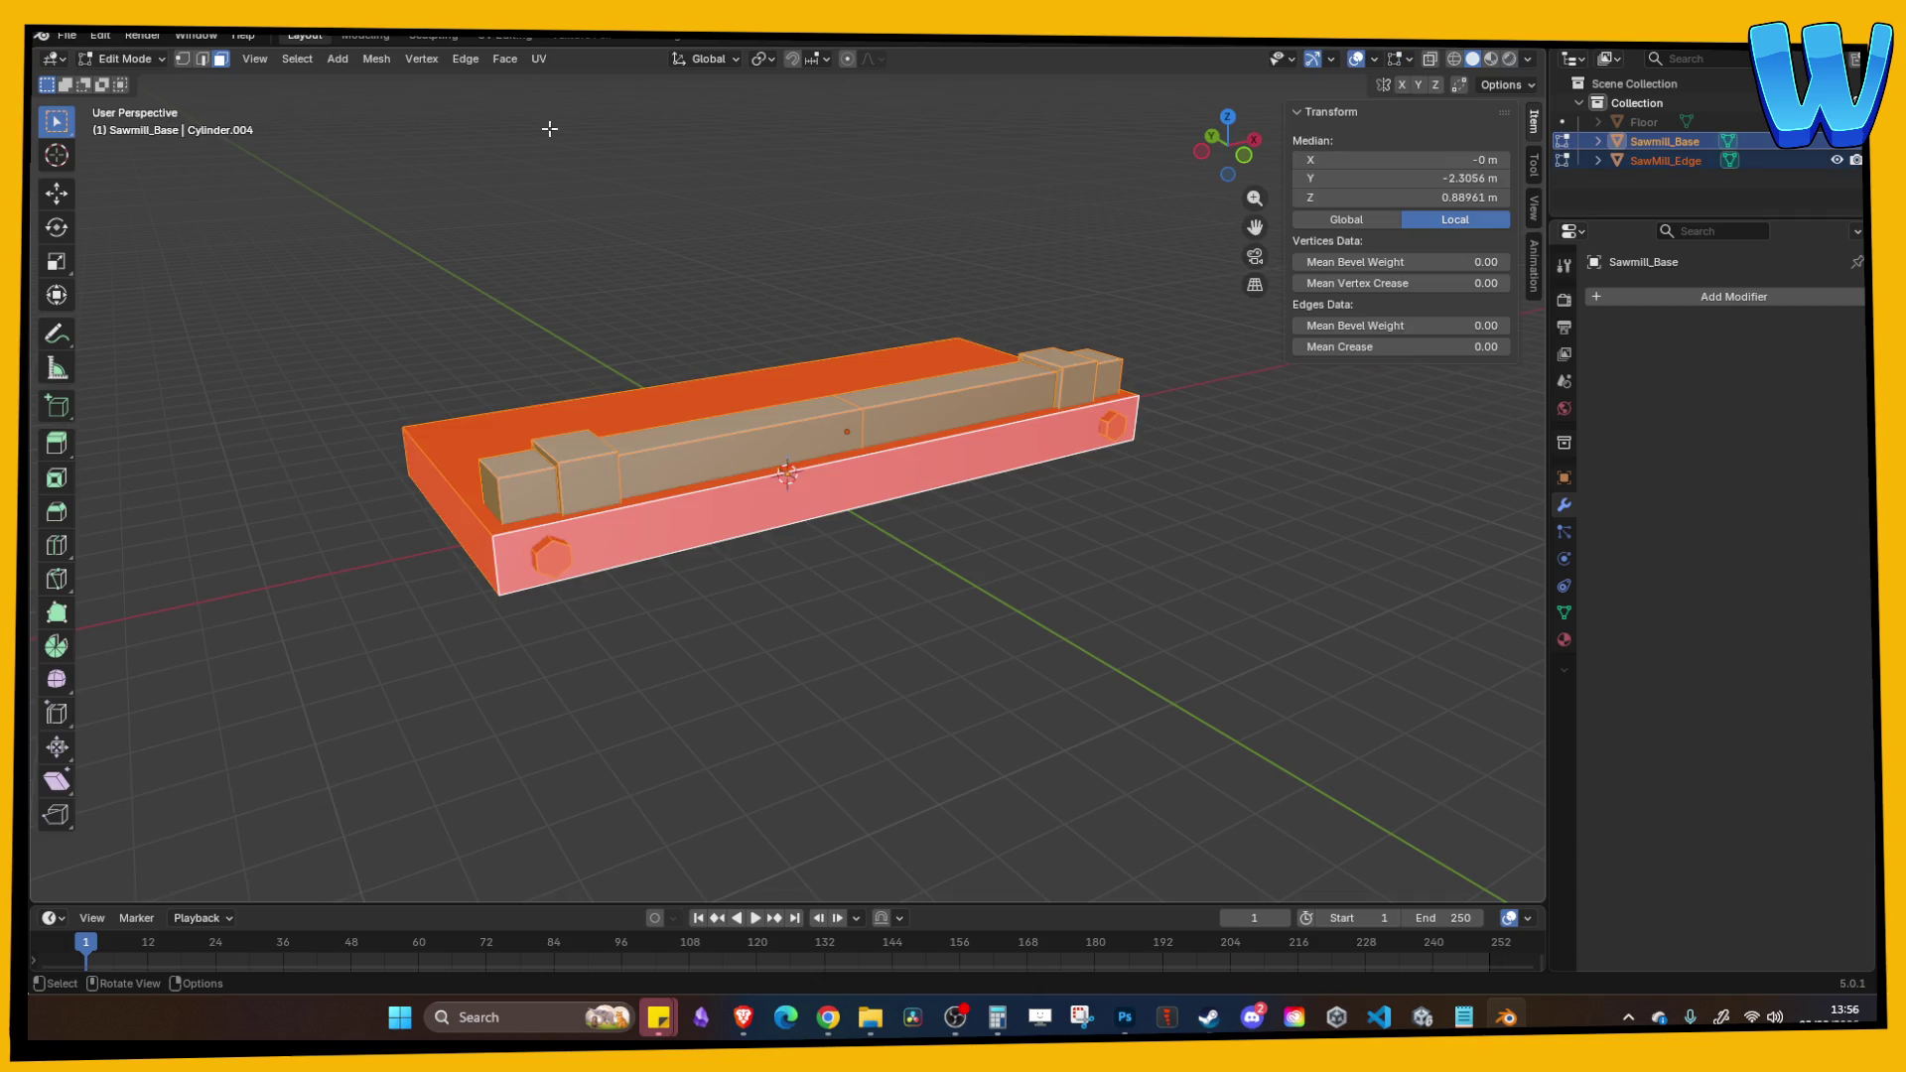
Step: Undo the join and flip Sawmill_Base's face normals outward in Edit Mode
key(ctrl+z)
click(742, 526)
key(Tab)
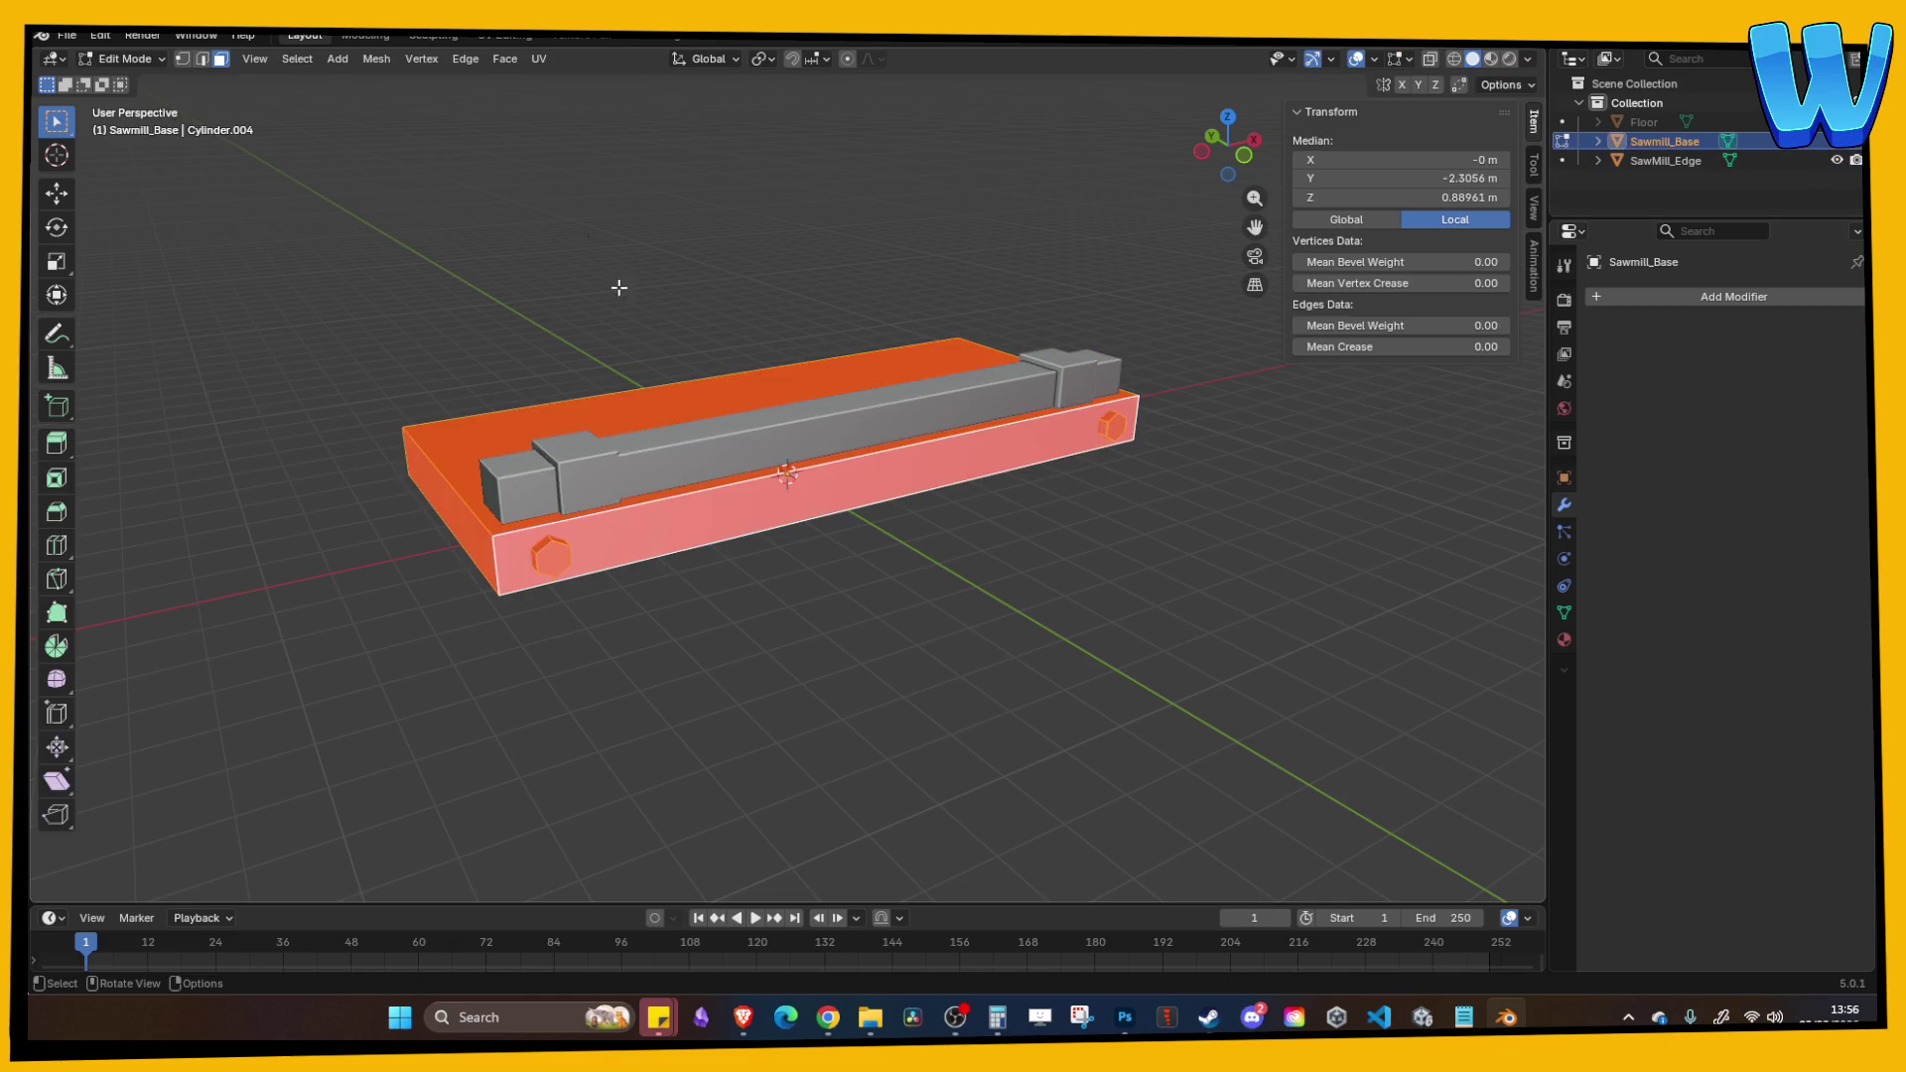
click(378, 59)
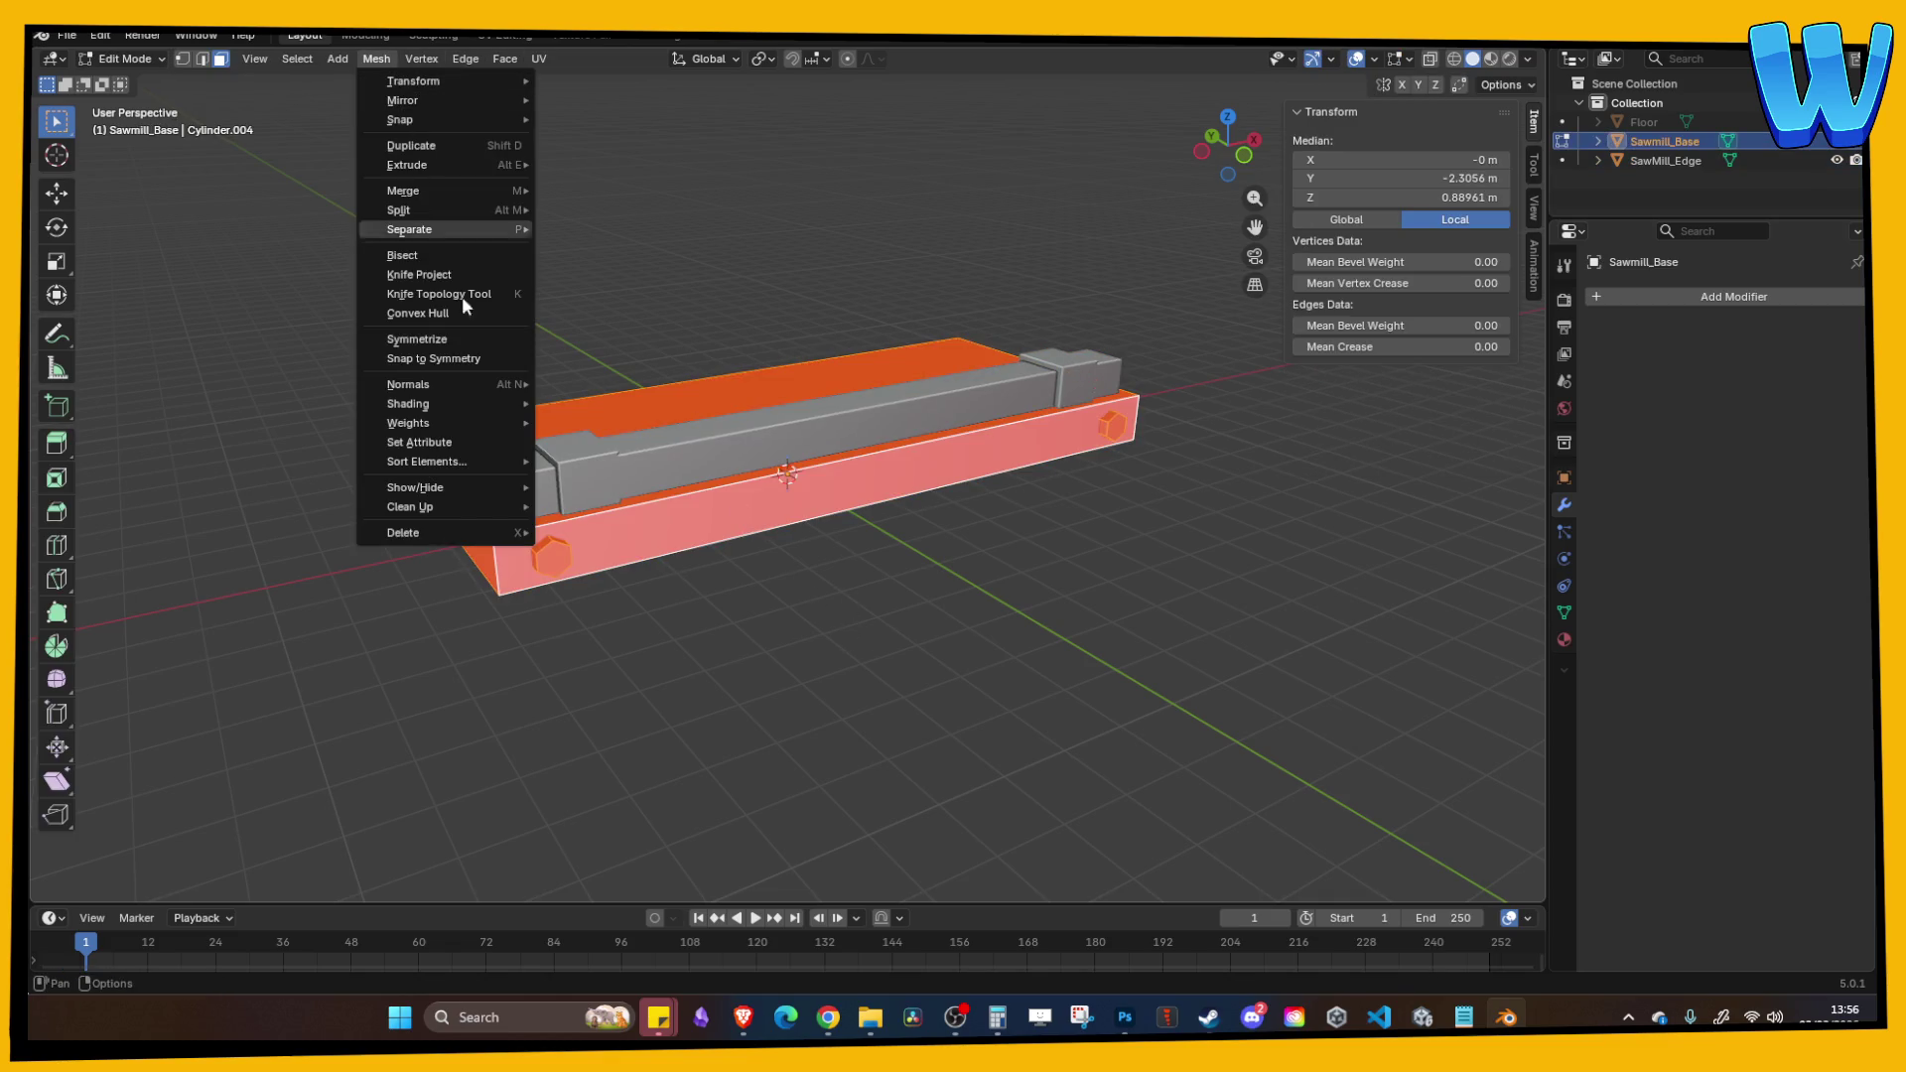
mouse_move(461, 387)
click(586, 383)
click(860, 536)
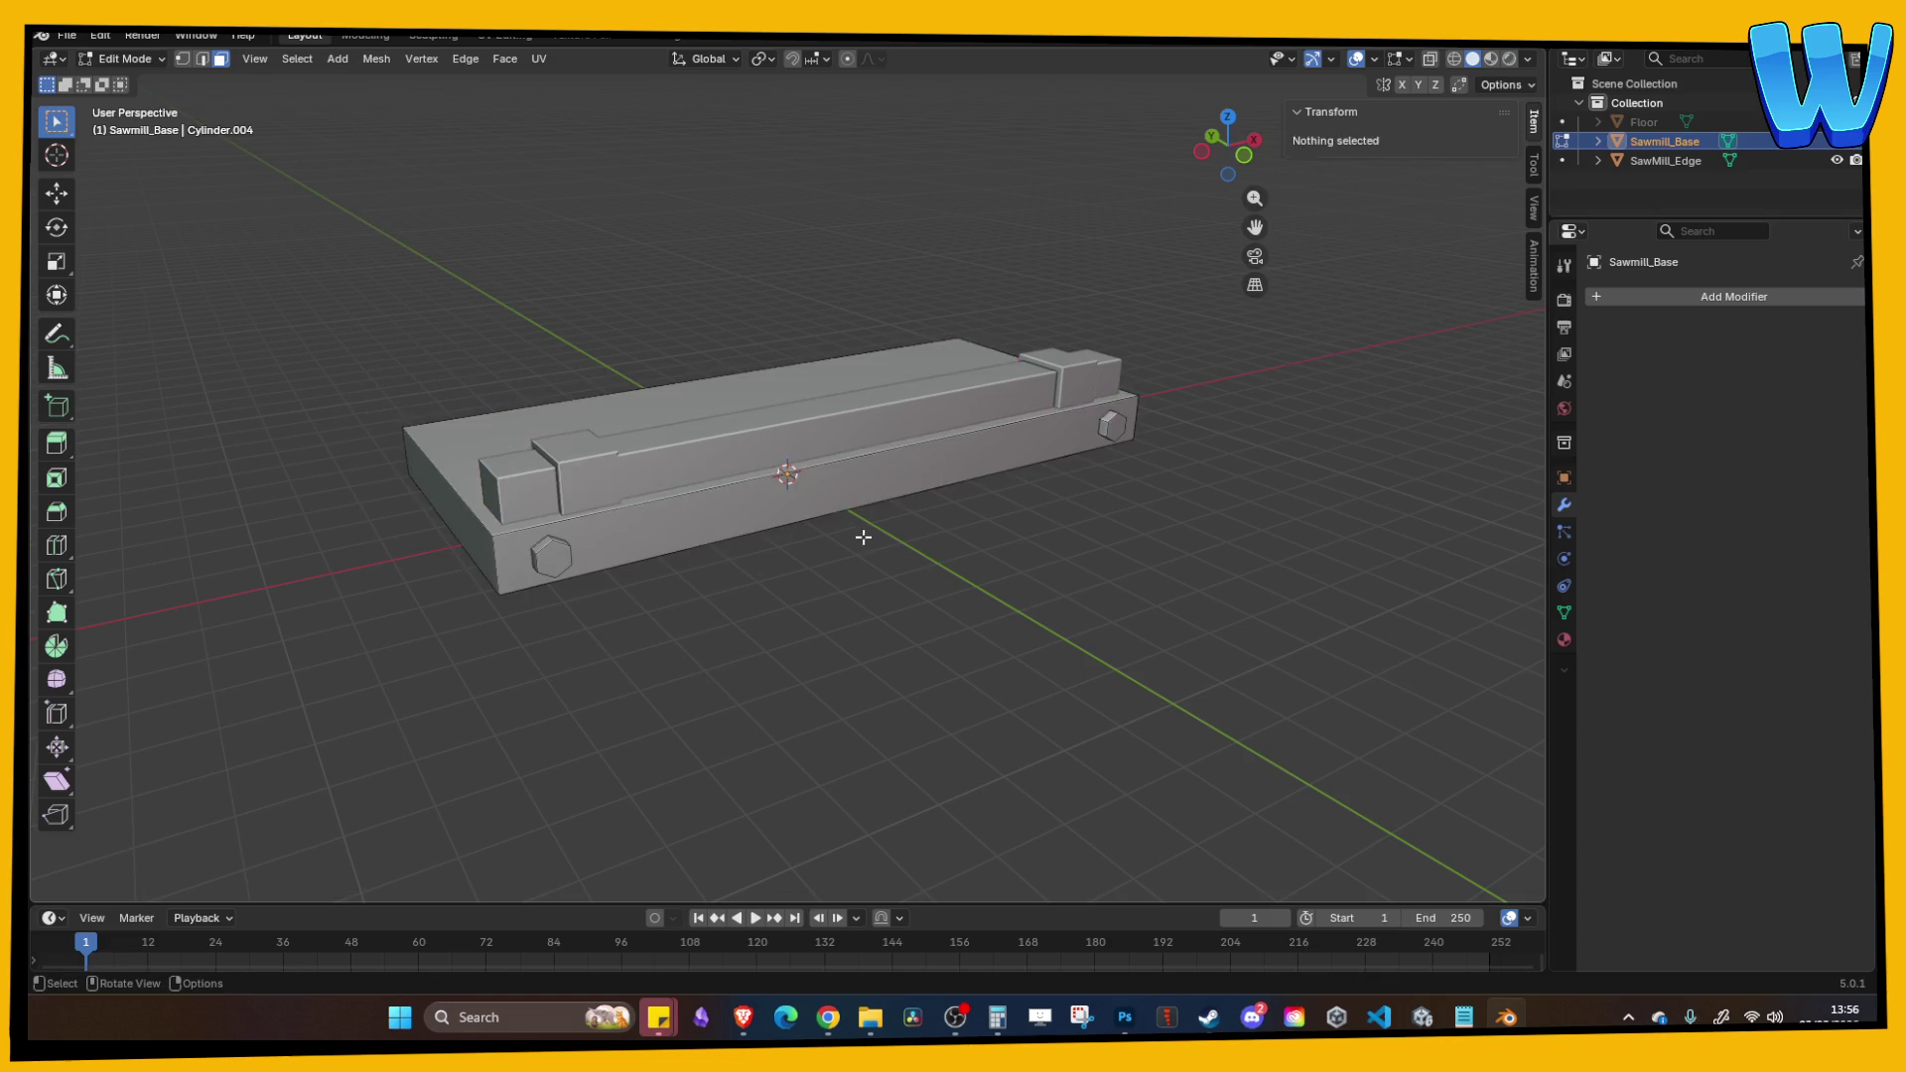
Step: Apply all transforms to SawMill_Edge and clear its face selection
key(Tab)
click(800, 452)
key(ctrl+a)
click(770, 449)
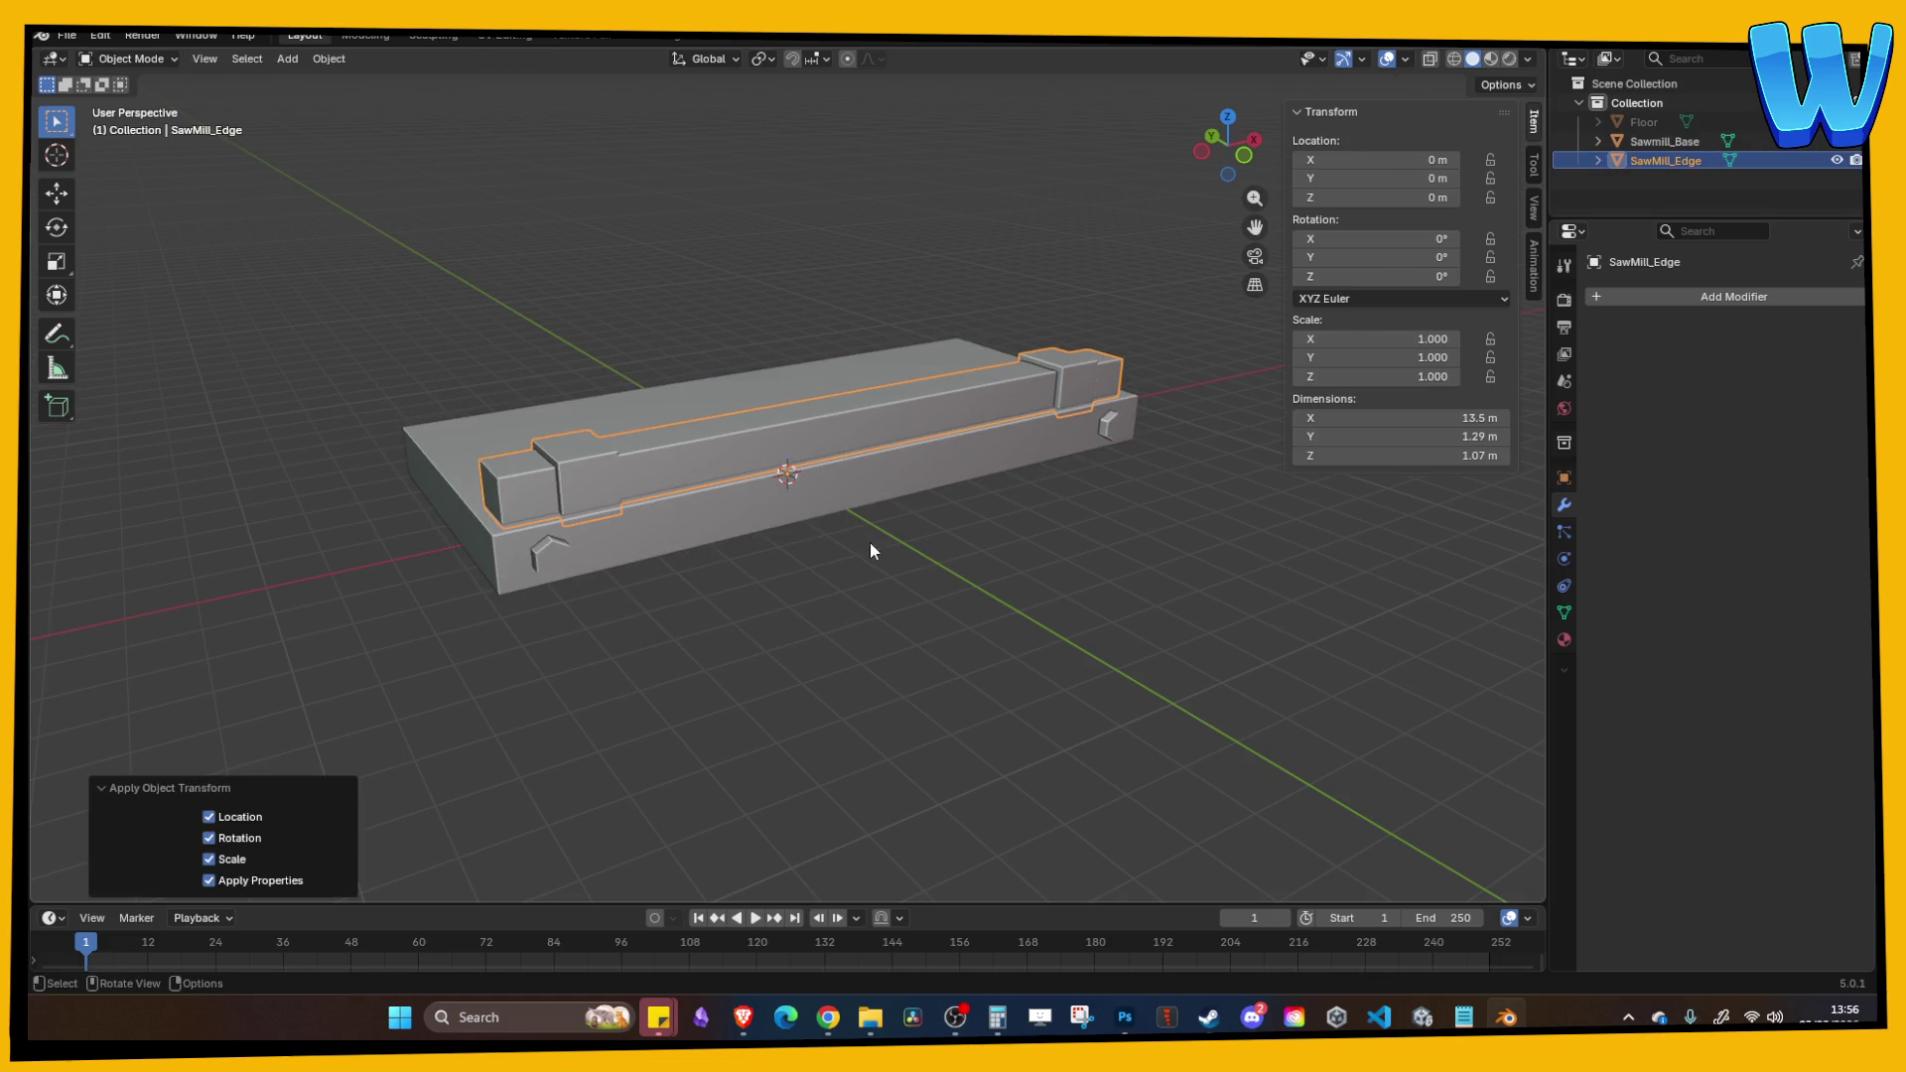
key(Tab)
click(978, 589)
key(Tab)
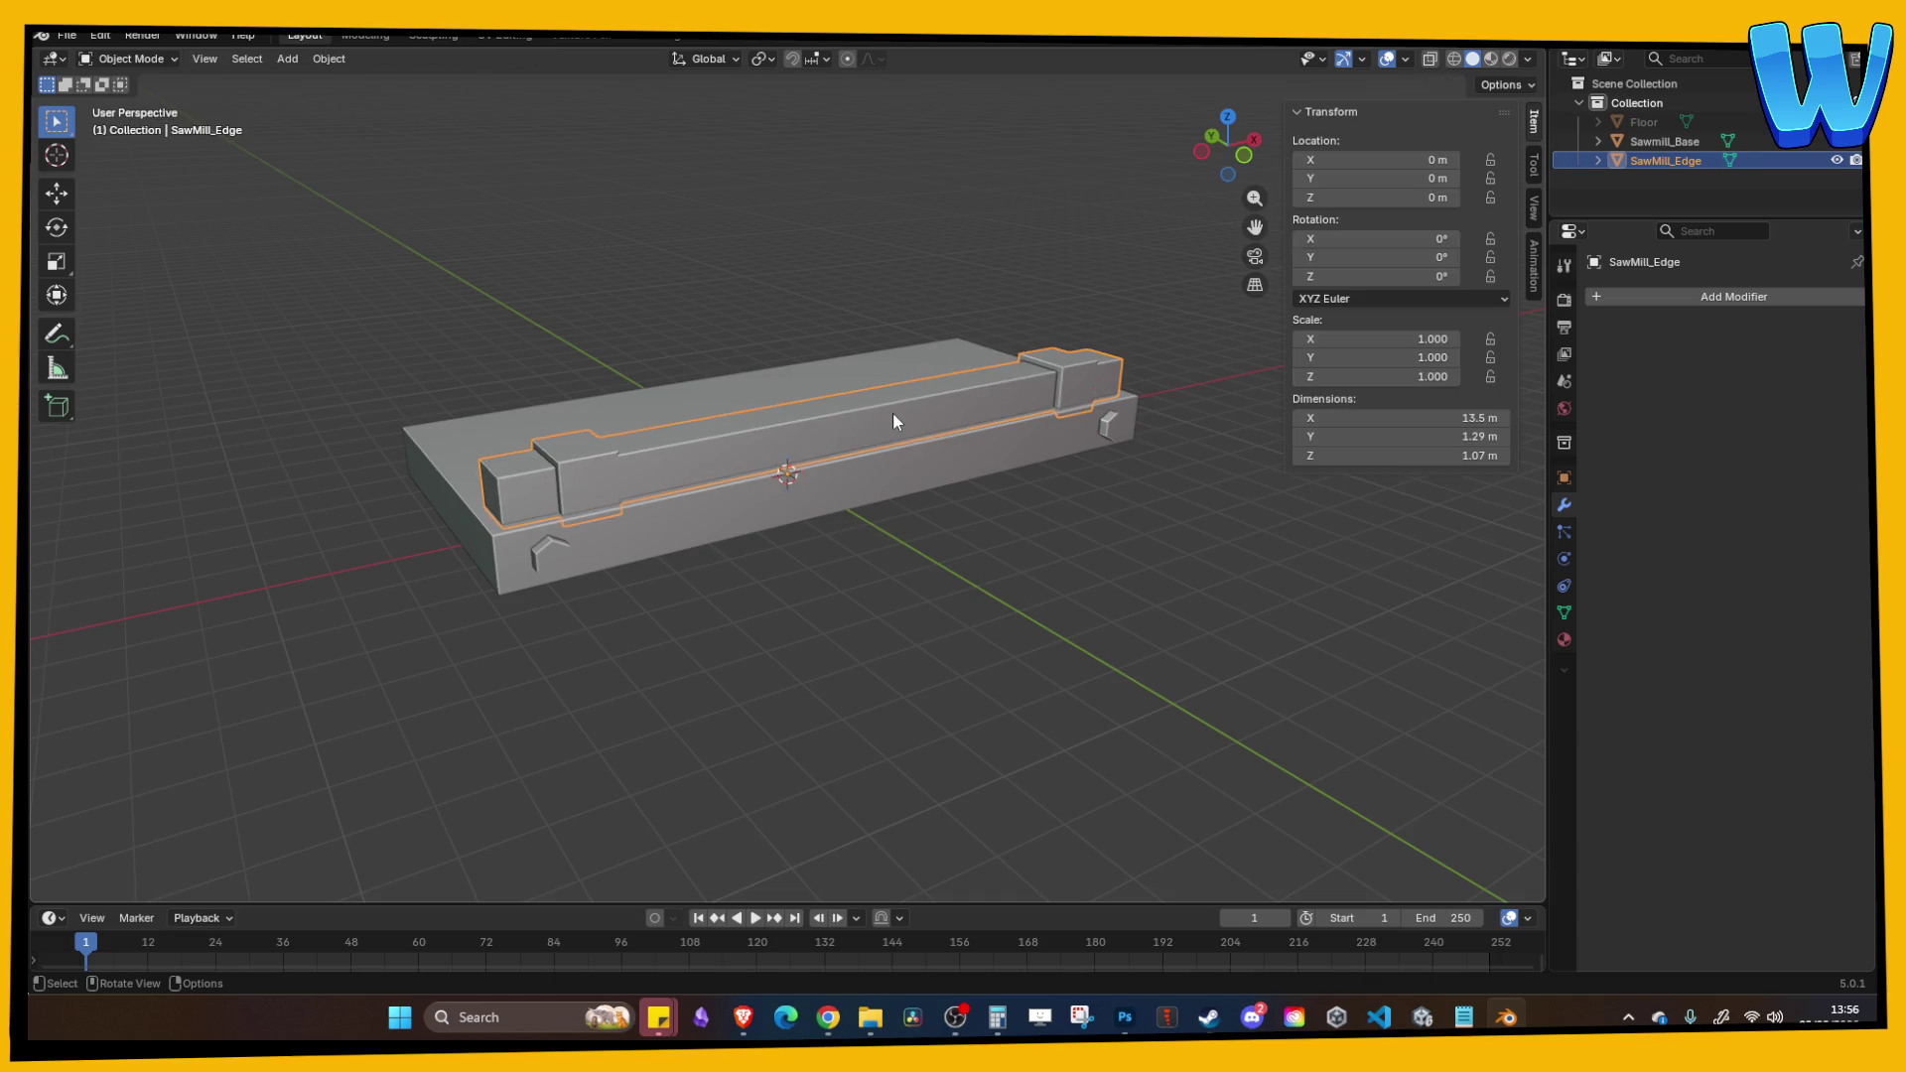
Step: Select Sawmill_Base, re-save Mill_Platform.blend, and switch to the UV Editing workspace
click(921, 433)
key(ctrl+s)
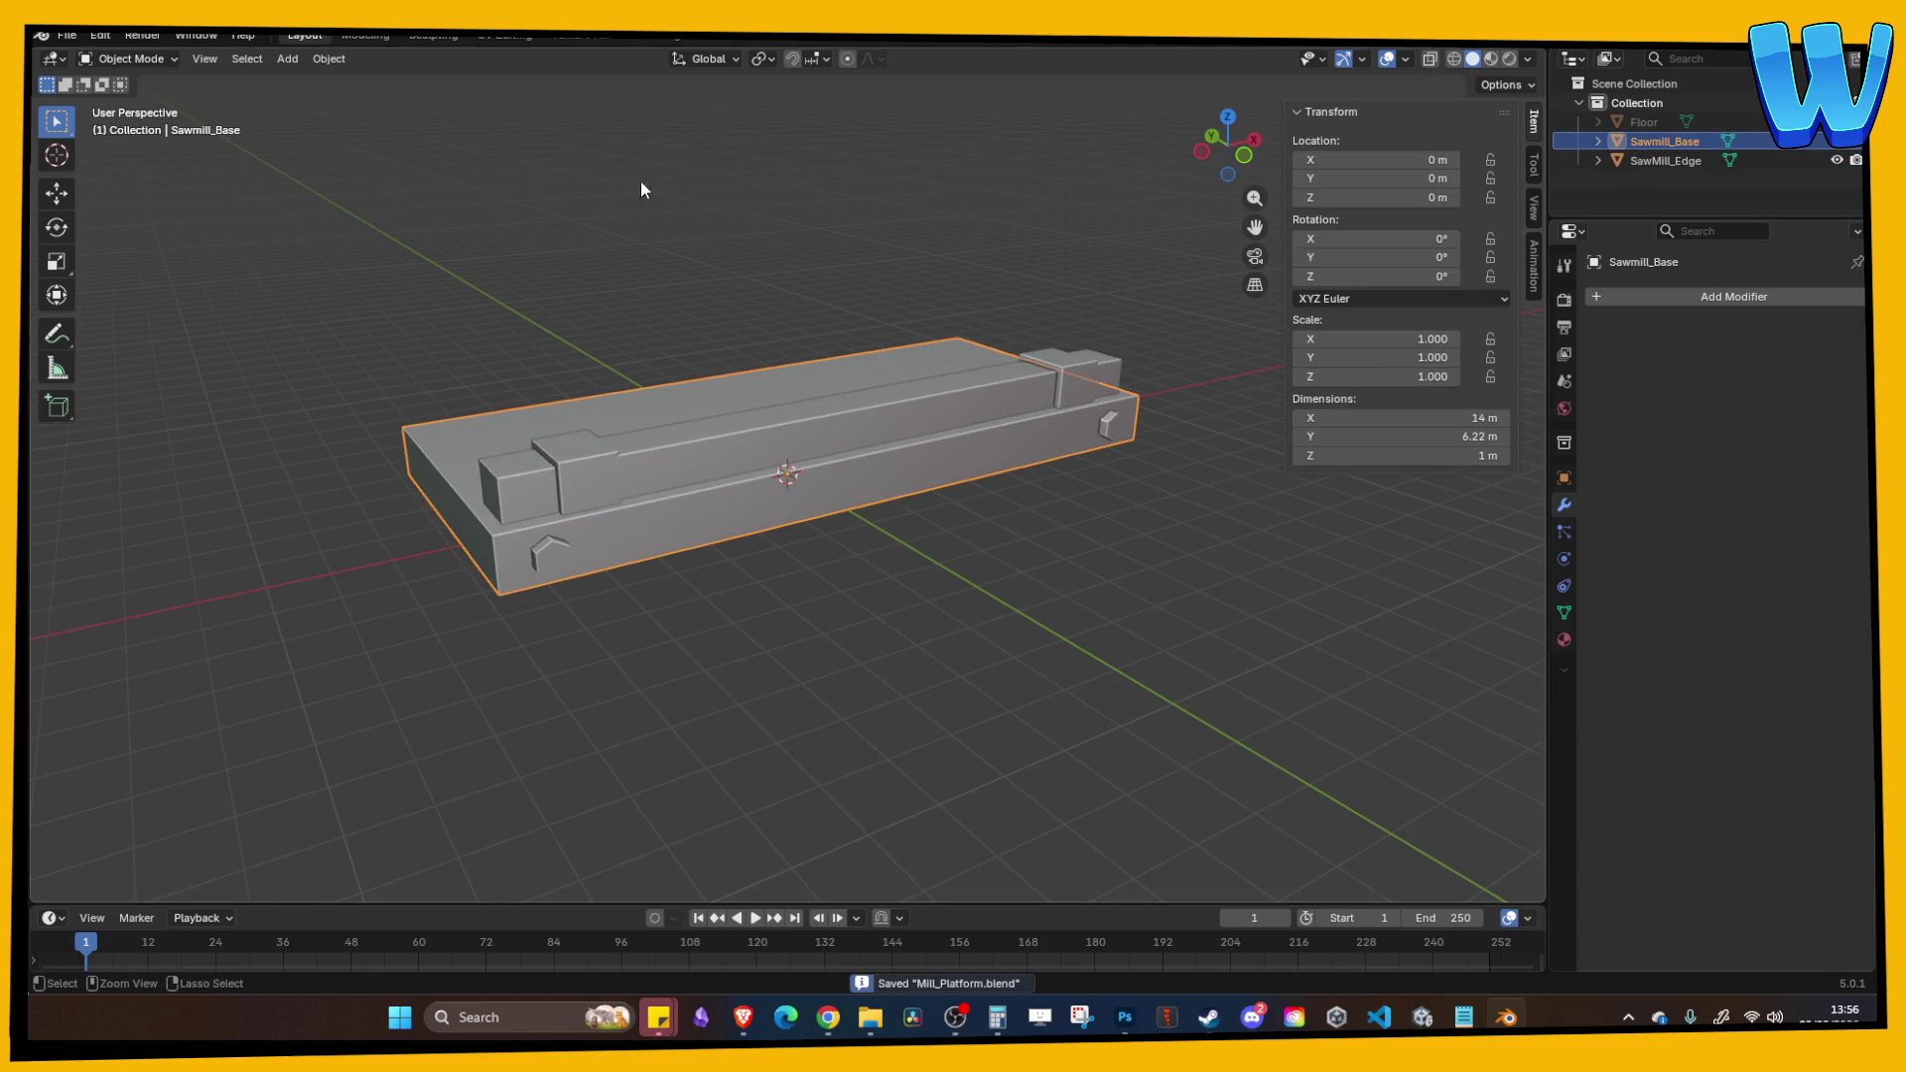
click(515, 40)
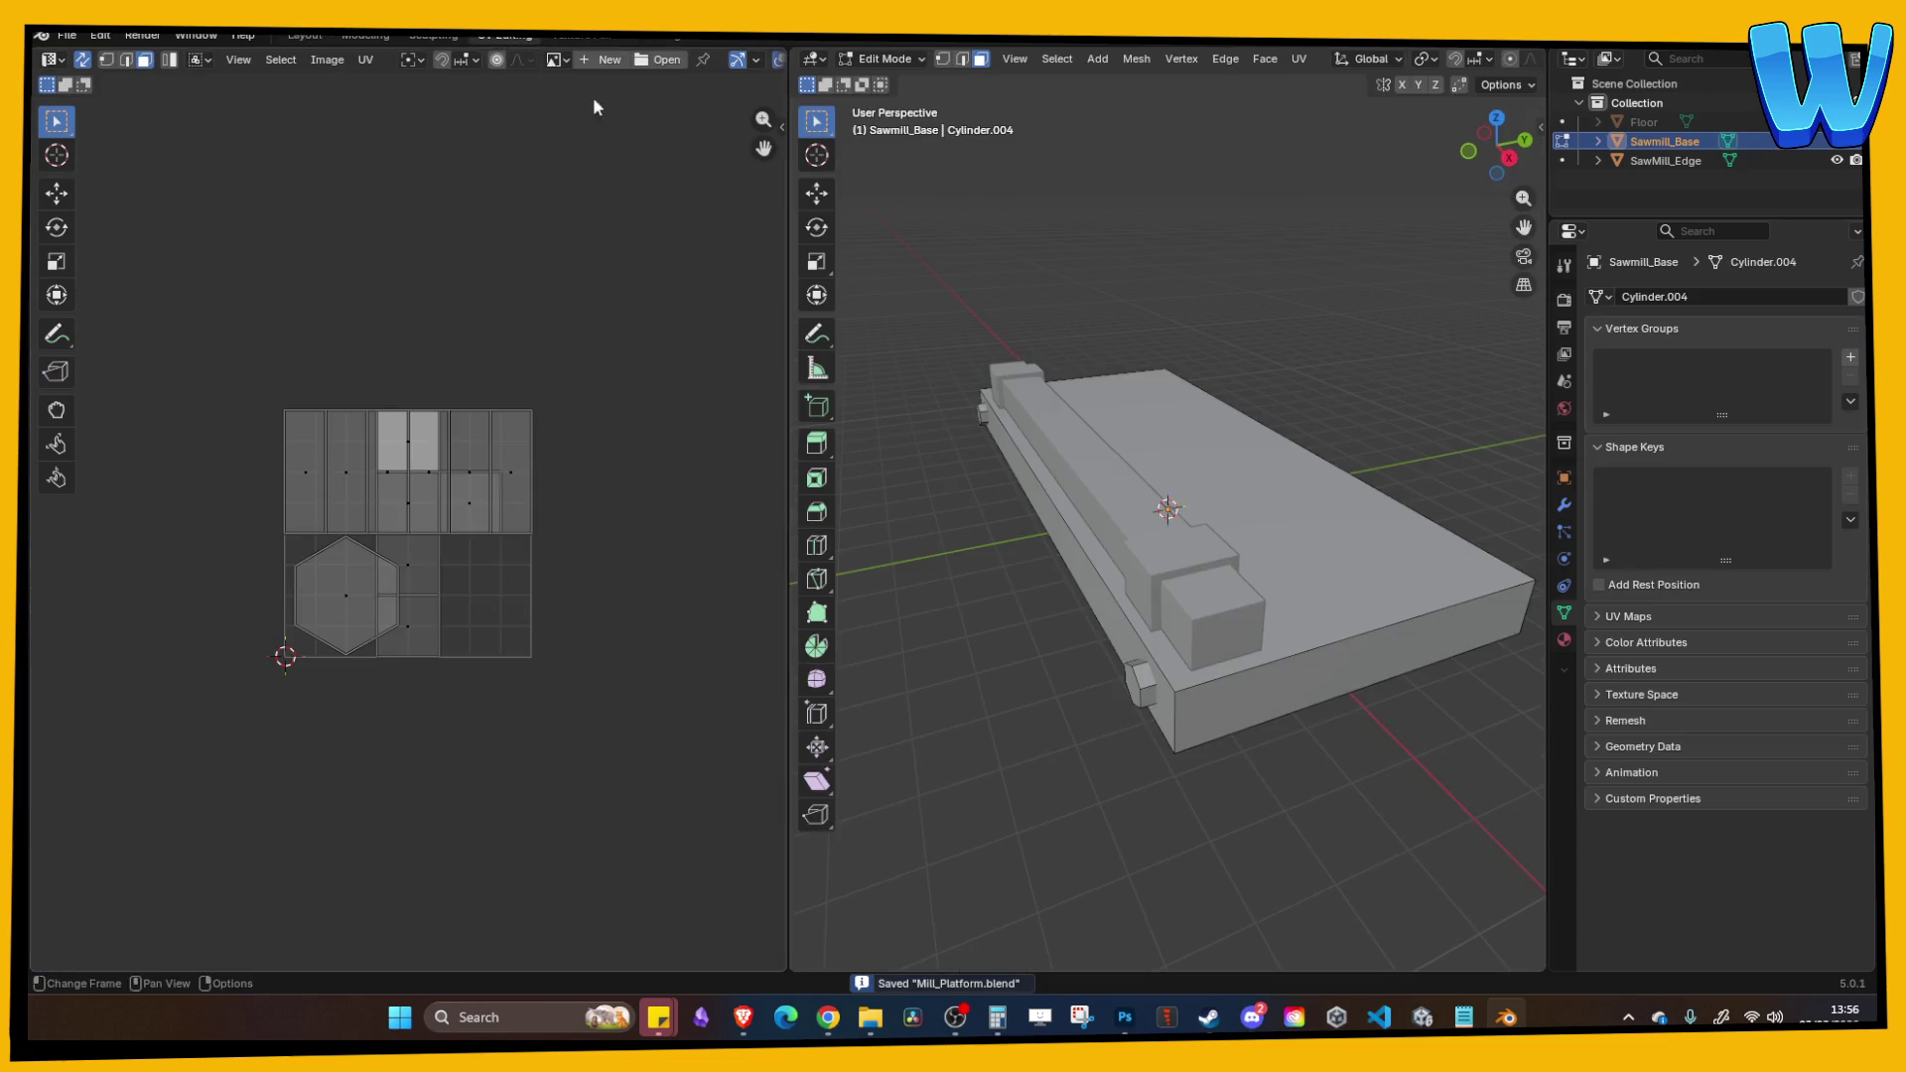
Step: Isolate Sawmill_Base and select all its faces in Edit Mode
key(Tab)
key(a)
key(Tab)
key(Tab)
click(1194, 383)
click(1201, 462)
key(Tab)
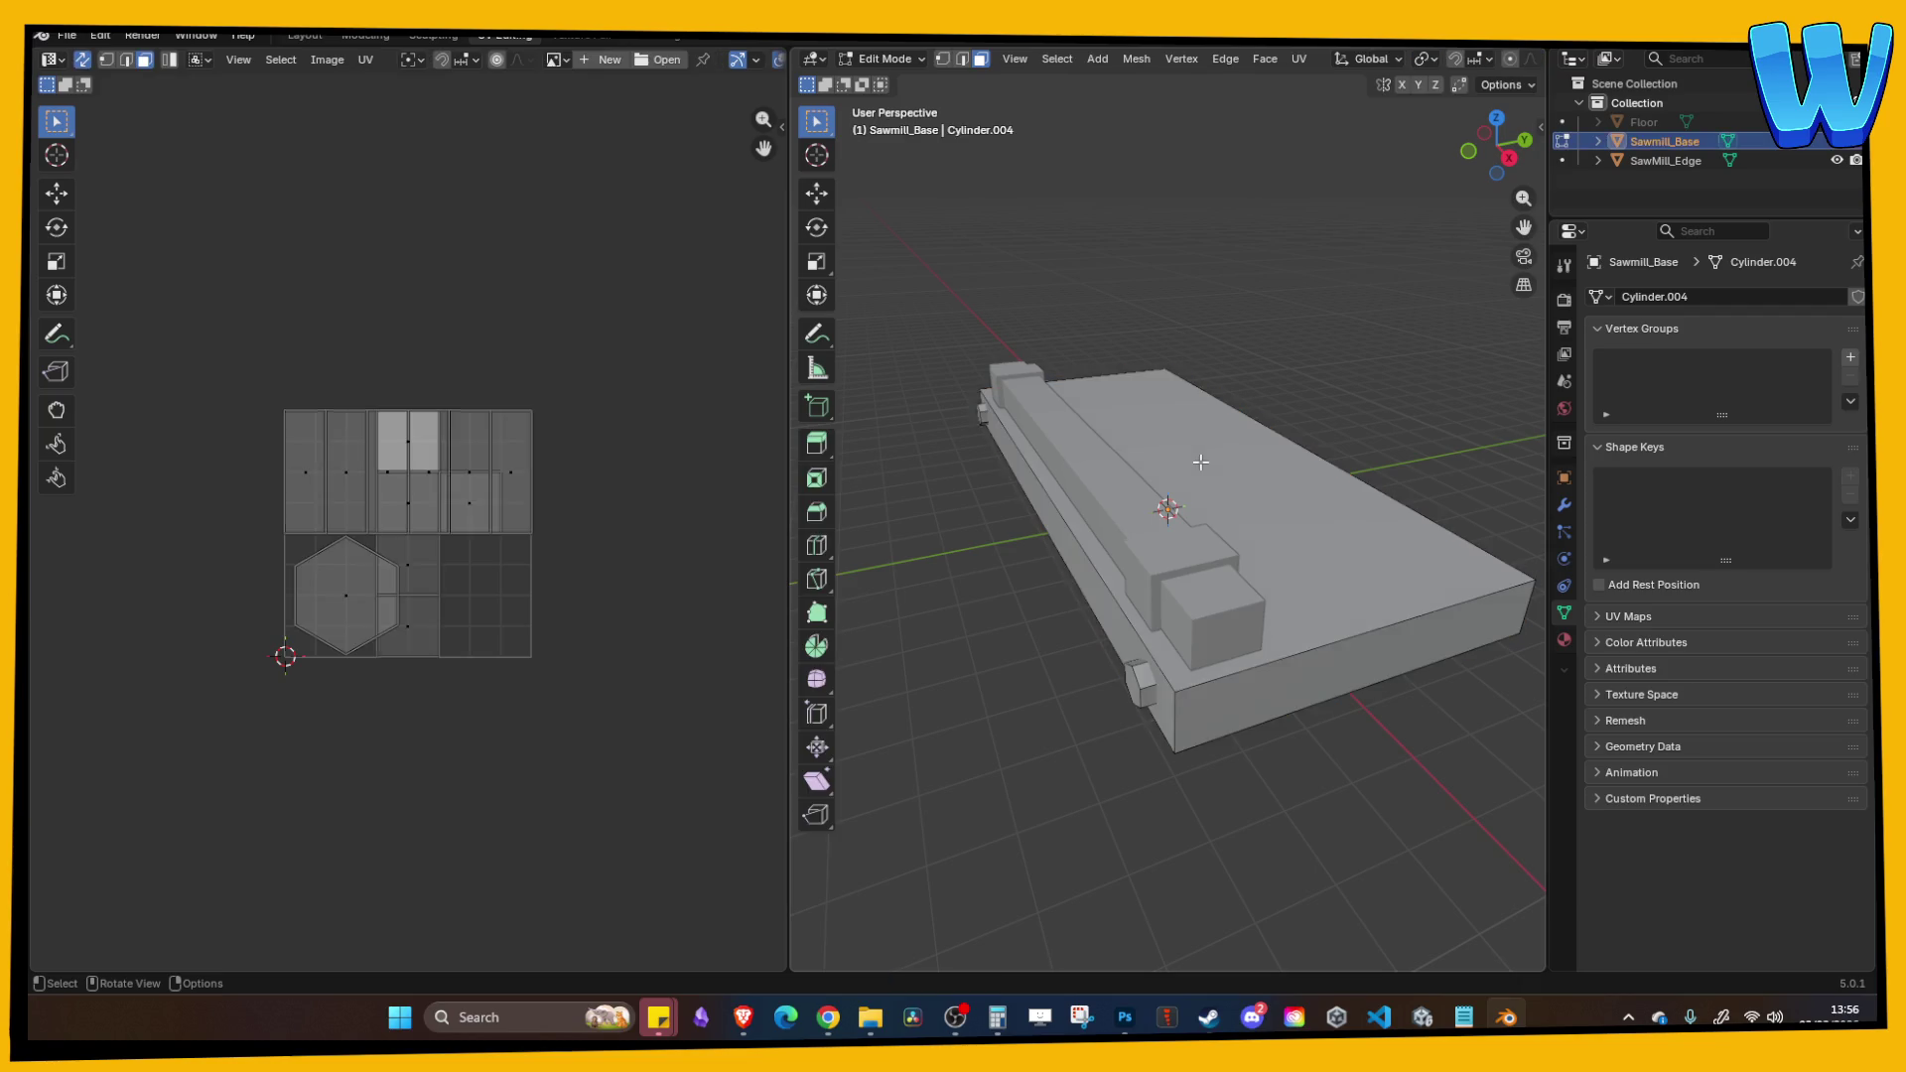
key(a)
Step: Smart UV Project Sawmill_Base with an island margin of 0.01
click(1299, 59)
click(1358, 145)
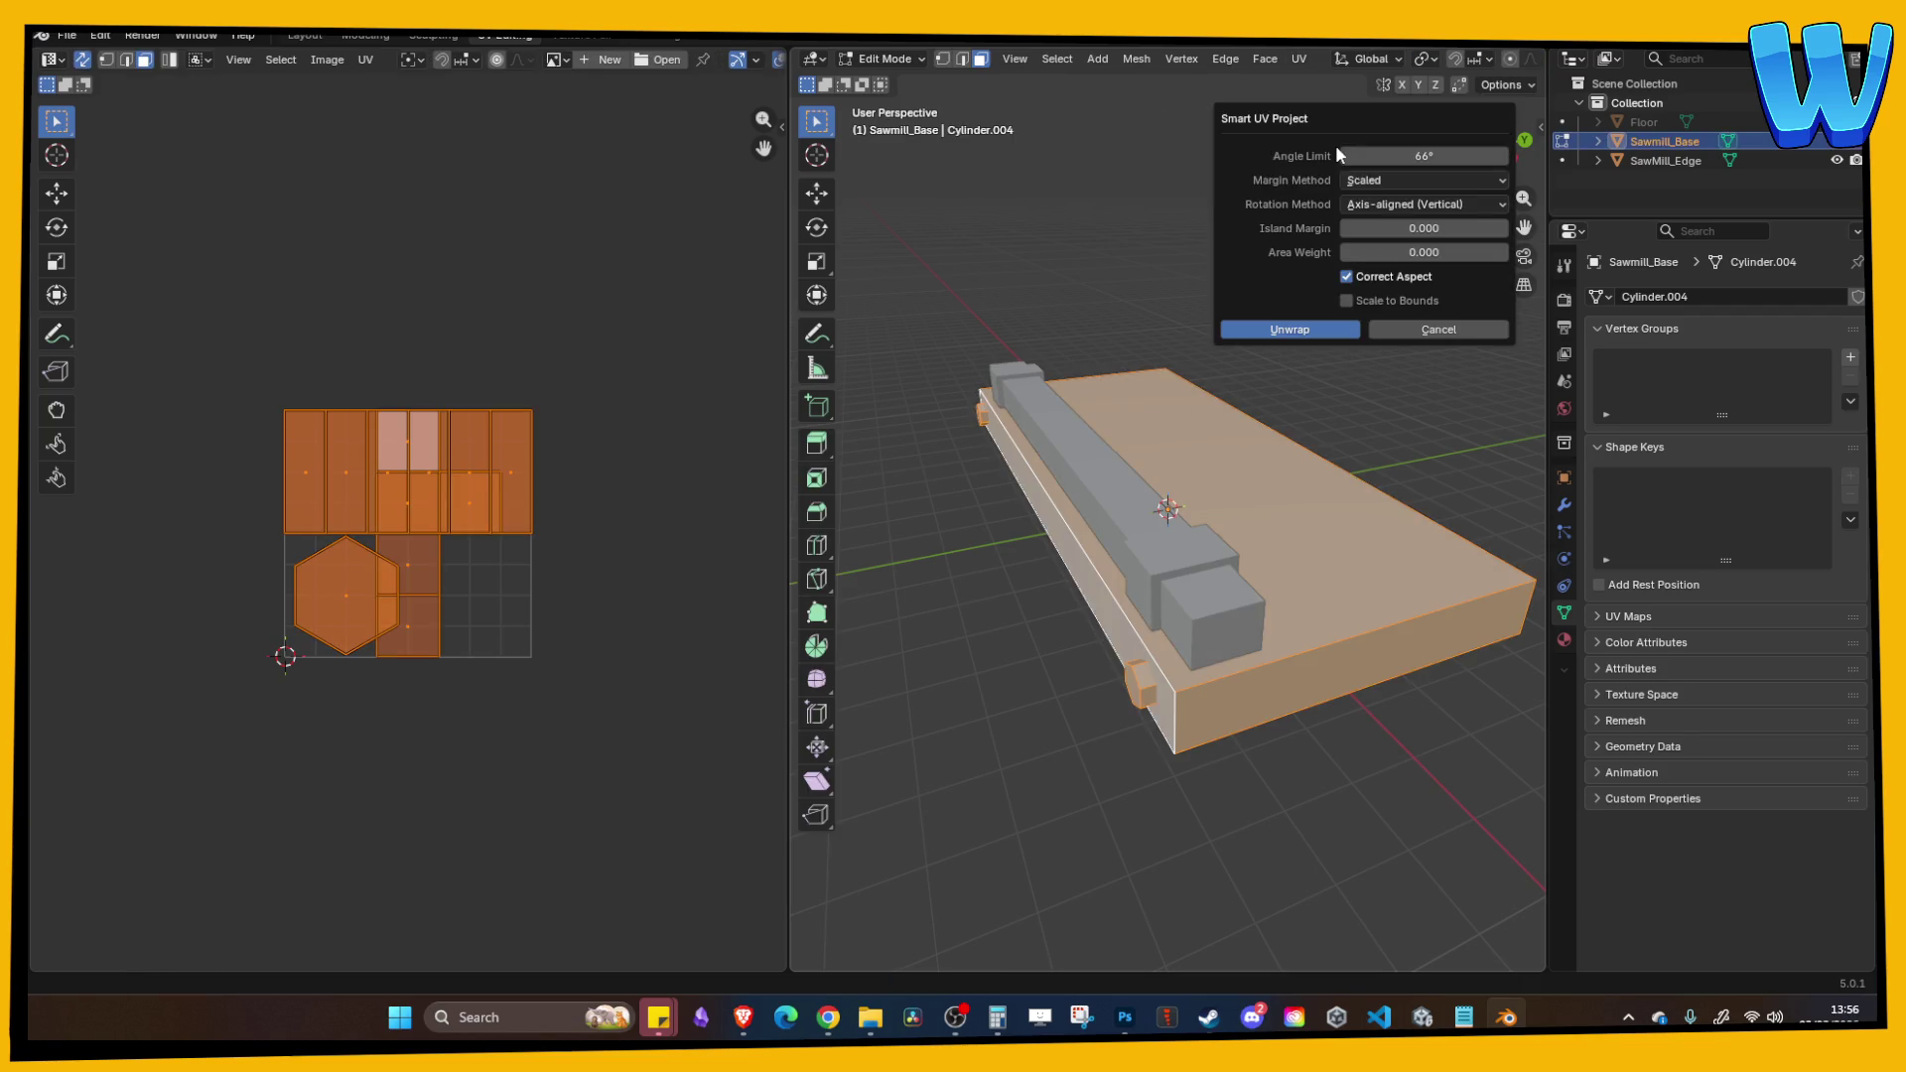
click(1427, 229)
text(0.01)
key(Return)
click(1329, 327)
Step: Back in the Modeling layout, clear the selection and save Mill_Platform.blend
scroll(541, 447, up, 2)
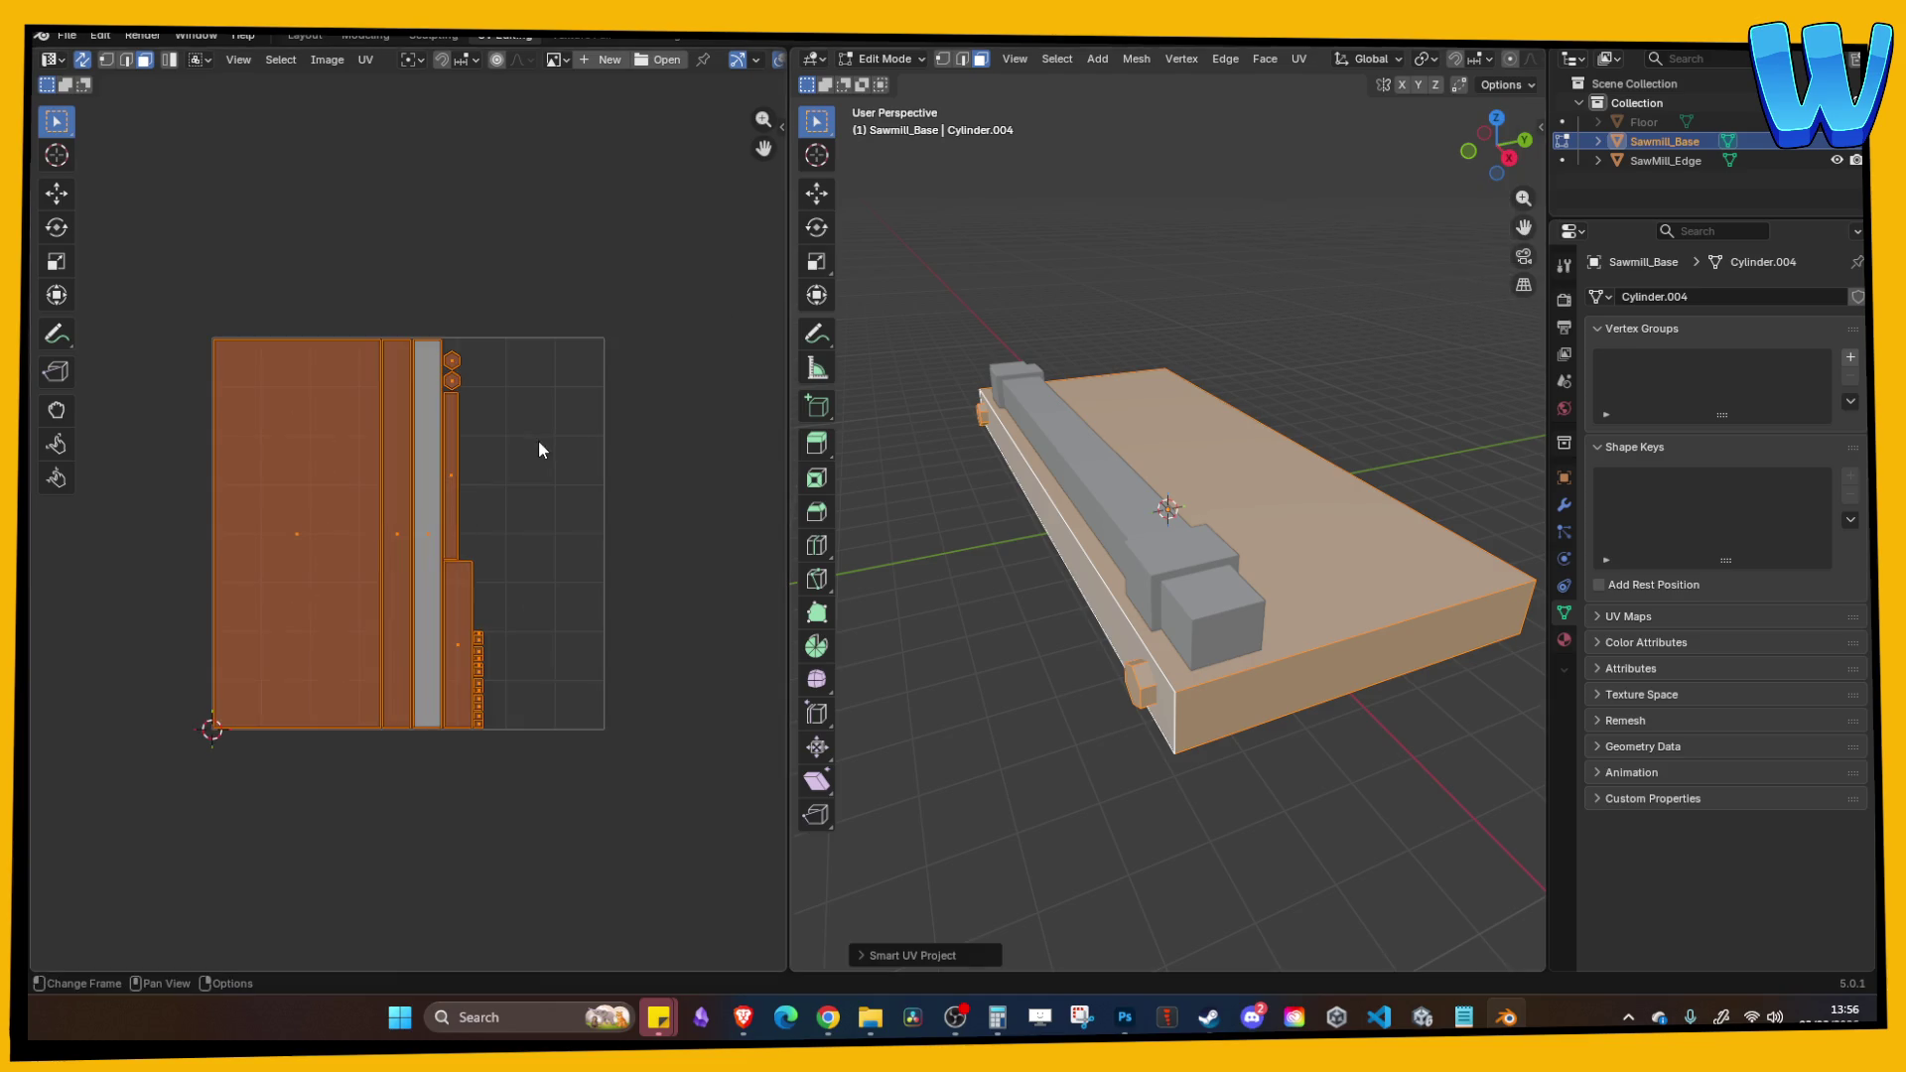
click(371, 39)
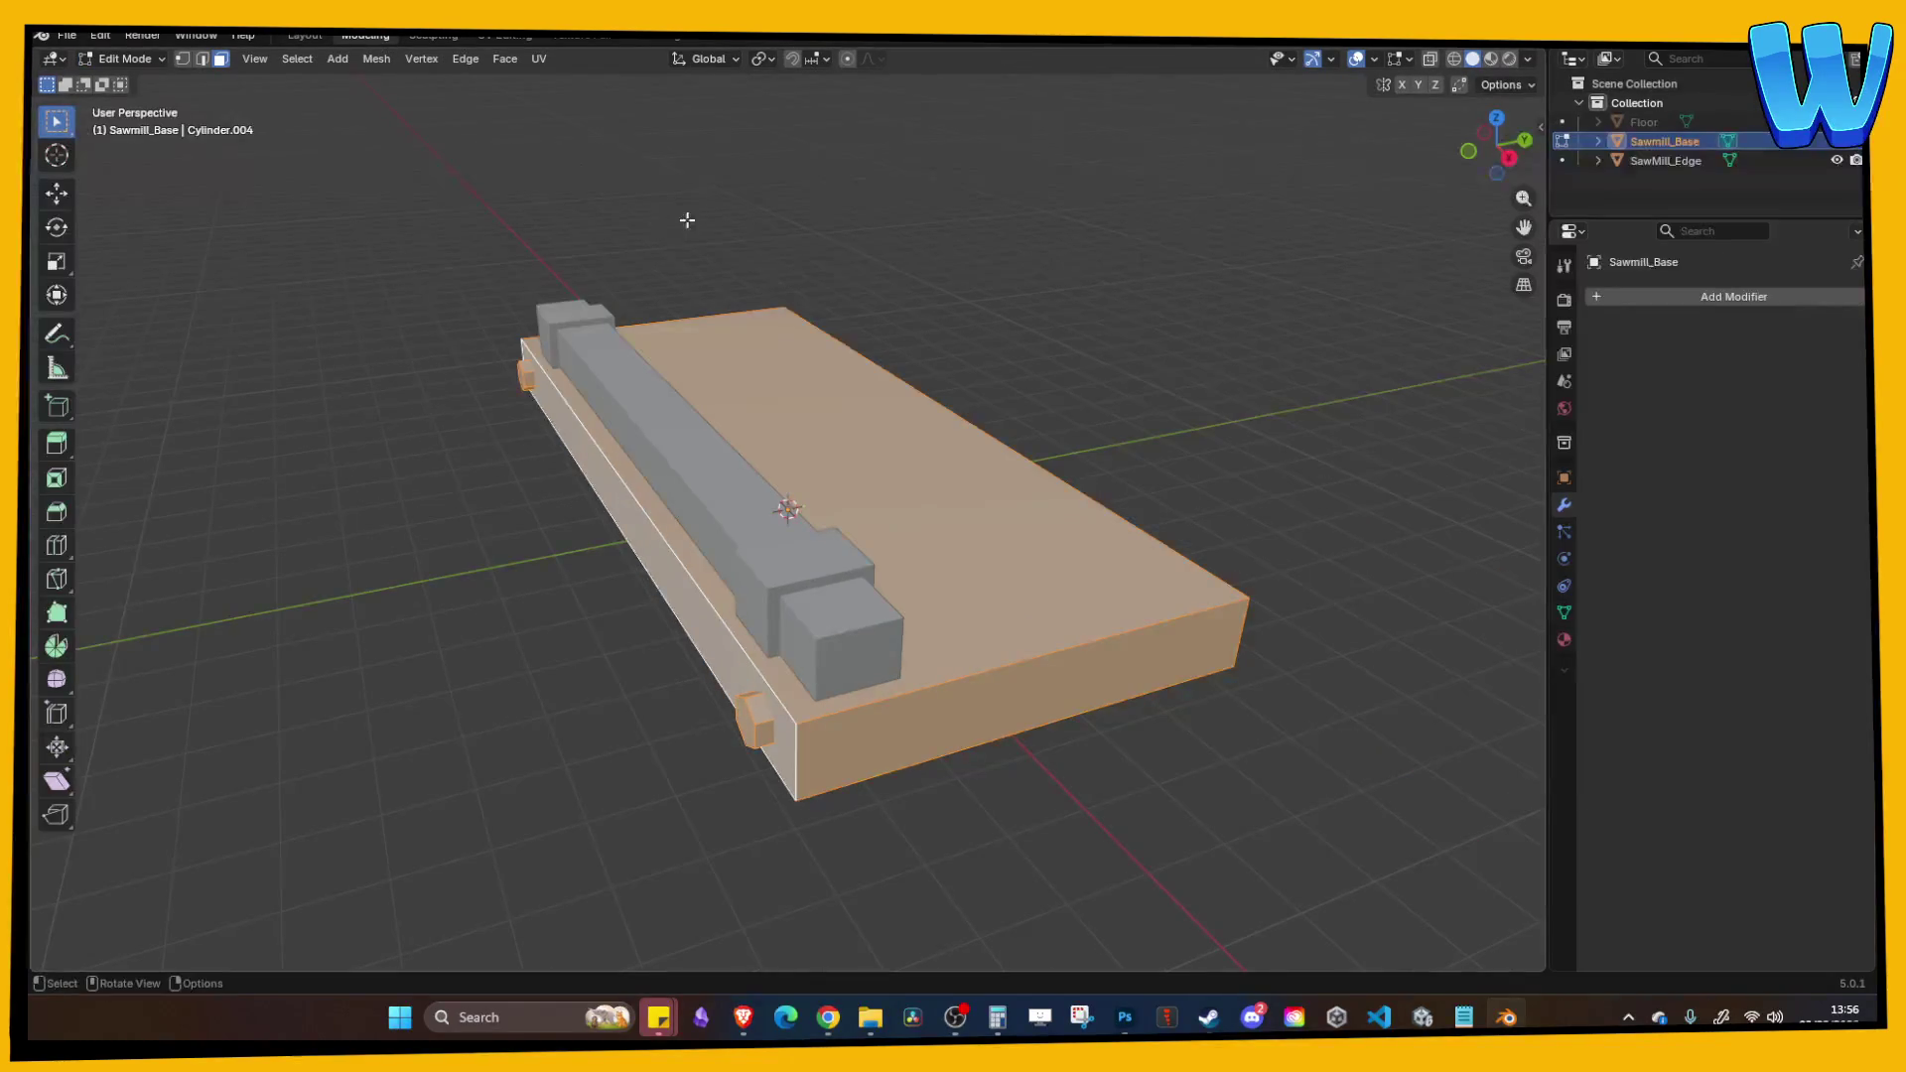
drag(686, 218, 906, 242)
click(874, 222)
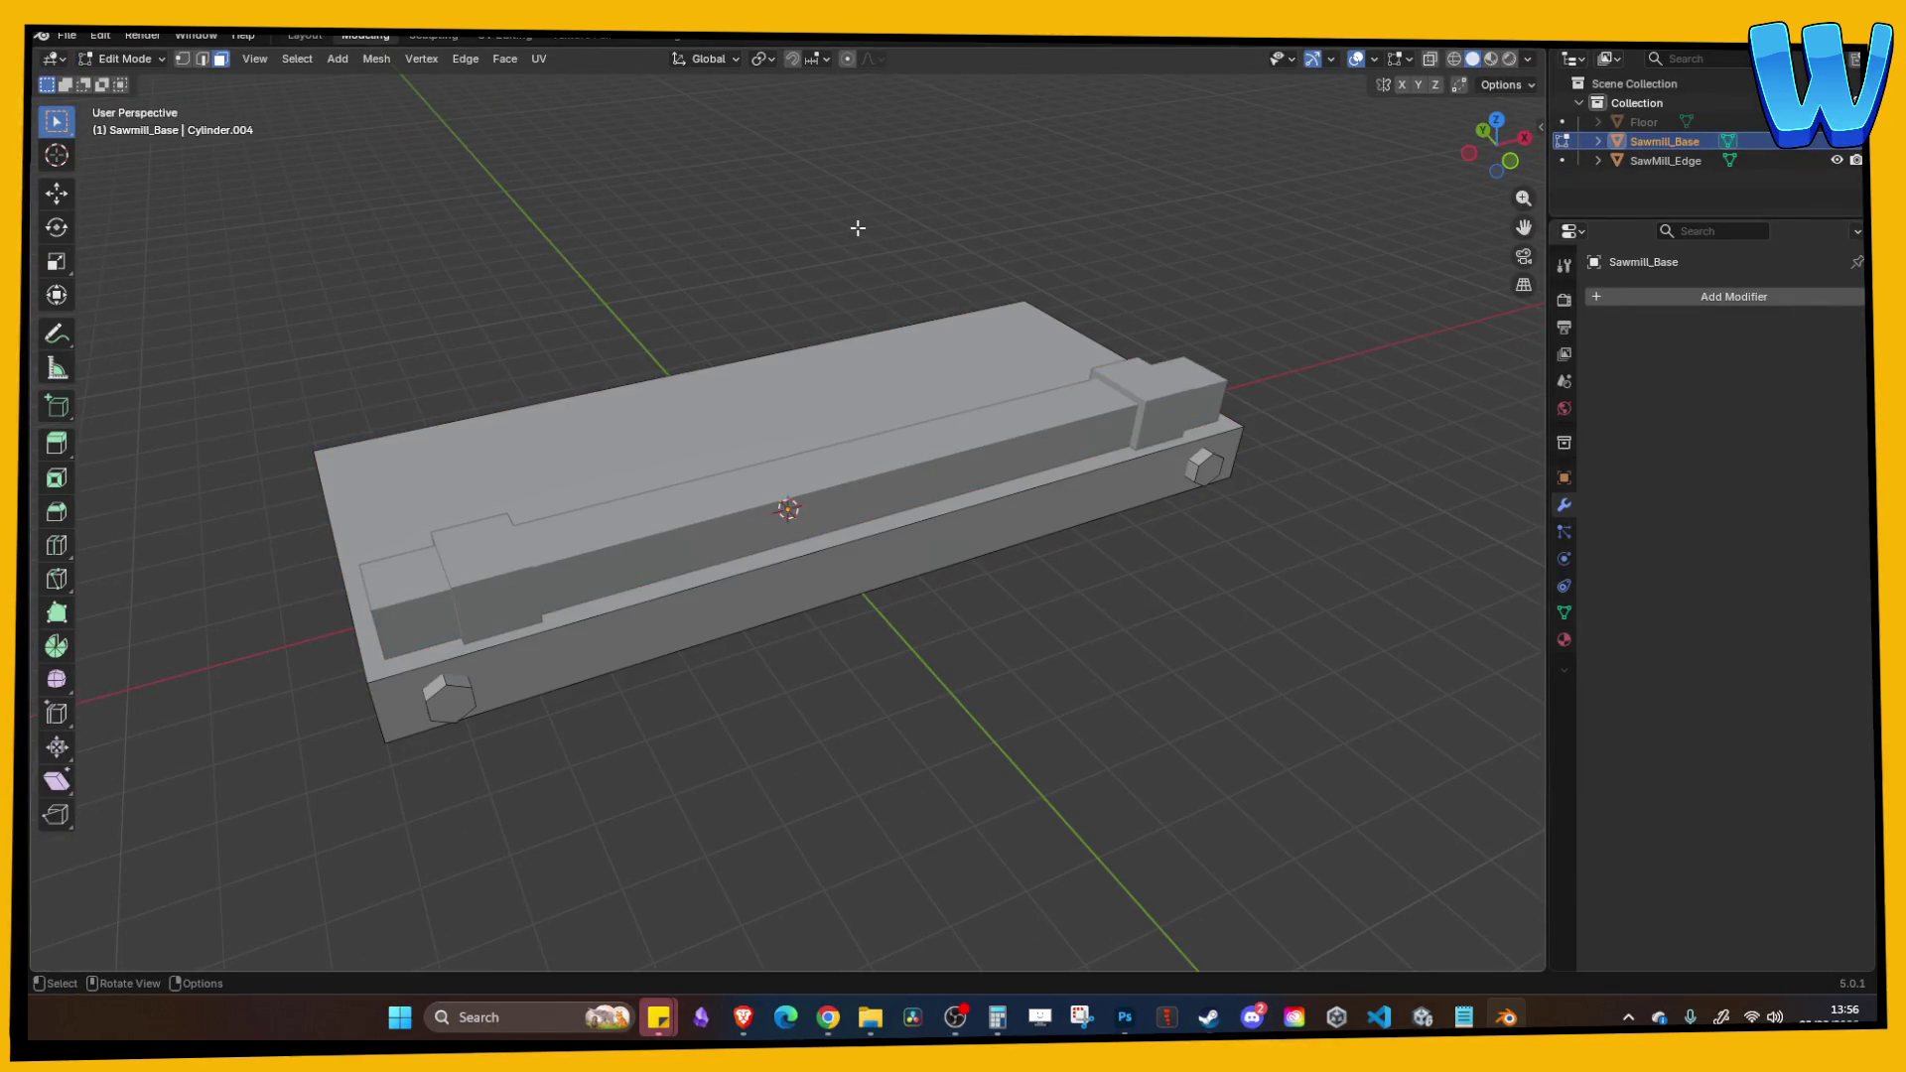
key(Tab)
click(609, 220)
key(ctrl+s)
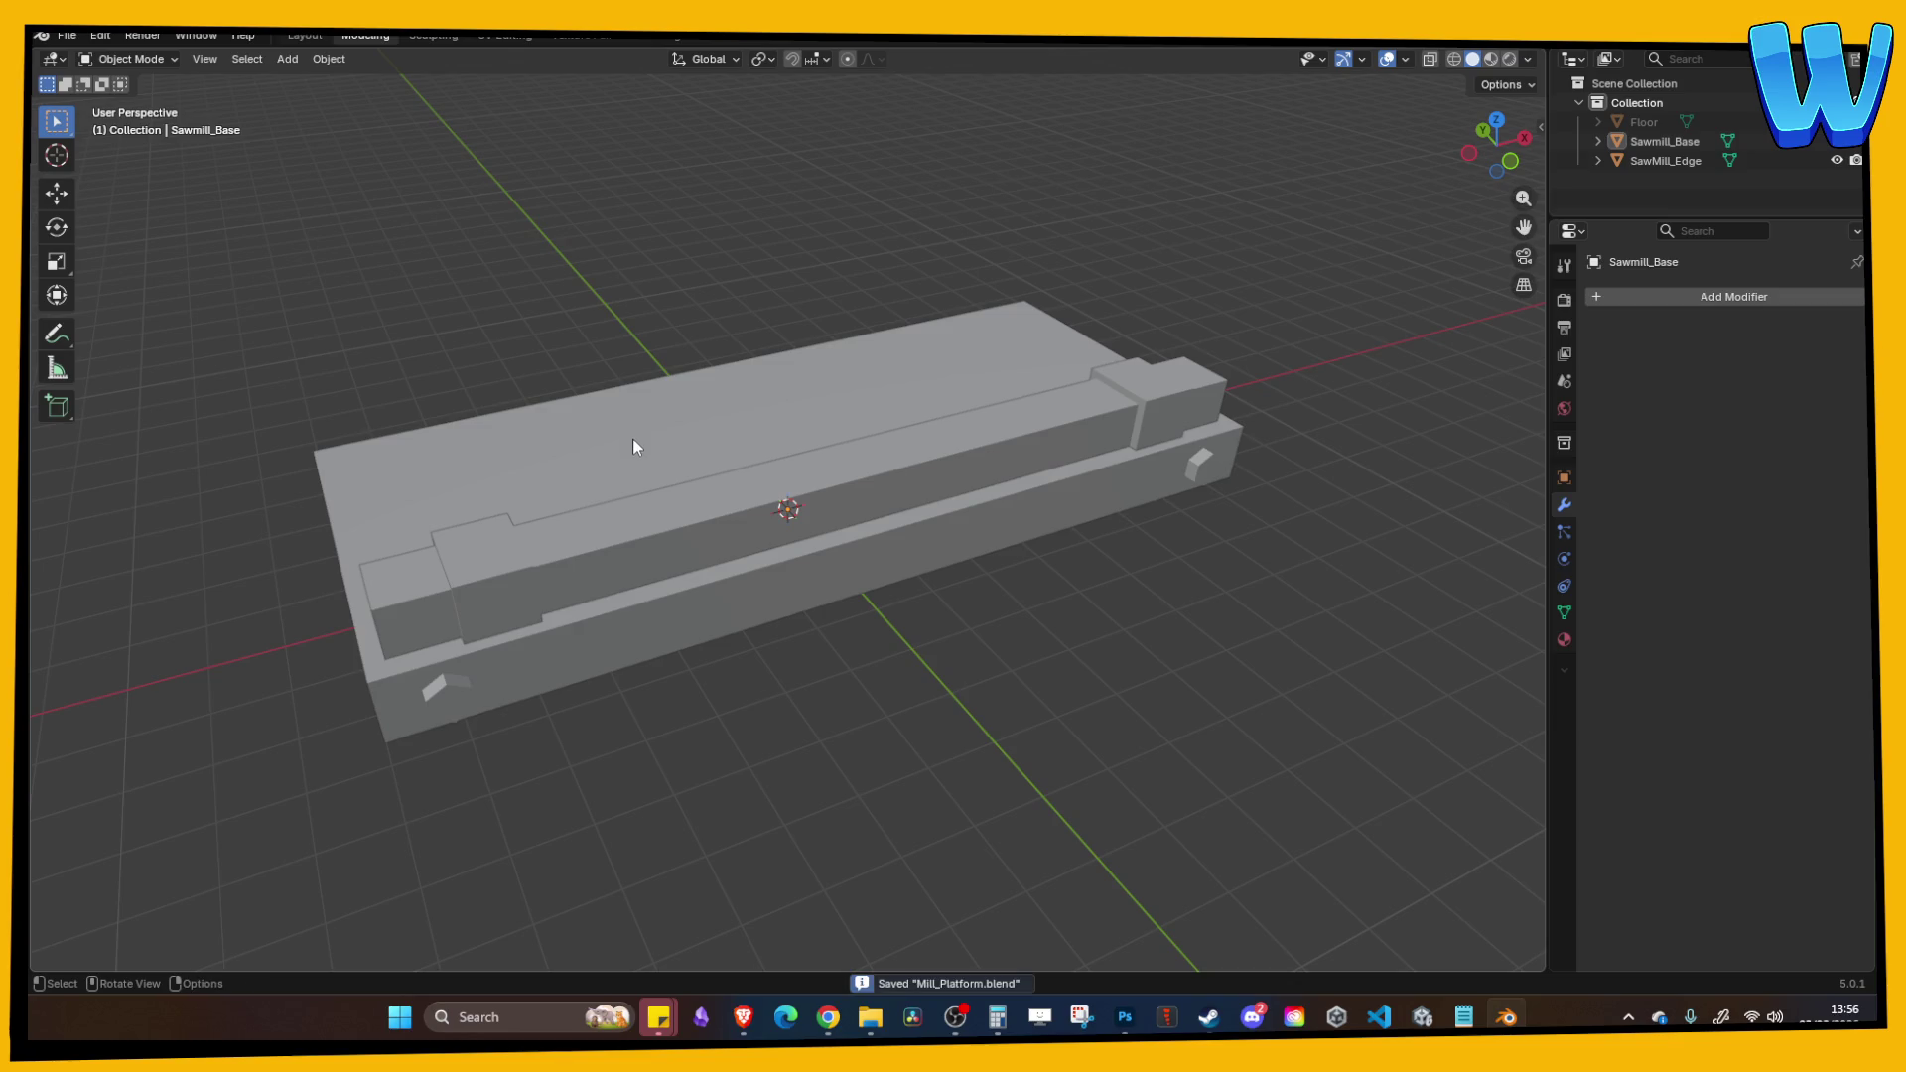
Step: Smart UV Project all of SawMill_Edge's faces in the UV Editing layout, then return to Modeling
click(639, 498)
key(Tab)
click(517, 38)
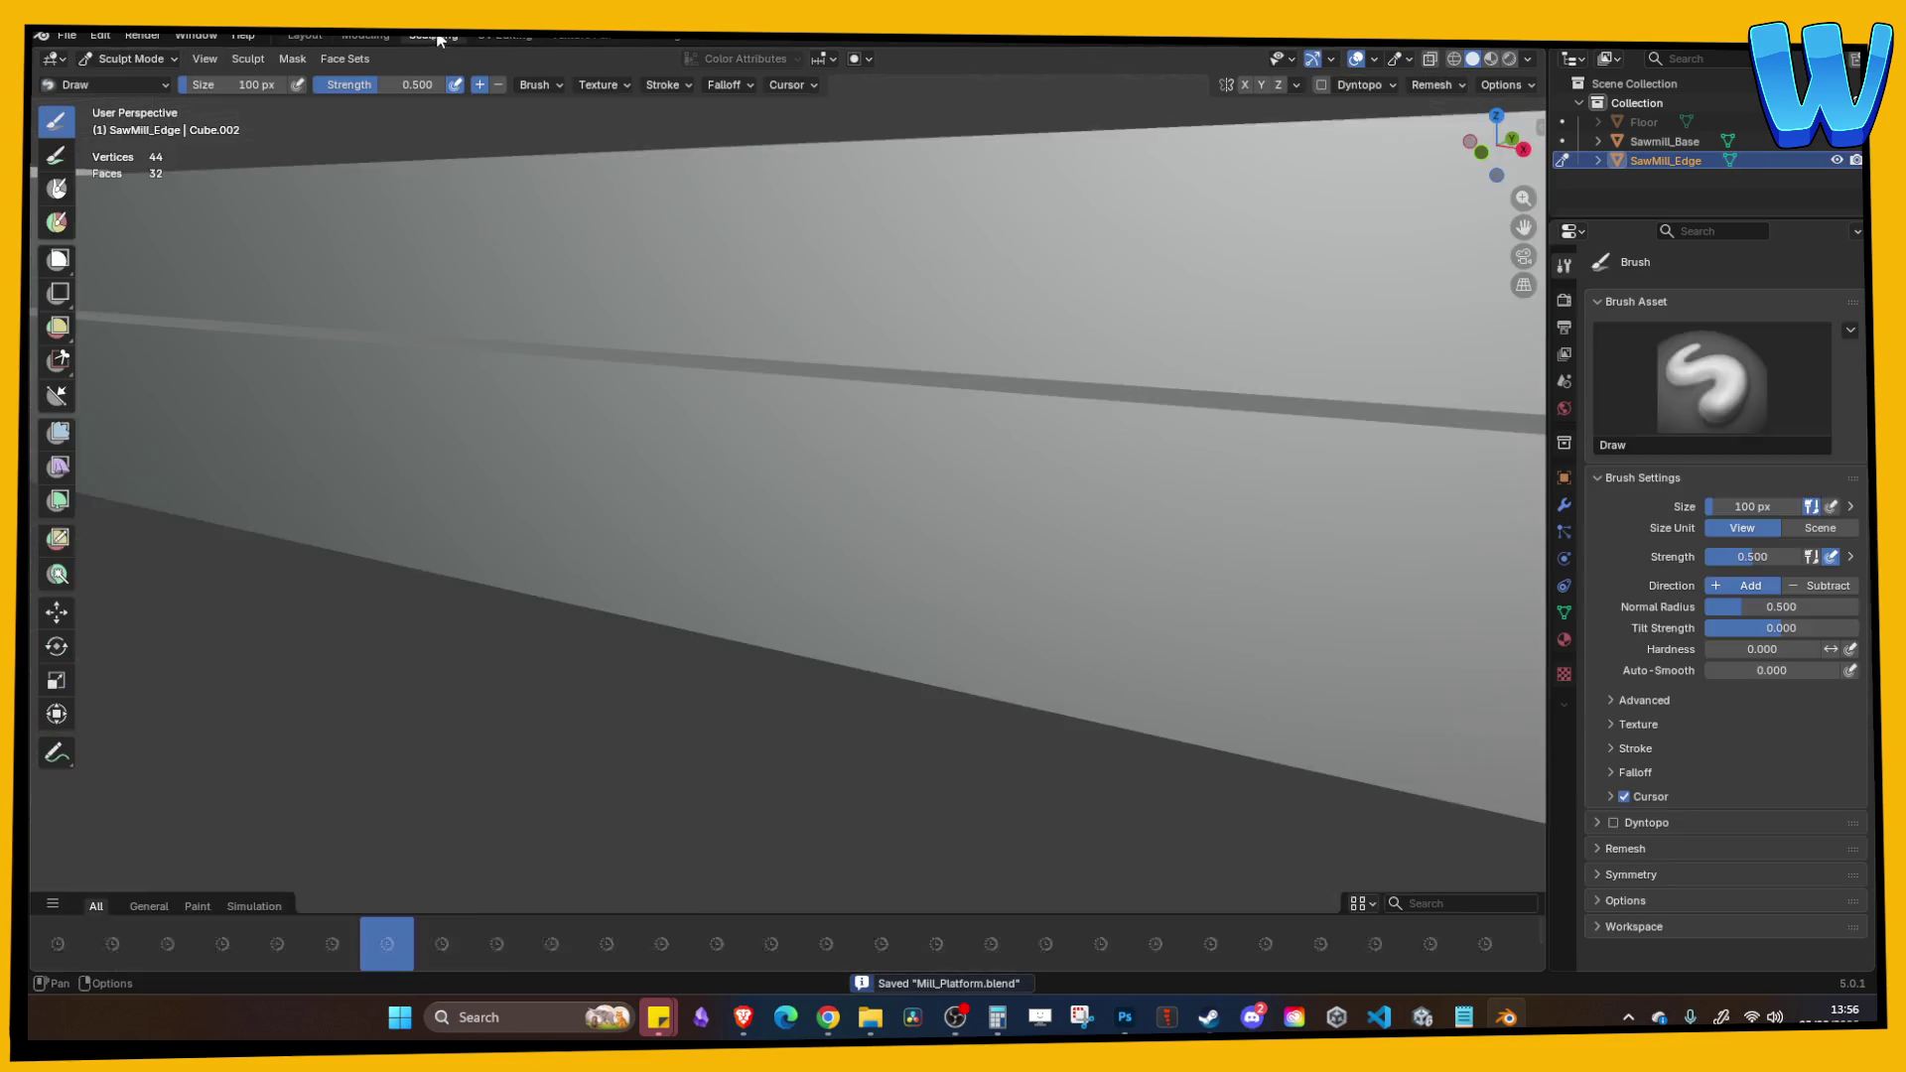
click(1299, 59)
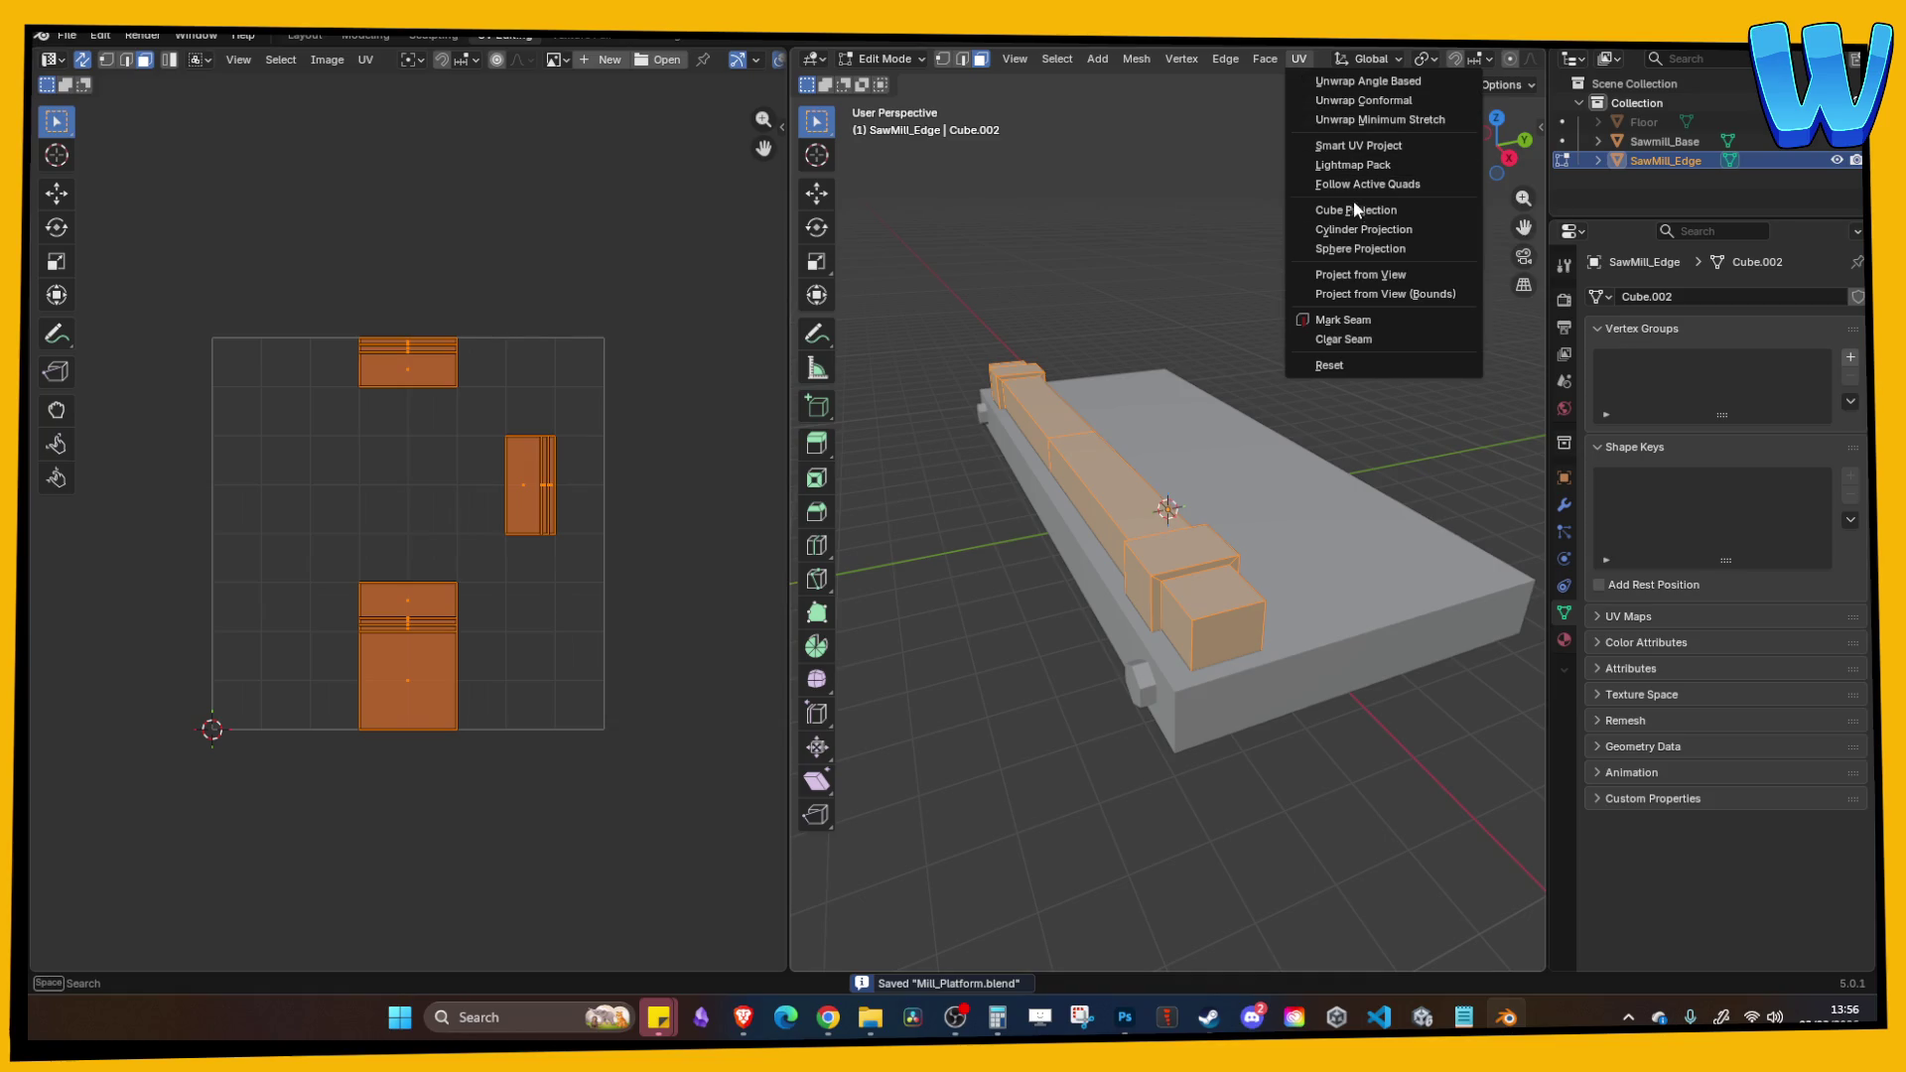
click(1356, 149)
click(1305, 329)
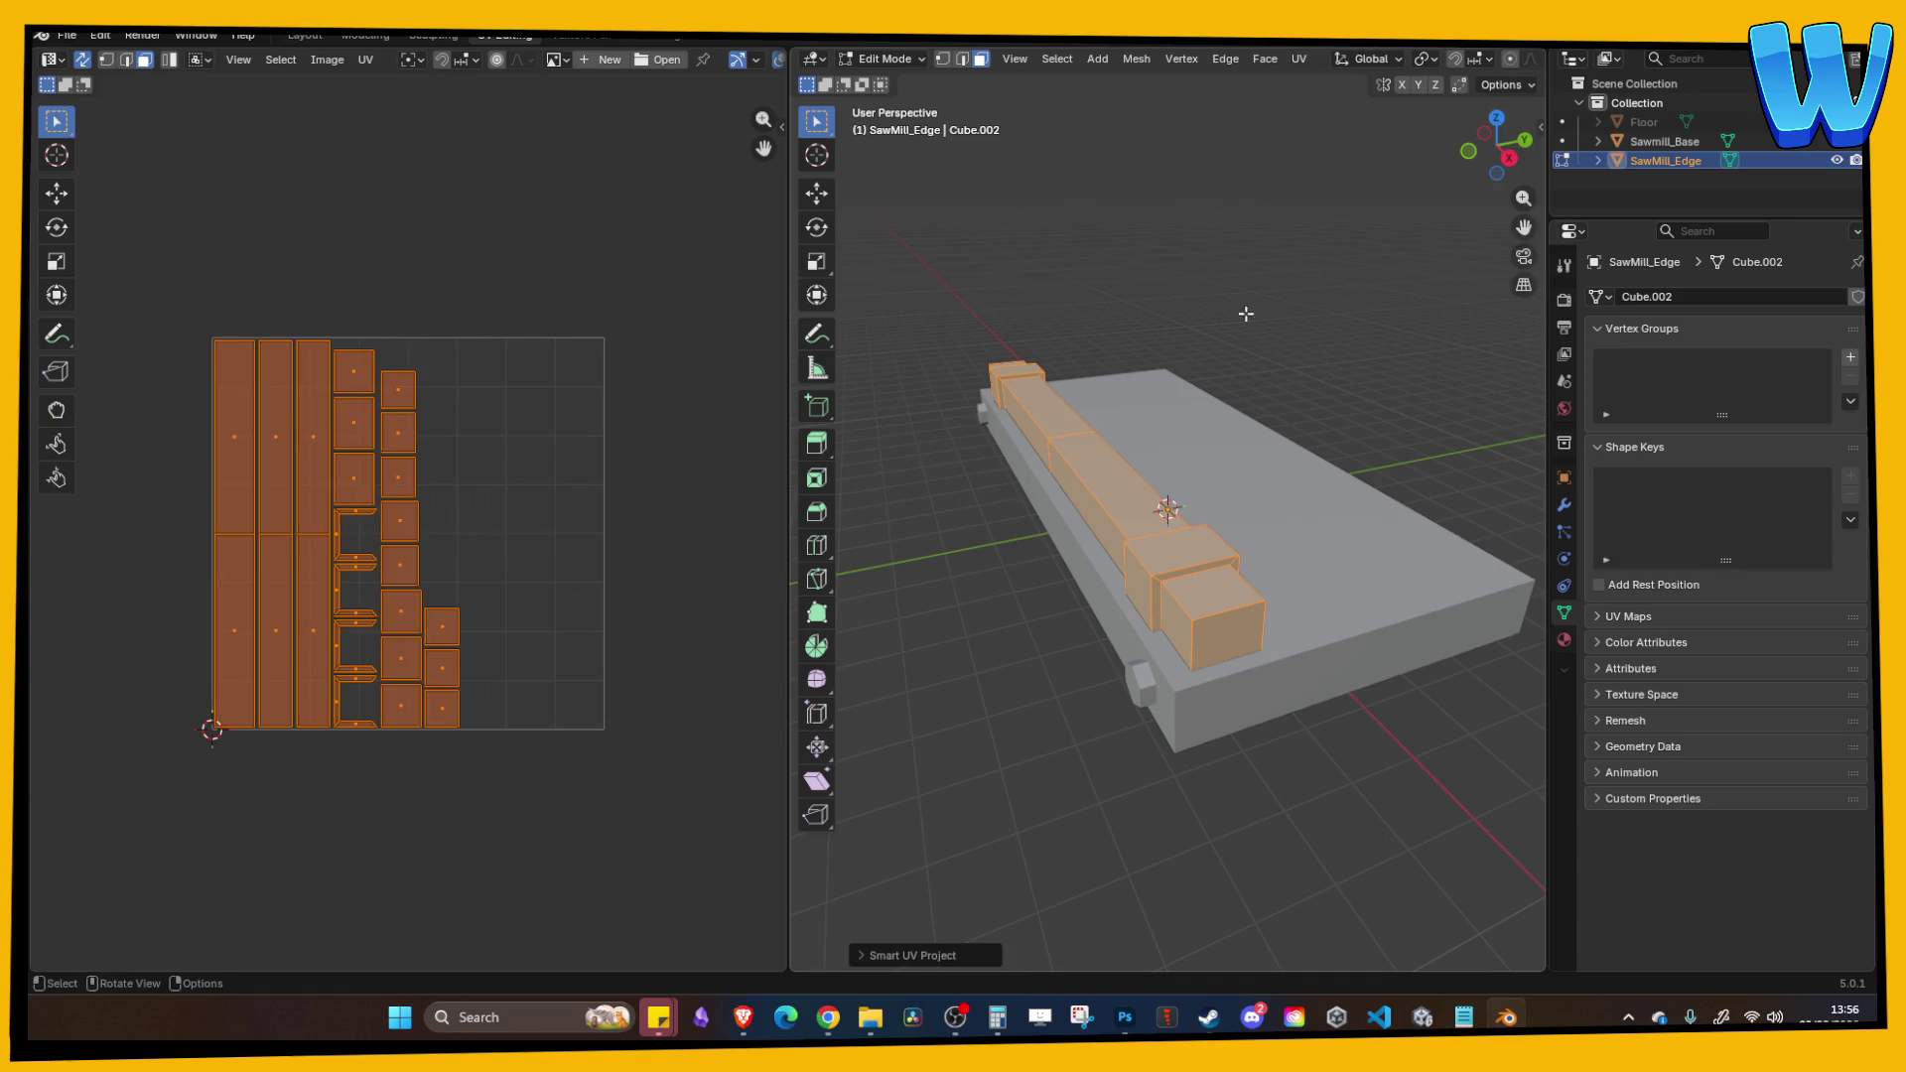
click(372, 40)
key(Tab)
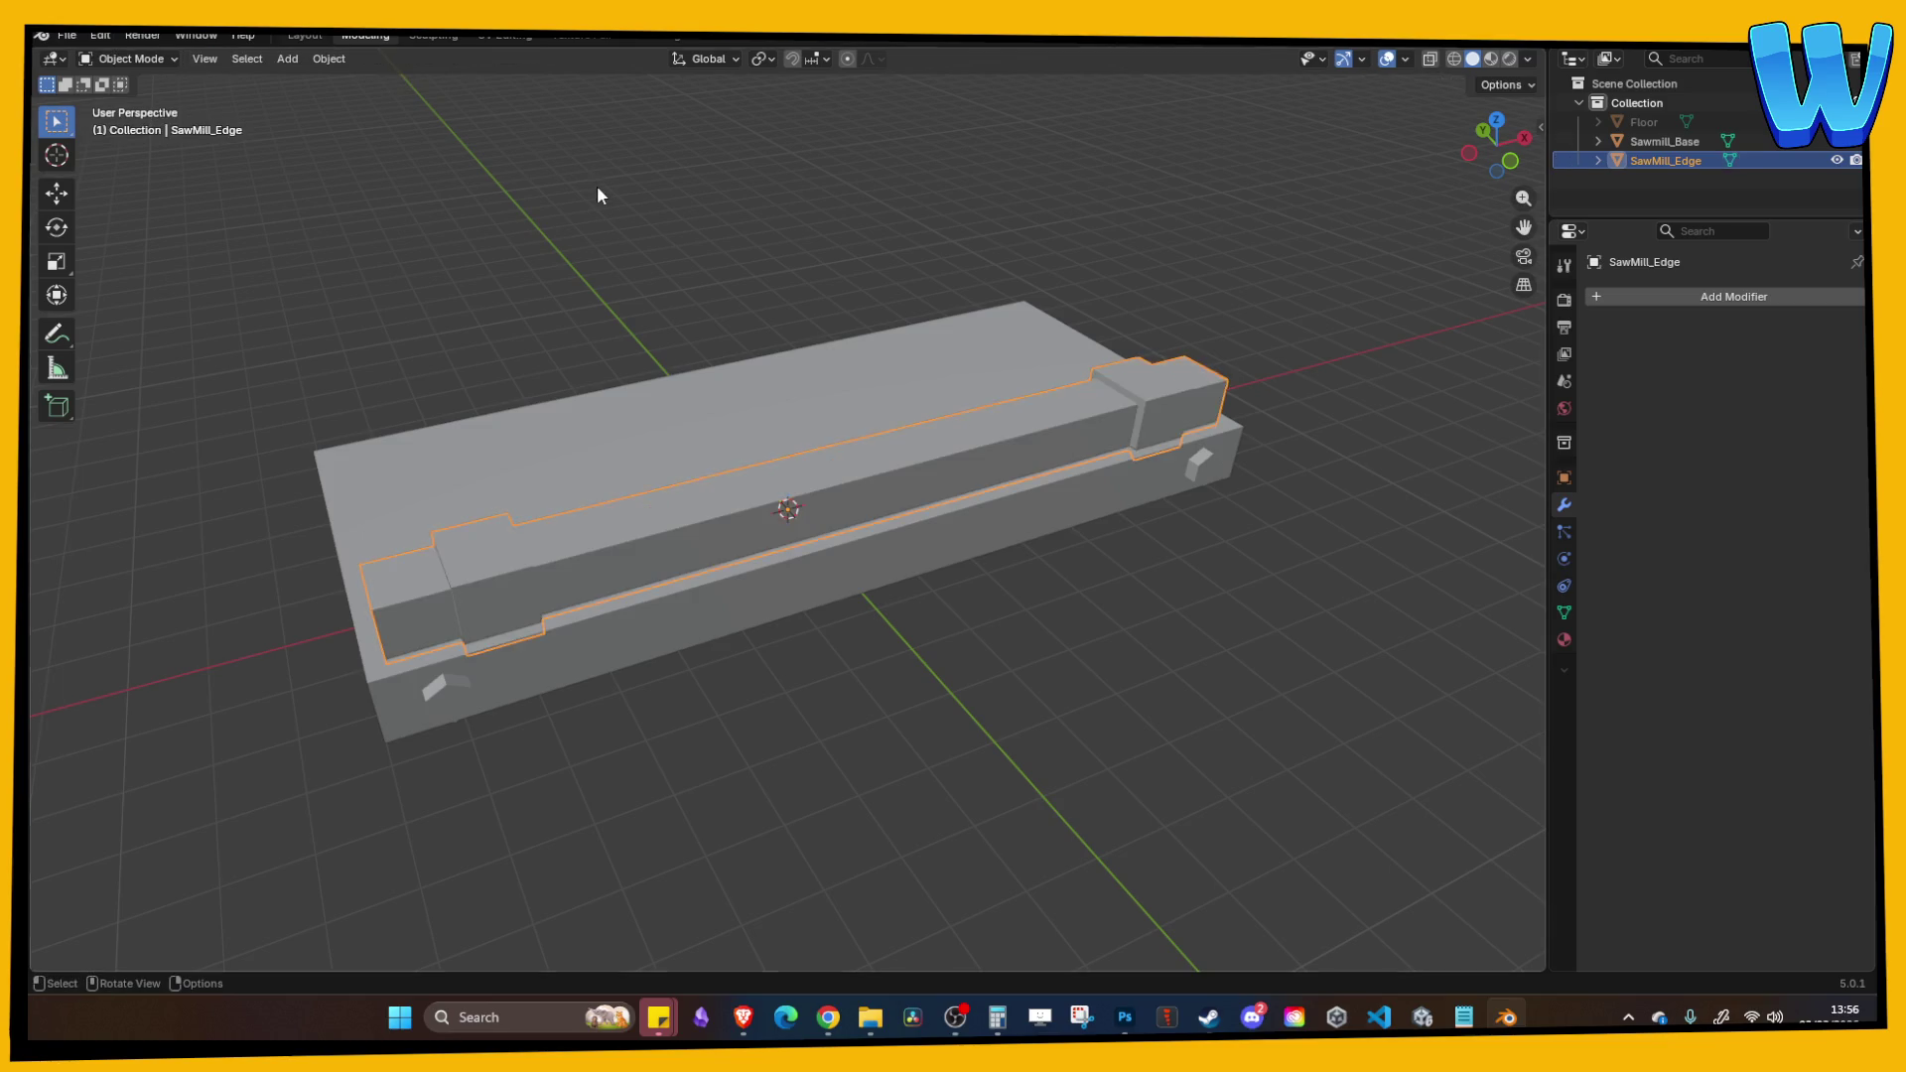
click(691, 413)
Step: Save, then start a Wavefront OBJ export targeting the Paint folder
key(ctrl+s)
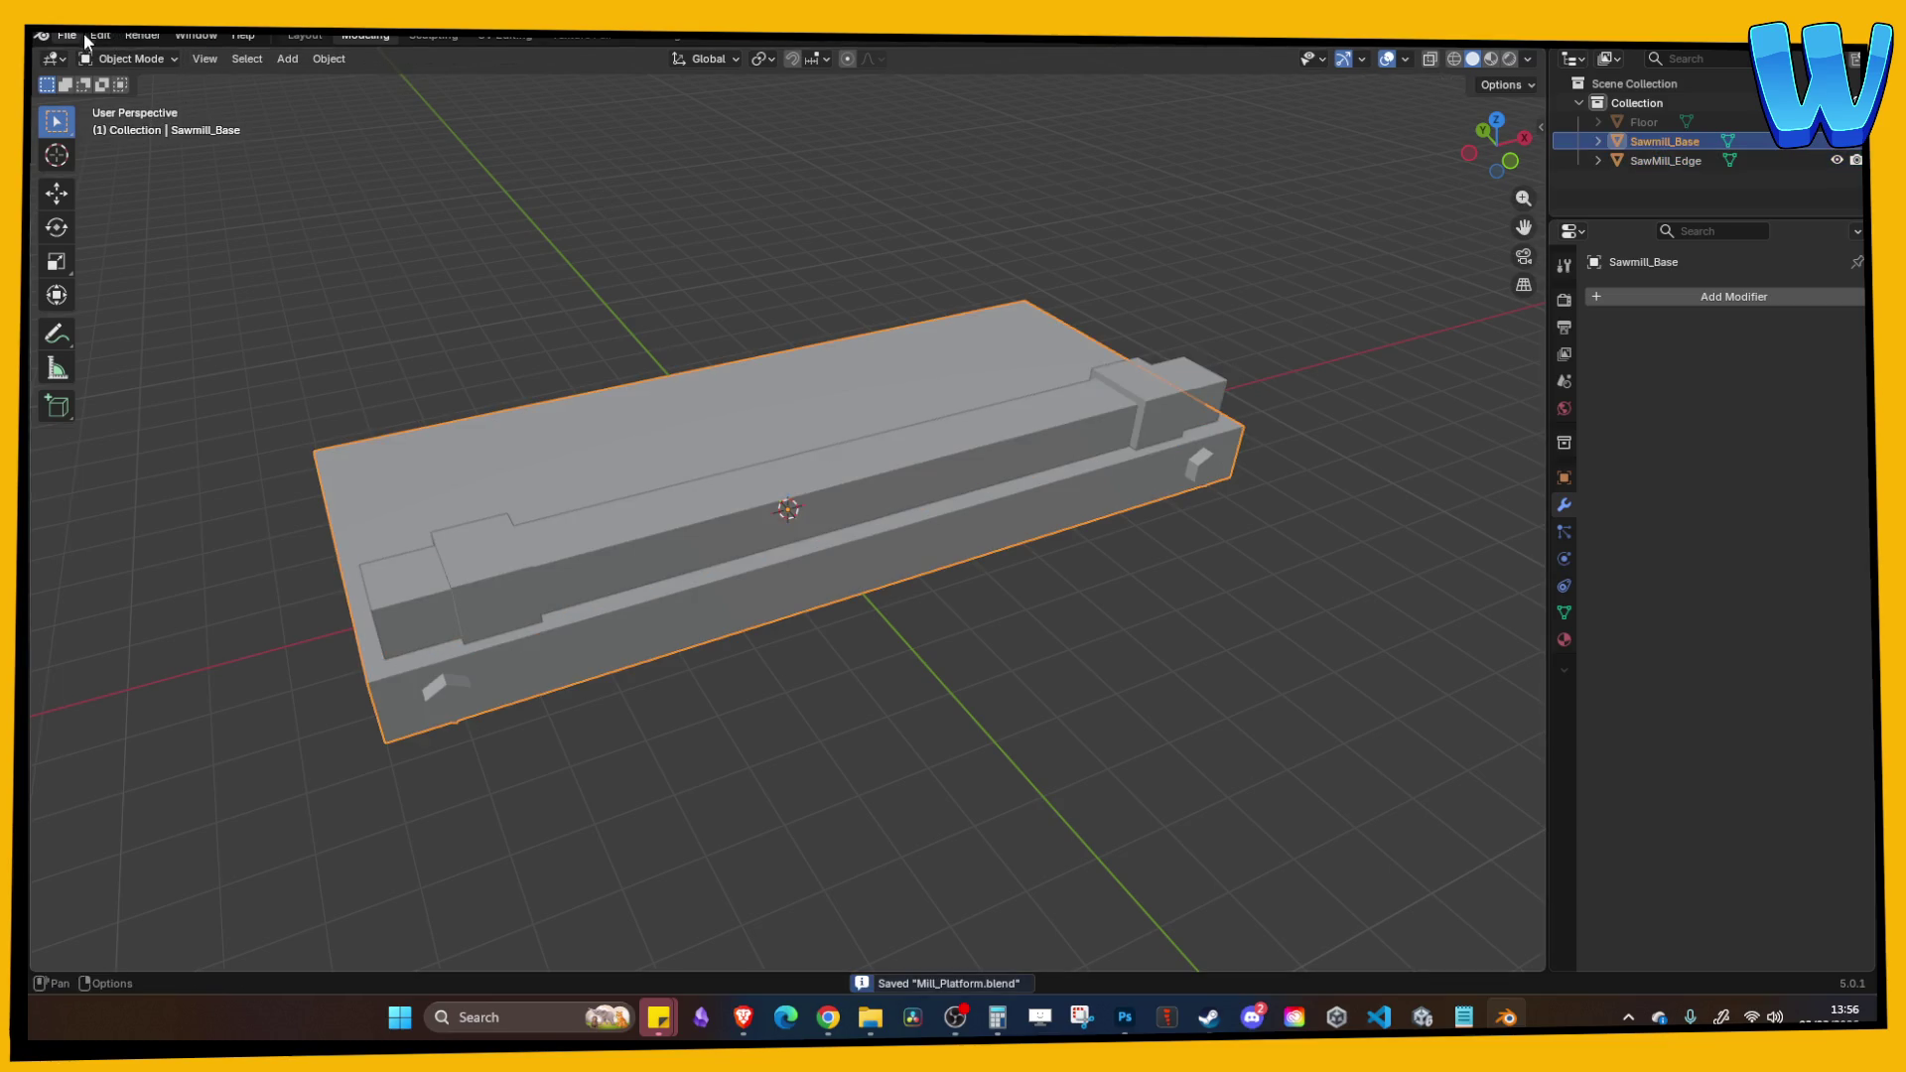
click(66, 35)
mouse_move(153, 326)
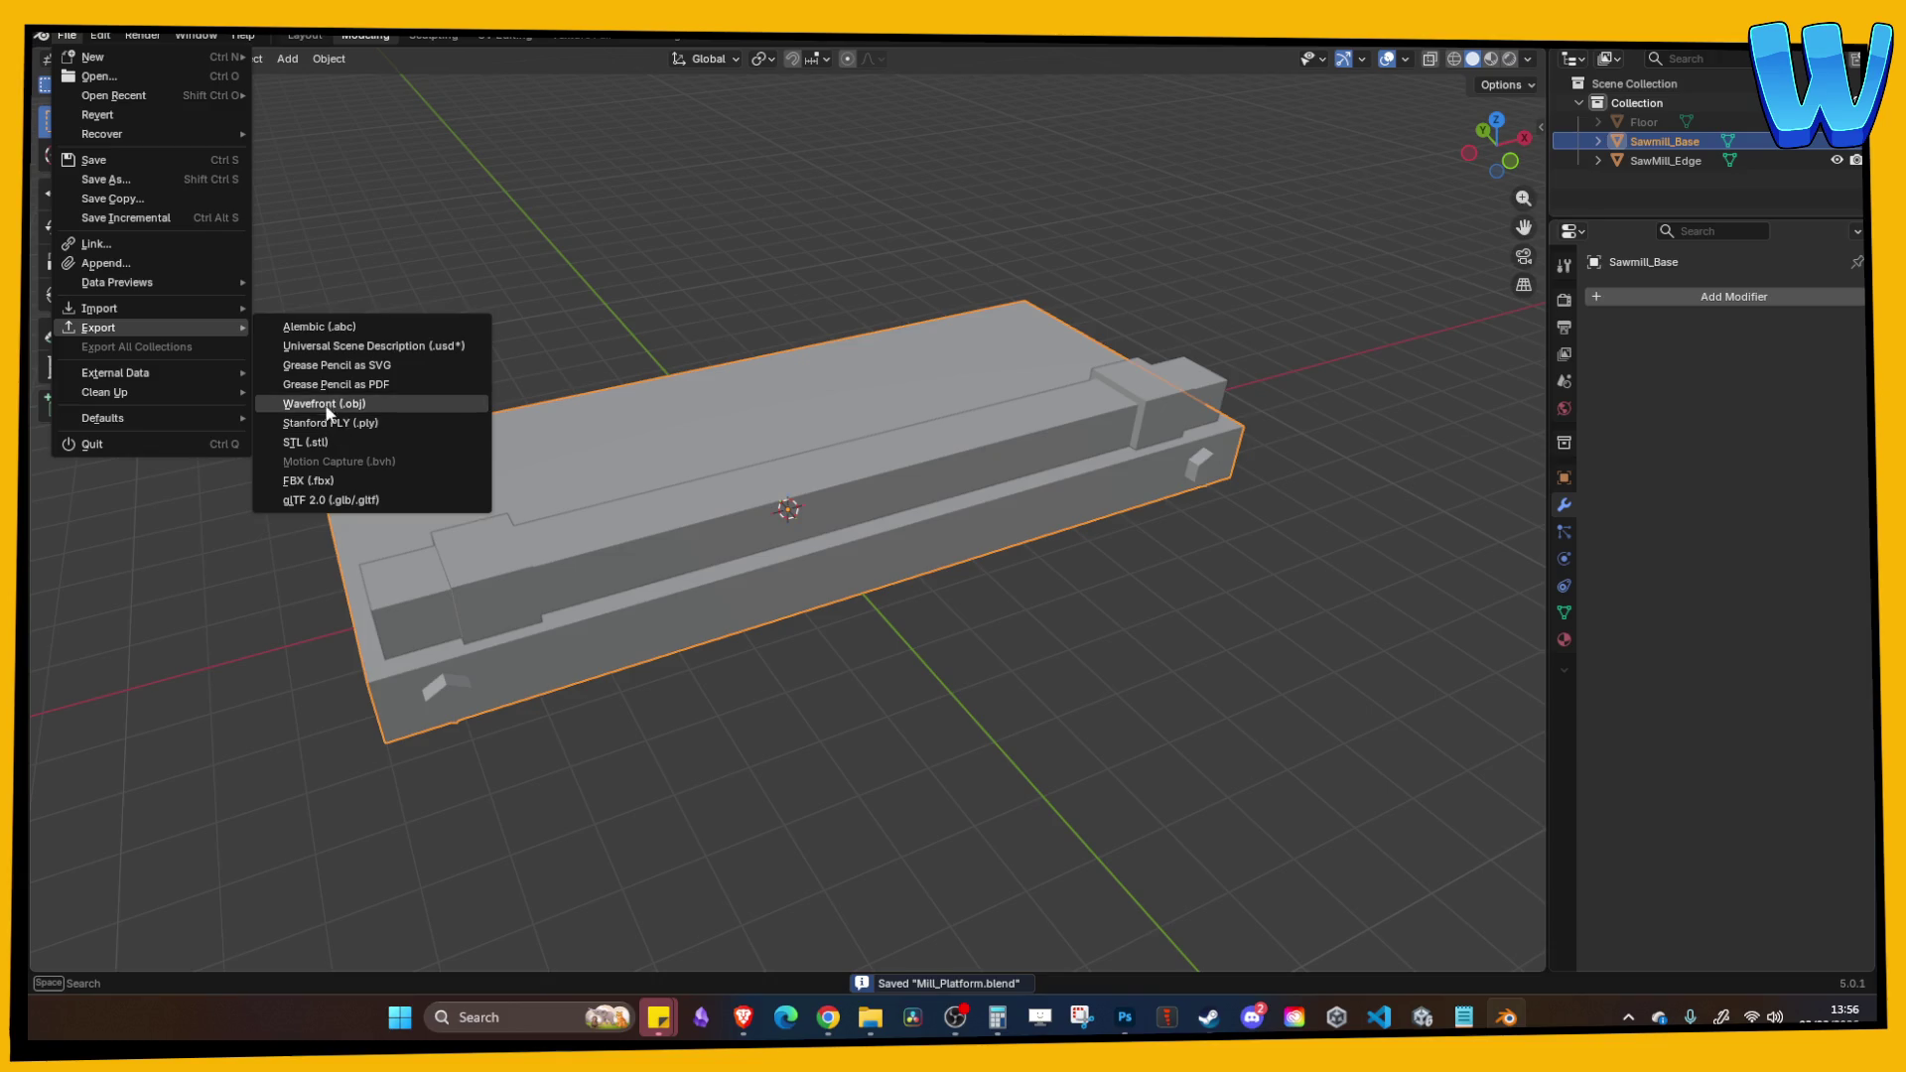
click(328, 404)
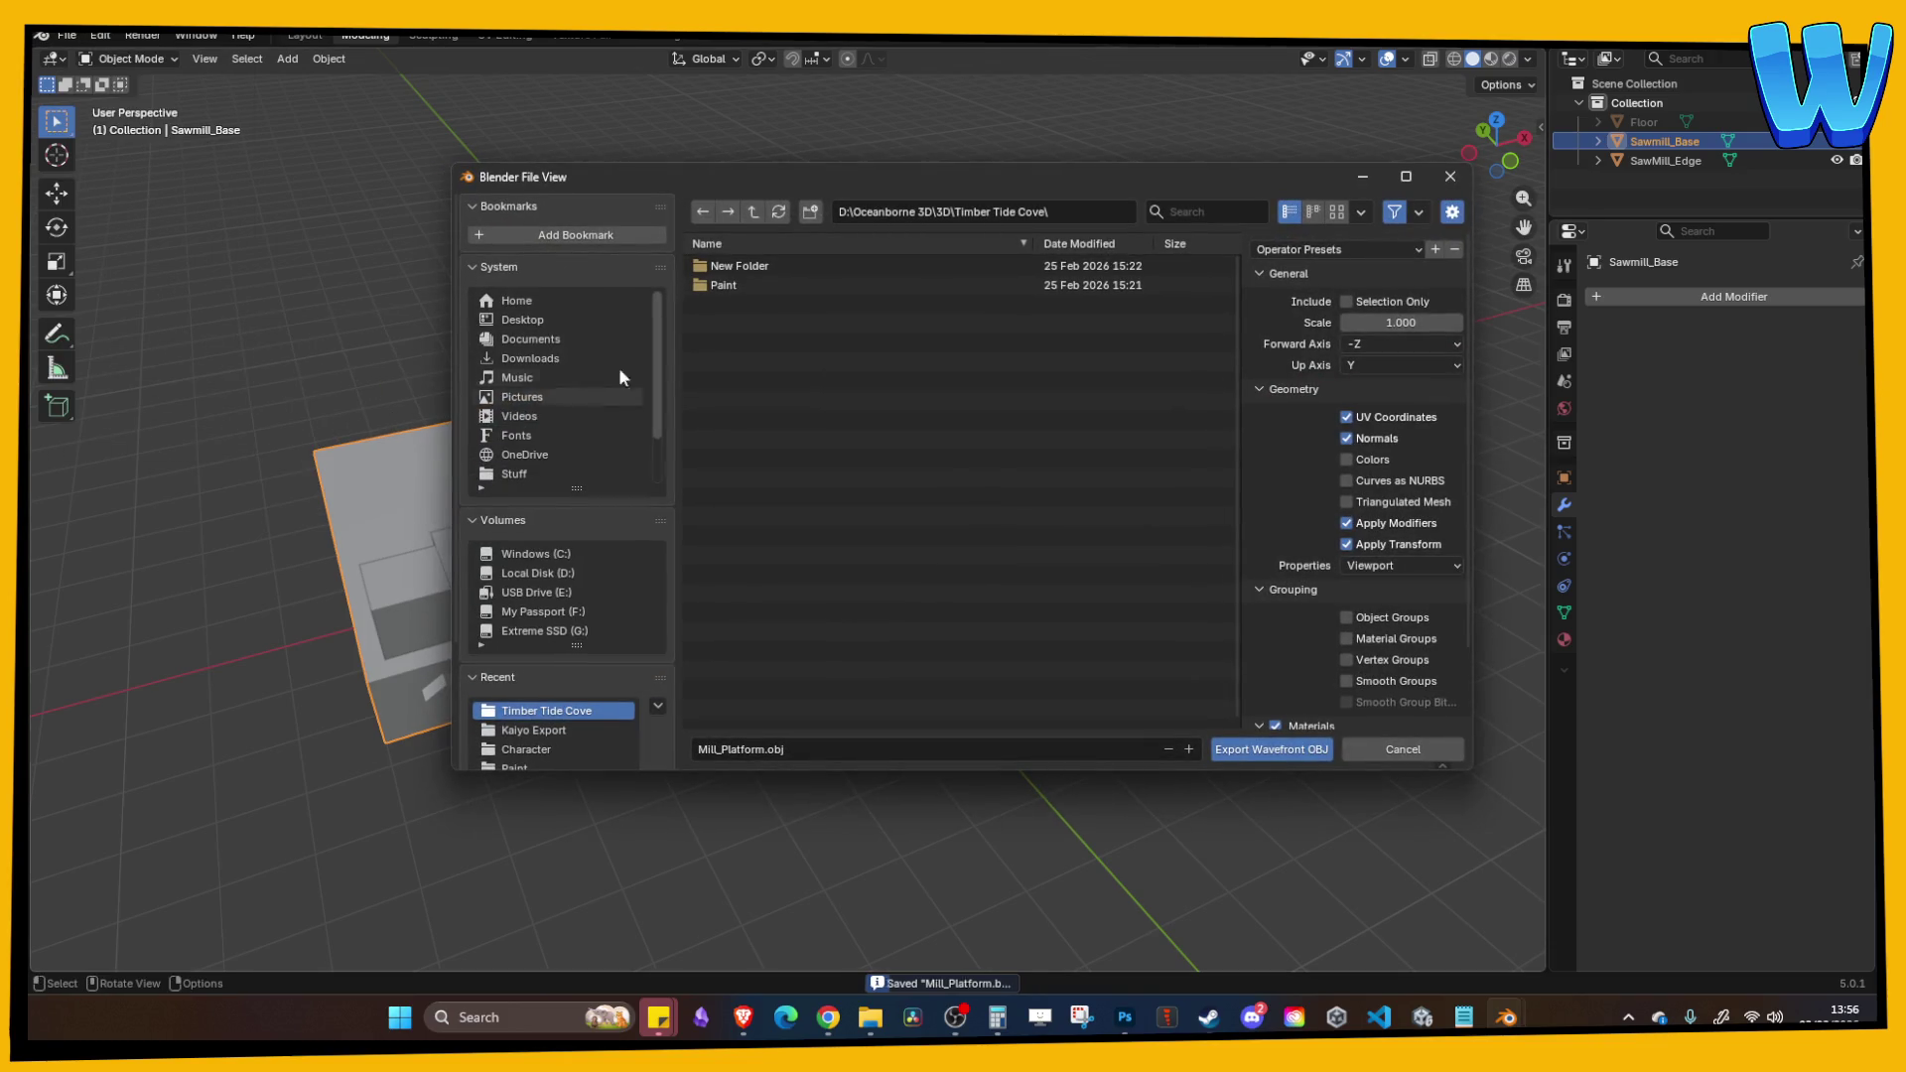
click(771, 288)
Step: Name the export Mill_Platform_Paint.obj, change the up axis, and export Sawmill_Base
click(772, 749)
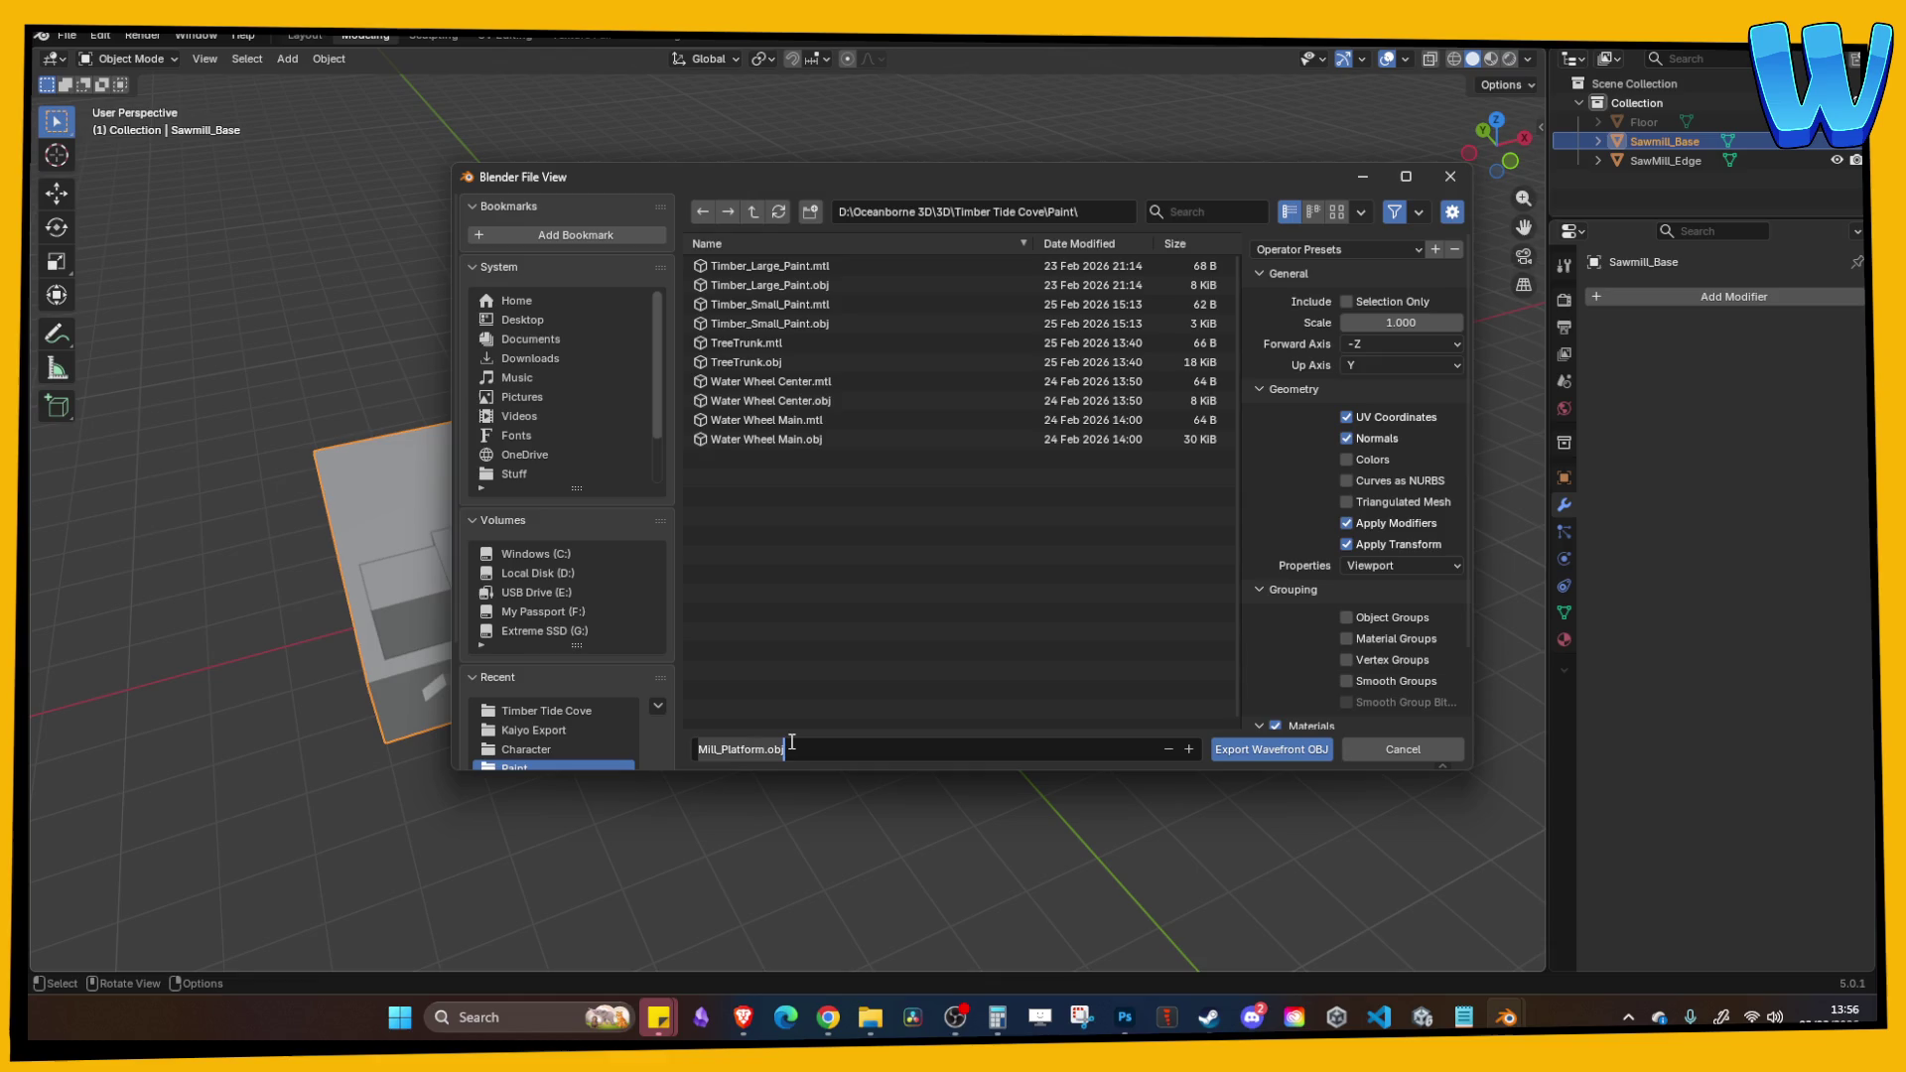
text(Mill_Platfo)
text(rm)
text(_Paint)
key(Return)
click(1362, 368)
click(1362, 437)
click(1271, 750)
click(684, 491)
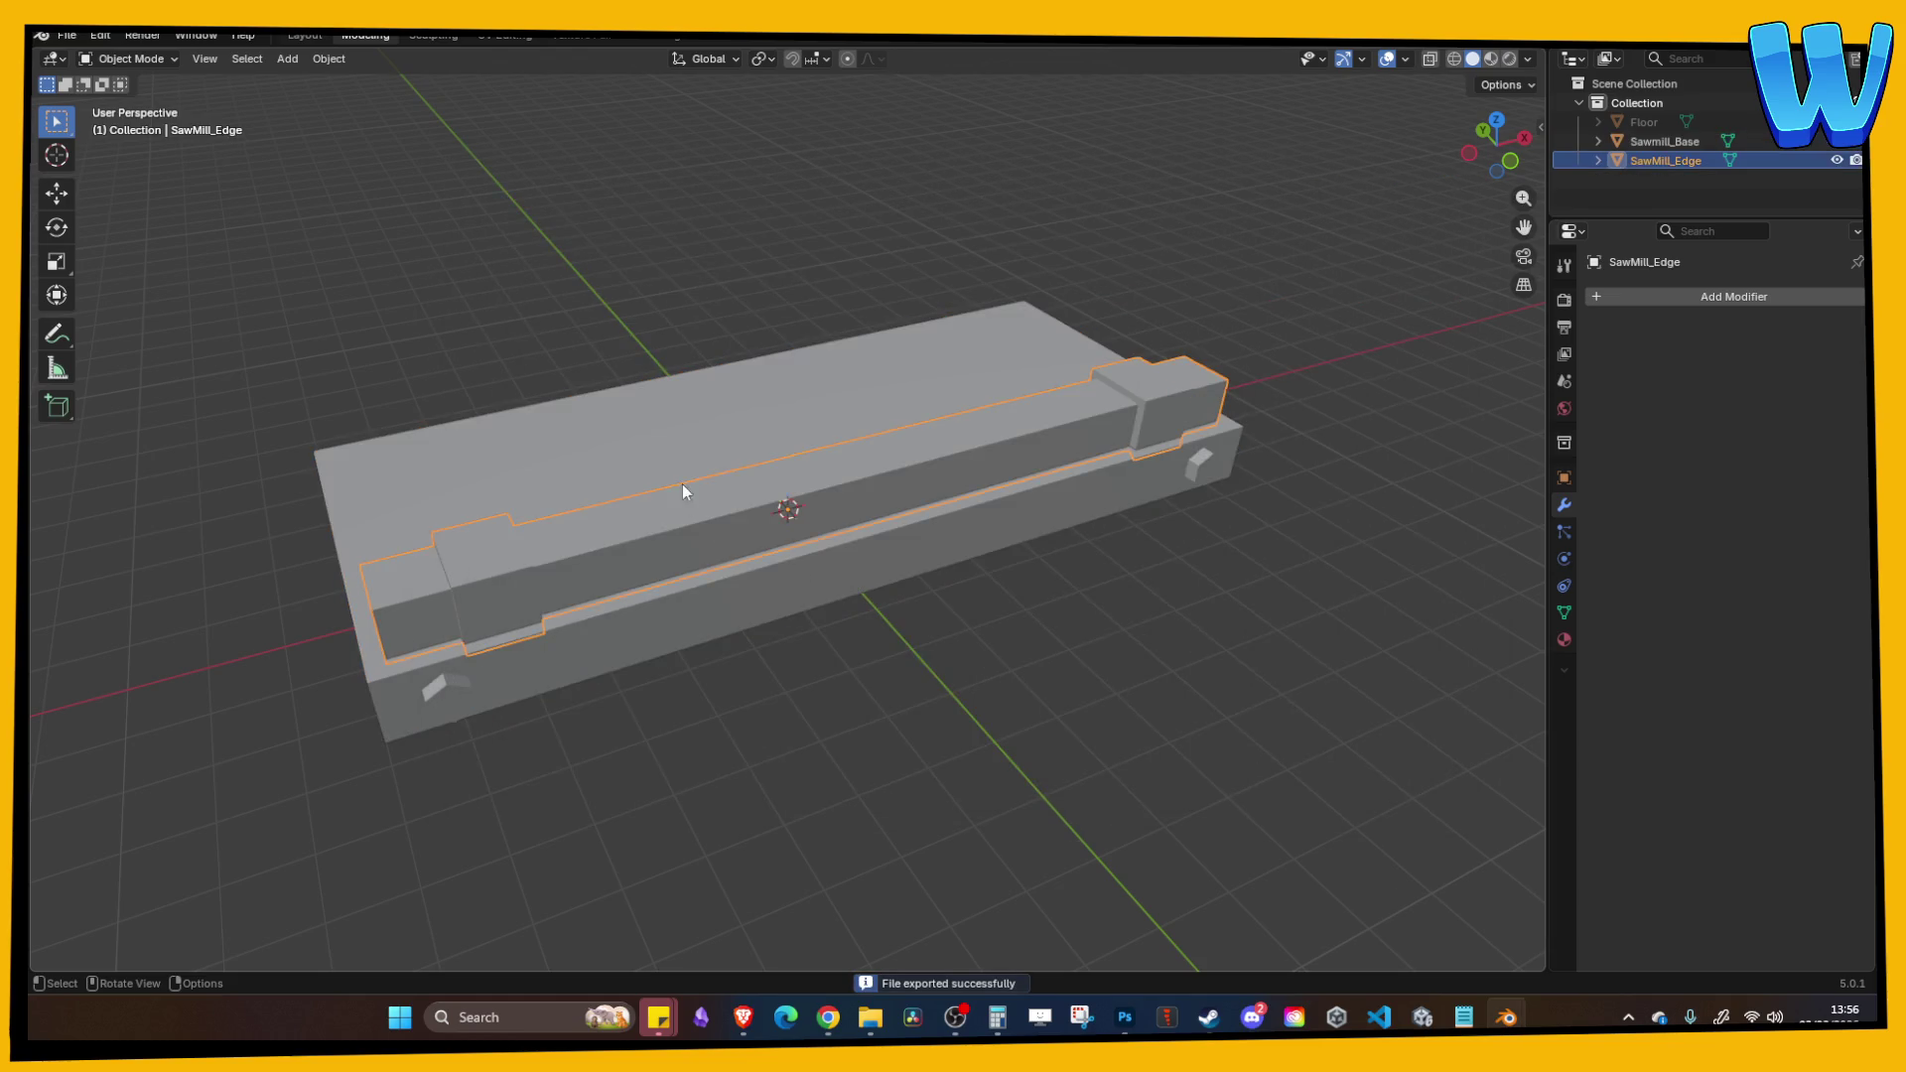
key(Tab)
key(Tab)
Step: Start a Wavefront OBJ export of SawMill_Edge named Mill_Edge_Paint.obj
click(68, 35)
mouse_move(149, 325)
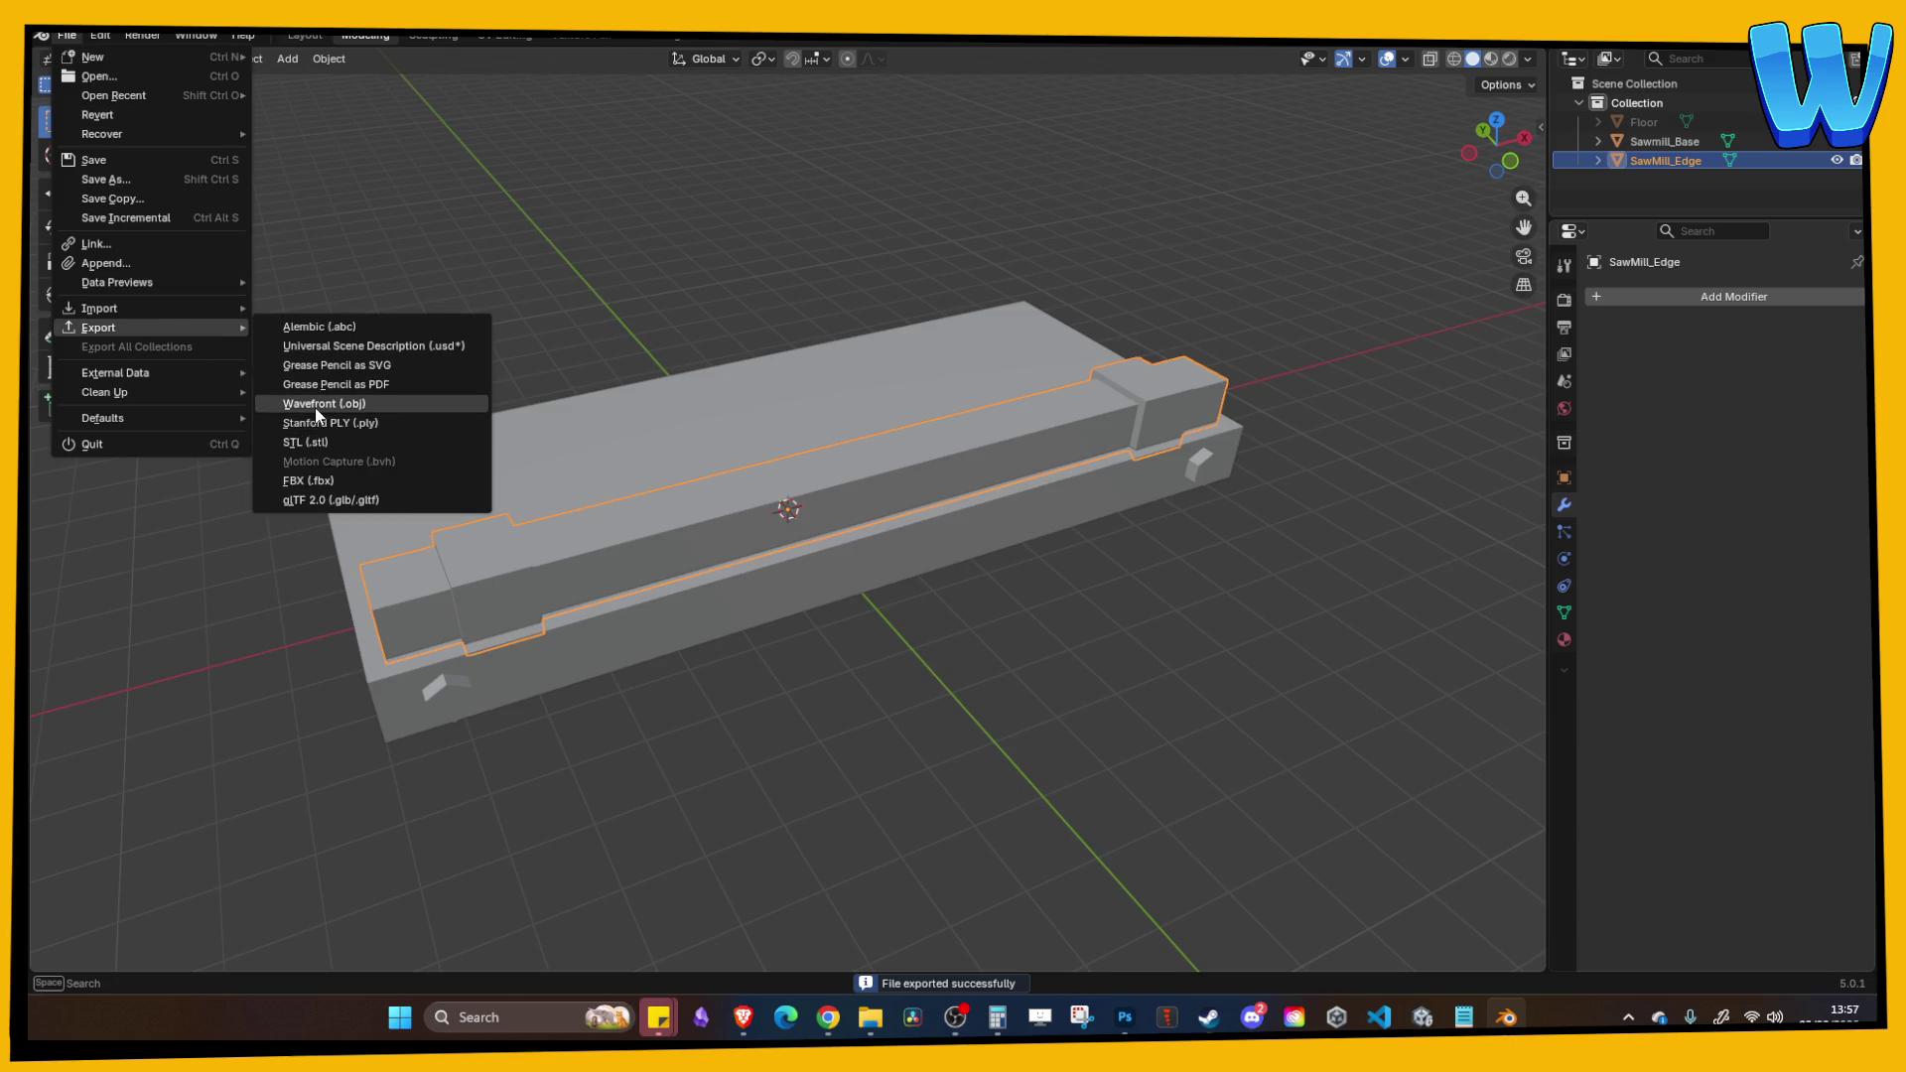
click(314, 407)
click(842, 748)
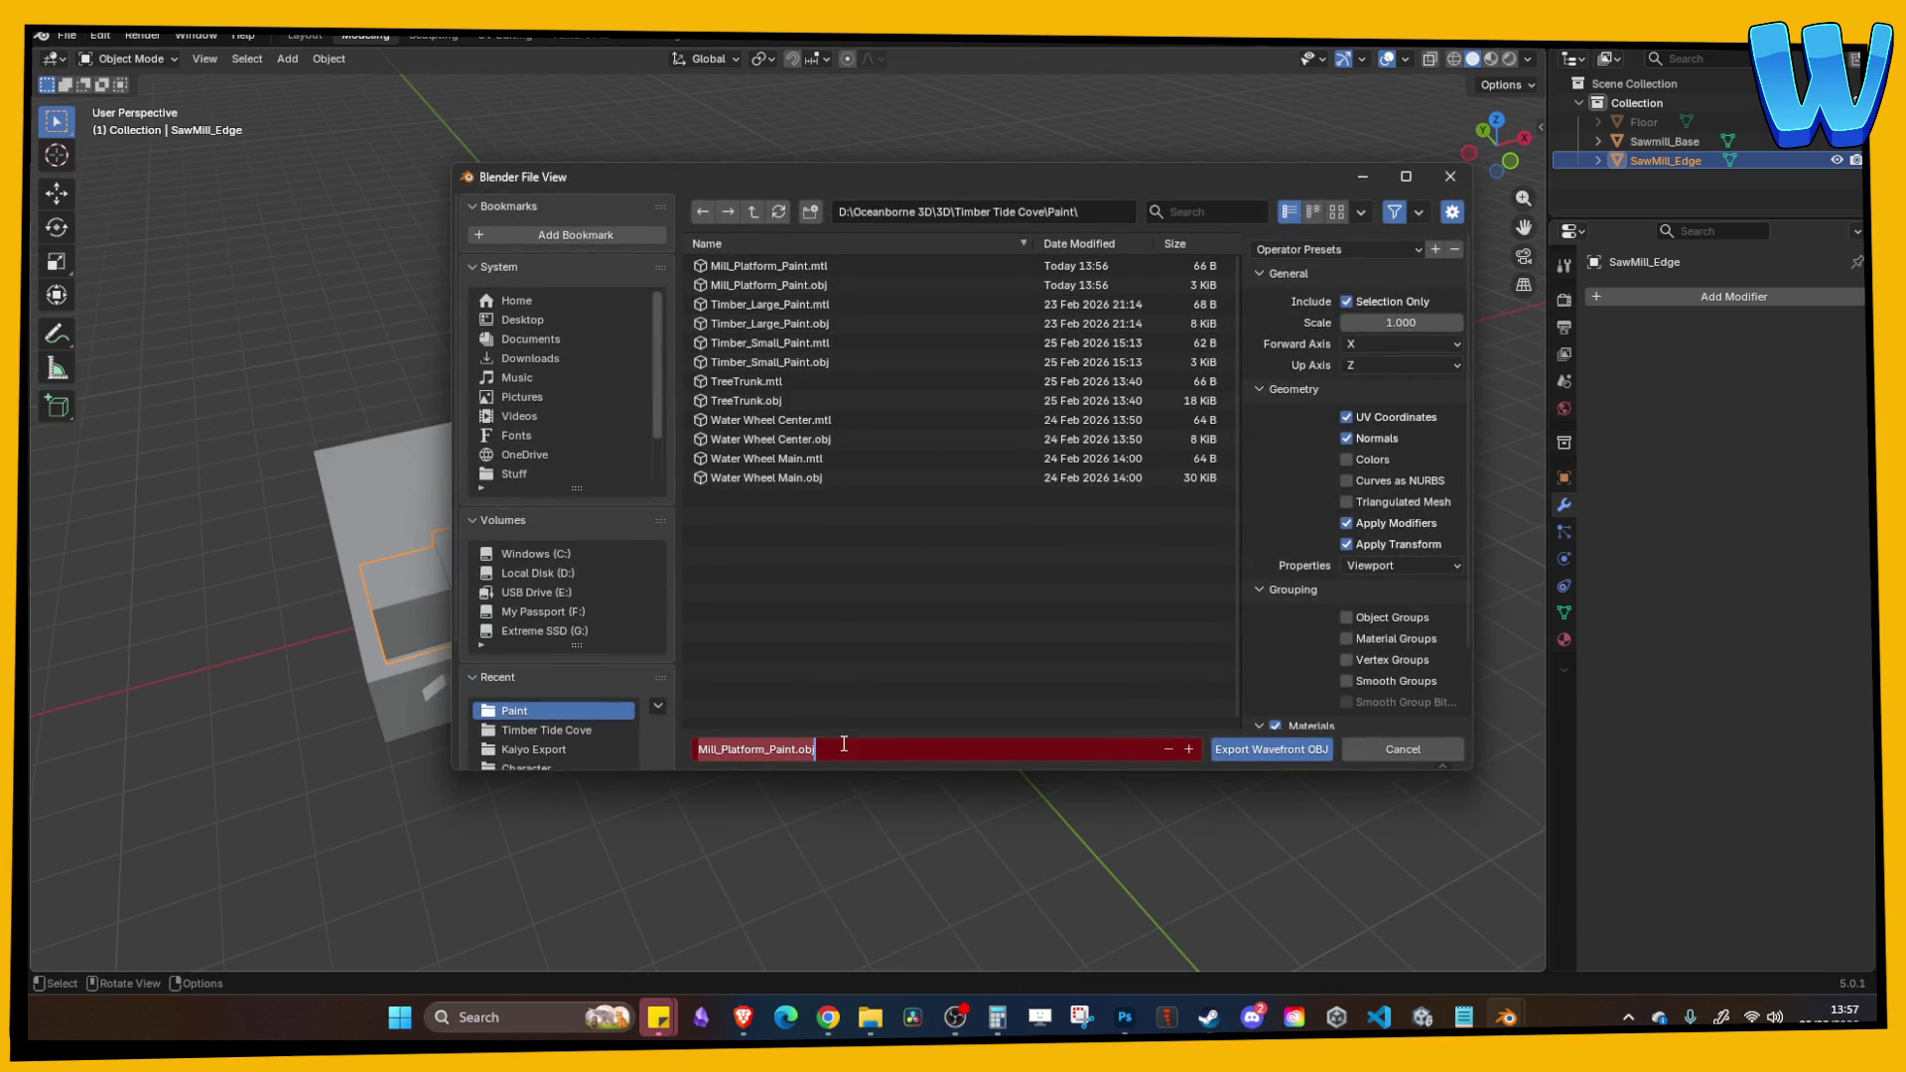
text(Mill_Edge_Paint)
key(Return)
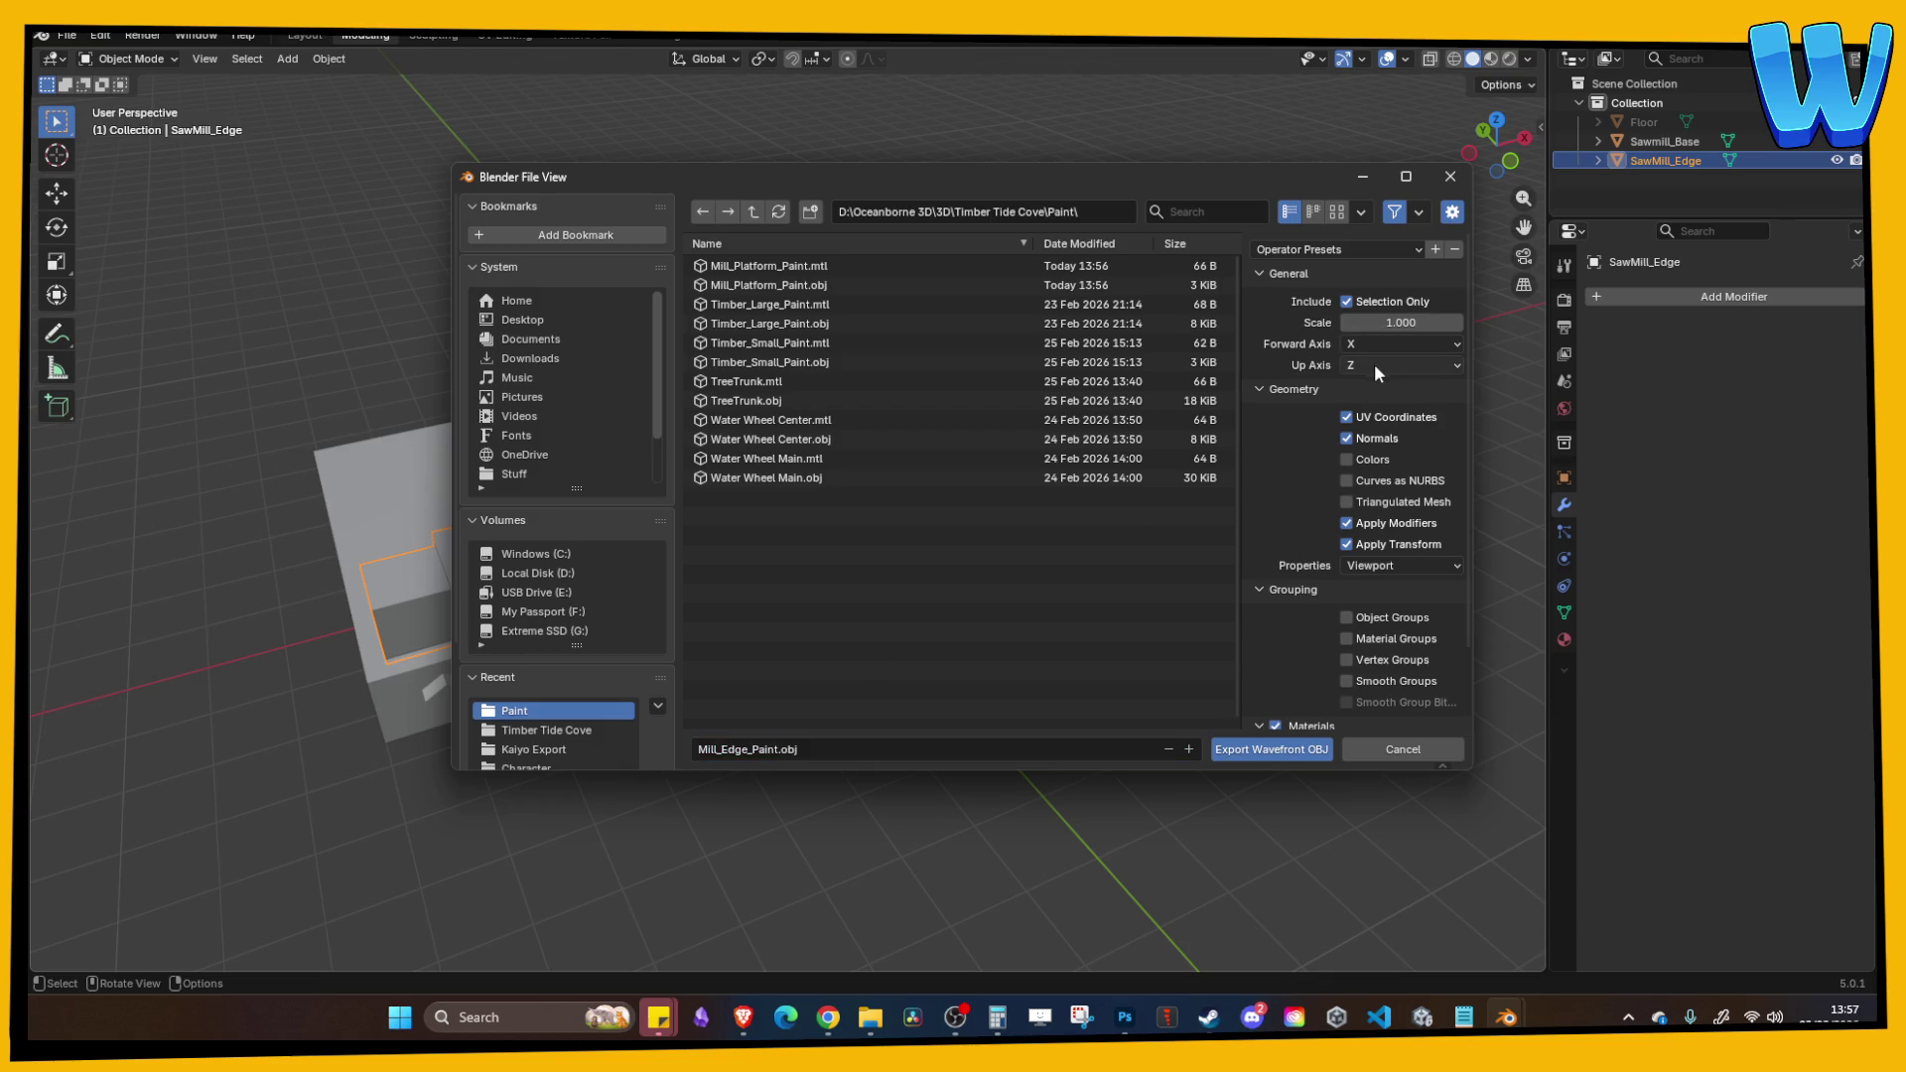
Step: Change the up axis, export the OBJ, and re-save Mill_Platform.blend
click(1374, 363)
click(1360, 429)
click(1281, 746)
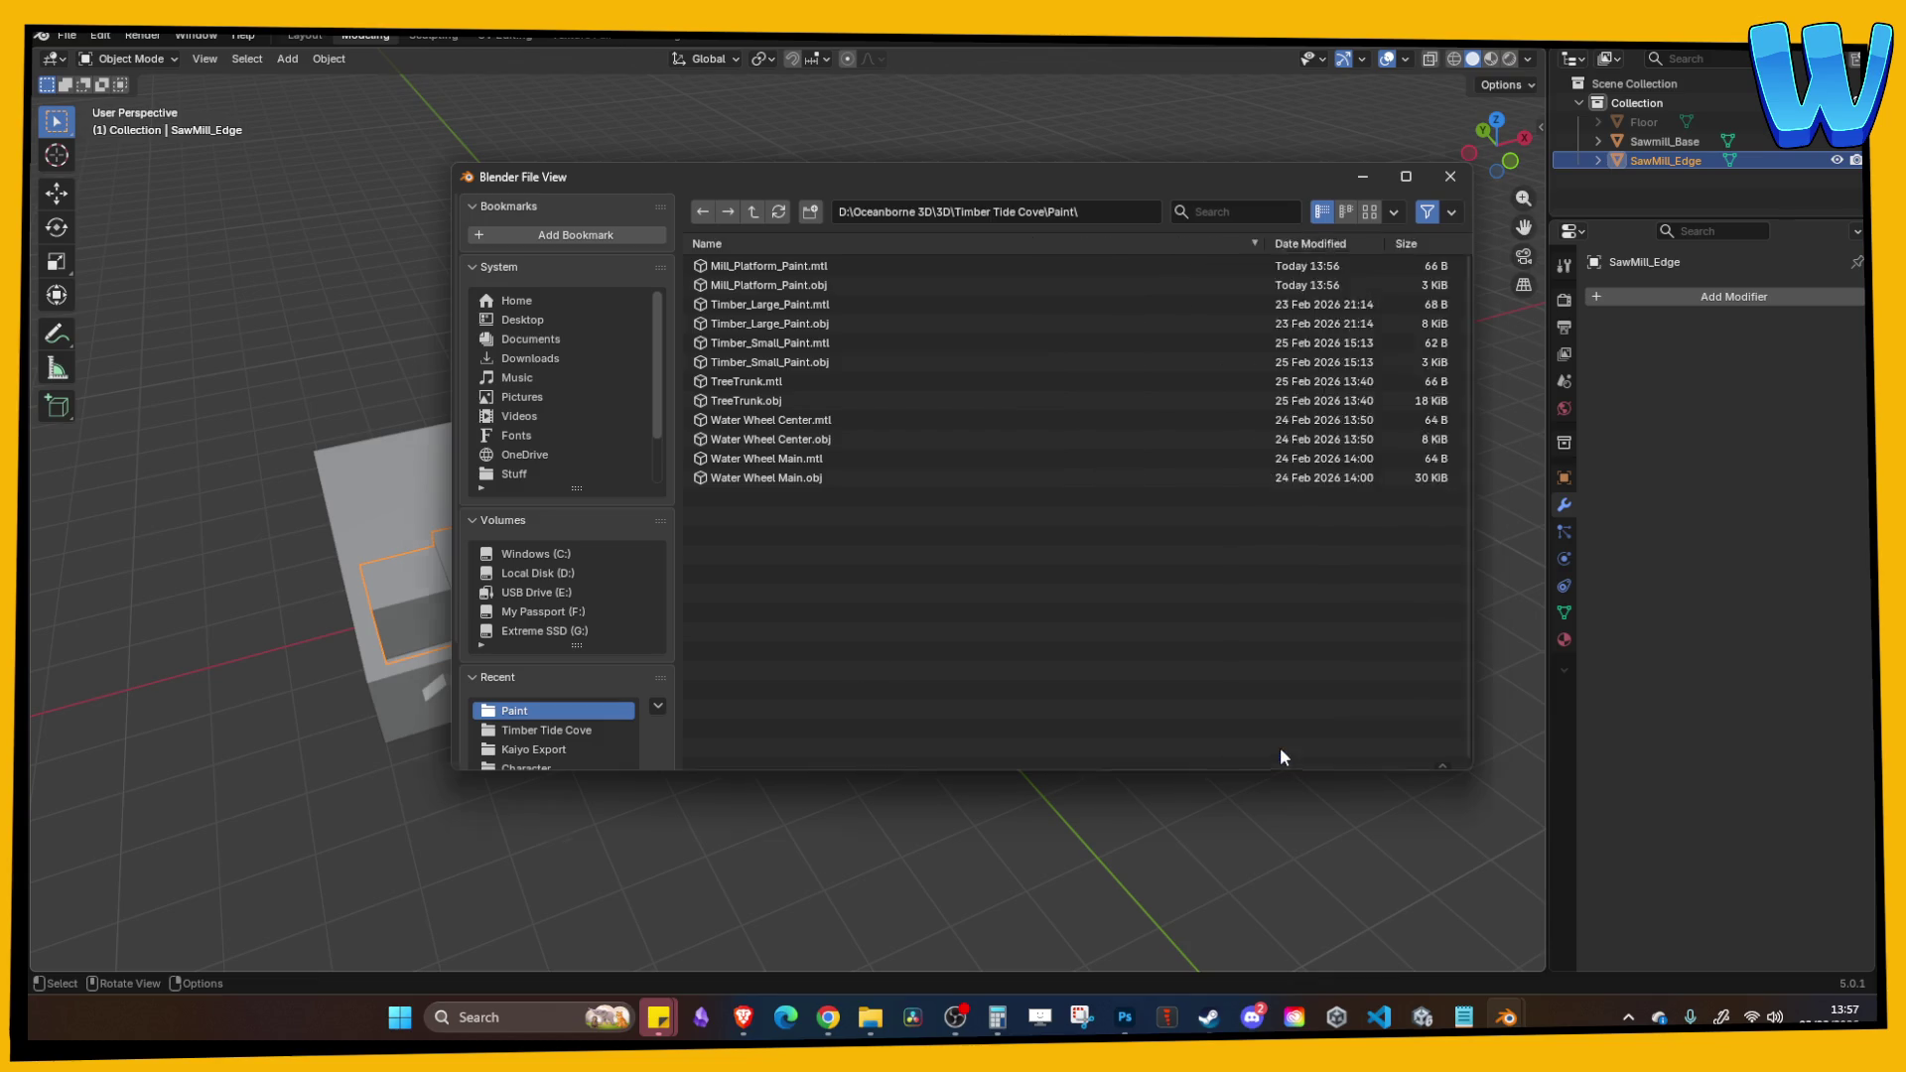
key(ctrl+s)
click(1265, 715)
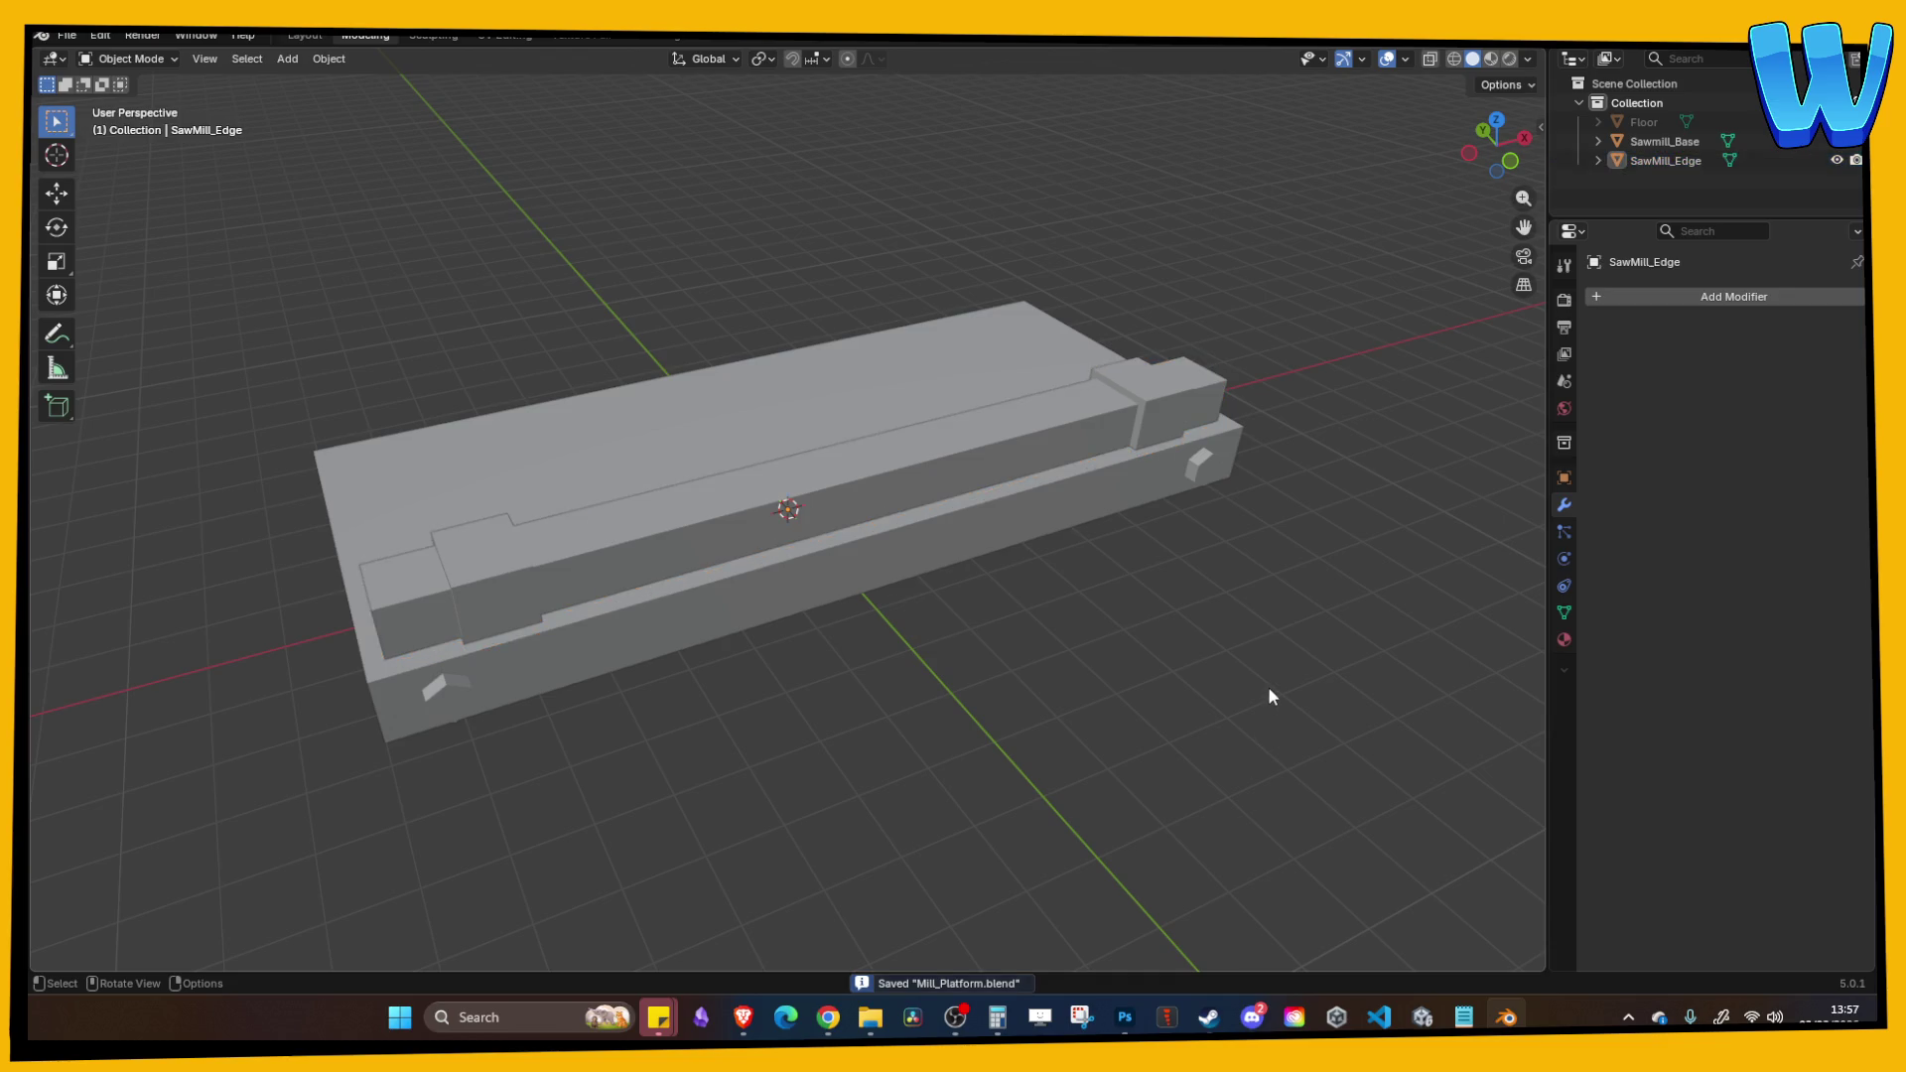
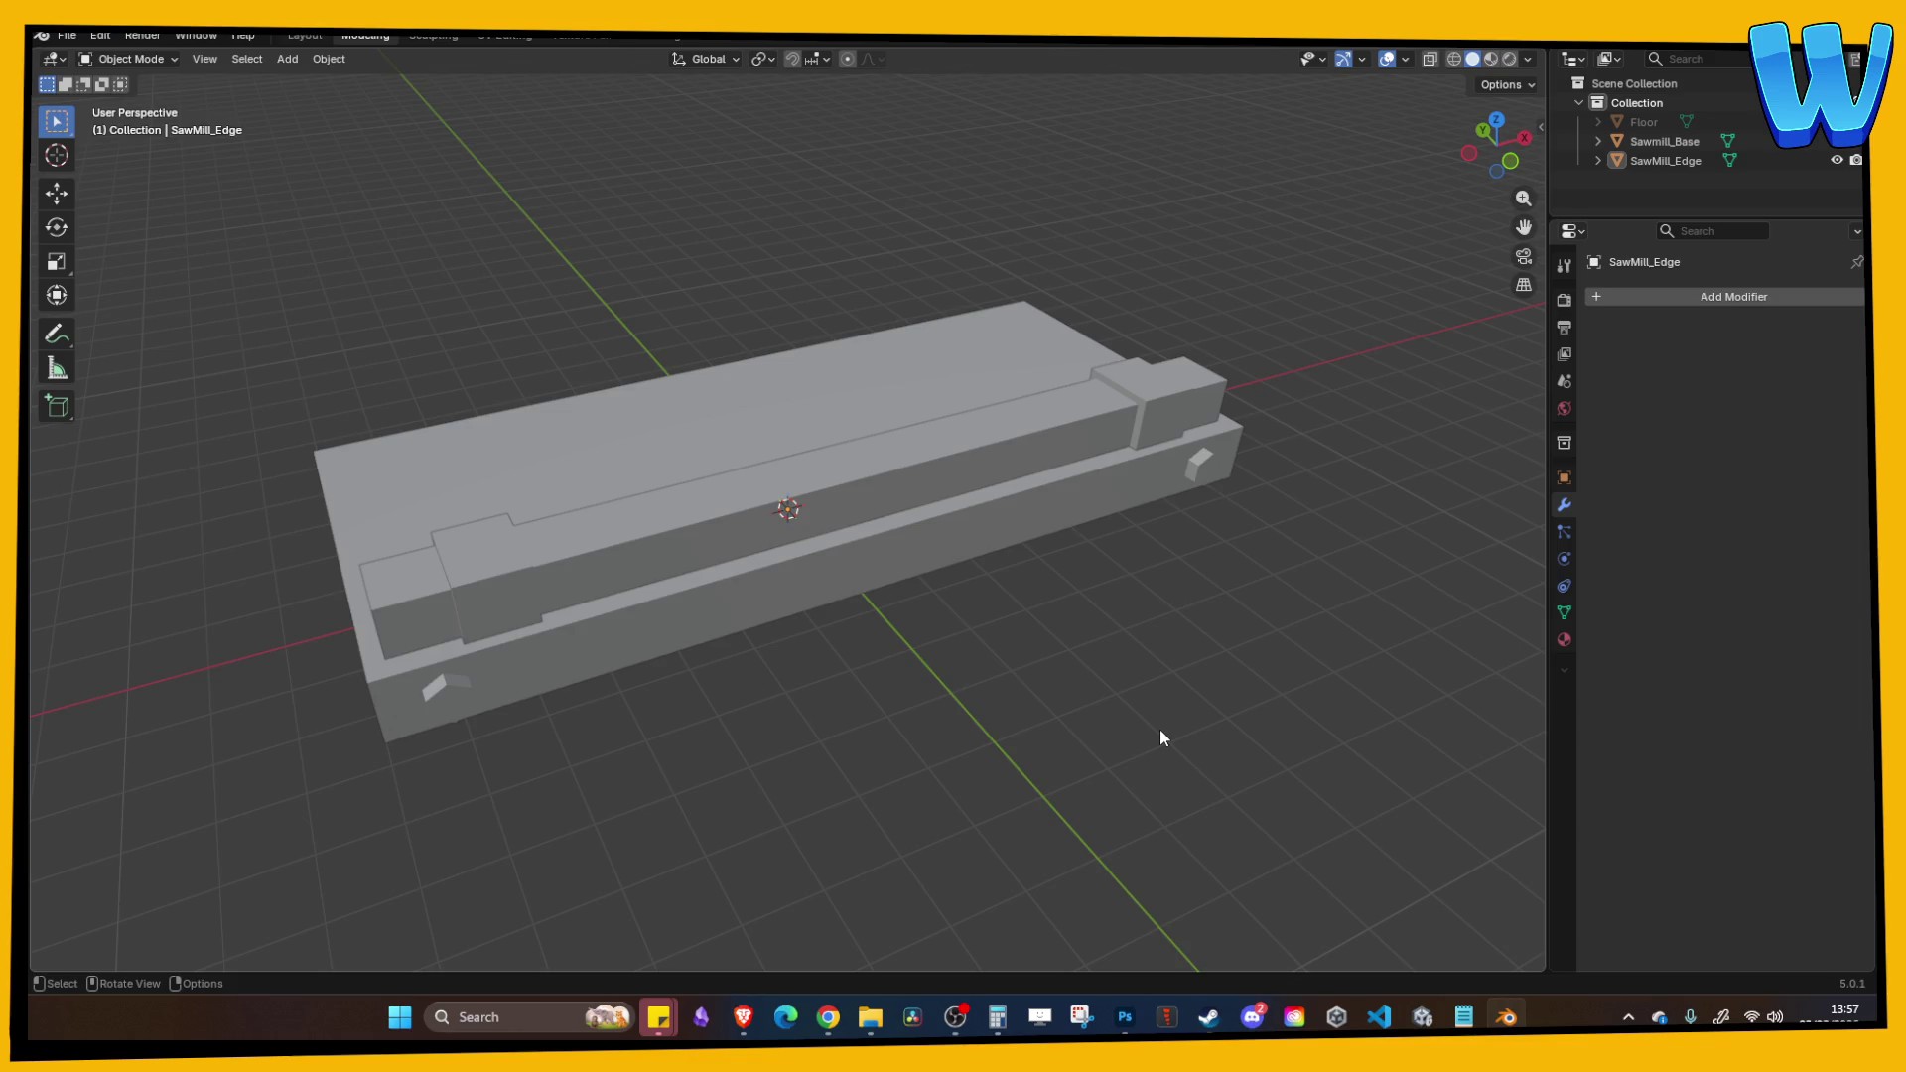
Step: Select both sawmill pieces, Sawmill_Base and SawMill_Edge, and save the Blender file
mouse_move(1140, 739)
mouse_down()
mouse_move(1033, 764)
mouse_move(1123, 752)
mouse_move(1104, 742)
mouse_up()
scroll(1102, 746, up, 1)
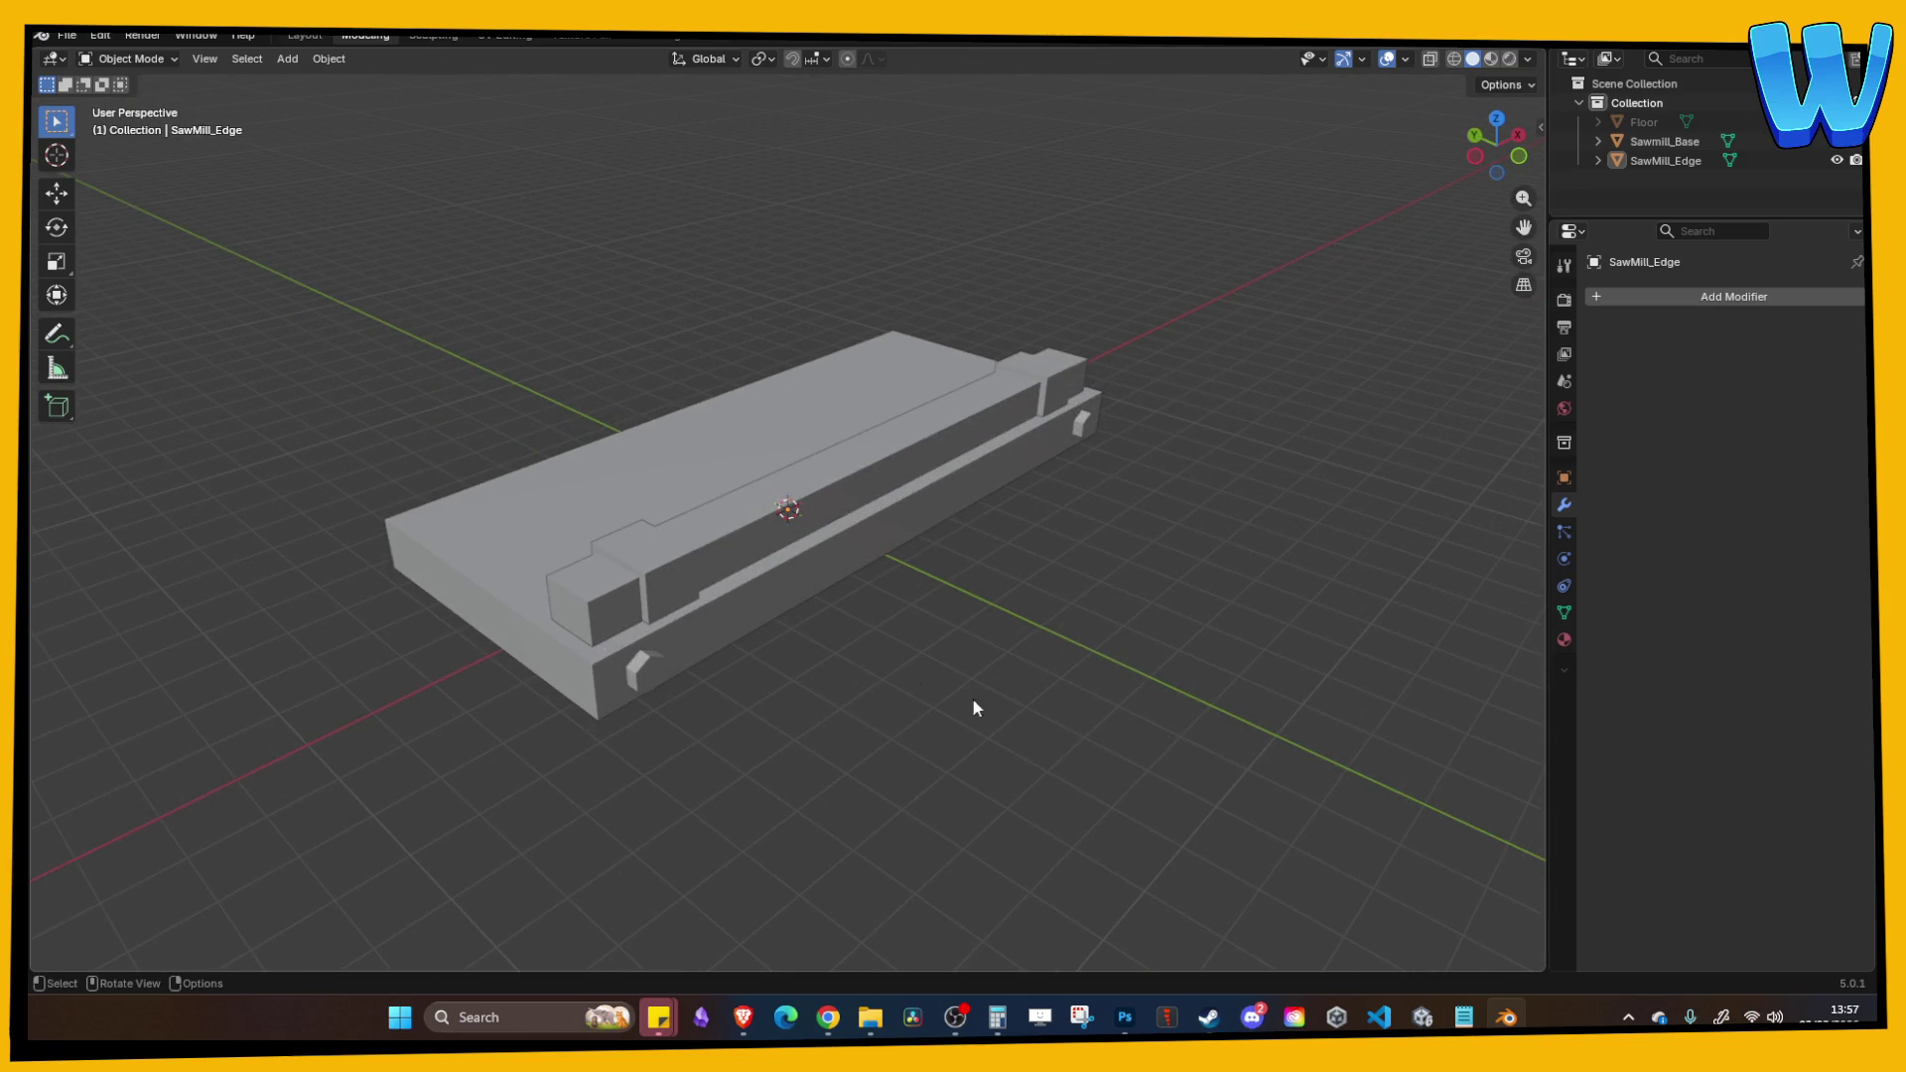
key(a)
key(ctrl+s)
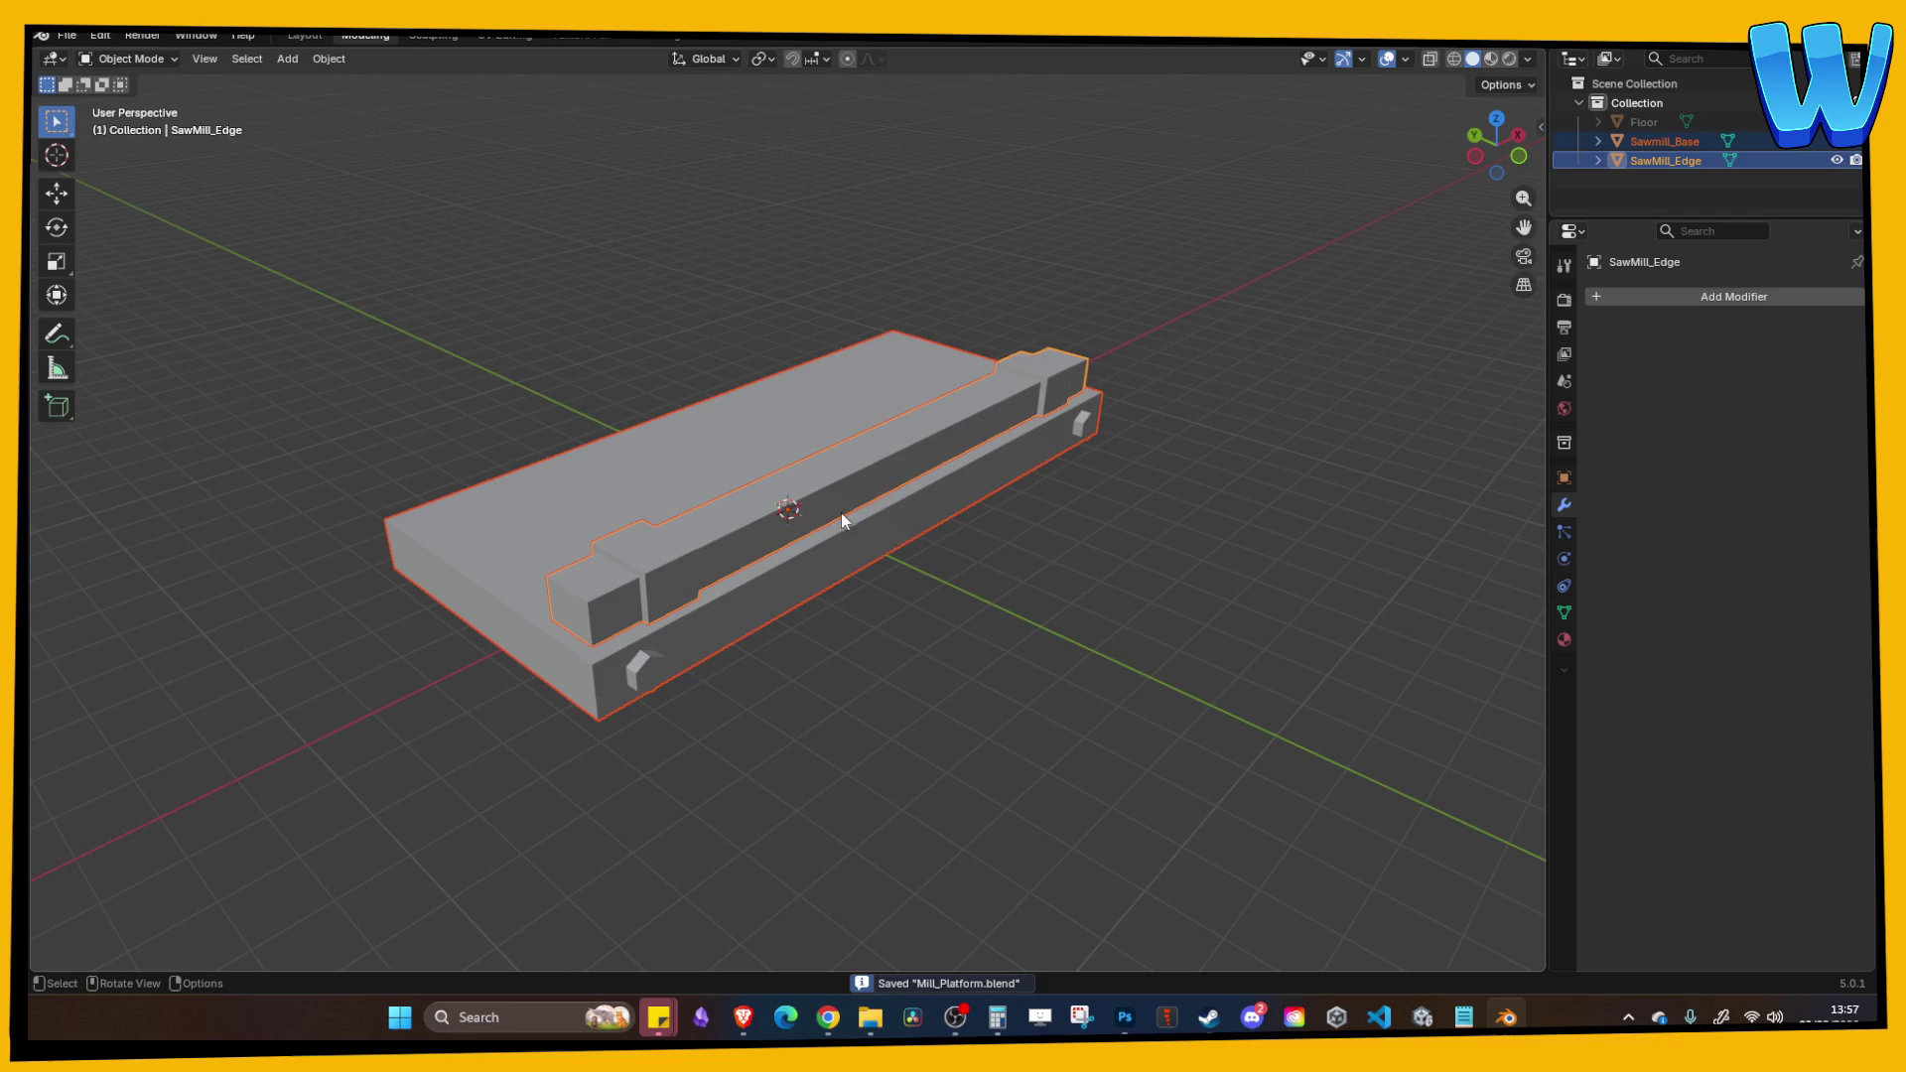
Step: Export Mill_Platform.fbx to the Timber Tide Cove folder: selected objects, meshes only, FBX Units Scale
click(66, 35)
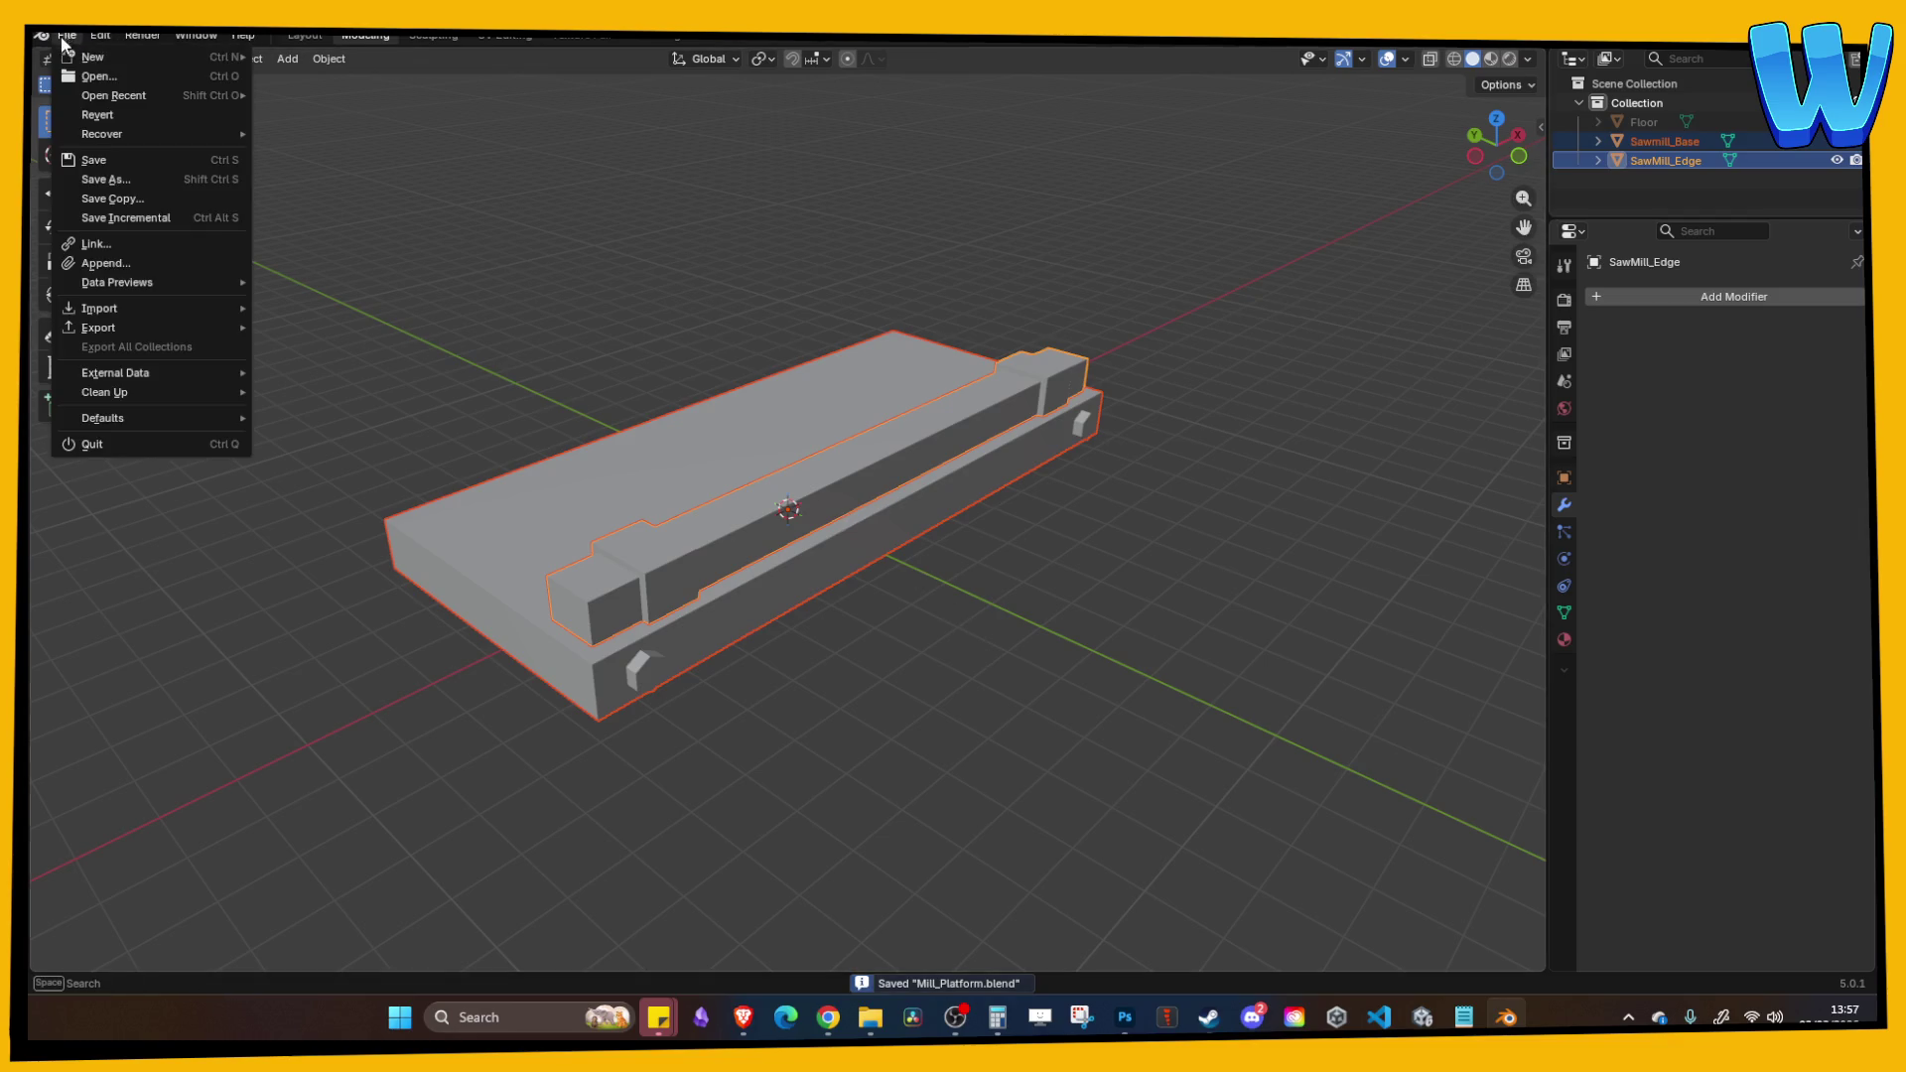
mouse_move(140, 338)
click(364, 474)
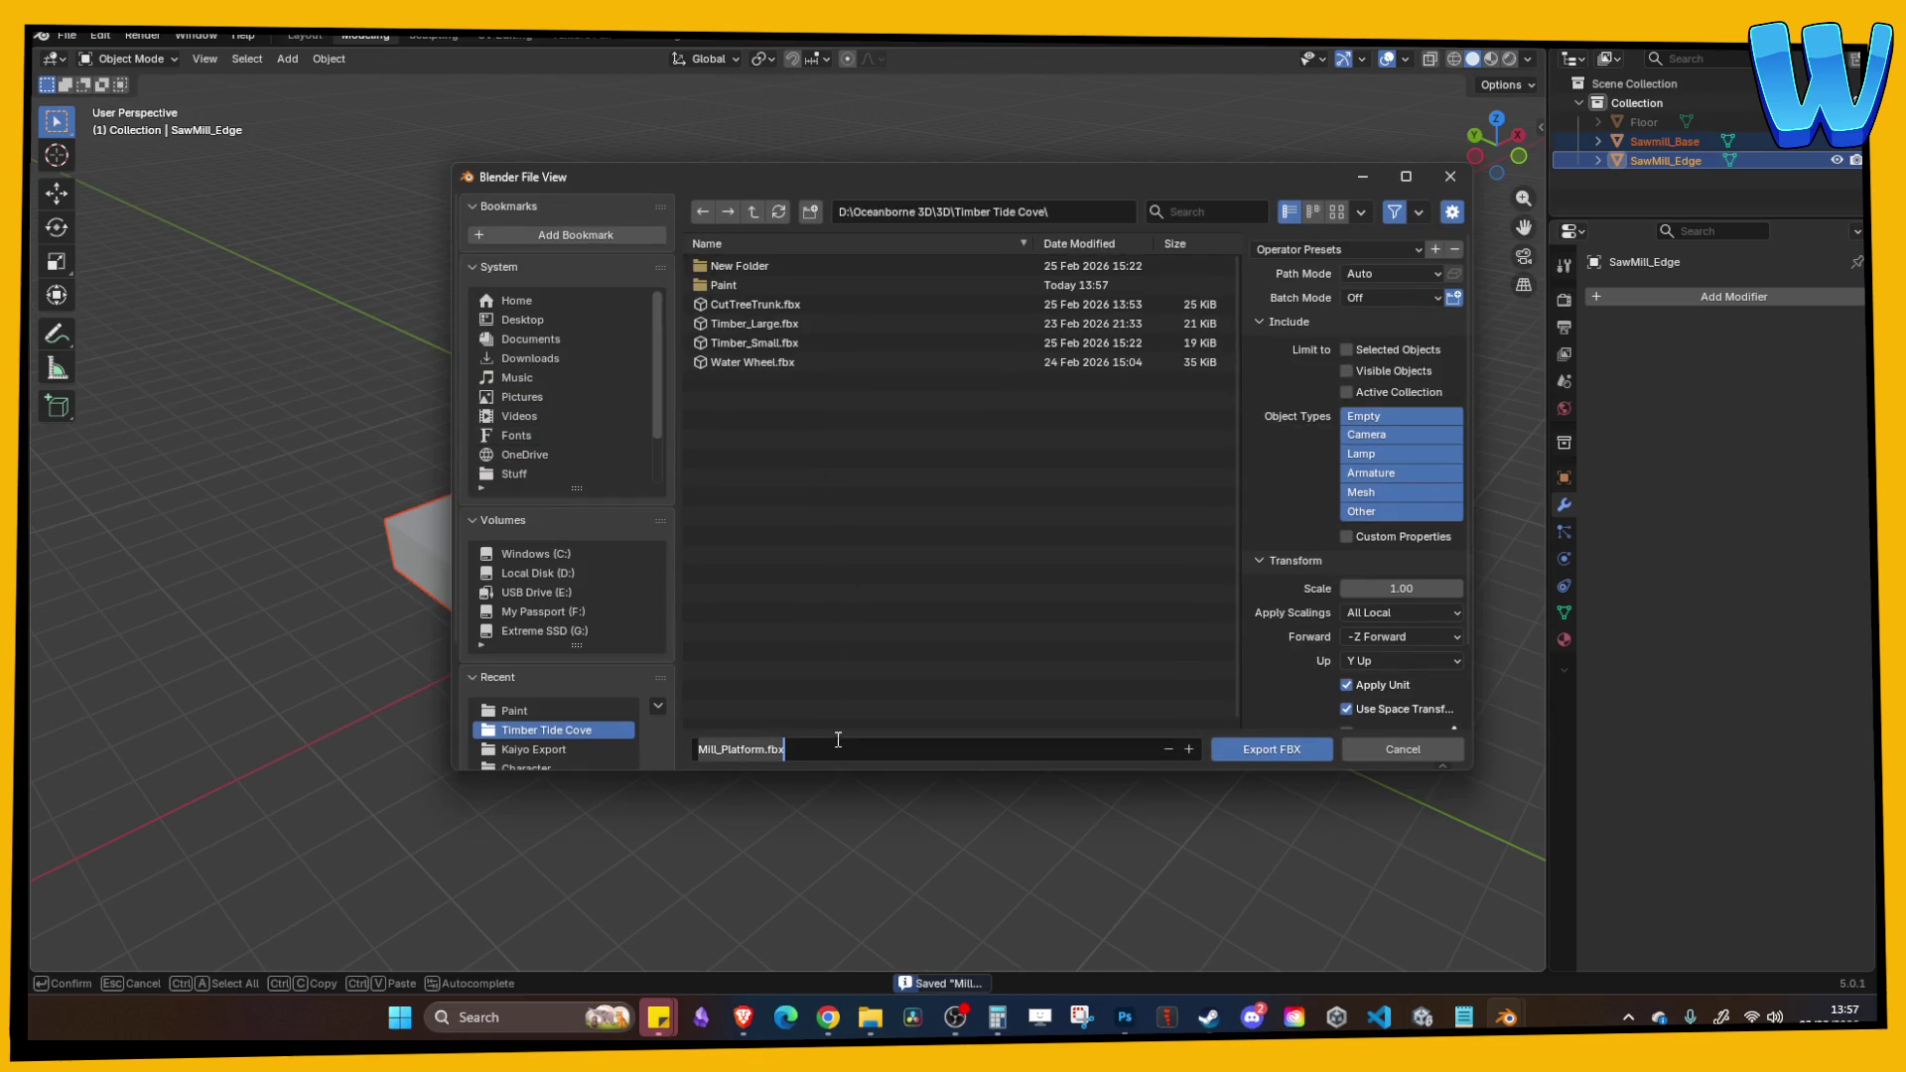
text(Timb)
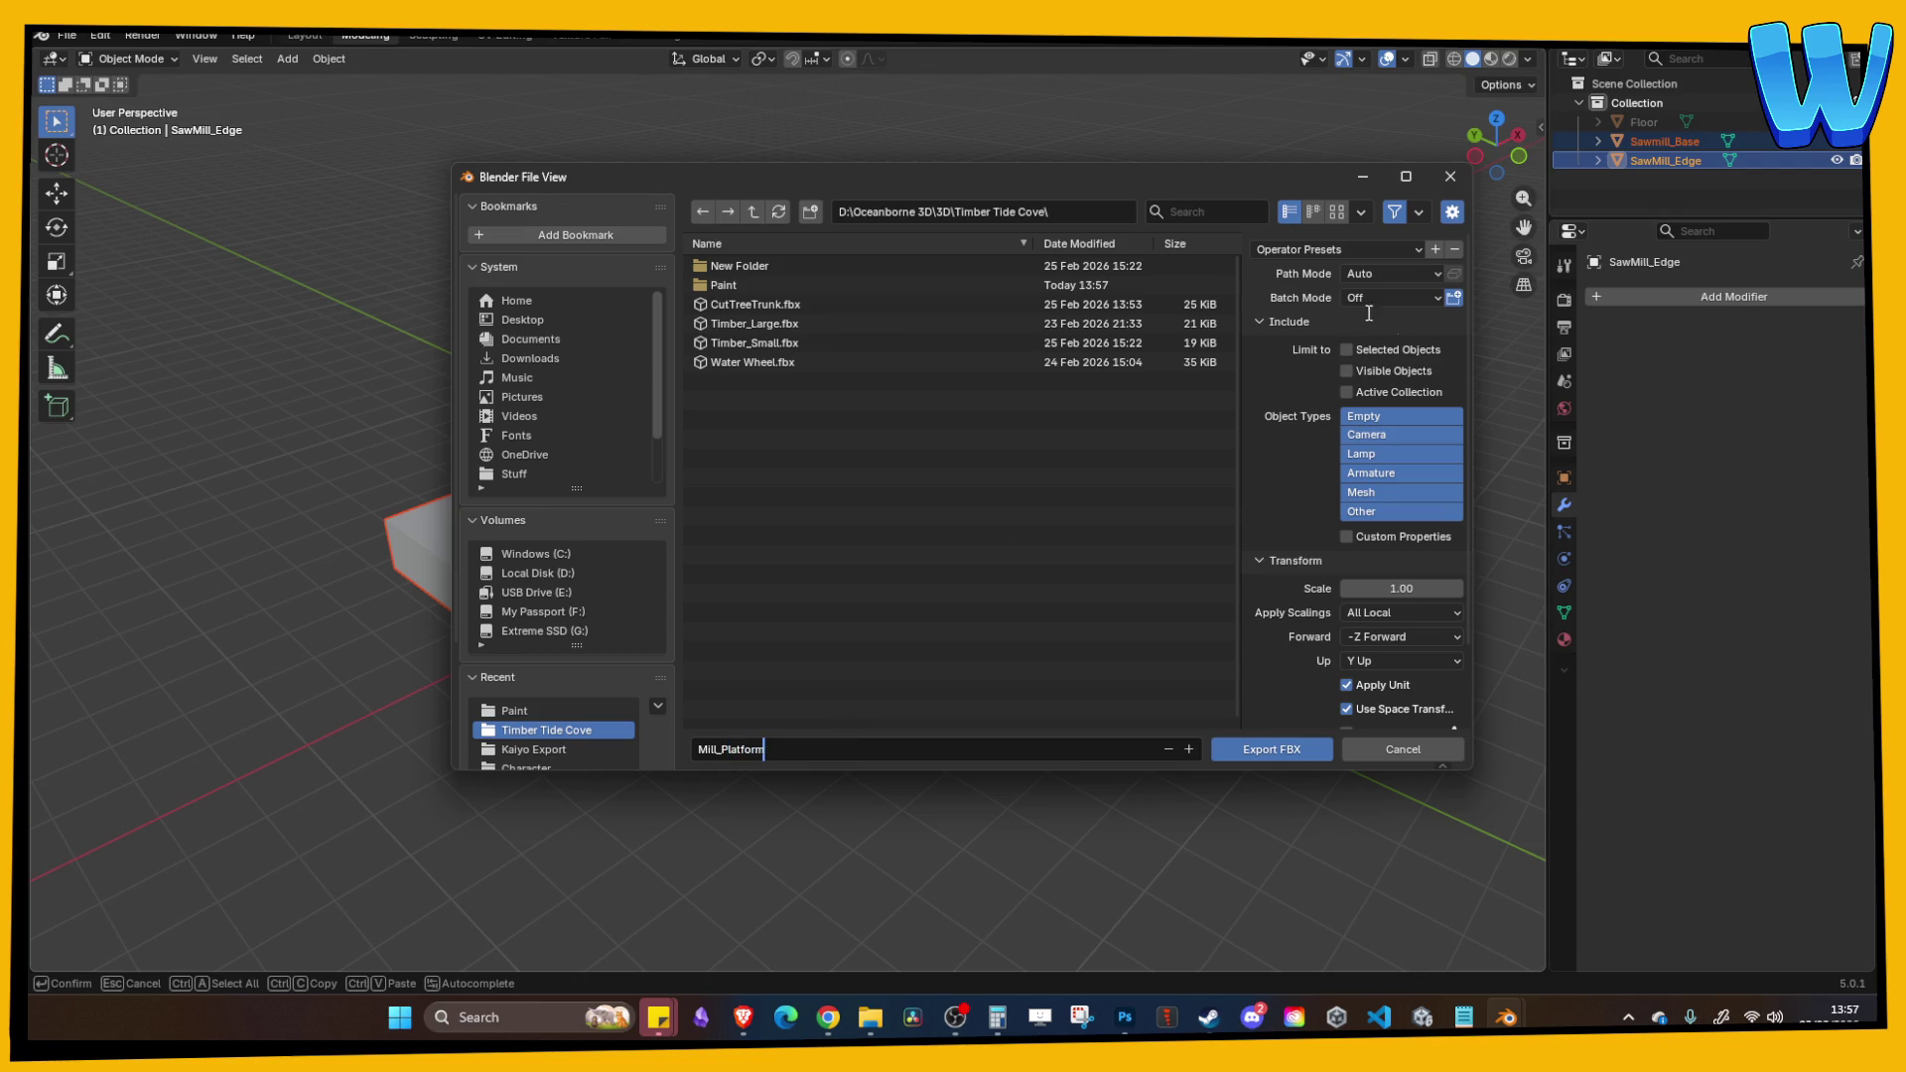
click(1354, 352)
click(1383, 494)
scroll(1379, 586, down, 1)
click(1385, 577)
click(1375, 616)
scroll(1361, 612, down, 1)
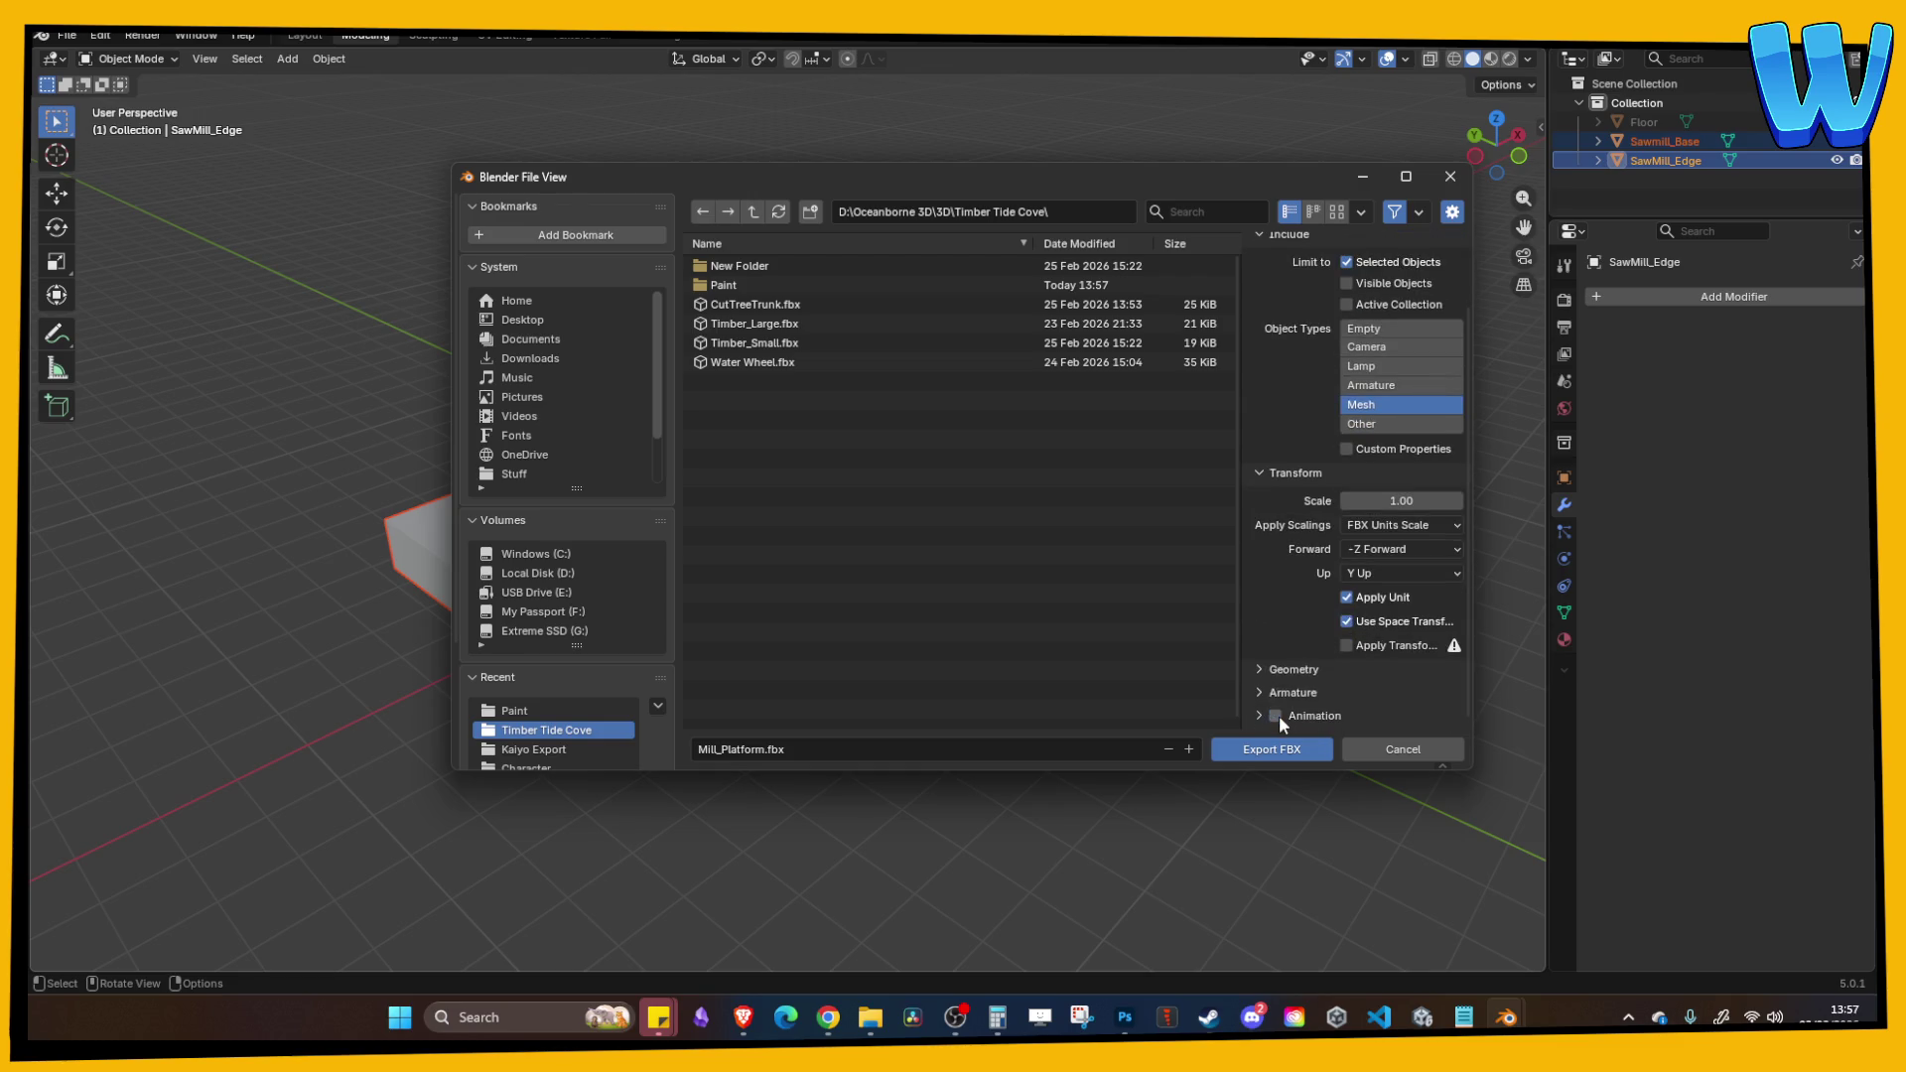
click(1274, 752)
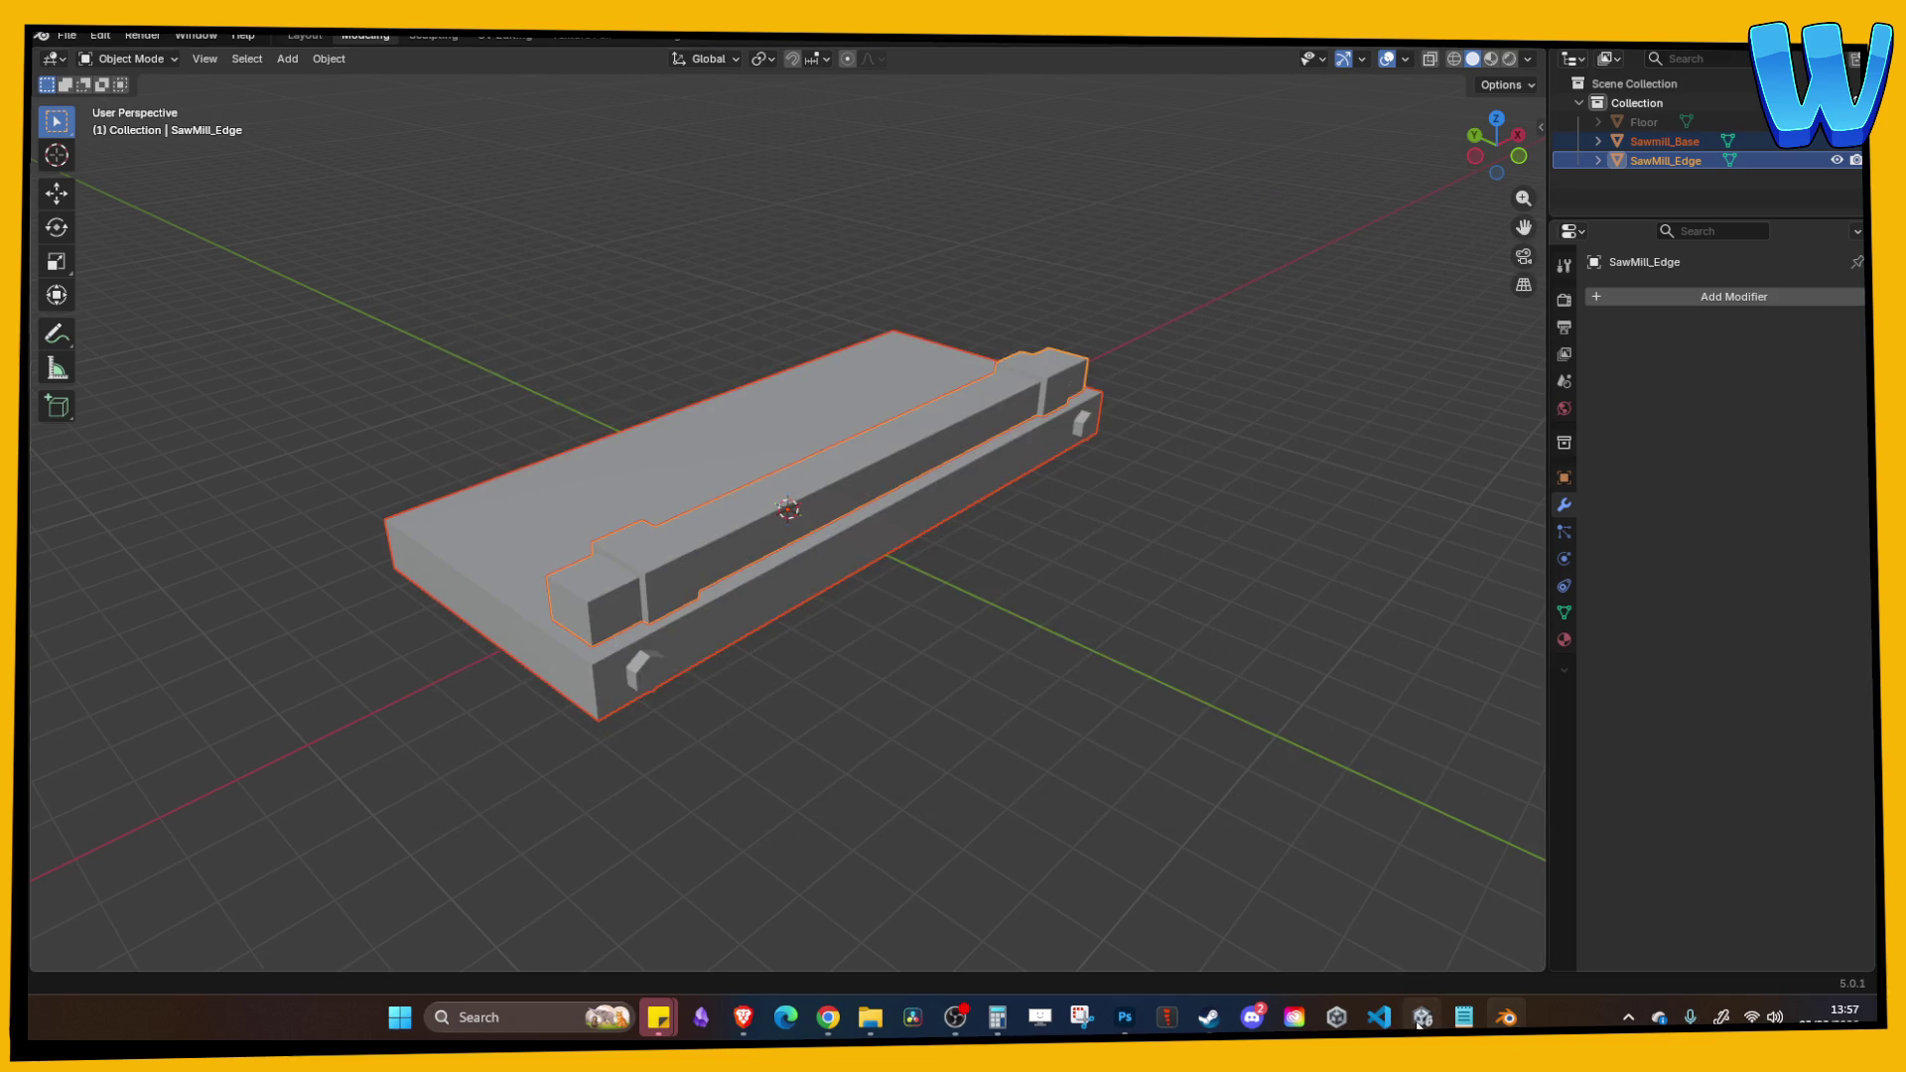
click(1423, 1016)
Step: Select a ground block in the Unity scene and return to the Project assets panel
click(597, 645)
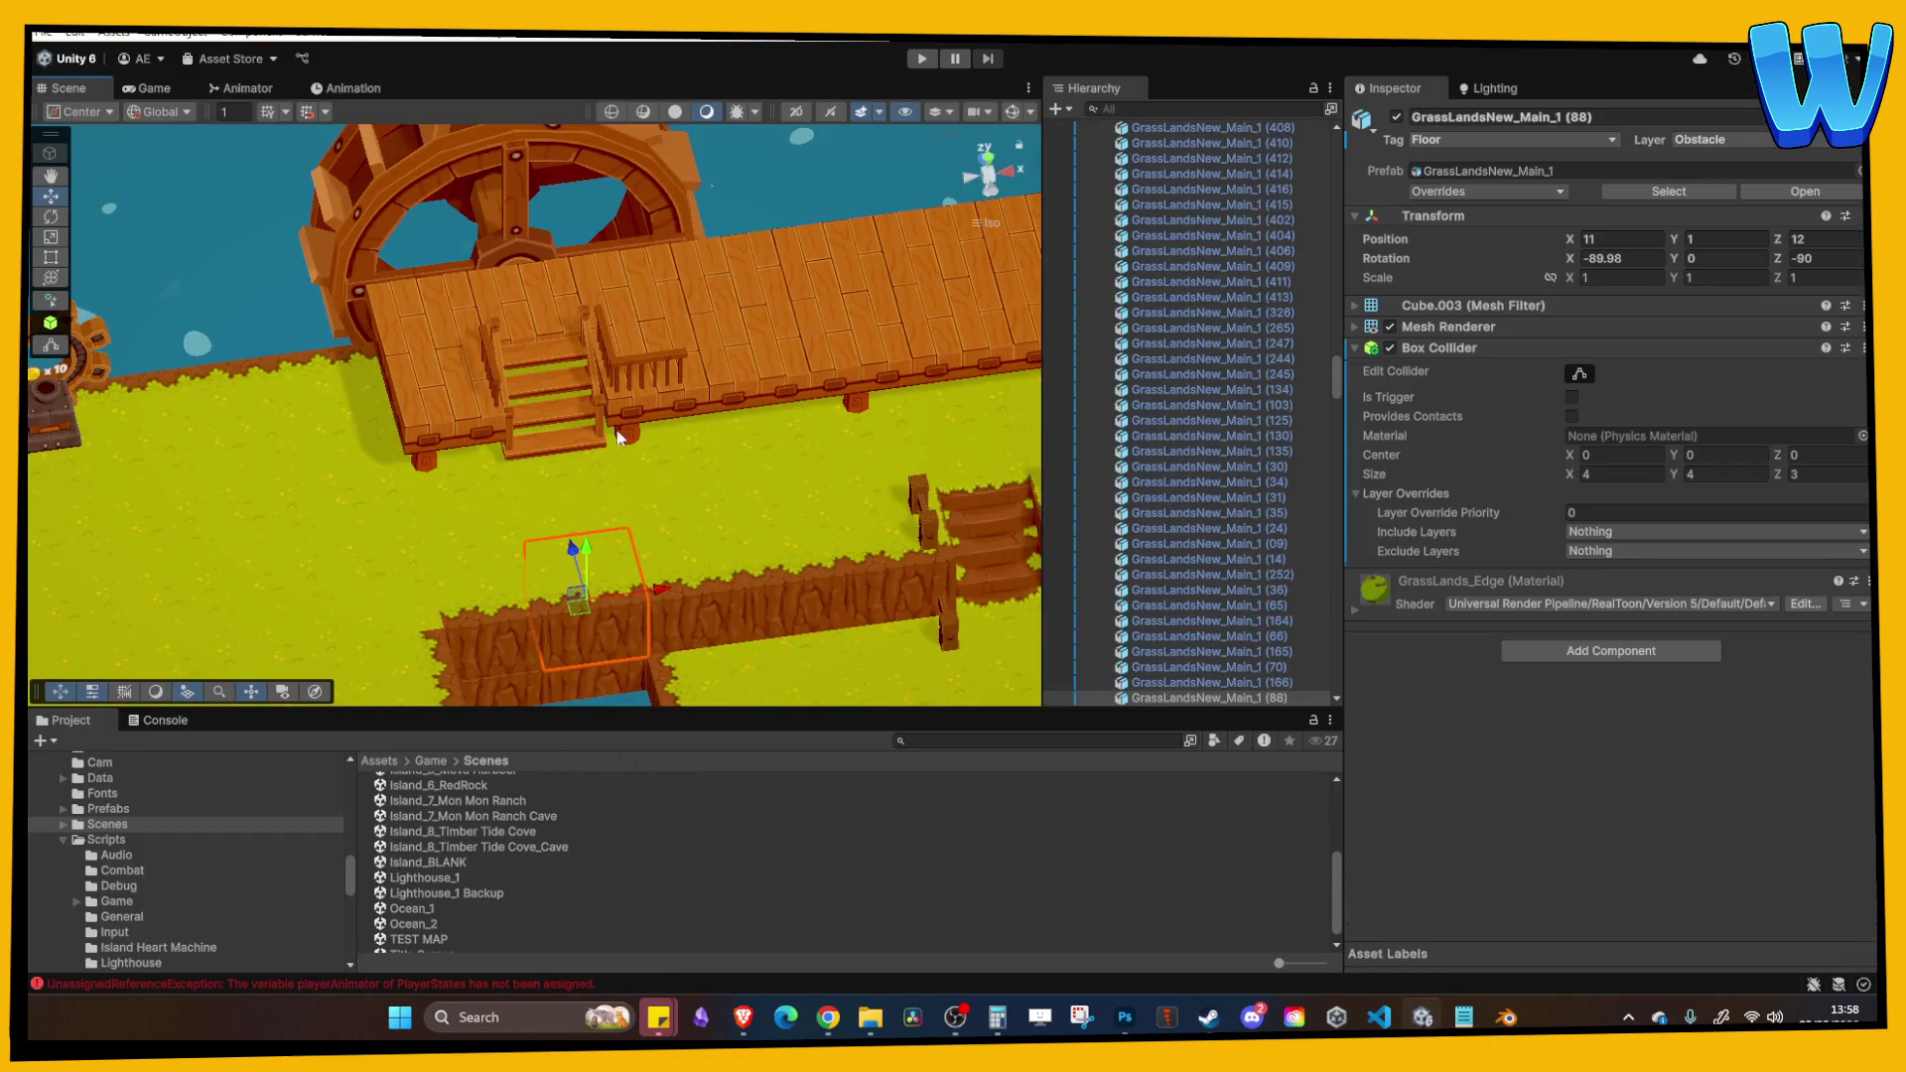
click(163, 720)
click(65, 721)
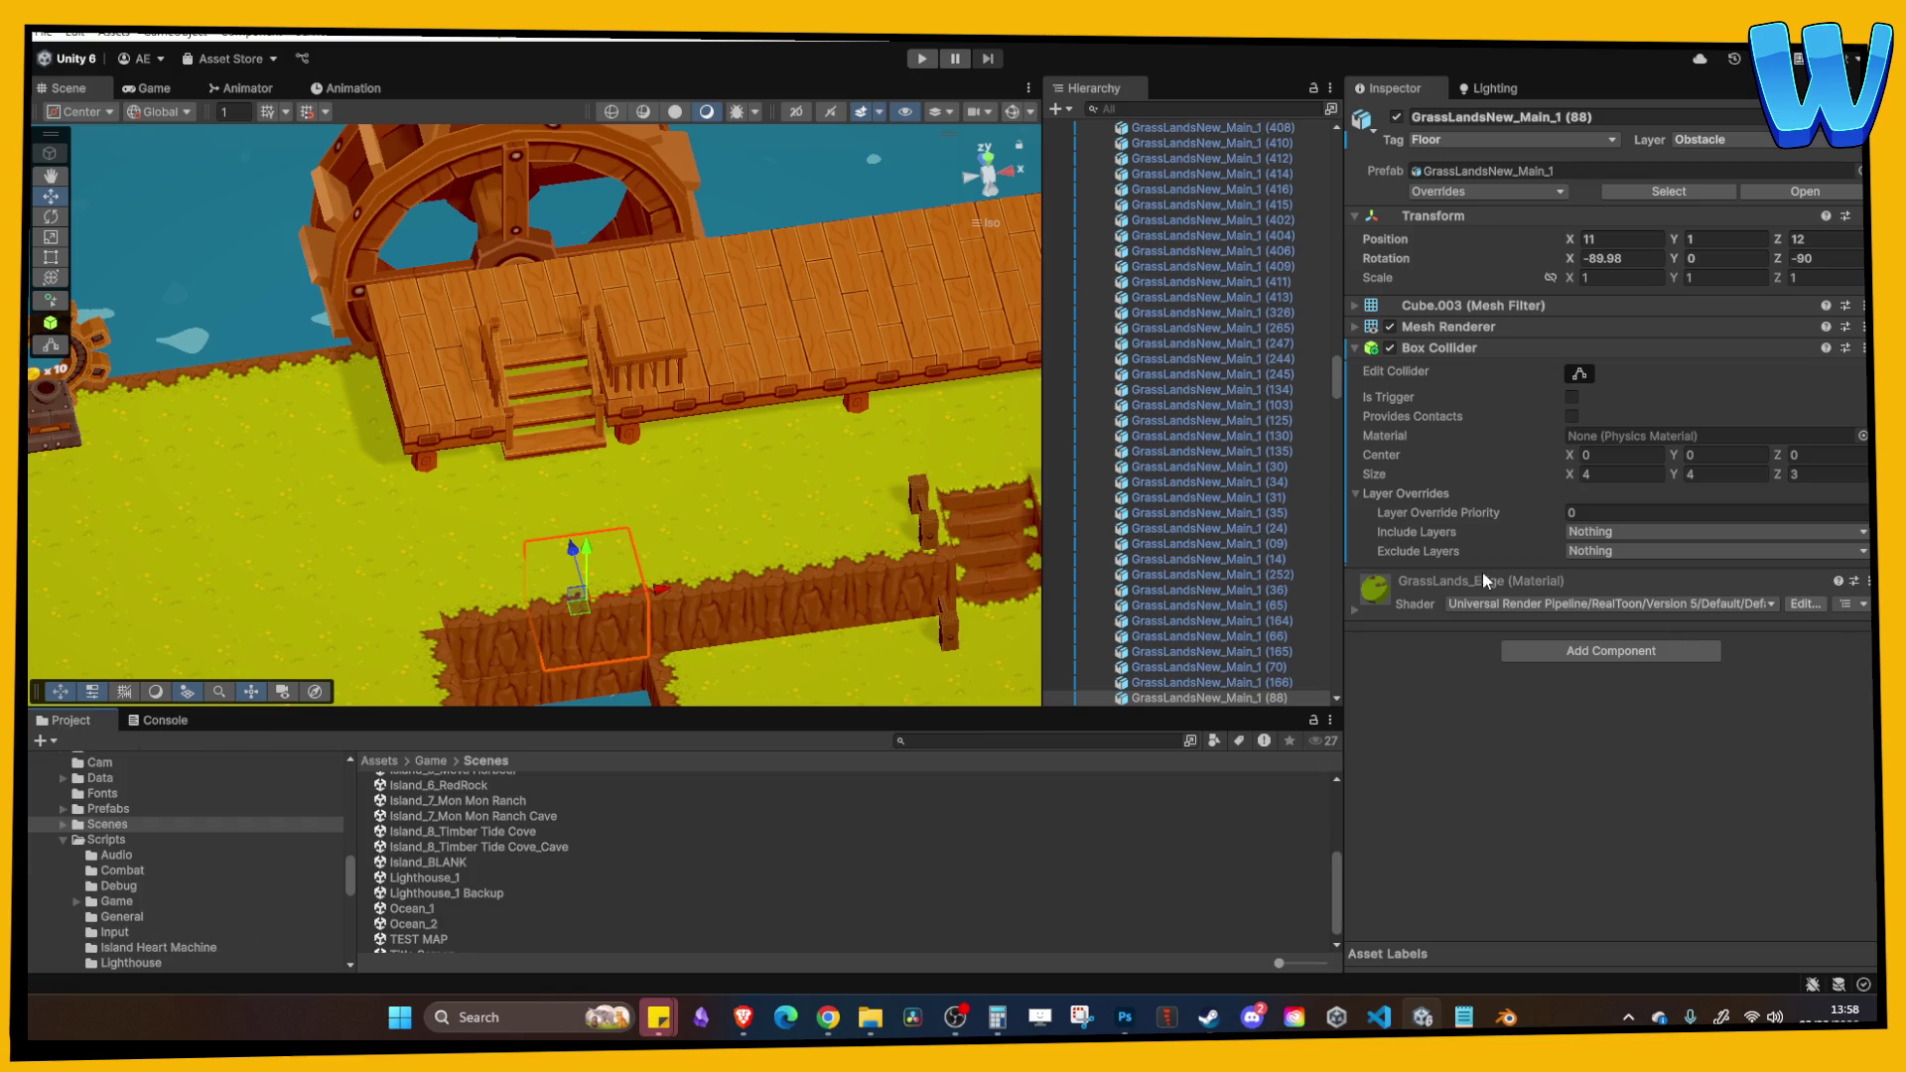
scroll(610, 470, down, 5)
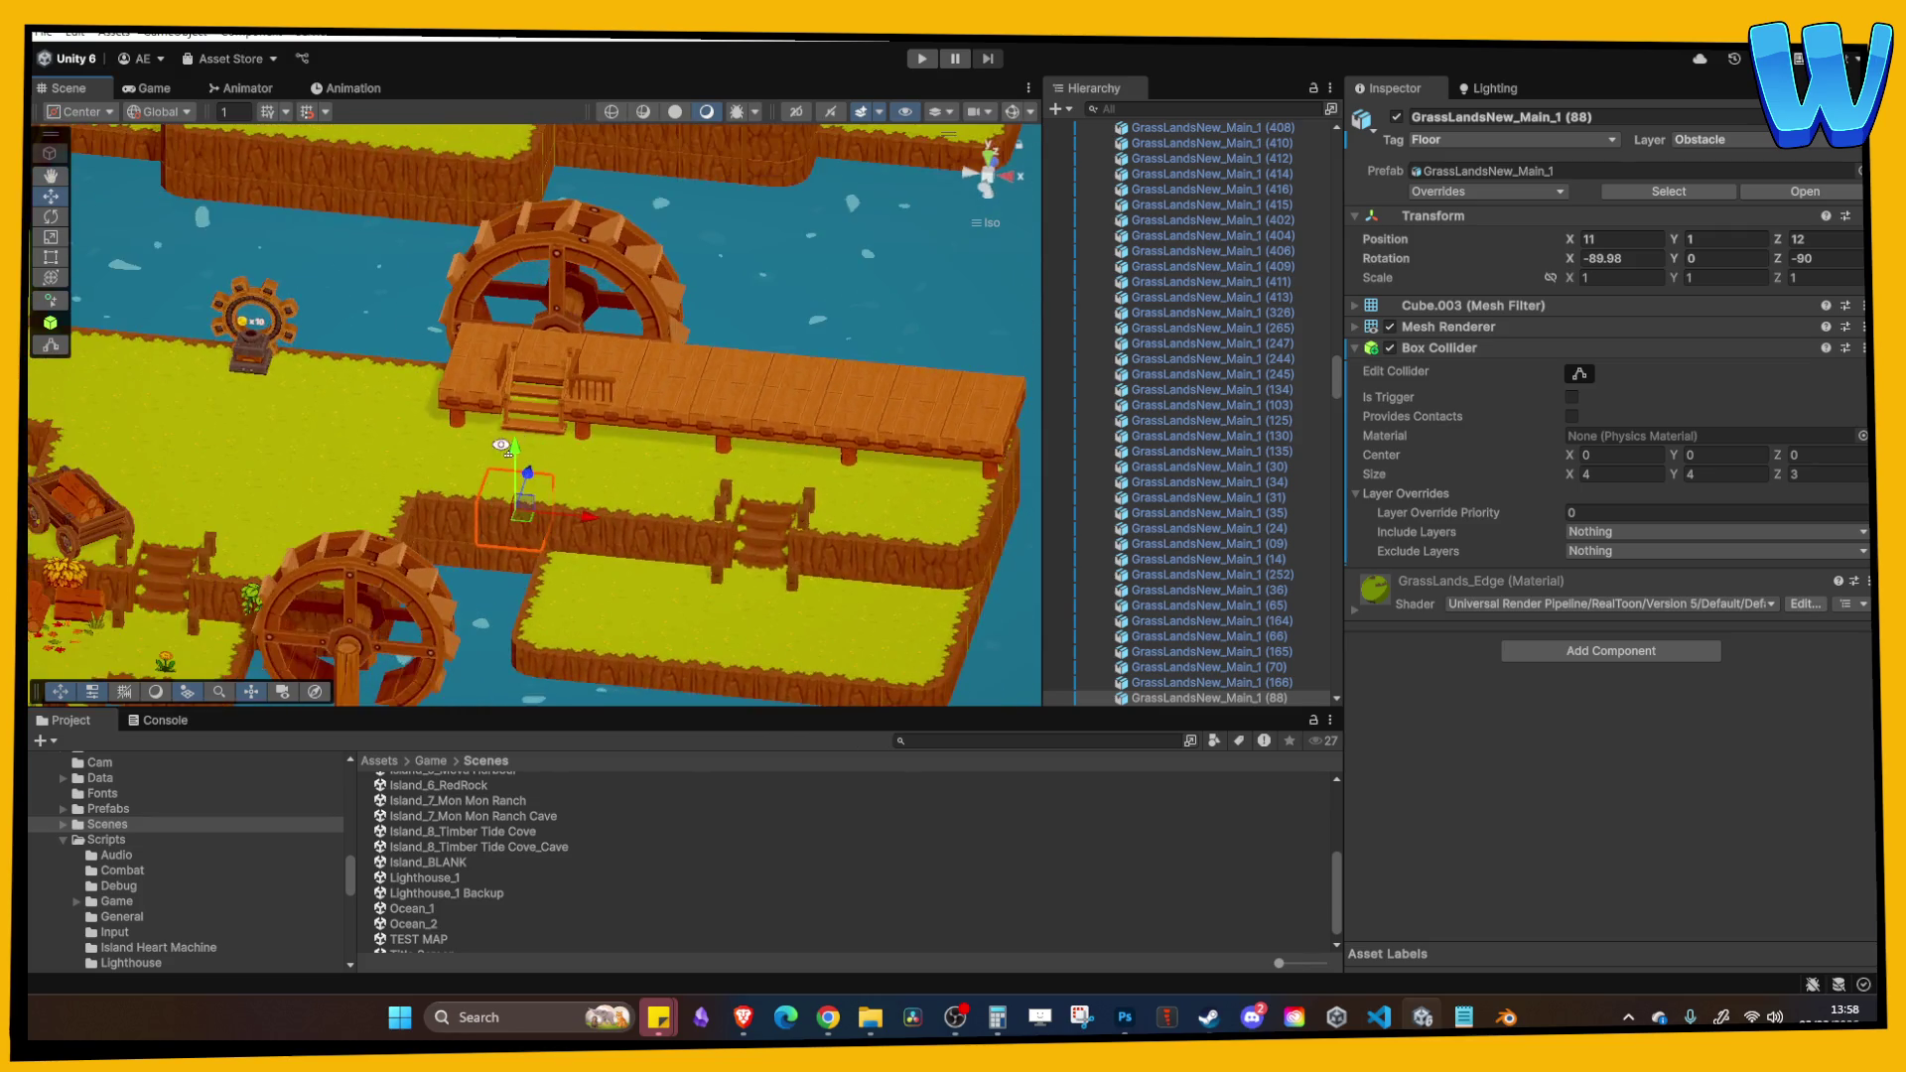
Step: Orbit the Scene view across the island to an angled view of the dock and water wheels
drag(501, 446, 675, 472)
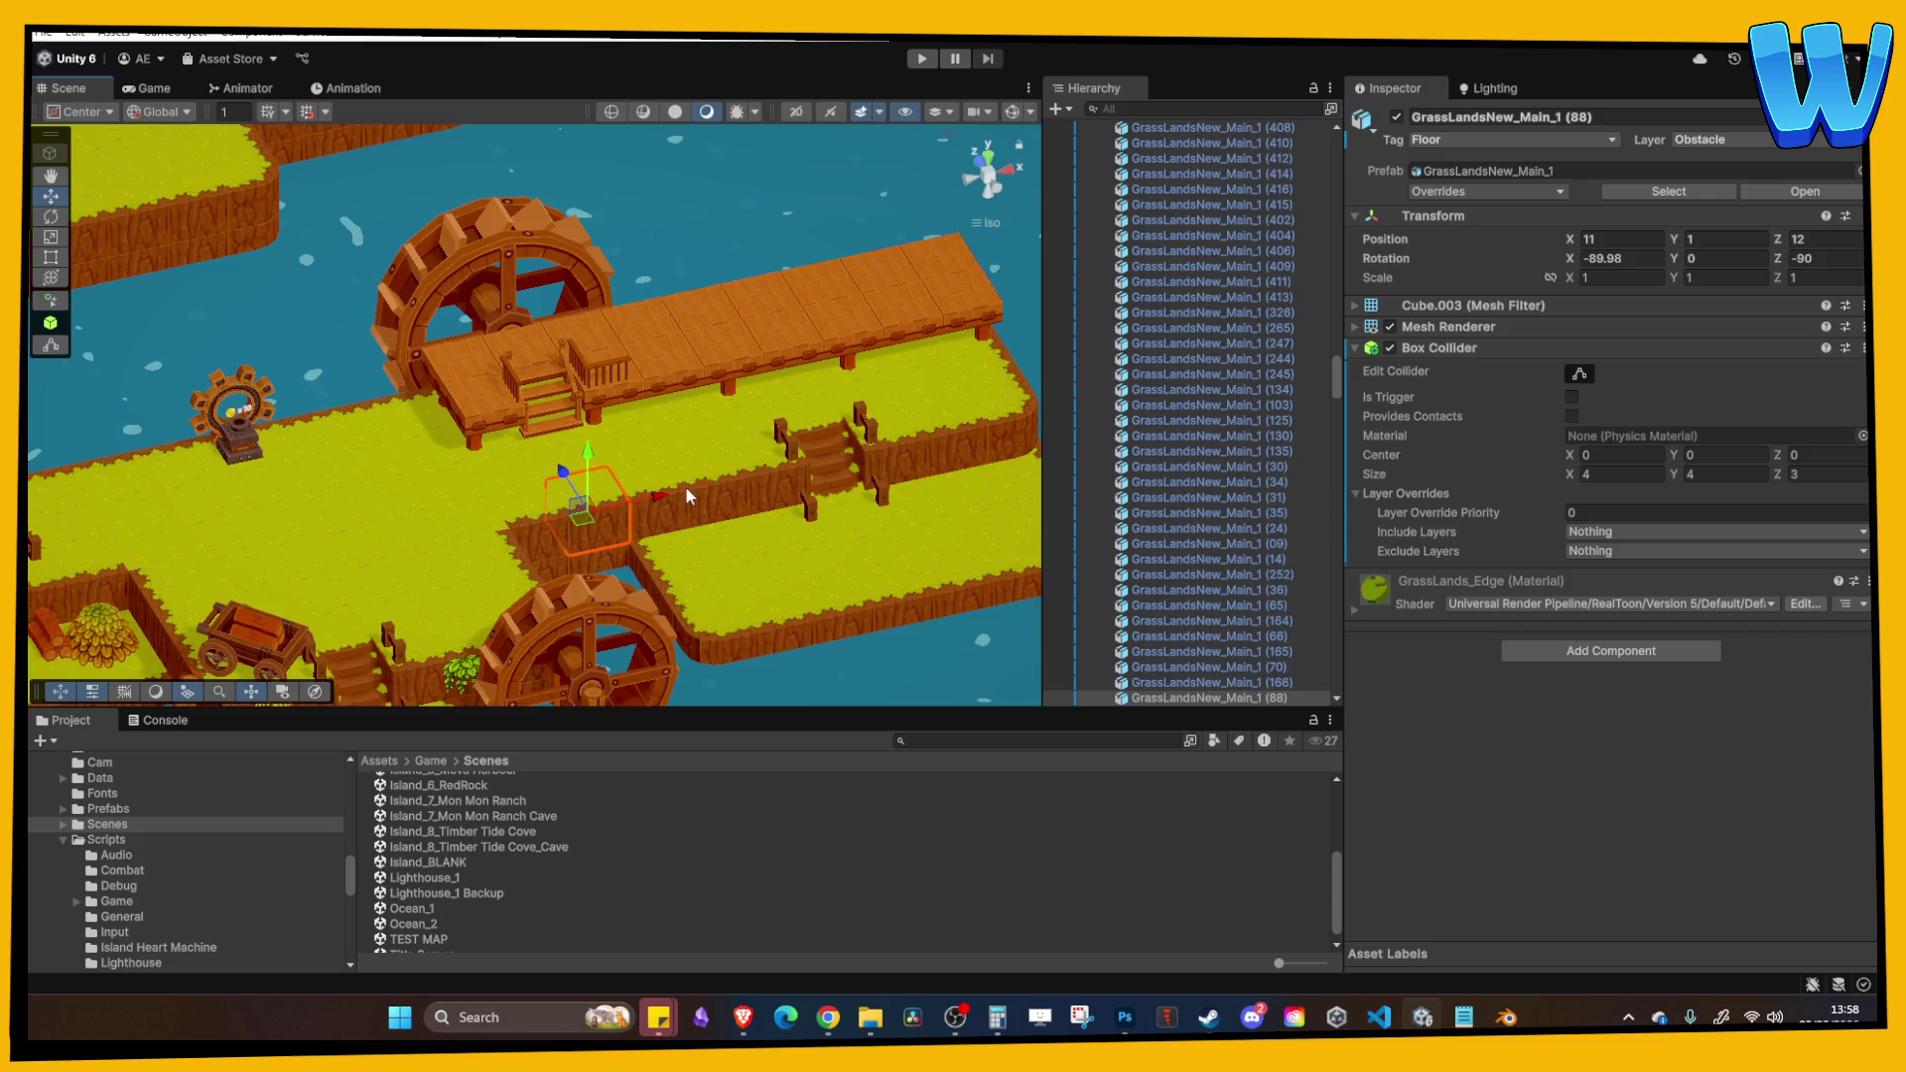
mouse_move(719, 452)
mouse_down()
mouse_move(524, 457)
mouse_move(579, 460)
mouse_up()
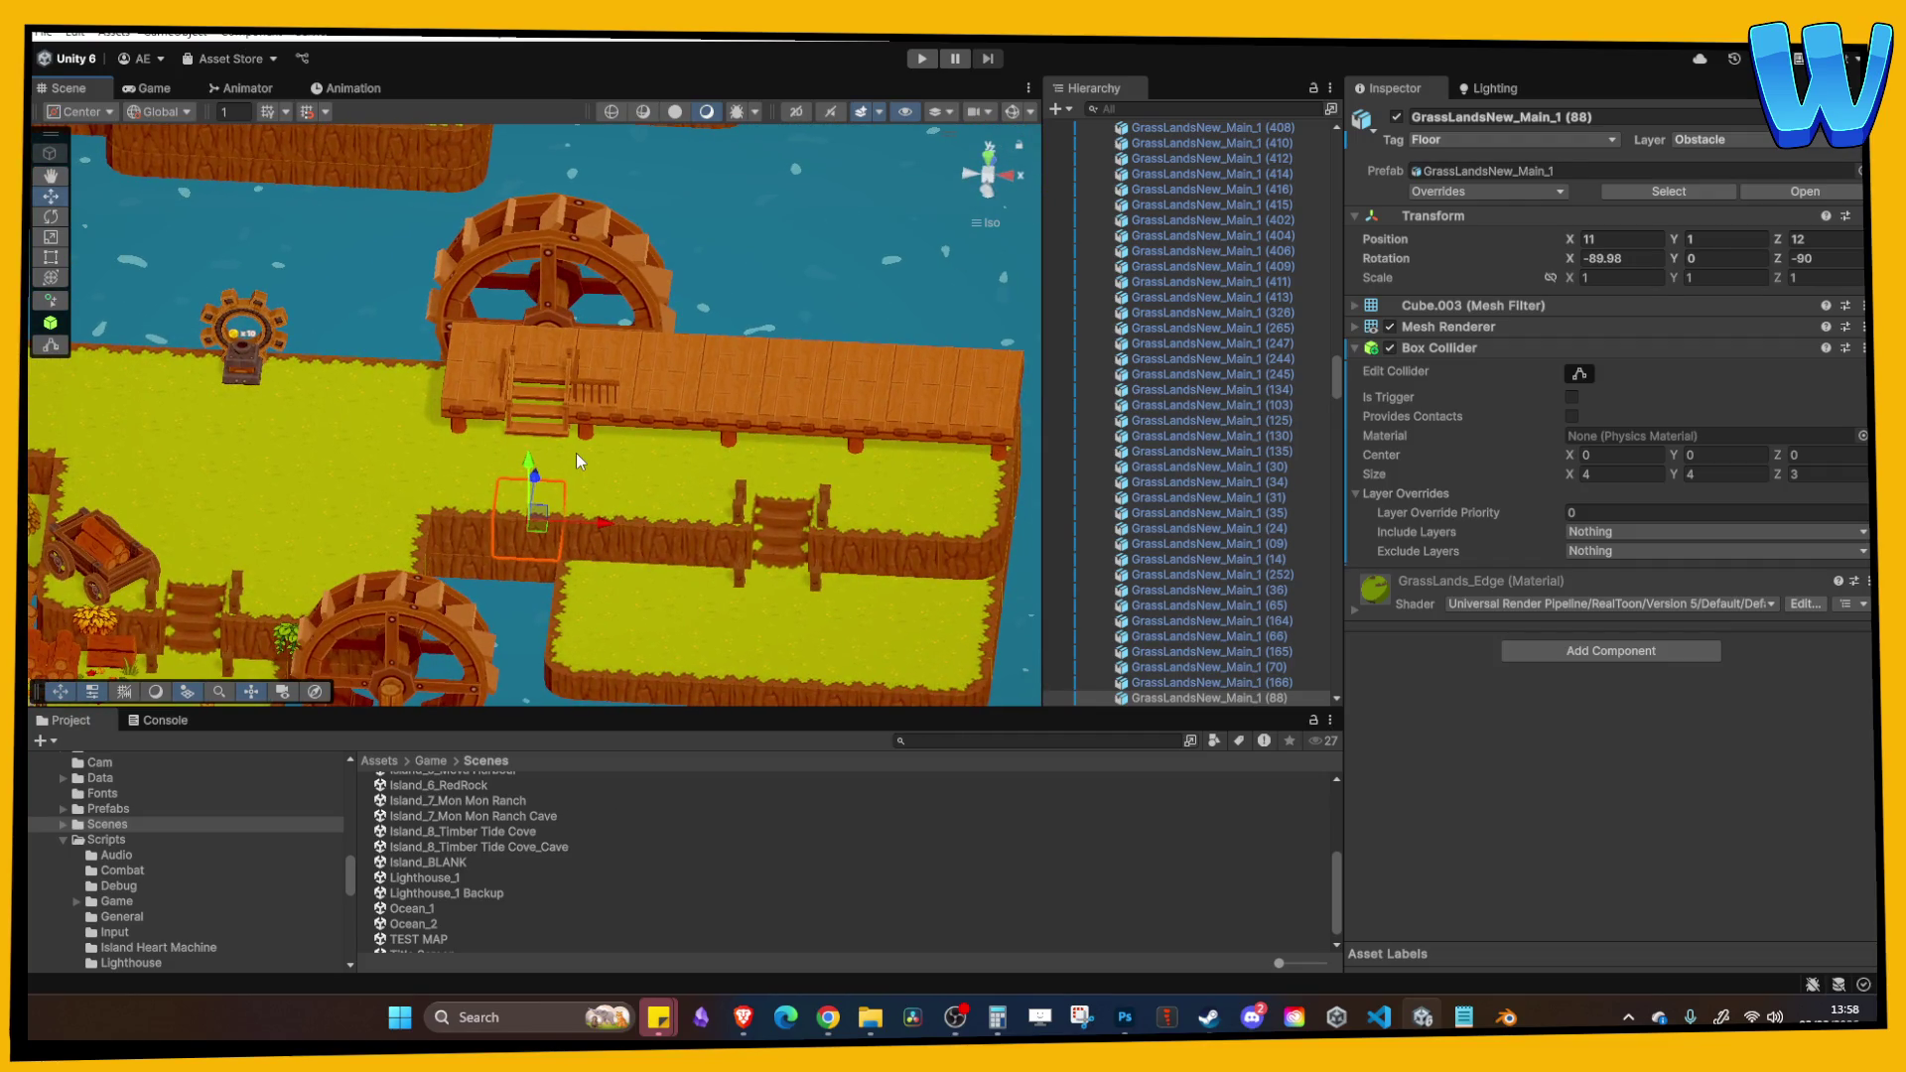
drag(576, 453, 622, 471)
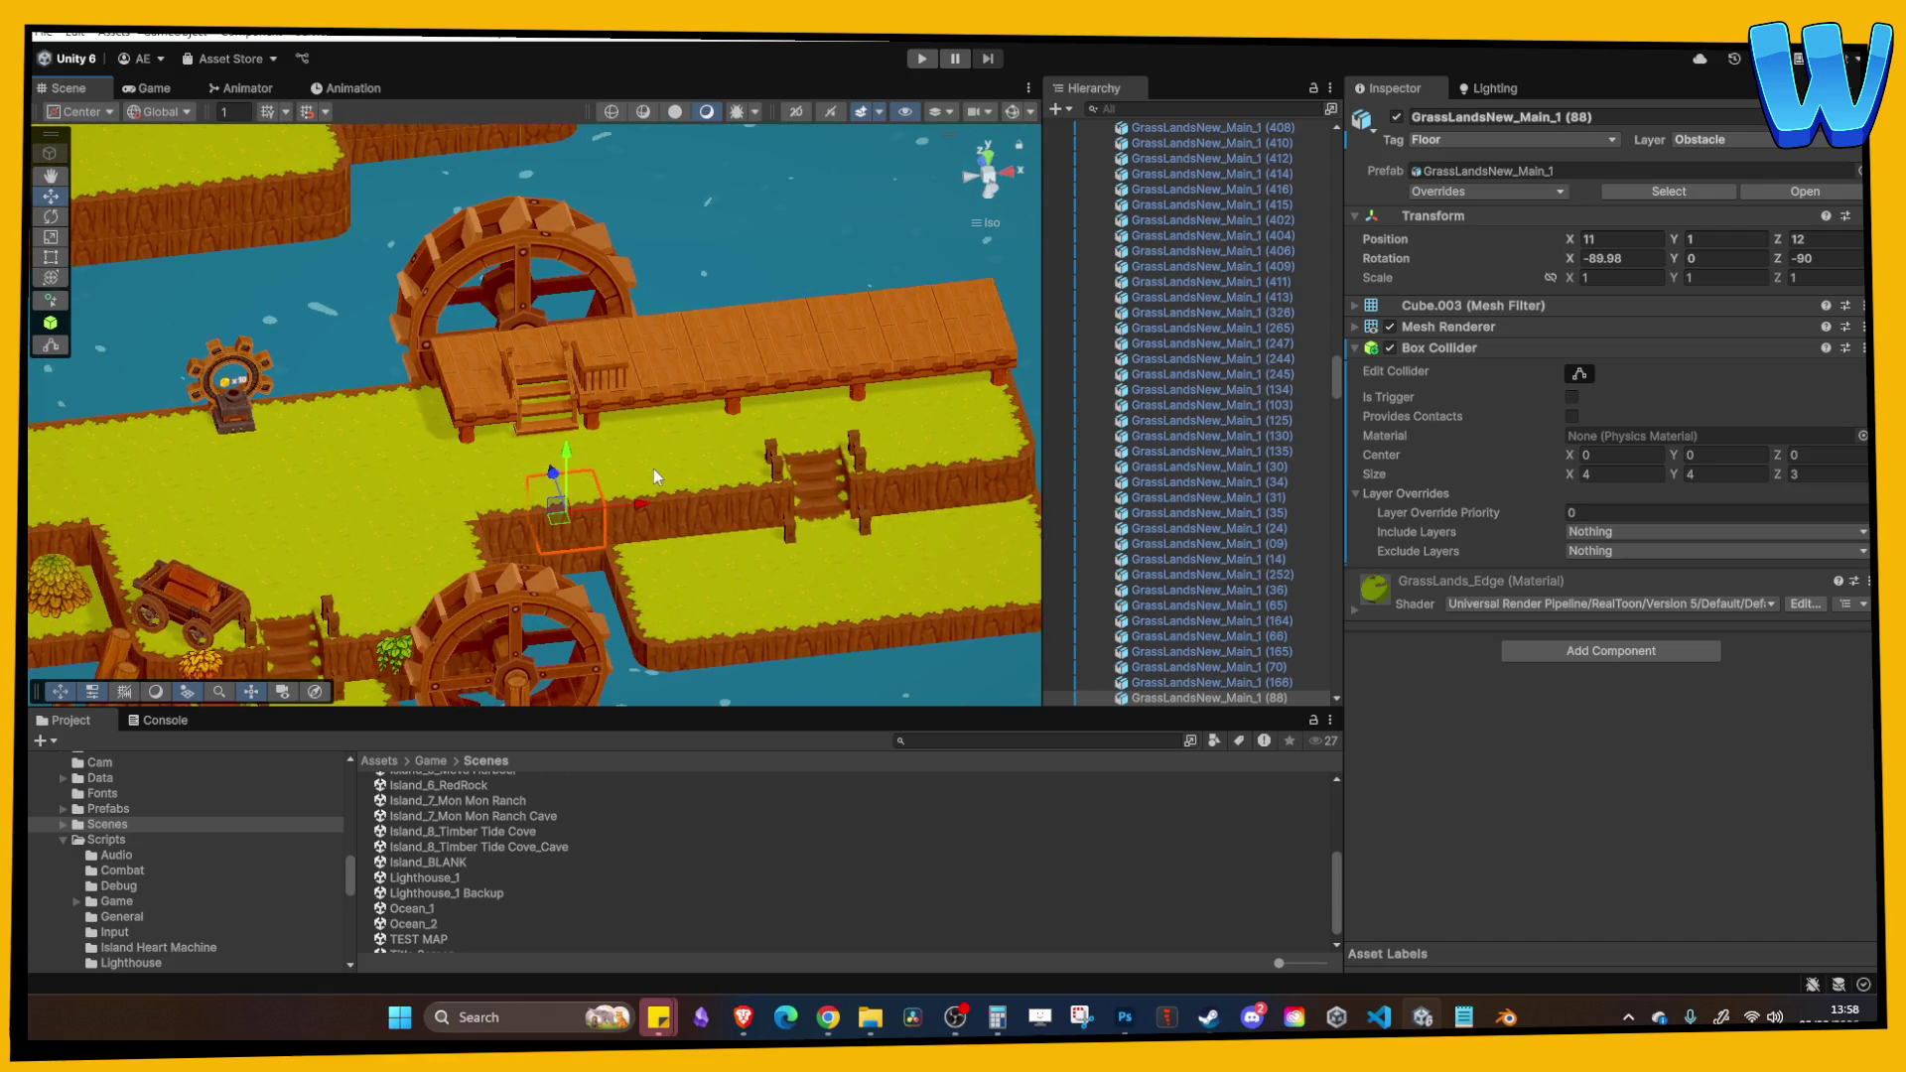
drag(652, 469, 660, 475)
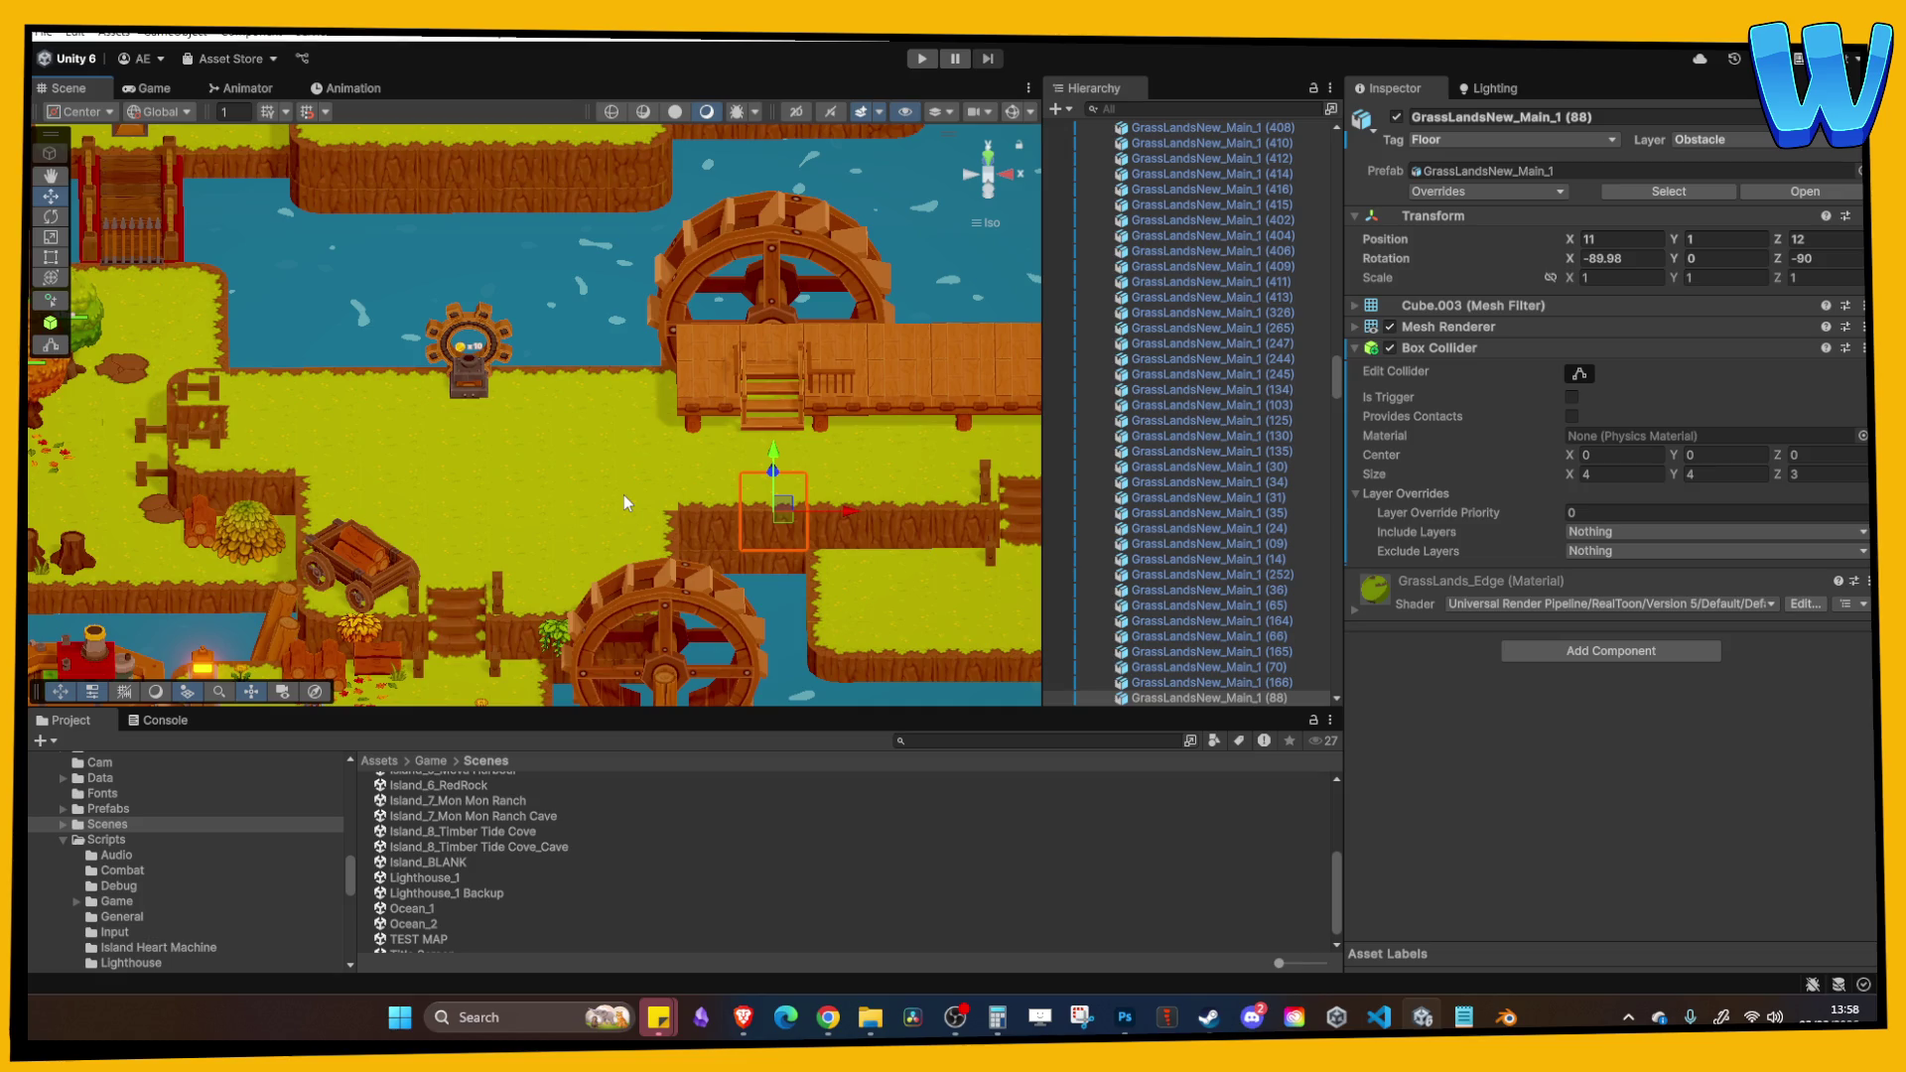
mouse_move(500, 461)
mouse_down()
mouse_move(611, 456)
mouse_move(575, 475)
mouse_move(659, 450)
mouse_up()
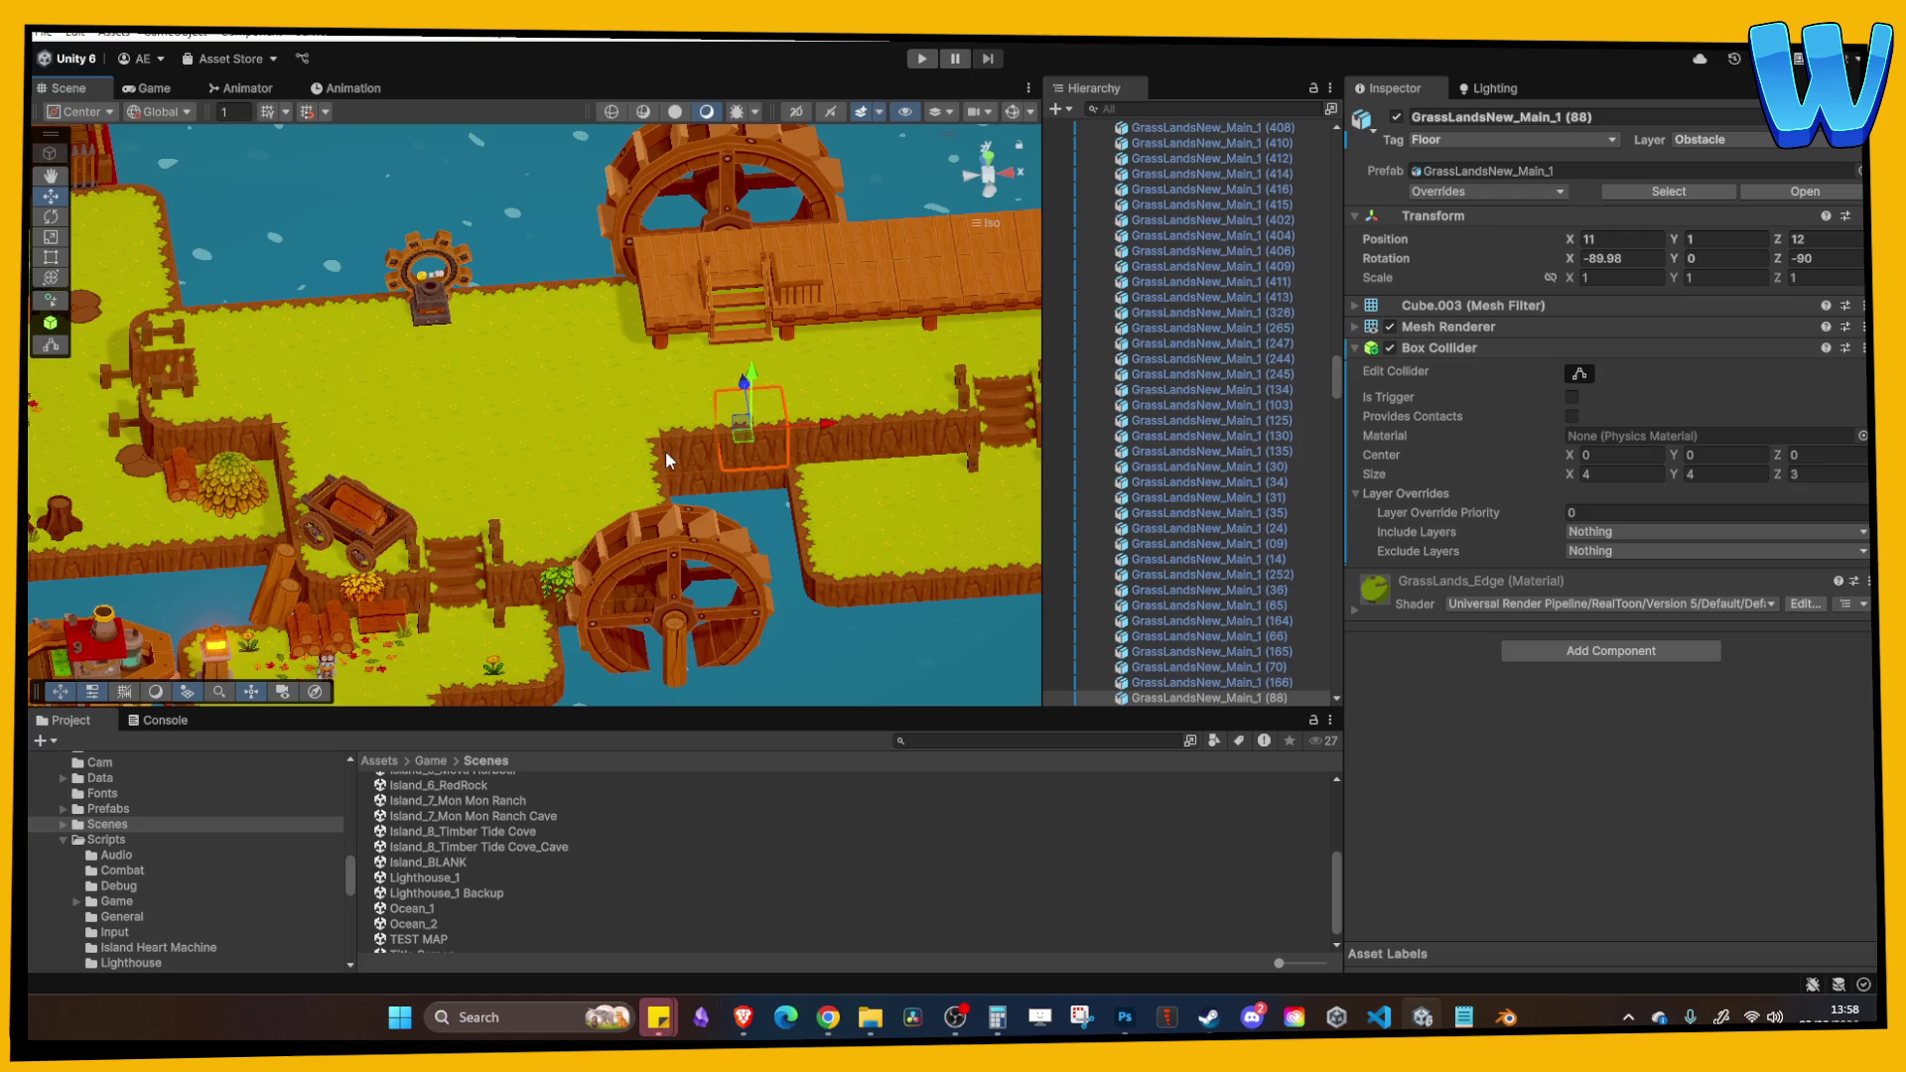
scroll(157, 844, up, 10)
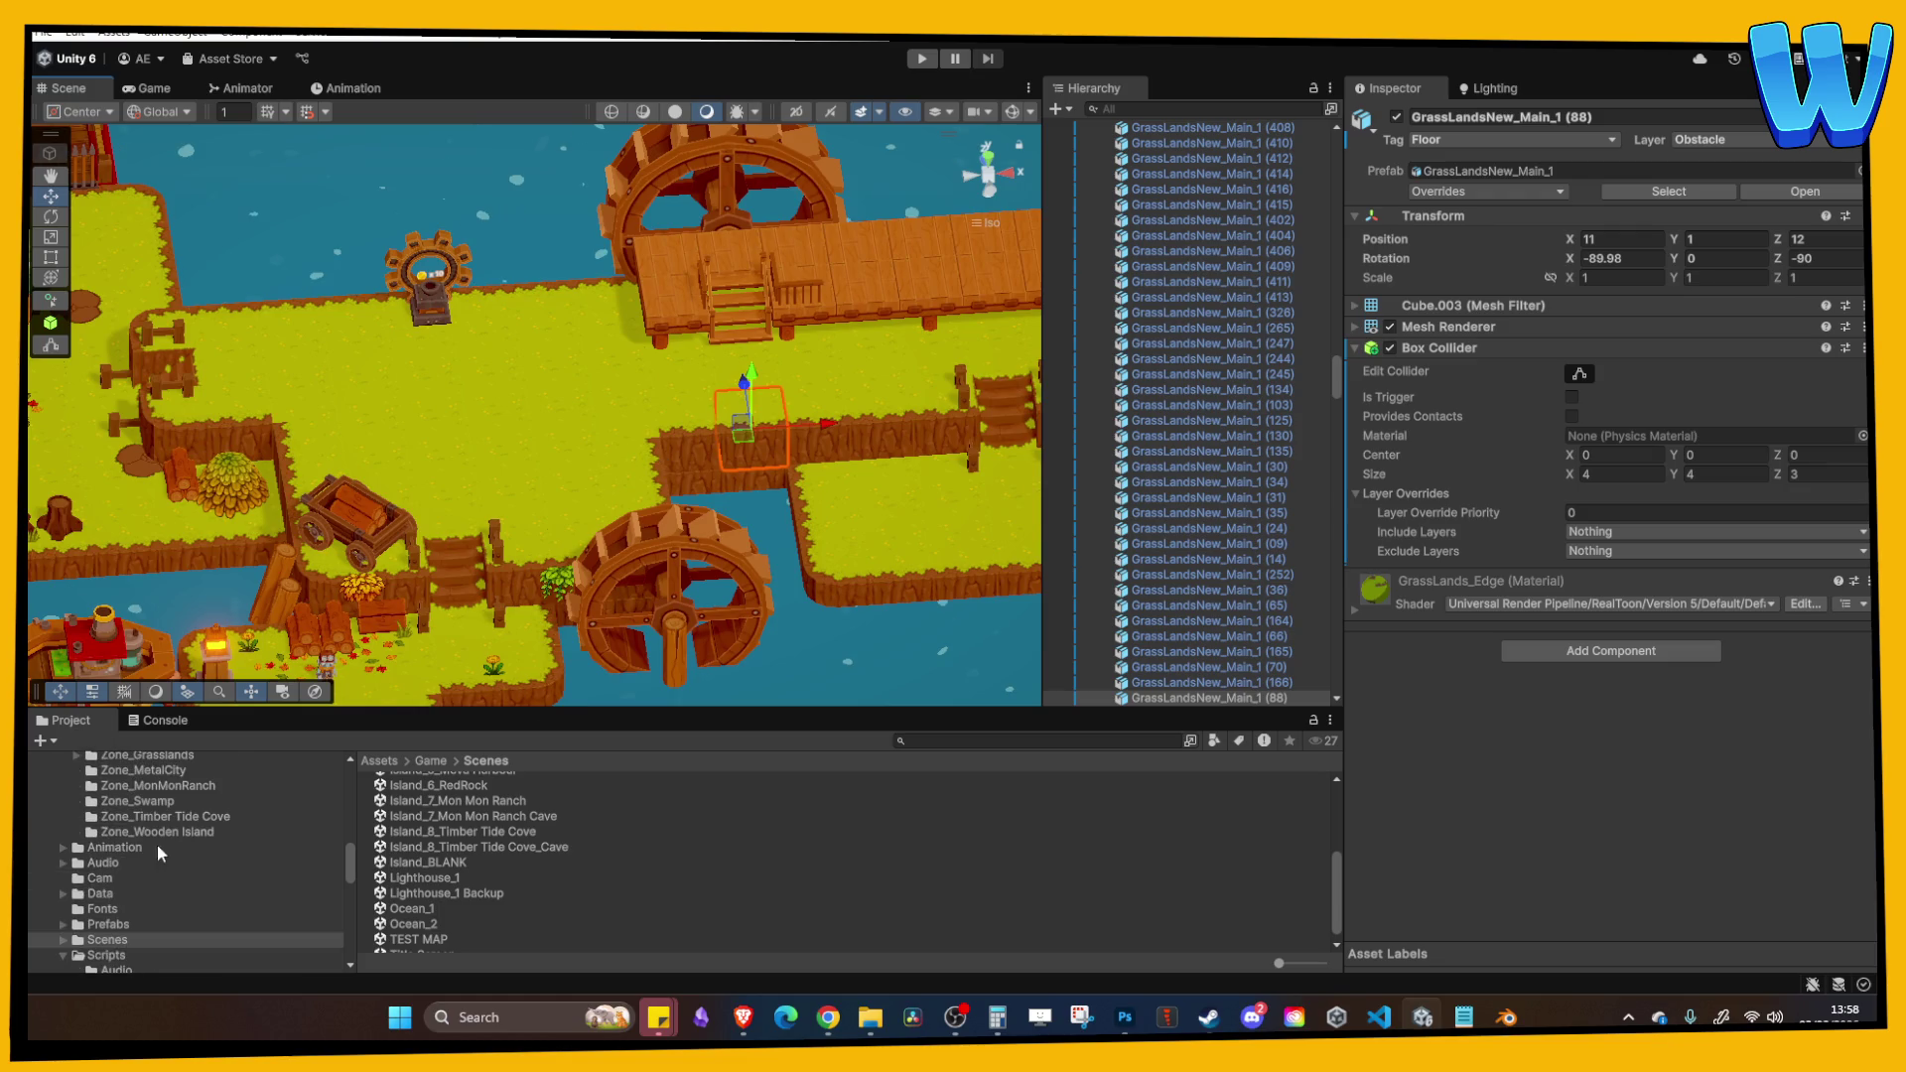
Step: Open the Zone_Timber Tide Cove folder inside the 3D Art assets in Unity's Project panel
scroll(155, 892, up, 3)
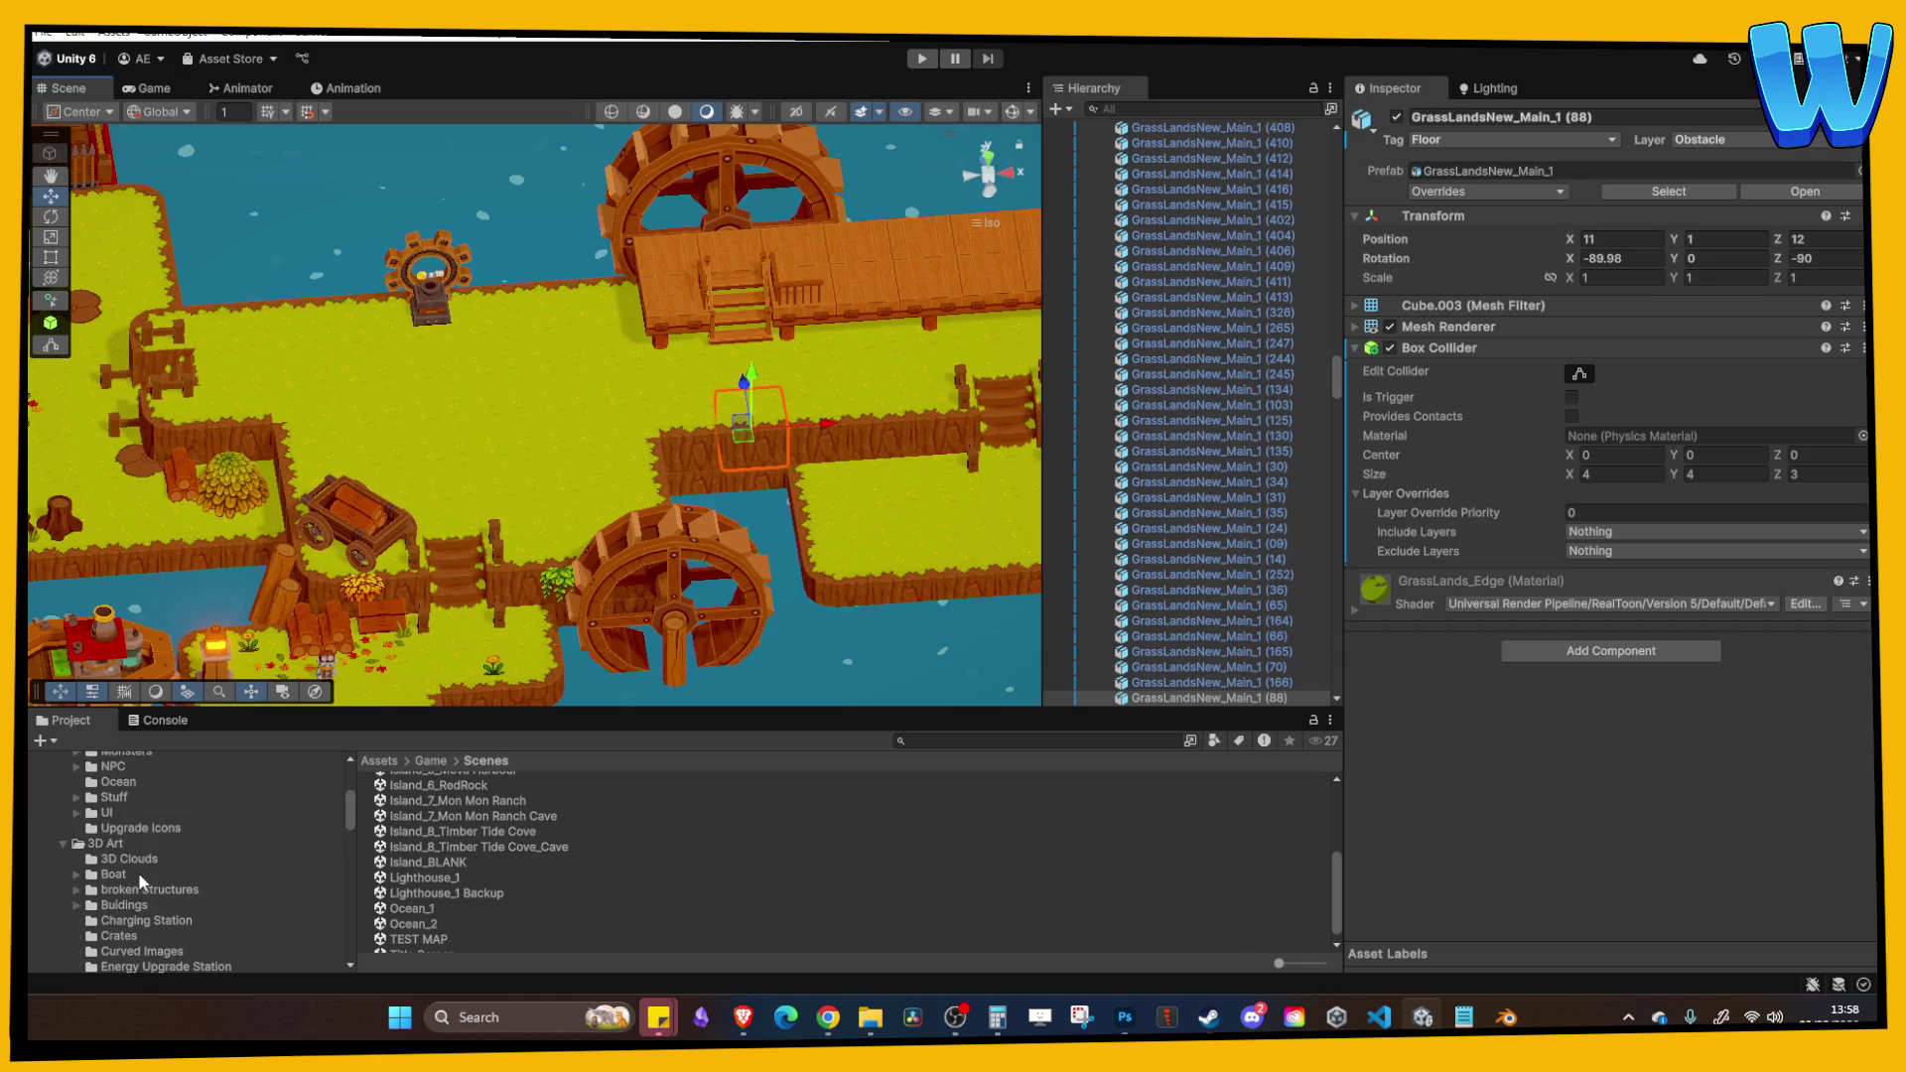
click(115, 849)
scroll(170, 860, down, 3)
scroll(170, 860, down, 5)
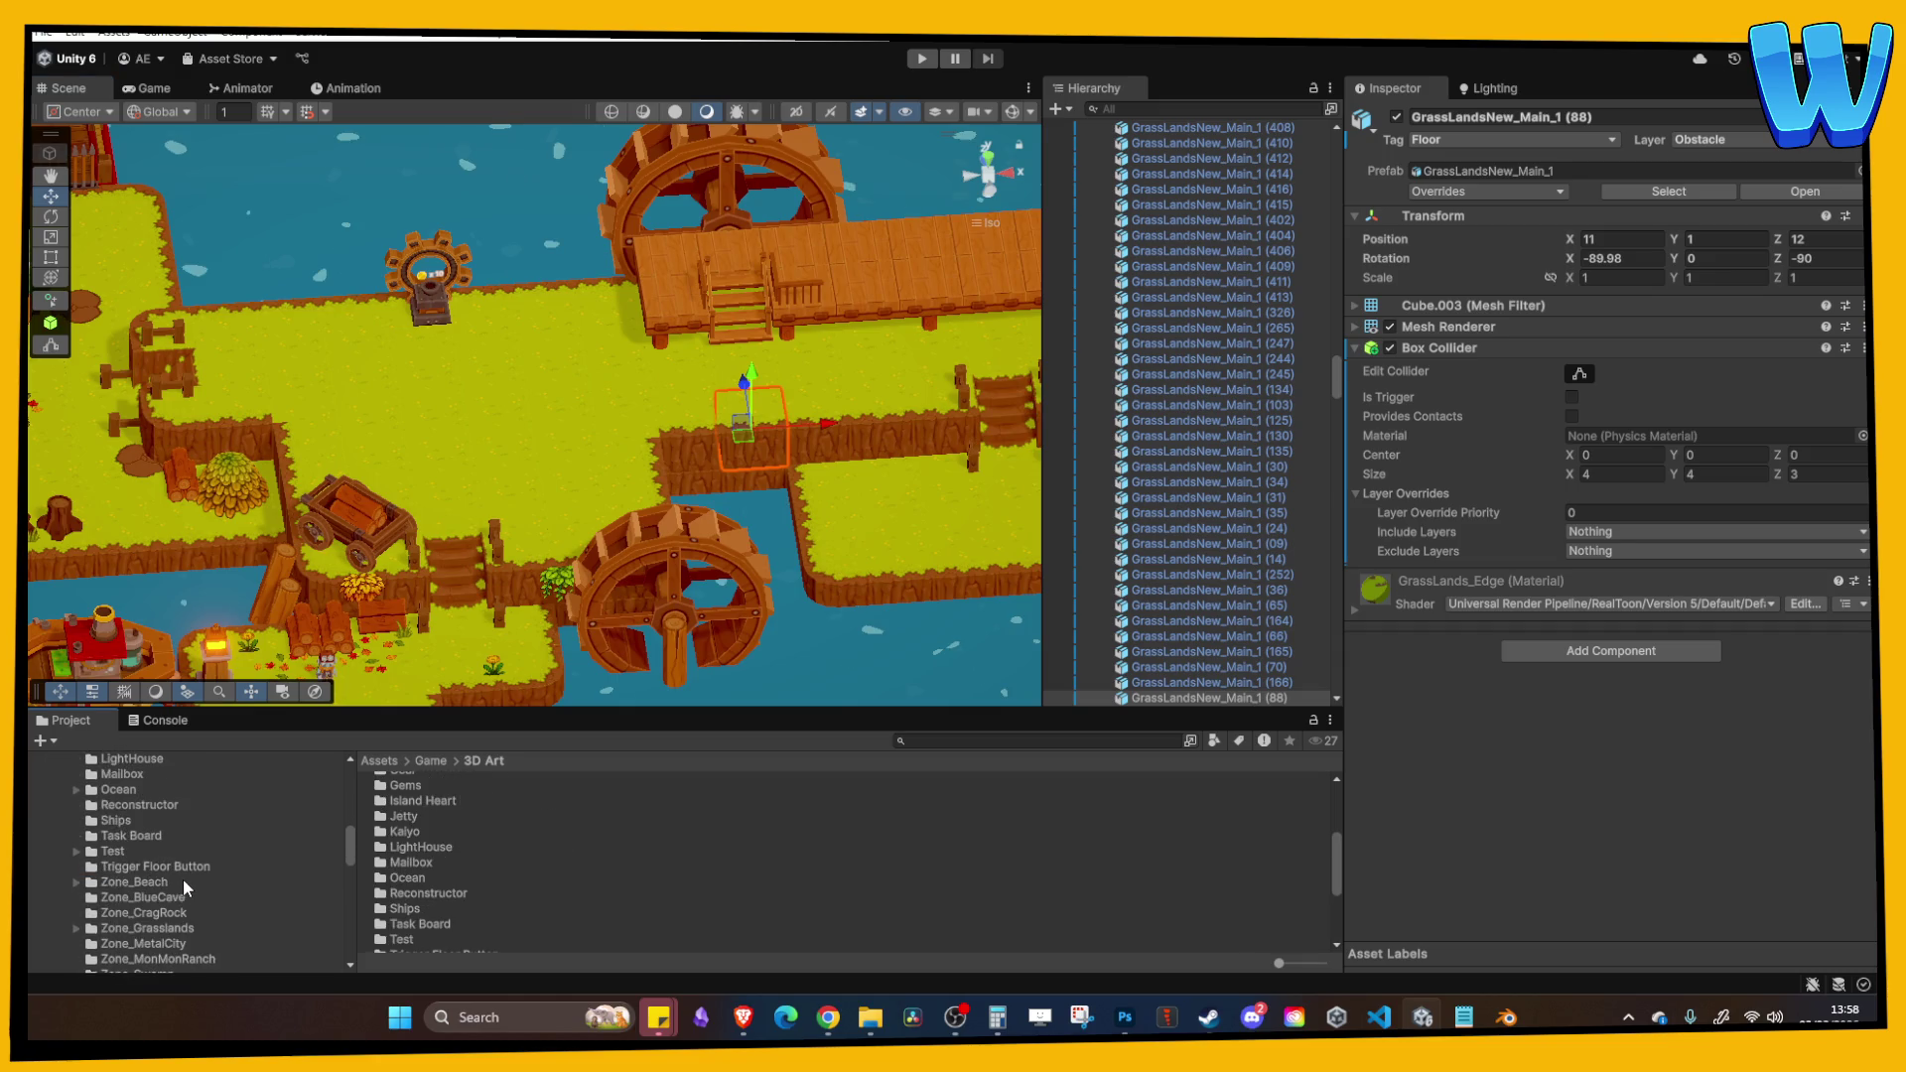
click(198, 935)
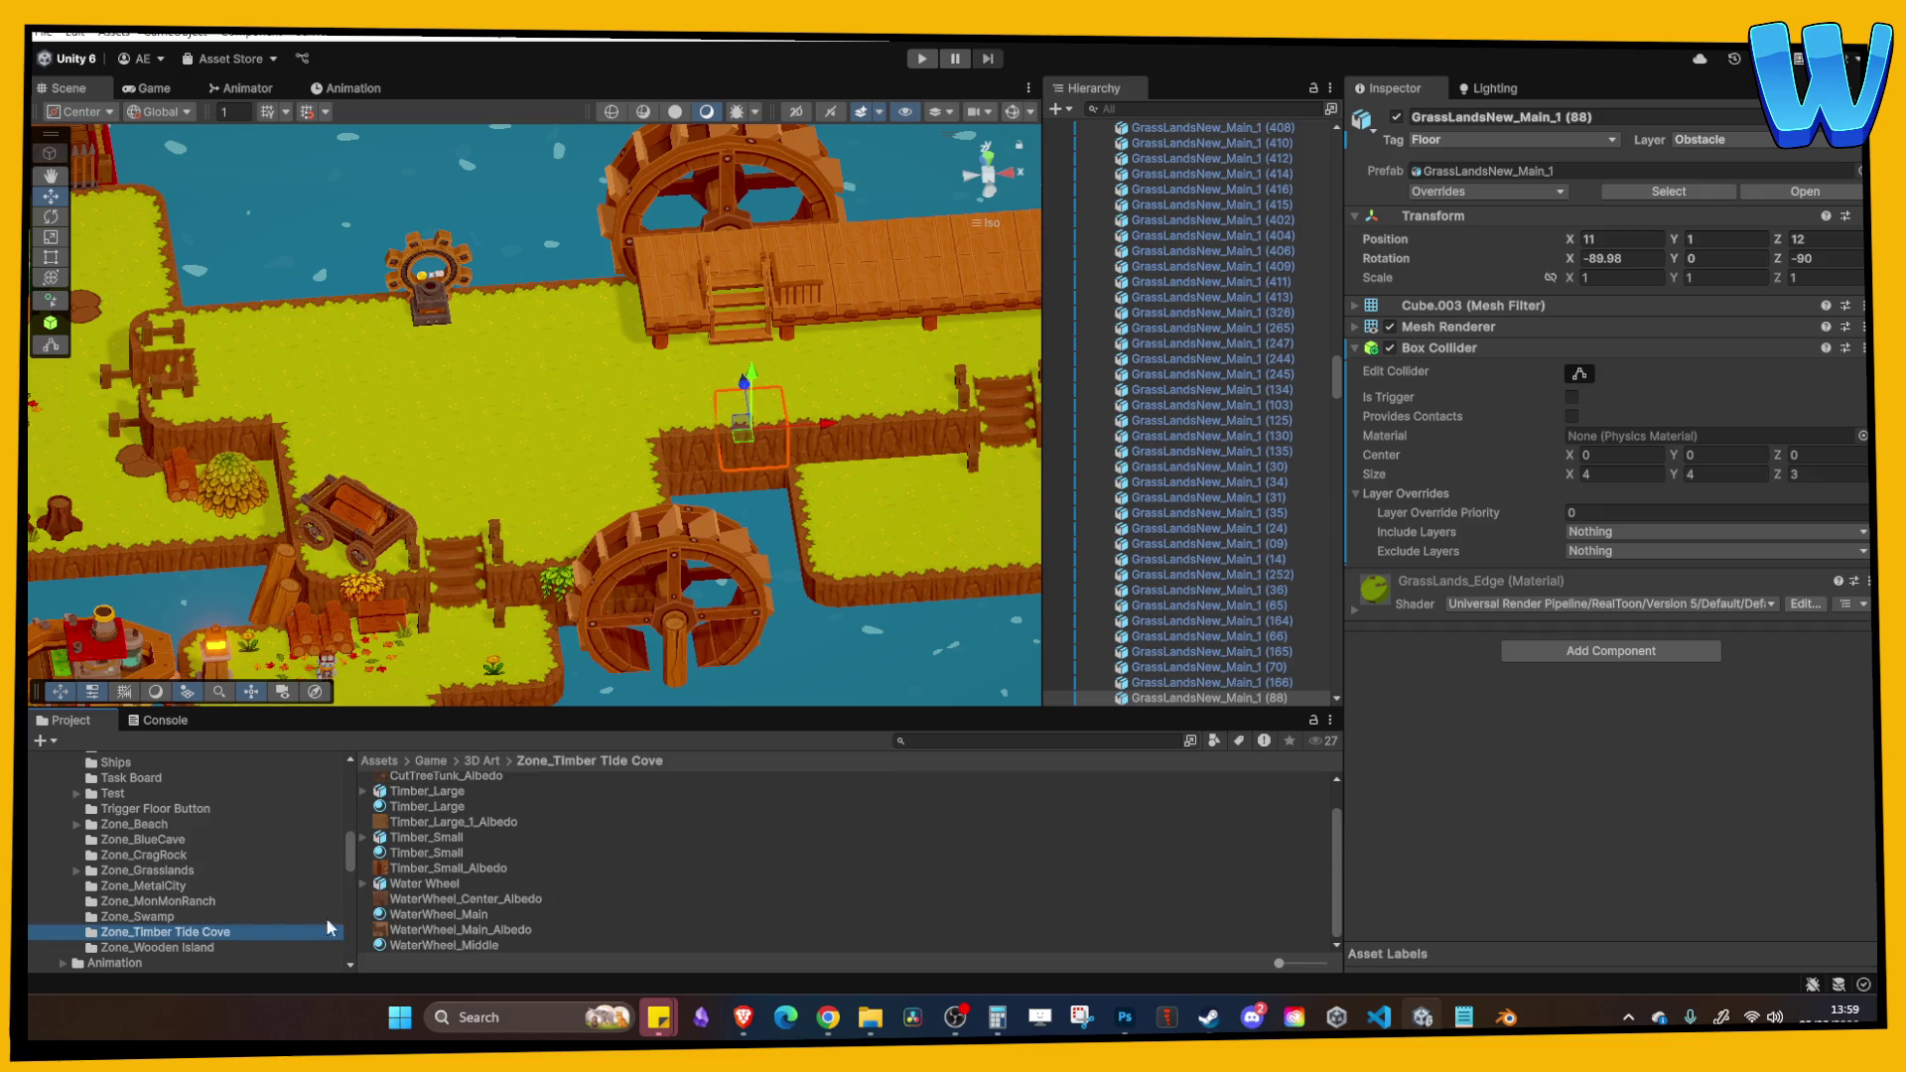
Step: Import Mill_Platform.fbx from the Oceanborne 3D Timber Tide Cove folder into the Unity assets
click(870, 1017)
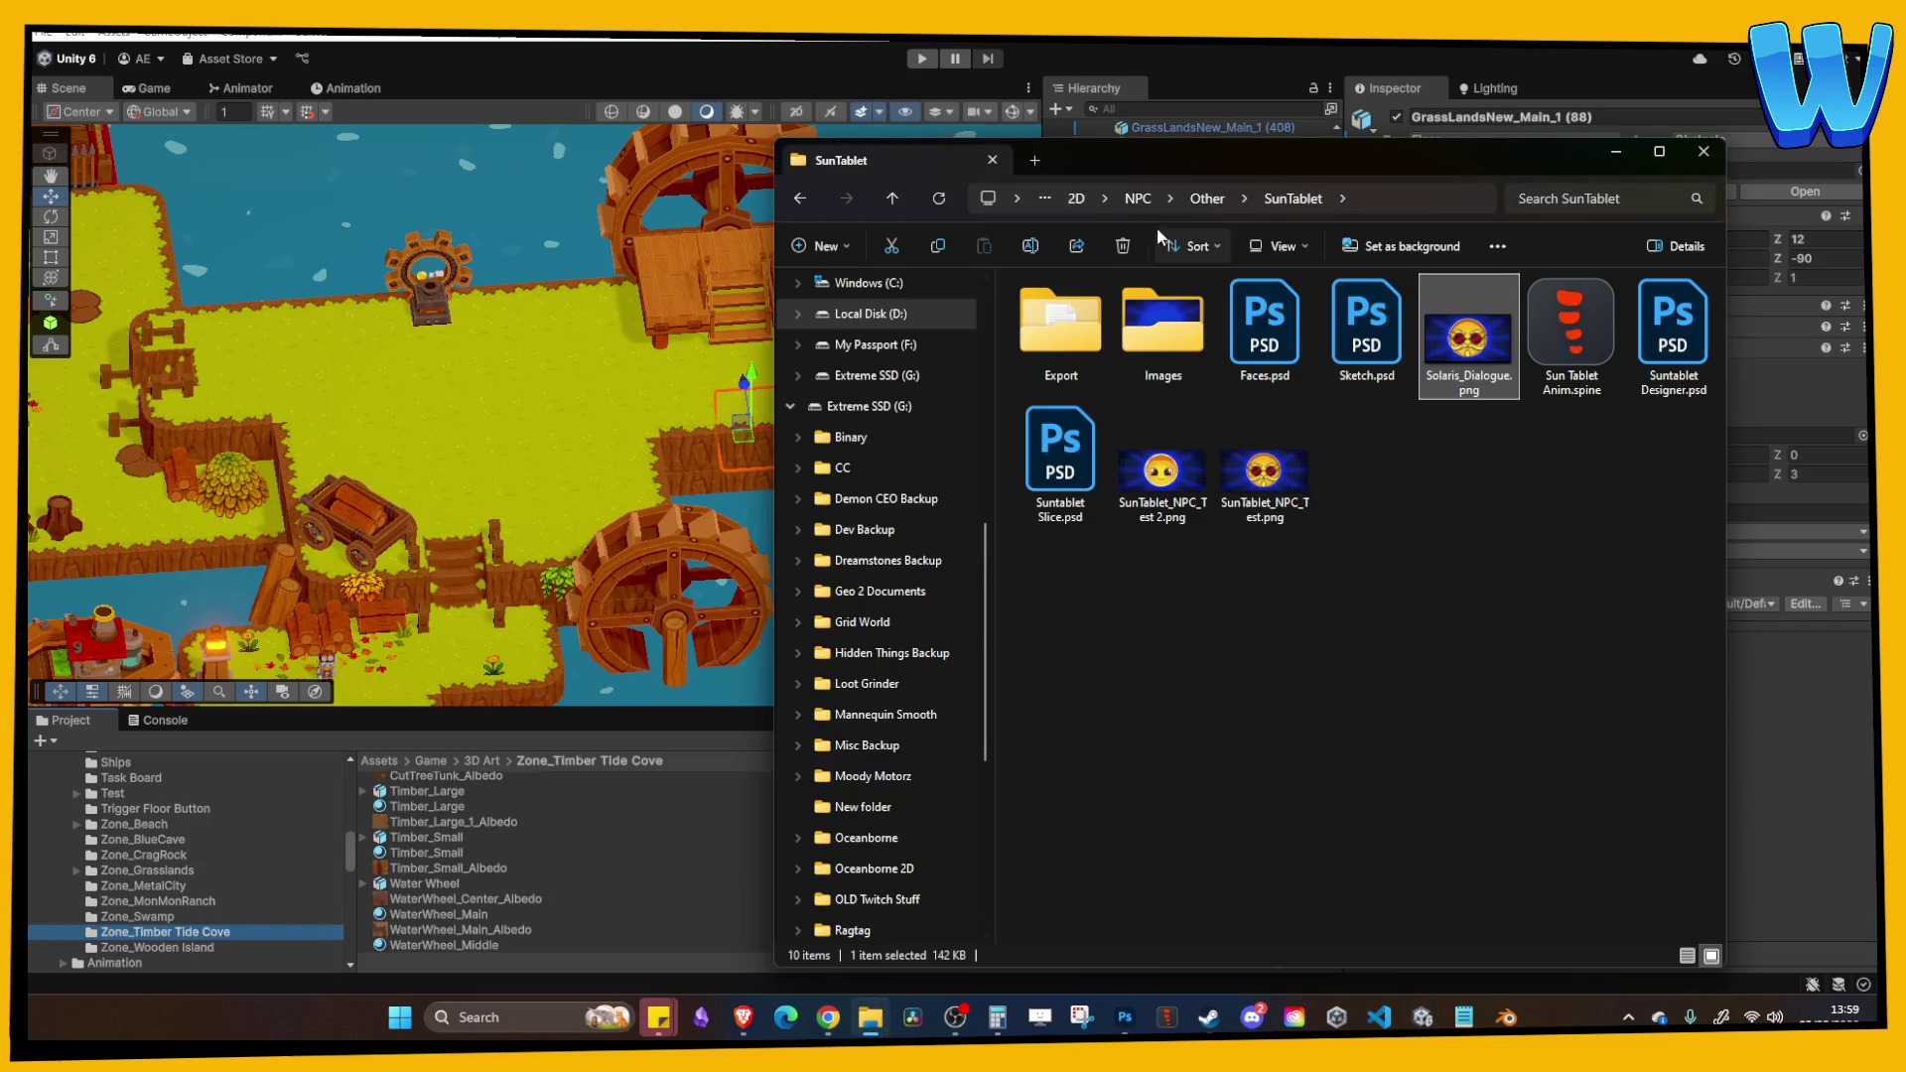
click(1076, 199)
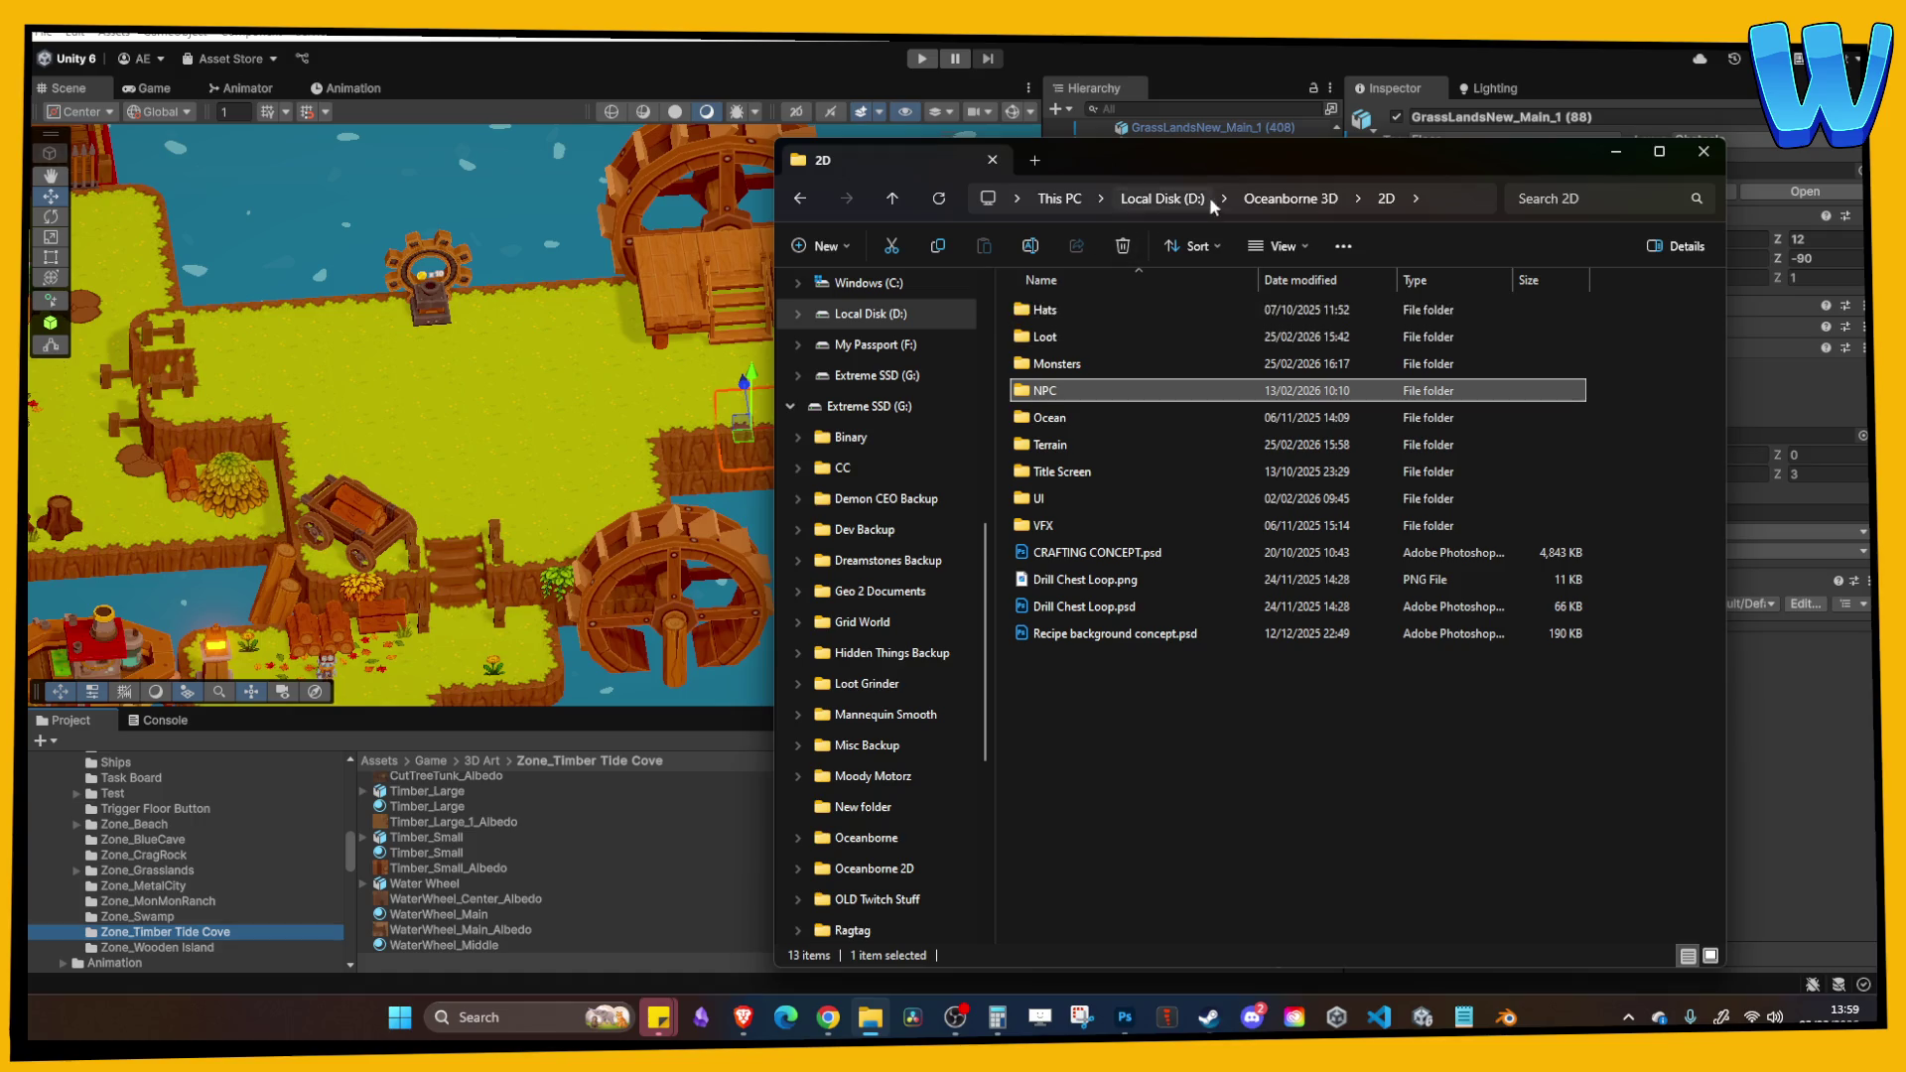
click(1290, 199)
double_click(1077, 337)
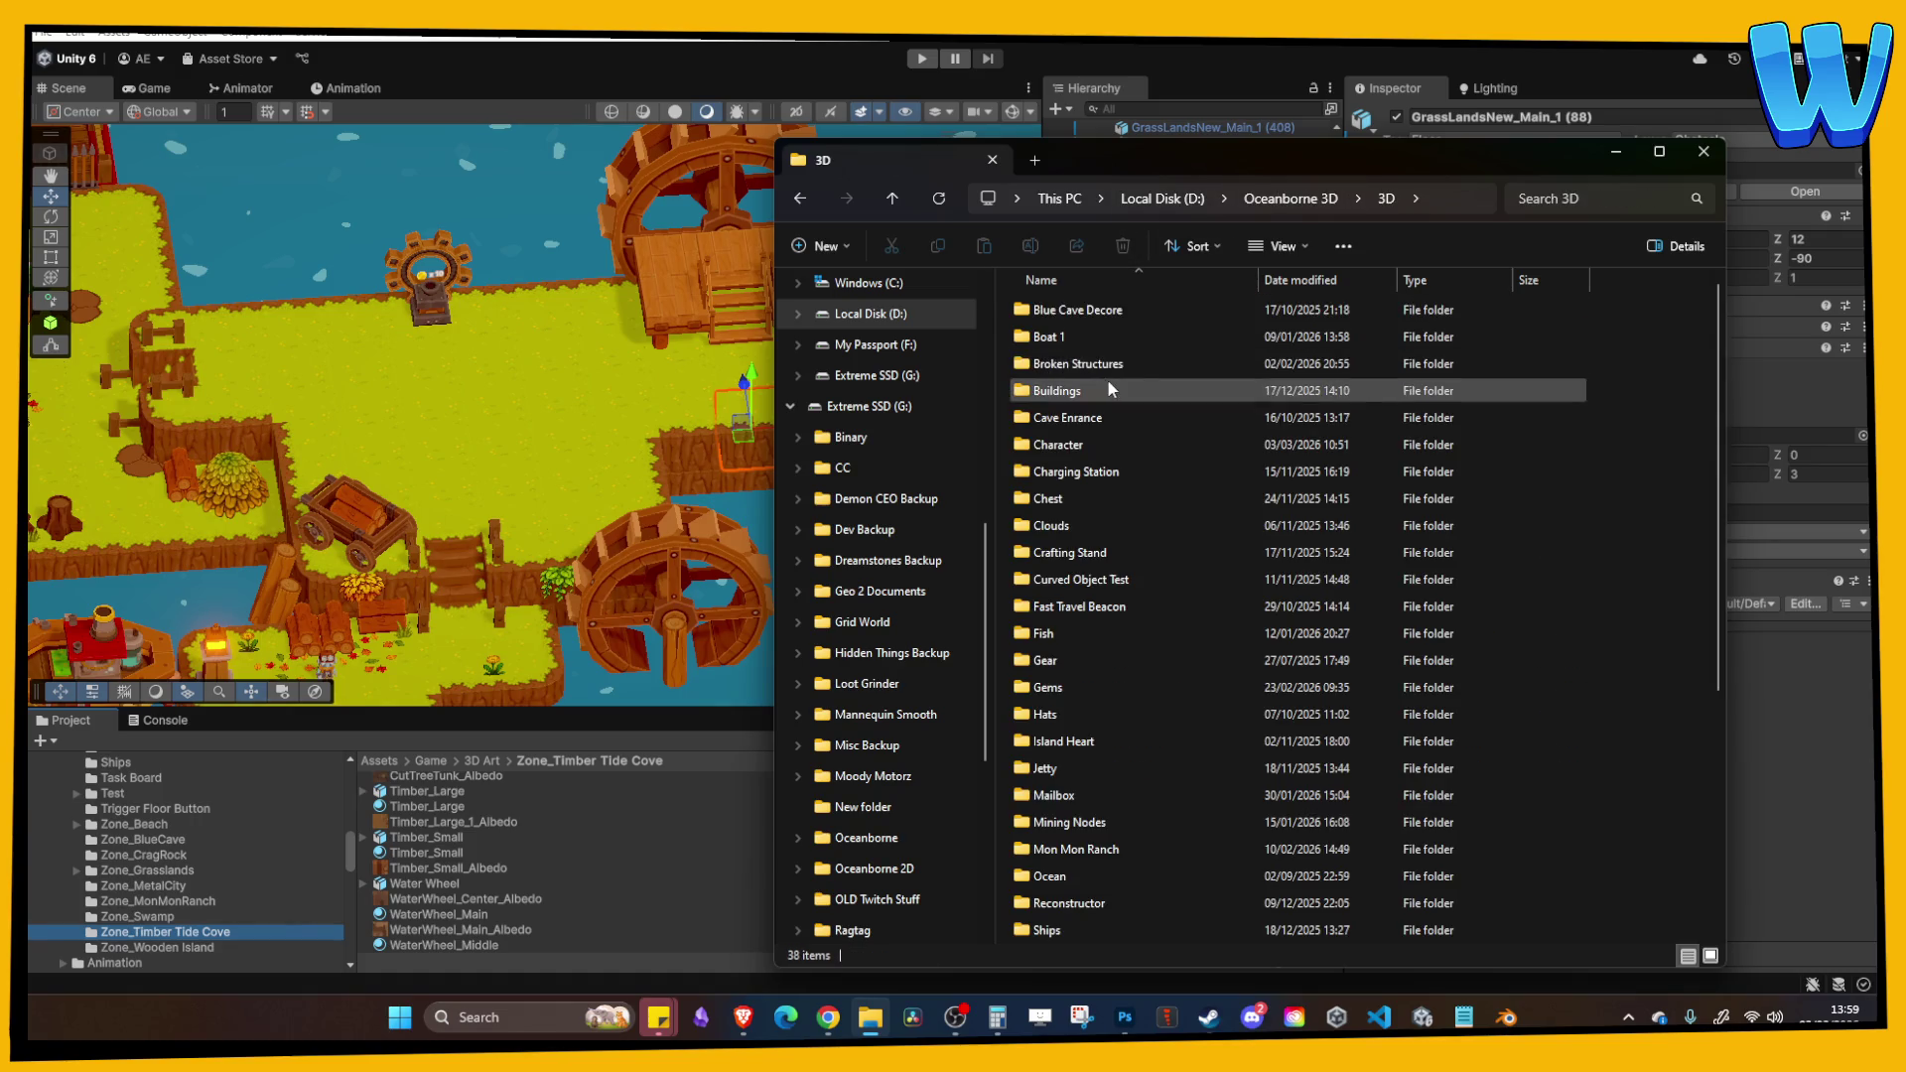
scroll(1085, 387, down, 5)
double_click(1087, 684)
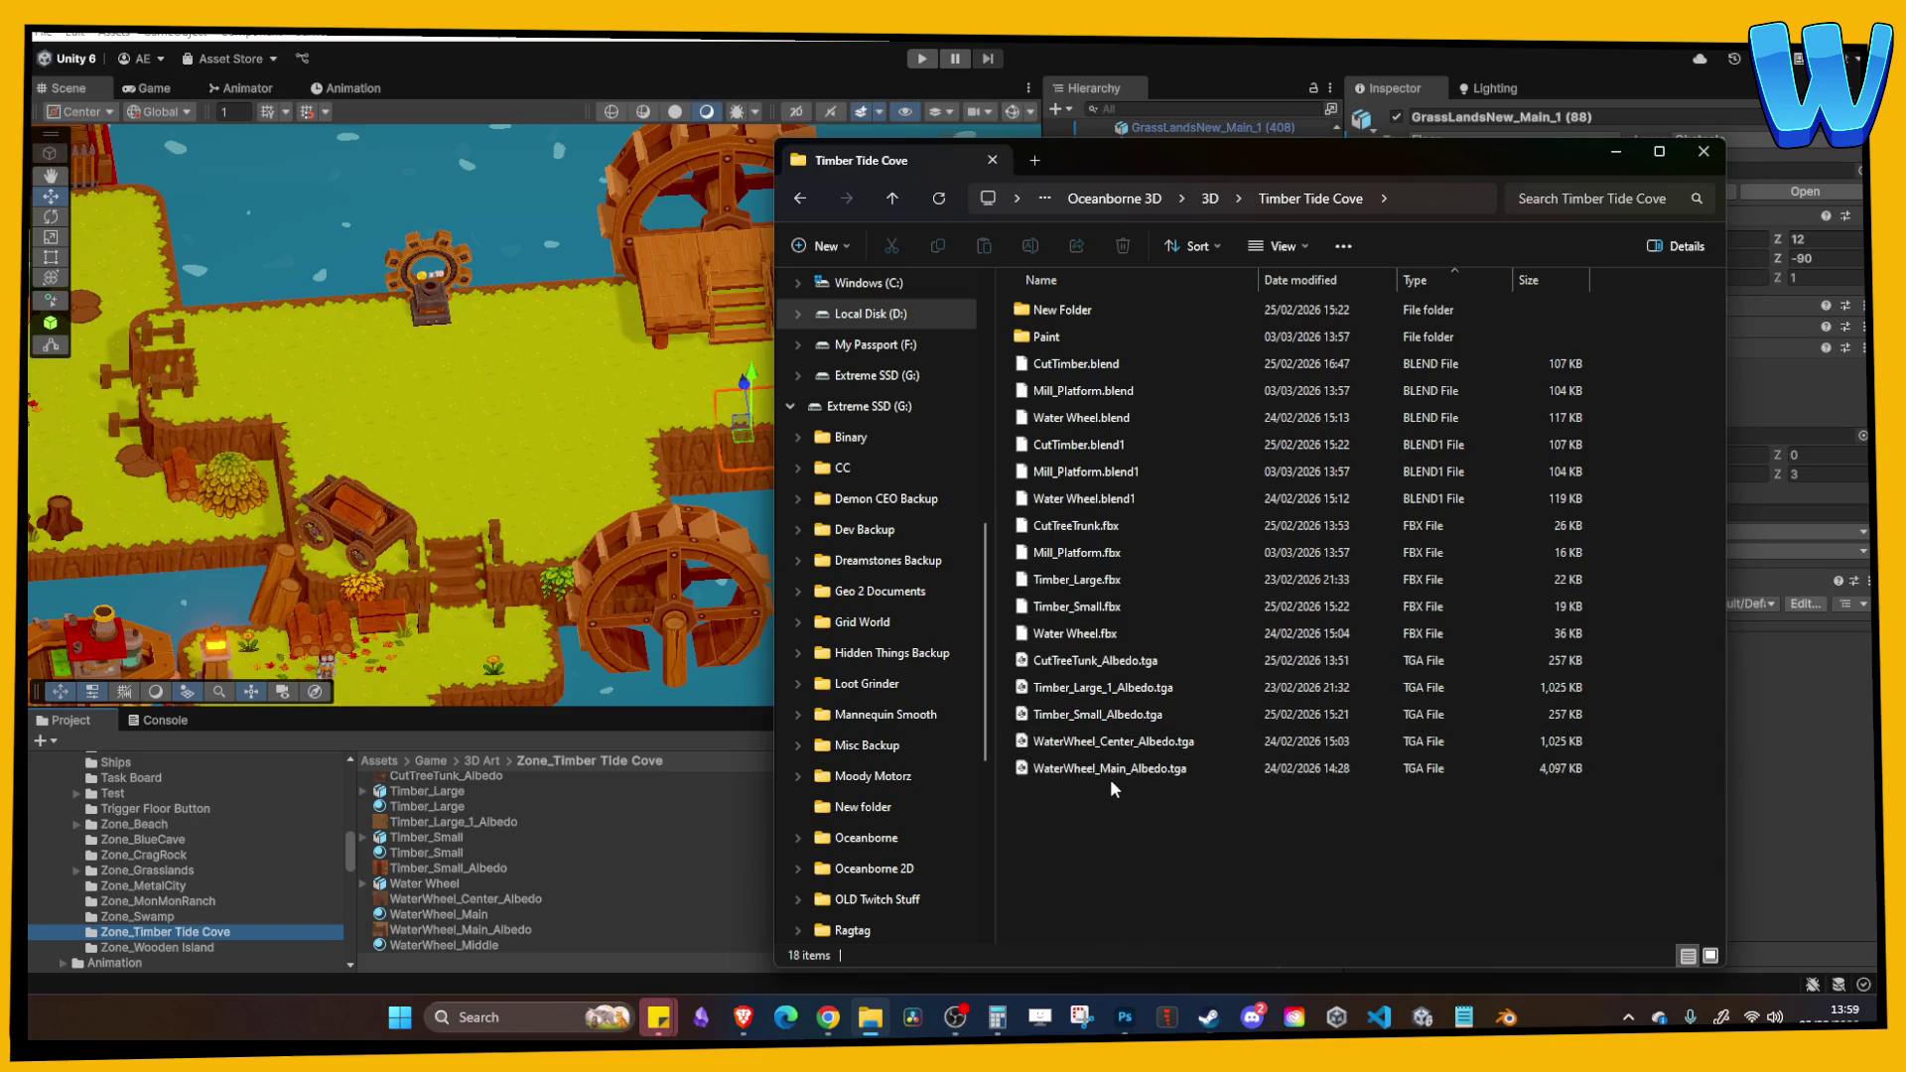
drag(1073, 556, 651, 846)
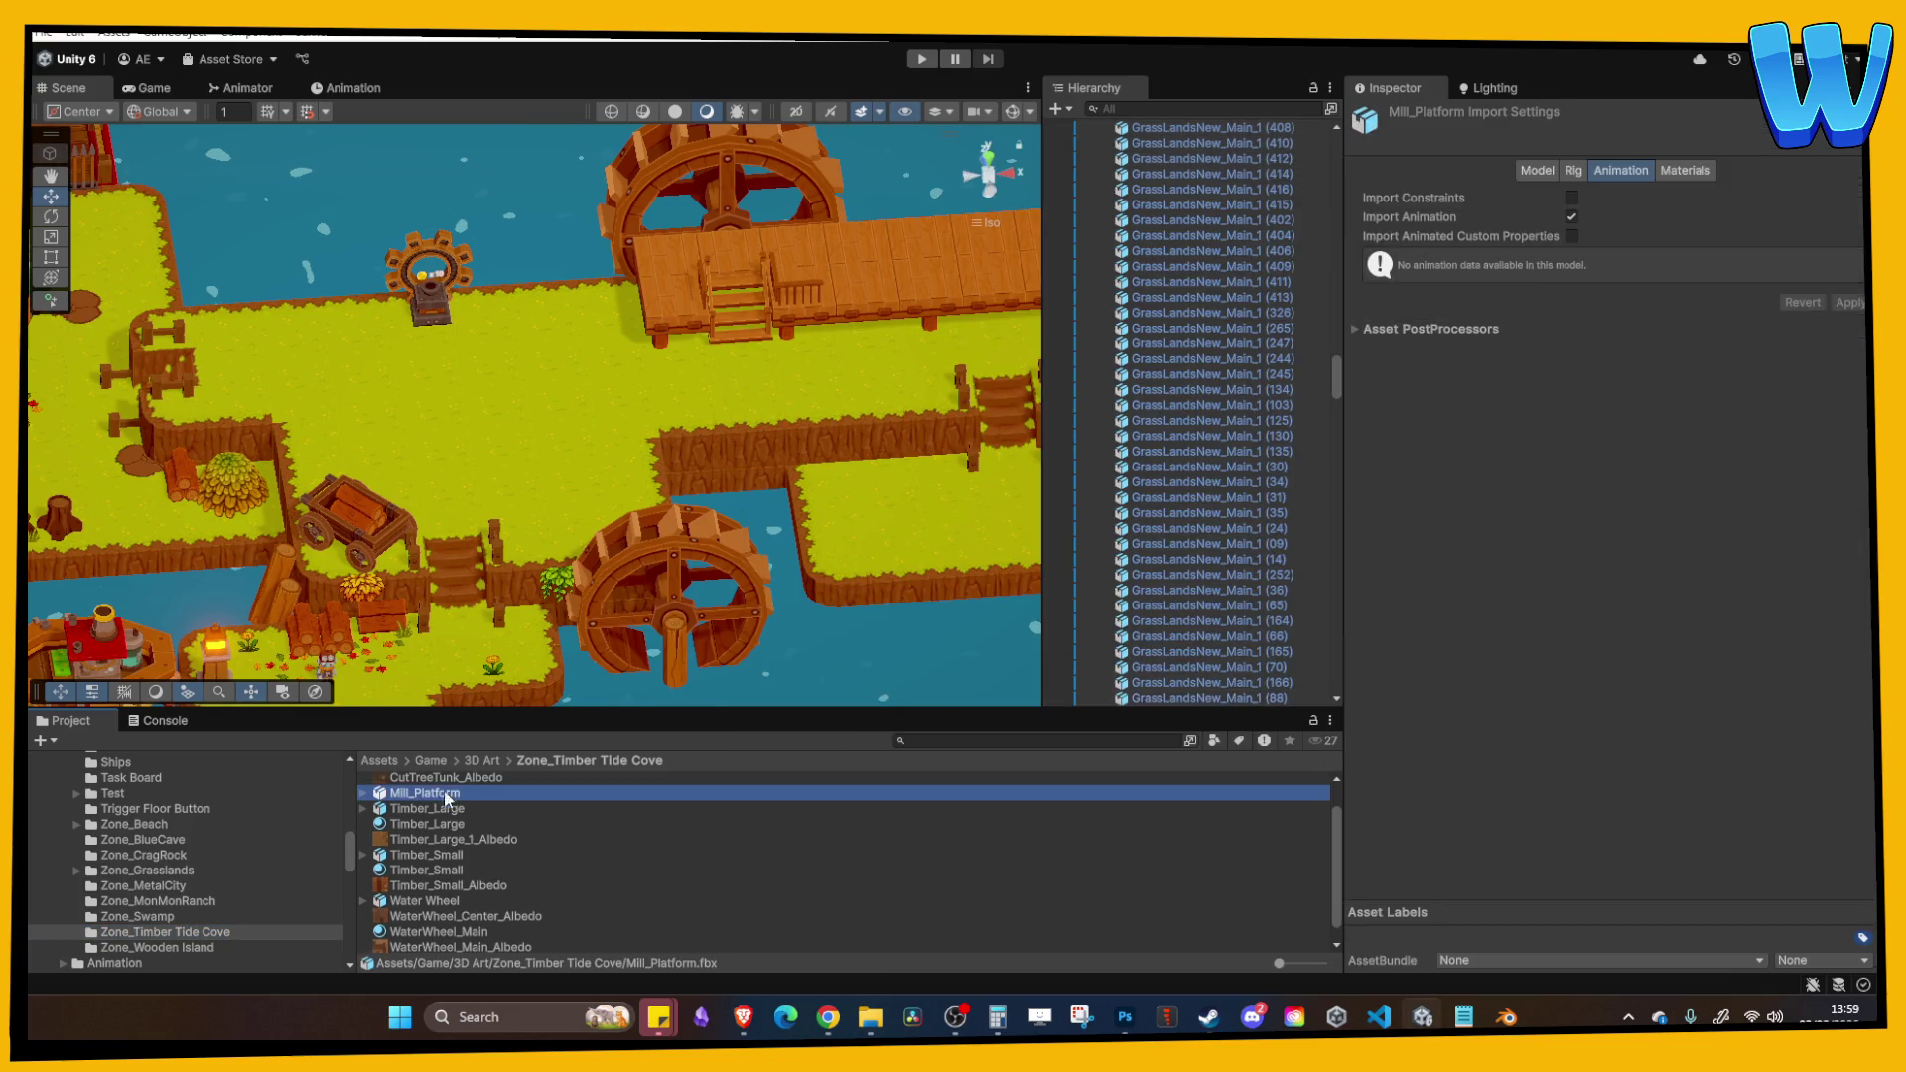
Step: Place the Mill_Platform model in the scene and position it along the dock
drag(427, 791, 784, 308)
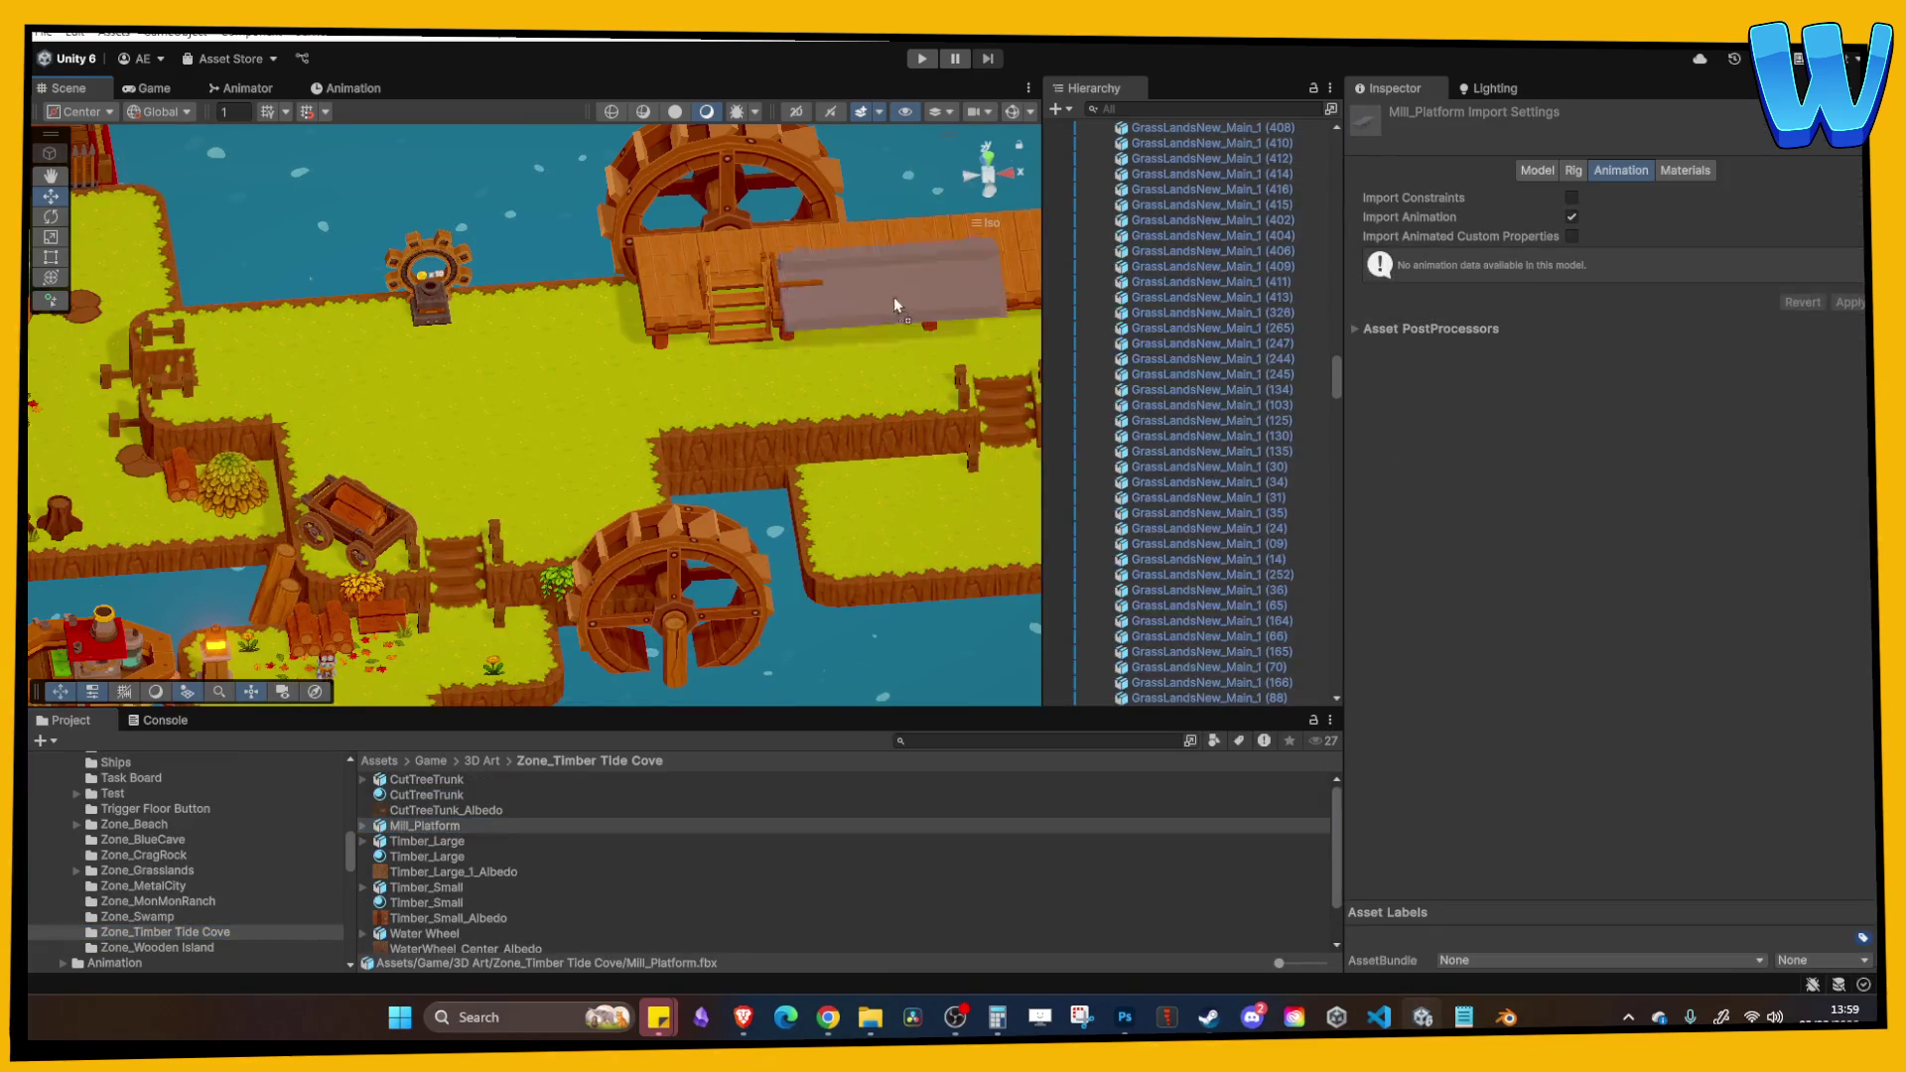
key(f)
drag(546, 343, 660, 306)
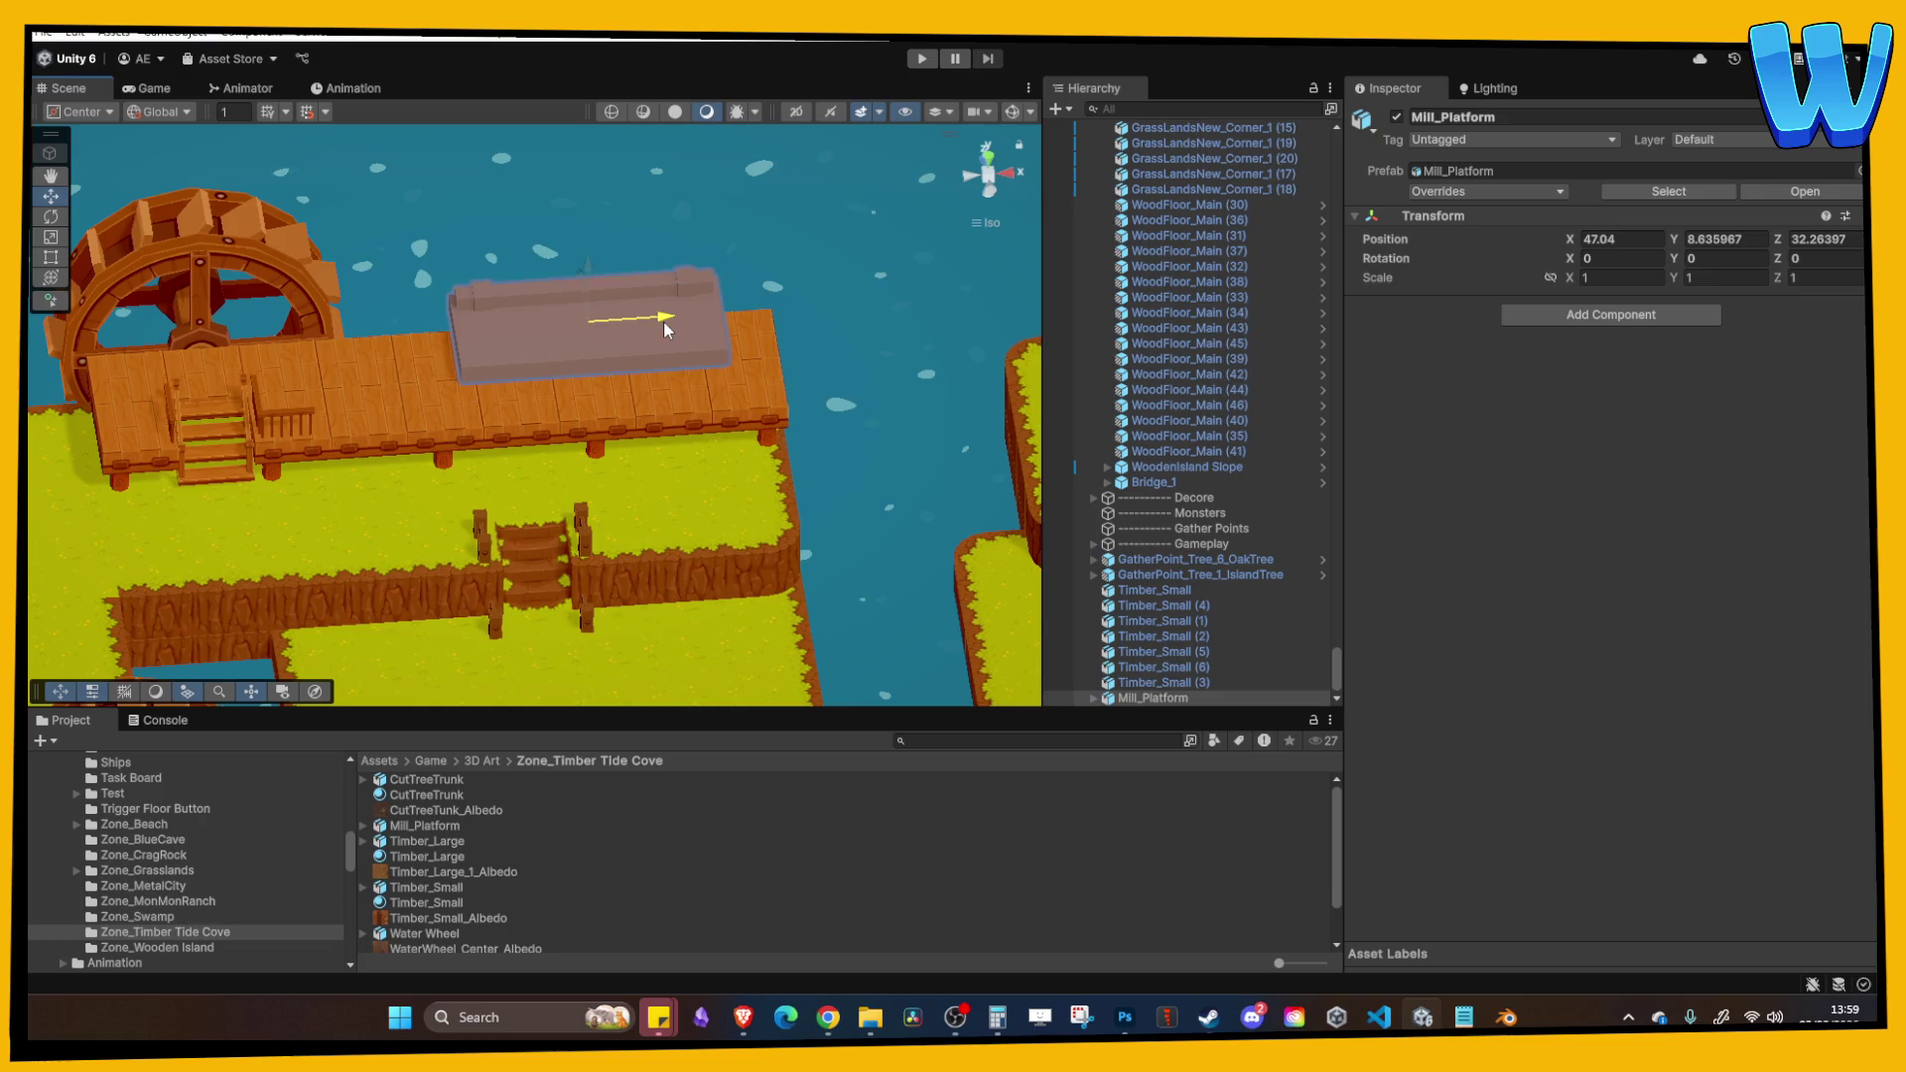
drag(536, 287, 536, 266)
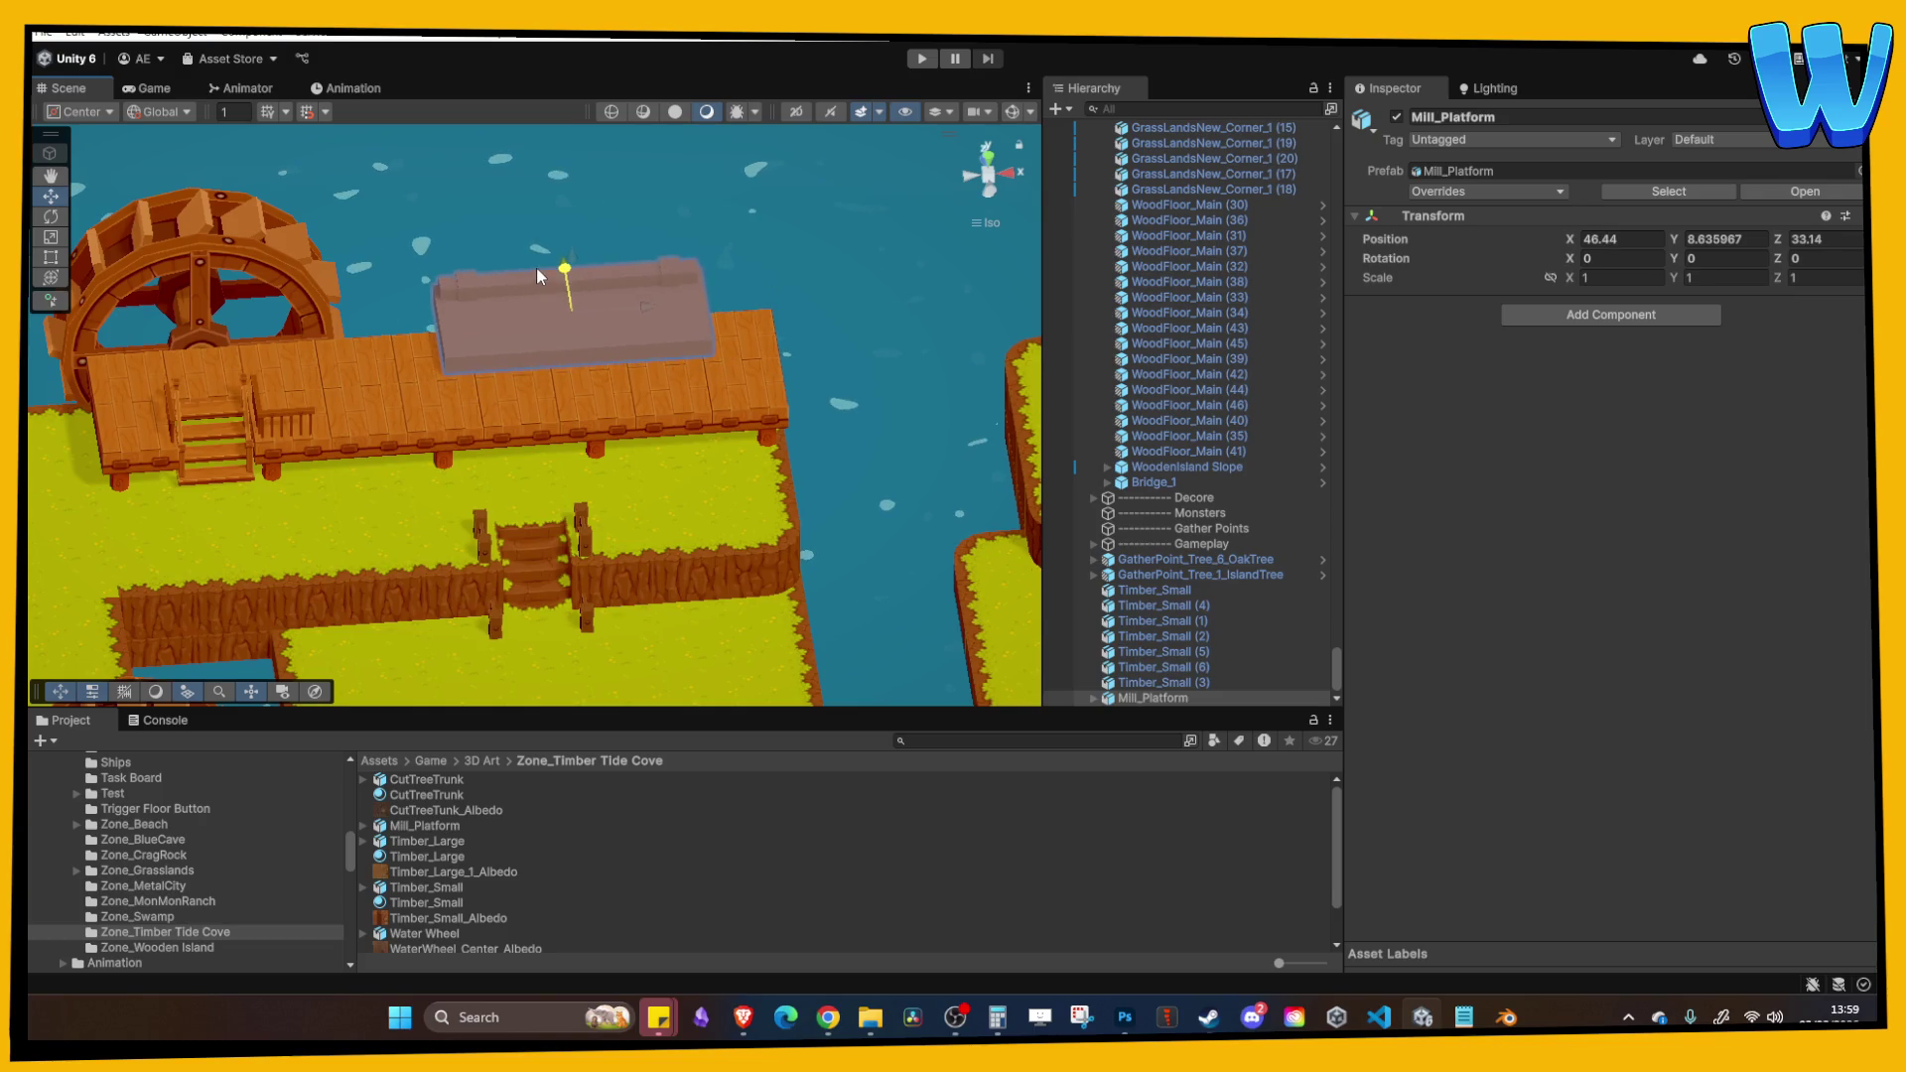
key(f)
scroll(616, 403, up, 2)
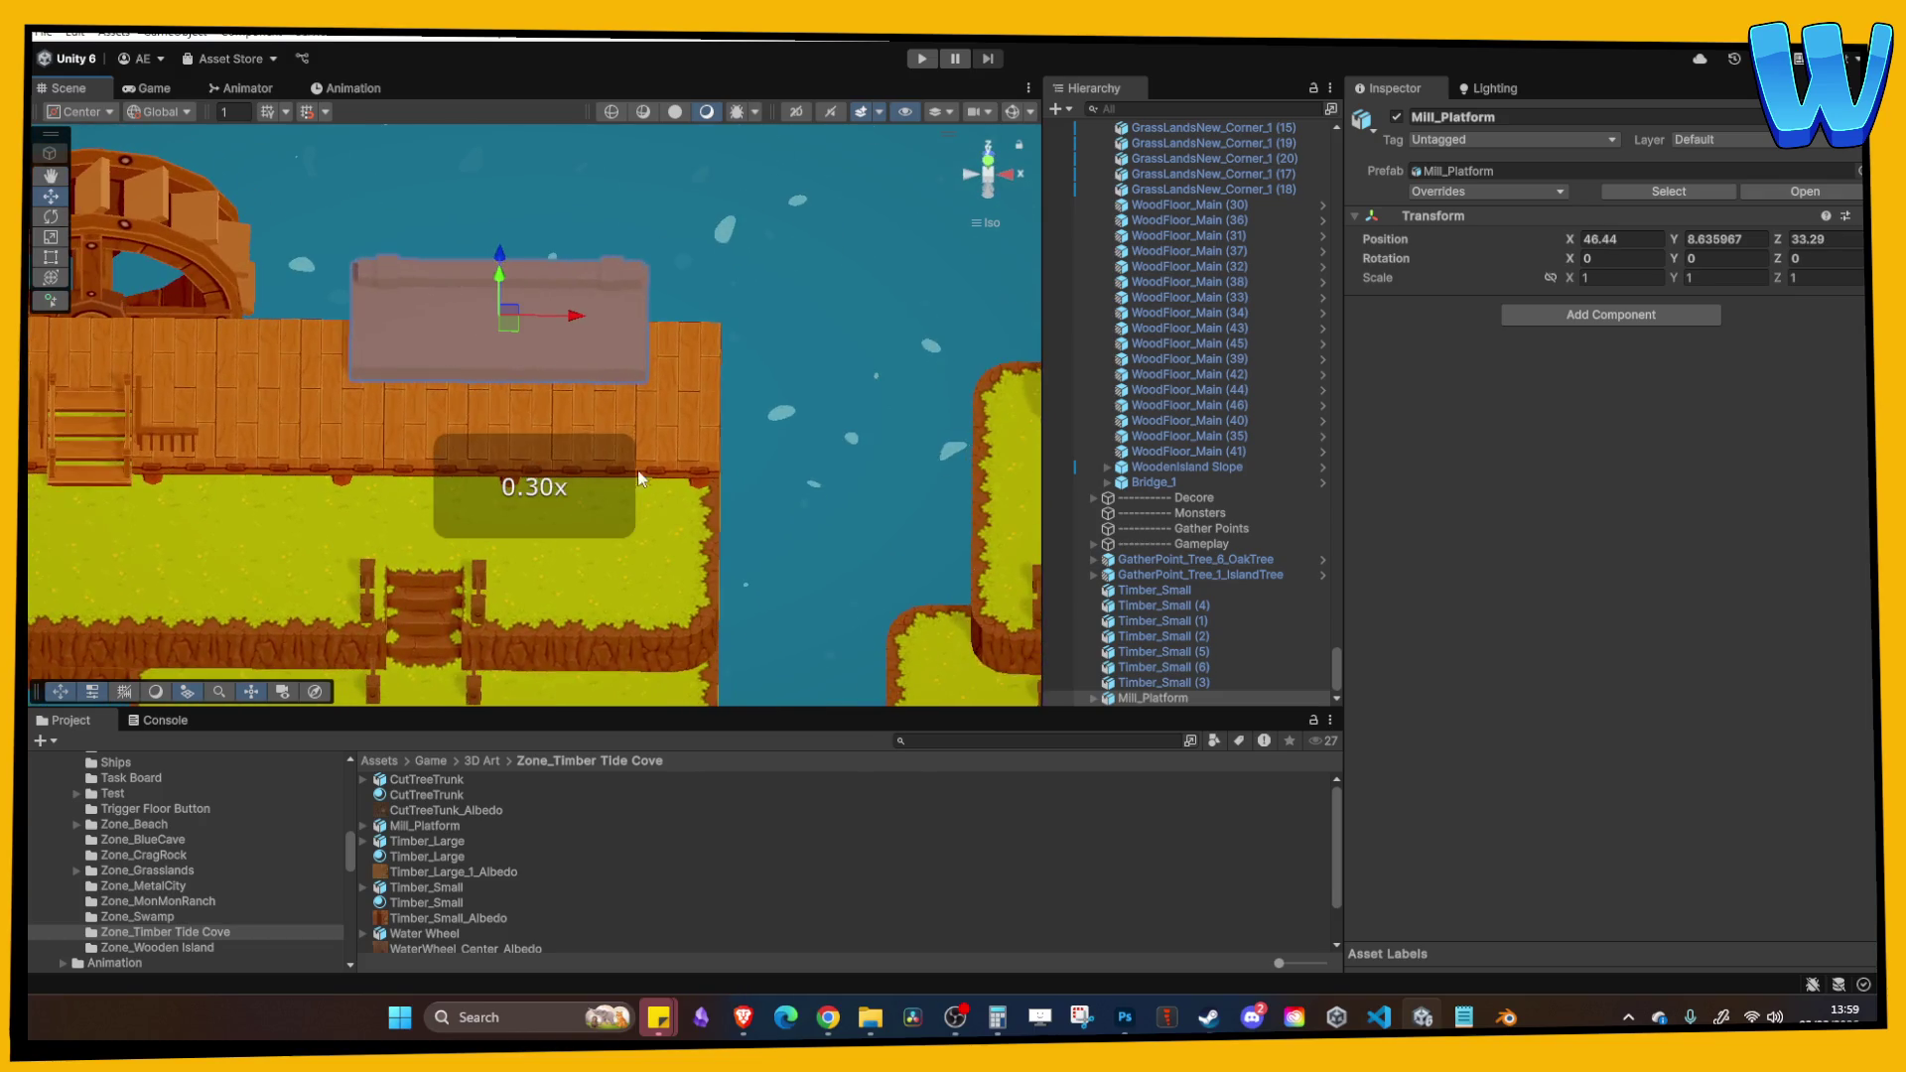
drag(576, 318, 632, 318)
scroll(735, 443, down, 1)
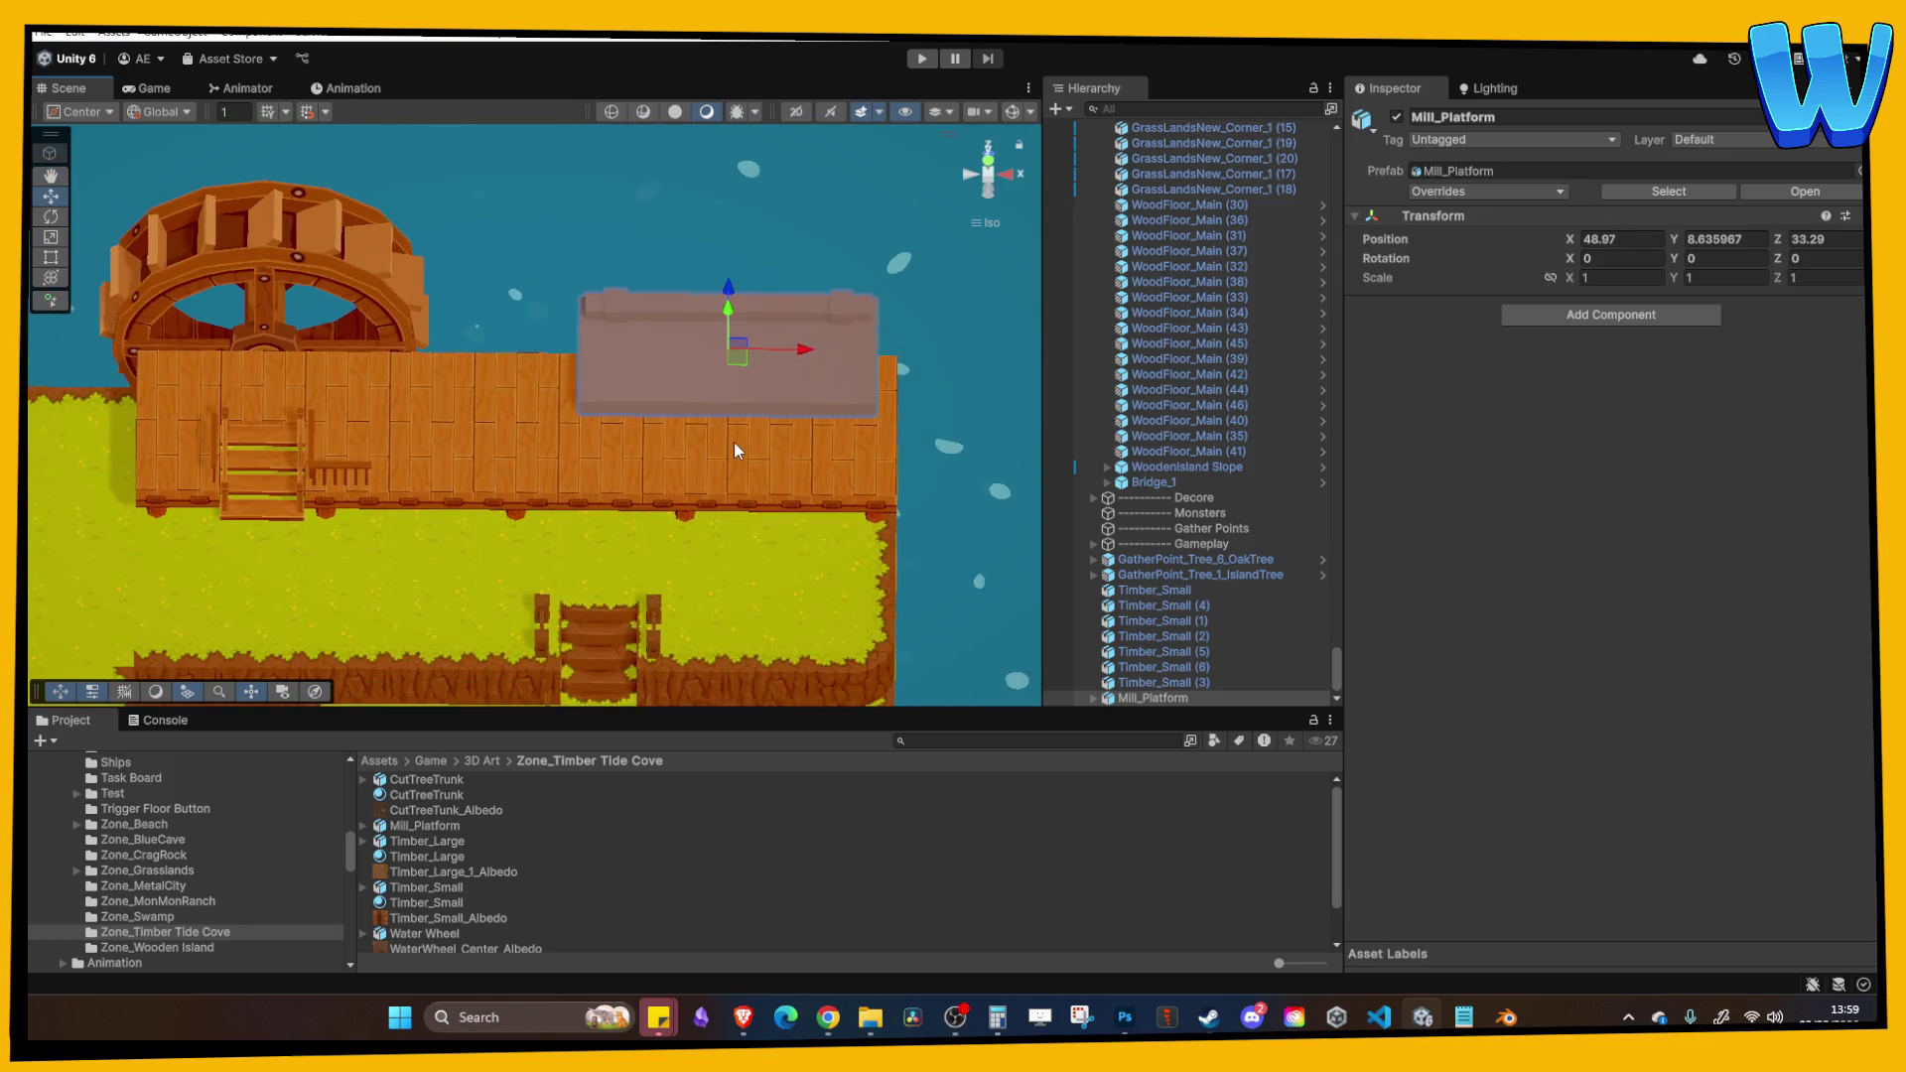
Step: Shift the water wheel to the right beside the platform and enter play mode
click(711, 448)
click(486, 300)
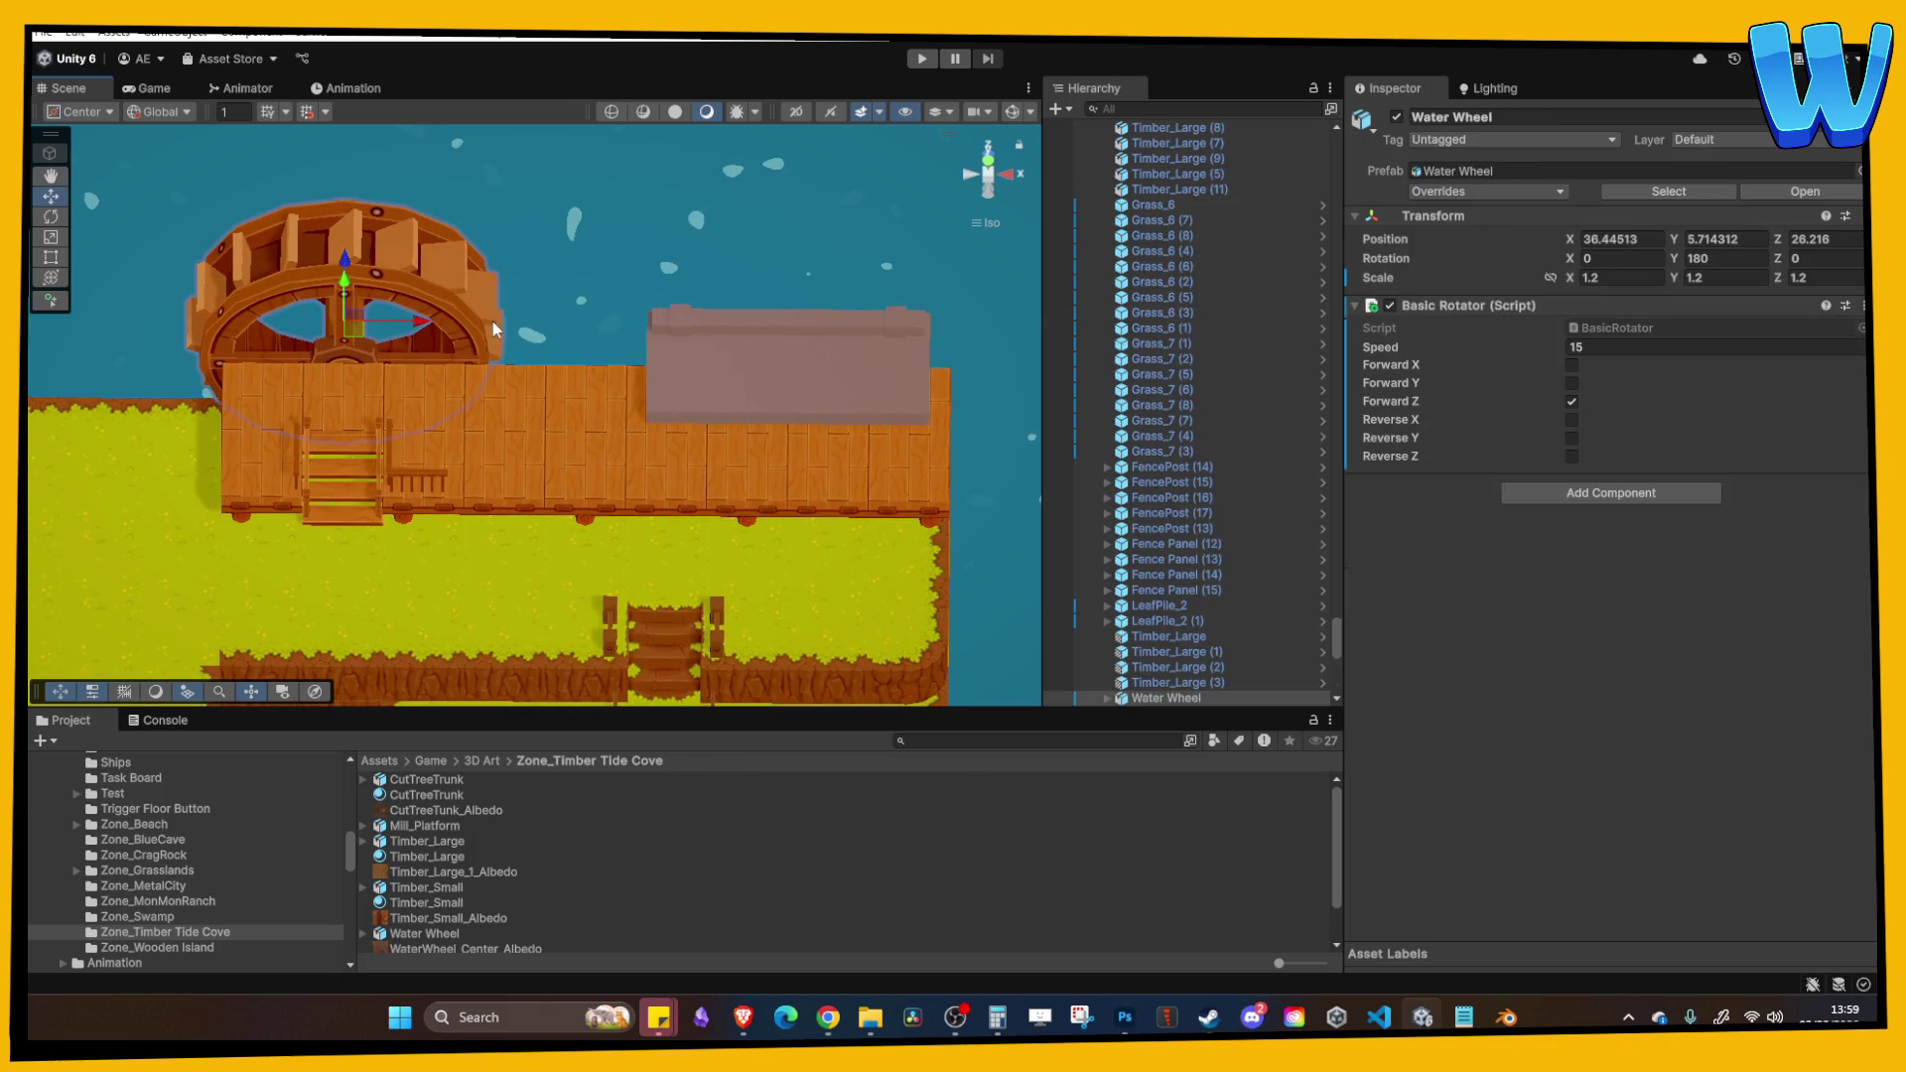
drag(413, 318, 522, 347)
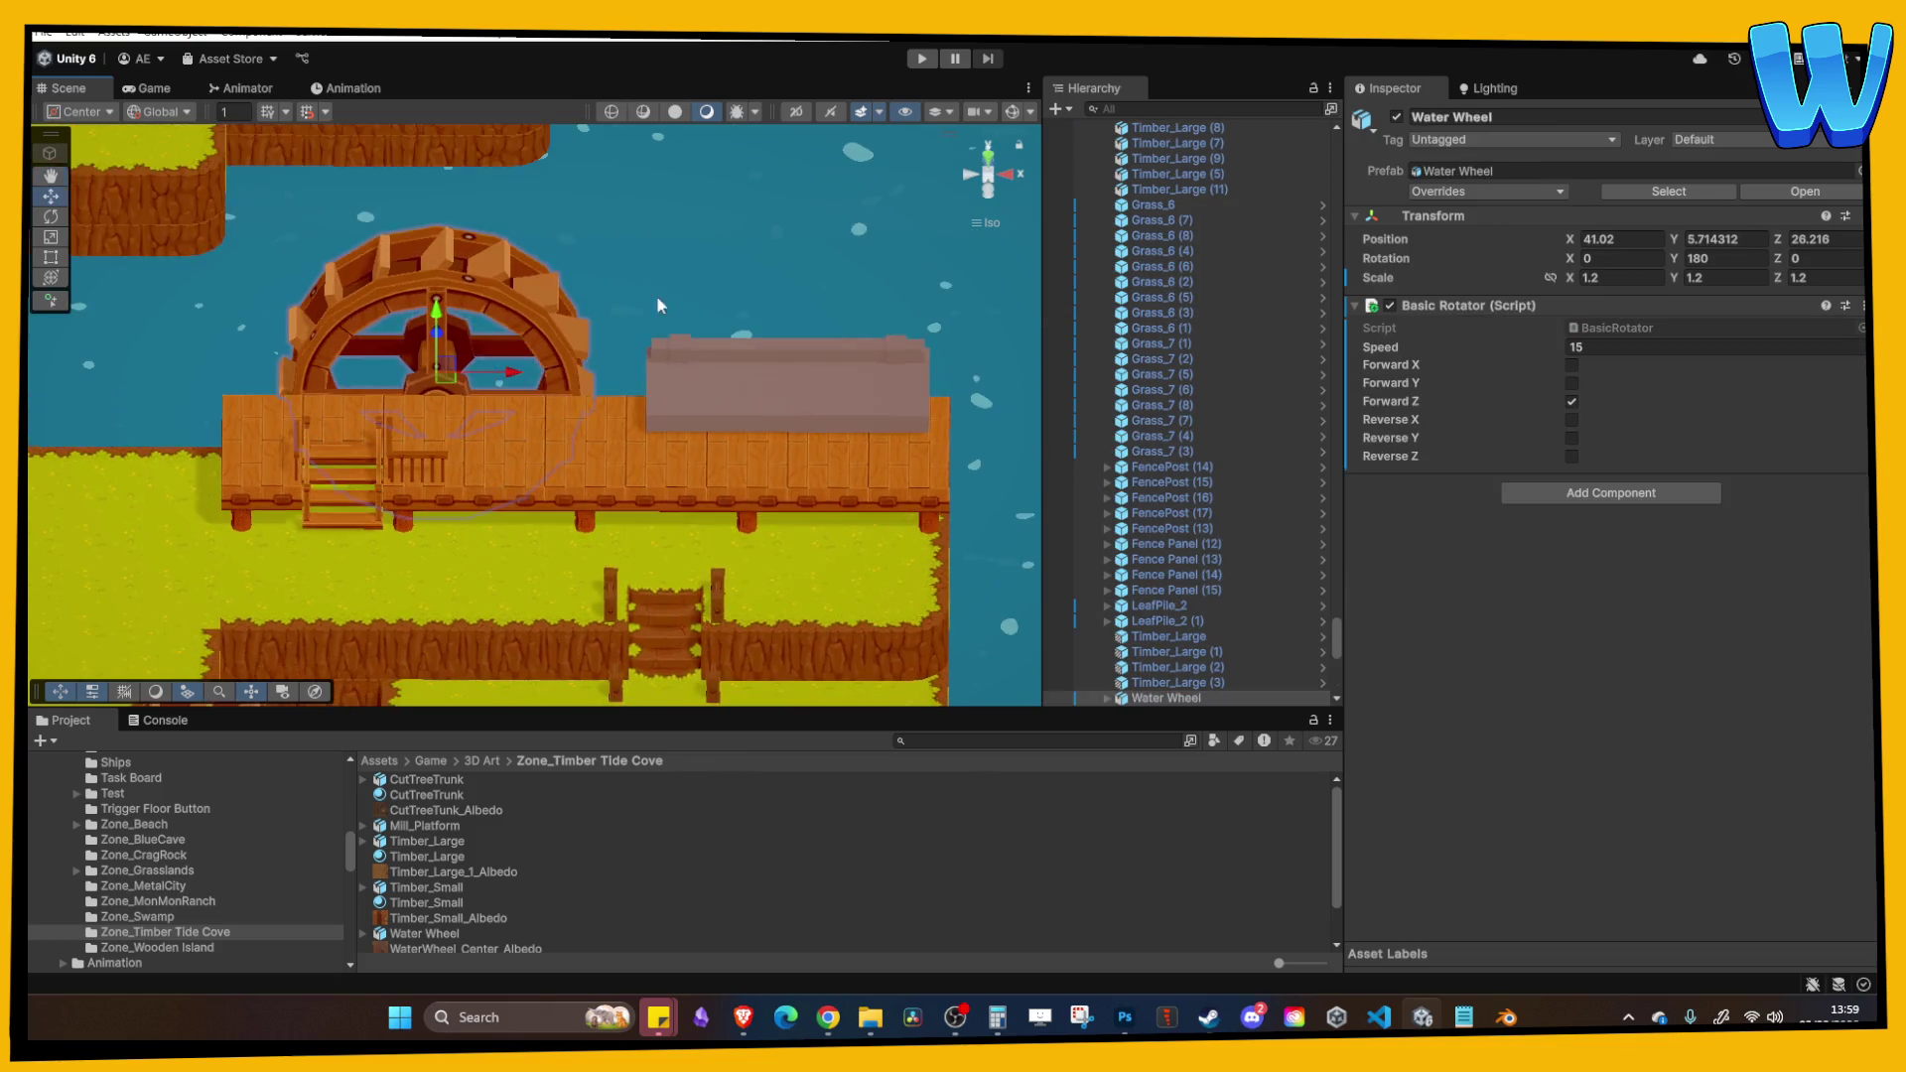
right_click(824, 418)
click(923, 58)
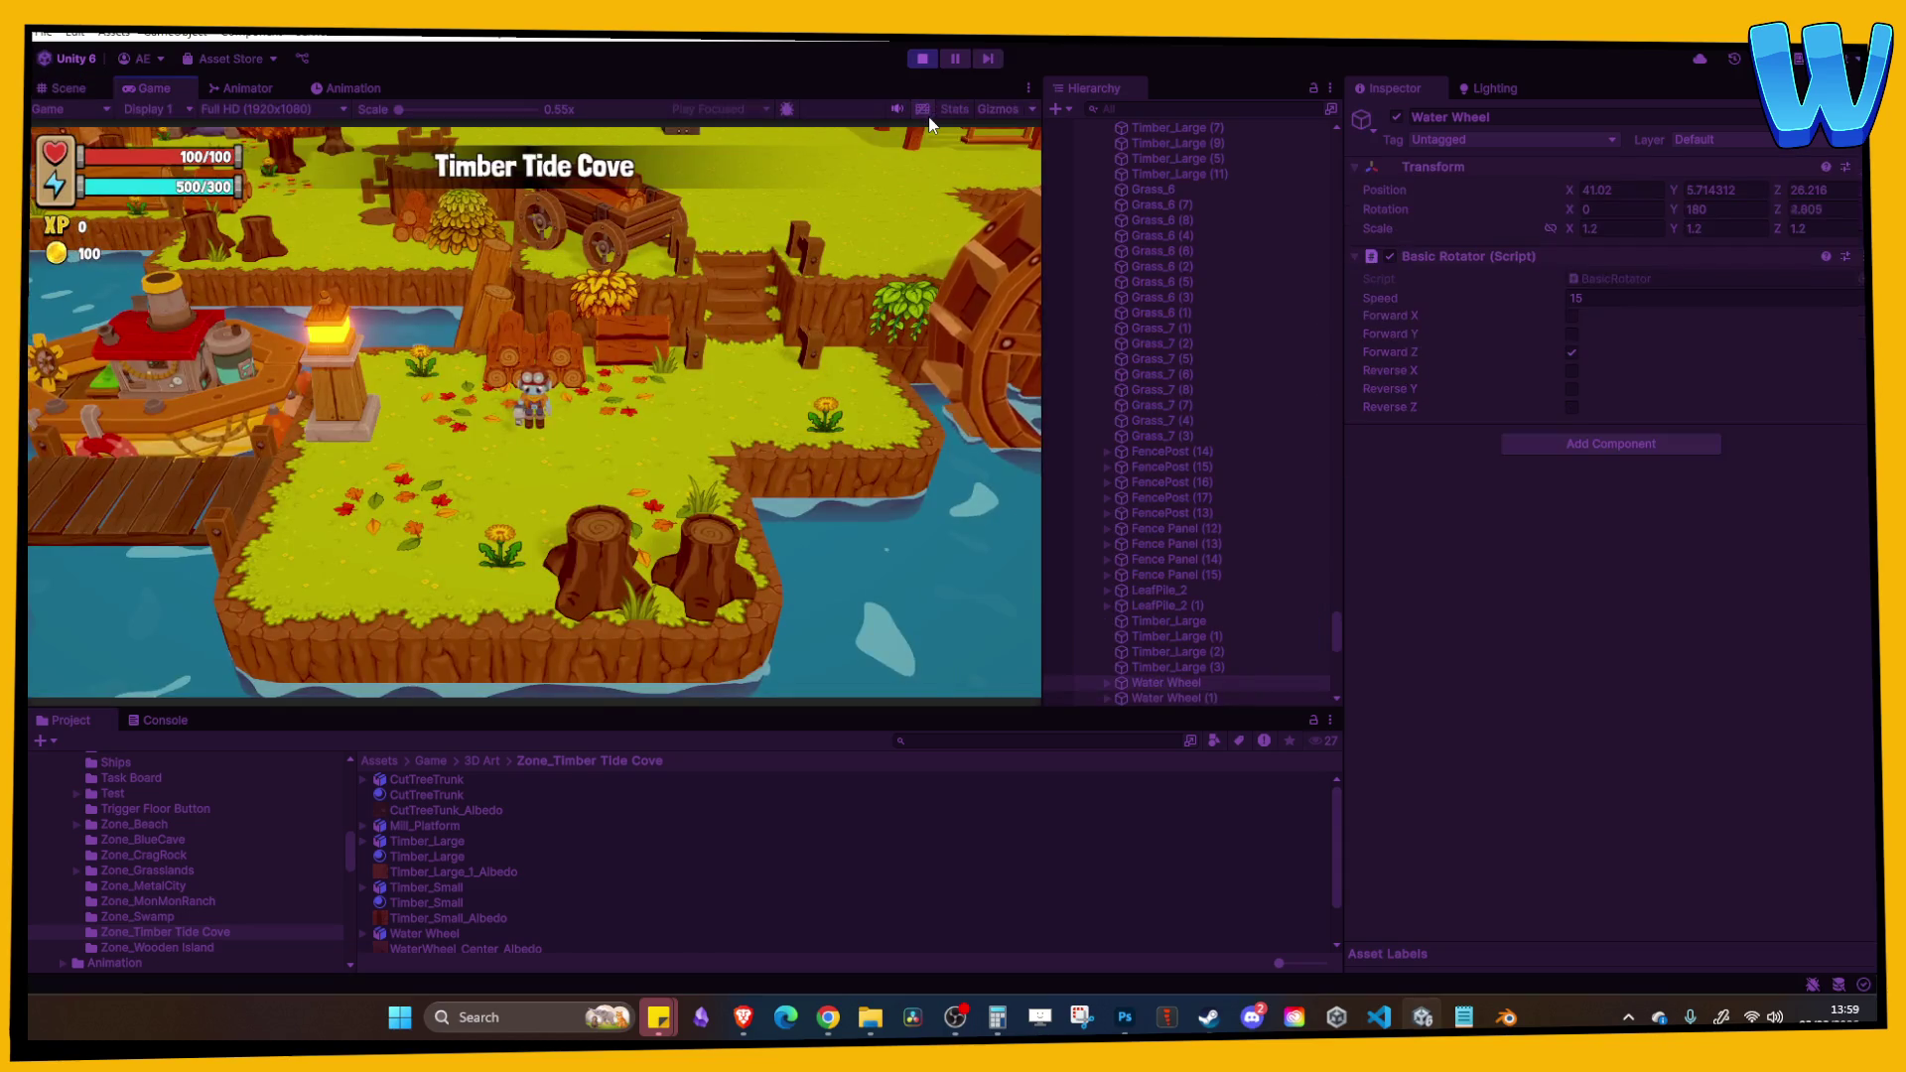
Step: Walk the character up the stairs and east along the dock past the water wheel
key(d)
key(w)
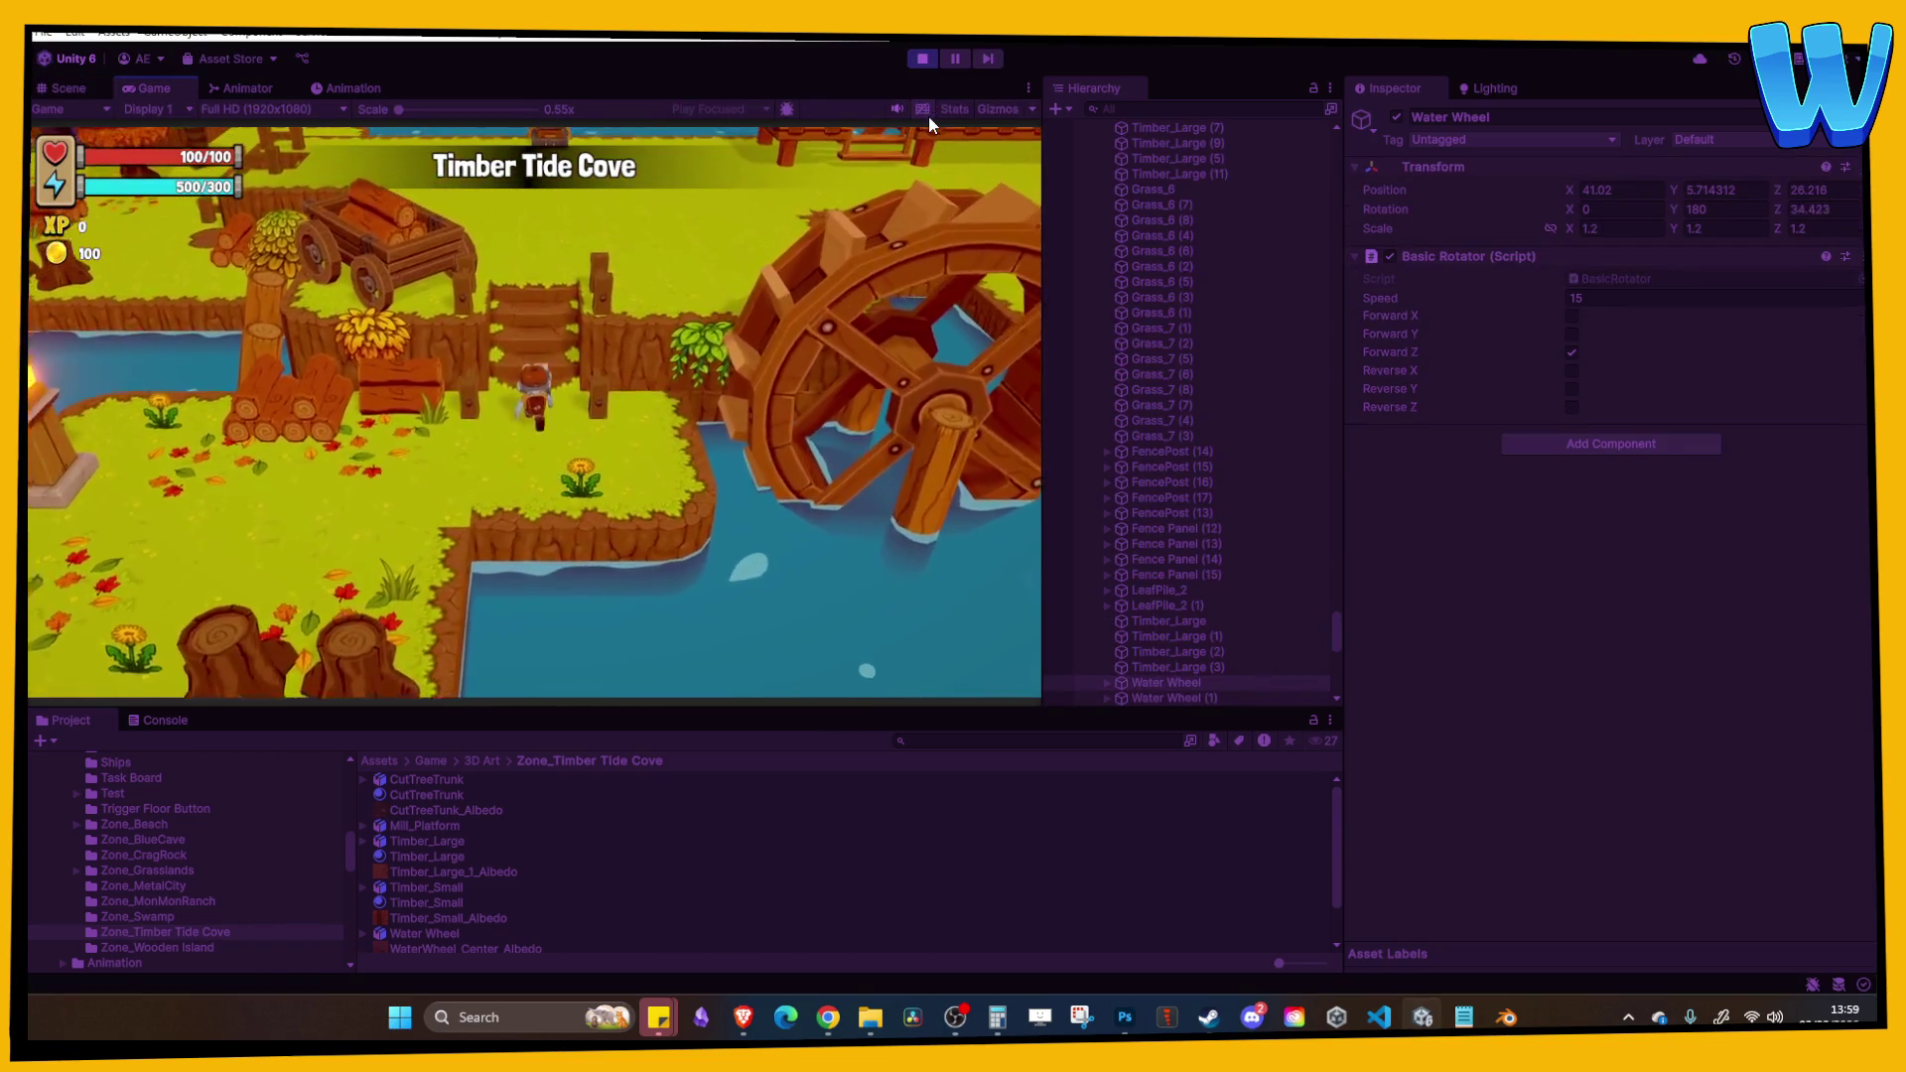
key(w)
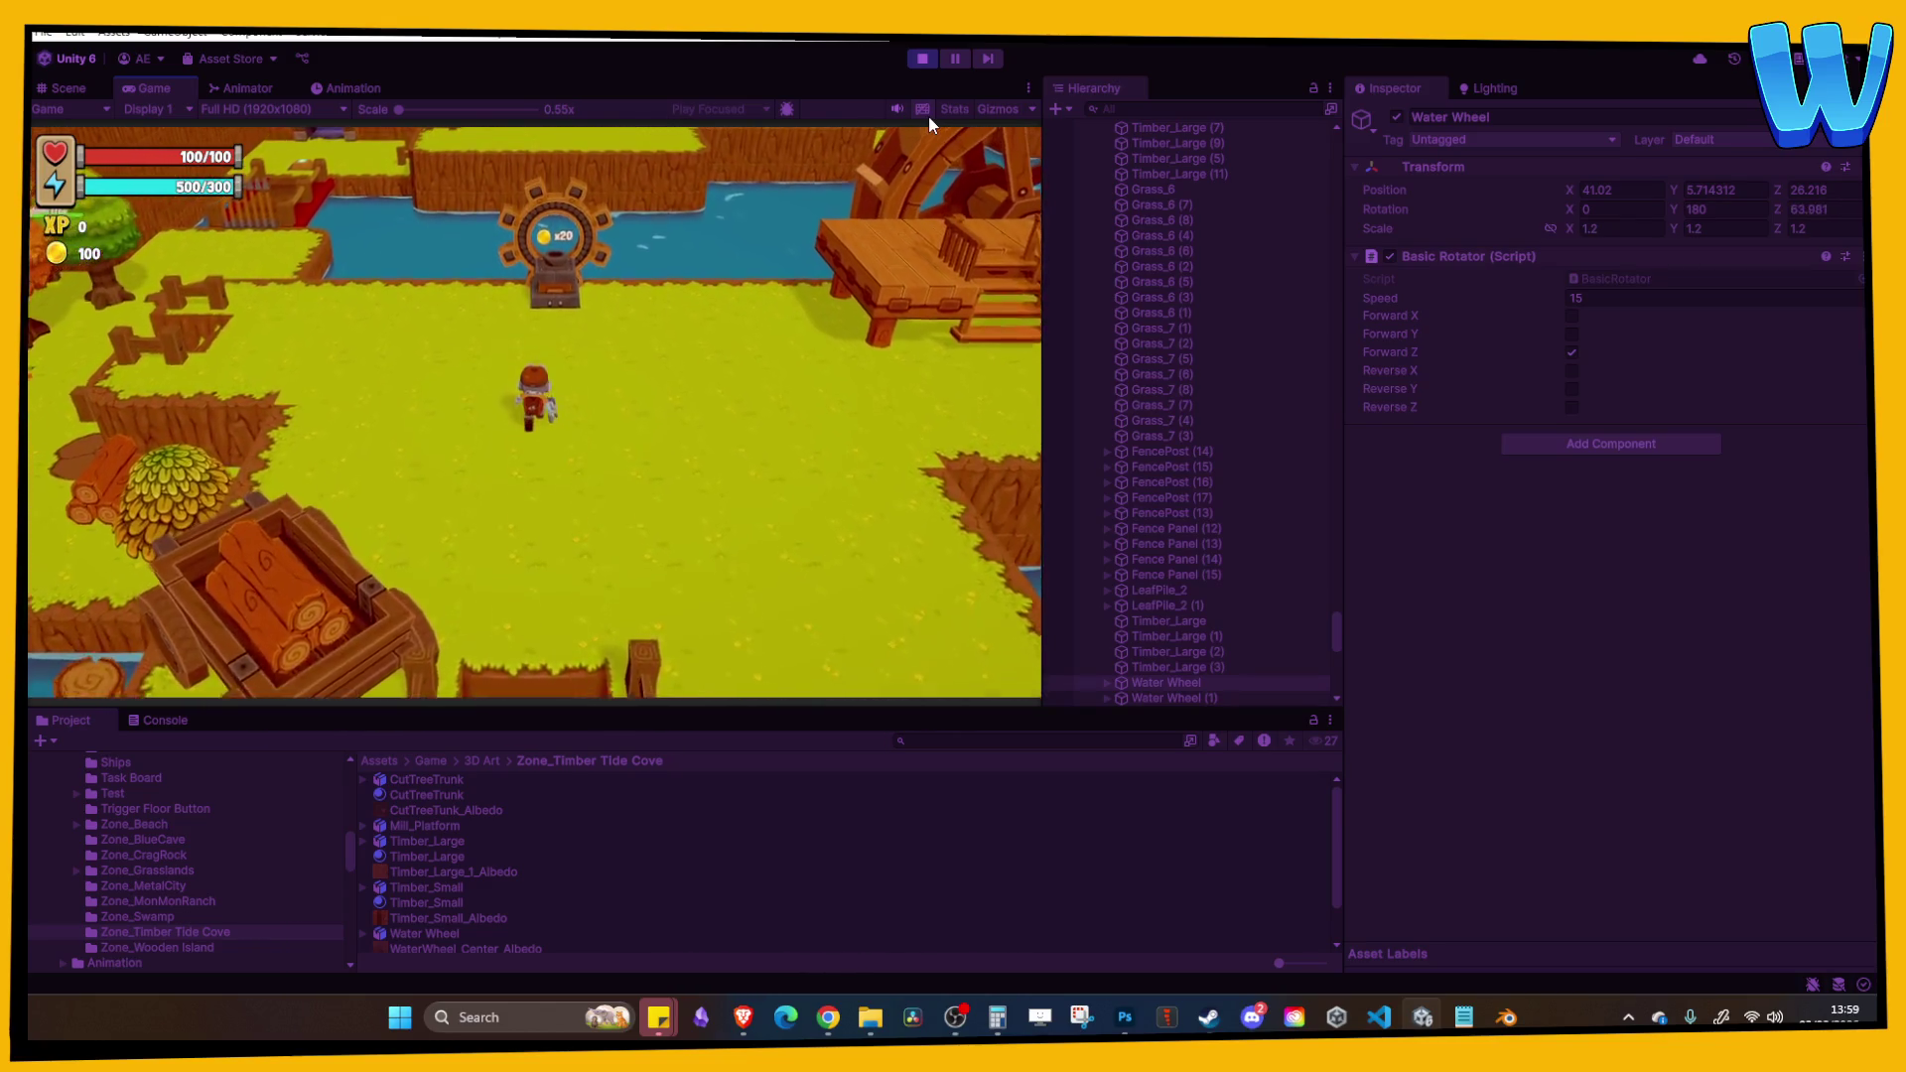
key(d)
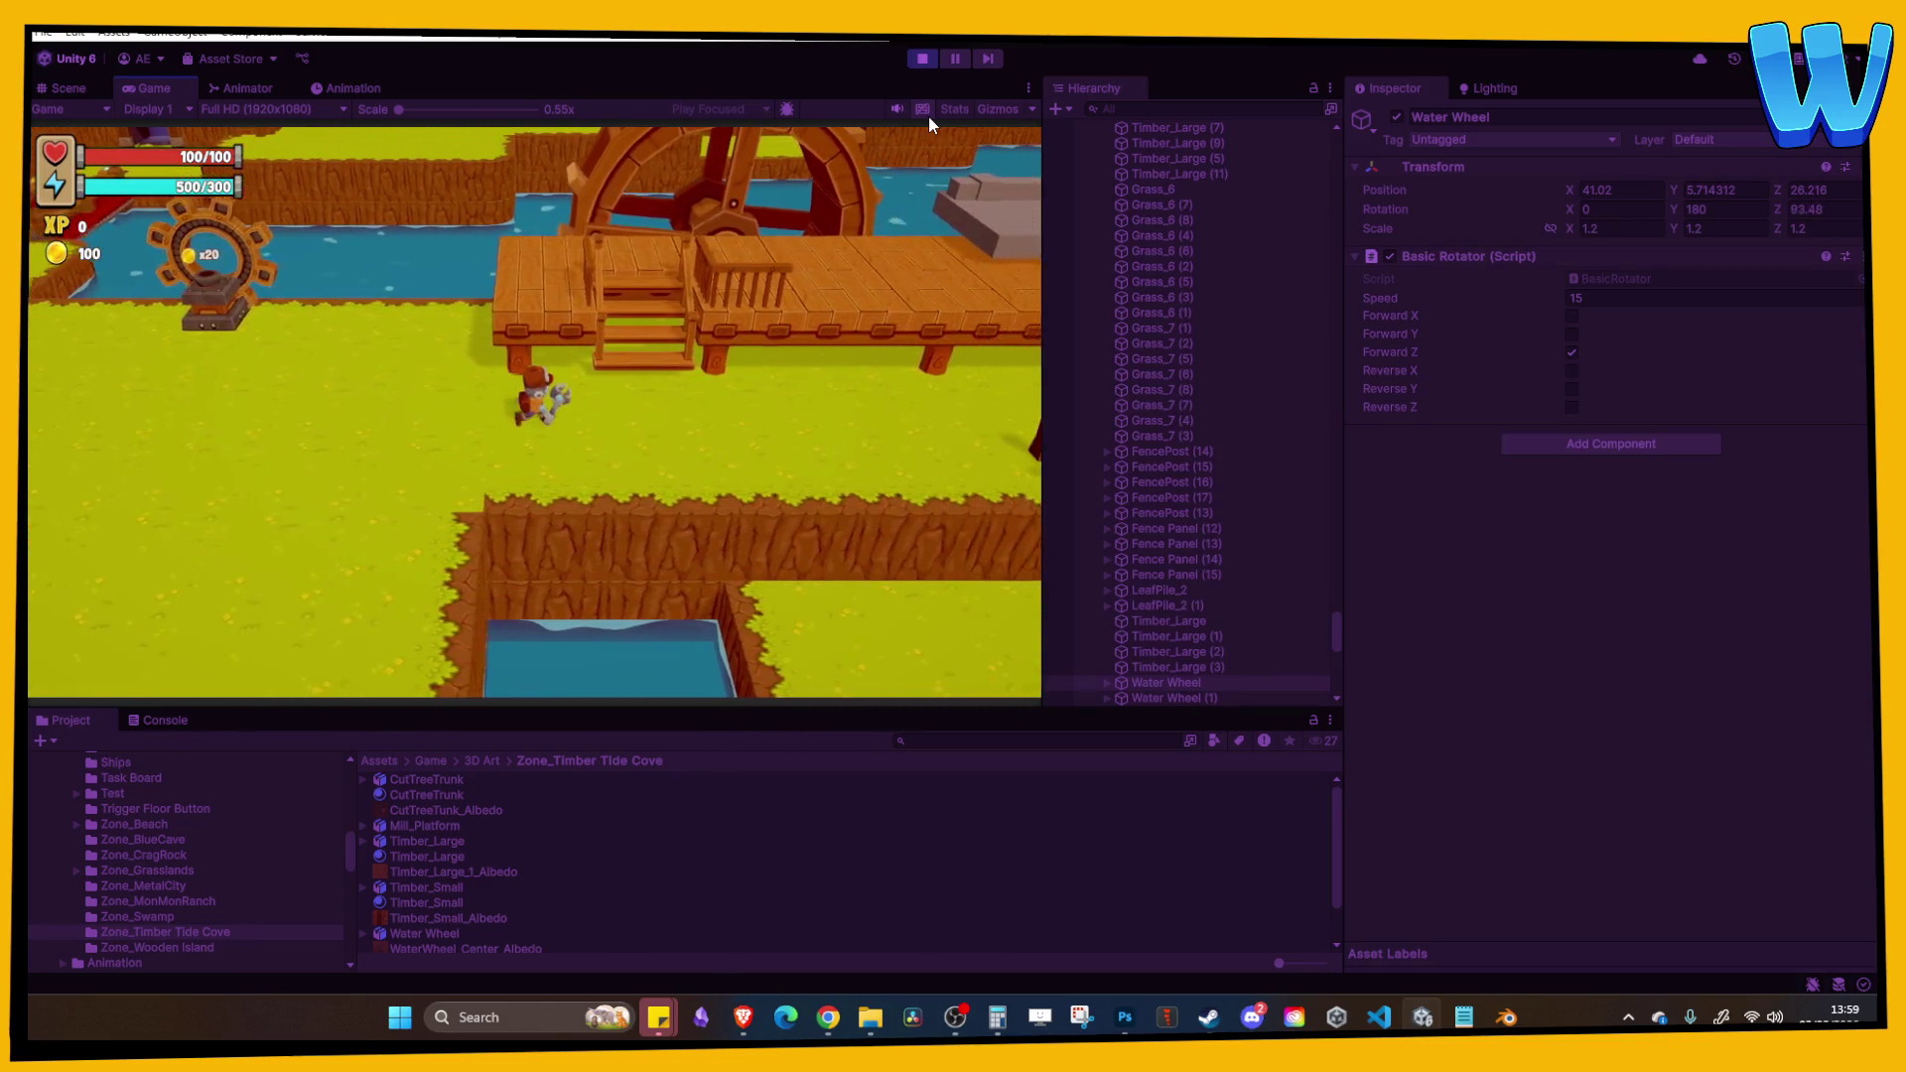
key(d)
key(w)
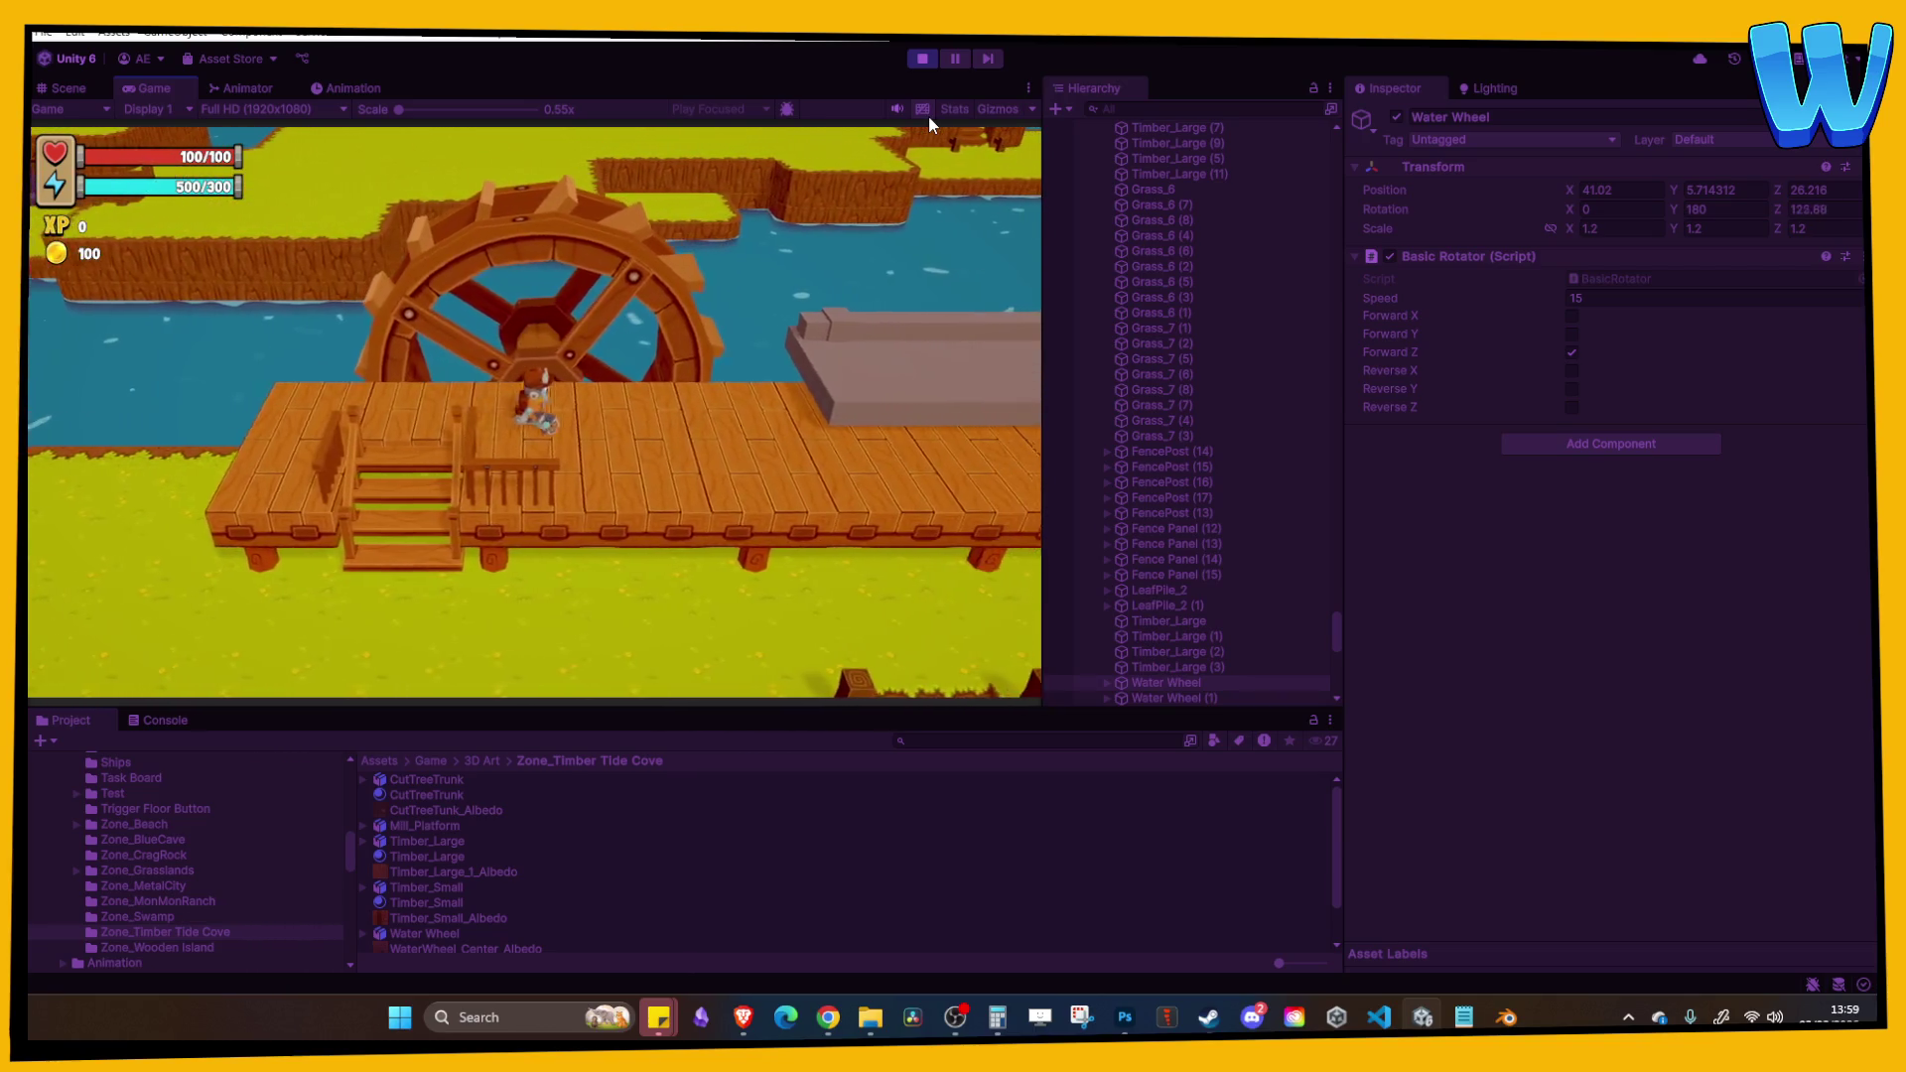
key(d)
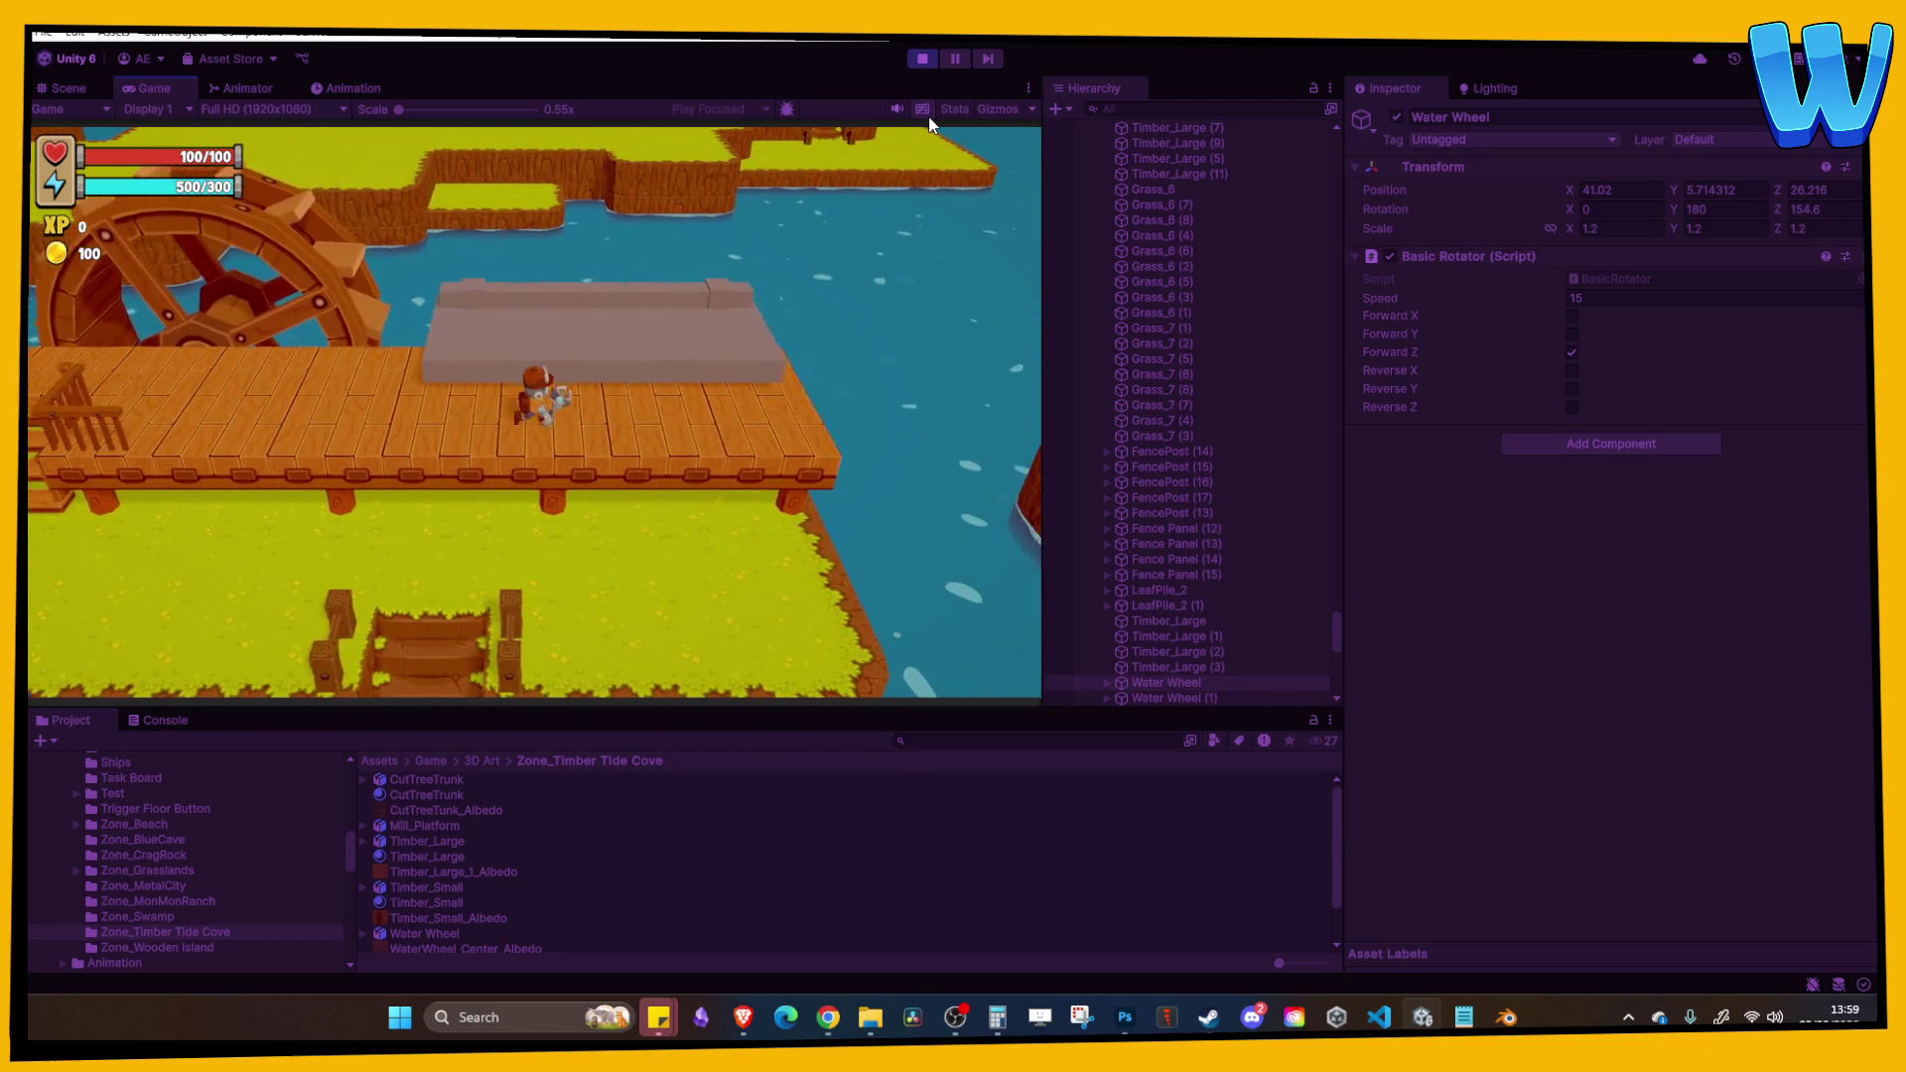
key(d)
key(w)
key(w)
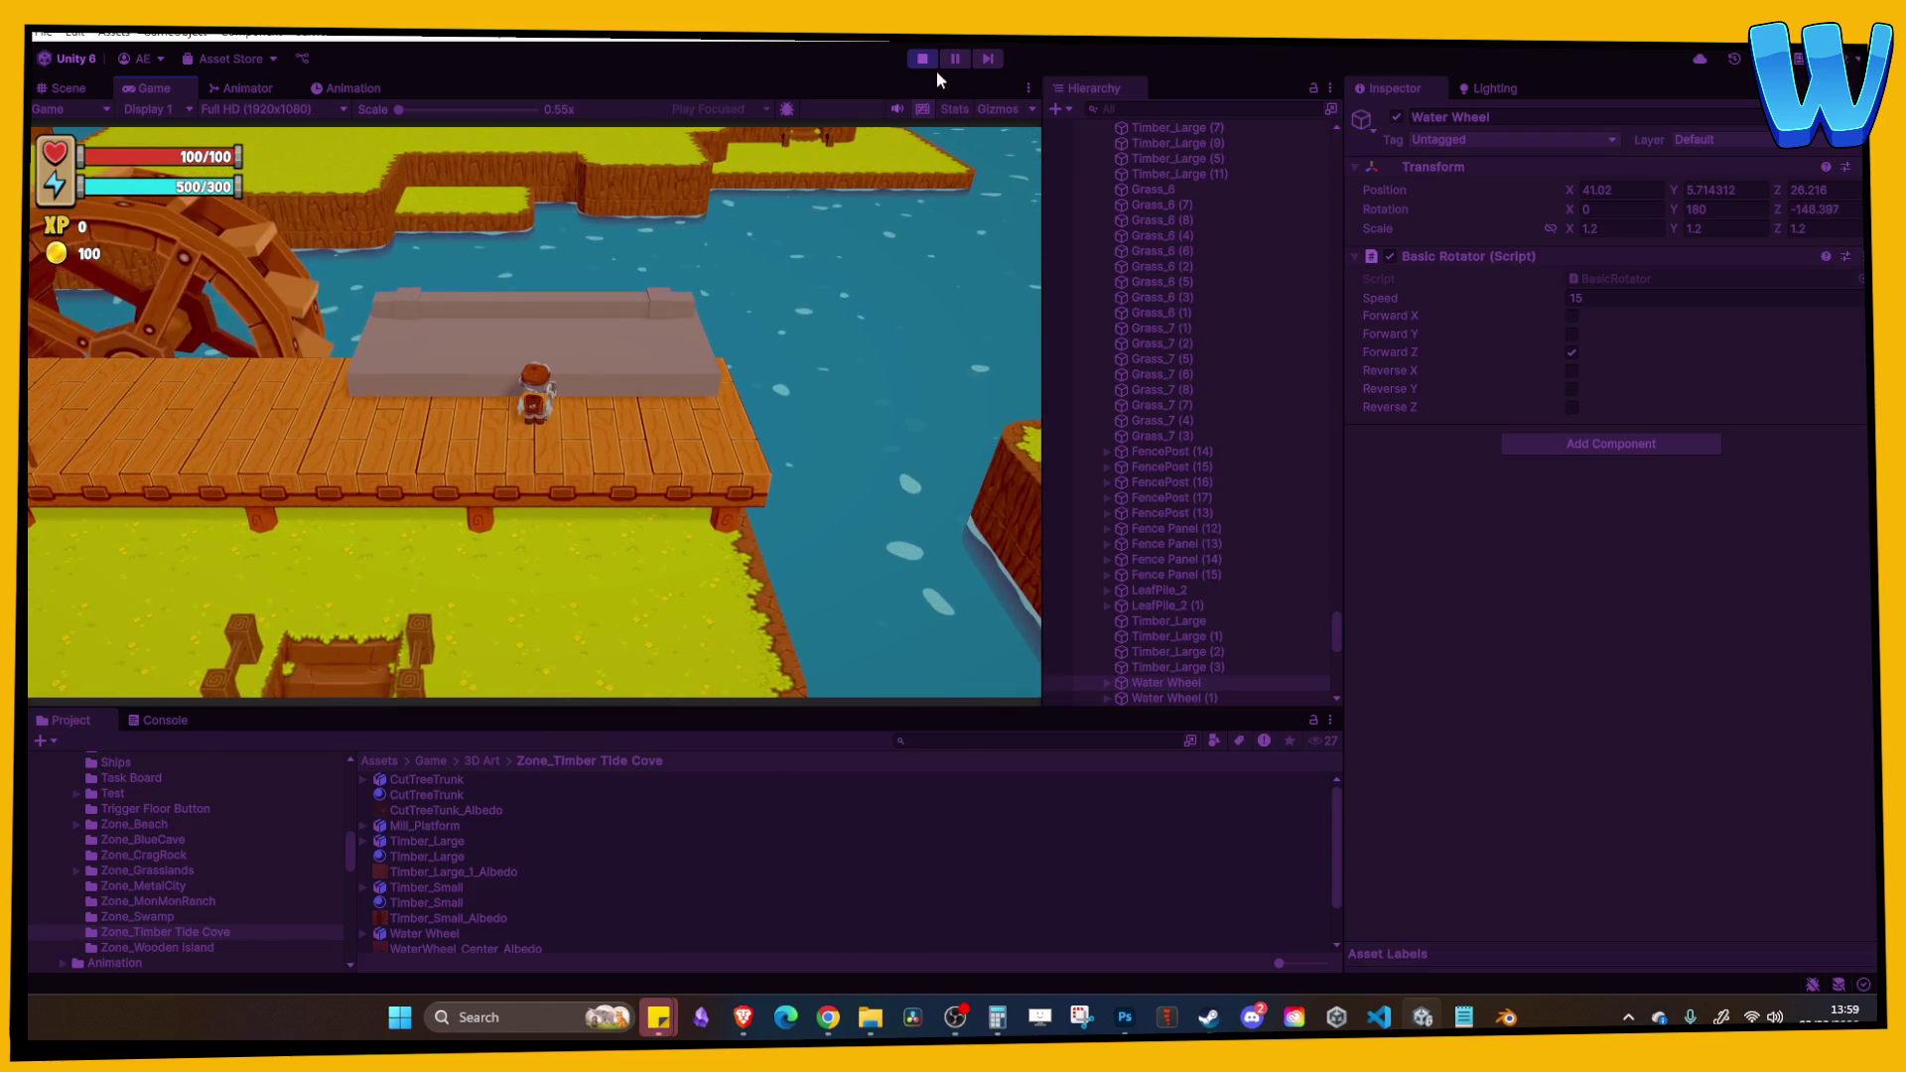
Step: Stop play mode and save the Mill_Platform Blender file
click(921, 60)
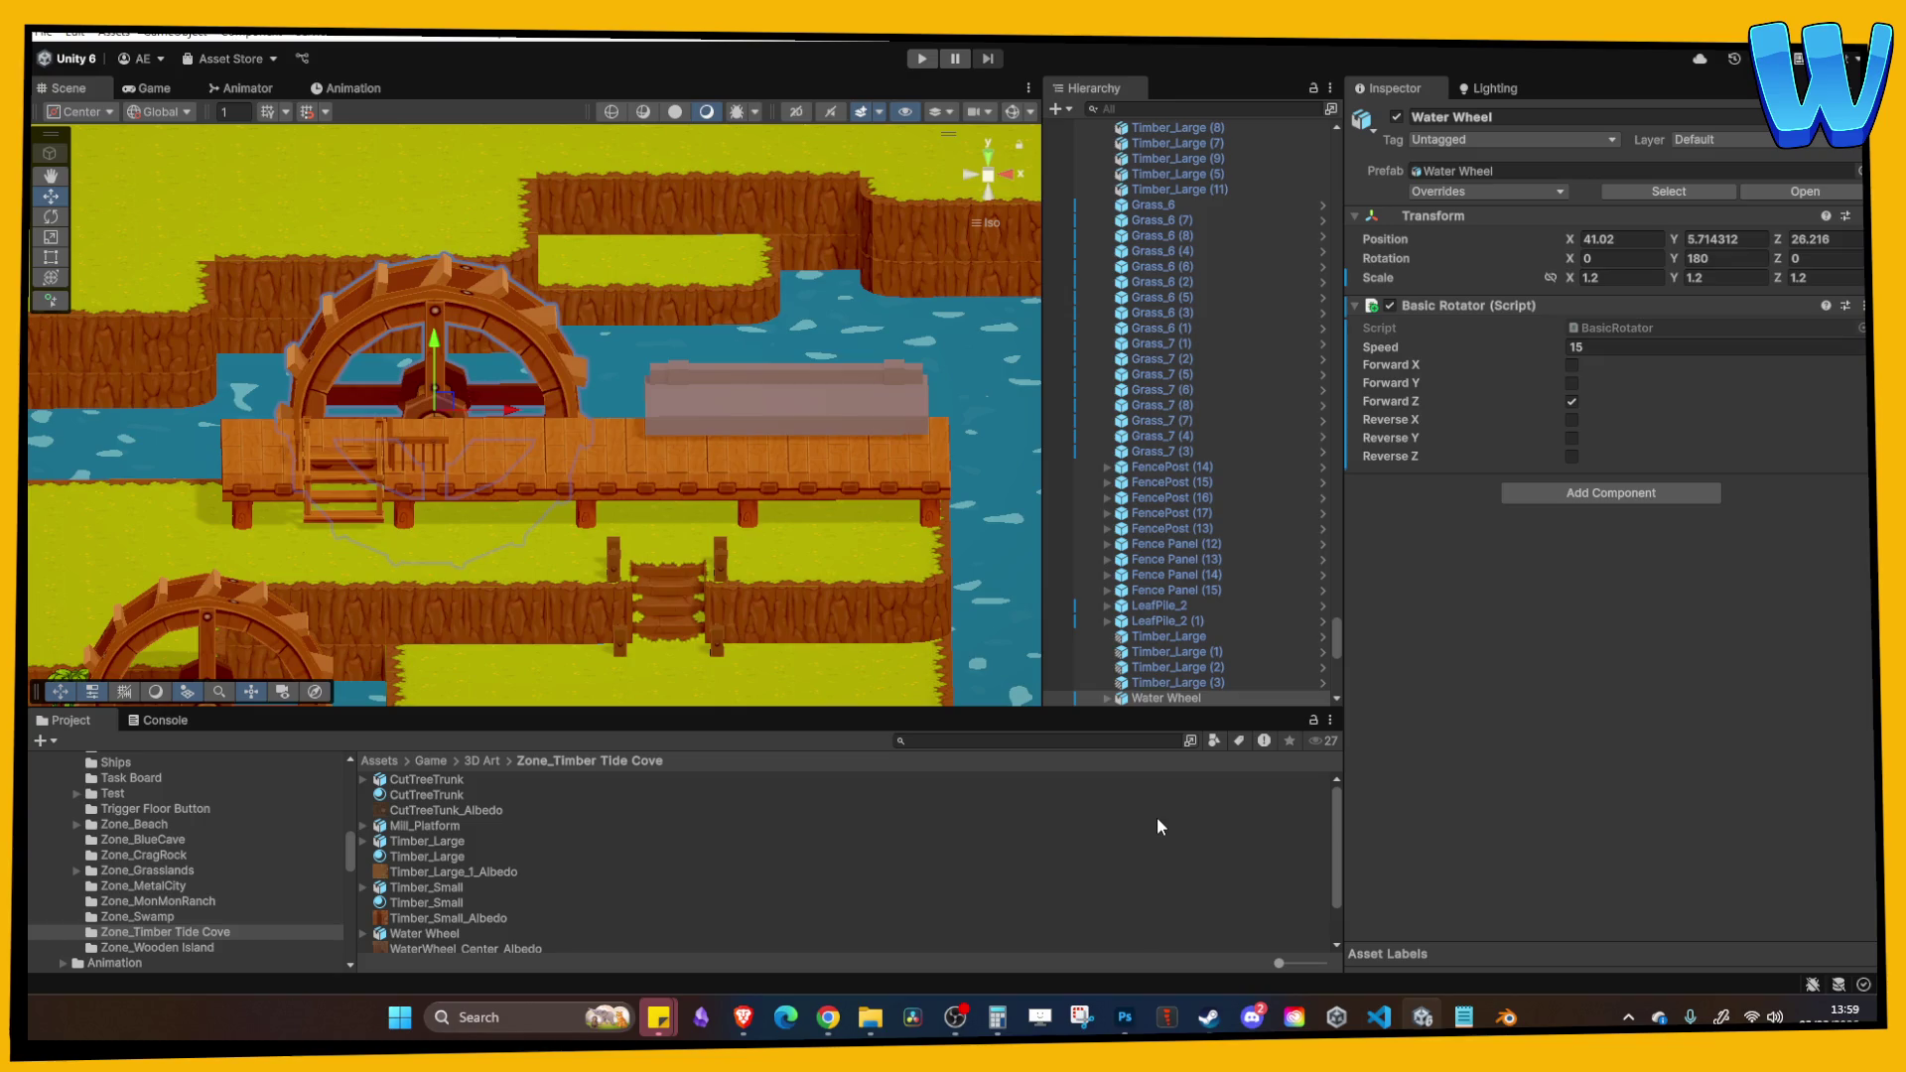
click(1506, 1017)
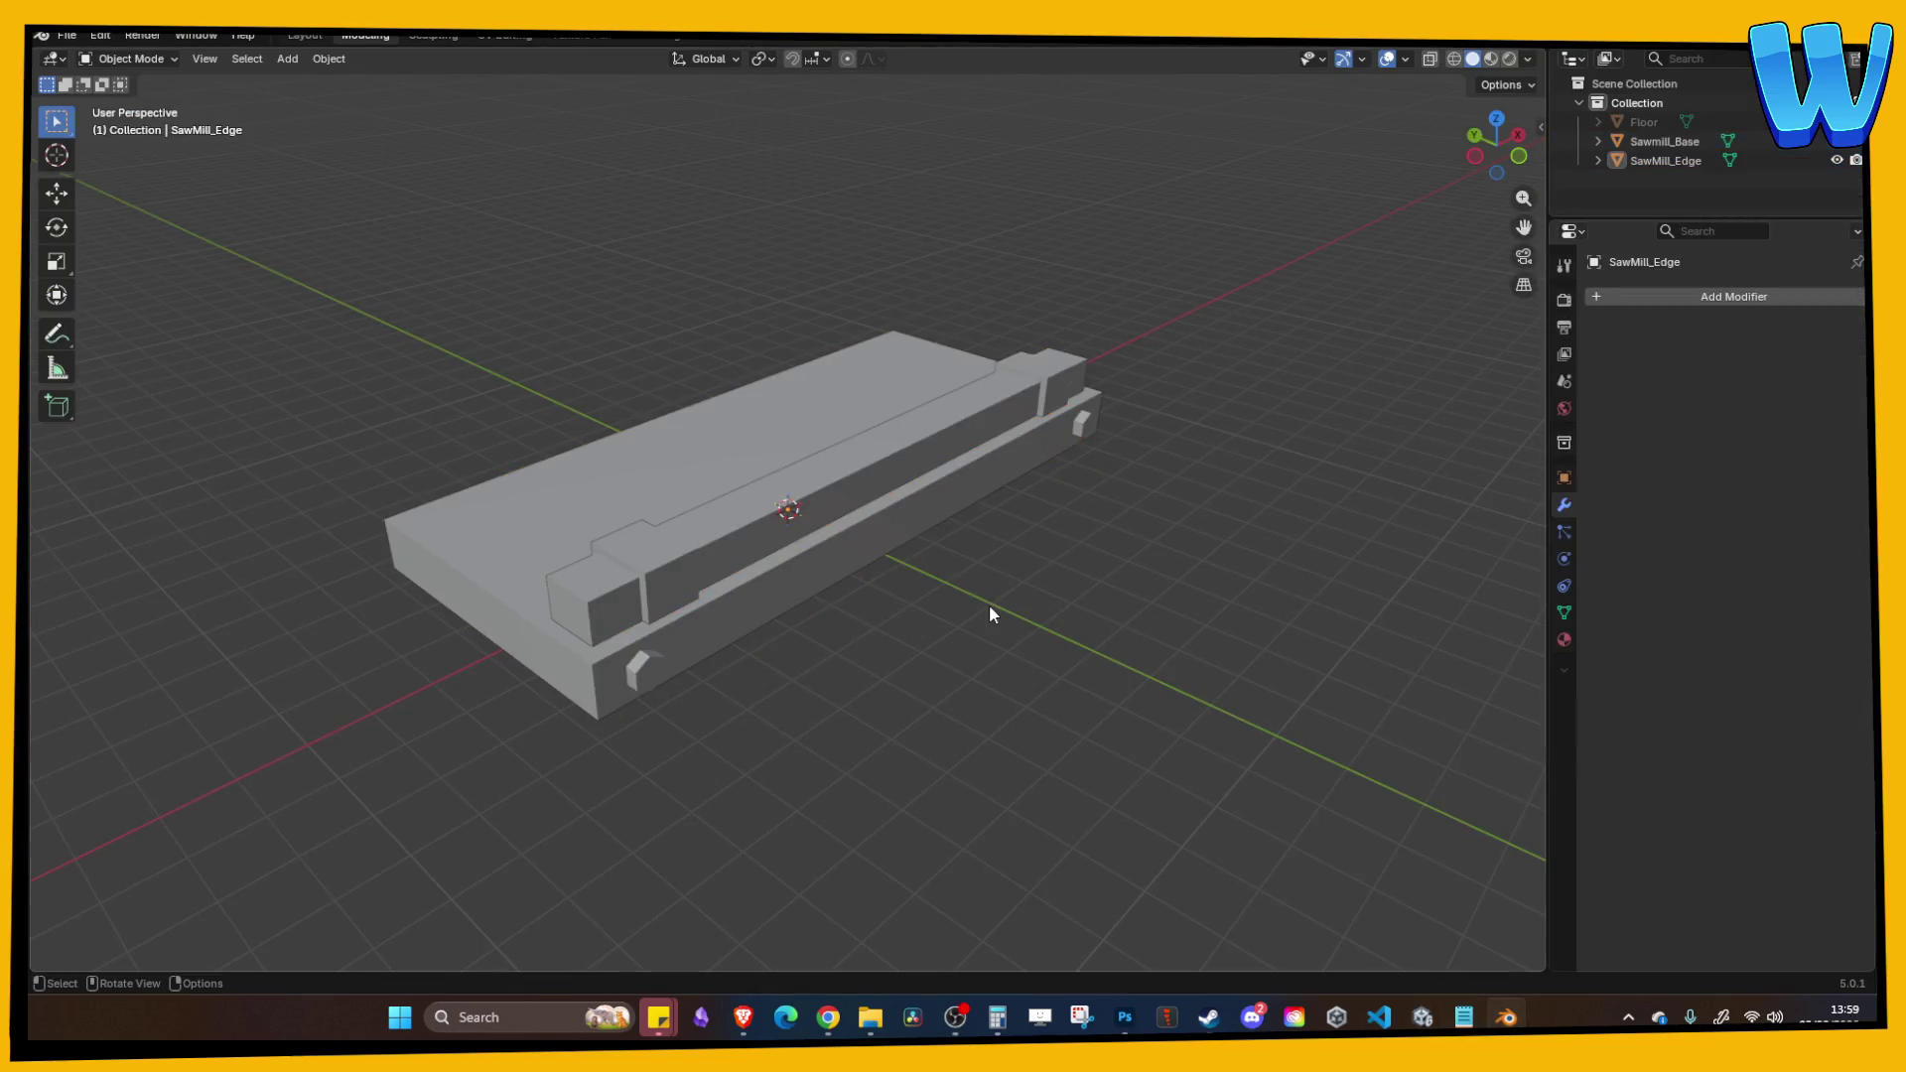
key(ctrl+s)
click(1423, 1017)
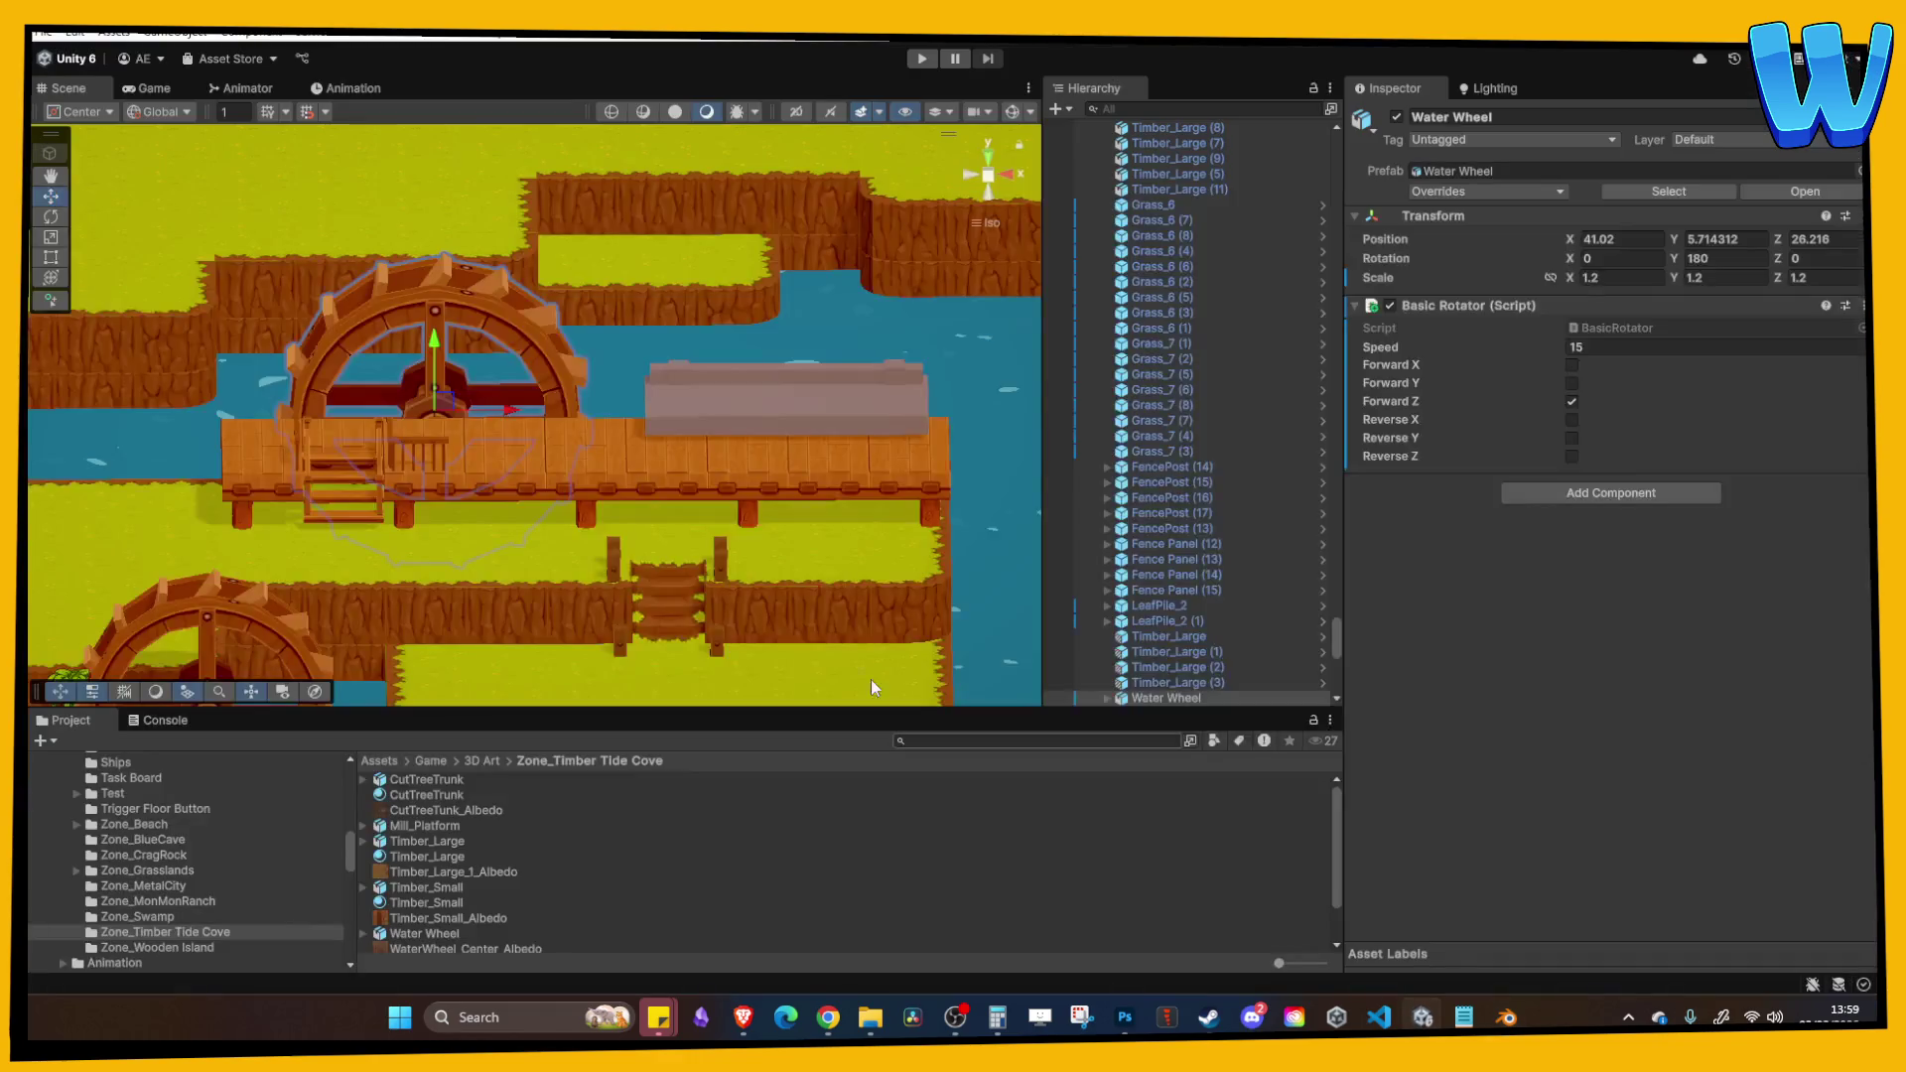
click(1208, 1017)
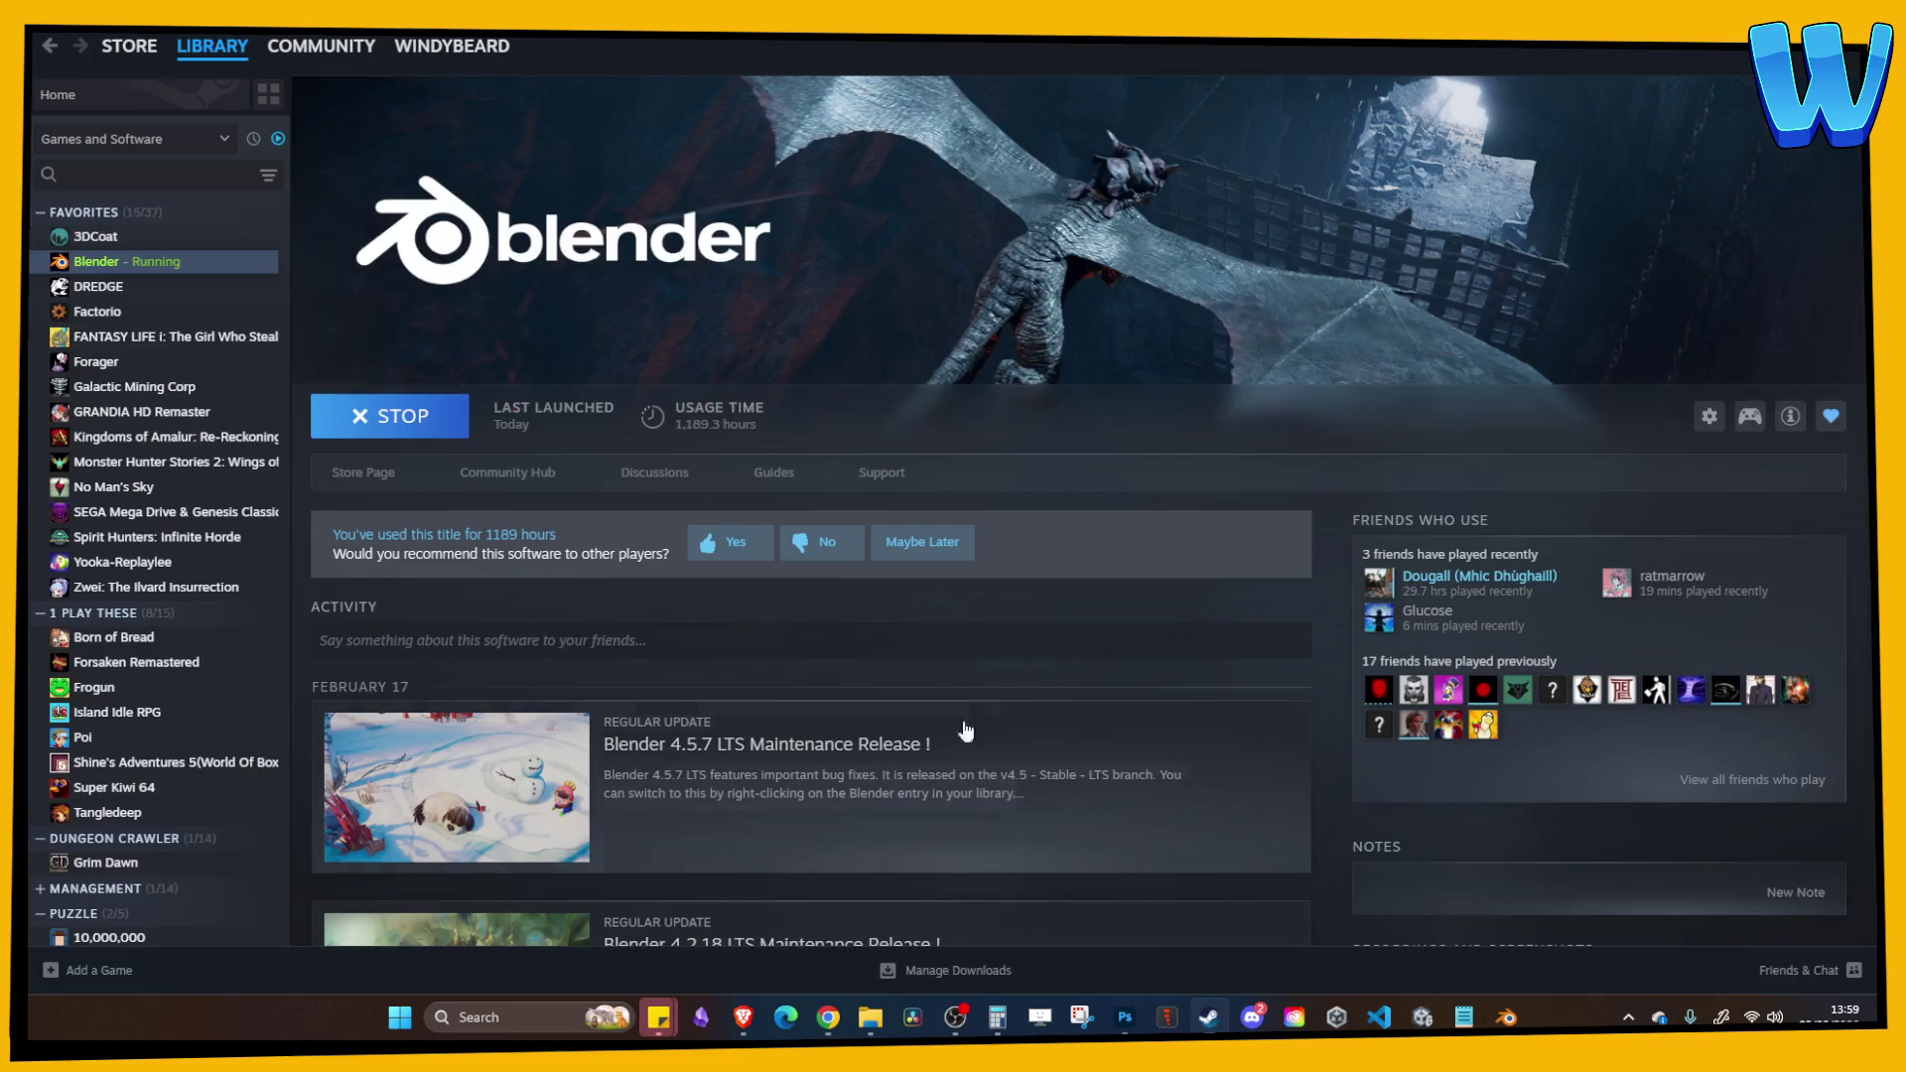
Step: Launch 3DCoat from Steam, dismiss the start dialog, and begin importing an object for per-pixel painting
double_click(95, 244)
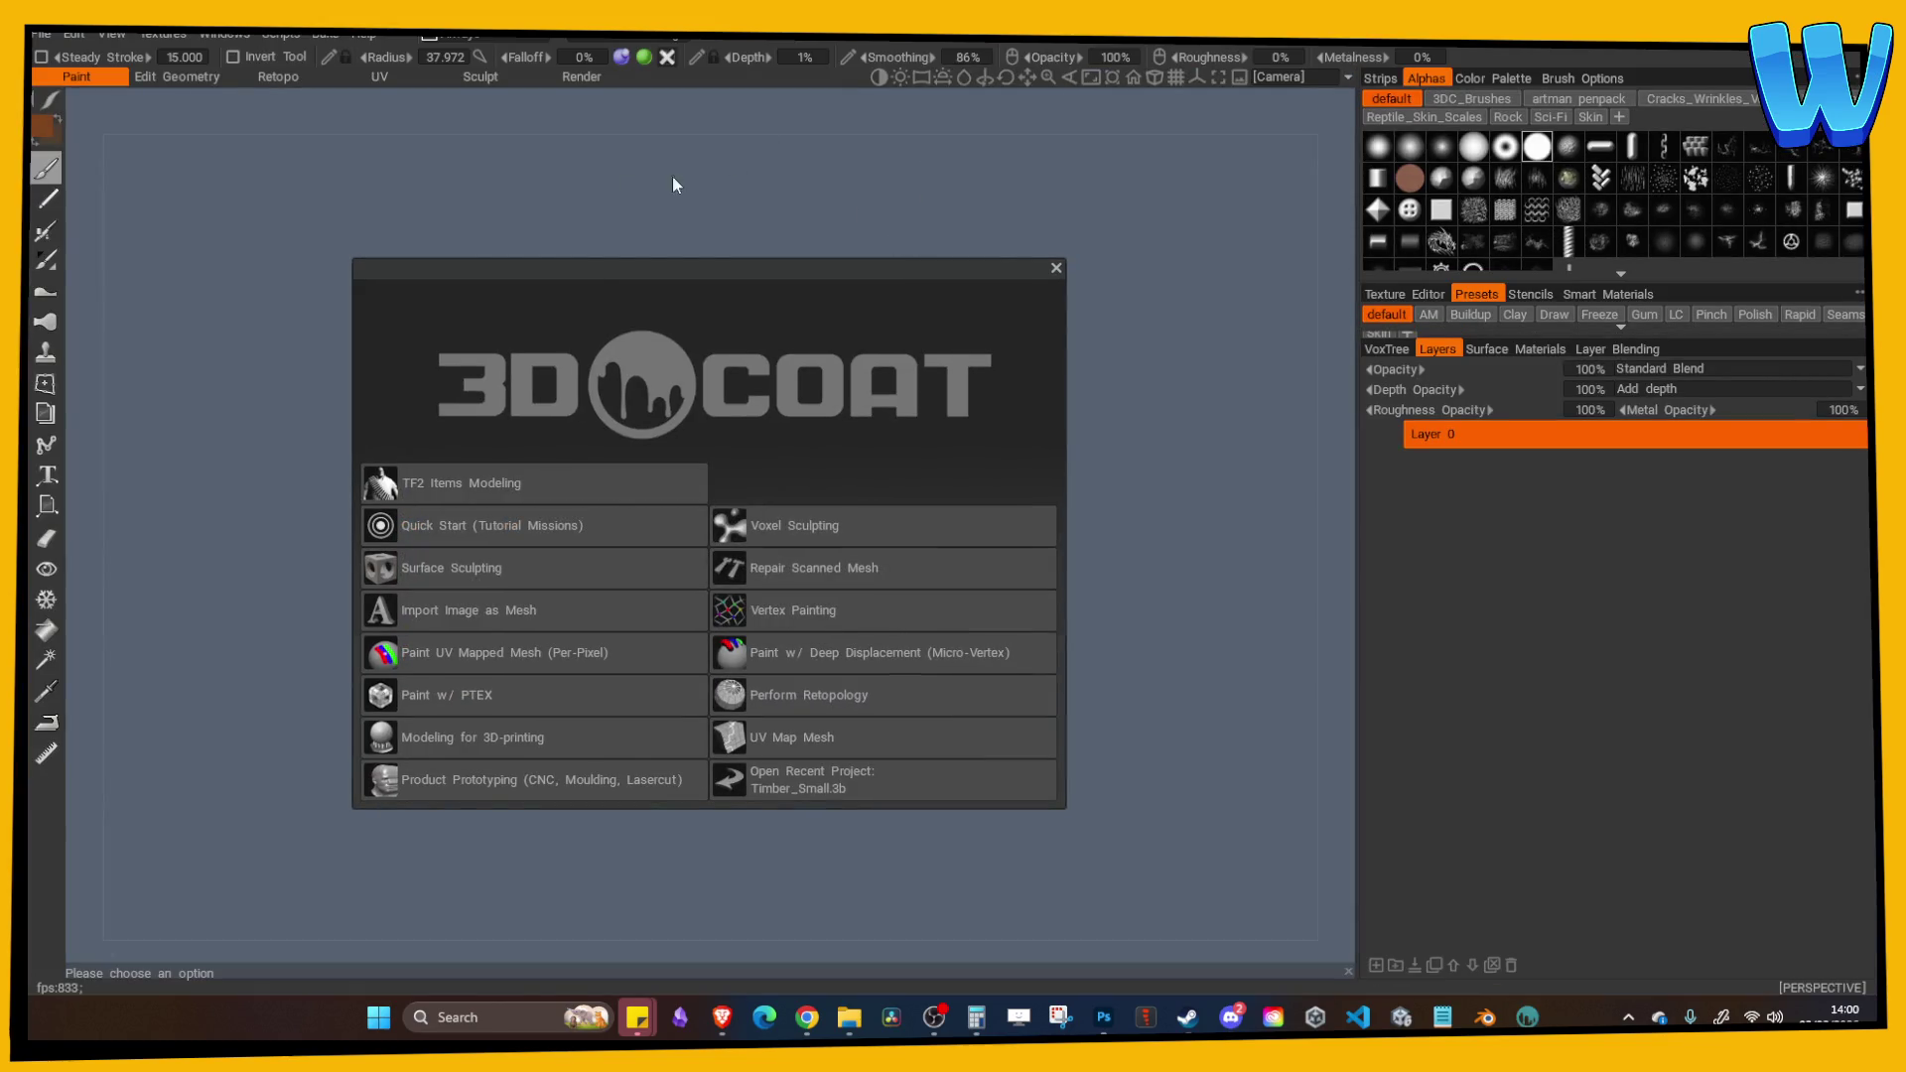
click(1056, 268)
click(41, 33)
mouse_move(106, 145)
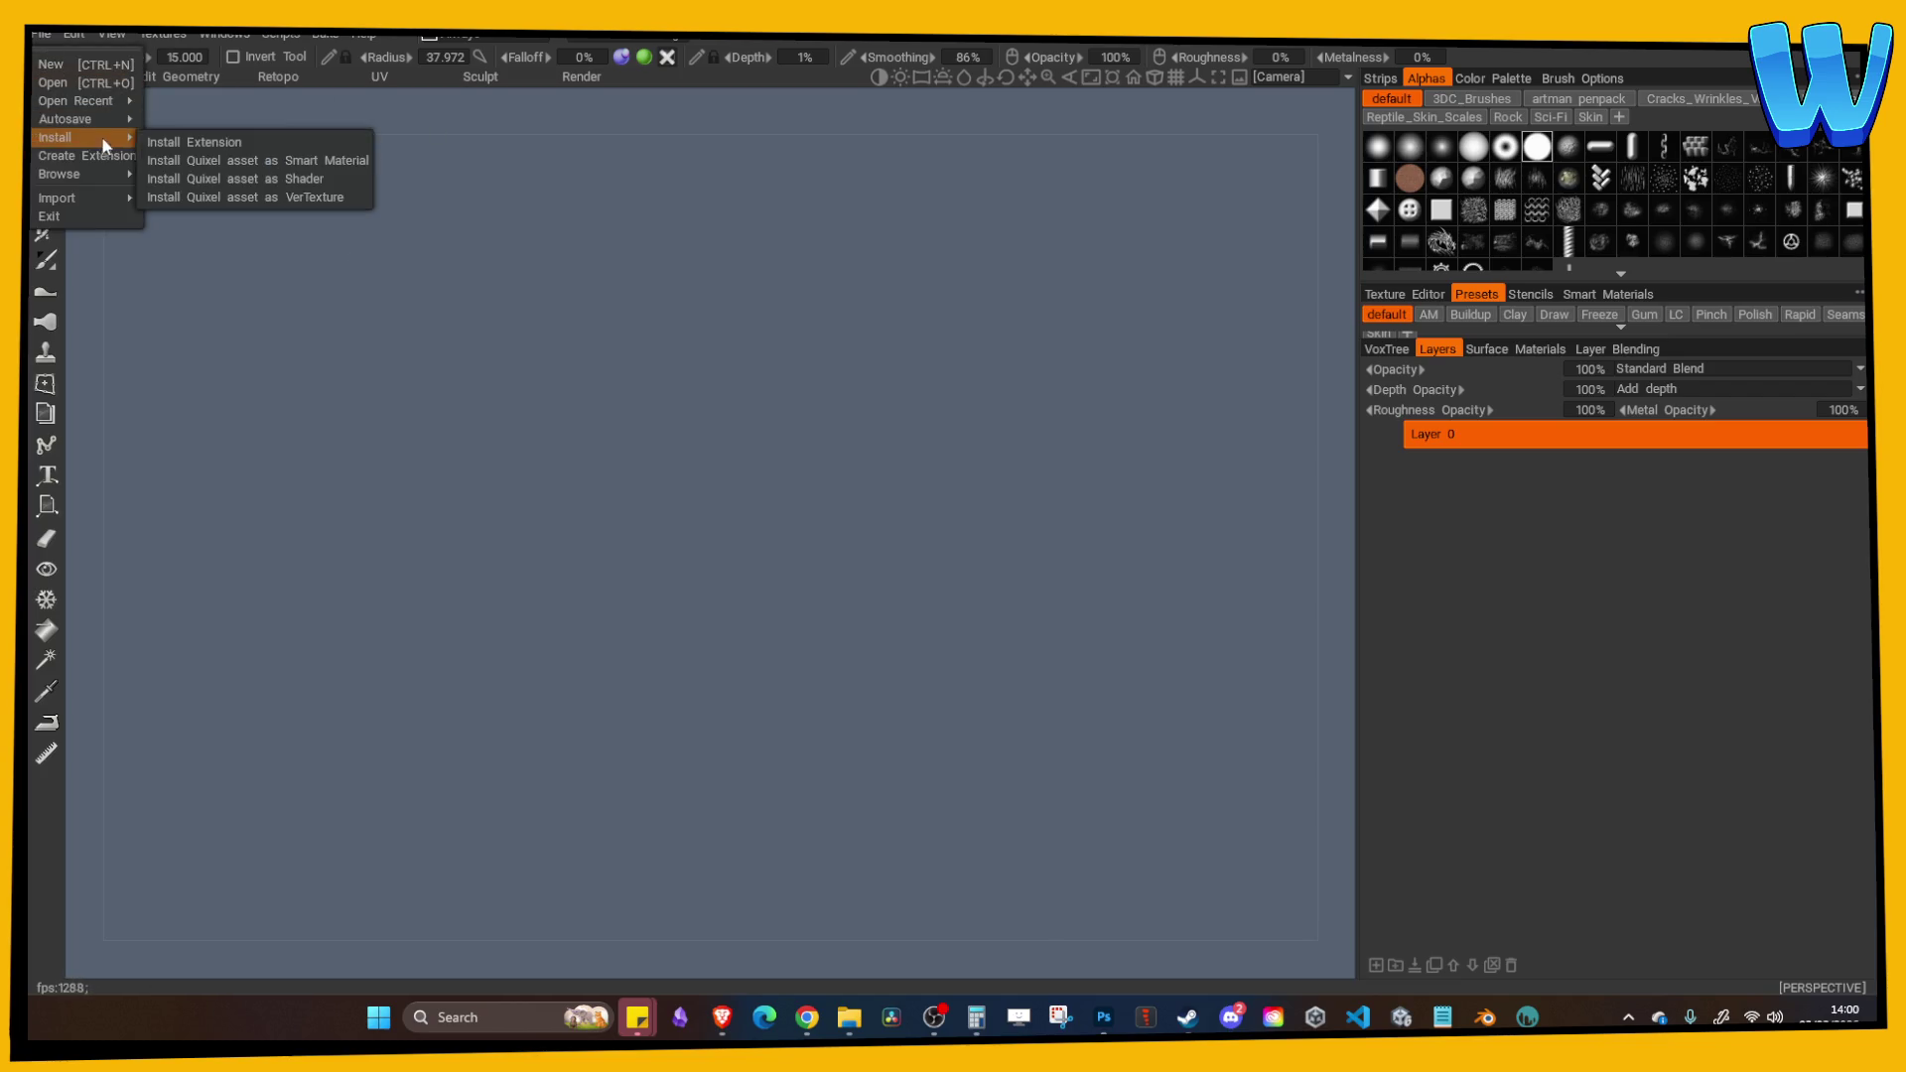
mouse_move(99, 198)
click(199, 245)
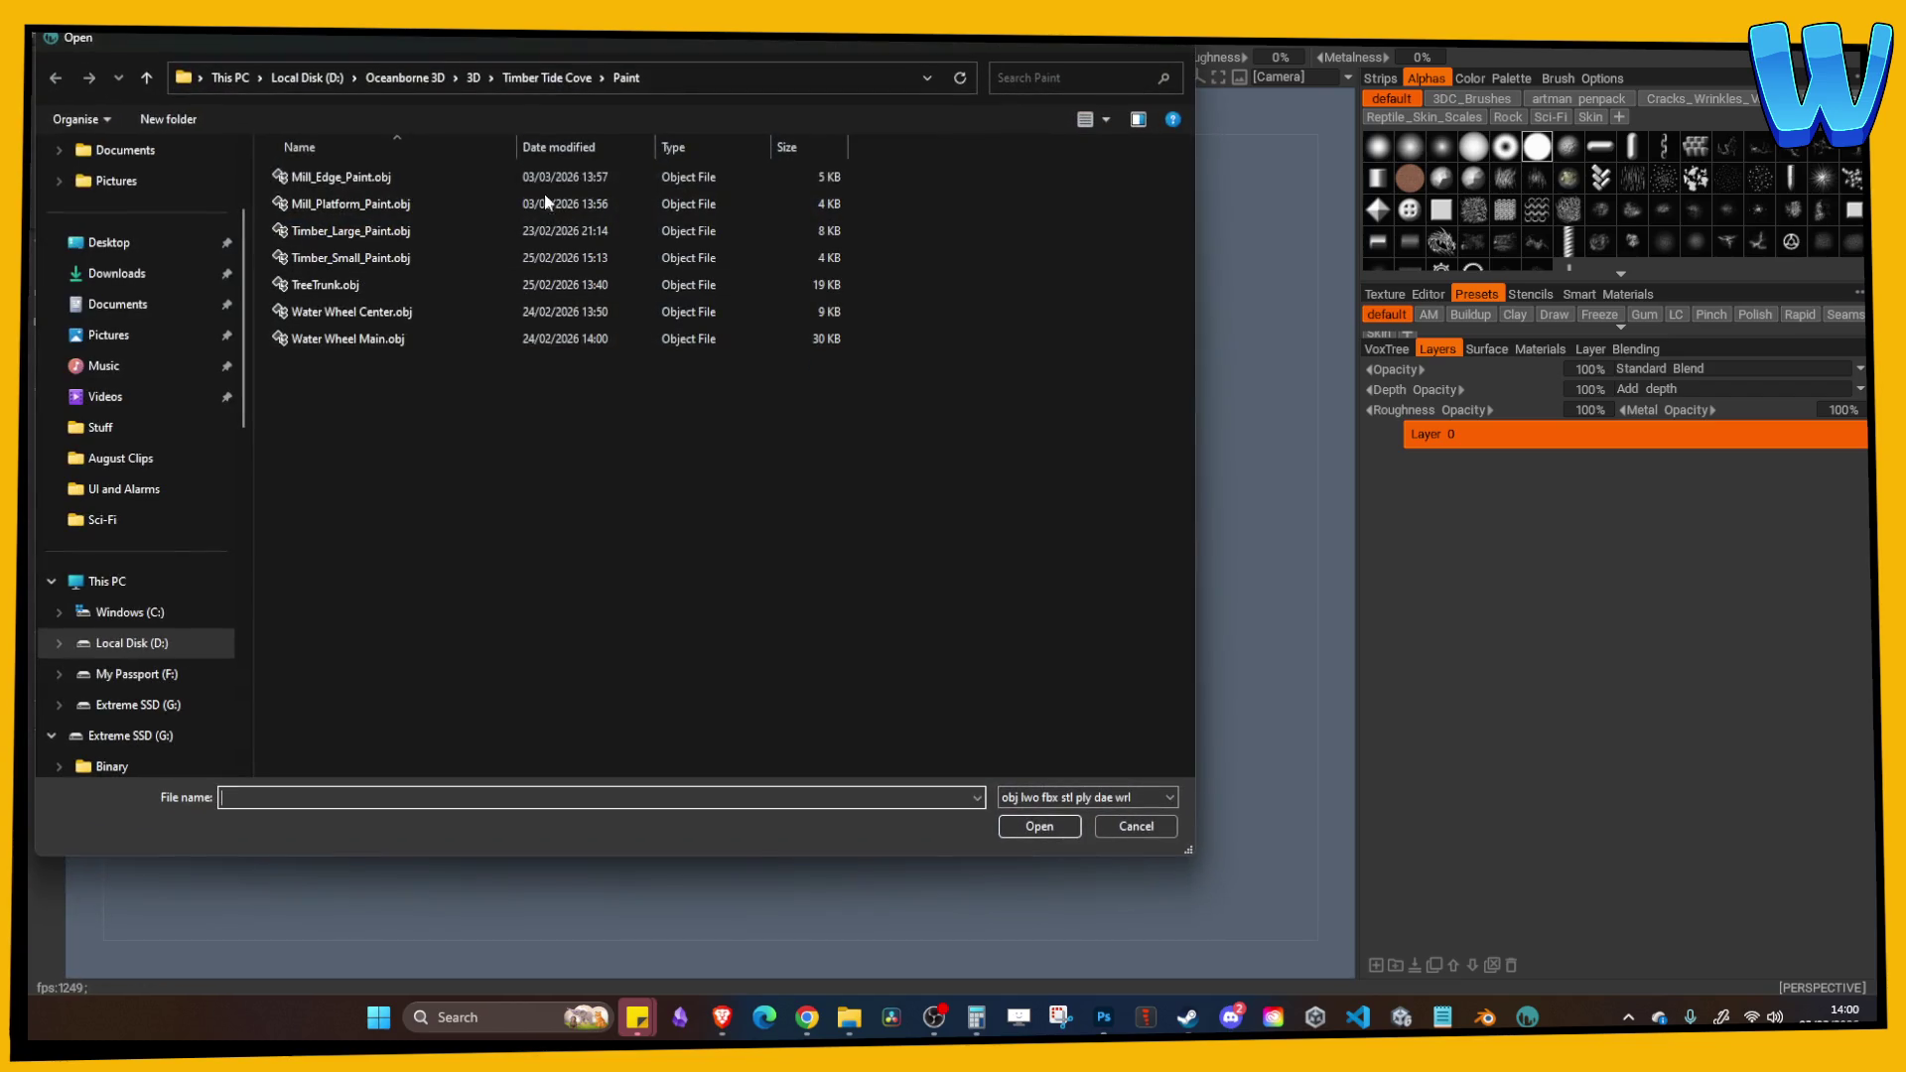
Step: Import Mill_Platform_Paint.obj from the Paint folder with a 512 by 512 texture size
click(534, 76)
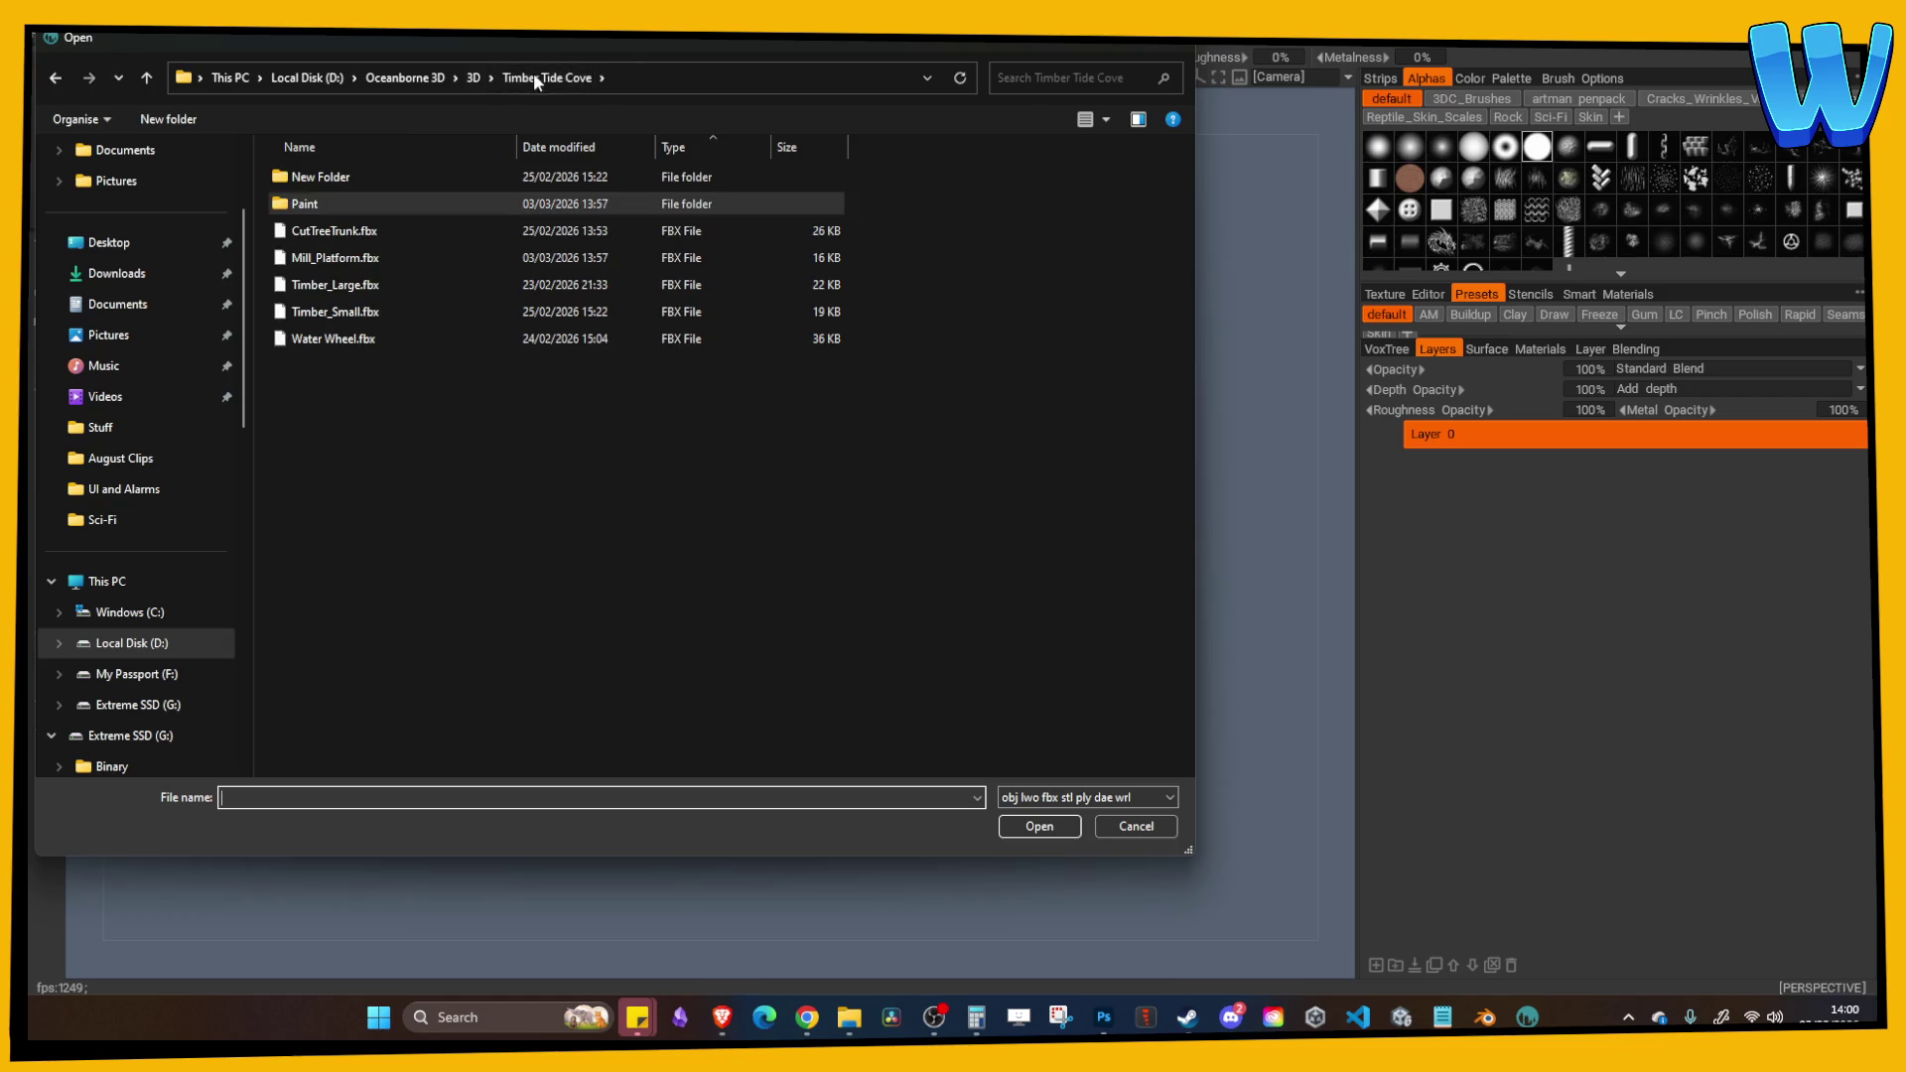
double_click(332, 205)
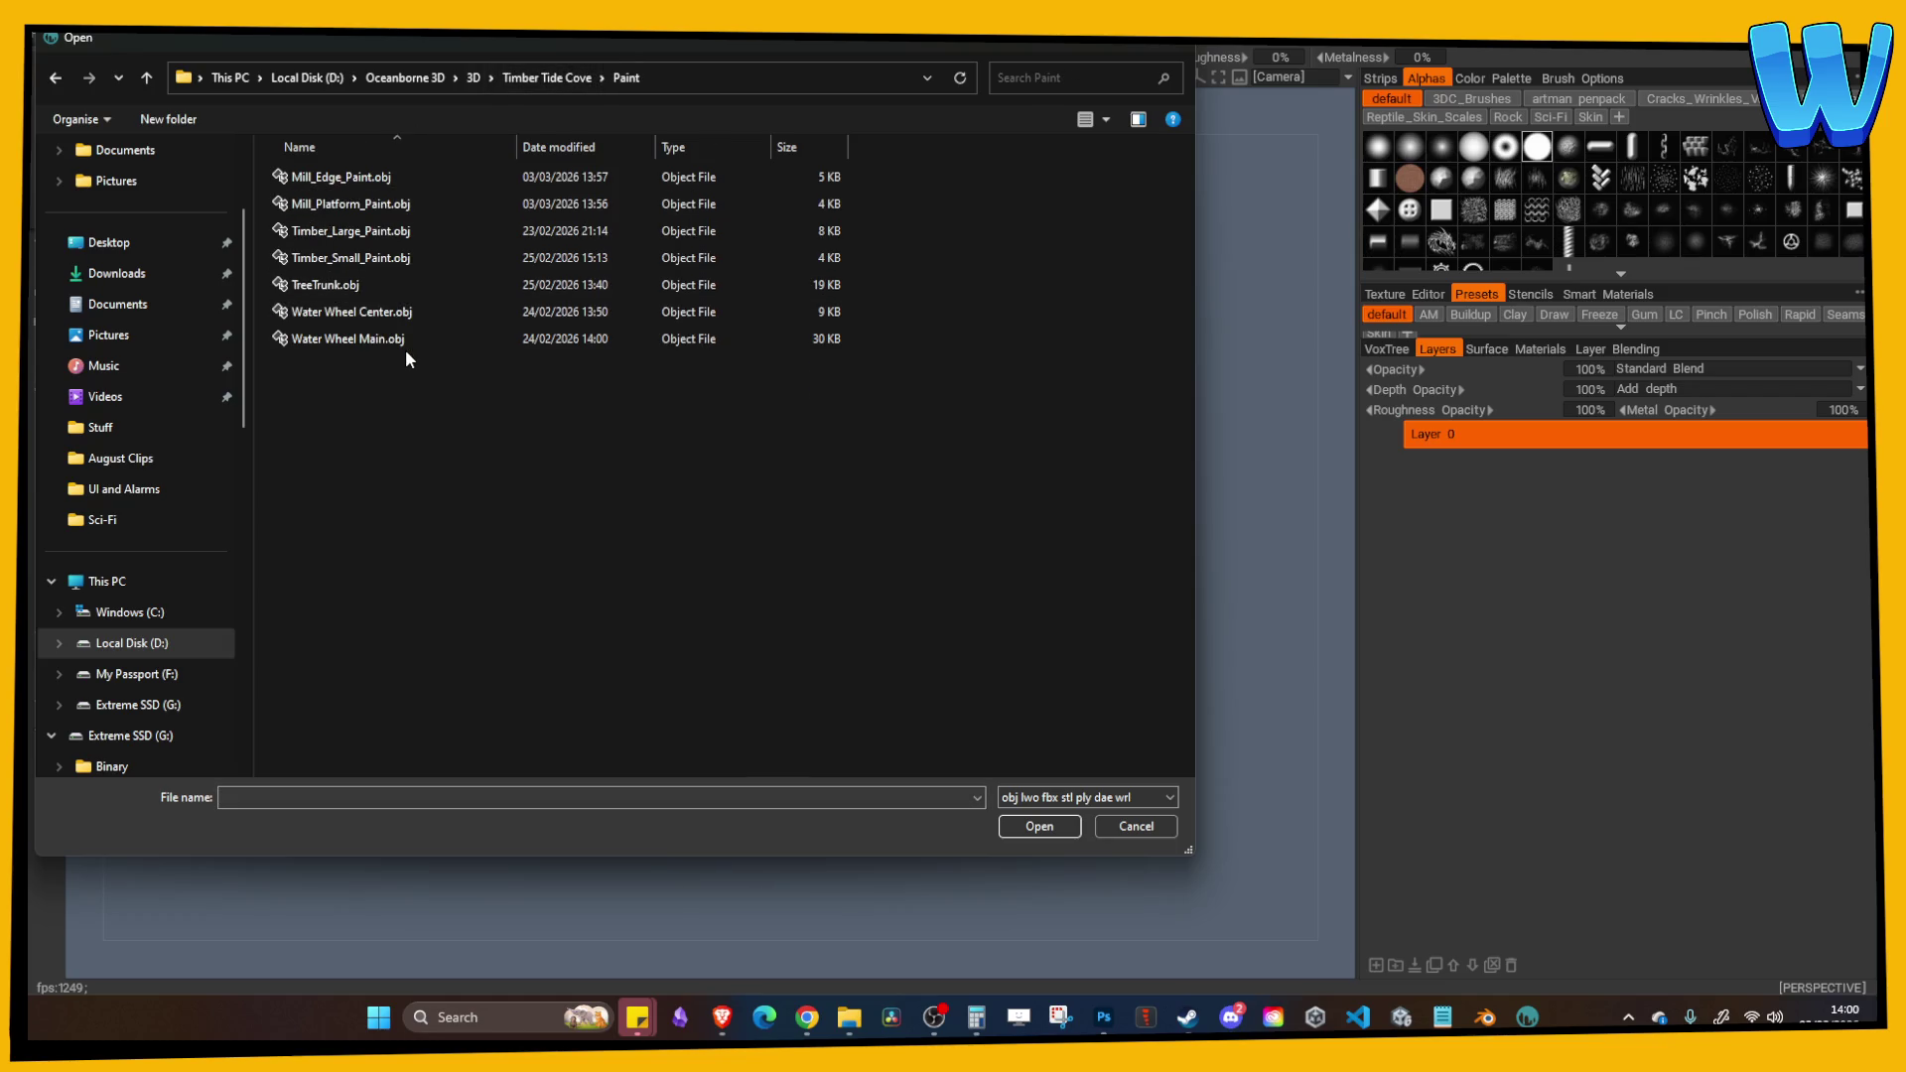
double_click(365, 205)
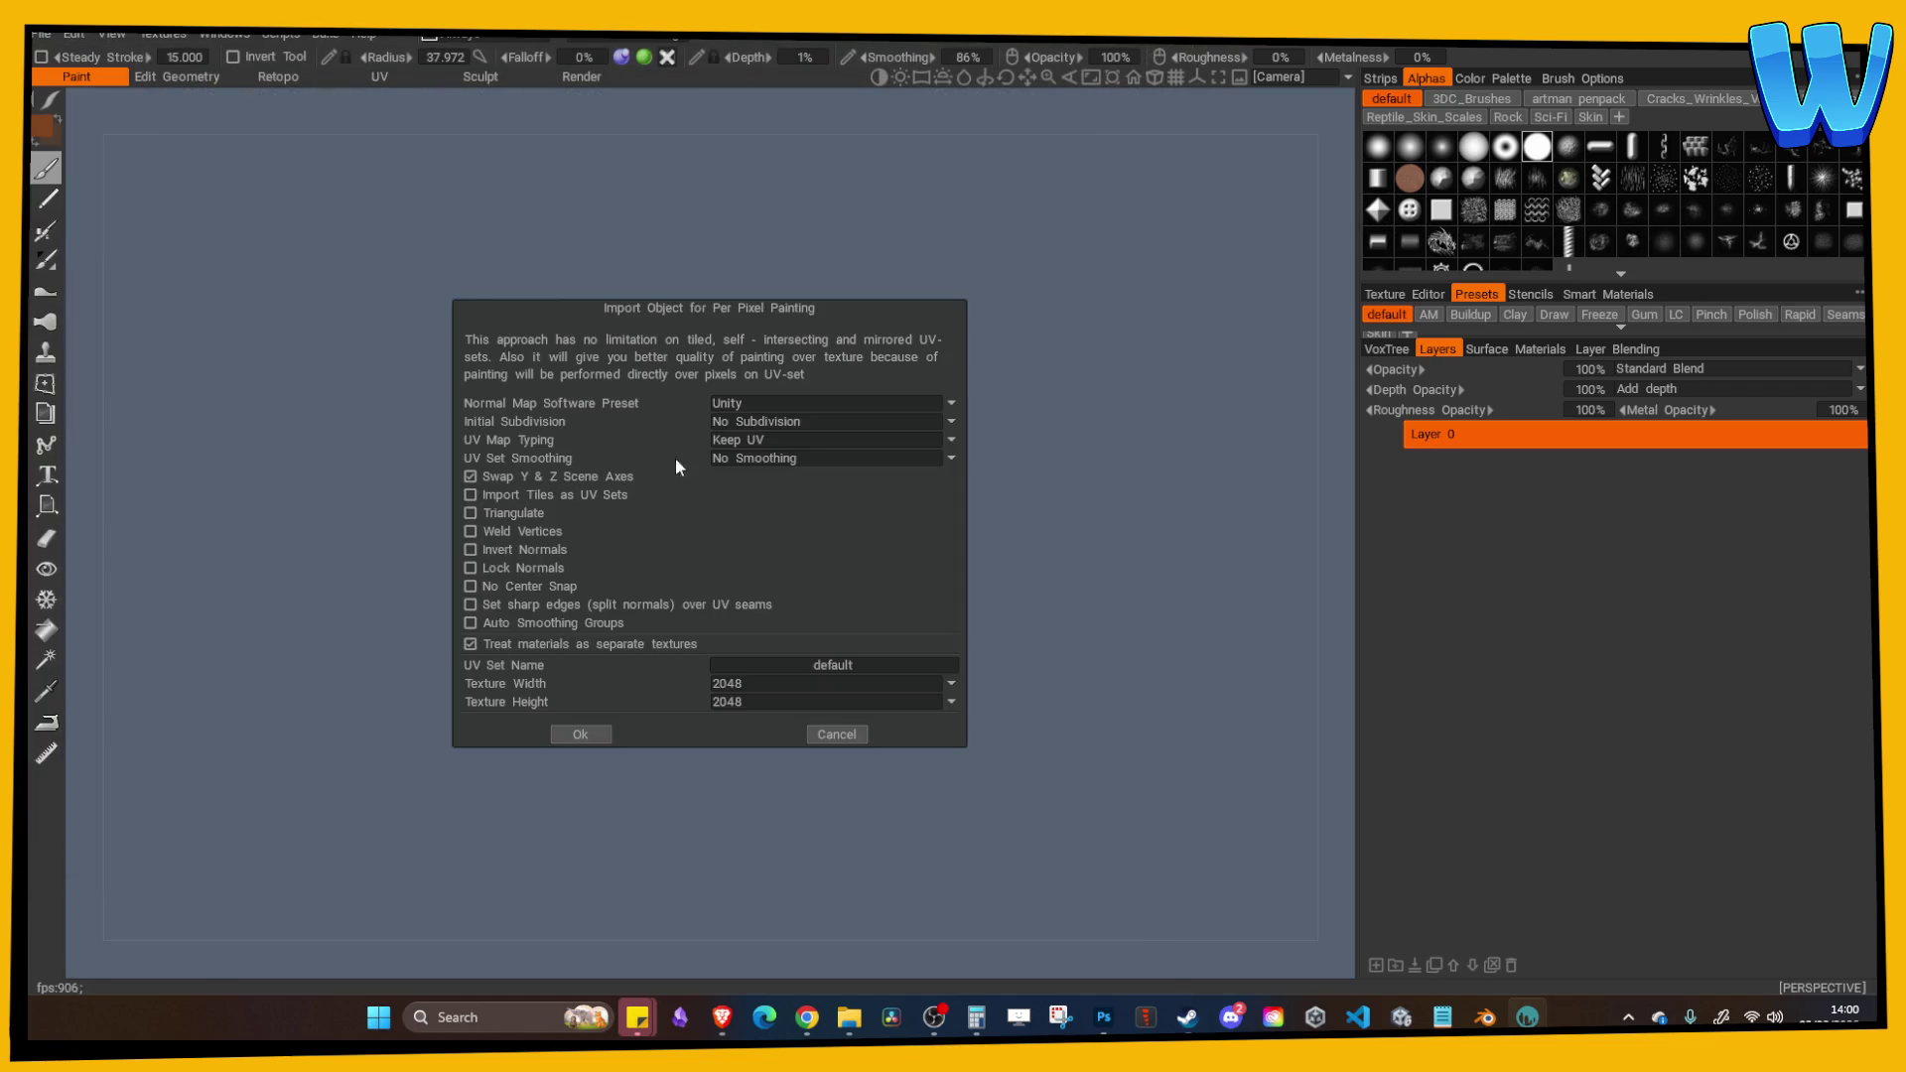
click(796, 681)
click(771, 778)
click(600, 741)
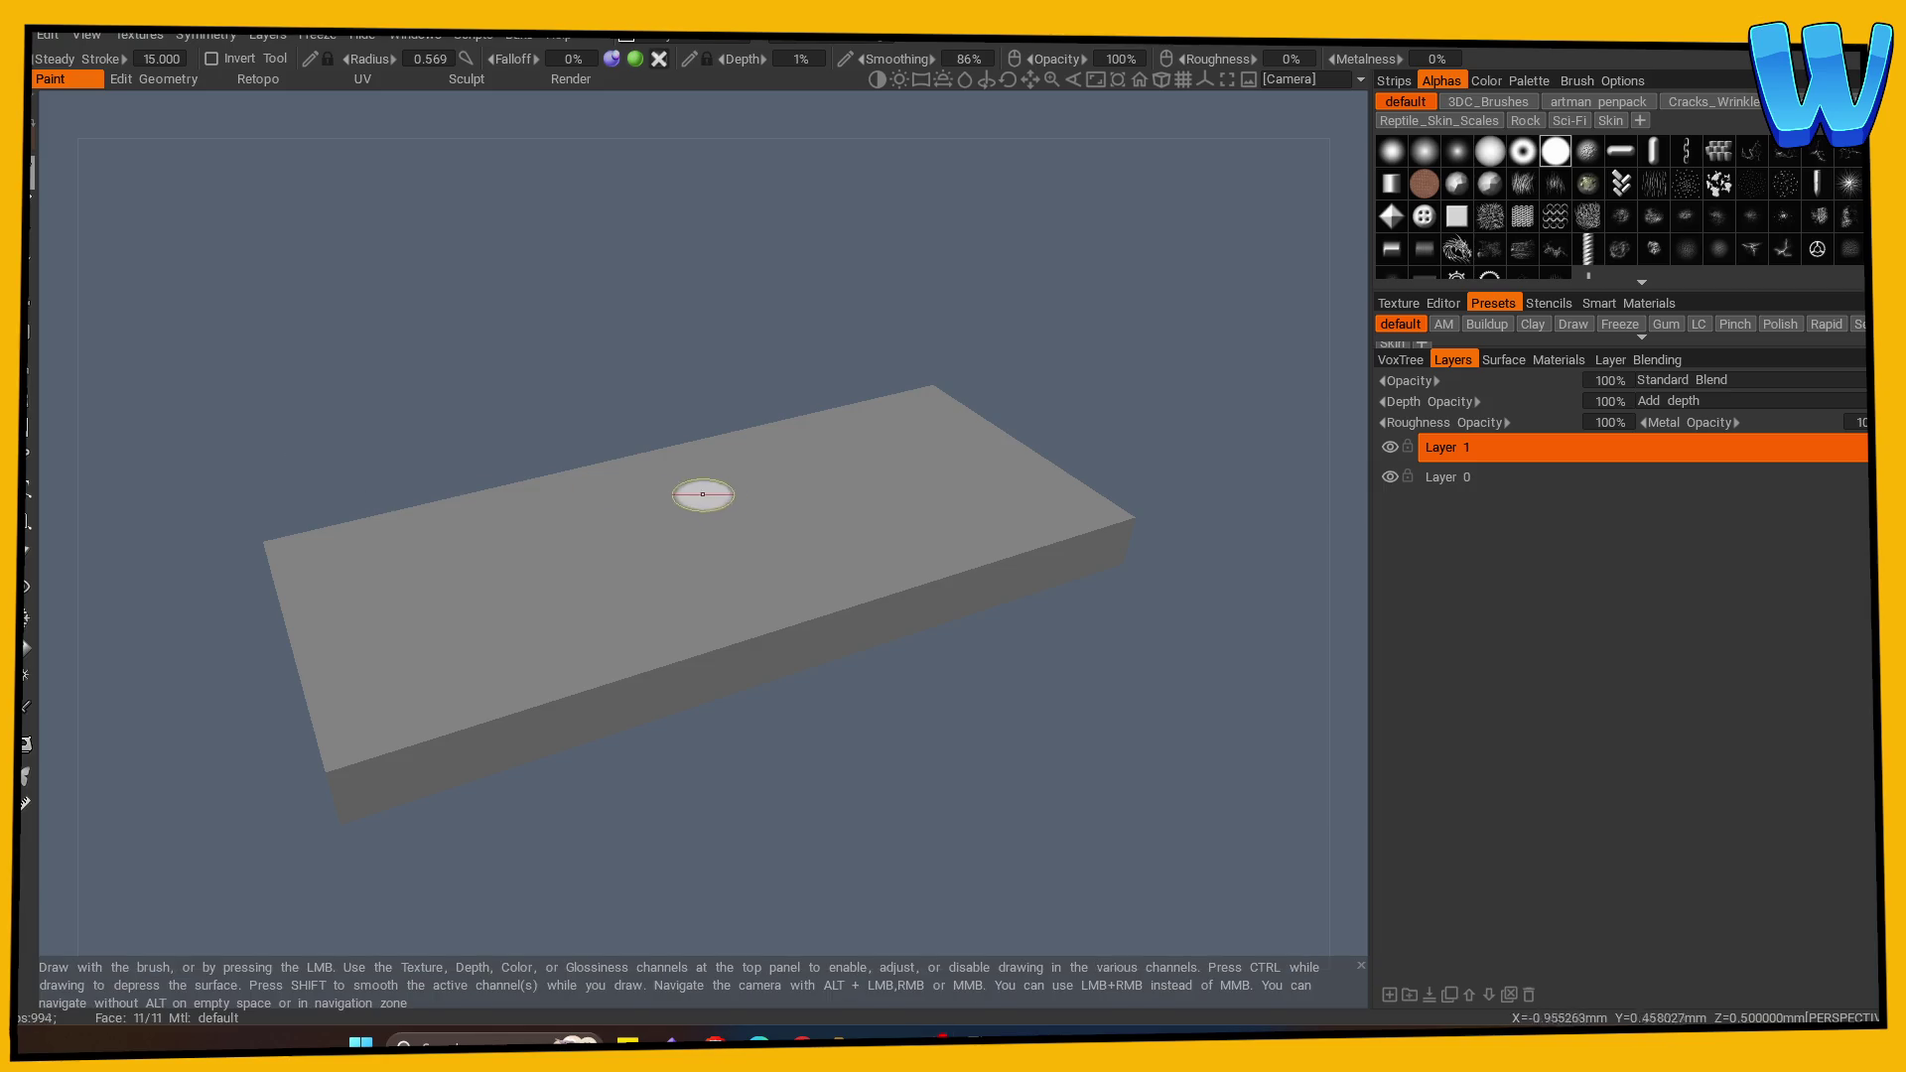
Step: Rotate to a front view of the platform and rename Layer 0 to Base
mouse_move(255, 519)
mouse_down()
mouse_move(755, 526)
mouse_move(697, 471)
mouse_up()
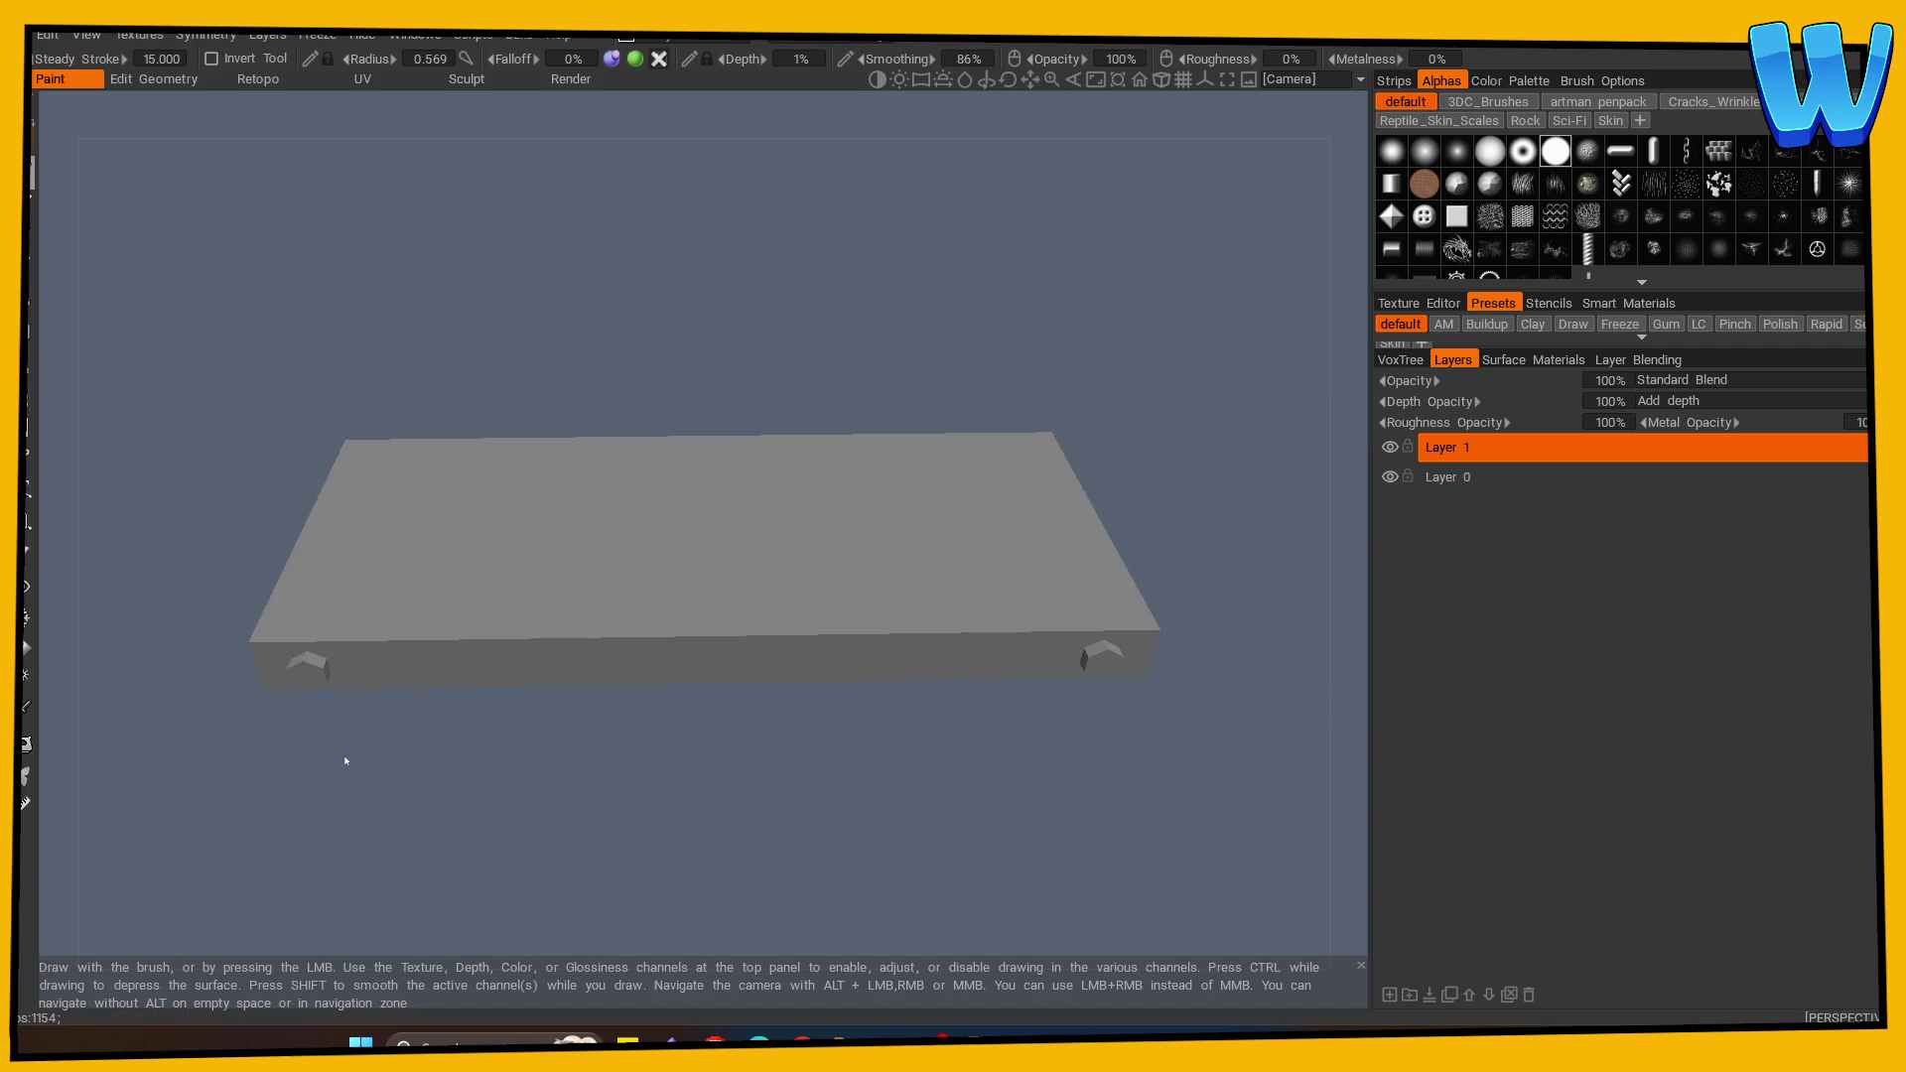
double_click(1418, 481)
text(Base)
key(Return)
Step: Turn on low-poly and wireframe display, switch to ortho front view, and pick a soft brown fill colour
click(87, 35)
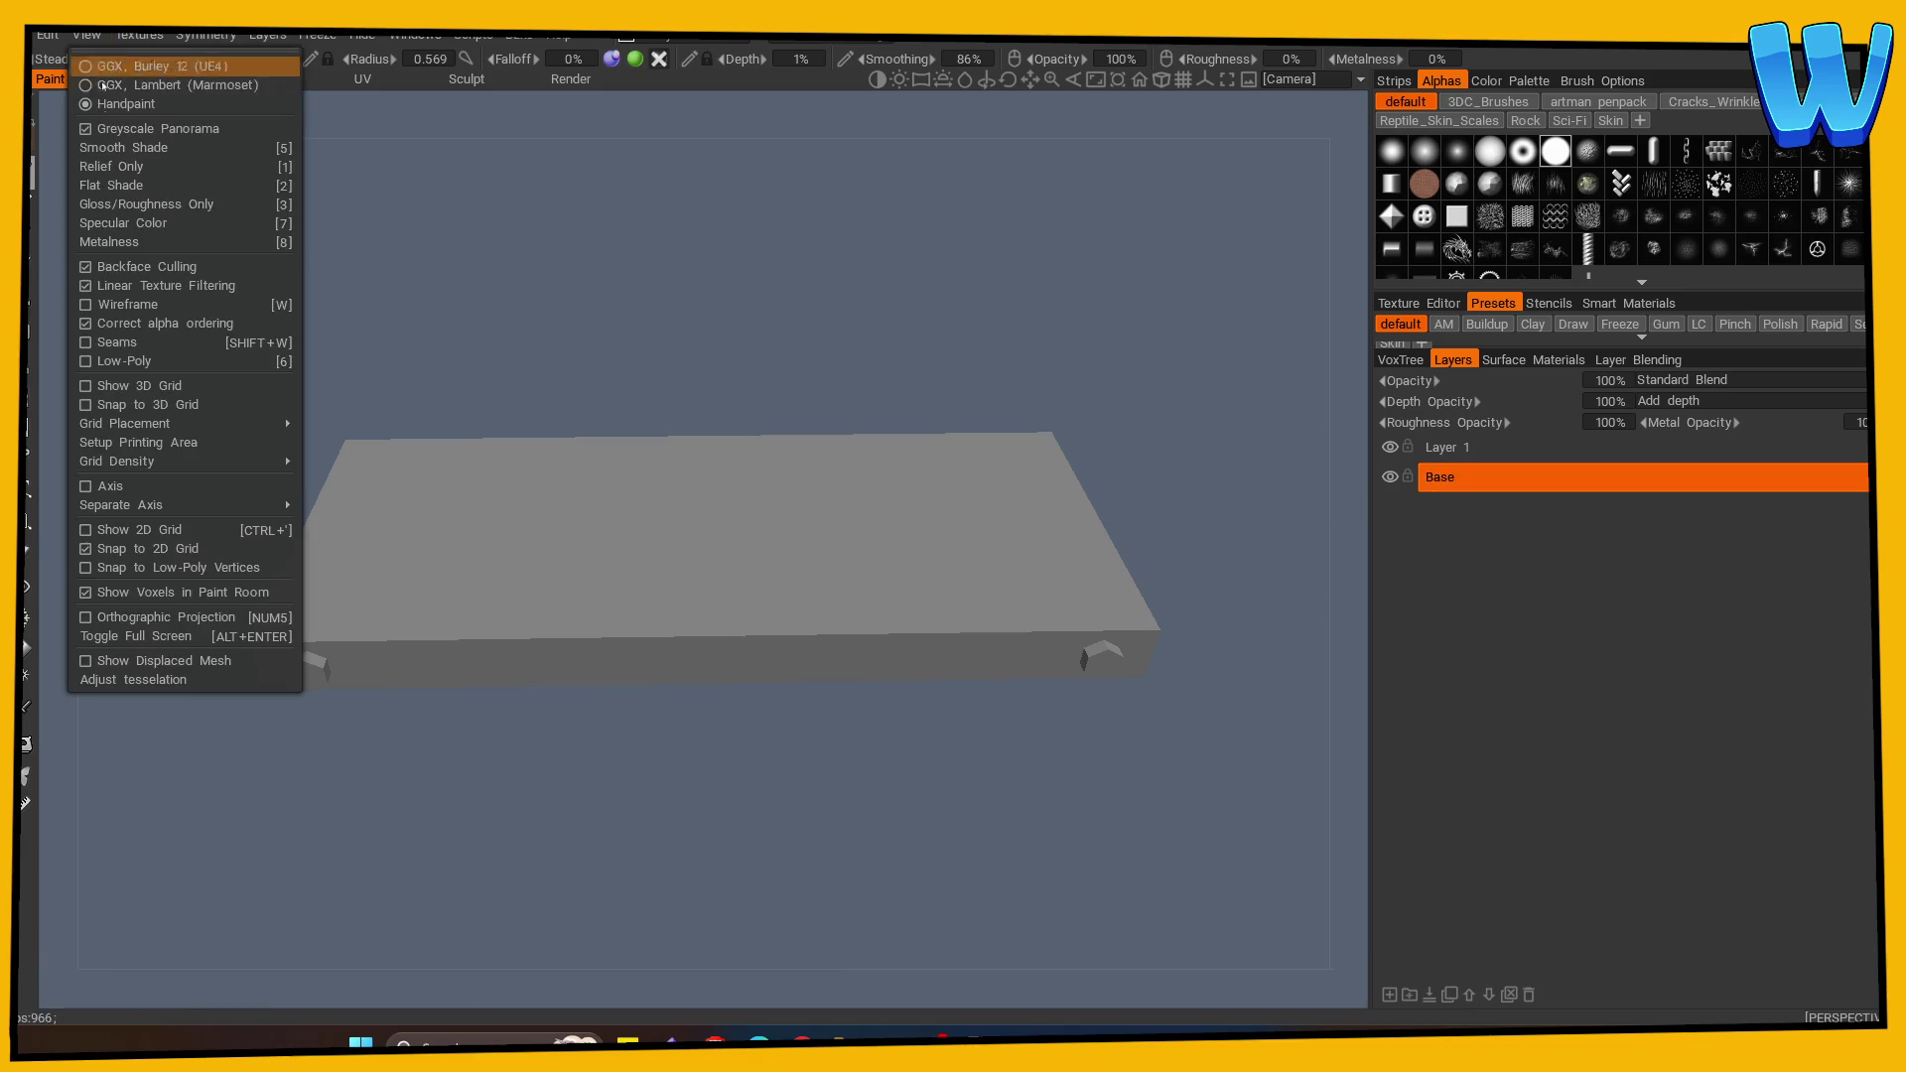
click(119, 361)
click(120, 303)
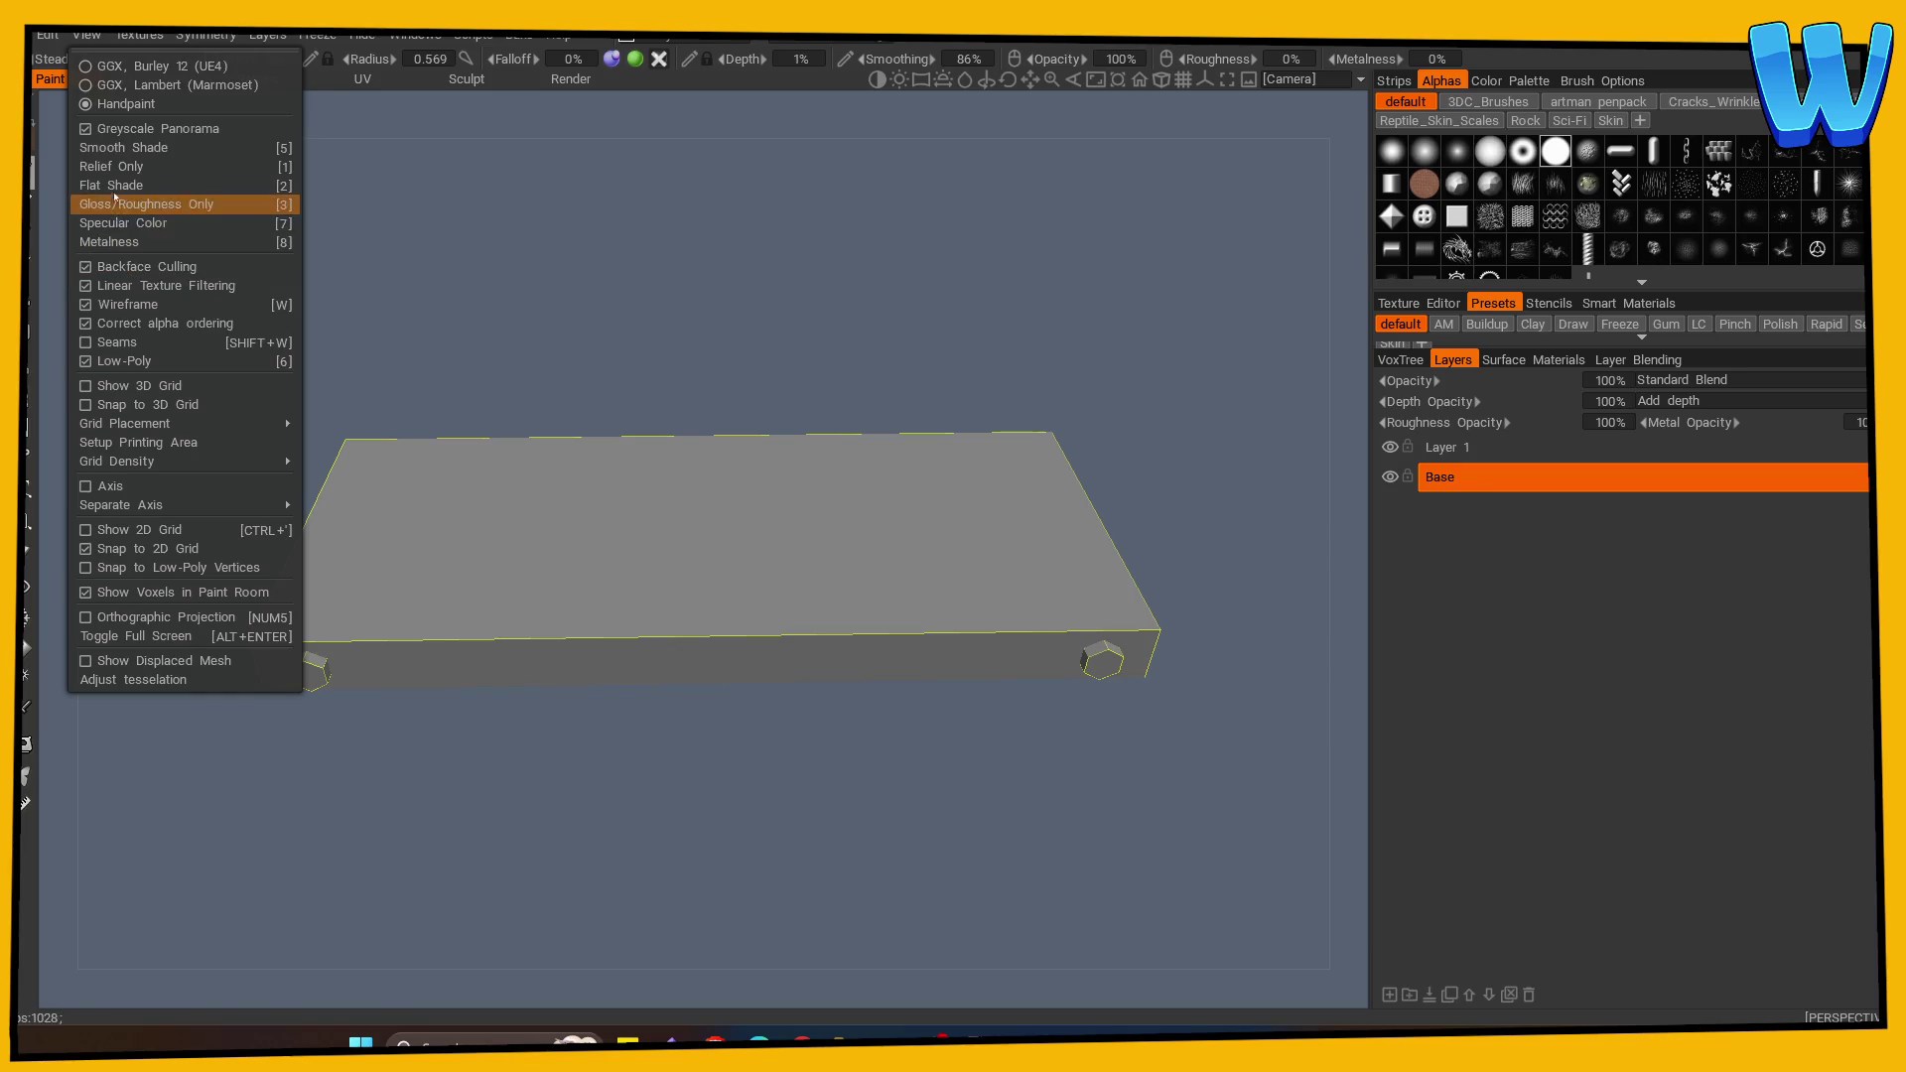
click(1161, 81)
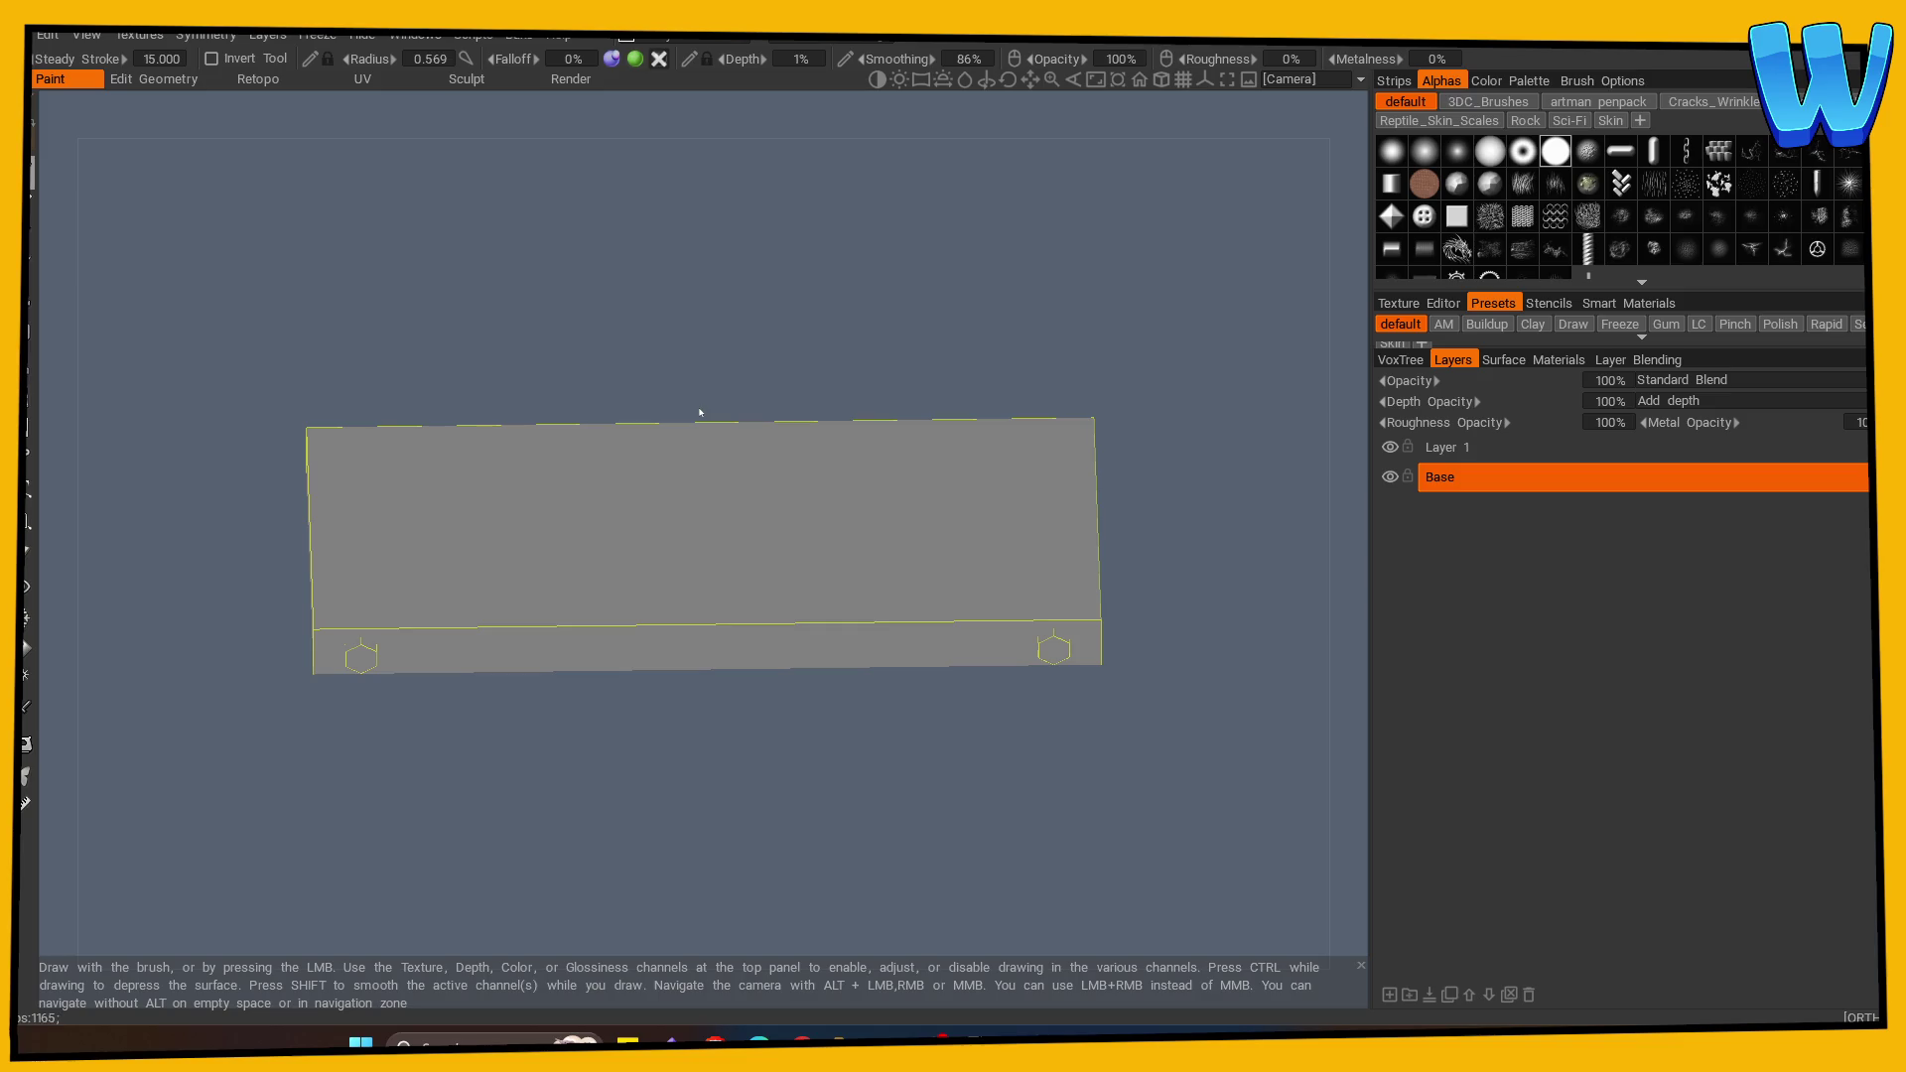
click(27, 650)
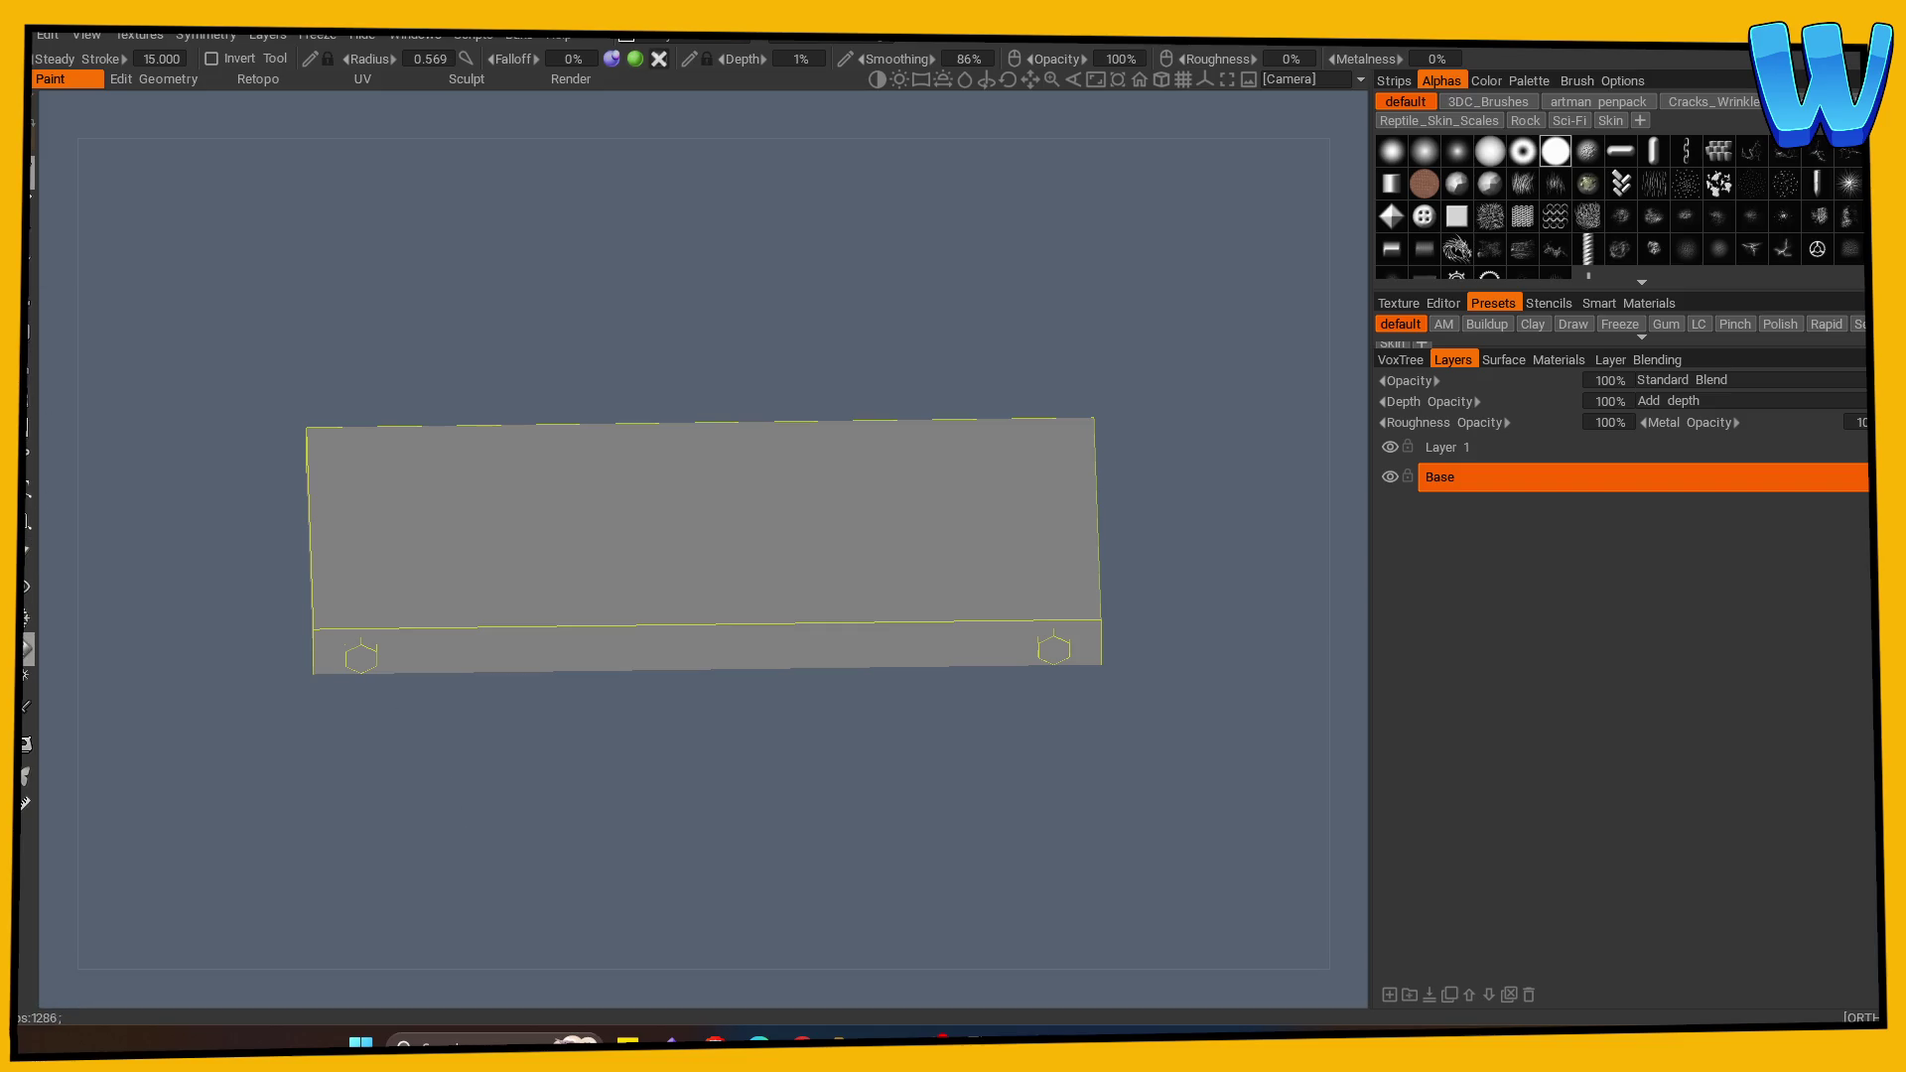
click(691, 545)
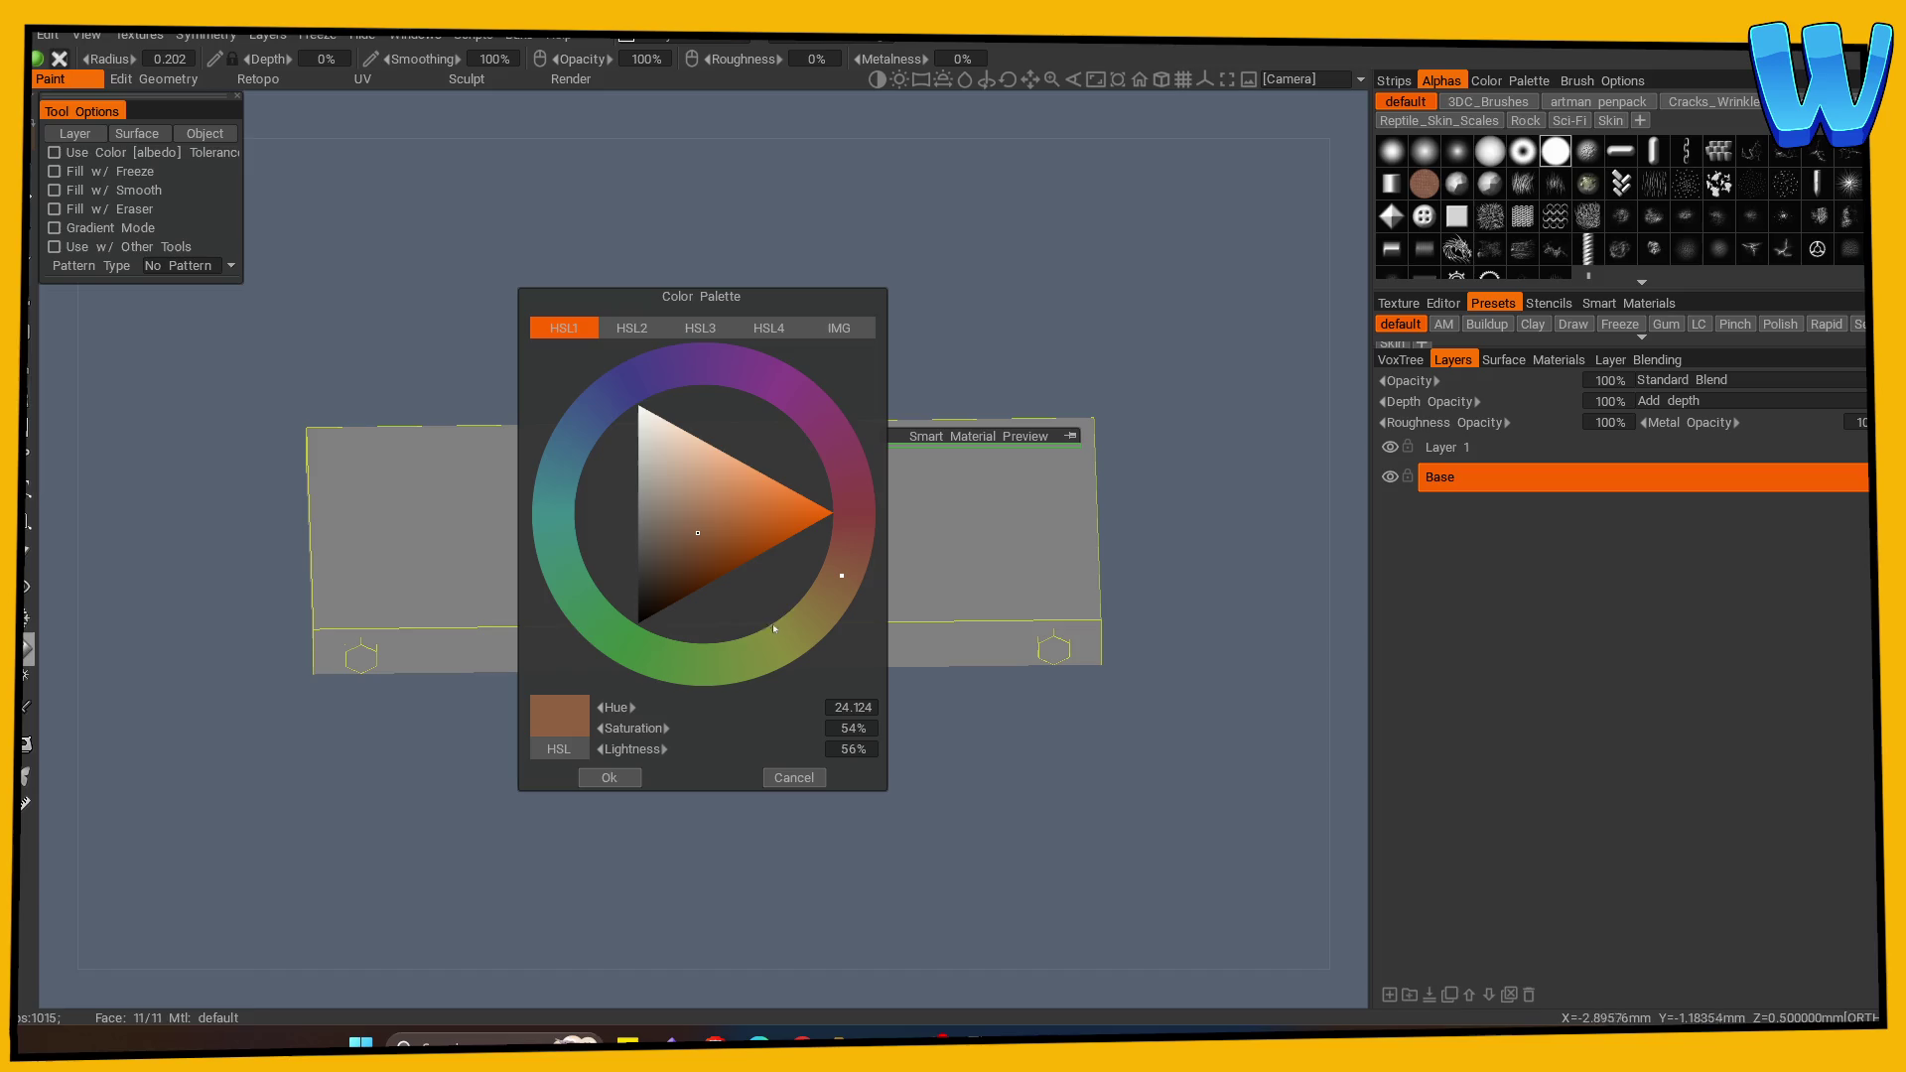
Step: Fill the platform brown and its two hexagon bolts dark grey on the Base layer
click(610, 778)
click(735, 583)
click(27, 649)
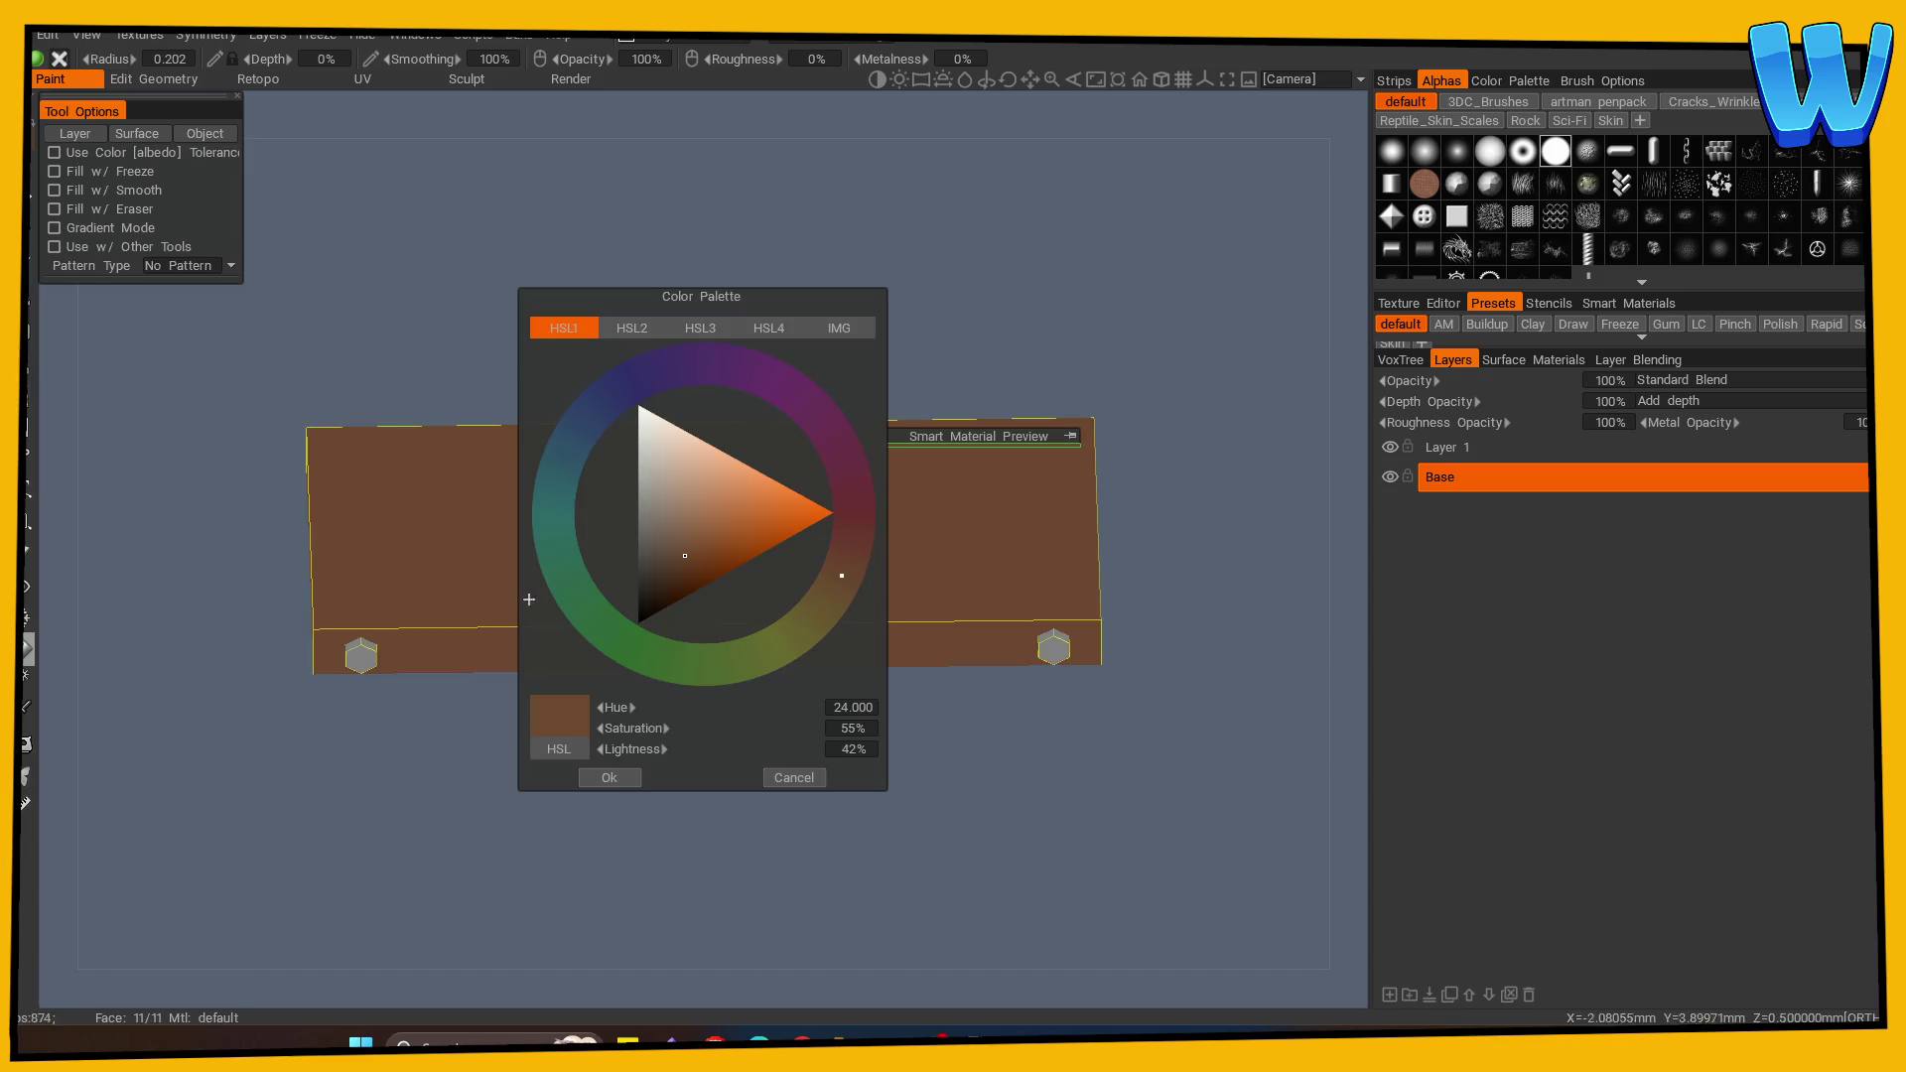
click(644, 552)
click(609, 778)
click(1054, 647)
Step: Switch to Layer 1 with the paint brush set to black and open symmetry settings
mouse_move(812, 776)
mouse_down()
mouse_move(867, 798)
mouse_move(765, 804)
mouse_up()
click(1445, 446)
click(26, 649)
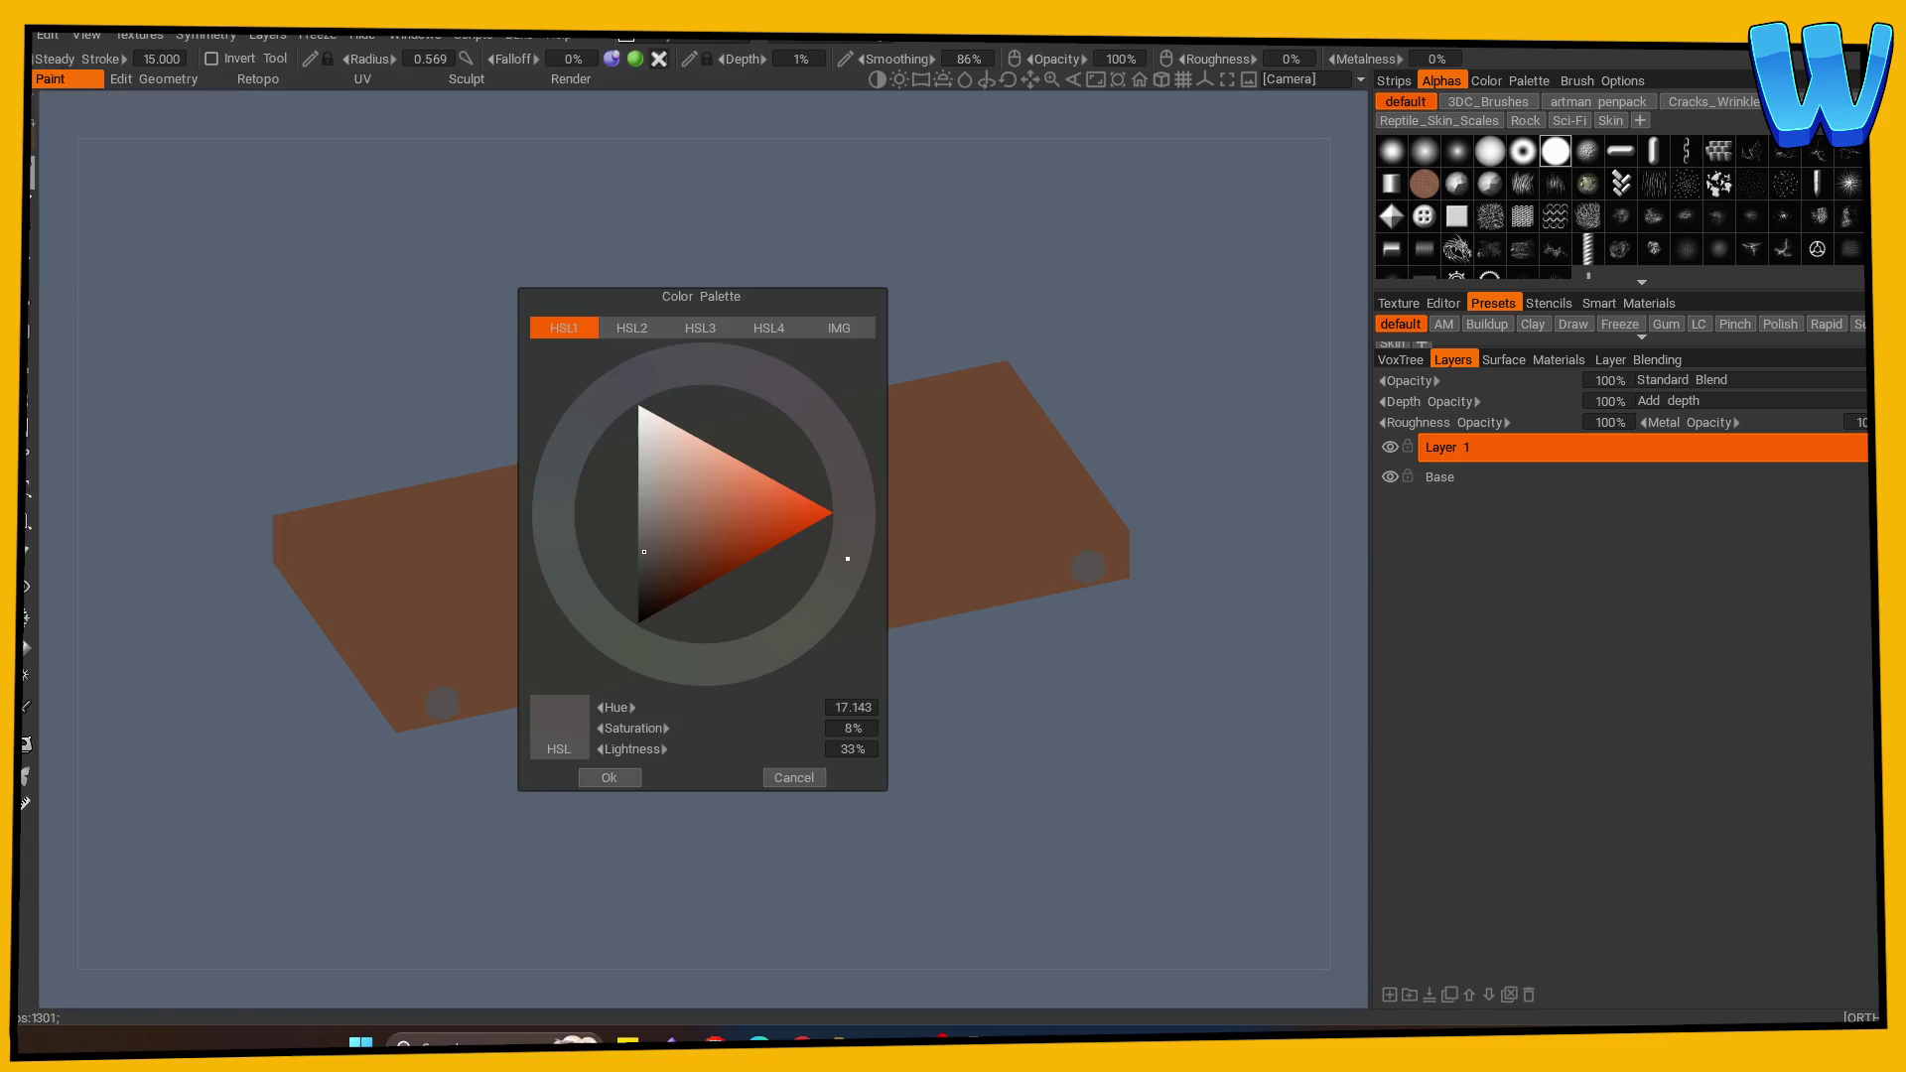
drag(645, 606, 555, 733)
mouse_move(694, 768)
mouse_down()
mouse_move(741, 771)
mouse_move(663, 798)
mouse_up()
right_click(663, 798)
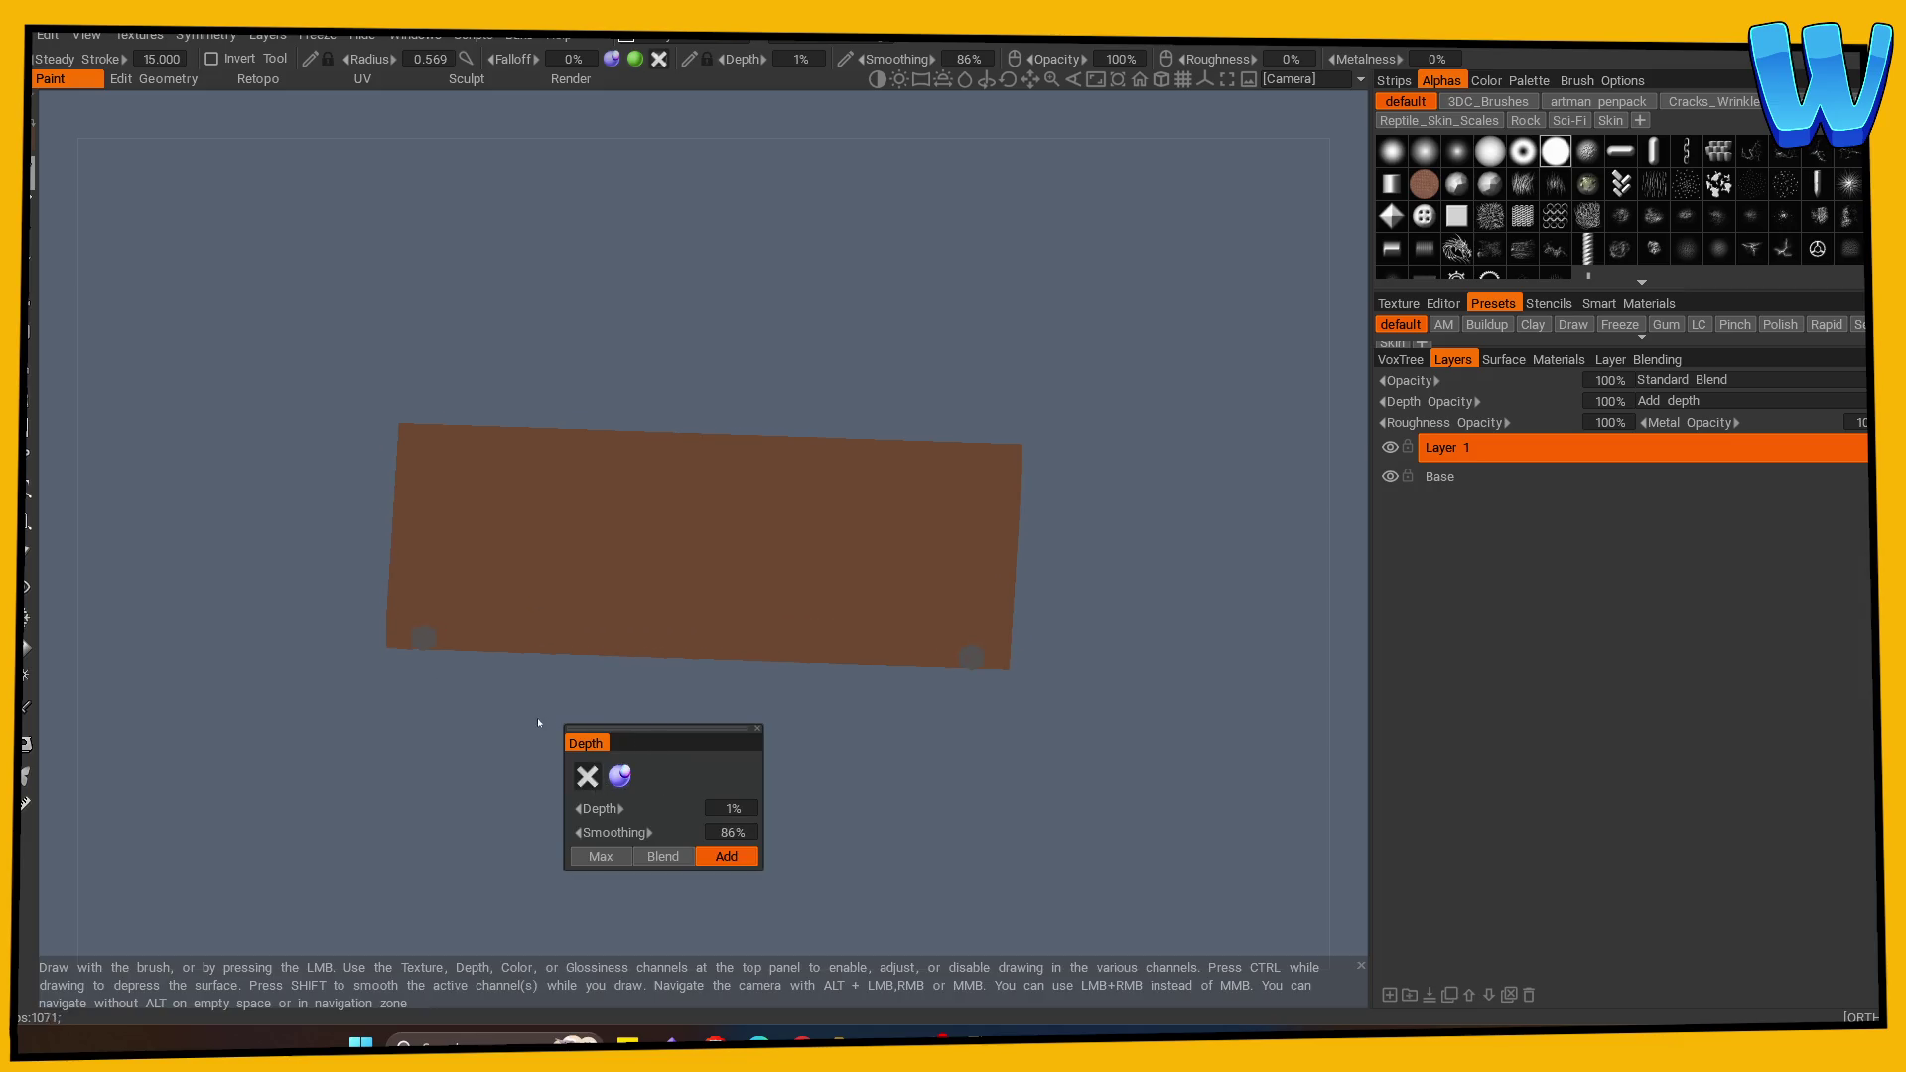
key(s)
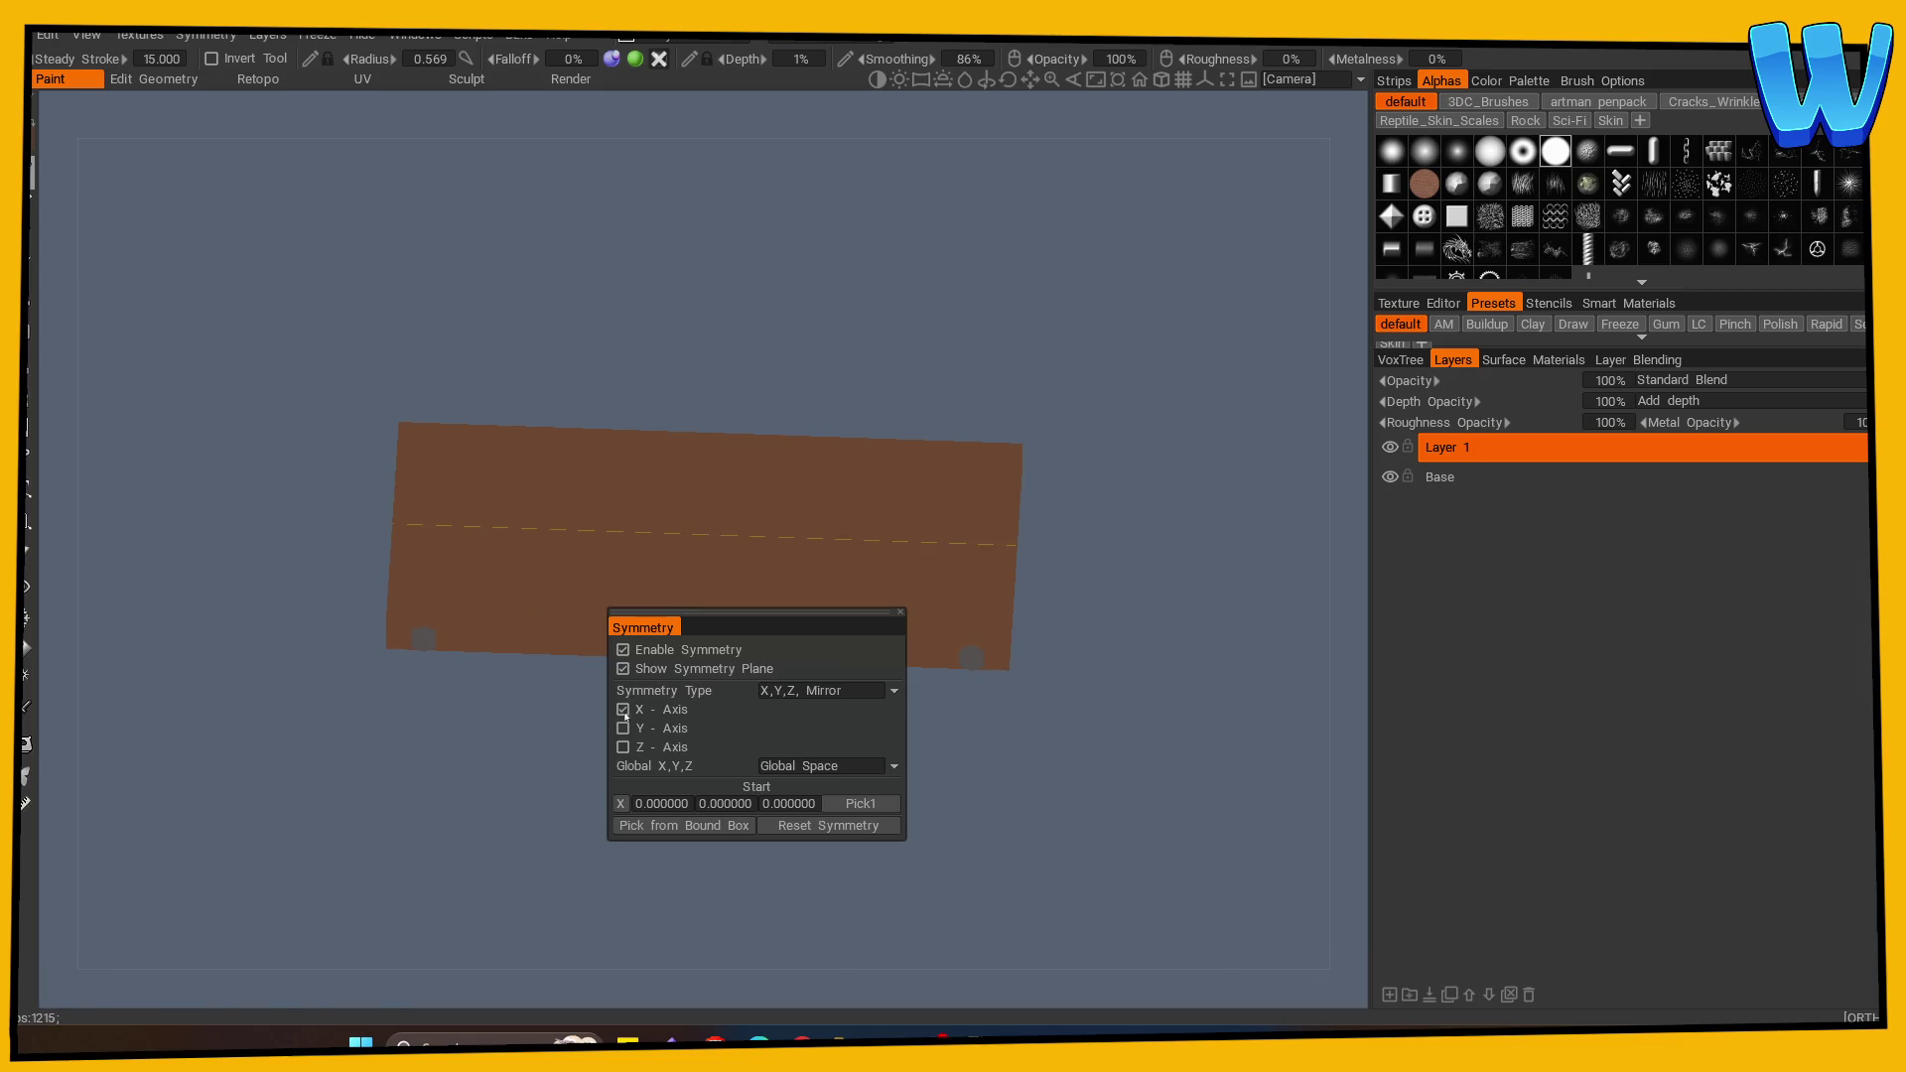
Step: Enable Y-axis mirroring, undo a test stroke, shrink the brush, and switch to orthographic top view
click(624, 728)
mouse_move(407, 839)
mouse_down()
mouse_move(588, 803)
mouse_move(532, 664)
mouse_move(549, 585)
mouse_up()
key(ctrl+z)
key(bracketleft)
key(bracketleft)
key(bracketleft)
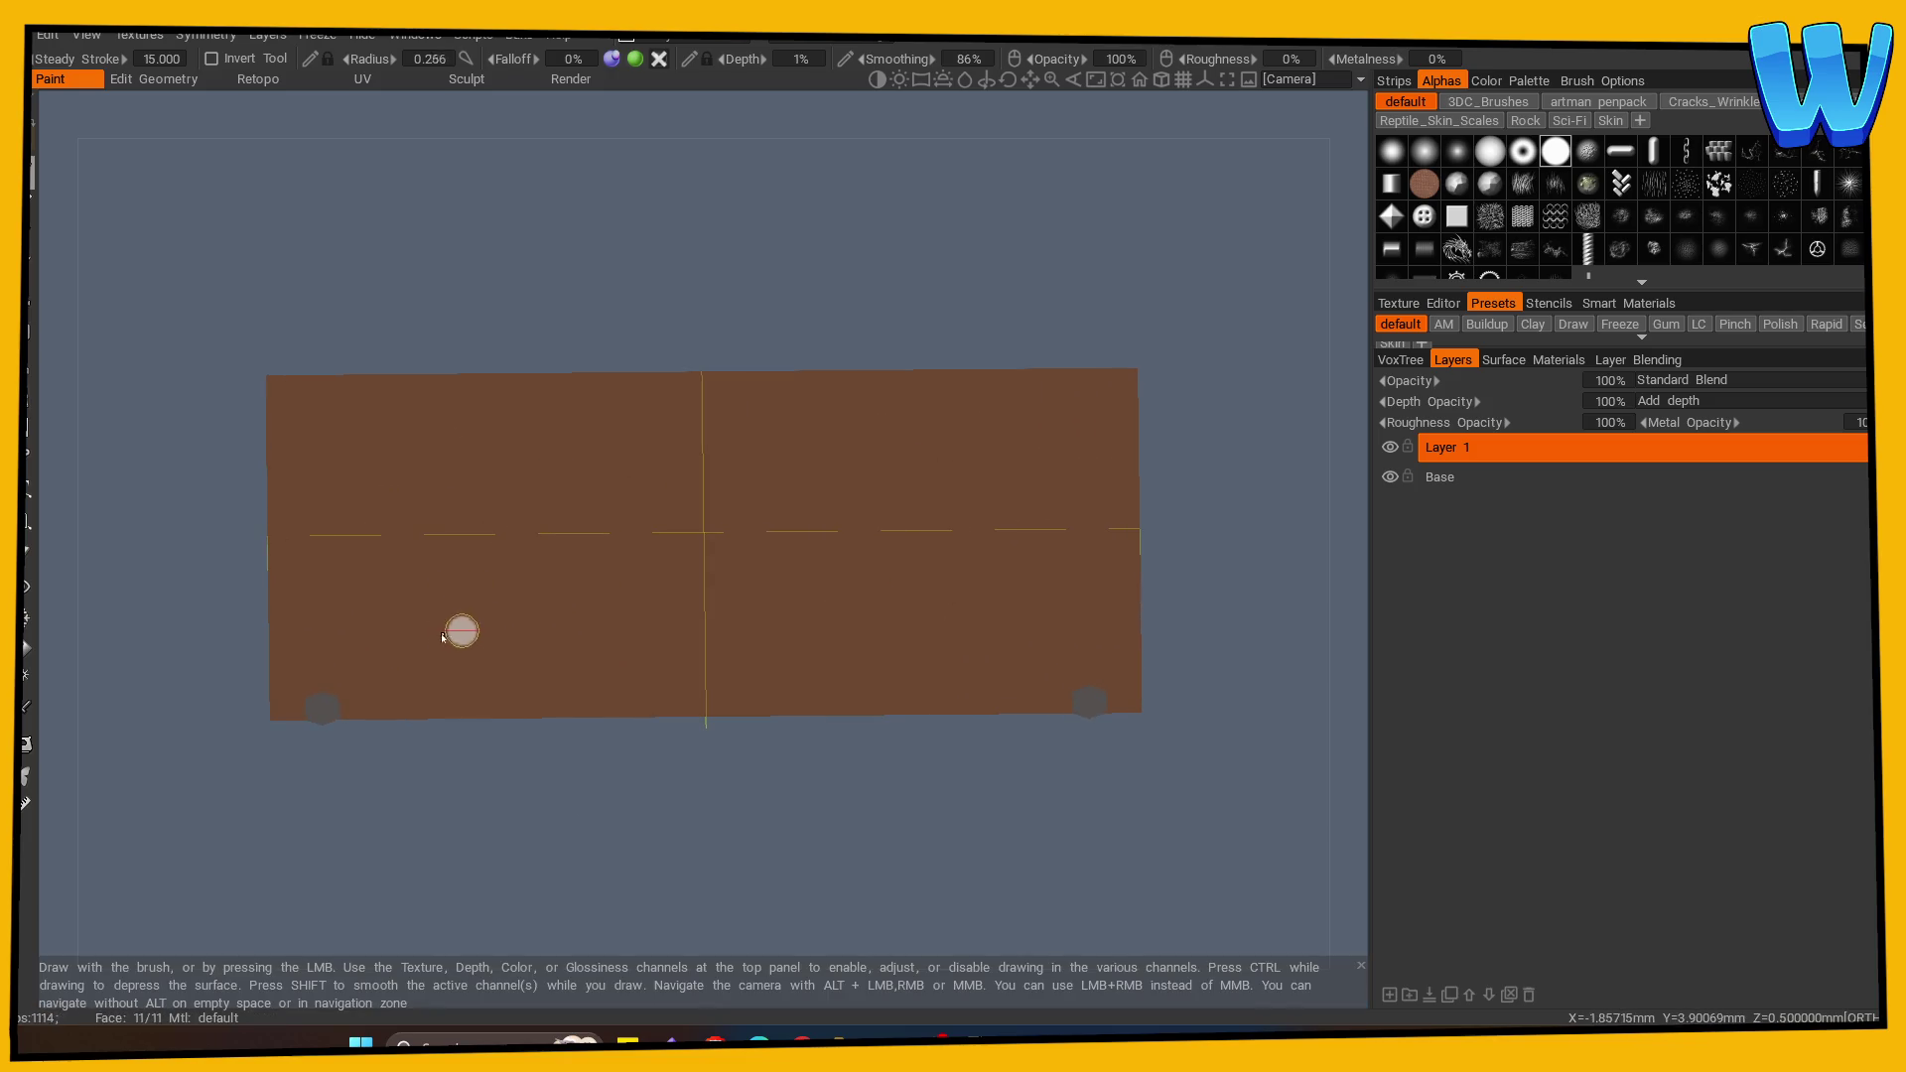
key(KP_5)
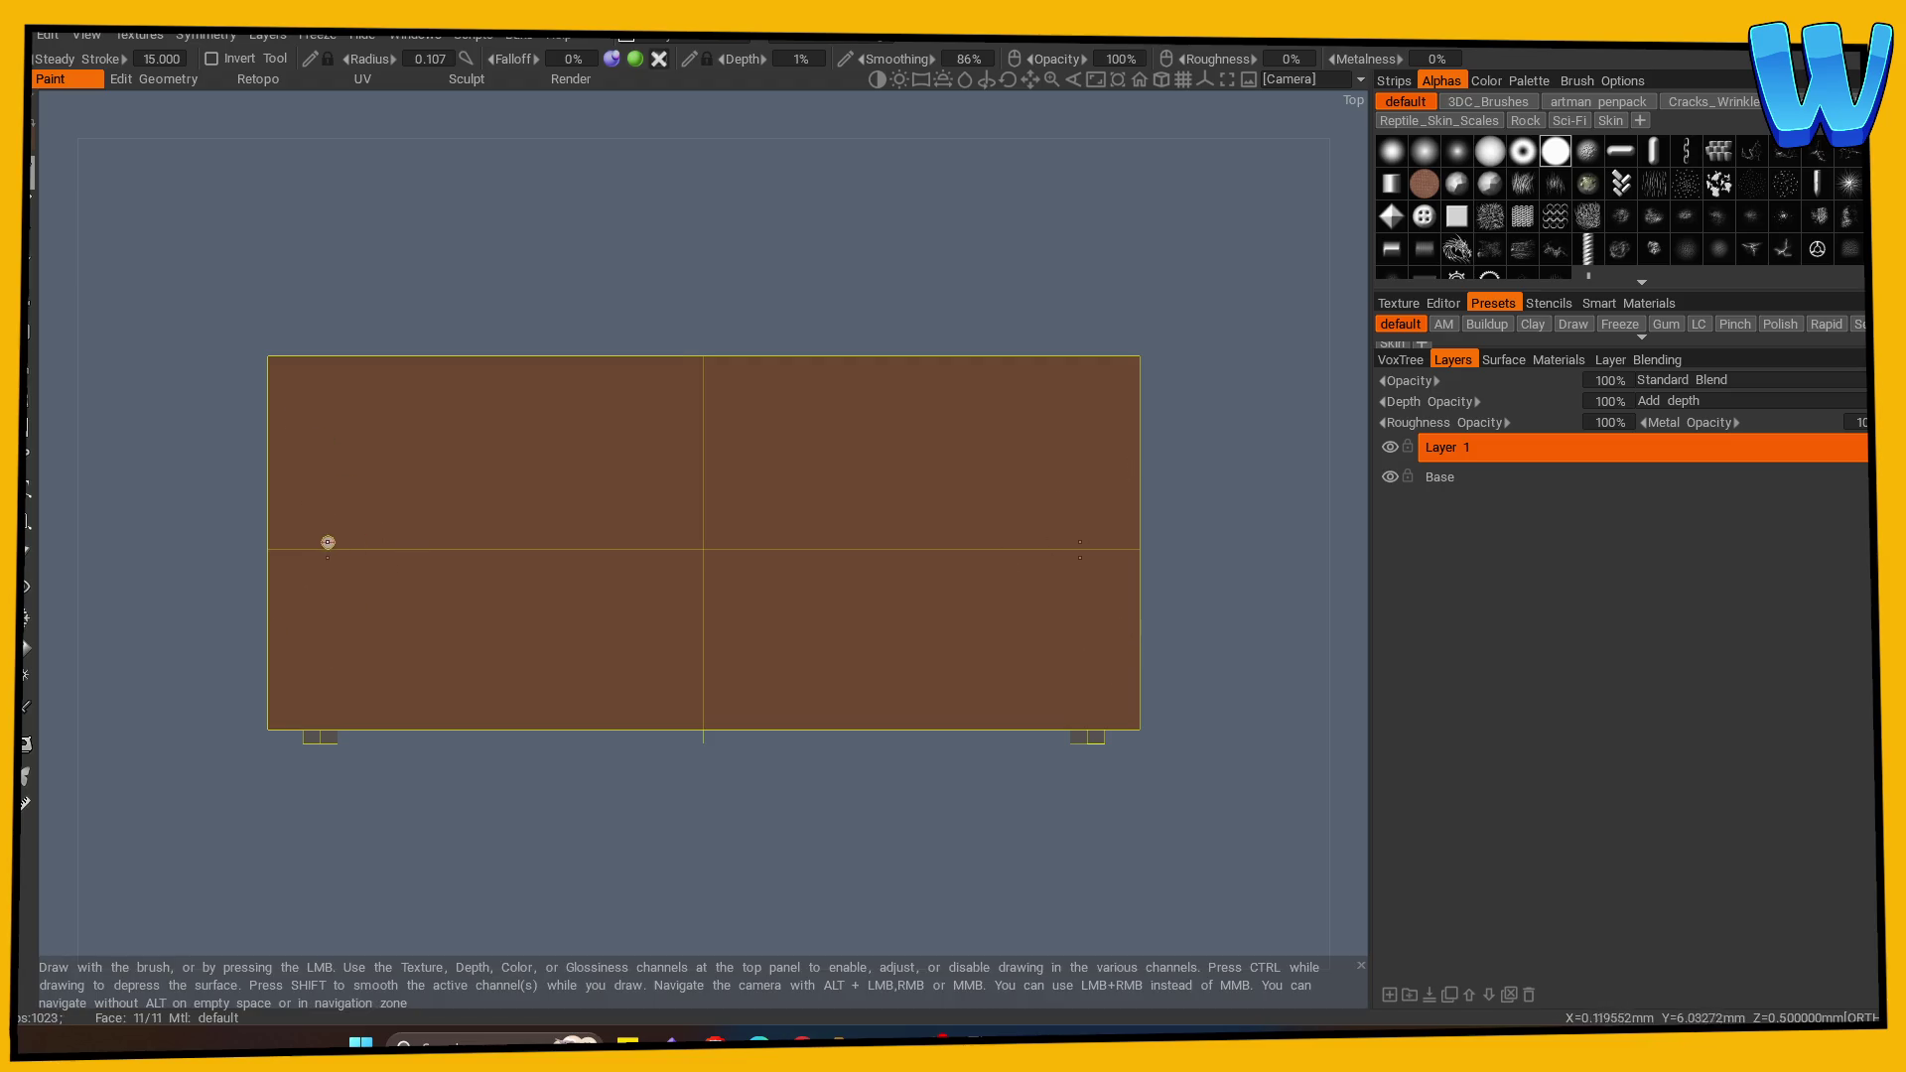
Step: Paint the mirrored centre slot outline, smooth its edges, and check it from an angle
mouse_move(412, 533)
mouse_down()
mouse_move(411, 559)
mouse_move(410, 539)
mouse_move(510, 564)
mouse_move(639, 564)
mouse_move(429, 531)
mouse_move(765, 532)
mouse_up()
scroll(711, 846, up, 1)
scroll(711, 846, up, 1)
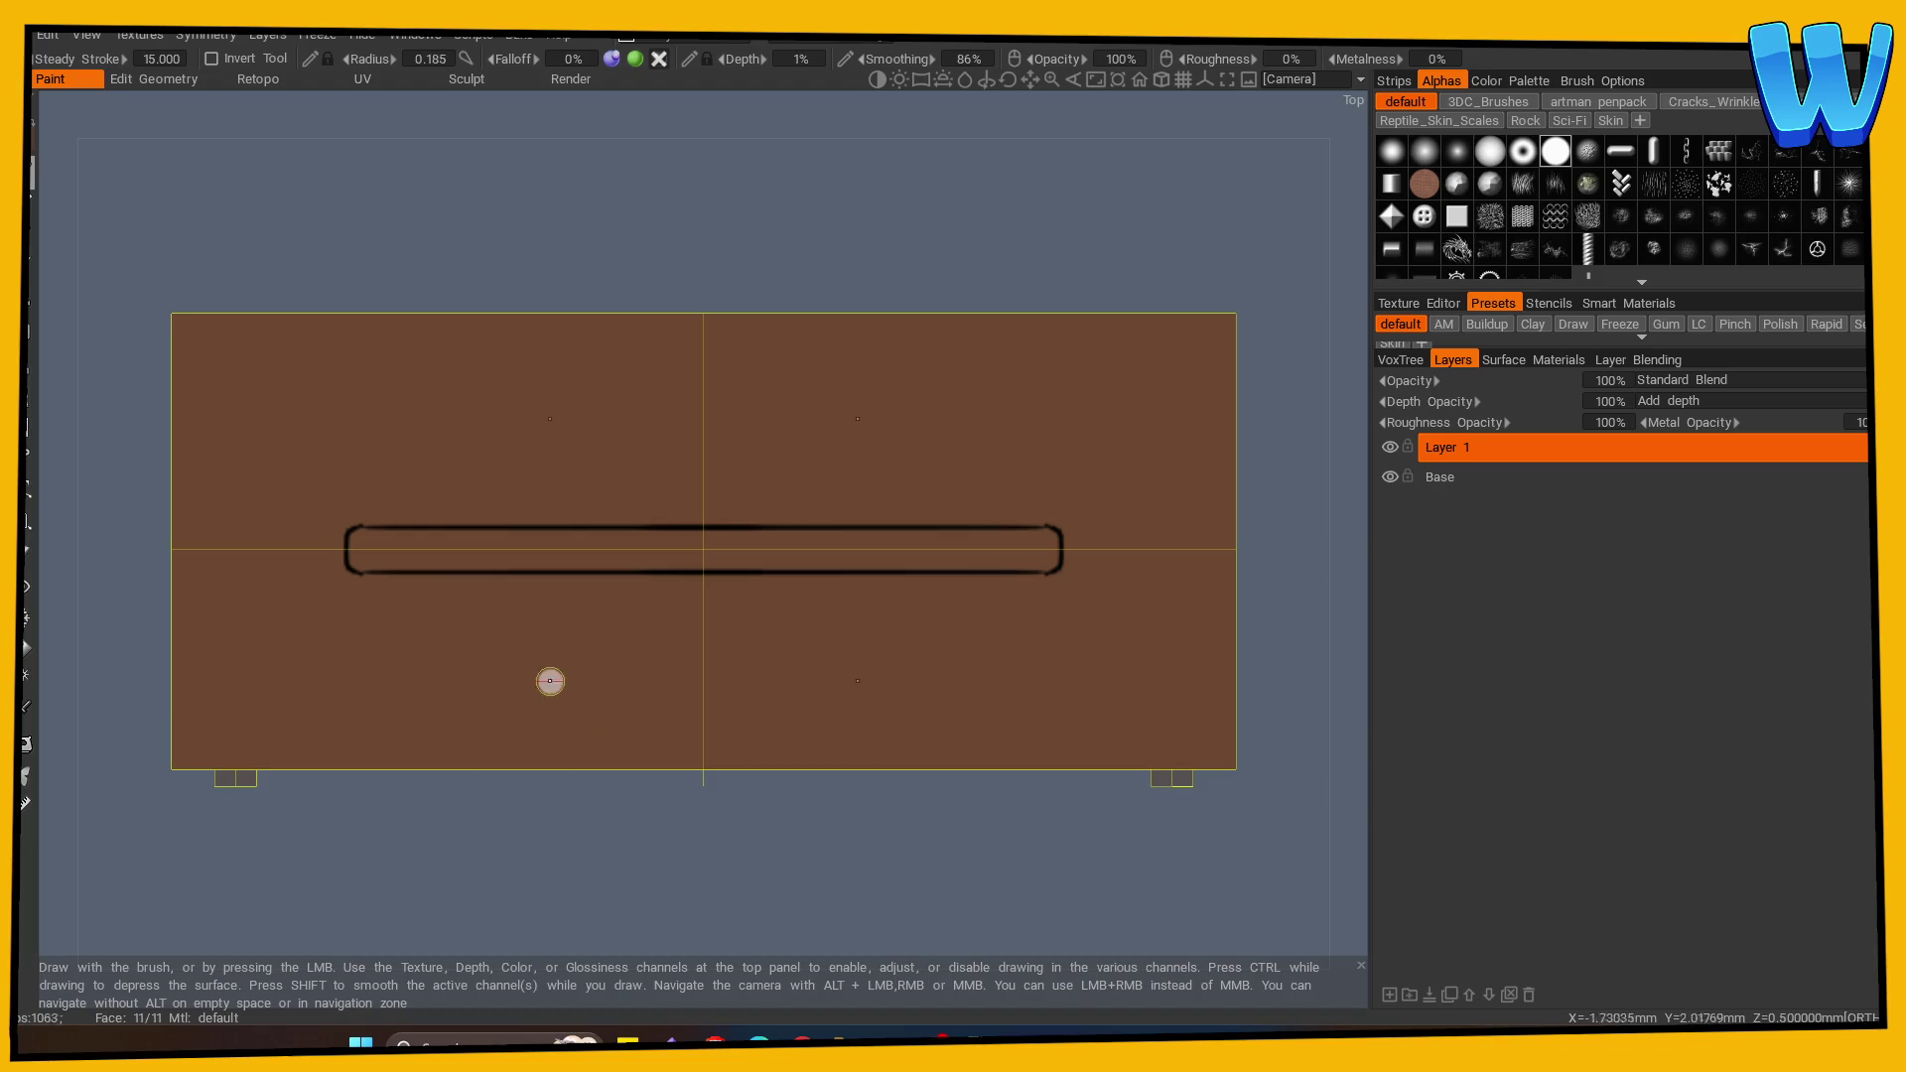
mouse_move(362, 533)
mouse_down()
mouse_move(409, 549)
mouse_move(362, 527)
mouse_move(1041, 527)
mouse_up()
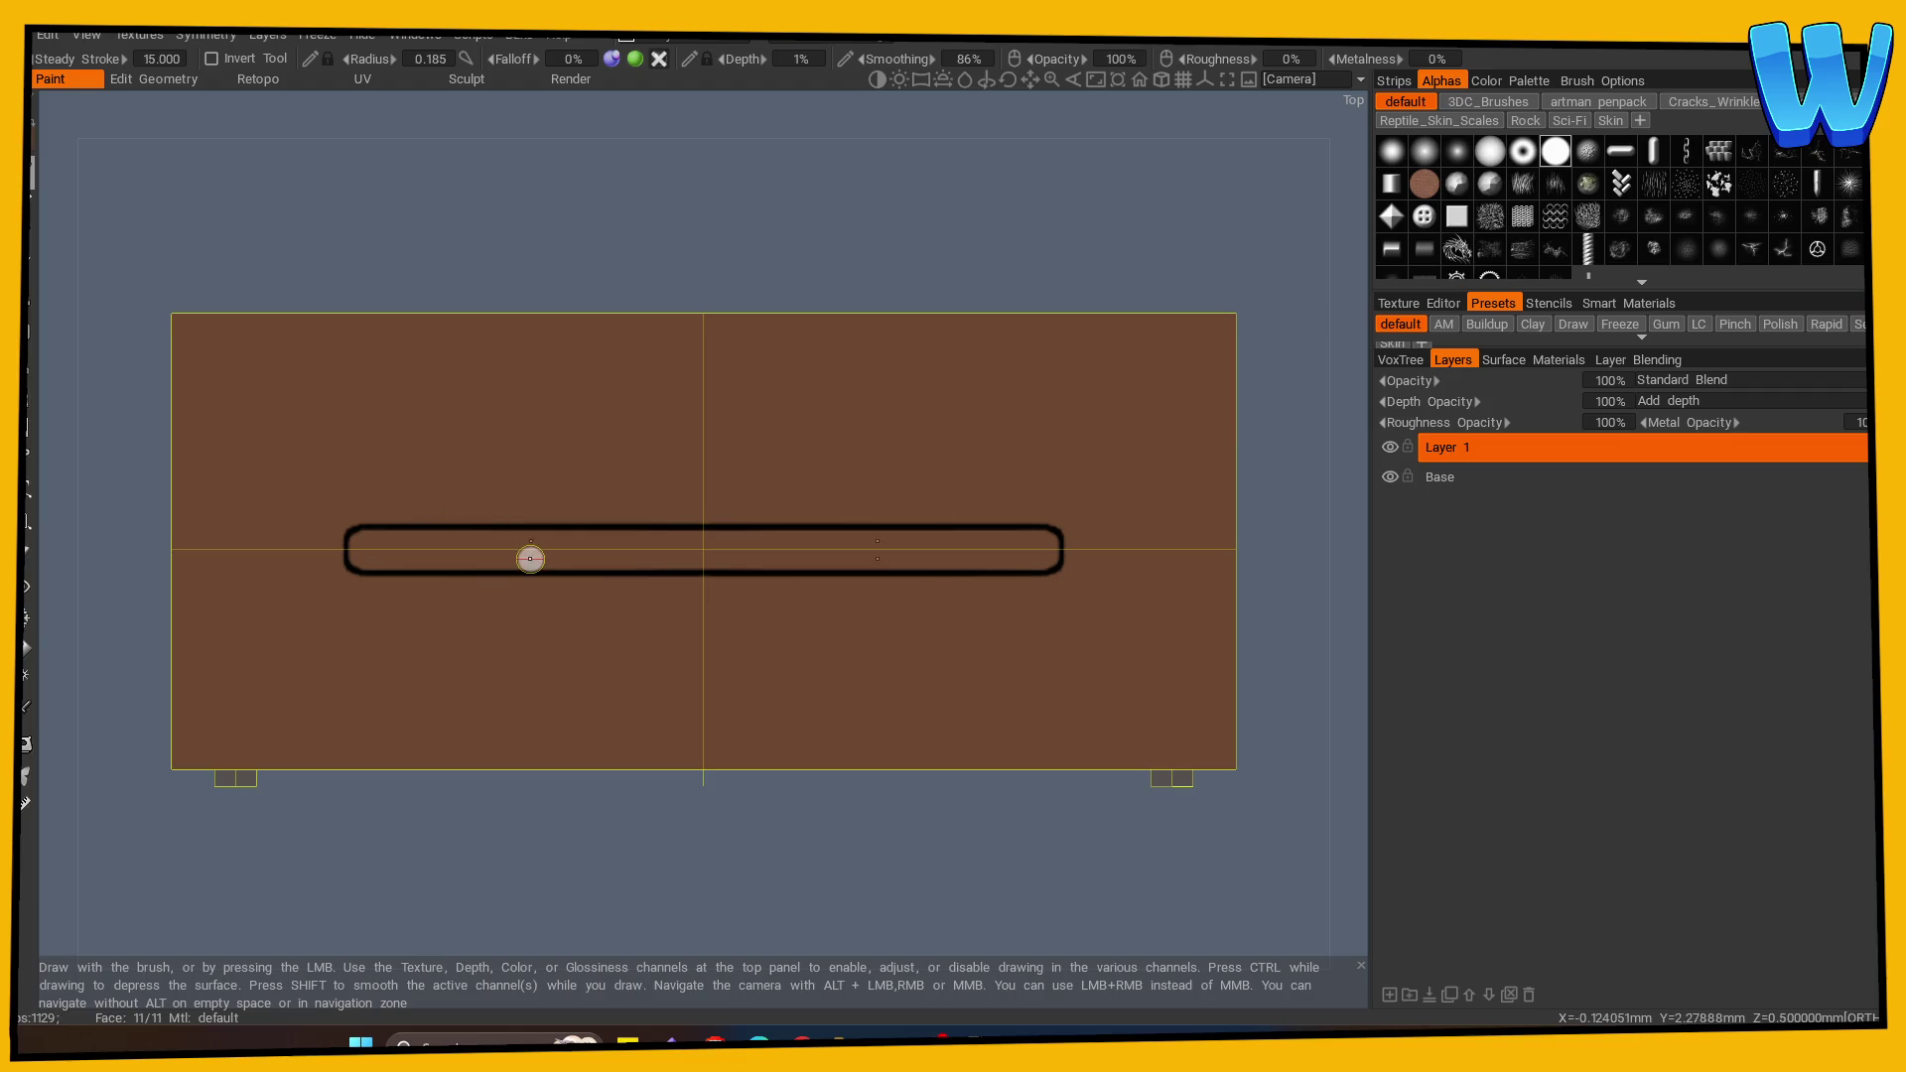
mouse_move(604, 260)
mouse_down()
mouse_move(886, 747)
mouse_move(850, 872)
mouse_up()
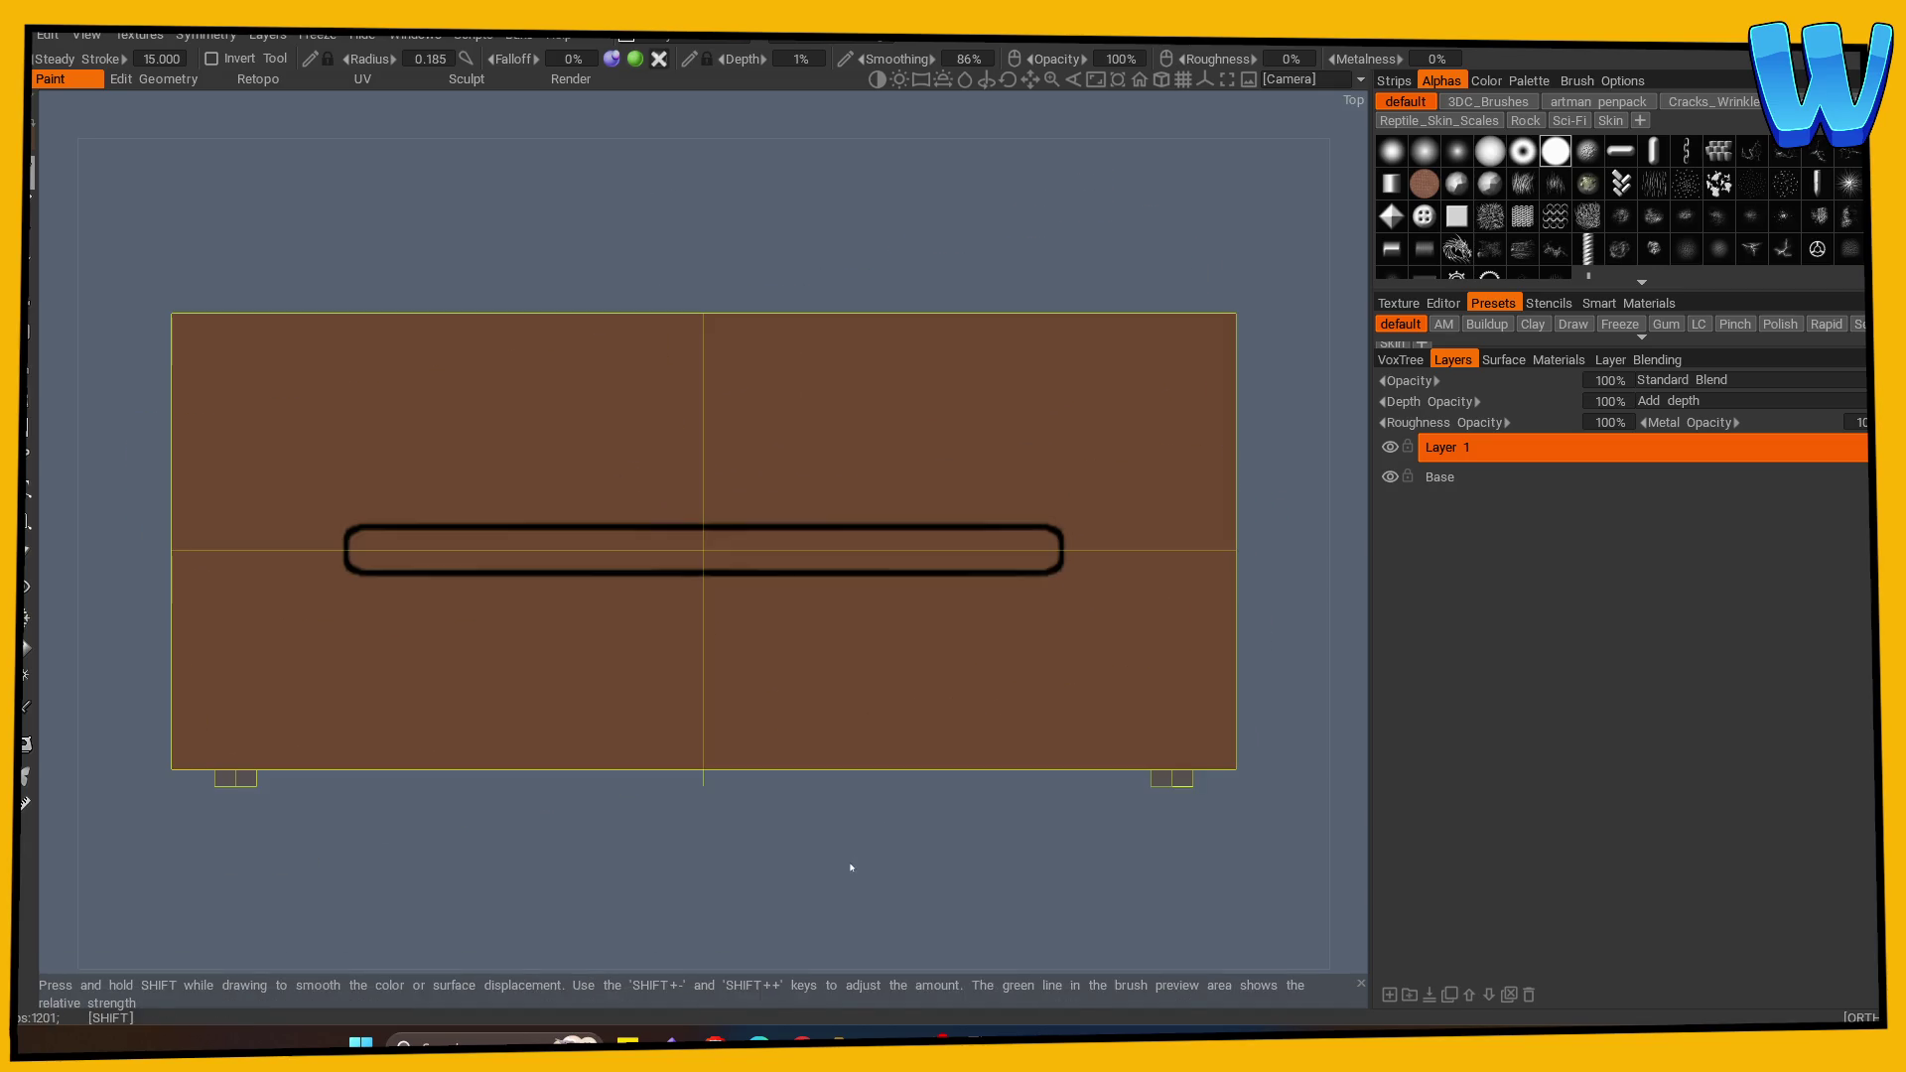
Step: Paint straight full-width horizontal plank seams across the board, redoing the uneven ones
key(shift)
shift+click(202, 550)
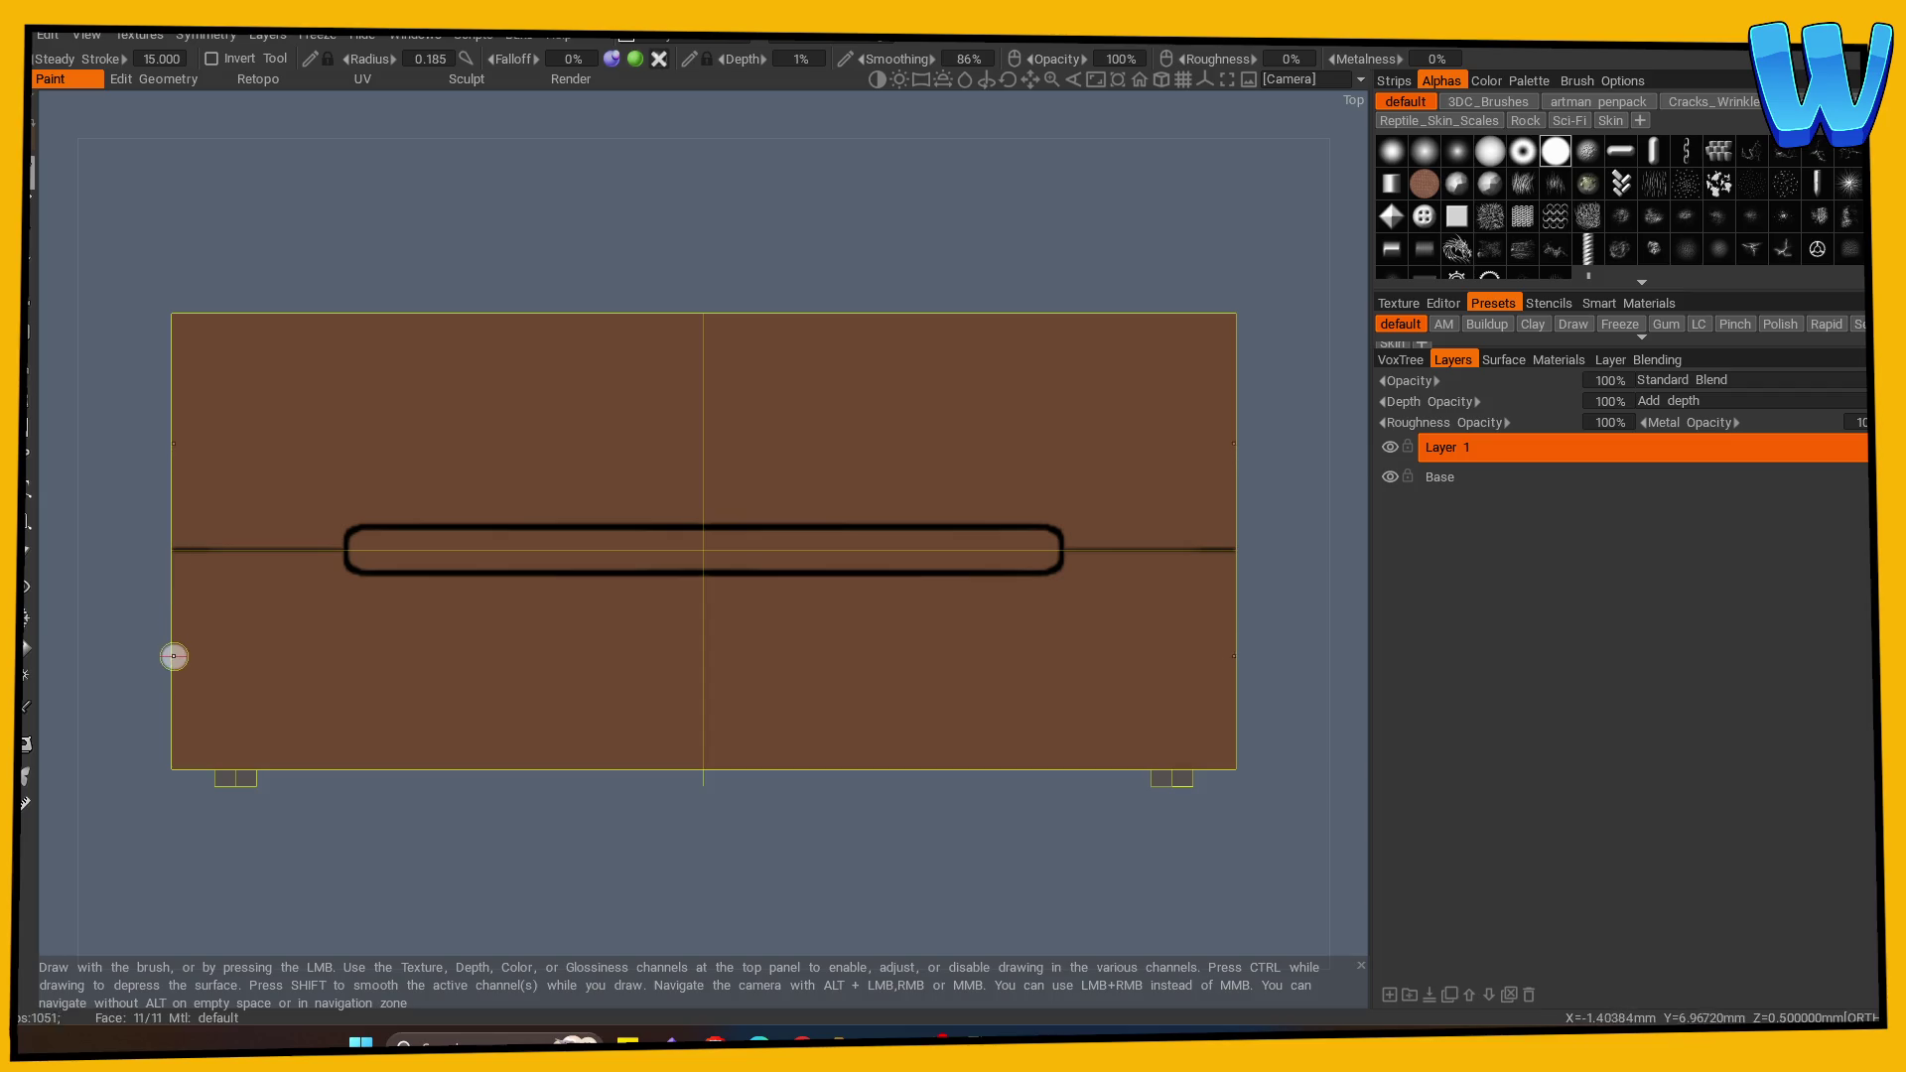
mouse_move(174, 656)
mouse_down()
mouse_move(657, 660)
mouse_move(493, 658)
mouse_up()
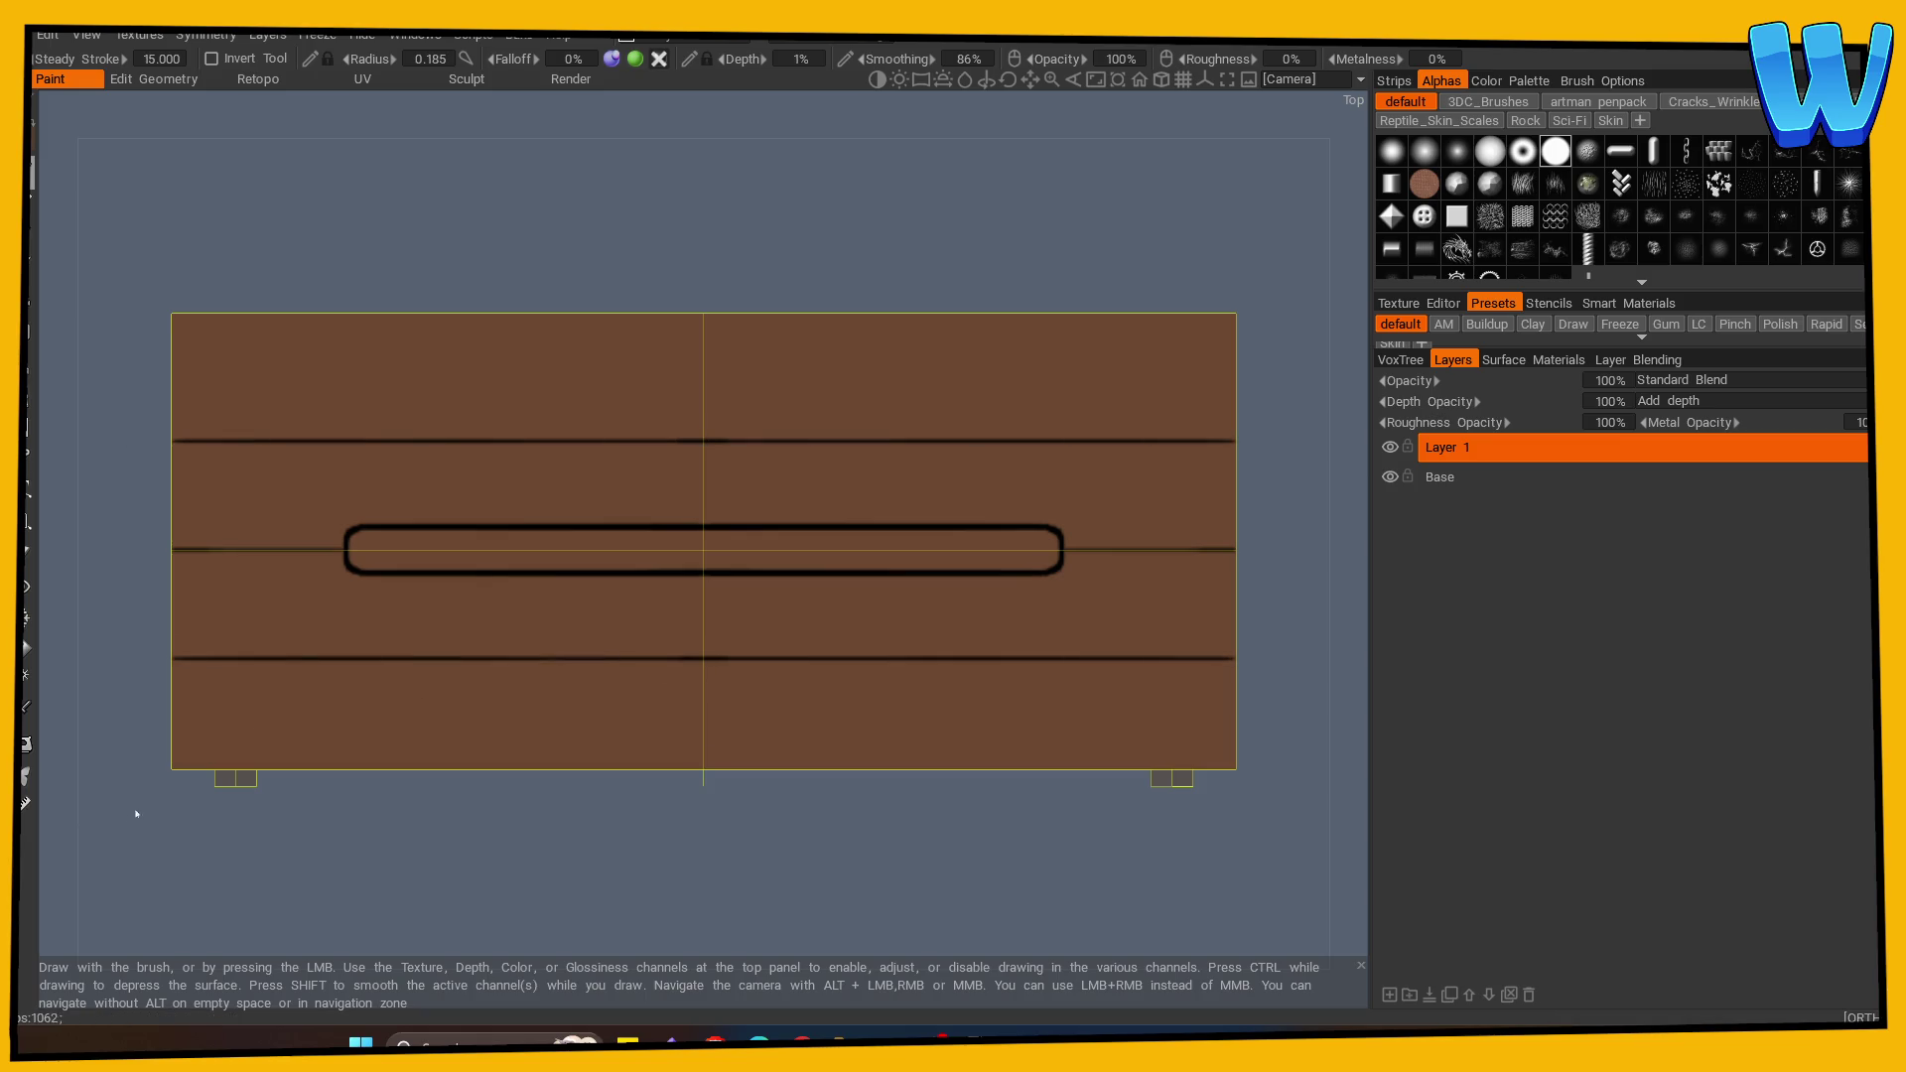
key(ctrl+z)
mouse_move(181, 665)
mouse_down()
mouse_move(754, 664)
mouse_move(179, 666)
mouse_up()
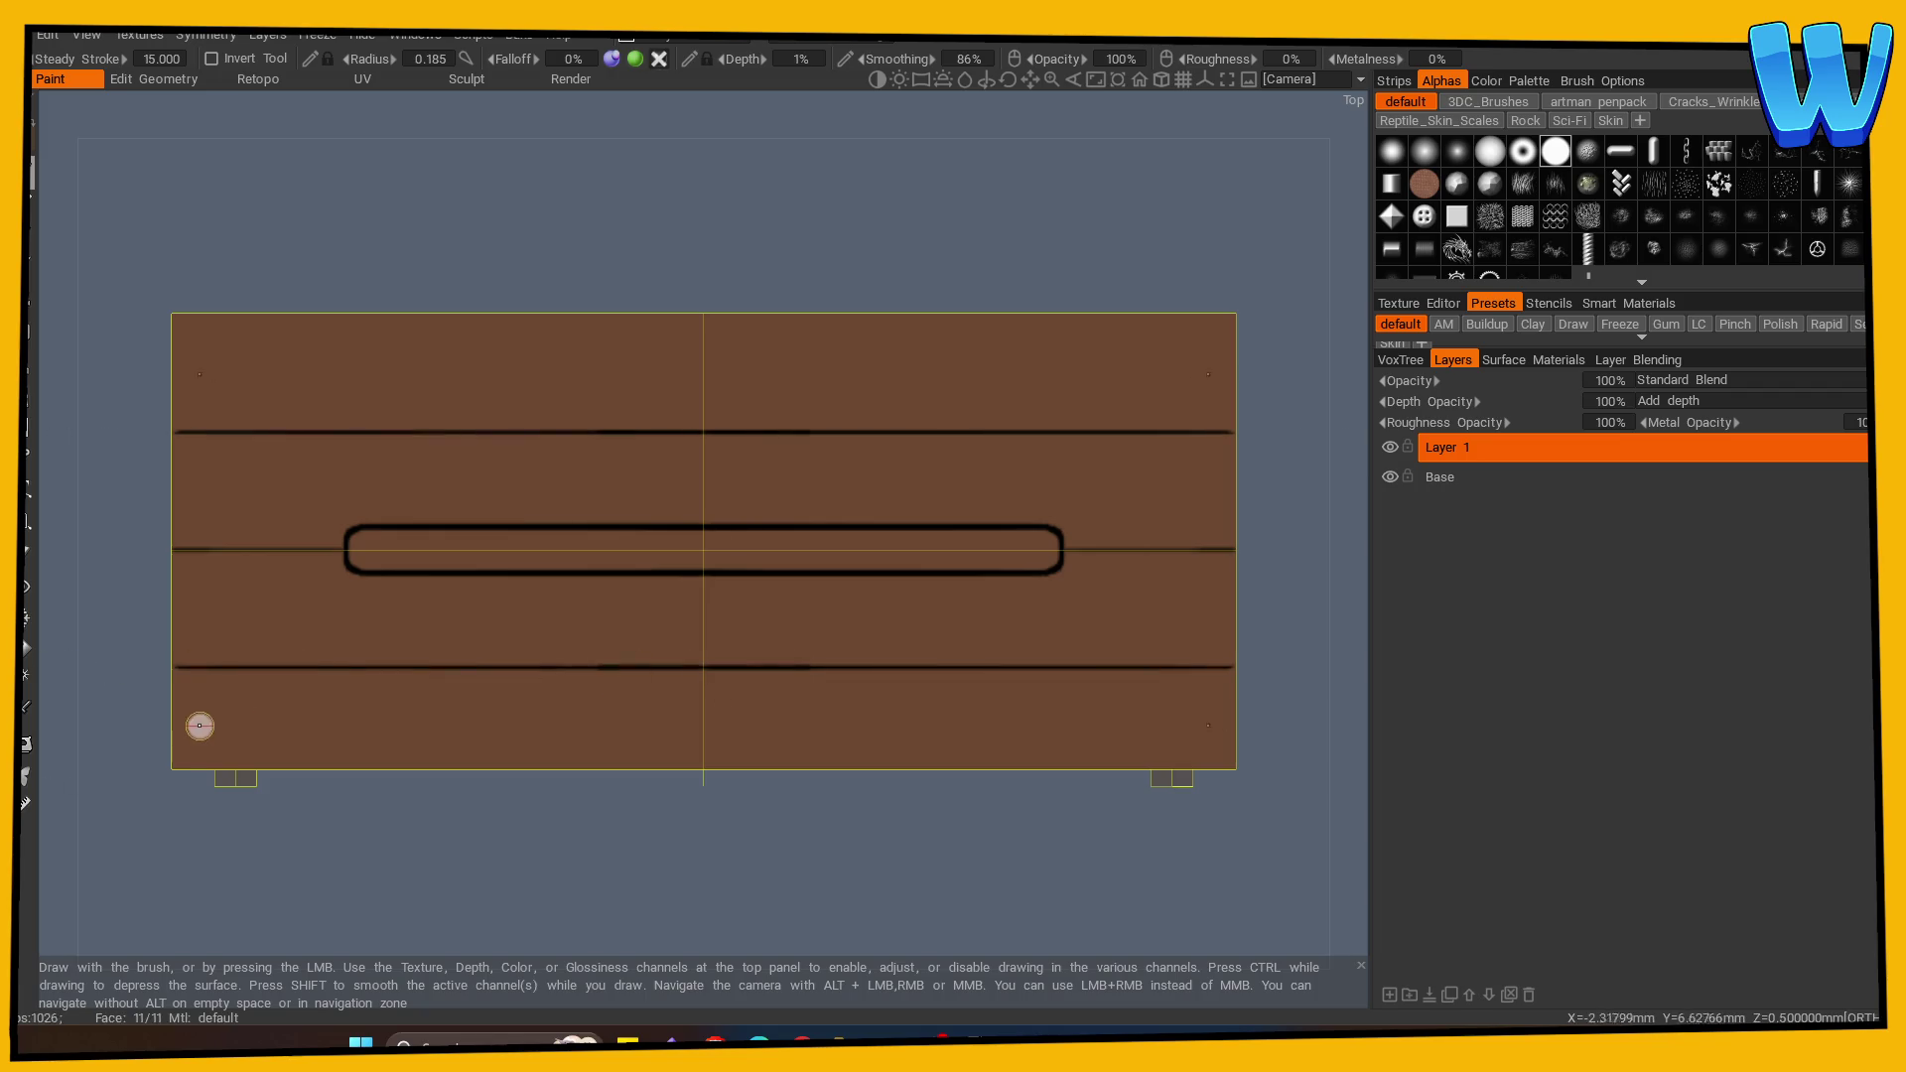
Step: Turn off symmetry and paint staggered vertical seams between the plank rows, smoothing a misplaced one
key(s)
click(260, 527)
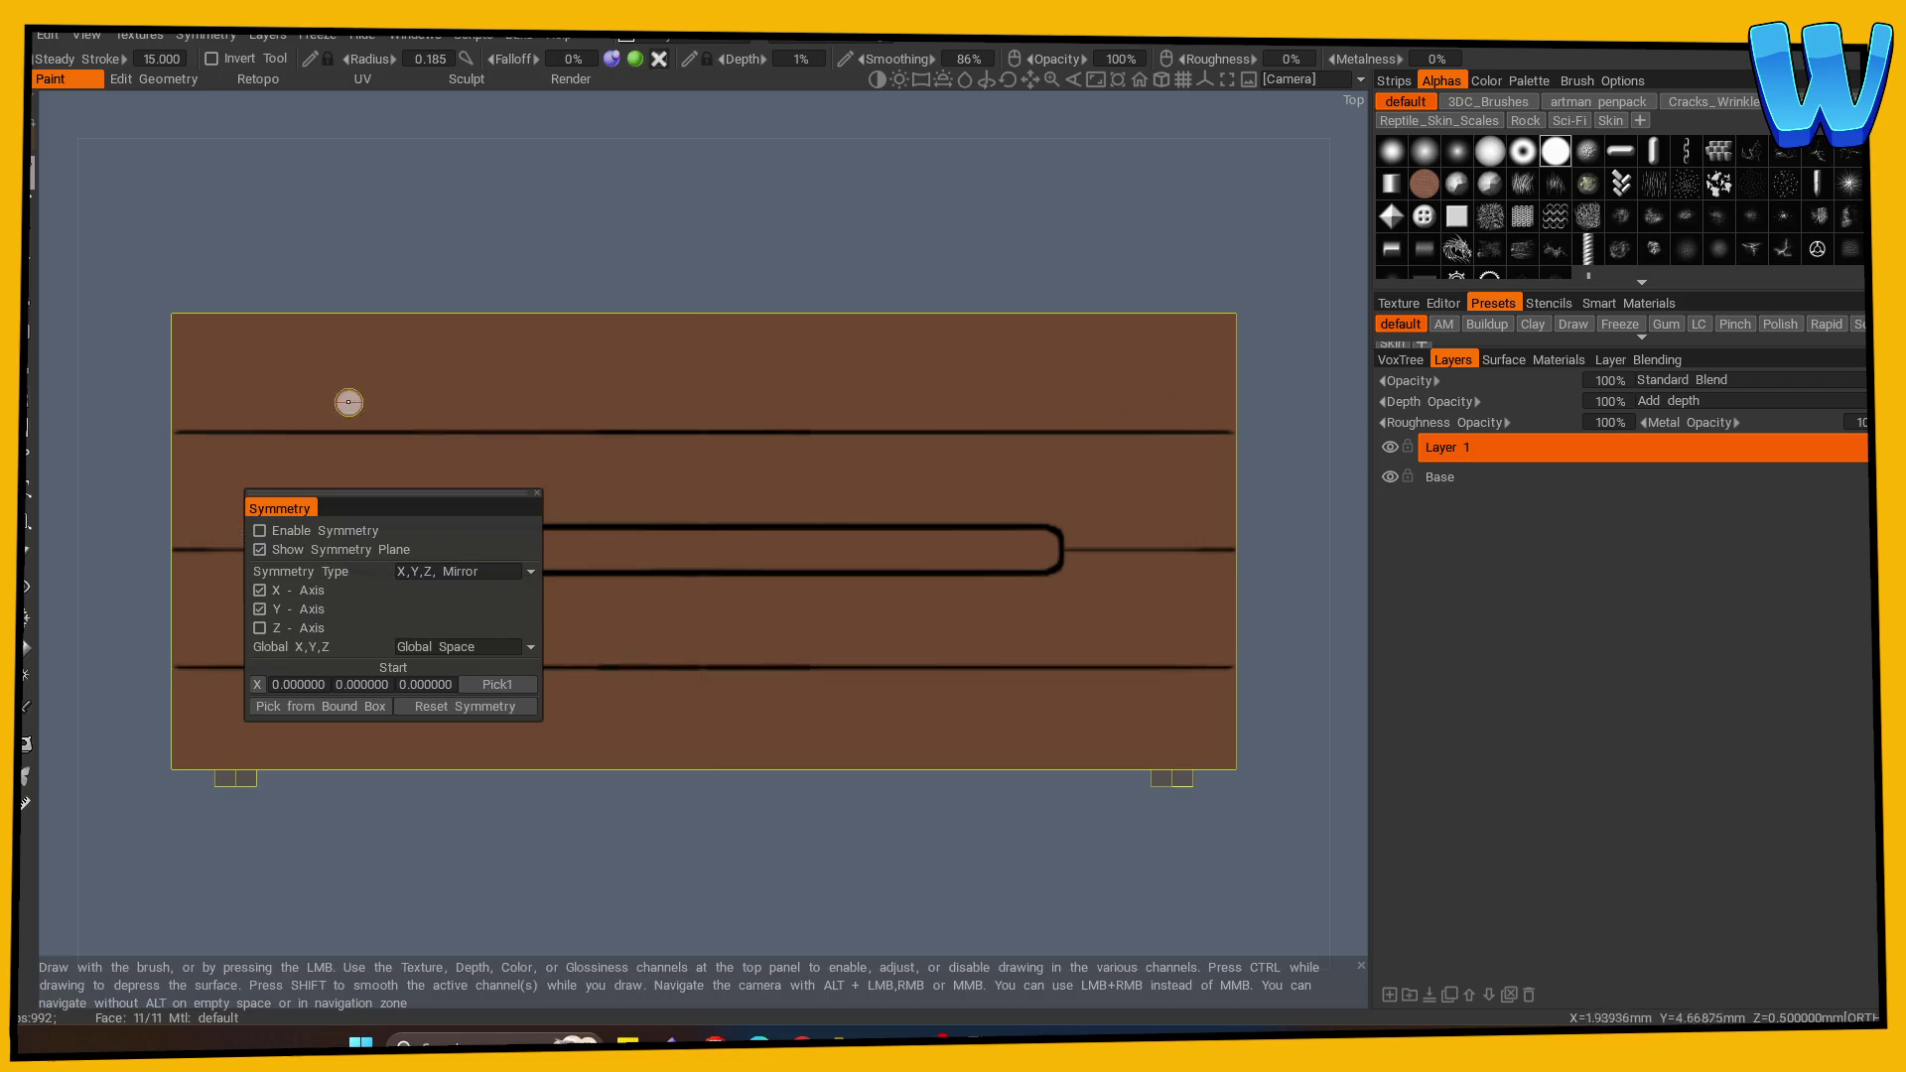
drag(296, 438, 297, 466)
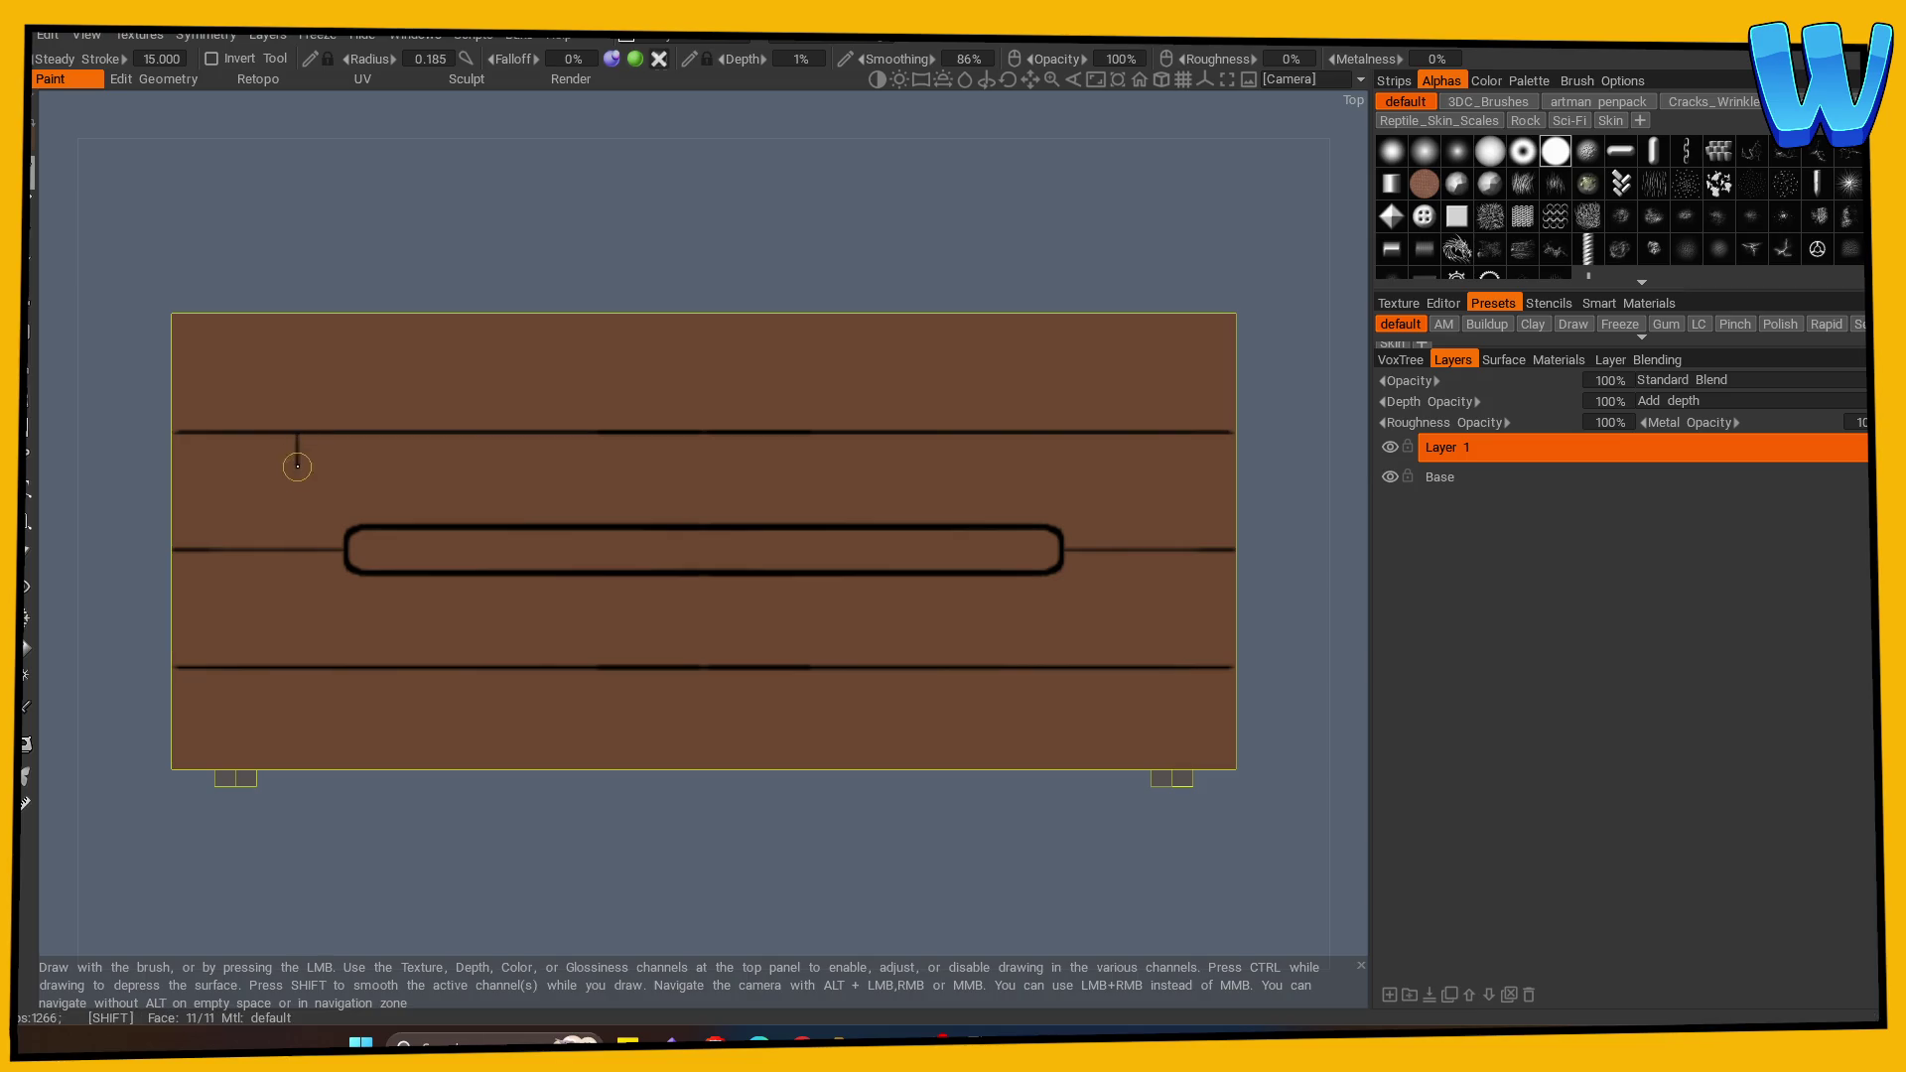
drag(297, 543, 297, 547)
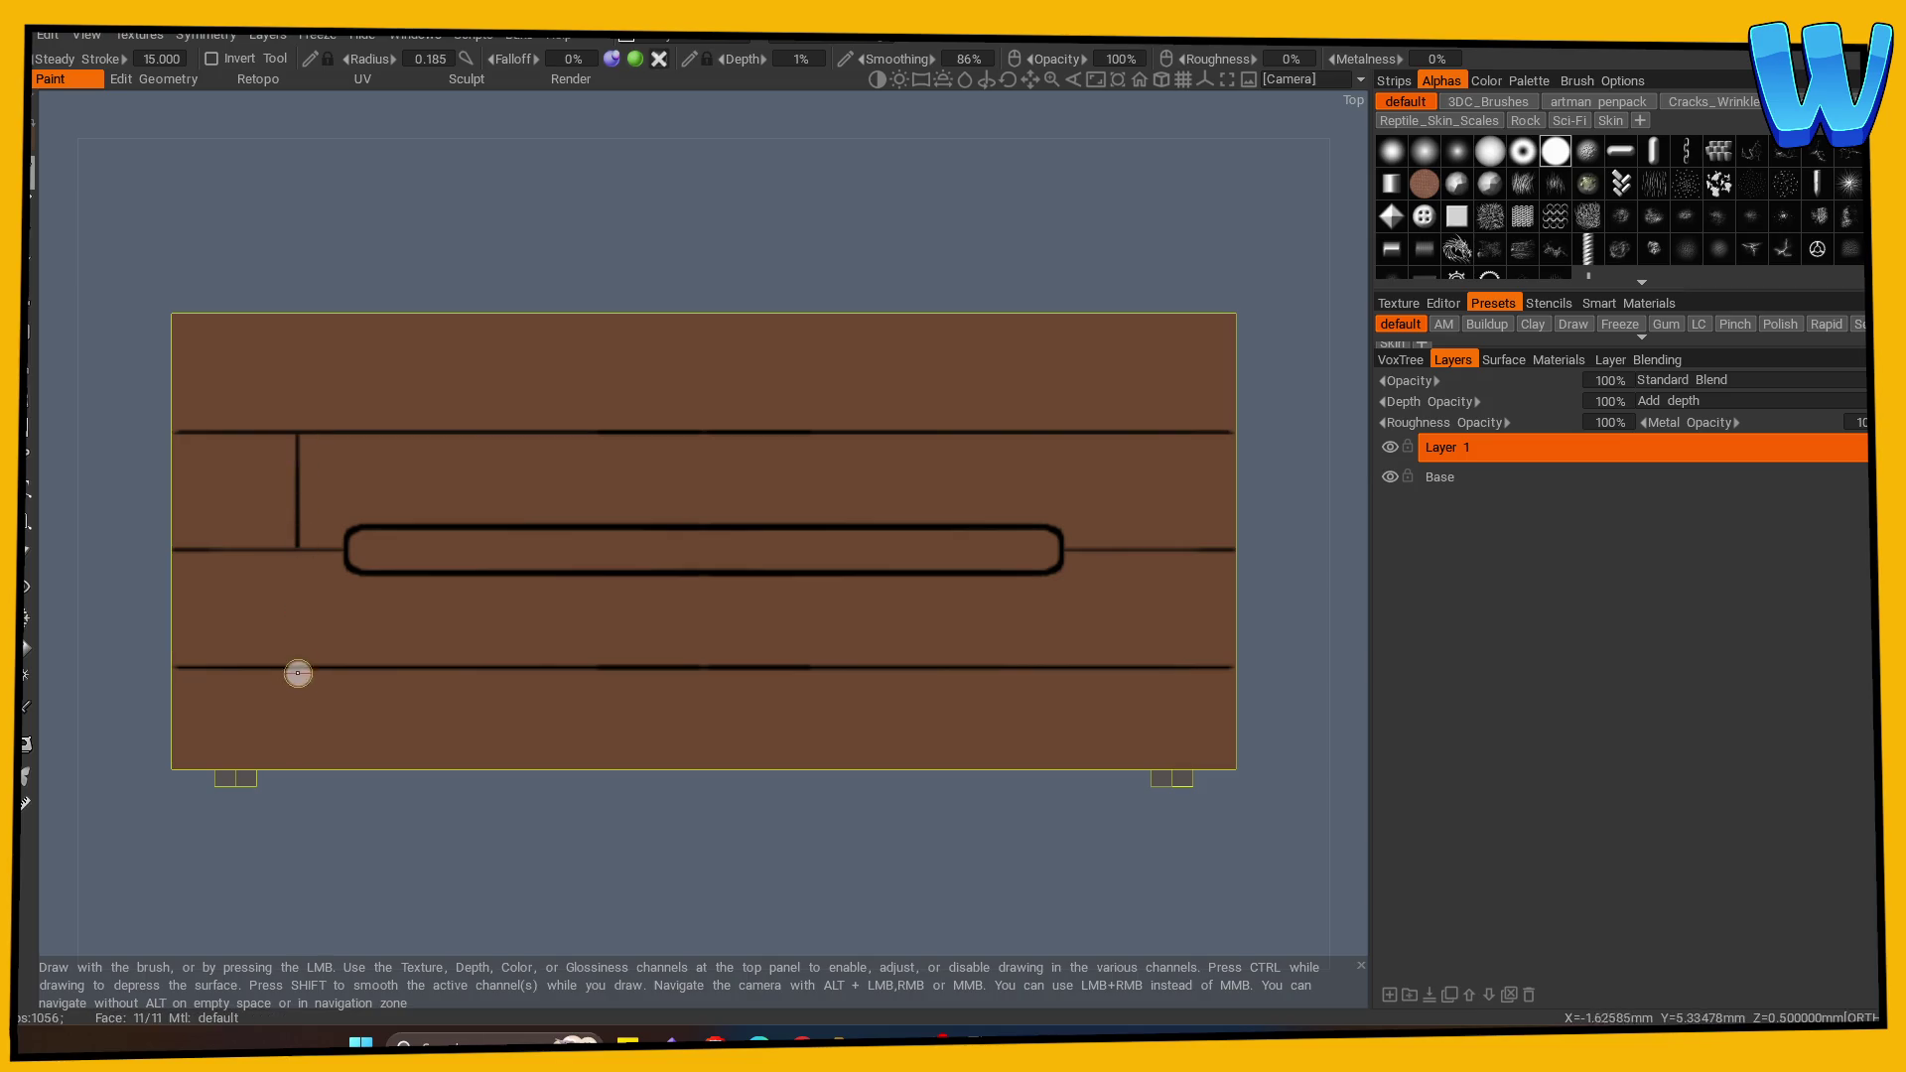
drag(298, 668, 299, 709)
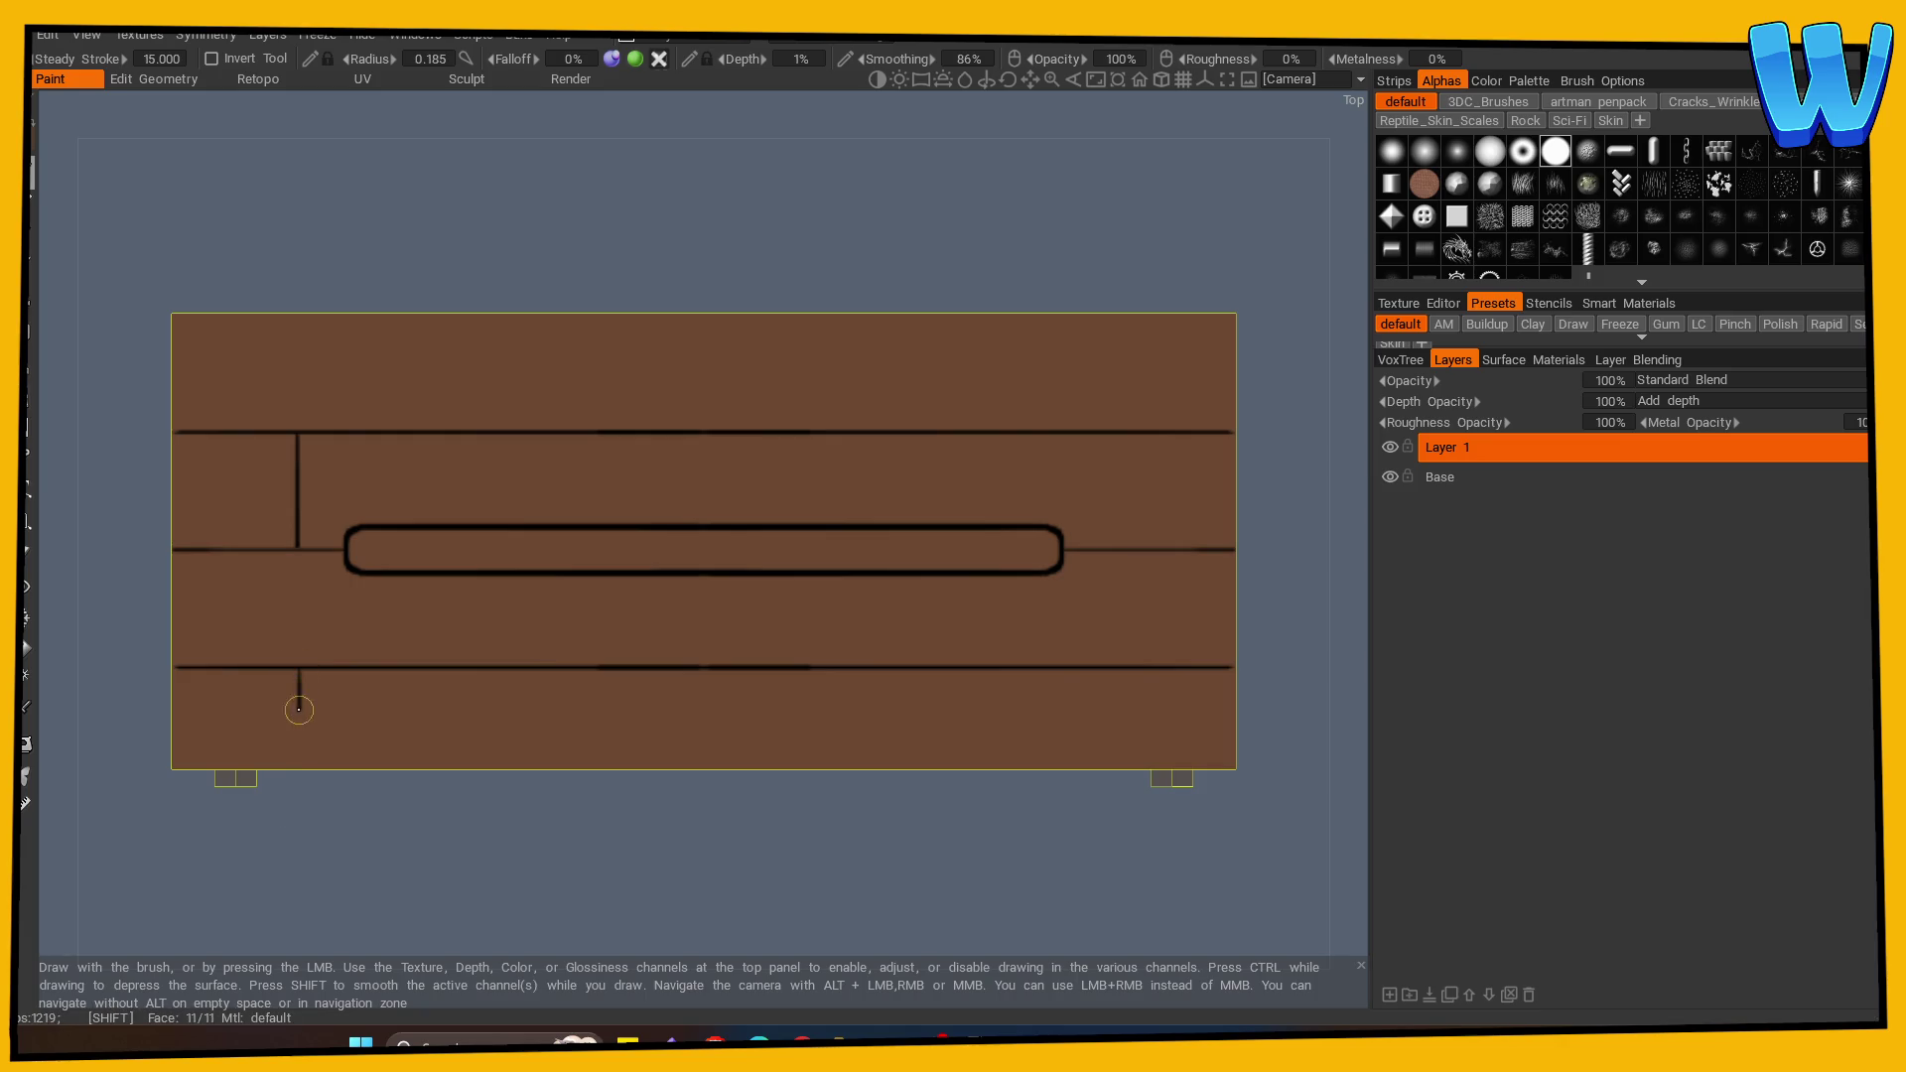
drag(532, 427, 534, 335)
drag(532, 578, 533, 657)
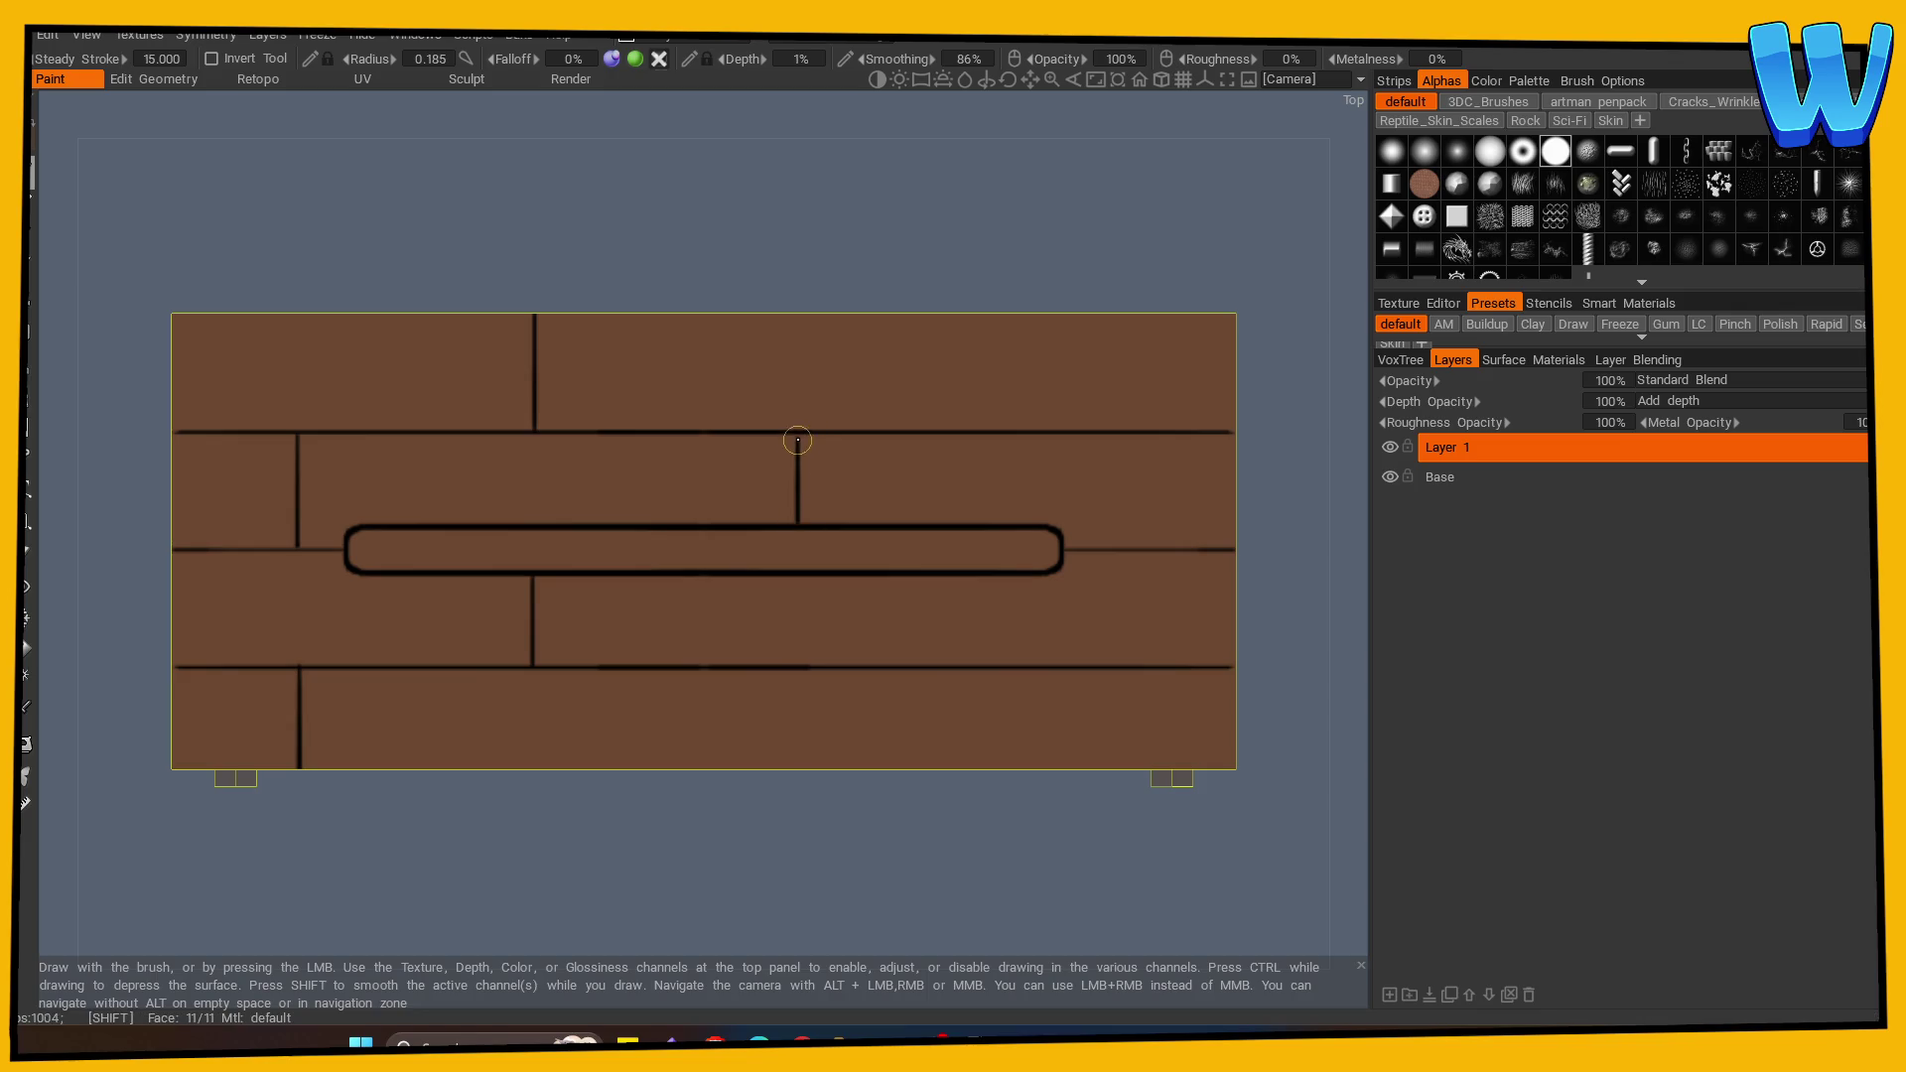
drag(792, 673, 792, 724)
drag(1040, 428, 1040, 326)
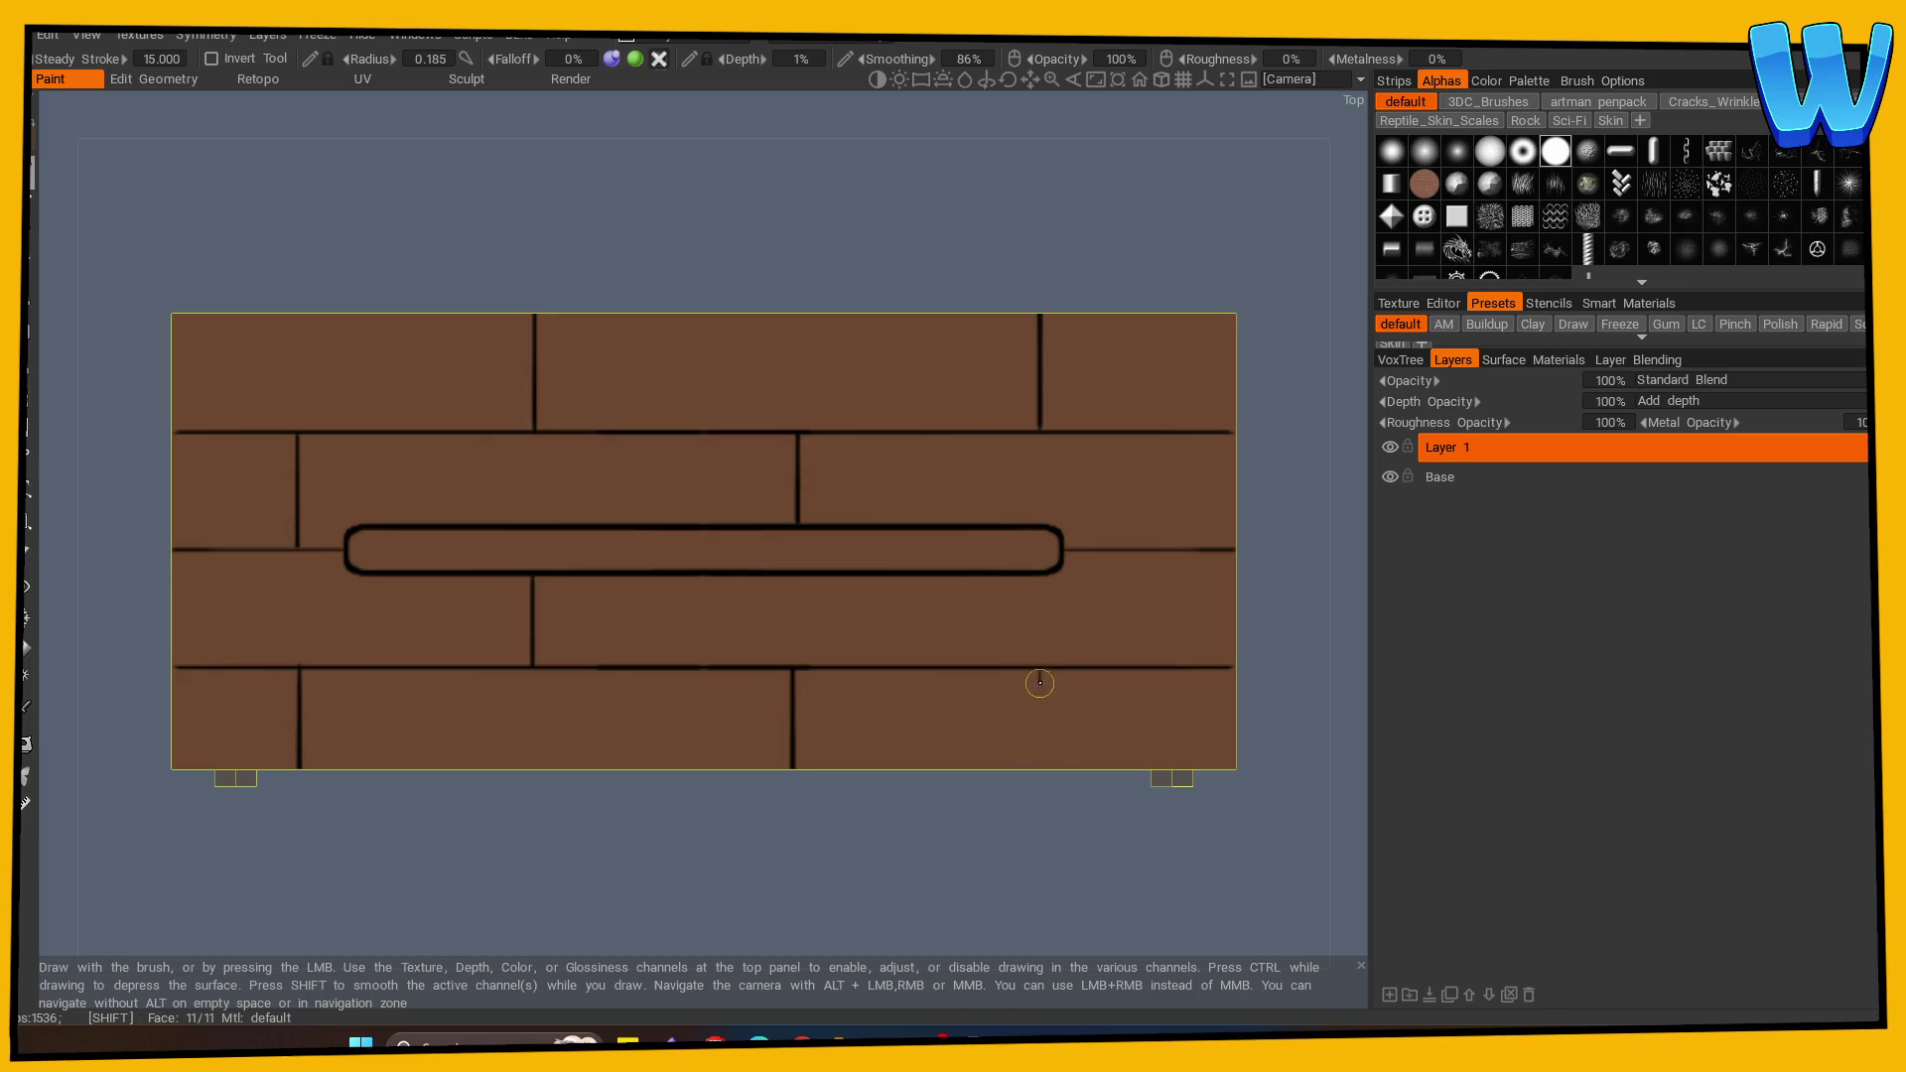
mouse_move(1034, 690)
mouse_down()
mouse_move(1056, 702)
mouse_move(1070, 621)
mouse_up()
Step: From an angled view, try extending a groove over the board's front edge, then undo it
mouse_move(968, 615)
mouse_down()
mouse_move(711, 259)
mouse_move(1029, 480)
mouse_move(974, 779)
mouse_move(801, 775)
mouse_move(616, 862)
mouse_move(517, 798)
mouse_move(361, 796)
mouse_move(288, 694)
mouse_move(404, 795)
mouse_move(301, 748)
mouse_move(259, 570)
mouse_up()
drag(790, 578, 799, 594)
key(ctrl+z)
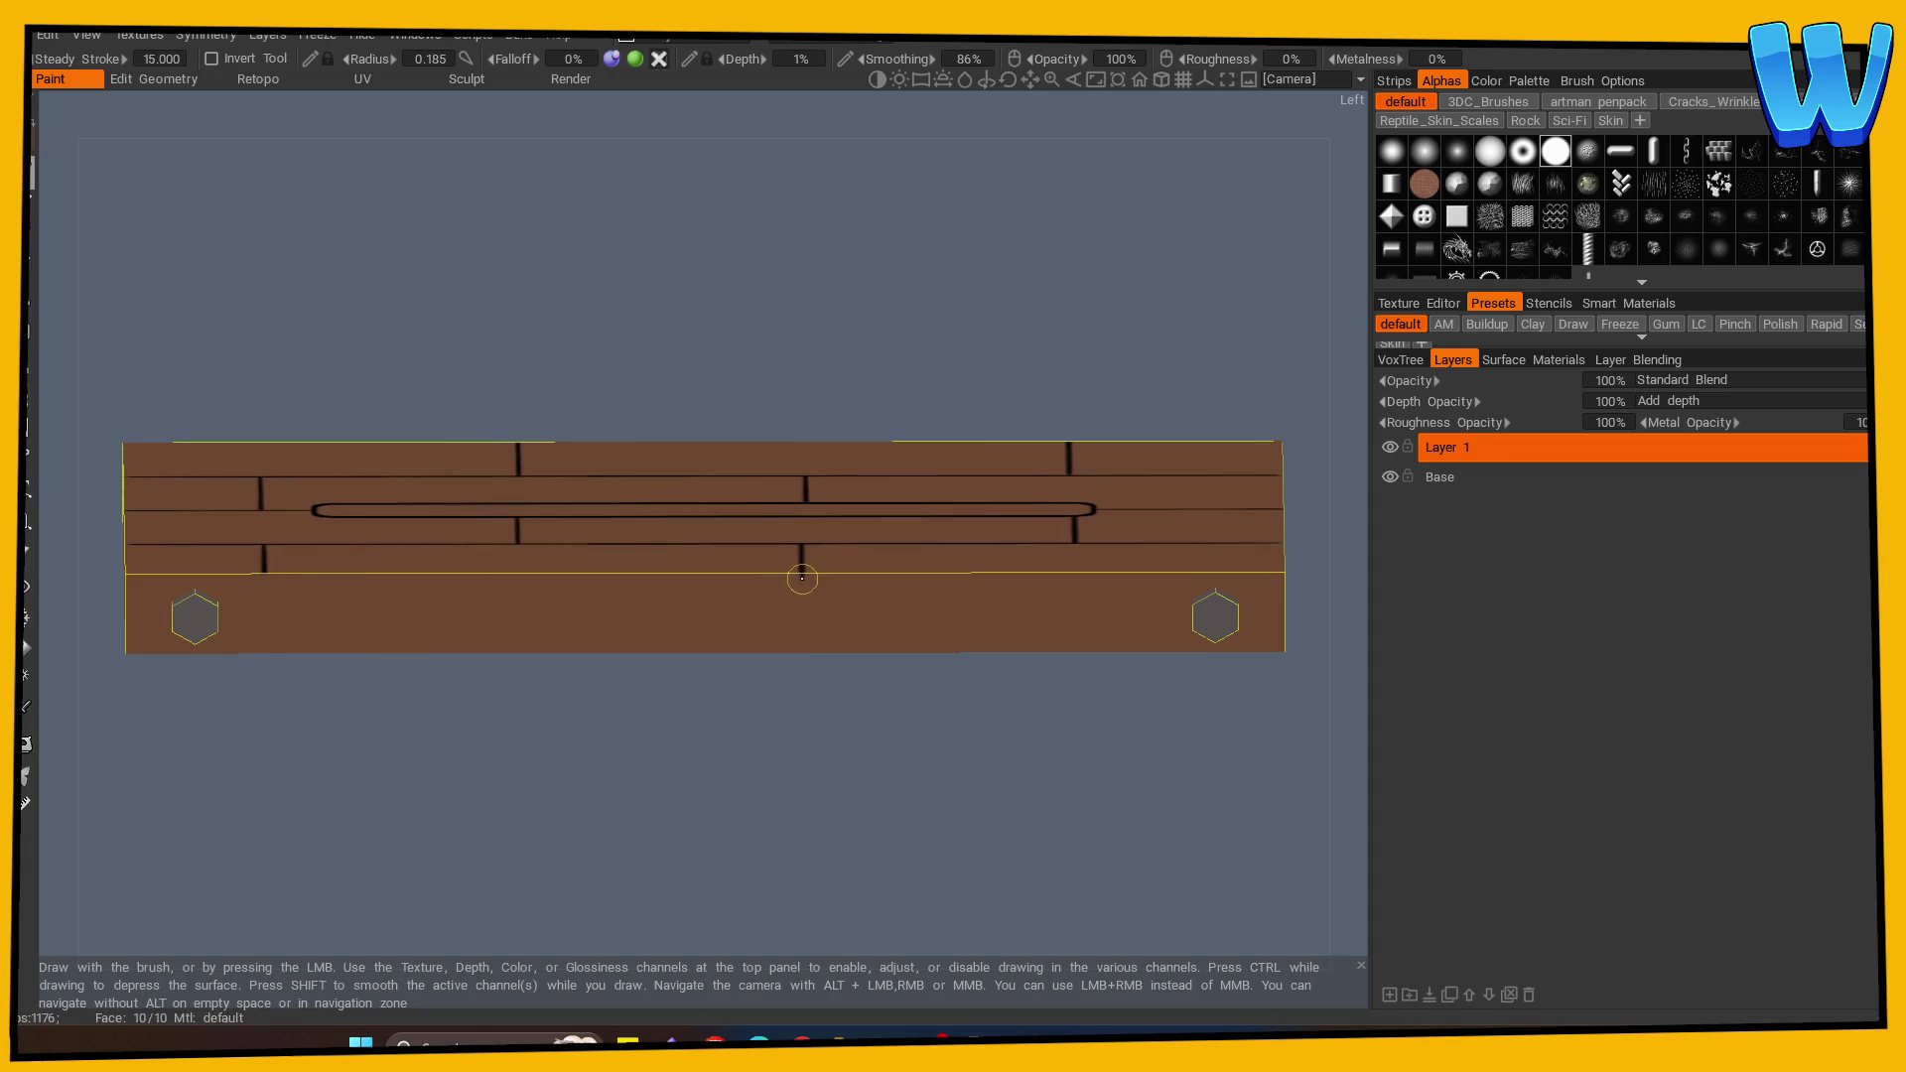
Step: Paint a short dark groove down over the plank's front edge
mouse_move(264, 570)
mouse_down()
mouse_move(267, 591)
mouse_move(231, 543)
mouse_move(1285, 543)
mouse_up()
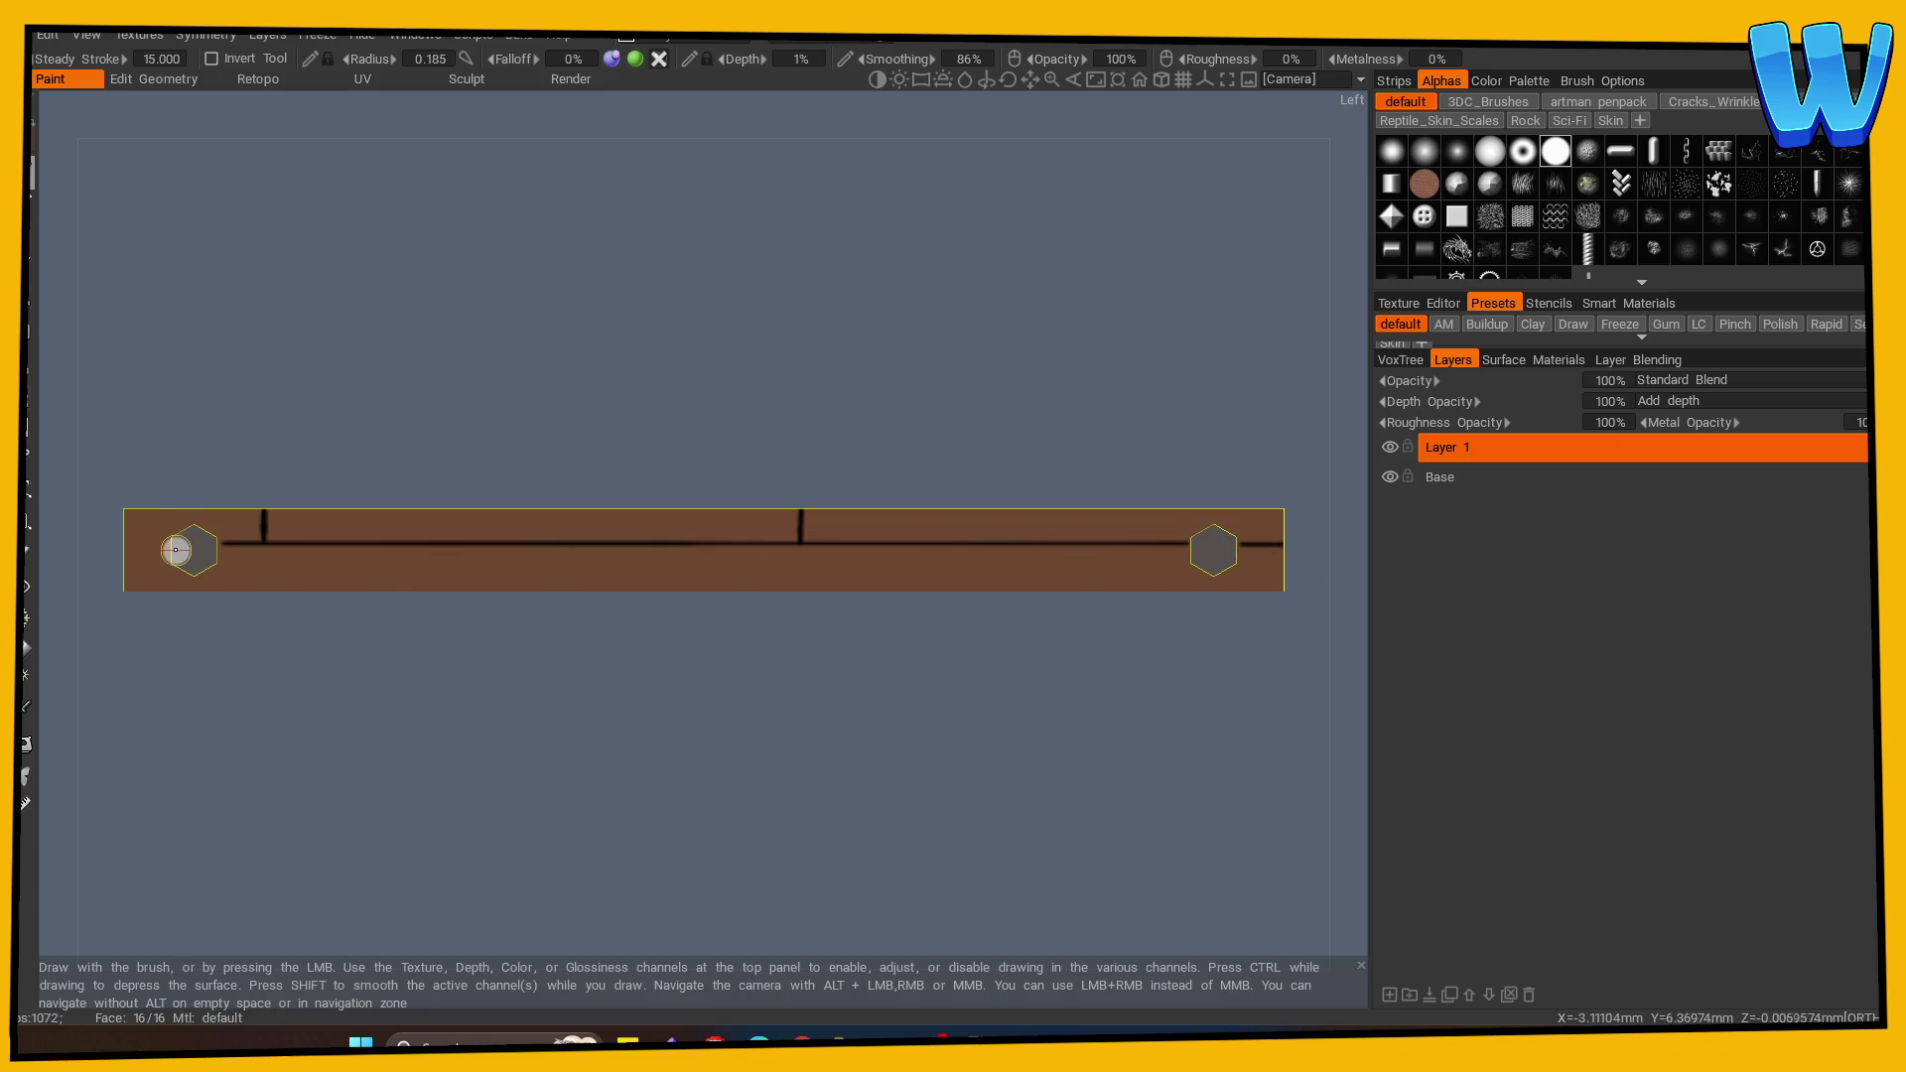
key(shift)
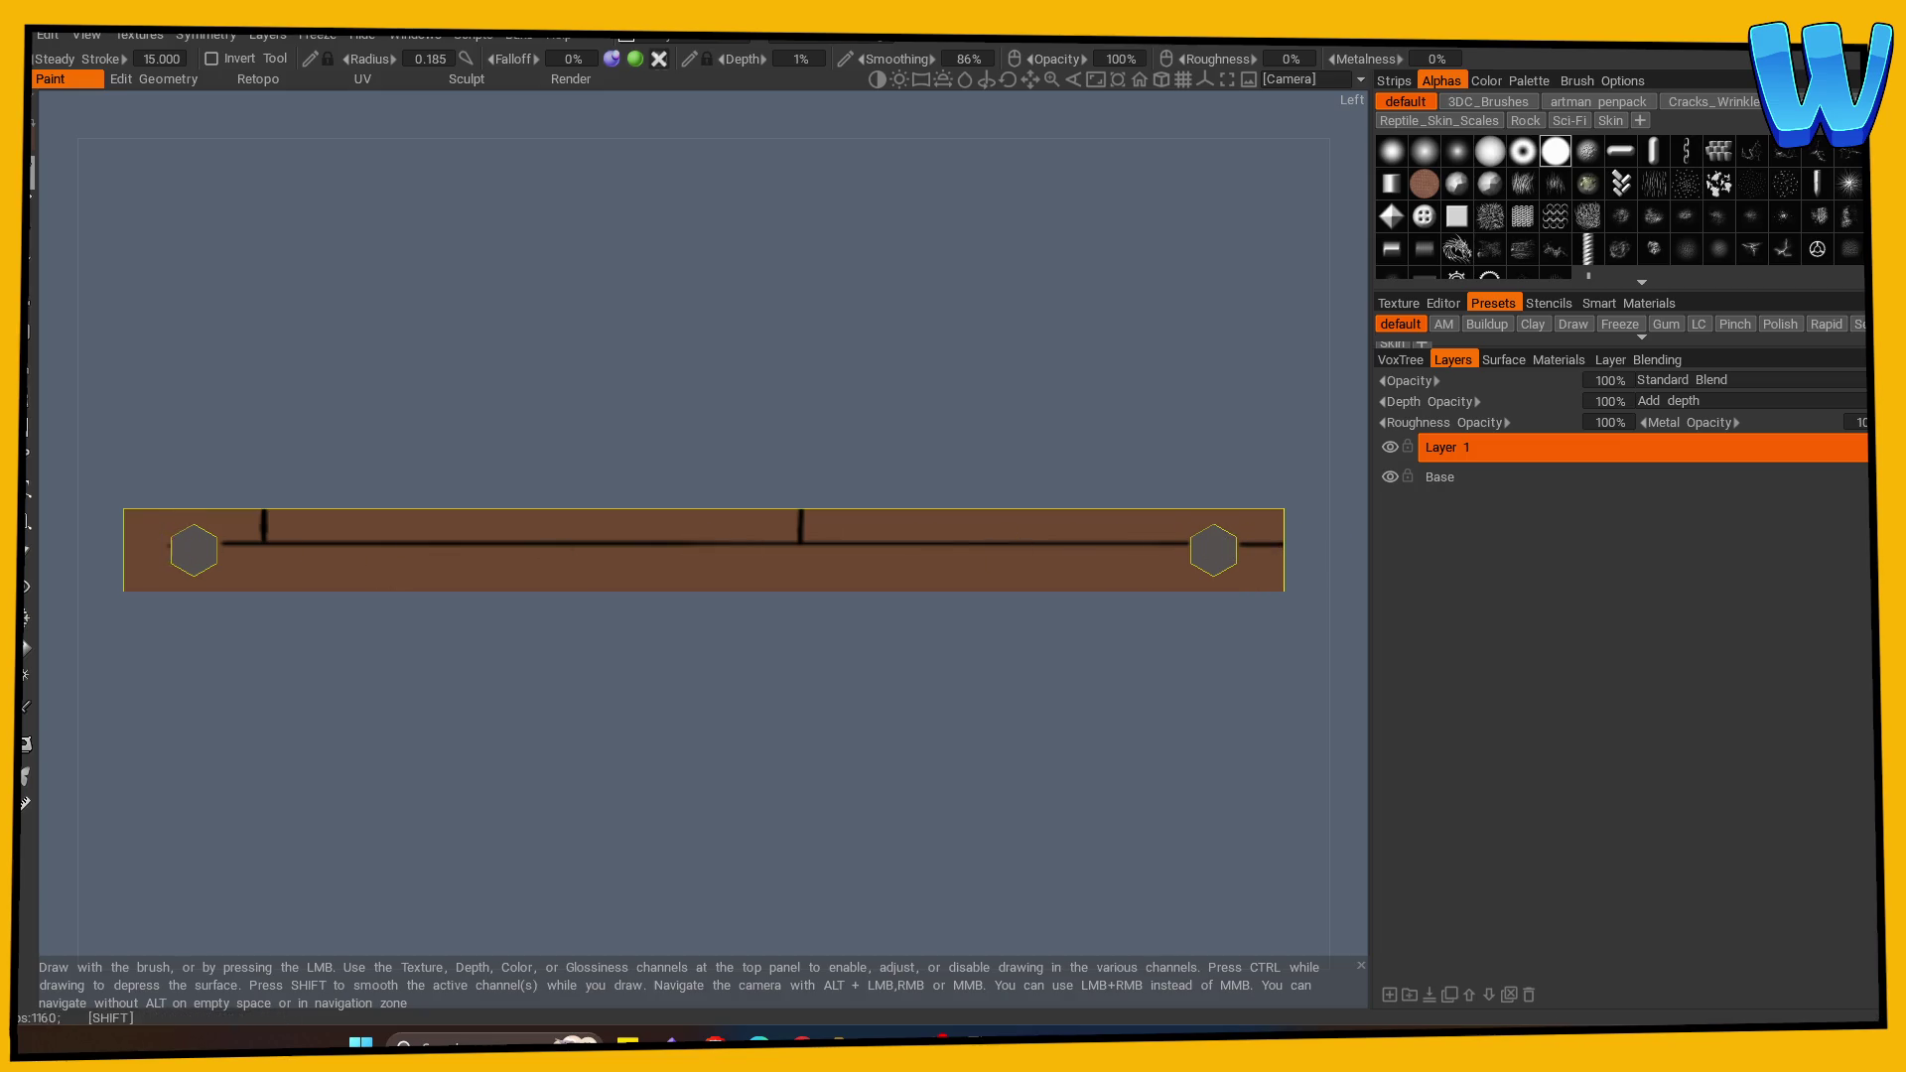
mouse_move(188, 660)
mouse_down()
mouse_move(426, 705)
mouse_move(824, 695)
mouse_move(774, 577)
mouse_move(800, 702)
mouse_up()
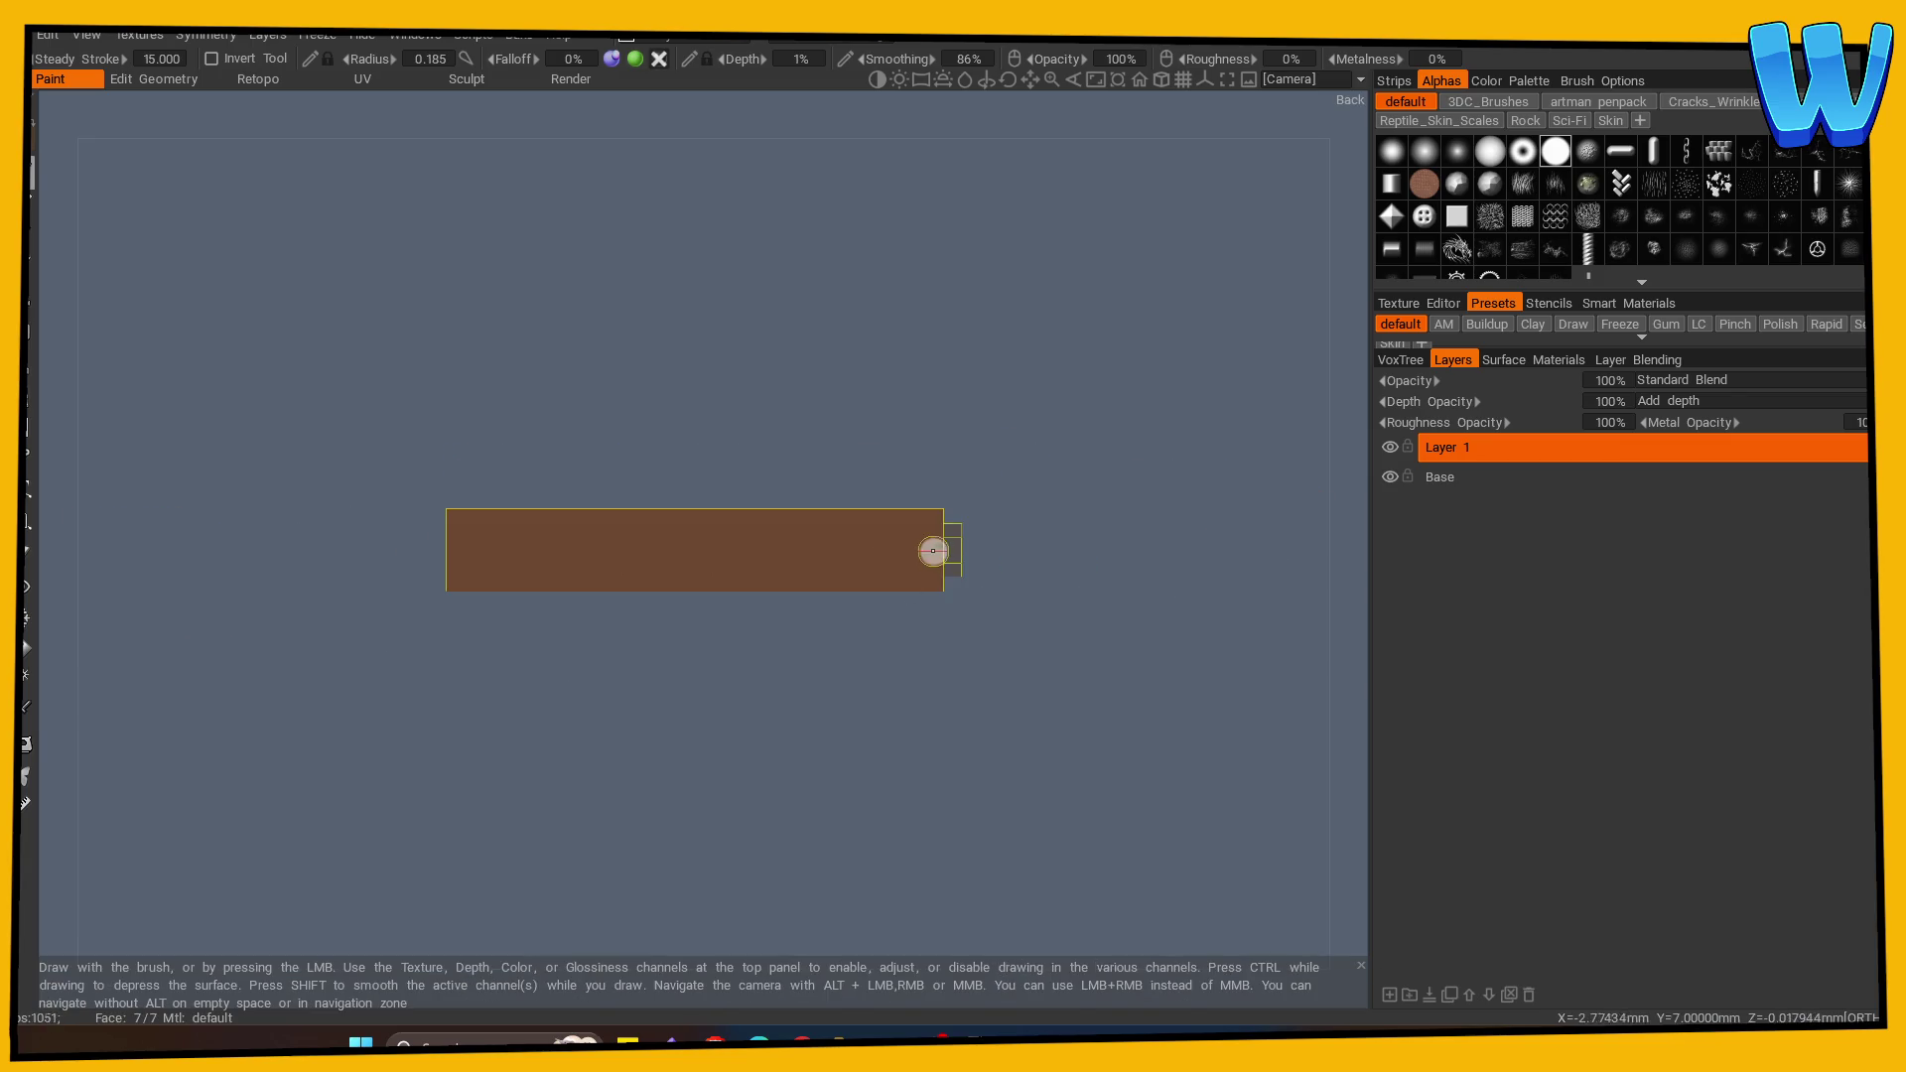
Step: Re-enable mirror symmetry across the X axis
key(s)
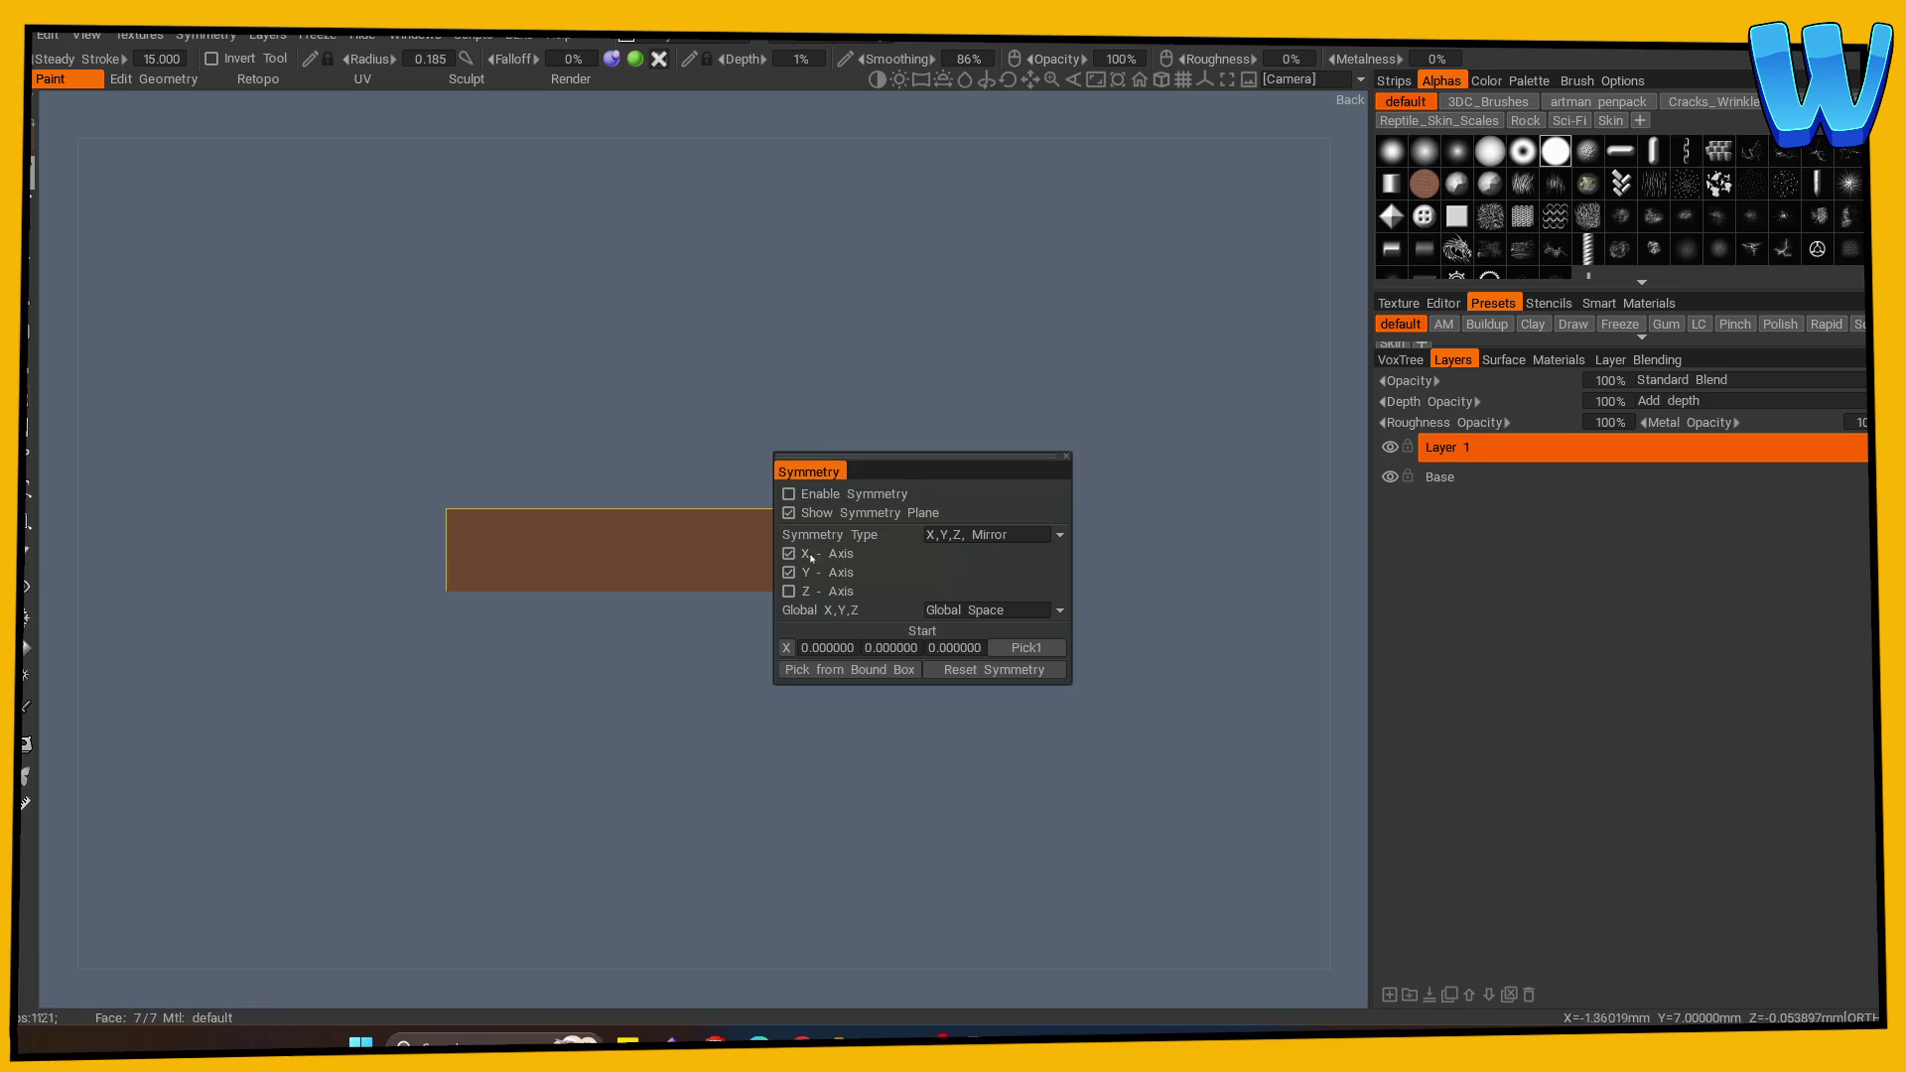
key(s)
drag(737, 614, 712, 692)
drag(799, 641, 945, 669)
key(s)
click(725, 640)
Step: Paint a full-length horizontal black seam along the plank's side from the flat side view
drag(591, 842, 699, 837)
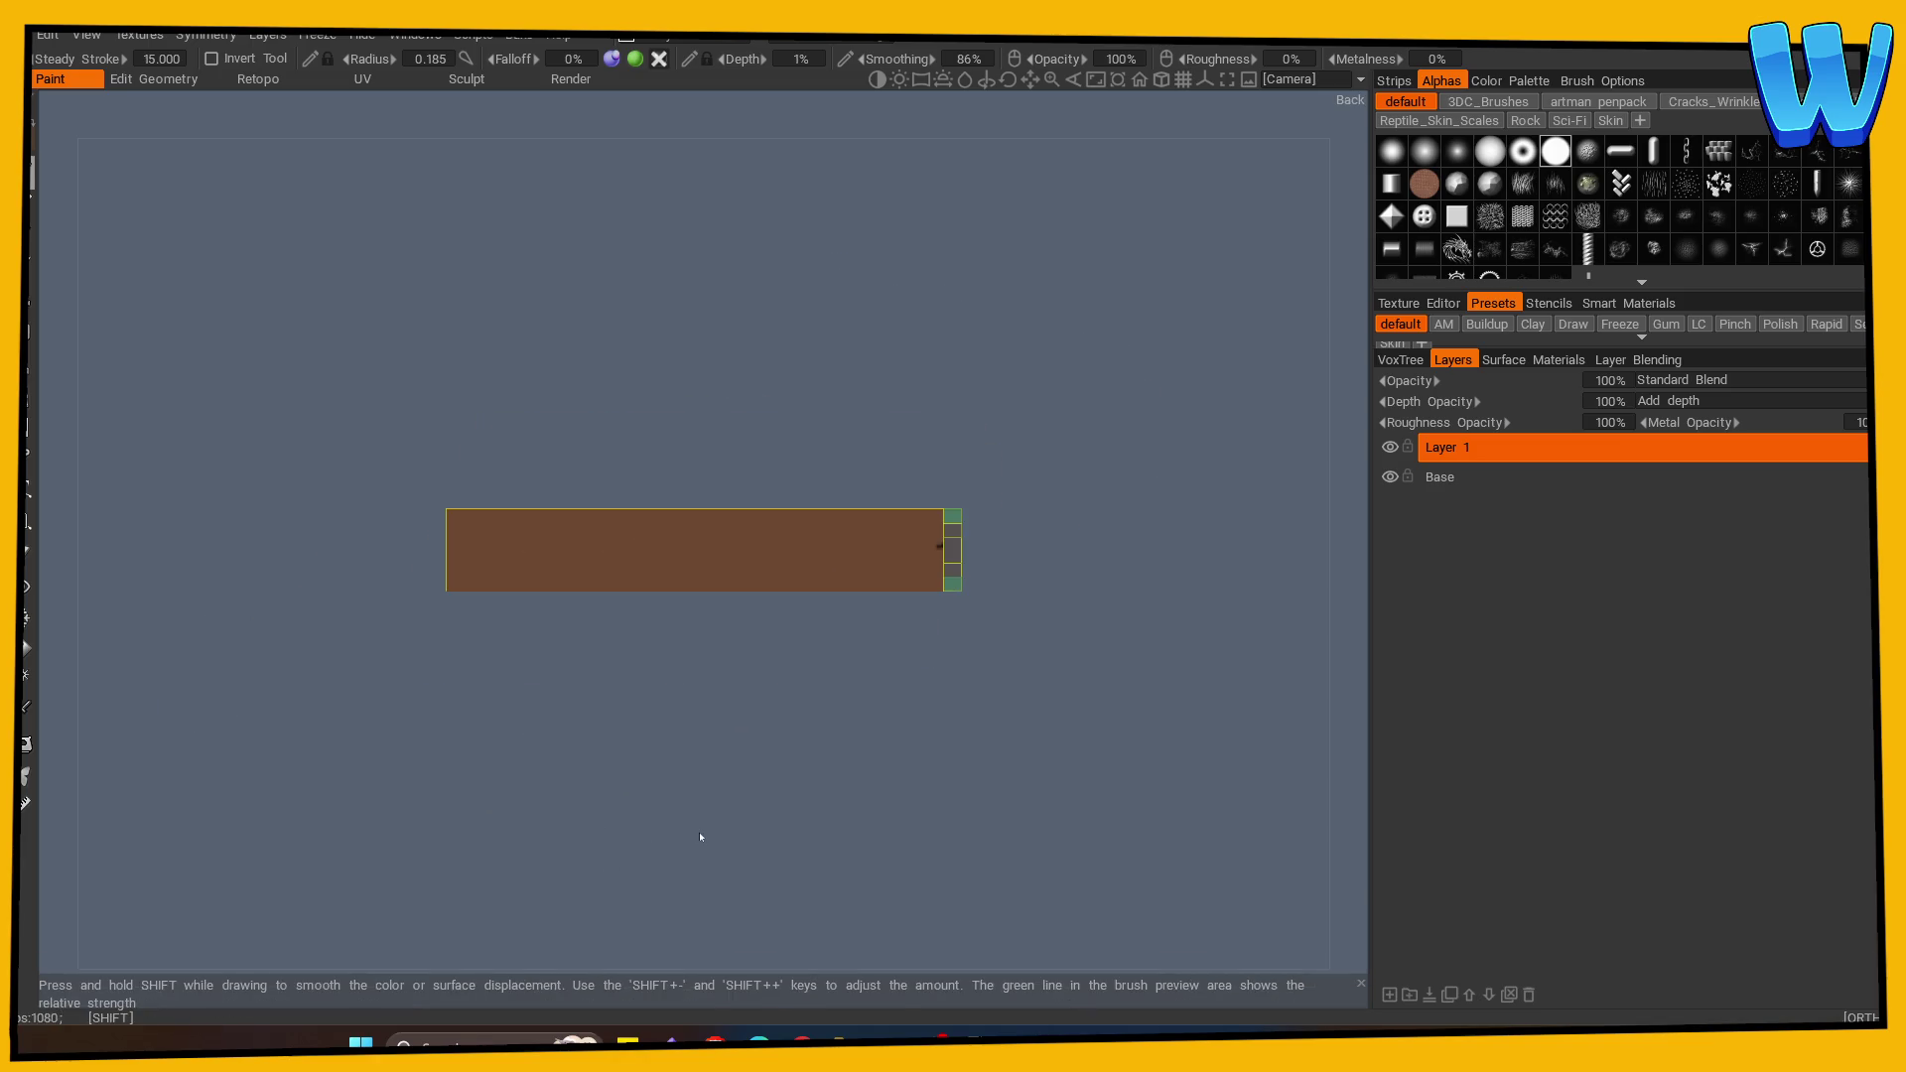
drag(940, 545, 444, 547)
drag(615, 718, 611, 759)
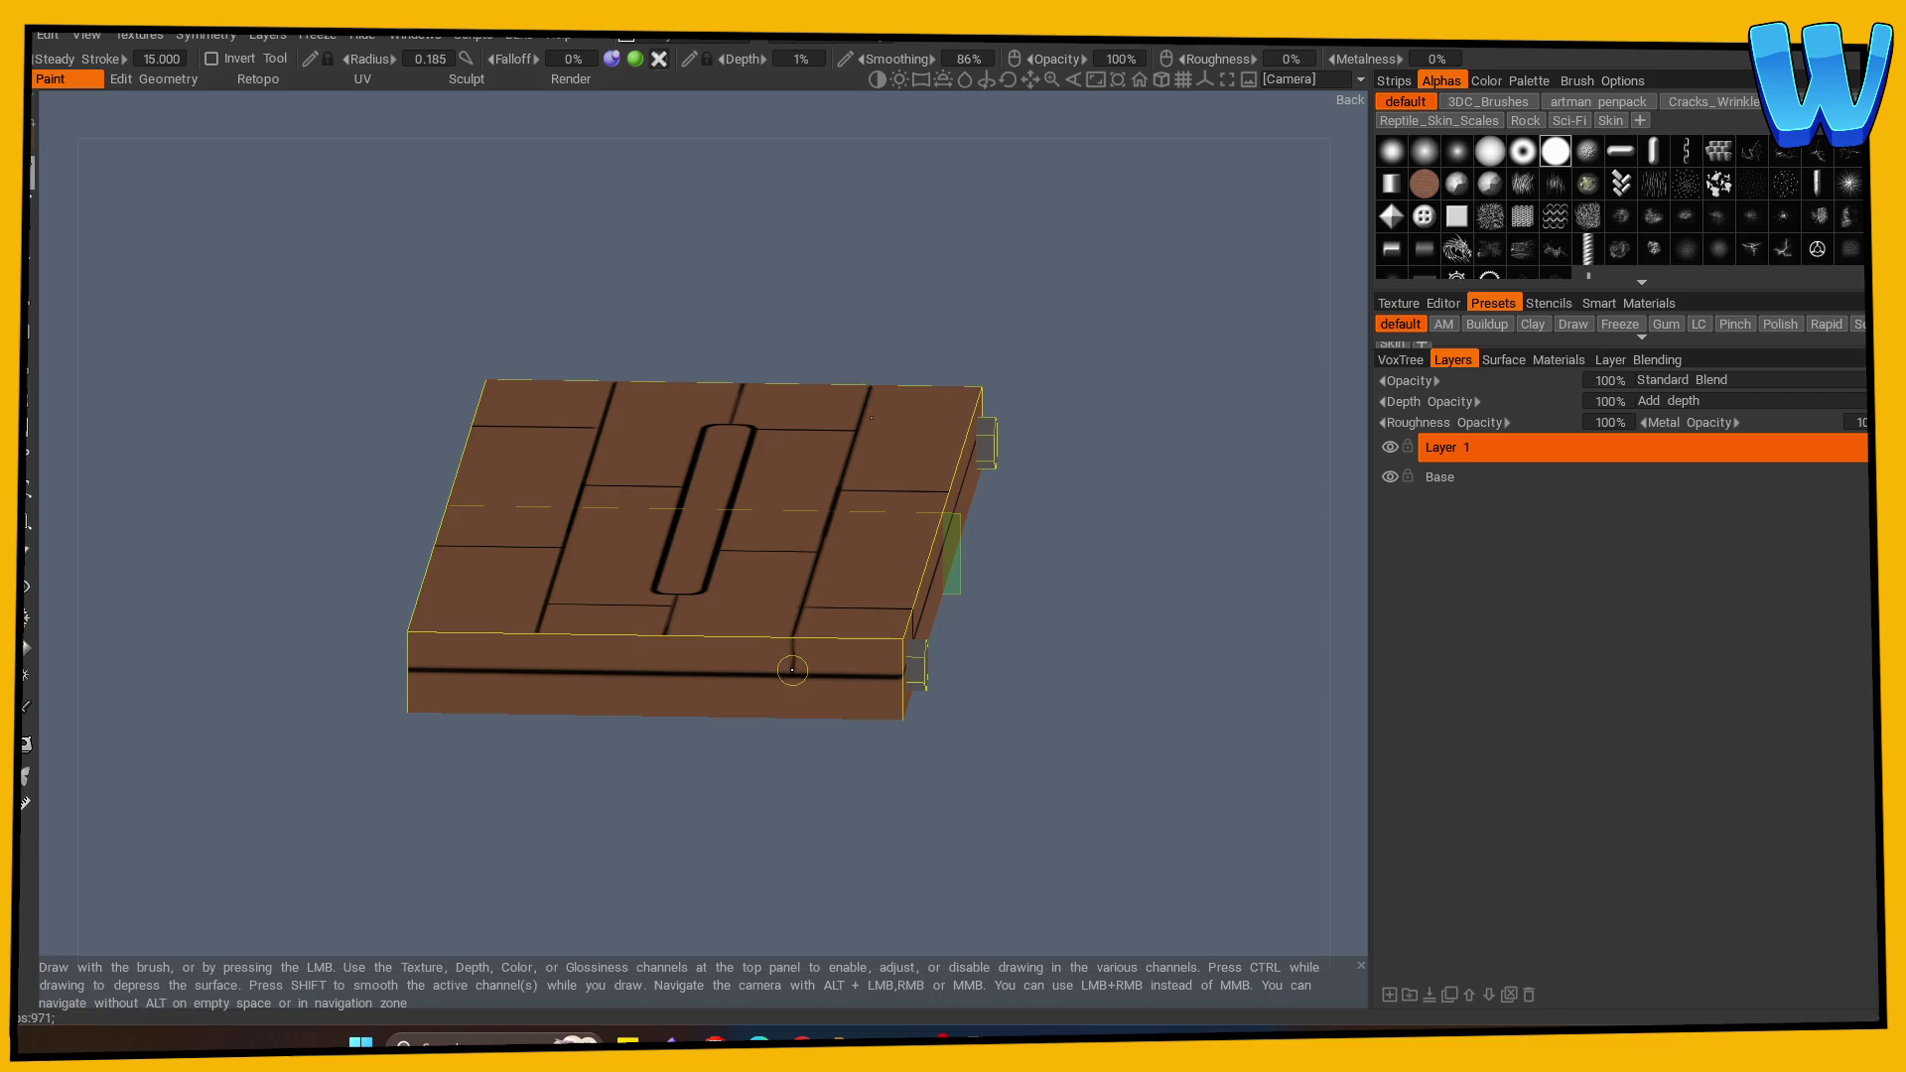
Step: Paint a vertical black seam on the plank side and trace the hexagon bolt's upper edge
mouse_move(793, 654)
mouse_down()
mouse_move(724, 775)
mouse_move(626, 622)
mouse_move(621, 766)
mouse_up()
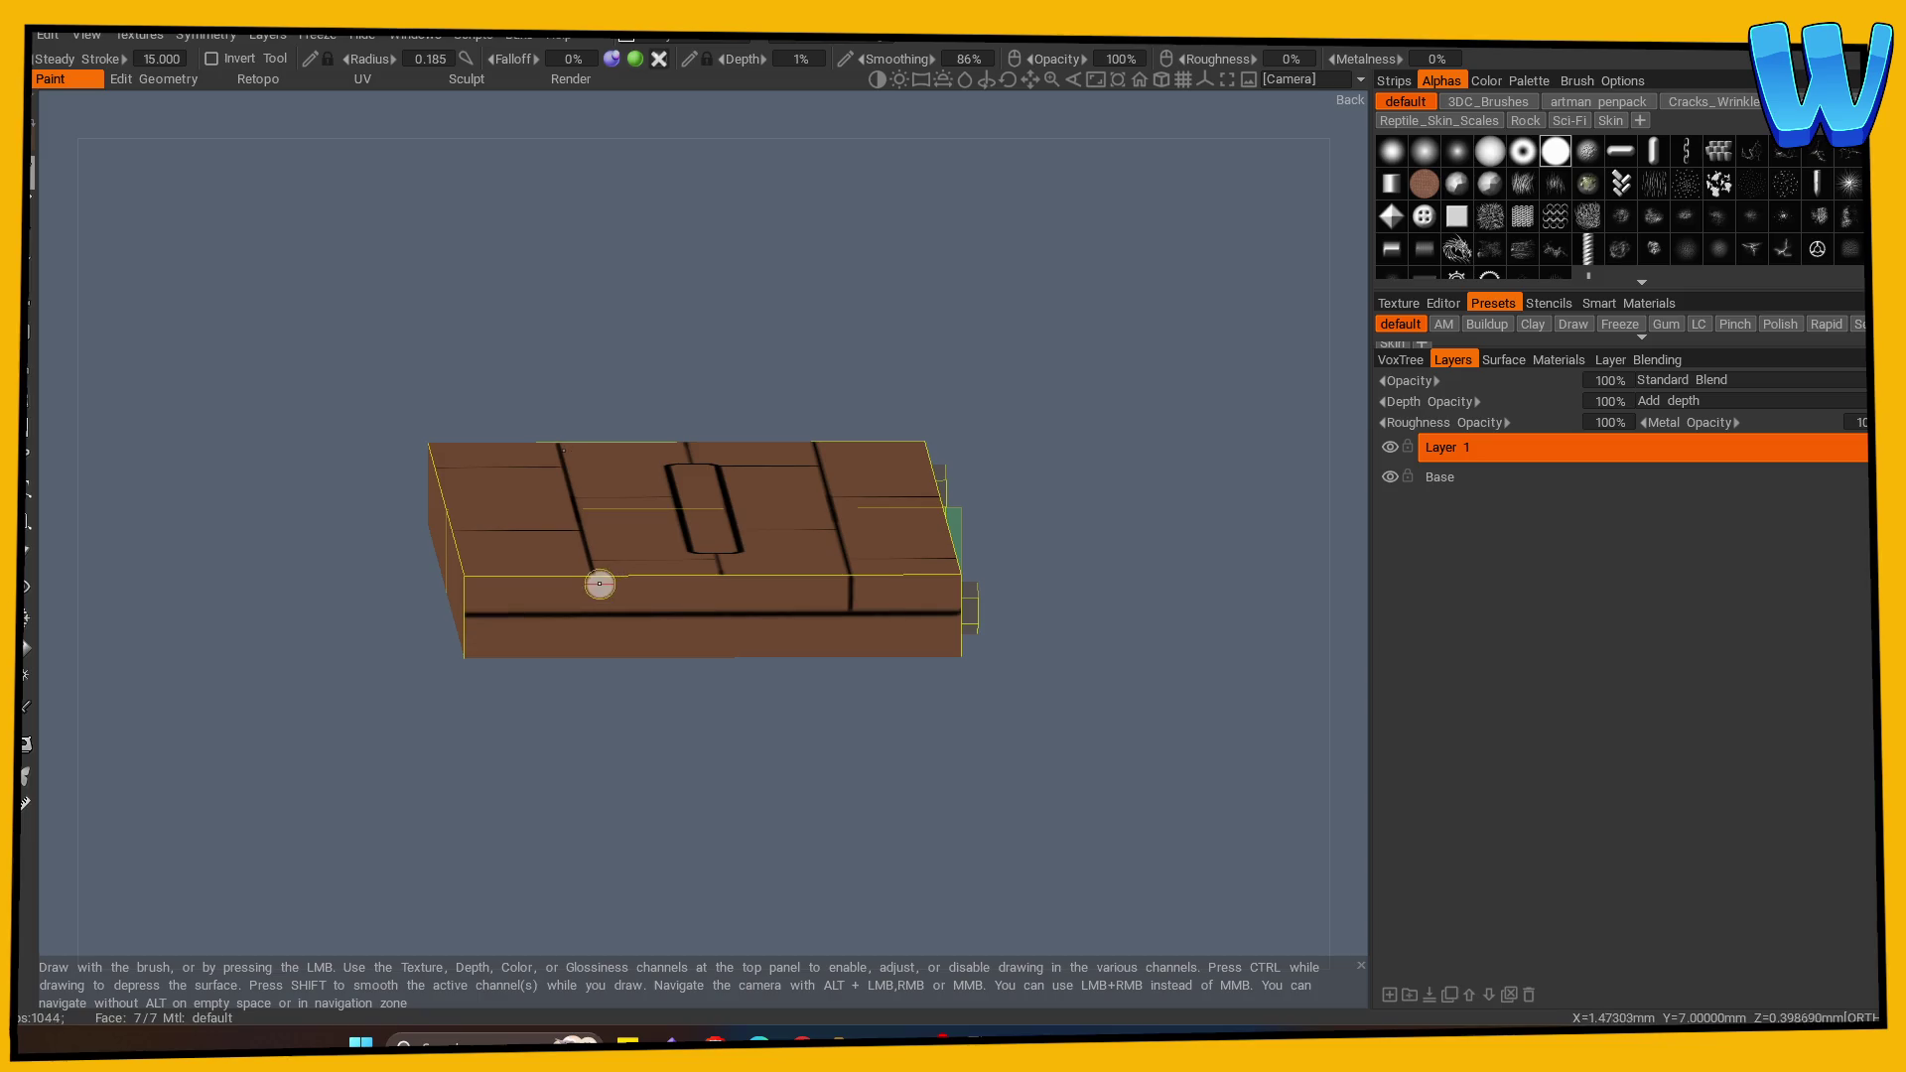
mouse_move(595, 598)
mouse_down()
mouse_move(669, 784)
mouse_move(698, 689)
mouse_up()
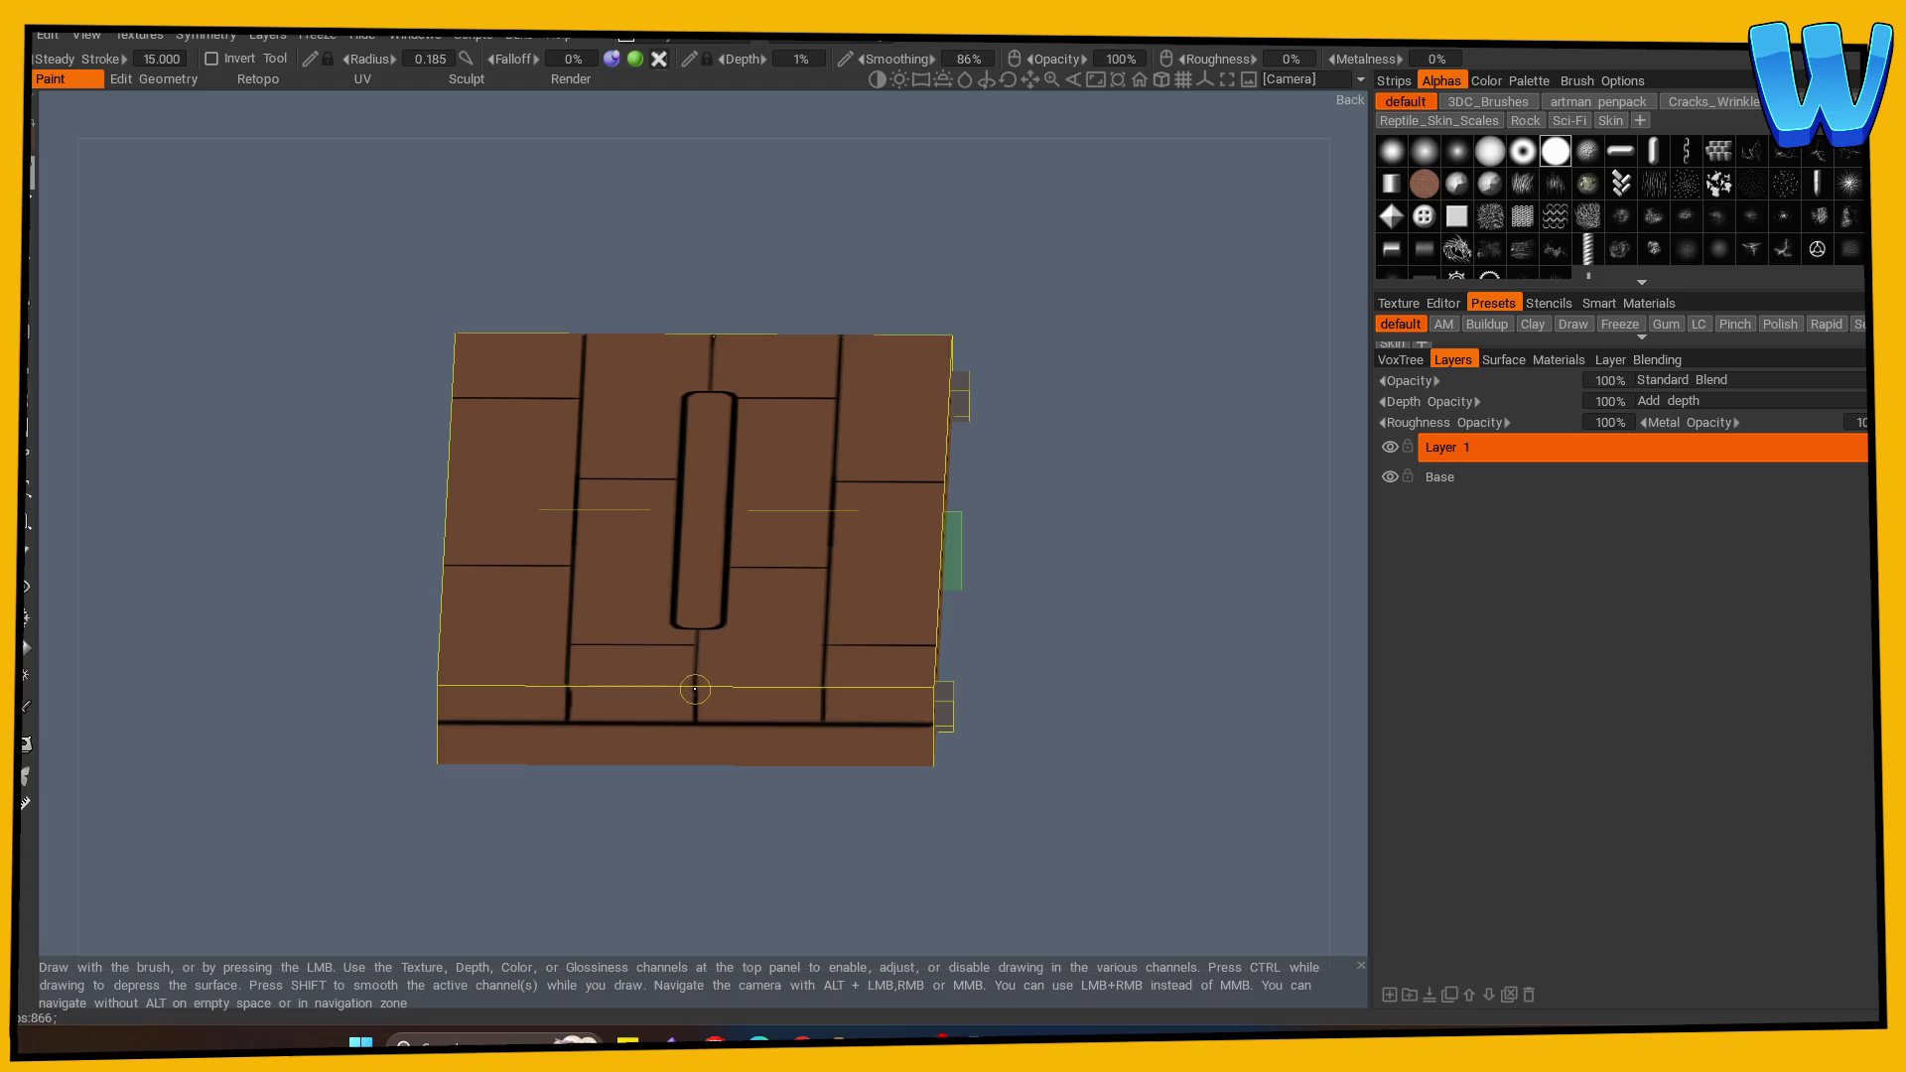
mouse_move(1050, 671)
mouse_down()
mouse_move(981, 737)
mouse_move(611, 712)
mouse_move(750, 789)
mouse_move(301, 802)
mouse_move(639, 838)
mouse_move(359, 827)
mouse_move(1106, 724)
mouse_move(884, 800)
mouse_move(755, 810)
mouse_move(715, 838)
mouse_move(510, 778)
mouse_move(868, 795)
mouse_move(790, 734)
mouse_up()
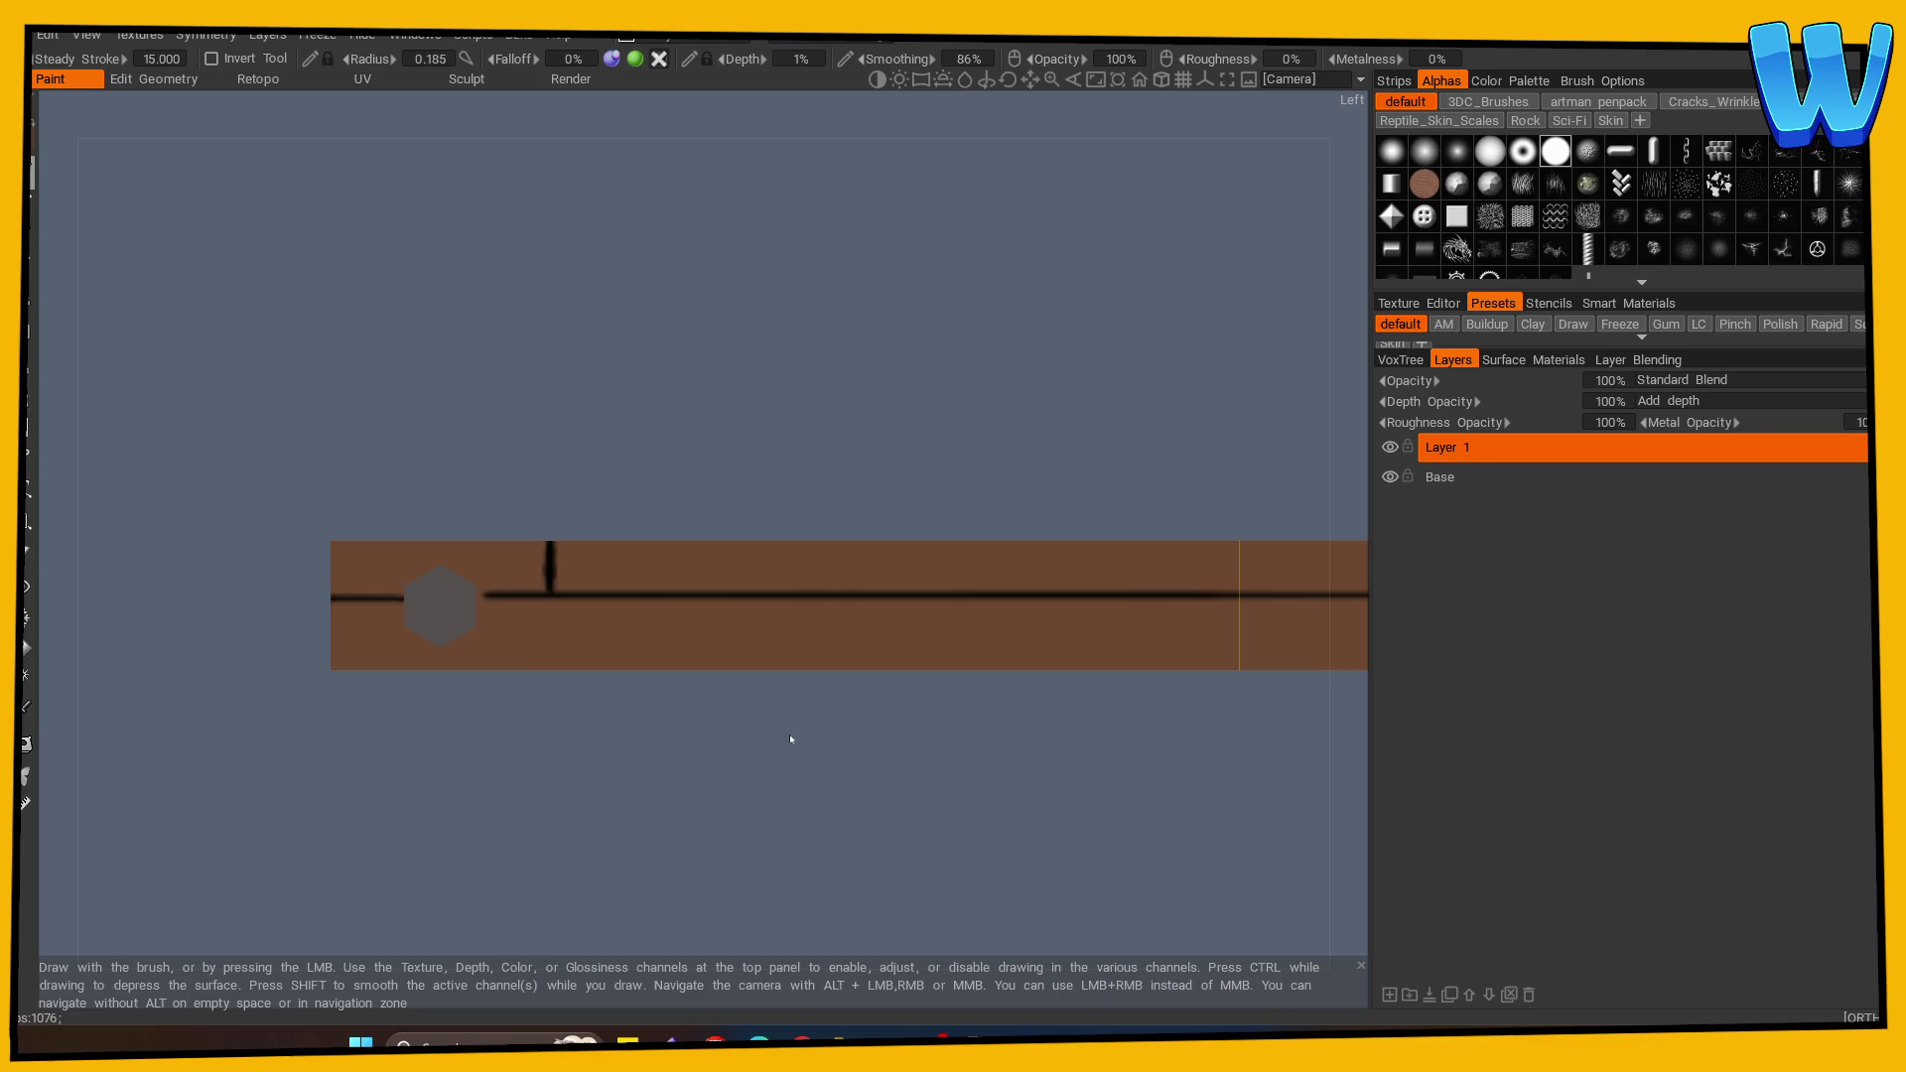
mouse_move(445, 588)
mouse_down()
mouse_move(424, 600)
mouse_move(562, 788)
mouse_move(724, 808)
mouse_move(485, 778)
mouse_move(810, 747)
mouse_move(660, 791)
mouse_move(570, 698)
mouse_up()
drag(447, 632, 449, 592)
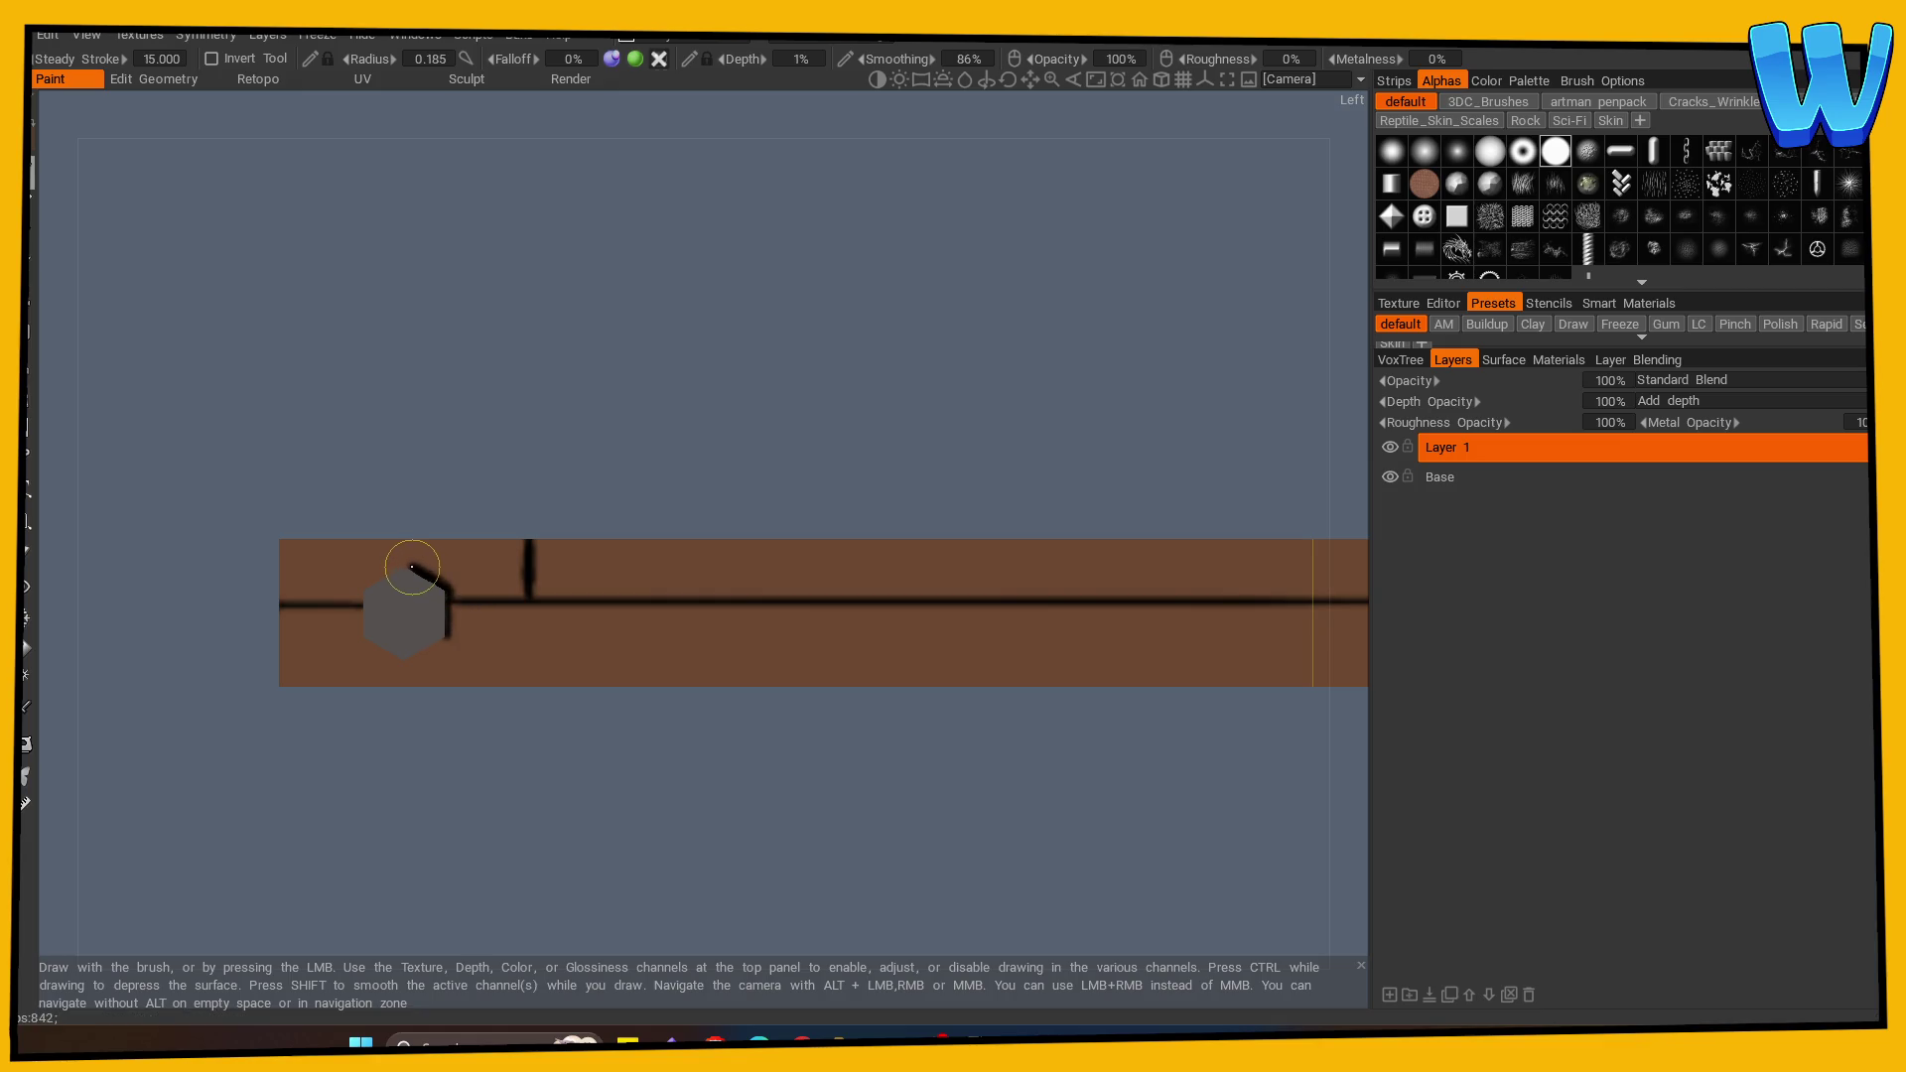
drag(404, 561, 358, 600)
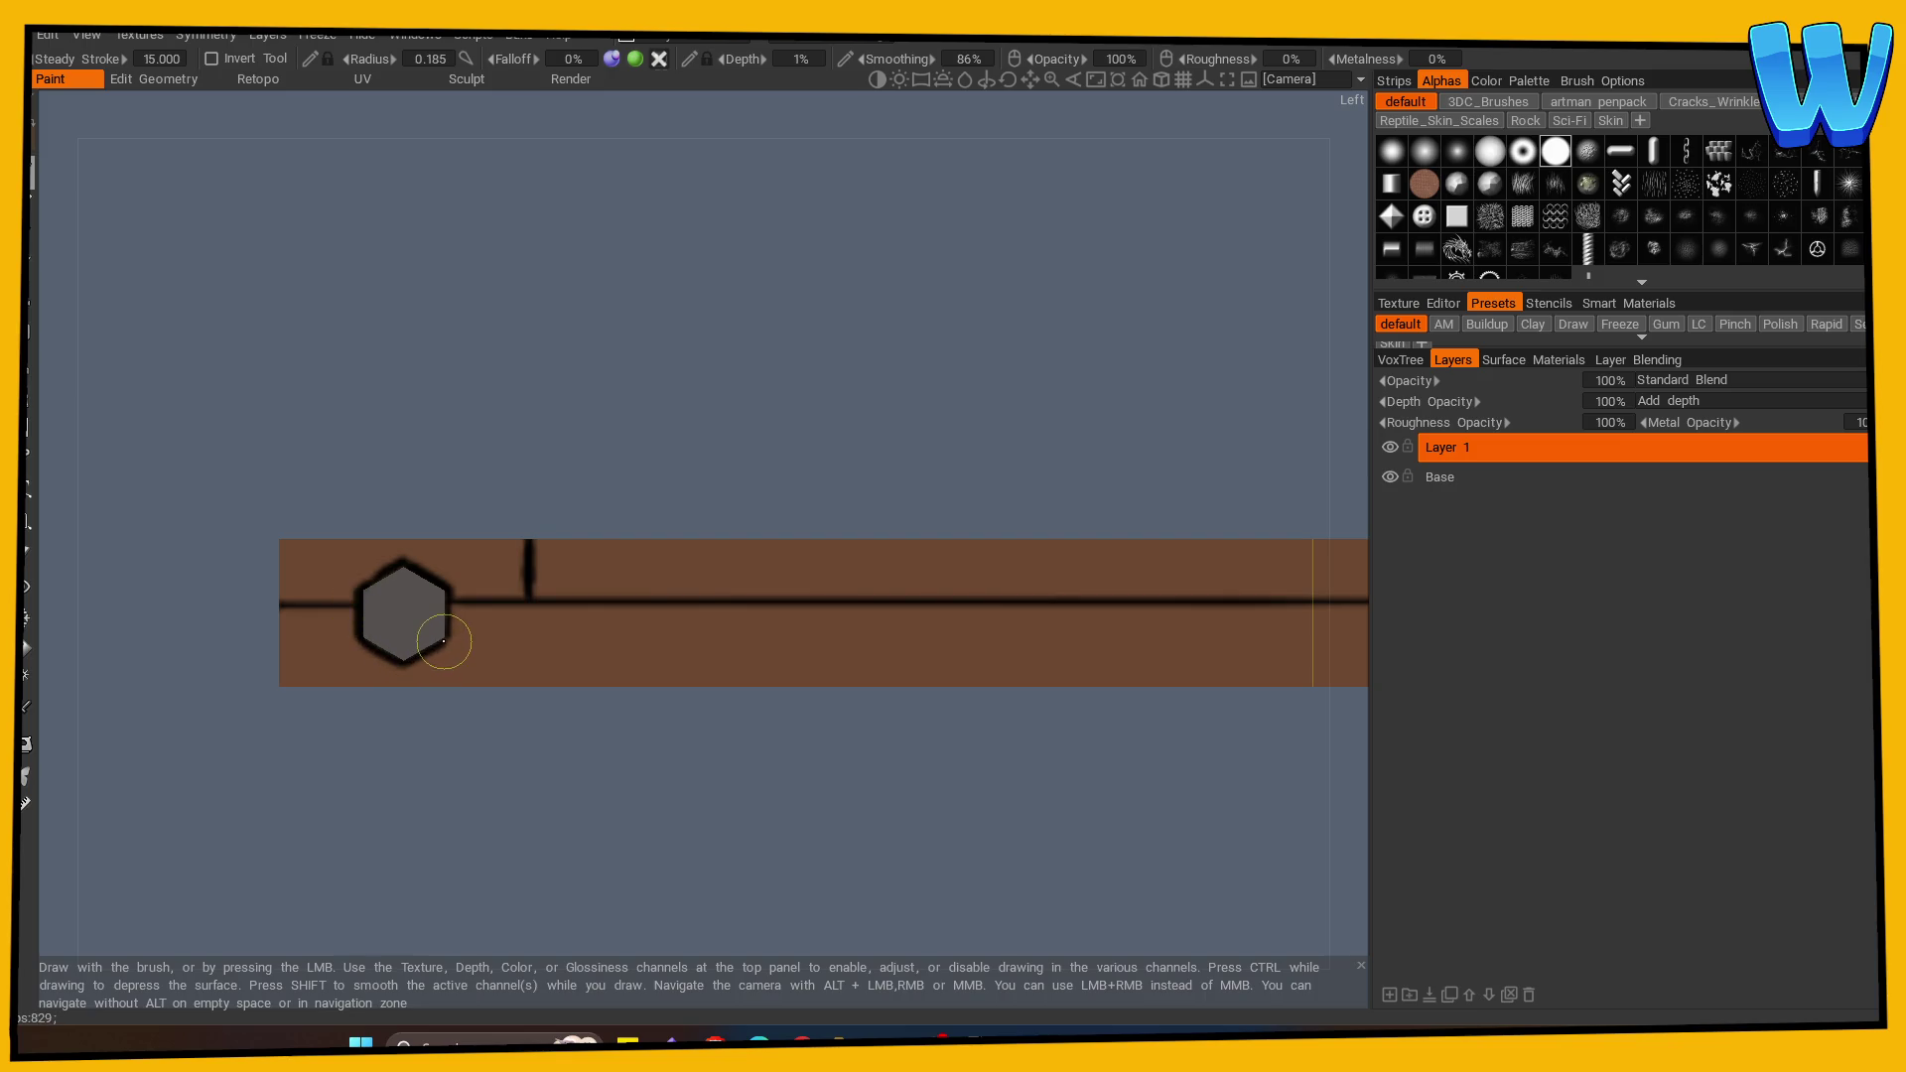
mouse_move(644, 764)
mouse_down()
mouse_move(647, 788)
mouse_move(736, 851)
mouse_move(673, 795)
mouse_up()
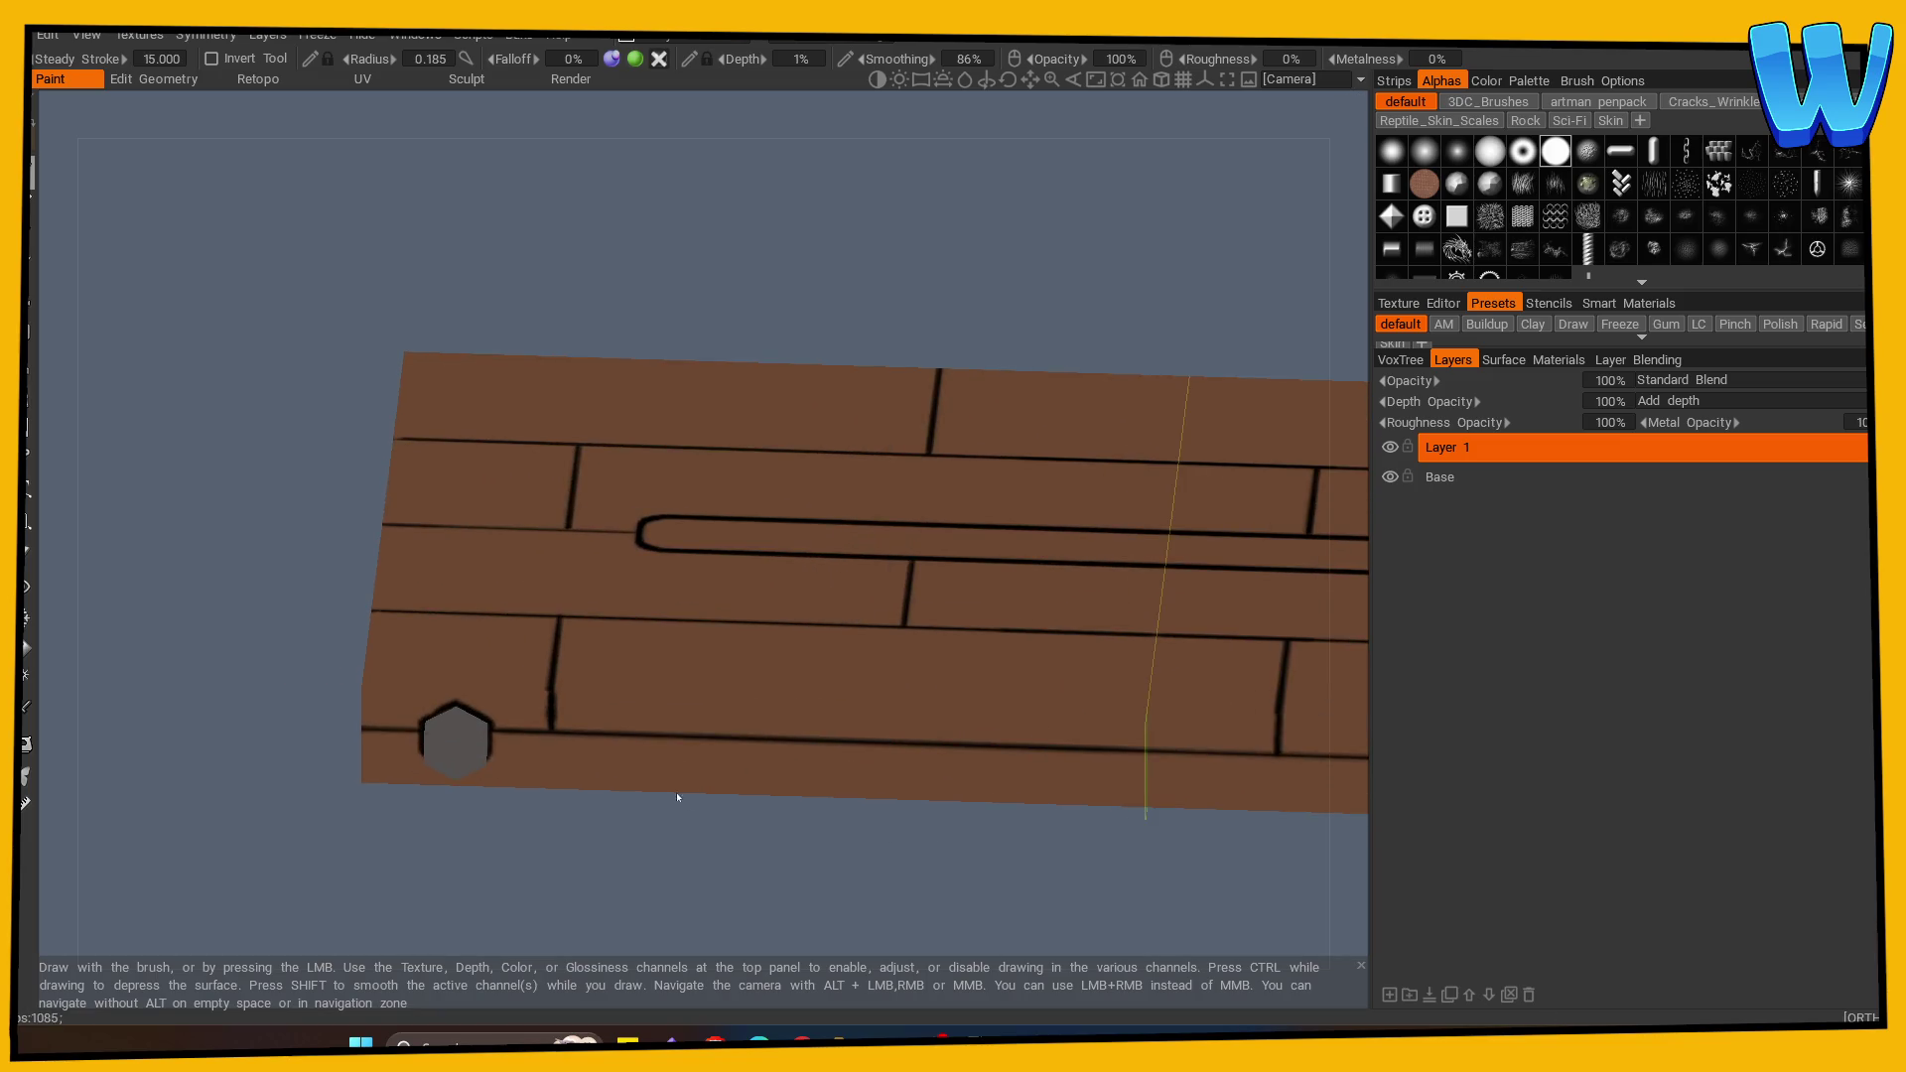
Step: Turn mirror symmetry off and rotate to a flat top view of the boards
key(s)
click(443, 617)
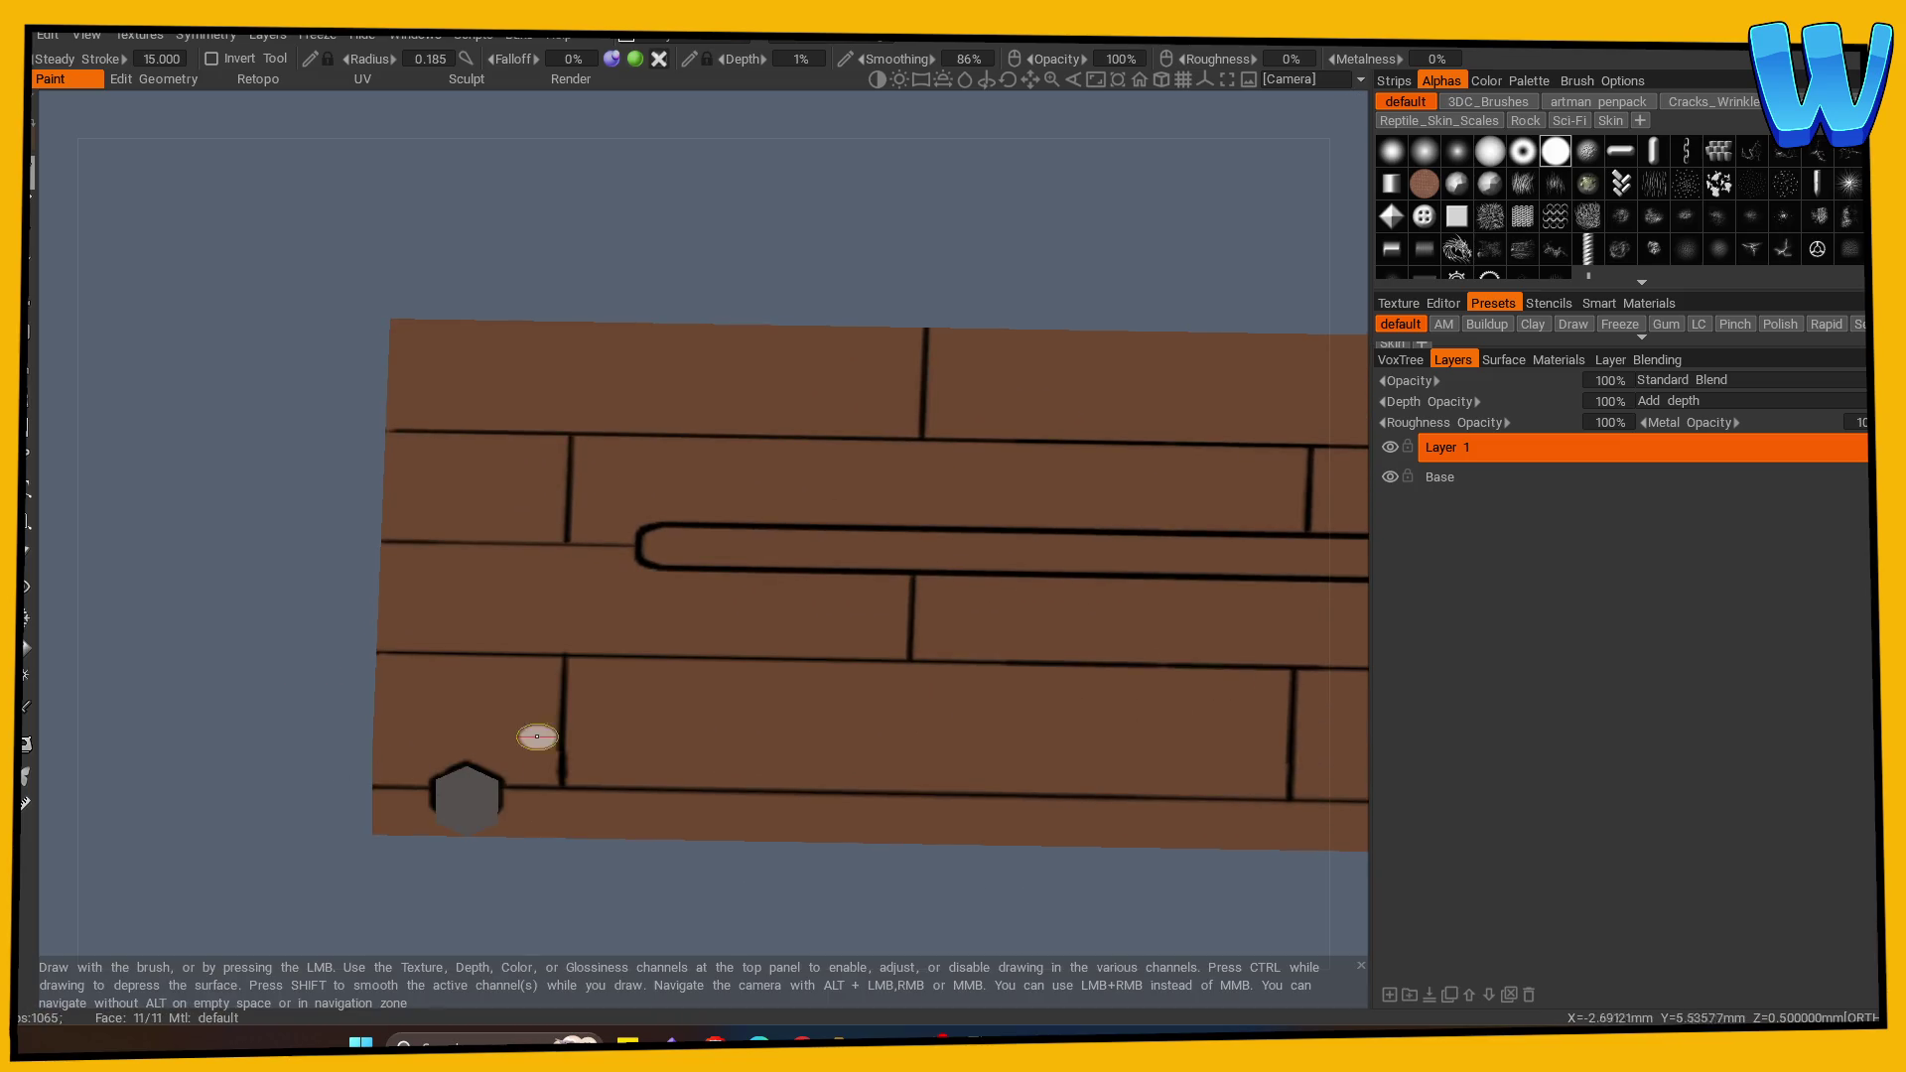
mouse_move(575, 711)
mouse_down()
mouse_move(651, 907)
mouse_move(659, 854)
mouse_up()
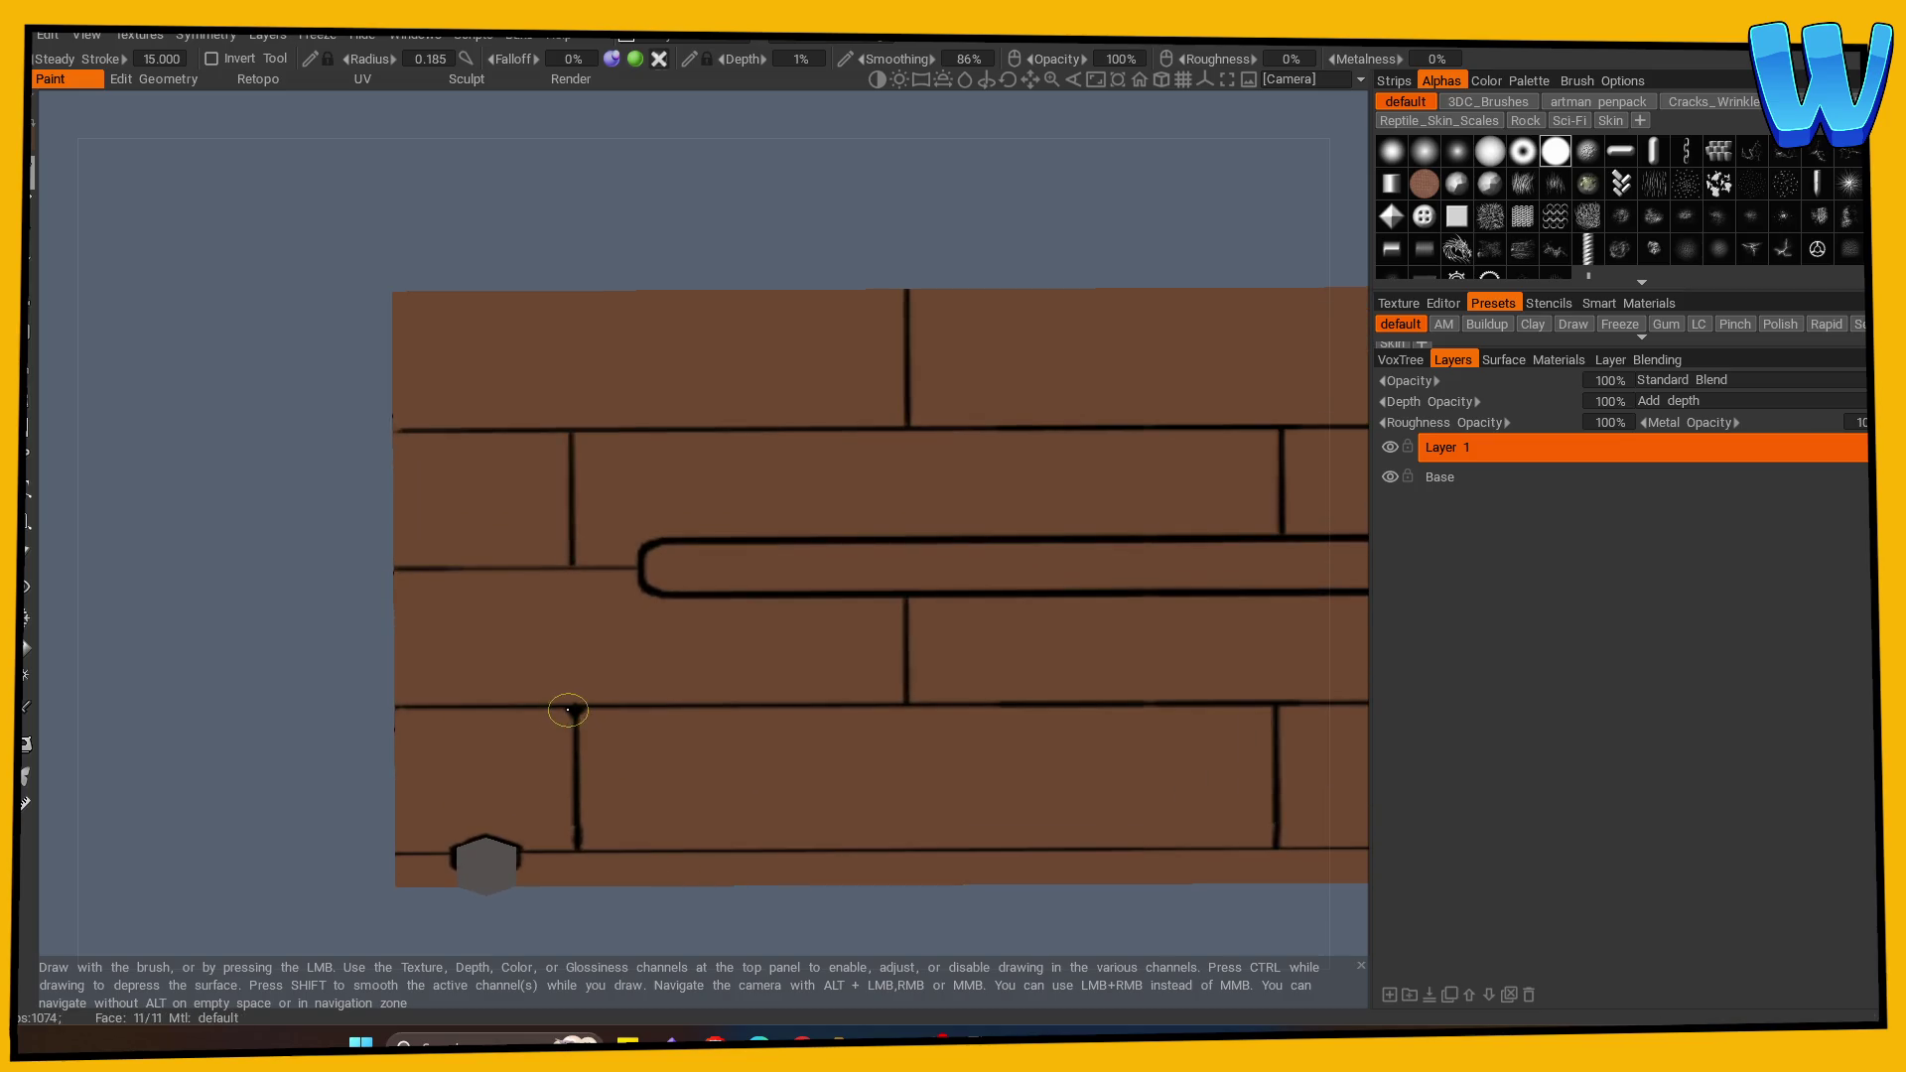
mouse_move(629, 931)
mouse_down()
mouse_move(646, 897)
mouse_move(272, 669)
mouse_up()
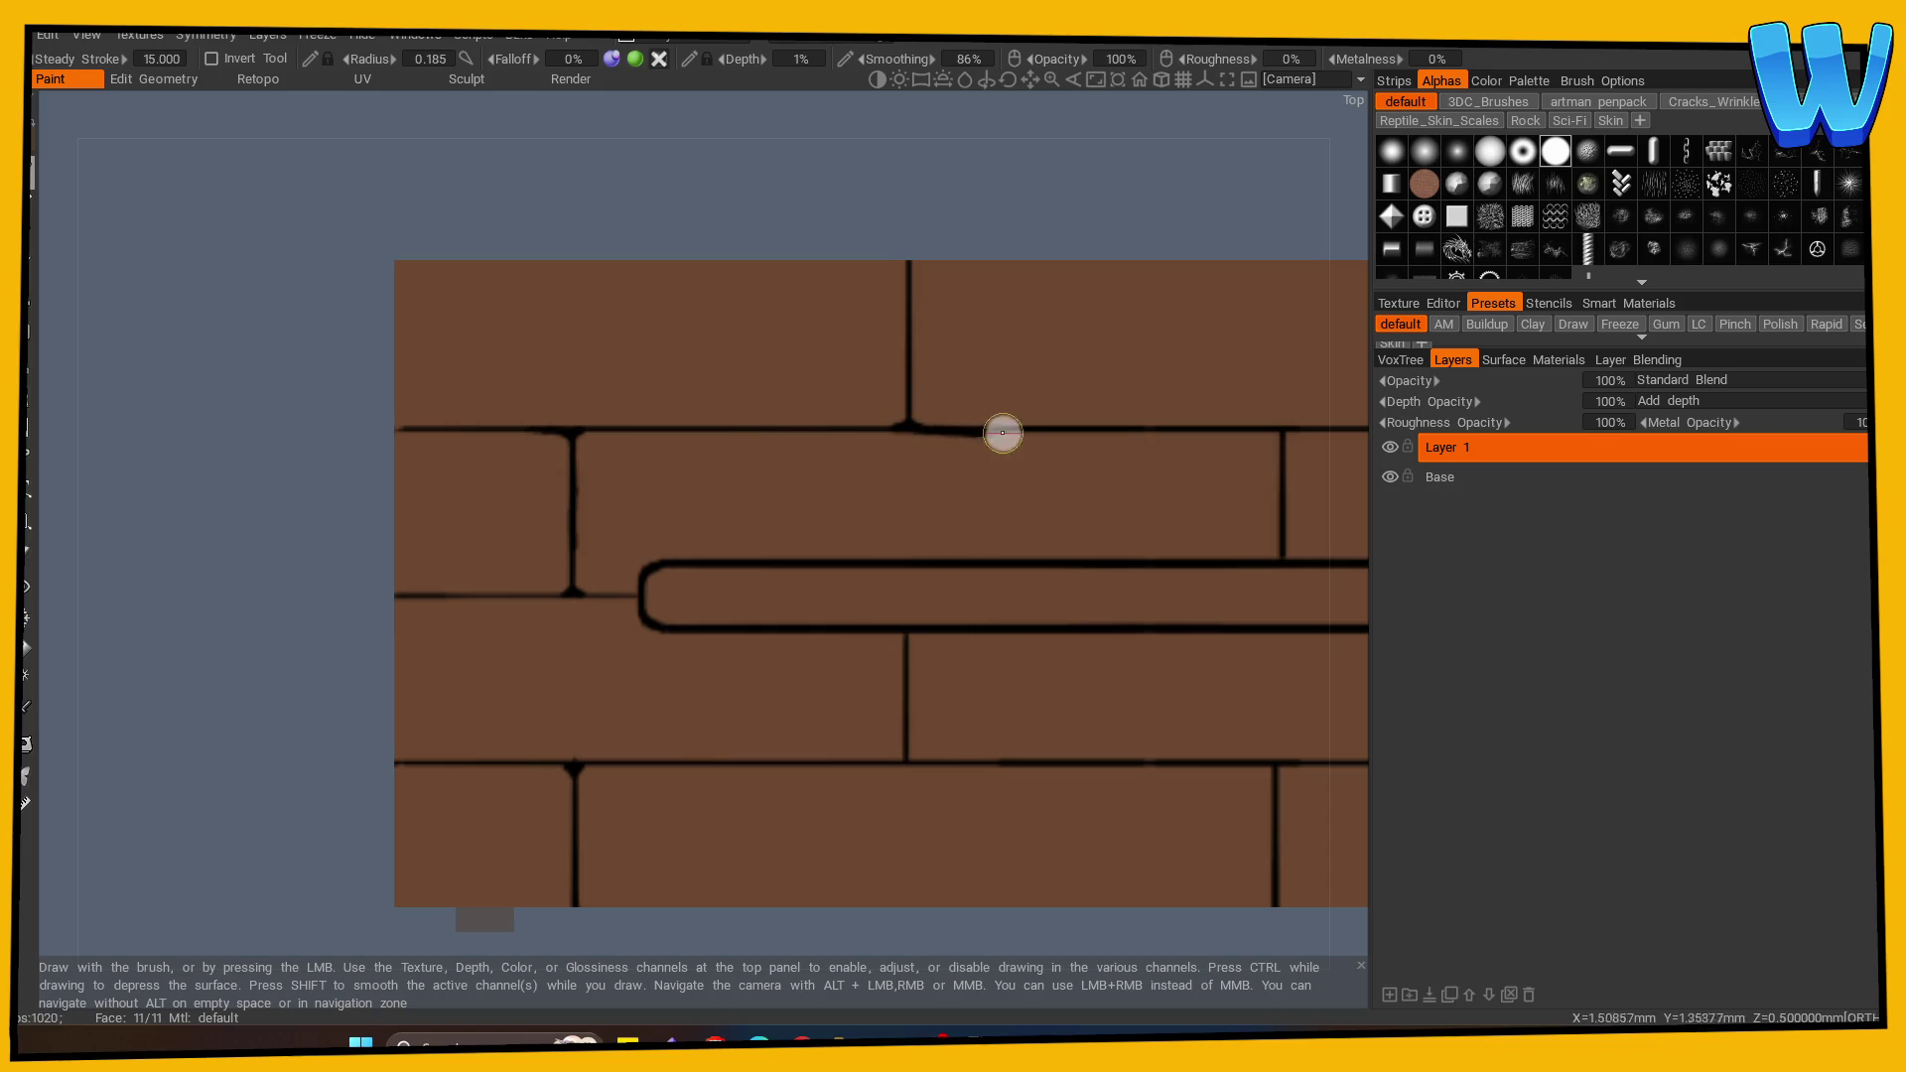
drag(906, 885, 745, 858)
Step: Darken the seam junctions and redraw the vertical seam with rounded, flared ends
drag(722, 683, 741, 675)
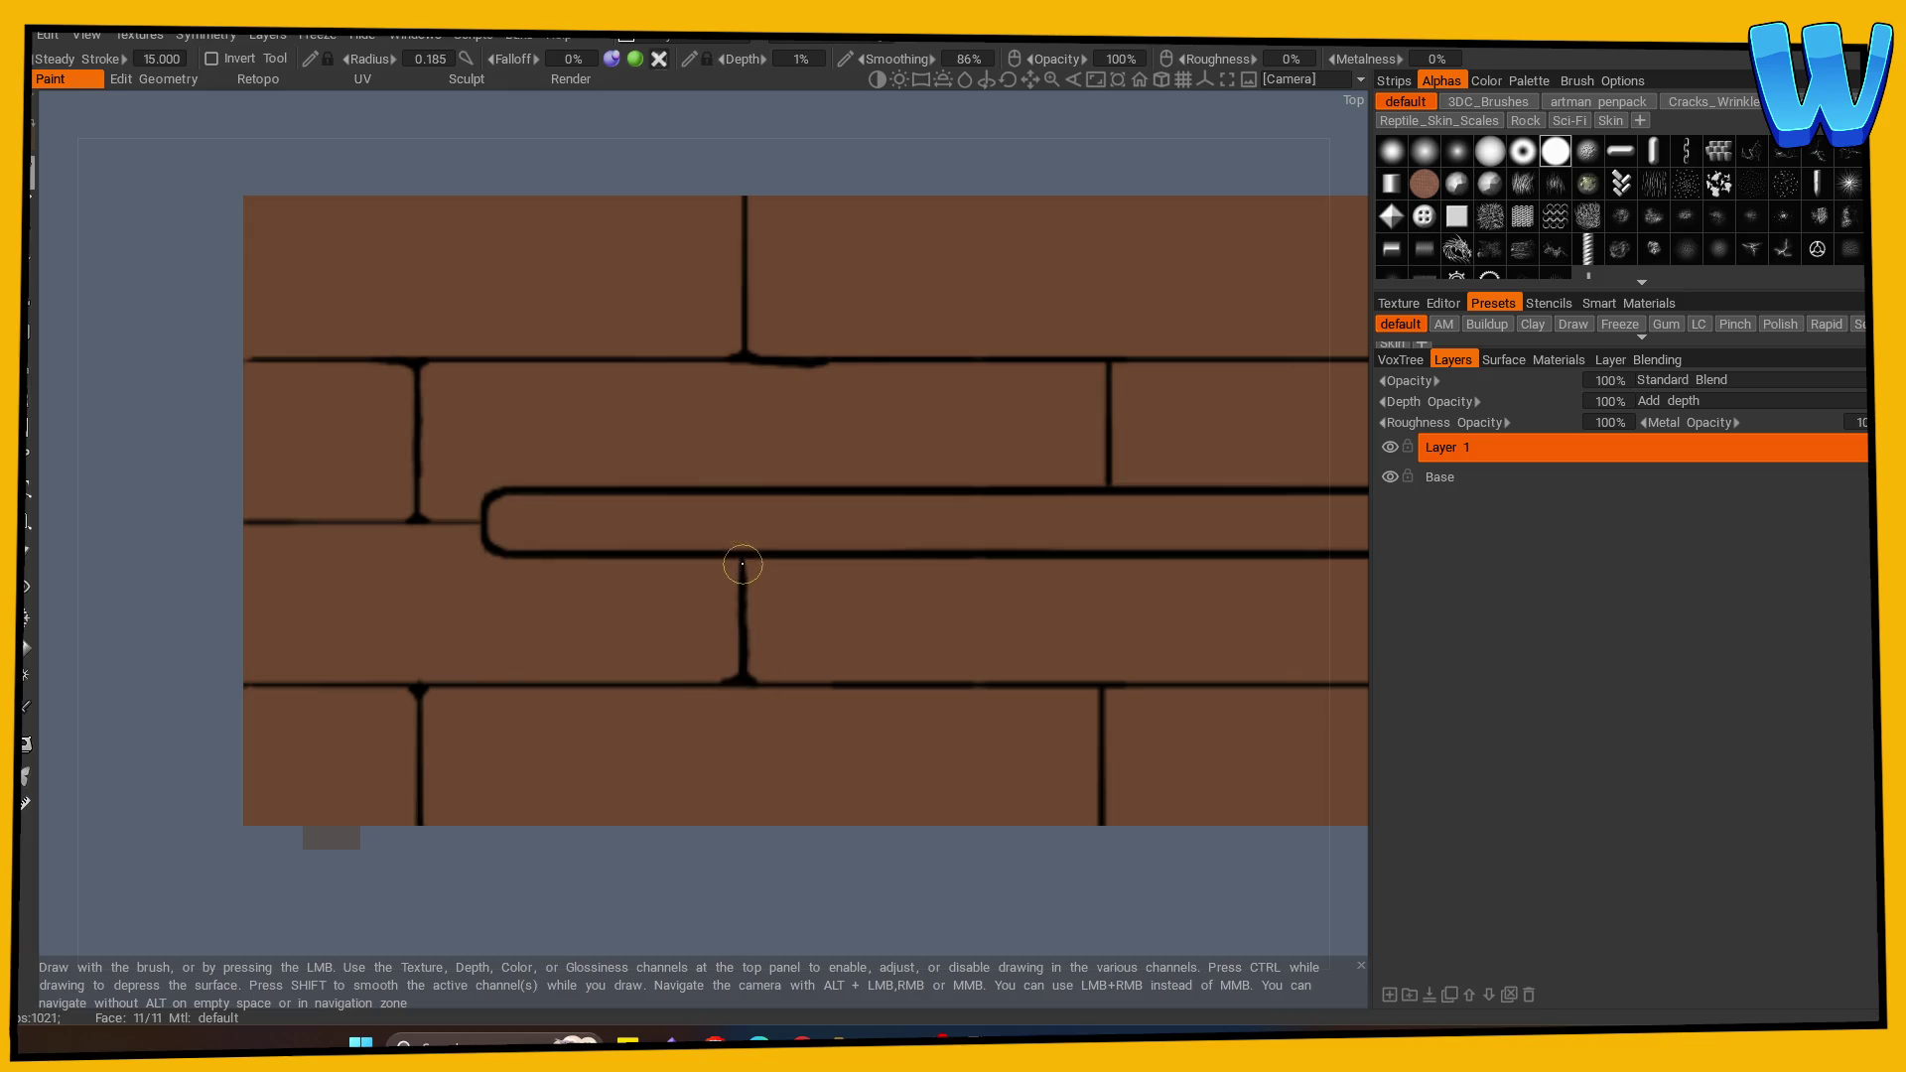
drag(907, 838, 468, 870)
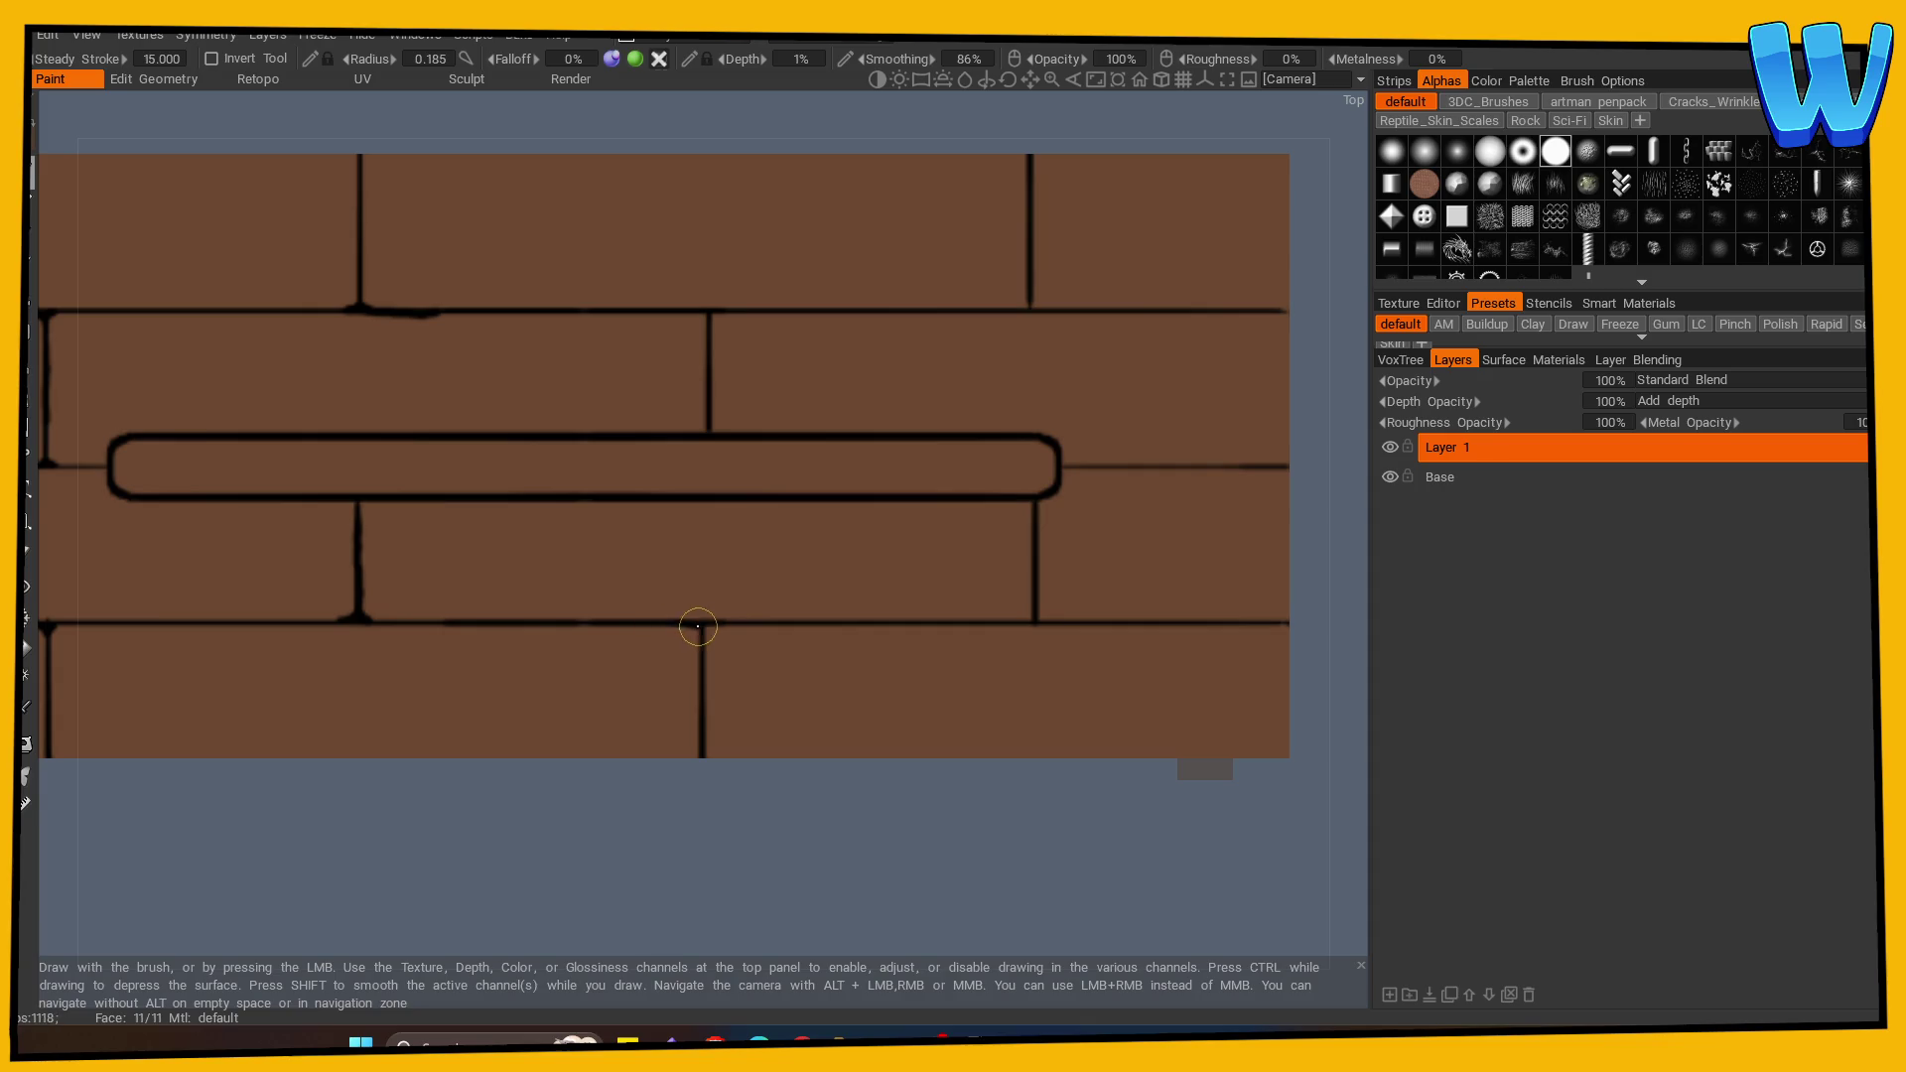
drag(503, 625, 518, 626)
drag(1029, 500, 1034, 614)
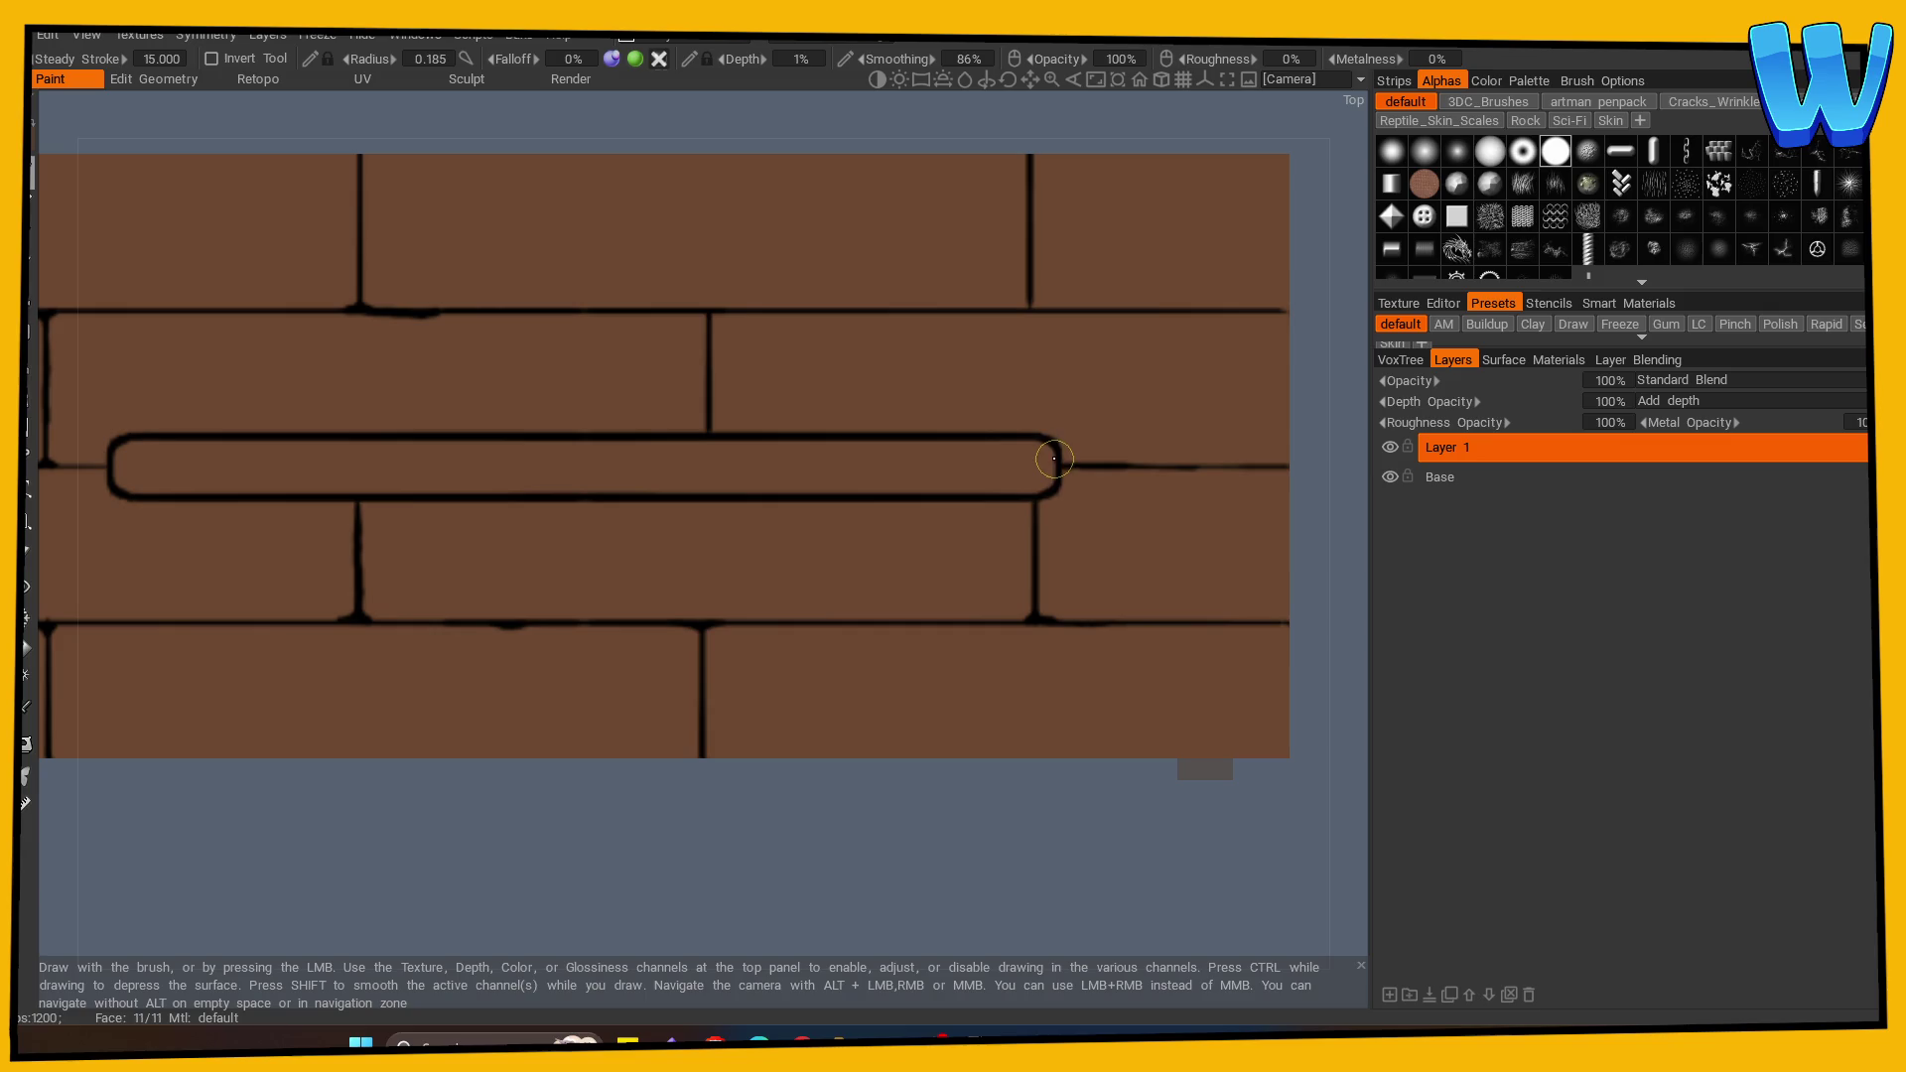
mouse_move(707, 433)
mouse_down()
mouse_move(729, 383)
mouse_move(714, 314)
mouse_up()
key(ctrl+KP_3)
mouse_move(301, 785)
mouse_down()
mouse_move(771, 805)
mouse_move(825, 787)
mouse_move(953, 732)
mouse_move(947, 572)
mouse_move(916, 724)
mouse_move(971, 770)
mouse_move(1078, 636)
mouse_up()
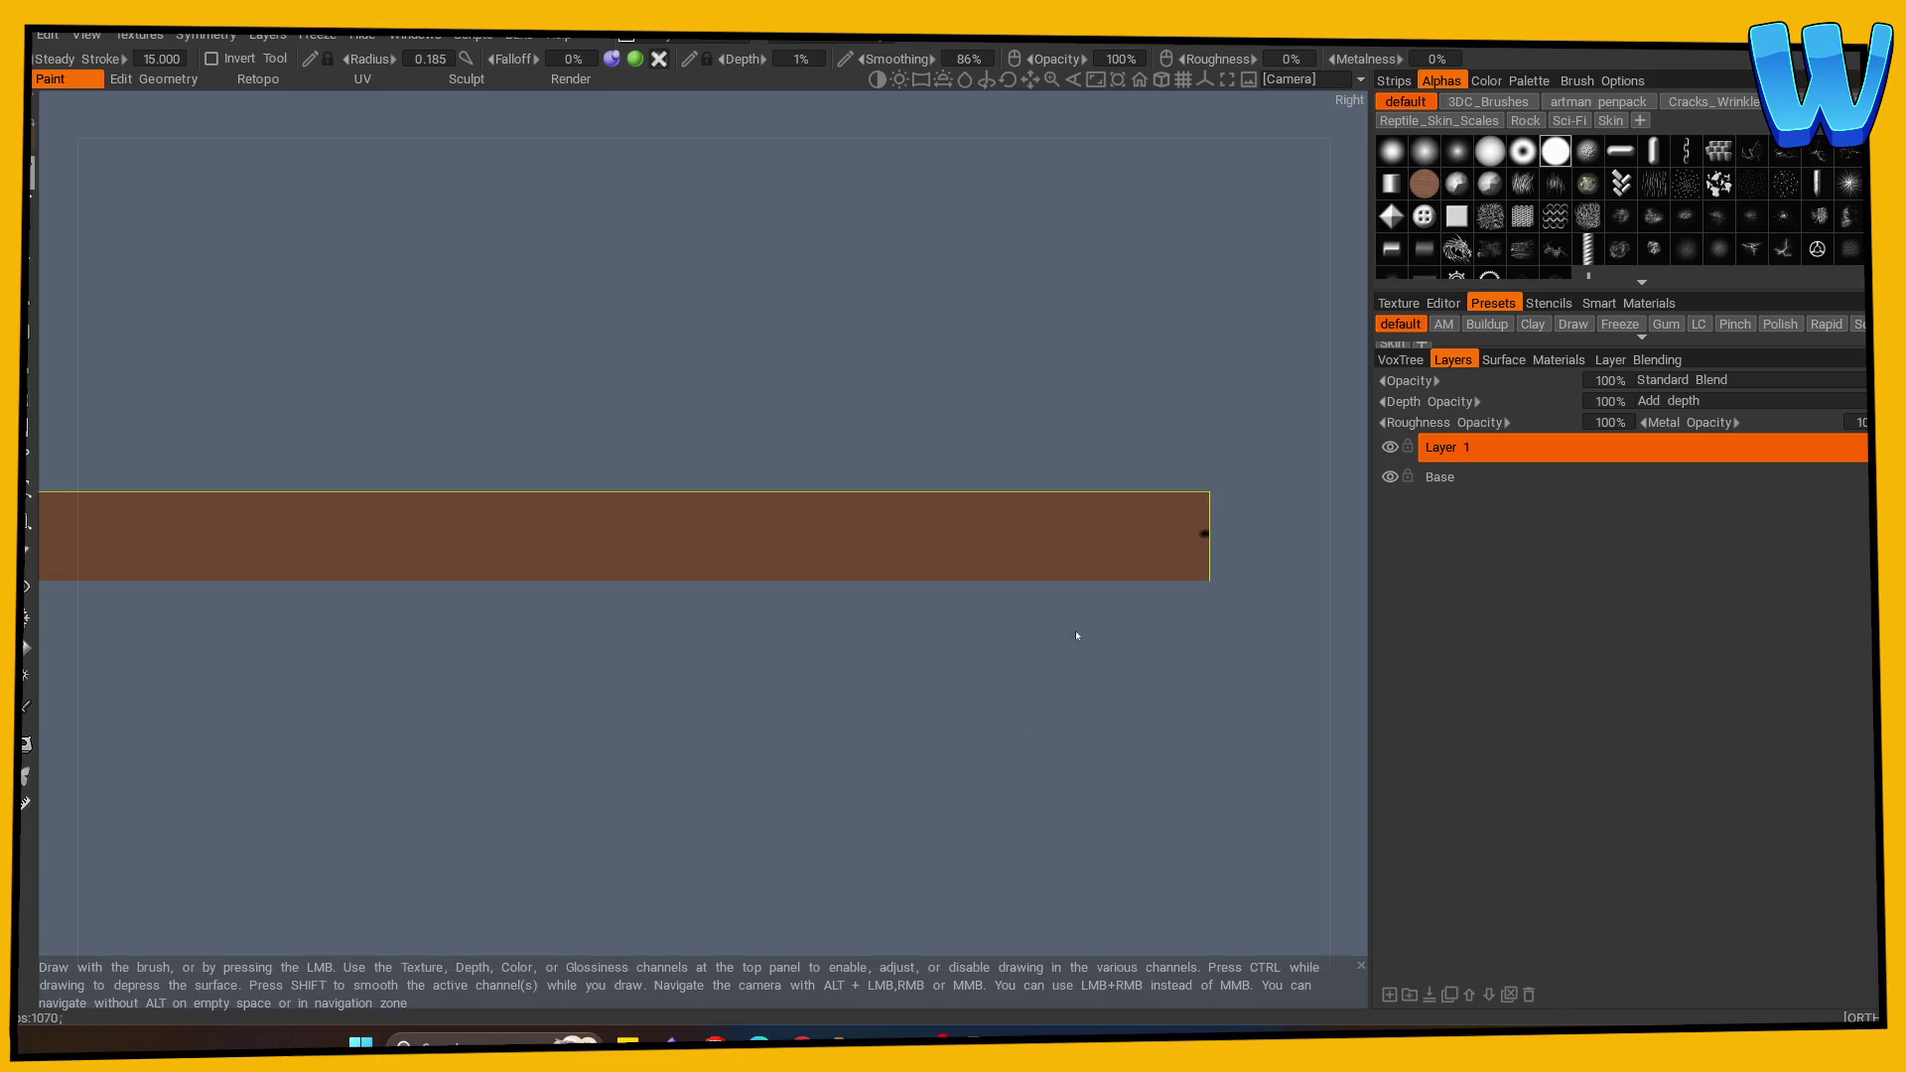
Step: Paint a dark groove along the full length of the slab's edge
drag(1205, 533, 390, 534)
drag(474, 745, 847, 706)
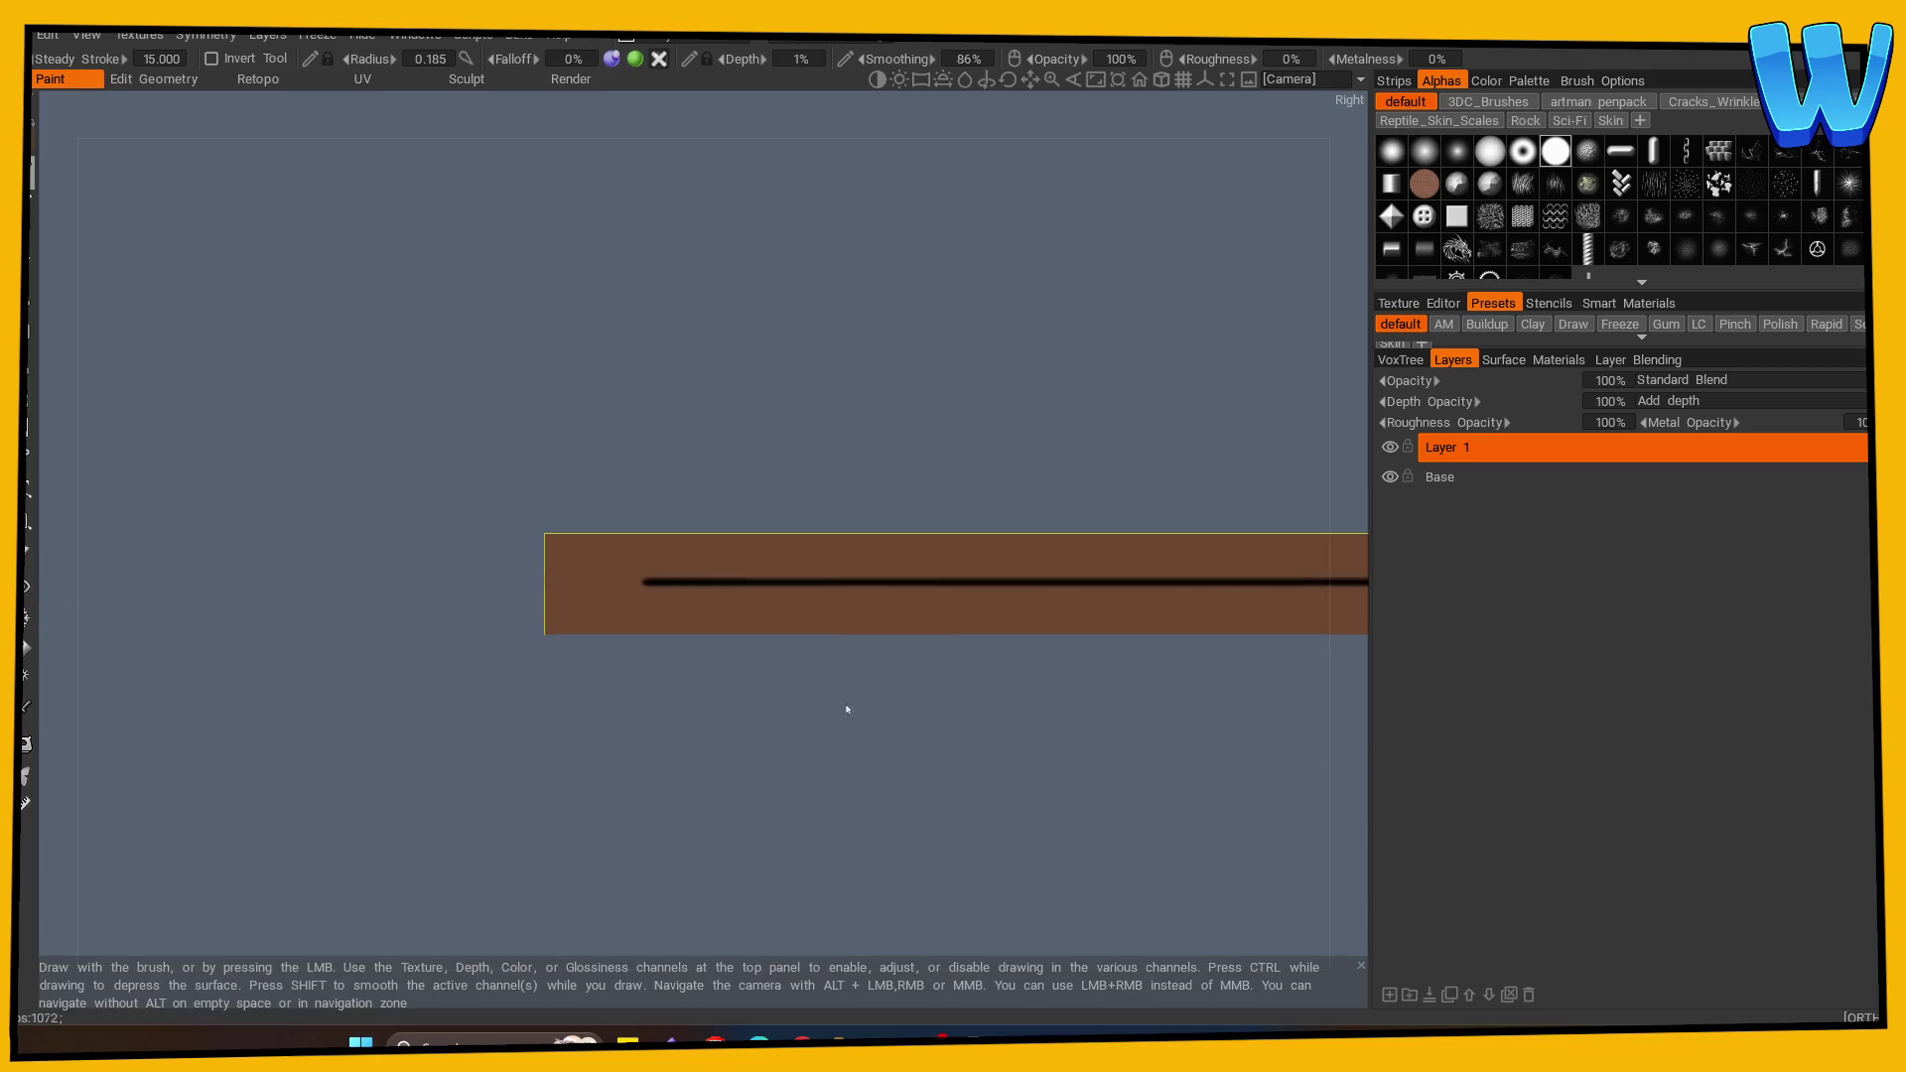
mouse_move(545, 579)
mouse_down()
mouse_move(574, 765)
mouse_move(689, 780)
mouse_move(792, 616)
mouse_move(789, 658)
mouse_move(702, 808)
mouse_move(749, 606)
mouse_move(751, 651)
mouse_up()
drag(572, 808, 889, 771)
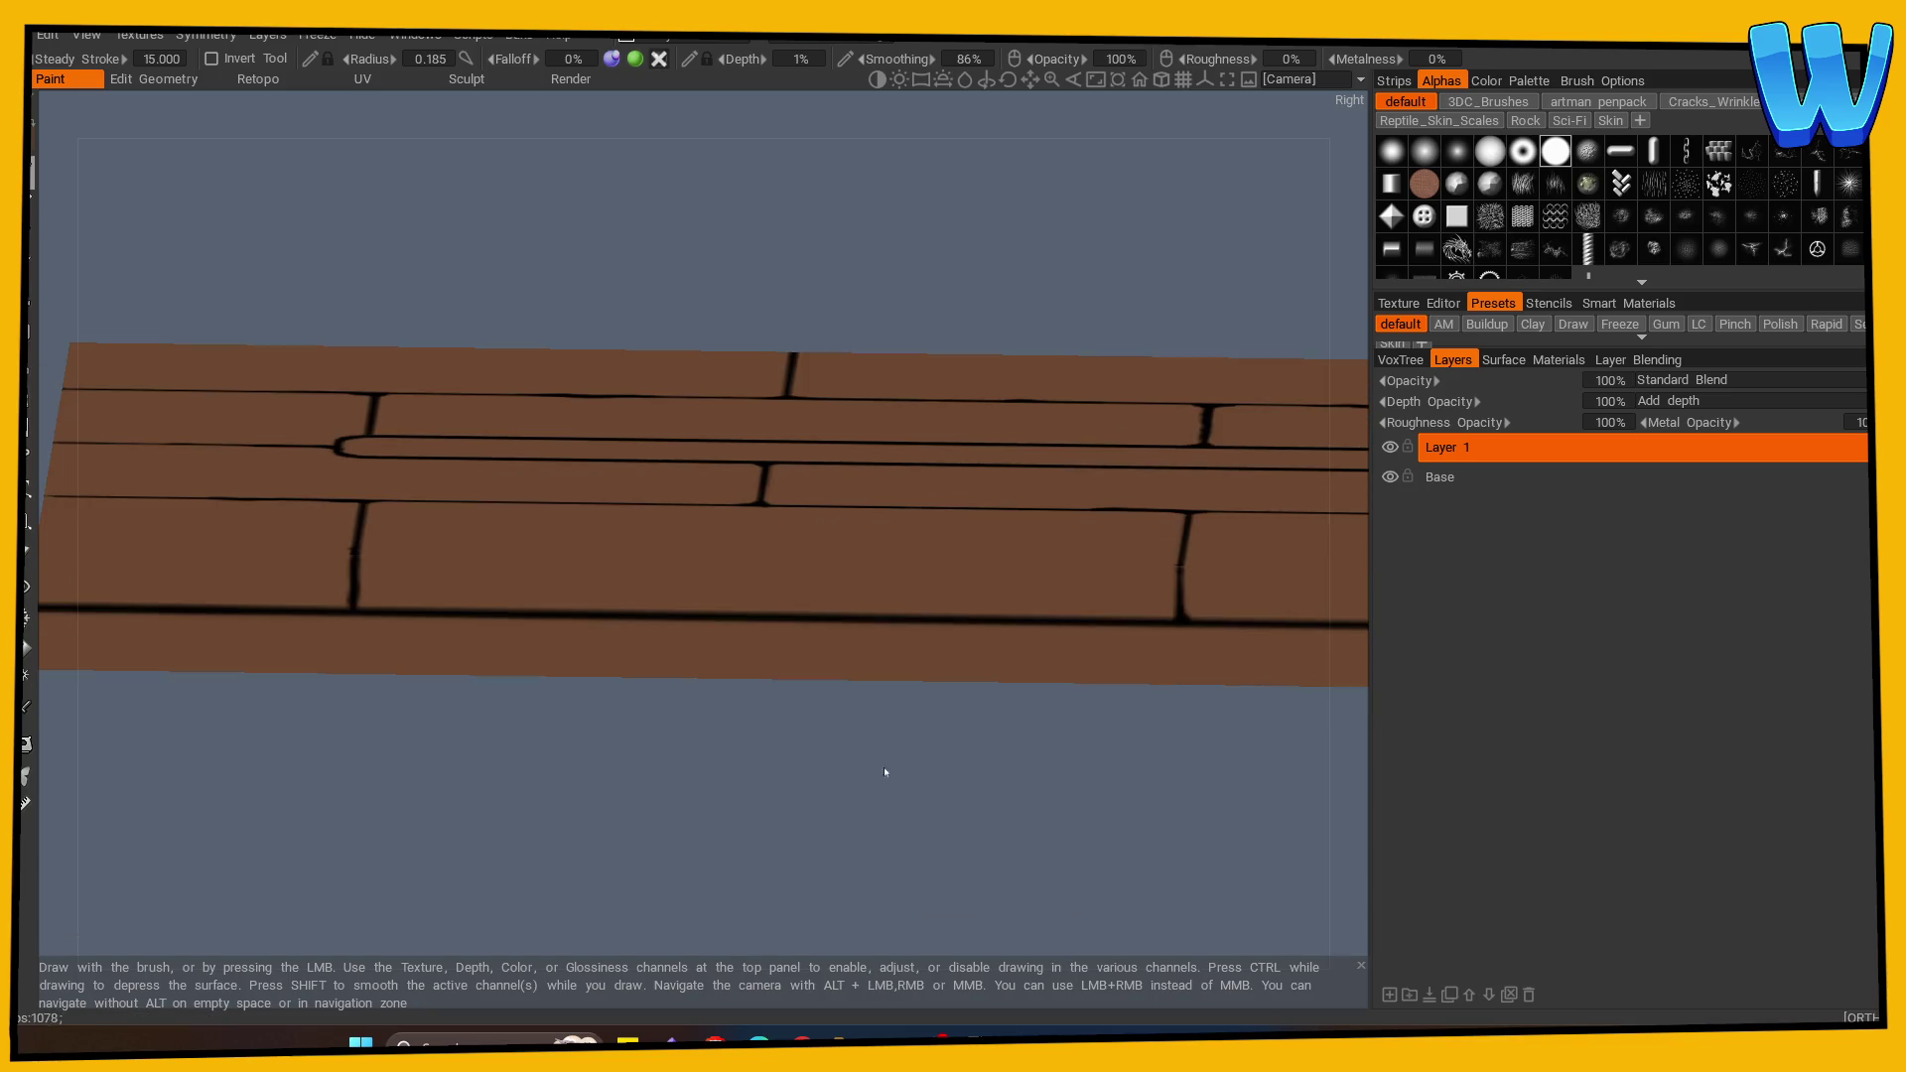
mouse_move(447, 754)
mouse_down()
mouse_move(575, 868)
mouse_move(957, 843)
mouse_move(766, 906)
mouse_up()
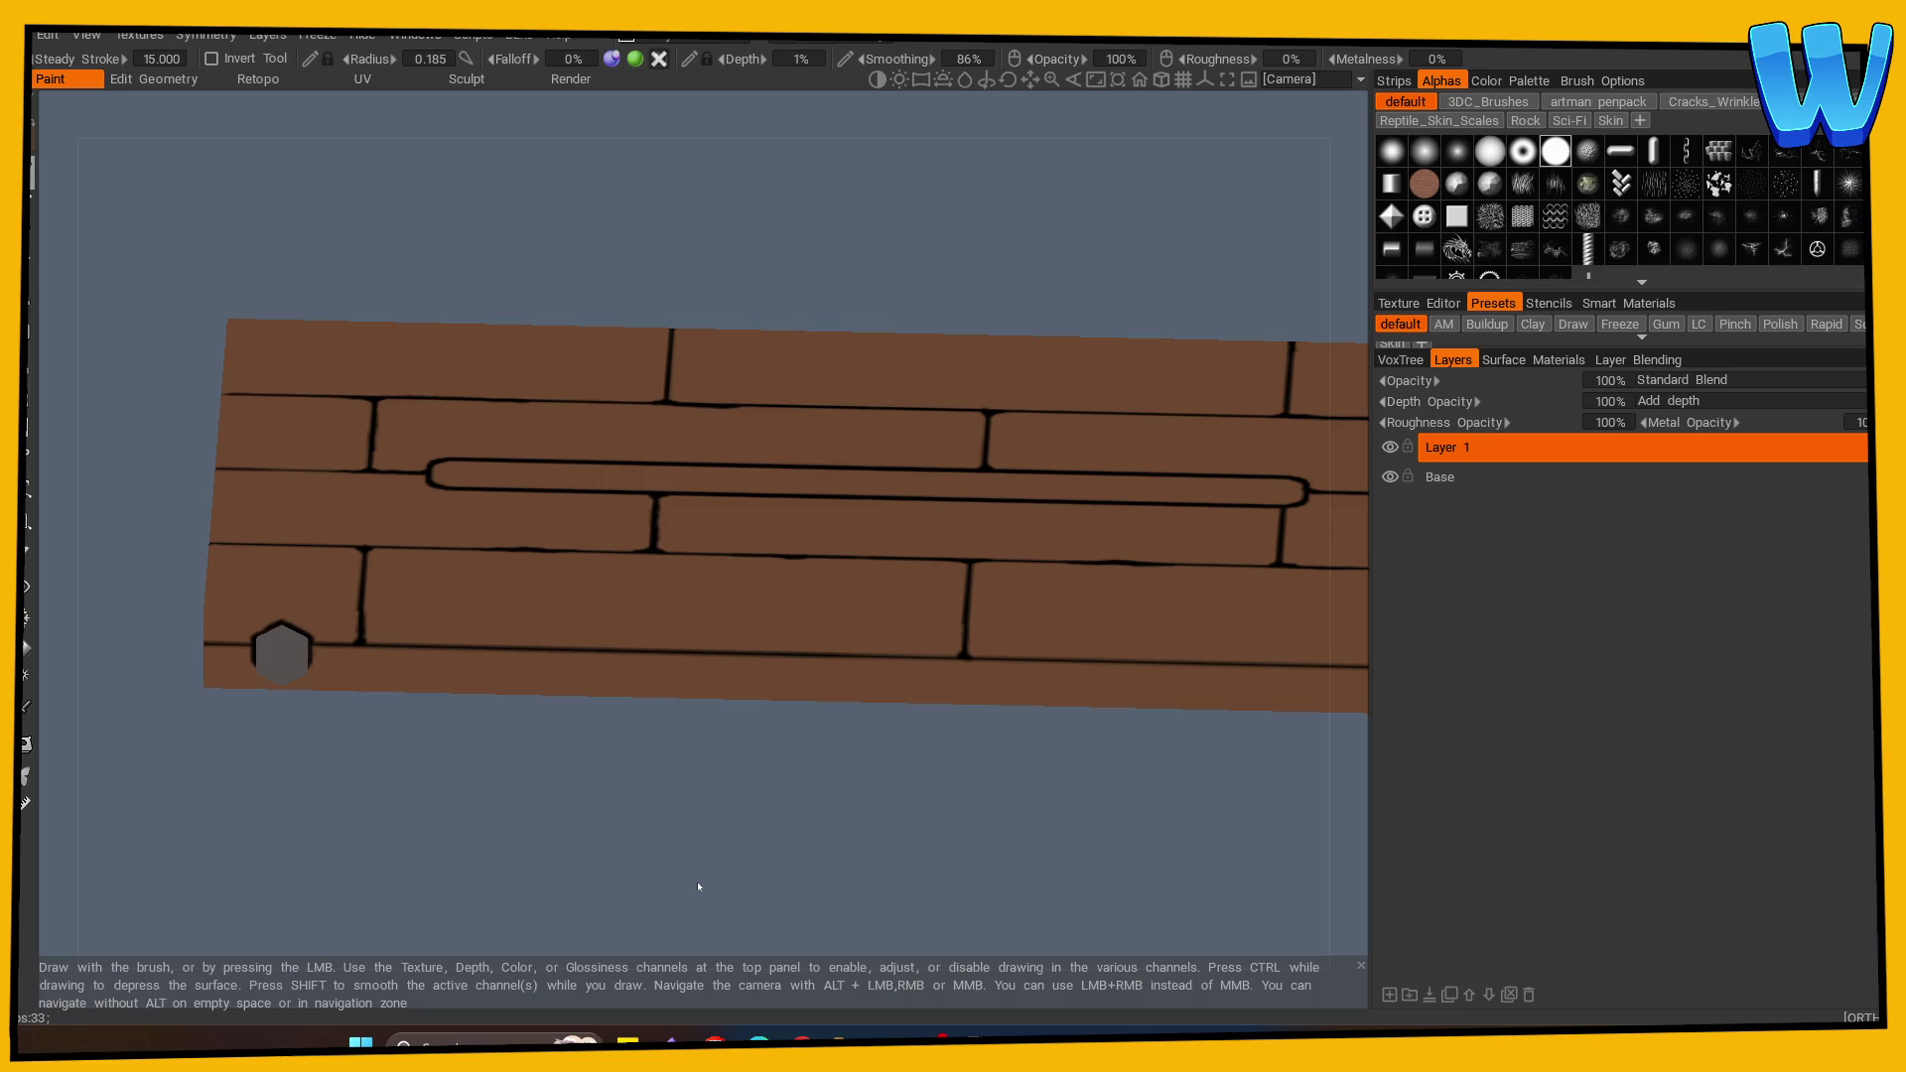
drag(698, 886, 519, 821)
scroll(621, 821, up, 5)
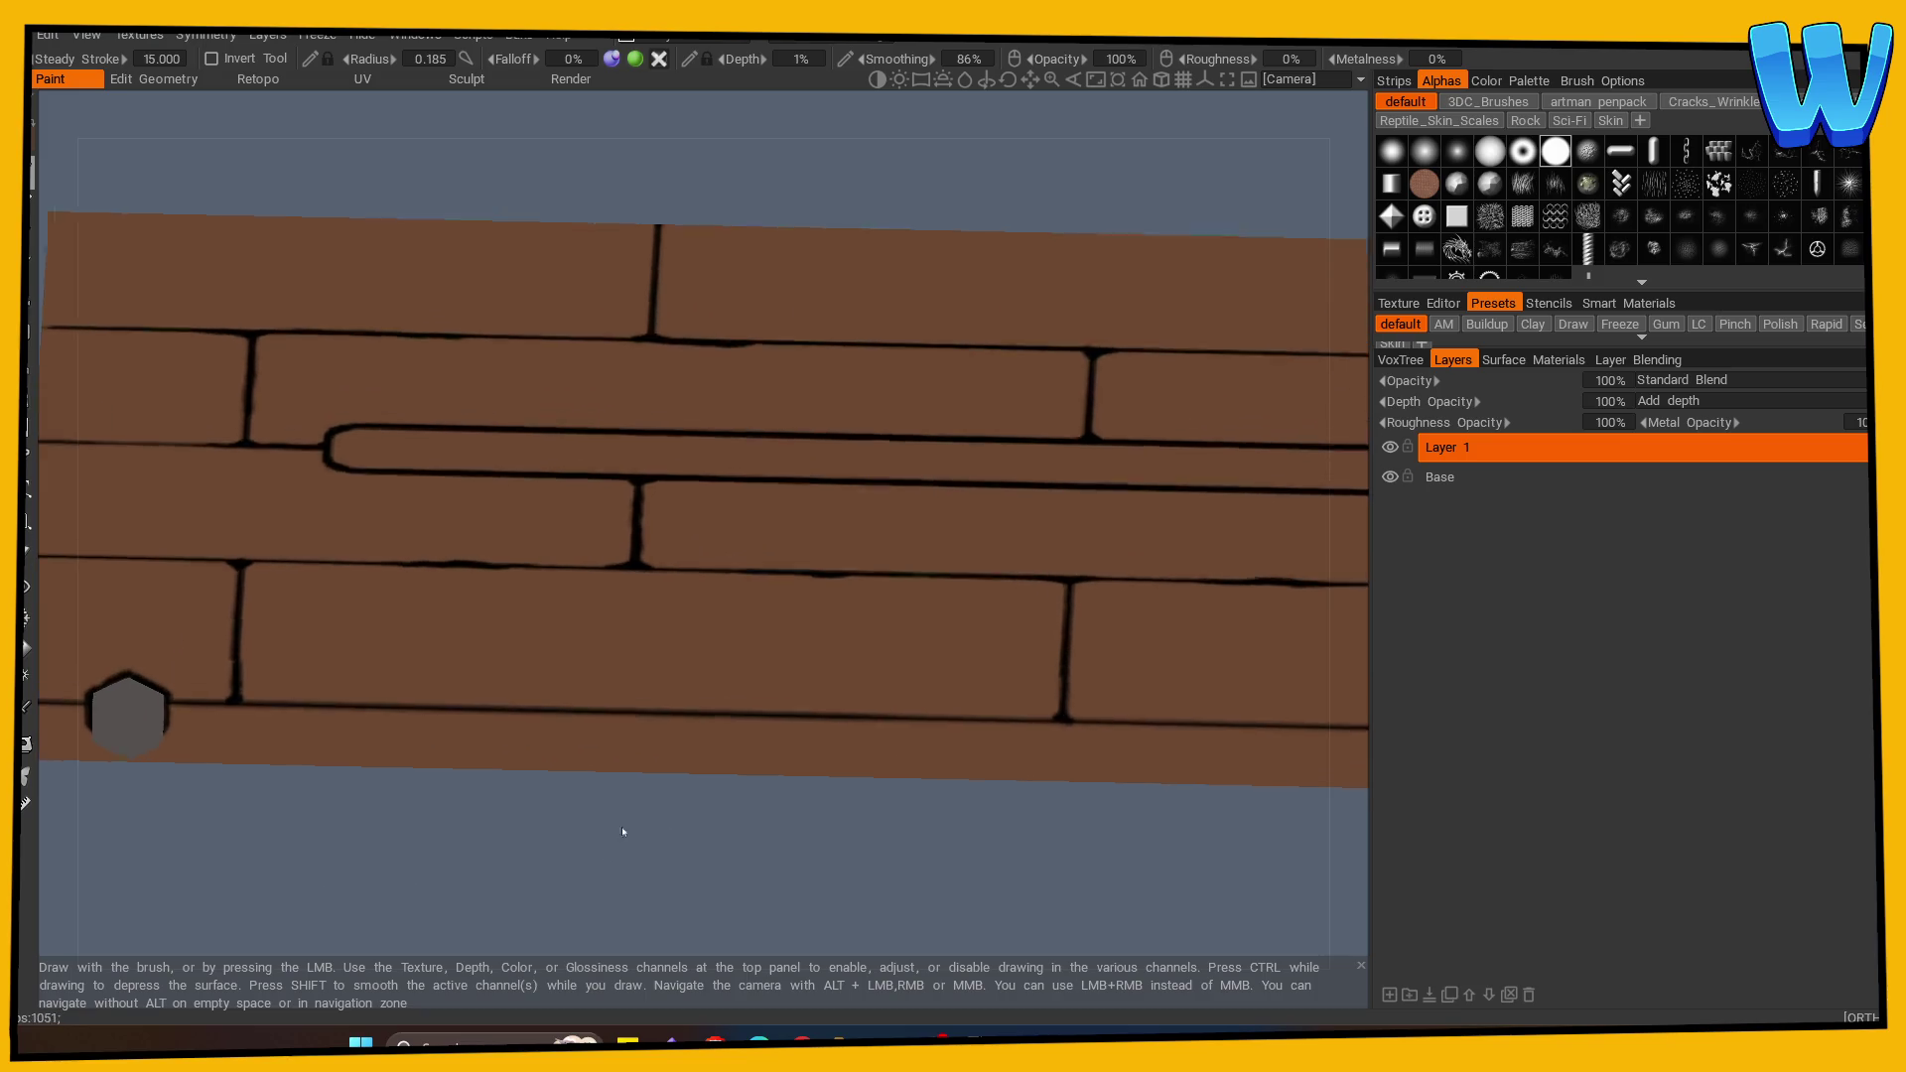
mouse_move(169, 732)
mouse_down()
mouse_move(438, 897)
mouse_move(510, 485)
mouse_up()
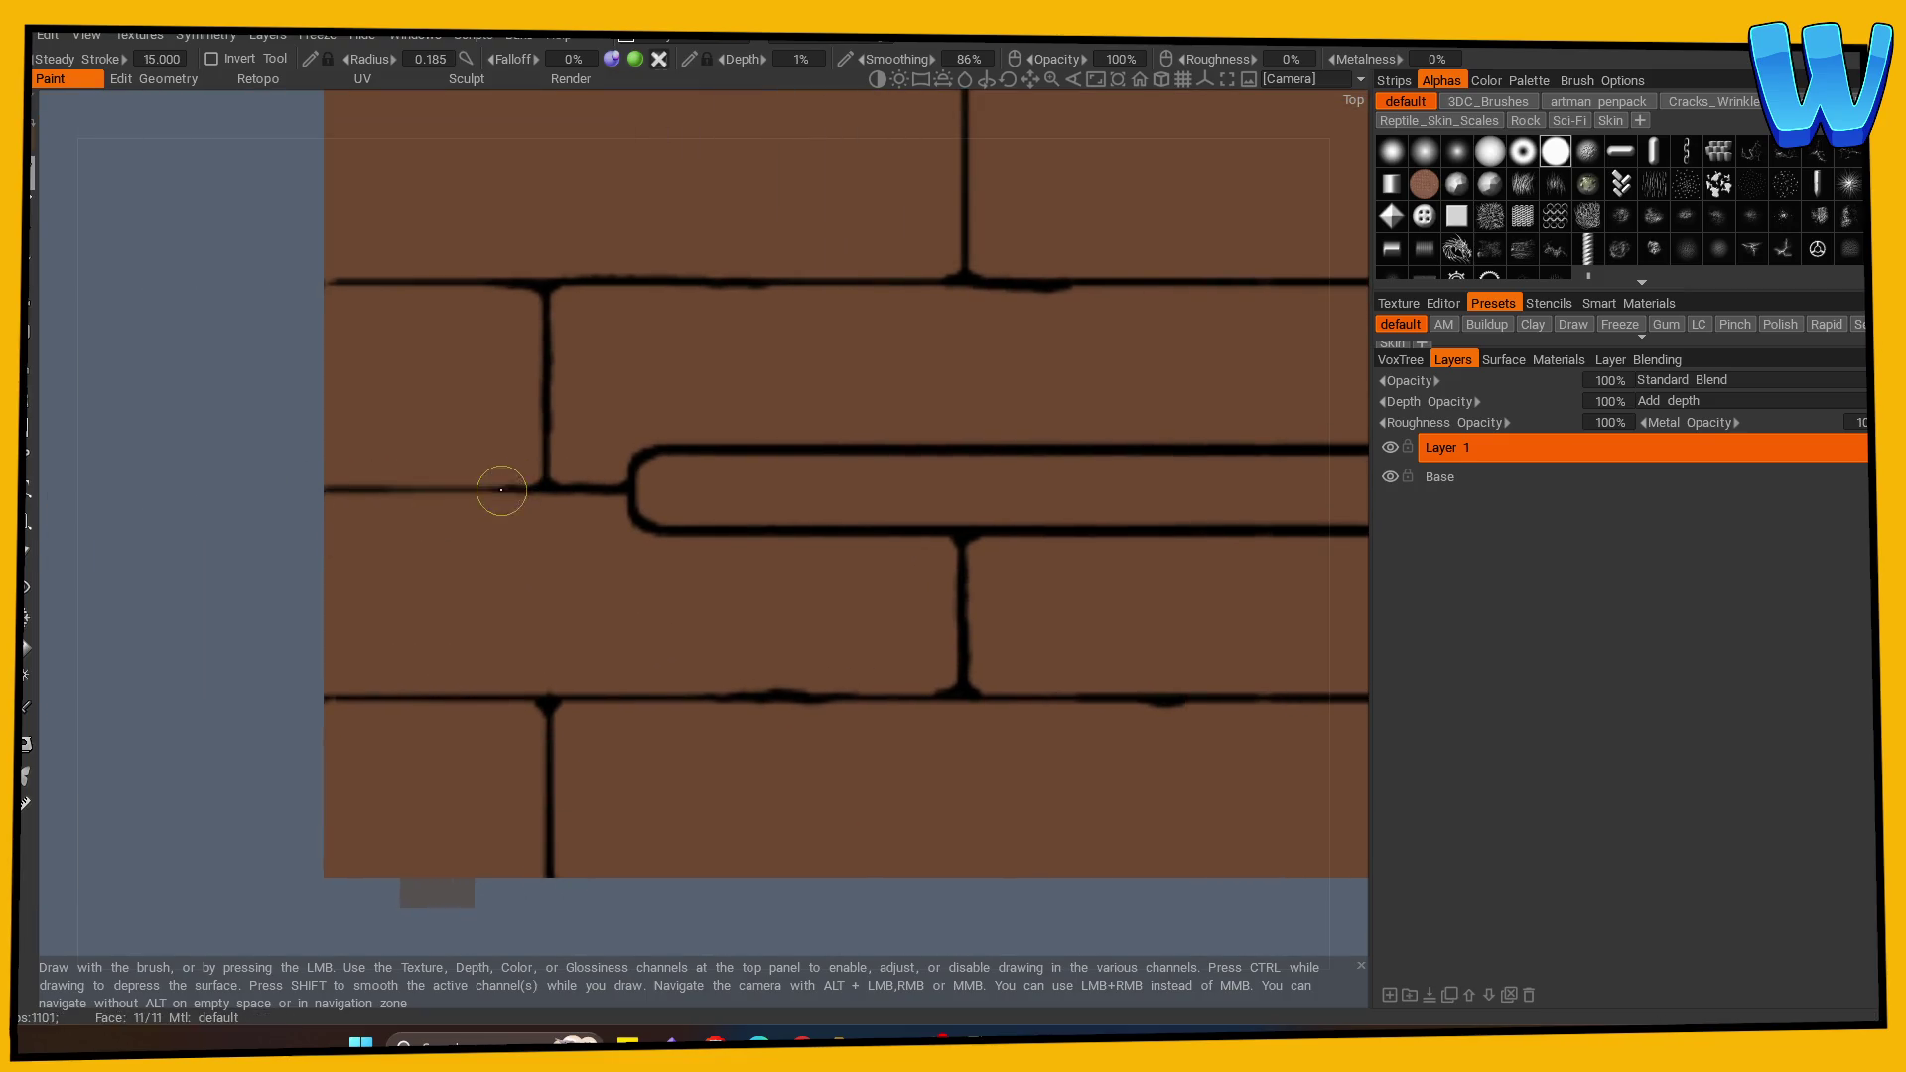
drag(270, 717, 25, 775)
drag(447, 983, 447, 775)
Step: Add a short dark stroke at the plank's left end
scroll(460, 830, down, 2)
scroll(661, 858, up, 2)
drag(661, 858, 408, 823)
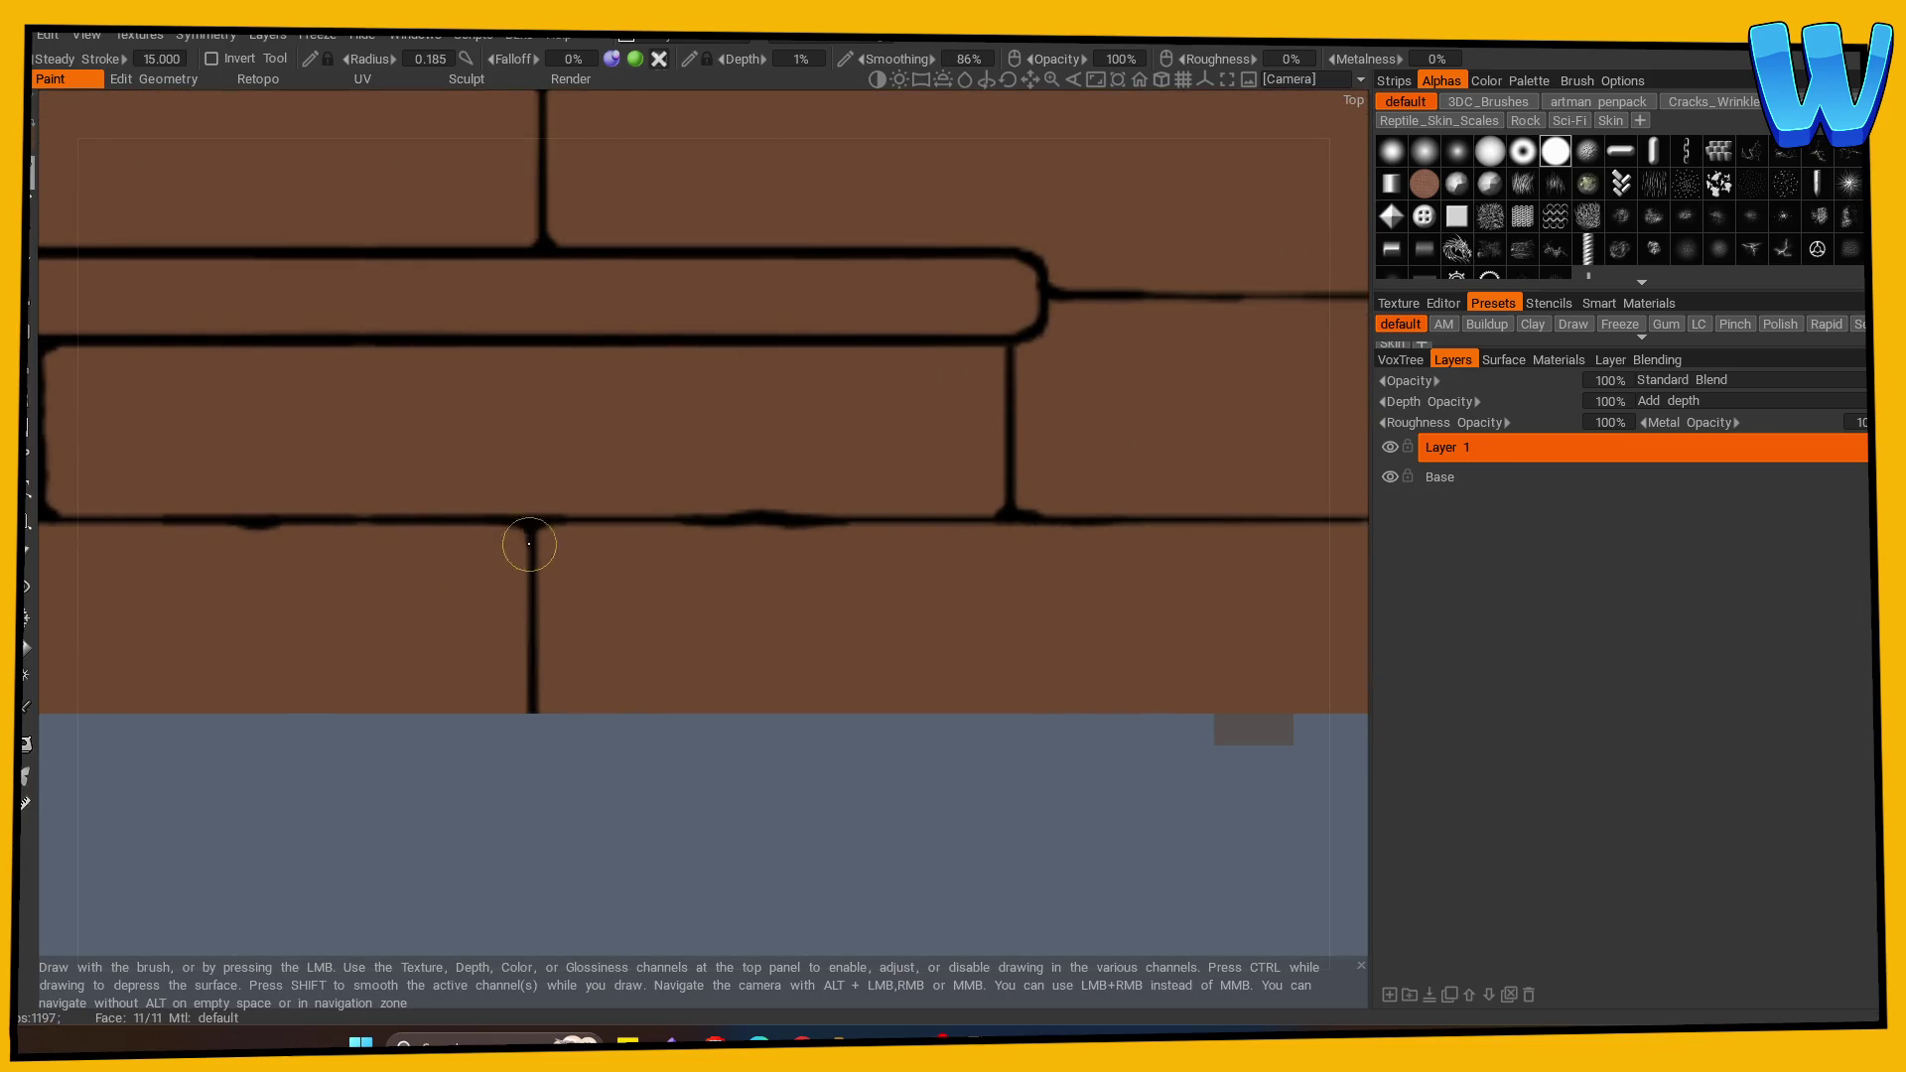
drag(598, 787, 242, 838)
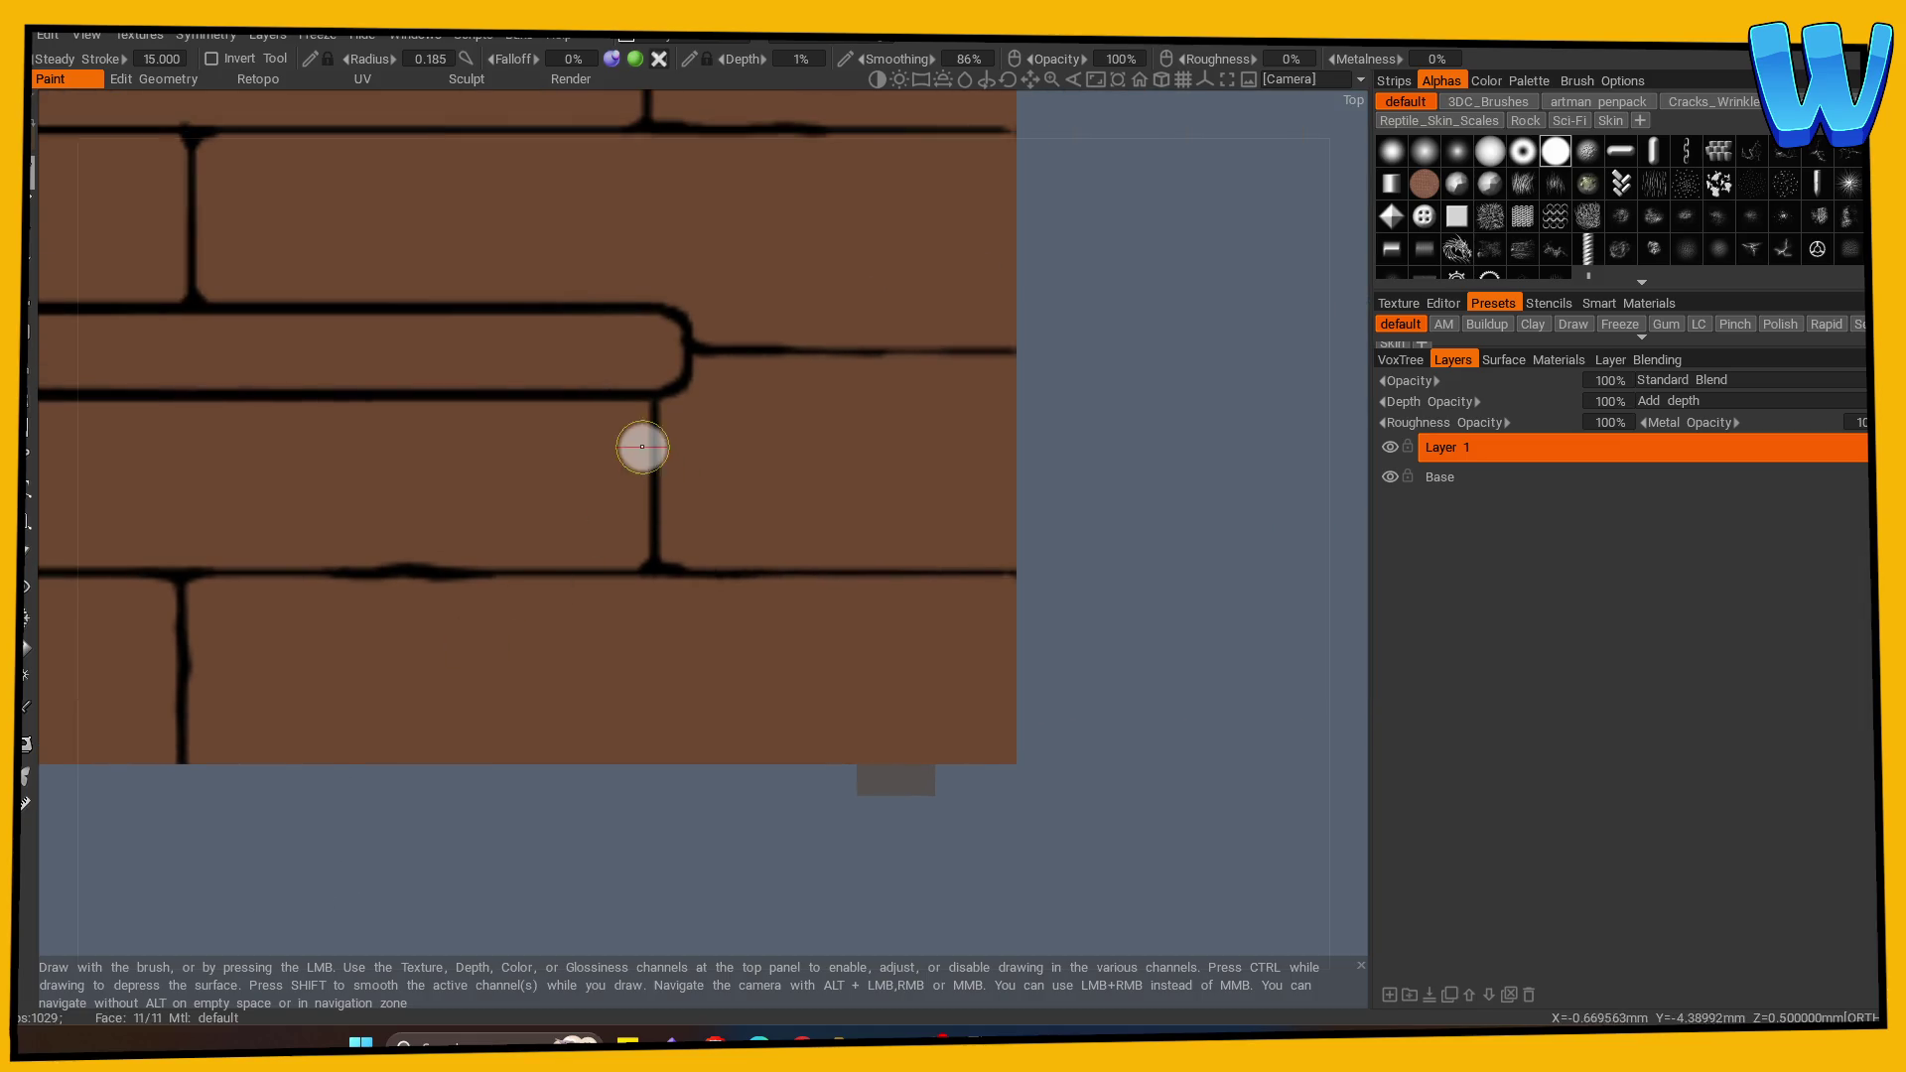
scroll(429, 864, down, 2)
mouse_move(430, 864)
mouse_down()
mouse_move(498, 808)
mouse_move(800, 808)
mouse_up()
scroll(1013, 808, up, 3)
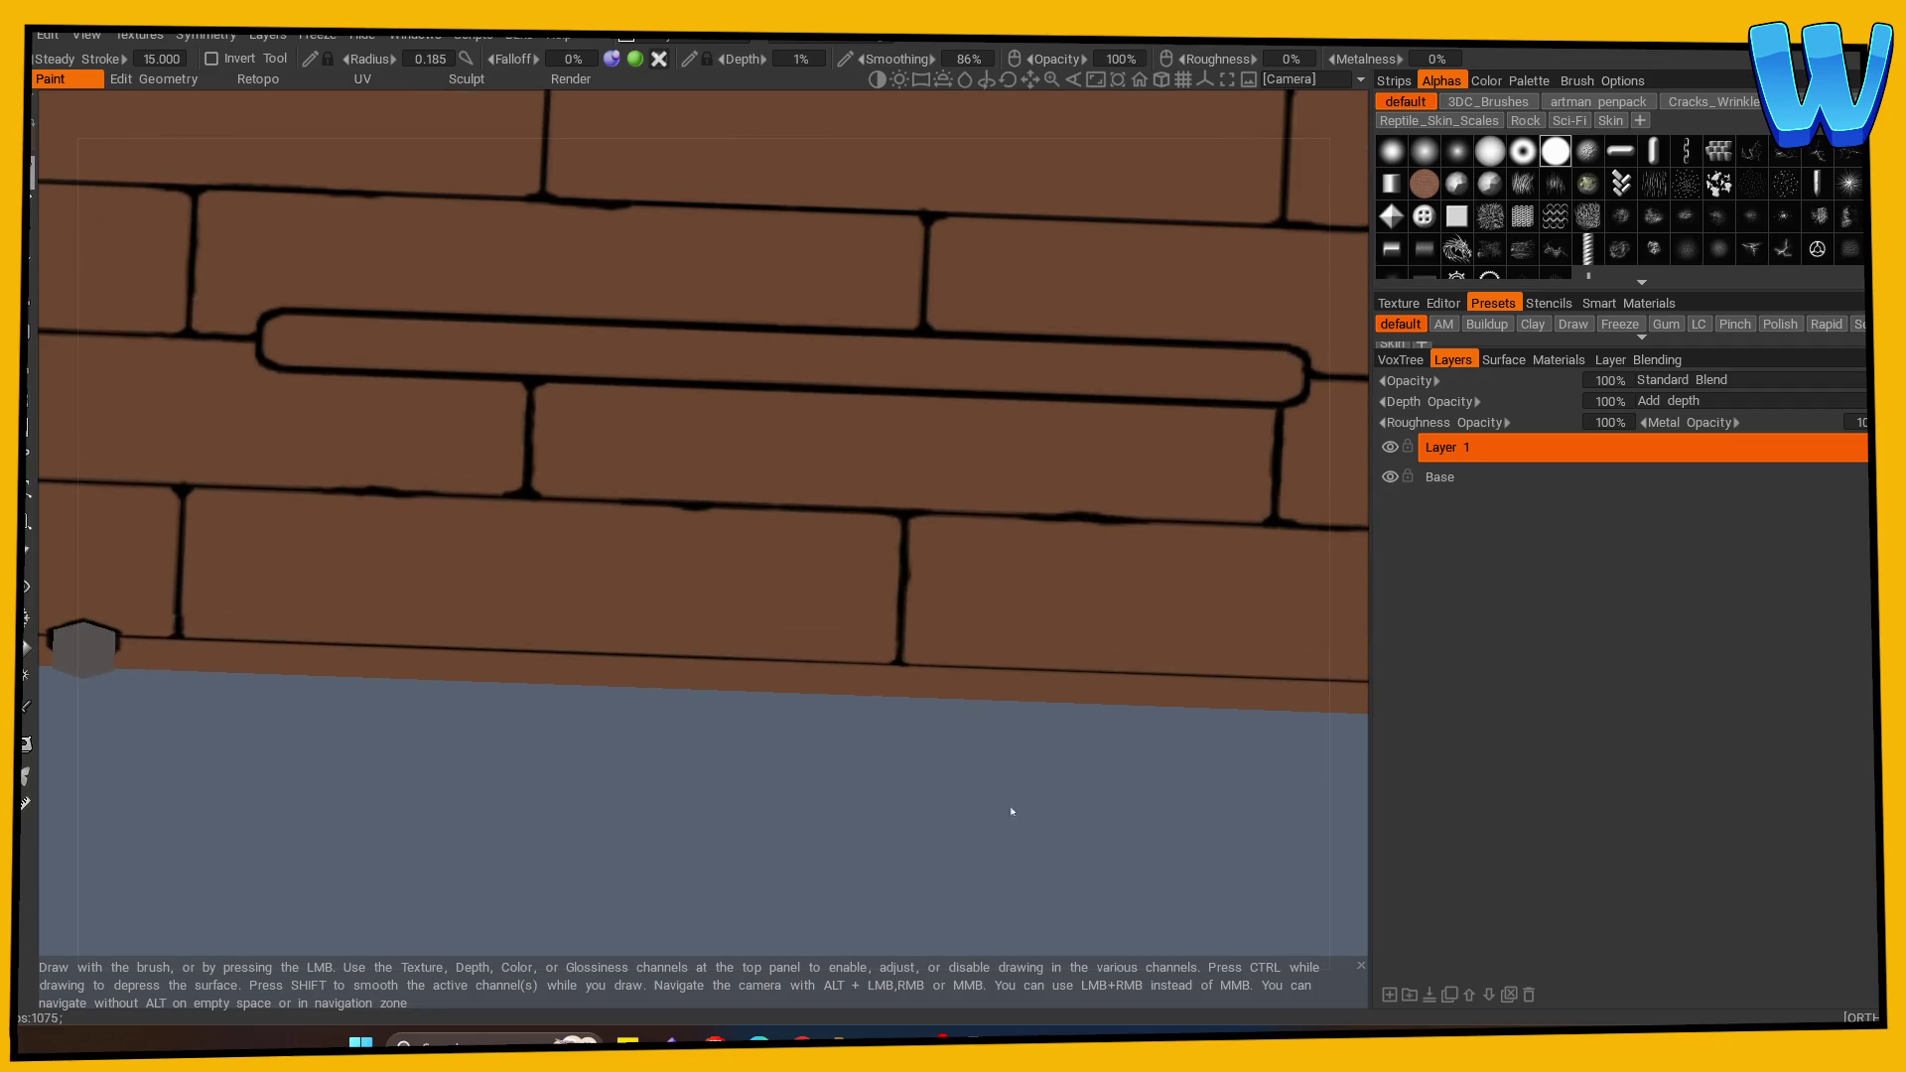
scroll(516, 804, up, 2)
drag(273, 369, 298, 349)
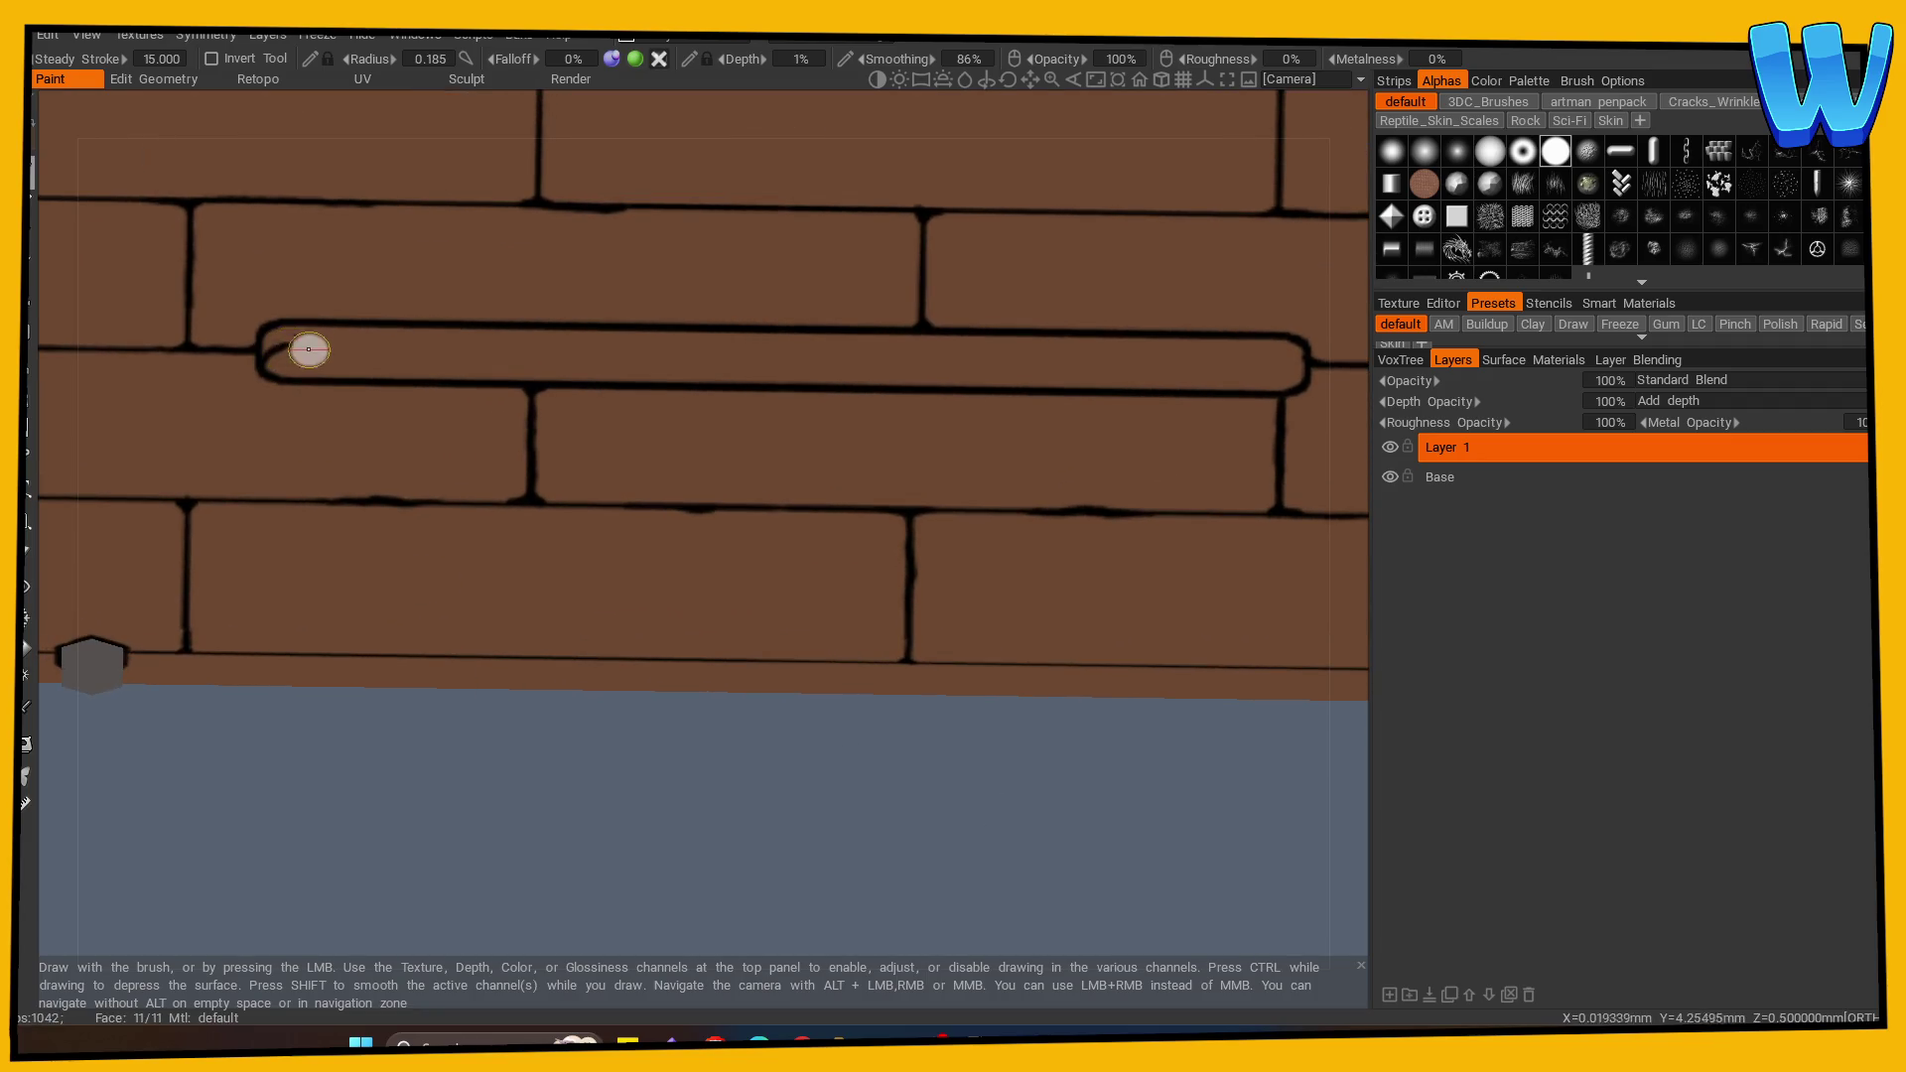
drag(517, 735, 572, 778)
key(shift+s)
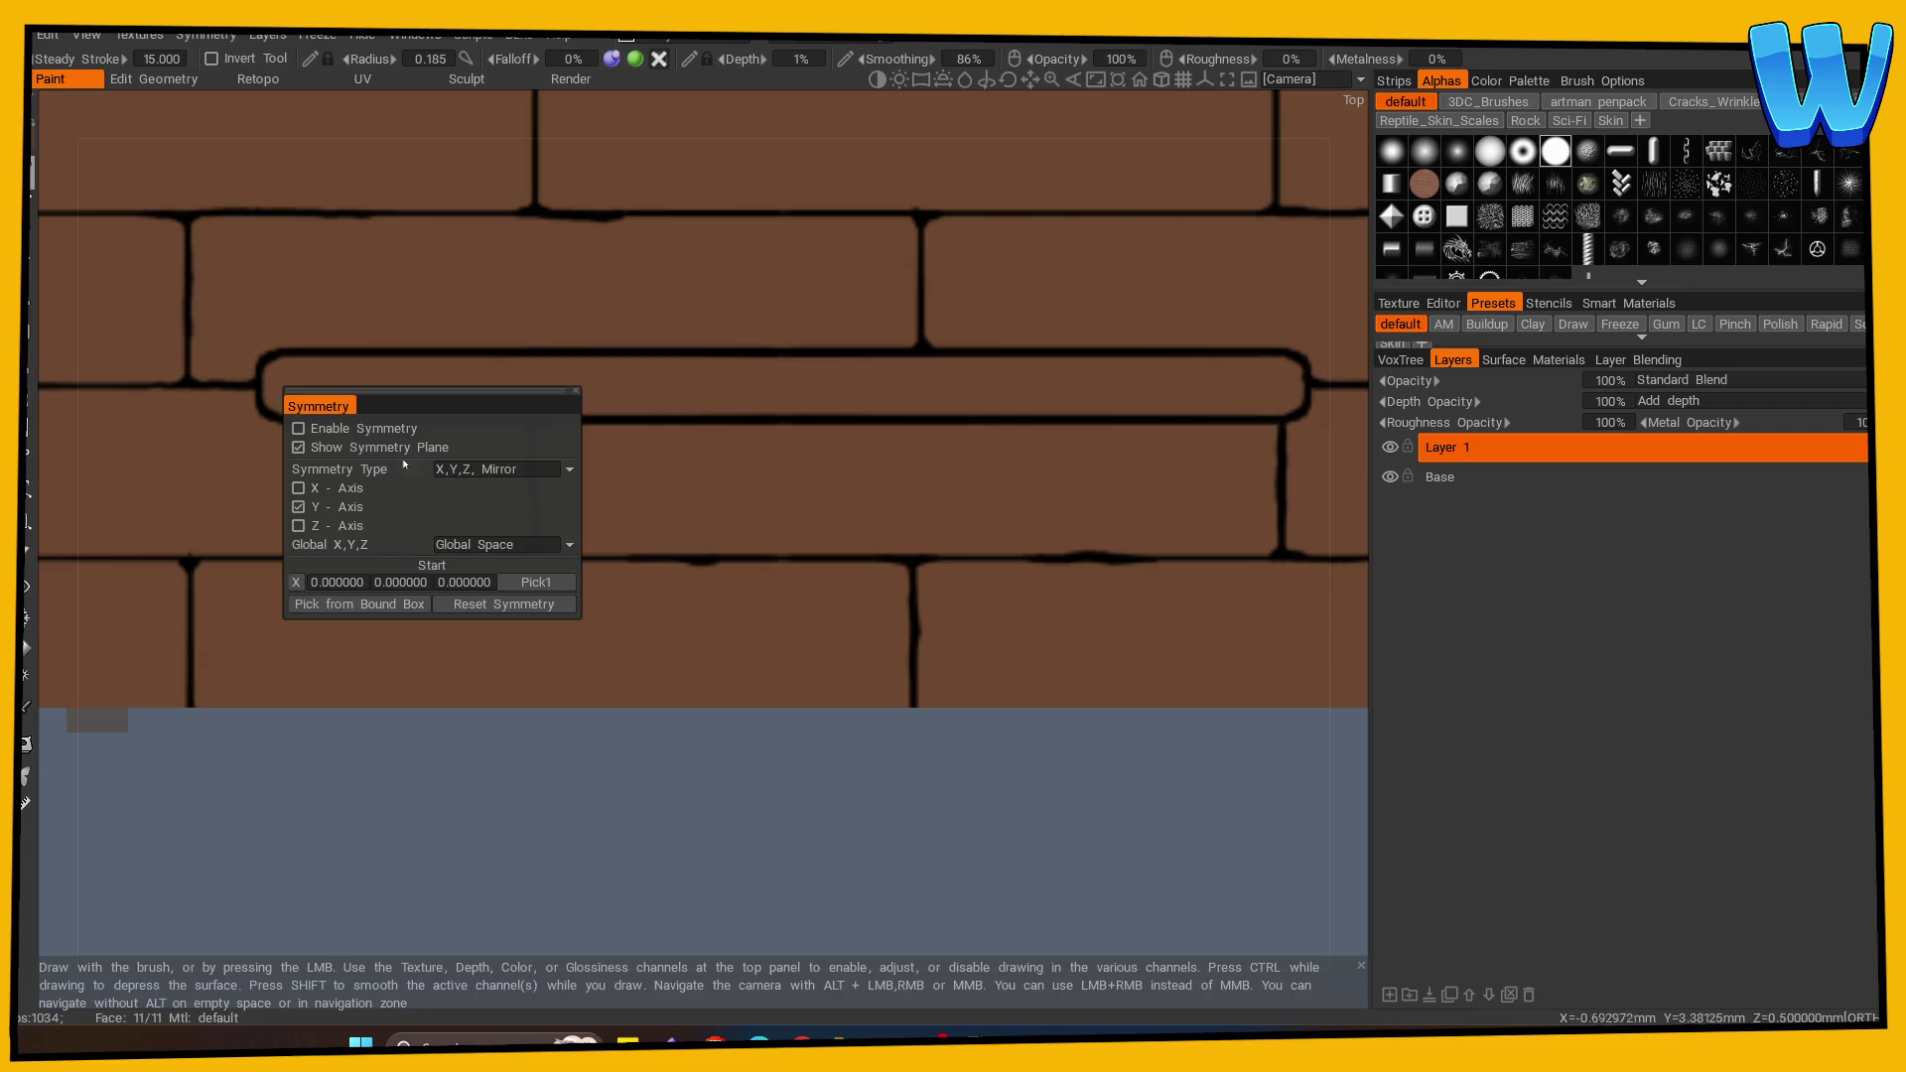
Step: Enable mirror symmetry and paint a mirrored dark line along the plank's top
click(298, 428)
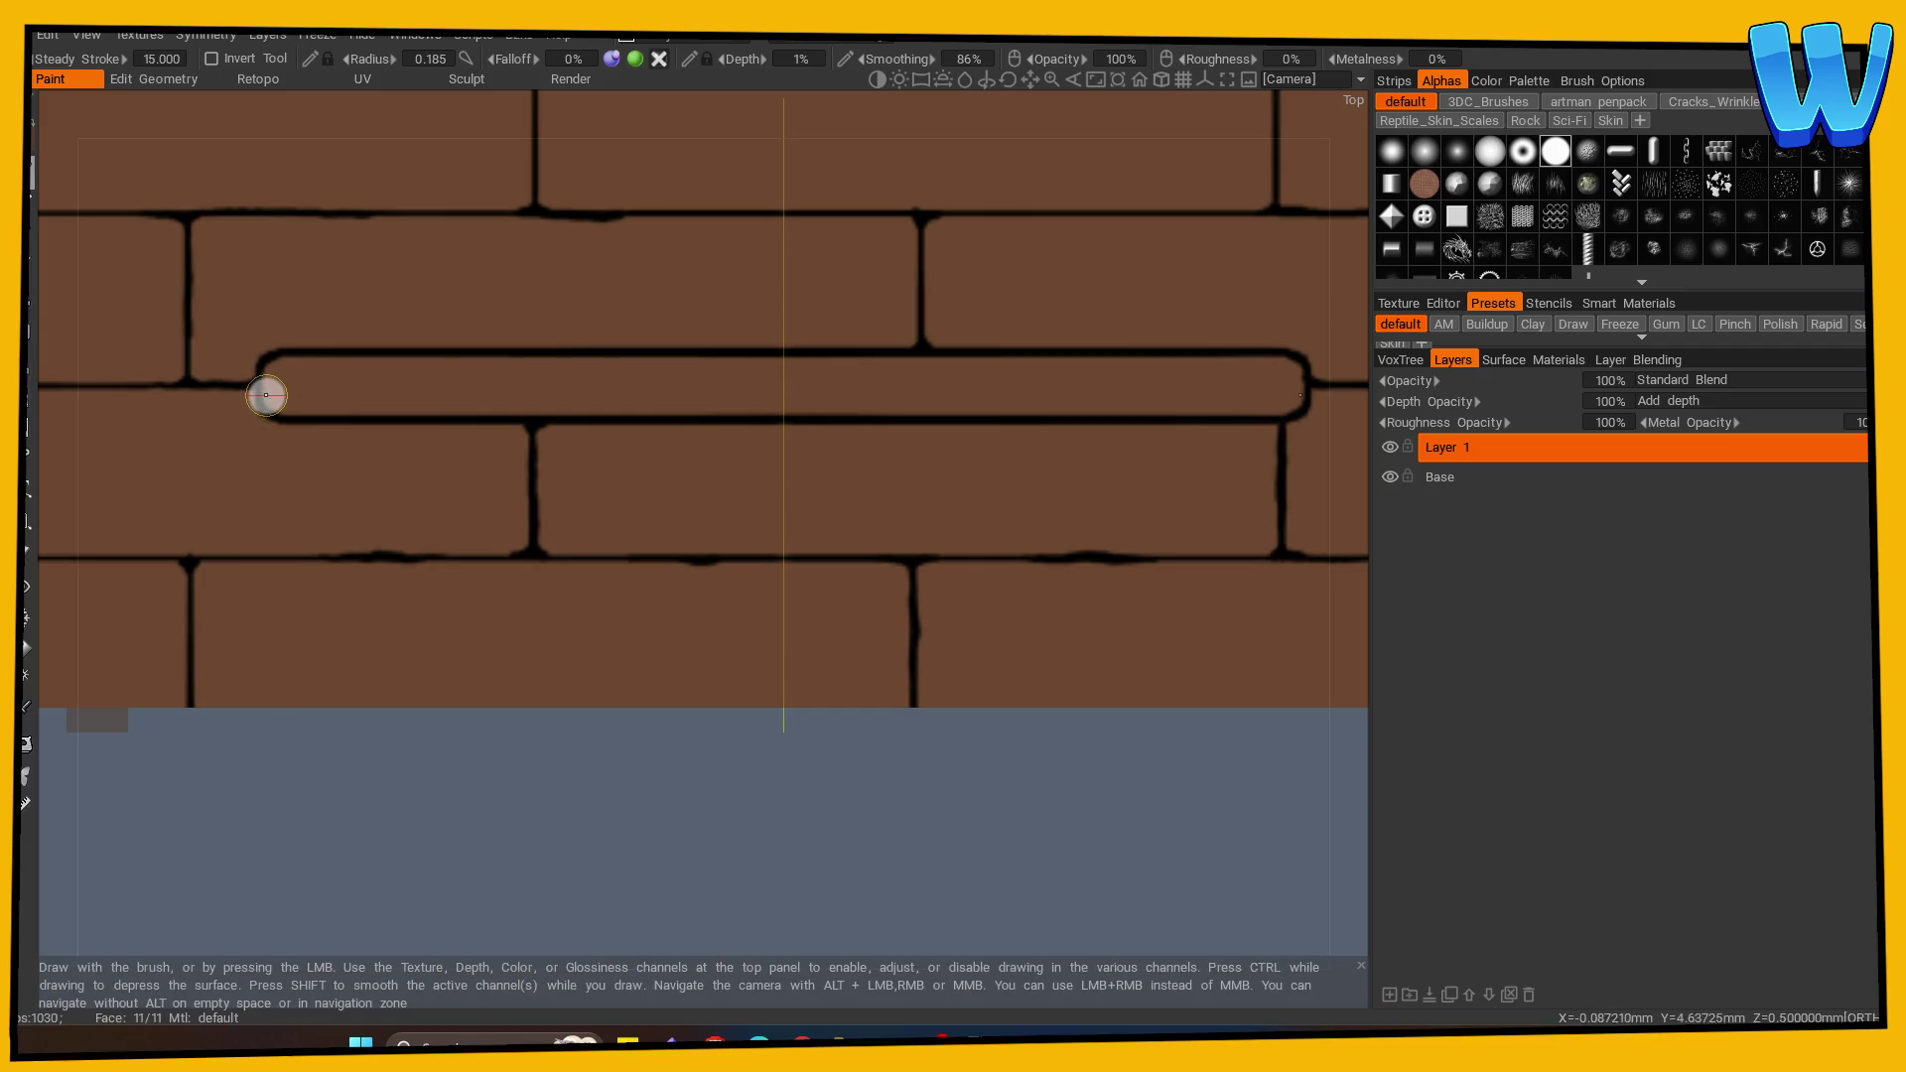
mouse_move(287, 373)
mouse_down()
mouse_move(808, 374)
mouse_move(273, 376)
mouse_up()
scroll(417, 864, down, 5)
mouse_move(417, 864)
mouse_down()
mouse_move(413, 795)
mouse_move(353, 741)
mouse_move(366, 709)
mouse_up()
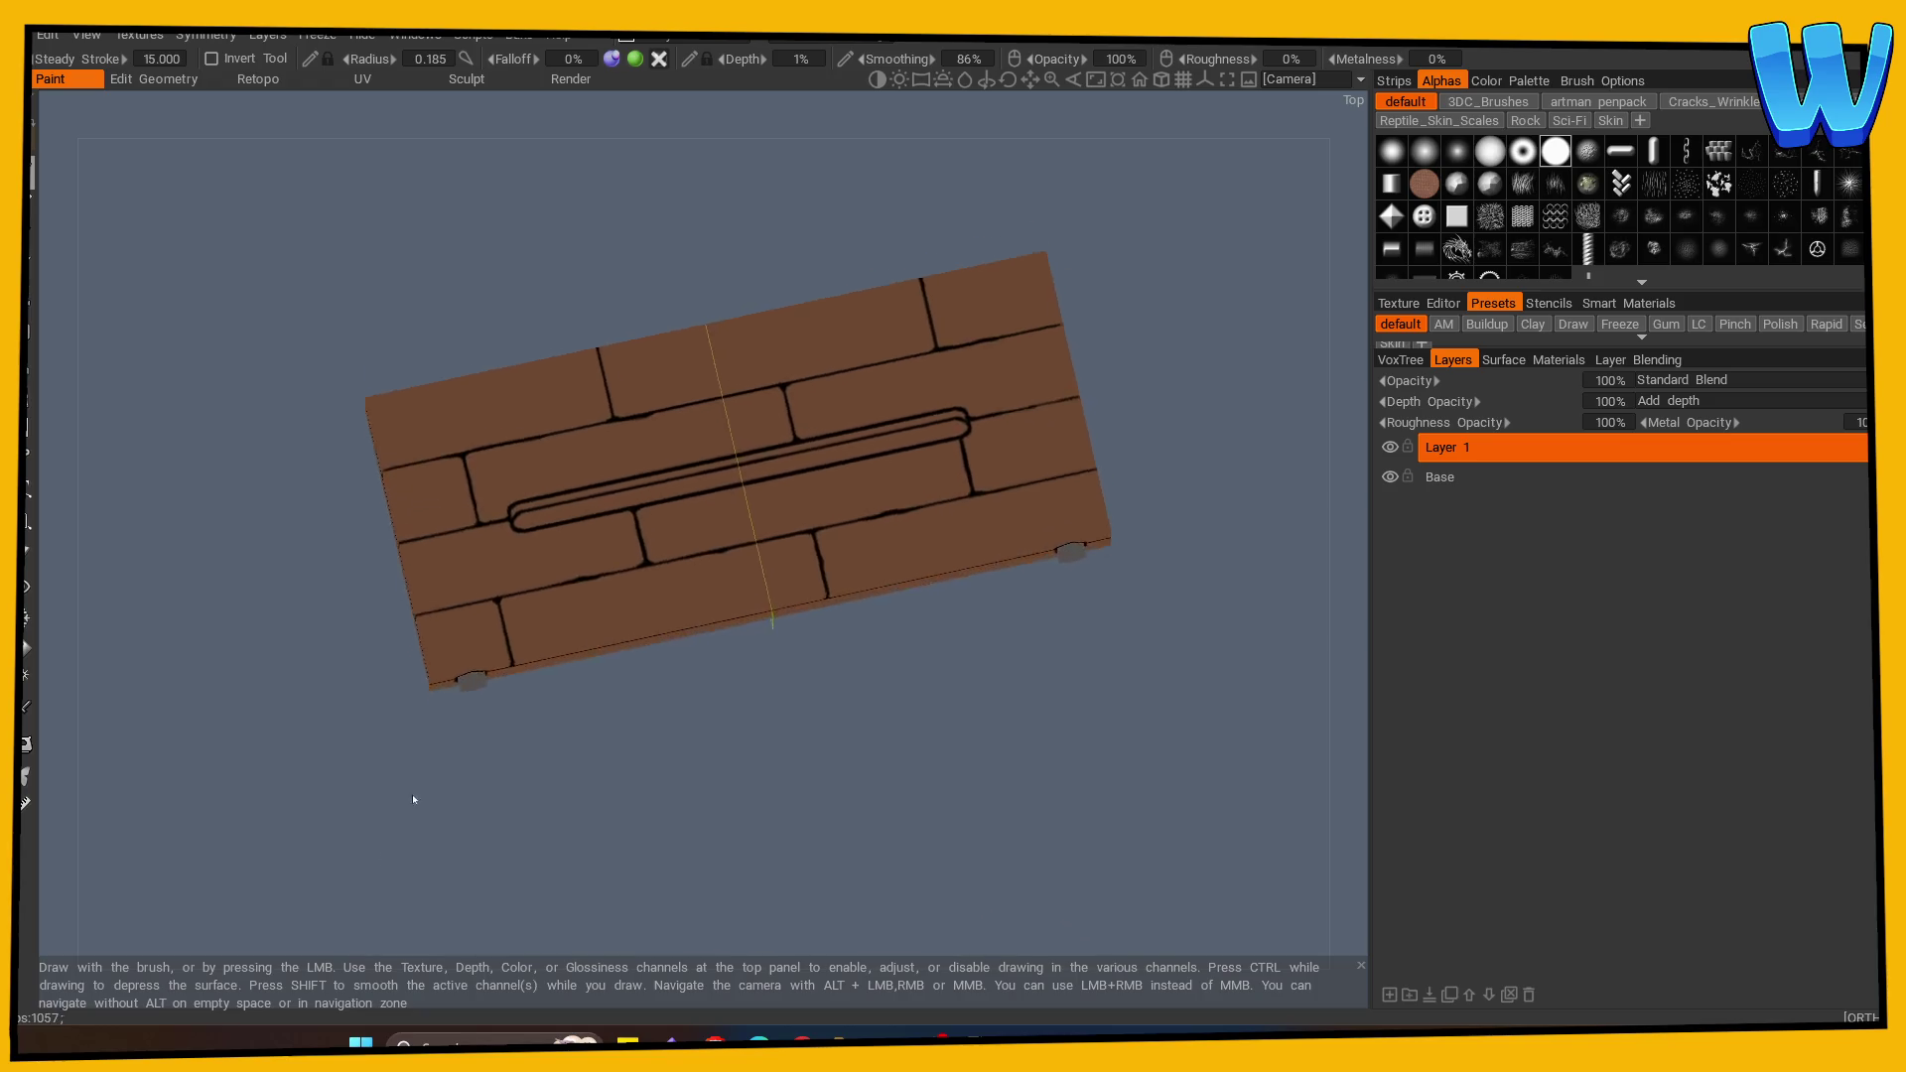
scroll(365, 709, up, 2)
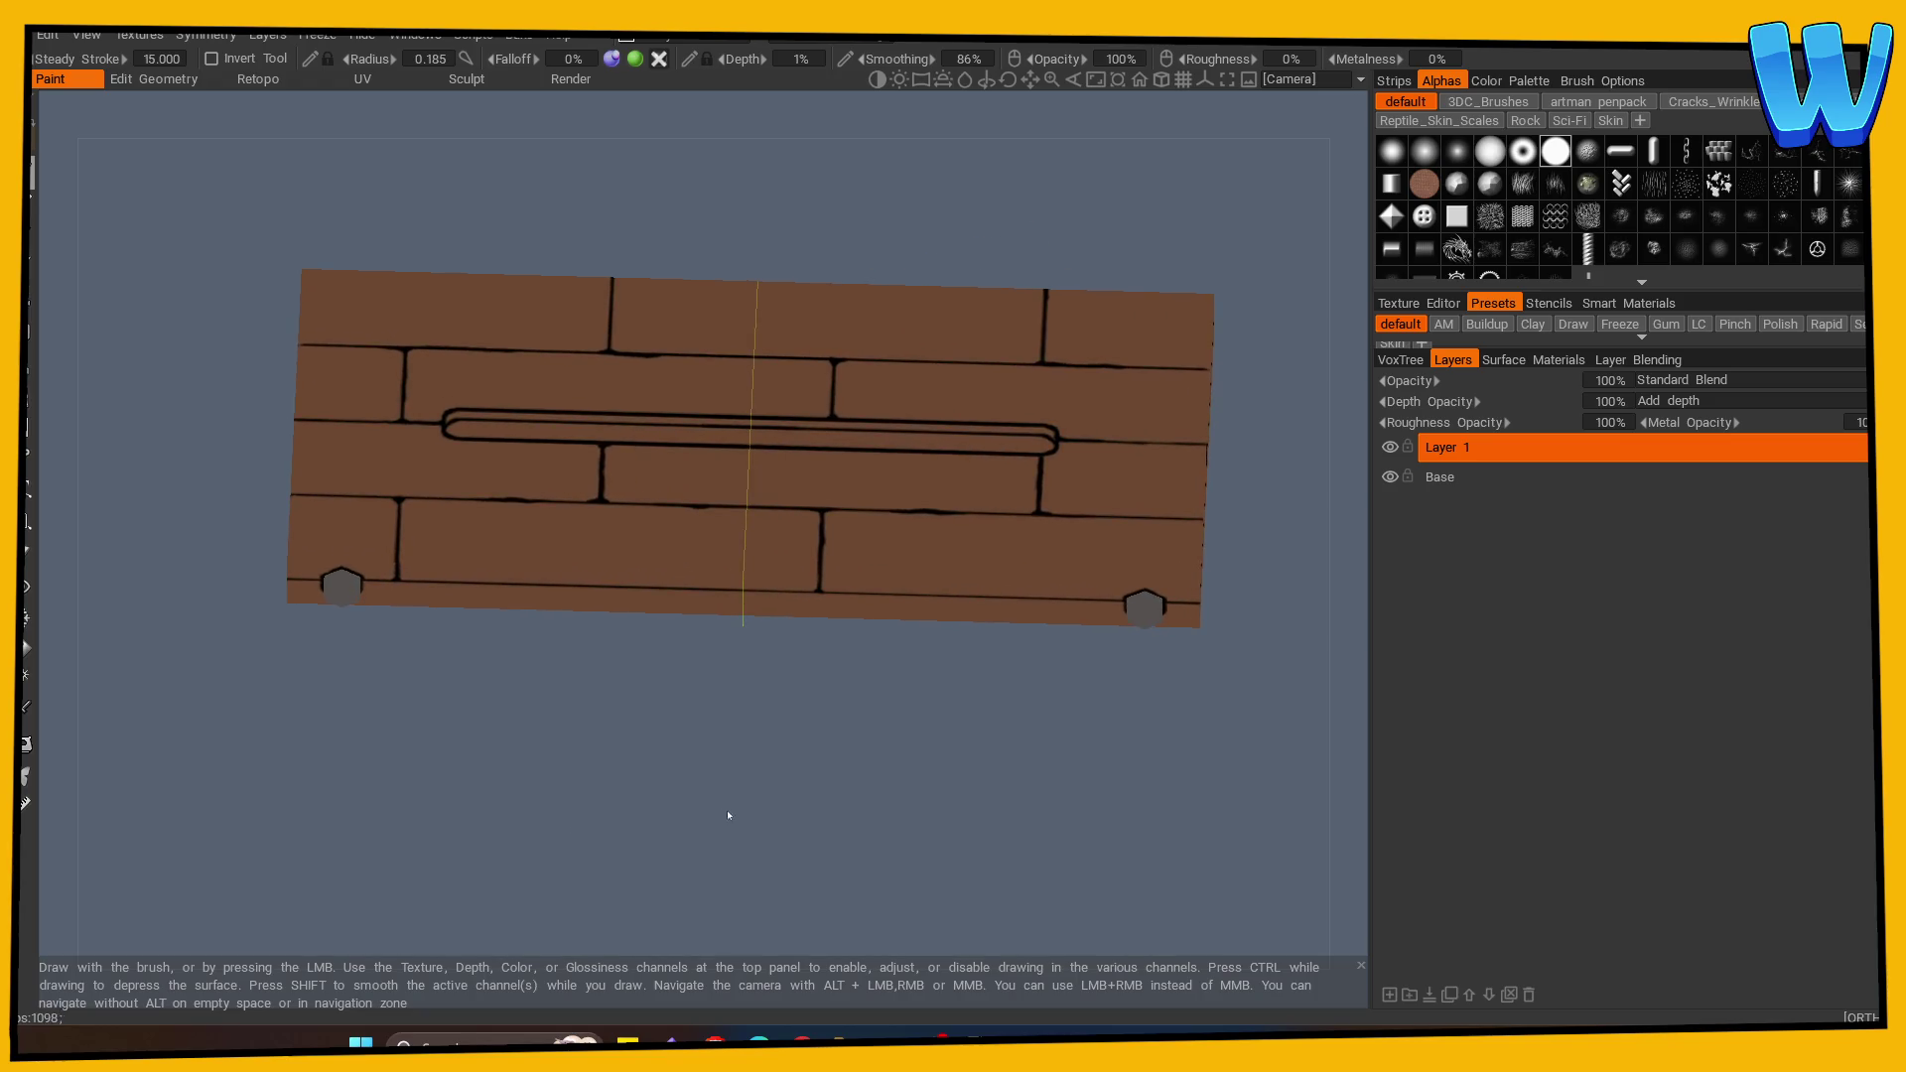
scroll(744, 810, up, 2)
mouse_move(940, 809)
mouse_down()
mouse_move(880, 868)
mouse_move(685, 729)
mouse_move(728, 846)
mouse_move(770, 805)
mouse_move(550, 878)
mouse_move(944, 757)
mouse_move(838, 701)
mouse_move(724, 676)
mouse_up()
scroll(728, 846, down, 1)
scroll(872, 713, up, 2)
mouse_move(817, 771)
mouse_down()
mouse_move(795, 787)
mouse_move(910, 813)
mouse_move(672, 818)
mouse_up()
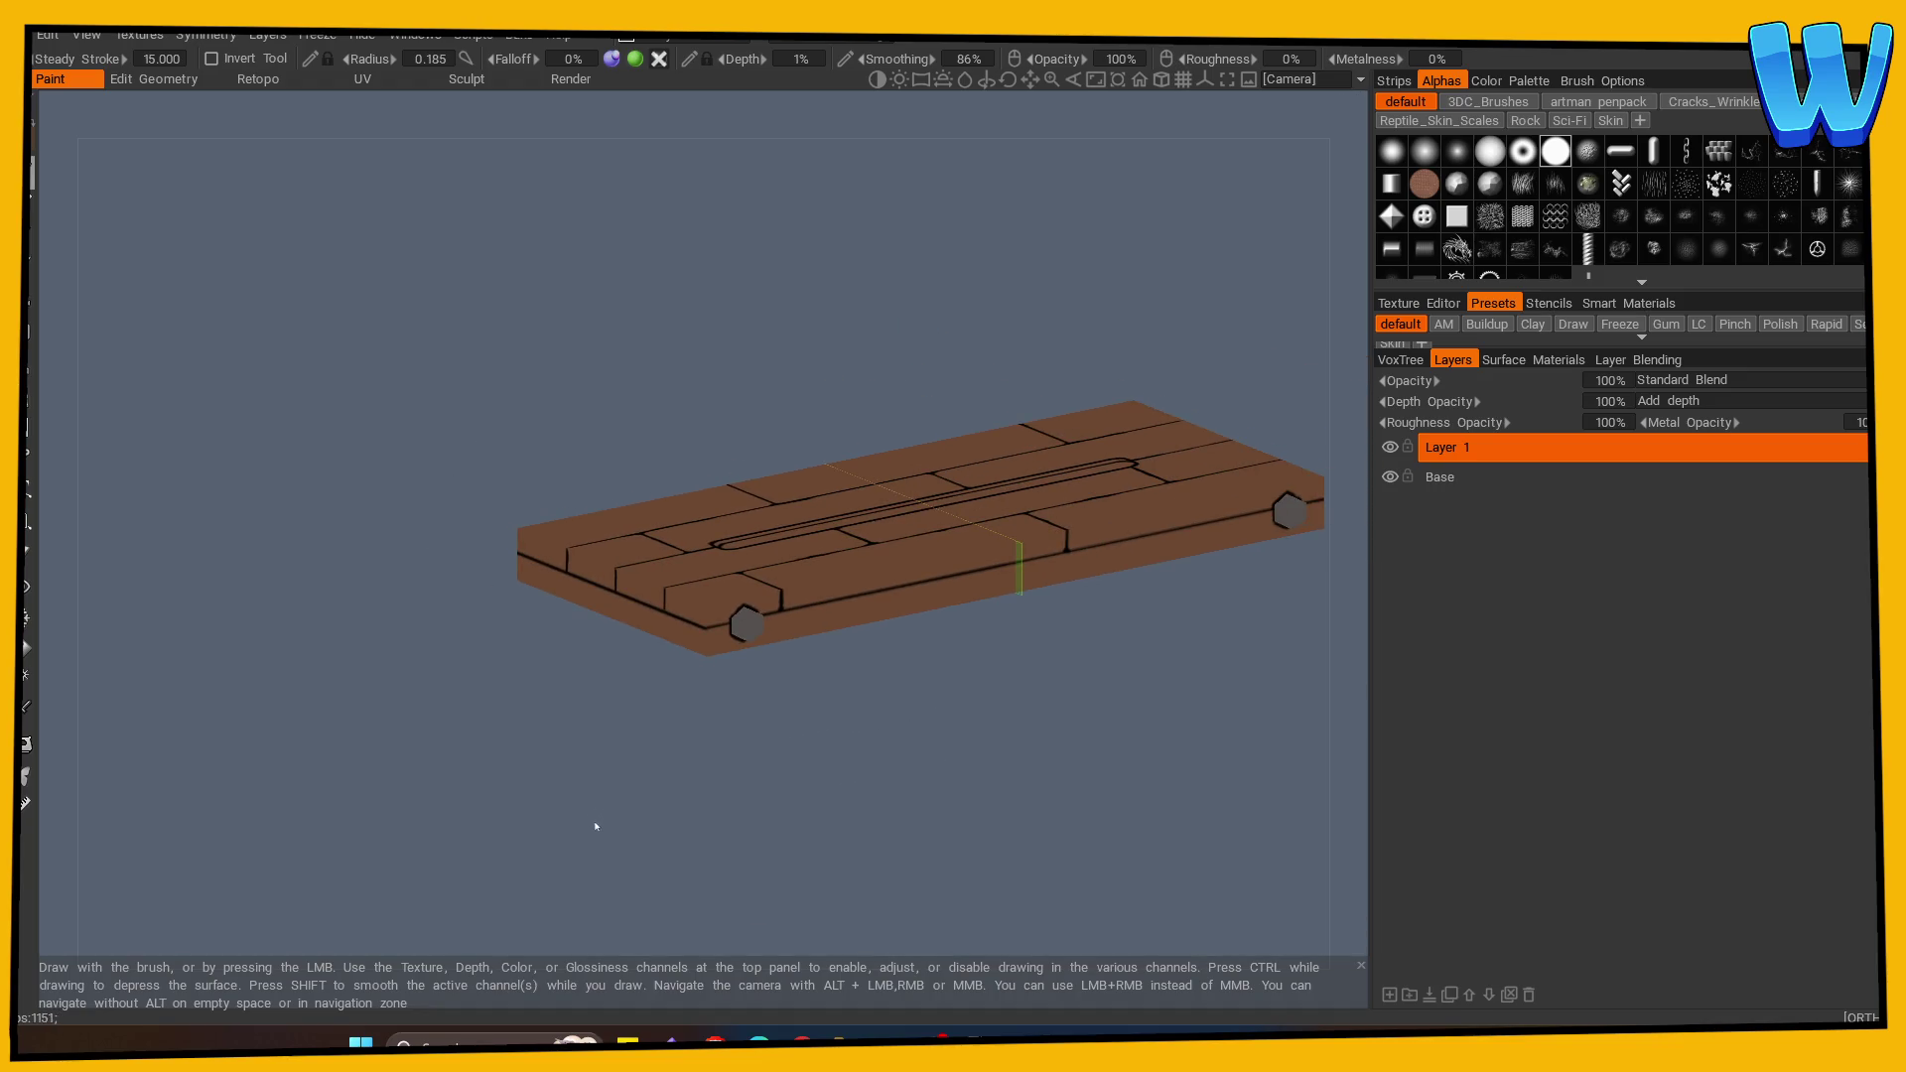
Step: Save the painted project as 'Mill nt' in the Timber Tide Cove Paint folder
key(ctrl+s)
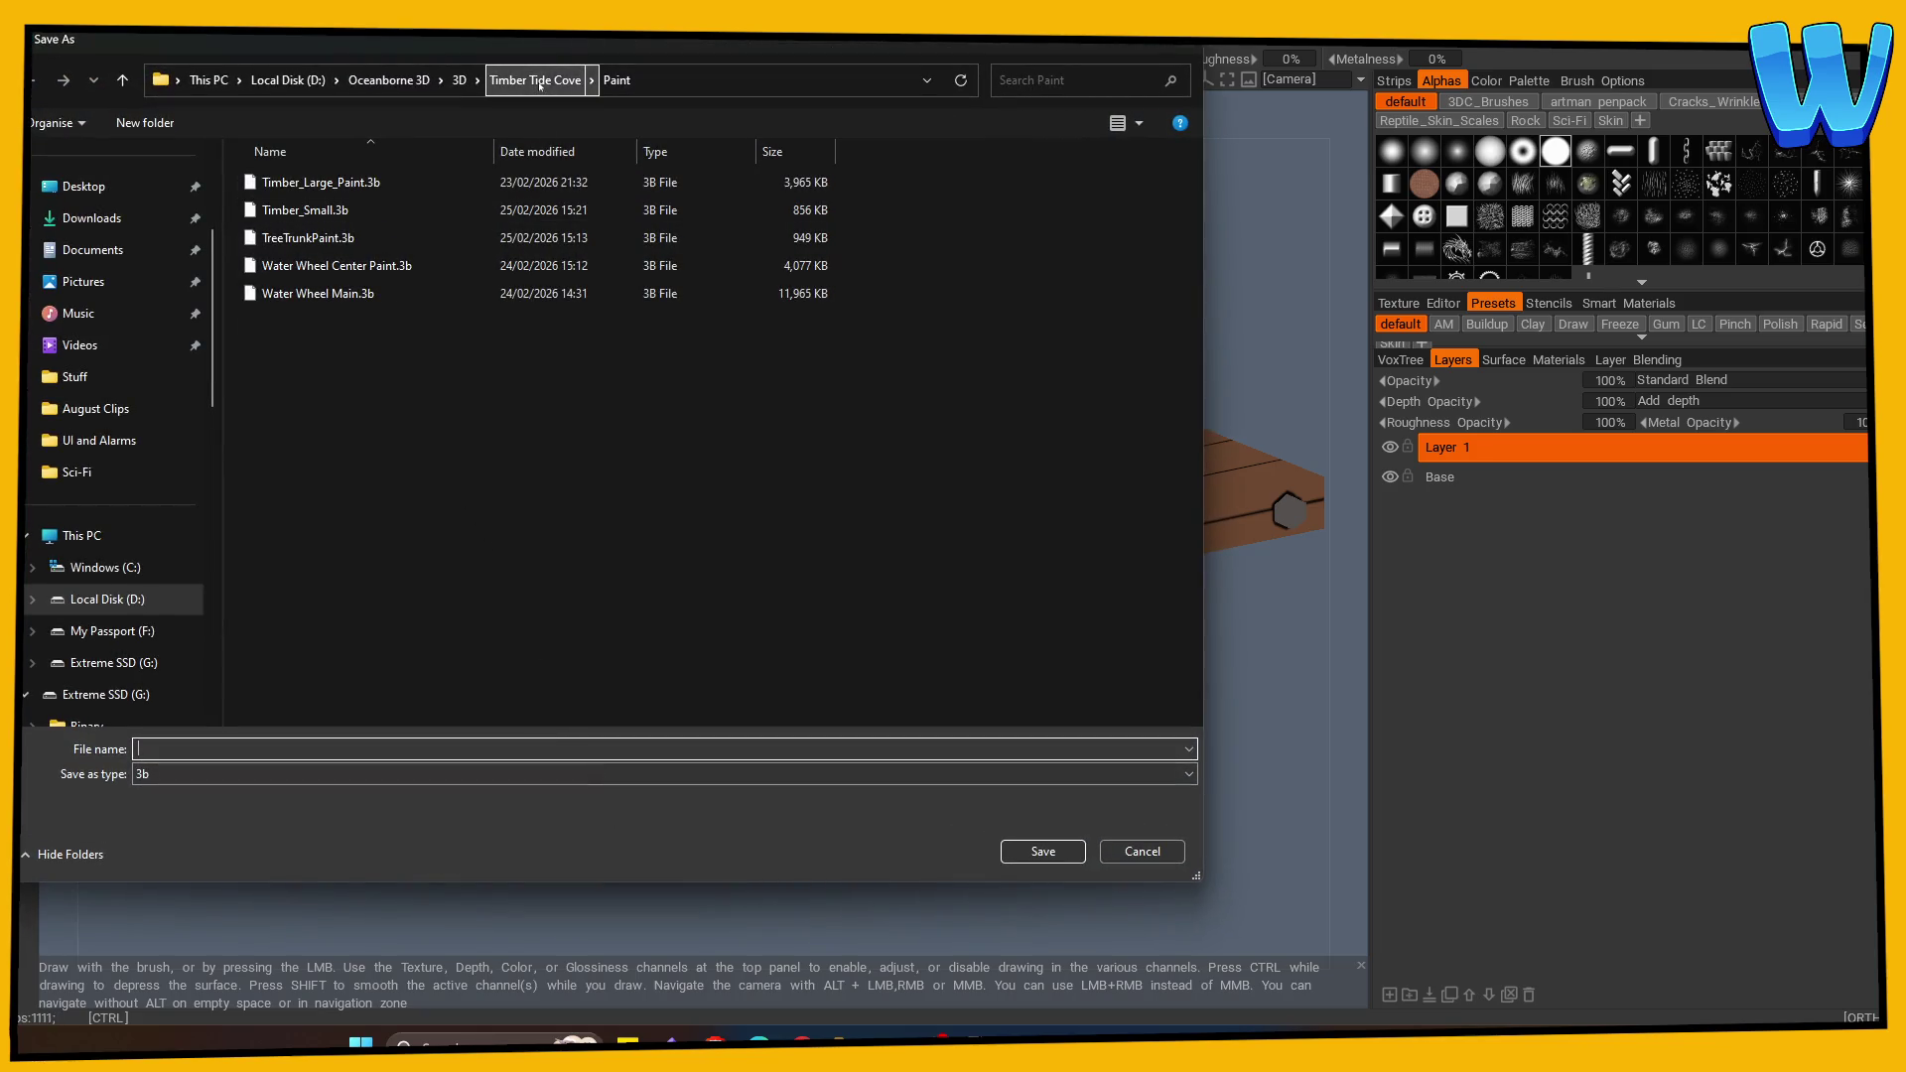
text(Mill P)
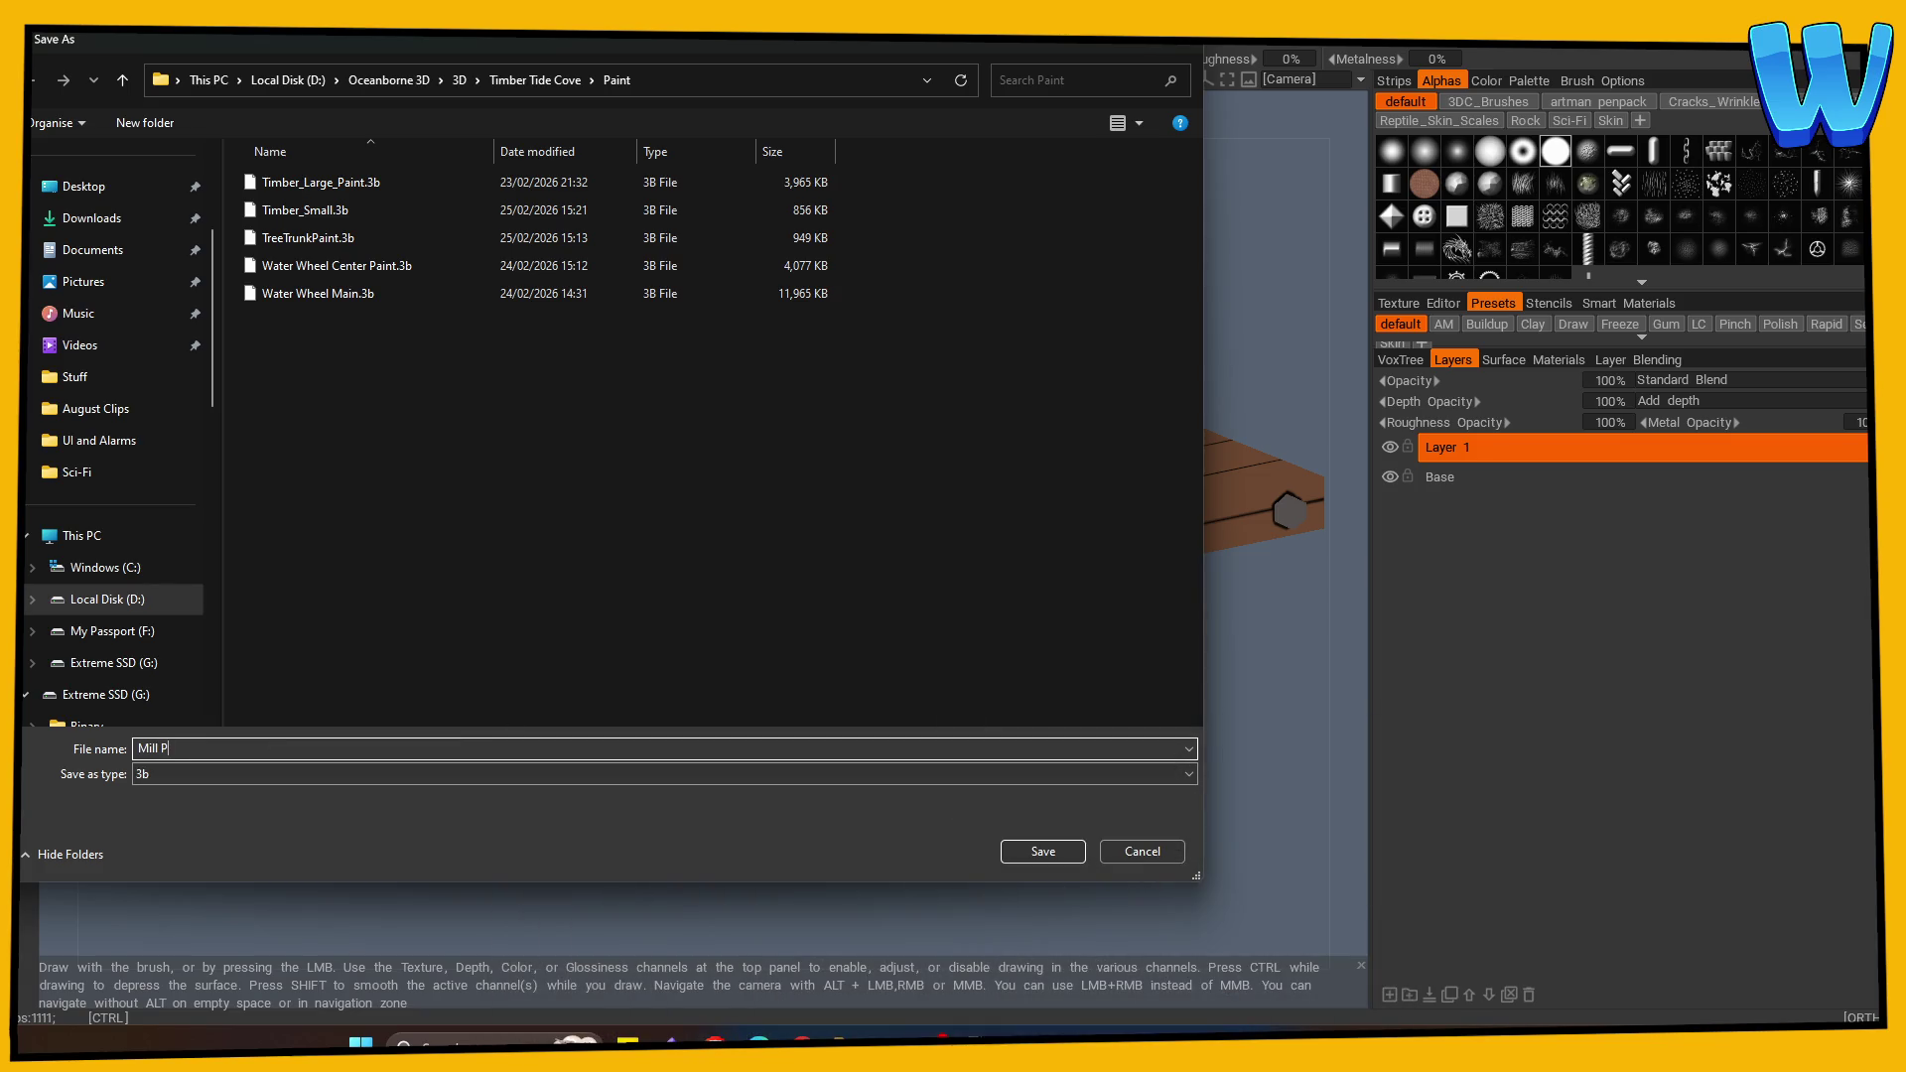
text(nt)
key(Return)
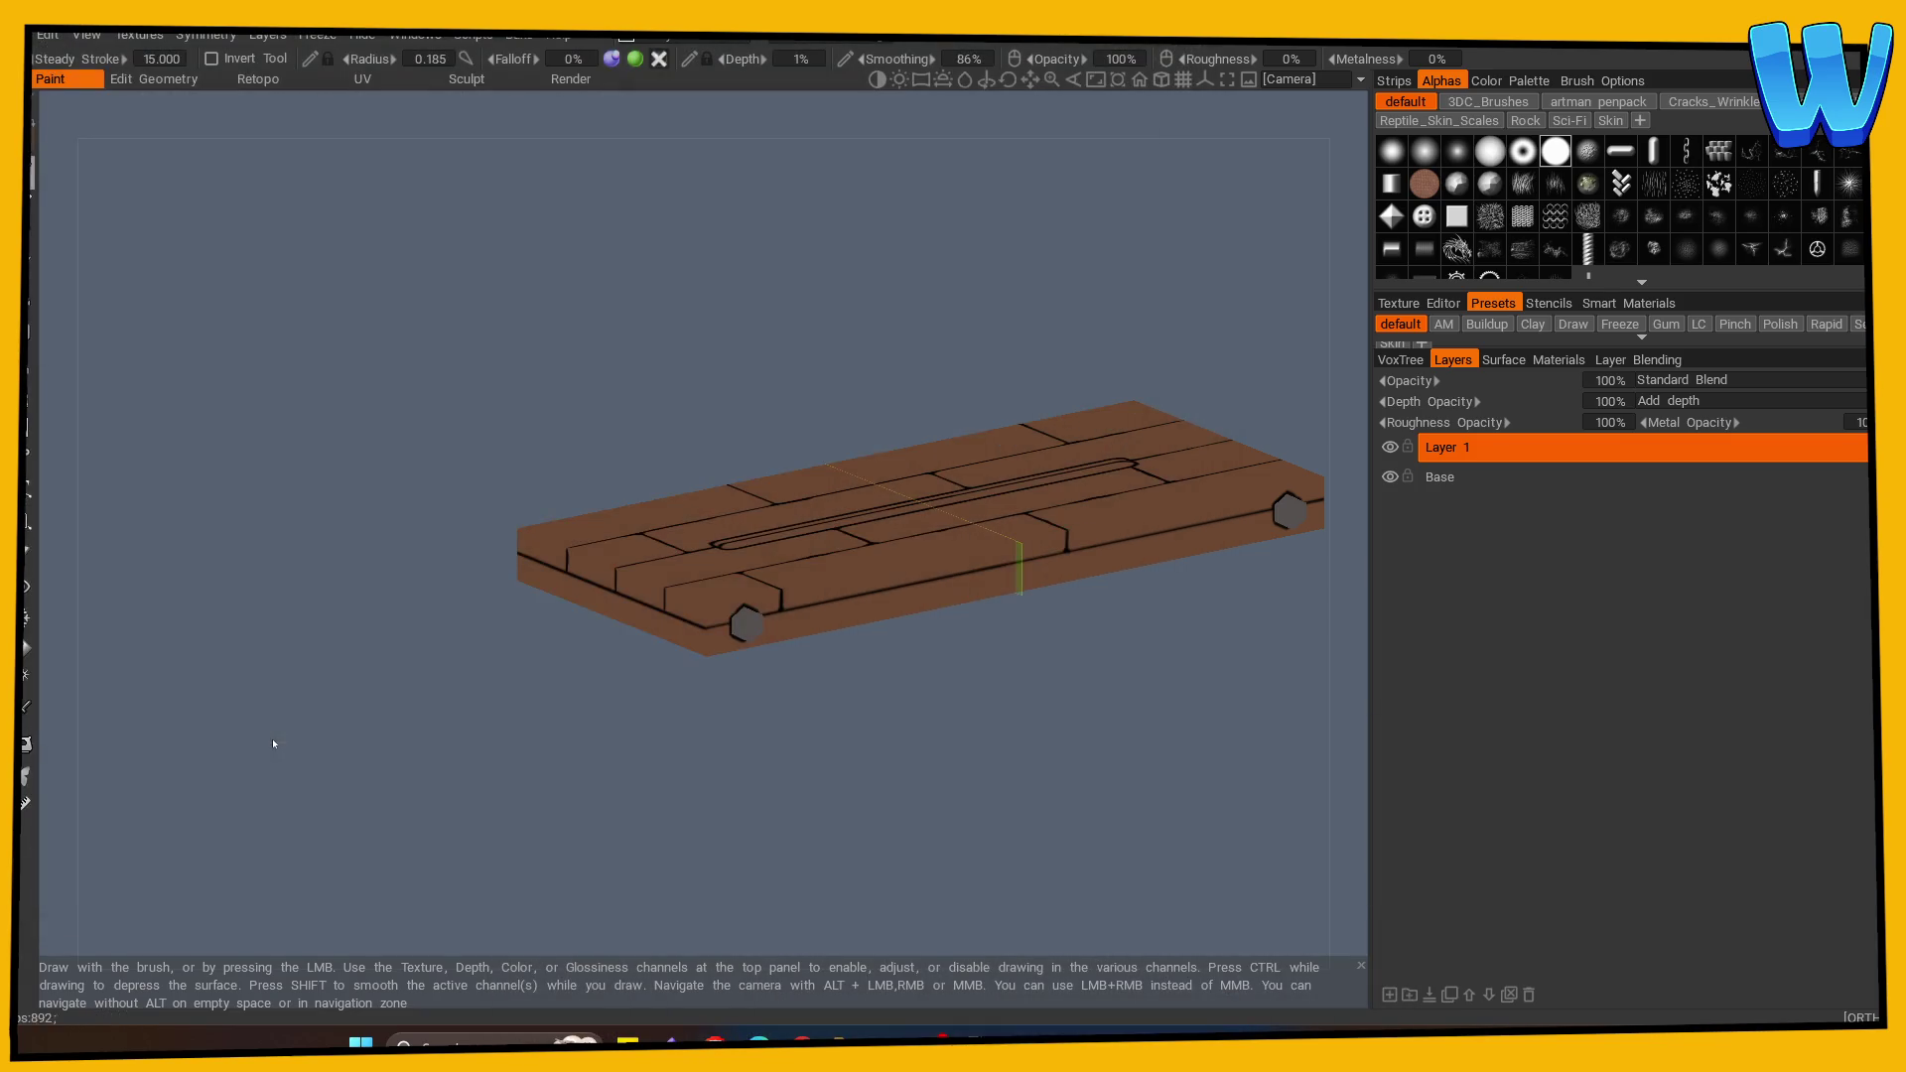
drag(274, 743, 390, 810)
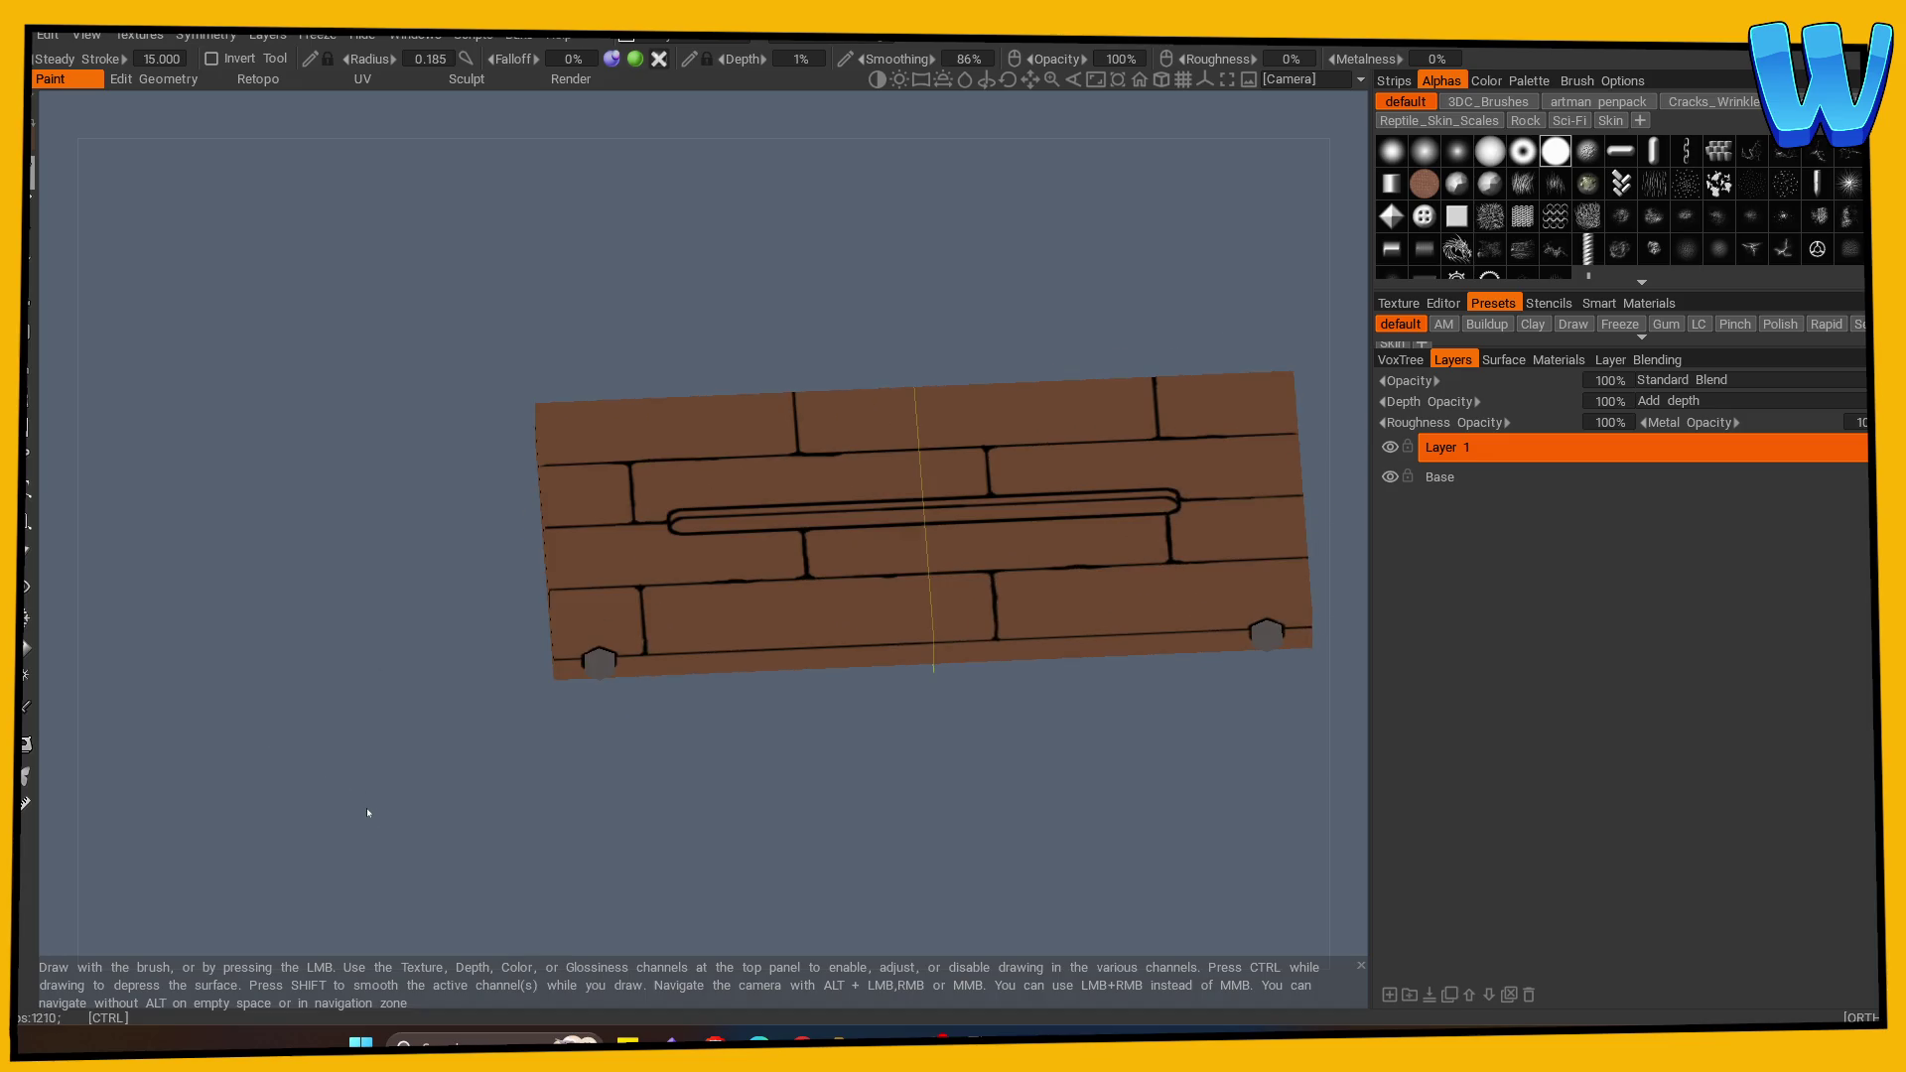
key(alt+Tab)
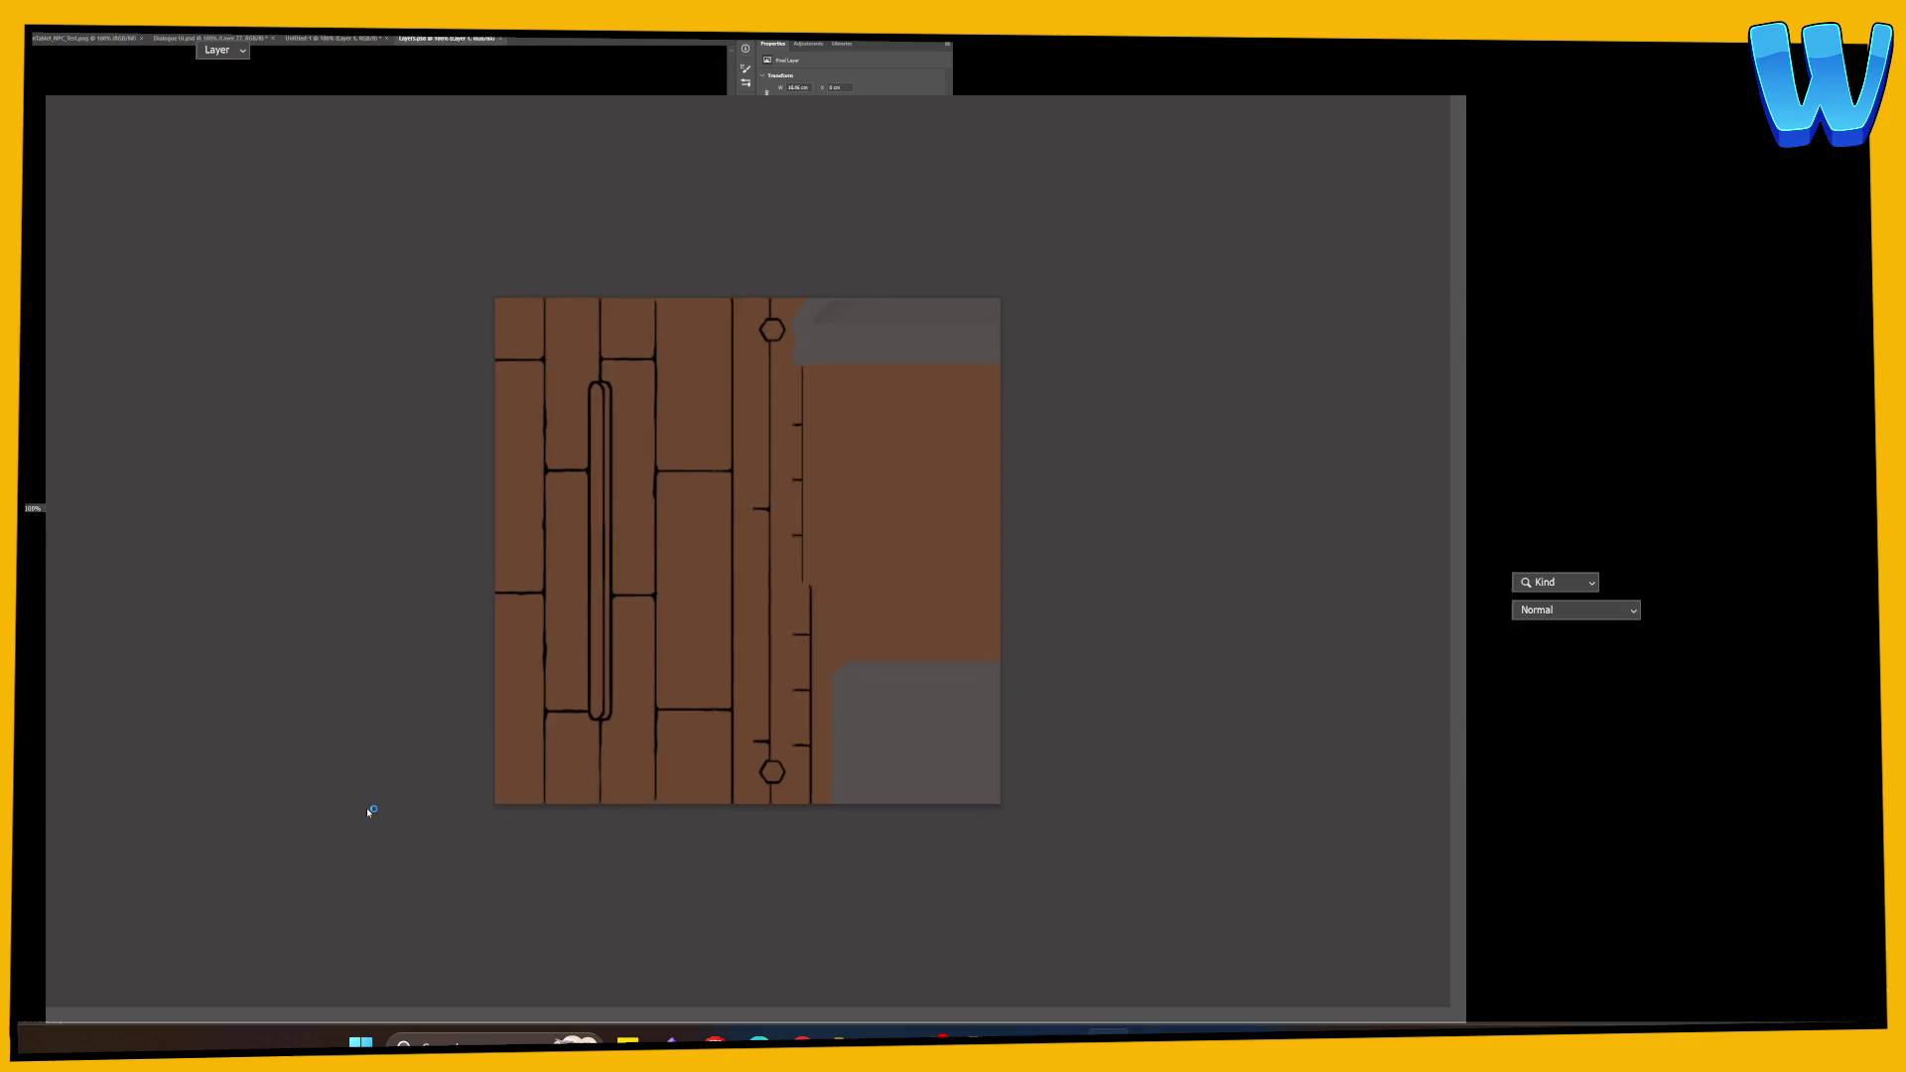
Step: Fill the Base layer of Layers.psd with a darker brown and save
key(alt+Tab)
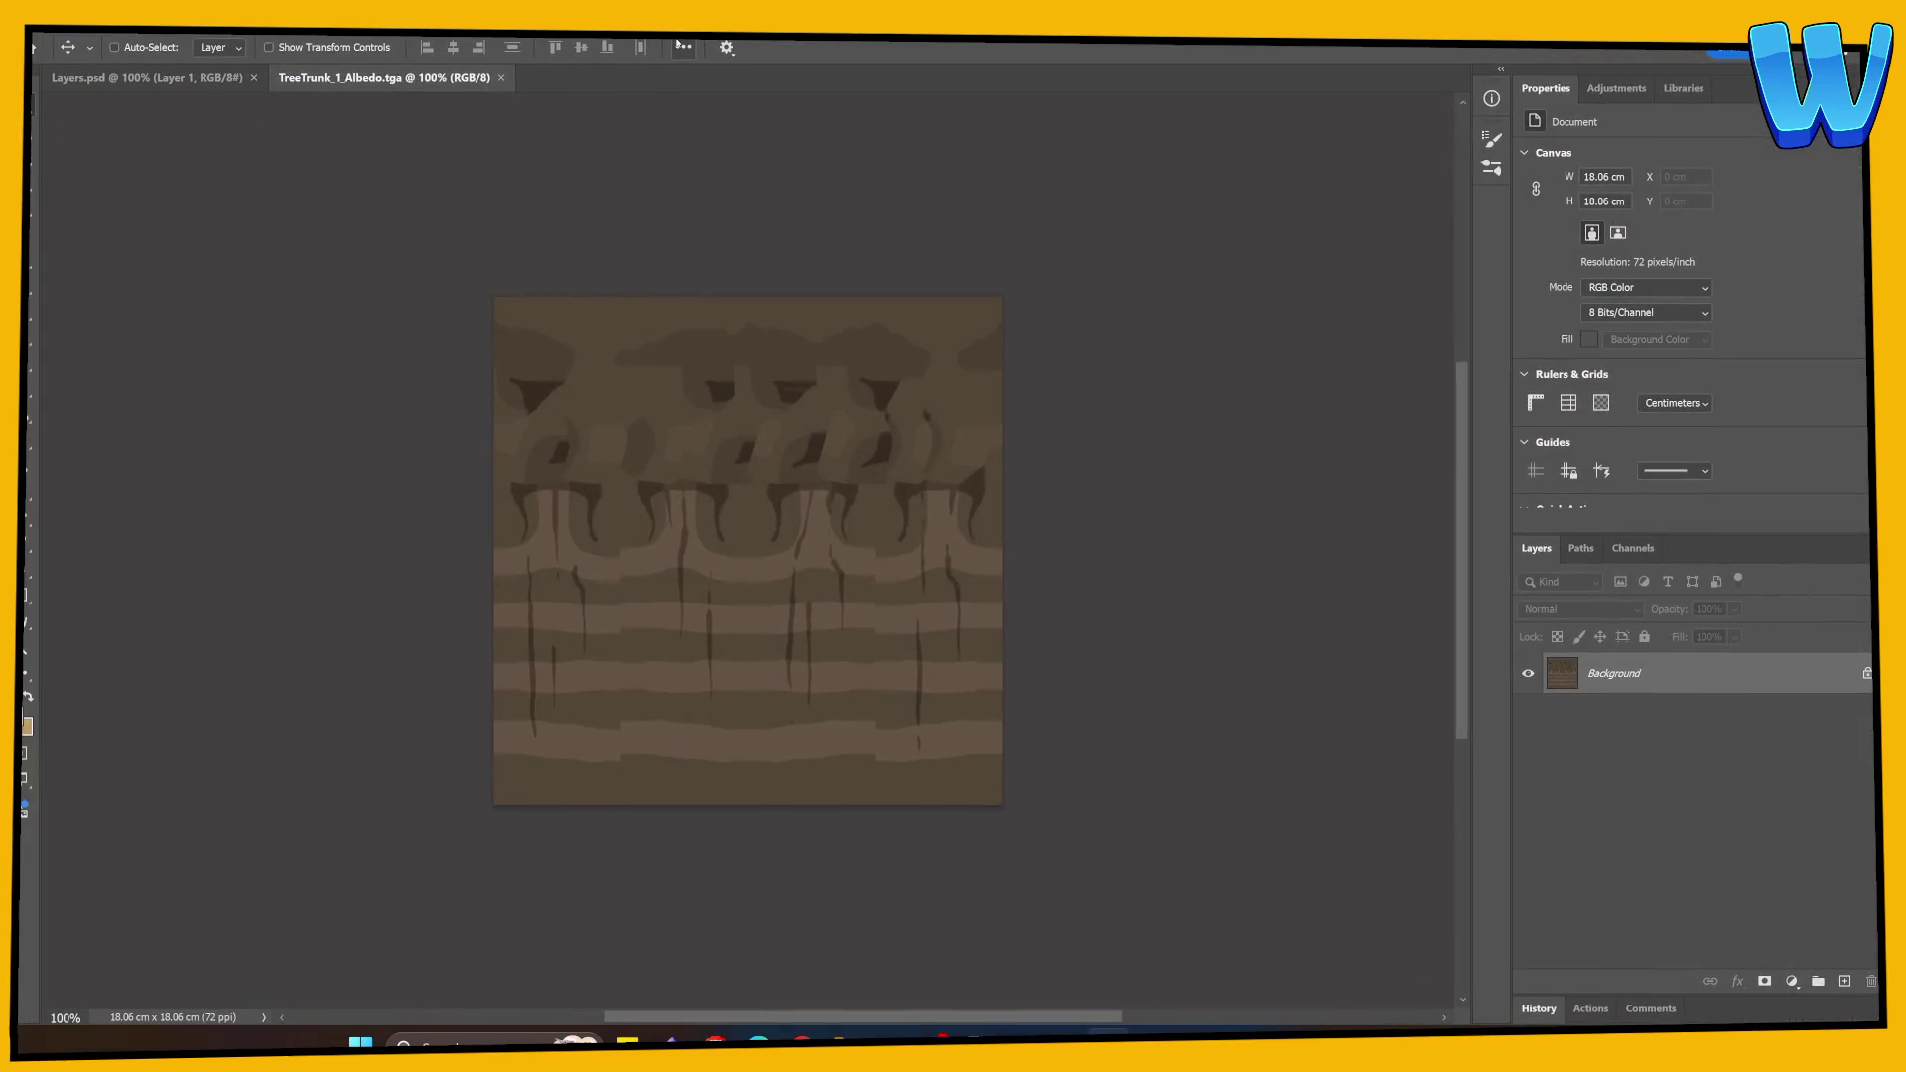
key(b)
key(ctrl+Tab)
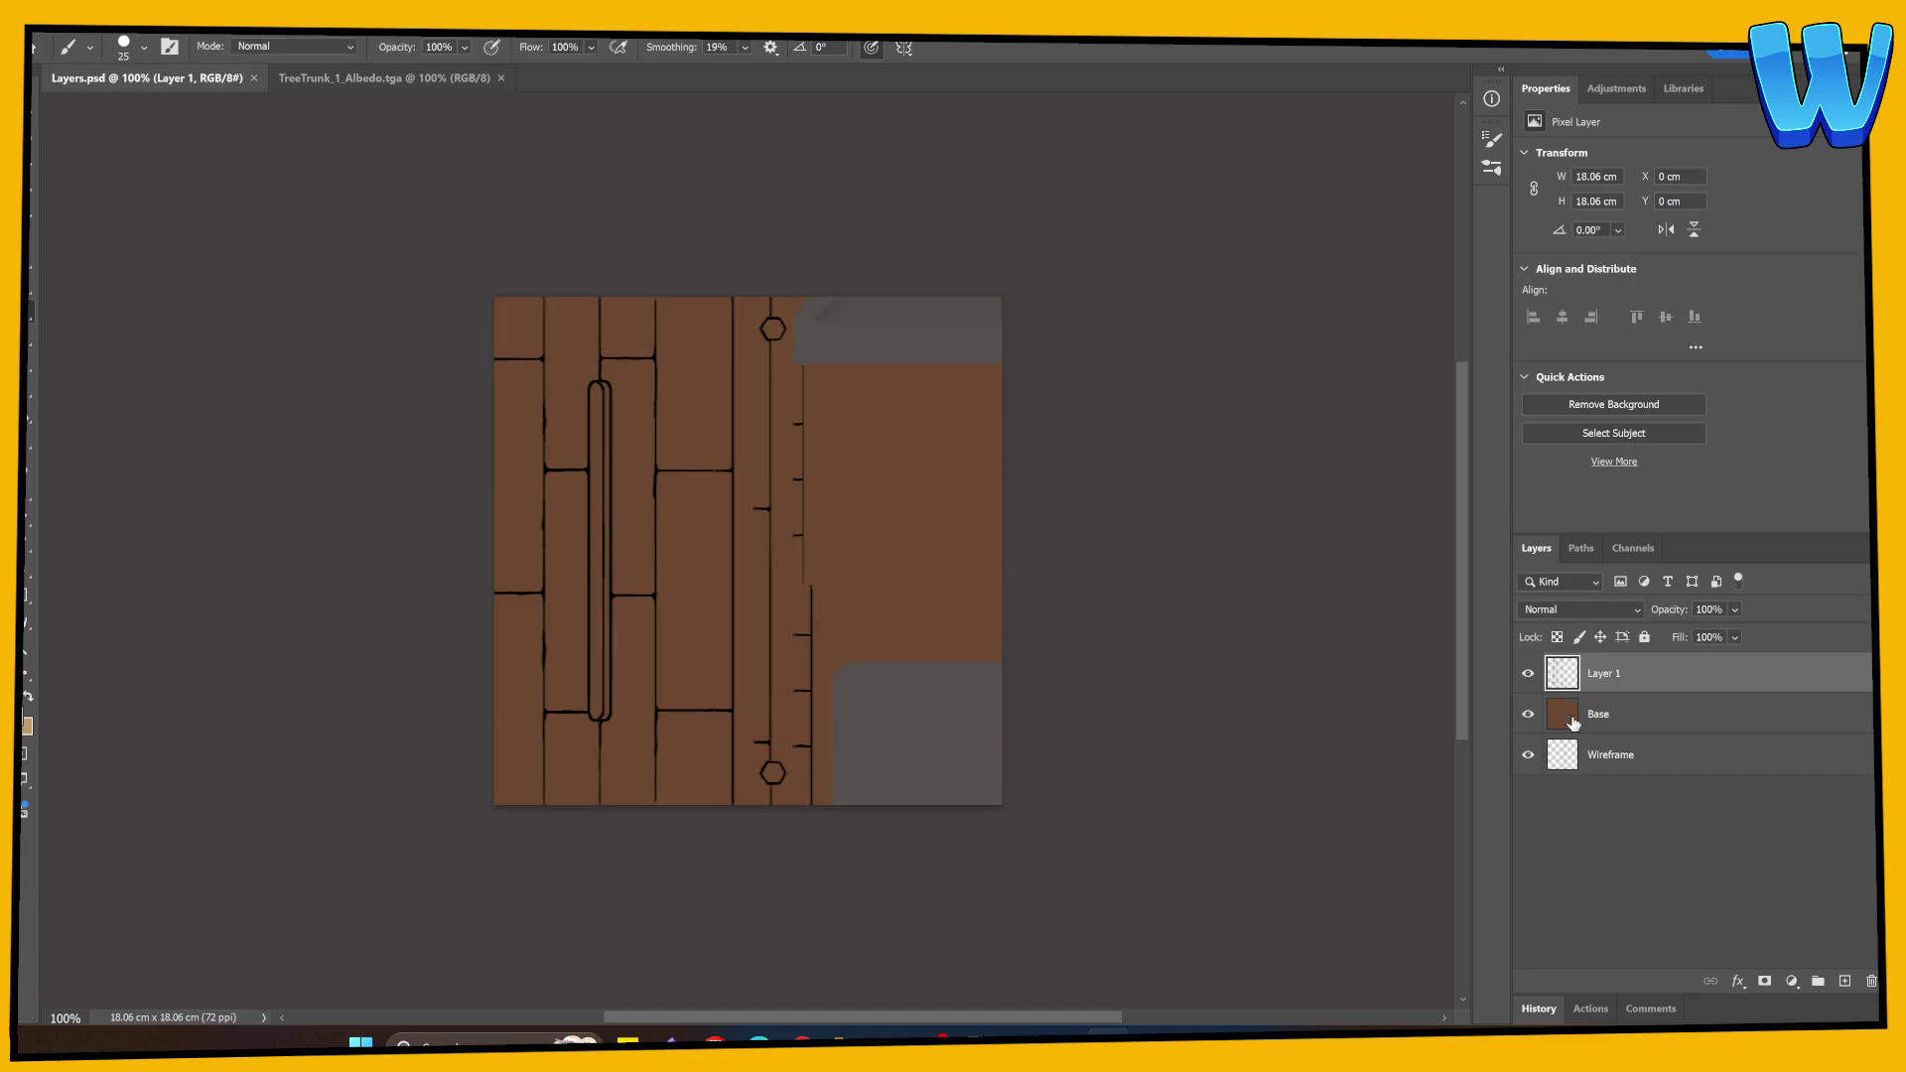
key(alt+bracketleft)
key(g)
click(717, 671)
key(ctrl+s)
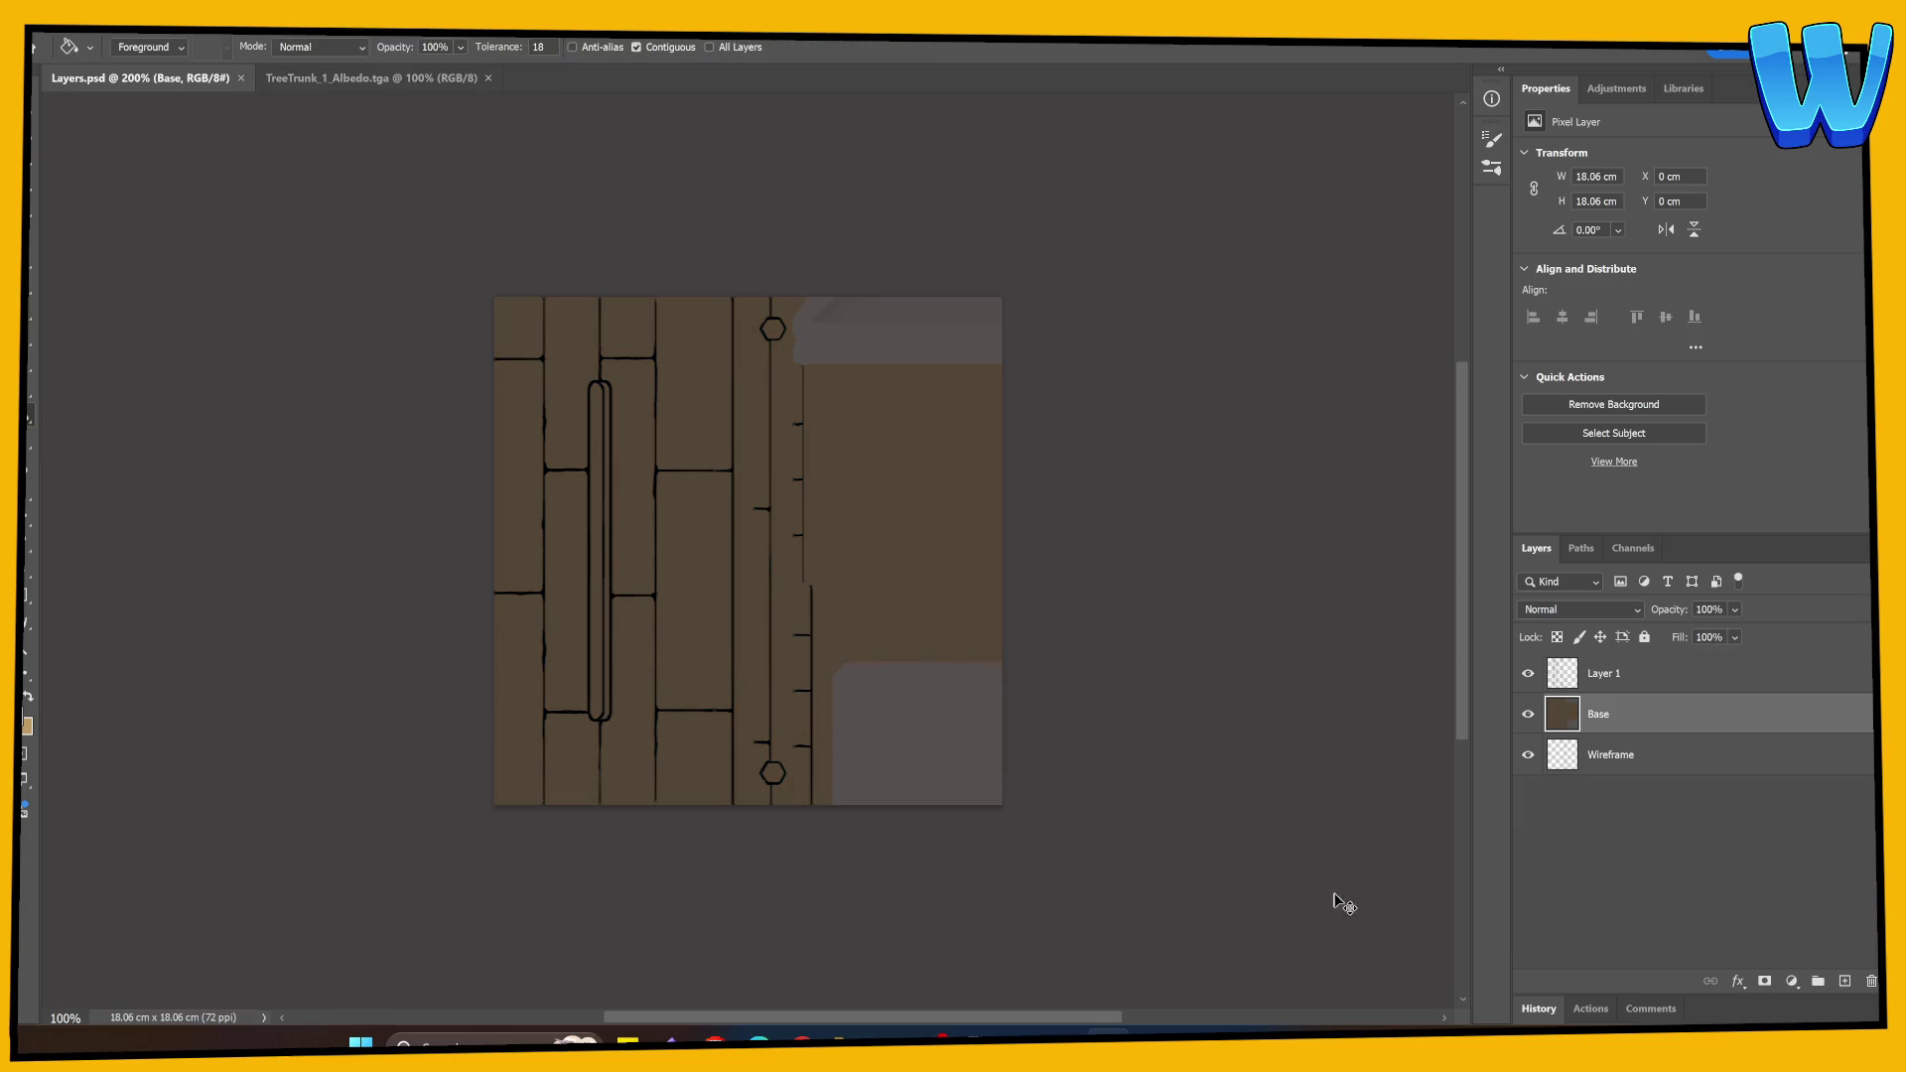
Step: Fill the grey lower-right and top-right areas with the brown and save Layers.psd
key(ctrl+plus)
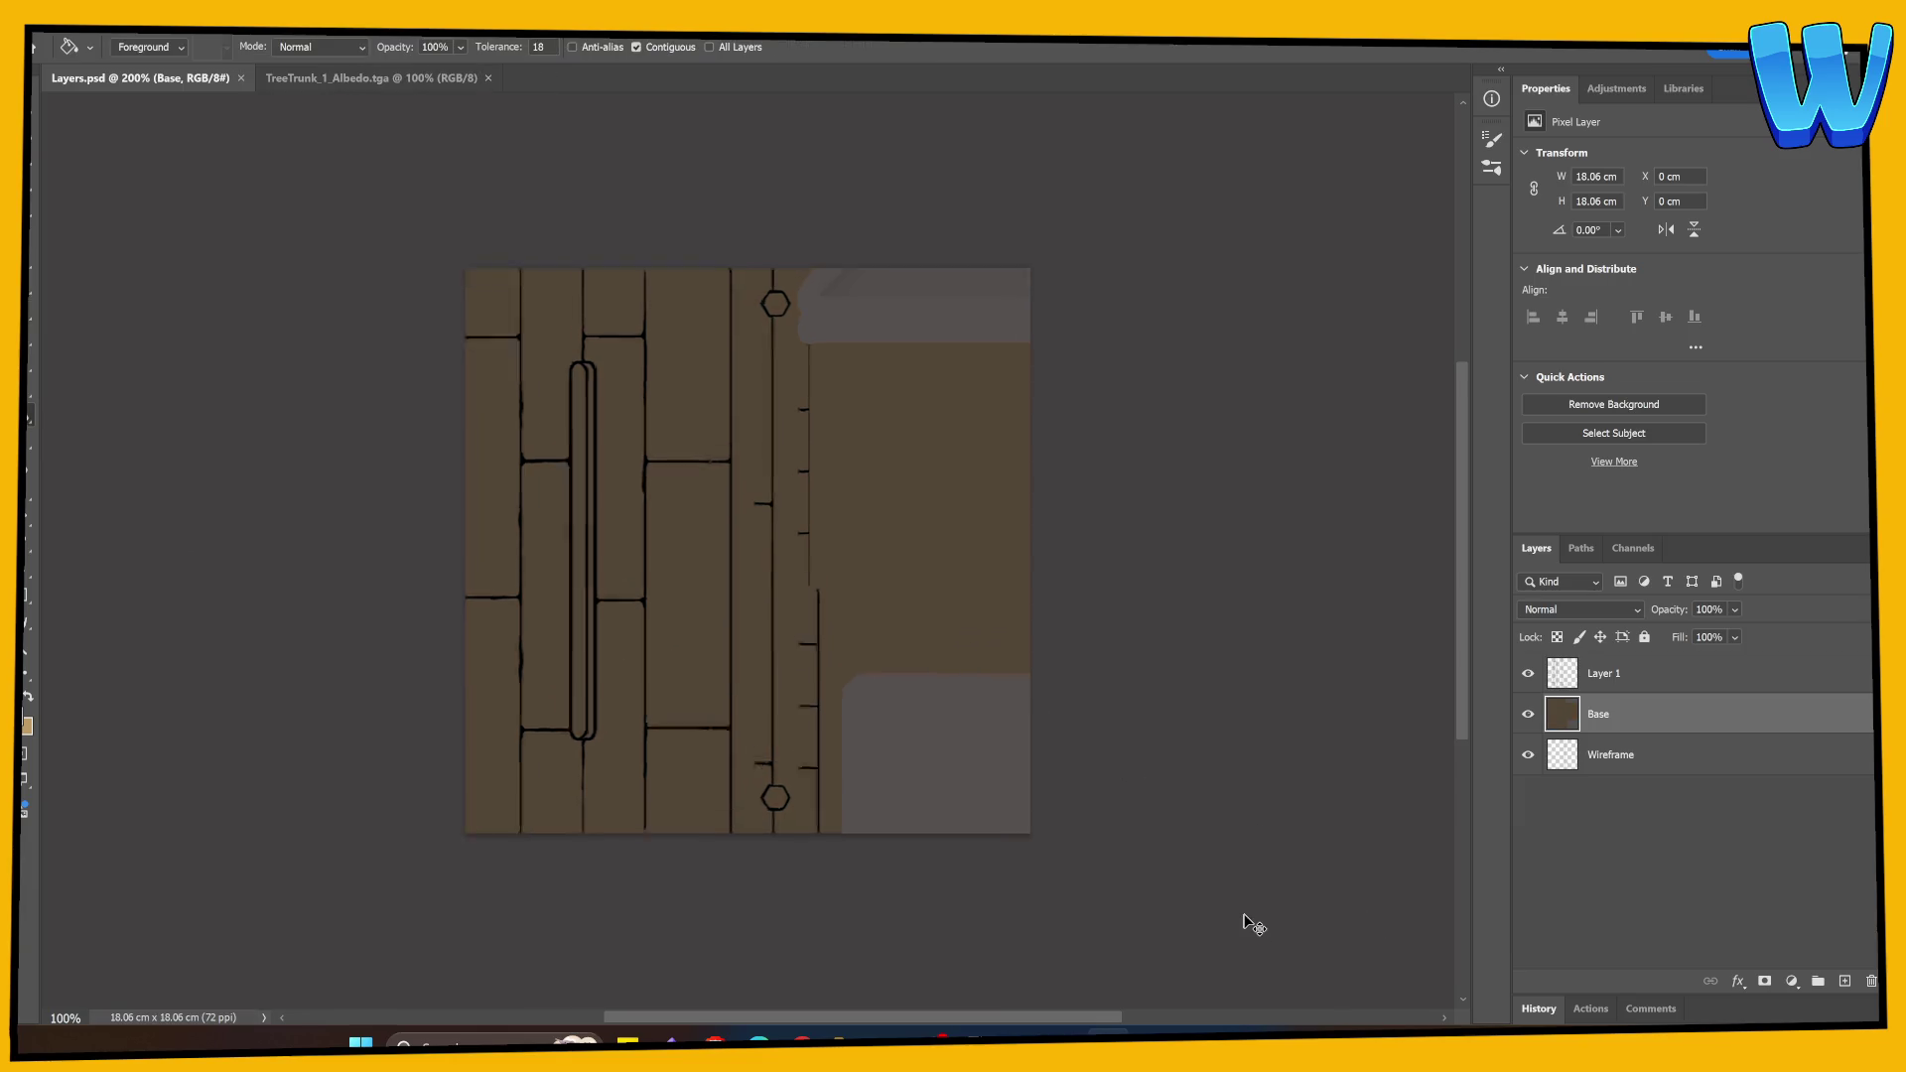
click(938, 740)
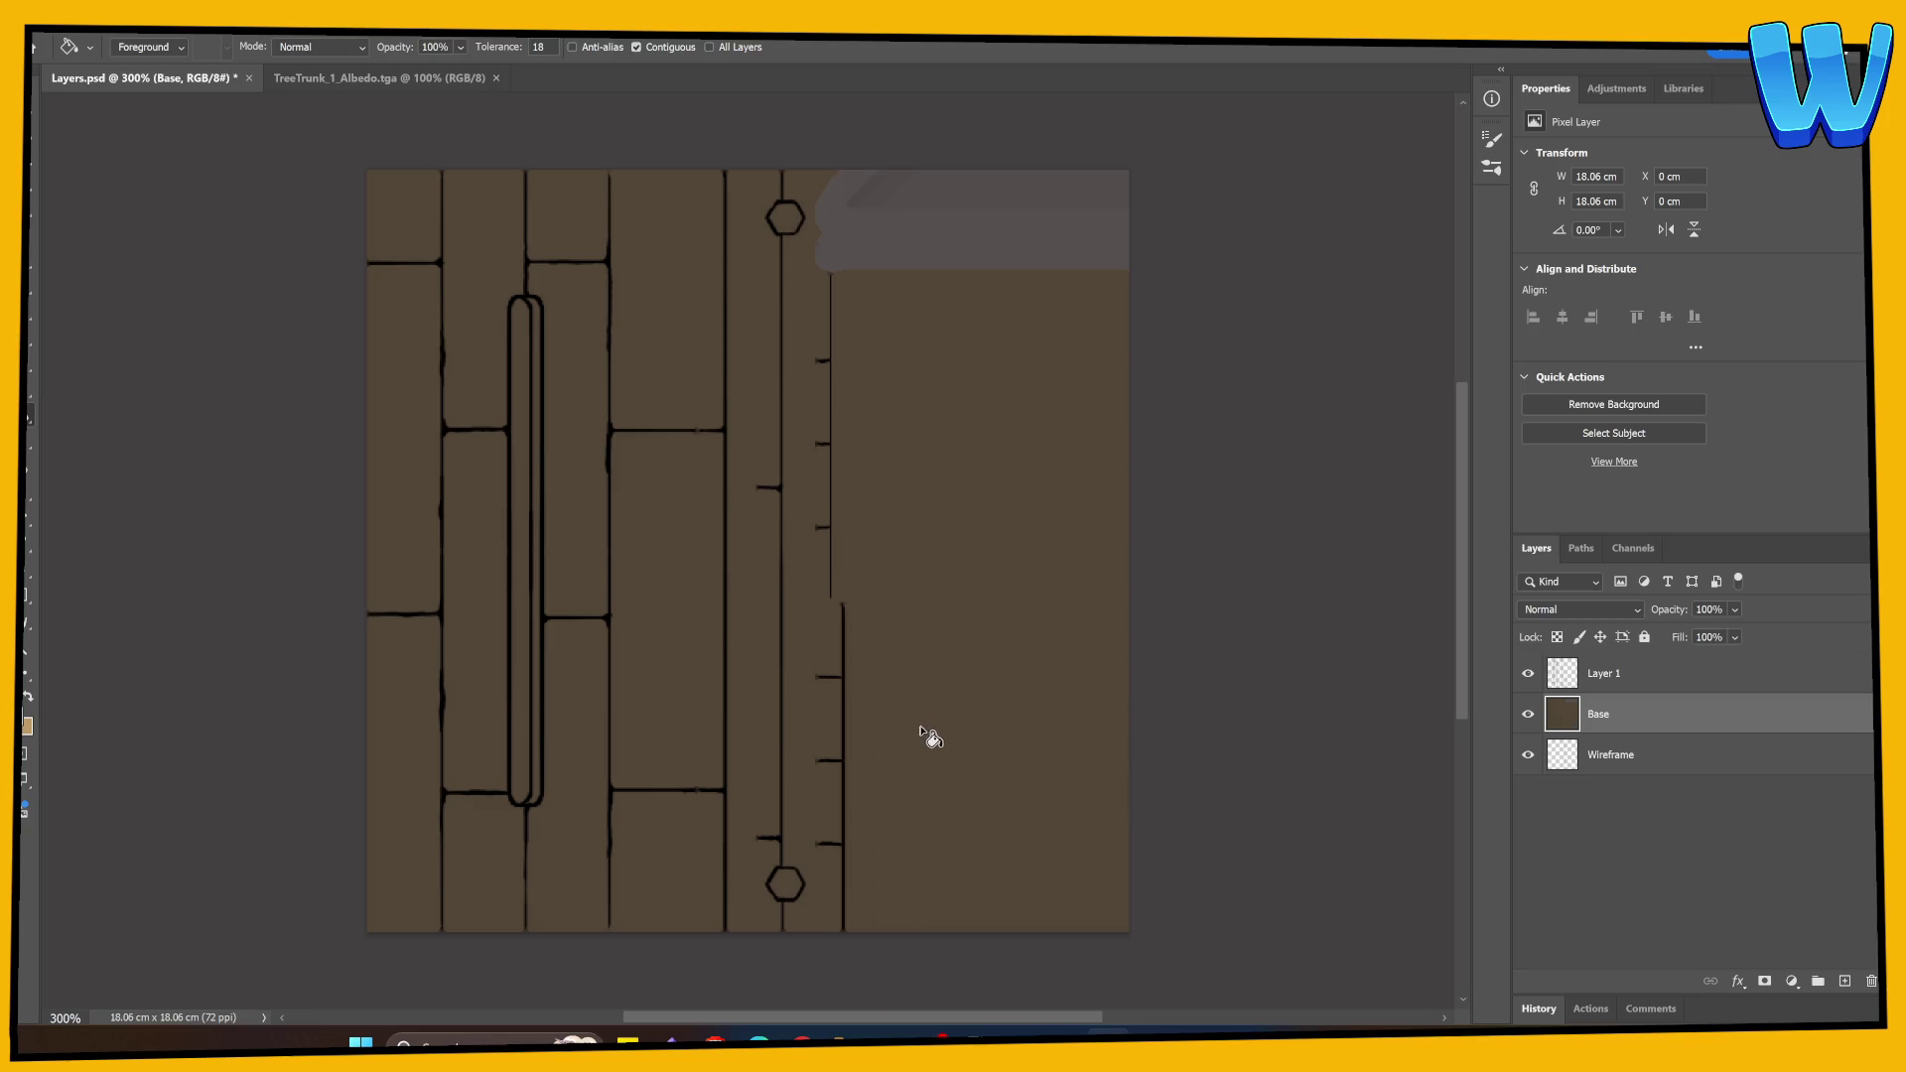
click(937, 248)
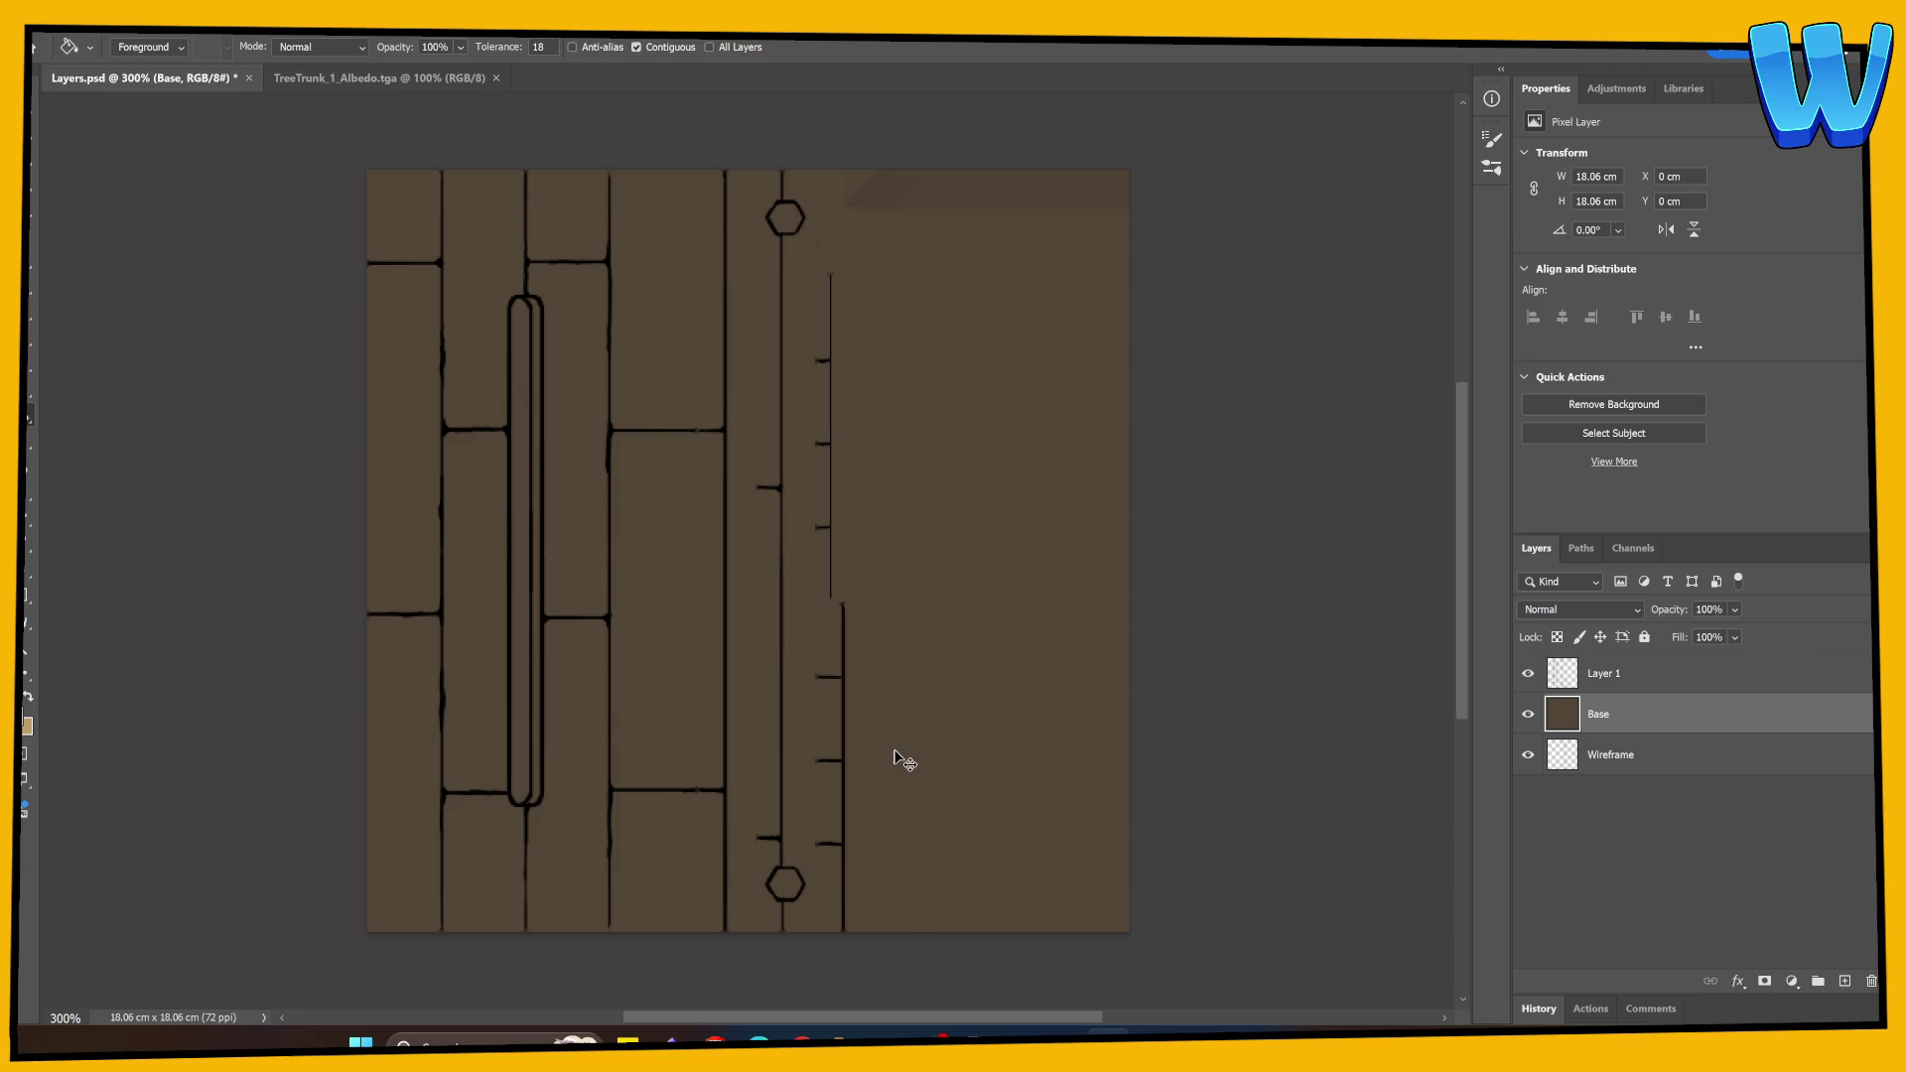
key(ctrl+s)
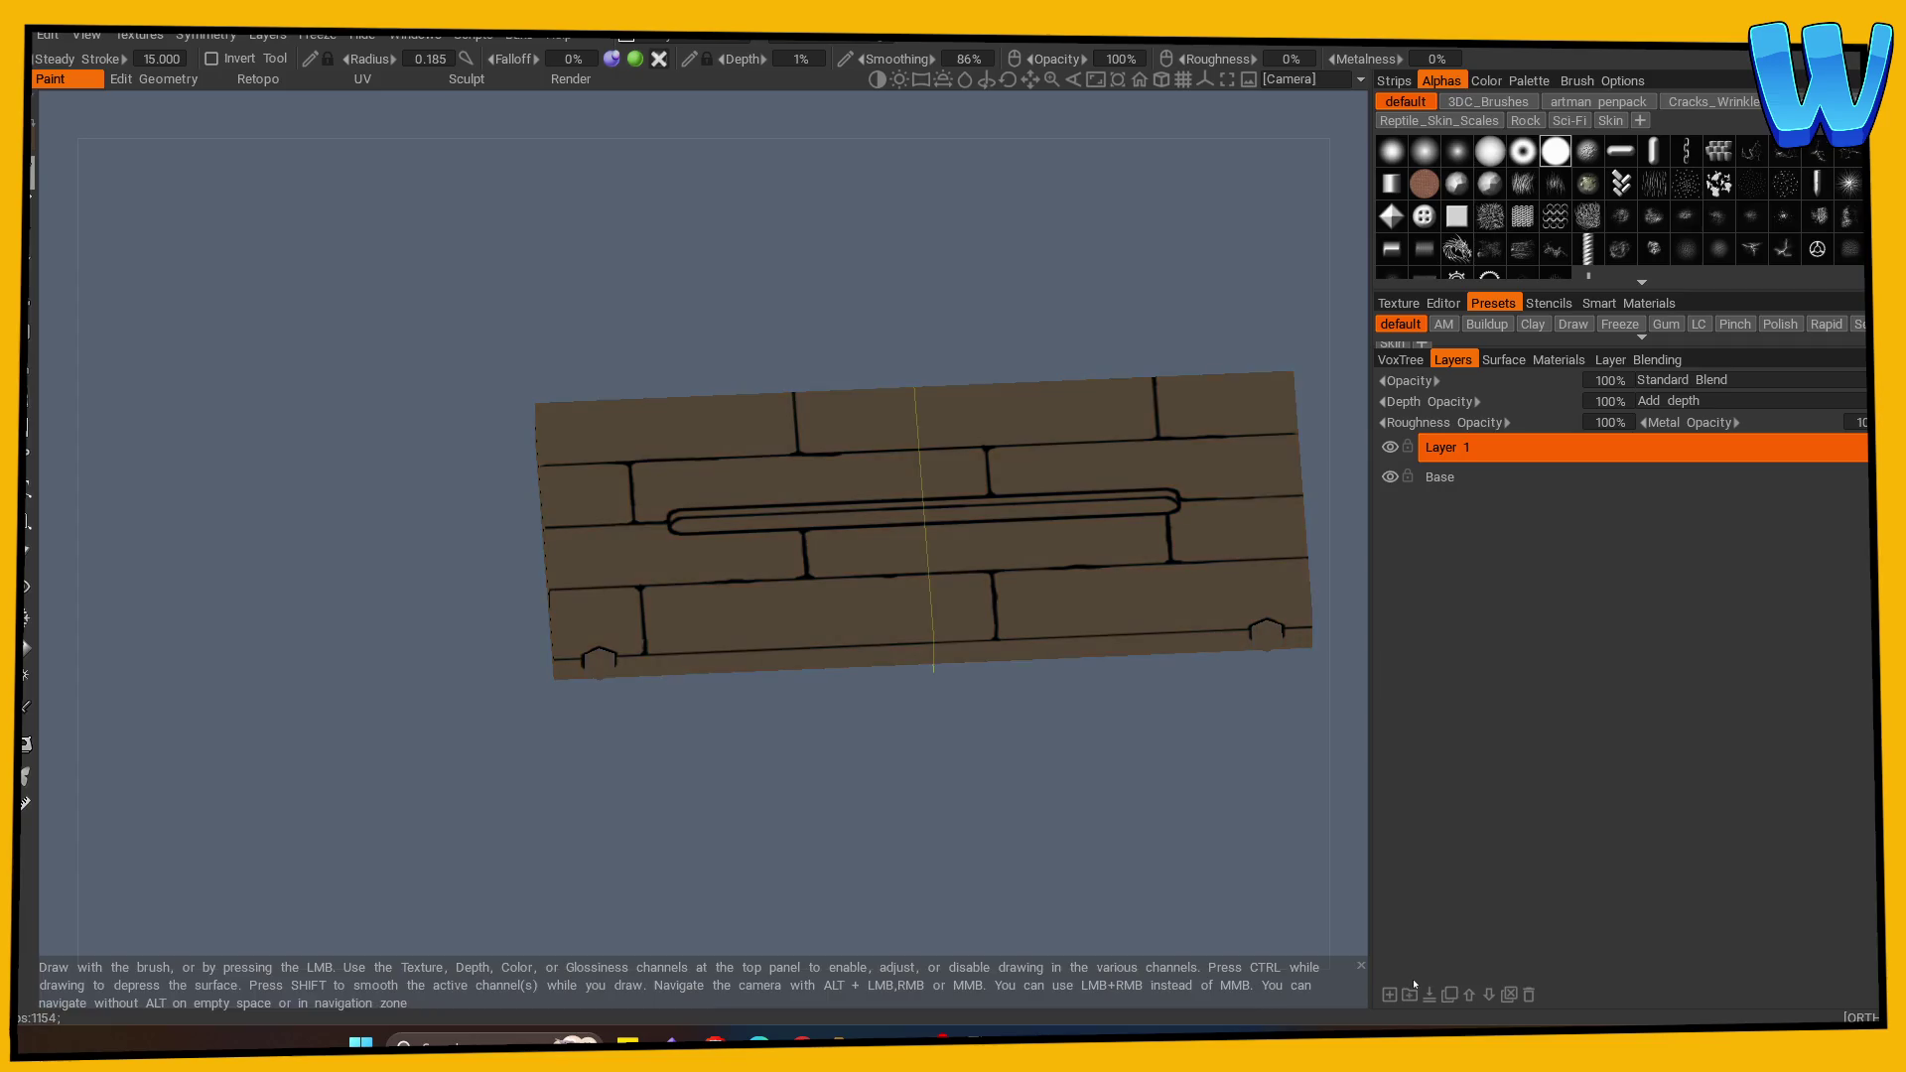
Step: Add Layer 2, select the Base layer, and choose a lighter paint colour
drag(805, 806, 511, 795)
scroll(549, 784, up, 2)
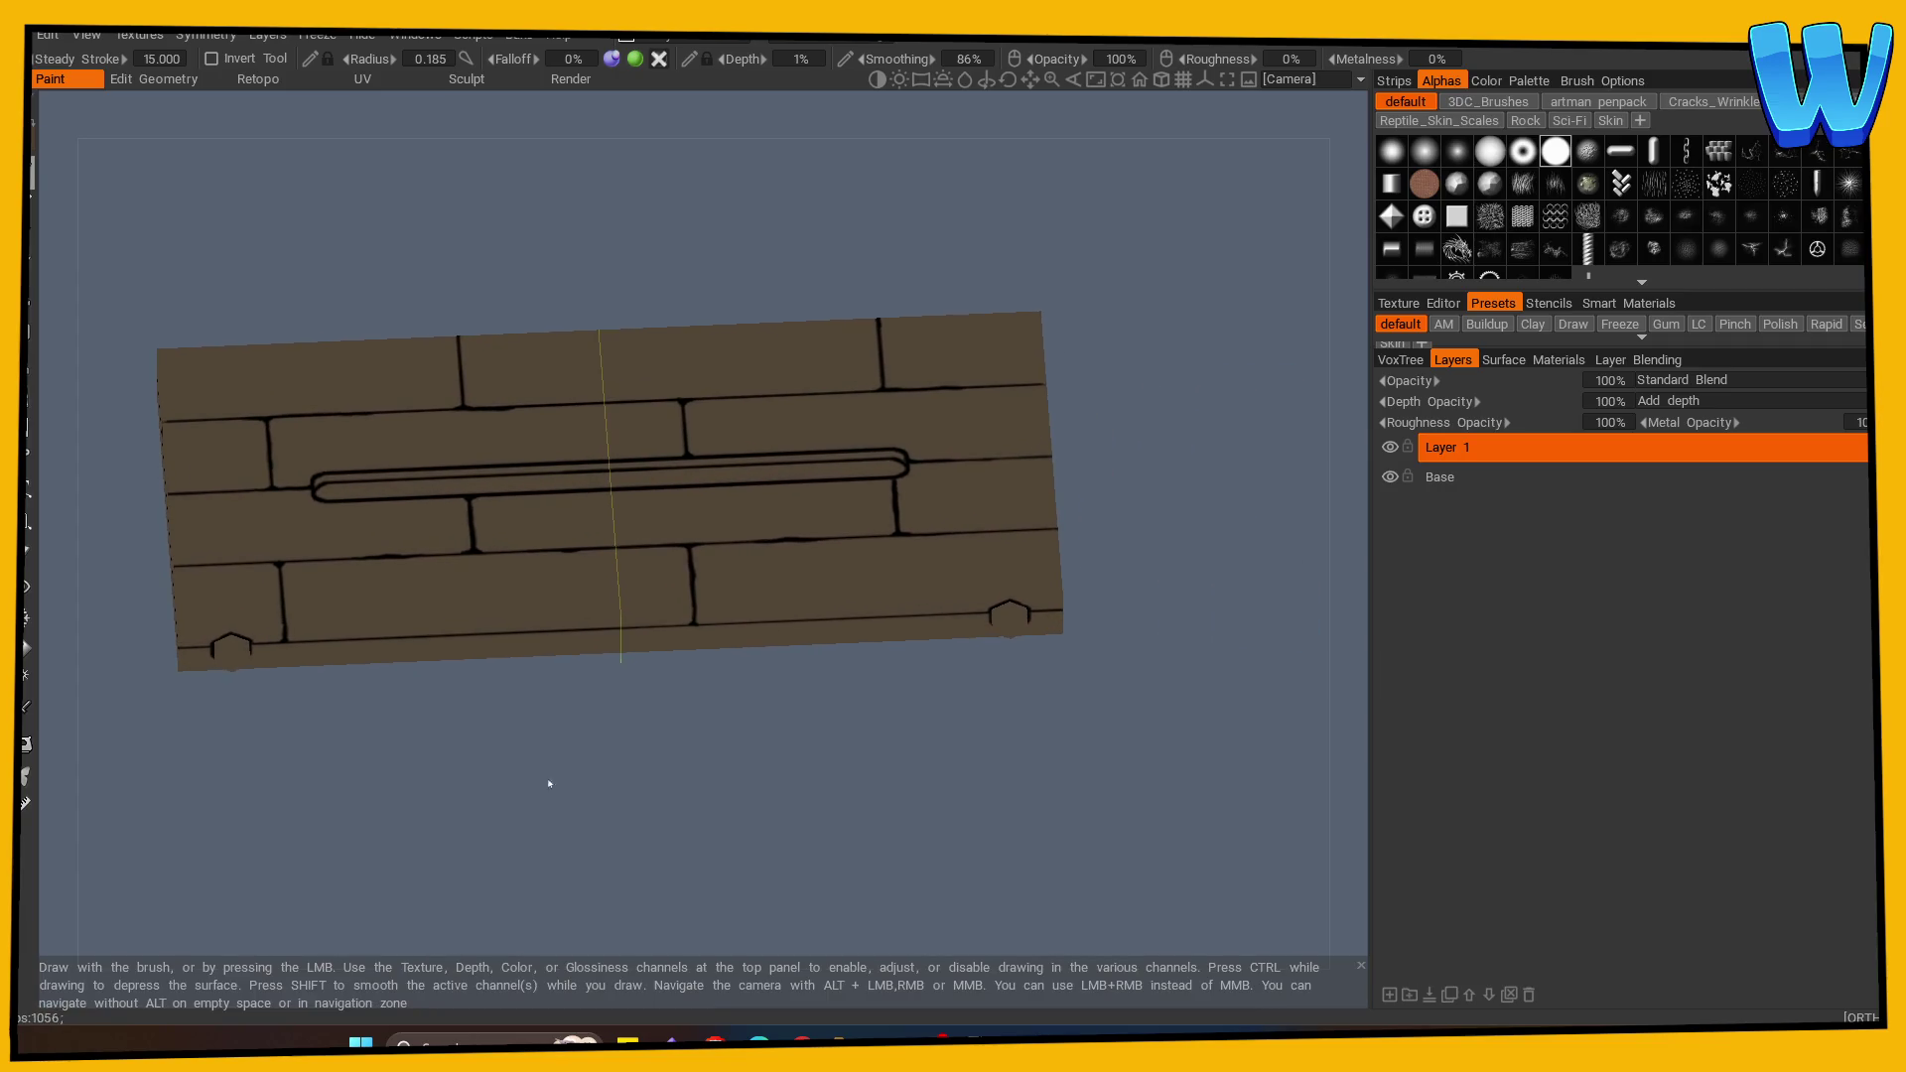
drag(1291, 556, 1251, 540)
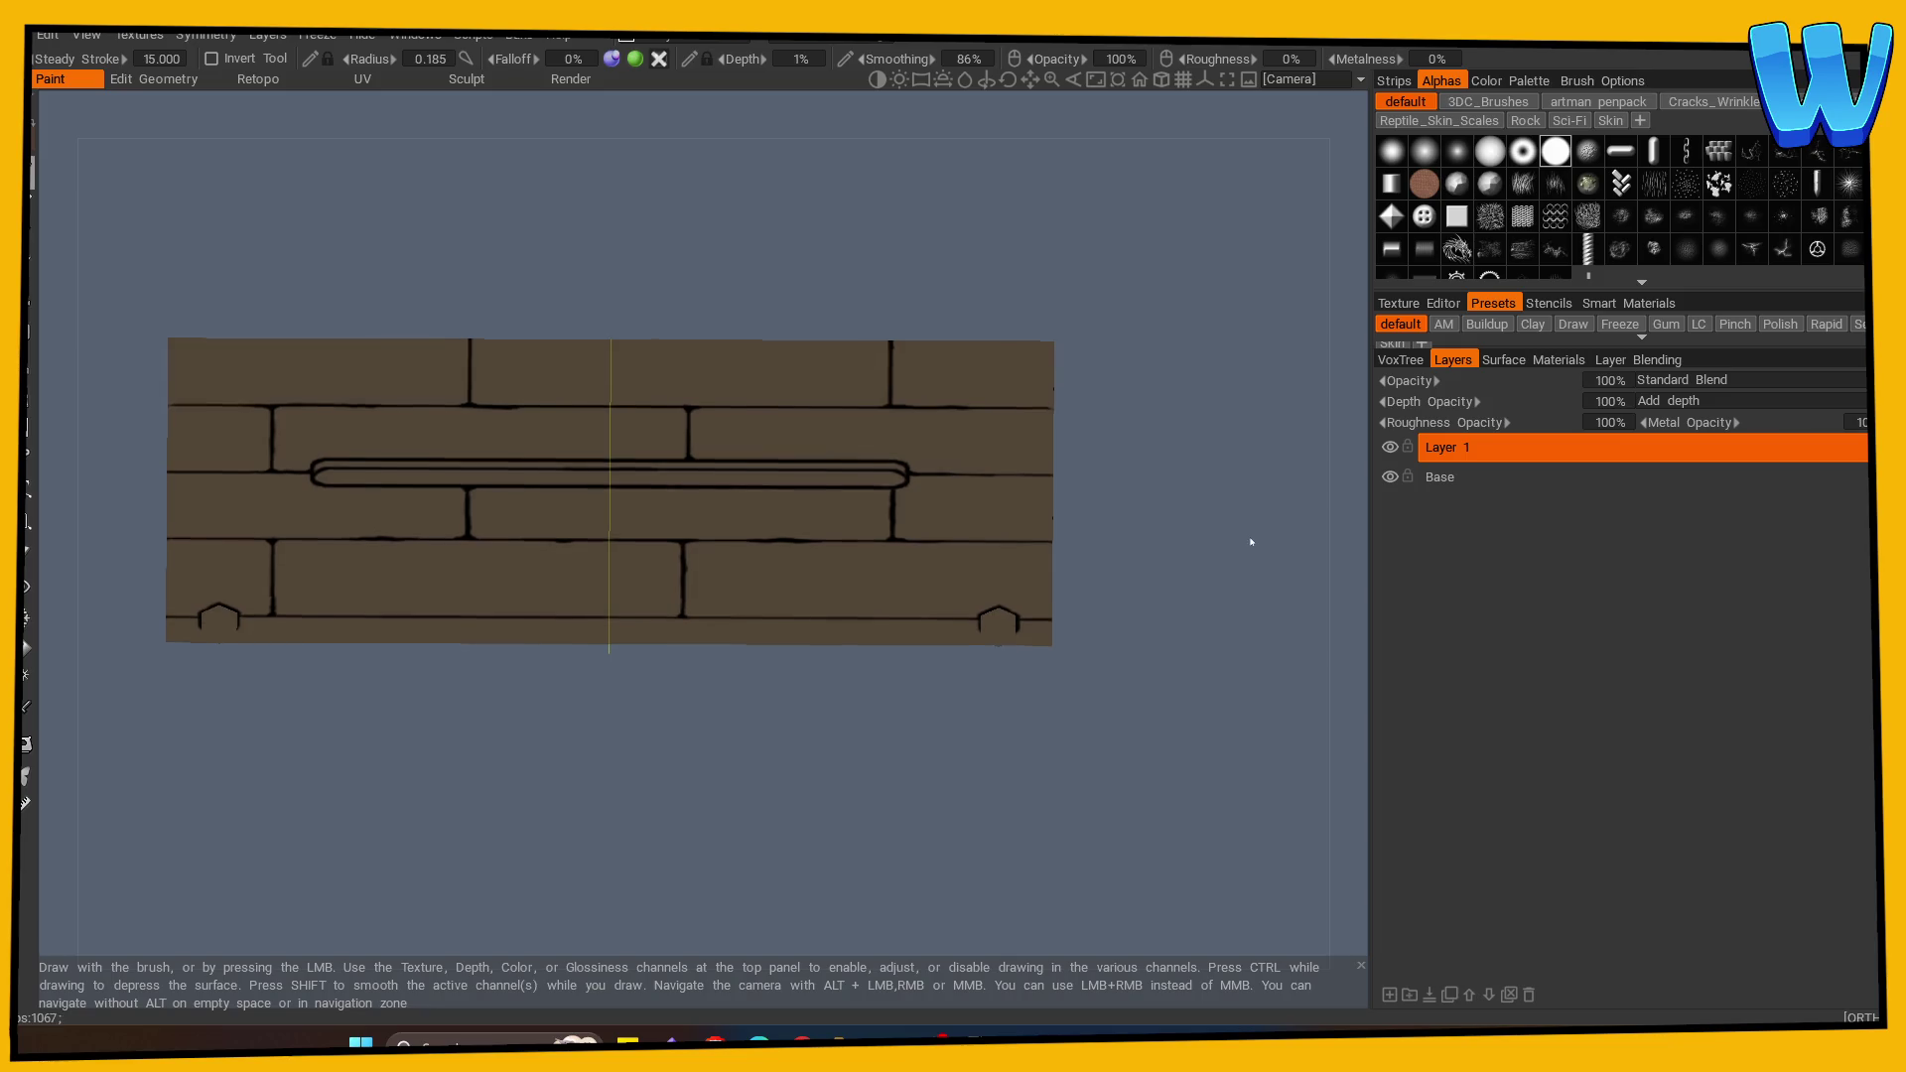
scroll(1203, 600, up, 1)
click(1390, 994)
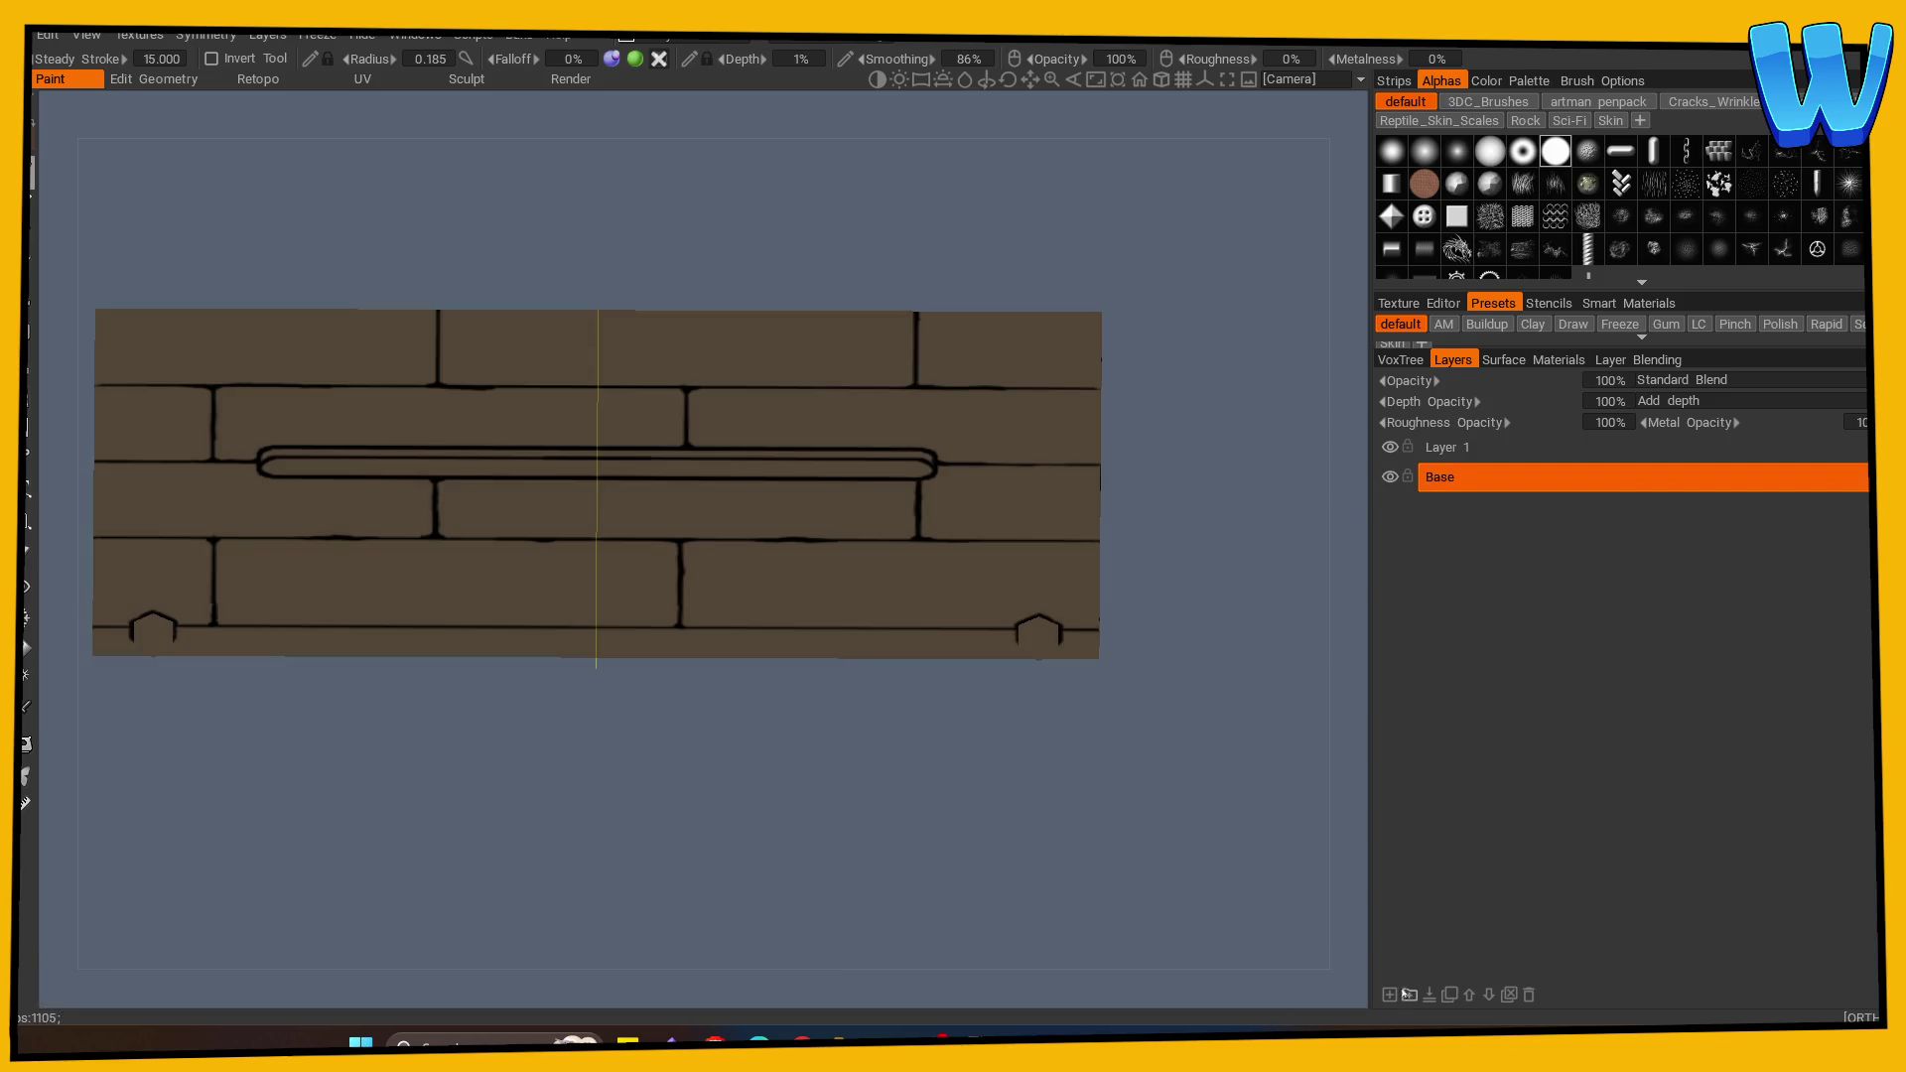
click(1439, 506)
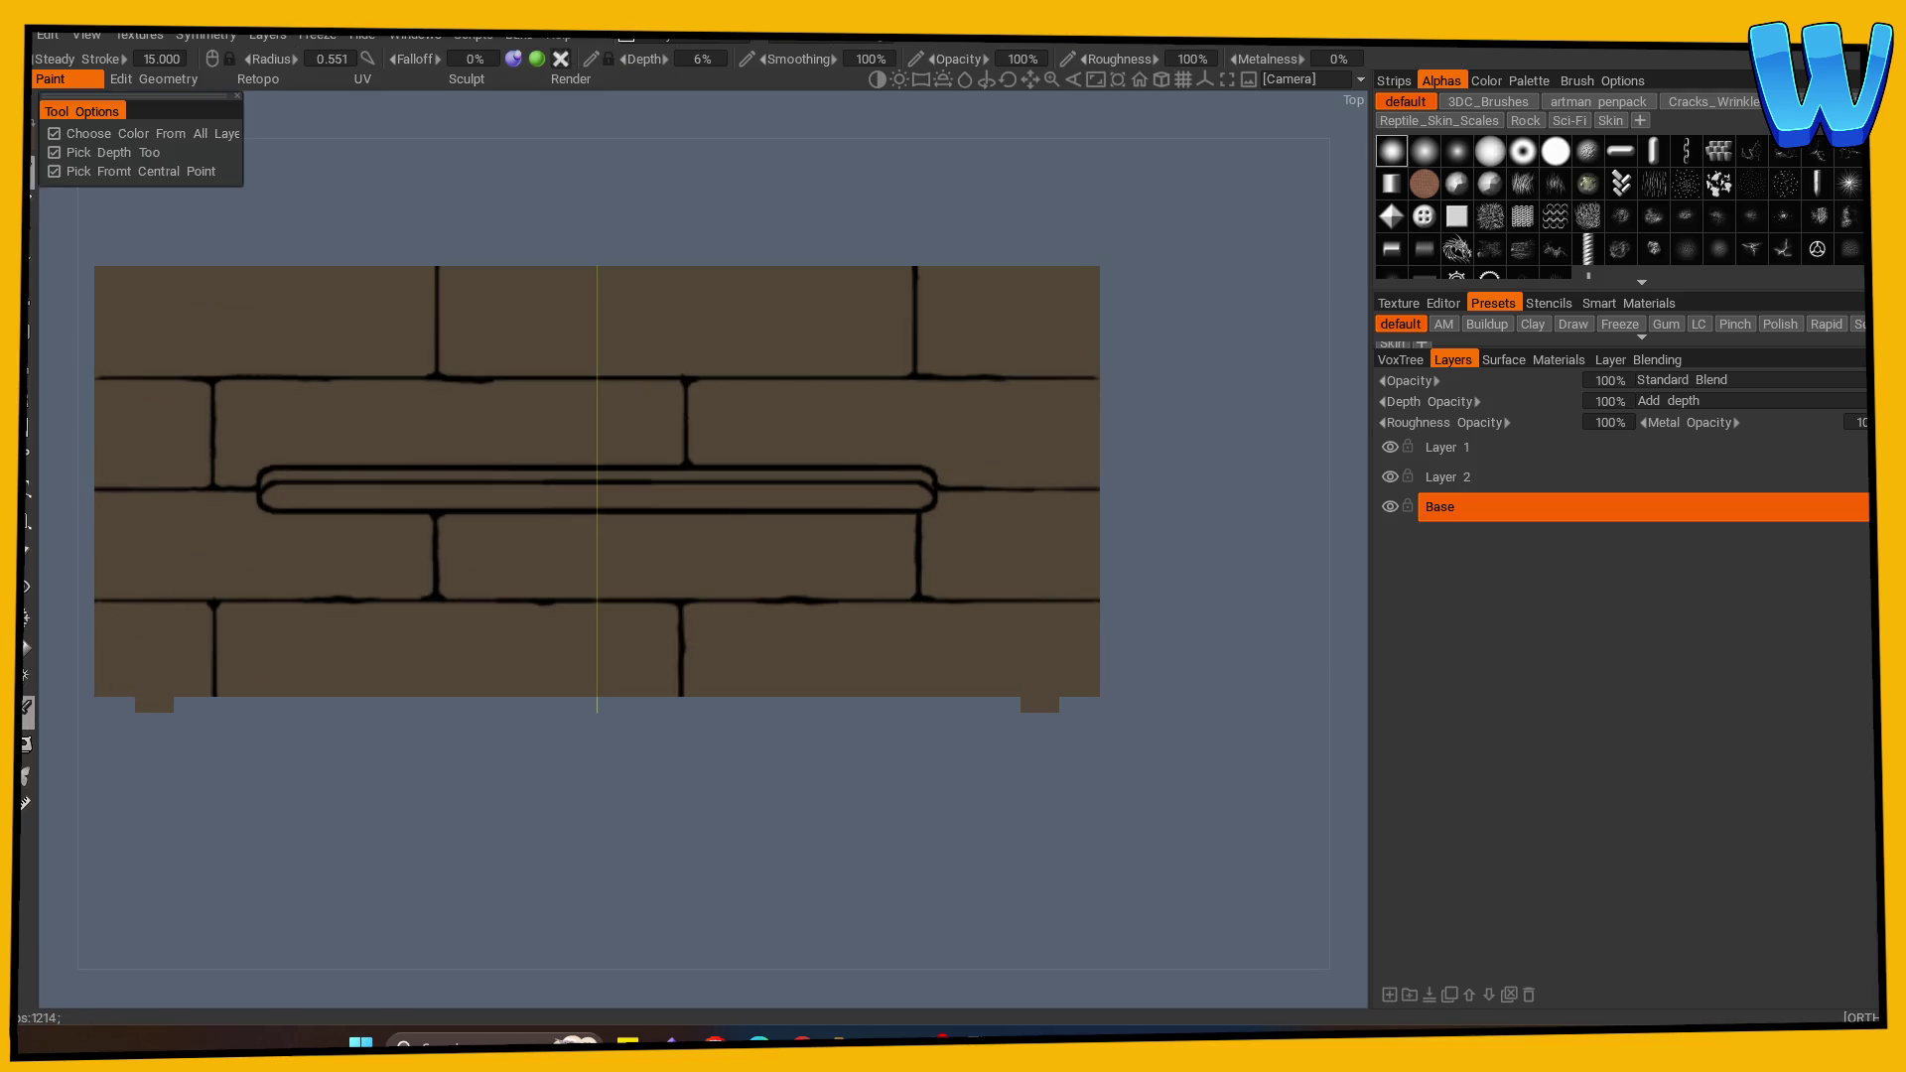
click(28, 712)
click(605, 777)
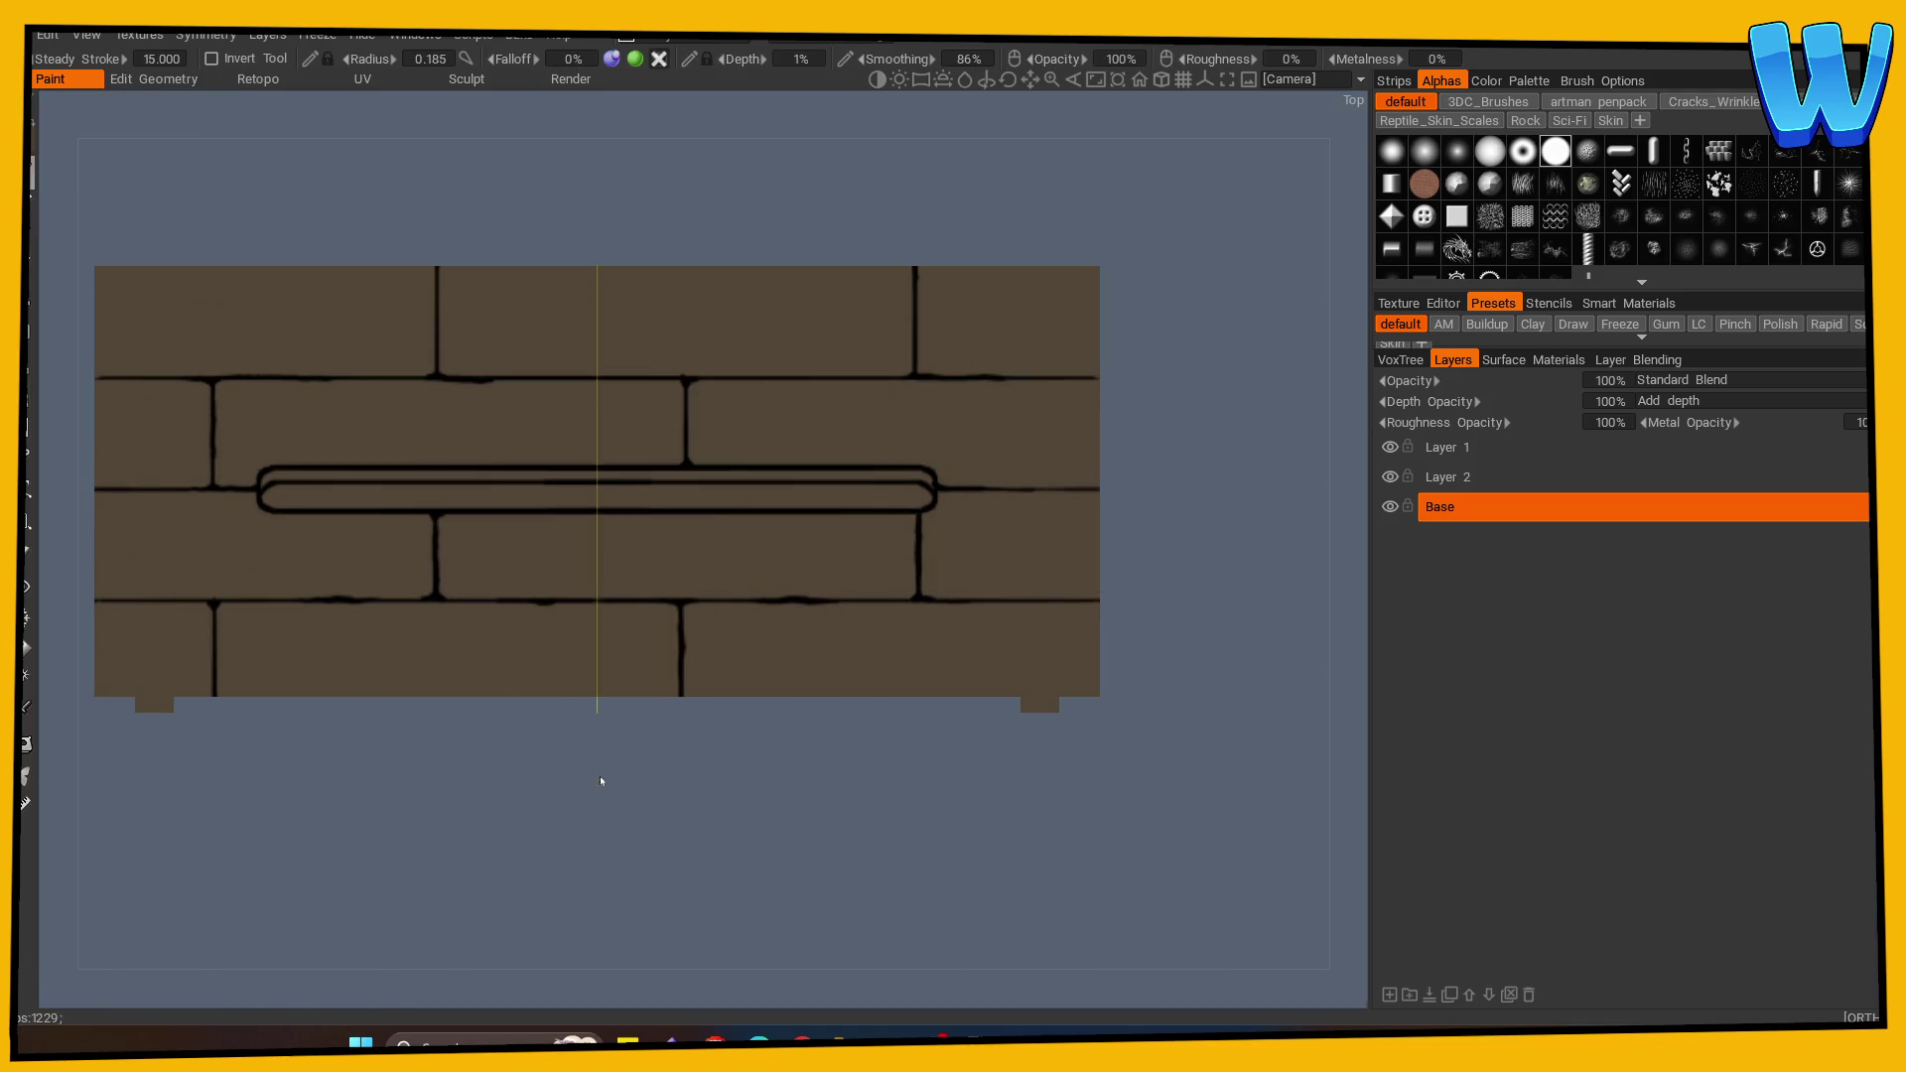
Step: Disable symmetry, enlarge the brush, and paint lighter tones on the left and upper-right planks
key(bracketright)
key(bracketright)
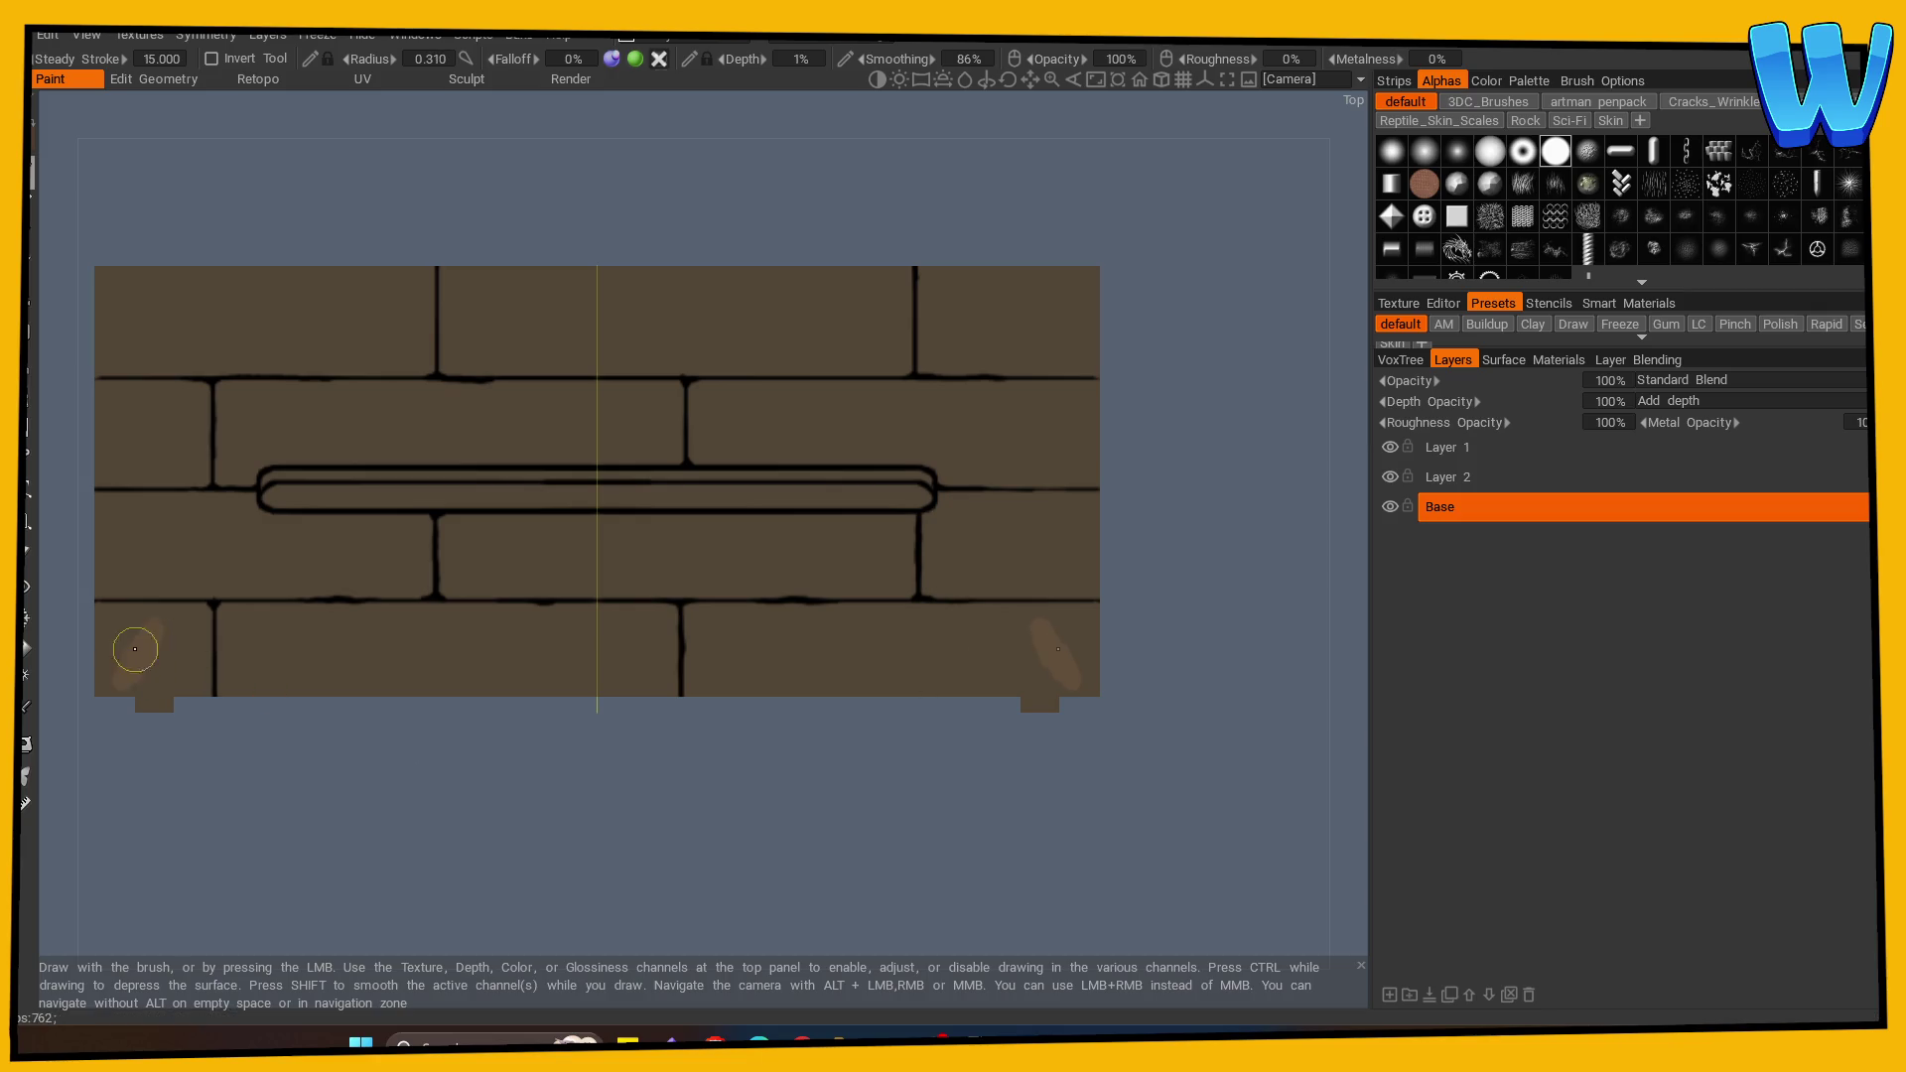
key(s)
click(149, 558)
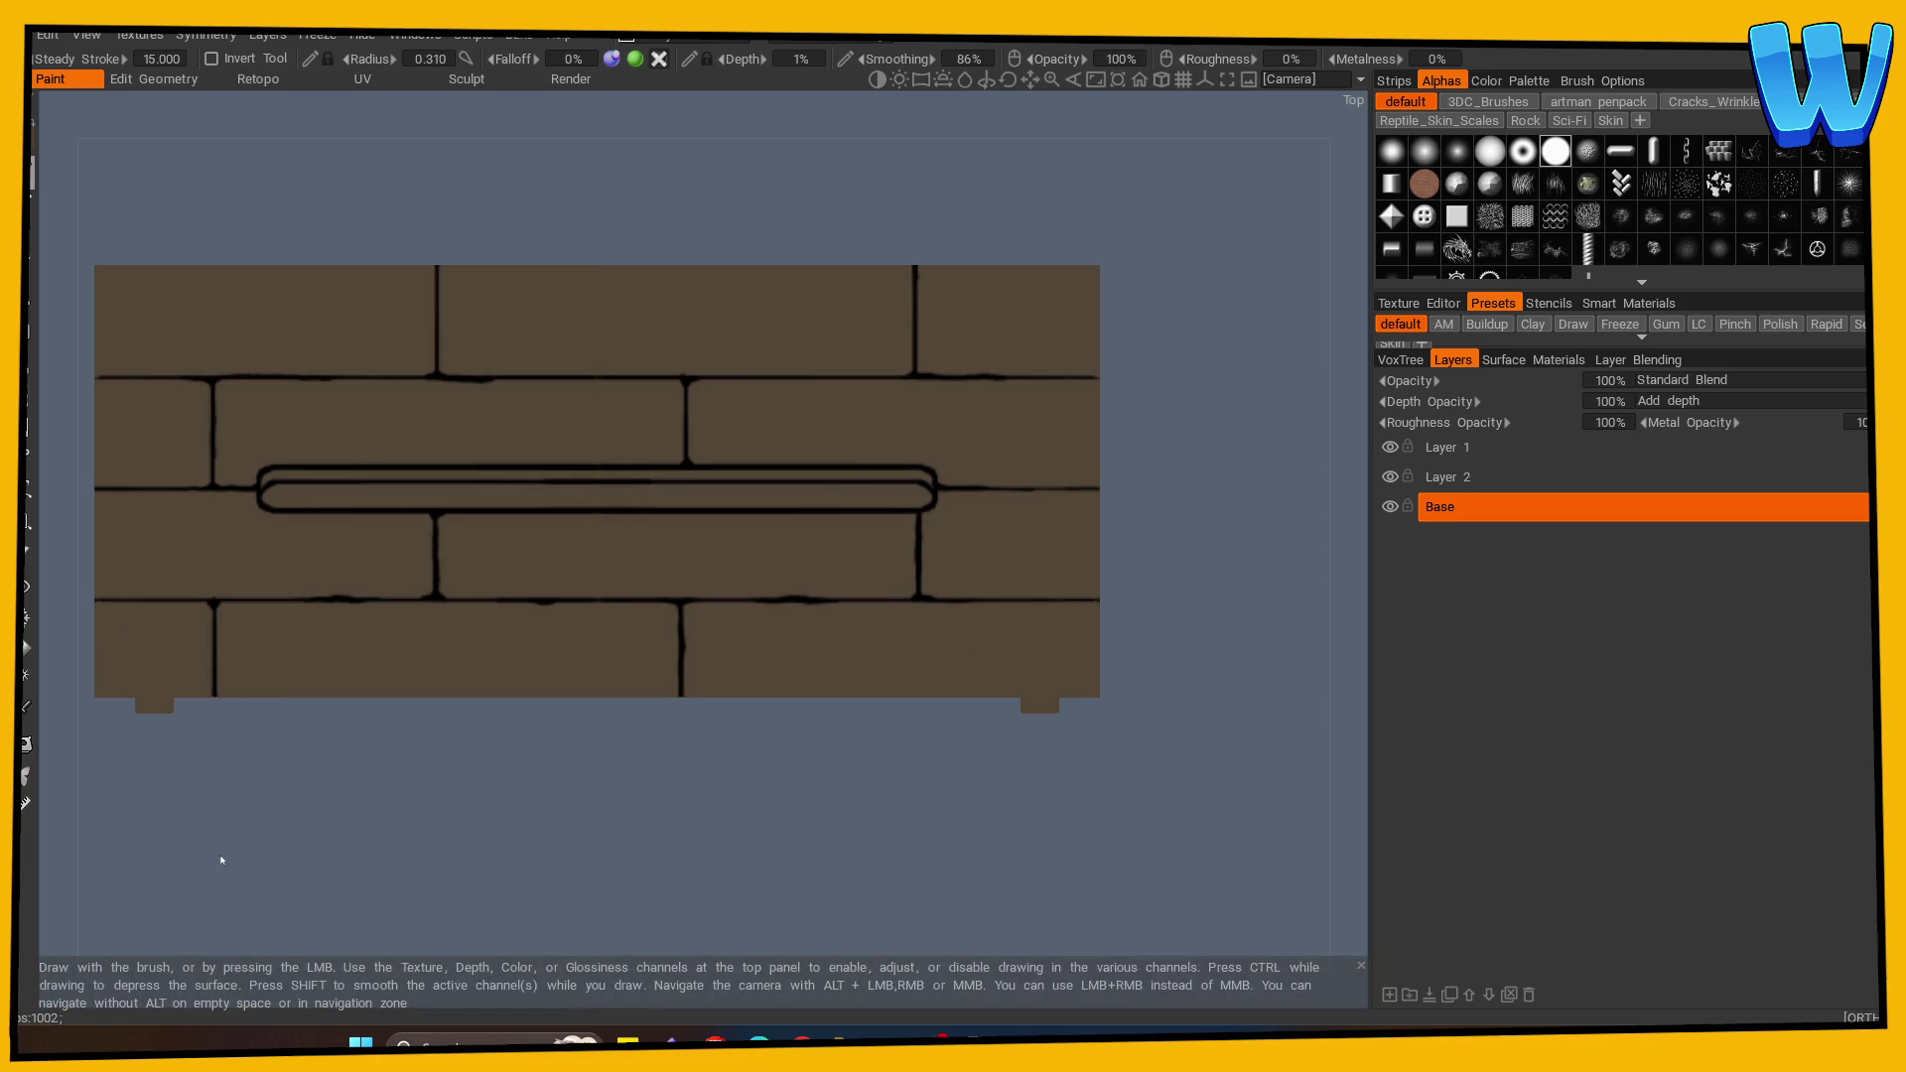
mouse_move(152, 562)
mouse_down()
mouse_move(129, 545)
mouse_move(254, 585)
mouse_move(389, 562)
mouse_up()
key(bracketright)
key(bracketright)
key(bracketright)
mouse_move(728, 426)
mouse_down()
mouse_move(1086, 447)
mouse_move(847, 413)
mouse_move(953, 404)
mouse_move(847, 396)
mouse_move(1042, 396)
mouse_move(1094, 413)
mouse_move(939, 460)
mouse_move(1098, 468)
mouse_move(702, 443)
mouse_move(702, 390)
mouse_up()
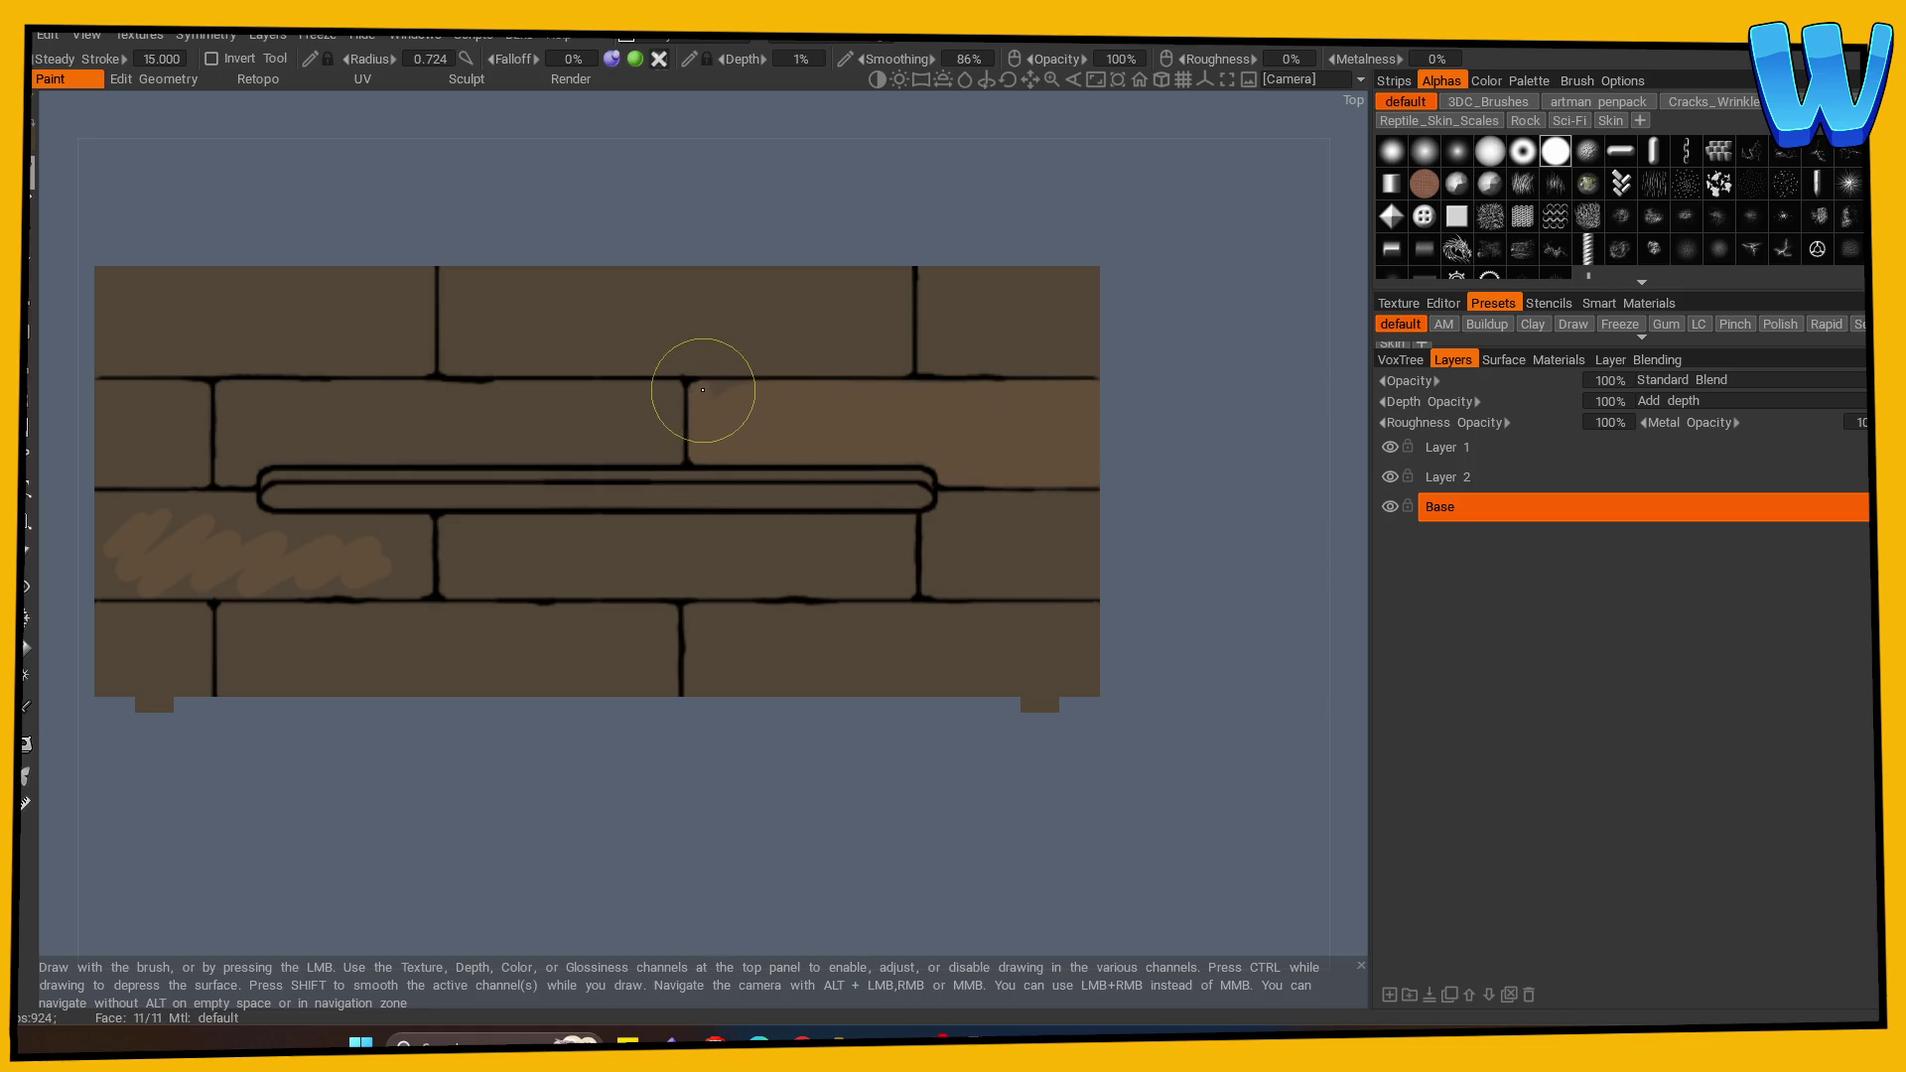
mouse_move(357, 553)
mouse_down()
mouse_move(341, 532)
mouse_move(412, 527)
mouse_move(404, 583)
mouse_move(383, 553)
mouse_move(332, 583)
mouse_move(169, 583)
mouse_move(109, 537)
mouse_move(98, 587)
mouse_move(121, 503)
mouse_move(243, 499)
mouse_move(222, 513)
mouse_move(314, 524)
mouse_move(146, 559)
mouse_move(255, 540)
mouse_move(140, 523)
mouse_move(235, 527)
mouse_move(278, 556)
mouse_up()
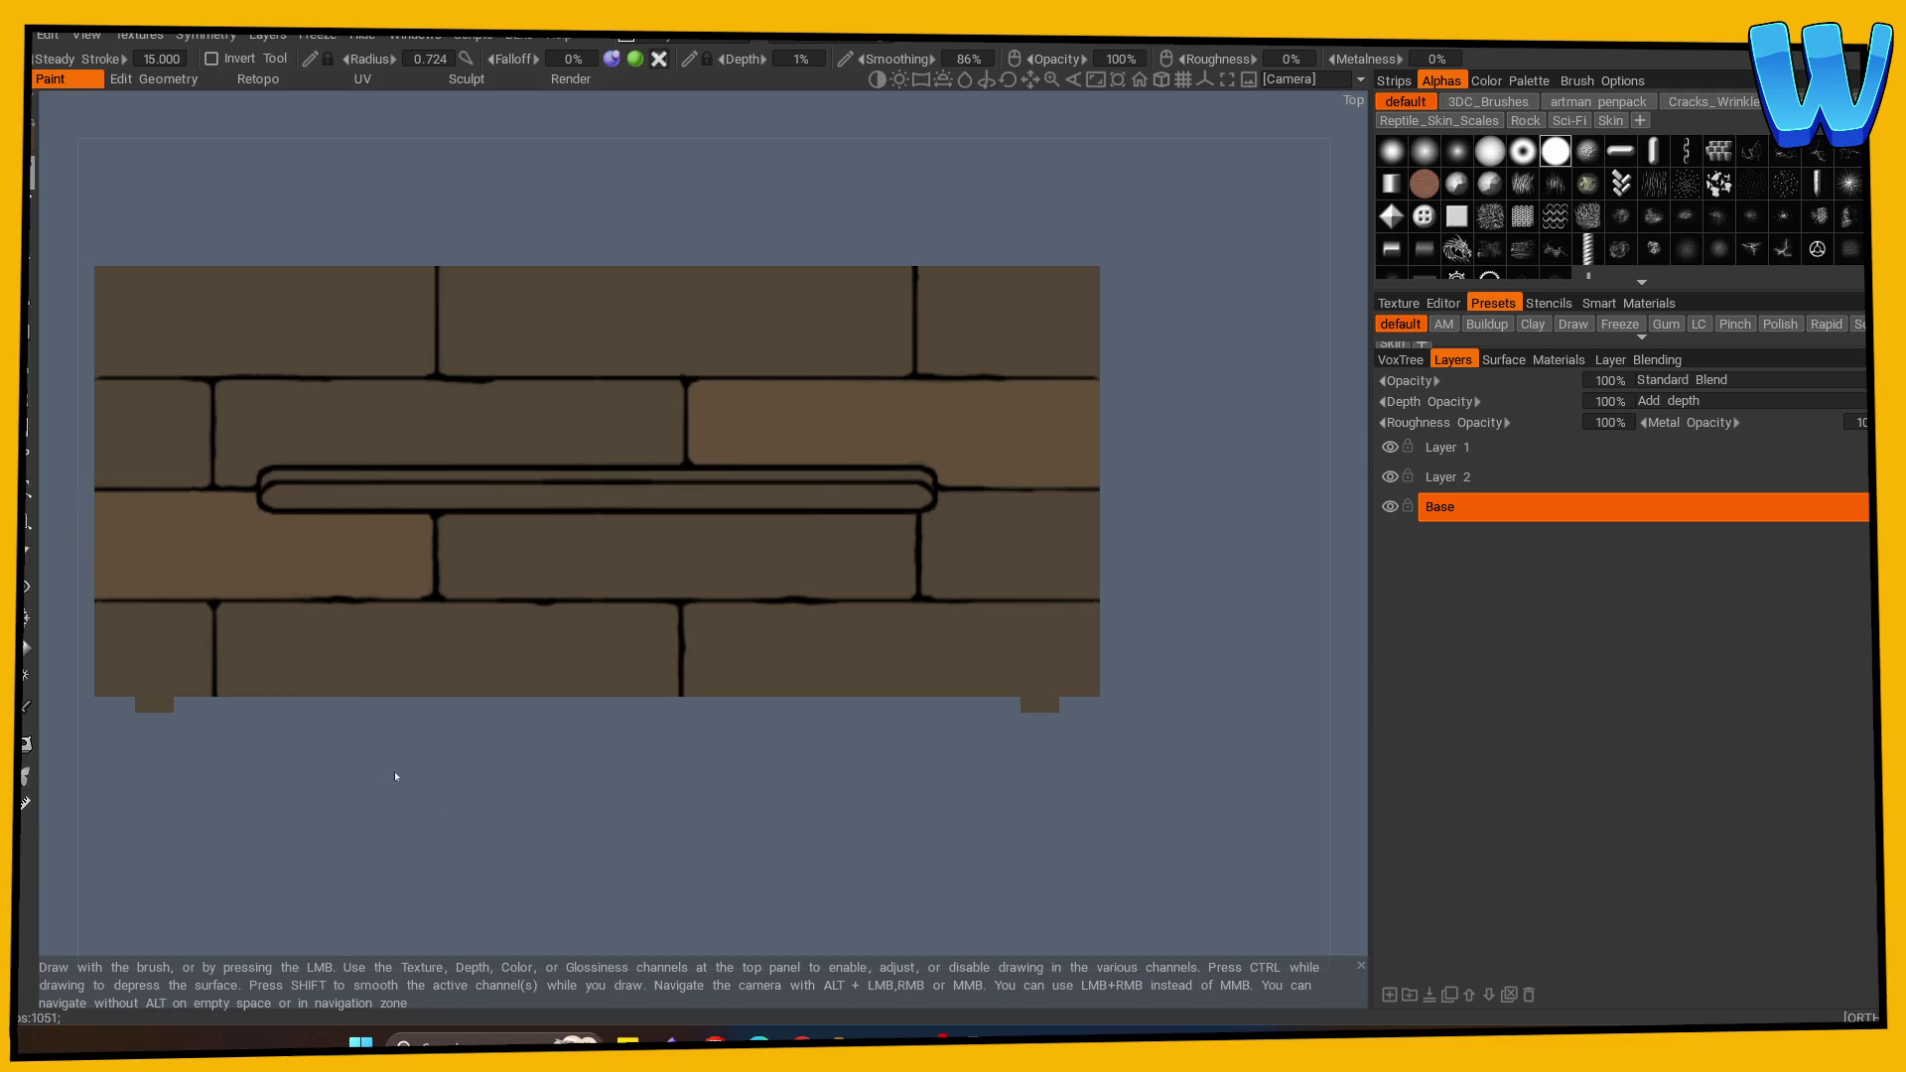
scroll(414, 855, up, 2)
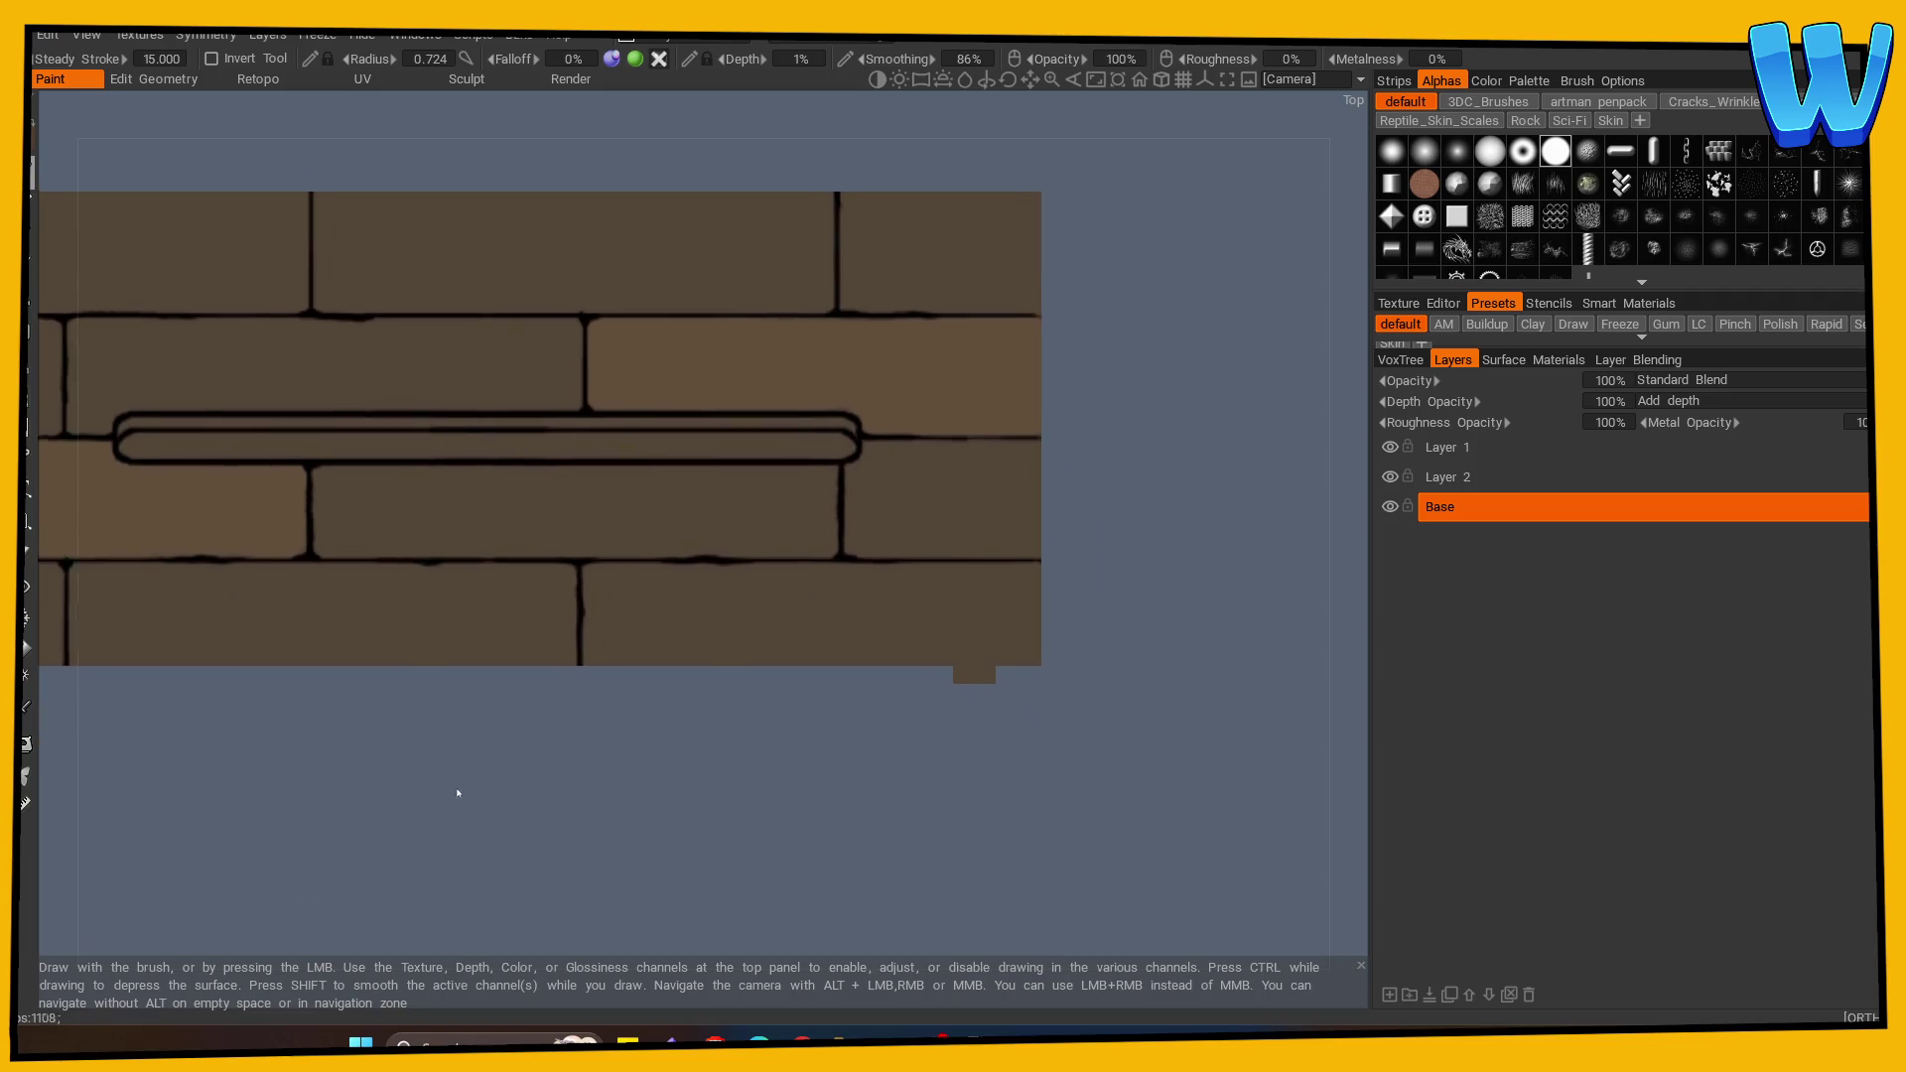
Step: Sample the plank's brown and shift the paint colour toward a redder hue
scroll(458, 793, up, 1)
click(27, 707)
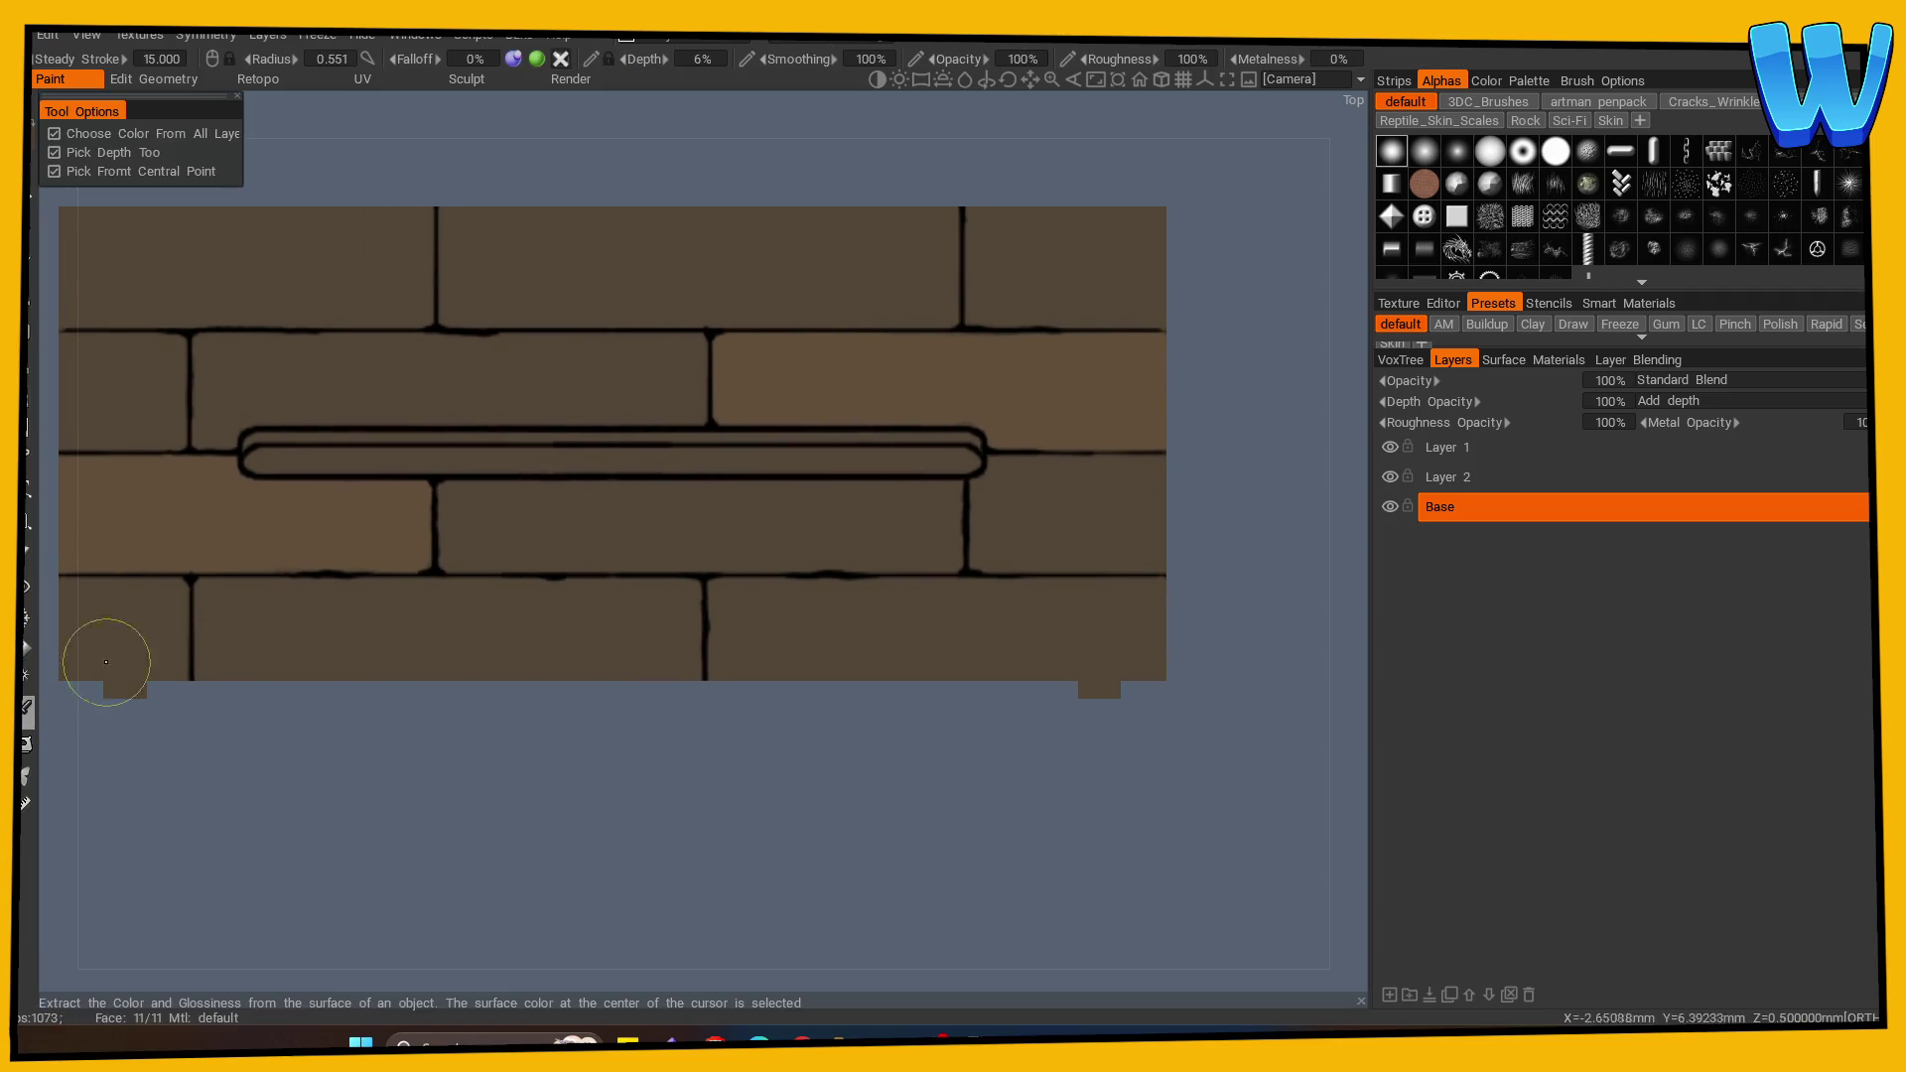
click(75, 307)
drag(832, 588, 838, 584)
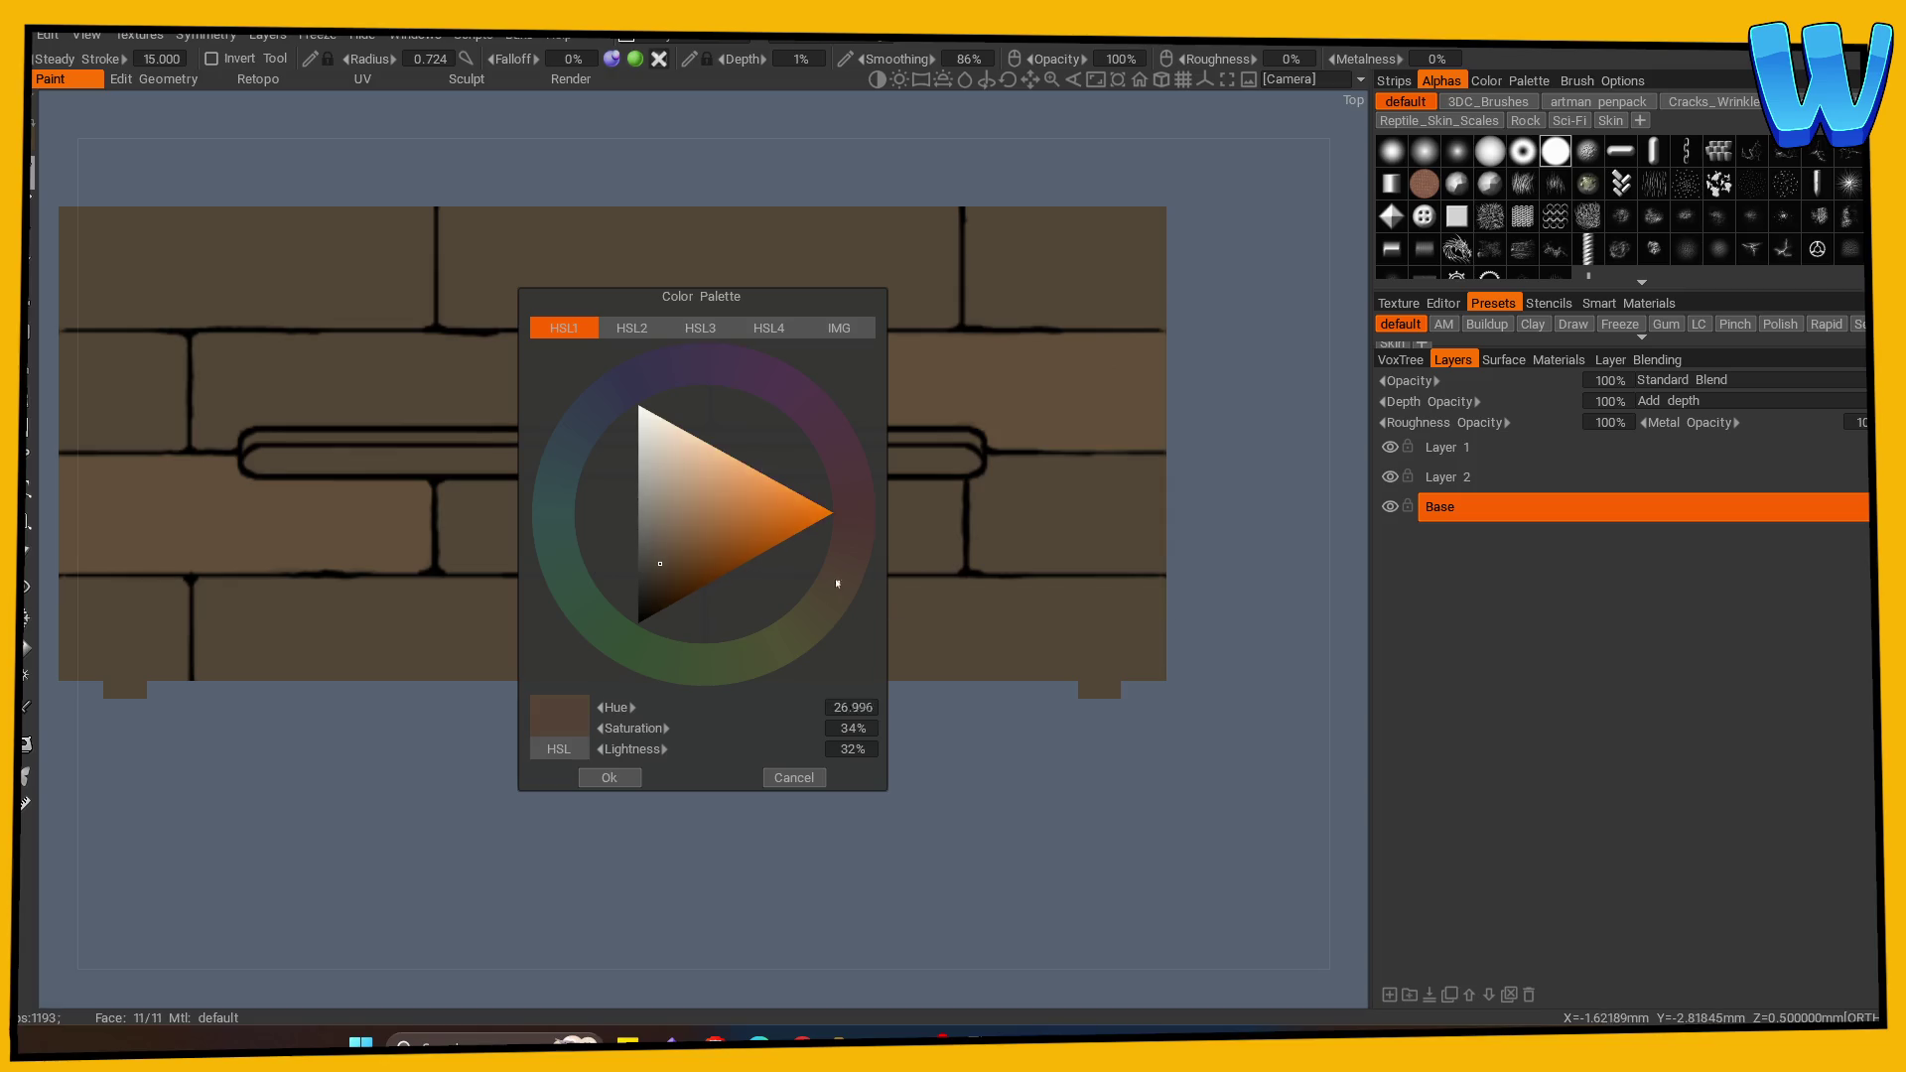
click(609, 777)
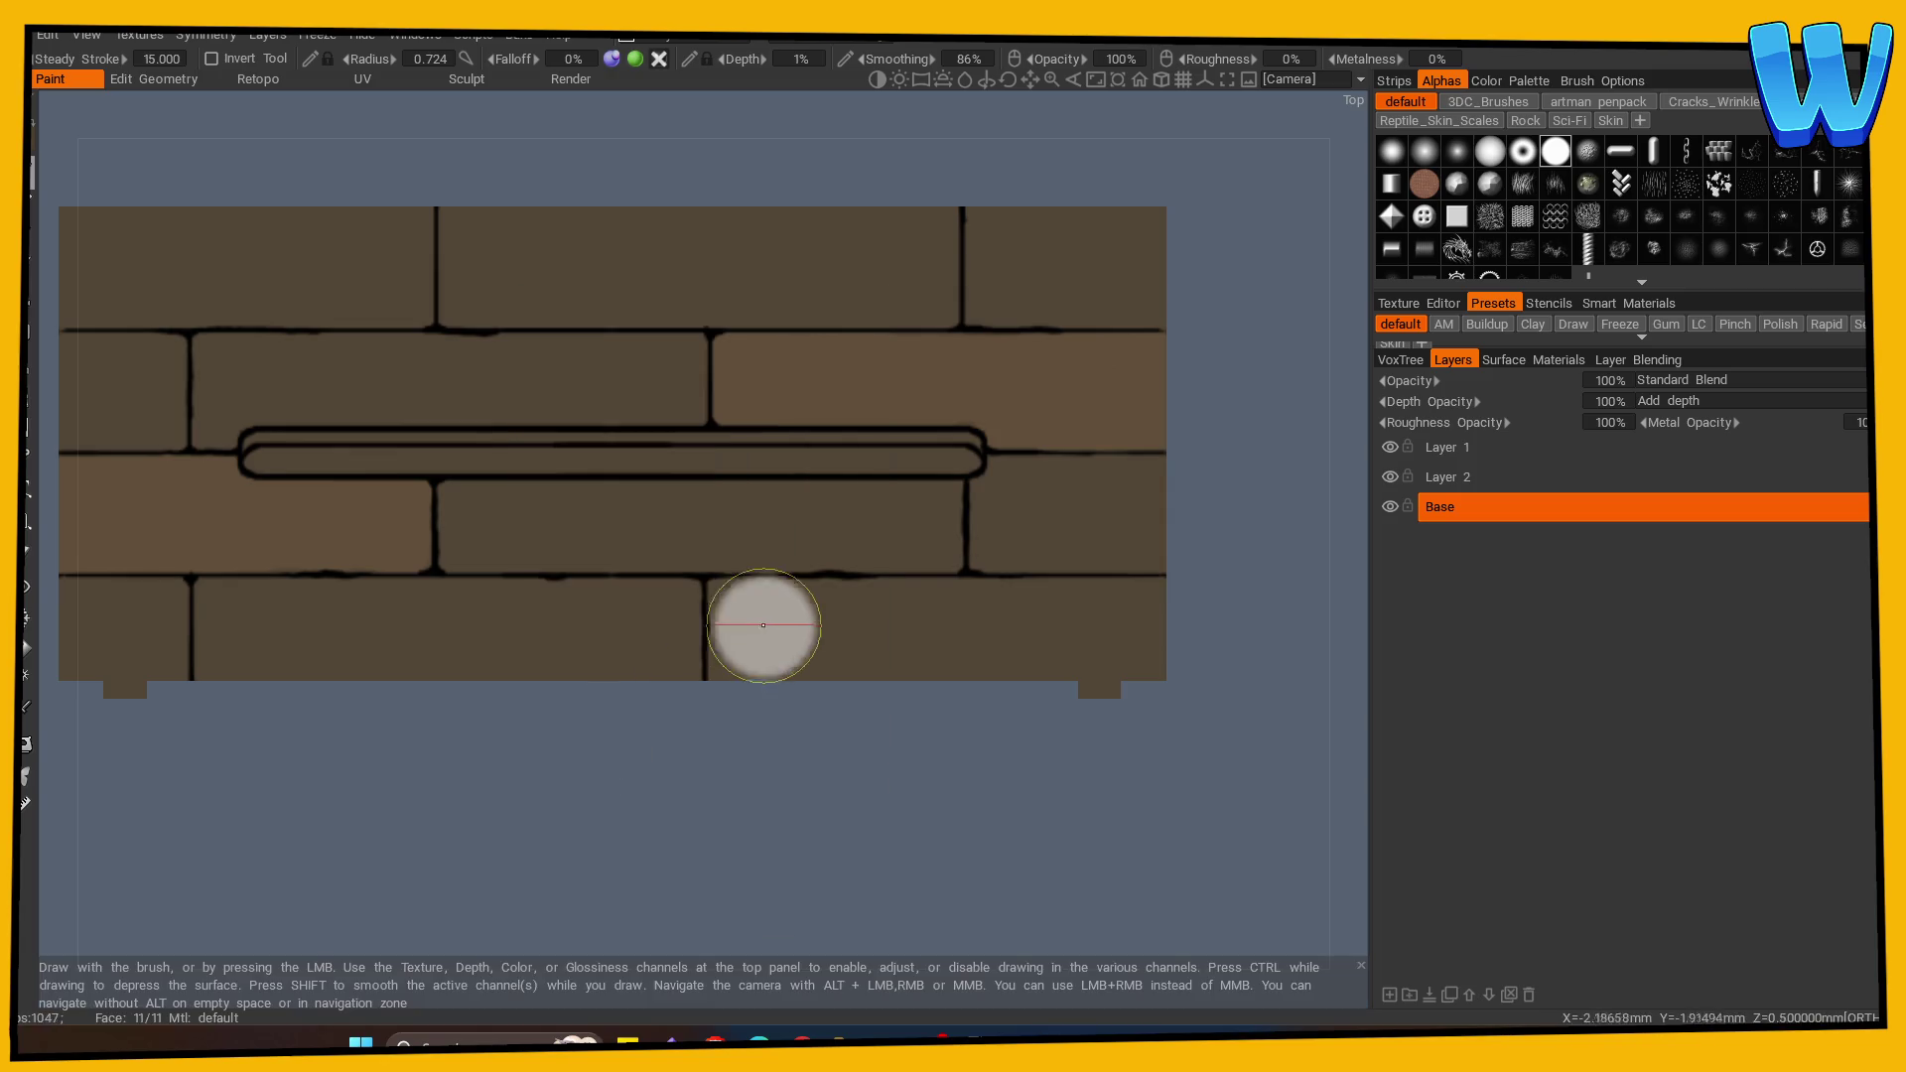
Step: Brush reddish brown over the lower-right planks and a stripe across the upper planks
mouse_move(722, 593)
mouse_down()
mouse_move(723, 668)
mouse_move(1148, 668)
mouse_move(796, 657)
mouse_move(771, 608)
mouse_move(784, 592)
mouse_move(1158, 601)
mouse_up()
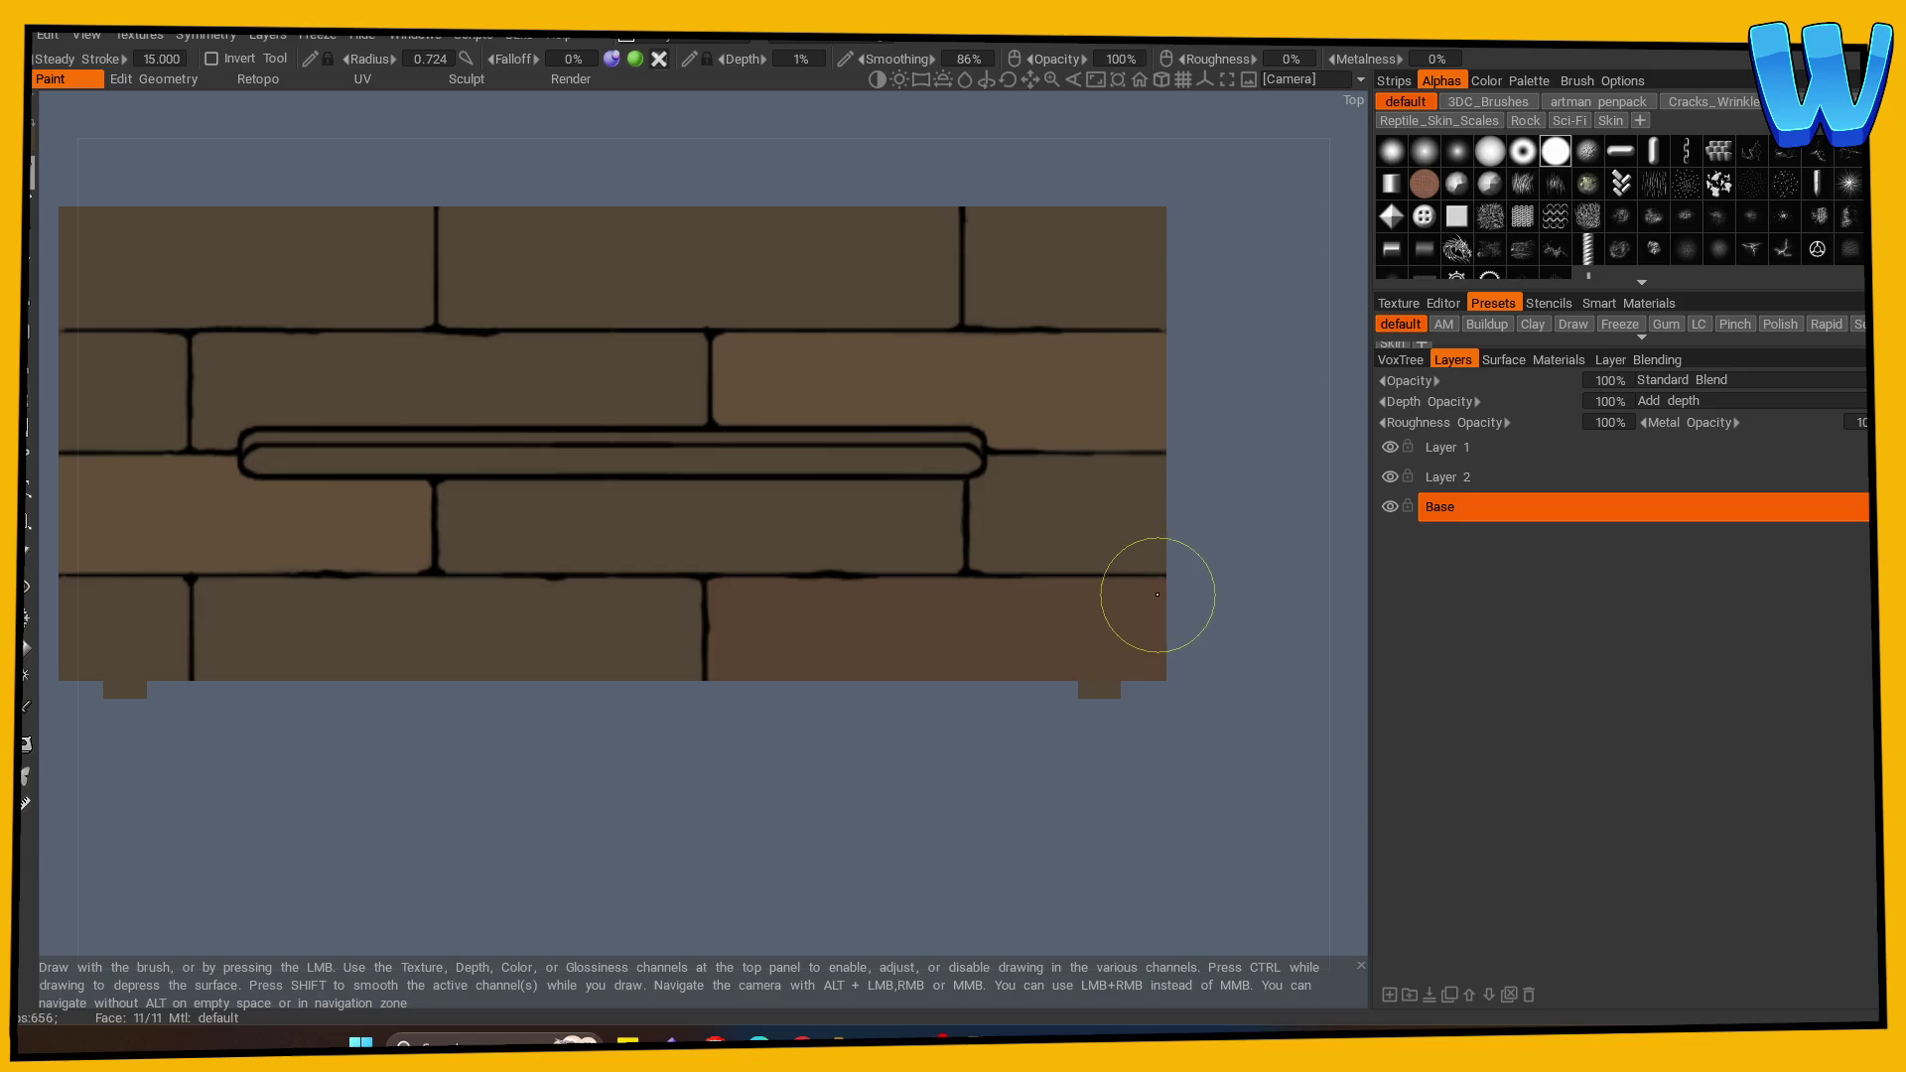
mouse_move(1022, 608)
mouse_down()
mouse_move(1045, 627)
mouse_move(787, 800)
mouse_move(944, 808)
mouse_move(830, 808)
mouse_move(814, 869)
mouse_up()
mouse_move(541, 289)
mouse_down()
mouse_move(542, 380)
mouse_move(1005, 383)
mouse_move(1000, 319)
mouse_move(941, 298)
mouse_move(575, 289)
mouse_move(753, 310)
mouse_up()
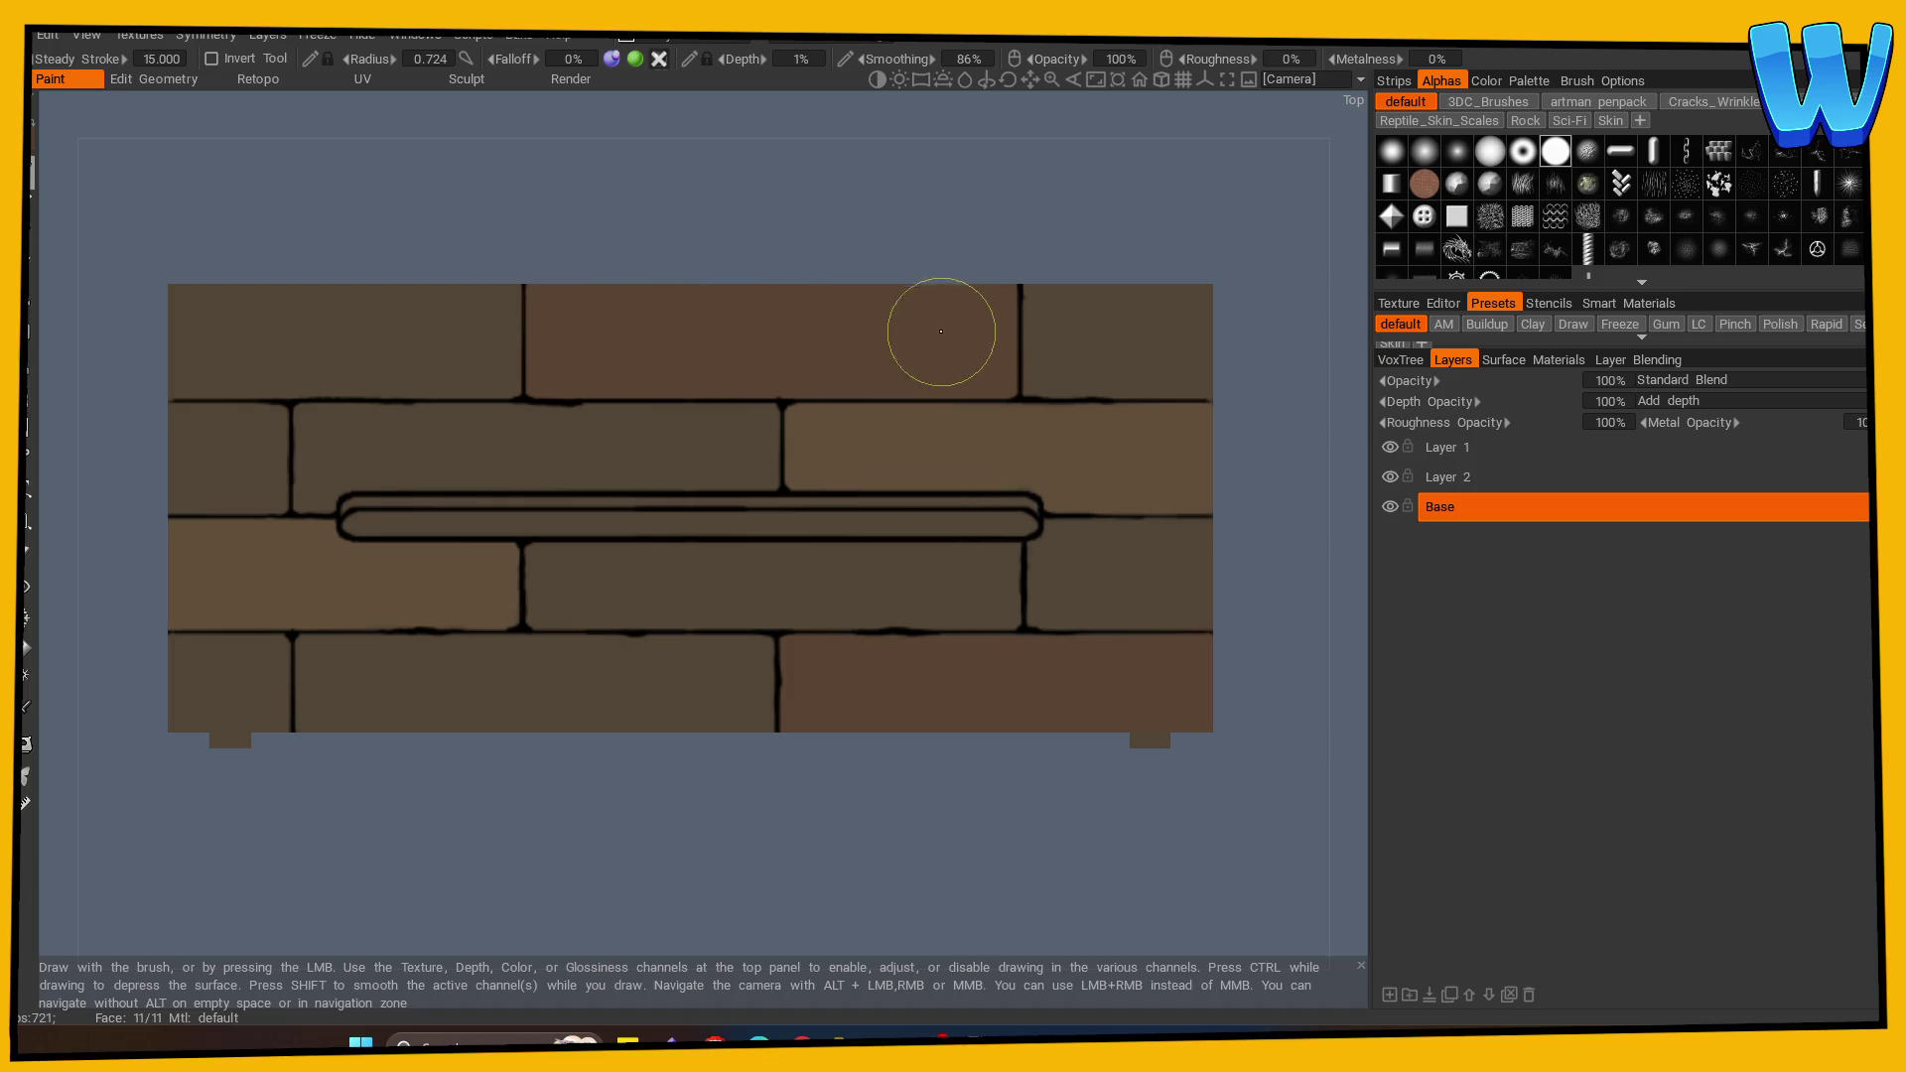
drag(919, 867, 684, 826)
scroll(692, 702, up, 6)
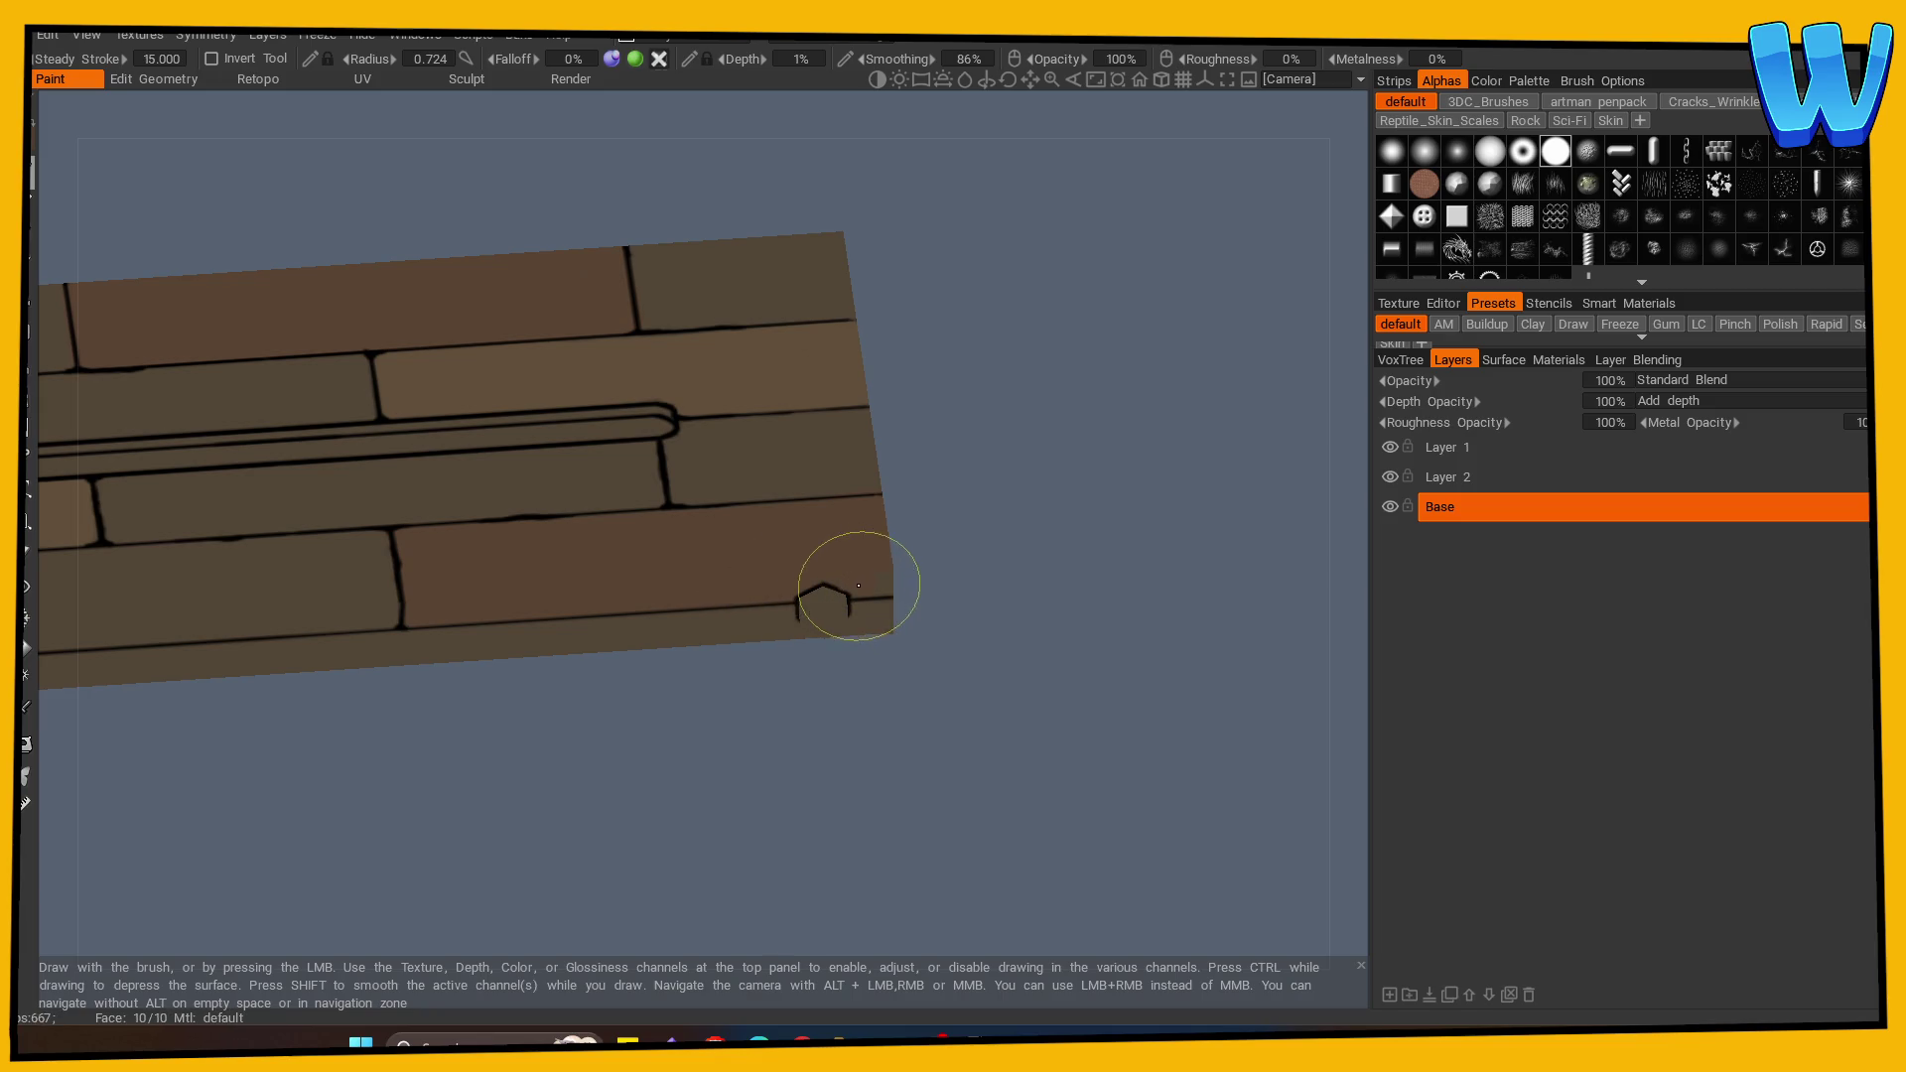
Step: Touch up the brown paint along the planks' front edge from an angled view
mouse_move(884, 571)
mouse_down()
mouse_move(609, 694)
mouse_move(476, 638)
mouse_up()
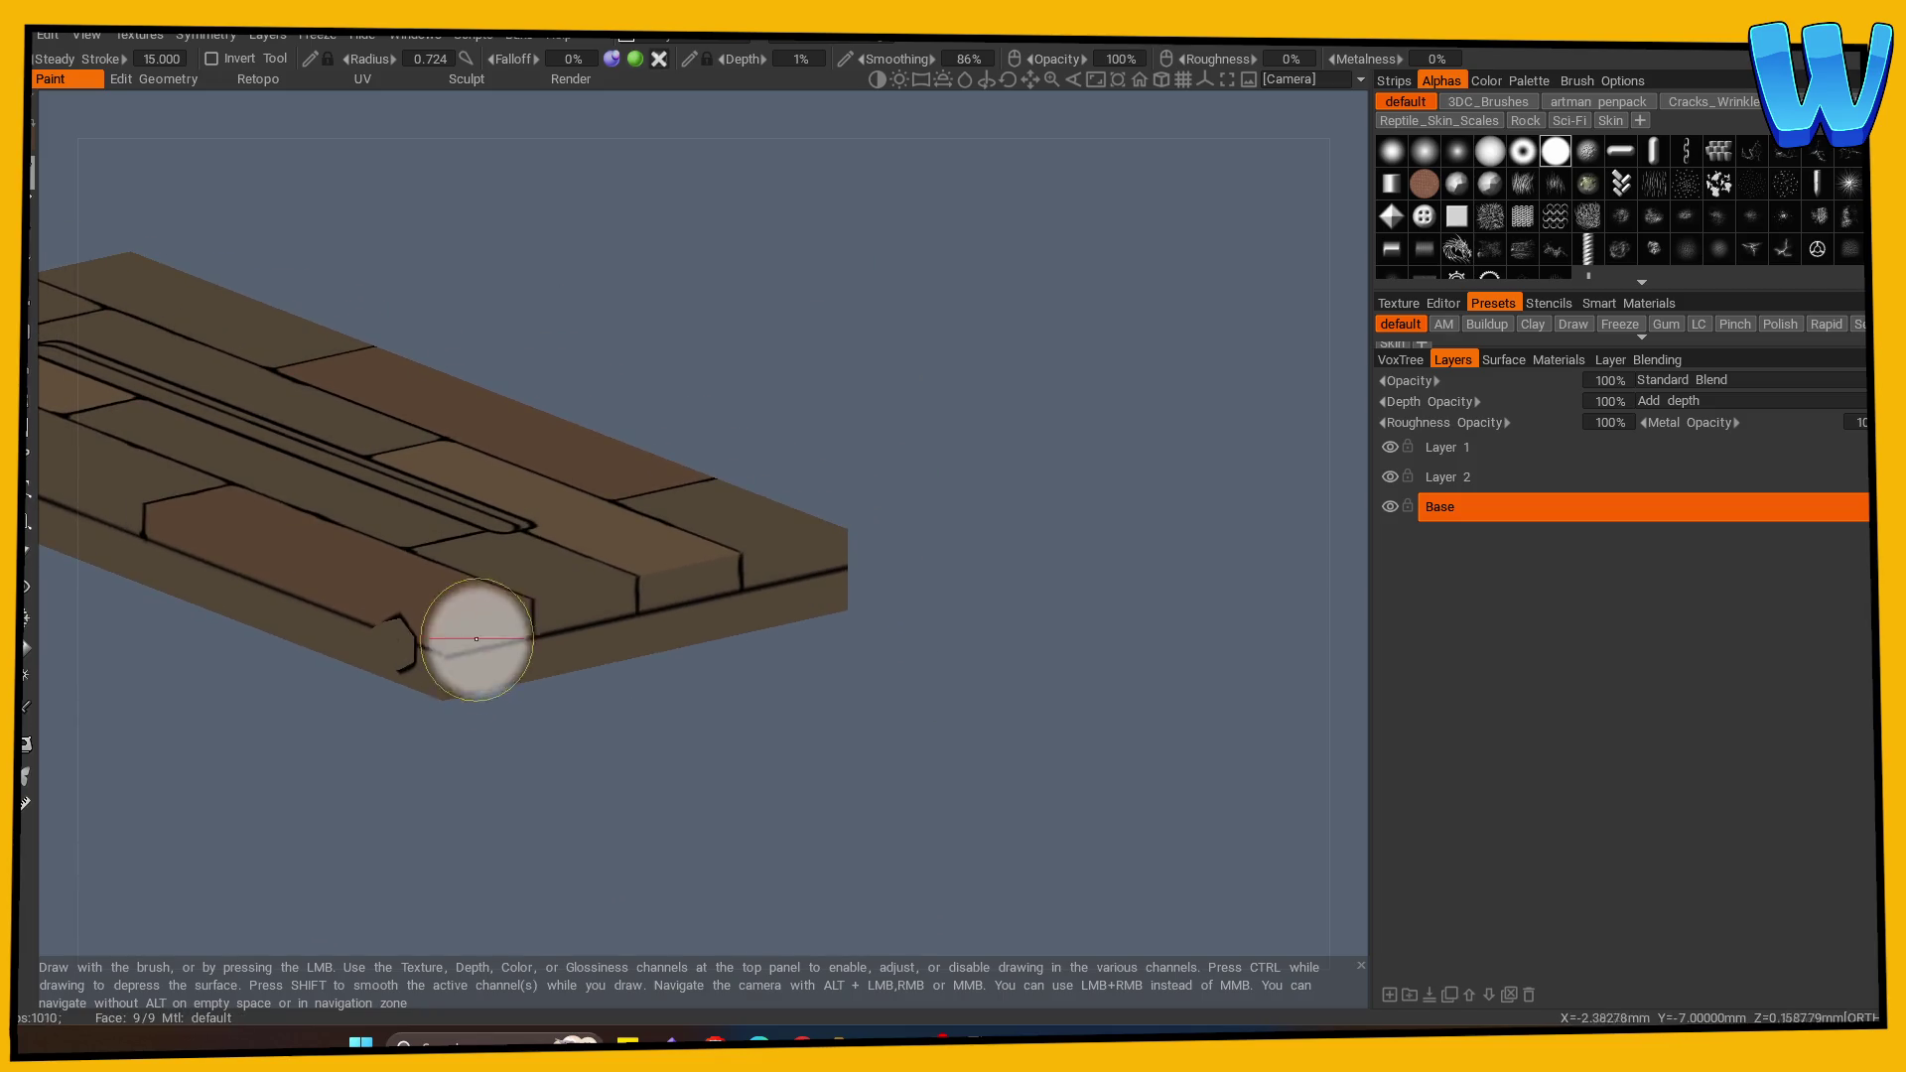
mouse_move(556, 715)
mouse_down()
mouse_move(579, 758)
mouse_move(724, 838)
mouse_move(592, 864)
mouse_move(1013, 775)
mouse_move(602, 546)
mouse_up()
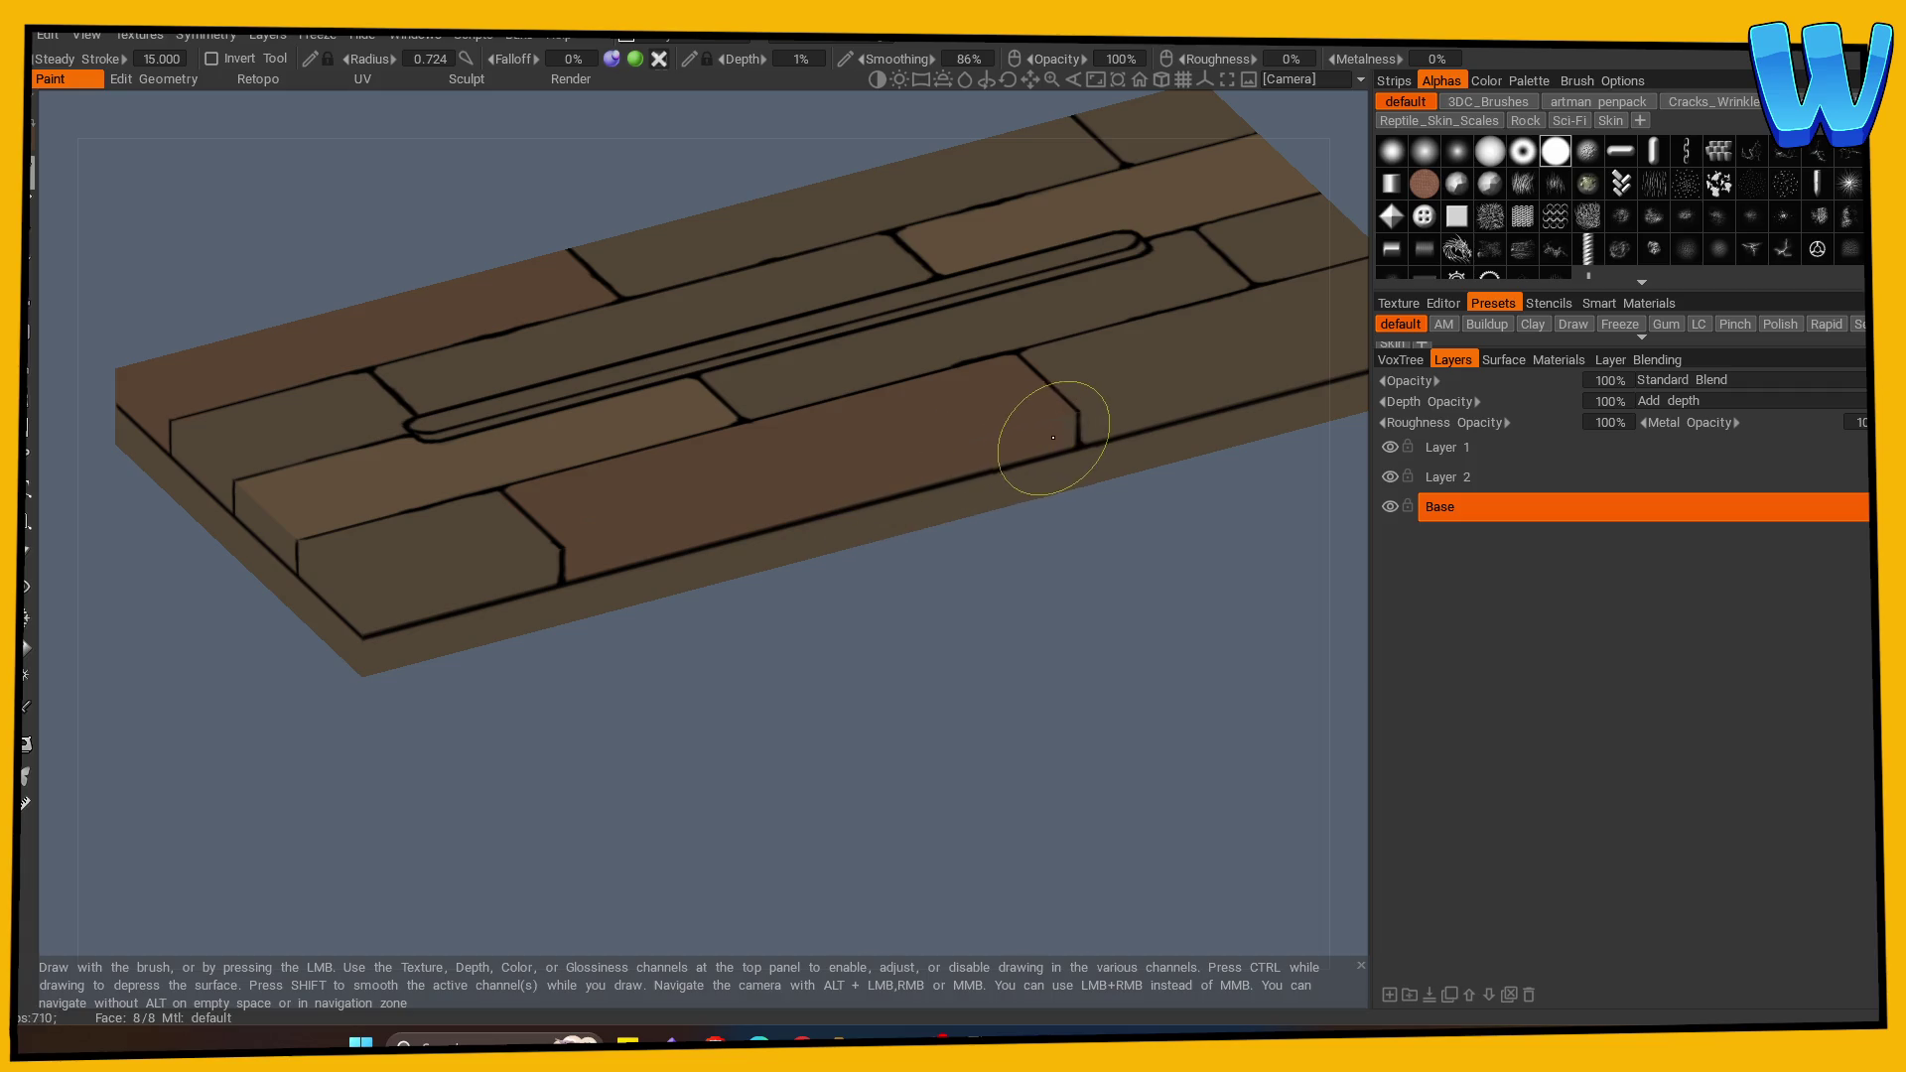
mouse_move(951, 452)
mouse_down()
mouse_move(728, 800)
mouse_move(864, 800)
mouse_move(927, 762)
mouse_move(964, 770)
mouse_up()
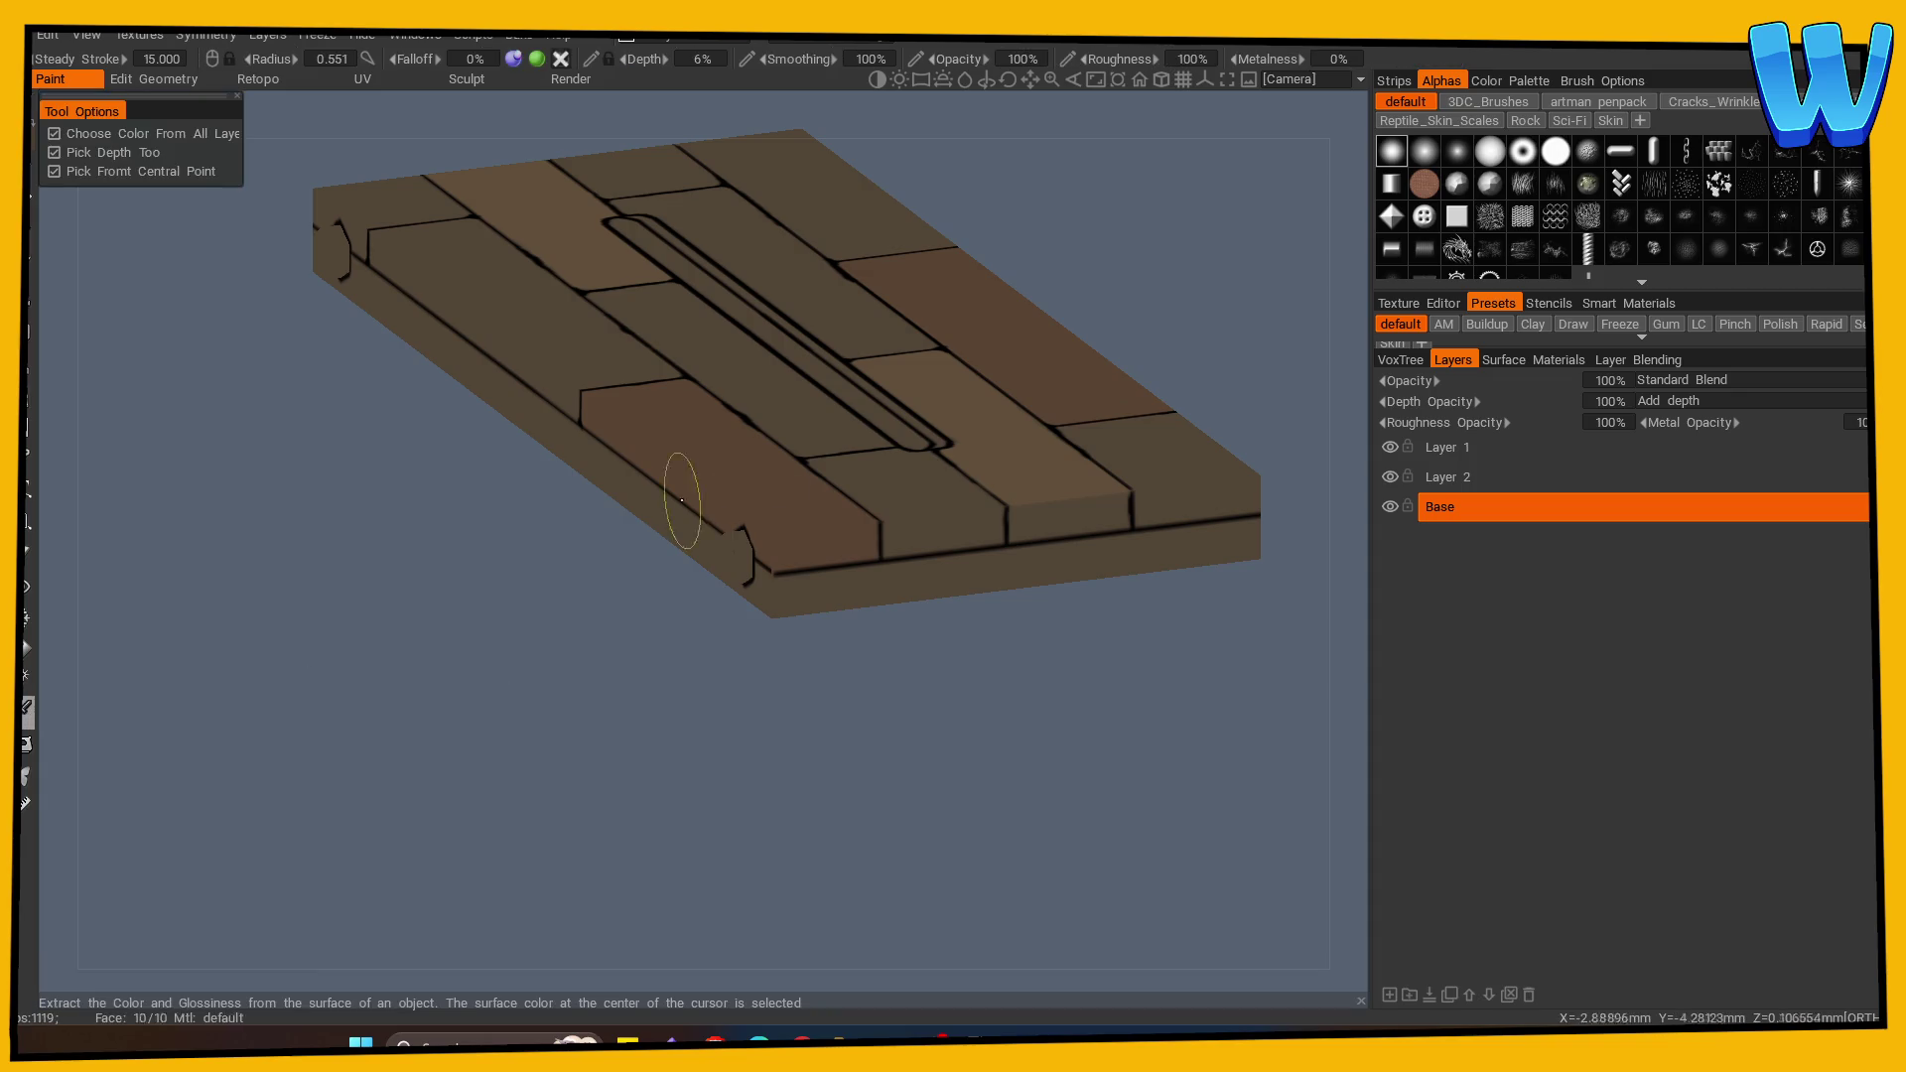
drag(378, 443, 415, 826)
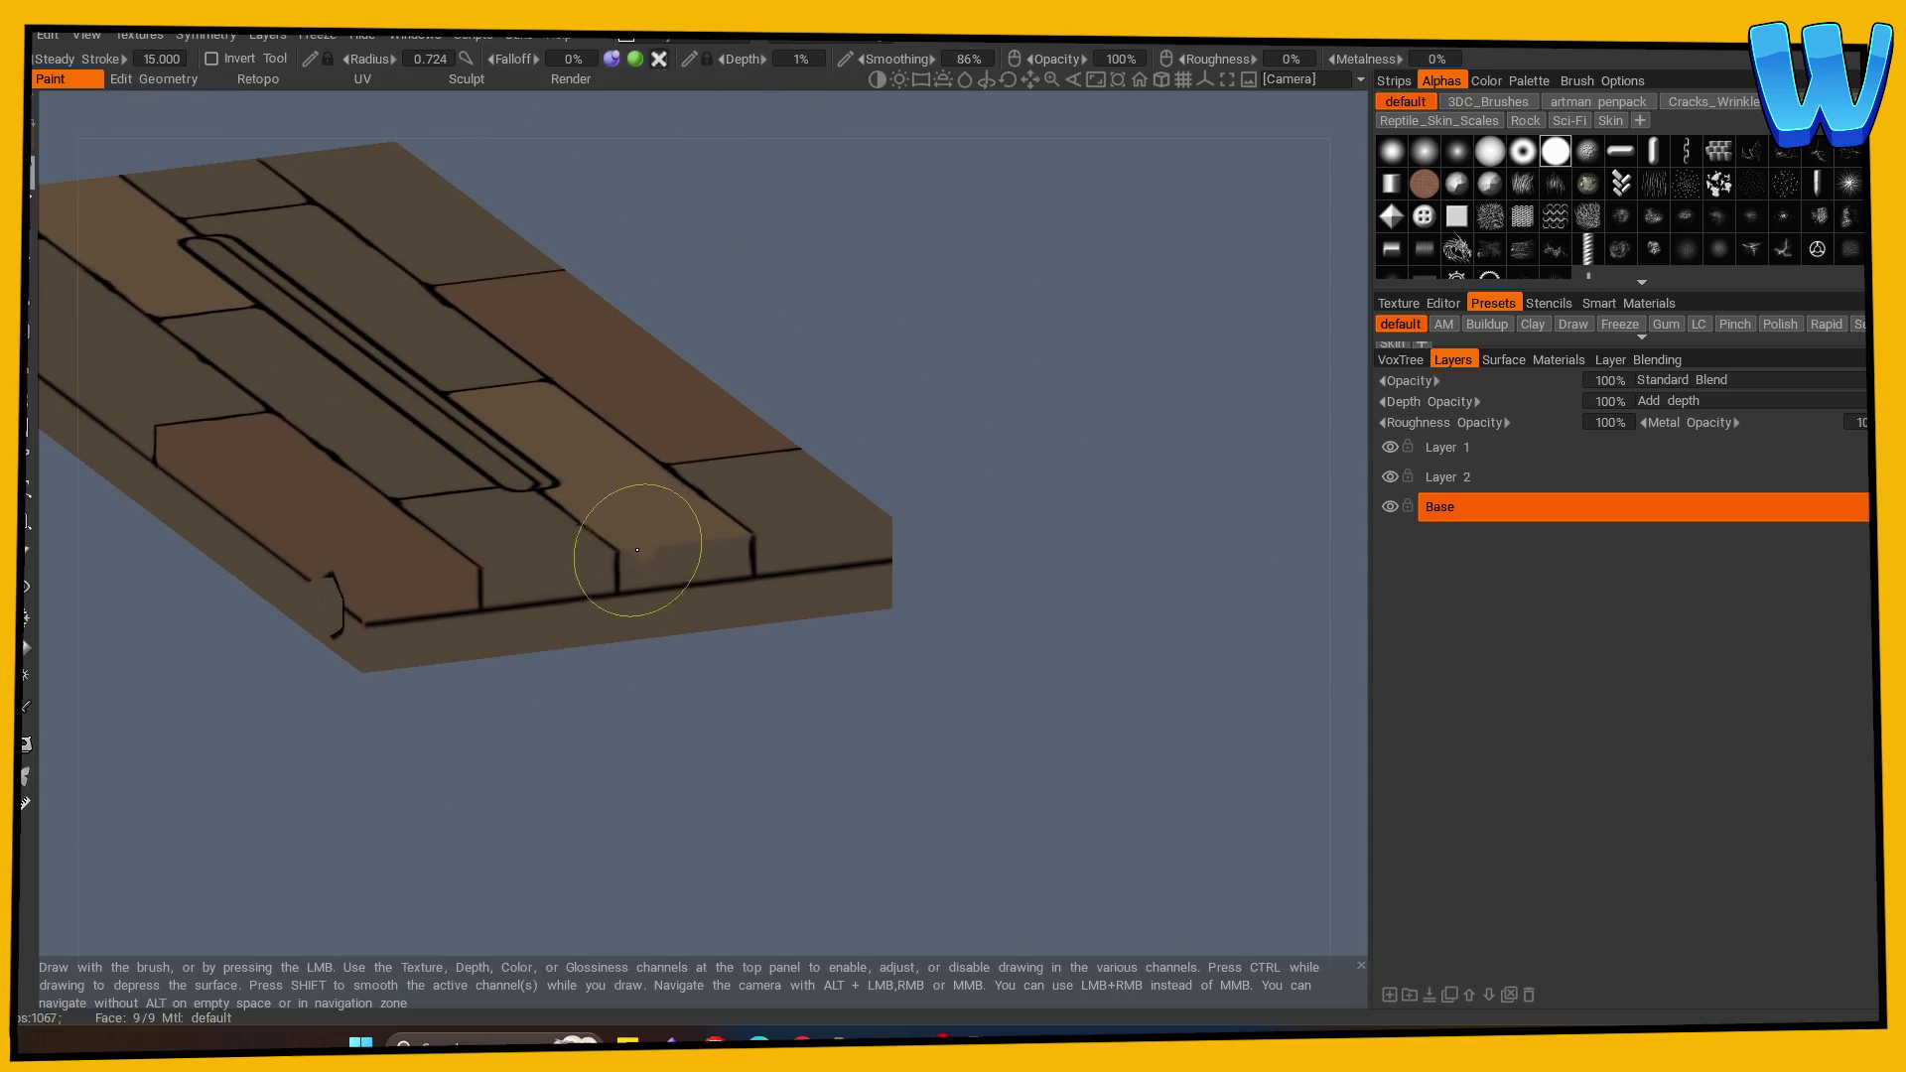
mouse_move(628, 565)
mouse_down()
mouse_move(730, 560)
mouse_move(480, 787)
mouse_move(962, 775)
mouse_move(450, 551)
mouse_move(544, 570)
mouse_move(652, 785)
mouse_move(374, 809)
mouse_move(728, 766)
mouse_up()
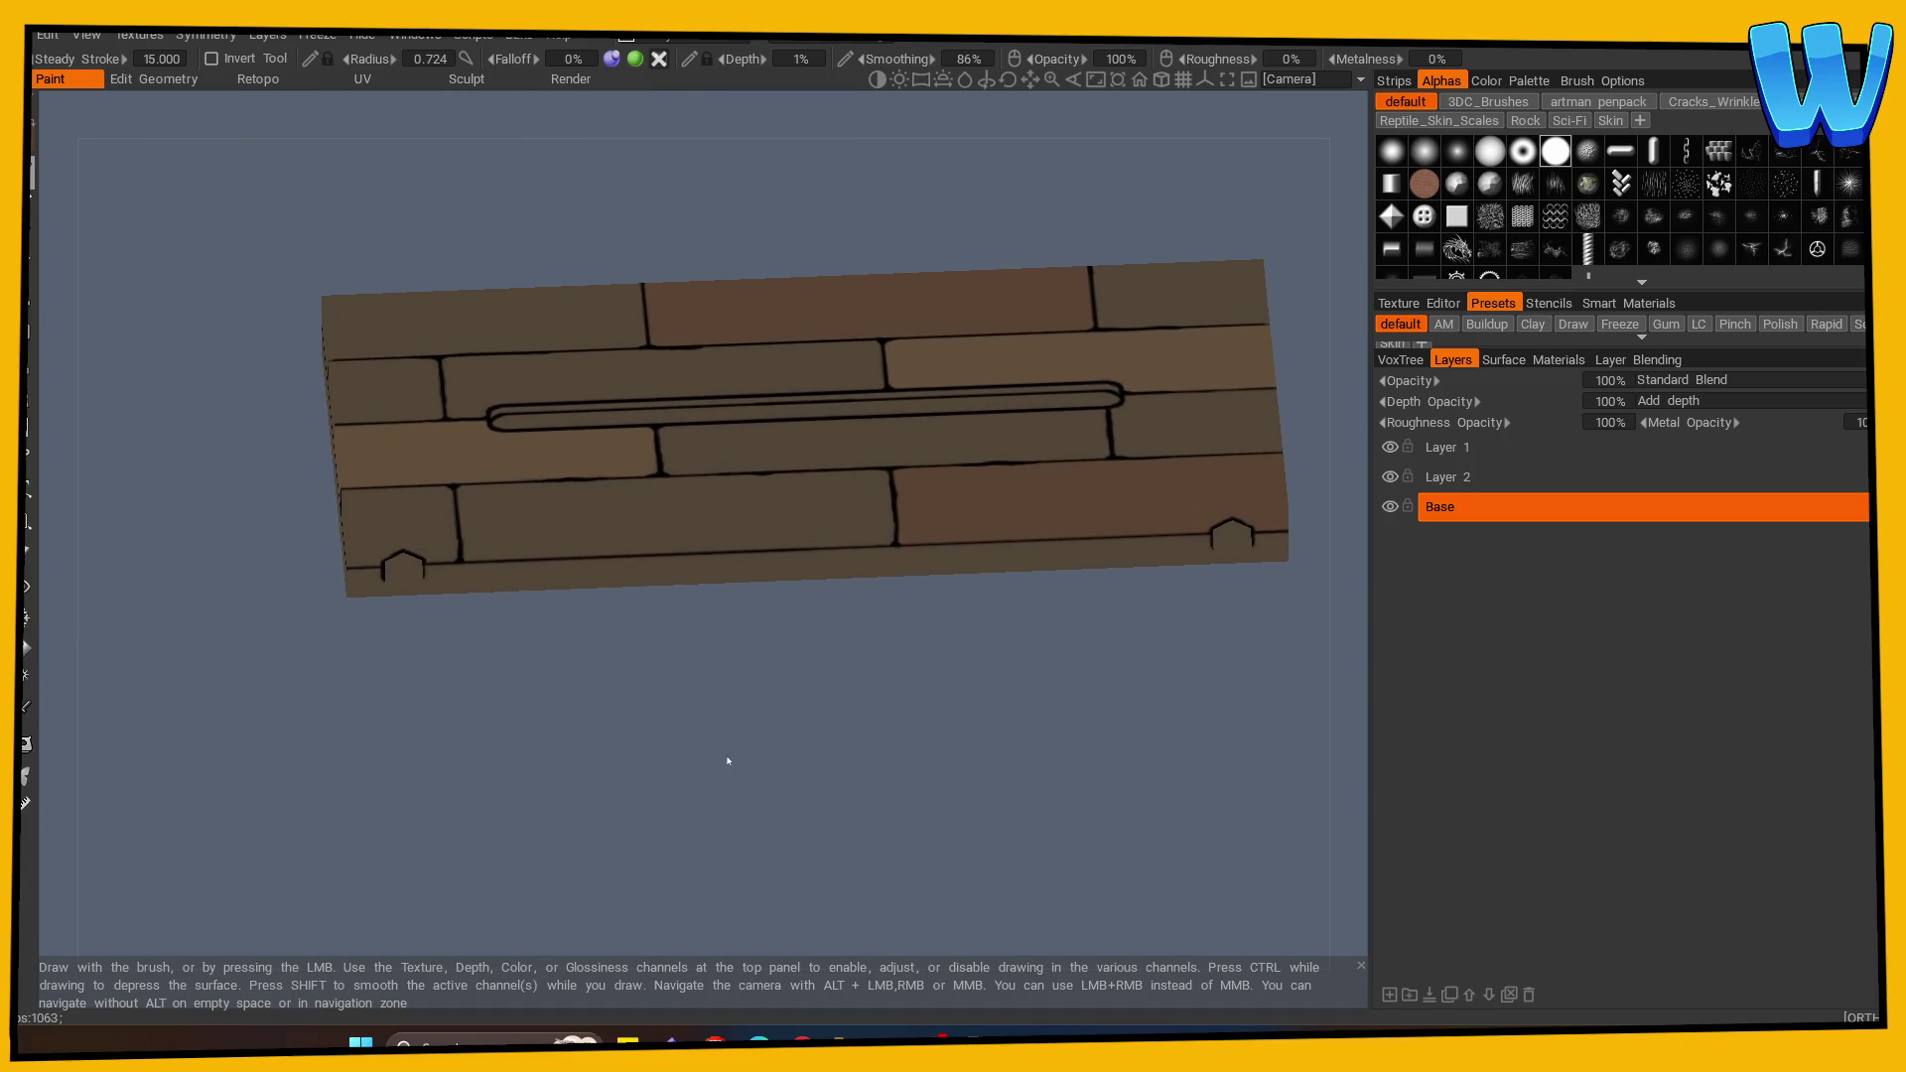
Step: Fill the left and right hexagonal bolts with grey using the Fill tool
key(v)
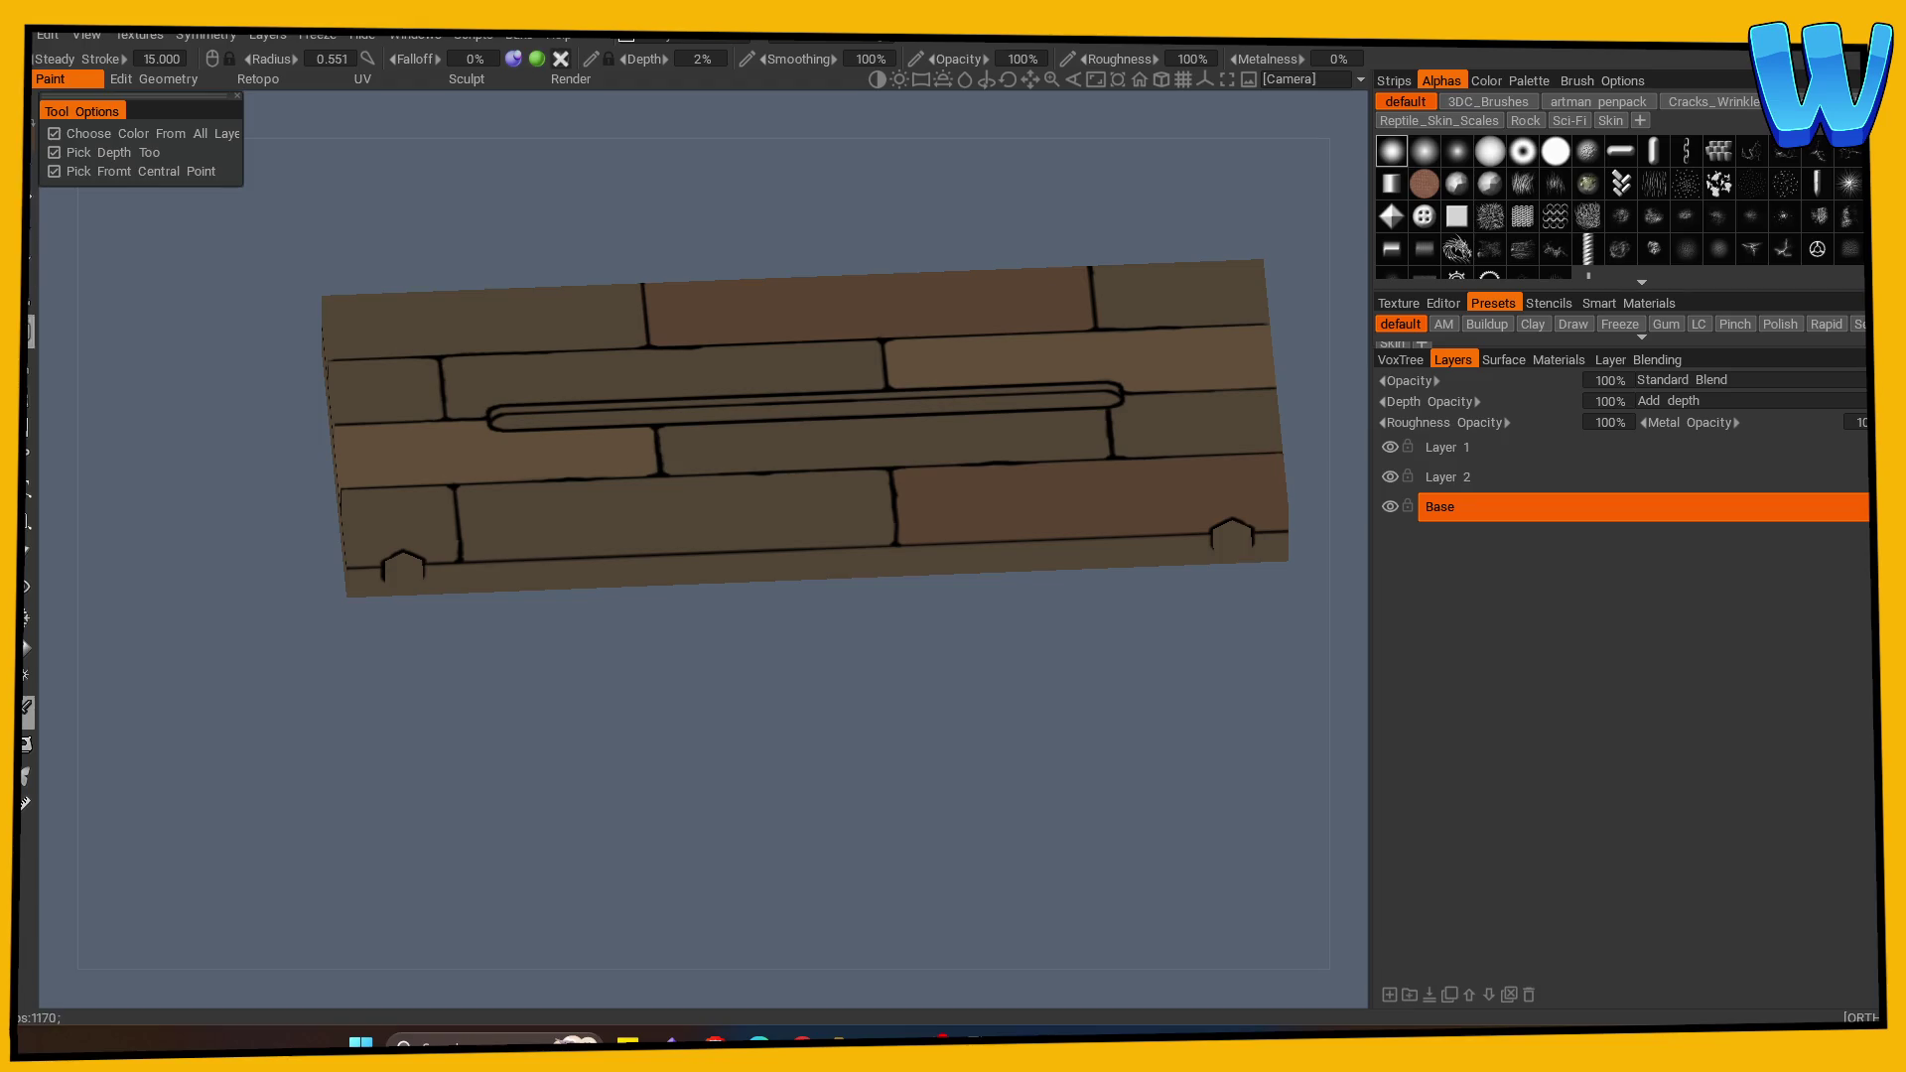
click(26, 647)
click(642, 556)
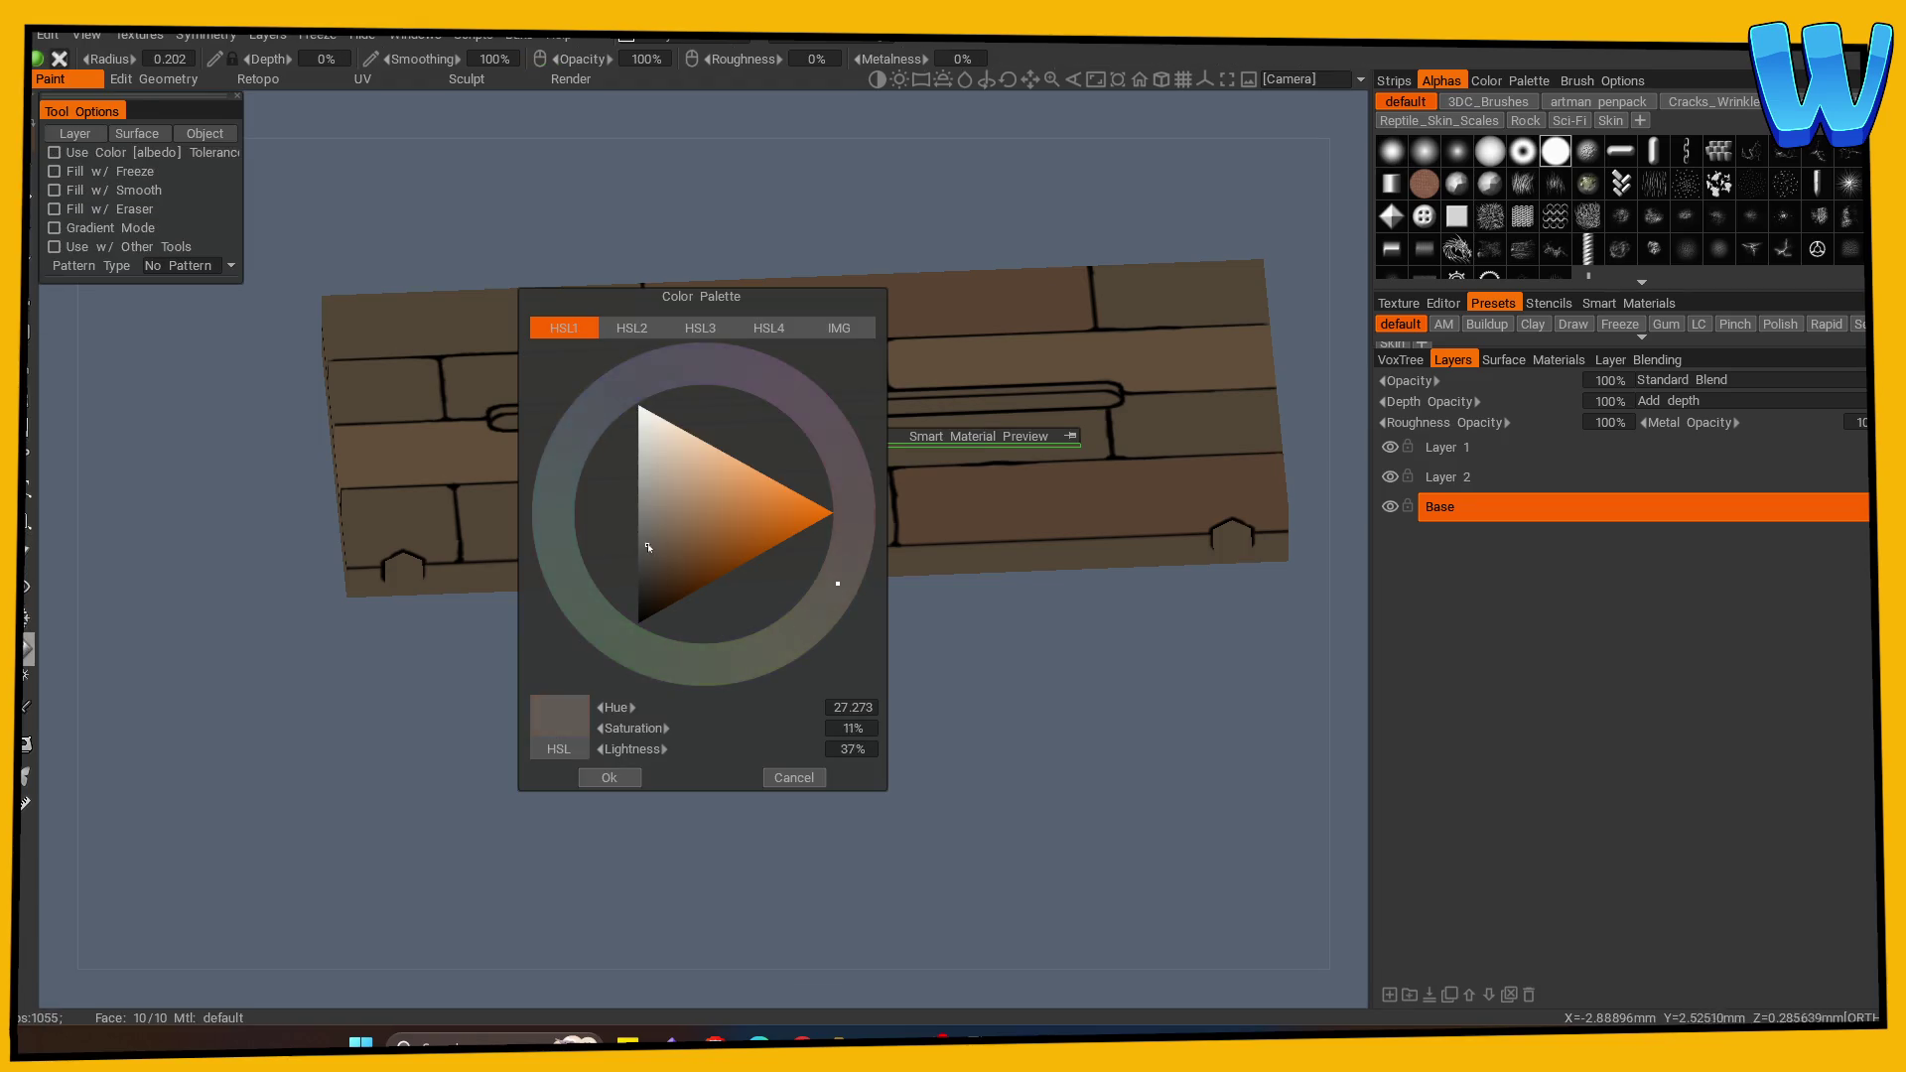
click(609, 778)
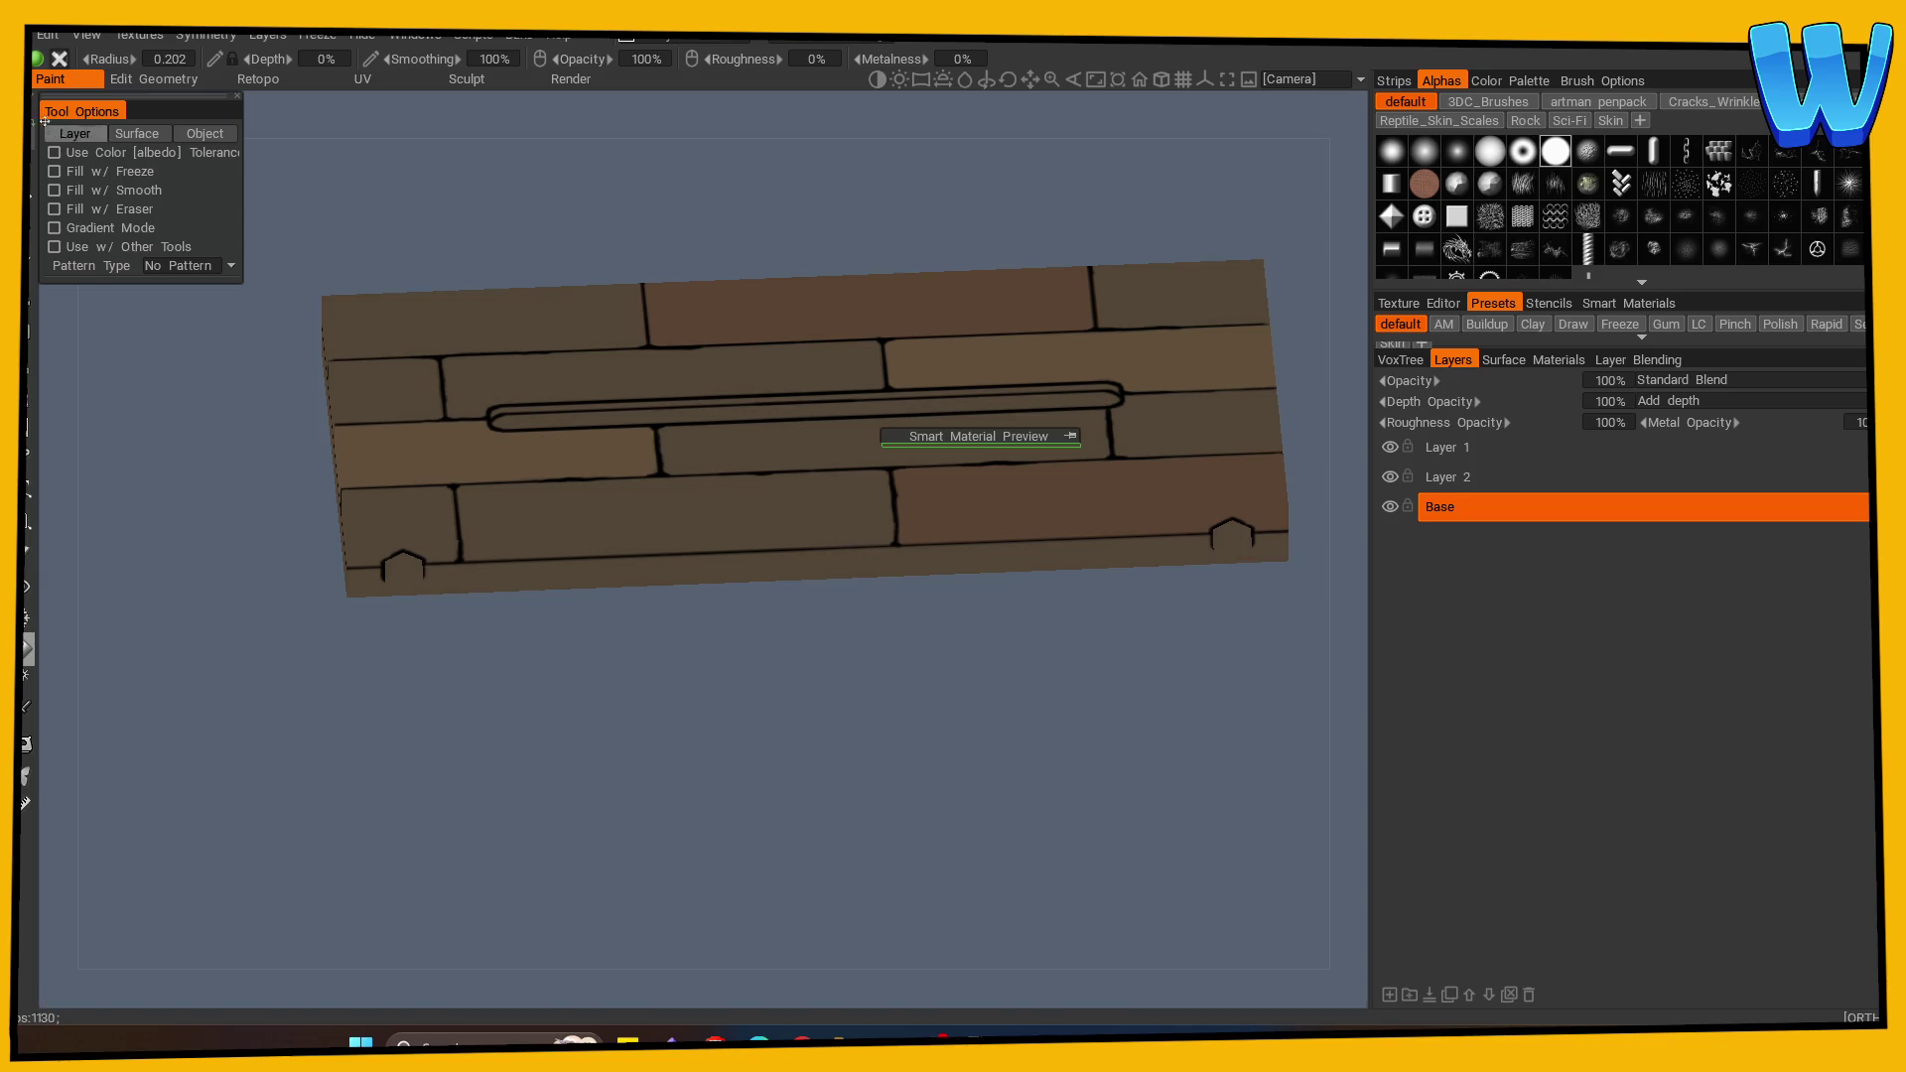
click(402, 569)
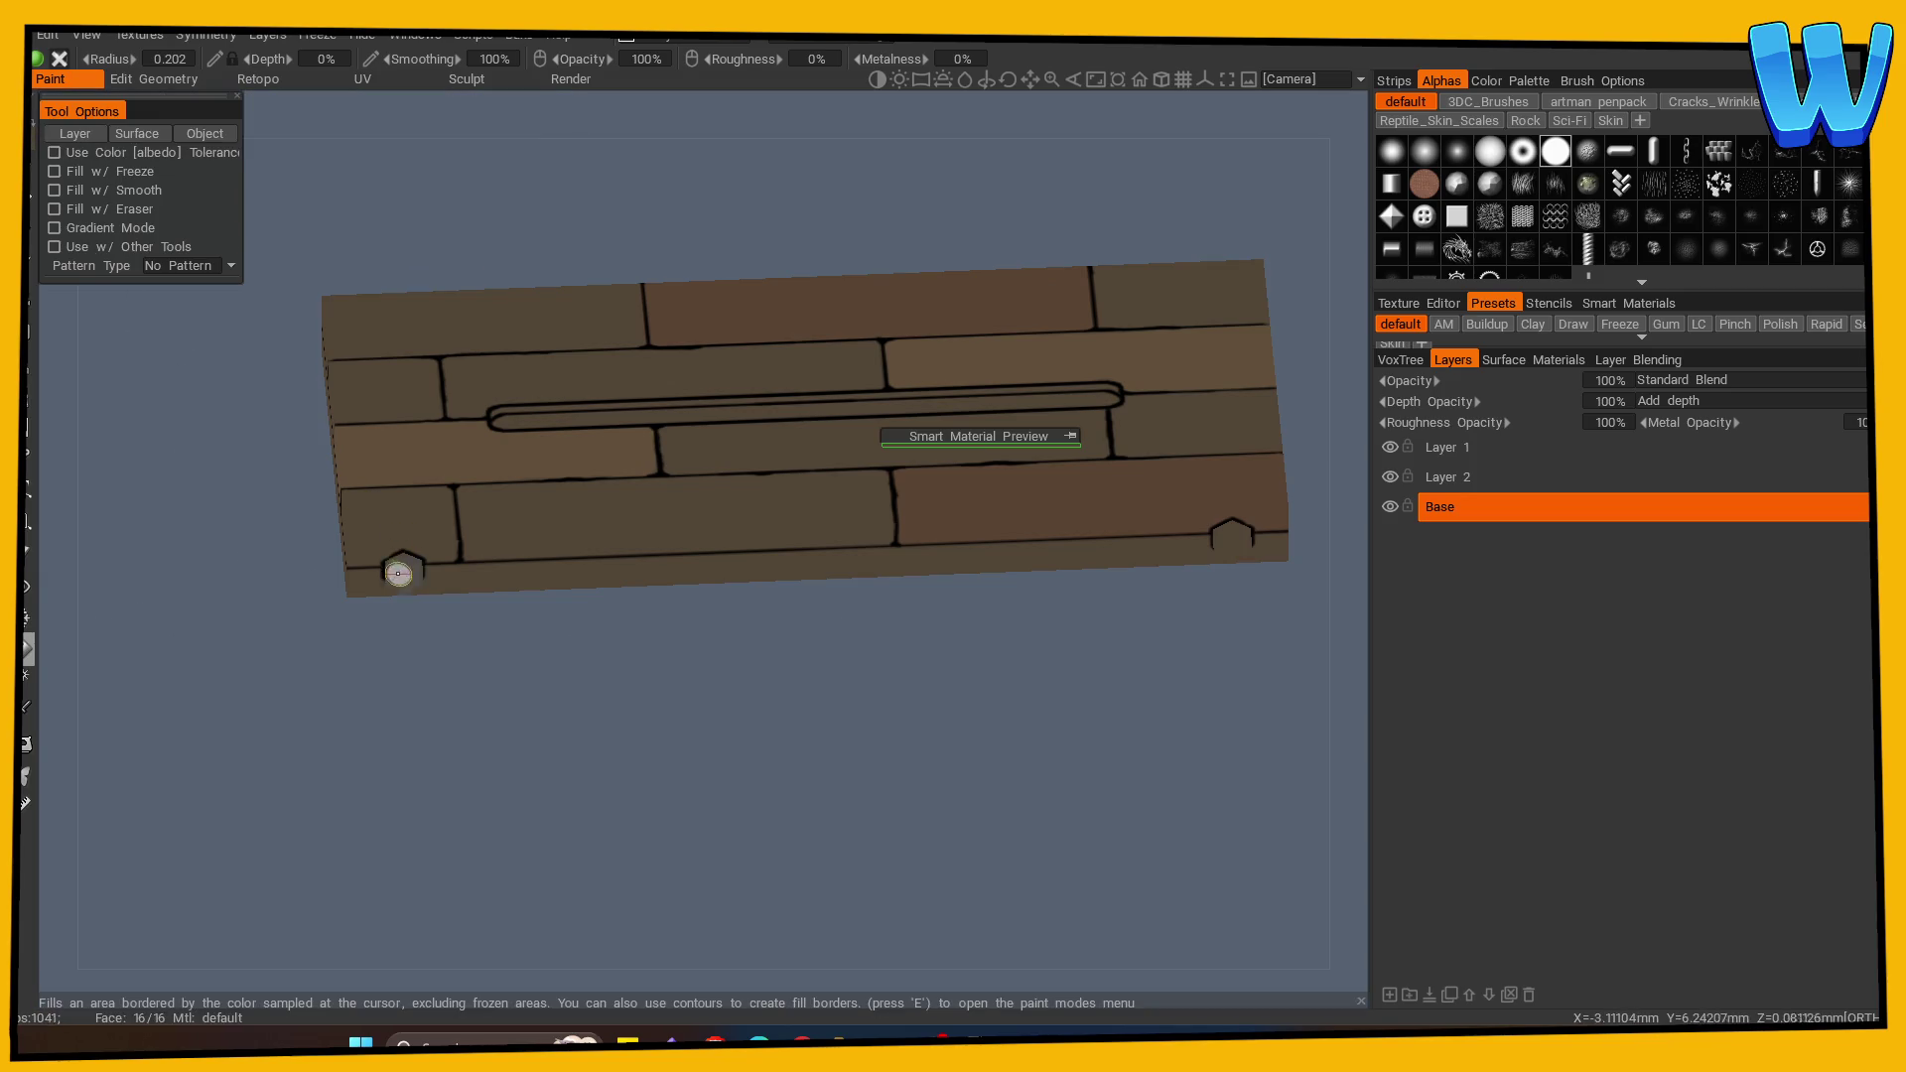
click(1232, 540)
scroll(1074, 627, up, 2)
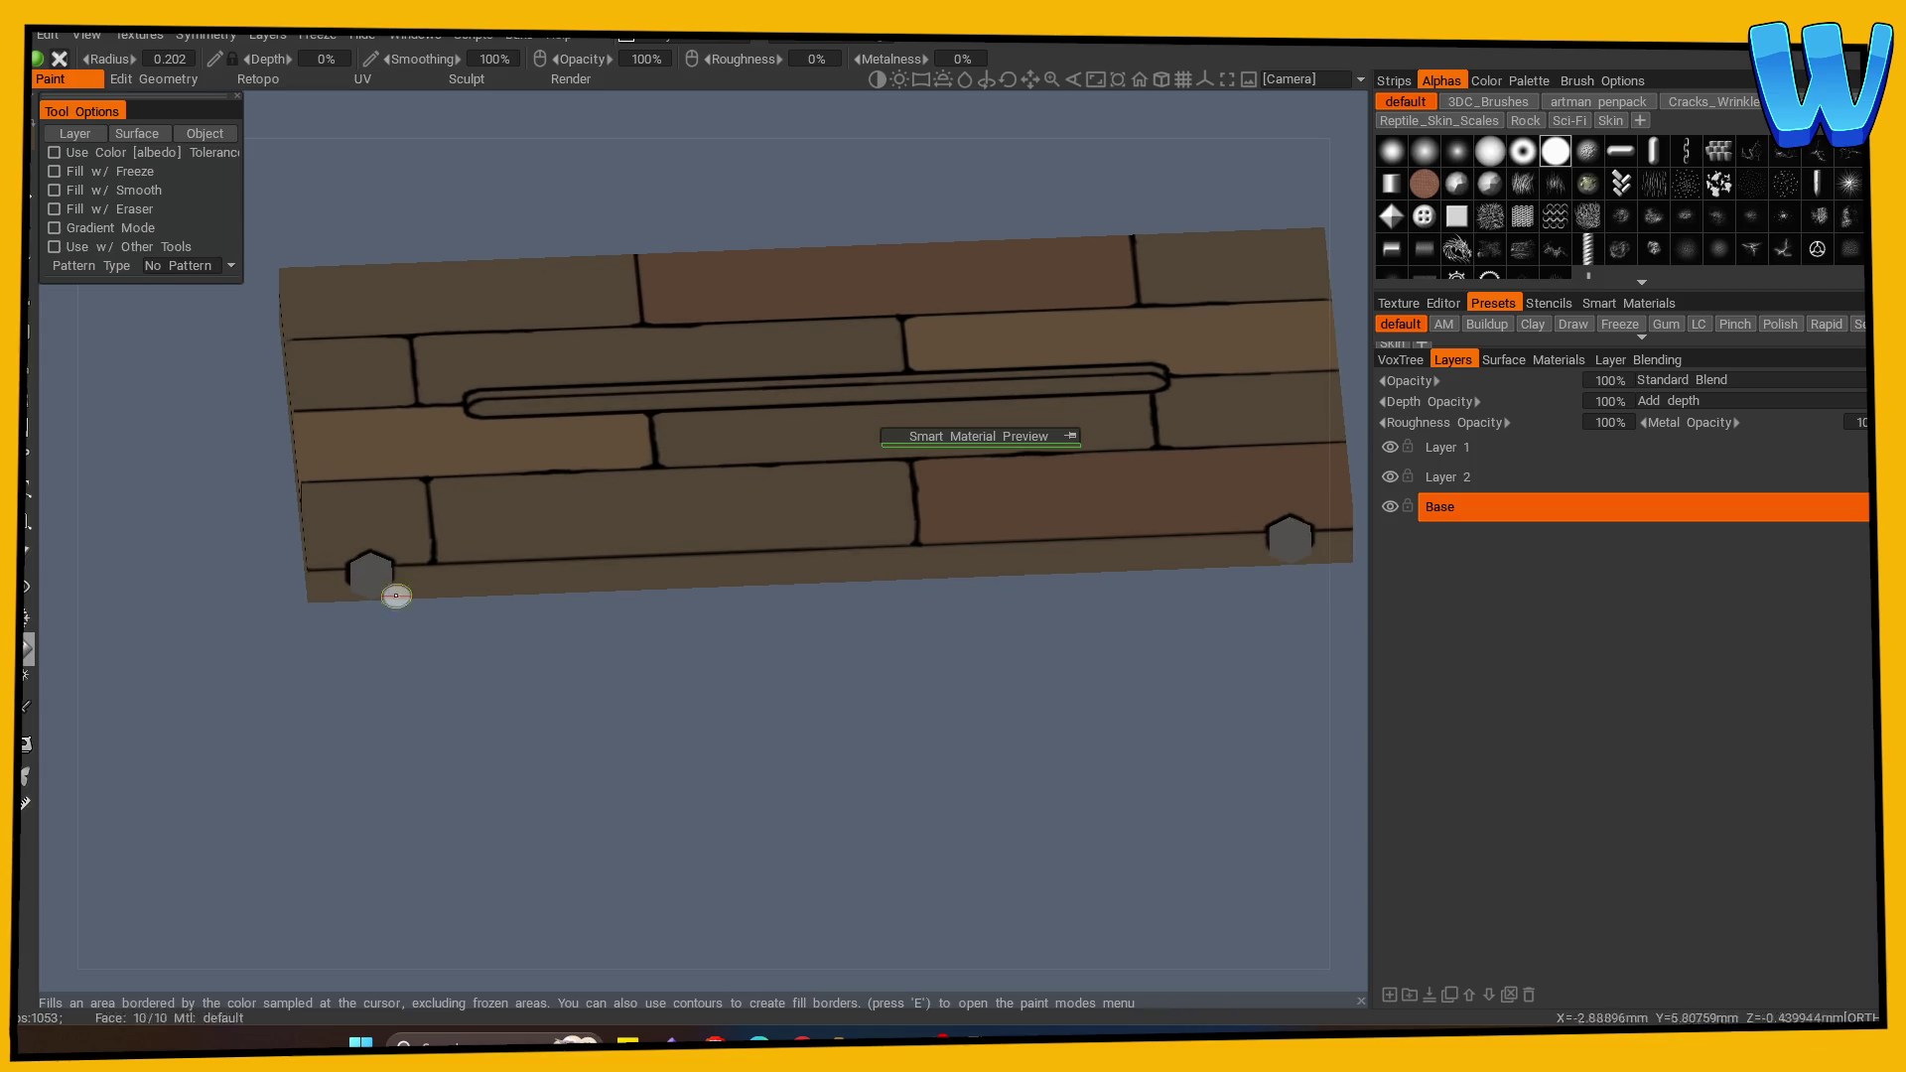
Step: Sample the plank's brown from the surface as the paint colour
key(b)
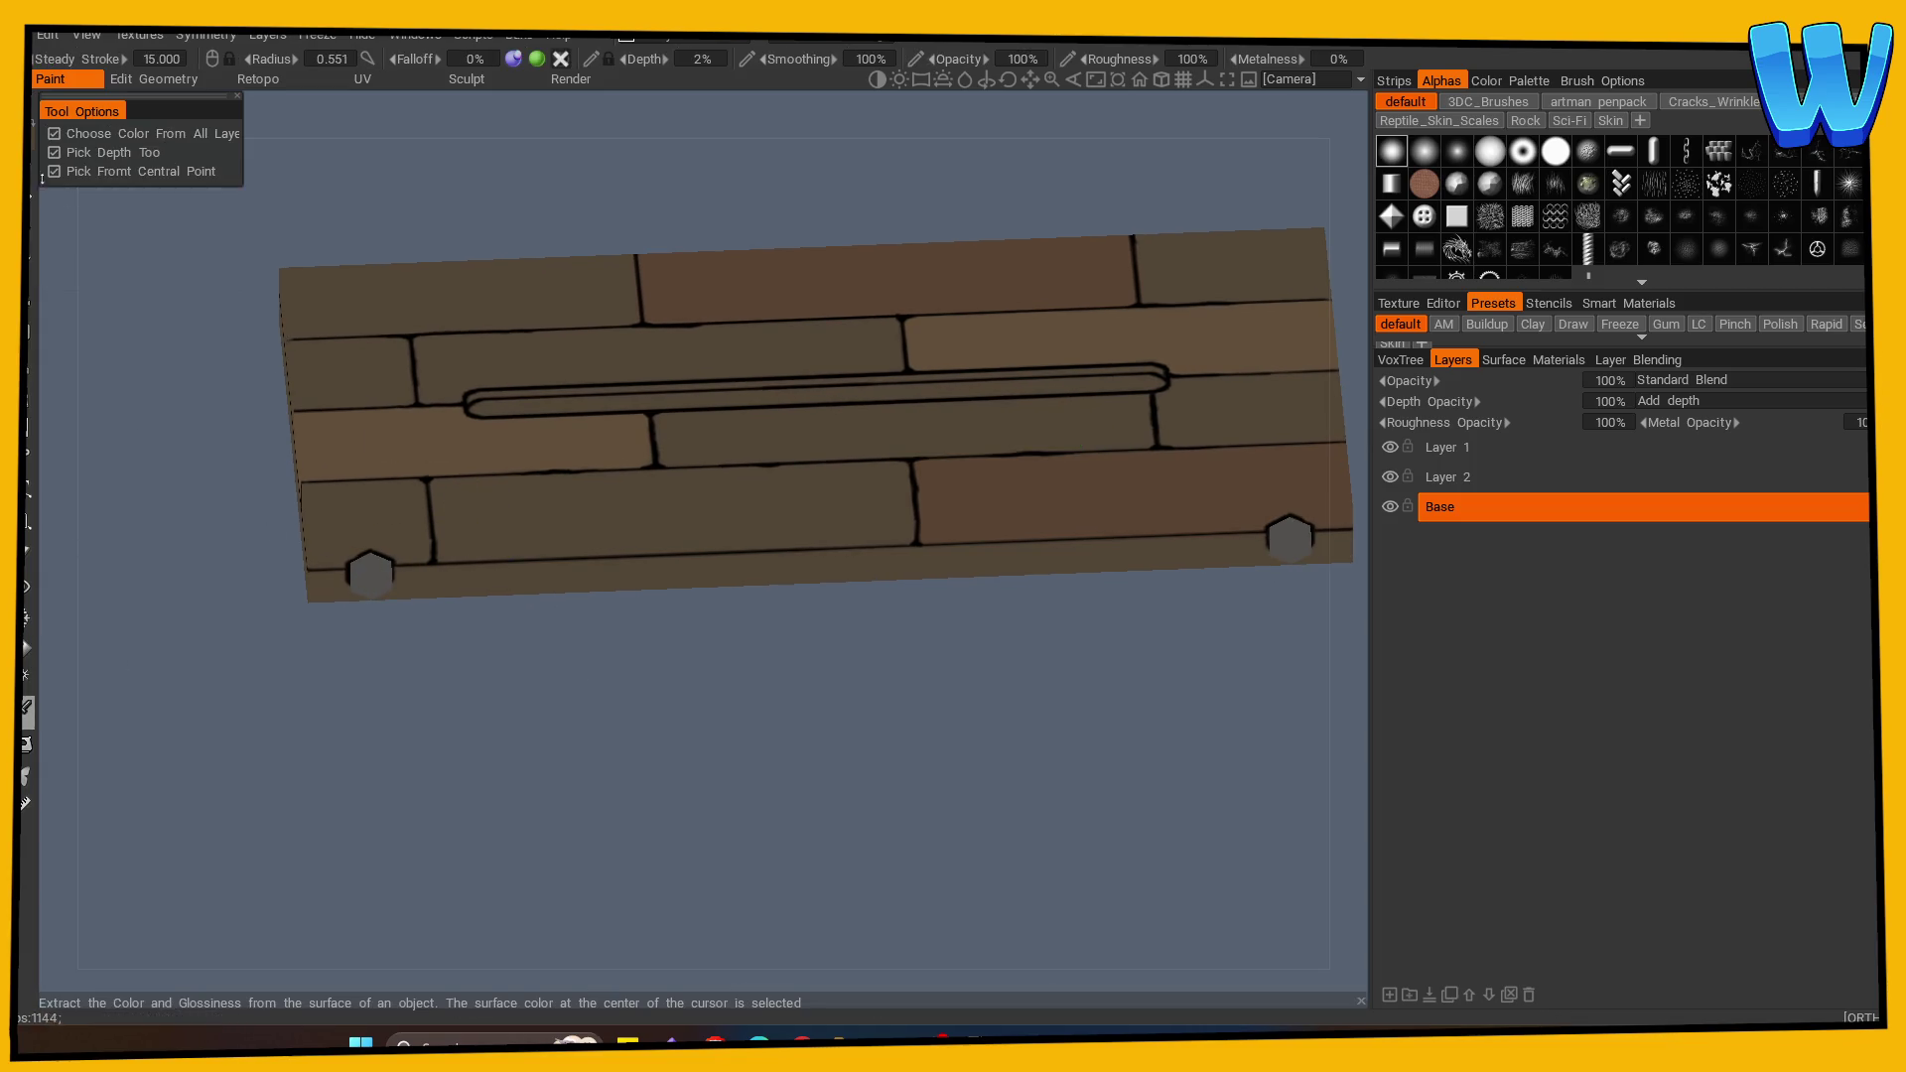
key(v)
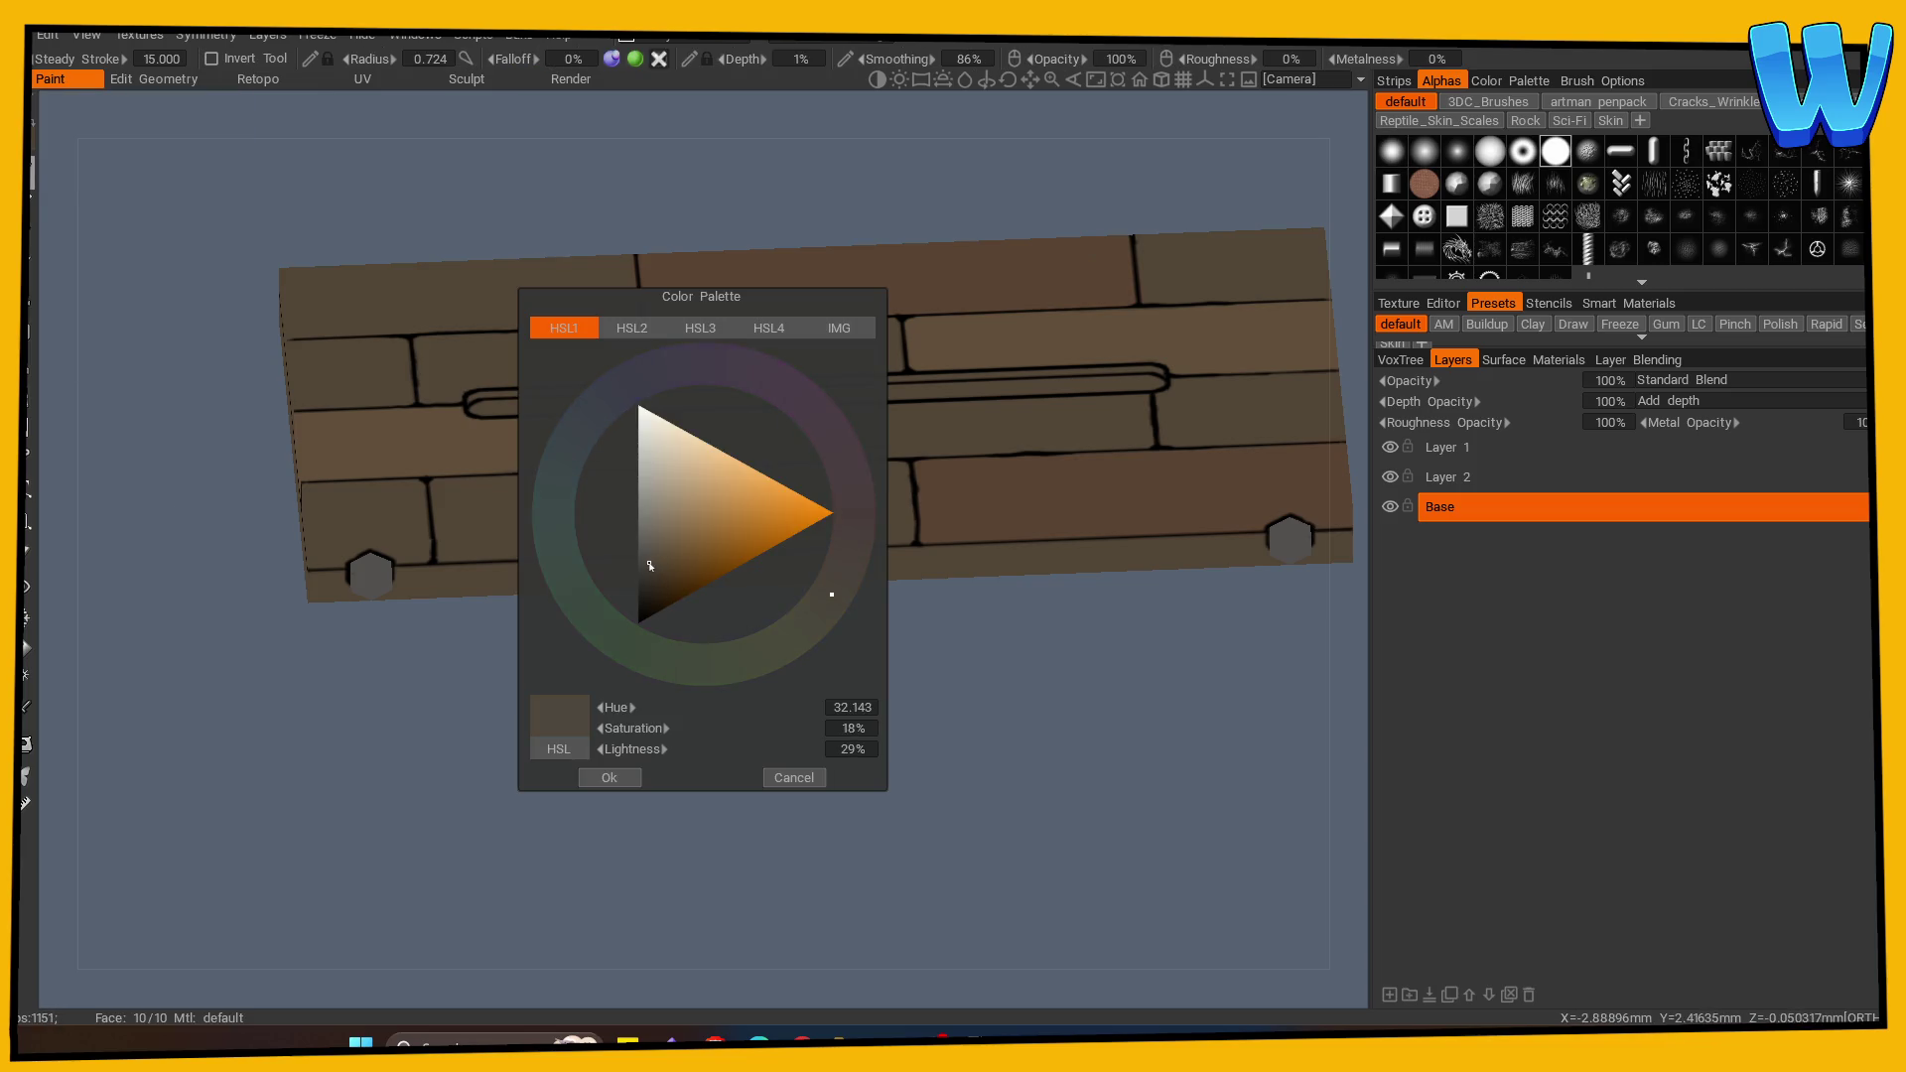
click(650, 562)
click(776, 775)
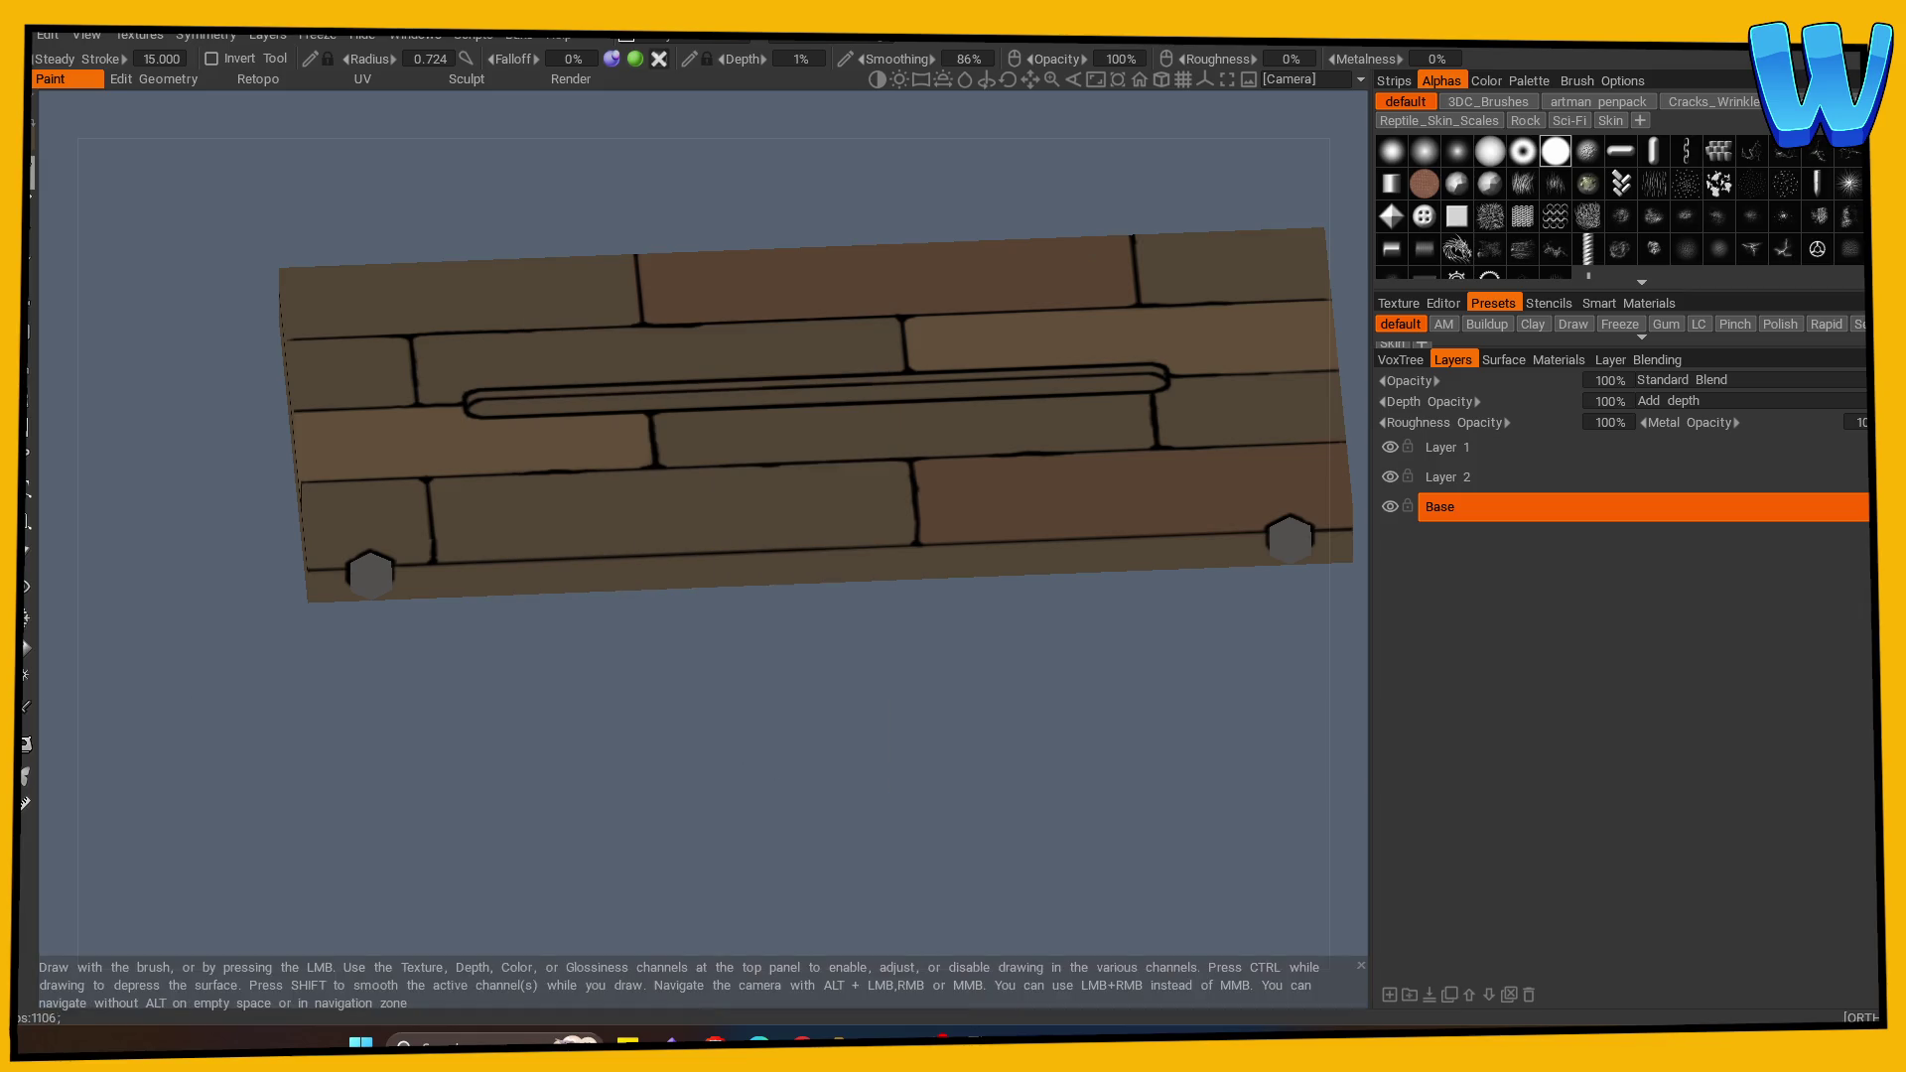
key(v)
click(311, 444)
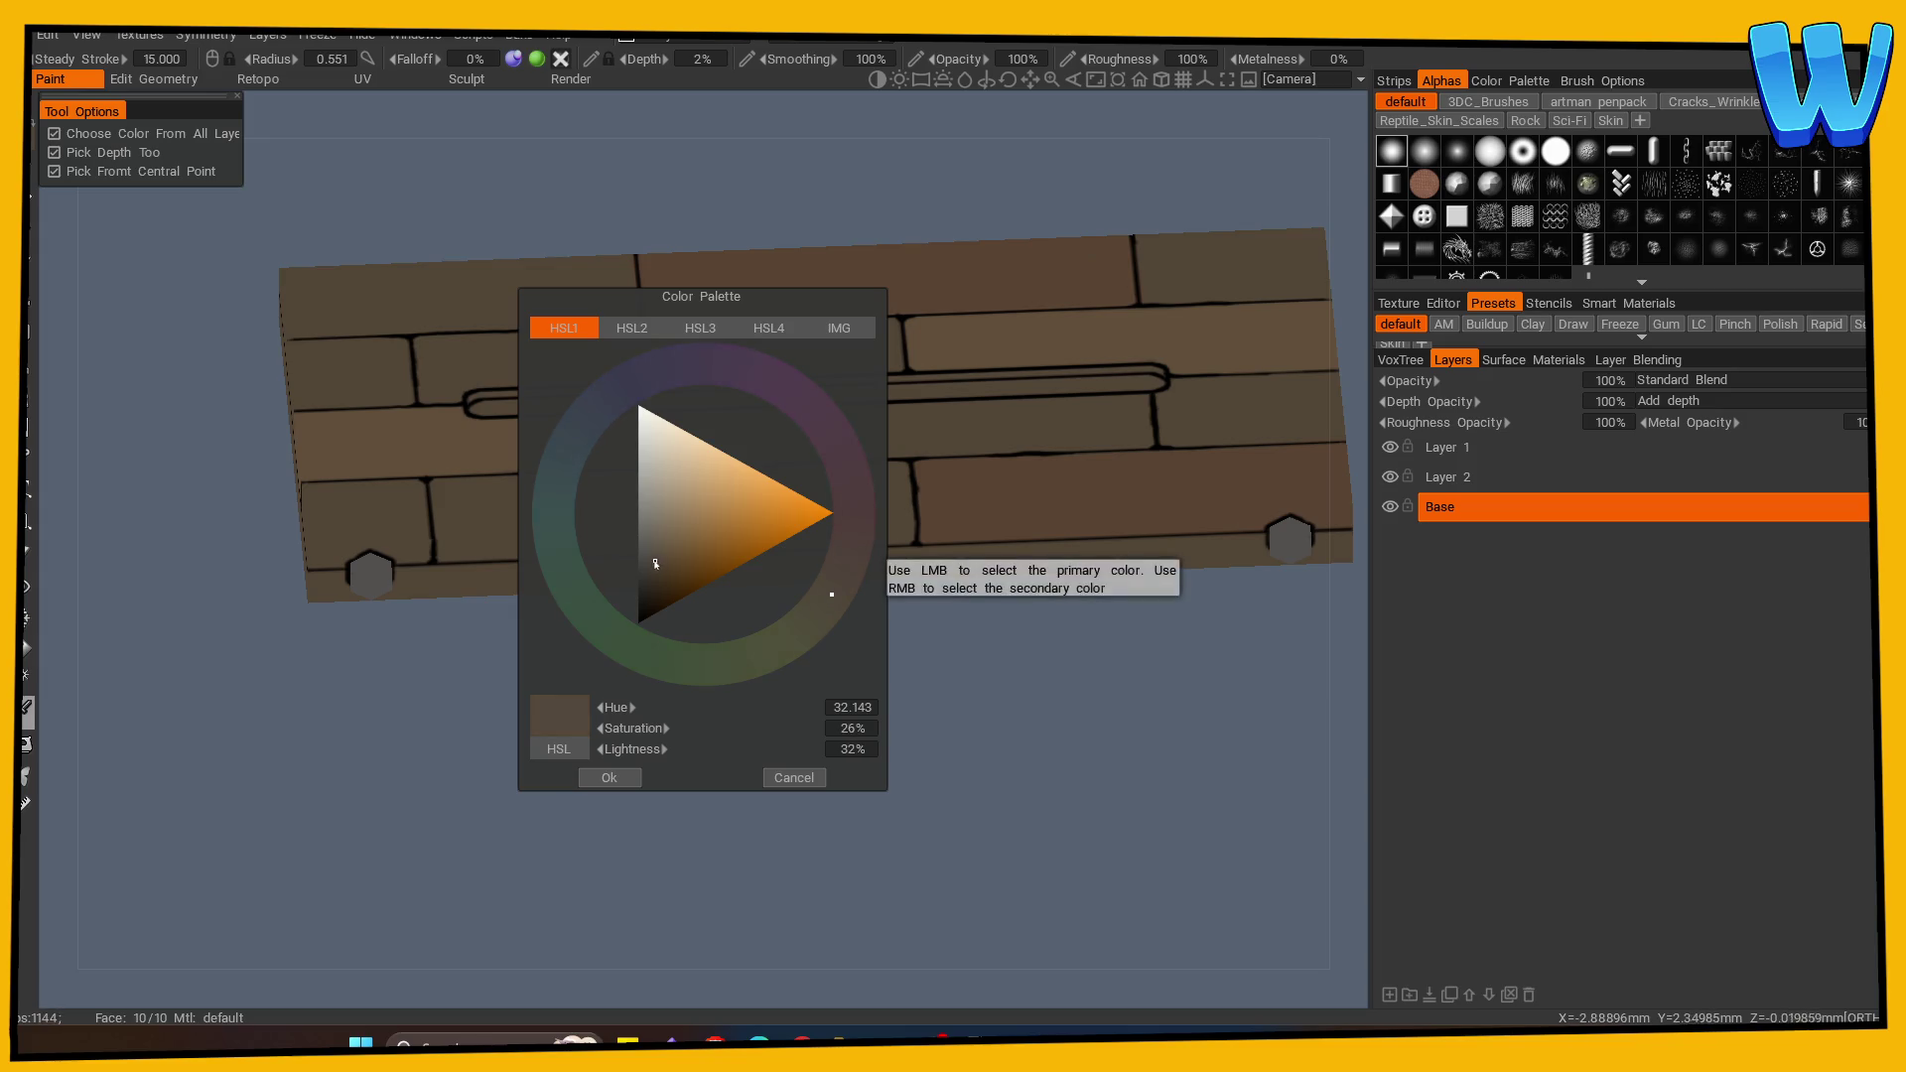
click(610, 777)
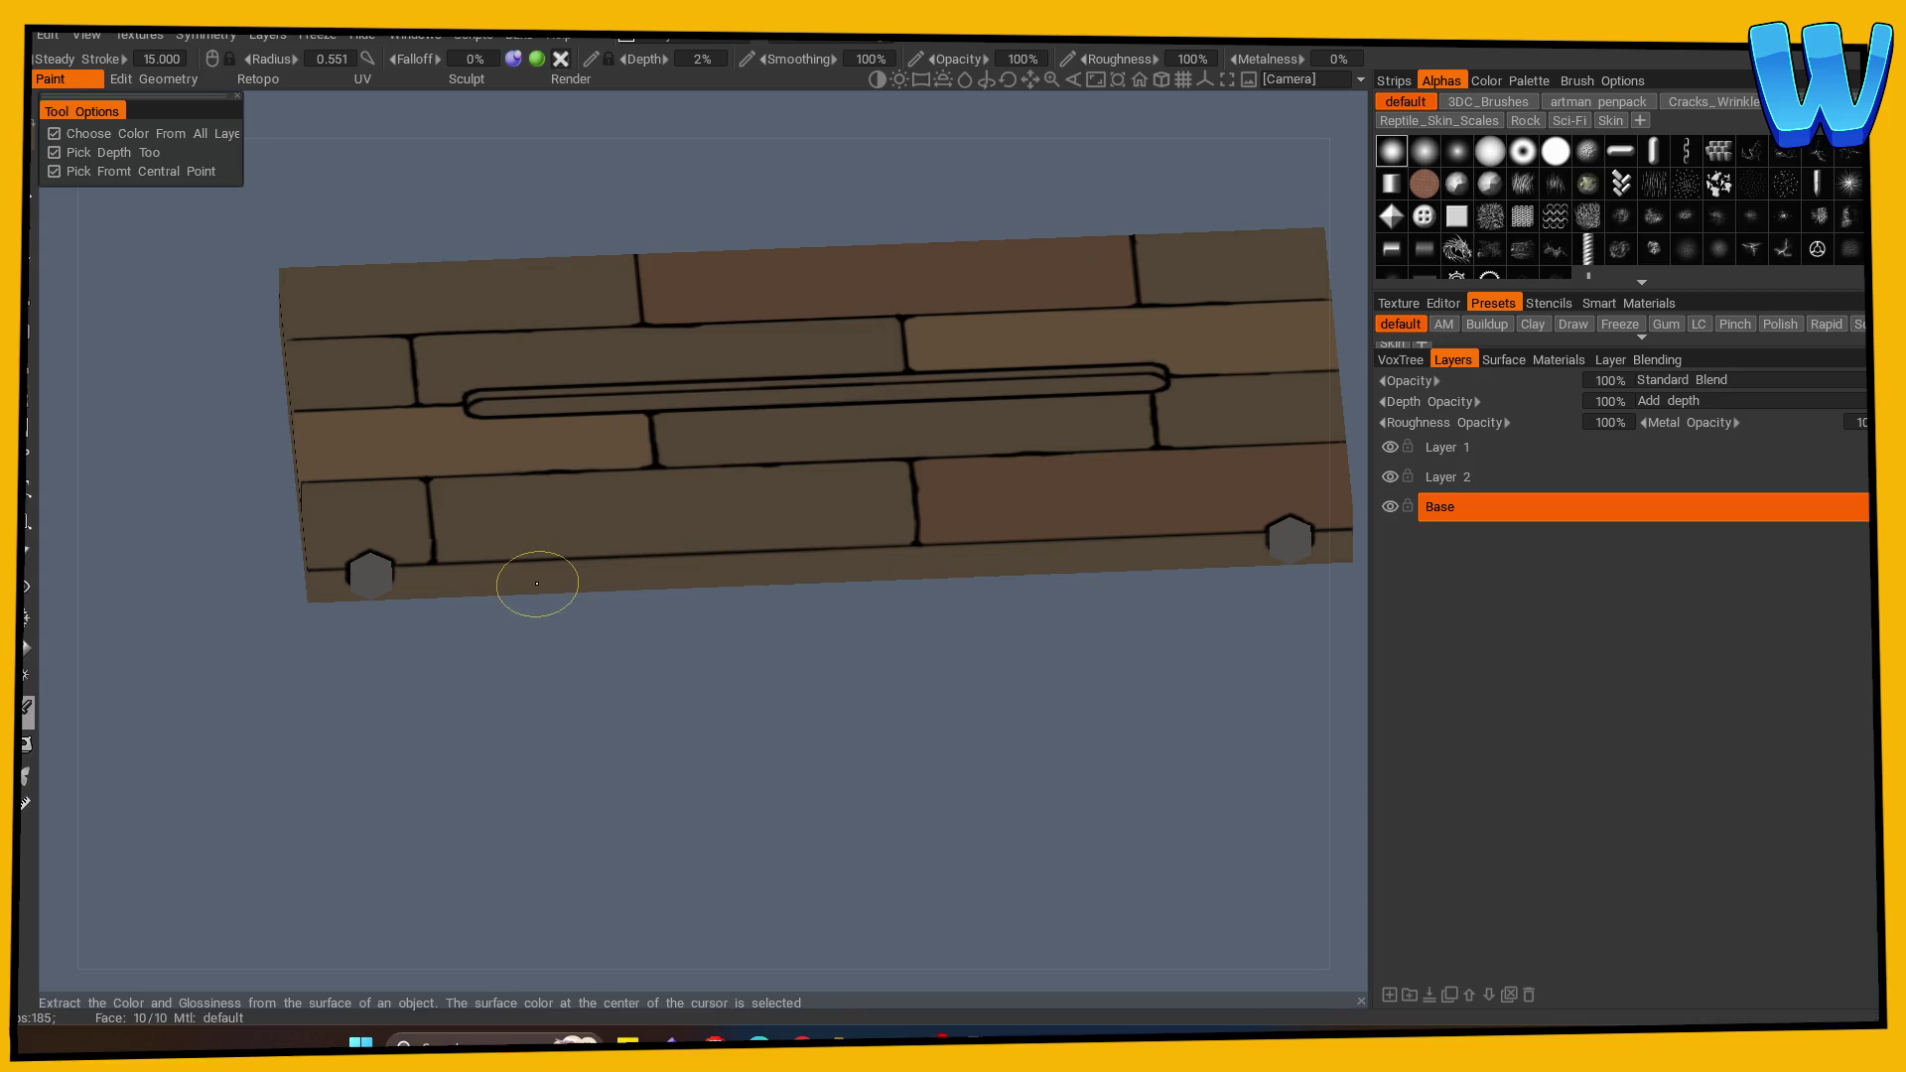
Step: Darken the brown to hue 32.308, 35% saturation, 29% lightness
click(48, 210)
drag(660, 567, 658, 573)
click(612, 786)
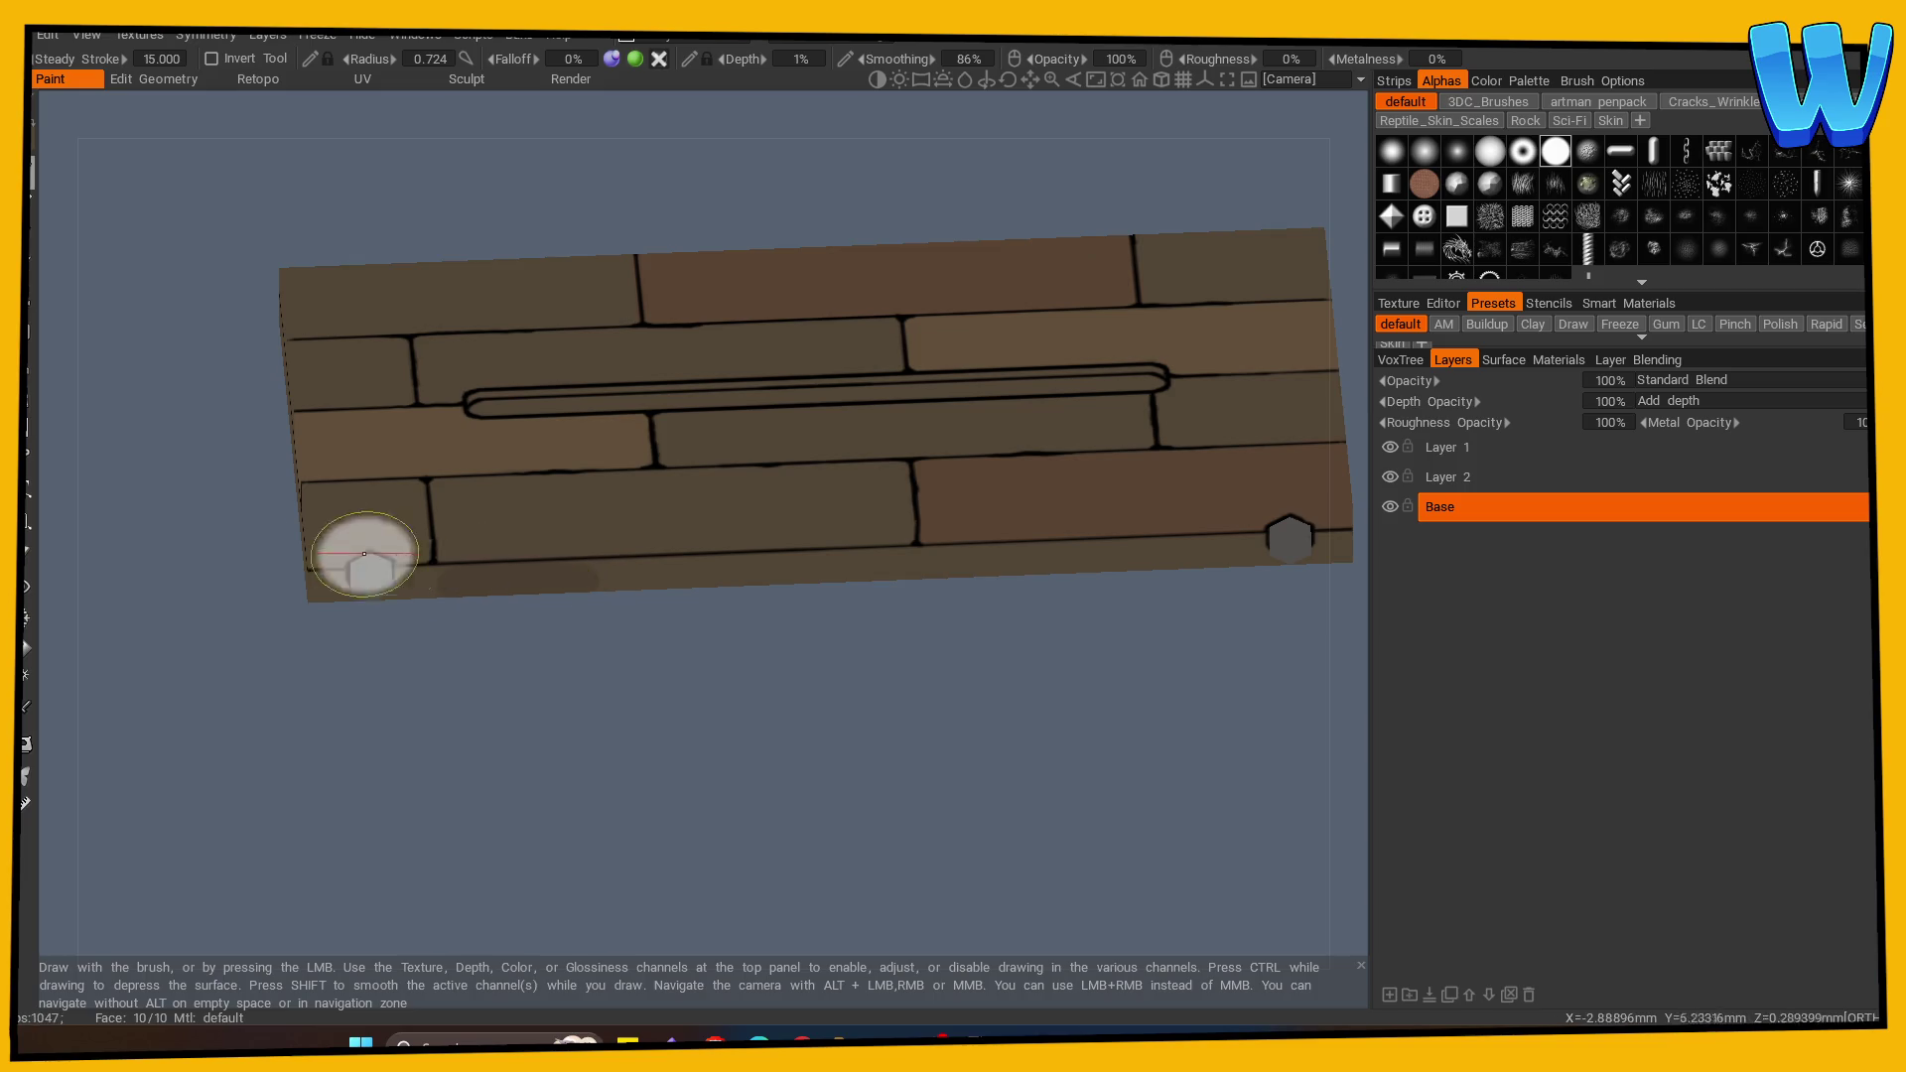
click(48, 209)
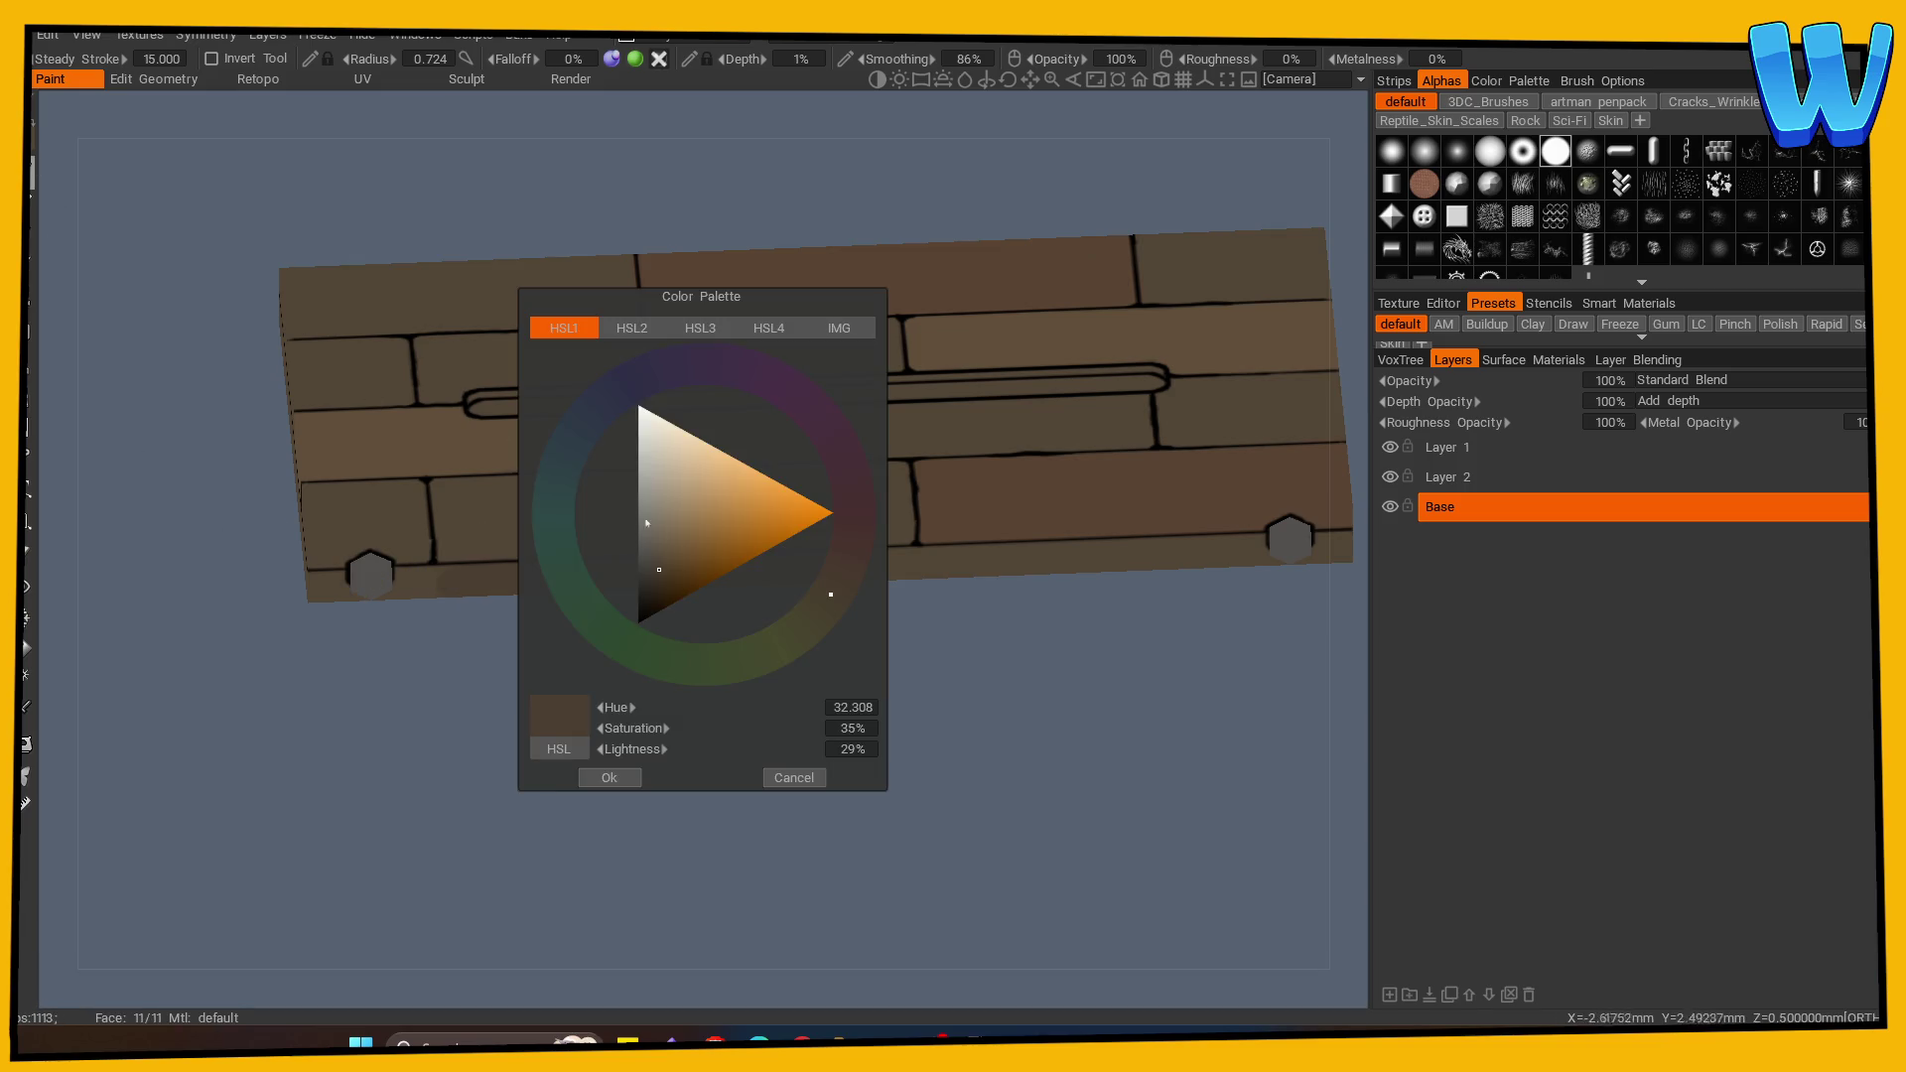
key(Return)
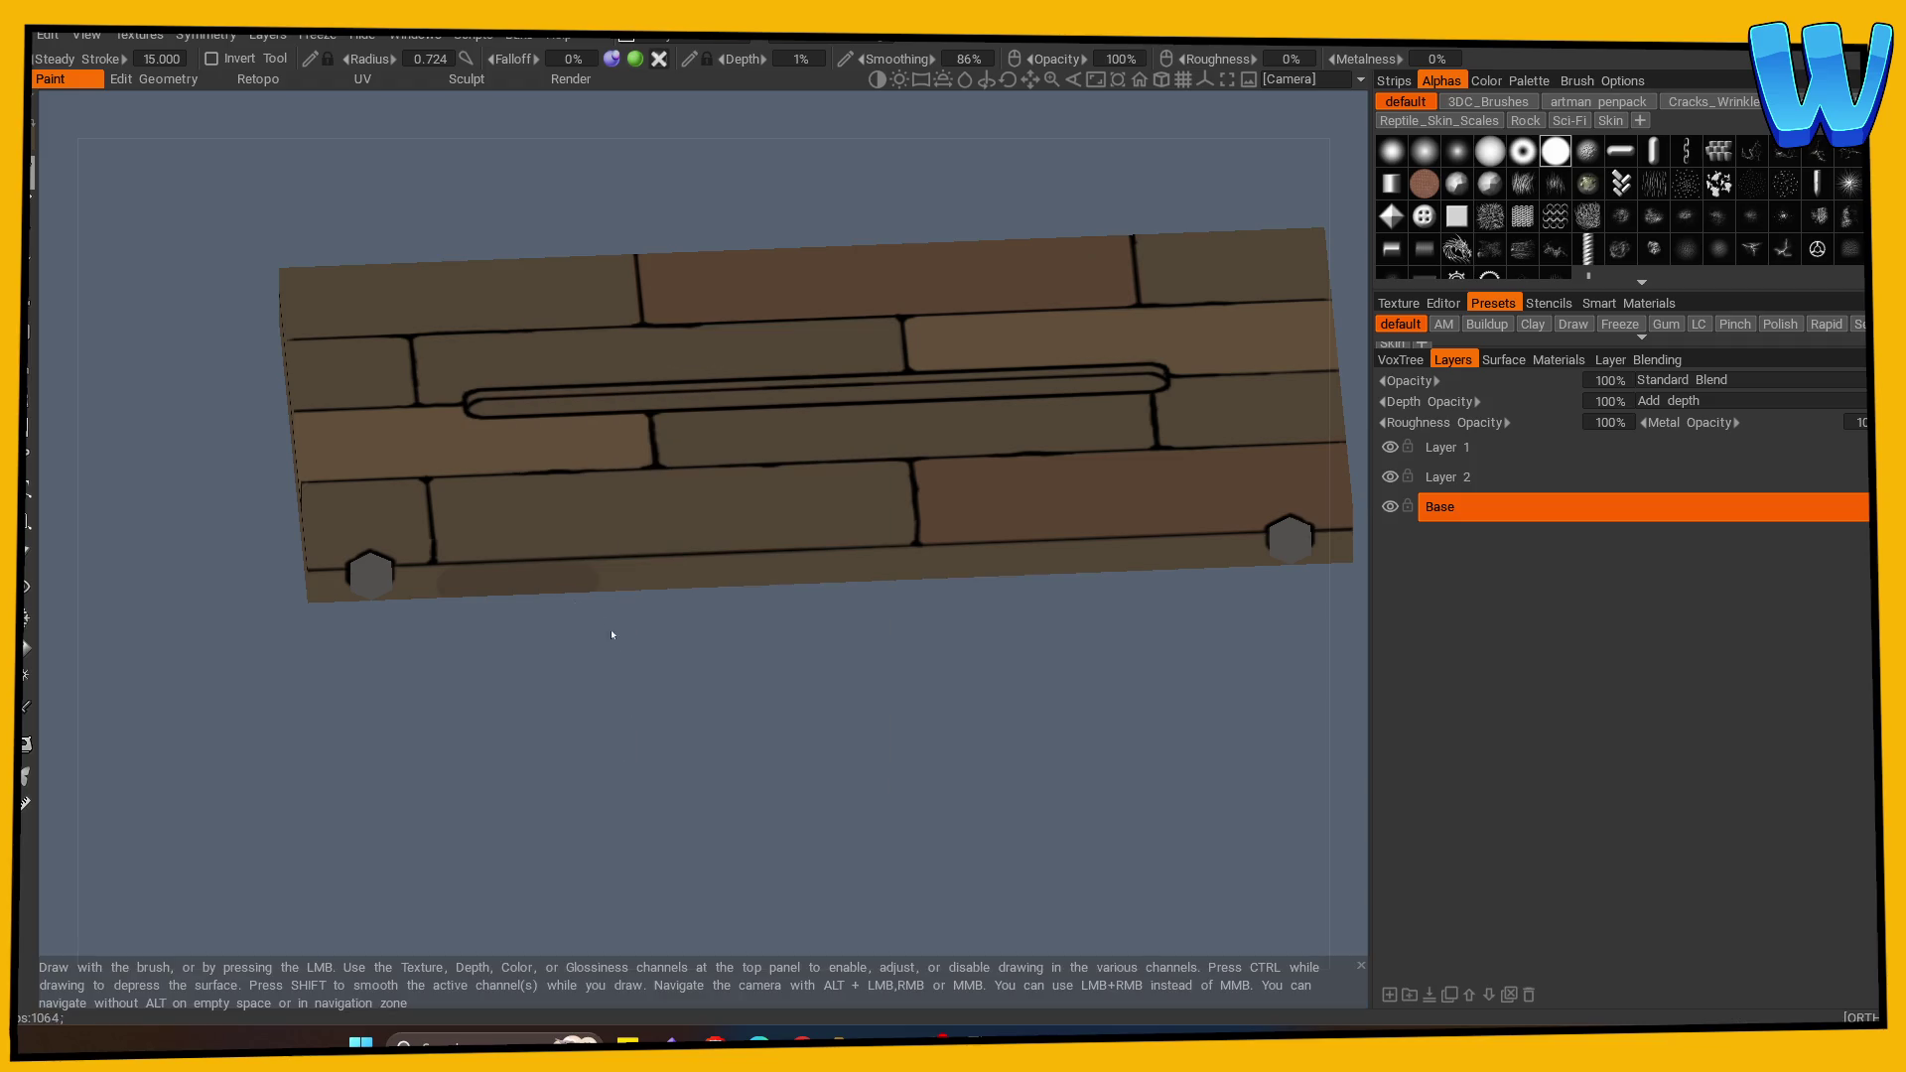
Step: In the left side view, enable Symmetry and paint the plank's side edge dark brown
key(KP_1)
key(ctrl+KP_3)
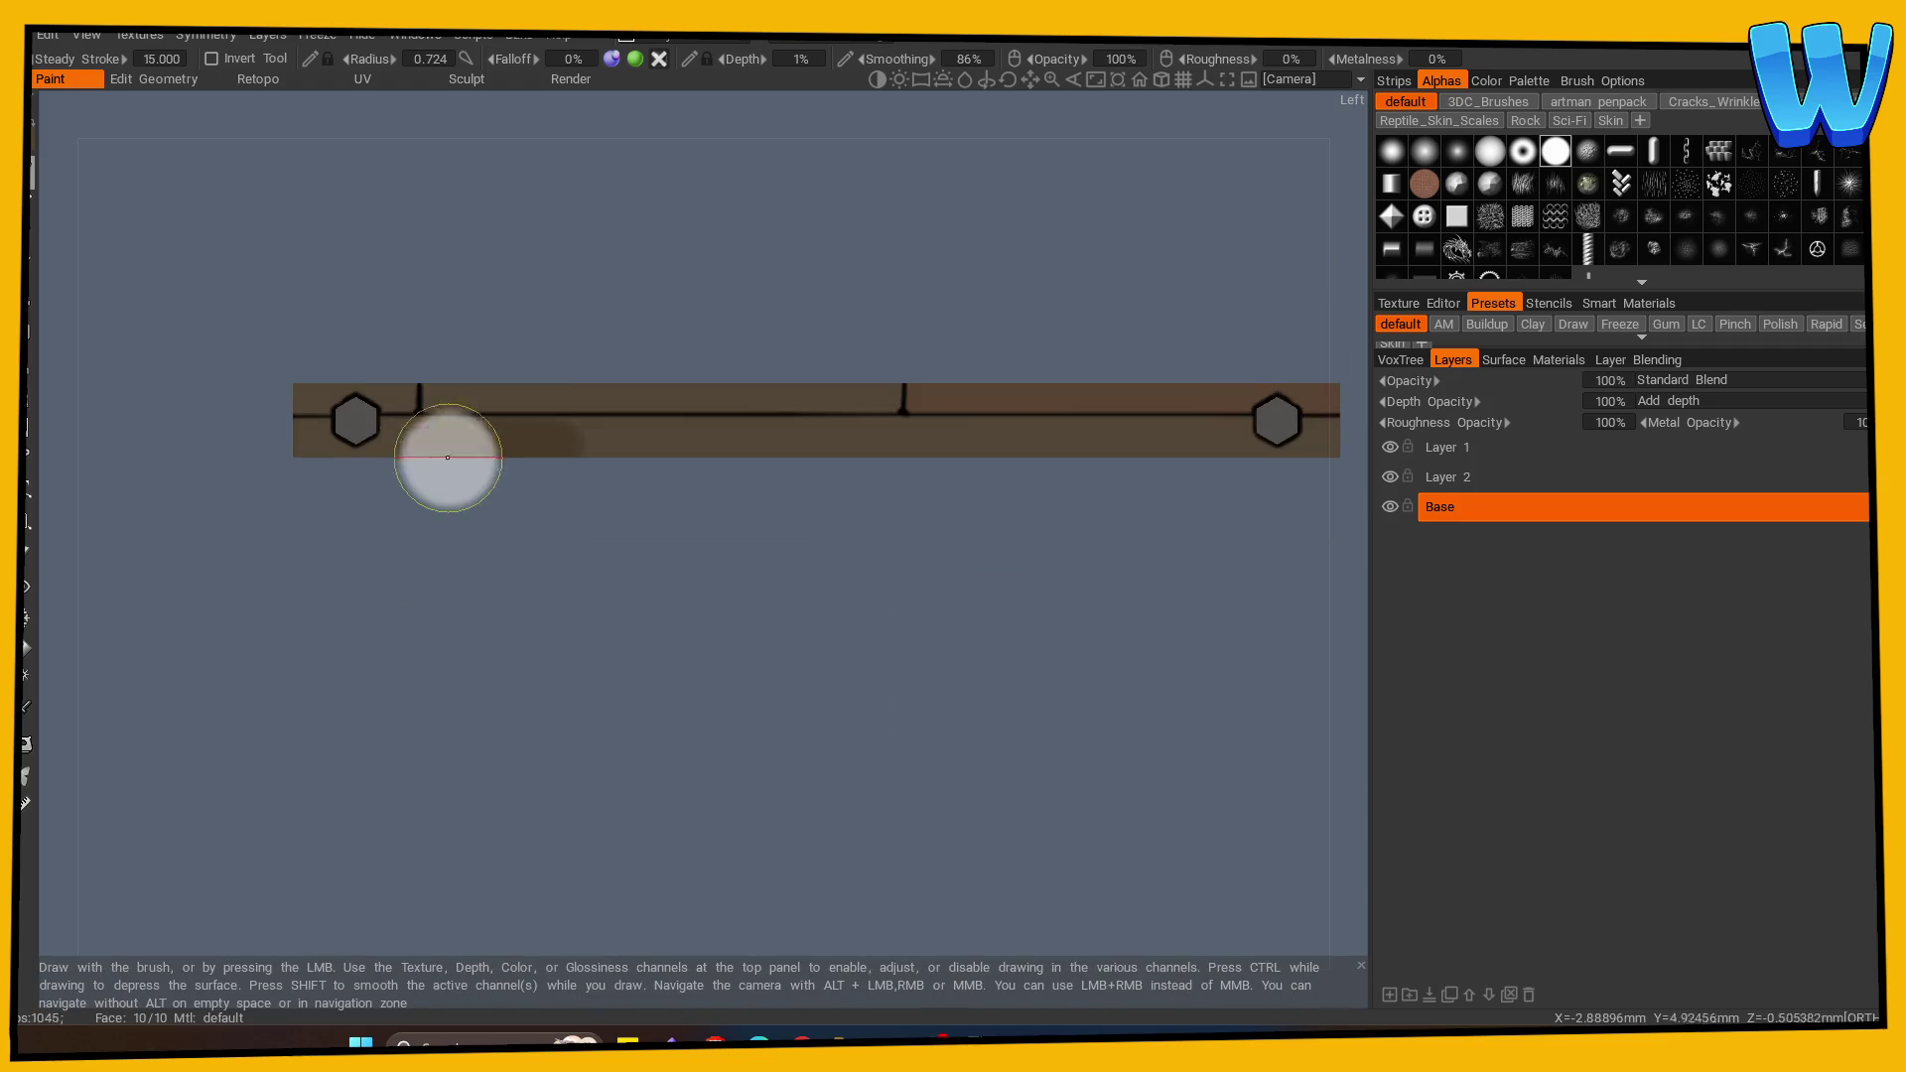
key(s)
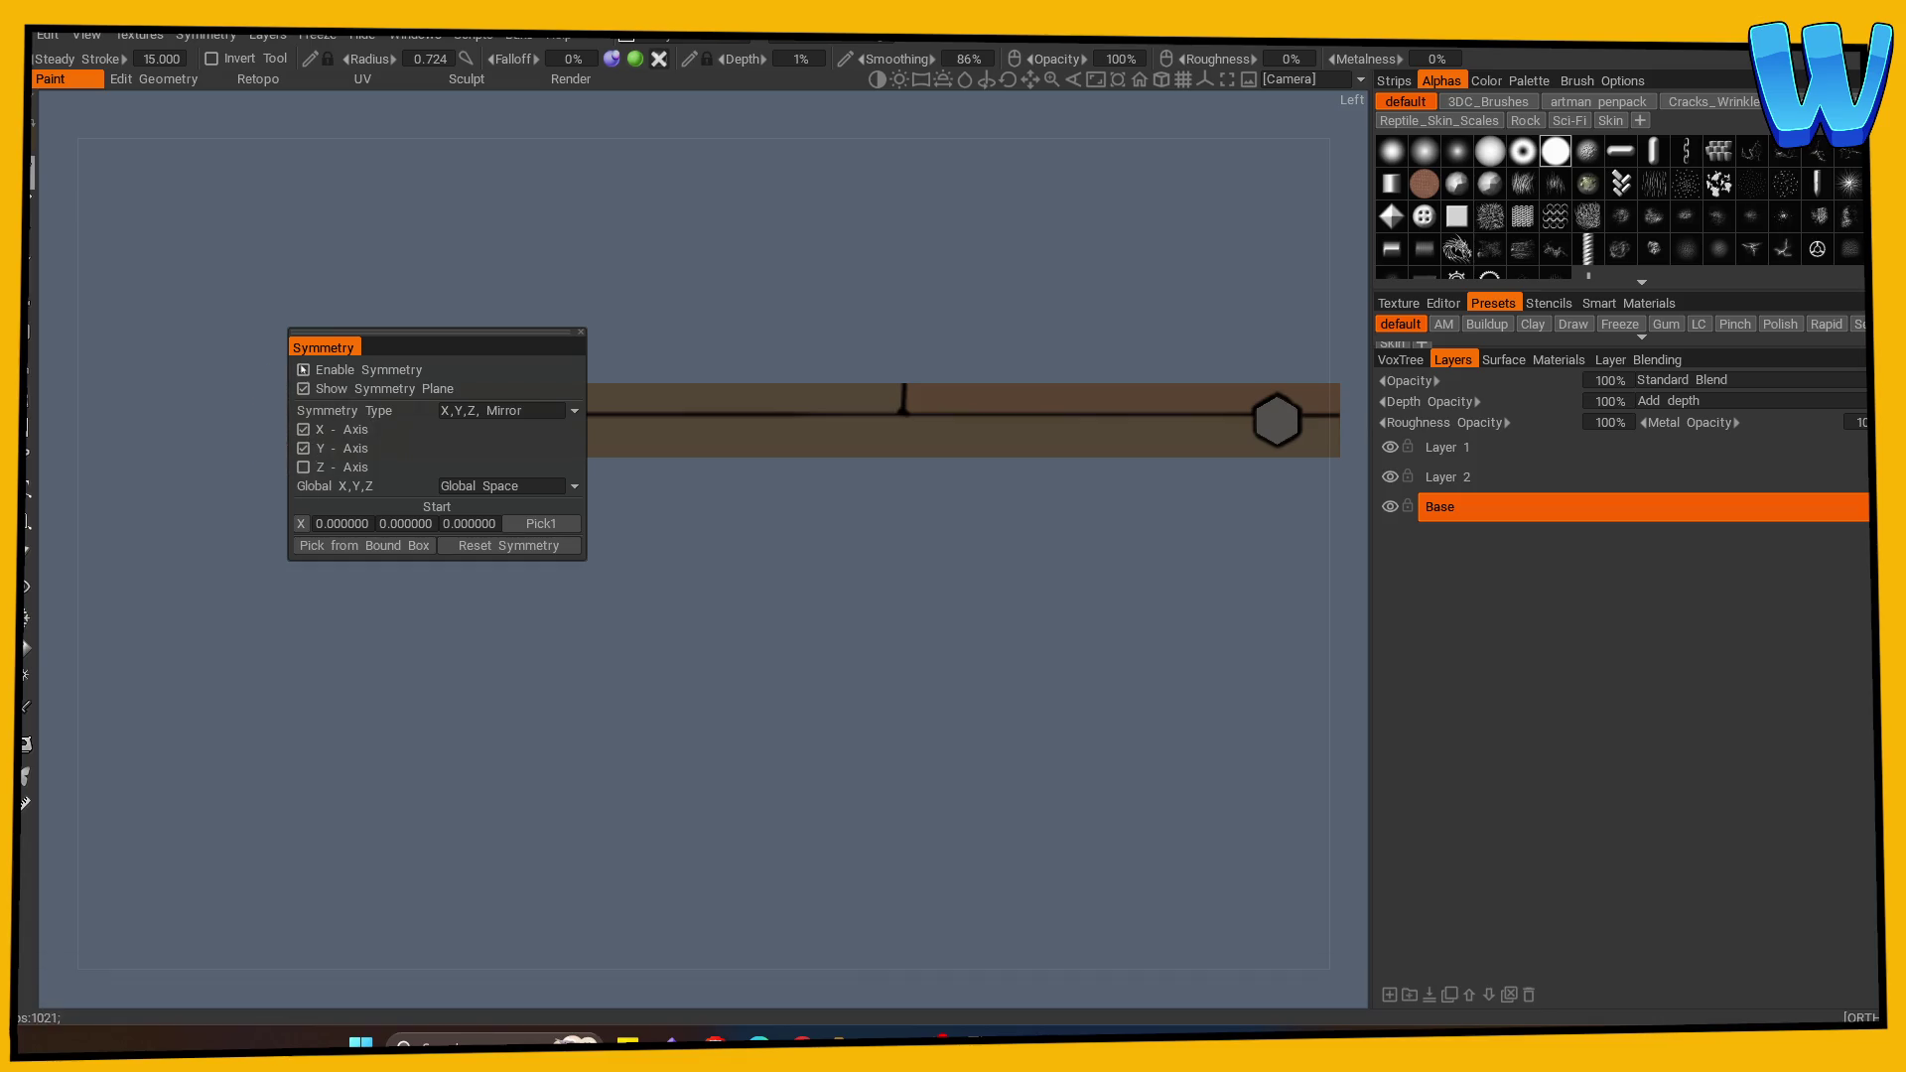
click(303, 369)
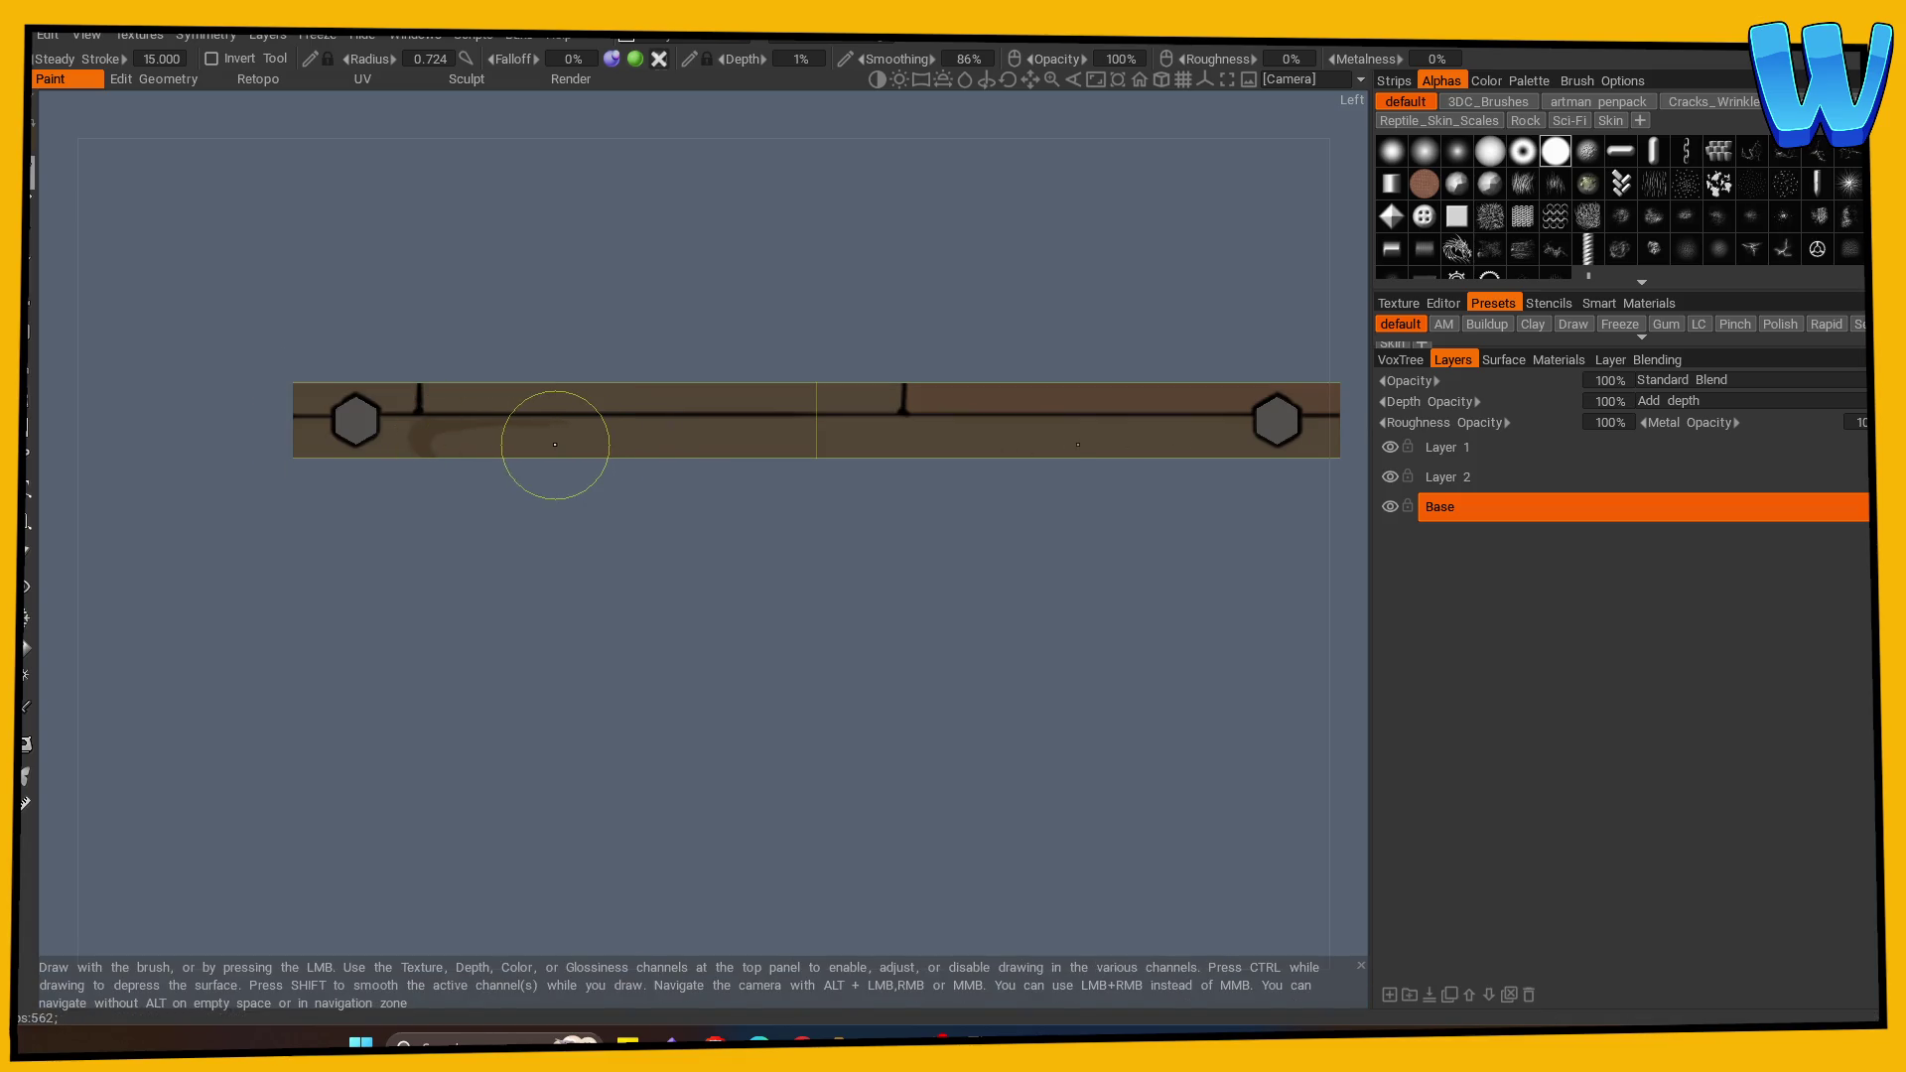
mouse_move(439, 447)
mouse_down()
mouse_move(419, 440)
mouse_move(836, 434)
mouse_up()
click(1098, 447)
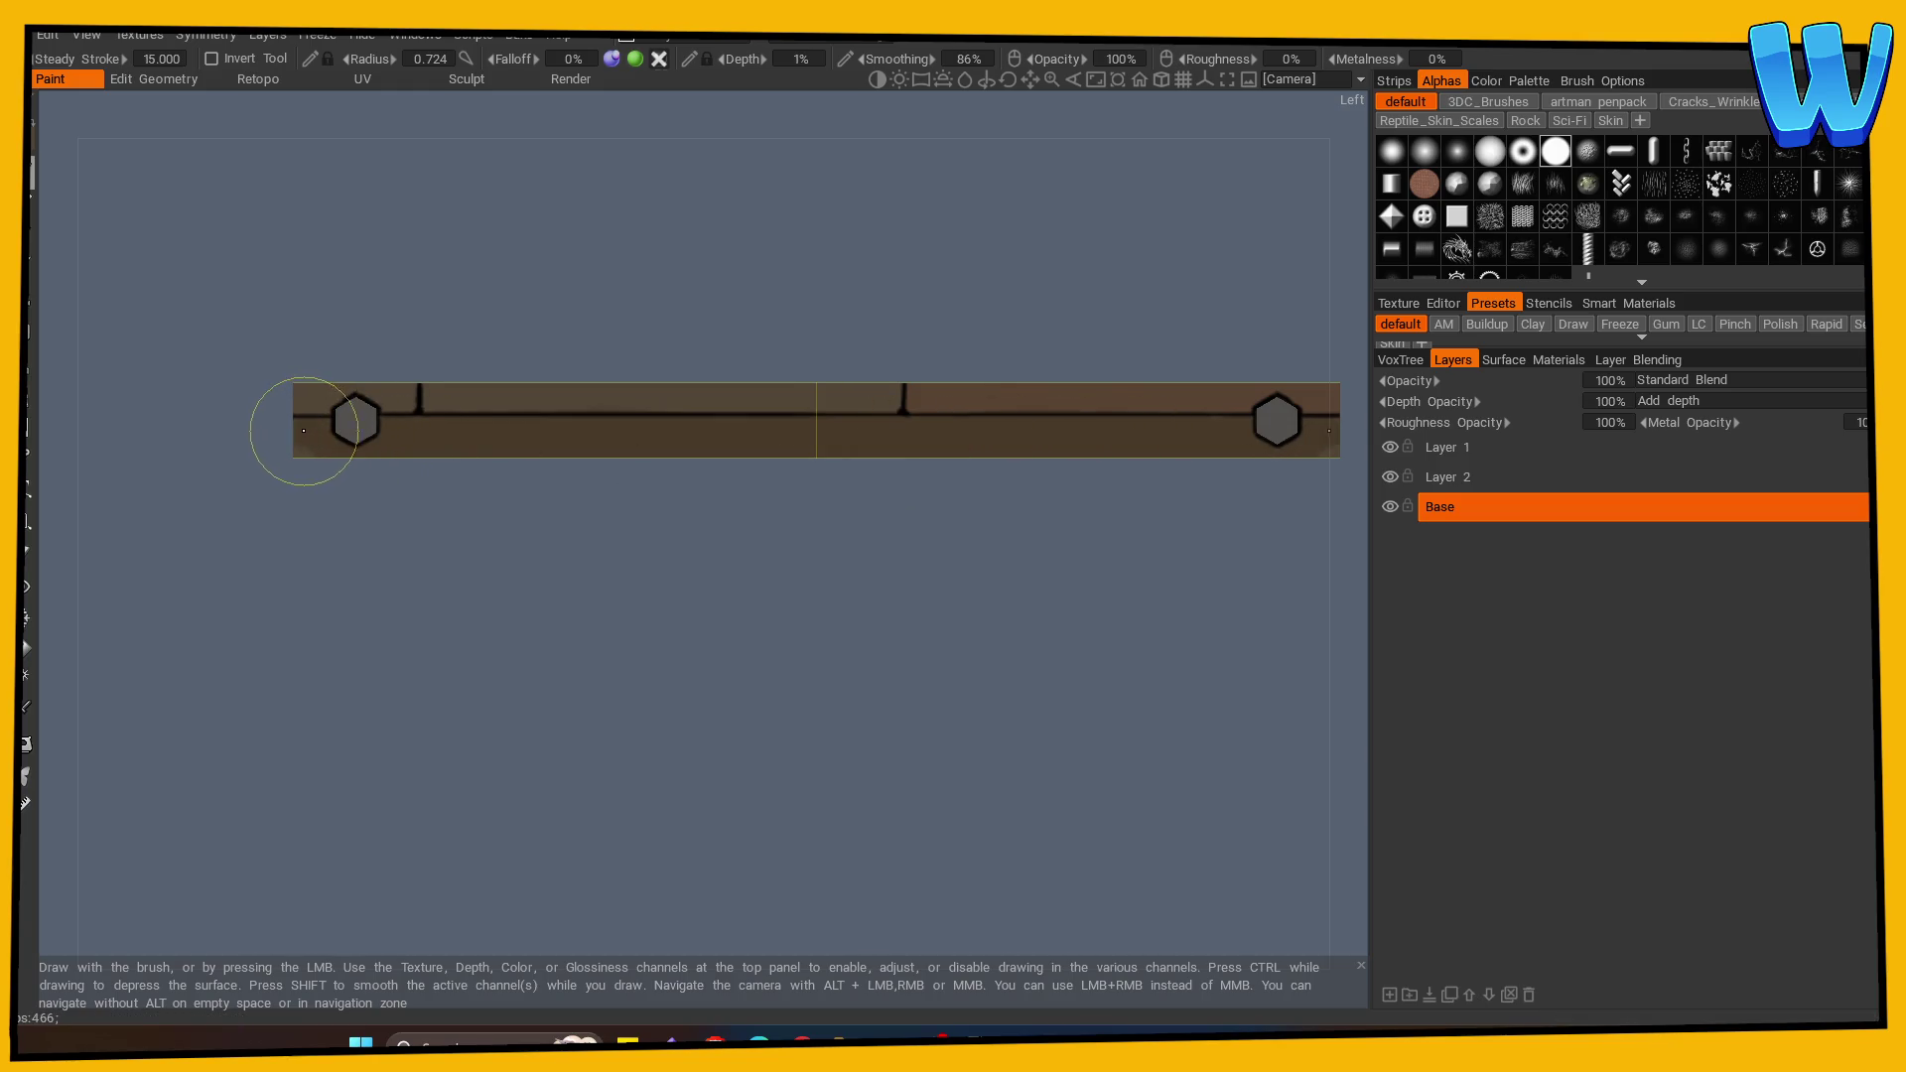
Step: Orbit around the plank and turn Symmetry off again
mouse_move(324, 447)
mouse_down()
mouse_move(638, 630)
mouse_move(766, 460)
mouse_move(854, 445)
mouse_up()
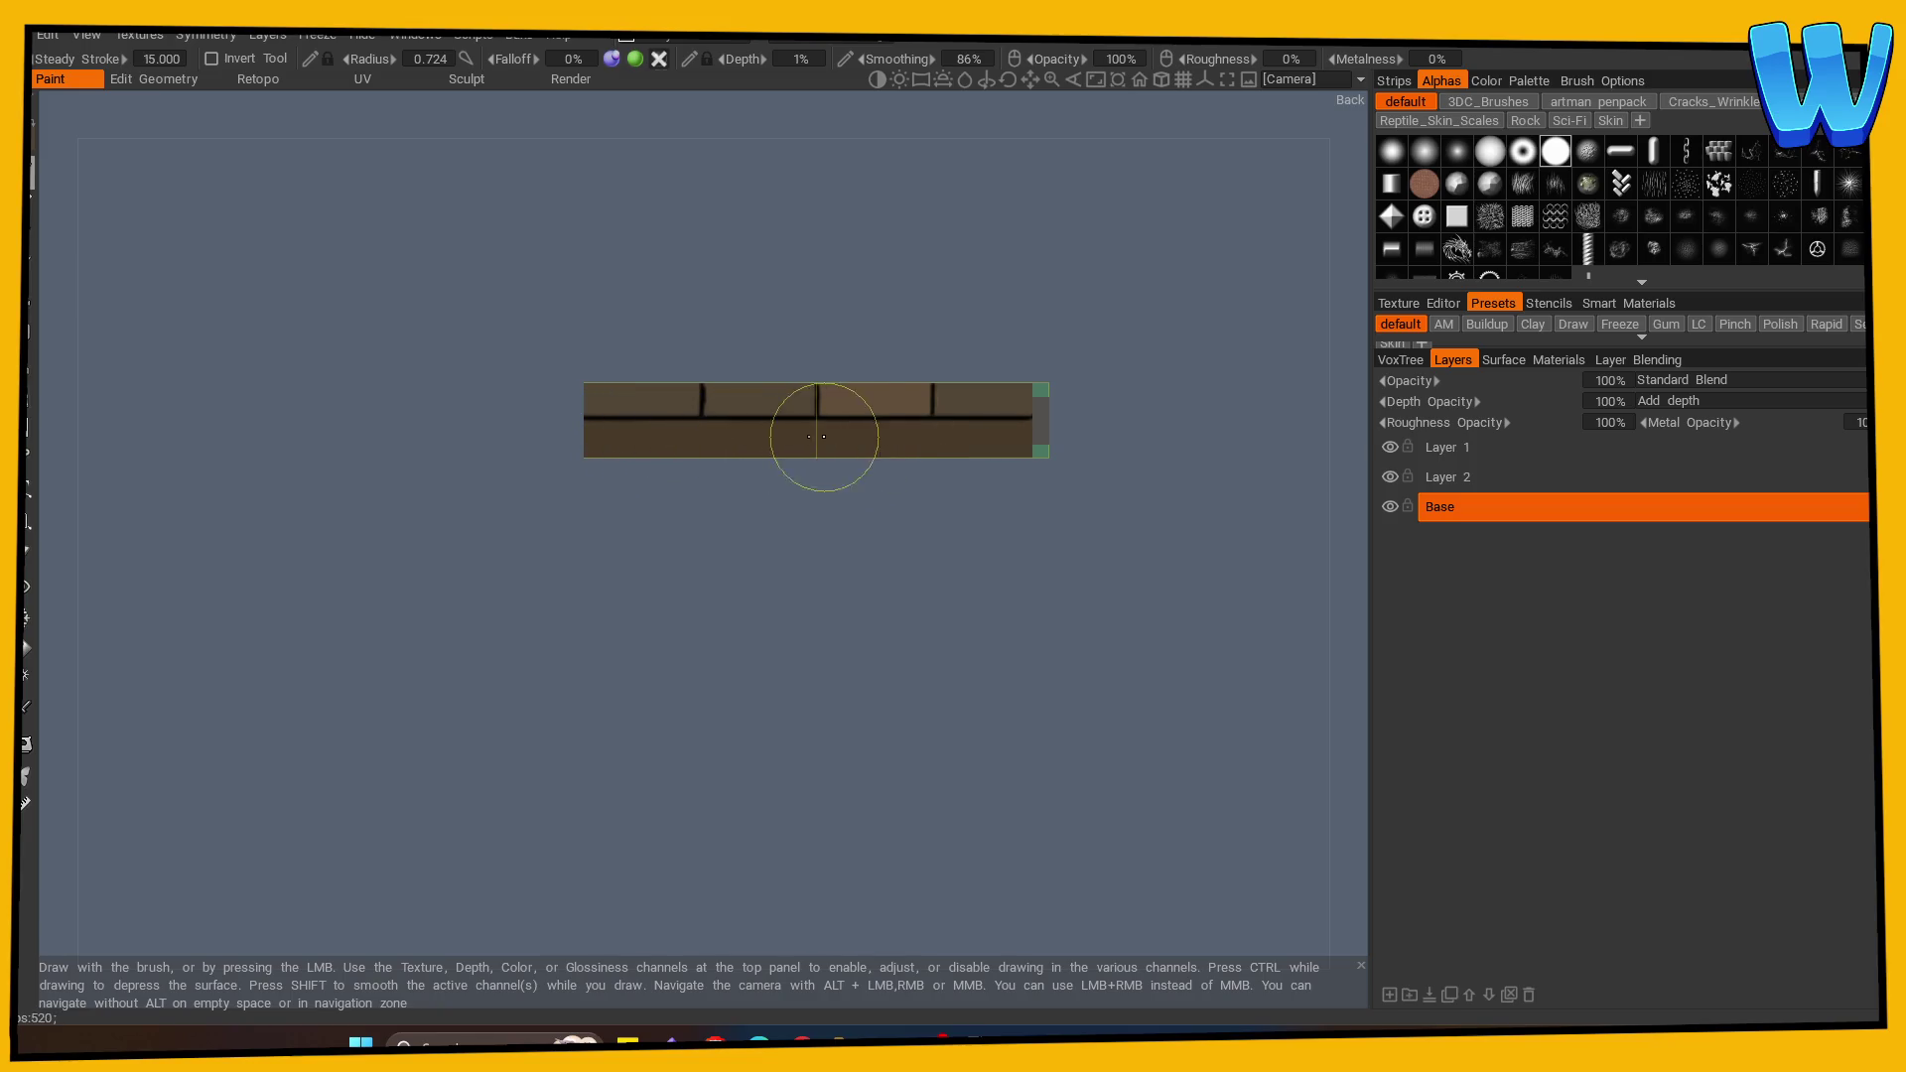
drag(729, 505, 842, 606)
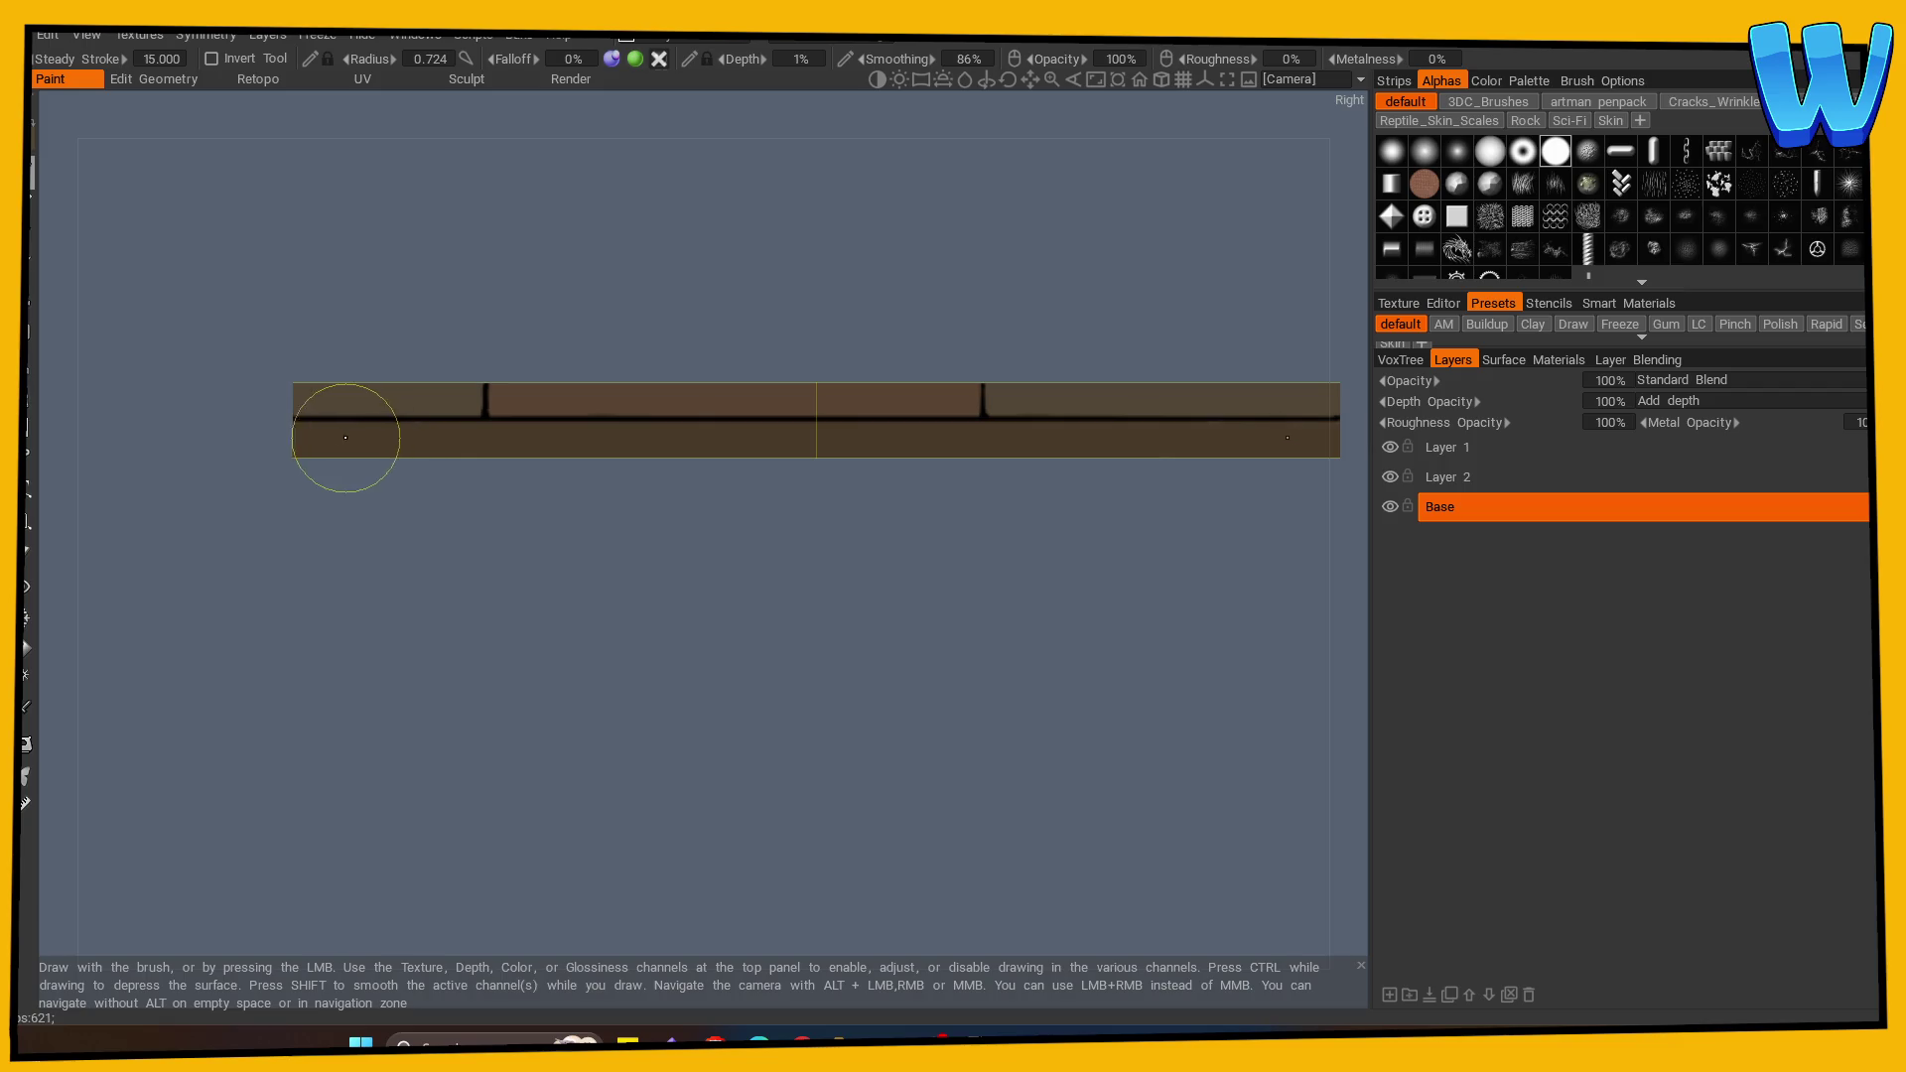
mouse_move(621, 574)
mouse_down()
mouse_move(281, 642)
mouse_move(766, 650)
mouse_up()
key(s)
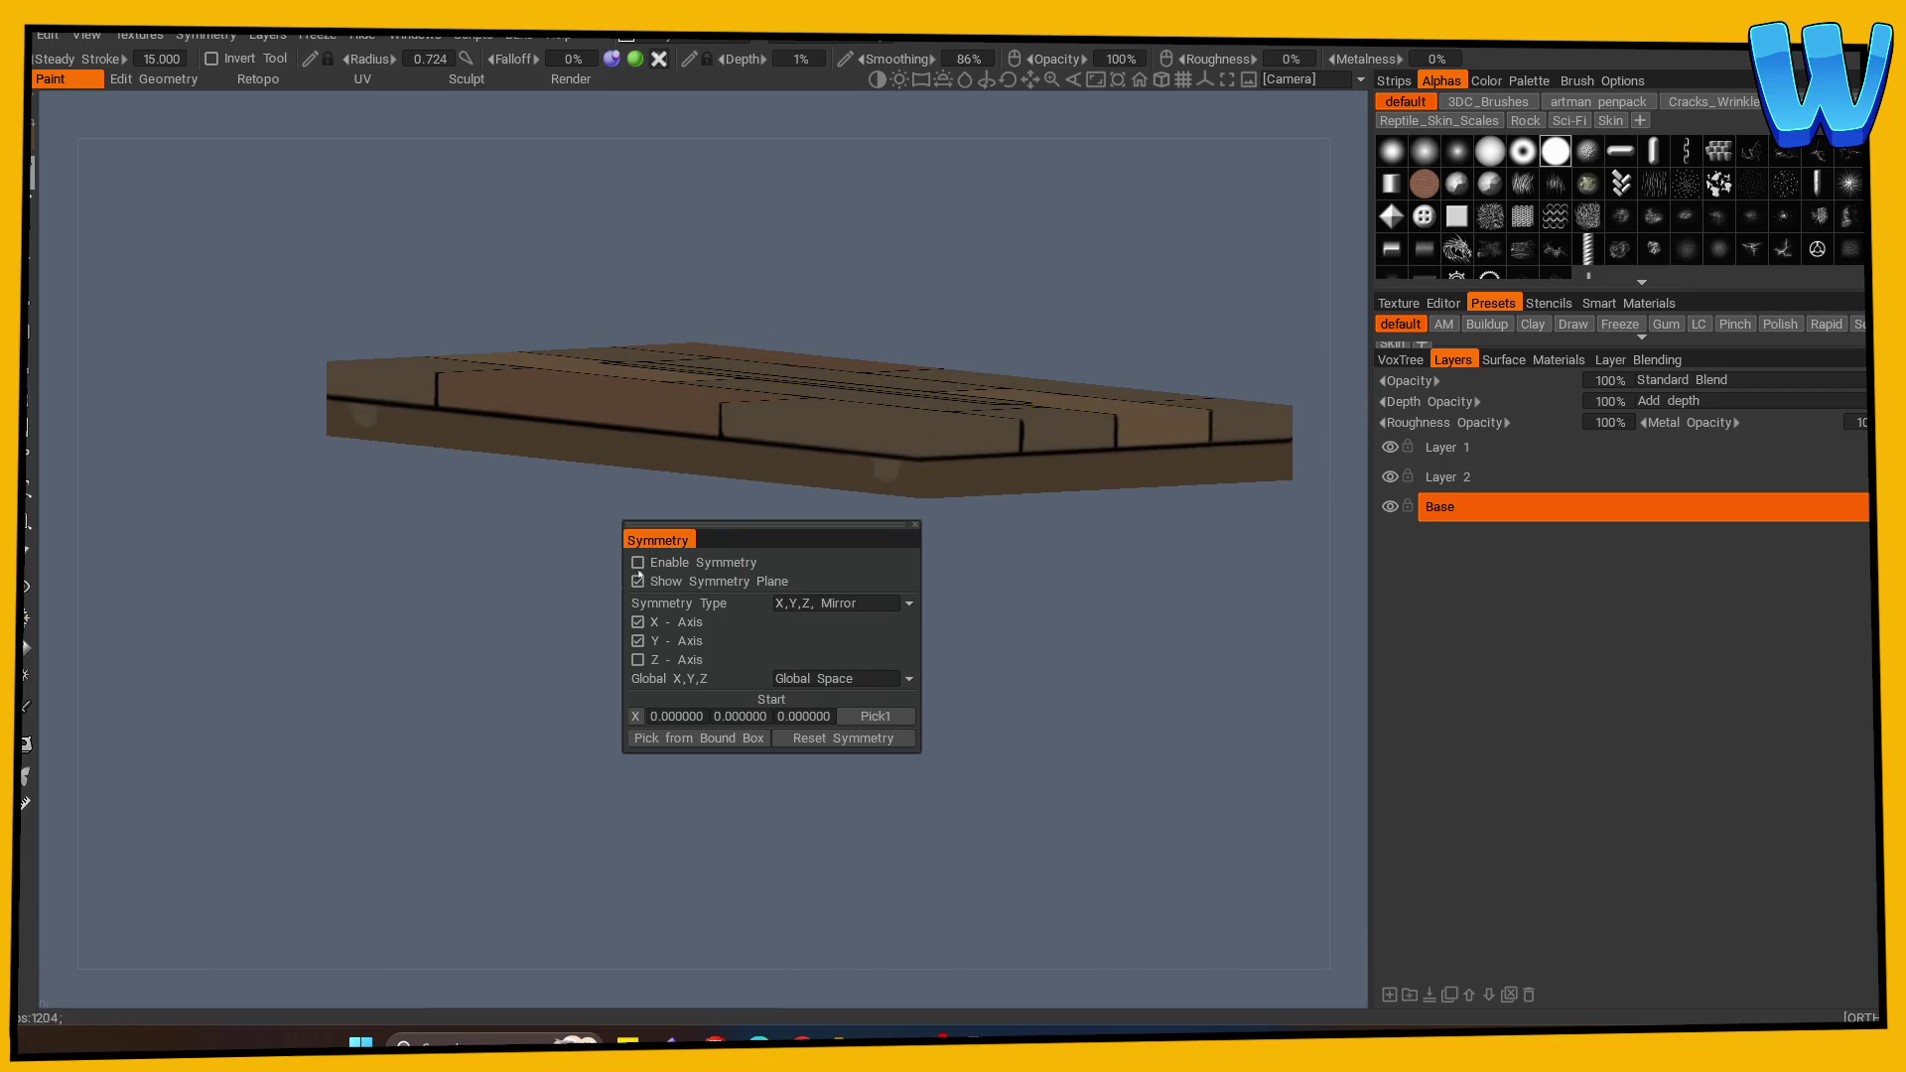
mouse_move(331, 437)
mouse_down()
mouse_move(677, 663)
mouse_move(610, 743)
mouse_move(736, 796)
mouse_up()
click(26, 713)
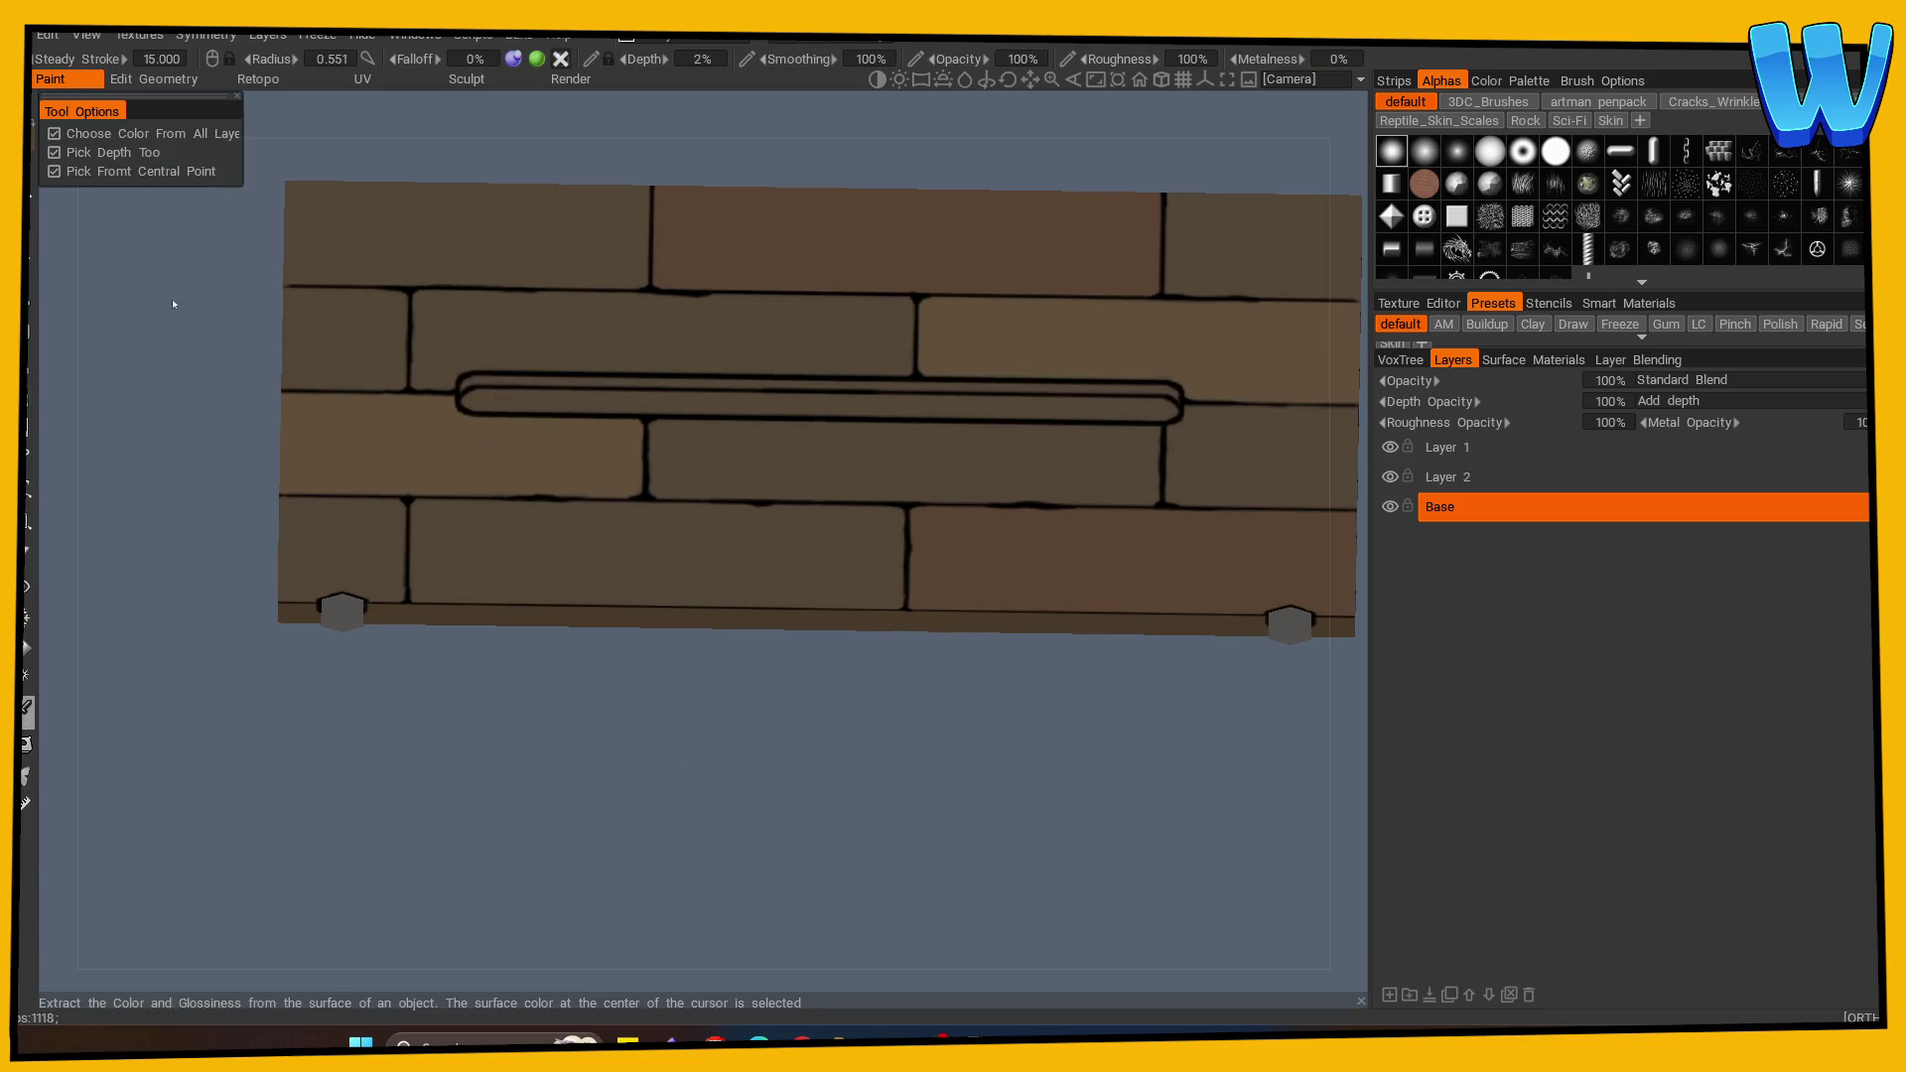
Step: Choose a very dark brown (hue 32.143, 34% saturation, 17% lightness)
drag(659, 562, 650, 591)
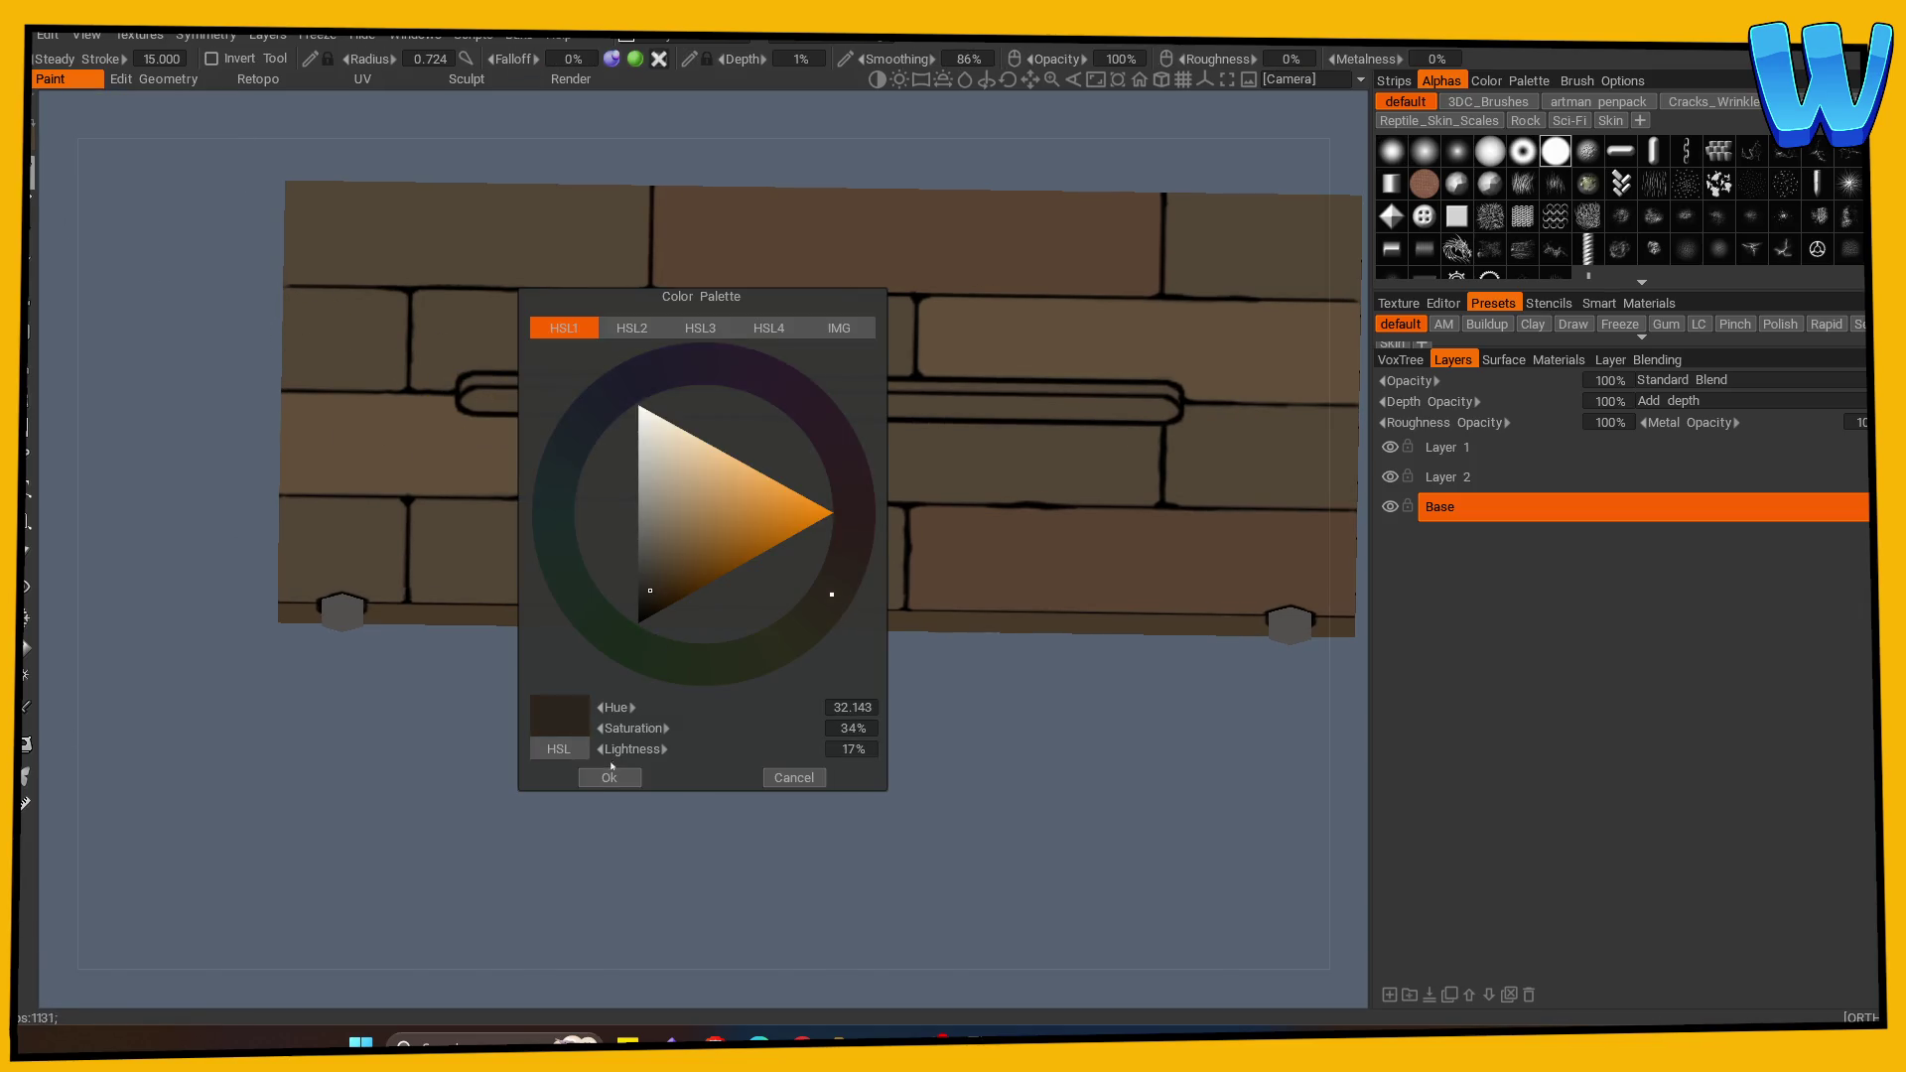
click(609, 775)
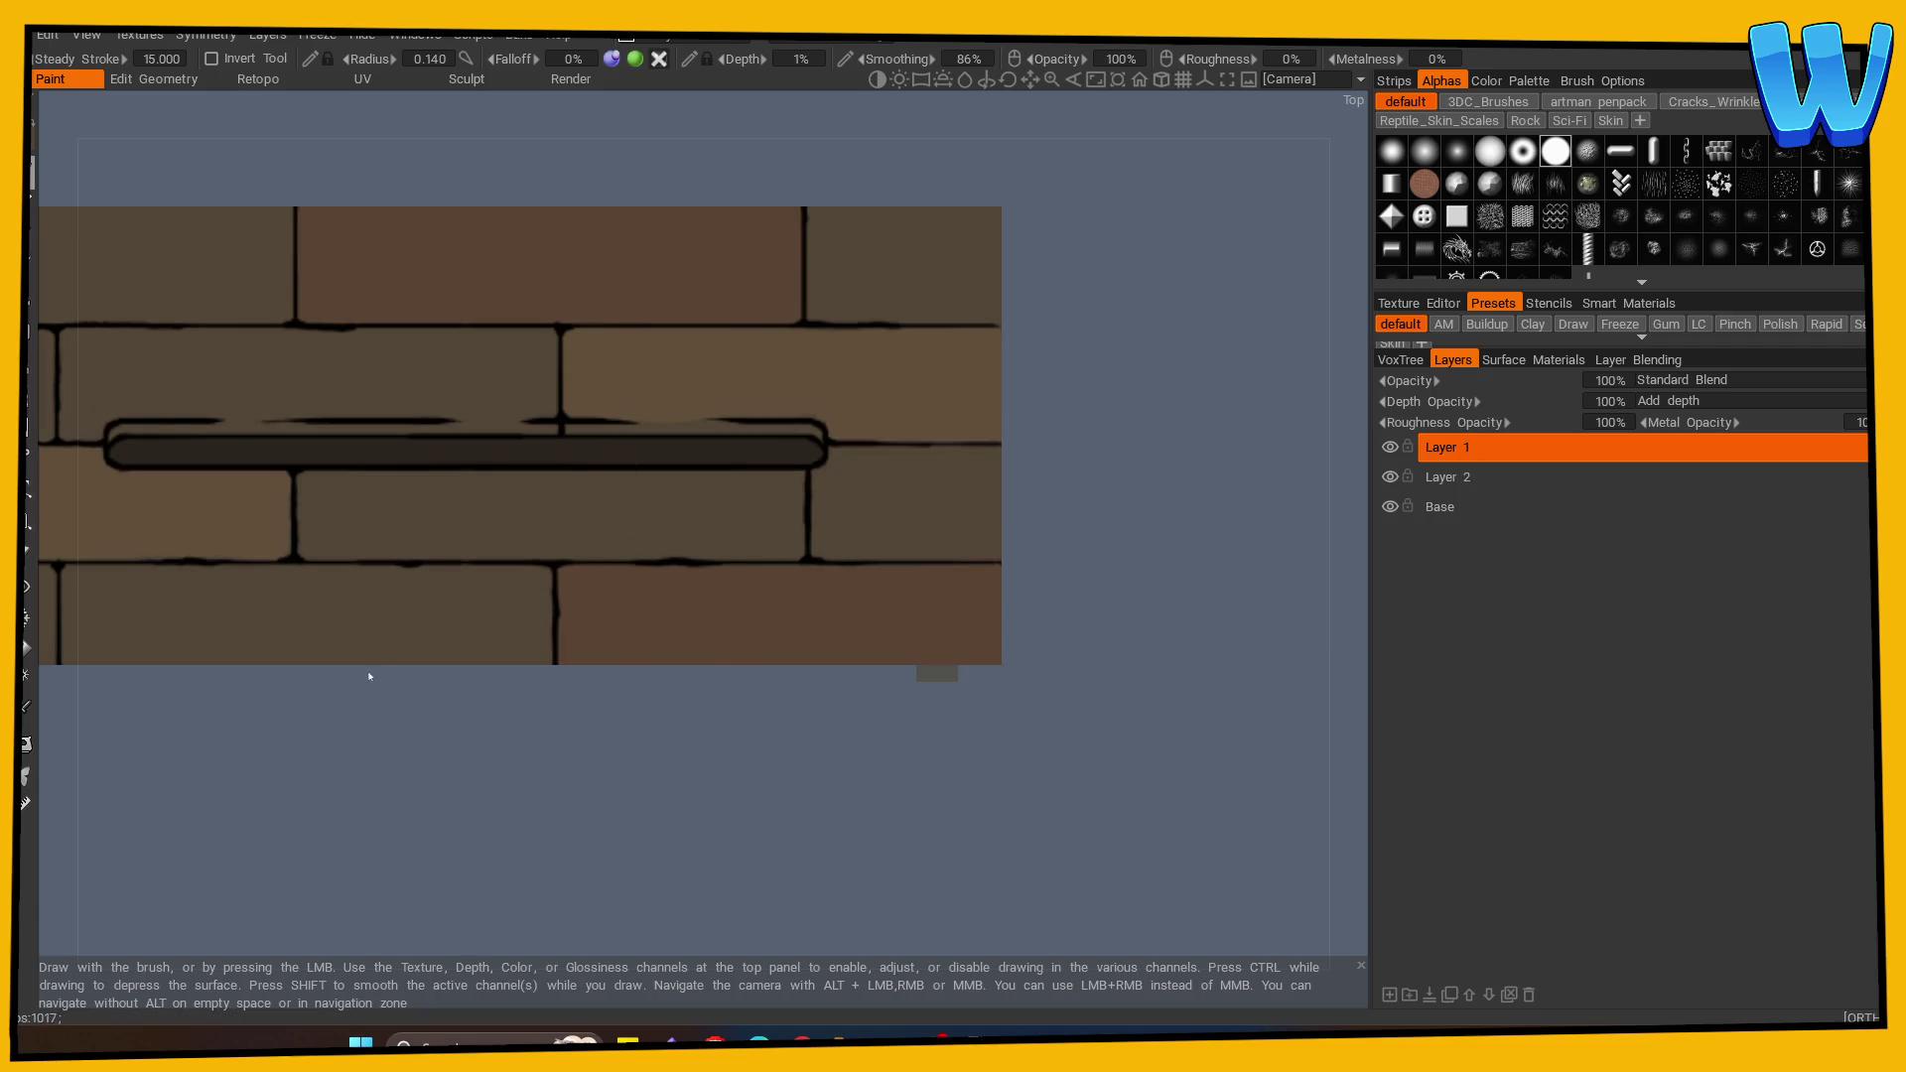
click(26, 707)
click(384, 324)
Step: On the Base layer at radius 0.374, outline the slot's right end and show Layer 2 again
click(1465, 511)
key(bracketright)
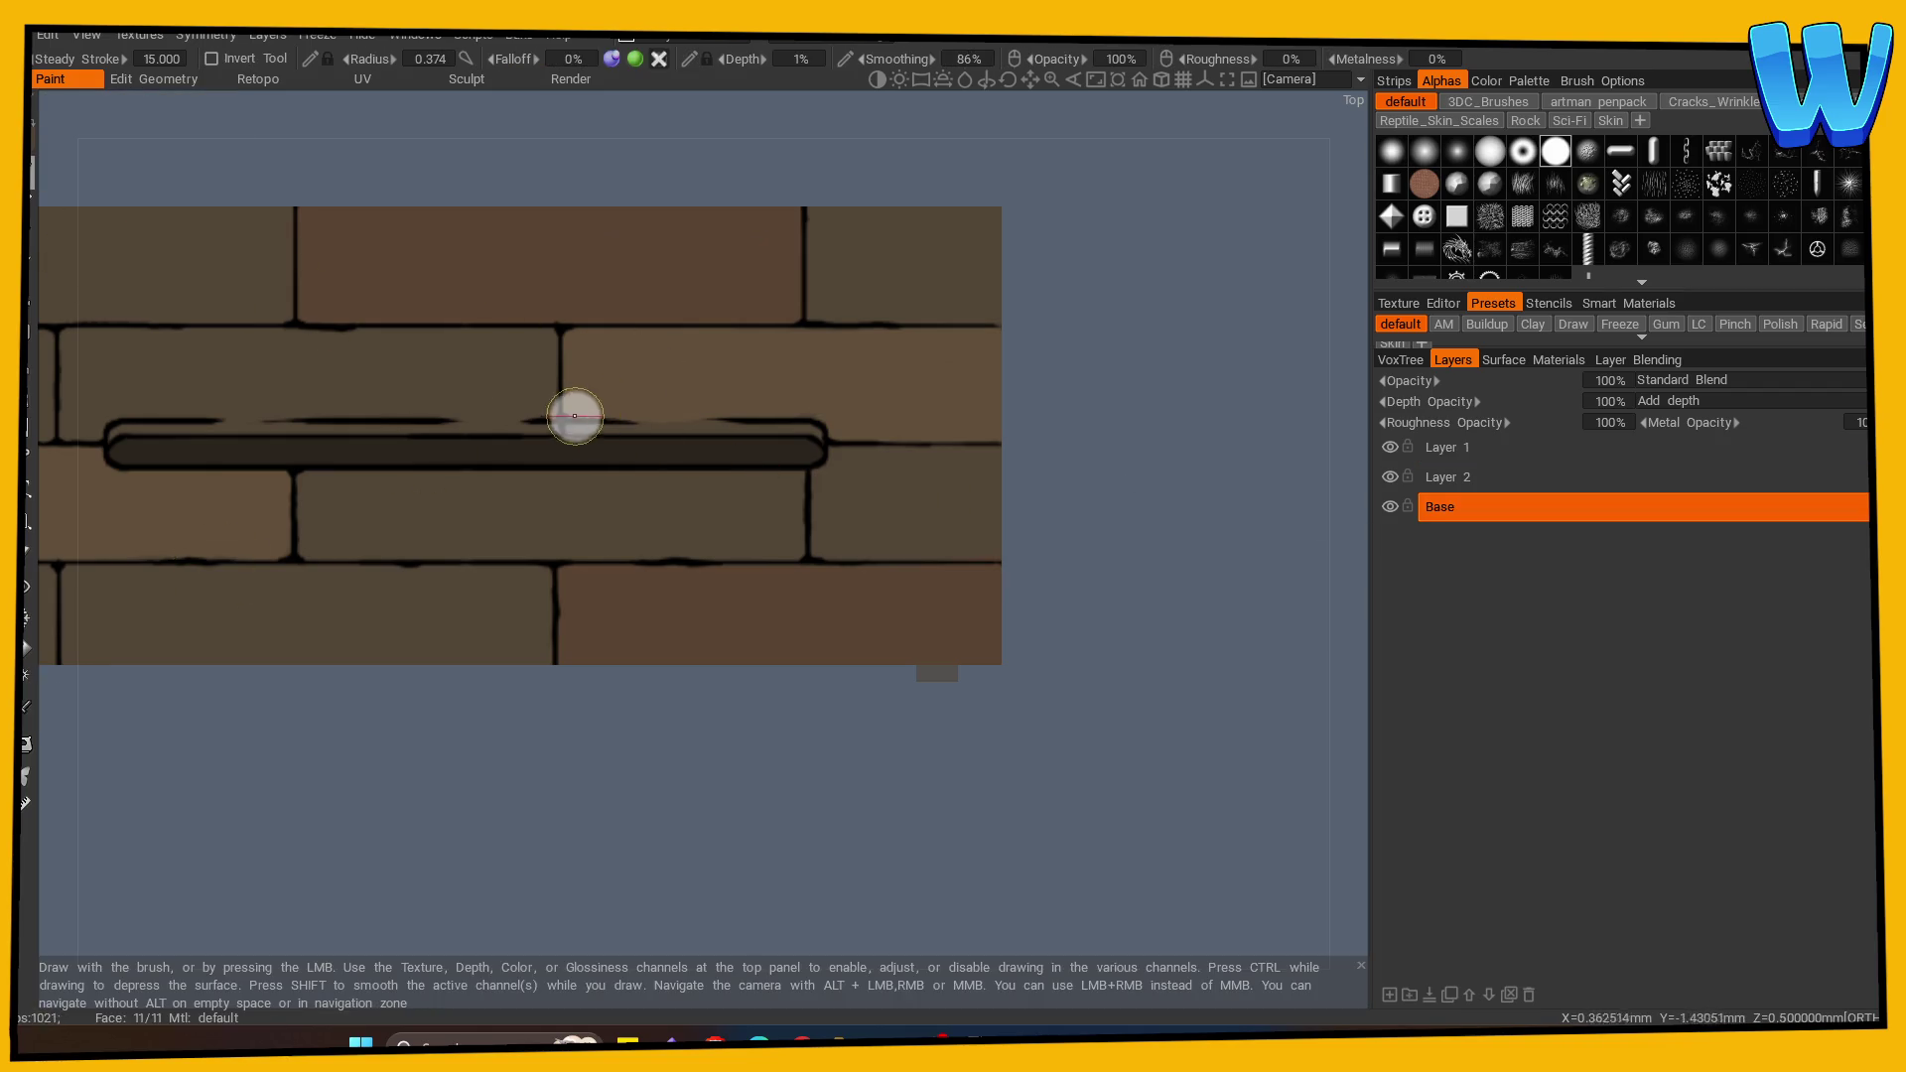
drag(825, 432, 842, 412)
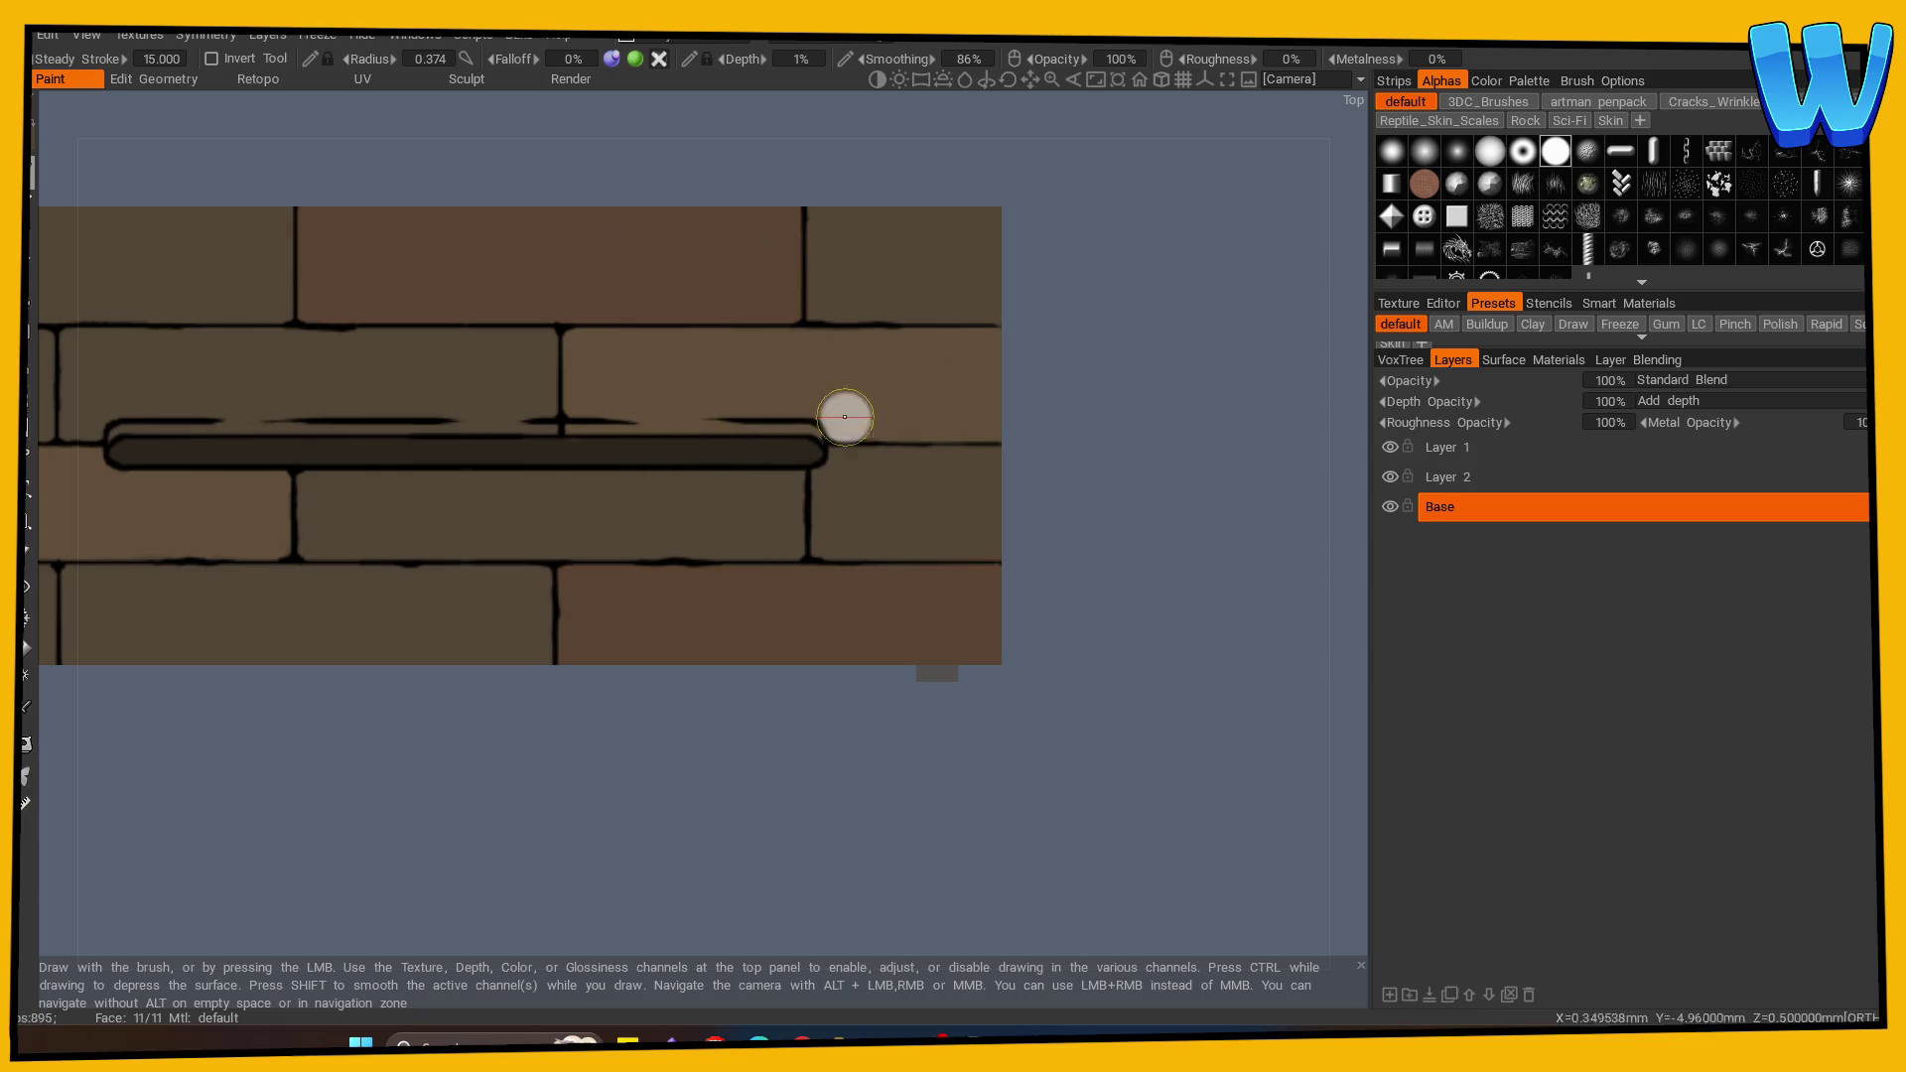
click(1391, 477)
double_click(1443, 479)
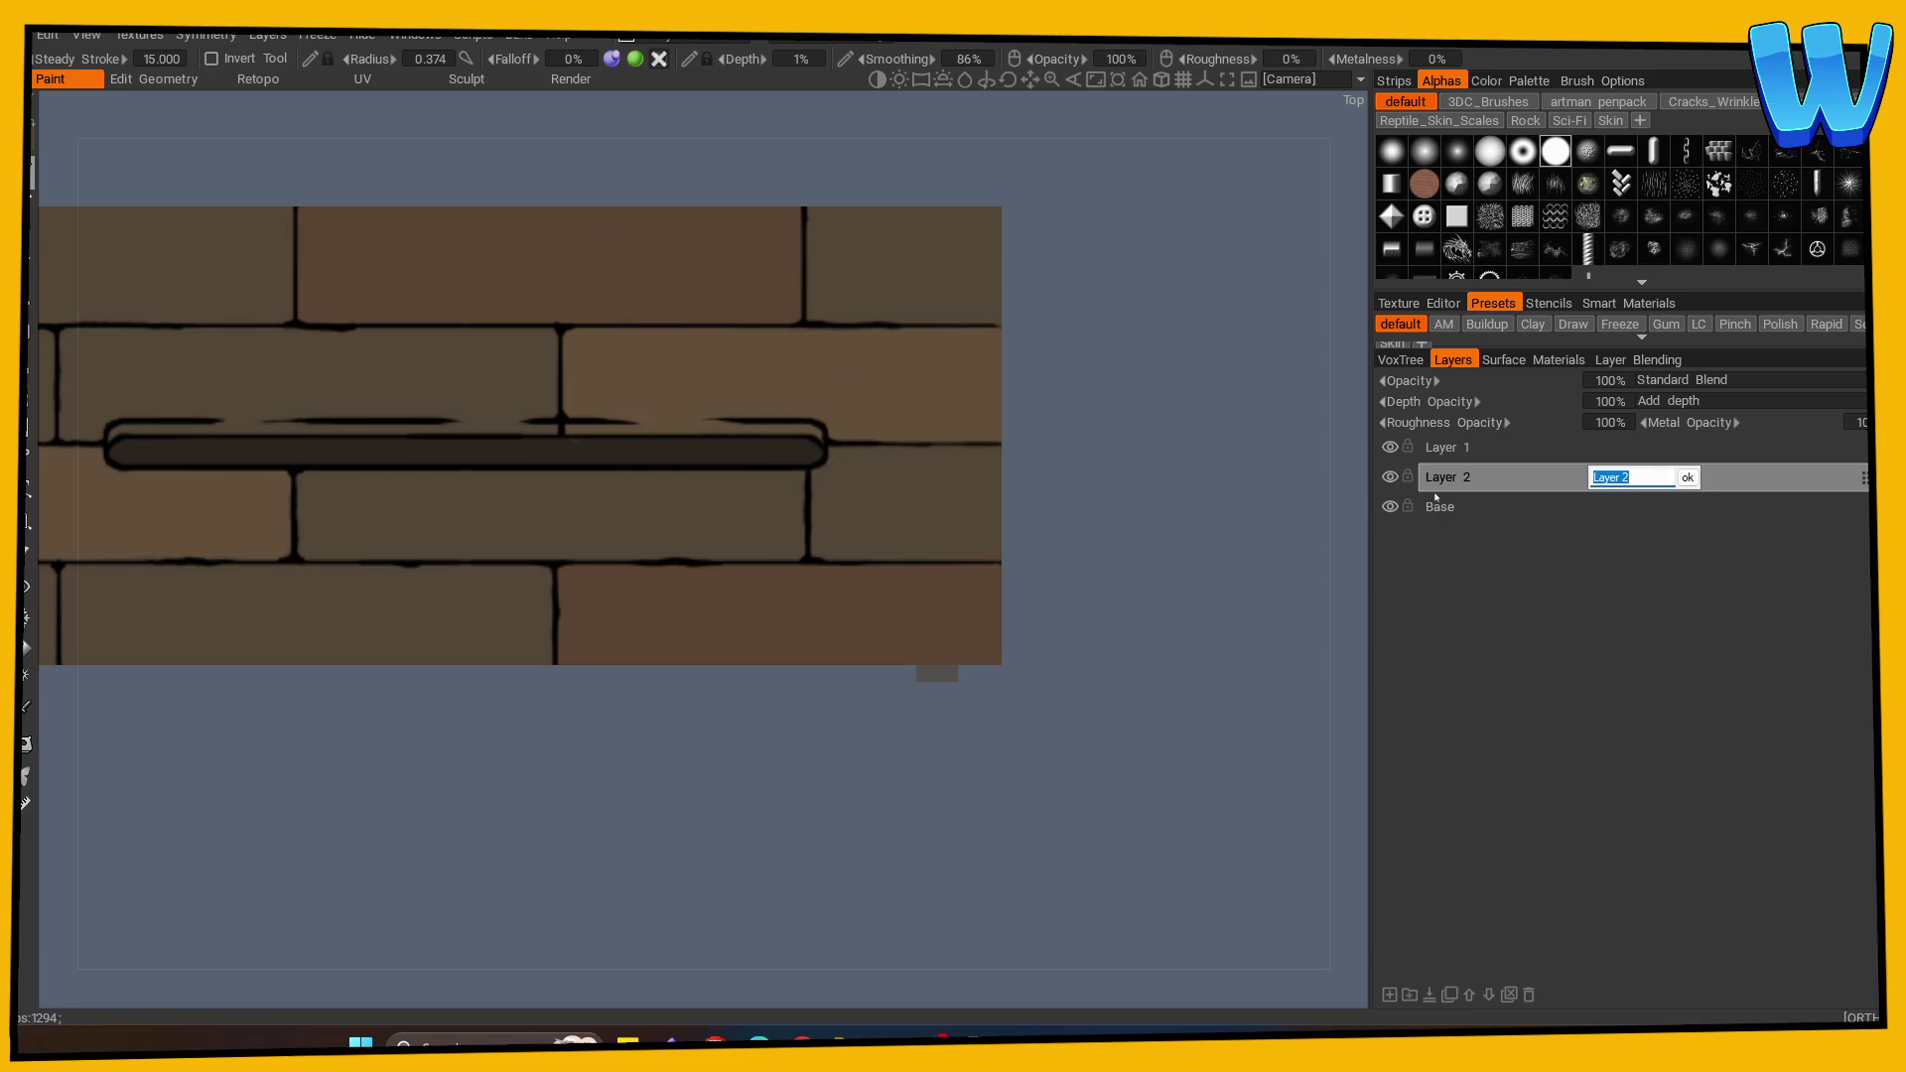
text(L)
Step: Name the layer L and set it to Screen blending at 48% opacity
key(Return)
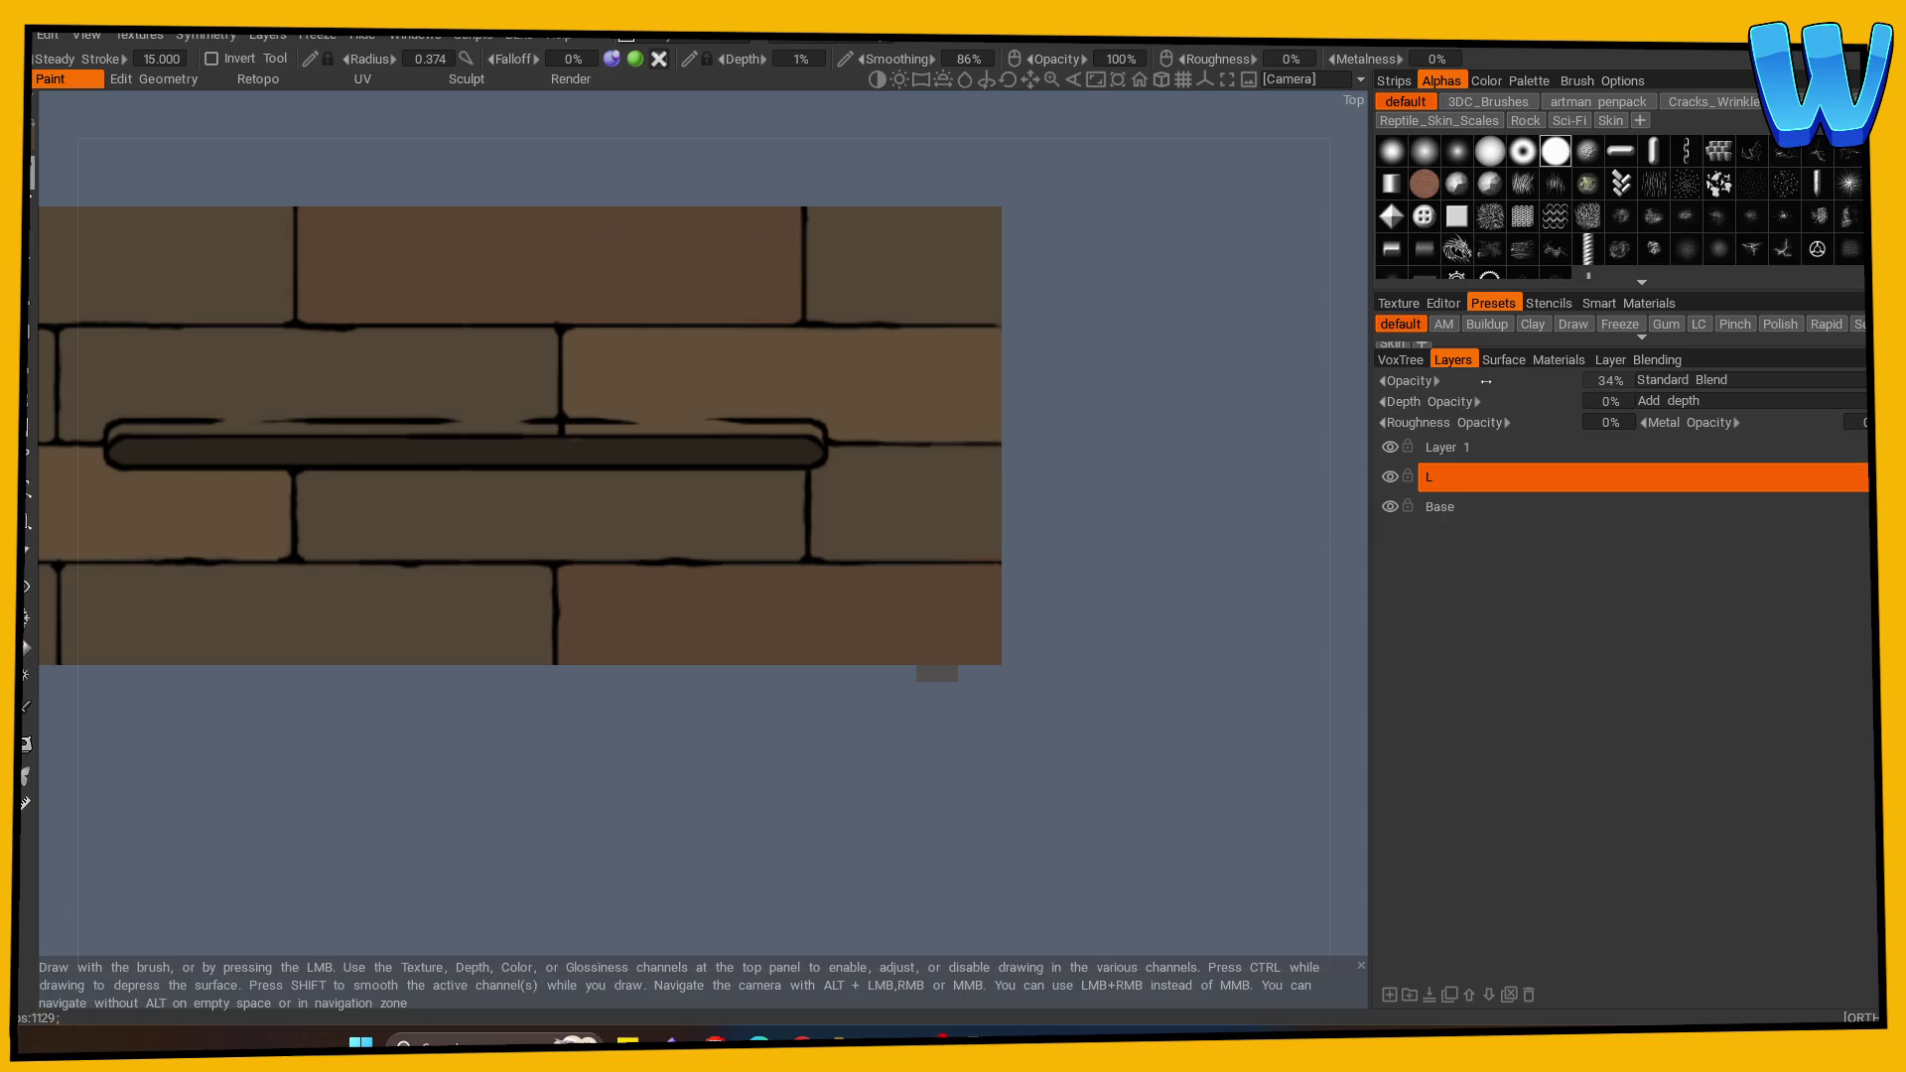
click(1688, 380)
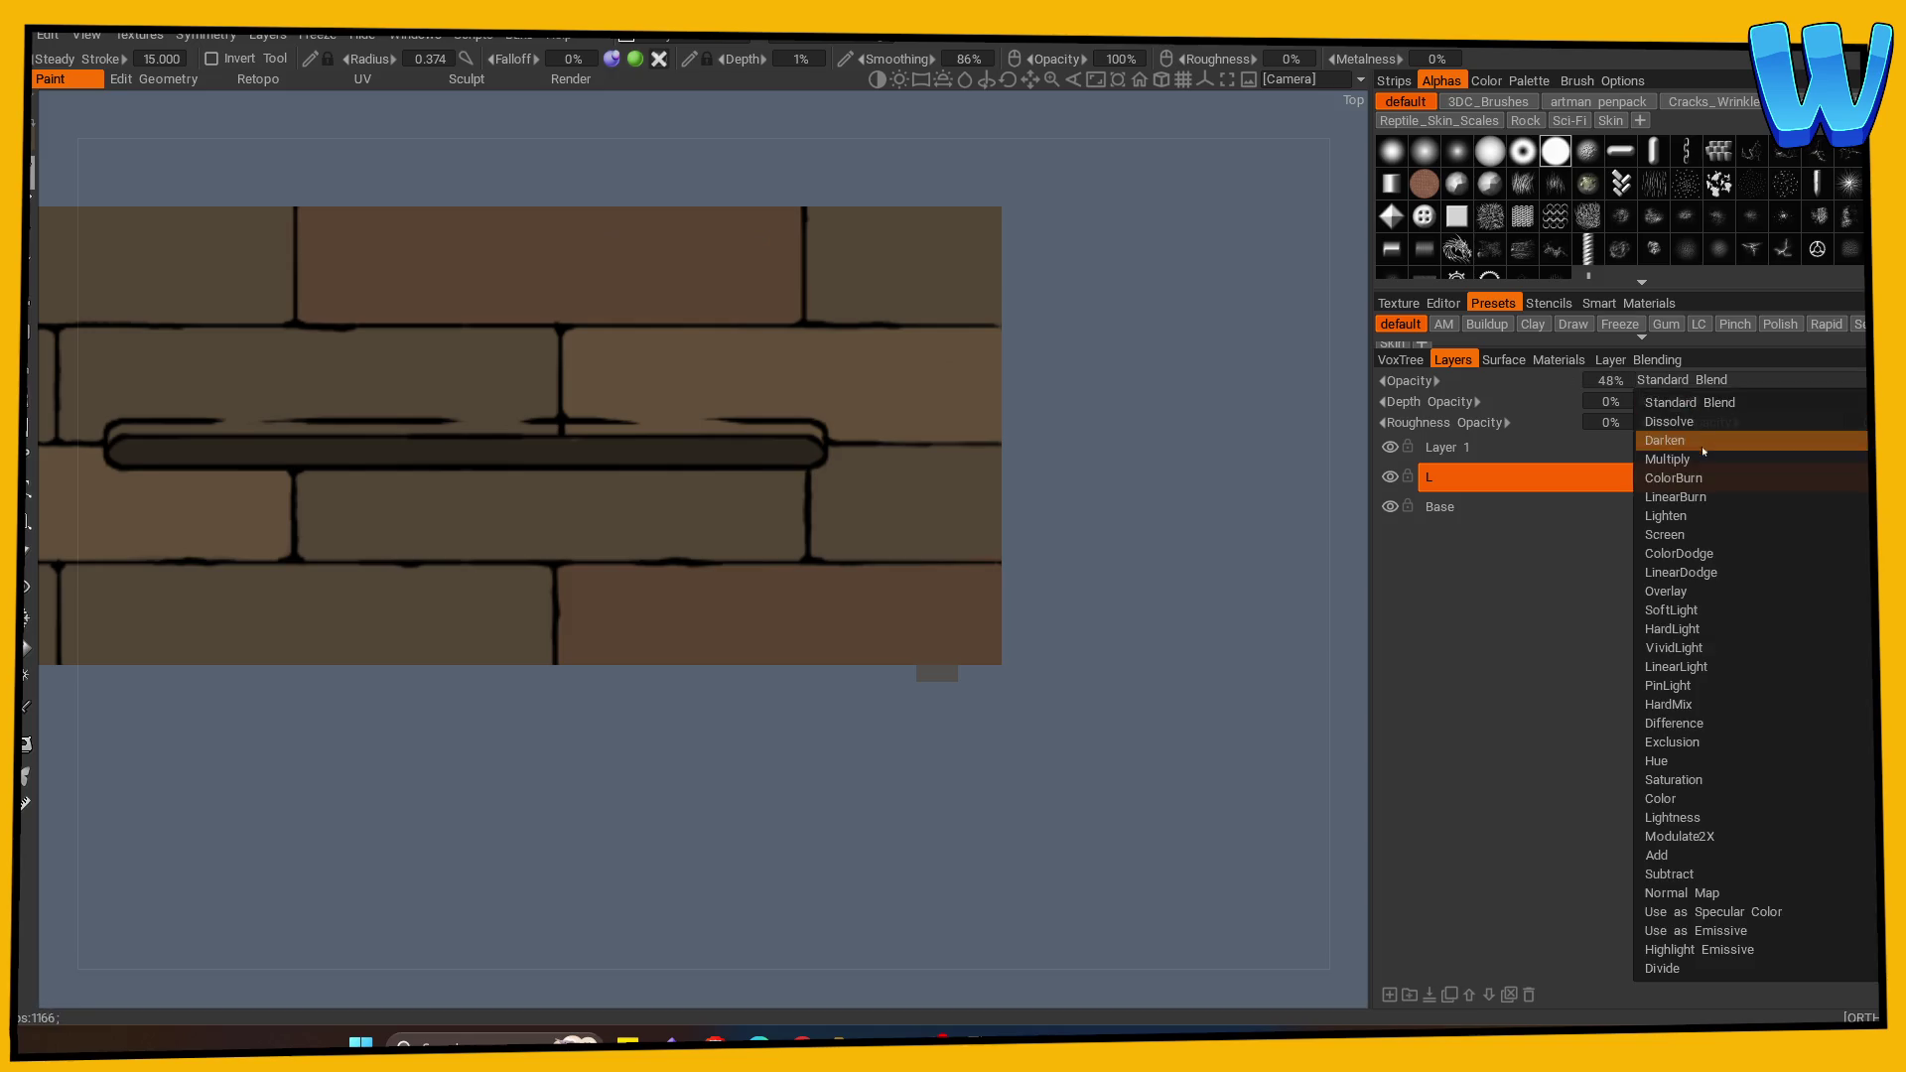
click(1688, 536)
Step: Paint a lighter highlight along the plank's bottom edge
scroll(758, 778, down, 1)
mouse_move(757, 779)
mouse_down()
mouse_move(906, 711)
mouse_move(910, 758)
mouse_up()
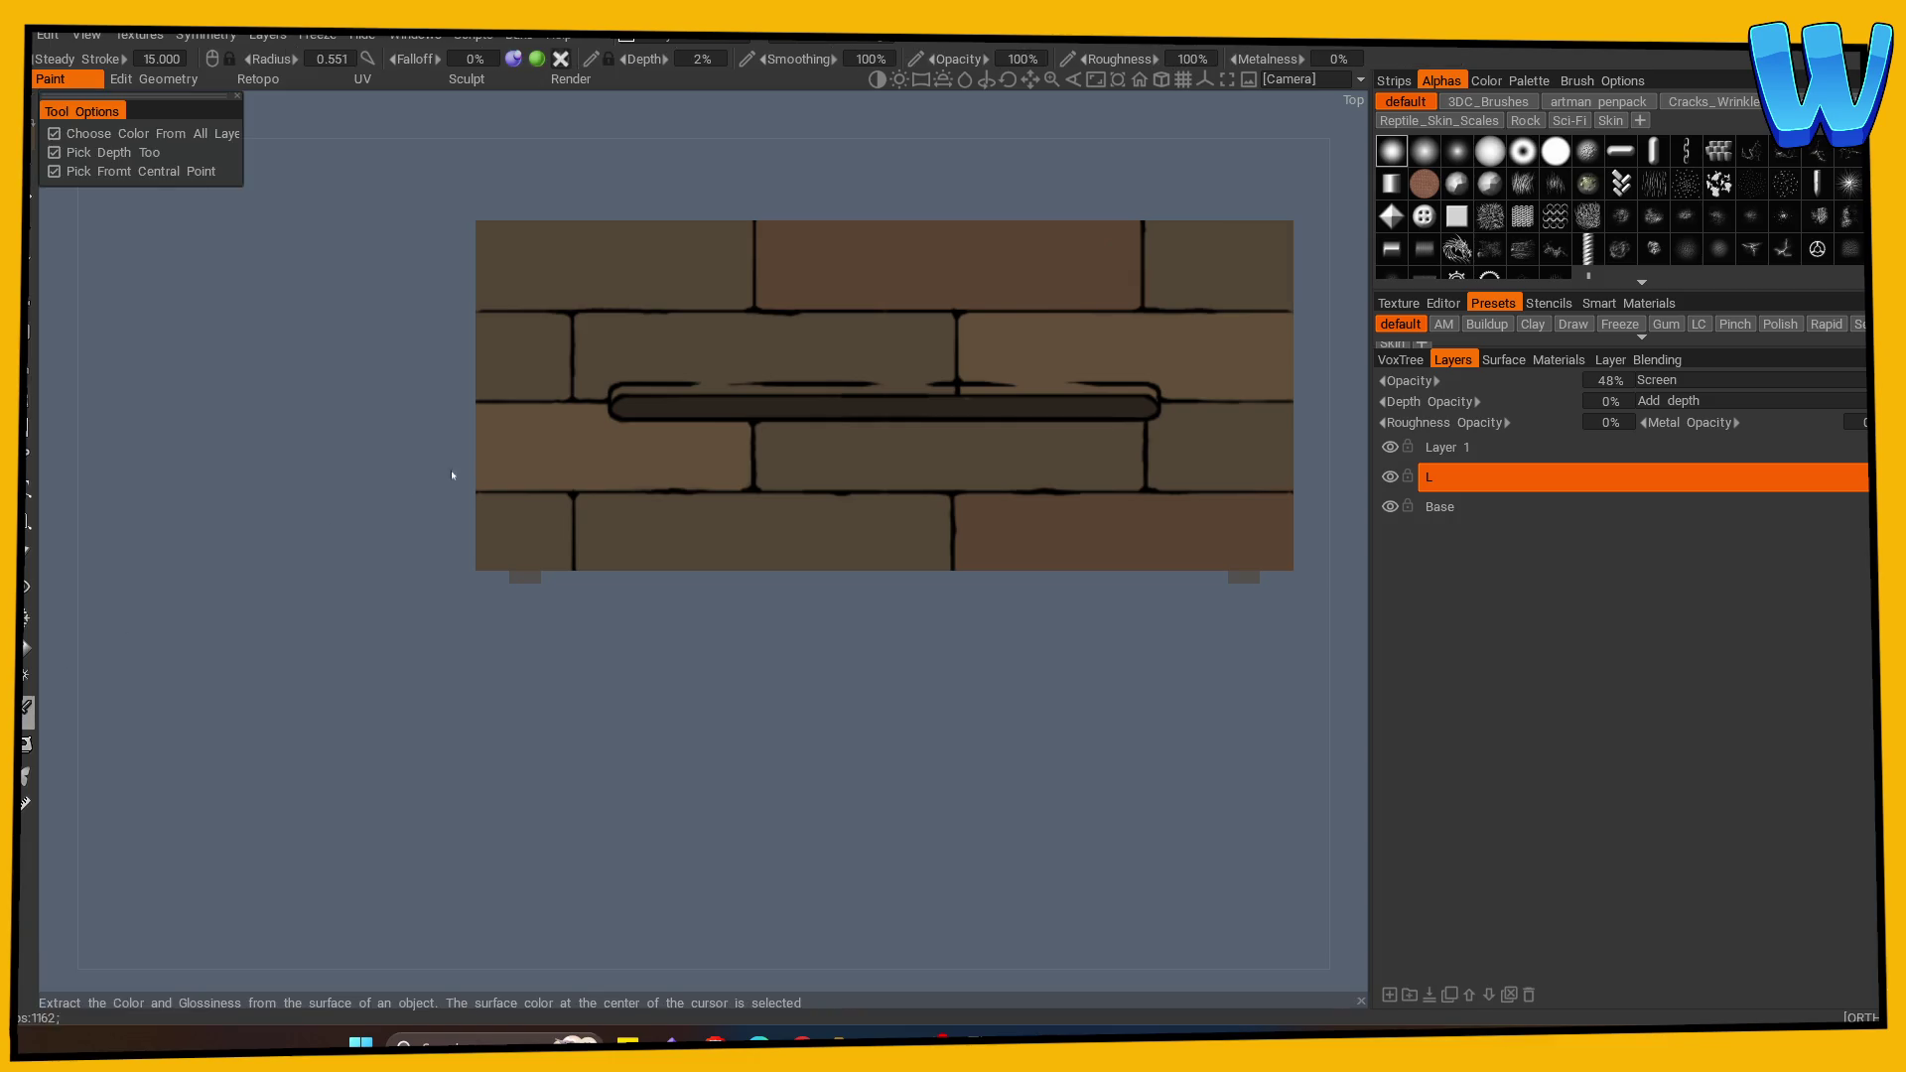
scroll(392, 747, up, 2)
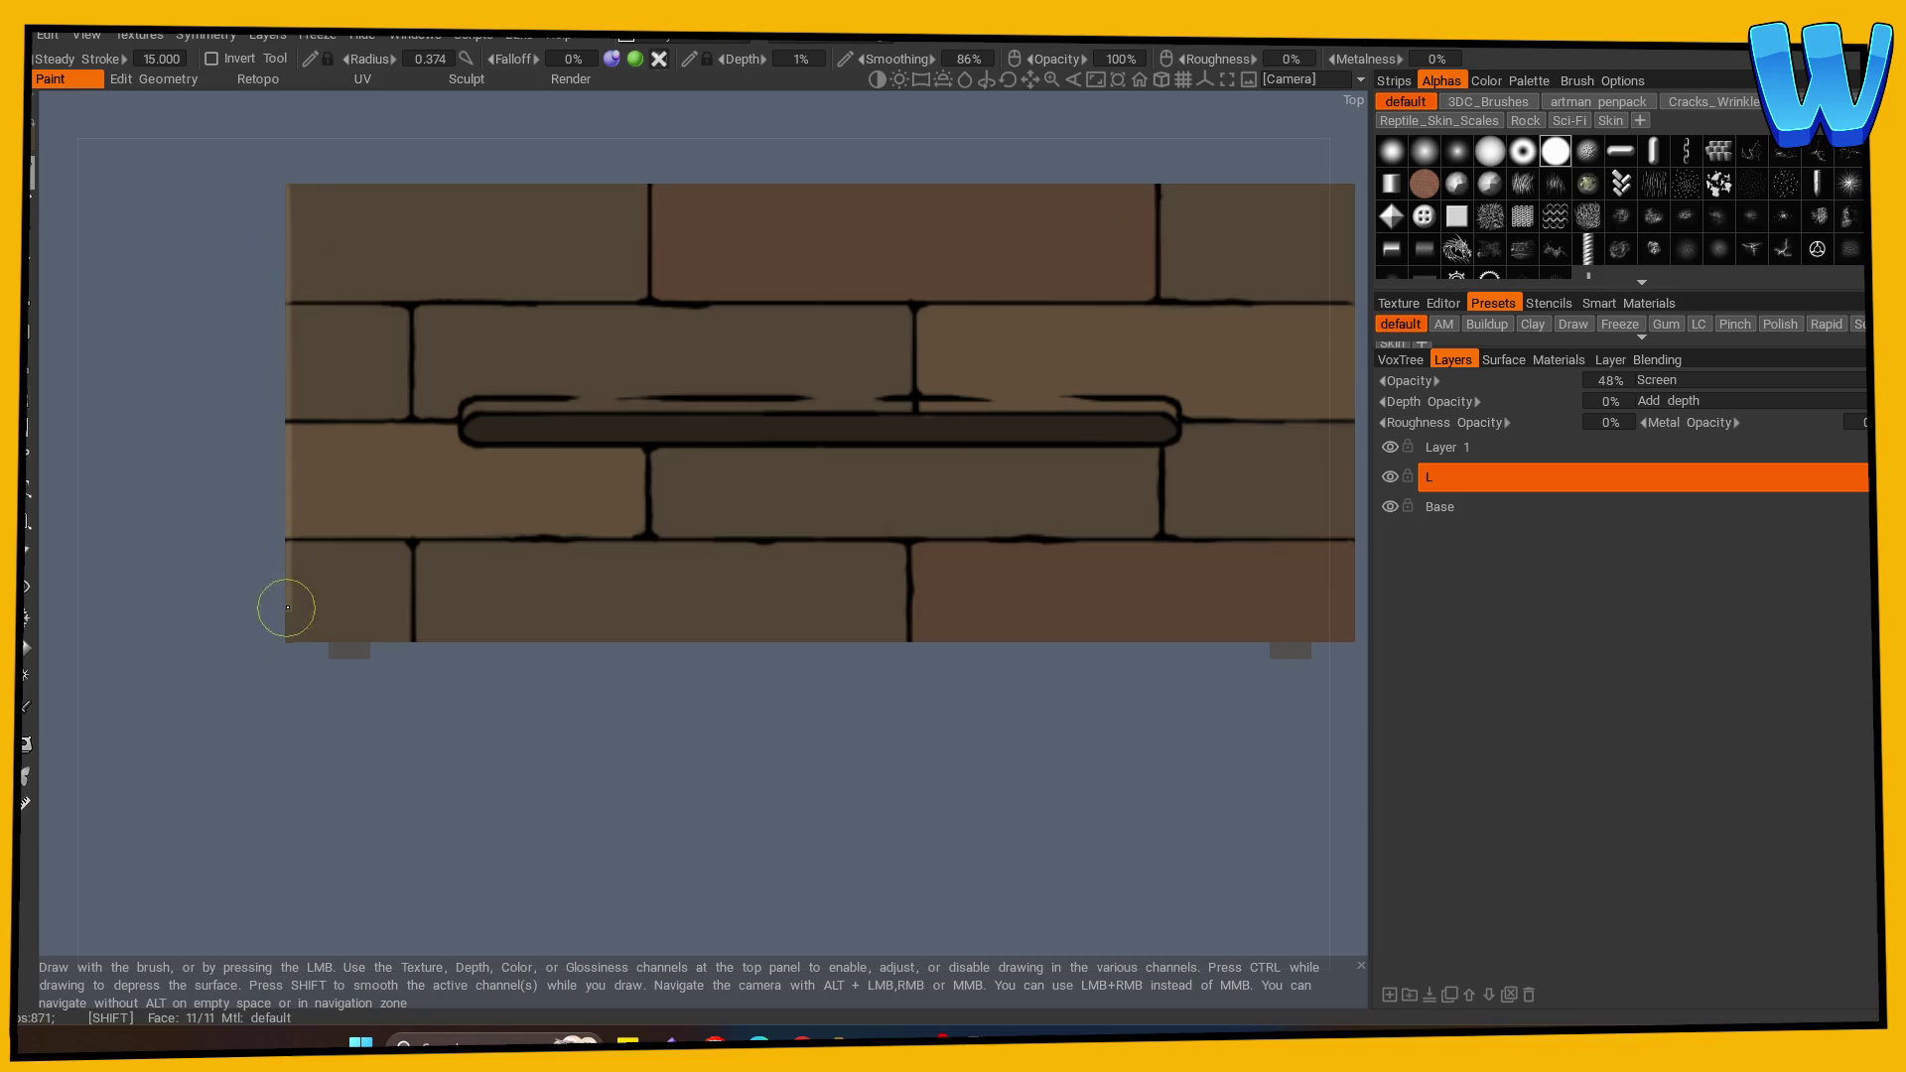
drag(298, 635, 1351, 640)
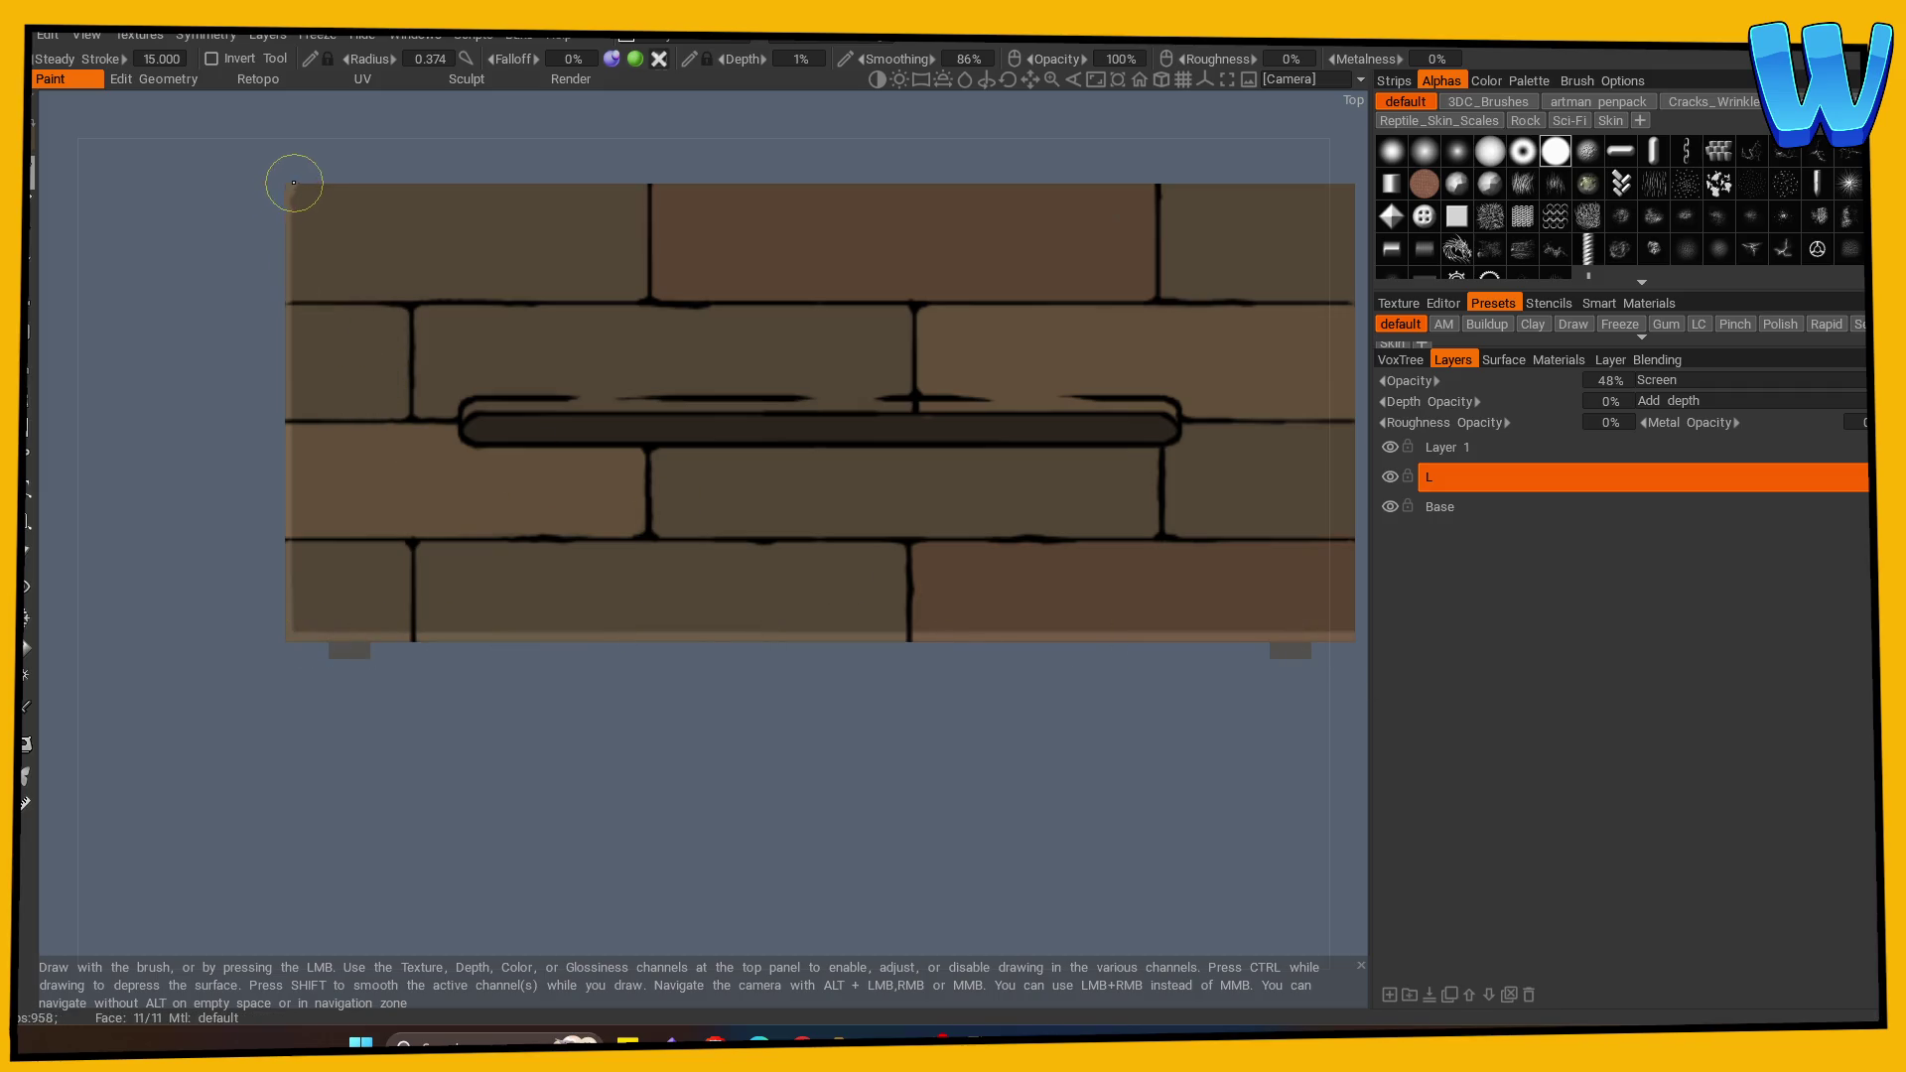
Step: Soften the highlight along the brick edge and the vertical seams below the bar
drag(1098, 396, 577, 451)
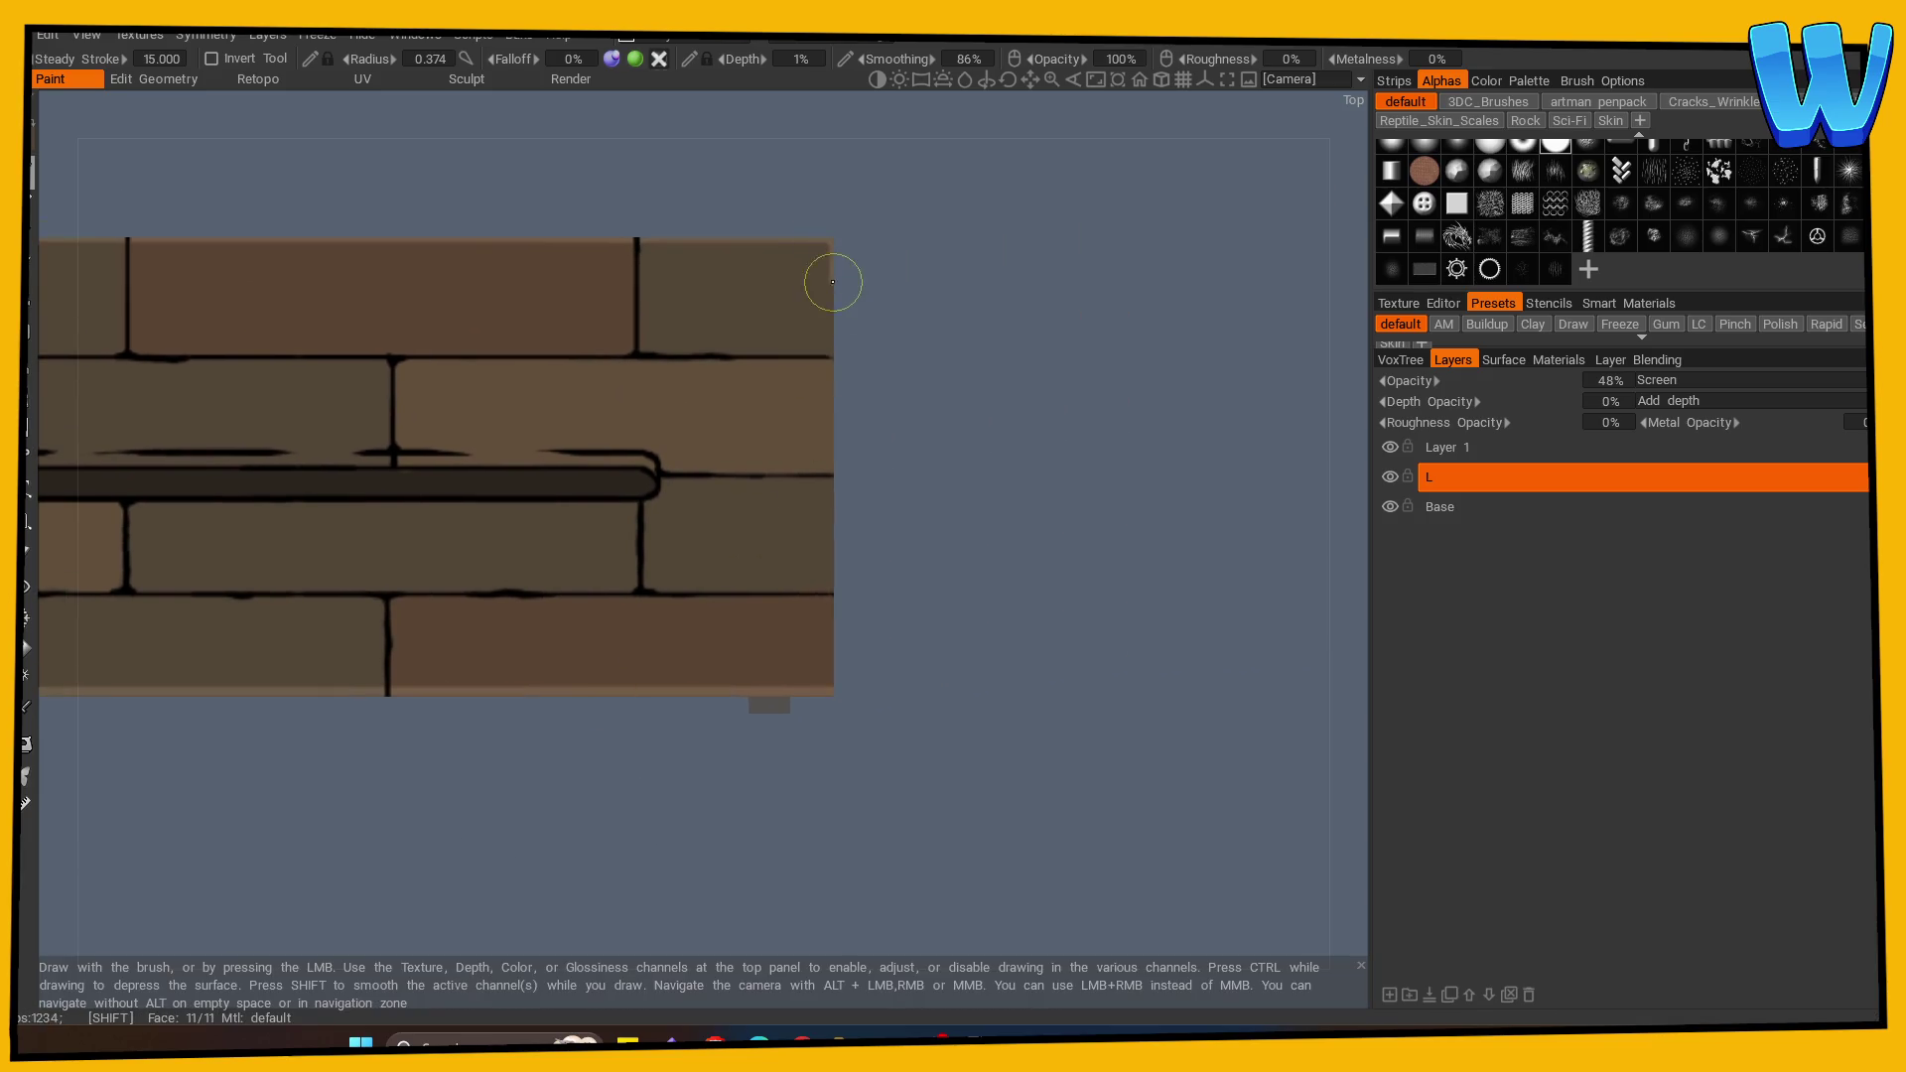
mouse_move(773, 863)
mouse_down()
mouse_move(821, 831)
mouse_move(1336, 773)
mouse_up()
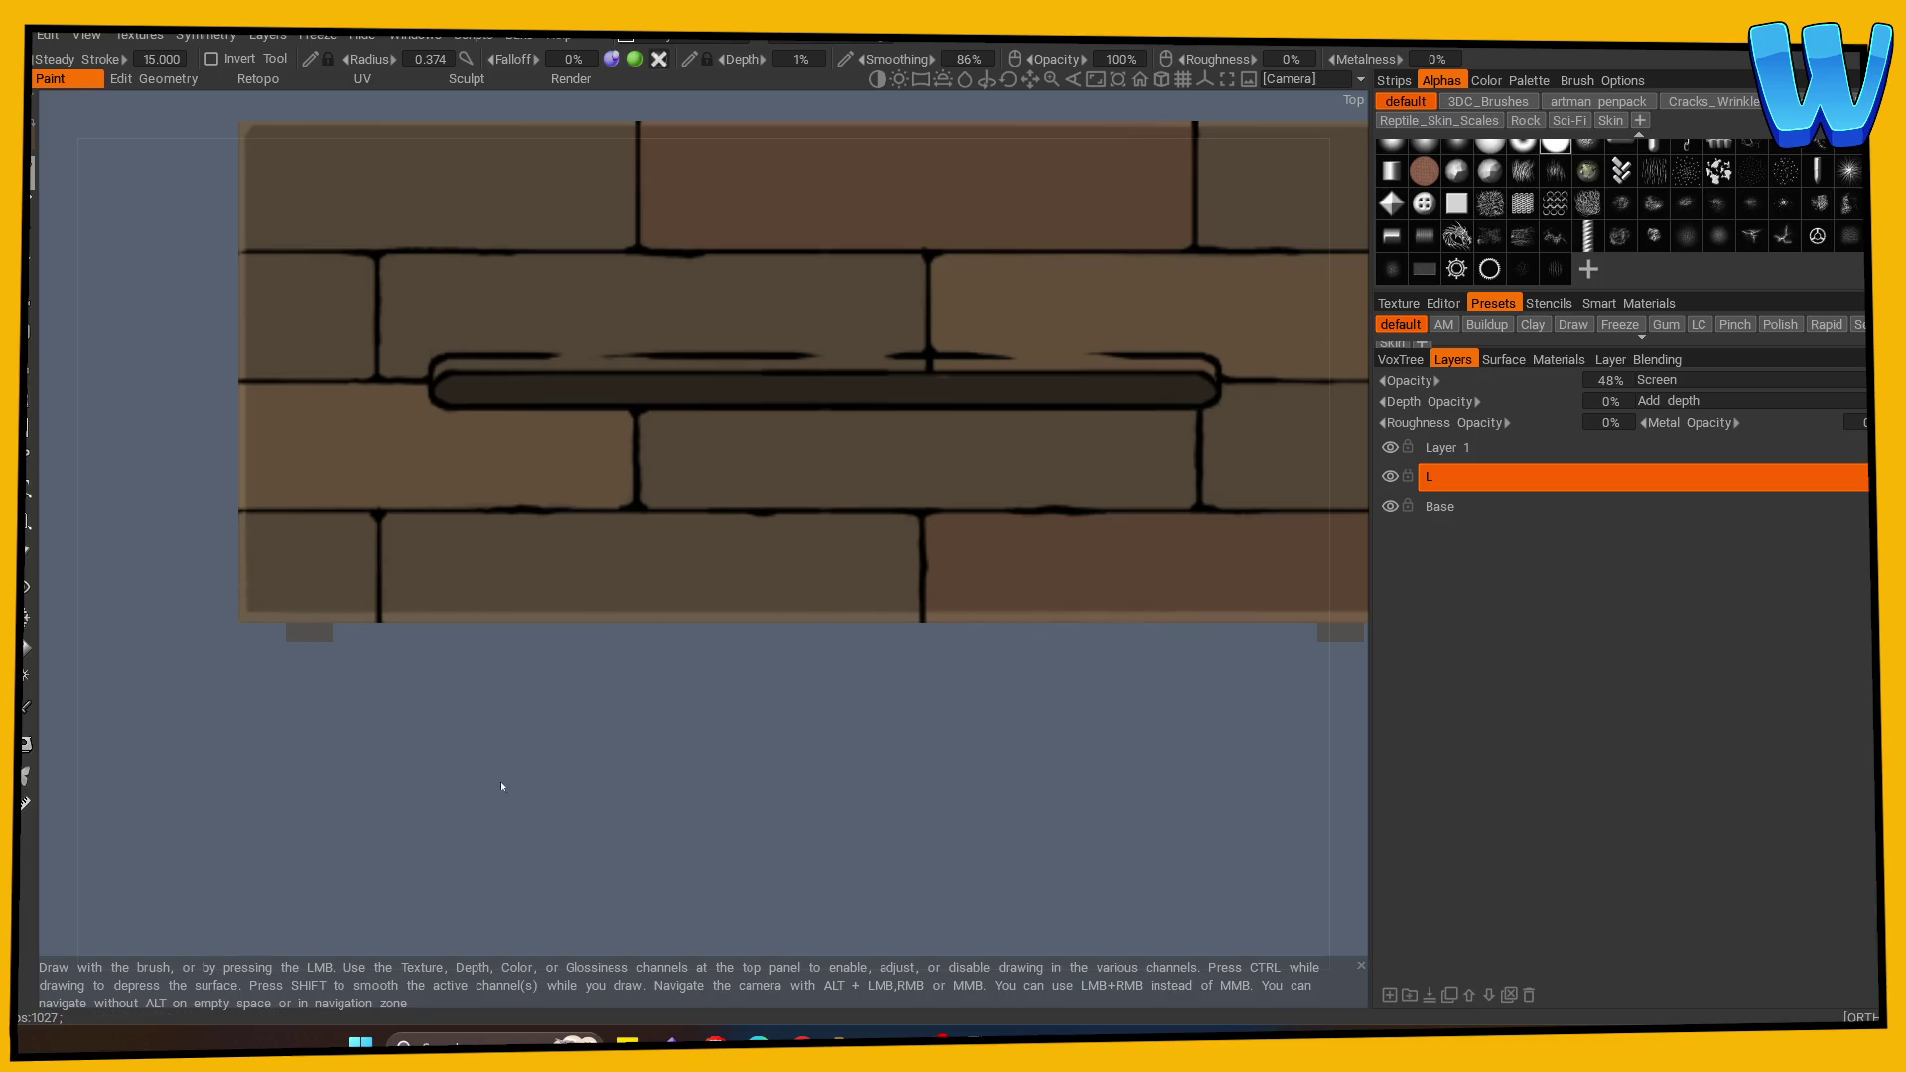
drag(503, 787, 363, 673)
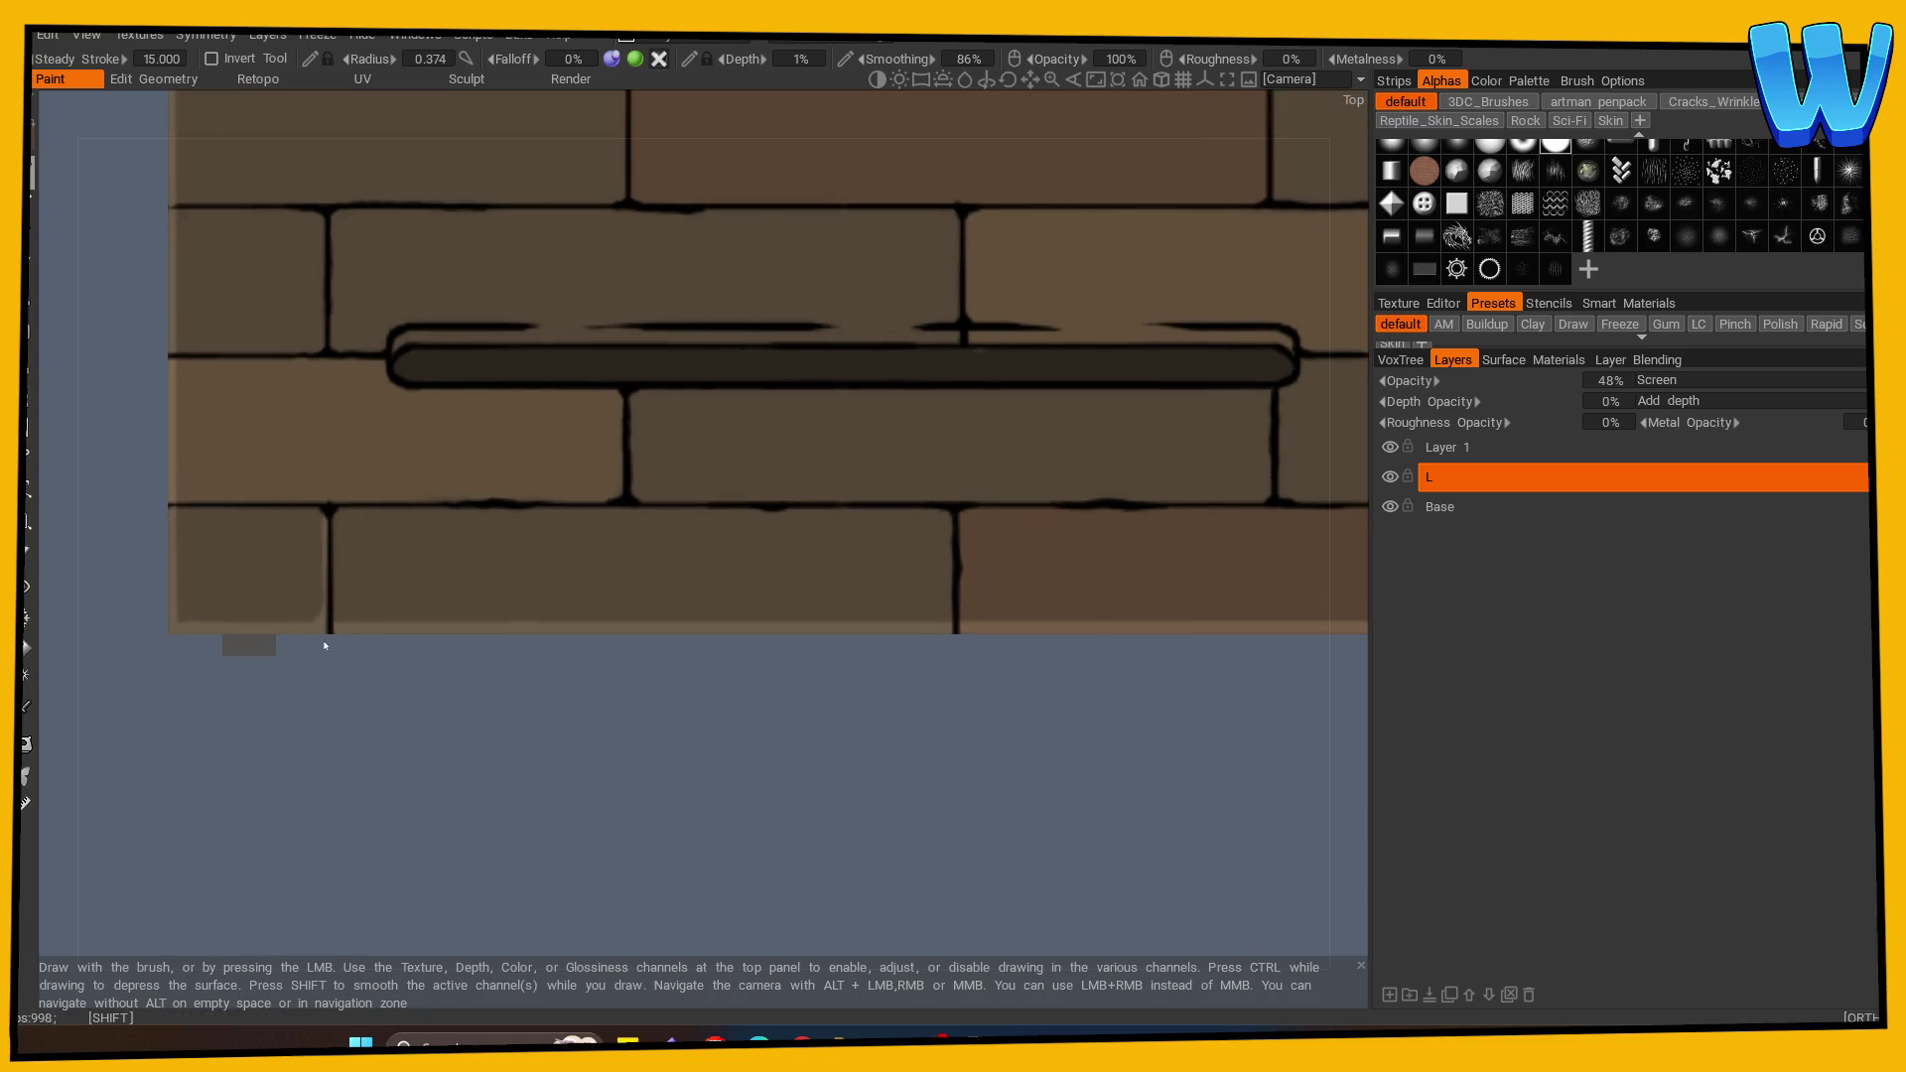
drag(178, 500, 306, 499)
mouse_move(595, 696)
mouse_down()
mouse_move(481, 779)
mouse_move(469, 519)
mouse_move(741, 534)
mouse_up()
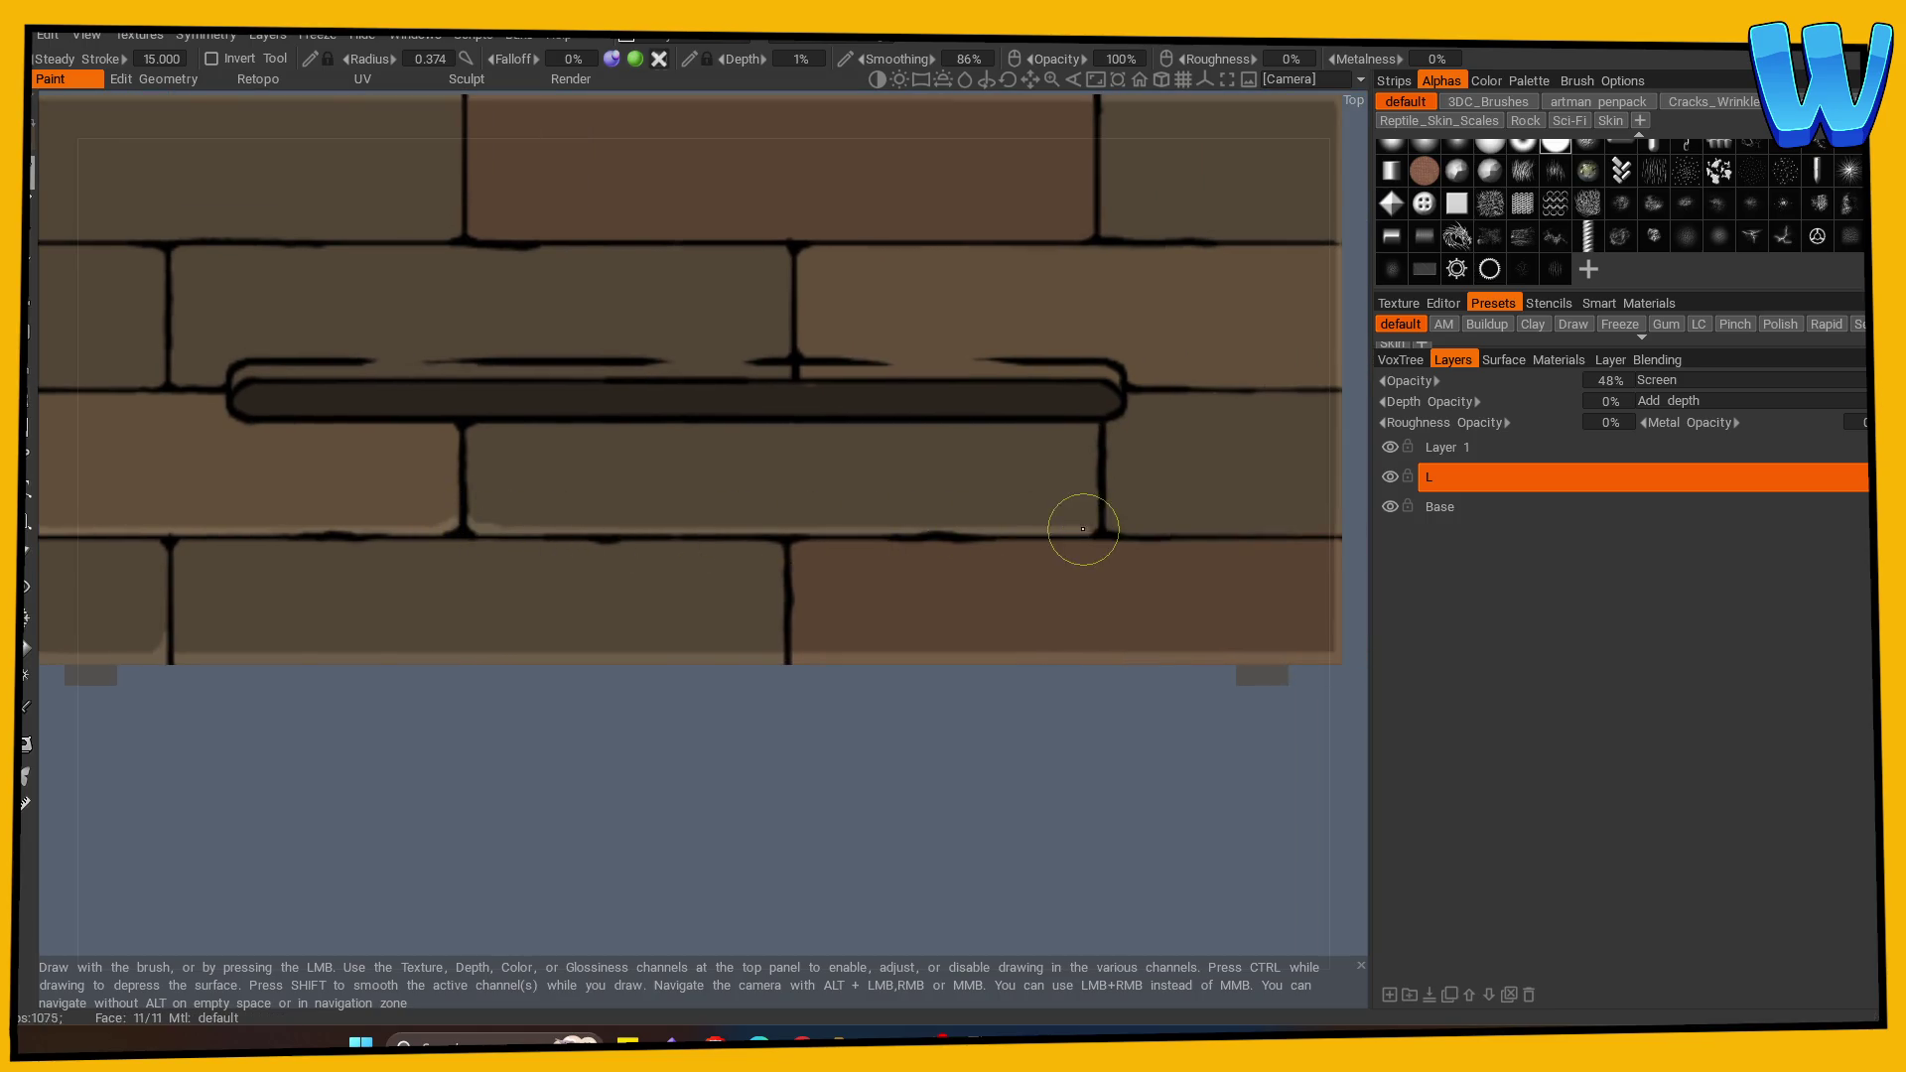
drag(1085, 702, 520, 660)
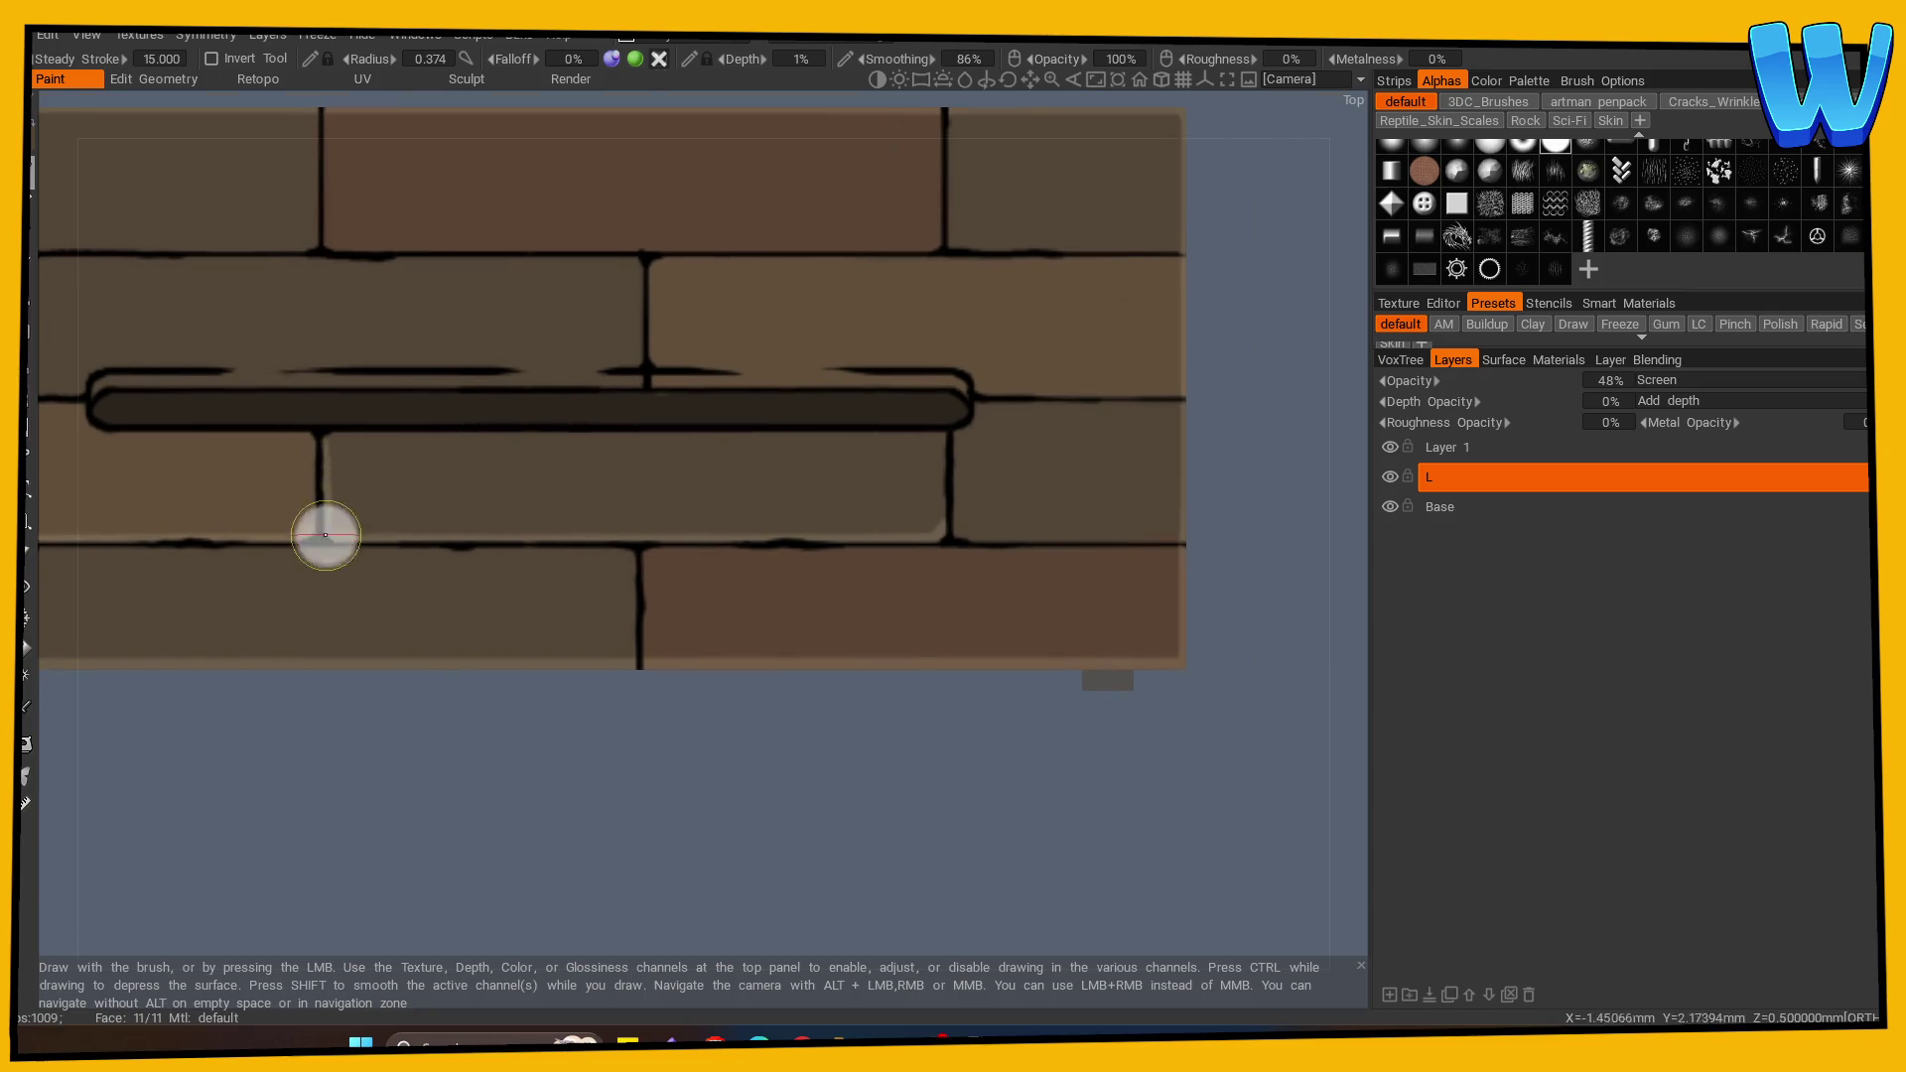
mouse_move(955, 458)
mouse_down()
mouse_move(953, 515)
mouse_move(955, 434)
mouse_up()
mouse_move(956, 527)
mouse_down()
mouse_move(1004, 511)
mouse_move(966, 540)
mouse_up()
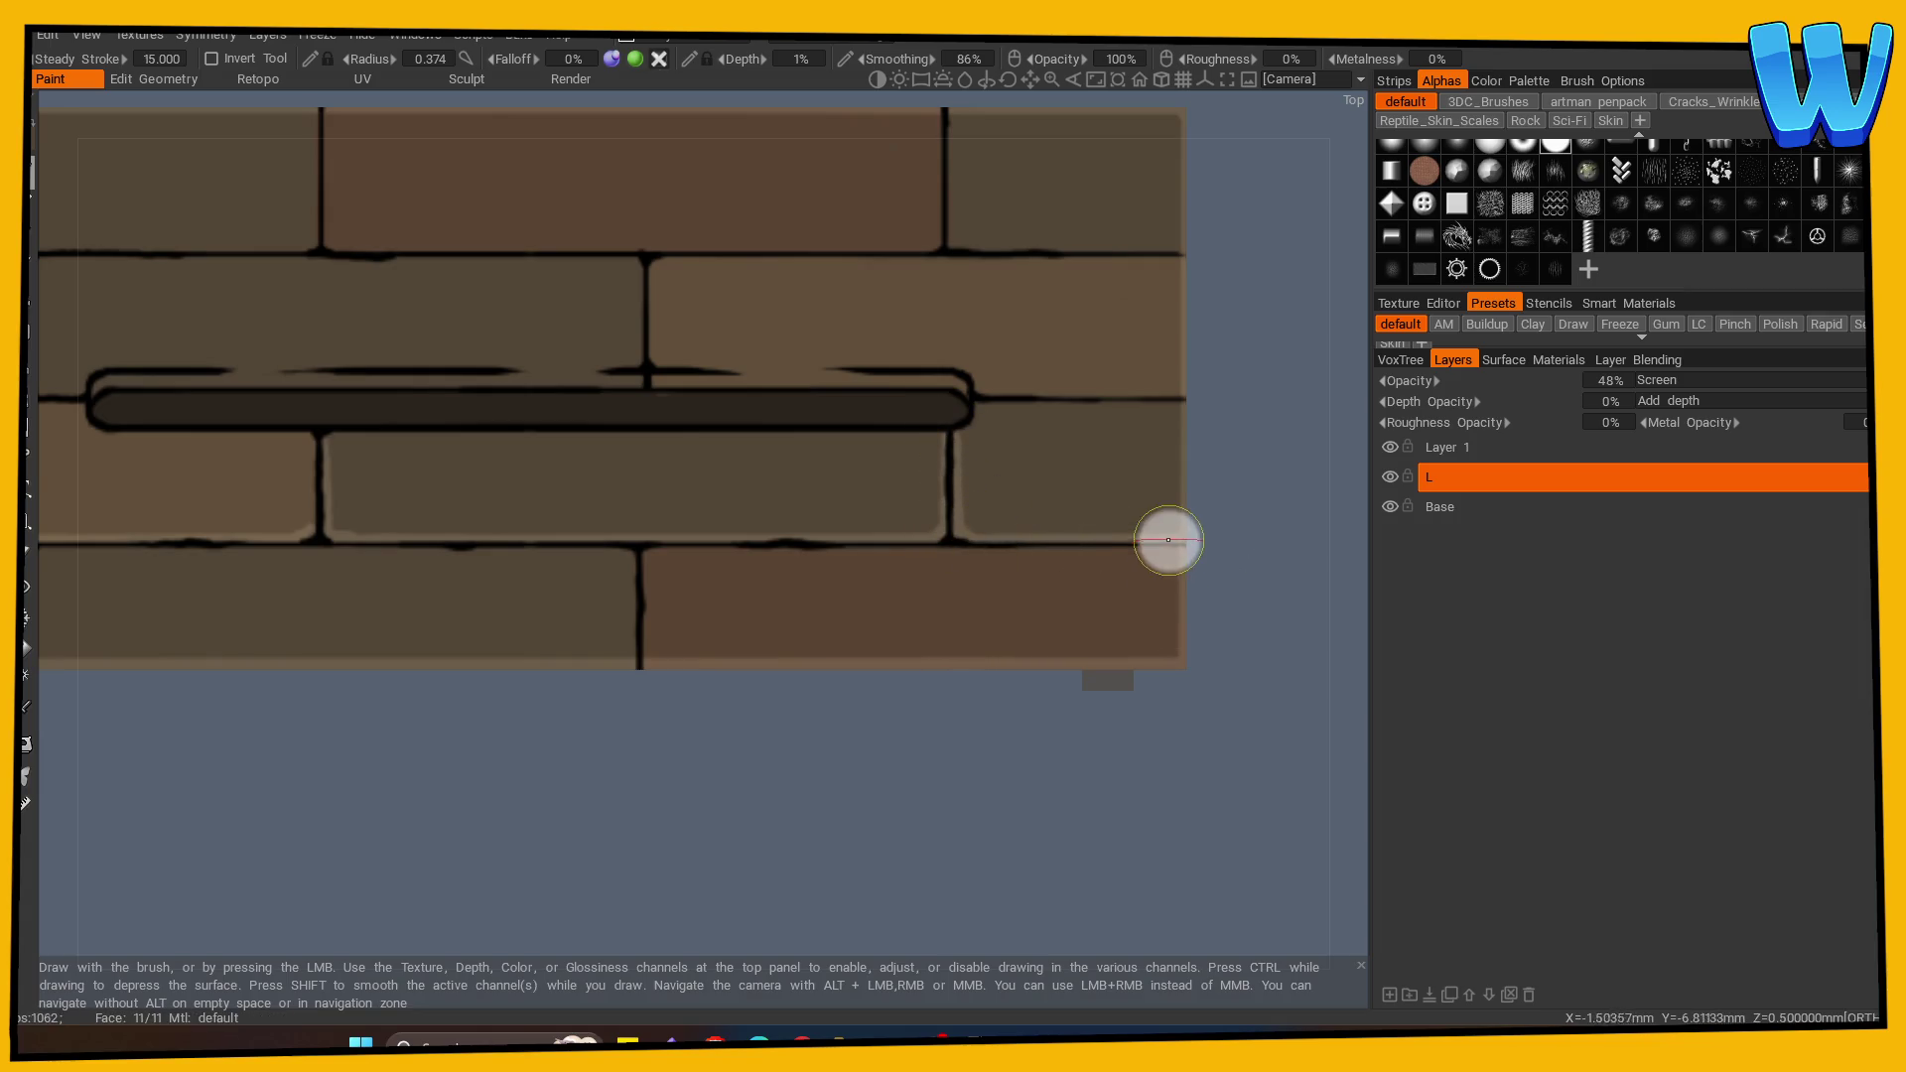
mouse_move(644, 676)
mouse_down()
mouse_move(639, 553)
mouse_move(630, 663)
mouse_up()
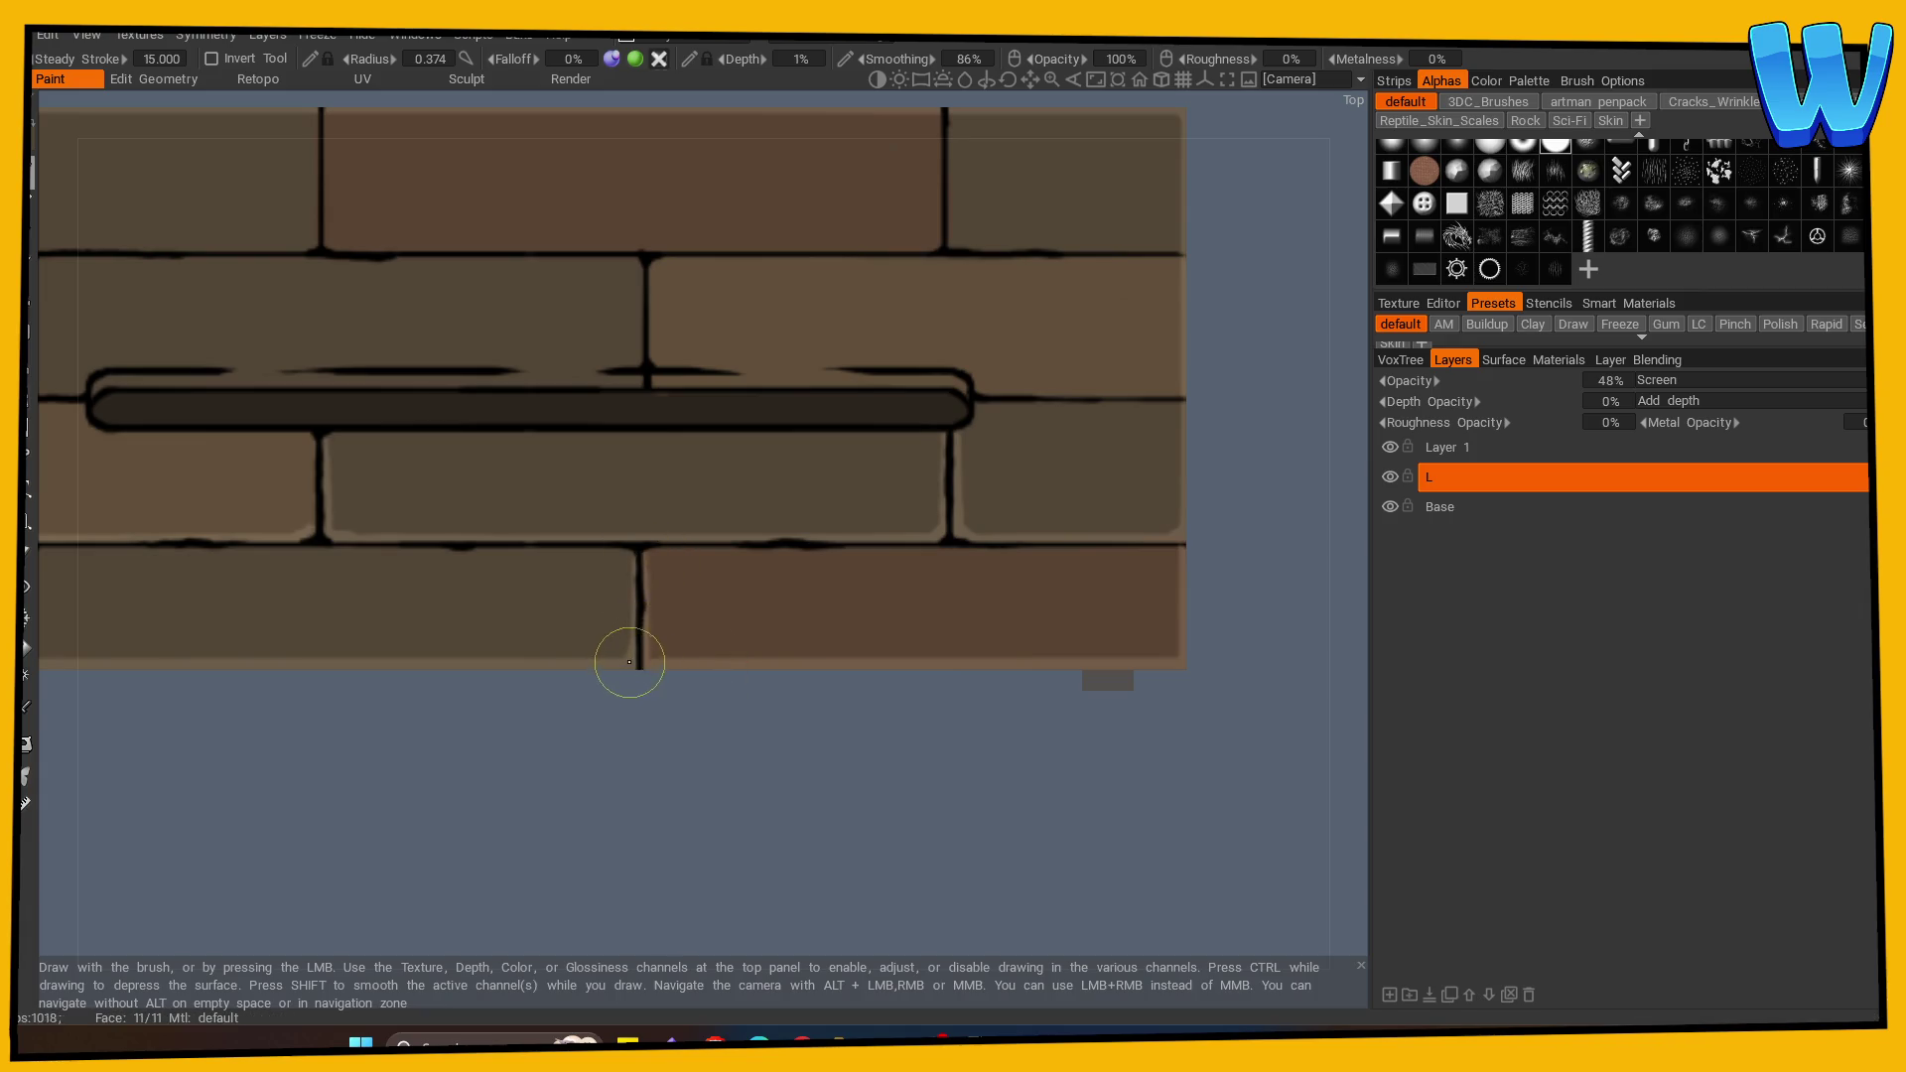
Step: Soften the left-end seams, the bar's top-left corner and the groove's top-edge streak
drag(362, 872, 745, 731)
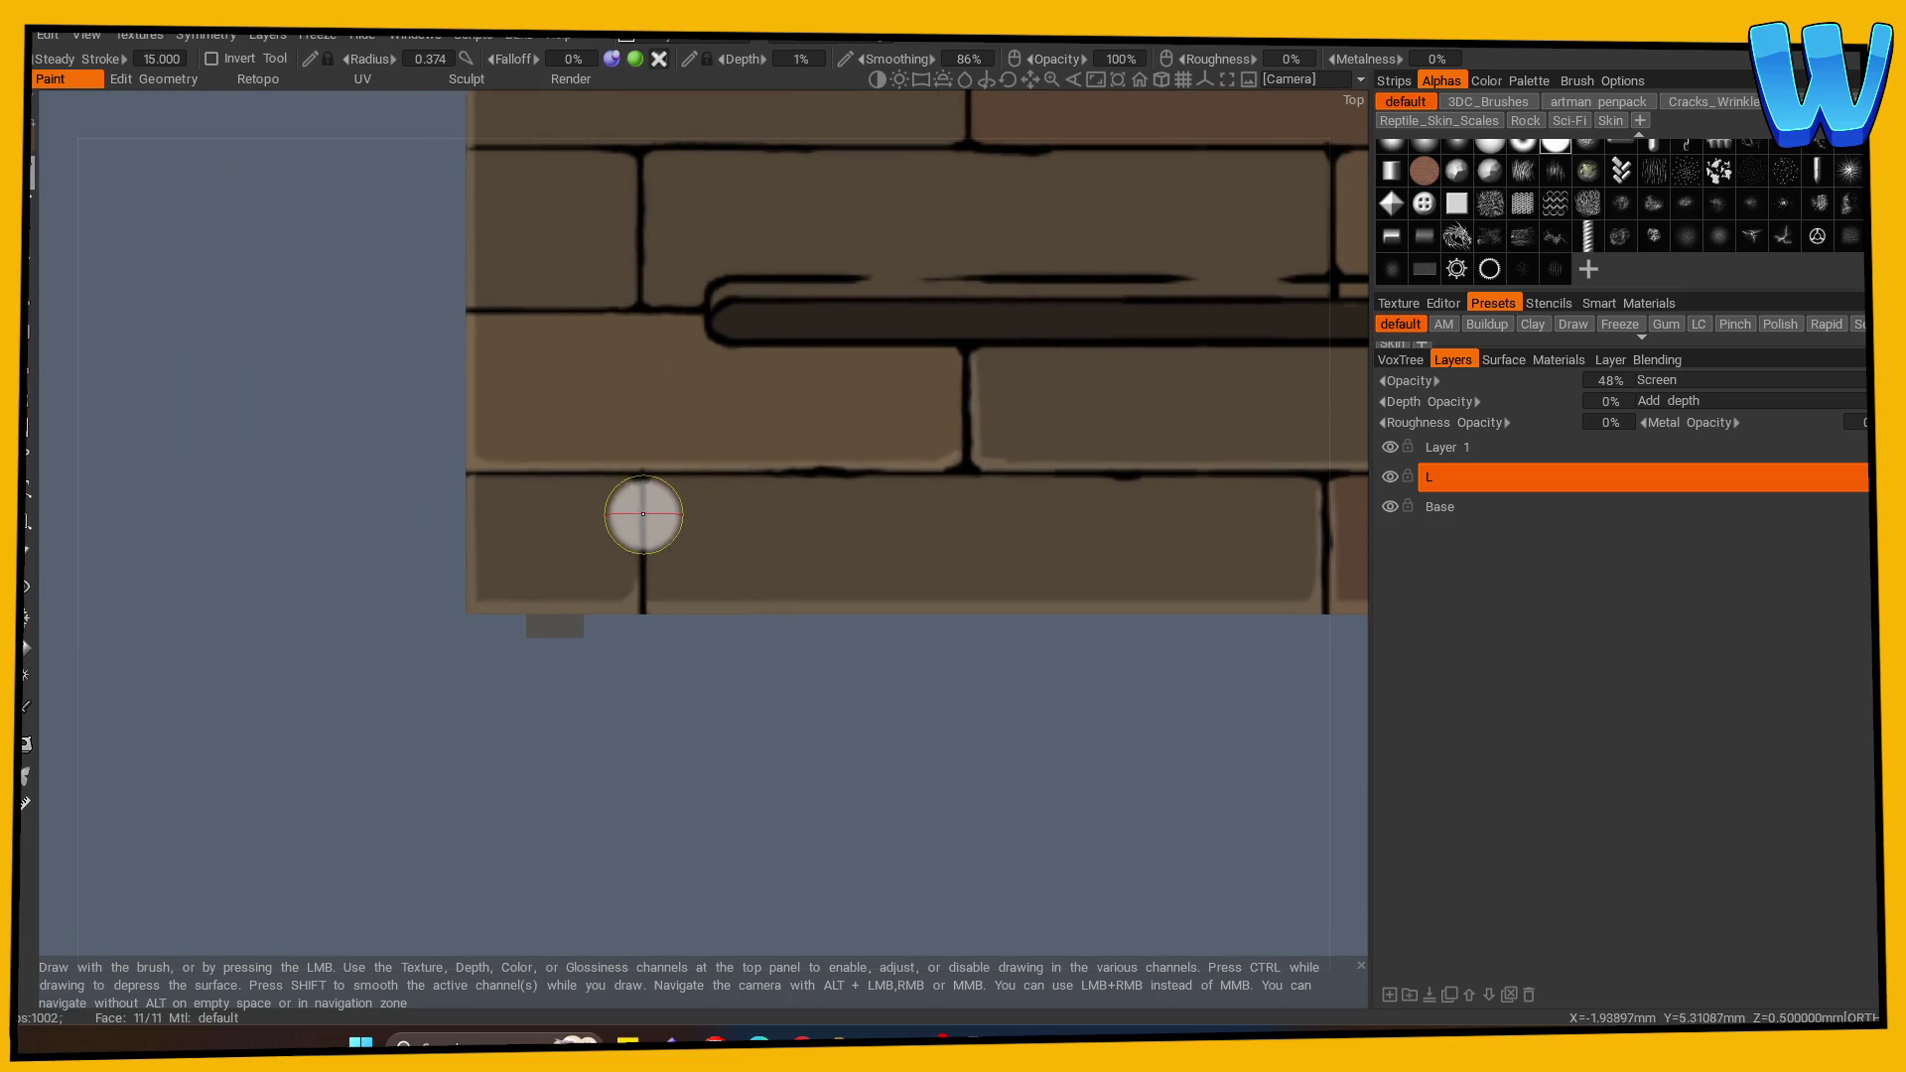
mouse_move(637, 556)
mouse_down()
mouse_move(647, 490)
mouse_move(648, 596)
mouse_move(554, 870)
mouse_up()
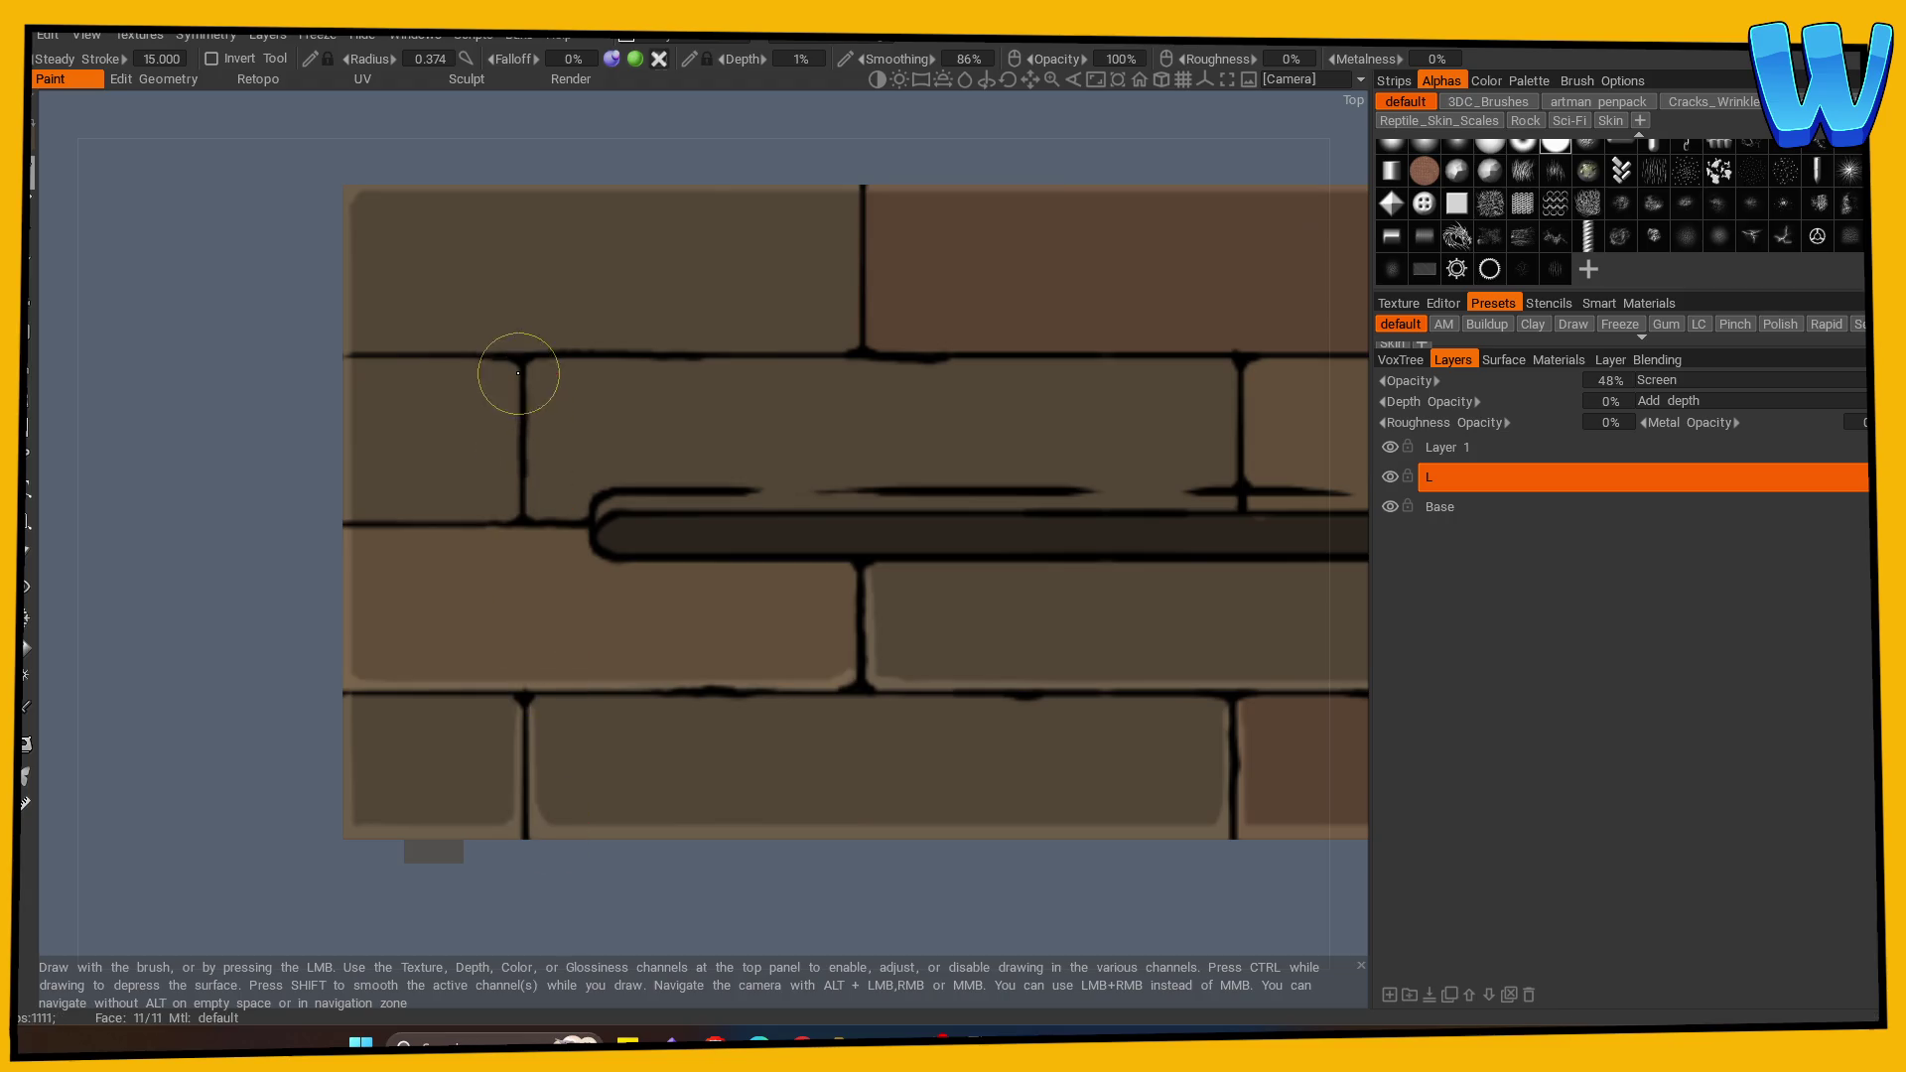
drag(356, 517, 505, 513)
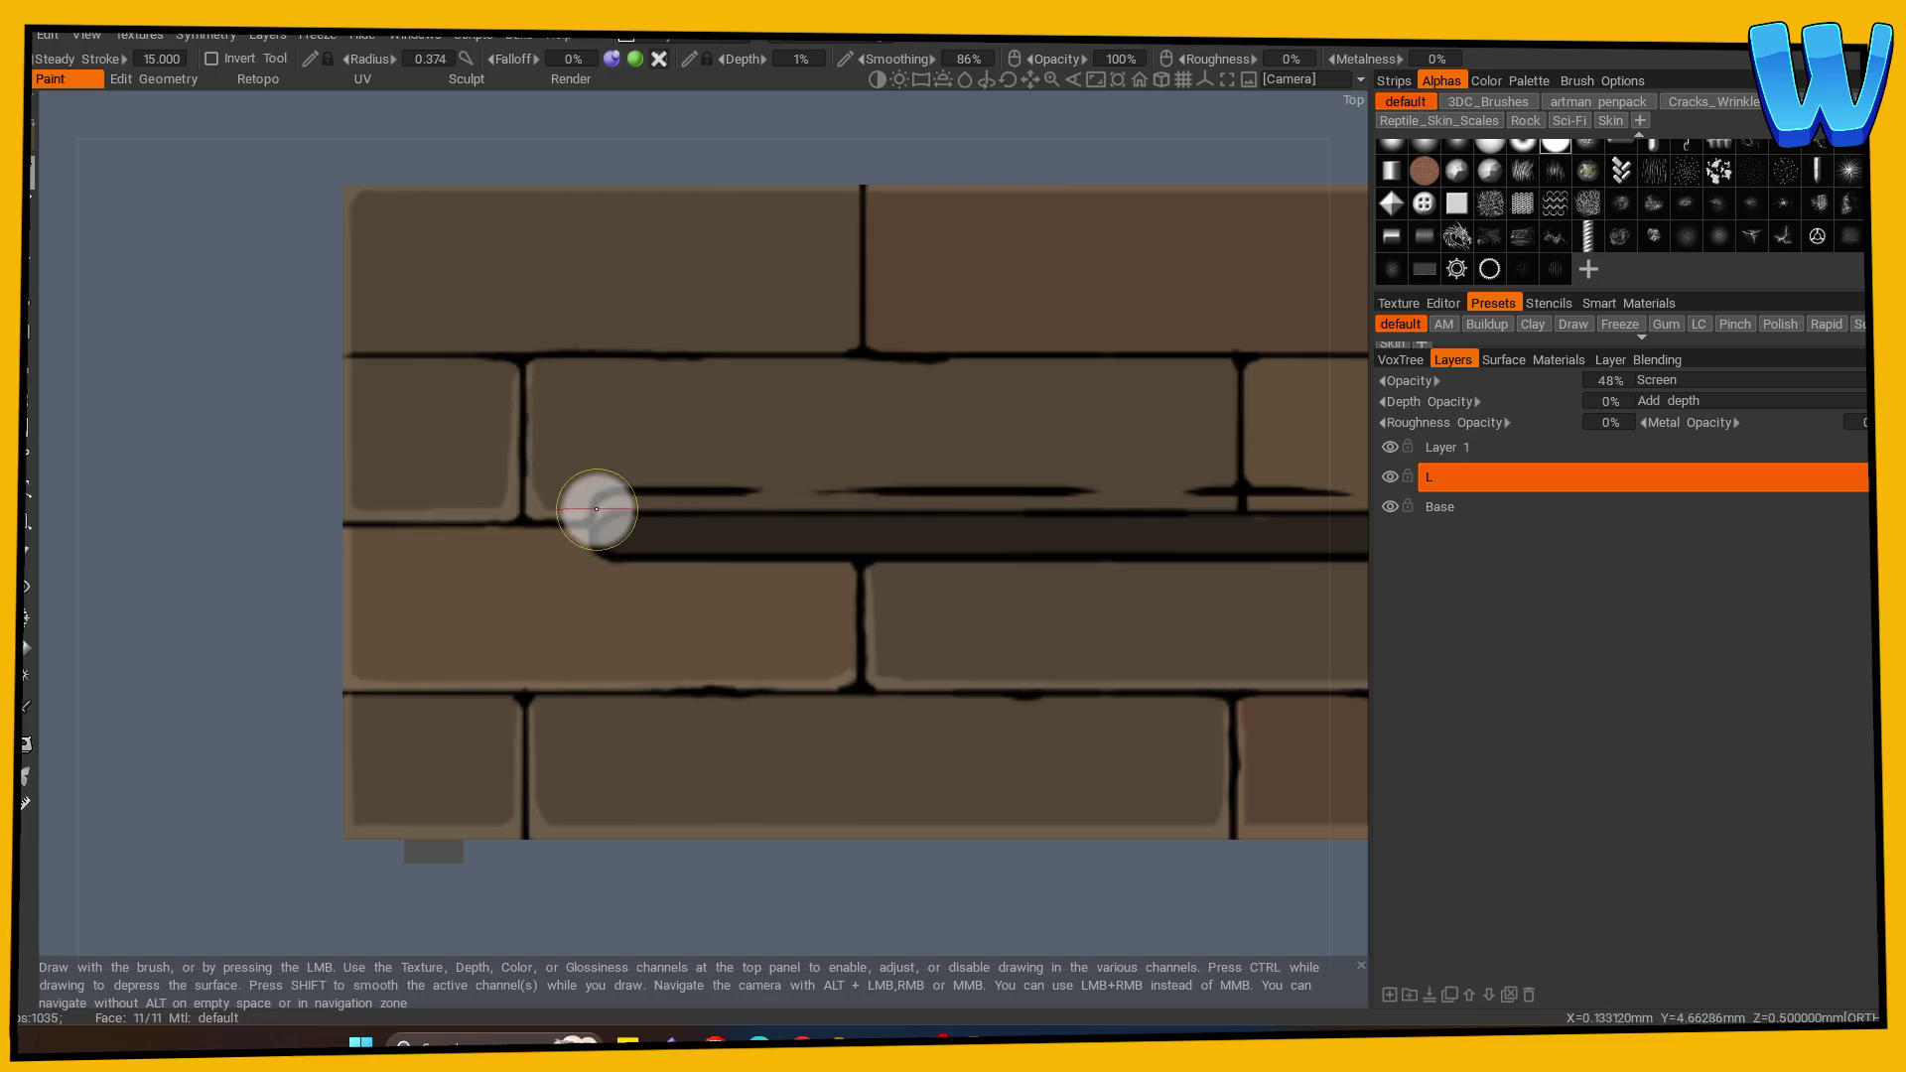
drag(558, 481, 664, 485)
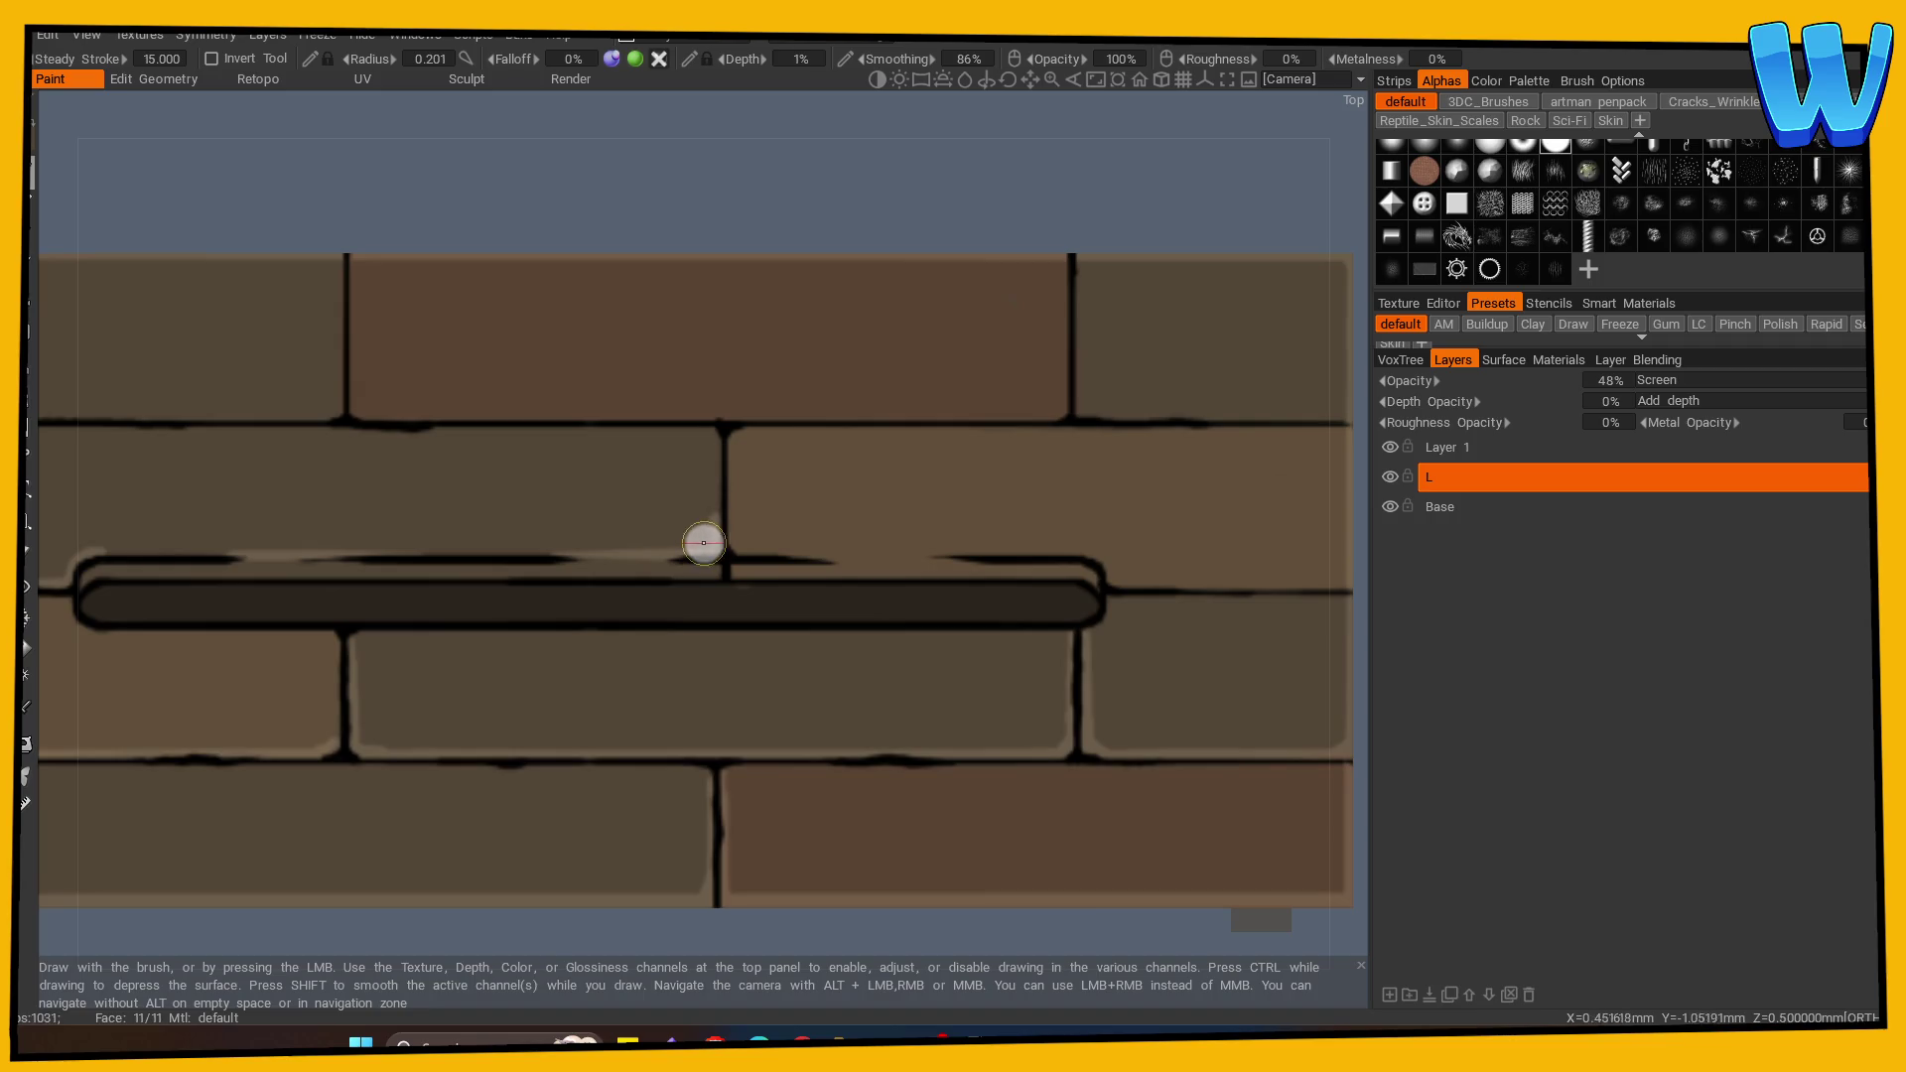
drag(716, 525, 734, 429)
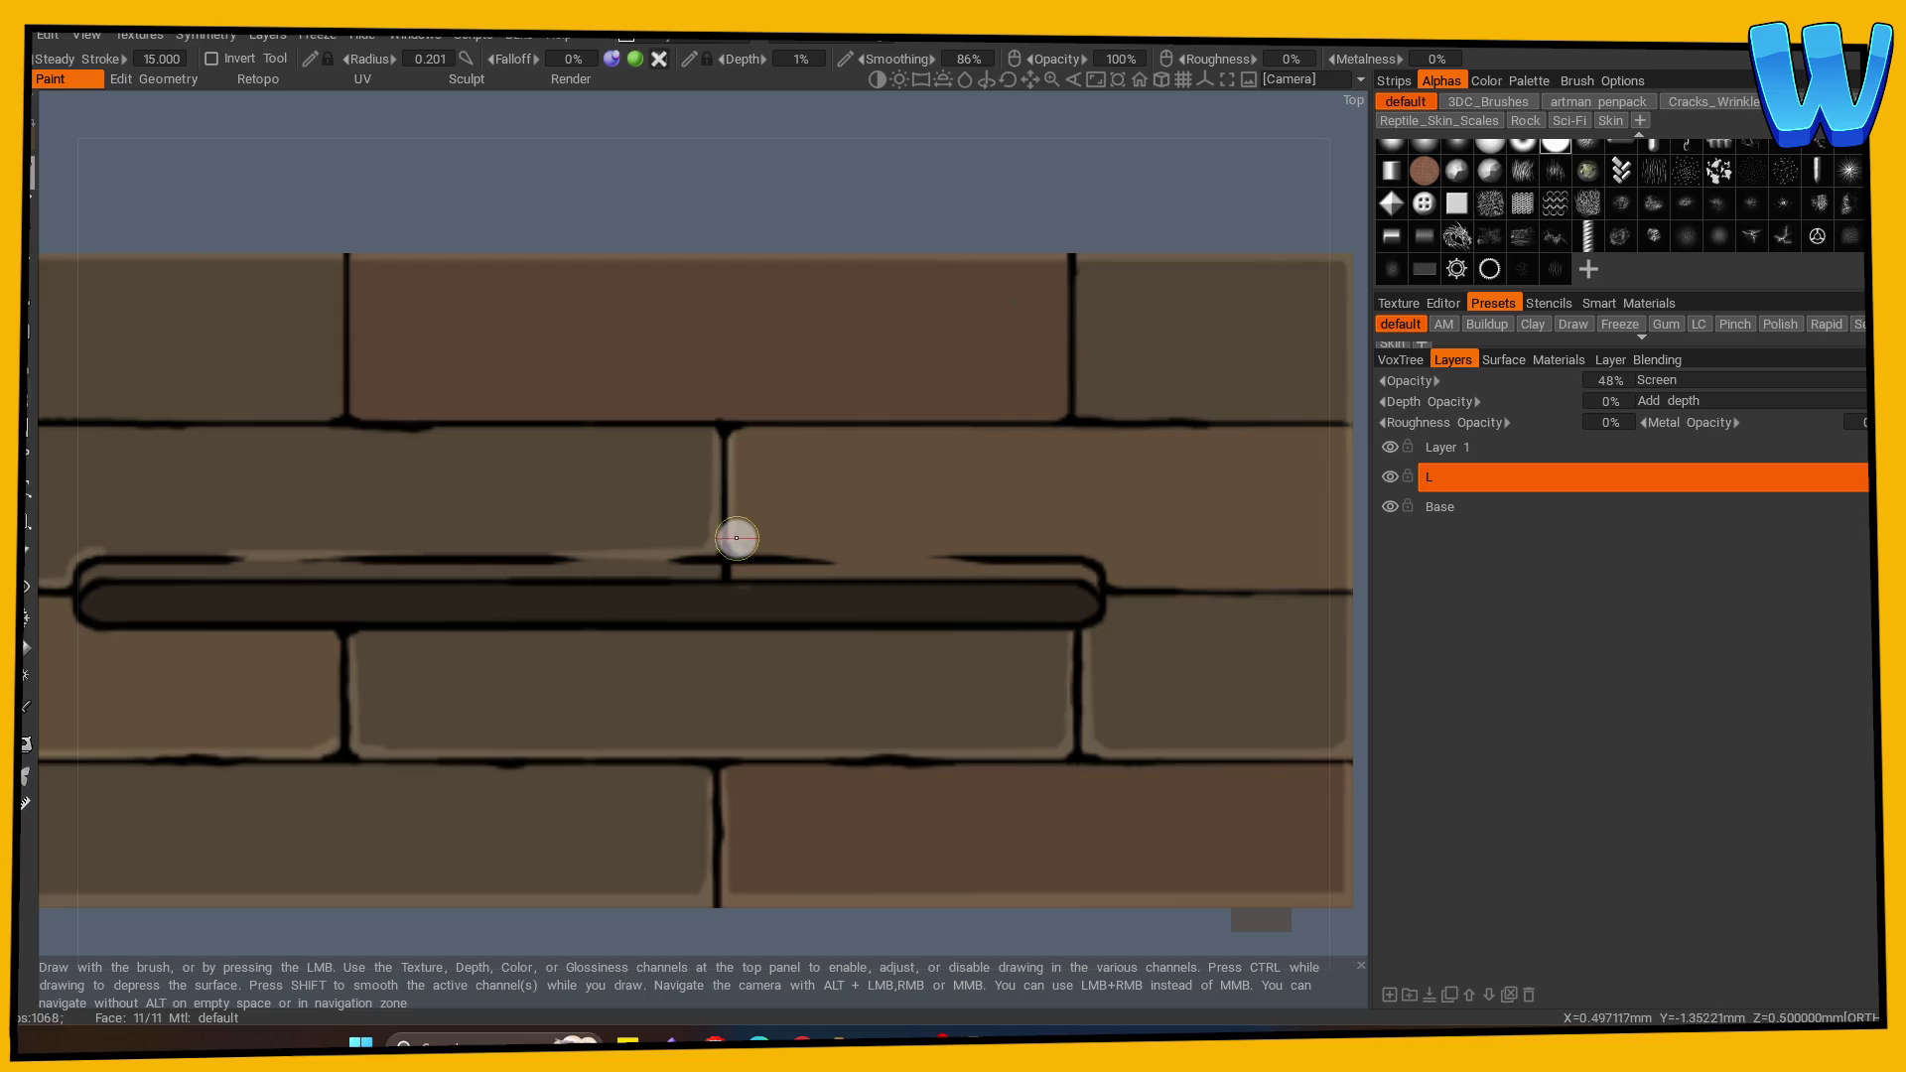
mouse_move(938, 554)
mouse_down()
mouse_move(800, 557)
mouse_move(1051, 557)
mouse_up()
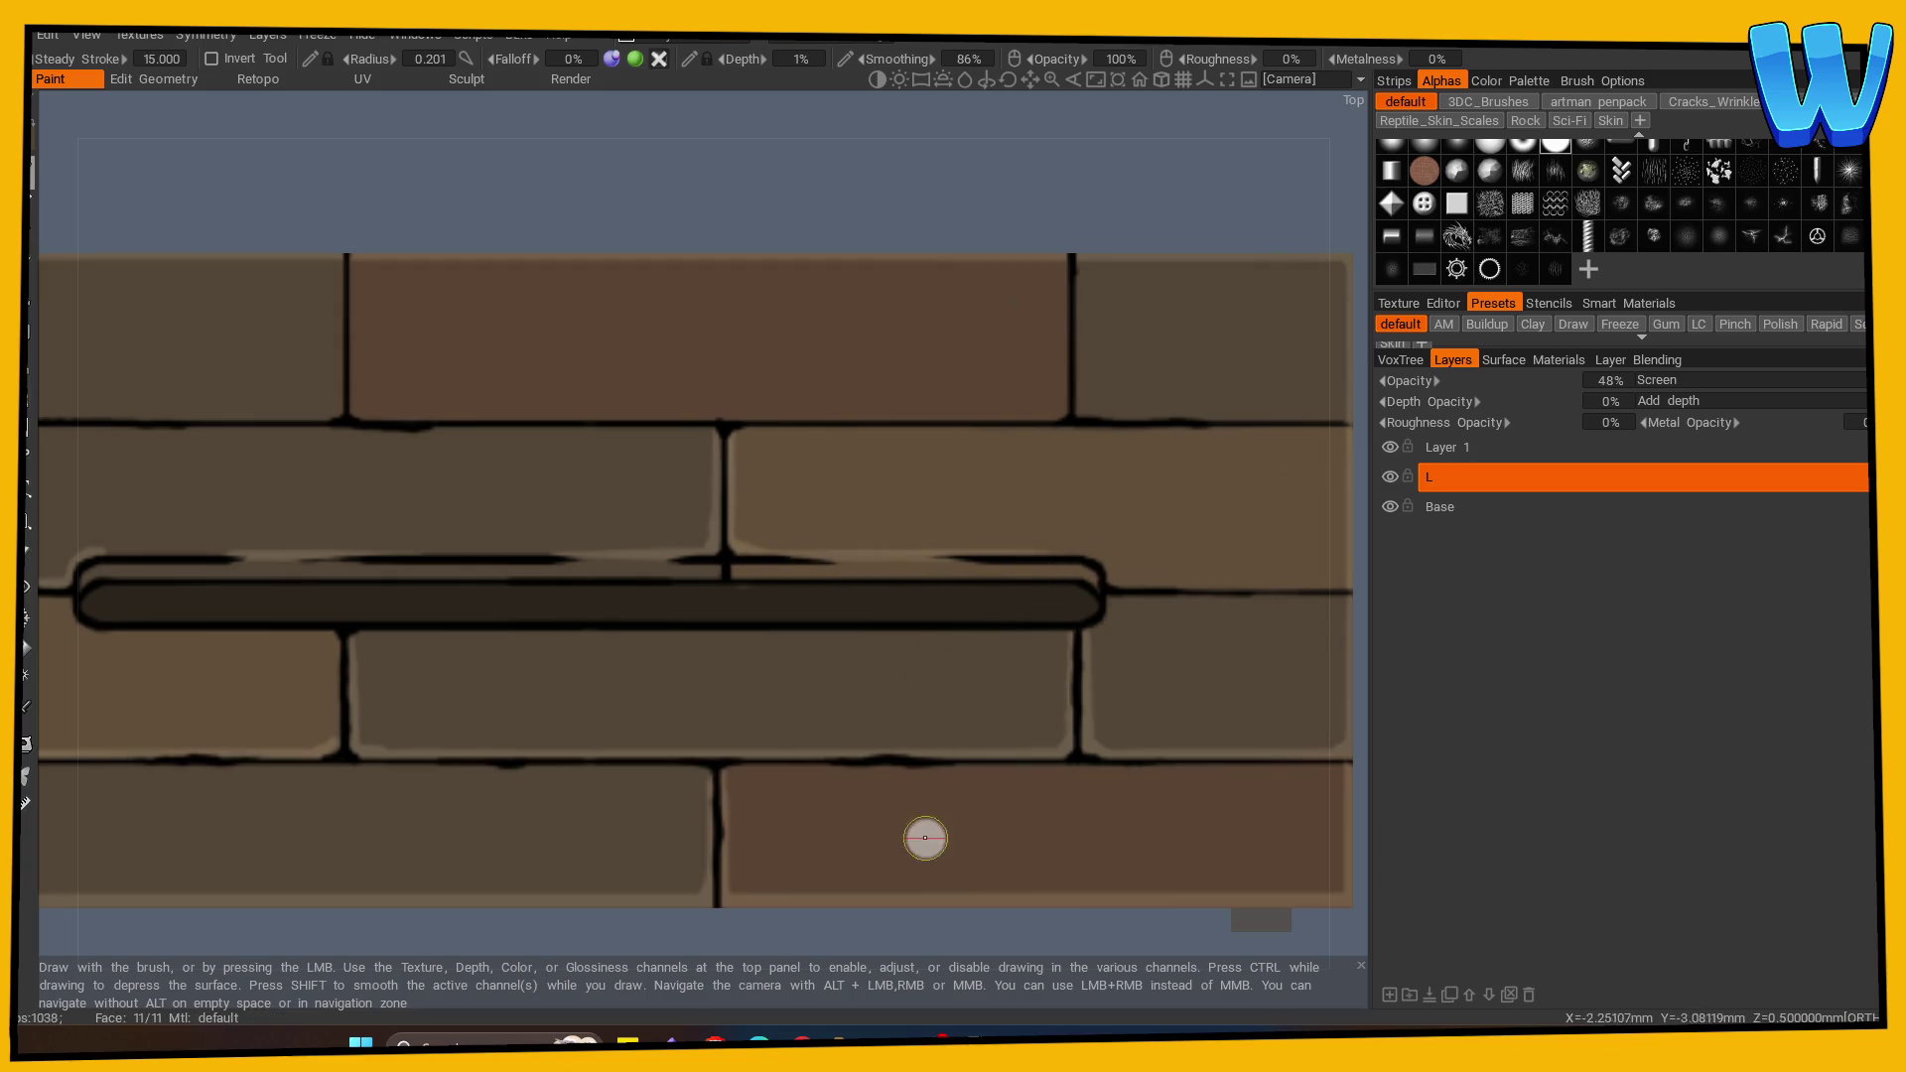
mouse_move(100, 568)
mouse_down()
mouse_move(1011, 571)
mouse_move(1095, 592)
mouse_up()
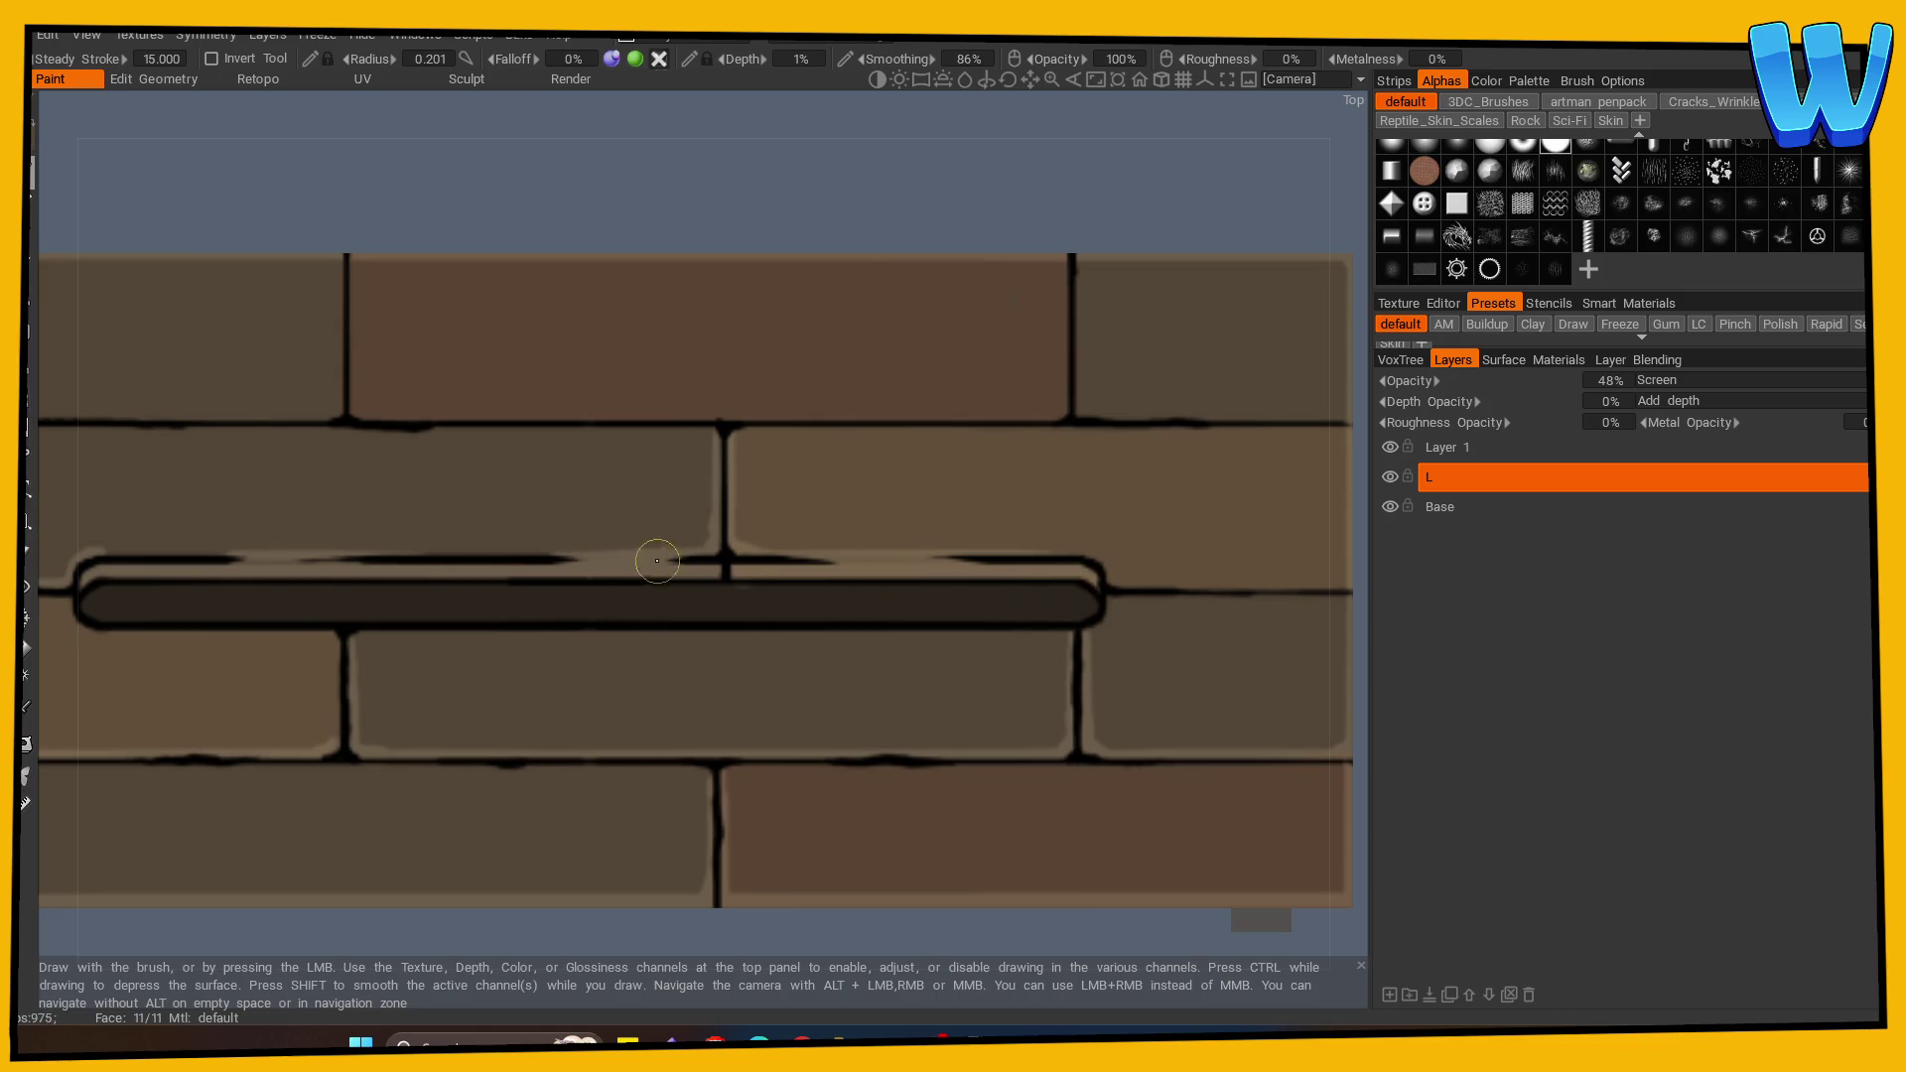
Step: Zoom out to a straight front view of the whole brick panel
scroll(592, 946, down, 5)
drag(340, 885, 632, 744)
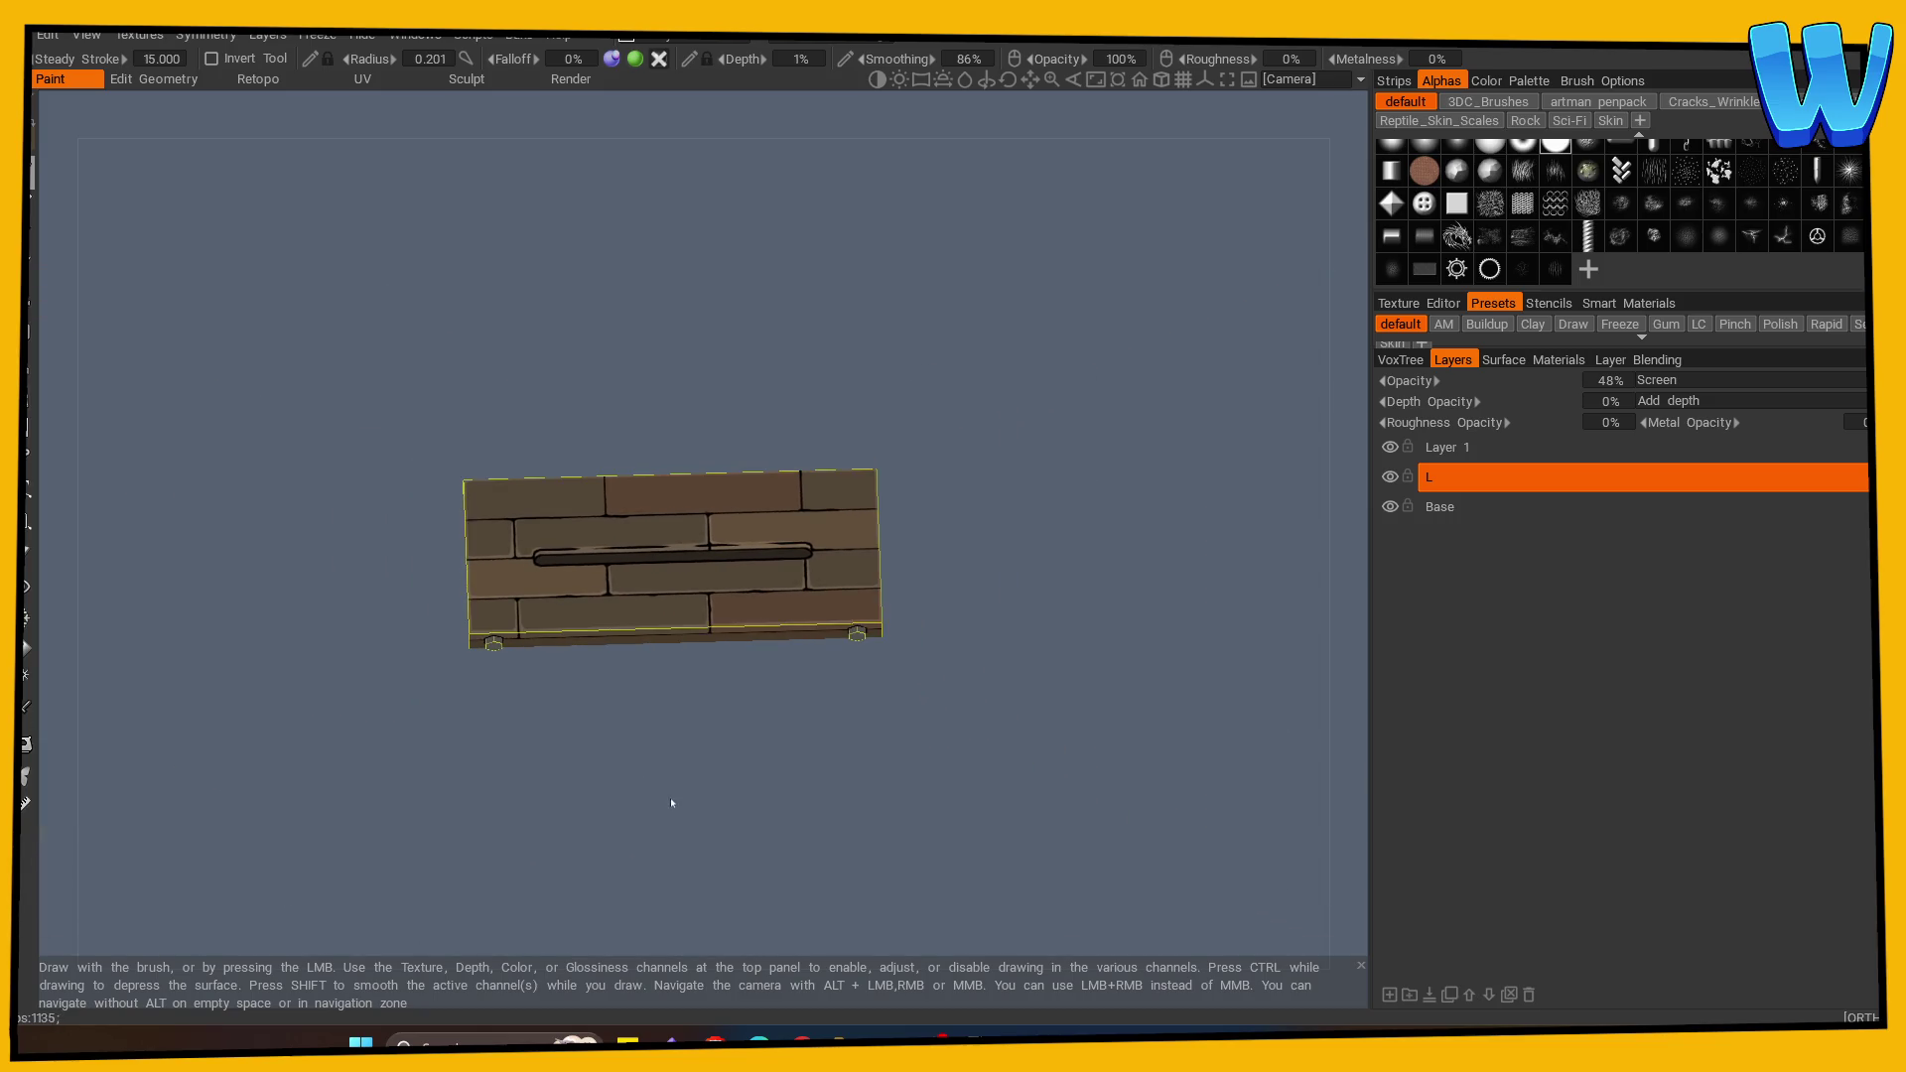
key(KP_1)
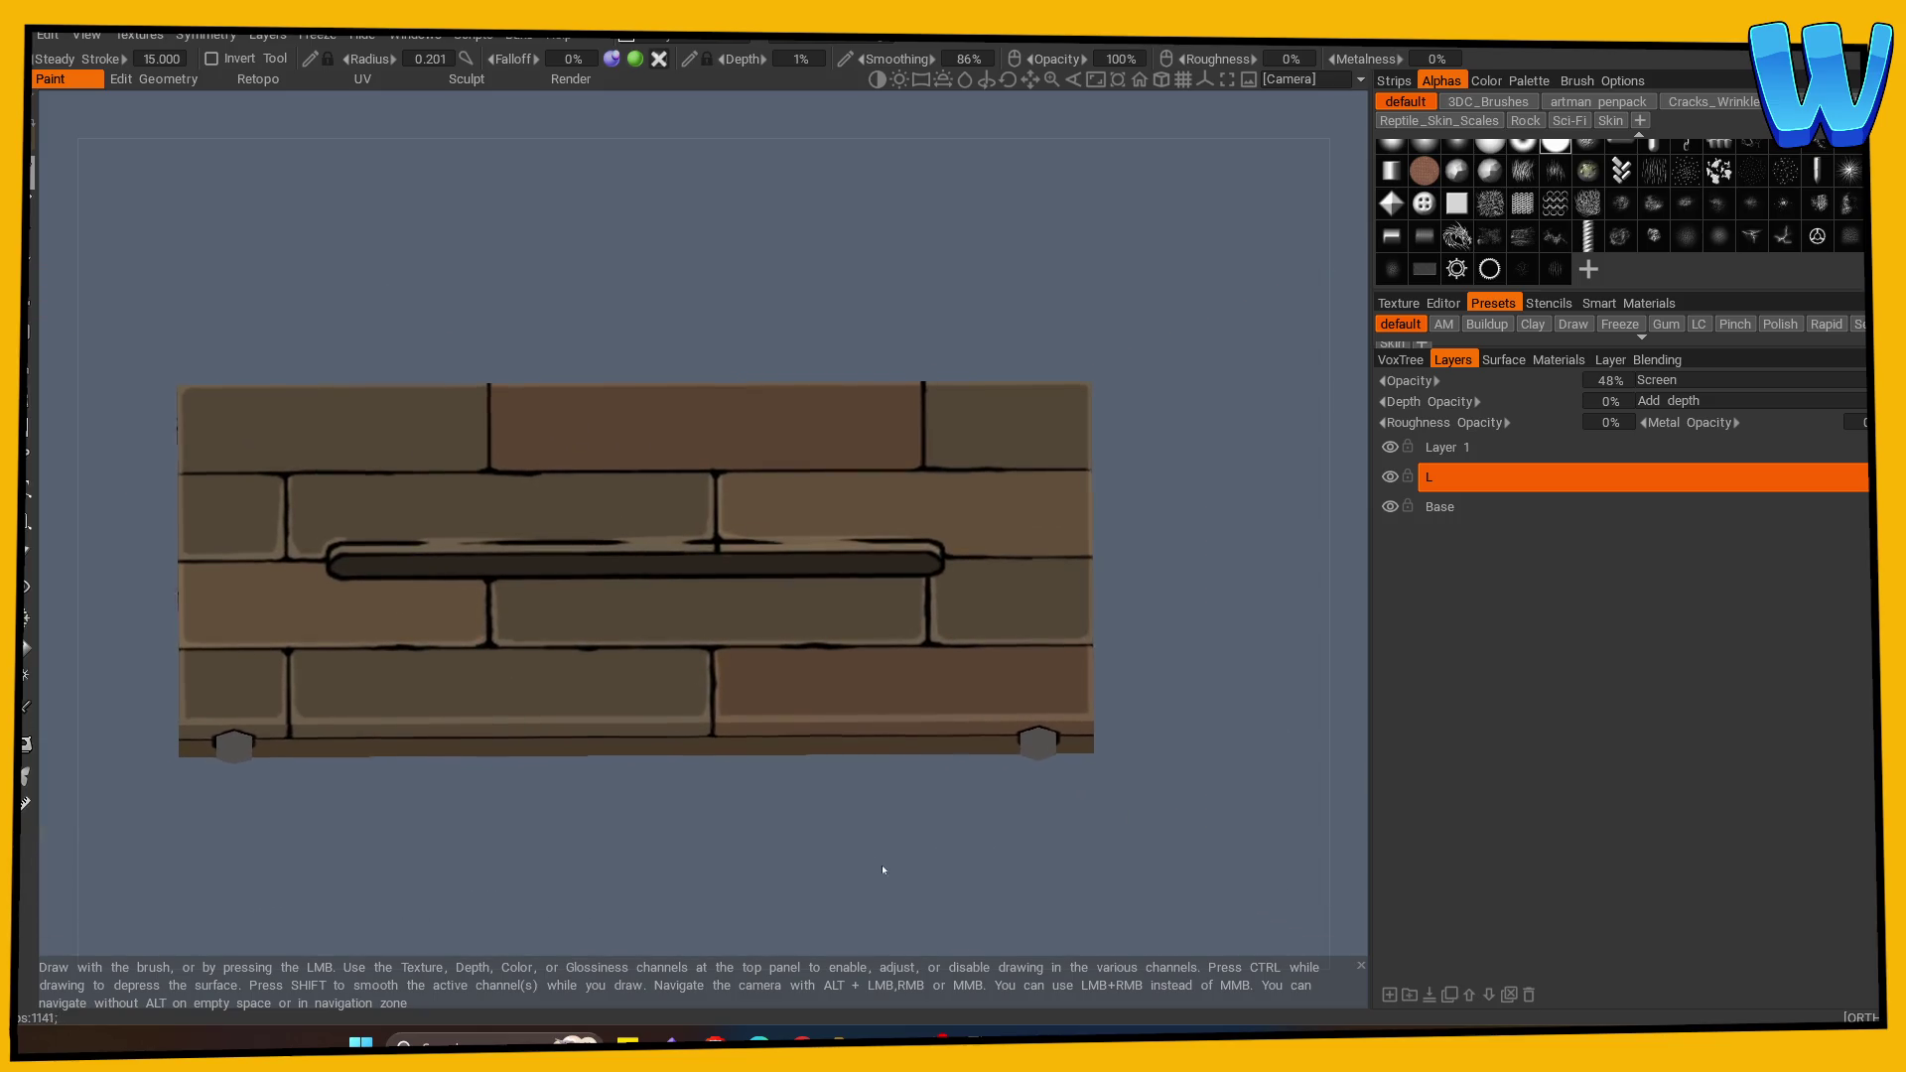
scroll(996, 552, up, 1)
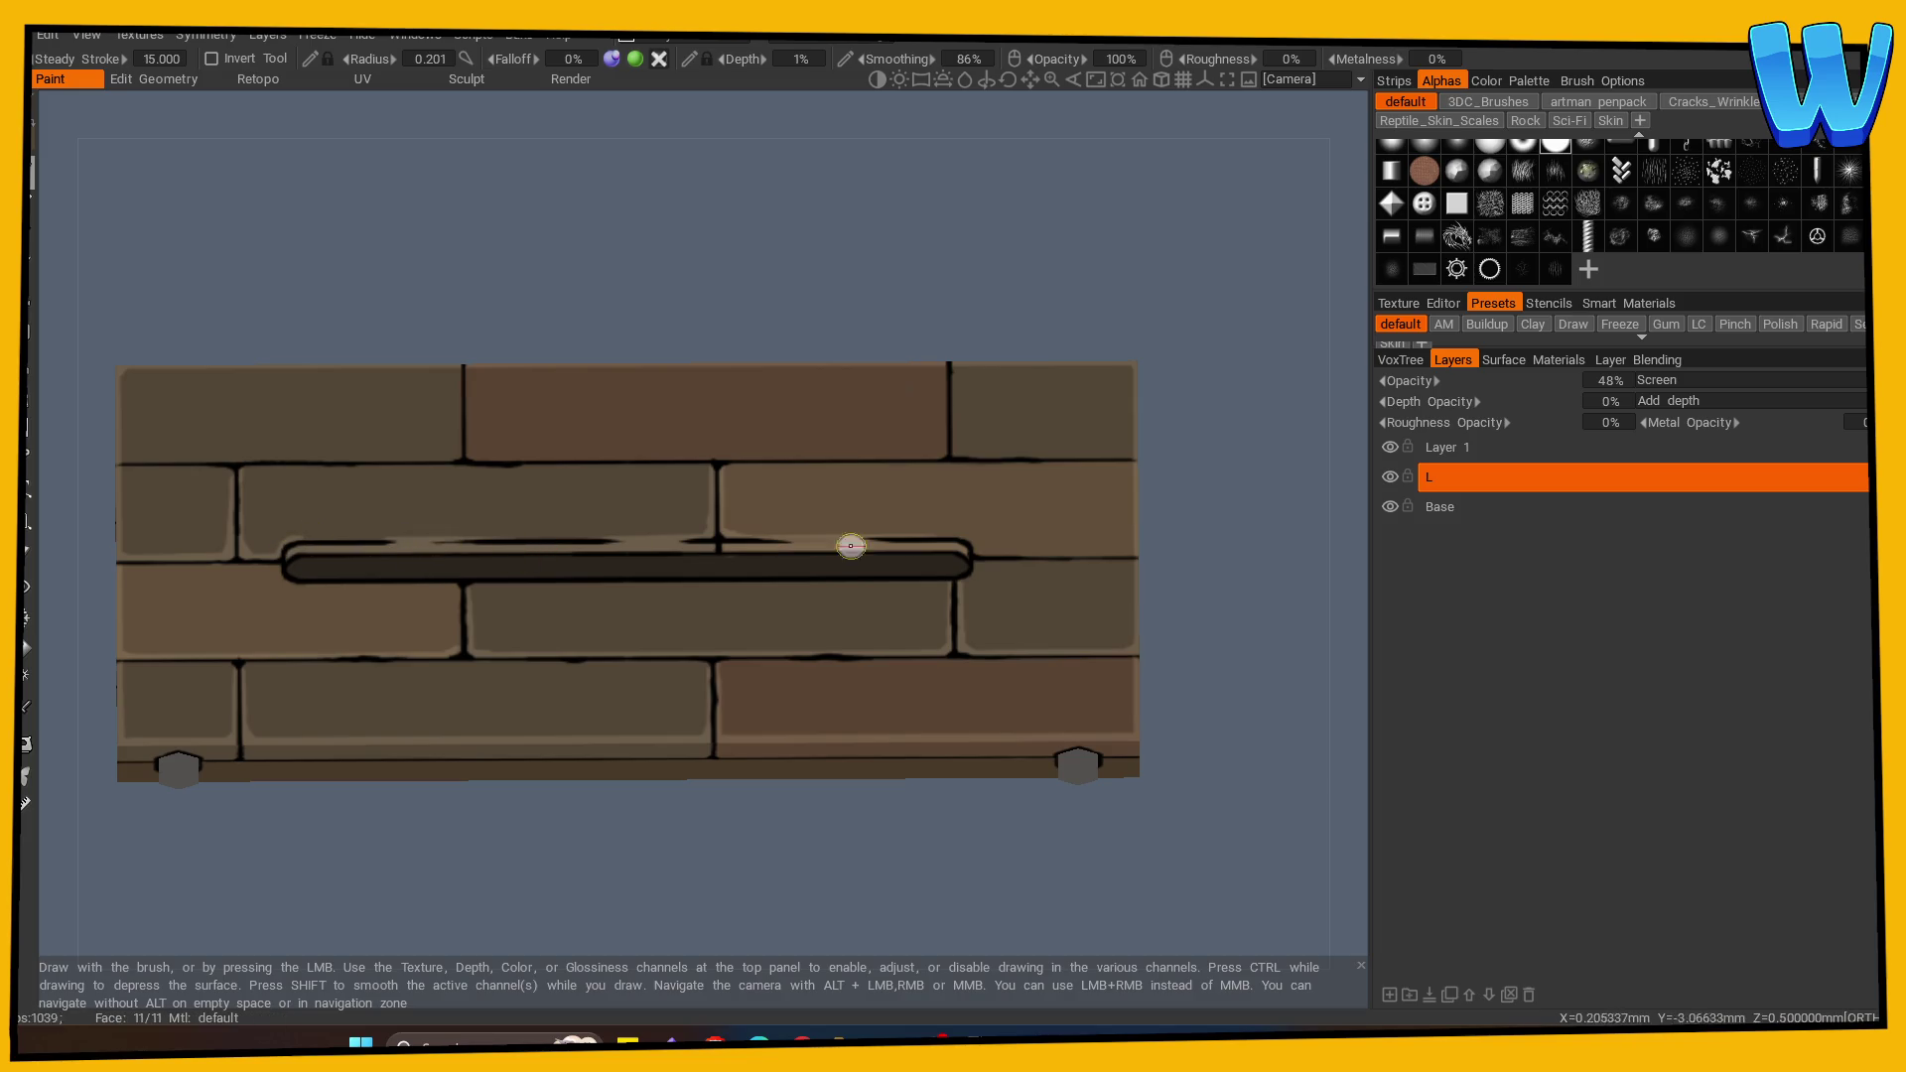
click(27, 553)
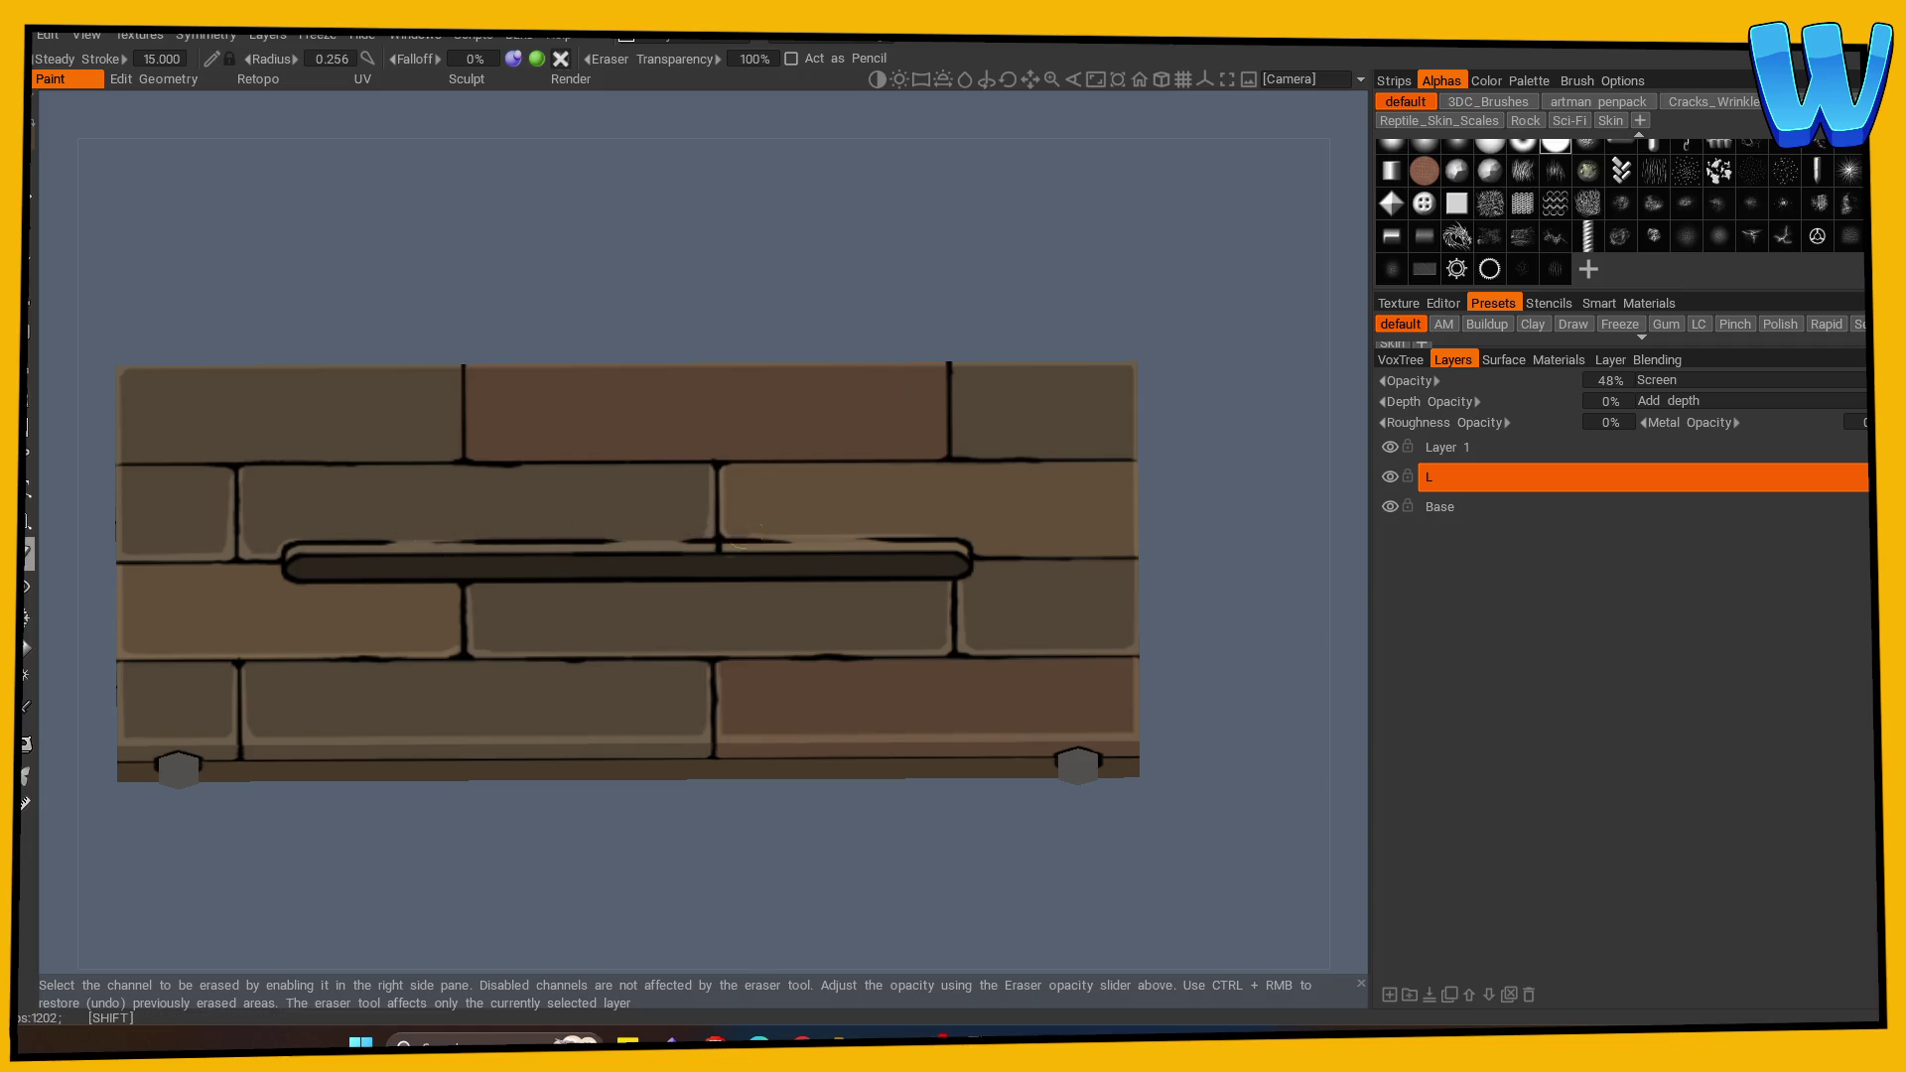
click(1445, 446)
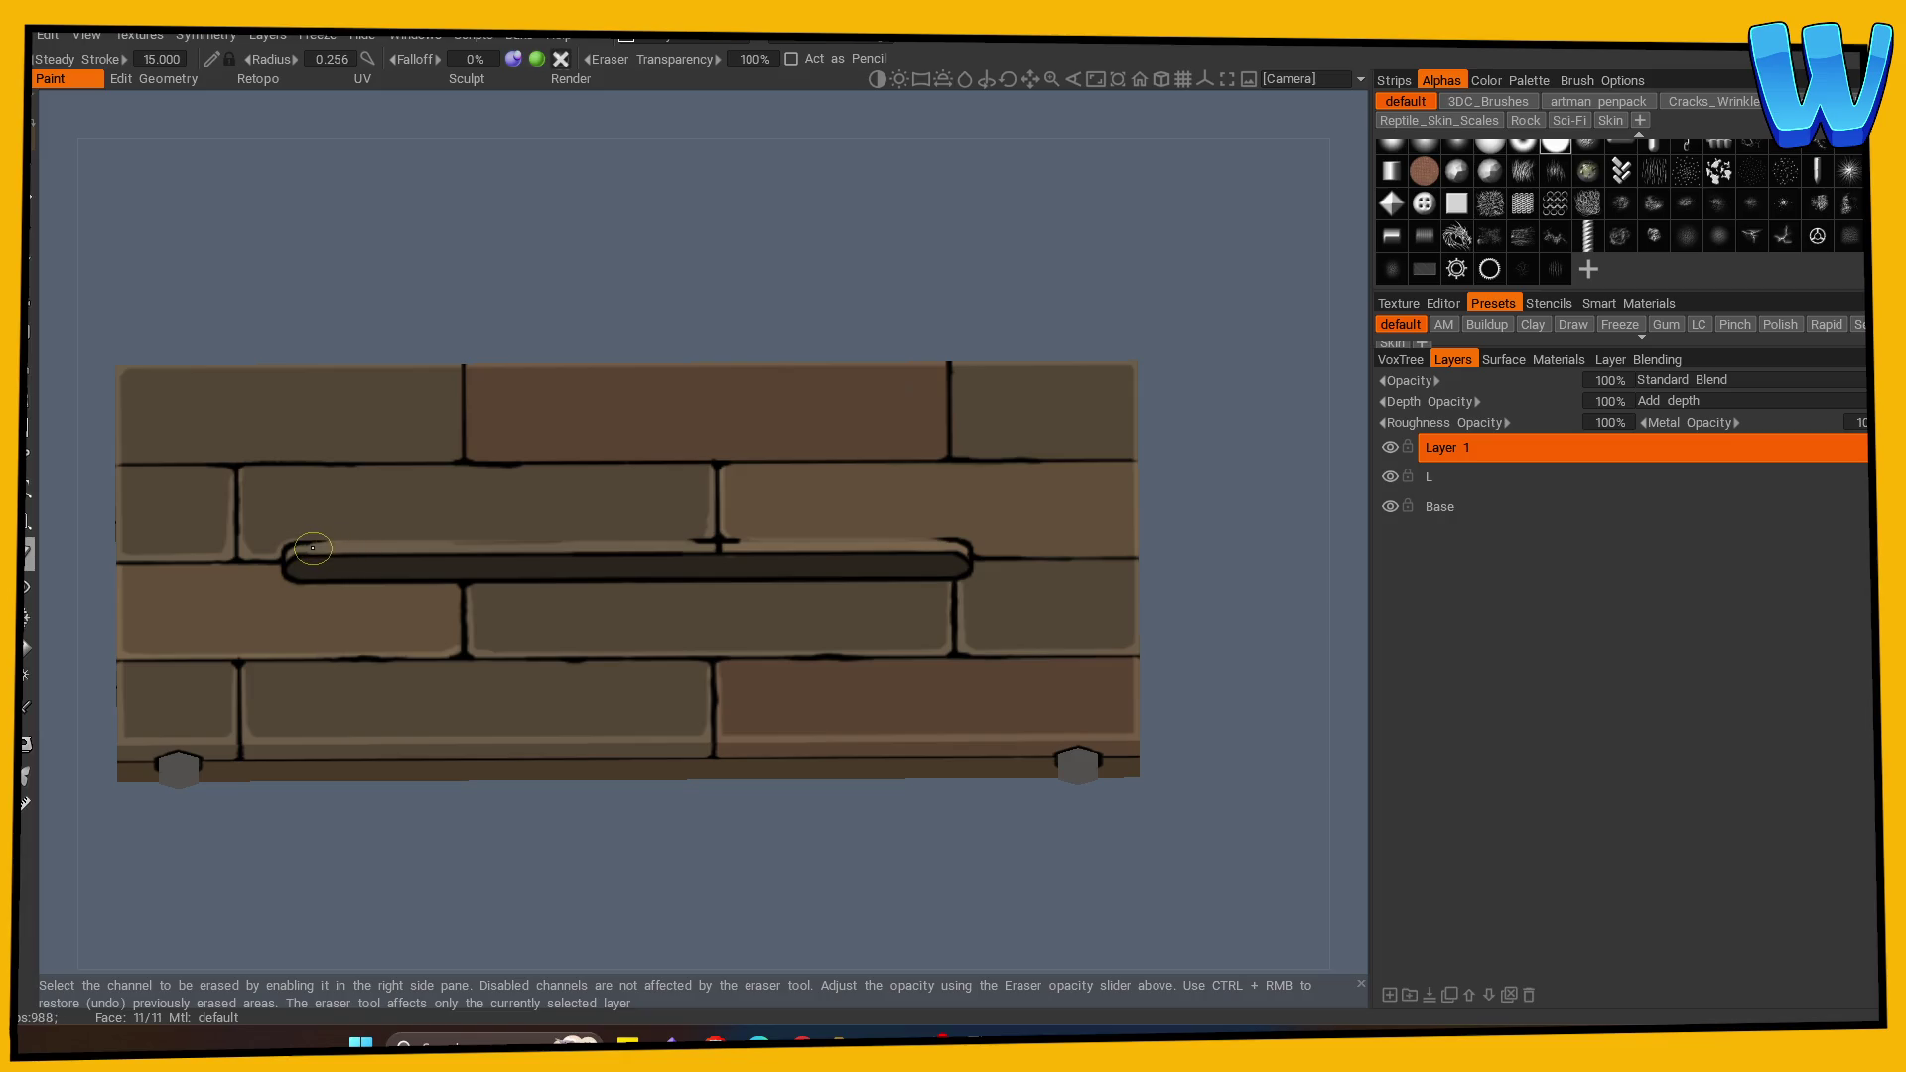
click(1489, 477)
click(31, 173)
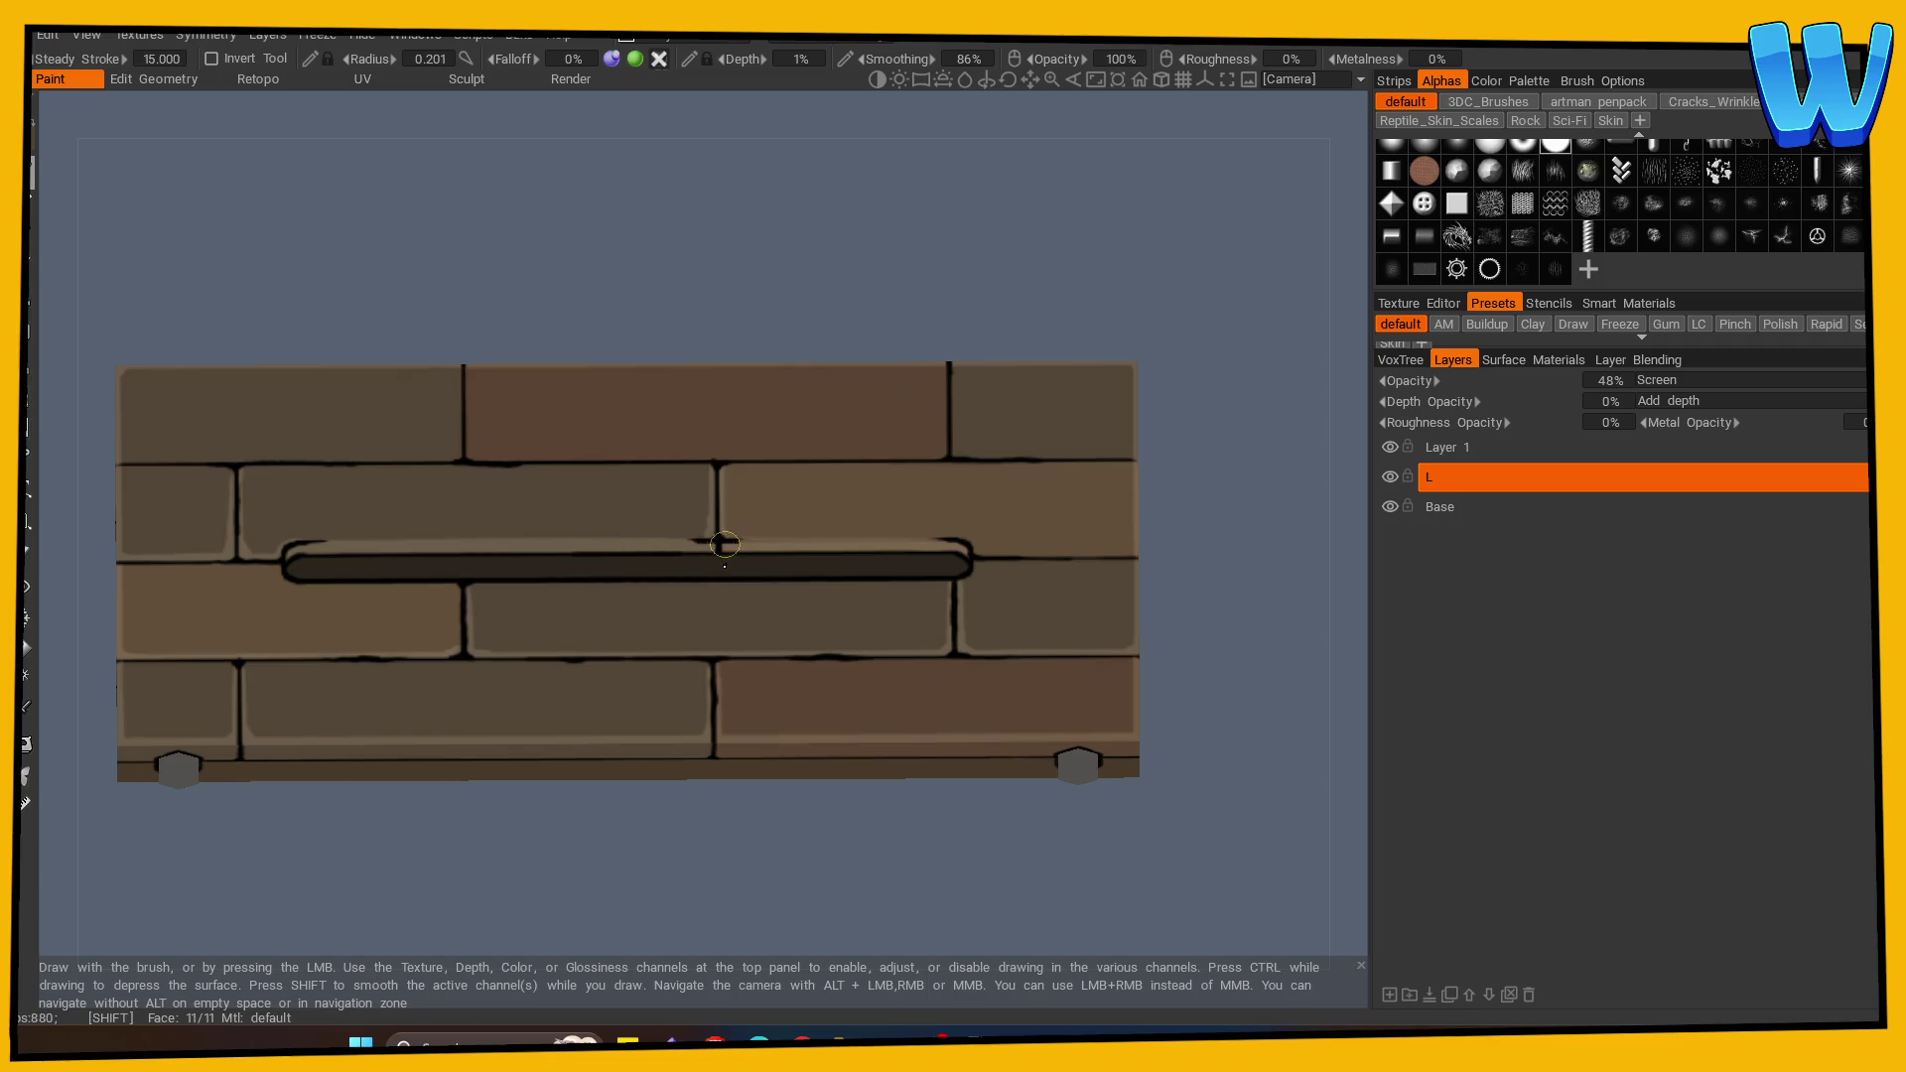
scroll(588, 877, down, 5)
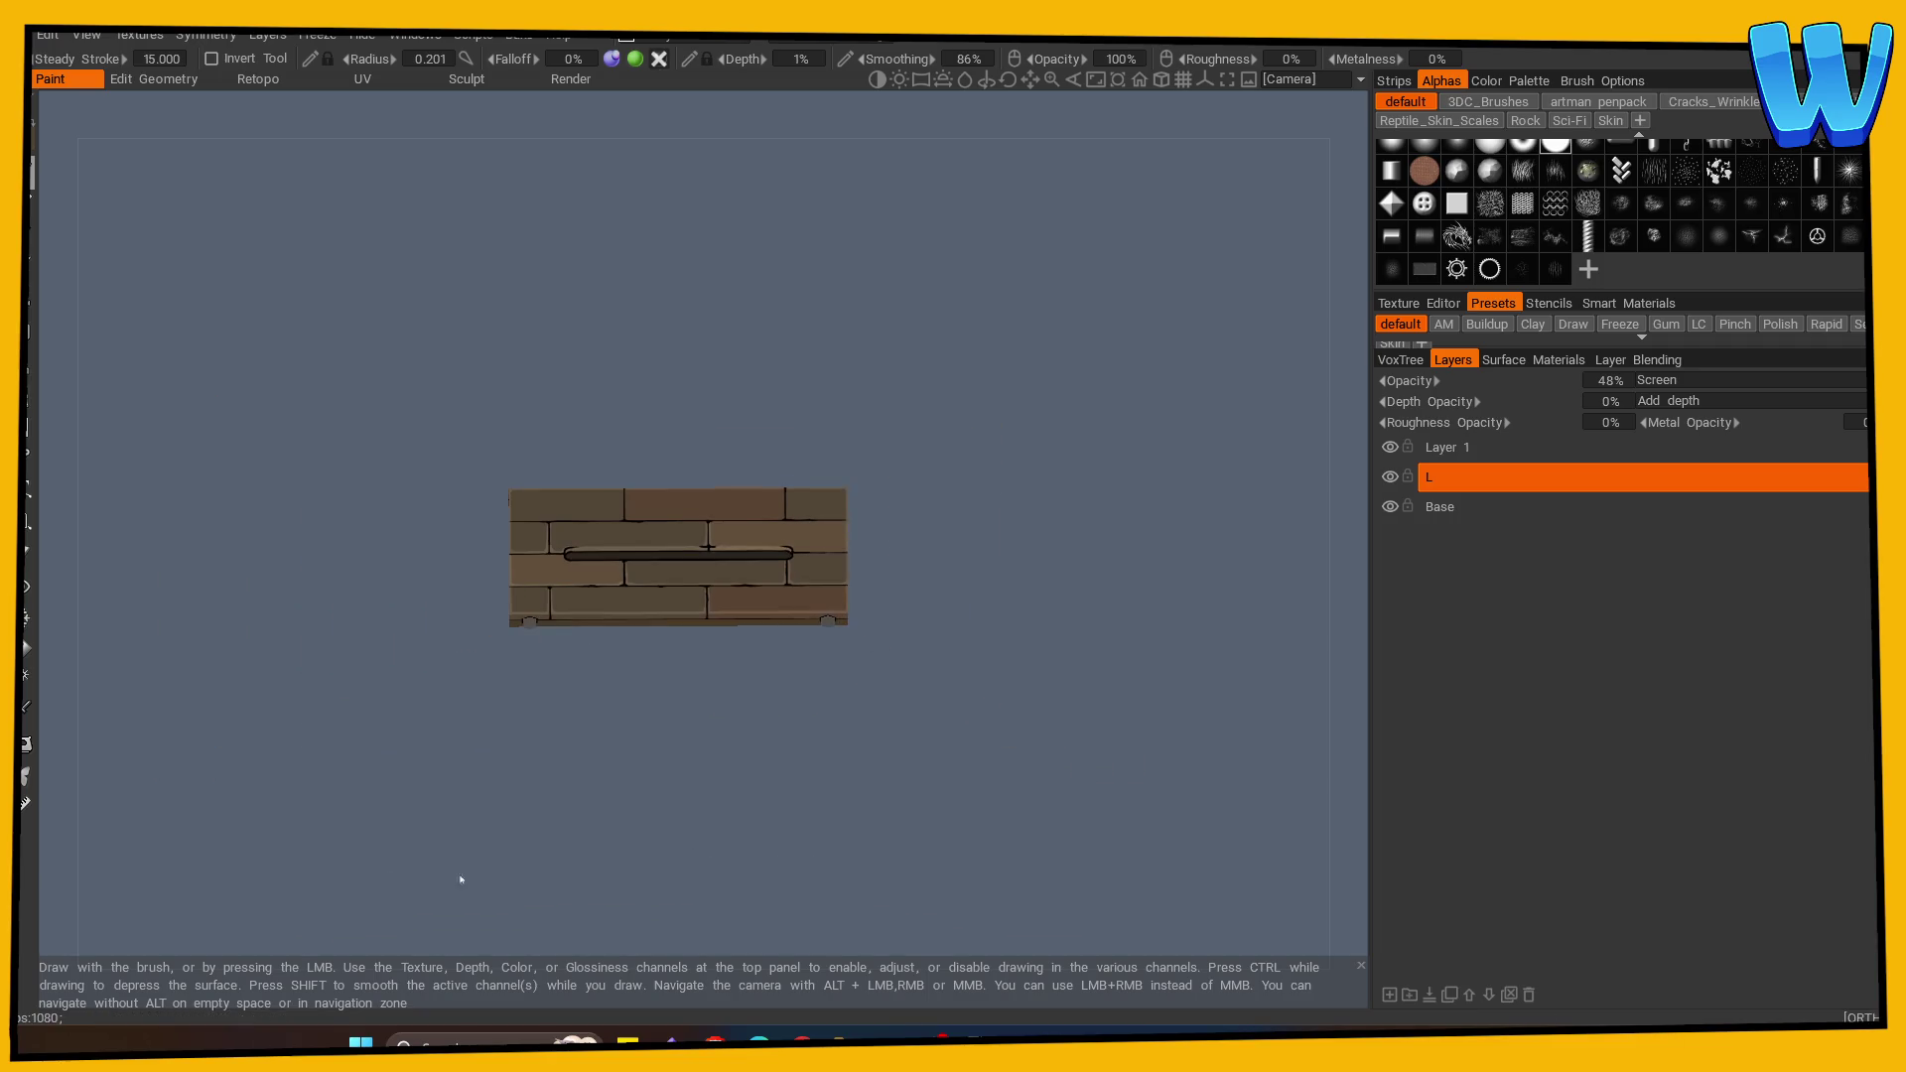
scroll(869, 863, up, 4)
mouse_move(869, 863)
mouse_down()
mouse_move(813, 837)
mouse_move(979, 873)
mouse_up()
scroll(979, 873, up, 3)
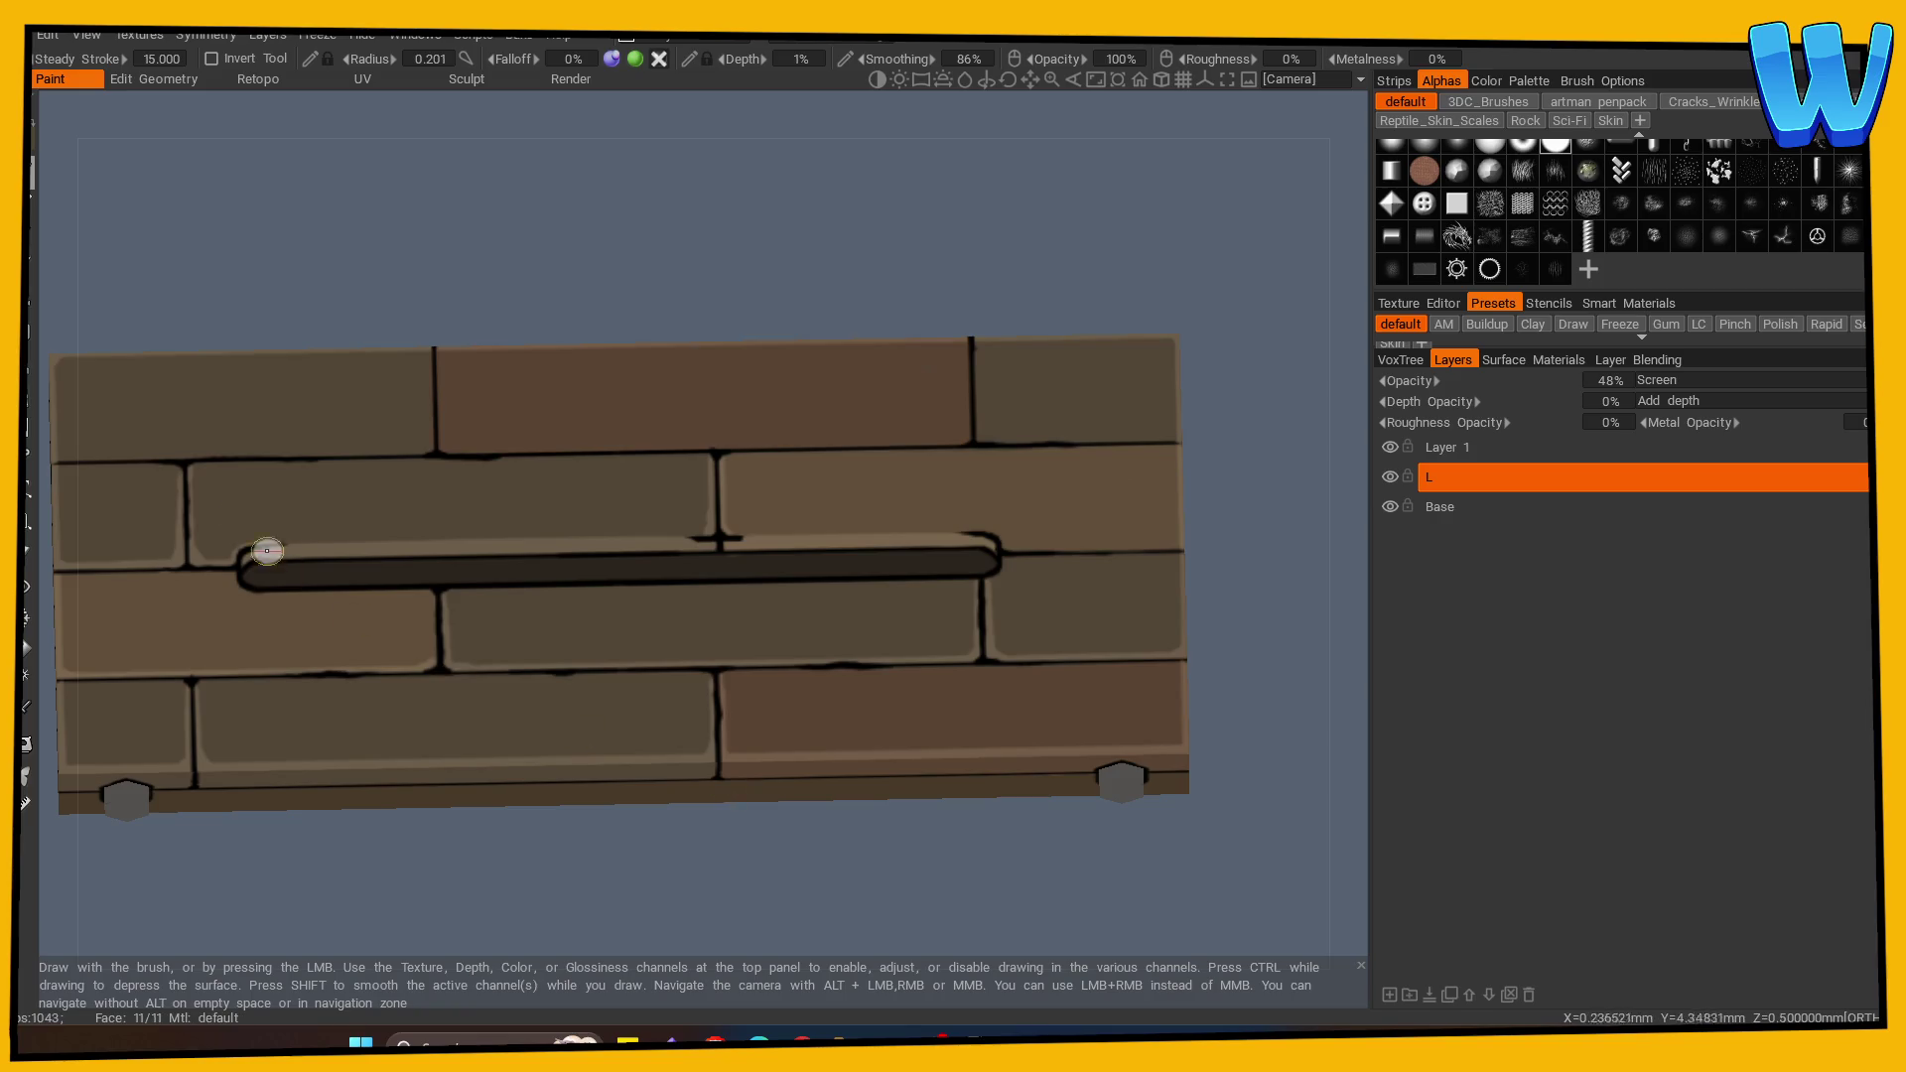
drag(194, 447, 307, 307)
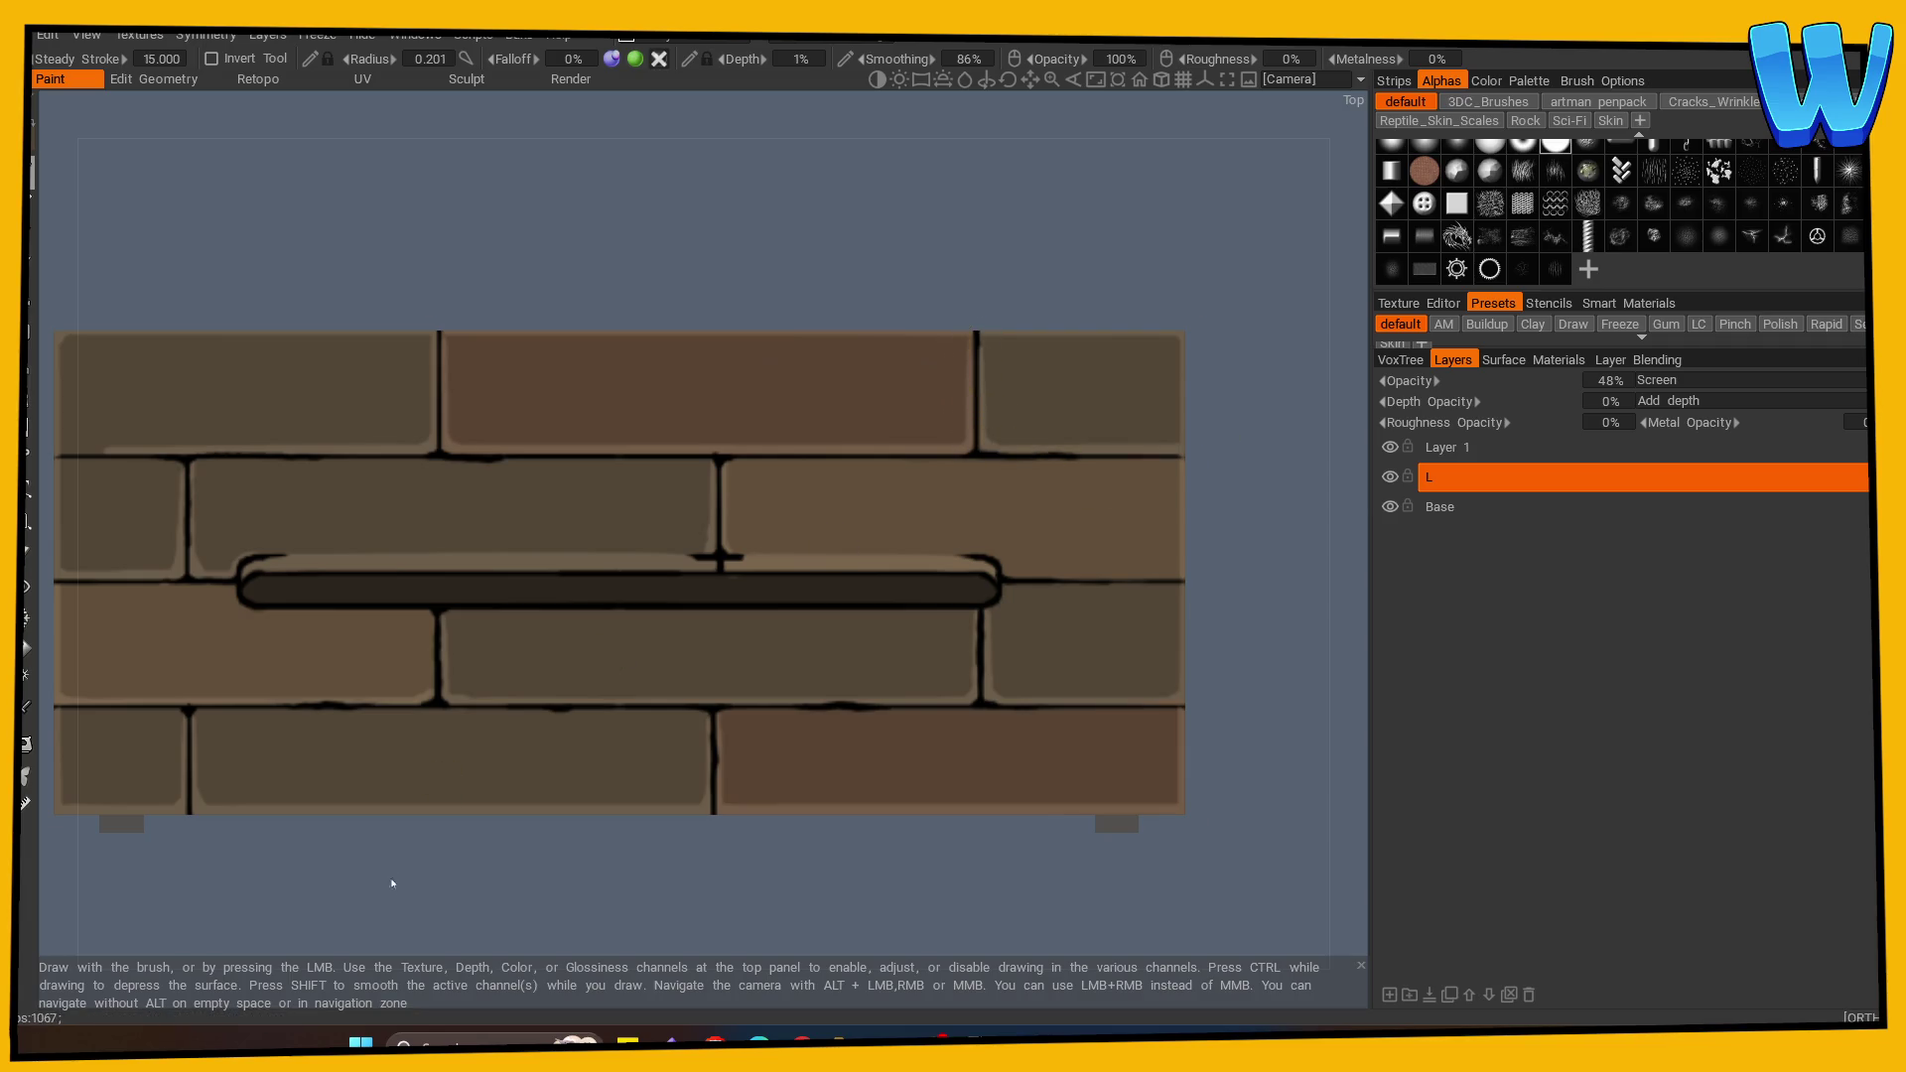
scroll(825, 665, up, 2)
mouse_move(995, 870)
mouse_down()
mouse_move(569, 875)
mouse_move(1099, 881)
mouse_up()
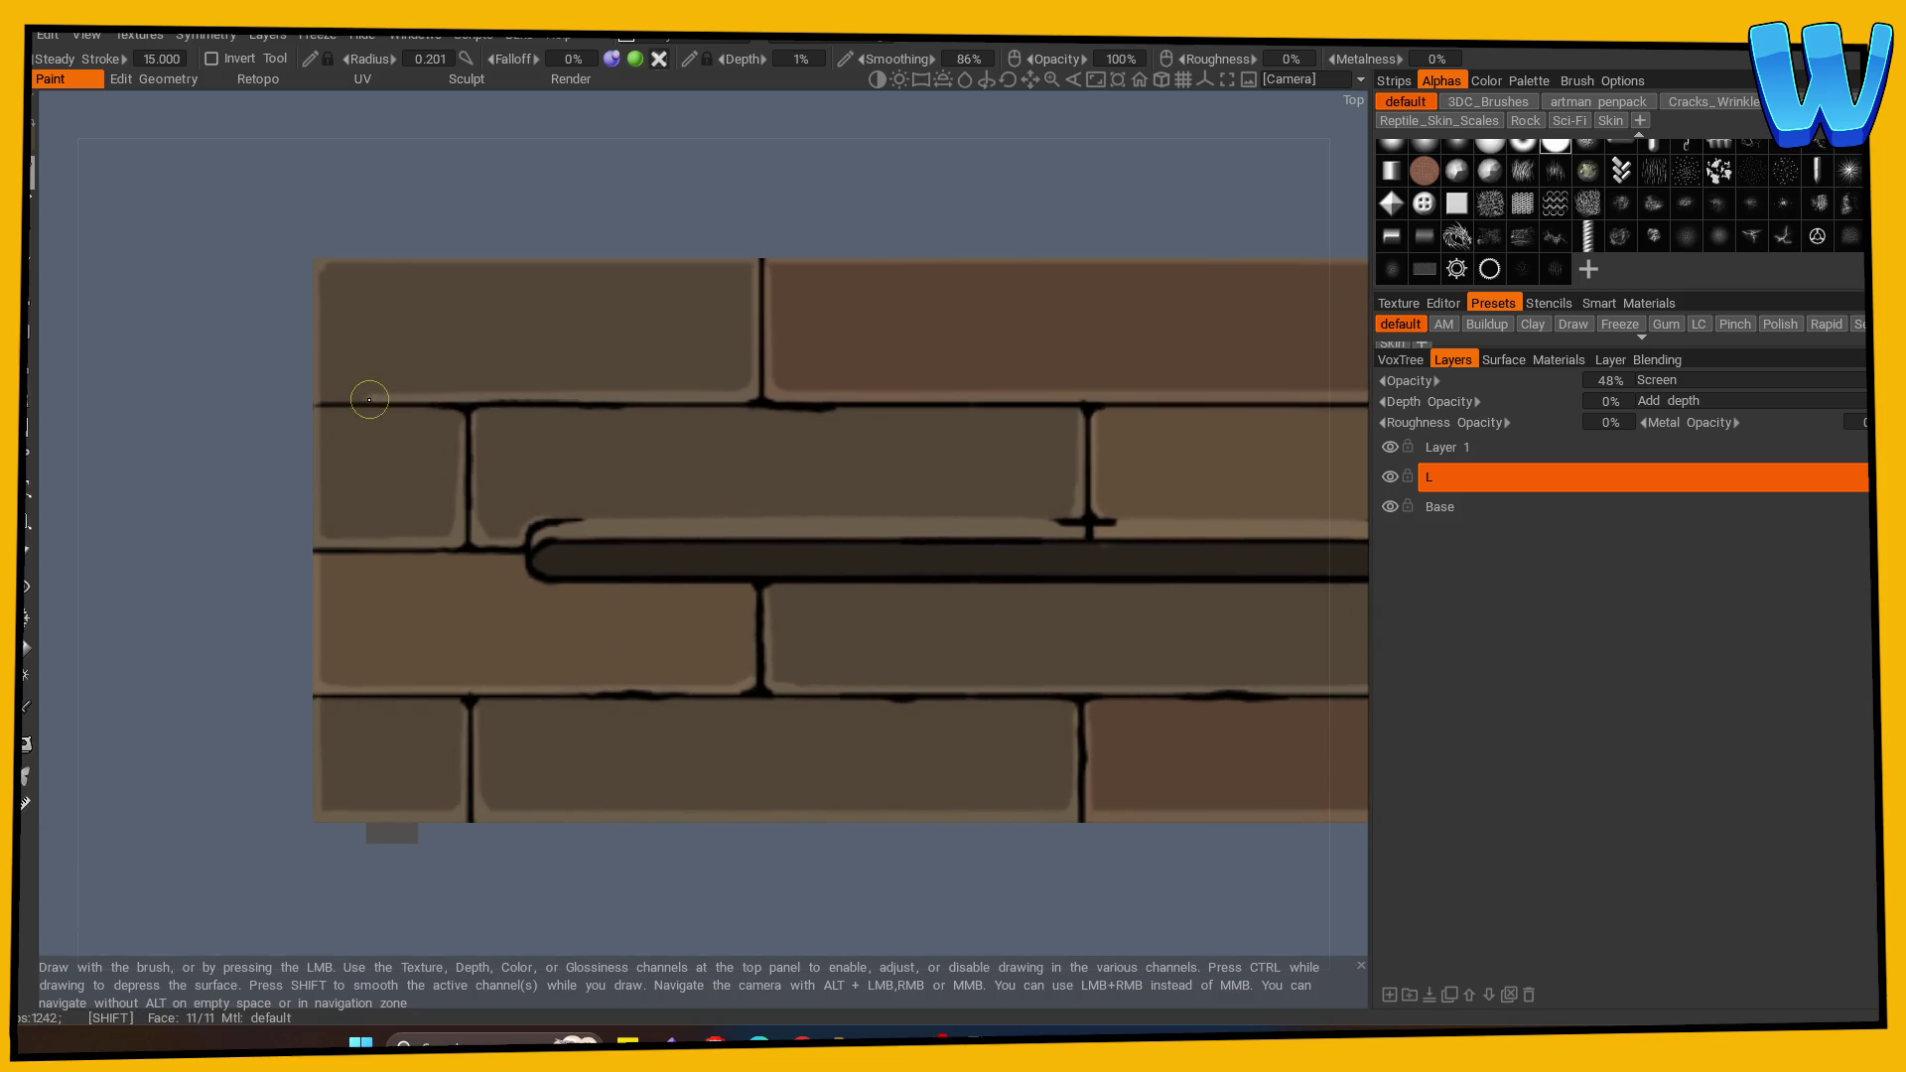
drag(762, 879, 77, 880)
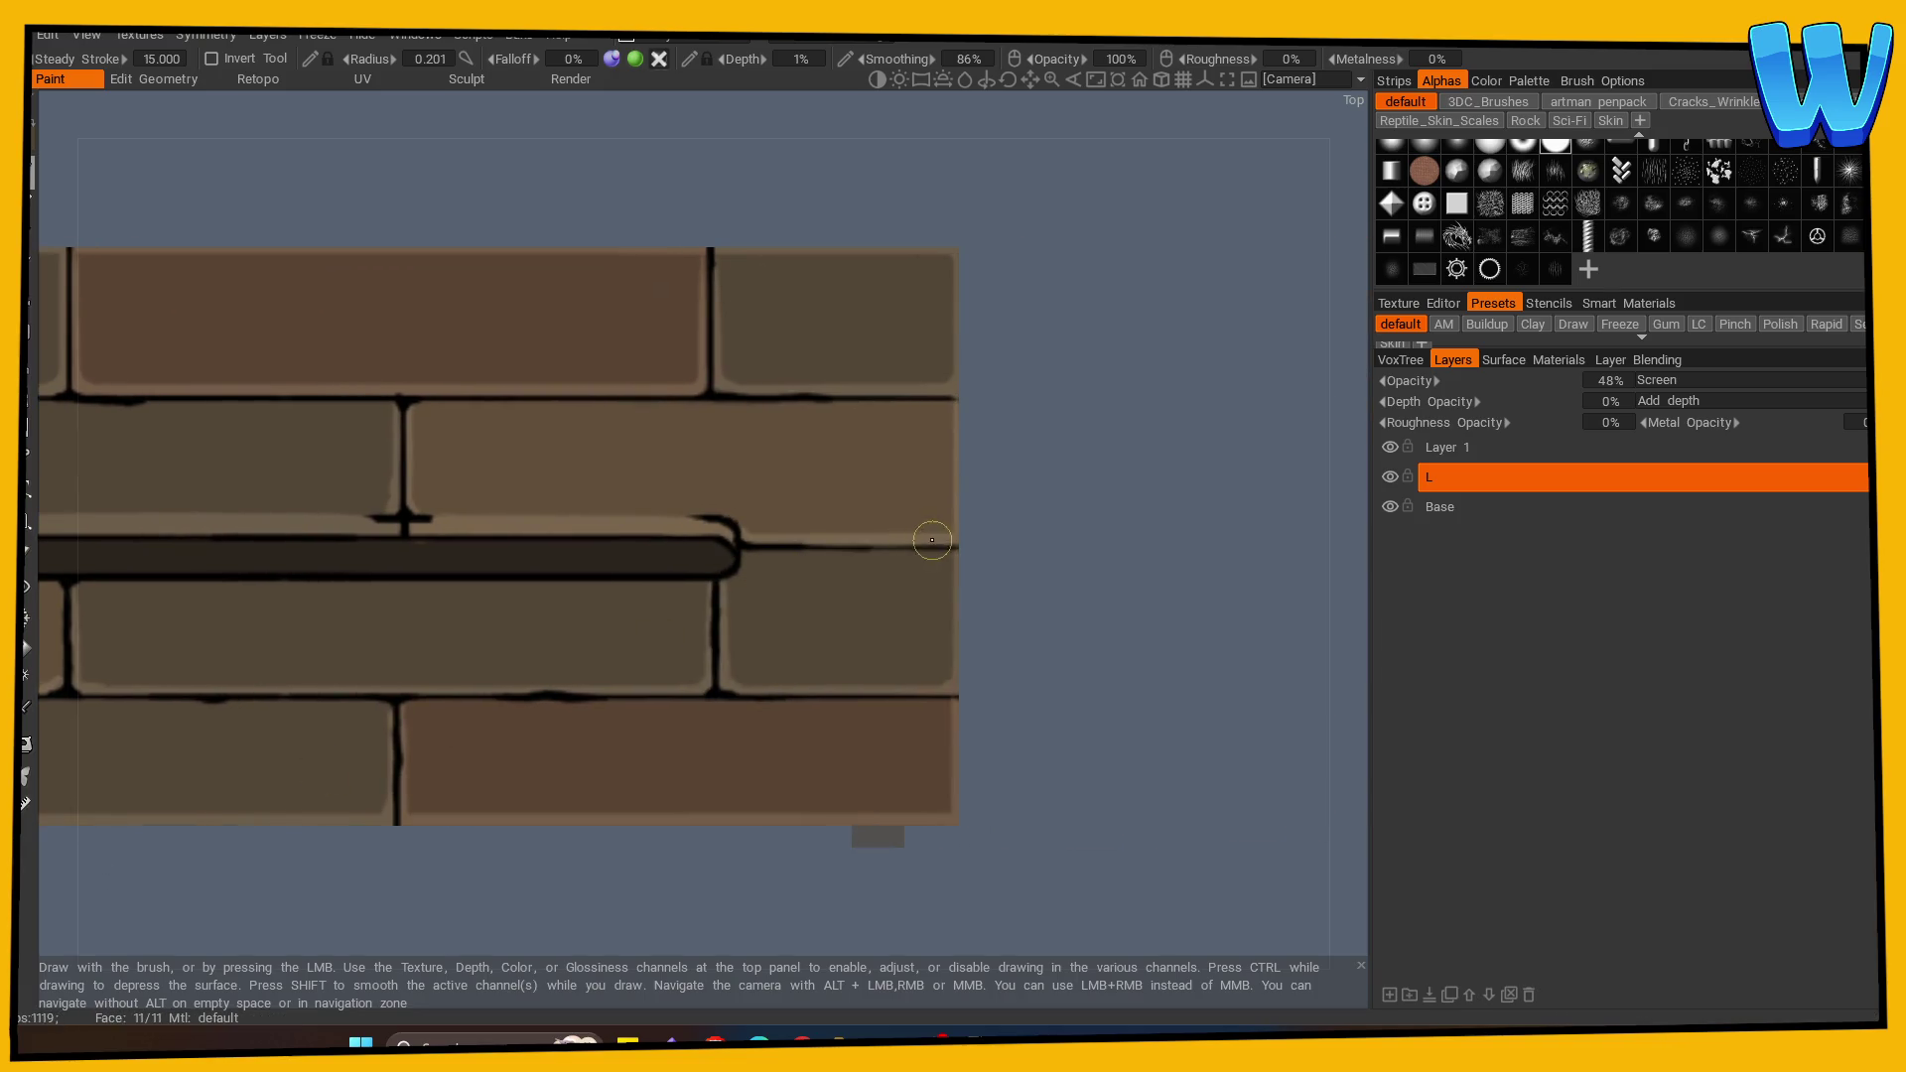
scroll(611, 800, down, 5)
scroll(906, 774, up, 3)
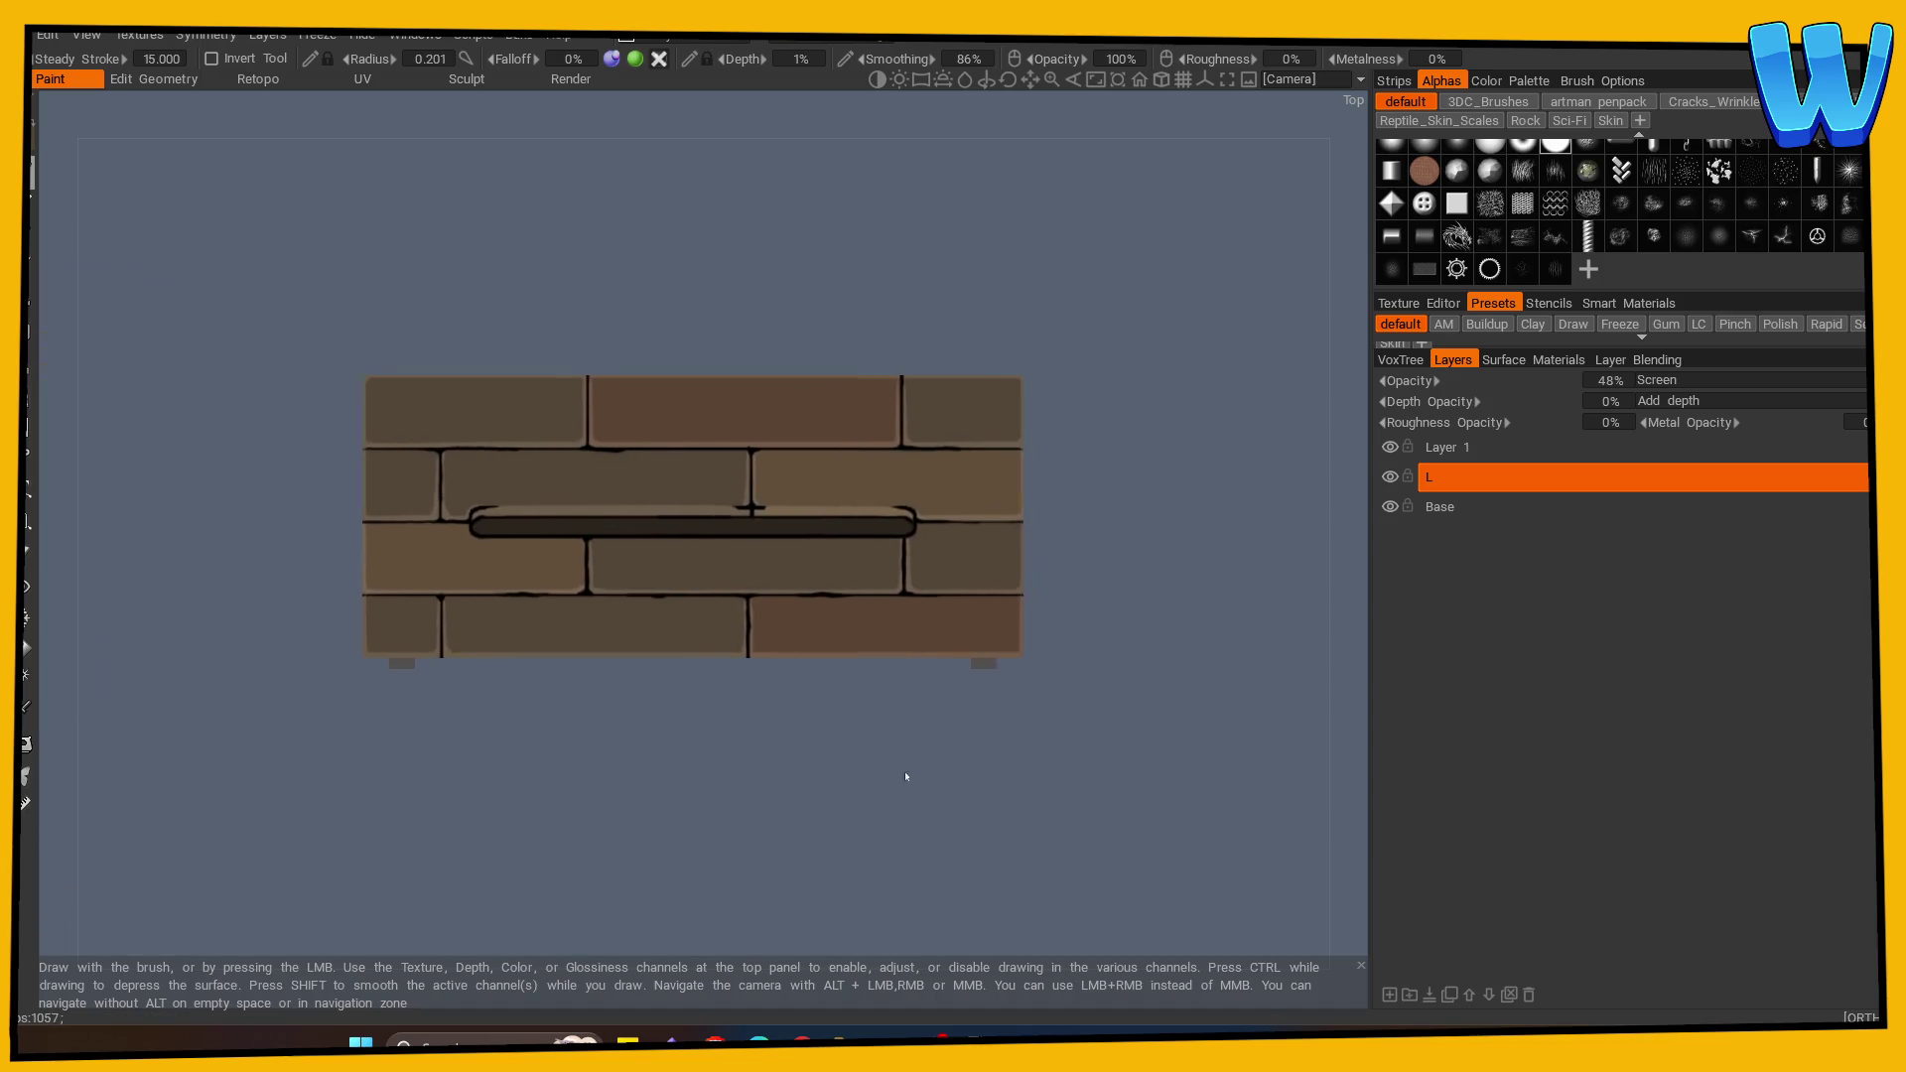
scroll(634, 792, up, 1)
drag(633, 791, 633, 792)
scroll(816, 785, up, 3)
drag(816, 784, 587, 765)
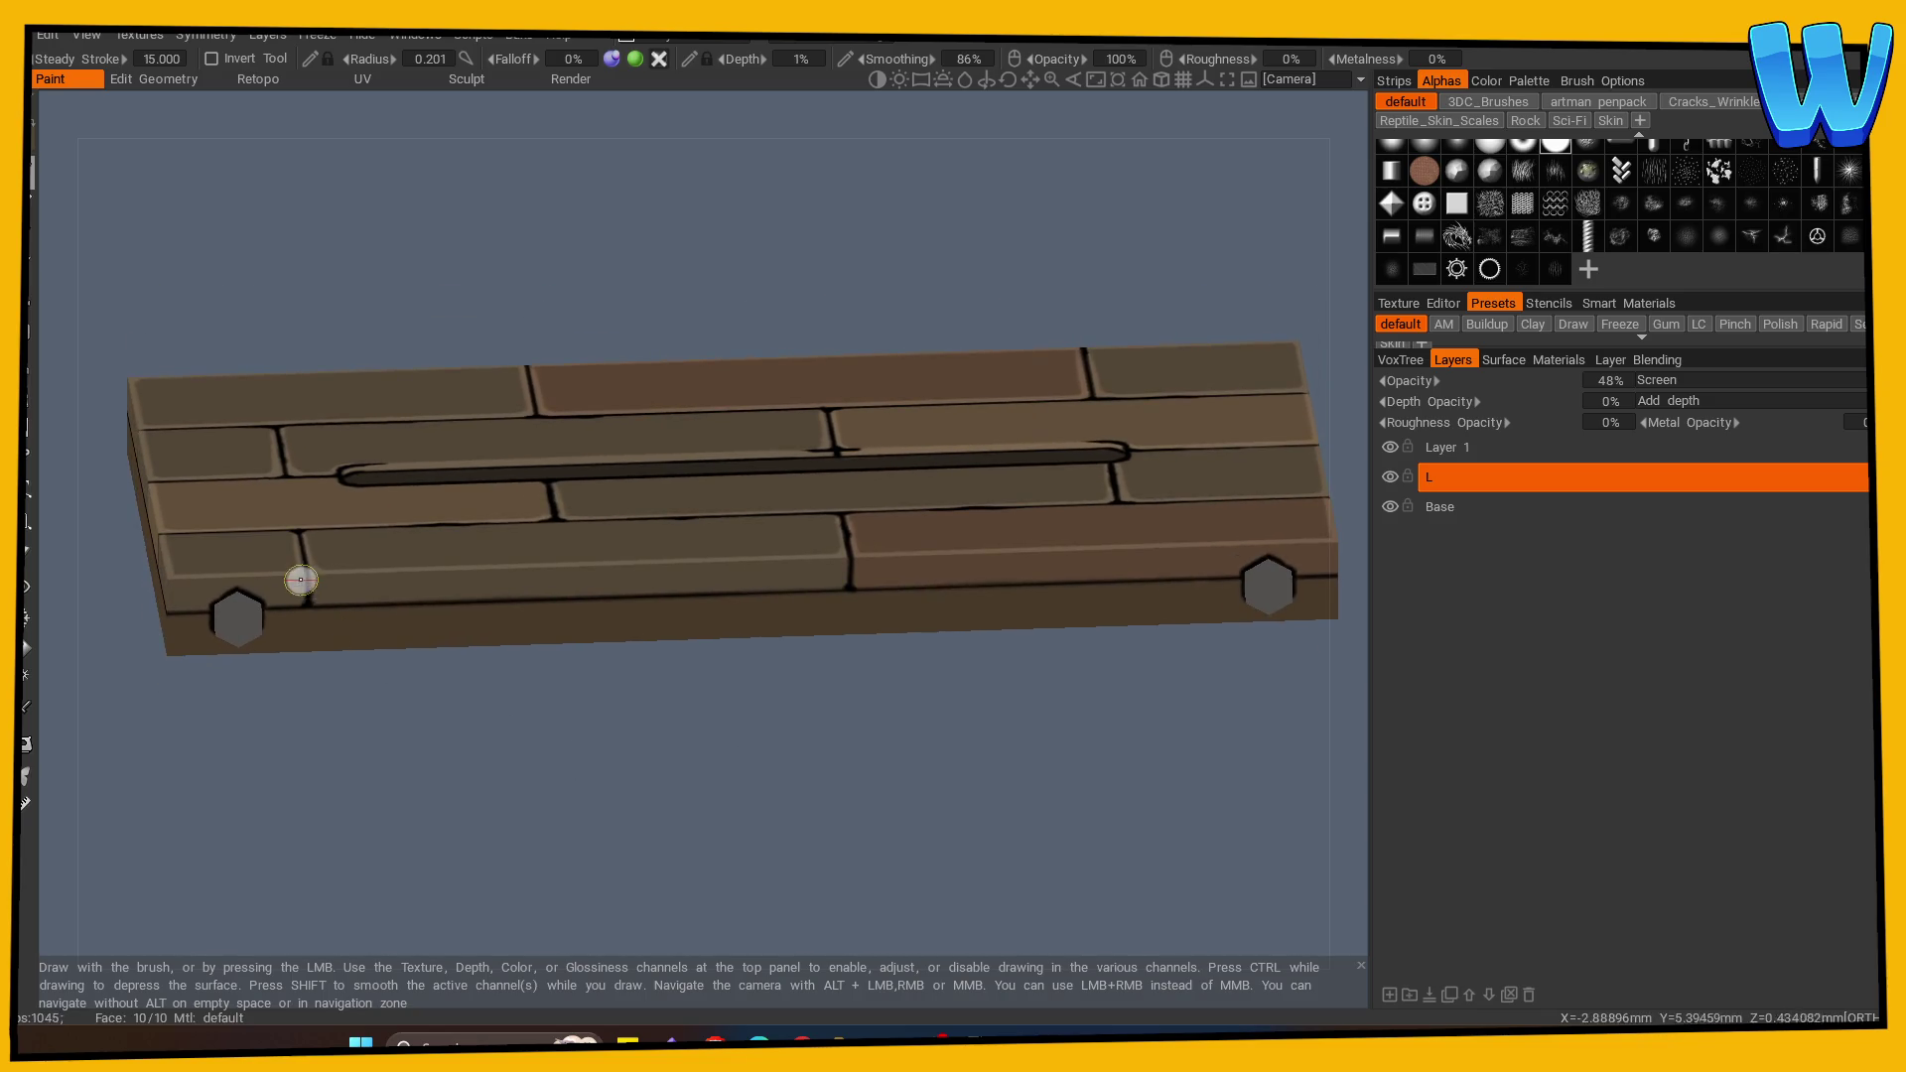
scroll(562, 821, up, 3)
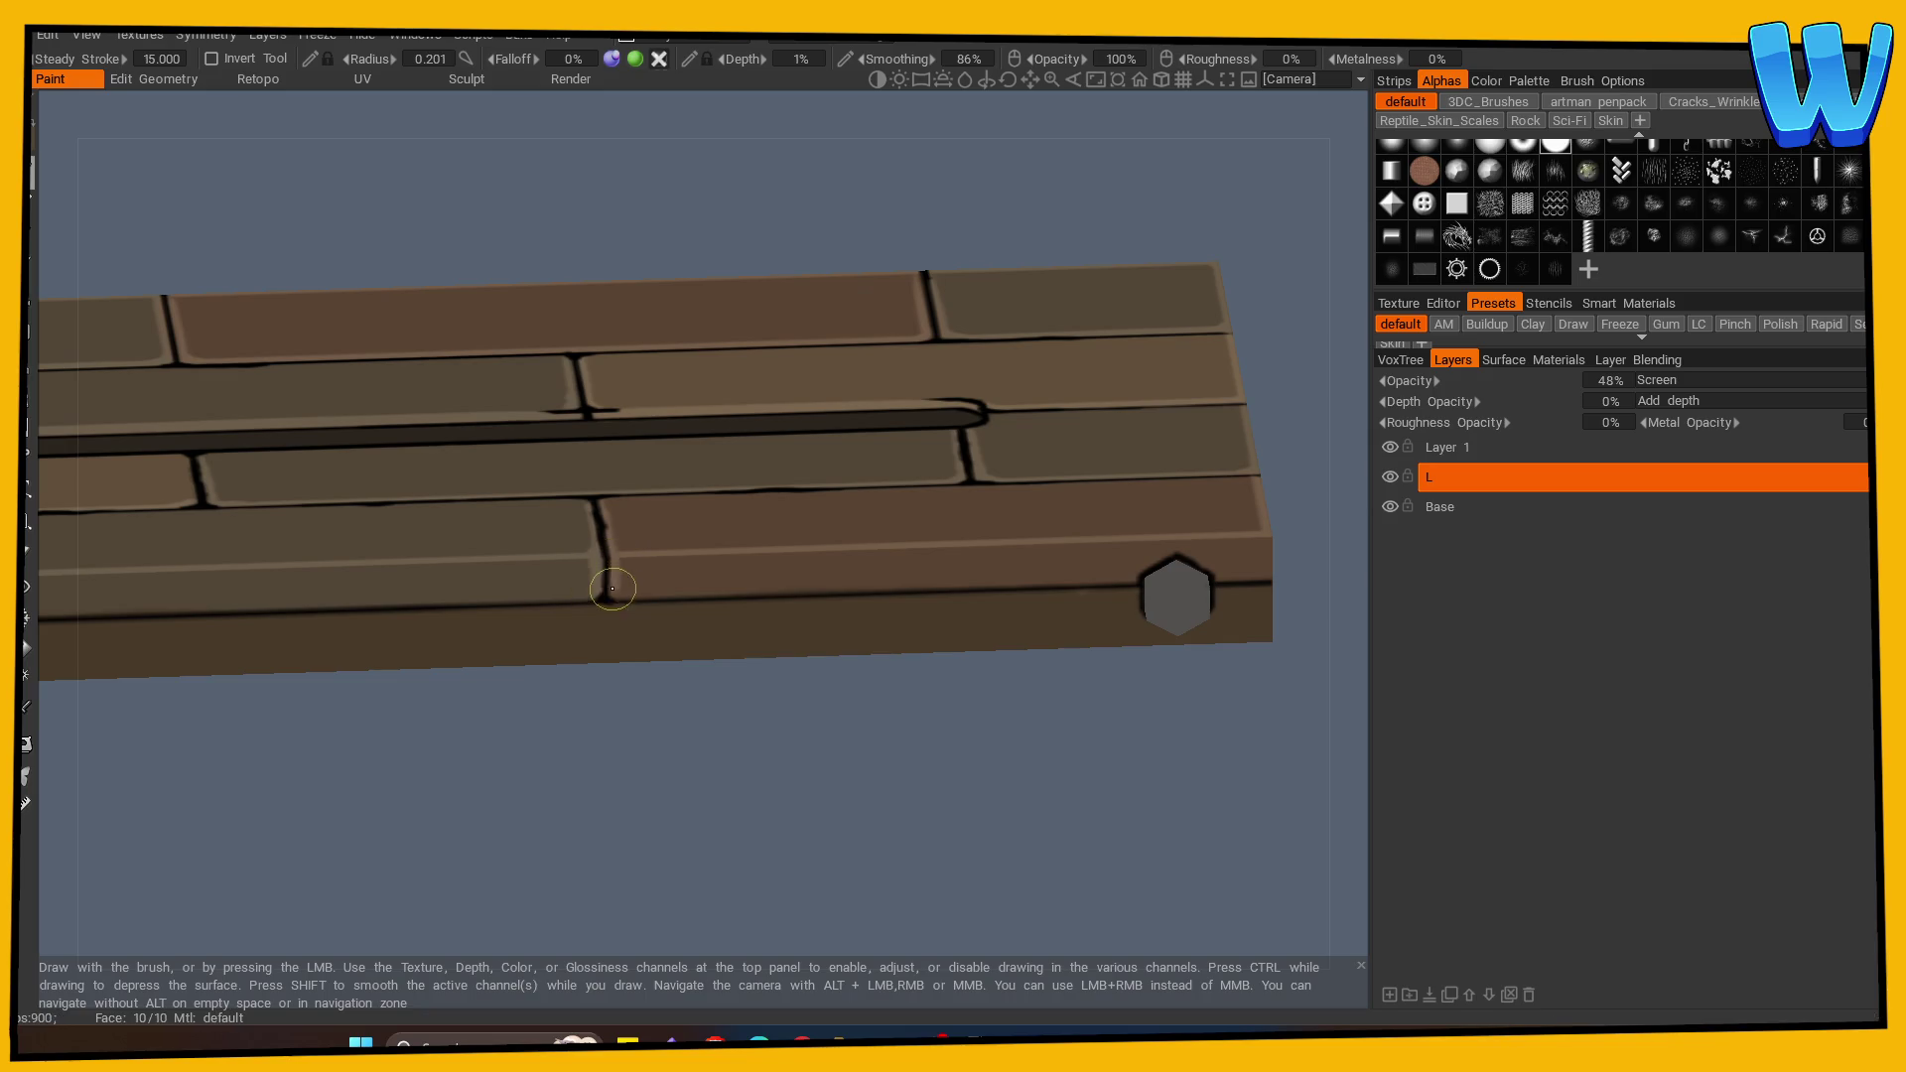
drag(873, 808, 482, 742)
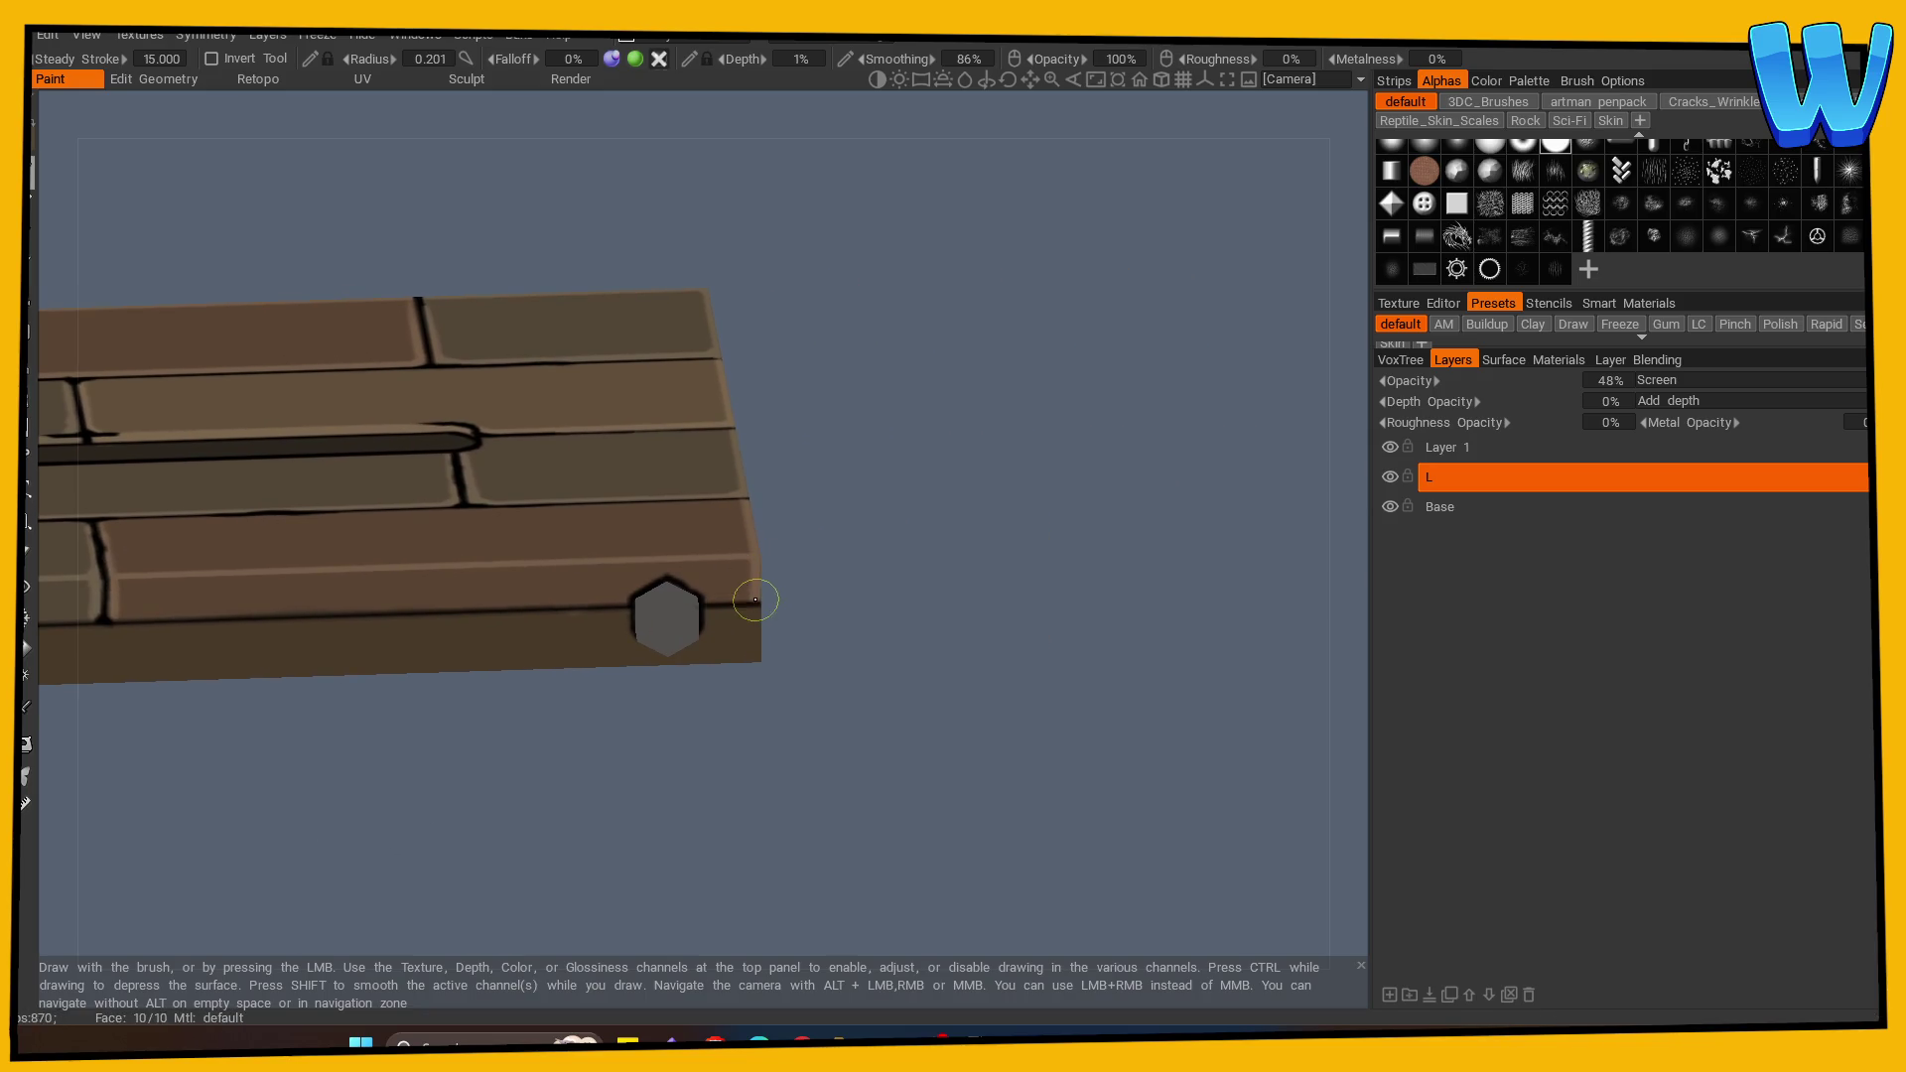
mouse_move(544, 815)
mouse_down()
mouse_move(770, 792)
mouse_move(426, 807)
mouse_up()
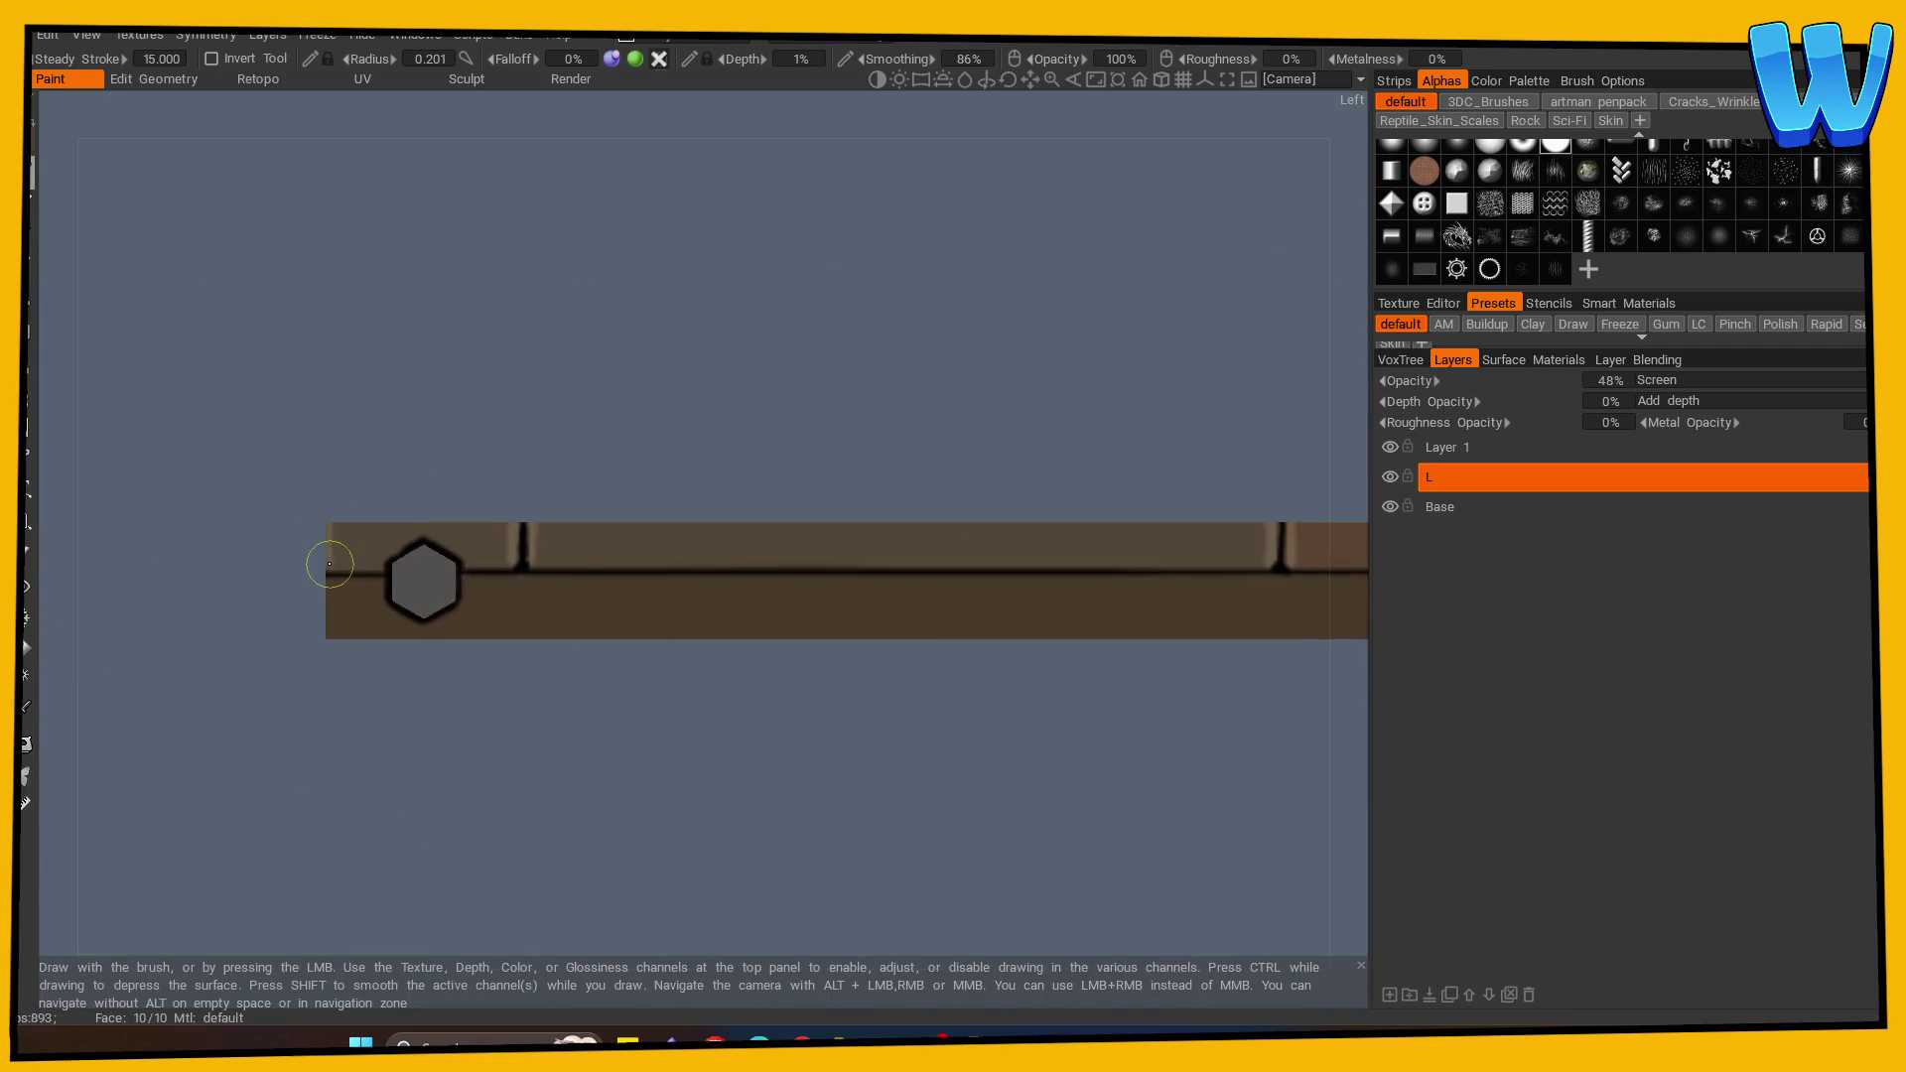
scroll(169, 880, down, 3)
mouse_move(416, 782)
mouse_down()
mouse_move(1072, 821)
mouse_move(533, 862)
mouse_move(577, 582)
mouse_up()
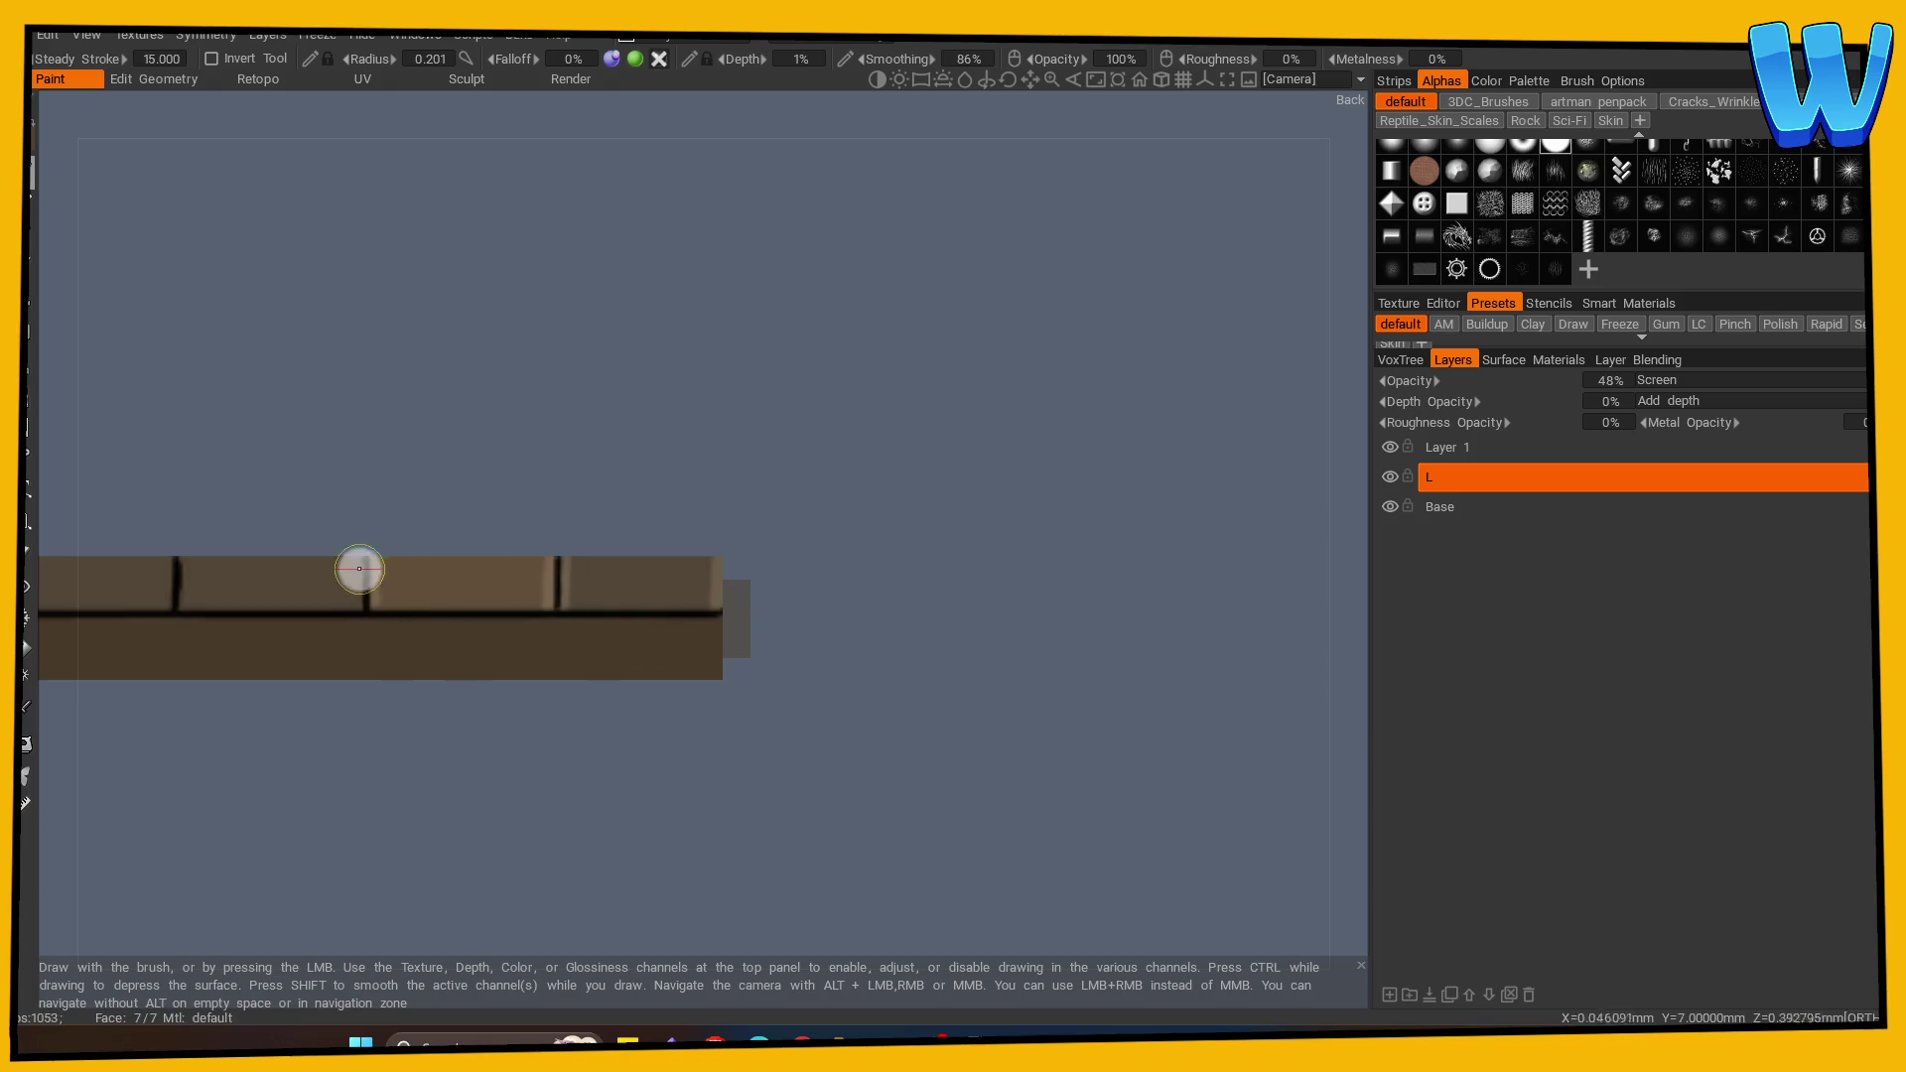
drag(364, 580, 626, 787)
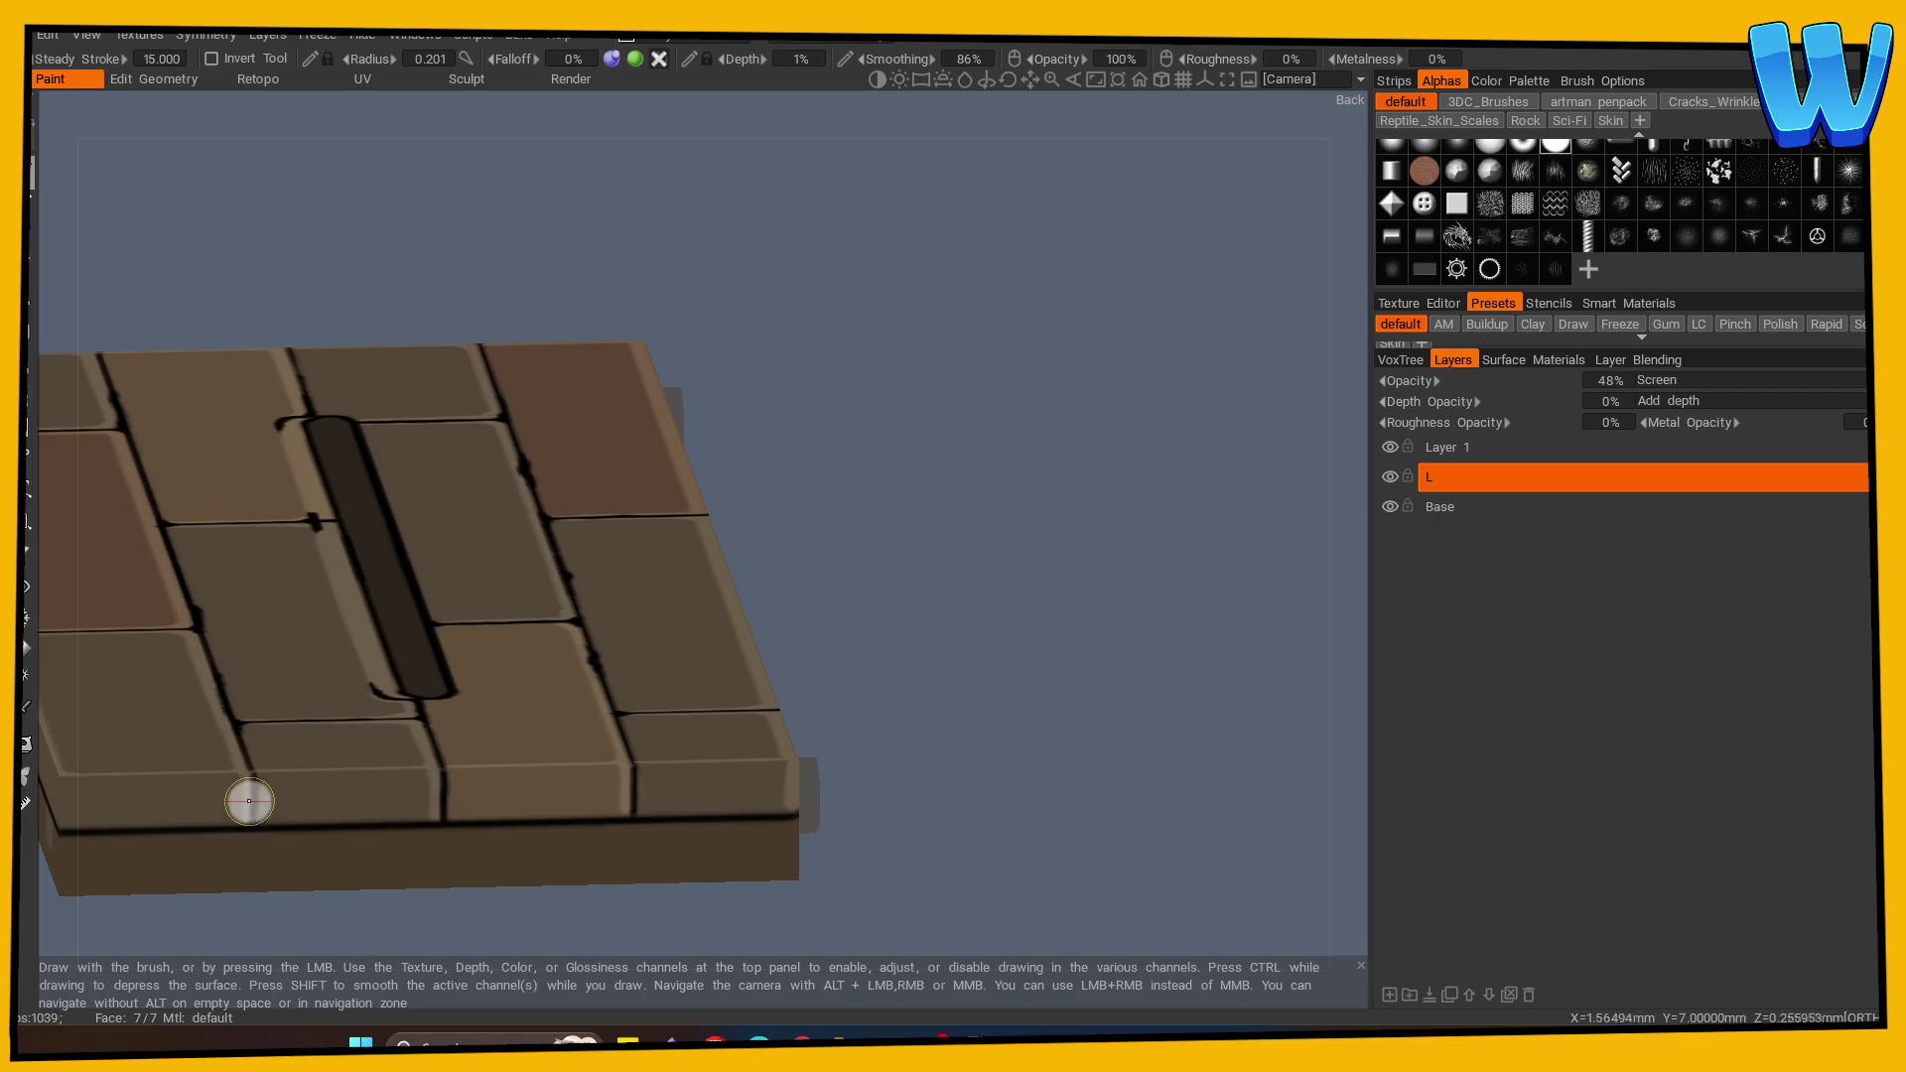
mouse_move(927, 728)
mouse_down()
mouse_move(1132, 713)
mouse_move(392, 921)
mouse_move(206, 665)
mouse_move(477, 873)
mouse_move(851, 814)
mouse_move(834, 791)
mouse_move(531, 828)
mouse_move(667, 578)
mouse_move(766, 830)
mouse_move(616, 741)
mouse_move(655, 804)
mouse_move(711, 807)
mouse_up()
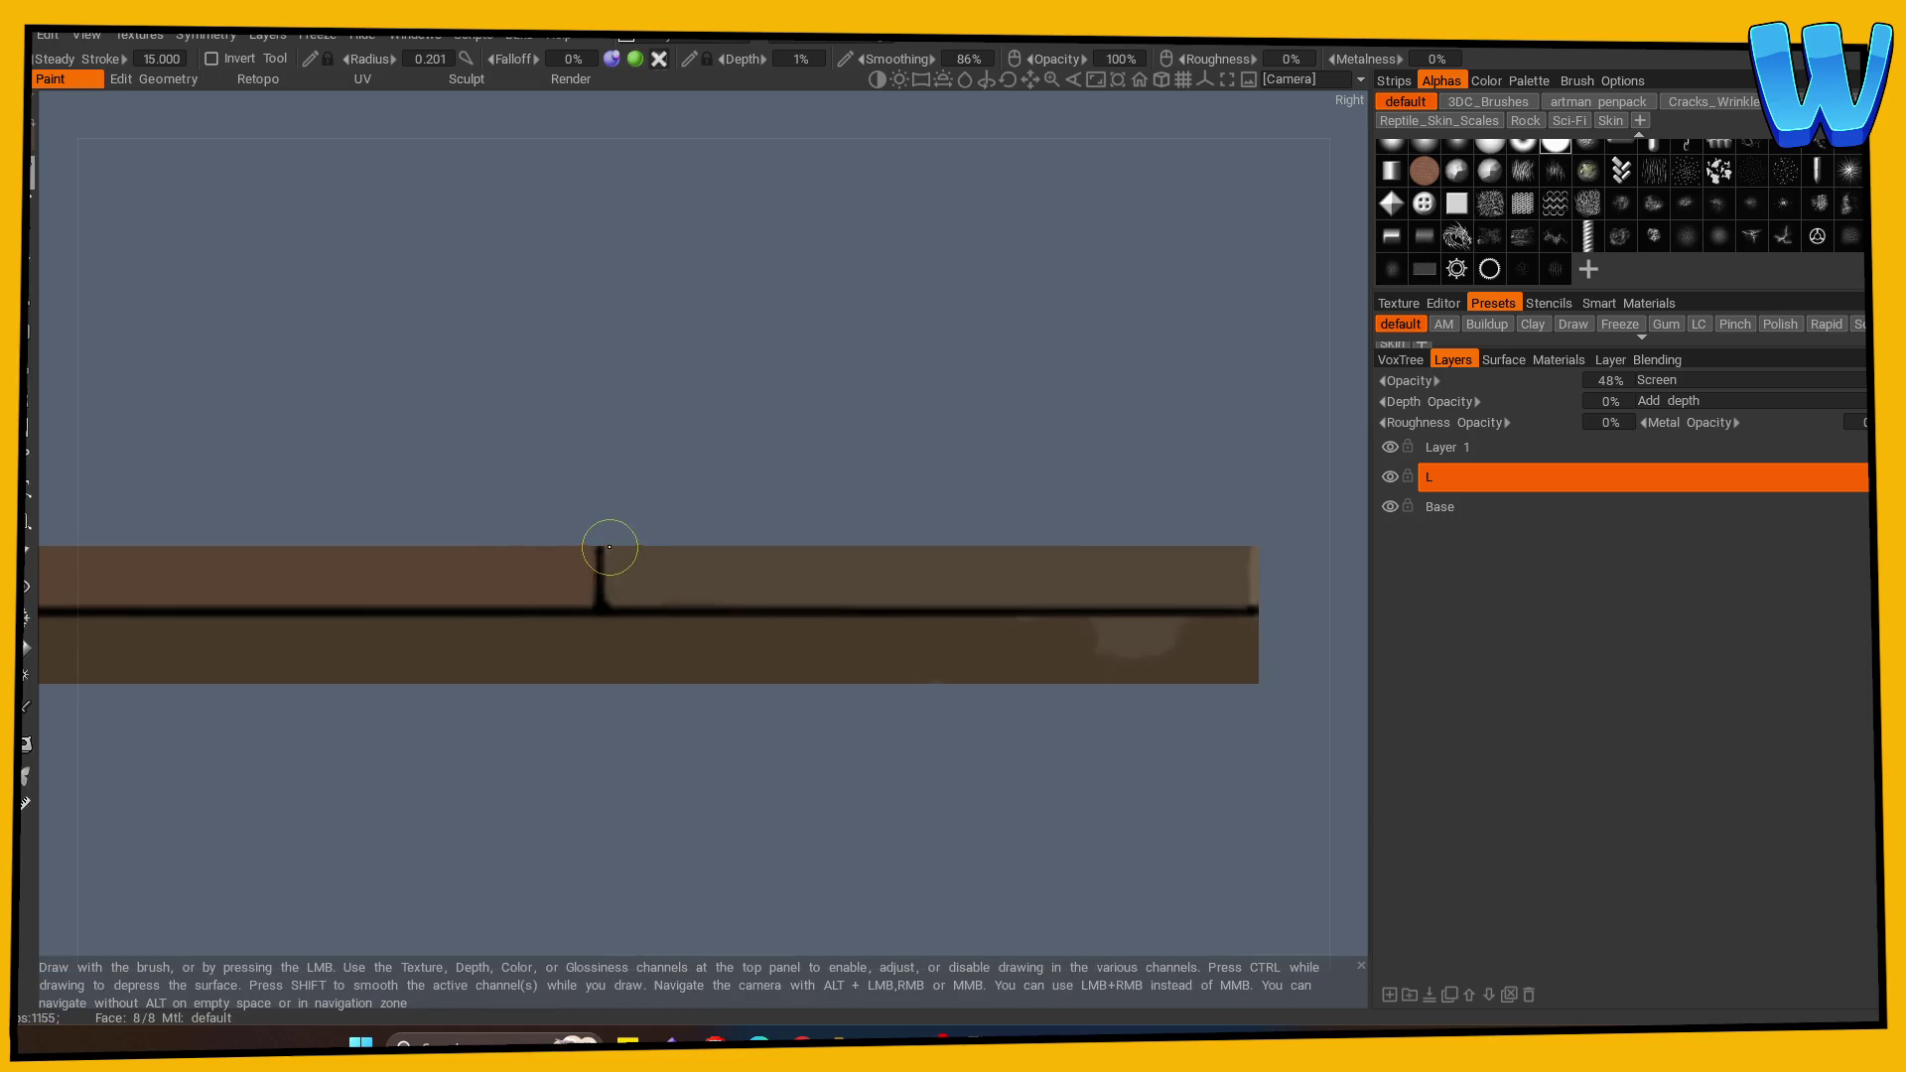
mouse_move(516, 714)
mouse_down()
mouse_move(413, 820)
mouse_move(996, 788)
mouse_up()
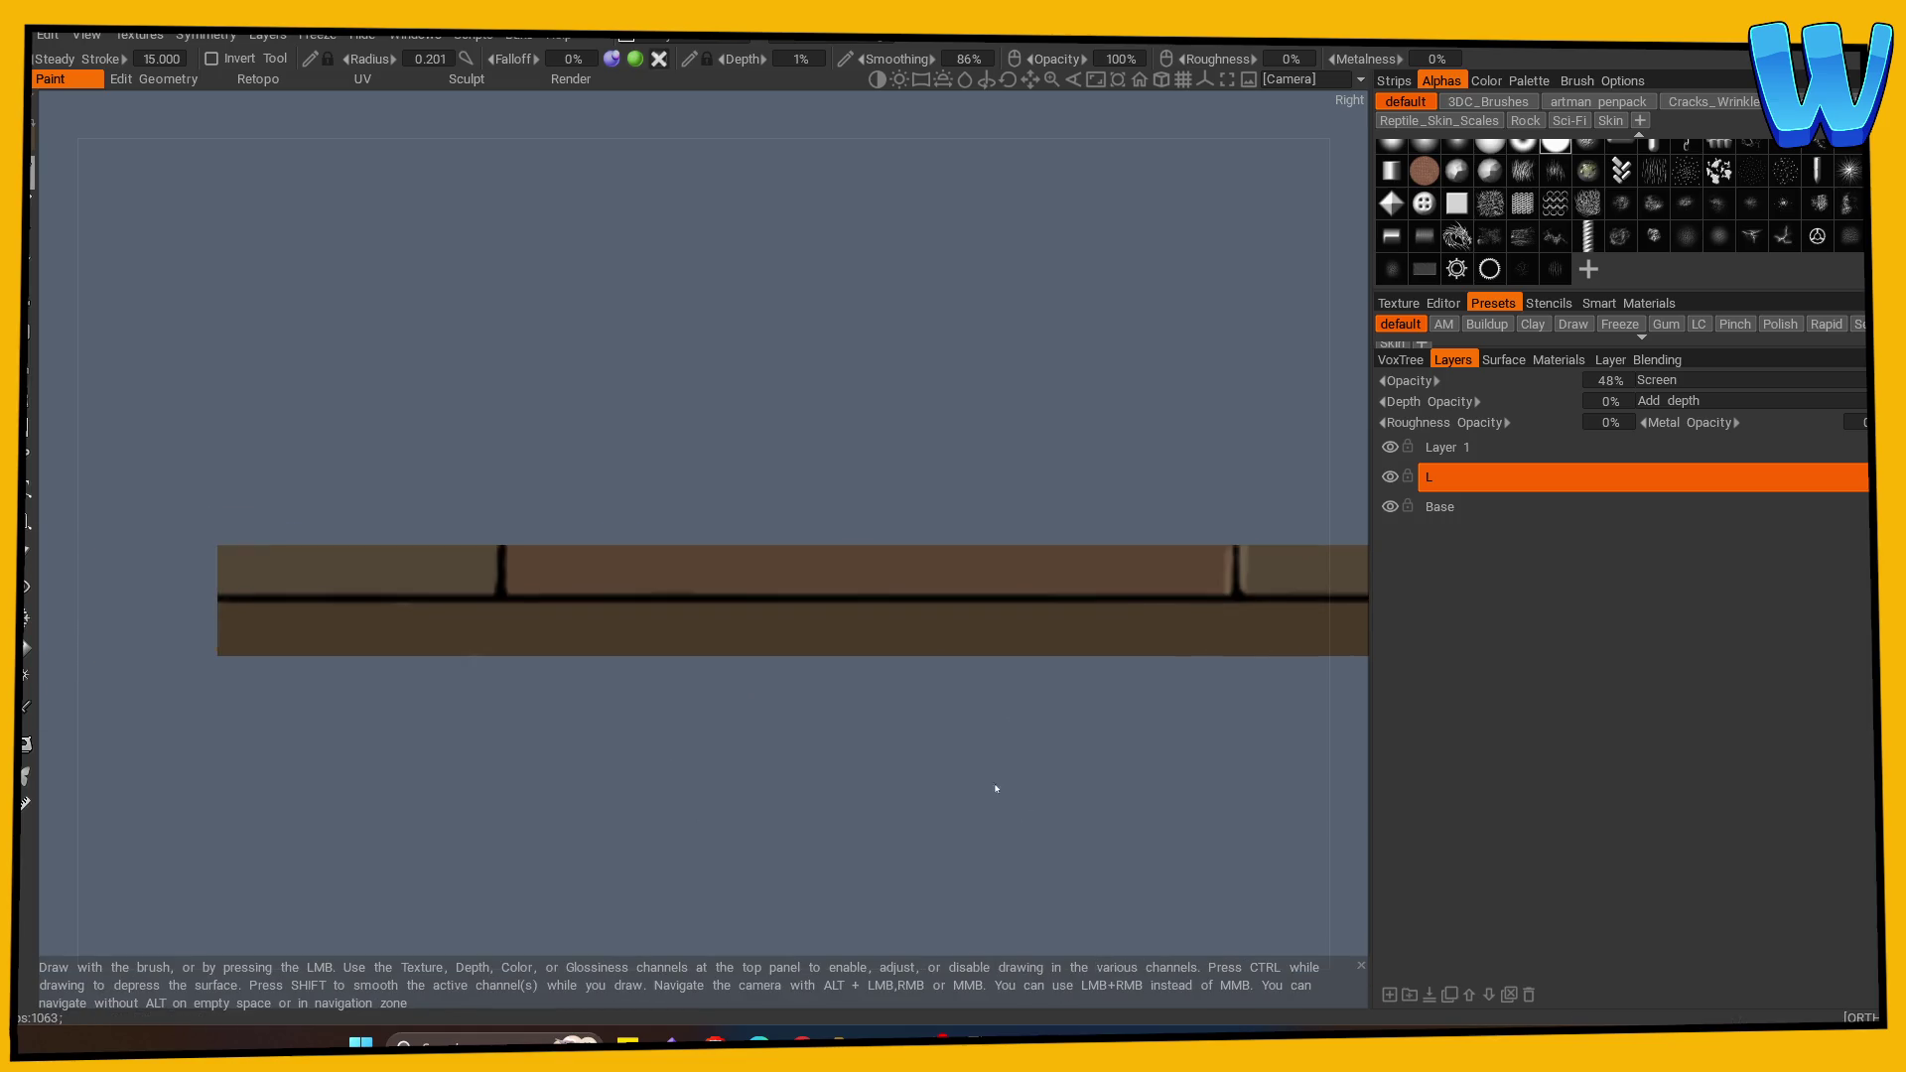
drag(506, 604, 725, 773)
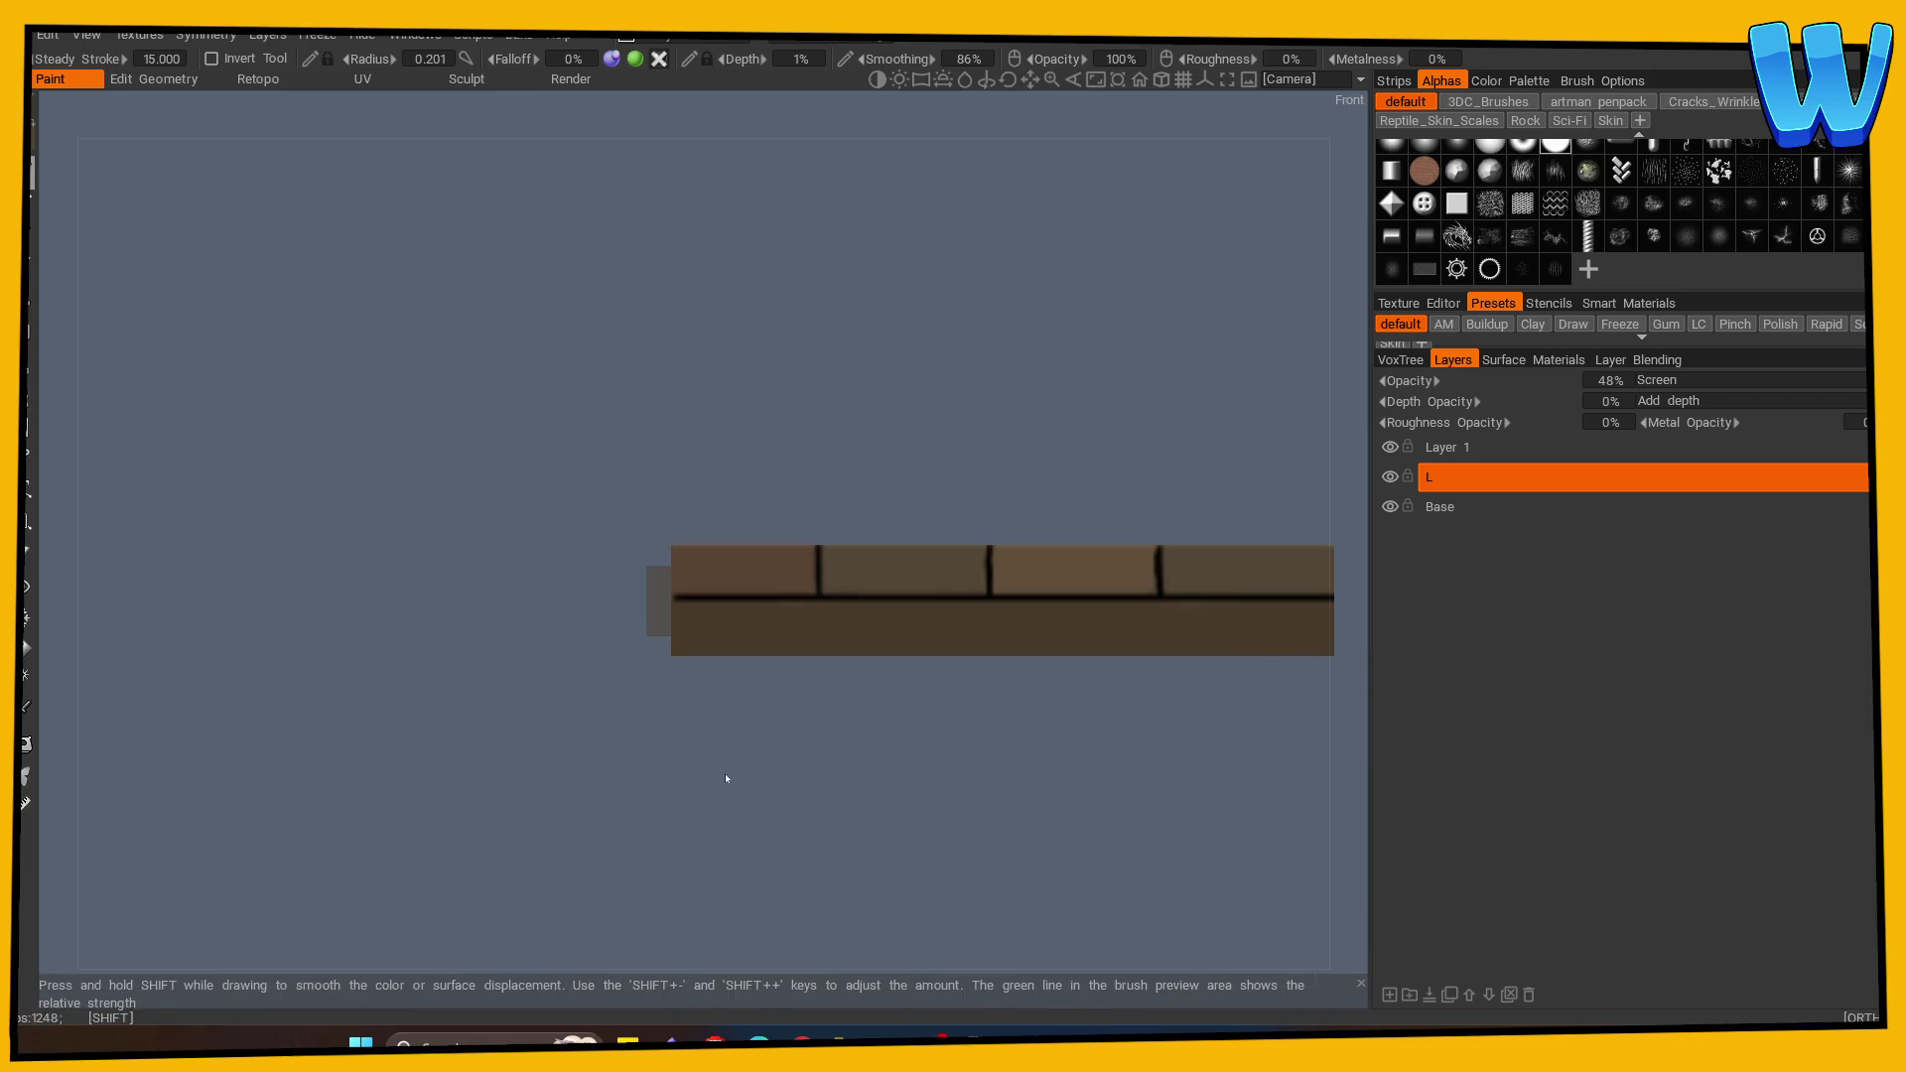
mouse_move(813, 586)
mouse_down()
mouse_move(774, 775)
mouse_move(821, 655)
mouse_up()
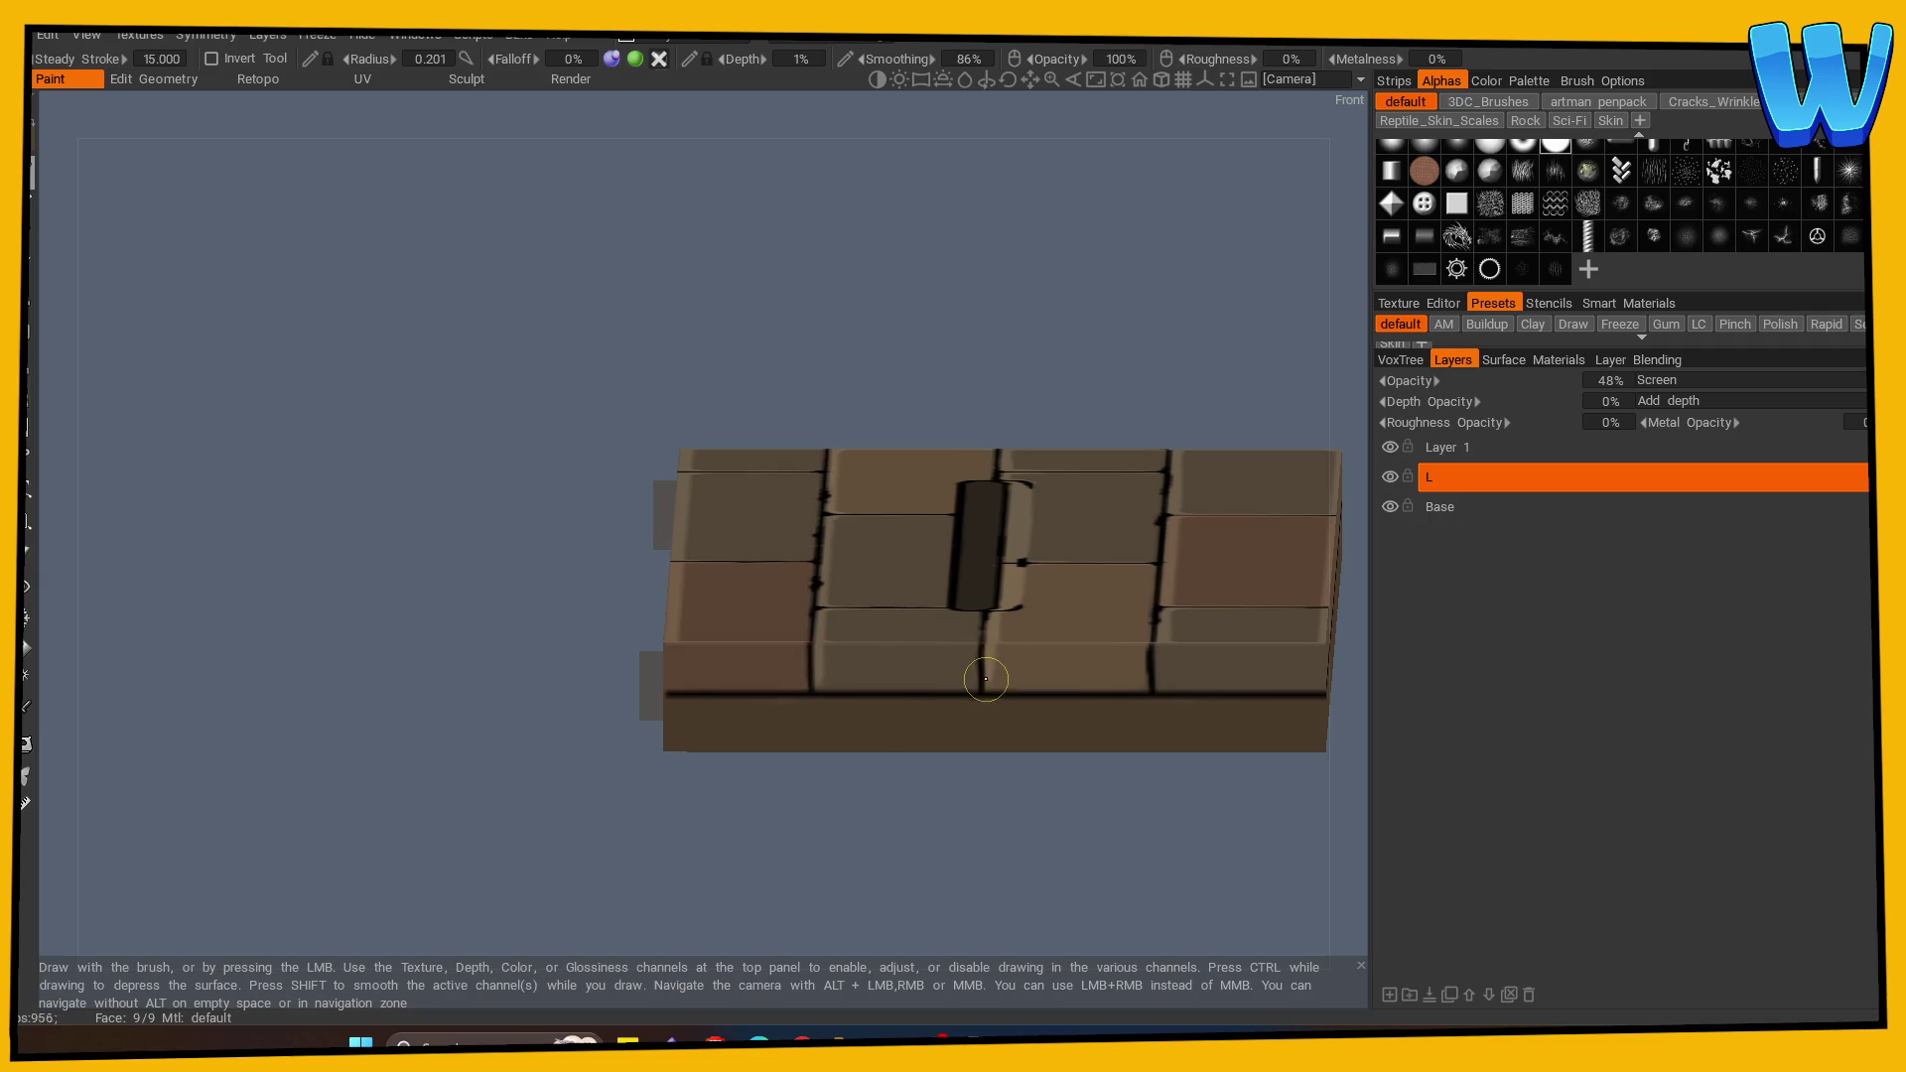
mouse_move(884, 834)
mouse_down()
mouse_move(864, 885)
mouse_move(975, 882)
mouse_move(774, 873)
mouse_move(957, 927)
mouse_move(907, 928)
mouse_move(927, 885)
mouse_move(484, 854)
mouse_move(831, 840)
mouse_move(913, 867)
mouse_move(874, 856)
mouse_move(881, 789)
mouse_move(838, 873)
mouse_move(829, 815)
mouse_move(808, 860)
mouse_move(788, 832)
mouse_move(675, 839)
mouse_move(697, 895)
mouse_up()
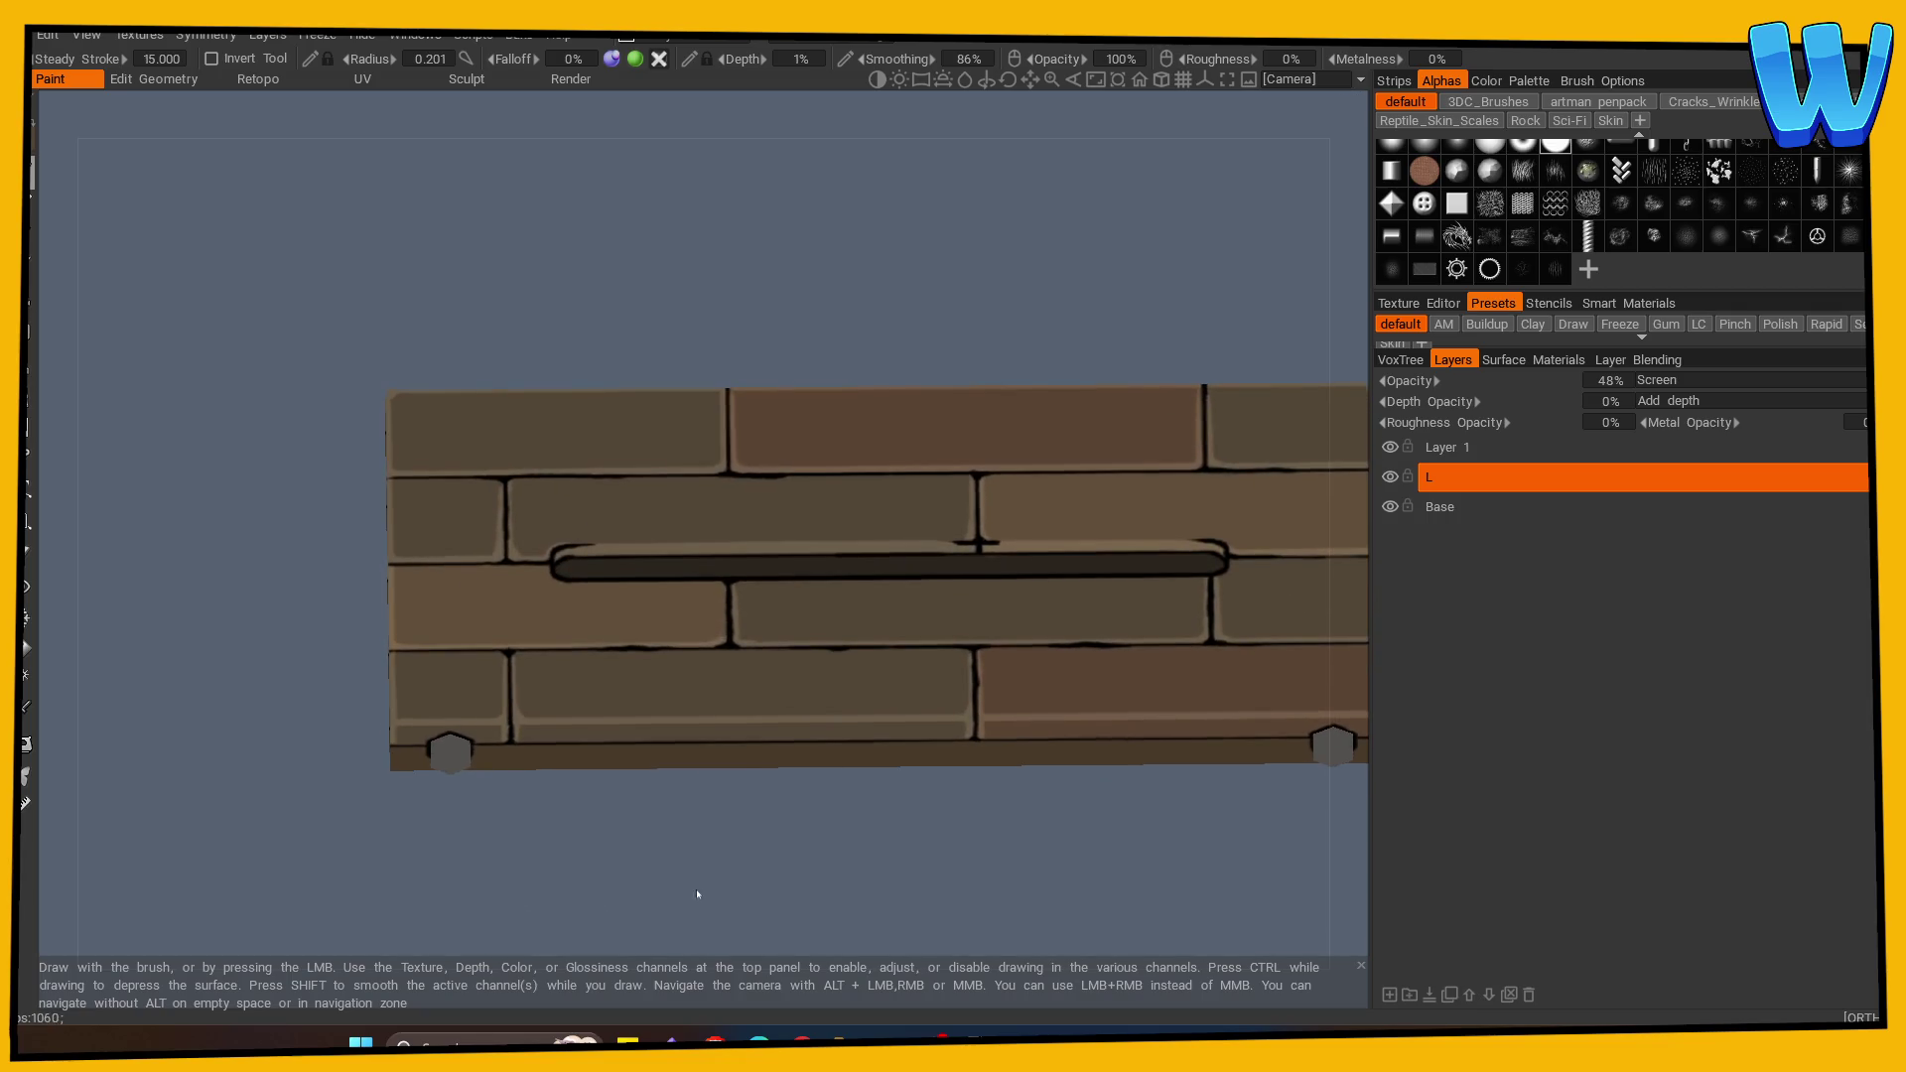
Step: Add a new layer named SS set to Multiply blending at 36% opacity
click(1409, 995)
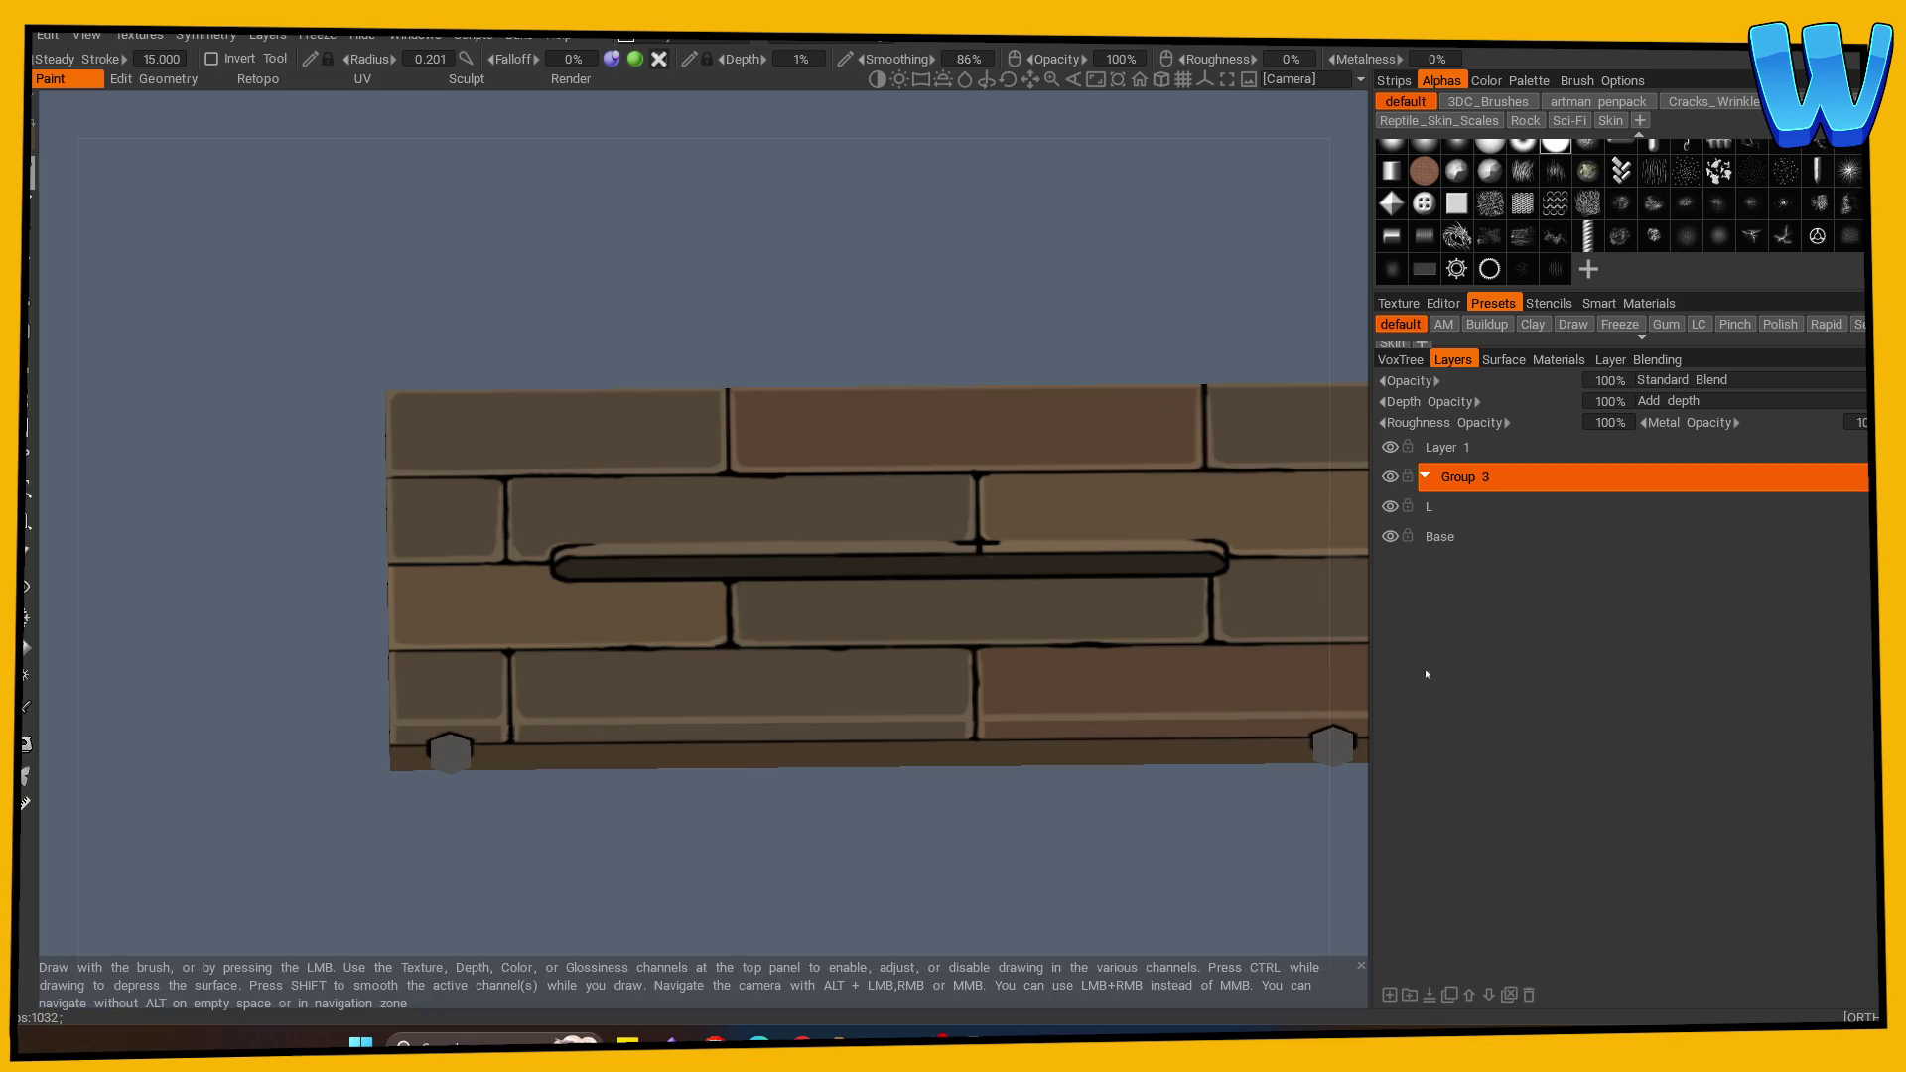
double_click(1467, 486)
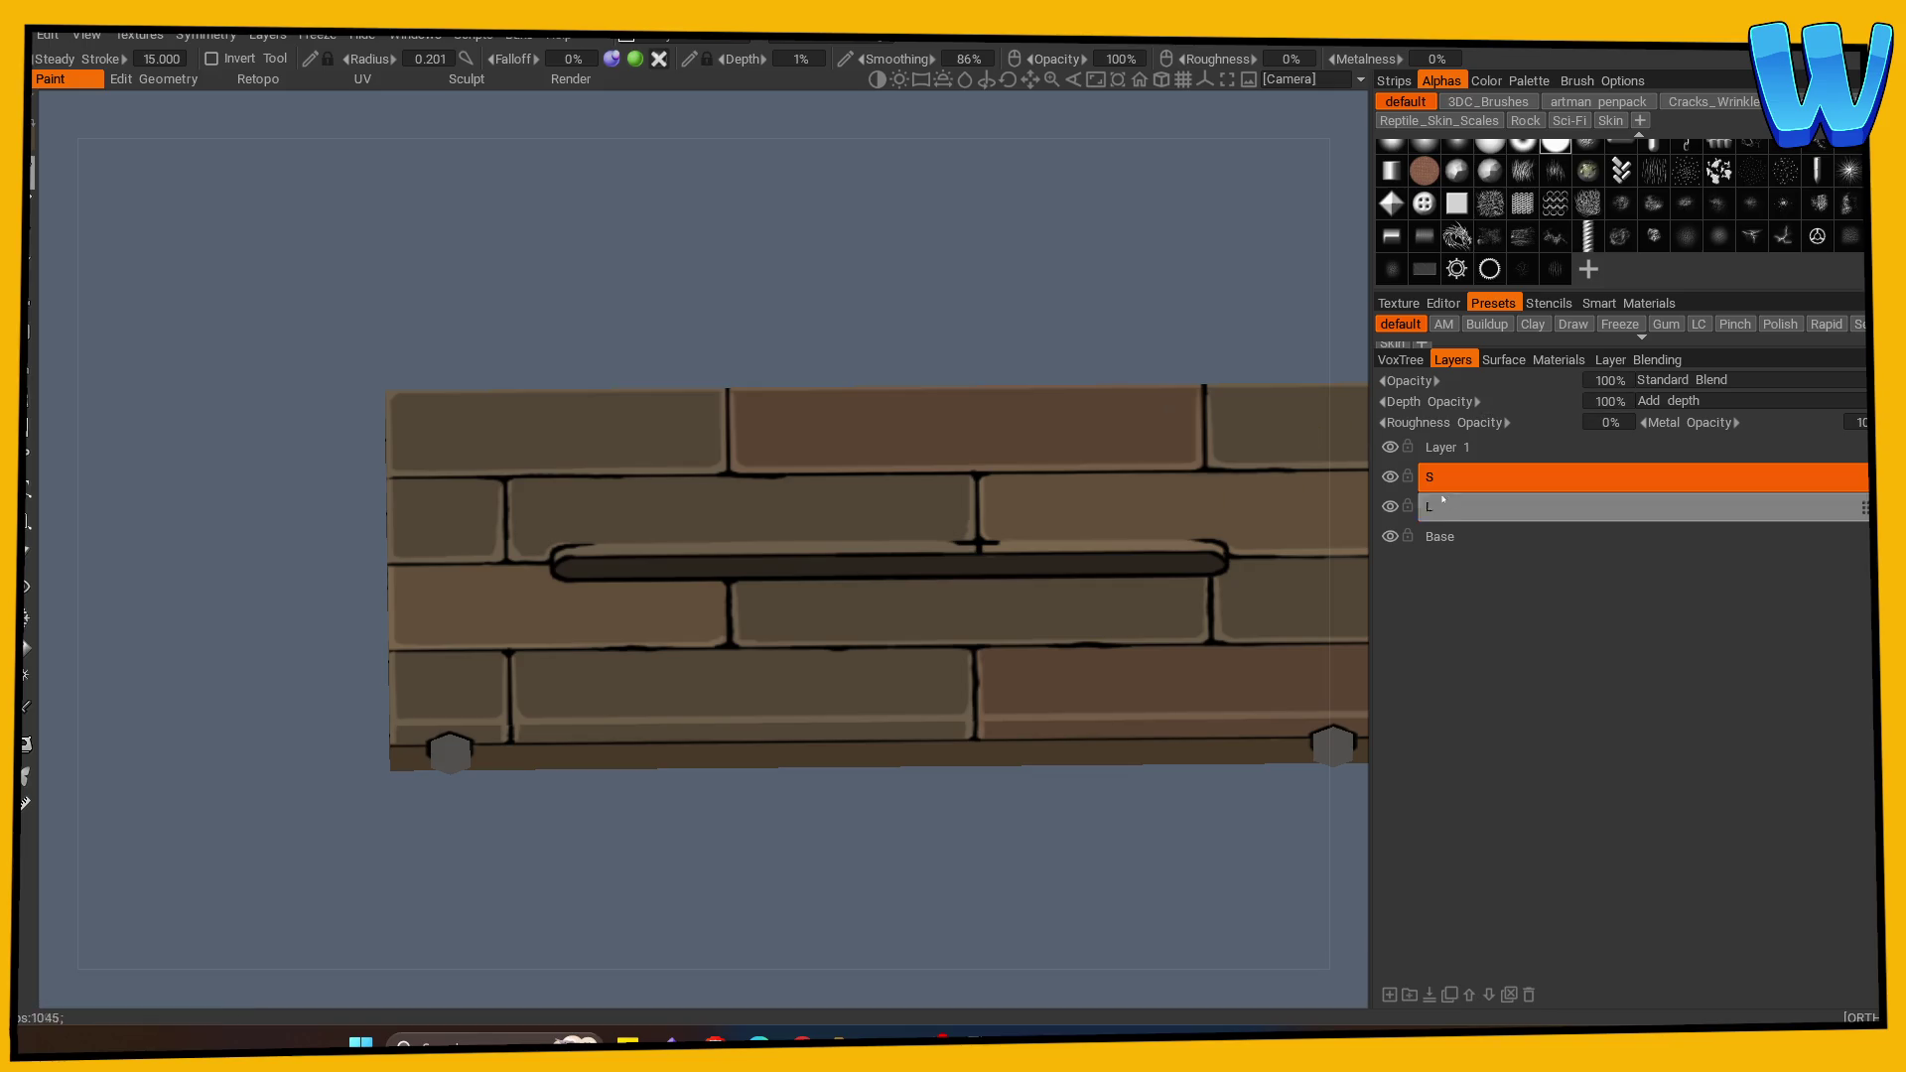
double_click(1435, 485)
click(1688, 478)
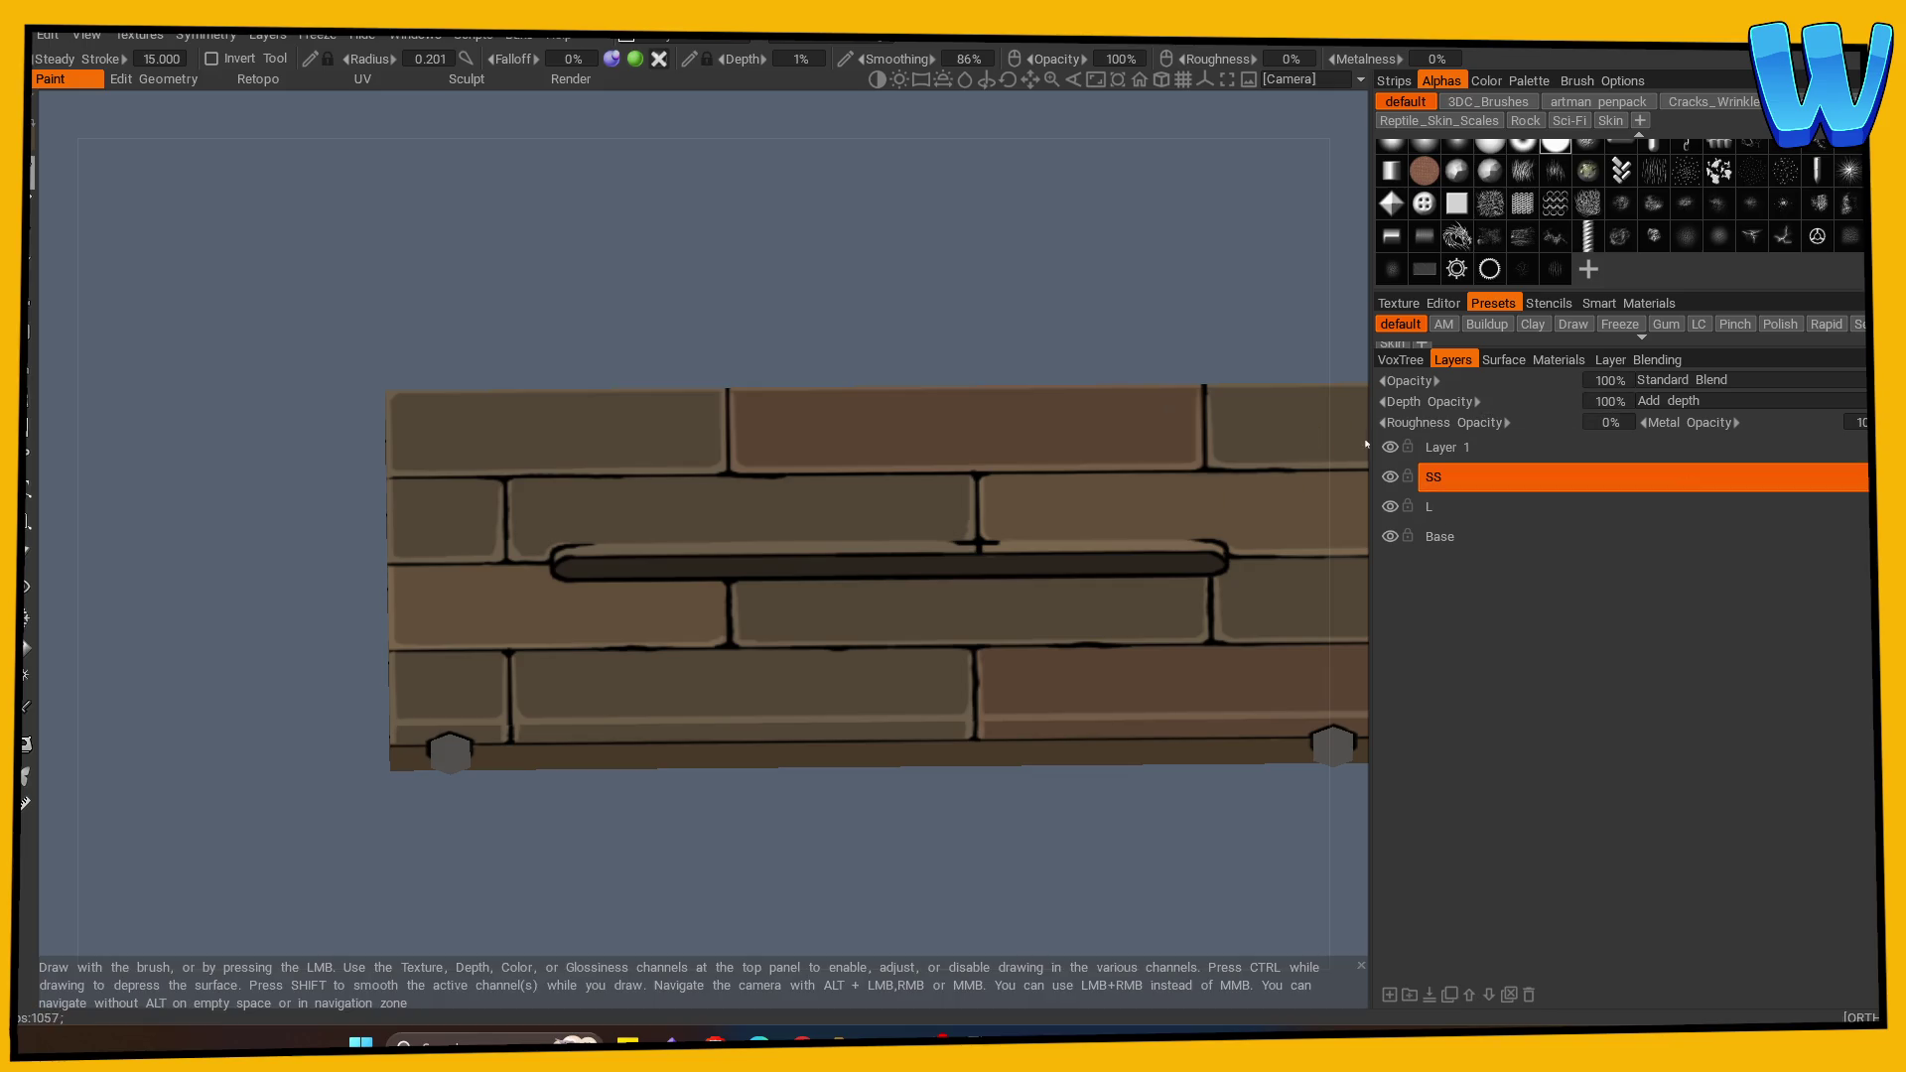
drag(1555, 381, 1514, 382)
click(1688, 381)
click(1678, 438)
Step: Snap to the top view and undo the stray dark paint stroke
key(KP_8)
key(ctrl+z)
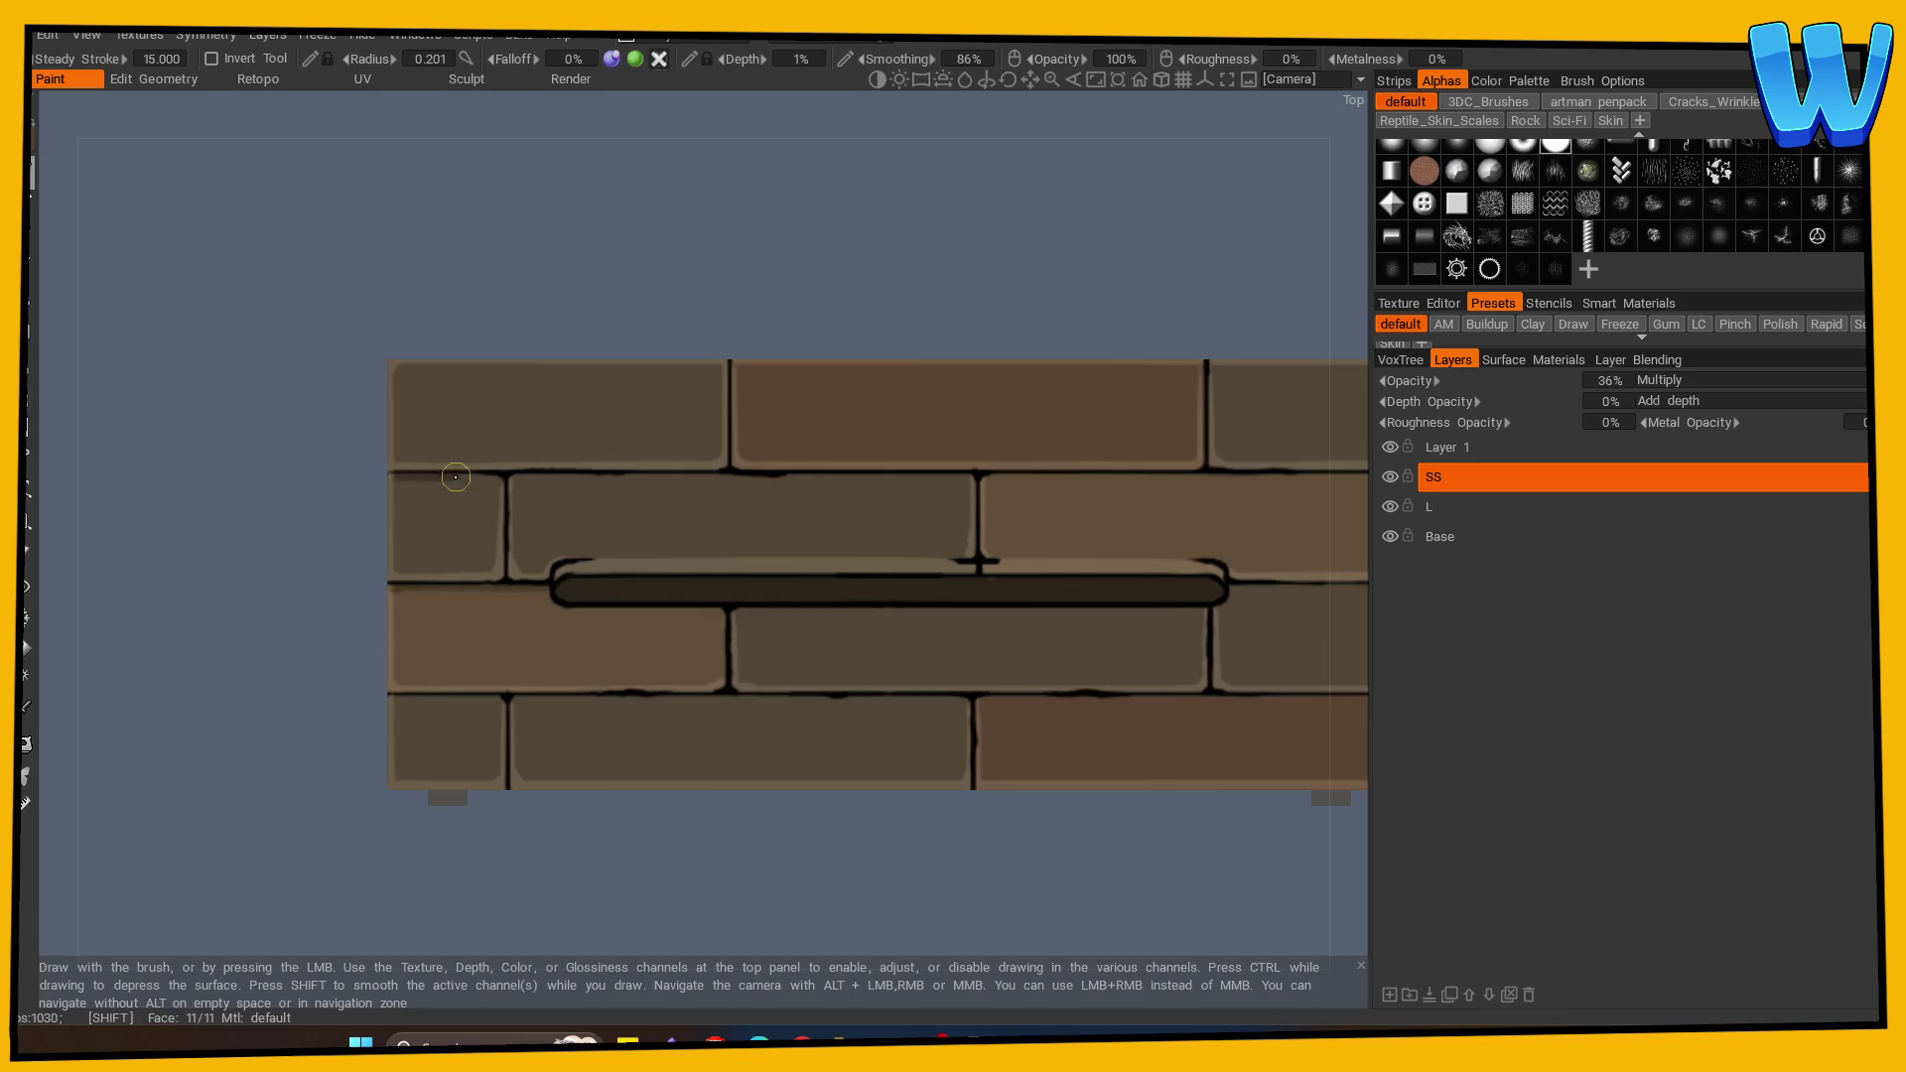
scroll(1041, 862, down, 3)
Step: From the left side view, paint a shadow along the plank's side groove
mouse_move(778, 775)
mouse_down()
mouse_move(834, 825)
mouse_move(963, 851)
mouse_move(796, 839)
mouse_move(802, 872)
mouse_up()
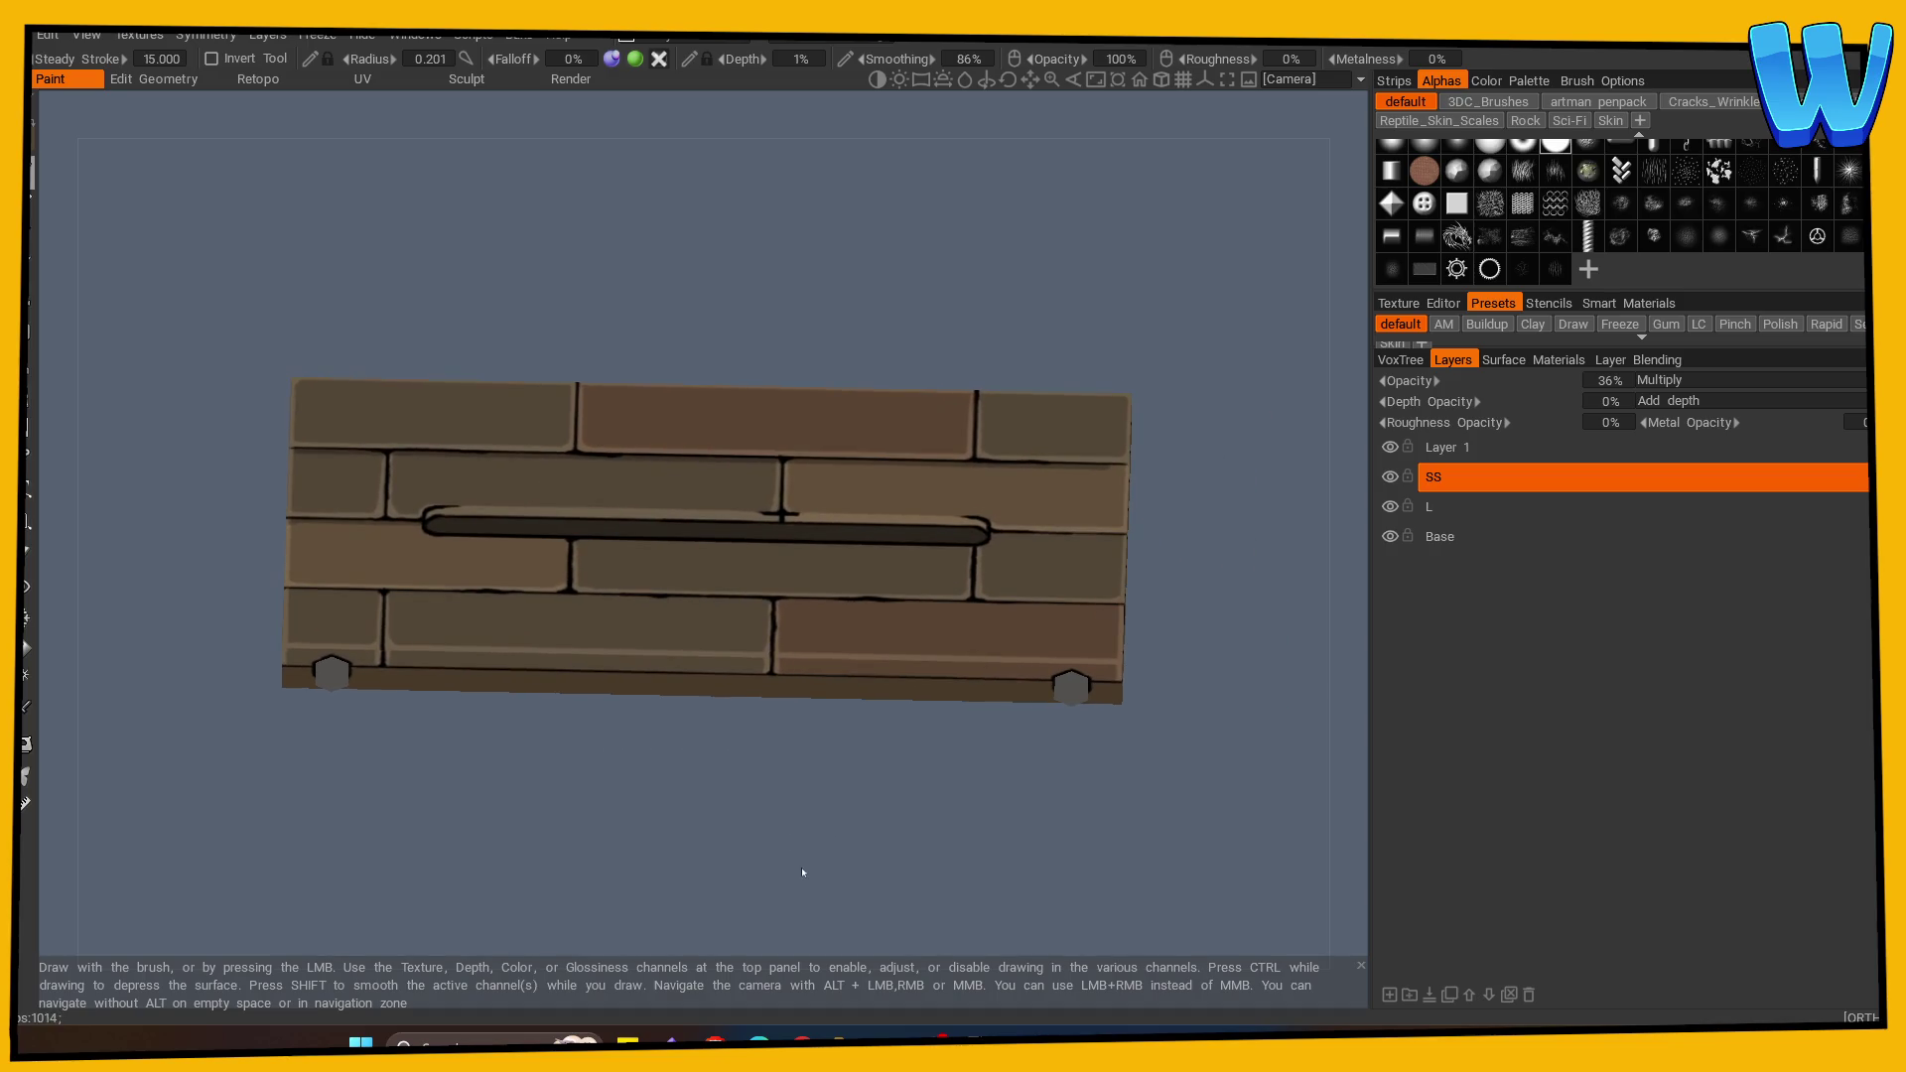
scroll(806, 862, up, 5)
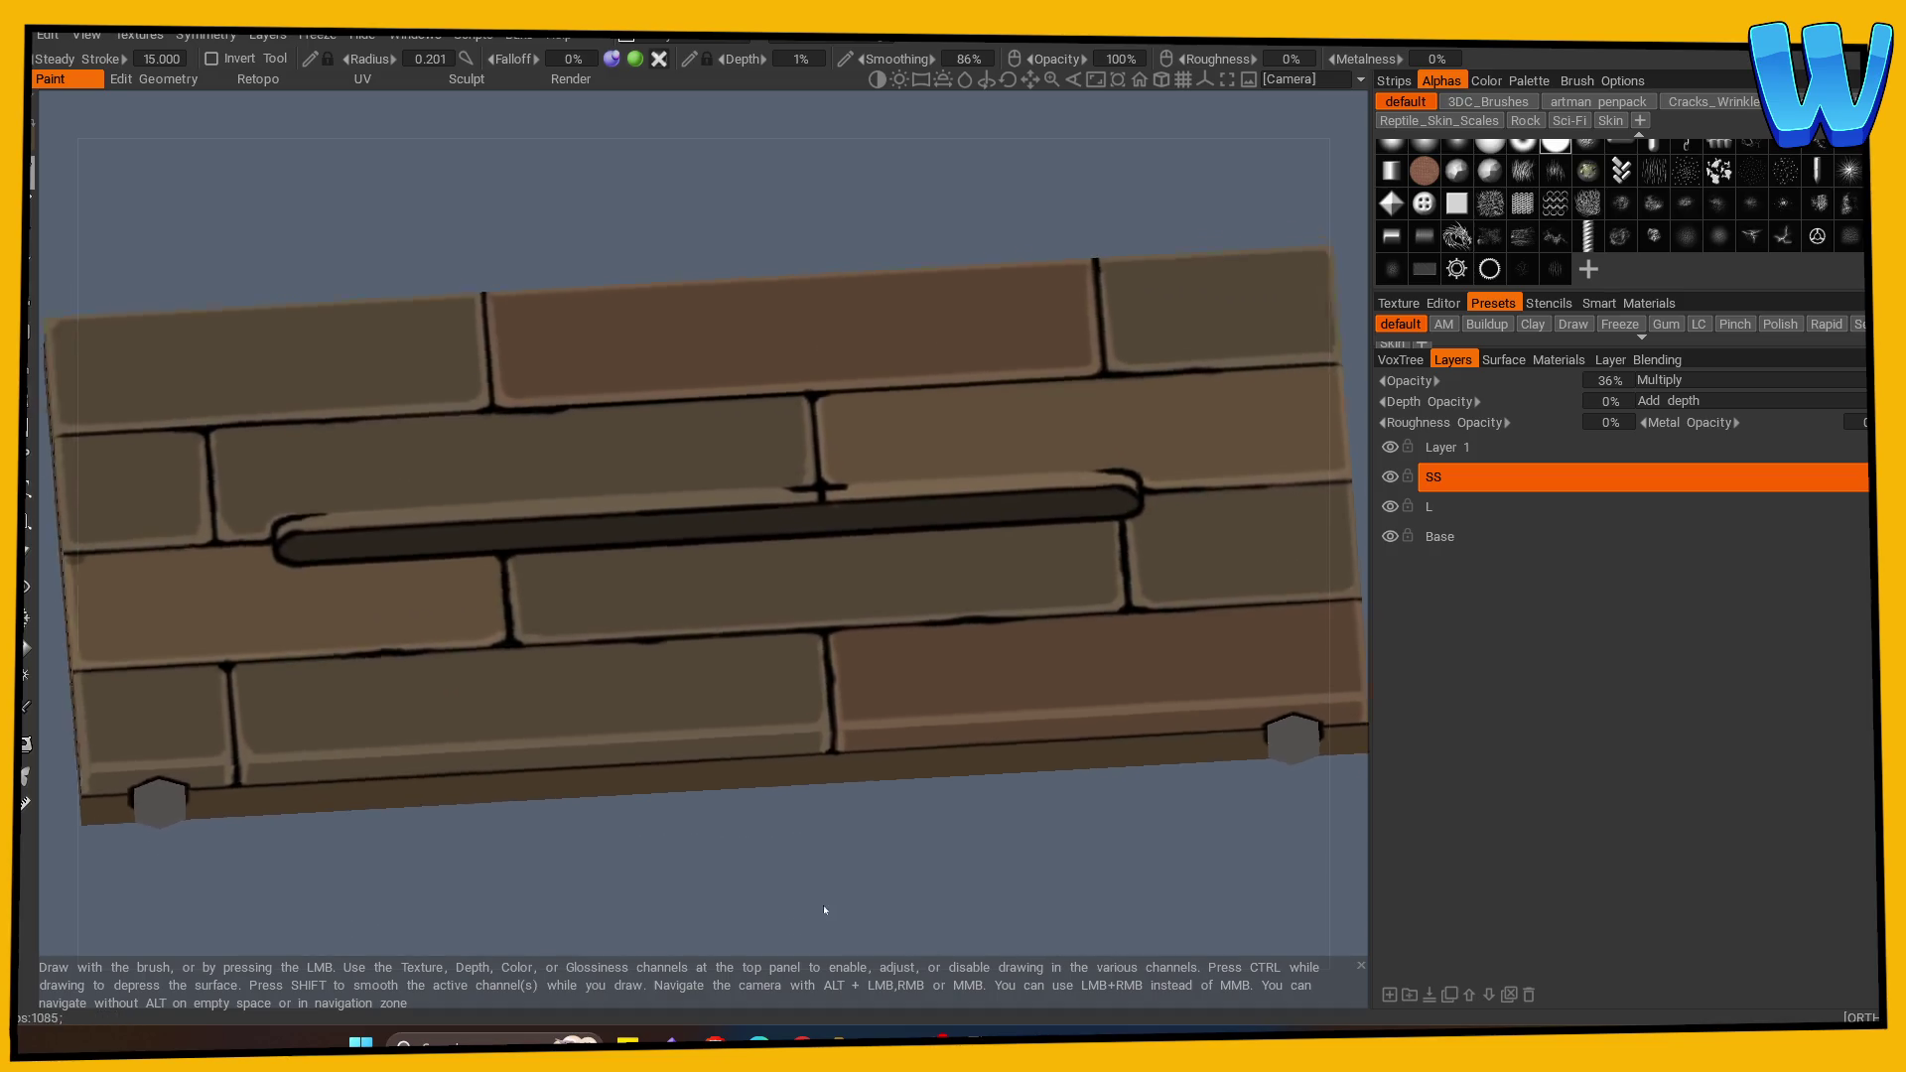
mouse_move(804, 902)
mouse_down()
mouse_move(766, 906)
mouse_move(791, 914)
mouse_move(811, 822)
mouse_up()
key(s)
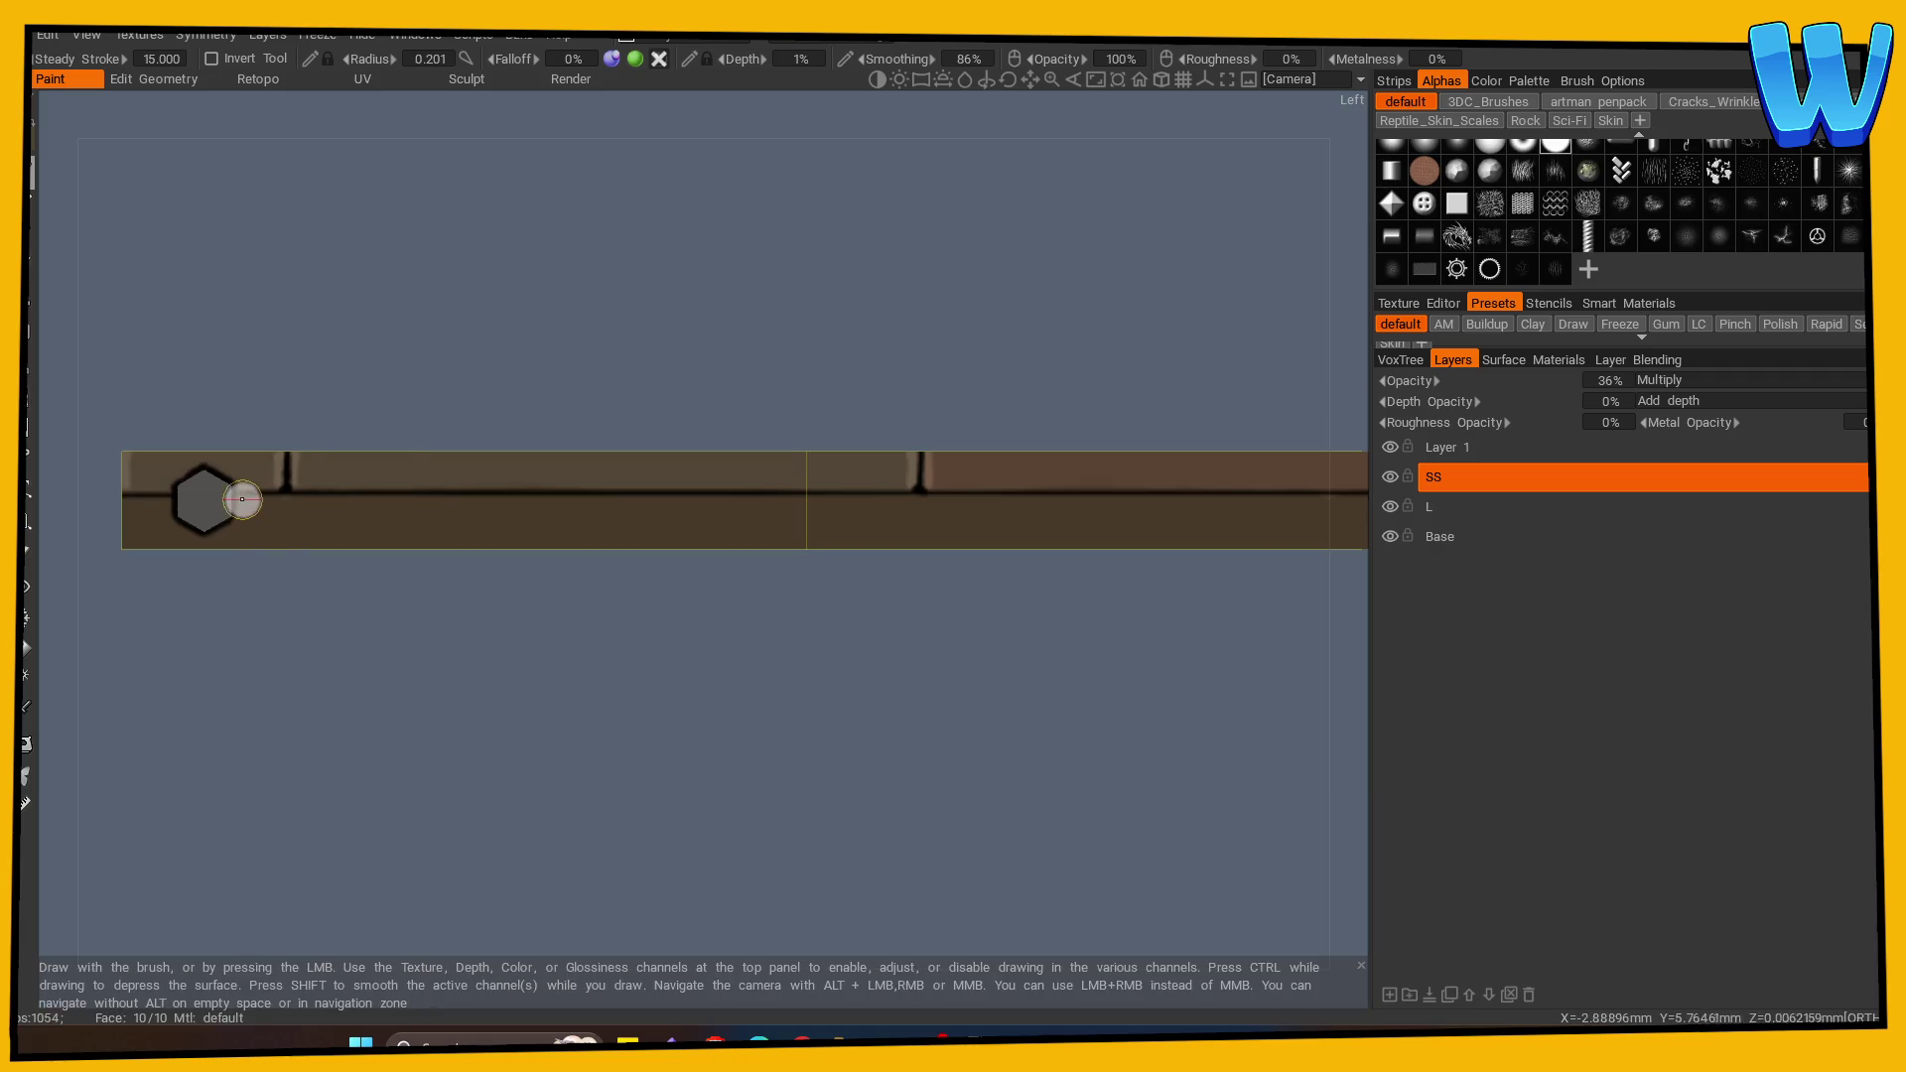
drag(377, 499, 986, 498)
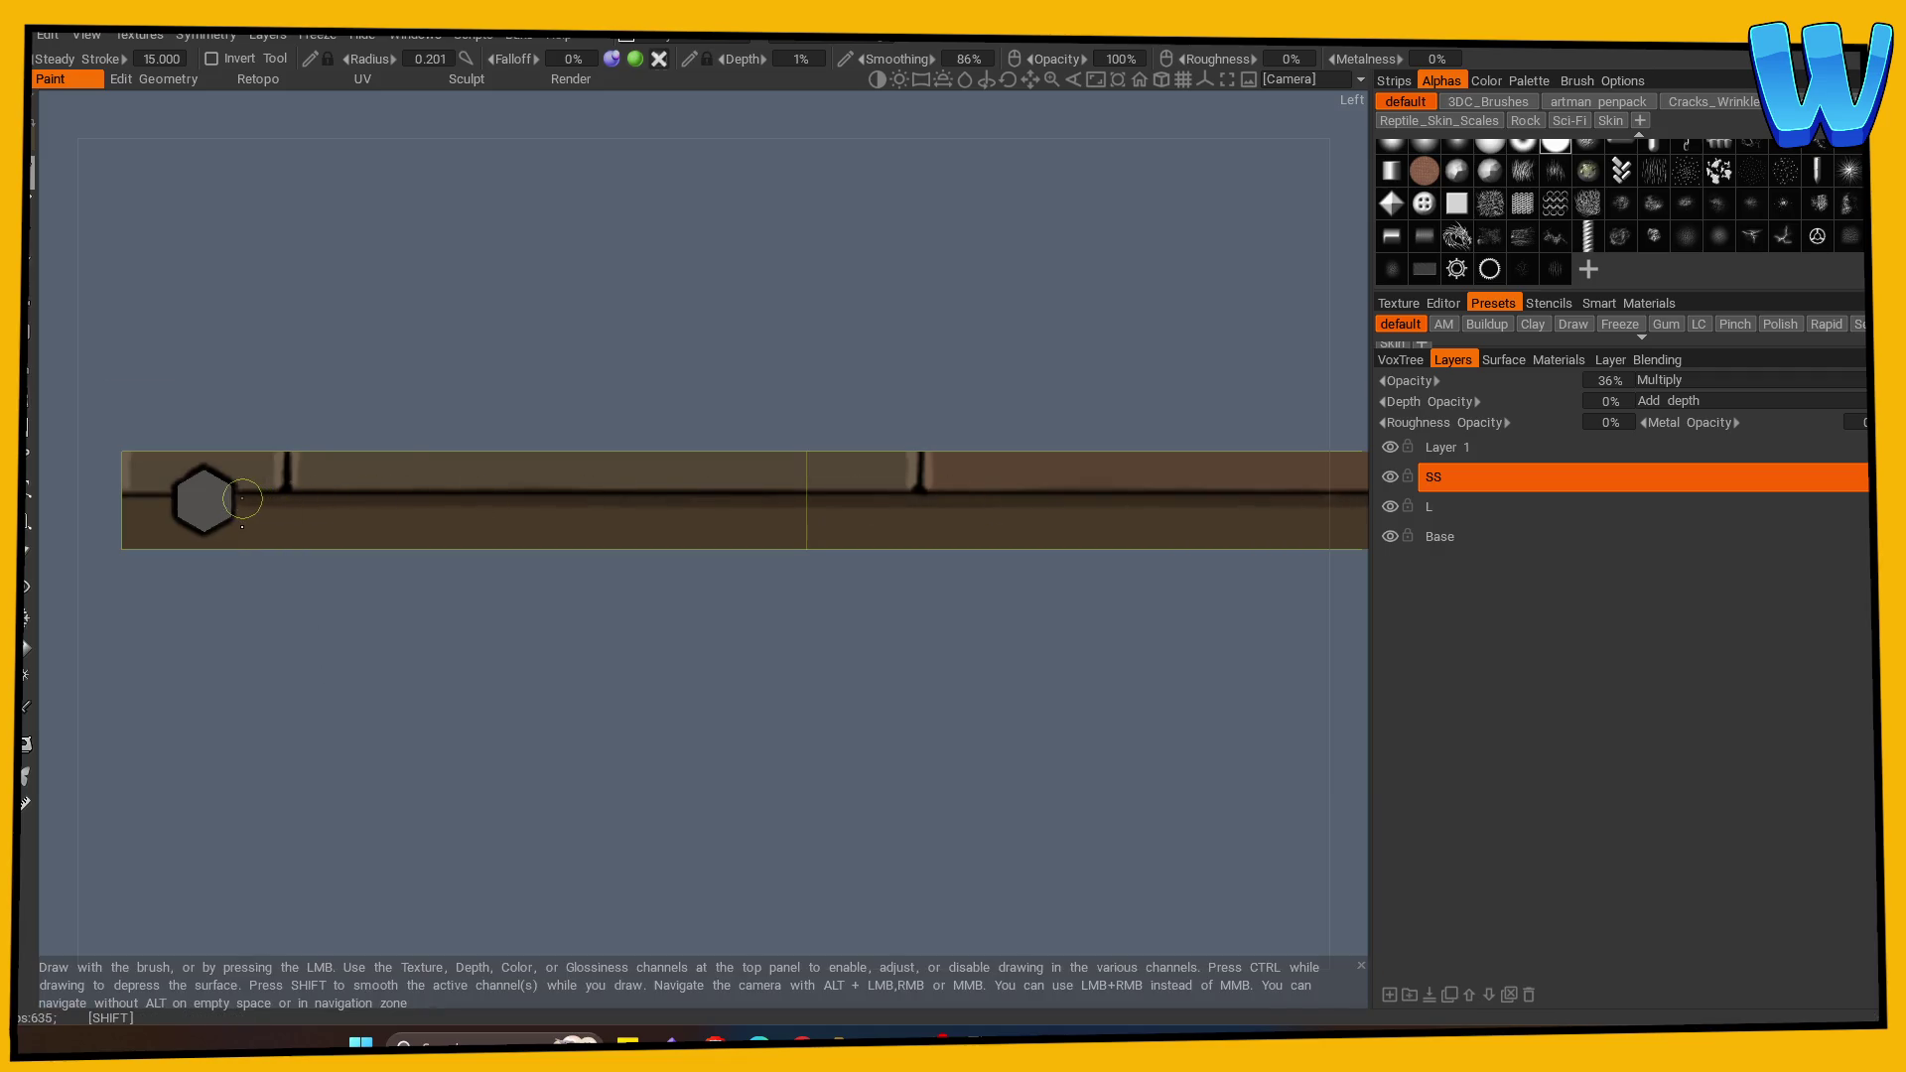
Step: Smooth the shadow strokes along the back and right side grooves
mouse_move(248, 645)
mouse_down()
mouse_move(362, 681)
mouse_move(718, 660)
mouse_up()
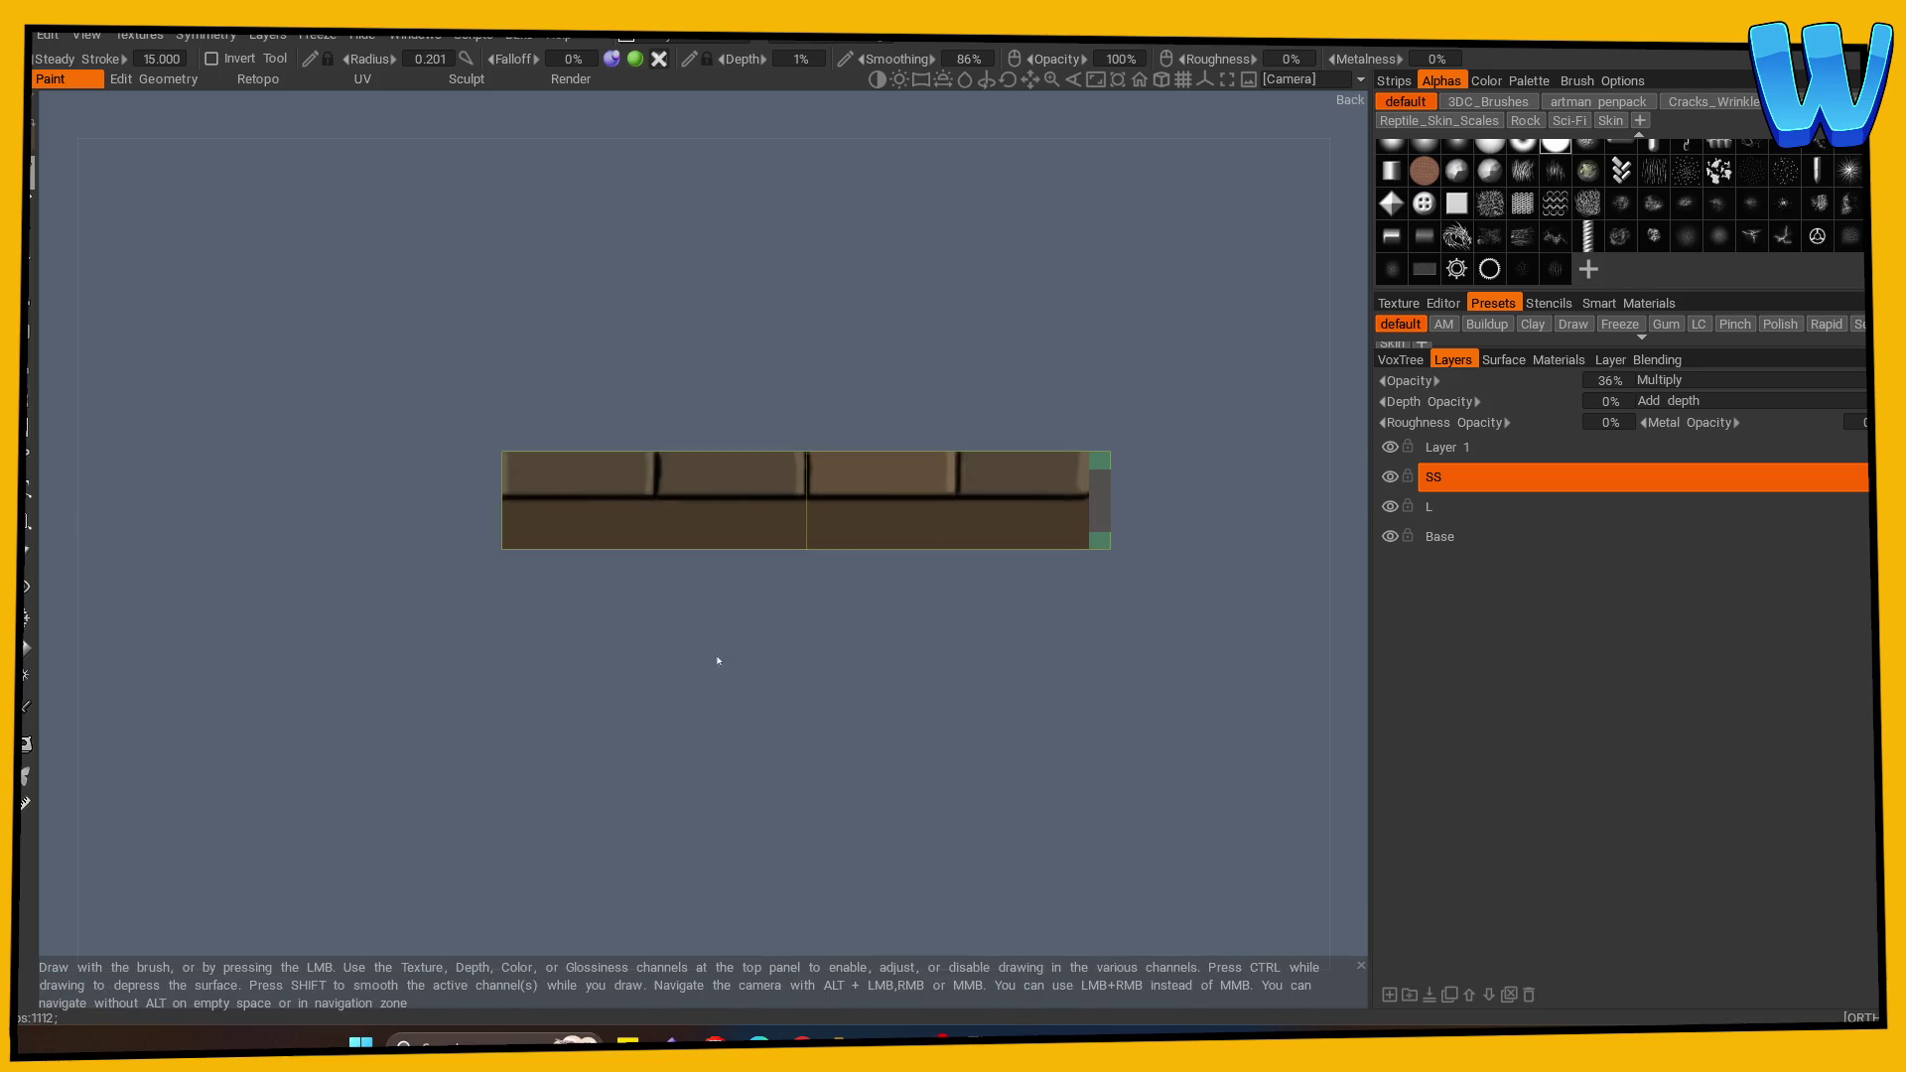
drag(1052, 499, 429, 503)
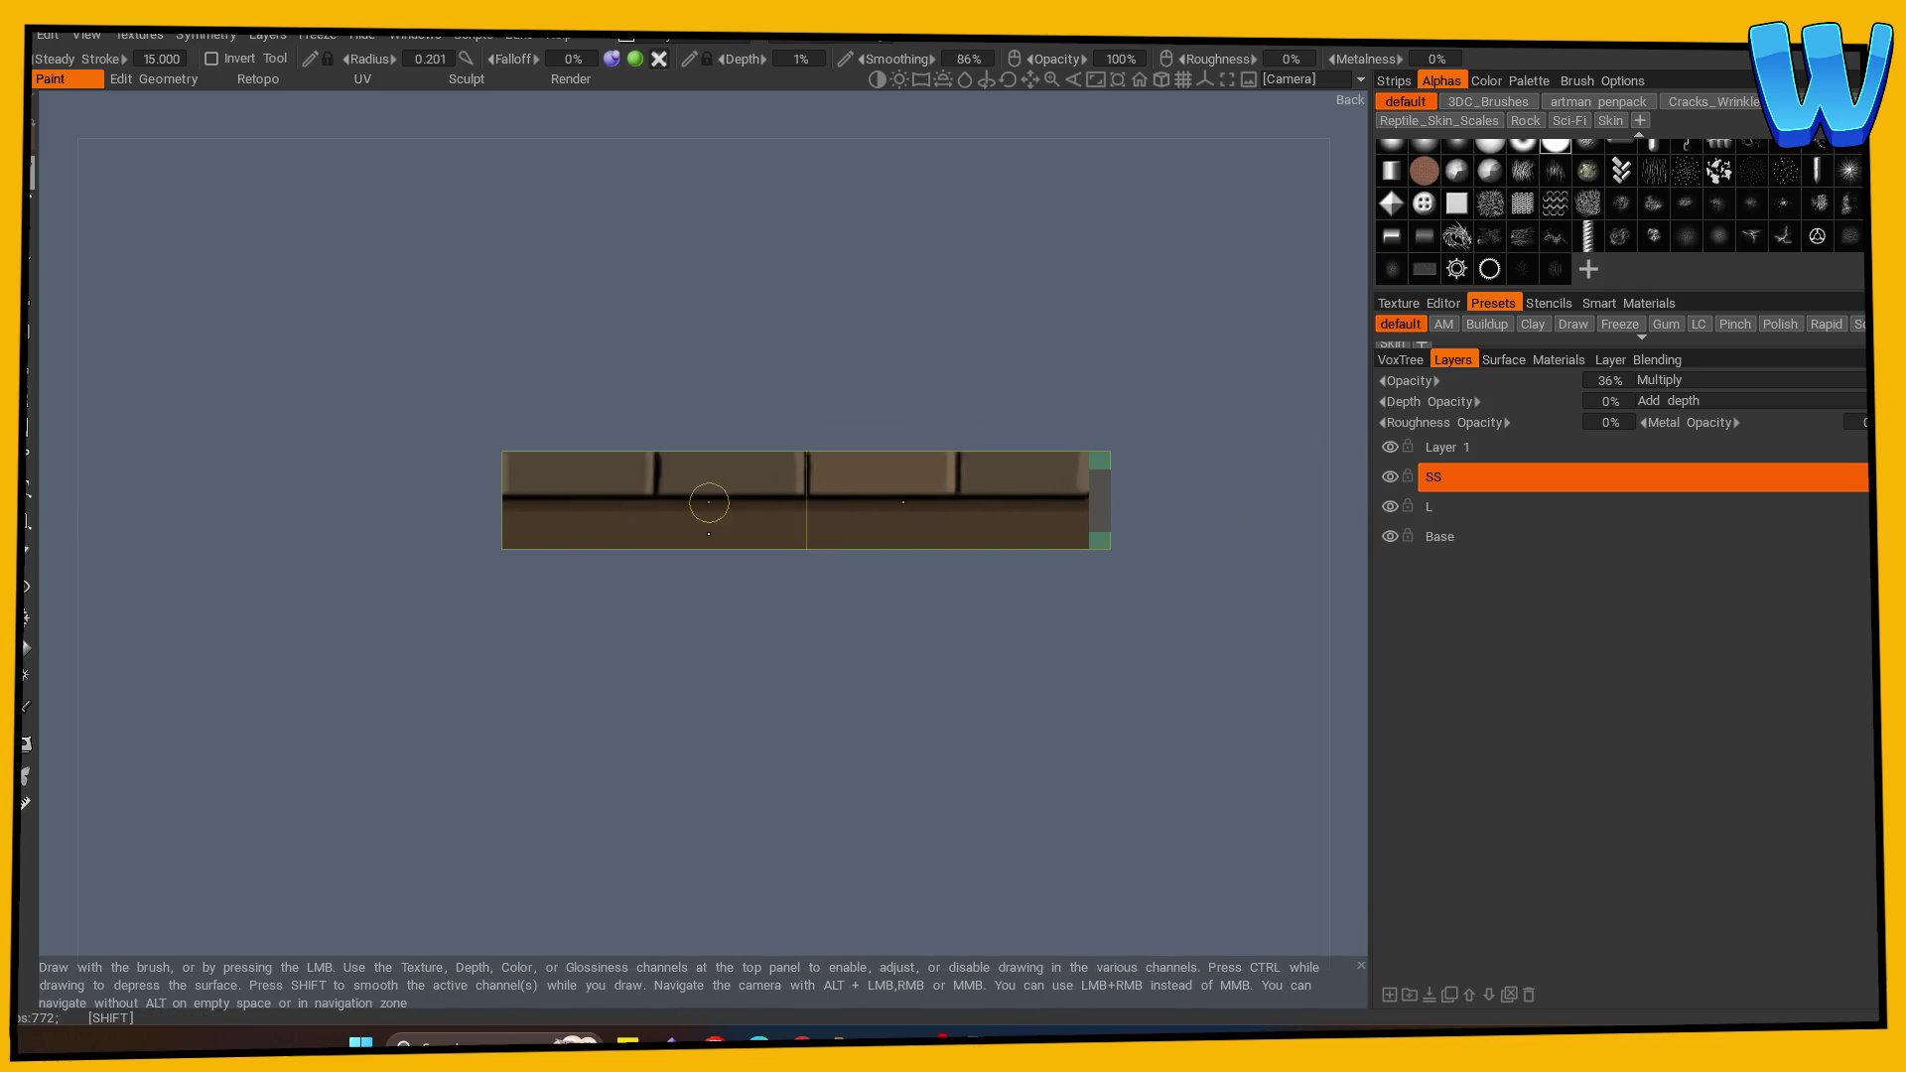
mouse_move(881, 612)
mouse_down()
mouse_move(856, 724)
mouse_move(558, 720)
mouse_move(618, 745)
mouse_move(665, 719)
mouse_up()
drag(1072, 502, 401, 503)
mouse_move(1048, 503)
mouse_down()
mouse_move(915, 685)
mouse_move(1272, 724)
mouse_move(1099, 697)
mouse_move(725, 729)
mouse_up()
drag(1120, 515, 350, 512)
click(1440, 536)
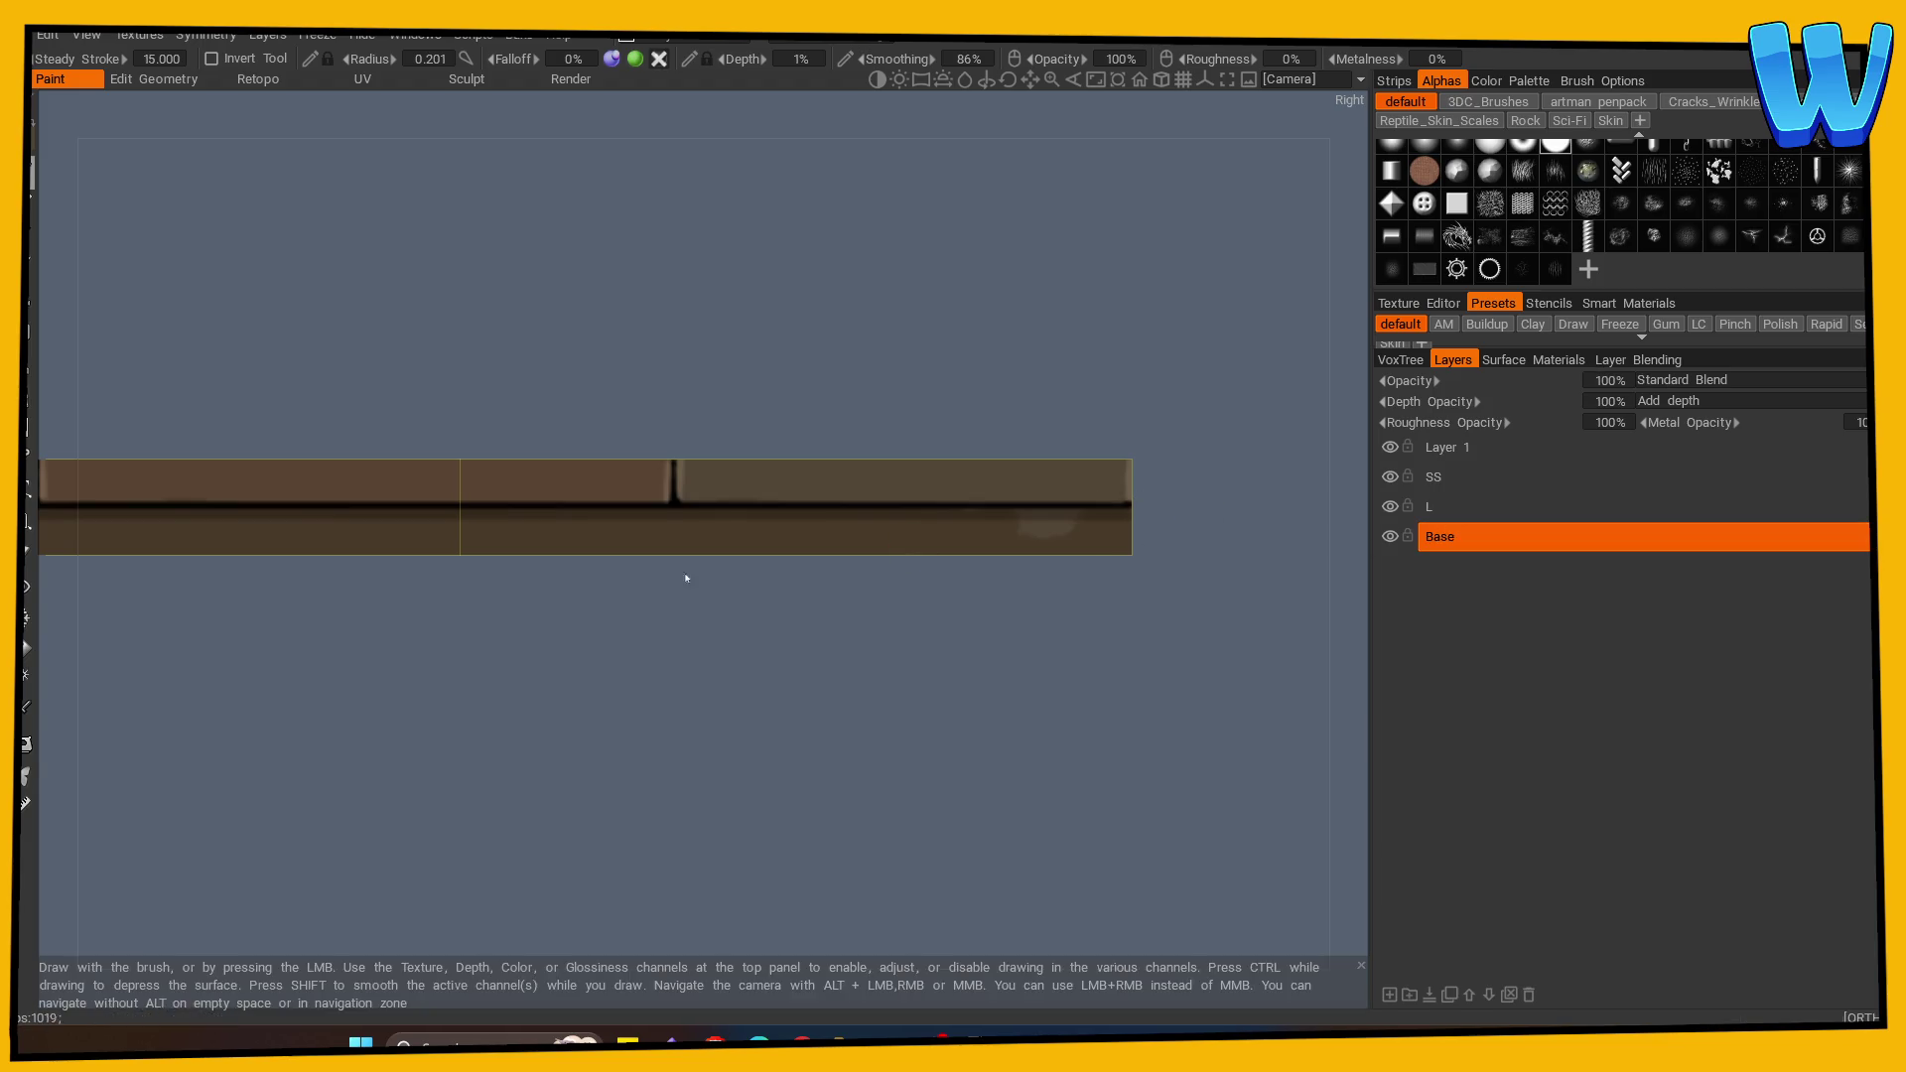
Step: Close the Symmetry options, return to the brush, and orbit the plank into perspective
click(27, 745)
key(s)
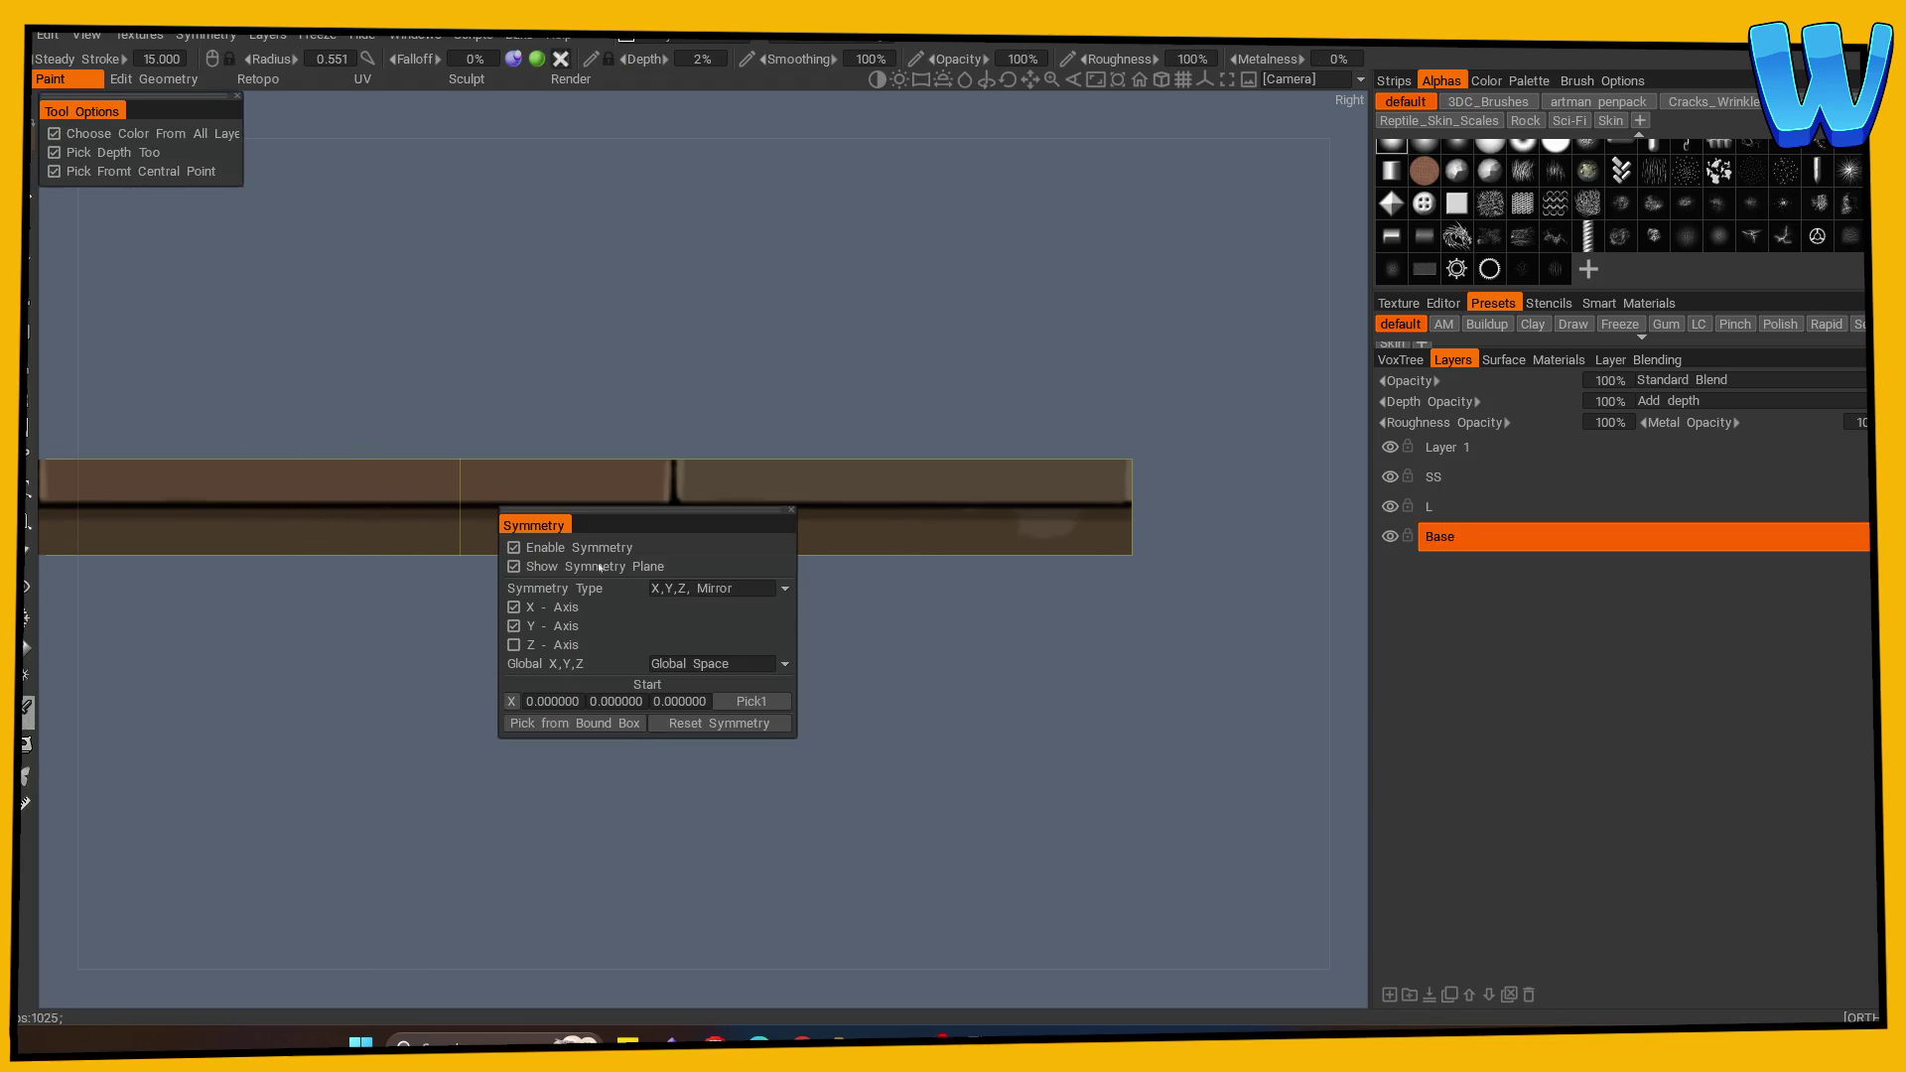
key(s)
click(945, 541)
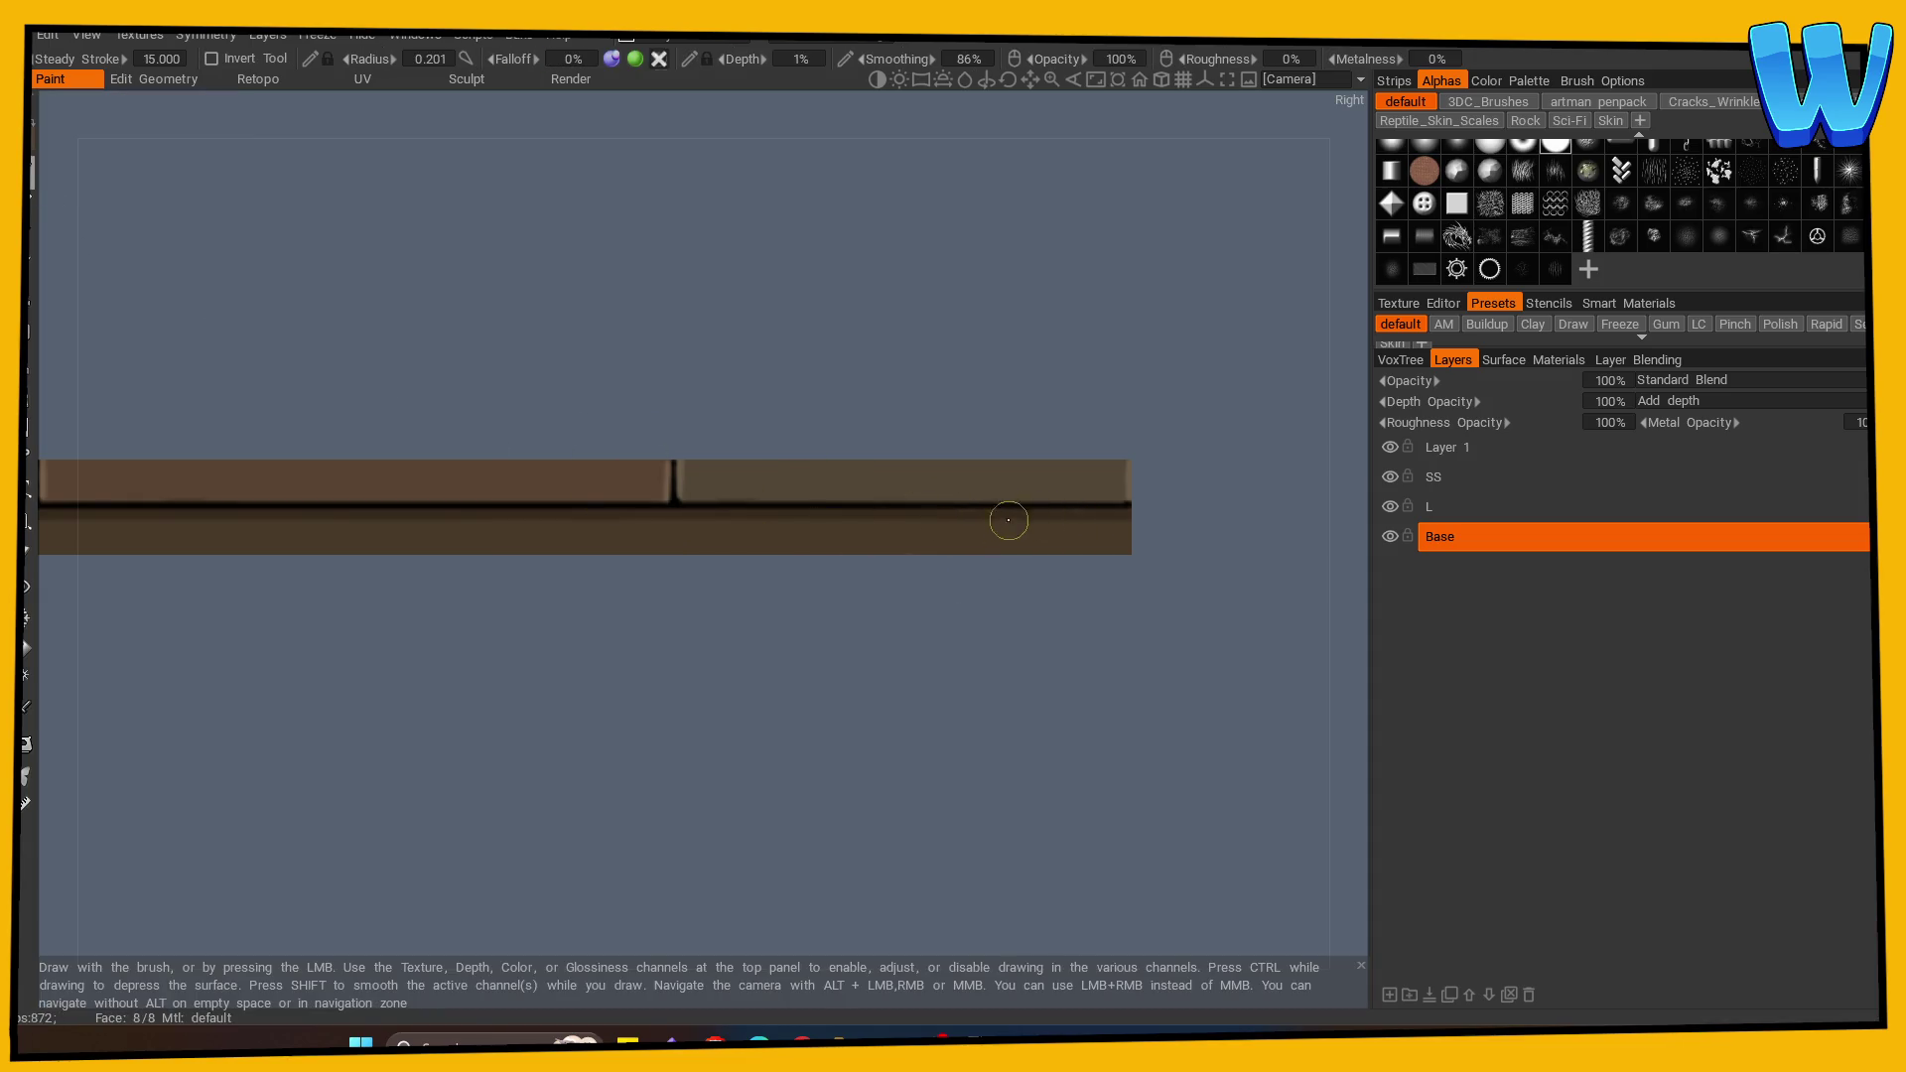
scroll(1051, 549, down, 3)
mouse_move(486, 796)
mouse_down()
mouse_move(1001, 856)
mouse_move(920, 839)
mouse_up()
scroll(874, 834, up, 3)
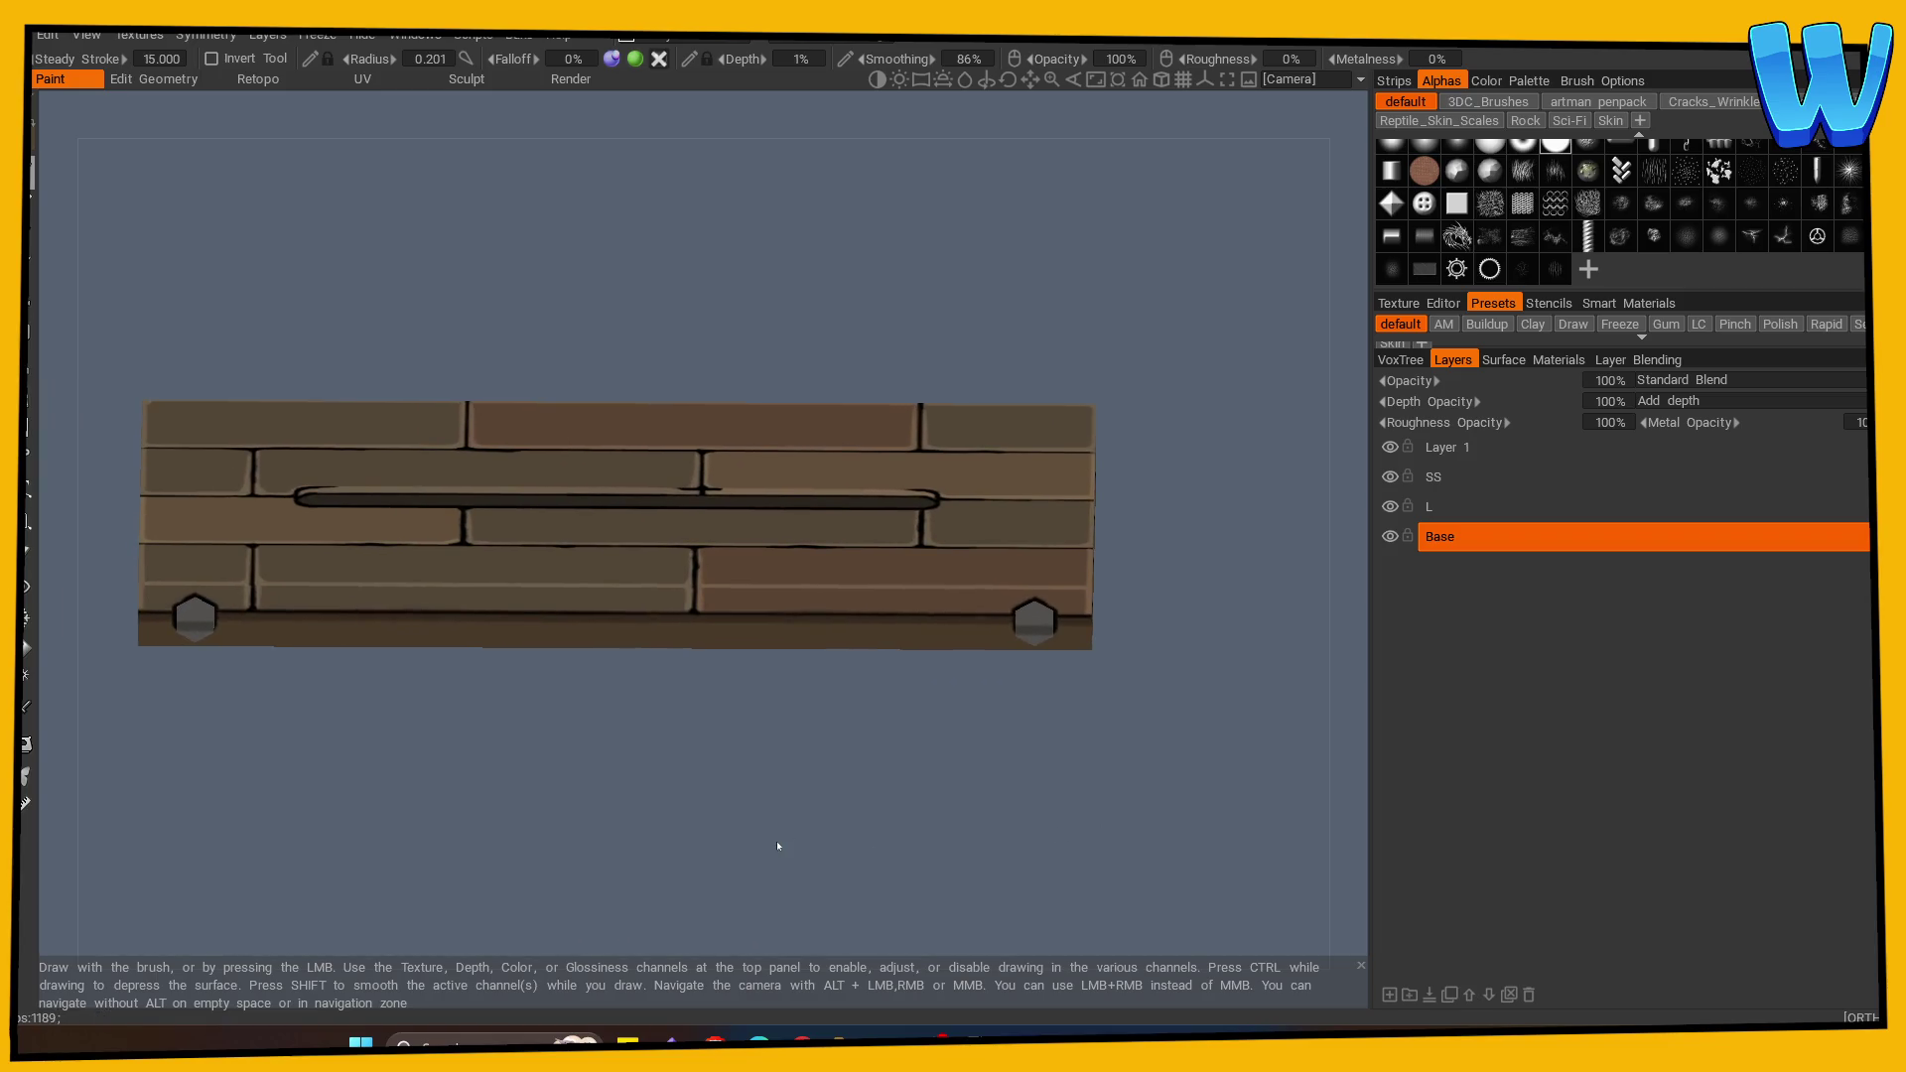
mouse_move(778, 846)
mouse_down()
mouse_move(468, 834)
mouse_move(566, 795)
mouse_move(407, 695)
mouse_up()
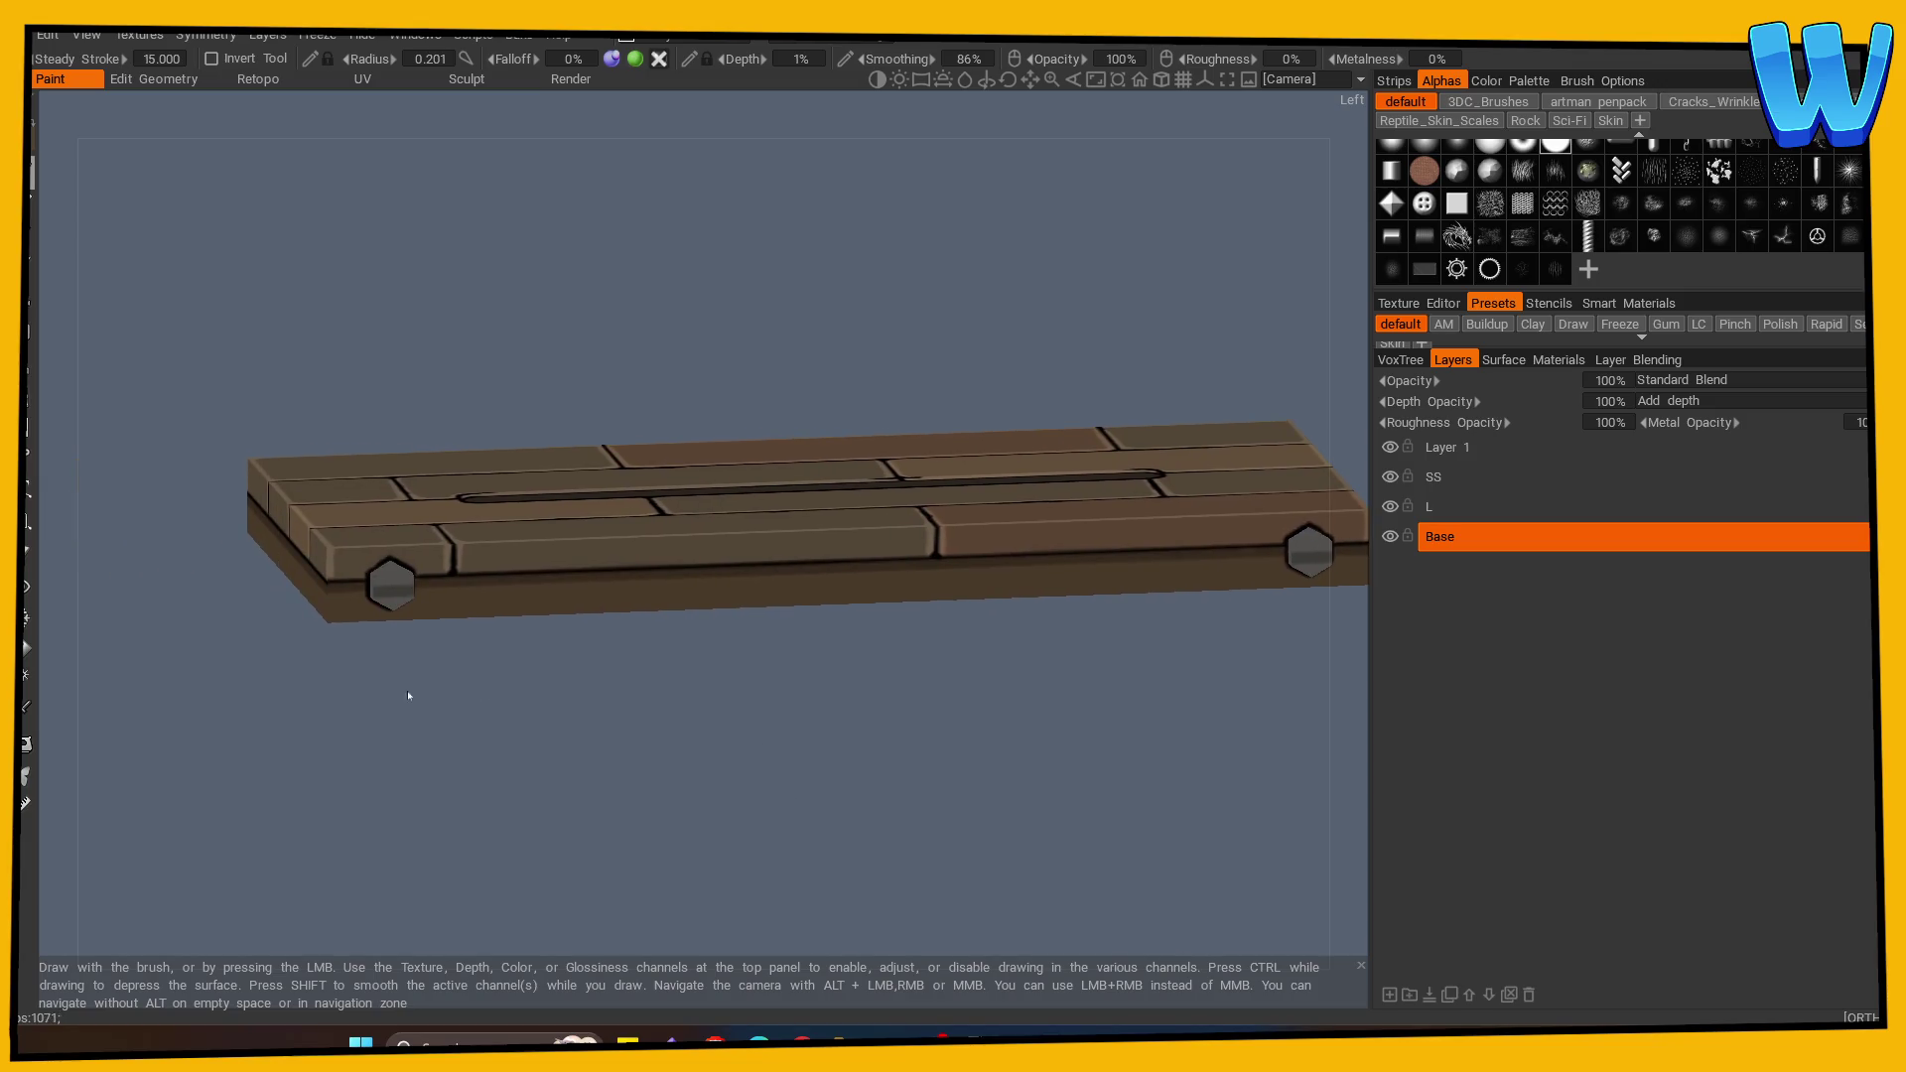
Step: Switch to the Eraser with the SS shadow layer active
key(e)
drag(456, 808, 545, 741)
click(1415, 482)
click(1407, 492)
mouse_move(387, 616)
mouse_down()
mouse_move(413, 694)
mouse_move(537, 675)
mouse_up()
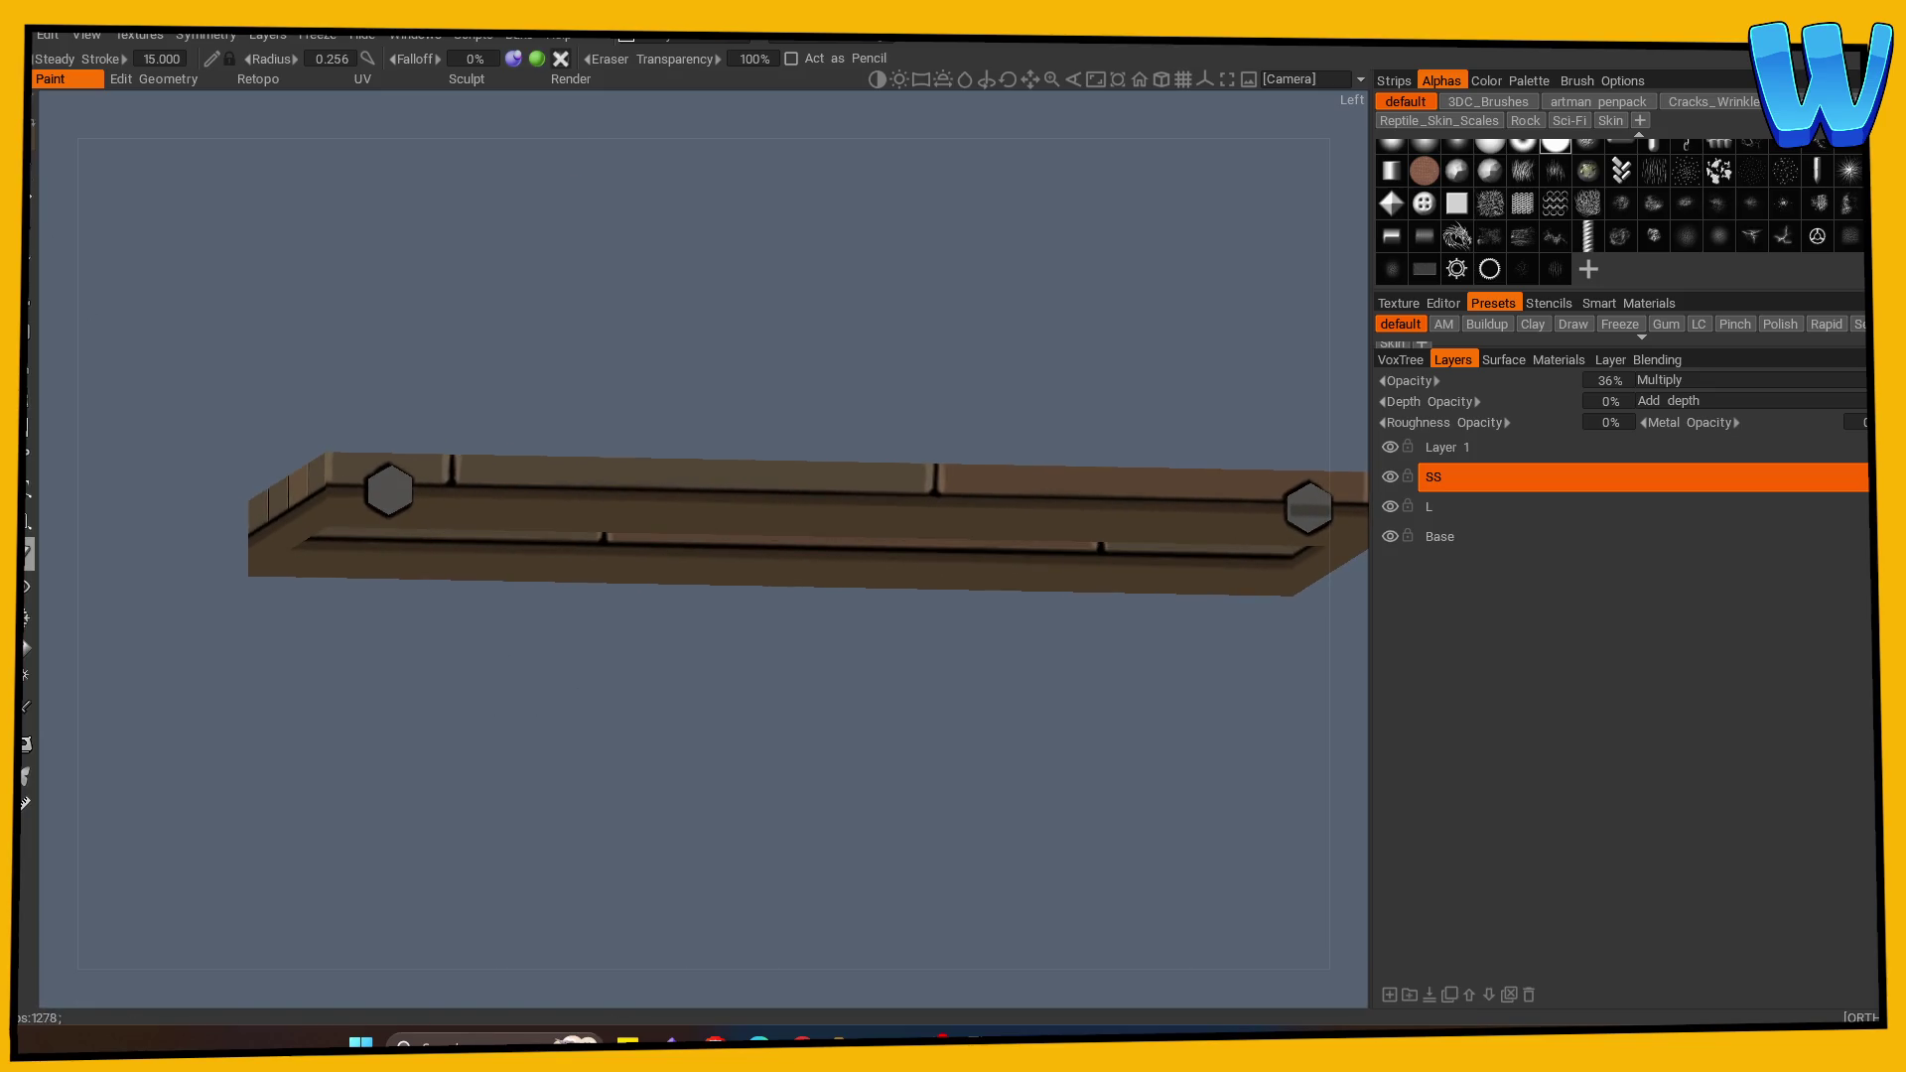
Step: Orbit and zoom around the plank to inspect its top and the bolts
key(v)
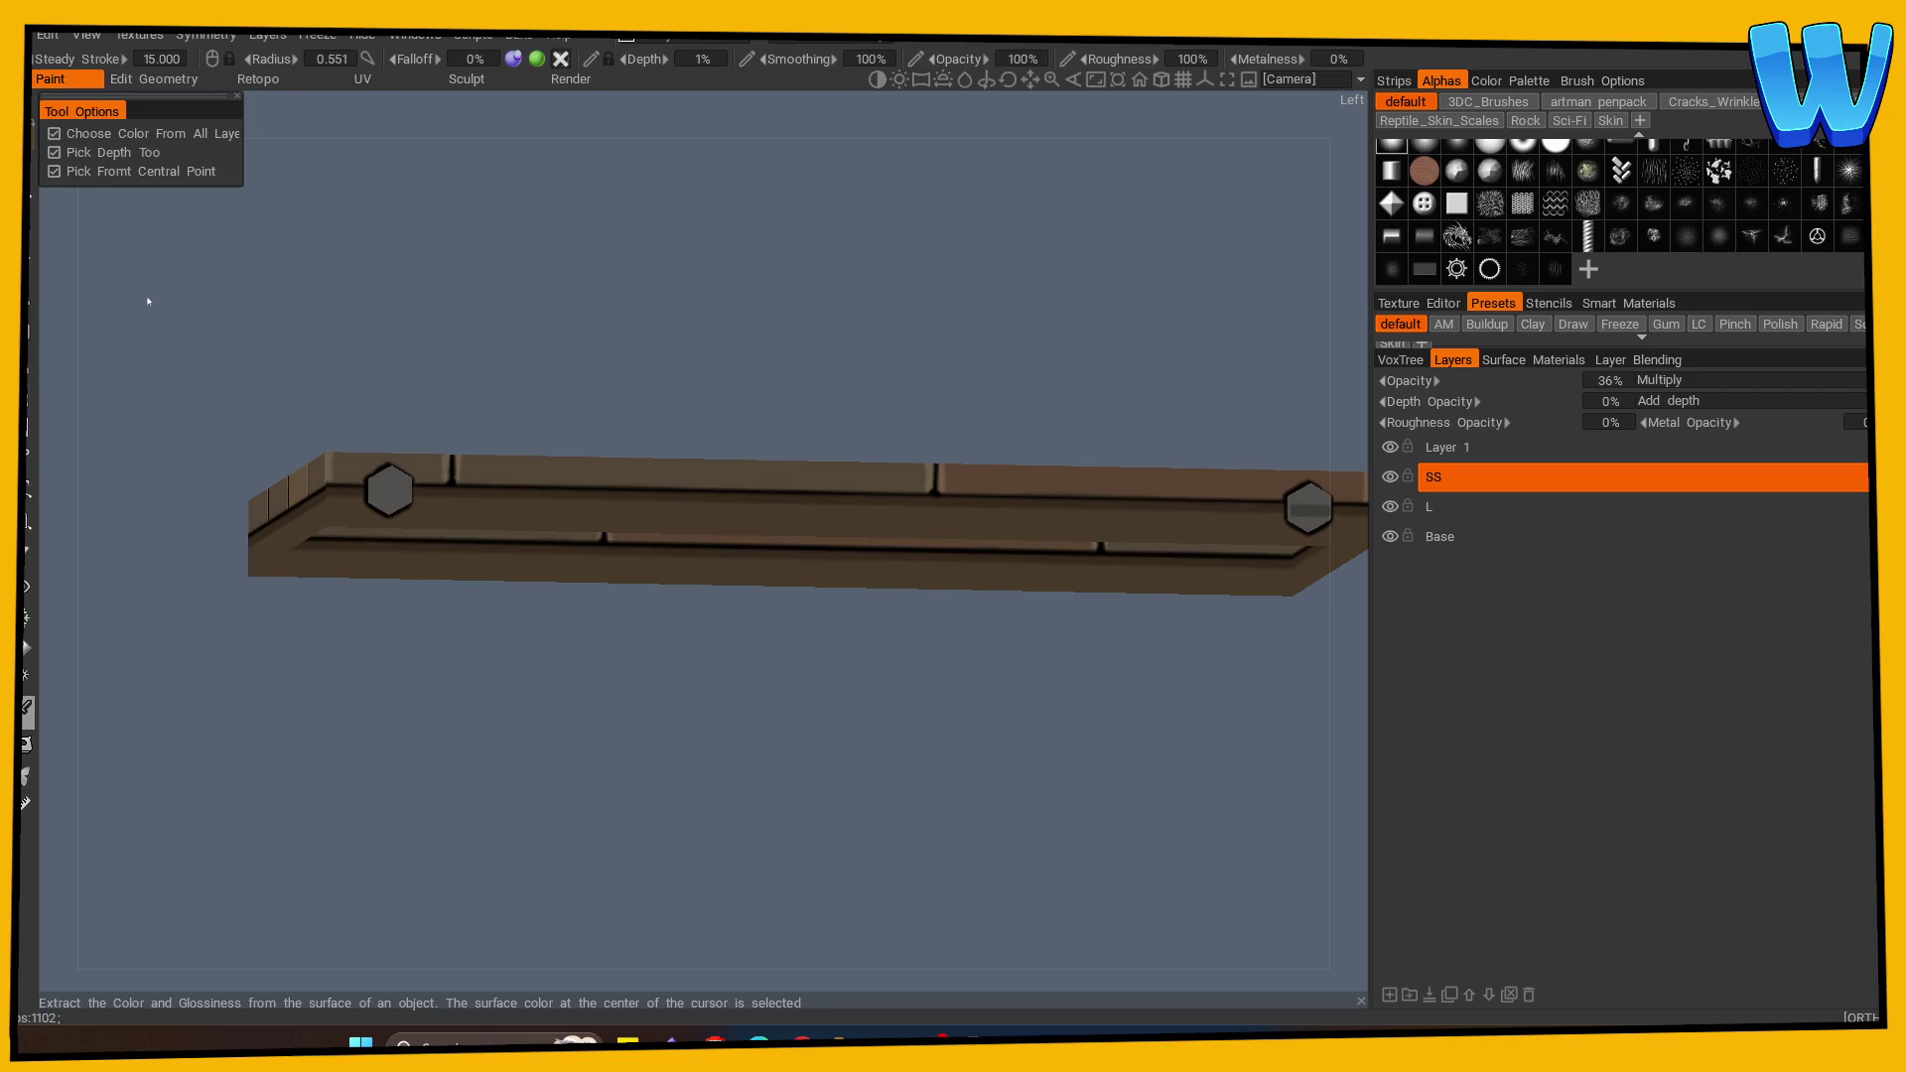
drag(300, 592, 278, 516)
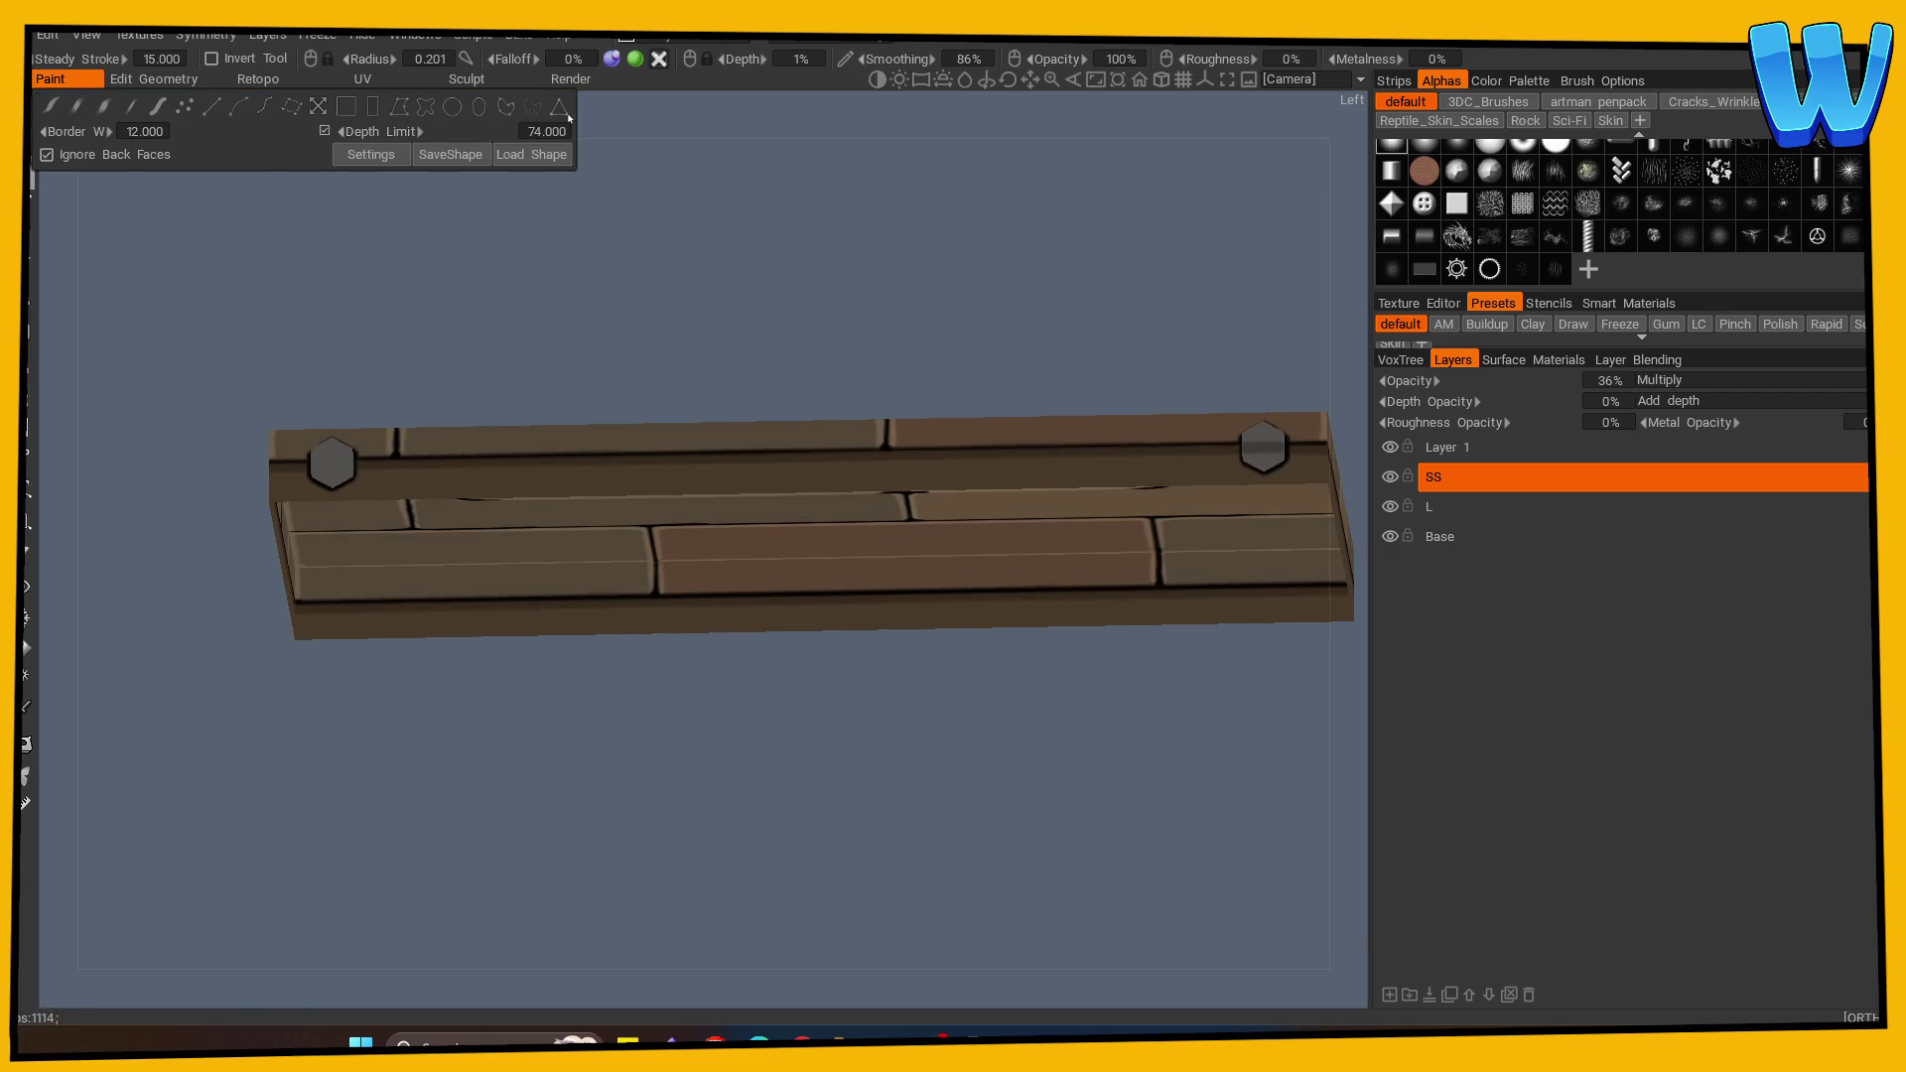
scroll(343, 511, up, 10)
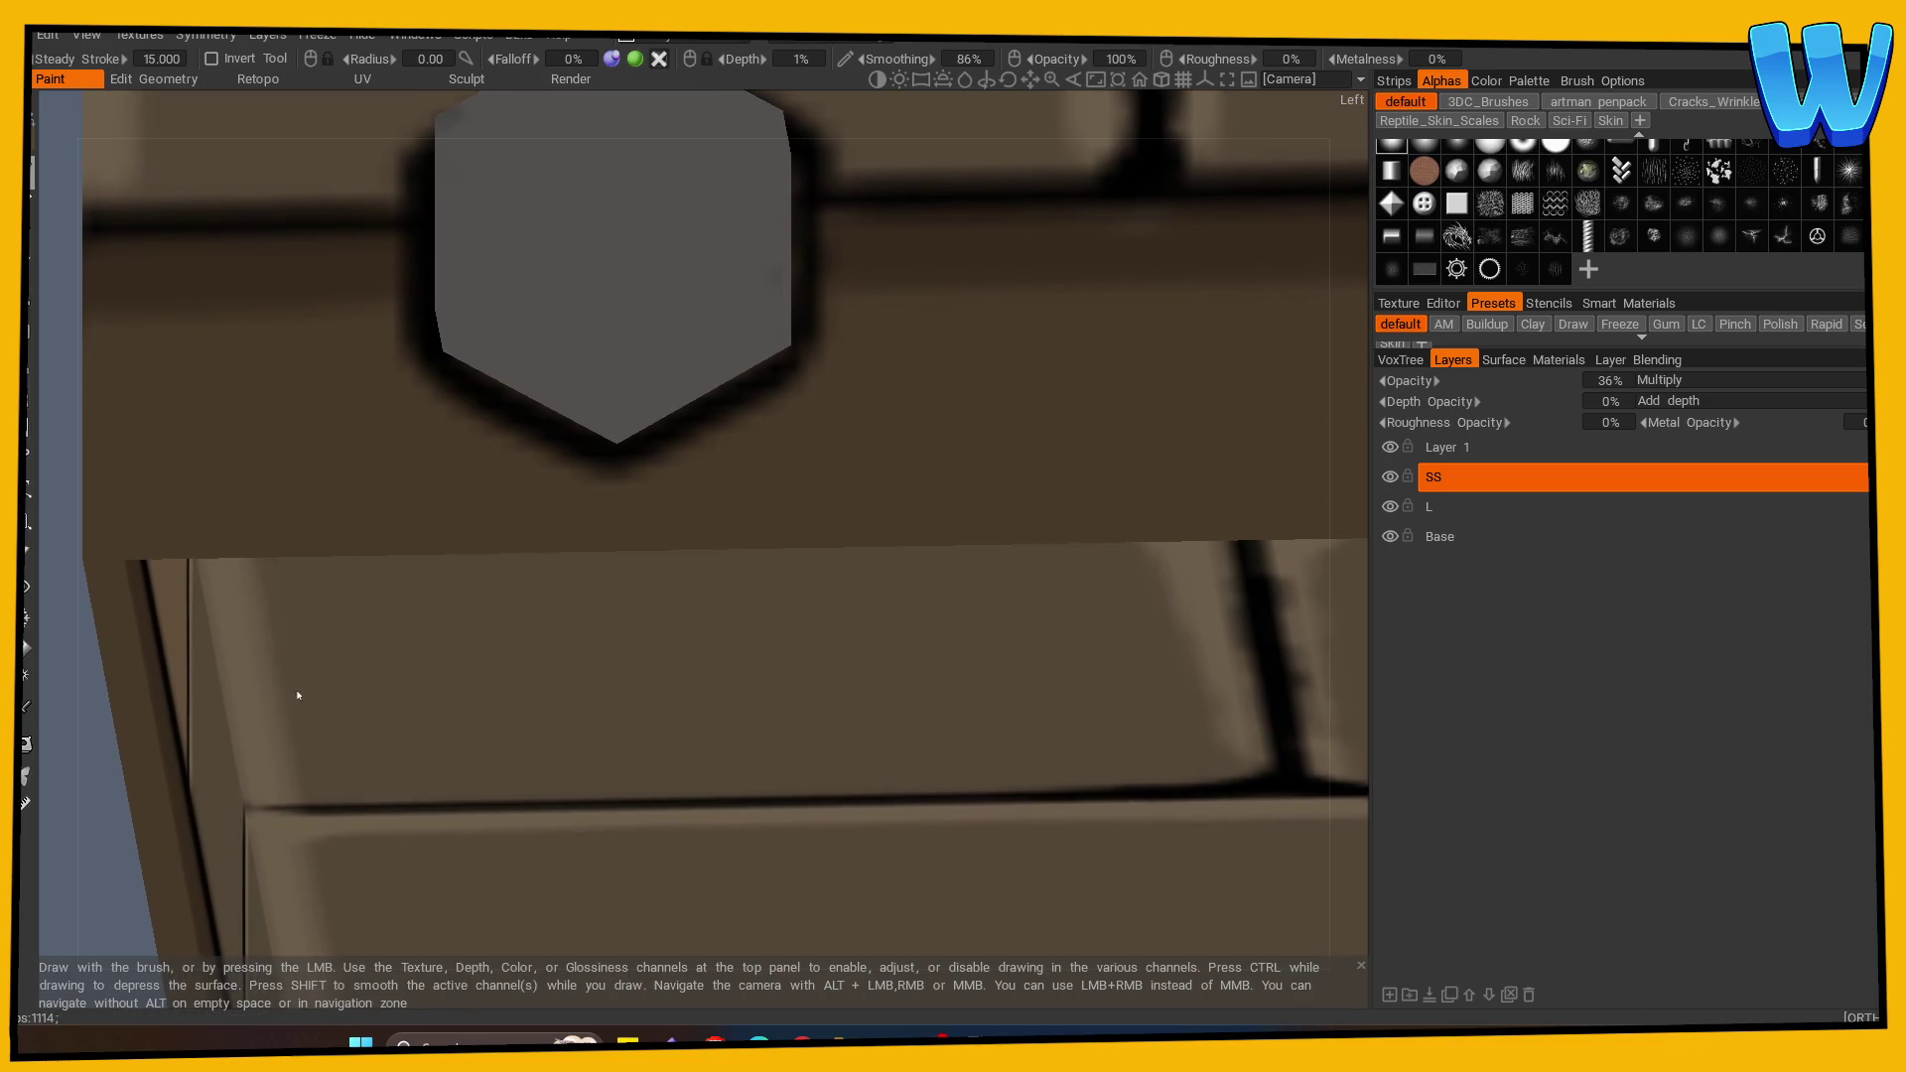
scroll(126, 850, down, 8)
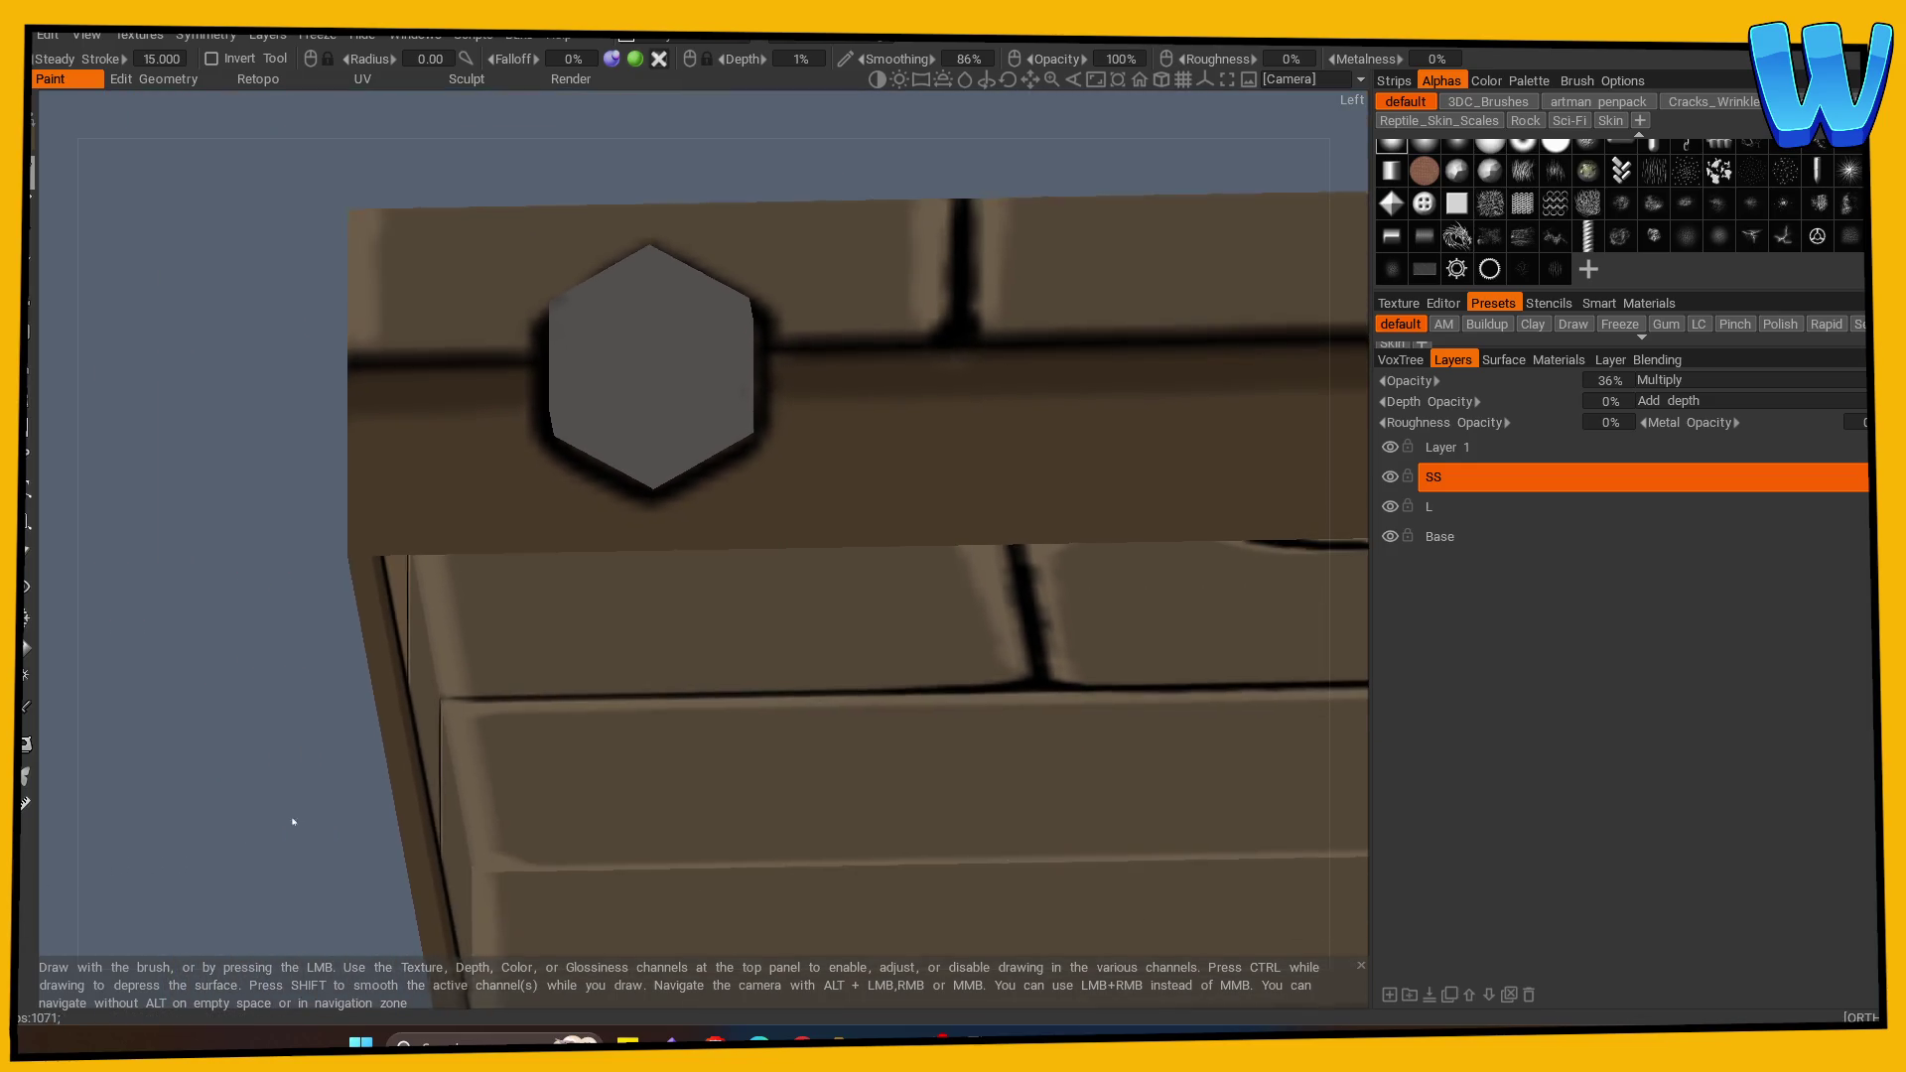
scroll(356, 763, down, 3)
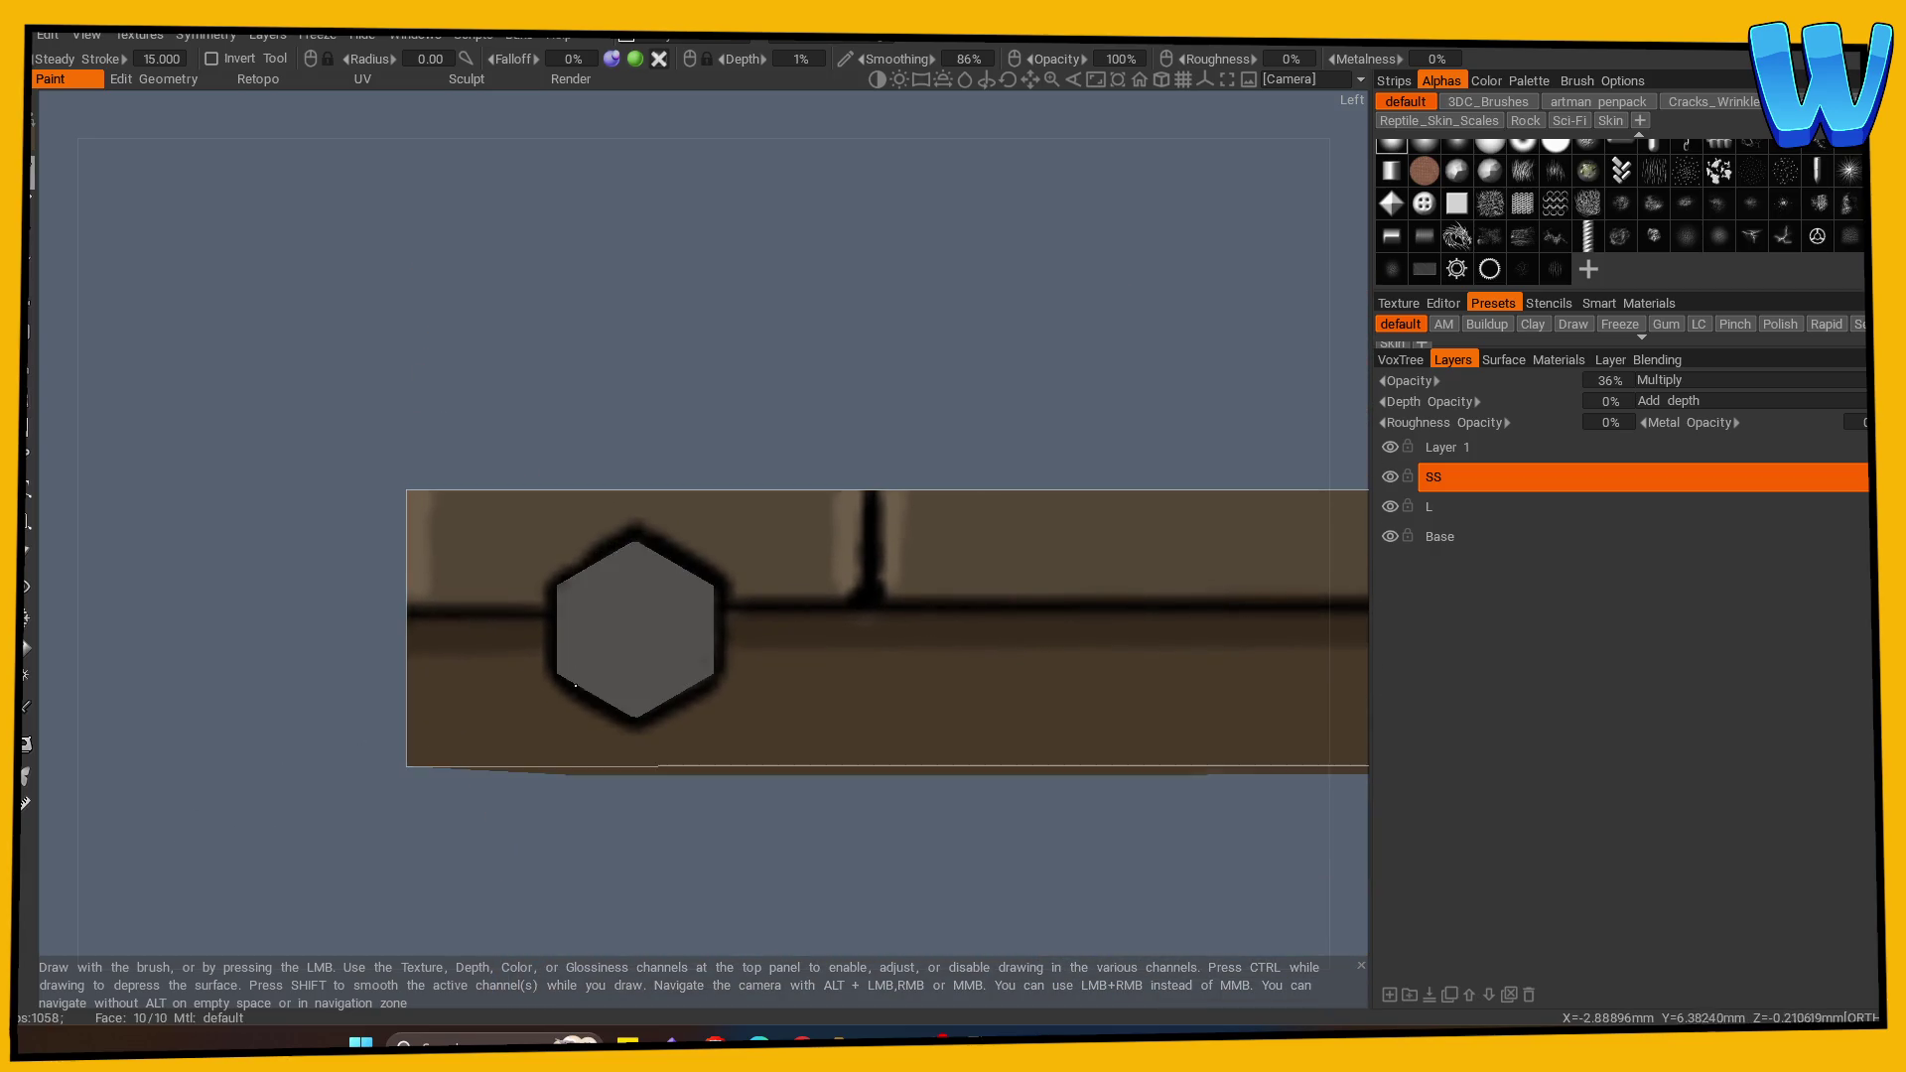
scroll(611, 774, up, 5)
scroll(183, 800, down, 3)
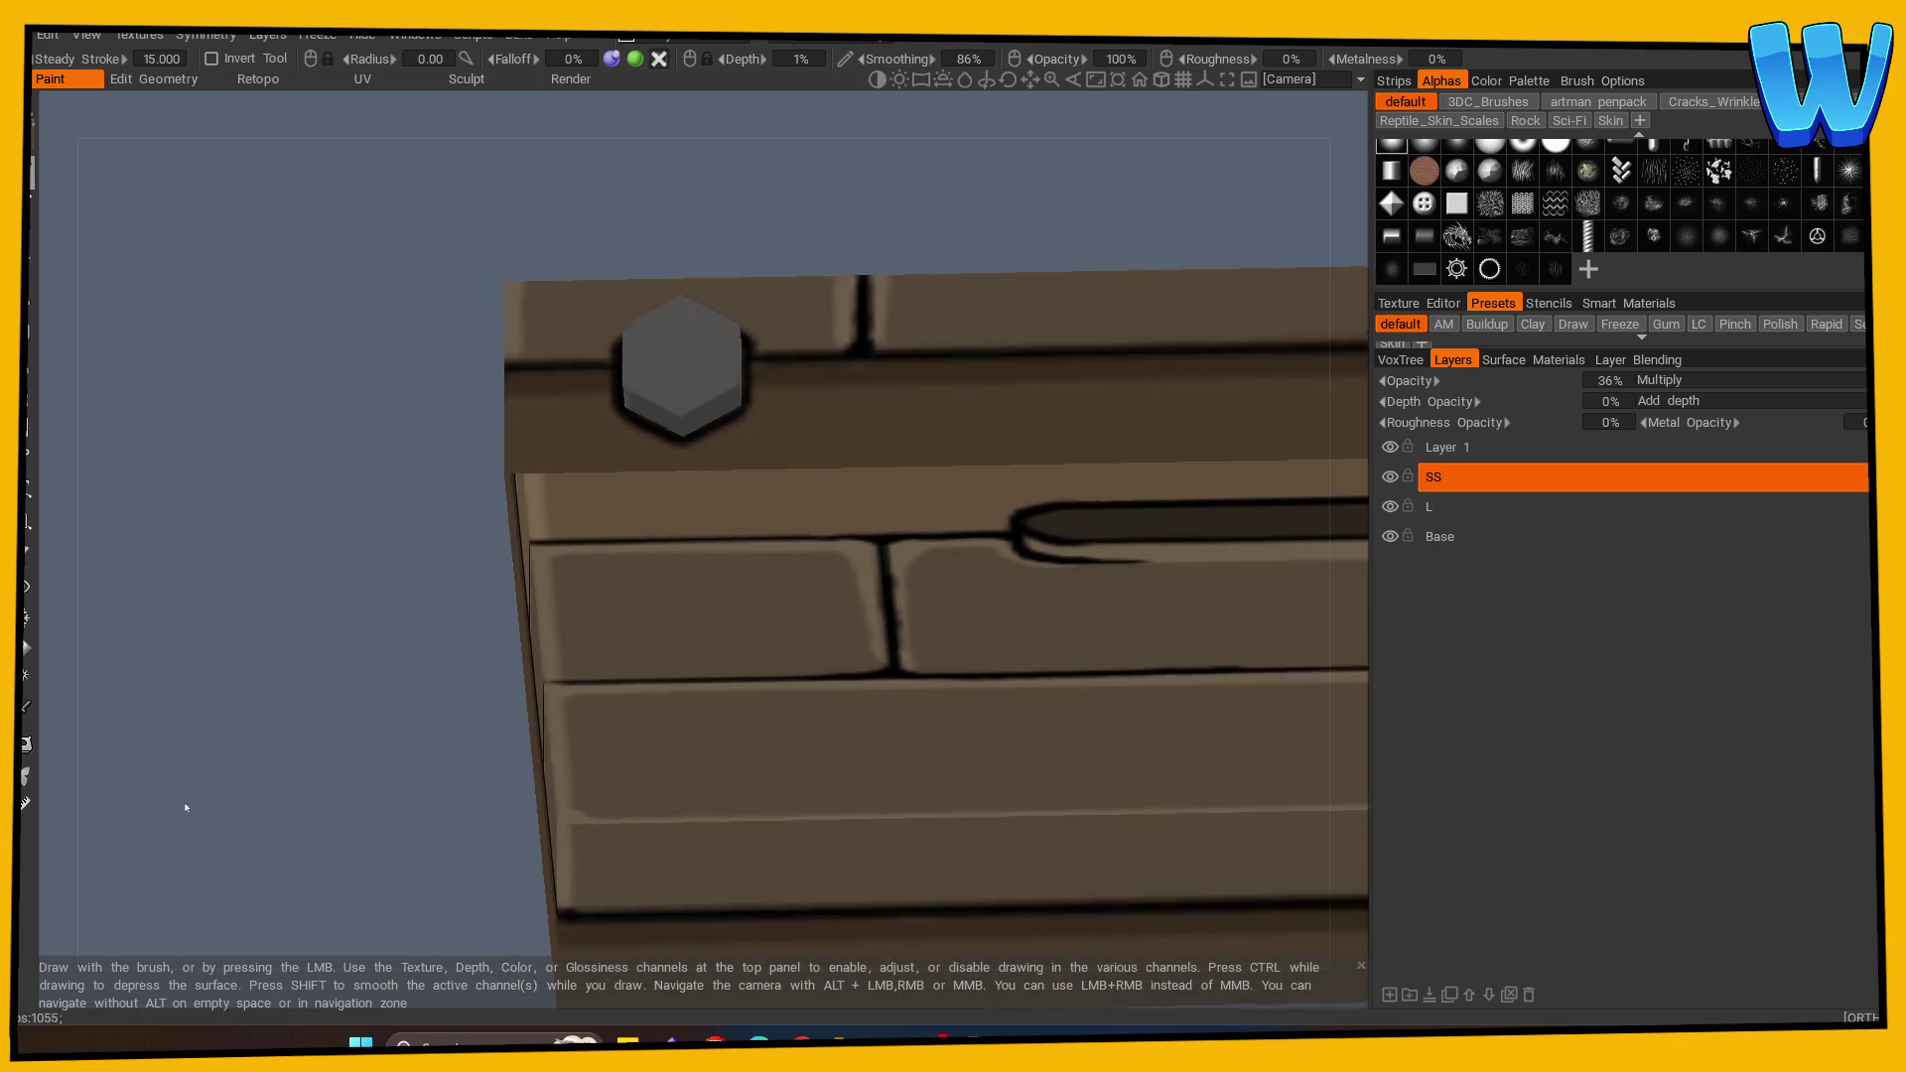
mouse_move(434, 830)
mouse_down()
mouse_move(344, 820)
mouse_move(536, 872)
mouse_move(213, 906)
mouse_move(915, 864)
mouse_move(1025, 638)
mouse_up()
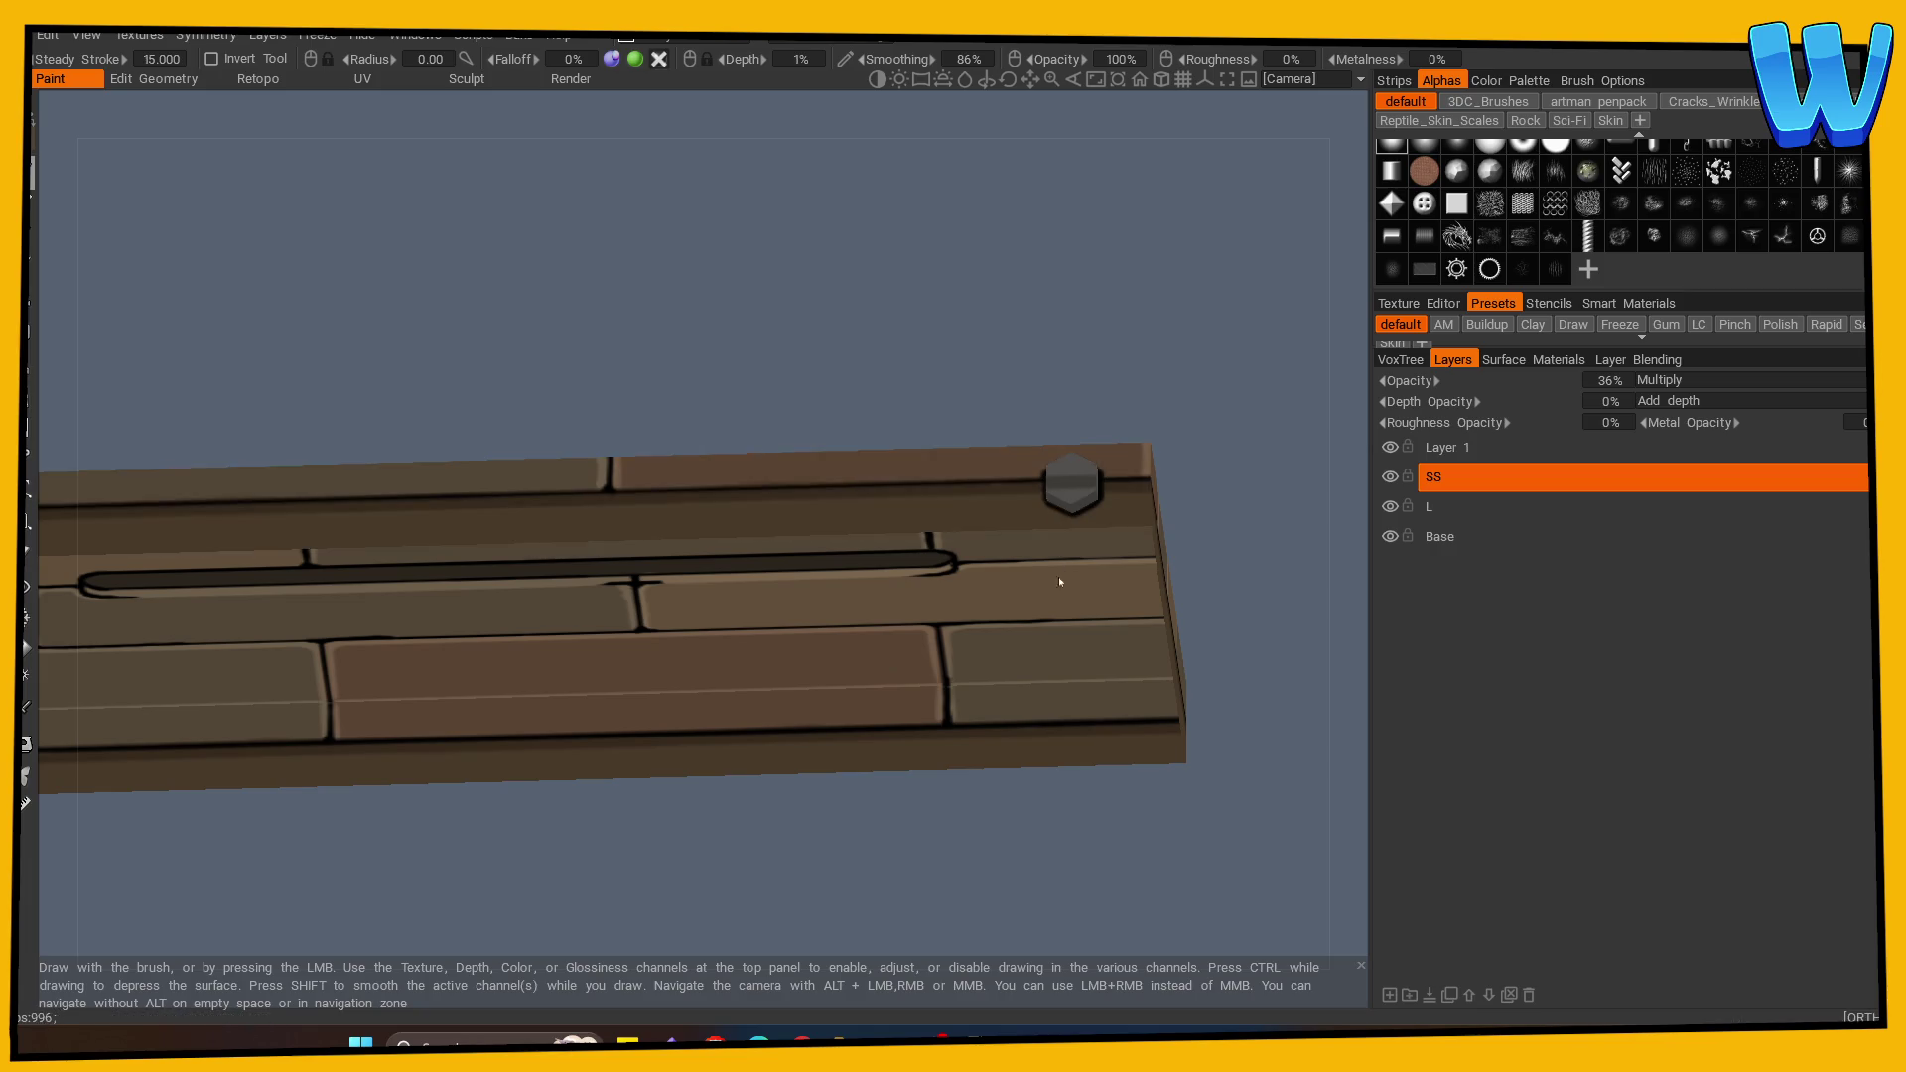
drag(1058, 576, 1136, 843)
Step: Reselect the Eraser, frame the plank top, and make the L highlight layer active
click(1430, 478)
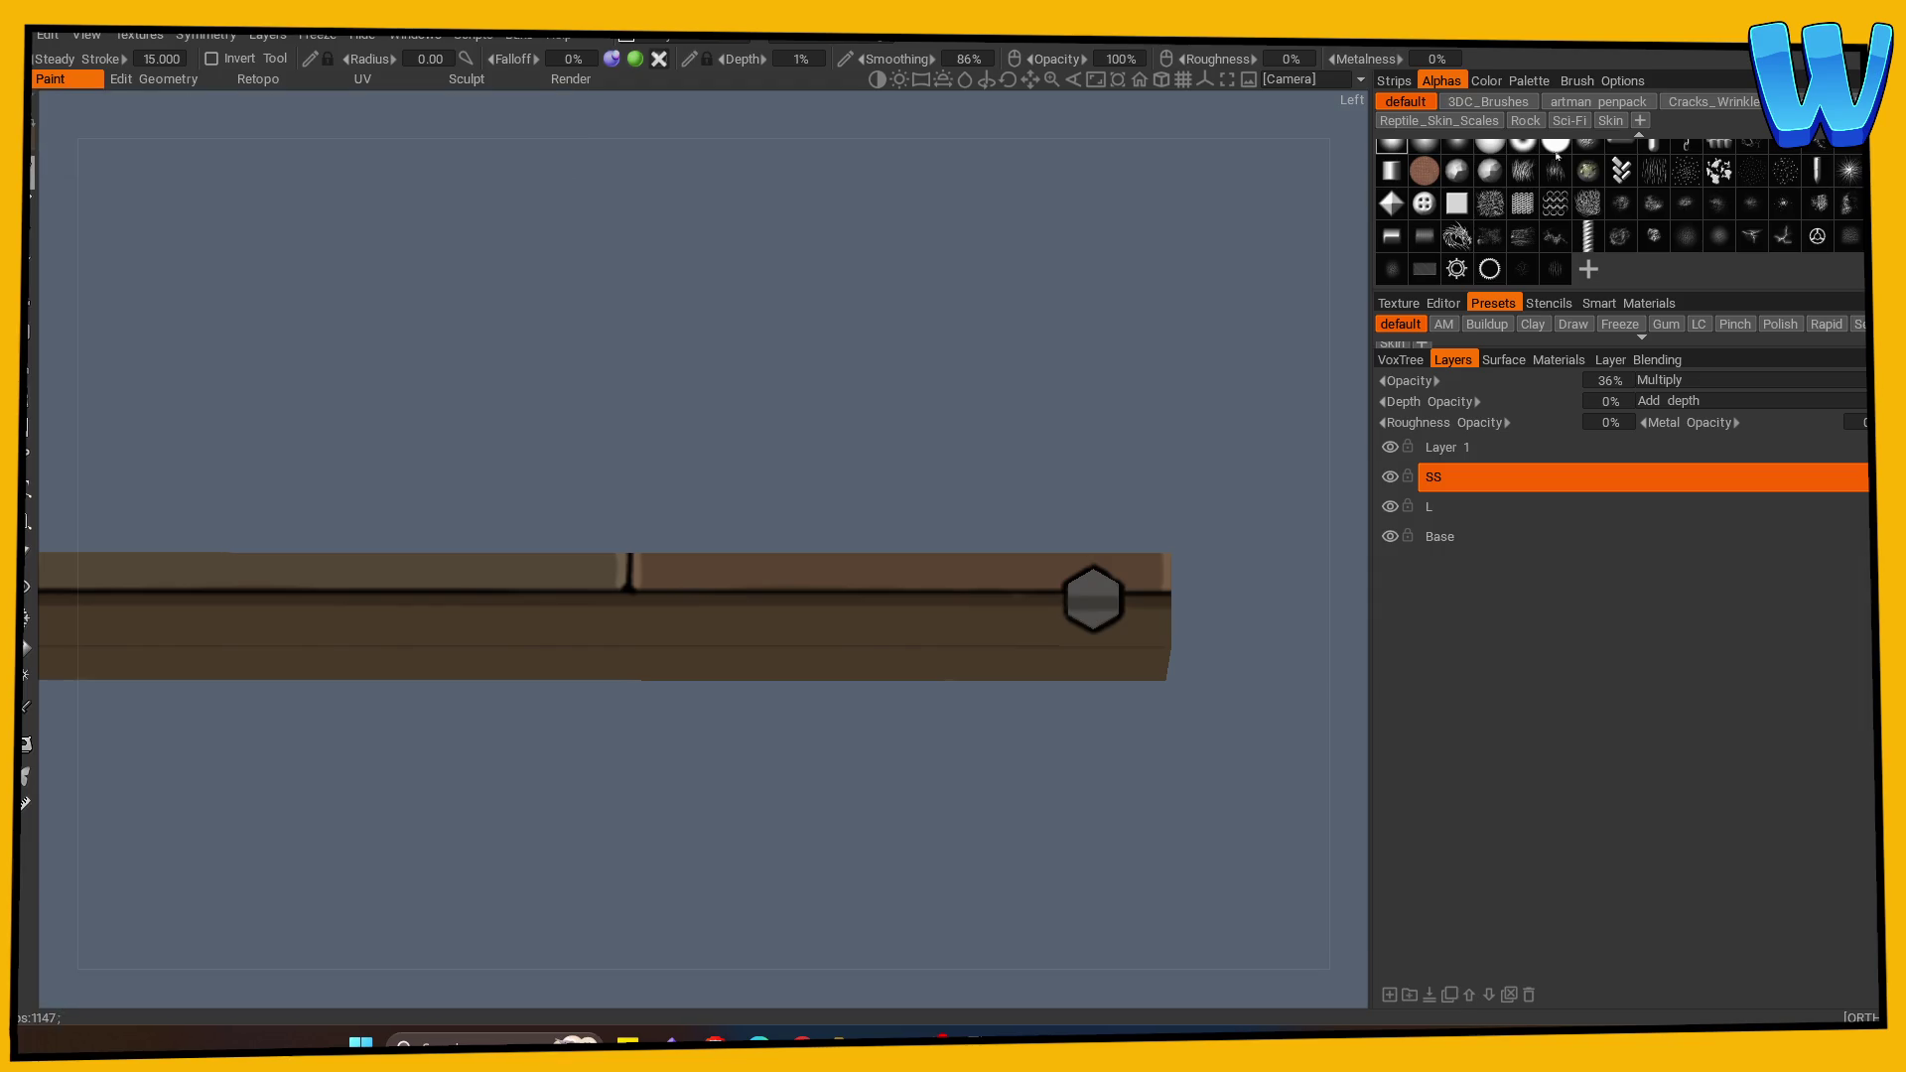
click(28, 554)
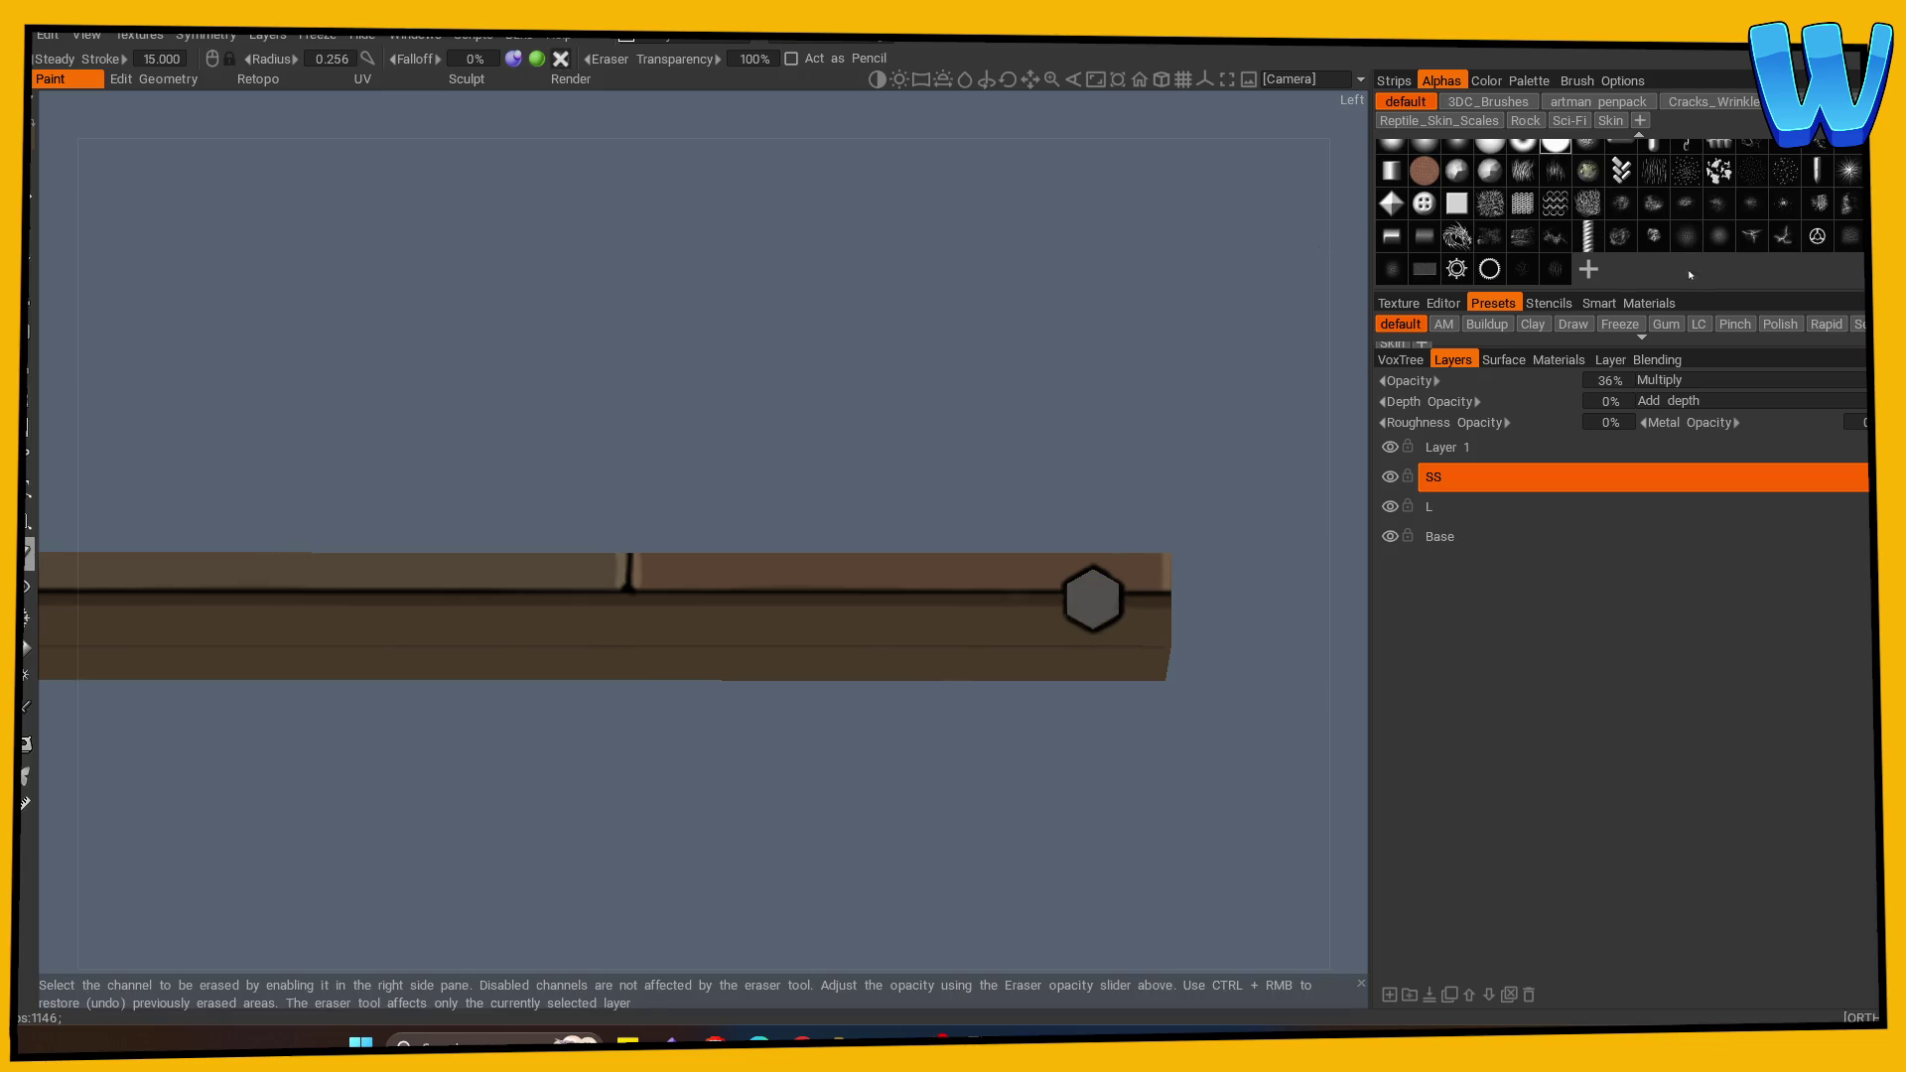
scroll(1691, 275, up, 1)
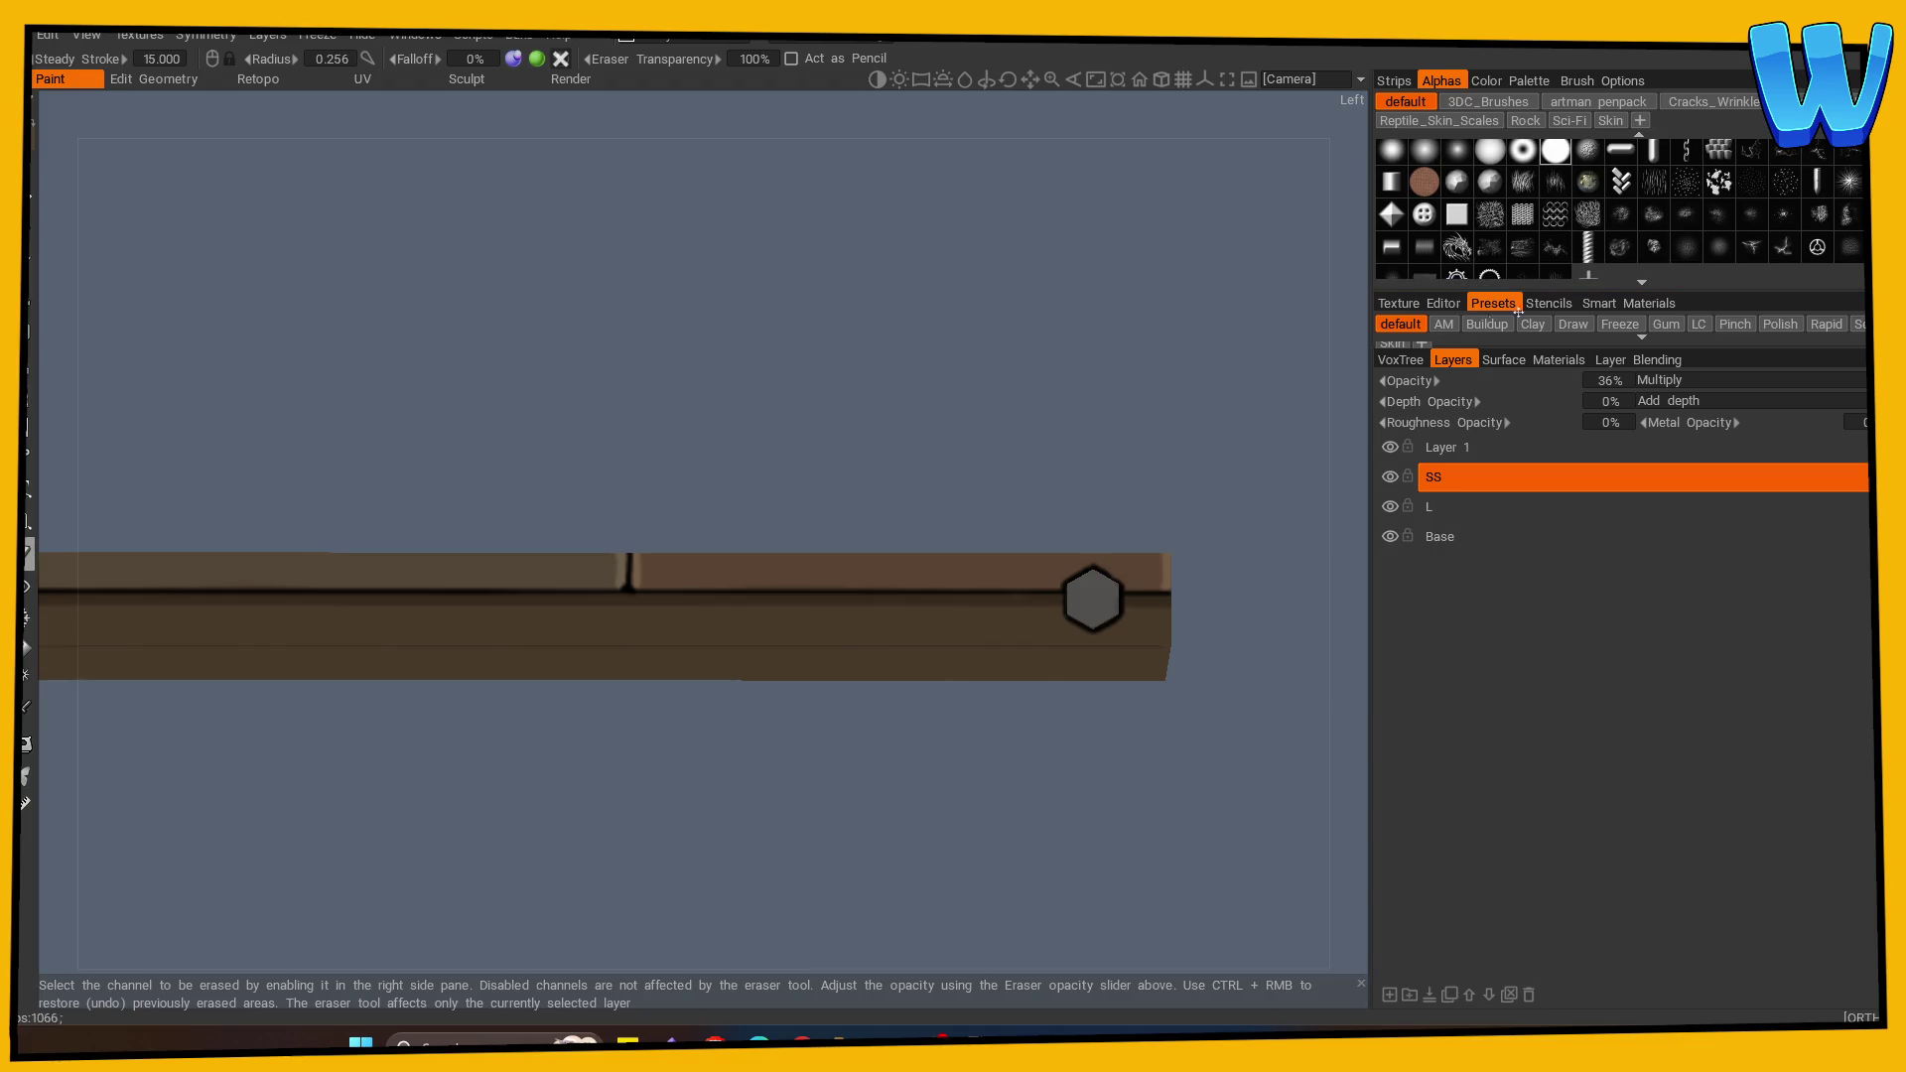
key(Home)
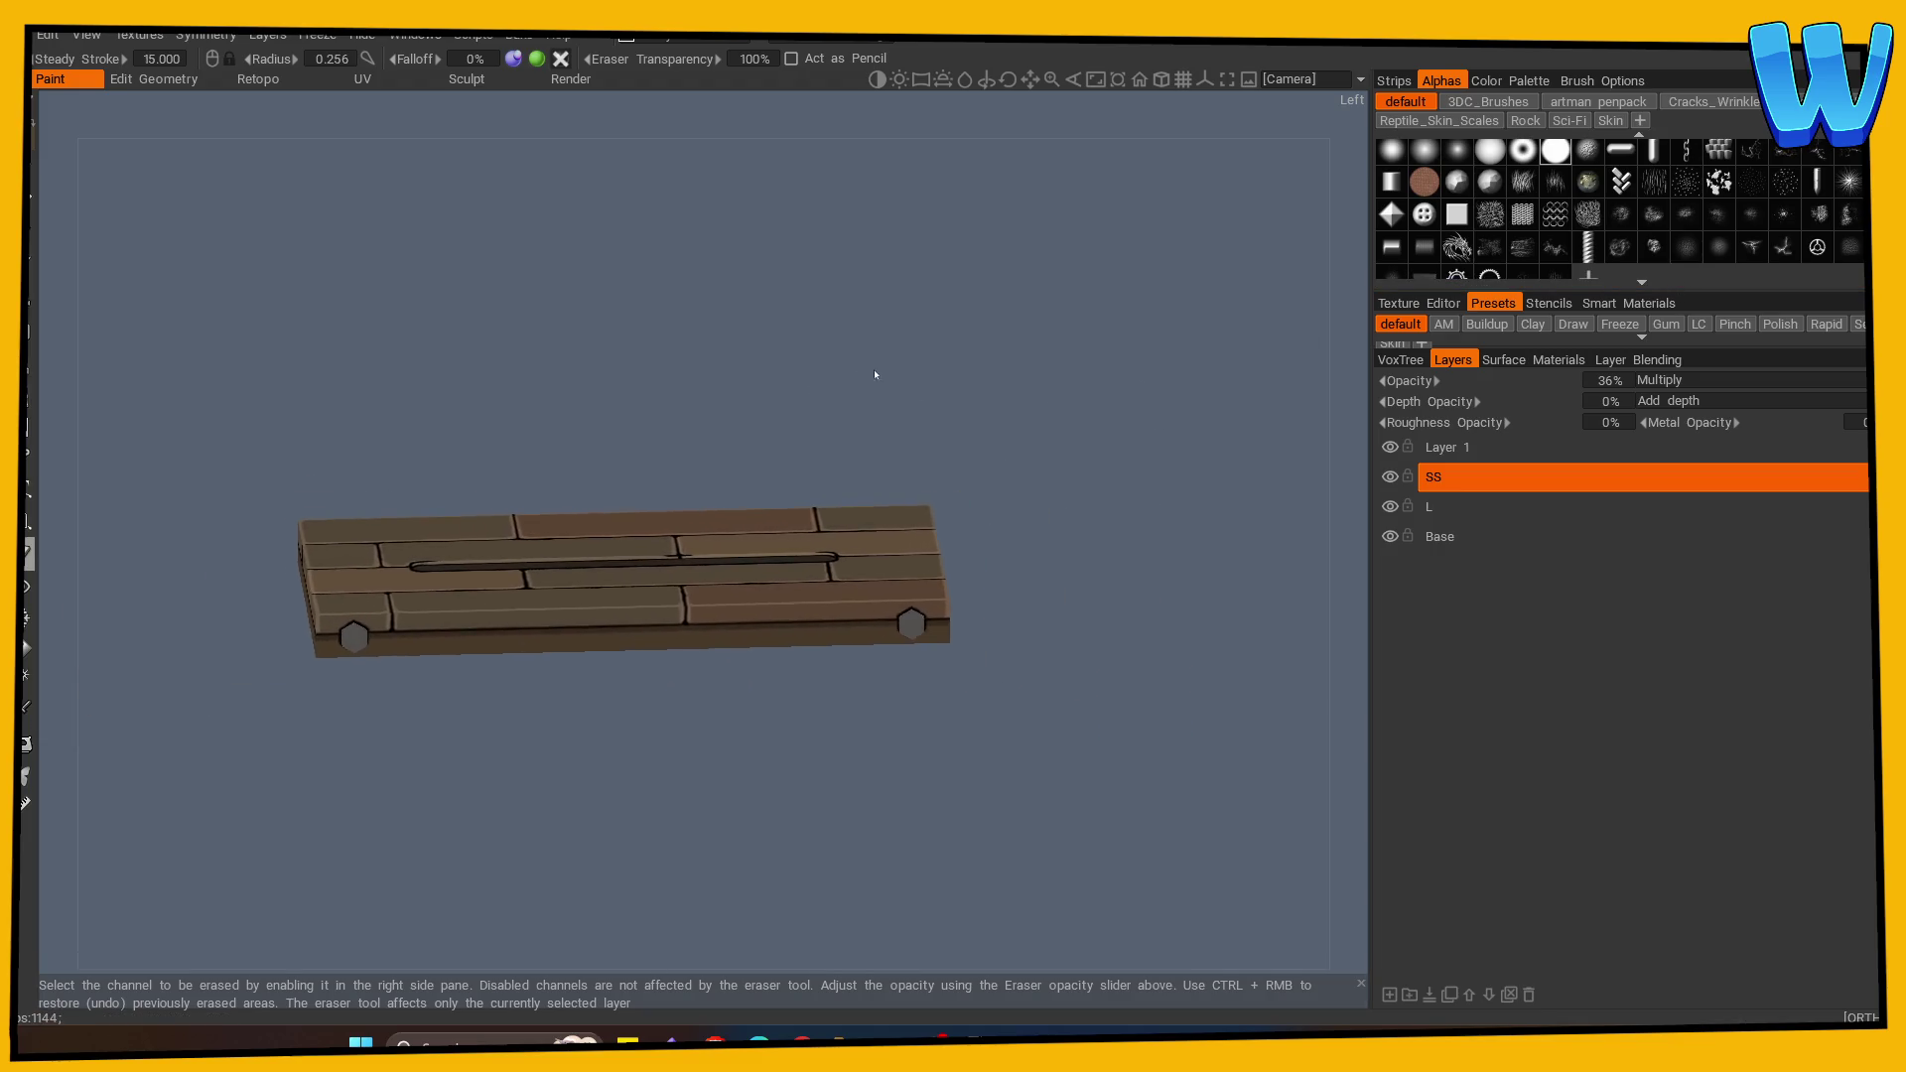
click(1430, 506)
scroll(958, 809, up, 3)
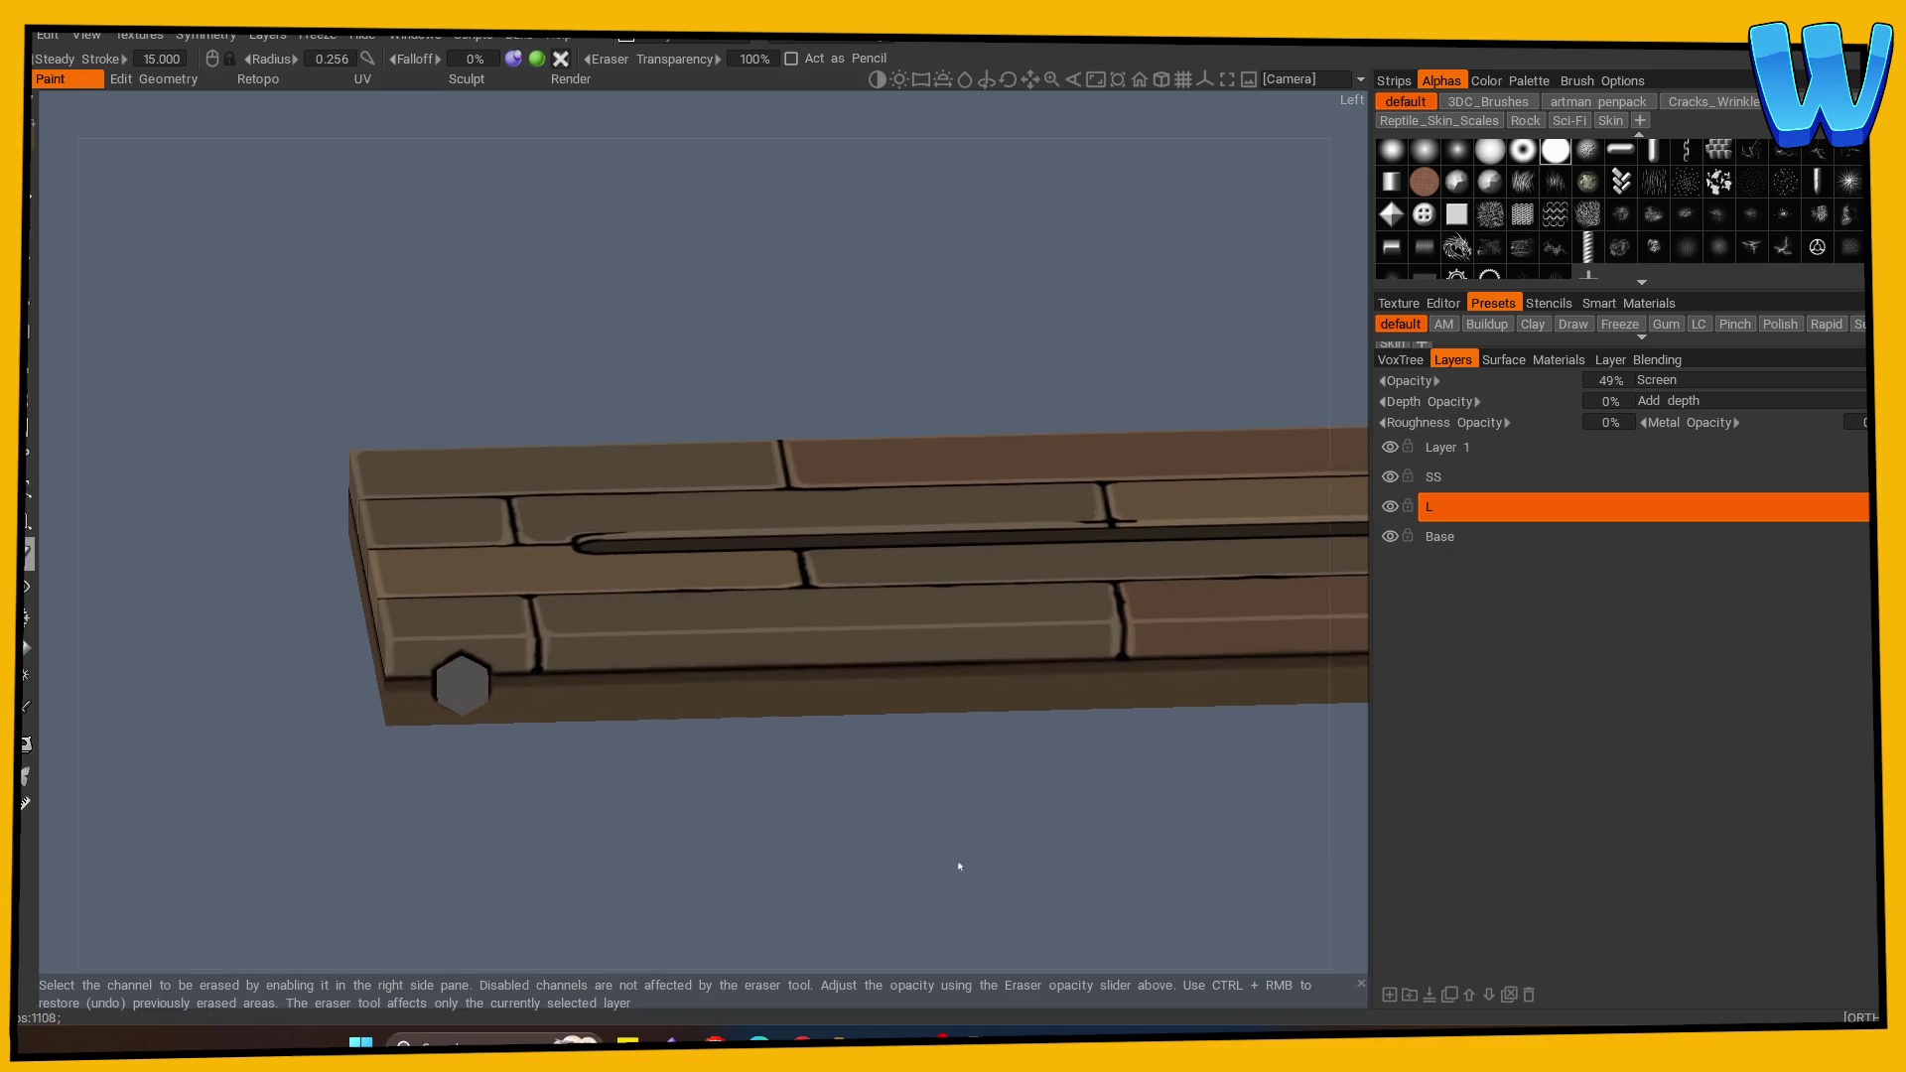
Step: Return to the brush, raise its radius to 0.281, and orbit into a tilted view
key(v)
key(Escape)
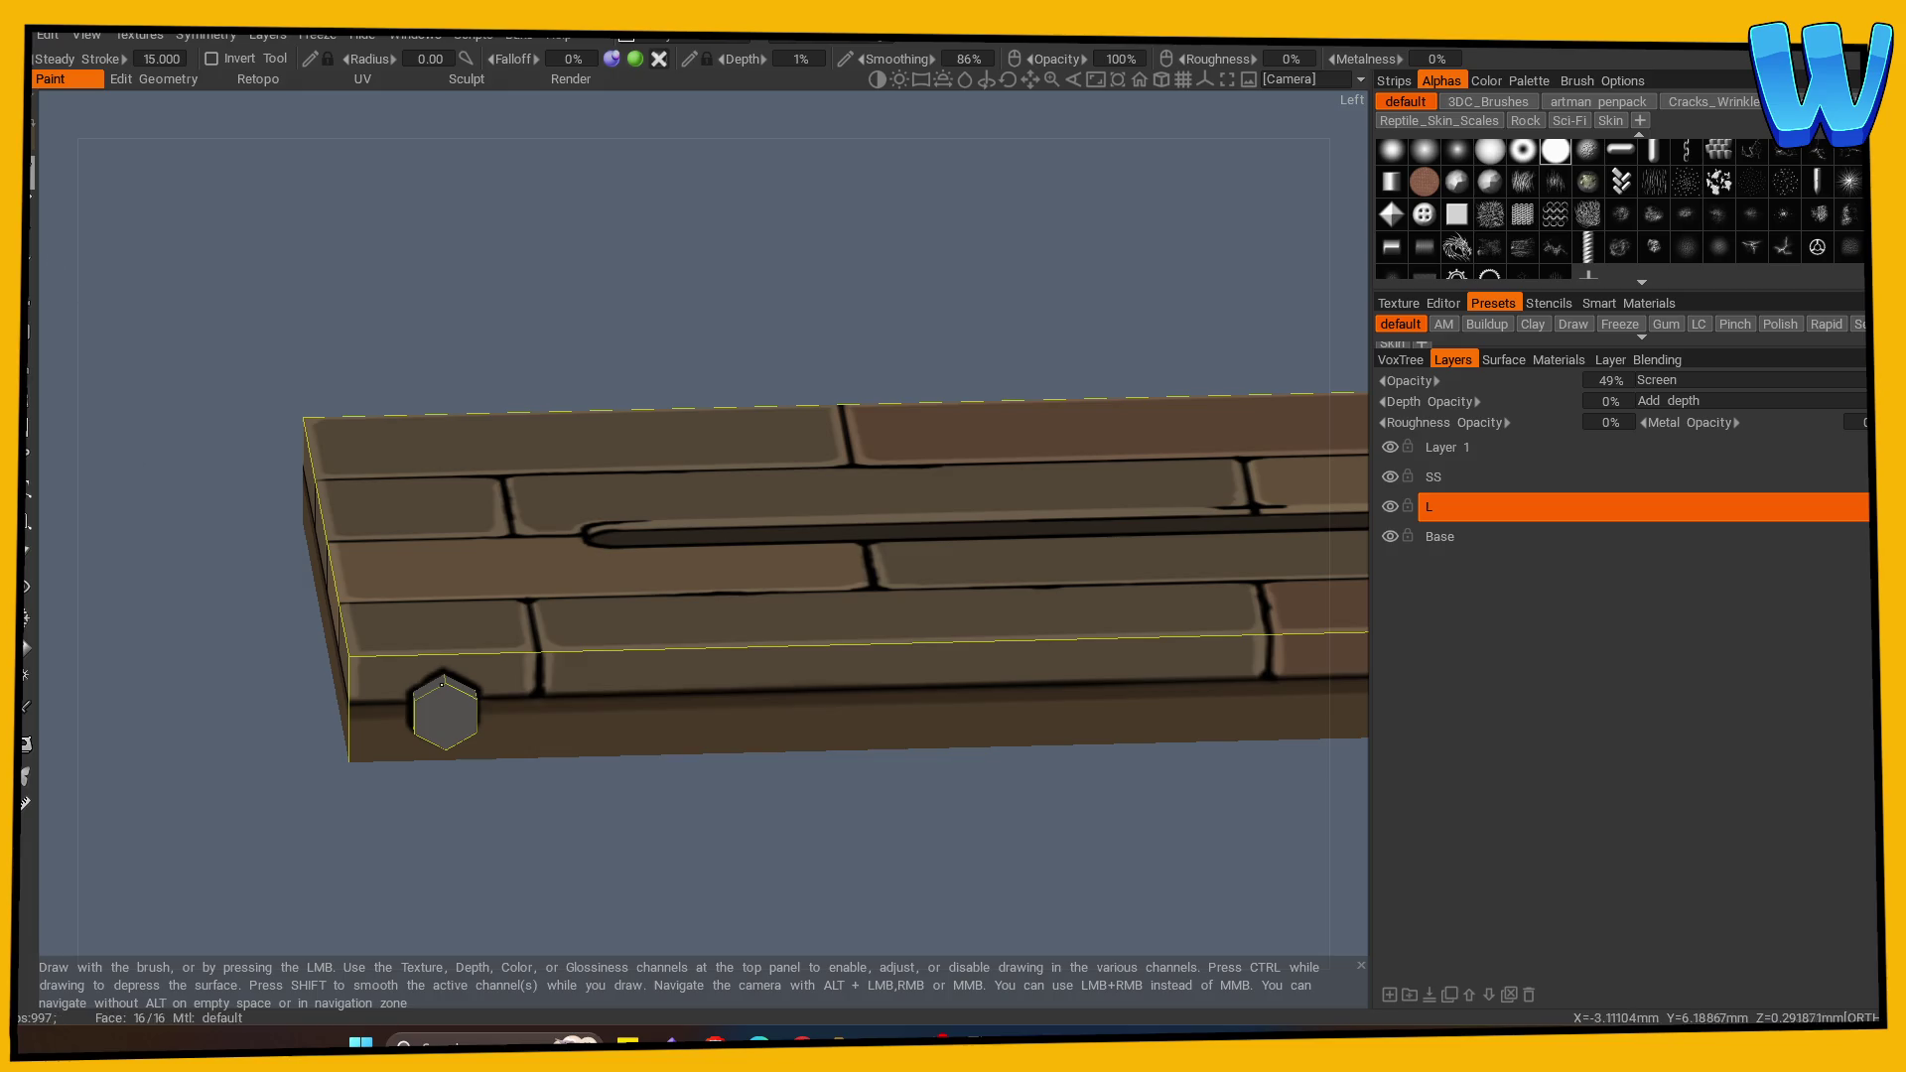
key(bracketright)
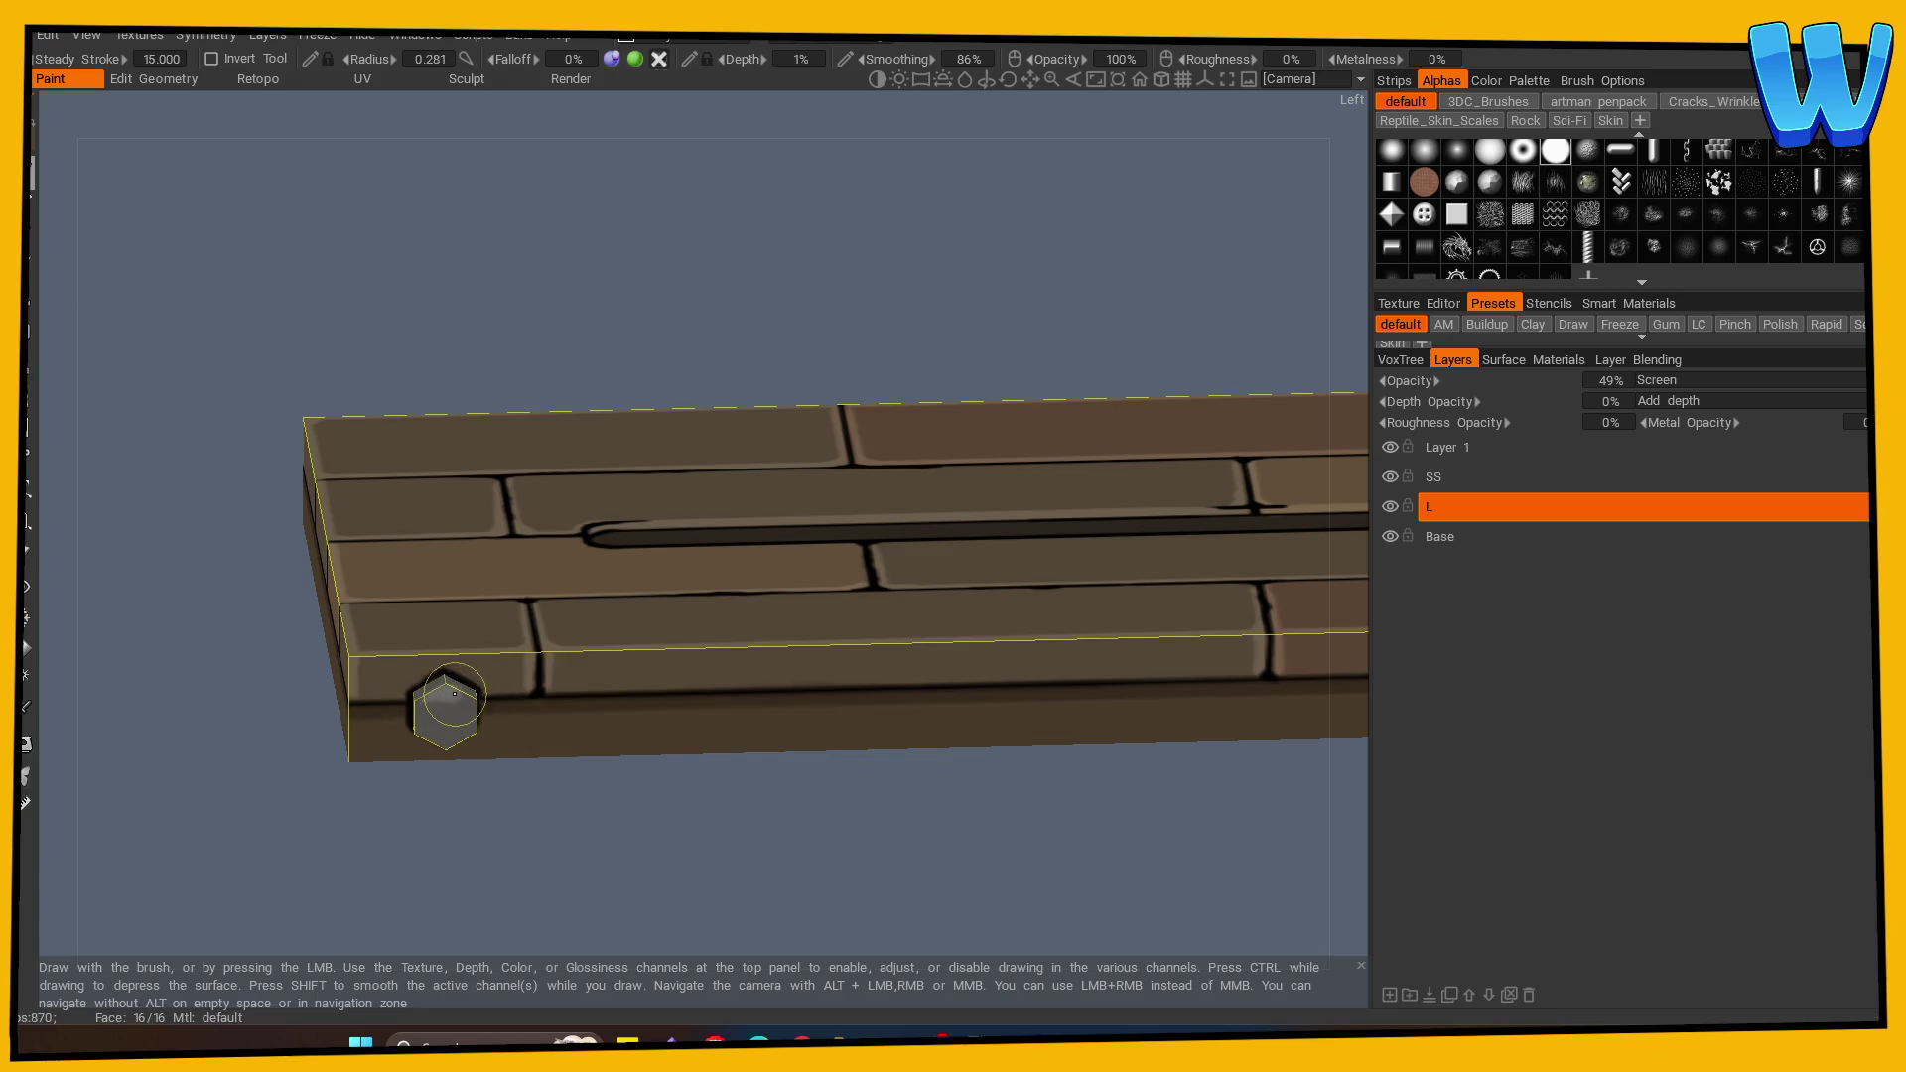
mouse_move(768, 820)
mouse_down()
mouse_move(851, 783)
mouse_move(602, 769)
mouse_up()
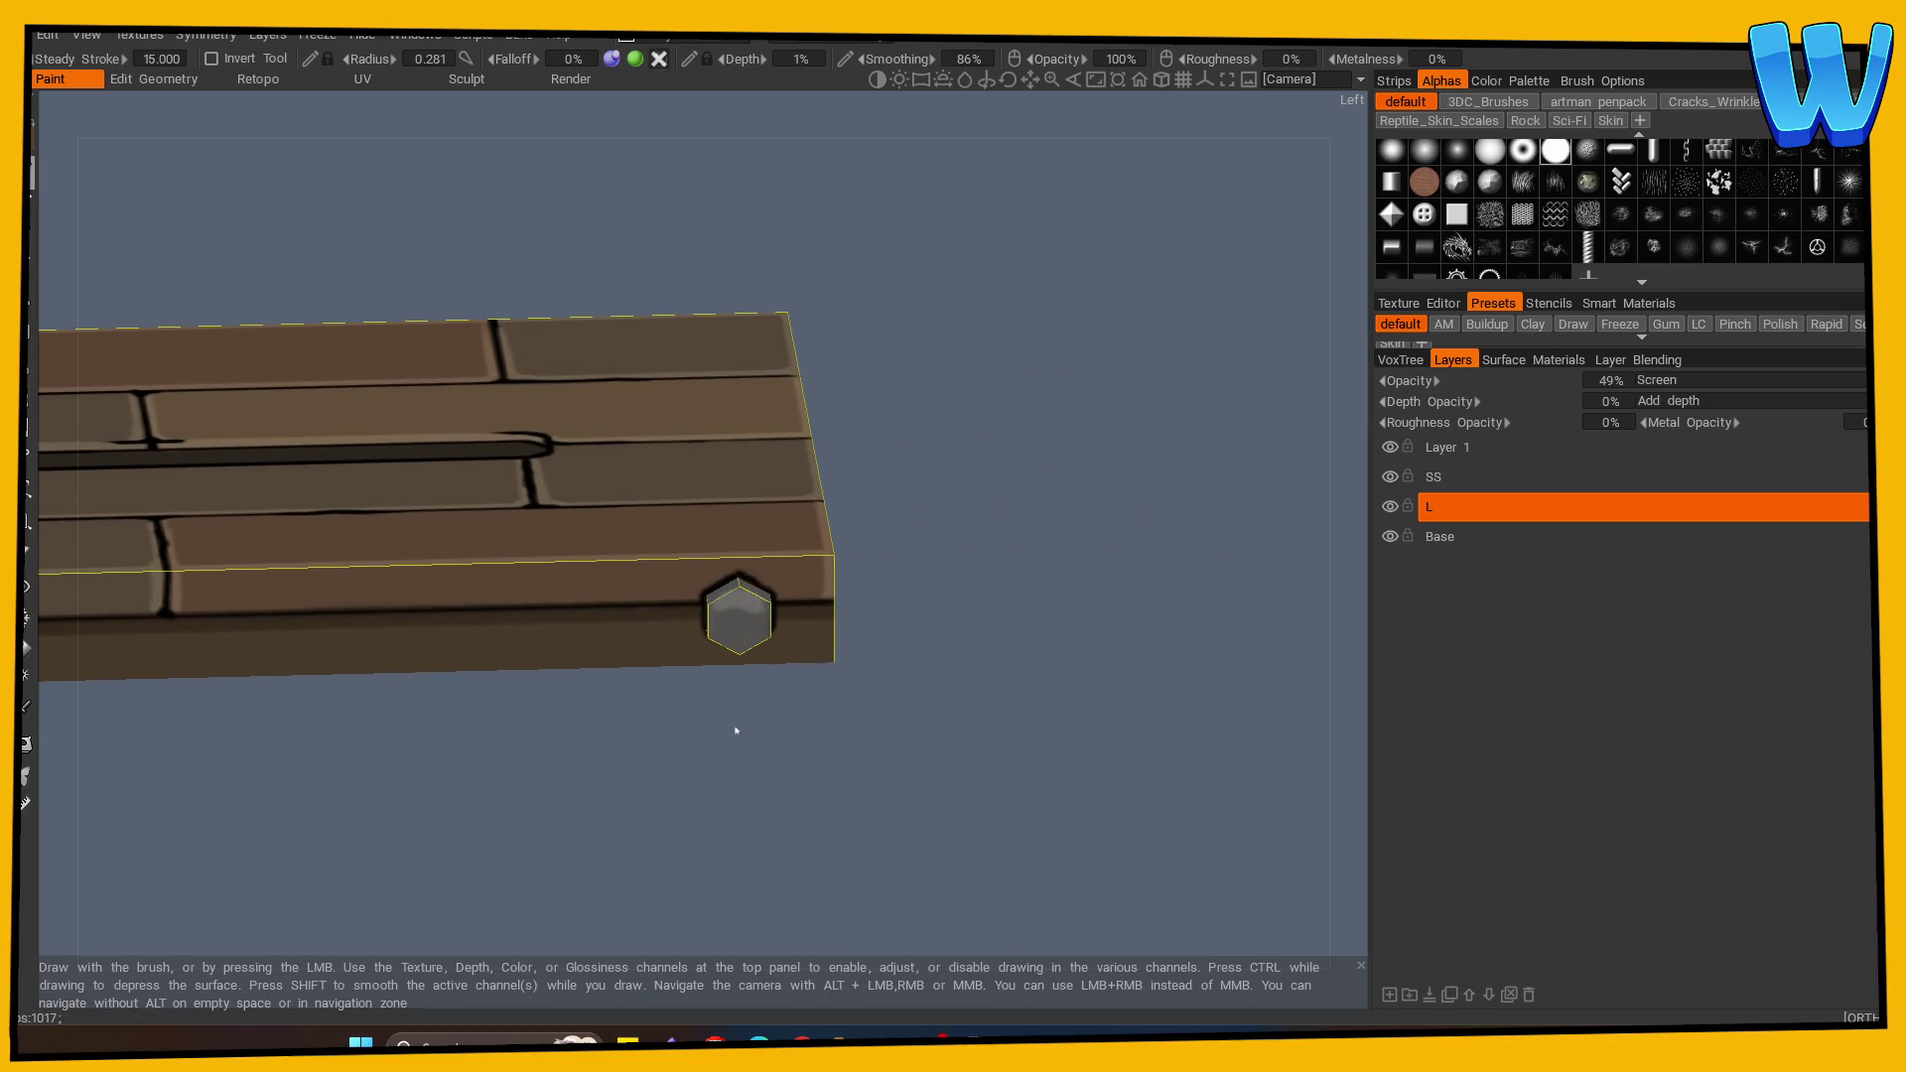
scroll(743, 854, up, 3)
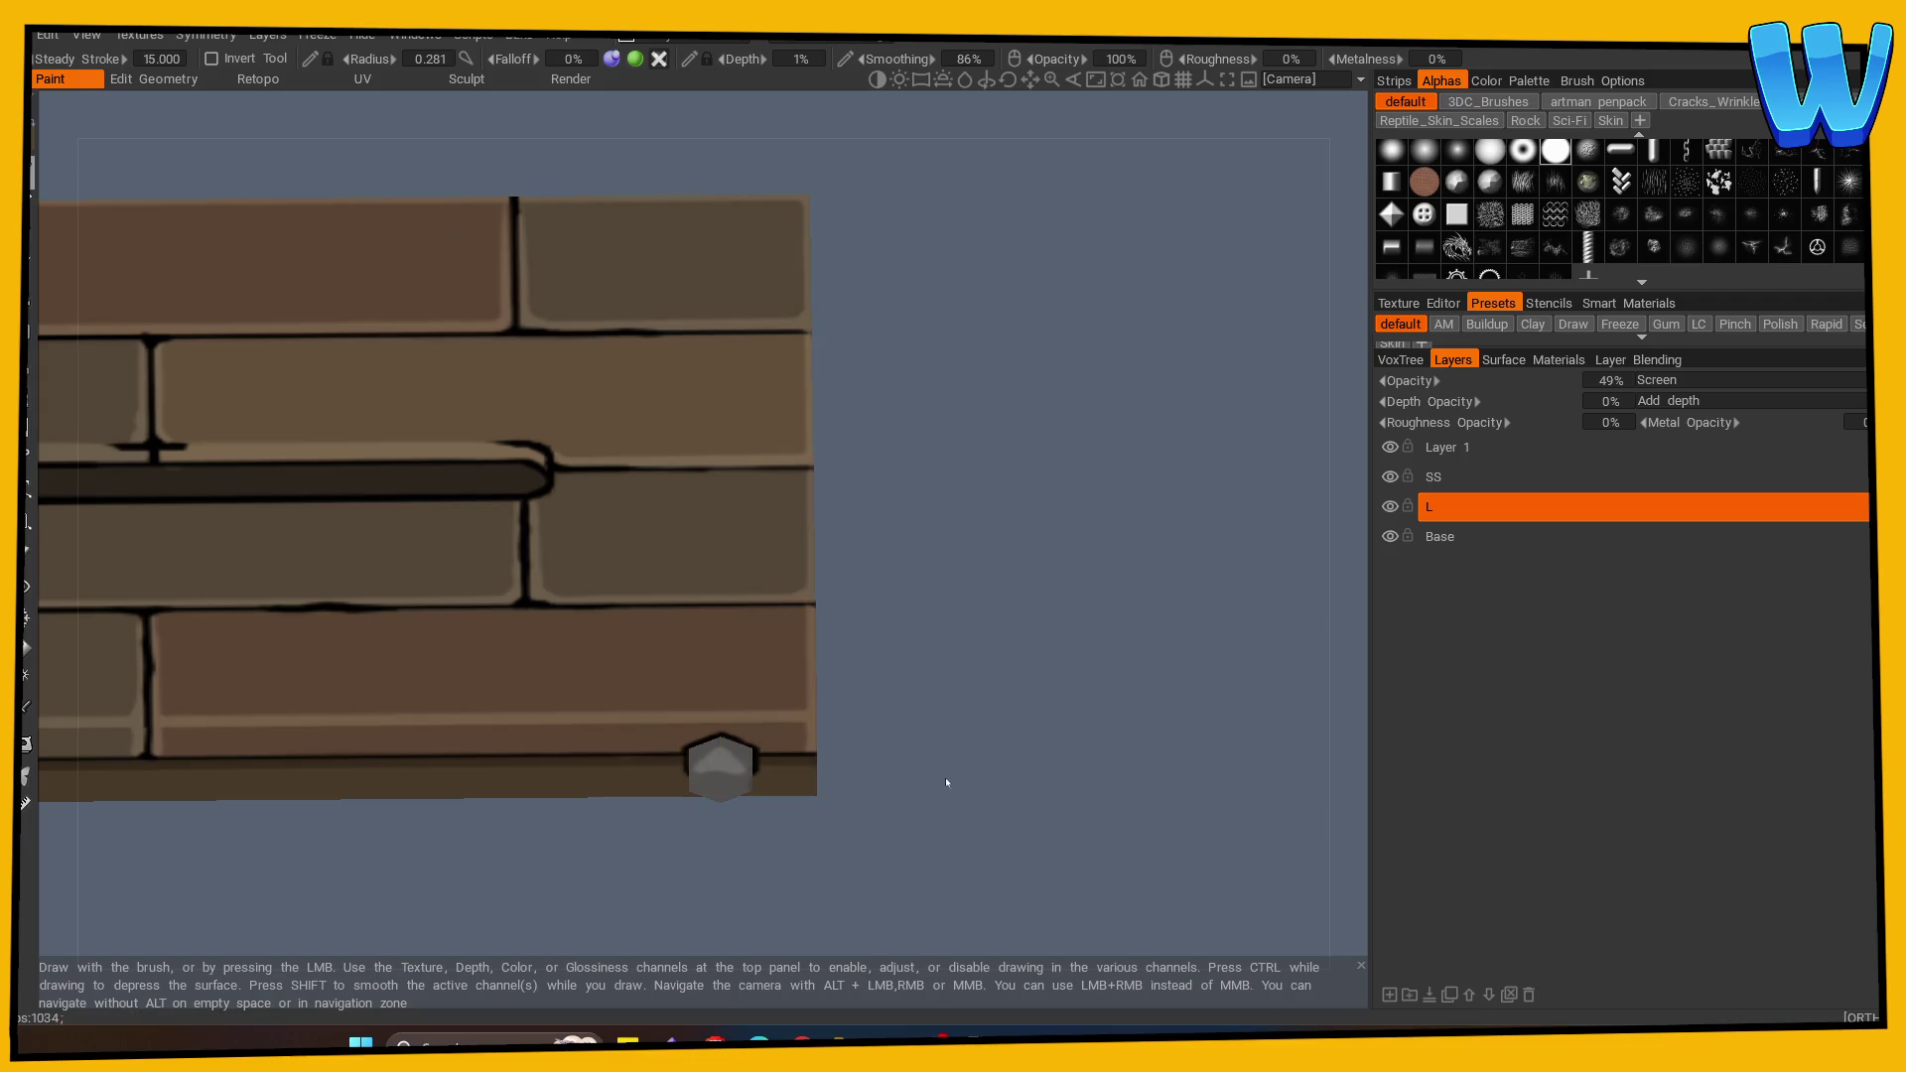
scroll(373, 877, down, 3)
drag(373, 877, 702, 791)
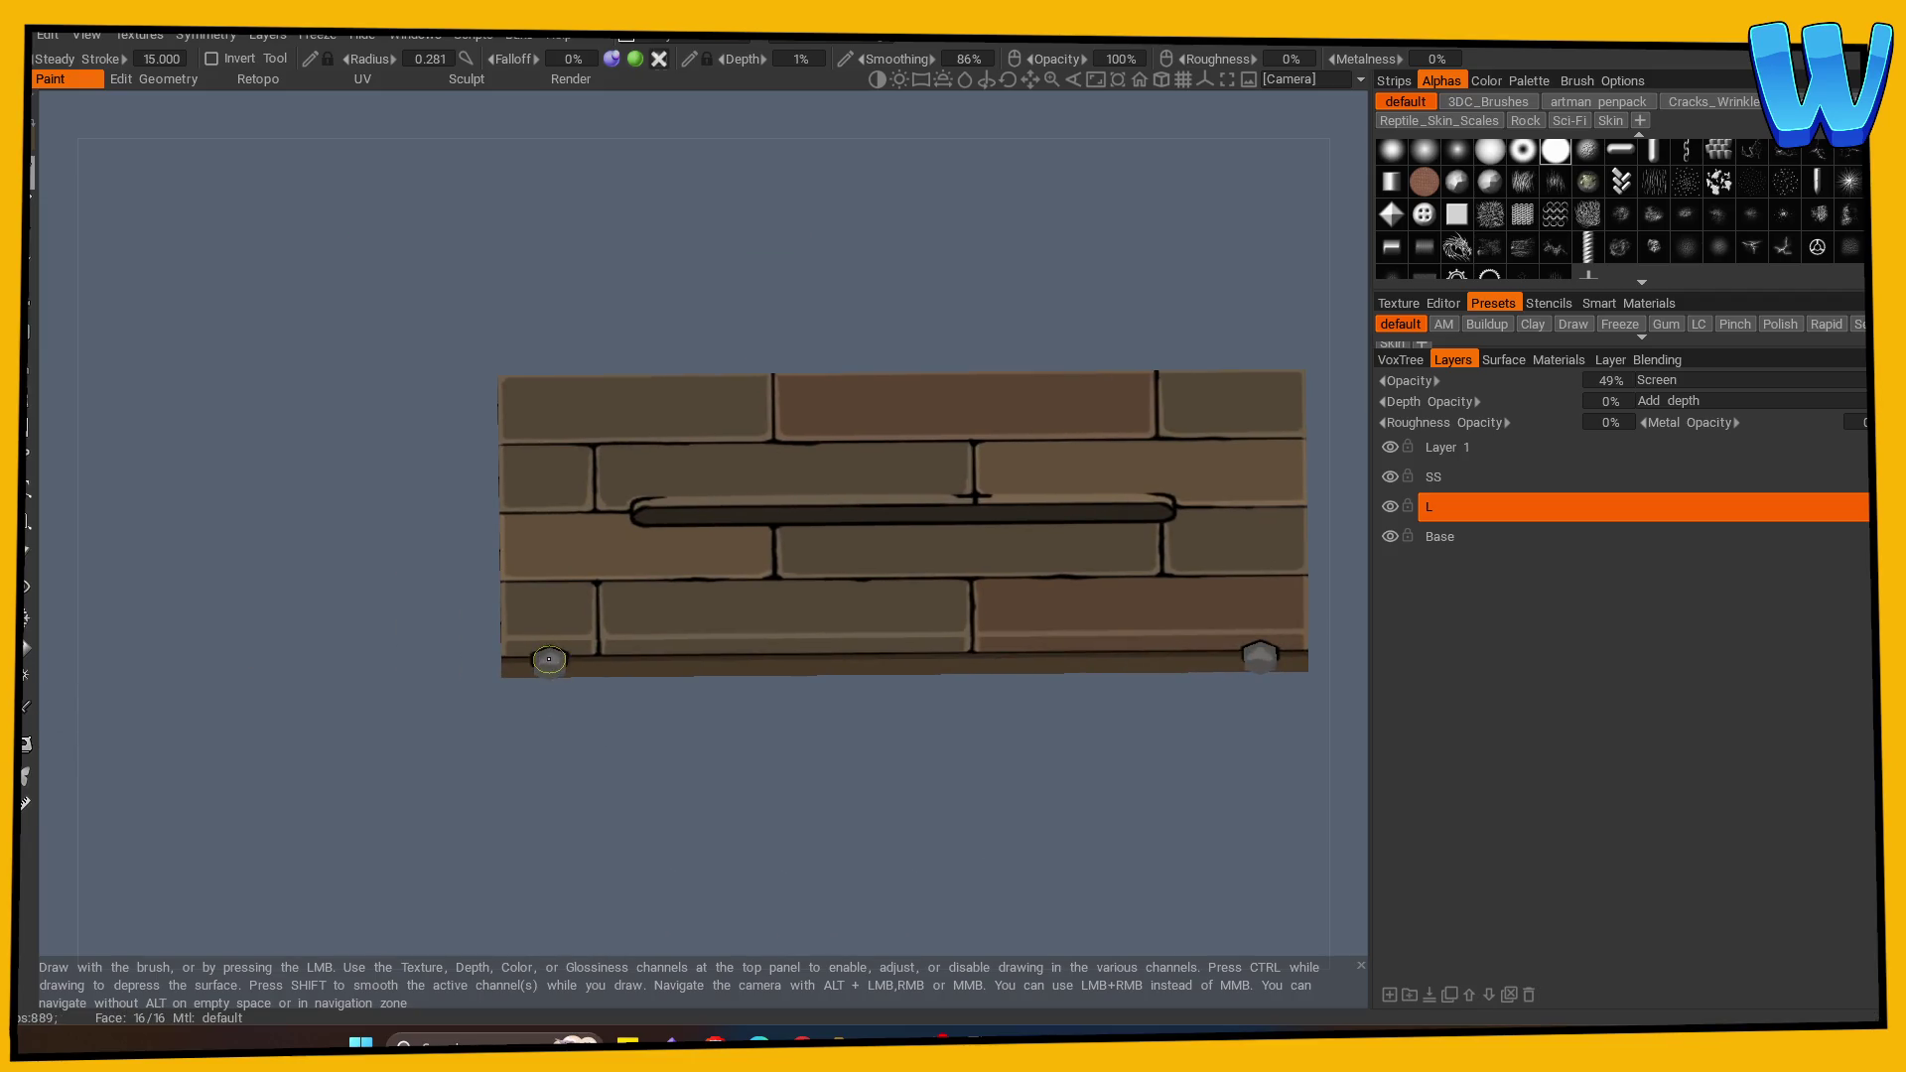
scroll(635, 809, down, 3)
mouse_move(578, 778)
mouse_down()
mouse_move(1055, 831)
mouse_move(808, 885)
mouse_move(882, 860)
mouse_move(669, 875)
mouse_move(728, 821)
mouse_move(881, 770)
mouse_move(676, 774)
mouse_move(633, 864)
mouse_up()
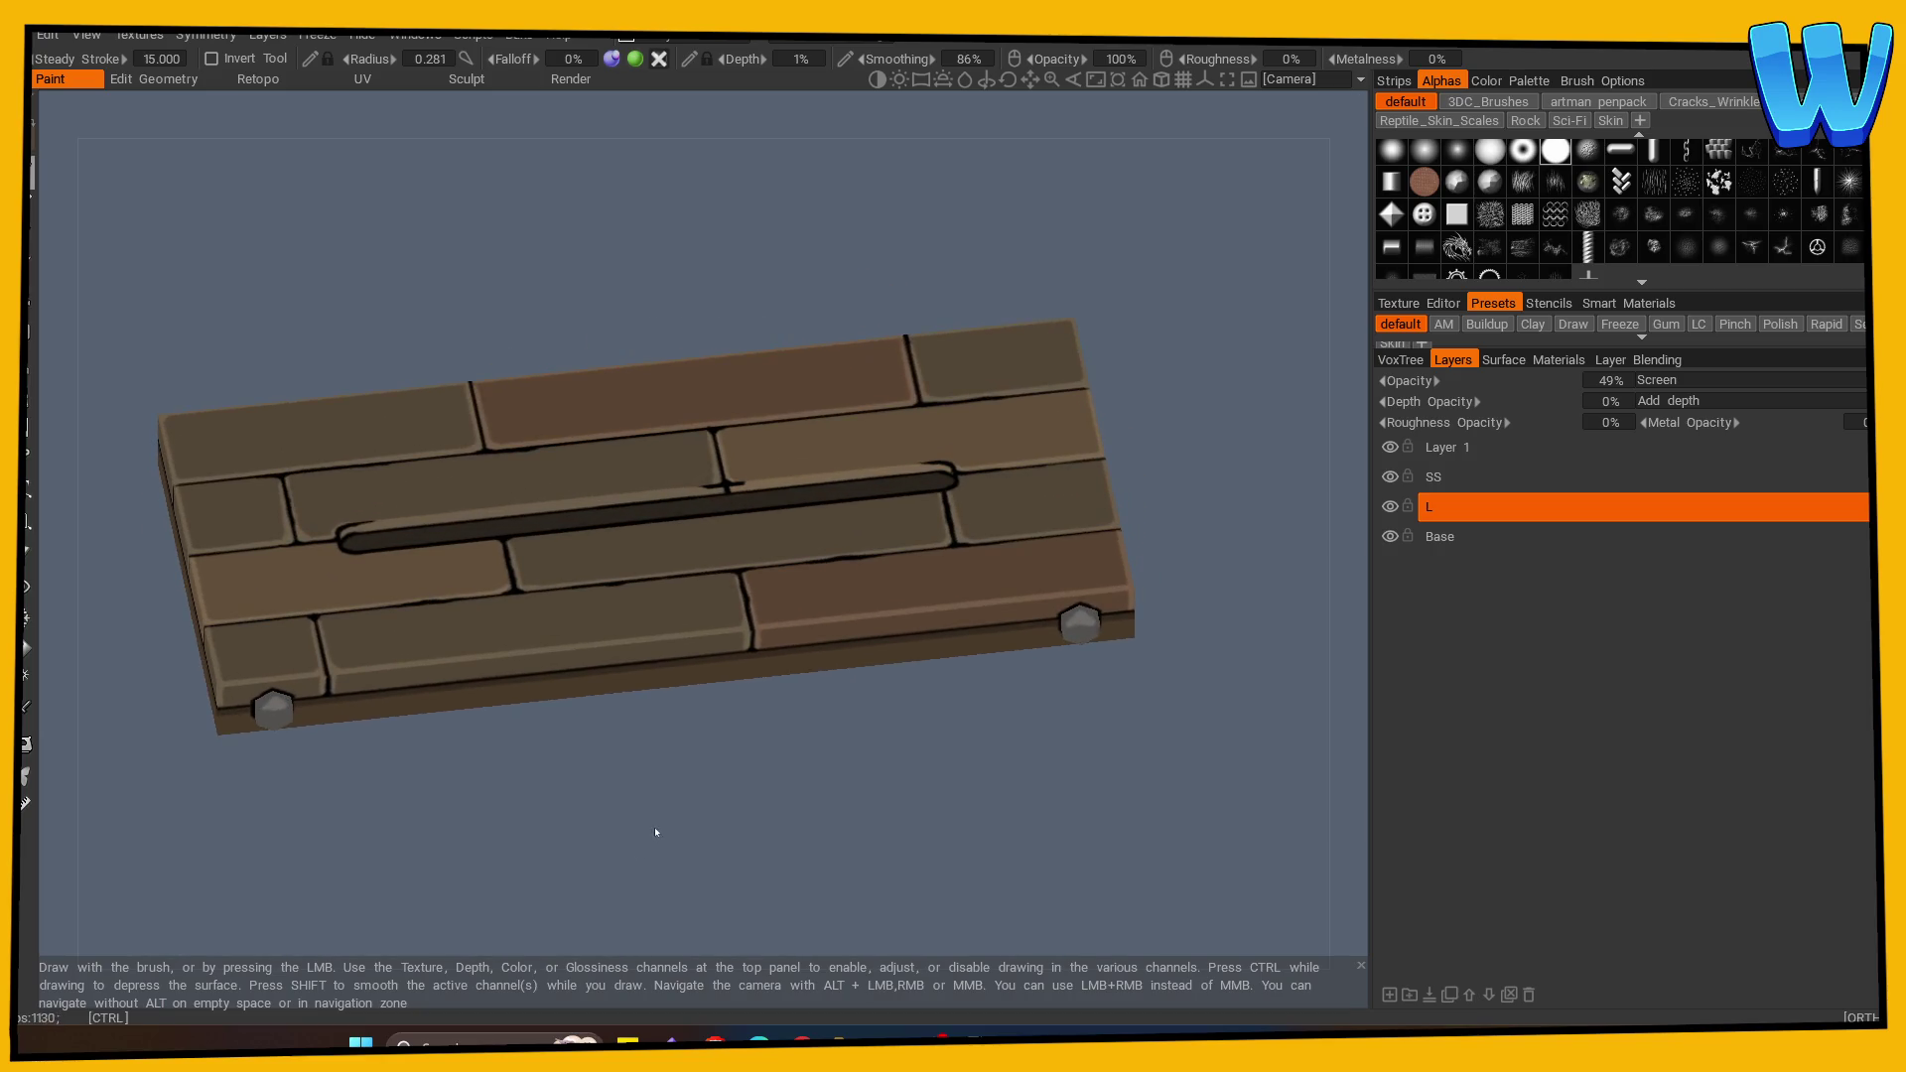
Step: Add a new paint layer named T above L, with 20% opacity and Multiply blending
click(1389, 994)
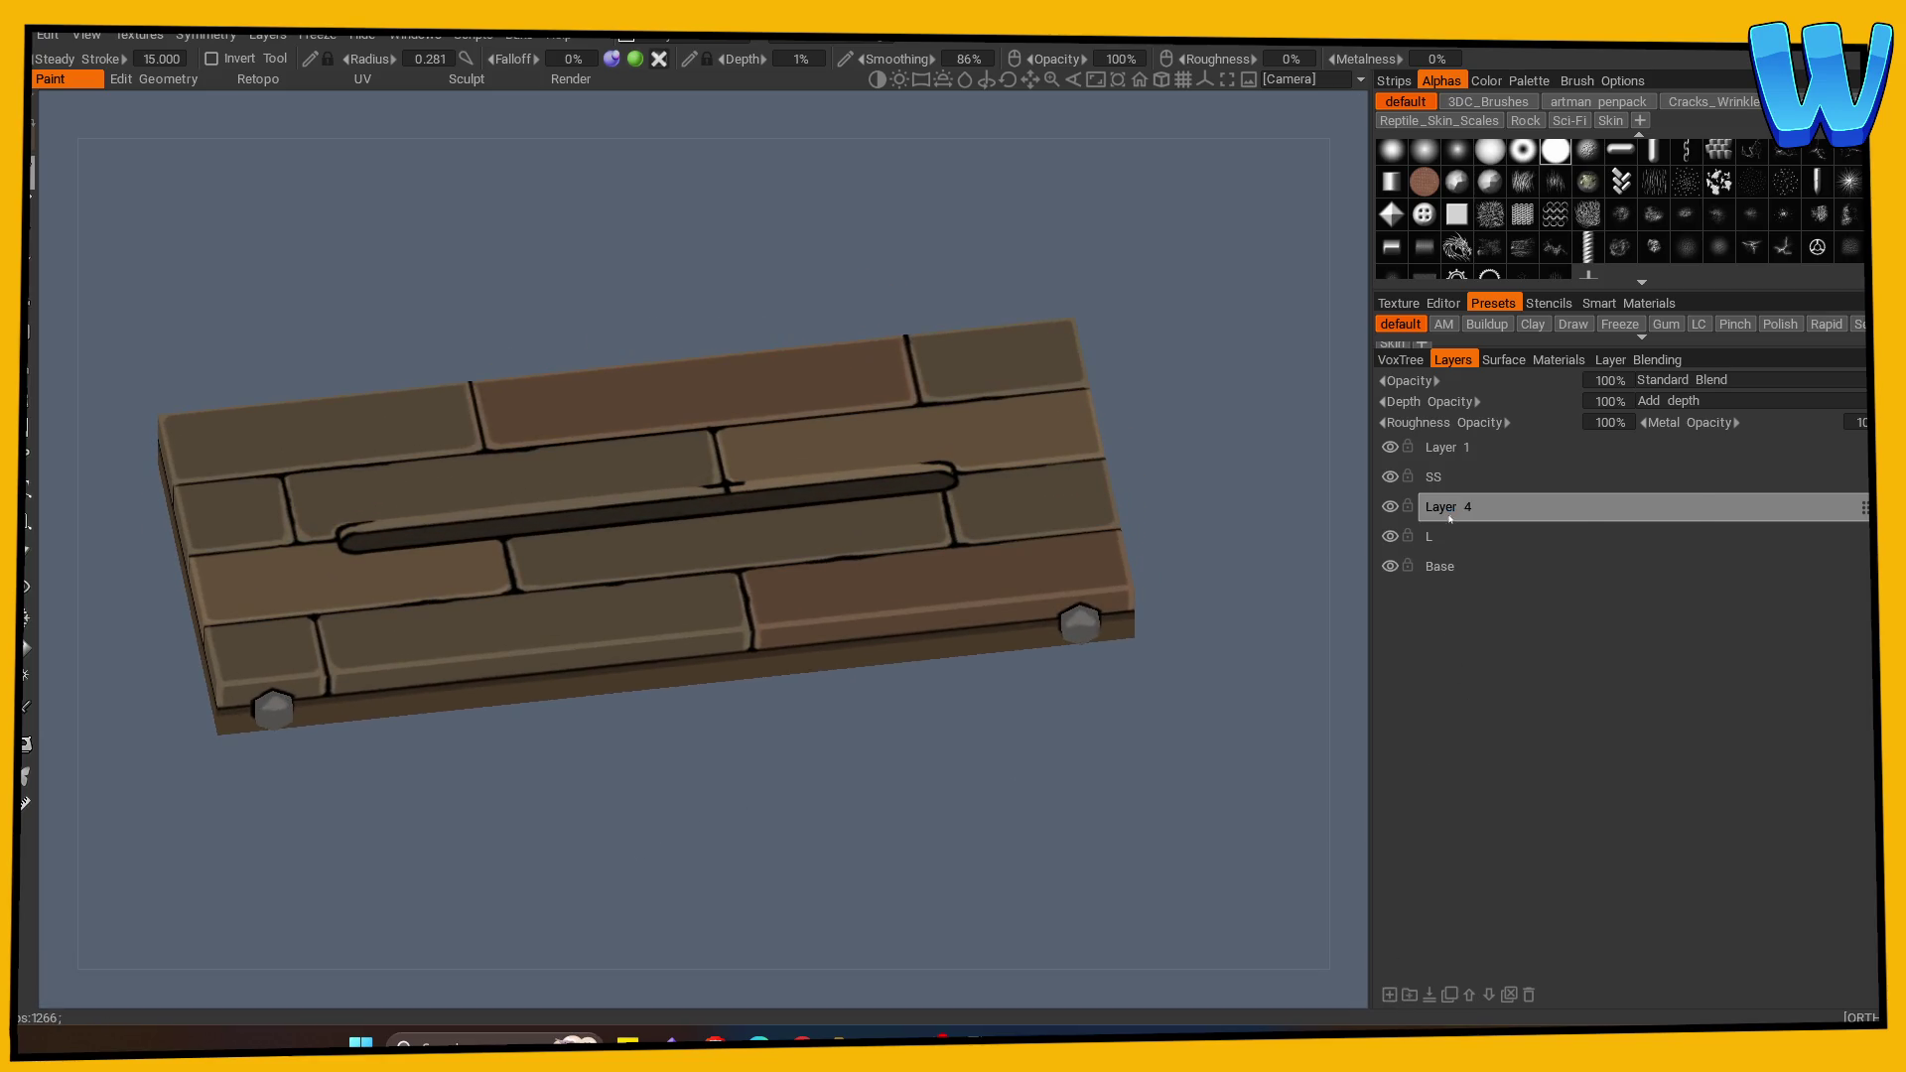
text(T)
key(Return)
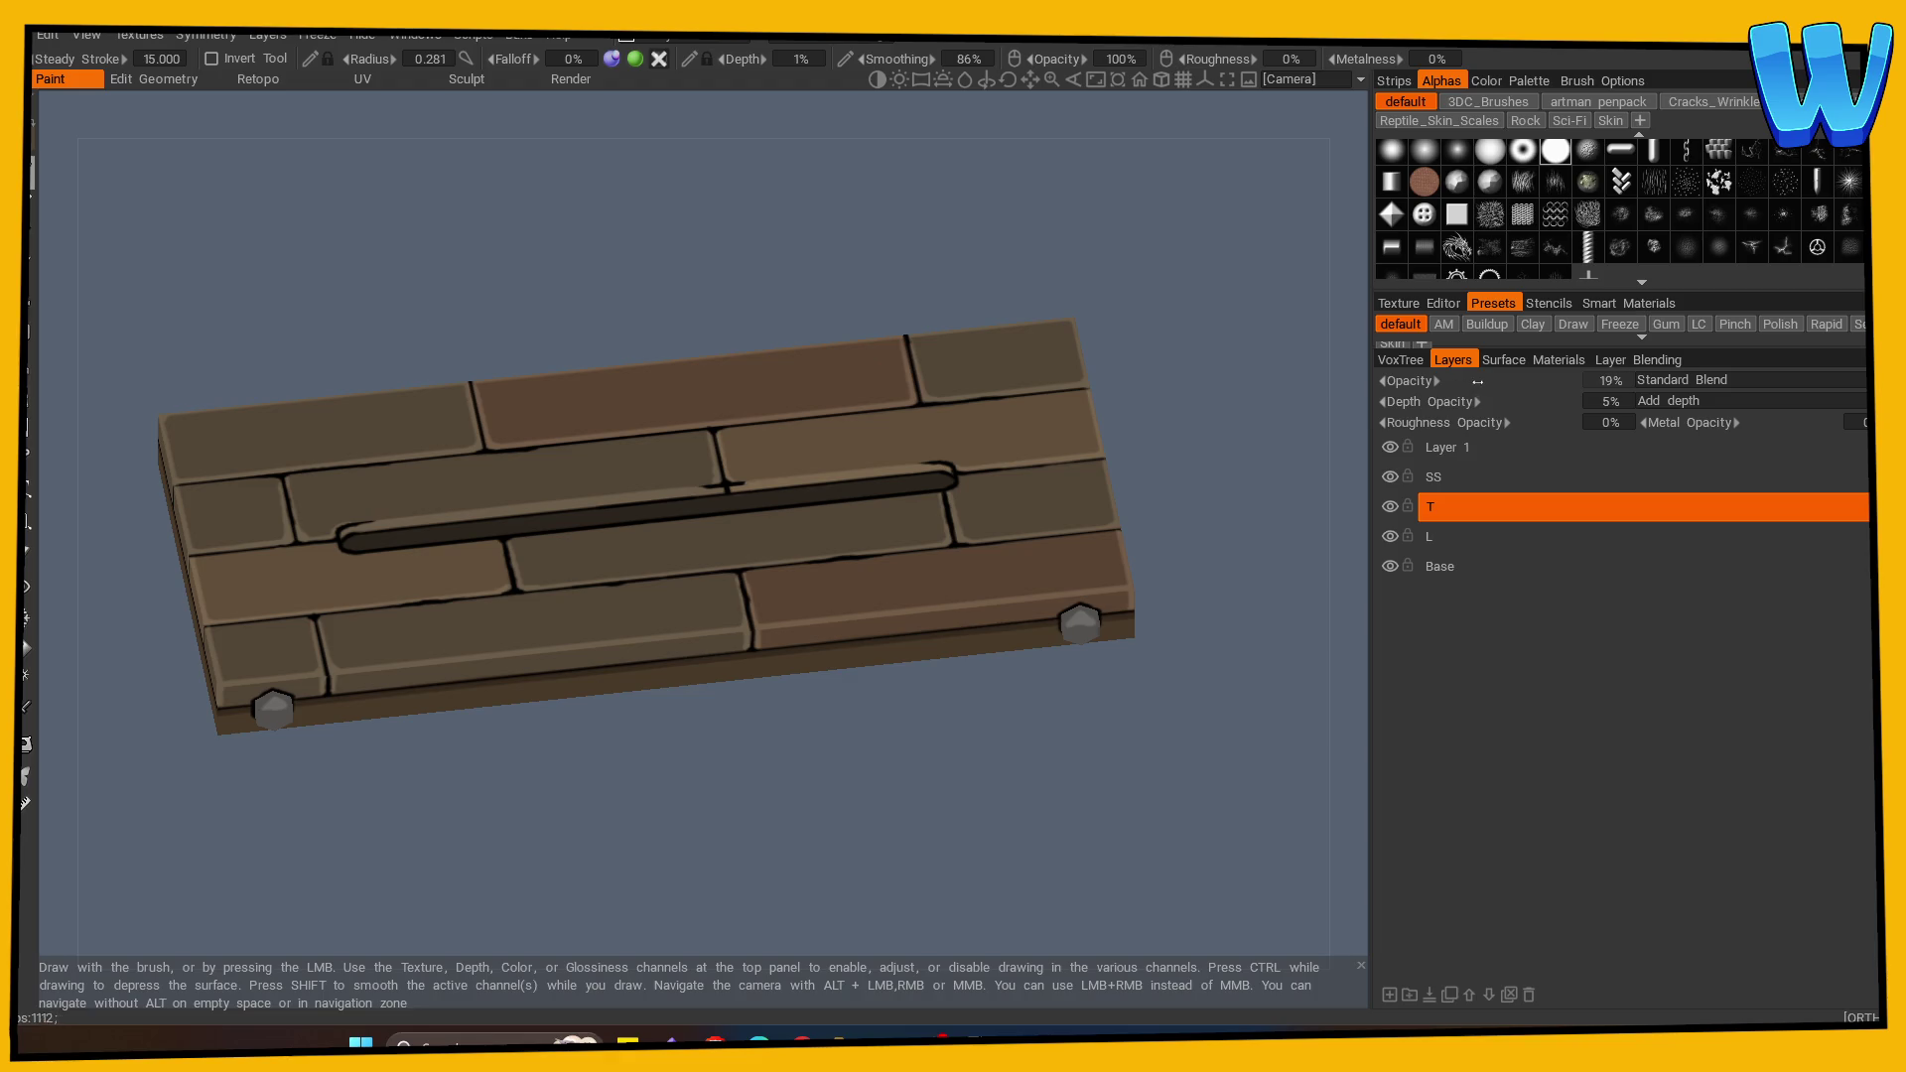
drag(1478, 381, 1485, 382)
click(1698, 380)
click(1674, 478)
click(1698, 380)
click(1673, 459)
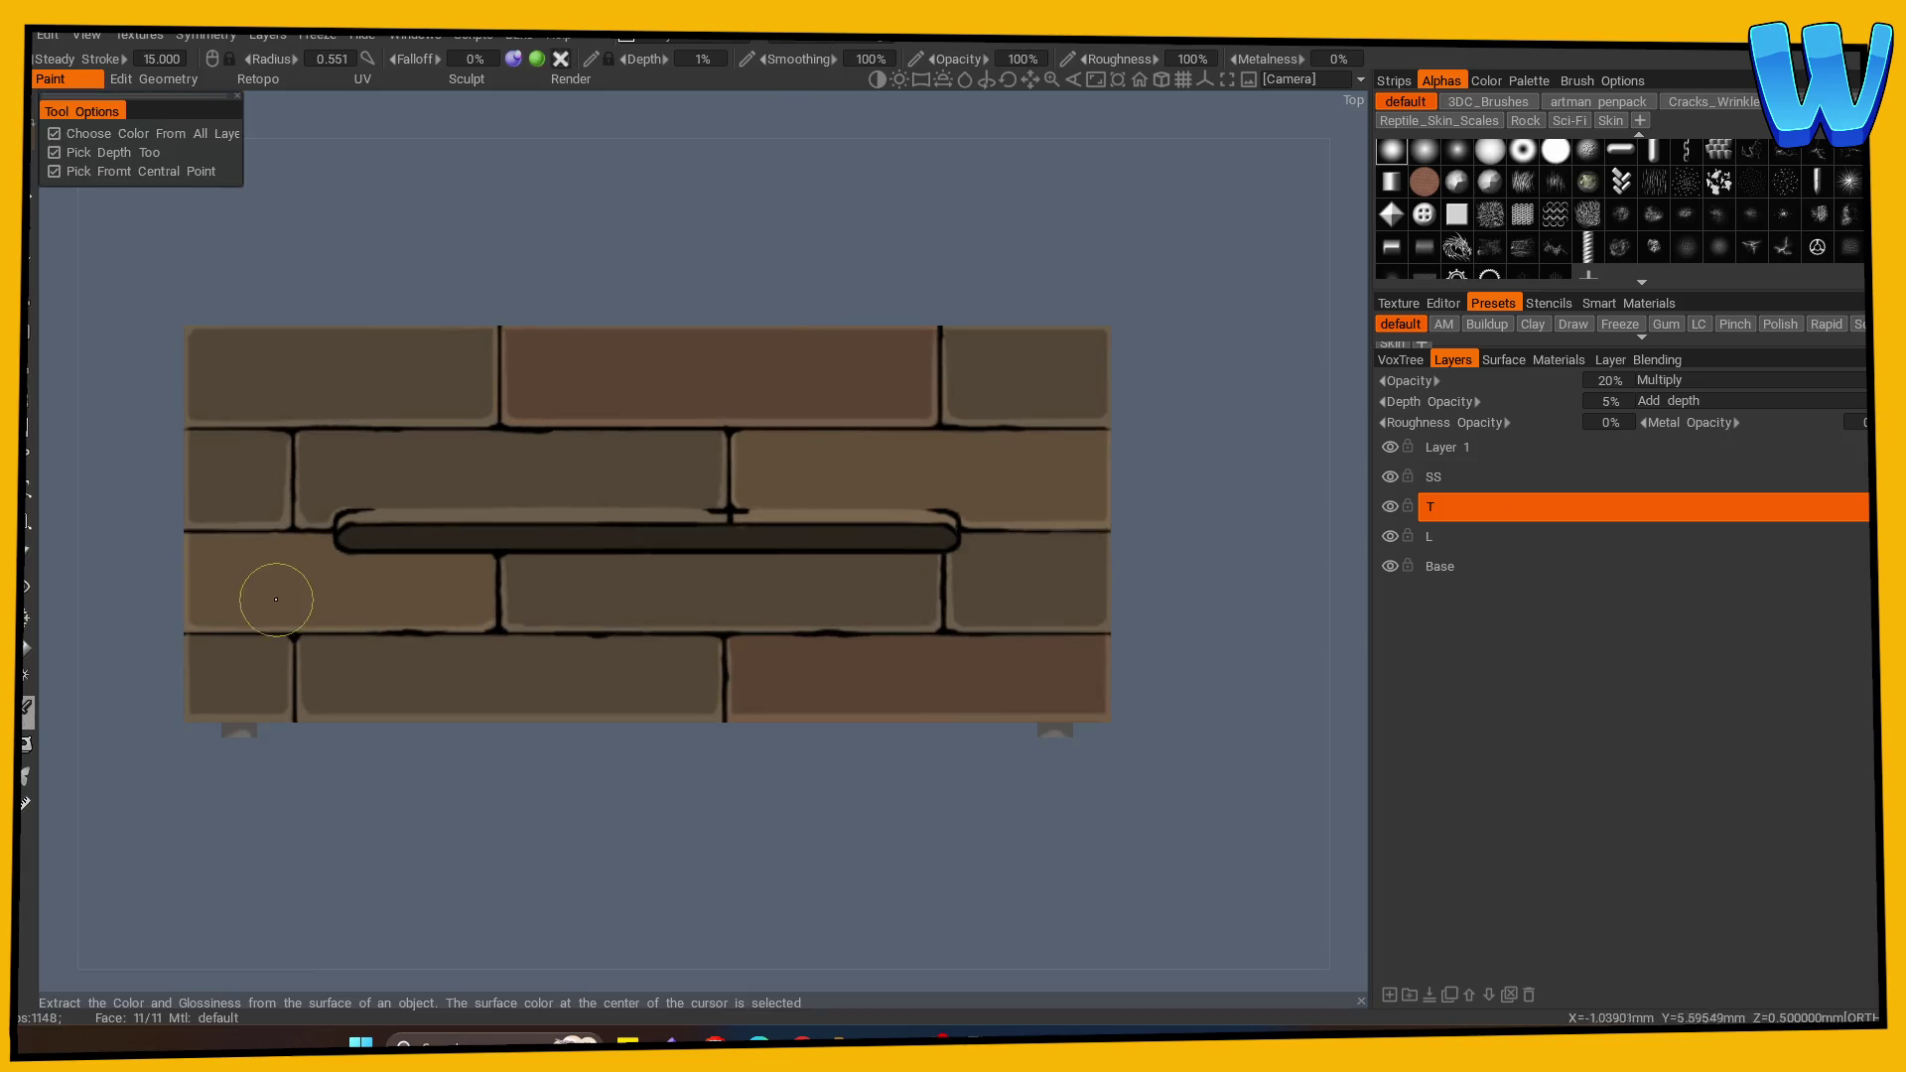
Step: Paint dark wood-grain strokes across the lower-left, middle-left and upper-left planks and beside the mortar line
scroll(337, 715, up, 3)
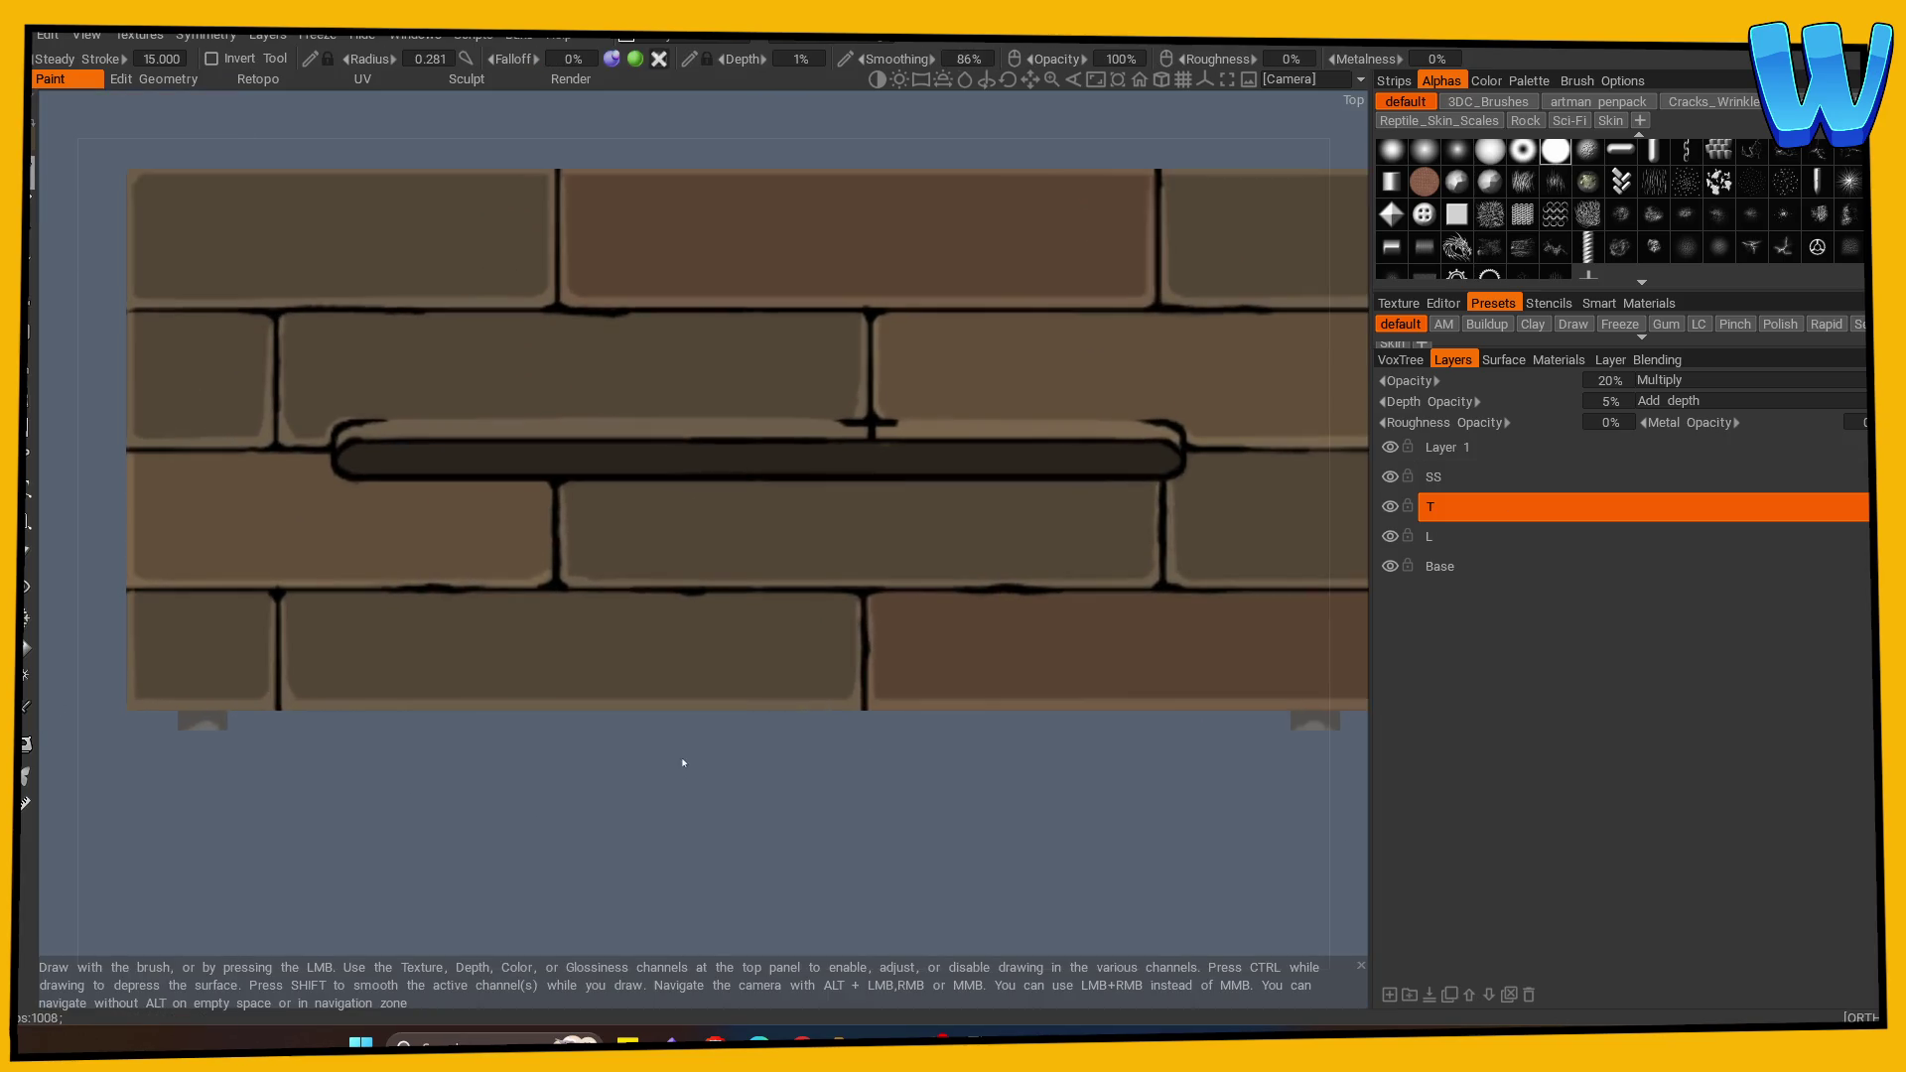
drag(289, 665, 332, 662)
drag(521, 630, 607, 596)
drag(552, 703, 562, 688)
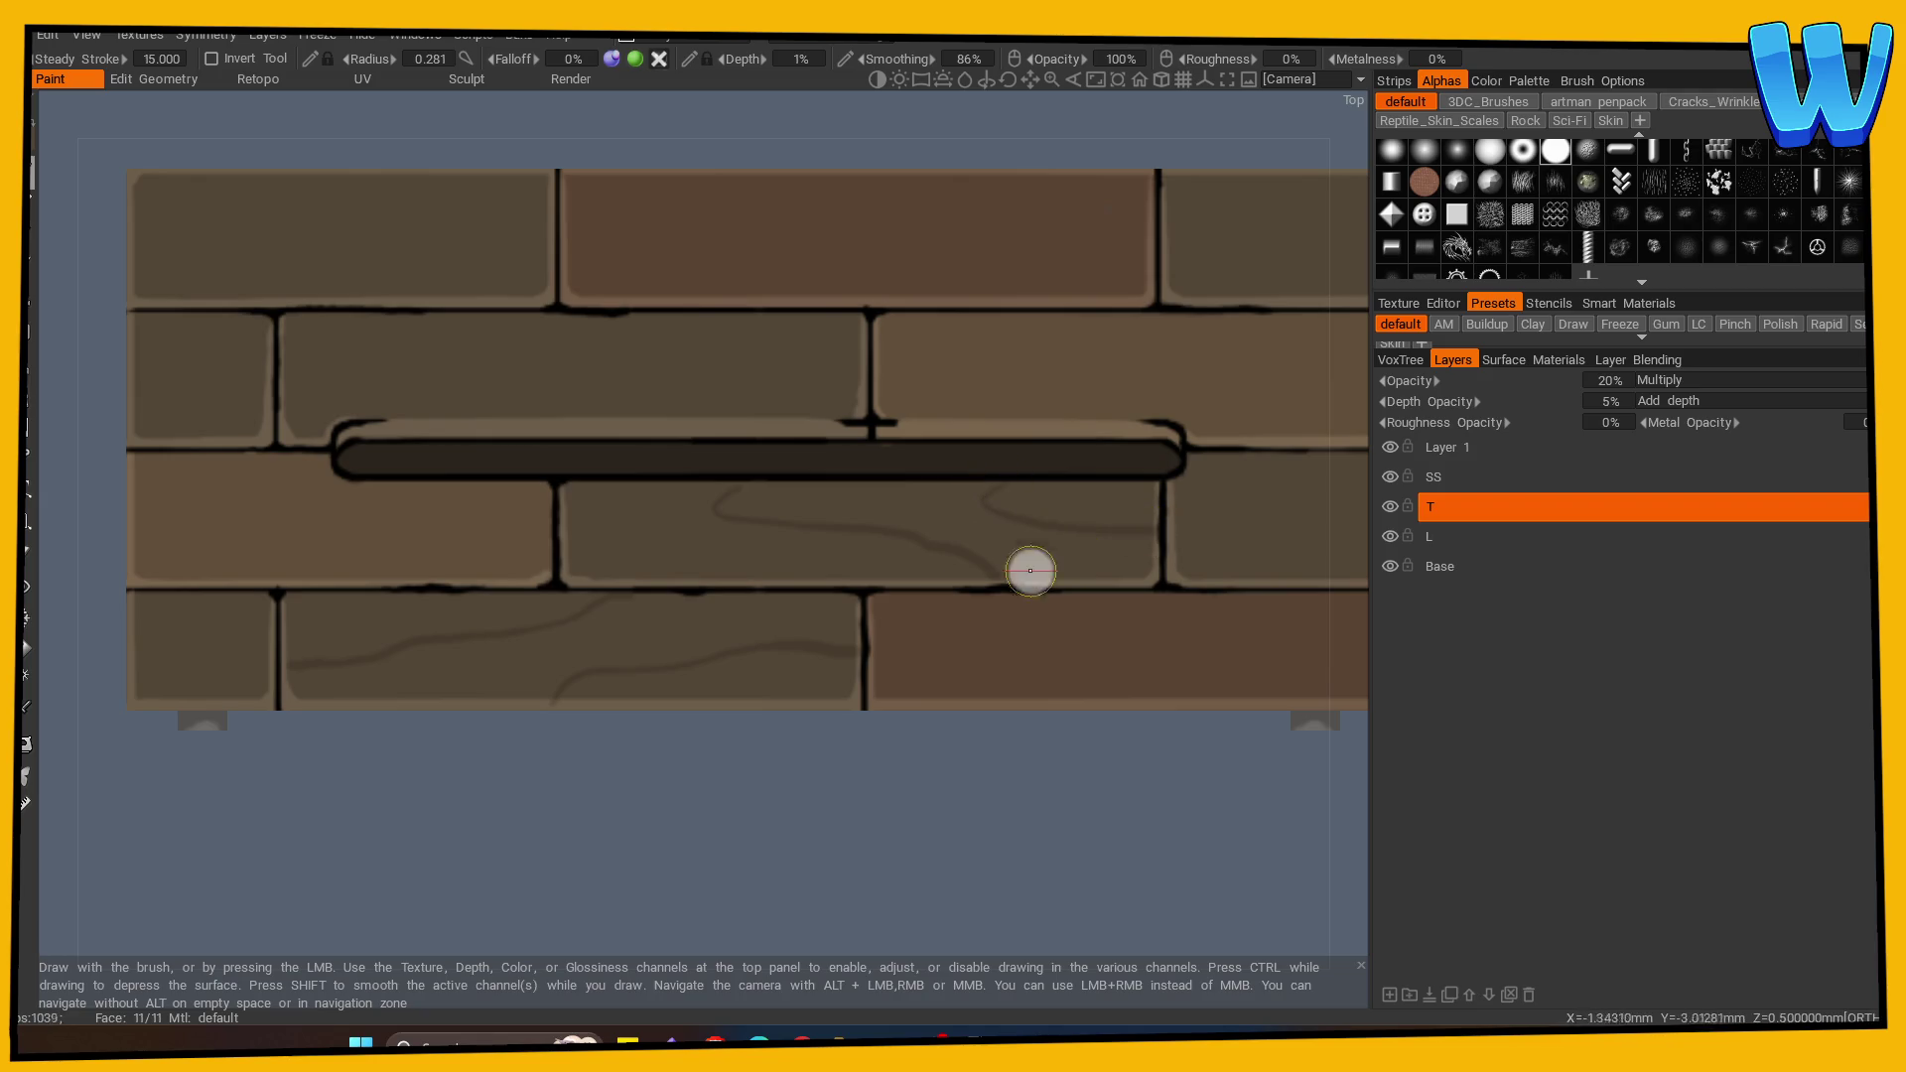
drag(1026, 566, 1120, 874)
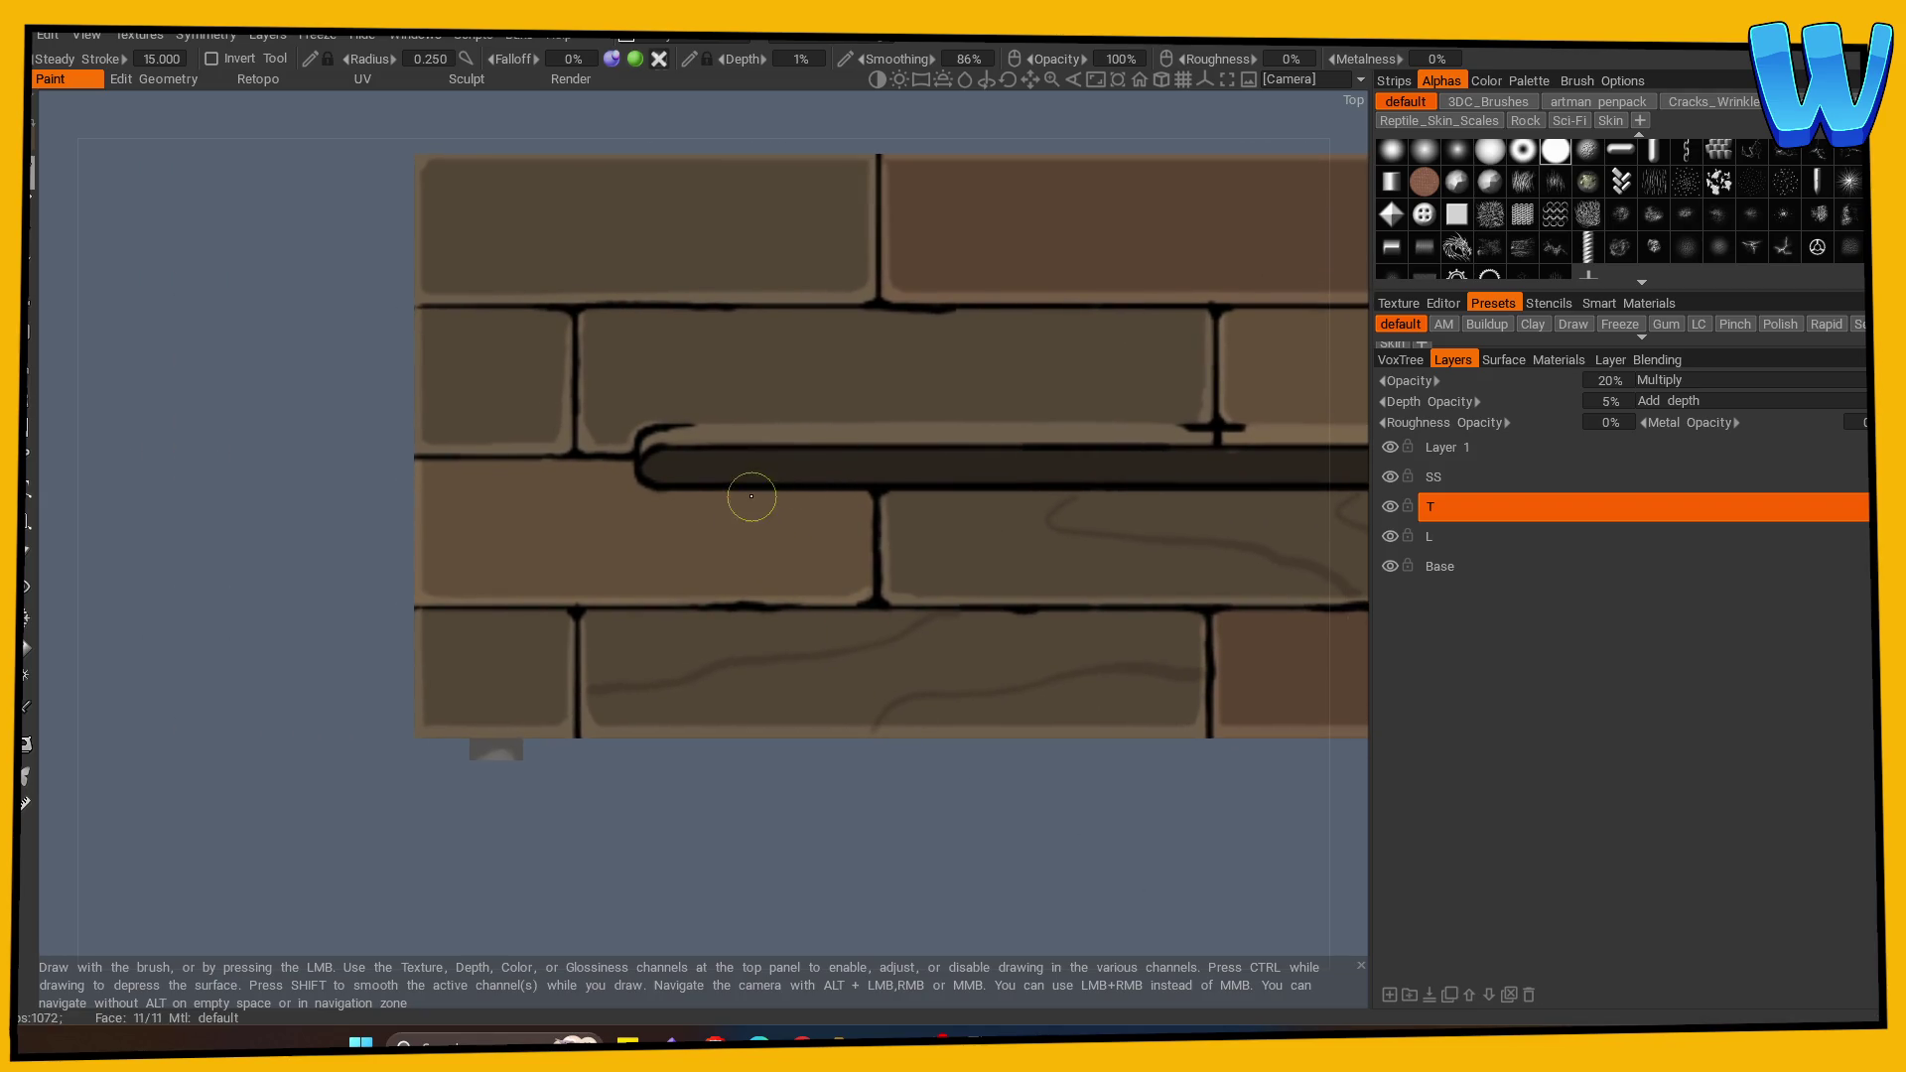
mouse_move(509, 519)
mouse_down()
mouse_move(438, 549)
mouse_move(481, 545)
mouse_up()
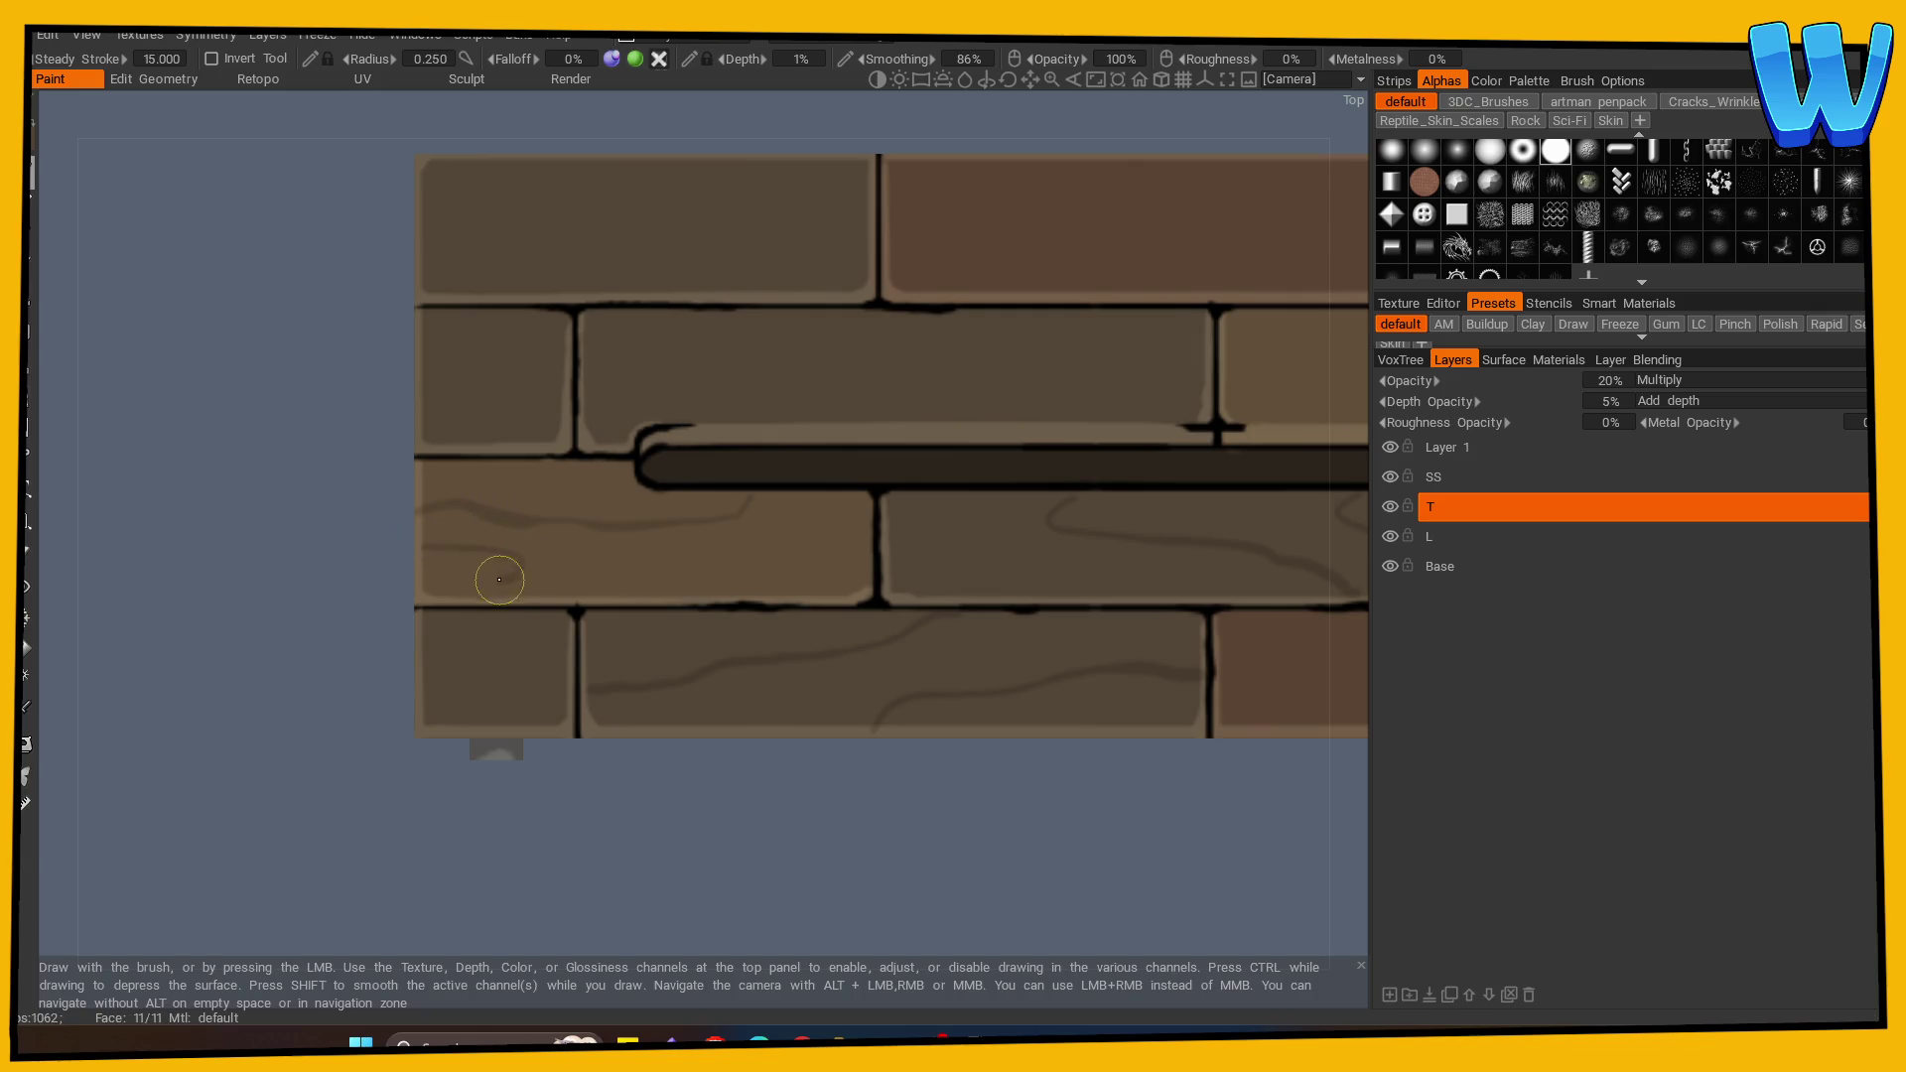
drag(614, 819, 686, 834)
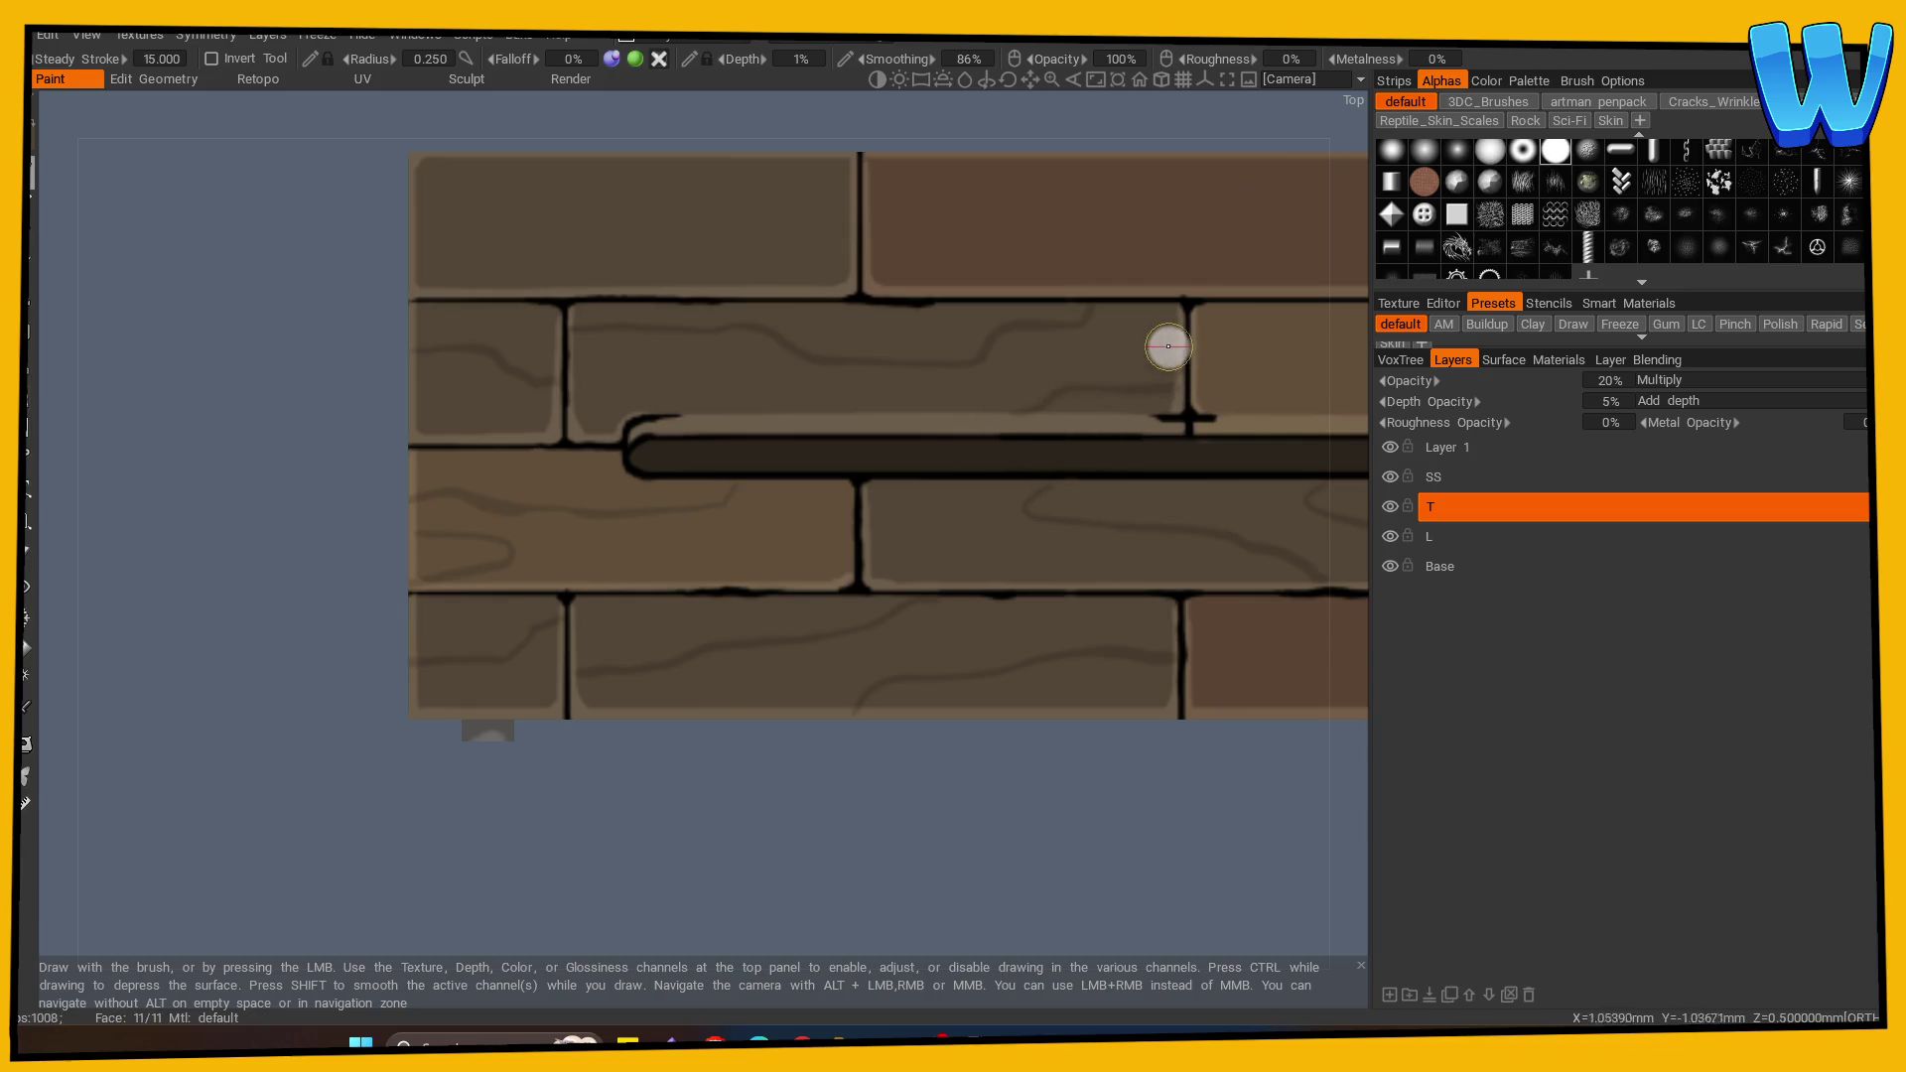
drag(545, 421, 520, 417)
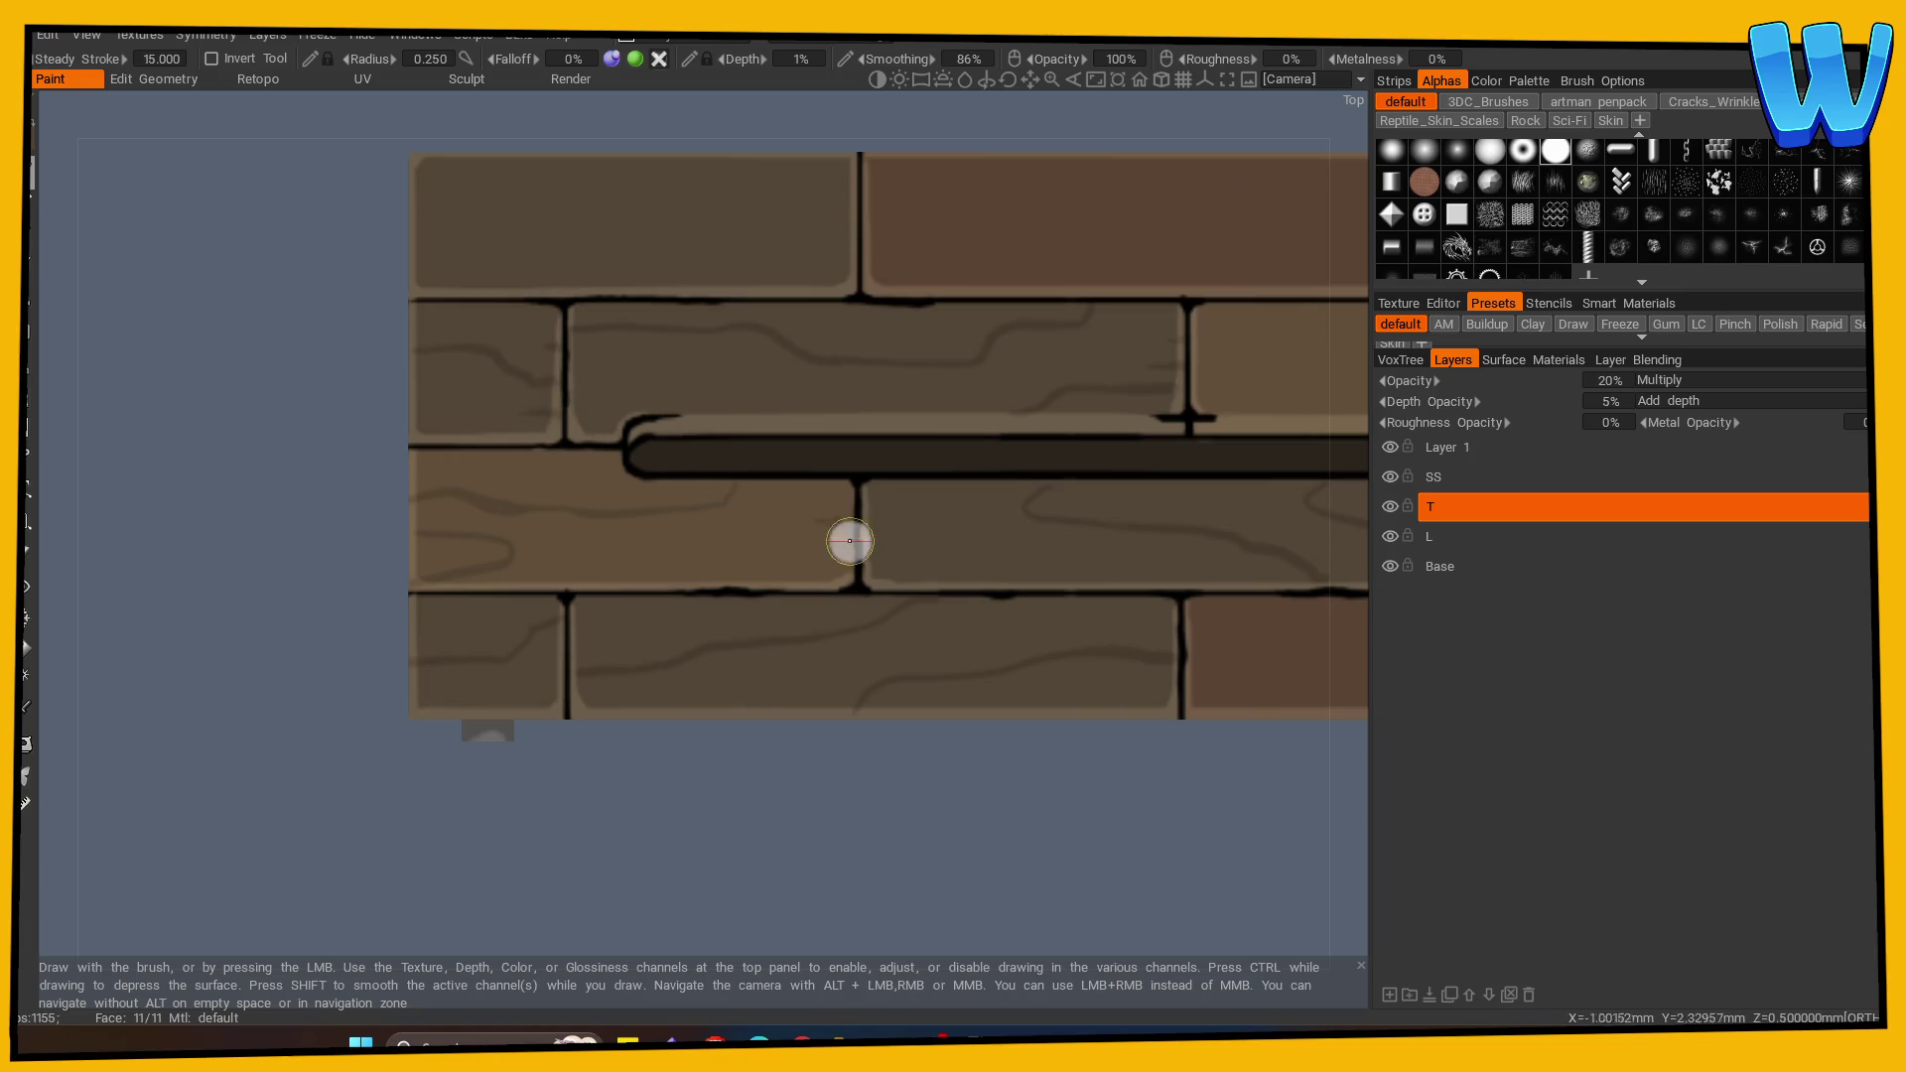
click(861, 561)
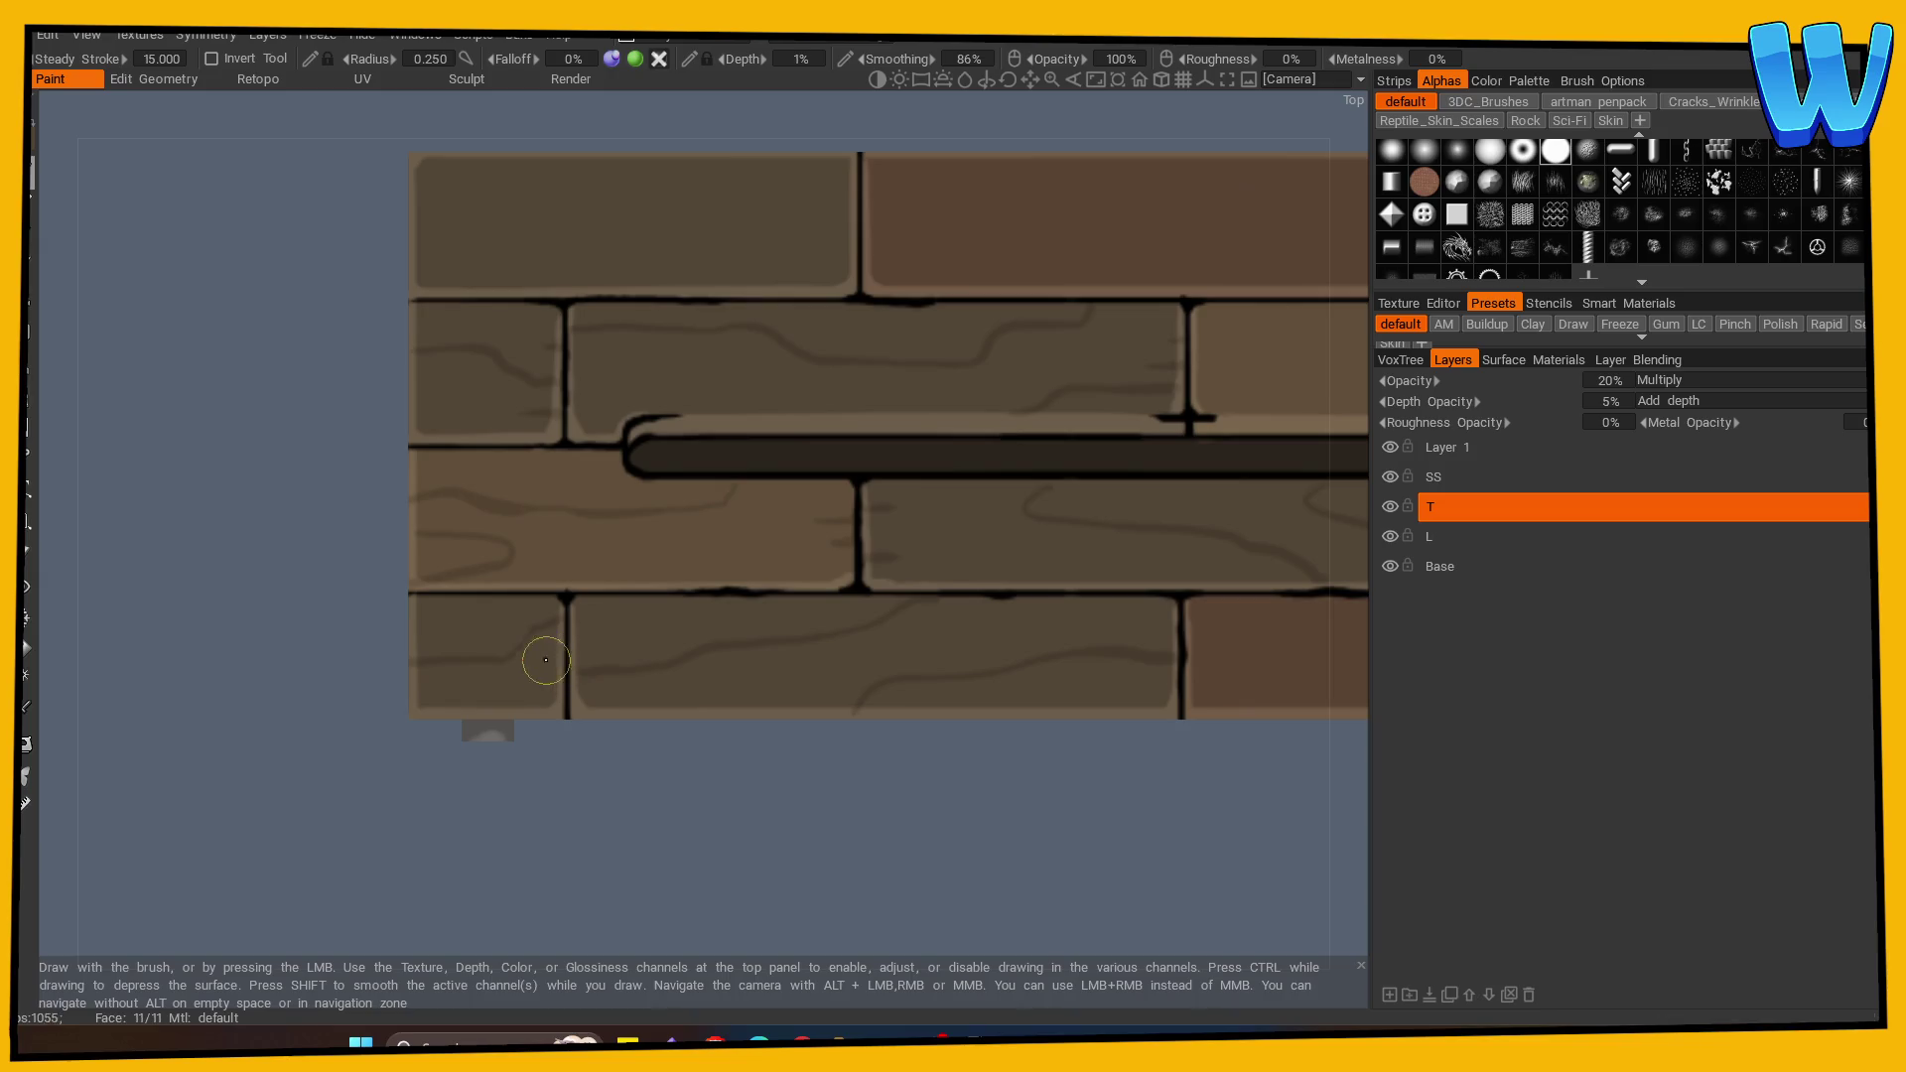
scroll(718, 778, down, 5)
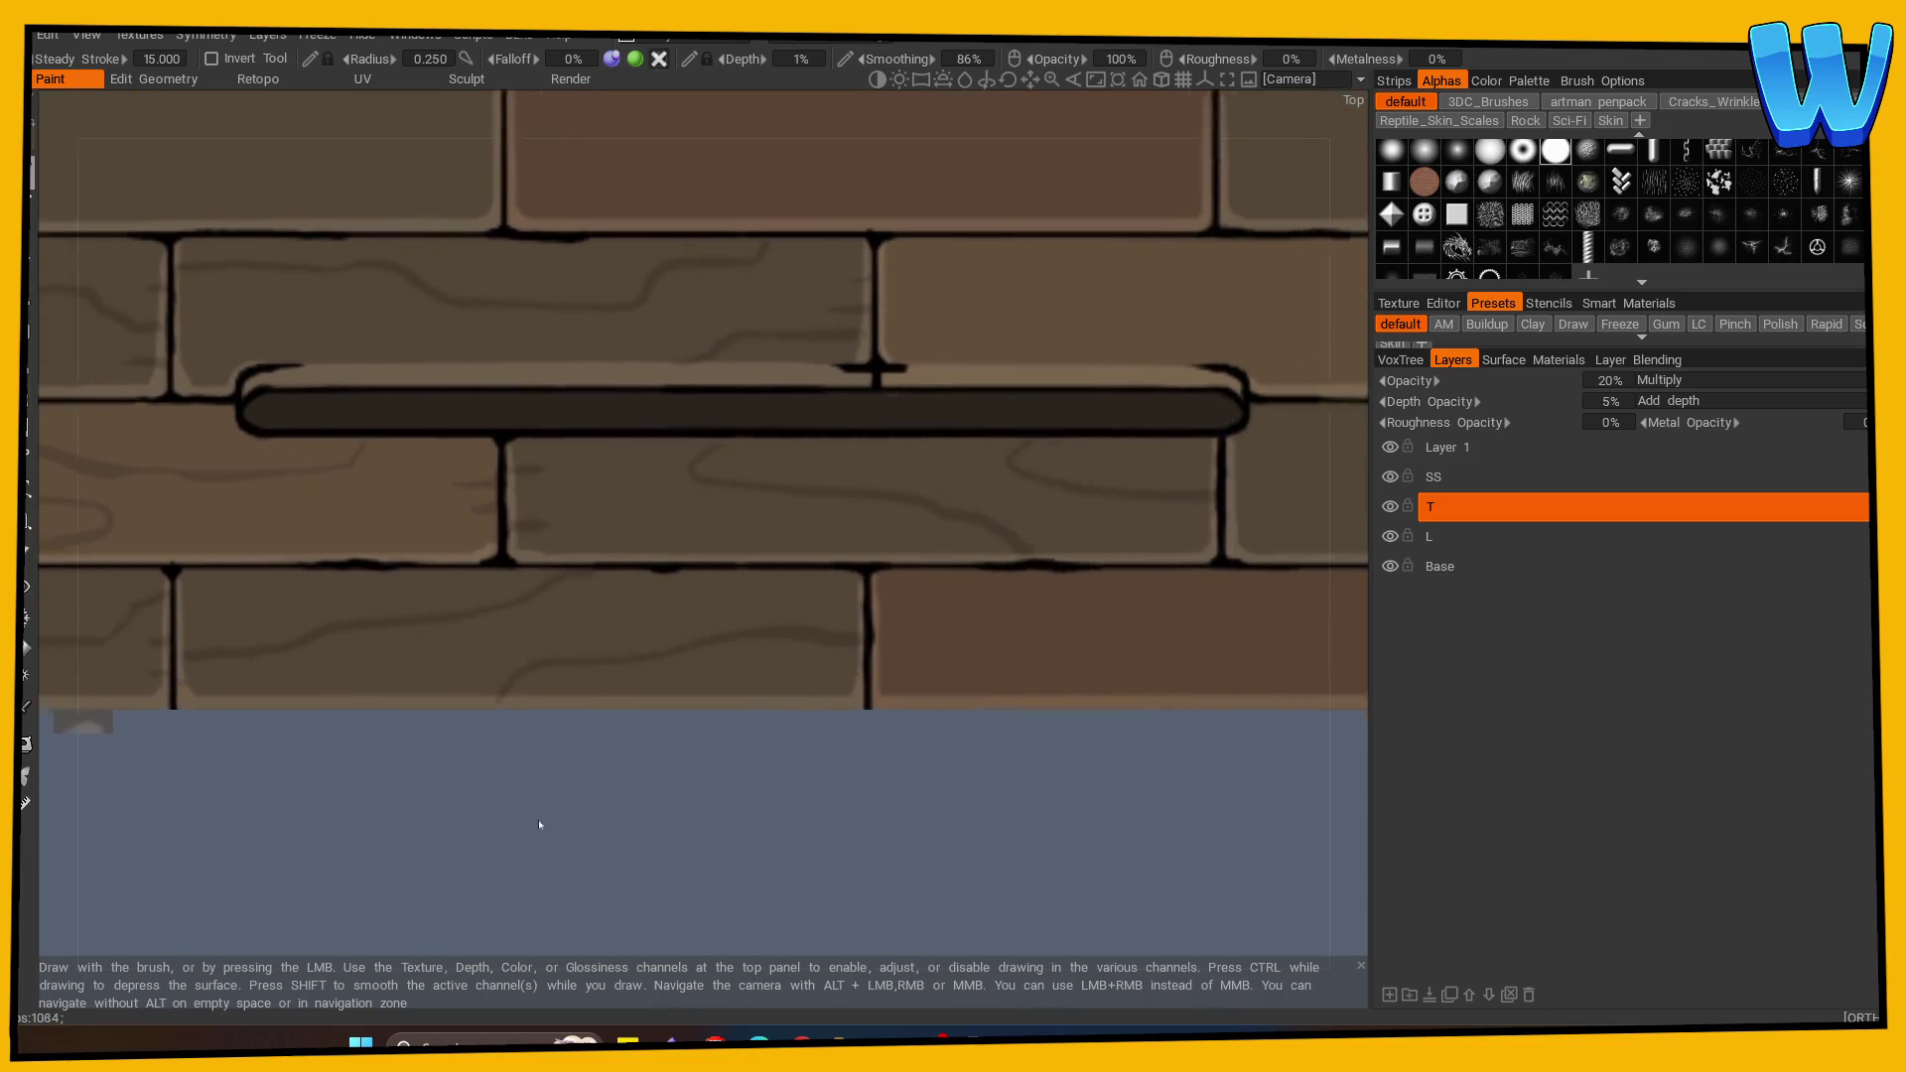
drag(606, 772, 620, 726)
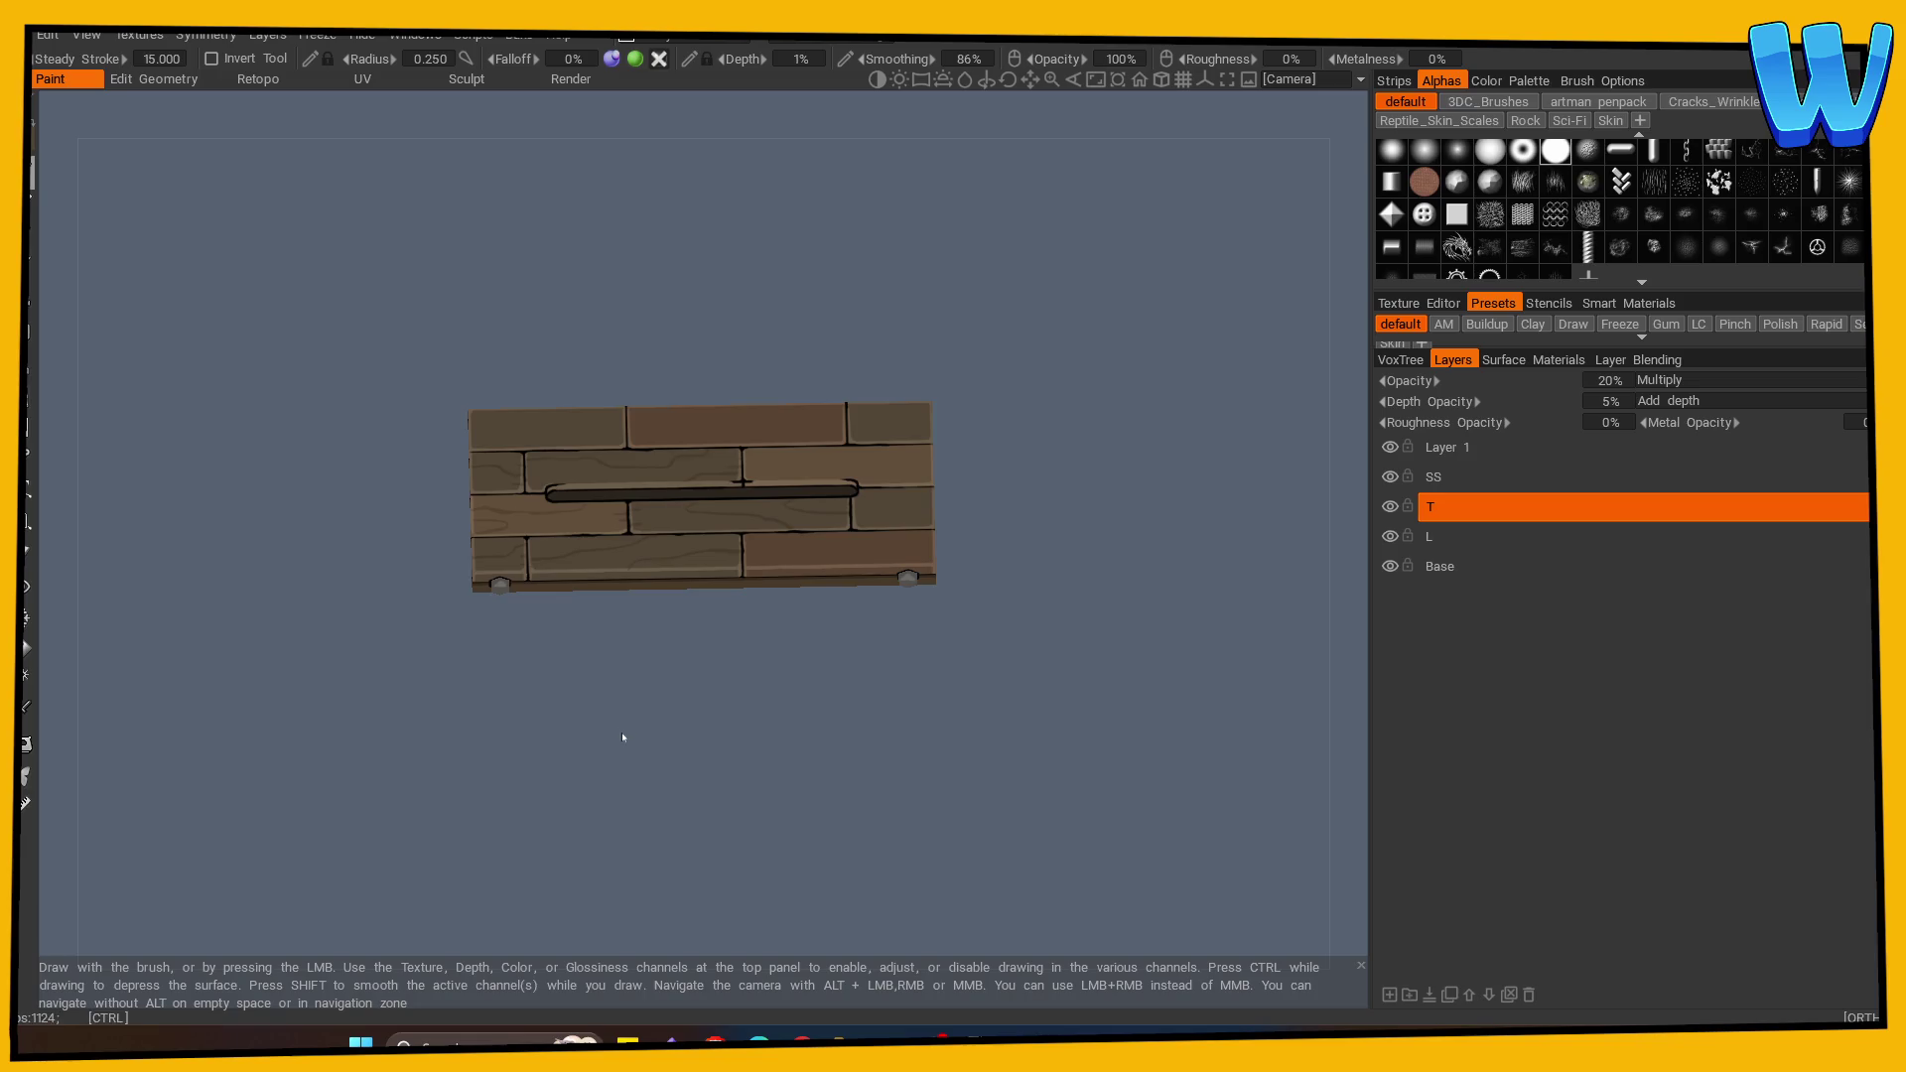
scroll(843, 755, up, 2)
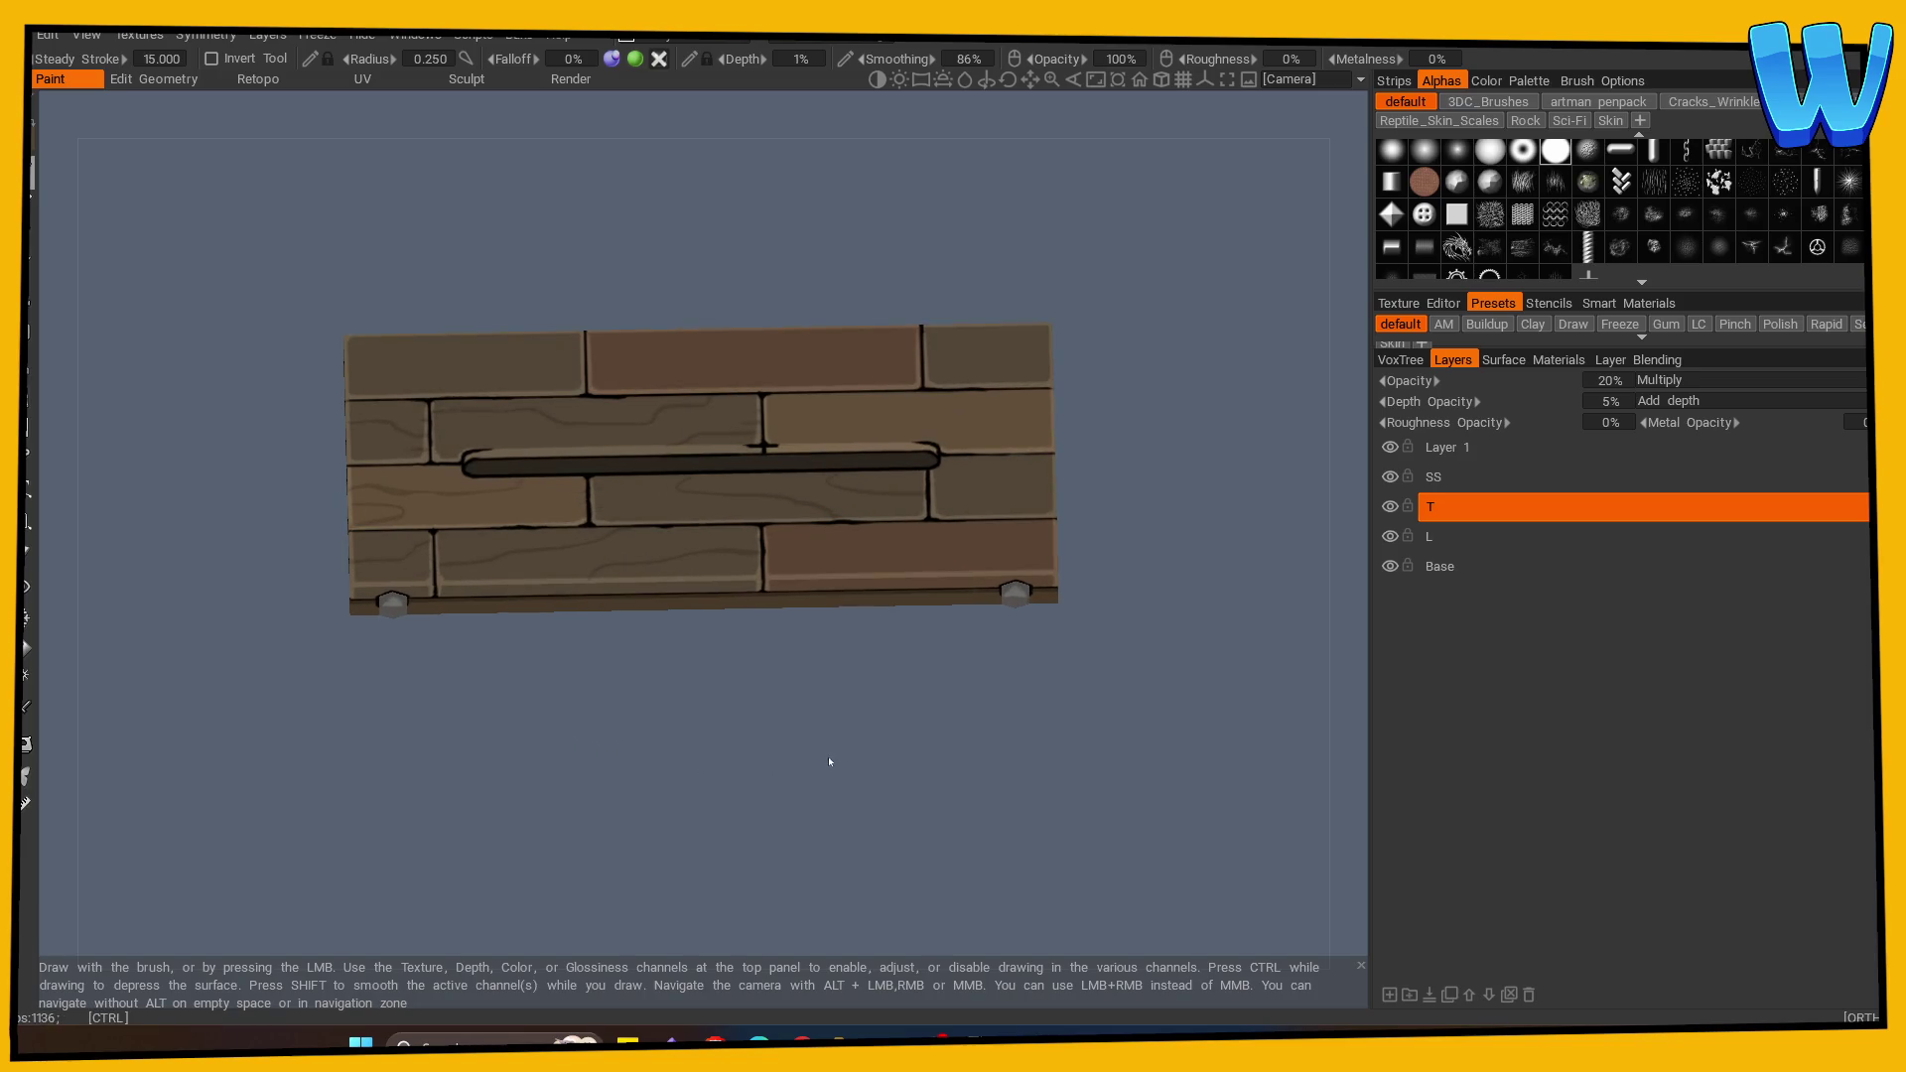
drag(827, 765, 894, 774)
scroll(894, 775, up, 2)
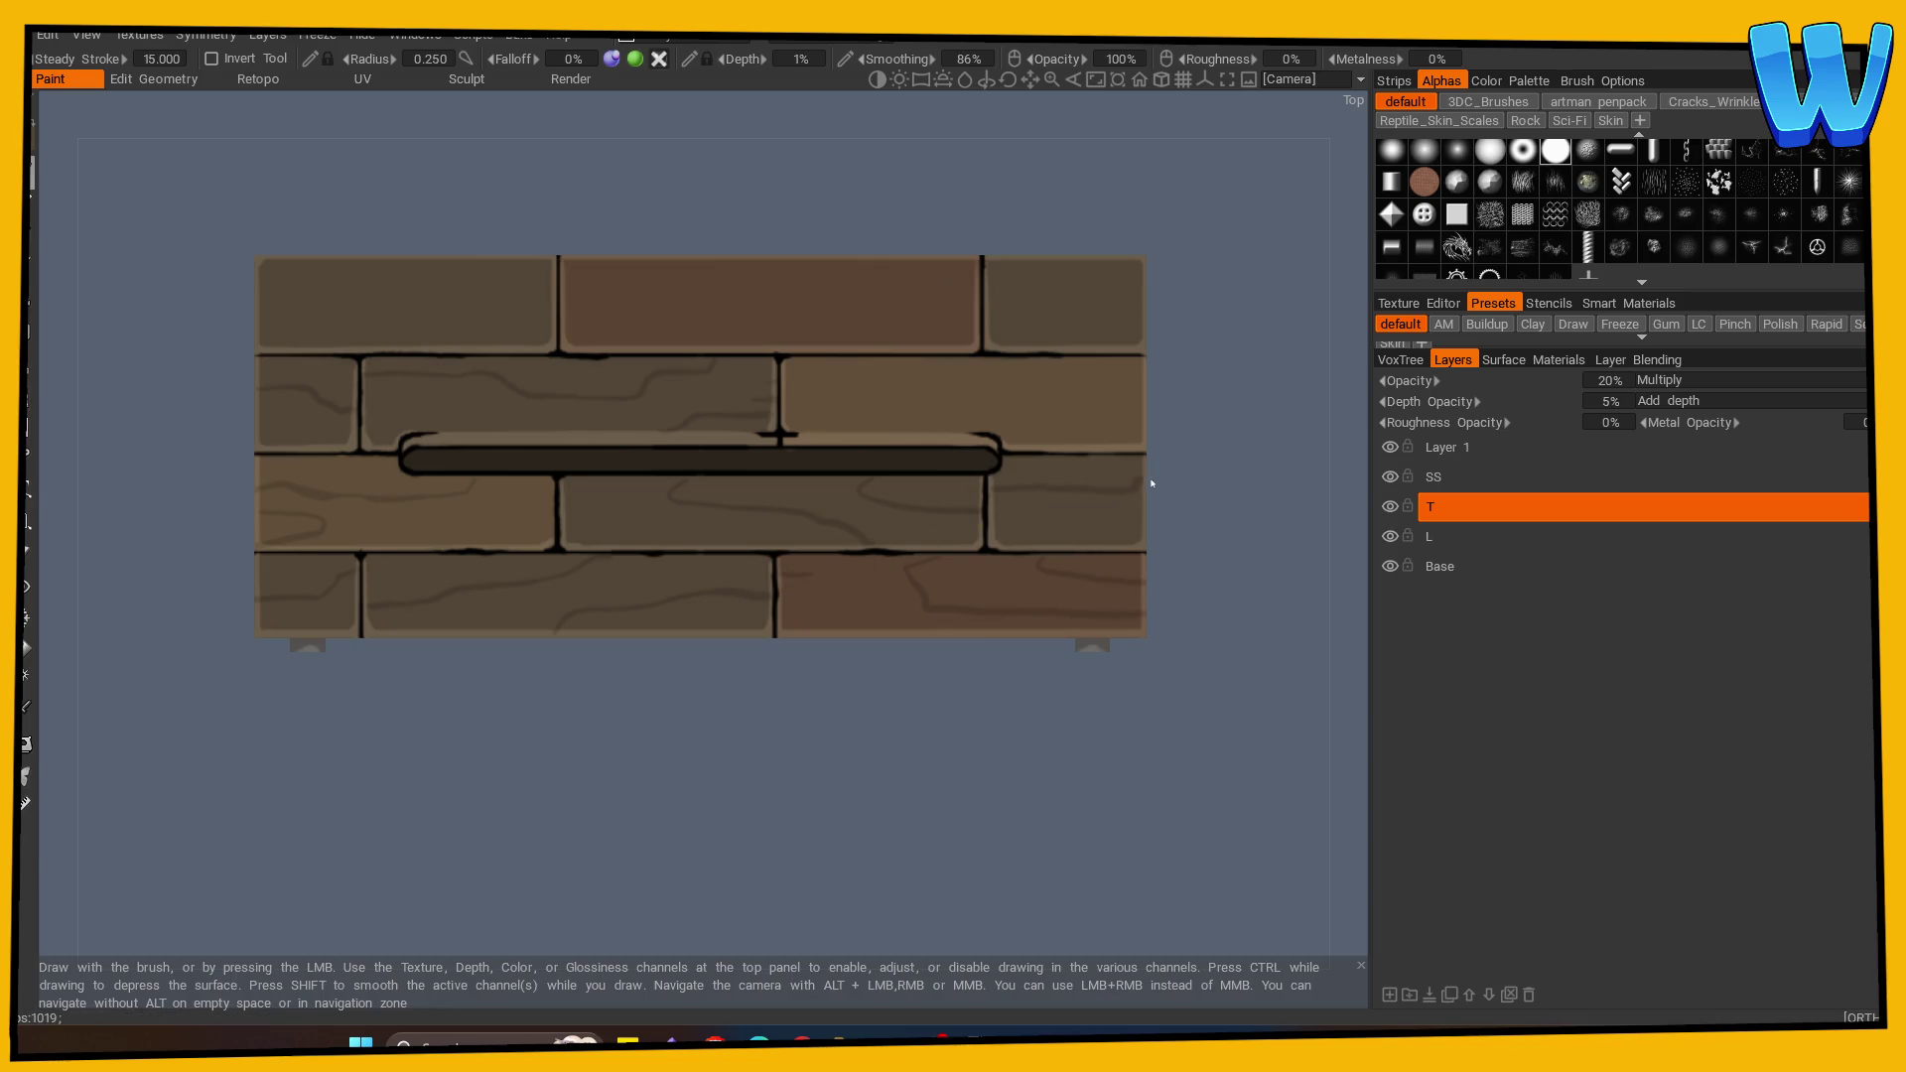
scroll(911, 368, up, 1)
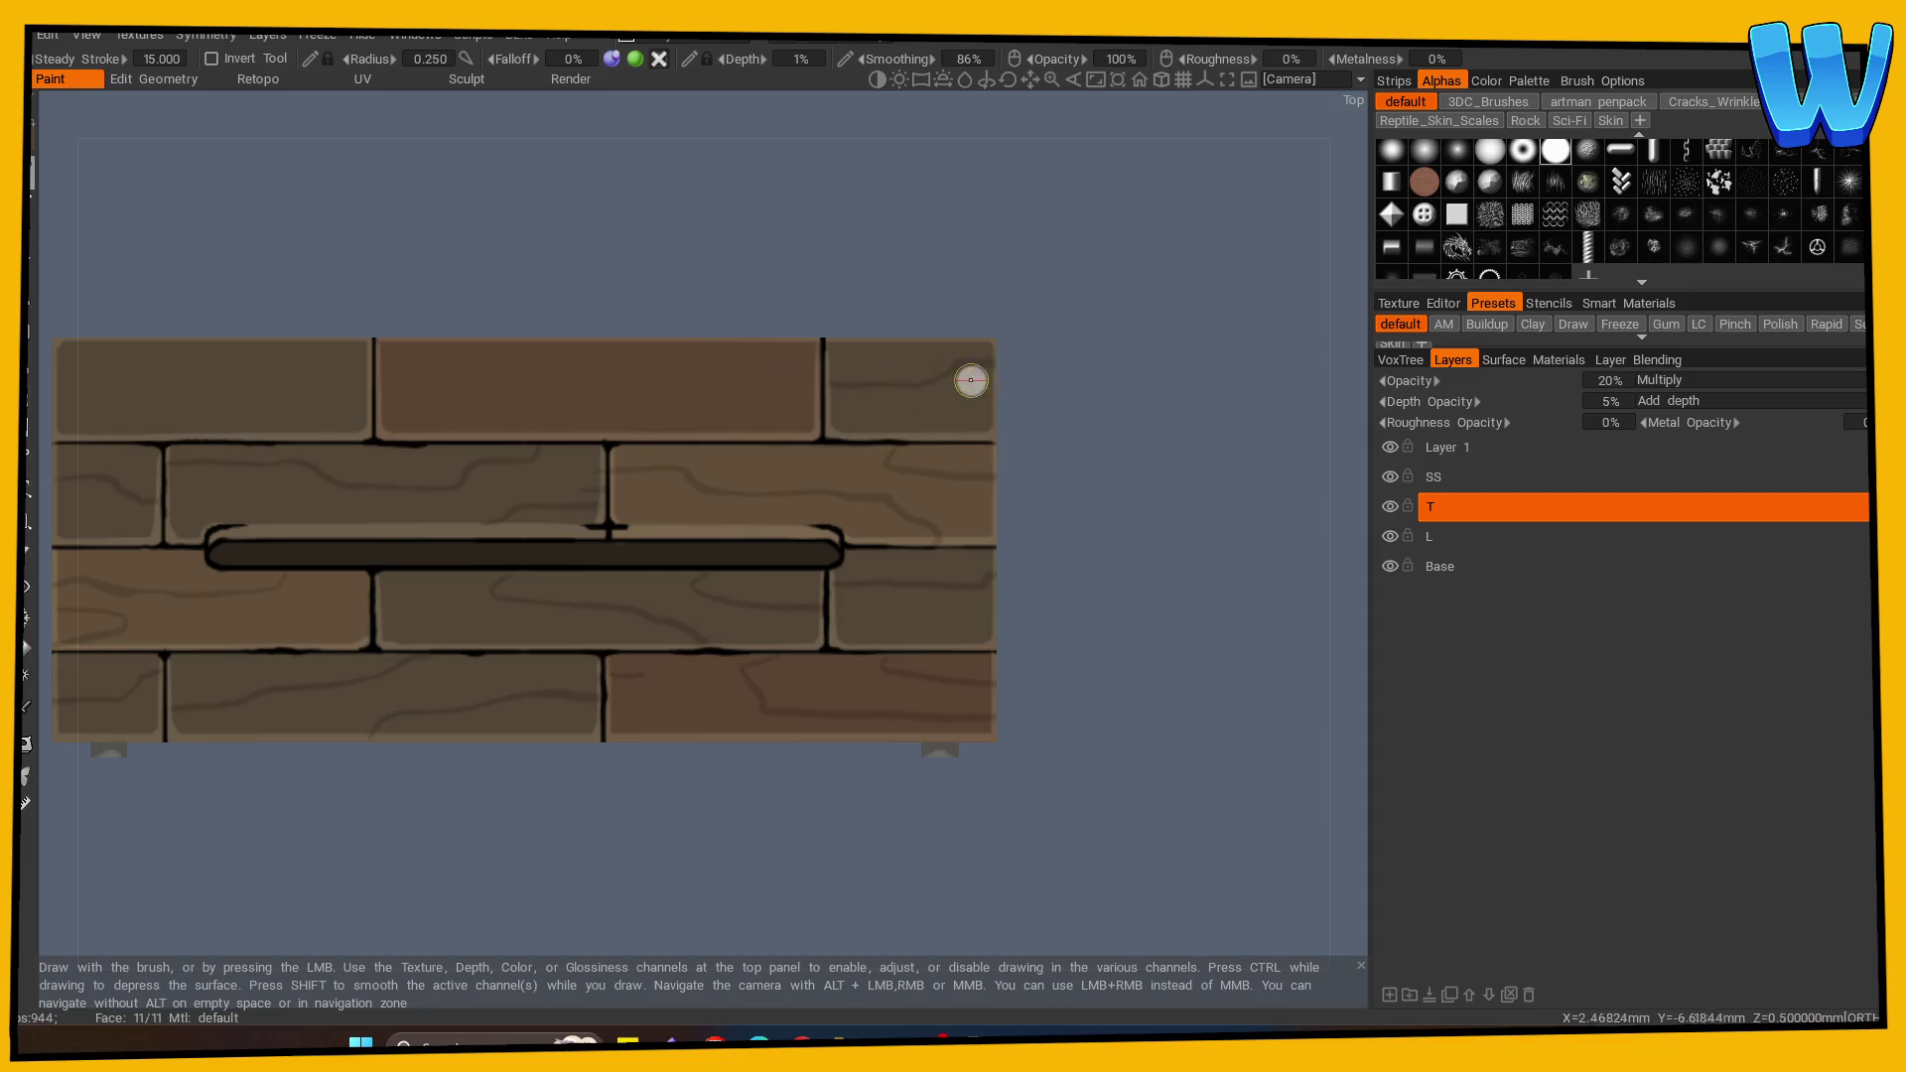
scroll(719, 830, down, 2)
drag(720, 830, 758, 885)
scroll(758, 884, up, 1)
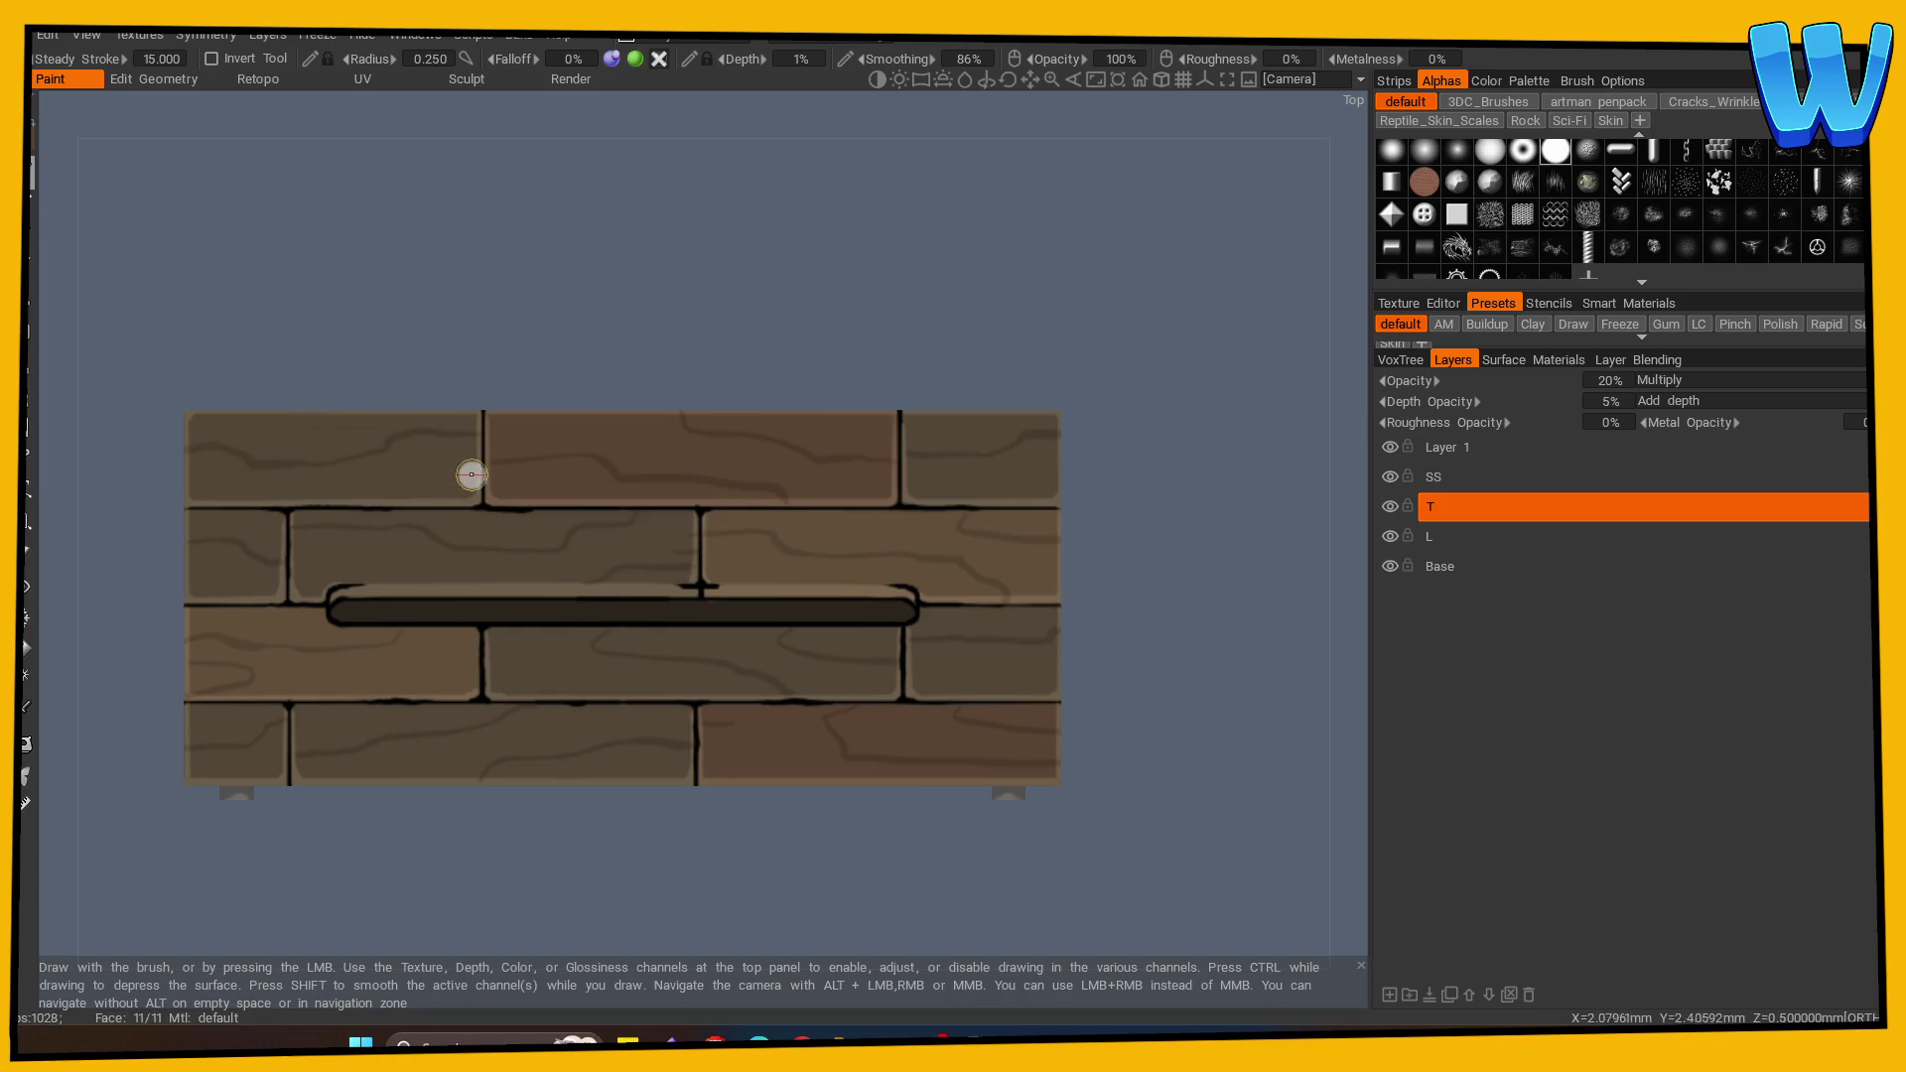
mouse_move(485, 618)
mouse_down()
mouse_move(950, 736)
mouse_move(864, 659)
mouse_move(557, 808)
mouse_up()
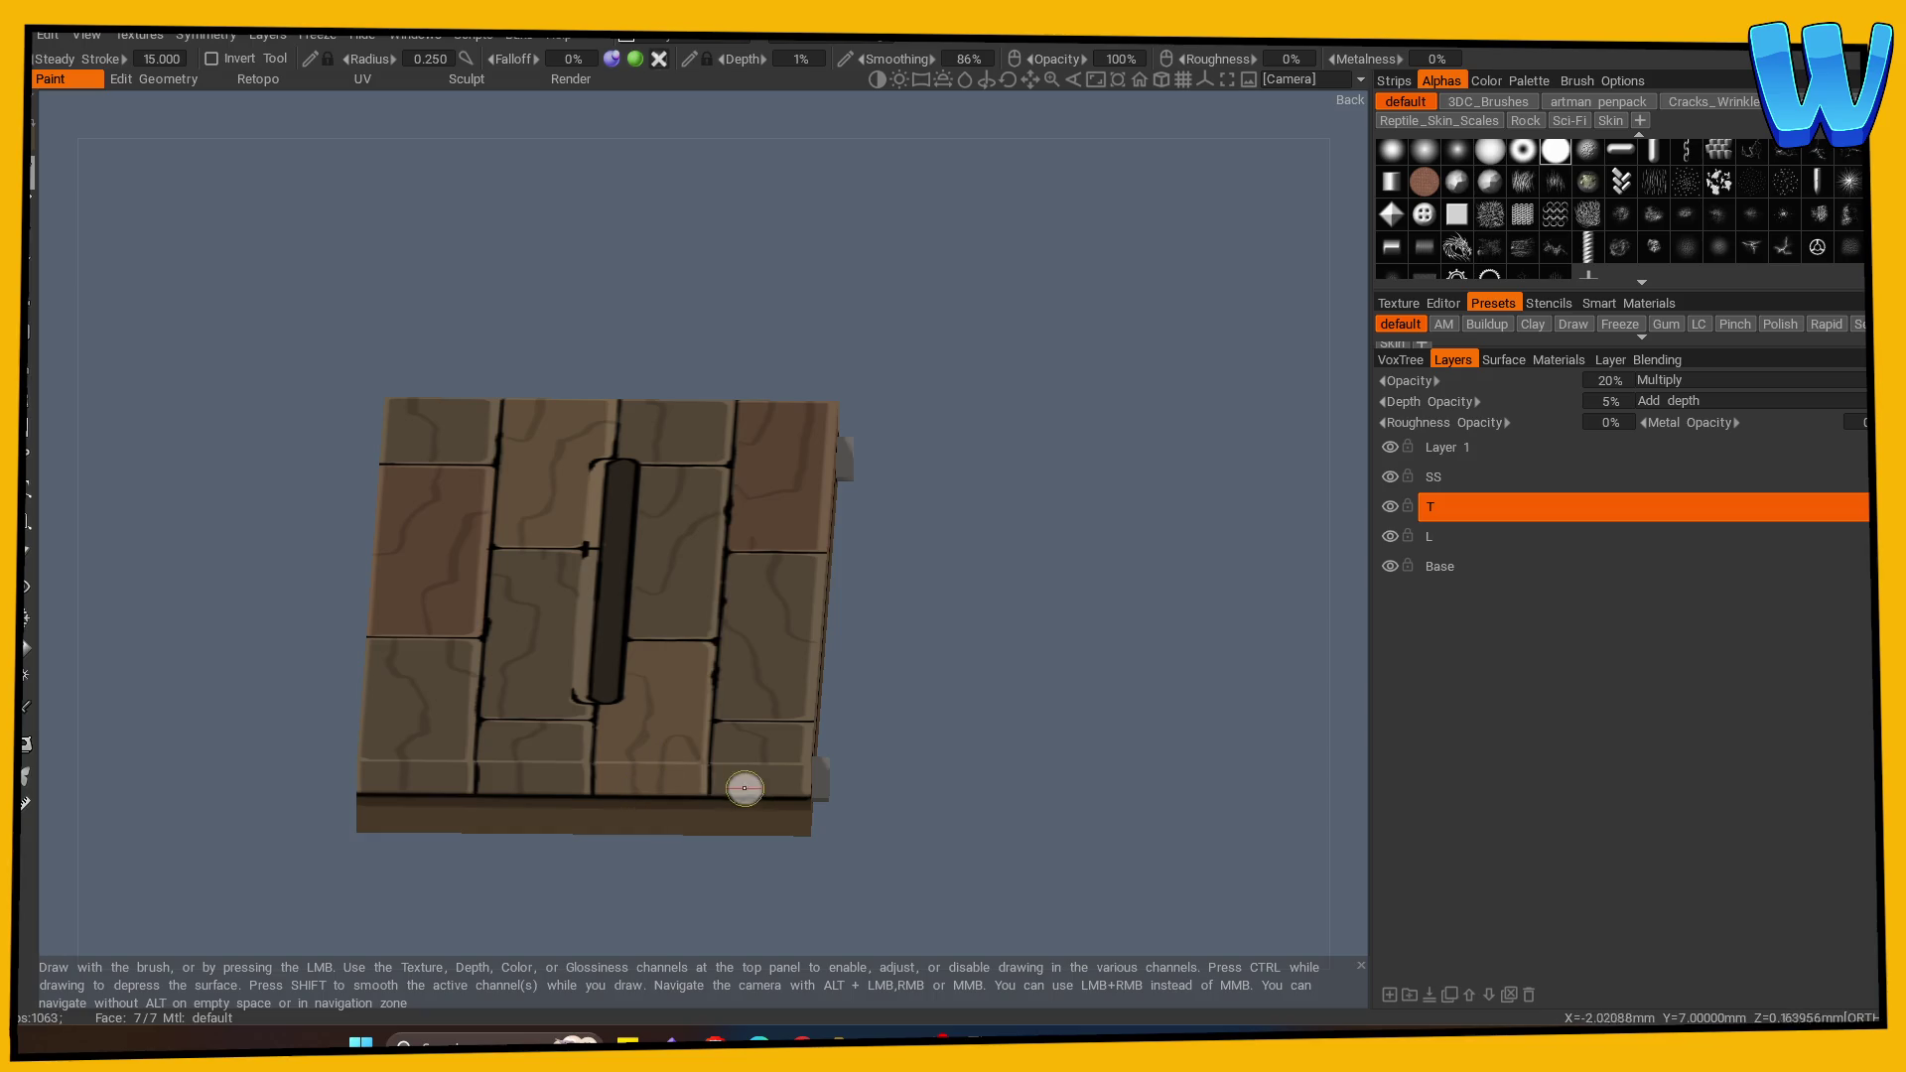
mouse_move(760, 779)
mouse_down()
mouse_move(668, 799)
mouse_move(397, 787)
mouse_up()
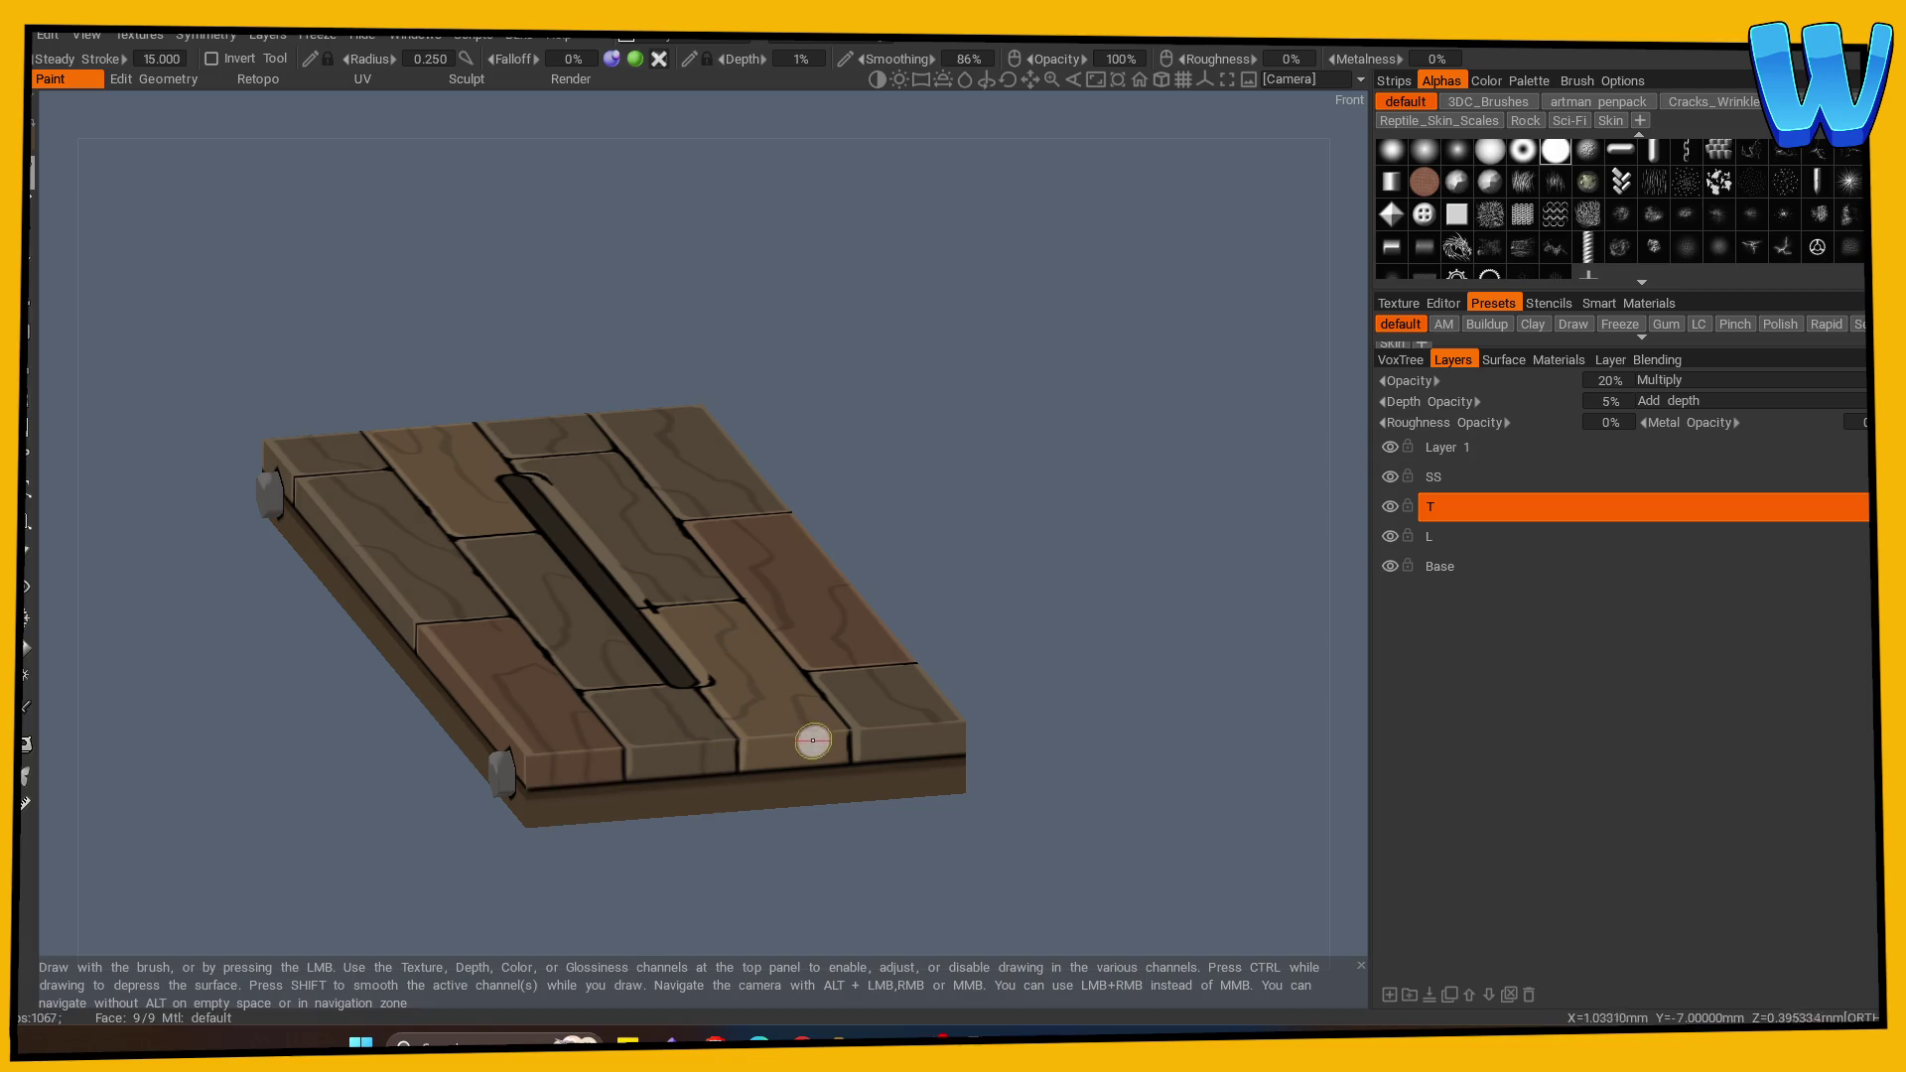
mouse_move(1082, 775)
mouse_down()
mouse_move(621, 890)
mouse_move(810, 864)
mouse_move(596, 898)
mouse_move(720, 858)
mouse_up()
scroll(921, 825, up, 3)
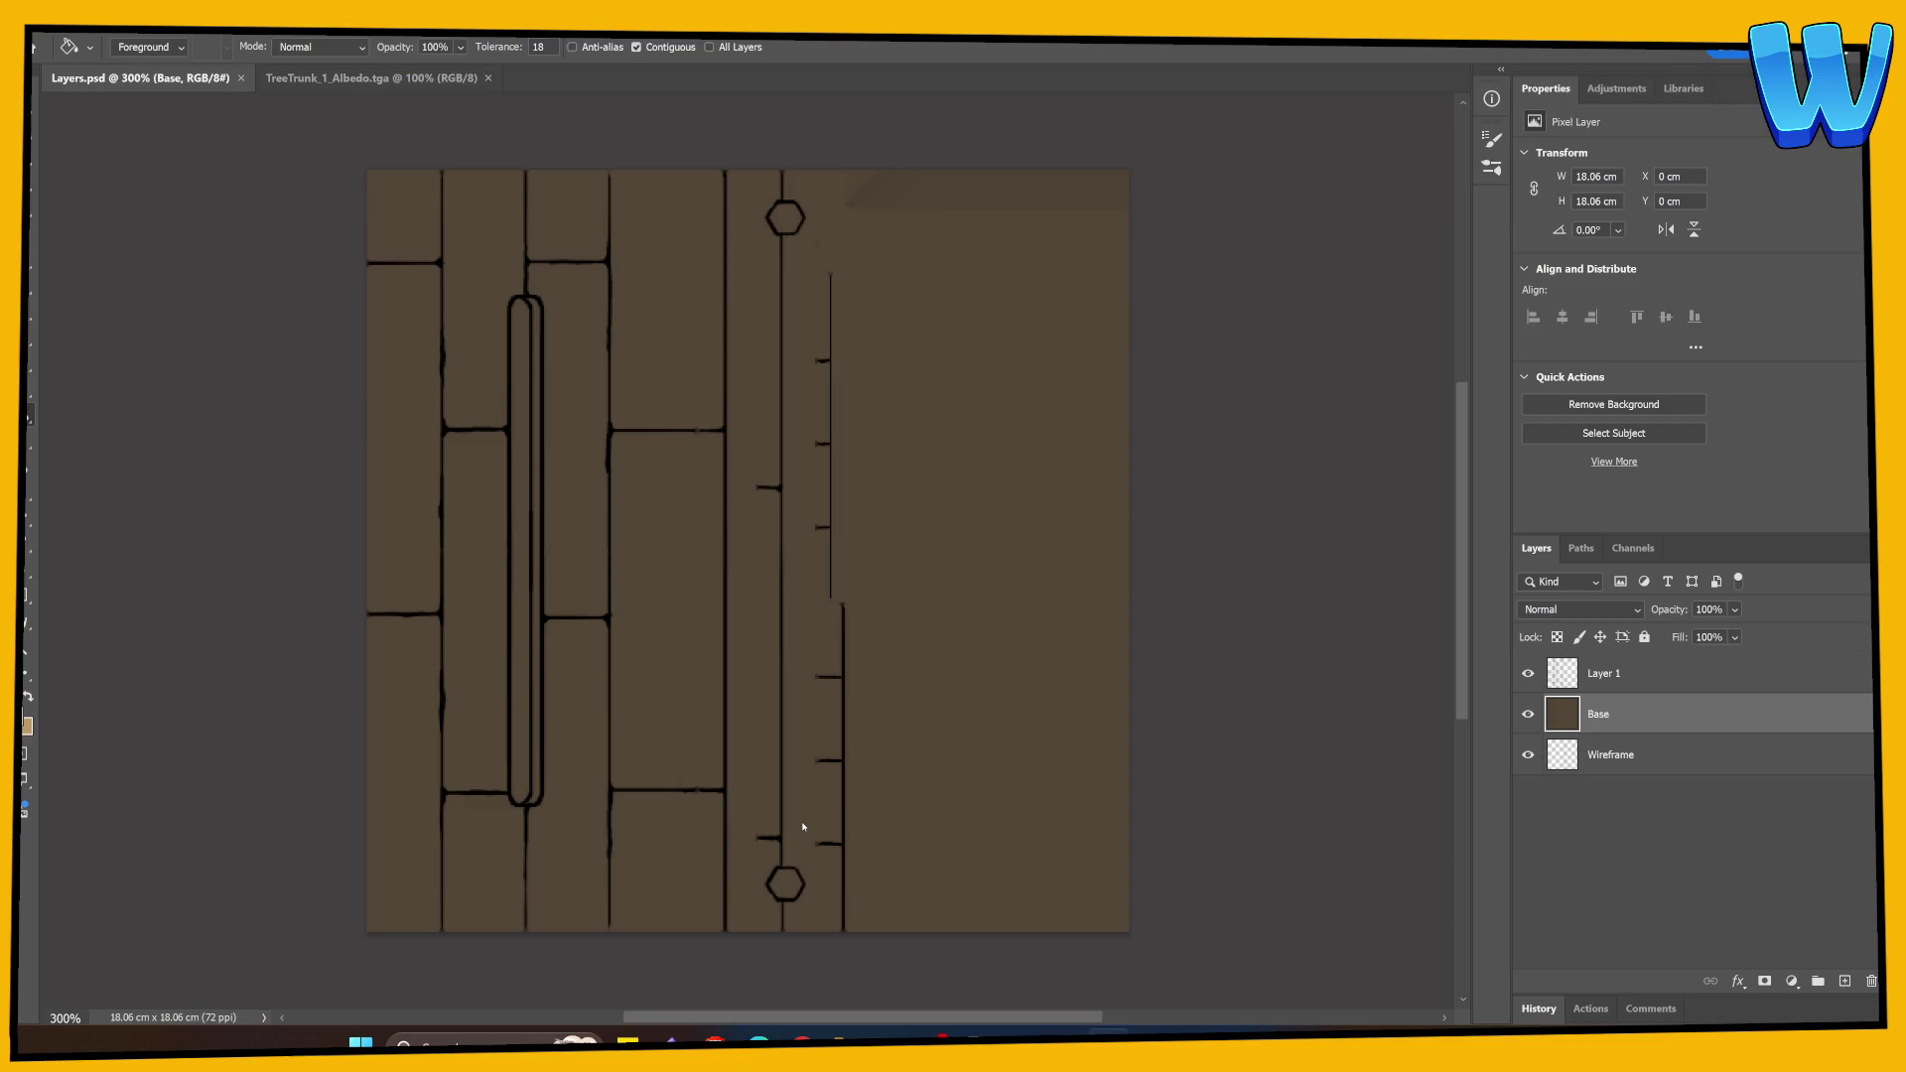
Step: Add an empty Layer 2 above Layer 1 in Layers.psd, then zoom the canvas in and back to 300%
click(1844, 983)
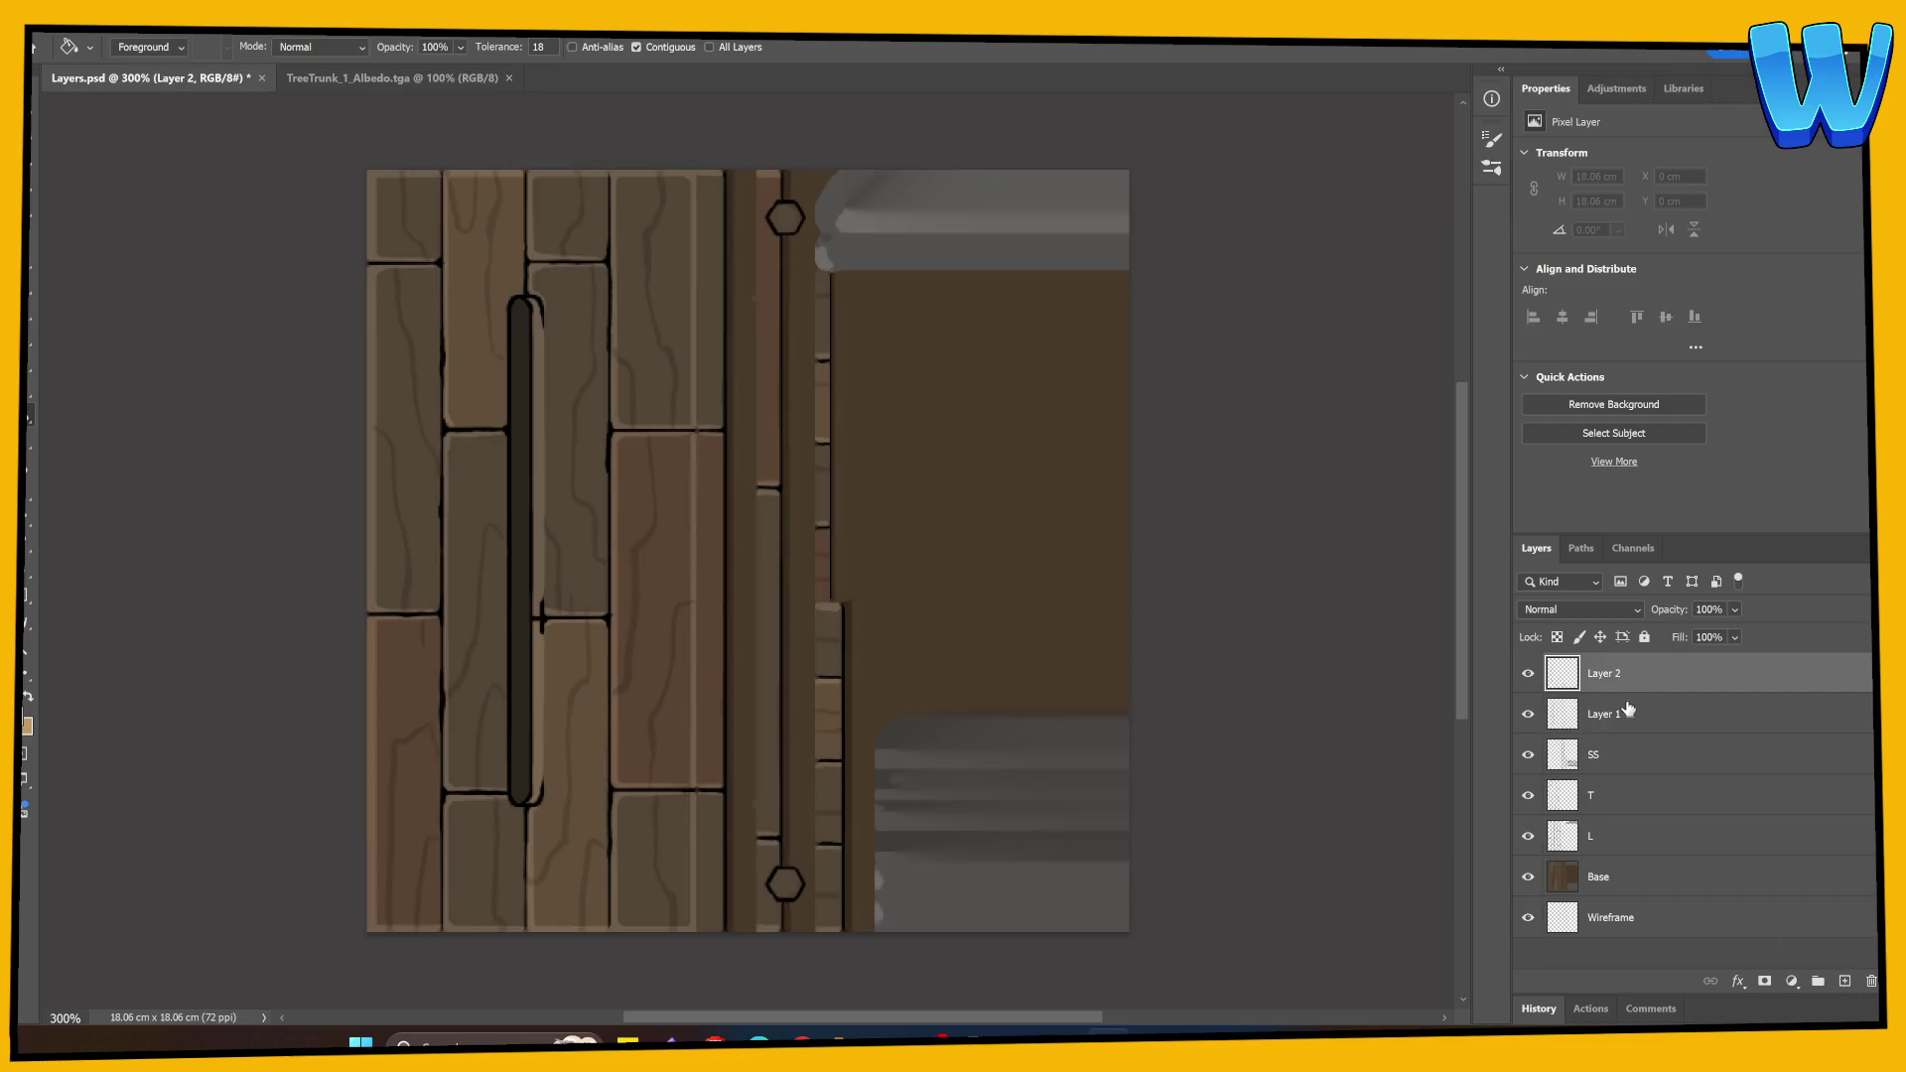
key(ctrl+plus)
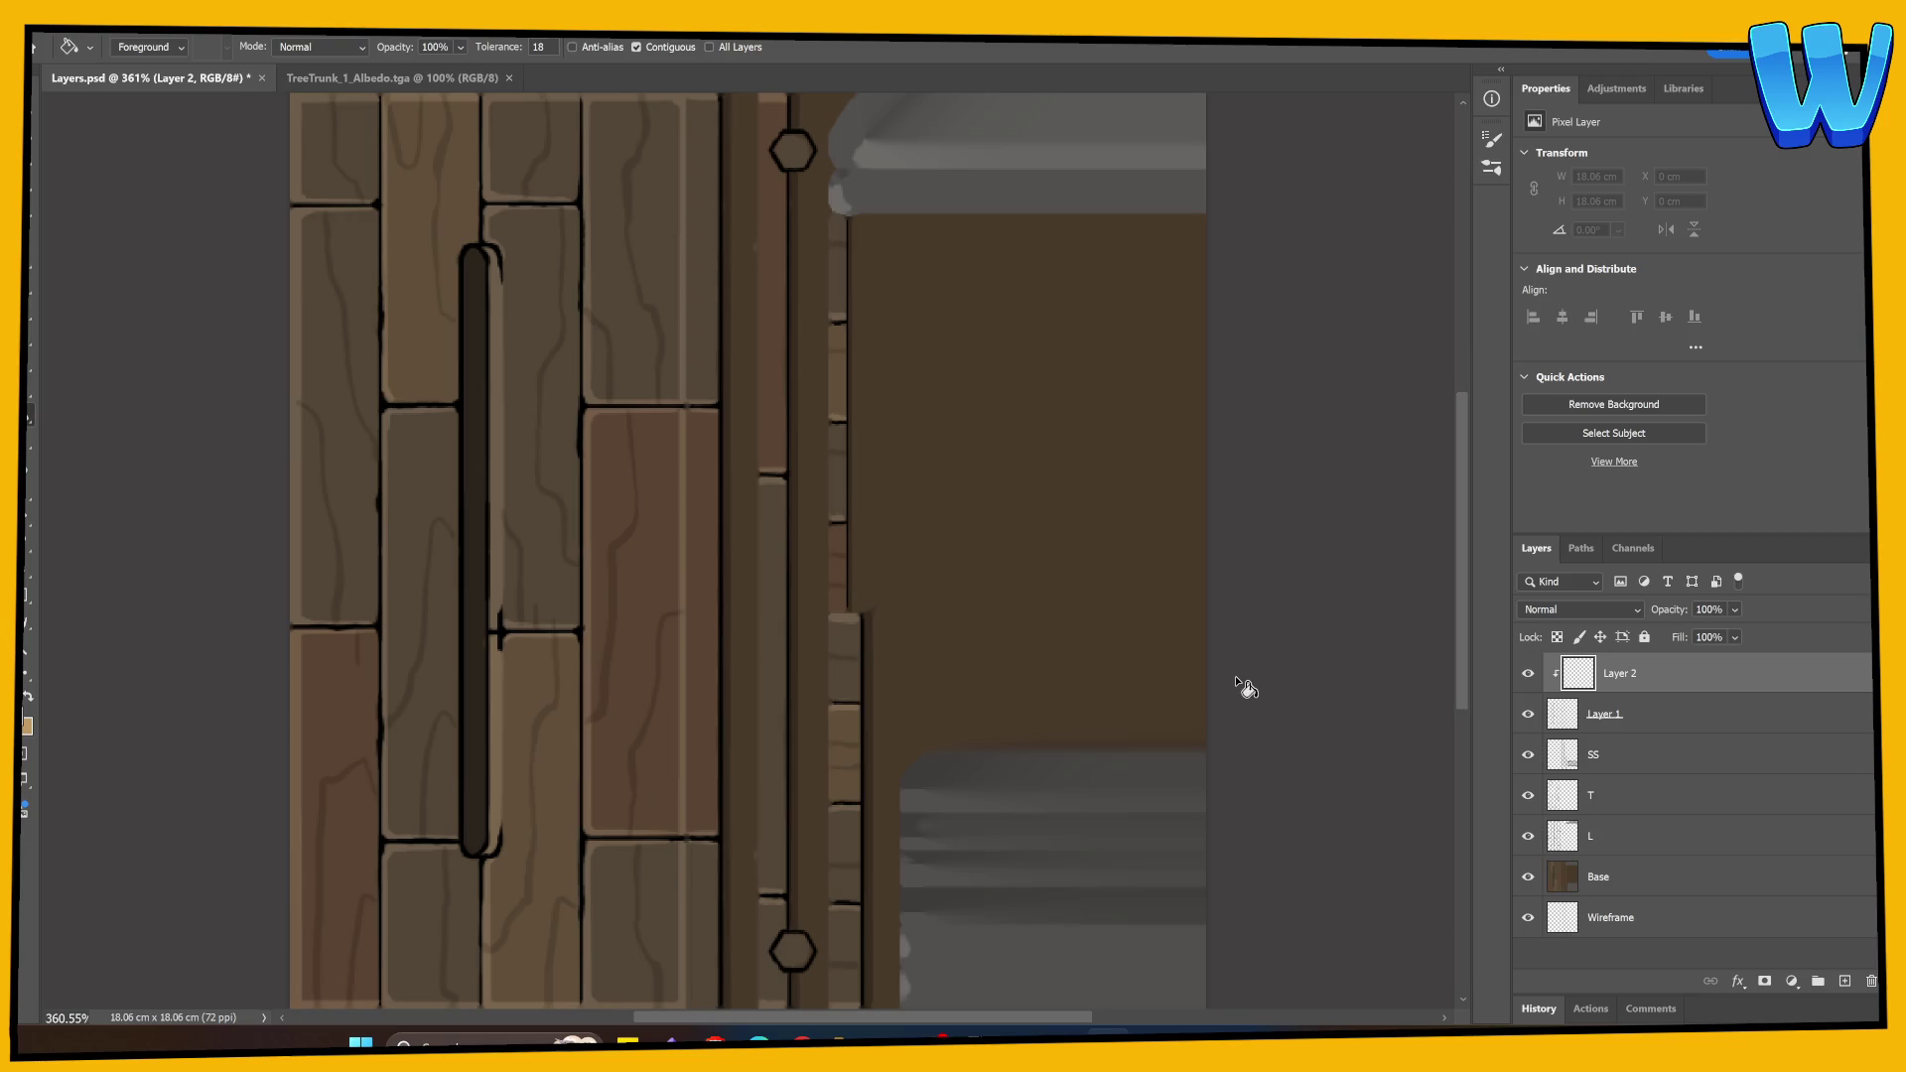
key(ctrl+minus)
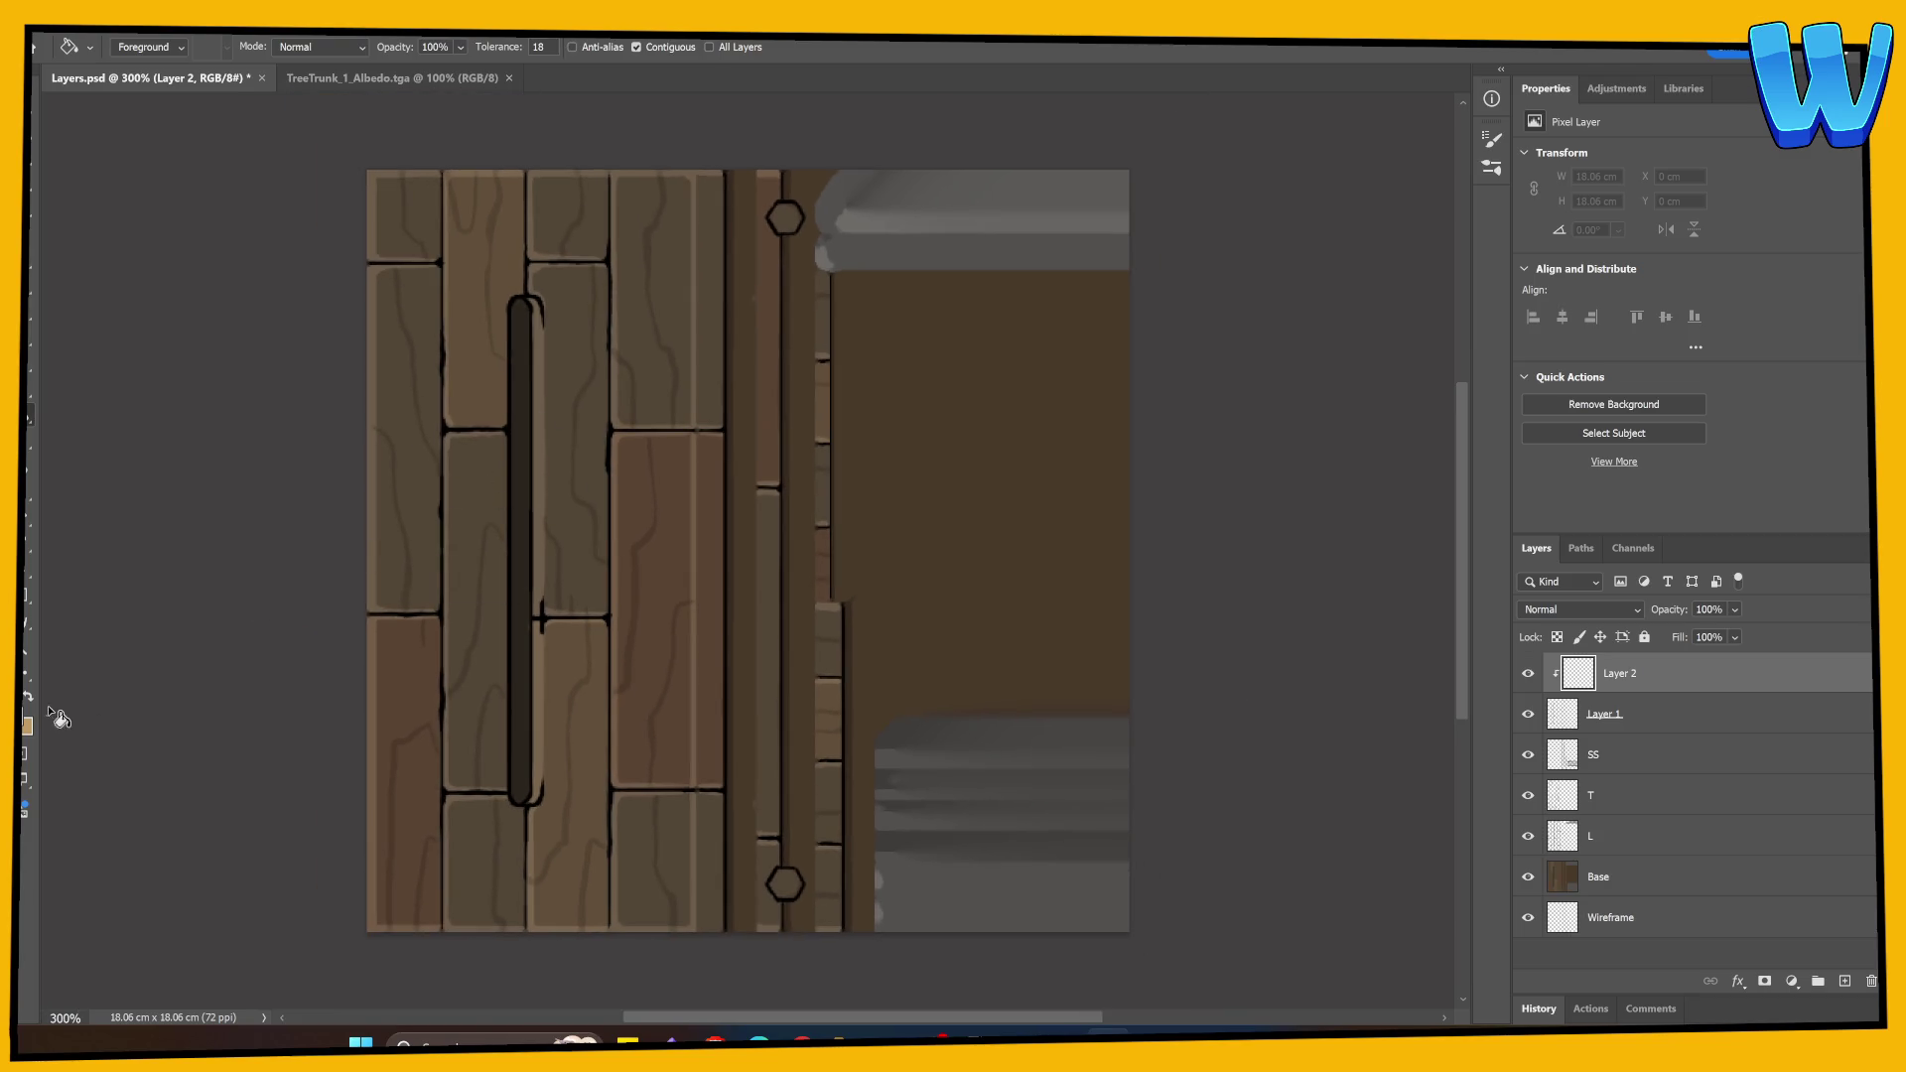